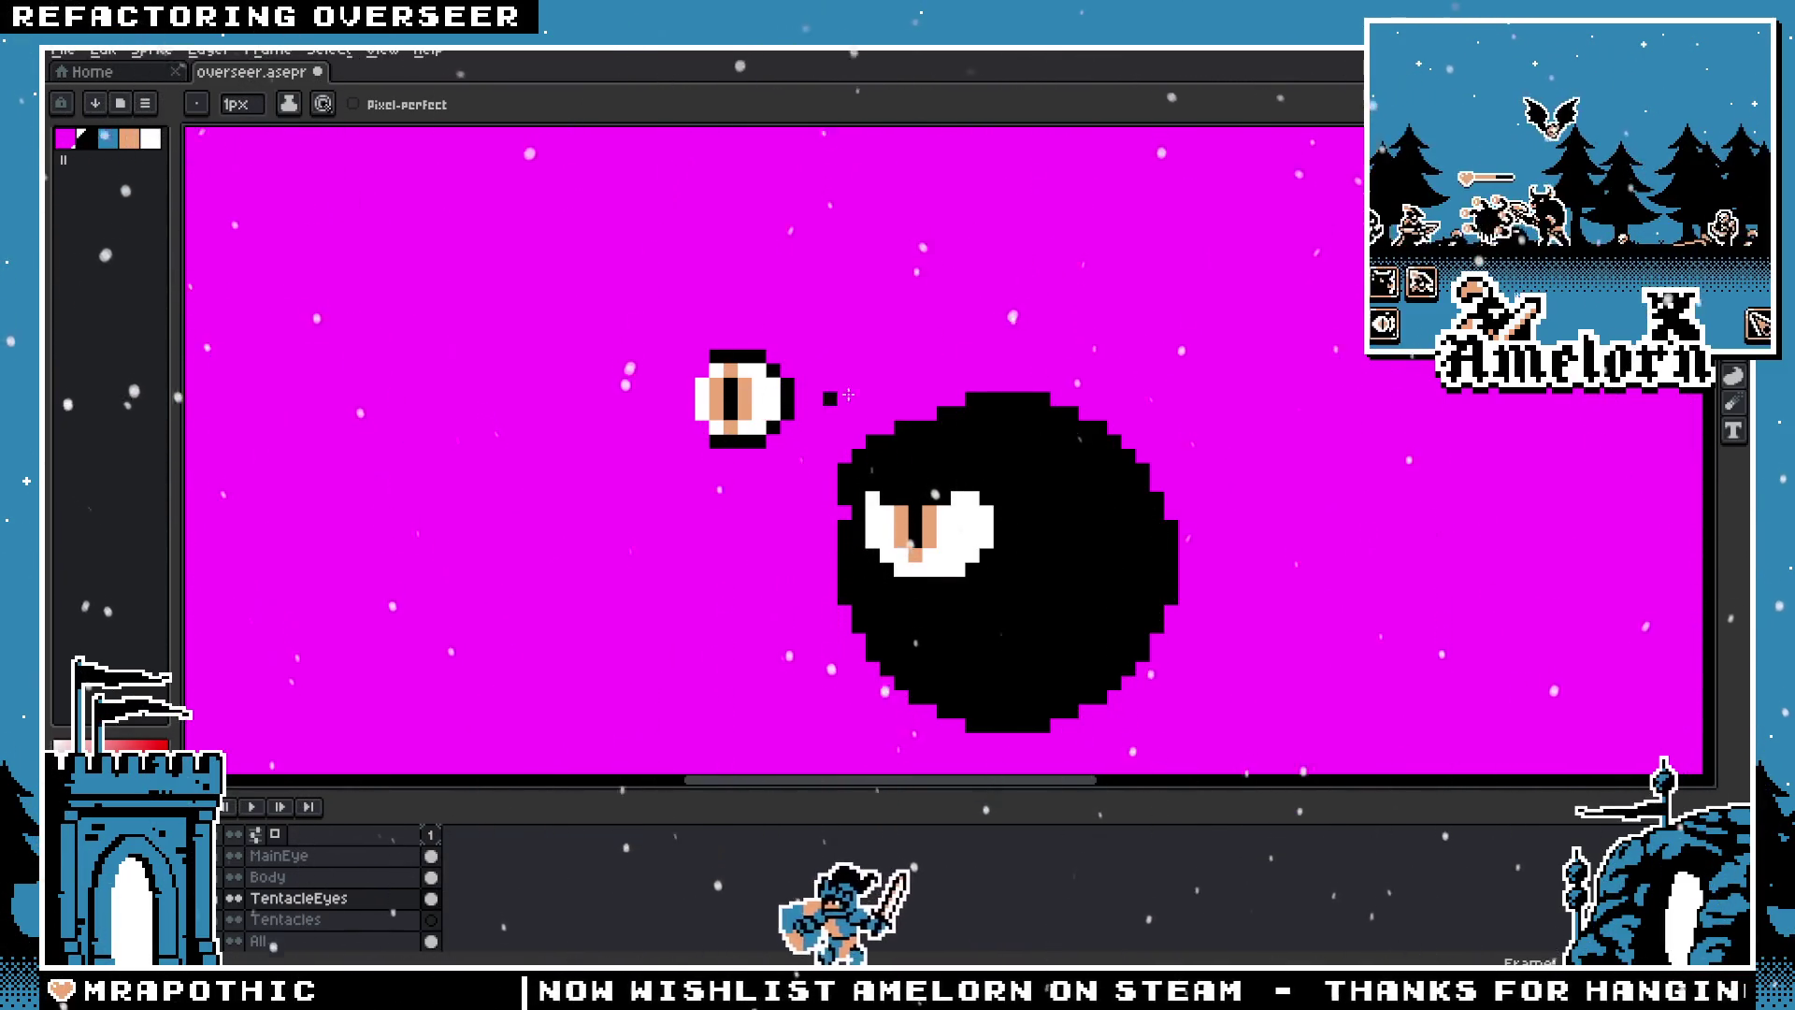
Step: Nudge the small floating eye one pixel to the right and deselect it
key(m)
scroll(713, 353, up, 1)
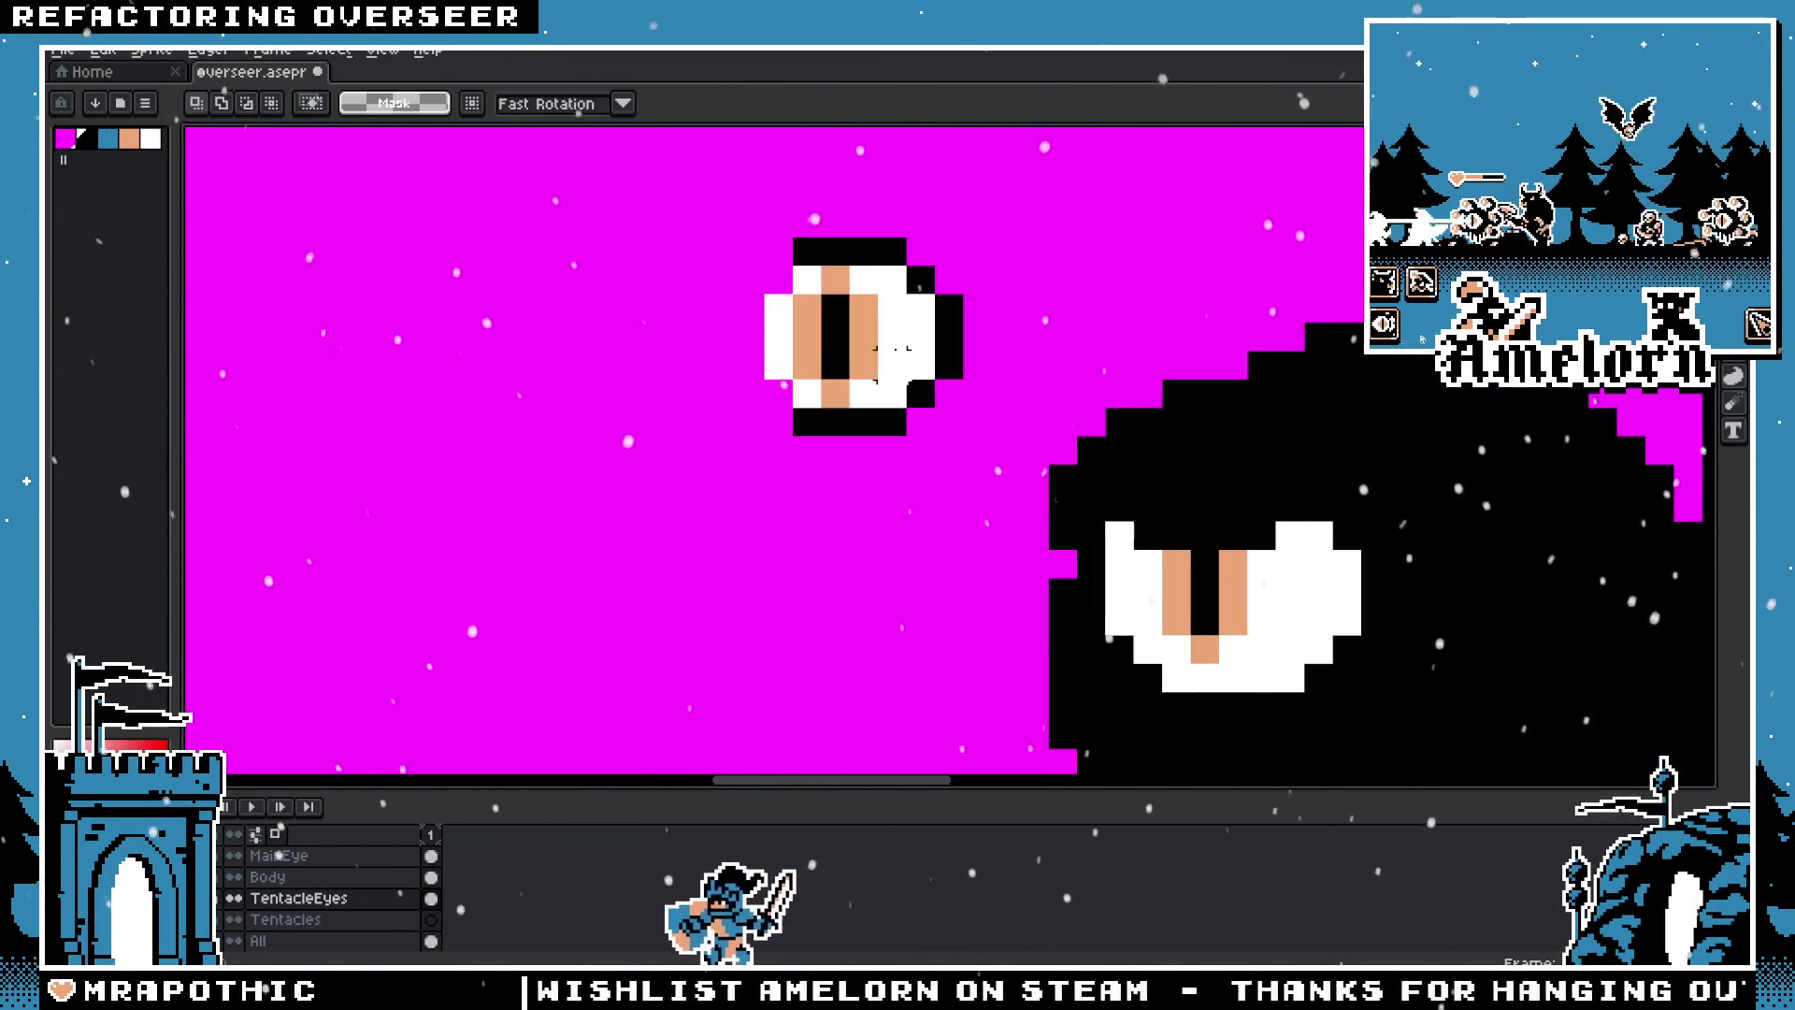
scroll(713, 354, up, 1)
drag(656, 324, 834, 560)
drag(762, 478, 790, 479)
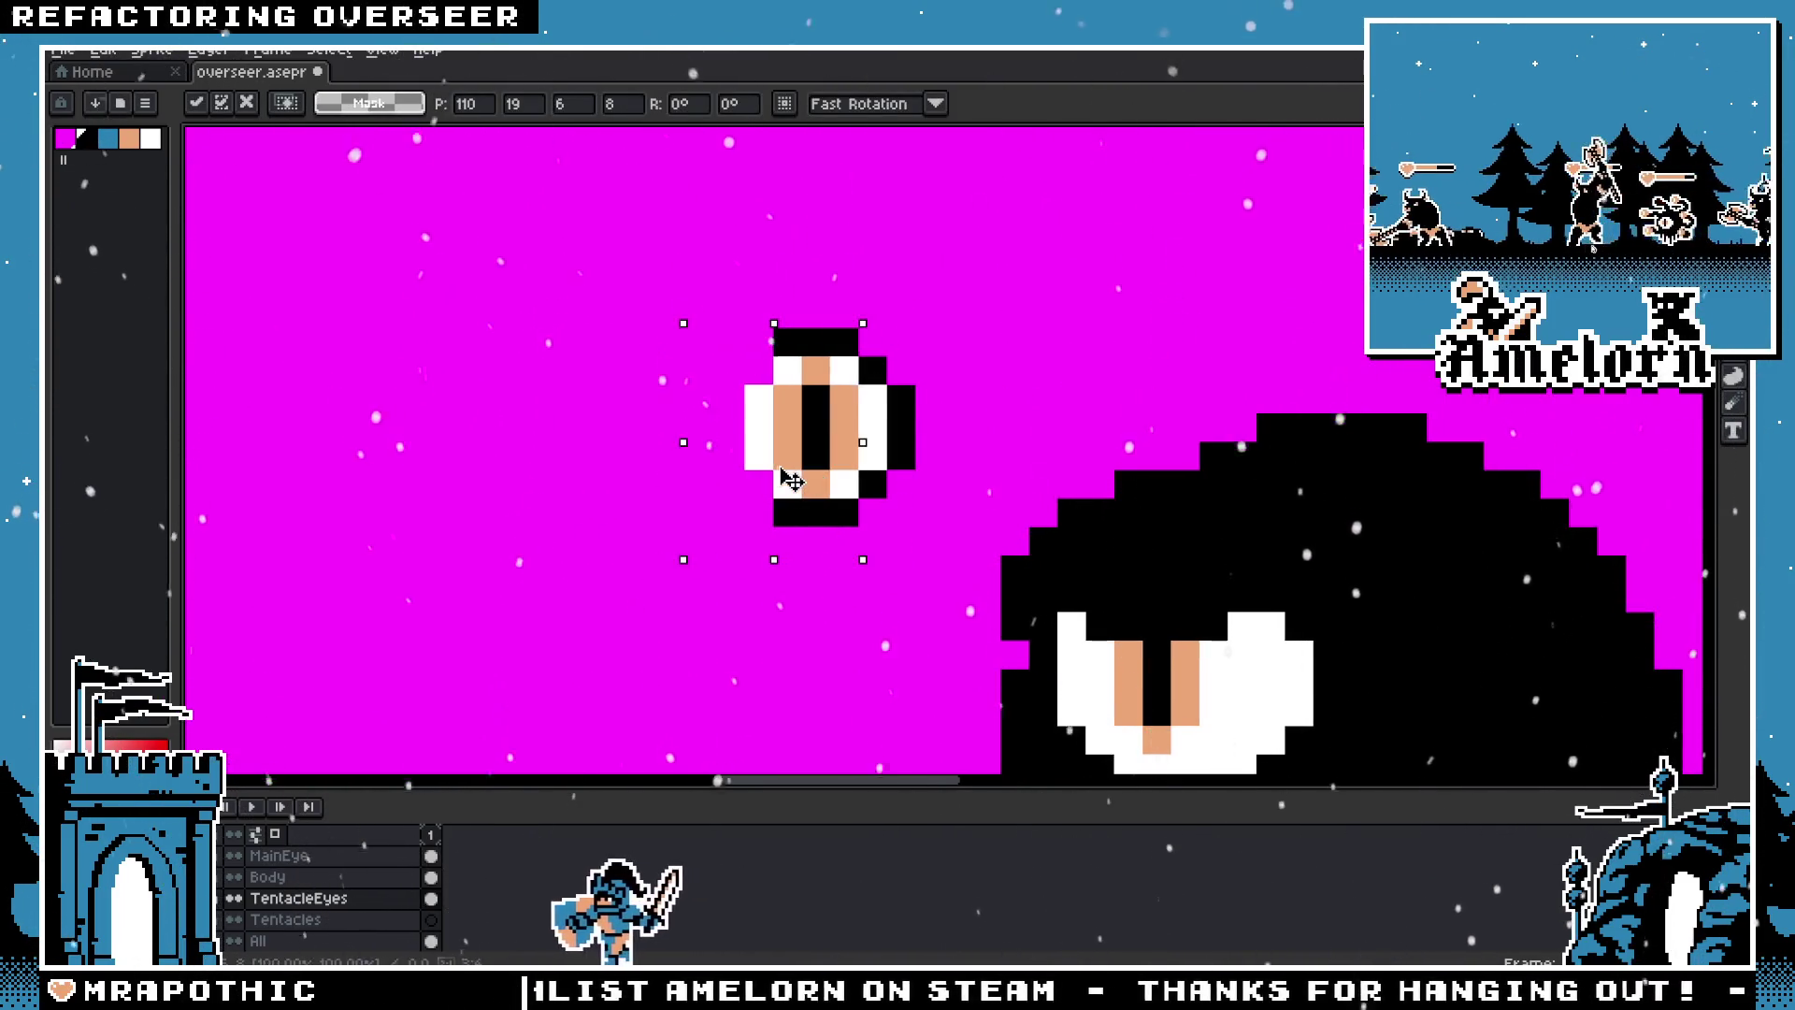
key(Return)
scroll(942, 425, down, 1)
key(ctrl+d)
Step: Paint the small eye's leftmost white column magenta with the pencil
scroll(912, 428, up, 1)
key(b)
drag(795, 352, 795, 481)
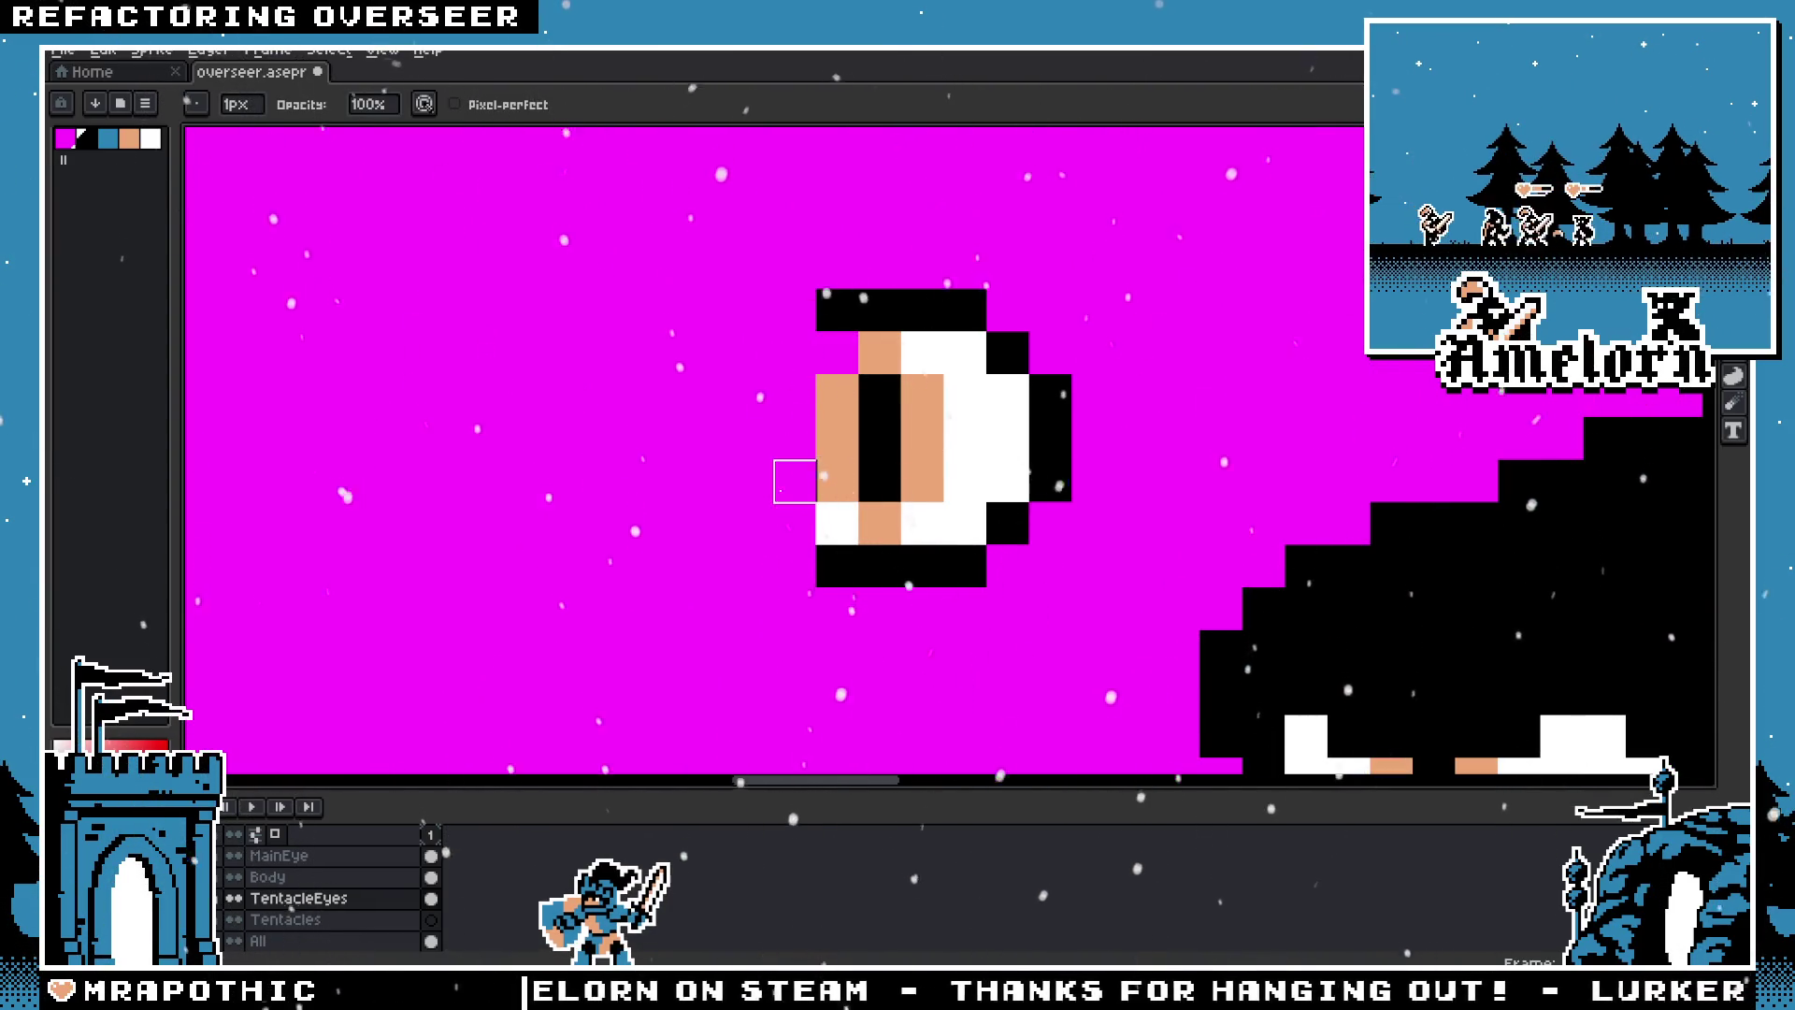
scroll(623, 456, down, 4)
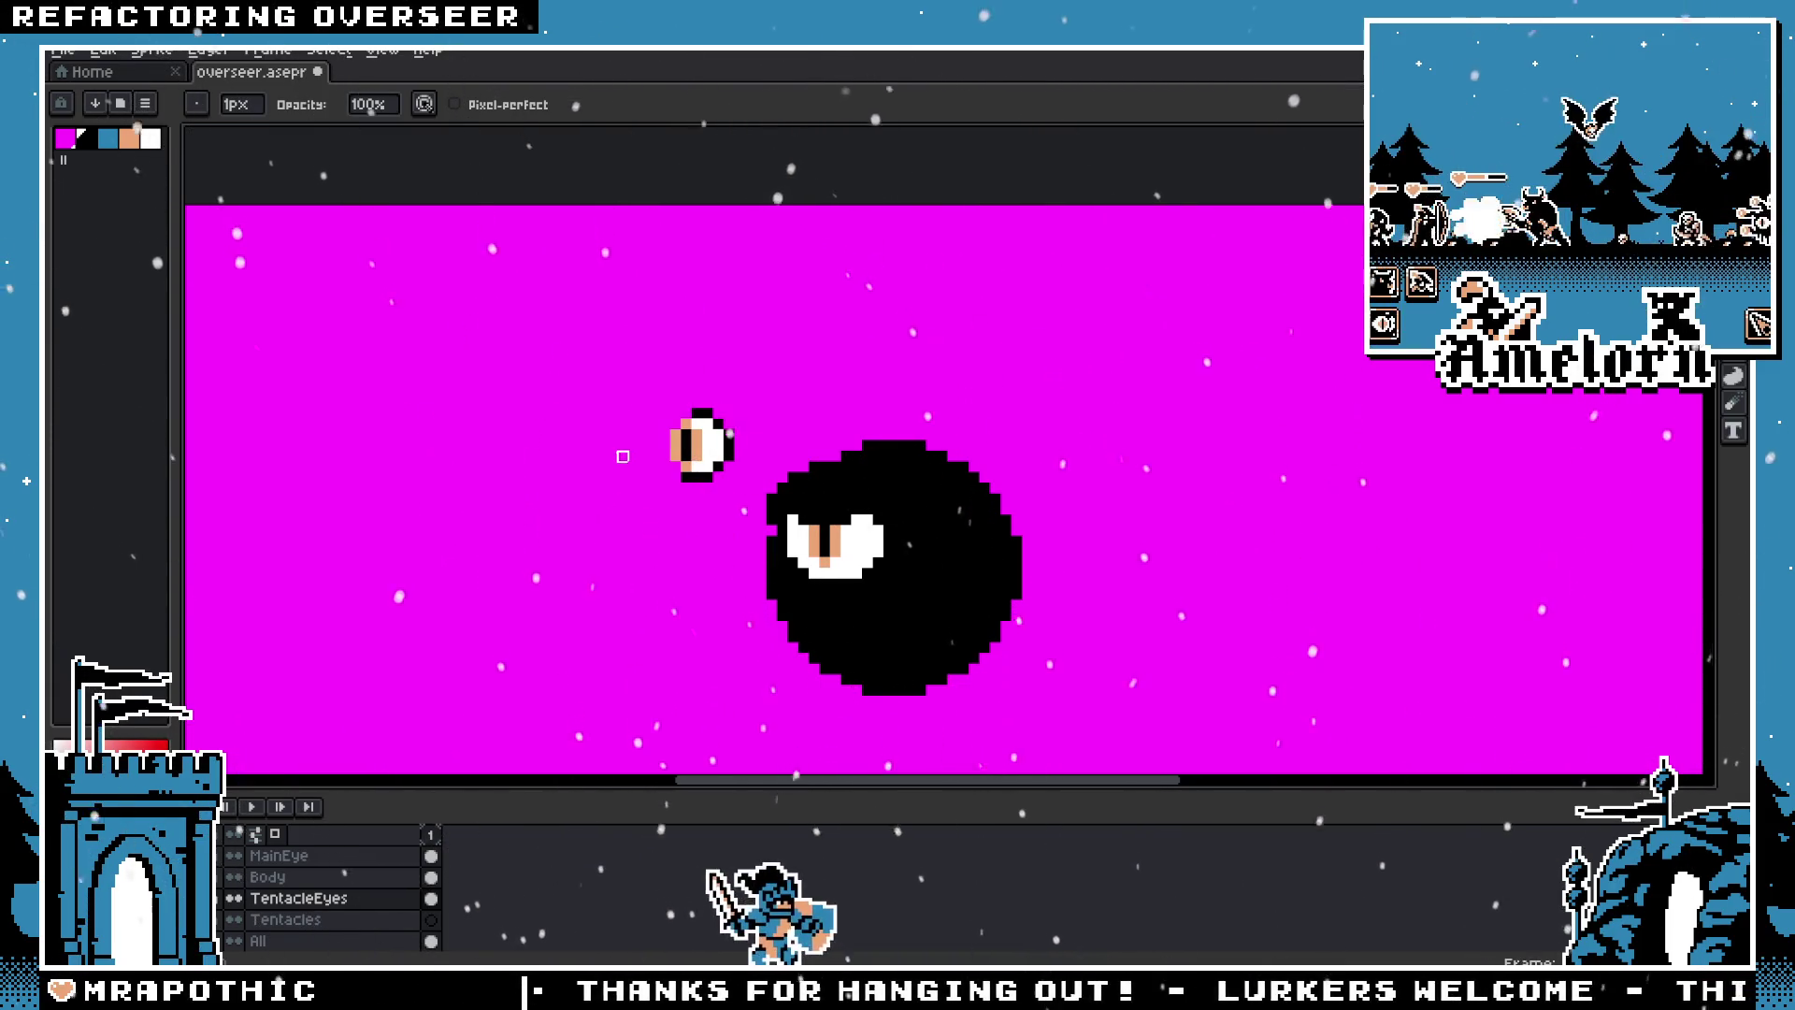
scroll(655, 430, up, 2)
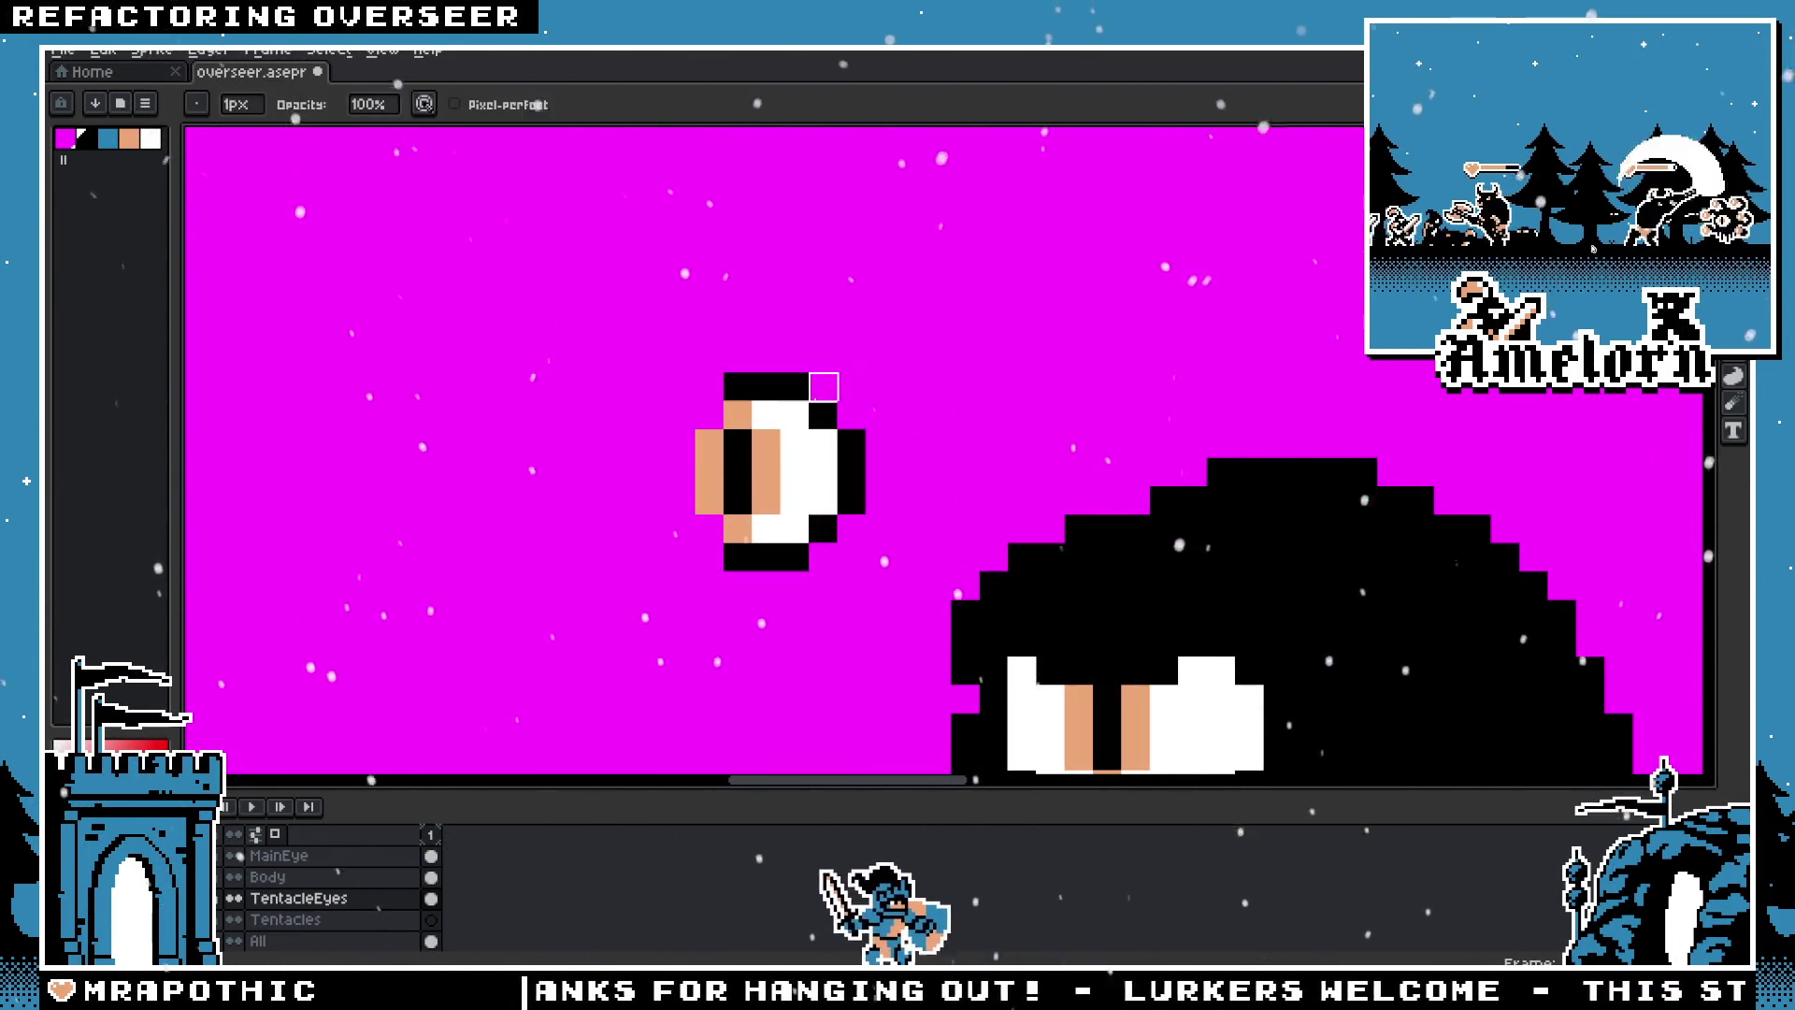
Step: Make a first marquee selection around the small eye, then clear it
key(m)
drag(877, 346, 592, 629)
scroll(688, 519, down, 2)
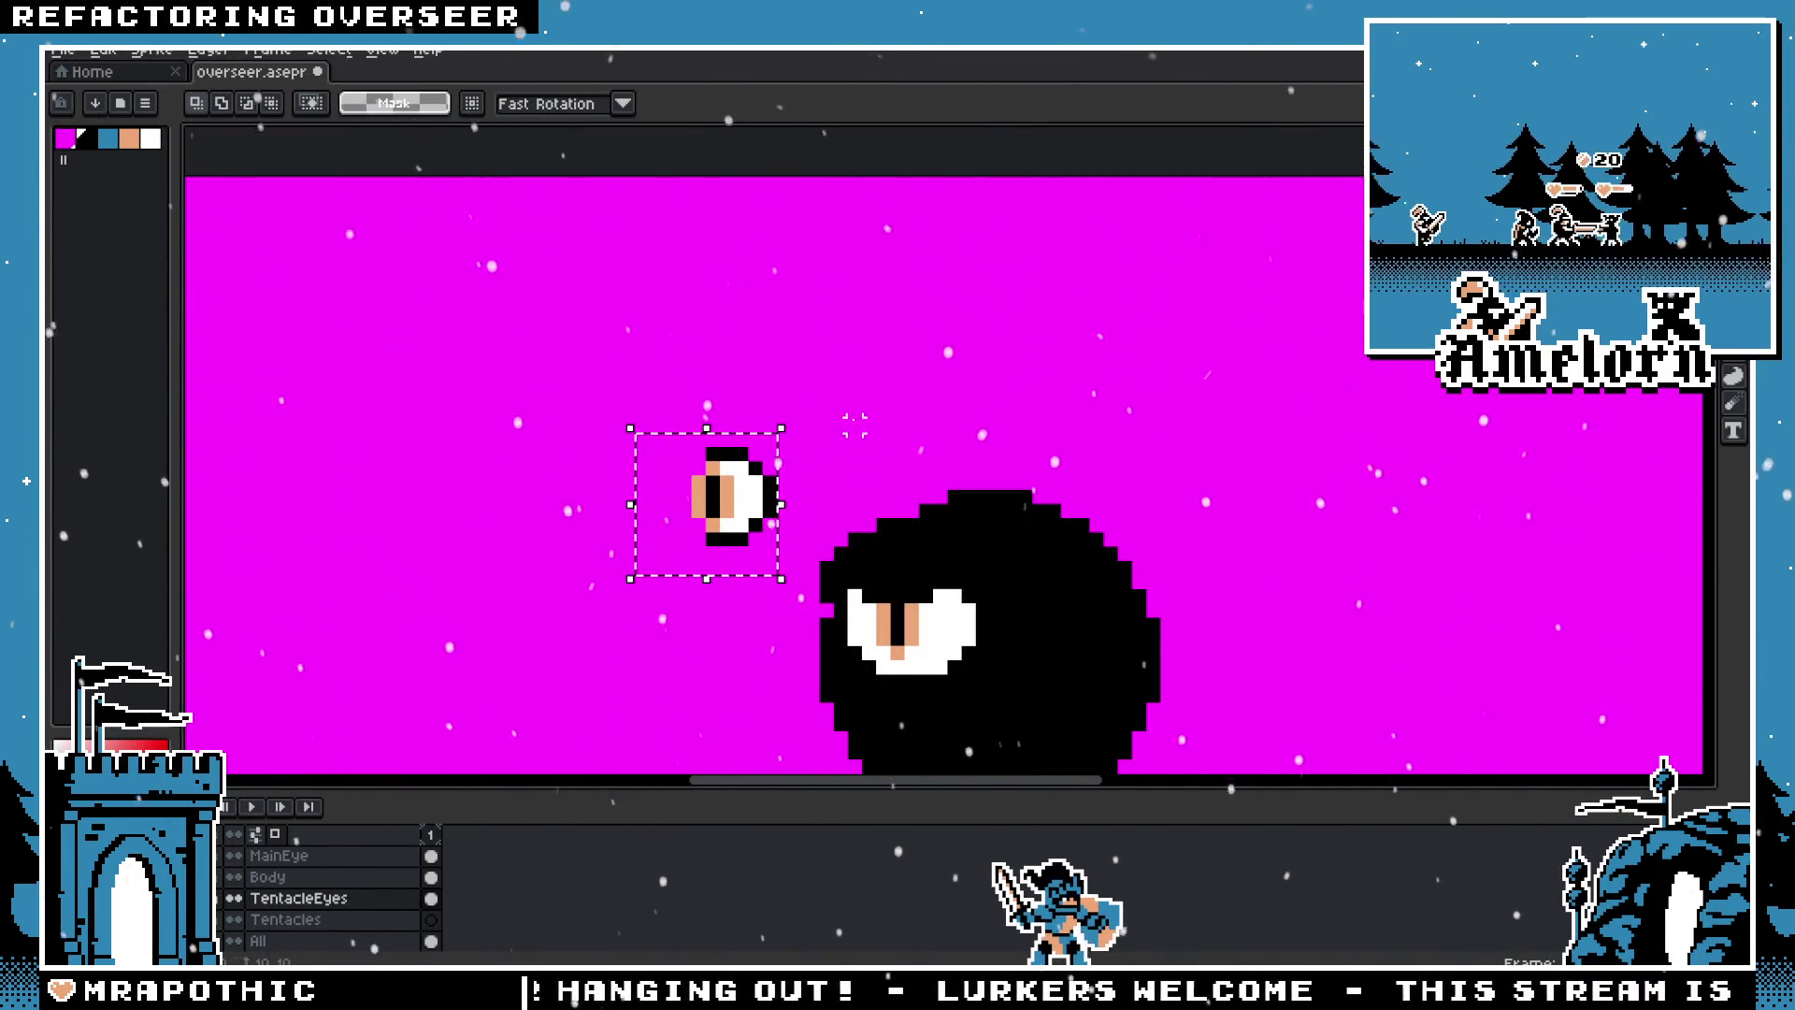
key(ctrl+d)
scroll(762, 451, up, 2)
key(b)
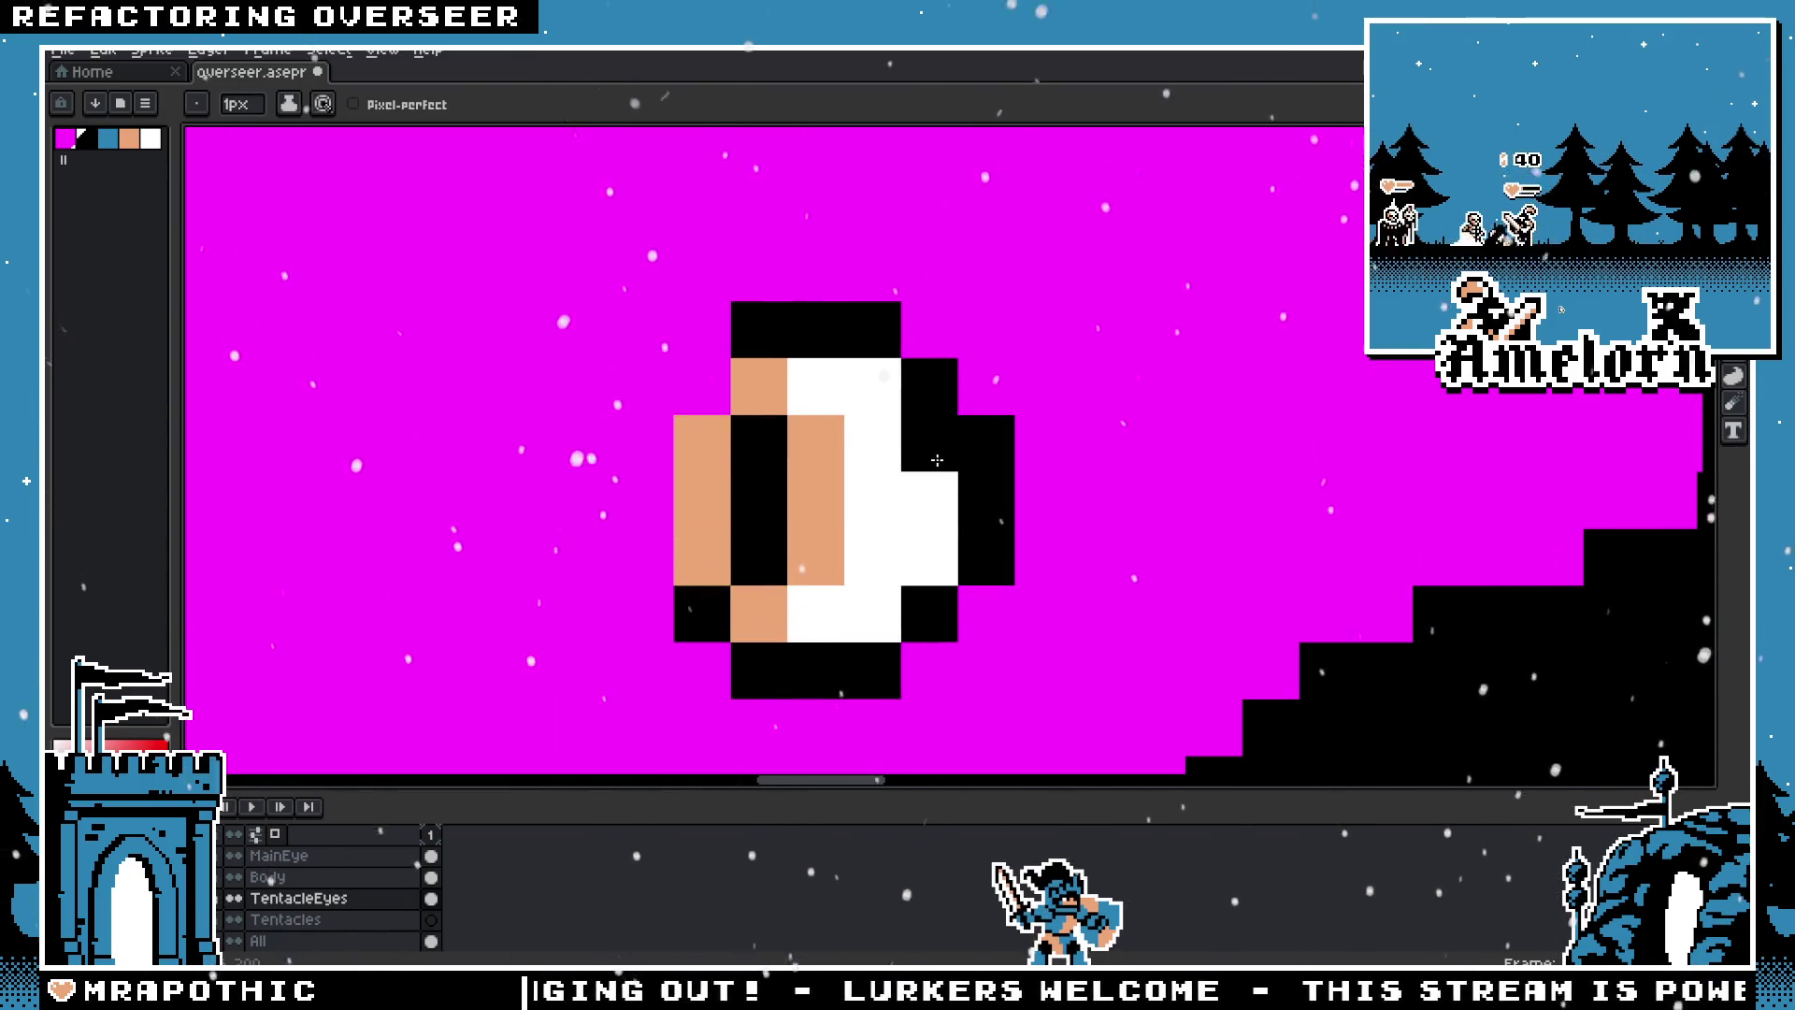
scroll(841, 505, down, 3)
scroll(841, 505, down, 1)
scroll(991, 561, up, 3)
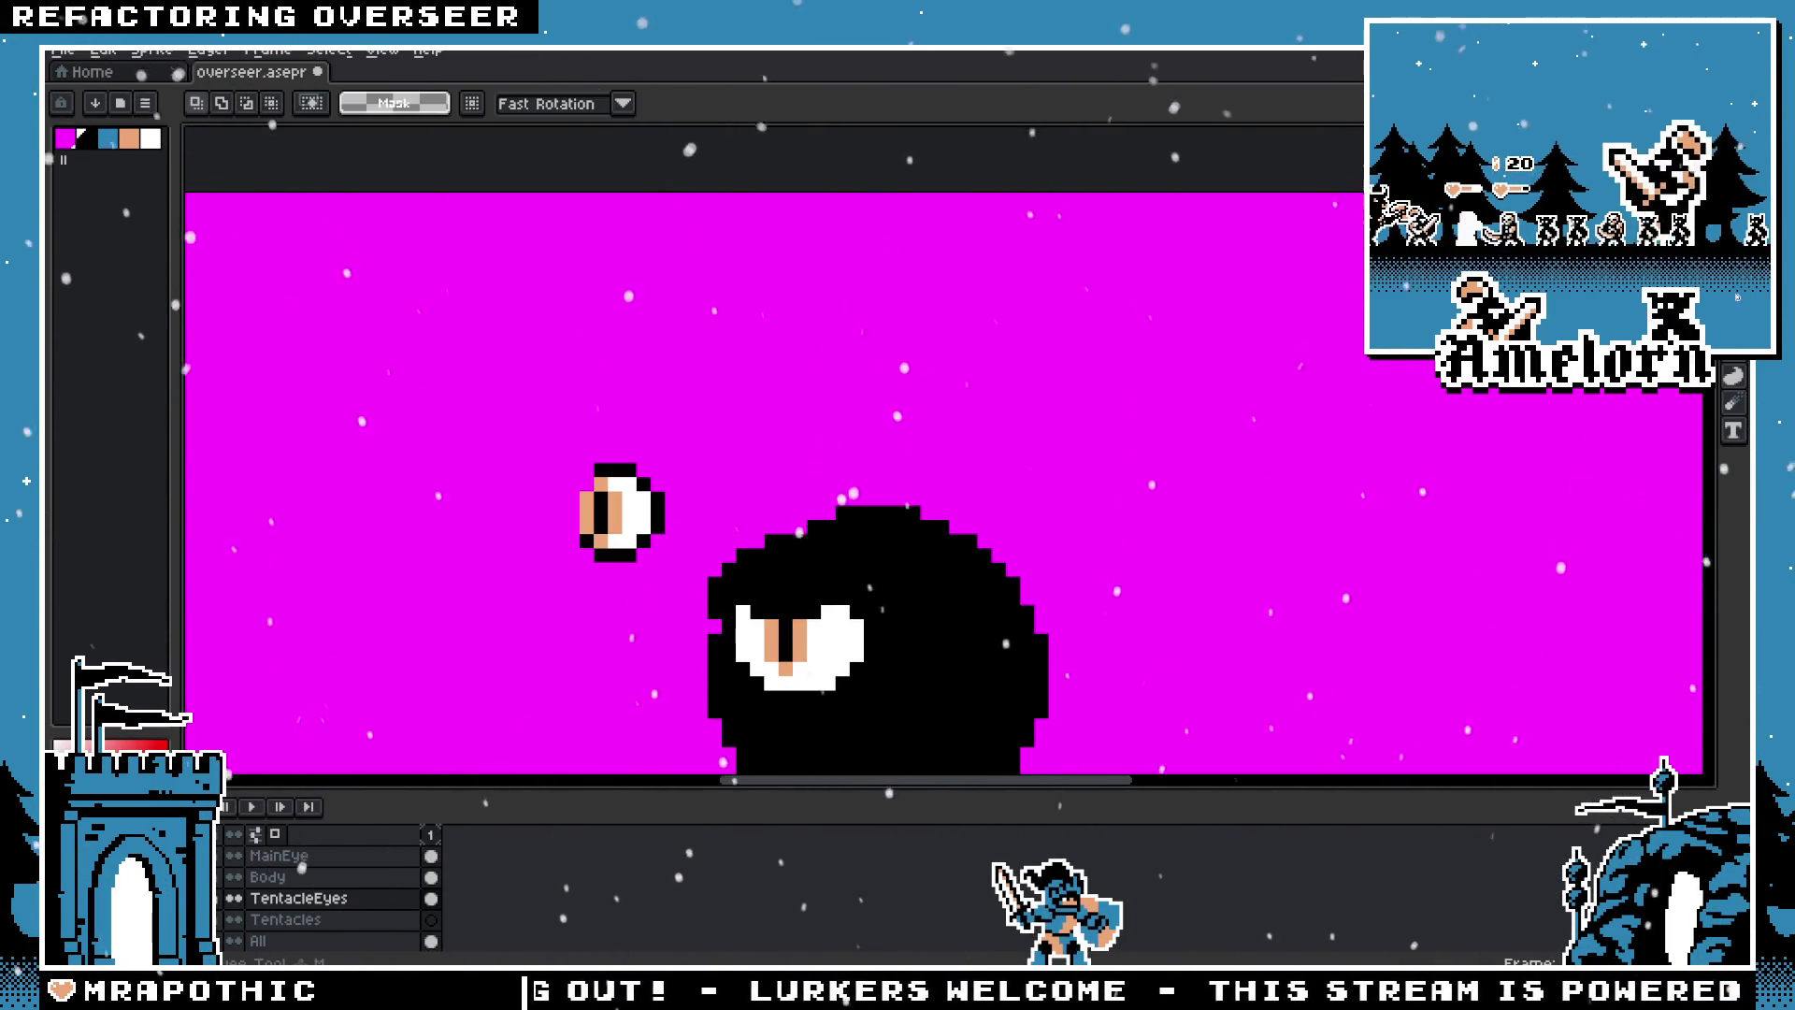
scroll(742, 427, down, 1)
scroll(621, 469, up, 1)
Step: Reselect the small eye tightly and move it up and to the right
drag(845, 386, 670, 546)
drag(792, 409, 682, 542)
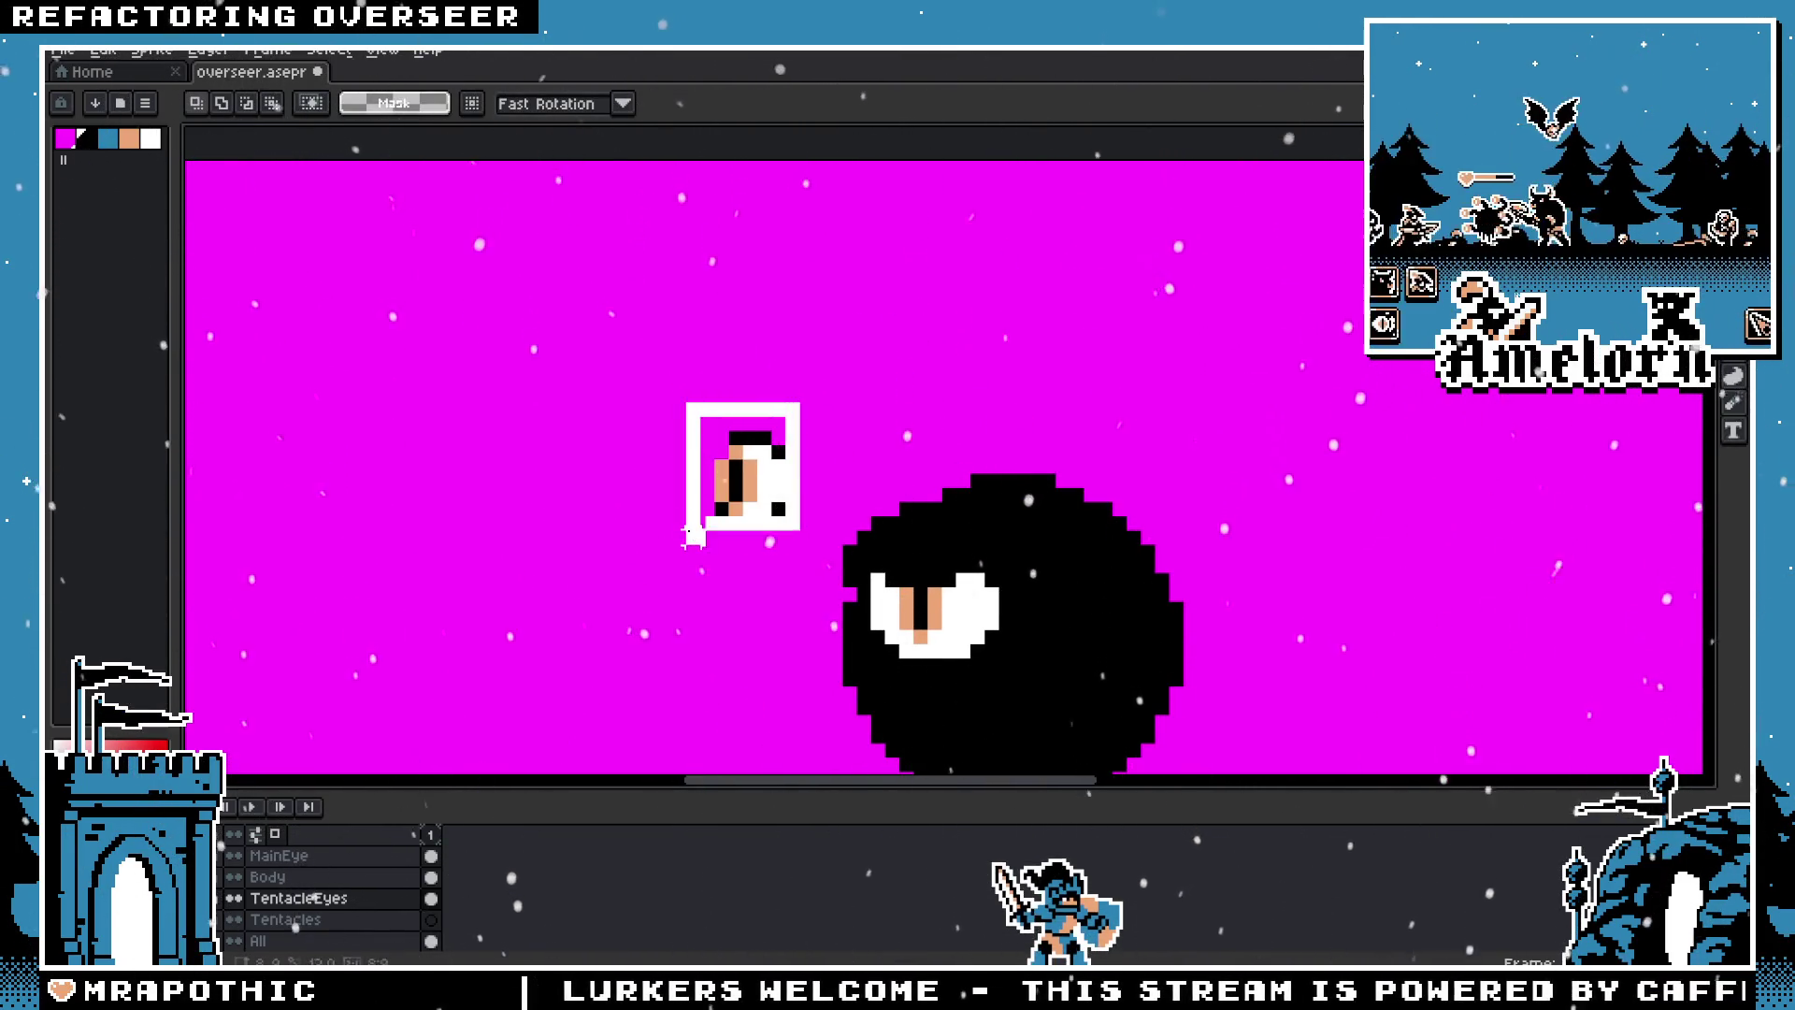
drag(772, 501, 815, 472)
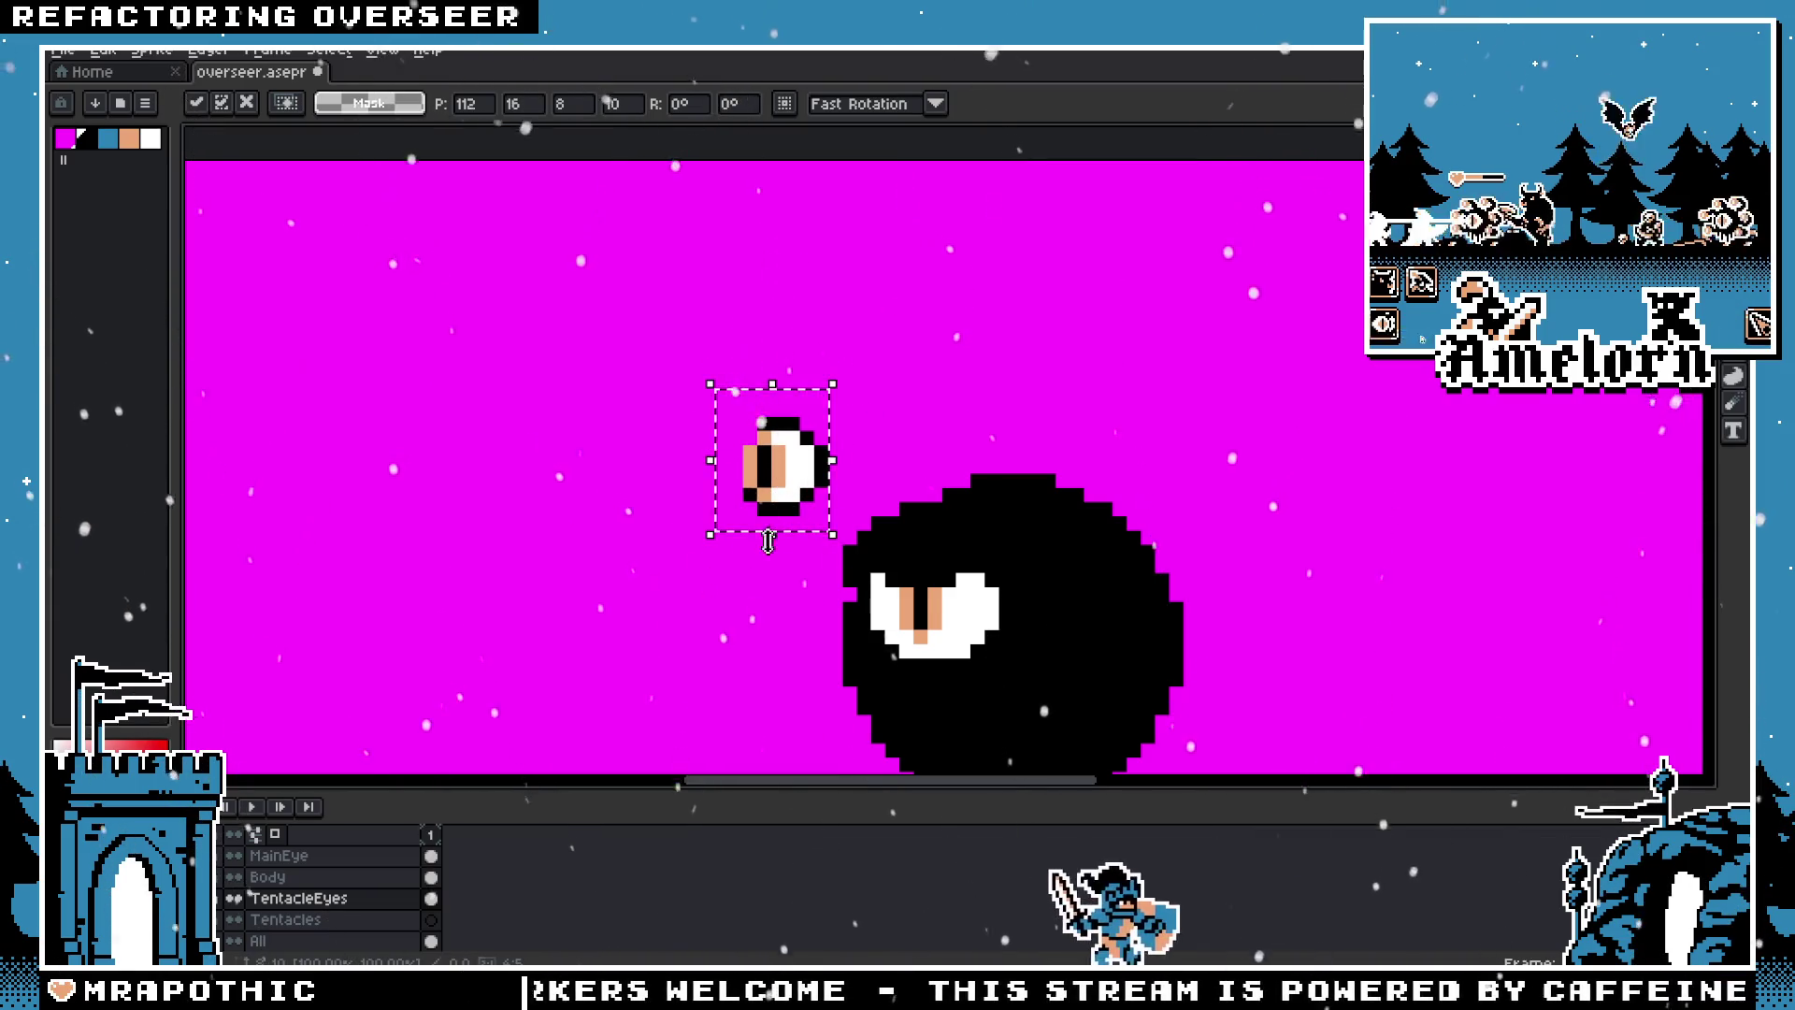
key(Return)
scroll(869, 430, down, 1)
scroll(952, 371, up, 3)
Step: Reselect the whole small eye and finish its transform
drag(1080, 323, 505, 553)
scroll(1028, 487, down, 3)
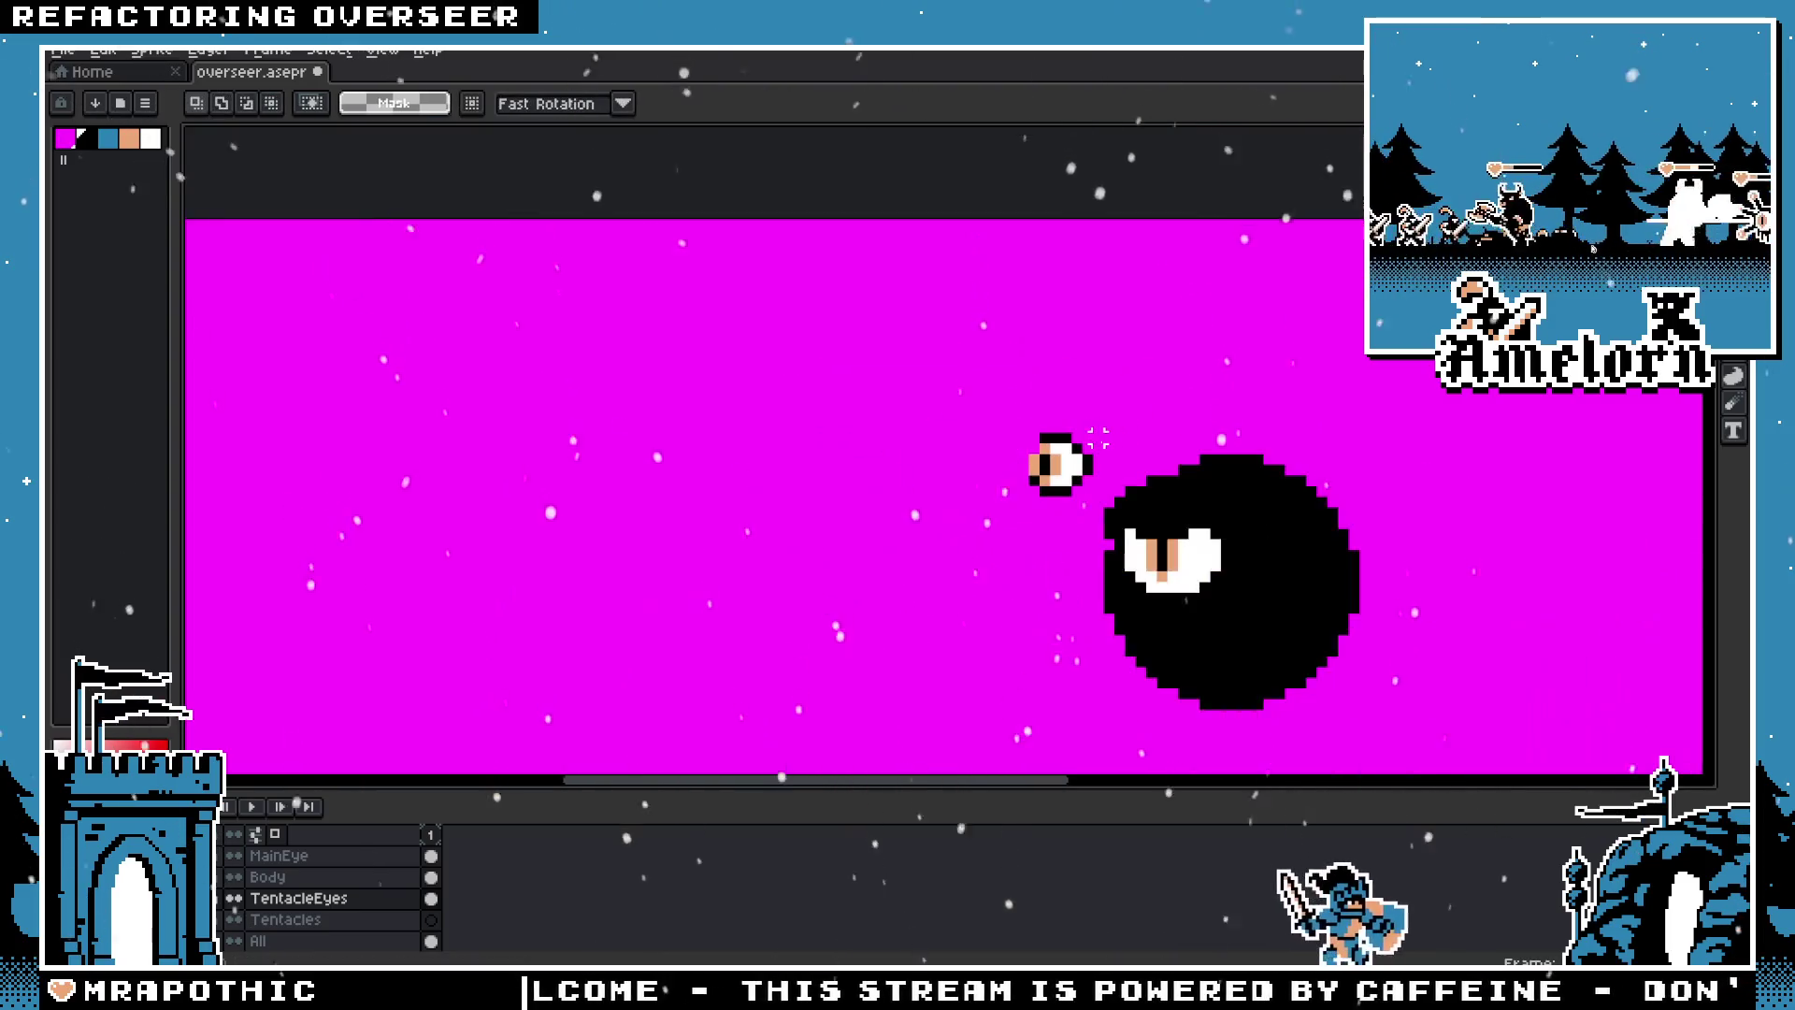
scroll(1028, 486, up, 2)
drag(1086, 417, 993, 555)
key(Return)
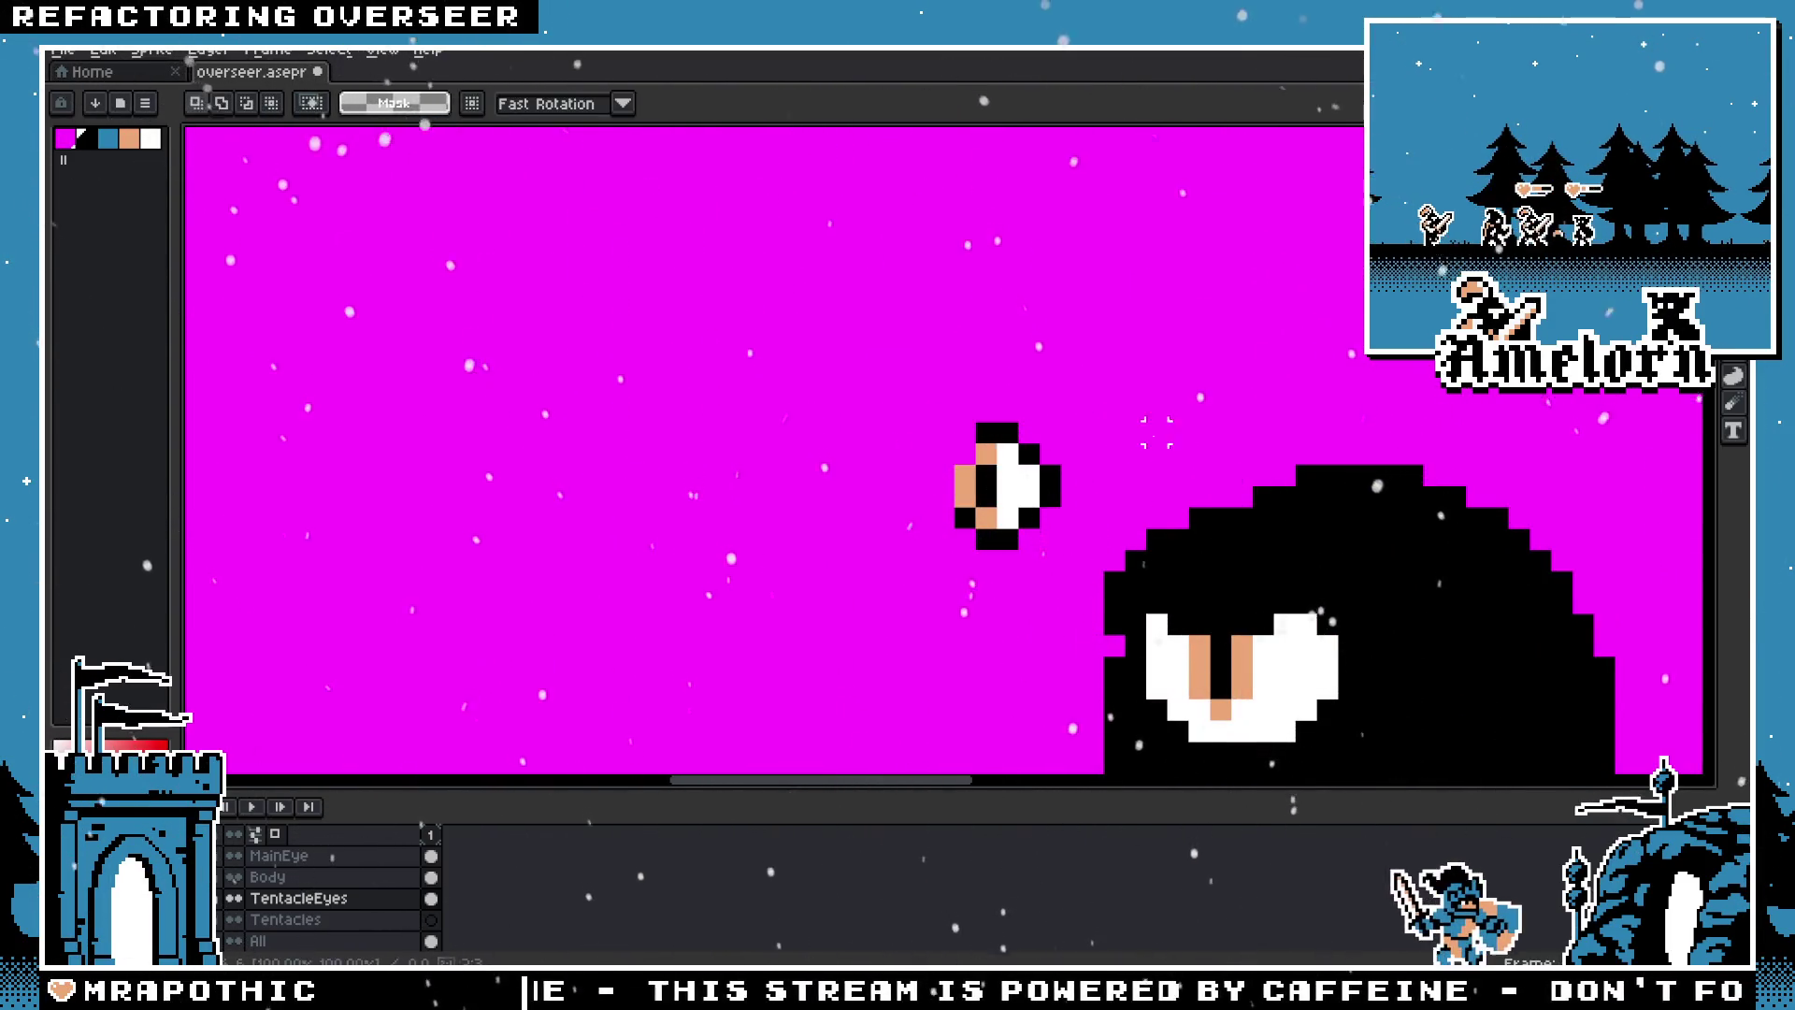
Step: Undo the edit that garbled the small eye
scroll(1047, 507, up, 2)
key(b)
scroll(786, 564, down, 5)
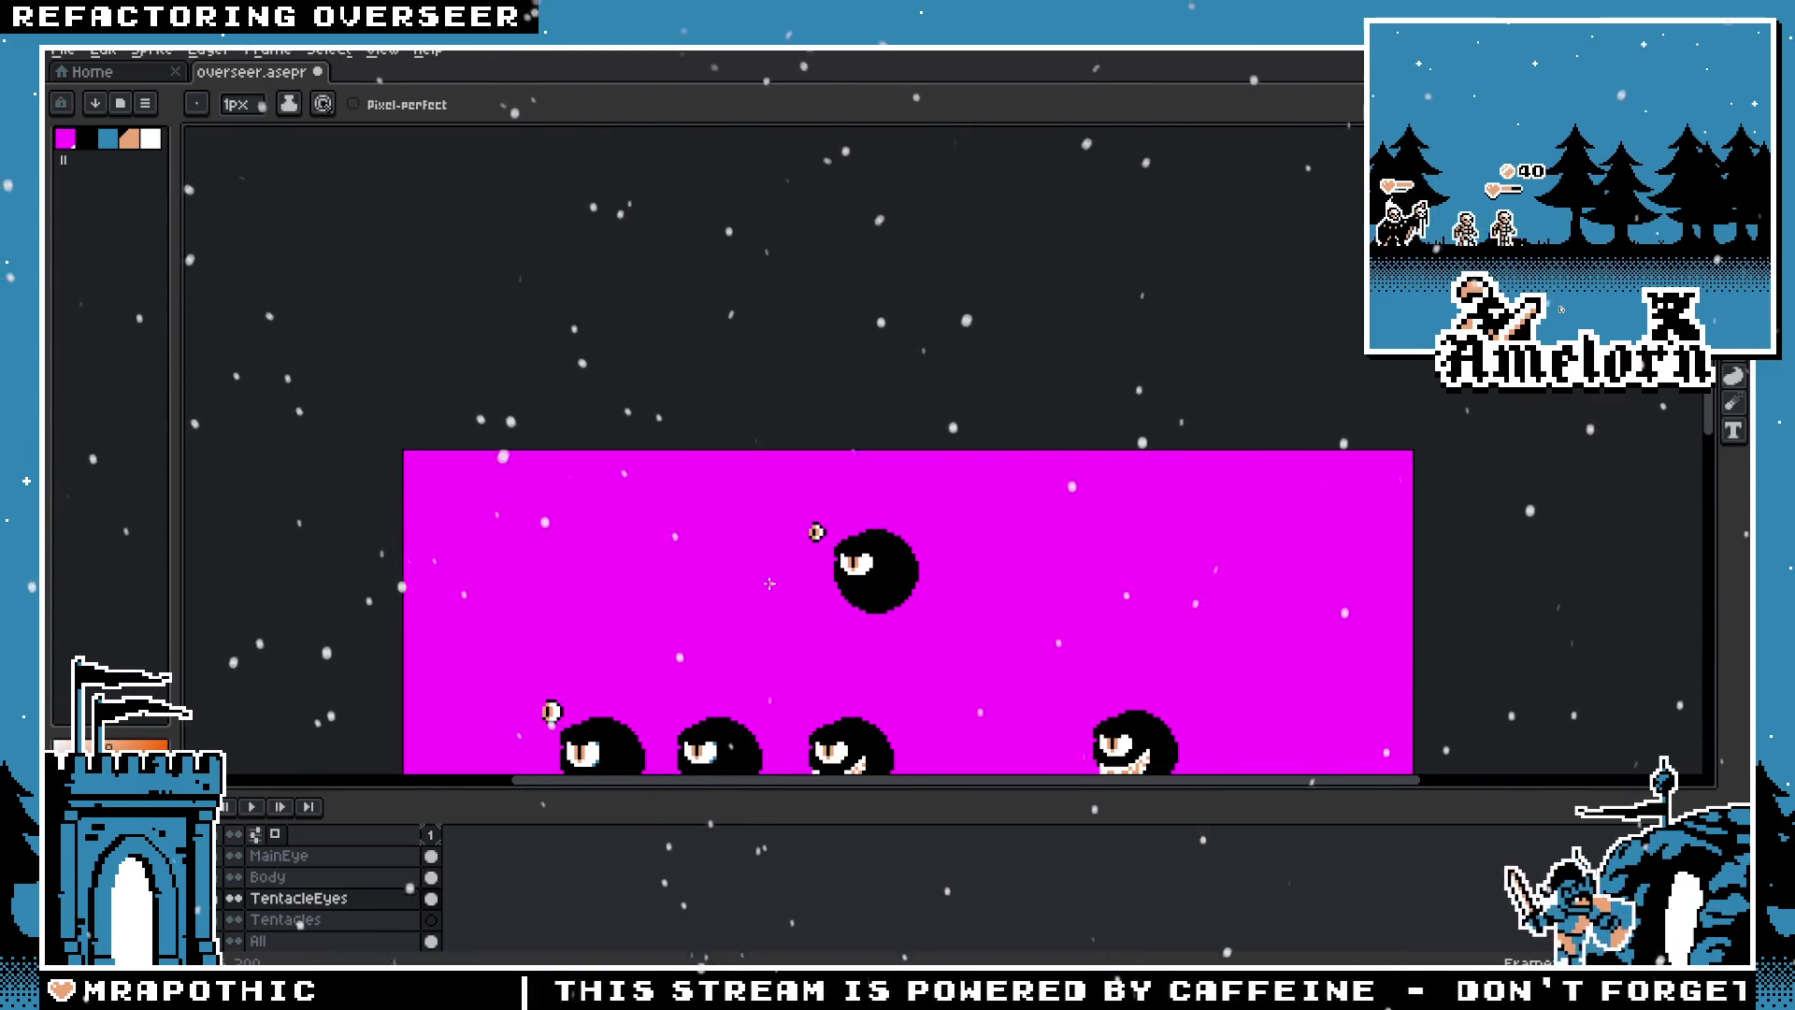
scroll(813, 557, up, 3)
scroll(813, 556, up, 1)
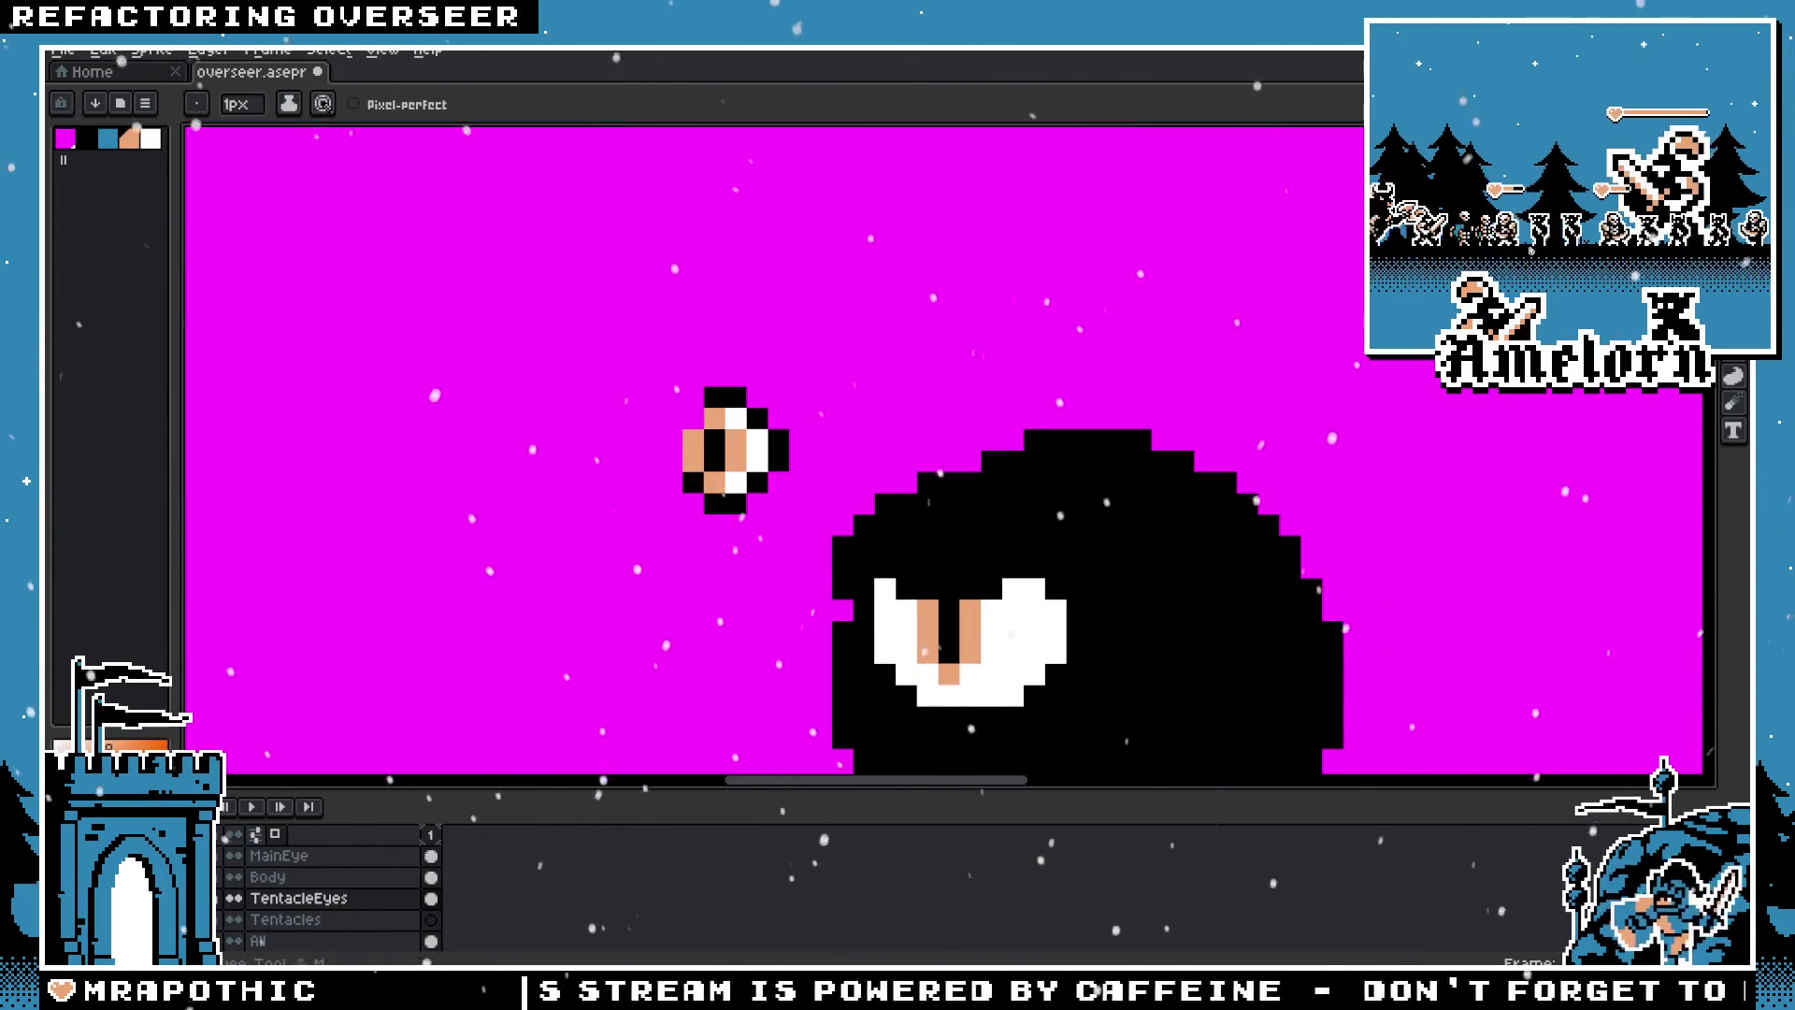
key(m)
scroll(923, 457, left, 2)
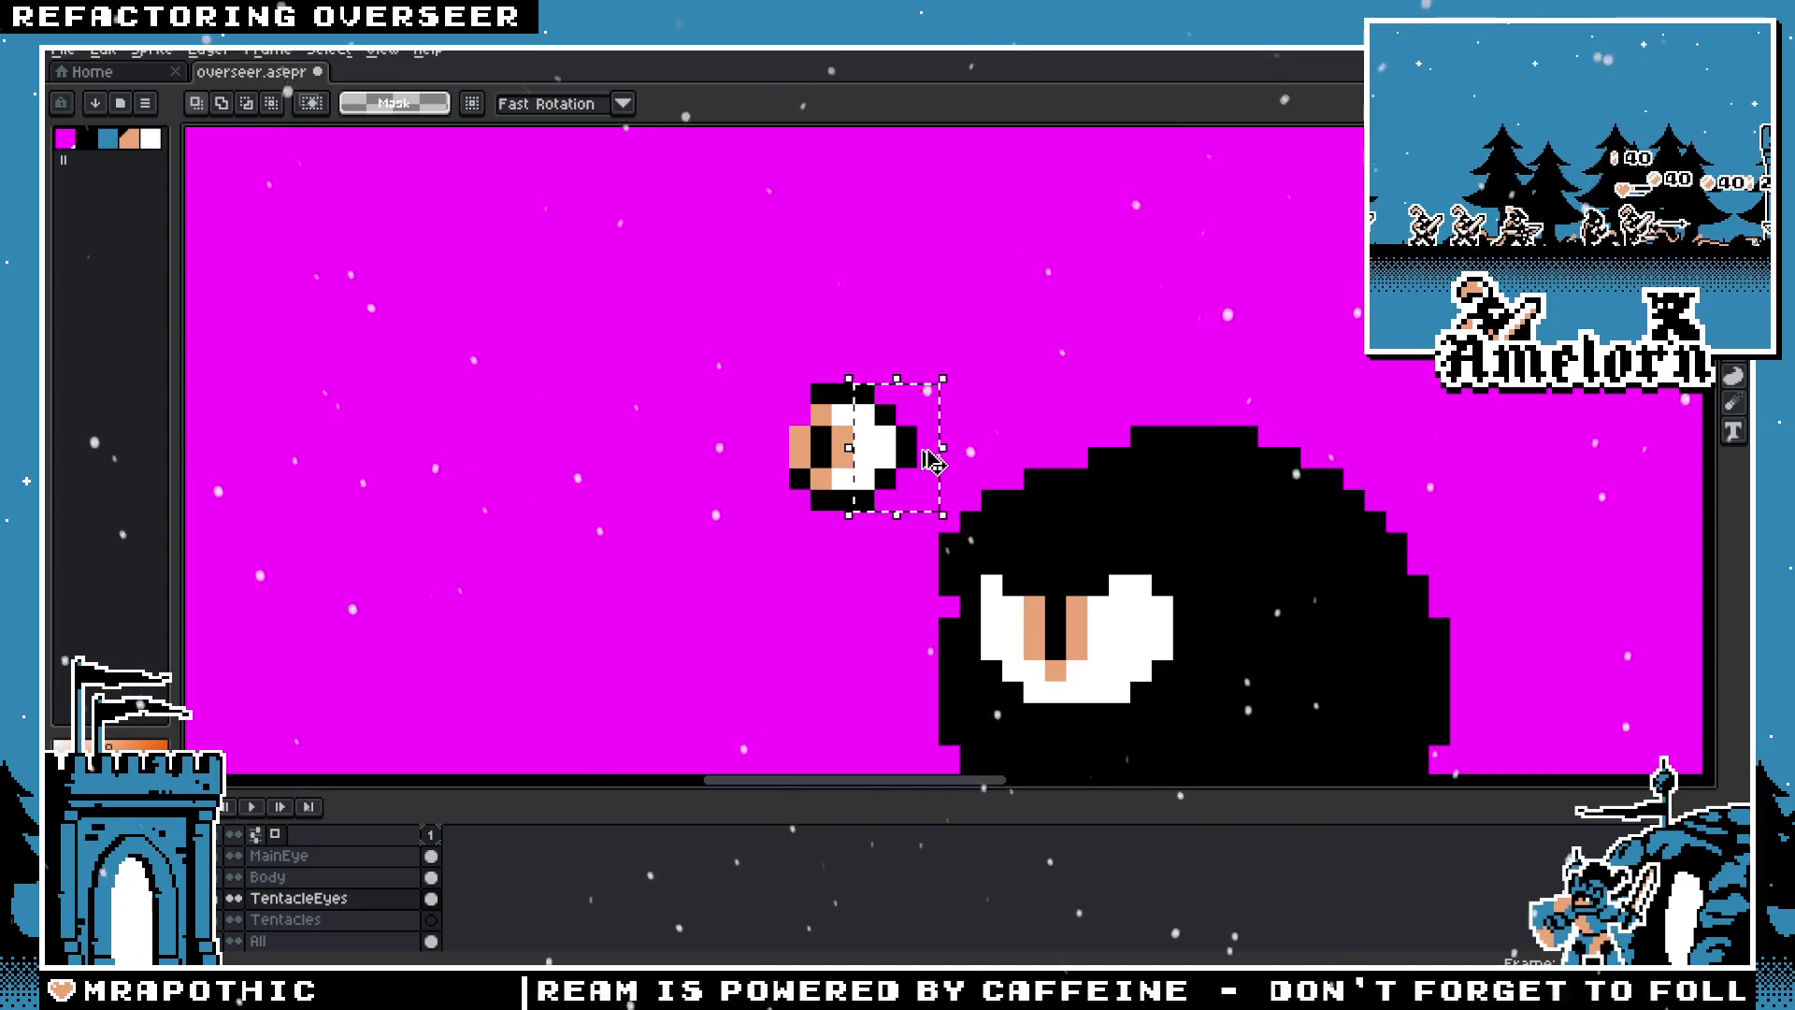
key(ctrl+z)
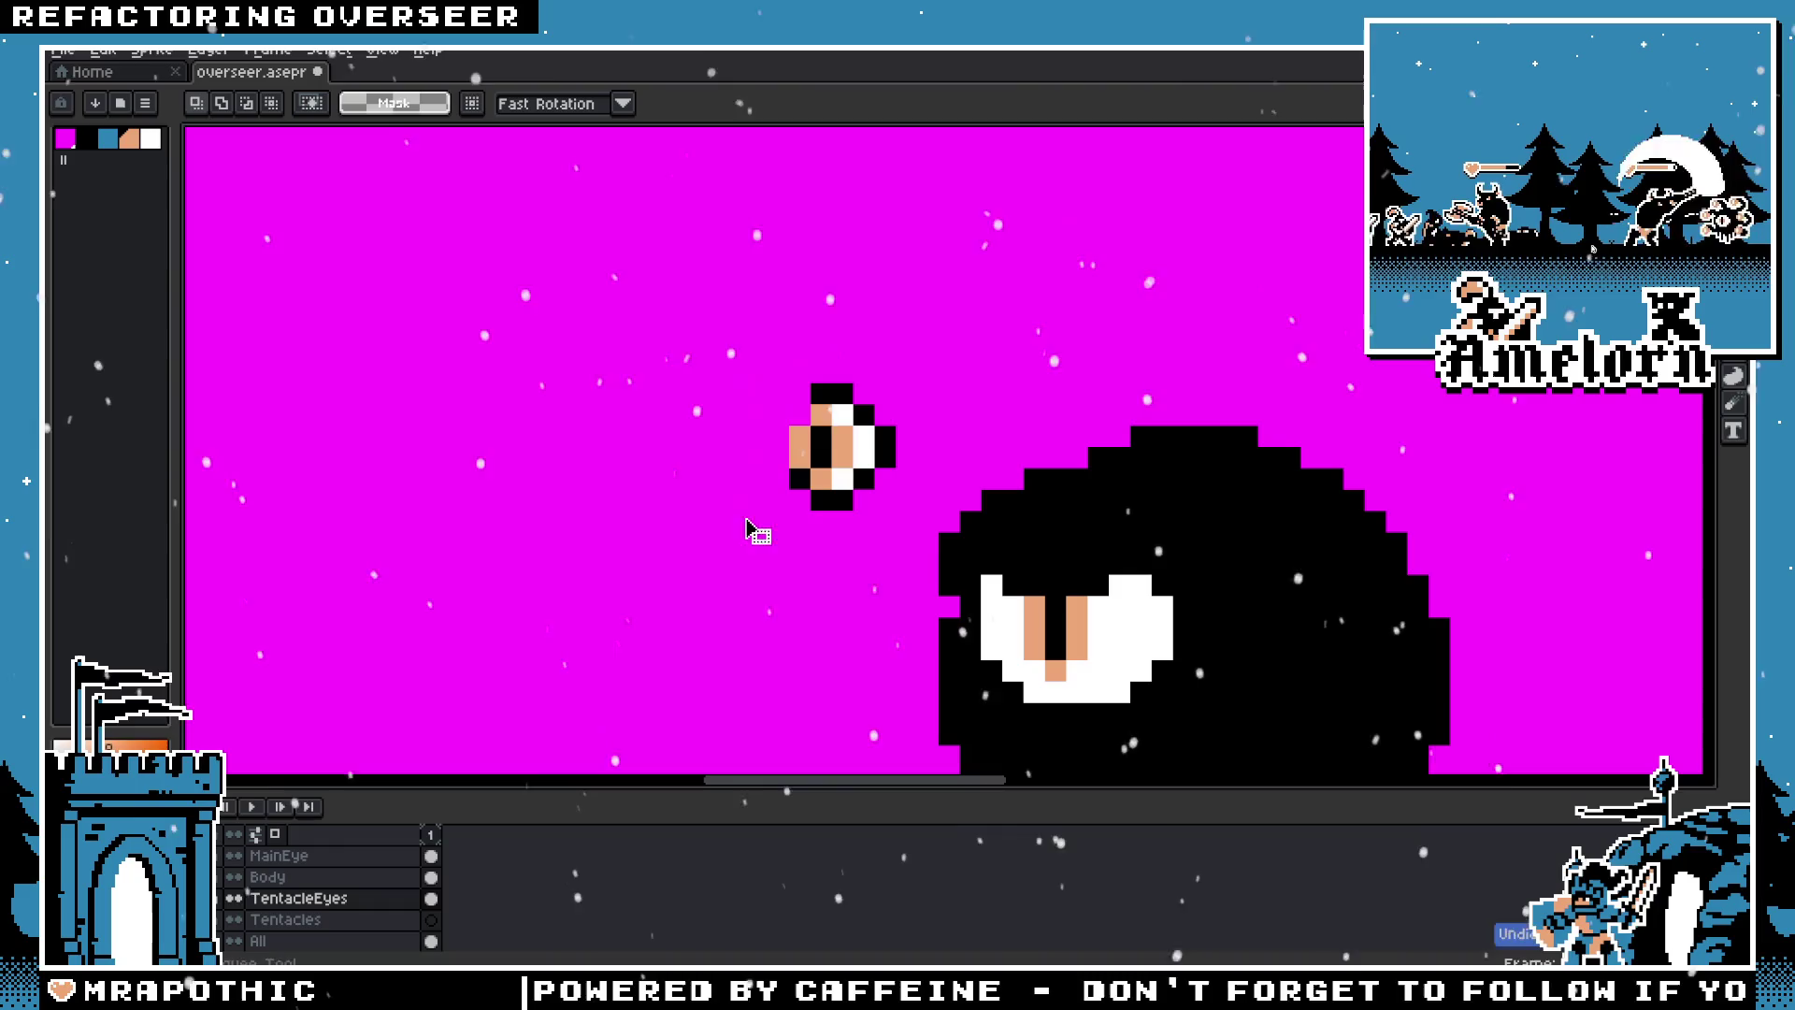
Step: Copy the eye and paste the copy just left of the original
key(ctrl+z)
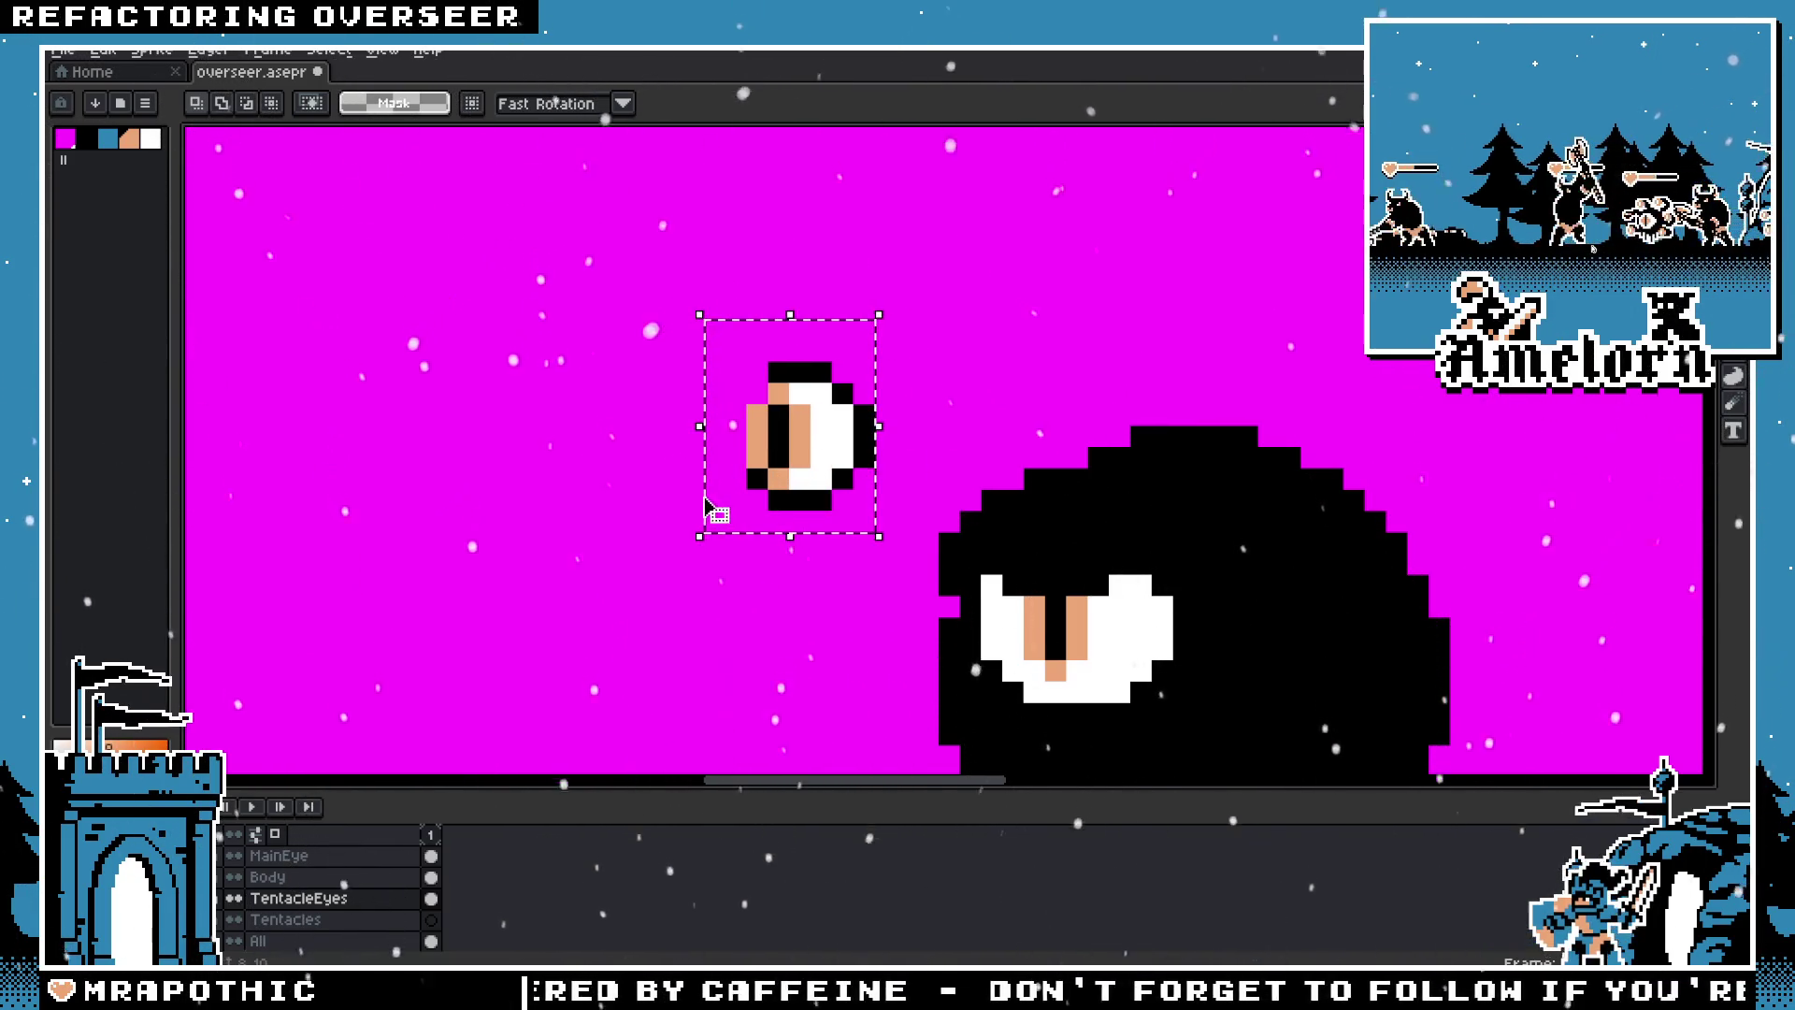
key(ctrl+z)
key(ctrl+v)
drag(612, 458, 593, 435)
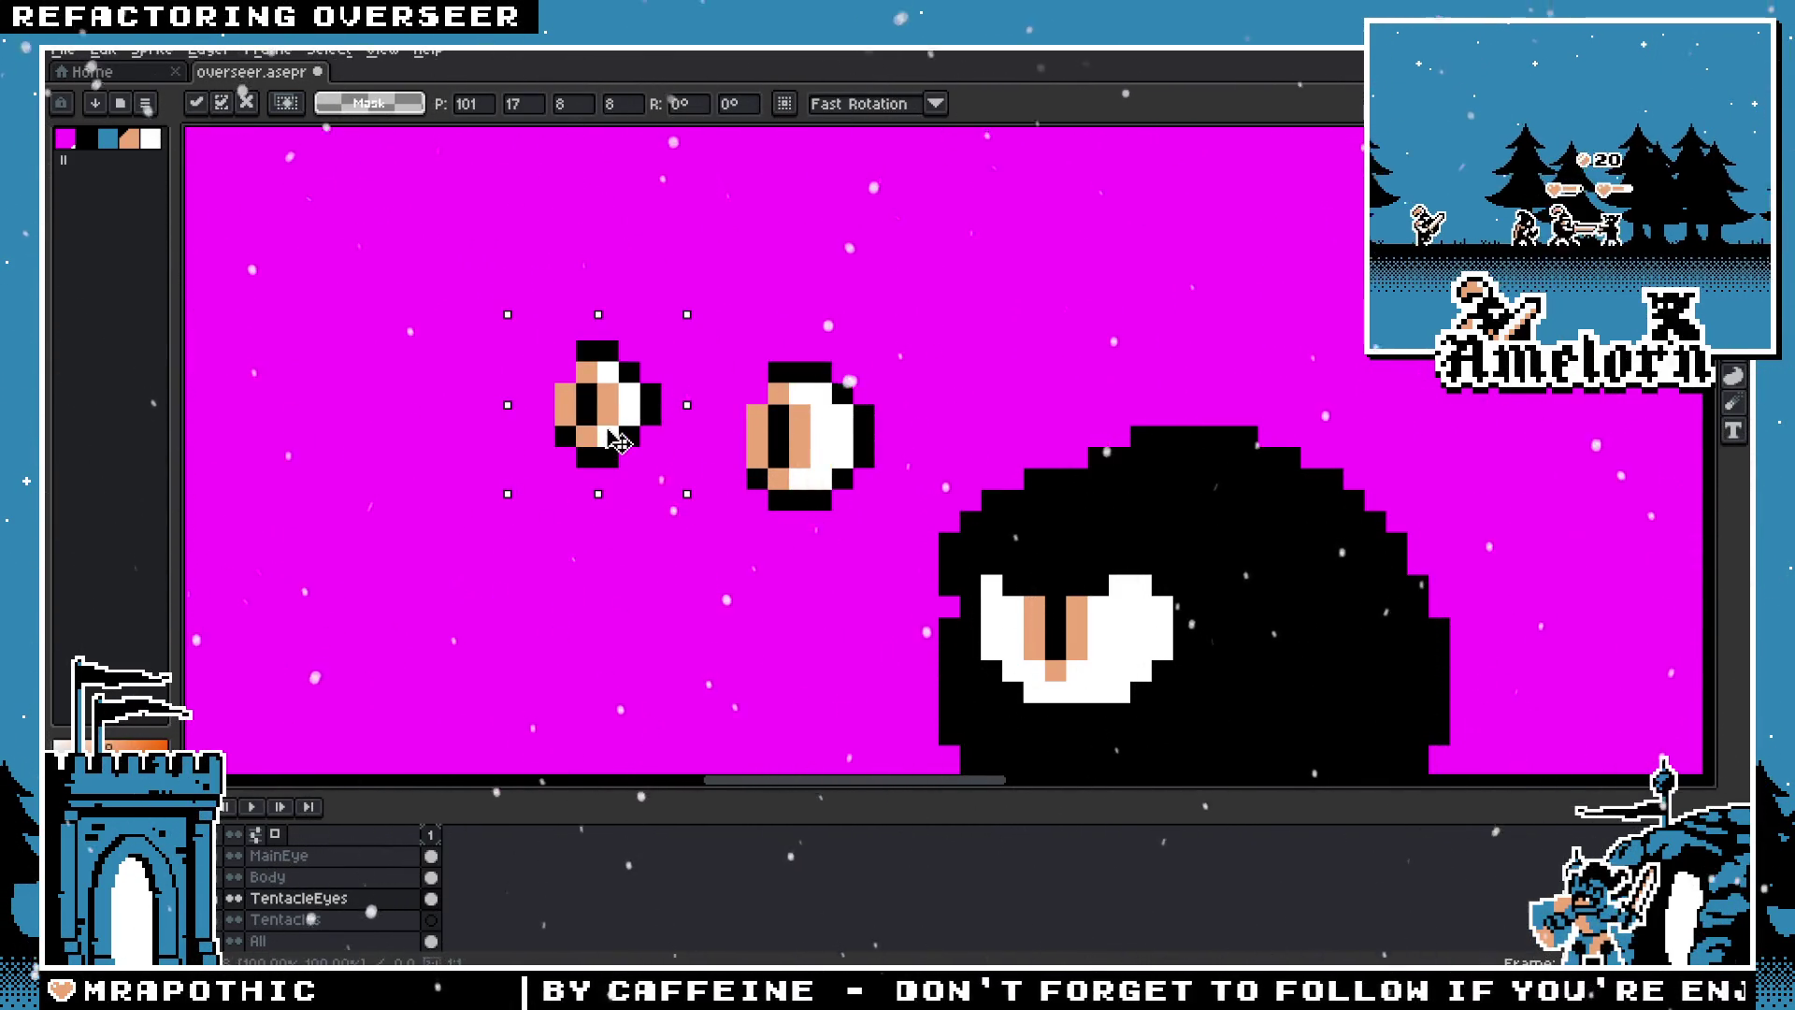
Step: Commit the pasted eye and add a white pixel at the smaller eye's upper-left
key(Return)
scroll(617, 458, down, 4)
scroll(620, 461, down, 1)
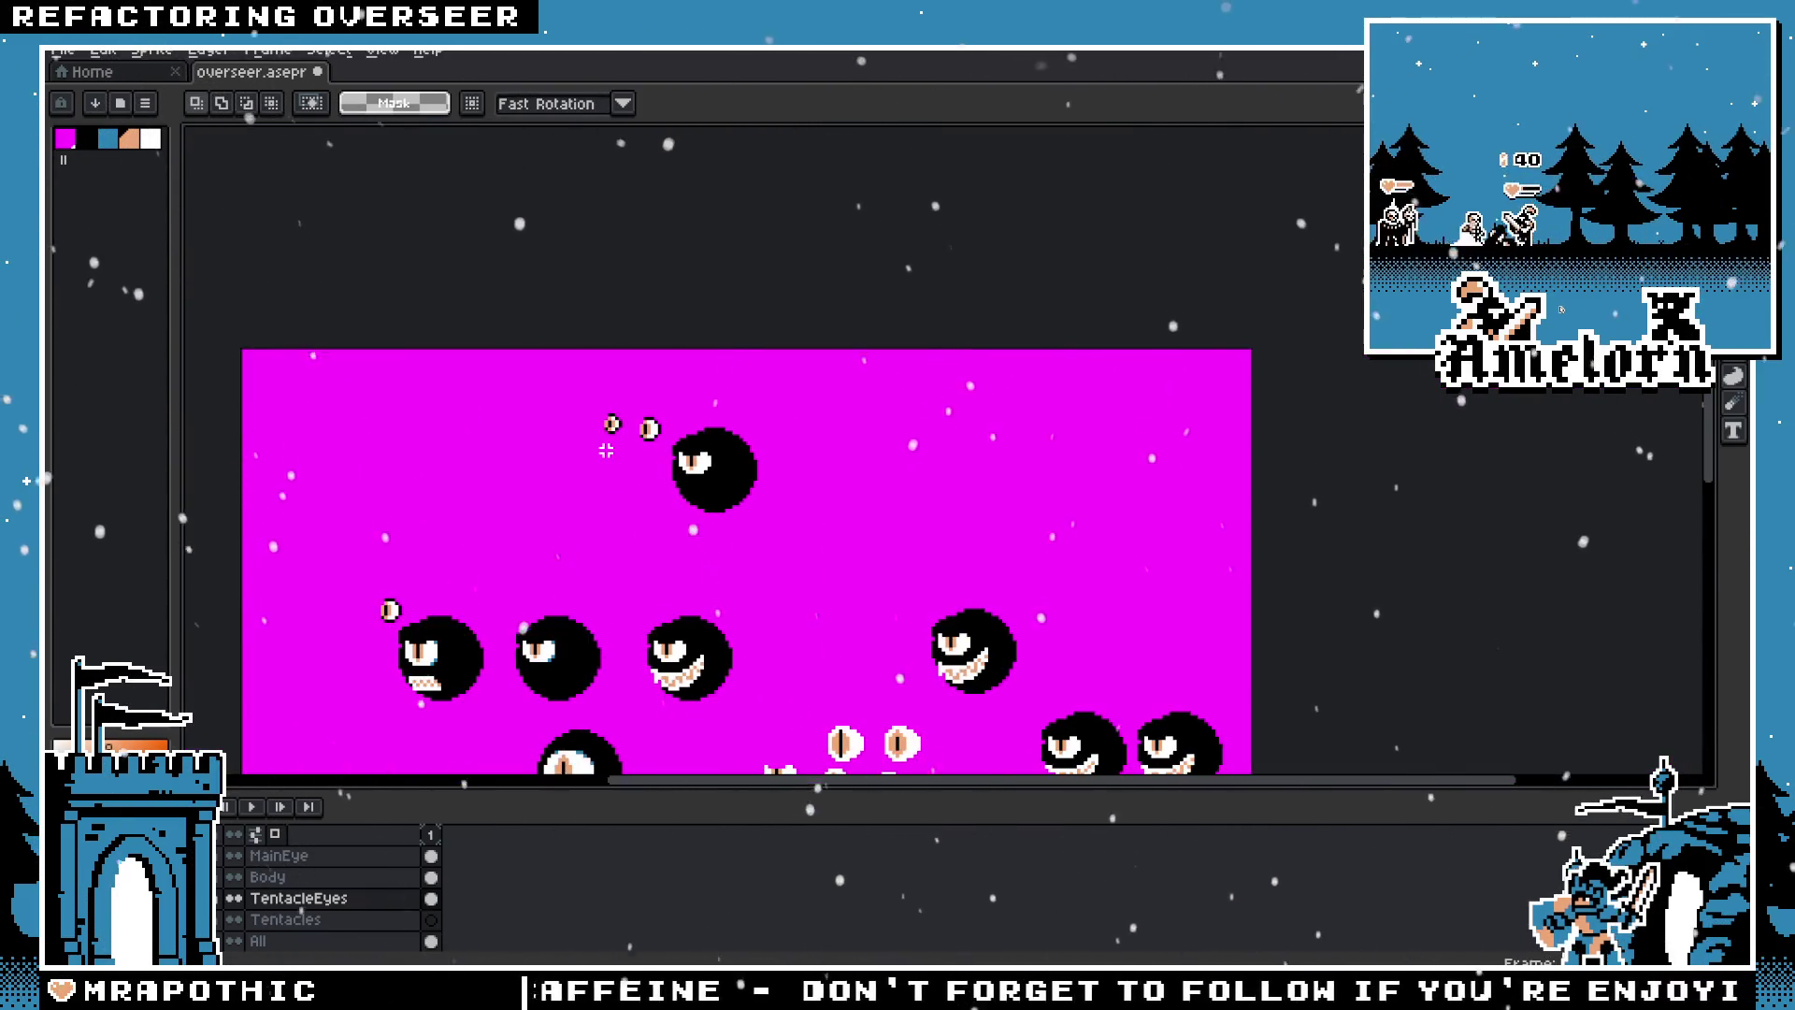
scroll(596, 431, up, 3)
scroll(762, 365, up, 1)
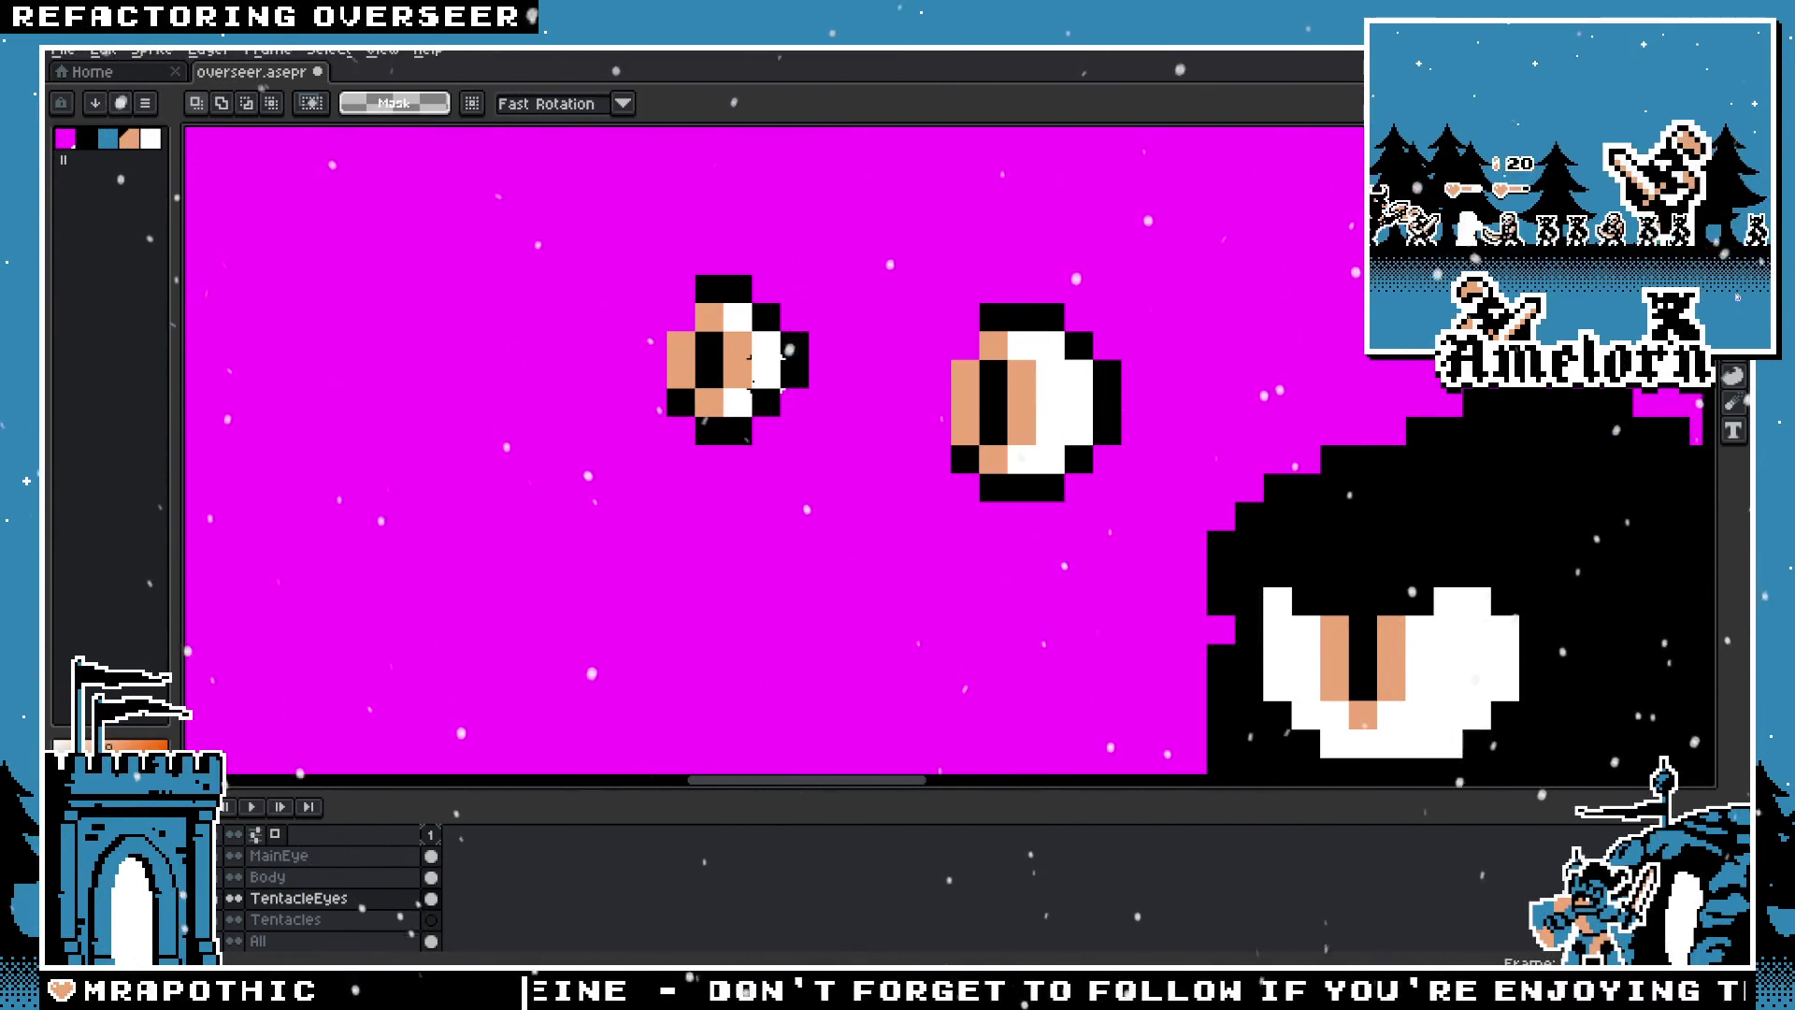
scroll(666, 287, up, 1)
key(b)
click(691, 365)
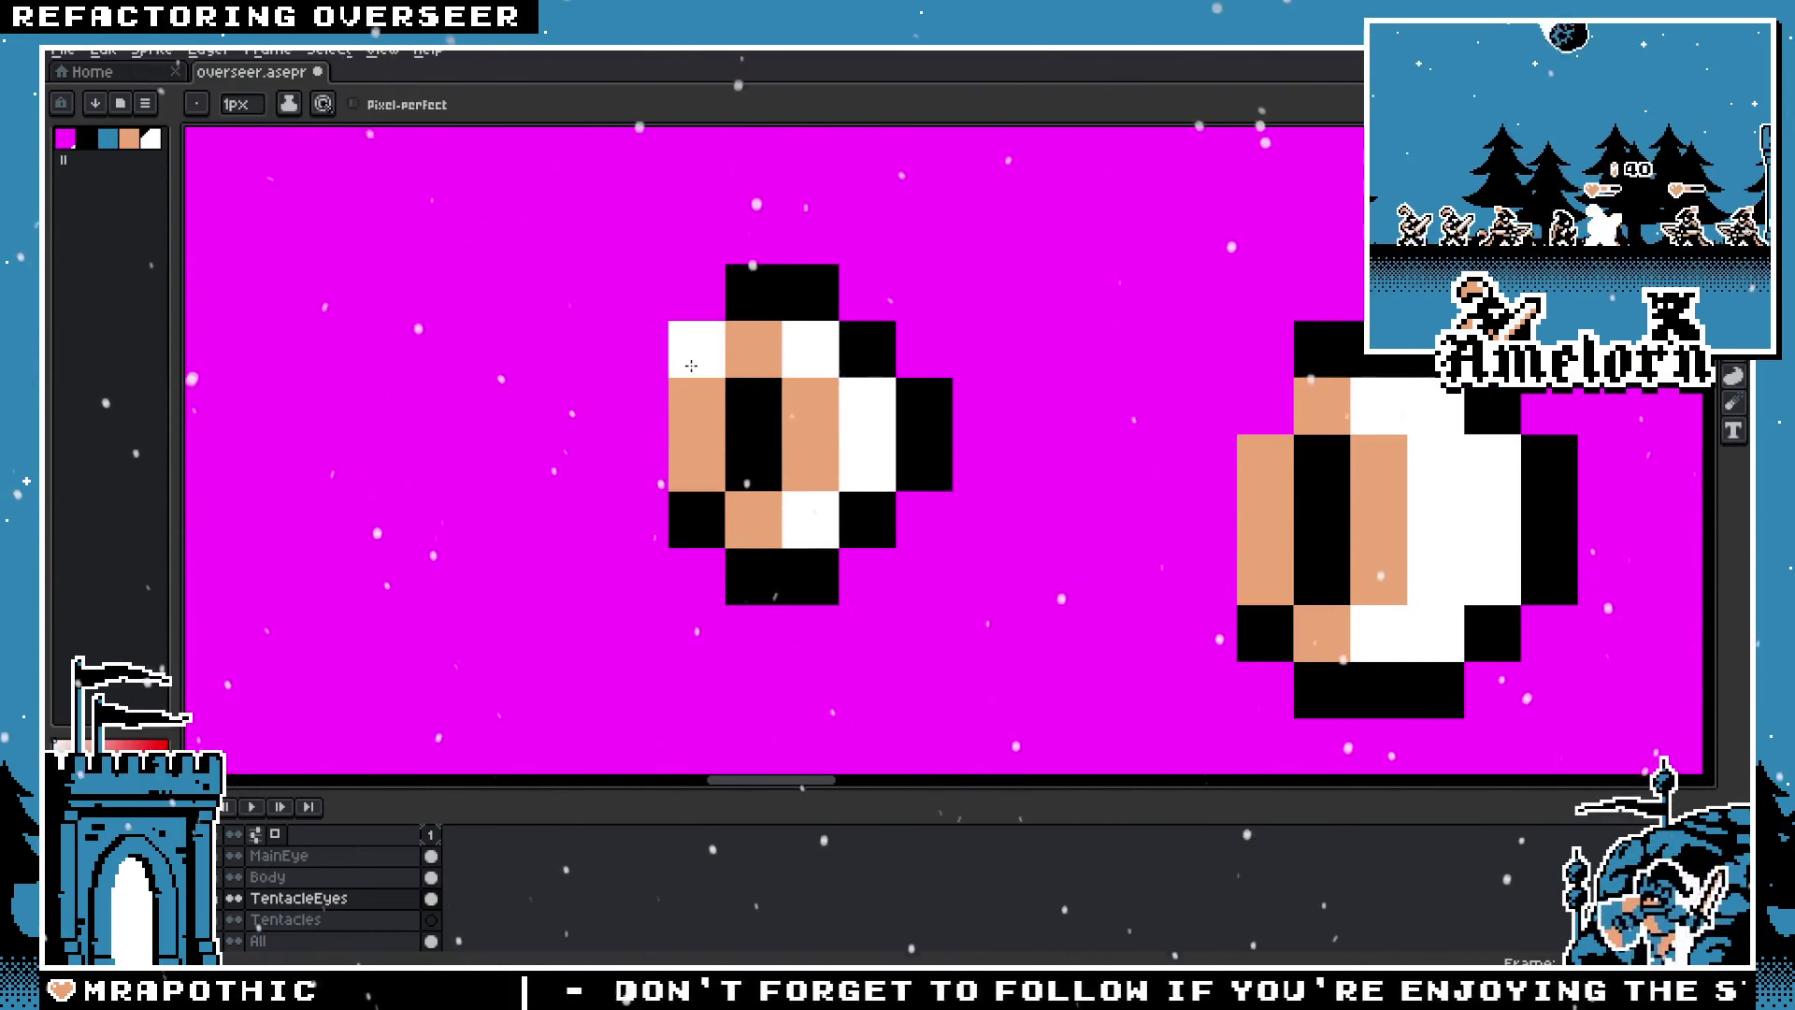
Step: Copy the right eye and place the copy above the other two
scroll(506, 566, down, 5)
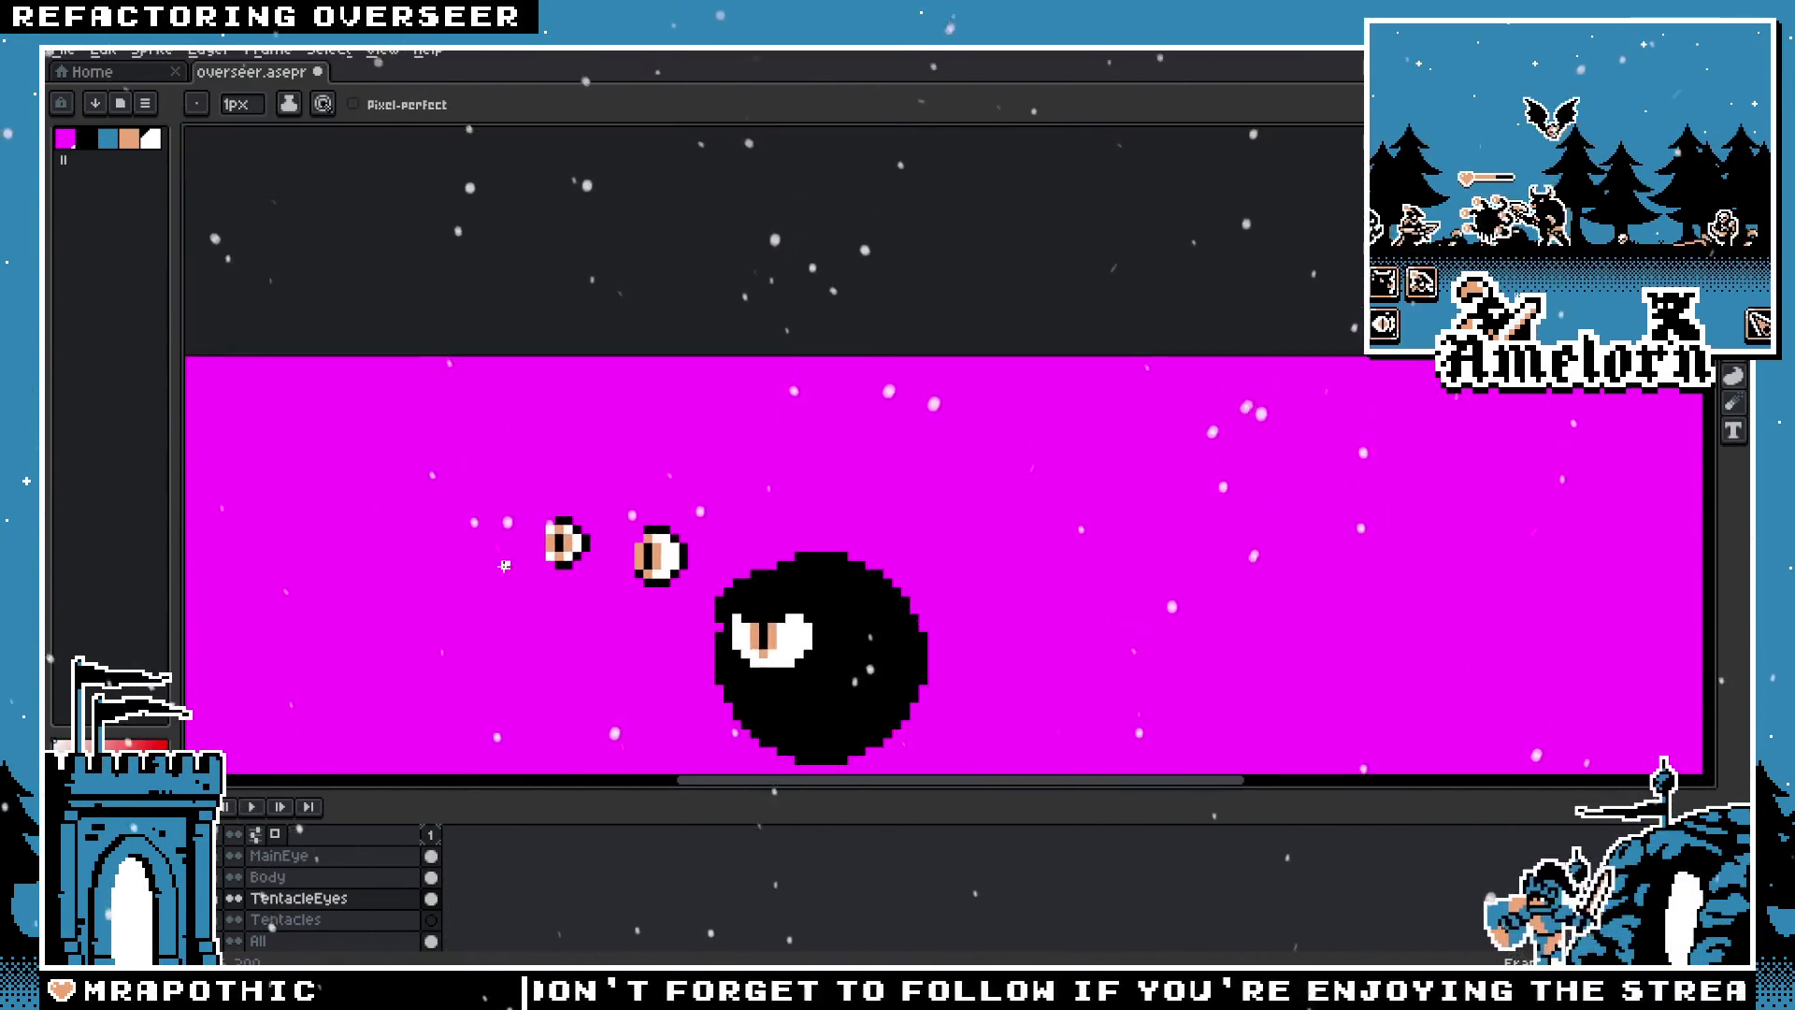
scroll(501, 565, down, 1)
scroll(519, 560, up, 3)
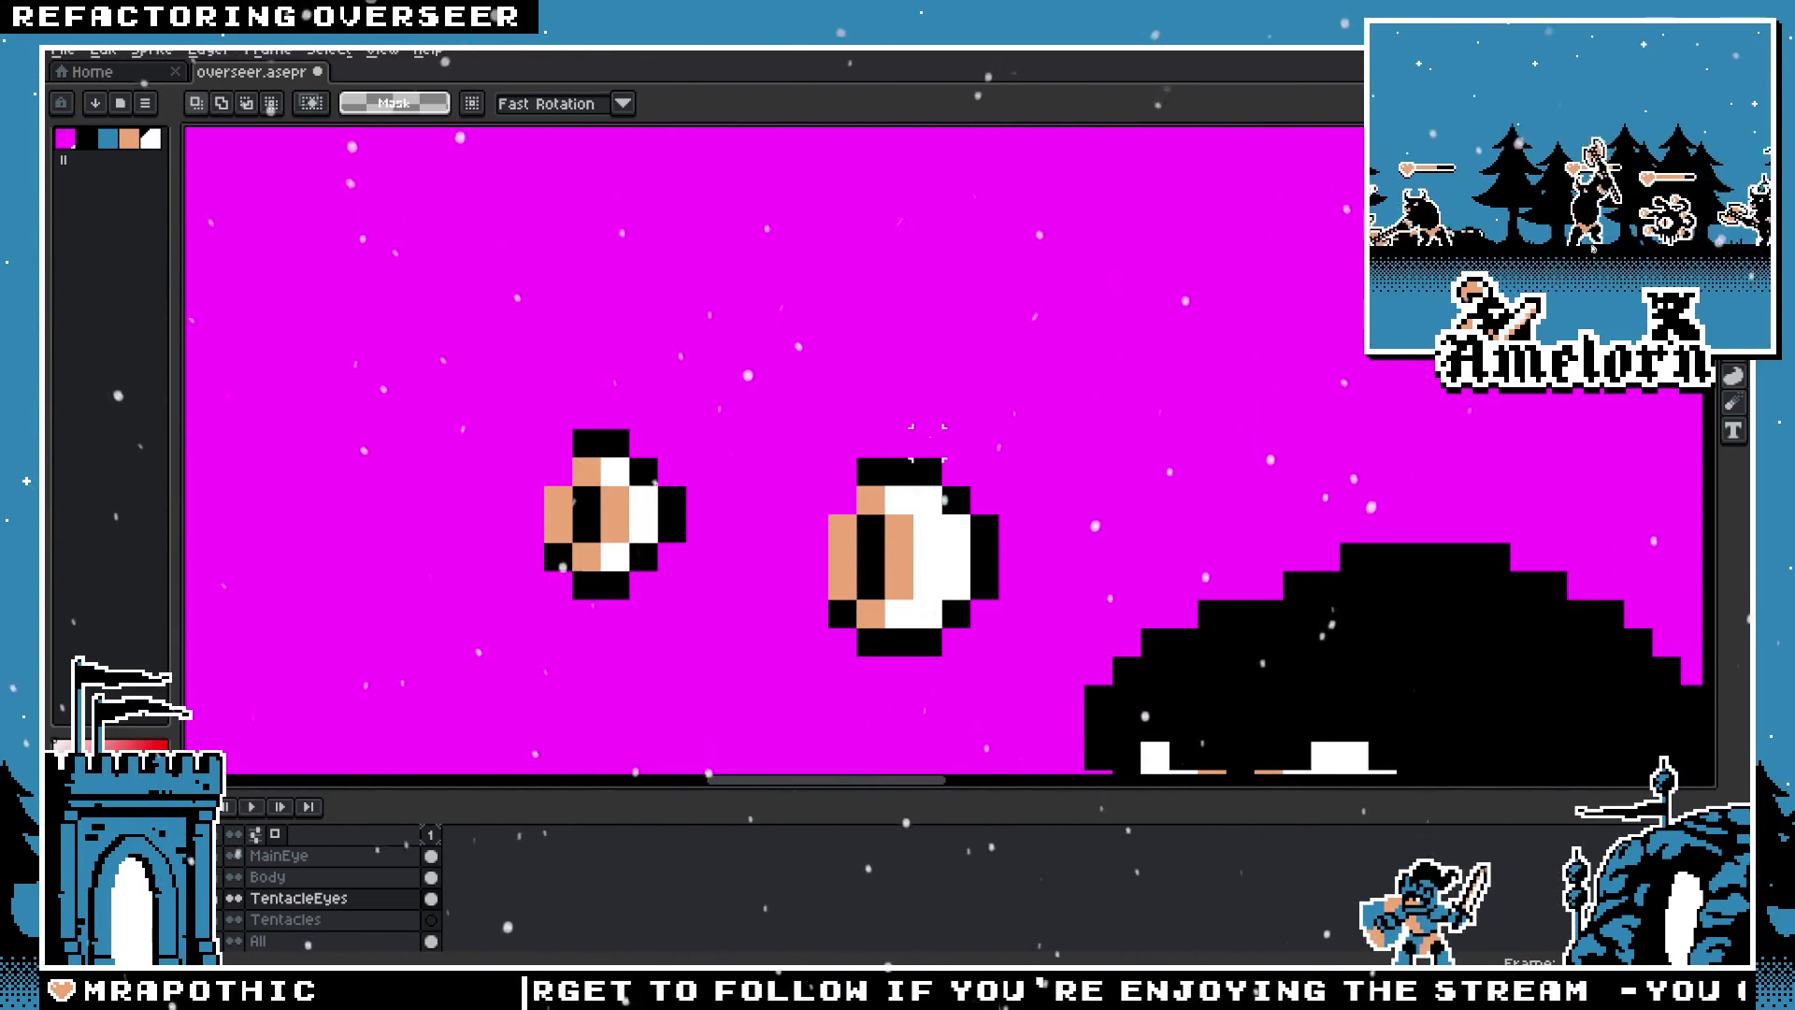
scroll(739, 500, down, 1)
scroll(738, 500, up, 2)
scroll(841, 493, down, 3)
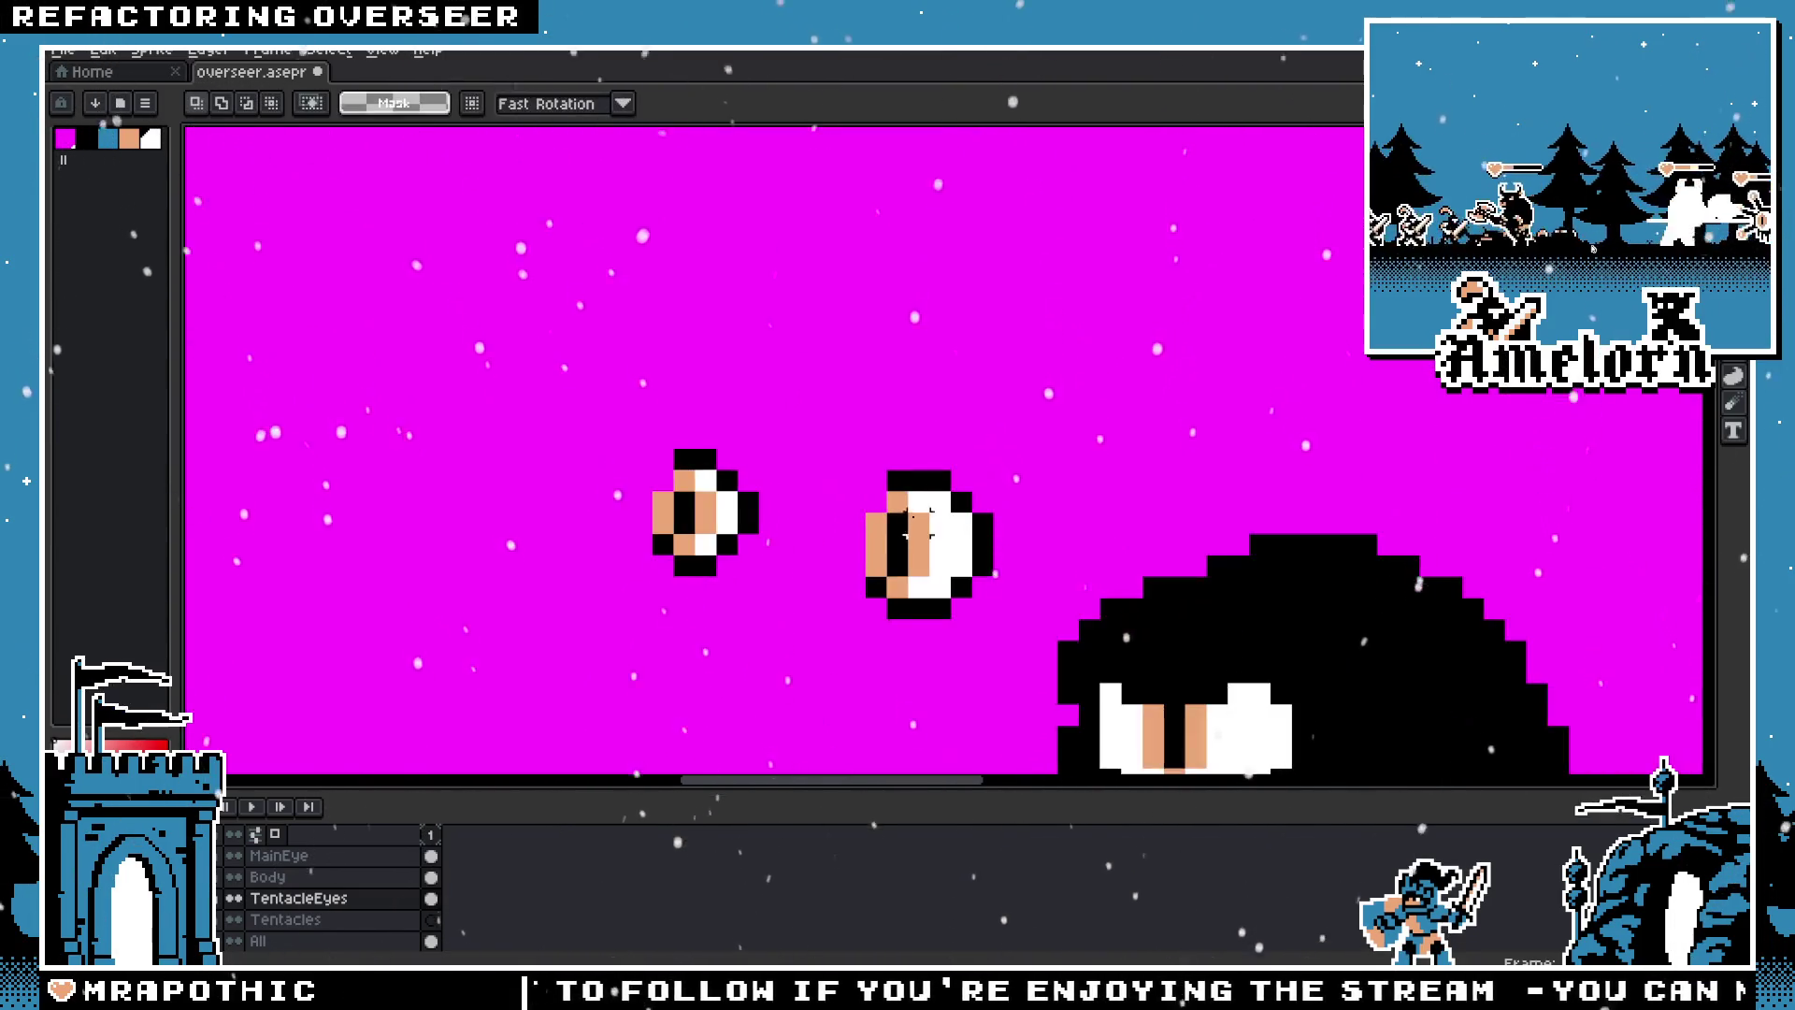
scroll(901, 628, up, 2)
drag(1088, 270, 788, 610)
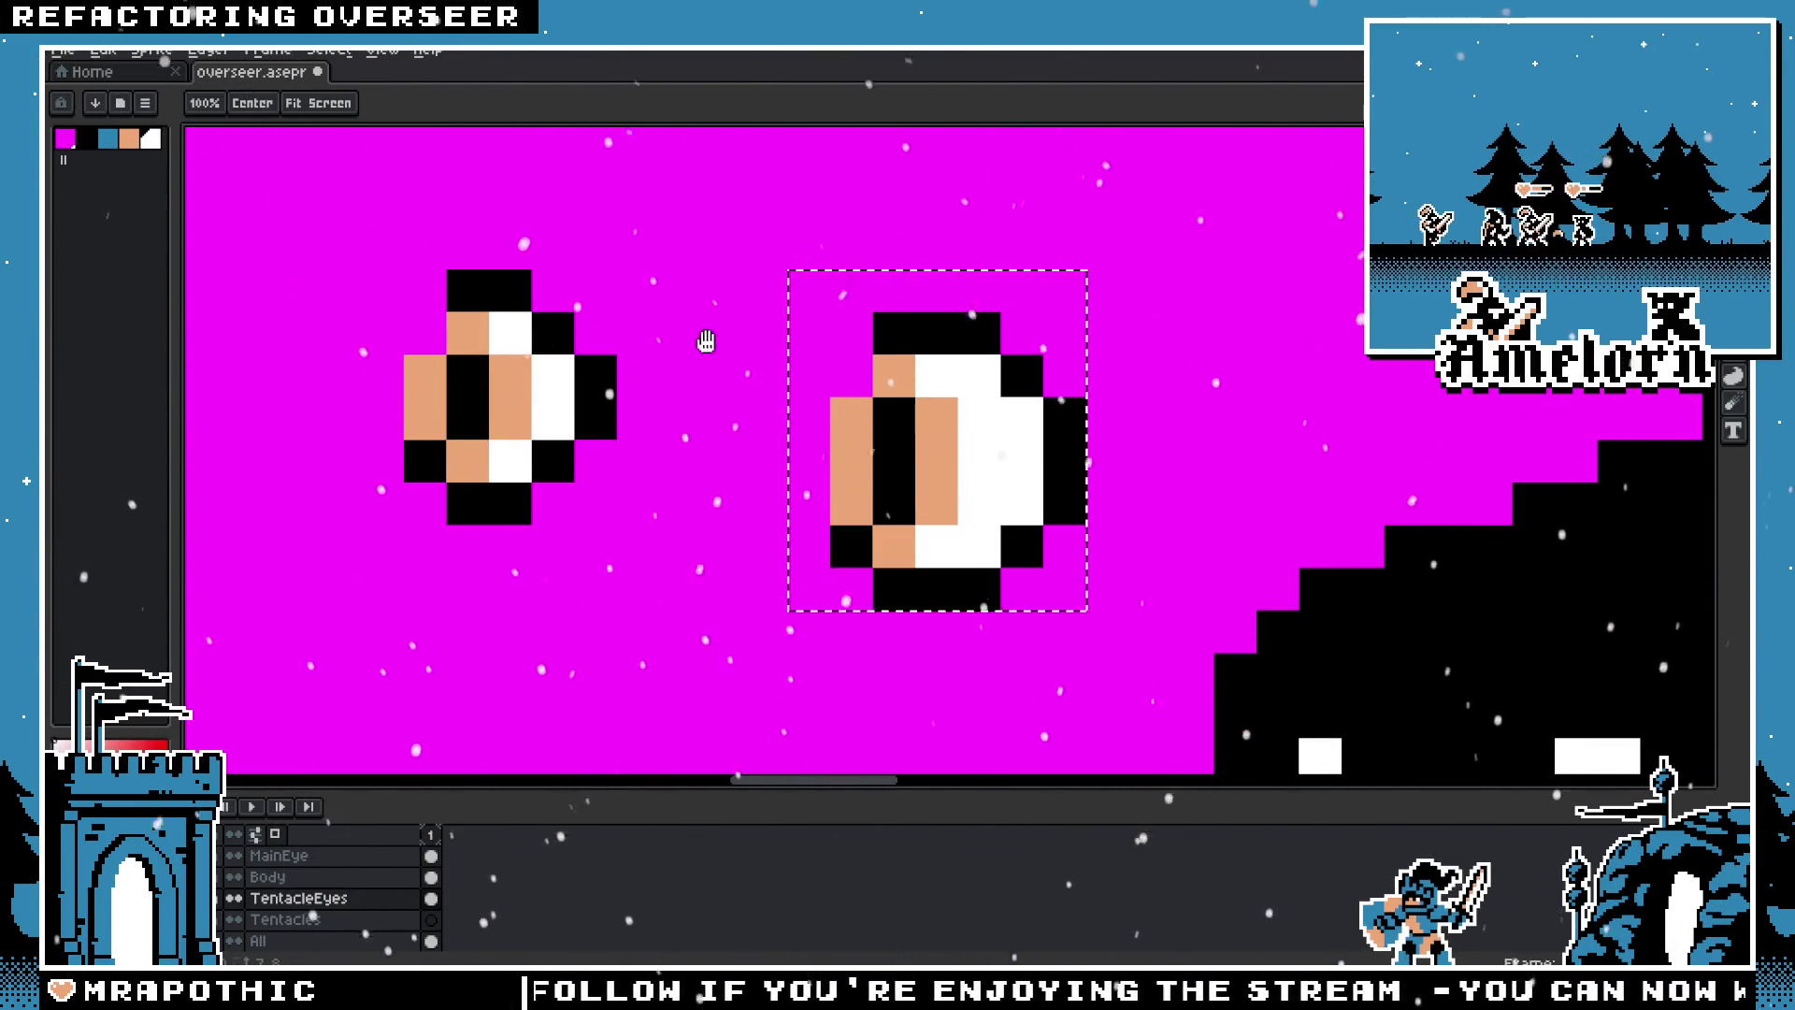
drag(706, 339, 800, 530)
drag(959, 544, 788, 165)
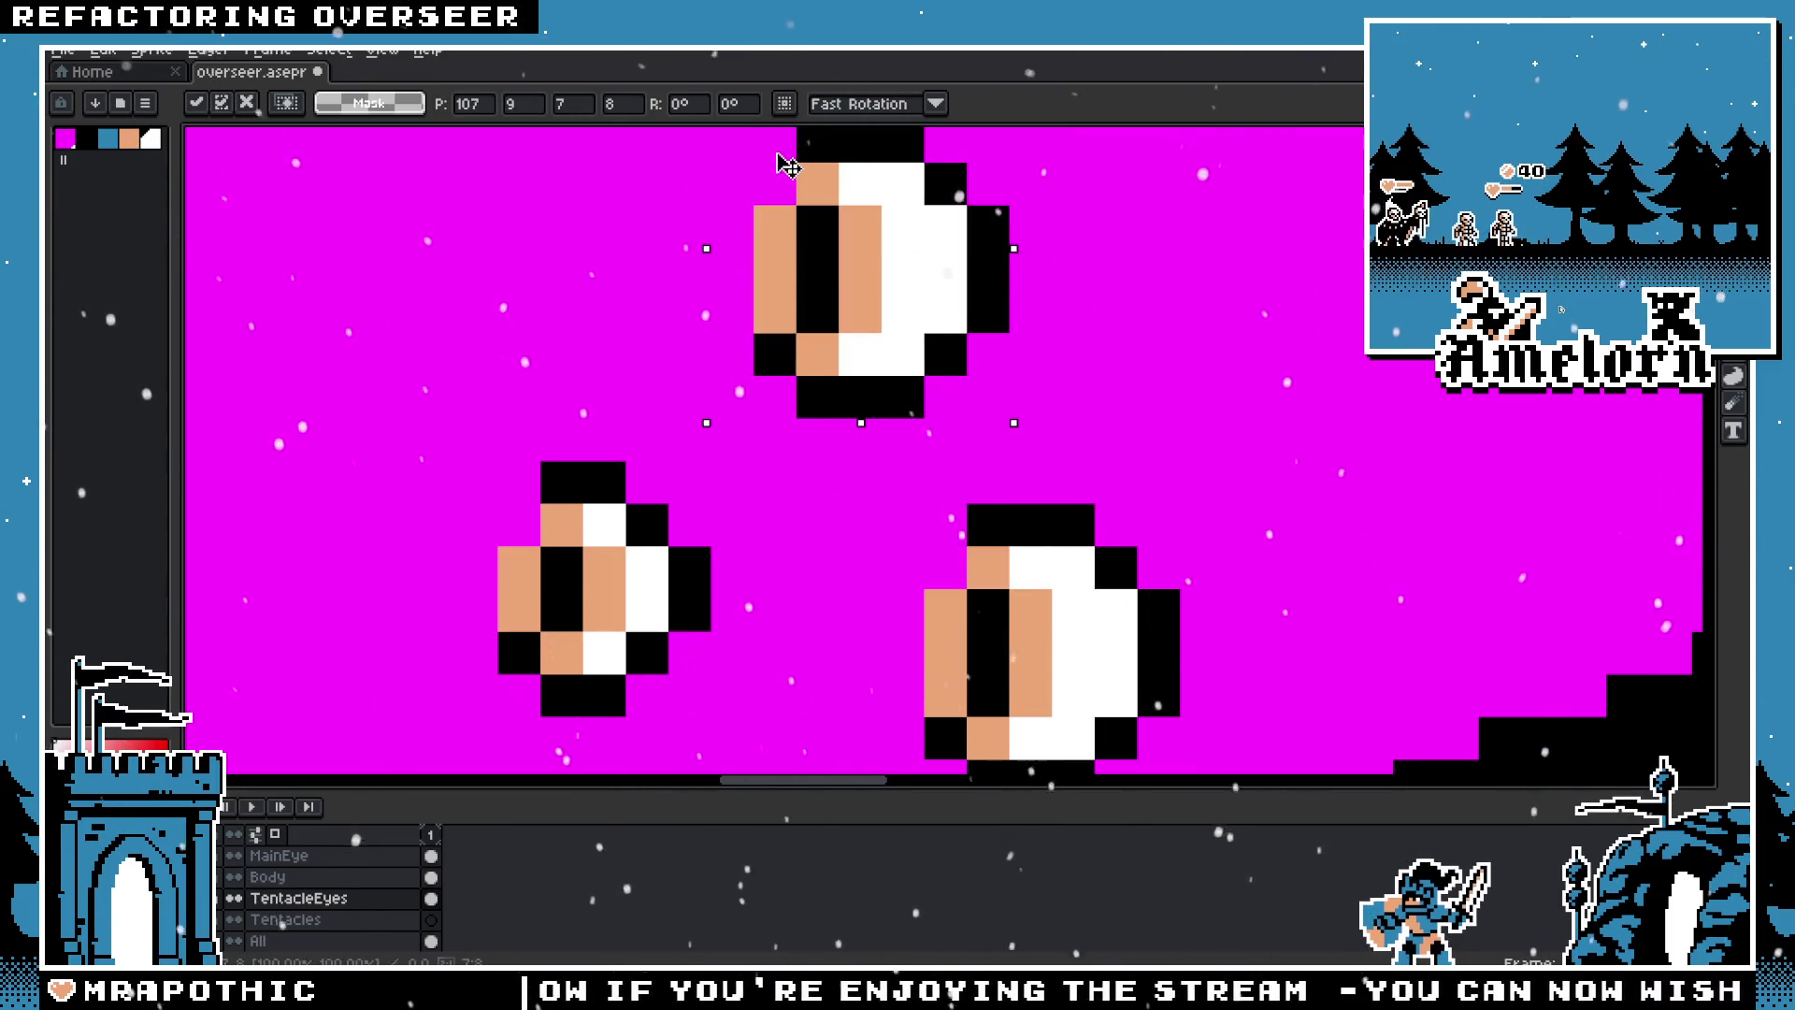
Step: Commit the top eye copy and add a white column along its left side
key(Return)
drag(1030, 273, 1166, 521)
drag(870, 393, 903, 343)
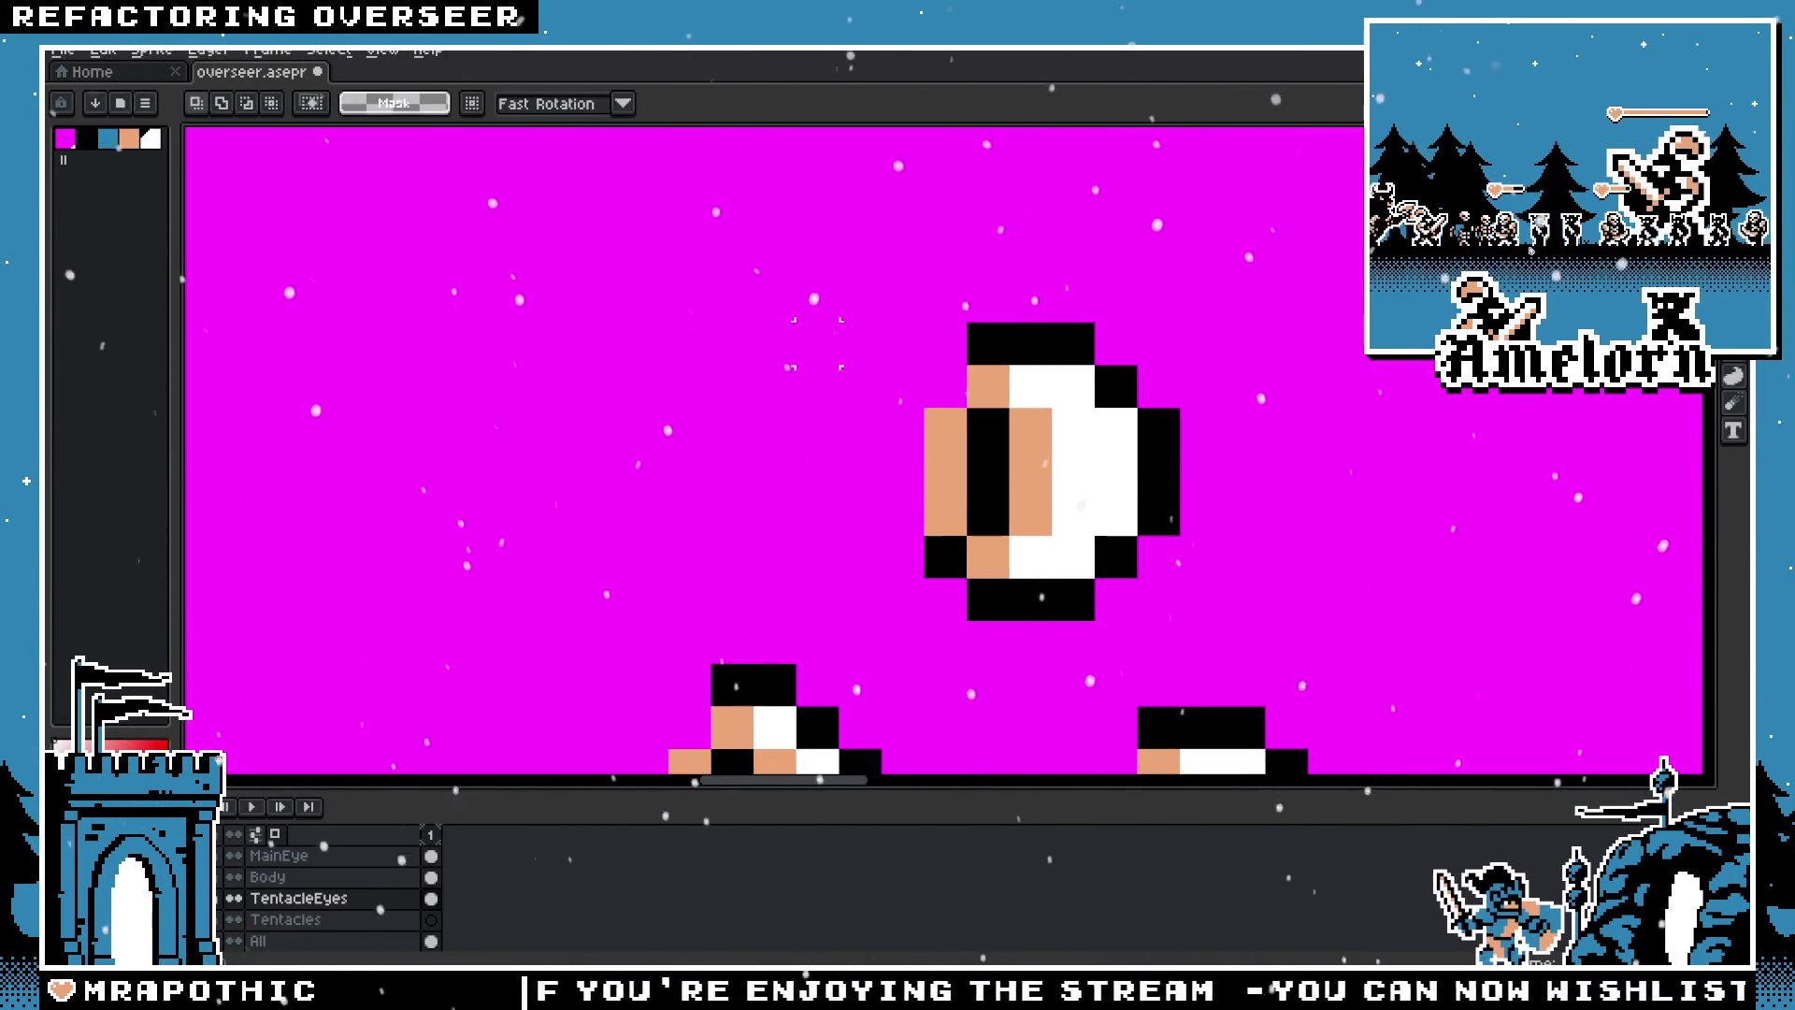
key(i)
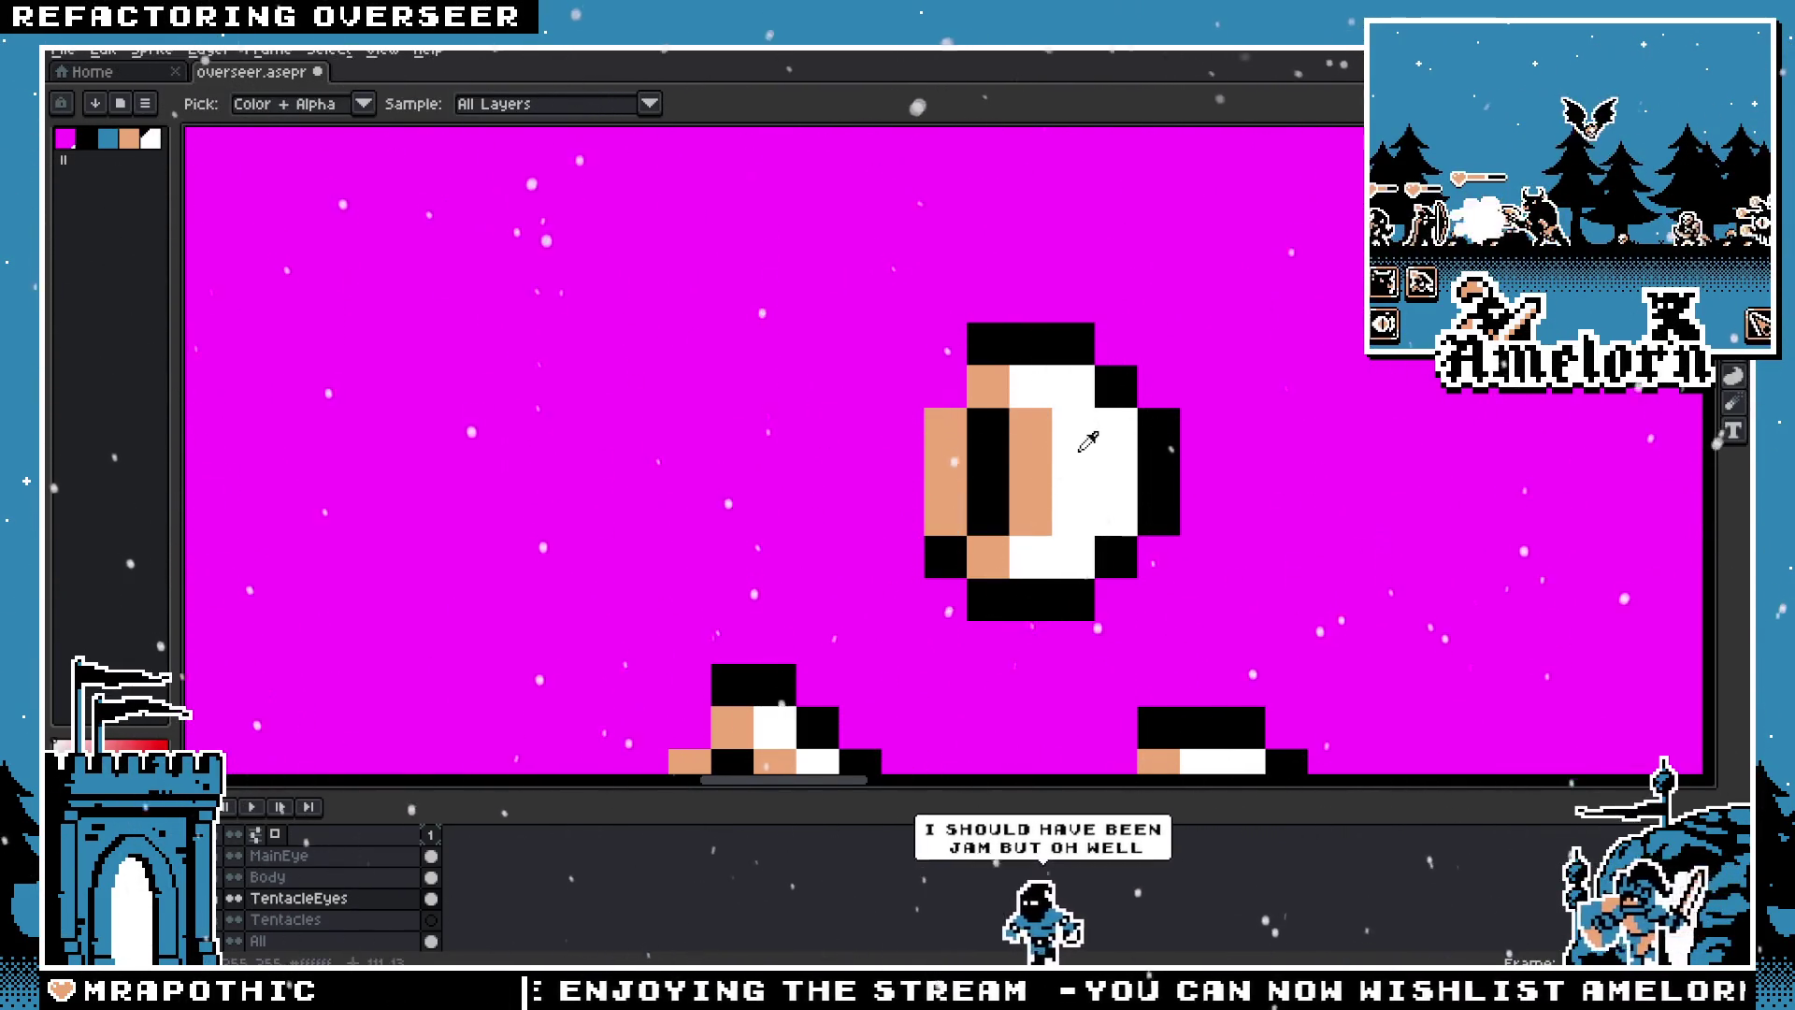
key(b)
click(912, 516)
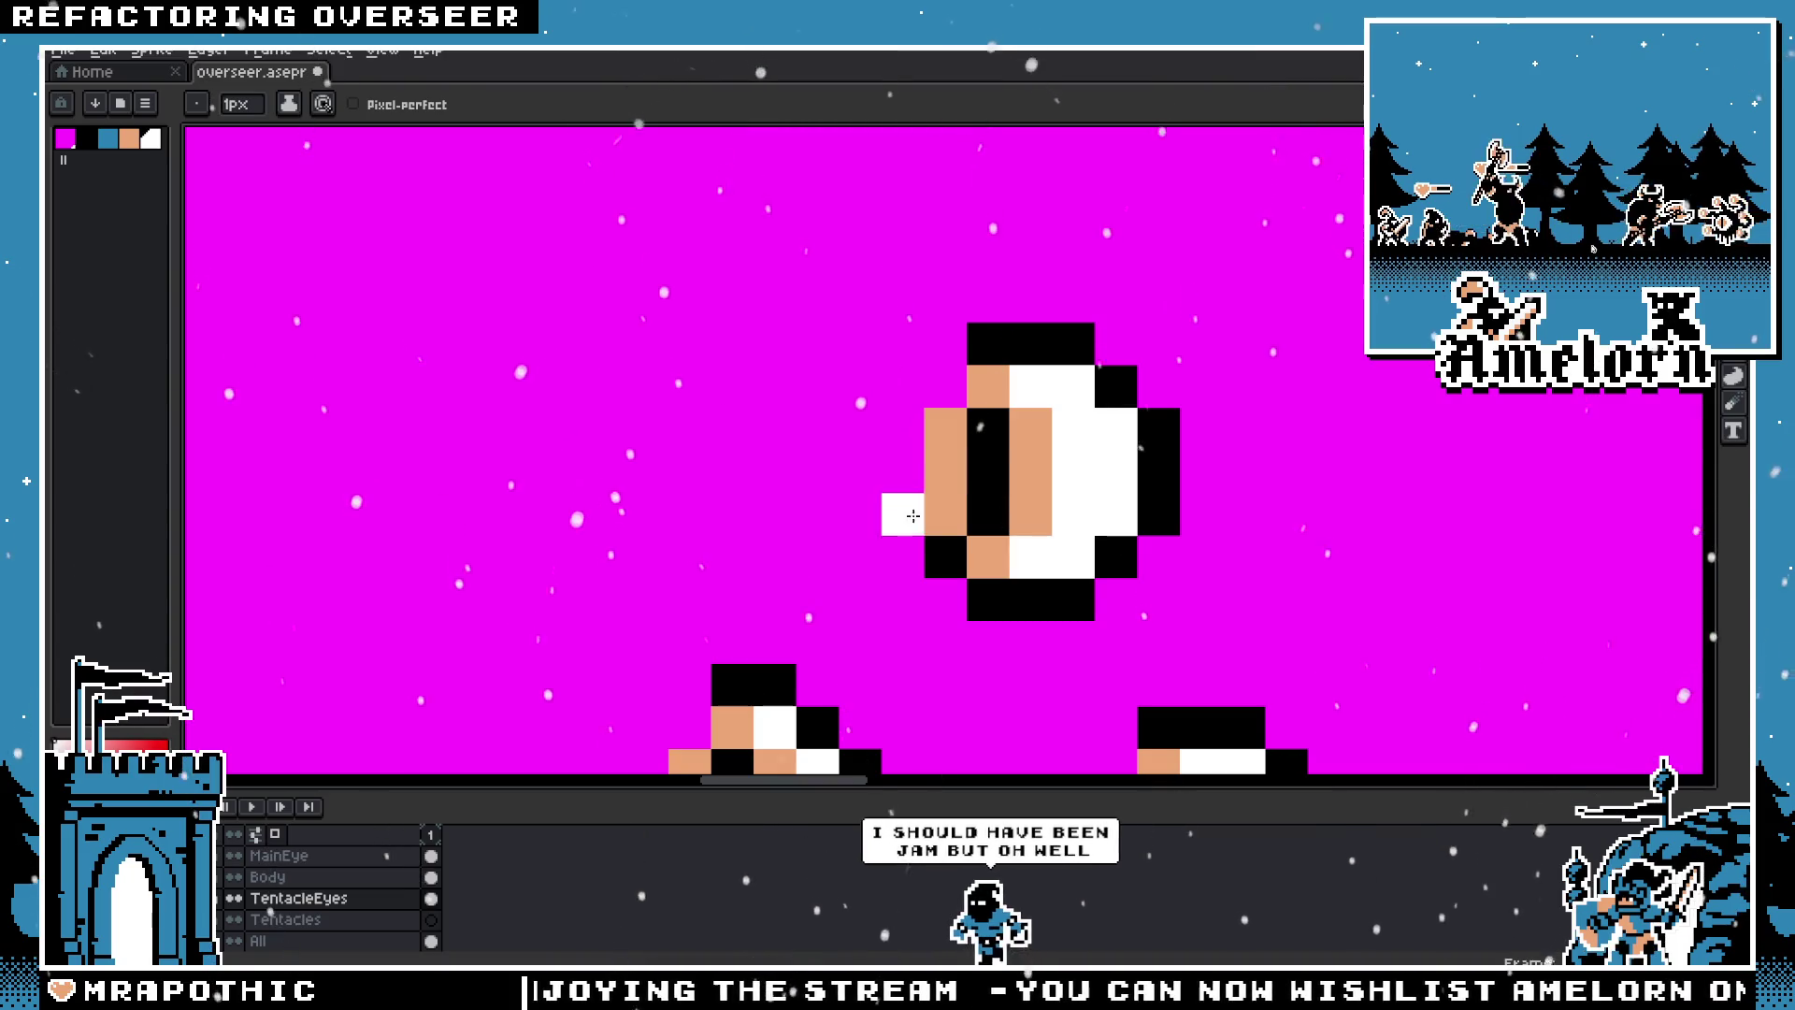
click(946, 551)
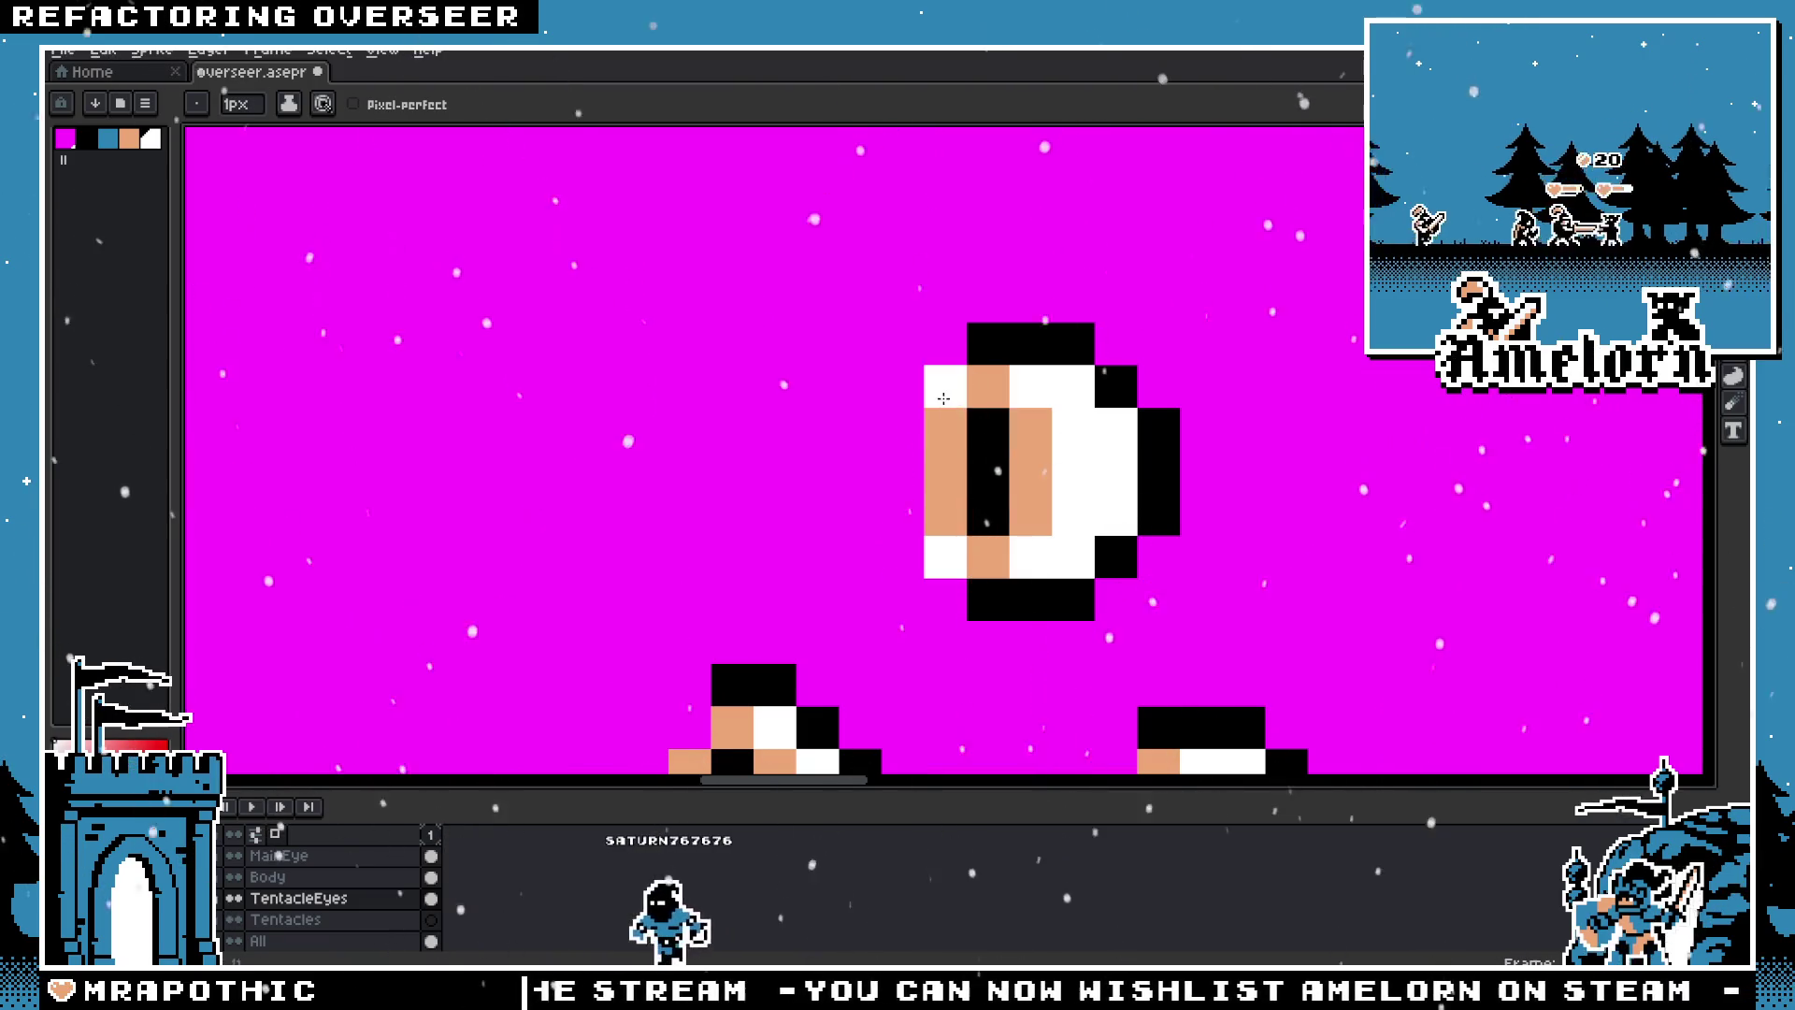
scroll(1021, 598, down, 3)
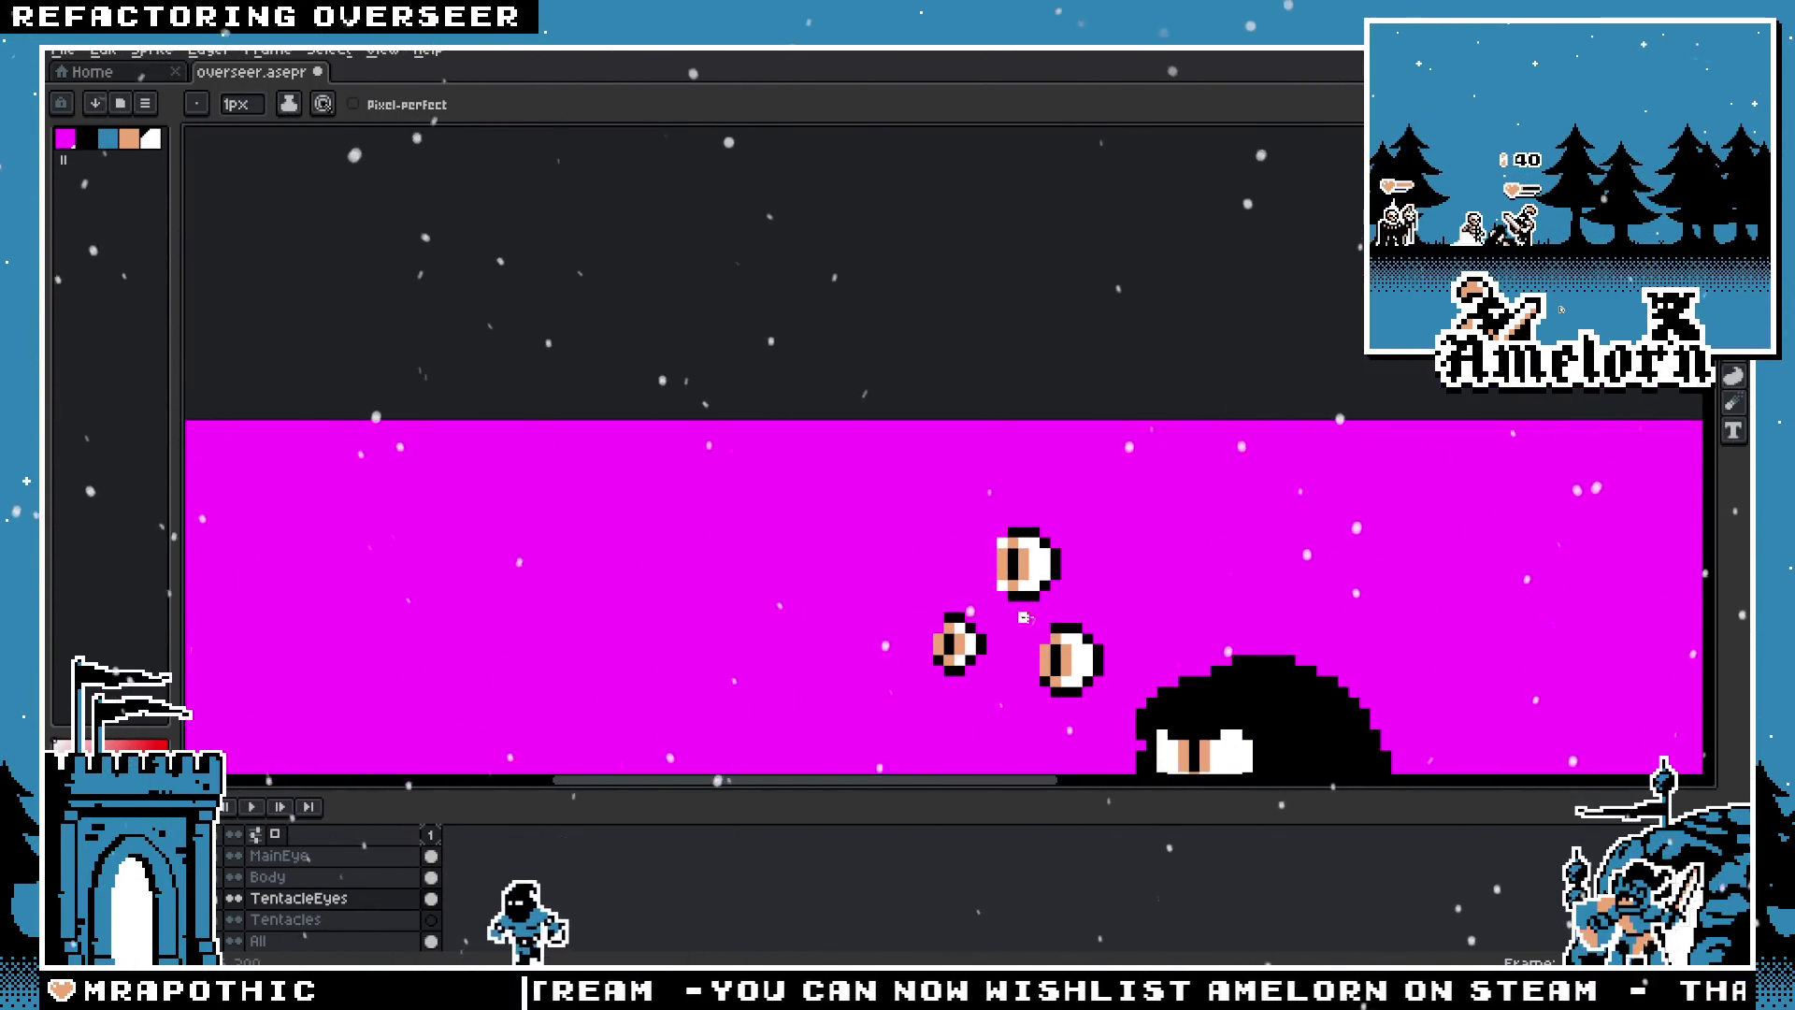
scroll(999, 497, up, 3)
drag(961, 402, 961, 458)
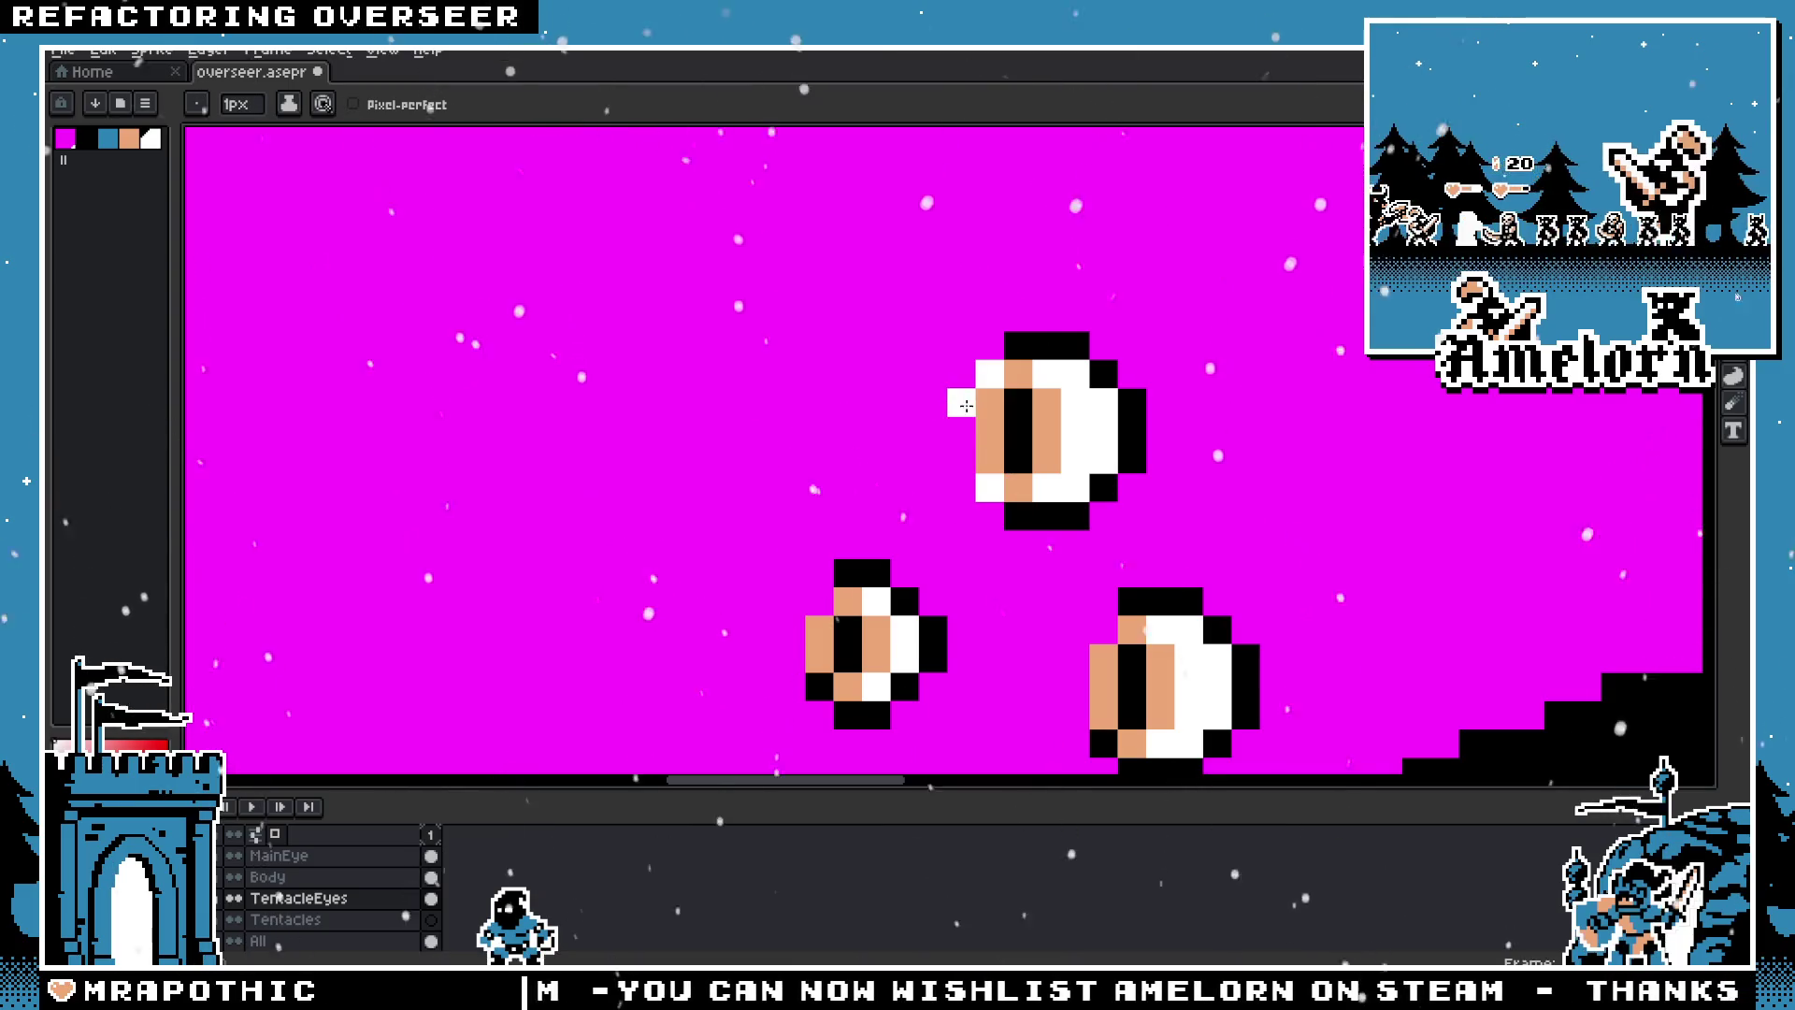
Step: Shift the top eye's right part one pixel to the left
key(m)
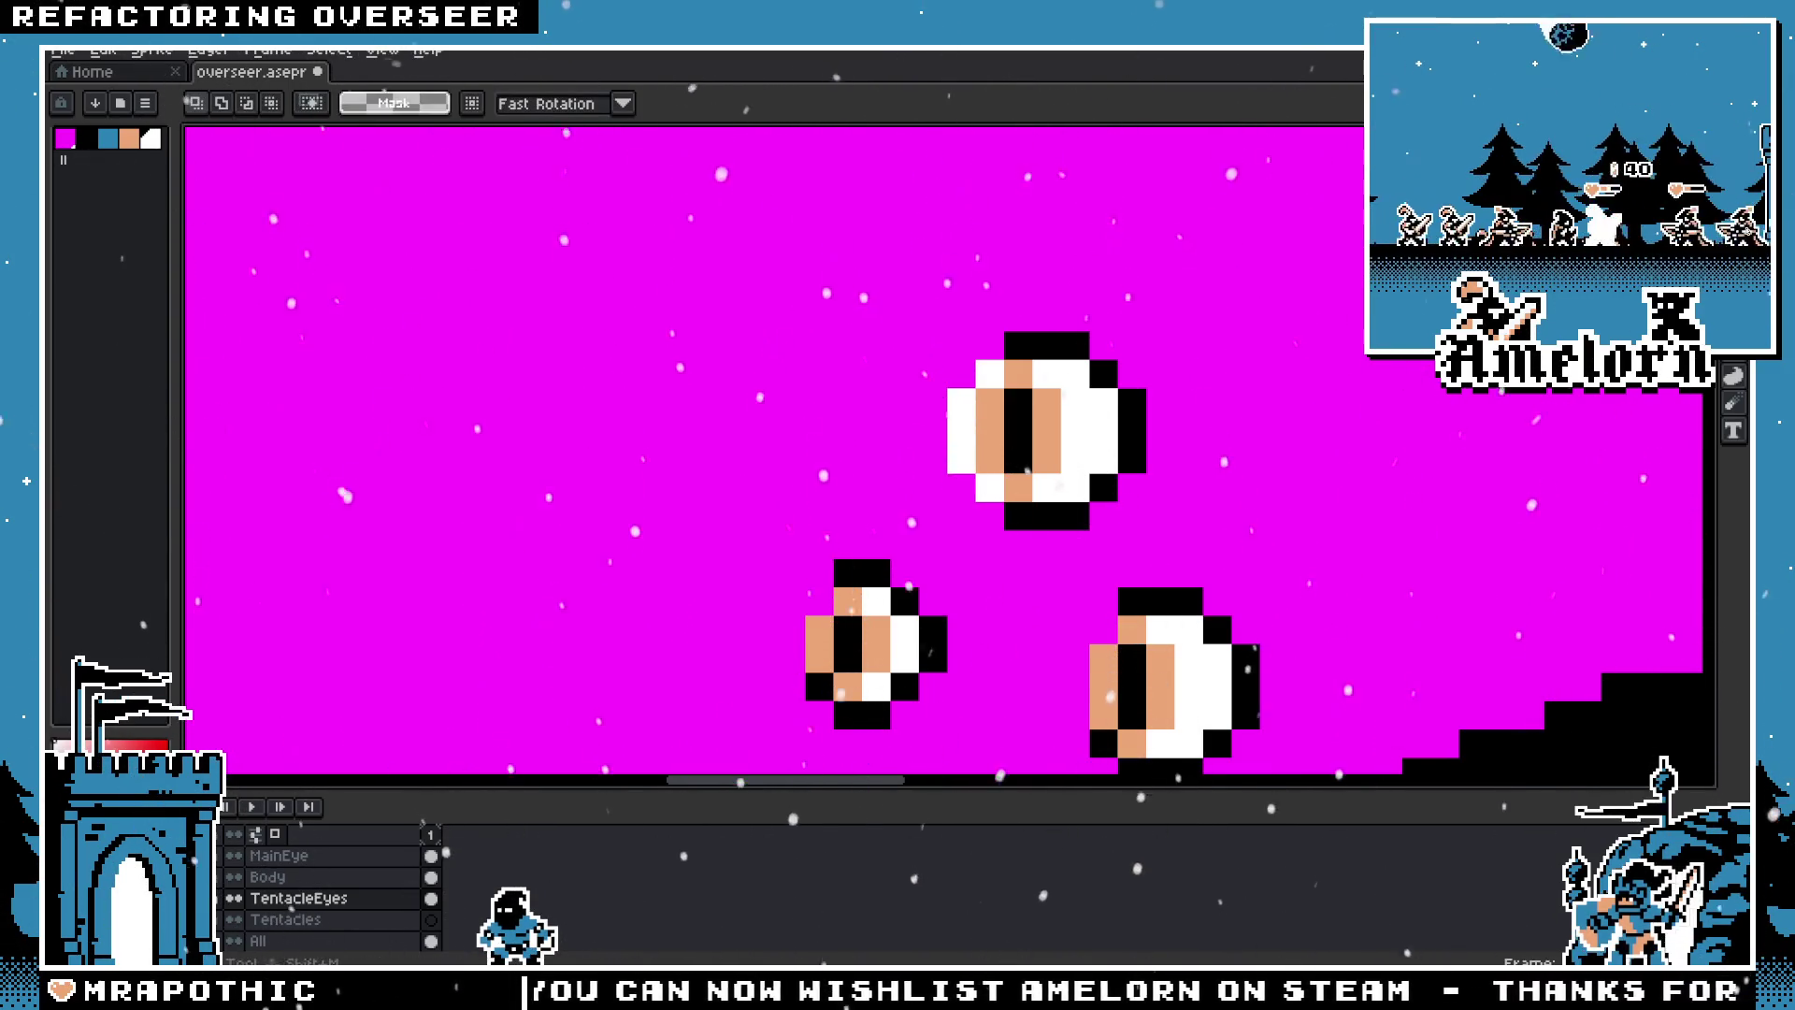
drag(1290, 301, 1085, 535)
drag(1154, 458, 1126, 461)
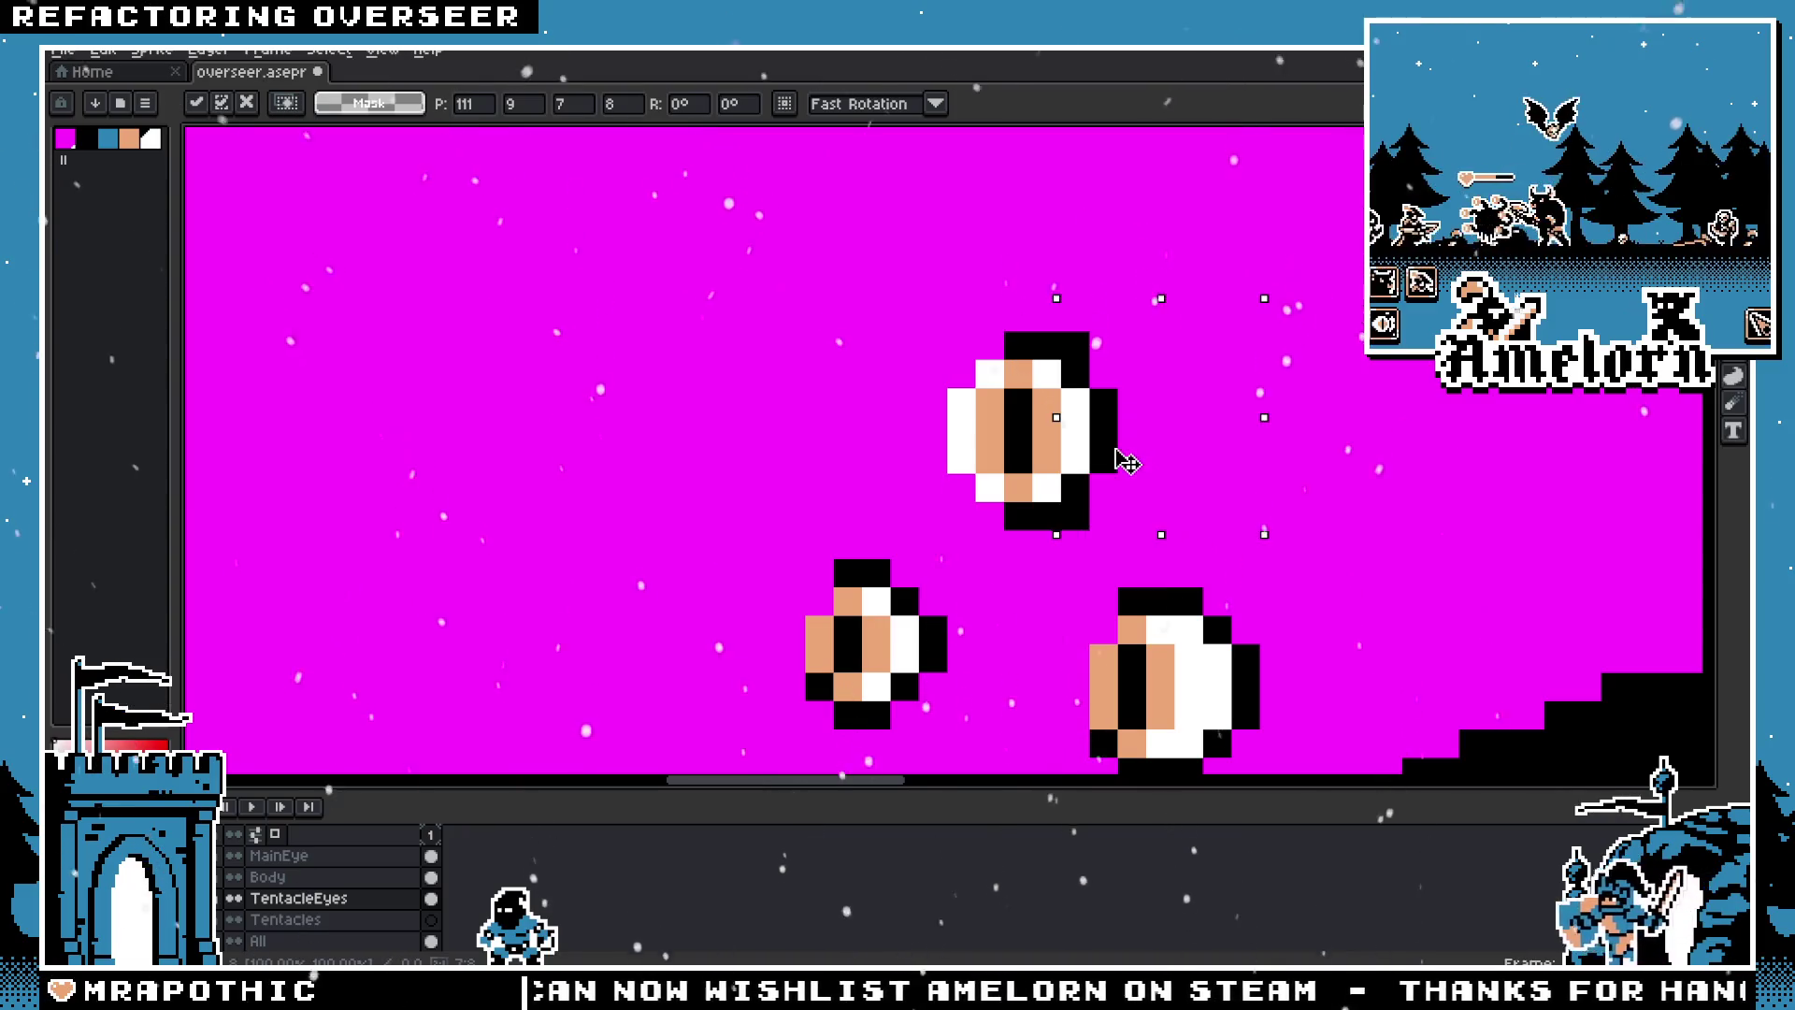
key(b)
scroll(1125, 346, up, 1)
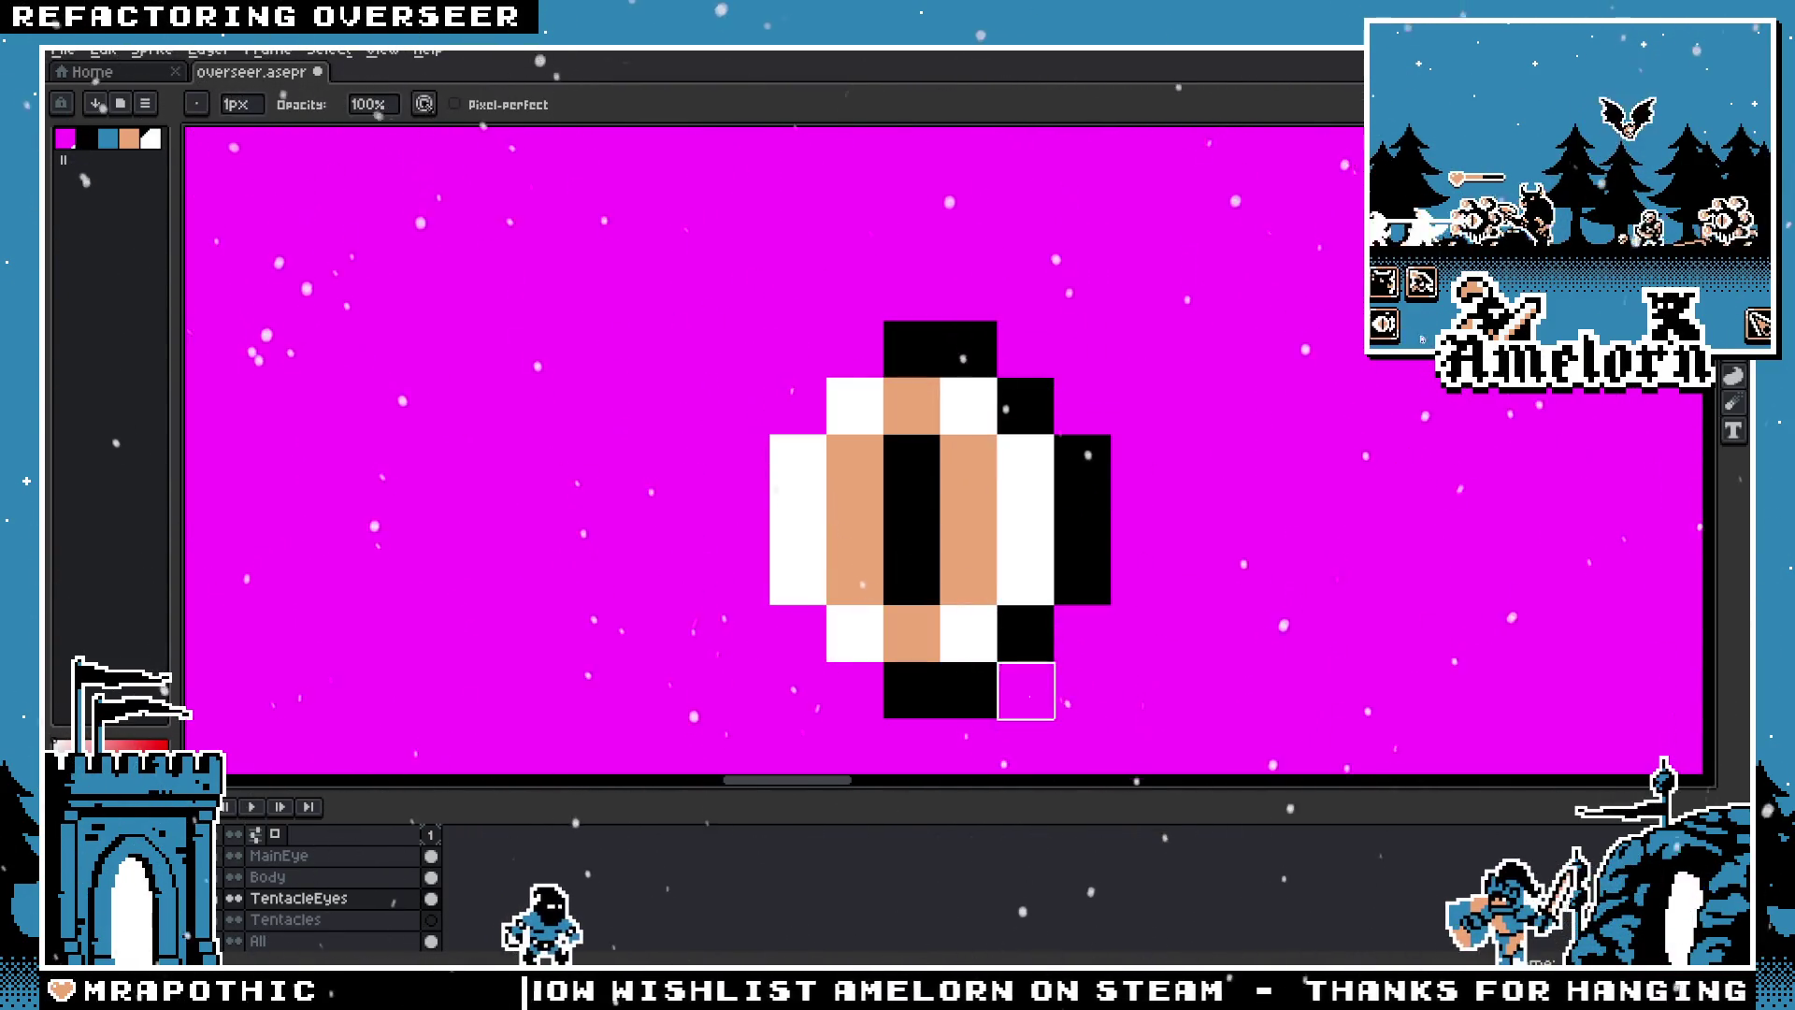
scroll(870, 561, down, 3)
scroll(847, 584, up, 4)
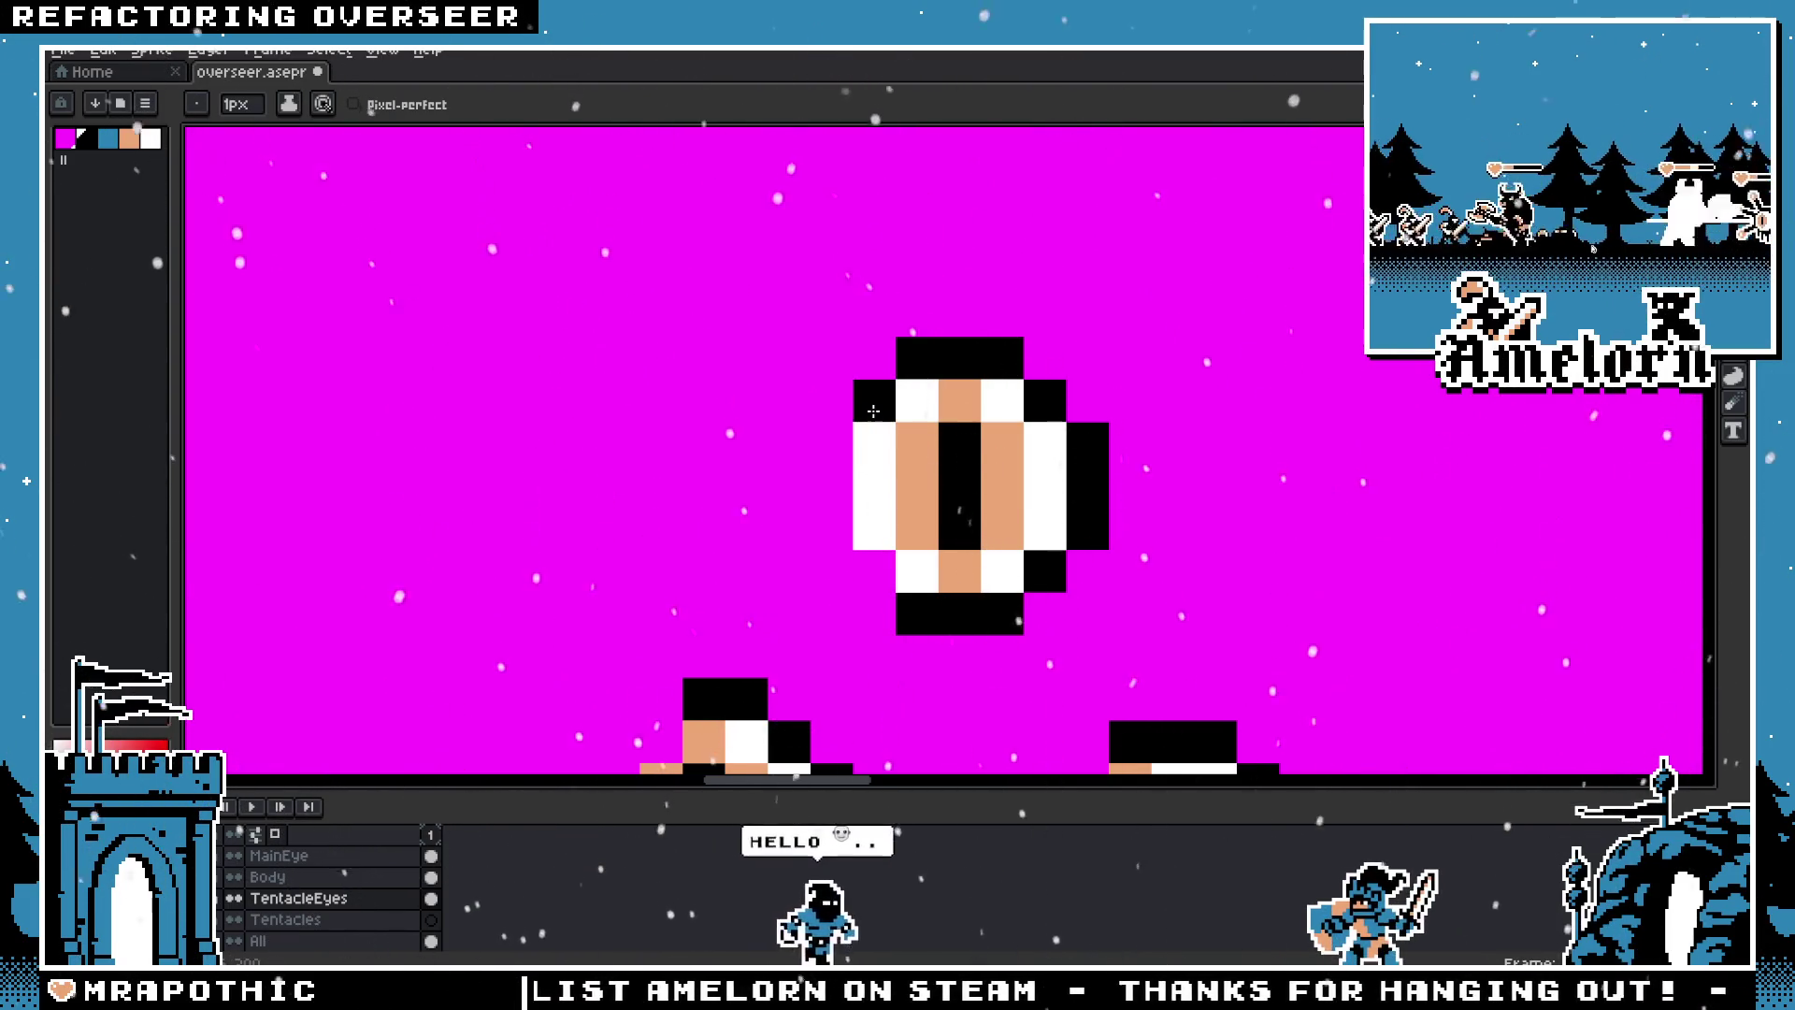
Step: Marquee-select the old top tentacle eye and delete it
scroll(872, 578, down, 4)
key(m)
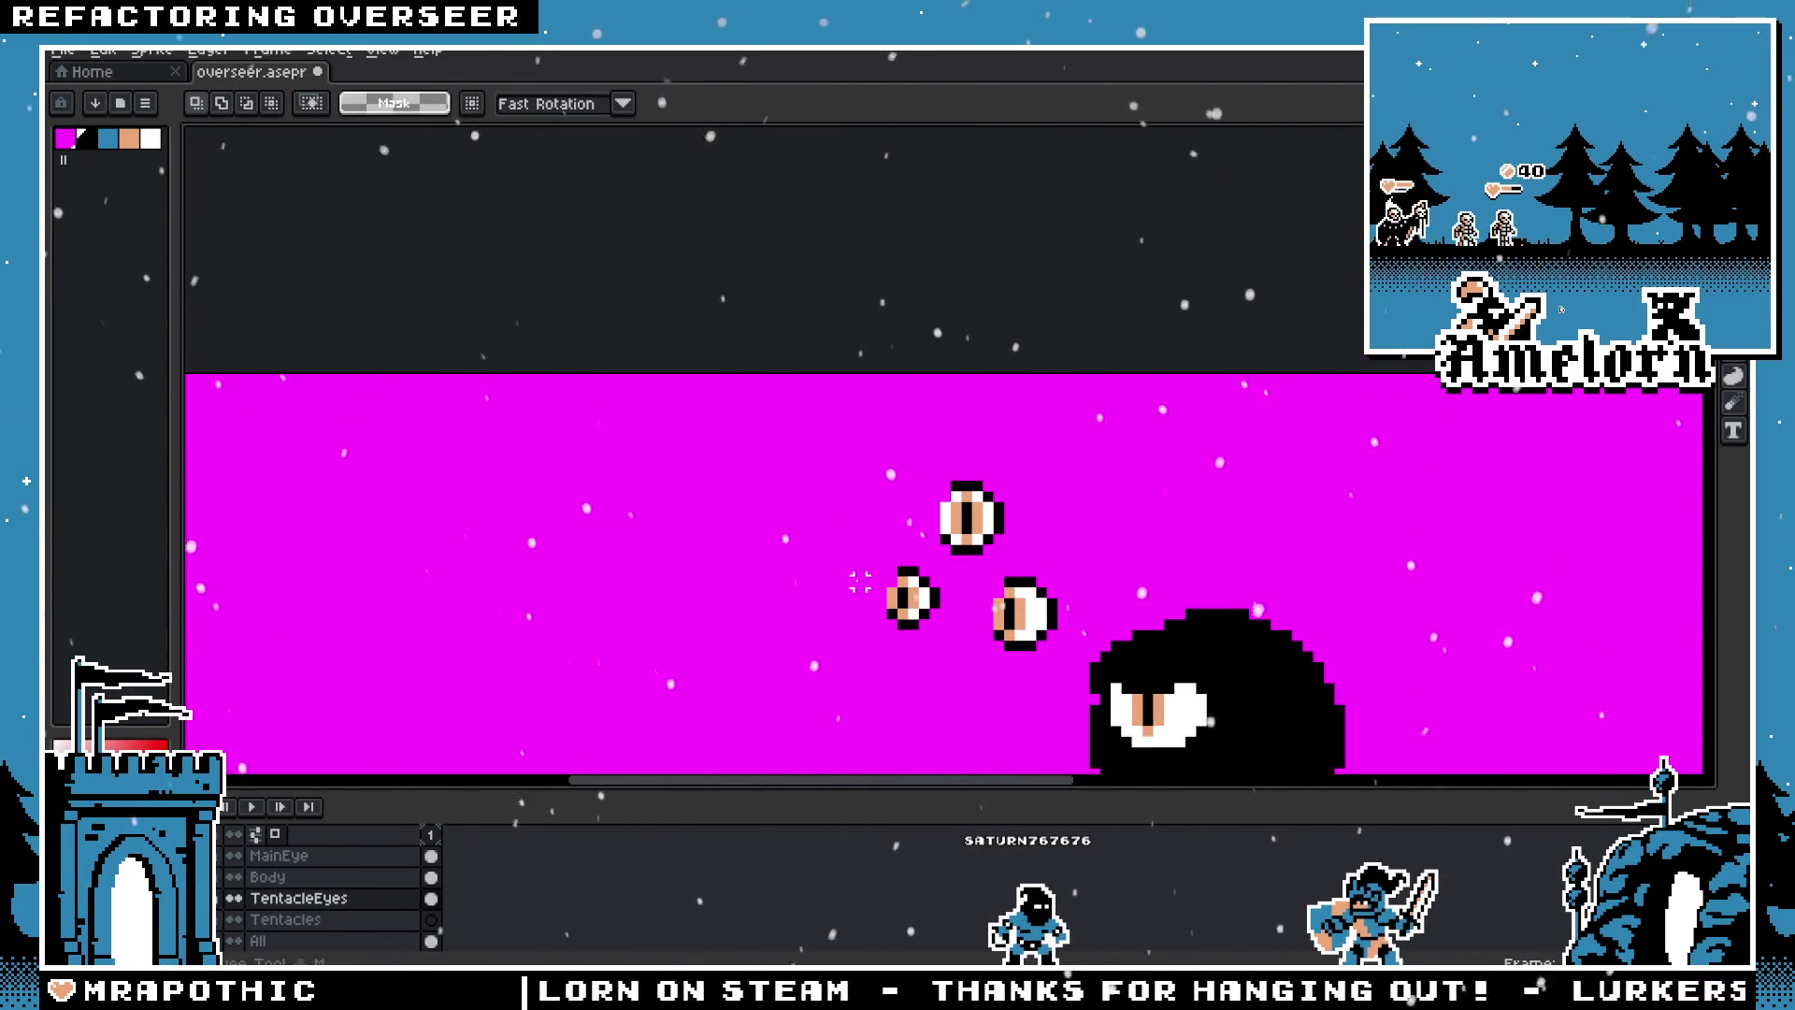
scroll(973, 472, up, 4)
drag(842, 252, 1079, 491)
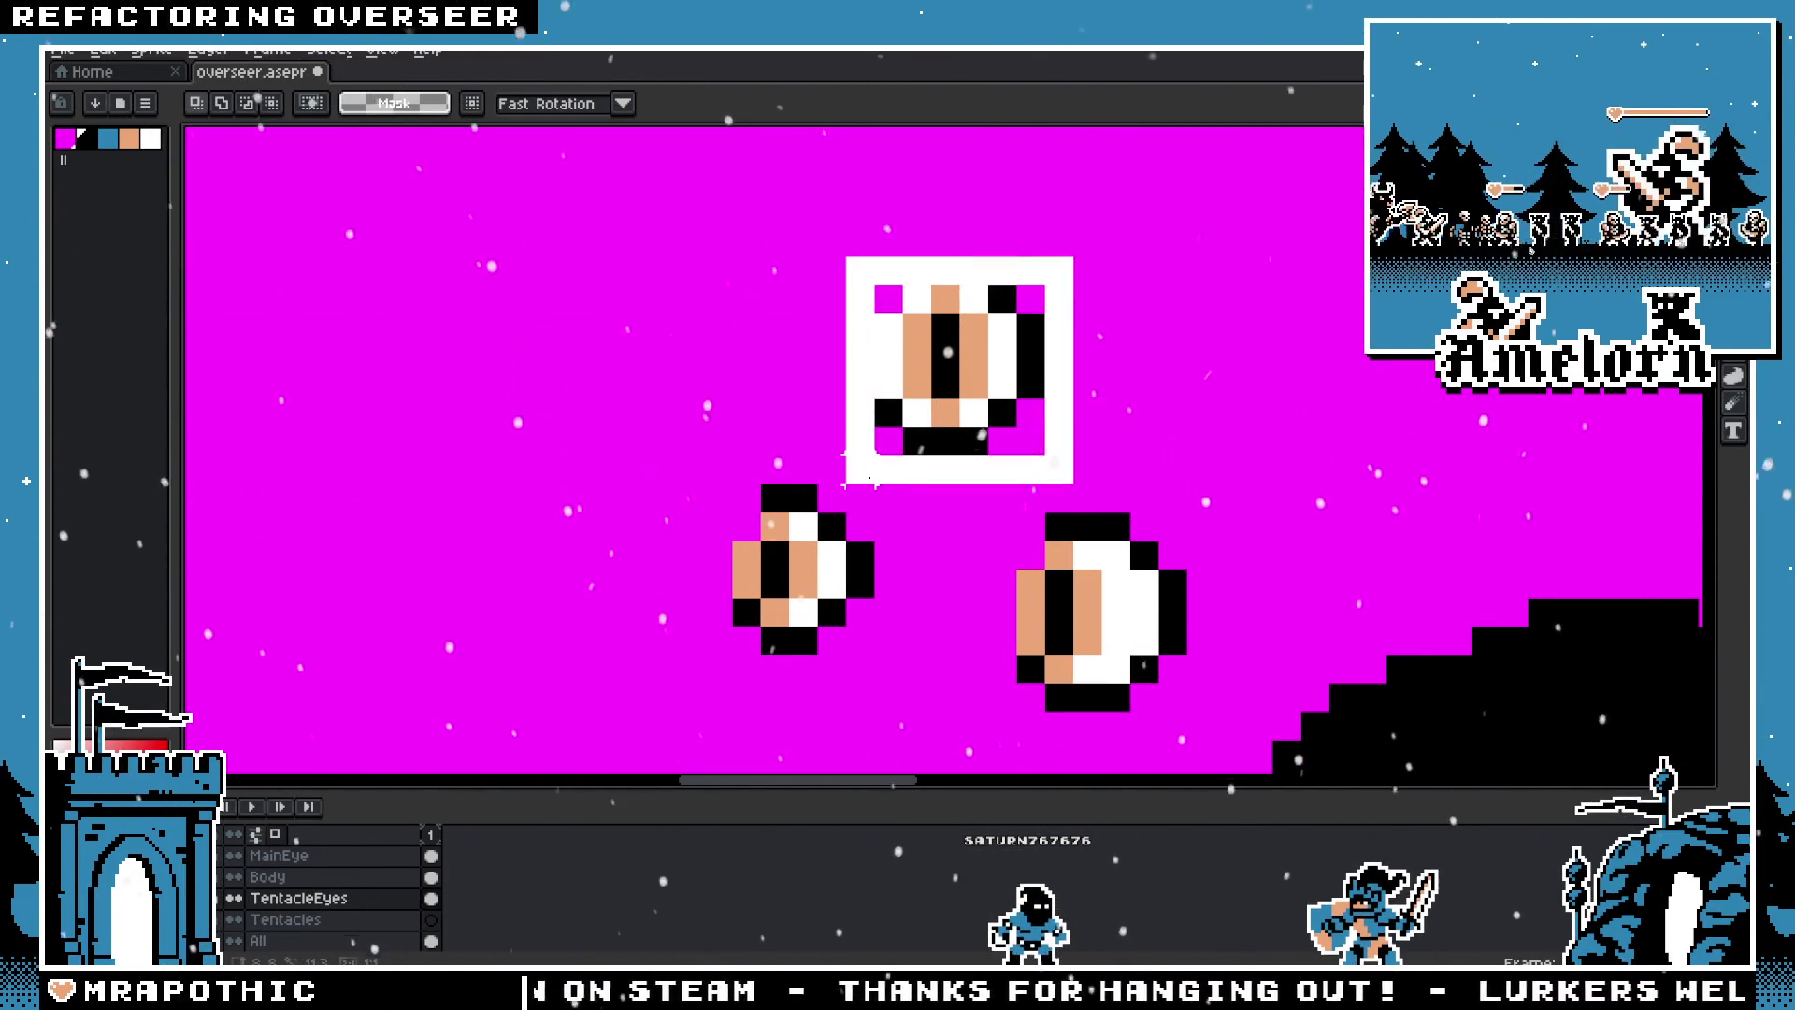
key(Delete)
Step: Duplicate the right tentacle eye and place the copy above it
key(h)
drag(952, 525, 910, 403)
key(m)
drag(969, 368, 1182, 593)
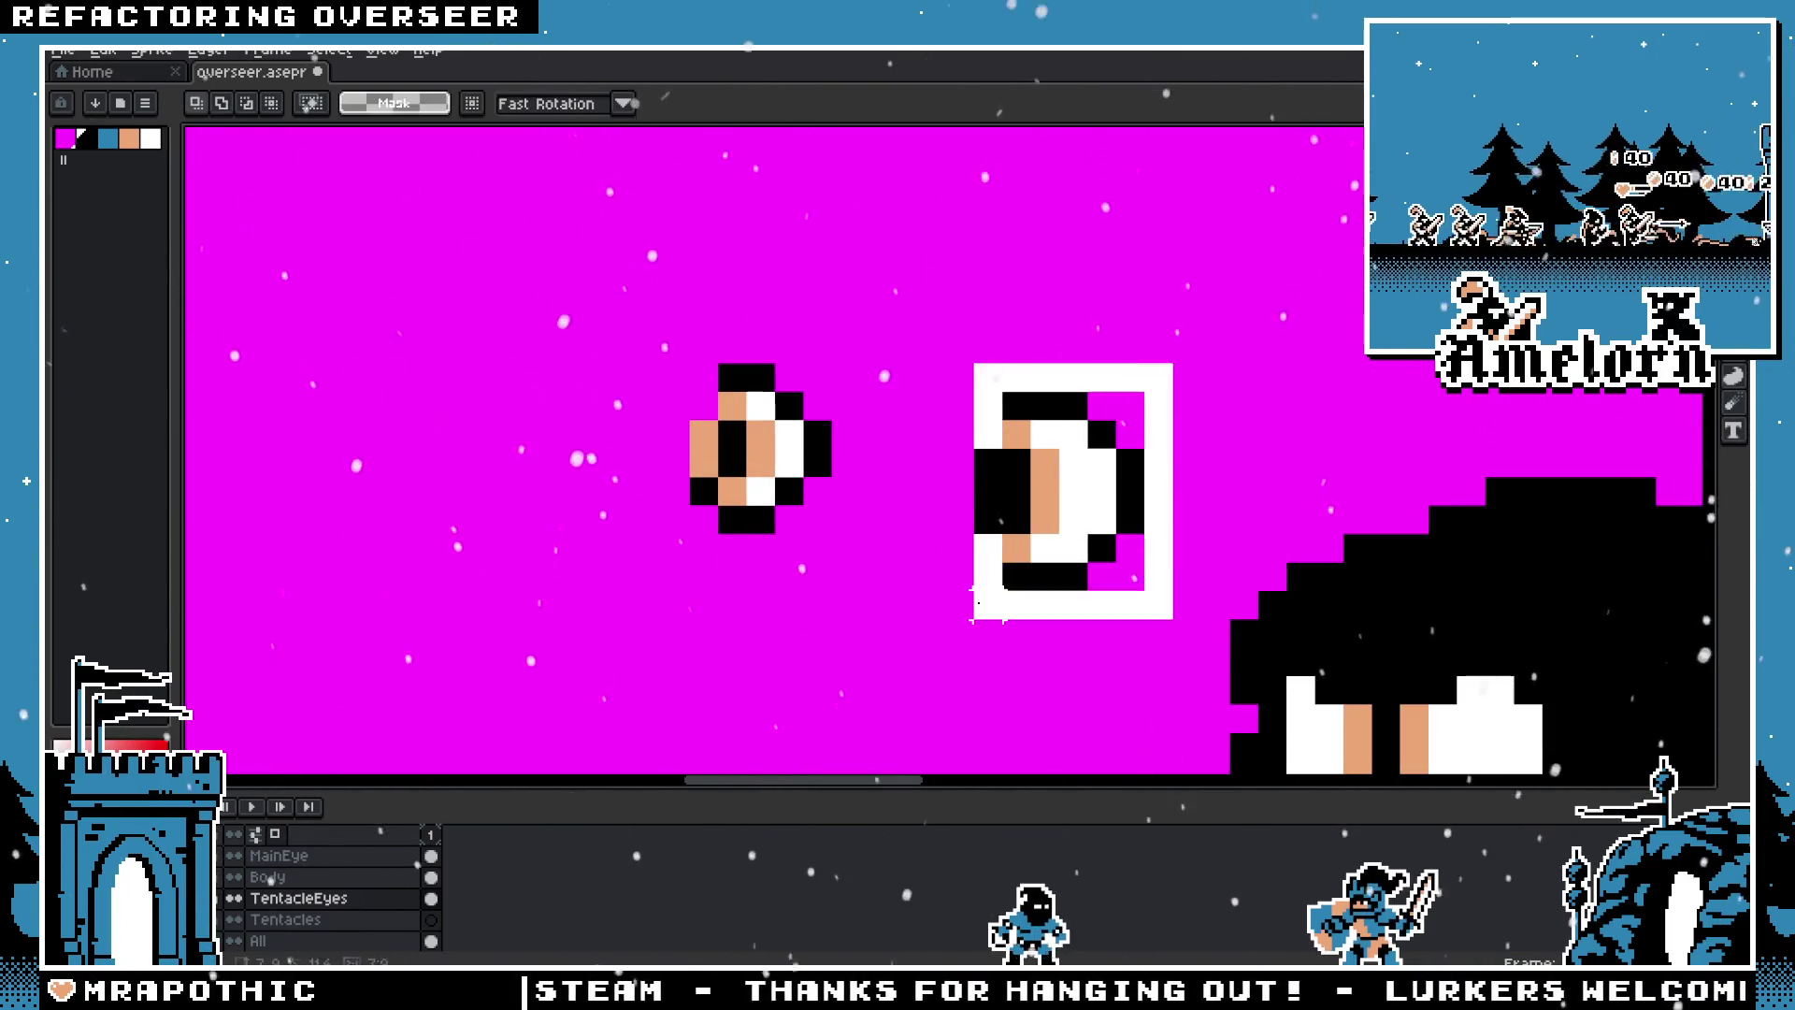
mouse_move(1049, 541)
mouse_down()
mouse_move(992, 314)
mouse_move(906, 400)
mouse_up()
Step: Paint the new top eye's edge pixels with the eye's peach colour
scroll(906, 400, up, 1)
key(b)
alt+click(874, 461)
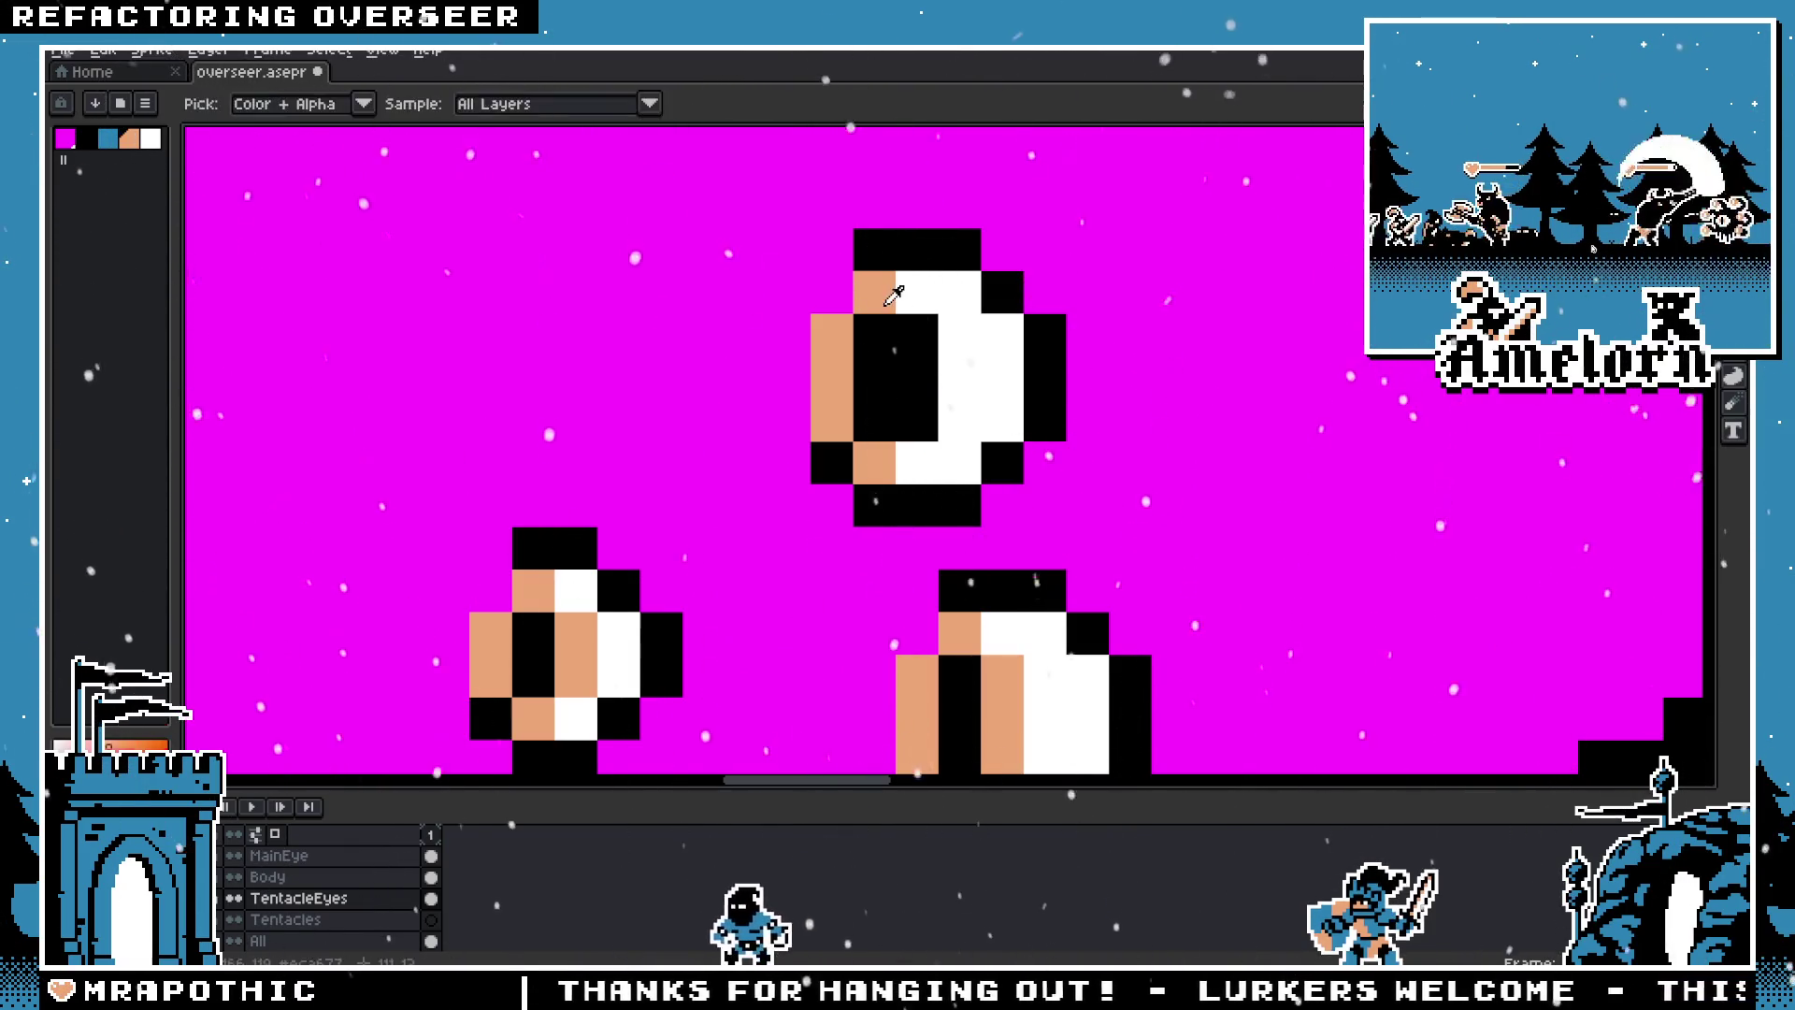
drag(916, 292, 916, 453)
Step: Repaint the pupil with a peach left column, a black column and white far-left pixels
scroll(916, 454, down, 4)
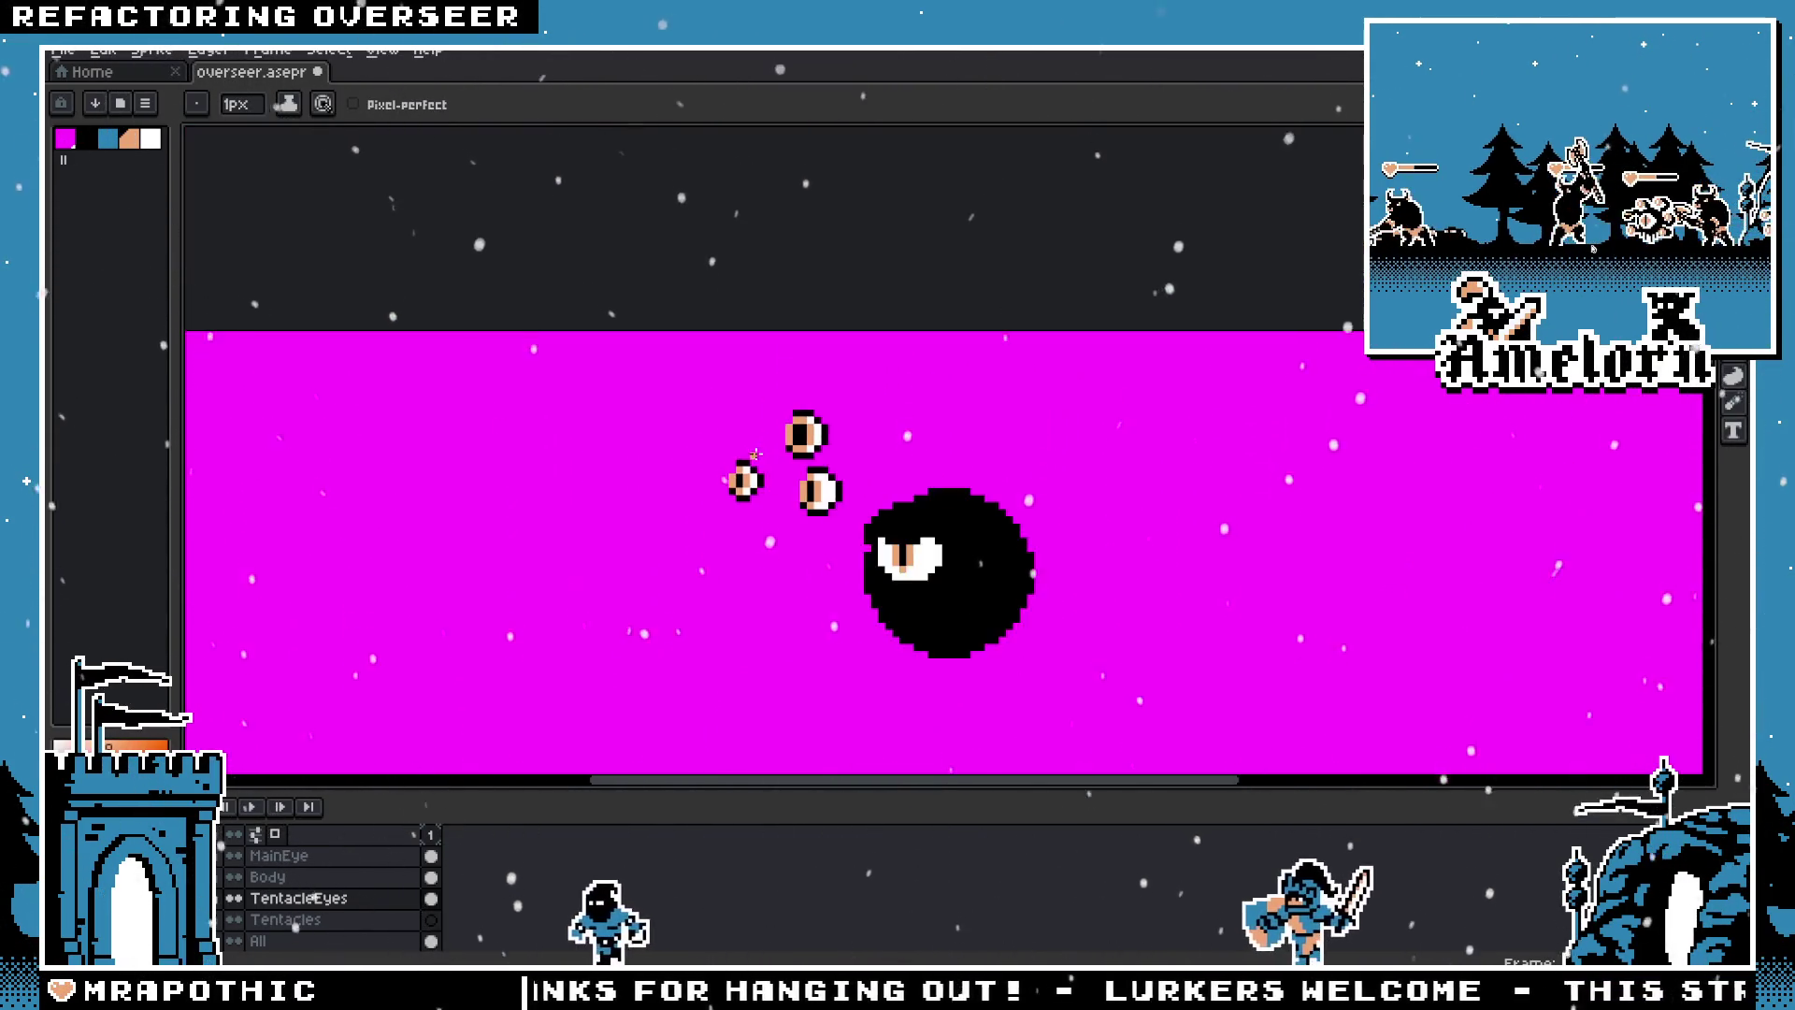
scroll(916, 454, down, 1)
scroll(785, 542, up, 2)
scroll(770, 494, up, 2)
click(769, 494)
key(ctrl+z)
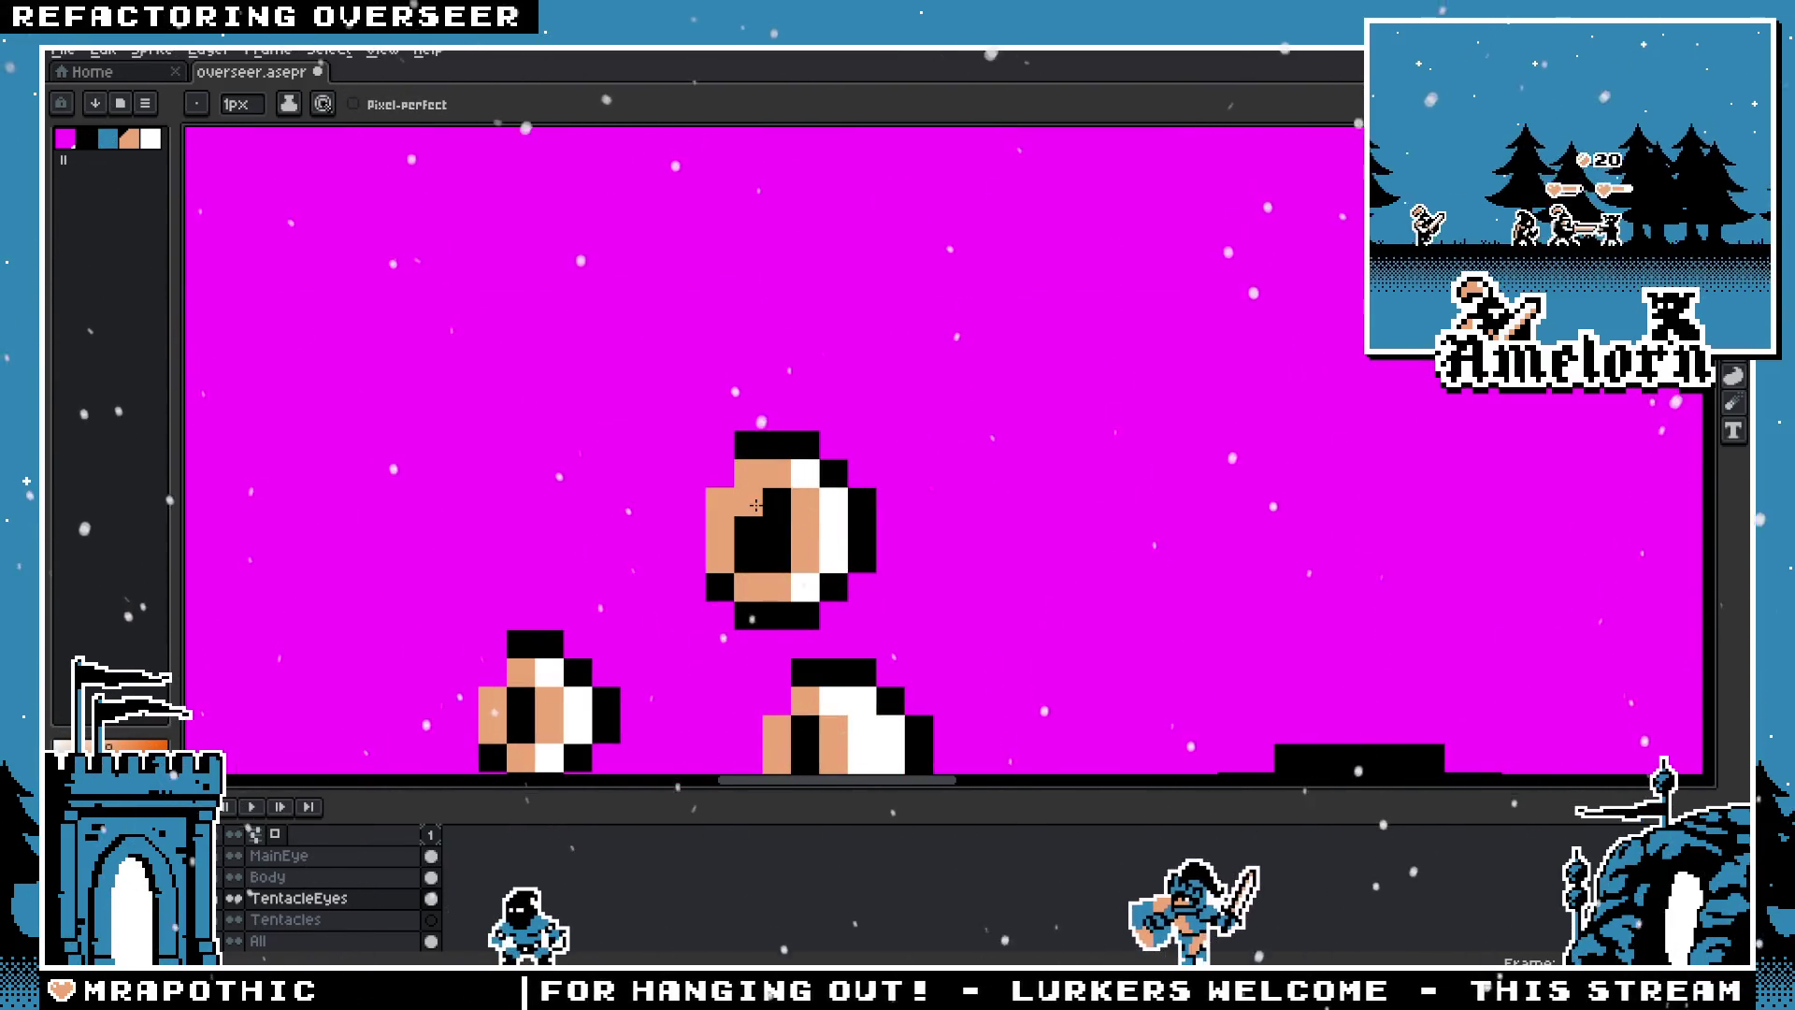
drag(748, 500, 748, 561)
alt+click(833, 533)
drag(720, 500, 716, 537)
click(716, 544)
click(741, 483)
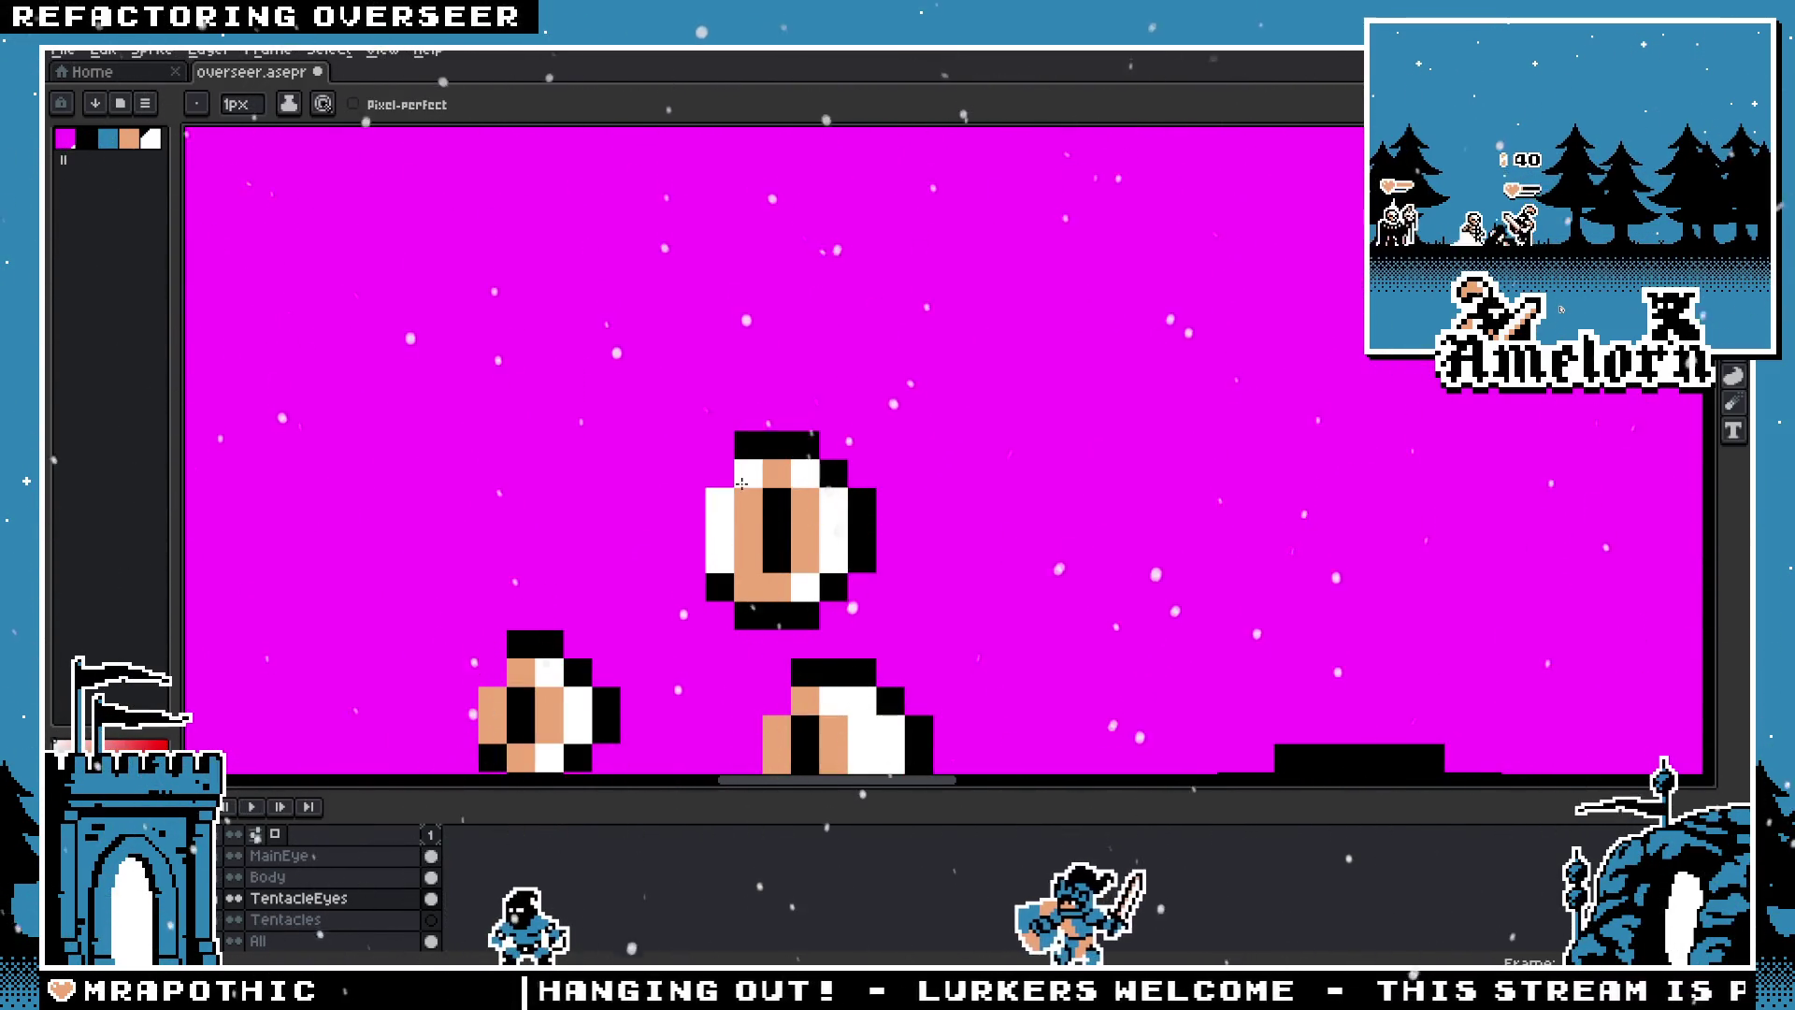
Step: Add white pixels at the eye's bottom-left corner and along its left side
scroll(738, 564, down, 2)
scroll(748, 533, down, 1)
scroll(750, 519, up, 1)
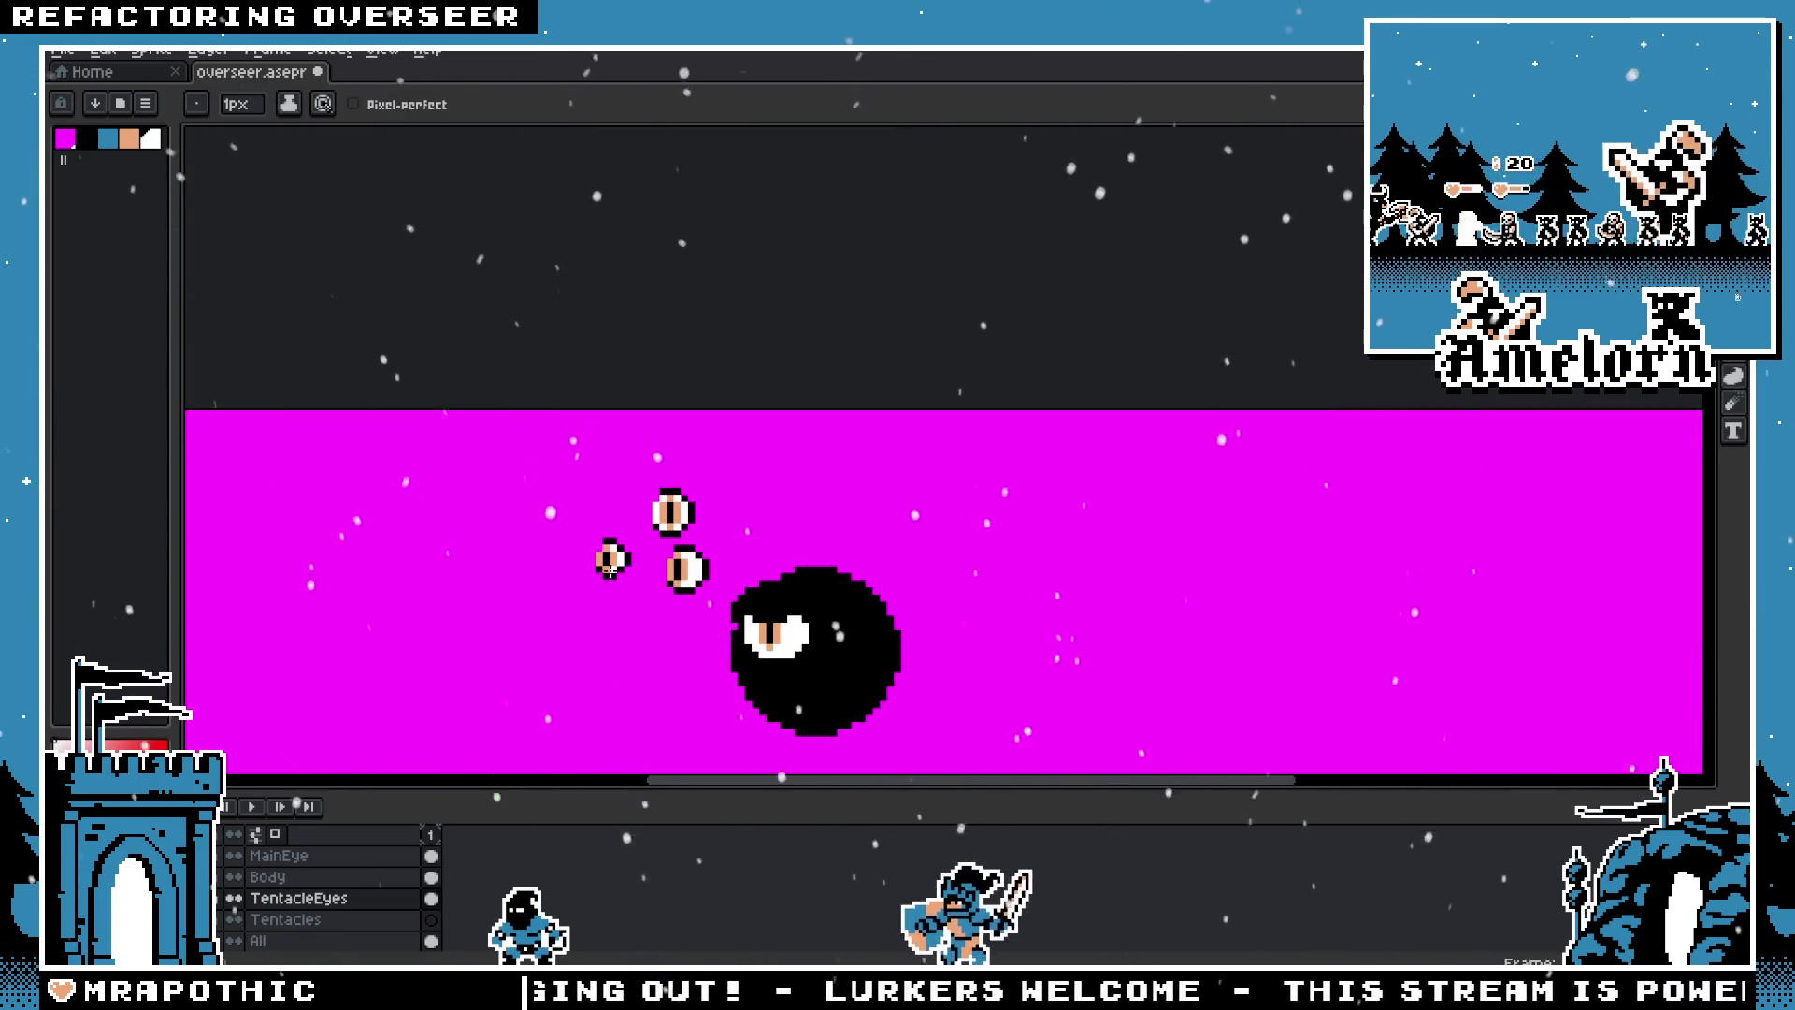
scroll(750, 517, up, 1)
key(v)
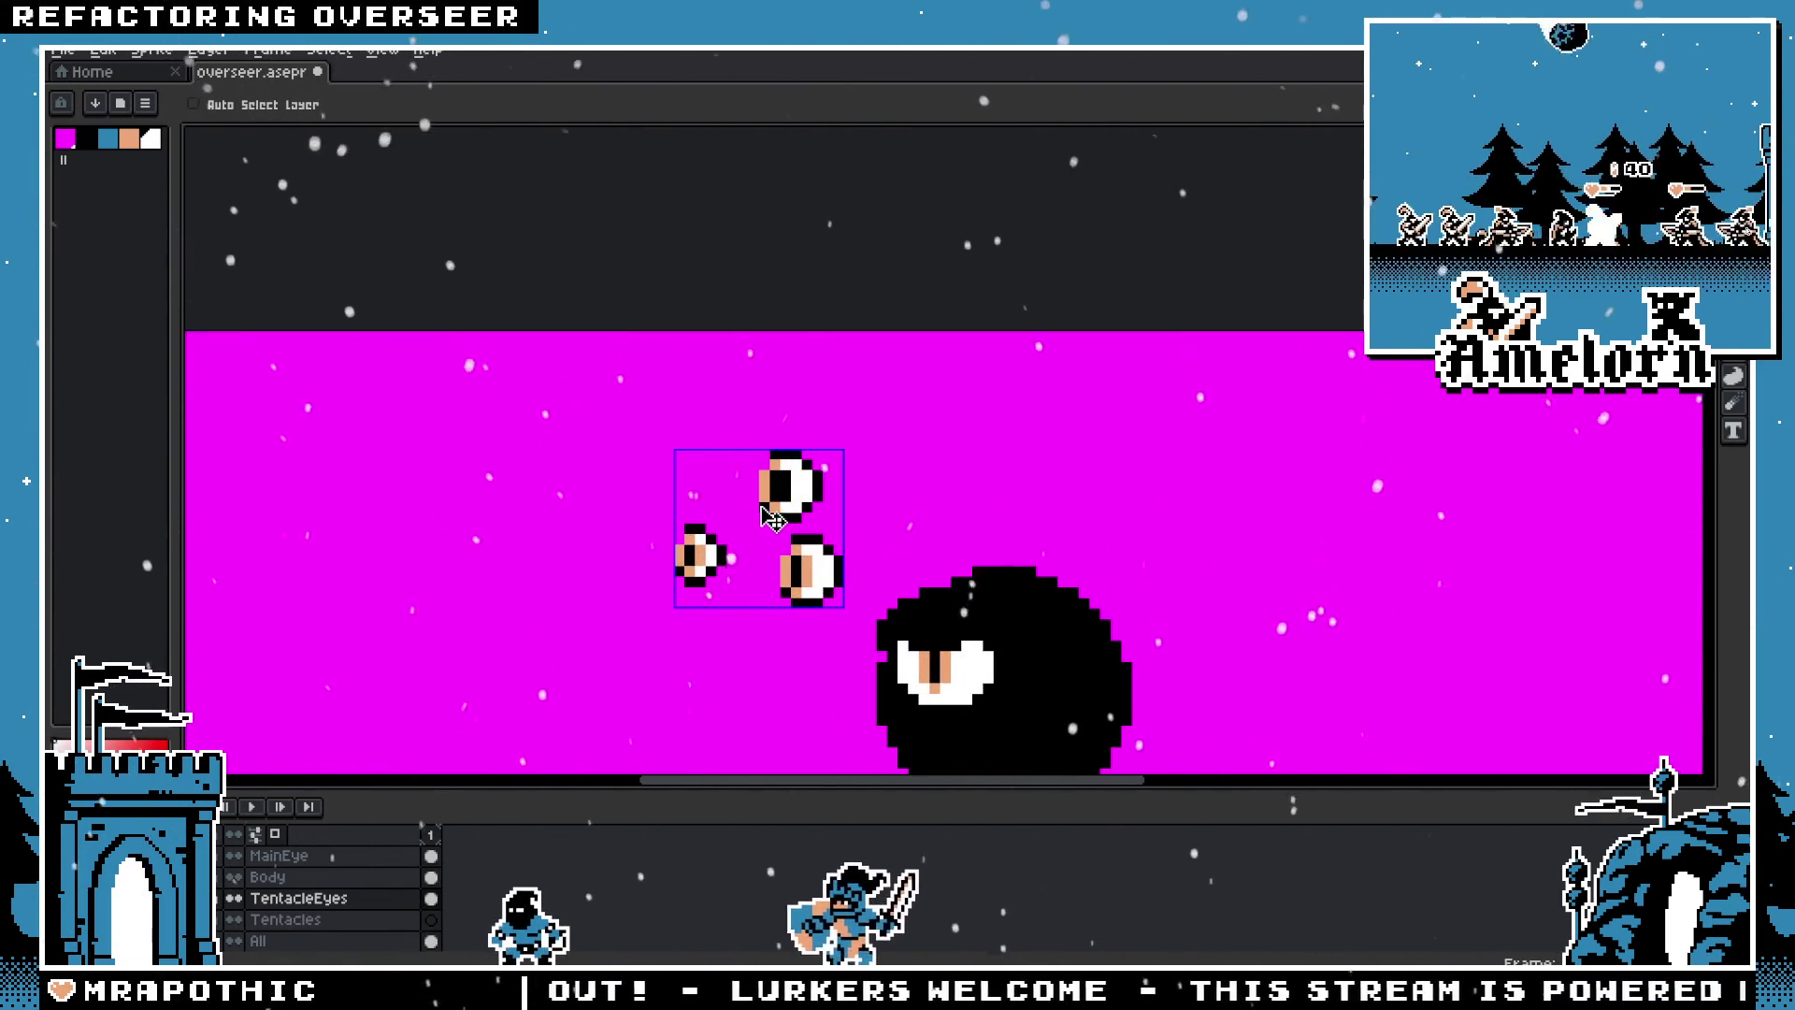
scroll(768, 510, up, 2)
key(b)
scroll(869, 472, up, 1)
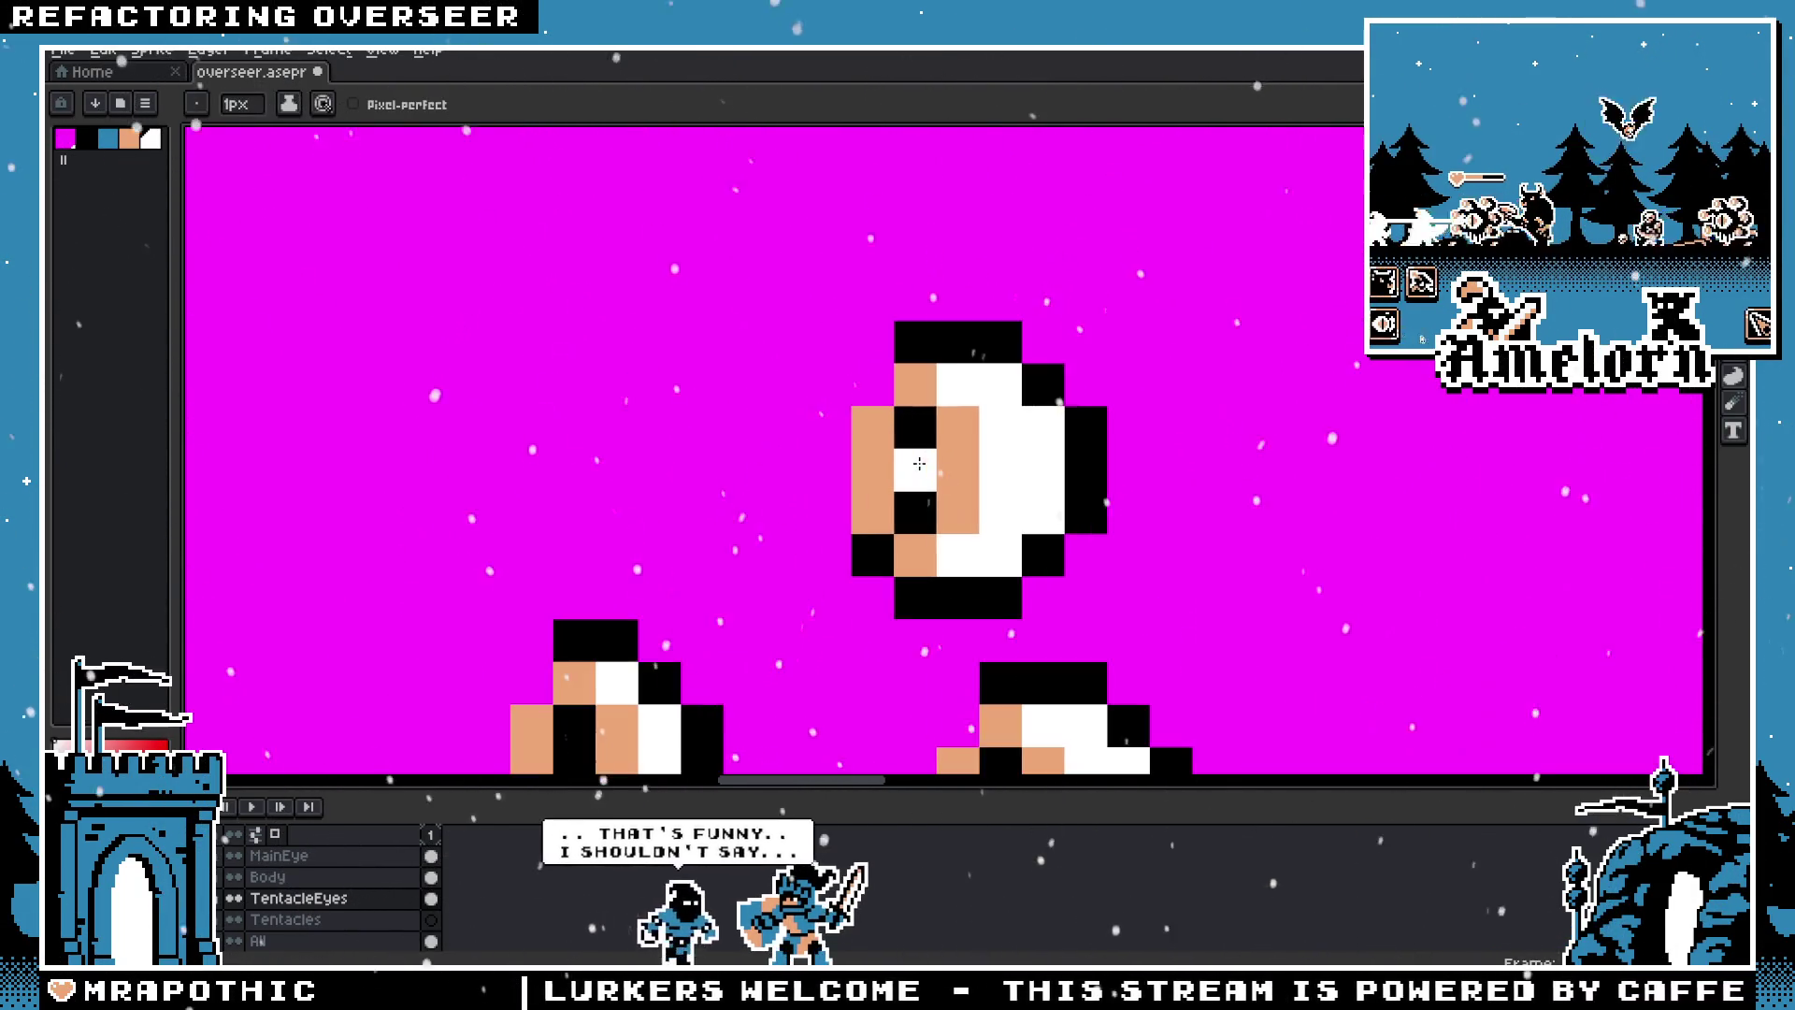
click(871, 547)
drag(856, 546, 843, 482)
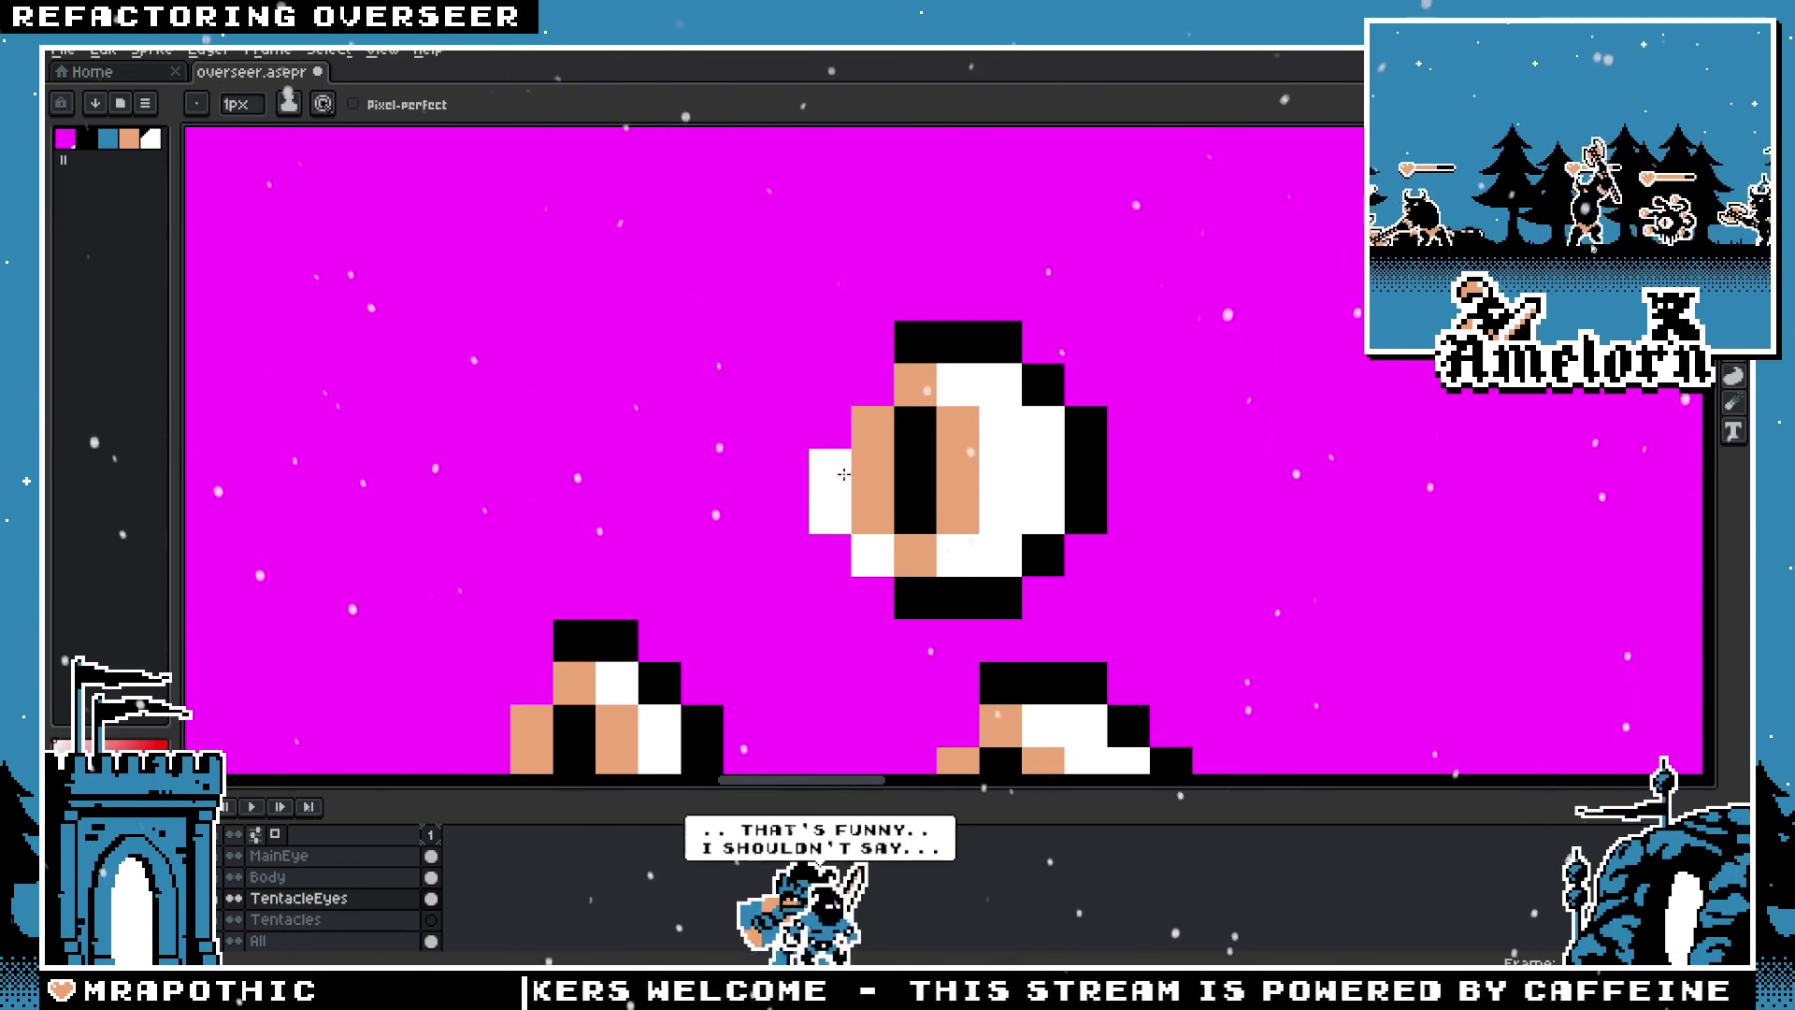
scroll(864, 398, down, 5)
scroll(925, 413, up, 5)
Step: Sample black from the outline and patch black pixels around the eye's bottom row and top-left
key(i)
alt+click(926, 413)
click(849, 404)
right_click(793, 372)
click(826, 379)
click(886, 194)
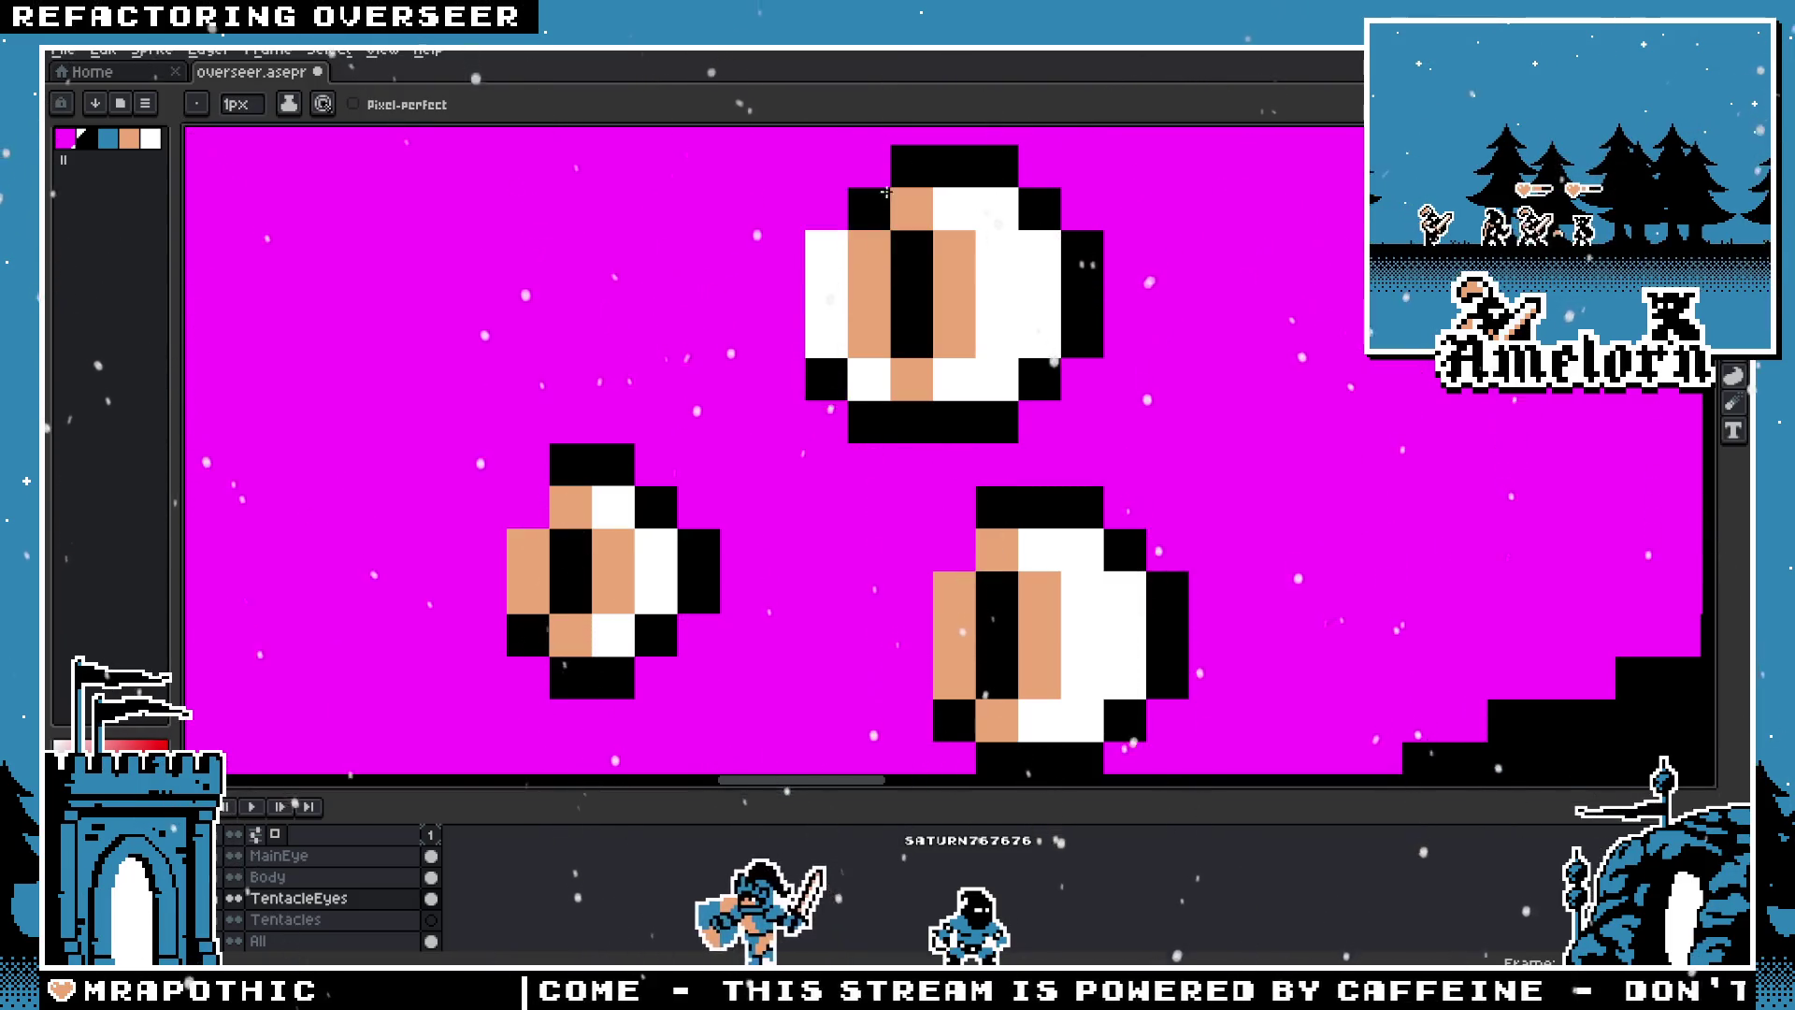
Step: Close the eye's upper-left outline by painting its top-left corner black
scroll(631, 356, down, 4)
scroll(632, 393, up, 3)
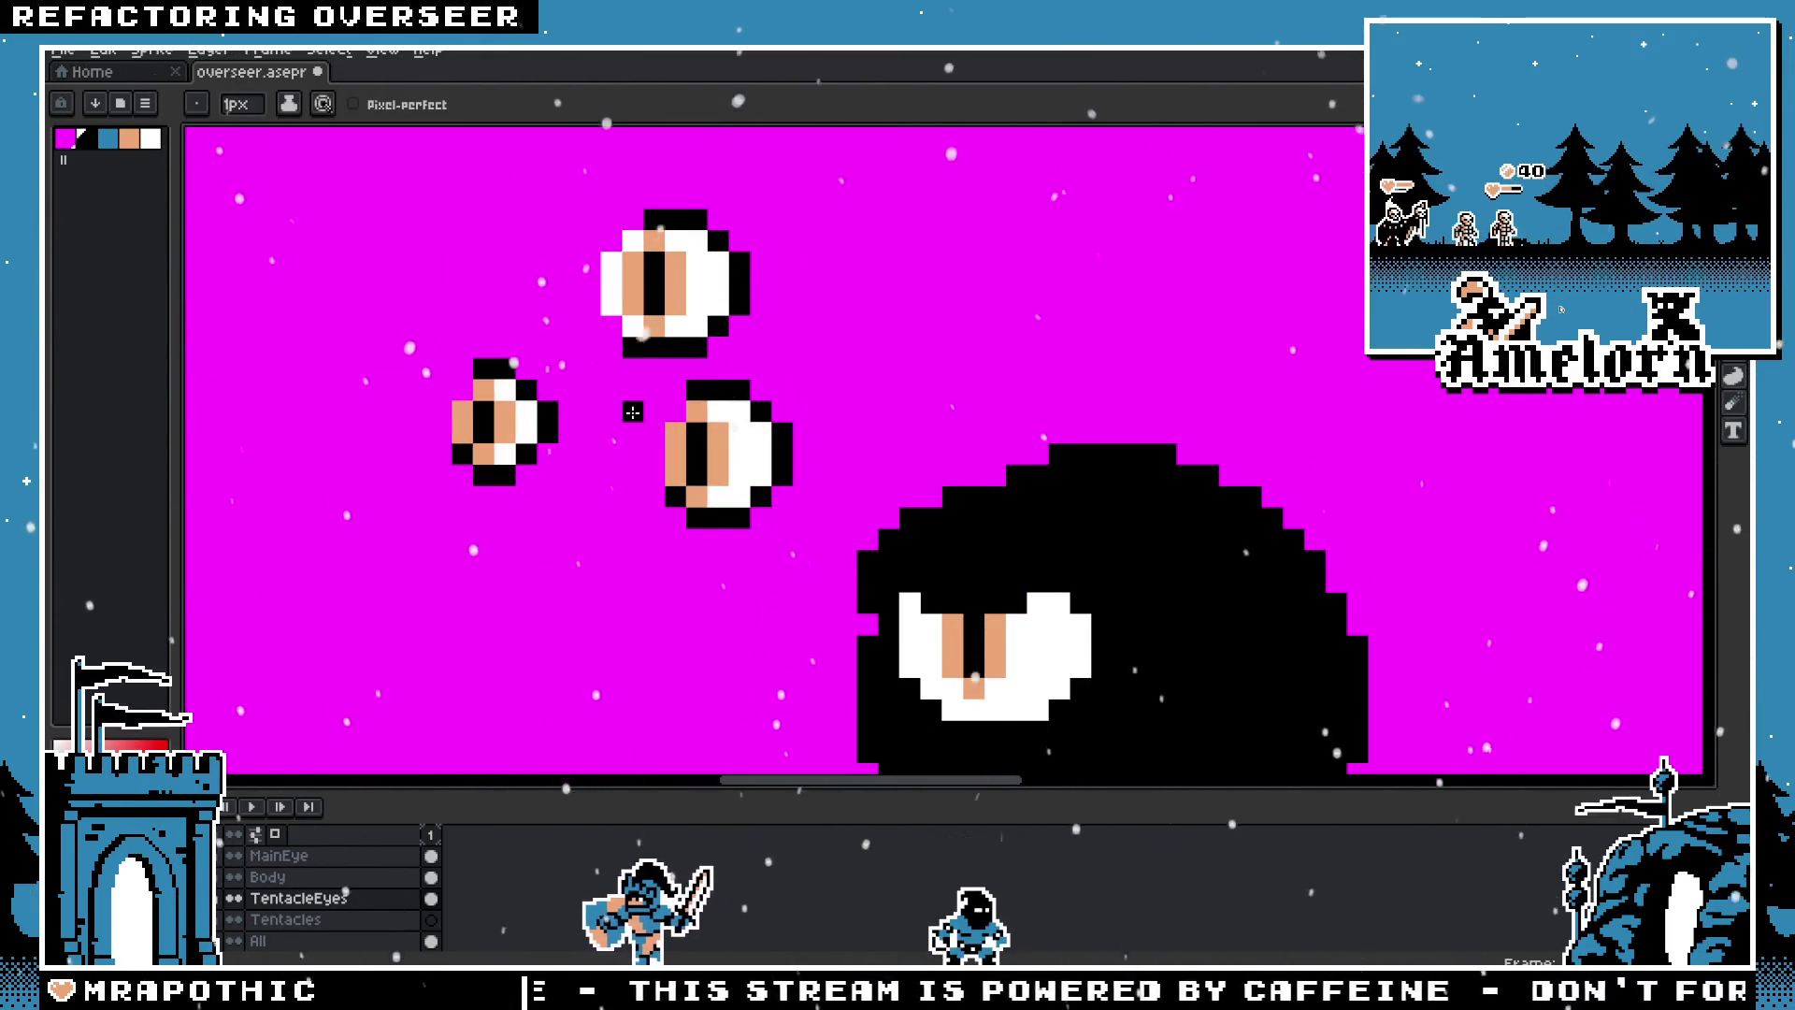
scroll(614, 365, down, 1)
scroll(614, 365, down, 1)
scroll(615, 365, up, 7)
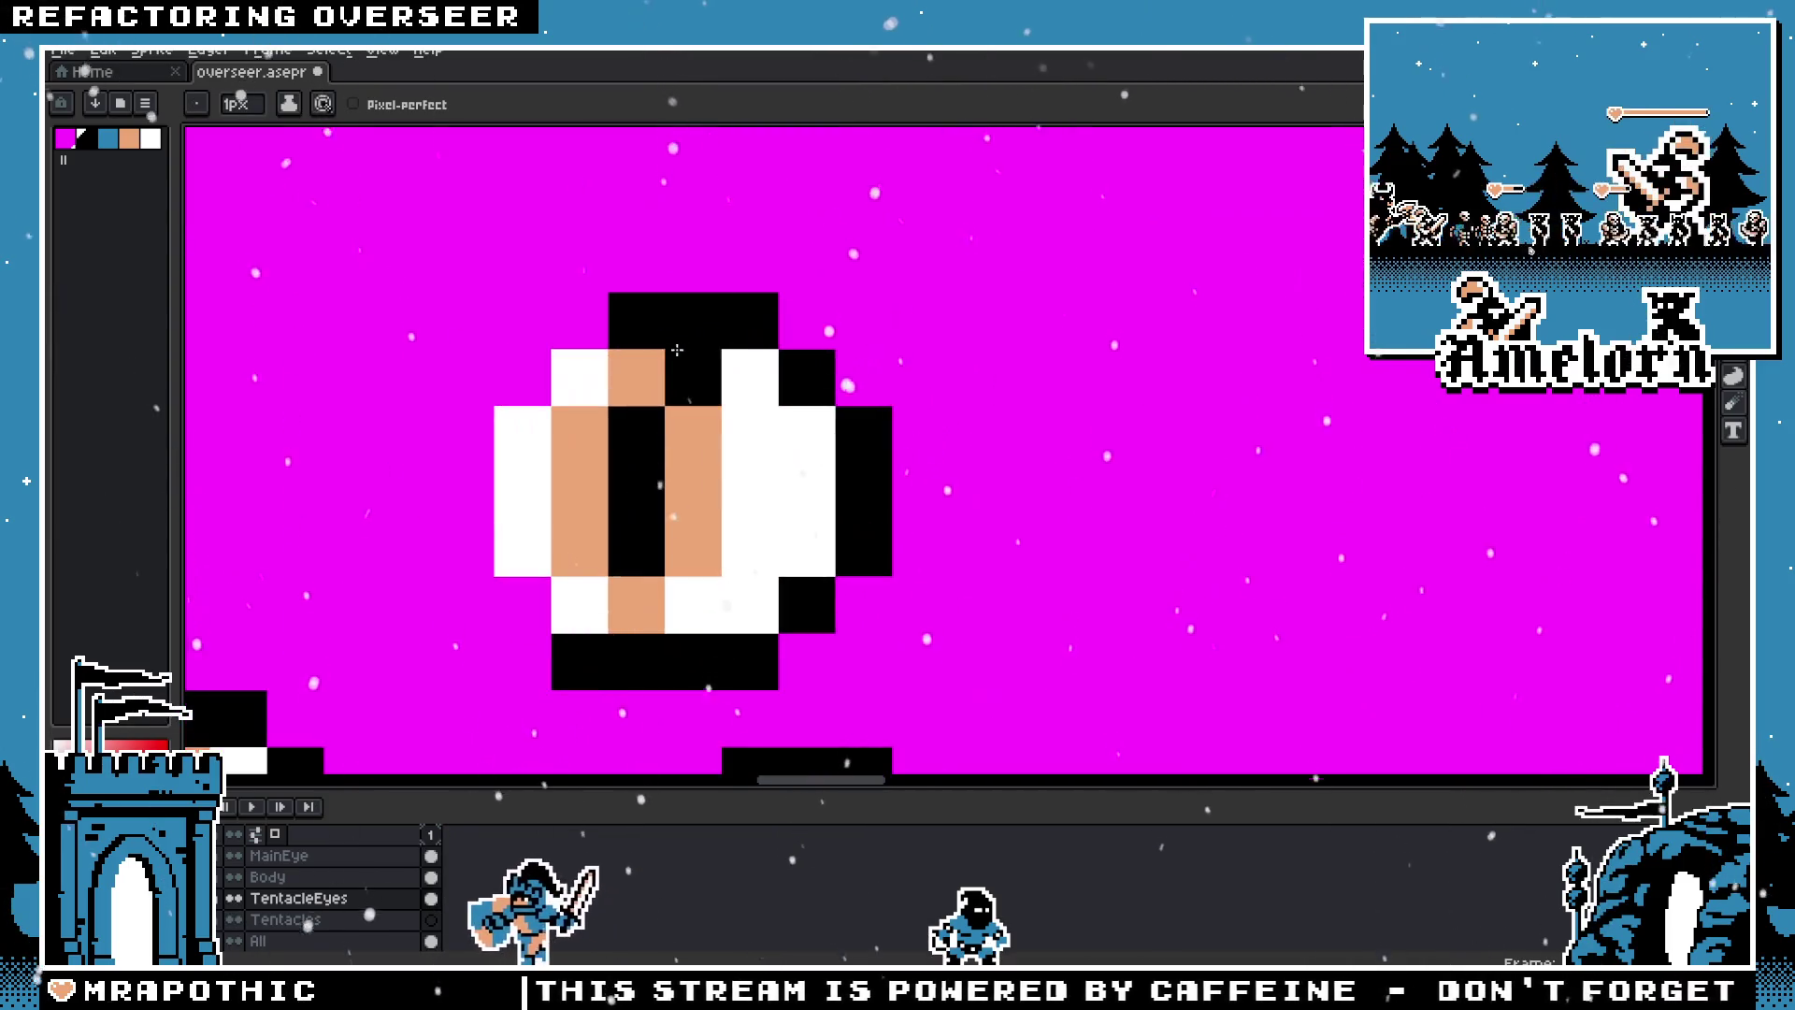
scroll(581, 662, down, 5)
scroll(654, 486, up, 1)
scroll(689, 473, up, 2)
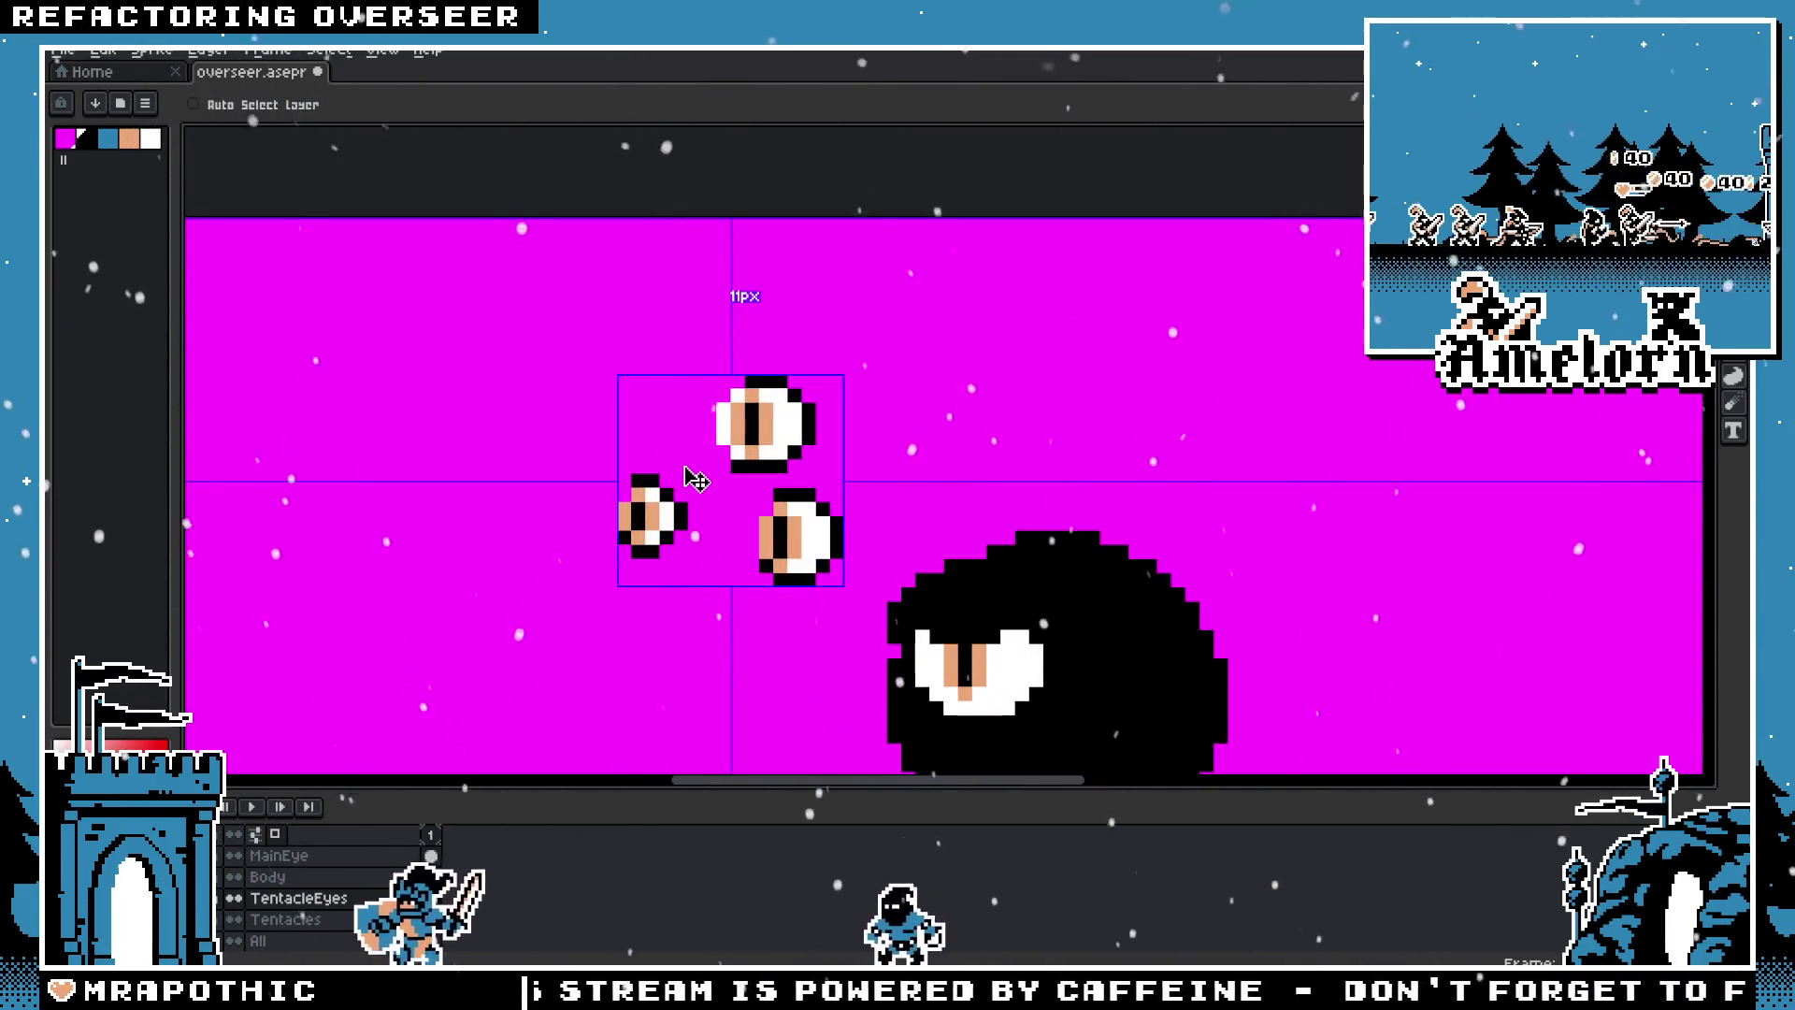
scroll(723, 413, up, 2)
key(i)
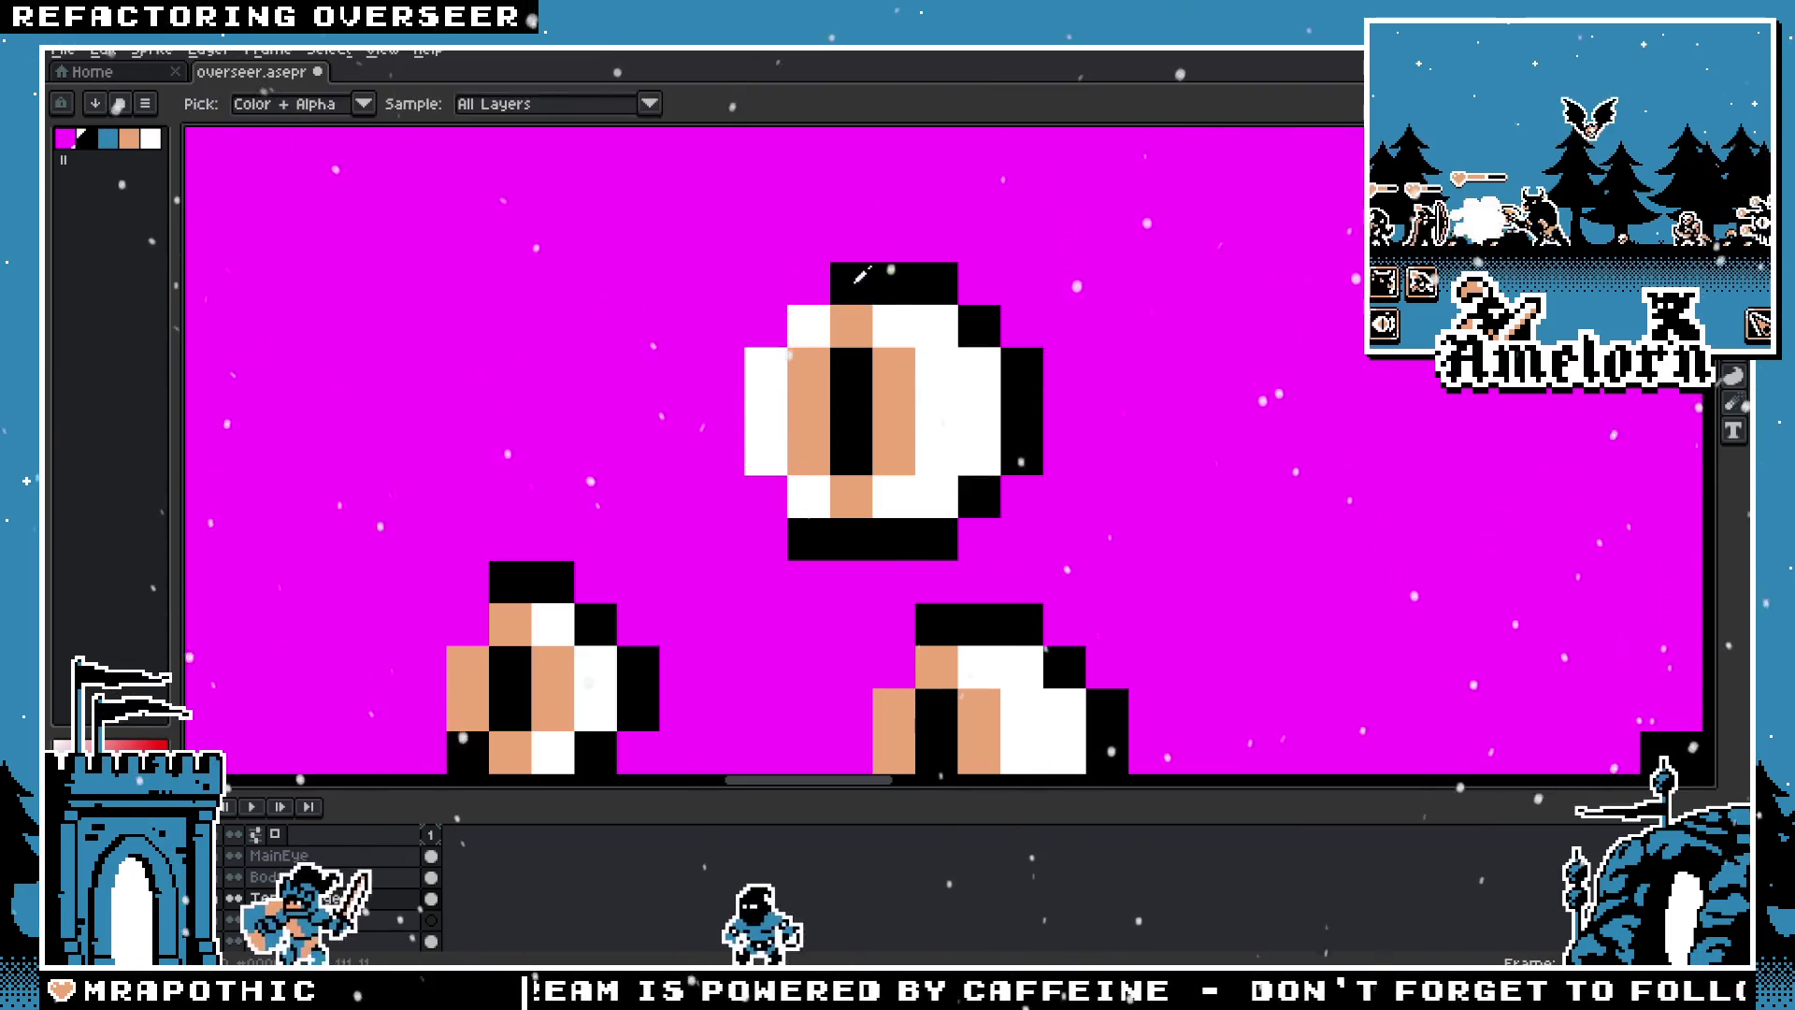
click(774, 333)
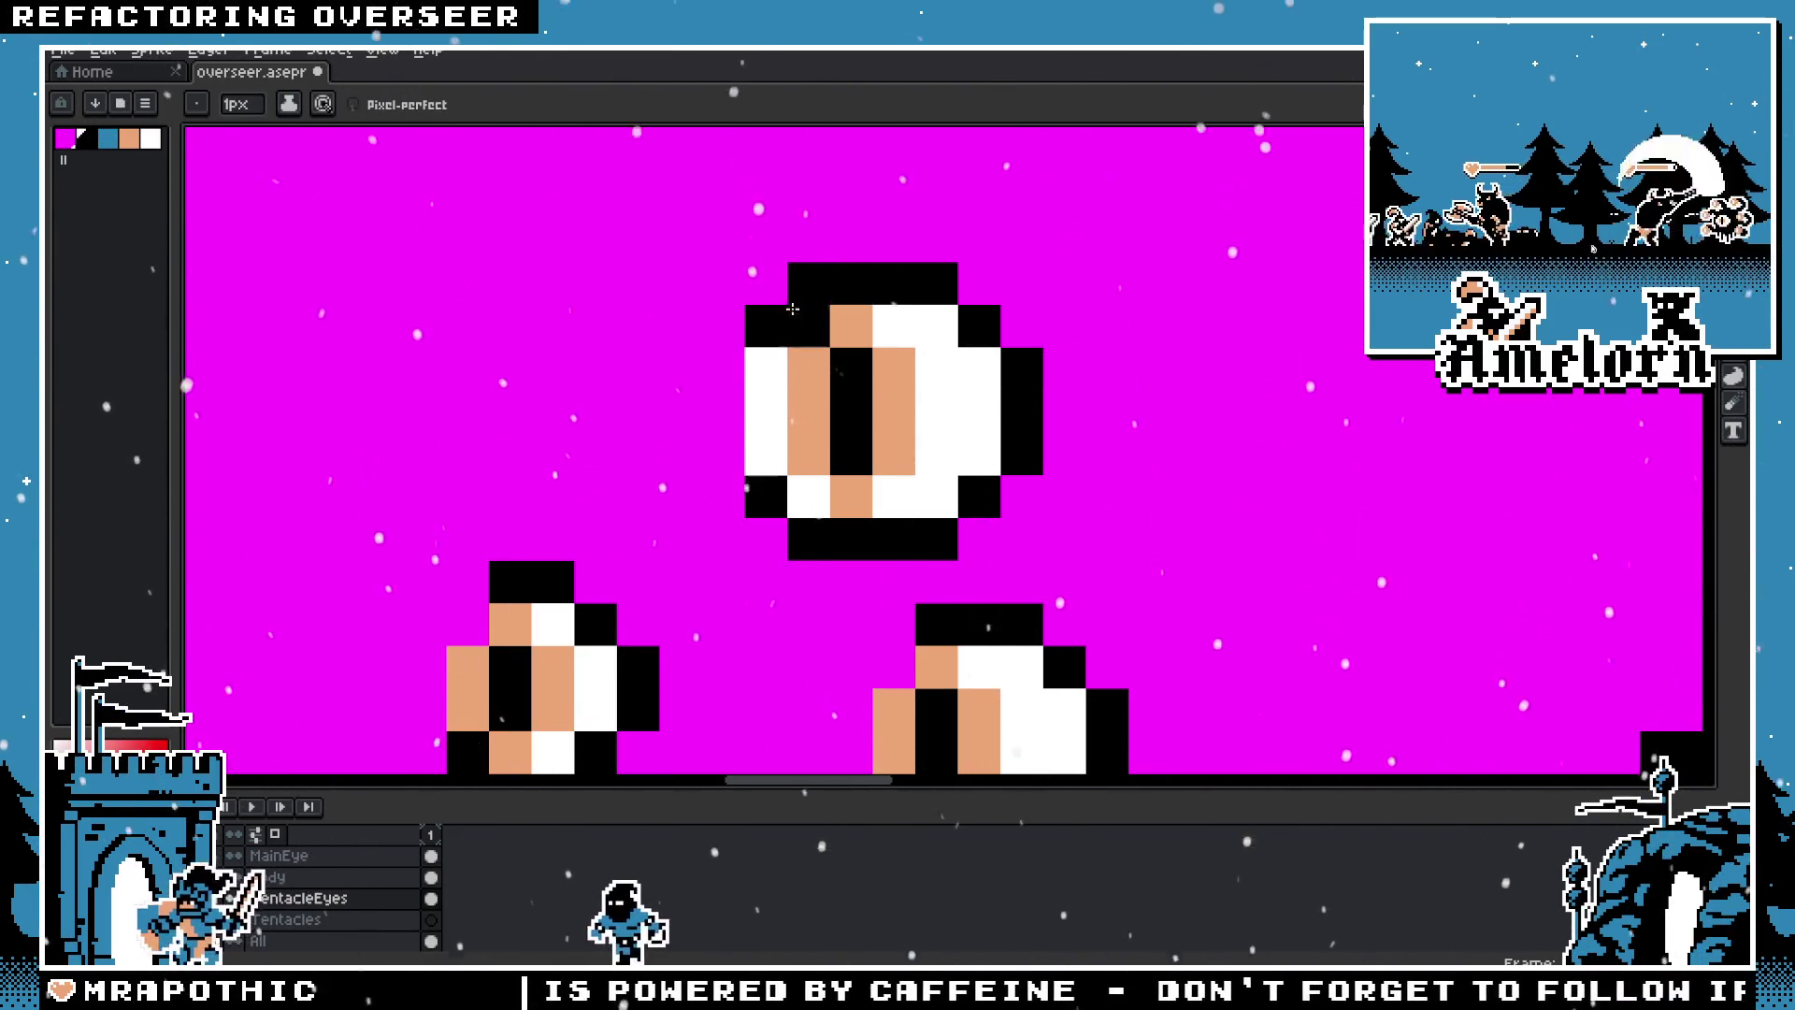
scroll(803, 297, down, 3)
scroll(747, 421, down, 1)
scroll(704, 455, up, 2)
scroll(704, 455, up, 1)
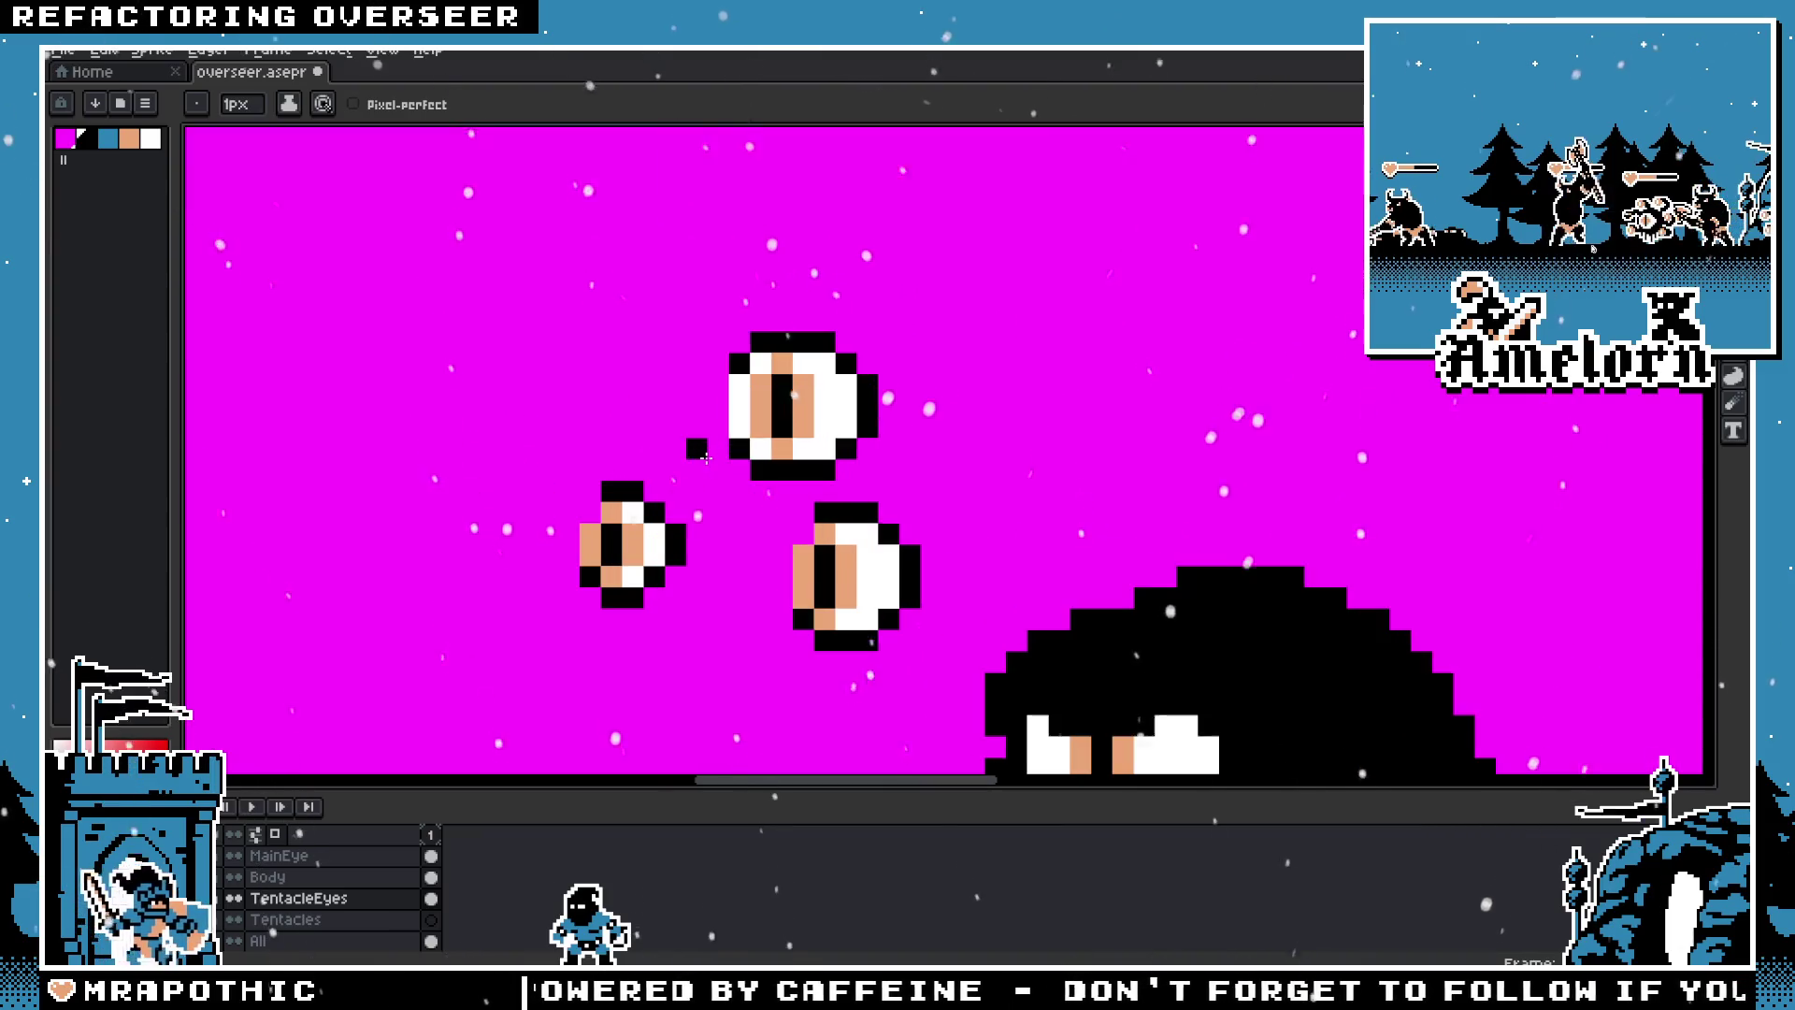
scroll(718, 450, down, 5)
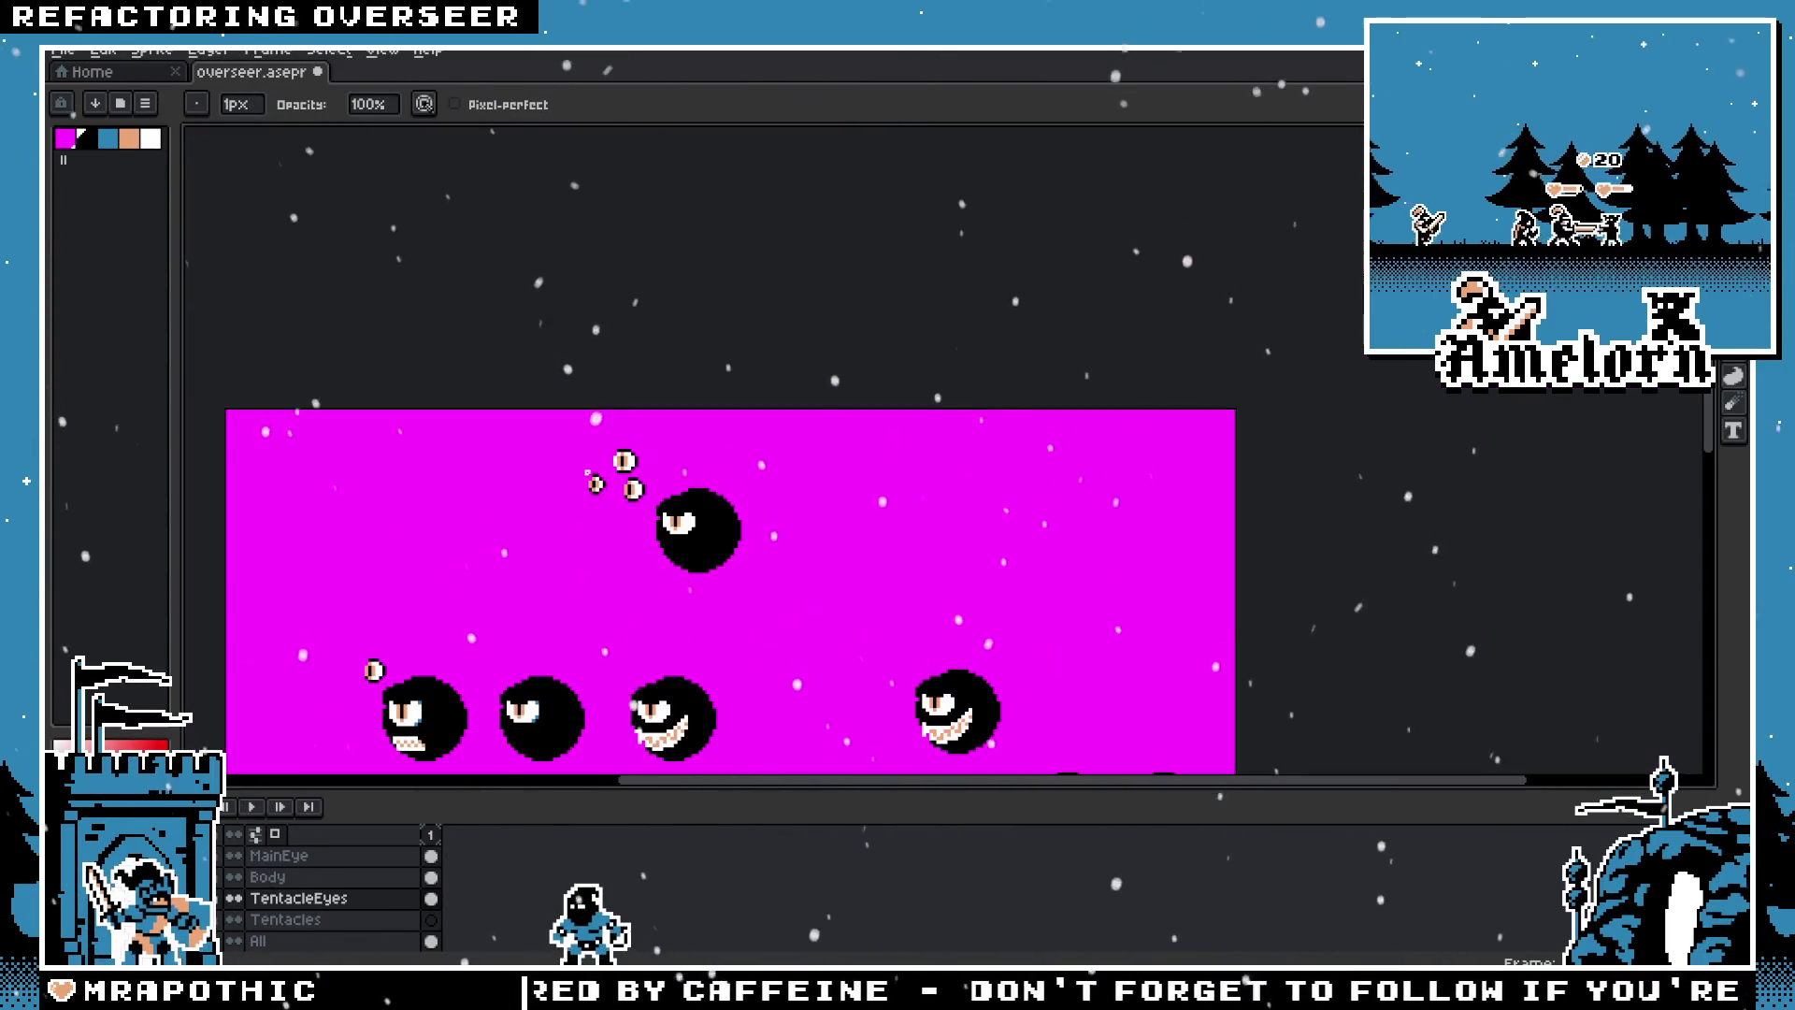
scroll(626, 500, up, 2)
scroll(655, 486, up, 1)
scroll(692, 467, up, 1)
scroll(730, 445, up, 1)
scroll(747, 439, down, 1)
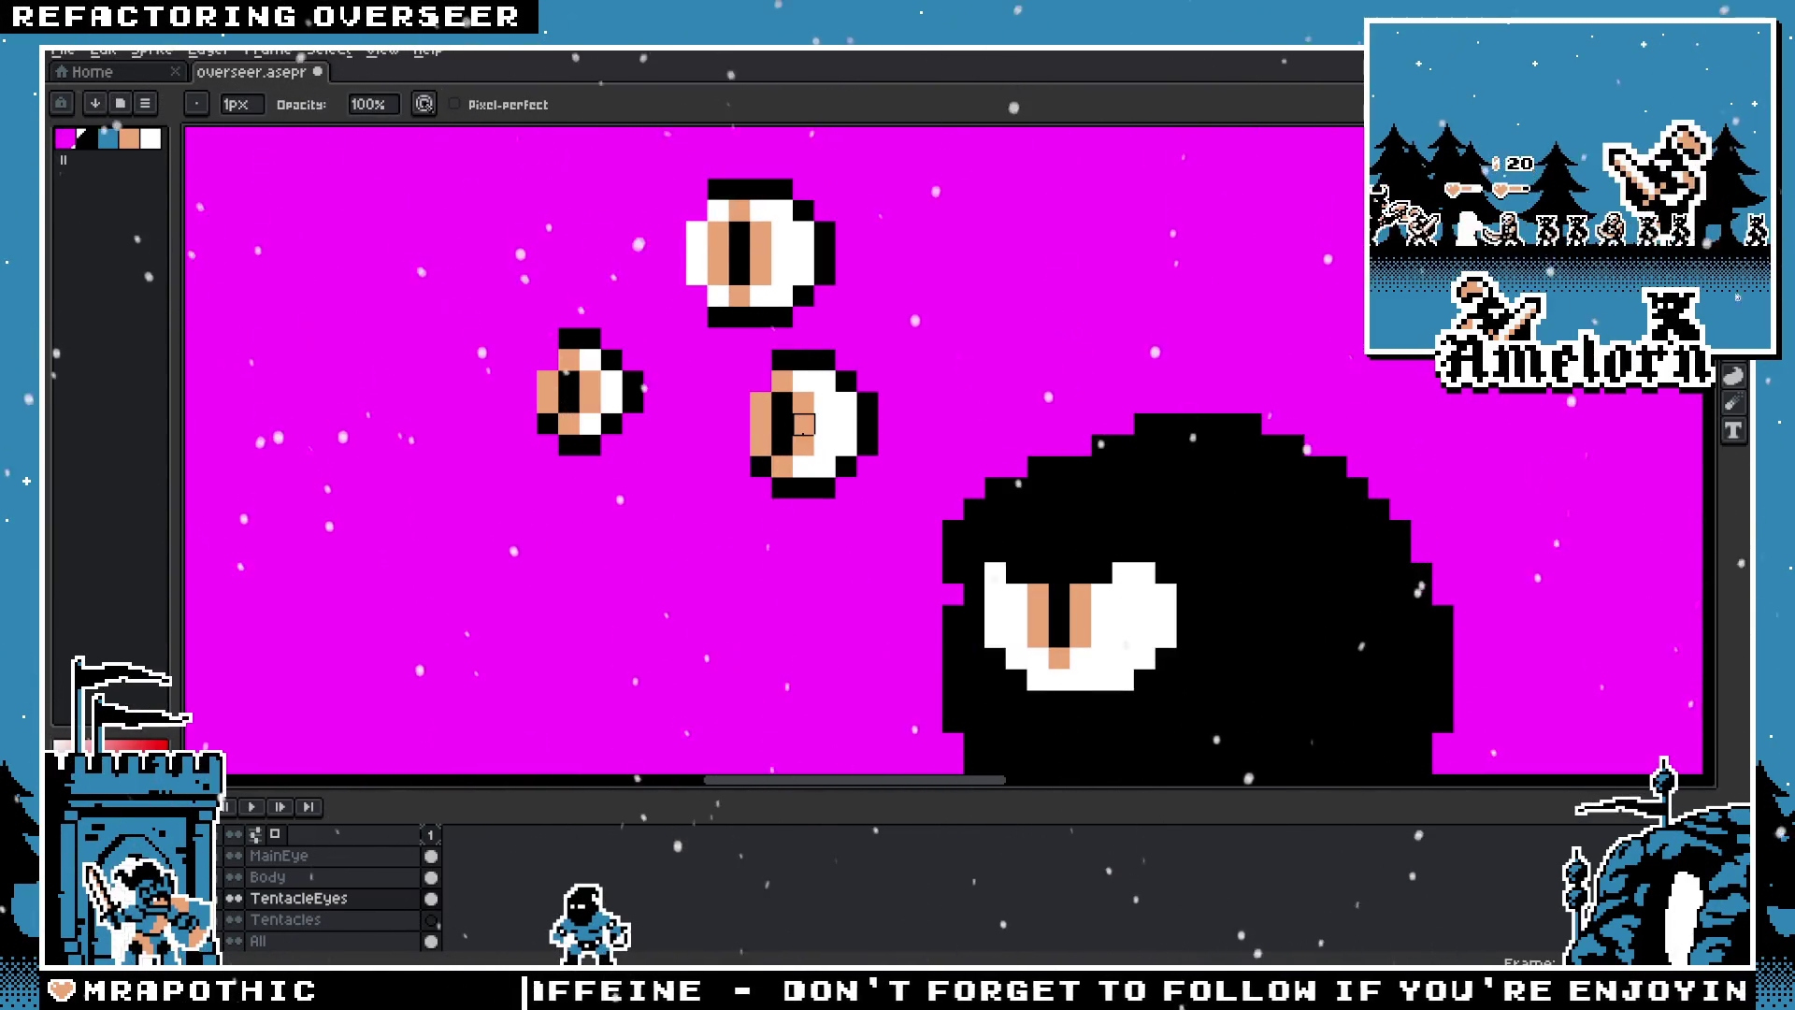
scroll(739, 392, down, 1)
scroll(690, 409, up, 1)
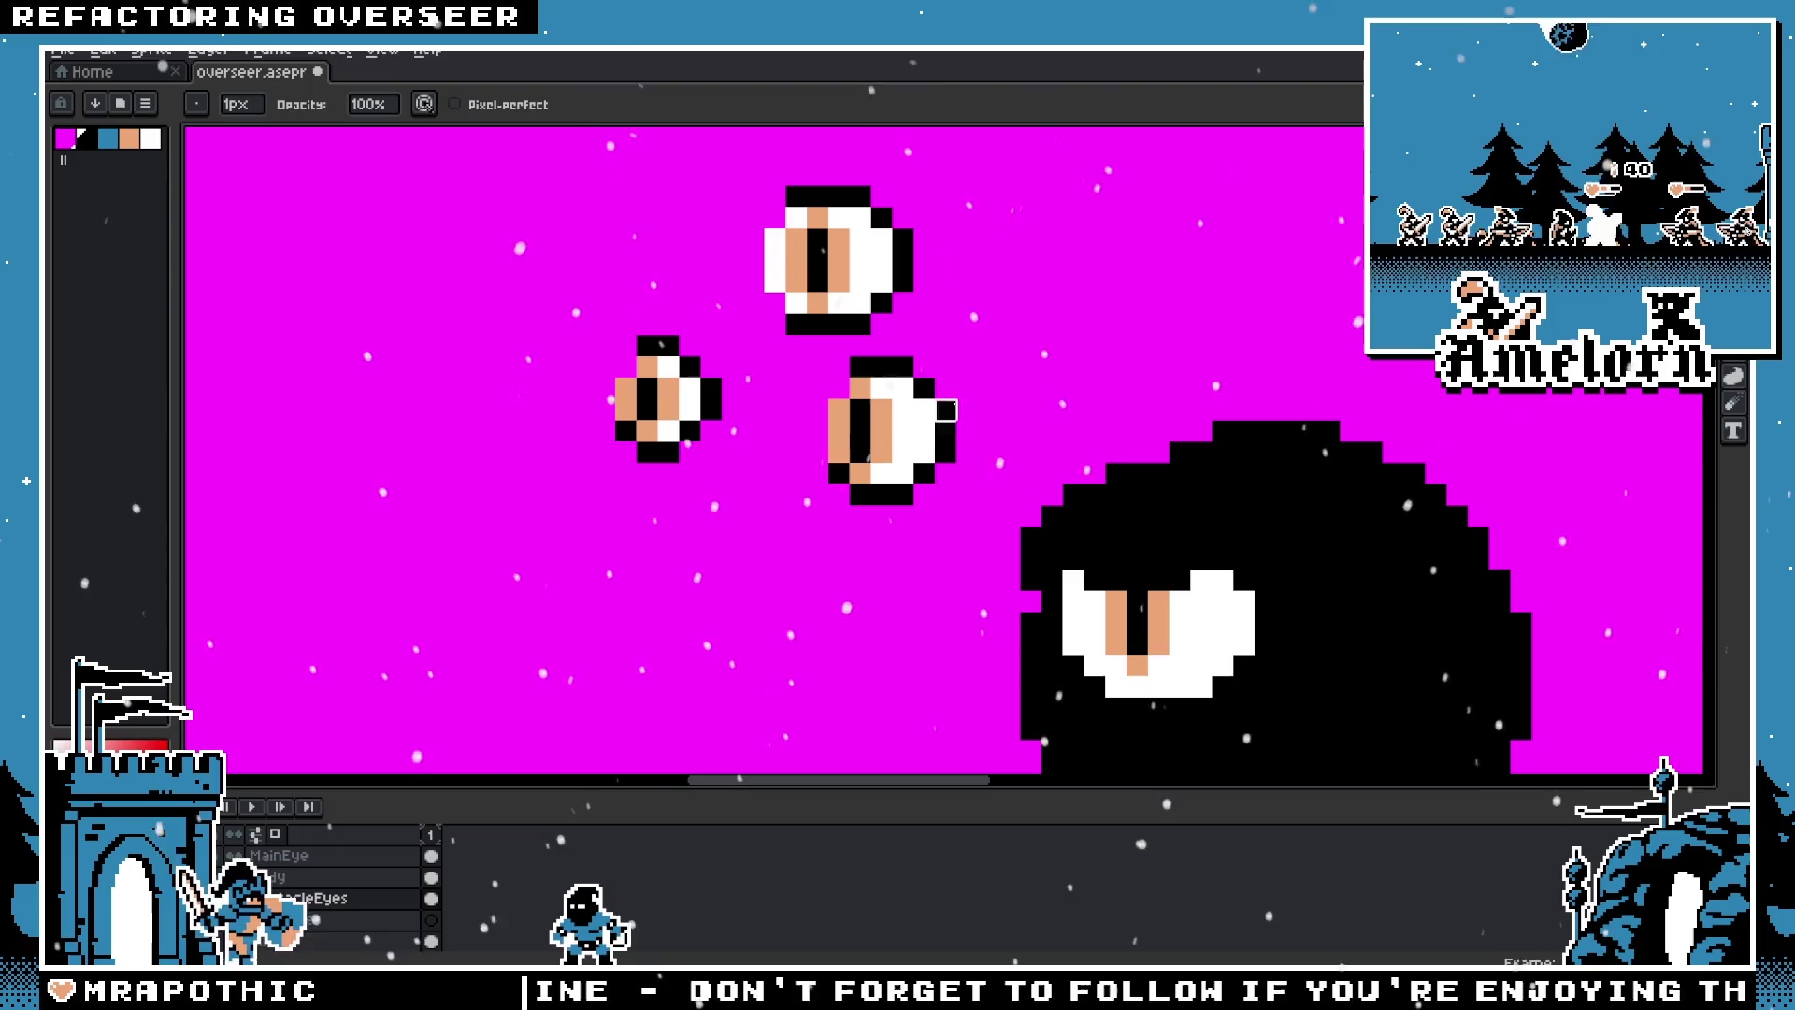
Step: Move the top tentacle eye far to the left and drop the selection
scroll(879, 271, down, 1)
scroll(879, 271, up, 1)
drag(790, 224, 1054, 433)
mouse_move(935, 376)
mouse_down()
mouse_move(593, 378)
mouse_move(804, 561)
mouse_up()
drag(739, 486, 440, 486)
key(ctrl+d)
Step: Move the right tentacle eye up and right, just above-left of the black blob
scroll(609, 567, down, 4)
drag(661, 573, 761, 524)
scroll(782, 445, up, 2)
scroll(886, 463, up, 1)
drag(935, 324, 1157, 545)
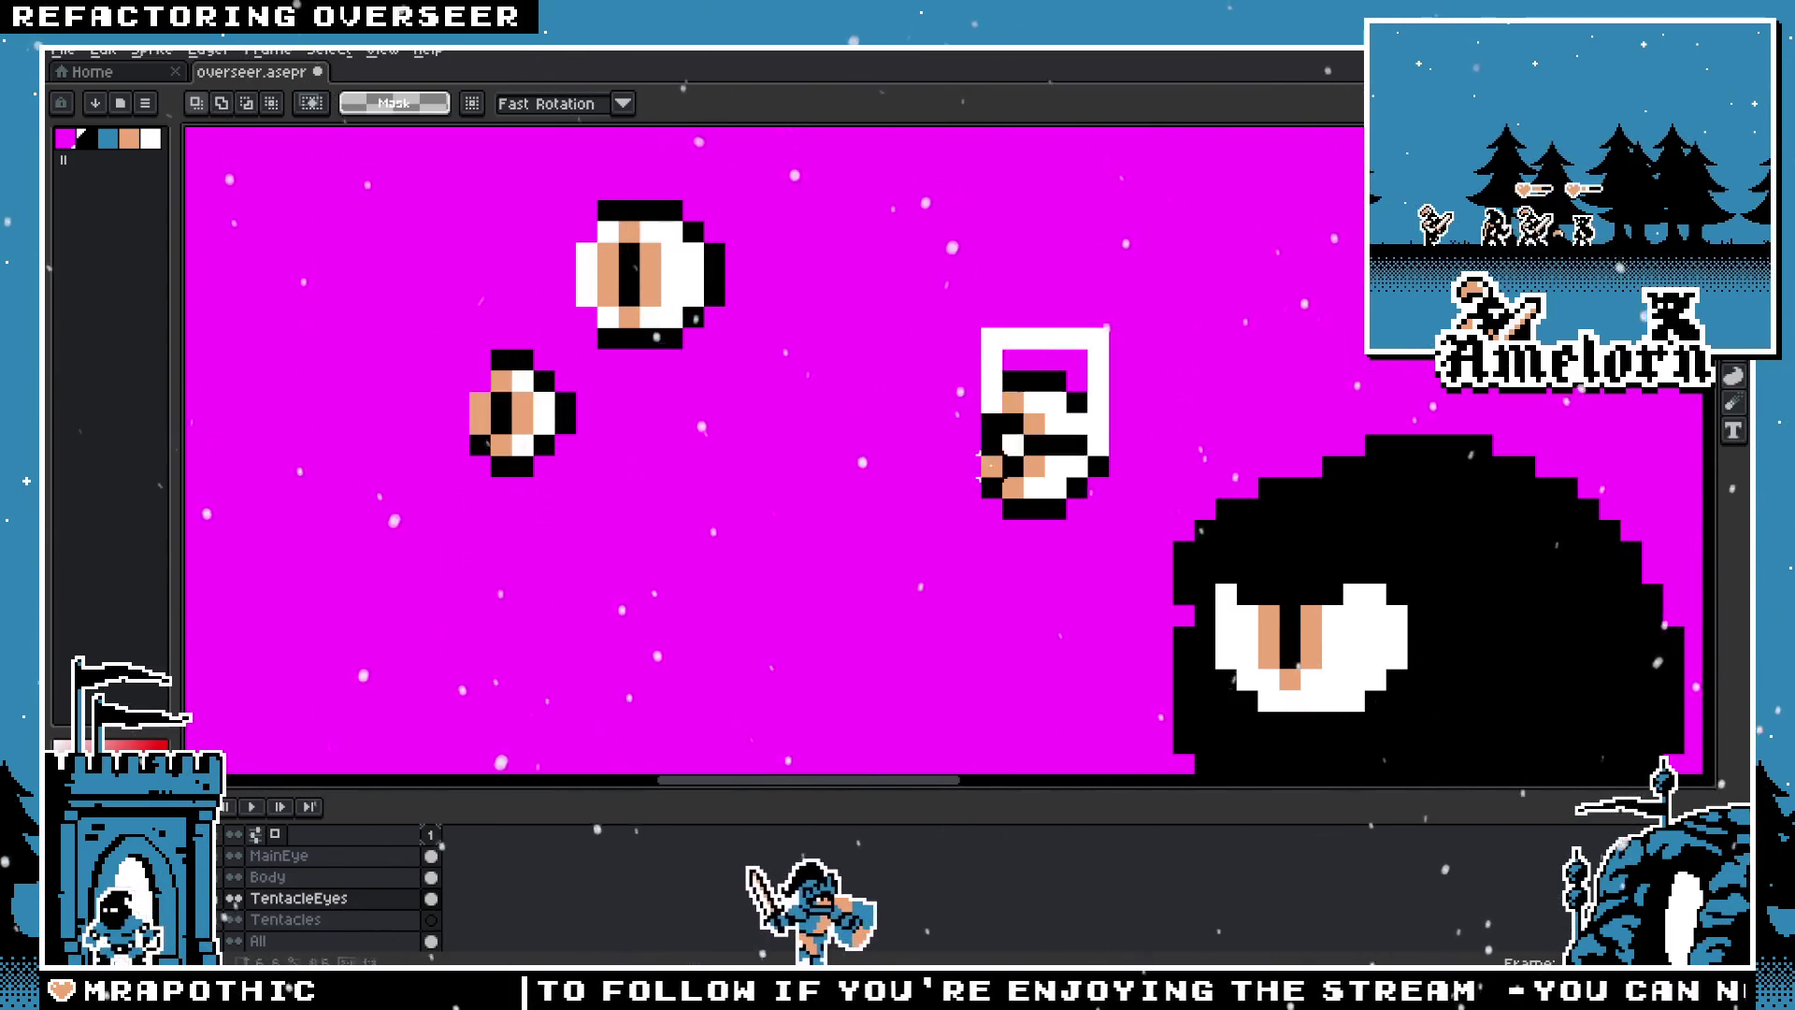
scroll(909, 470, down, 2)
scroll(910, 469, down, 2)
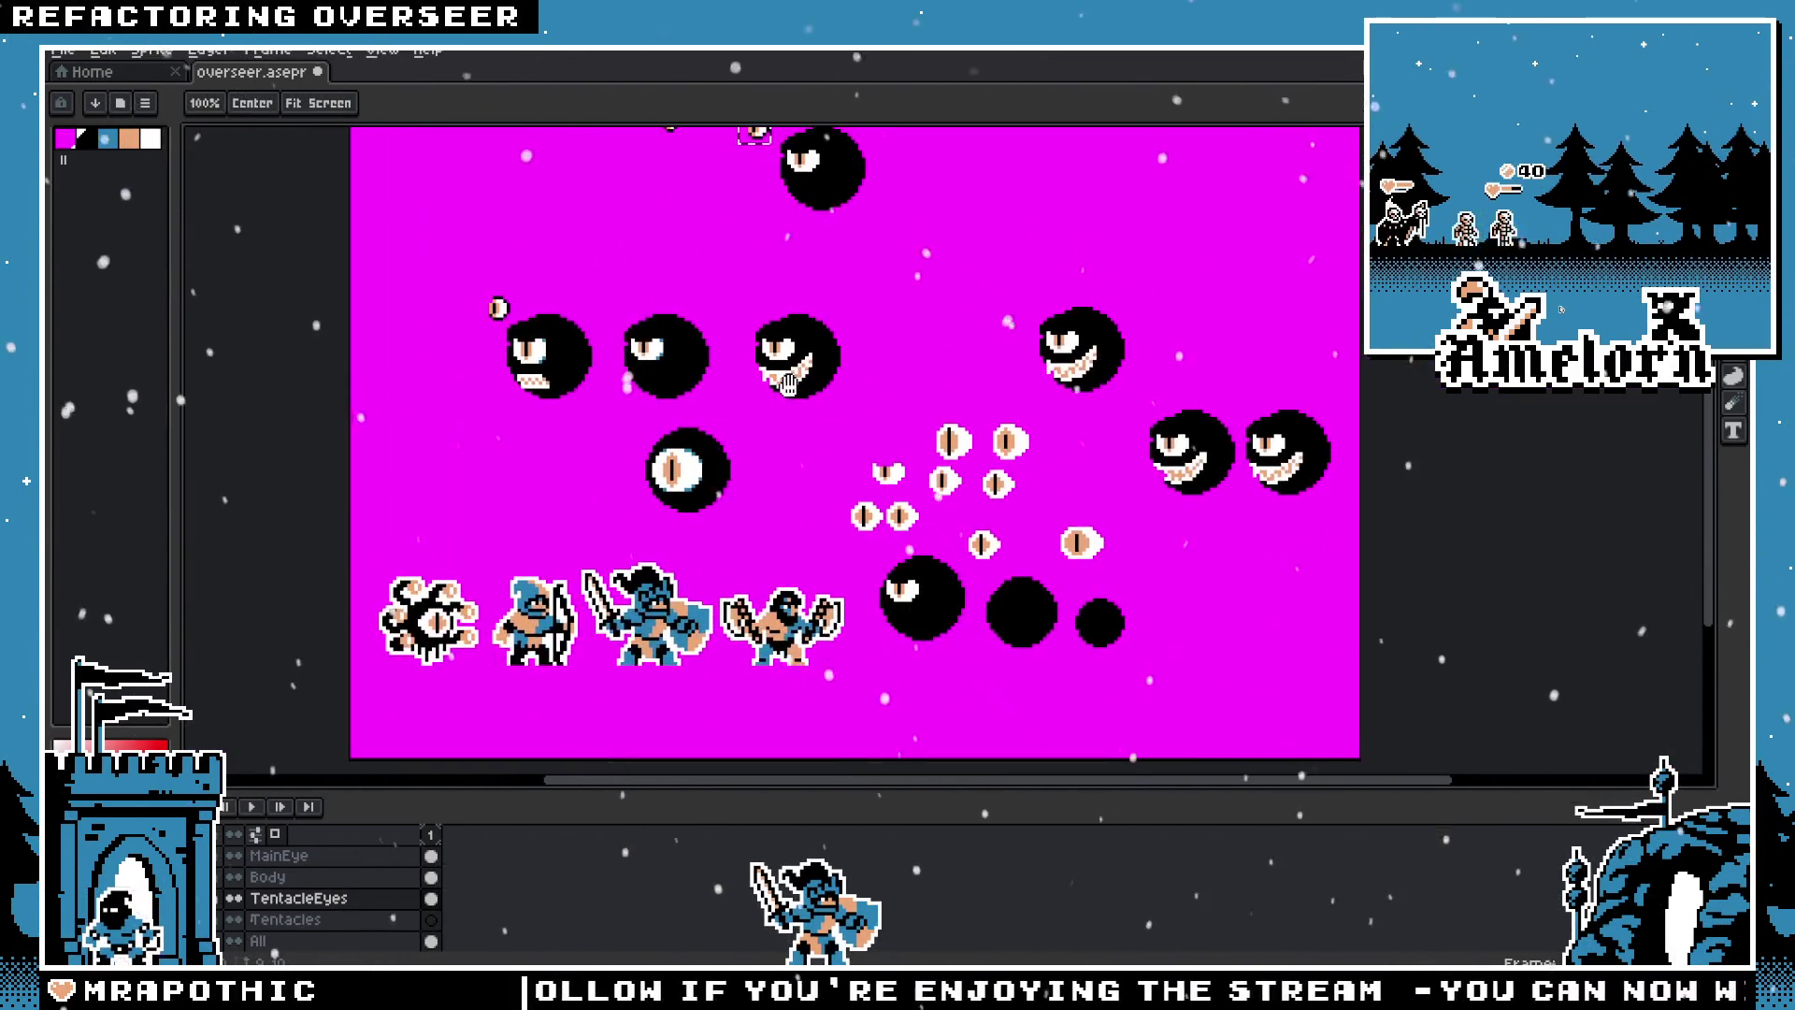
scroll(790, 414, up, 2)
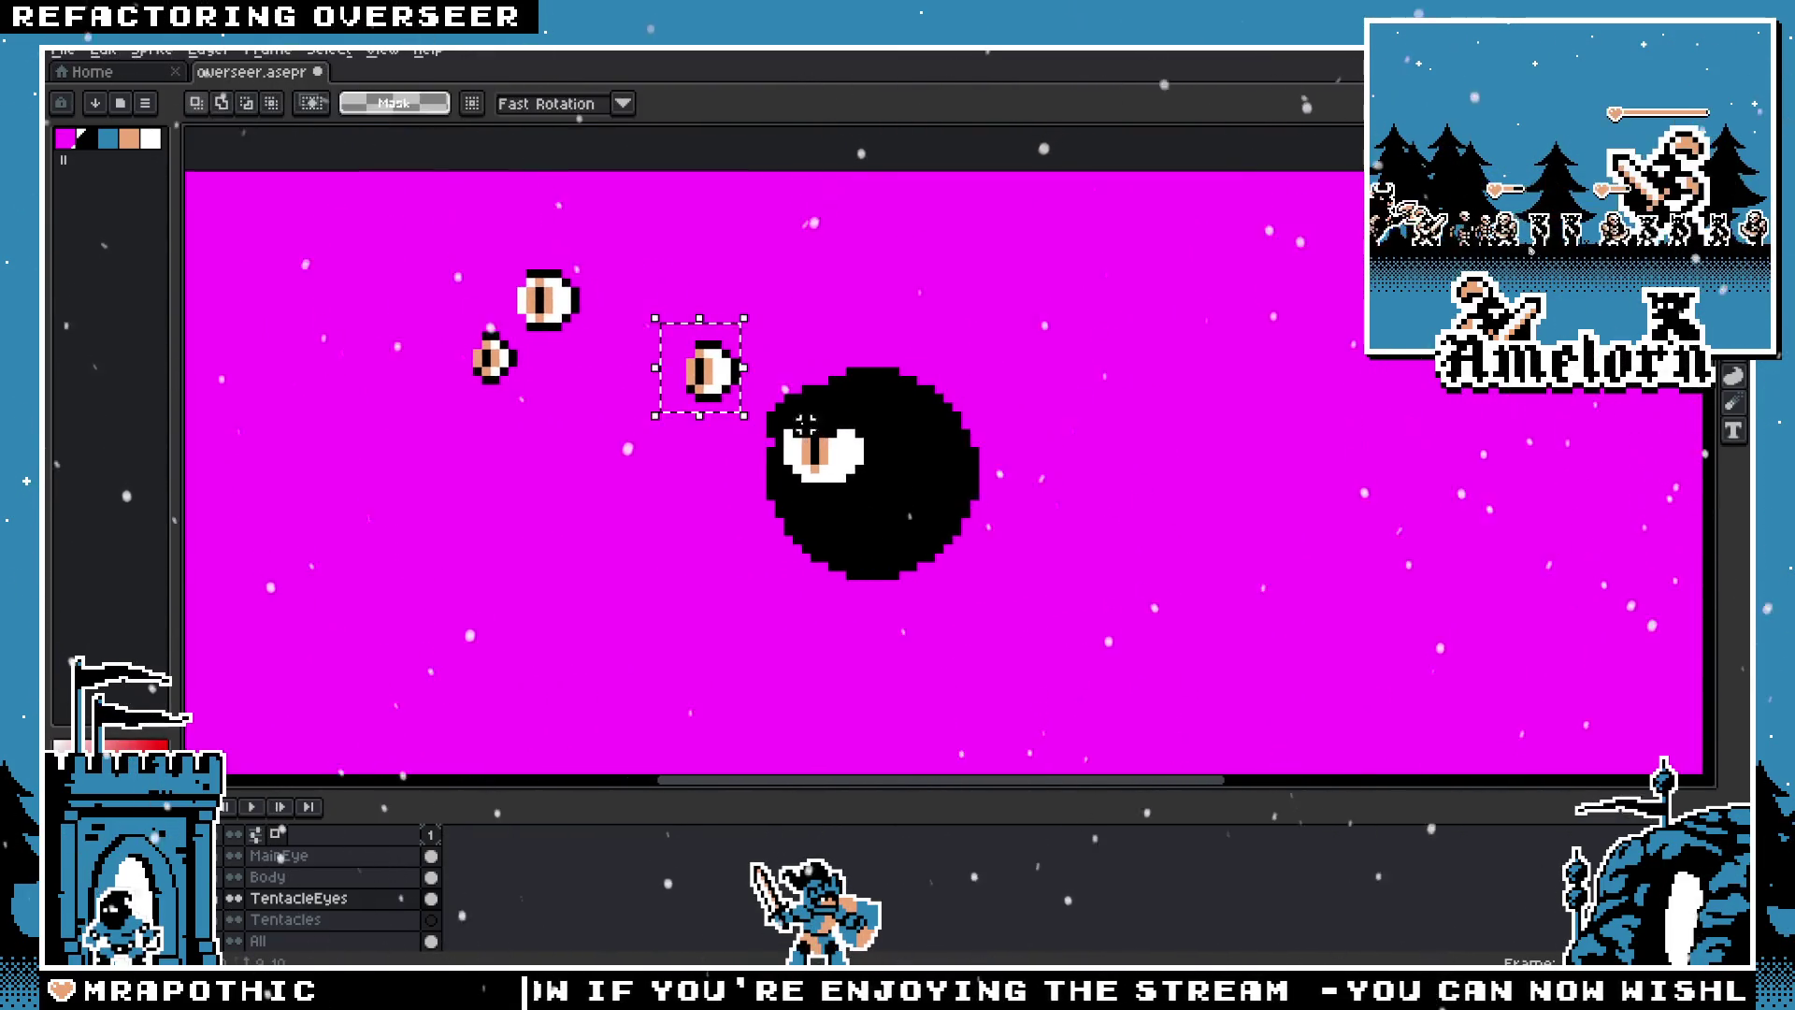
scroll(710, 402, up, 2)
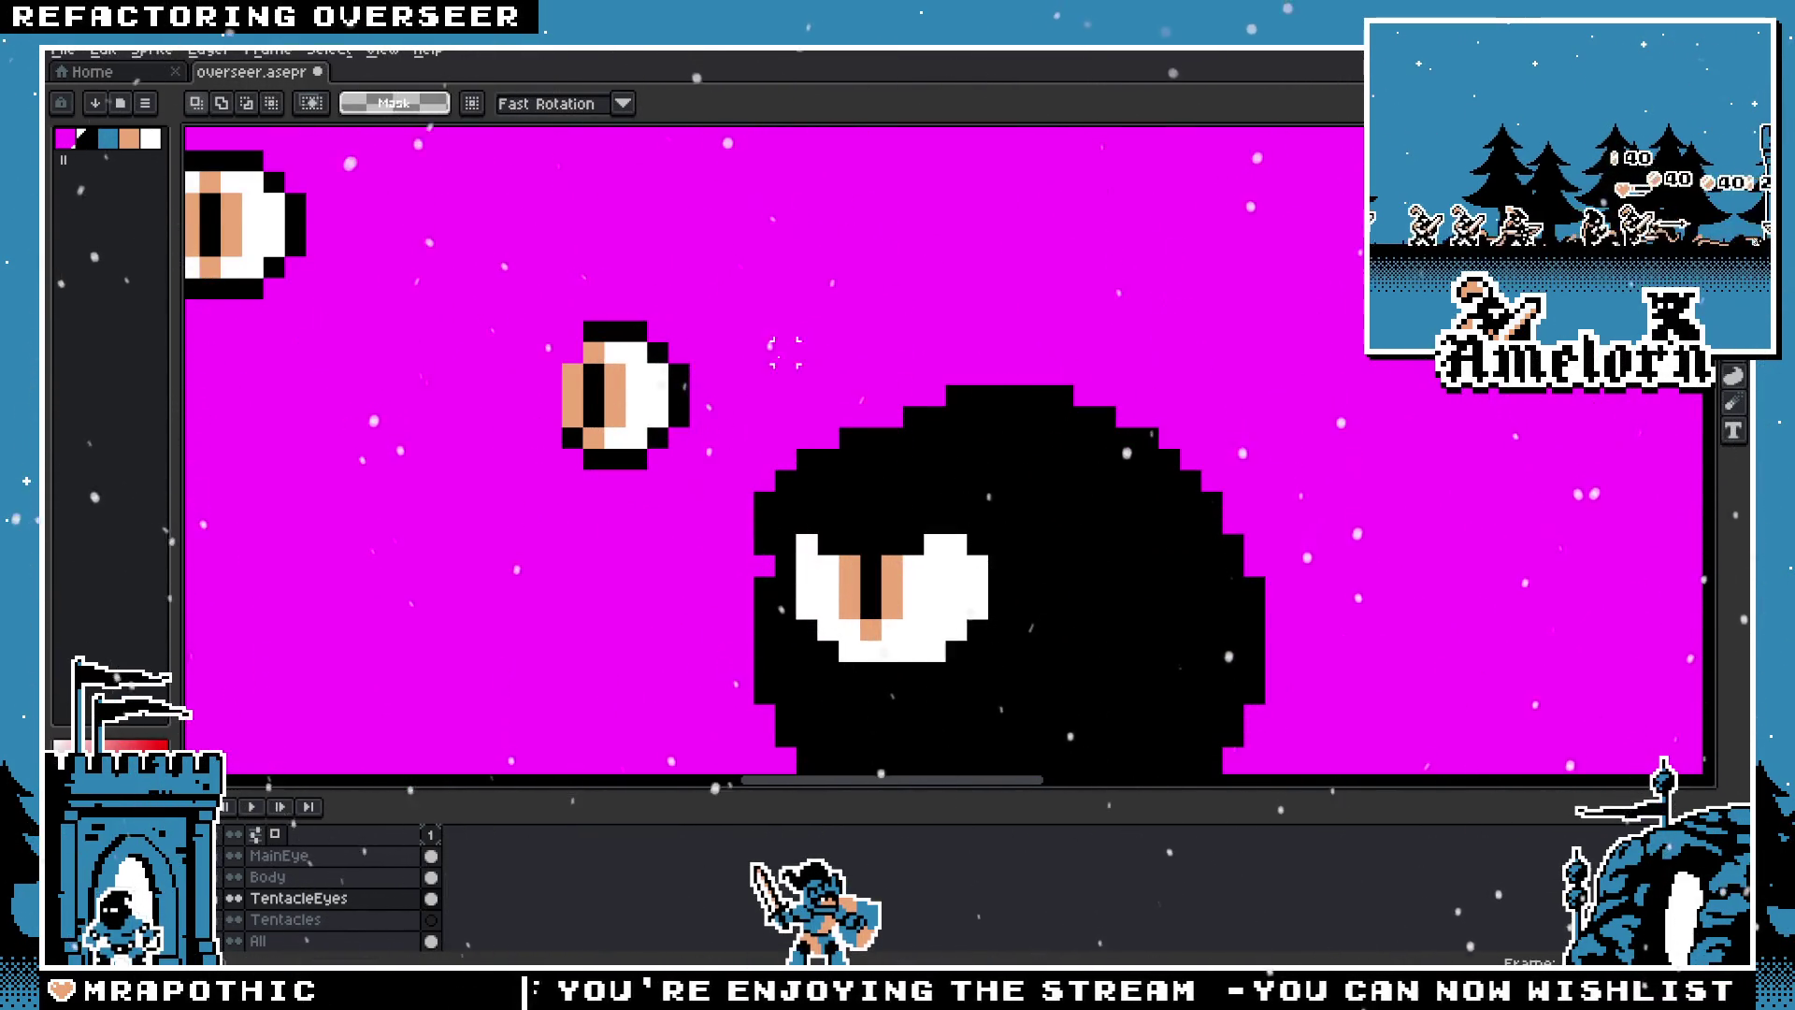
mouse_move(598, 421)
mouse_down()
mouse_move(735, 360)
mouse_move(735, 339)
mouse_up()
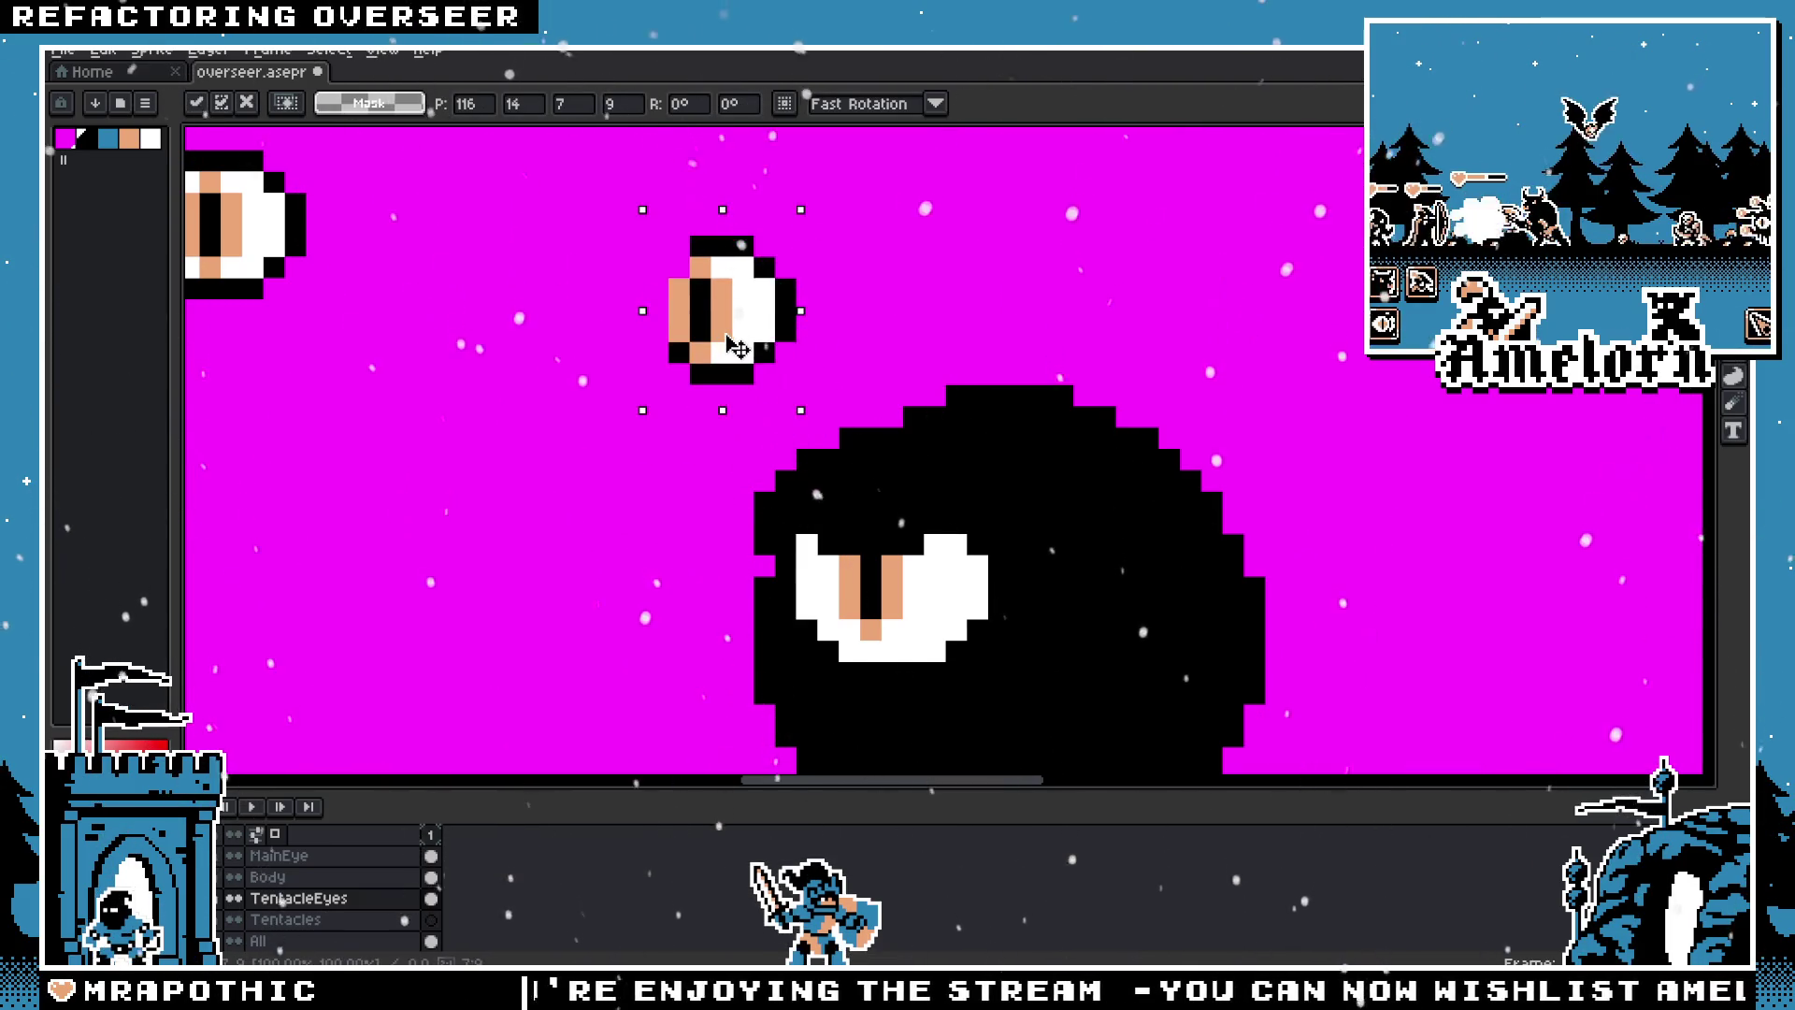
scroll(739, 351, down, 1)
scroll(759, 397, down, 1)
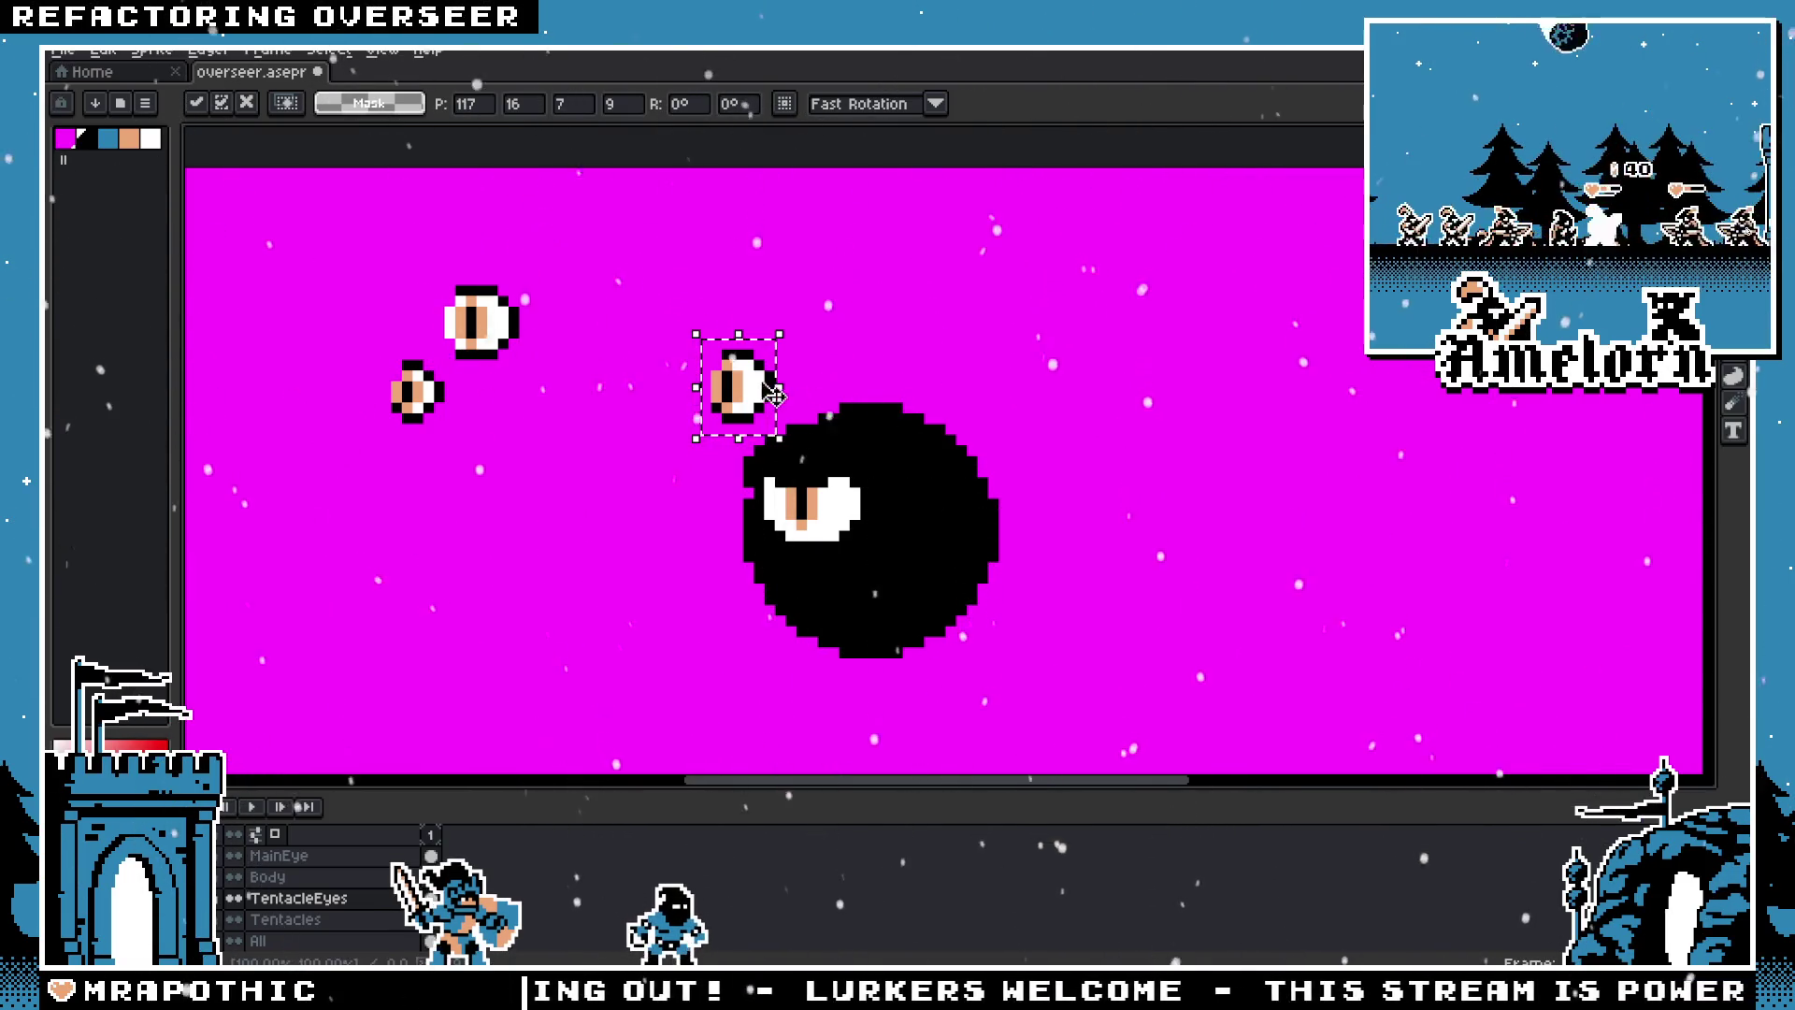
Step: Commit the moved eye and place an extra eye copy above the blob's top
scroll(675, 355, up, 2)
key(Return)
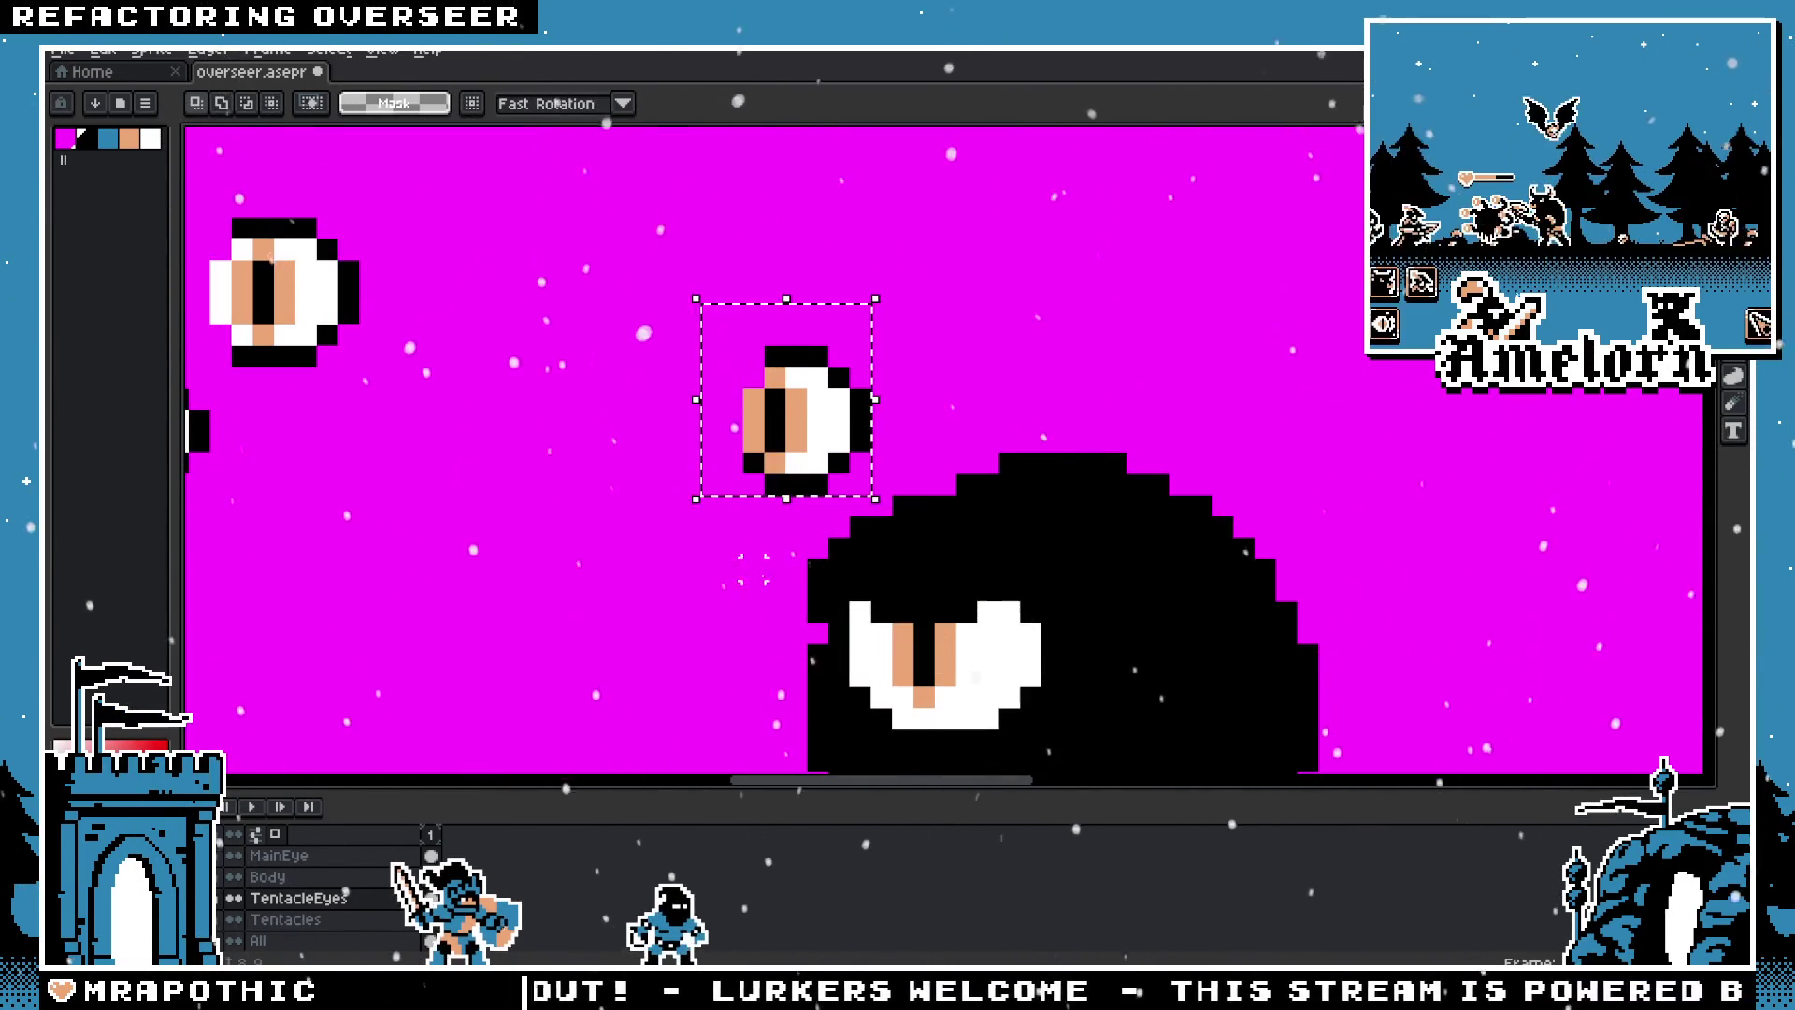
scroll(752, 547, down, 1)
click(760, 414)
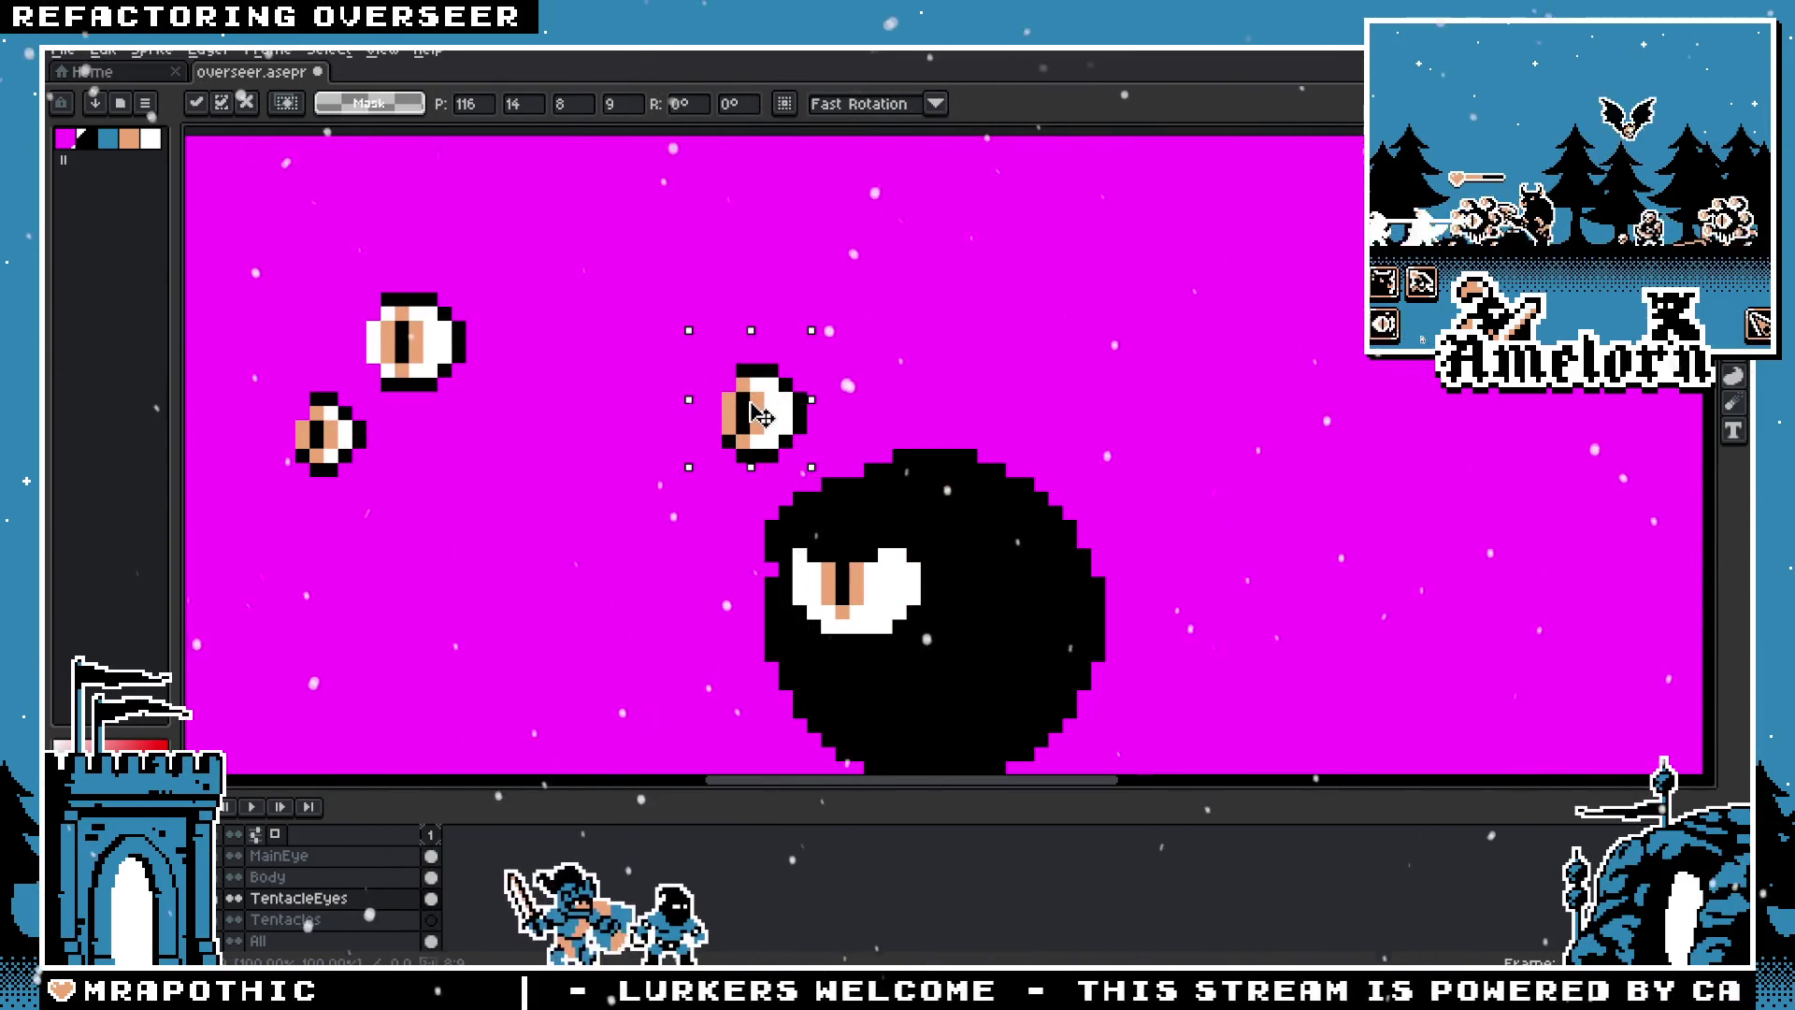
scroll(607, 420, down, 1)
drag(884, 392, 835, 362)
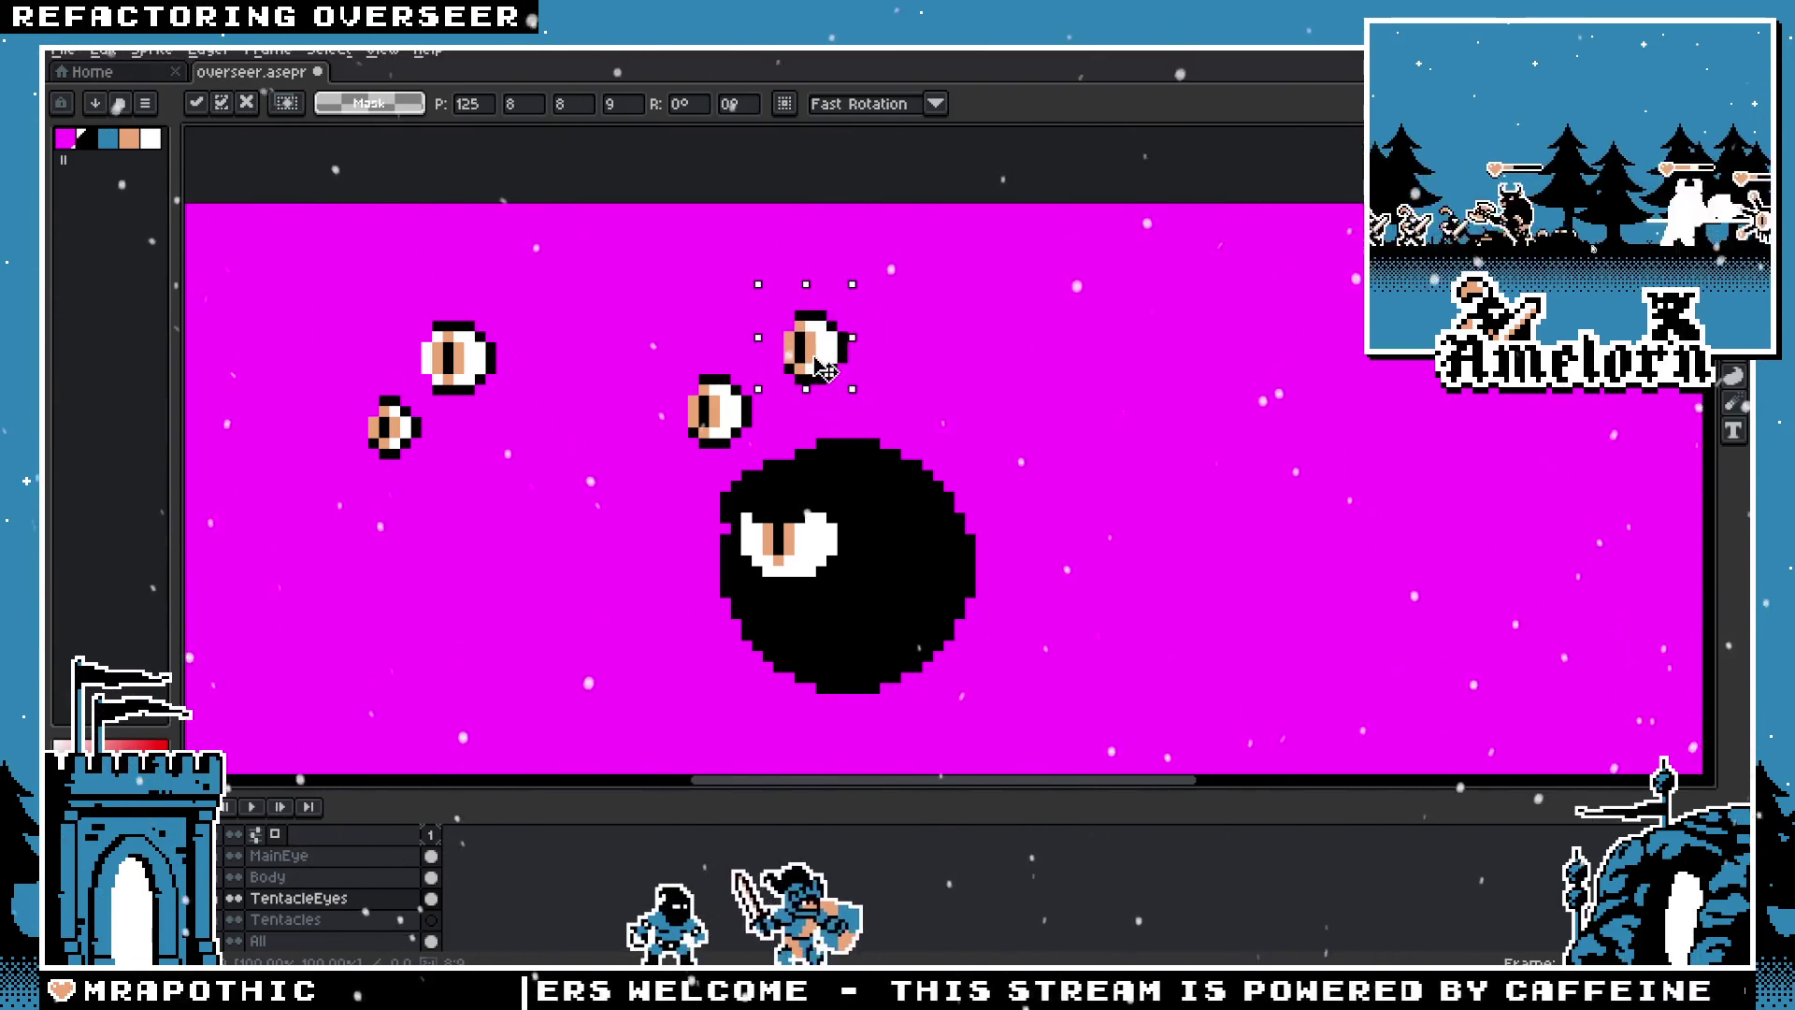
scroll(839, 367, down, 1)
scroll(654, 449, down, 2)
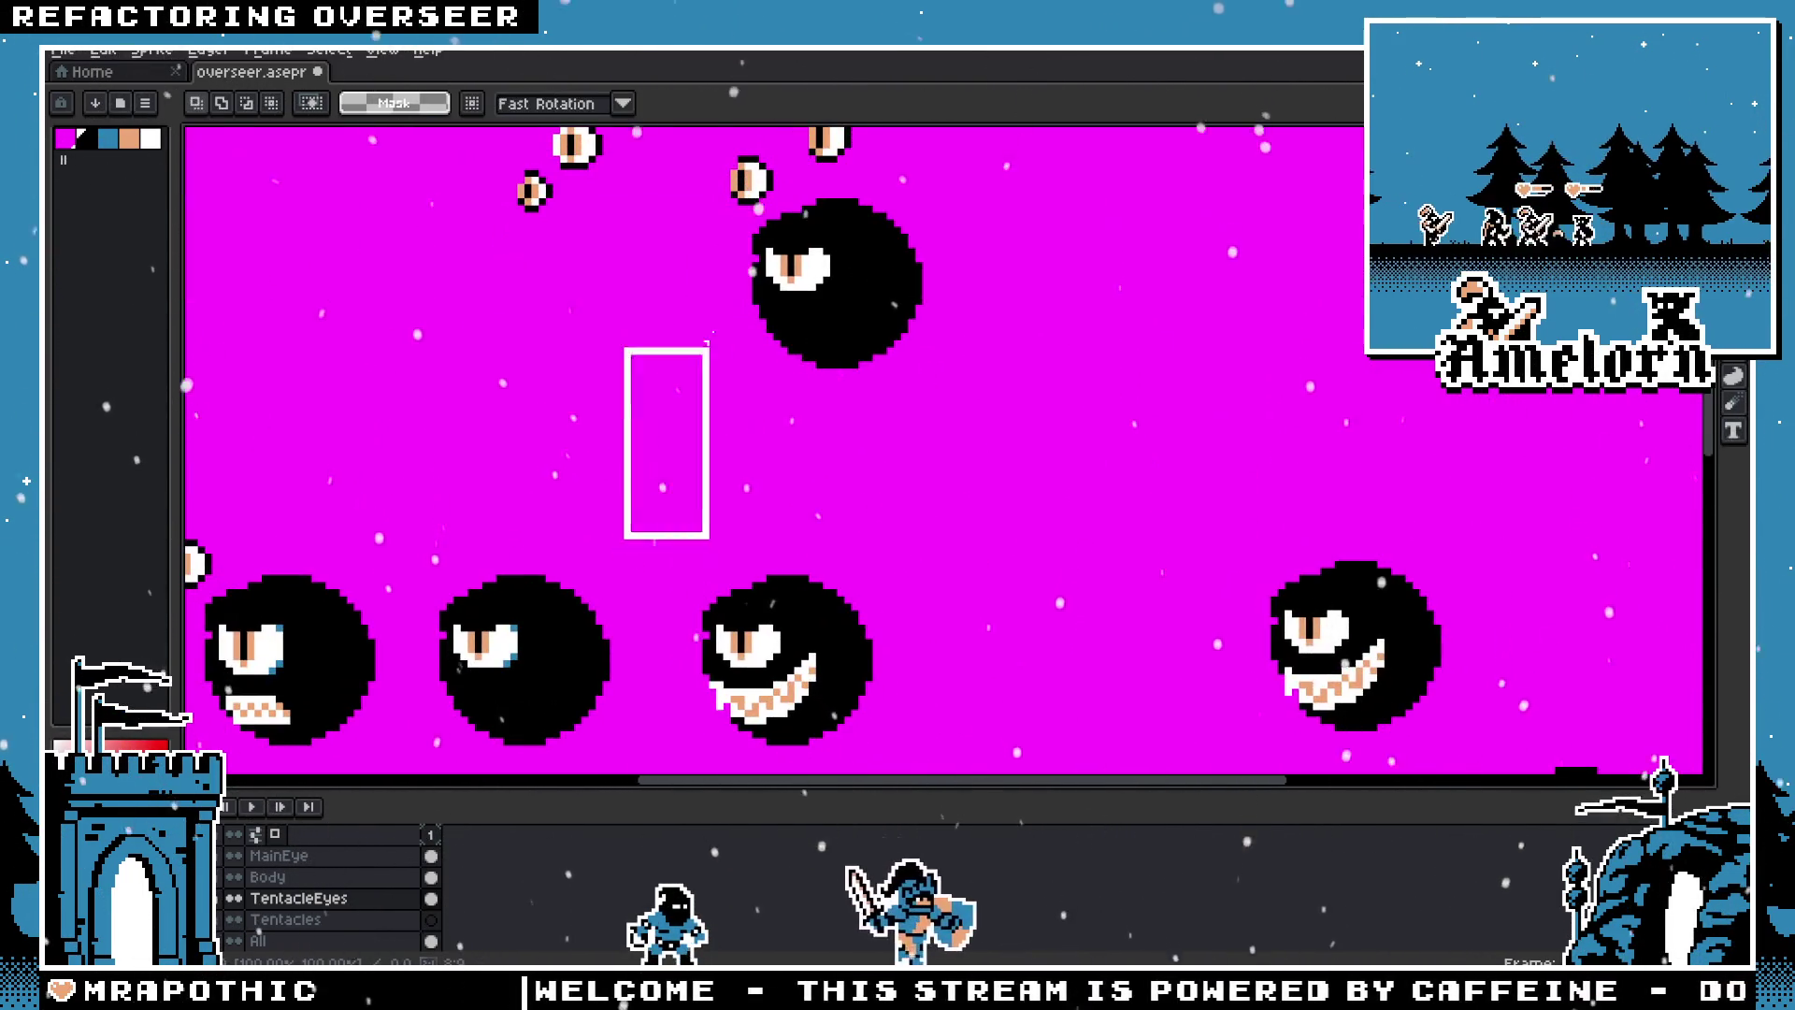
scroll(680, 422, down, 1)
key(Return)
Step: Move the reference tentacle-eye monster sprite up to sit right of the blob
scroll(631, 561, up, 1)
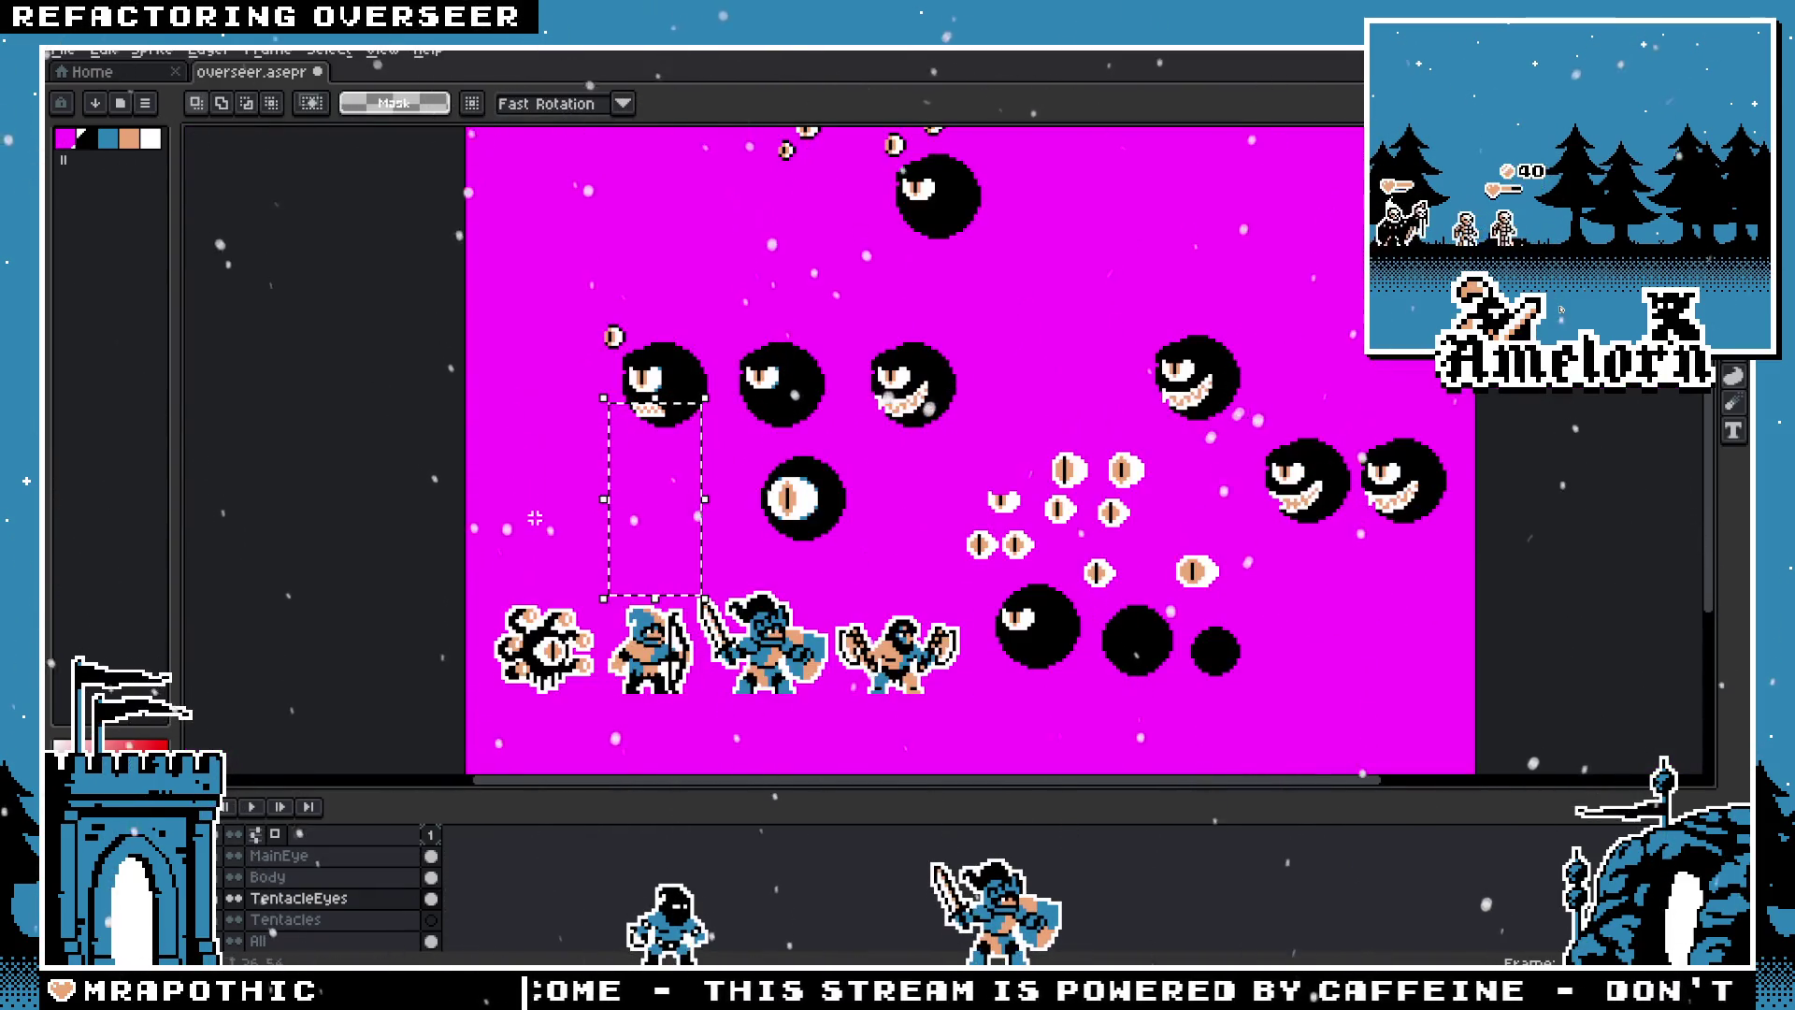
scroll(633, 558, up, 2)
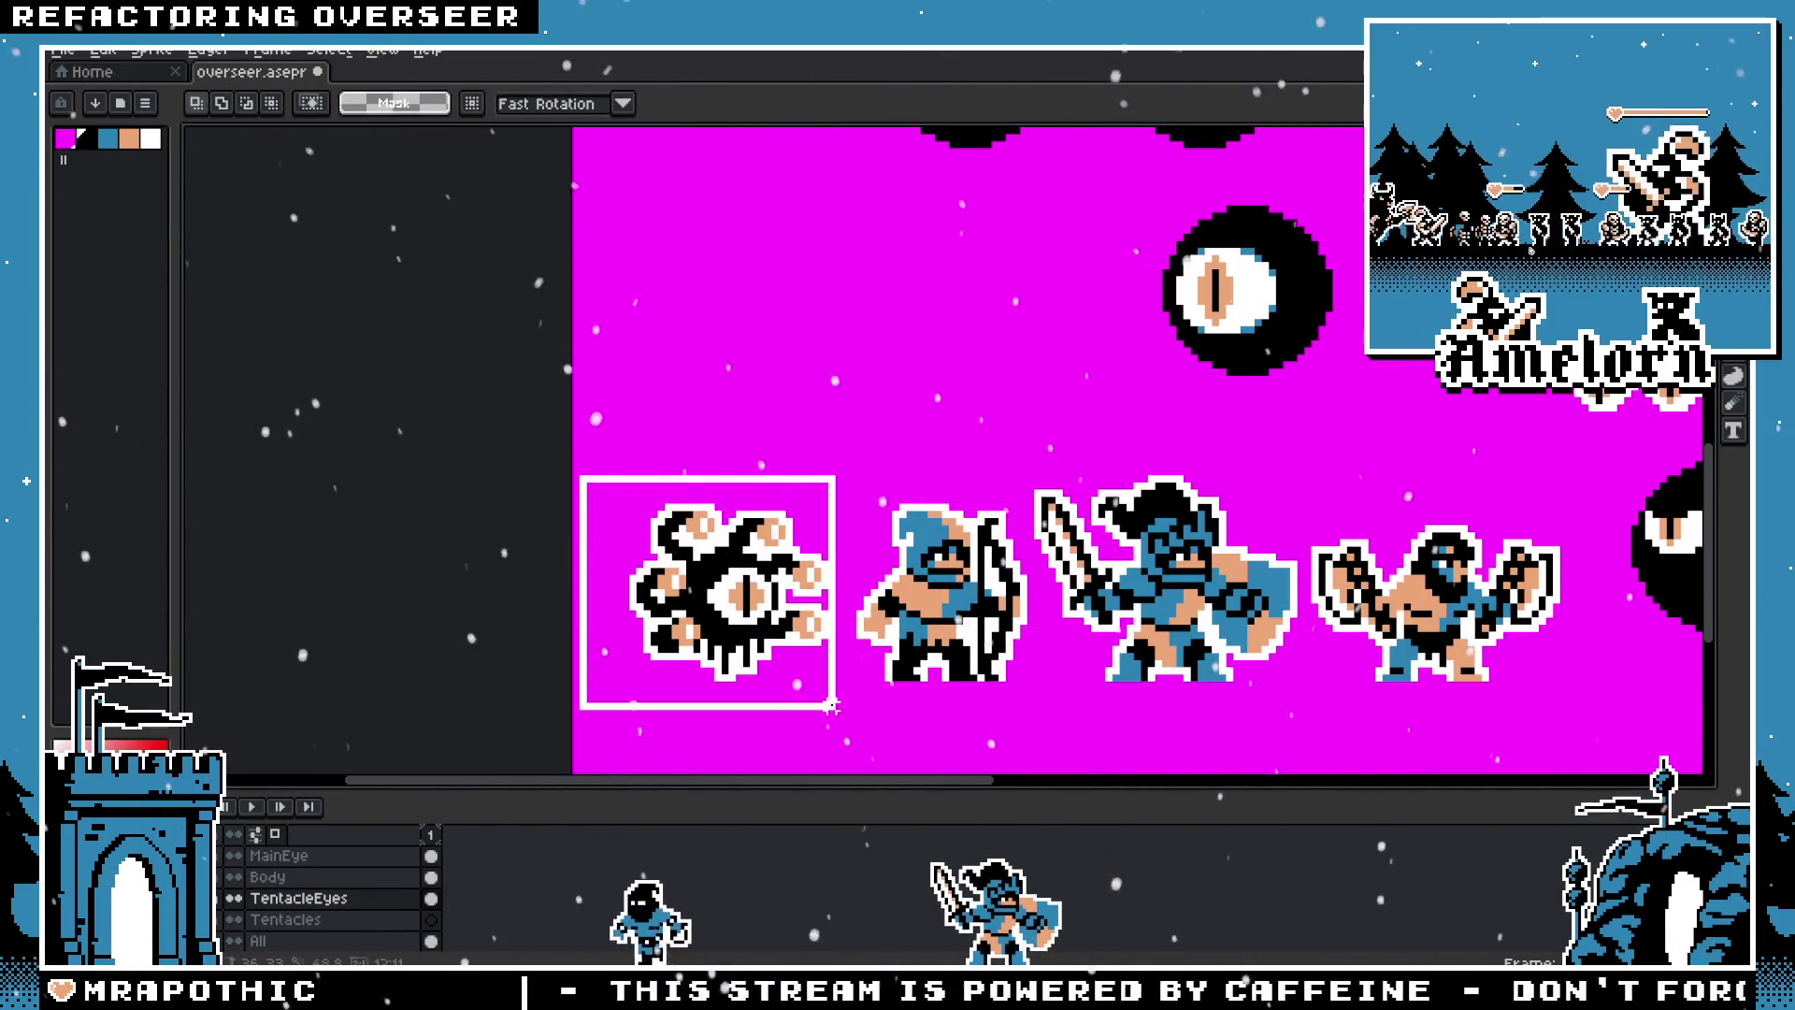
drag(743, 681, 840, 713)
mouse_move(739, 593)
mouse_down()
mouse_move(882, 388)
mouse_move(748, 612)
mouse_move(1201, 379)
mouse_up()
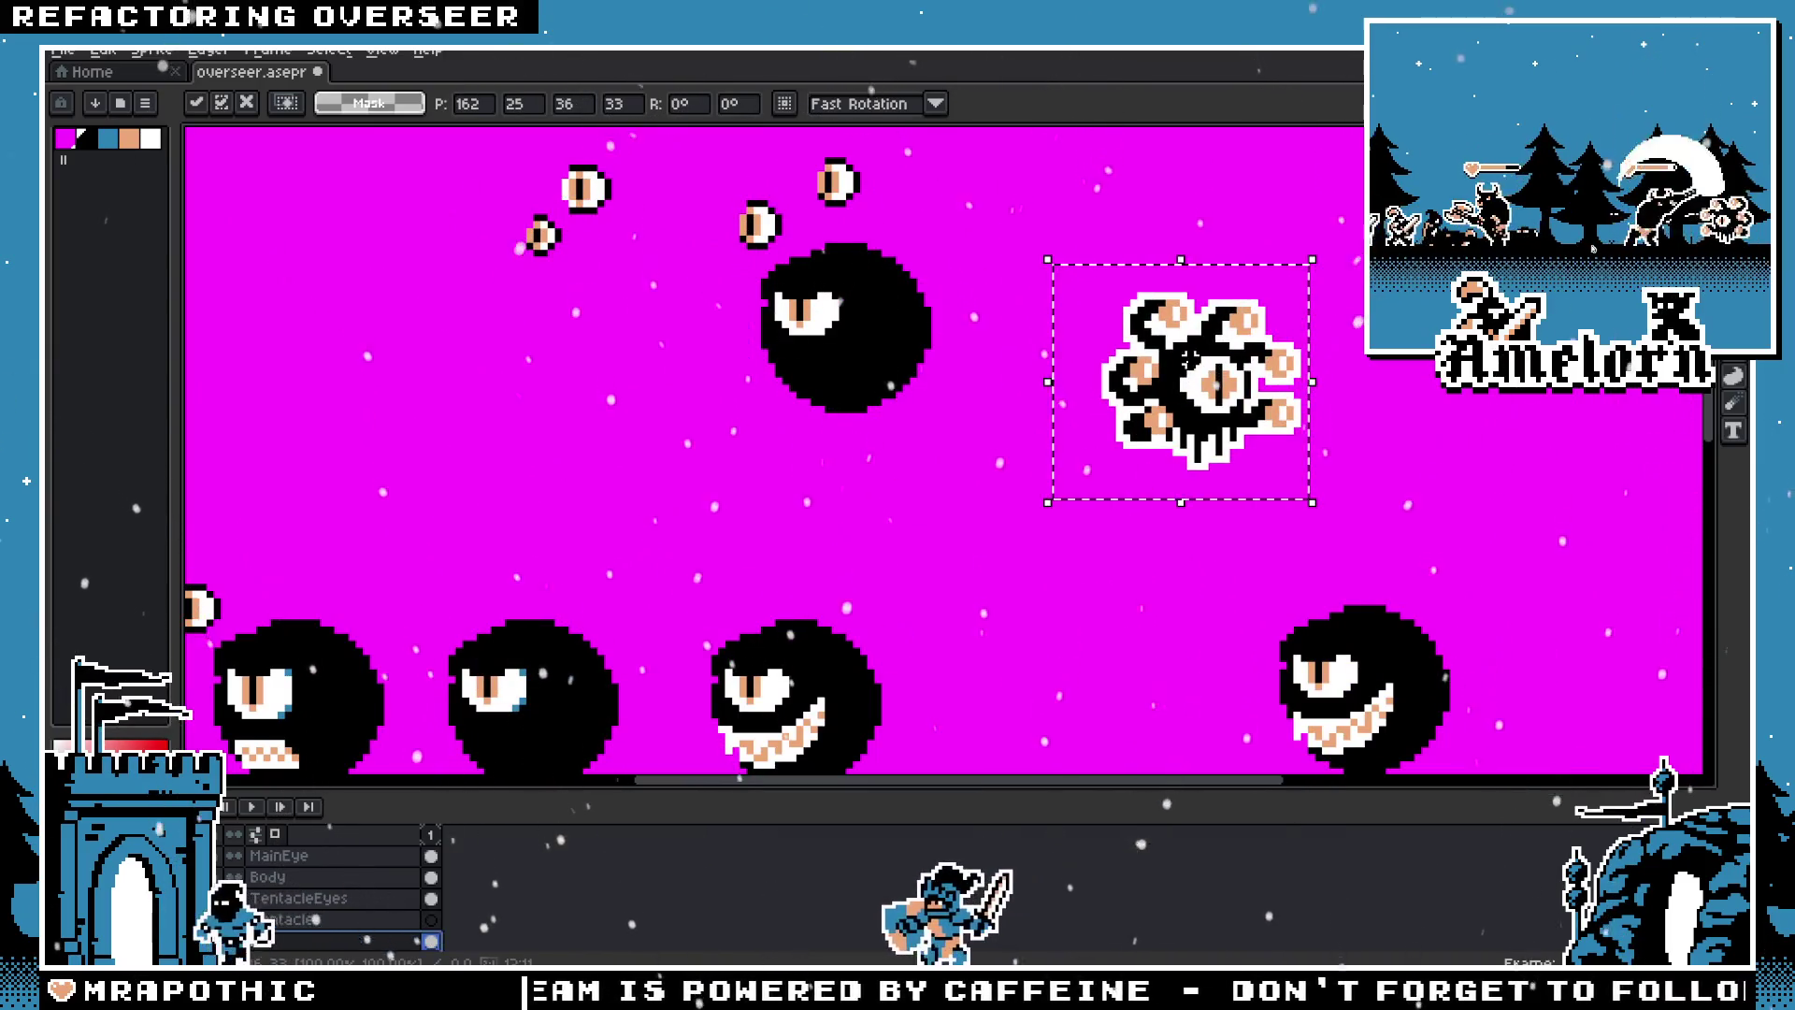
drag(1190, 359, 1274, 323)
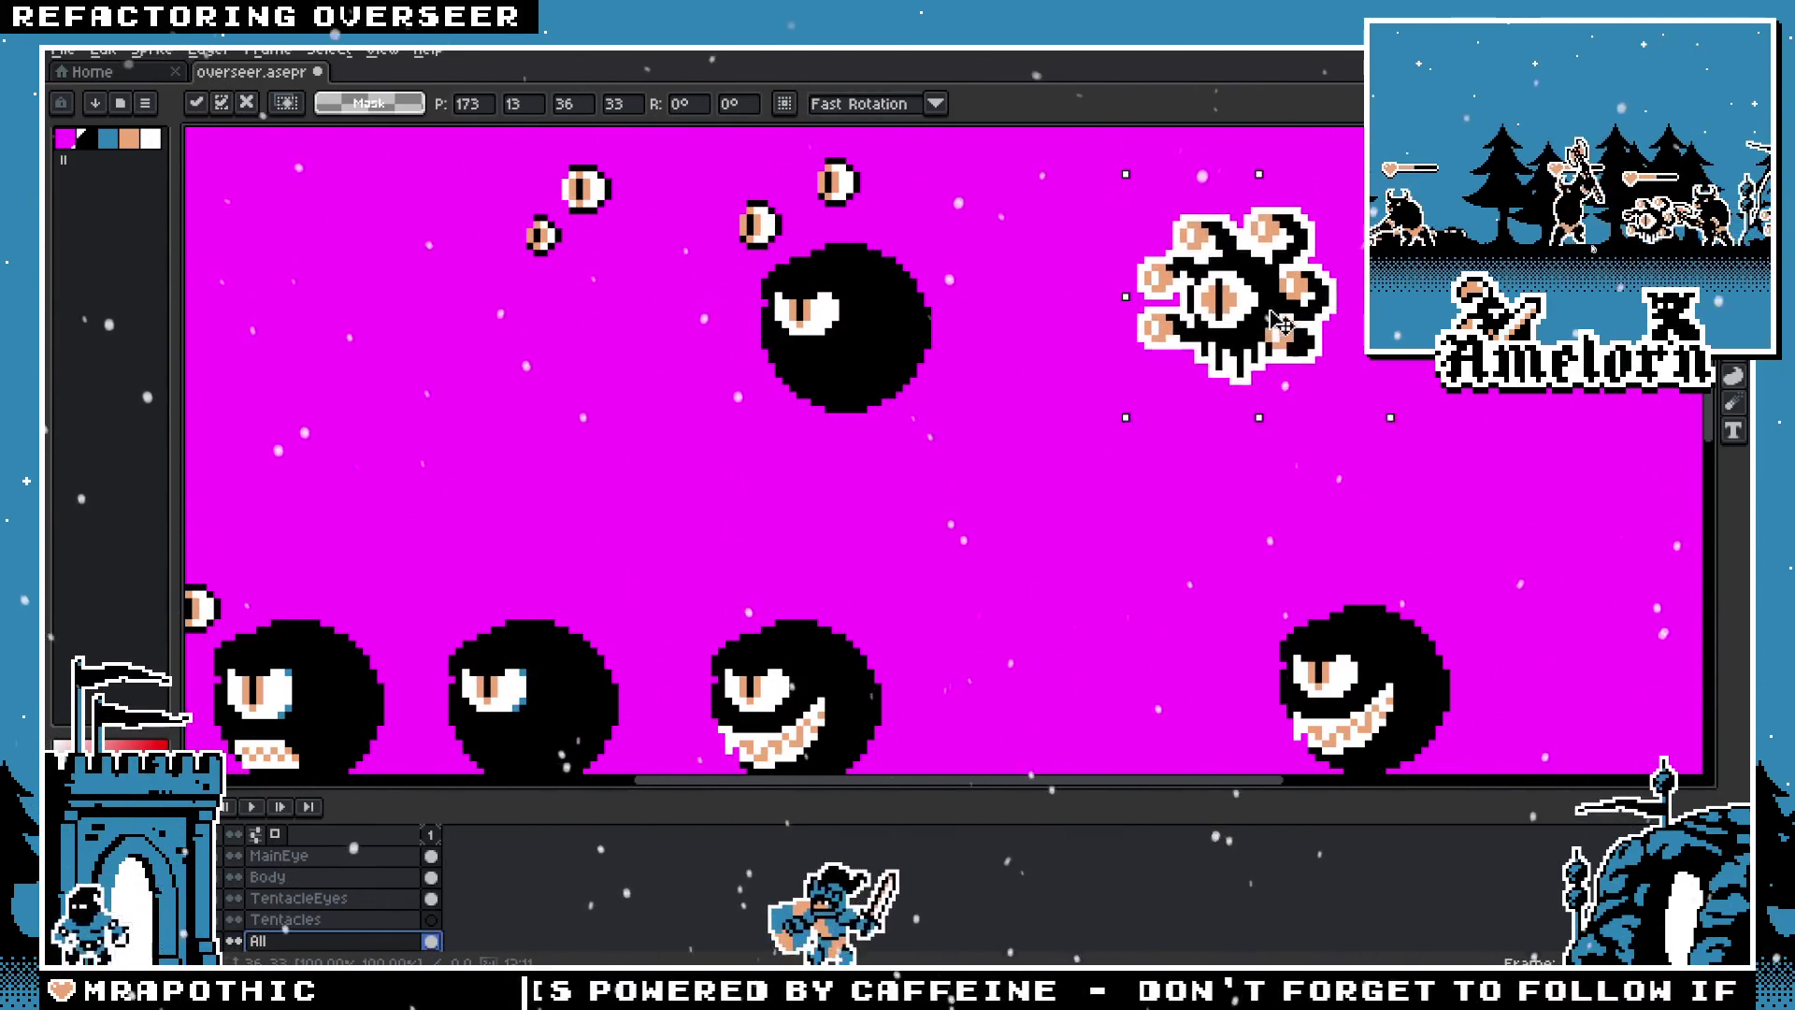
key(Return)
scroll(1005, 468, up, 3)
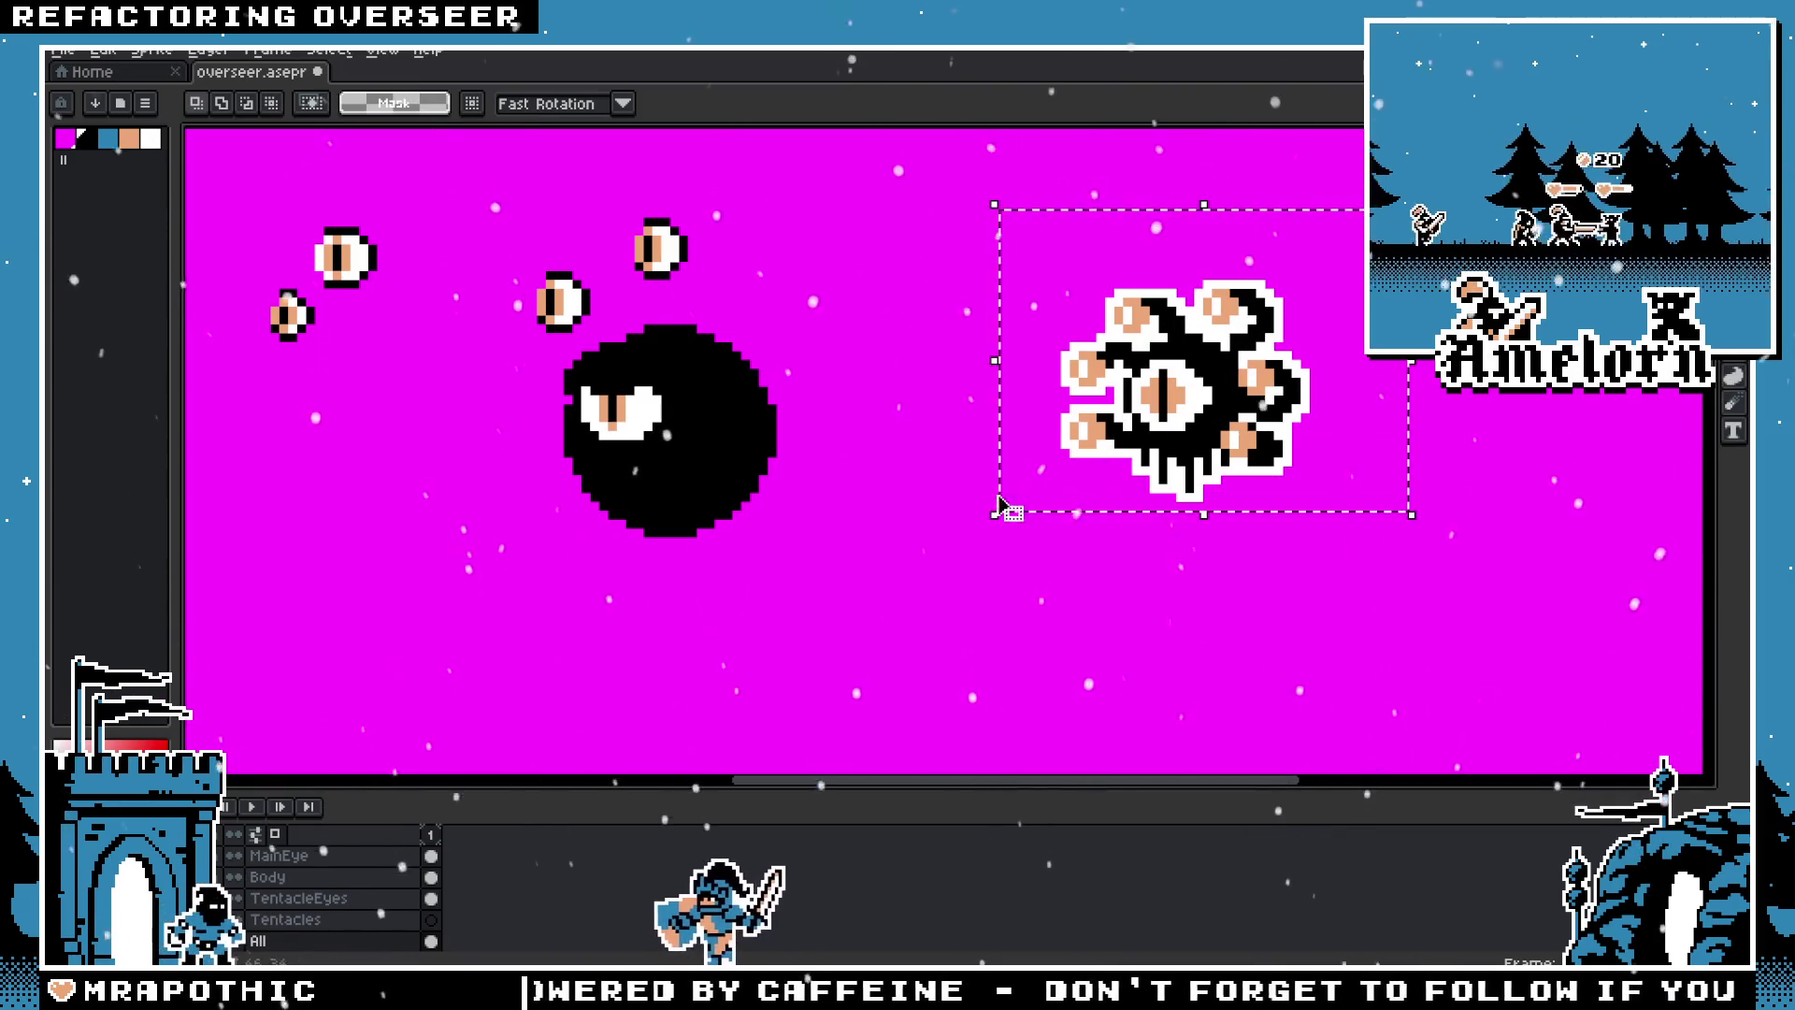
scroll(1002, 512, up, 2)
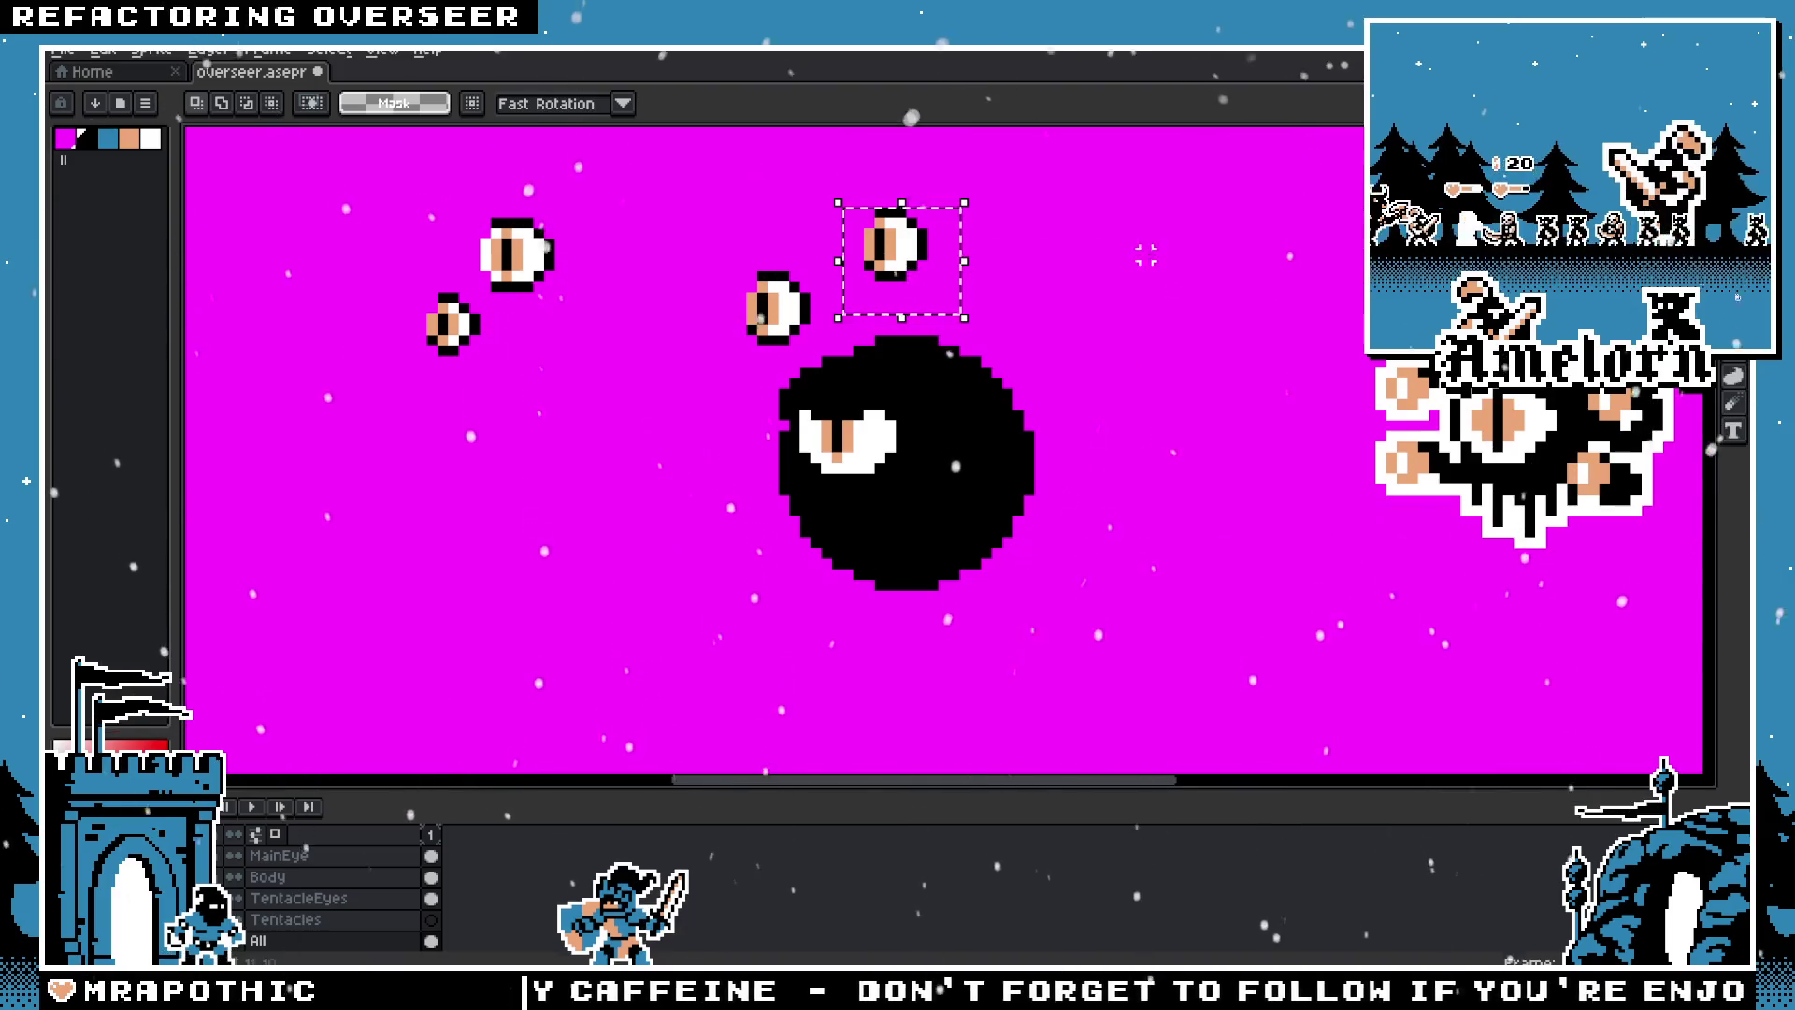
Step: On the TentacleEyes layer, move two eyes to the blob's left, nudging one left and down
click(329, 900)
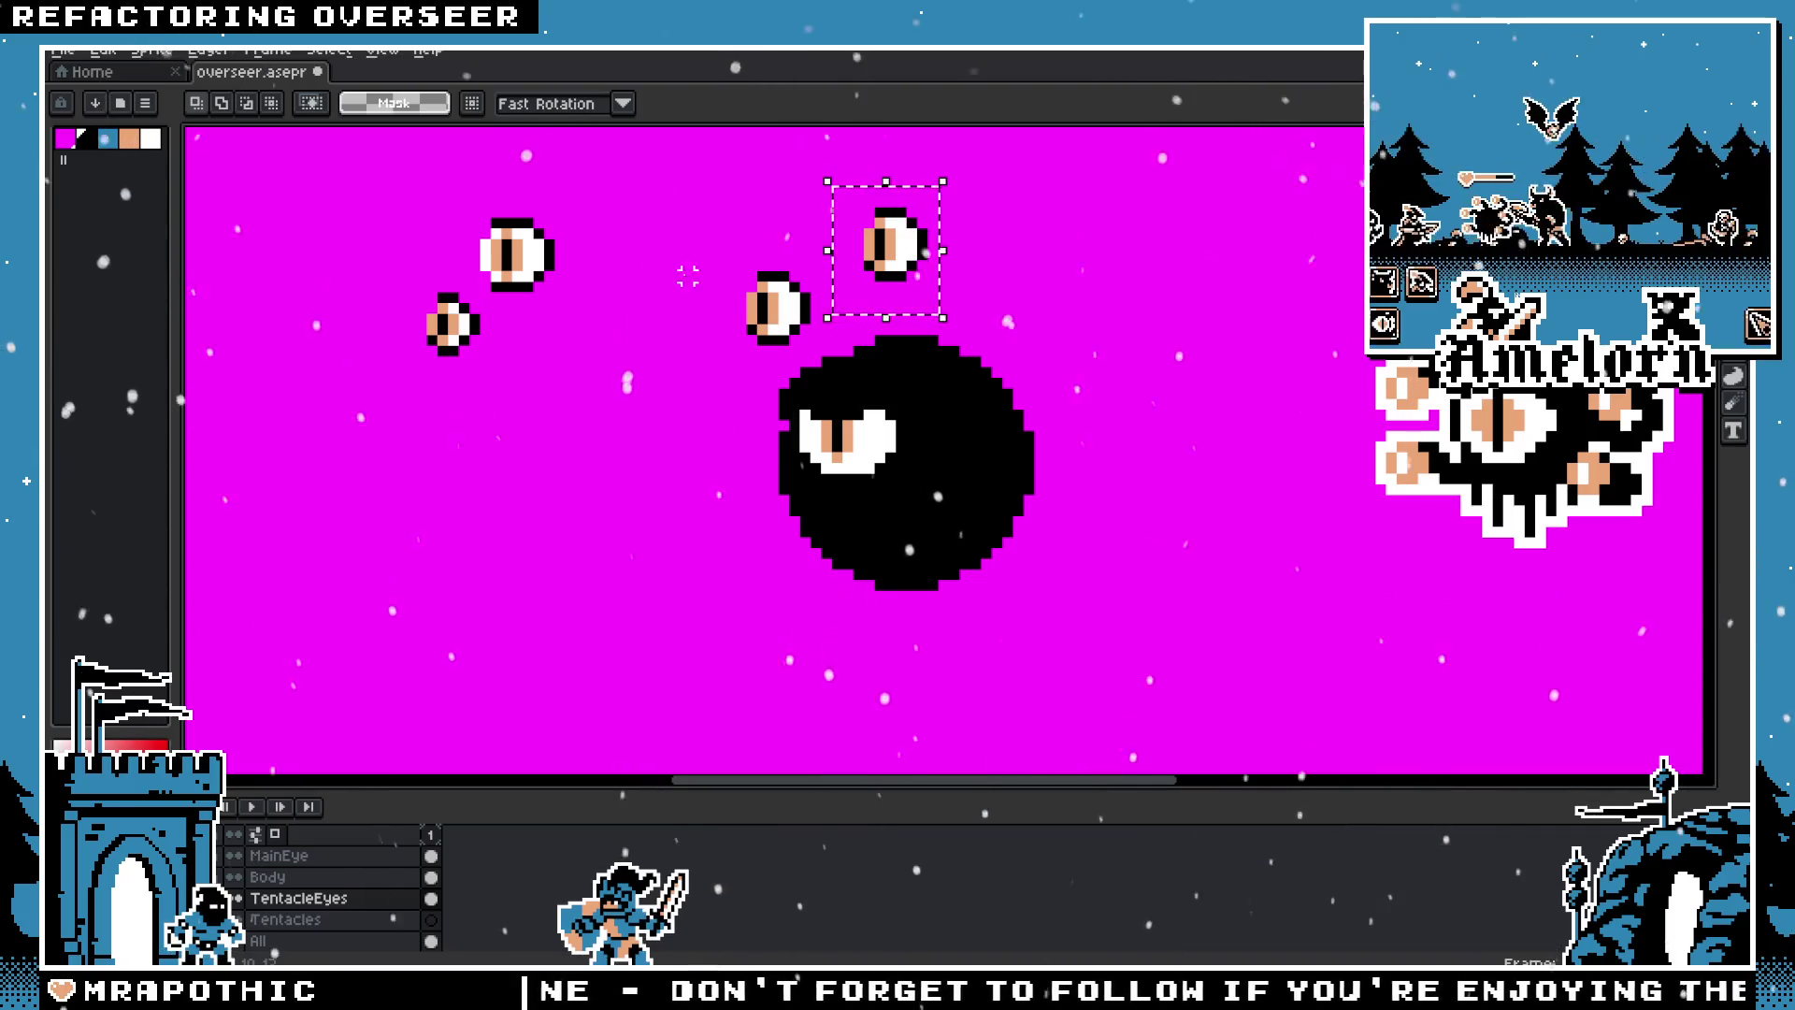
drag(774, 323, 725, 552)
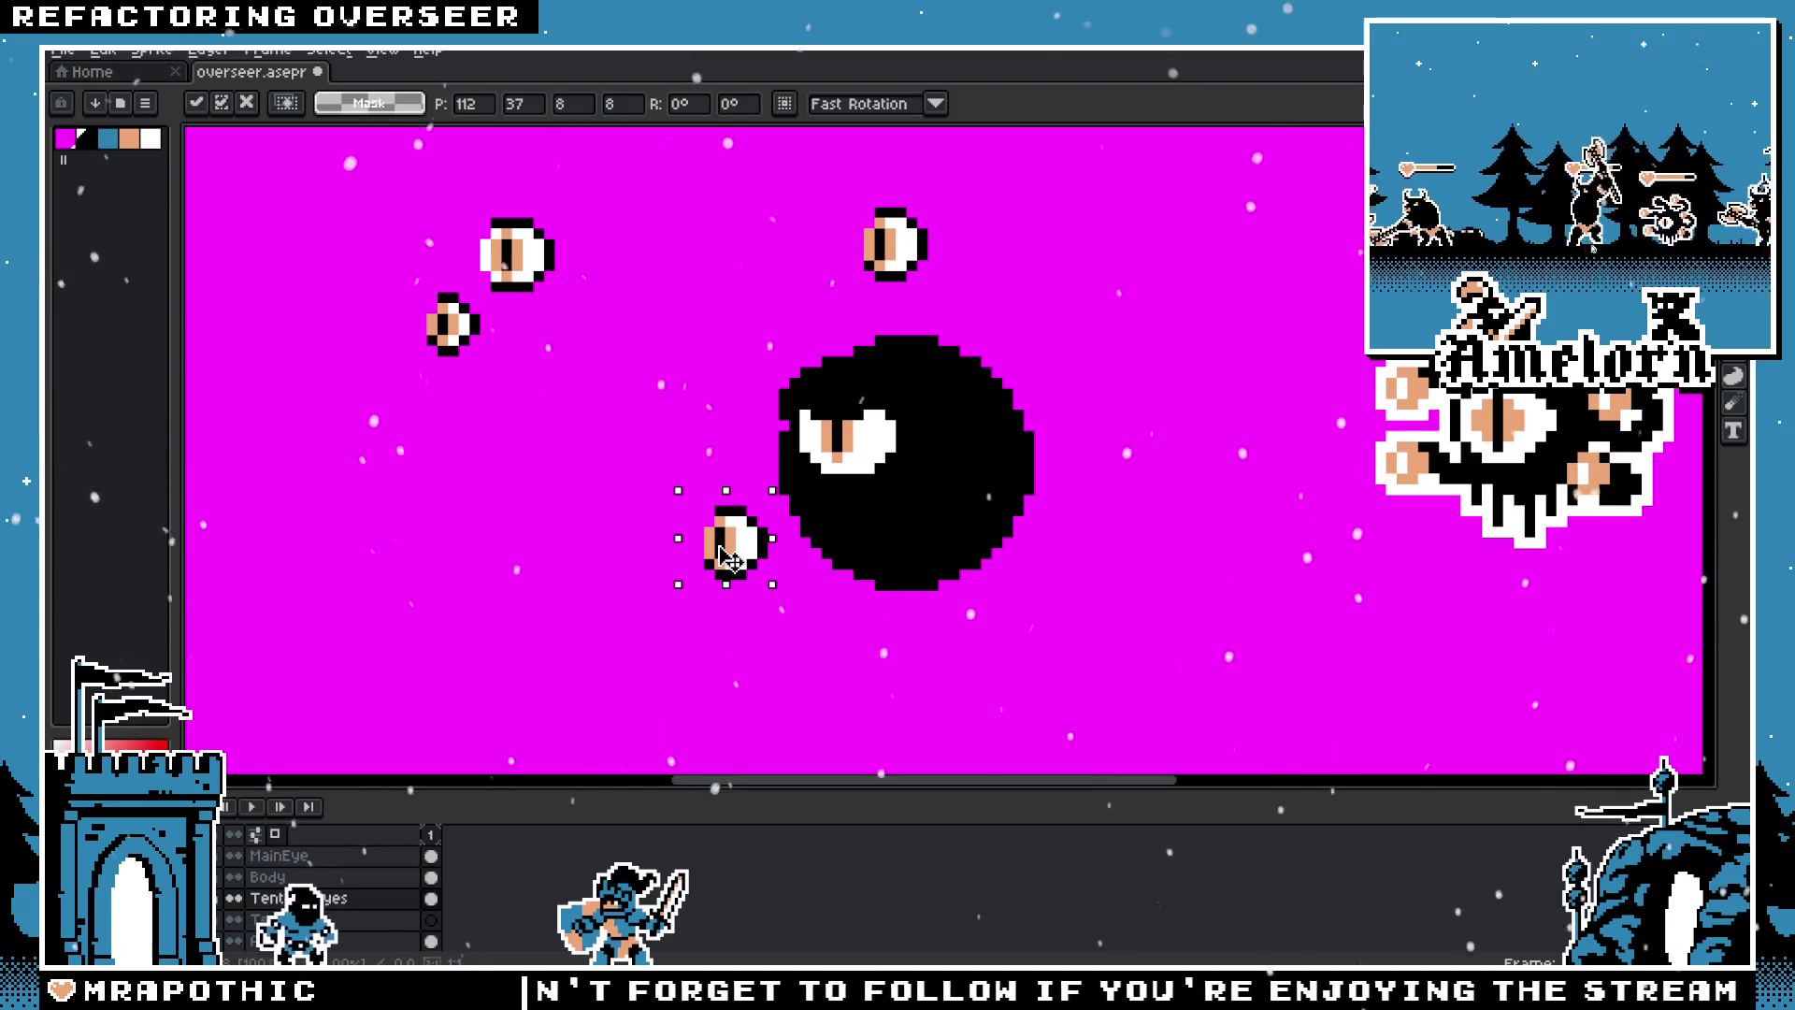
mouse_move(911, 238)
mouse_down()
mouse_move(751, 436)
mouse_move(762, 411)
mouse_up()
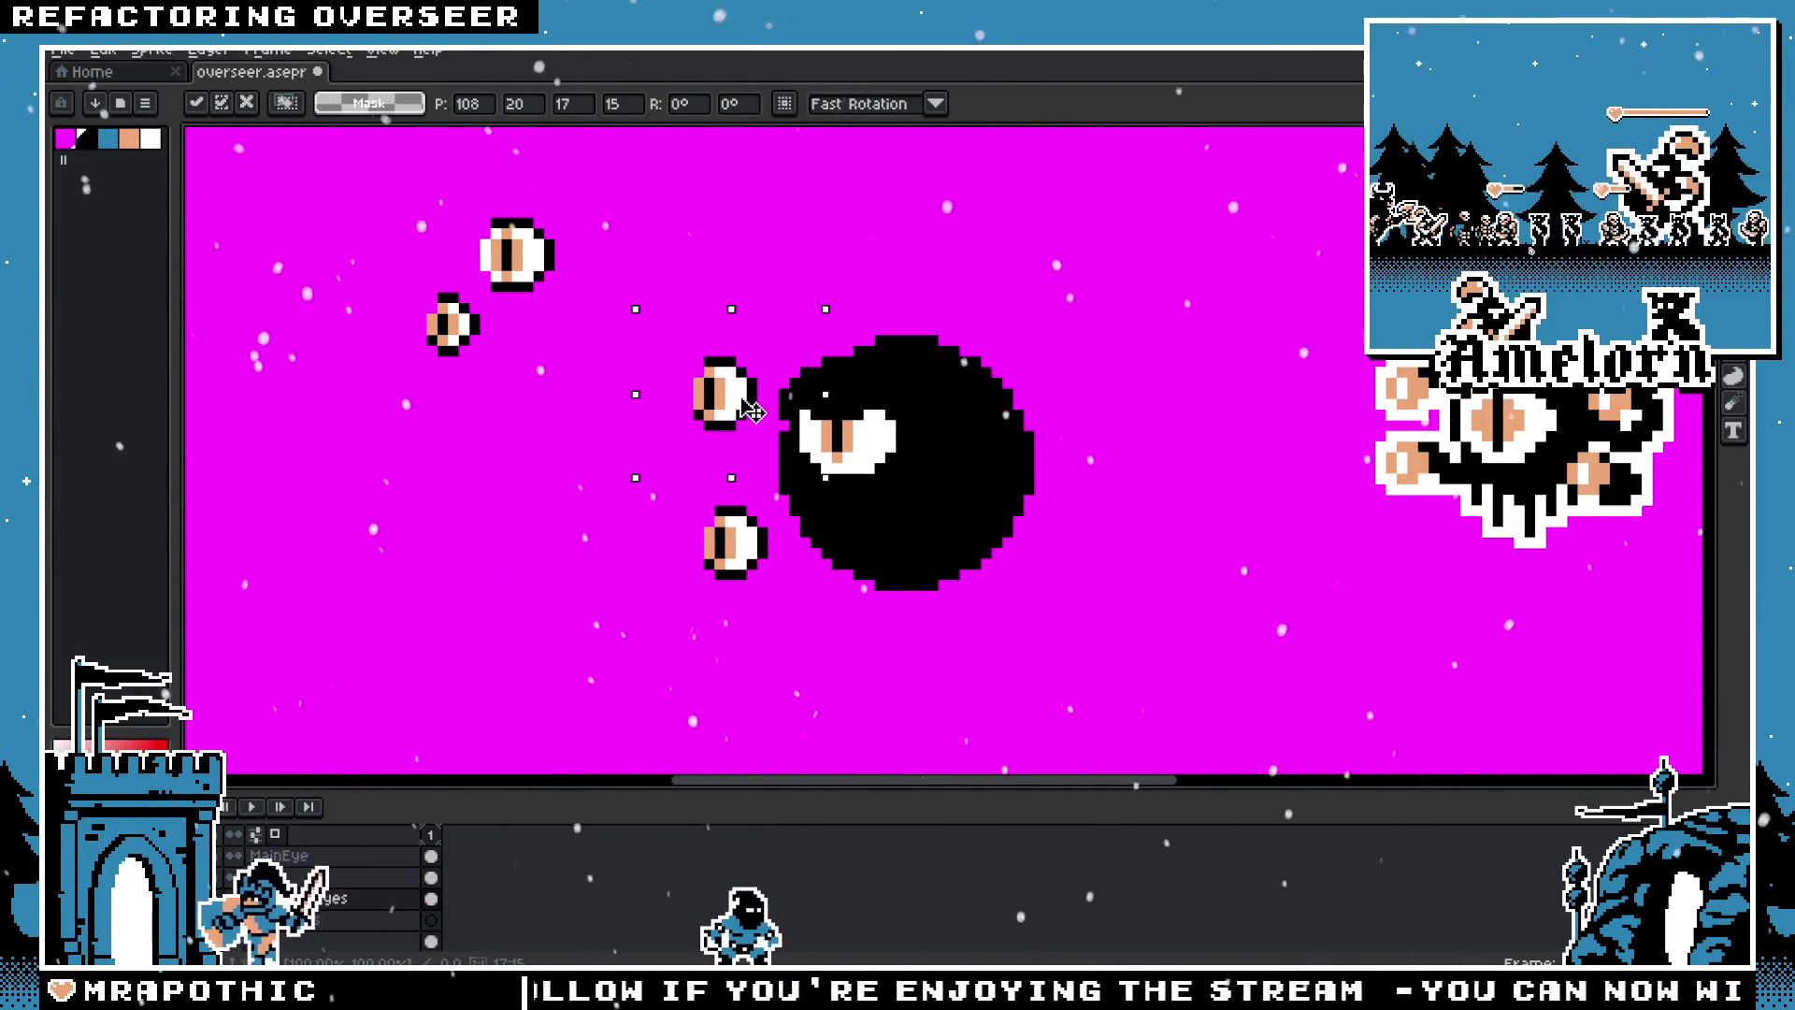
key(Left)
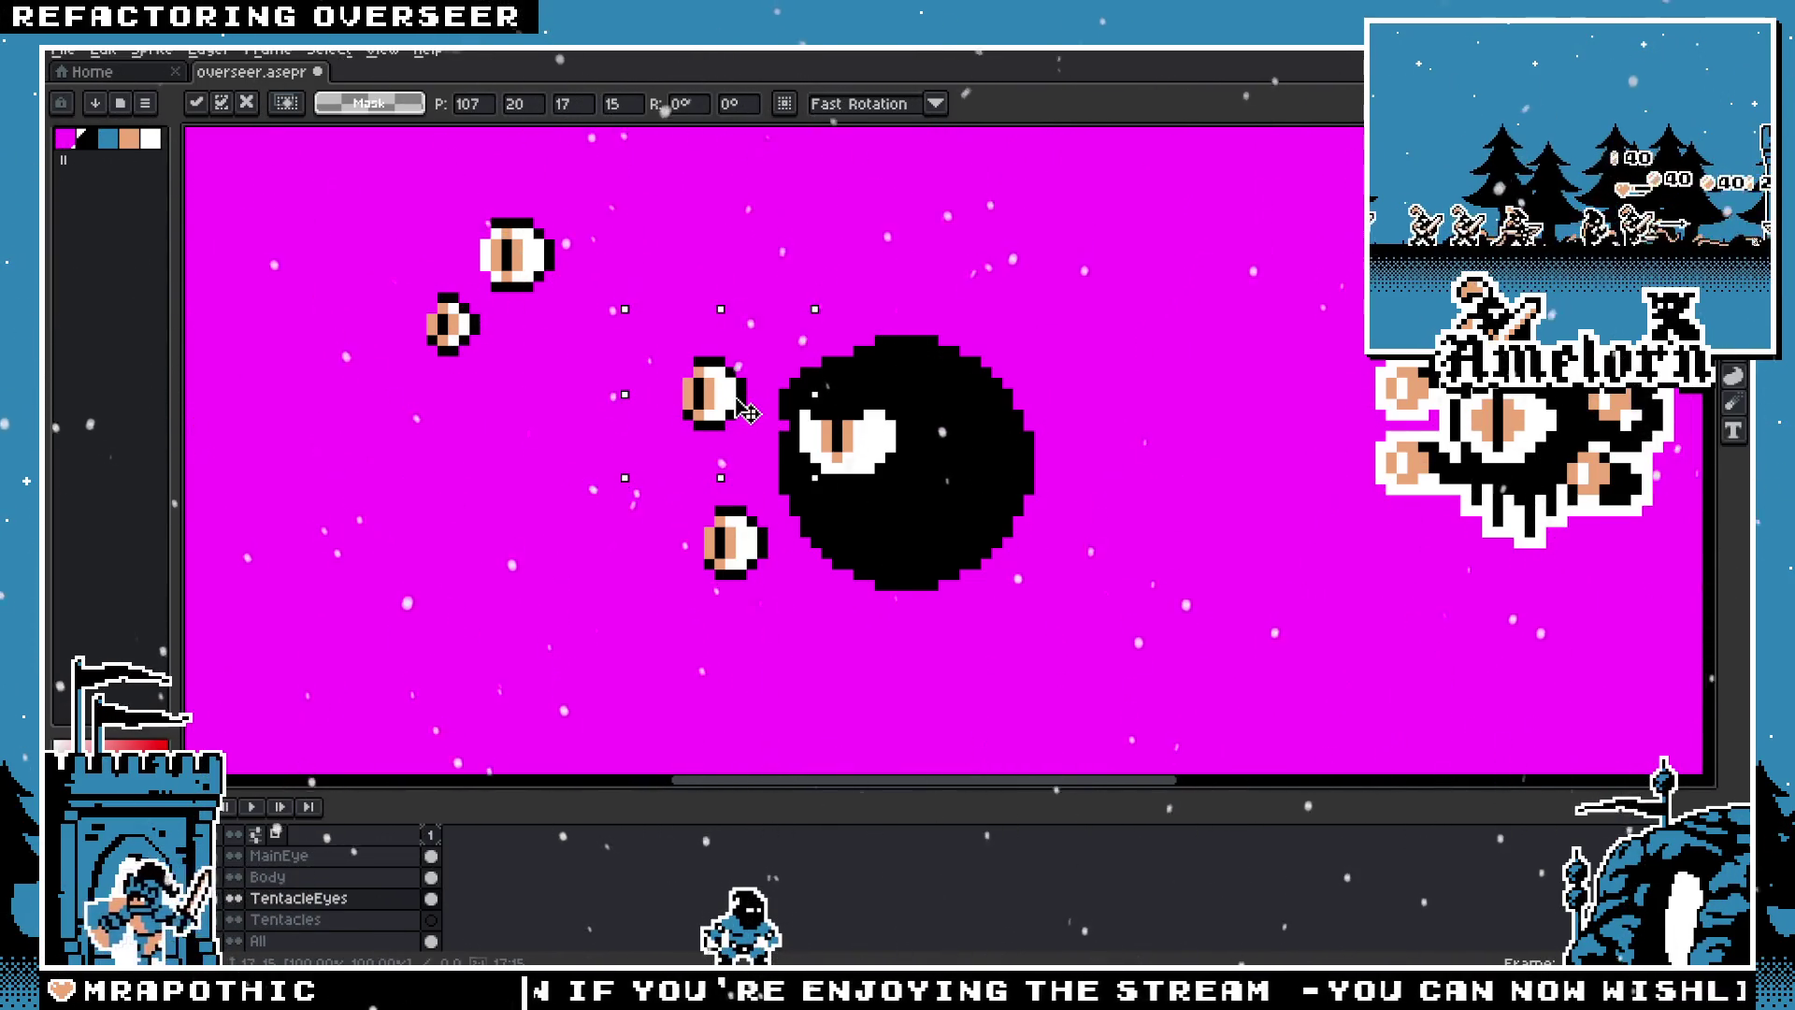
key(Down)
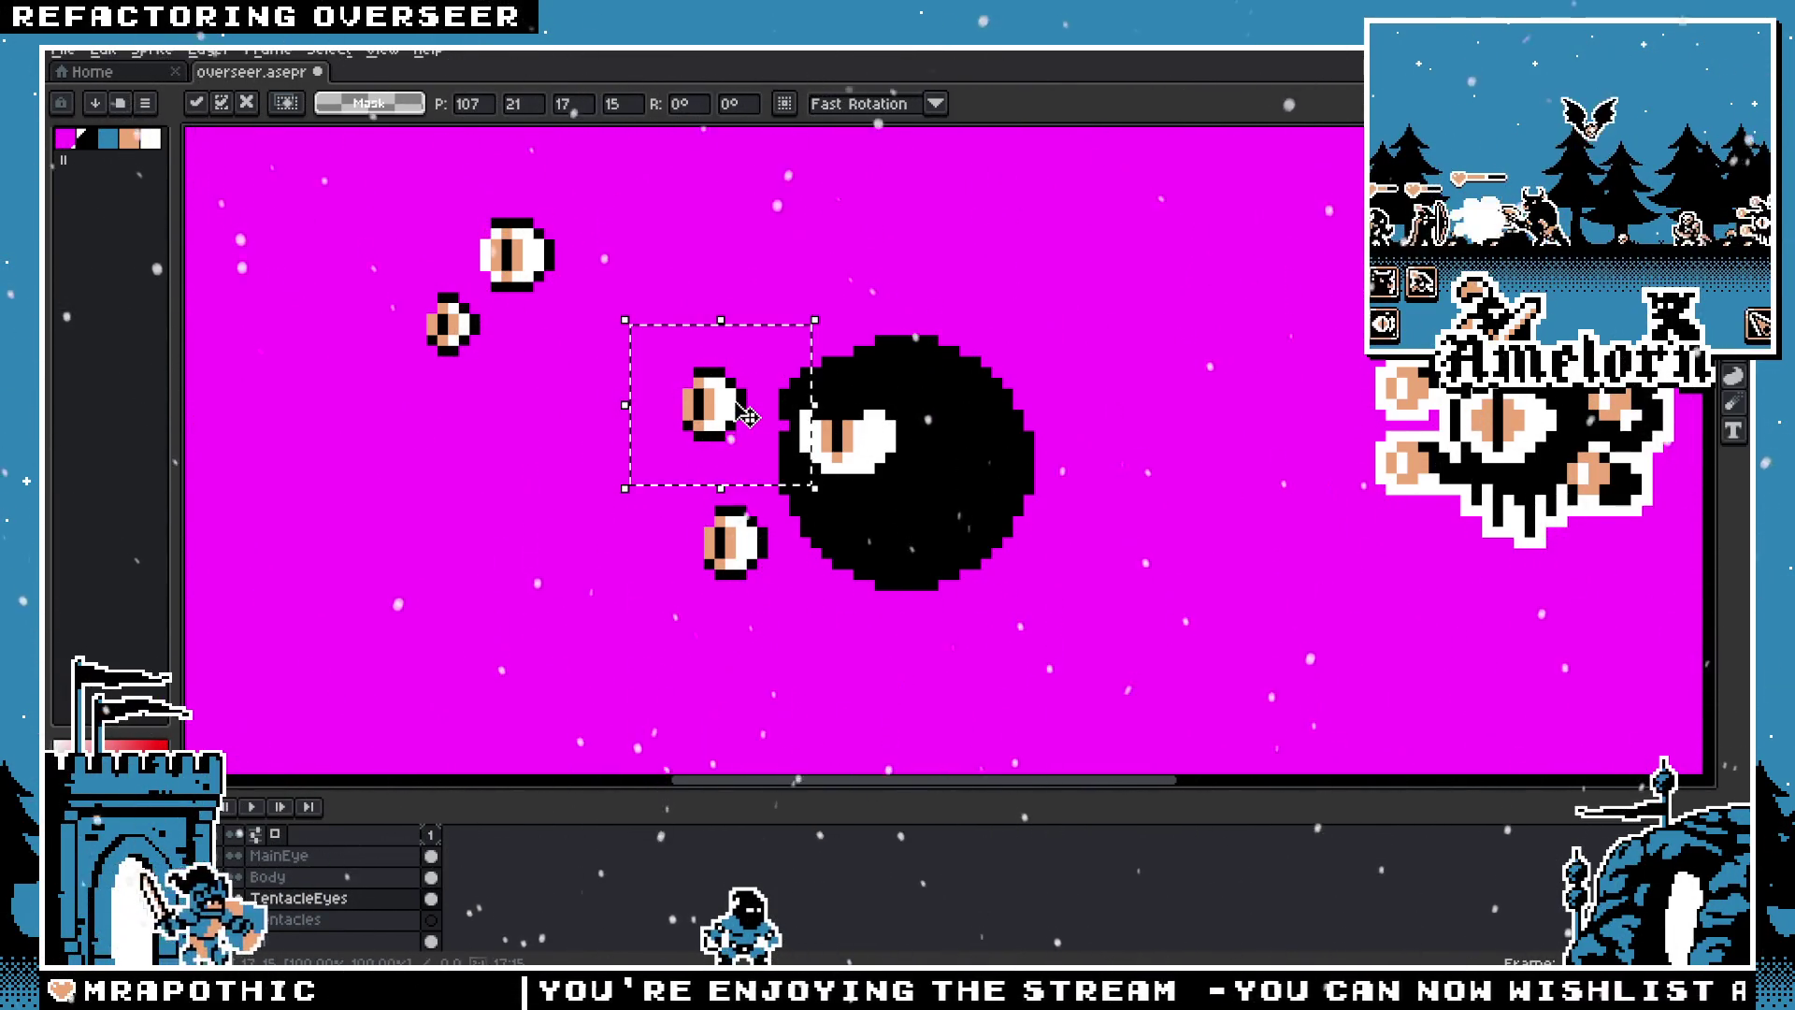
key(Return)
Step: Copy an eye above the blob, cancel the extra copy, and stack TentacleEyes above Body
drag(748, 416, 869, 293)
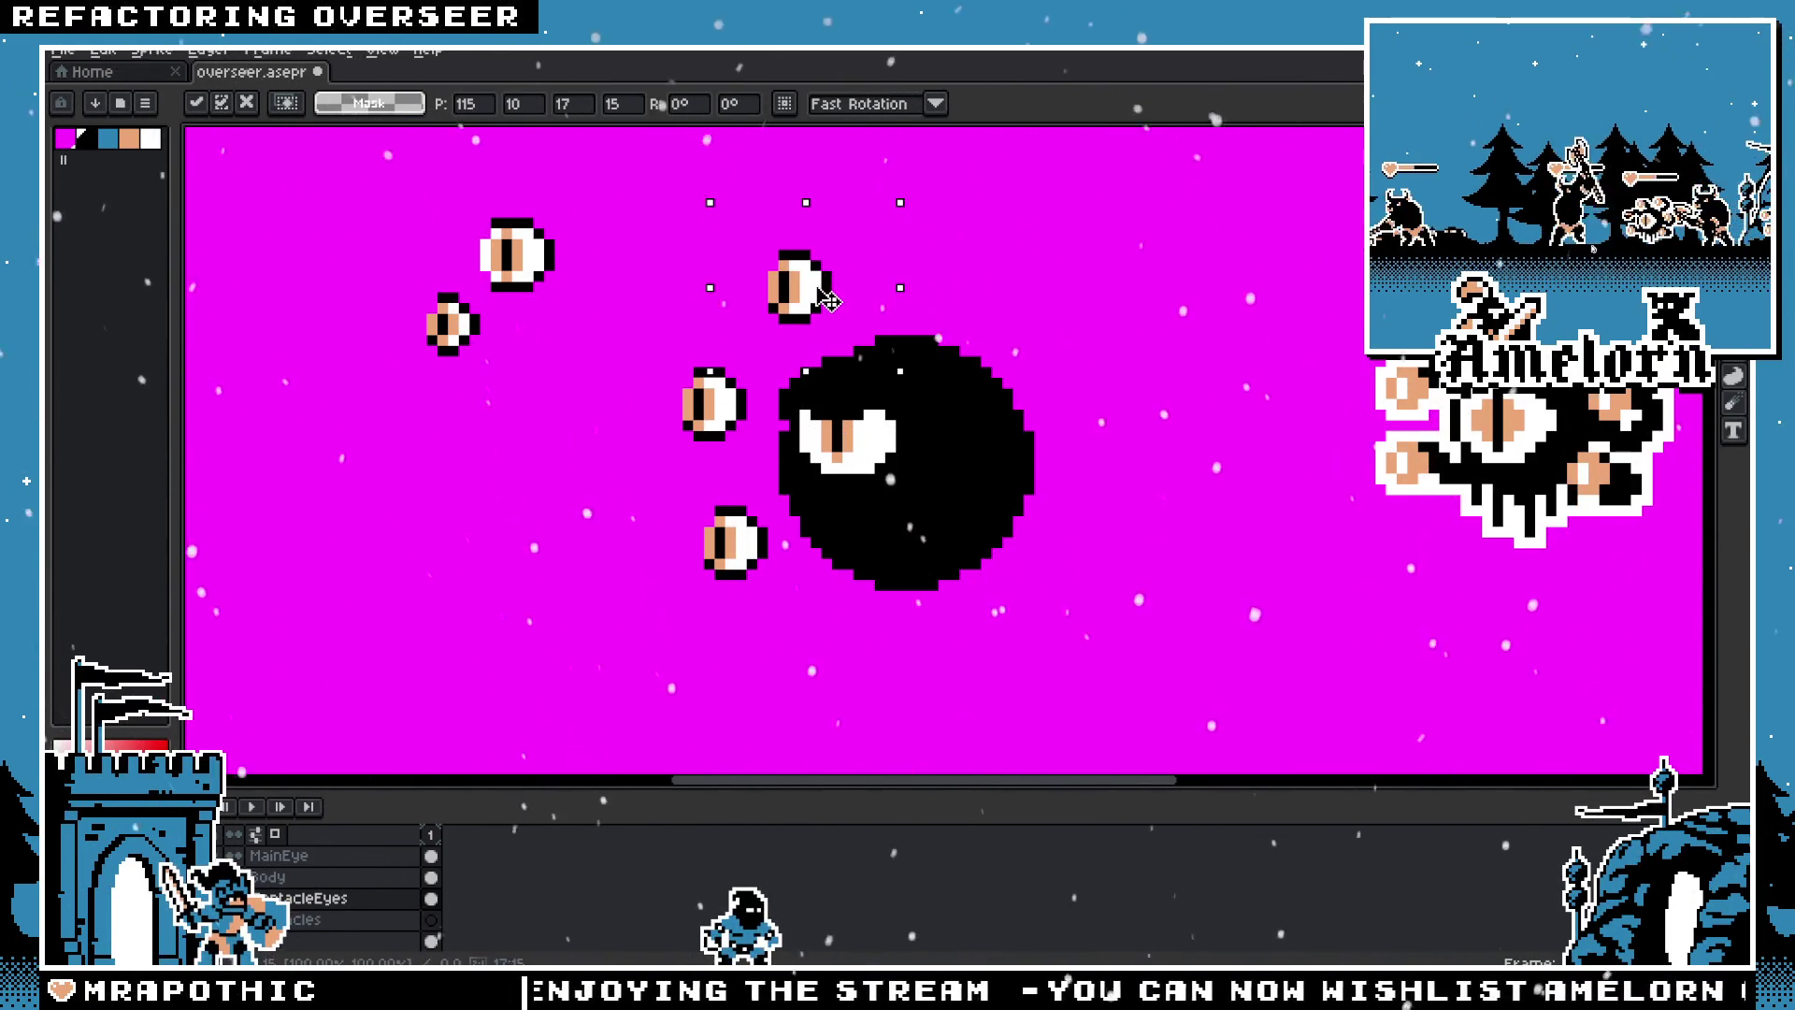
drag(818, 299, 1019, 290)
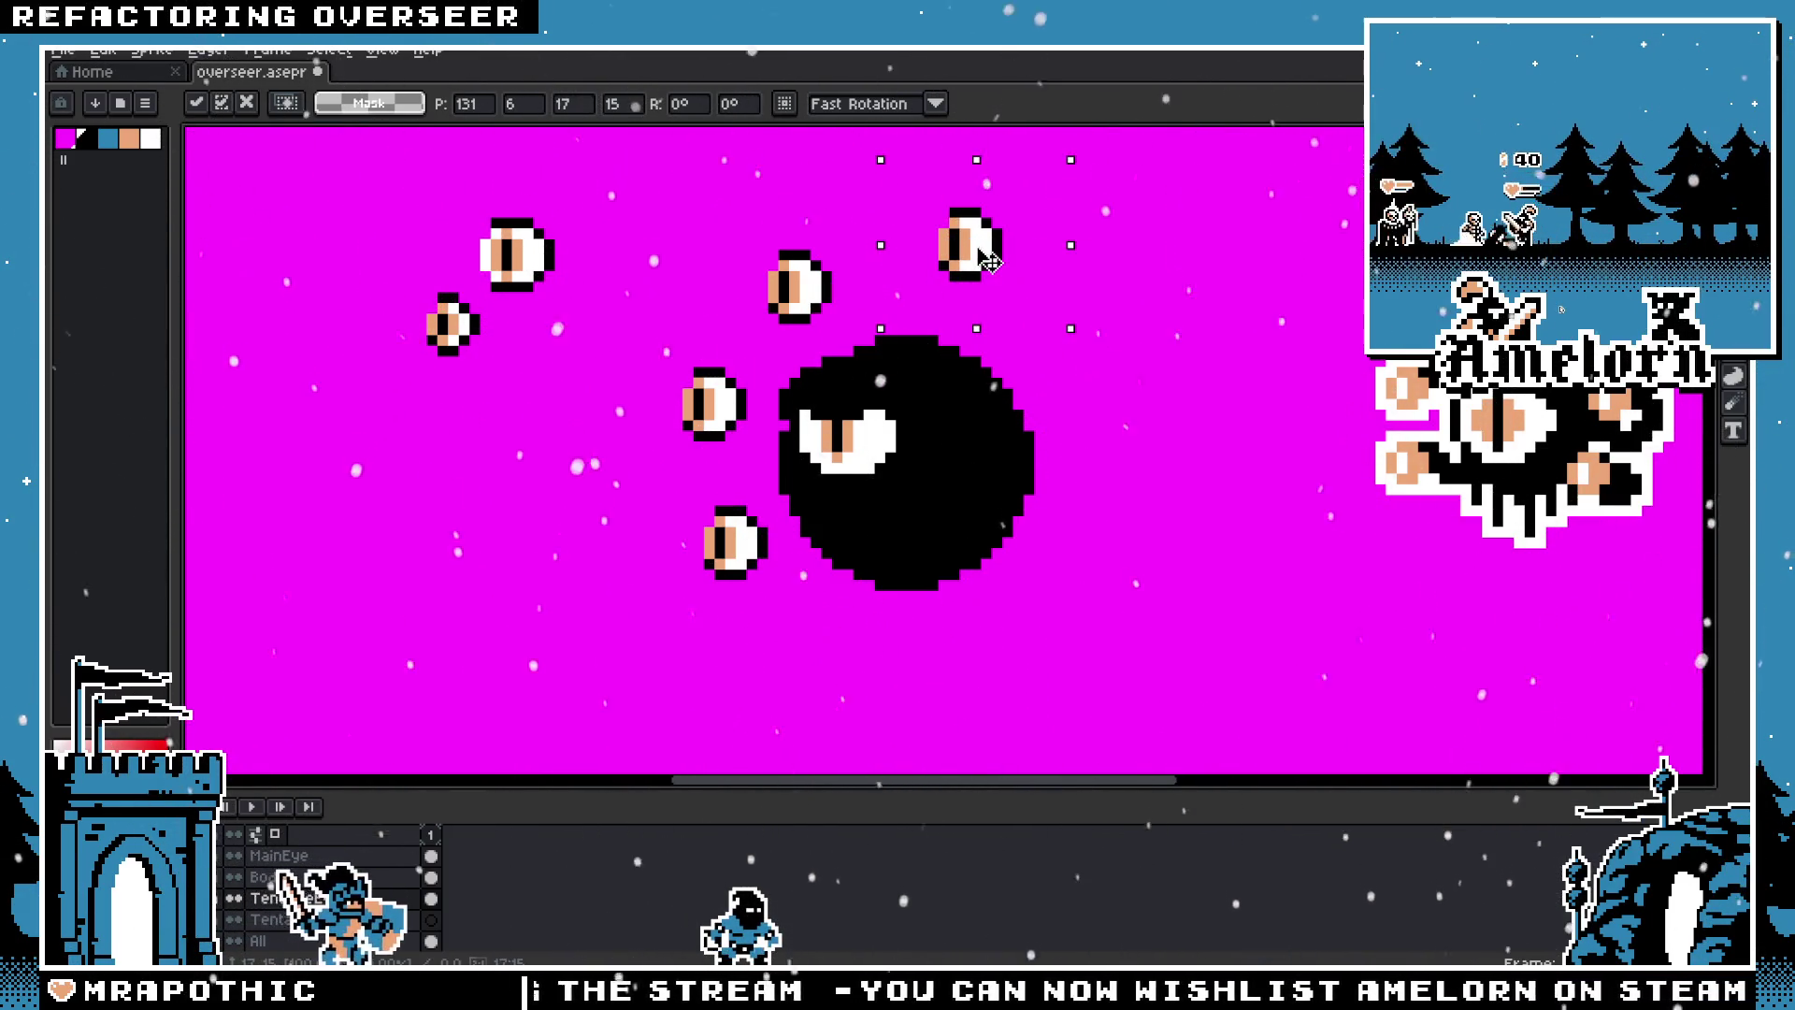
mouse_move(1000, 281)
mouse_down()
mouse_move(883, 292)
mouse_move(983, 276)
mouse_up()
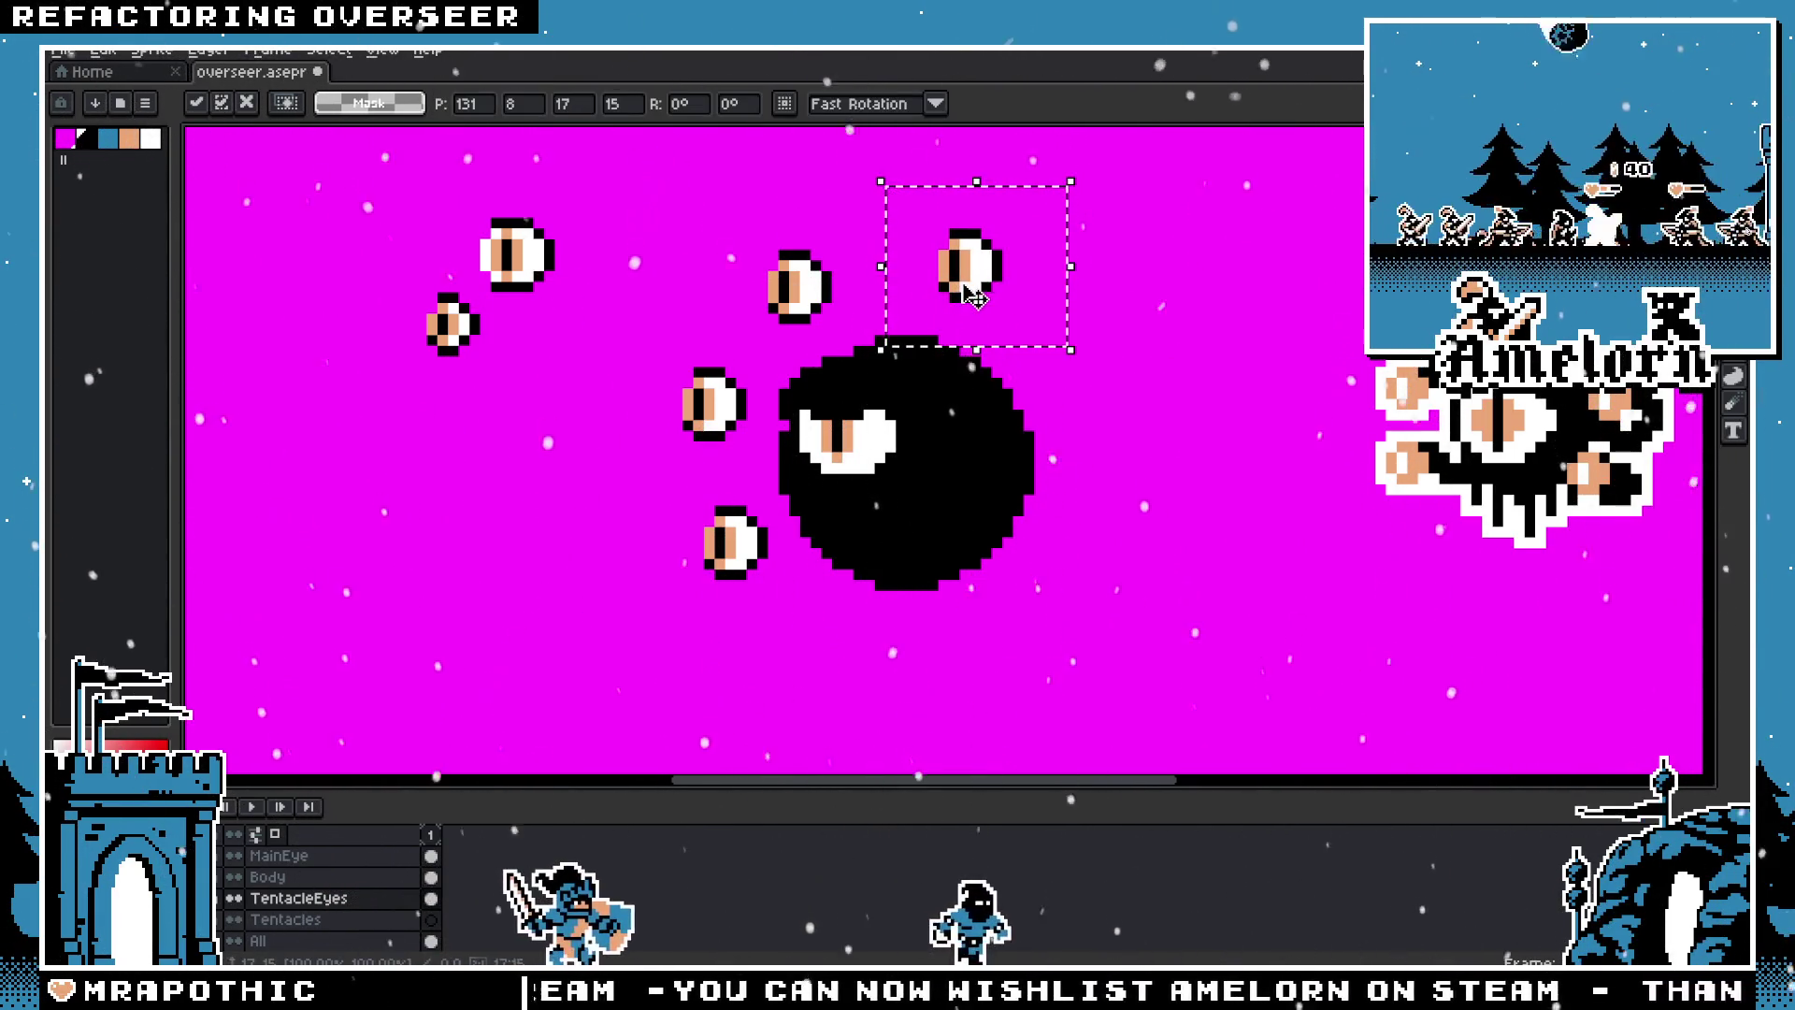
drag(983, 299, 1086, 409)
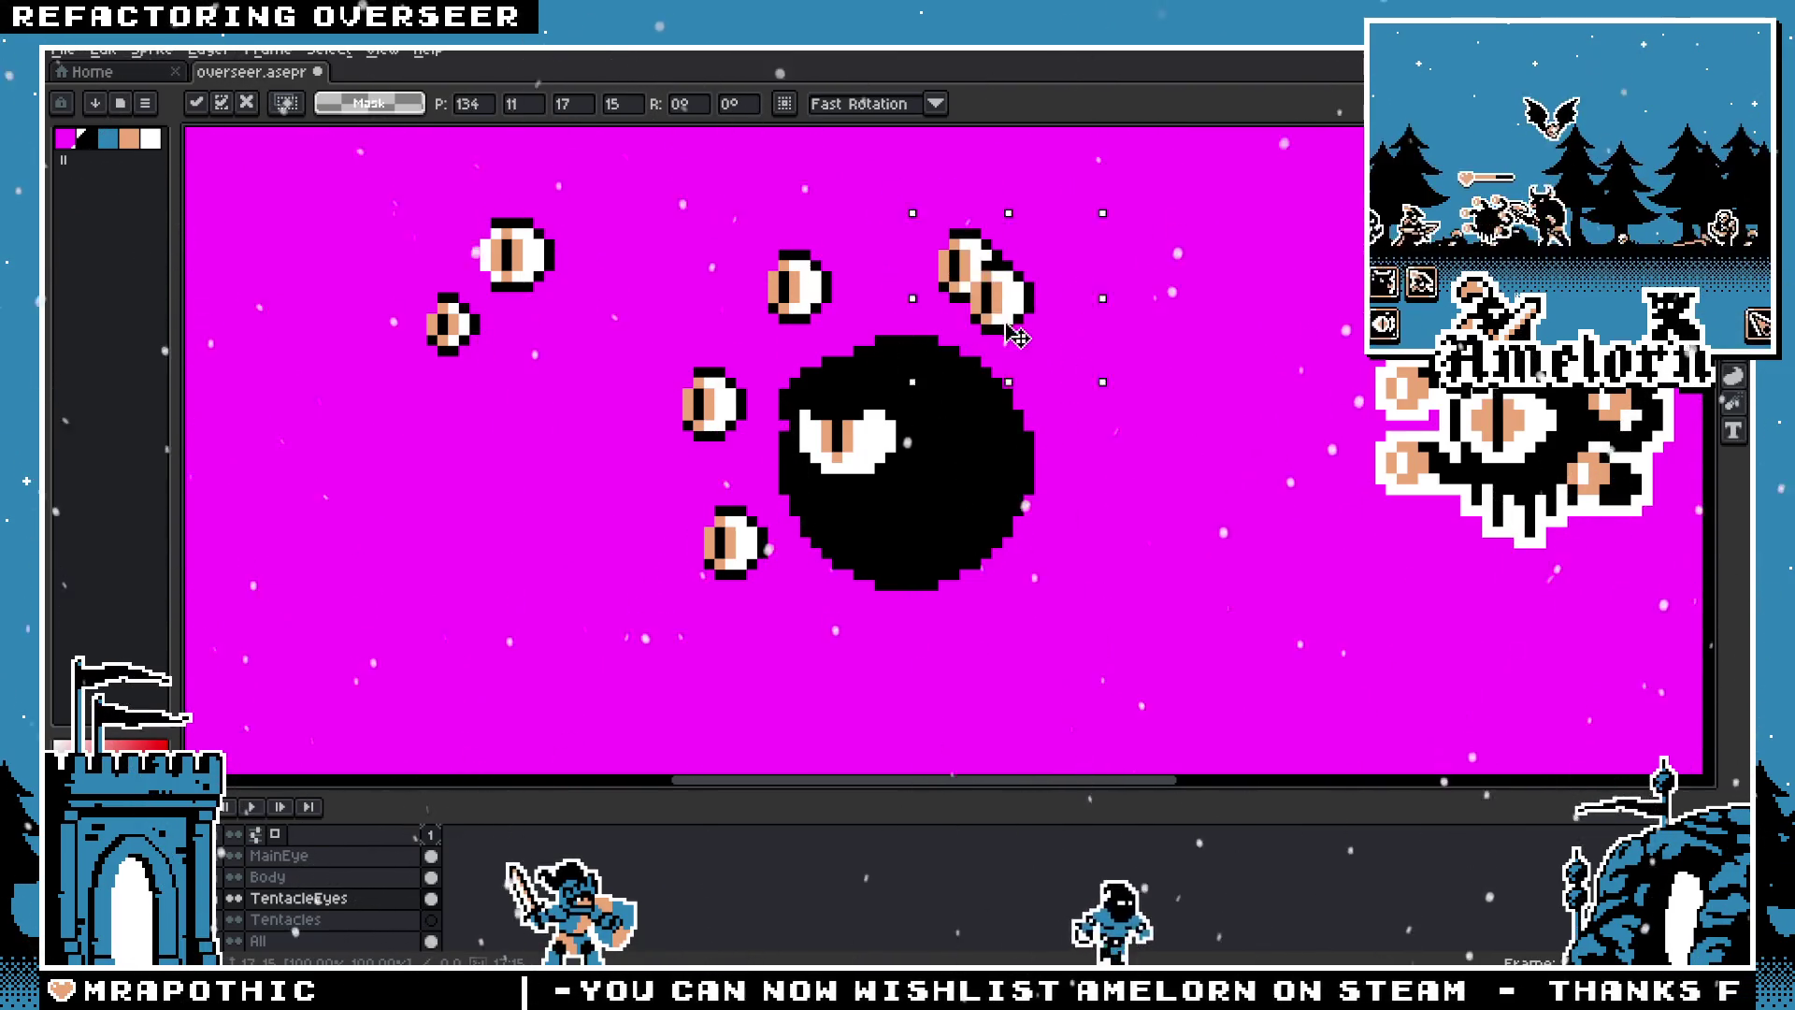
key(Escape)
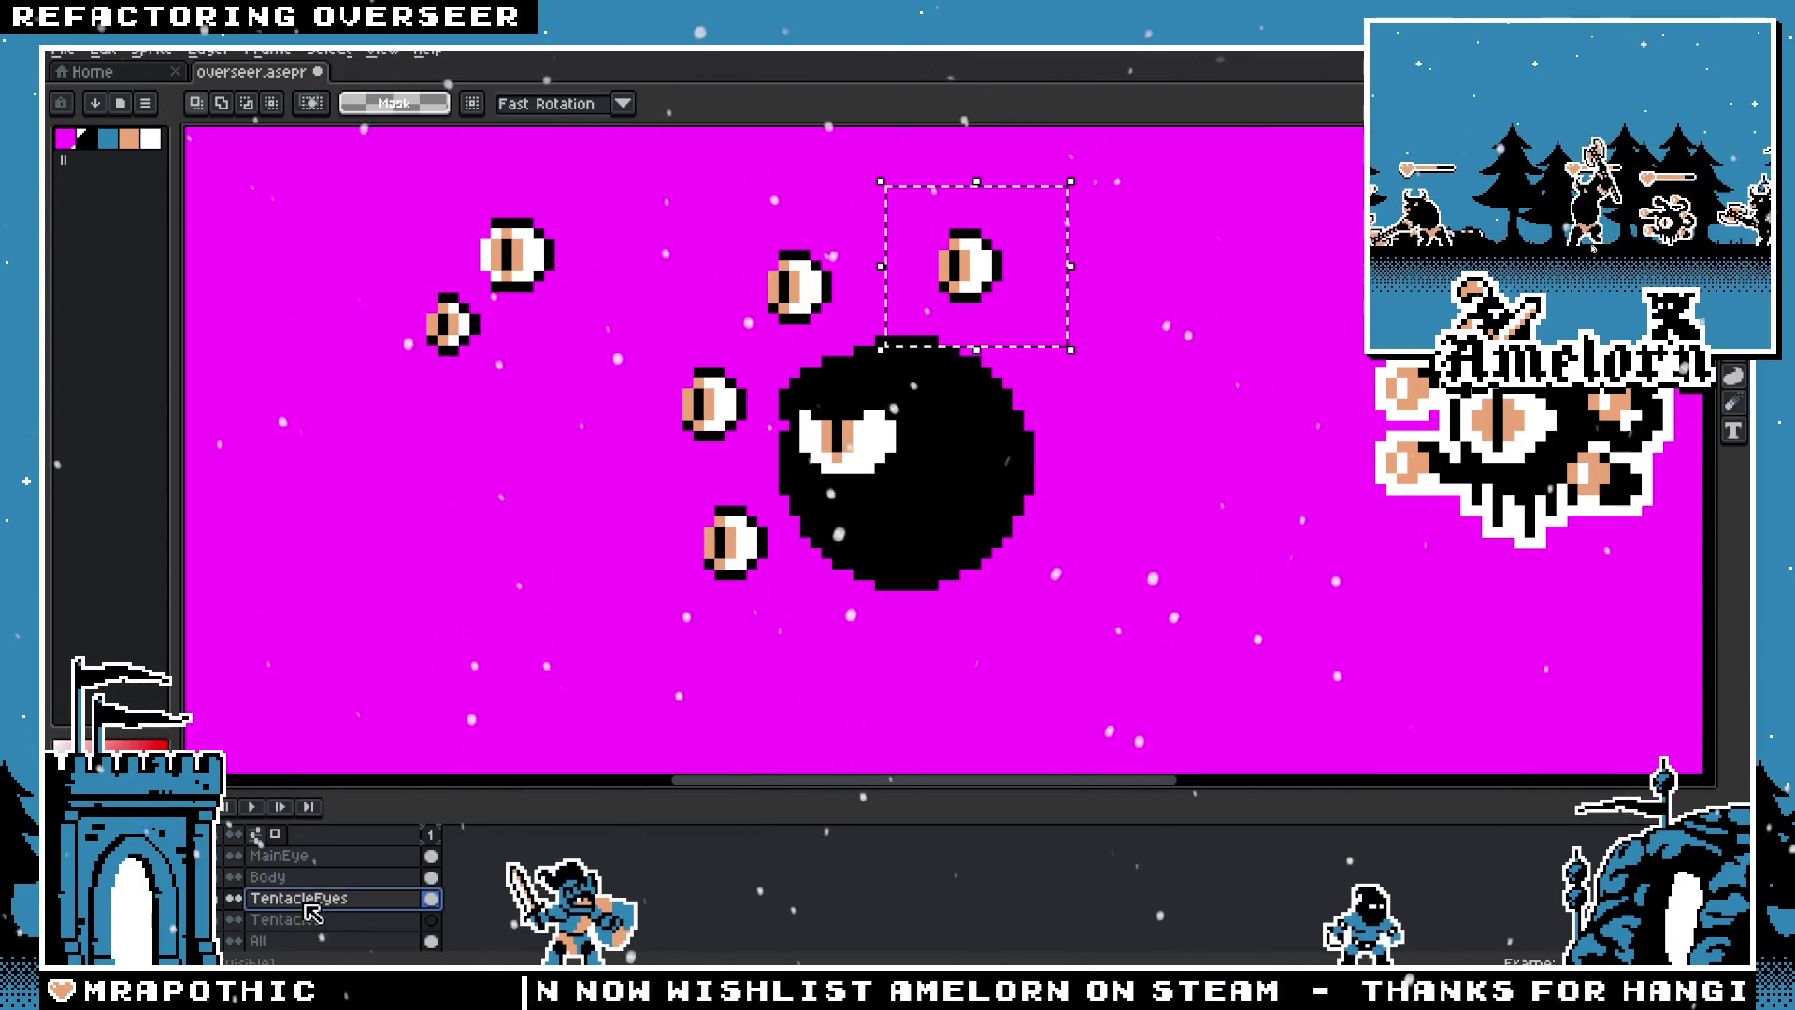
drag(312, 899, 311, 878)
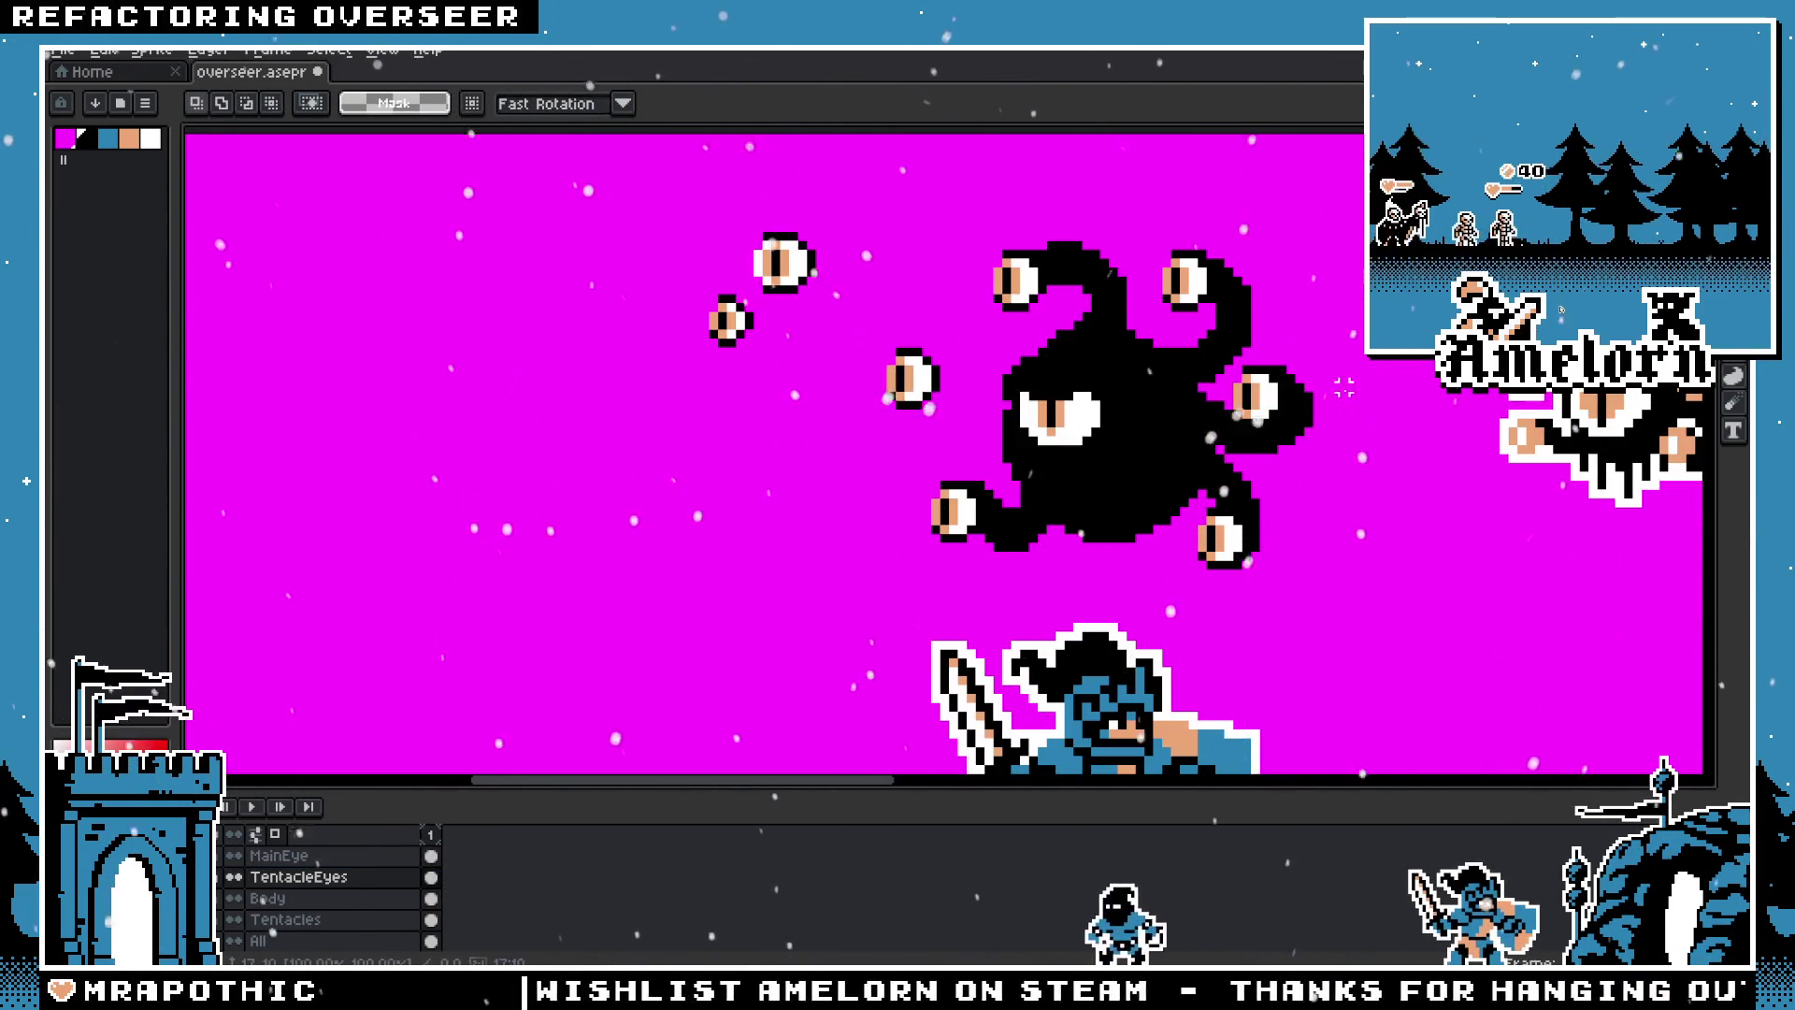
Step: On the Tentacles layer, paint a black tentacle from the body down-left toward the left eye
scroll(1042, 409, down, 2)
scroll(1043, 410, up, 2)
key(space)
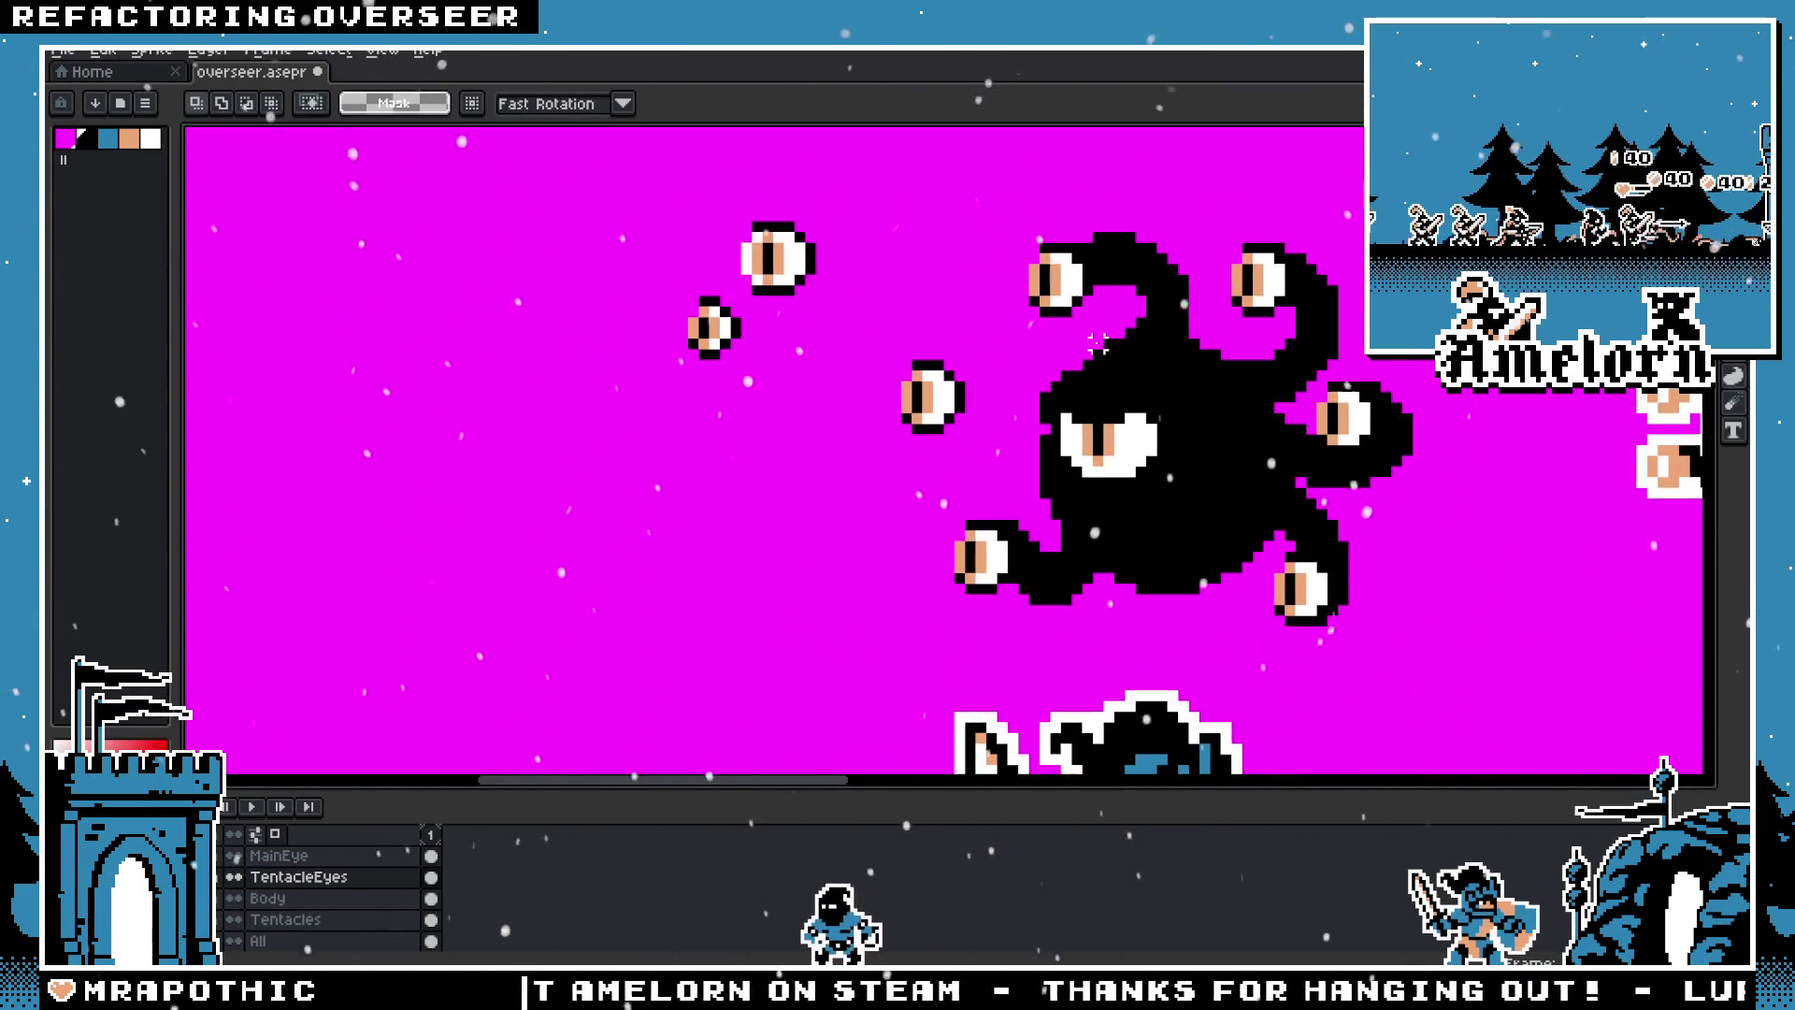
scroll(1093, 324, up, 3)
key(b)
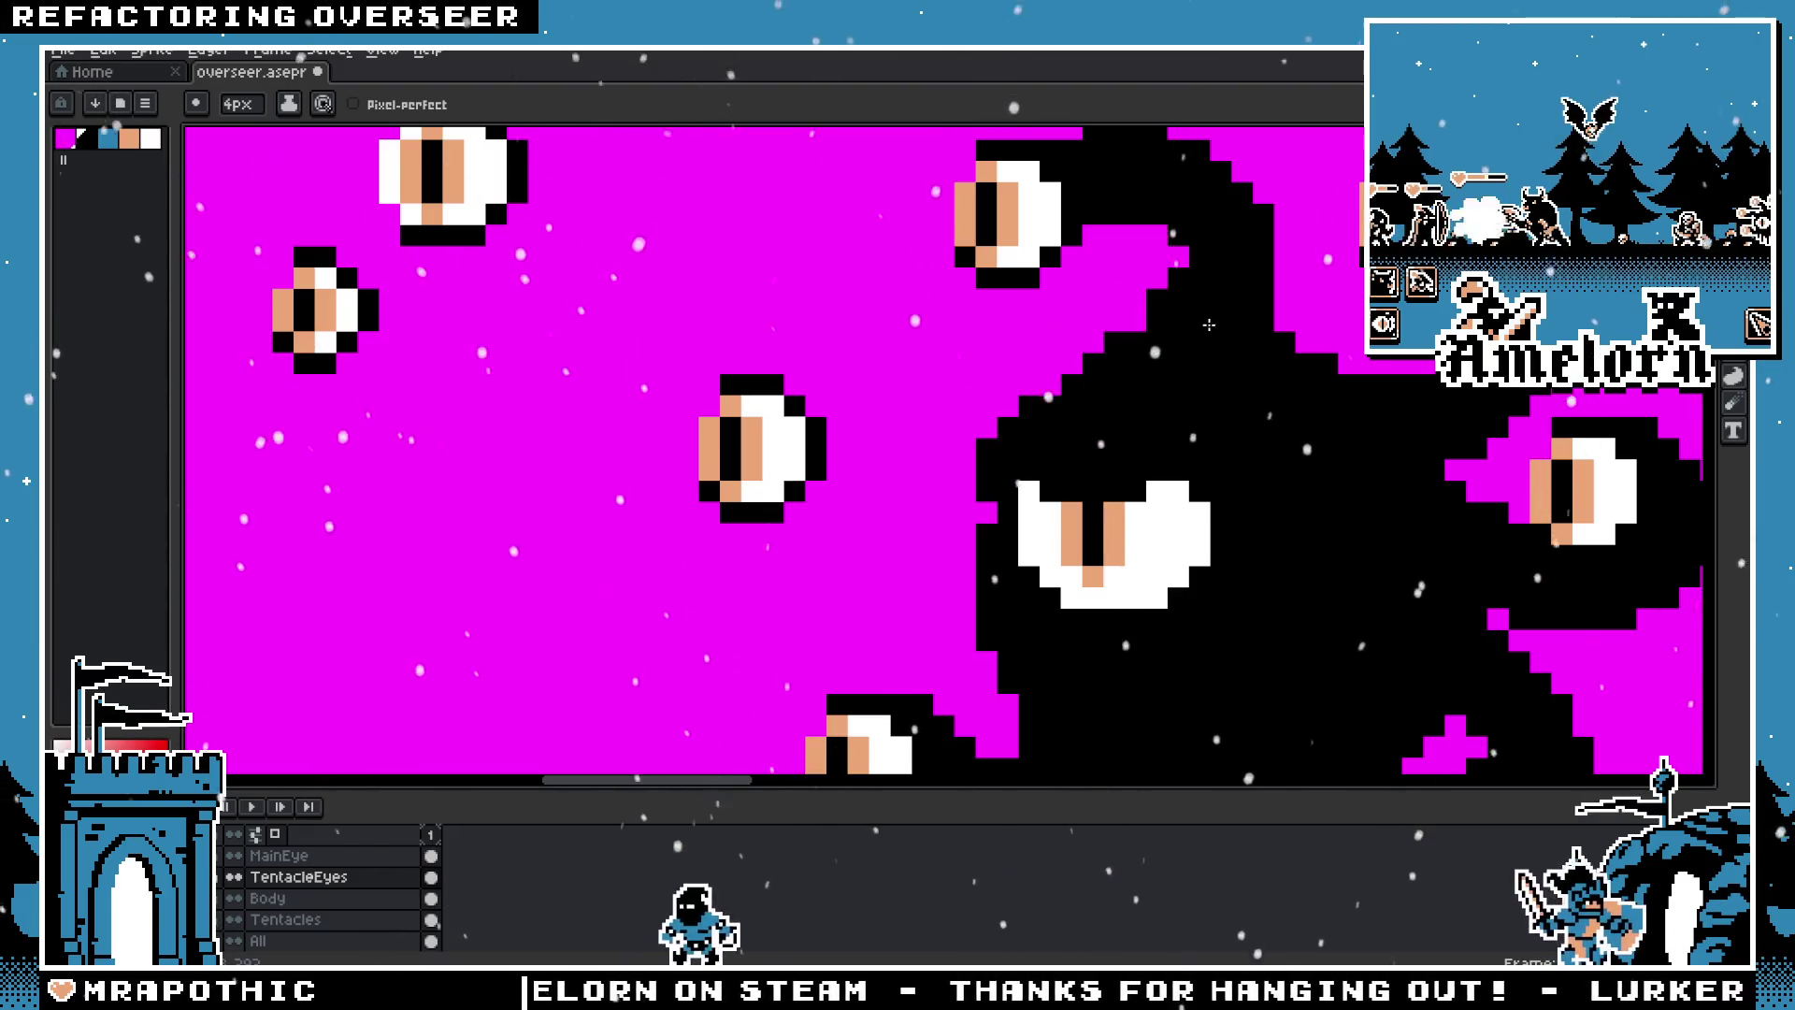
click(1000, 500)
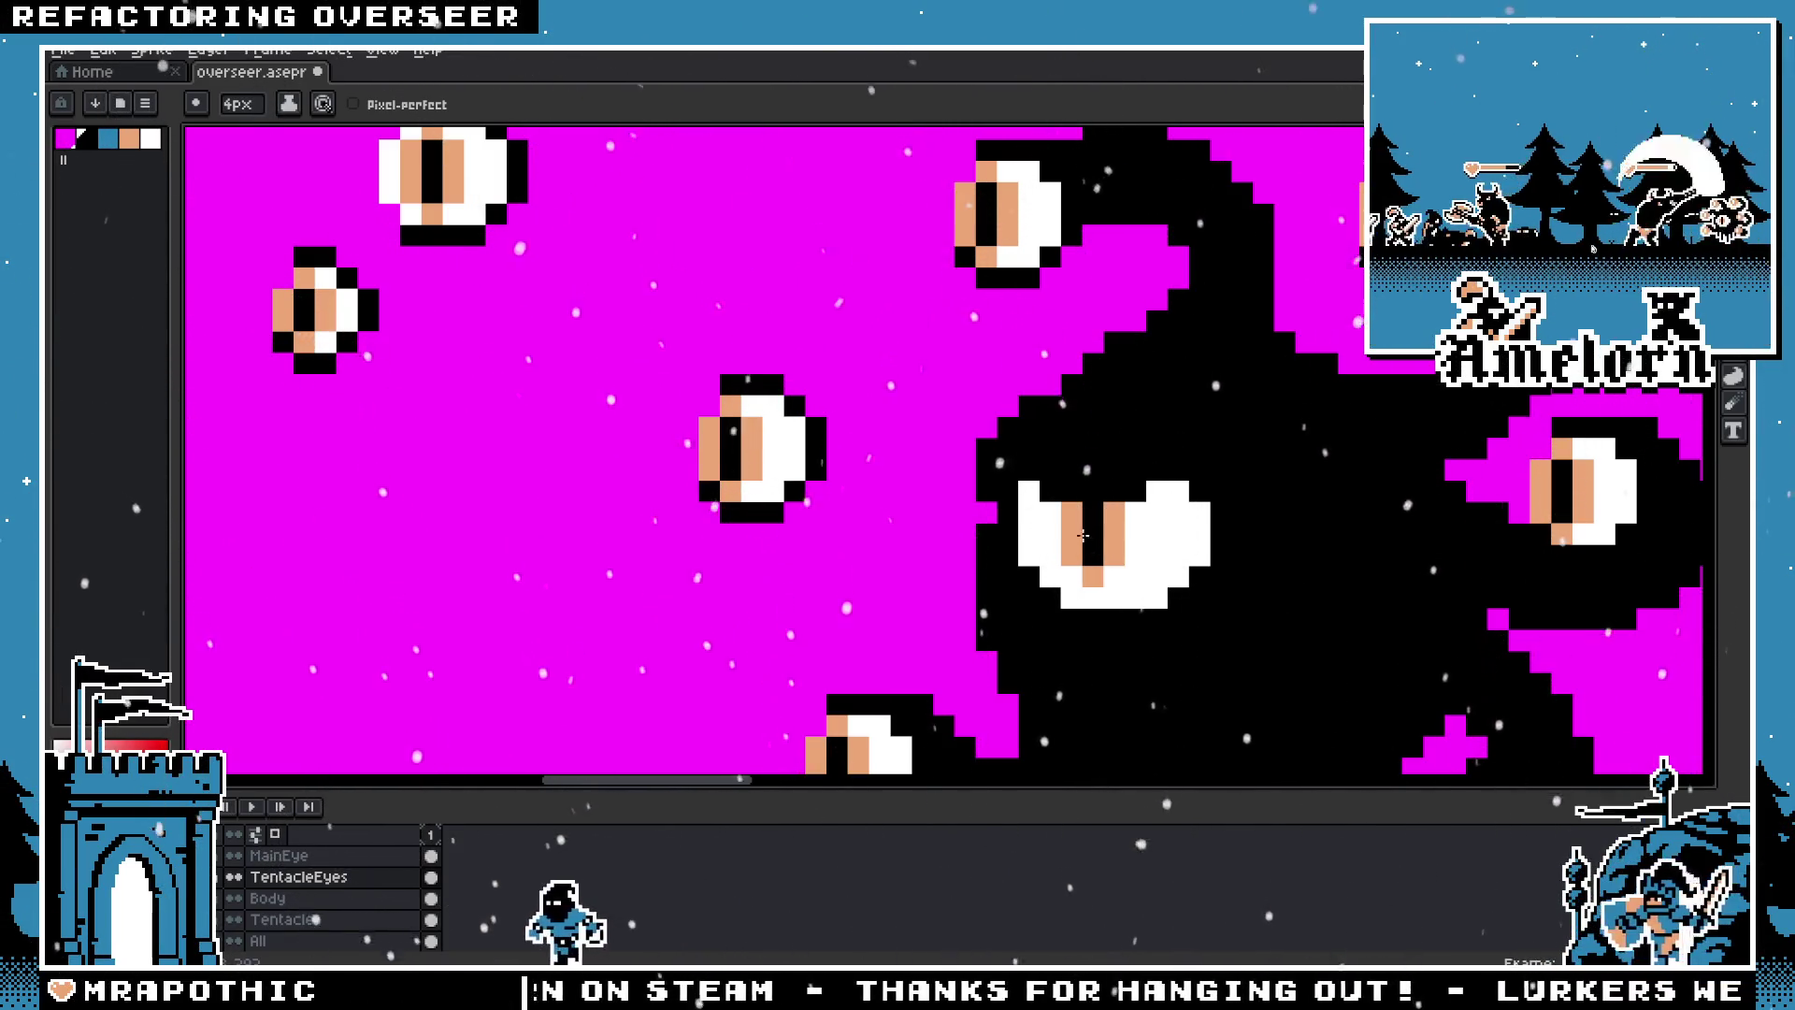
drag(1001, 499, 889, 440)
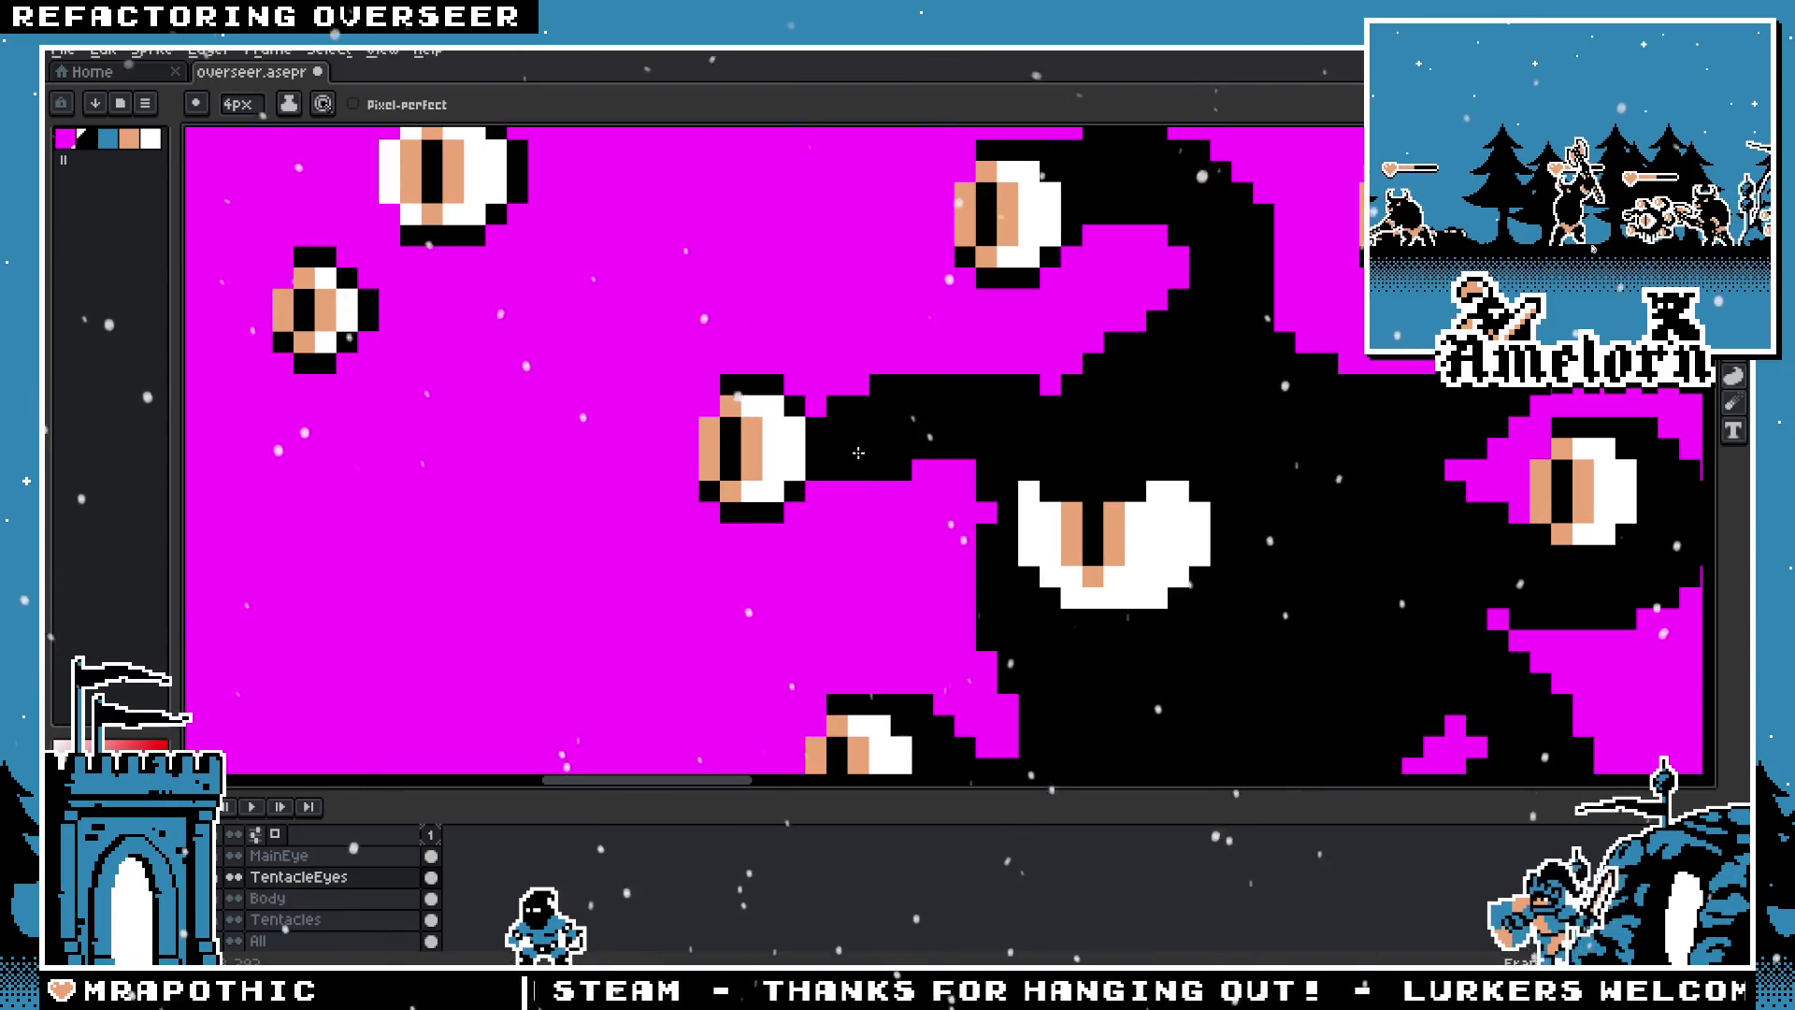
key(ctrl+z)
mouse_move(1056, 374)
mouse_down()
mouse_move(895, 383)
mouse_move(748, 473)
mouse_up()
key(ctrl+z)
click(308, 921)
drag(1065, 346, 841, 386)
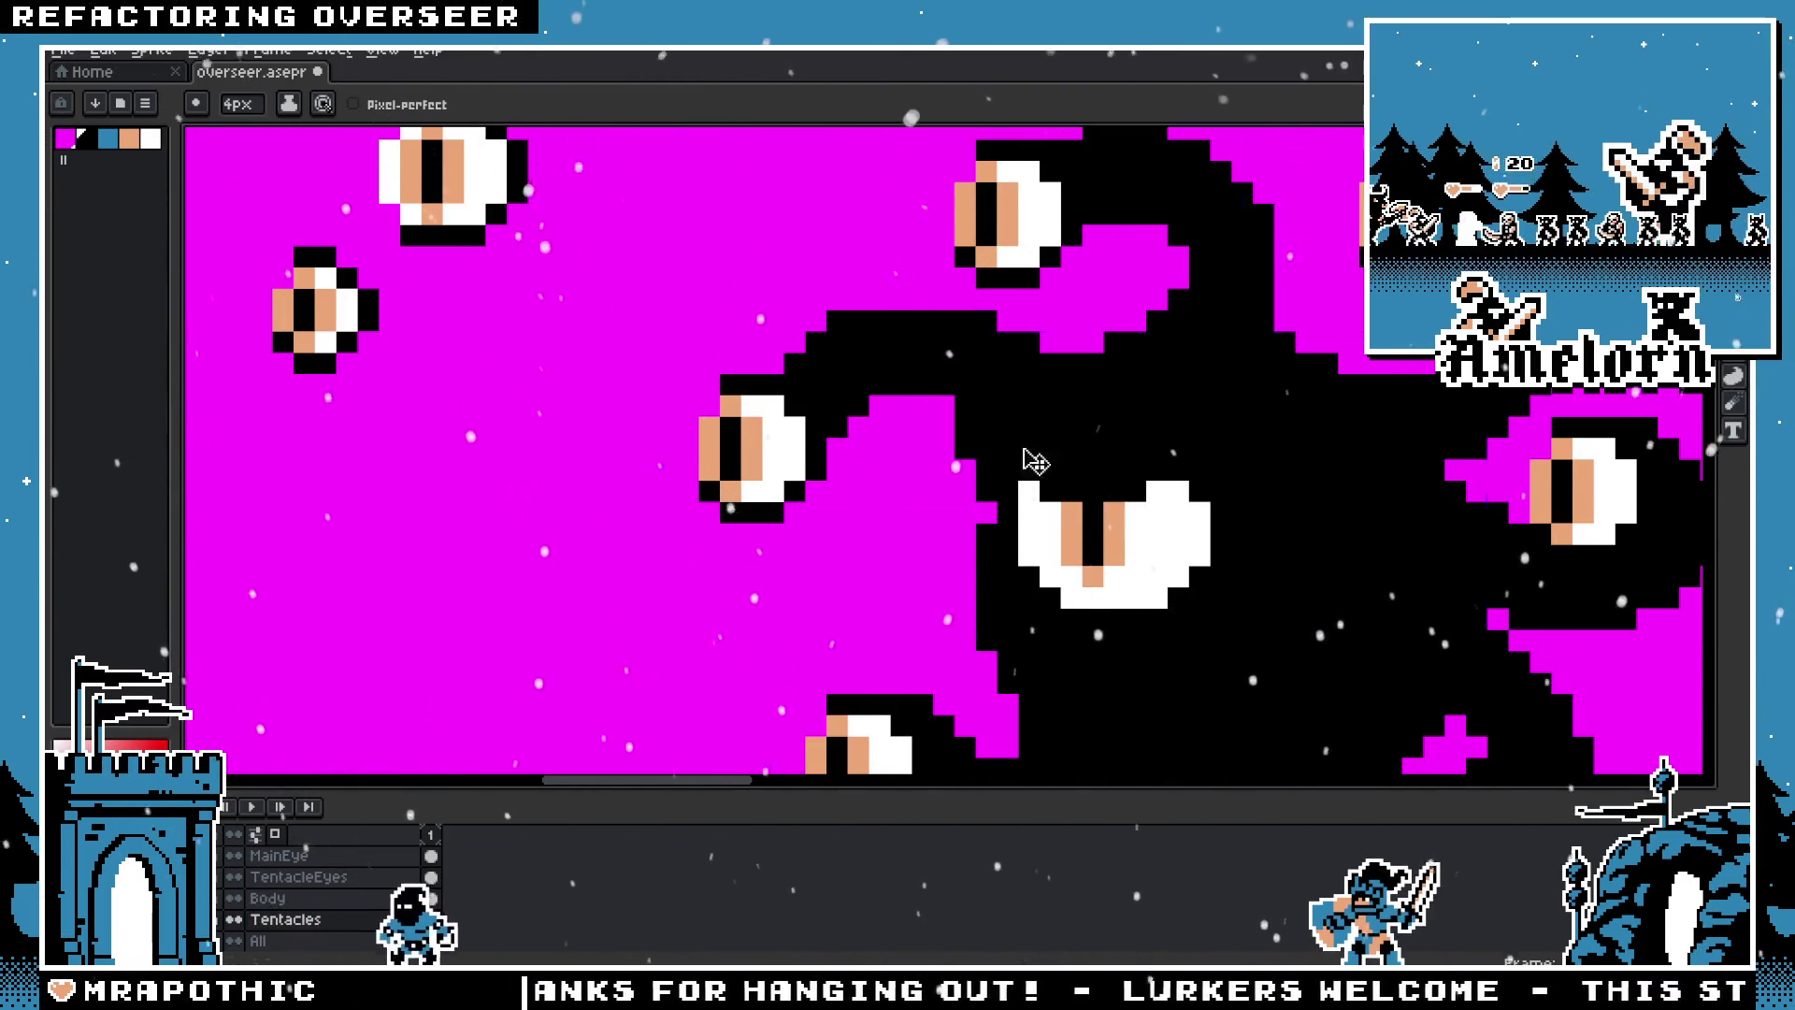
key(ctrl+z)
mouse_move(1075, 374)
mouse_down()
mouse_move(848, 455)
mouse_move(771, 513)
mouse_up()
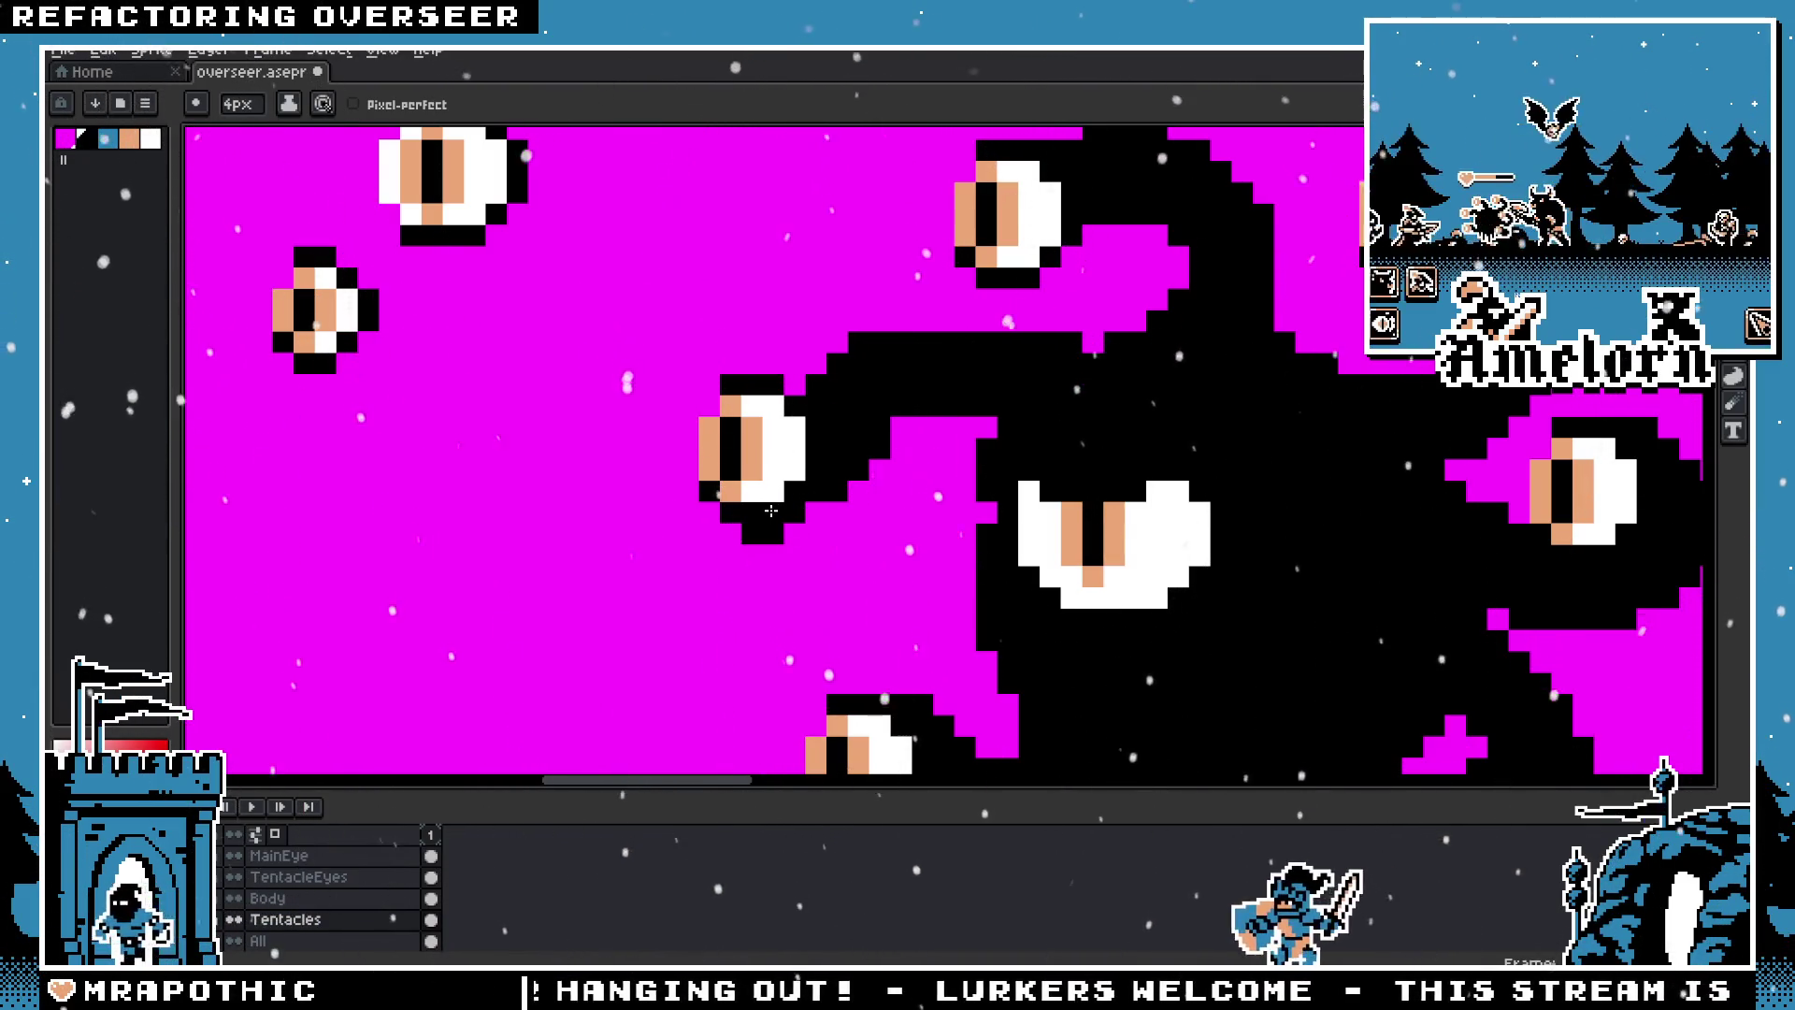
Step: Try extra tentacle strokes running left toward the eye, then undo them
scroll(960, 609, down, 5)
scroll(944, 580, up, 2)
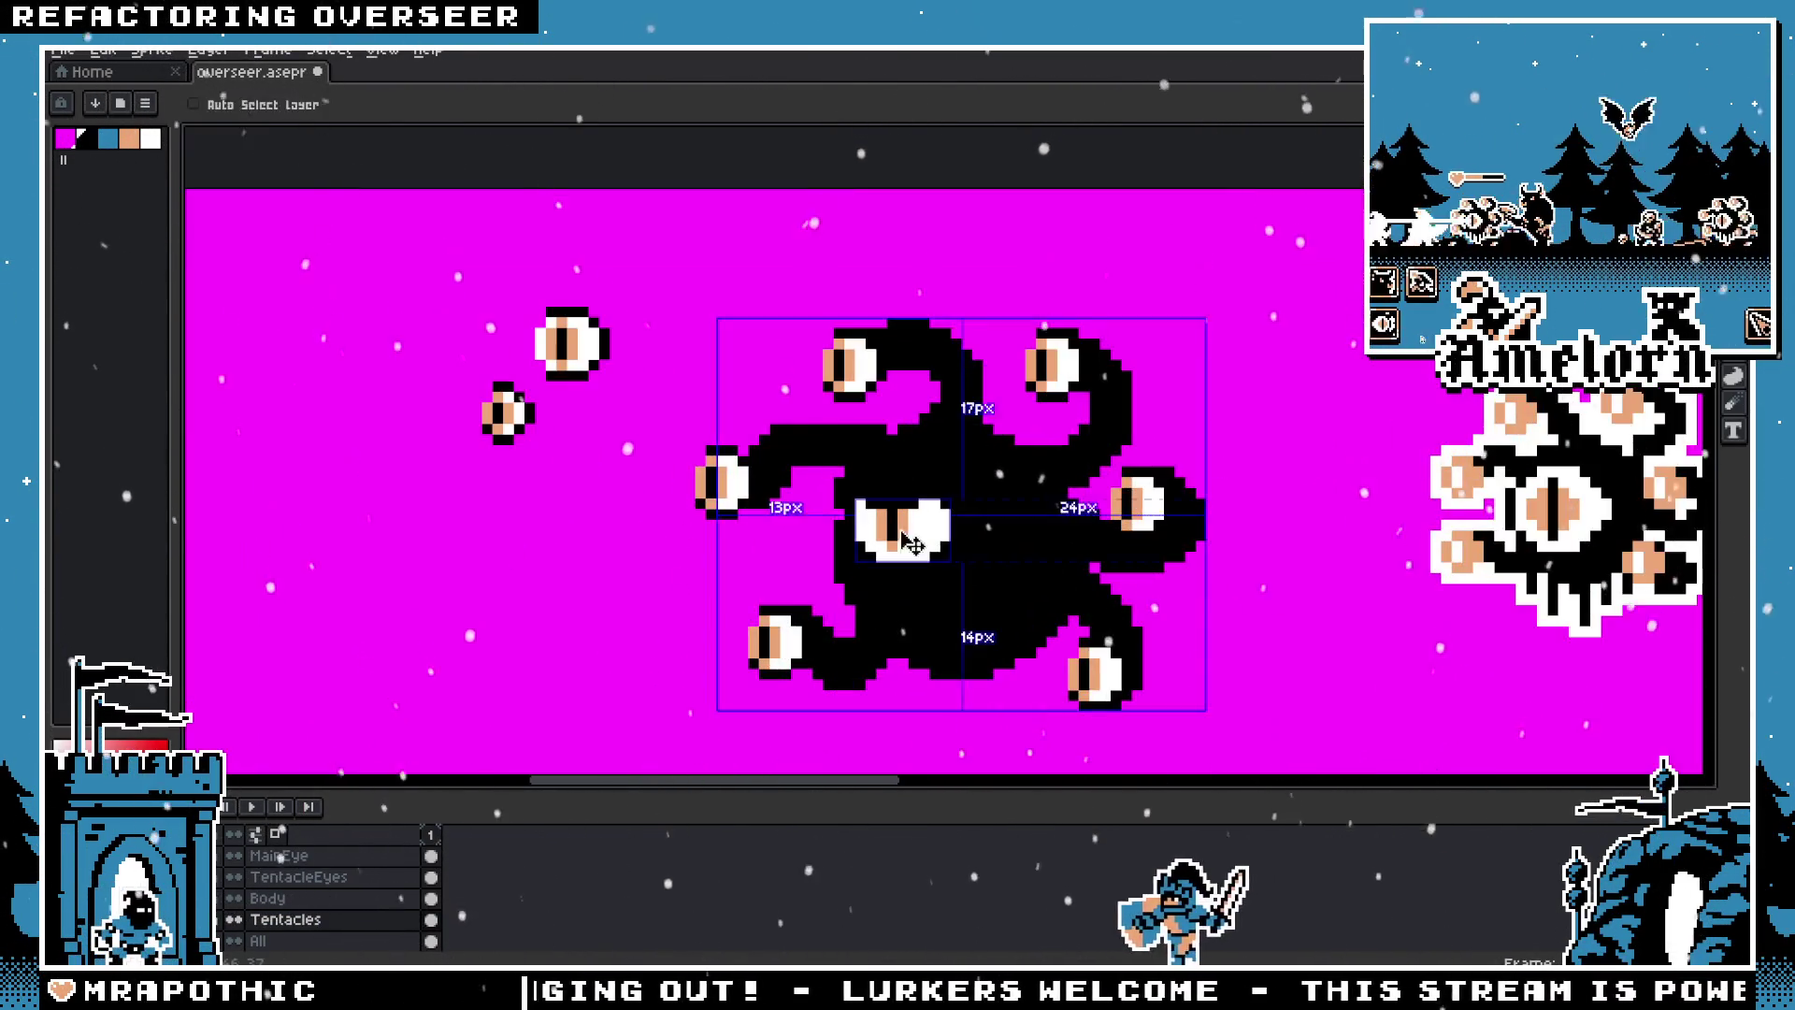
scroll(916, 505, up, 2)
scroll(888, 430, up, 1)
scroll(854, 342, up, 1)
key(h)
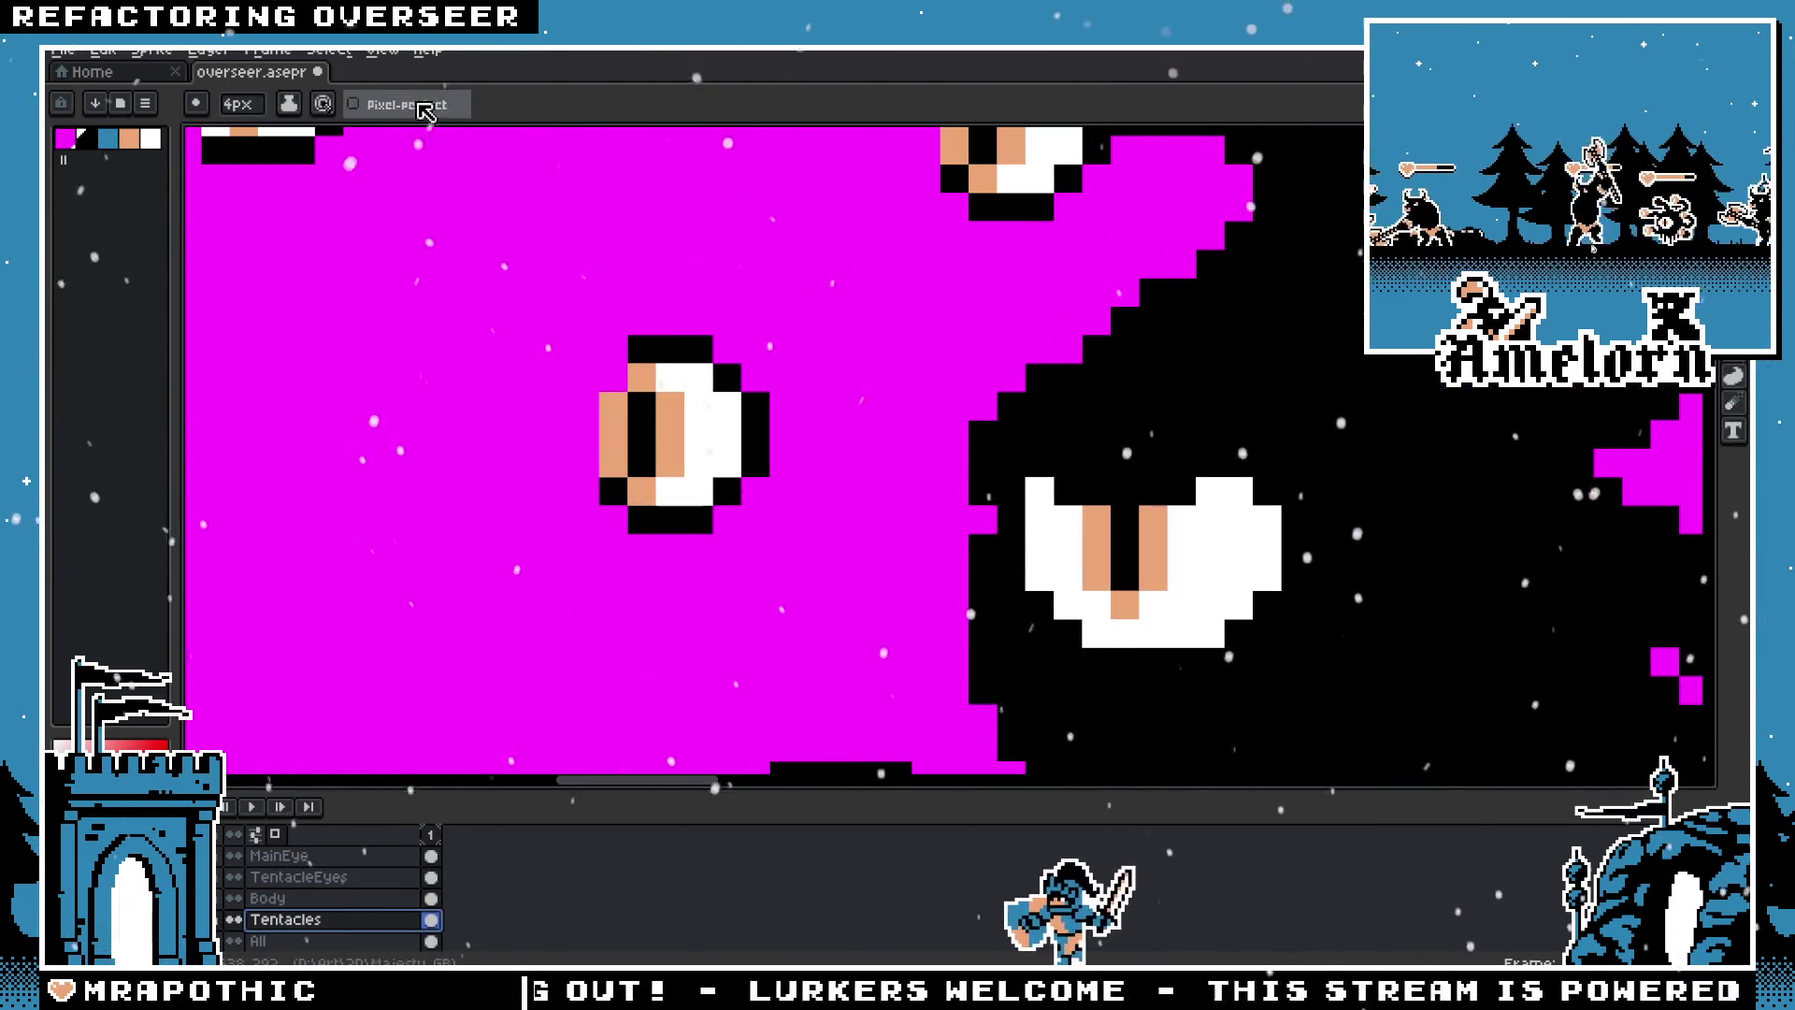
scroll(1066, 404, down, 2)
scroll(1066, 404, up, 1)
key(b)
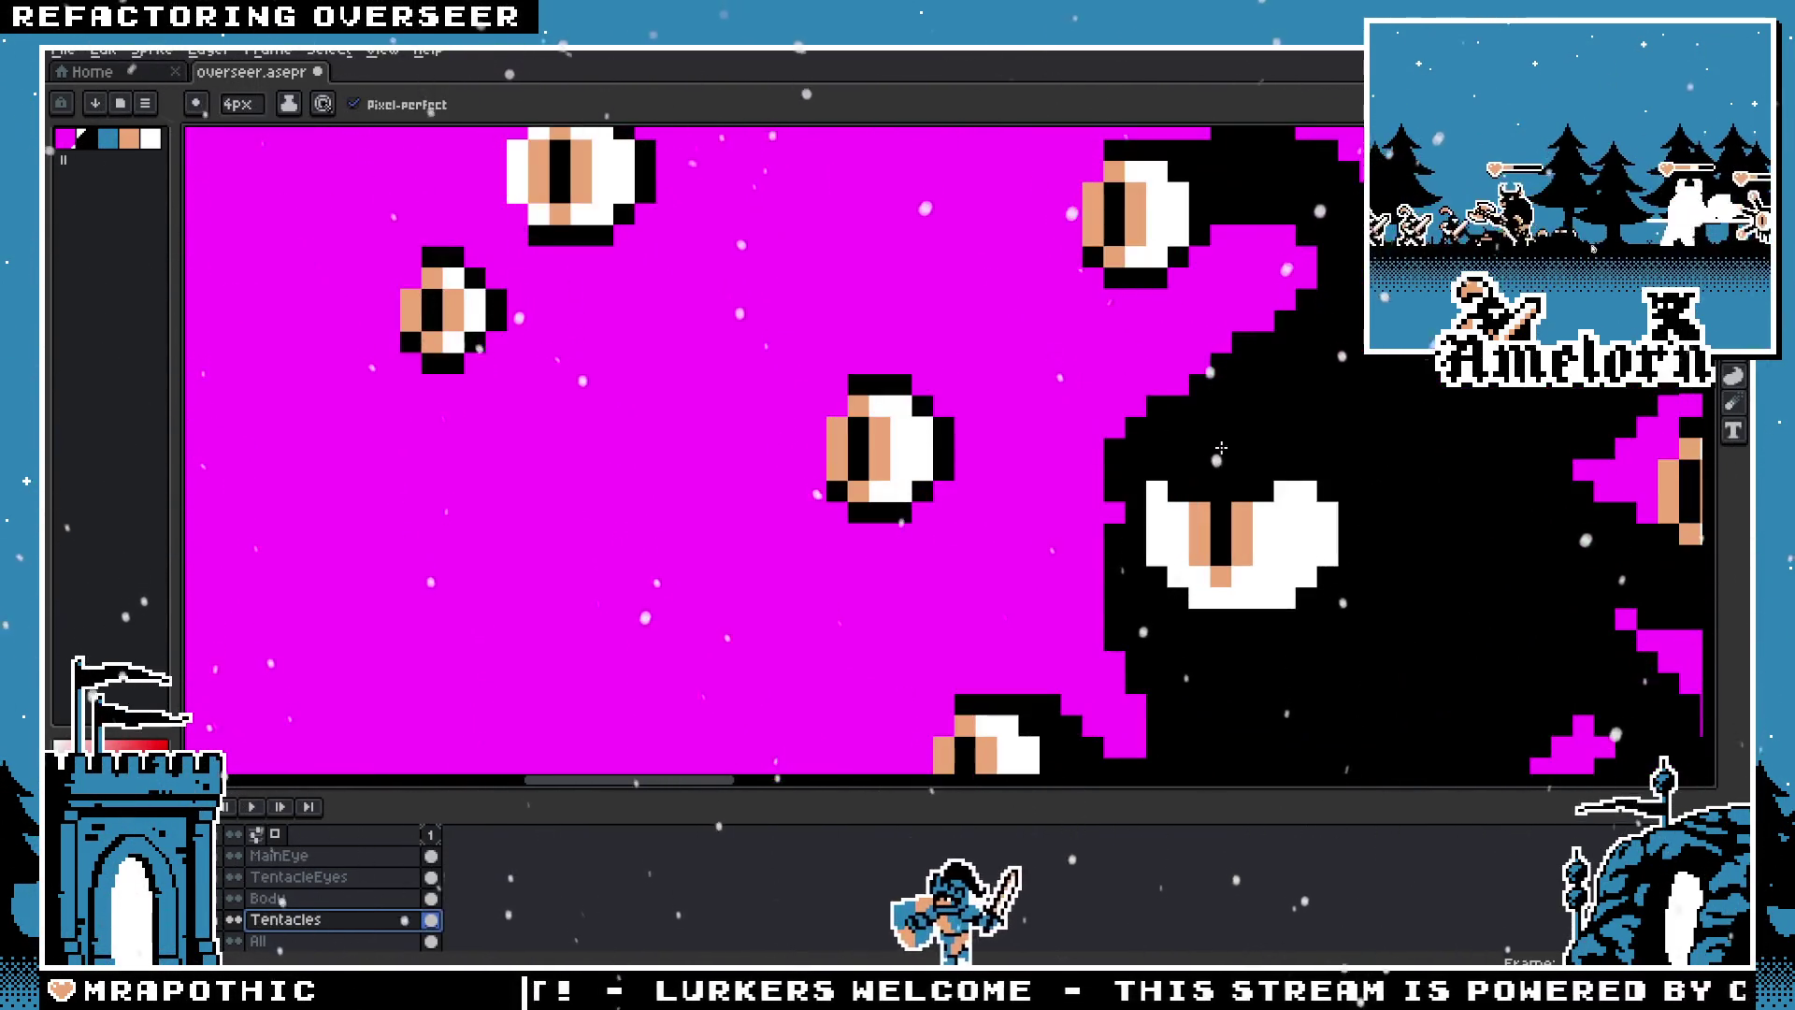
drag(1178, 374, 1055, 505)
key(ctrl+z)
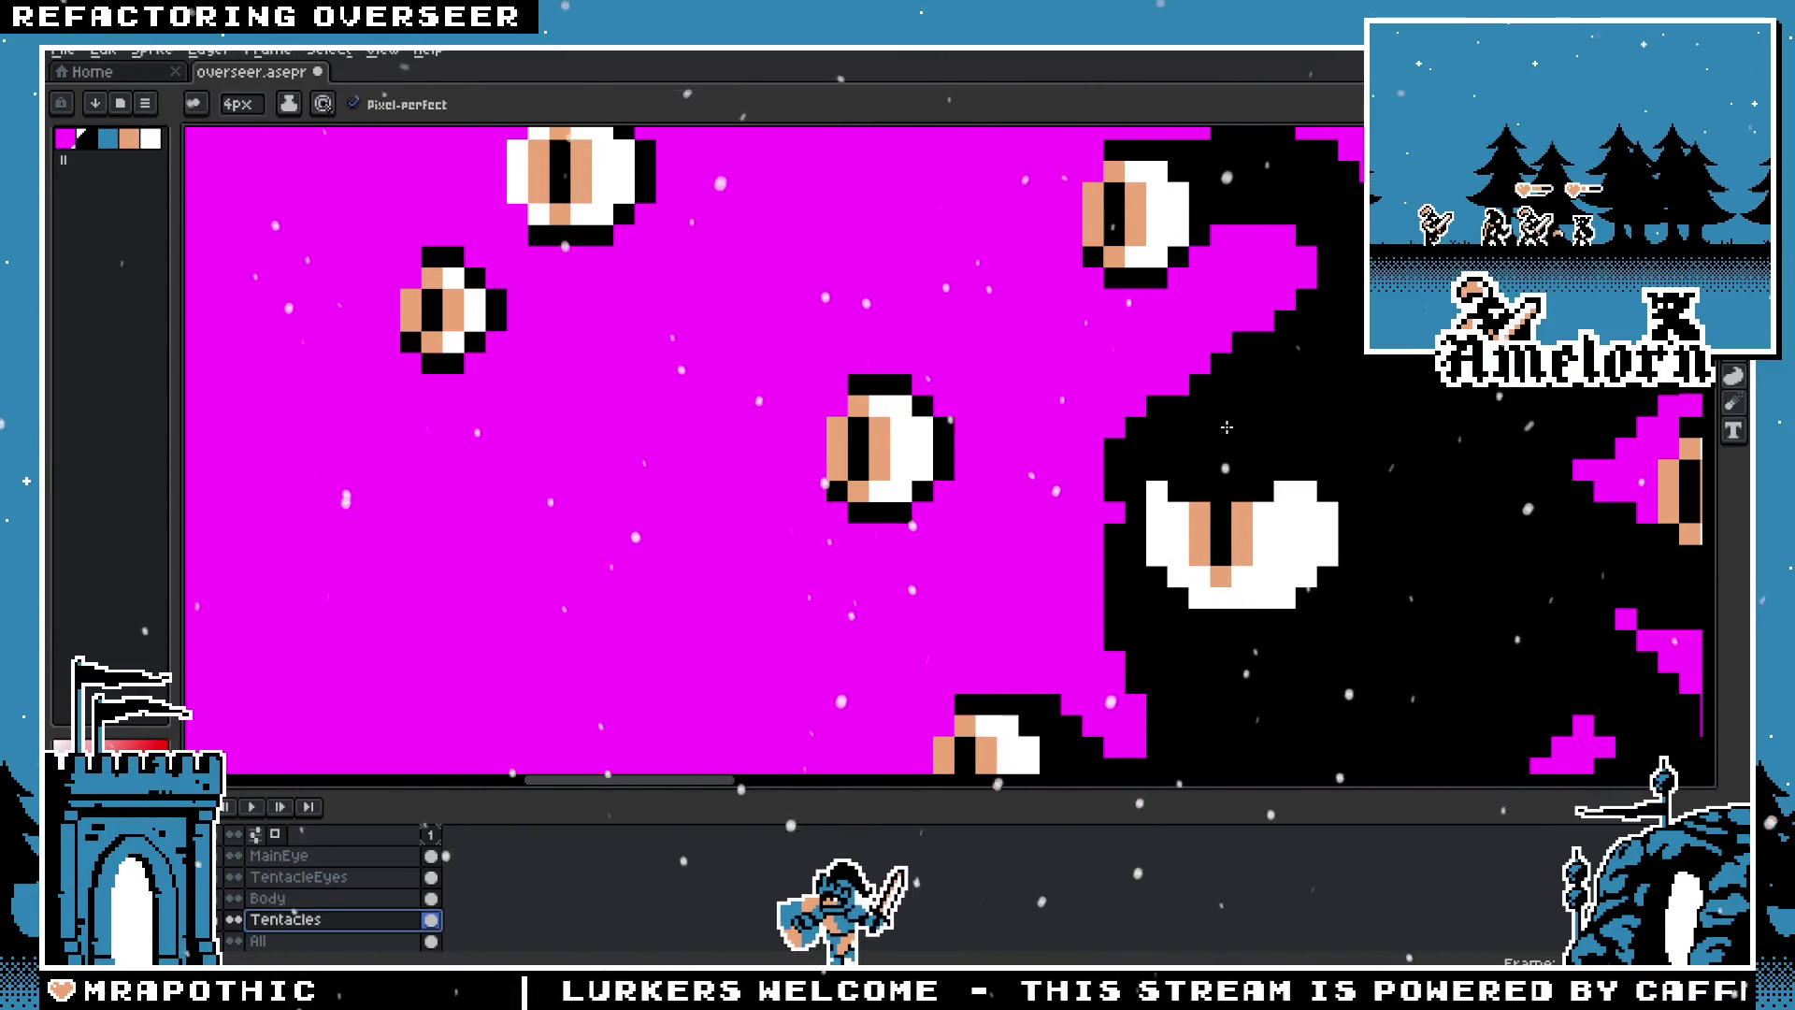
drag(1201, 346, 1024, 382)
scroll(933, 539, down, 2)
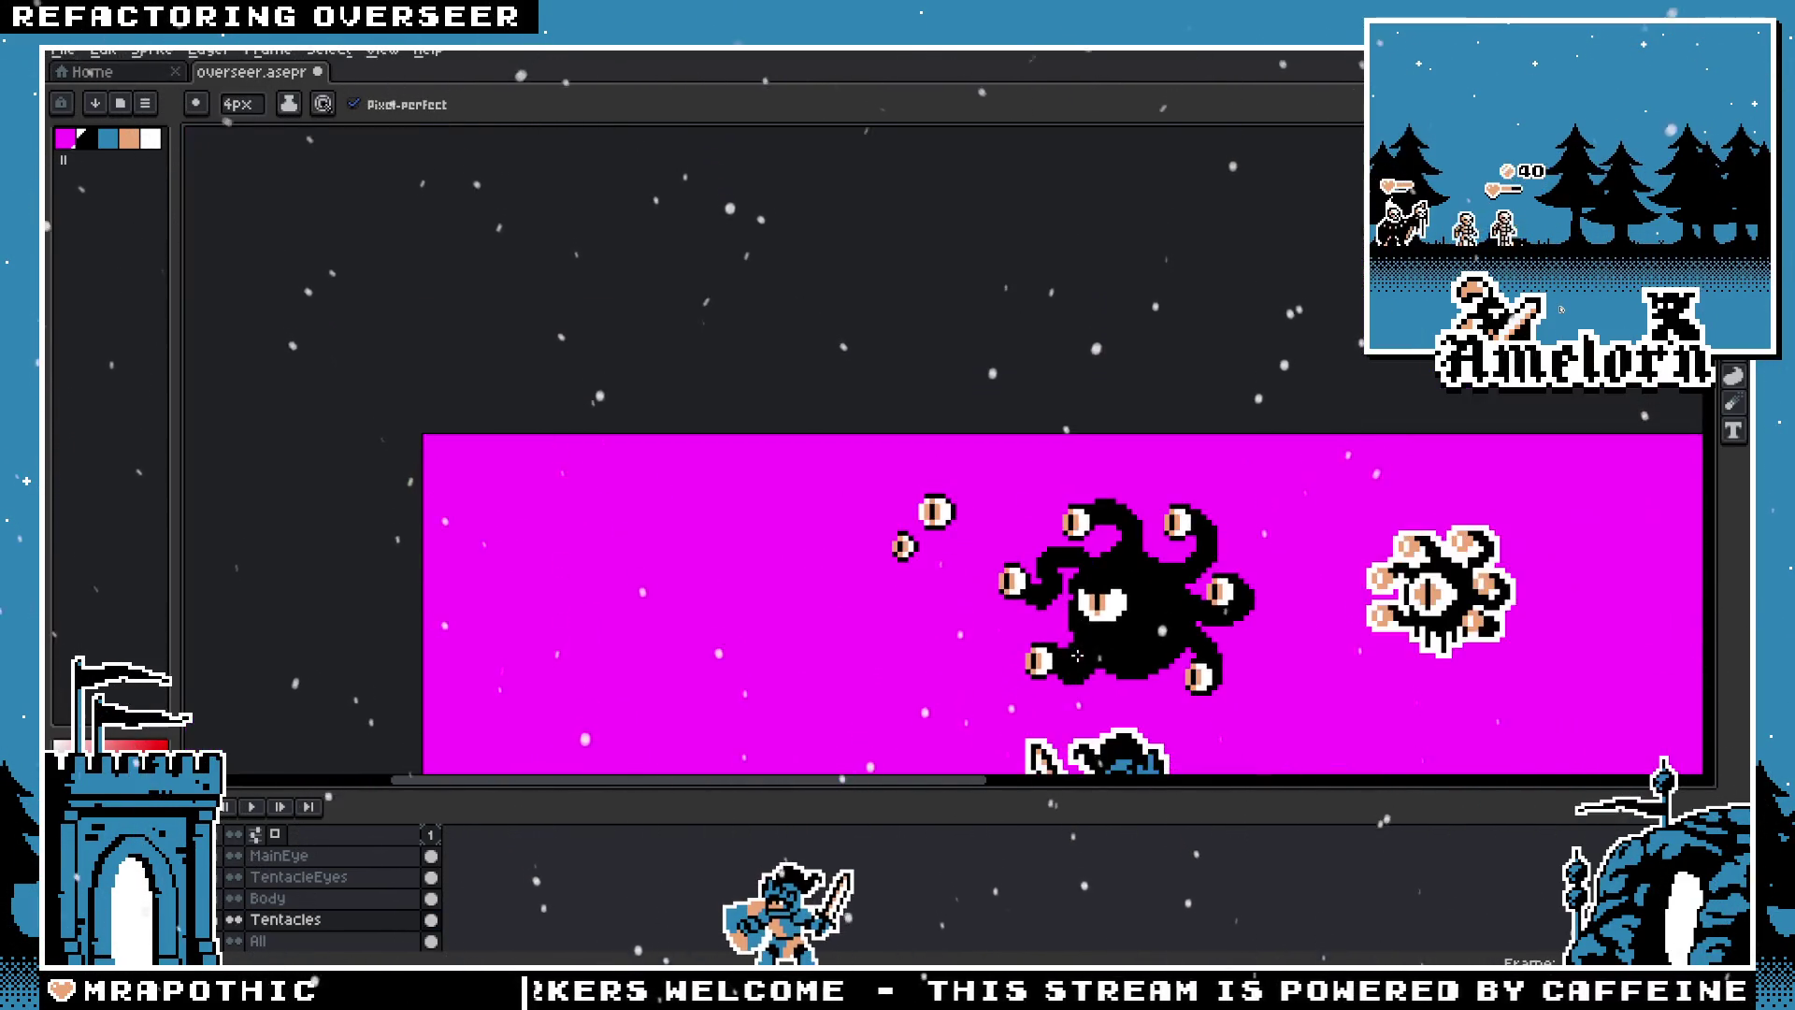
scroll(1056, 591, up, 1)
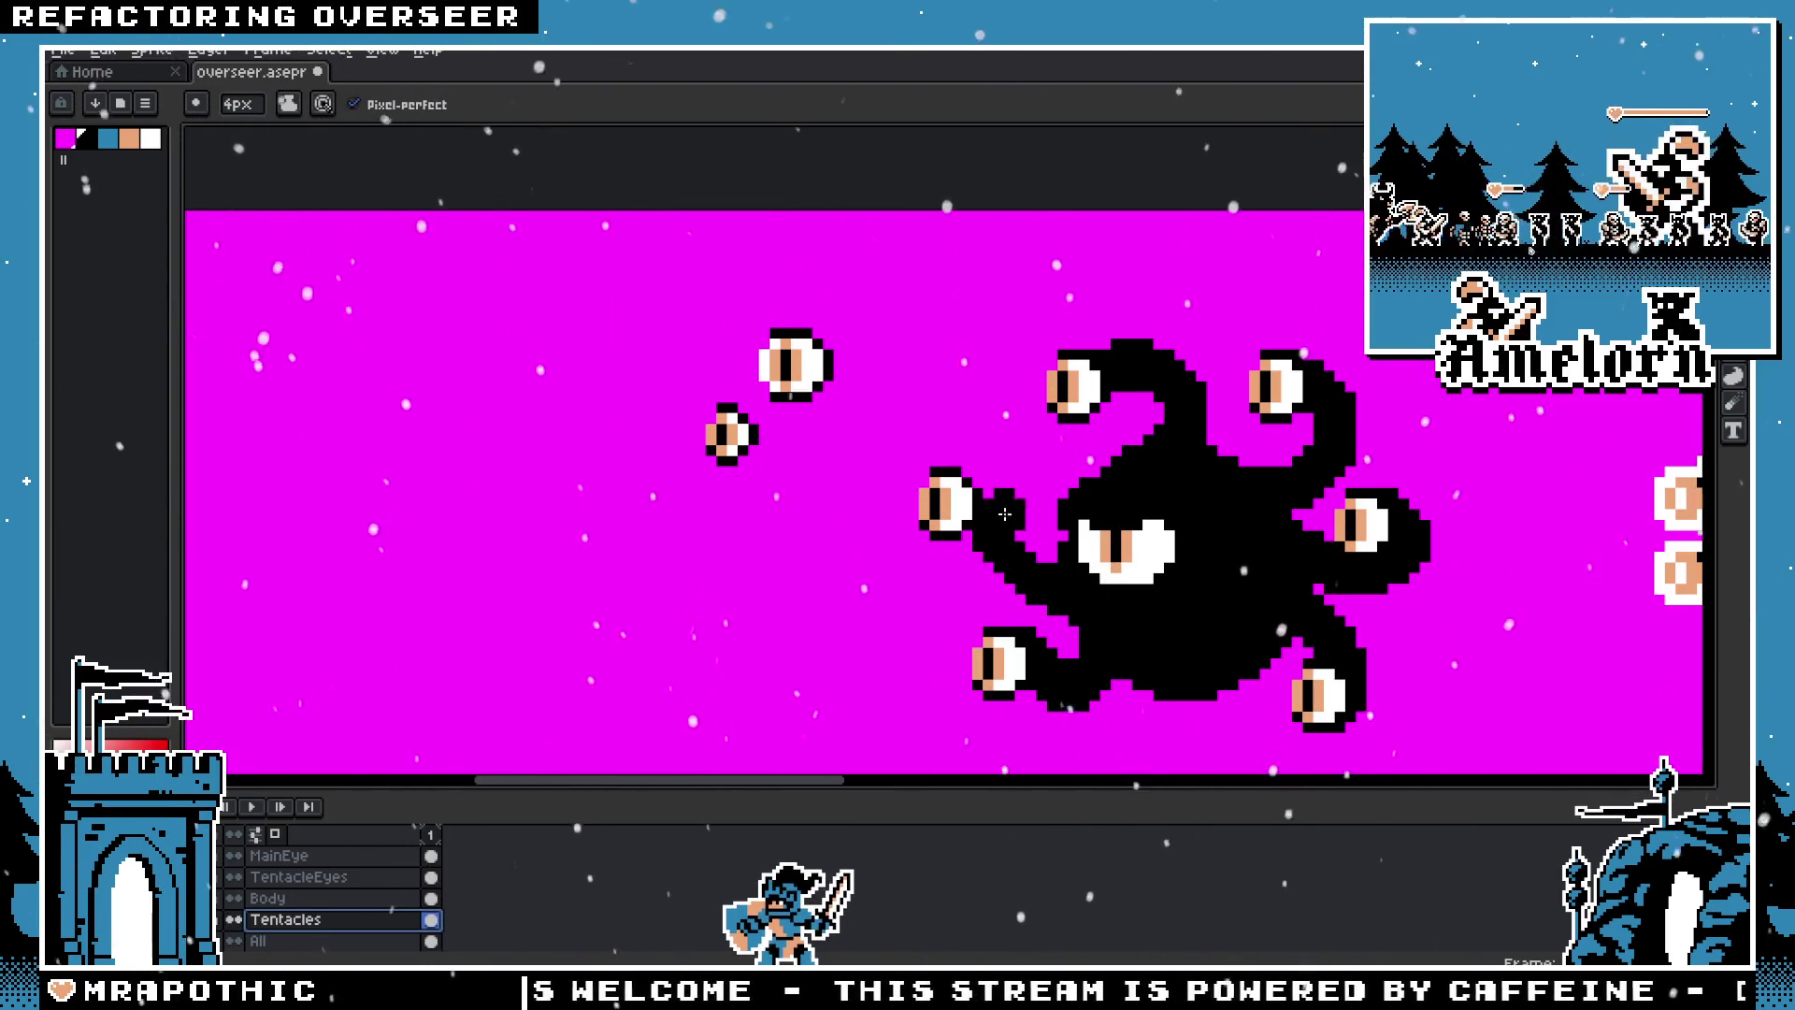
key(ctrl+z)
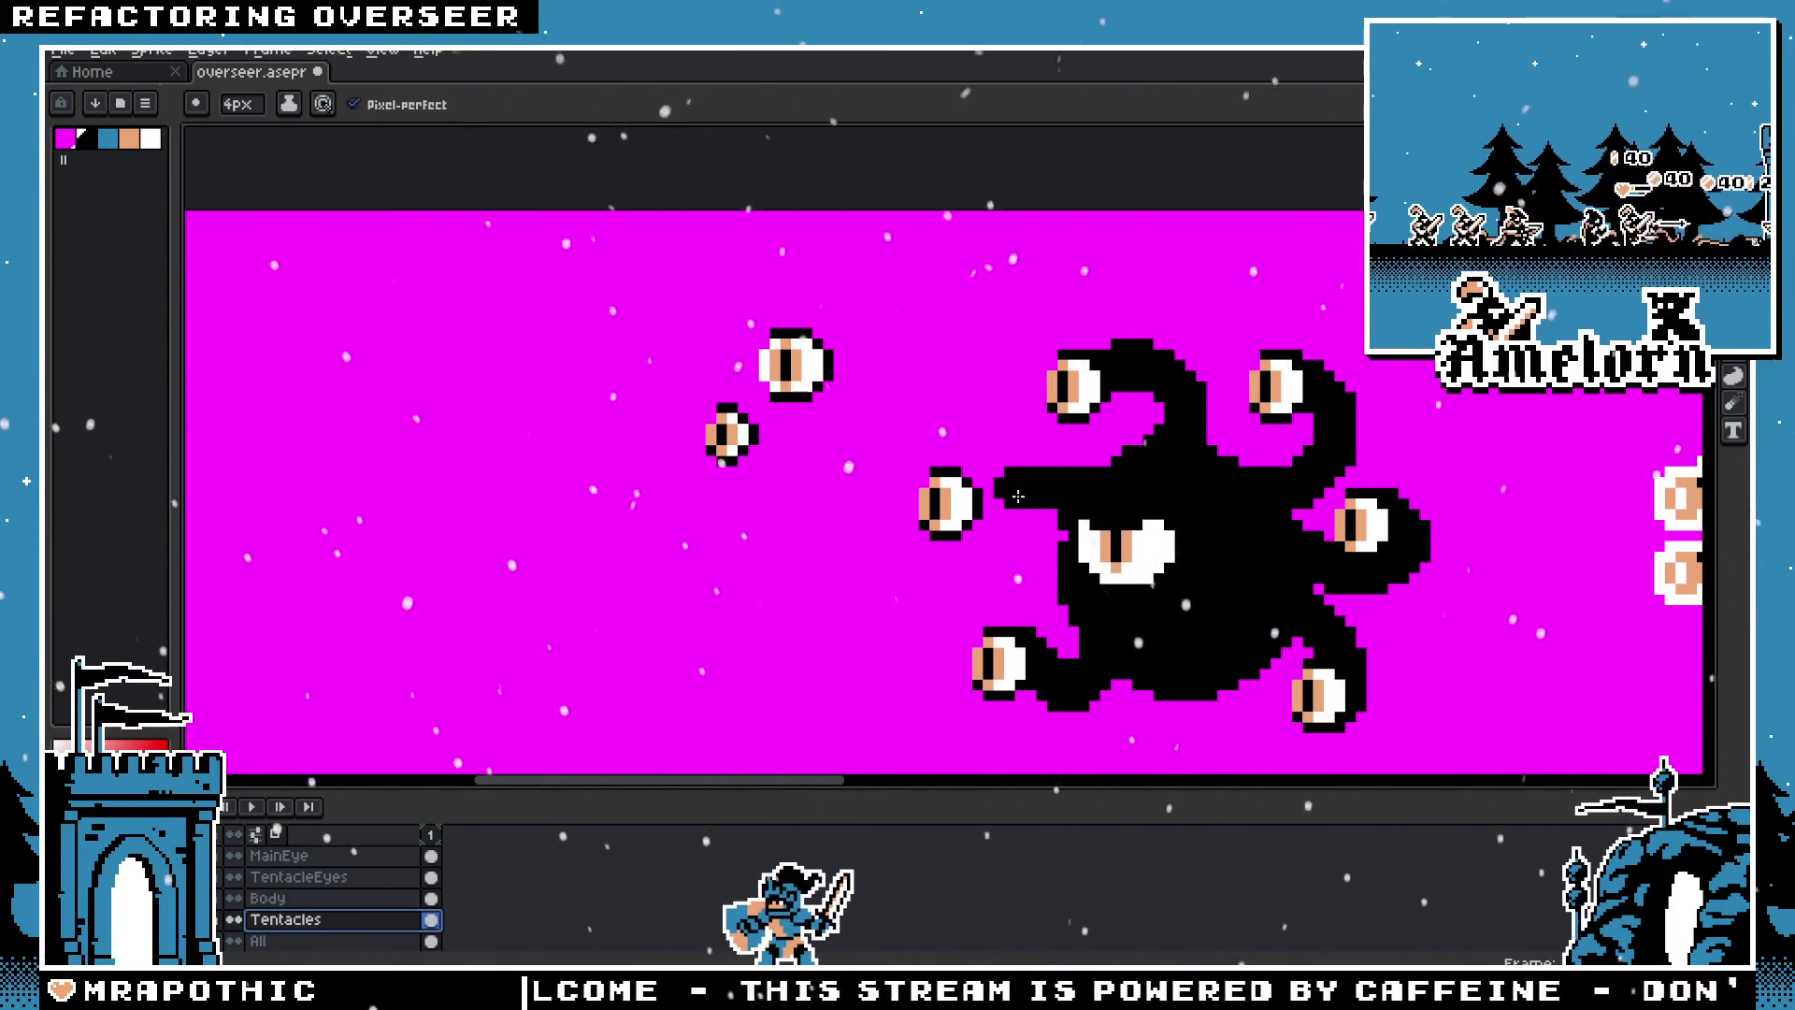
key(ctrl+z)
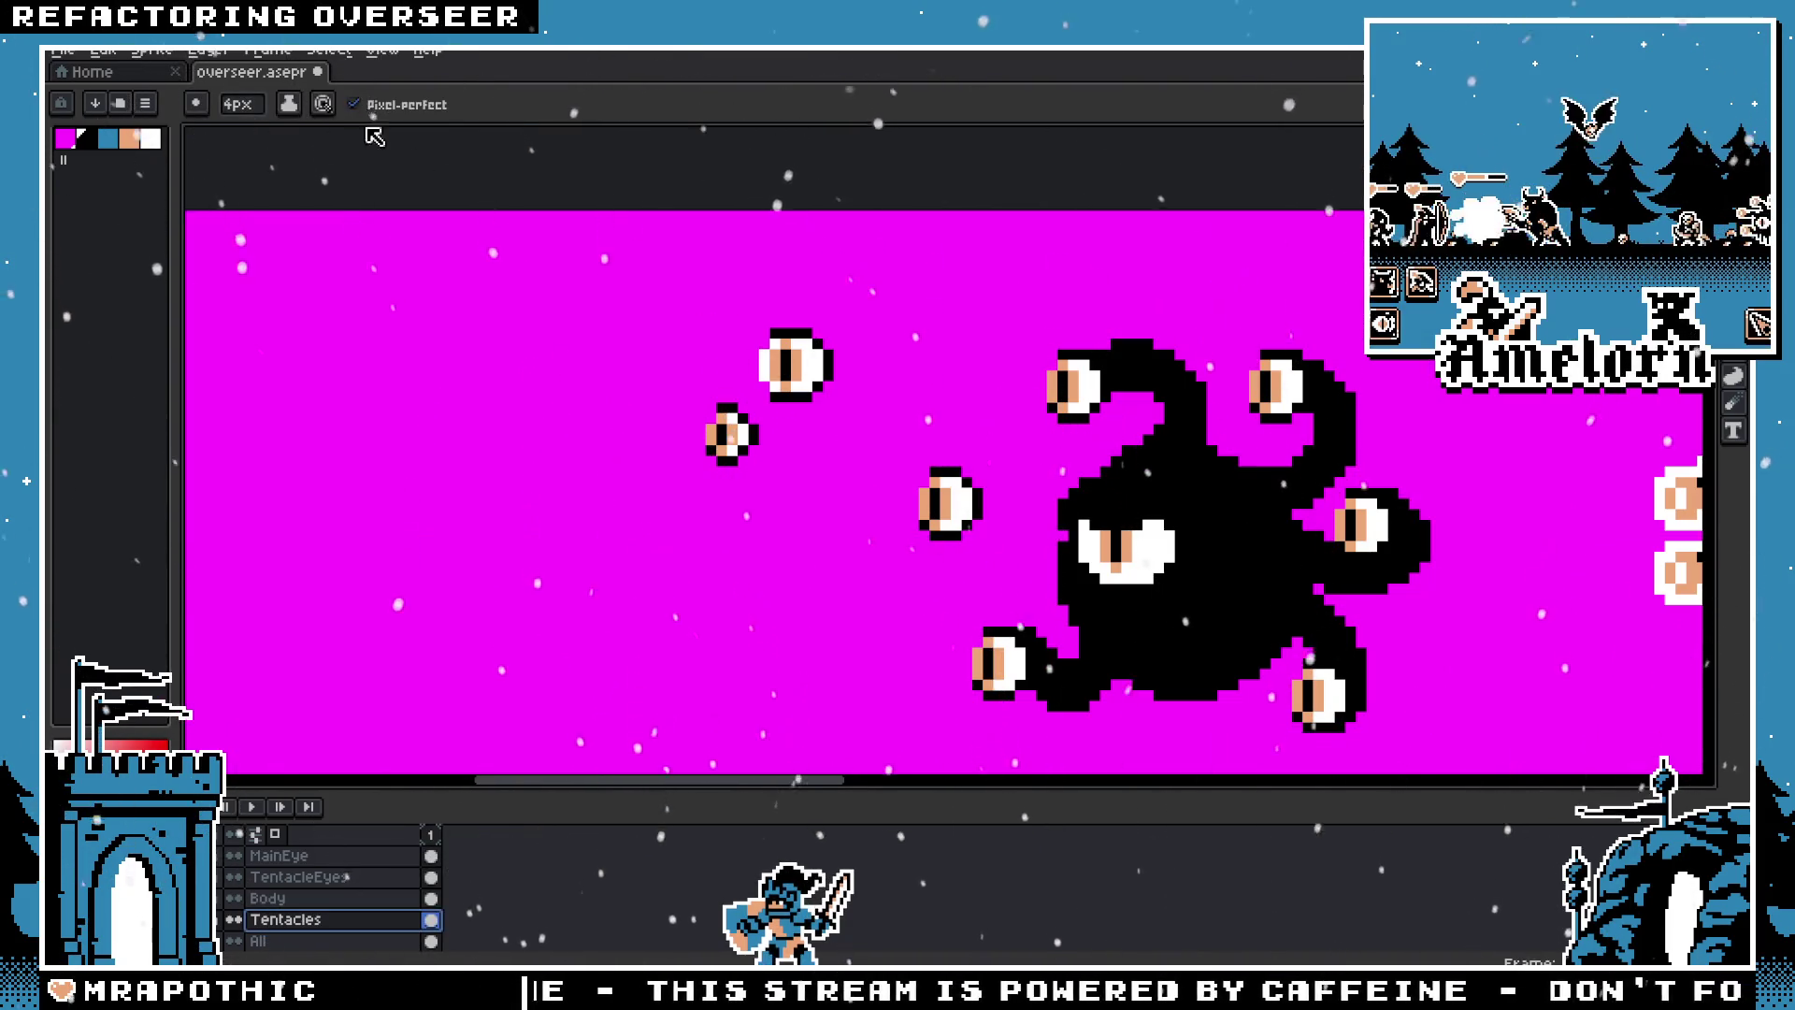
Step: Delete the top tentacle loop with a rectangular selection and draw a small bump atop the body
scroll(771, 374, up, 1)
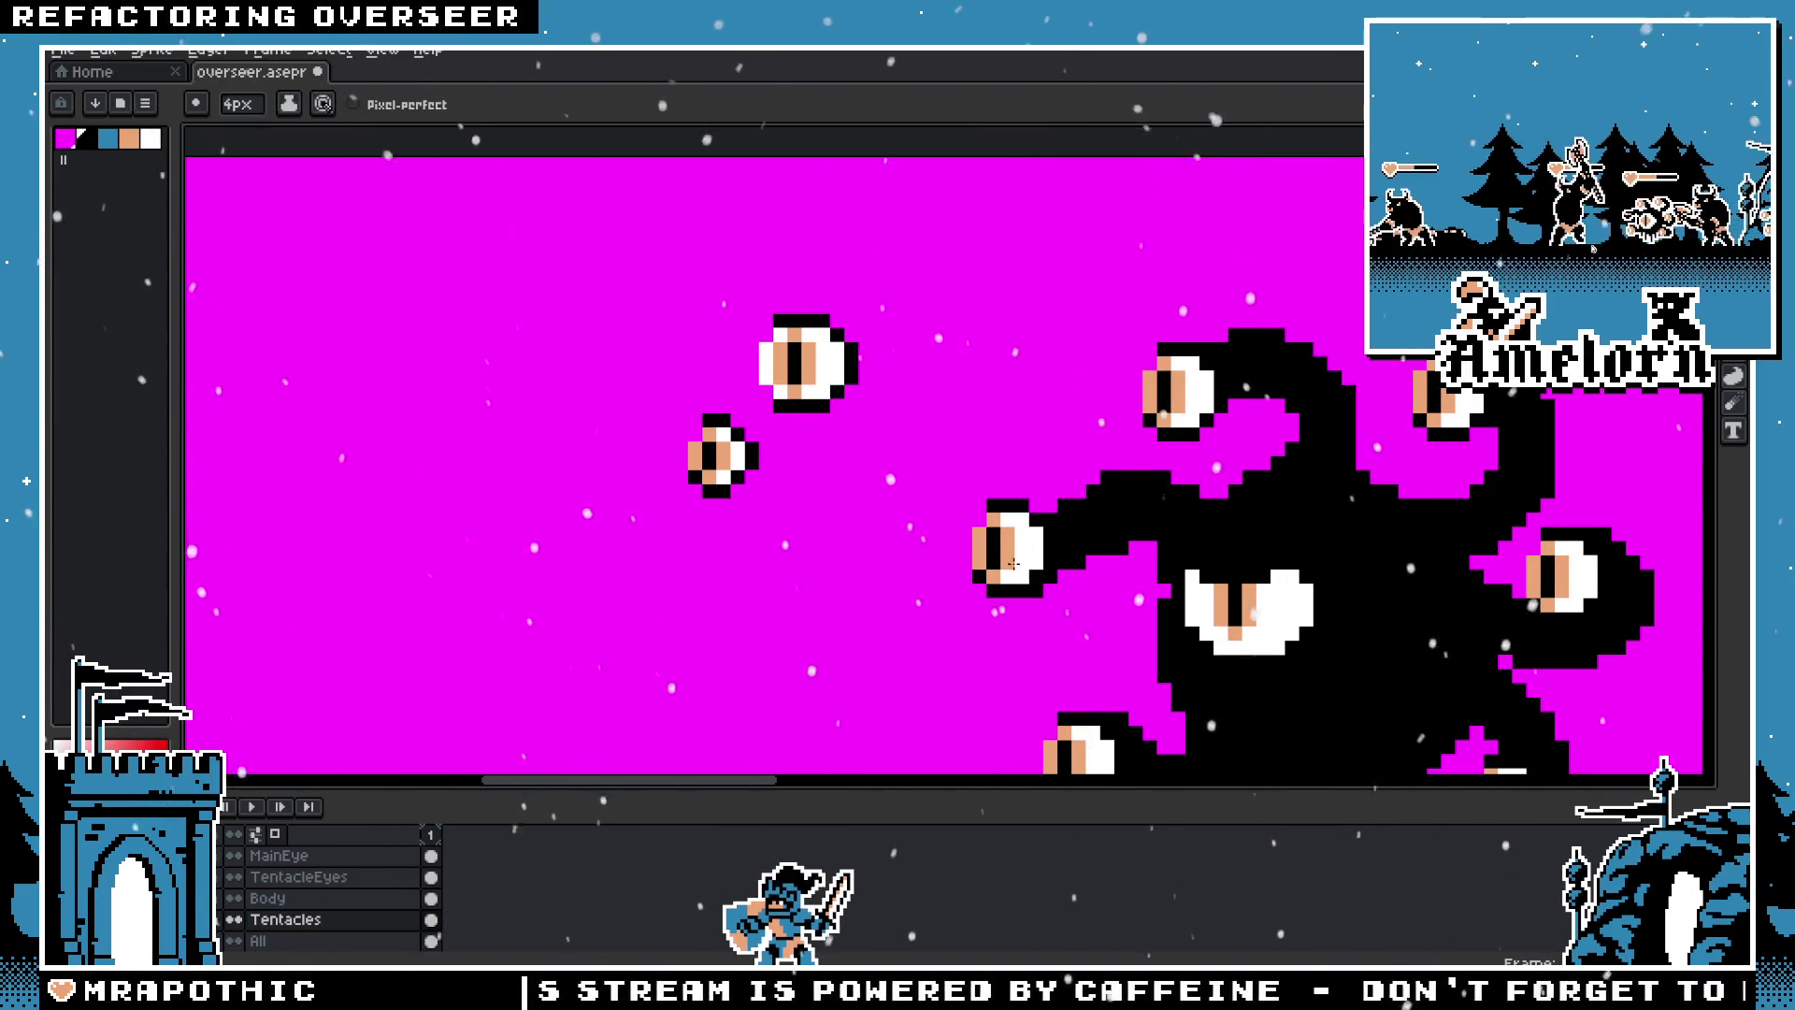
scroll(1022, 566, down, 3)
scroll(1003, 639, up, 3)
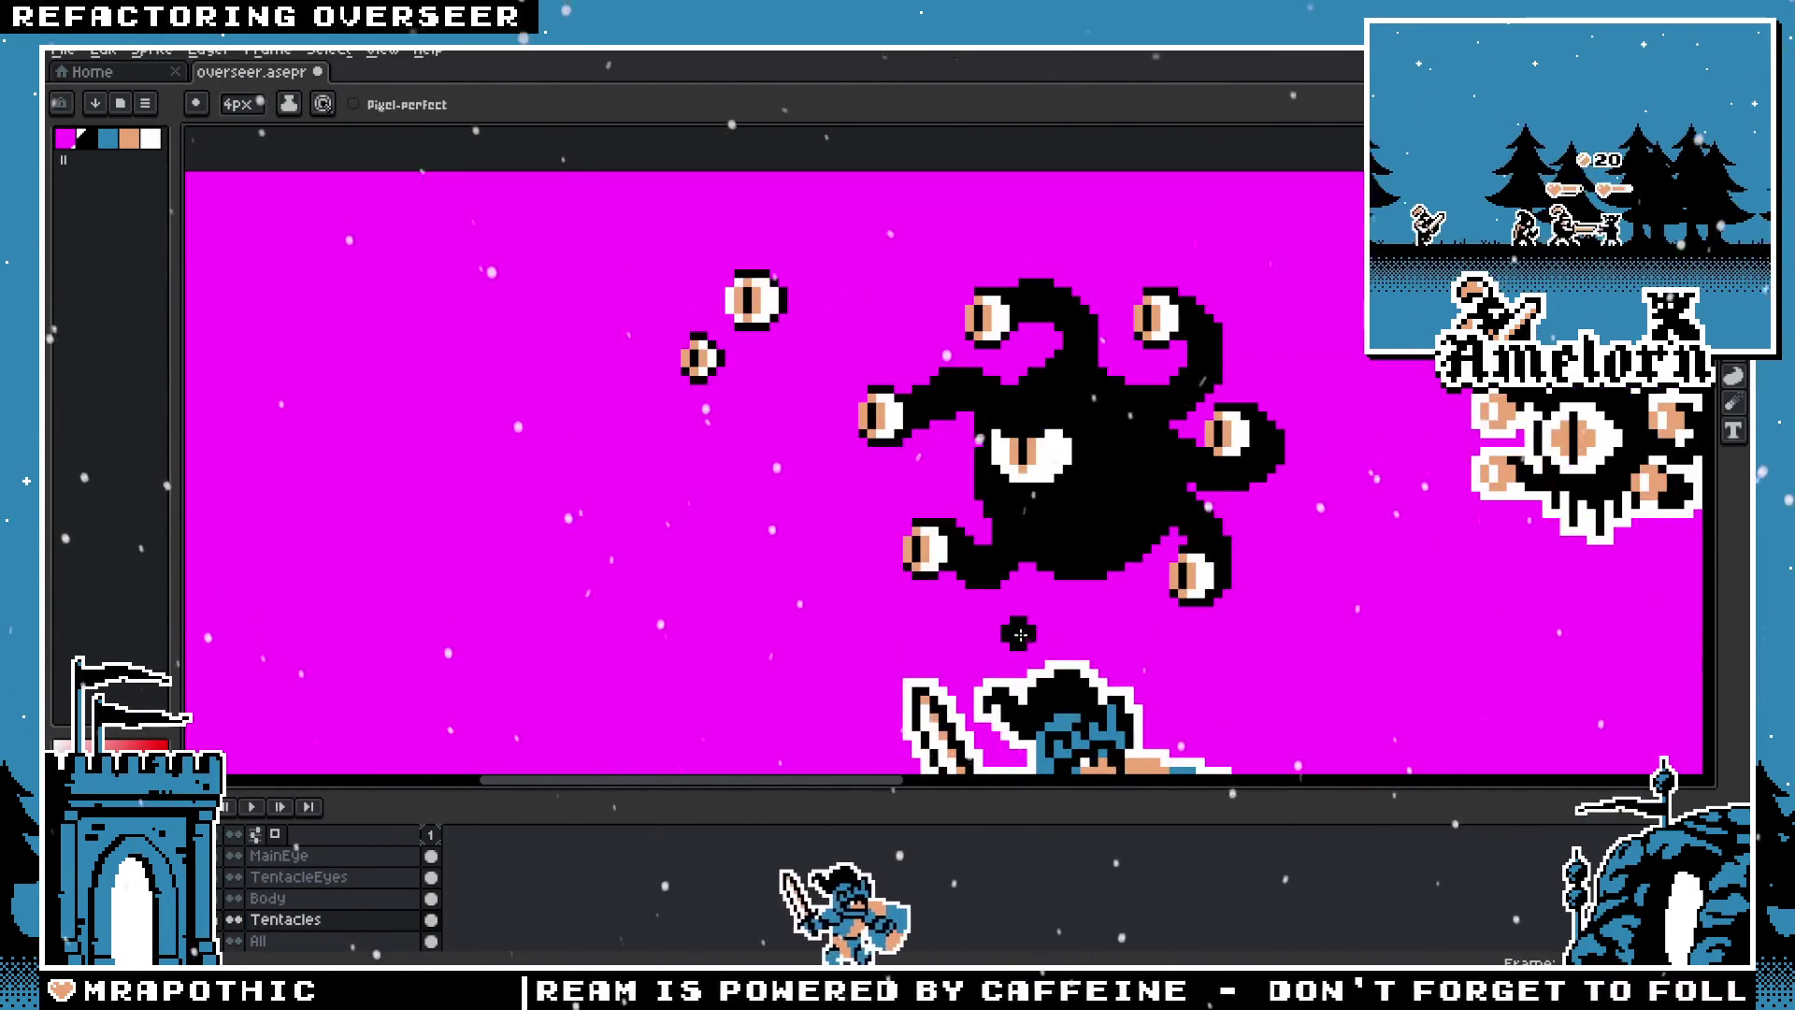
scroll(982, 442, up, 1)
scroll(966, 320, up, 1)
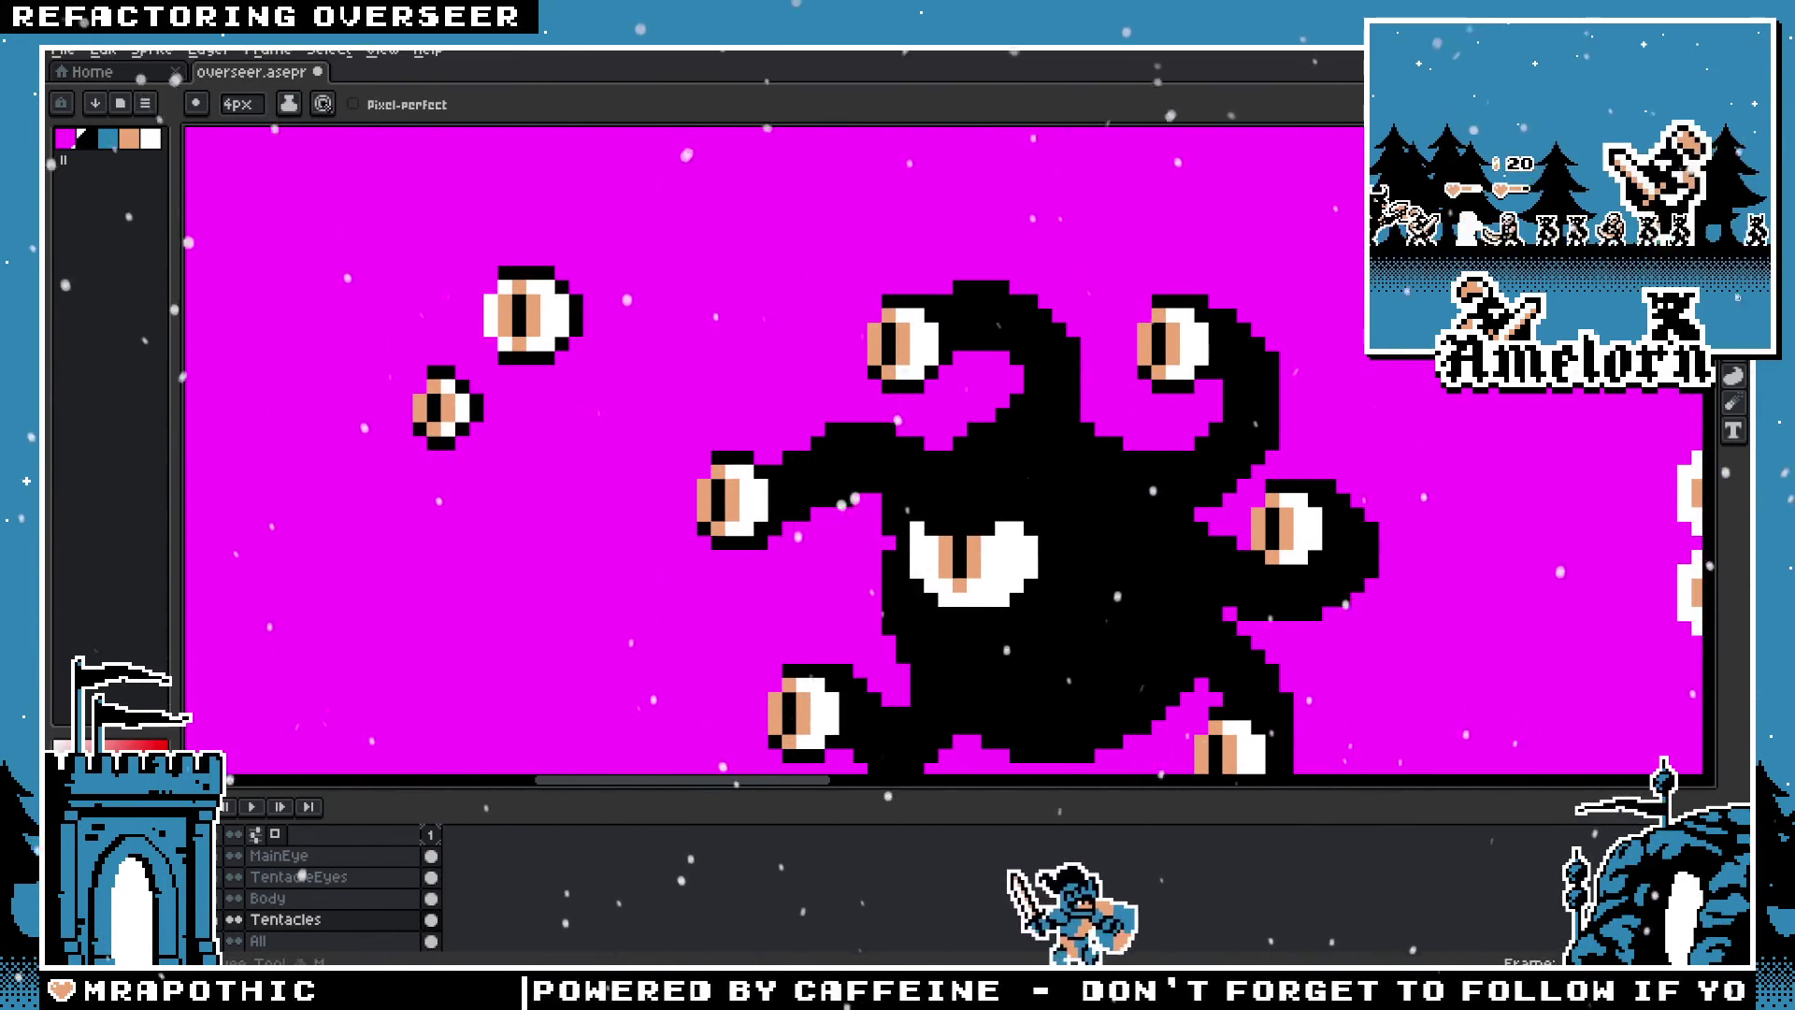
key(m)
drag(841, 266, 1100, 408)
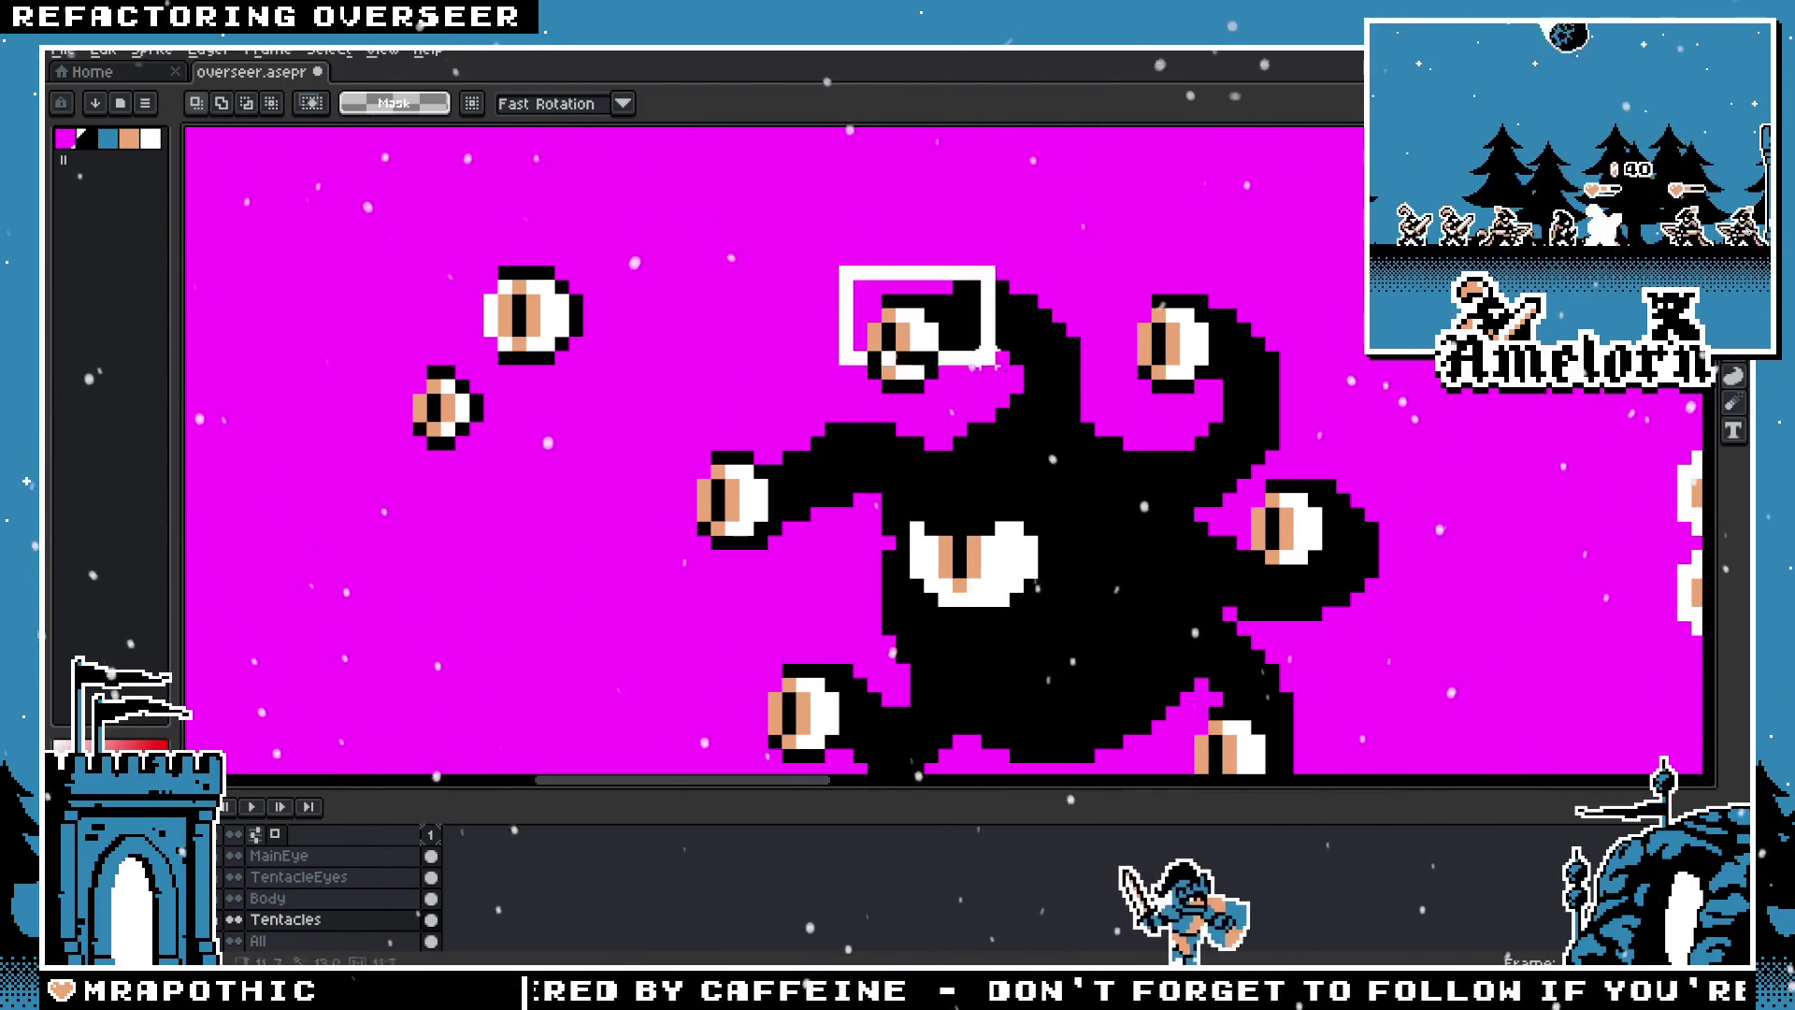
key(Delete)
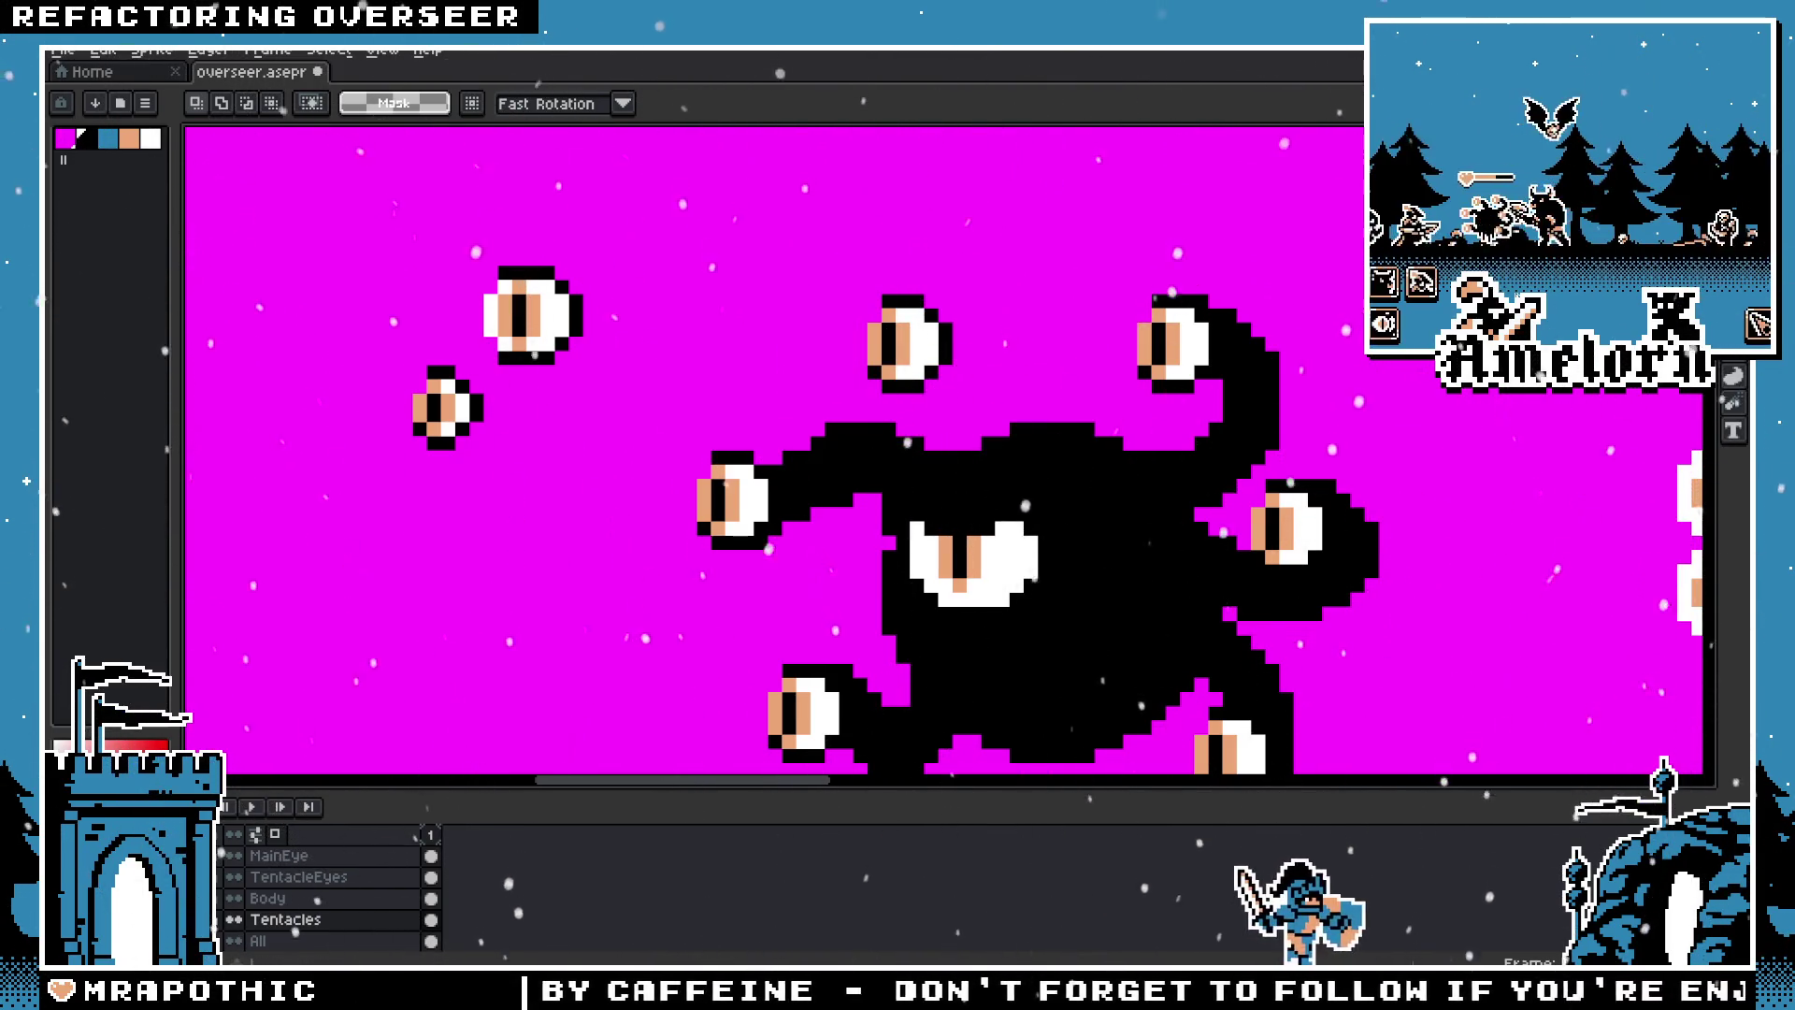
key(b)
mouse_move(1010, 402)
mouse_down()
mouse_move(1017, 434)
mouse_move(1032, 359)
mouse_up()
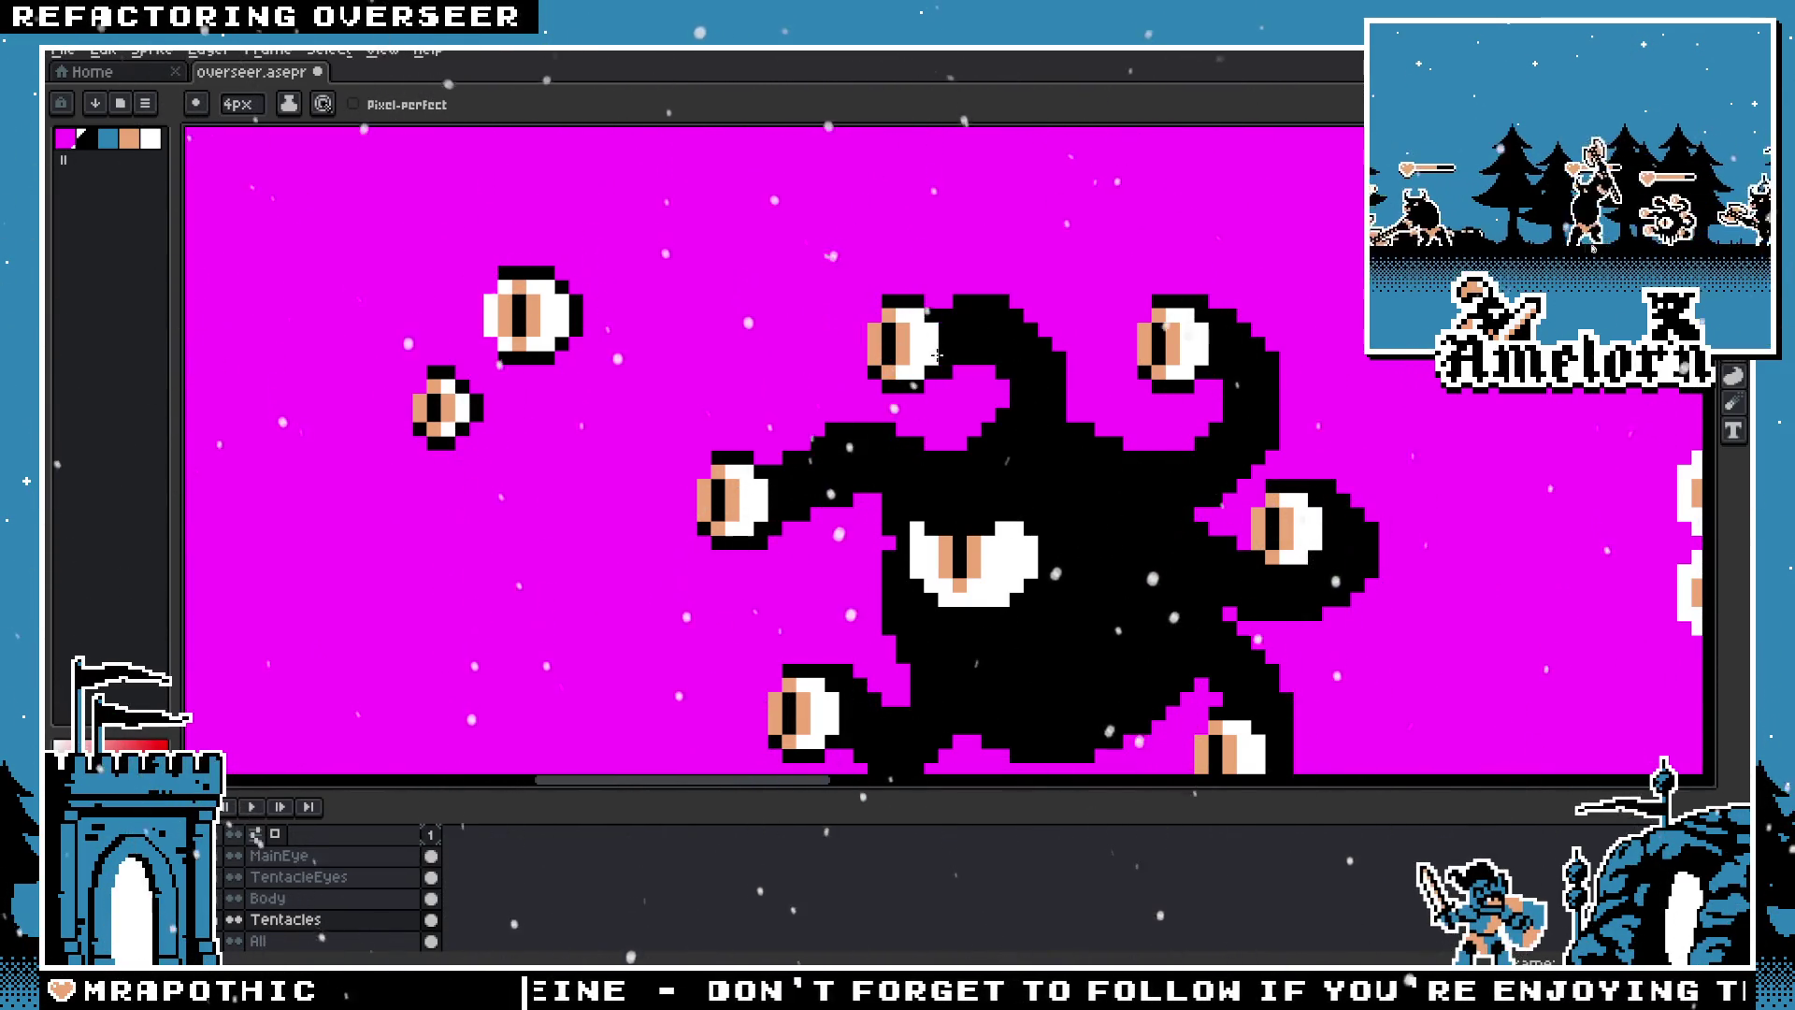
Step: Review the reshaped tentacles and select the Body layer
scroll(839, 411, down, 3)
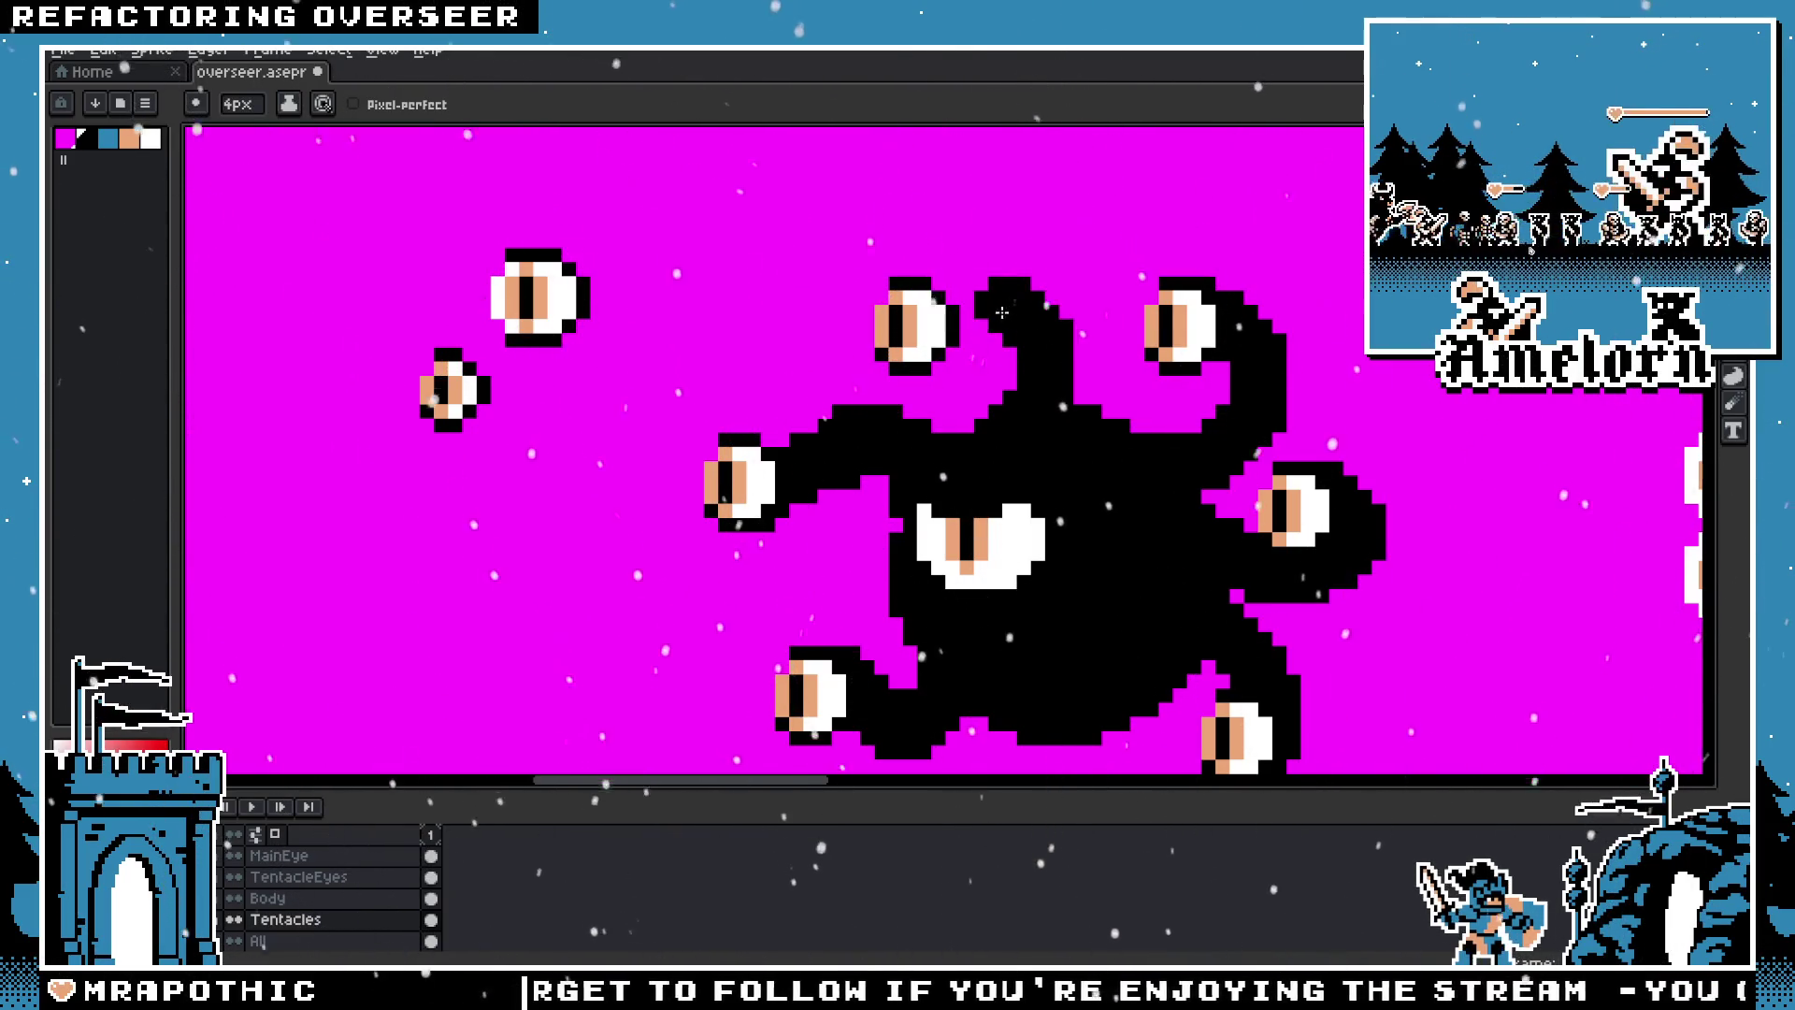
scroll(932, 337, down, 5)
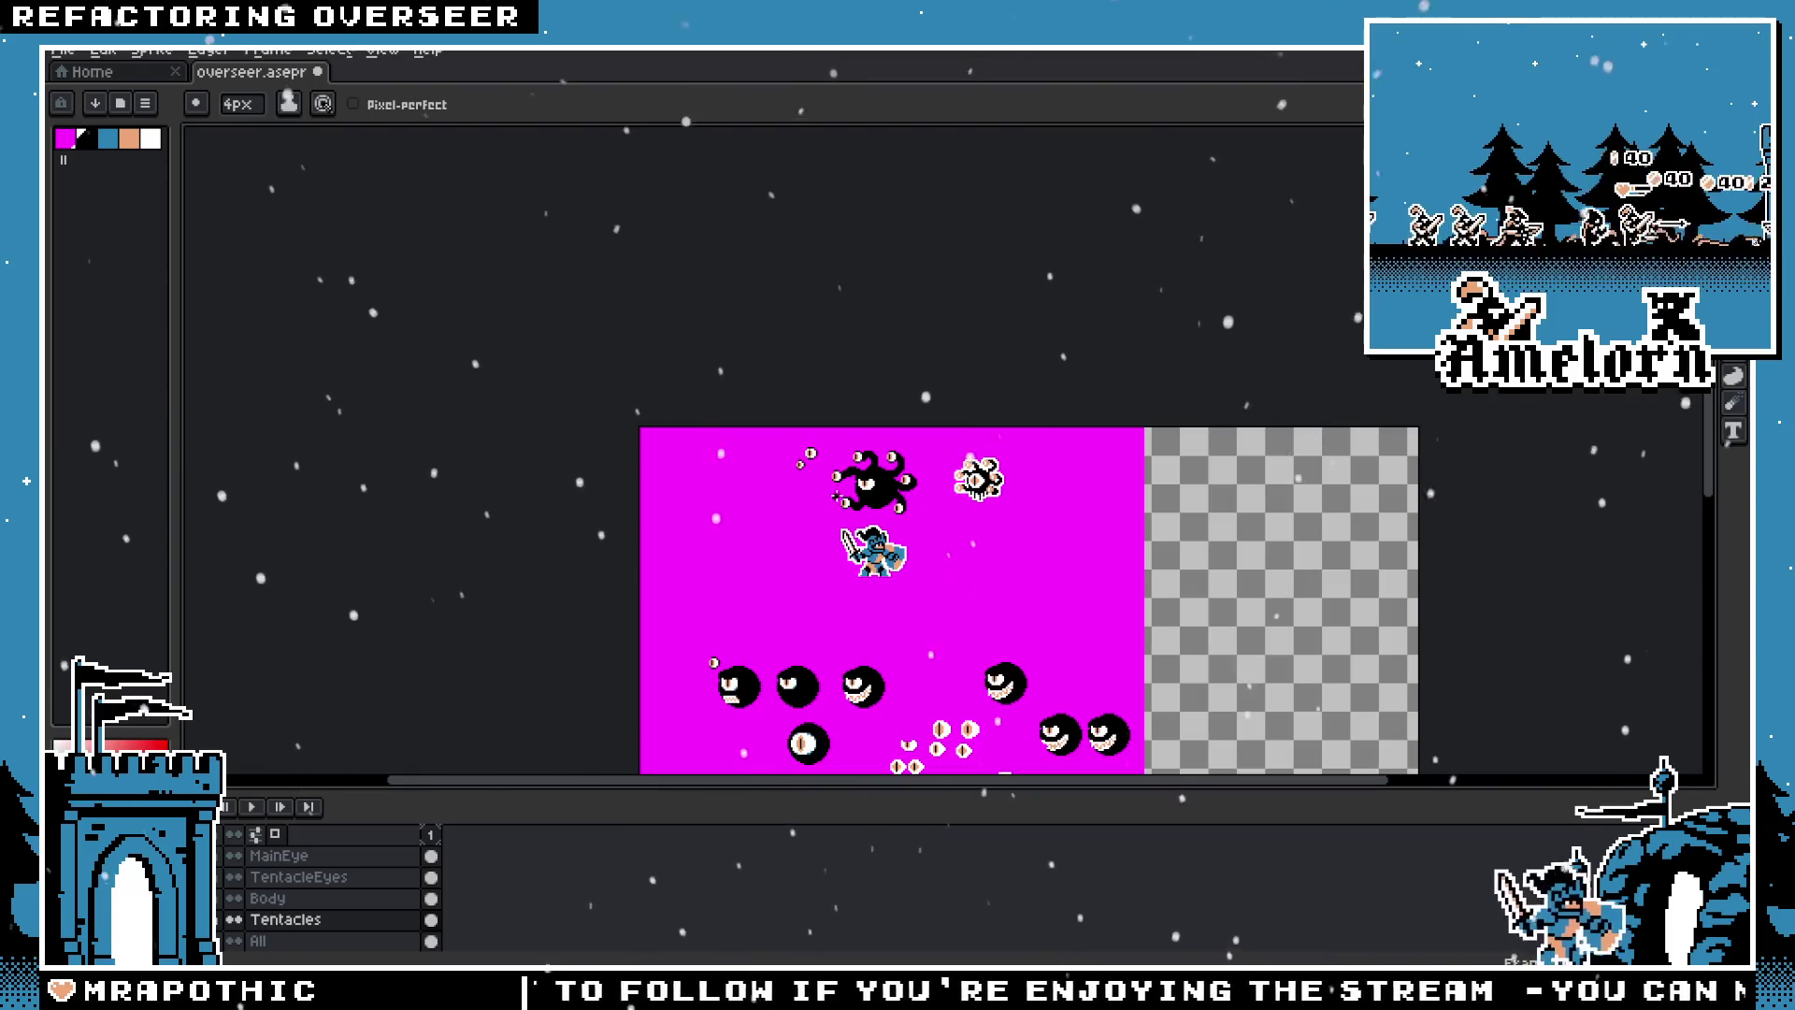
scroll(836, 496, up, 5)
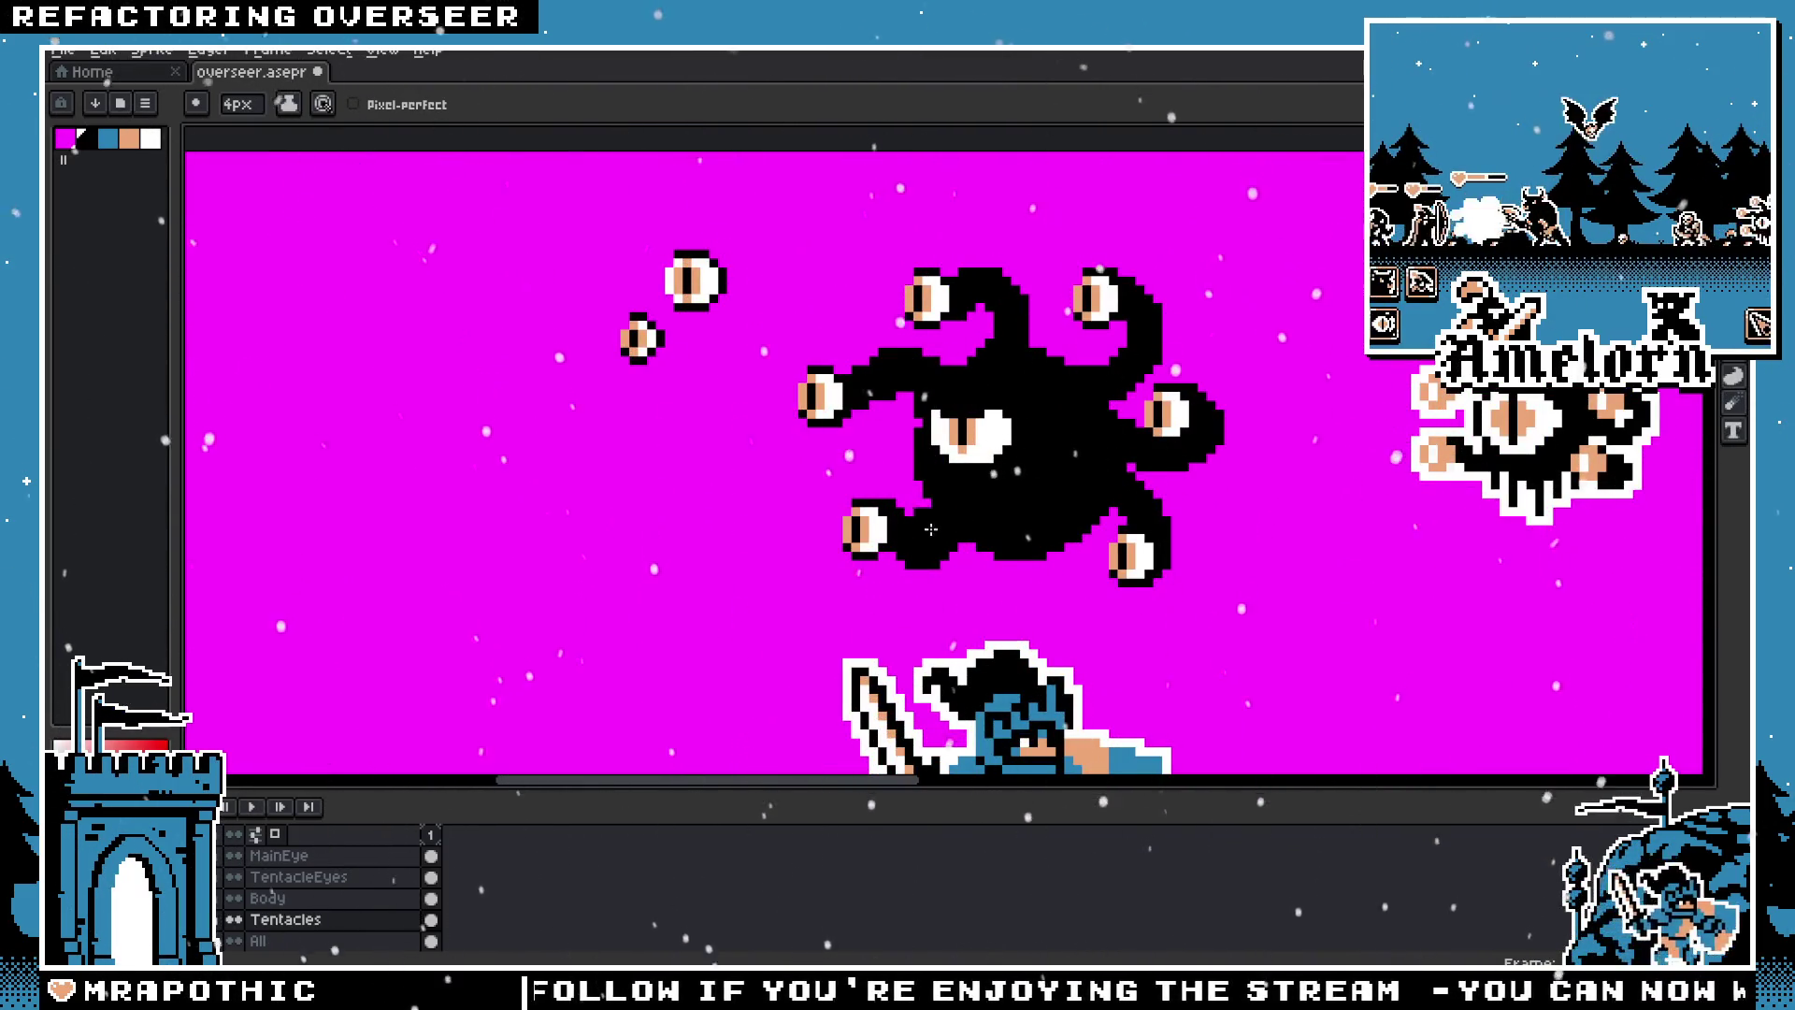
scroll(841, 495, down, 5)
scroll(779, 471, up, 4)
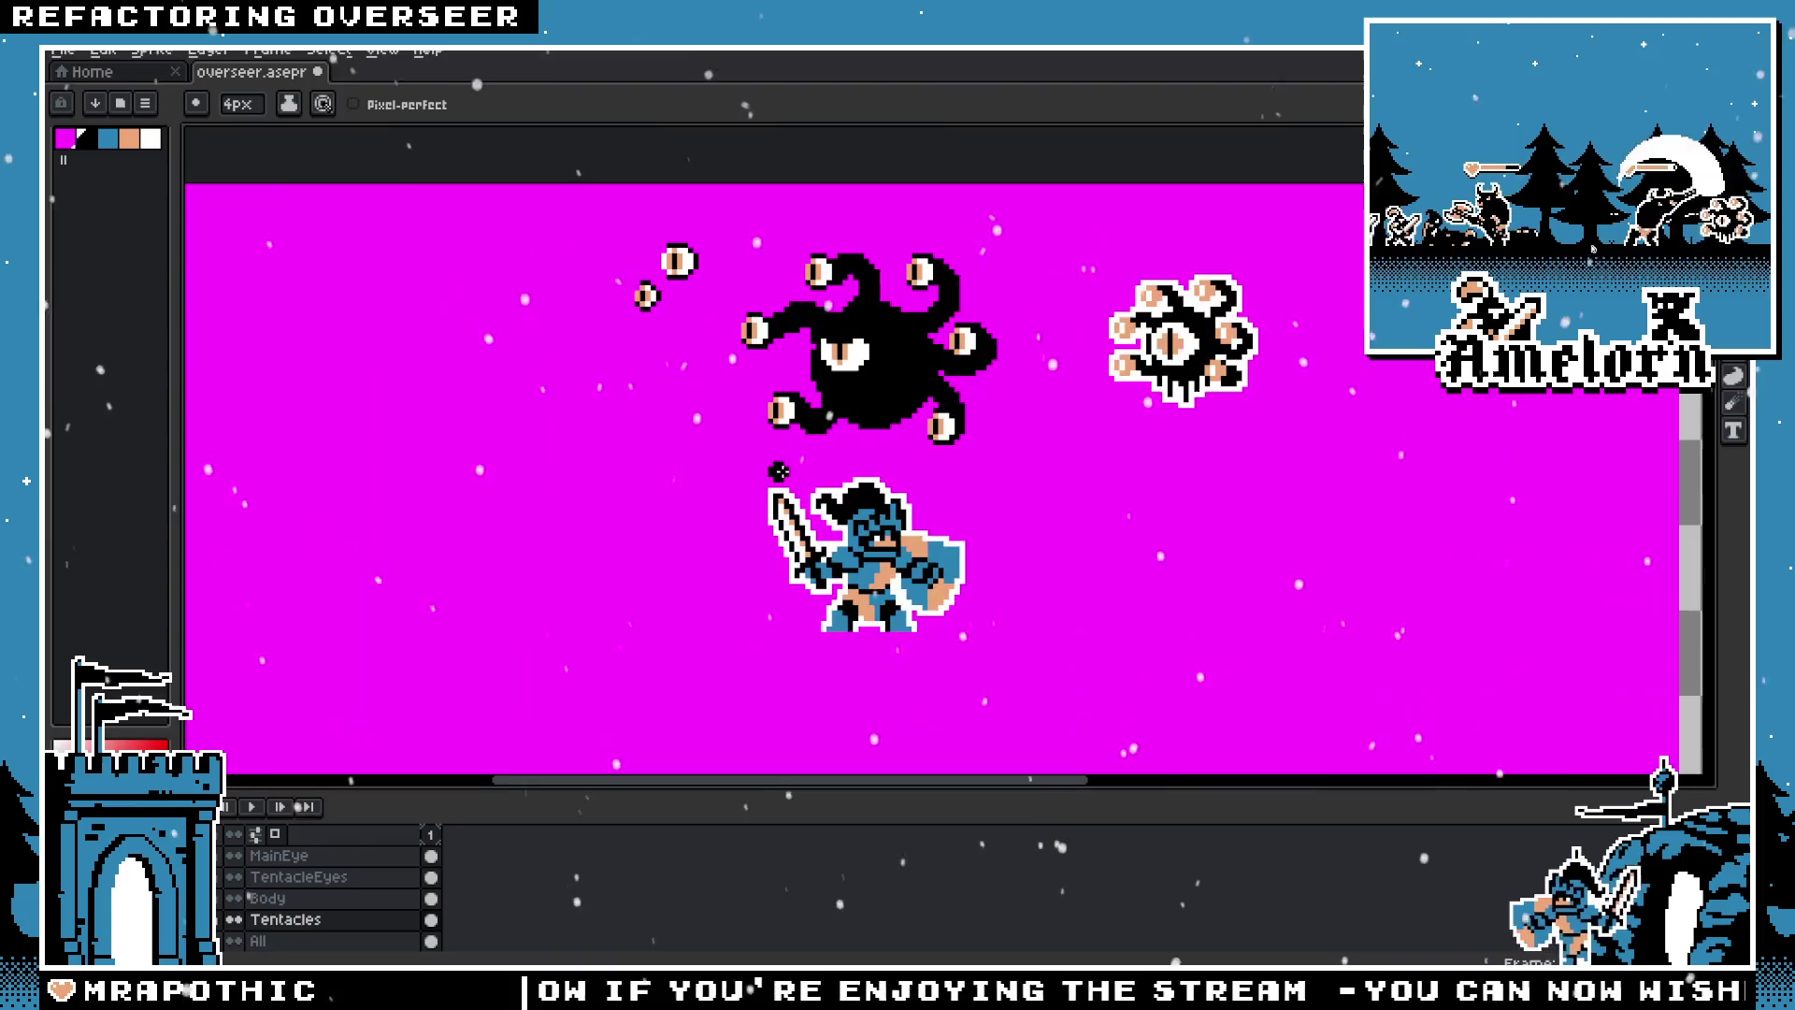
scroll(779, 470, up, 1)
click(280, 899)
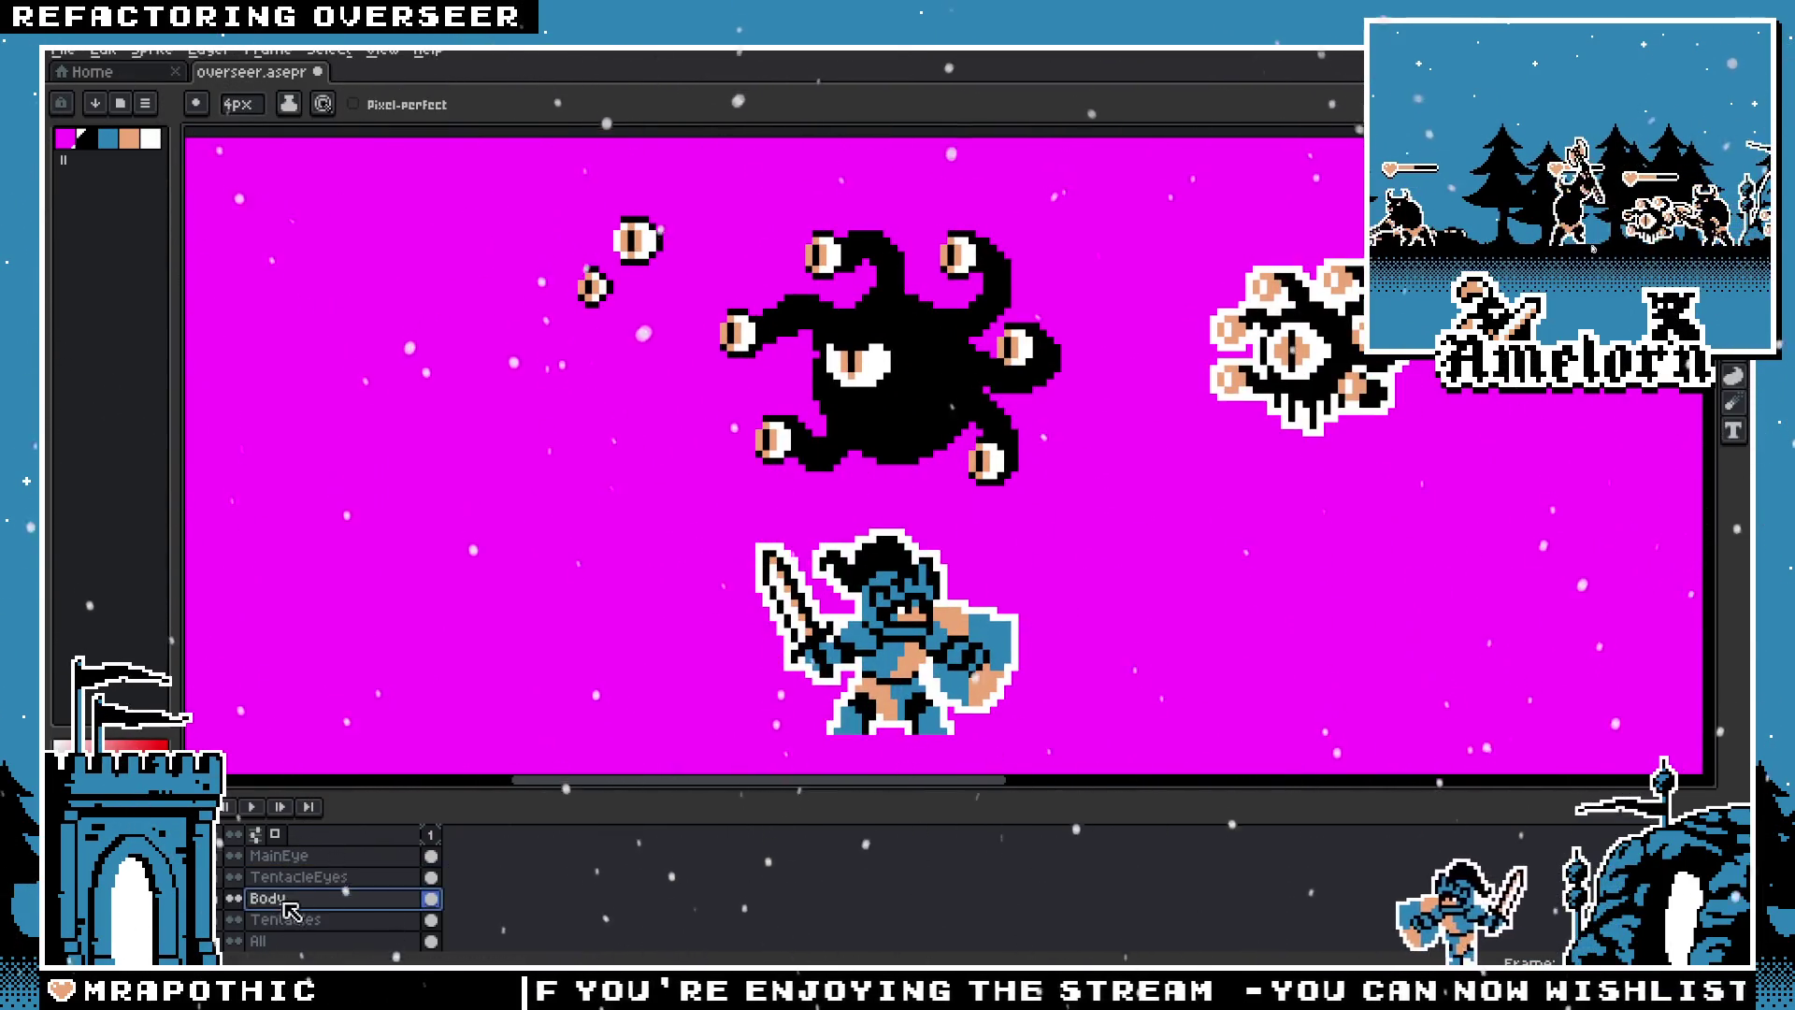
Step: Add a new layer named Mouth above the MainEye layer
click(280, 855)
right_click(303, 856)
mouse_move(417, 840)
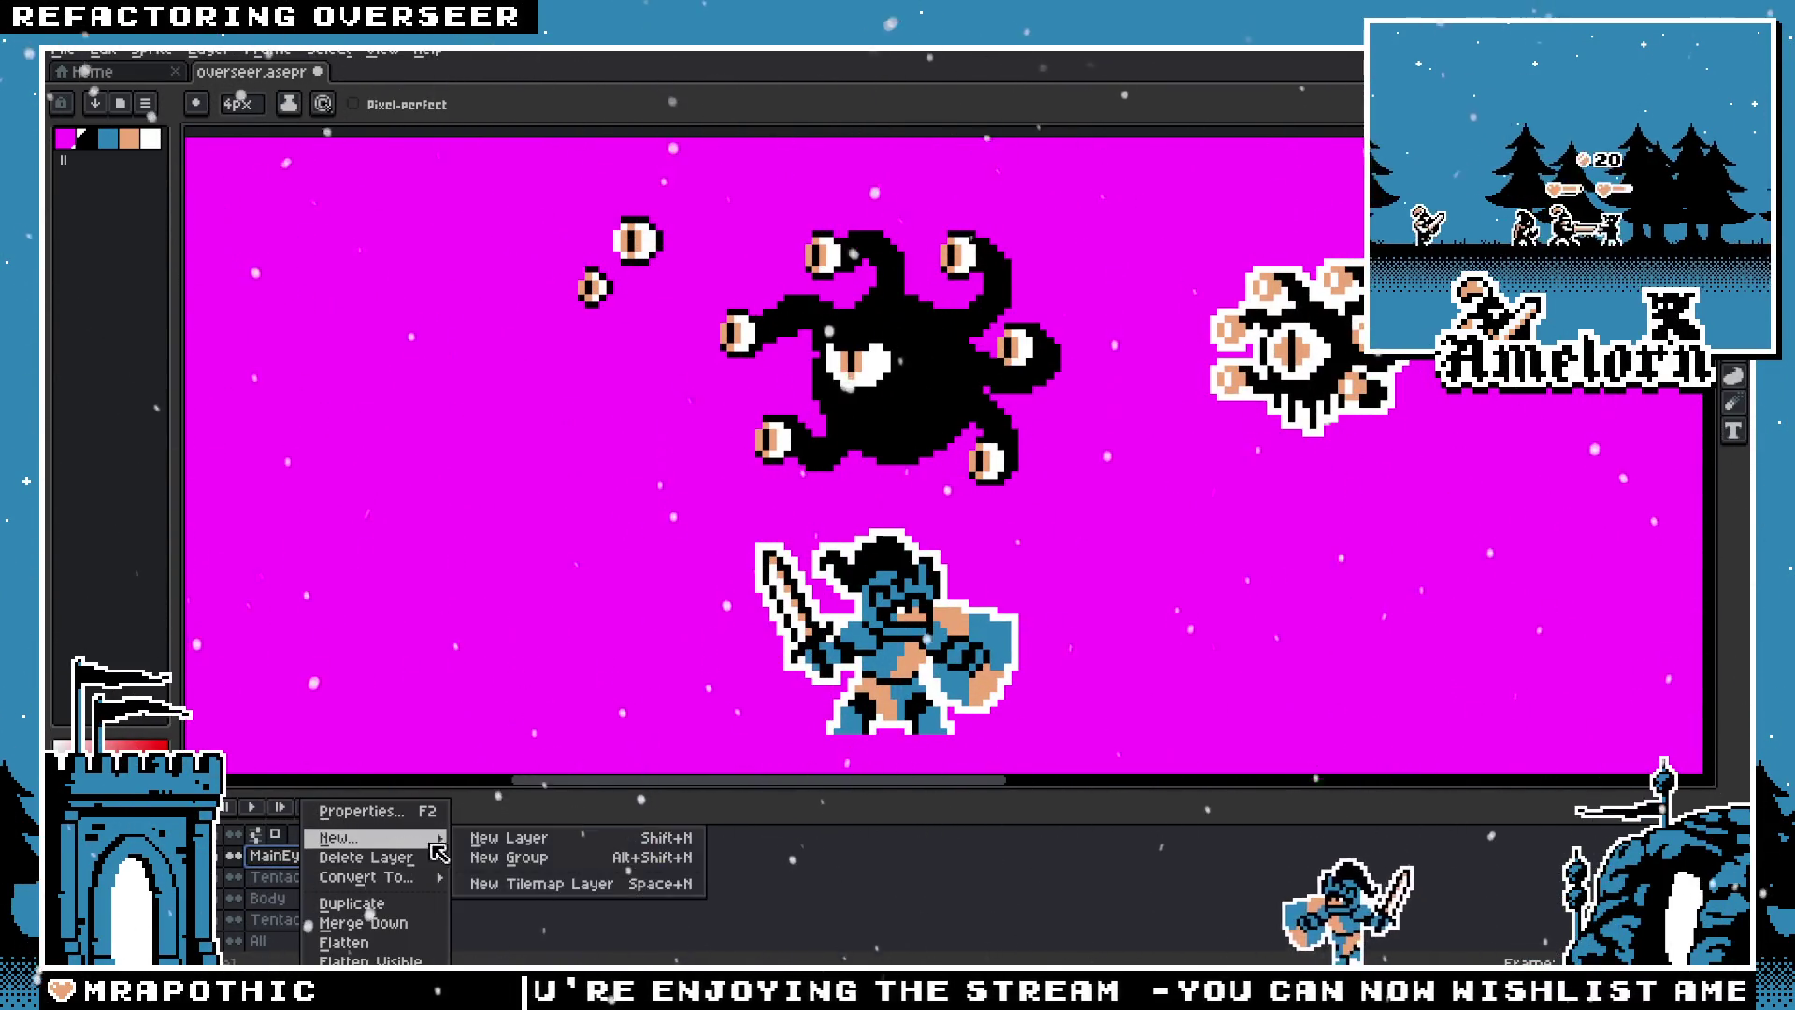
click(509, 838)
key(F2)
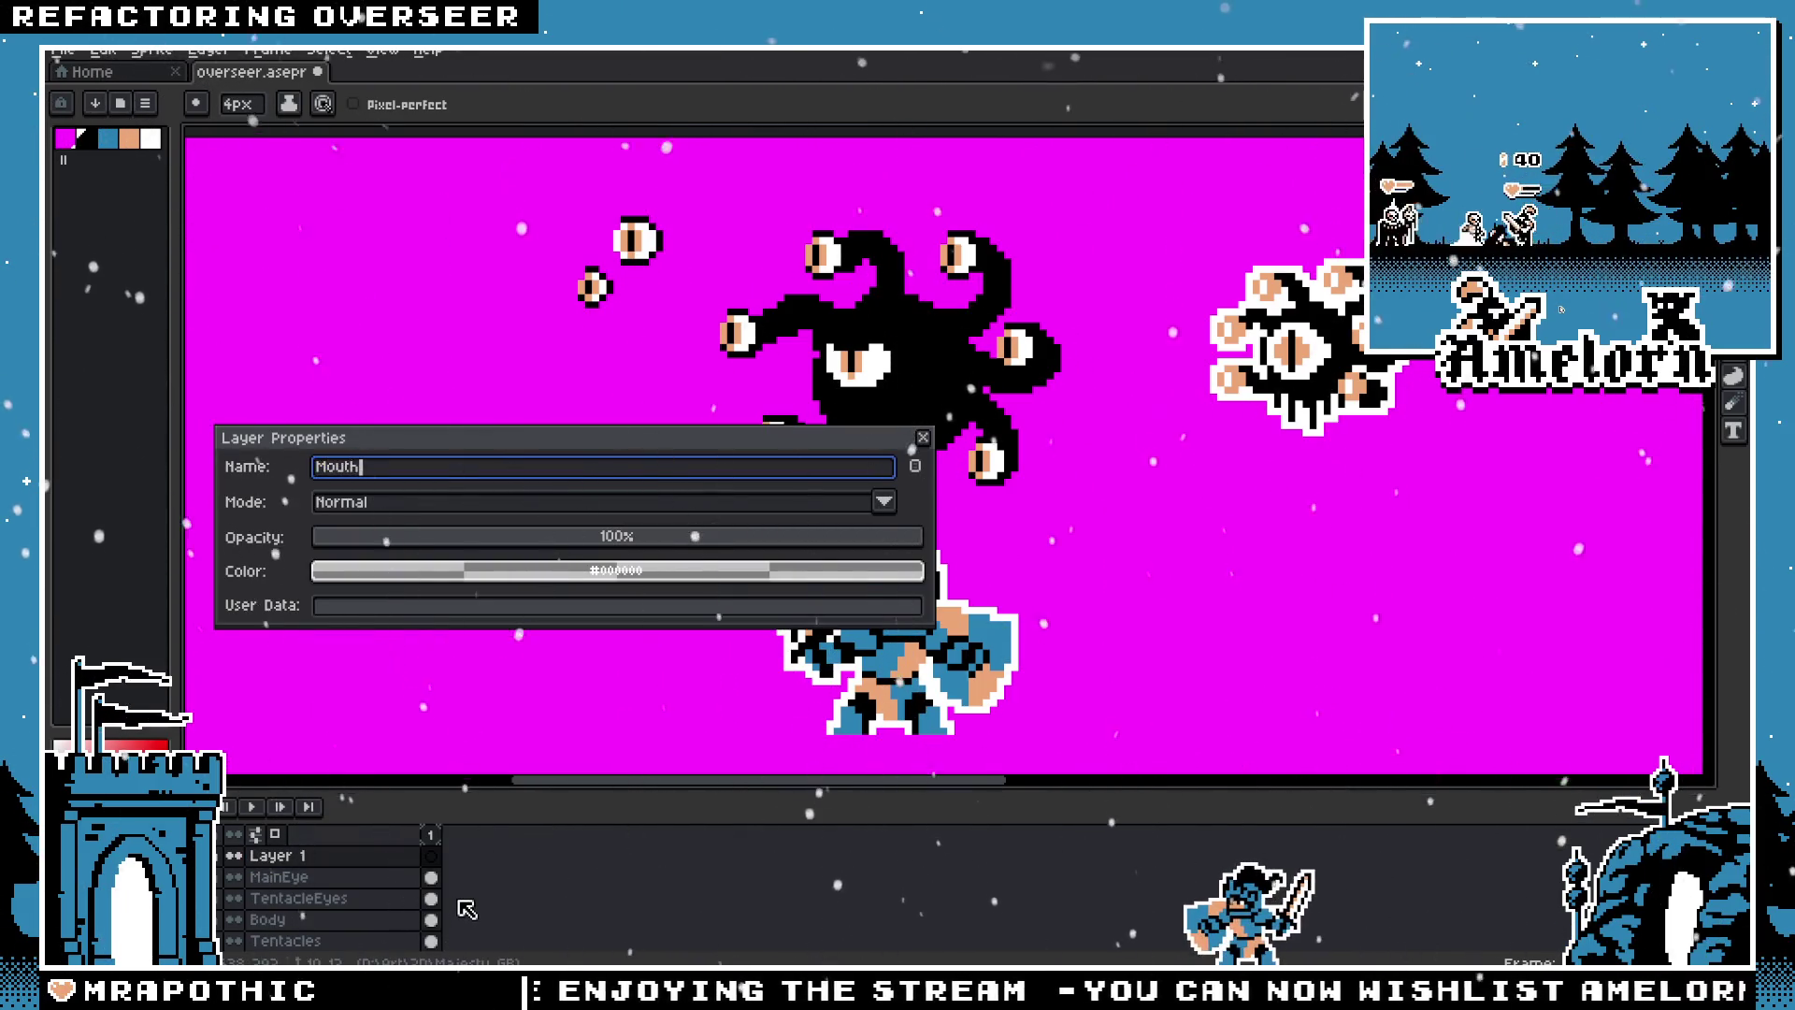
key(Return)
Step: Paste the copied teeth onto the Mouth layer
scroll(628, 584, down, 6)
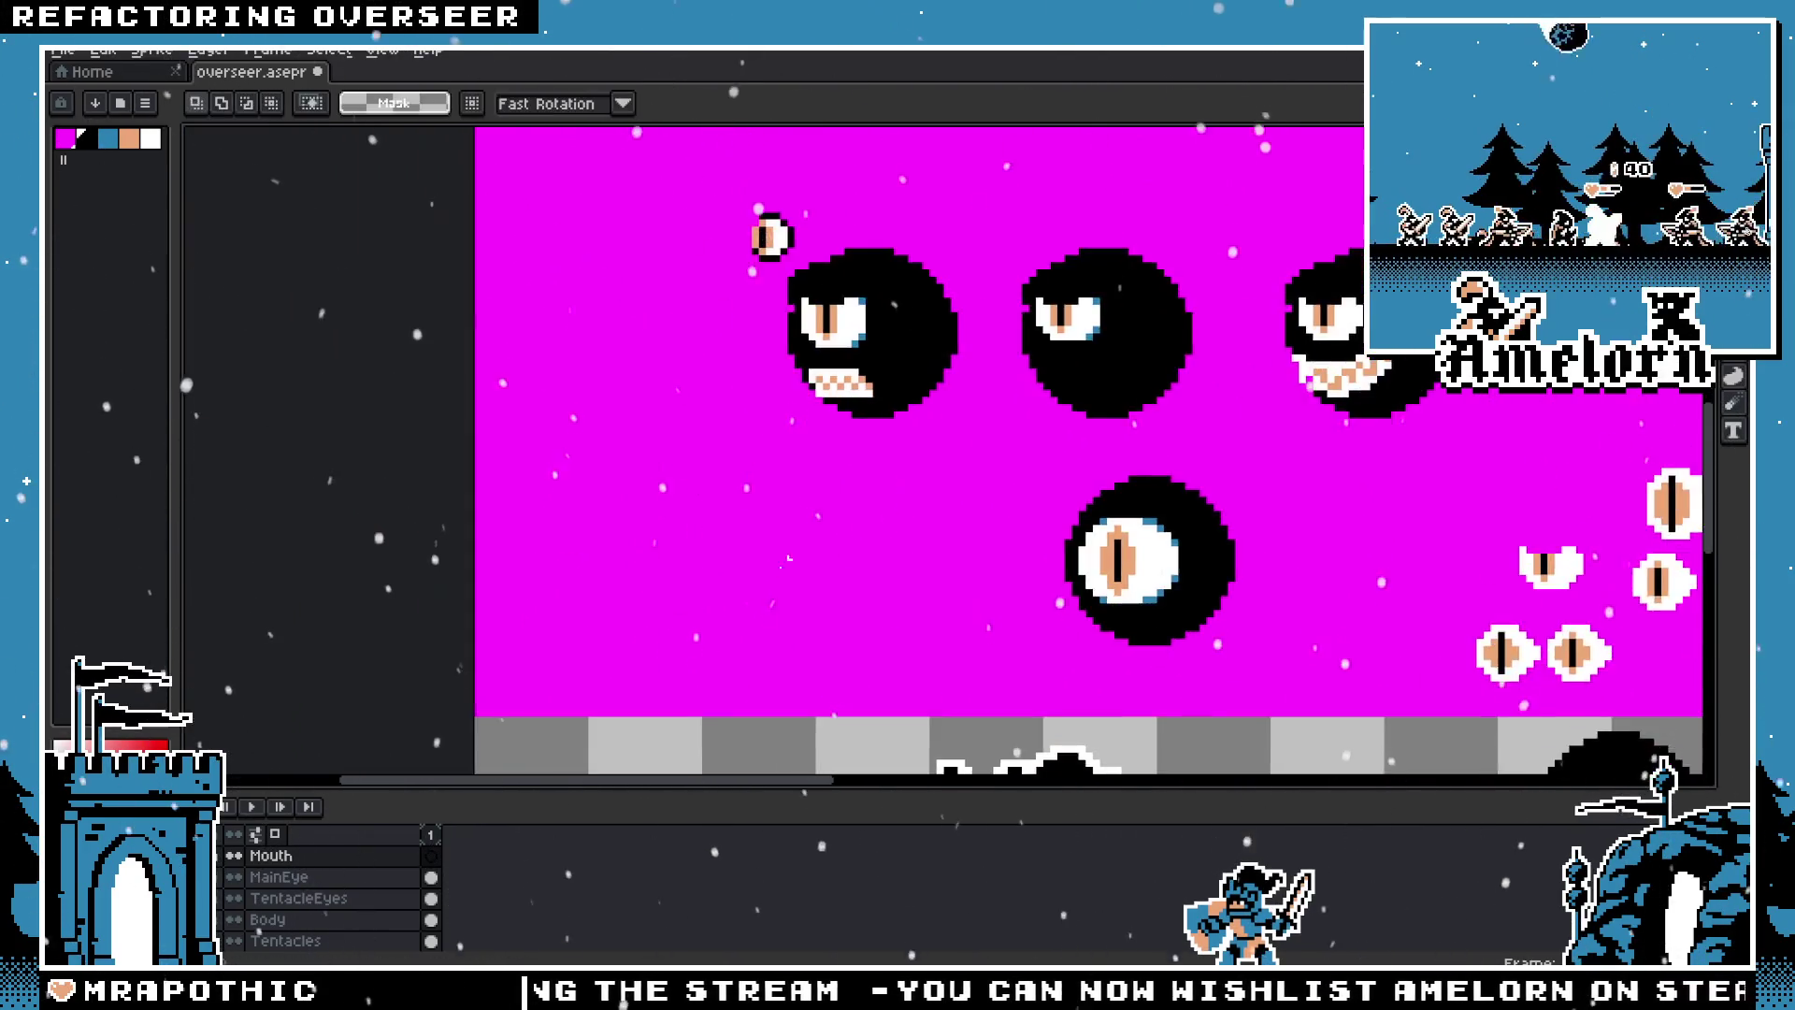
scroll(747, 561, up, 2)
scroll(301, 921, down, 3)
click(271, 898)
scroll(884, 434, up, 2)
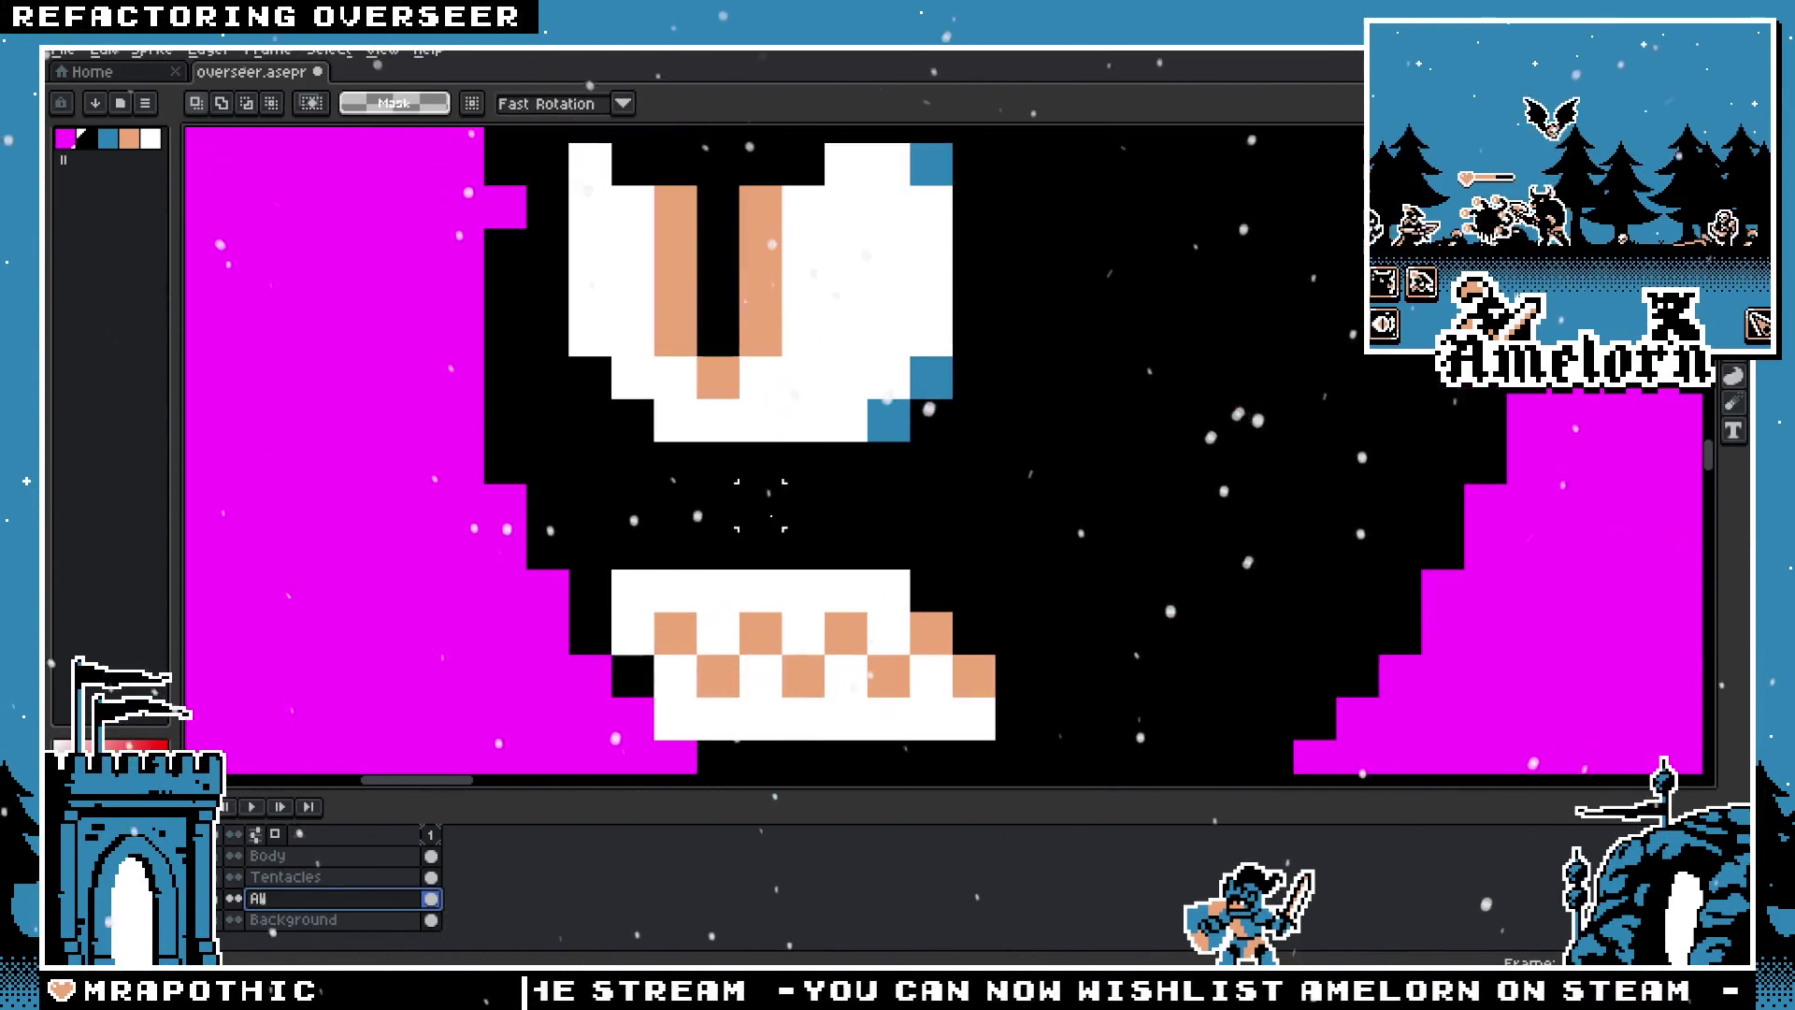
scroll(884, 434, down, 2)
scroll(758, 619, down, 2)
scroll(758, 618, down, 2)
scroll(338, 889, up, 3)
click(280, 856)
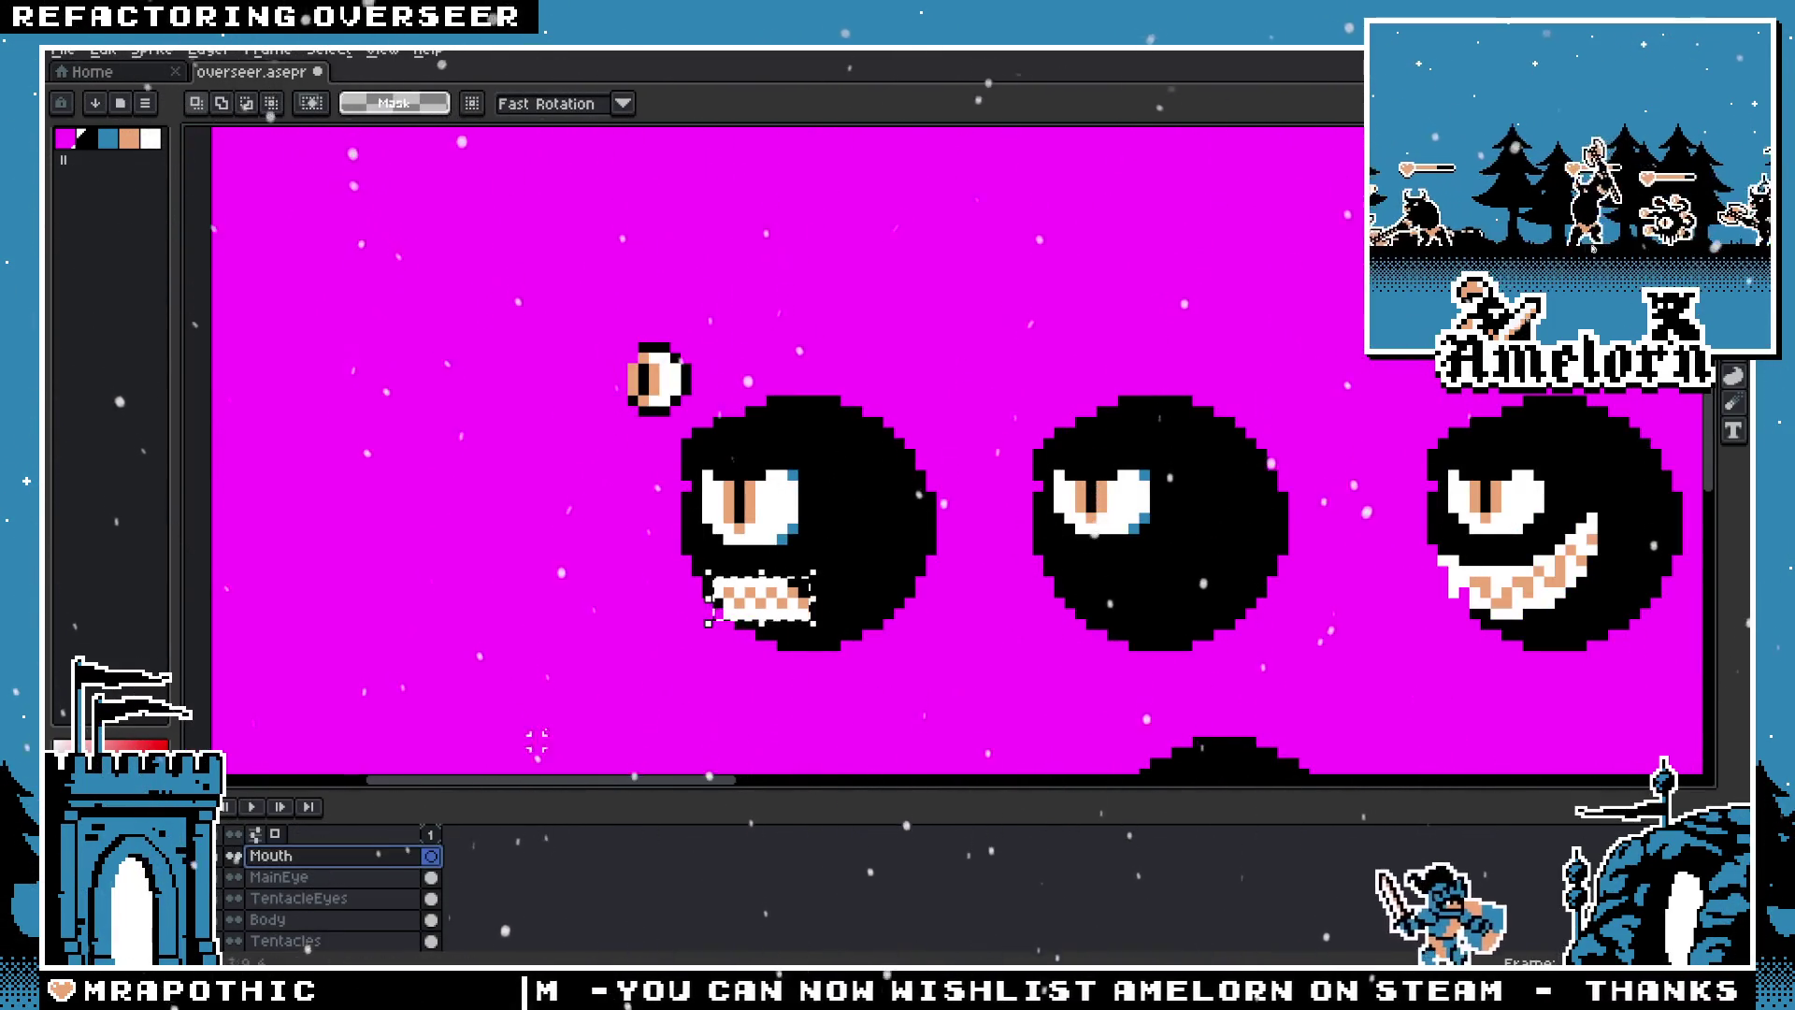
mouse_move(970, 396)
mouse_down()
mouse_move(881, 468)
mouse_move(353, 572)
mouse_up()
key(ctrl+v)
Step: Paint the stray black pixel beside the teeth magenta
key(z)
scroll(356, 572, up, 4)
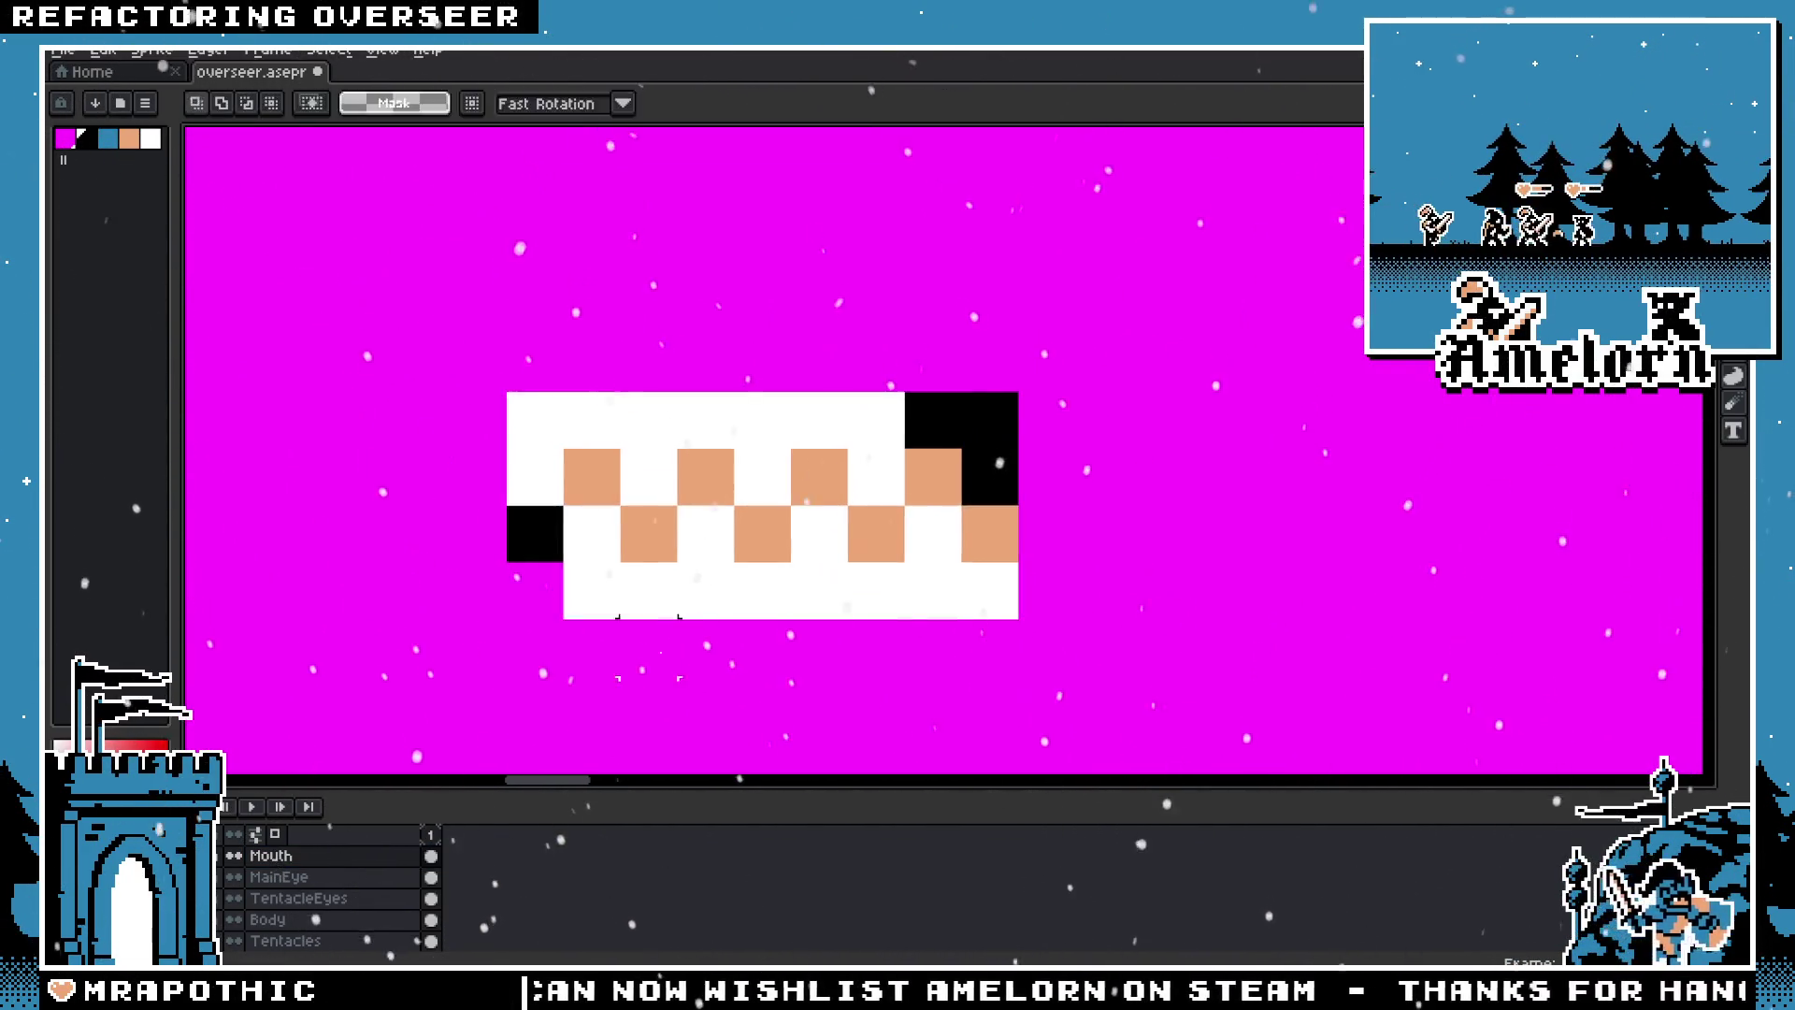
key(b)
click(535, 533)
scroll(745, 535, down, 4)
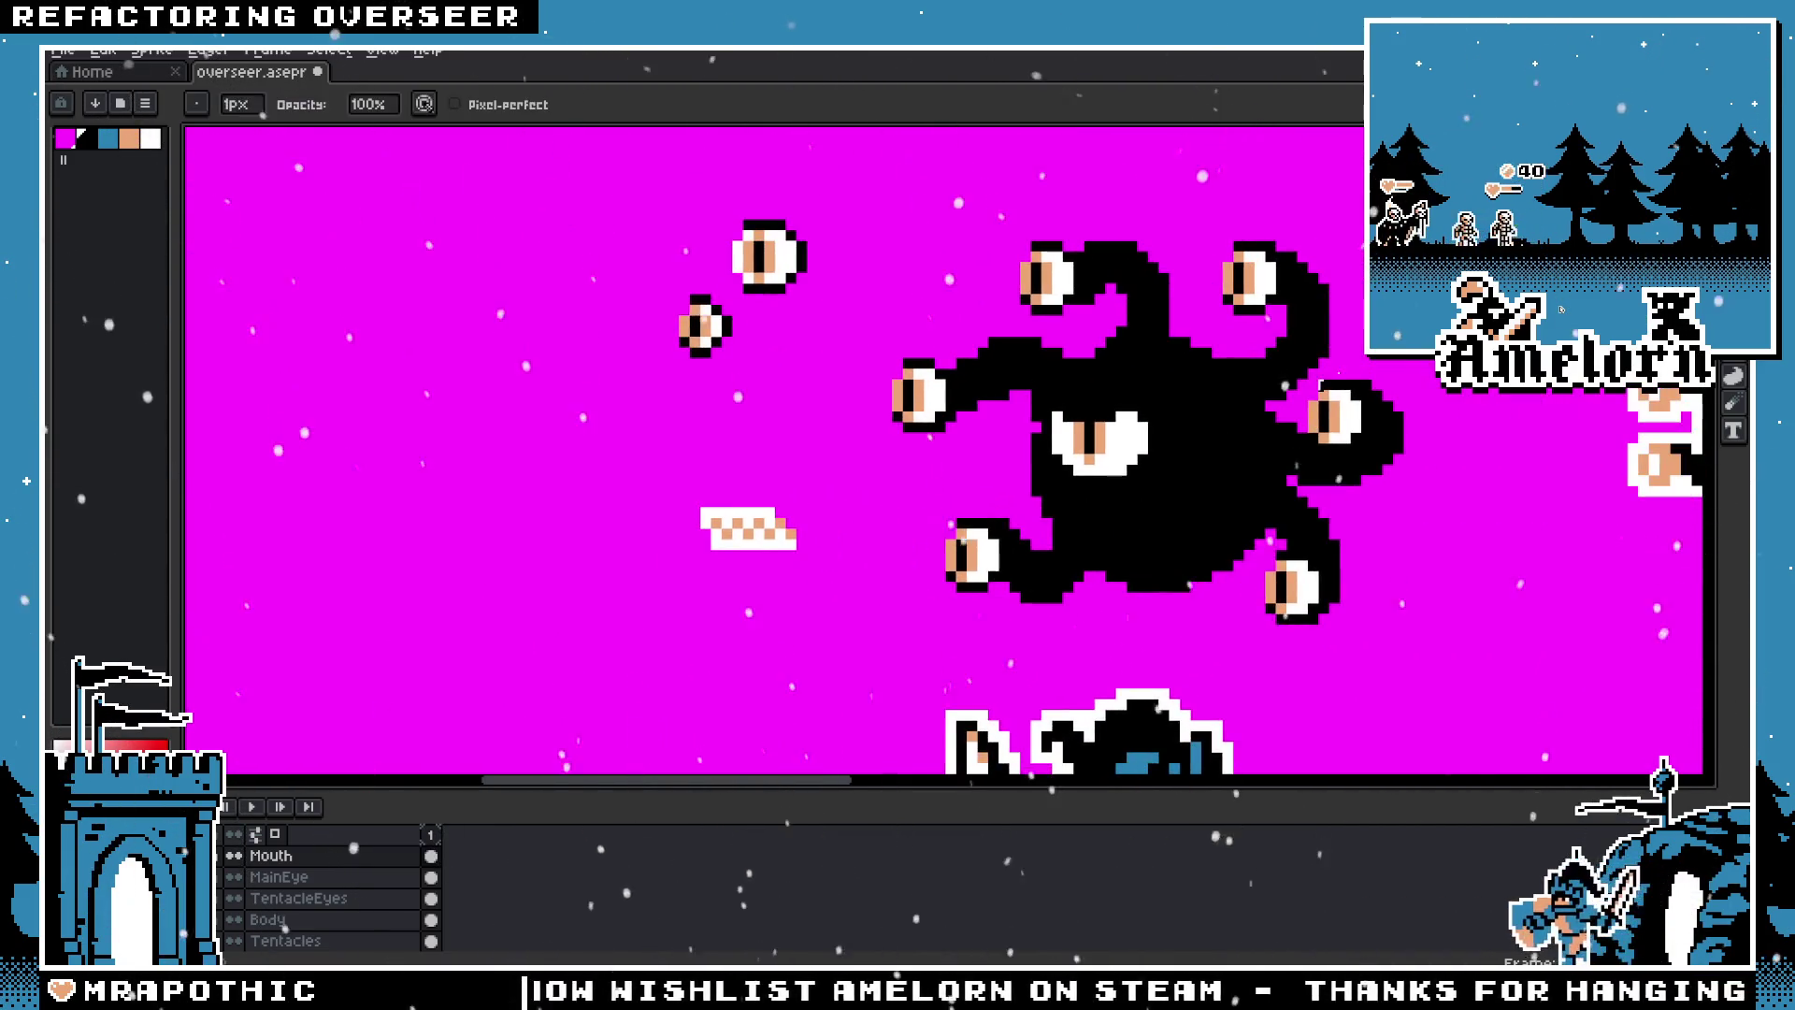
Step: Move the teeth onto the body just below the main eye and commit
key(q)
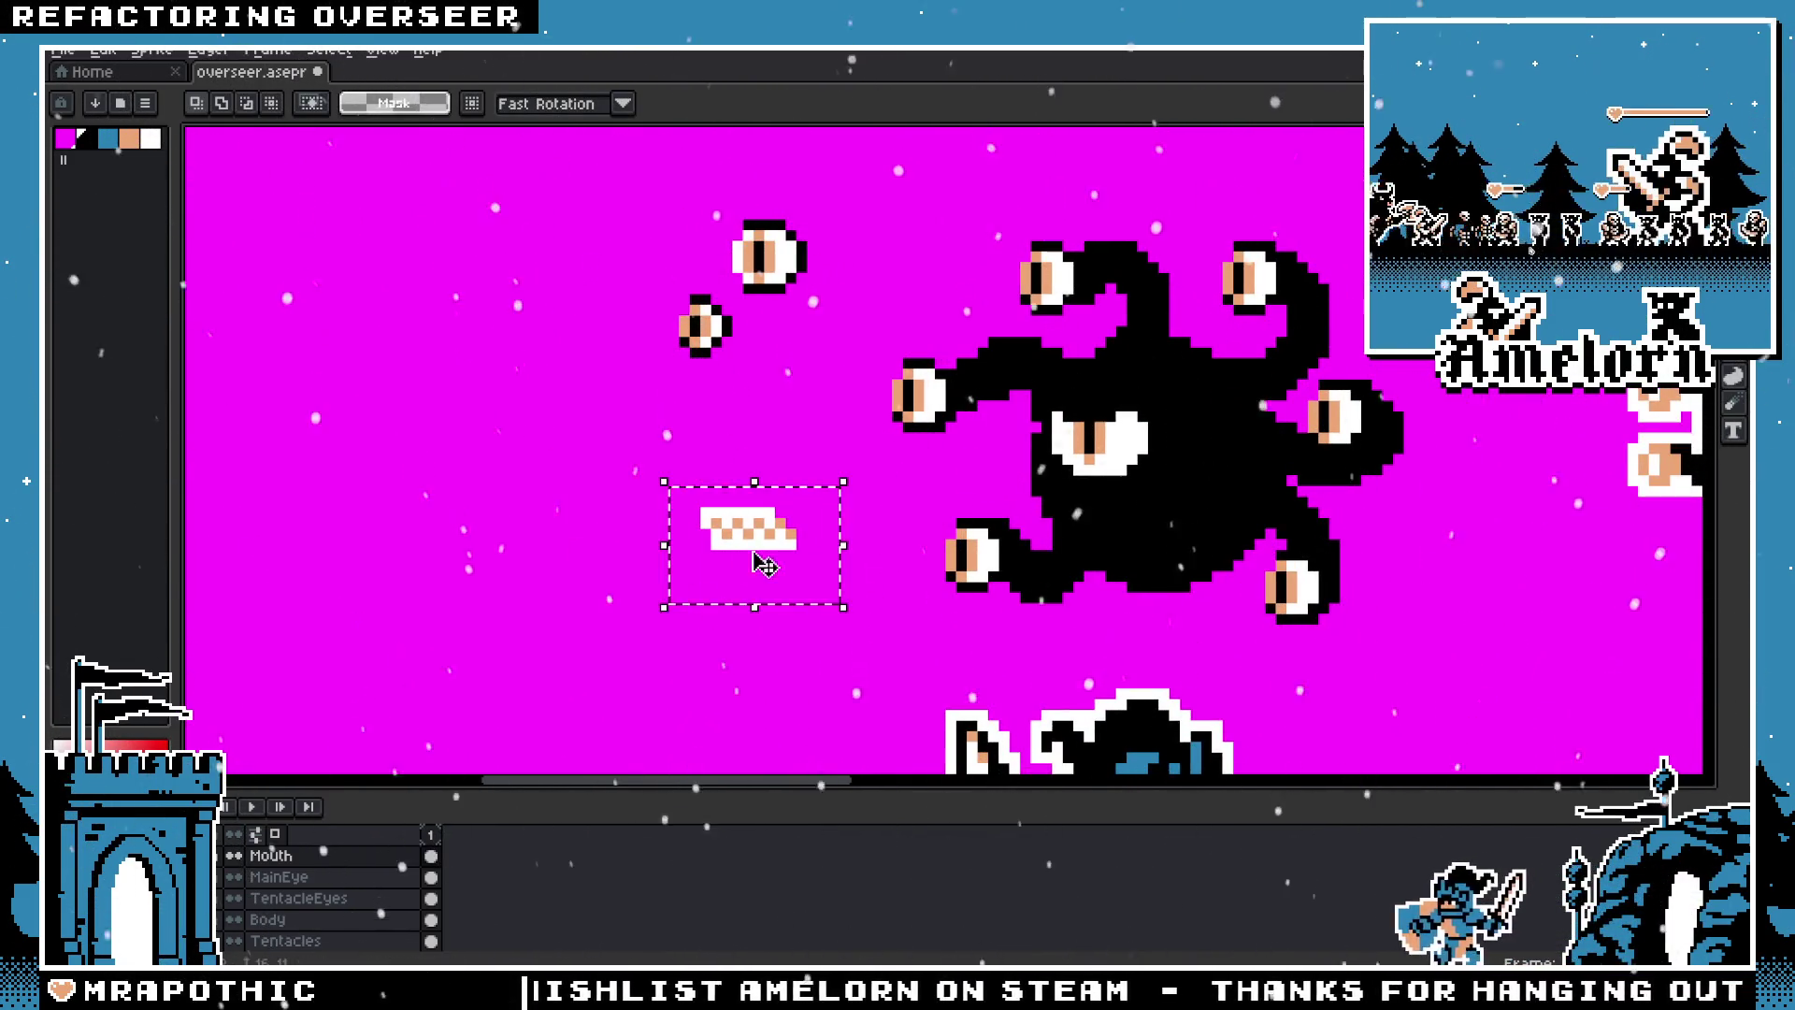
drag(753, 569, 1140, 552)
key(Return)
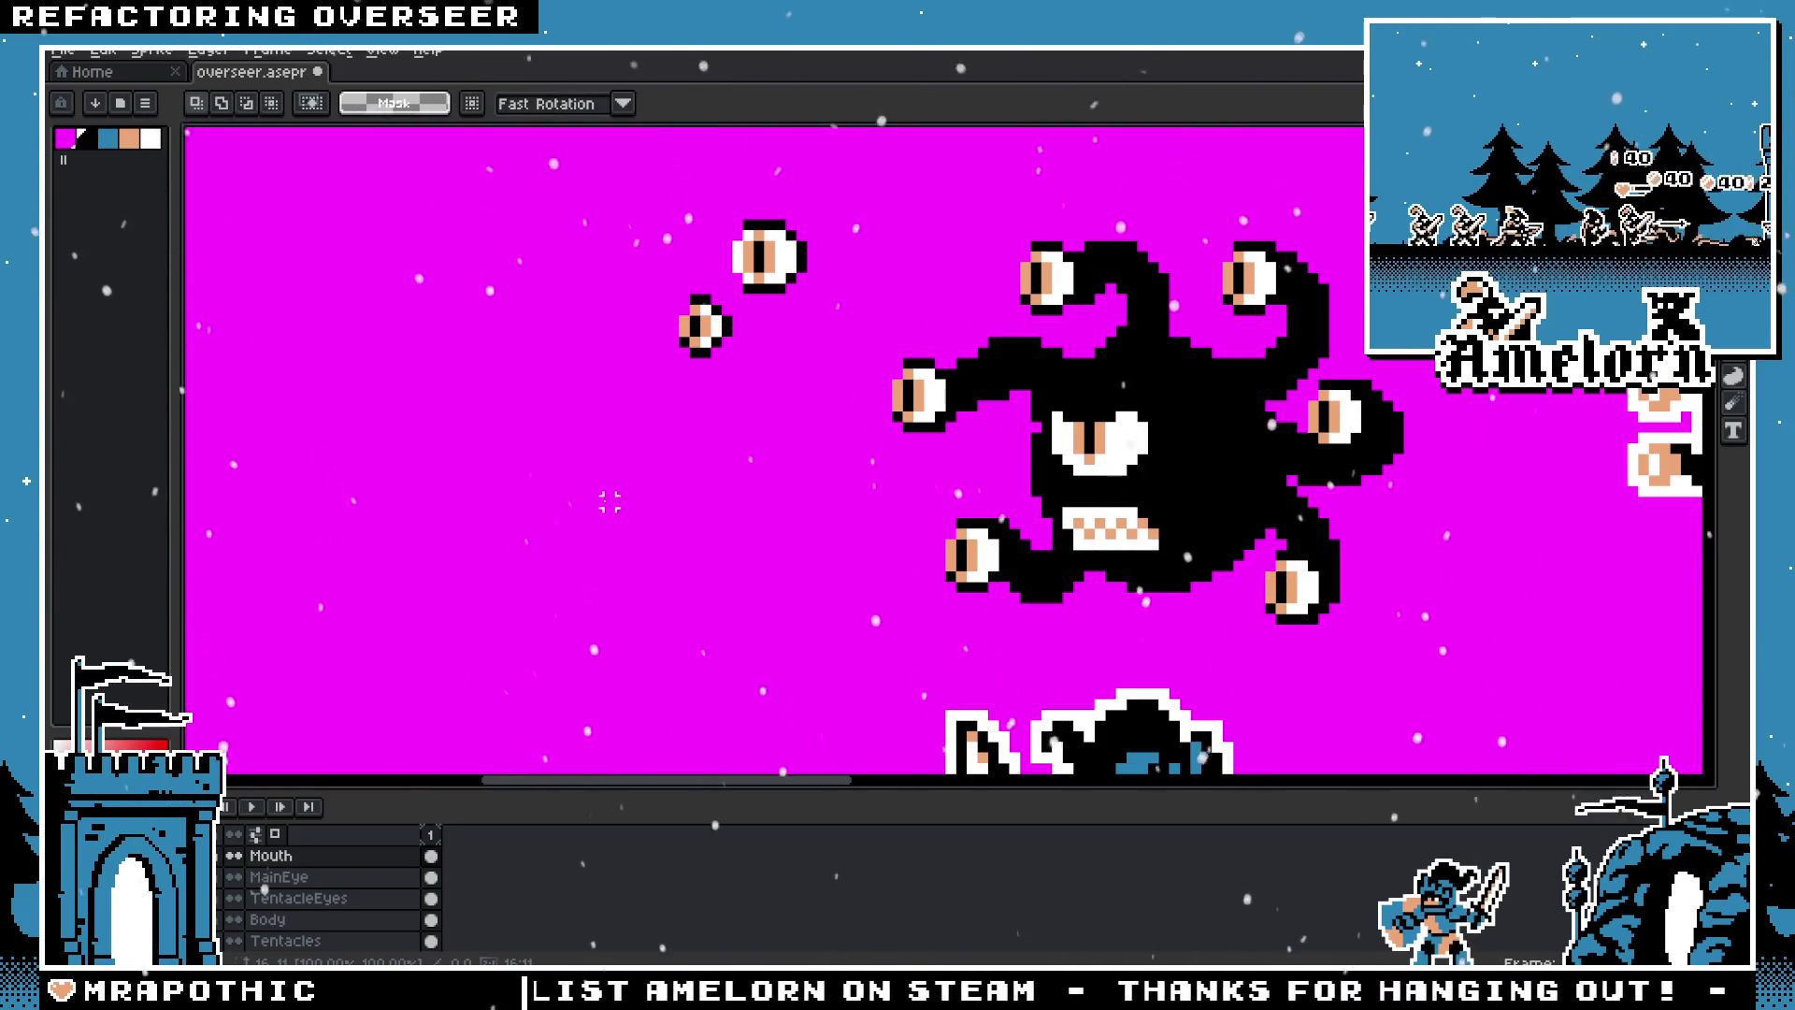
scroll(665, 550, down, 2)
scroll(665, 550, up, 1)
scroll(665, 550, up, 1)
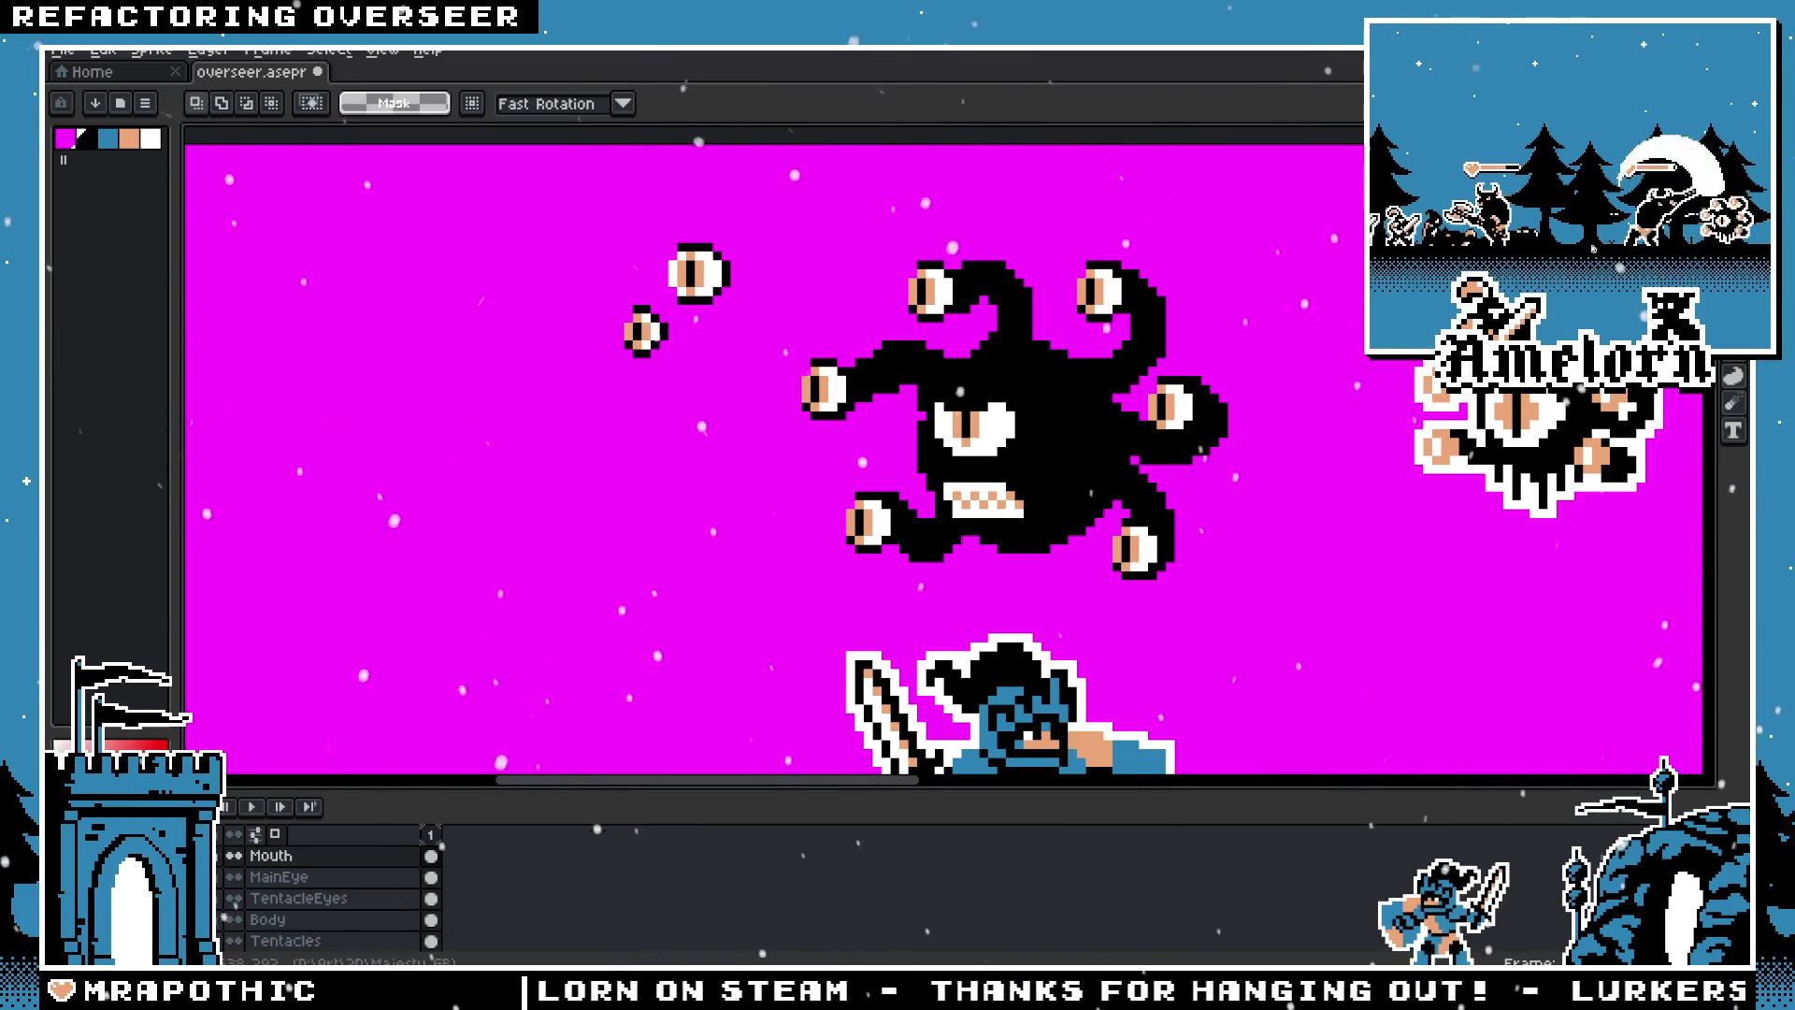
scroll(882, 499, down, 1)
scroll(638, 493, up, 1)
scroll(638, 494, down, 1)
scroll(639, 494, up, 1)
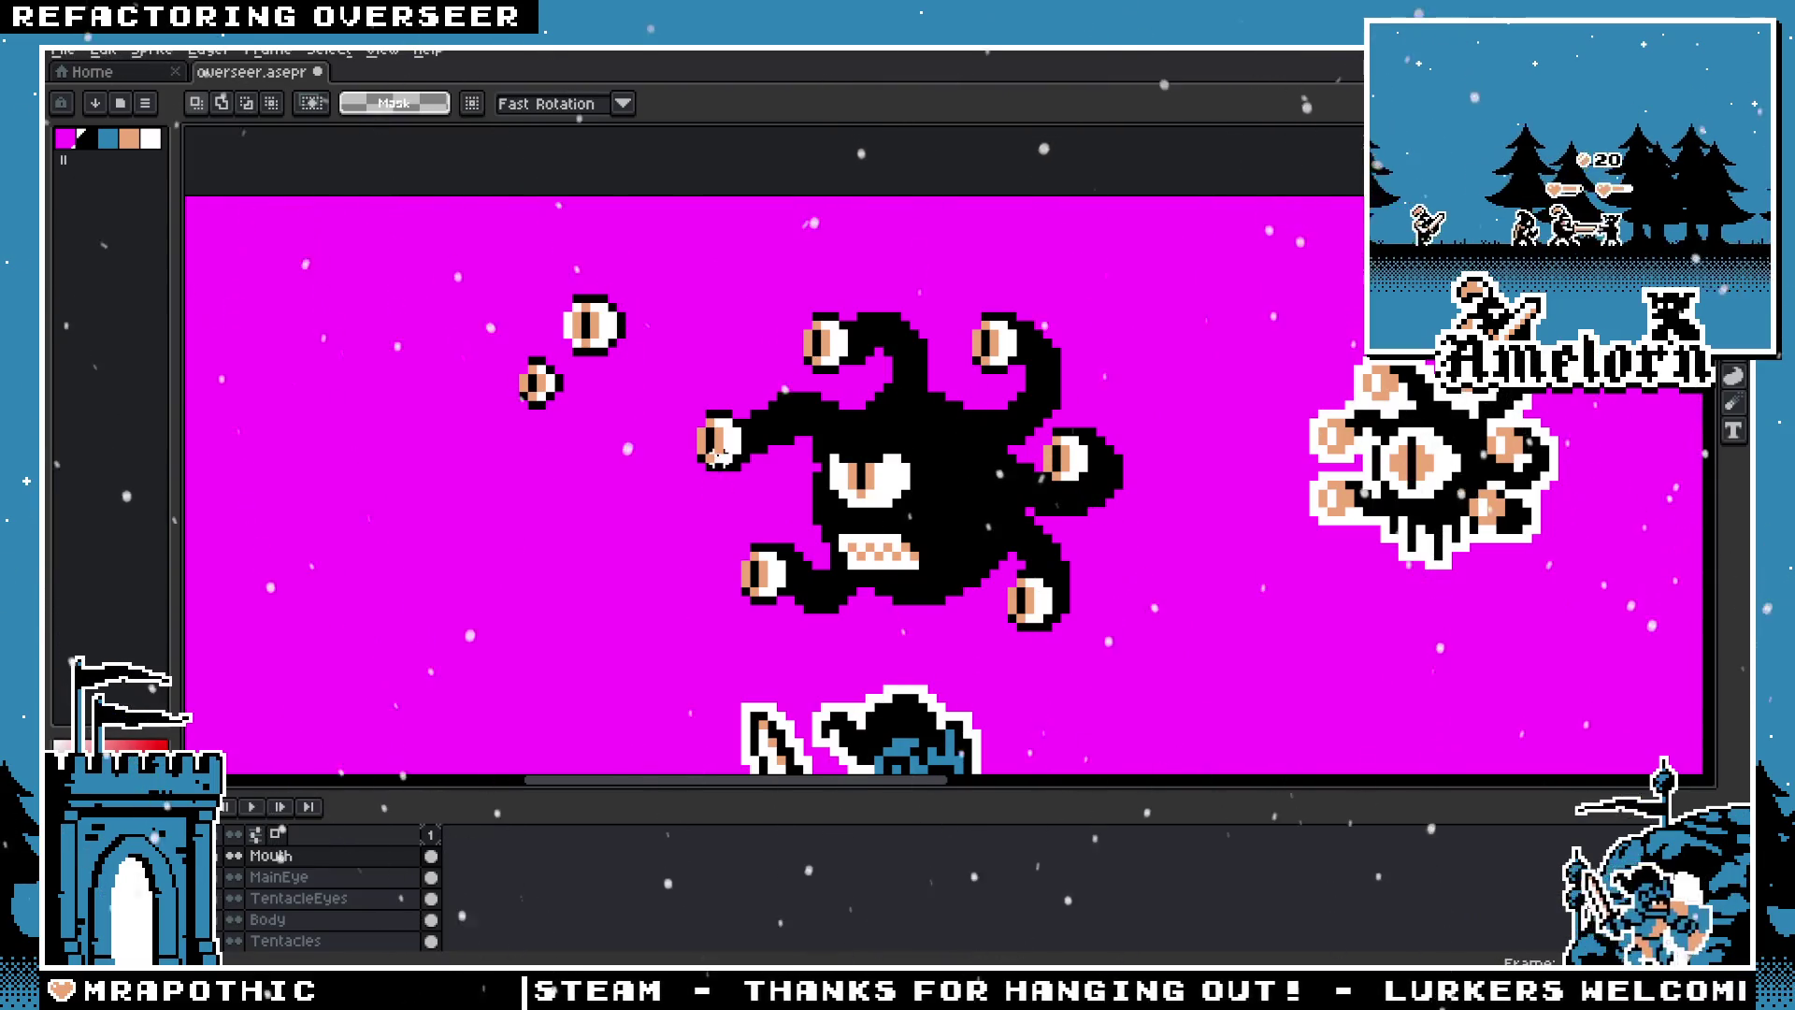
scroll(596, 545, down, 2)
scroll(597, 545, down, 2)
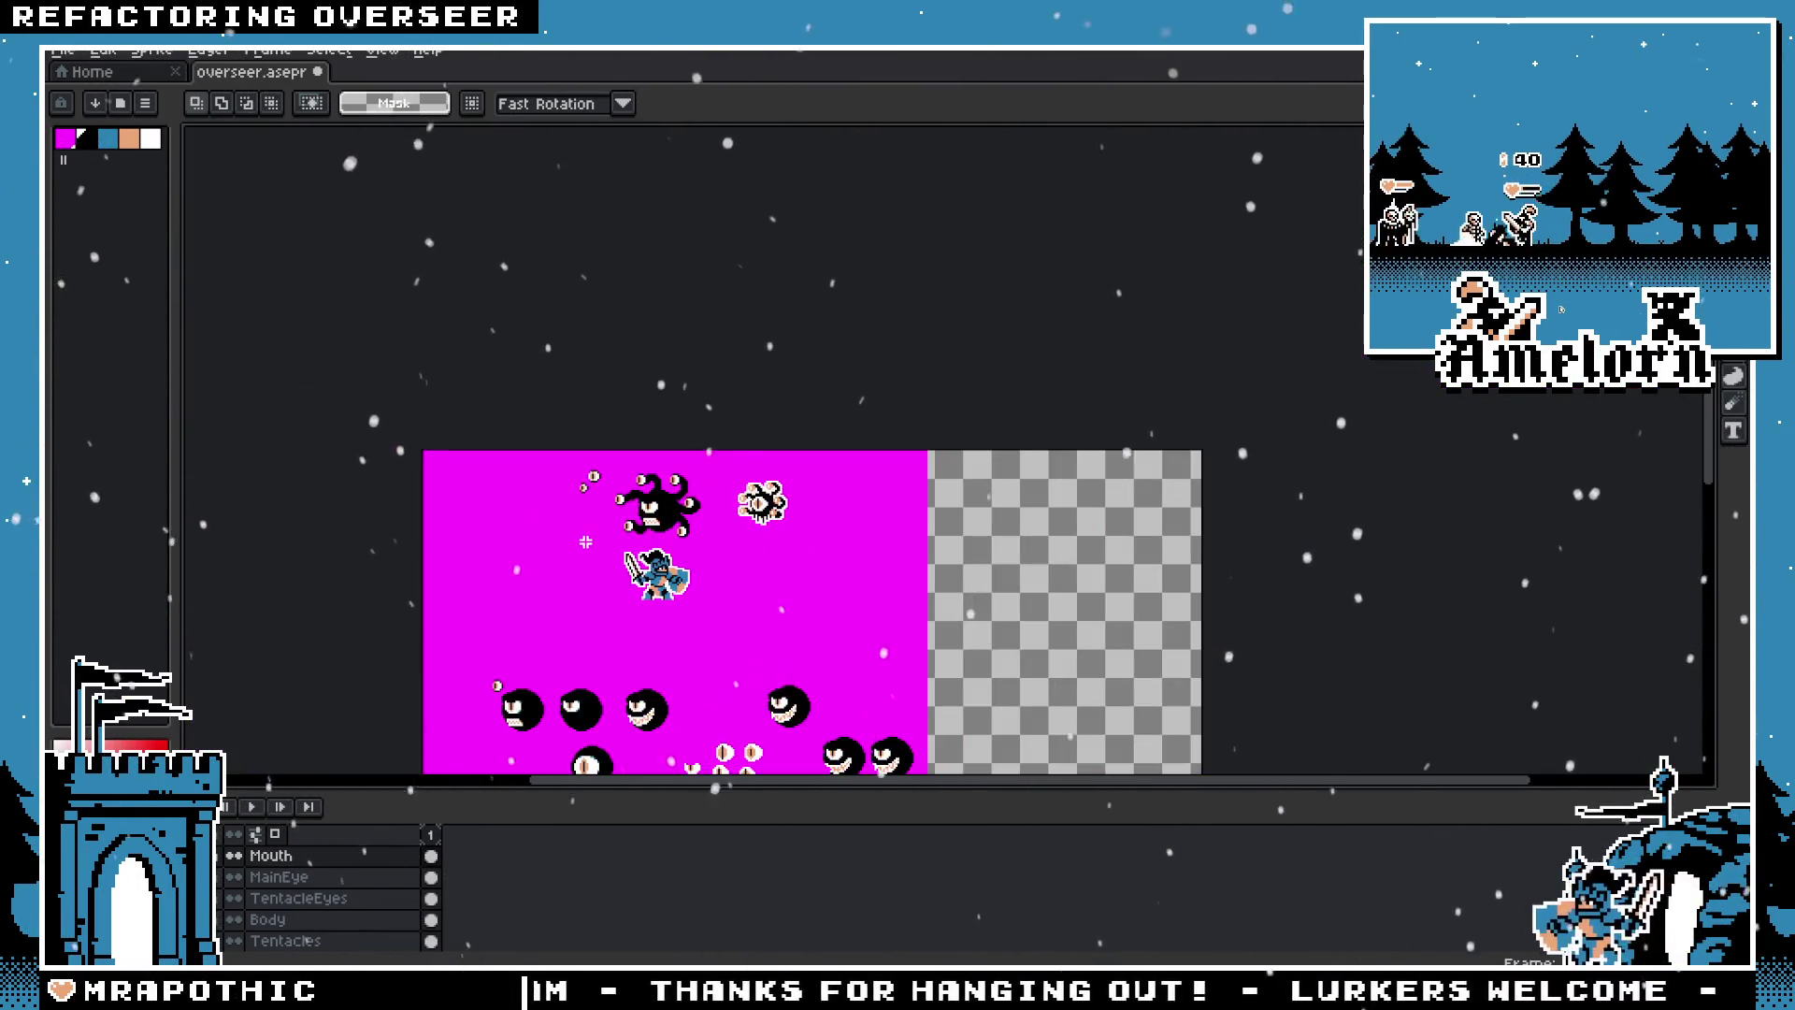
scroll(579, 540, up, 1)
scroll(604, 540, up, 1)
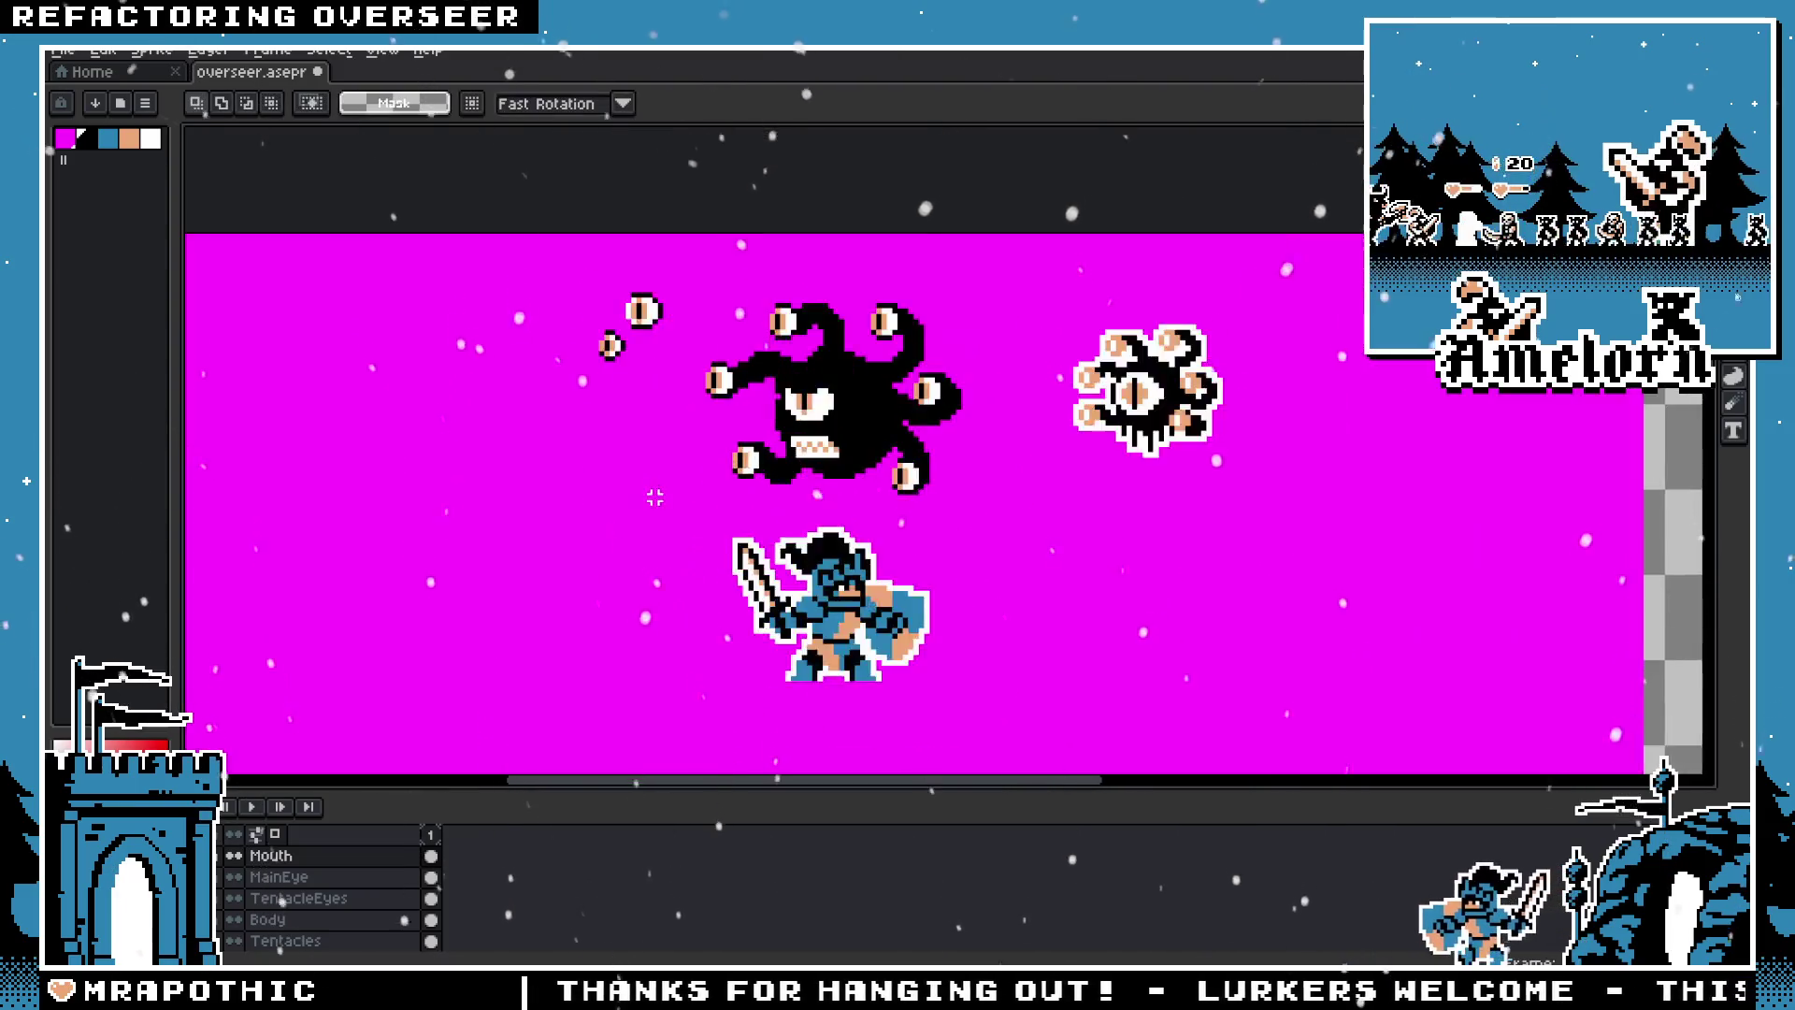
scroll(622, 519, up, 1)
scroll(637, 494, up, 1)
scroll(683, 458, up, 2)
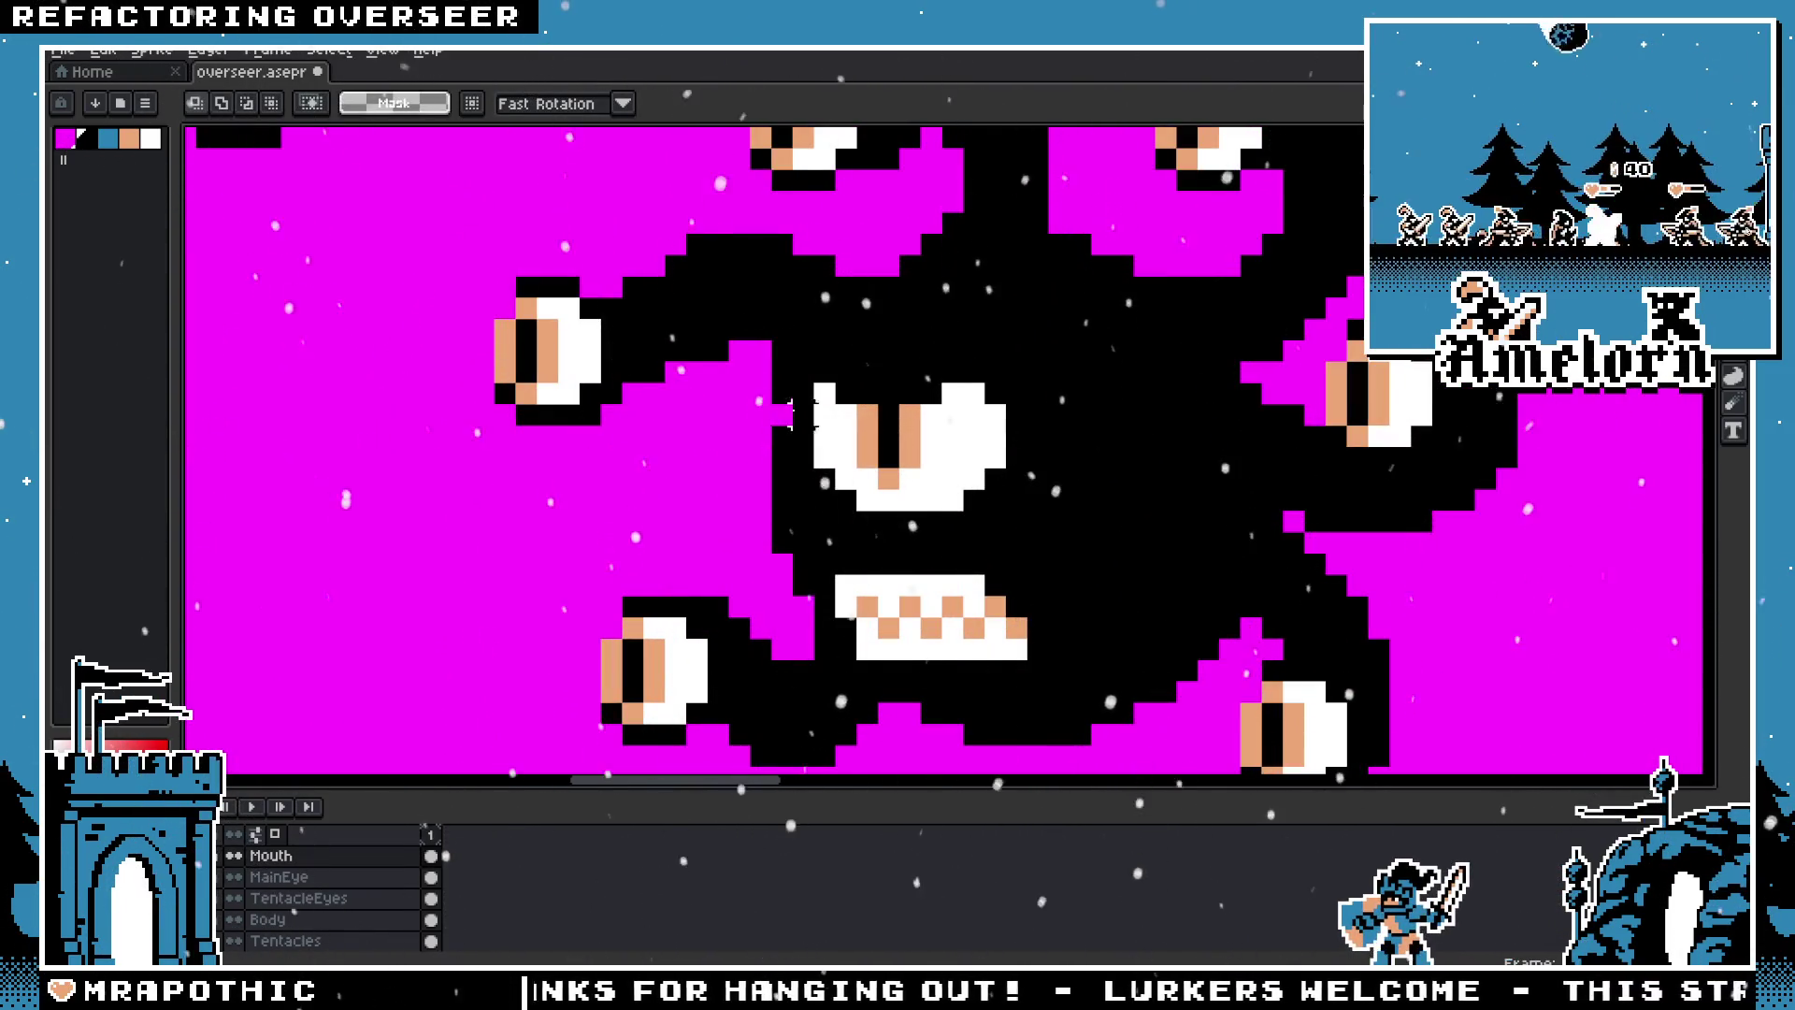
scroll(846, 390, down, 3)
scroll(830, 459, up, 4)
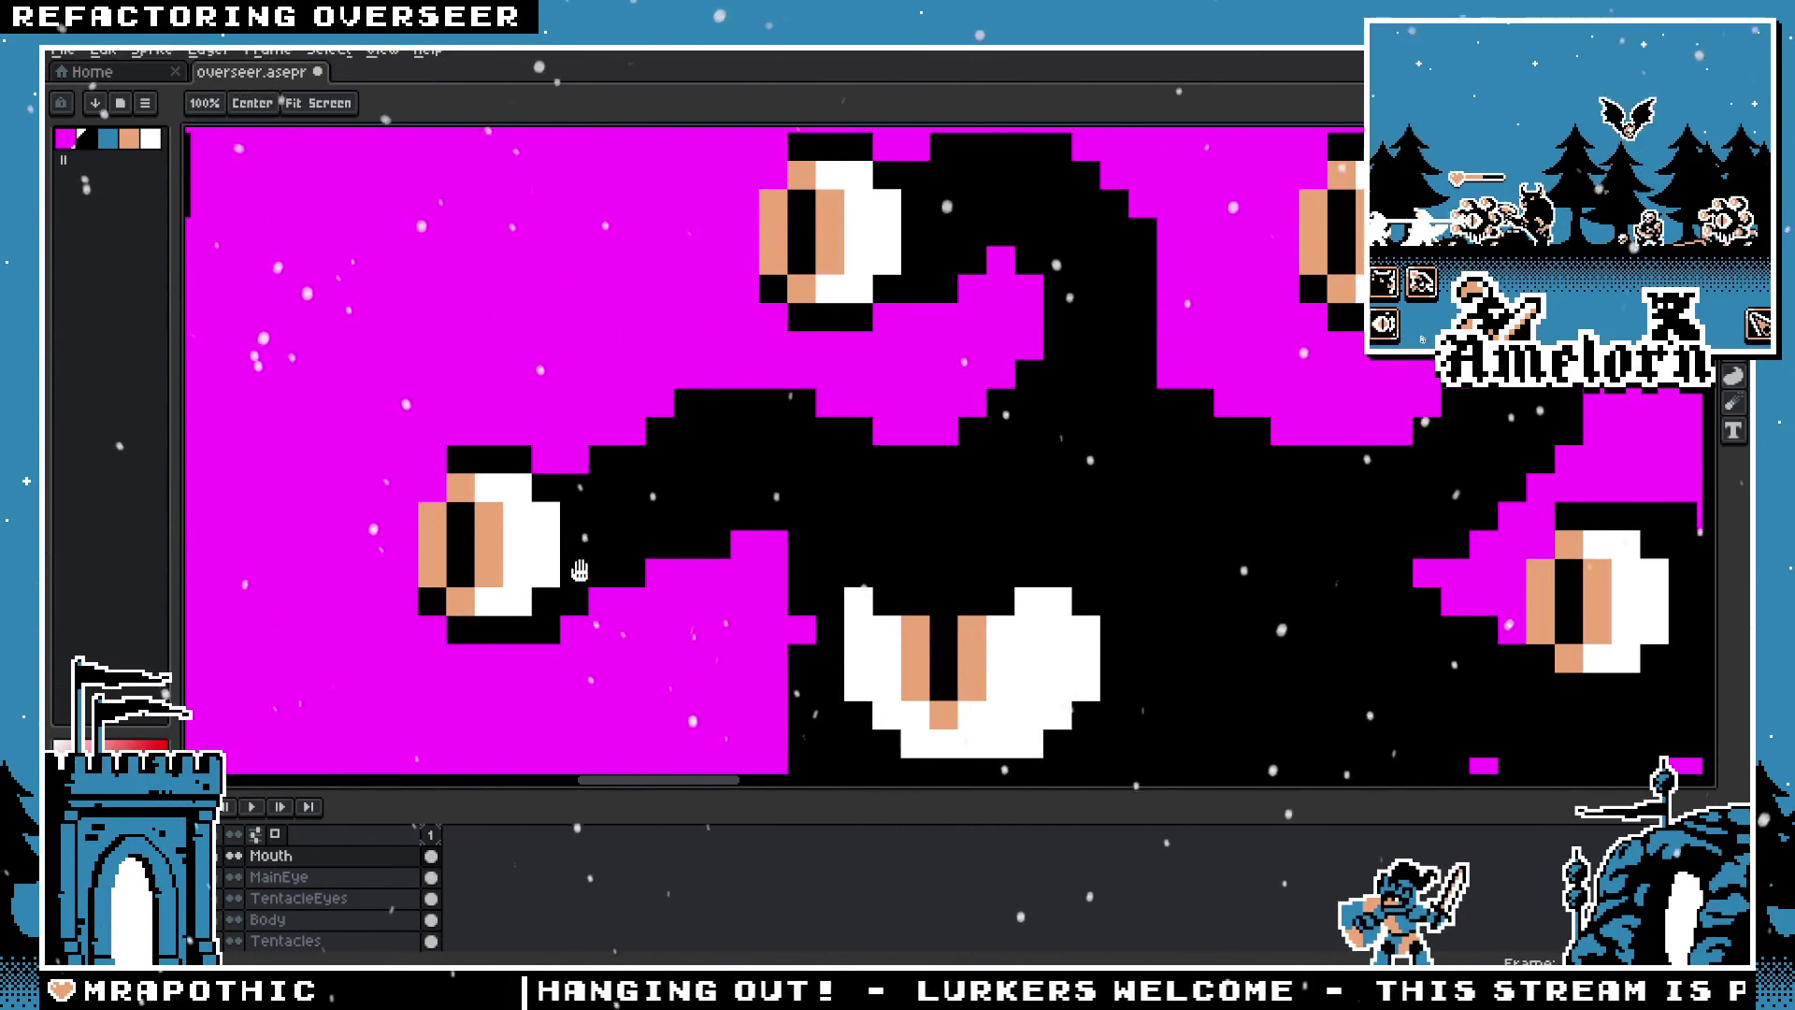
scroll(748, 488, down, 2)
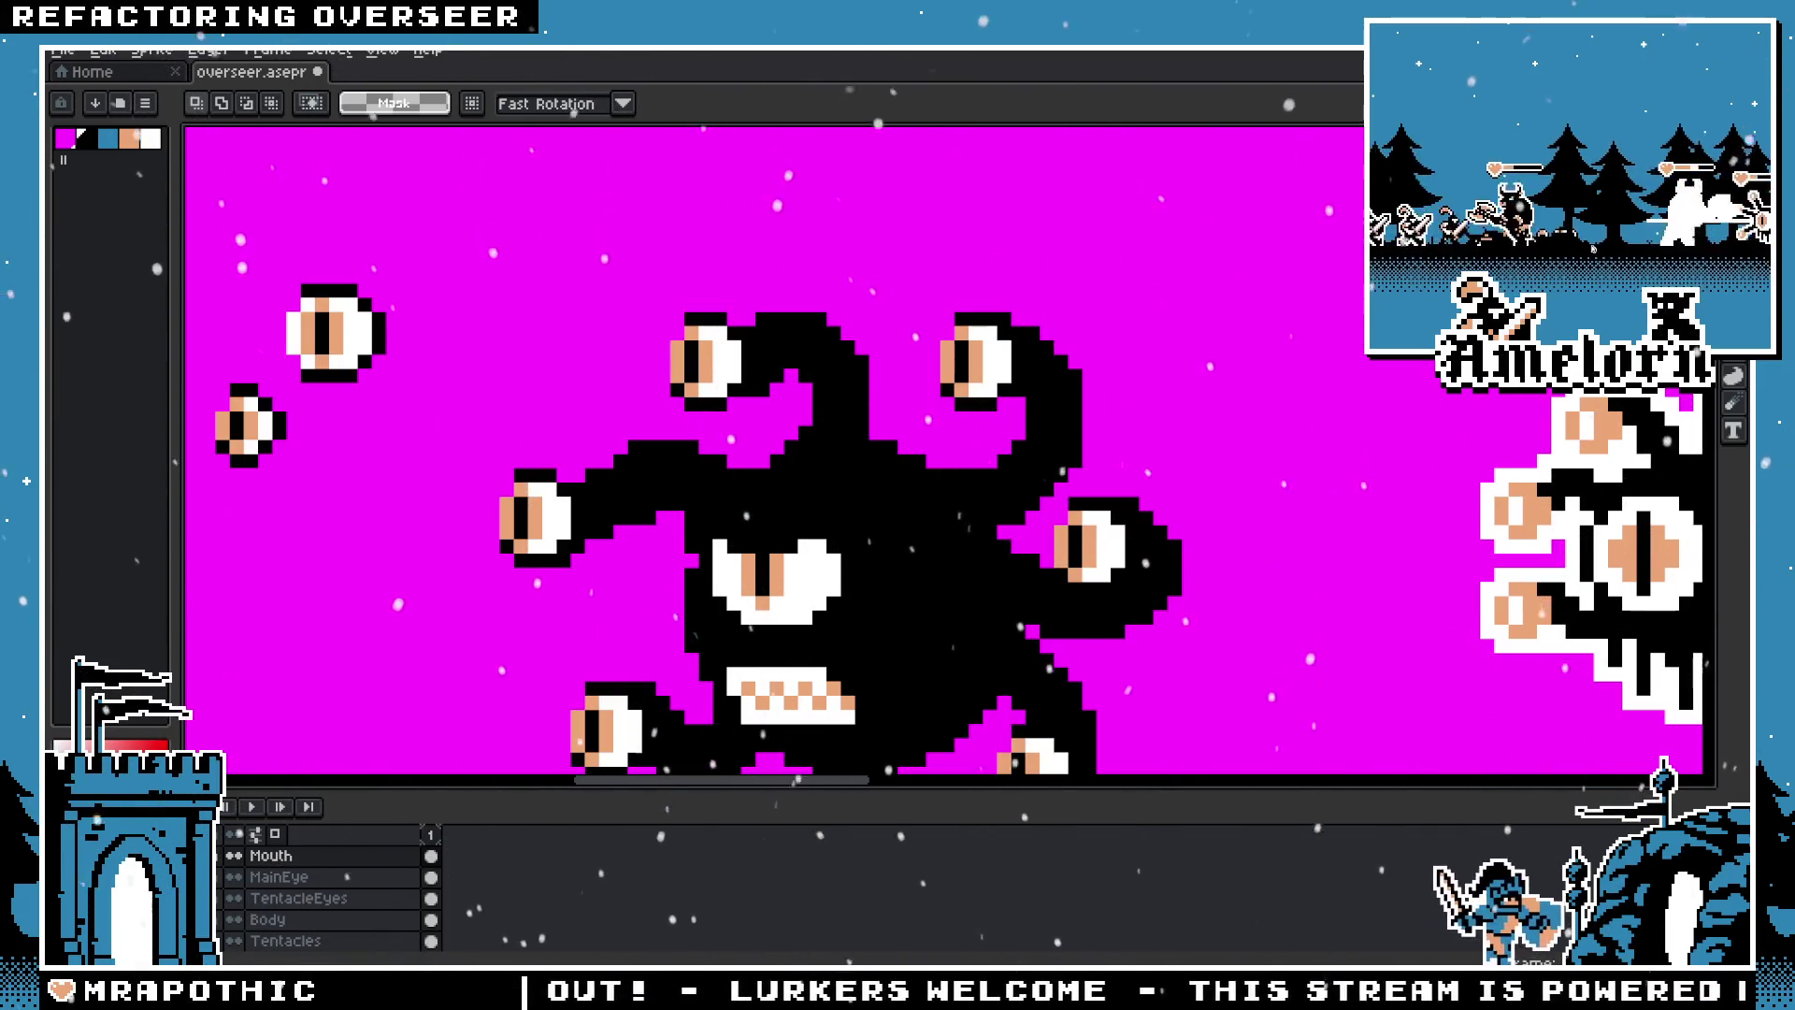
click(233, 940)
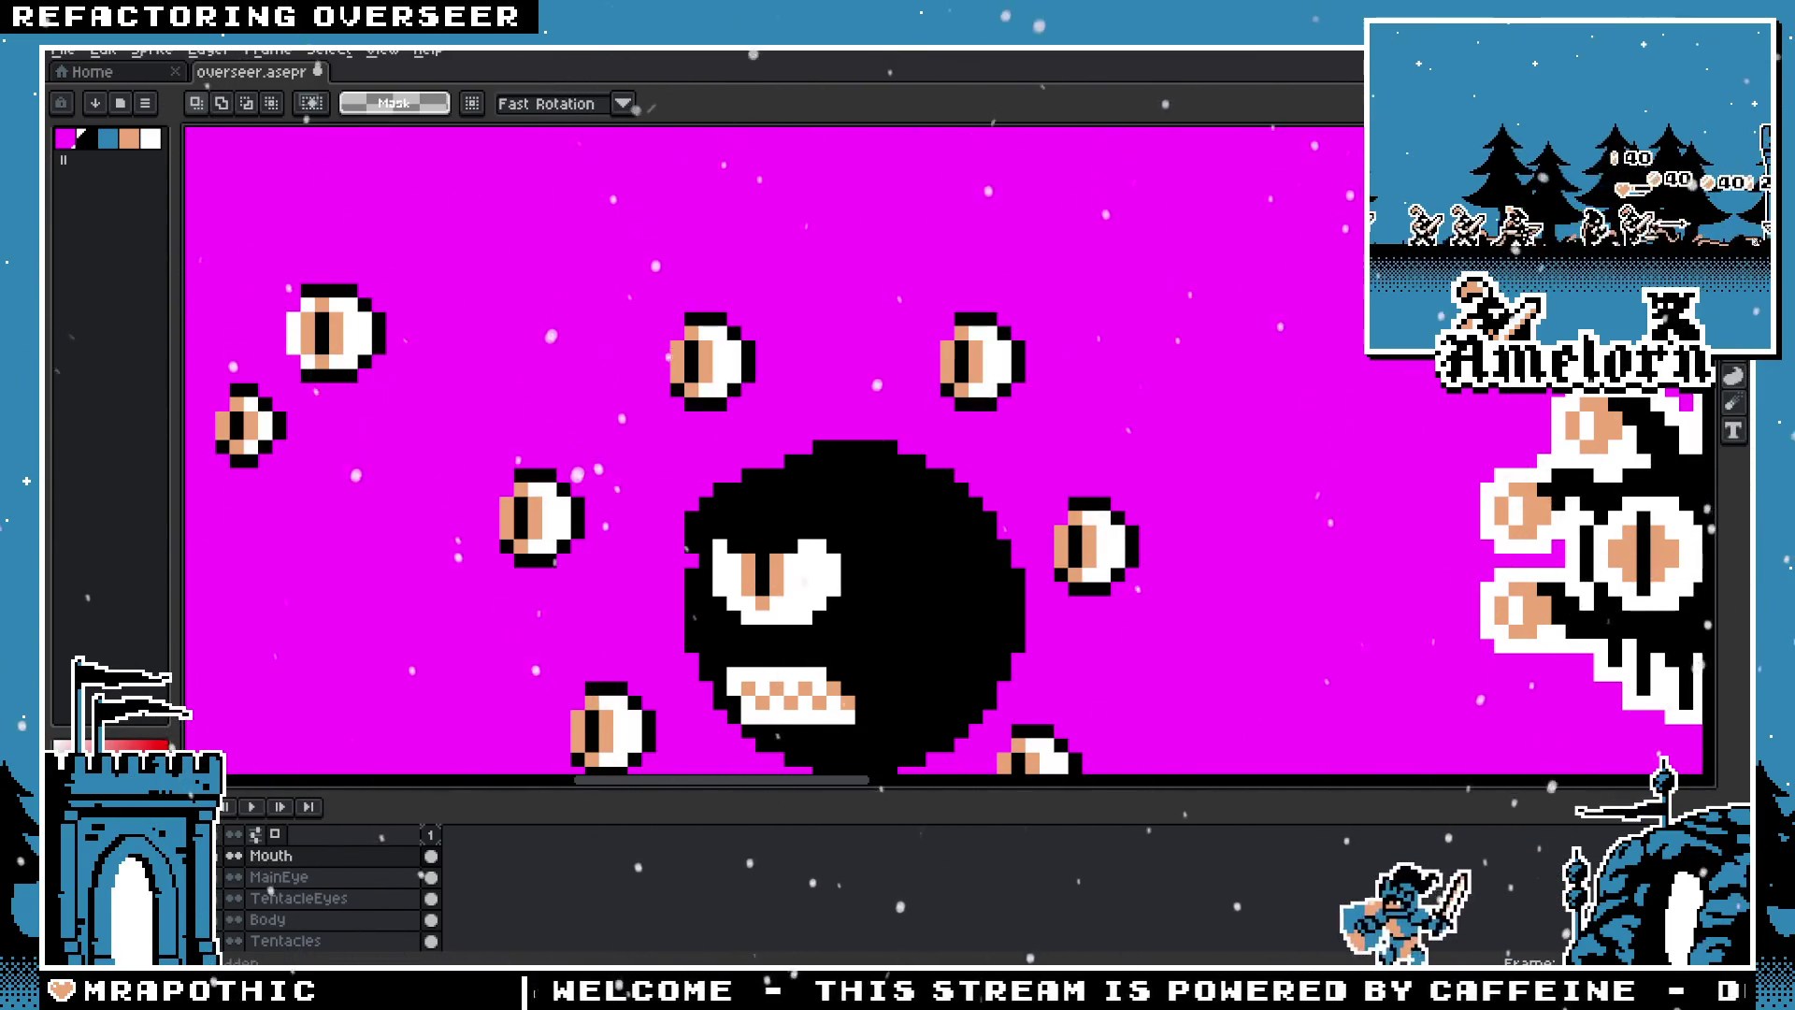
click(234, 940)
scroll(550, 432, down, 1)
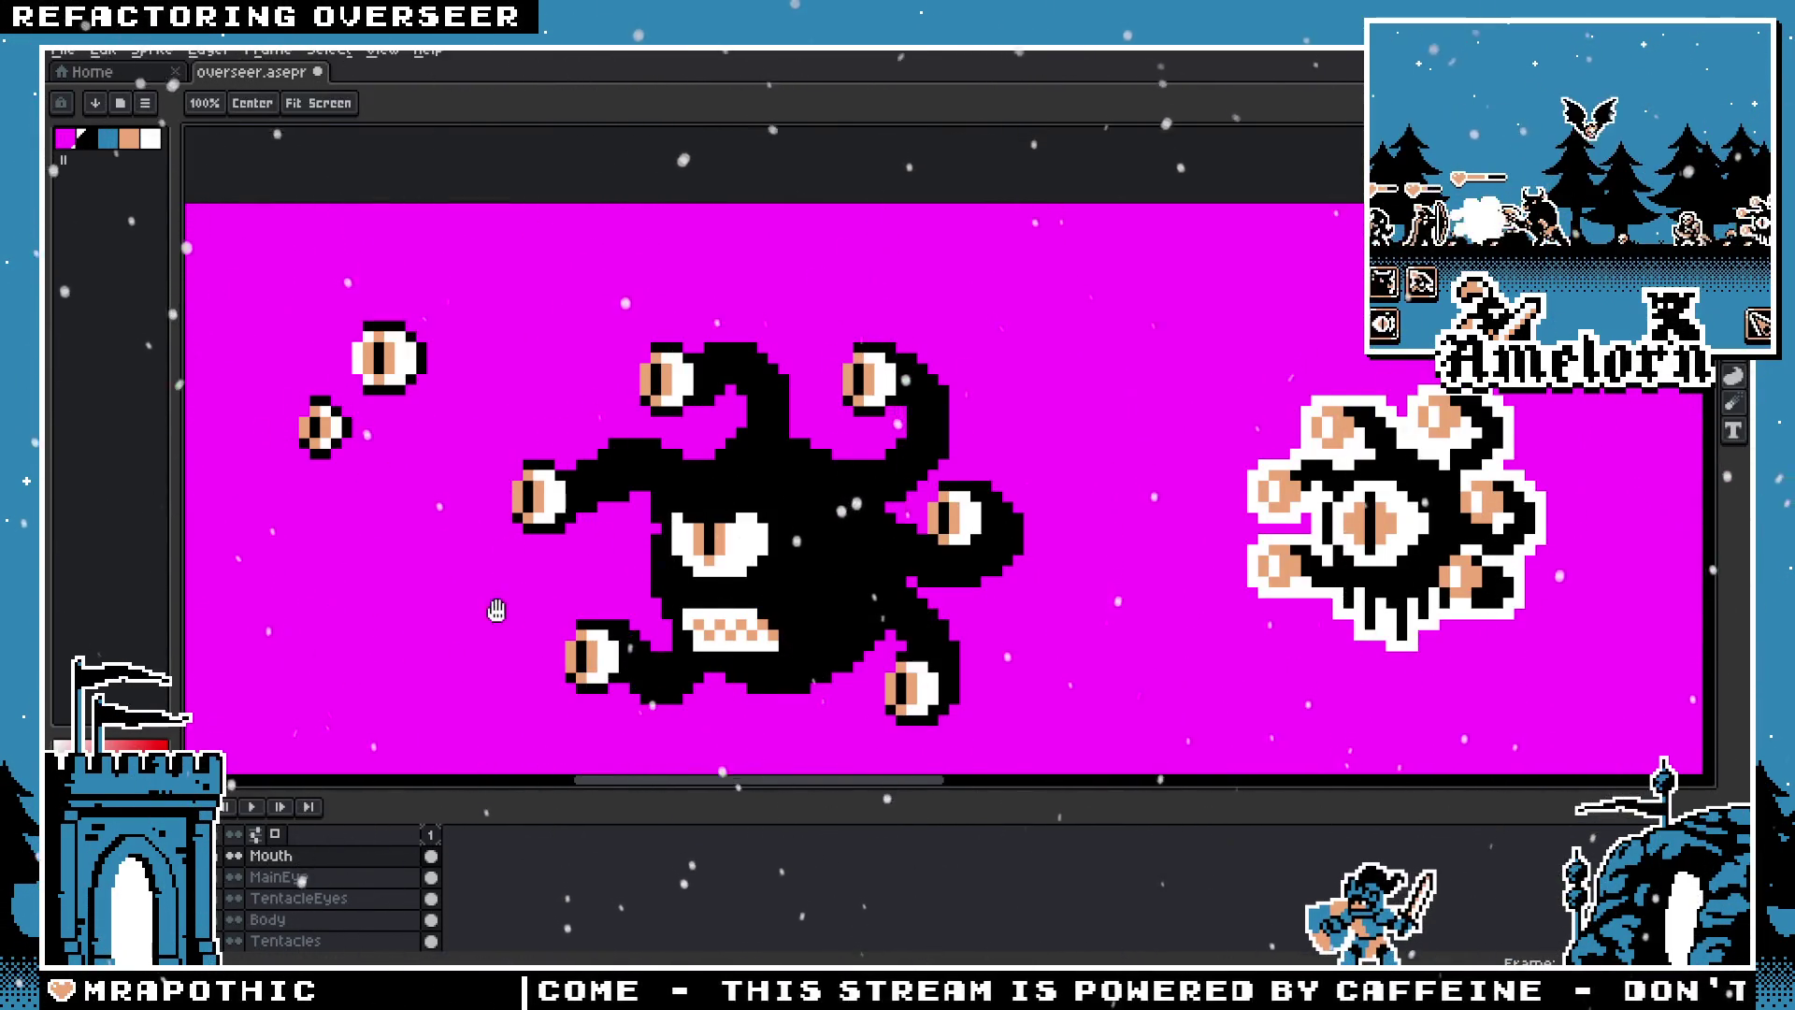
key(Delete)
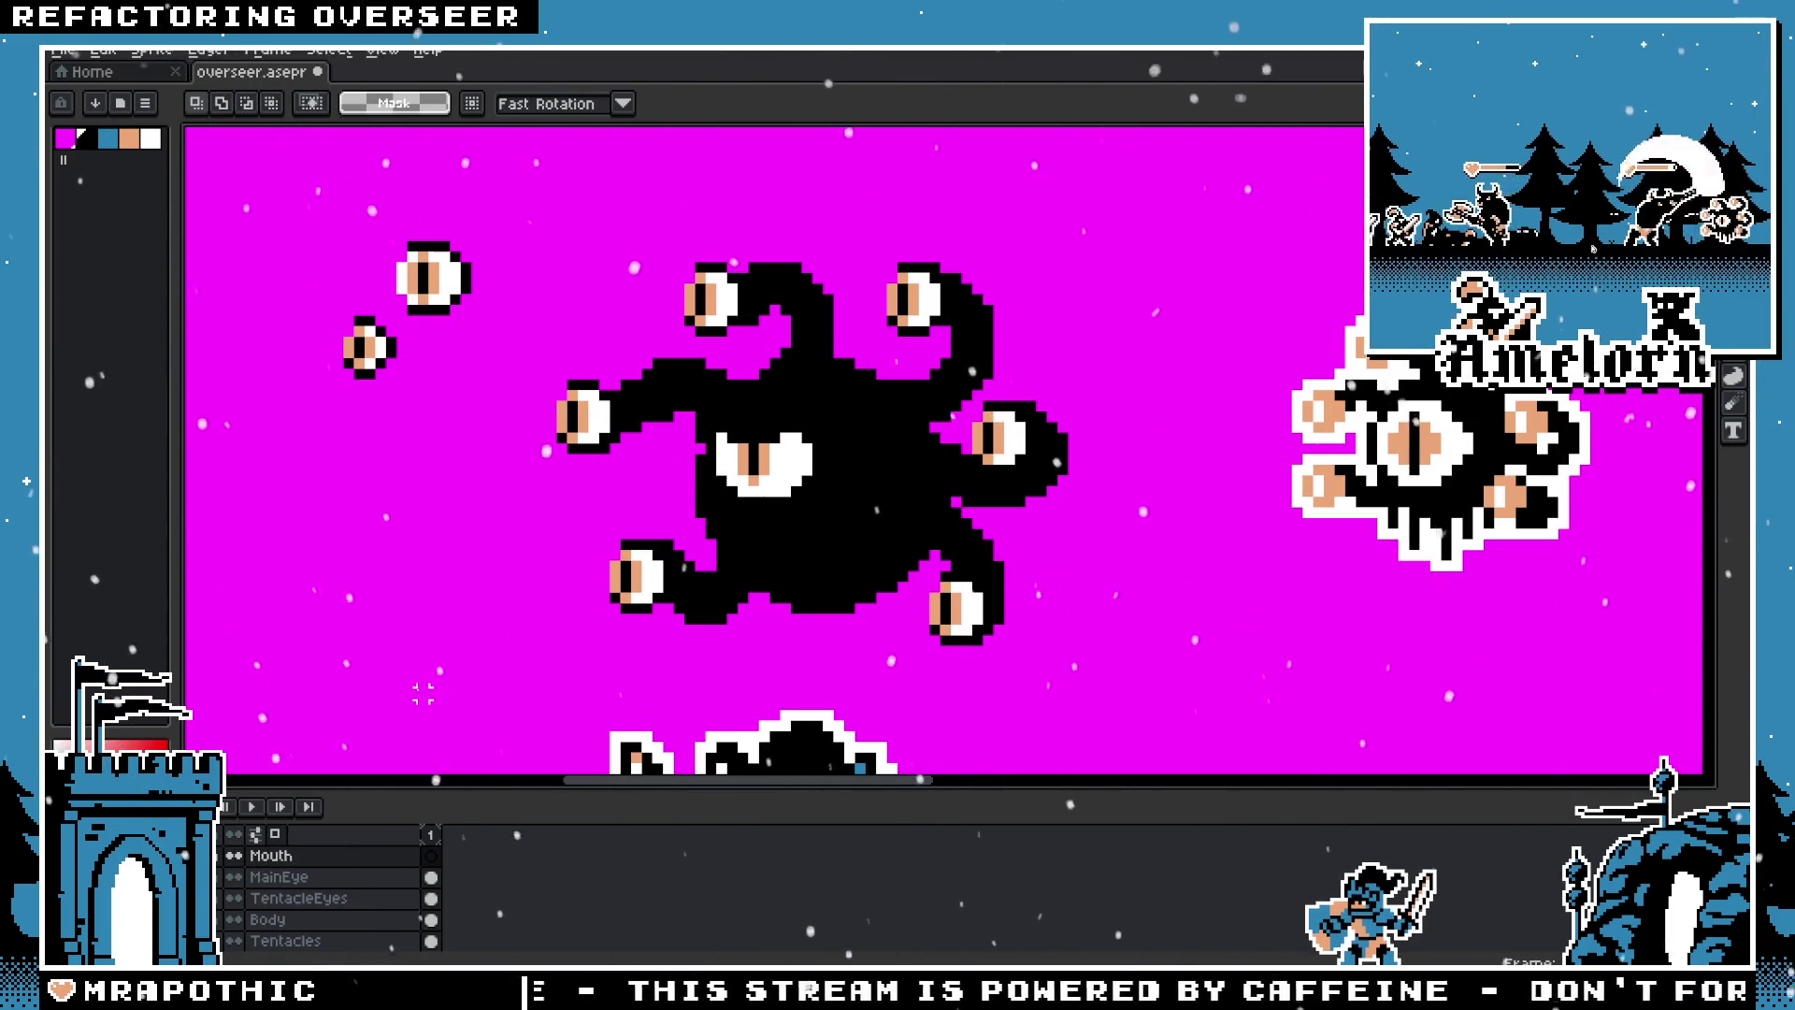
key(ctrl+z)
click(374, 940)
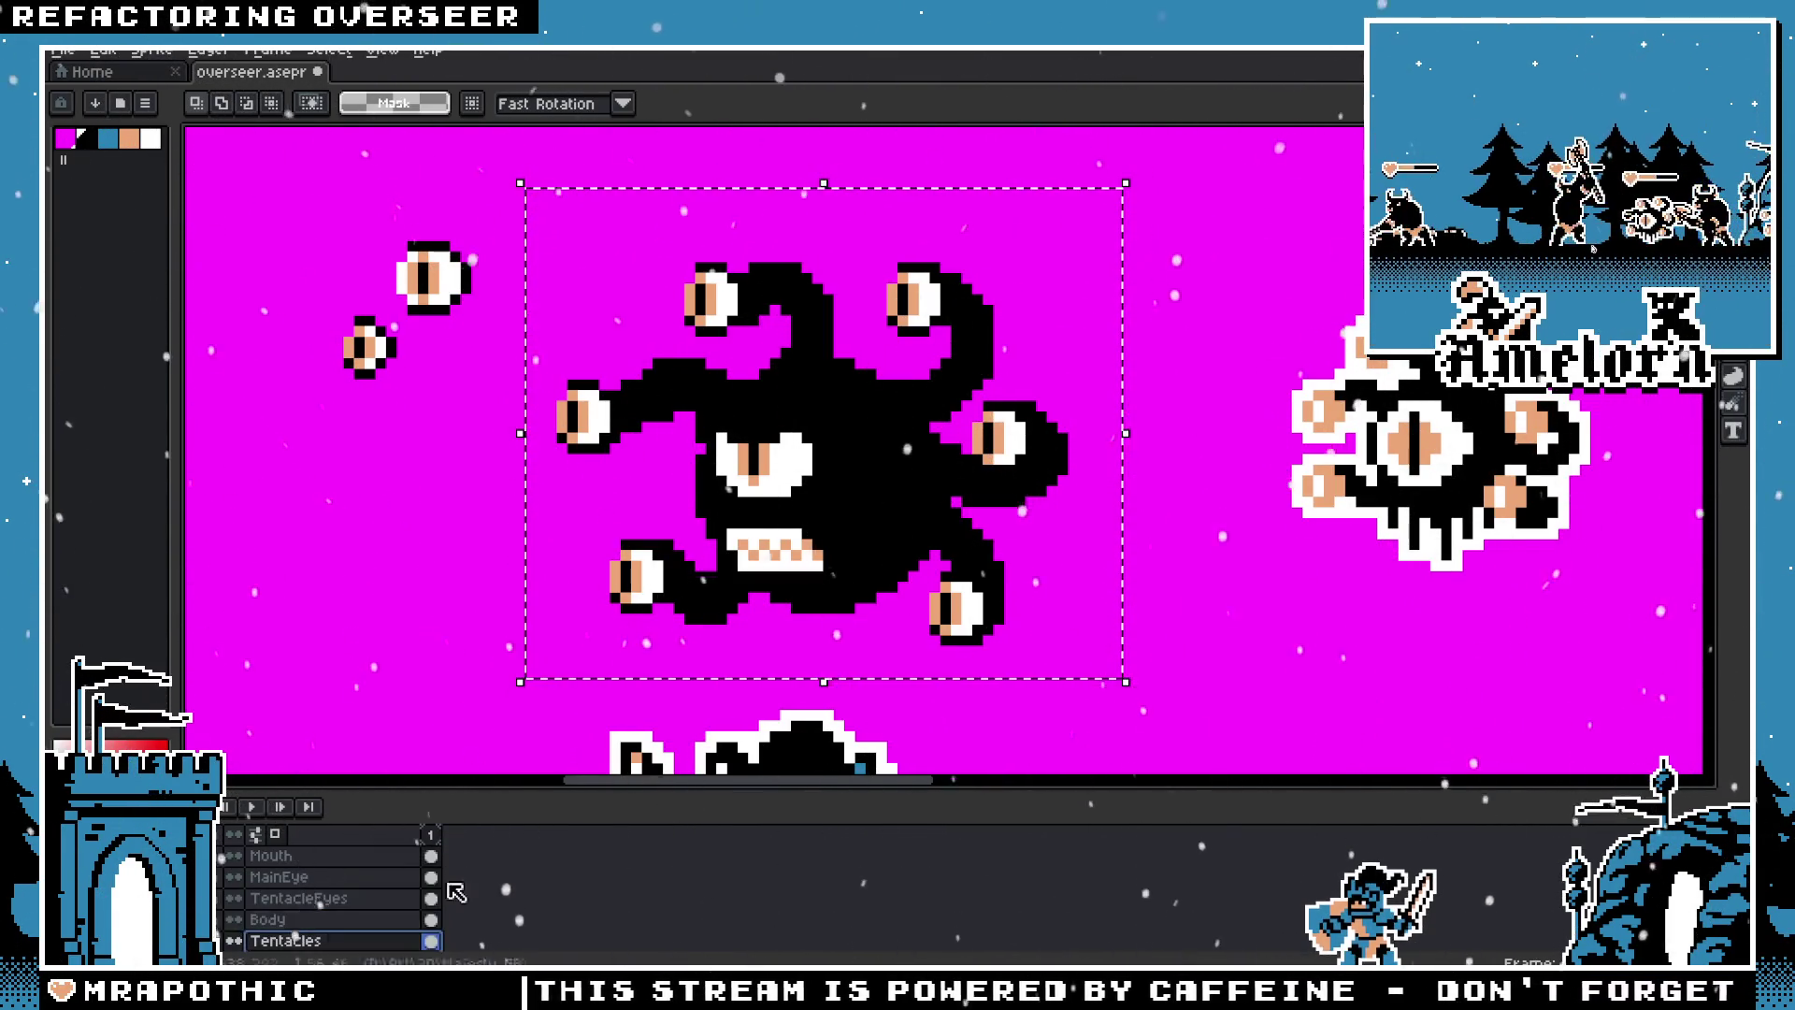
Step: Erase all tentacles, then nudge the left, lower-left and top eyes on the TentacleEyes layer
key(Delete)
click(299, 897)
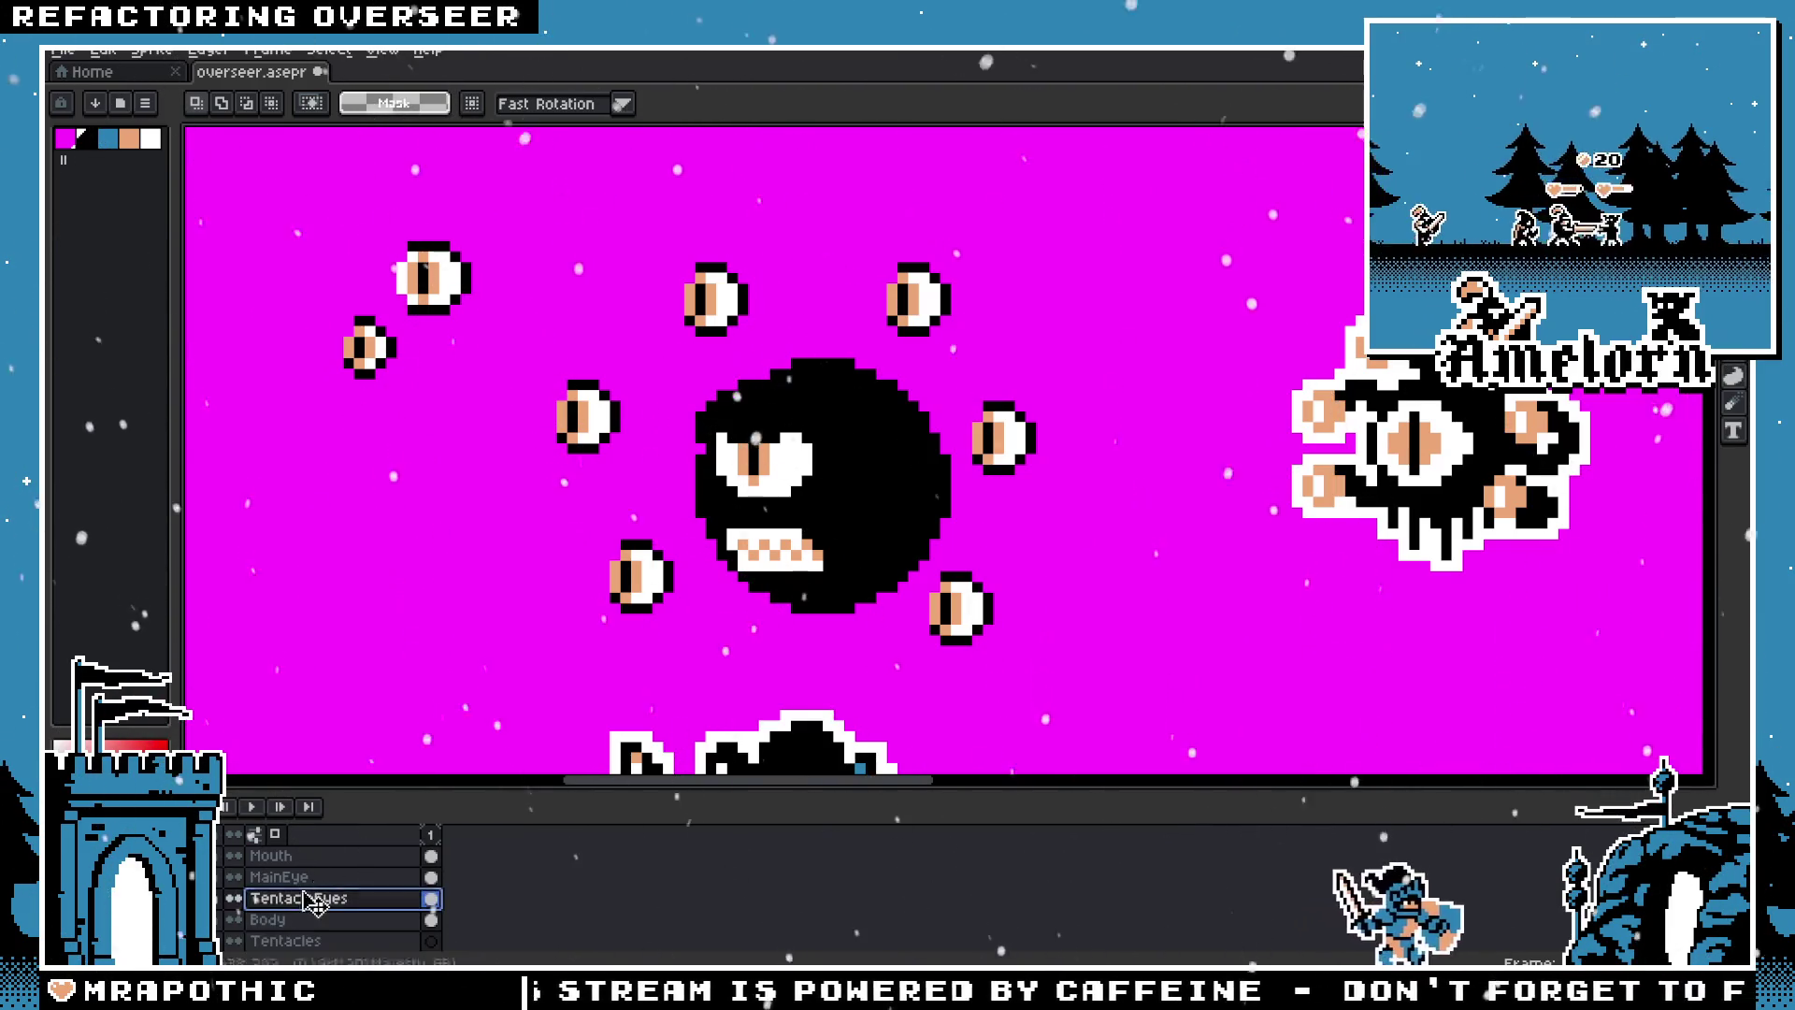
drag(602, 444, 645, 391)
key(Return)
drag(565, 524, 688, 648)
key(Right)
mouse_move(774, 236)
mouse_down()
mouse_move(659, 363)
mouse_move(760, 300)
mouse_up()
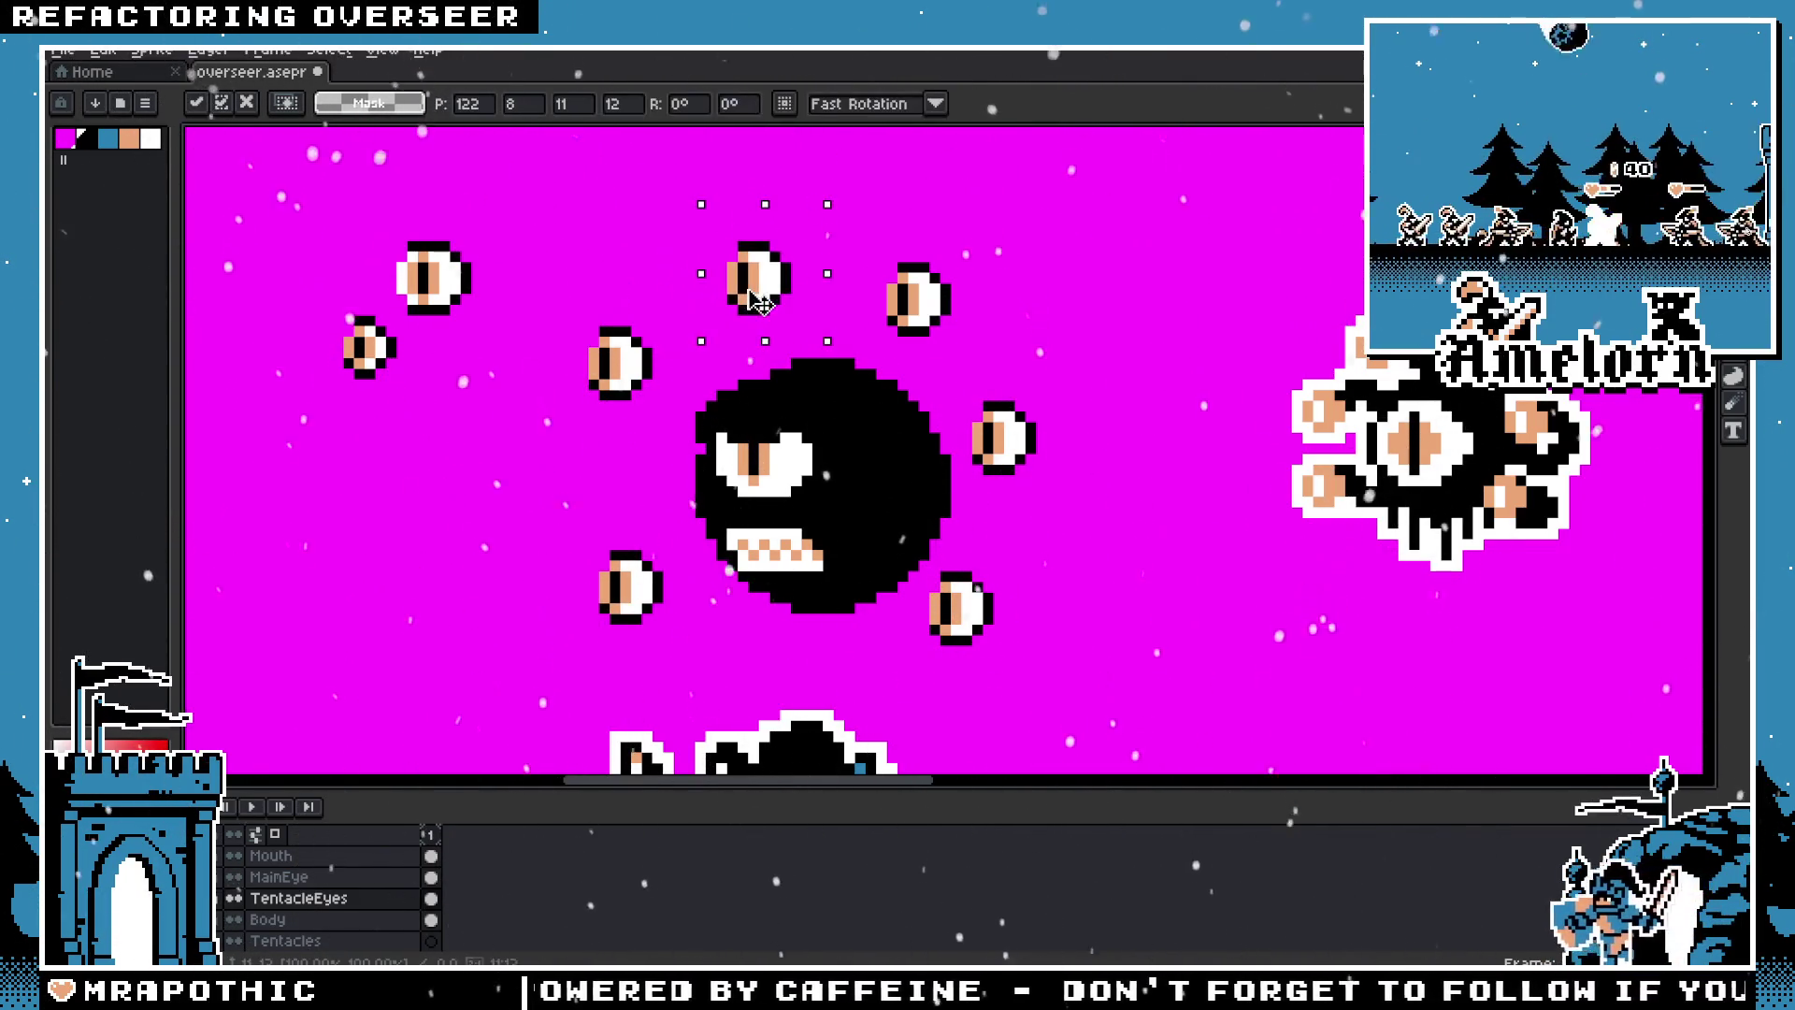
key(Return)
Step: Reposition the upper-middle and upper-right tentacle eyes slightly up and right
scroll(759, 298, down, 3)
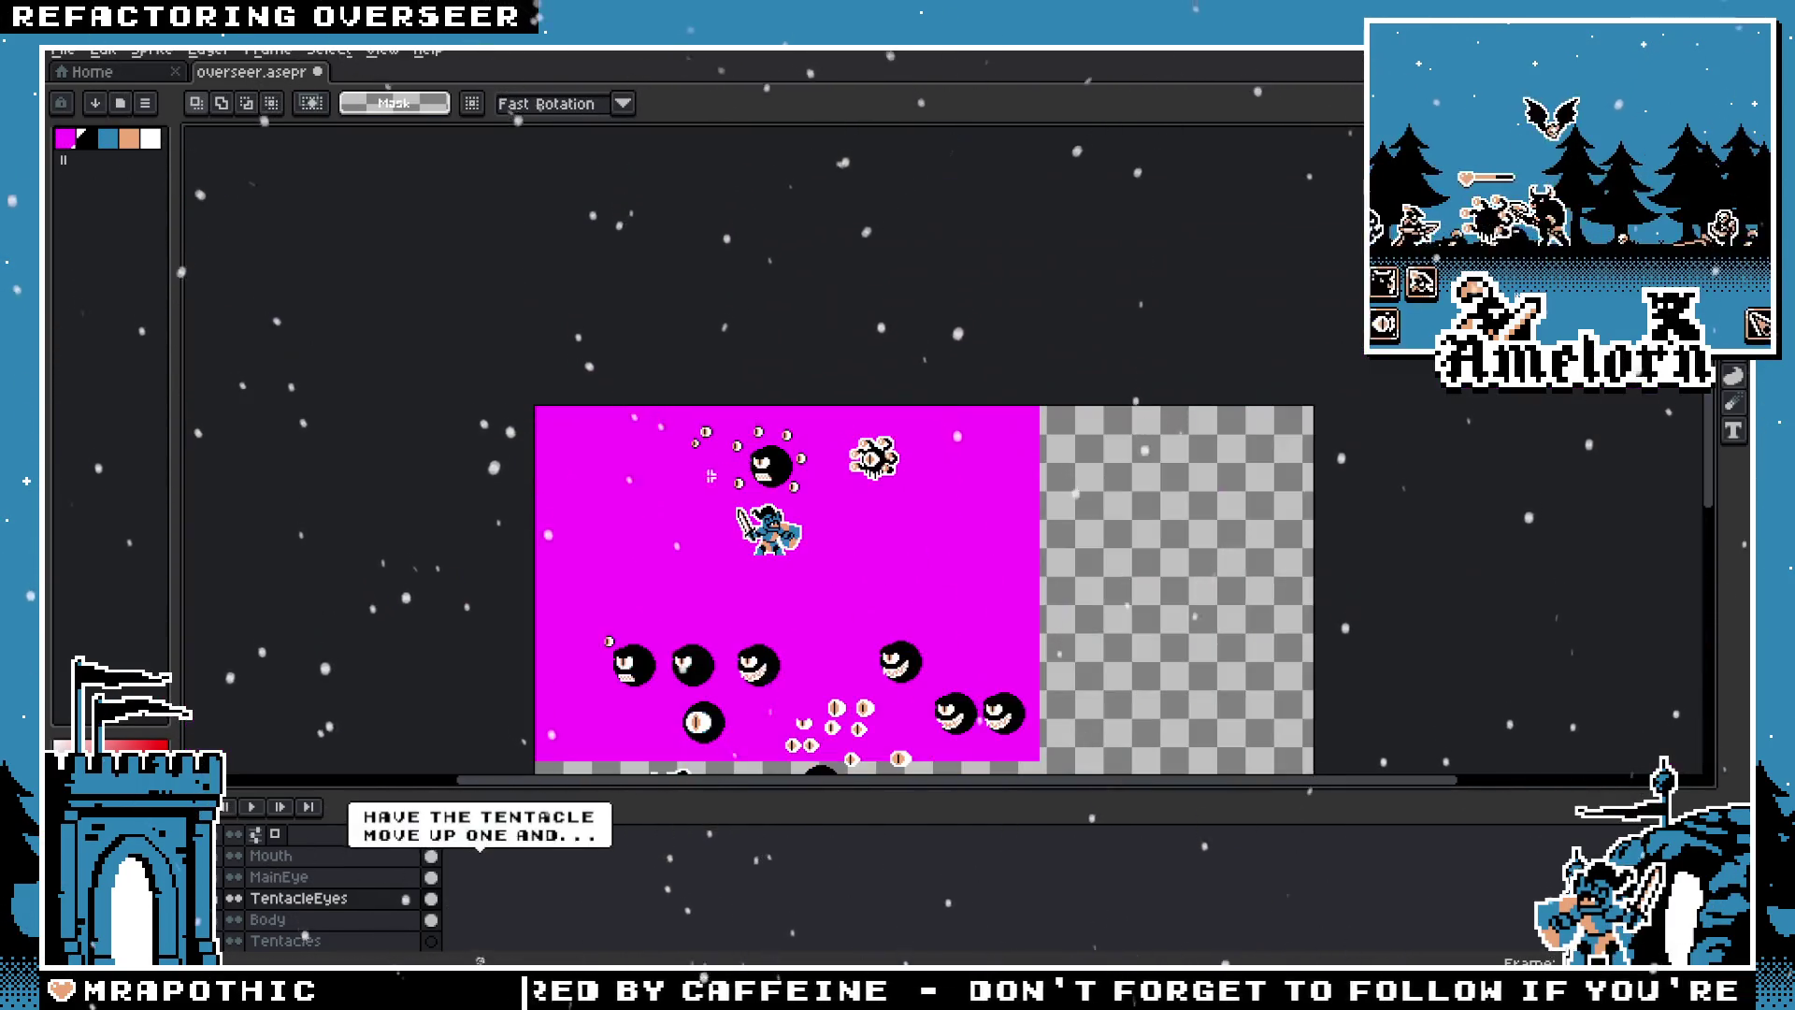
scroll(841, 402, up, 2)
drag(837, 401, 868, 449)
scroll(888, 430, up, 2)
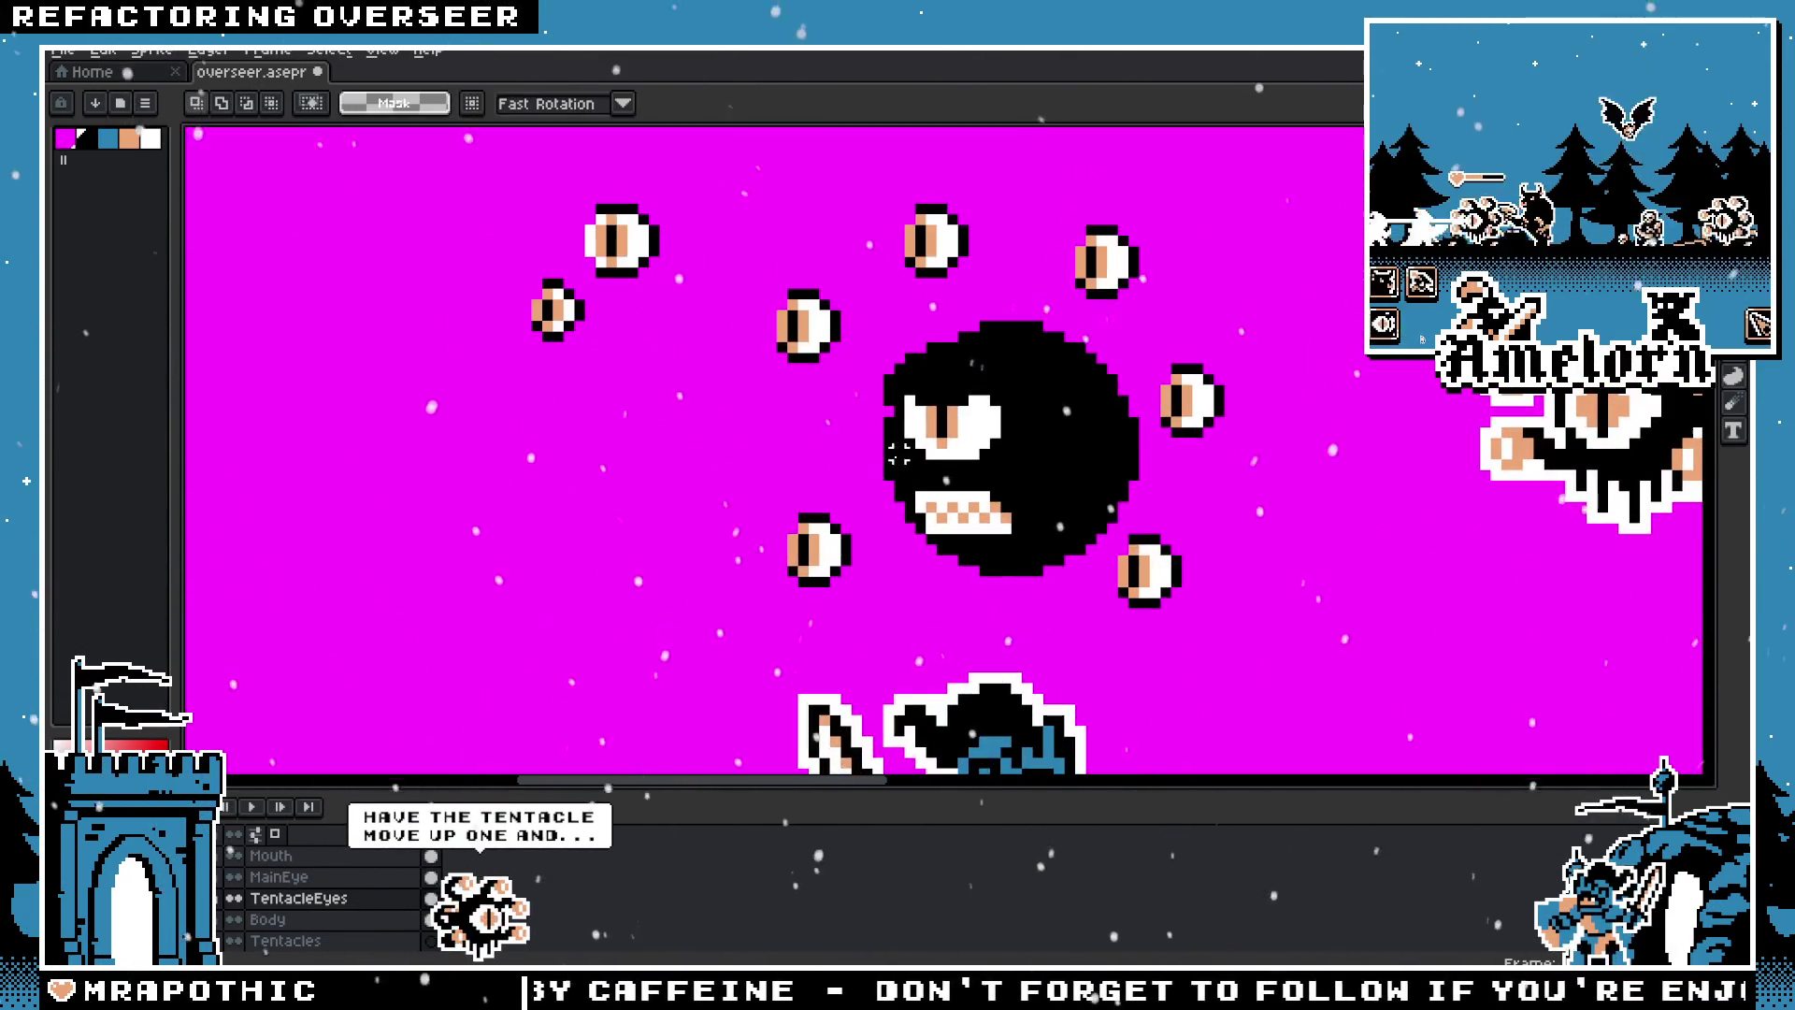
scroll(902, 421, up, 1)
drag(608, 253, 800, 403)
drag(710, 357, 711, 350)
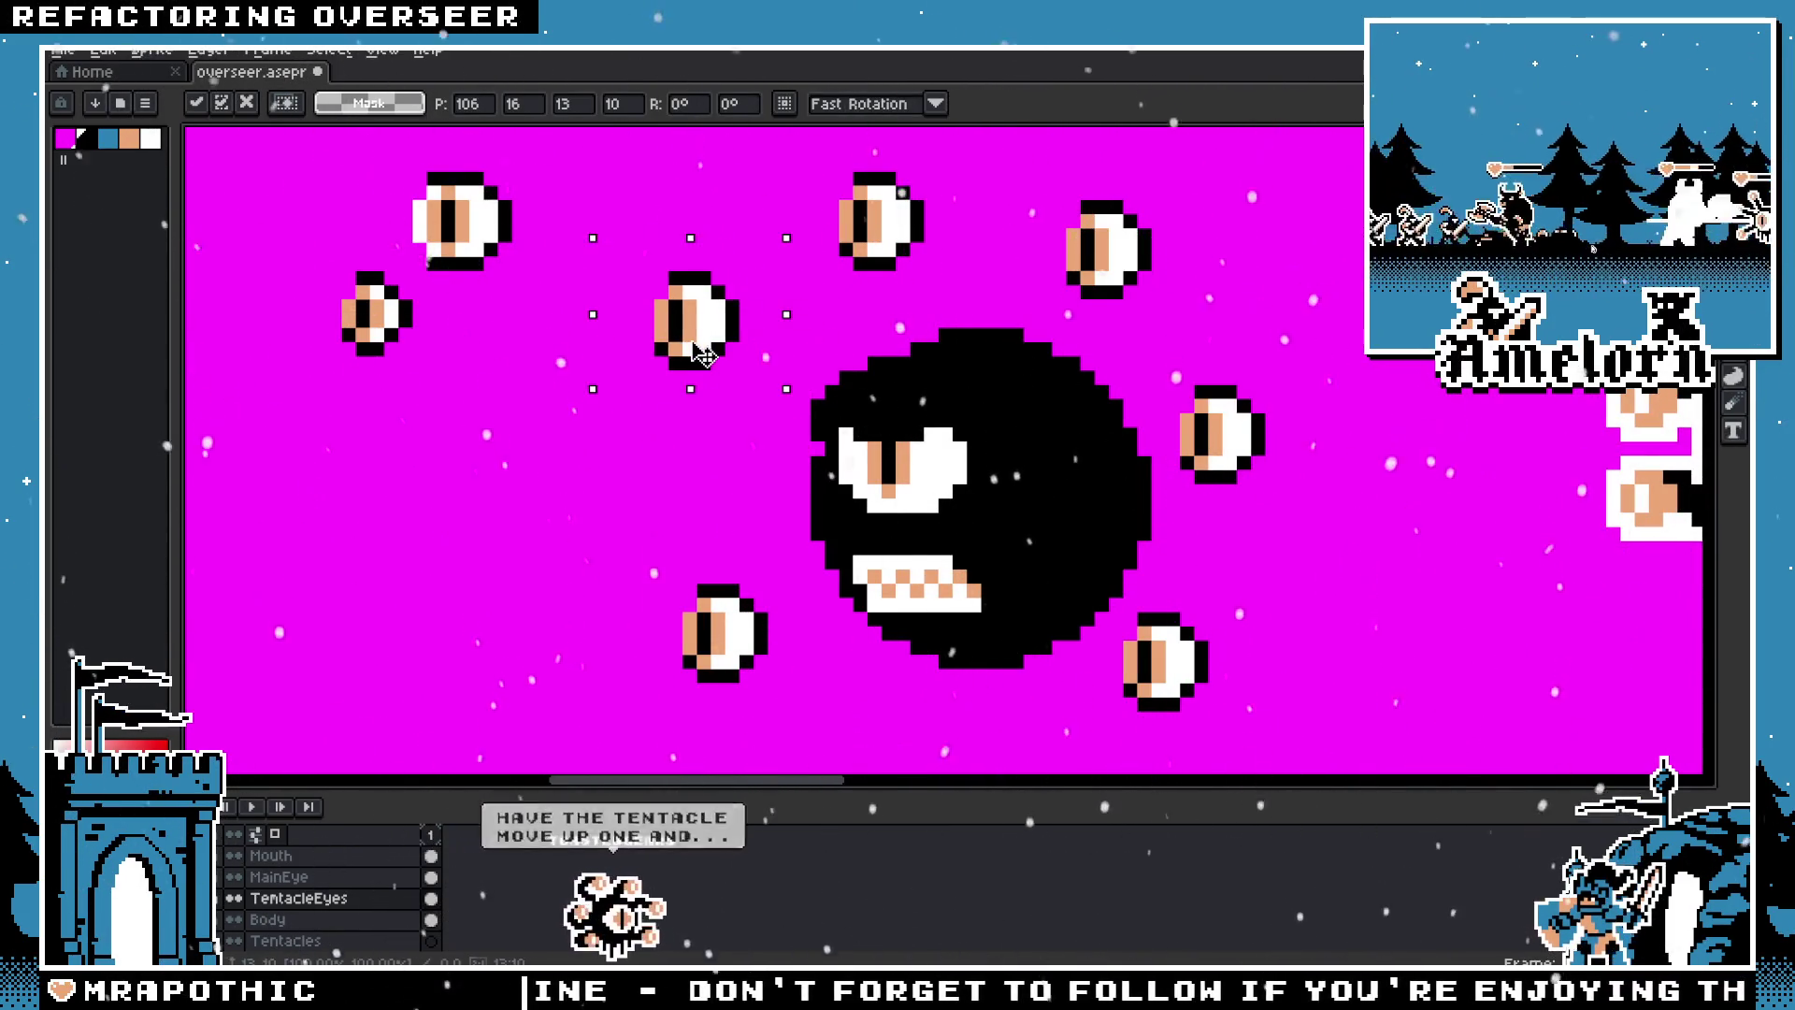
click(860, 348)
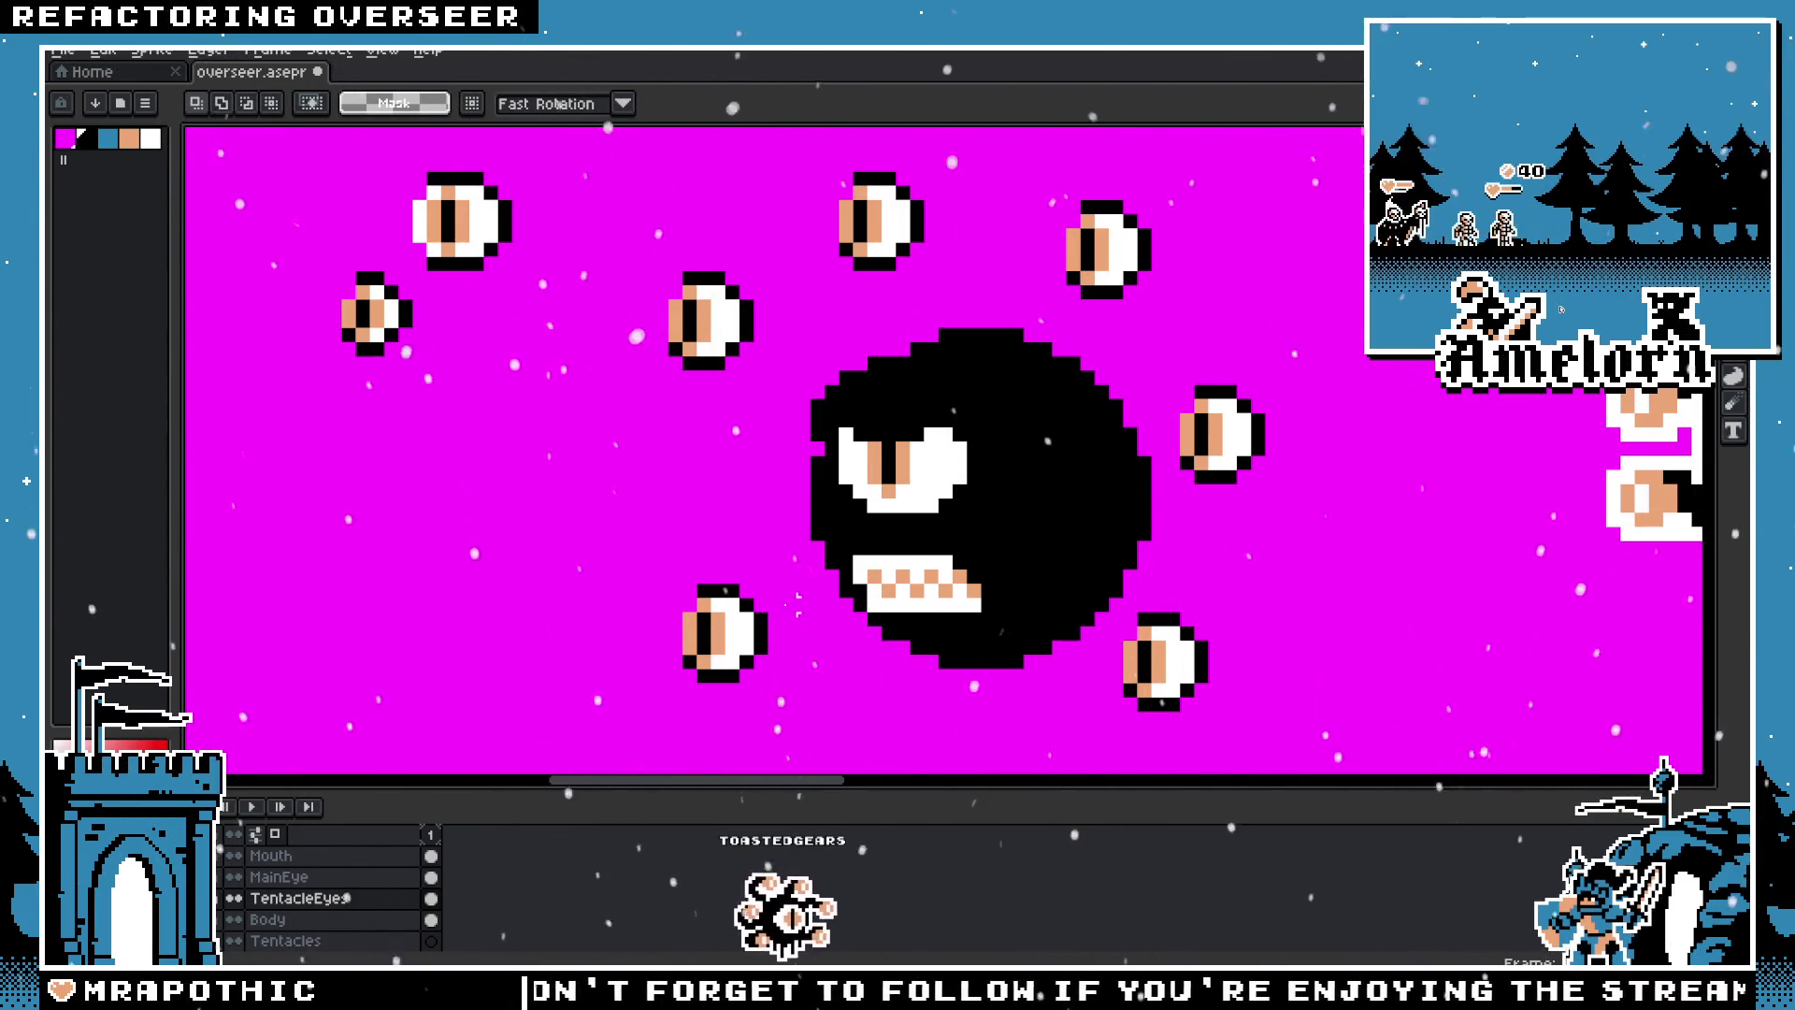
drag(787, 551, 636, 687)
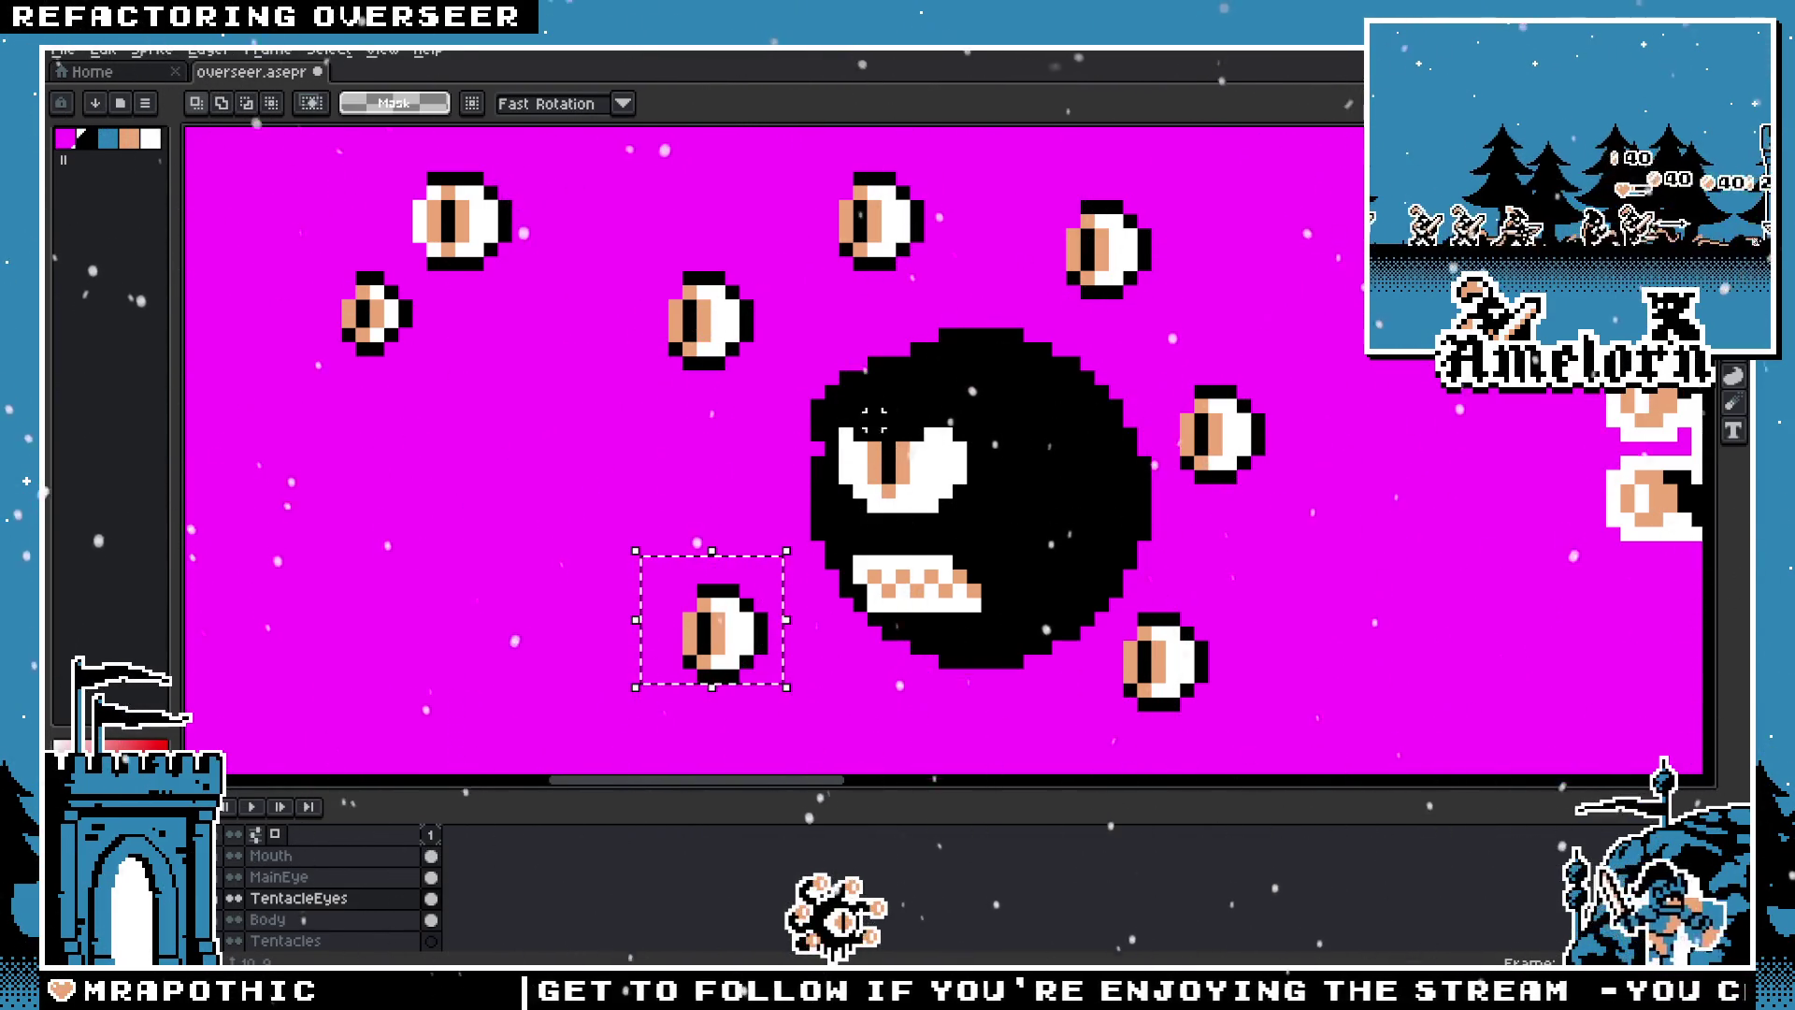
drag(821, 477, 699, 556)
mouse_move(910, 233)
mouse_down()
mouse_move(1076, 398)
mouse_move(1046, 346)
mouse_up()
drag(683, 232, 863, 369)
drag(786, 310, 799, 295)
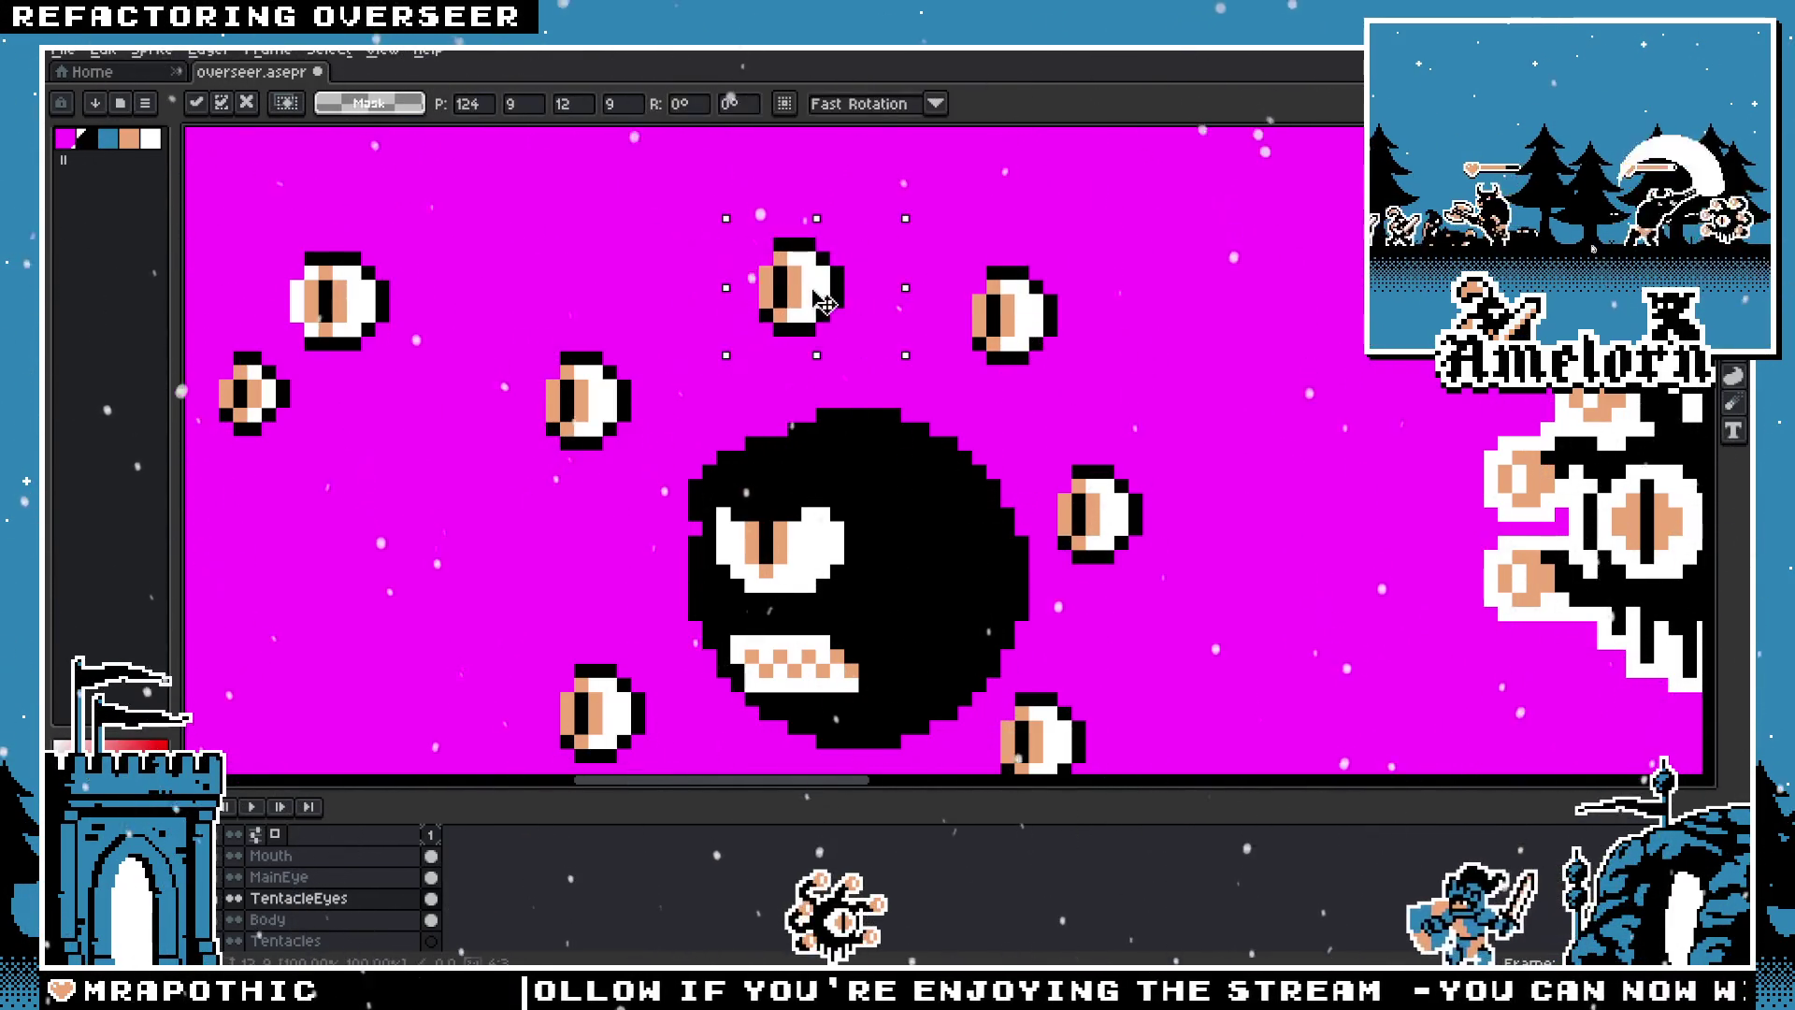
key(Return)
Step: Shift the upper-middle, right-side and lower-right eyes slightly up-right into final place
scroll(800, 295, down, 1)
scroll(794, 296, down, 1)
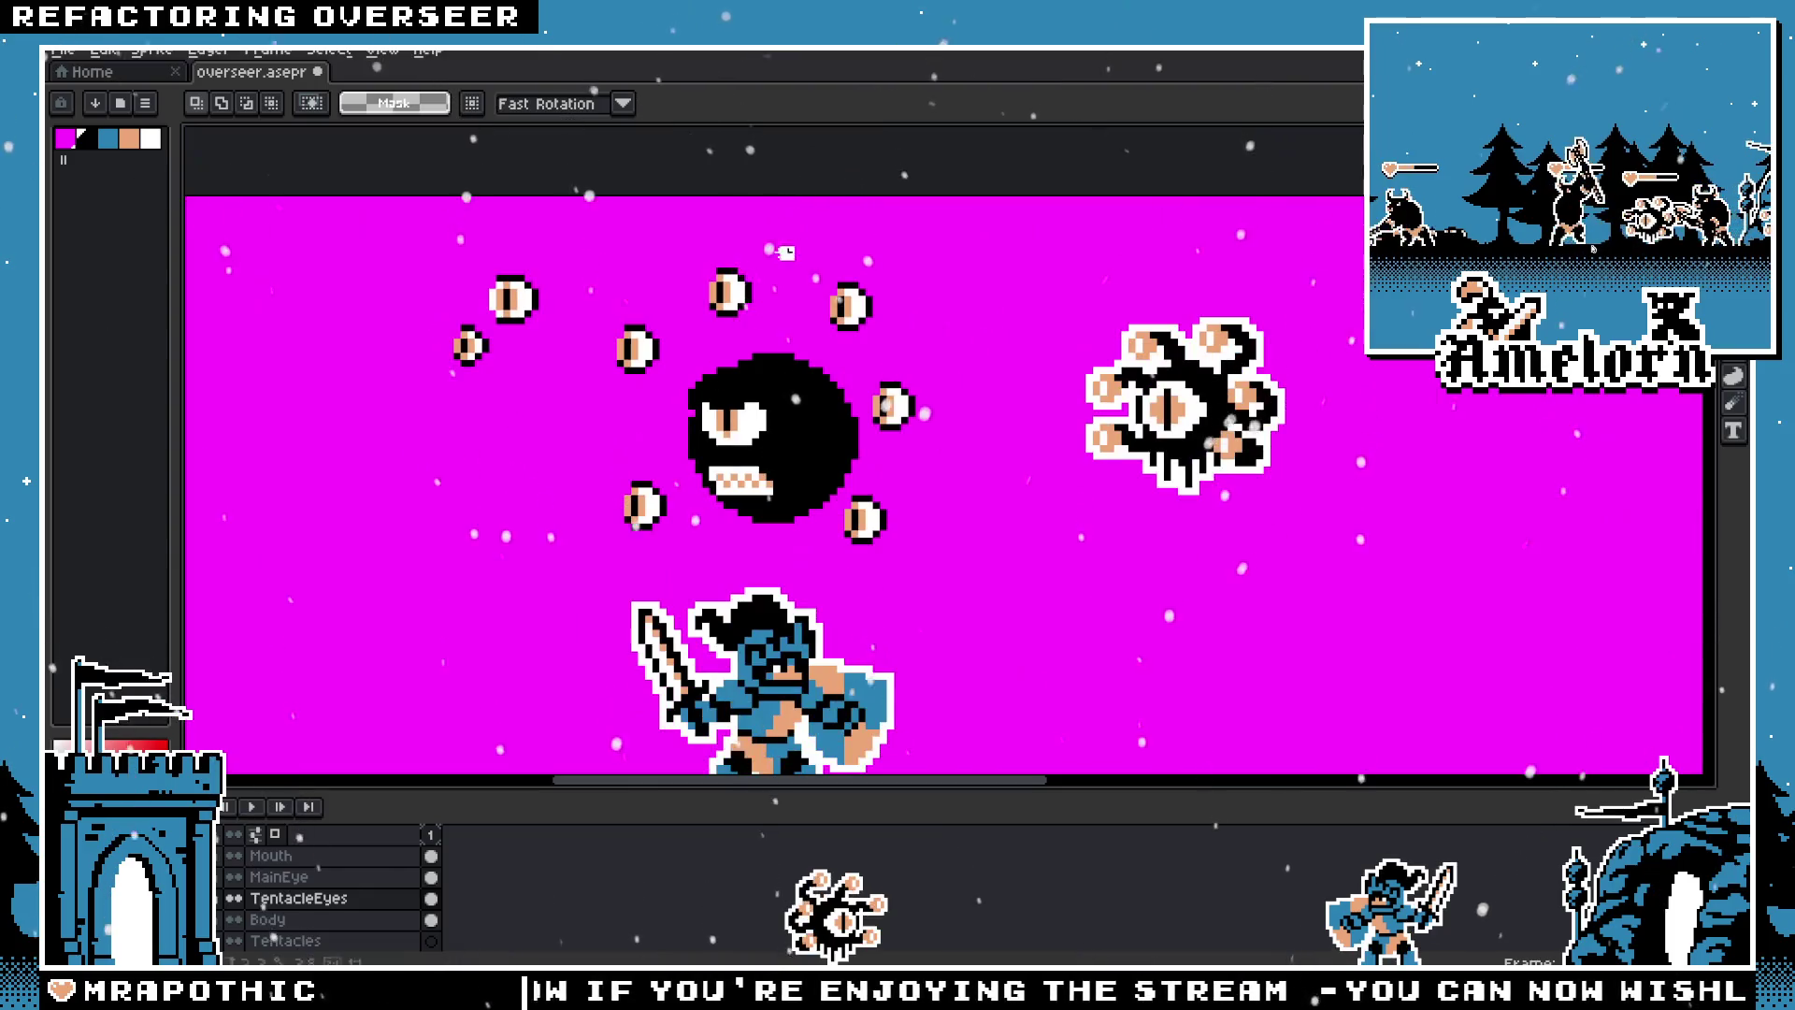
drag(745, 309, 759, 293)
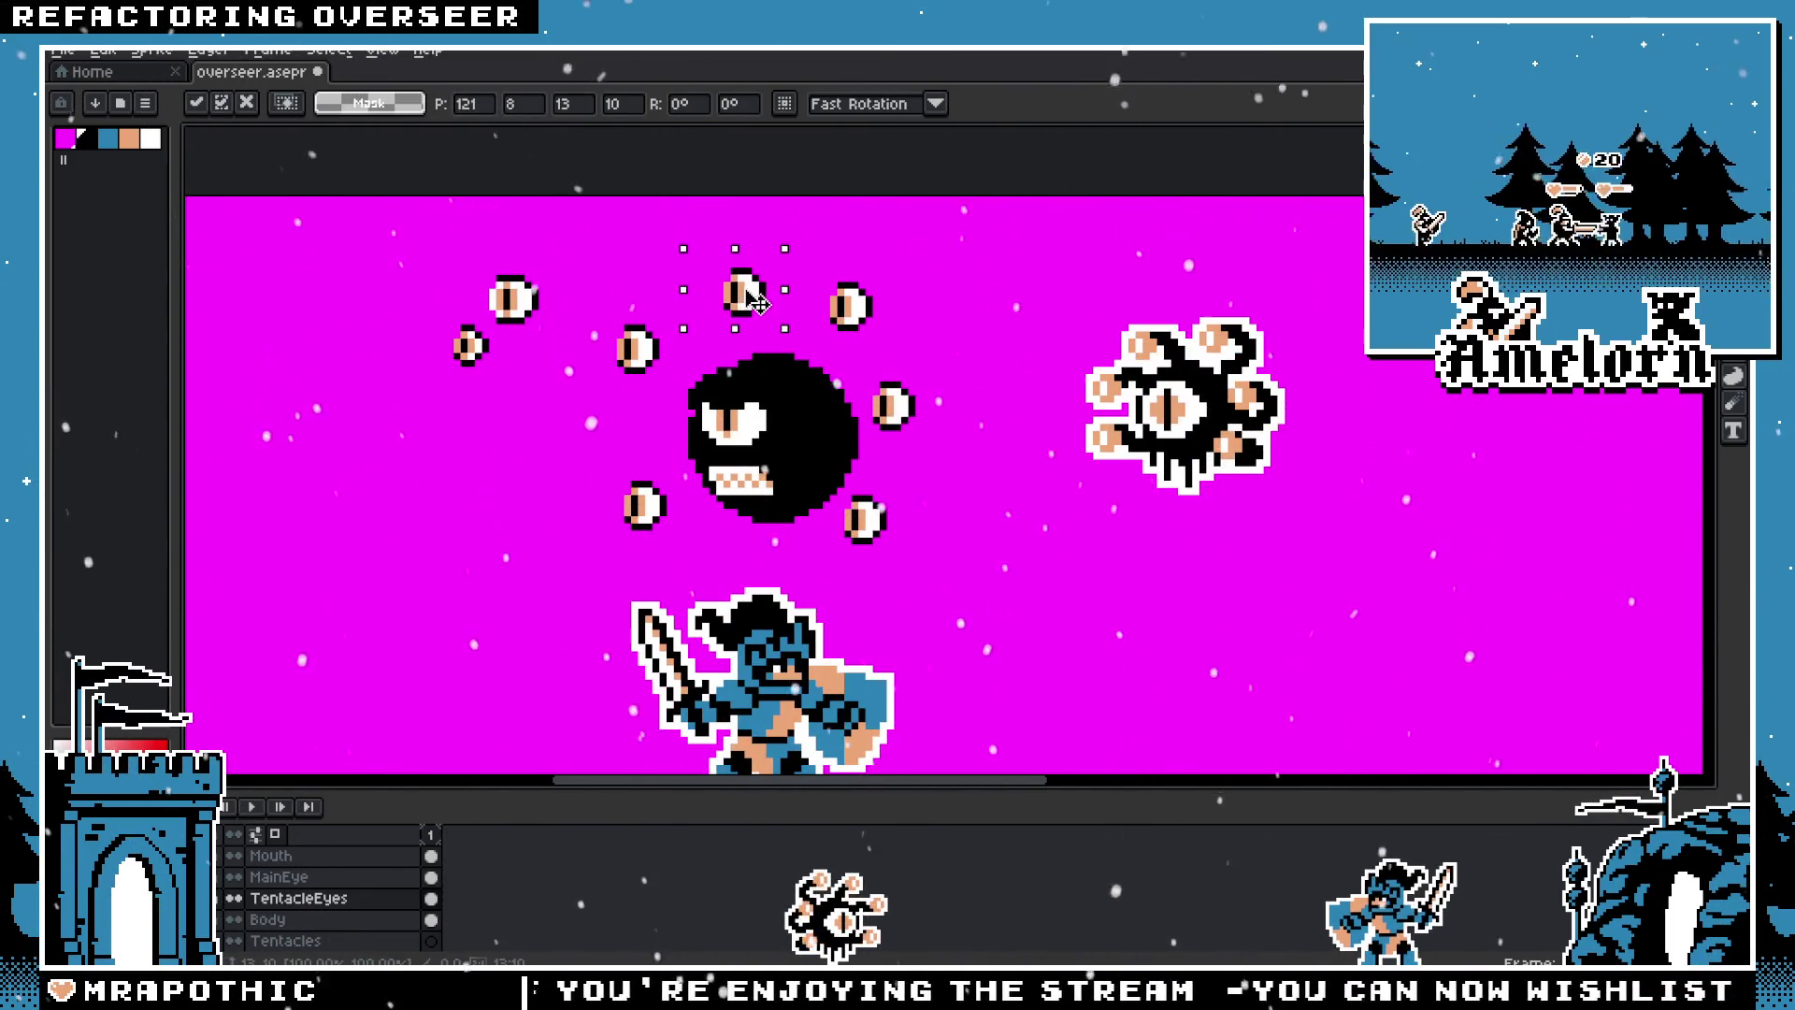
click(919, 371)
drag(888, 441, 906, 421)
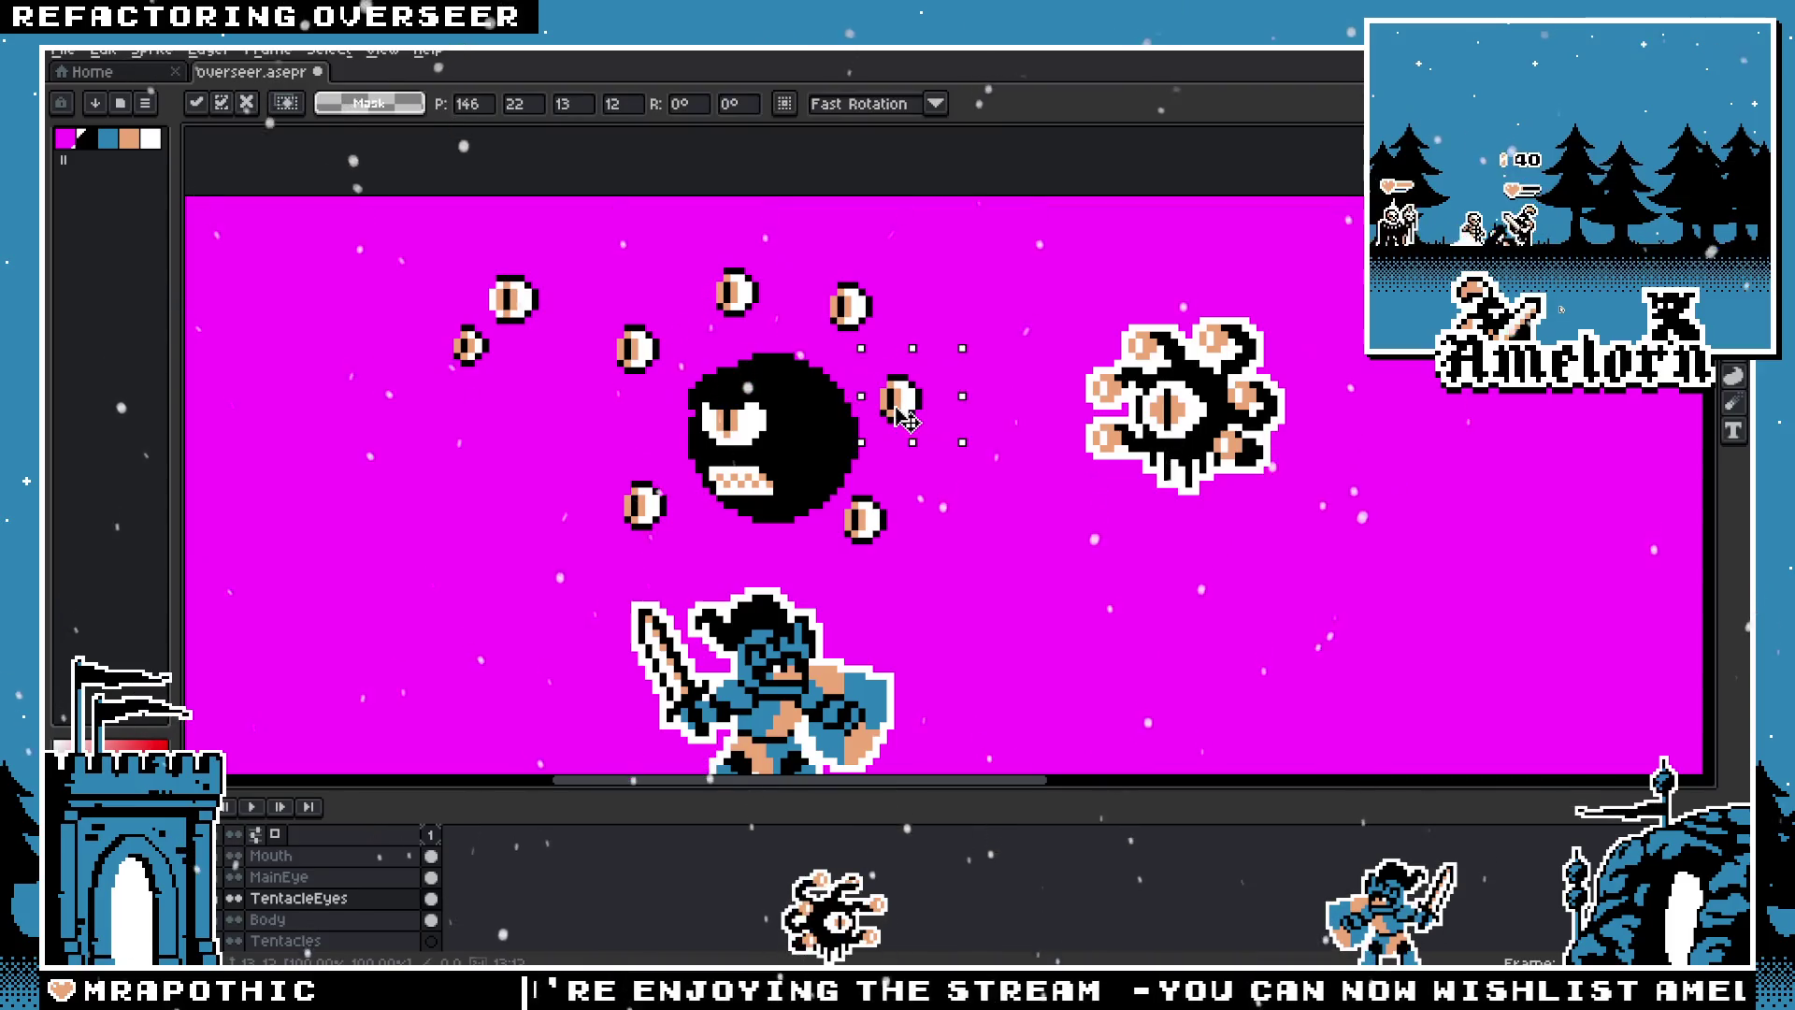
mouse_move(963, 477)
mouse_down()
mouse_move(847, 570)
mouse_move(898, 540)
mouse_up()
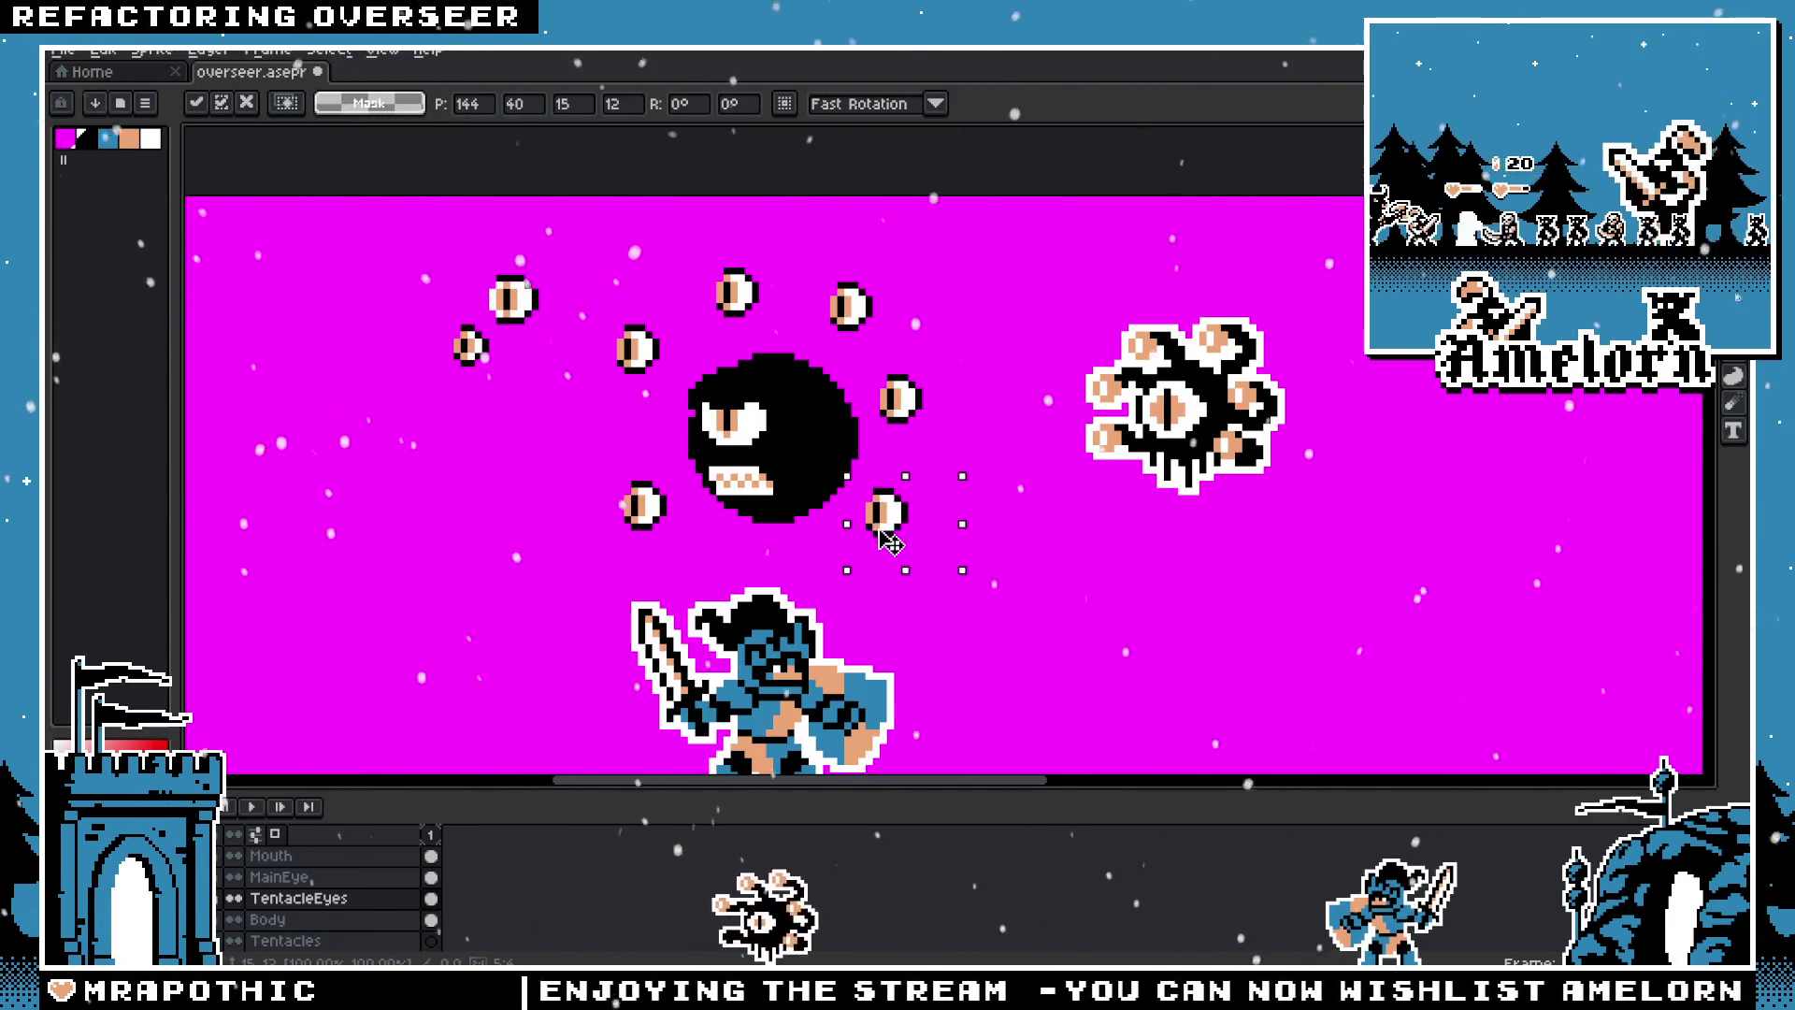
key(Return)
Step: Pan and zoom to bring the overseer sprite close up
scroll(1023, 521, up, 1)
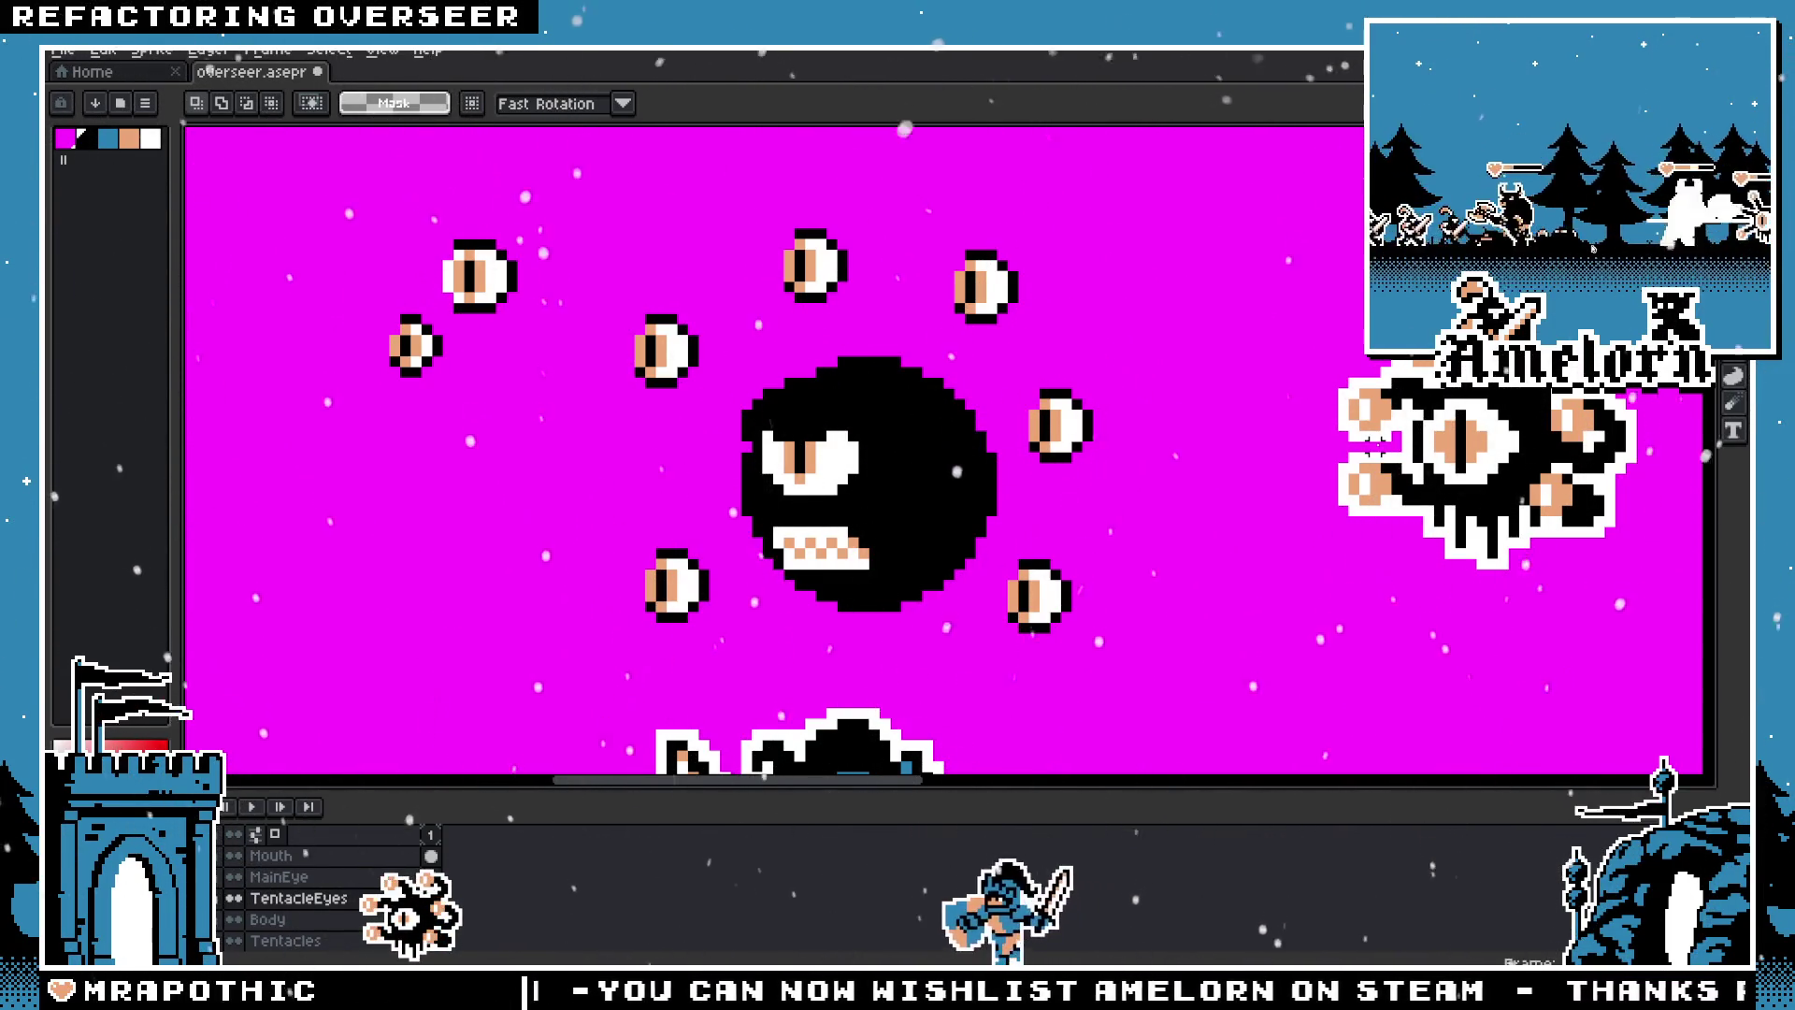
scroll(1063, 513, down, 3)
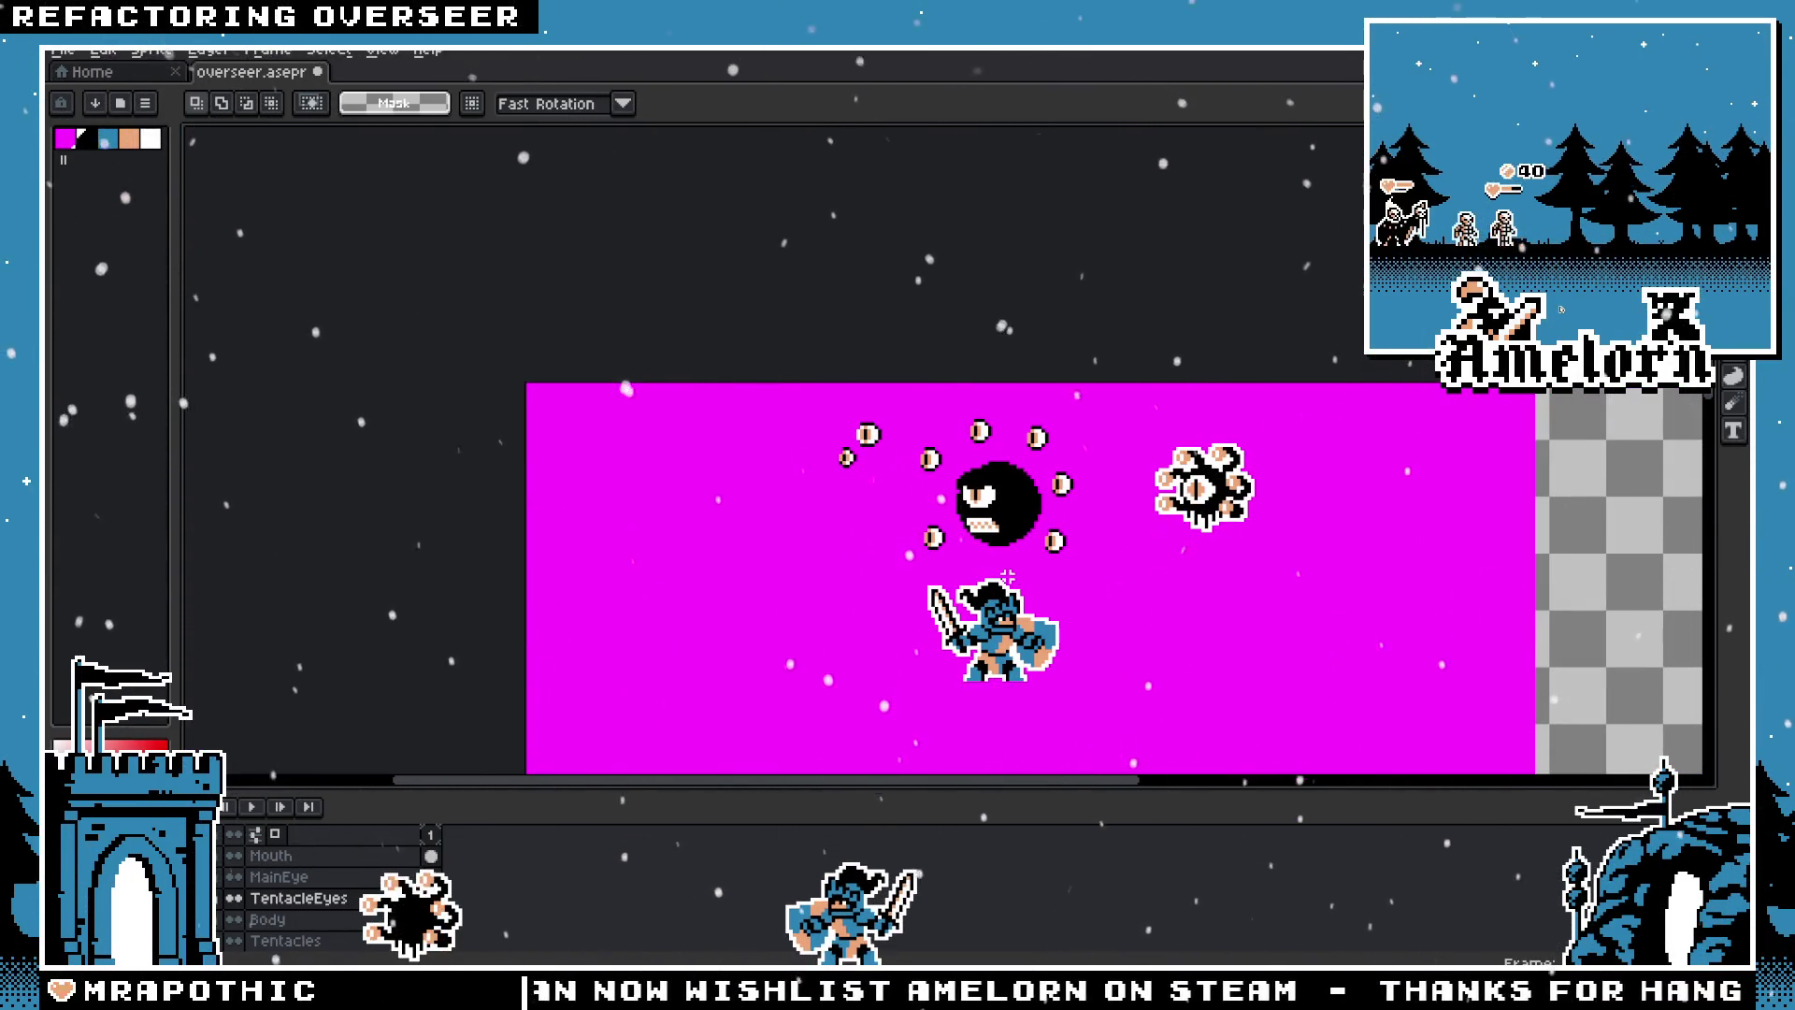
scroll(1014, 561, down, 4)
scroll(1038, 505, down, 1)
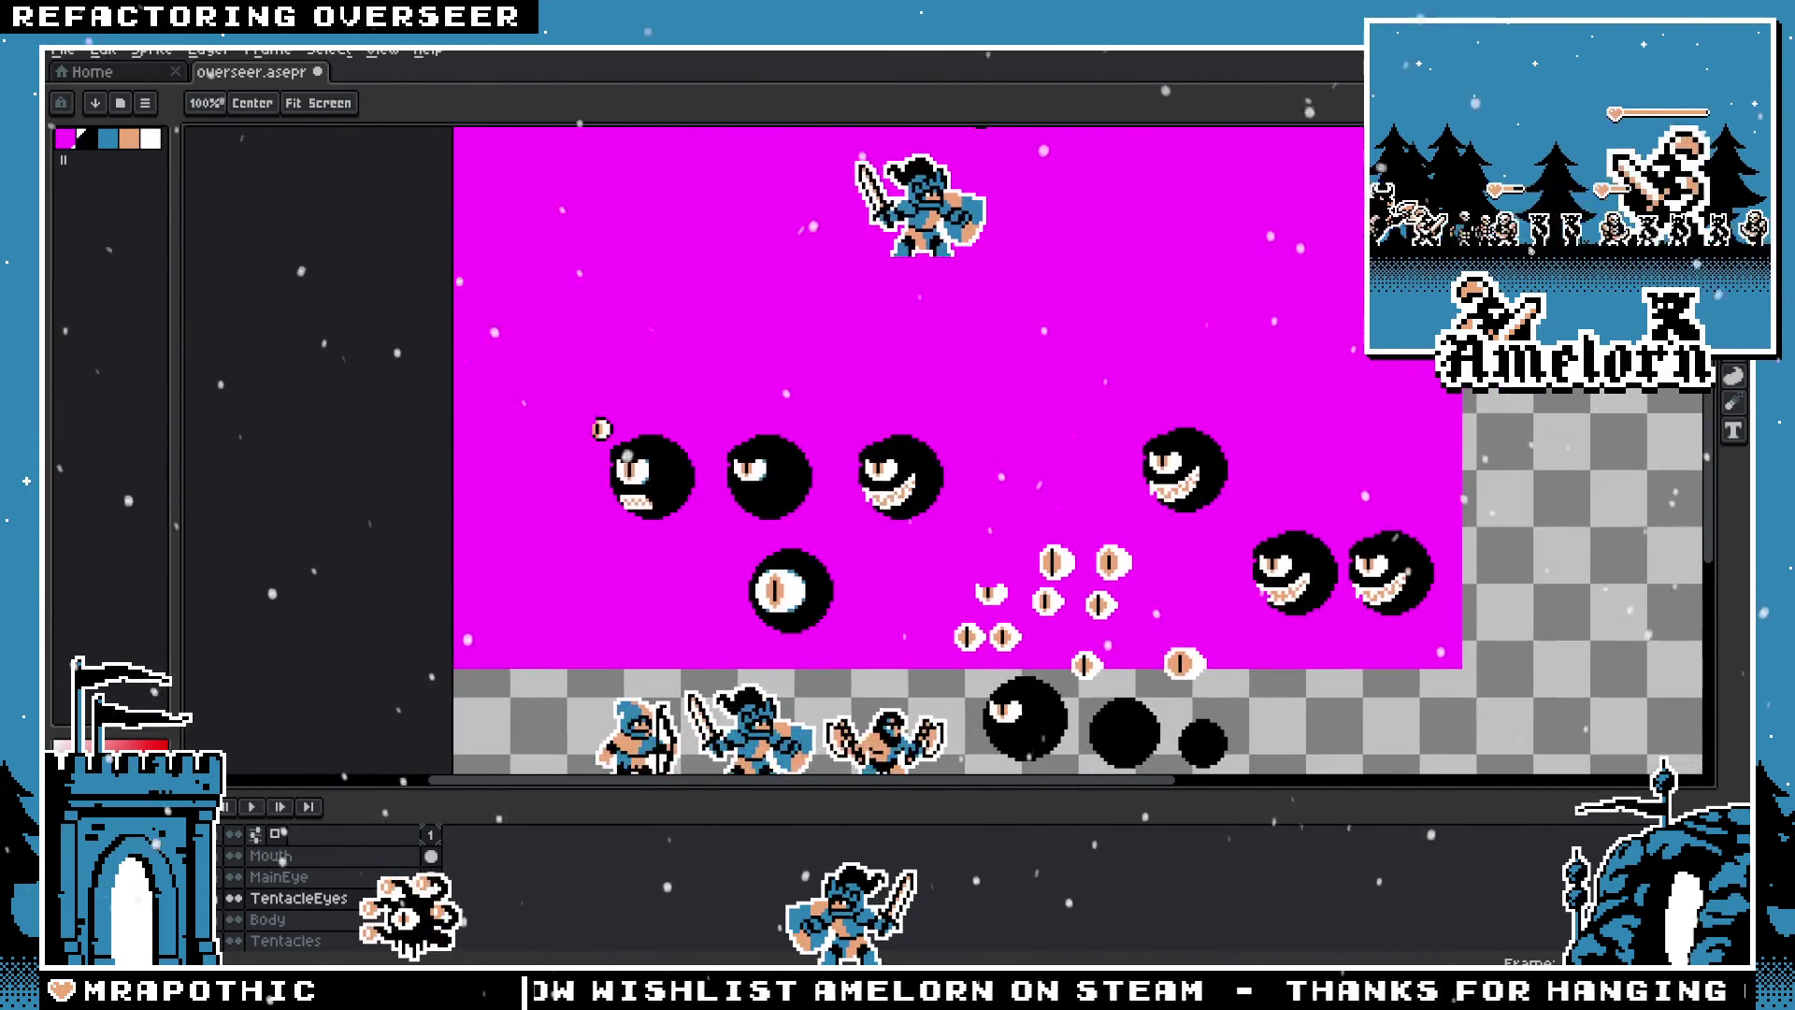
scroll(1045, 489, up, 5)
drag(888, 313, 1000, 592)
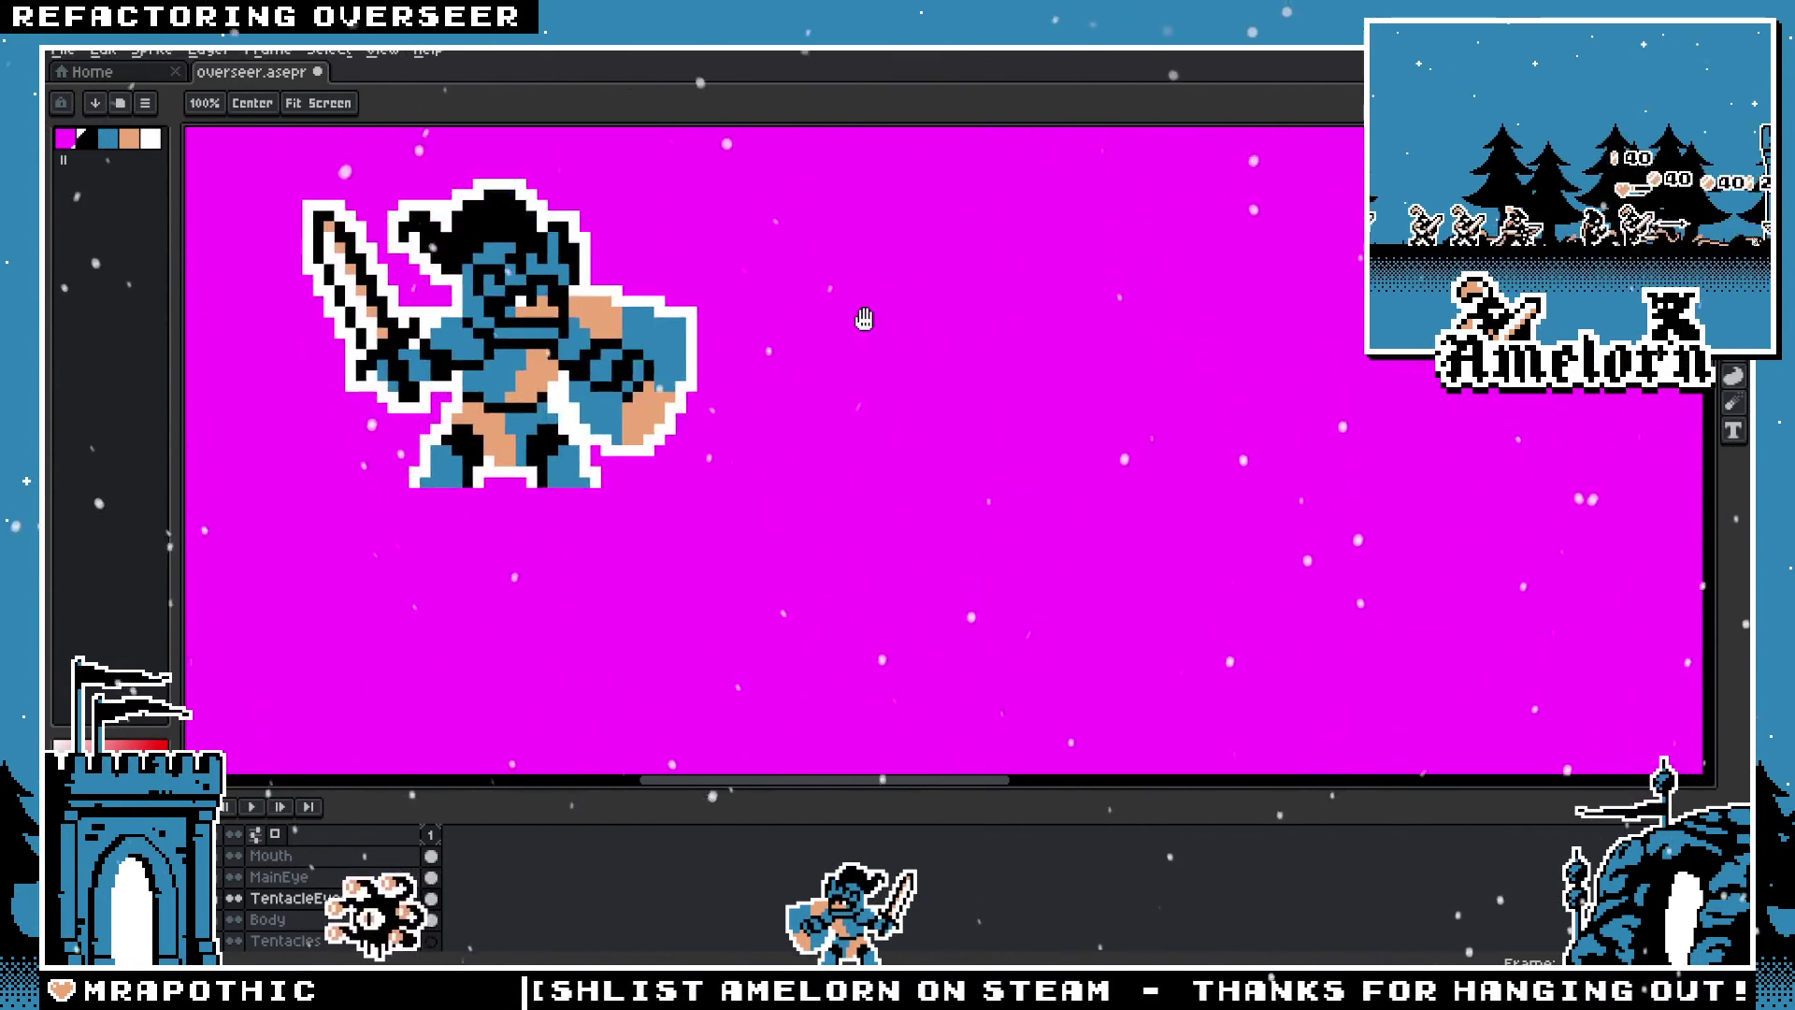
scroll(925, 533, up, 1)
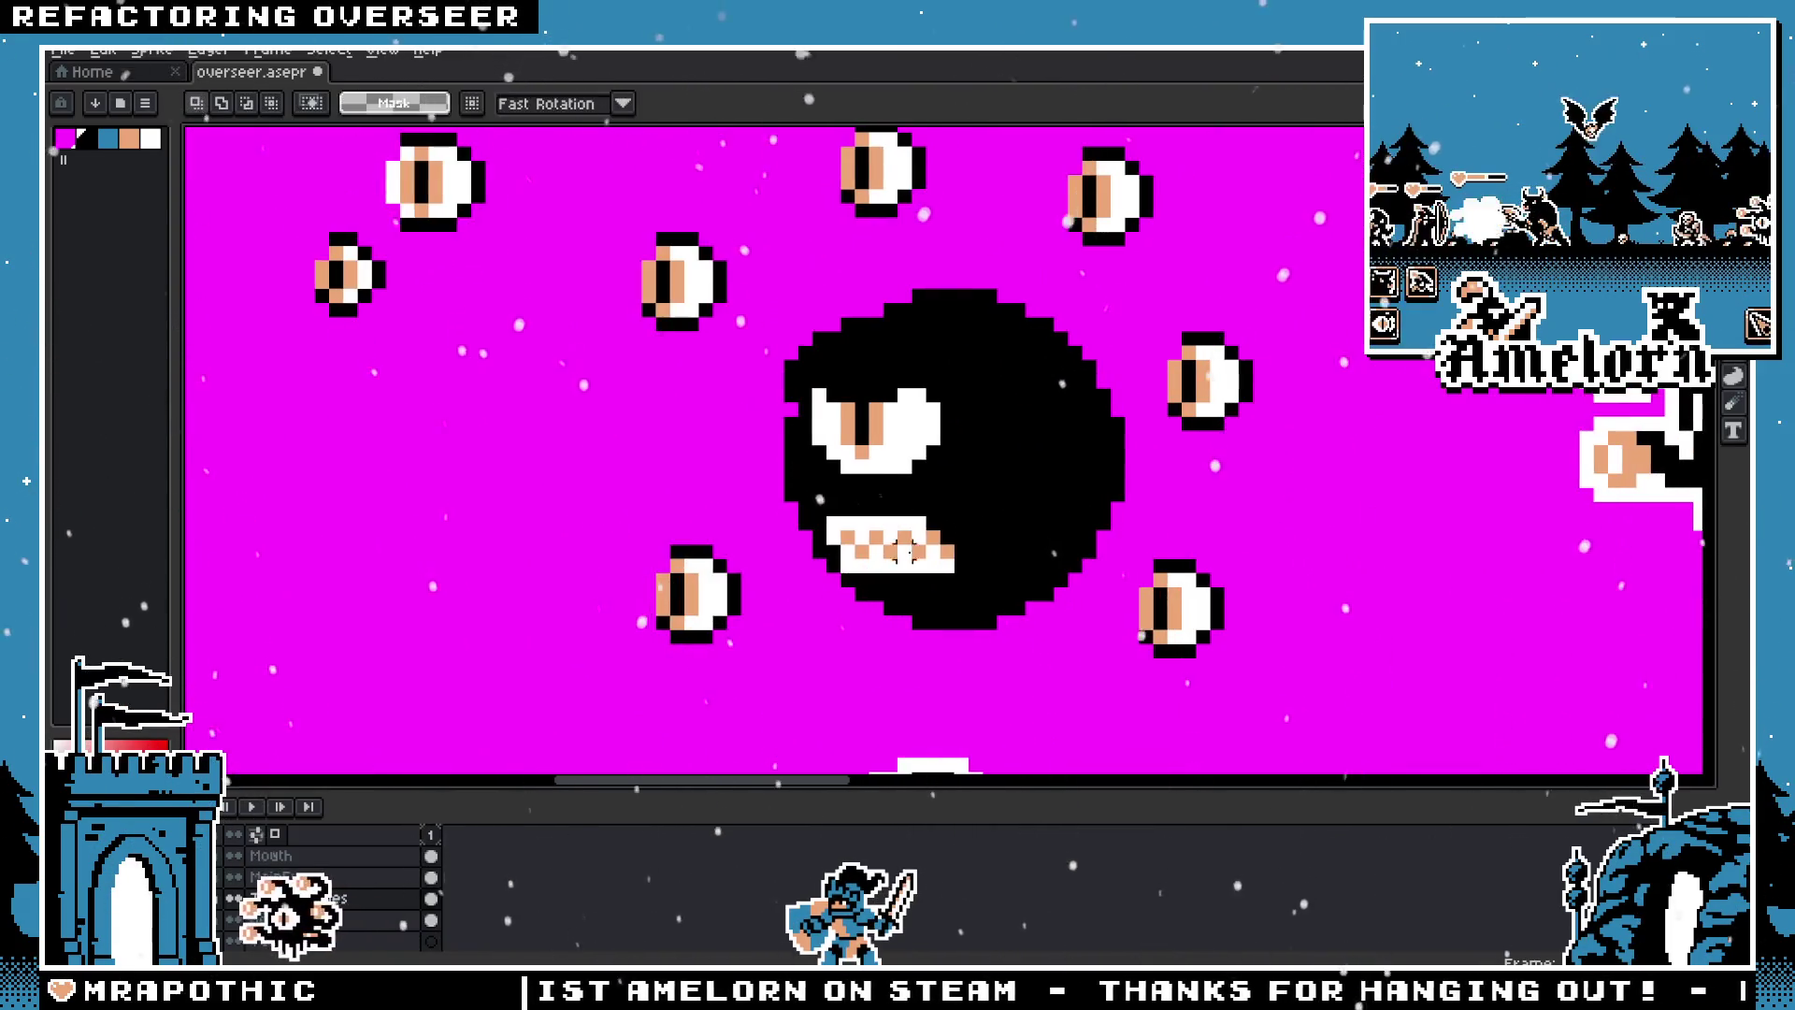
Step: On the Mouth layer, select the toothy mouth and raise it one pixel
click(281, 855)
drag(792, 620, 985, 512)
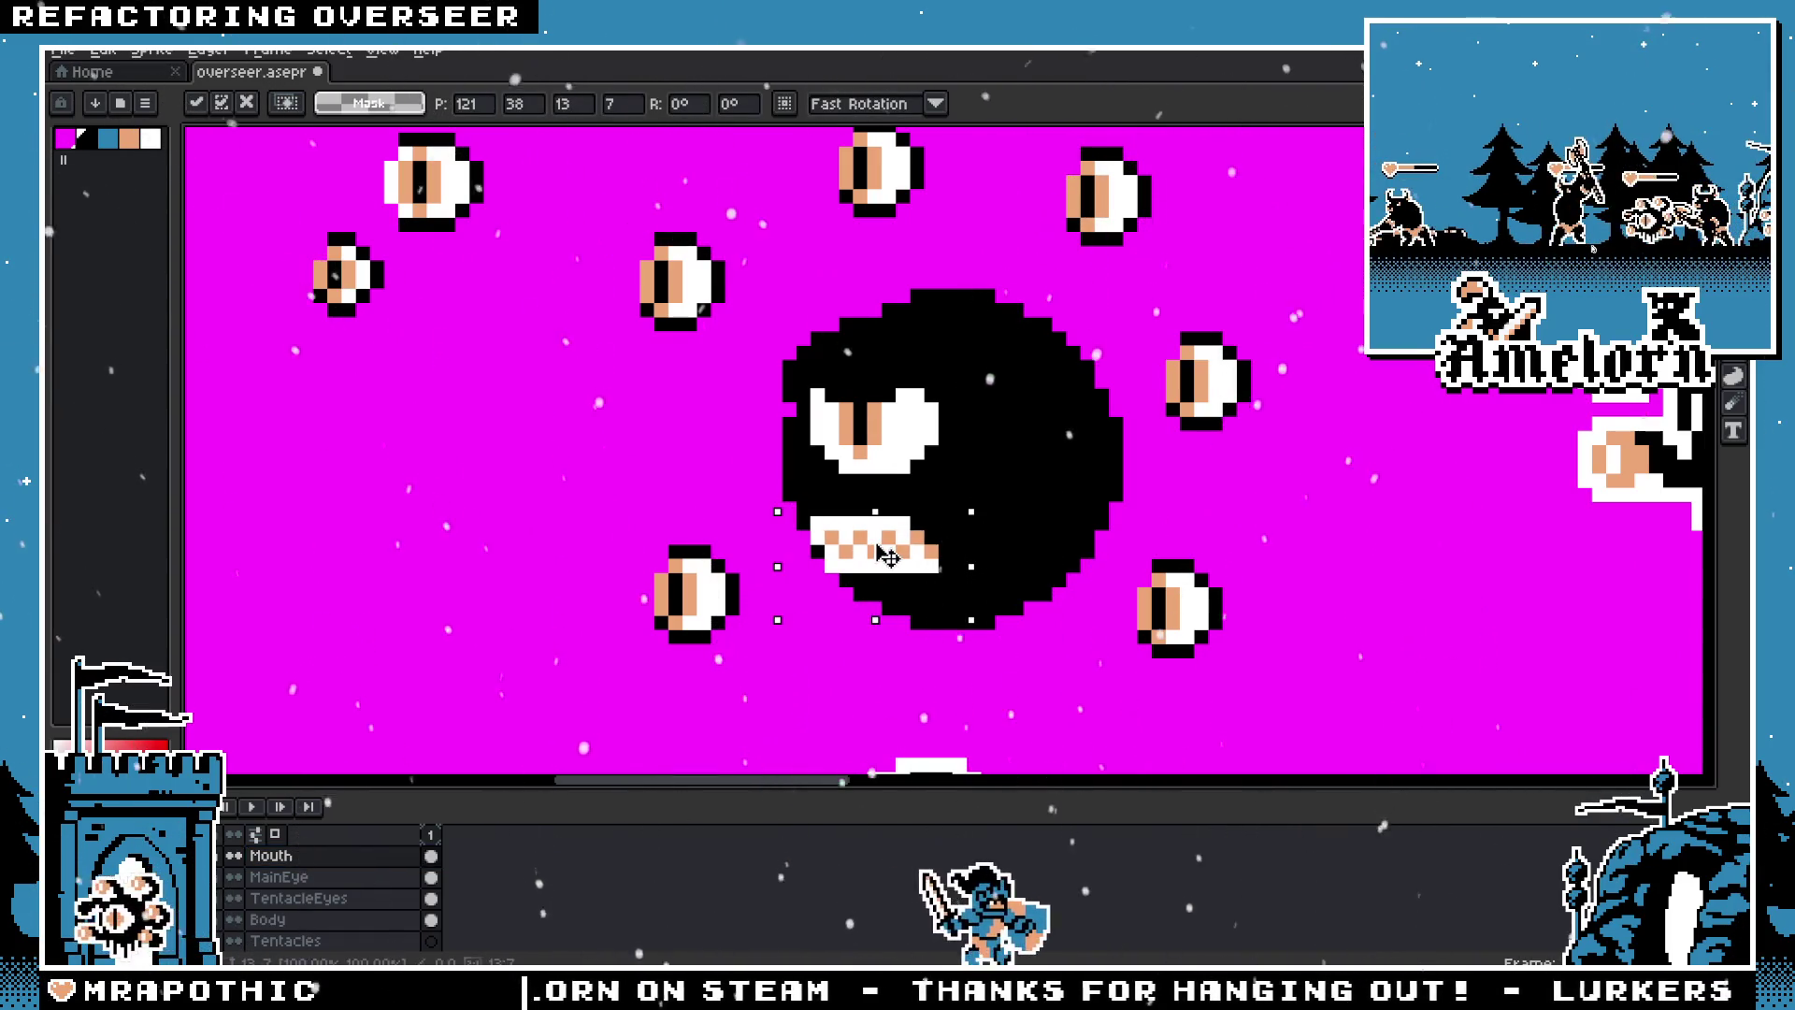
drag(896, 555, 900, 531)
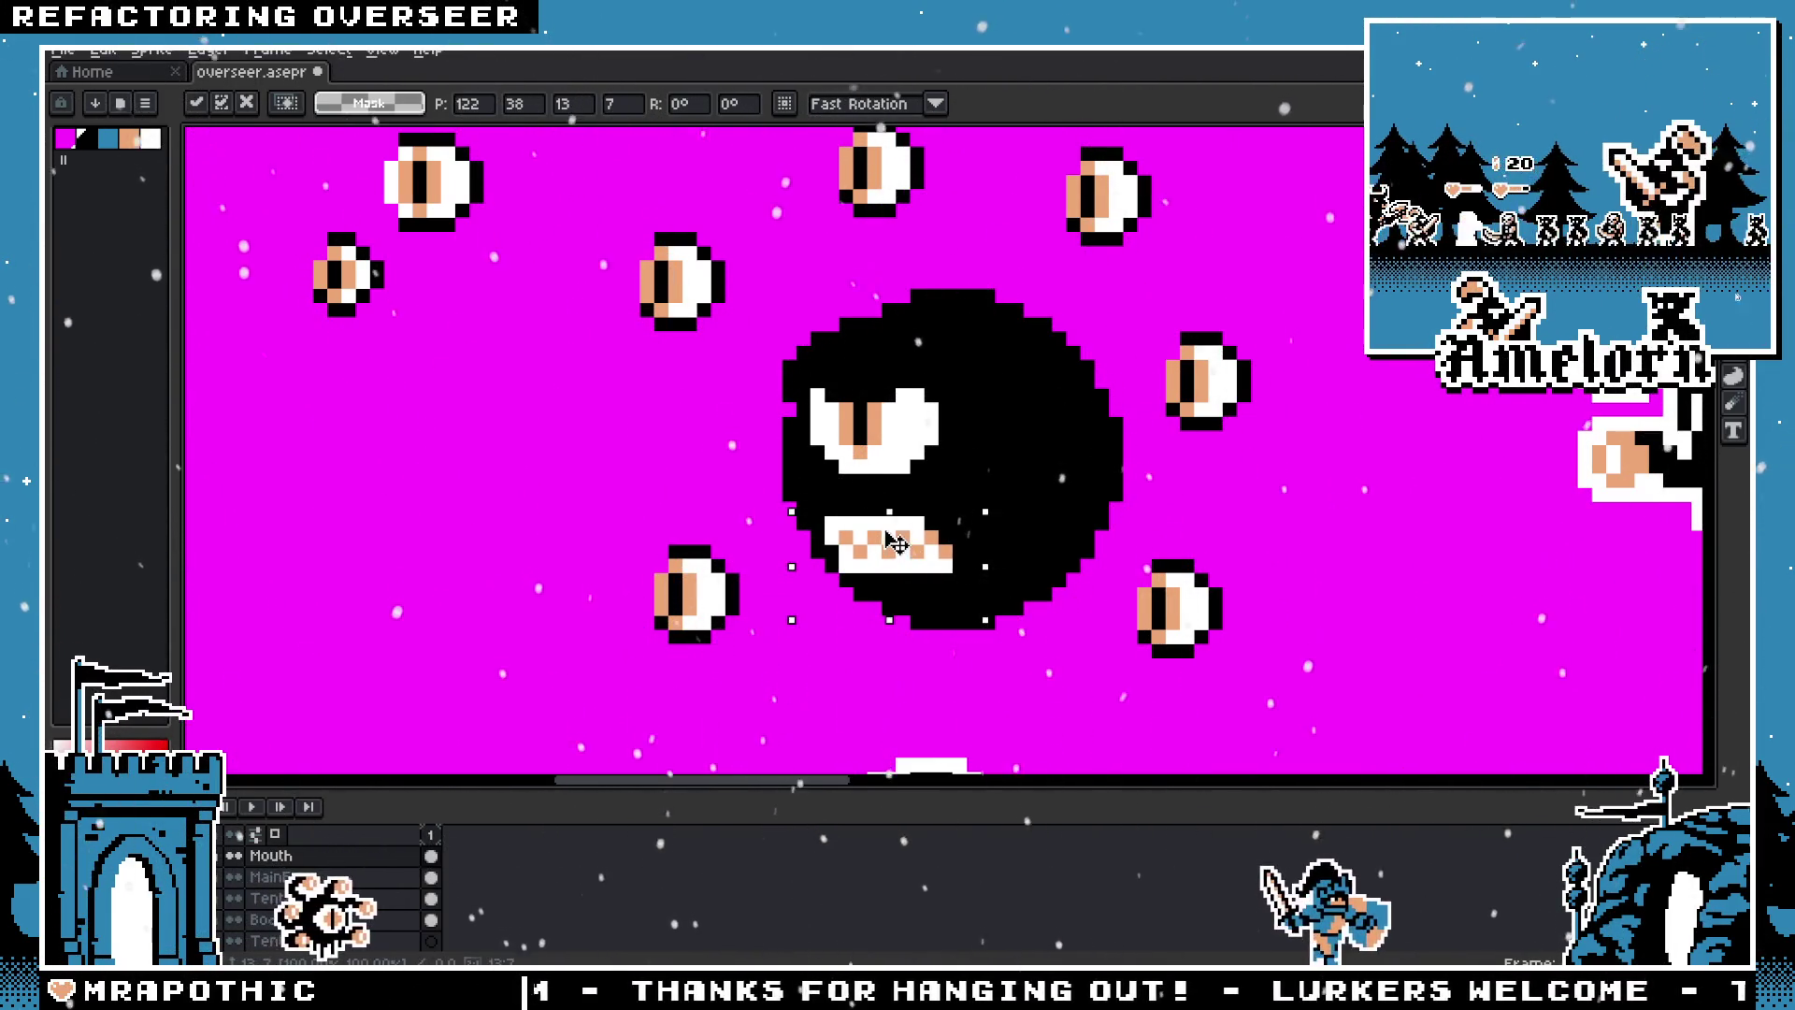
key(ctrl+d)
scroll(672, 468, down, 1)
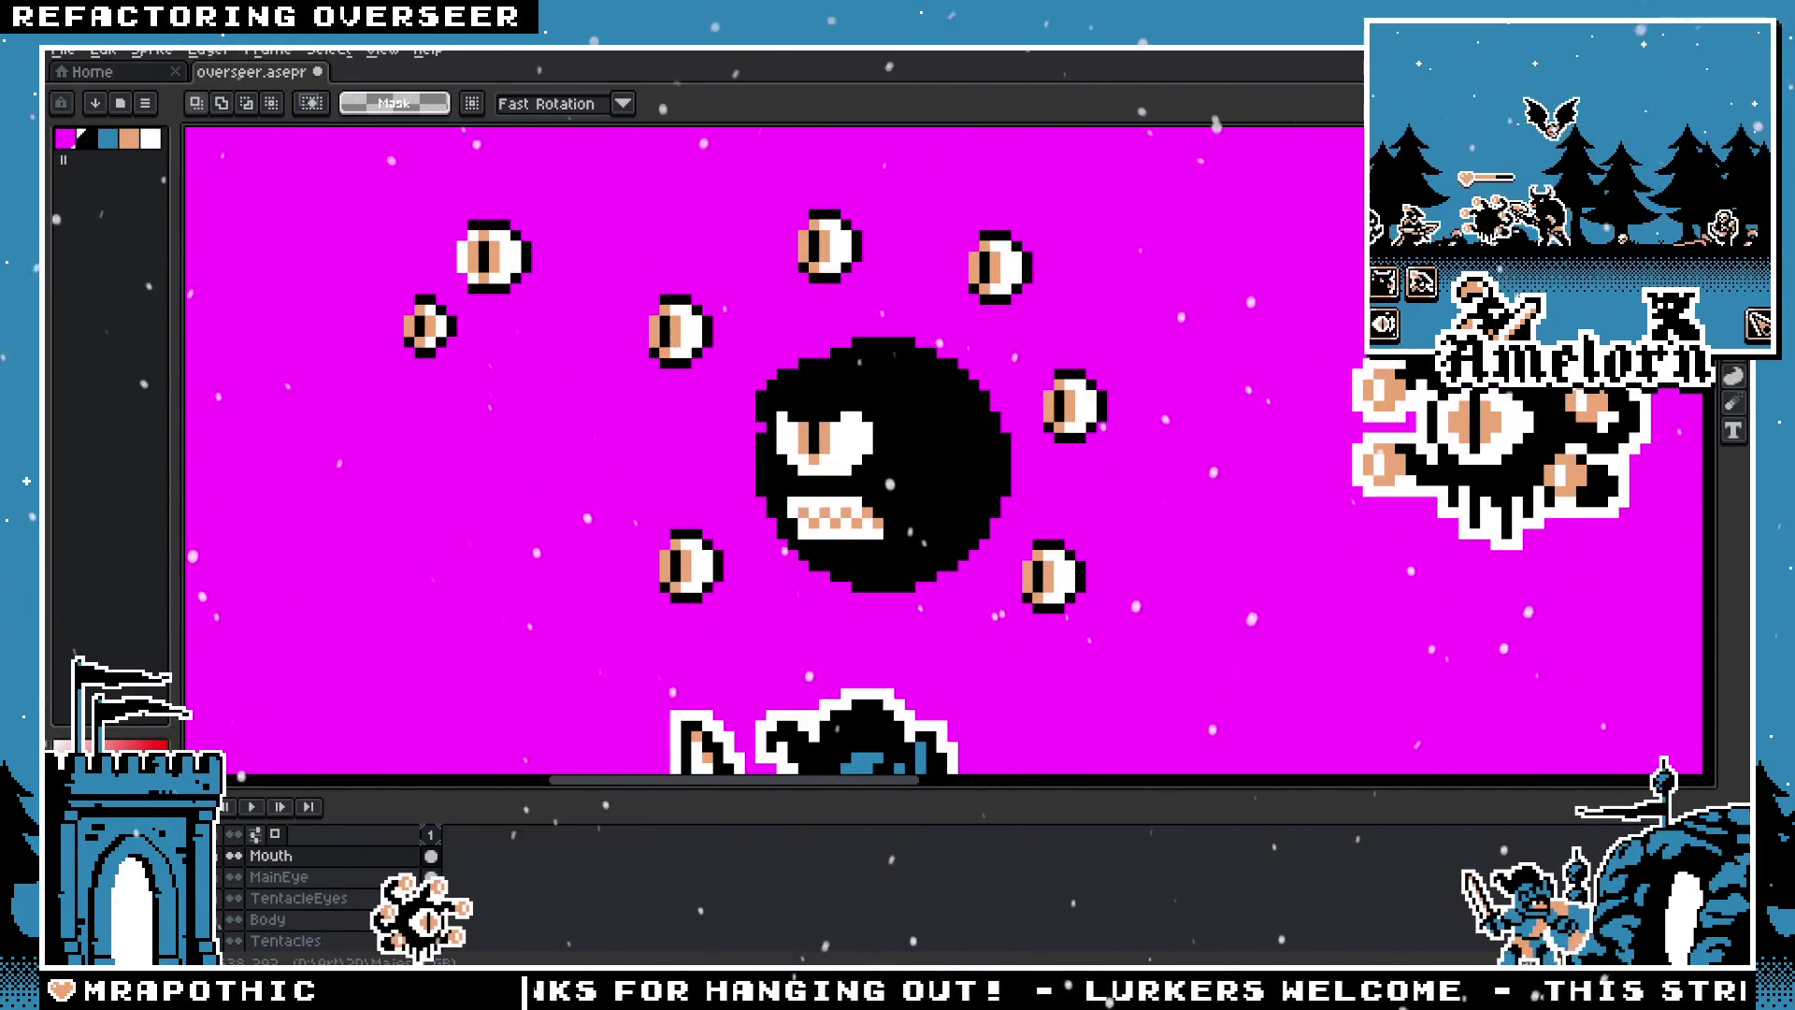
scroll(780, 573, up, 1)
Step: Reselect the mouth and nudge it several times, restoring it after an accidental delete
key(ctrl+shift+d)
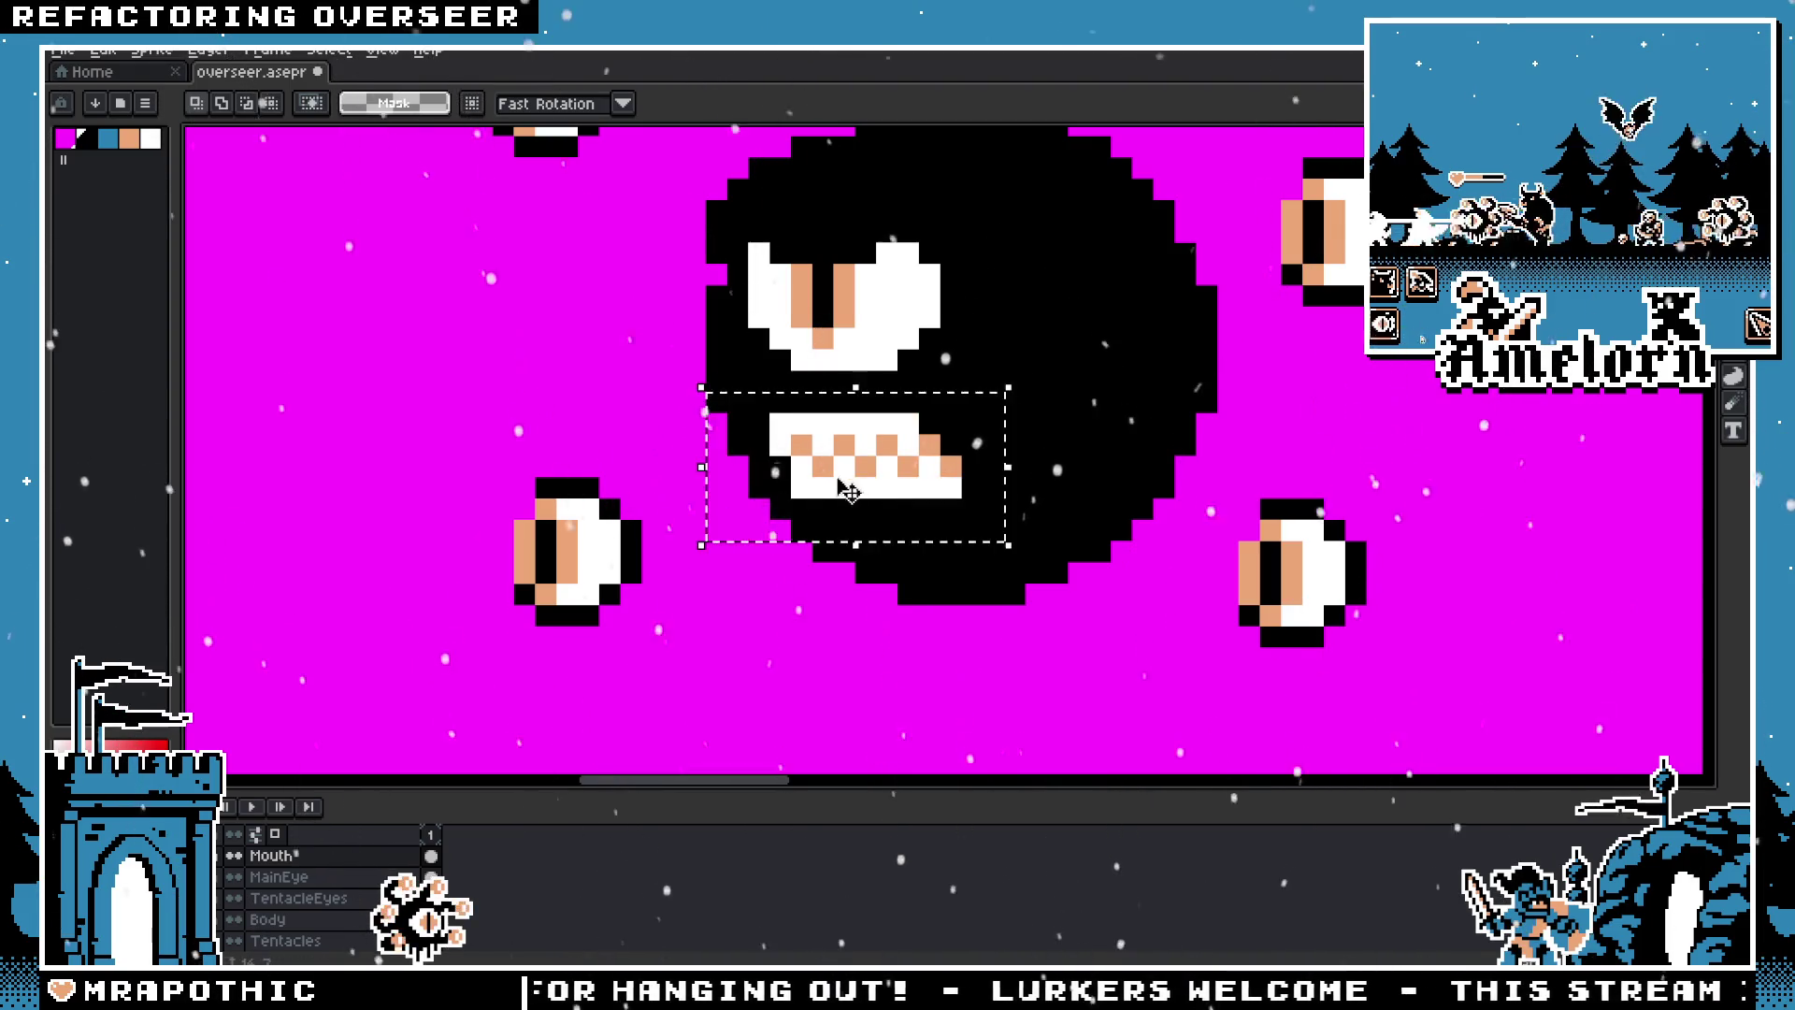
click(853, 473)
scroll(1078, 529, down, 1)
key(ctrl+d)
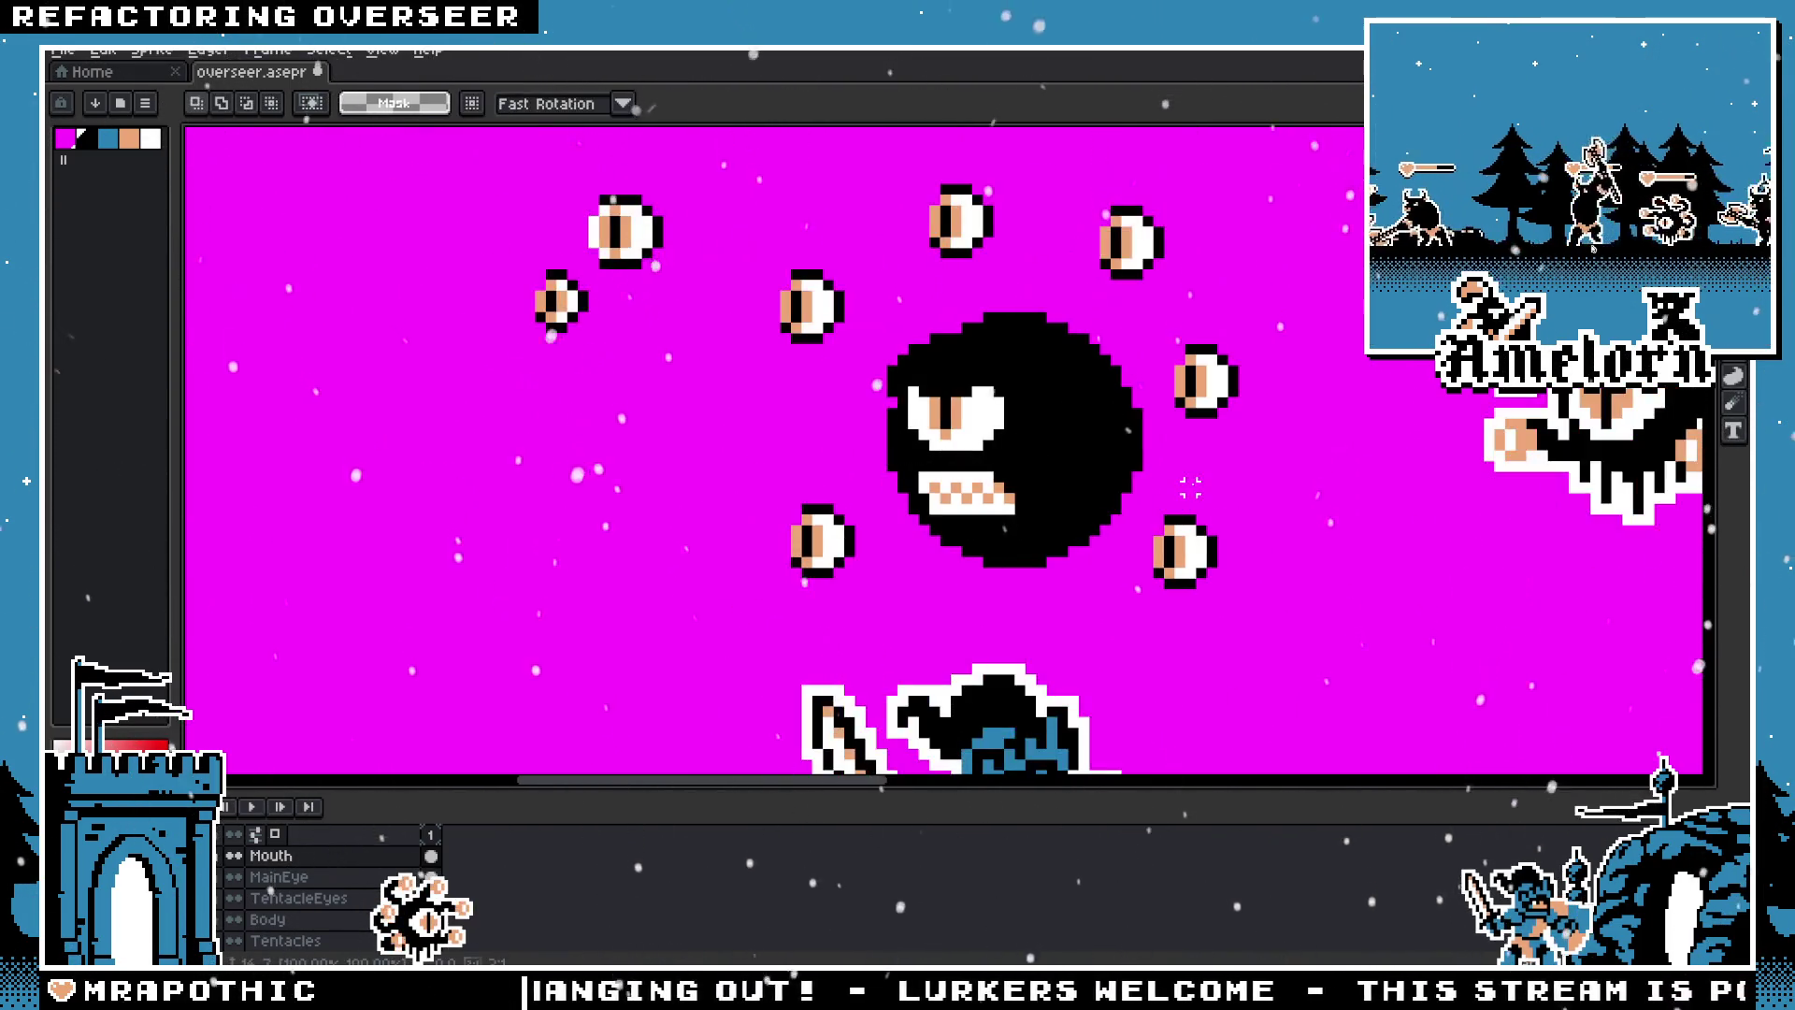
scroll(1032, 464, up, 1)
key(ctrl+shift+d)
click(886, 521)
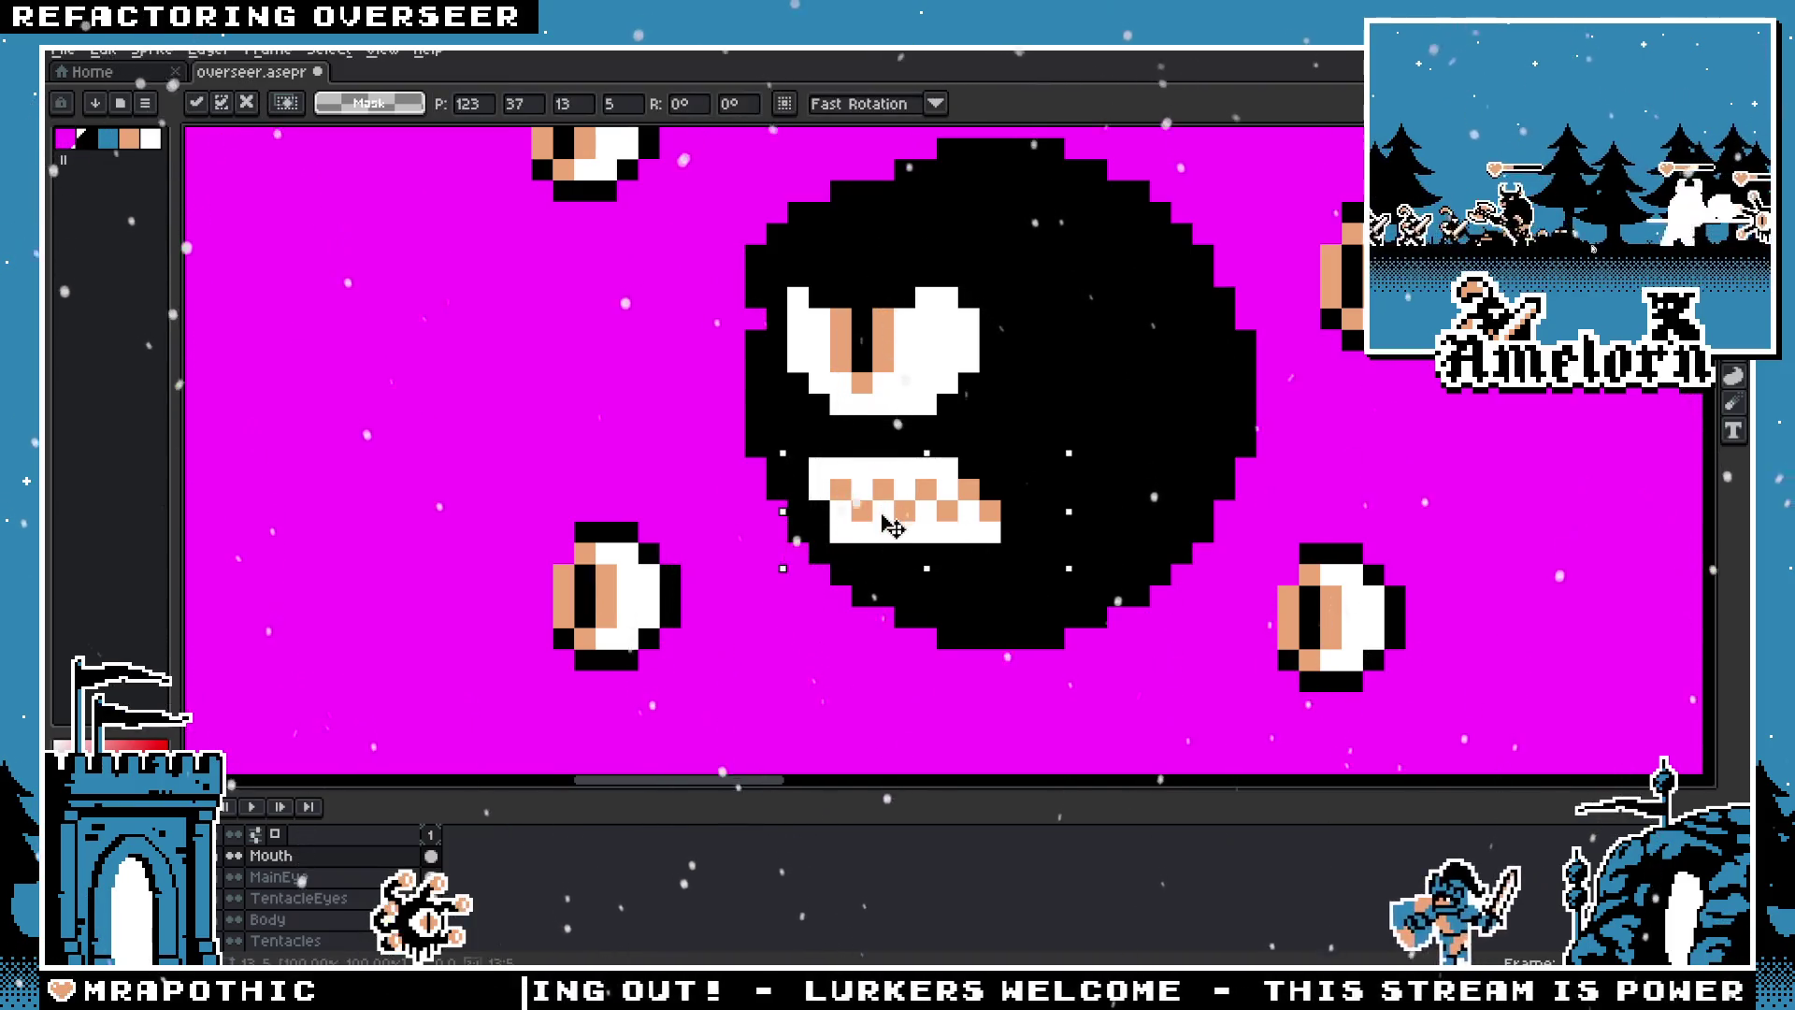
key(ctrl+d)
scroll(935, 552, down, 2)
scroll(977, 561, up, 2)
key(Delete)
key(ctrl+z)
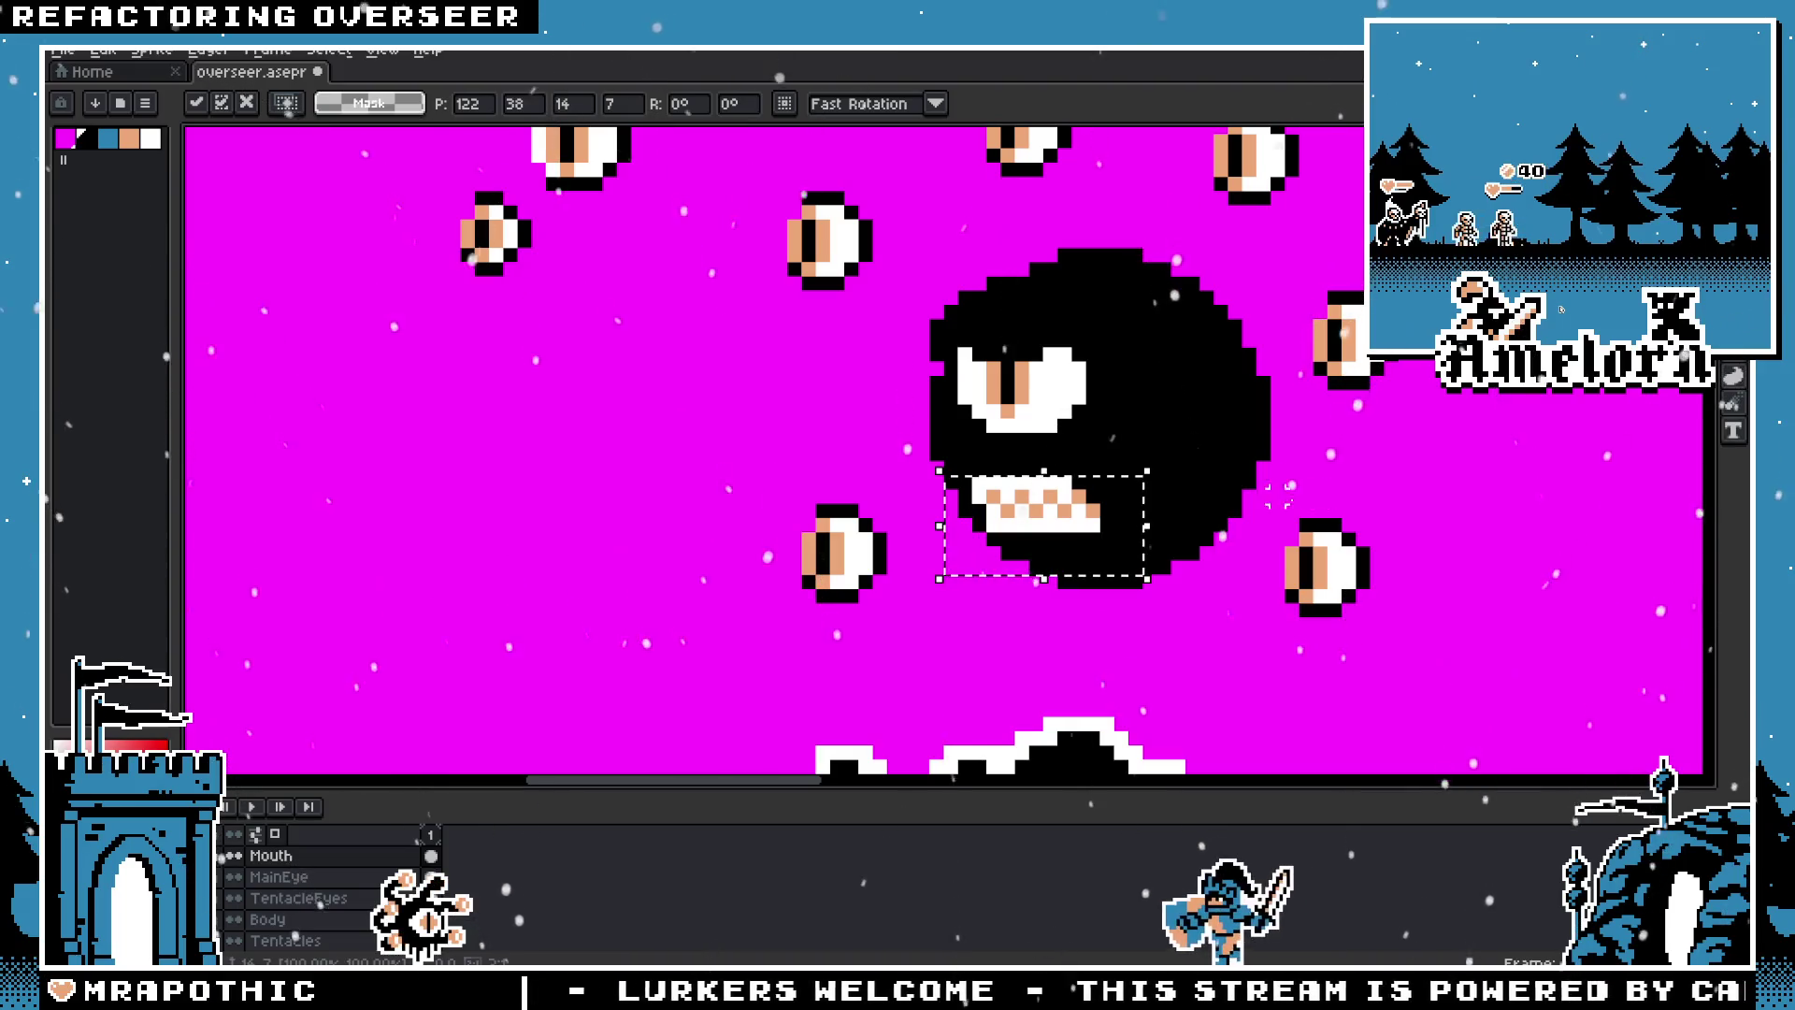
key(ctrl+d)
Step: Nudge the mouth once more and commit its final spot just beneath the eye
scroll(1028, 505, down, 2)
key(ctrl+shift+d)
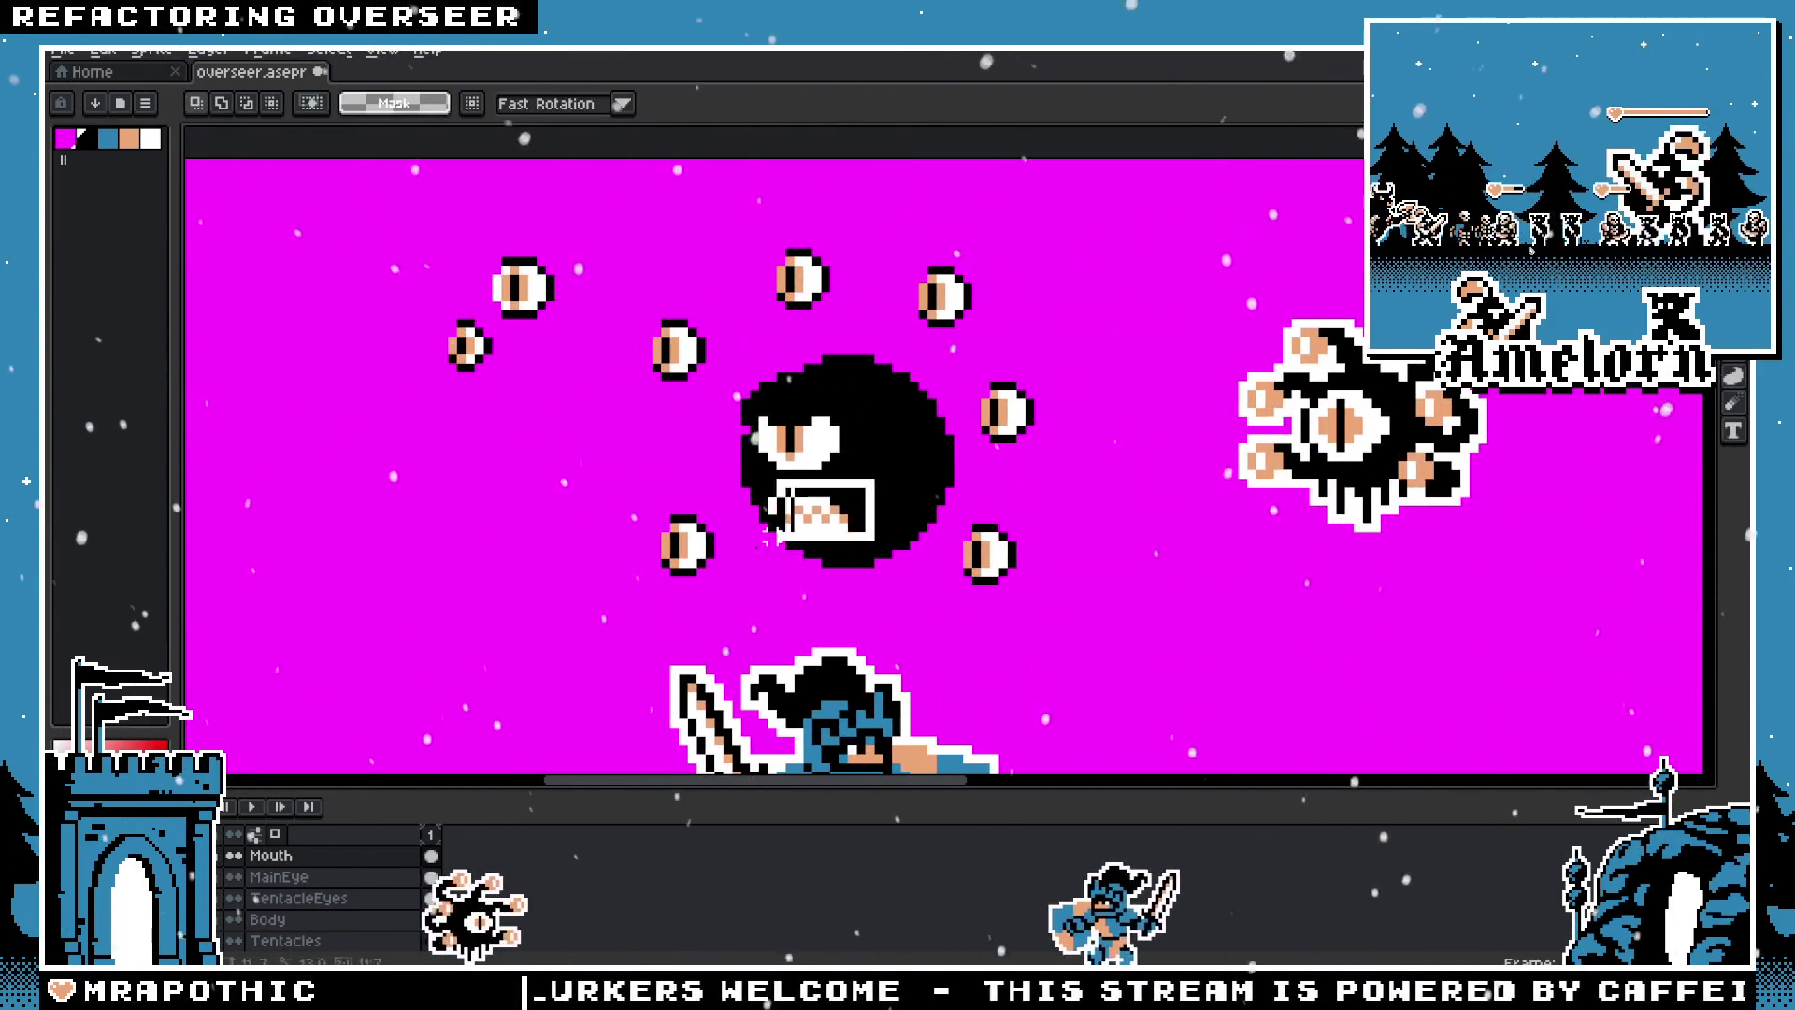
click(802, 542)
key(Return)
scroll(741, 474, down, 3)
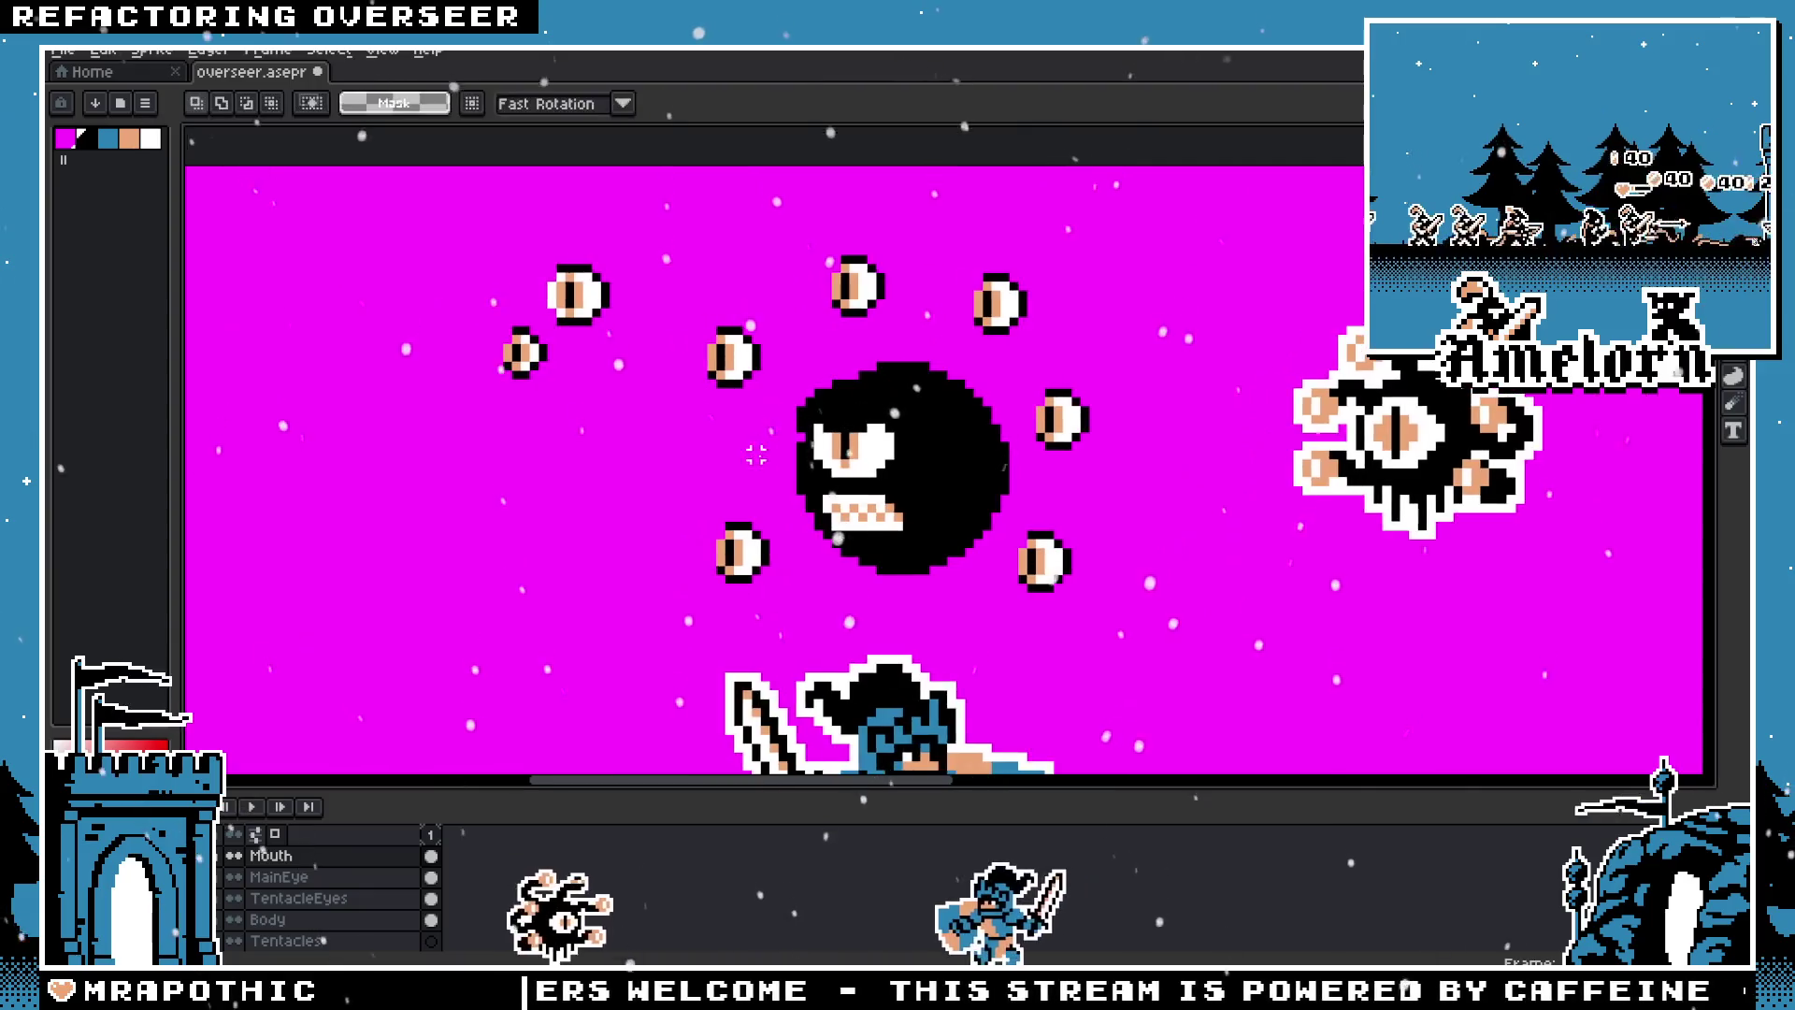
scroll(740, 474, up, 2)
drag(752, 558, 858, 497)
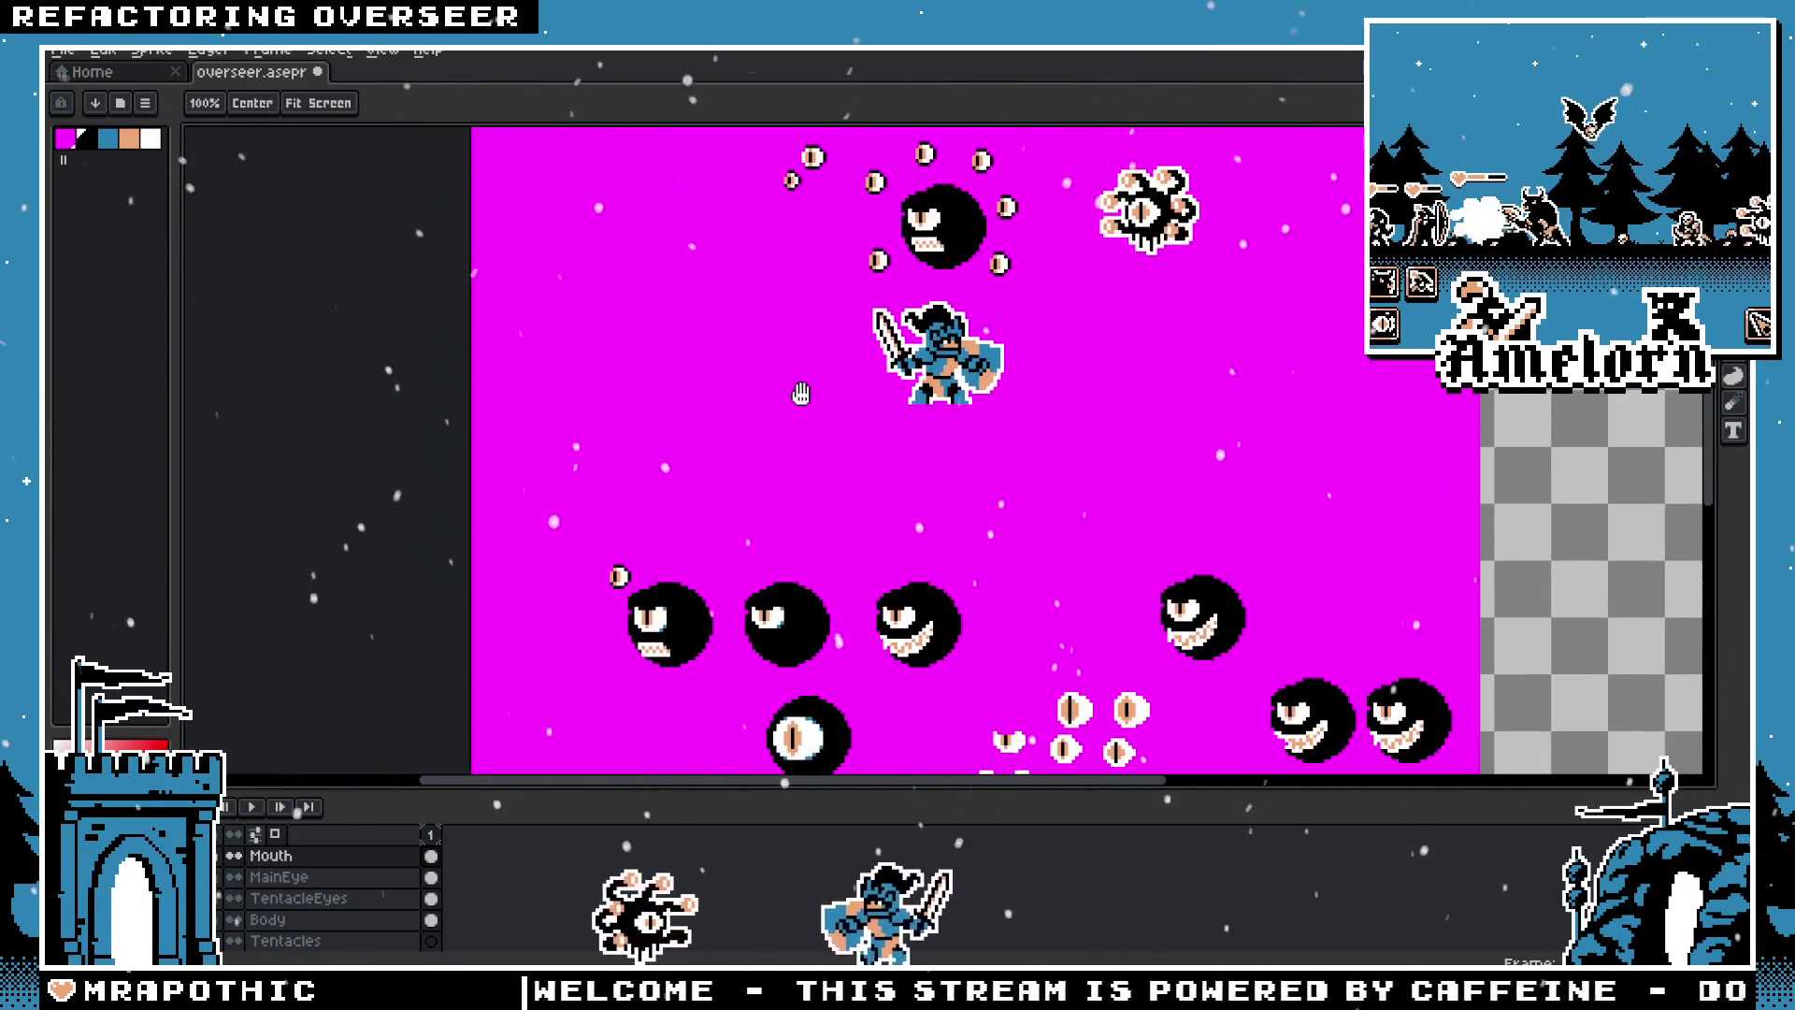
scroll(935, 365, up, 2)
key(ctrl+t)
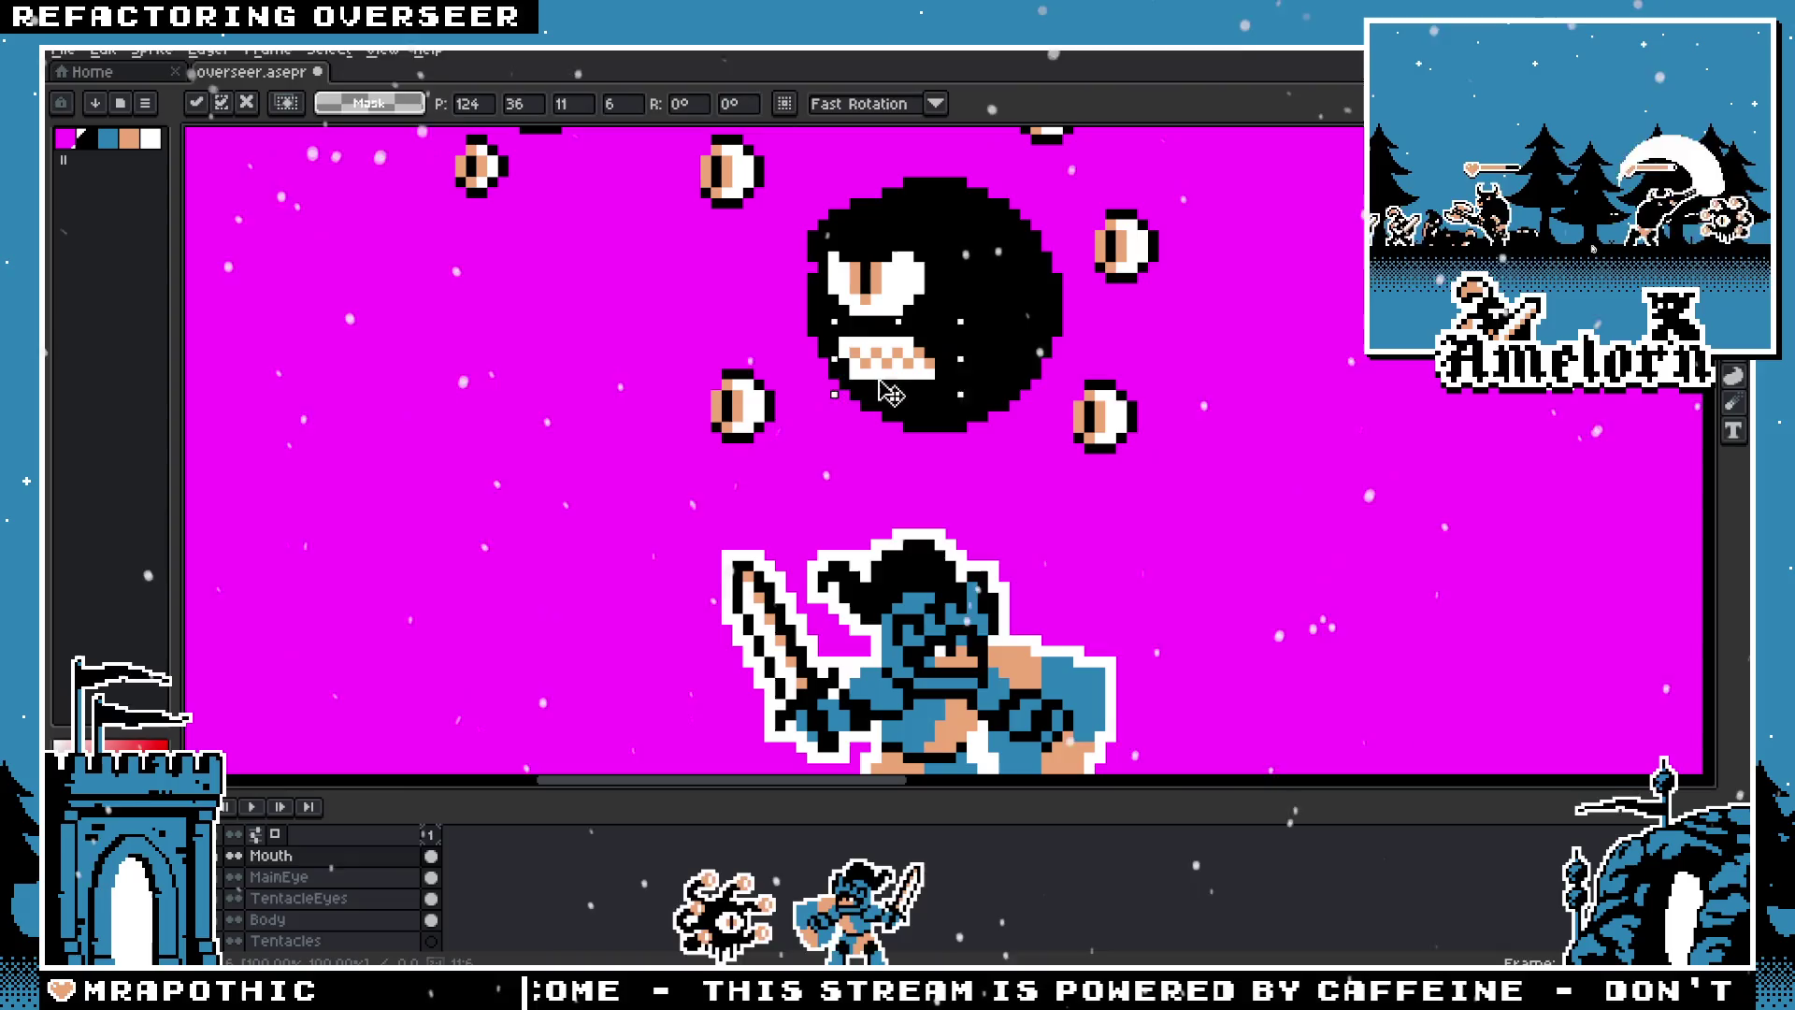
key(Return)
scroll(664, 559, up, 3)
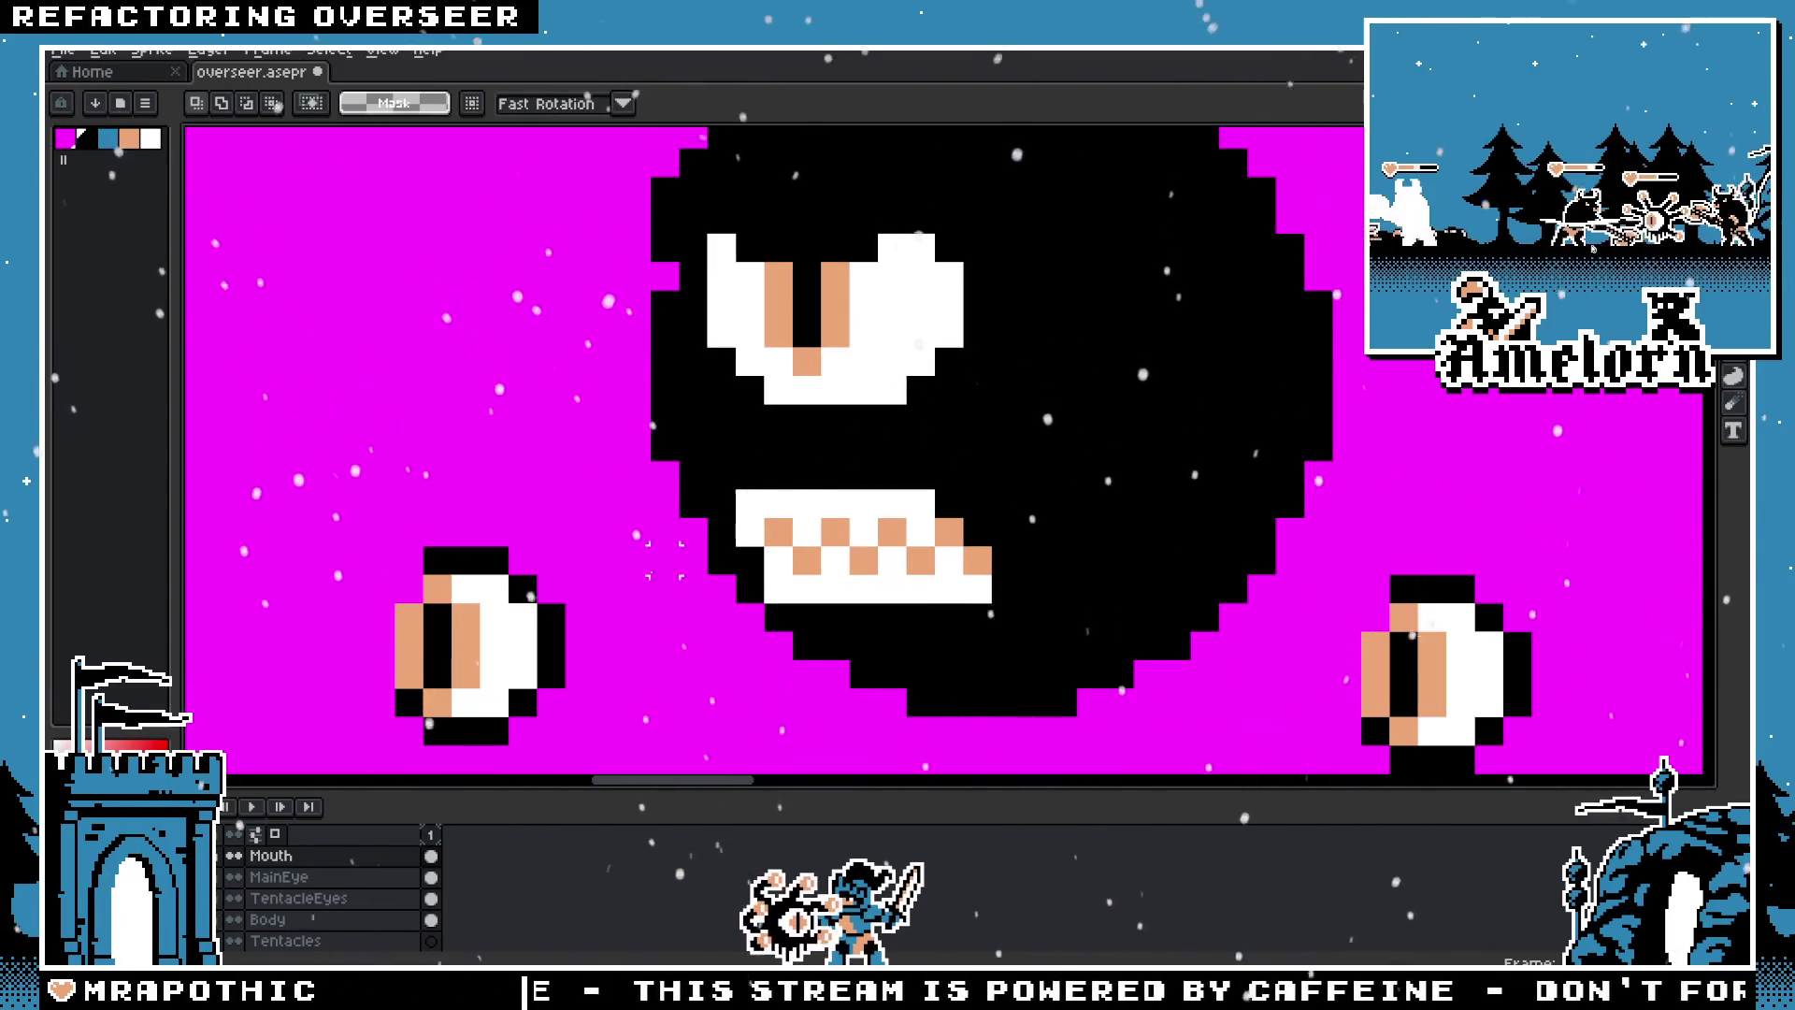
Step: Pencil blue highlight pixels along the upper right edge of the MainEye, undoing a stray one
click(309, 880)
scroll(935, 449, up, 3)
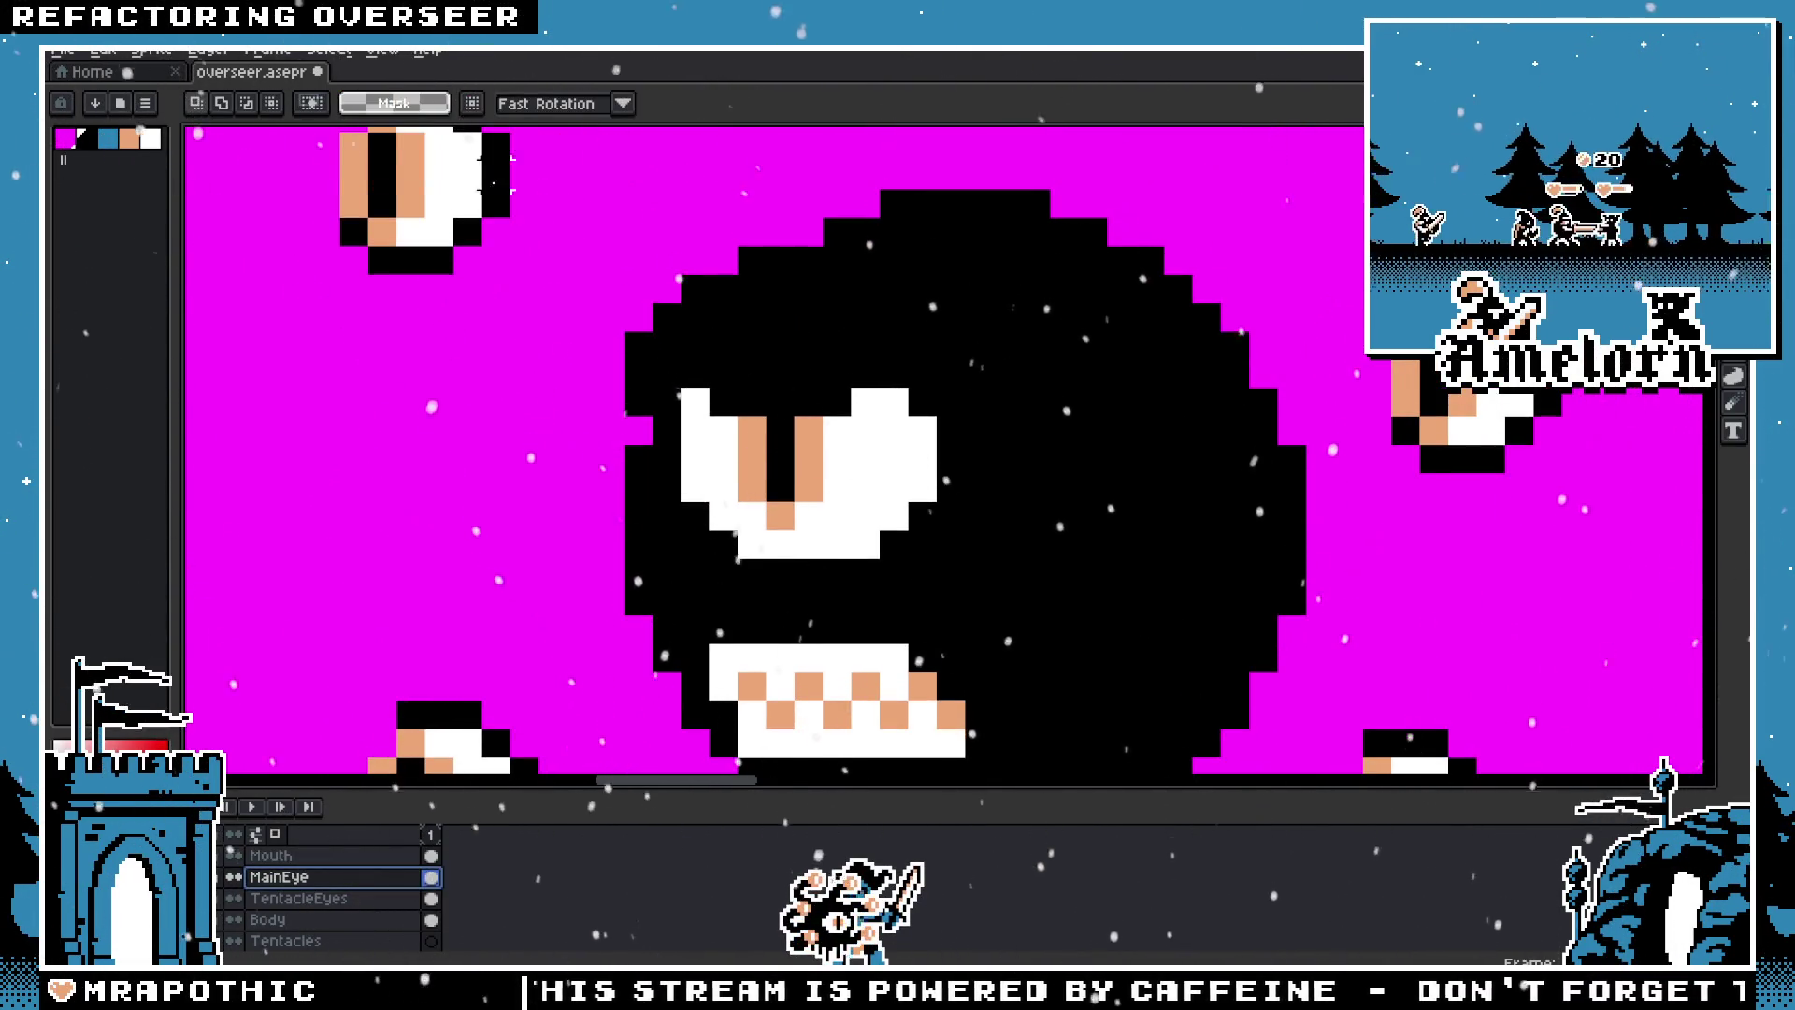
click(107, 139)
key(b)
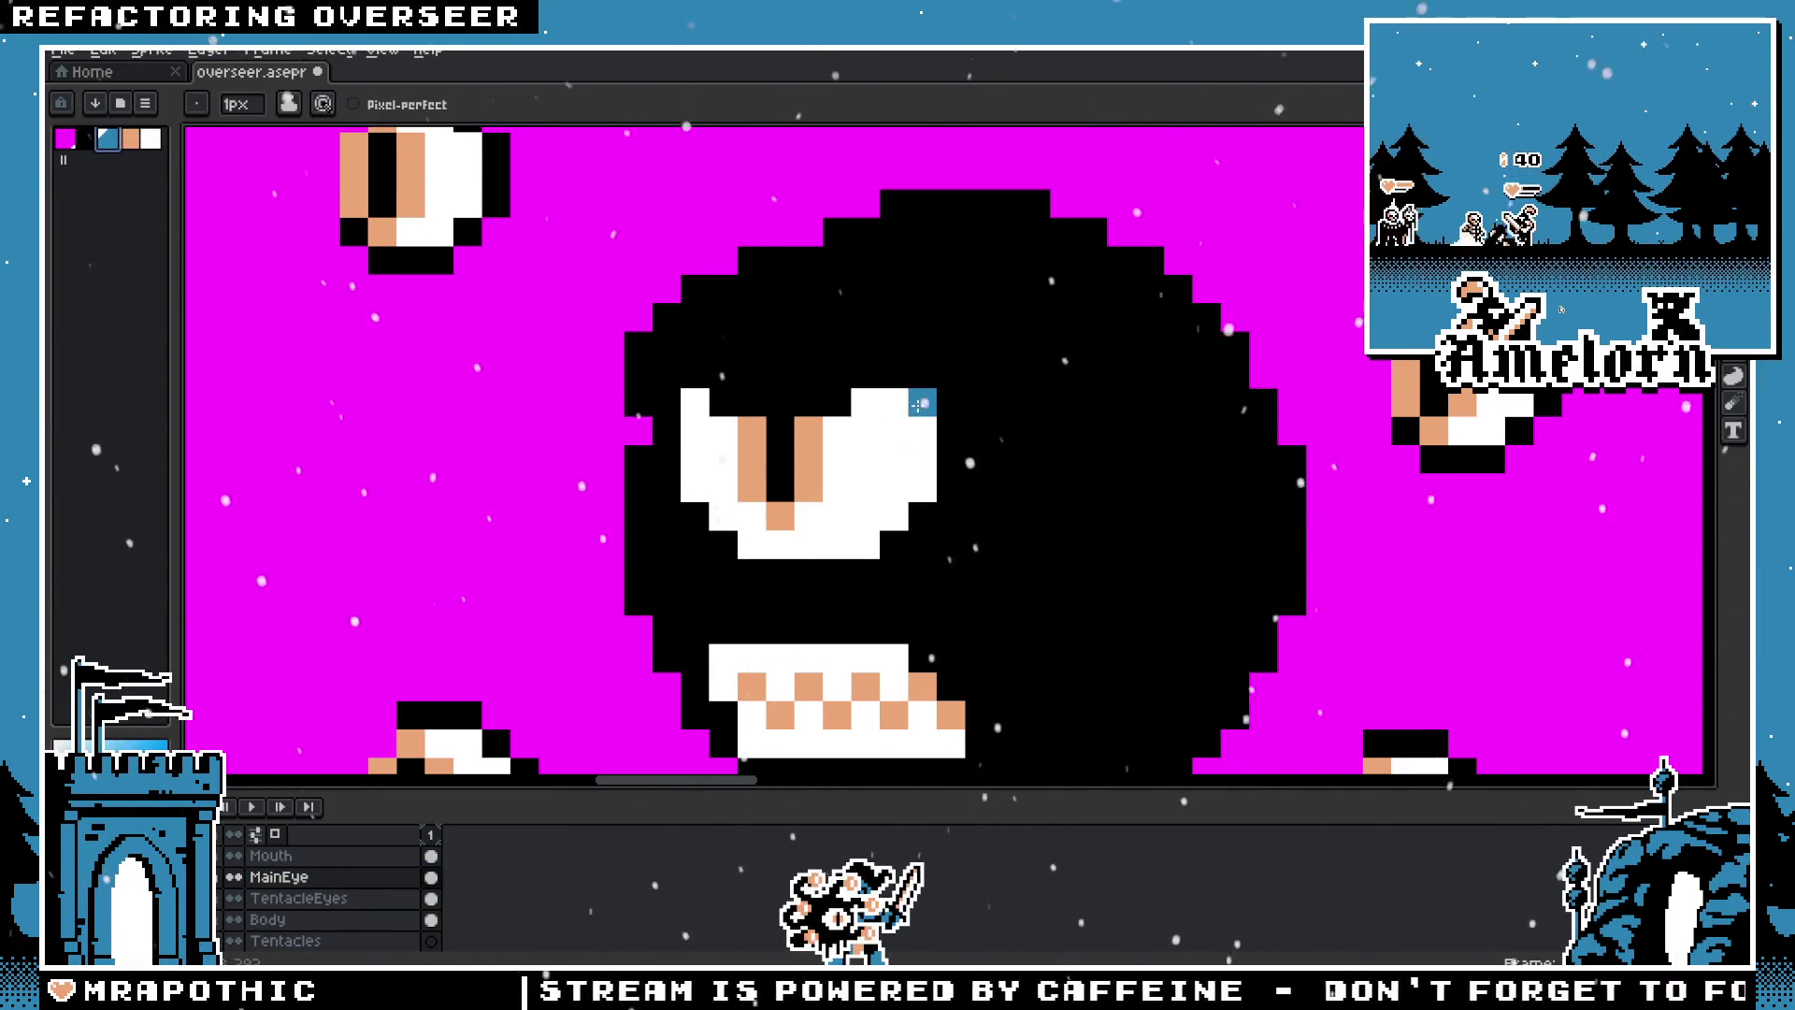
scroll(900, 540, down, 5)
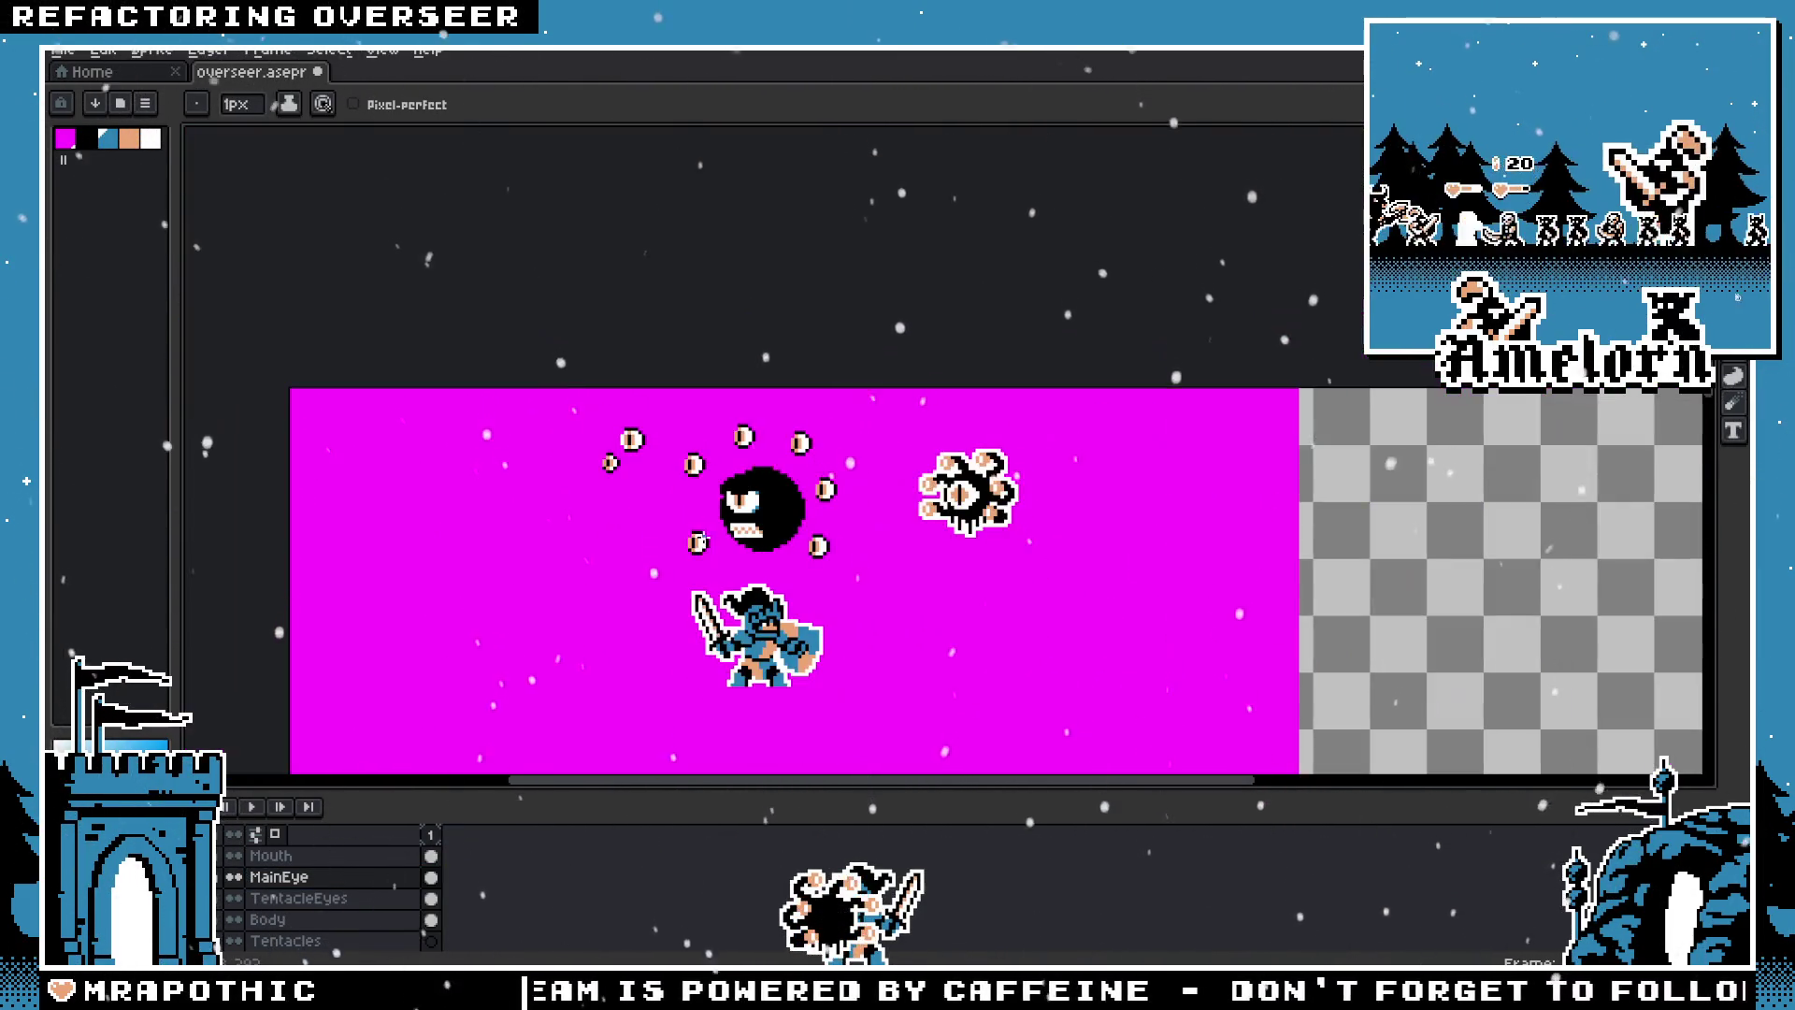
scroll(737, 513, up, 4)
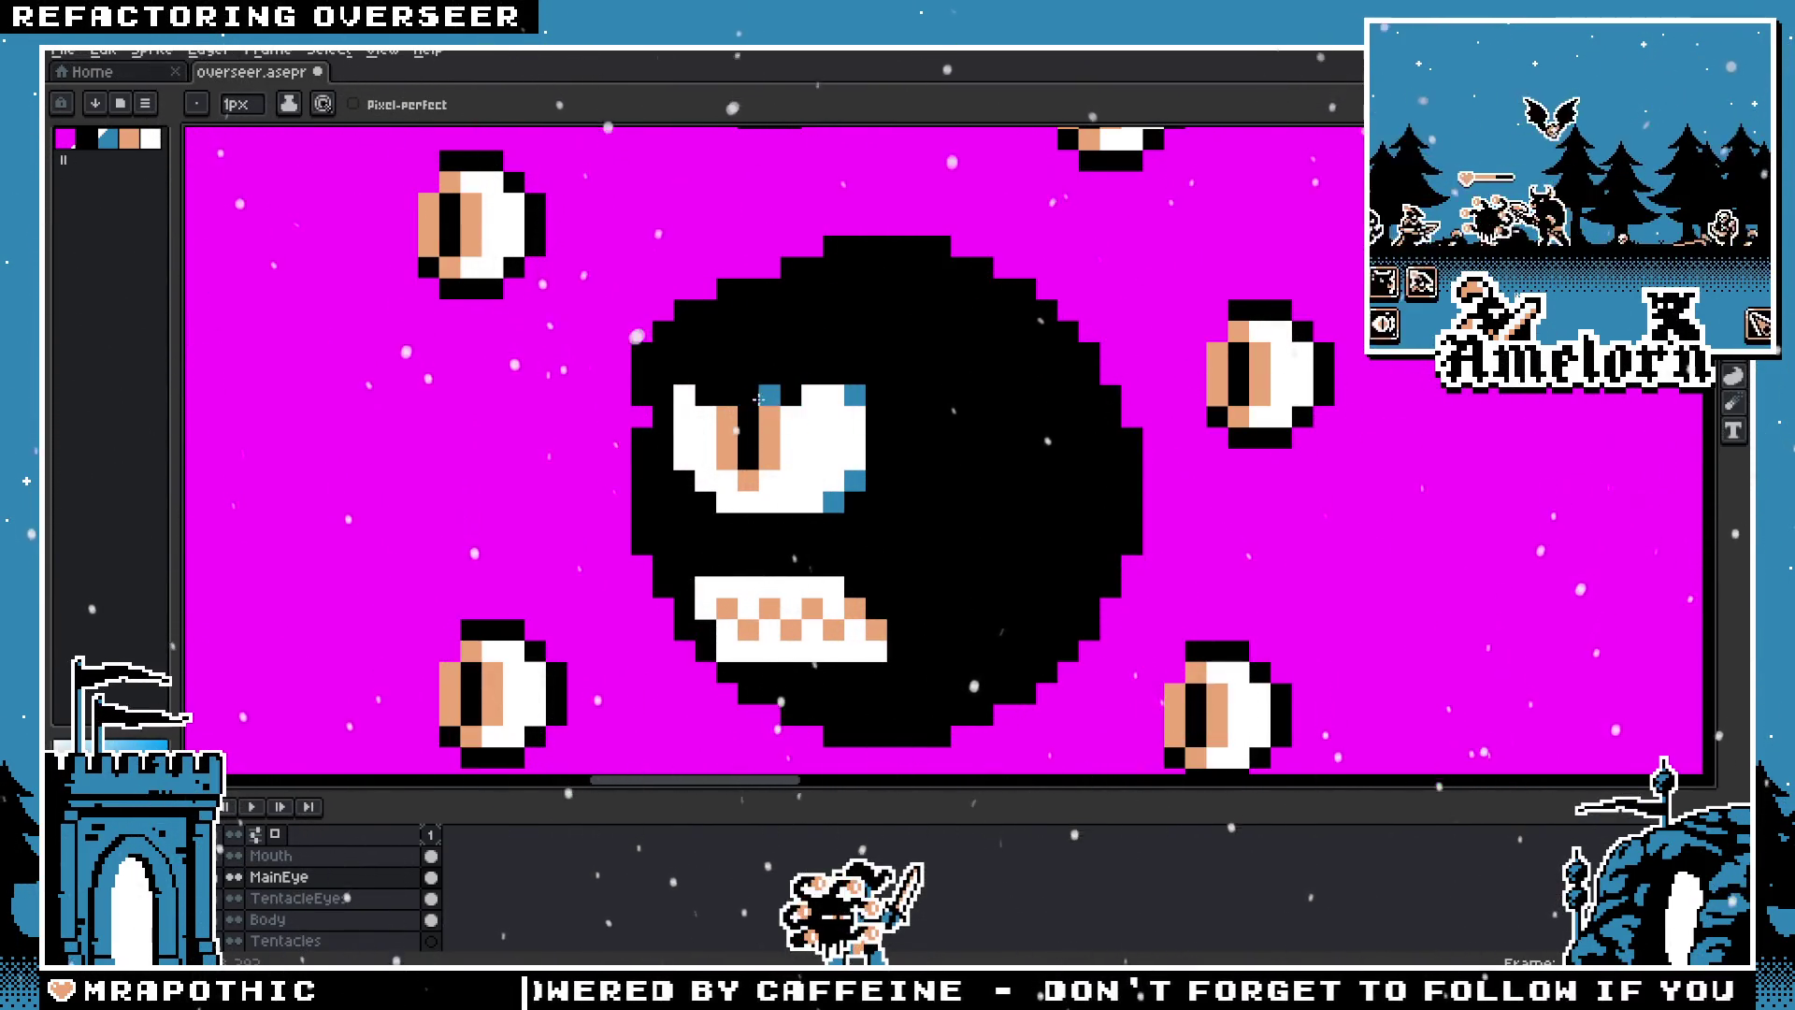
key(ctrl+z)
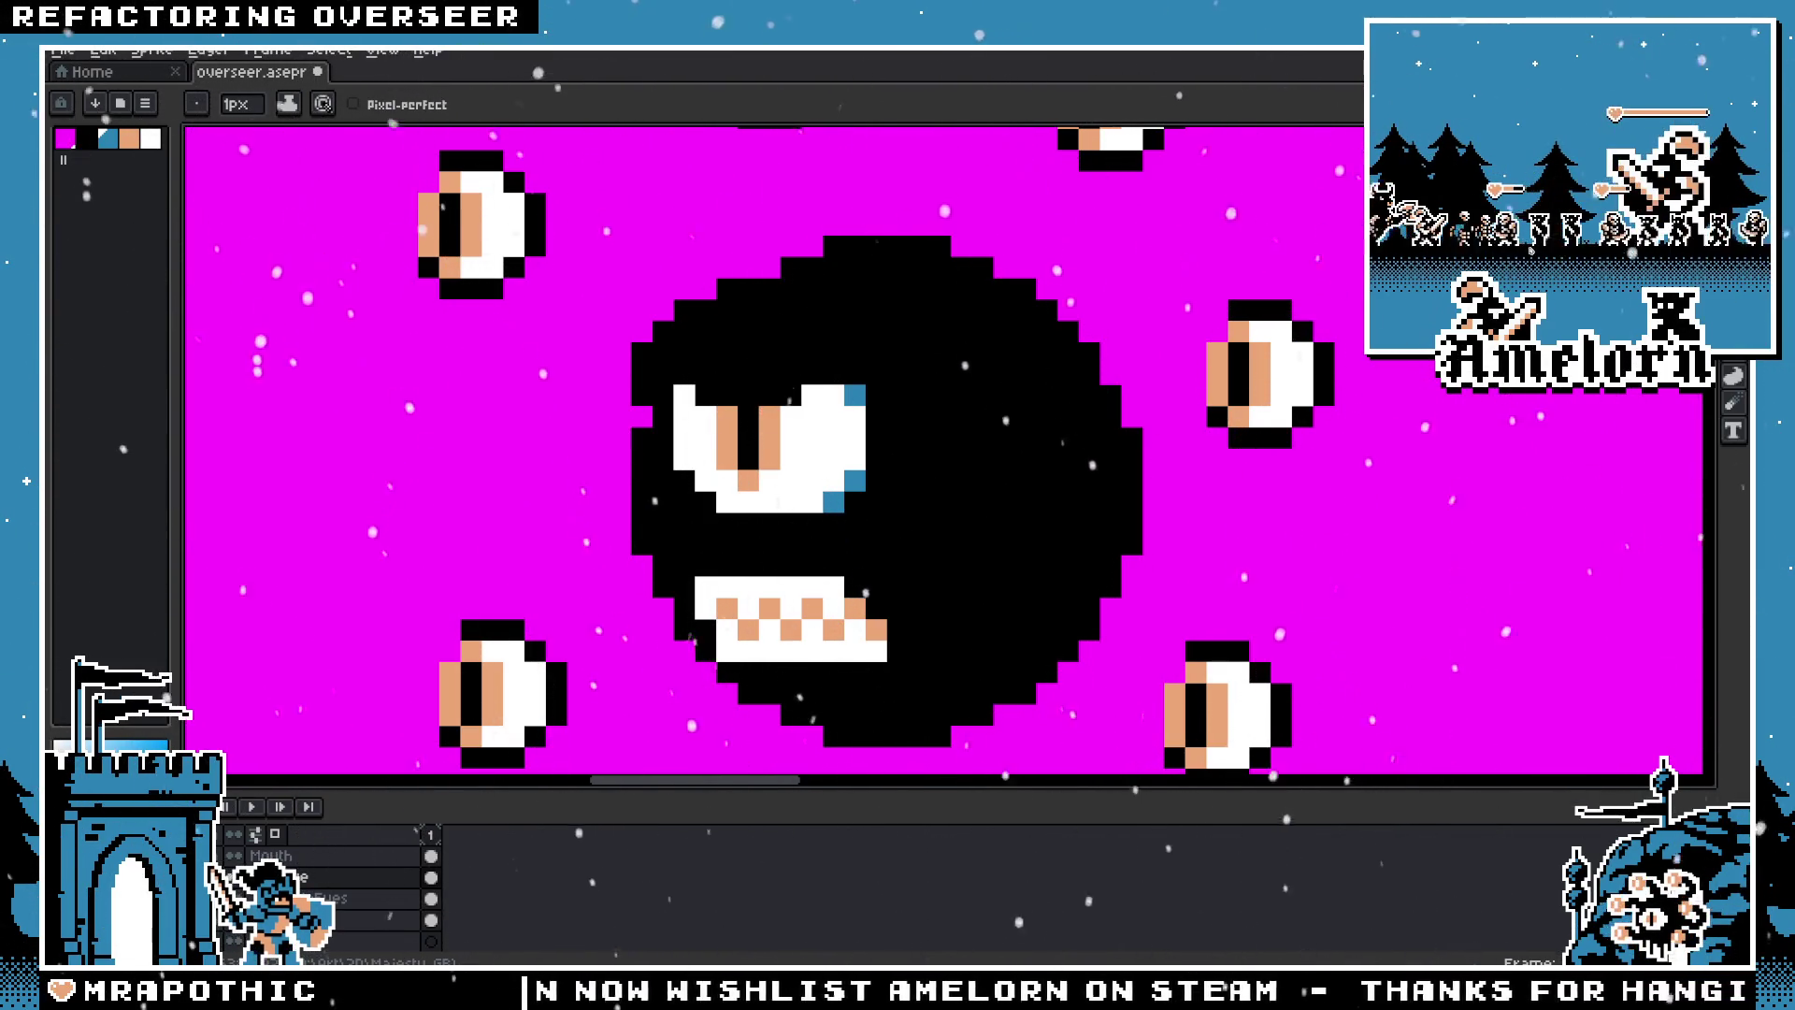
key(m)
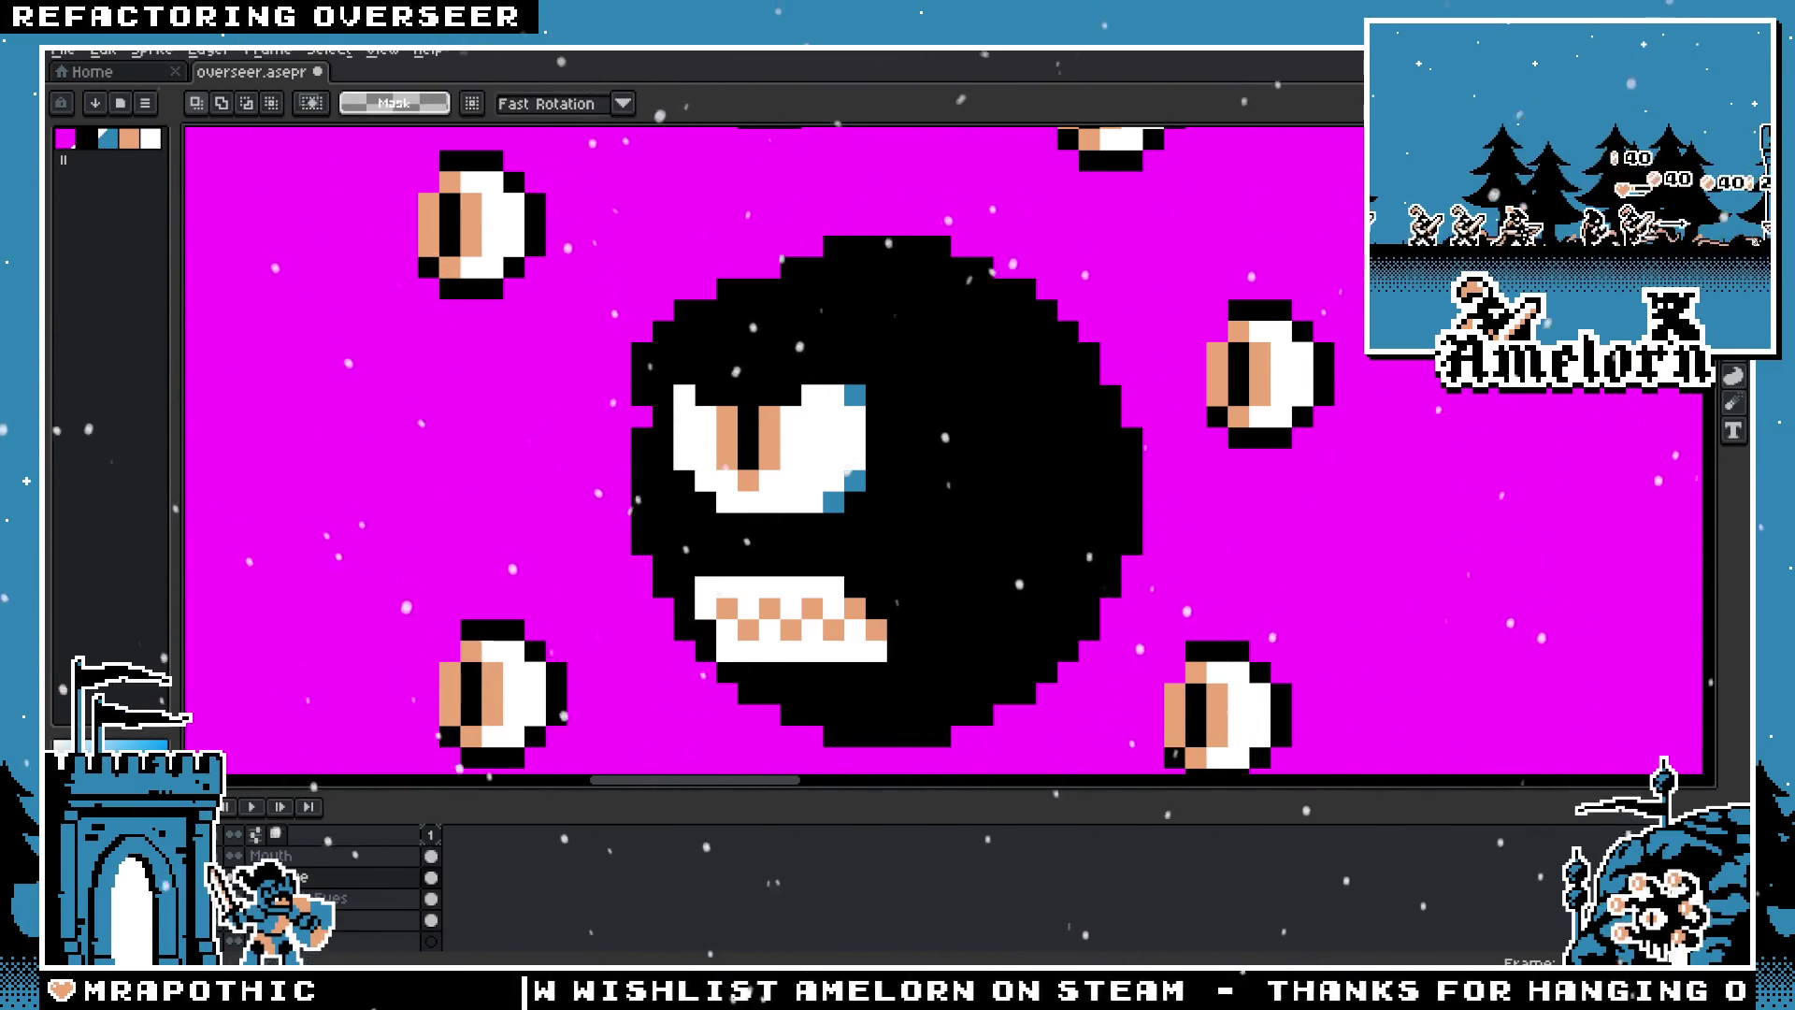
scroll(860, 411, down, 3)
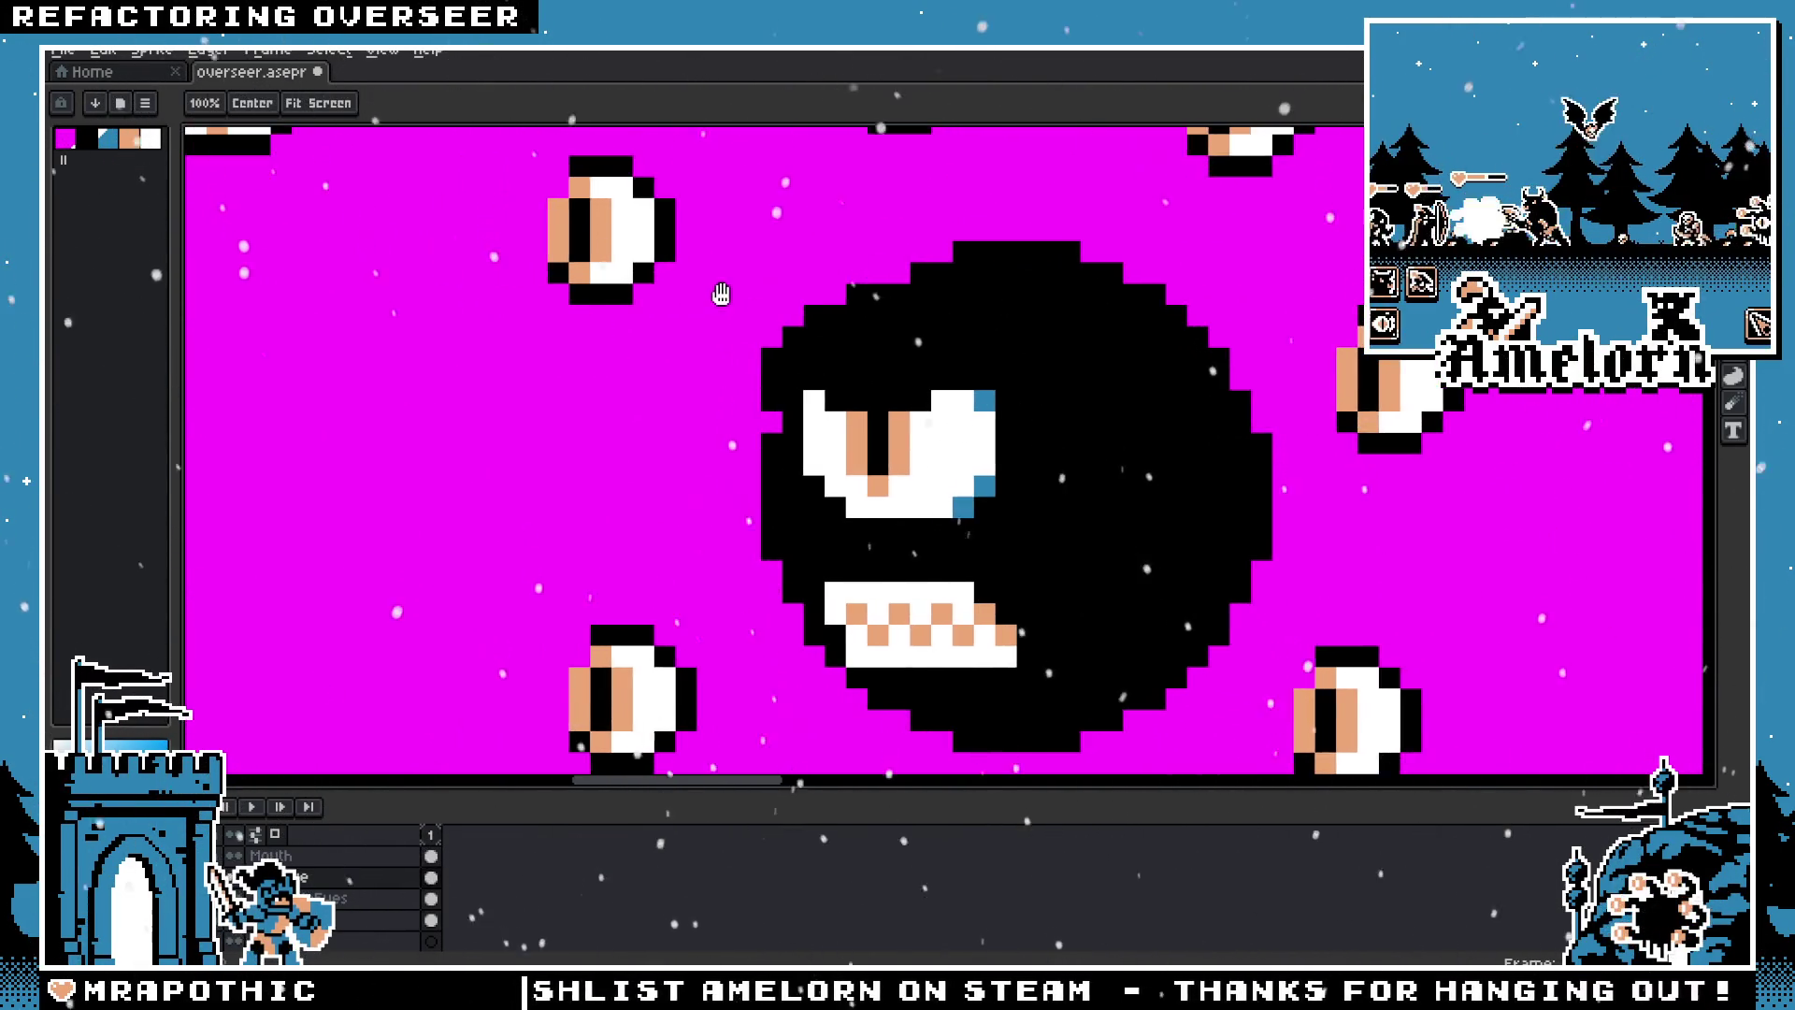
scroll(766, 374, up, 1)
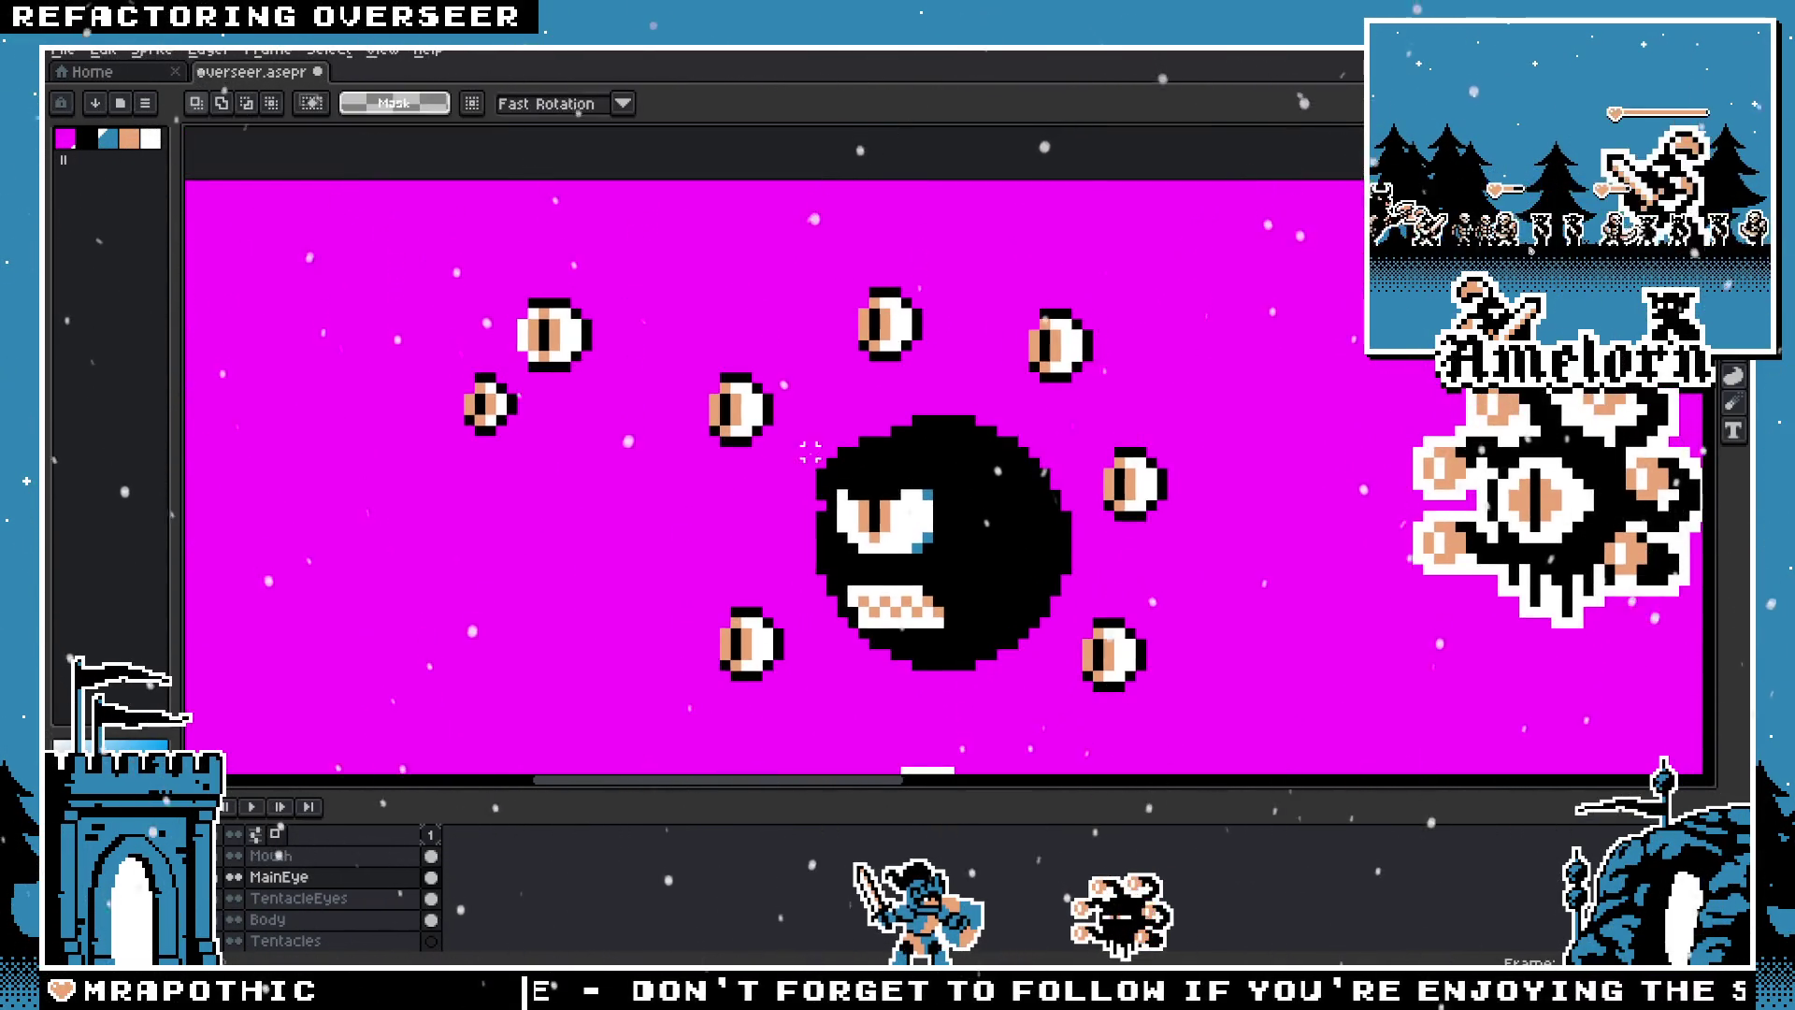
Step: Frame the Overseer while switching between the TentacleEyes, Tentacles and Body layers
click(313, 900)
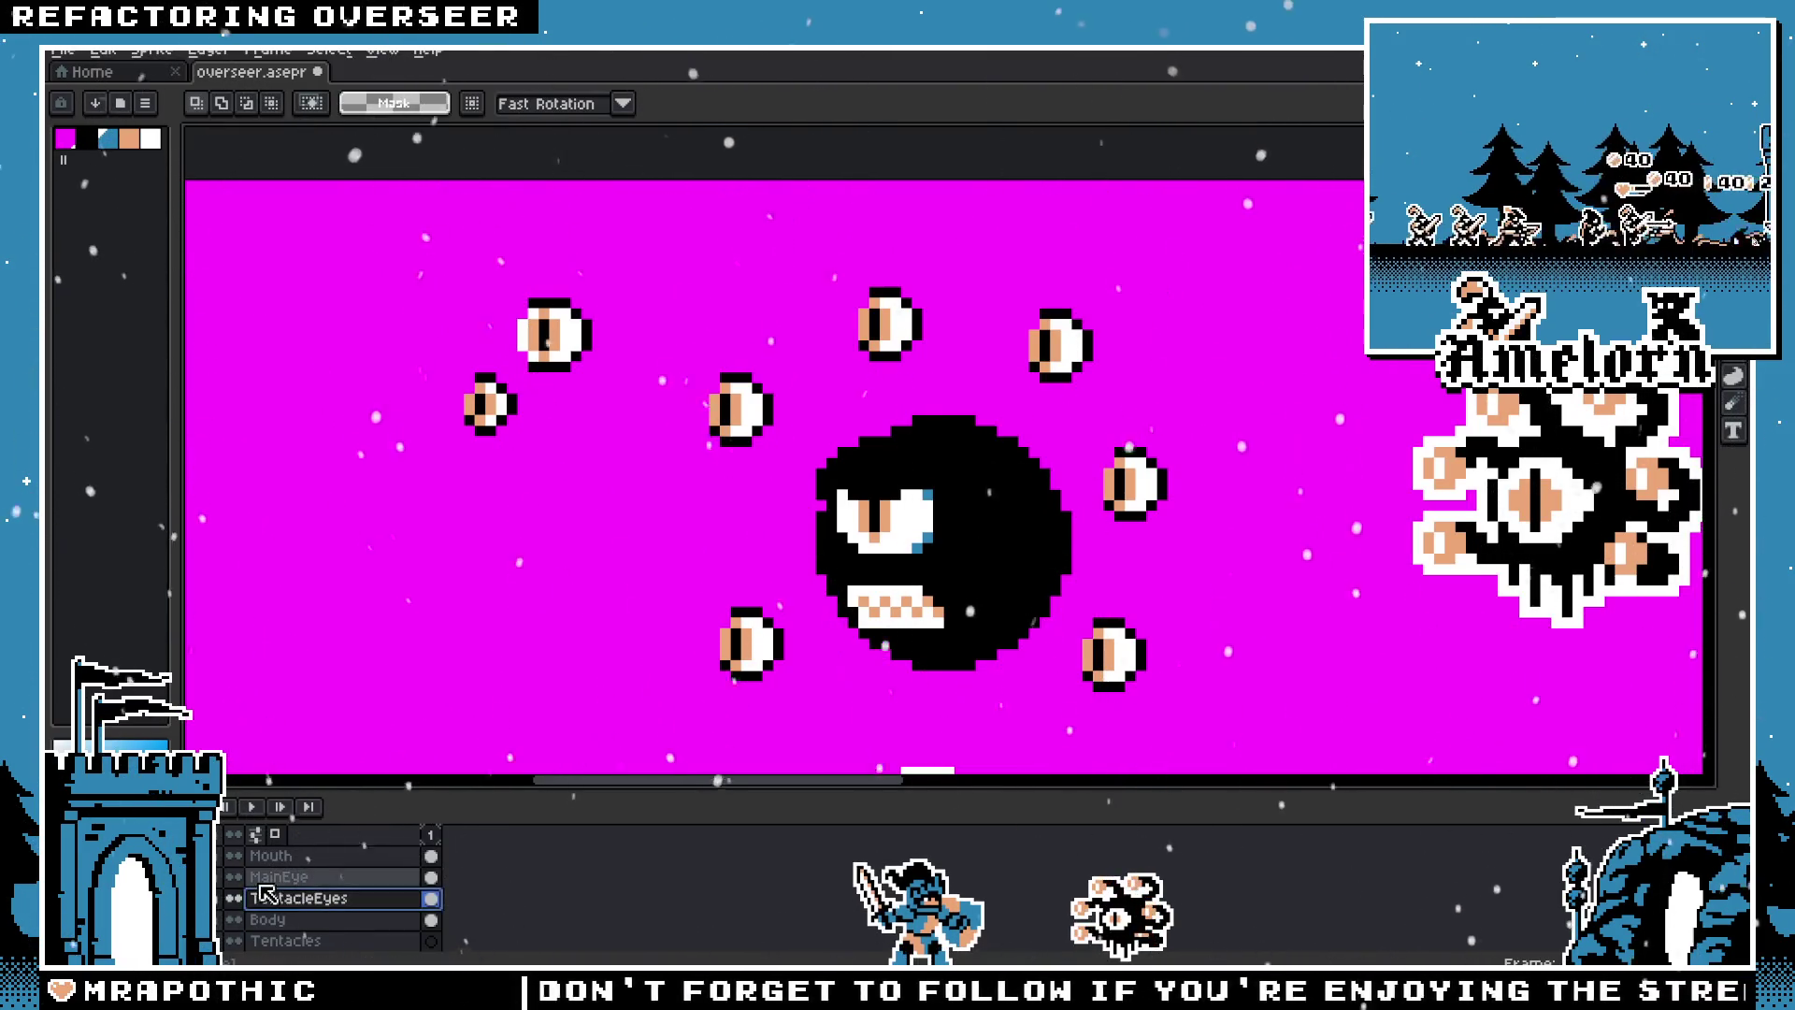
click(318, 899)
click(308, 941)
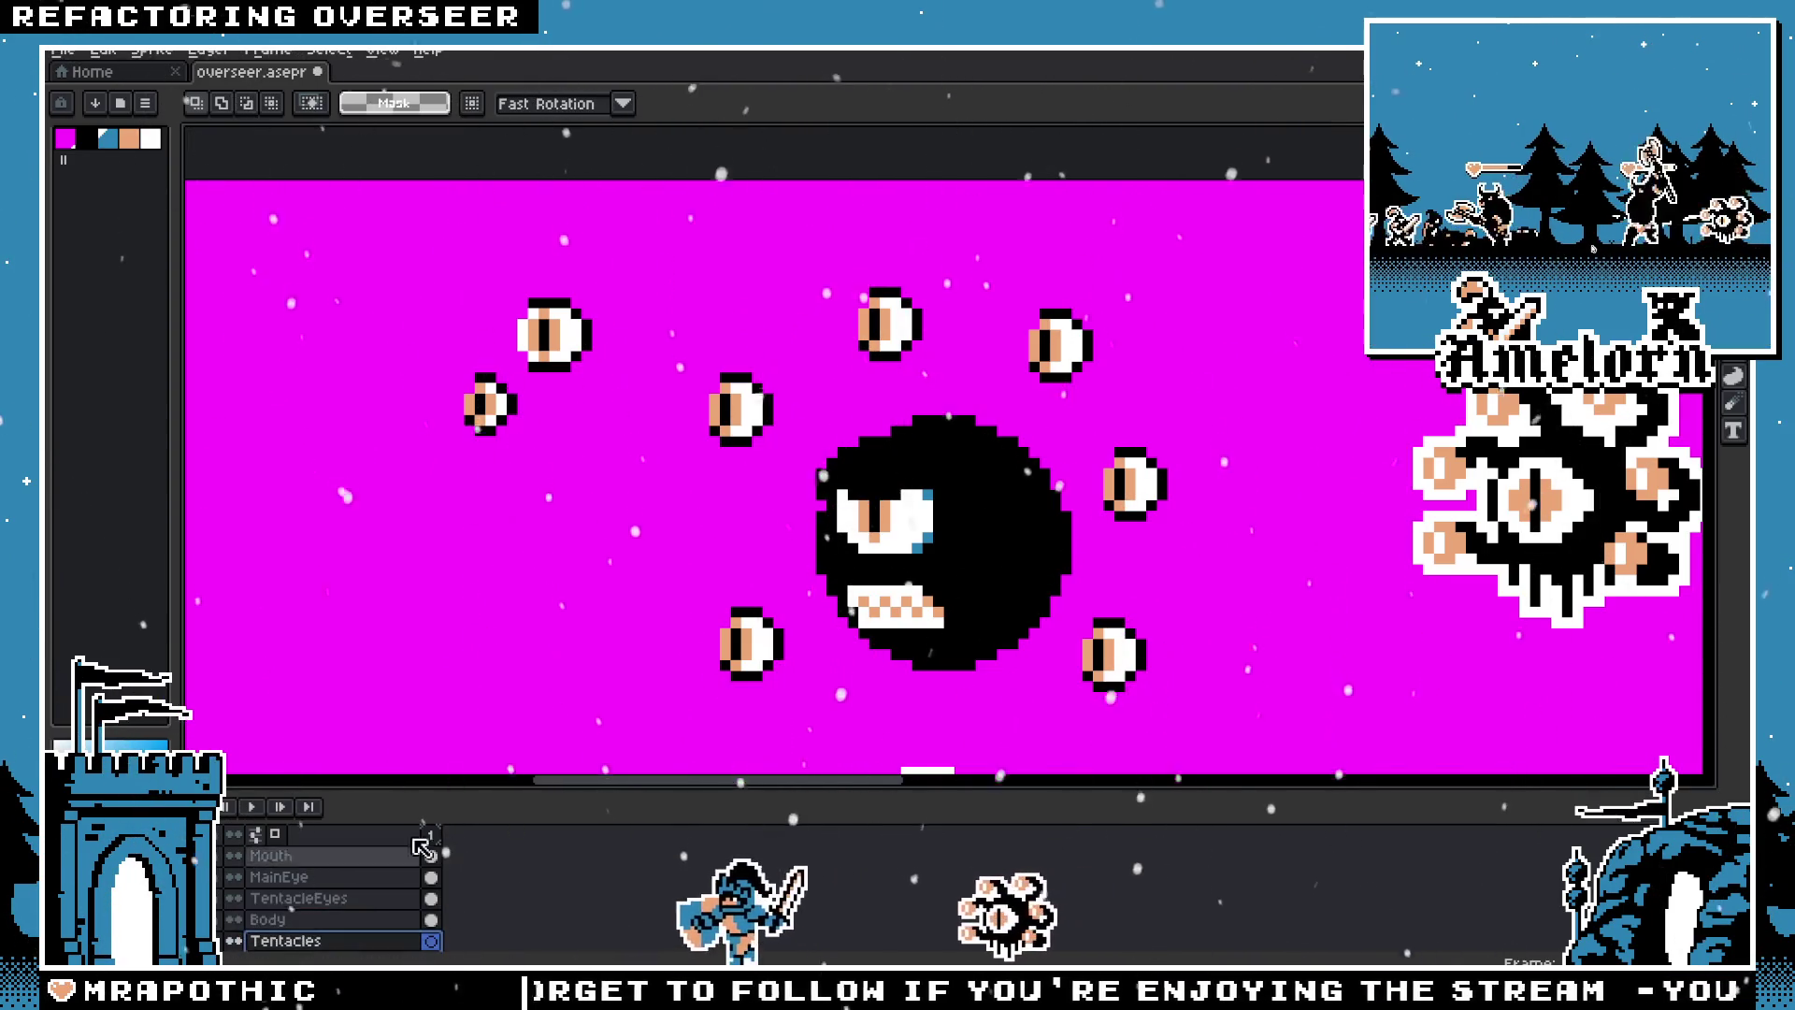
drag(651, 612, 555, 490)
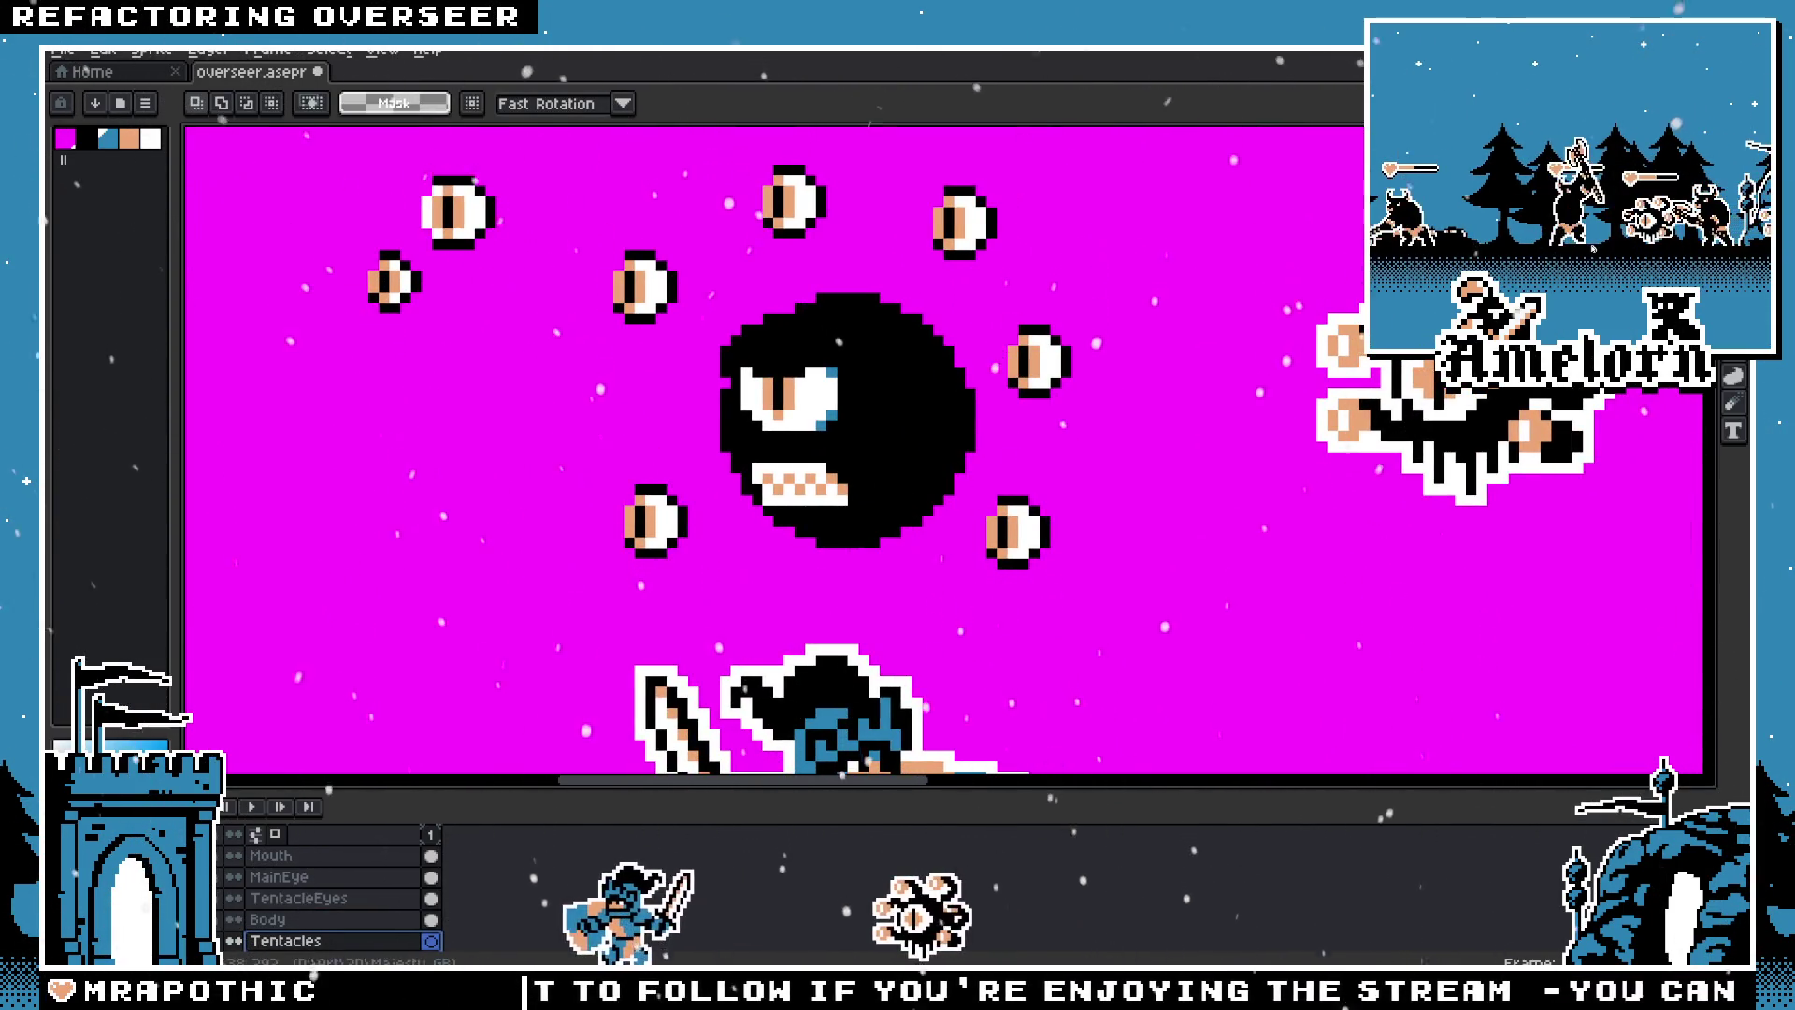
click(299, 919)
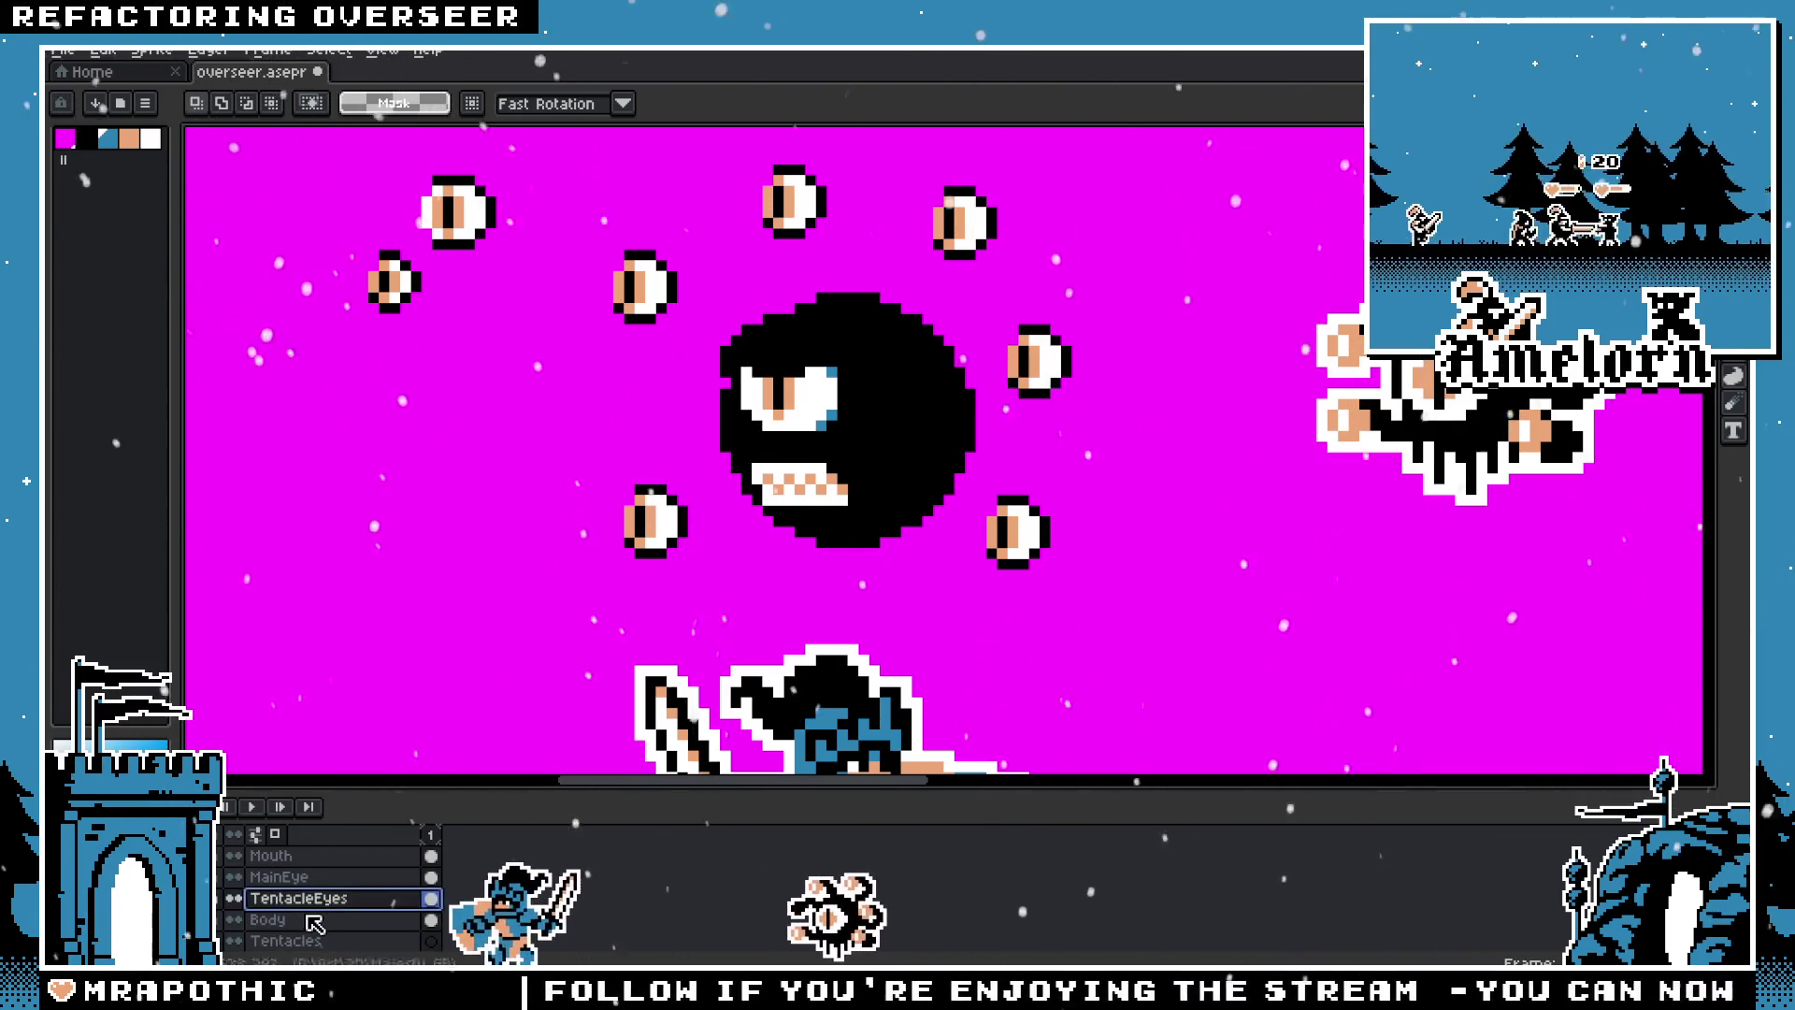
click(308, 940)
drag(863, 370, 949, 456)
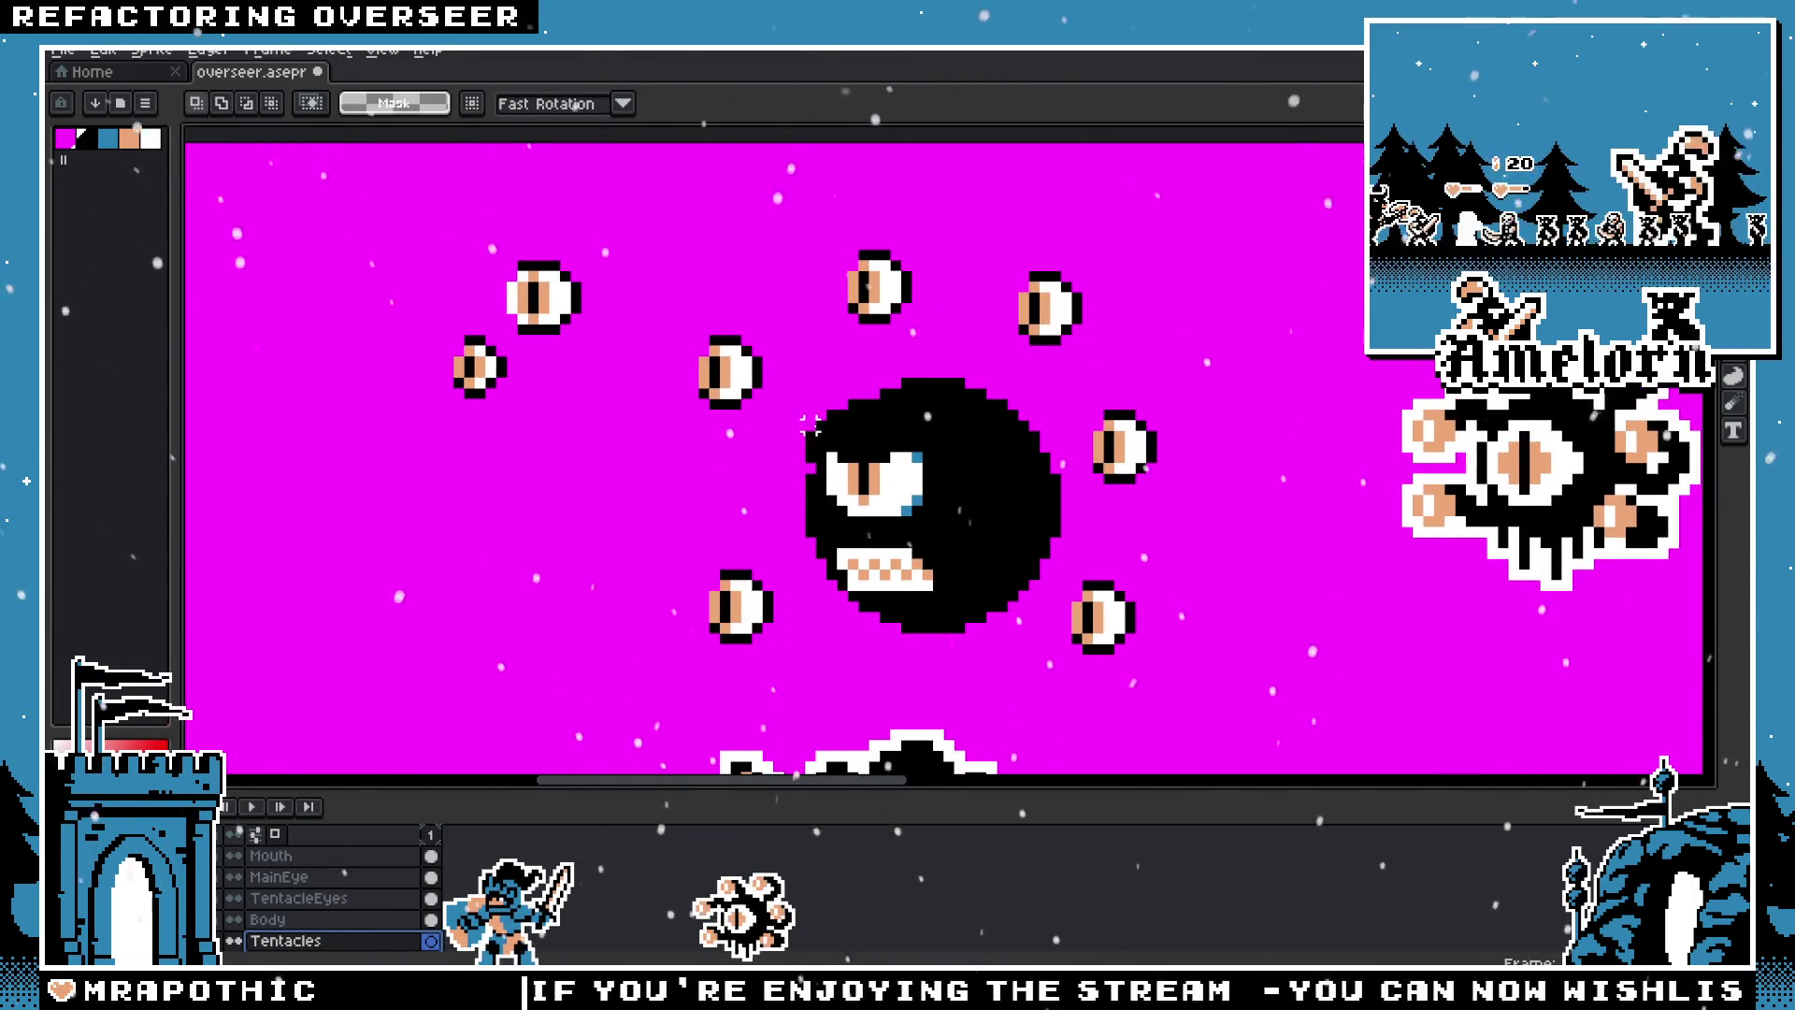
scroll(813, 421, up, 1)
Step: Add blue highlight pixels to a tentacle eye on the TentacleEyes layer
click(308, 897)
key(b)
drag(657, 283, 672, 304)
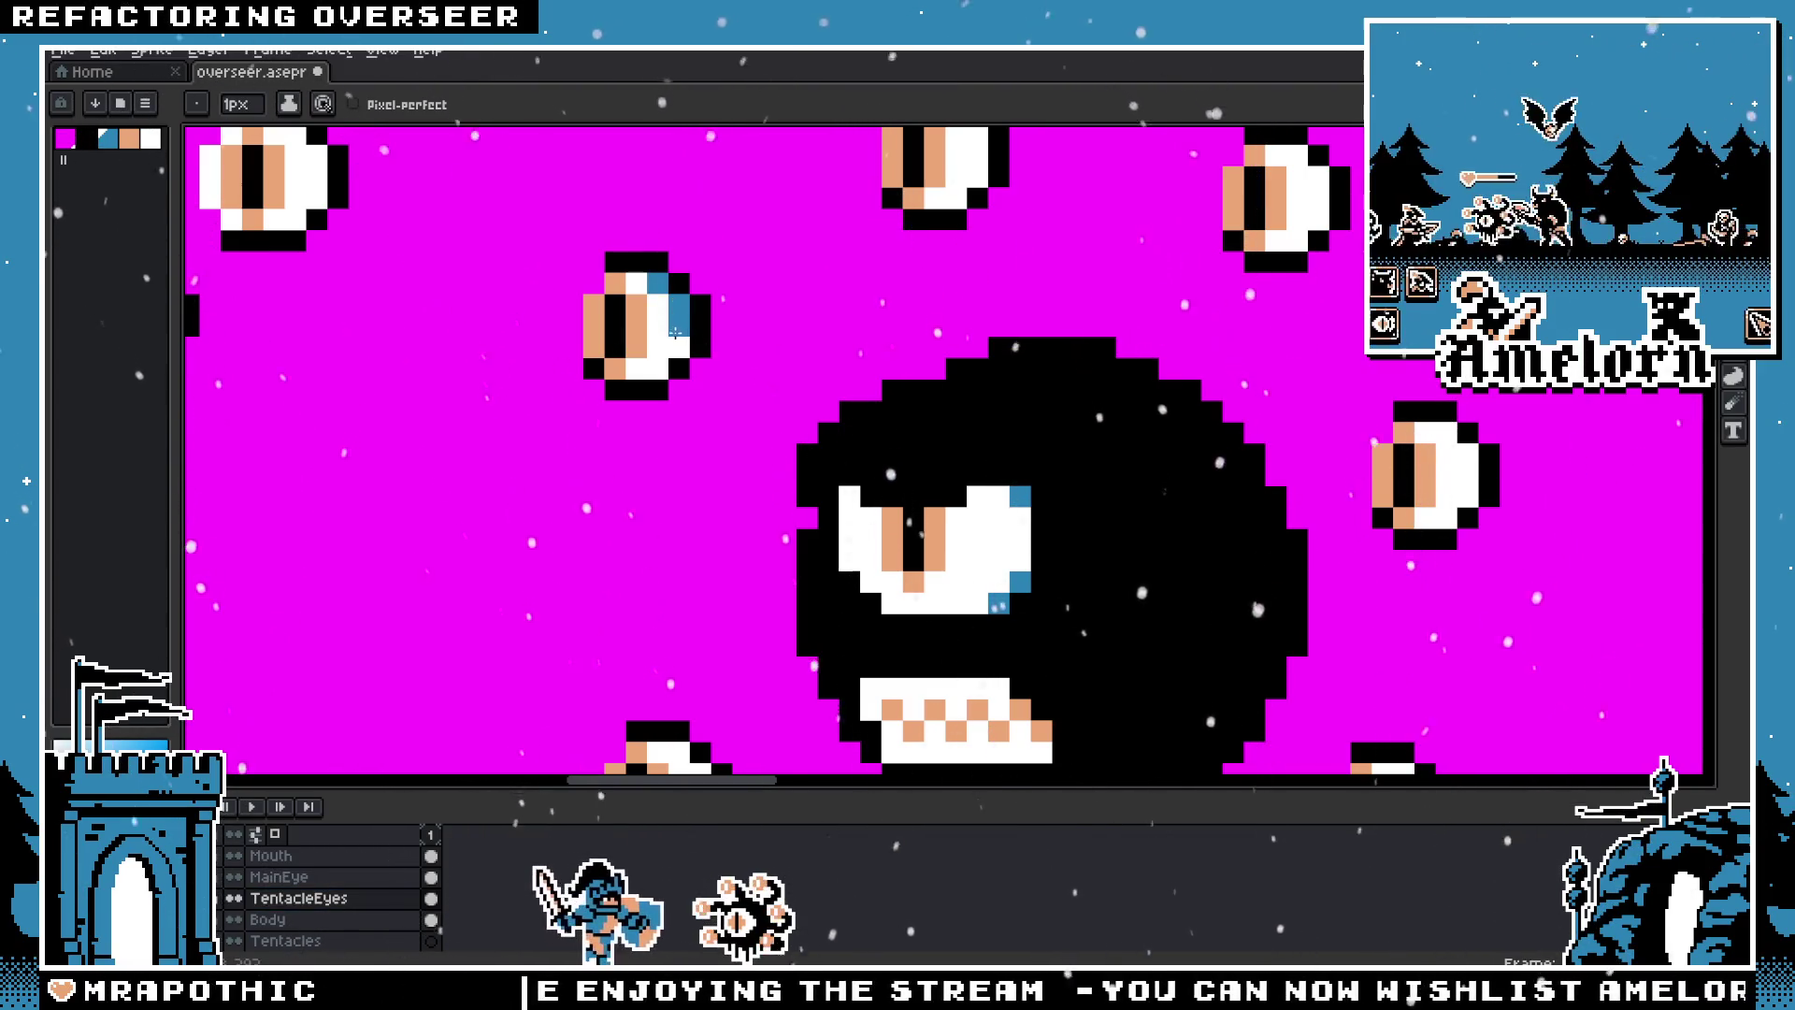
scroll(672, 305, down, 2)
scroll(608, 374, down, 3)
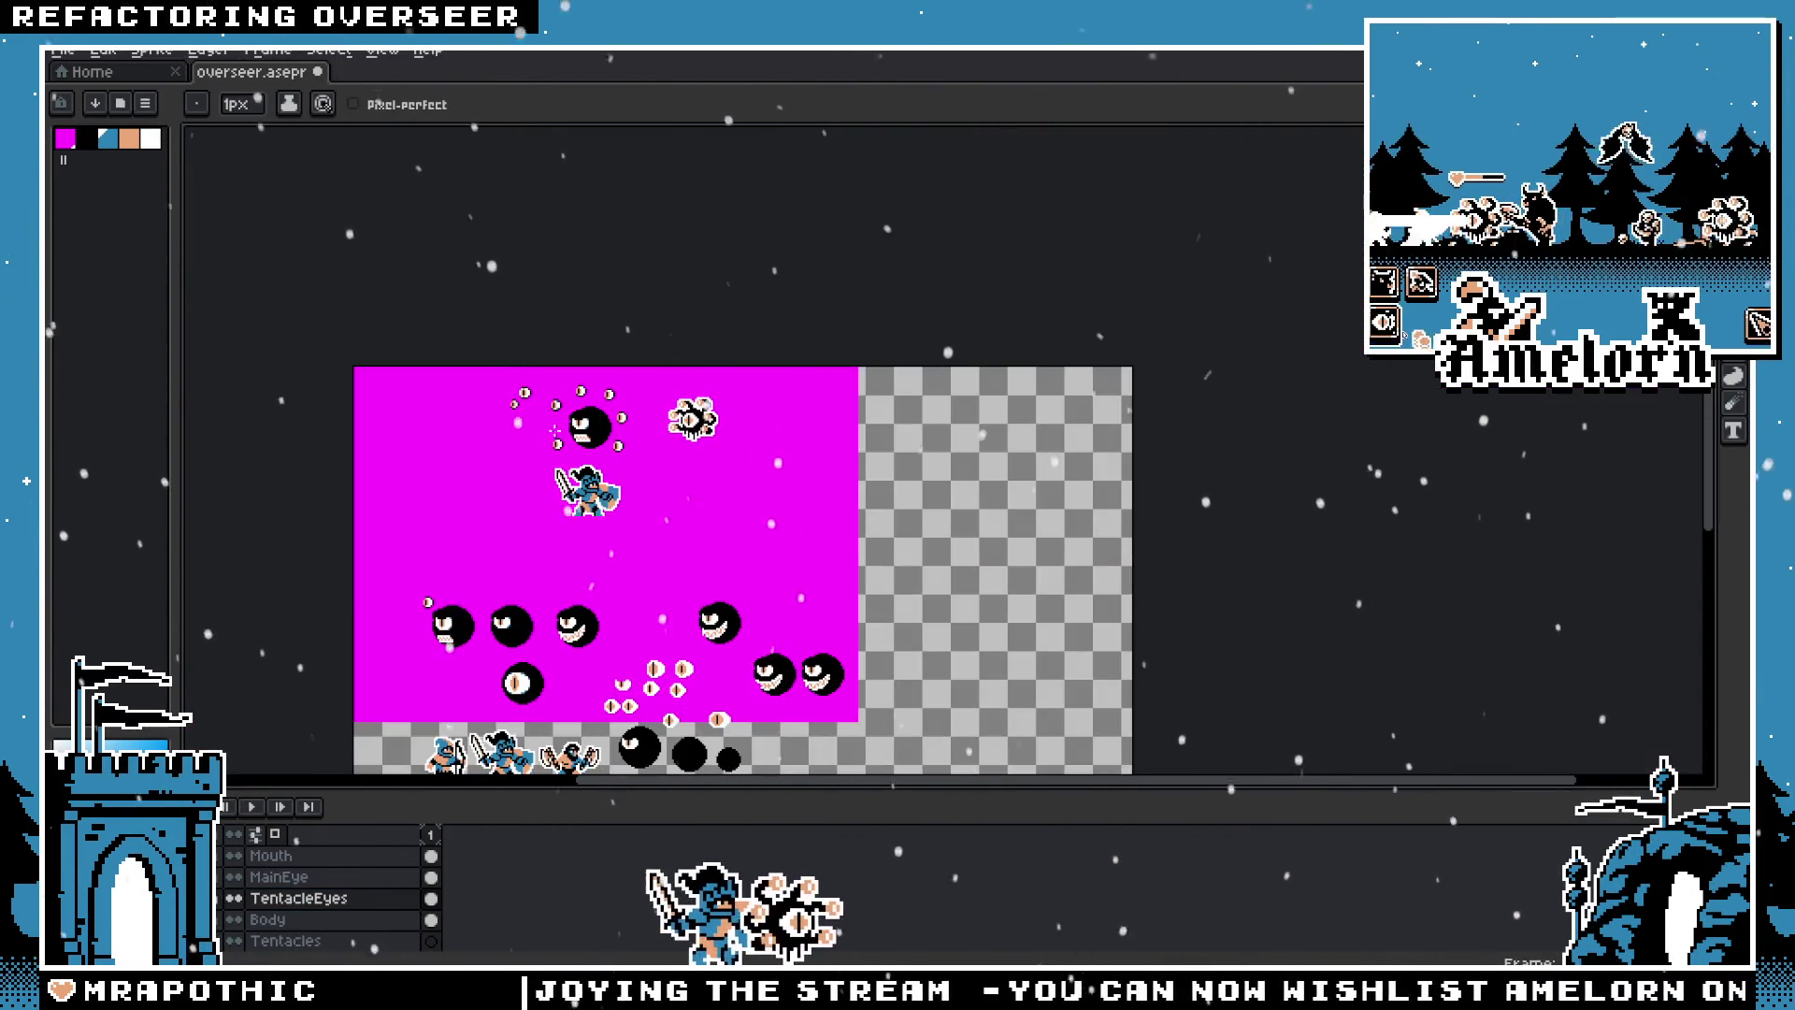
scroll(554, 432, up, 4)
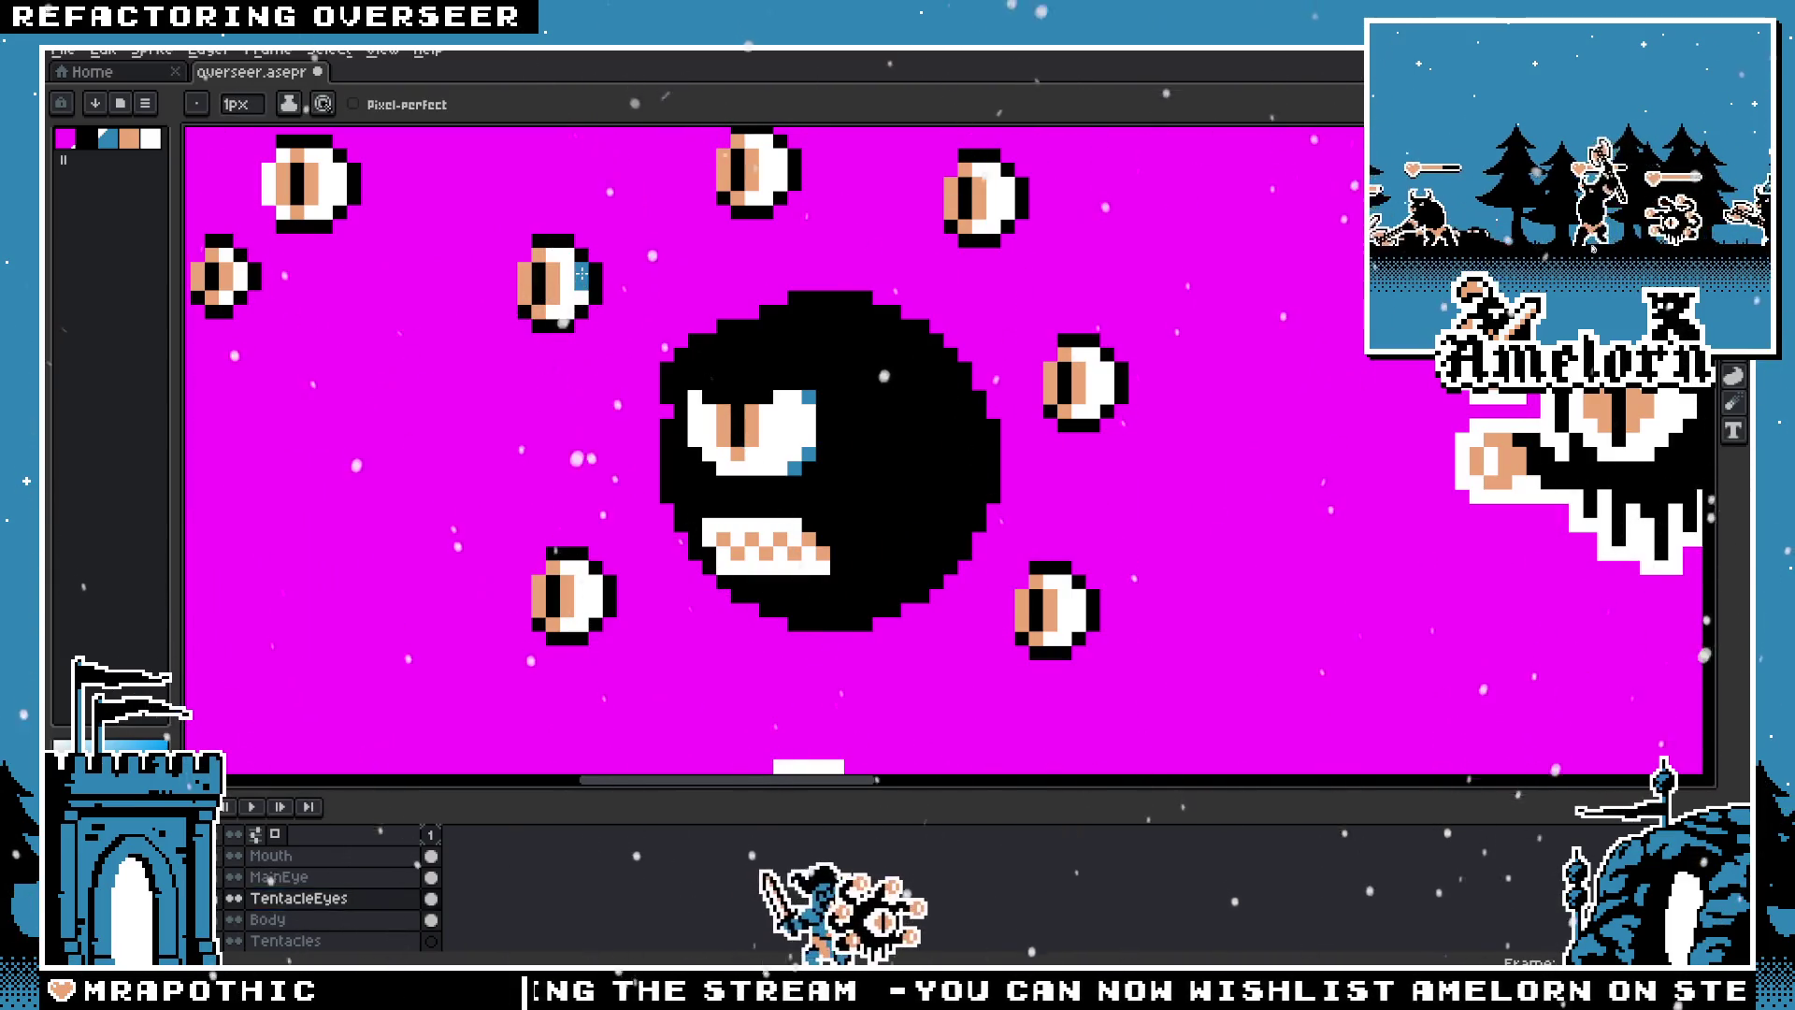
scroll(402, 337, down, 3)
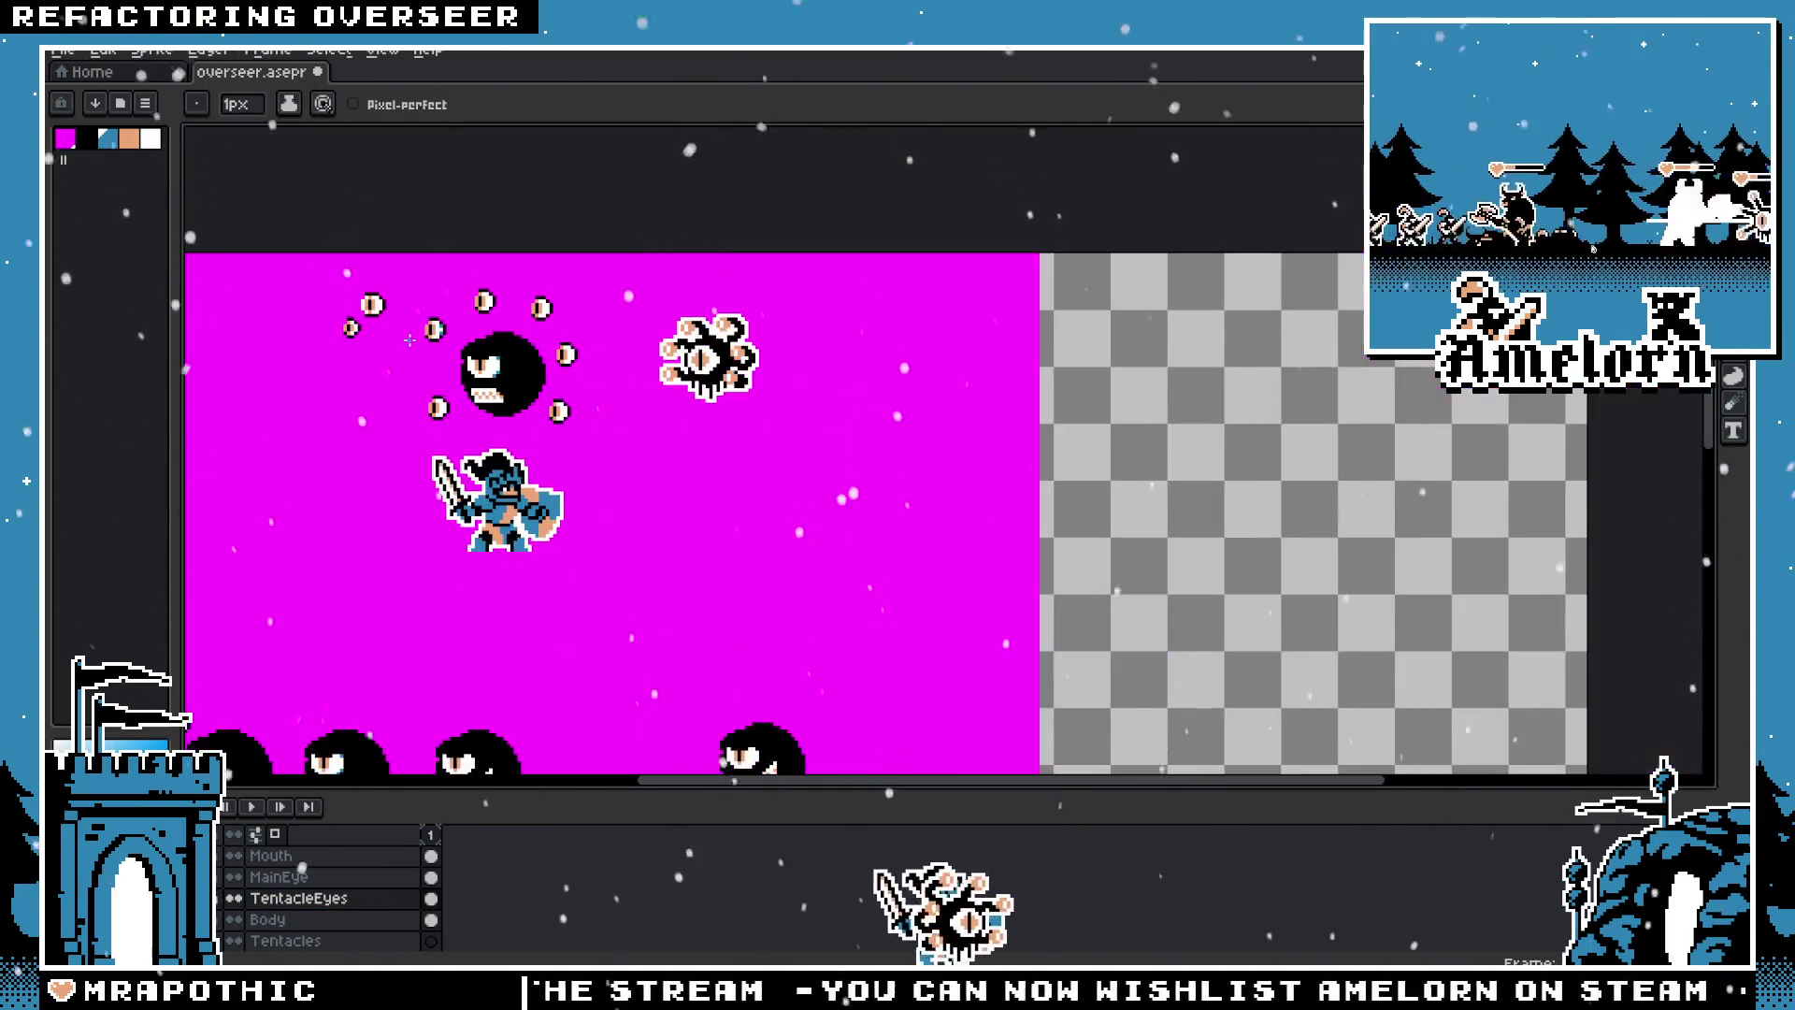
scroll(426, 327, up, 4)
scroll(426, 327, down, 3)
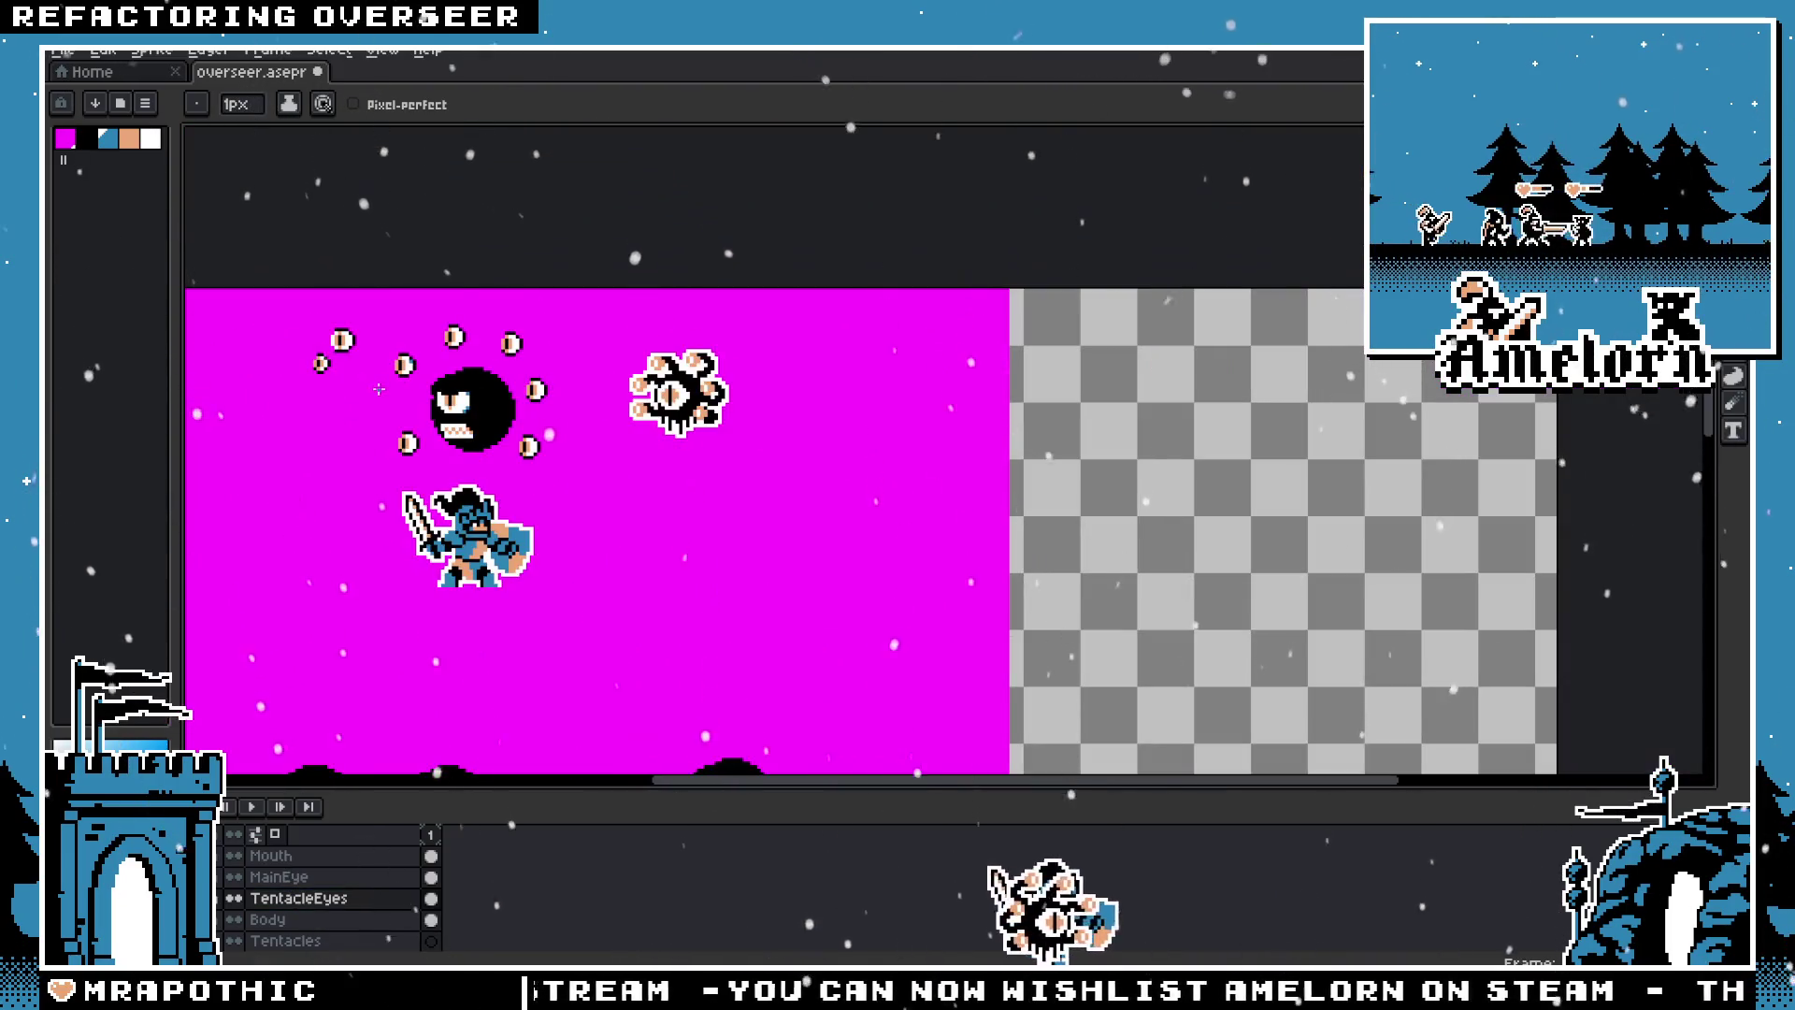
scroll(412, 352, up, 3)
scroll(309, 387, down, 2)
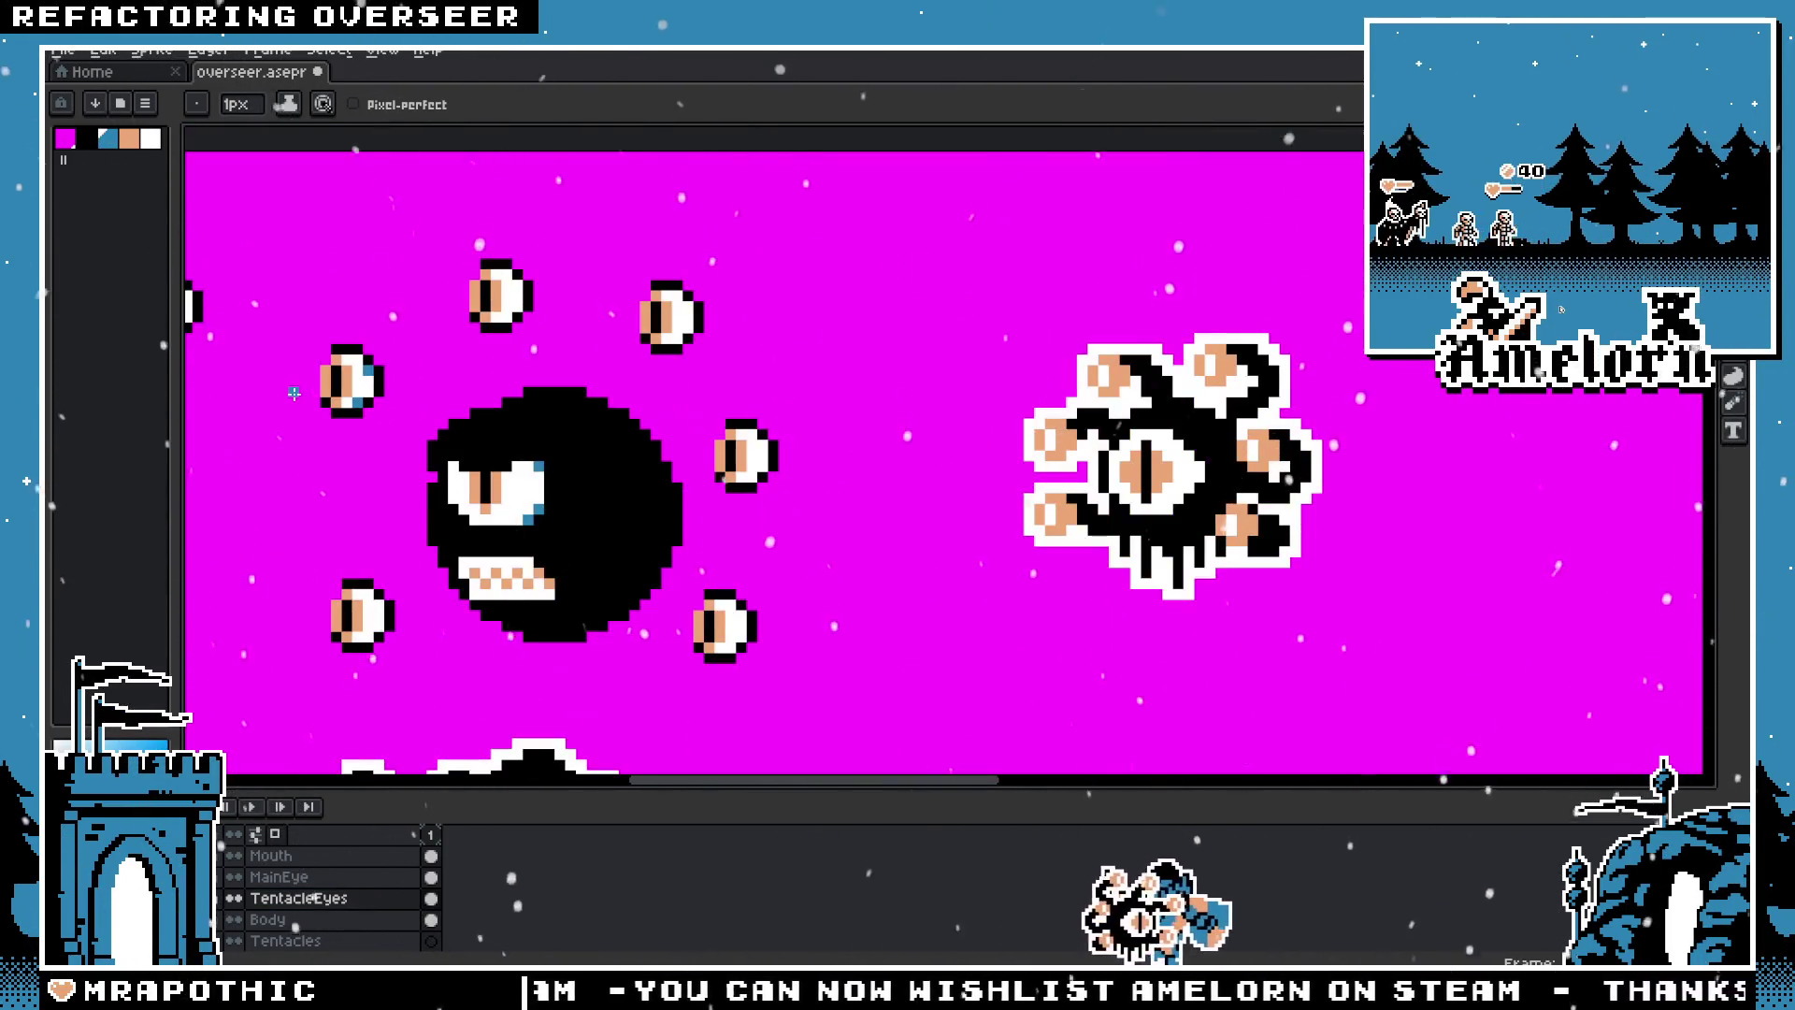
Step: Center the Overseer, take black with the pencil on the Tentacles layer, and start a tentacle
key(m)
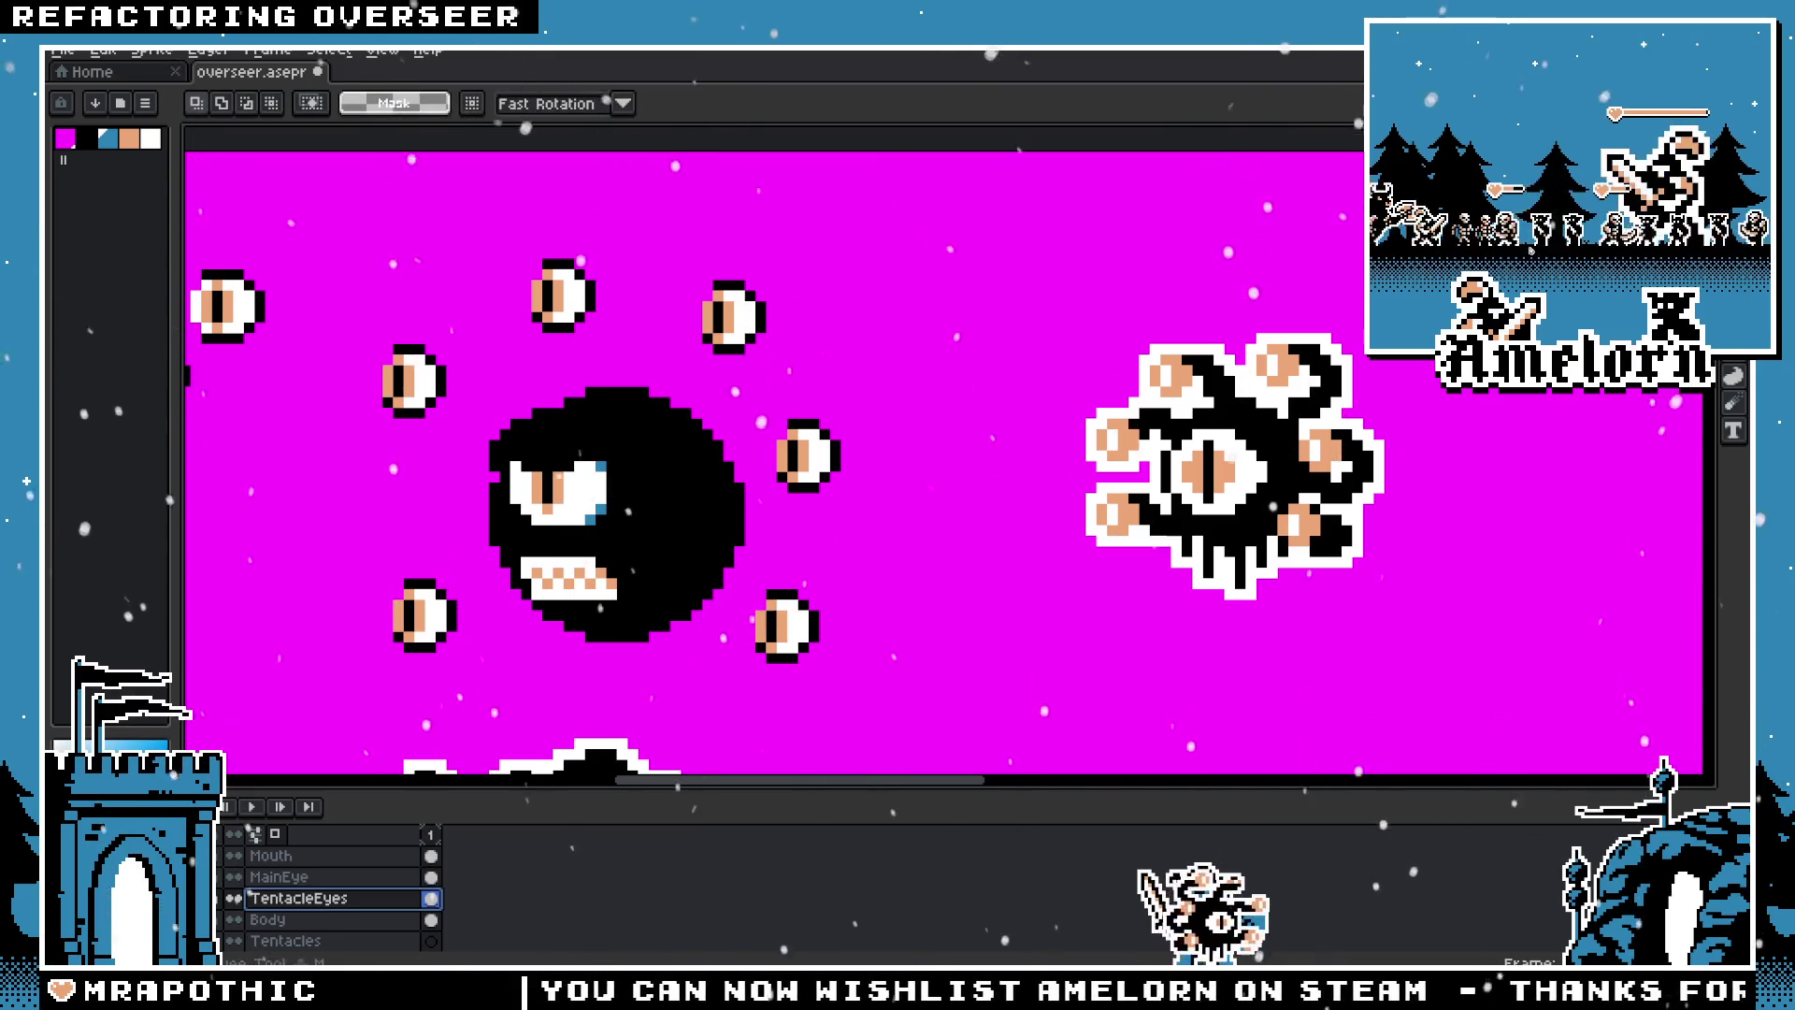
scroll(783, 385, down, 3)
scroll(784, 384, up, 3)
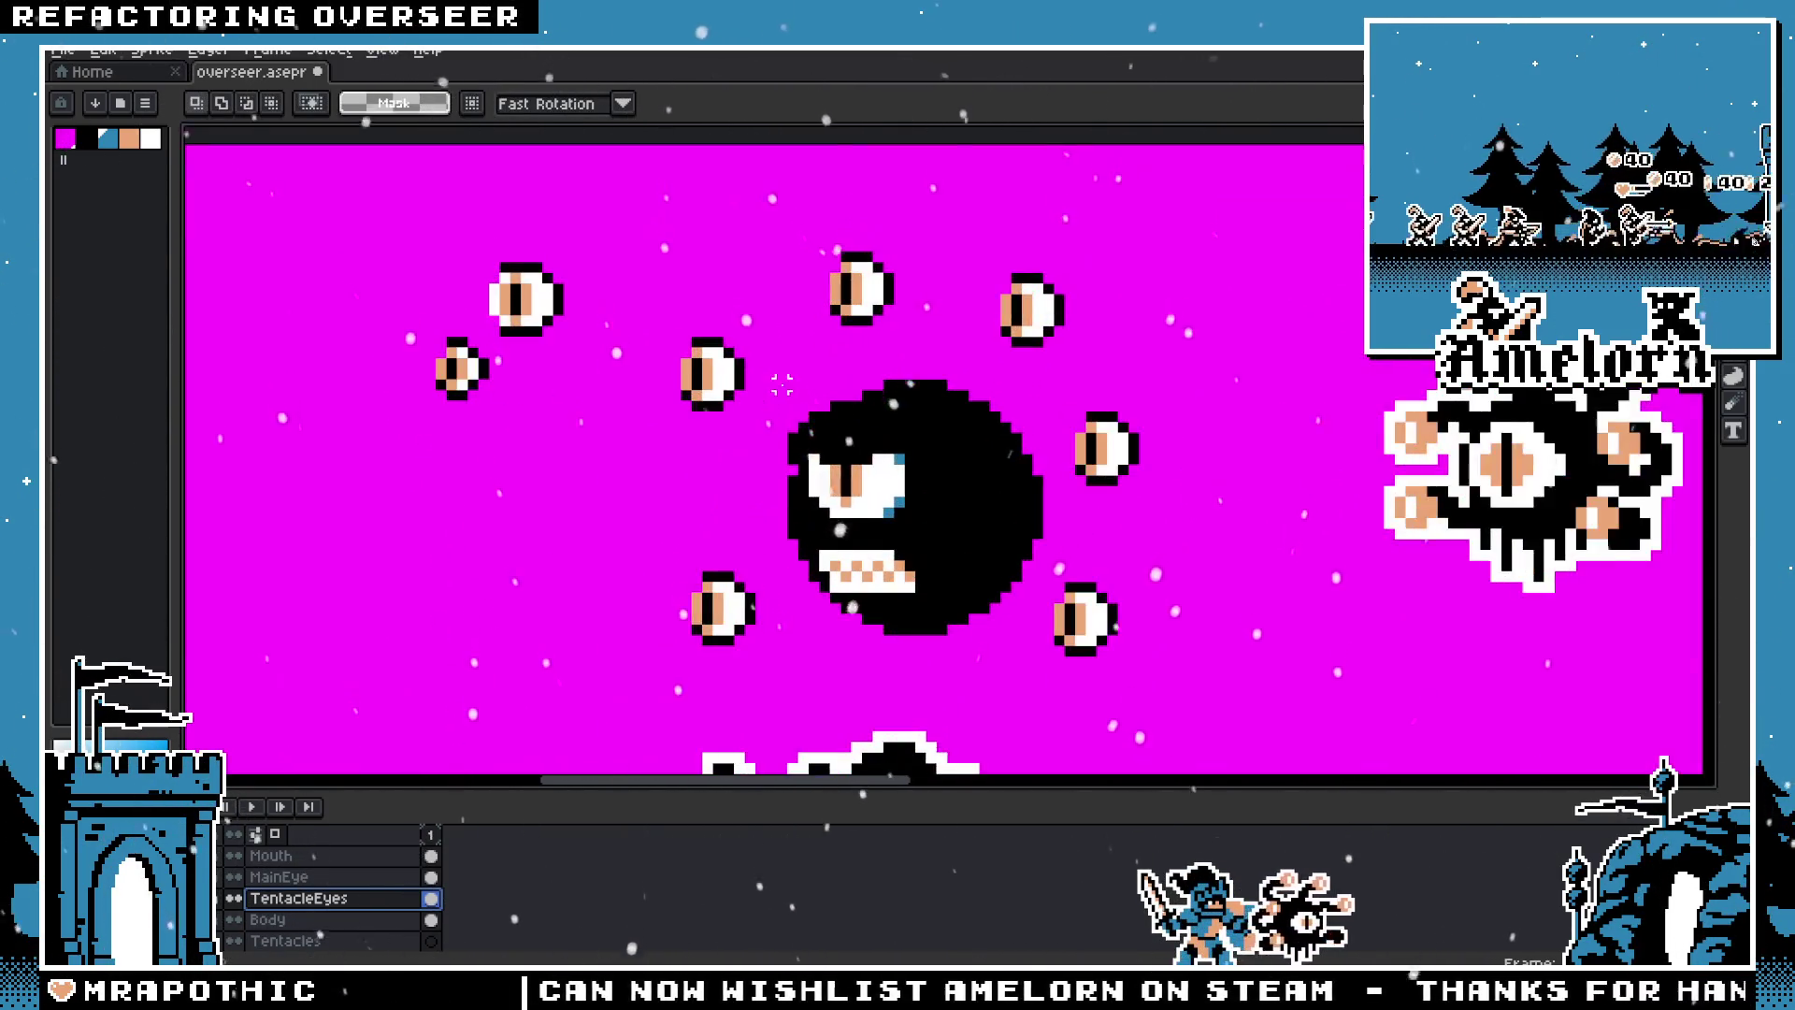
drag(691, 272, 727, 444)
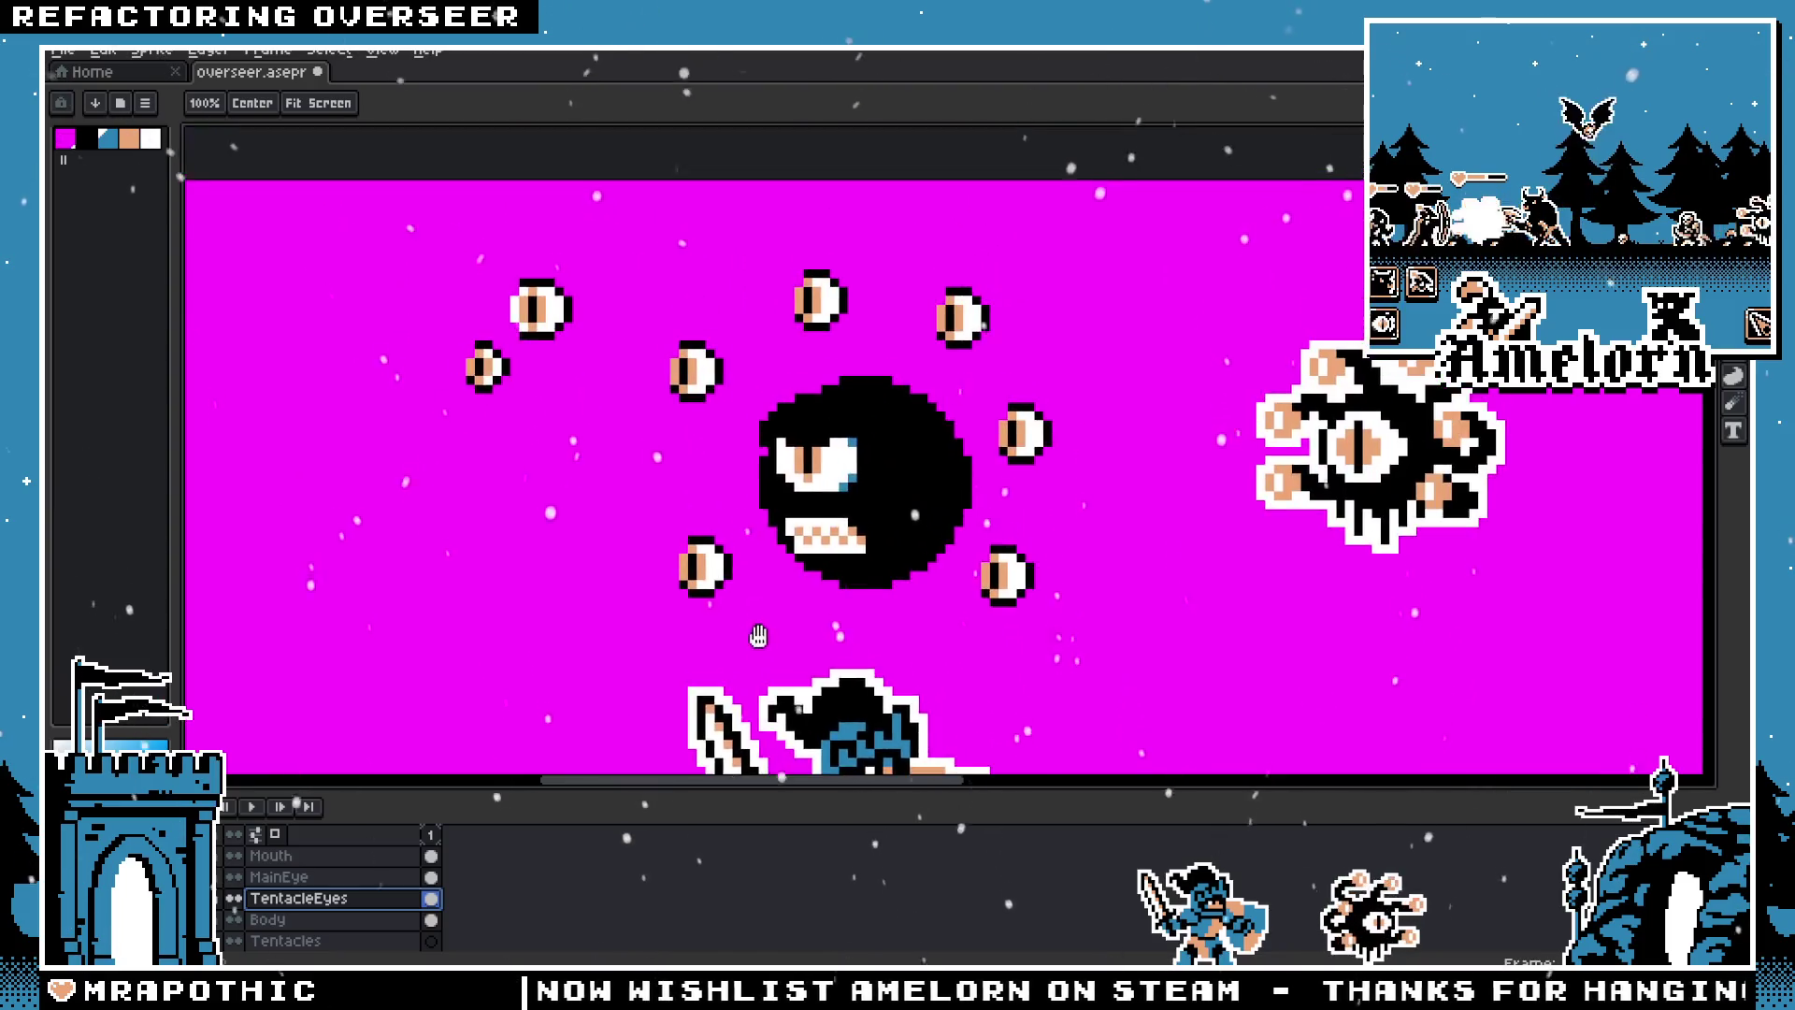
scroll(727, 444, up, 2)
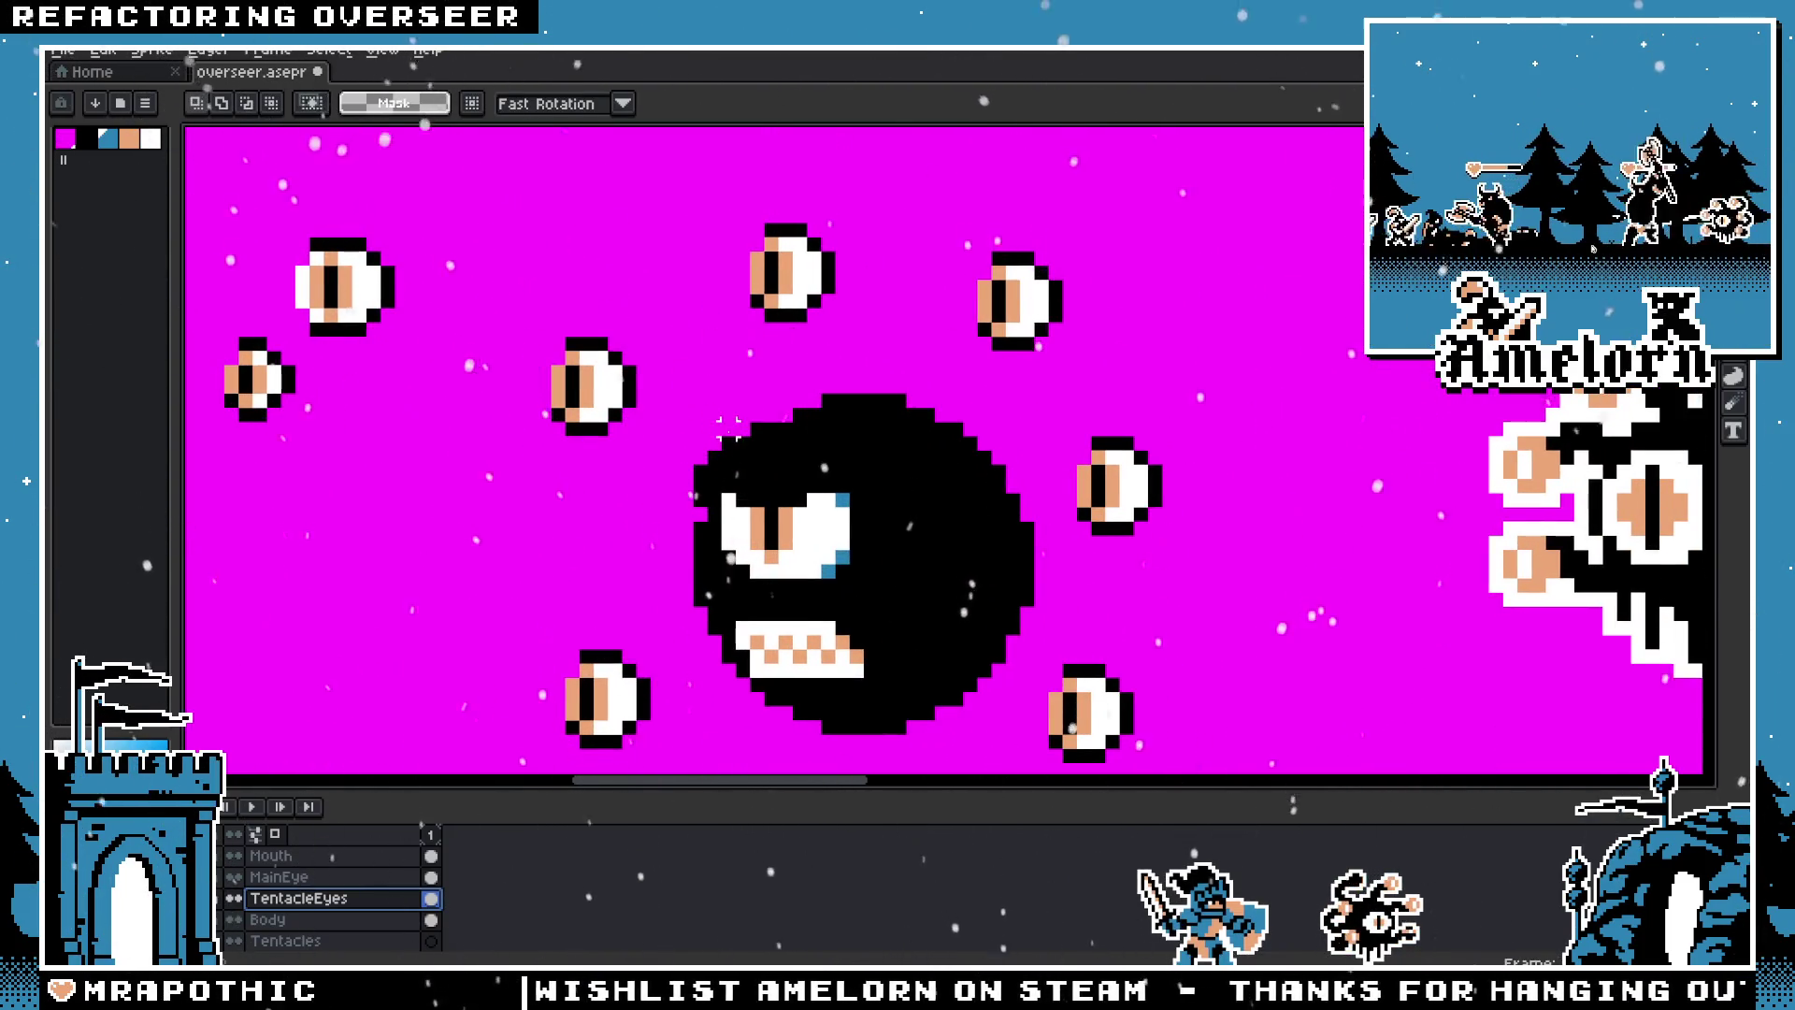
key(Down)
key(Down)
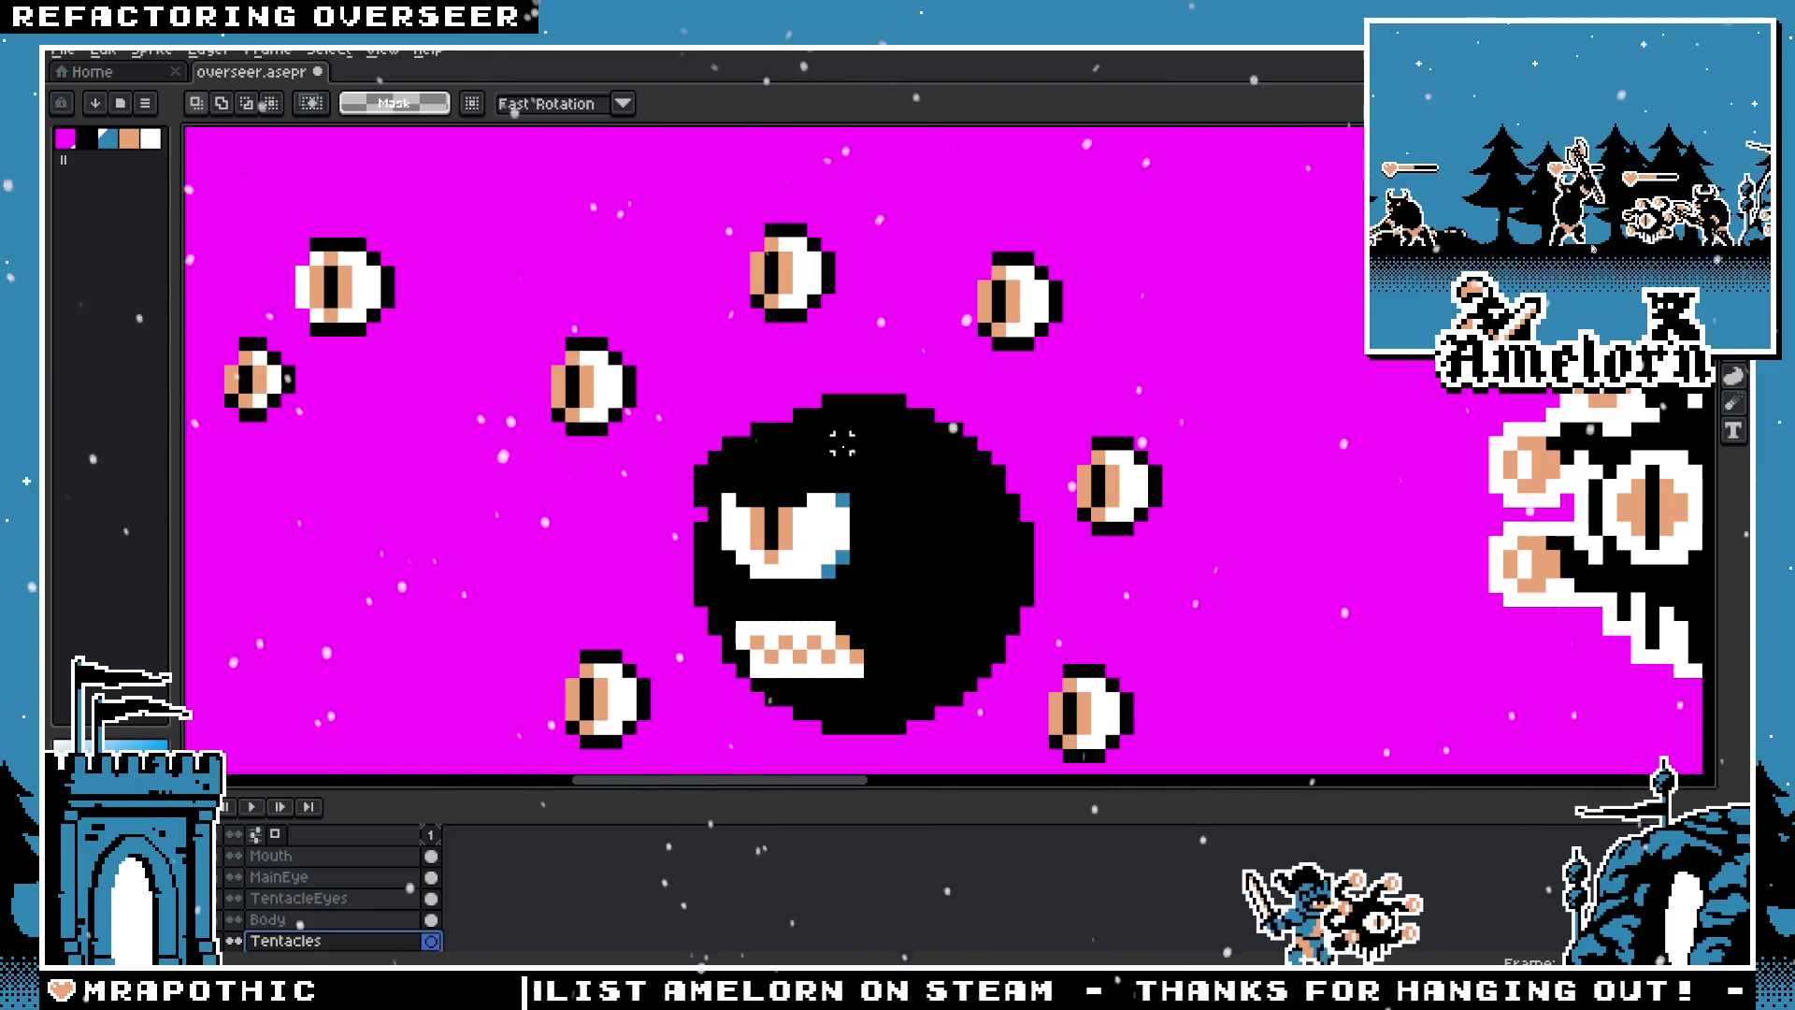
alt+click(757, 470)
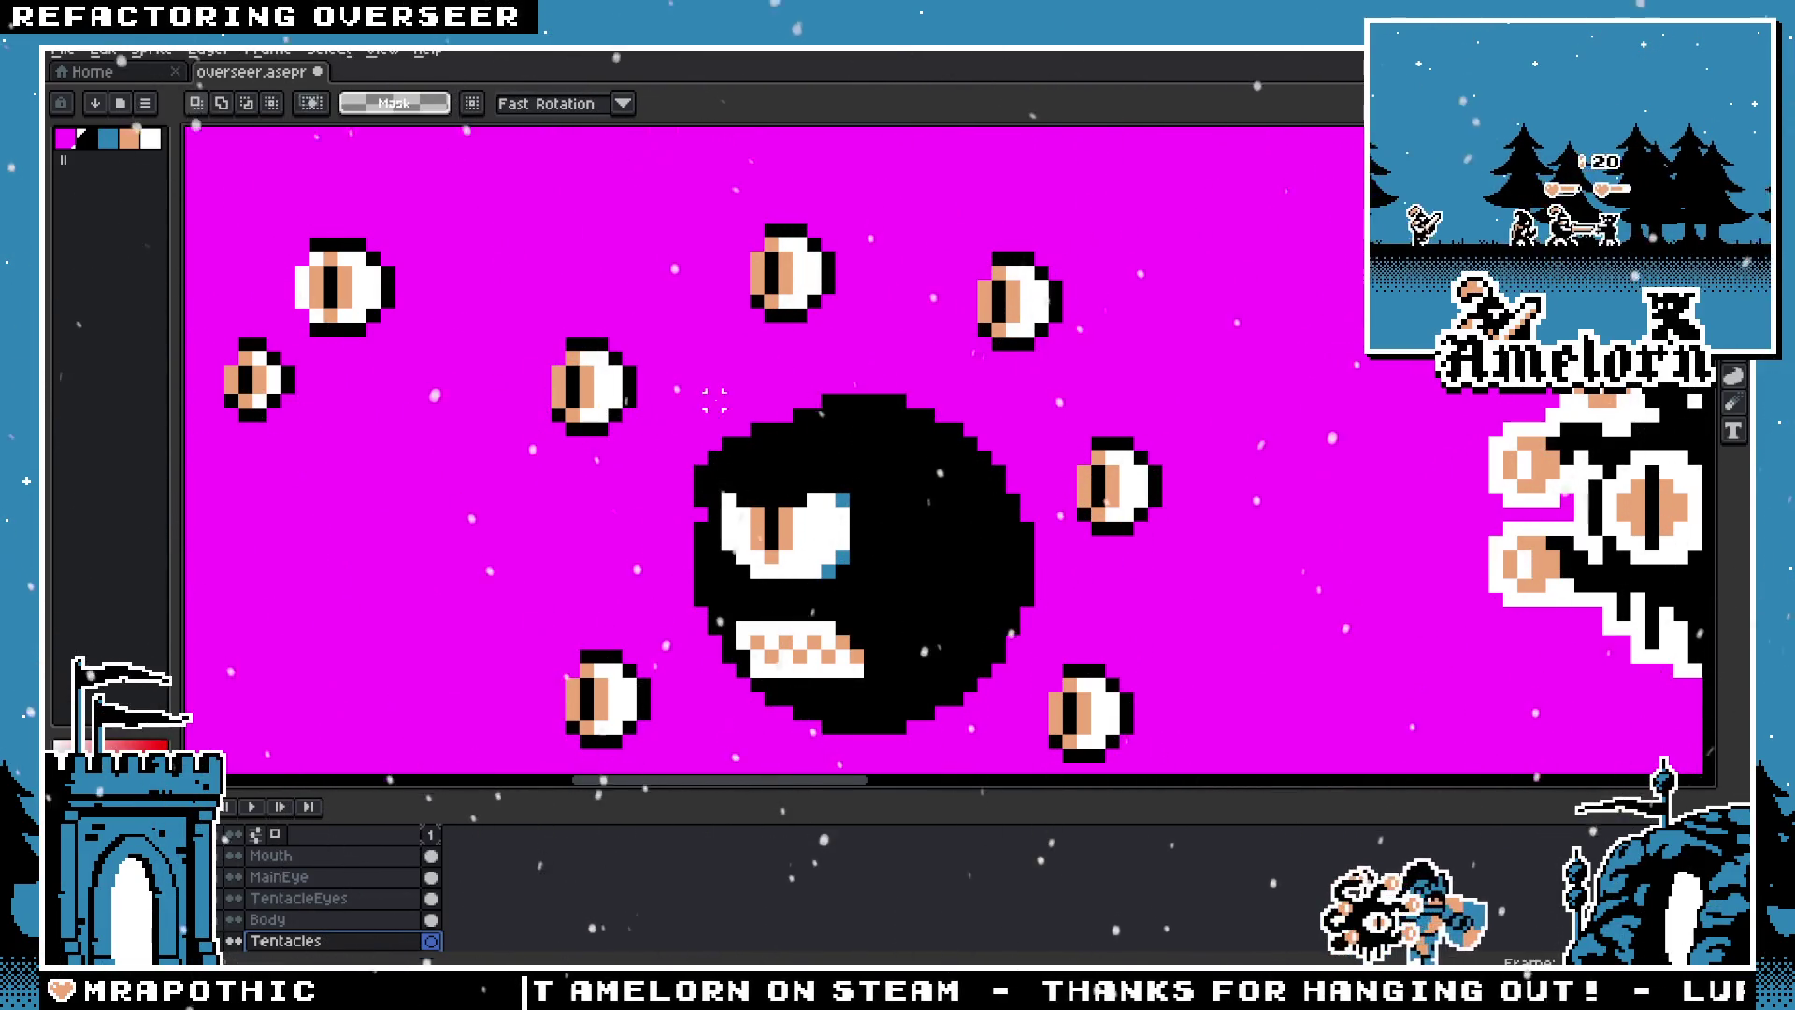
key(b)
drag(662, 429, 743, 430)
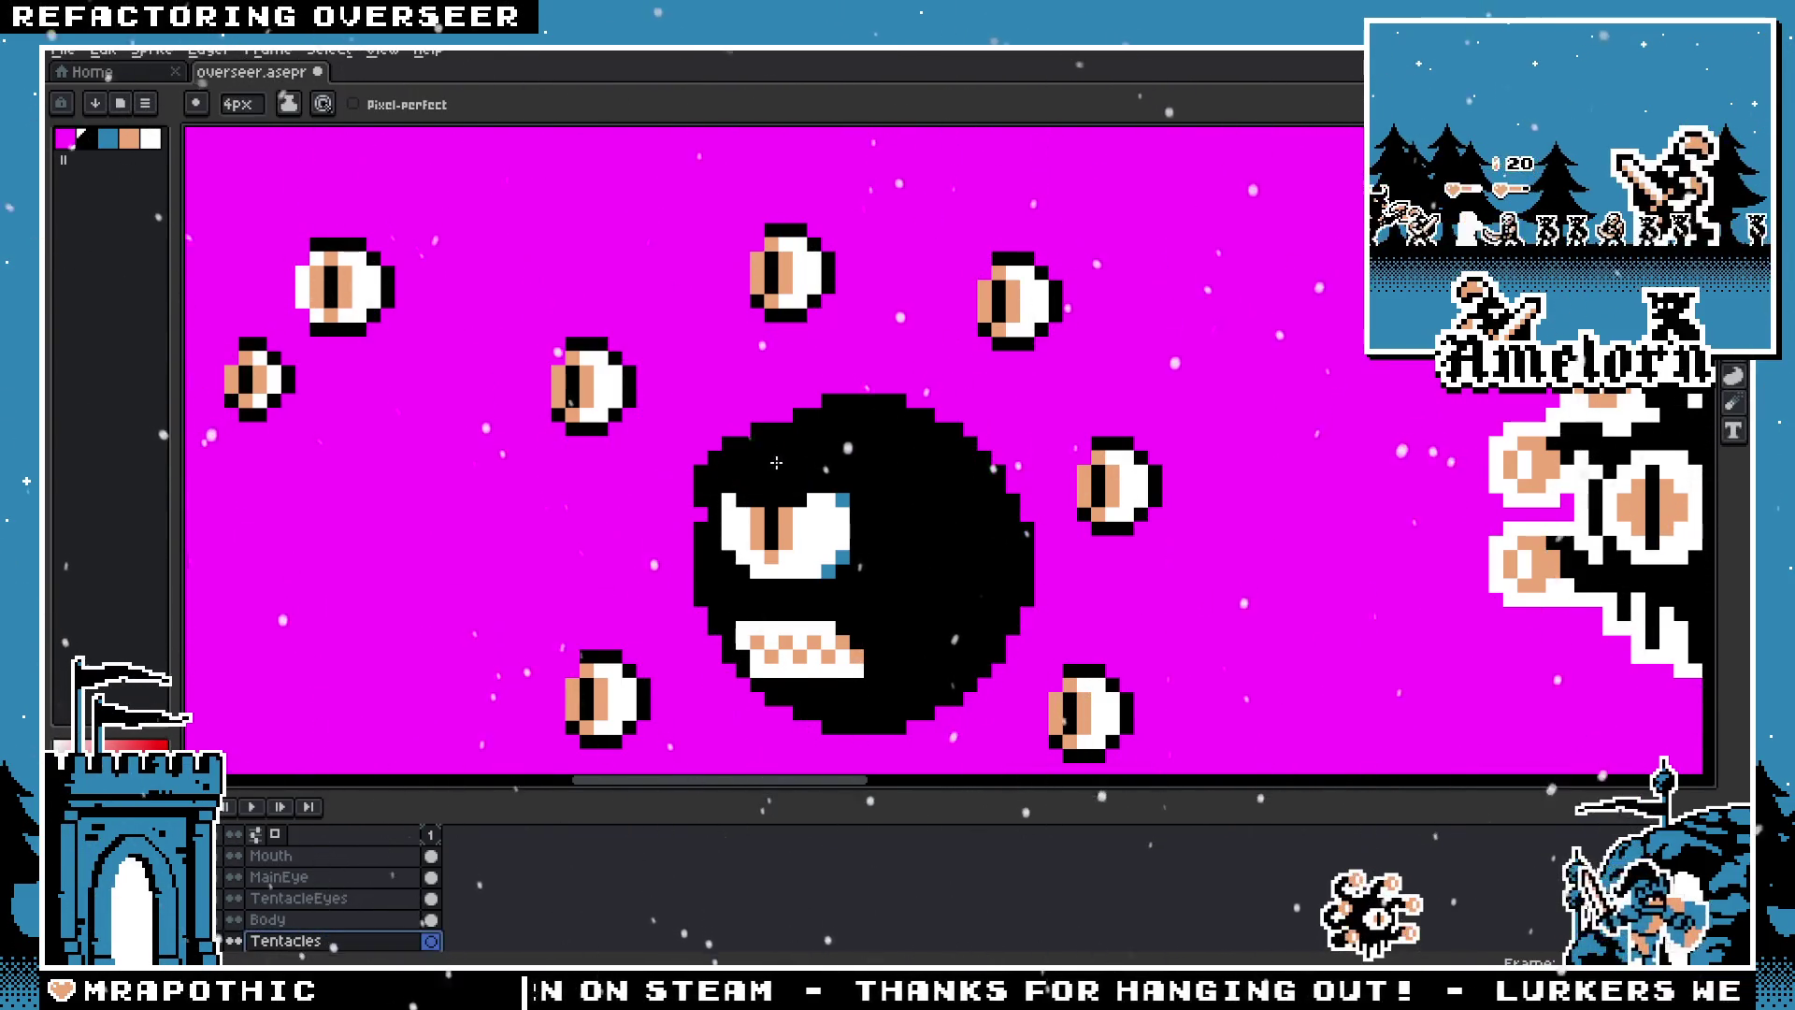
Step: Draw and redraw black tentacles curling from the body to the upper-left eye
drag(748, 384, 673, 360)
key(v)
key(Delete)
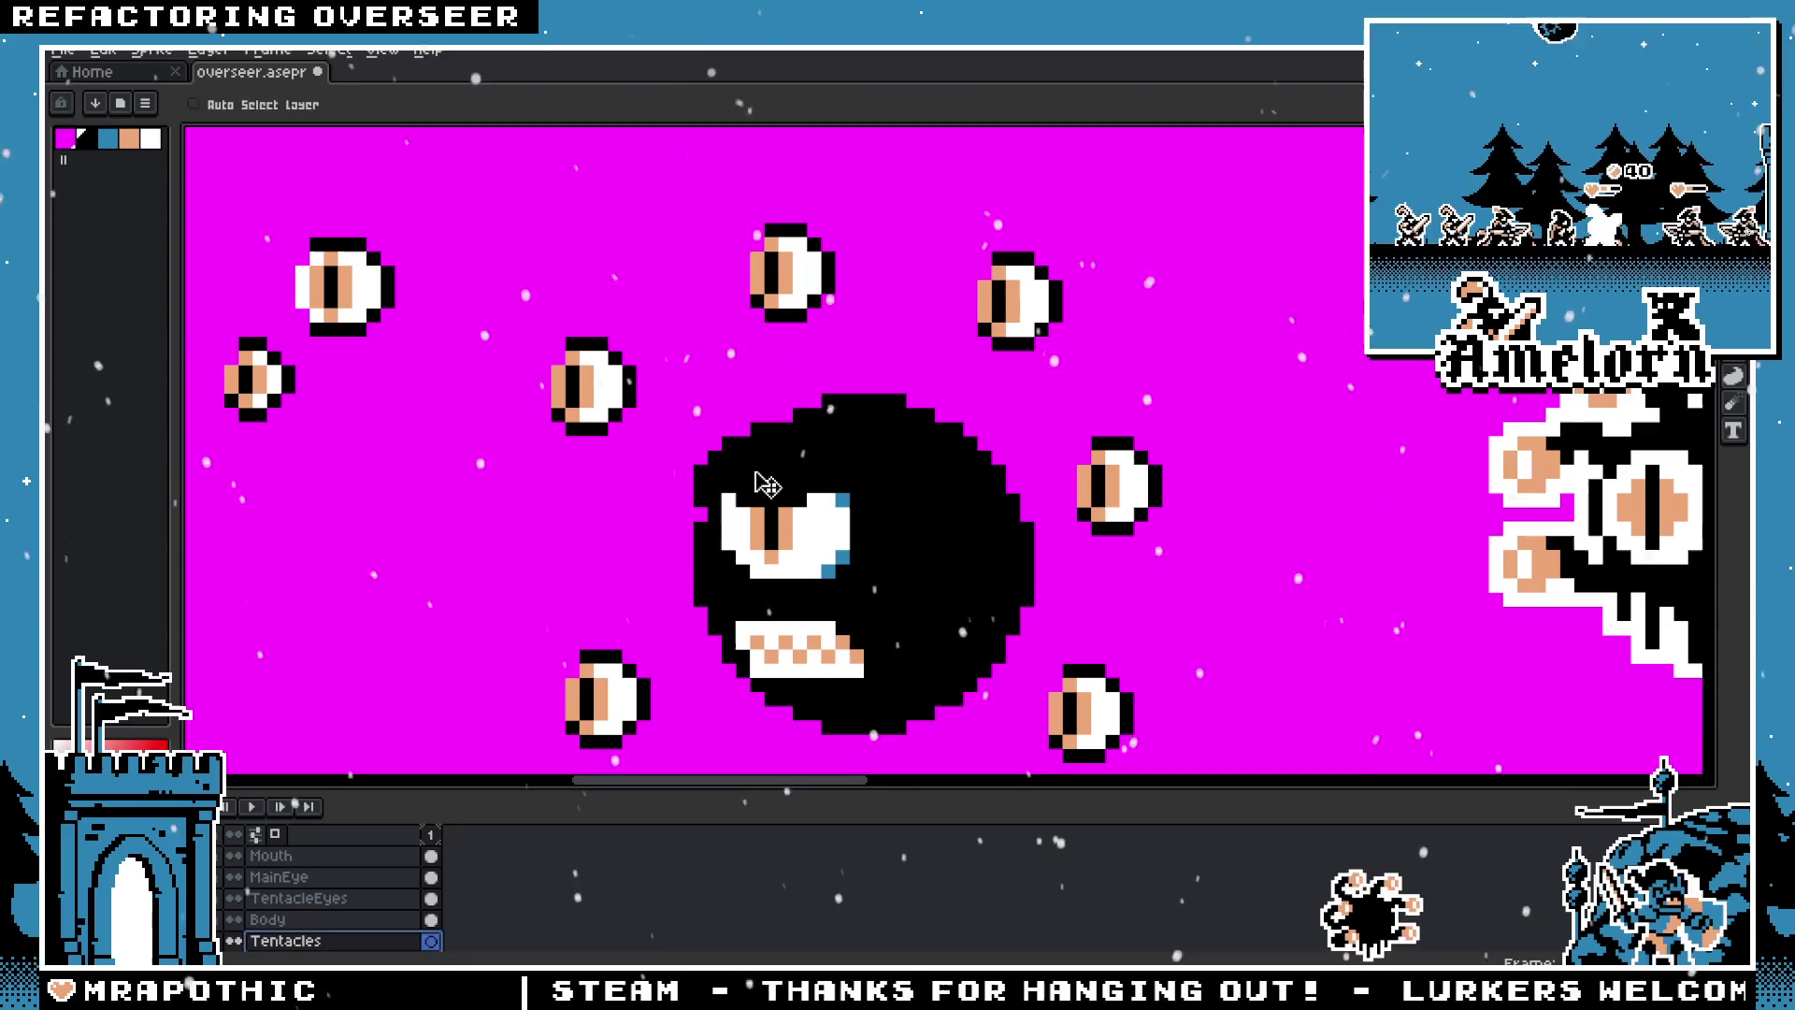
drag(785, 420, 692, 394)
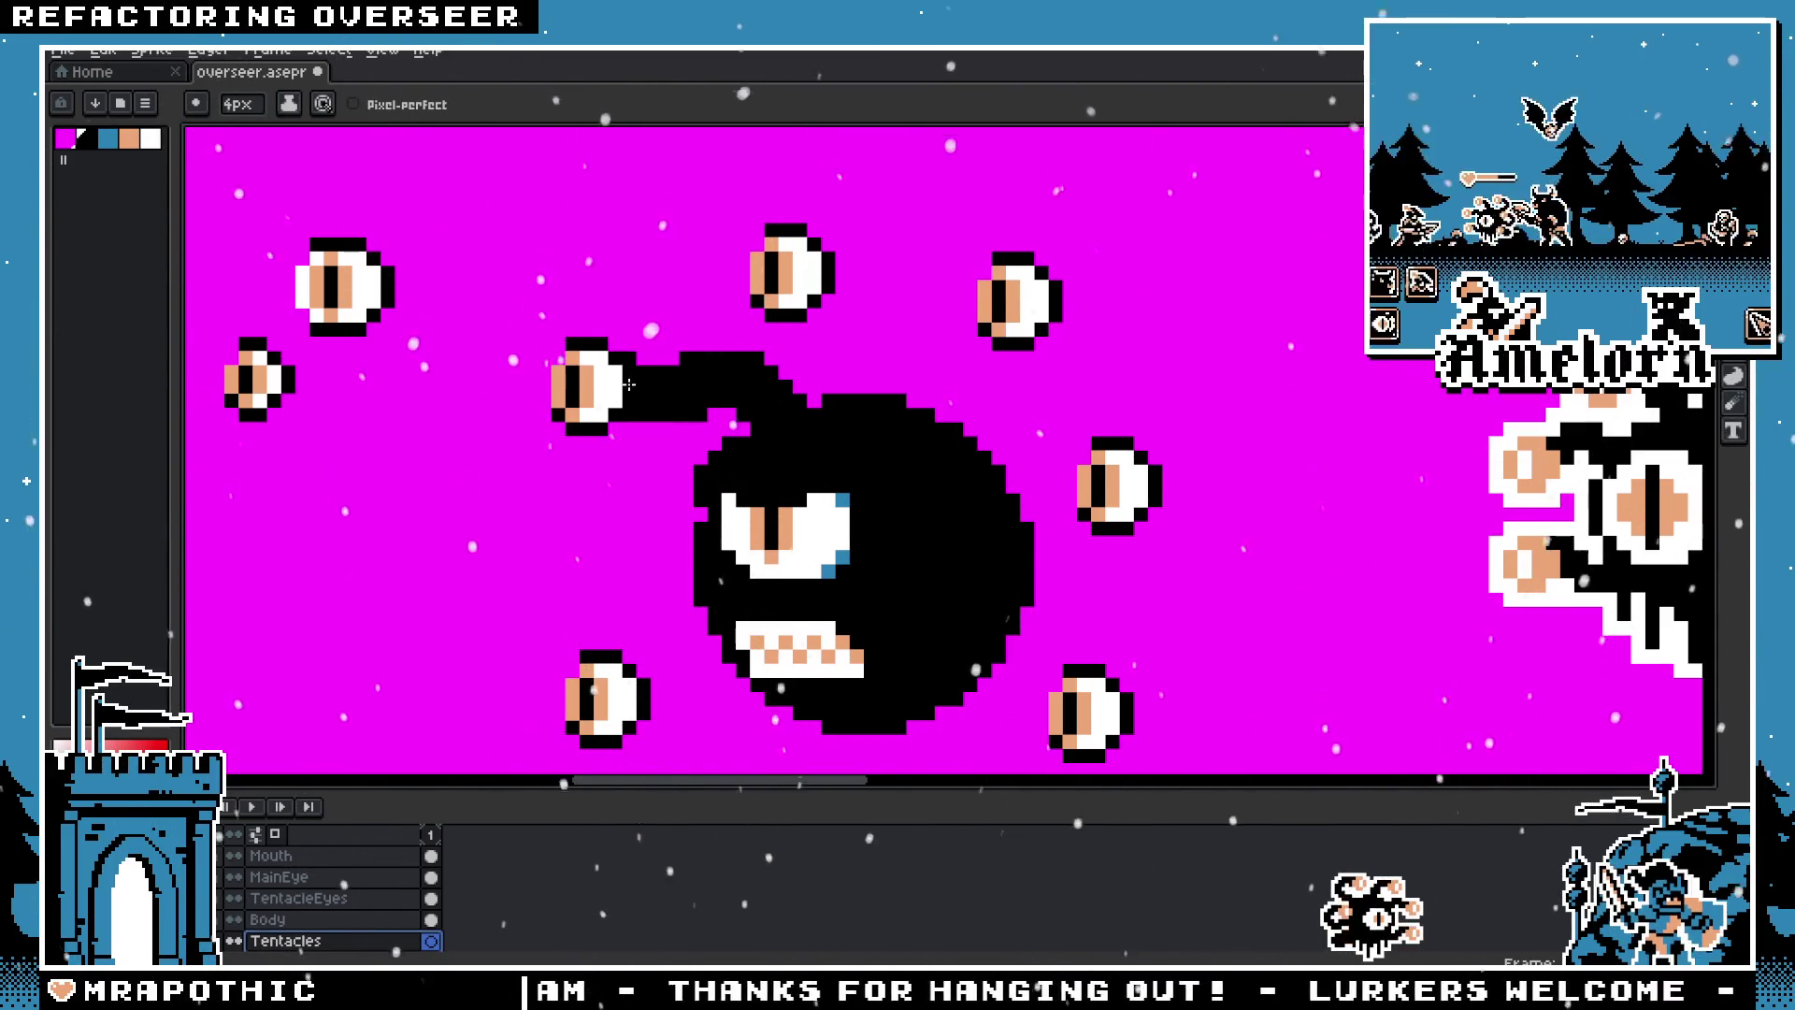
scroll(781, 478, down, 3)
scroll(788, 453, up, 3)
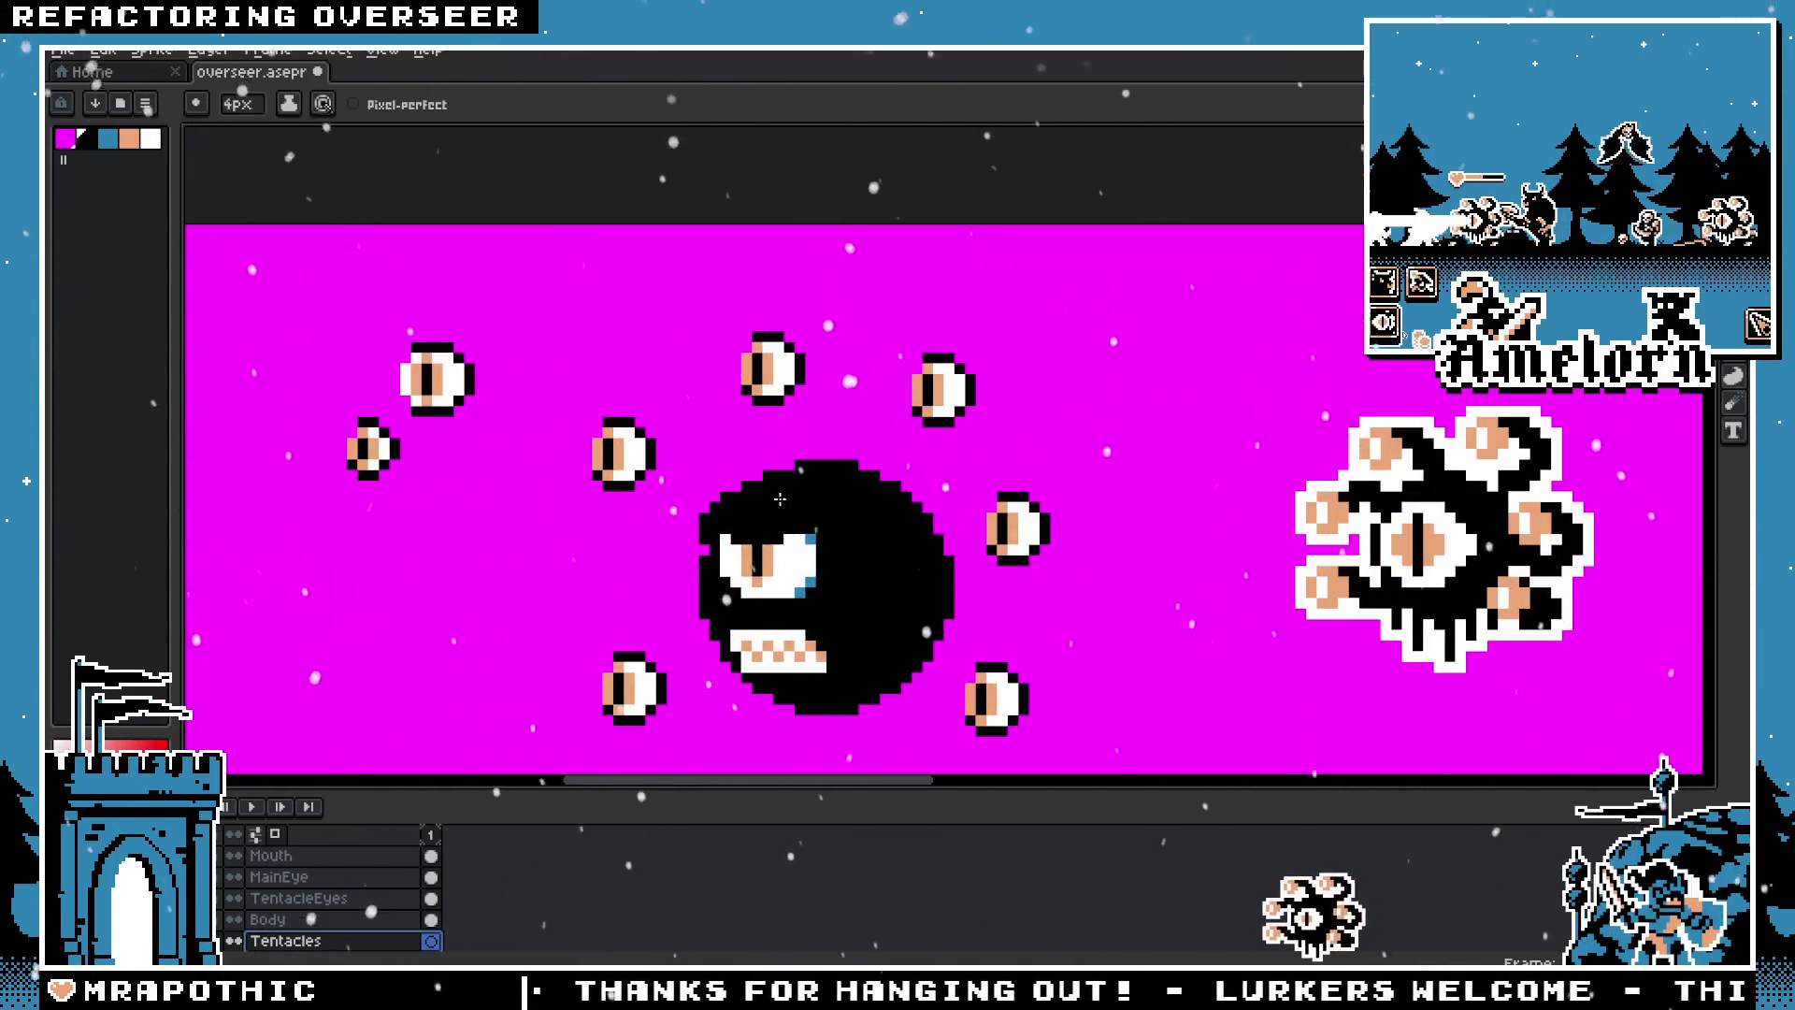
drag(765, 474, 647, 465)
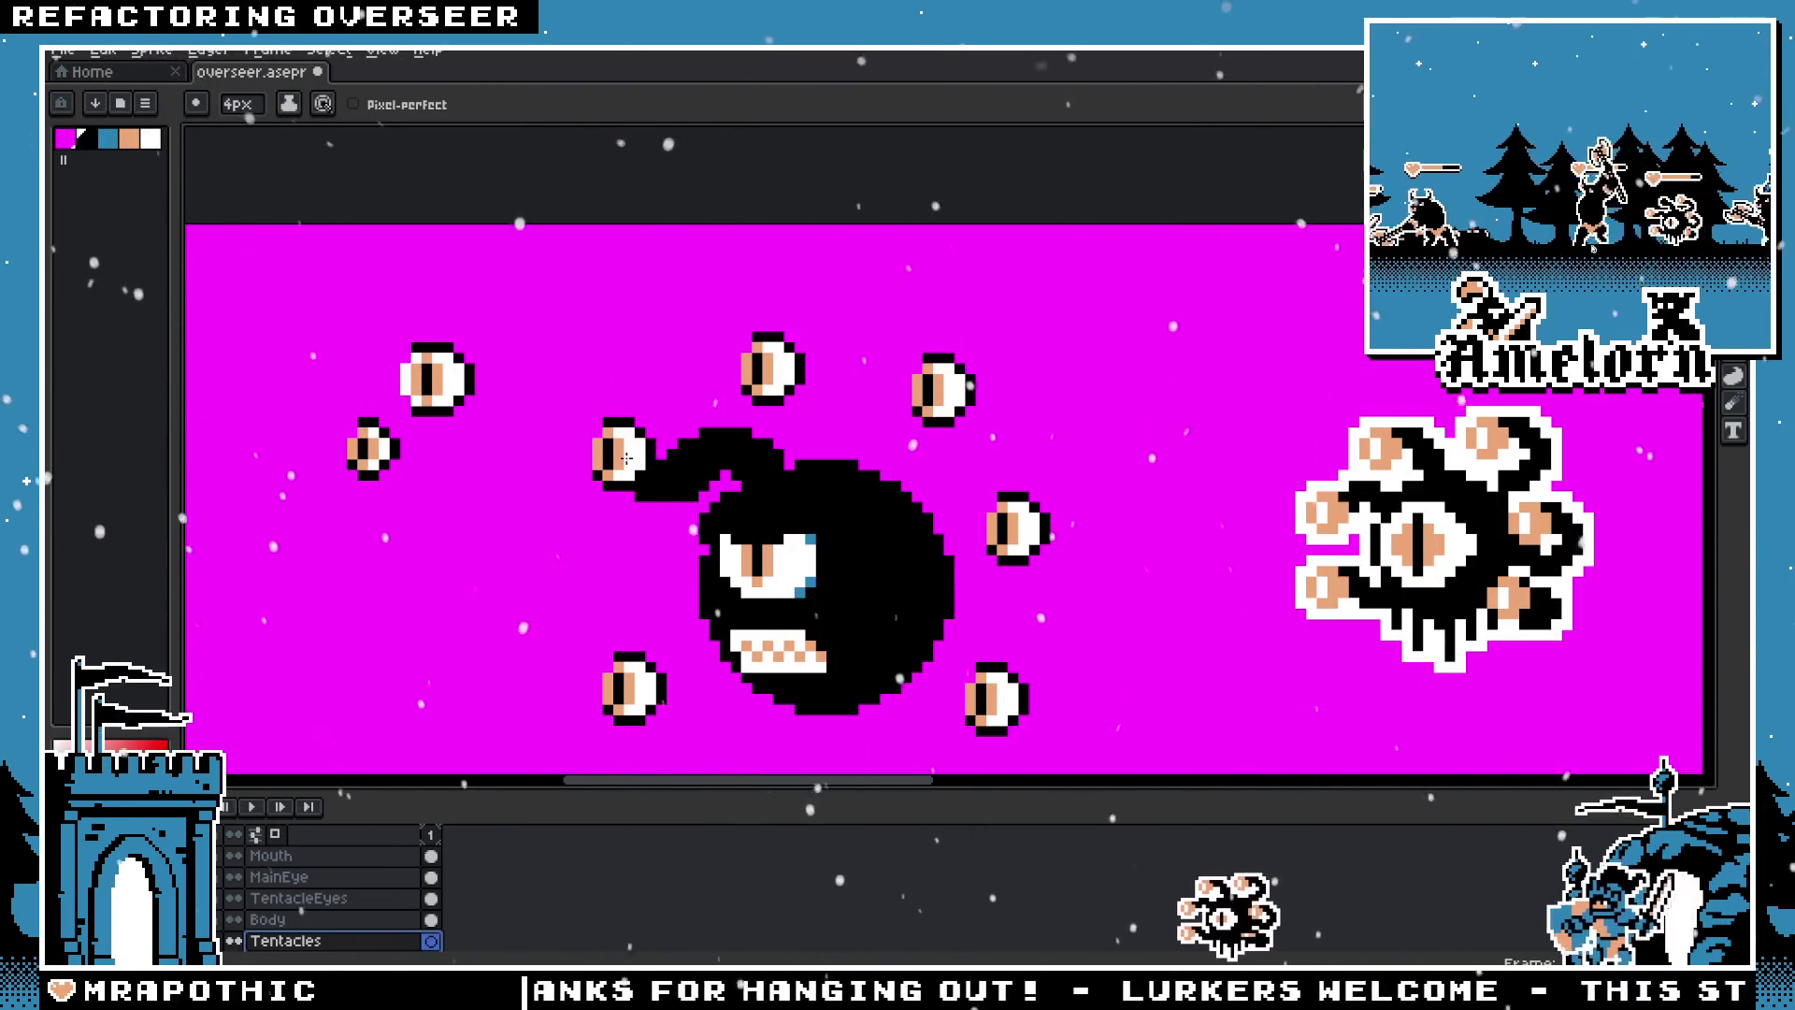
key(ctrl+z)
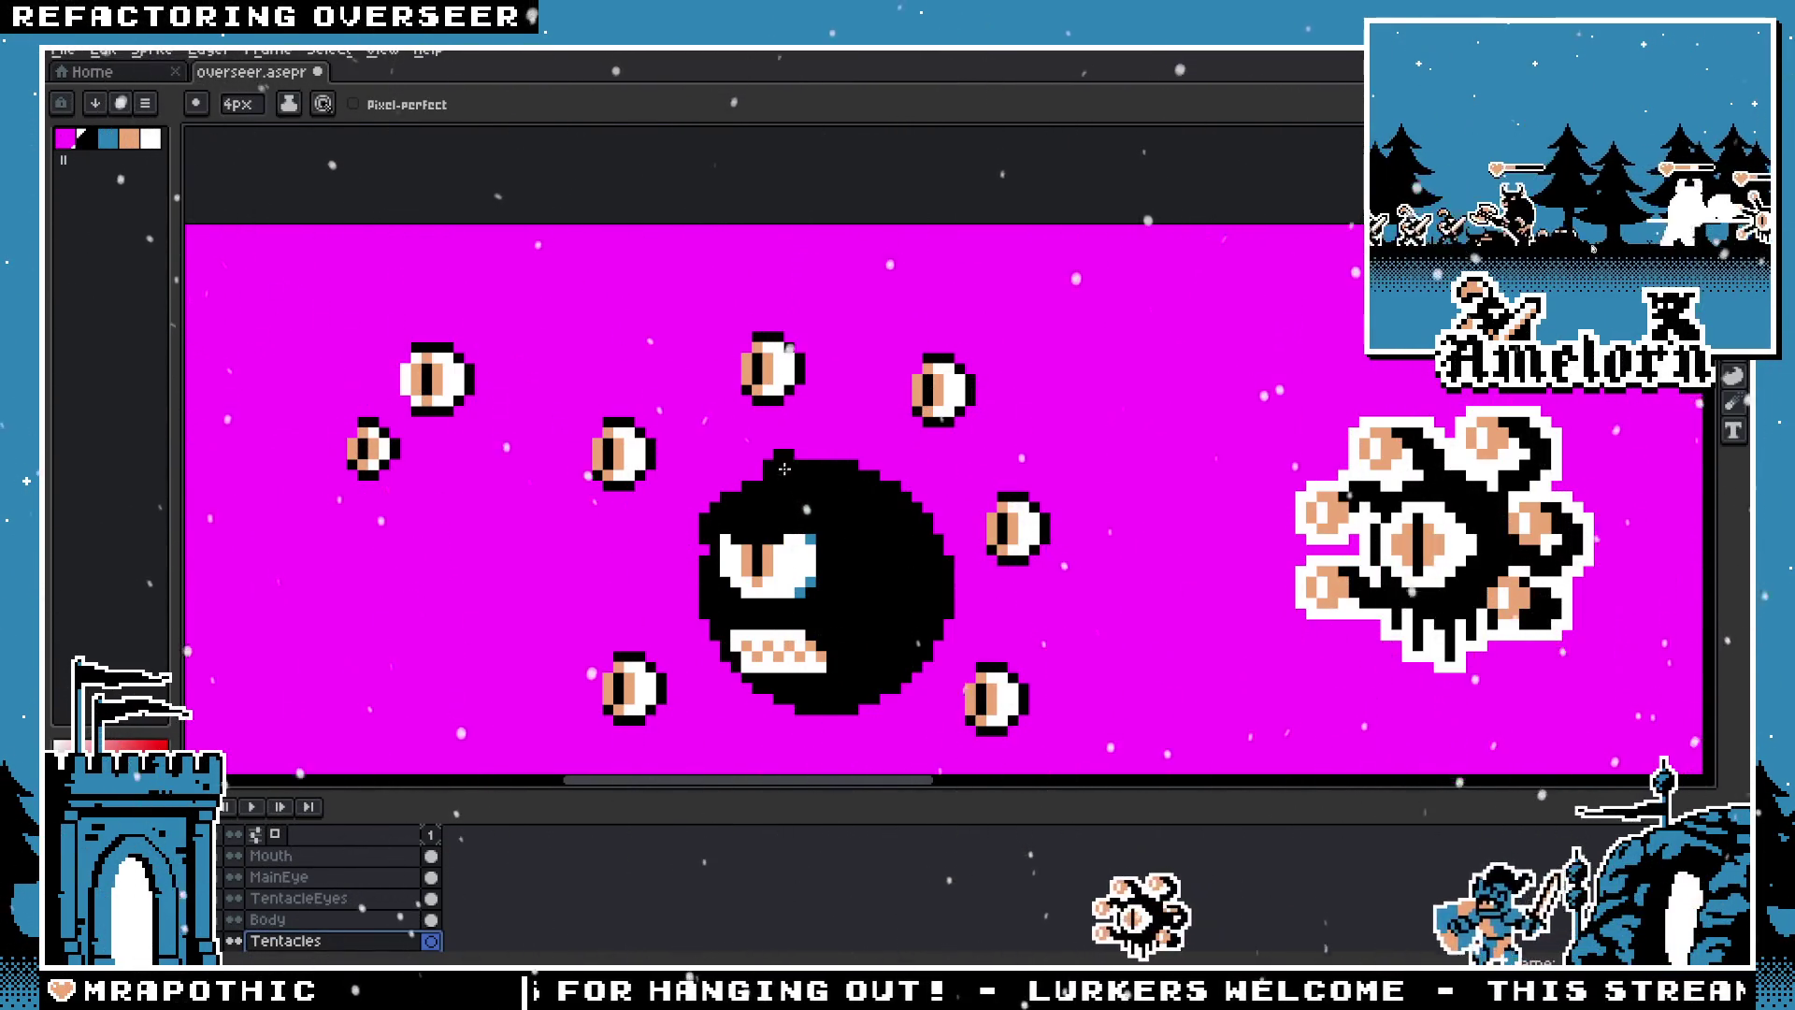
drag(708, 467, 664, 467)
Step: Draw tentacles from the body up to the top eye and toward the right eye
click(838, 429)
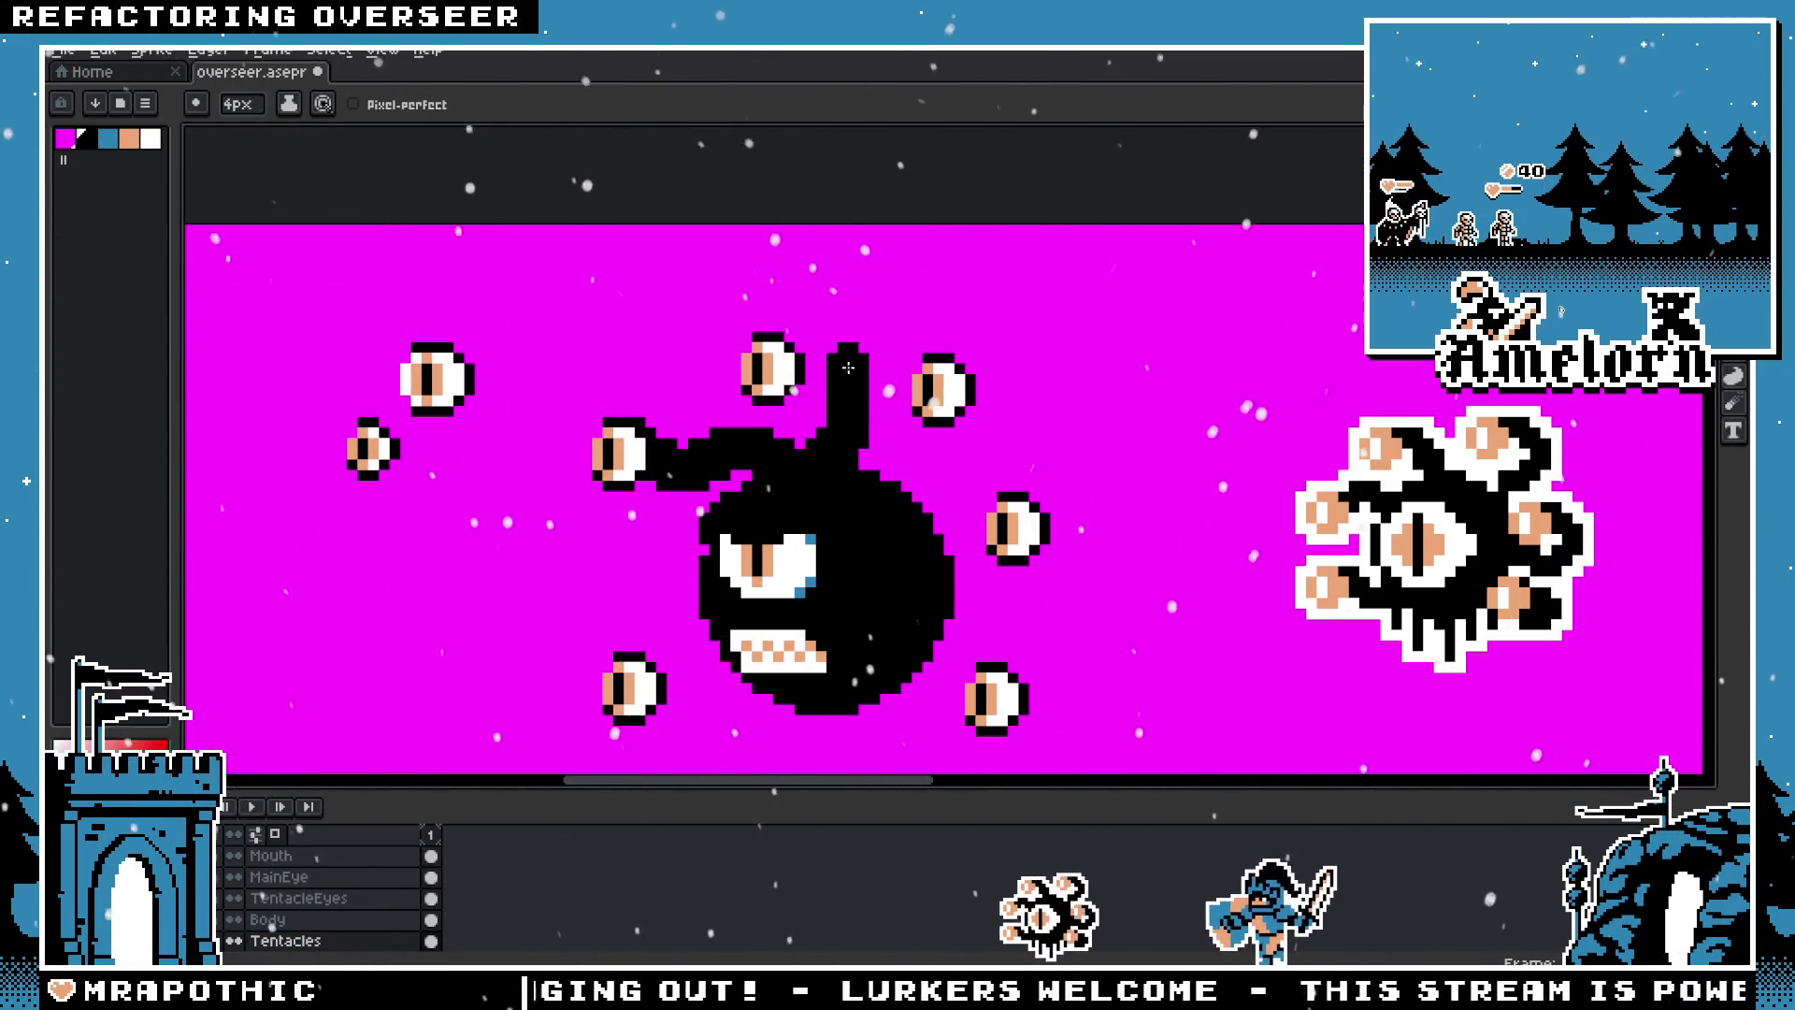
drag(849, 369, 804, 411)
scroll(804, 411, down, 5)
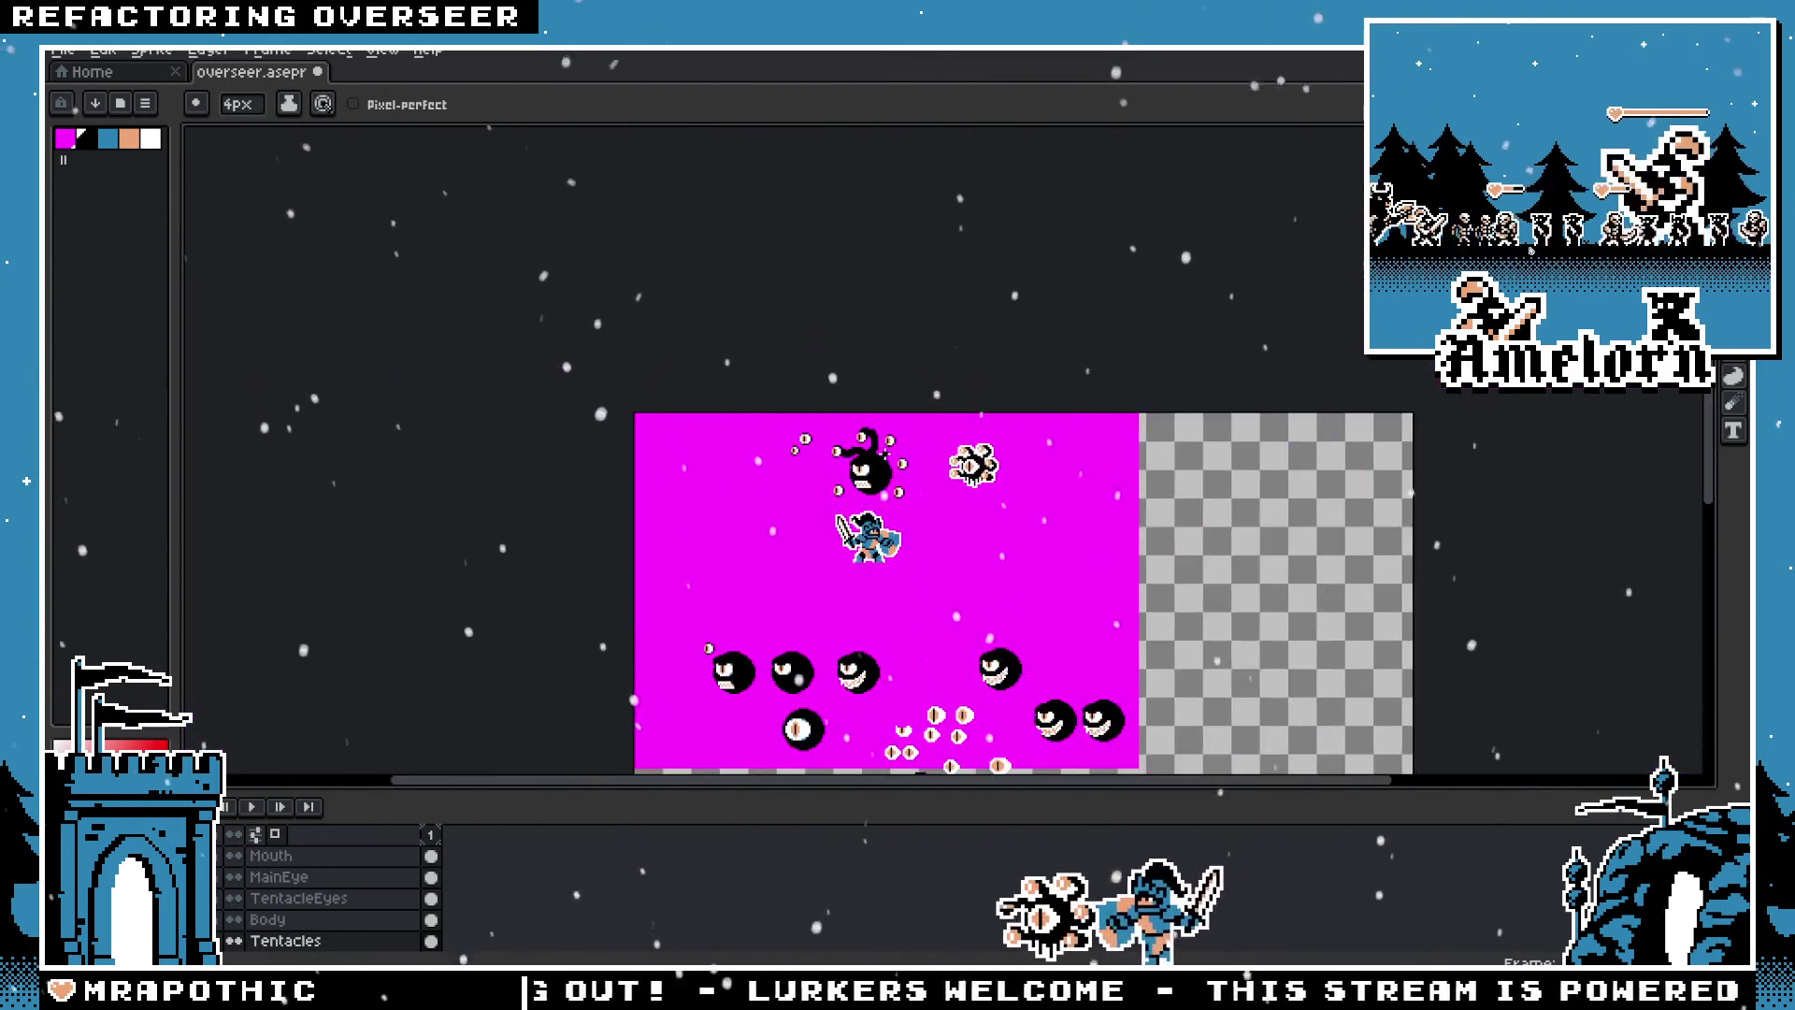
scroll(865, 458, up, 5)
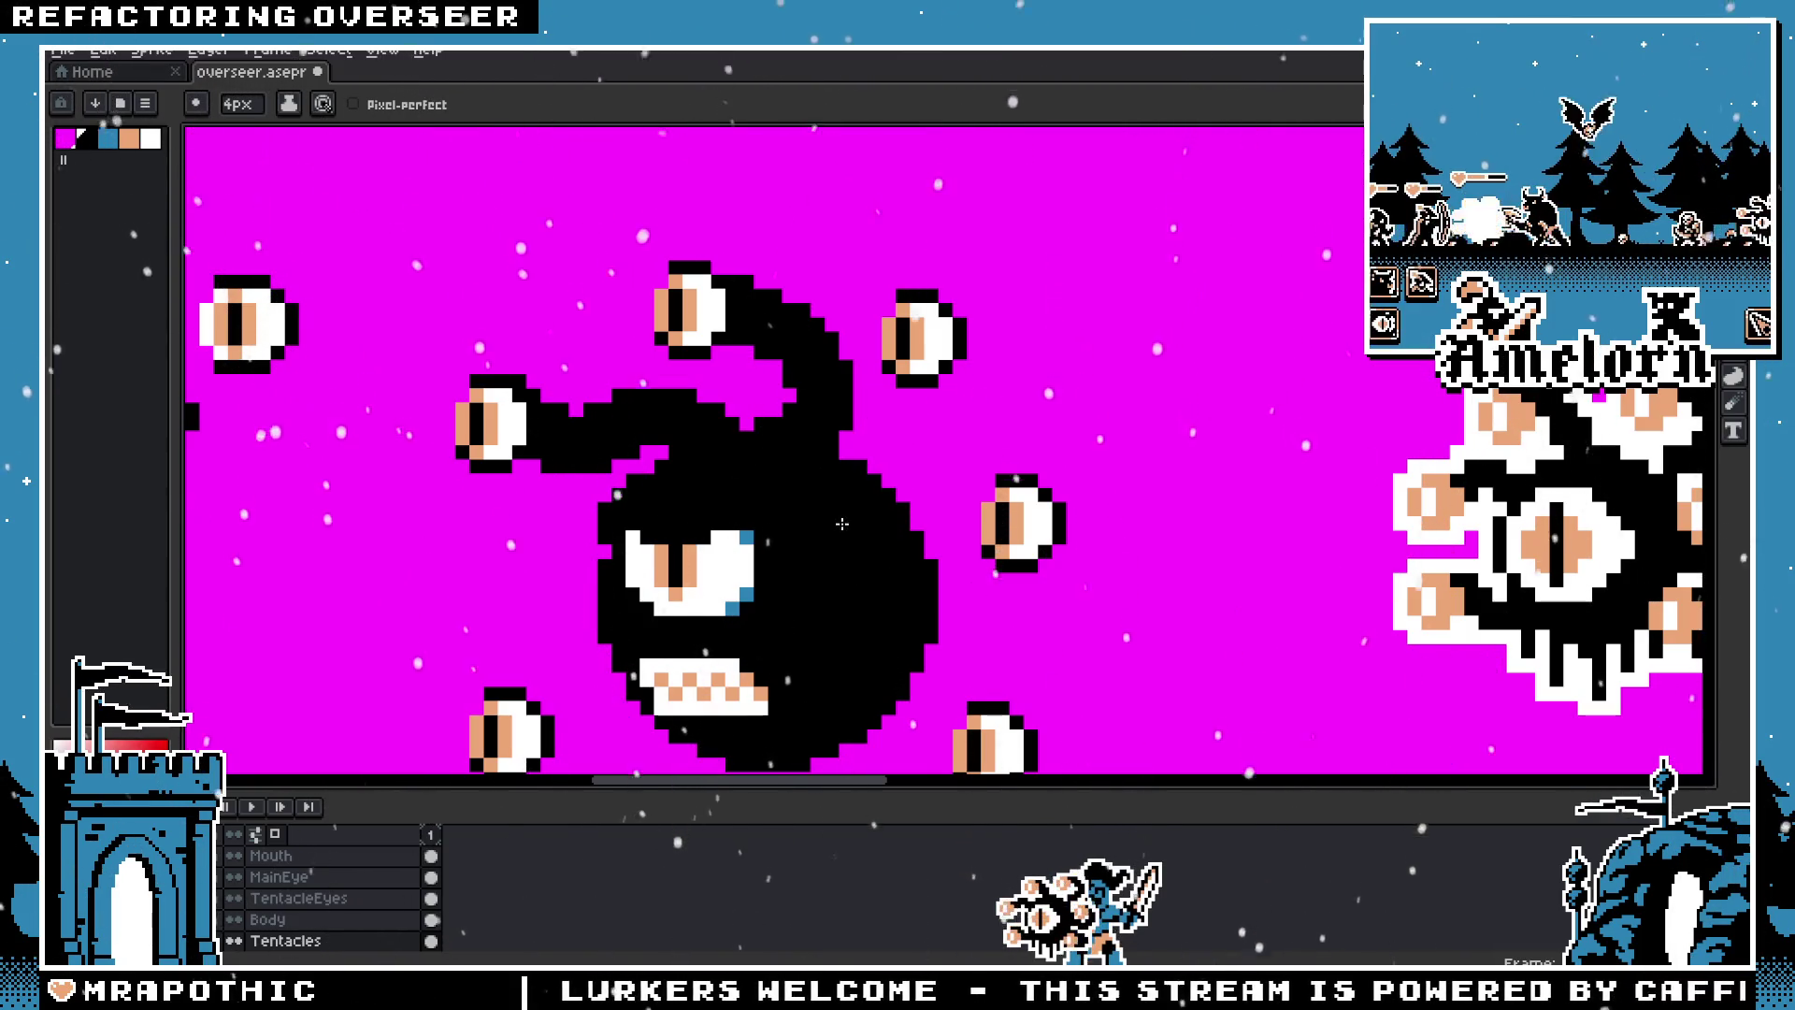
scroll(842, 524, down, 4)
scroll(805, 579, left, 2)
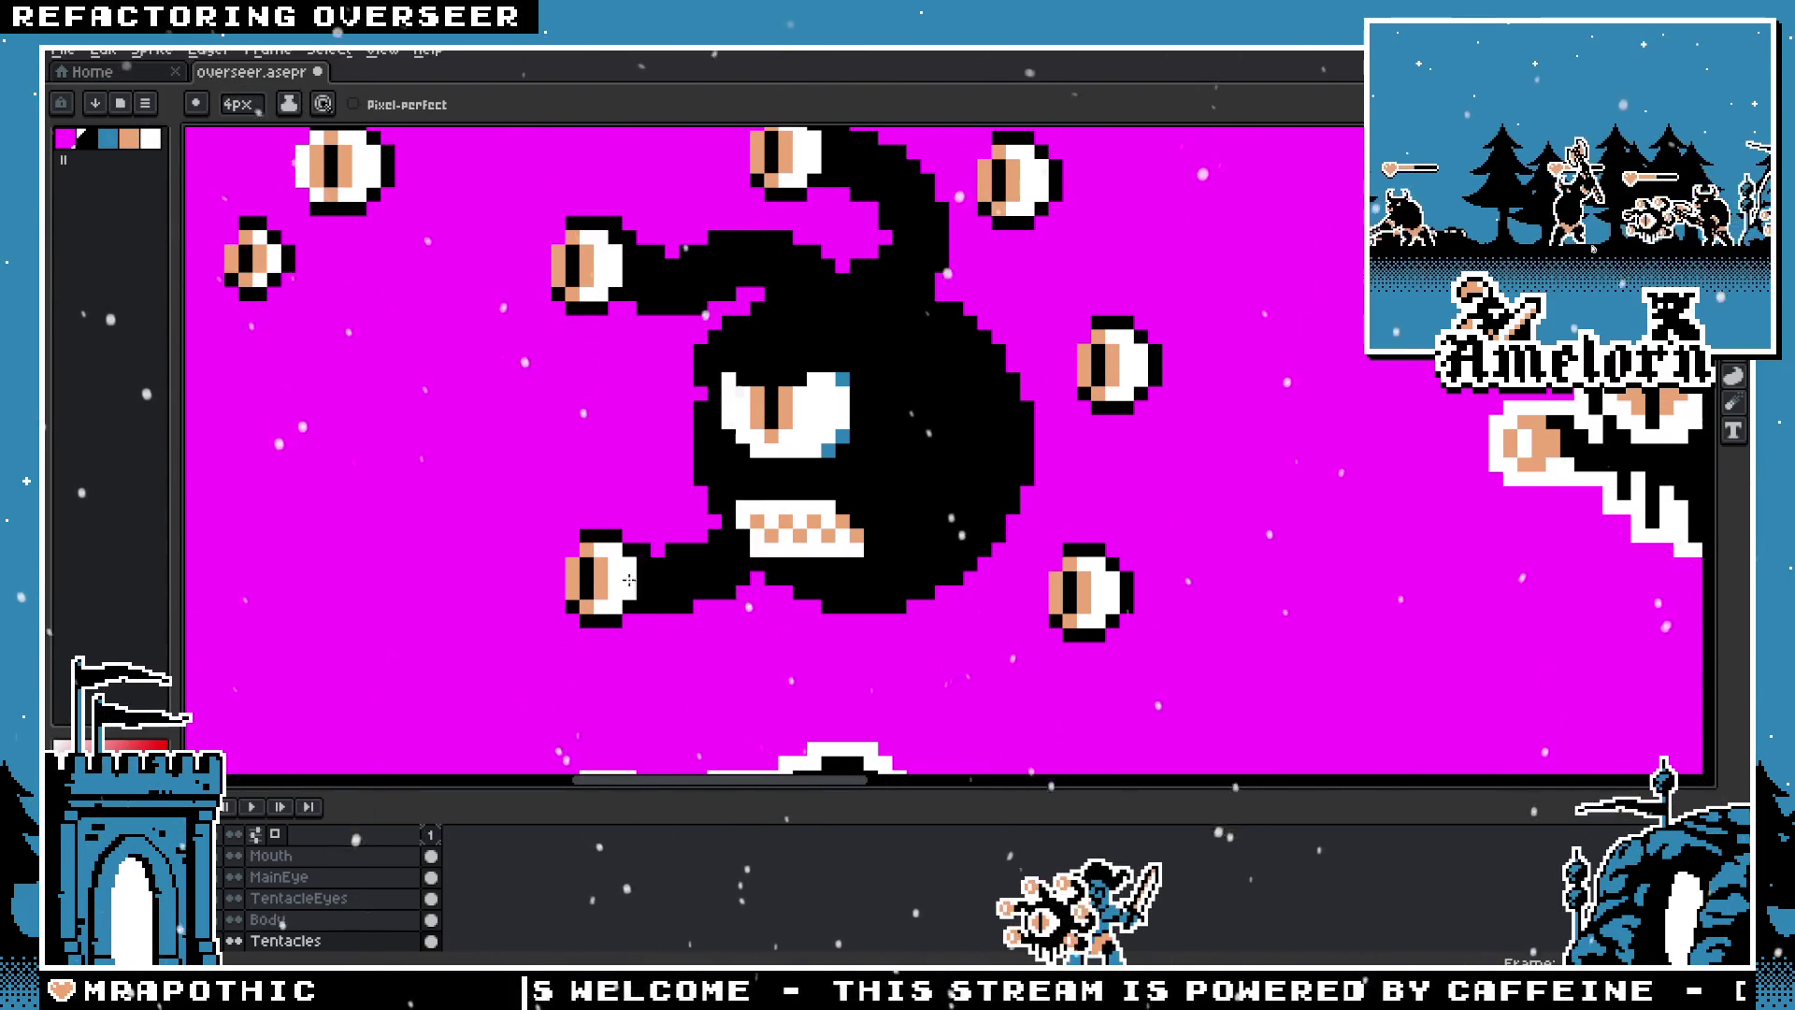
scroll(810, 661, down, 3)
scroll(804, 675, up, 1)
scroll(849, 566, up, 2)
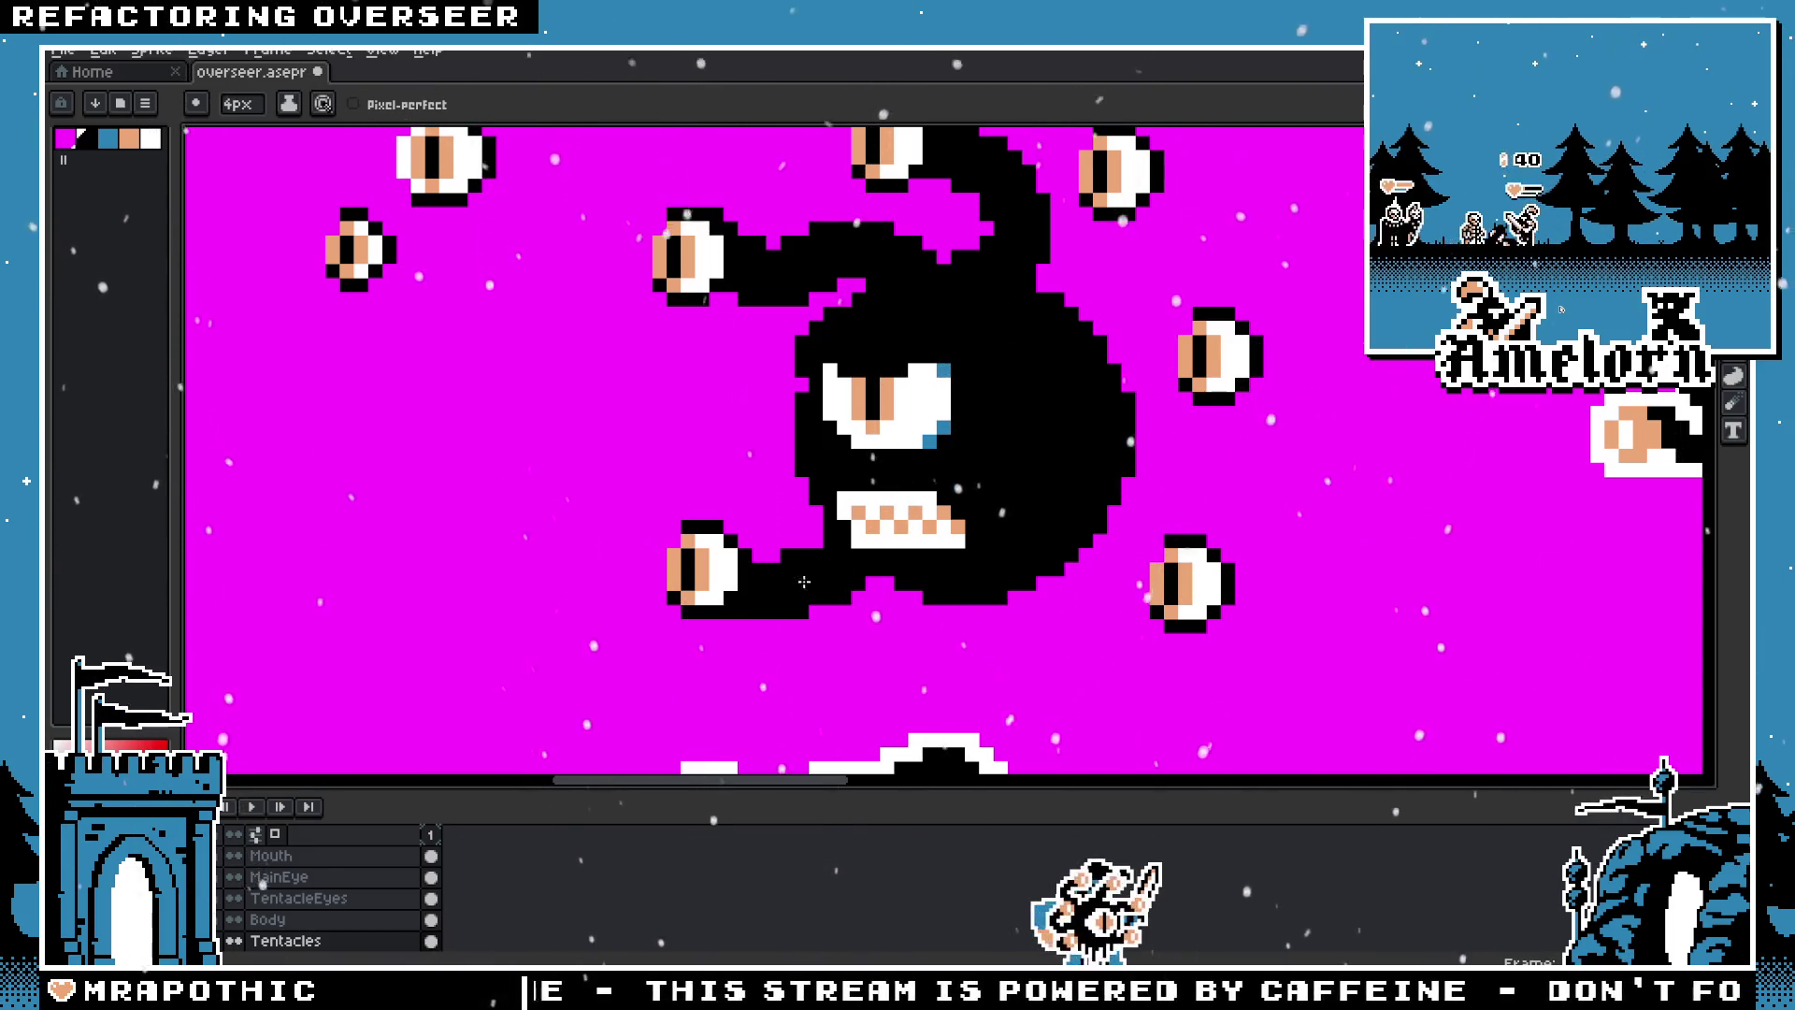
scroll(993, 609, down, 5)
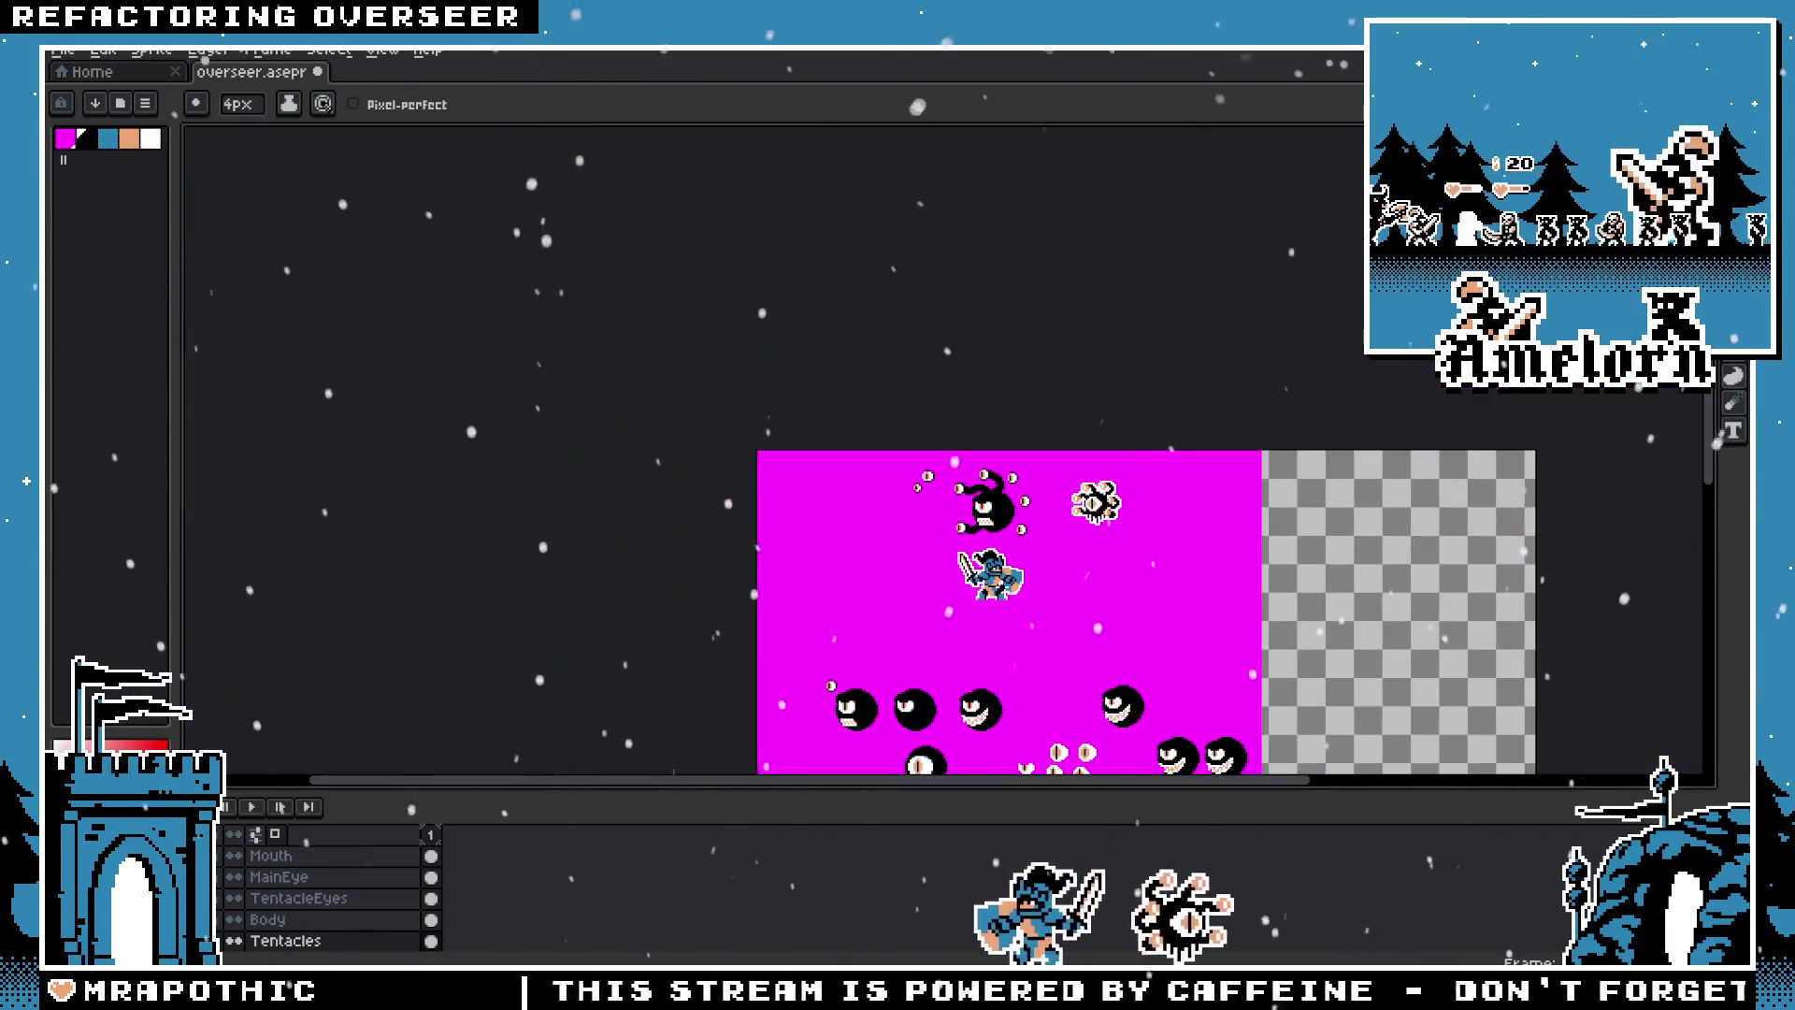
scroll(910, 306, up, 6)
drag(909, 305, 991, 374)
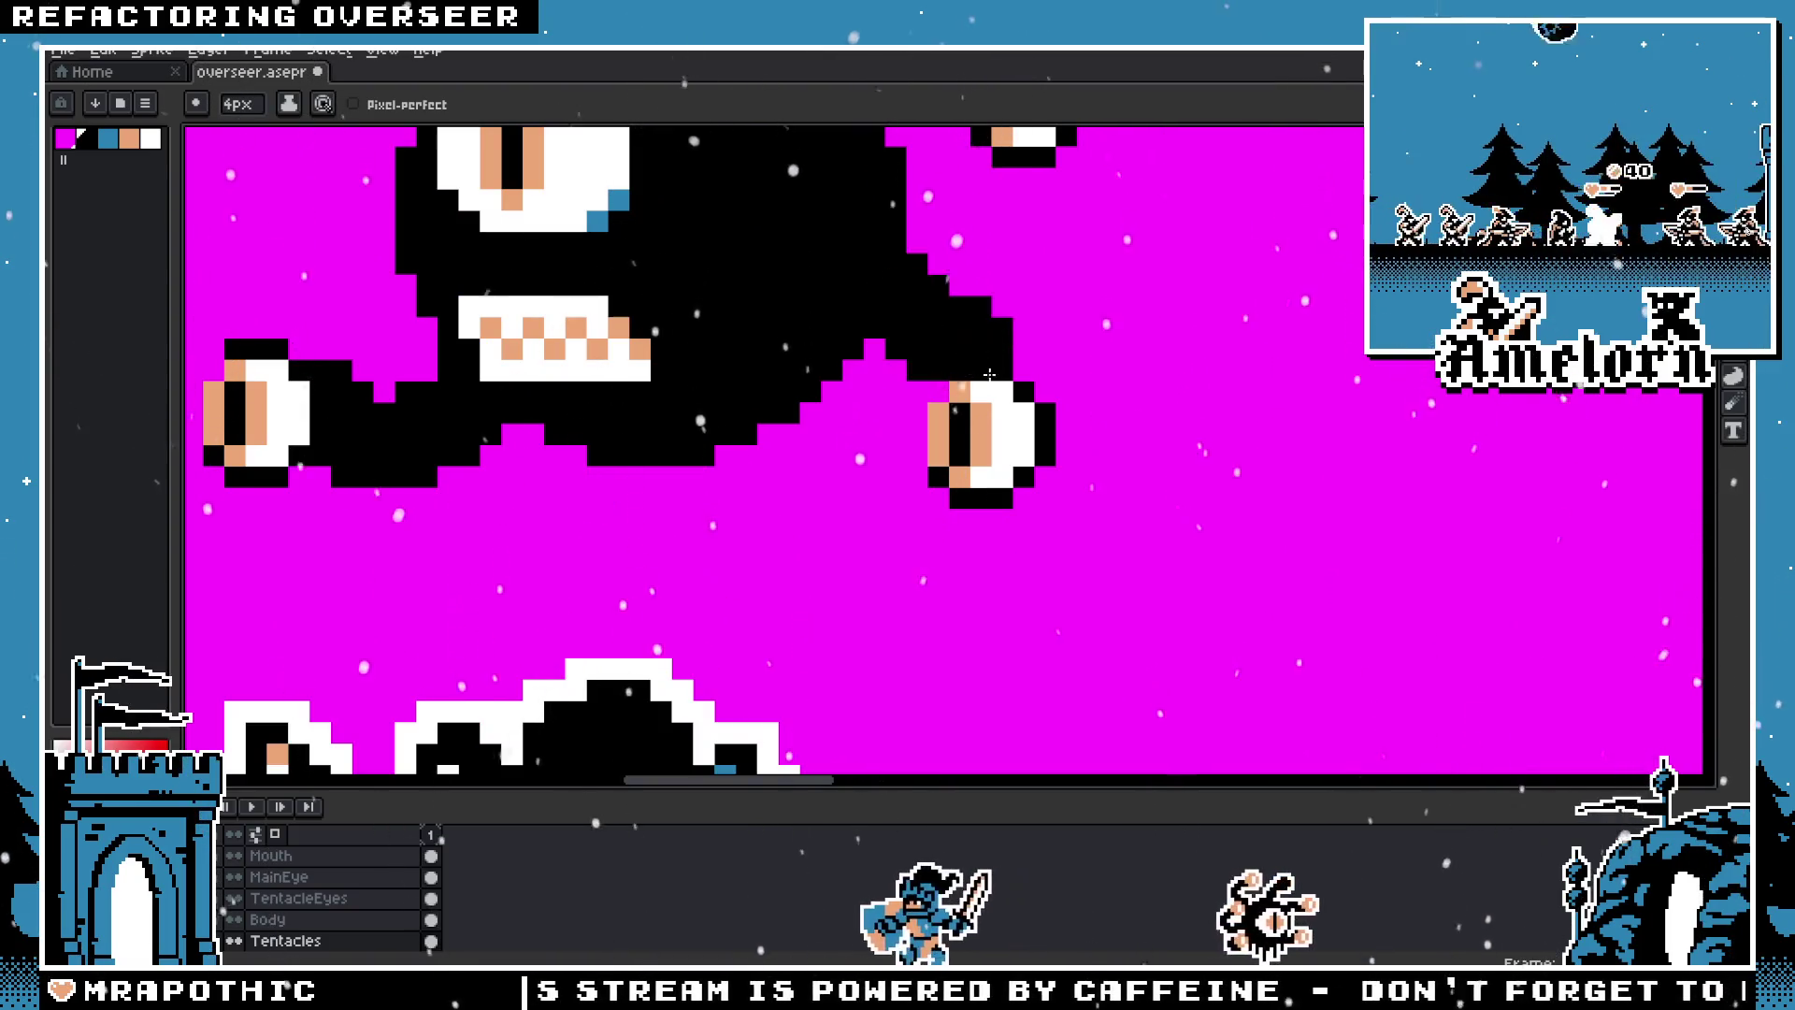
Step: Undo the right tentacle and reposition the lower-right and top-right eyes on TentacleEyes
key(ctrl+z)
key(m)
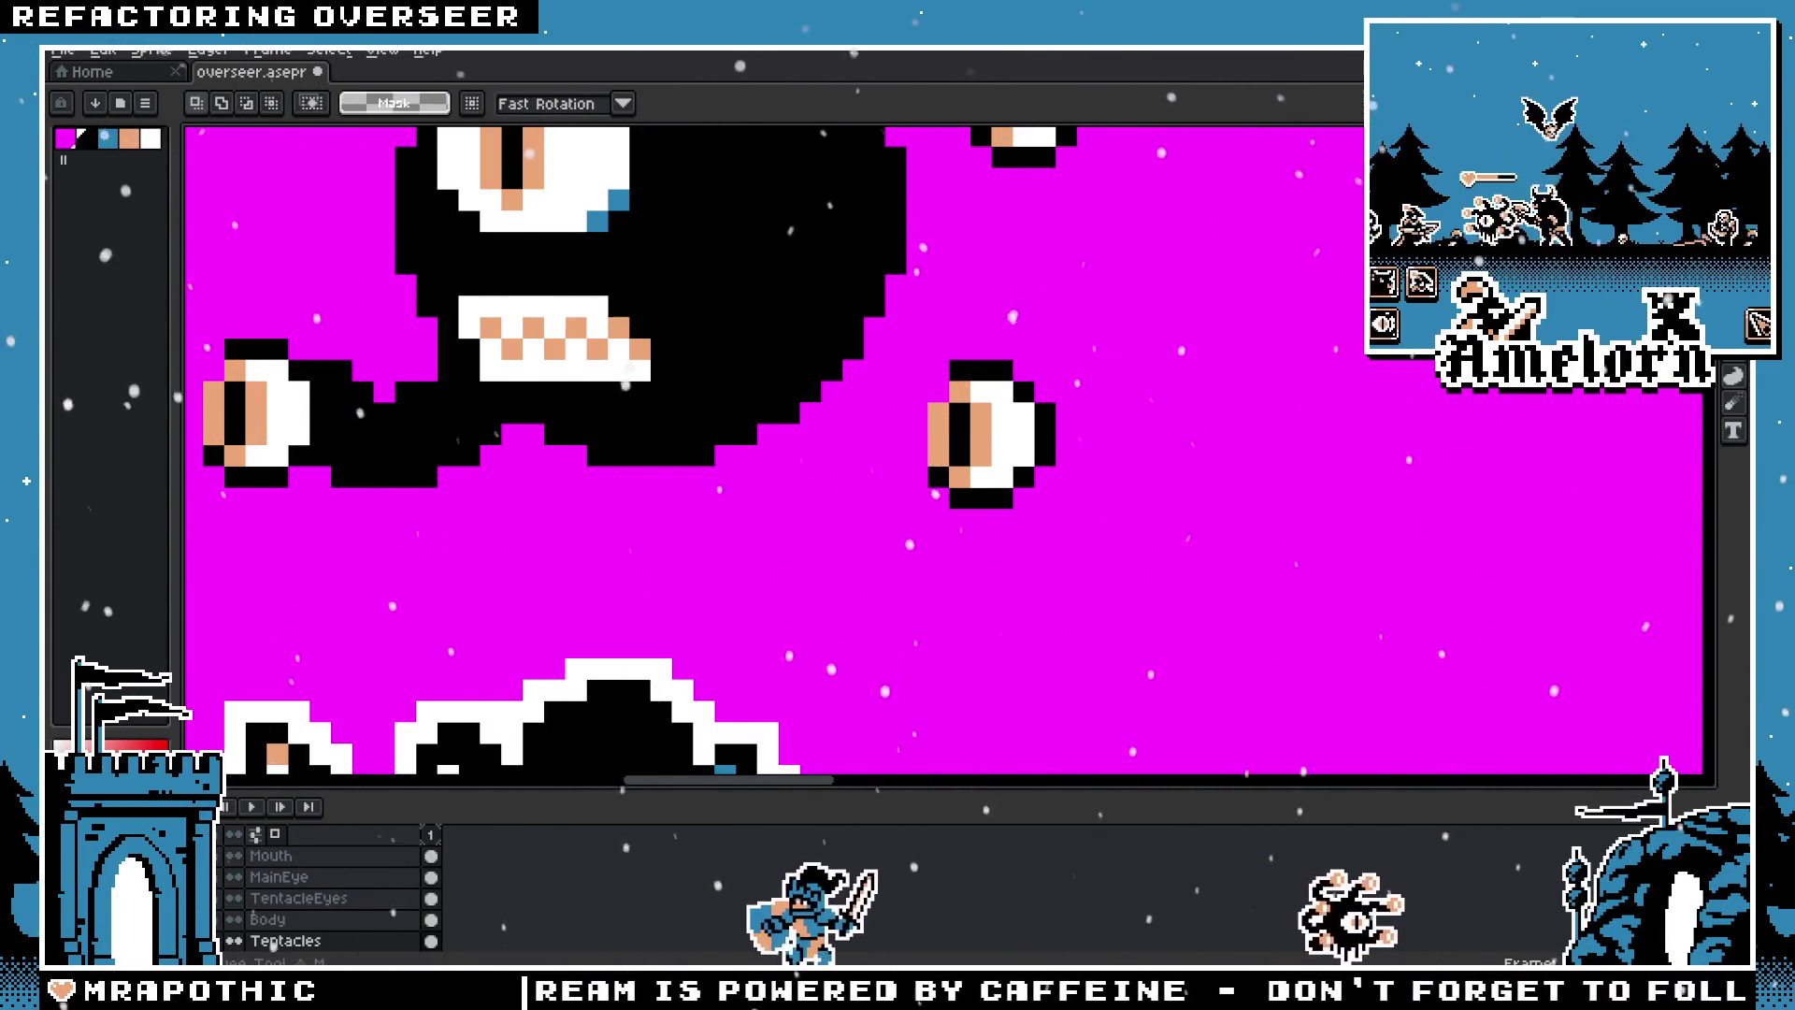
scroll(1178, 440, down, 1)
scroll(1178, 439, down, 1)
click(329, 899)
mouse_move(1017, 373)
mouse_down()
mouse_move(1176, 509)
mouse_move(1094, 472)
mouse_up()
key(ctrl+d)
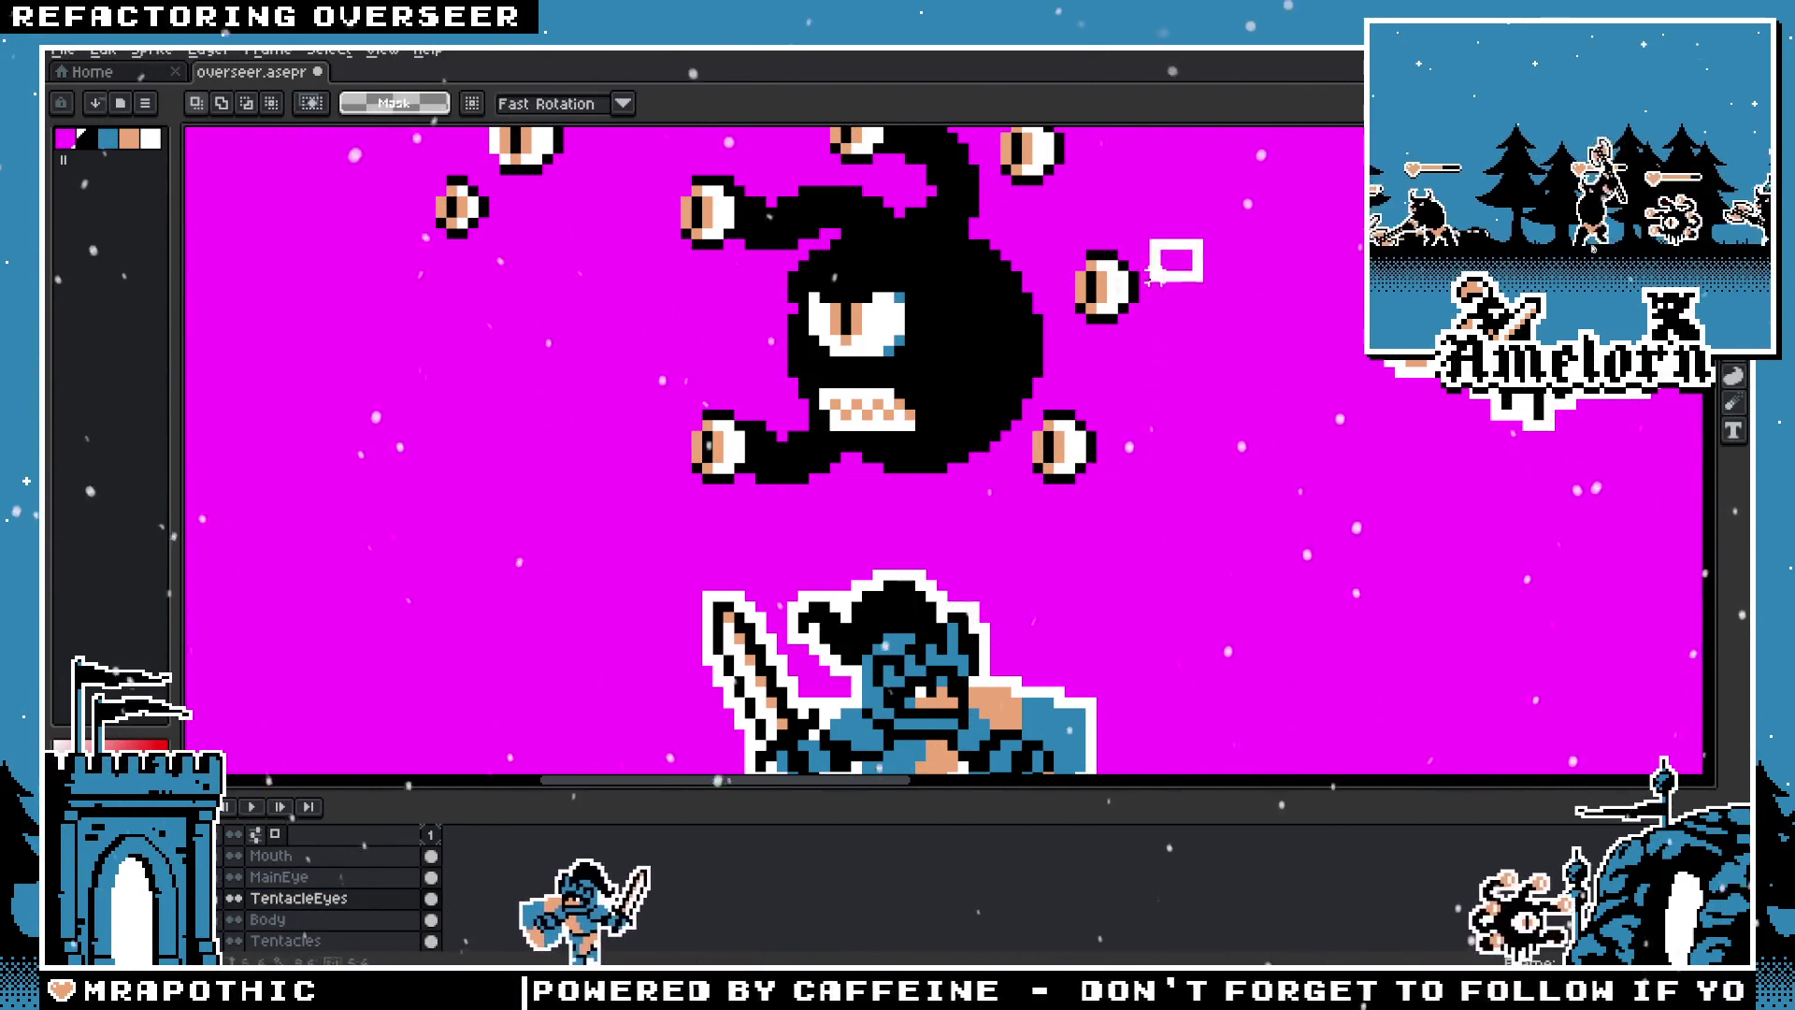
scroll(1145, 295, up, 3)
mouse_move(991, 234)
mouse_down()
mouse_move(1138, 349)
mouse_move(1070, 338)
mouse_up()
key(ctrl+d)
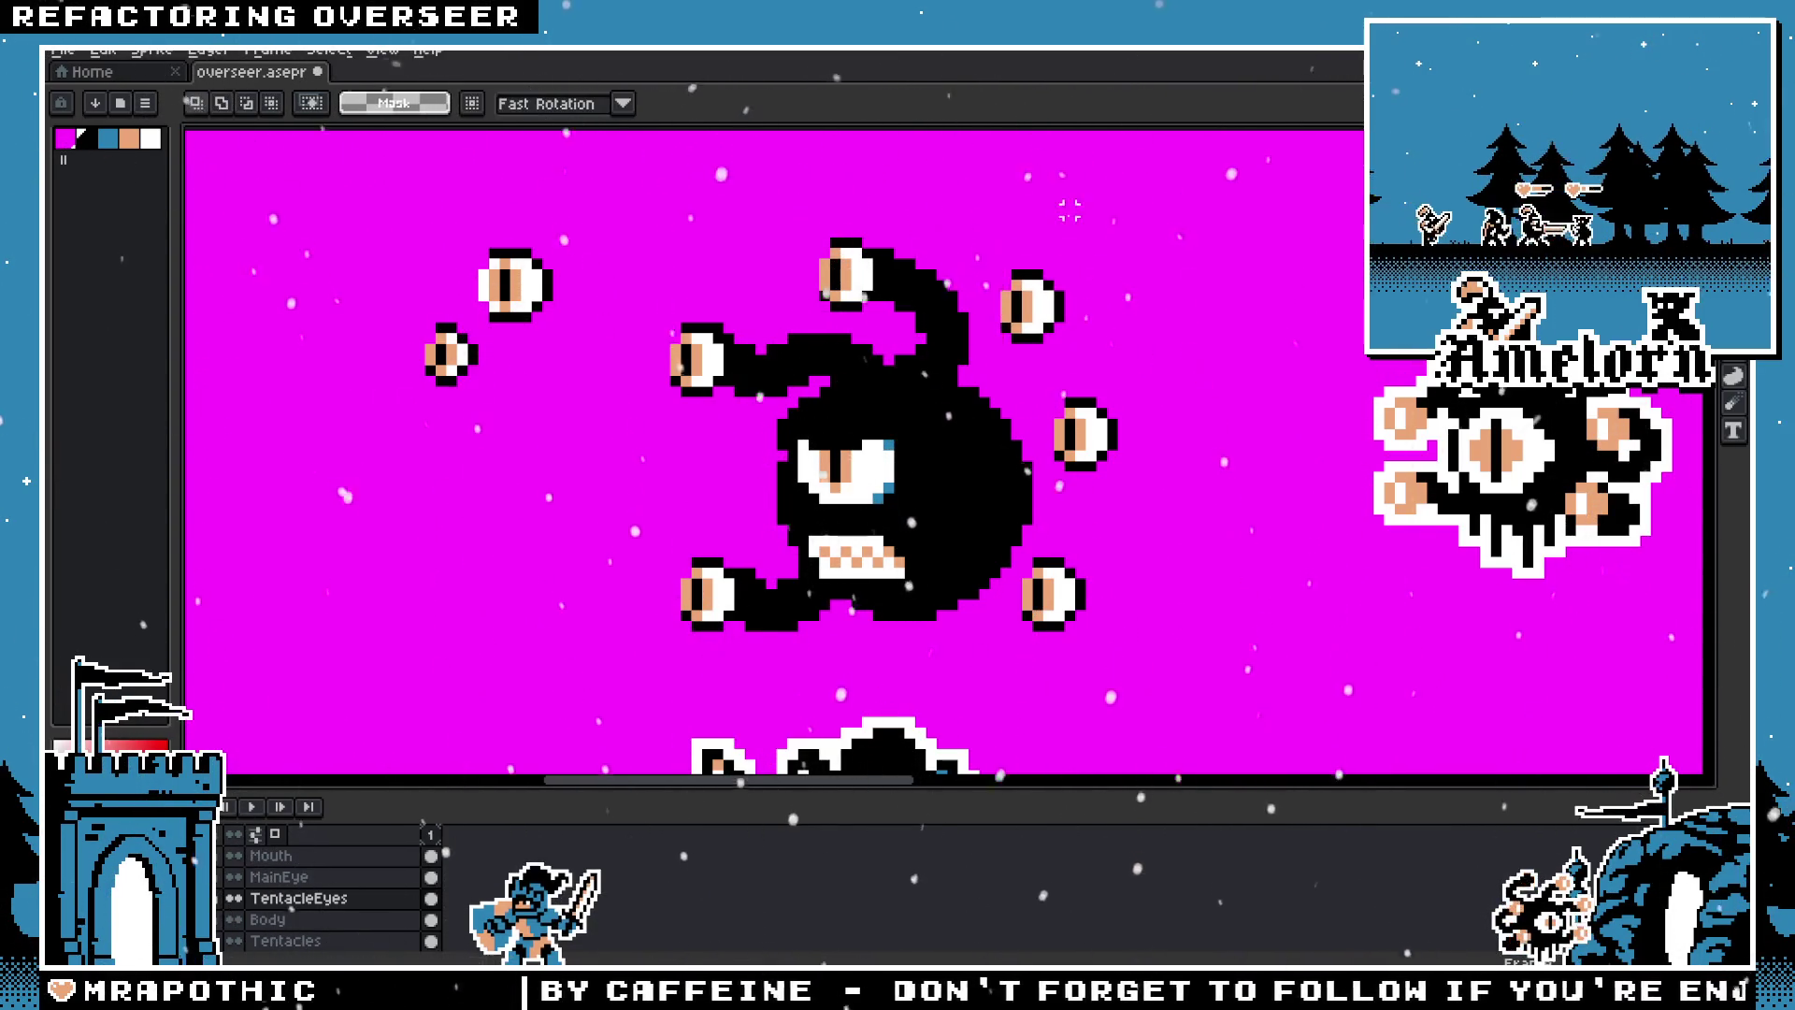
Step: Thicken the black tentacle reaching the right eye on the Tentacles layer
key(b)
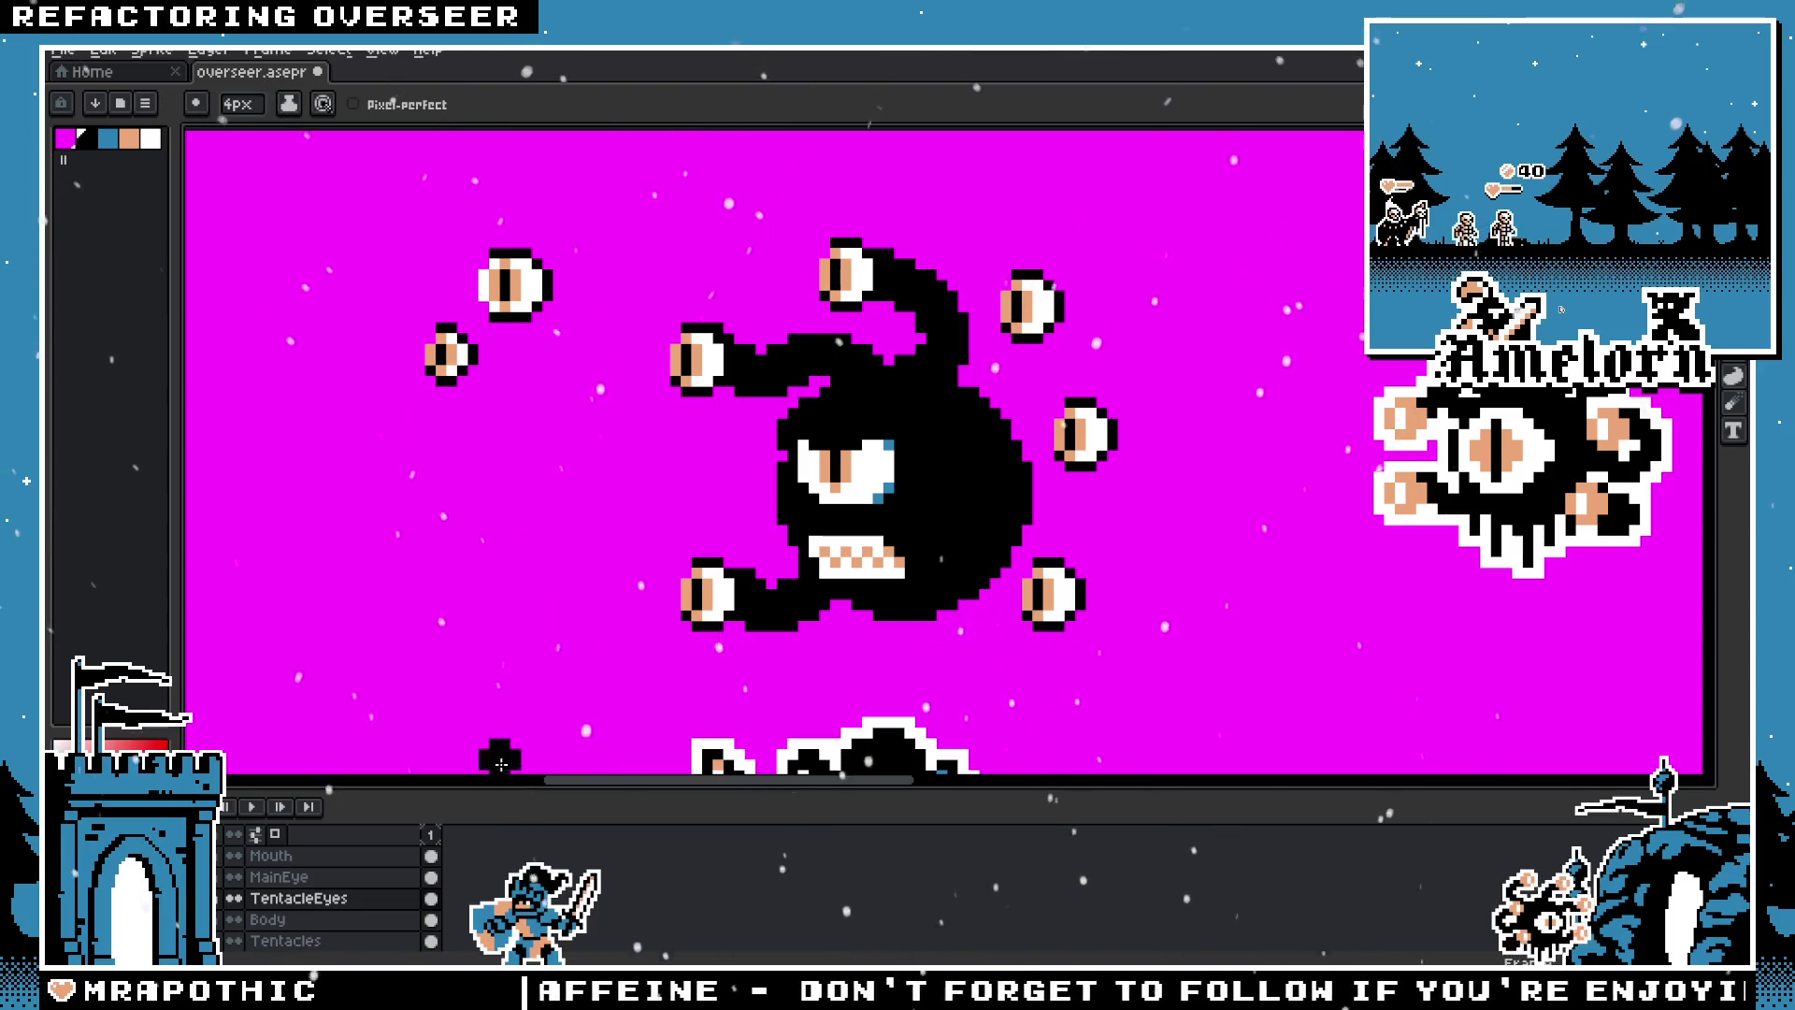
click(299, 941)
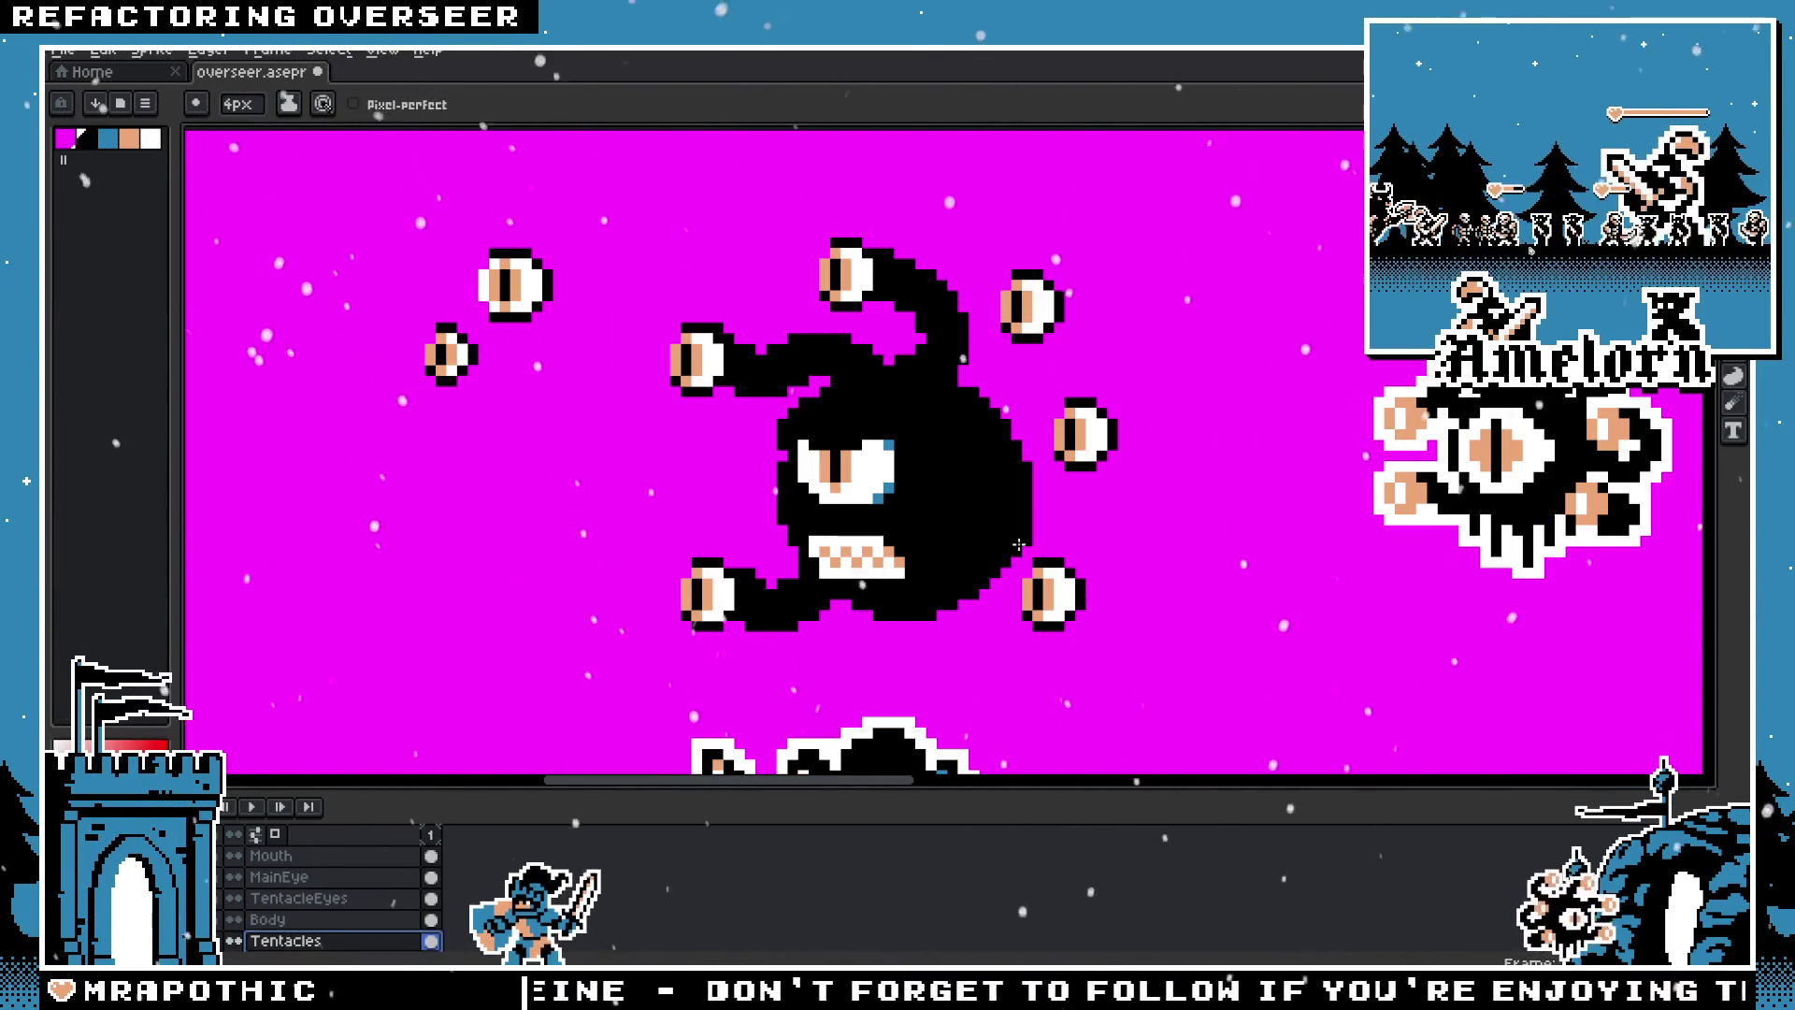
scroll(917, 552, down, 3)
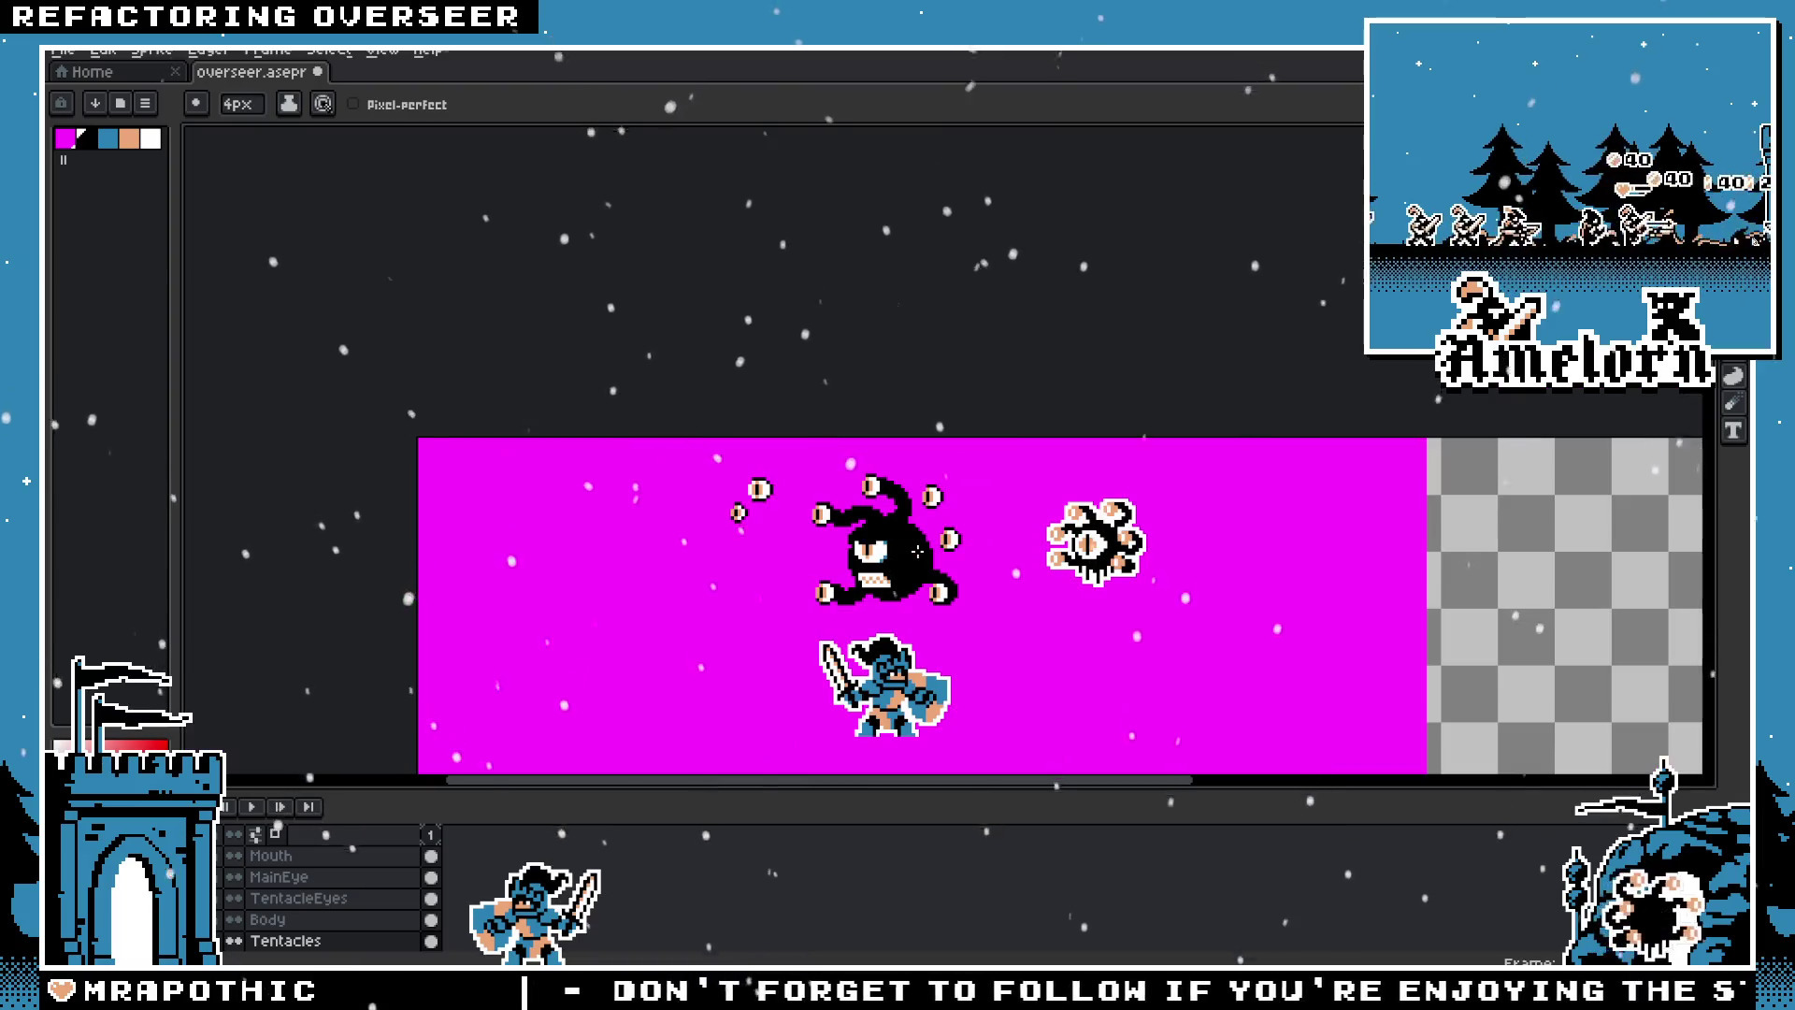
scroll(917, 552, up, 3)
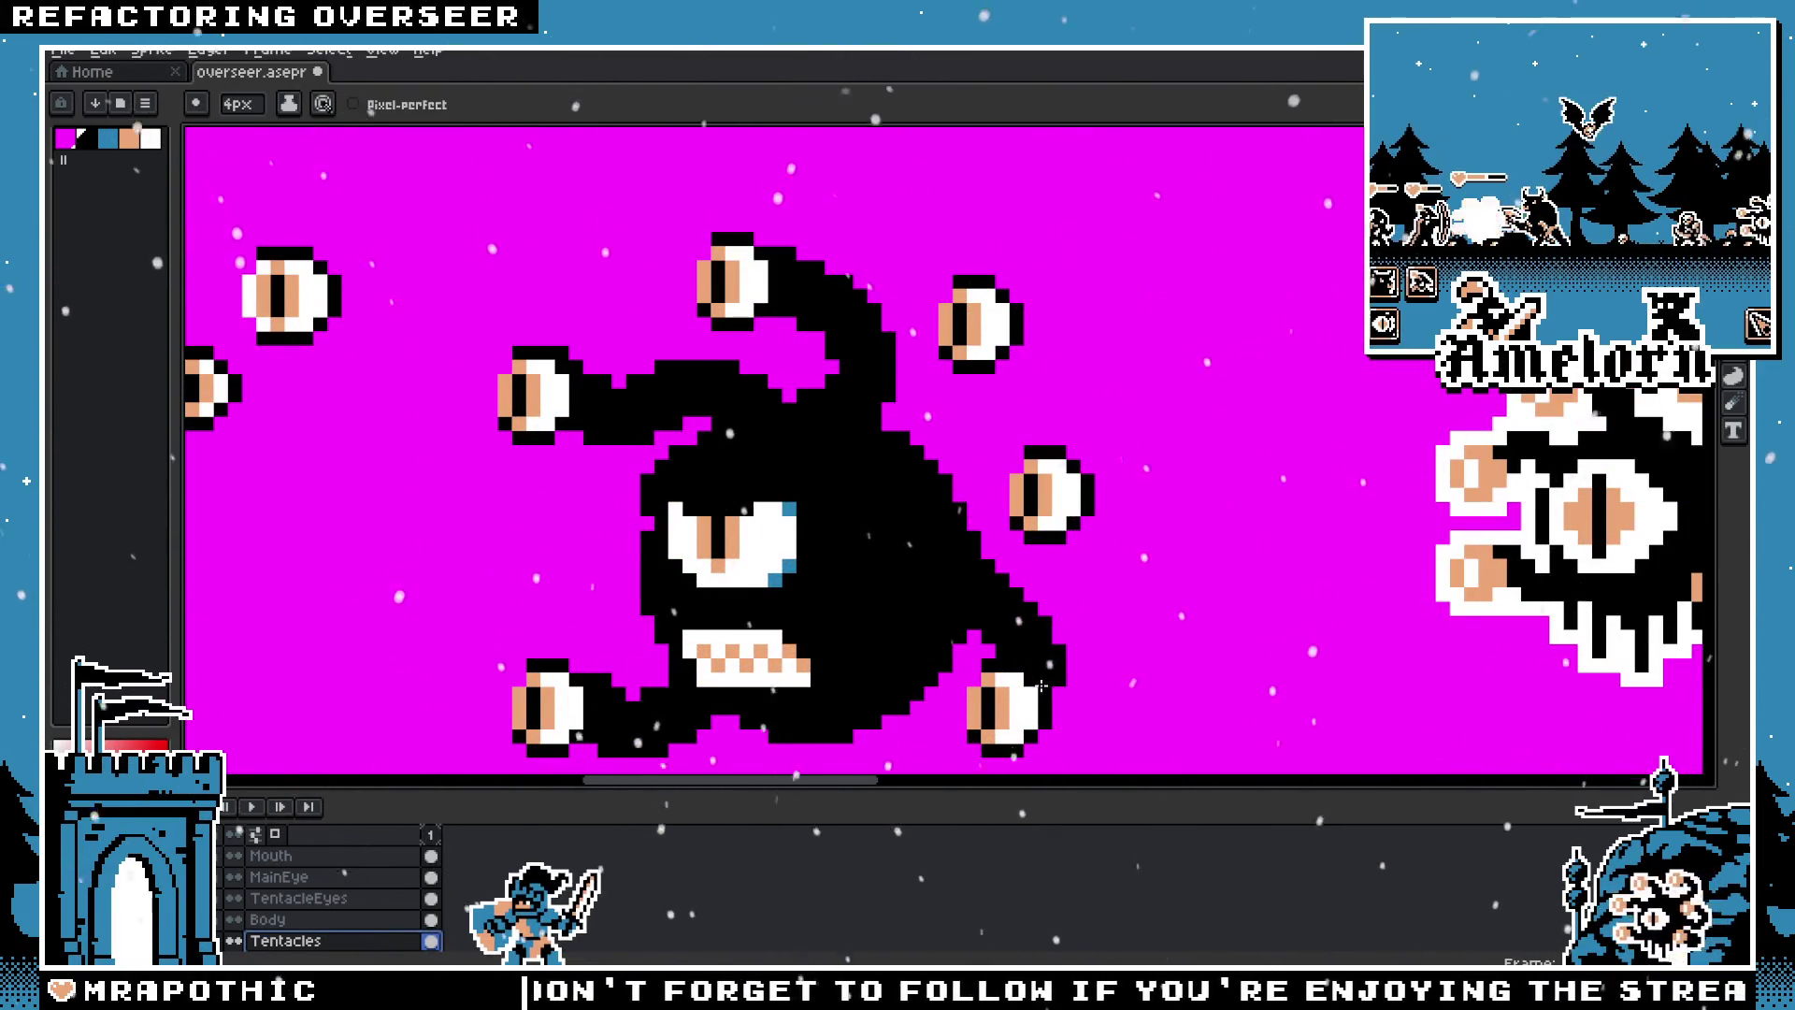
scroll(914, 567, down, 2)
scroll(914, 566, up, 3)
drag(915, 567, 1146, 461)
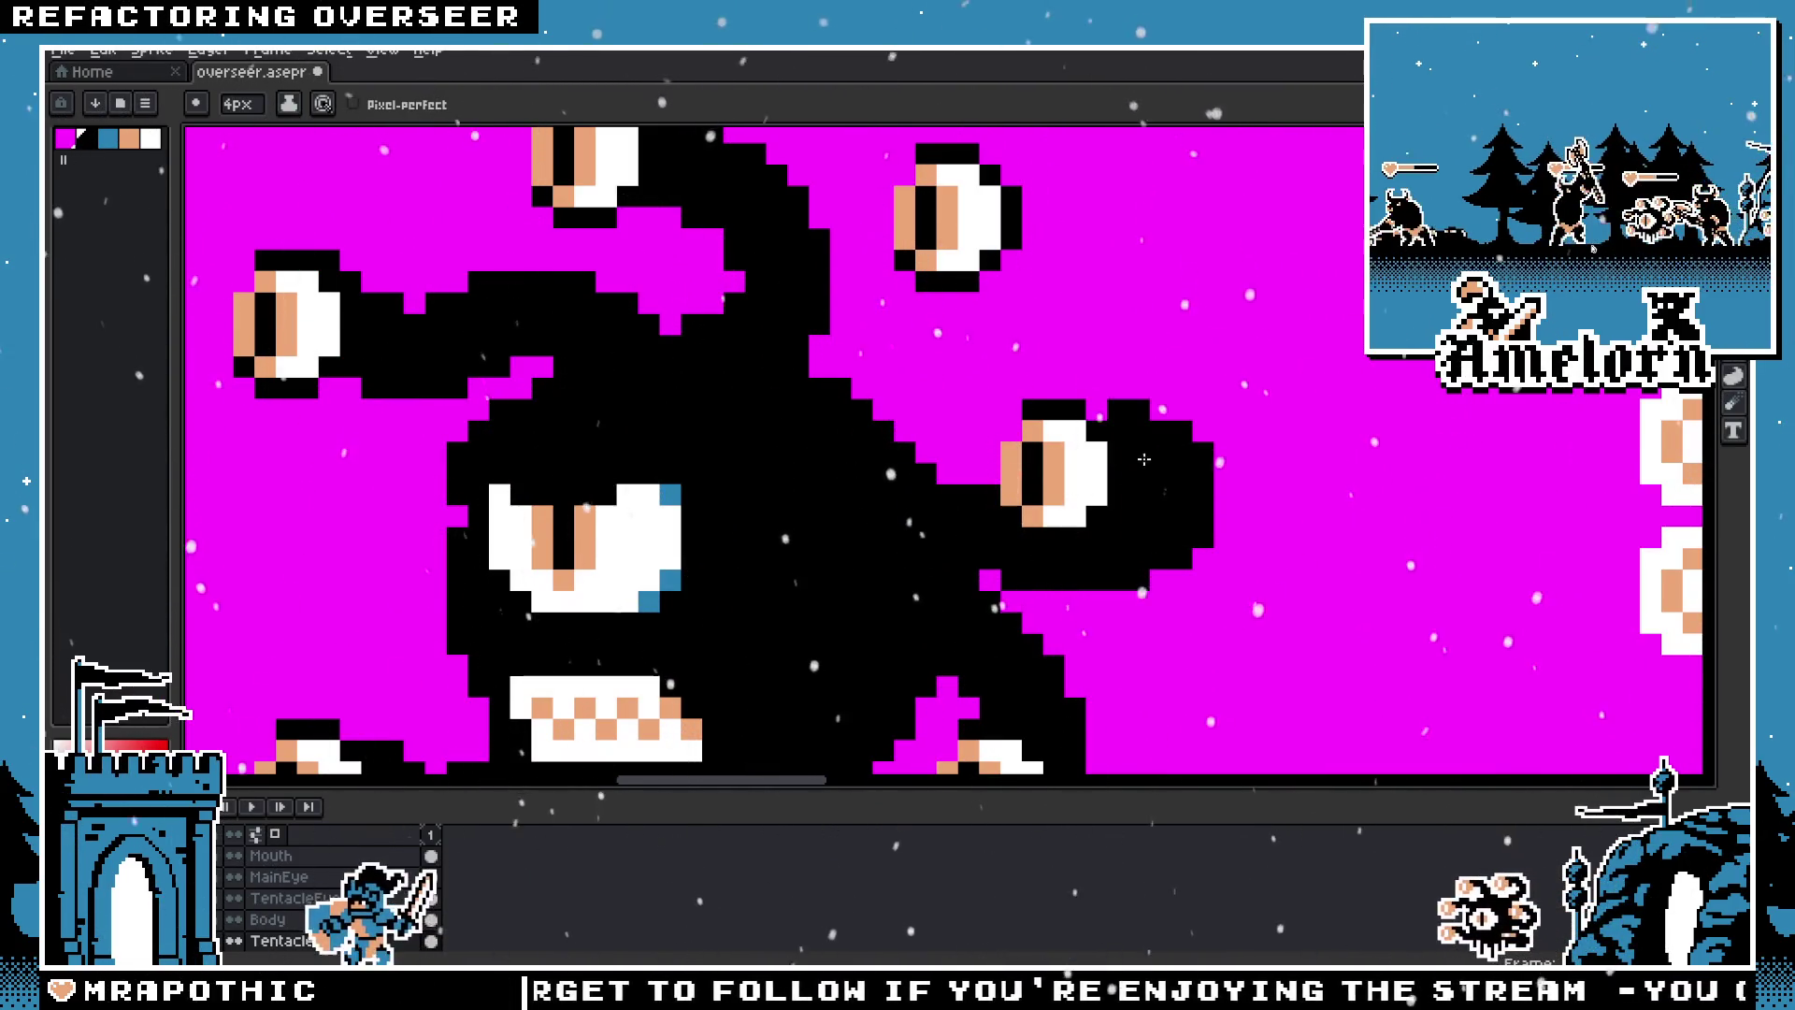
scroll(918, 500, down, 3)
scroll(917, 500, up, 1)
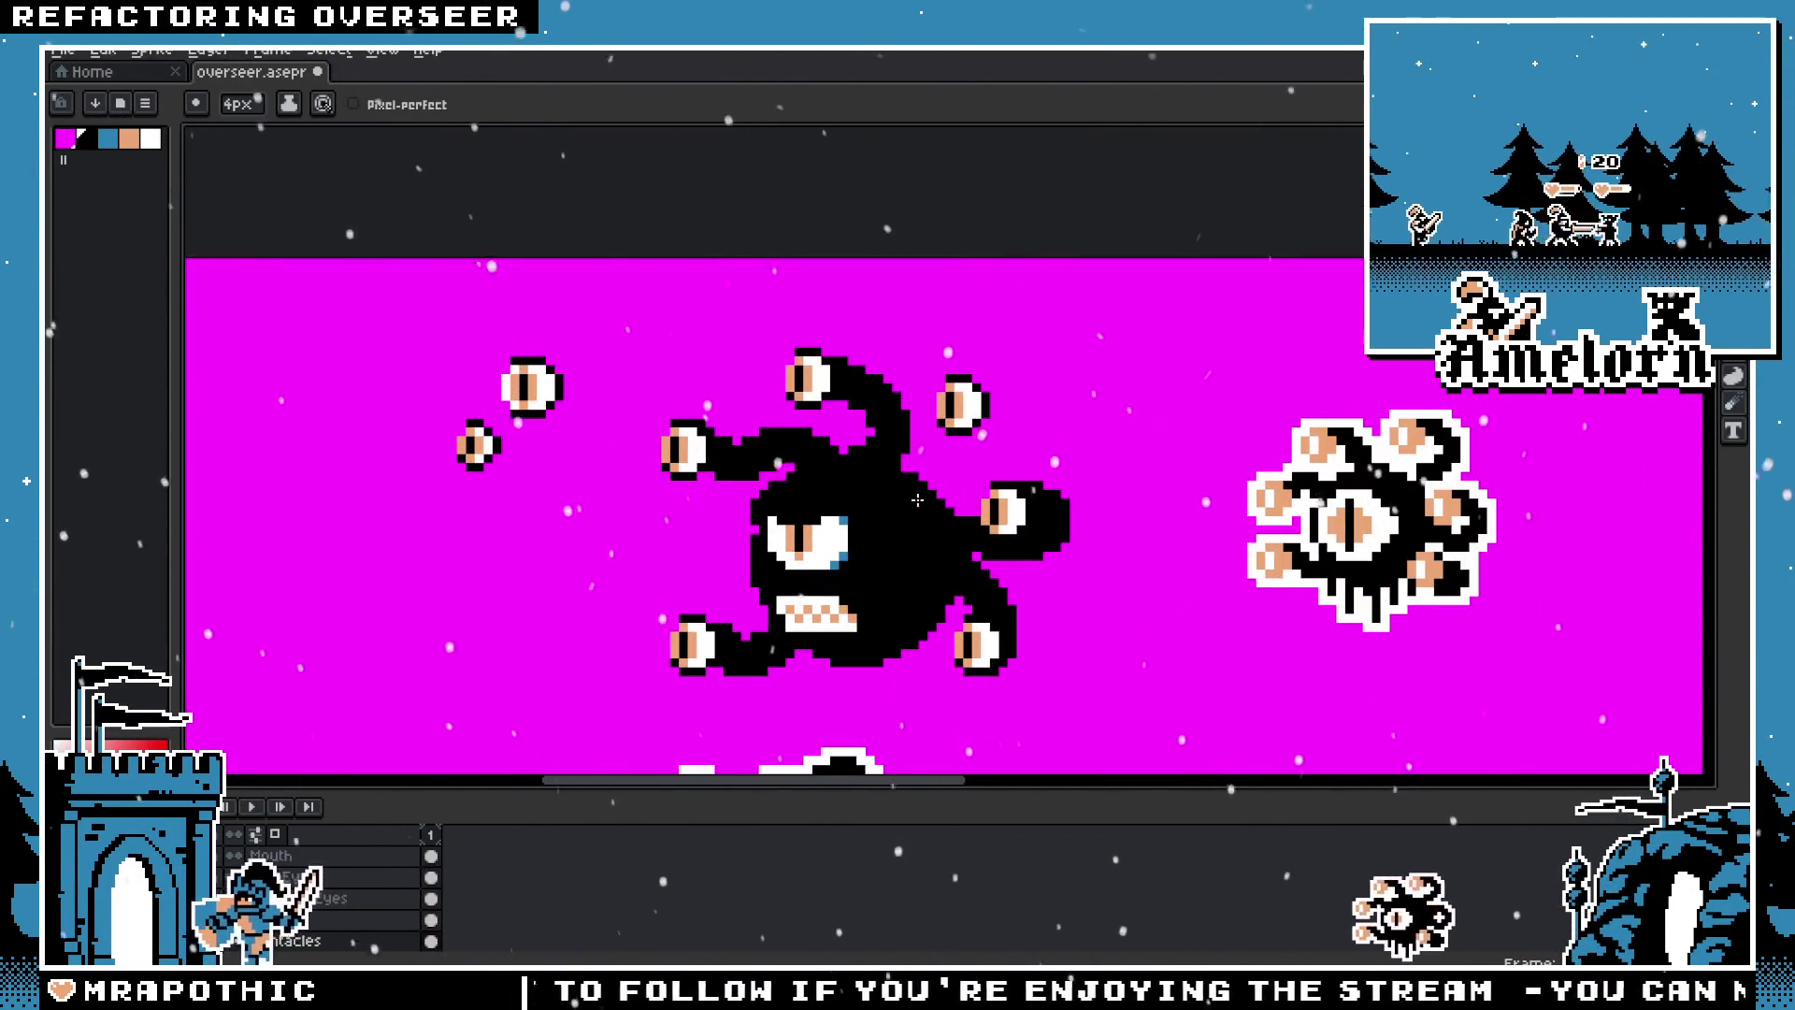
scroll(850, 517, down, 1)
scroll(851, 517, down, 1)
scroll(842, 517, up, 2)
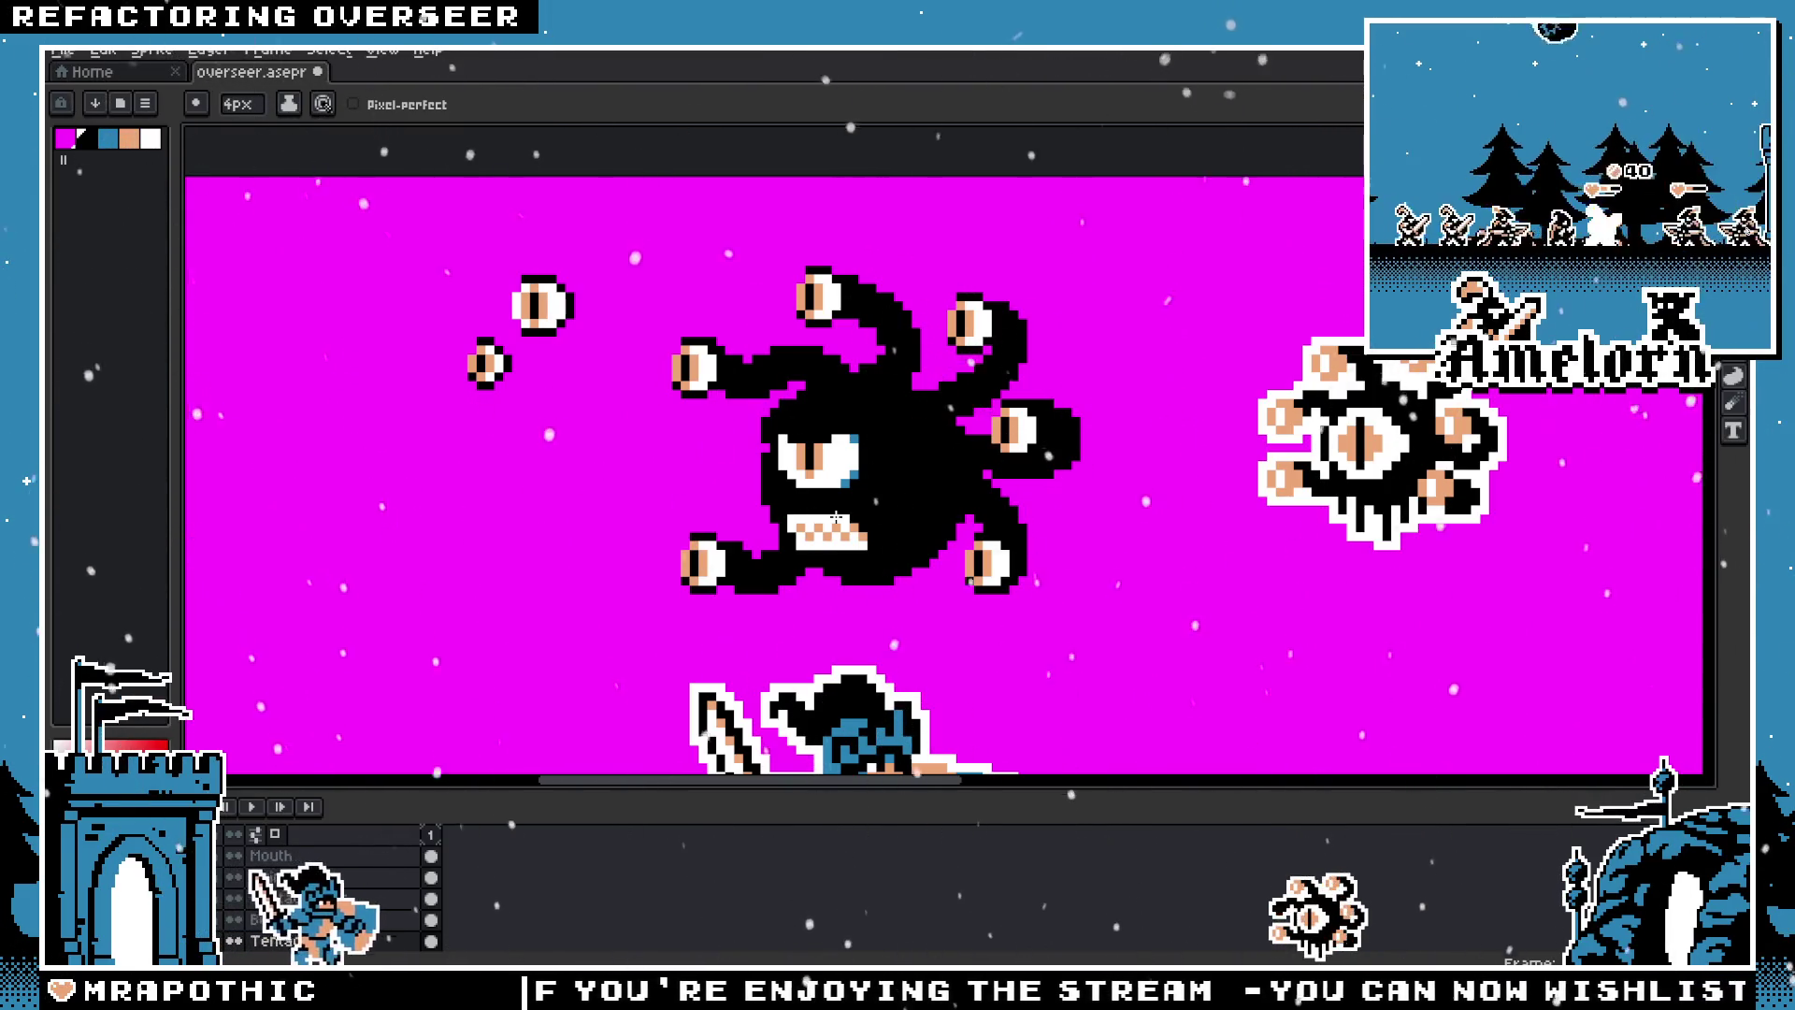
scroll(836, 517, down, 3)
scroll(836, 517, down, 3)
scroll(818, 539, up, 3)
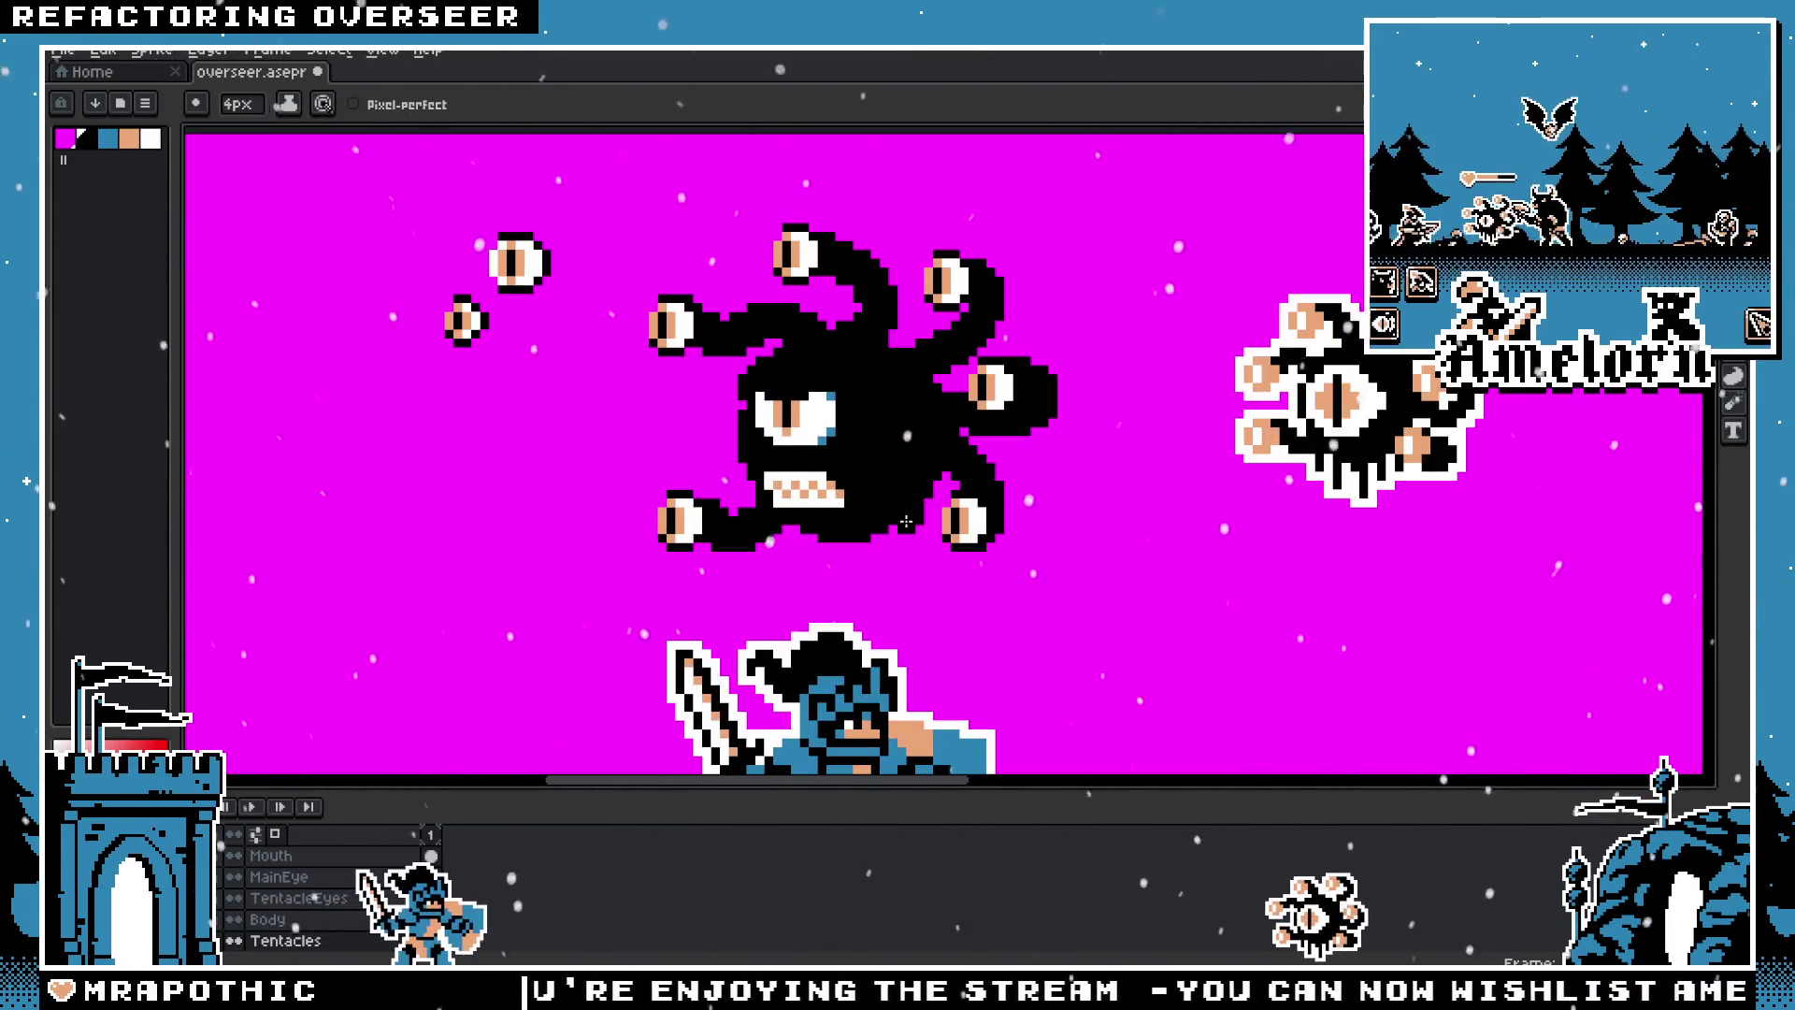
drag(861, 579, 1004, 580)
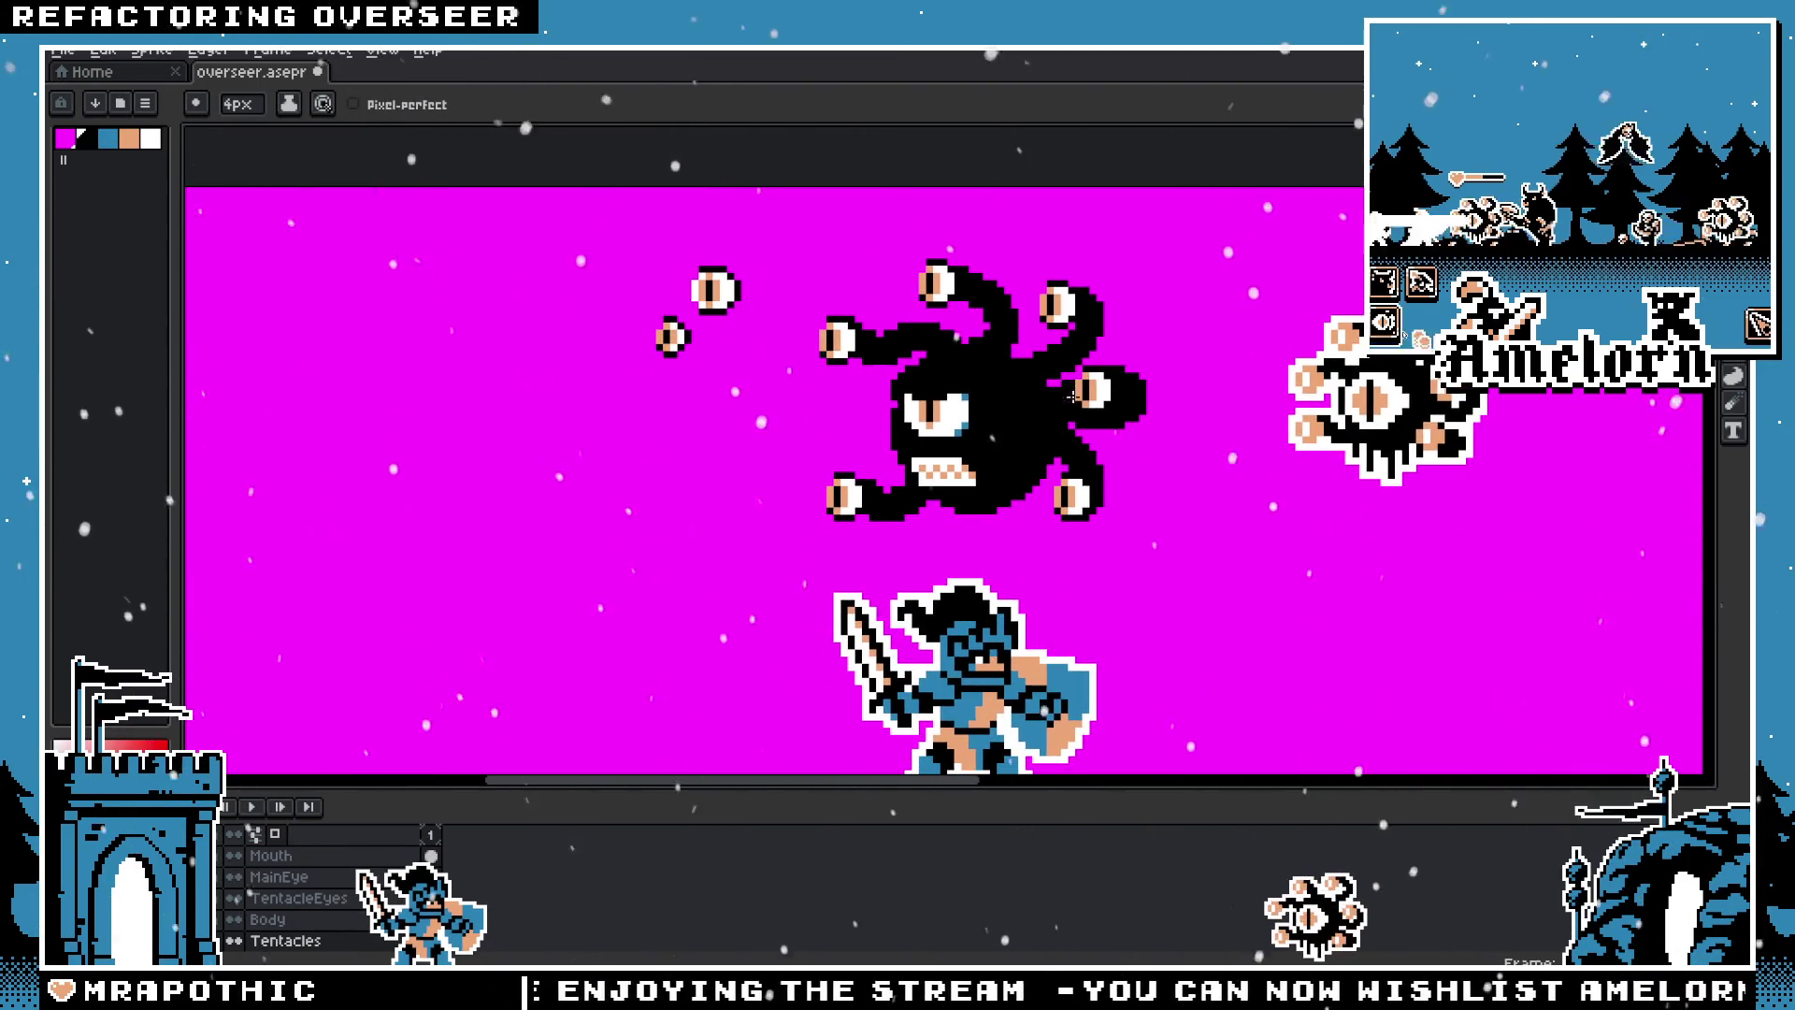
scroll(869, 411, up, 2)
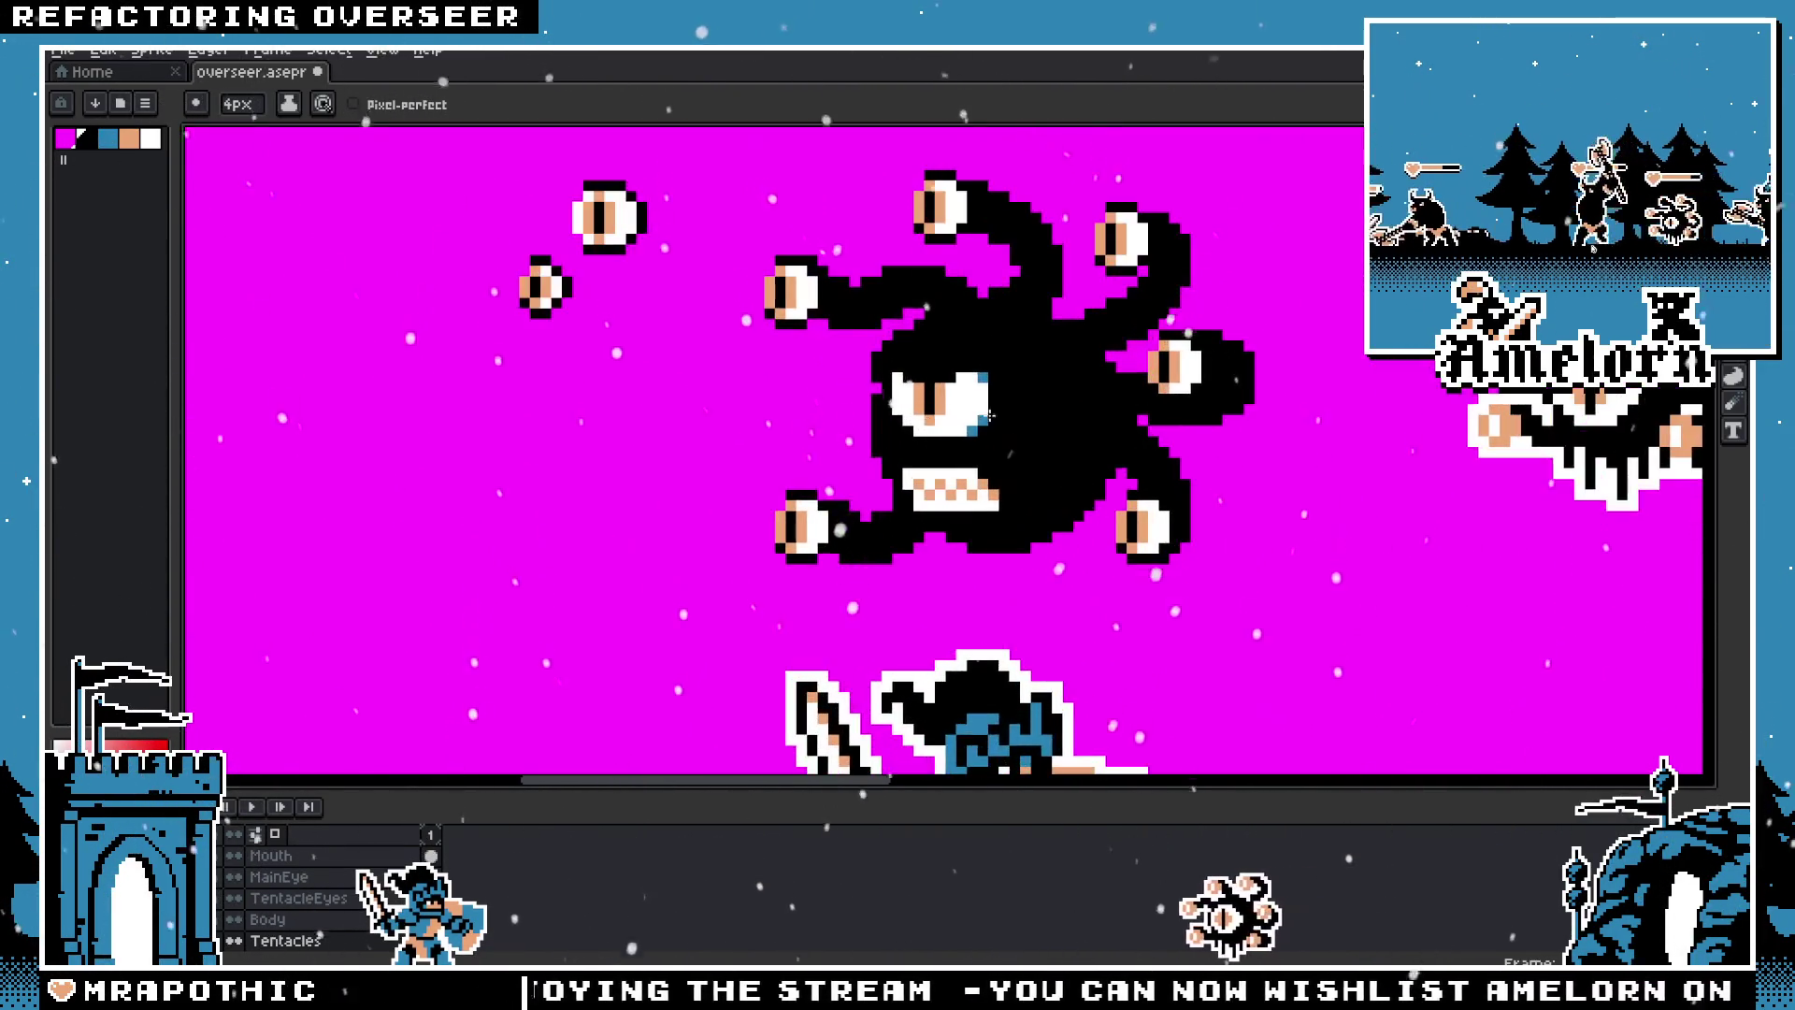
Step: Move the lower-right tentacle eye up-left toward its tentacle tip
key(m)
drag(962, 345, 1126, 670)
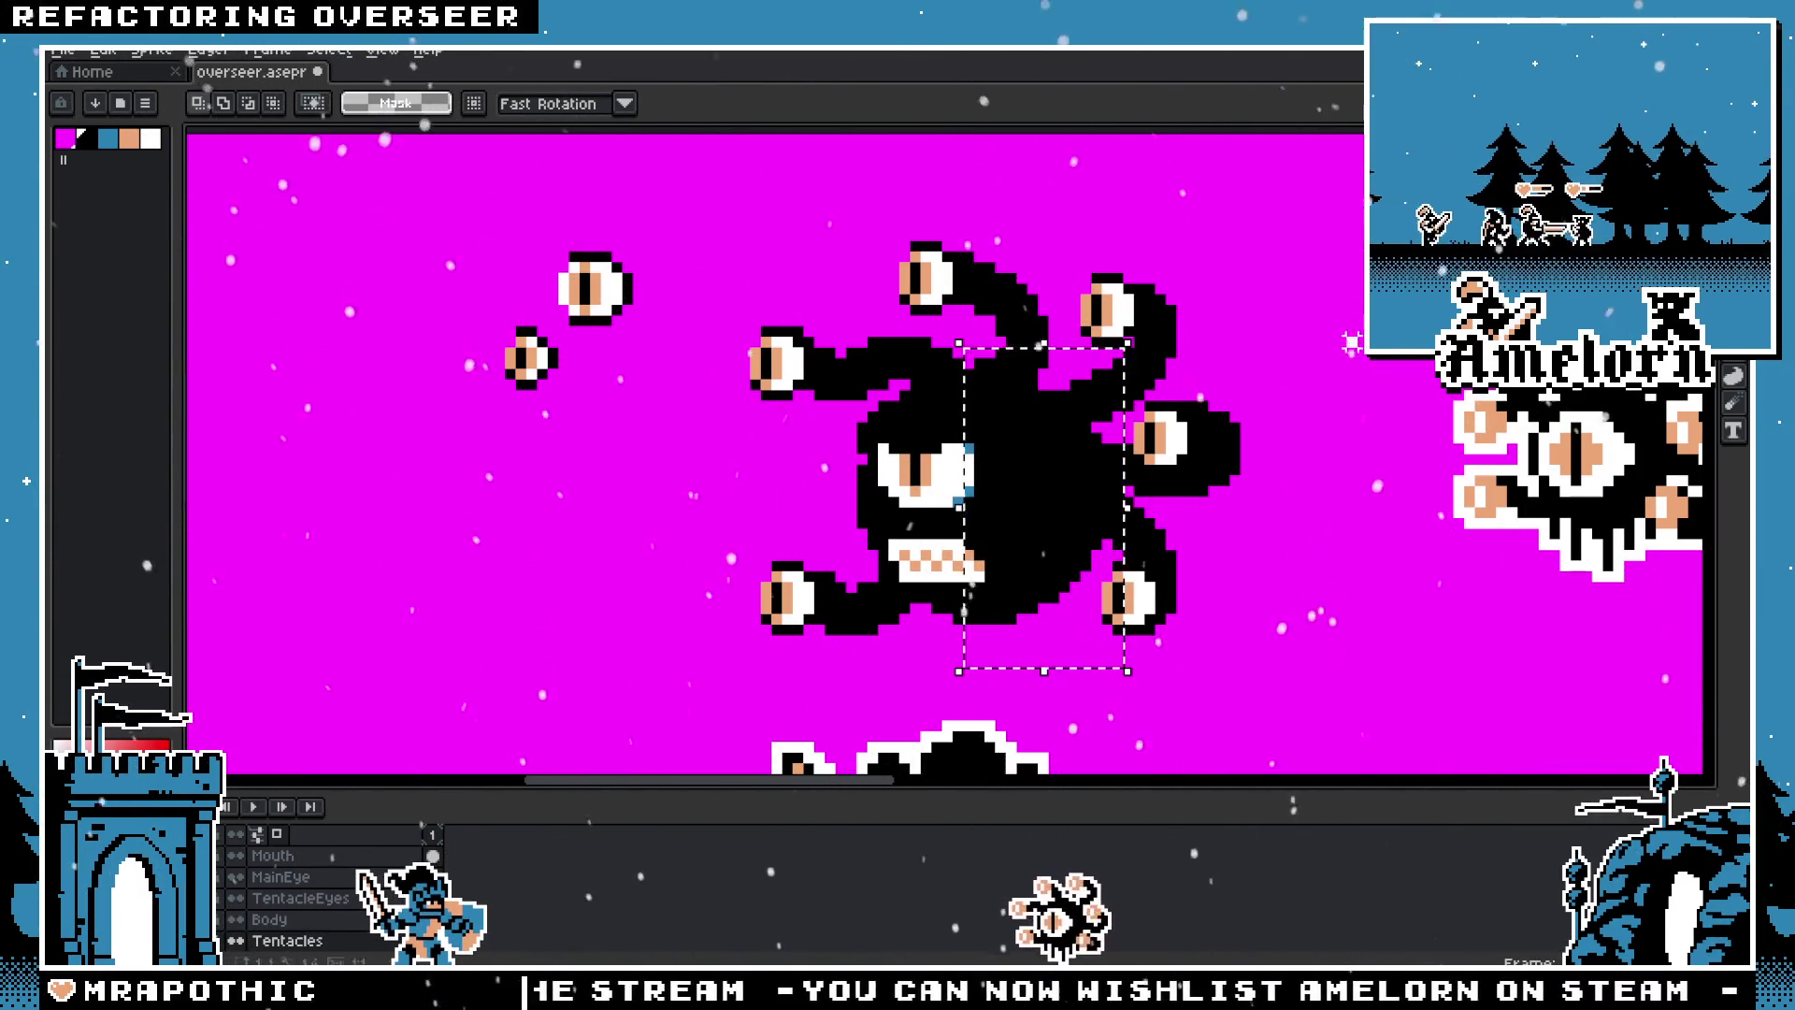
key(ctrl+d)
scroll(1133, 352, up, 2)
scroll(1133, 353, down, 1)
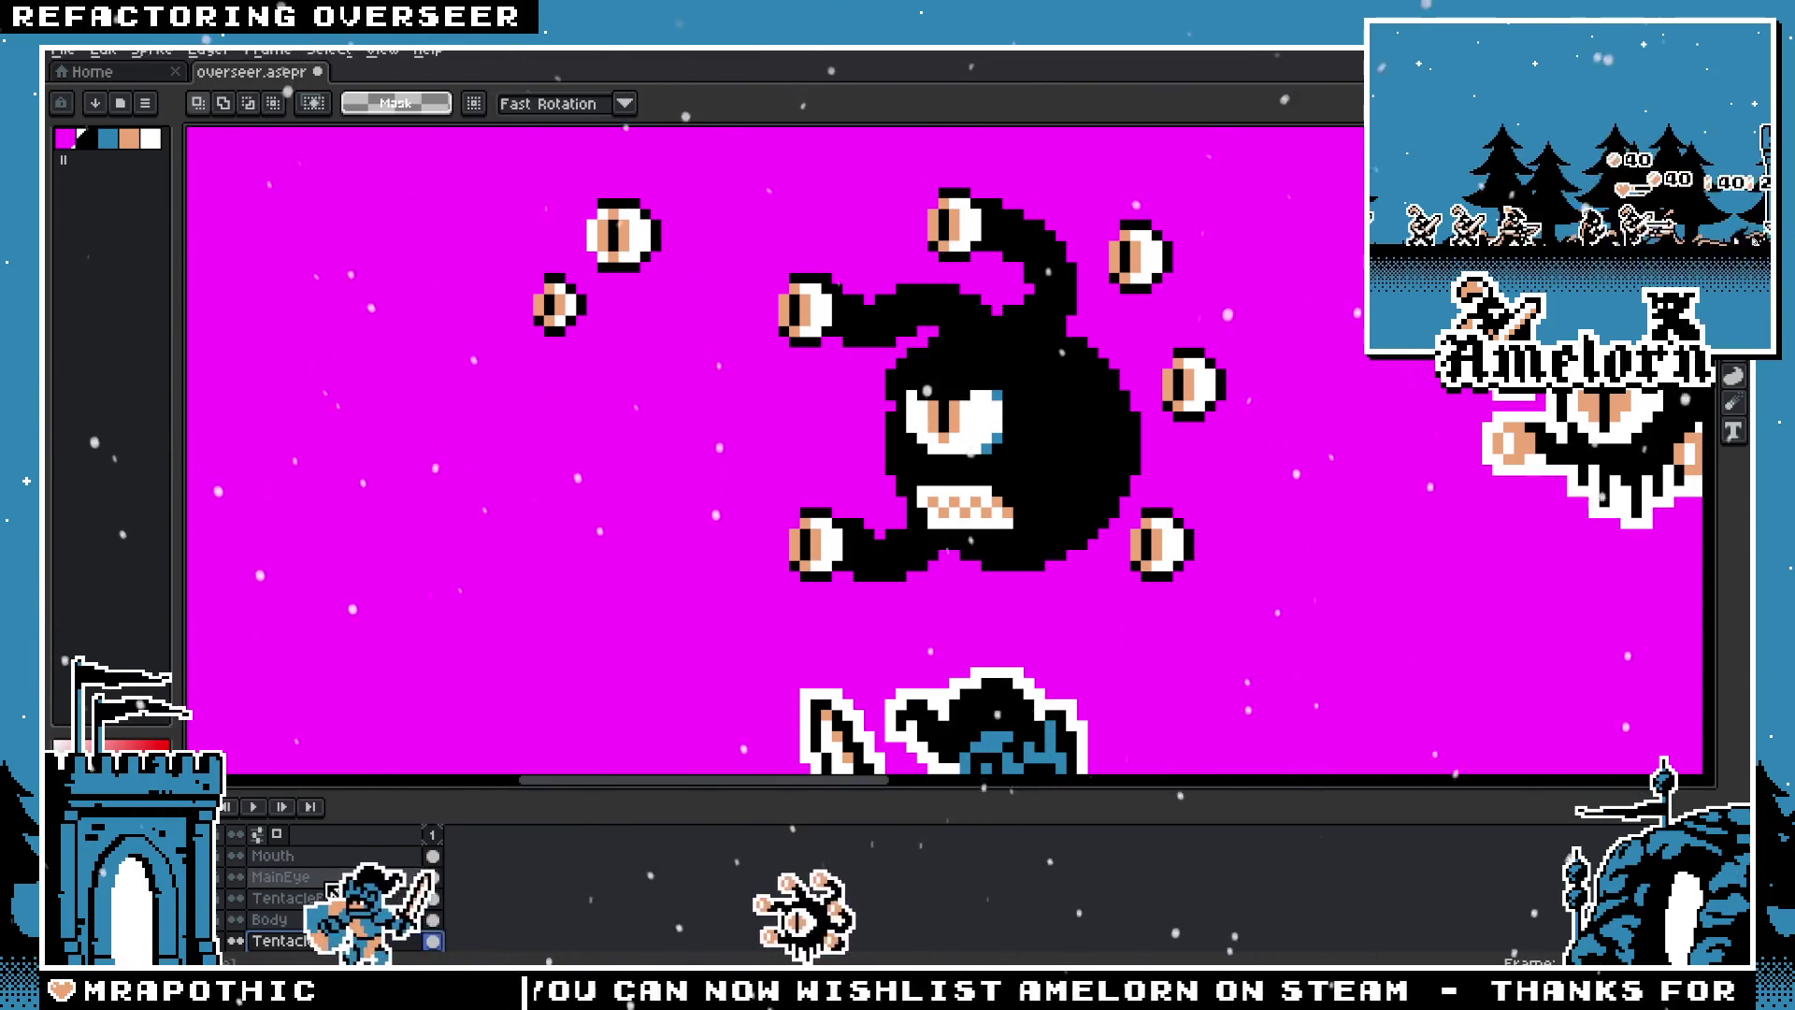
drag(1061, 505, 1198, 631)
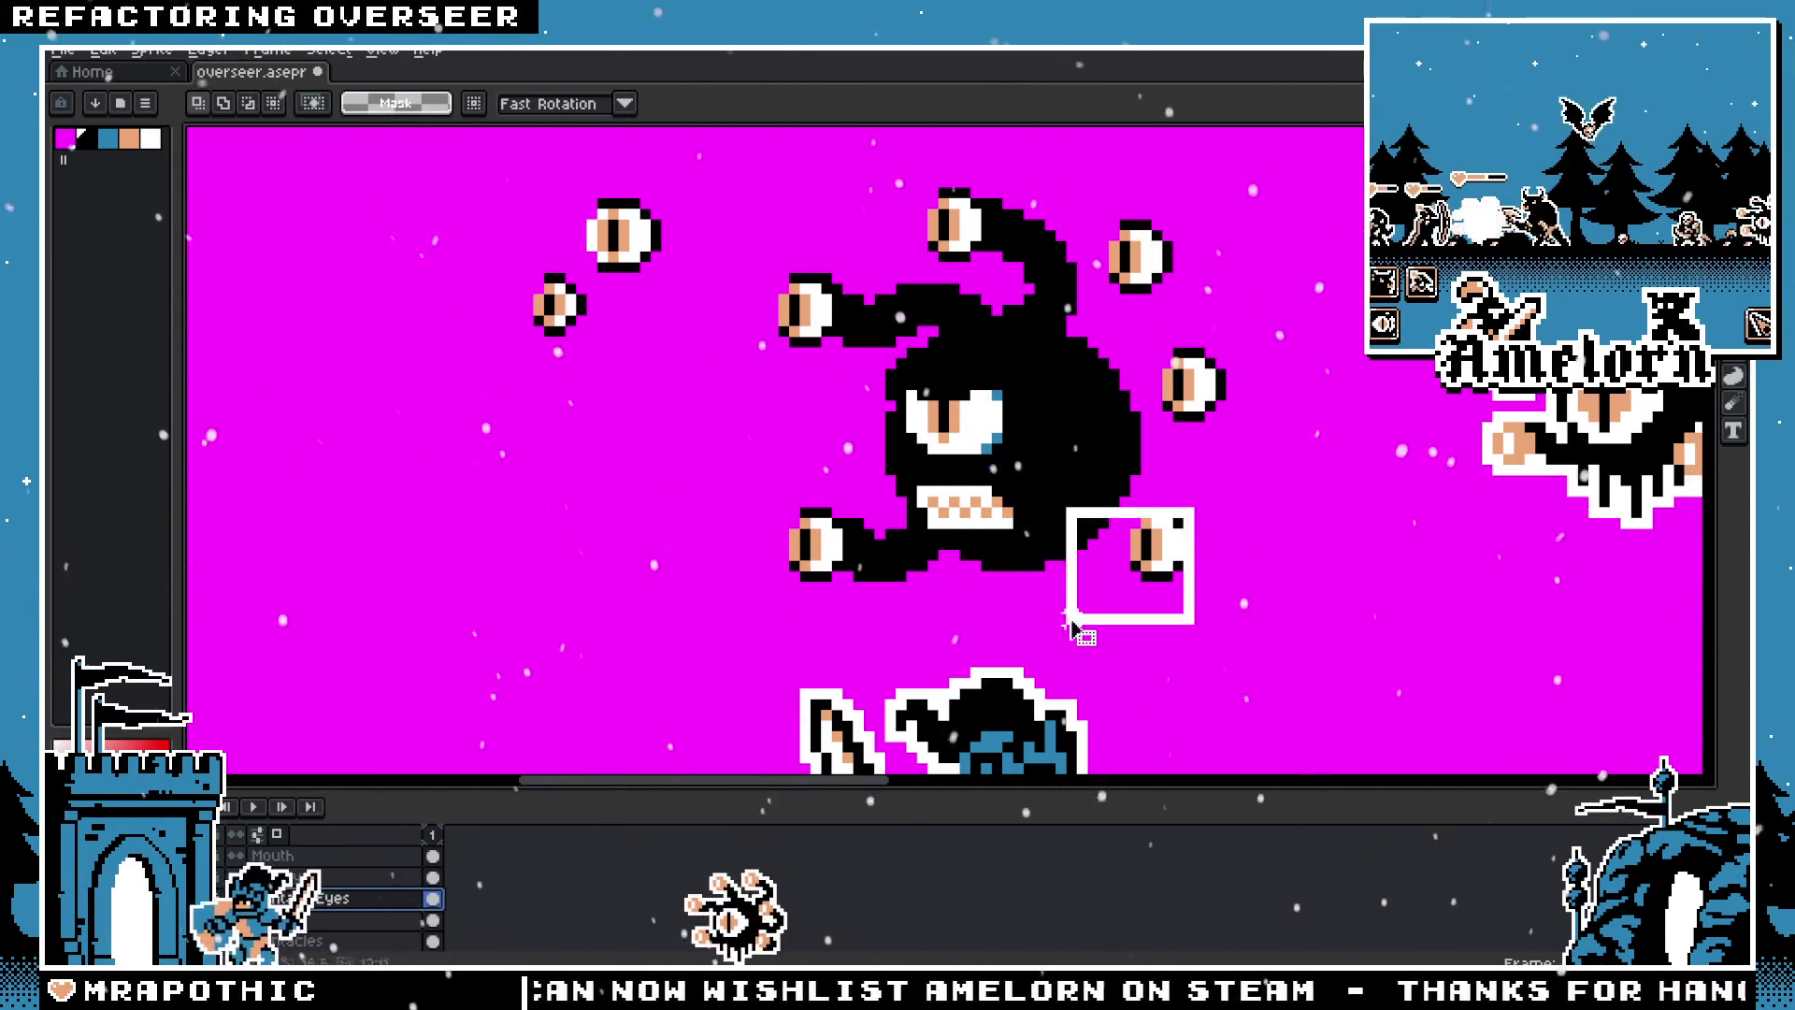
drag(1182, 566, 1152, 553)
Step: Shift the right and upper-right eyes onto their tentacle tips and fine-tune the lower-right one
drag(1127, 321, 1284, 447)
drag(1201, 404, 1178, 414)
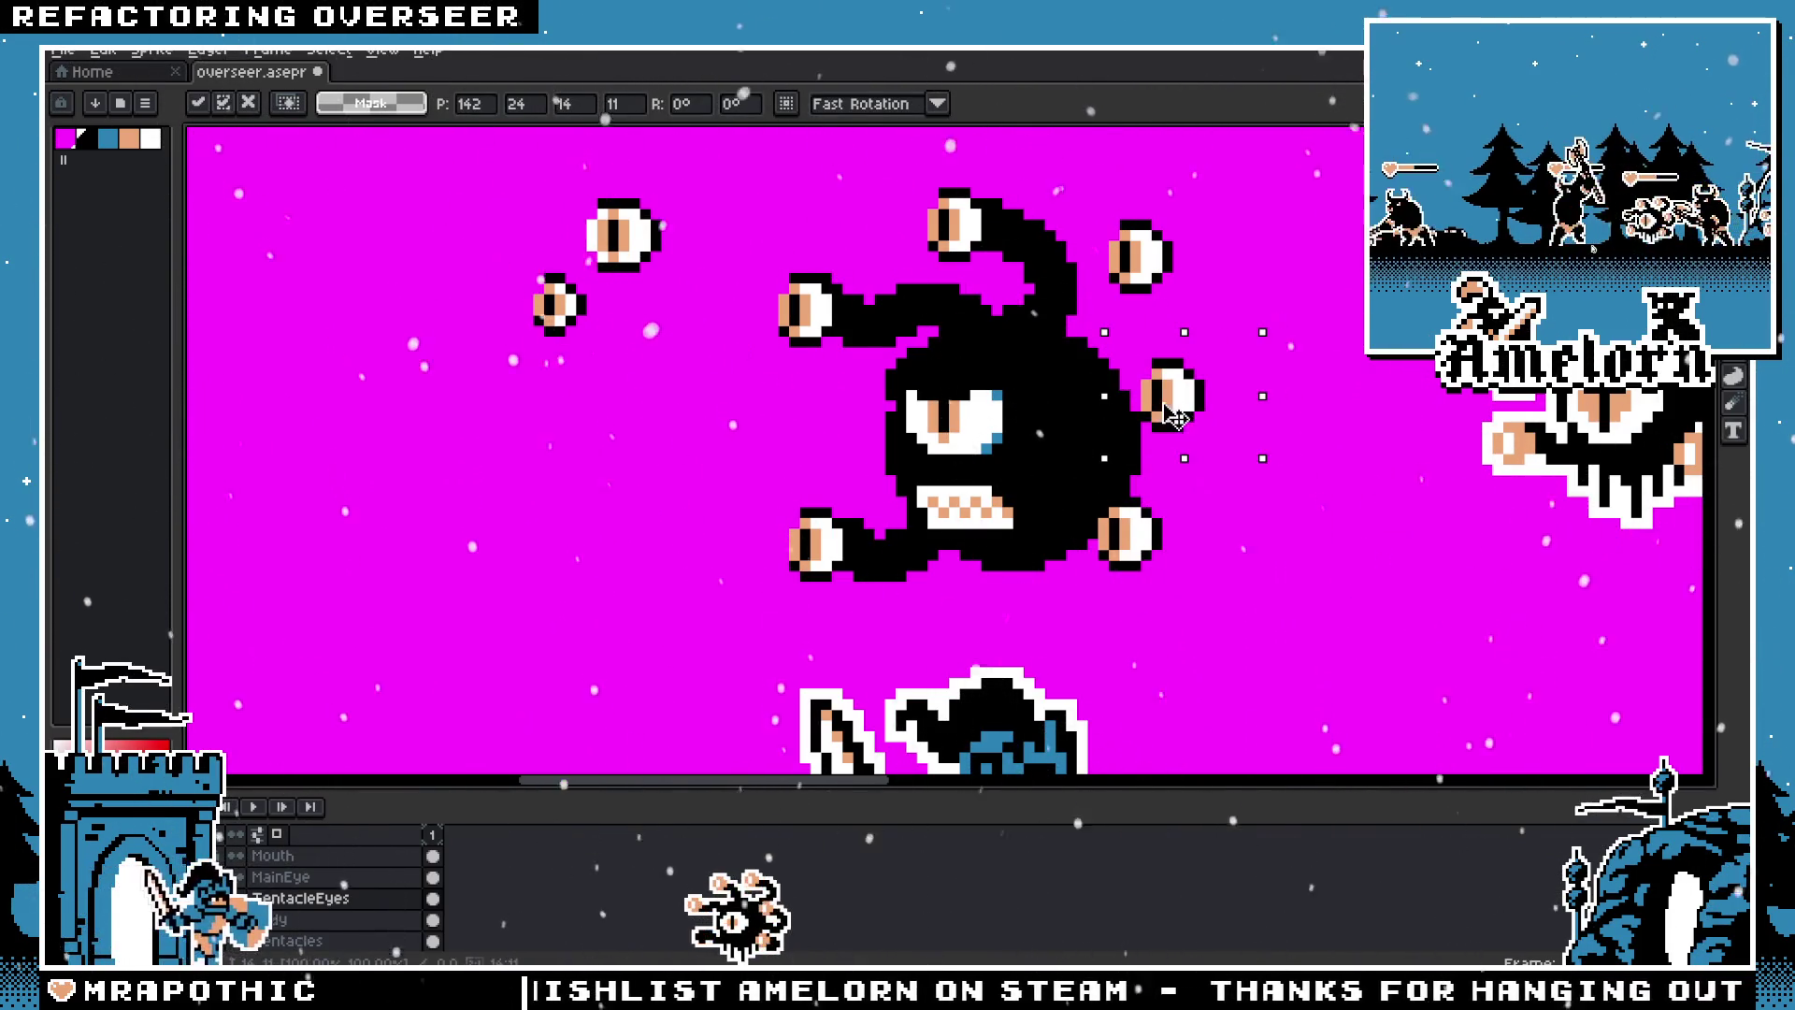
mouse_move(1094, 203)
mouse_down()
mouse_move(1220, 329)
mouse_move(1157, 312)
mouse_up()
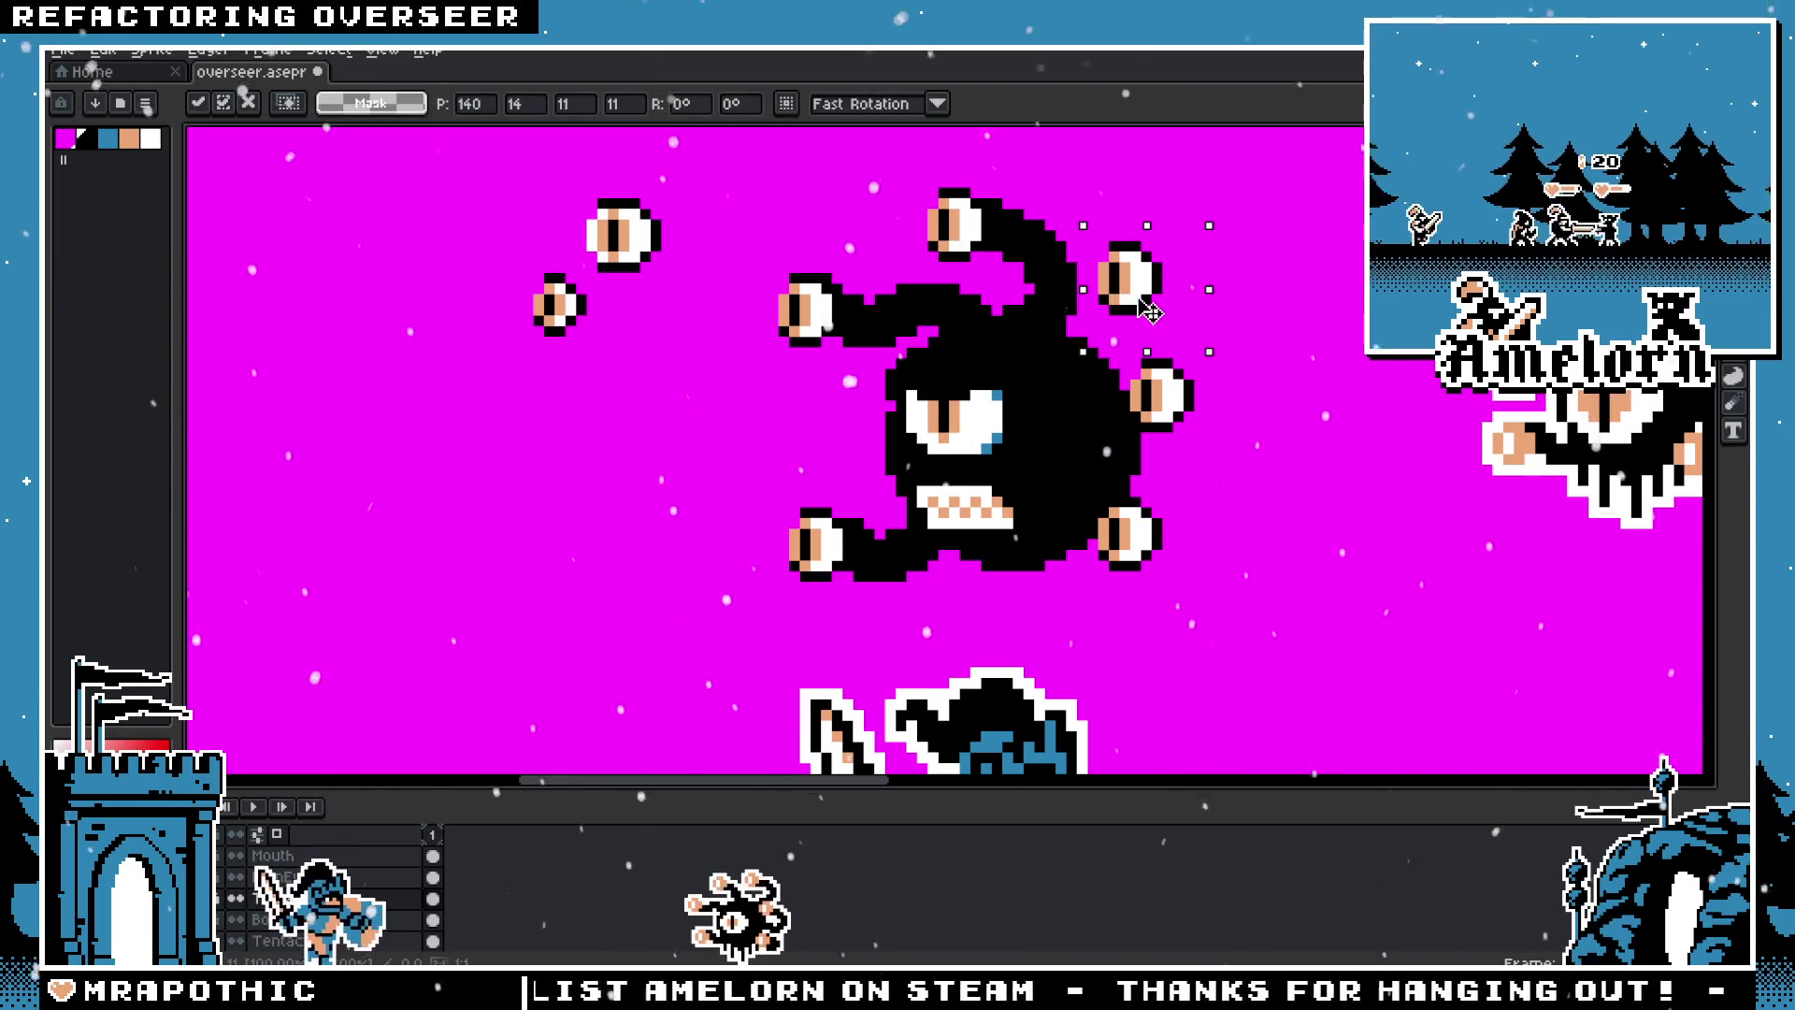
drag(1118, 341, 1241, 440)
drag(1164, 393, 1175, 392)
drag(1073, 470, 1220, 586)
drag(1136, 542, 1146, 559)
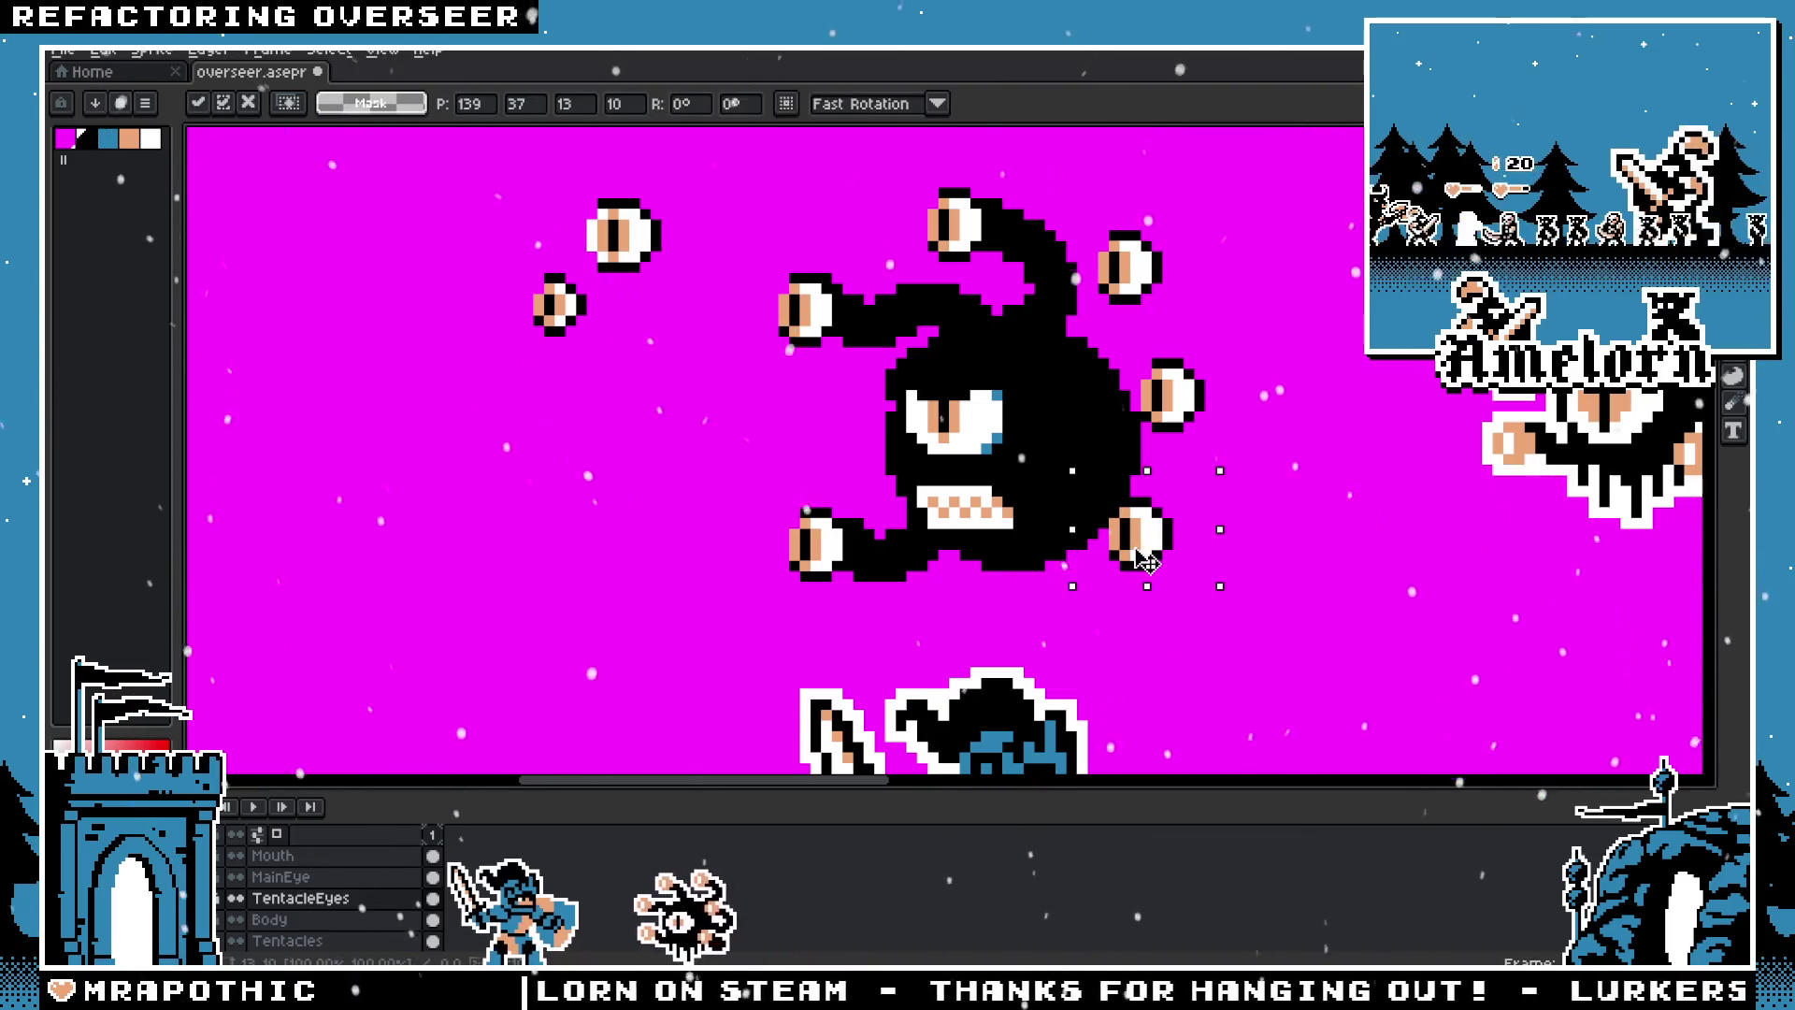
key(Return)
key(minus)
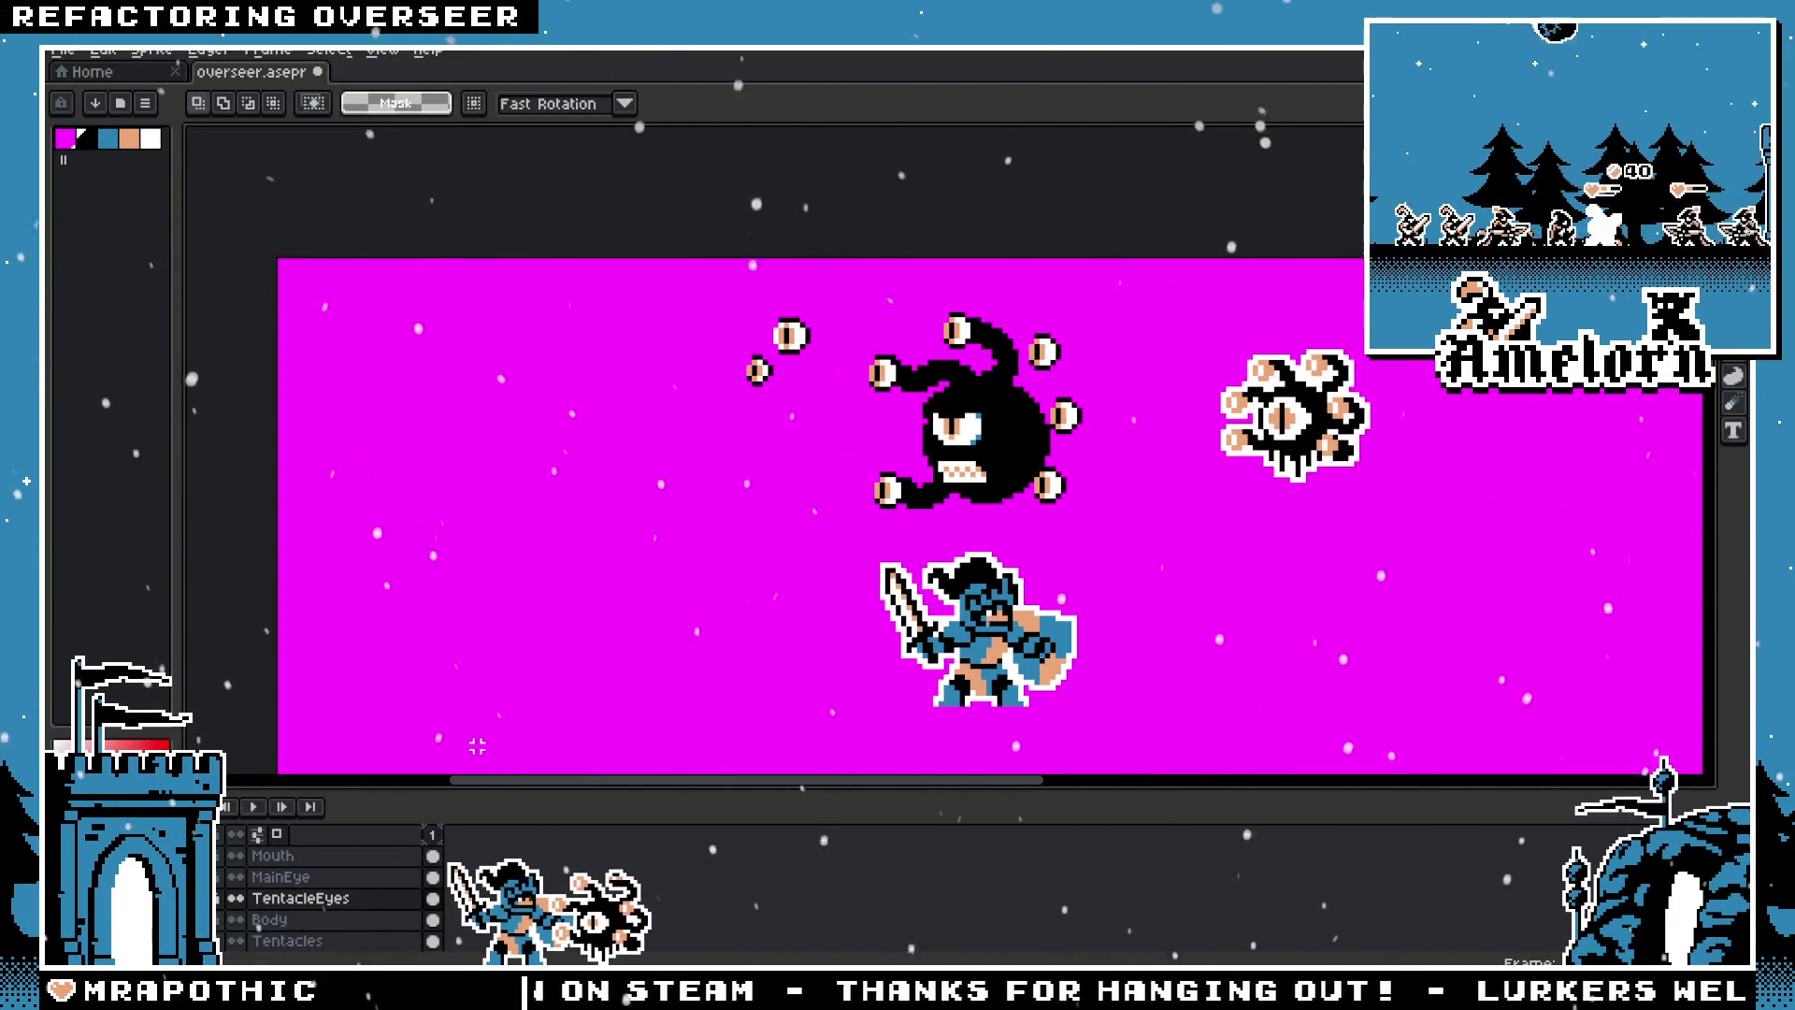
Step: Move the knight on the All layer to the Overseer's left and pick a thin brush
scroll(296, 942, down, 2)
click(280, 895)
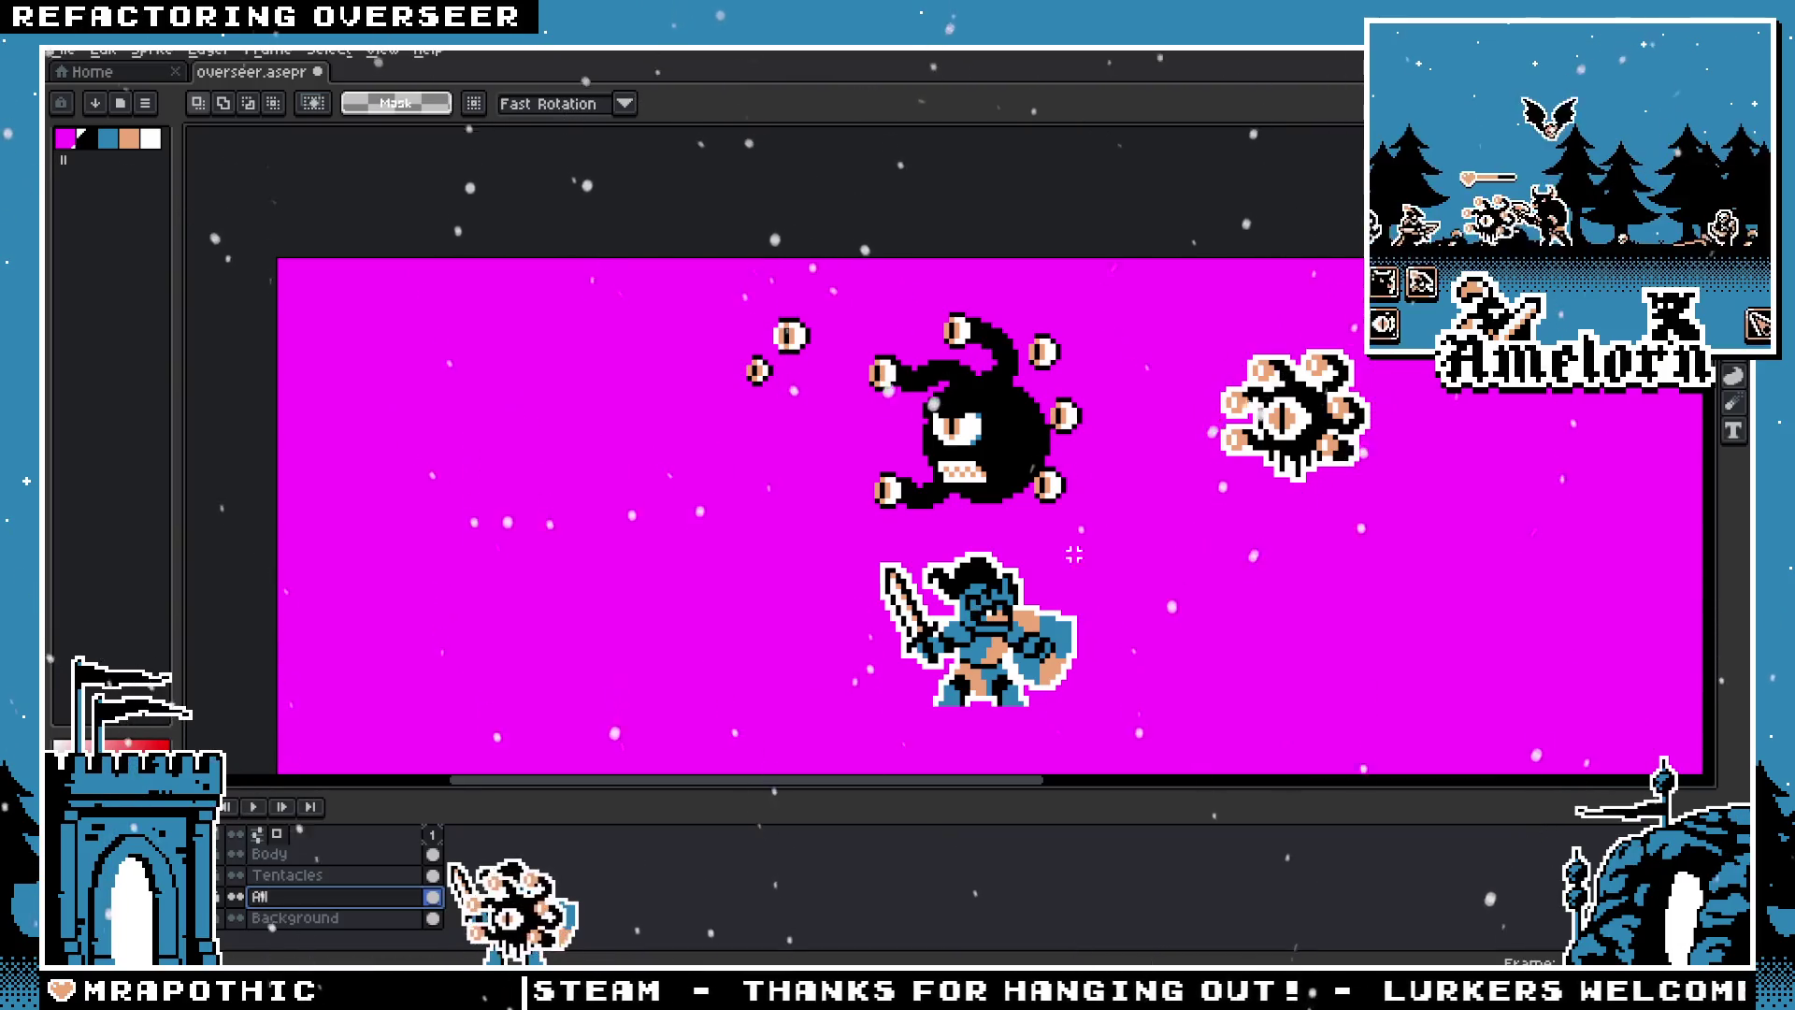
drag(735, 532, 1118, 776)
drag(1017, 640, 675, 475)
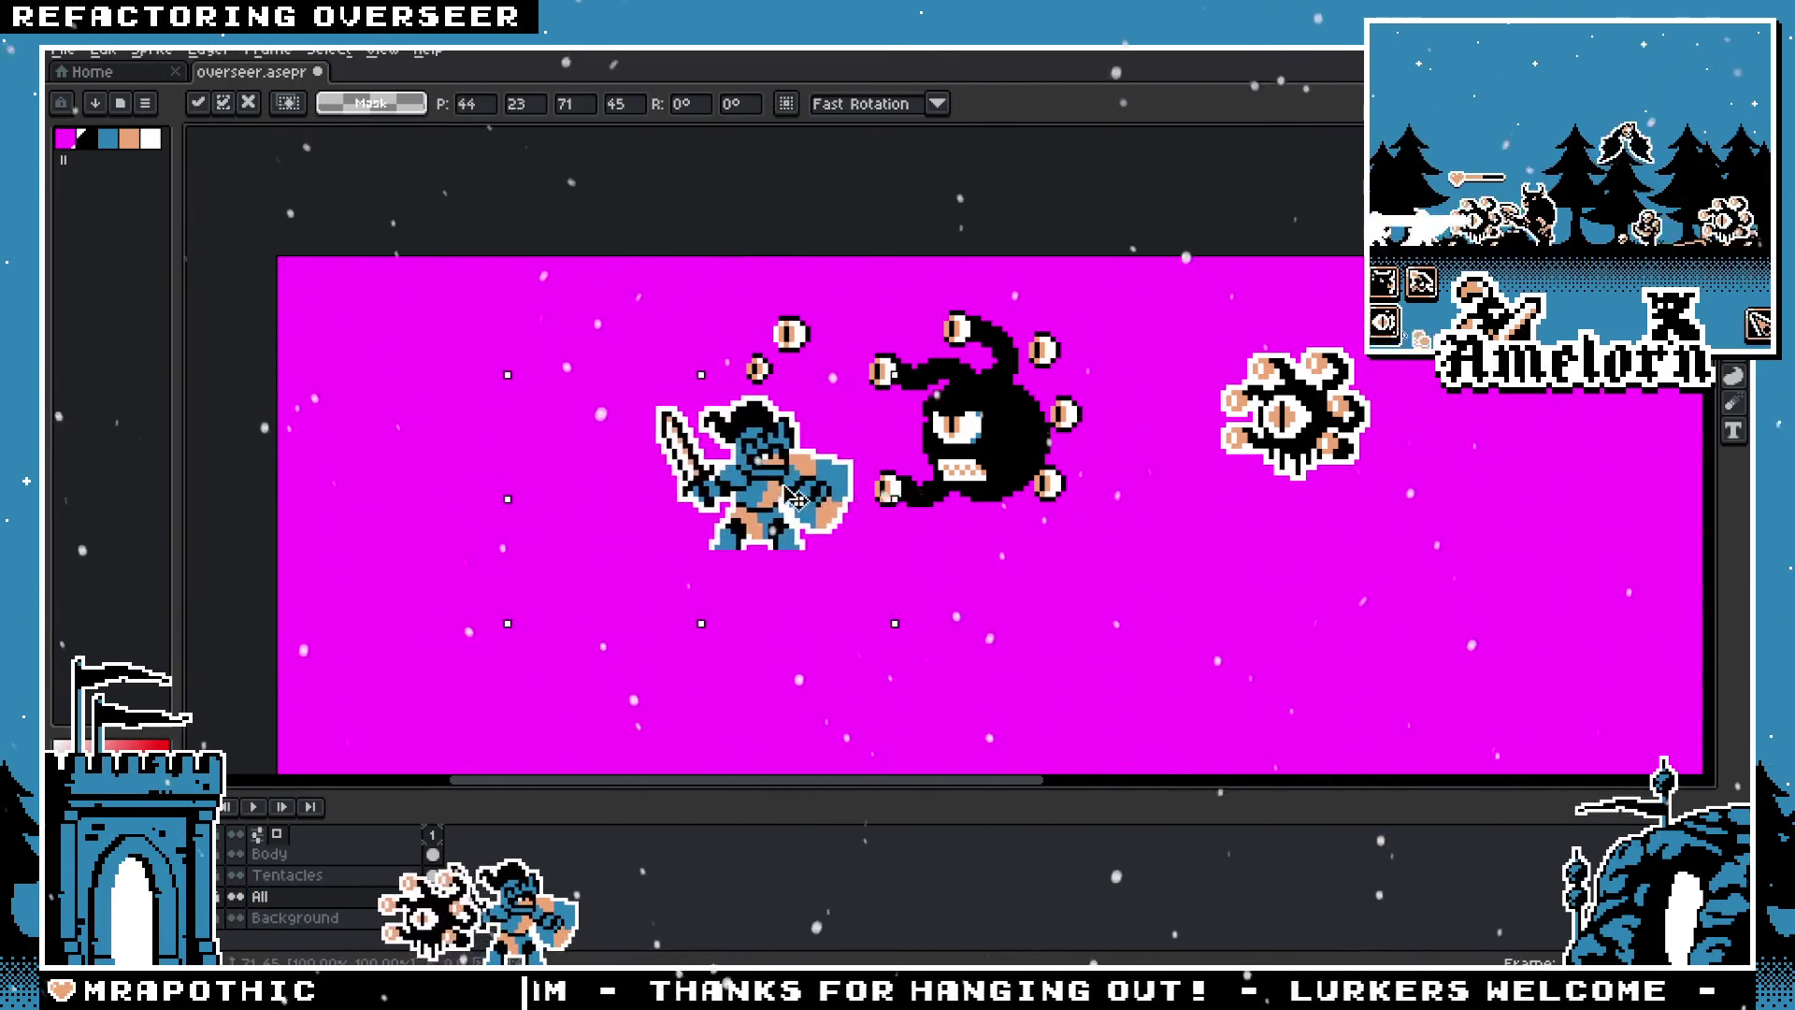
mouse_move(686, 485)
mouse_down()
mouse_move(905, 456)
mouse_move(1052, 535)
mouse_move(1041, 575)
mouse_move(493, 589)
mouse_up()
scroll(905, 455, up, 3)
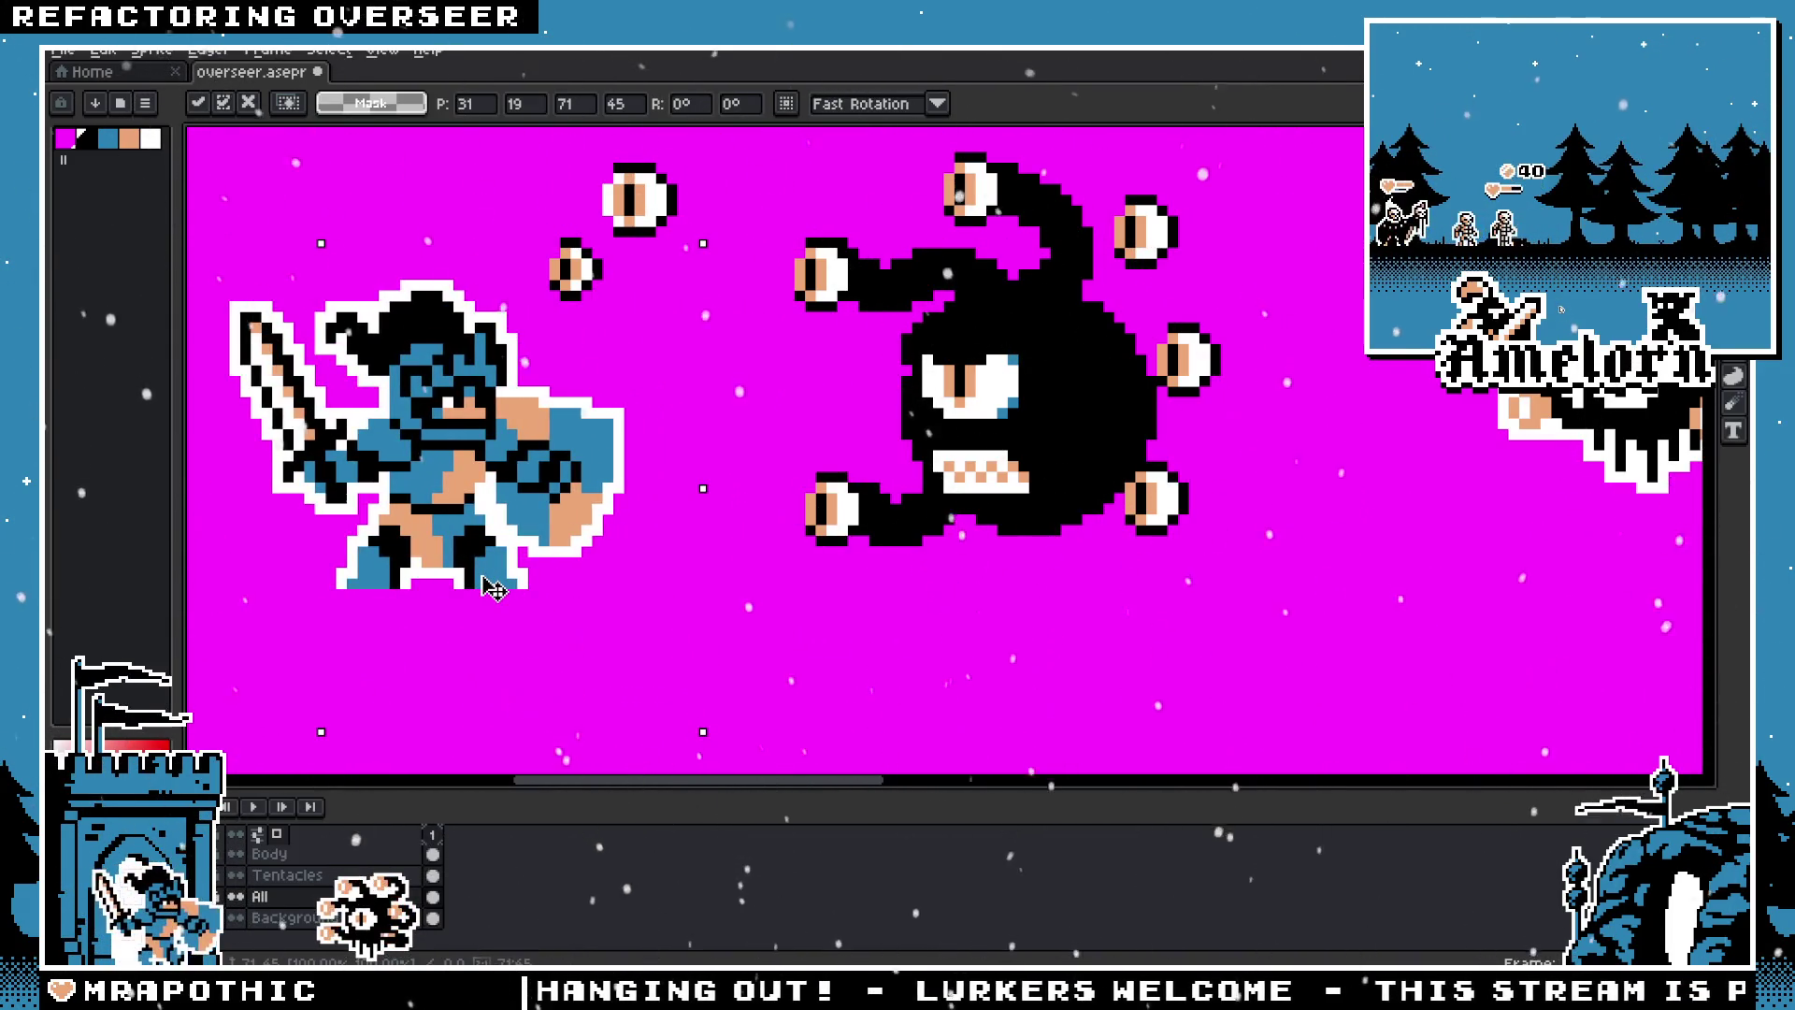
key(Return)
scroll(424, 658, down, 3)
scroll(425, 659, up, 1)
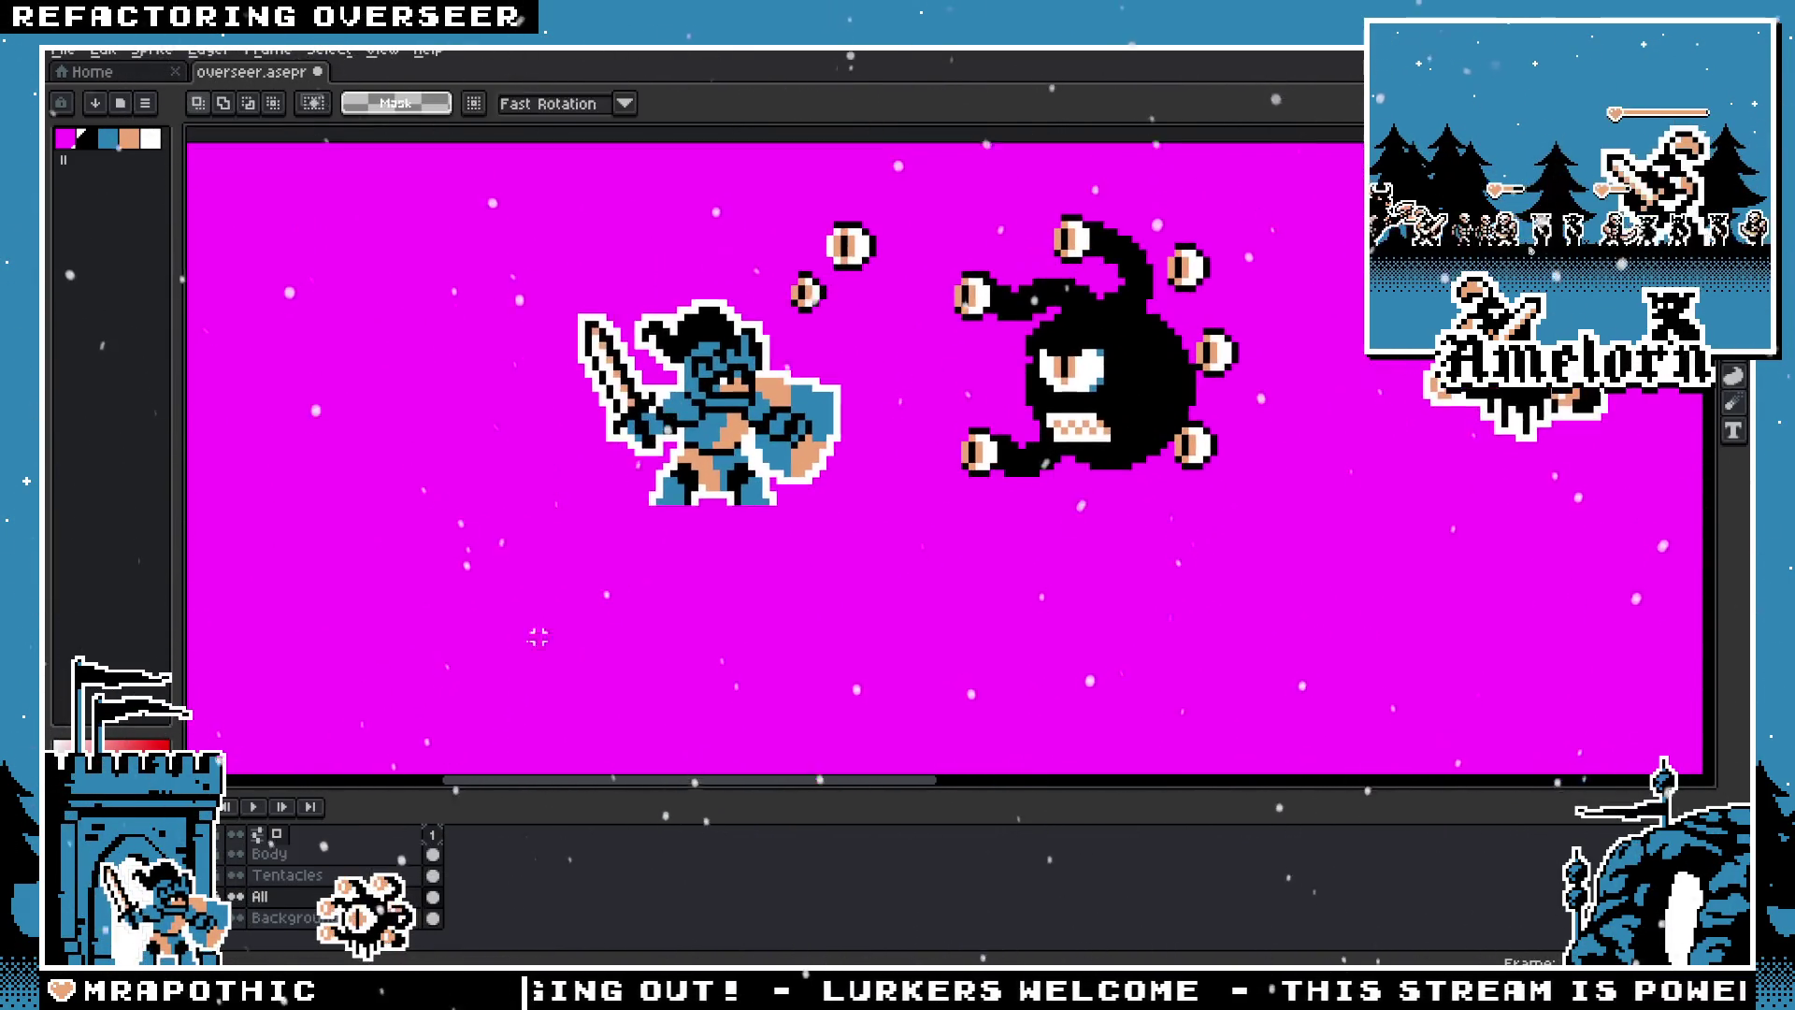
click(1734, 374)
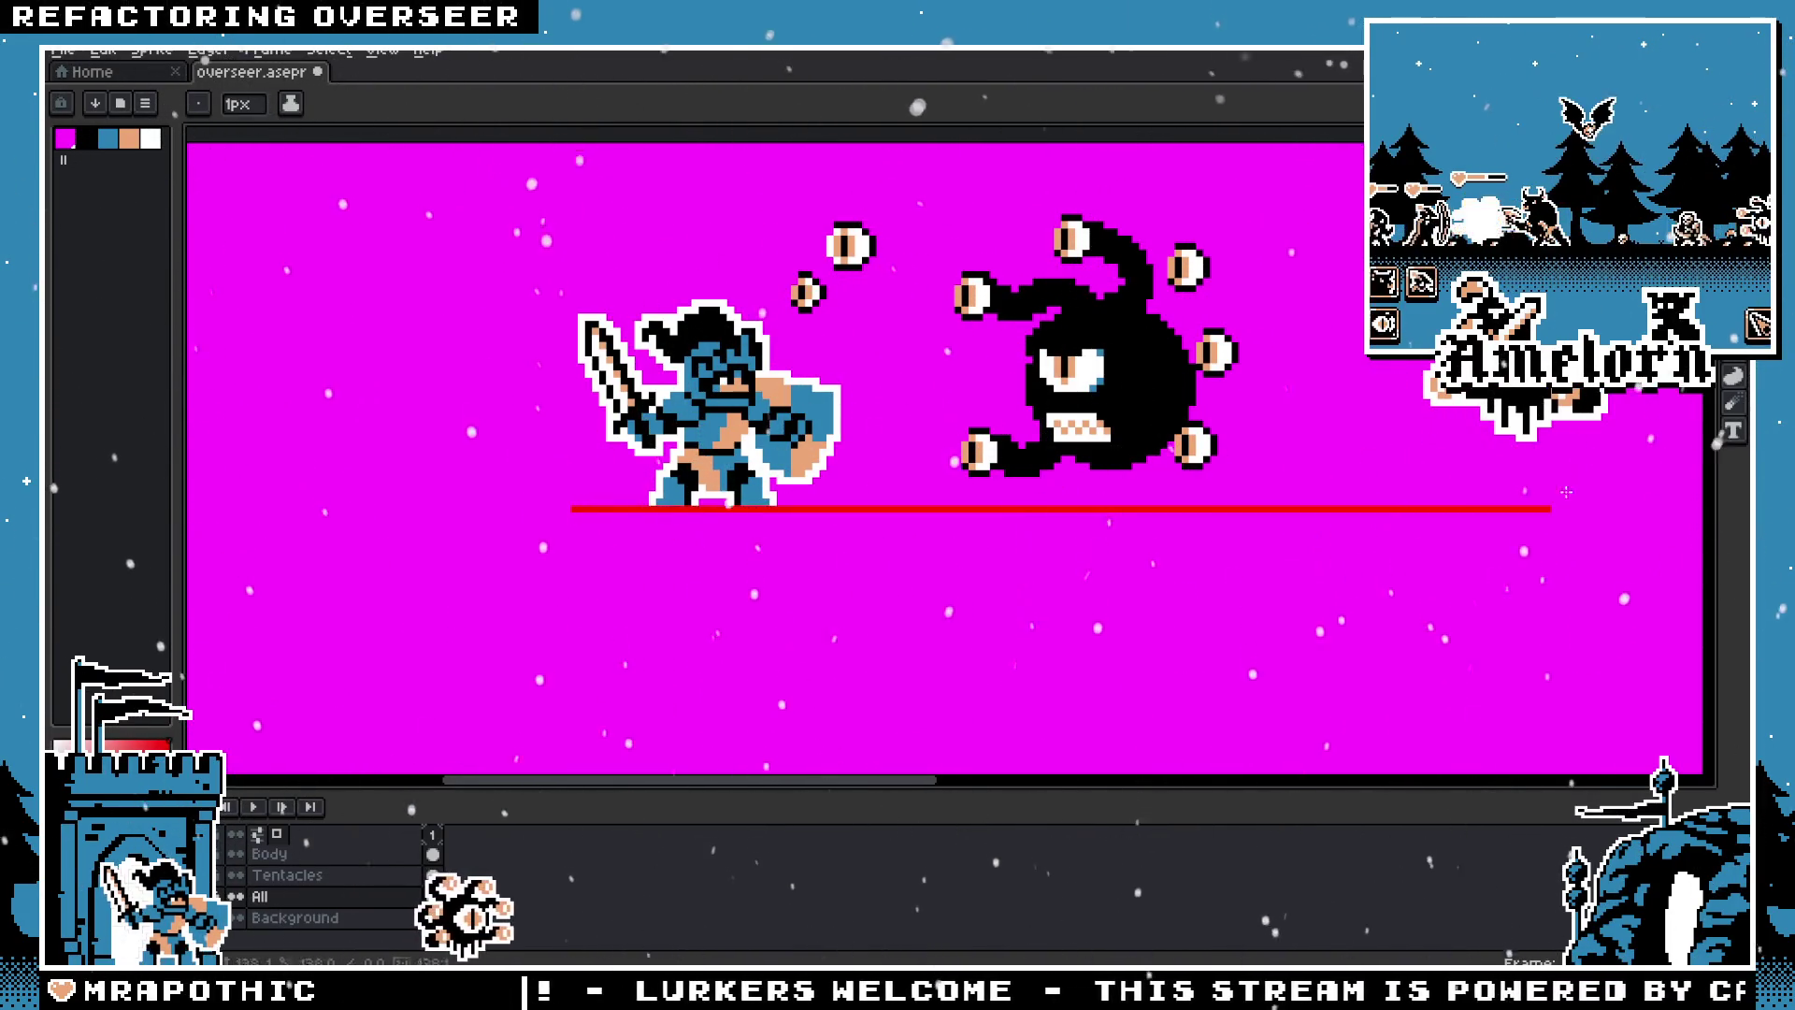
Step: Draw a red ground line under the knight and Overseer, then add a black tentacle stroke beside the eye
drag(573, 510, 467, 529)
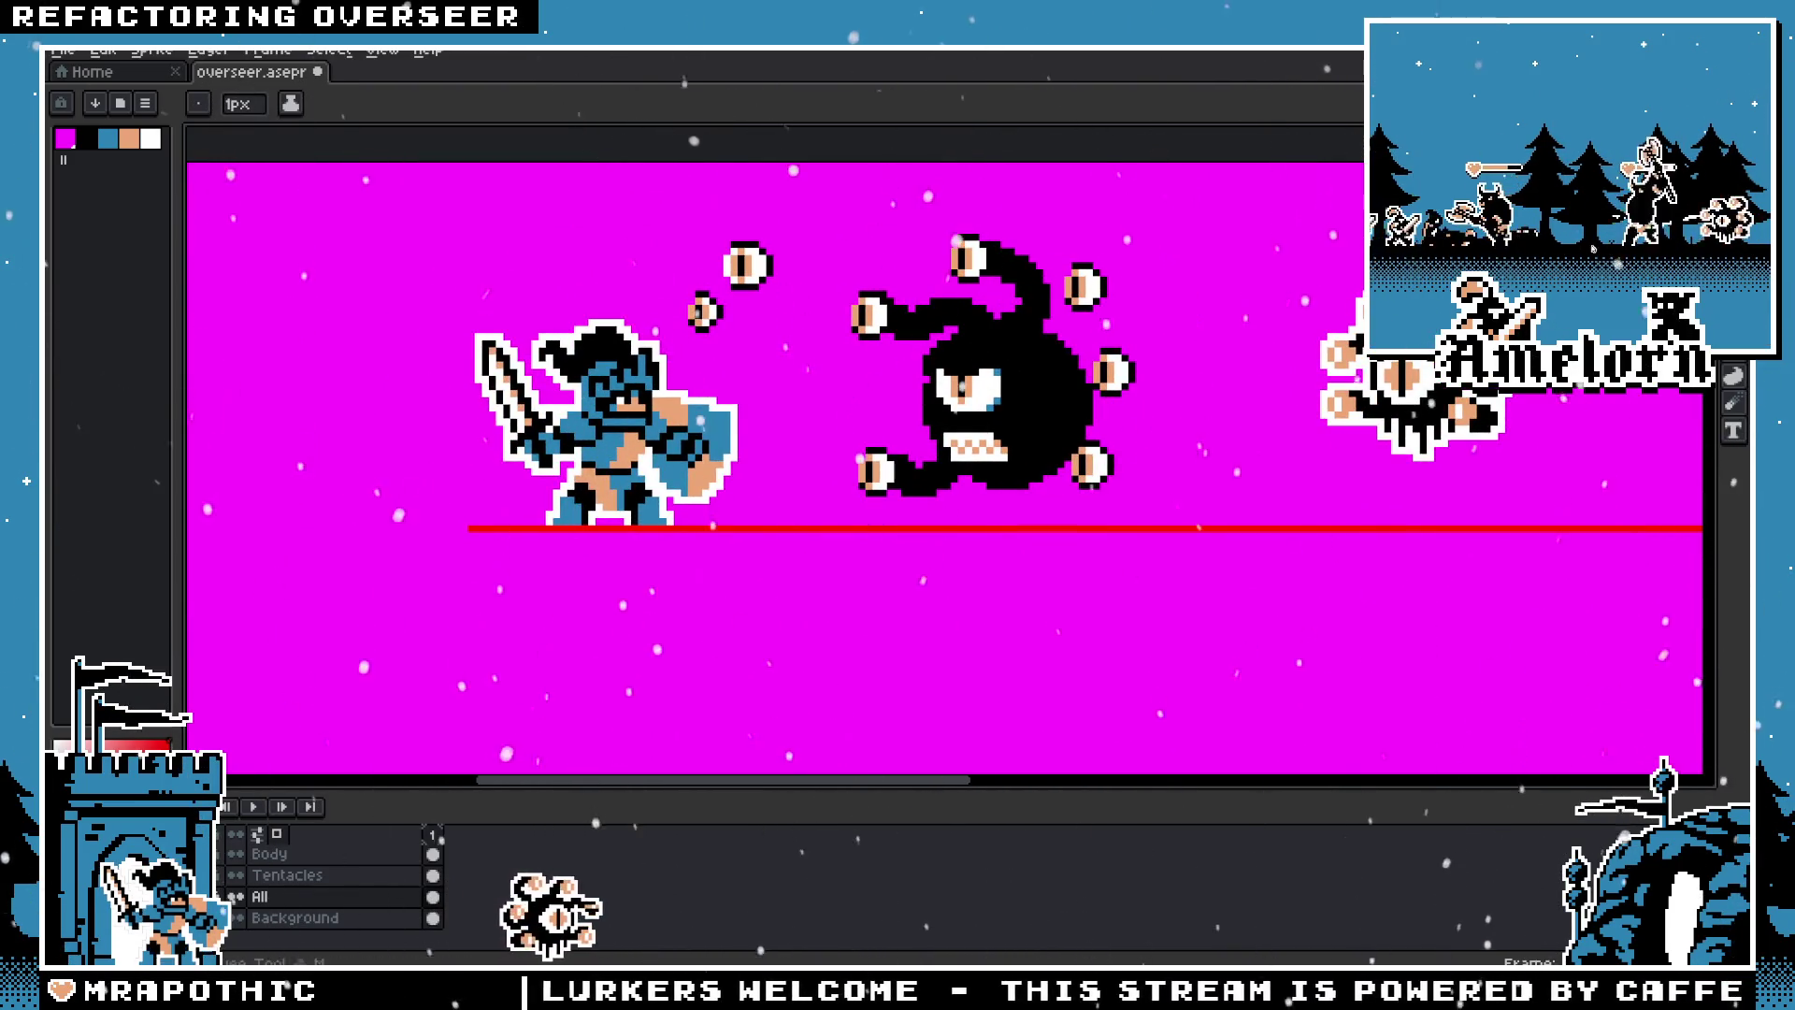
key(m)
scroll(868, 400, up, 3)
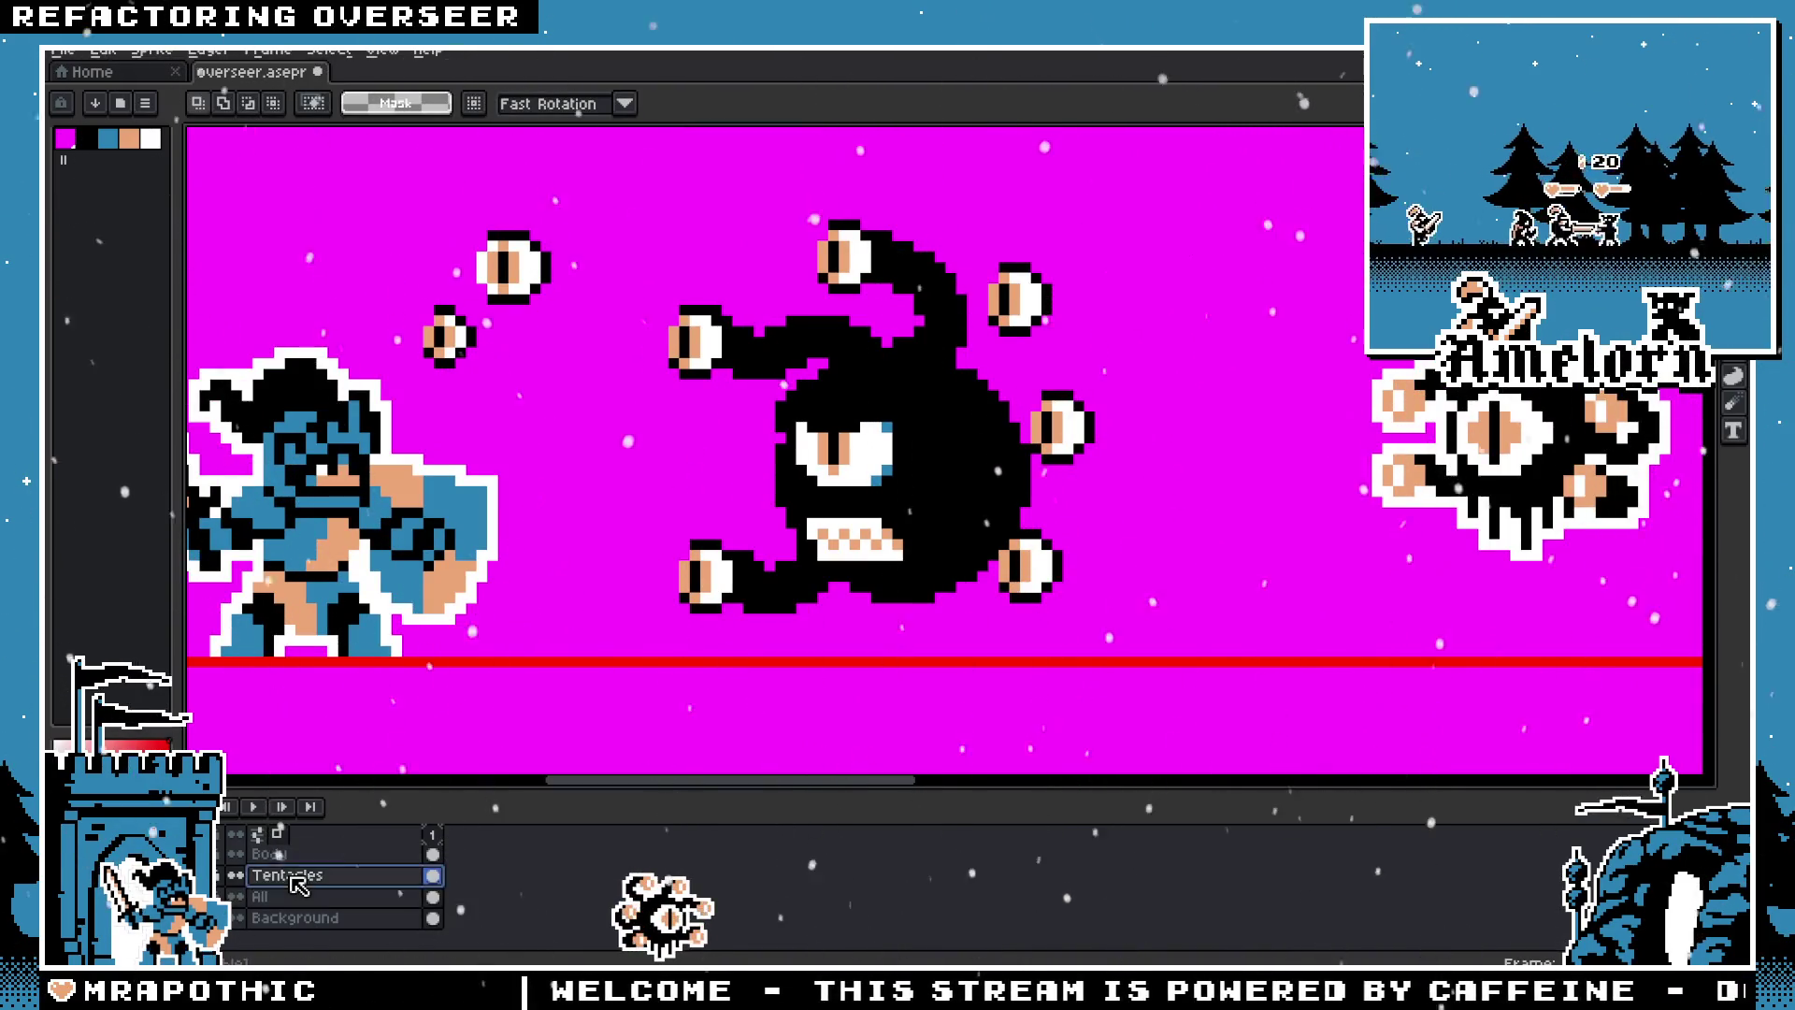
key(b)
drag(1080, 430, 1122, 397)
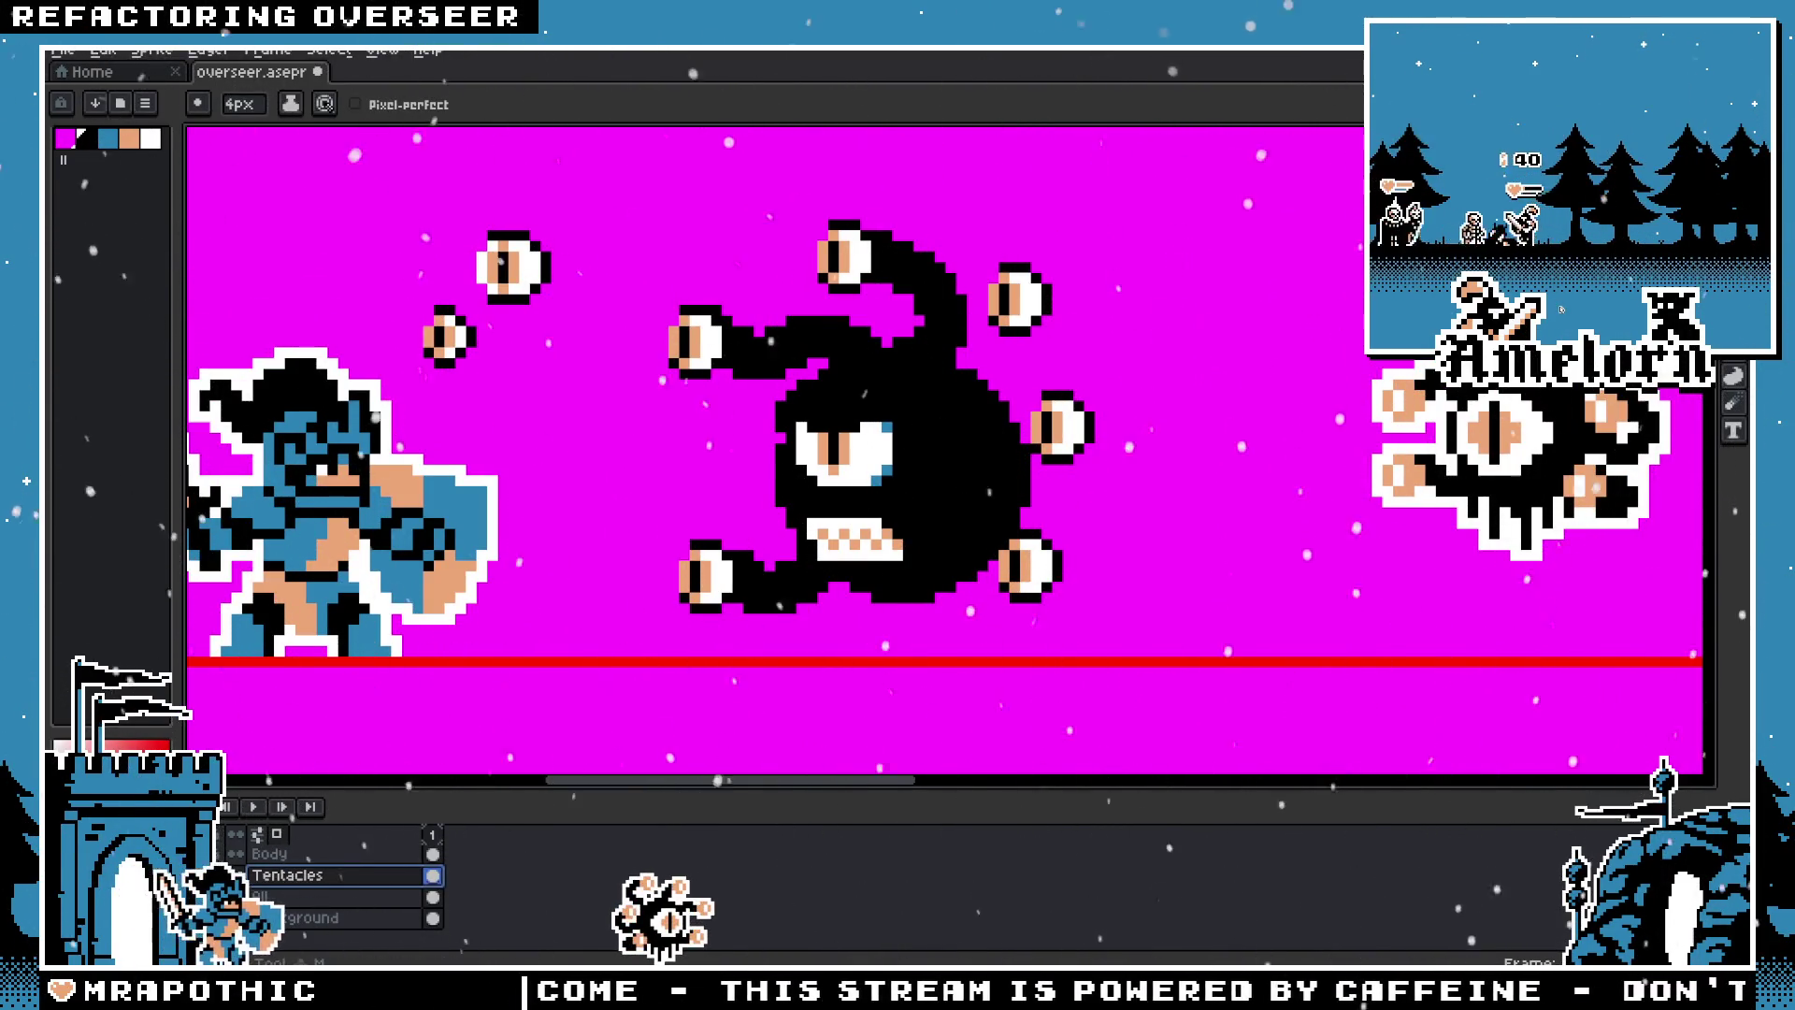
Step: Shift two tentacle eyes slightly right, nudging the second one up a pixel
key(w)
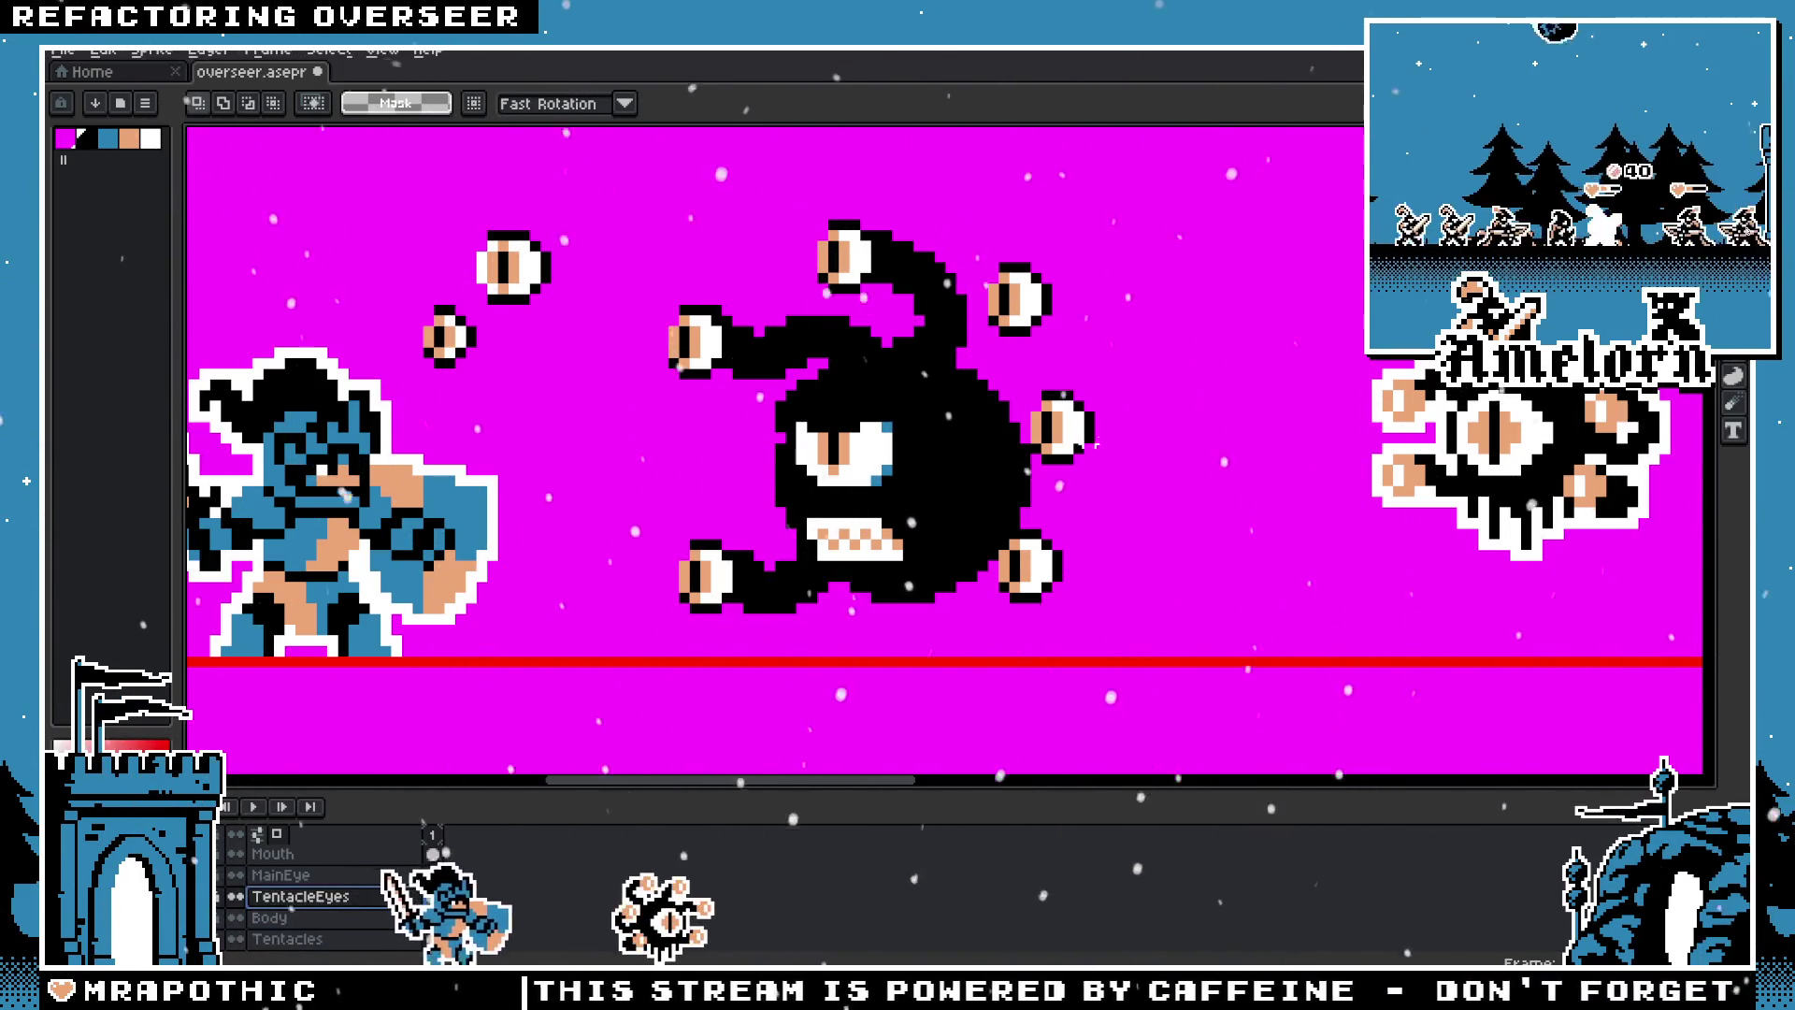
drag(1064, 451, 1075, 451)
click(1045, 542)
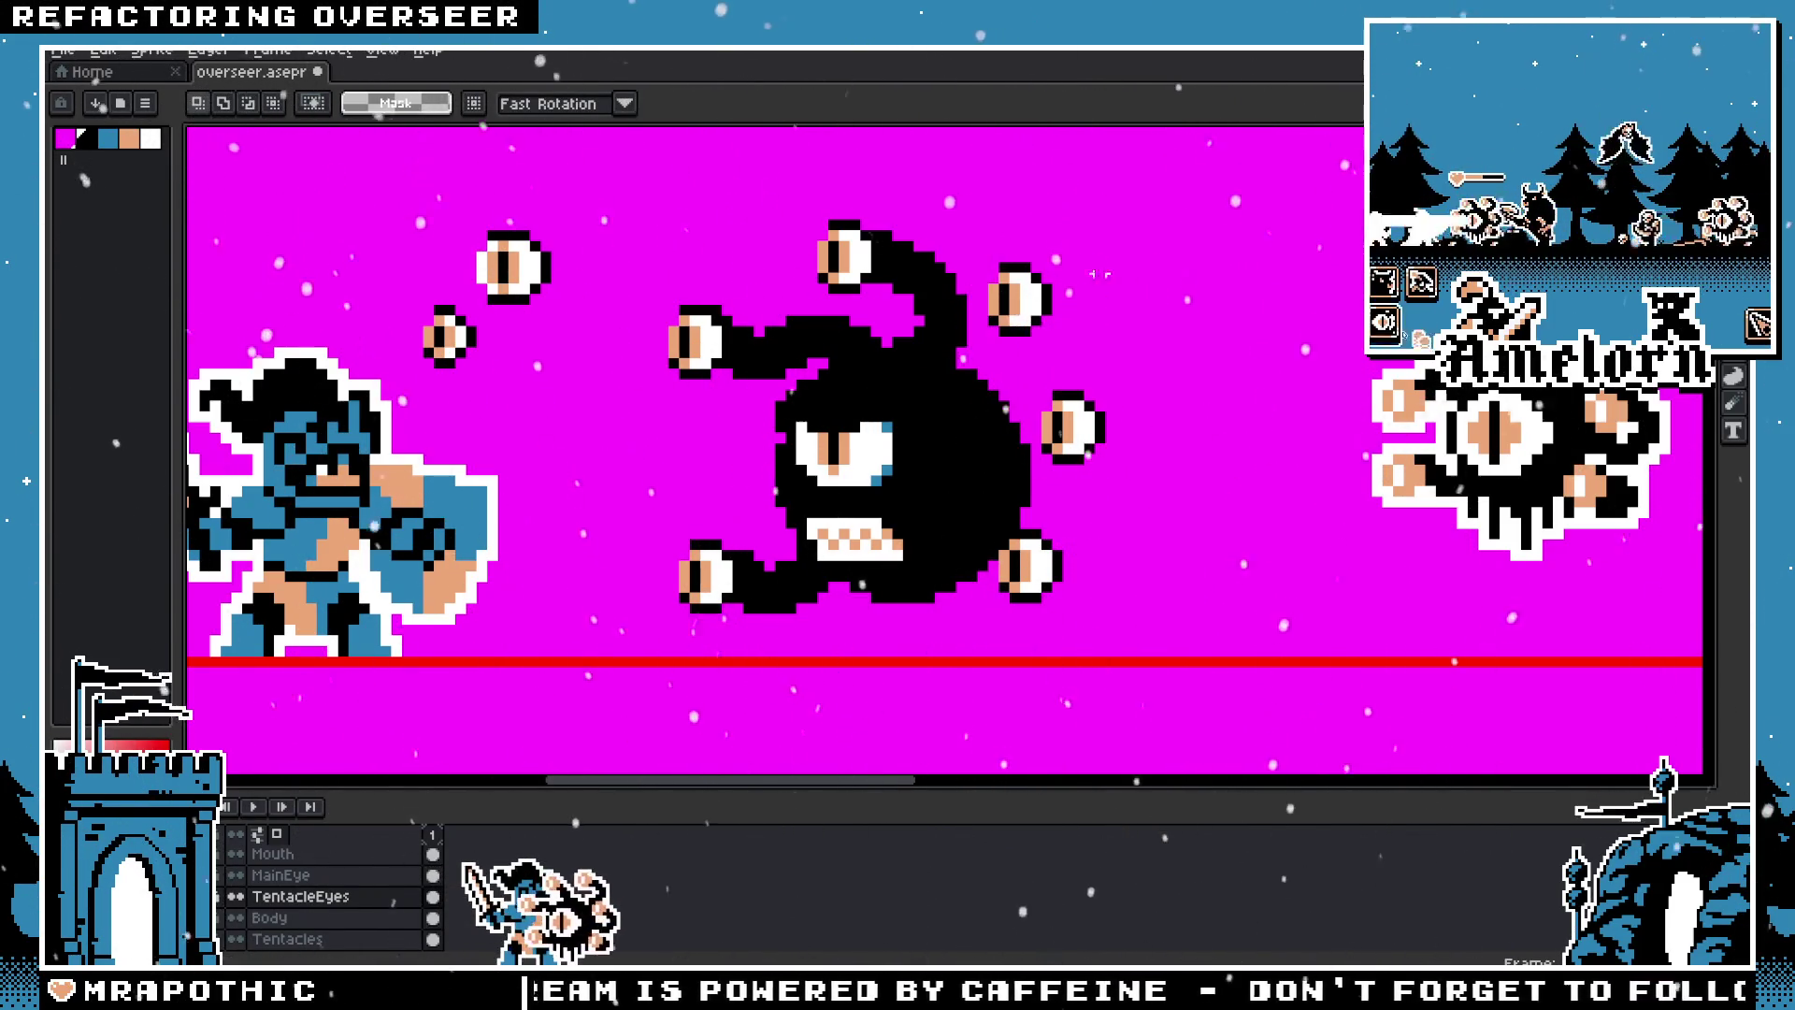
drag(1110, 257, 972, 372)
drag(1037, 309, 1047, 318)
key(Up)
click(1180, 281)
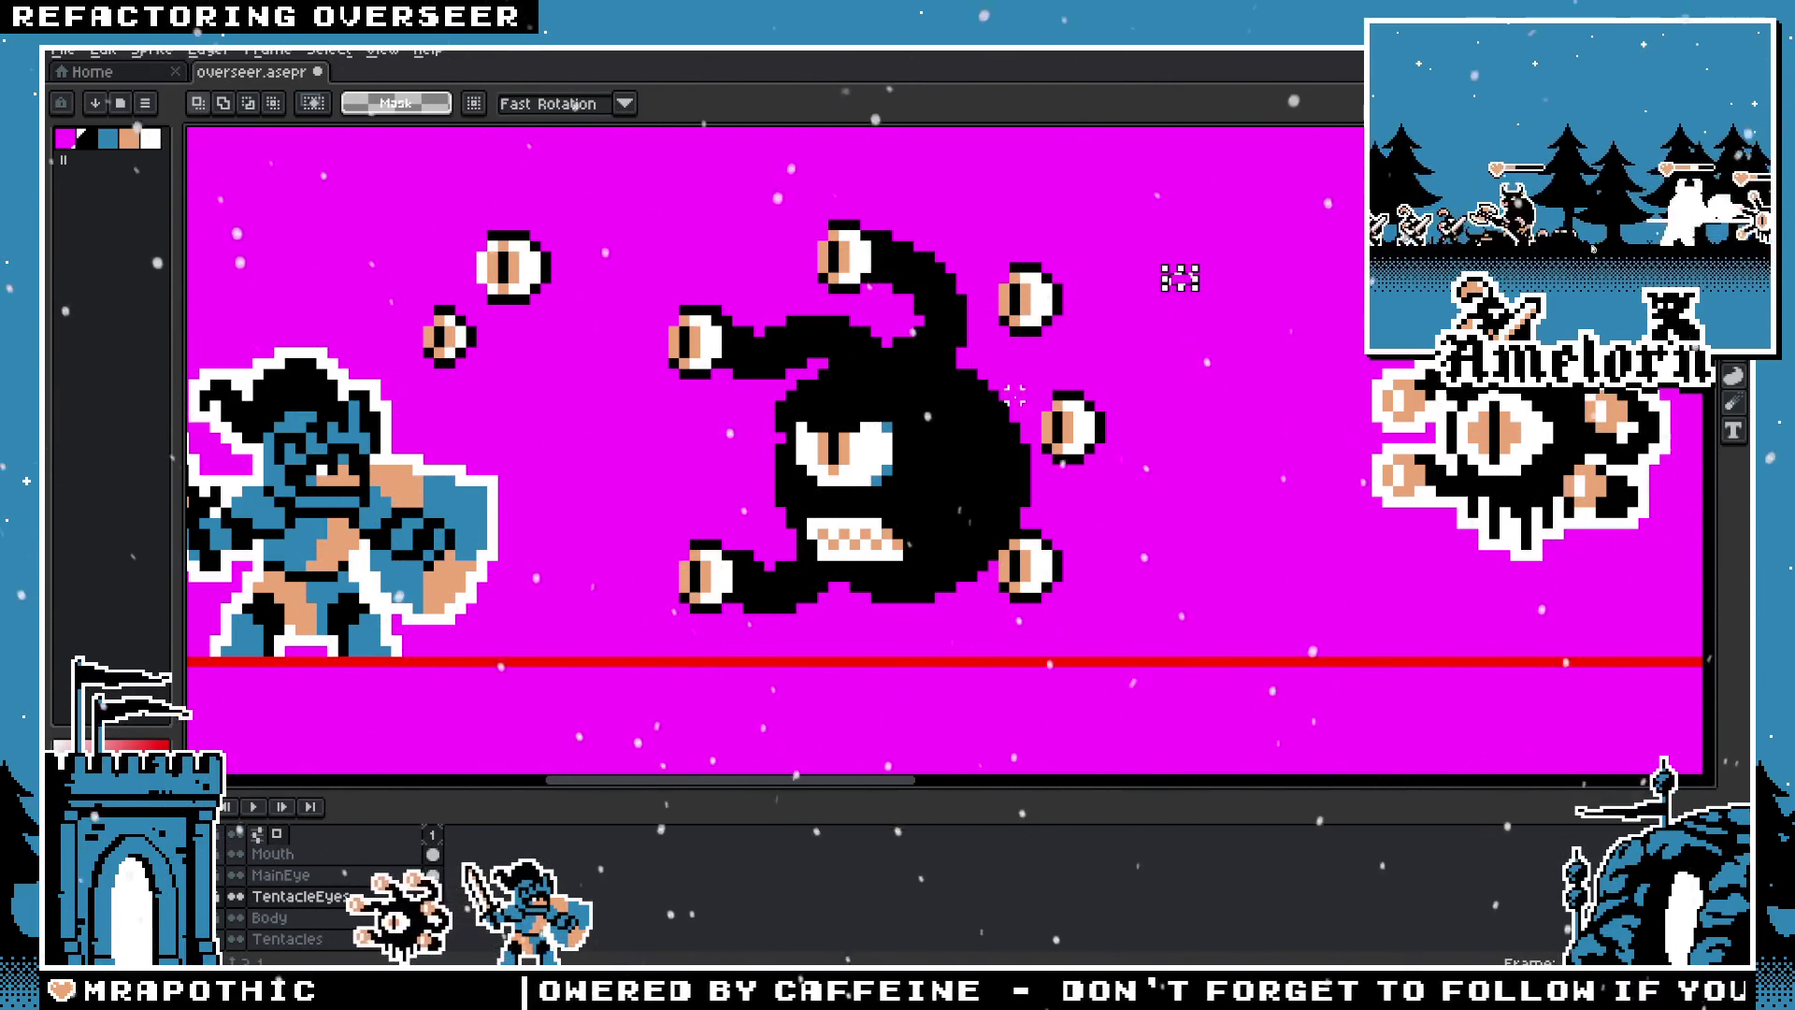
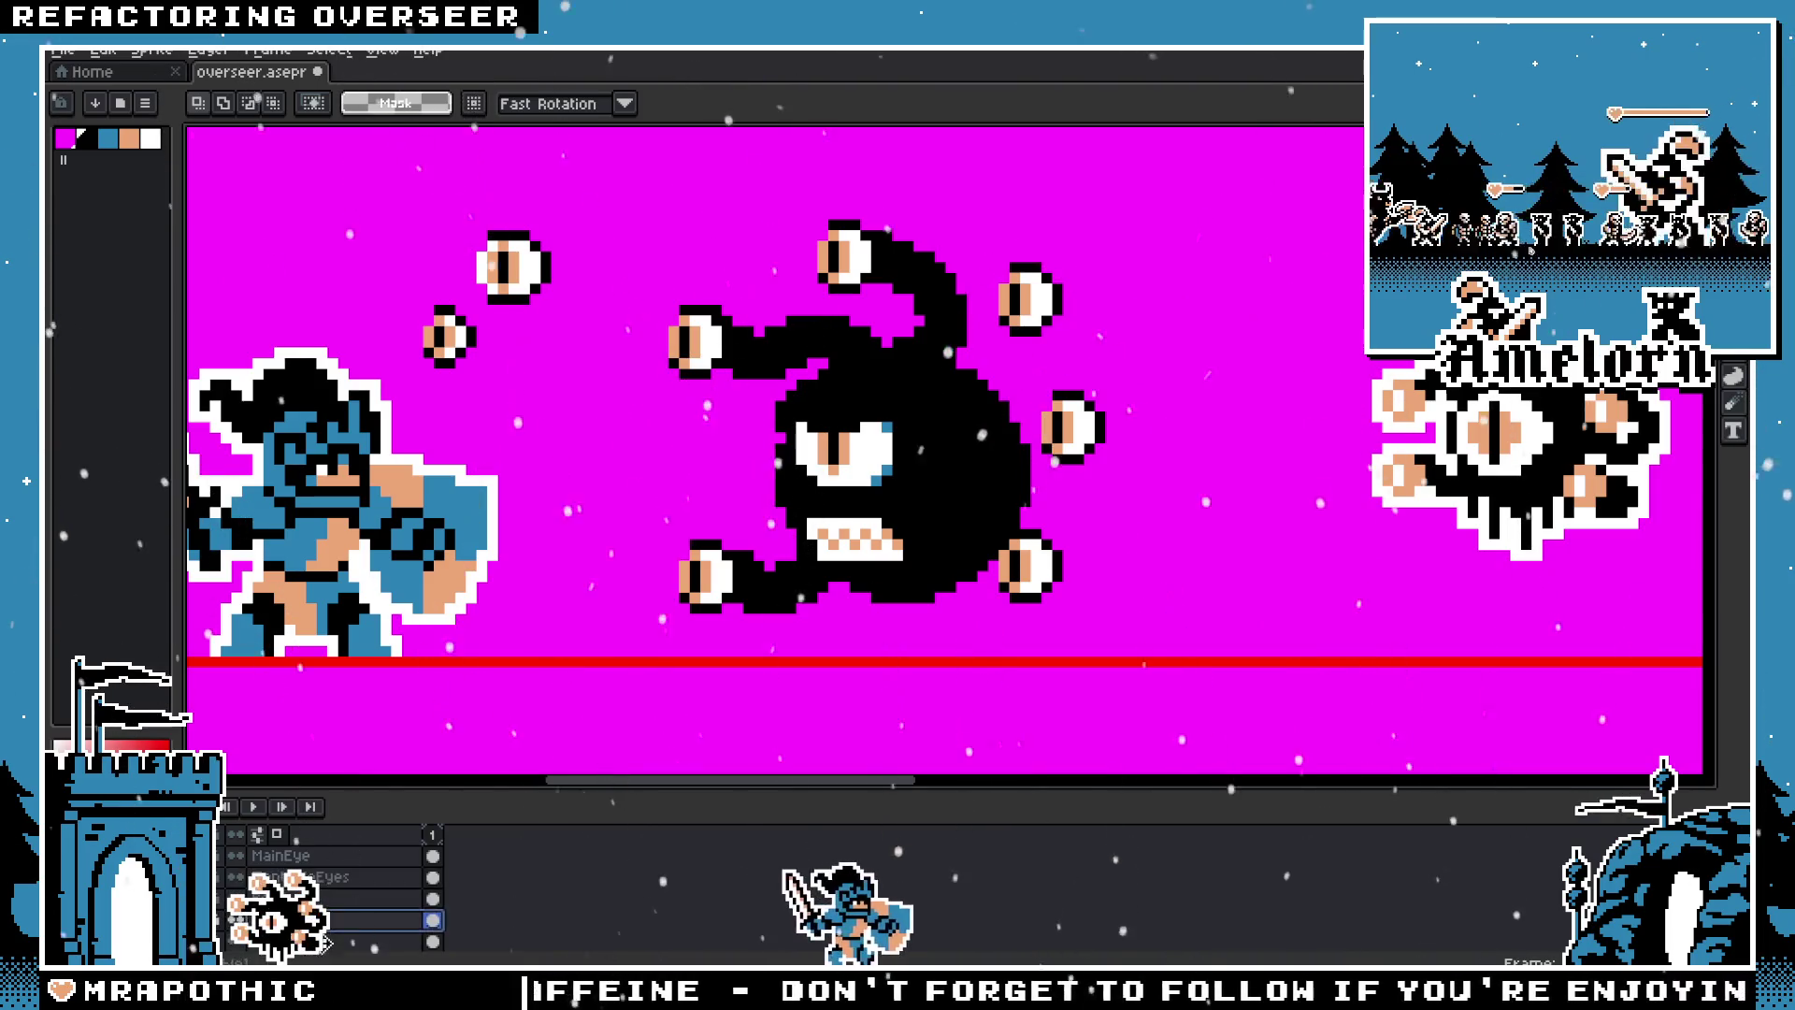
Step: With a 5px pencil, carve a magenta notch into the body's upper-left edge, then return to 4px
key(b)
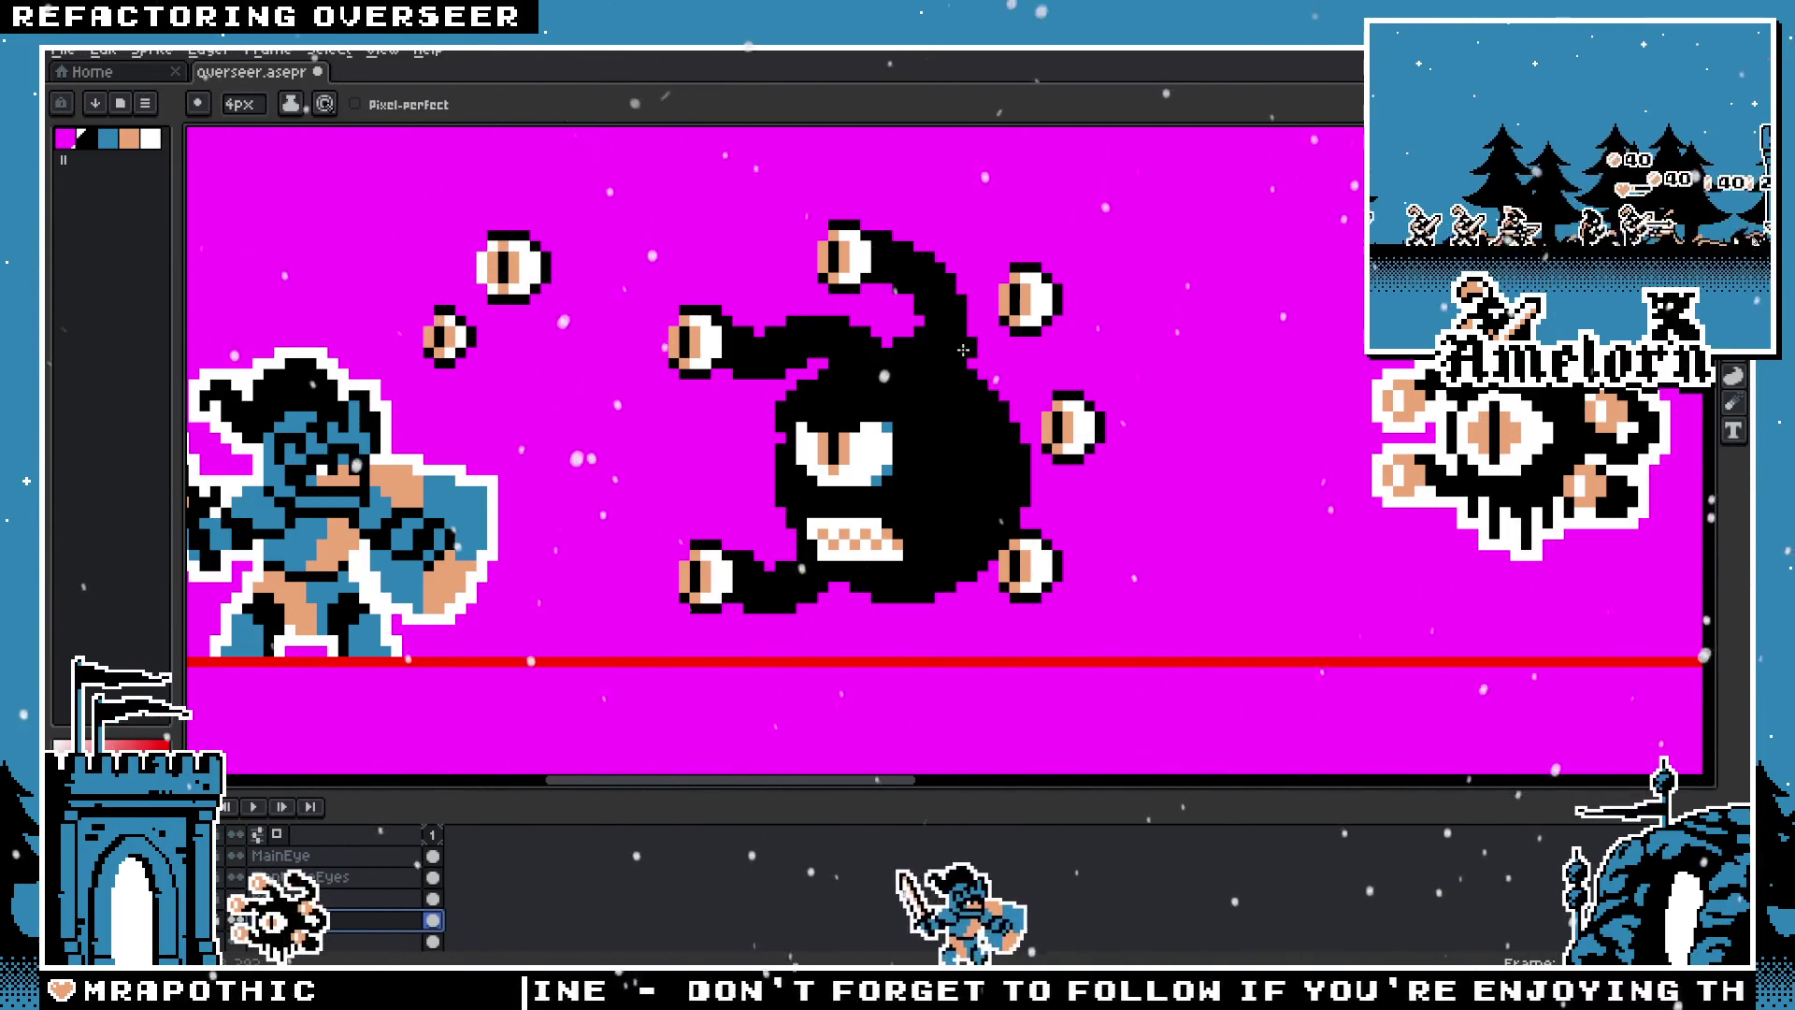
key(plus)
drag(897, 327, 764, 370)
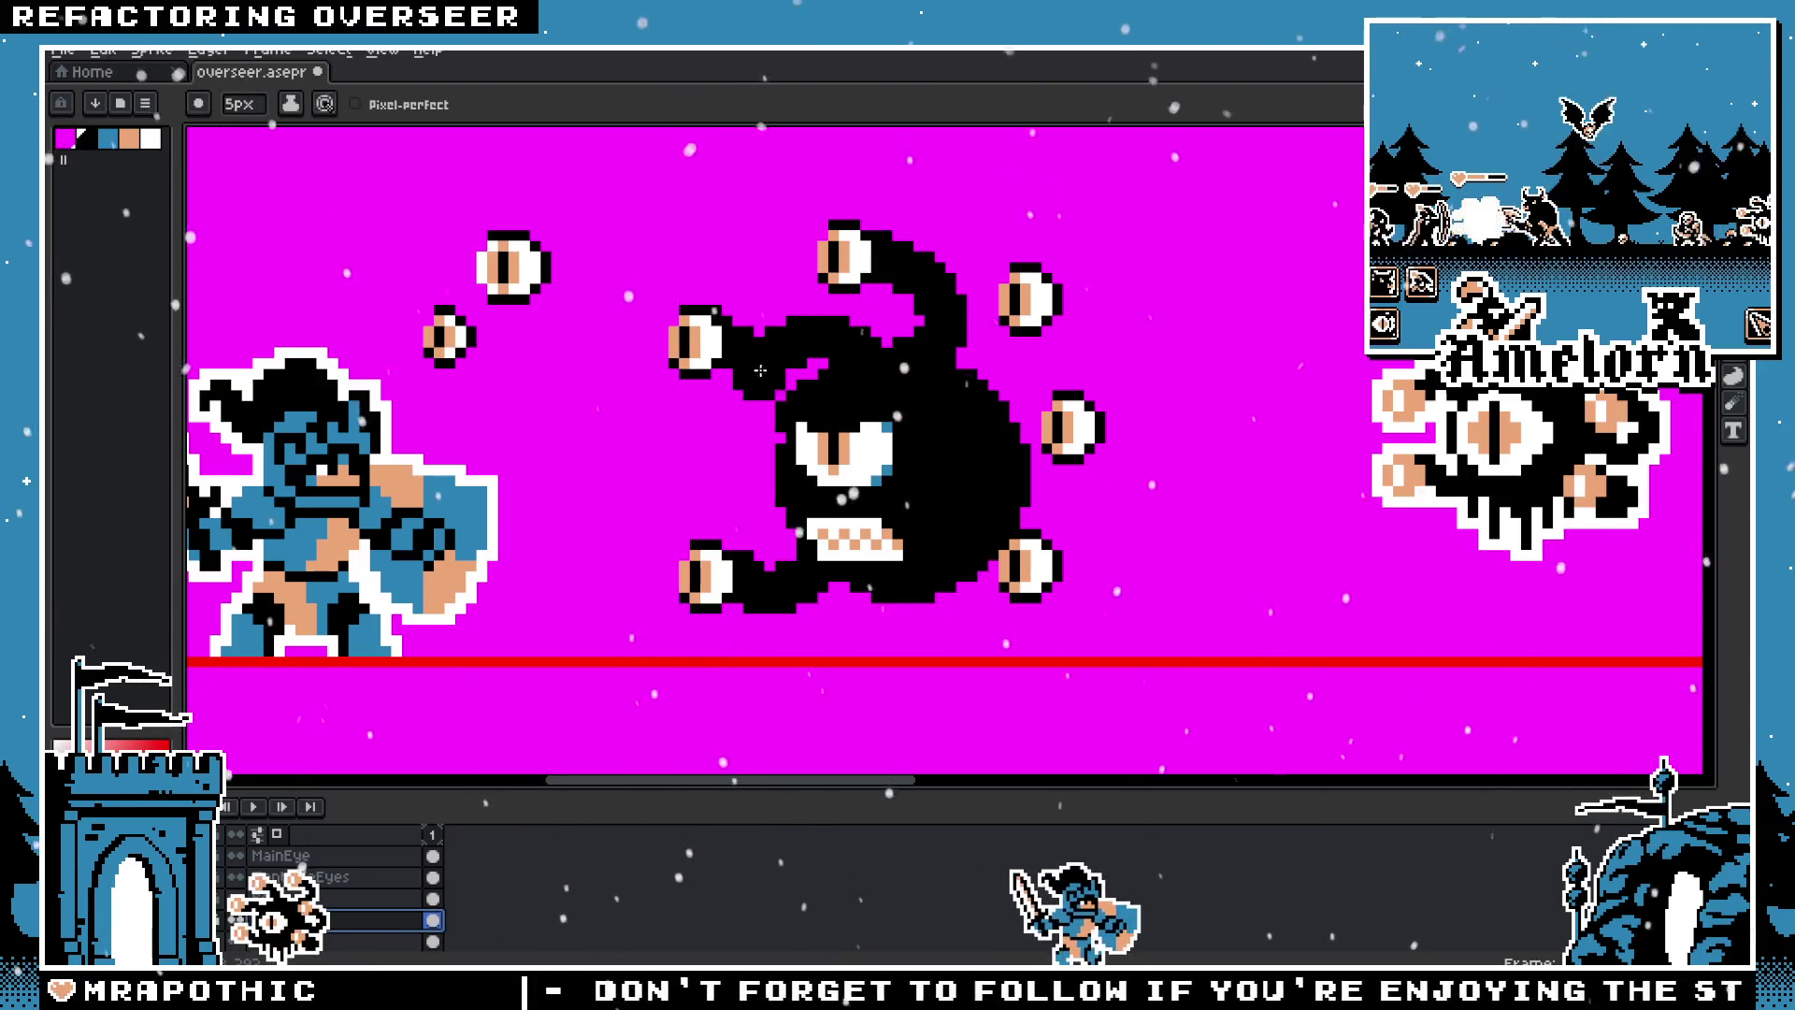
key(minus)
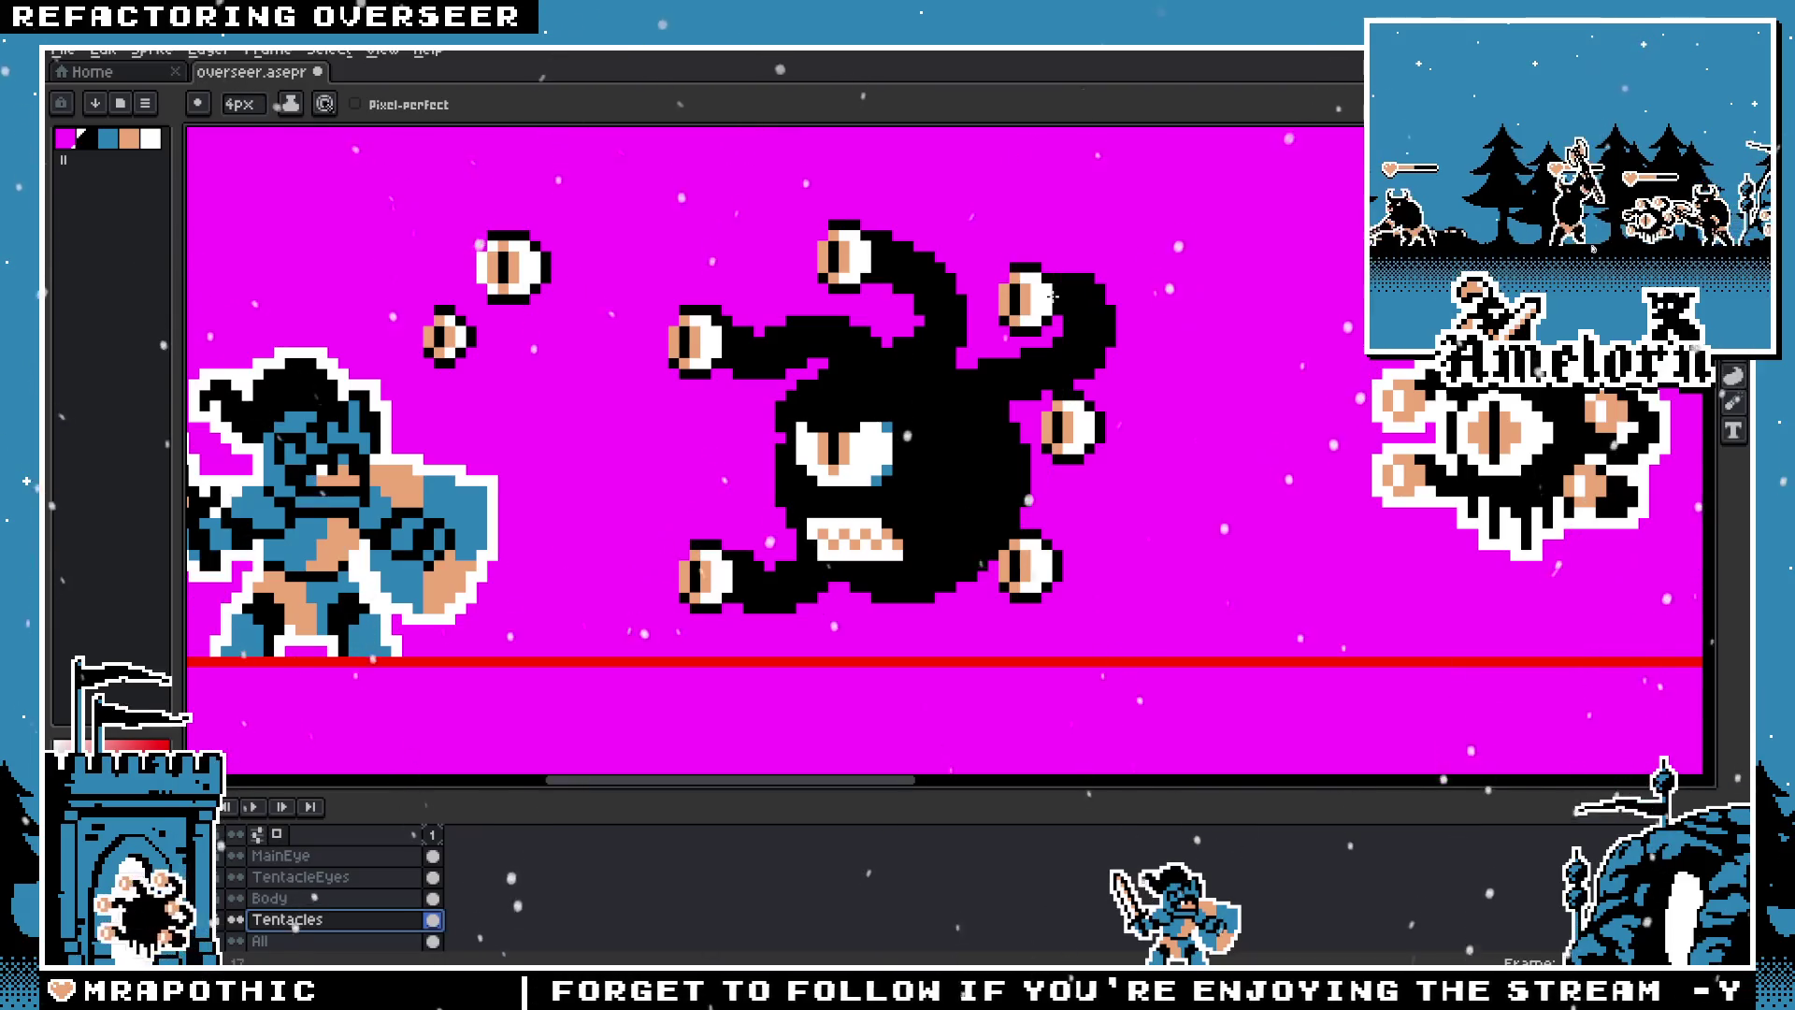
Step: Erase the tentacle blob beside the upper-right eye
drag(1088, 304, 1062, 331)
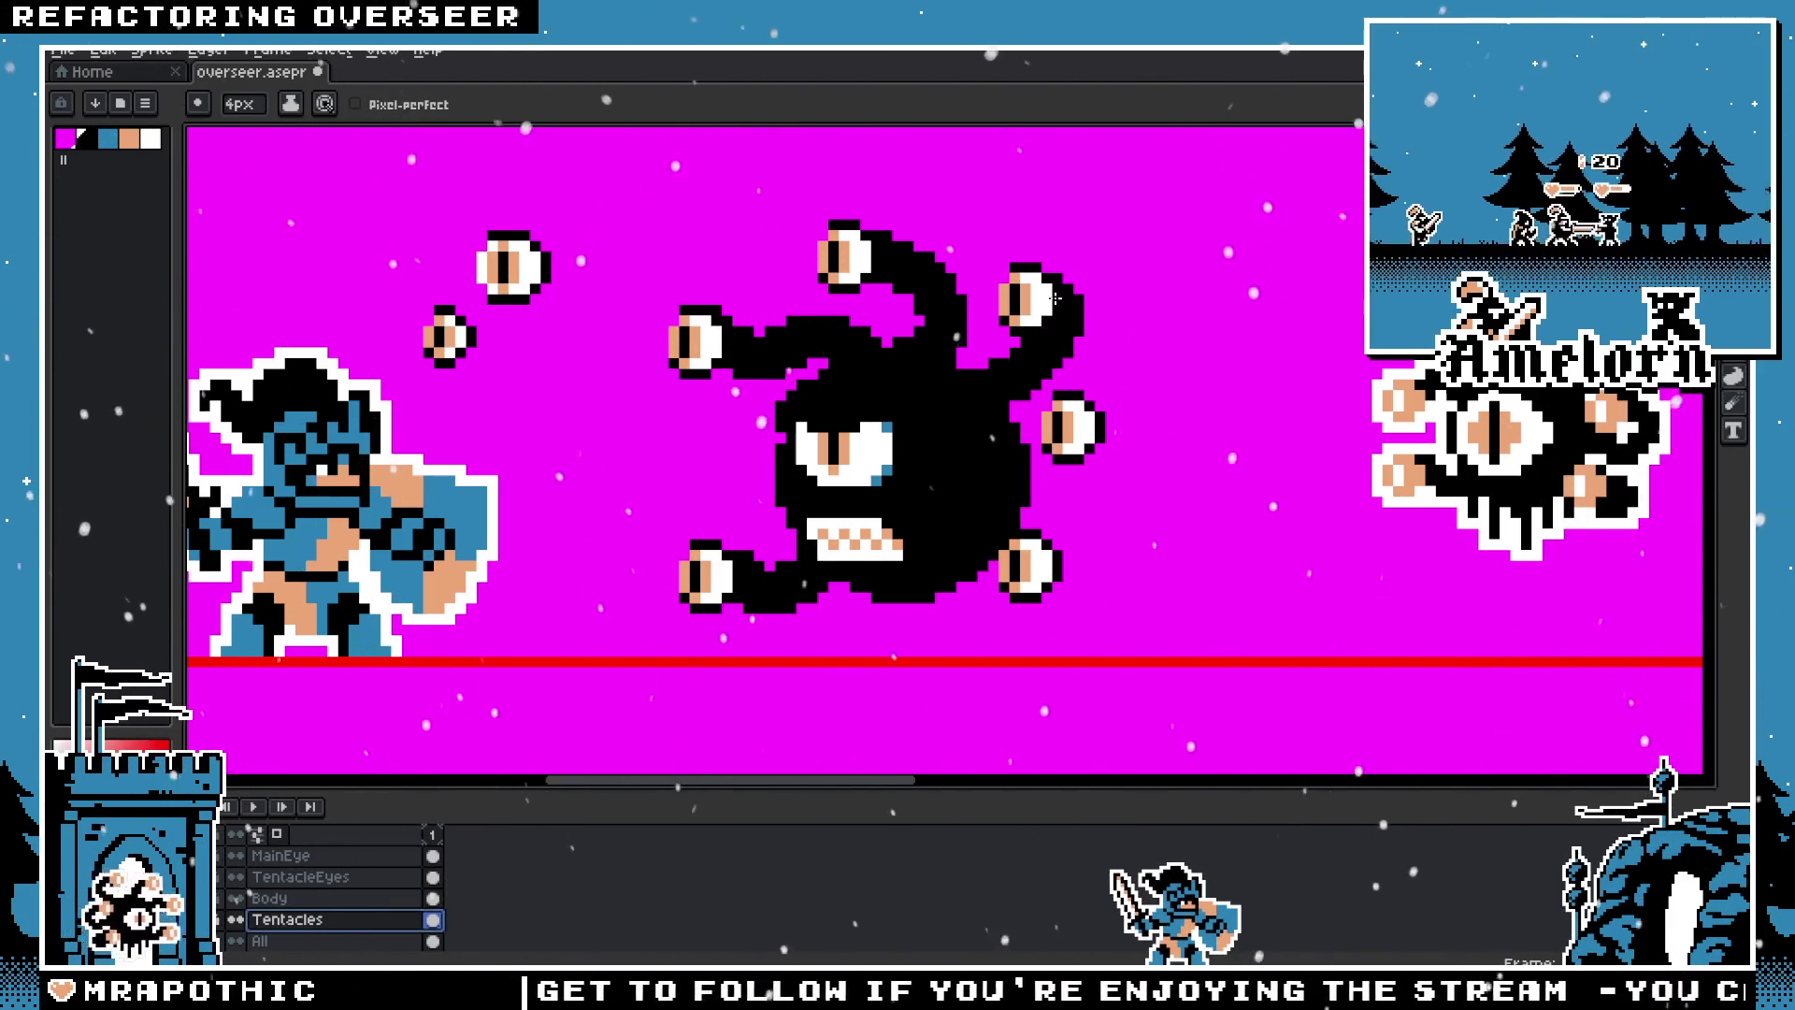
scroll(1062, 331, down, 5)
scroll(1096, 439, up, 5)
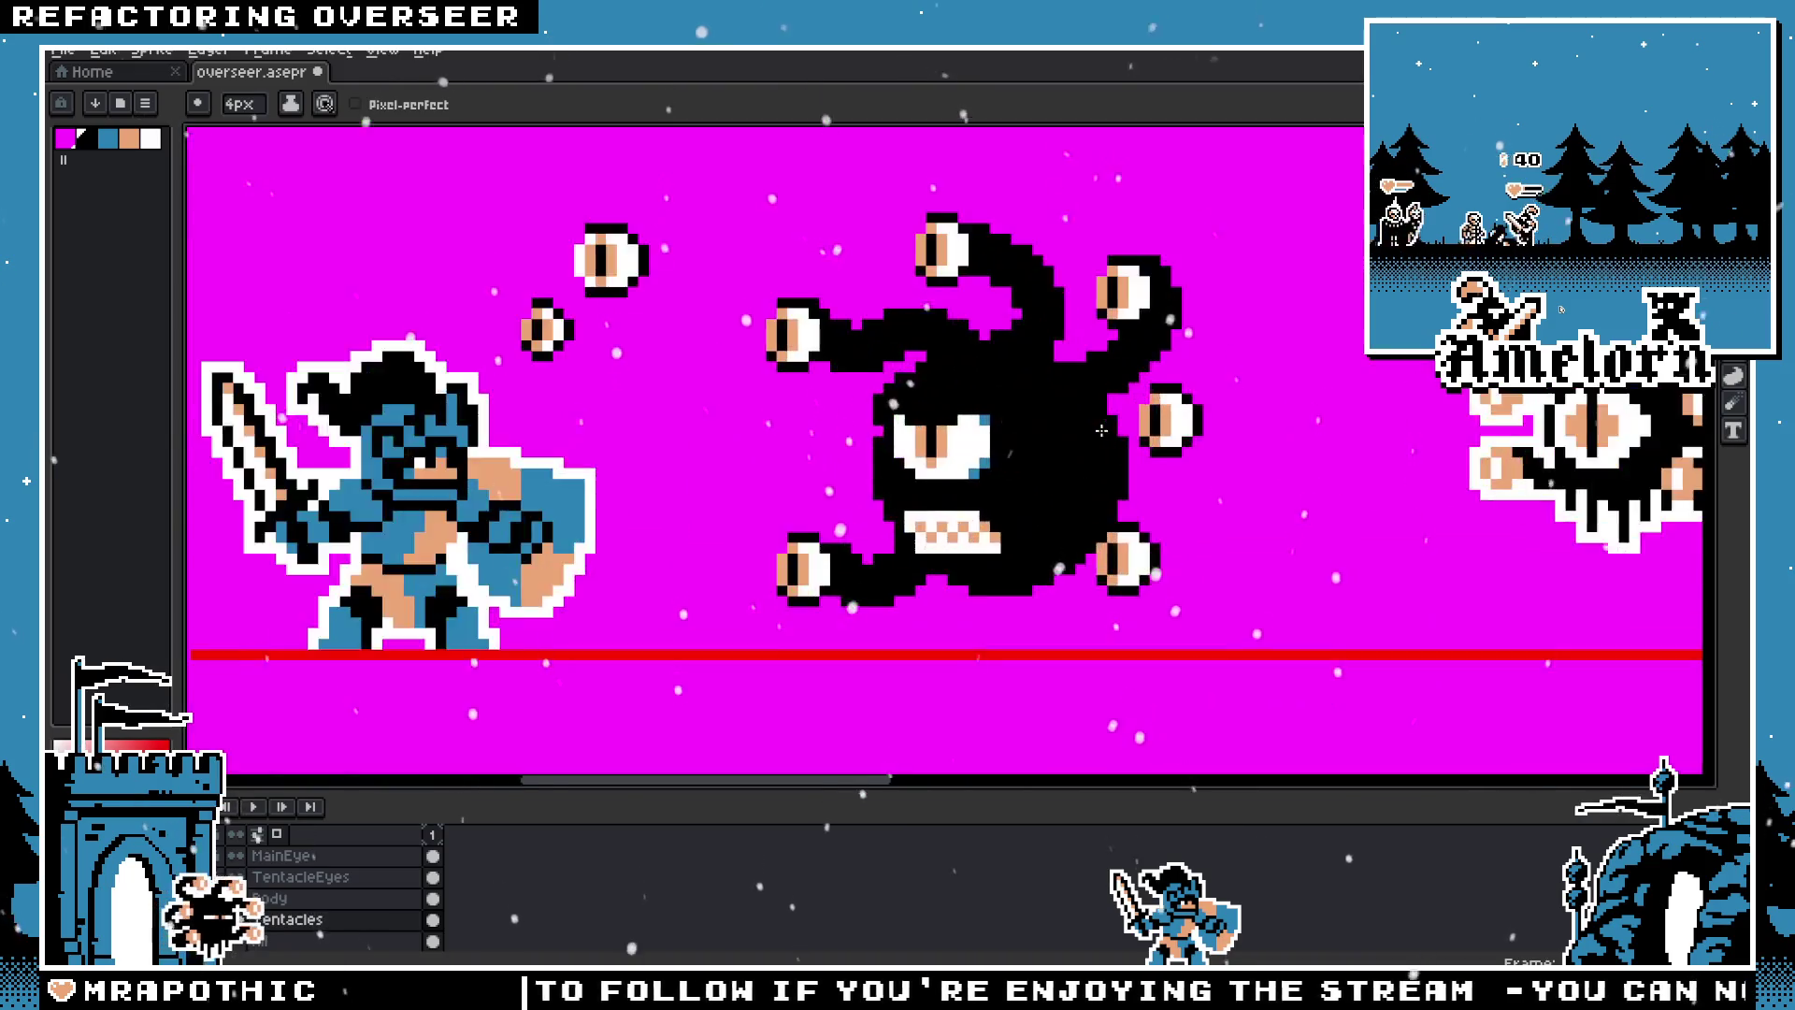
Step: Paint a new right tentacle reaching out past the right eye, redoing its outer part further out
mouse_move(1111, 468)
mouse_down()
mouse_move(1280, 477)
mouse_move(1367, 435)
mouse_up()
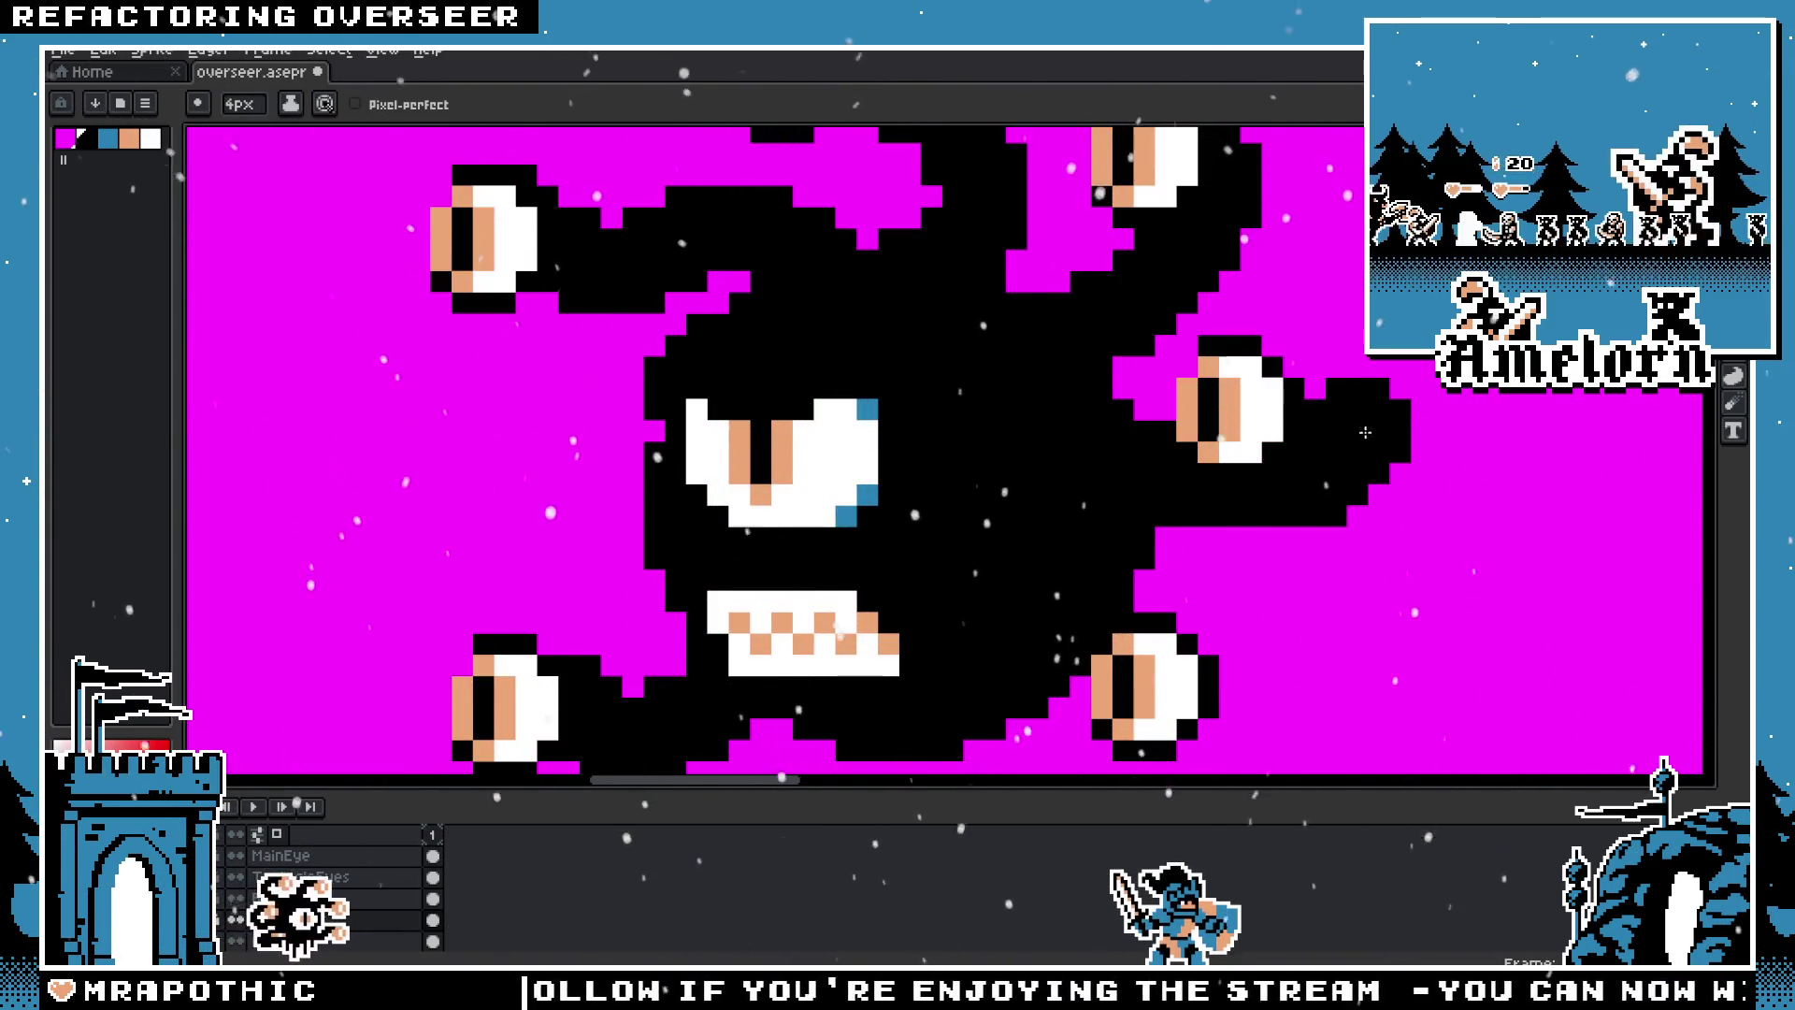
scroll(1299, 389, down, 2)
scroll(1299, 389, down, 1)
scroll(1305, 402, up, 3)
key(ctrl+z)
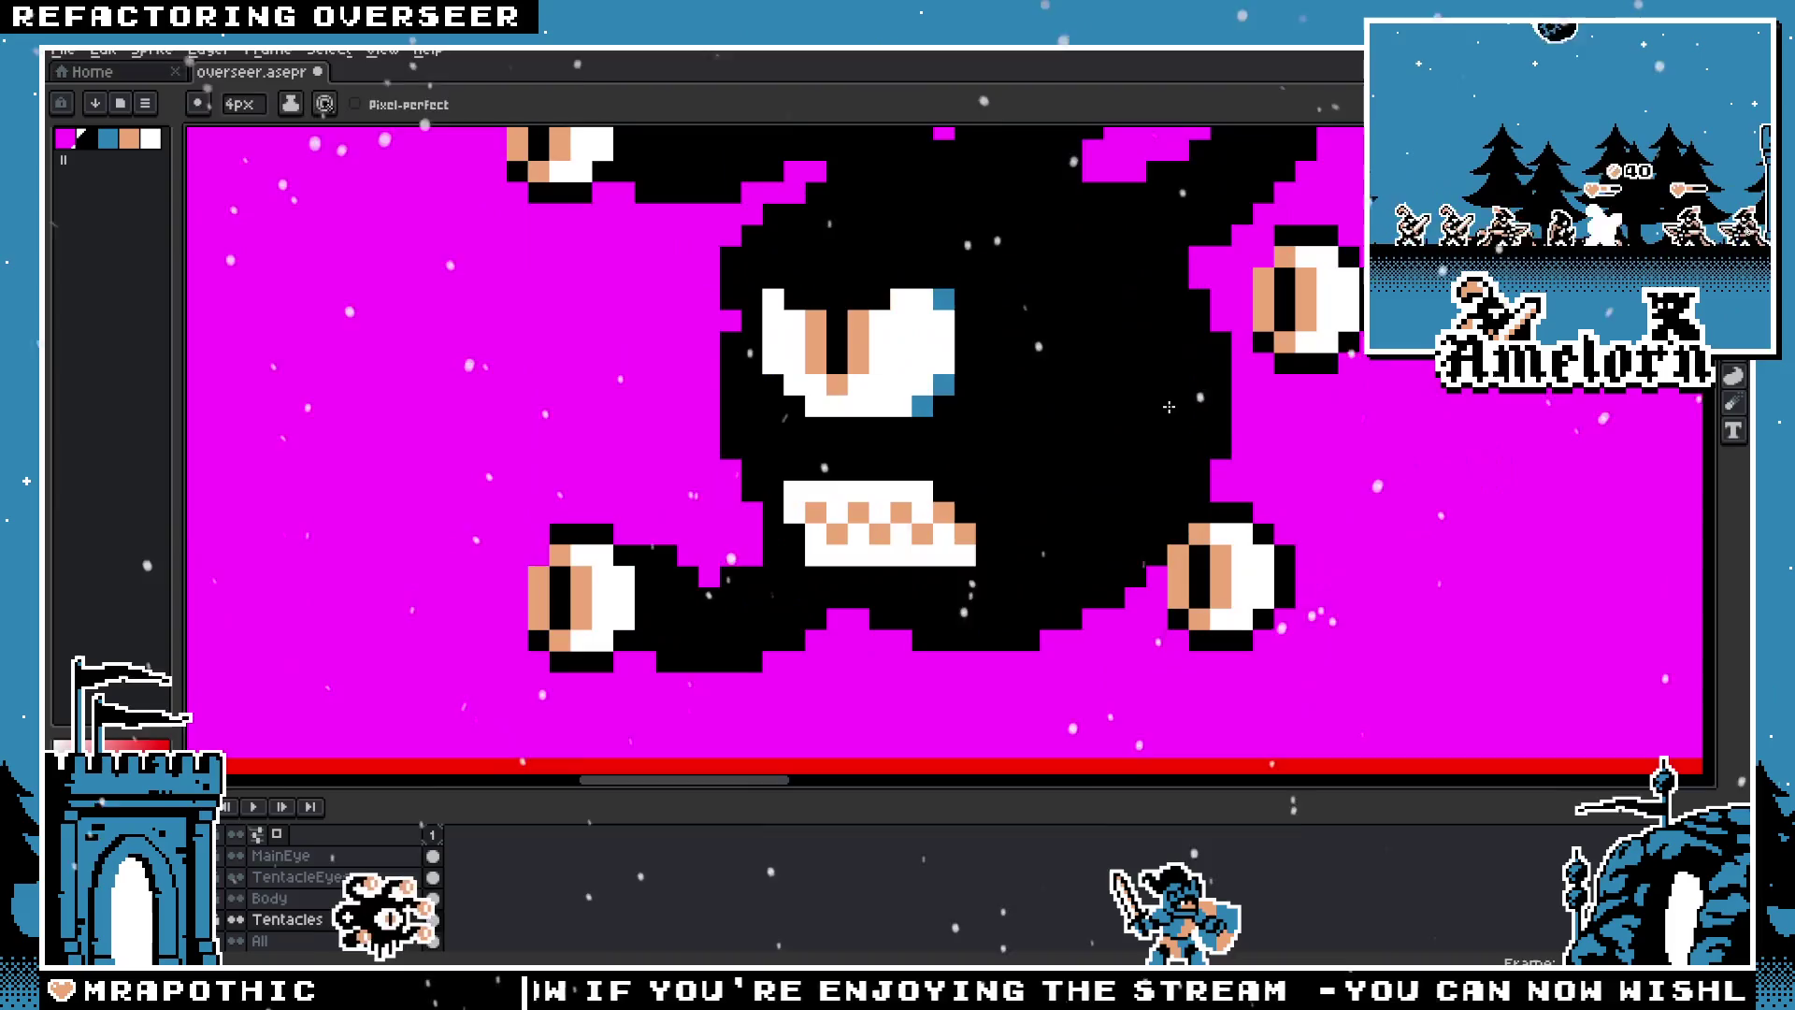
drag(1308, 416, 1403, 397)
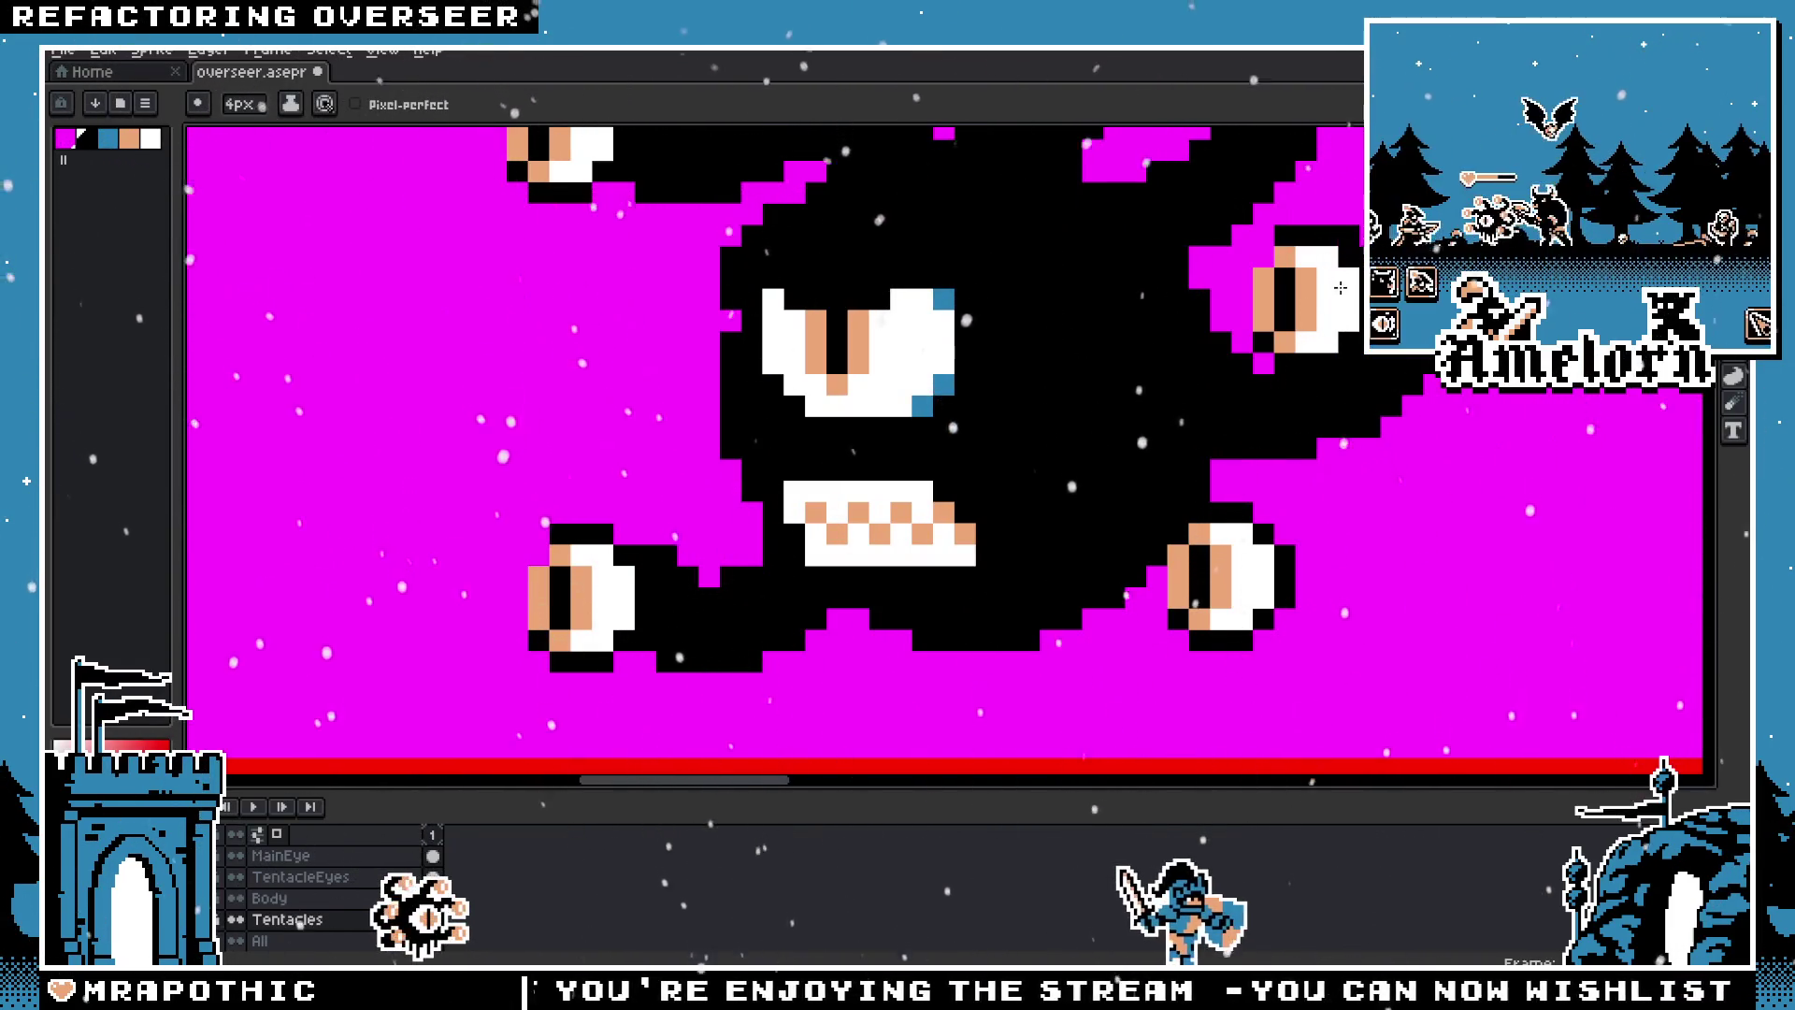
scroll(1339, 292, down, 2)
scroll(1054, 470, up, 1)
scroll(1054, 470, up, 1)
scroll(1054, 470, up, 1)
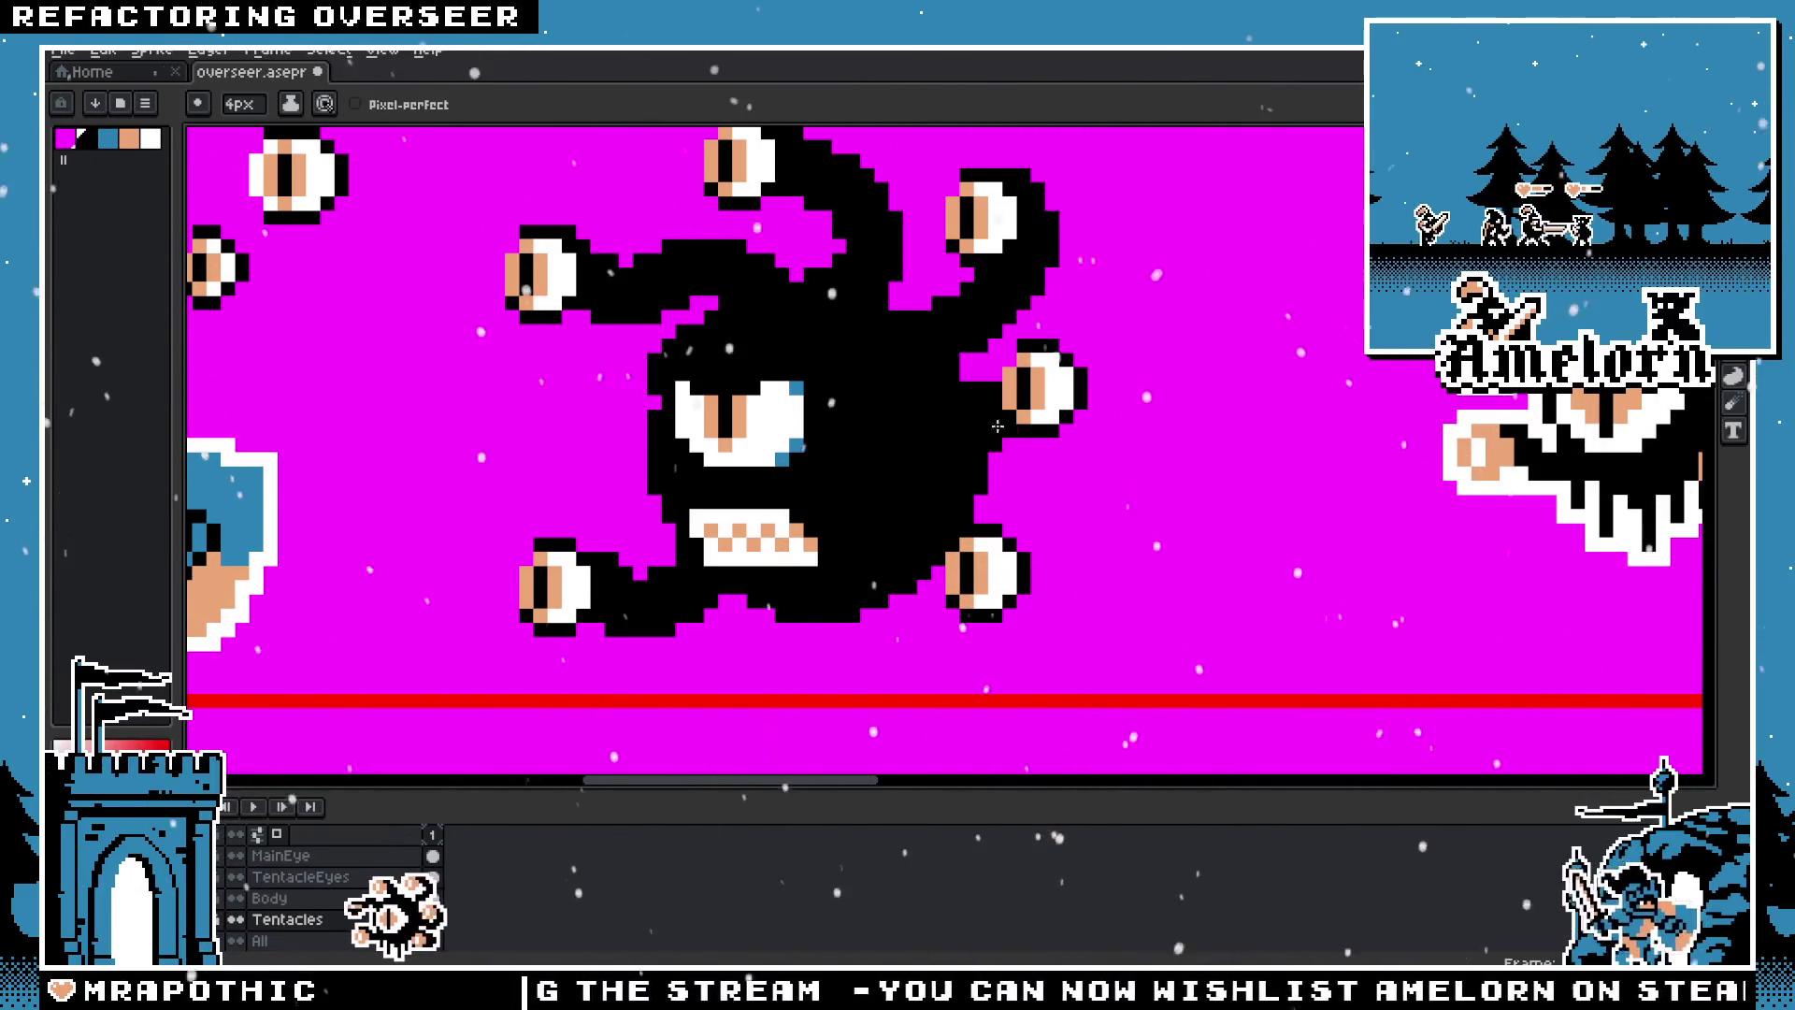
Step: Try extending the tentacle around the right-side eye, then undo it
drag(1000, 425, 1071, 384)
scroll(961, 506, down, 2)
scroll(988, 376, up, 2)
key(ctrl+z)
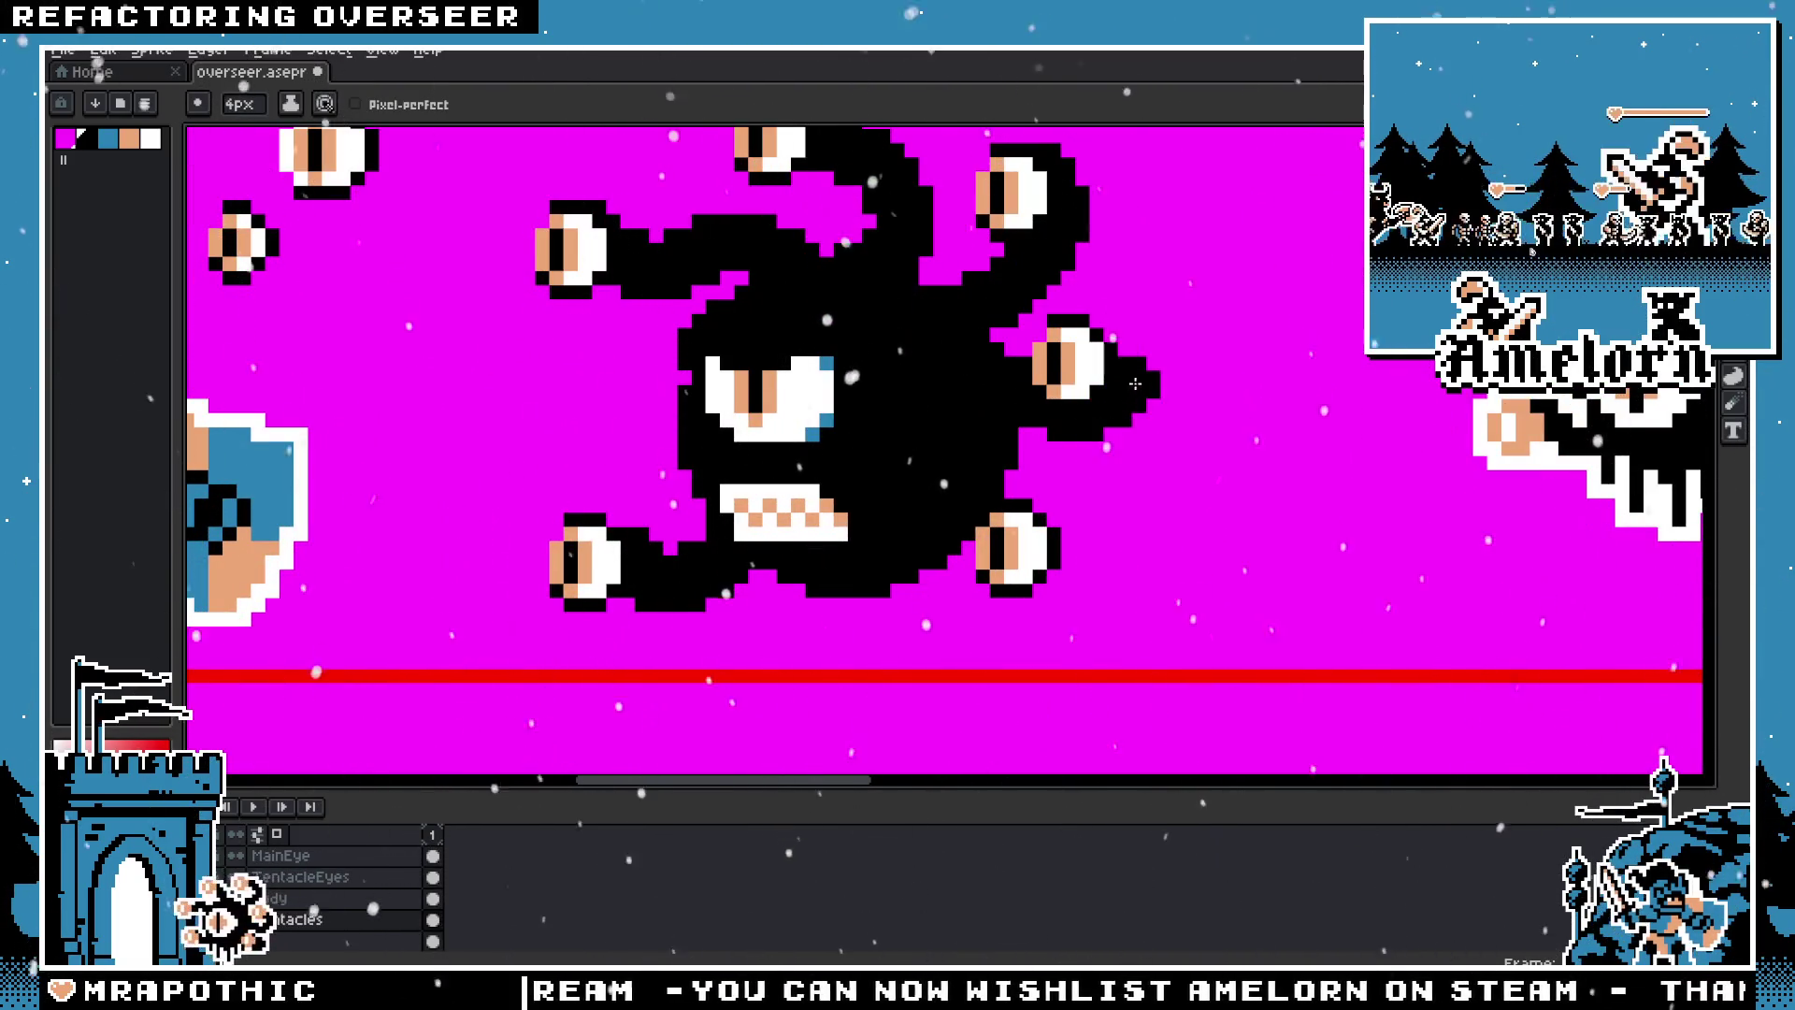
scroll(1134, 384, down, 1)
scroll(1075, 467, down, 1)
scroll(998, 567, up, 4)
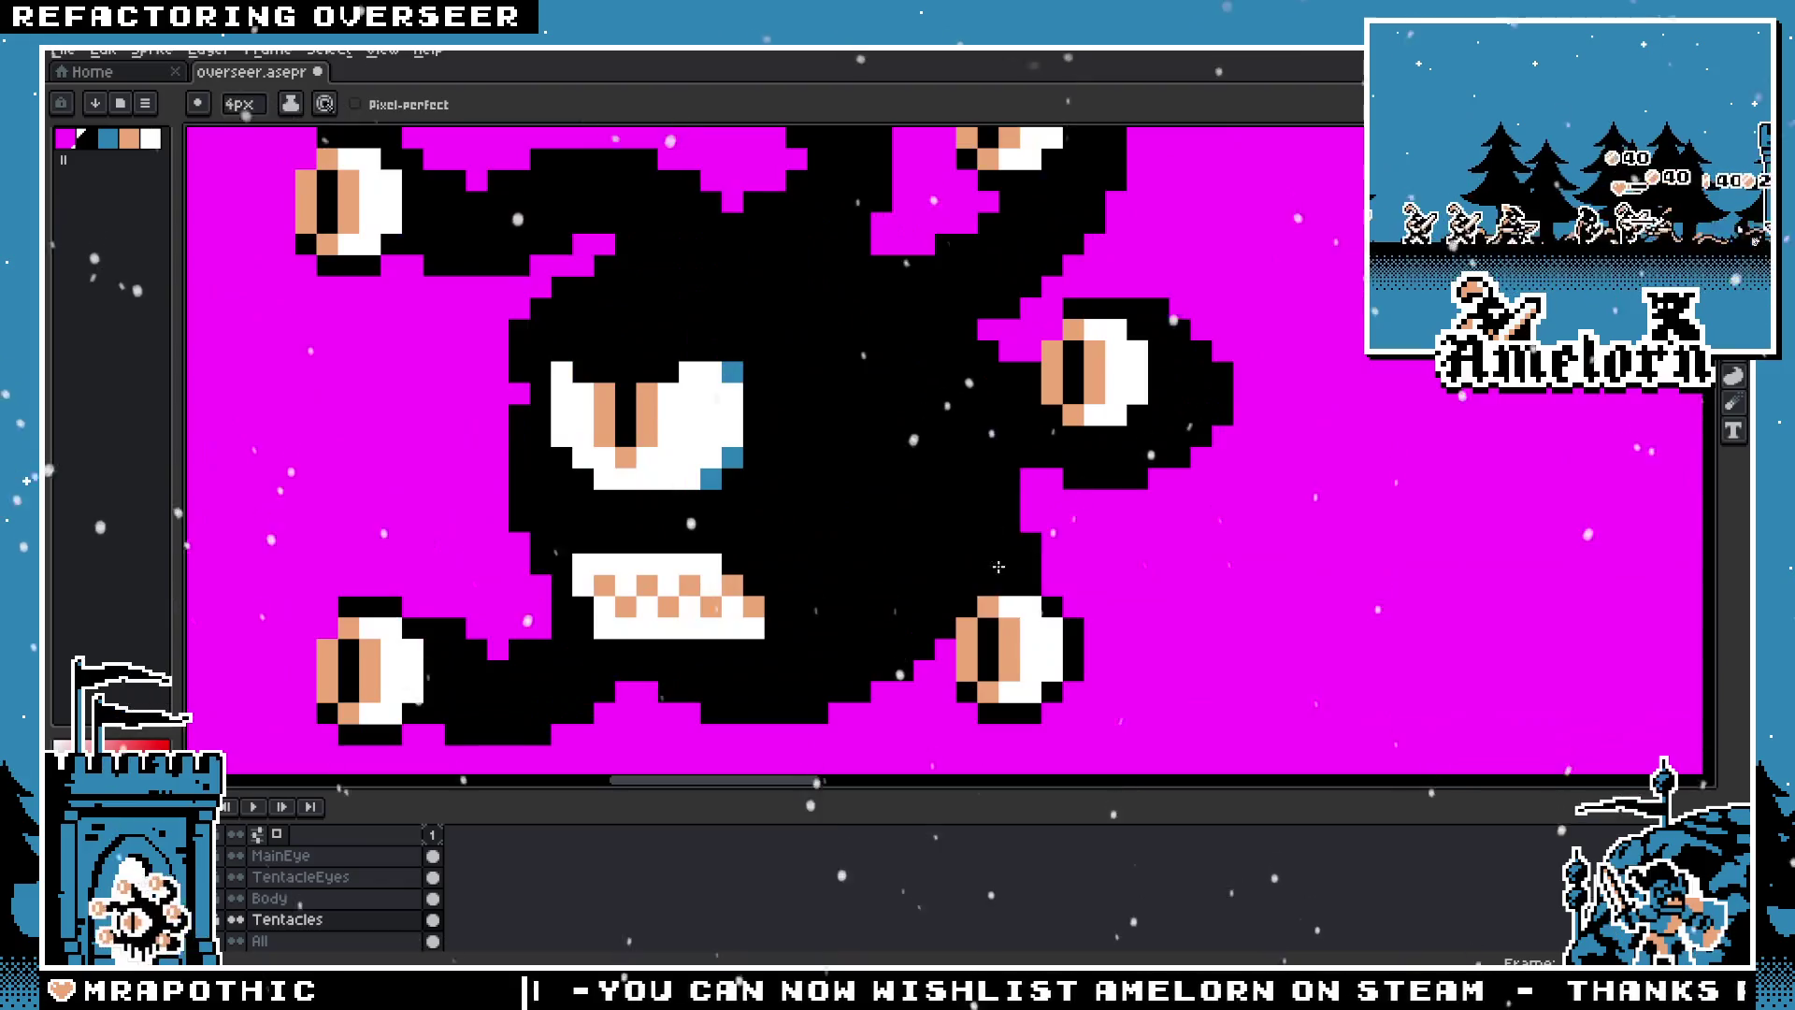
scroll(999, 566, down, 1)
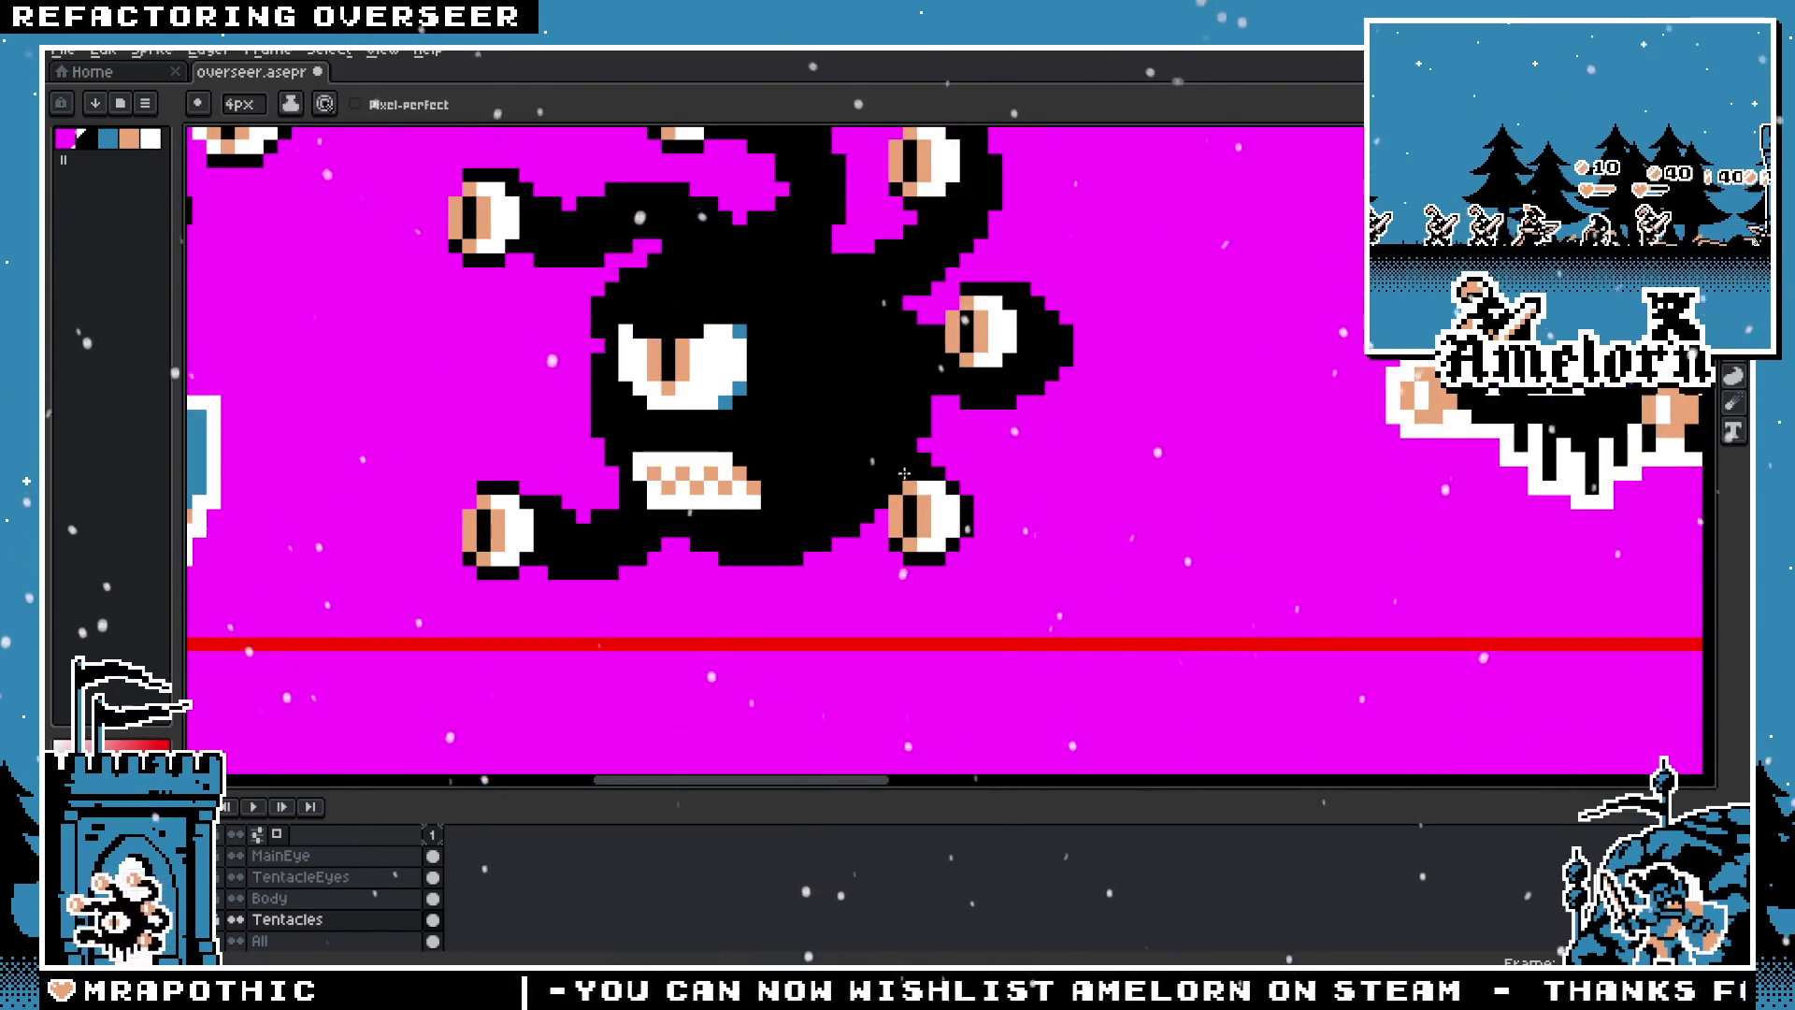
Step: Try lengthening the lower-right tentacle tip downward, then undo the added block
click(960, 551)
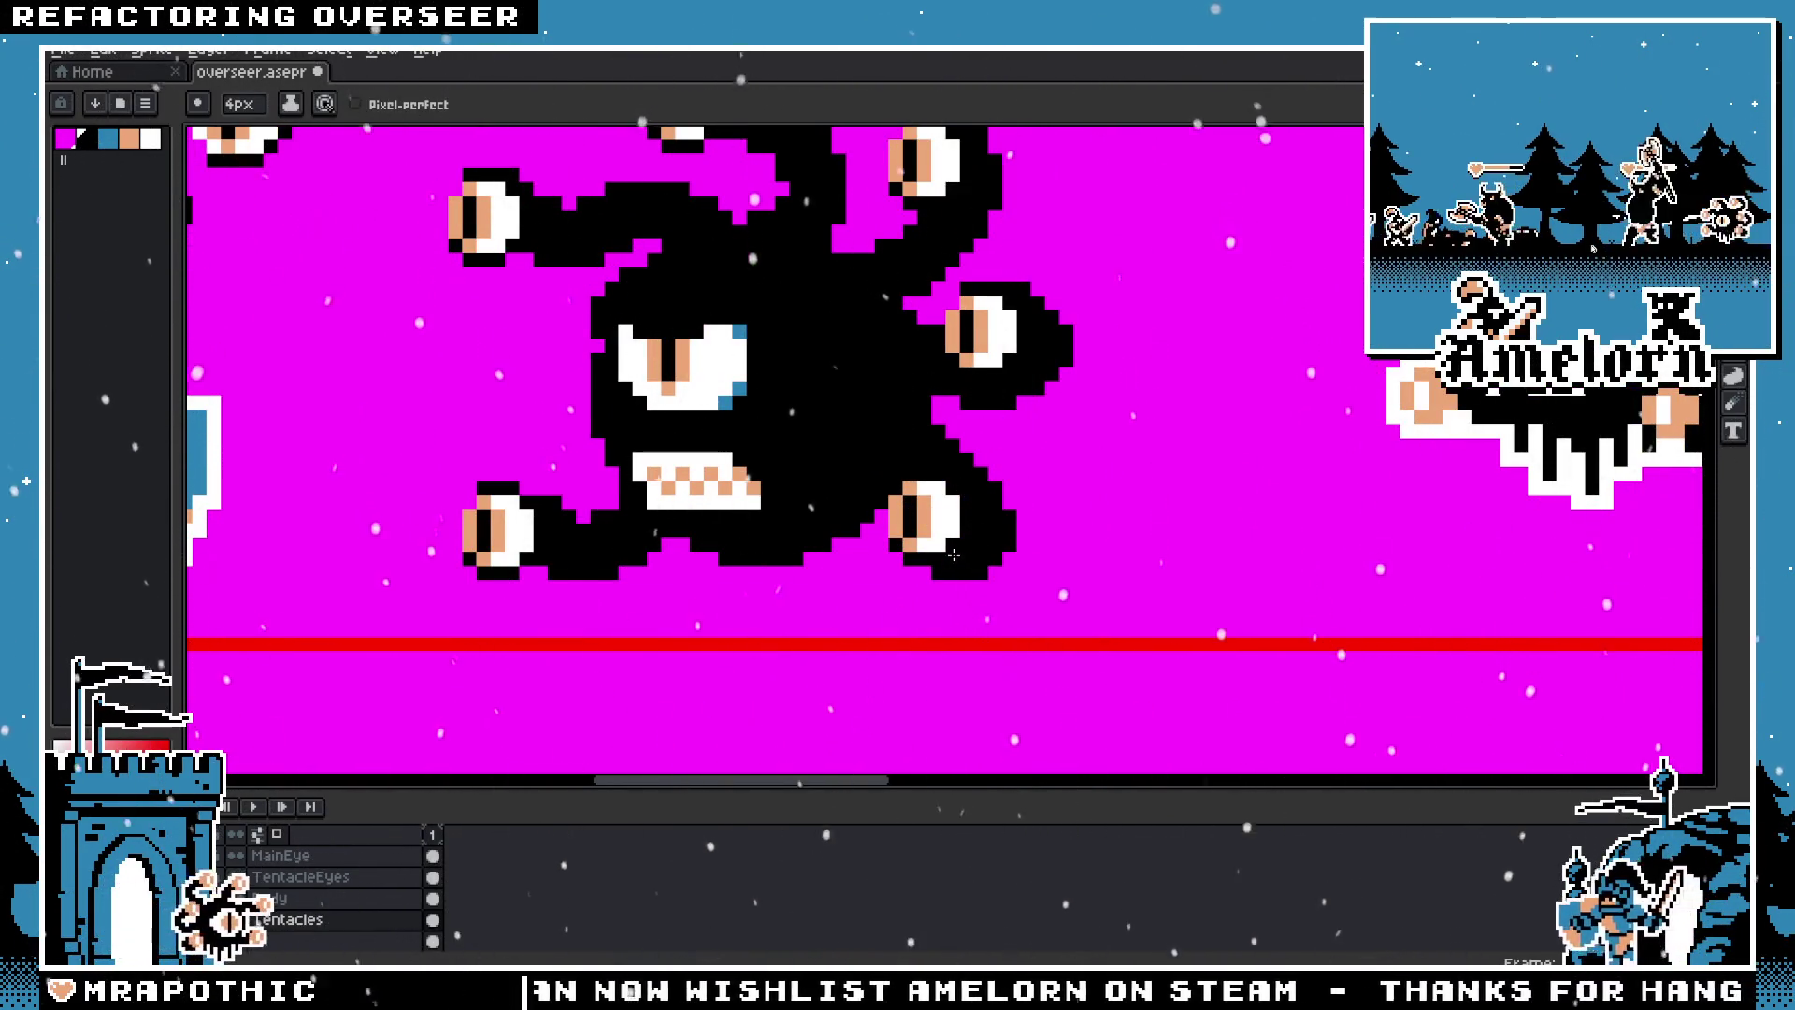
scroll(953, 555, down, 3)
scroll(845, 521, up, 2)
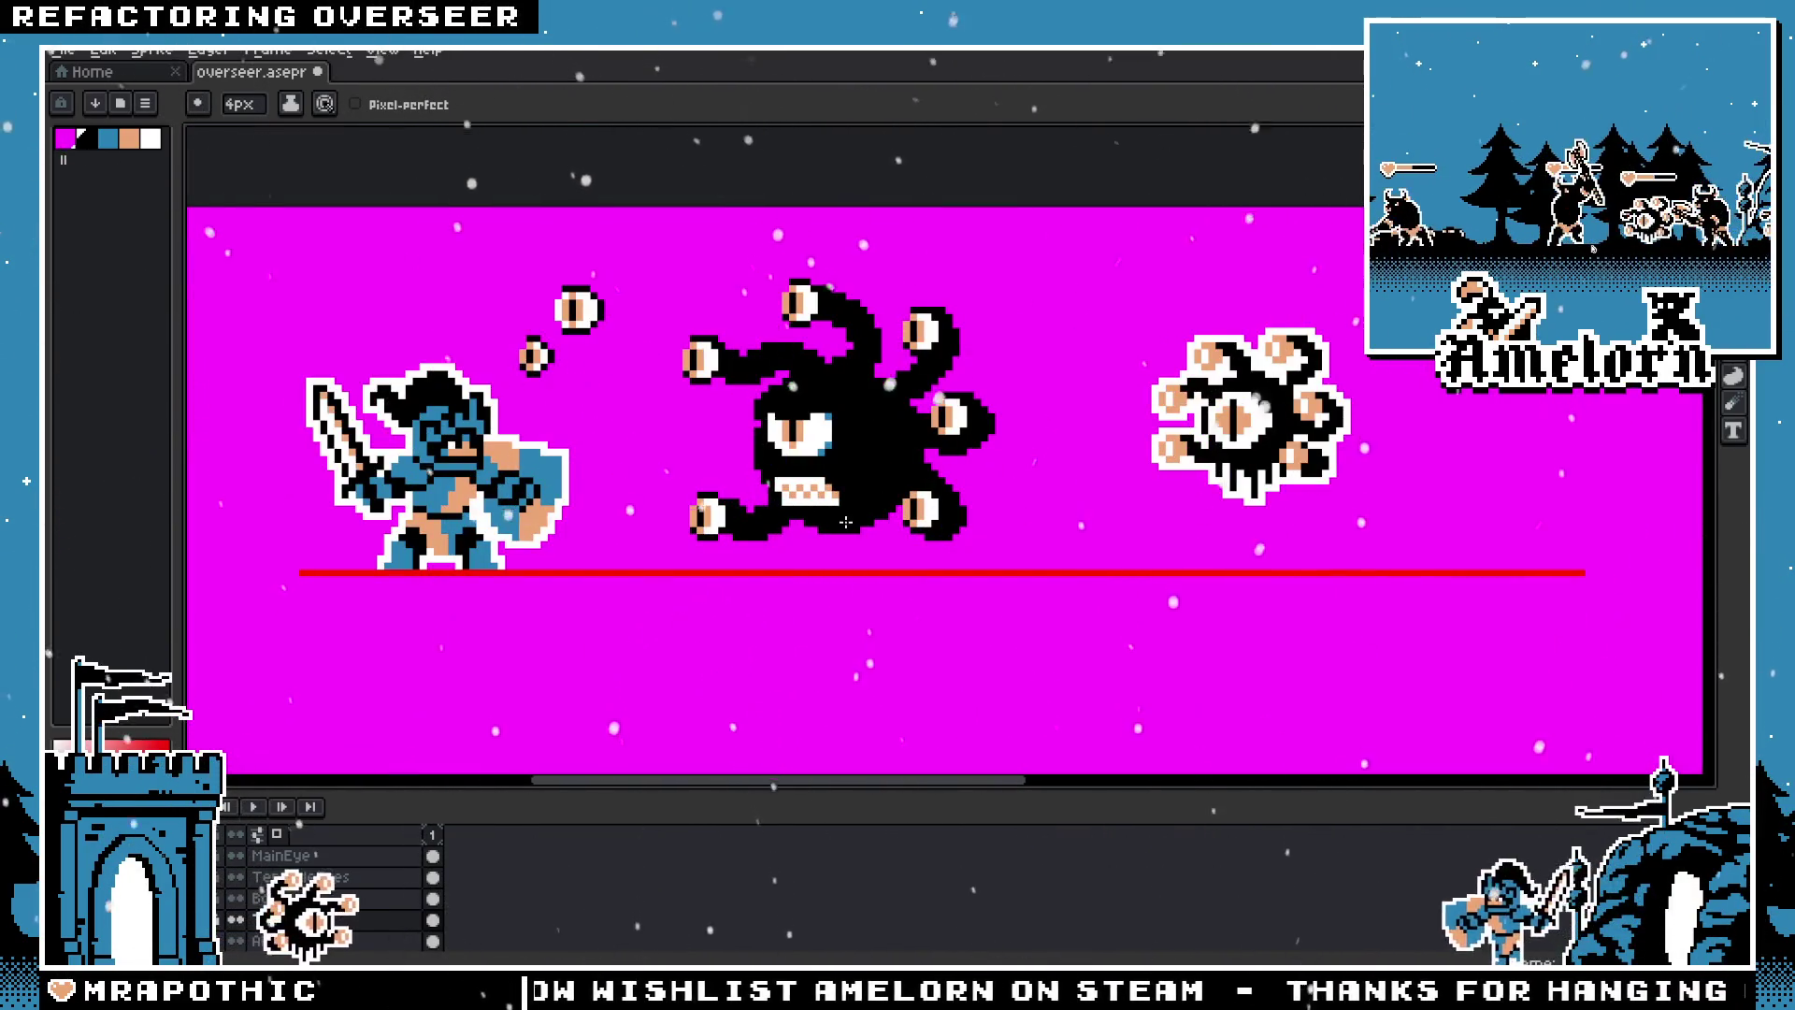
scroll(845, 522, up, 2)
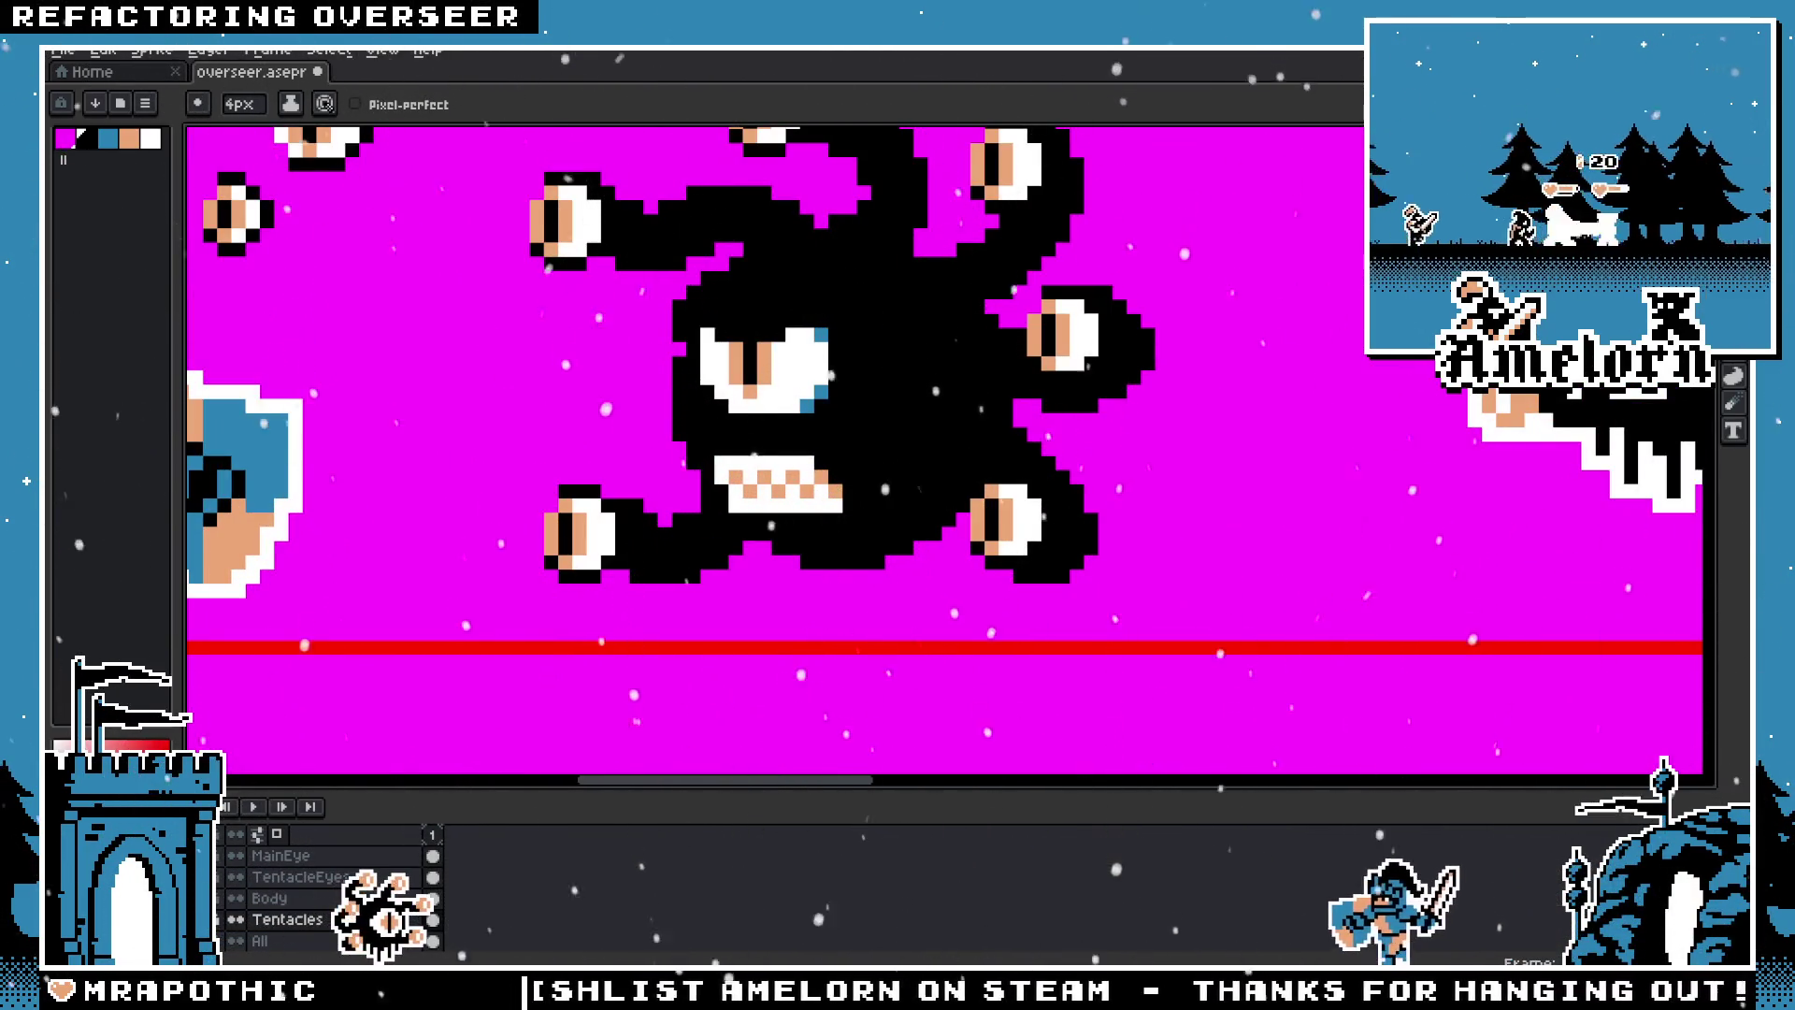
key(ctrl+z)
key(m)
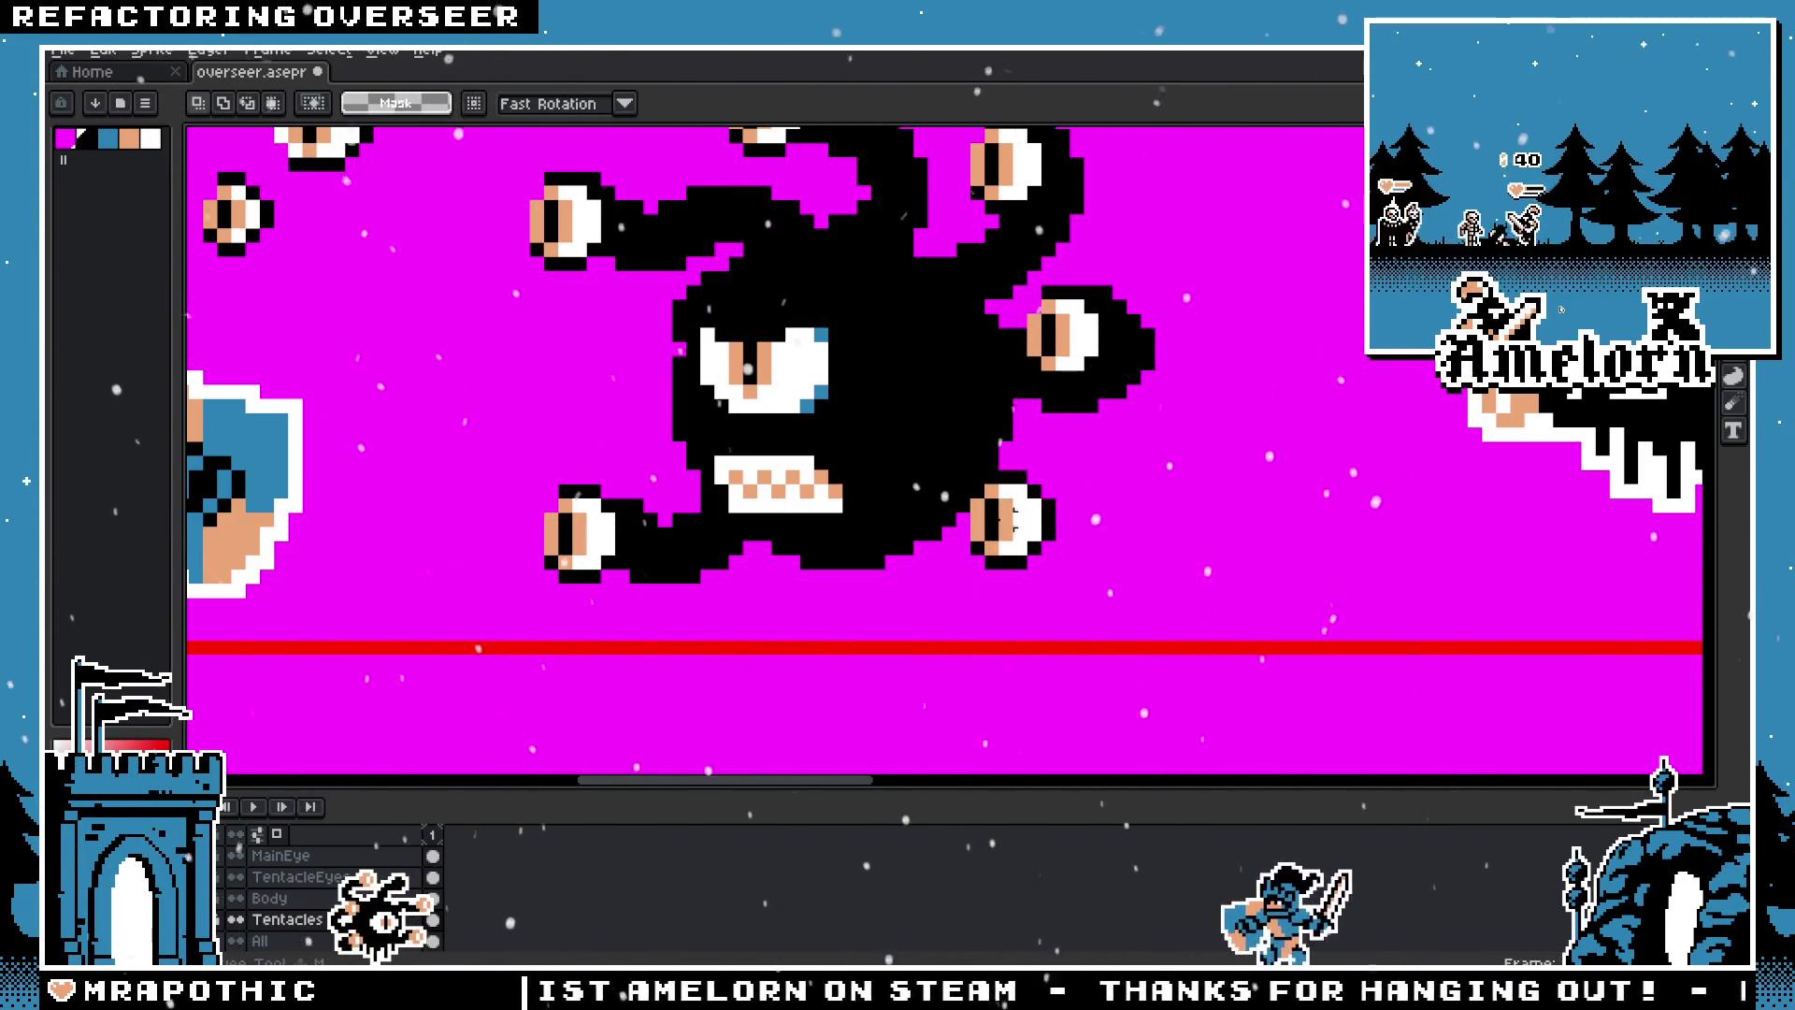
Step: Move the lower-right tentacle eye up and to the left
drag(866, 466, 1116, 618)
drag(1000, 554, 968, 545)
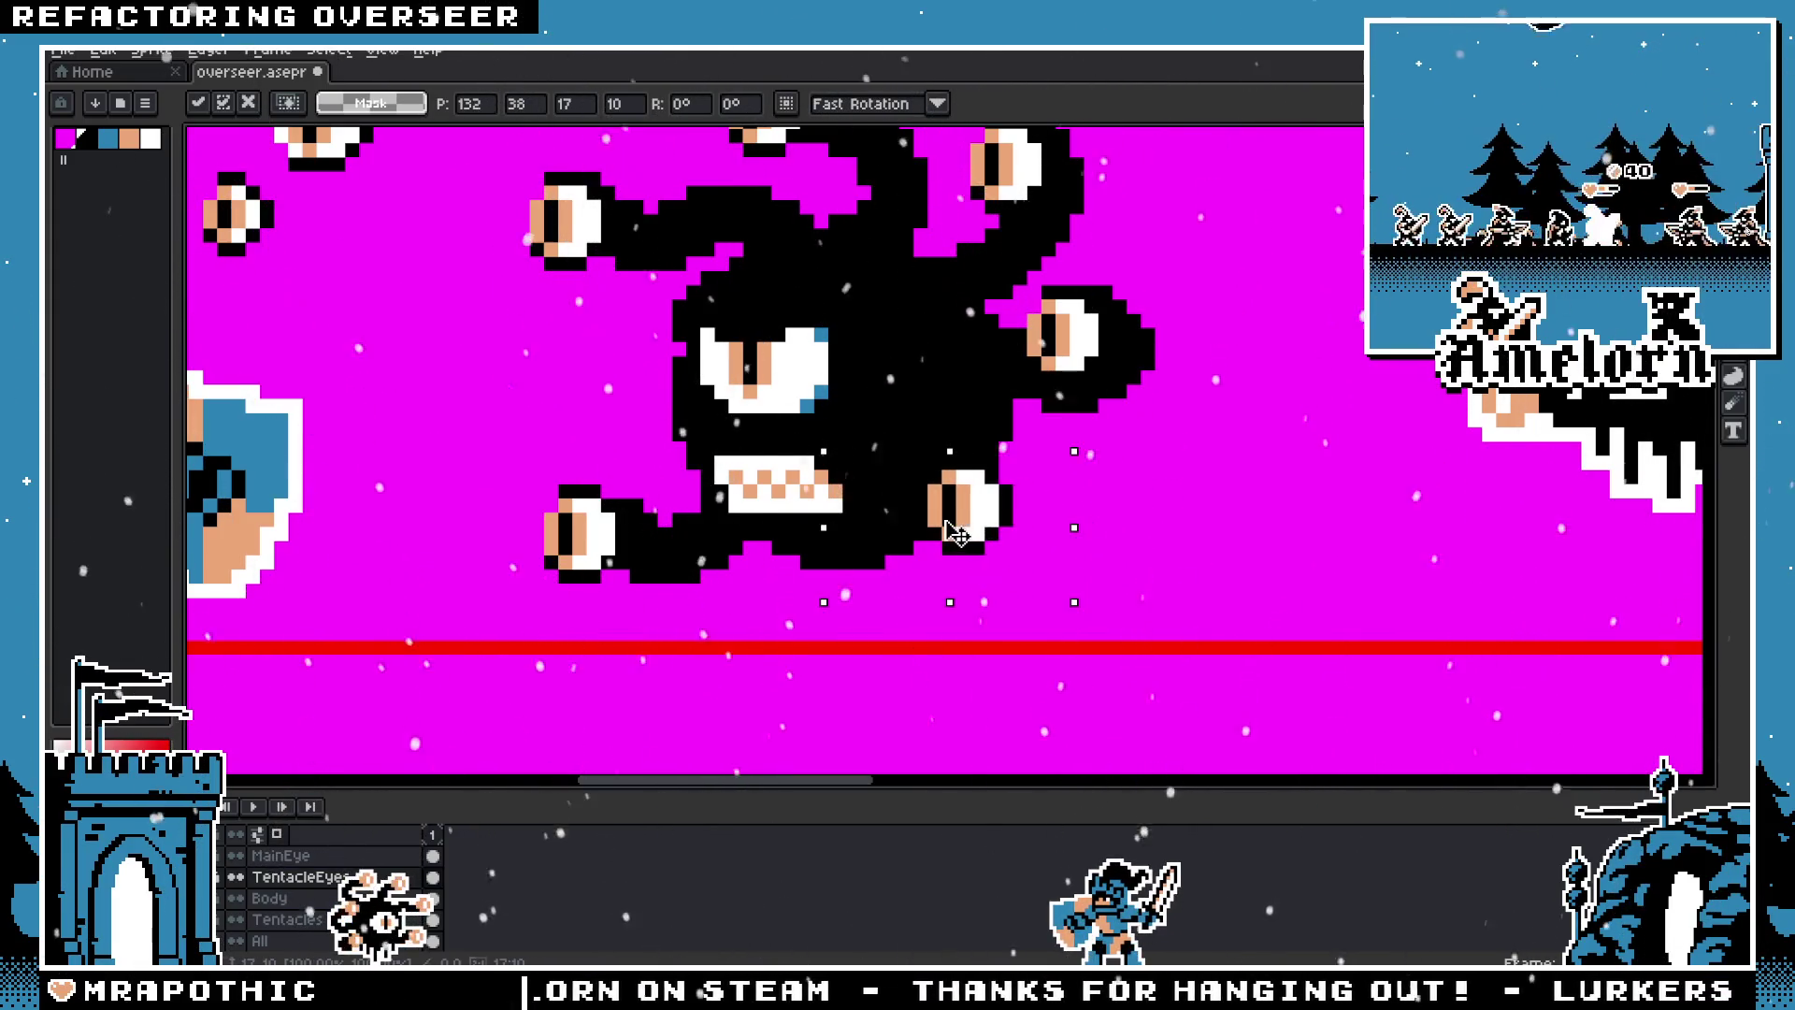
click(1211, 520)
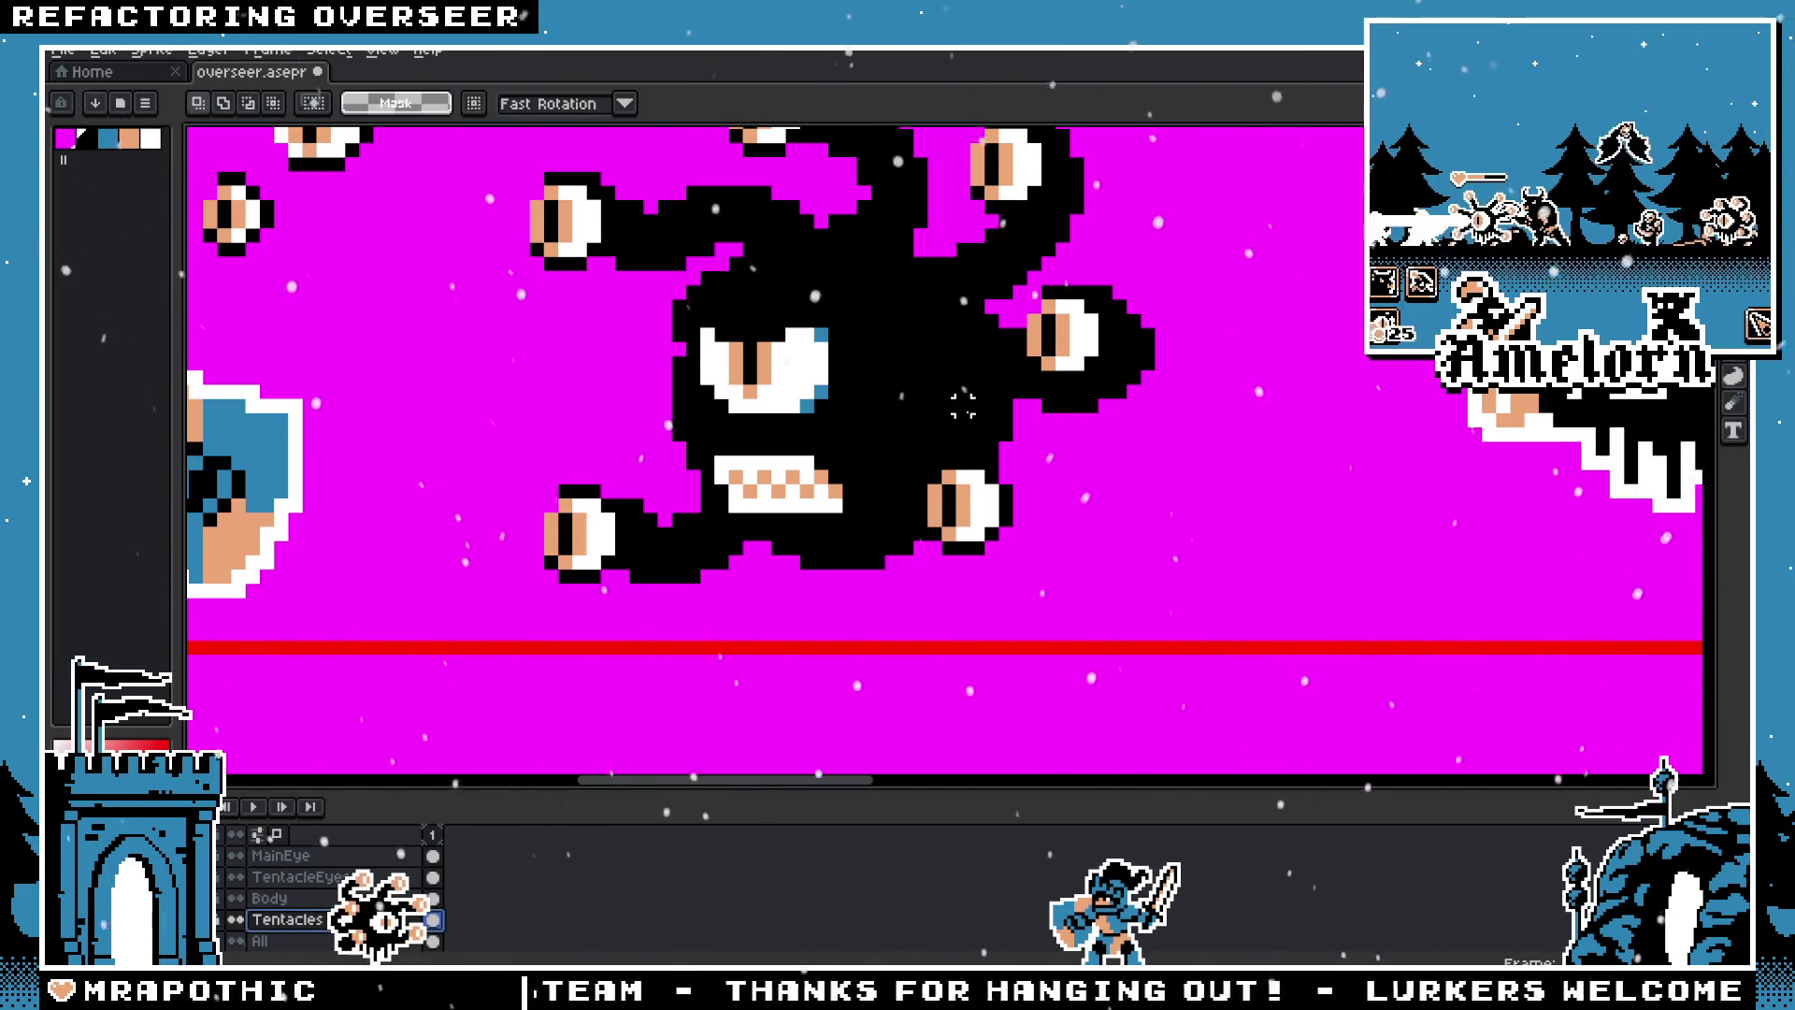
Step: Add black pencil pixels to the lower-right tentacle
key(b)
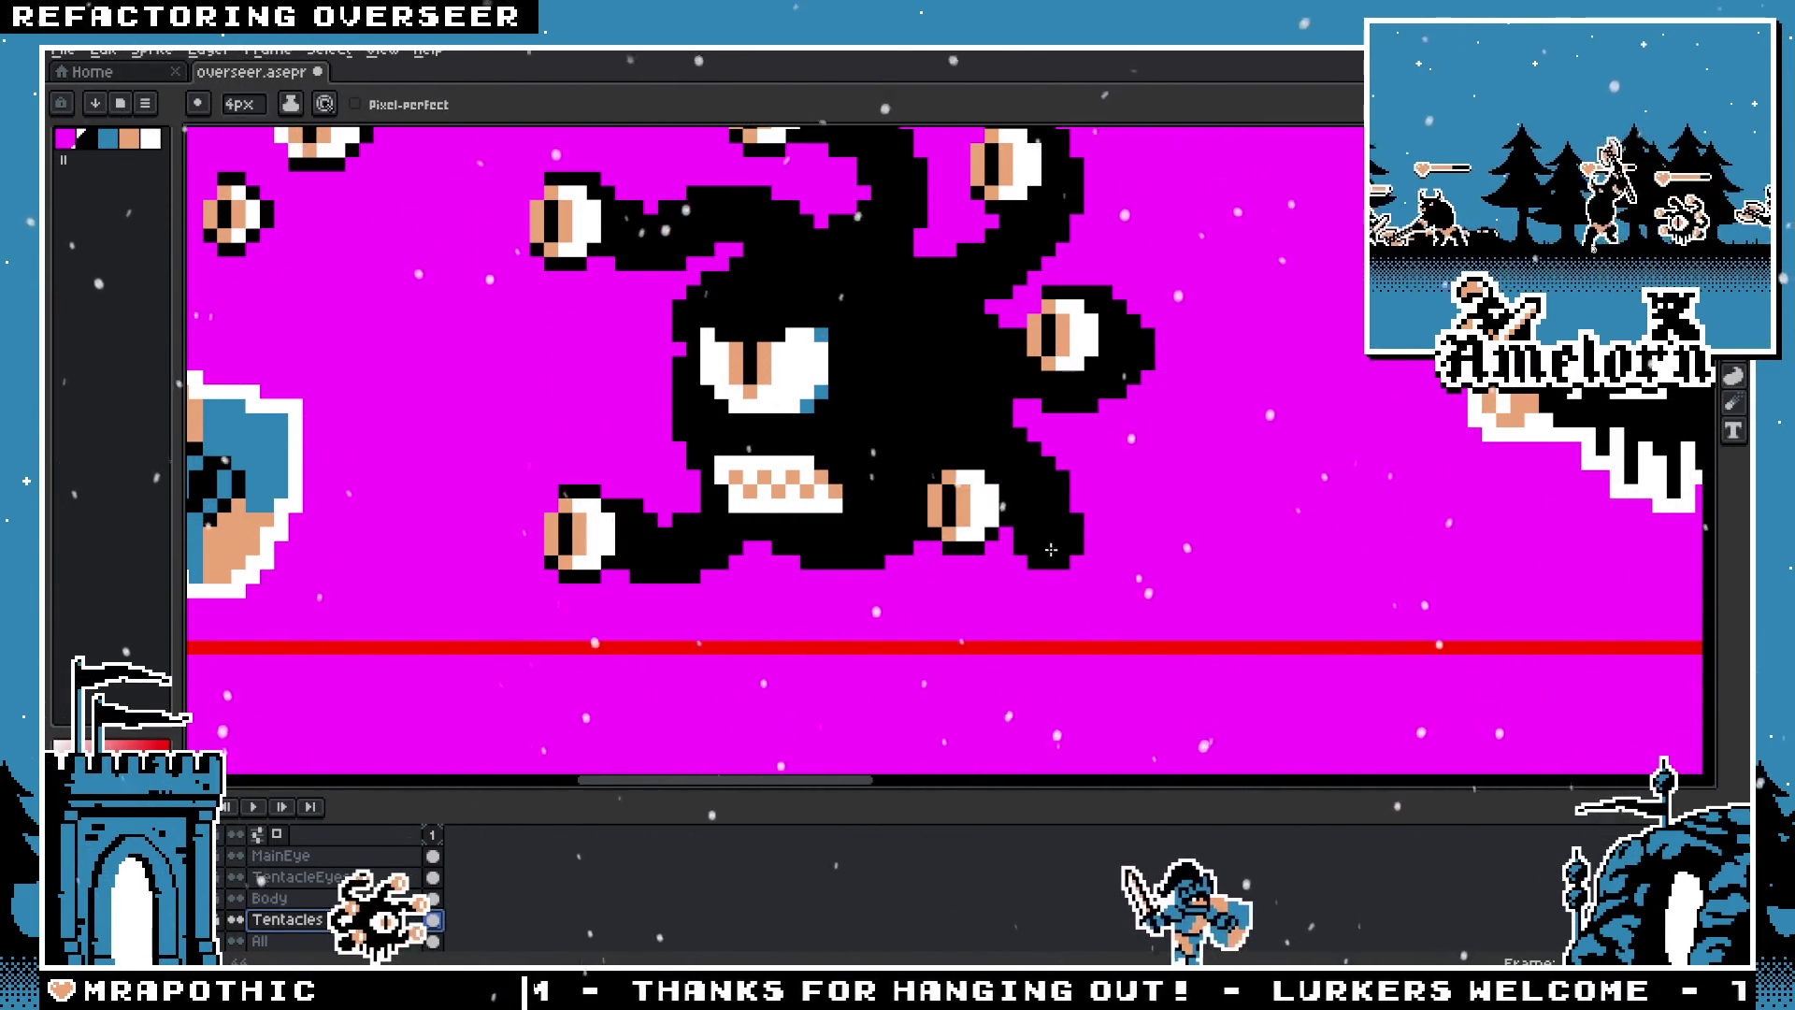
scroll(997, 551, down, 2)
scroll(998, 552, down, 2)
scroll(921, 486, up, 3)
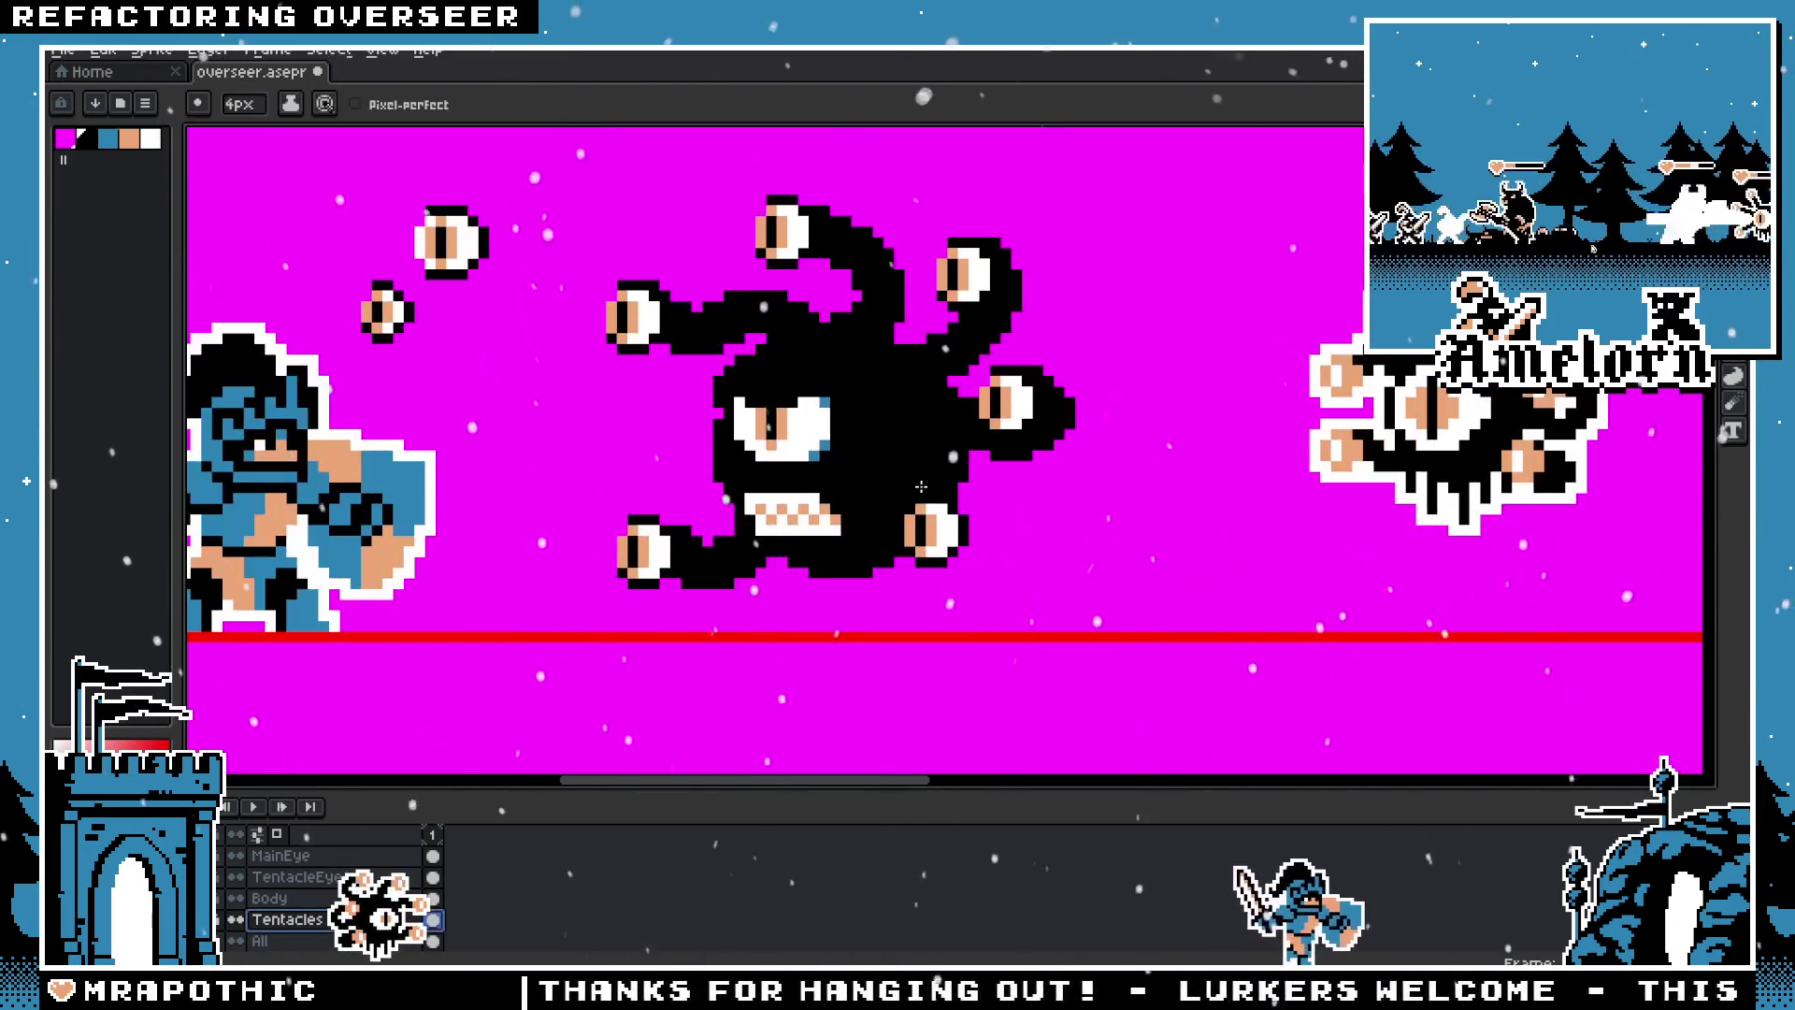
drag(989, 490, 1006, 522)
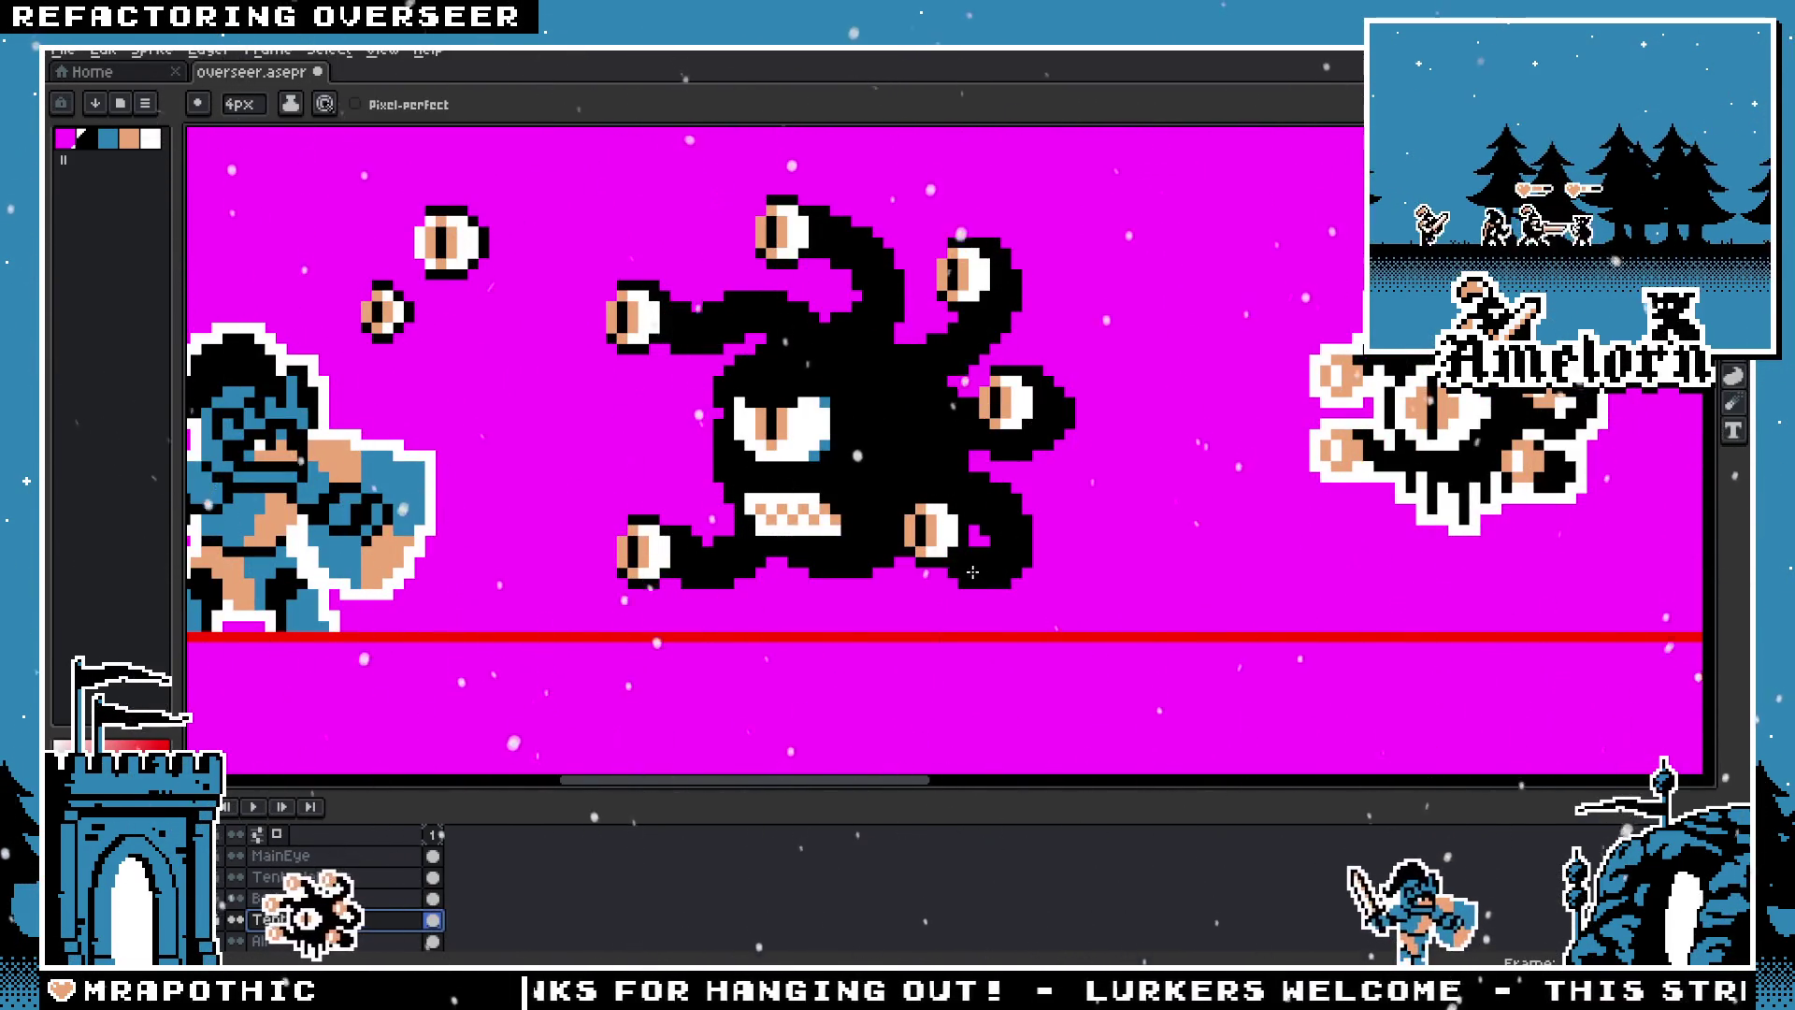
Step: On the TentacleEyes layer, nudge the right tentacle eye one pixel right
key(v)
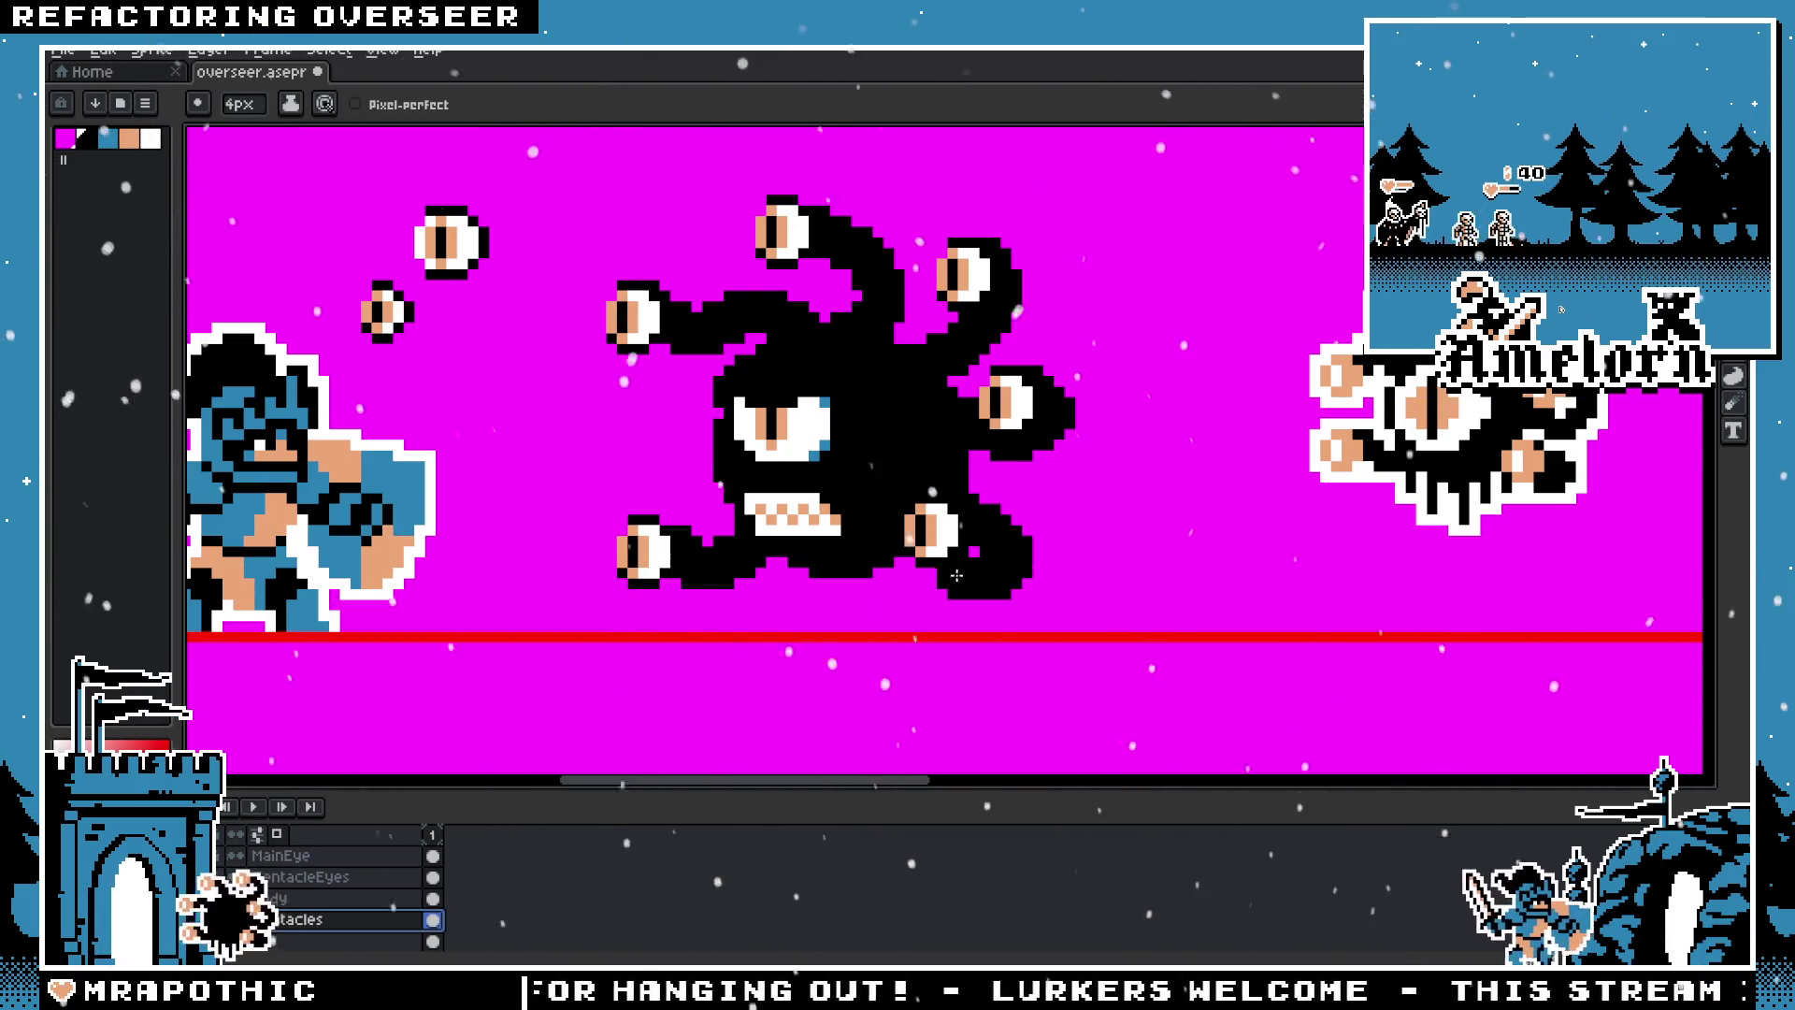
key(m)
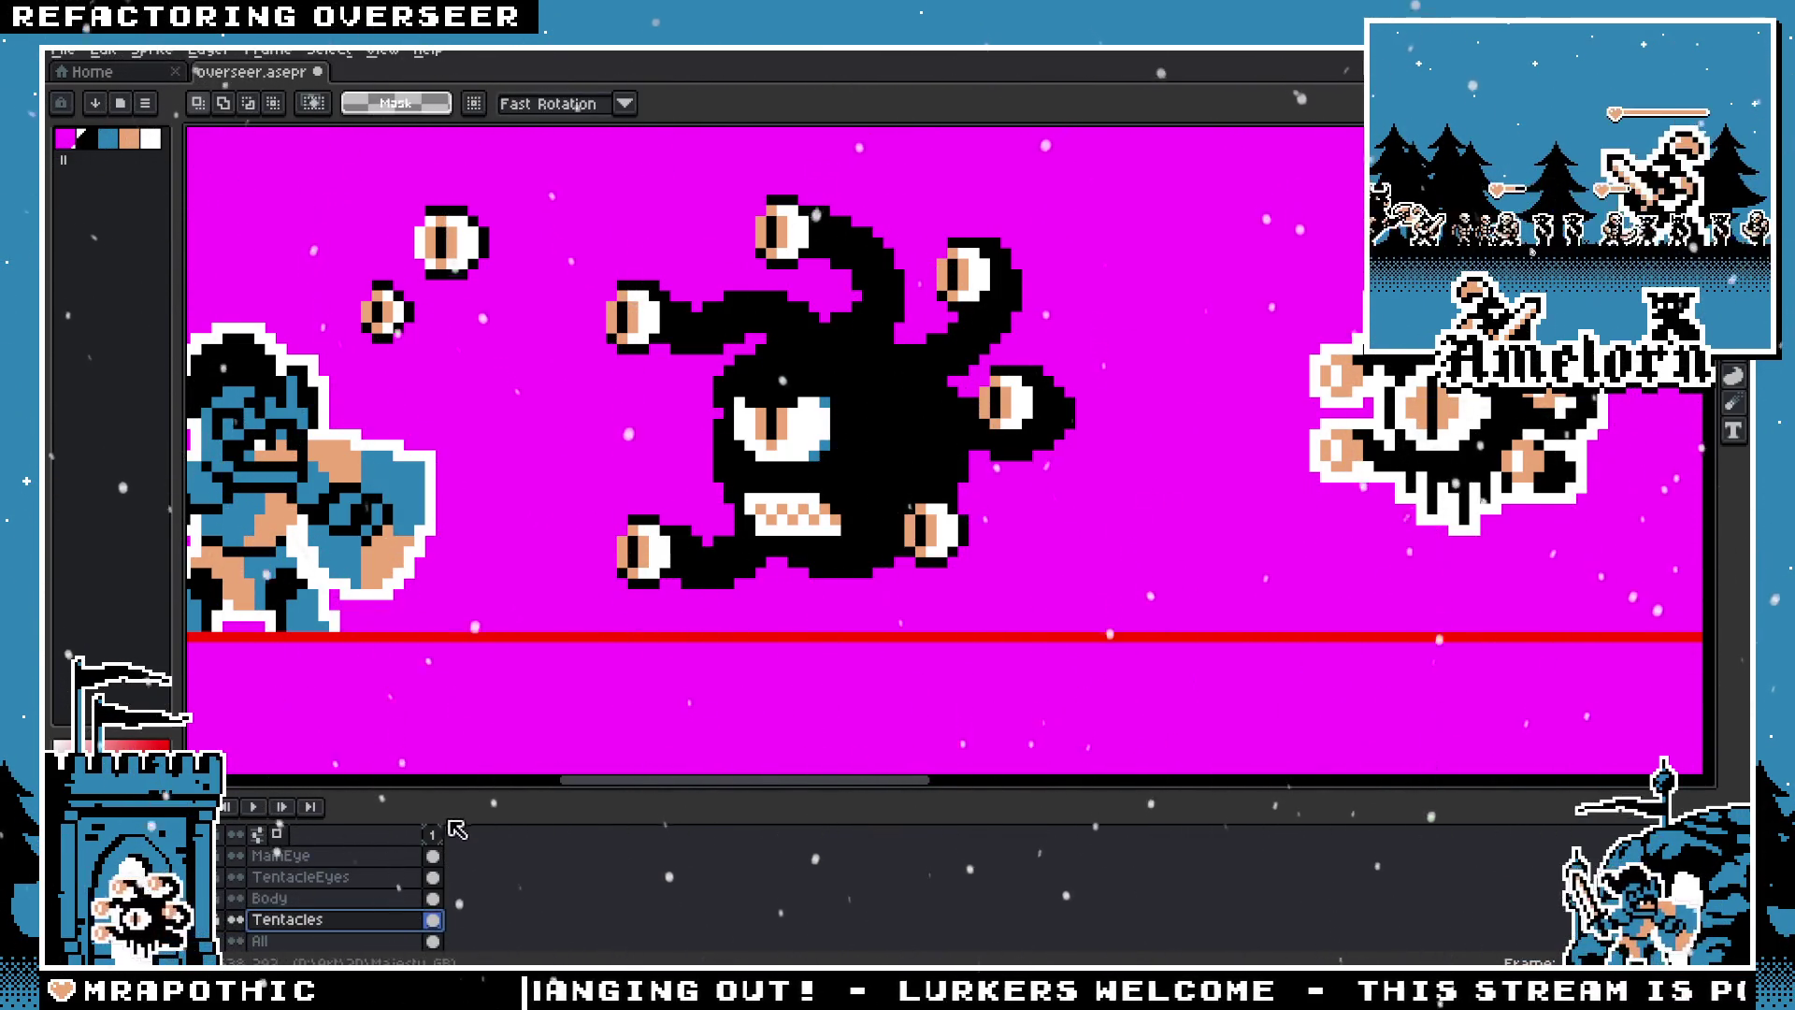
click(299, 877)
scroll(804, 561, up, 2)
drag(920, 356, 1270, 650)
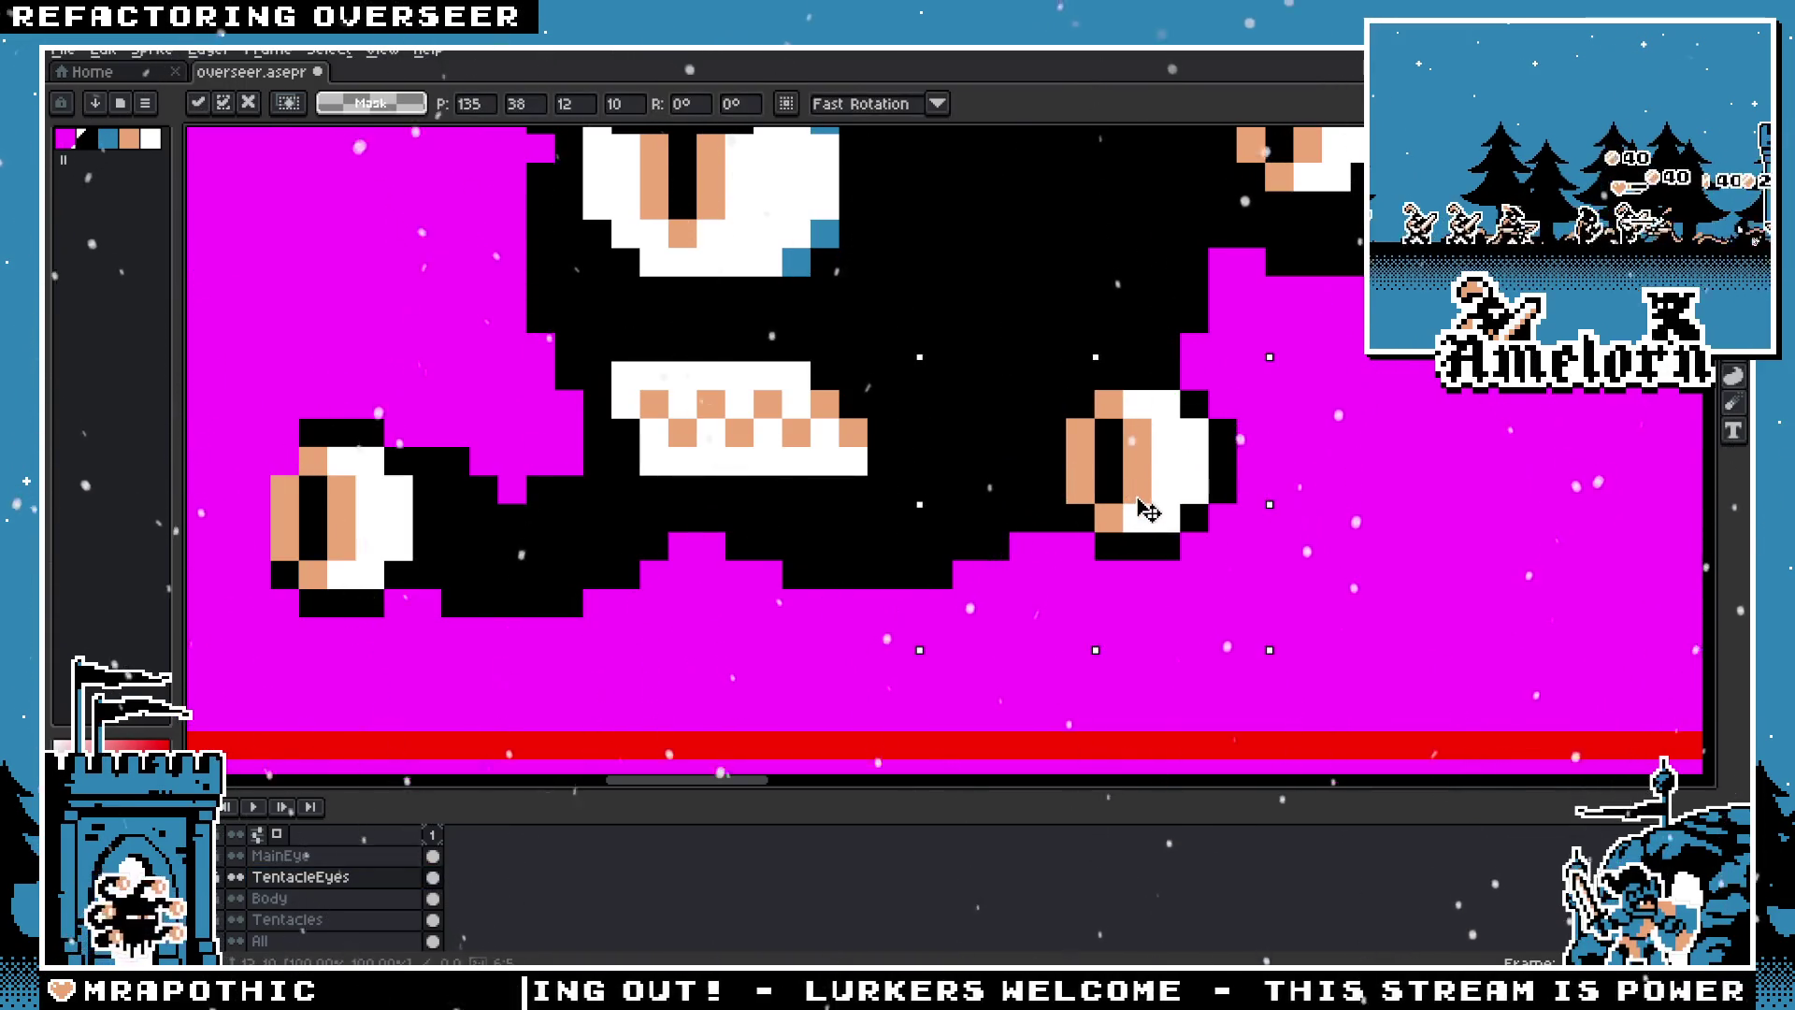
drag(1148, 510, 1176, 511)
click(1324, 479)
Step: Reposition the lower tentacle eye slightly, settling it up and left, and deselect
scroll(977, 480, down, 3)
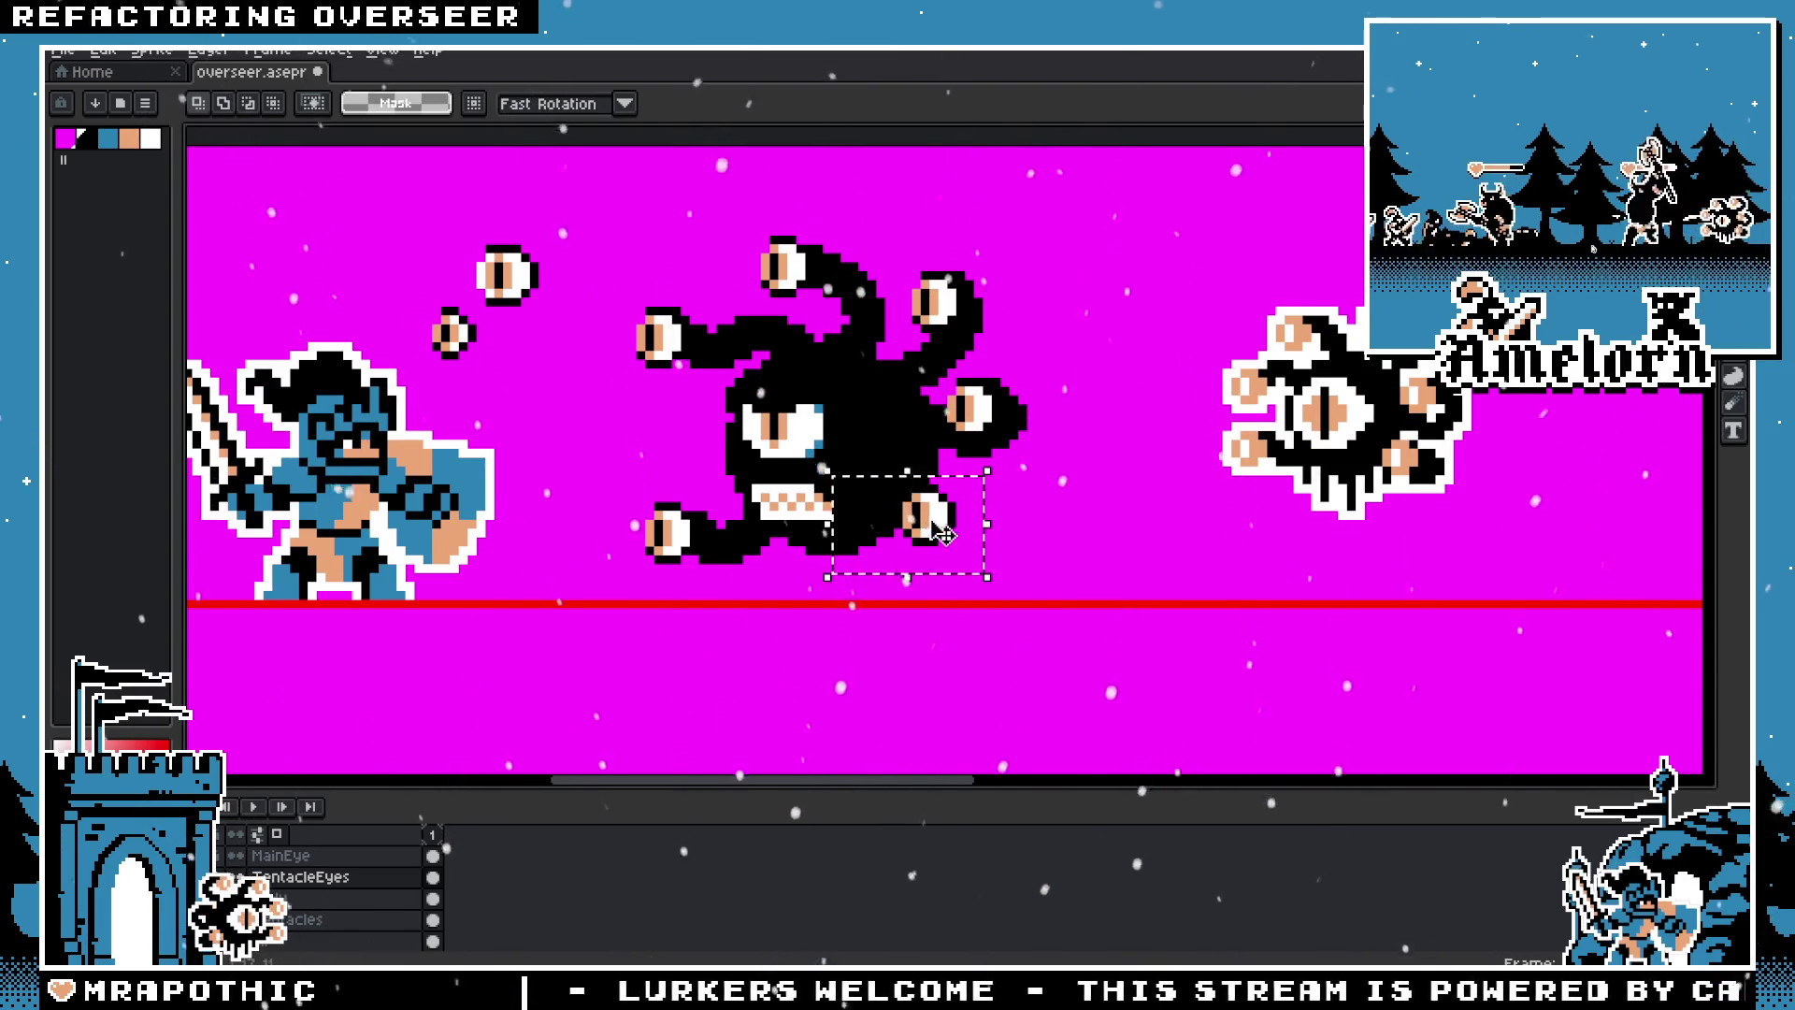
drag(942, 533, 954, 553)
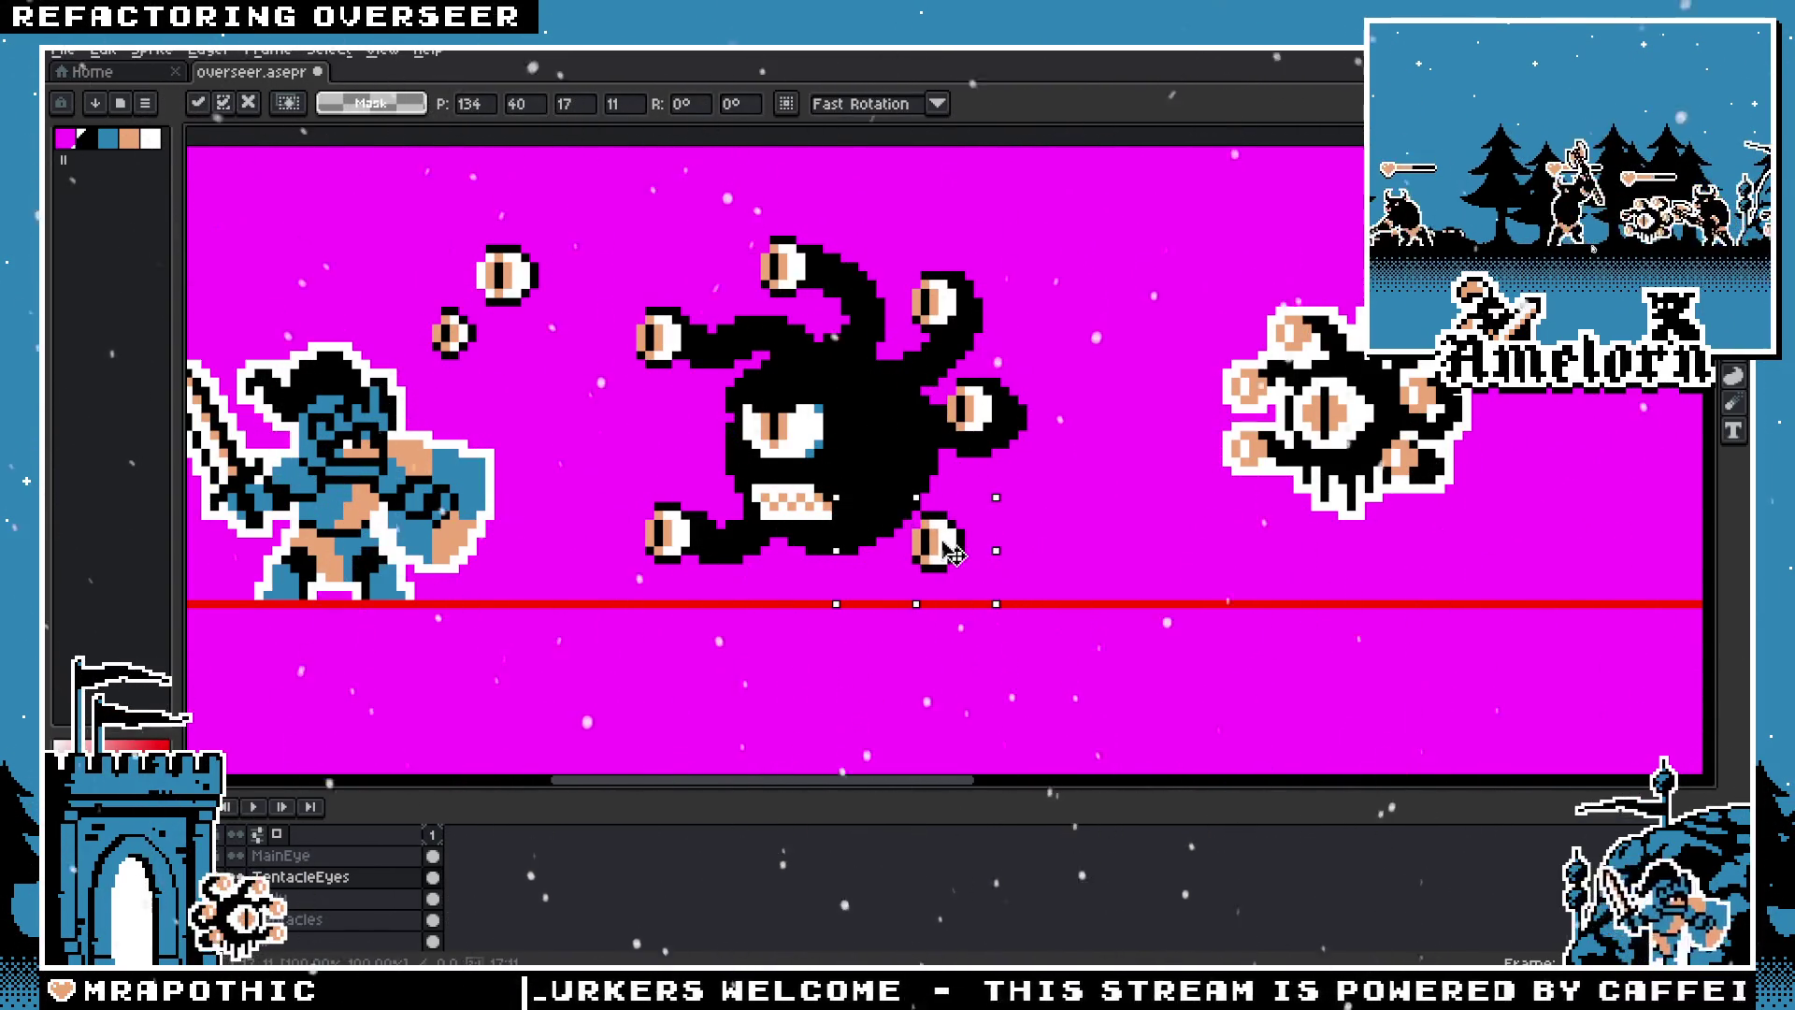
drag(932, 562, 924, 544)
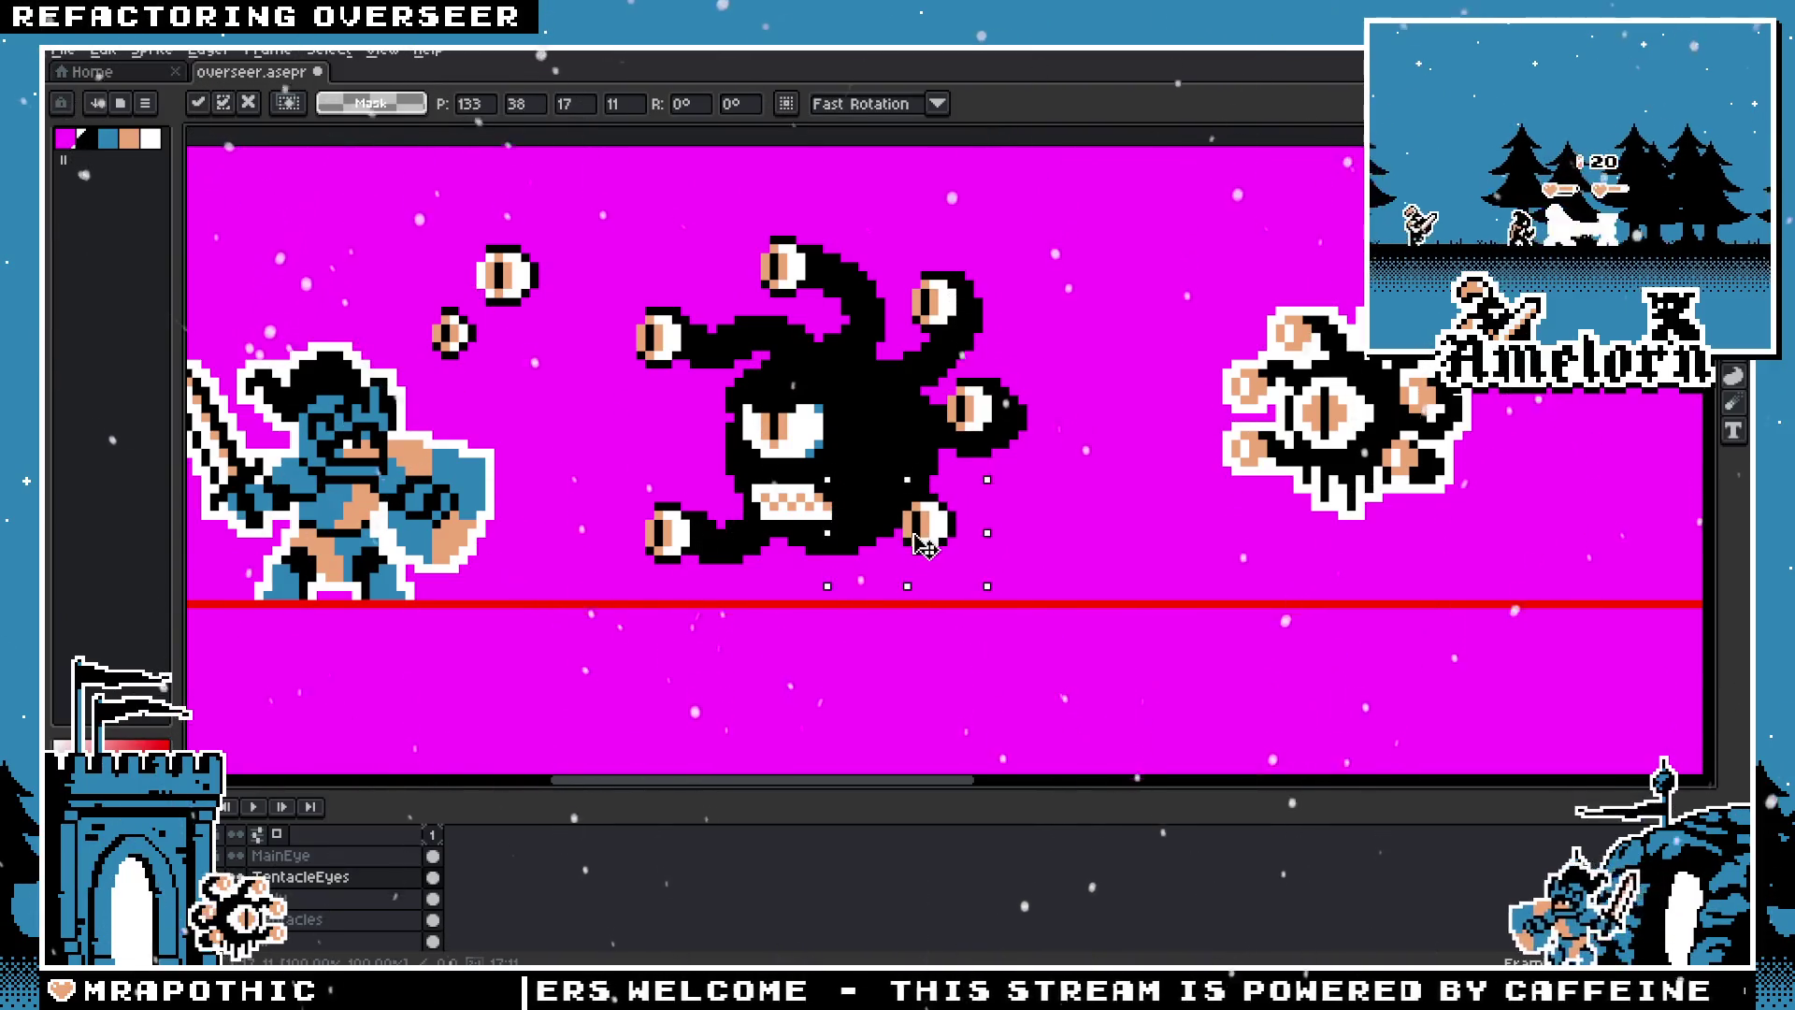
key(ctrl+d)
scroll(924, 544, up, 1)
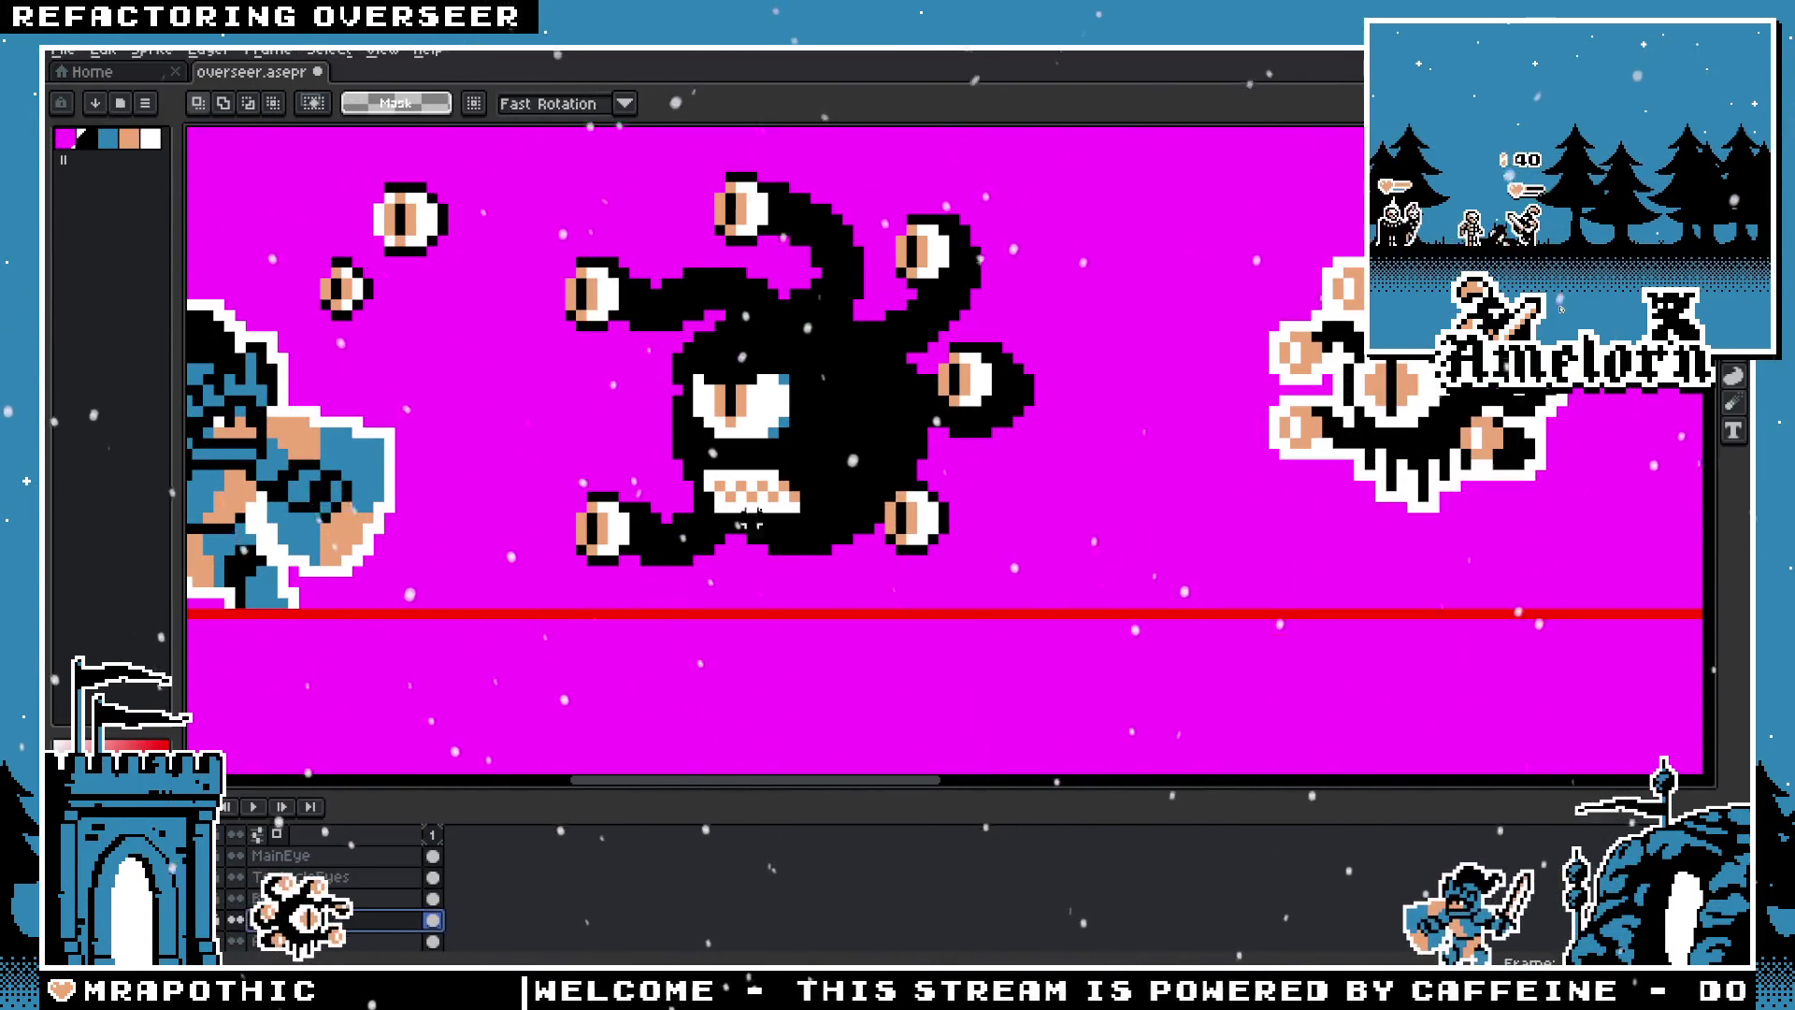
scroll(748, 521, up, 1)
Step: Try redrawing the lower tentacle in black extending upward, undoing the strokes
key(b)
scroll(748, 522, up, 1)
mouse_move(701, 617)
mouse_down()
mouse_move(813, 594)
mouse_move(758, 473)
mouse_up()
key(ctrl+z)
key(ctrl+z)
mouse_move(757, 608)
mouse_down()
mouse_move(758, 483)
mouse_move(724, 411)
mouse_up()
key(ctrl+z)
scroll(879, 586, down, 3)
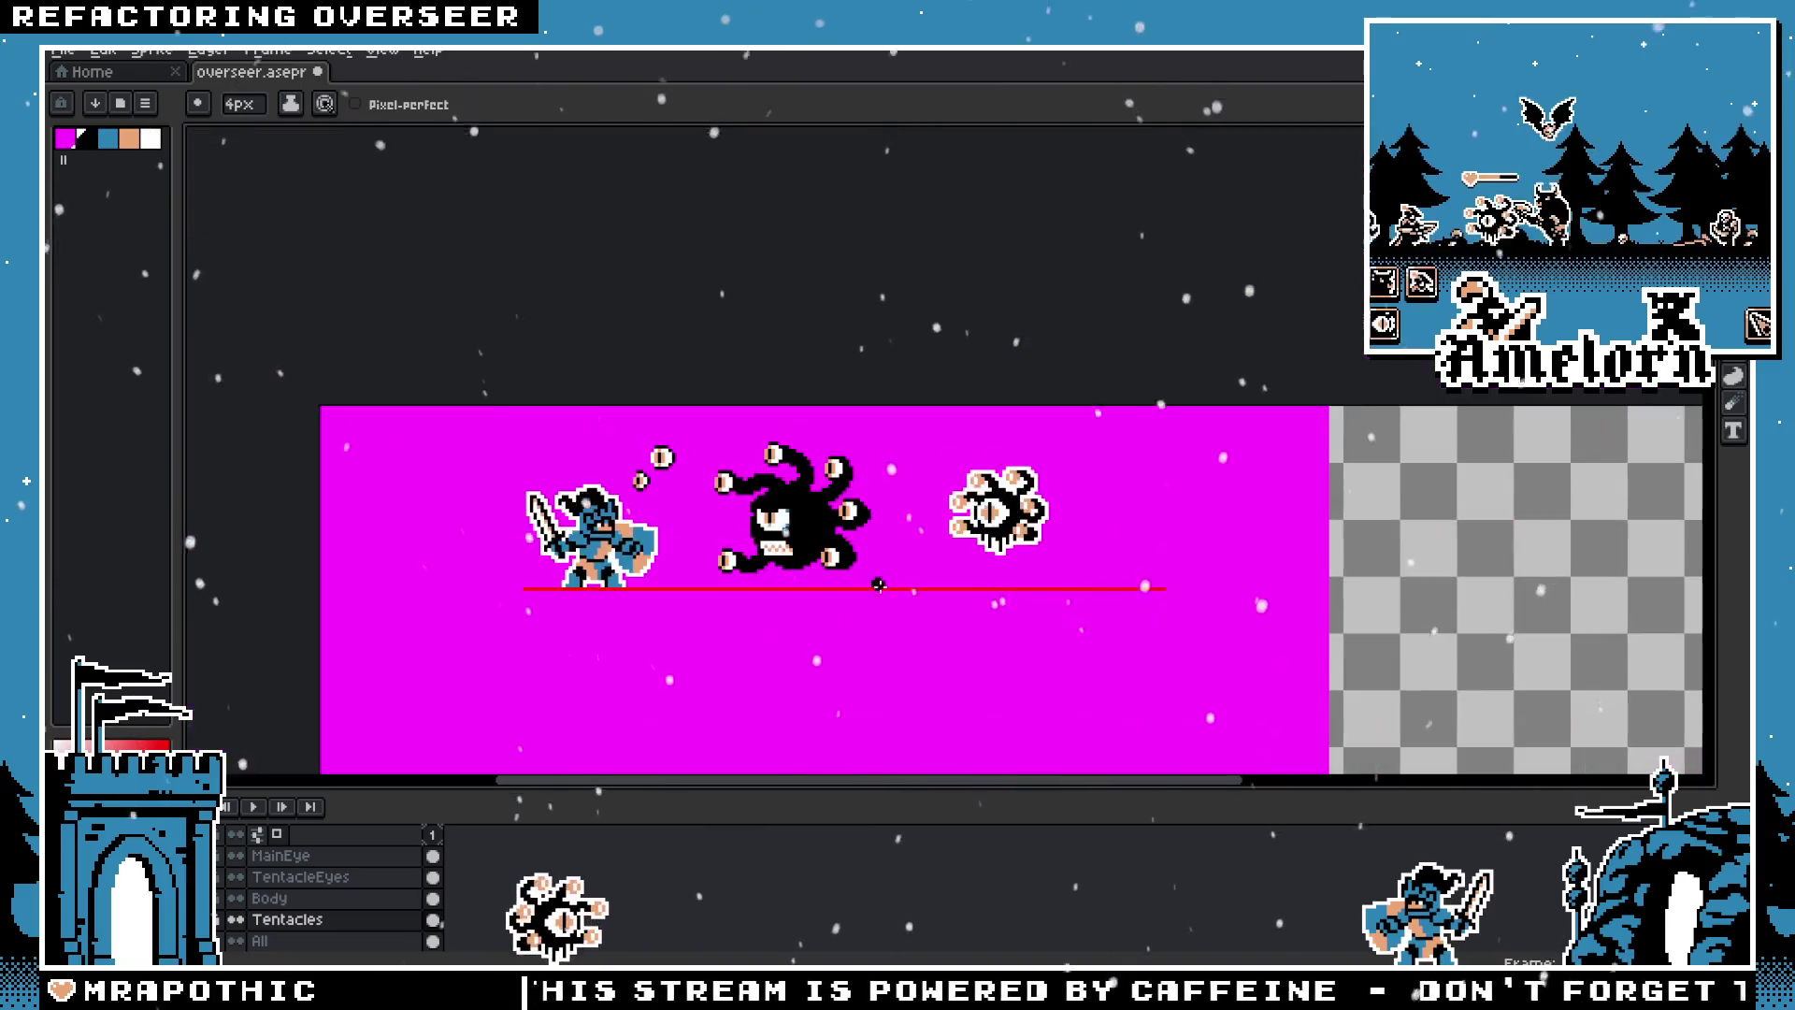
Step: Undo the last tentacle stroke and the stray black mass beside the lower-right eye
scroll(865, 584, up, 3)
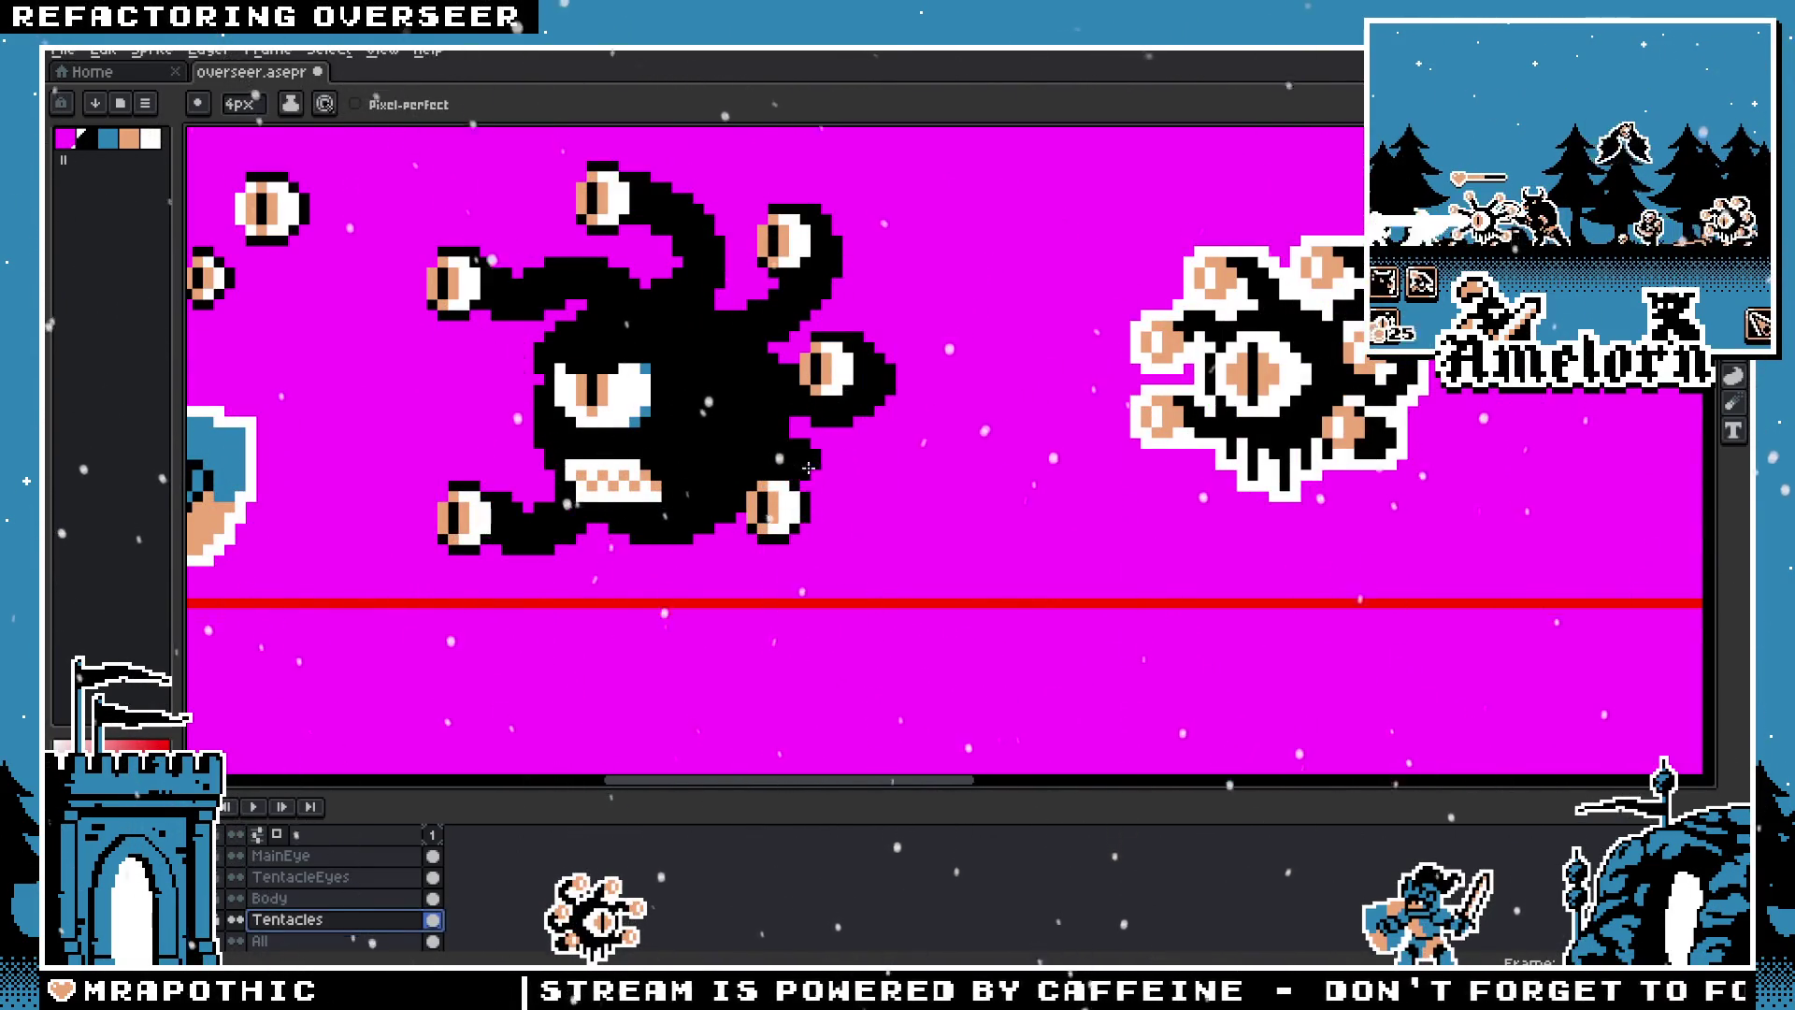
key(ctrl+z)
scroll(748, 519, up, 3)
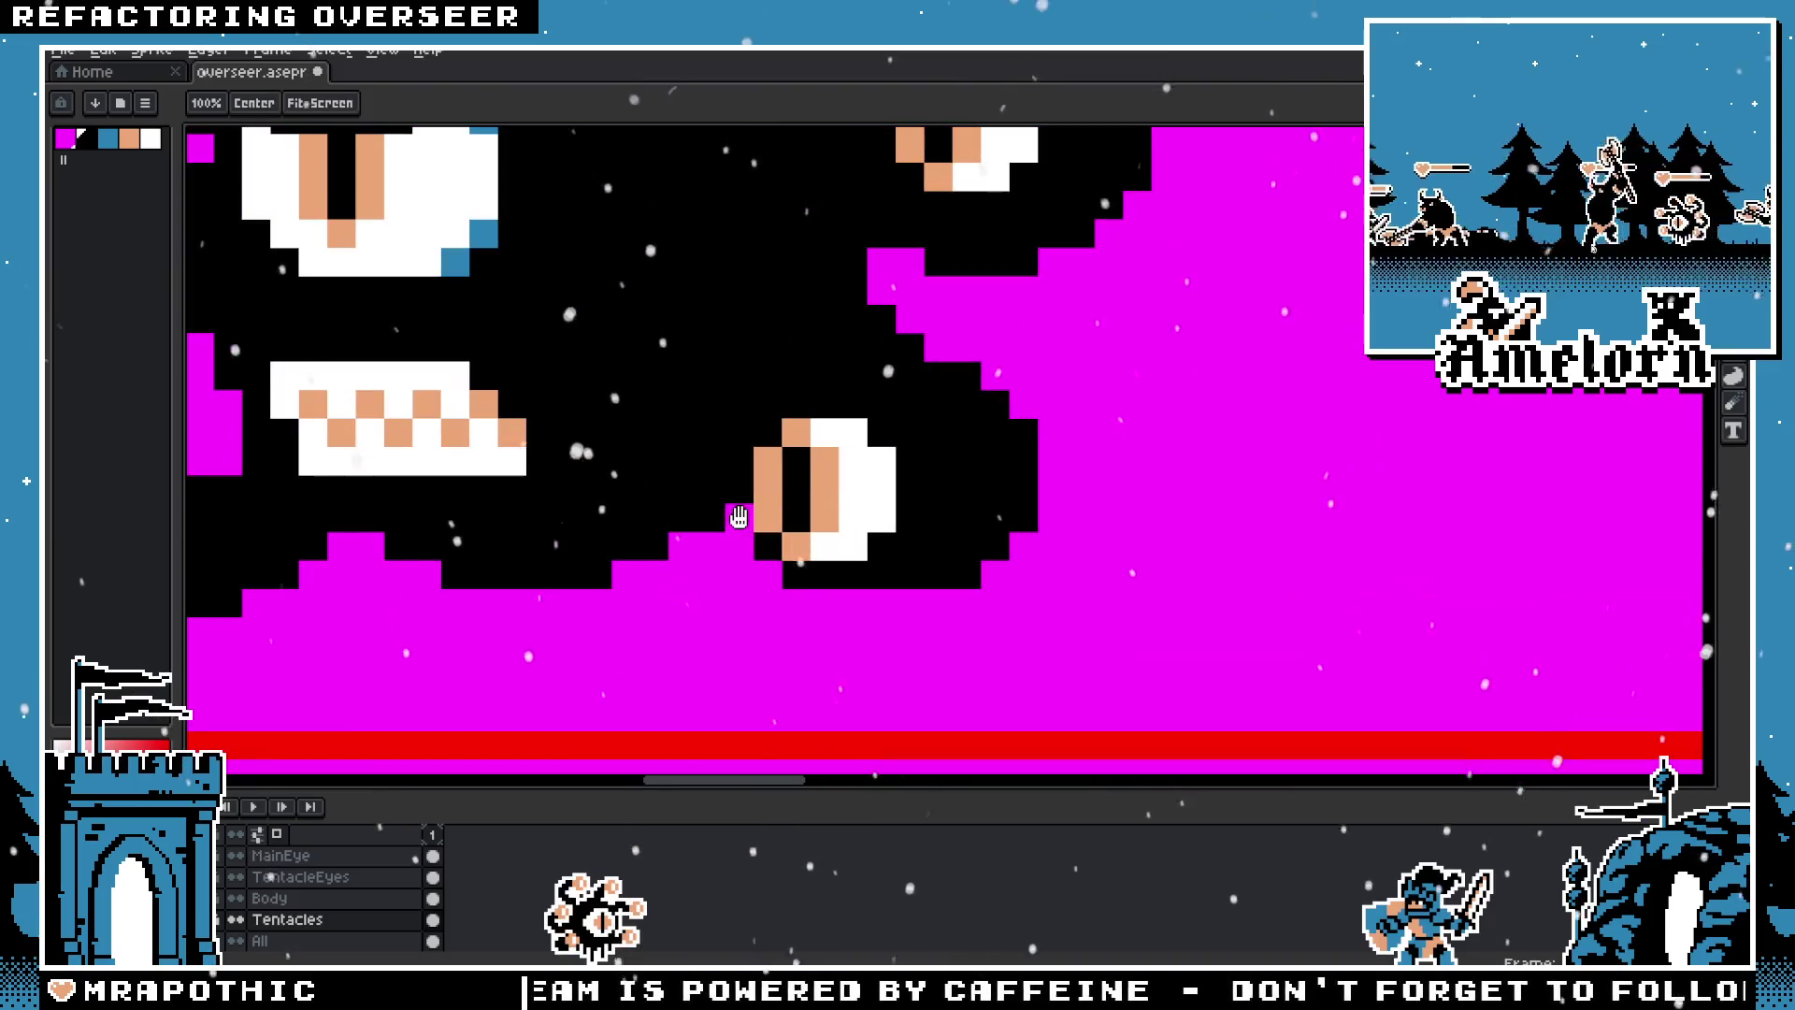
scroll(935, 515, down, 2)
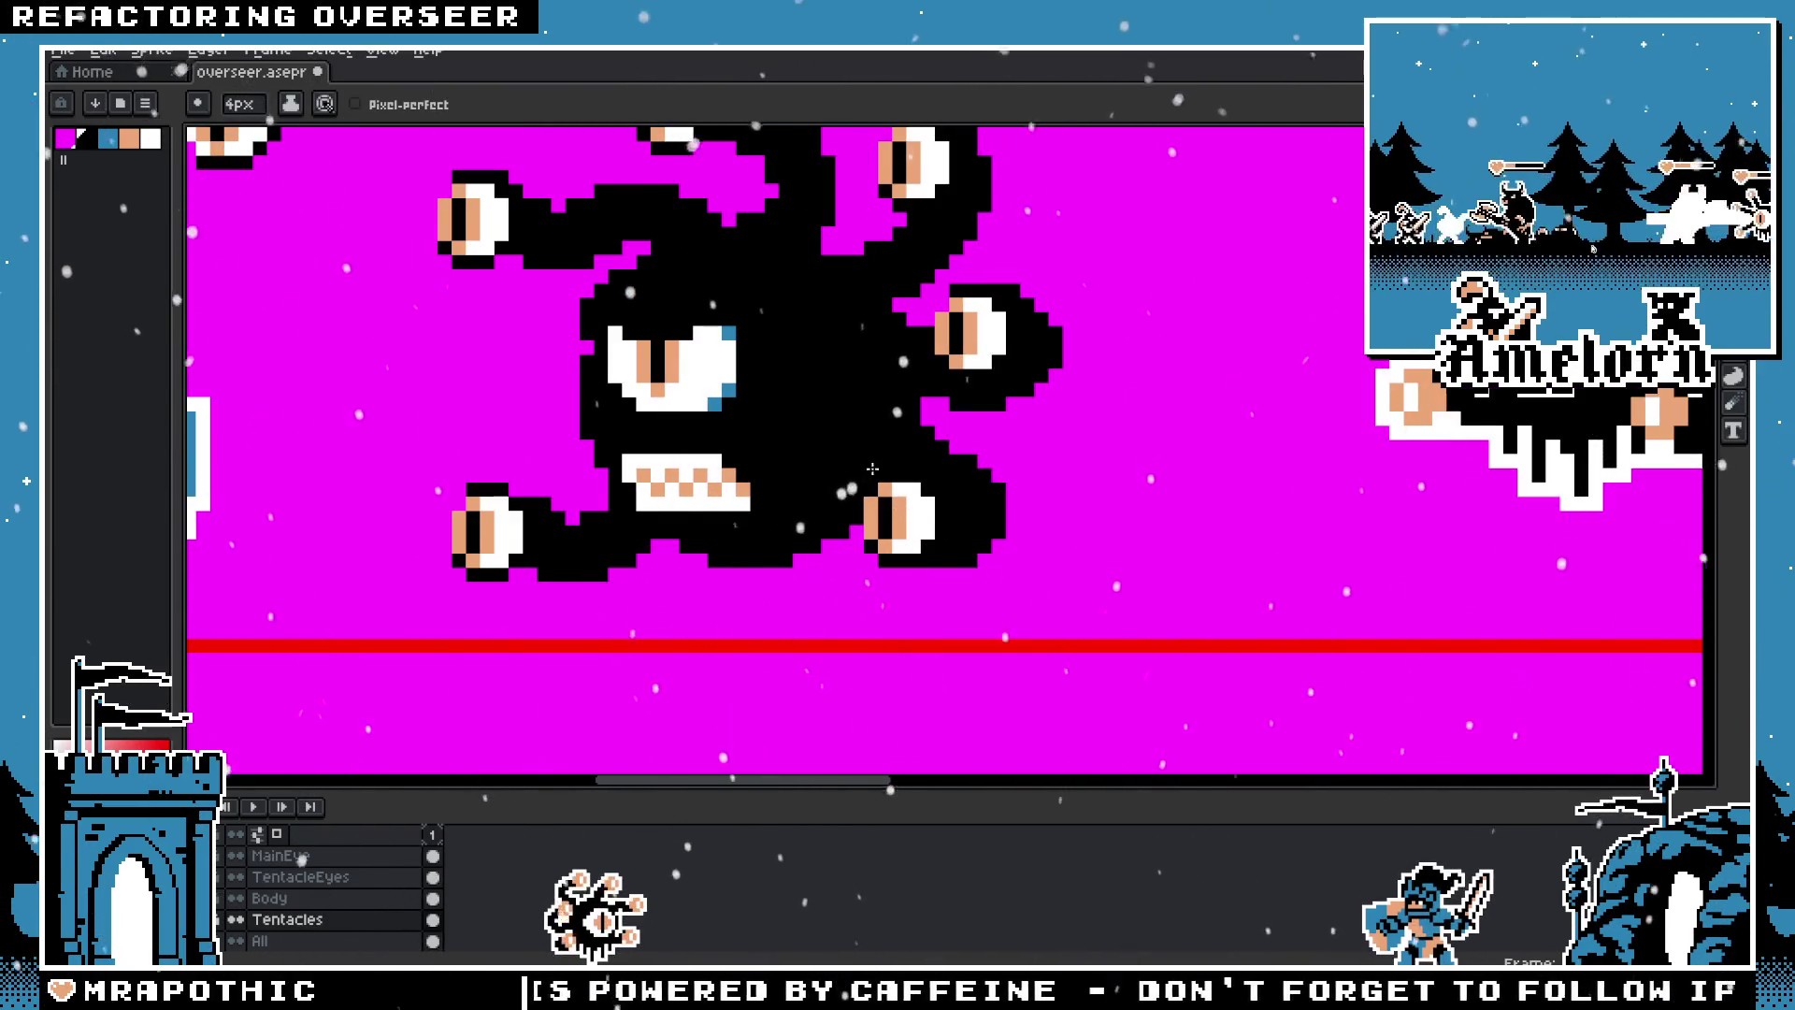
key(ctrl+z)
key(ctrl+z)
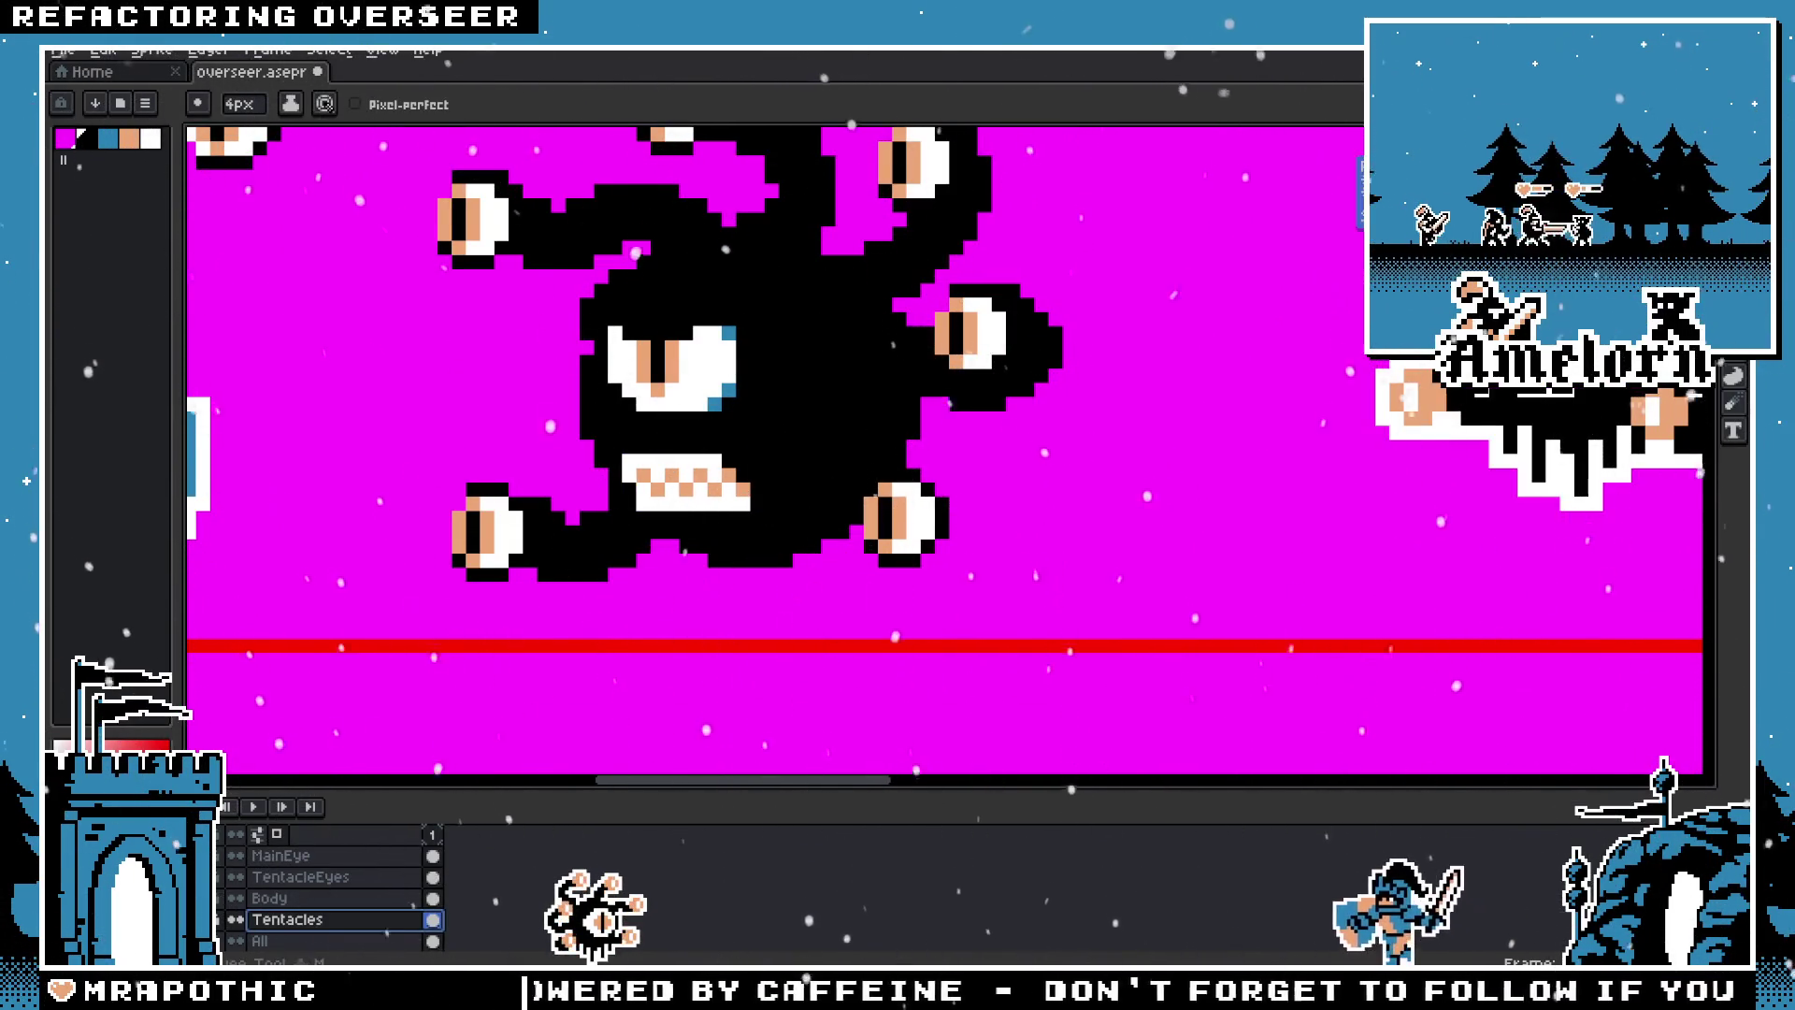
Step: Try moving the lower-right tentacle eye up and left, then undo the move
key(m)
drag(967, 450, 802, 614)
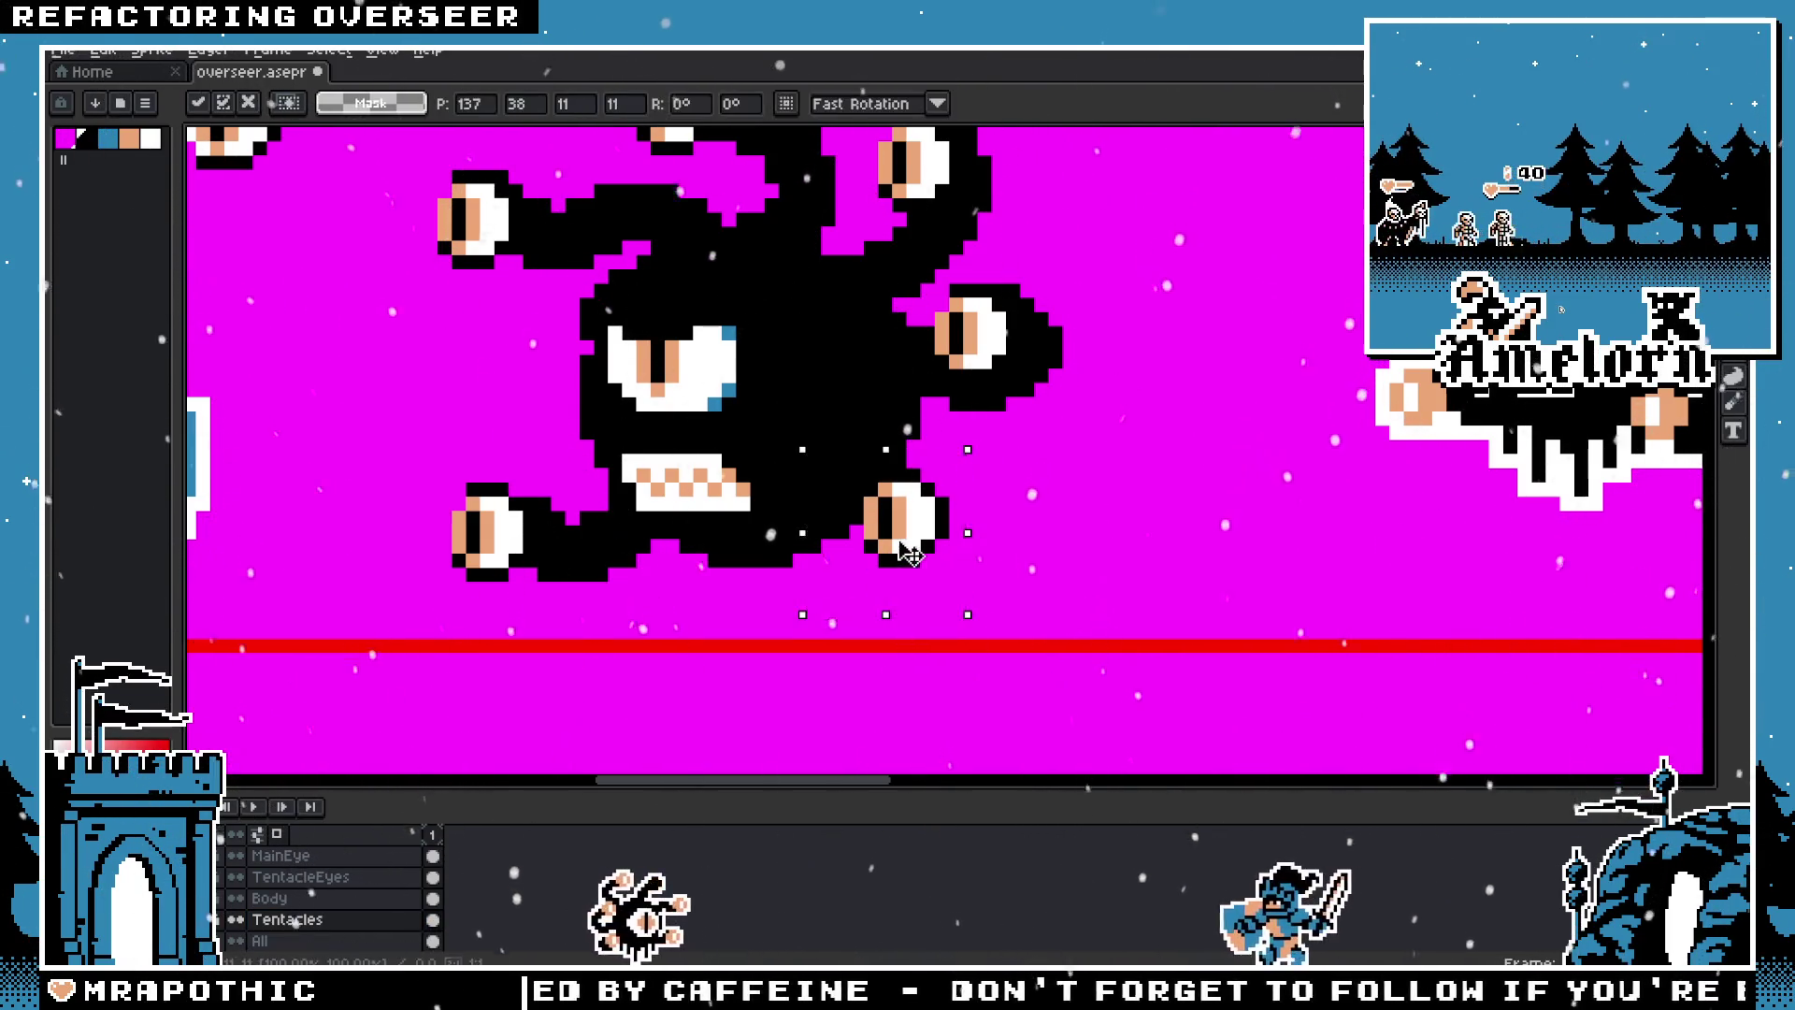
mouse_move(921, 547)
mouse_down()
mouse_move(880, 533)
mouse_move(891, 519)
mouse_up()
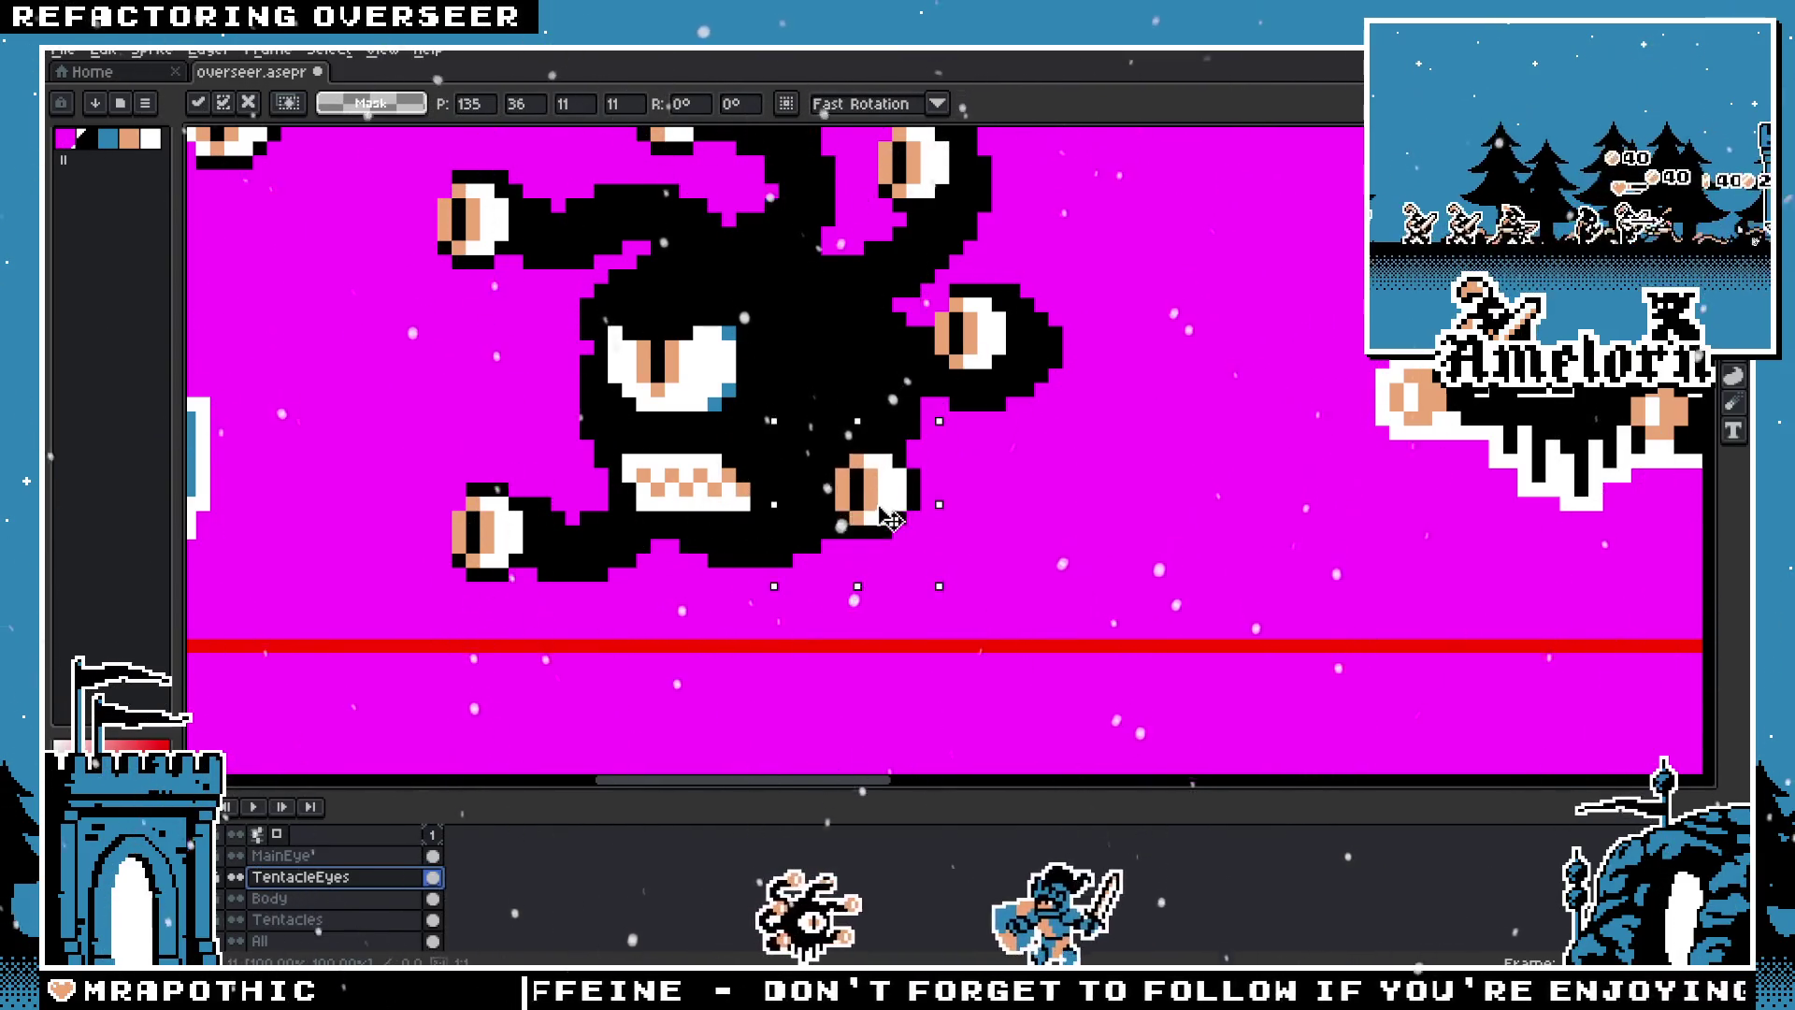
key(ctrl+z)
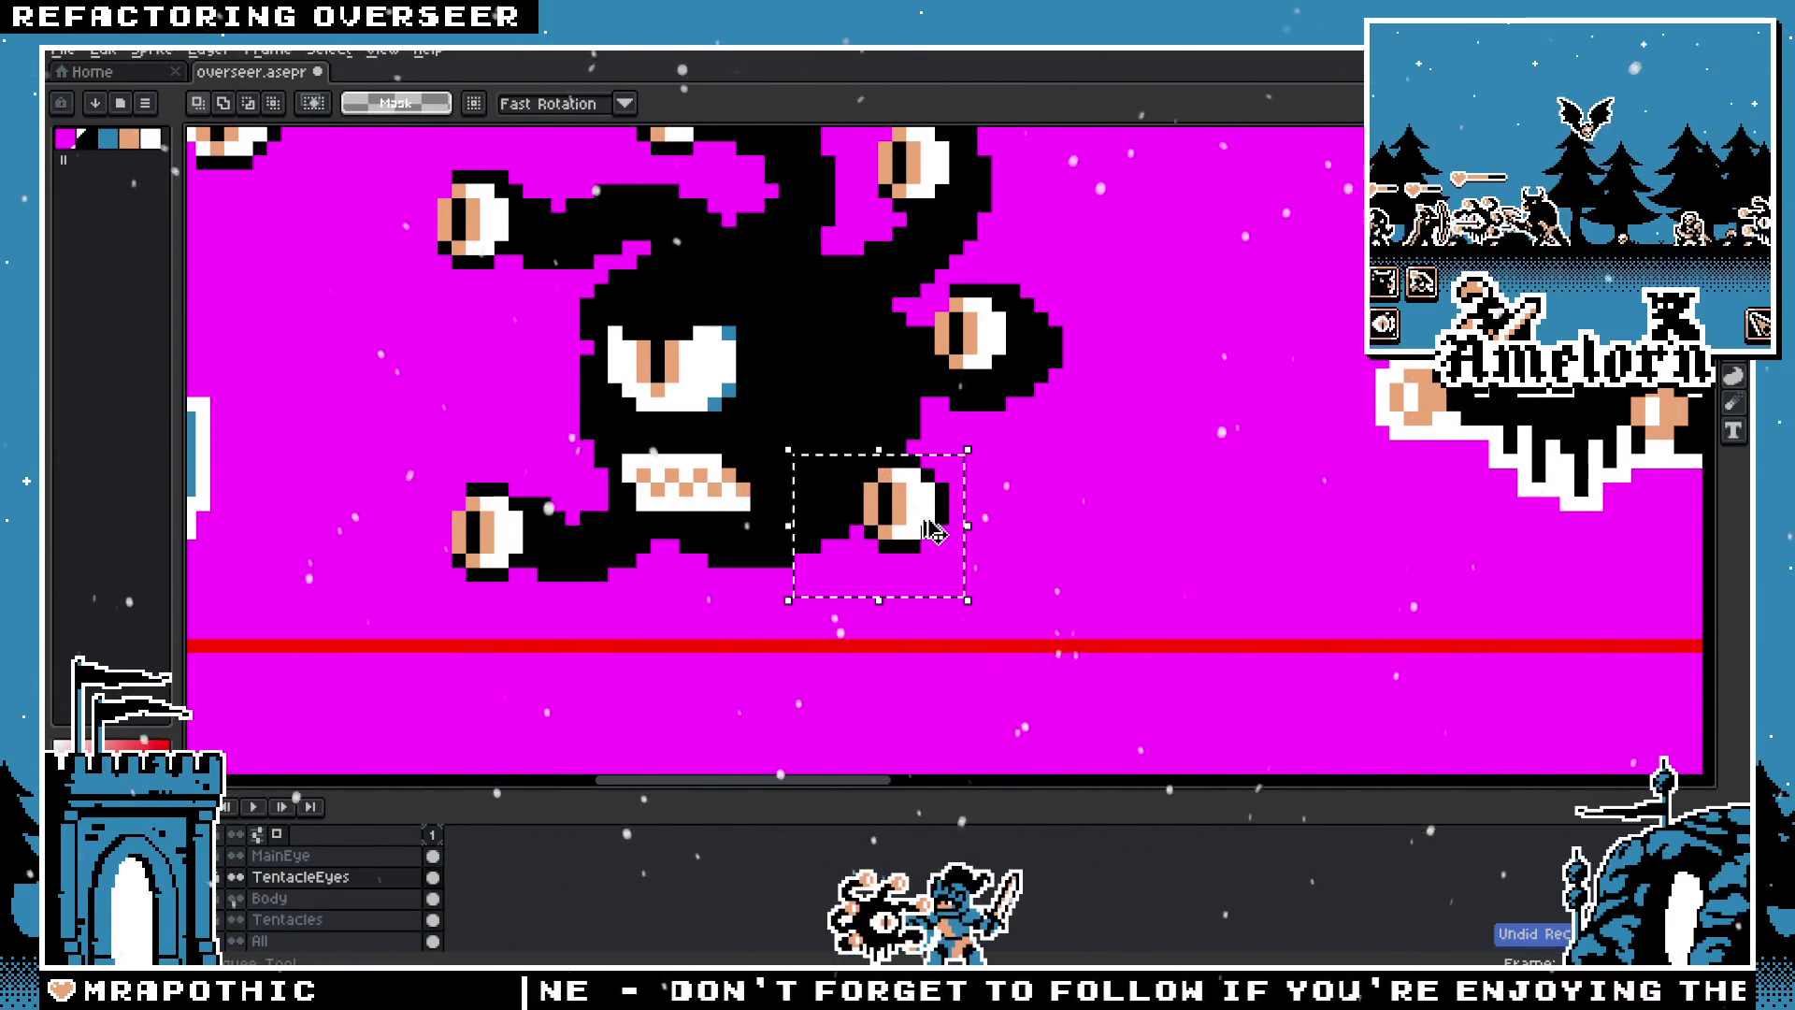
key(ctrl+z)
key(ctrl+z)
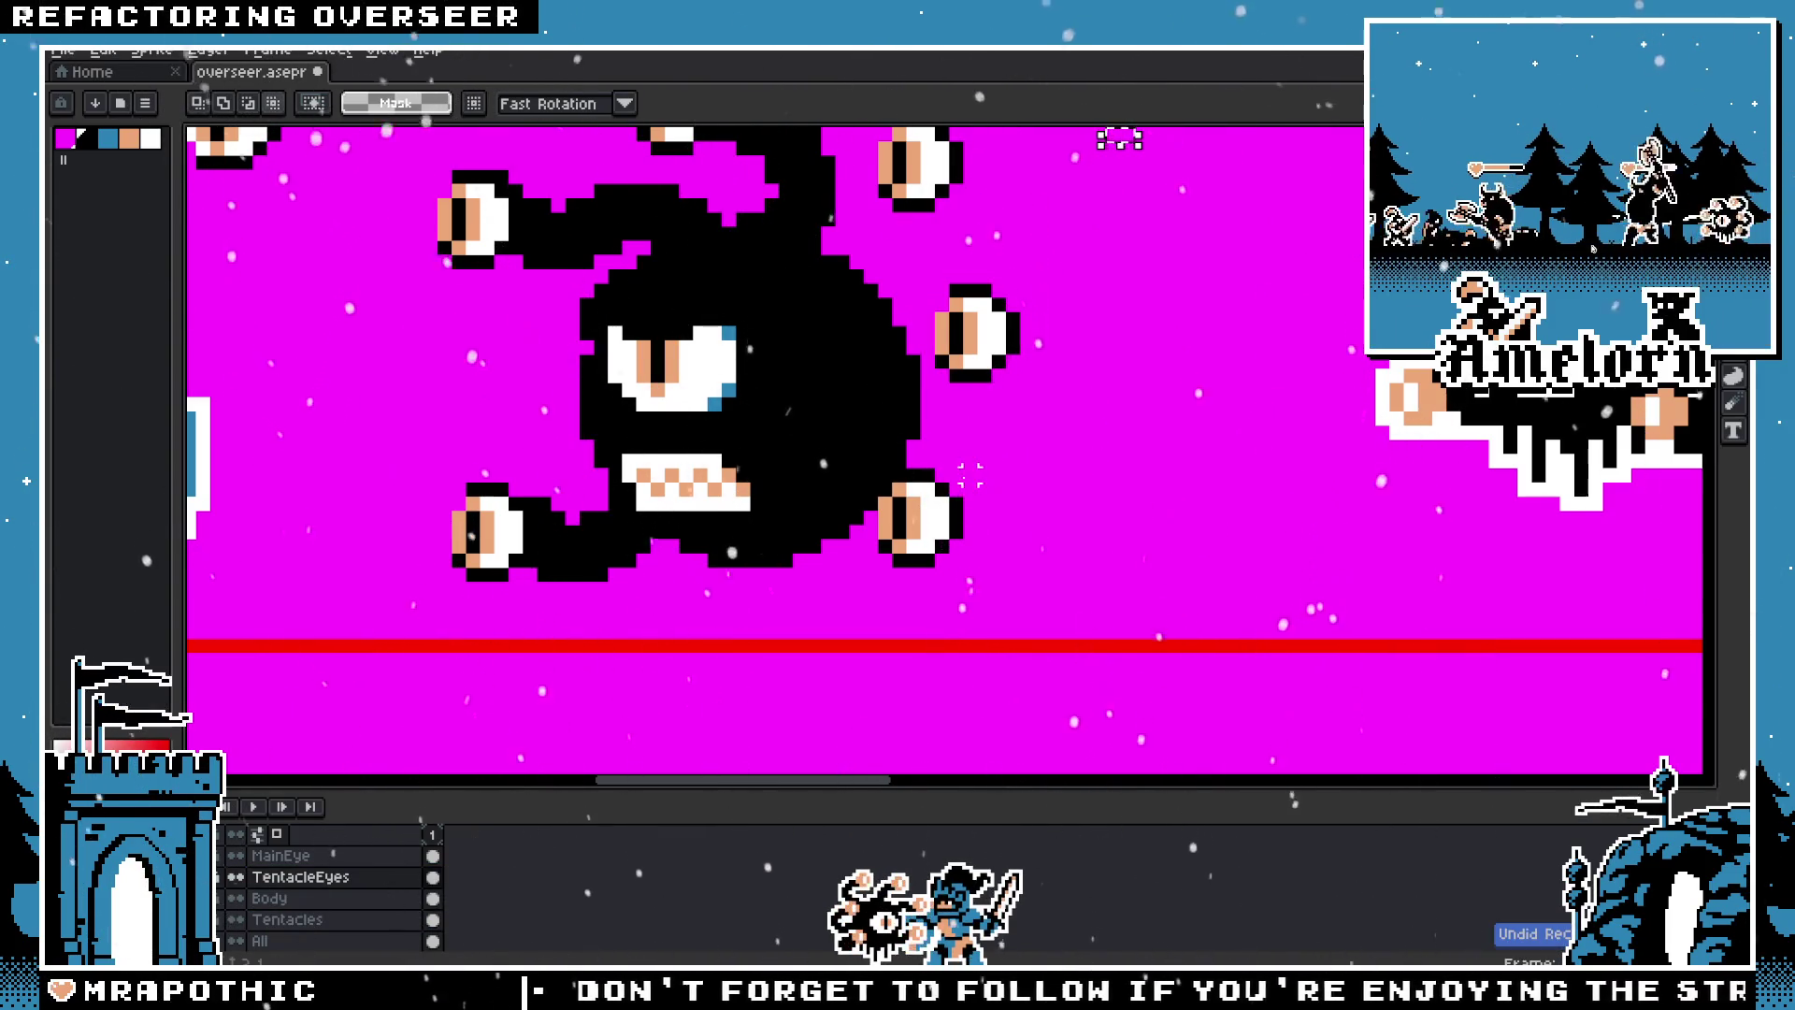
scroll(969, 475, up, 2)
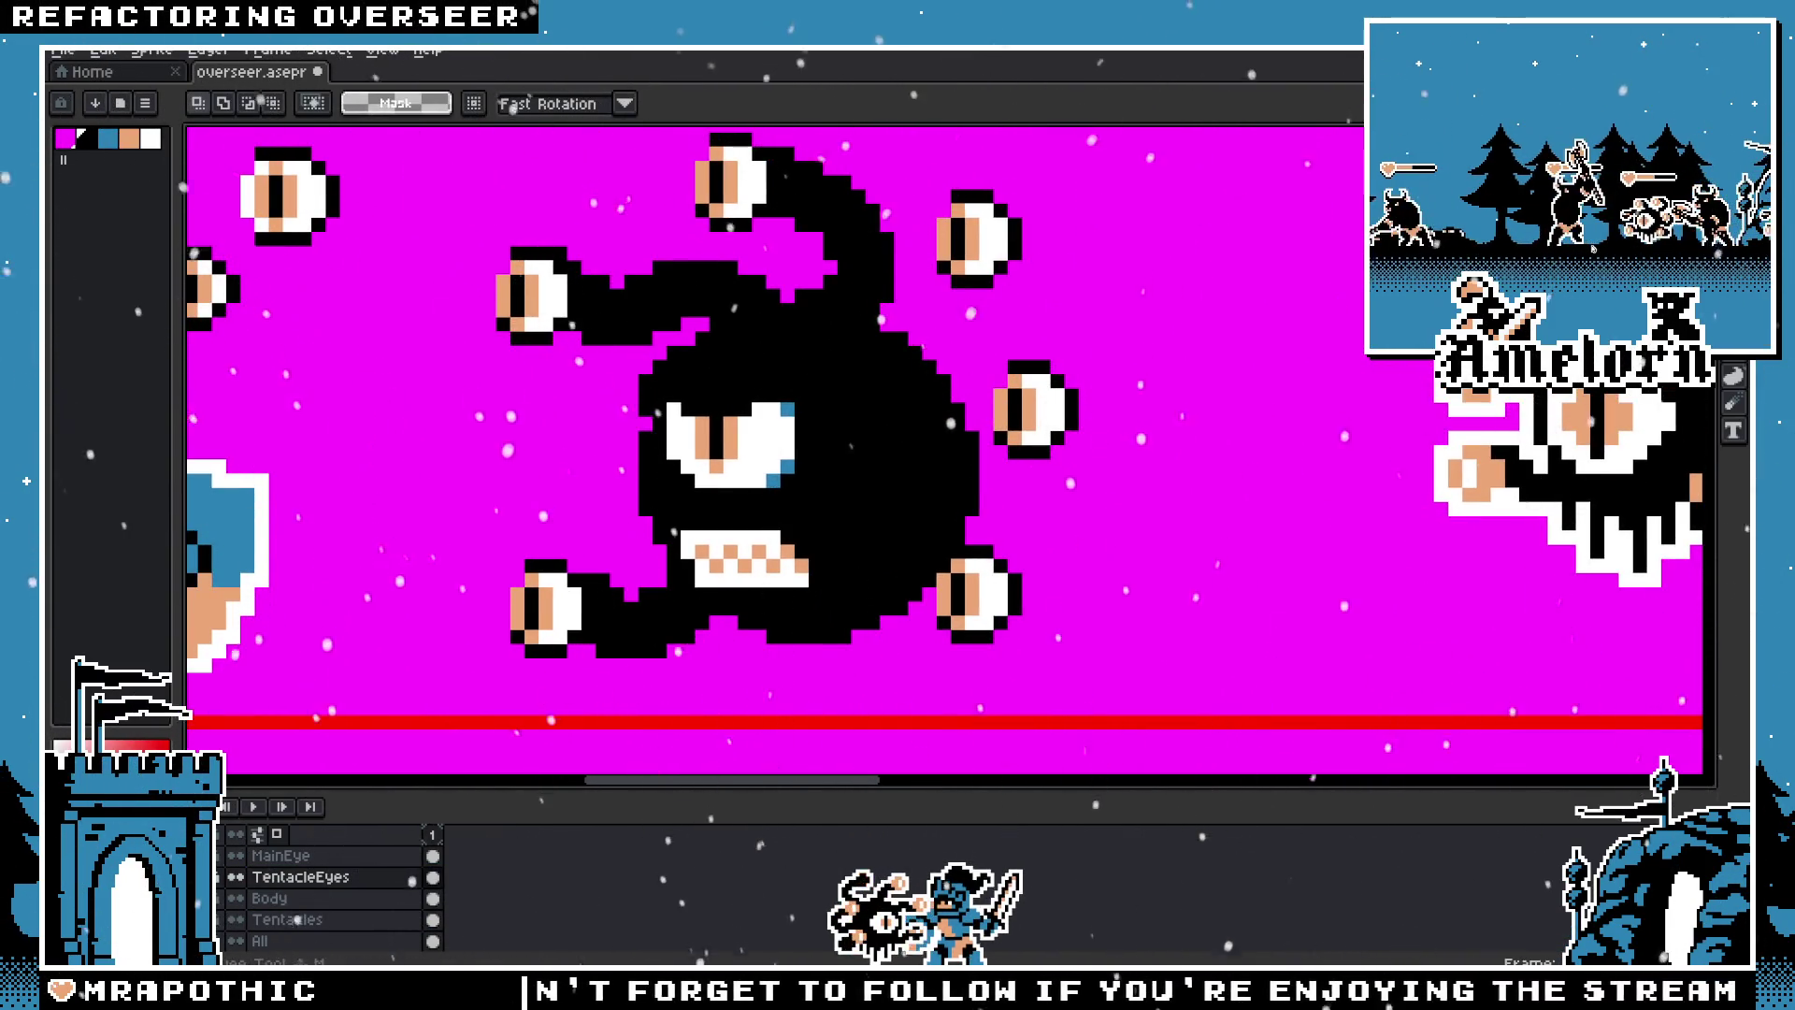
Step: Try moving the upper-right tentacle eye left onto the body, then undo and deselect
drag(1069, 171, 903, 321)
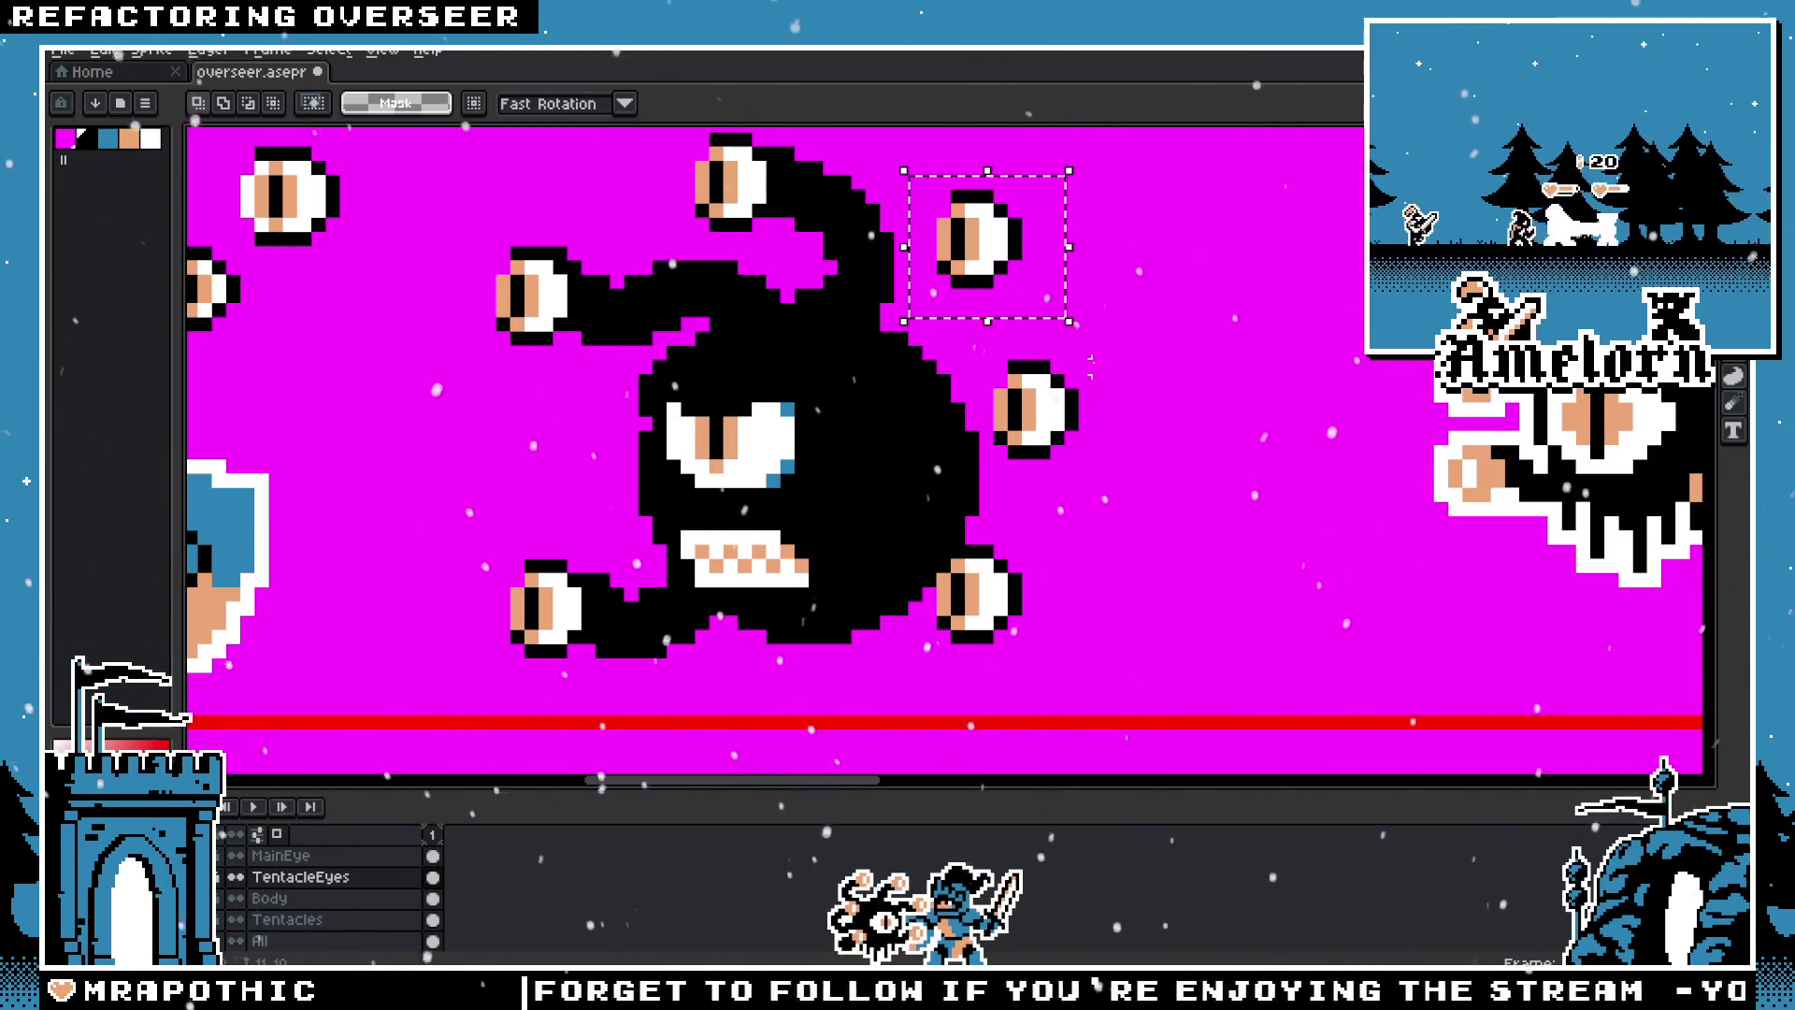
drag(1059, 432, 942, 440)
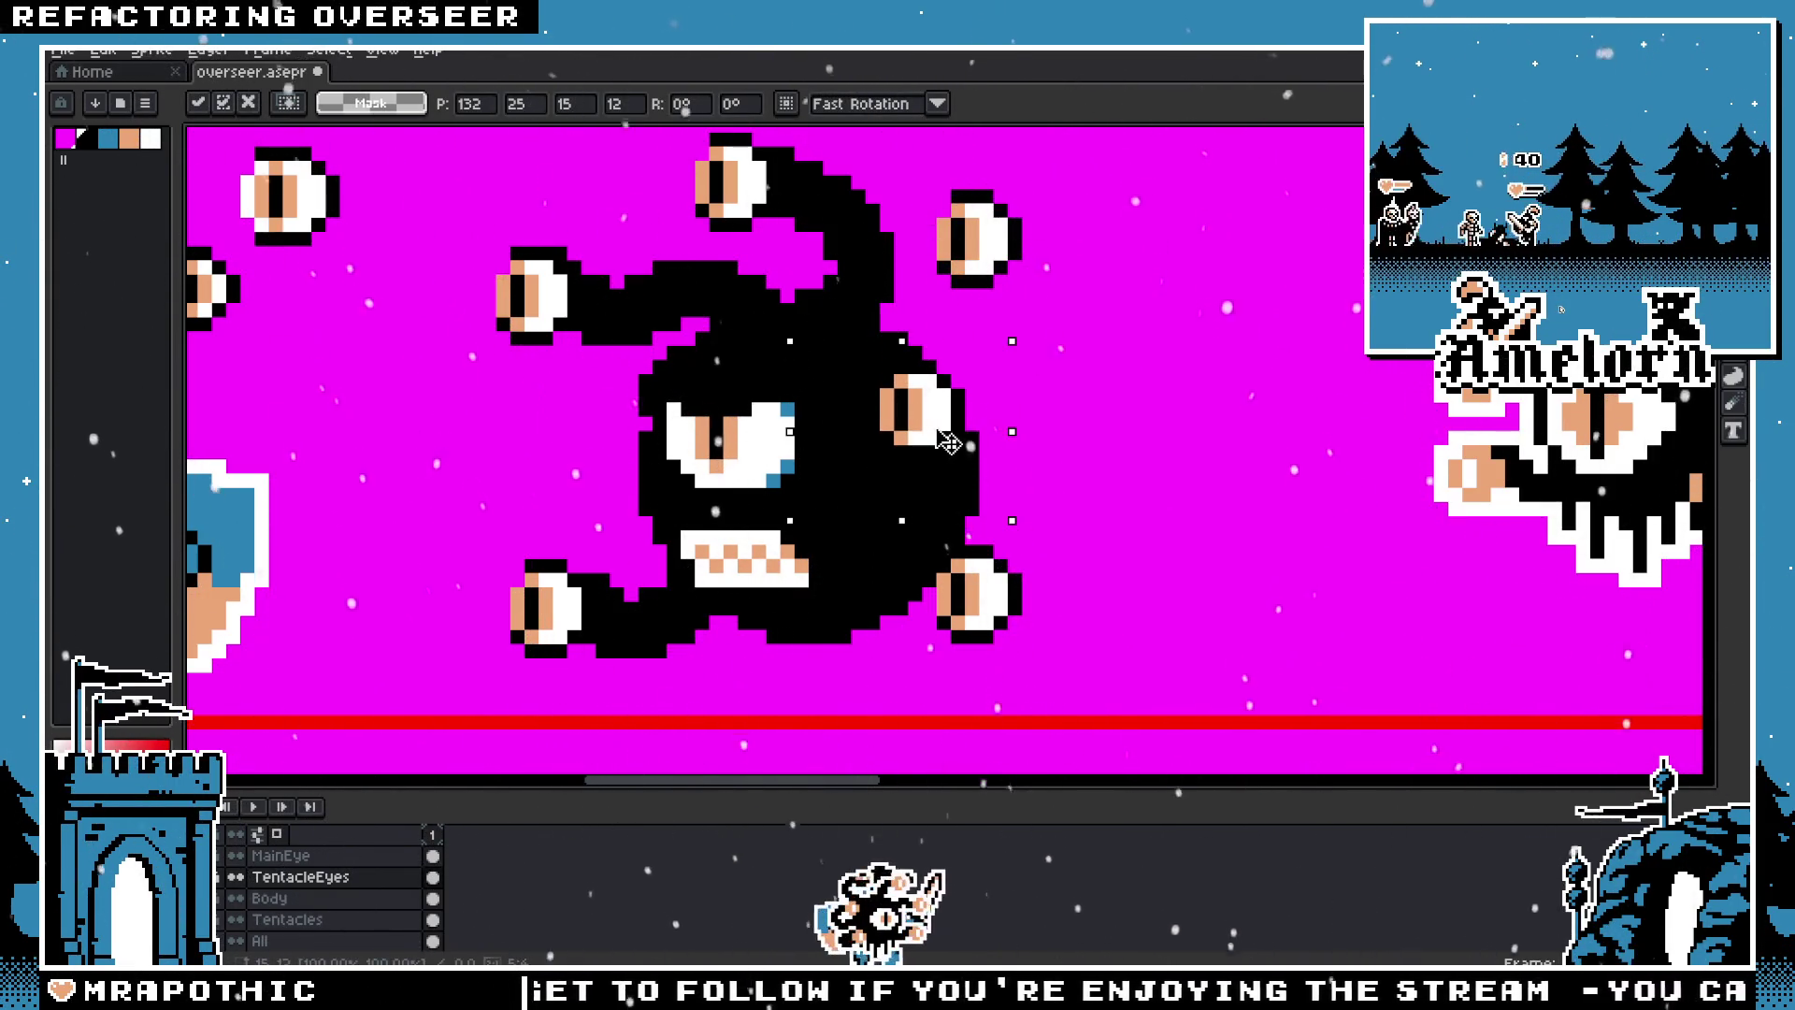
key(ctrl+z)
key(ctrl+d)
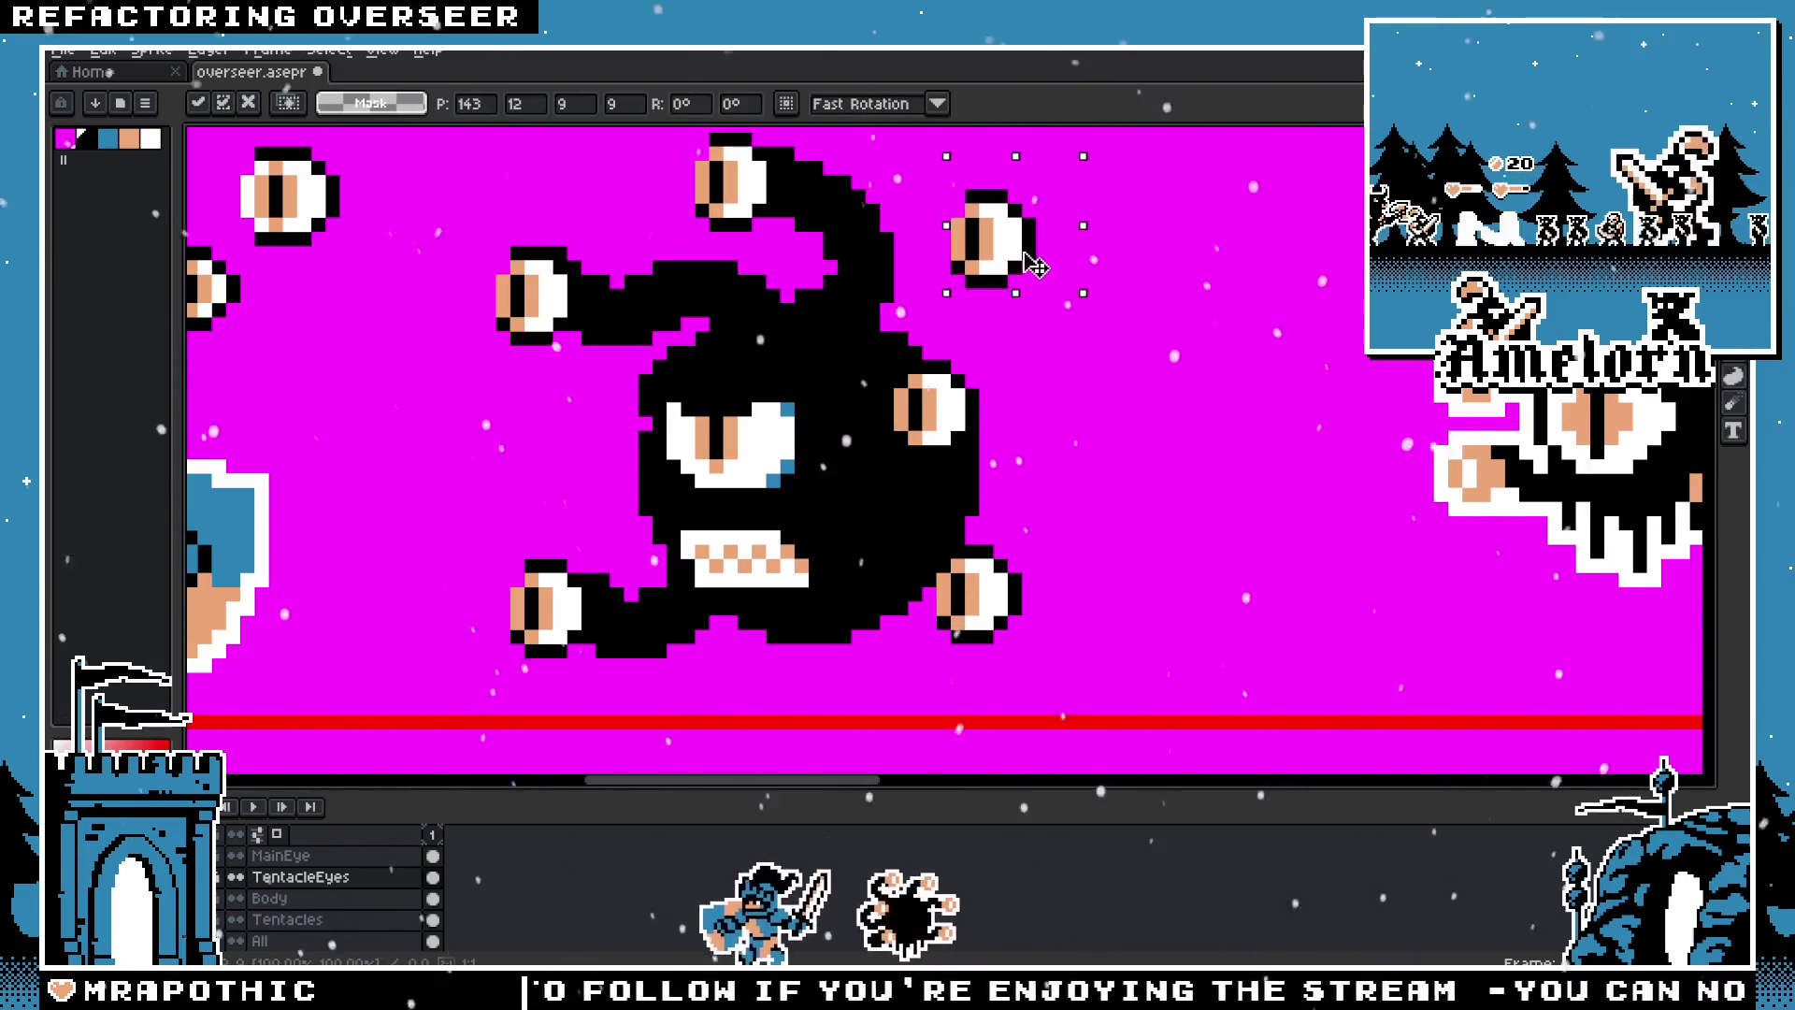
Step: Move the right-side eye further right and nudge the upper-right eye down and left
drag(1126, 492, 903, 356)
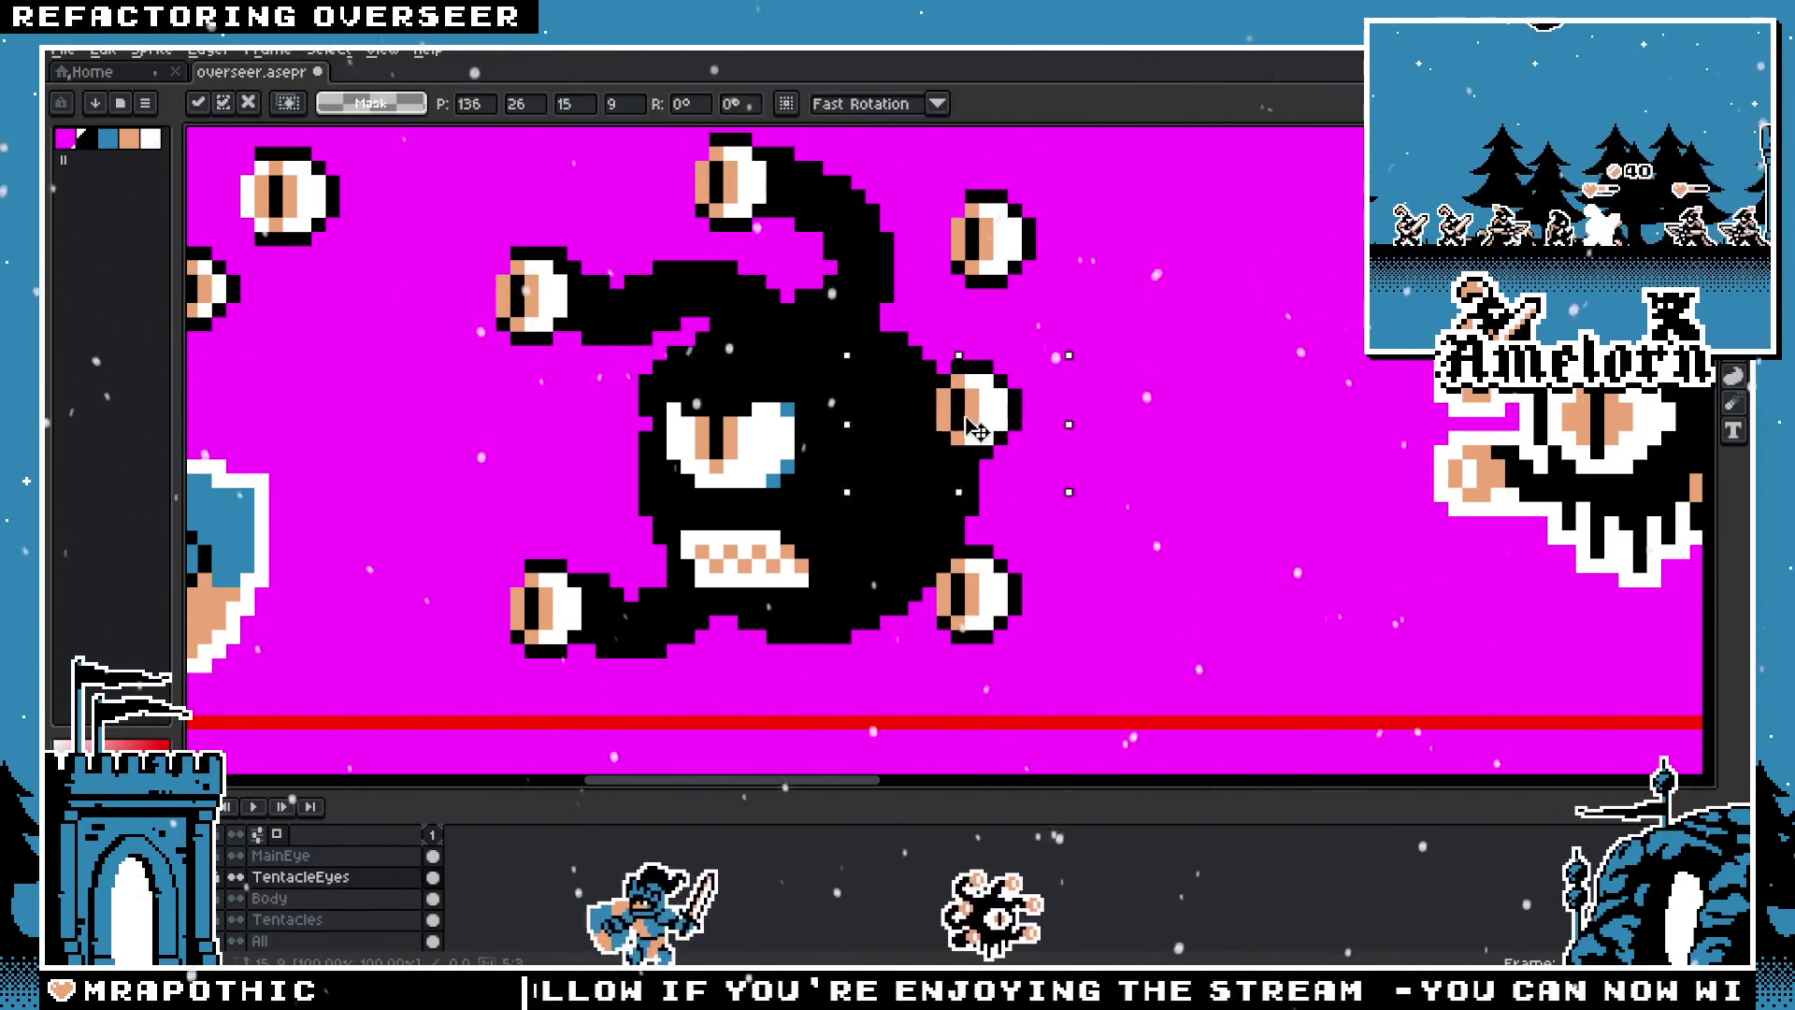
drag(931, 421, 1028, 426)
drag(1055, 349, 876, 199)
drag(973, 261, 959, 275)
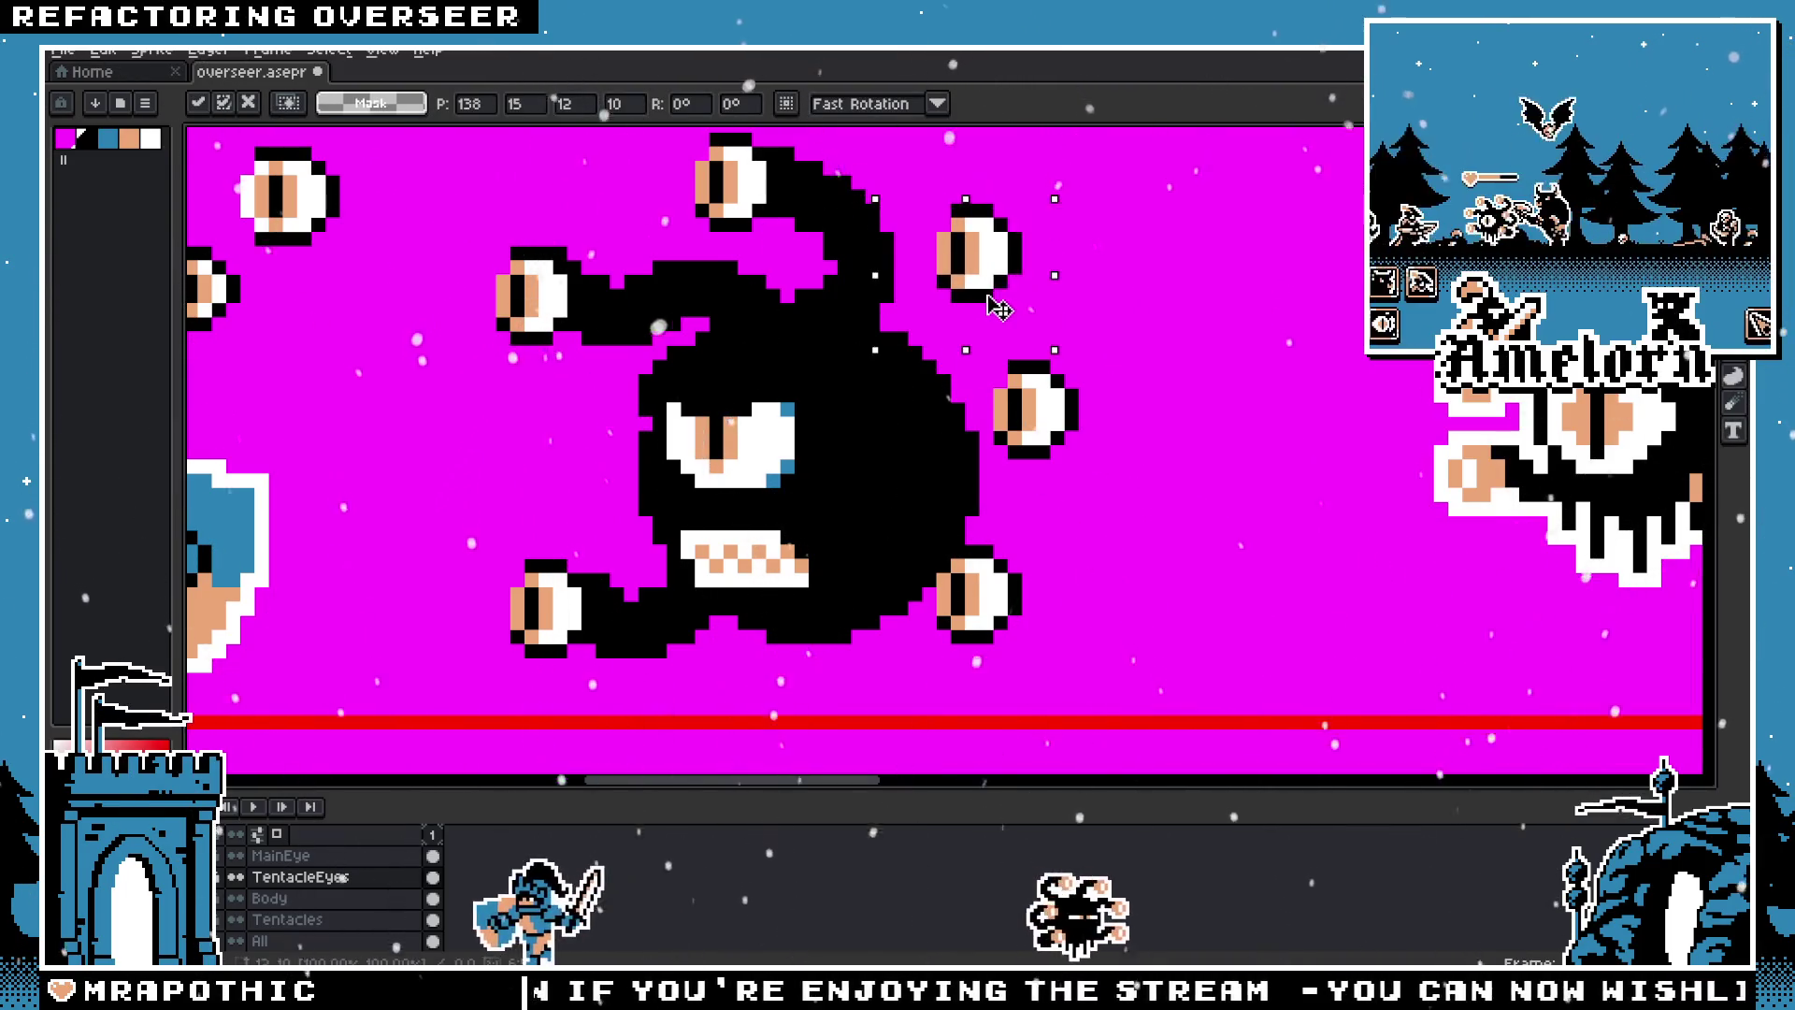
mouse_move(1156, 354)
mouse_down()
mouse_move(975, 478)
mouse_move(1031, 480)
mouse_move(903, 634)
mouse_up()
Step: Shift the right and lower-right eyes together left and down, then adjust the upper-right eye
drag(1141, 354, 886, 692)
drag(963, 614, 907, 644)
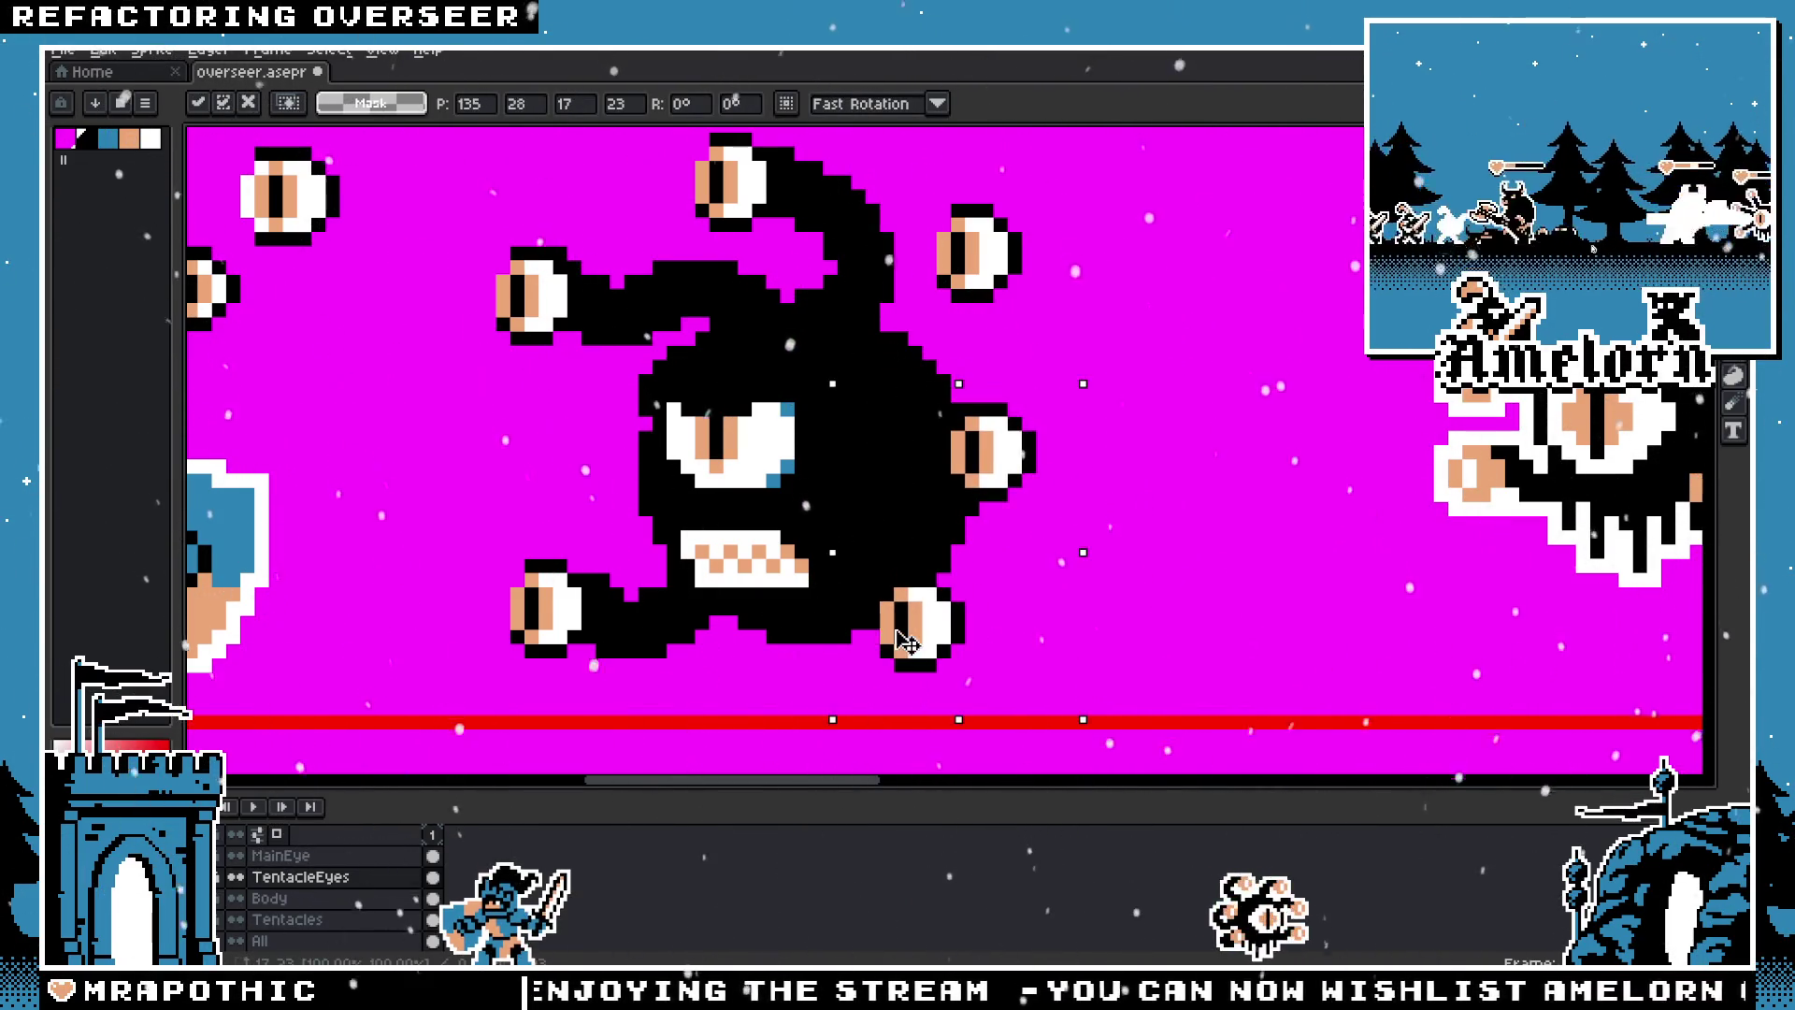
key(Return)
scroll(1081, 509, down, 2)
scroll(1114, 568, down, 2)
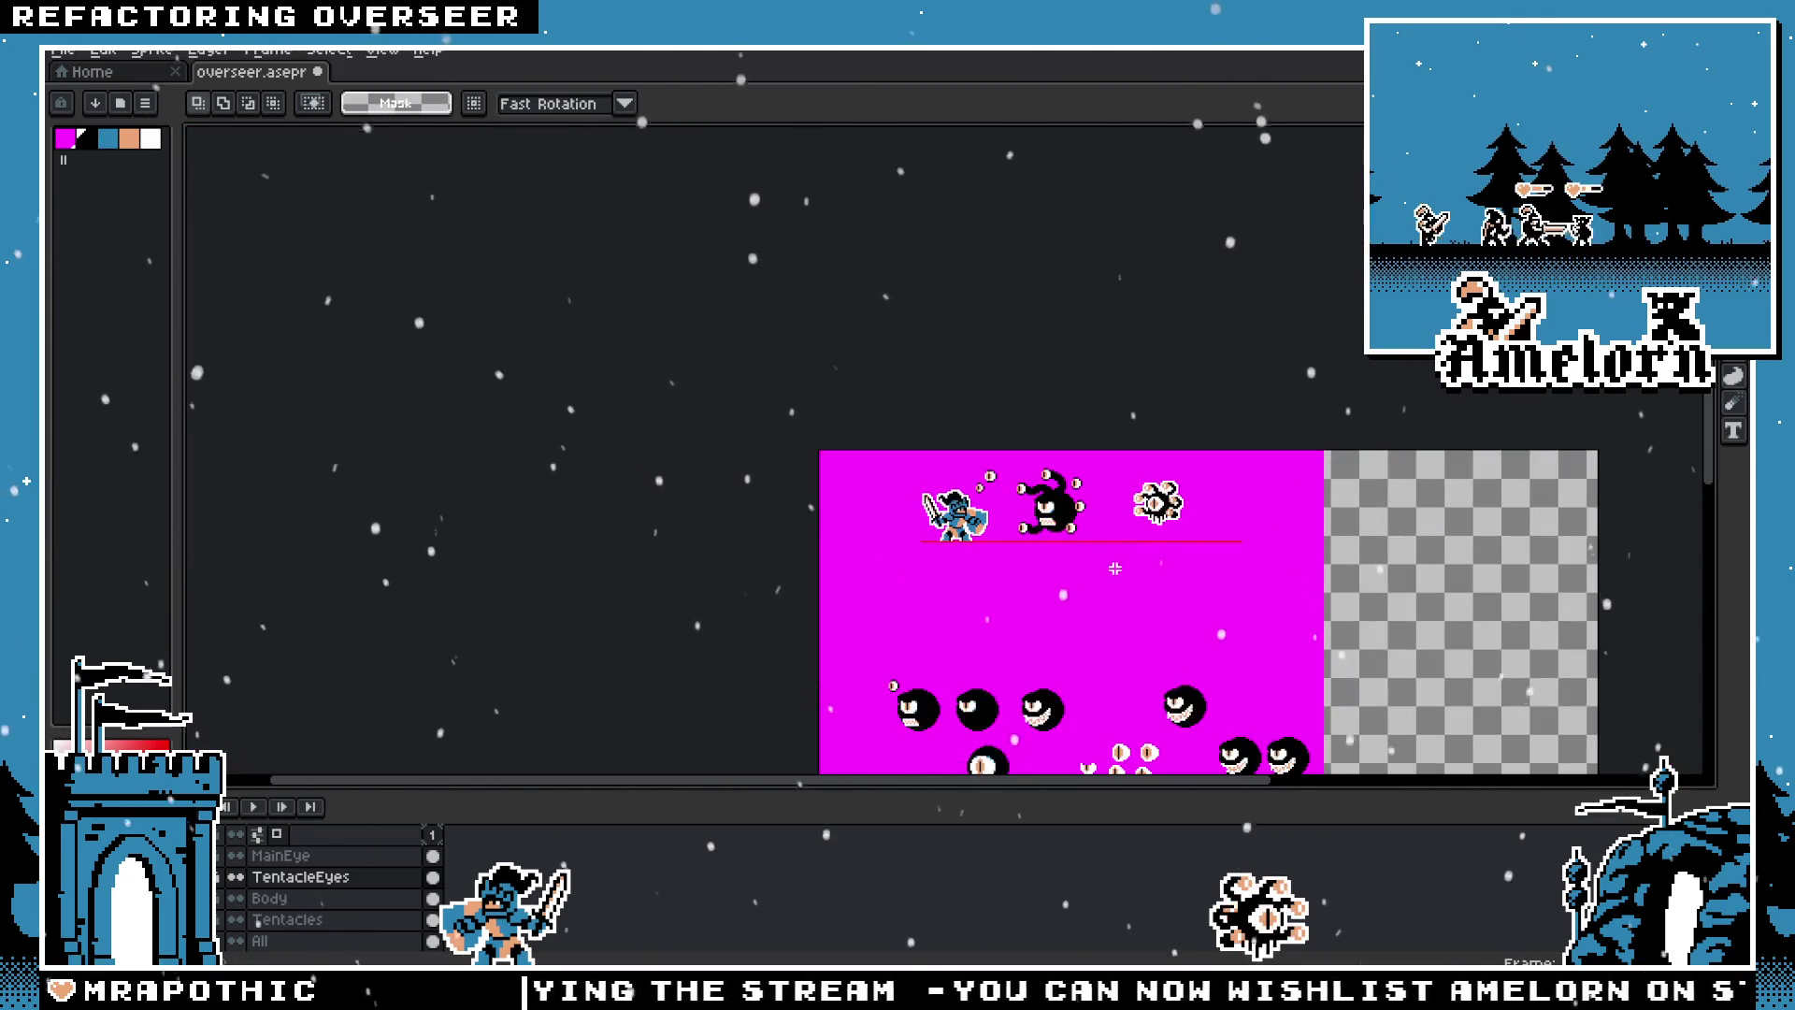
scroll(1091, 513, up, 2)
scroll(1091, 512, up, 2)
drag(1080, 297, 944, 455)
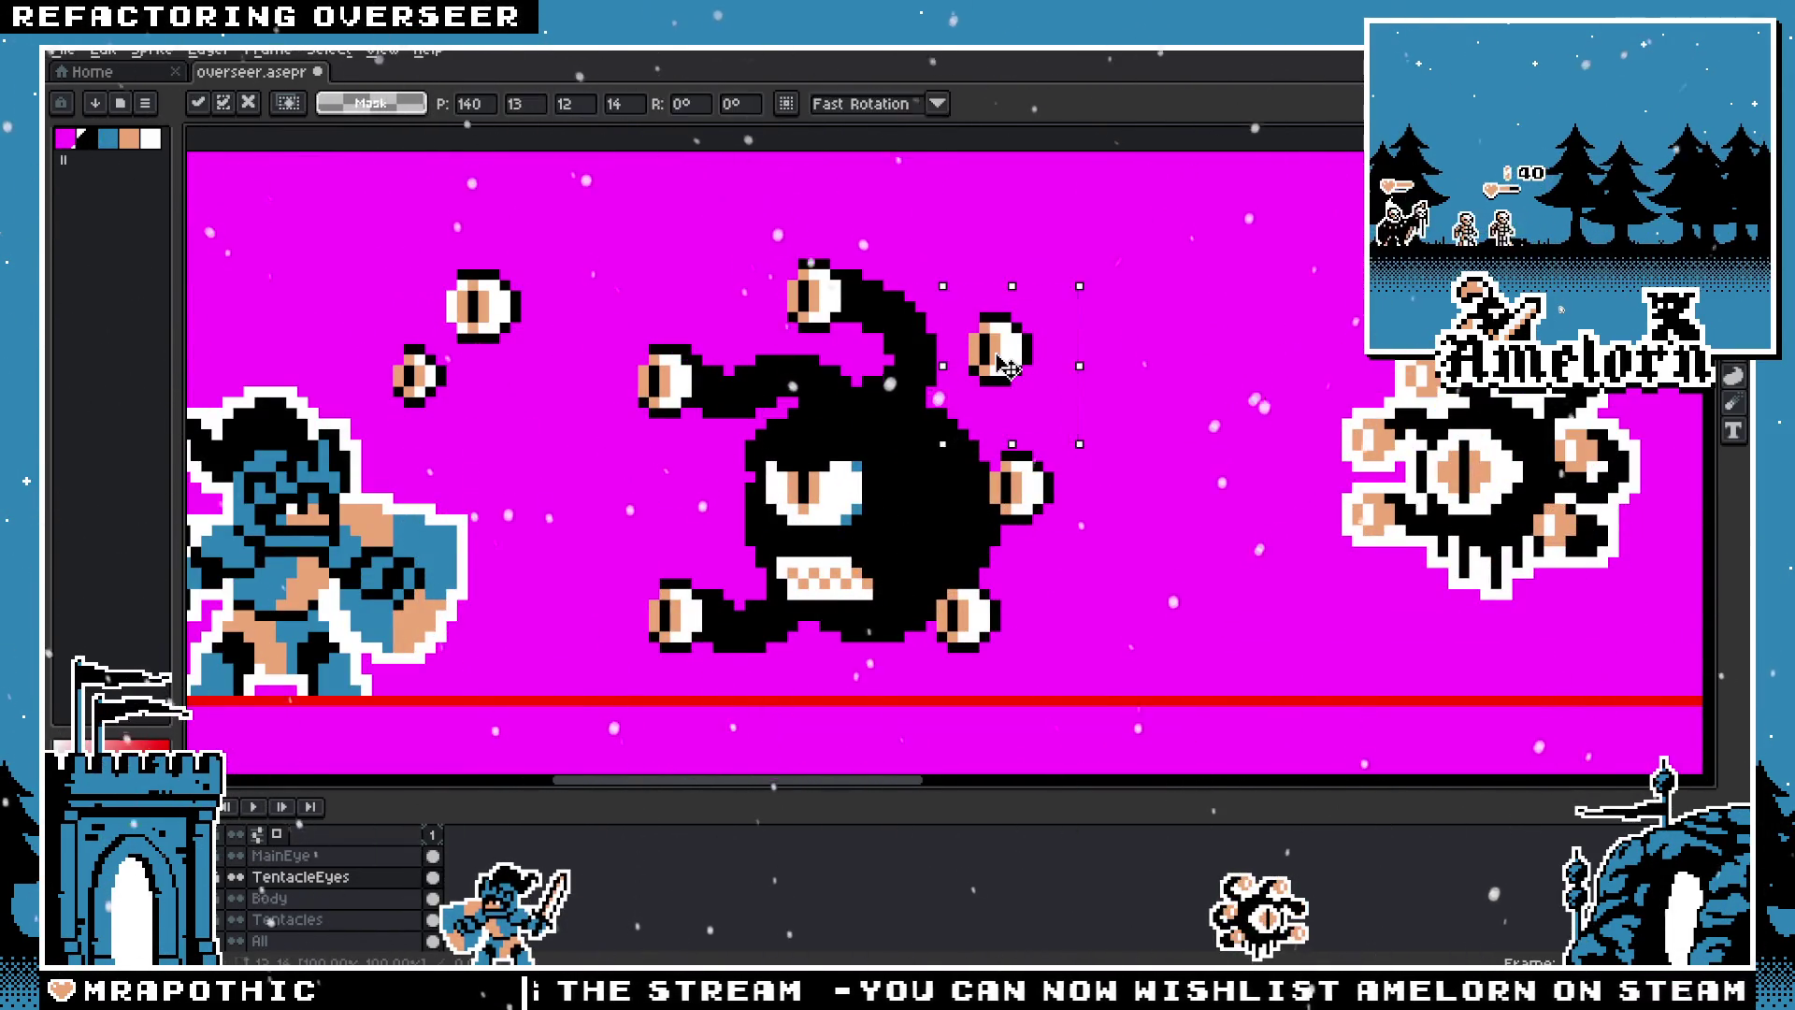
key(Return)
Step: Pencil a short black tentacle stub on the body's upper-right edge toward the upper-right eye
scroll(1096, 358, down, 2)
scroll(1096, 462, down, 2)
scroll(1096, 461, up, 1)
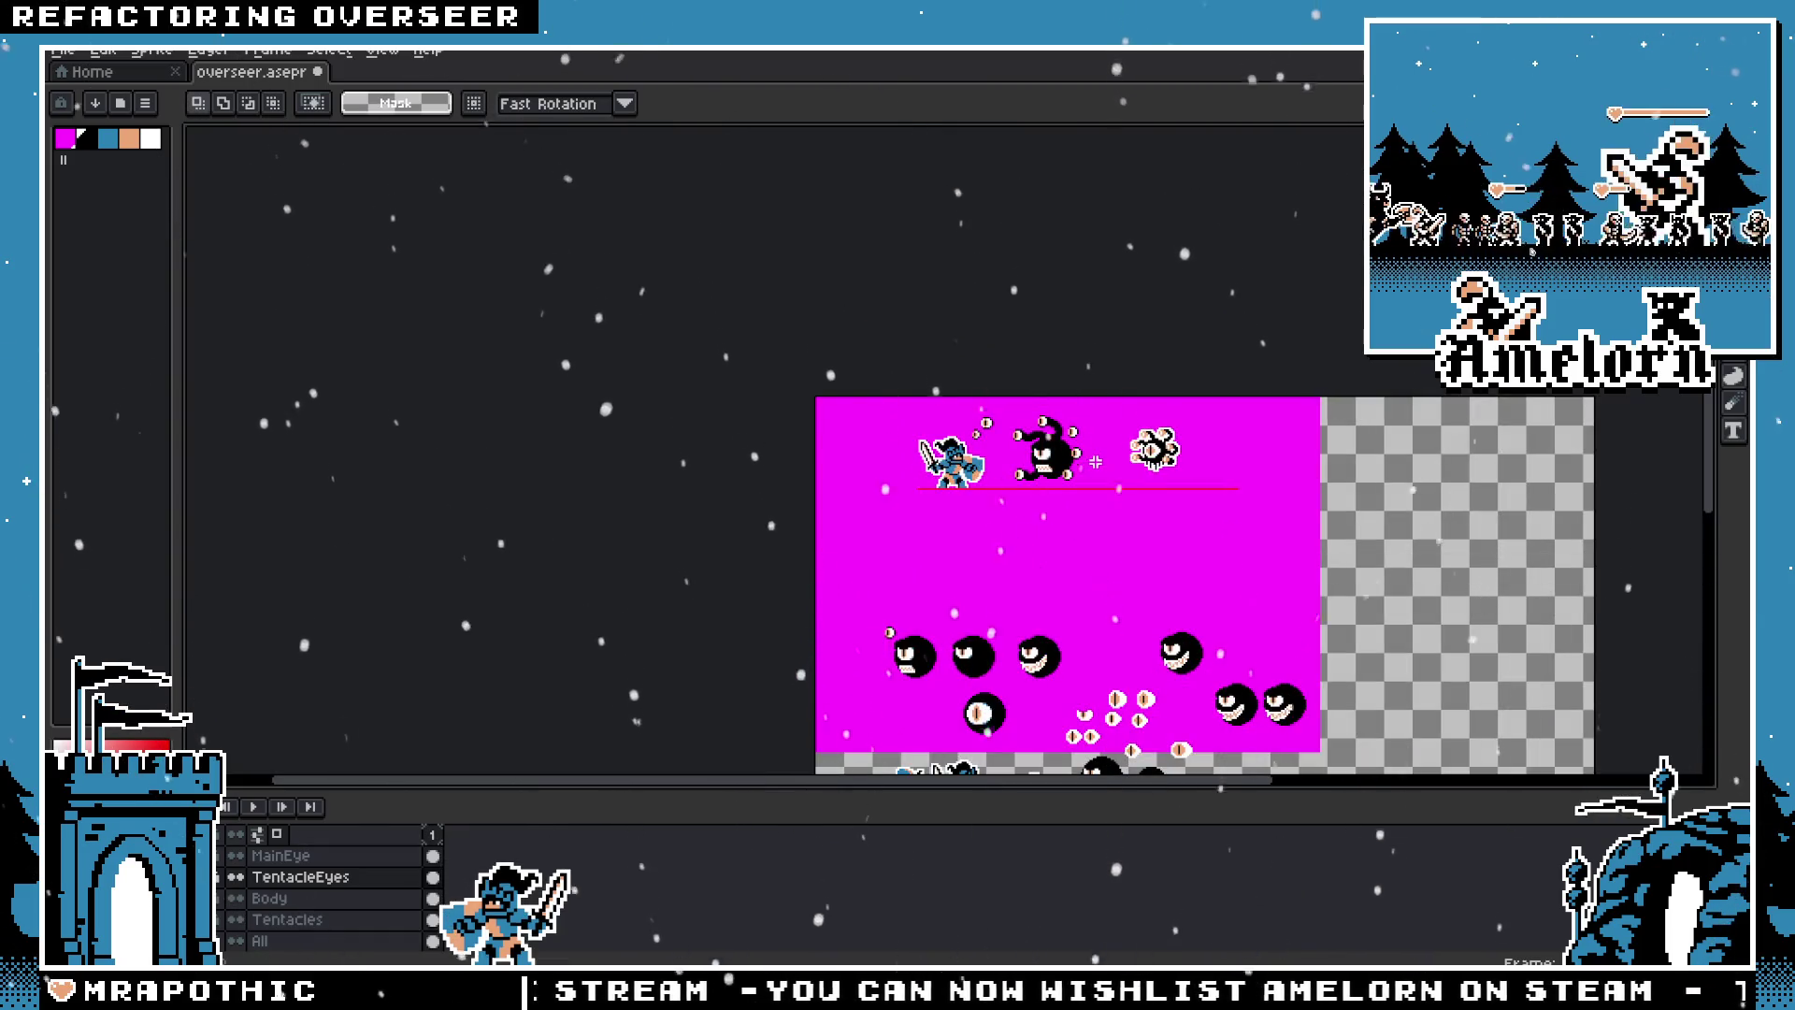
scroll(1096, 463, up, 3)
scroll(931, 417, up, 1)
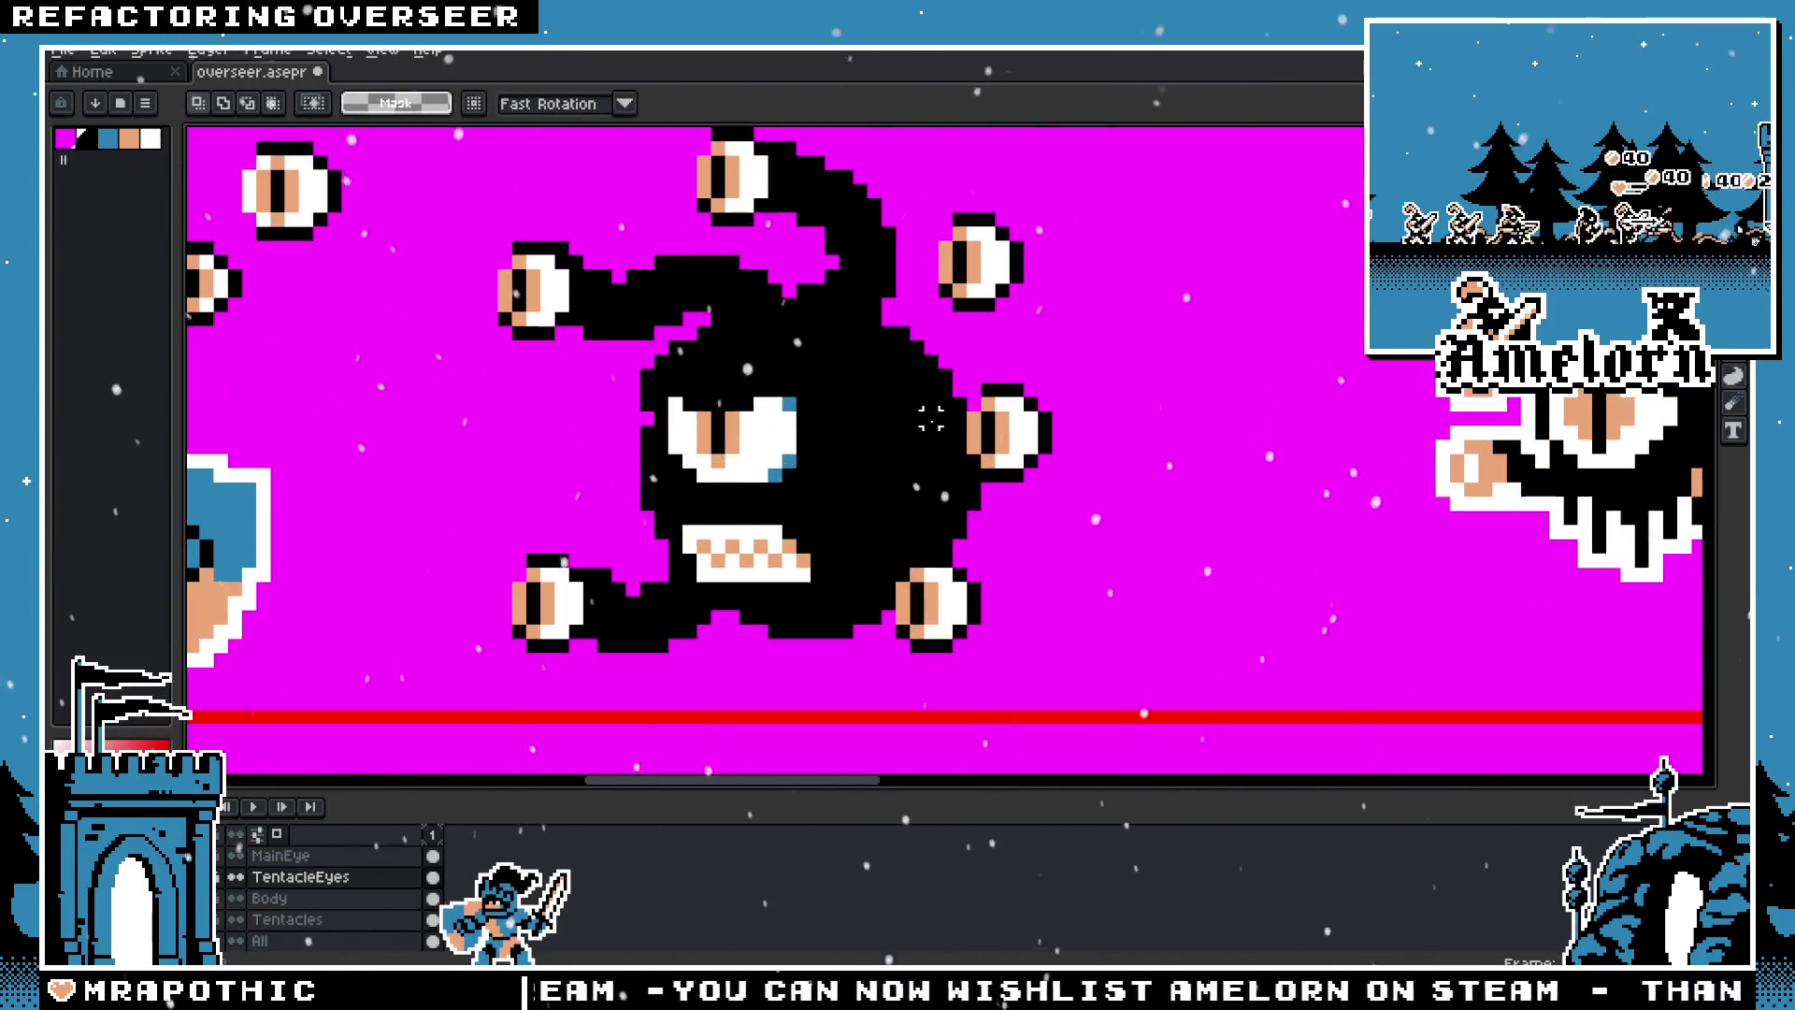
scroll(869, 425, up, 1)
scroll(822, 417, down, 1)
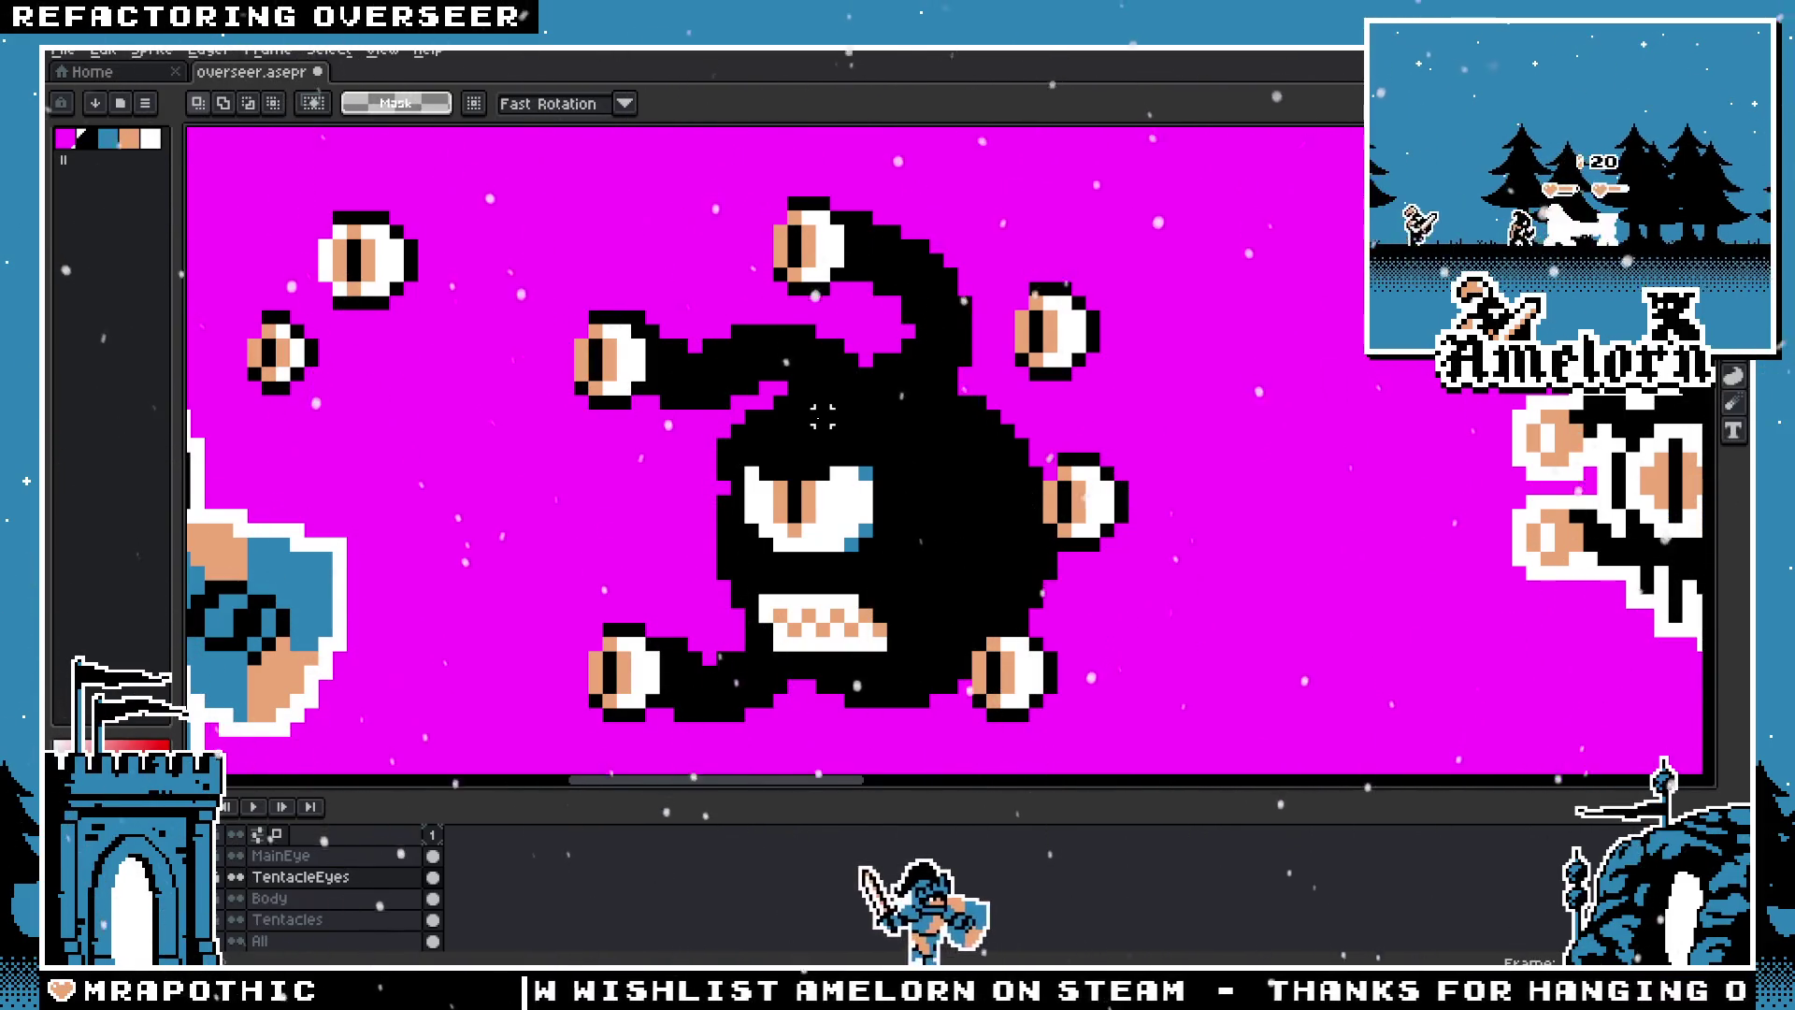
key(i)
key(b)
mouse_move(1026, 402)
mouse_down()
mouse_move(1040, 426)
mouse_move(1096, 329)
mouse_up()
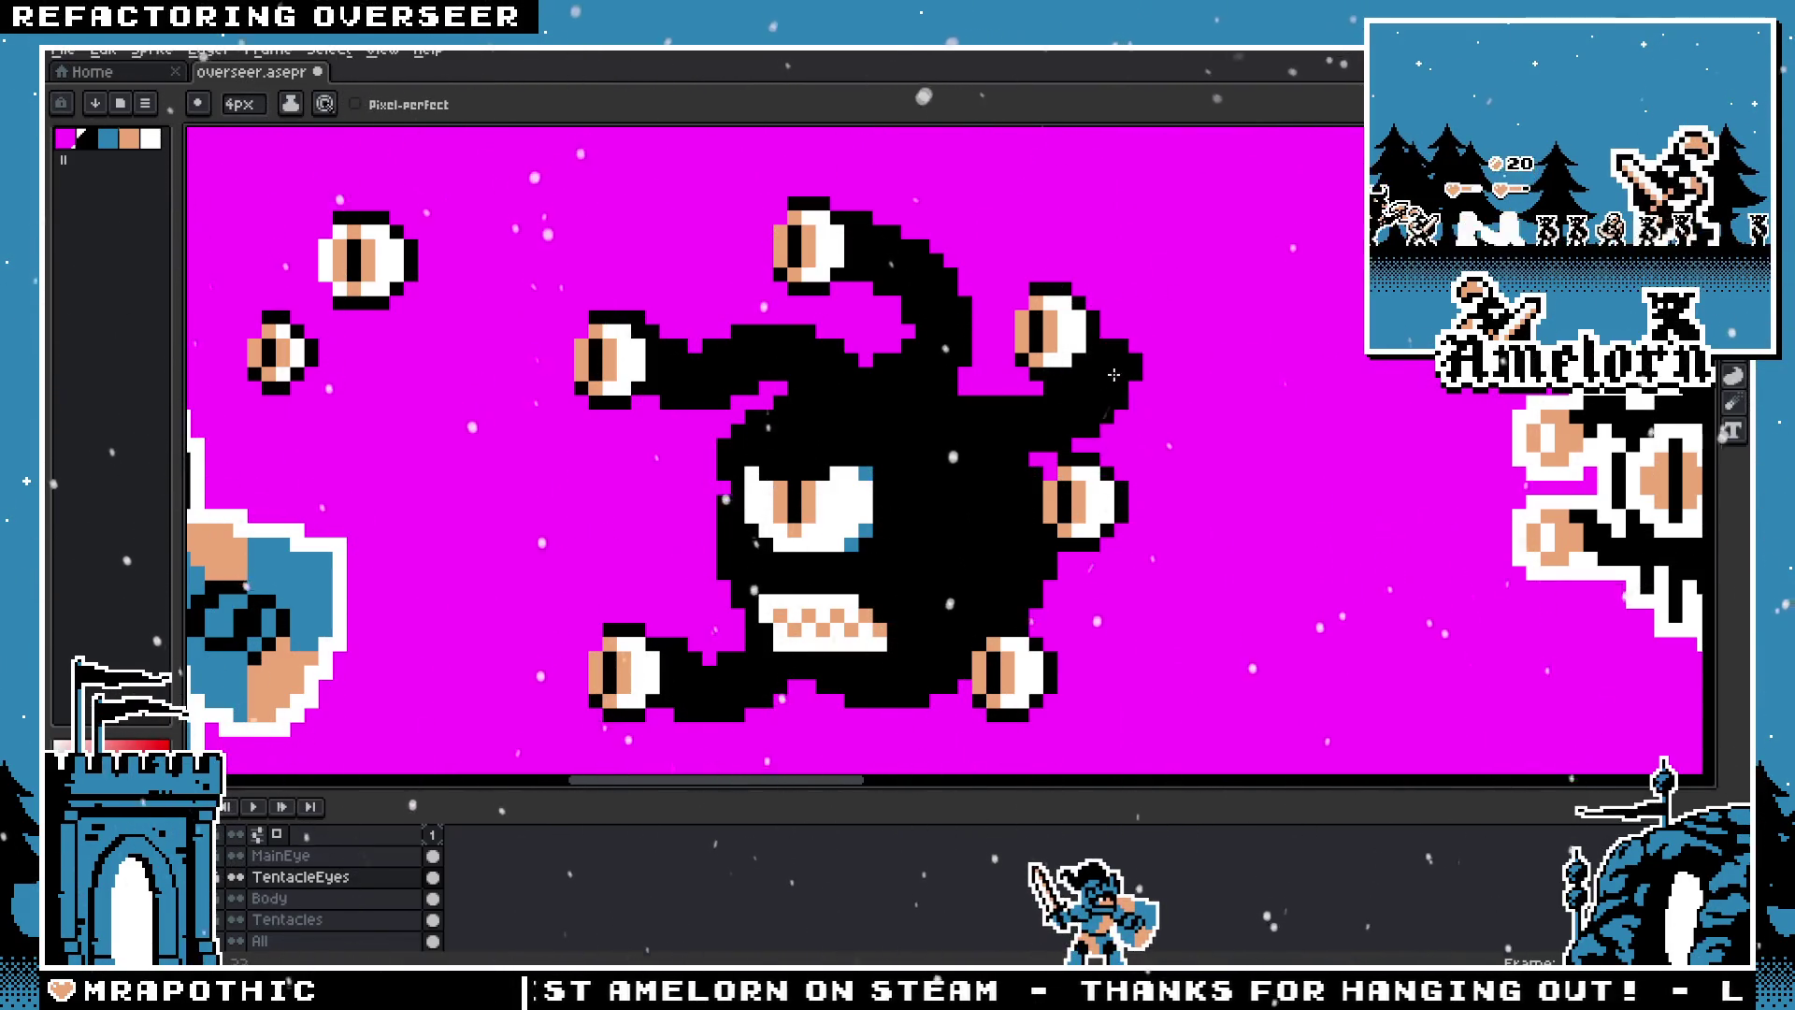
key(ctrl+z)
click(308, 919)
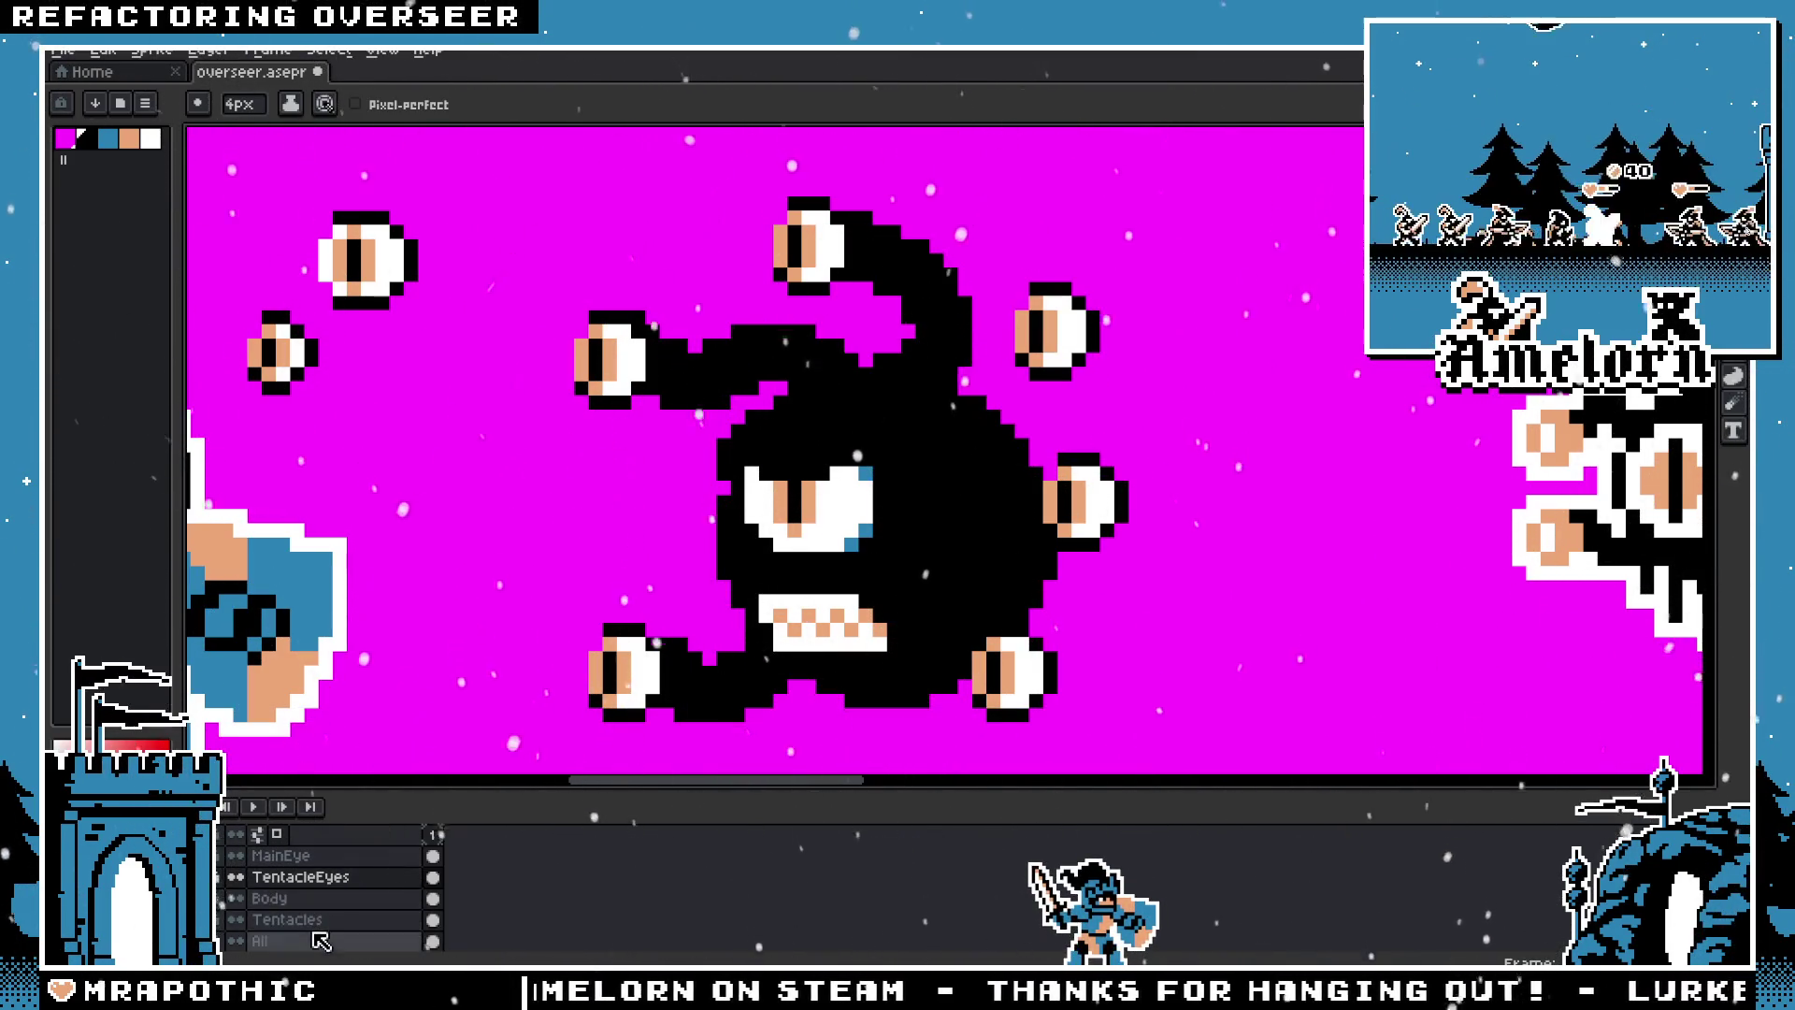
key(ctrl+z)
key(v)
key(b)
drag(997, 437, 1113, 358)
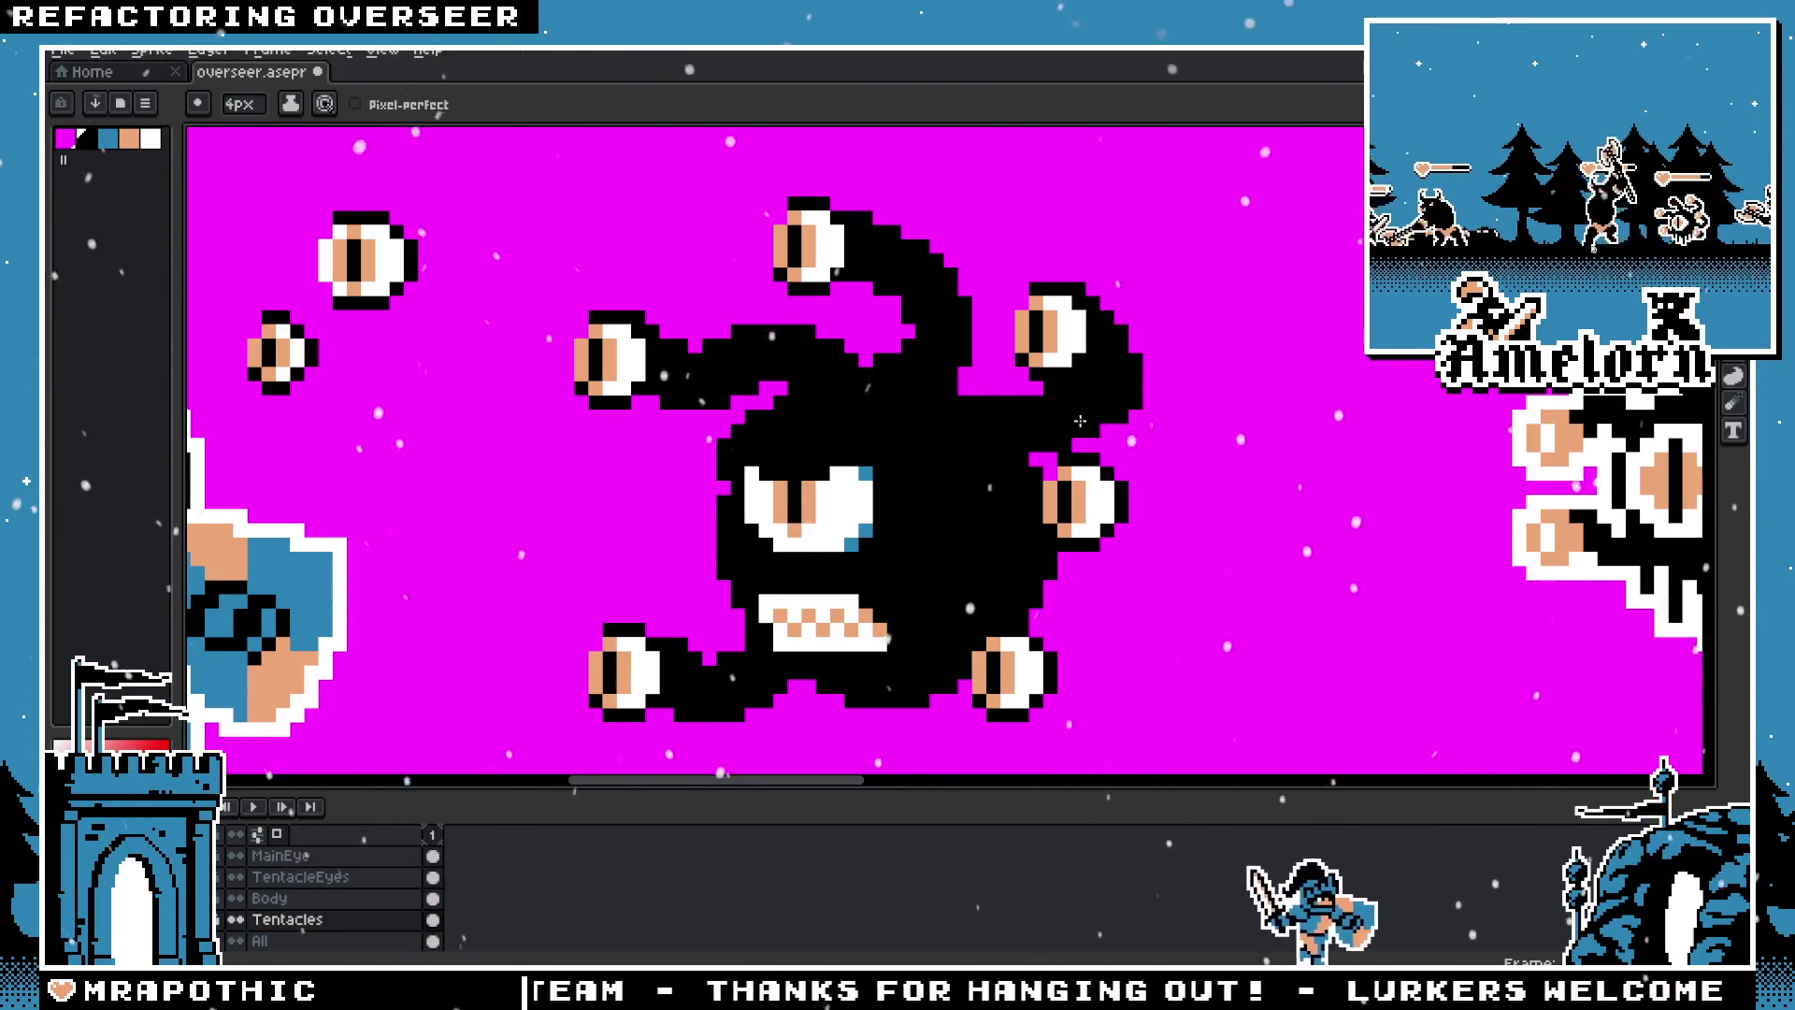
key(ctrl+z)
mouse_move(1092, 292)
mouse_down()
mouse_move(1096, 335)
mouse_move(991, 400)
mouse_up()
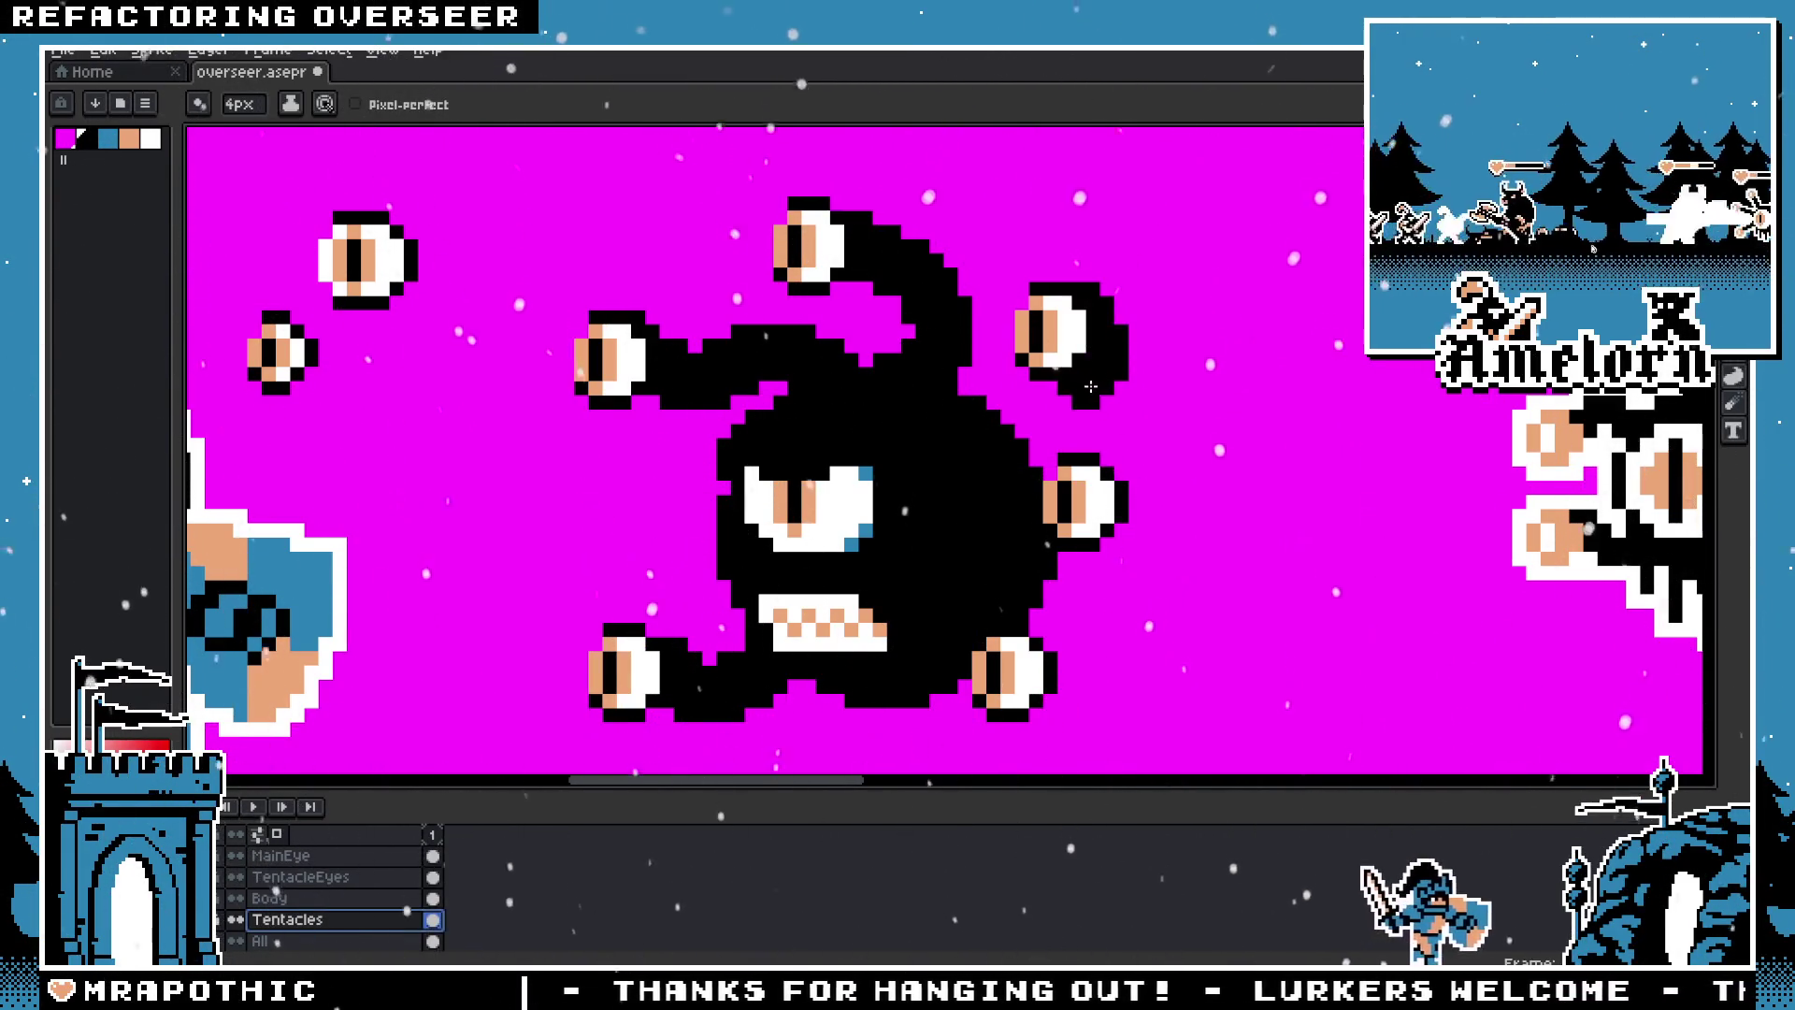
scroll(962, 500, down, 2)
scroll(962, 499, down, 2)
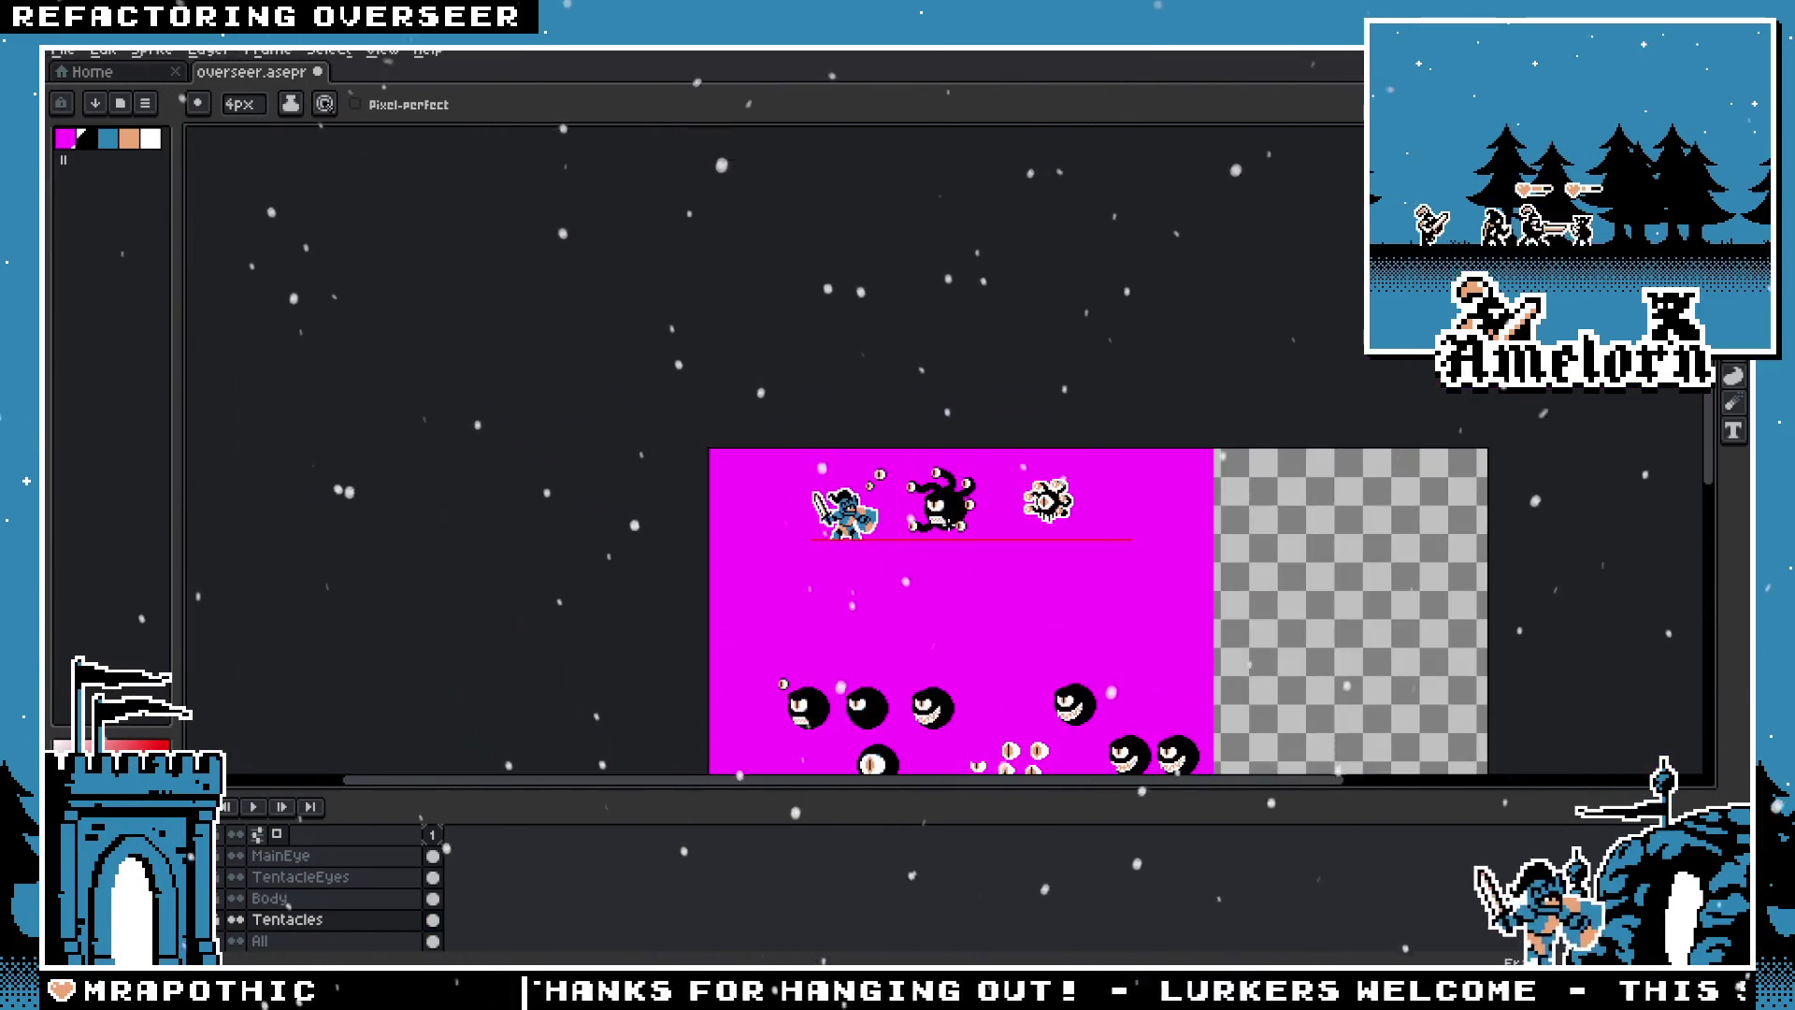
scroll(962, 500, up, 2)
scroll(931, 454, up, 2)
scroll(868, 429, up, 2)
scroll(868, 429, down, 1)
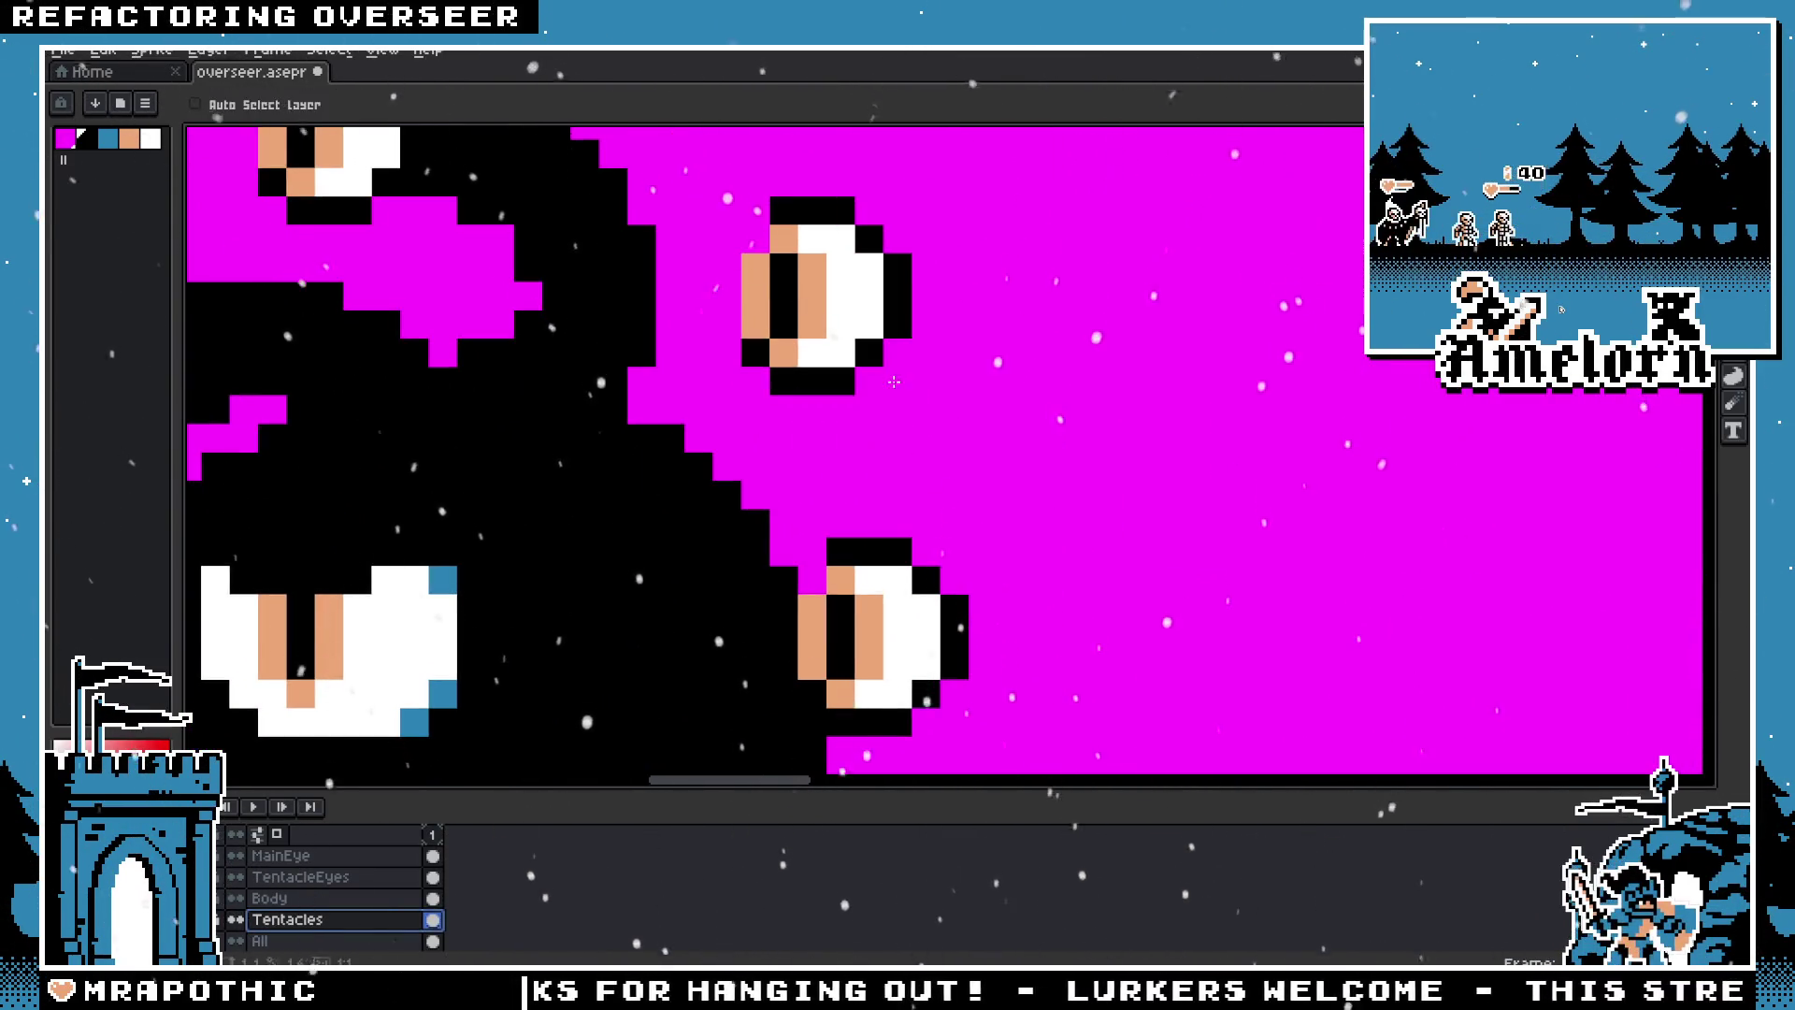
scroll(814, 511, down, 2)
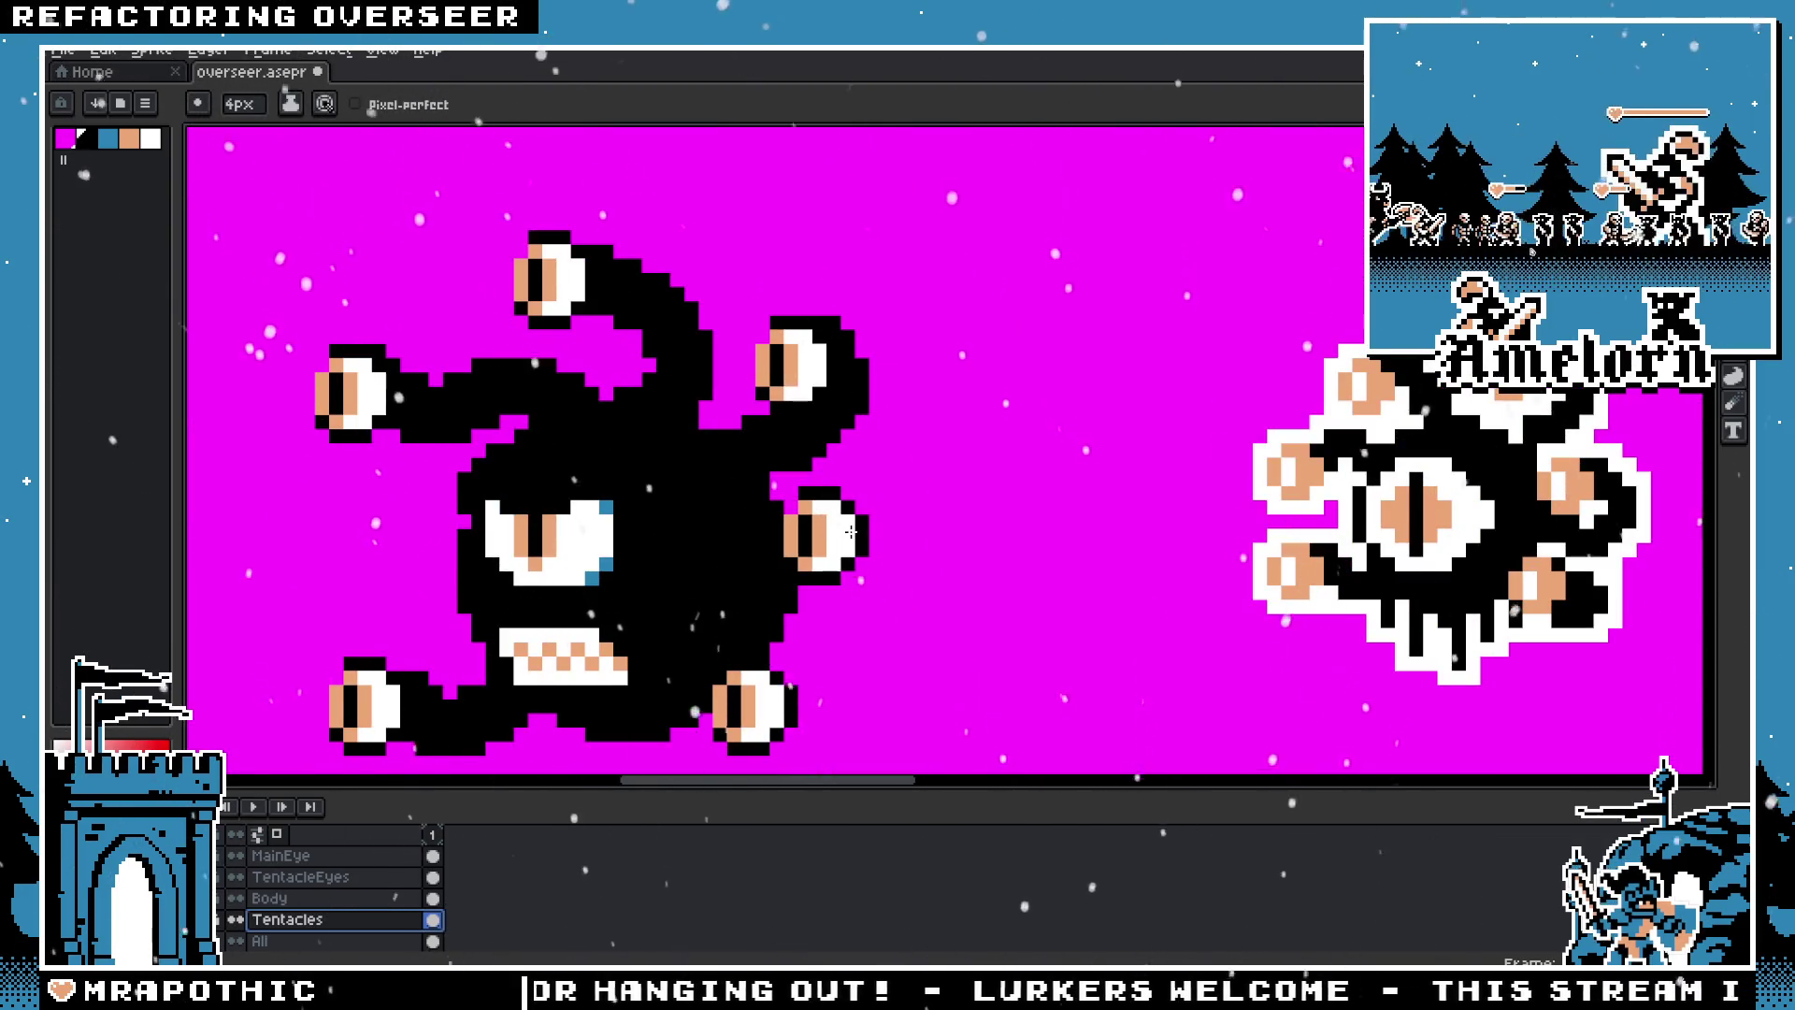
scroll(862, 585, down, 1)
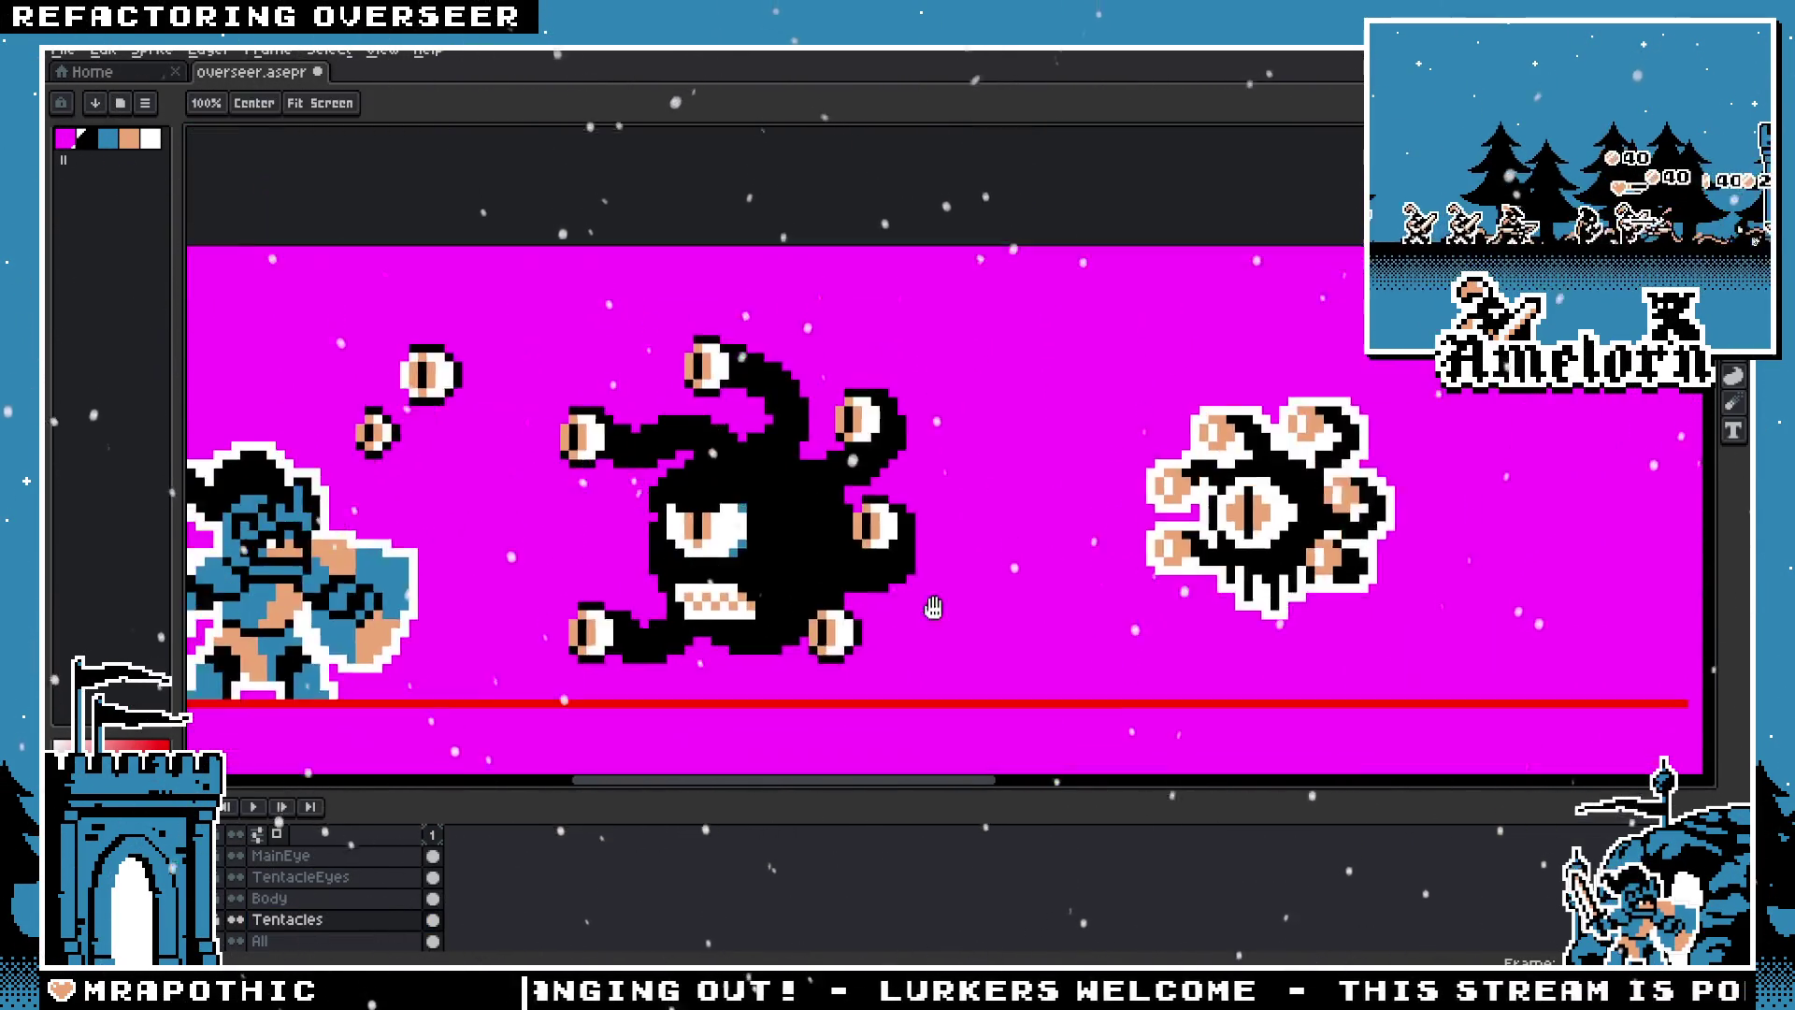
scroll(900, 442, up, 1)
drag(899, 443, 927, 412)
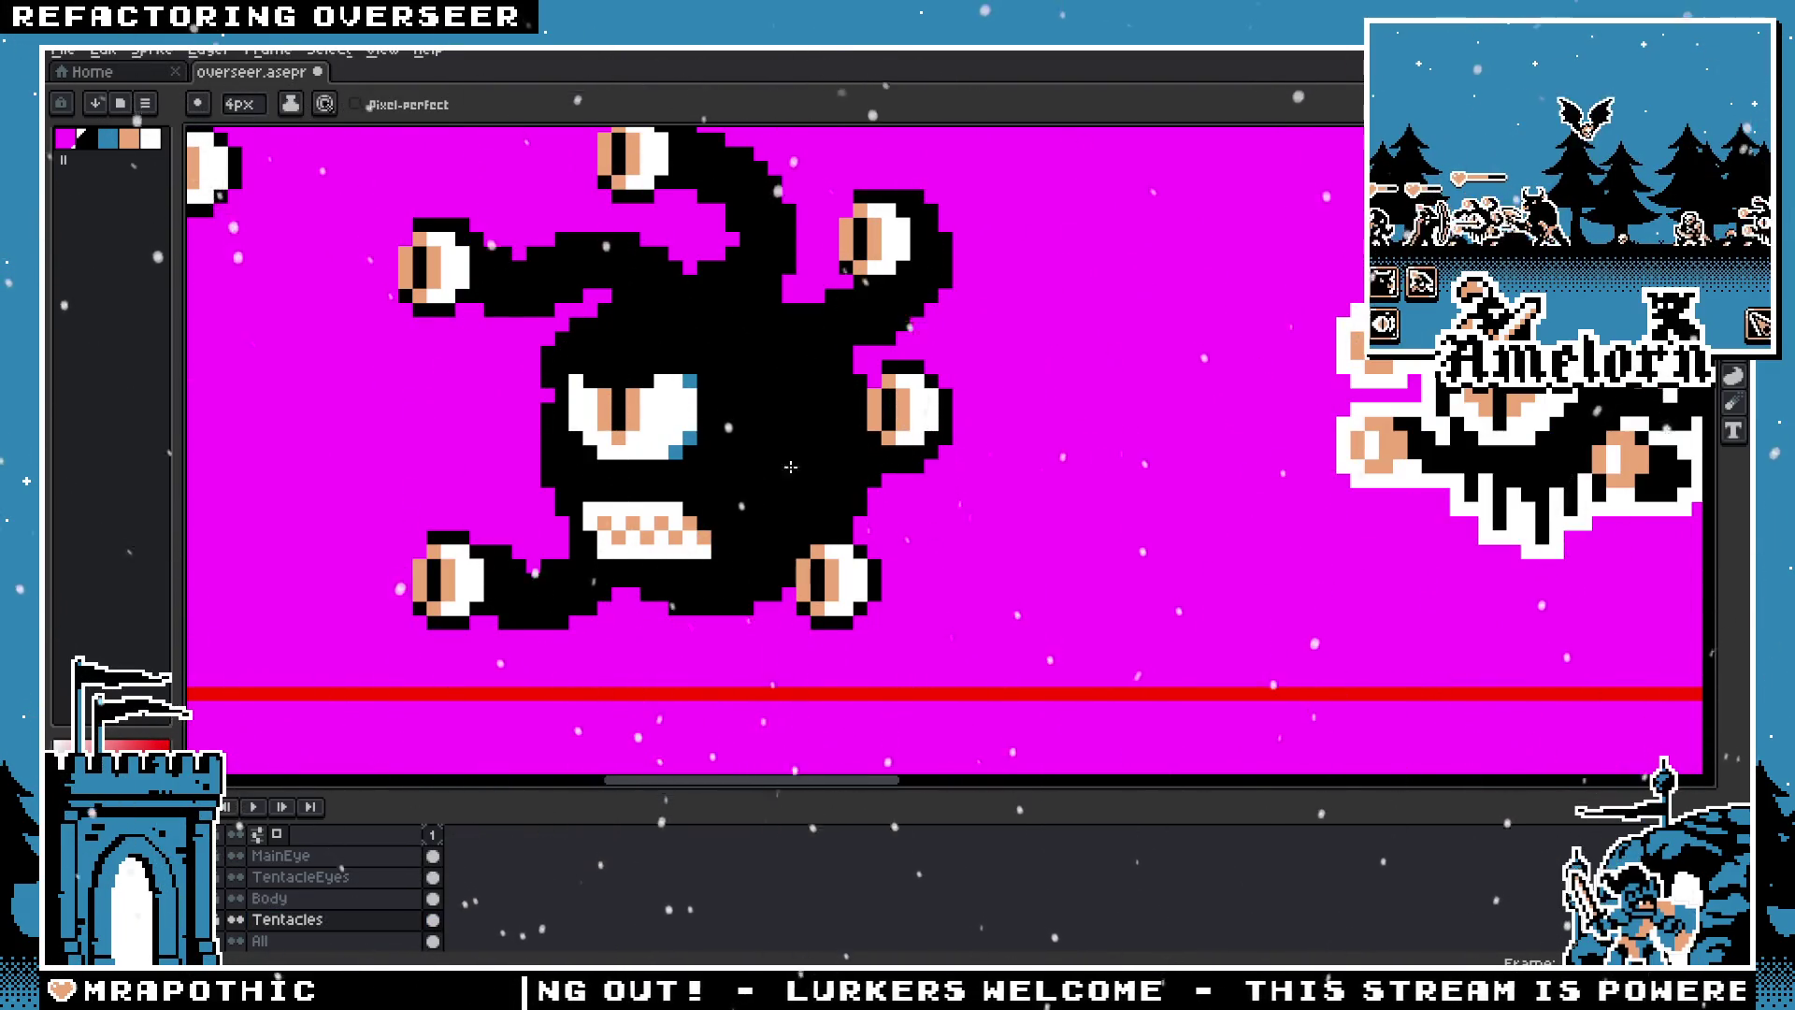
scroll(790, 466, down, 2)
scroll(832, 552, up, 1)
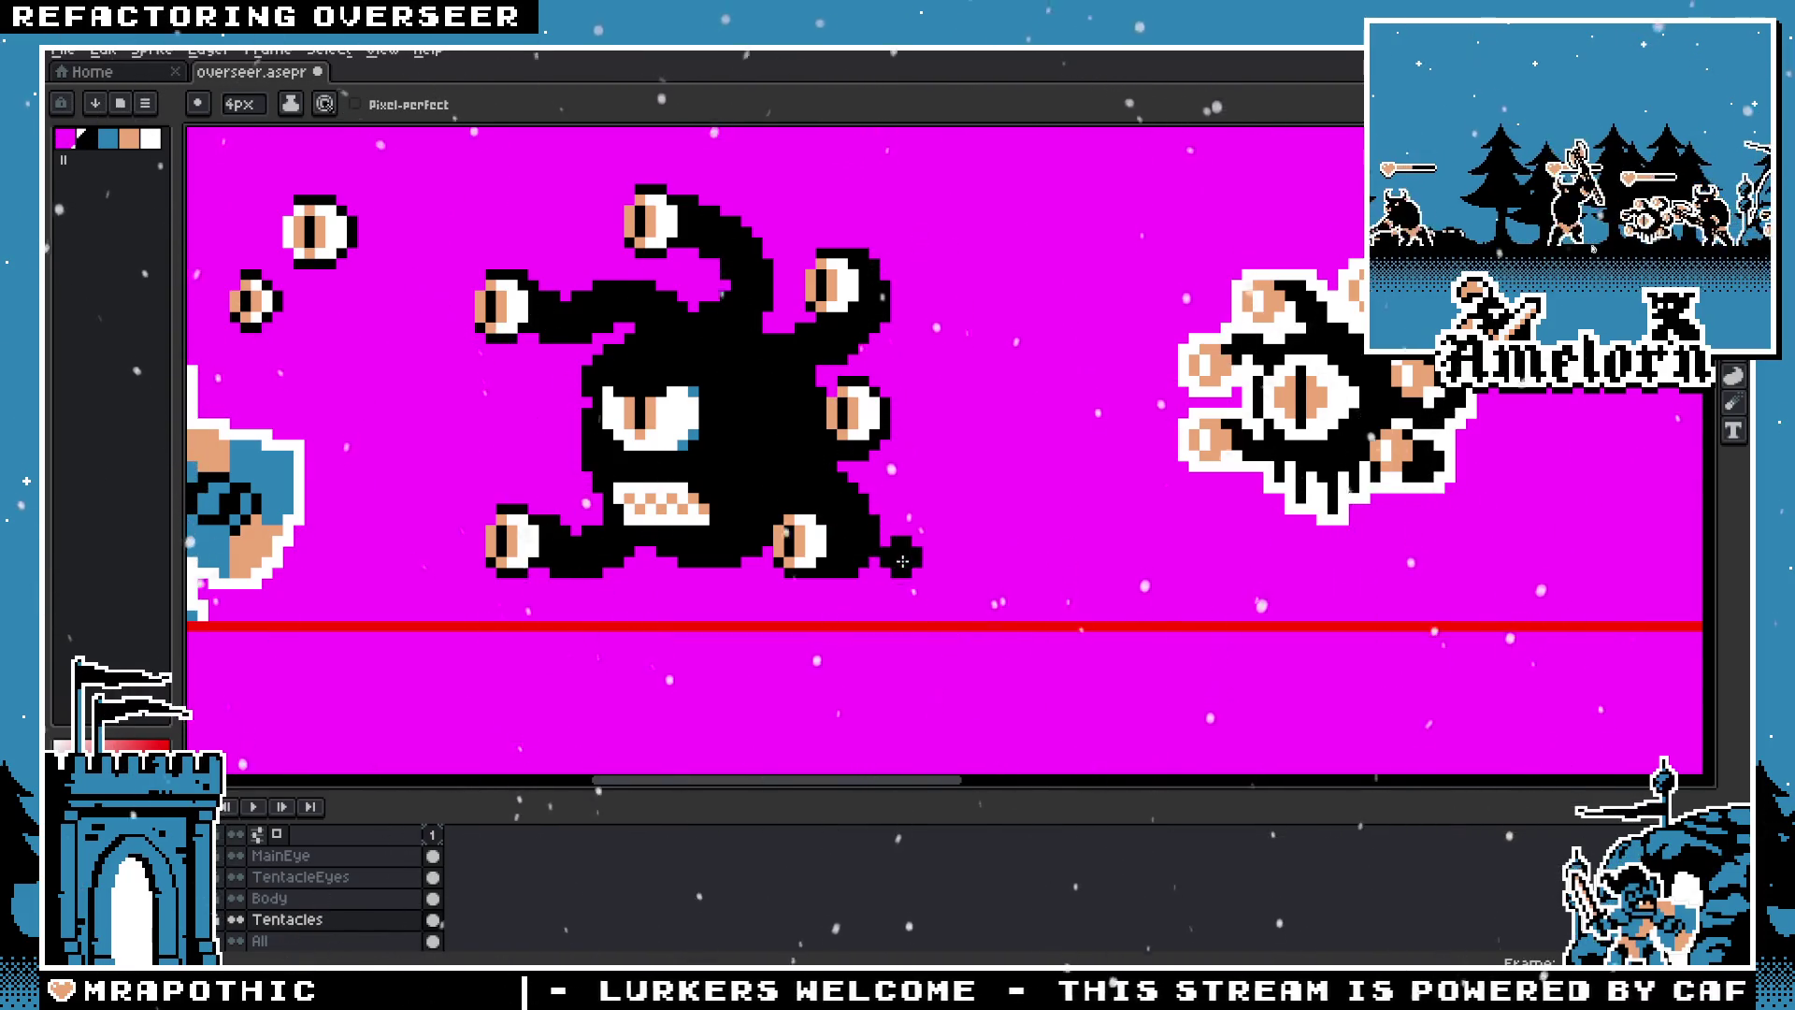
scroll(902, 561, down, 1)
drag(903, 562, 843, 529)
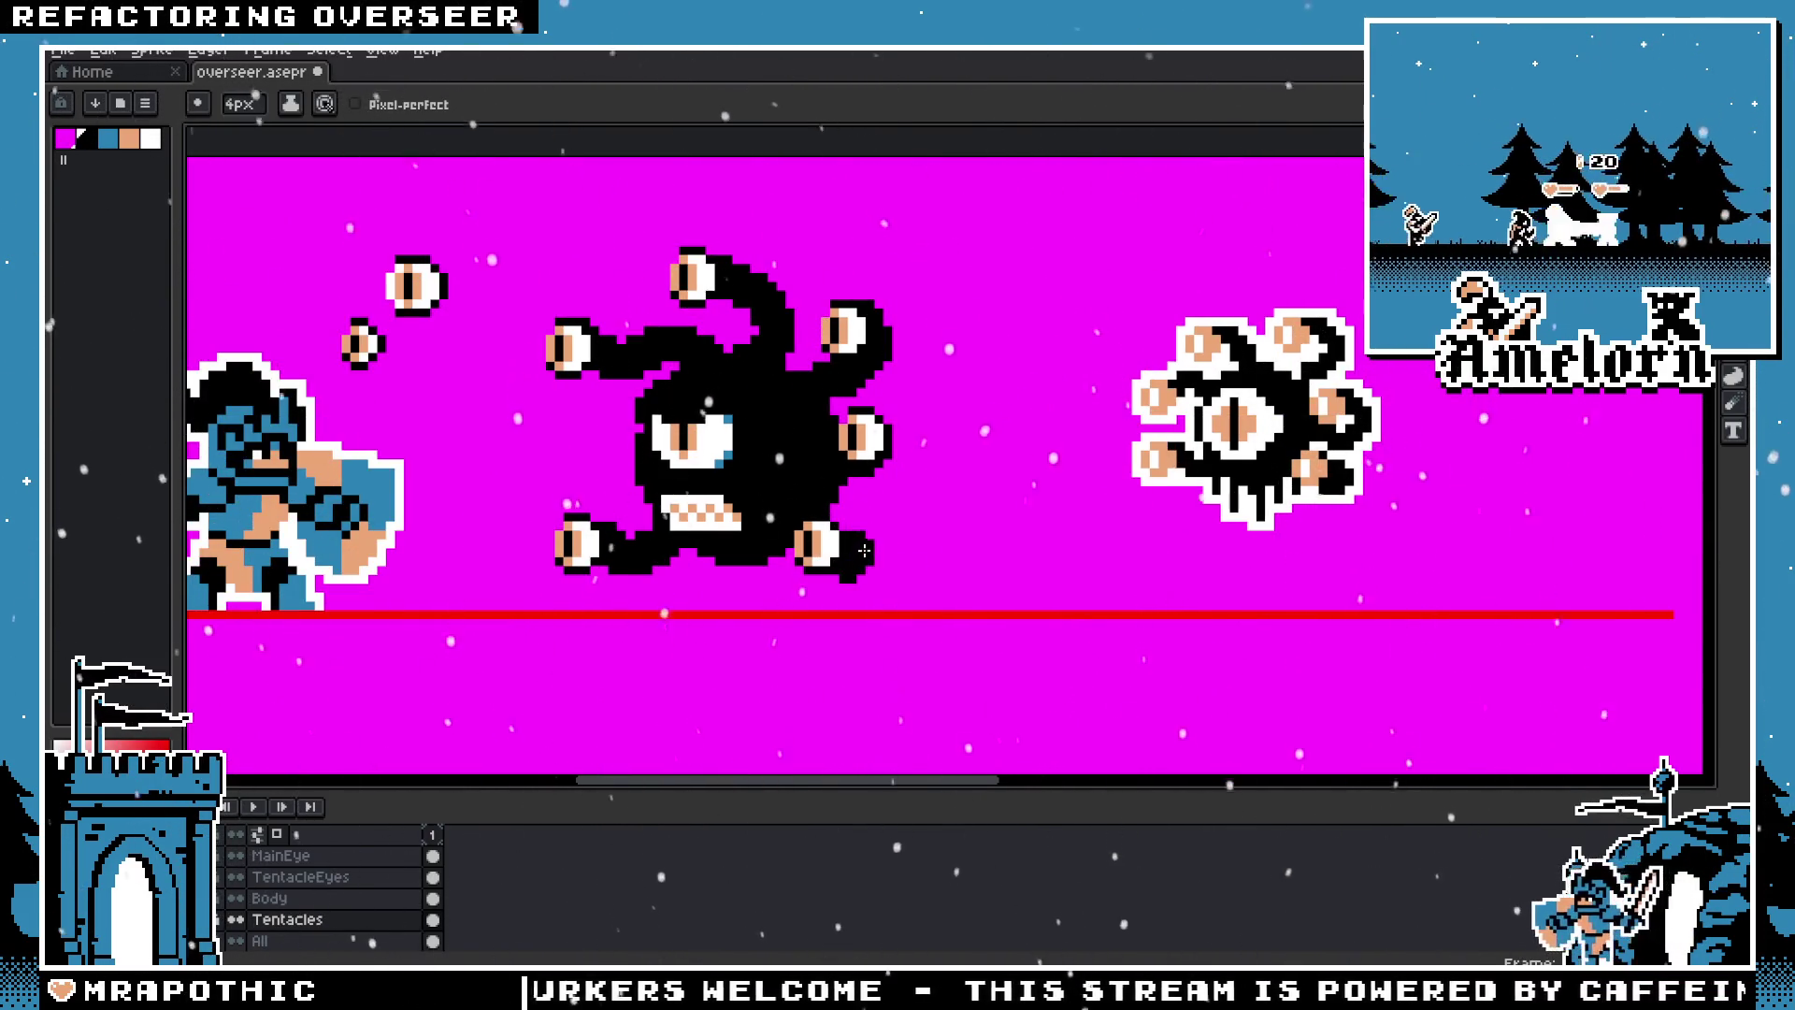
scroll(835, 561, down, 1)
key(v)
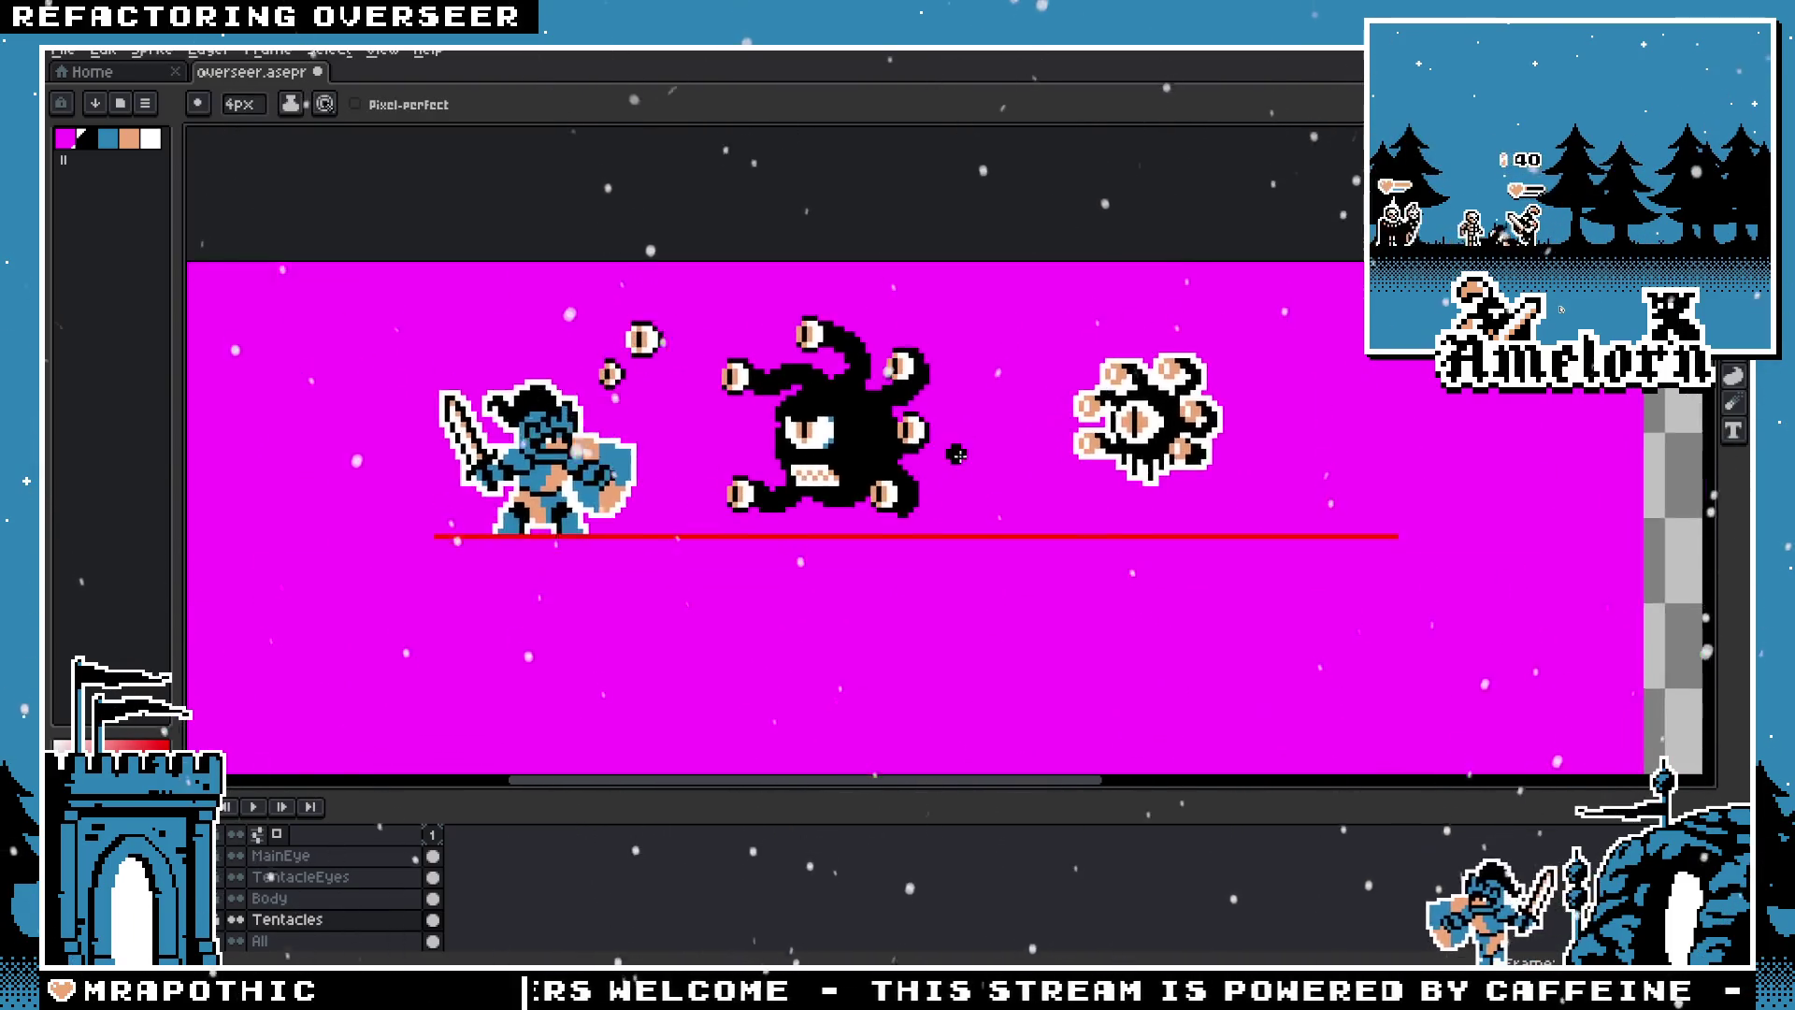
scroll(972, 470, up, 2)
key(b)
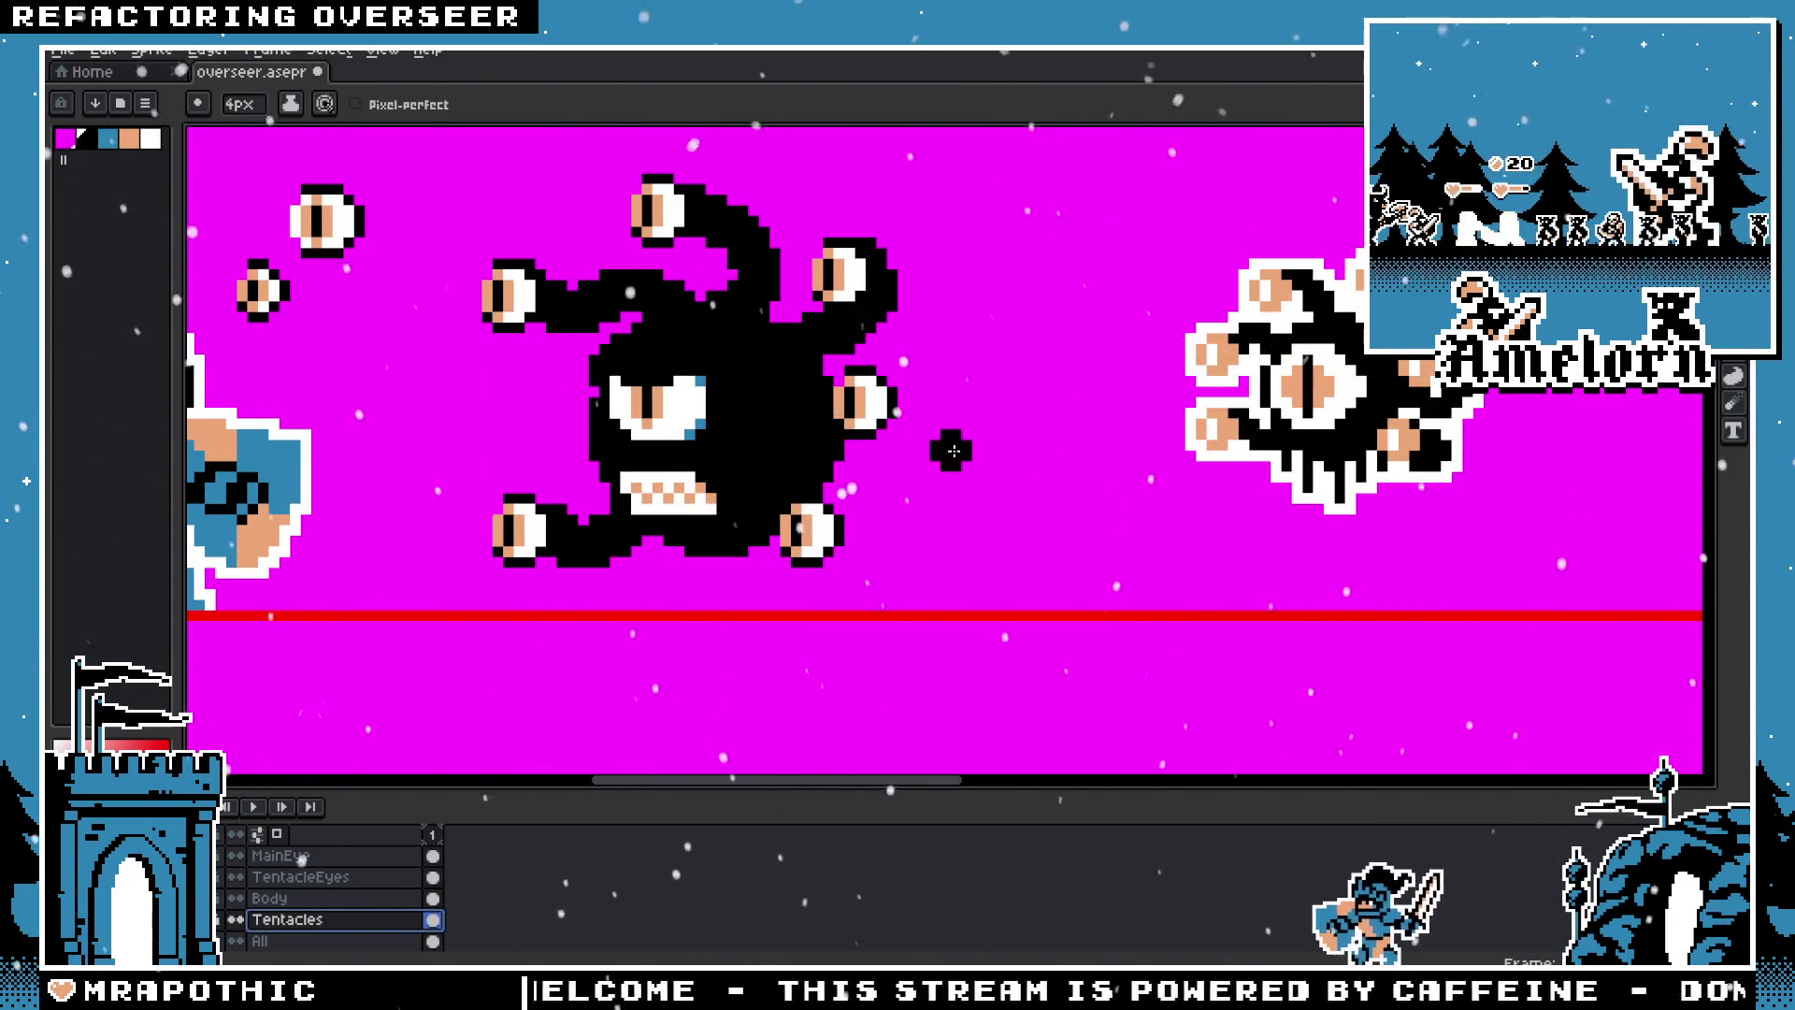
key(m)
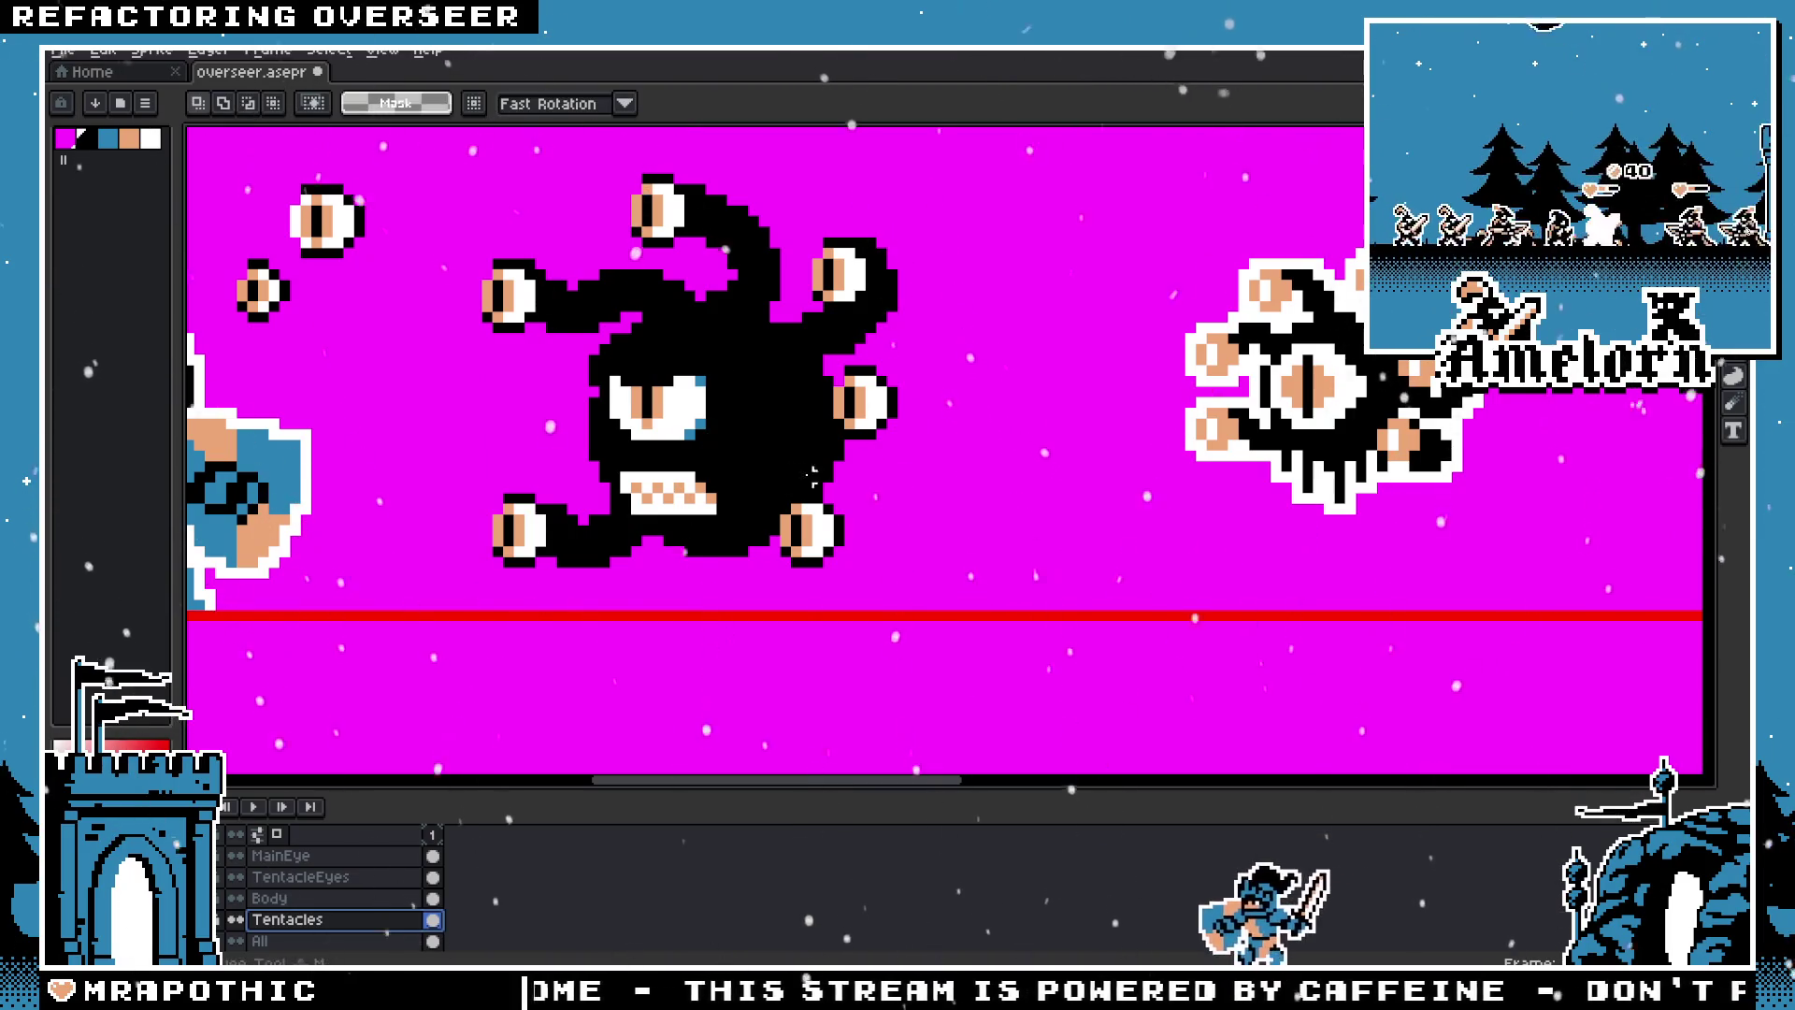
Step: On the TentacleEyes layer, shift the bottom-right tentacle eye slightly right and commit it
click(356, 872)
mouse_move(797, 360)
mouse_down()
mouse_move(955, 454)
mouse_move(852, 443)
mouse_up()
mouse_move(754, 473)
mouse_down()
mouse_move(889, 585)
mouse_move(851, 569)
mouse_up()
mouse_move(776, 381)
mouse_down()
mouse_move(891, 465)
mouse_move(887, 448)
mouse_move(788, 570)
mouse_move(816, 572)
mouse_up()
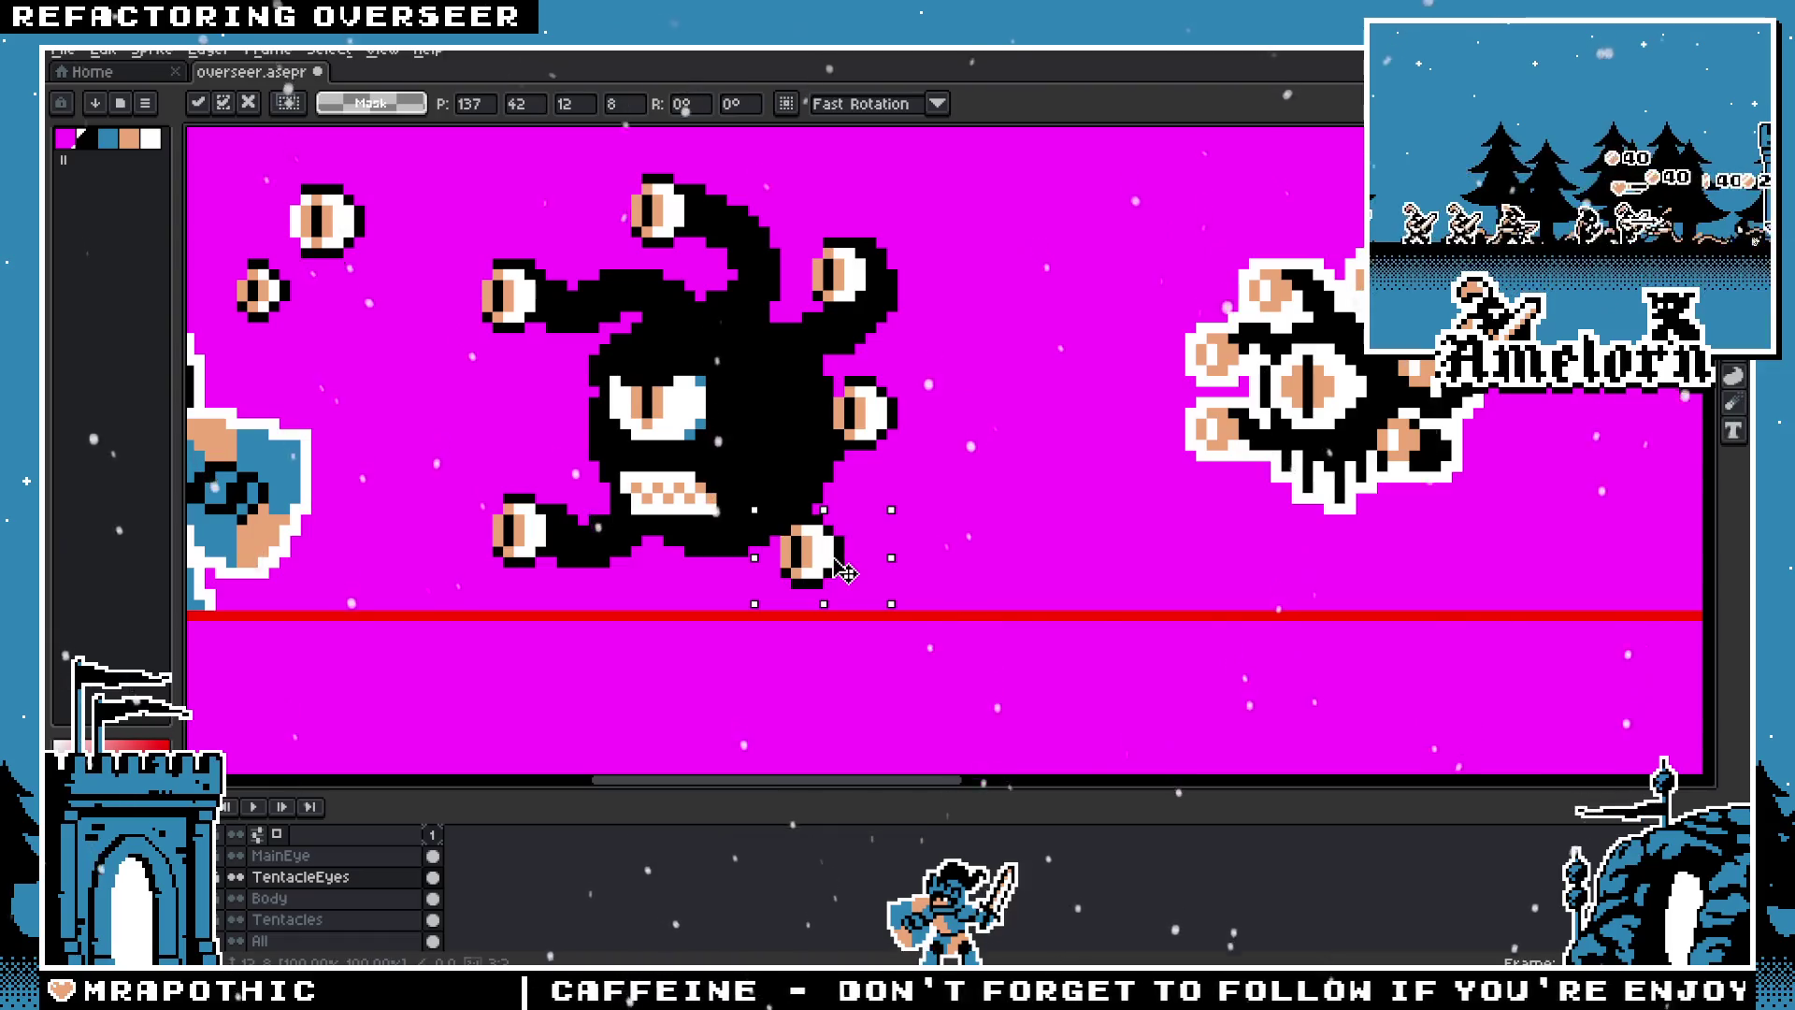
key(Return)
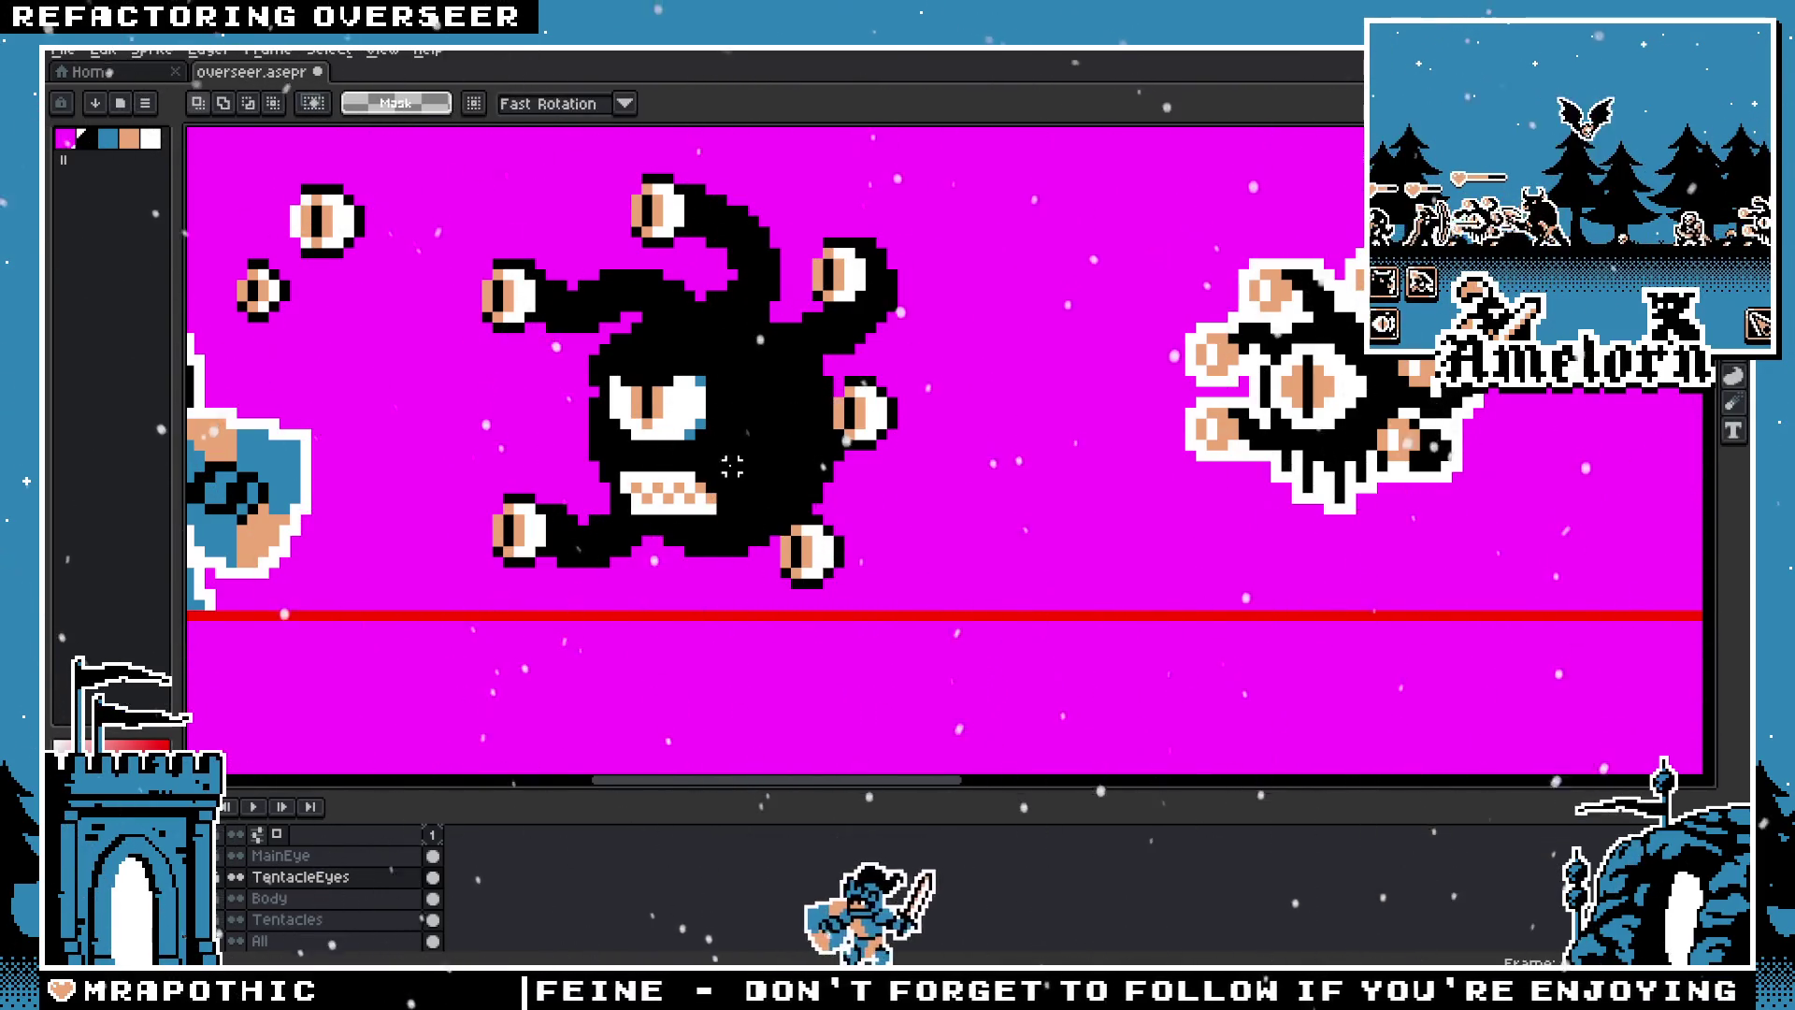
key(minus)
scroll(711, 482, up, 1)
scroll(788, 487, up, 1)
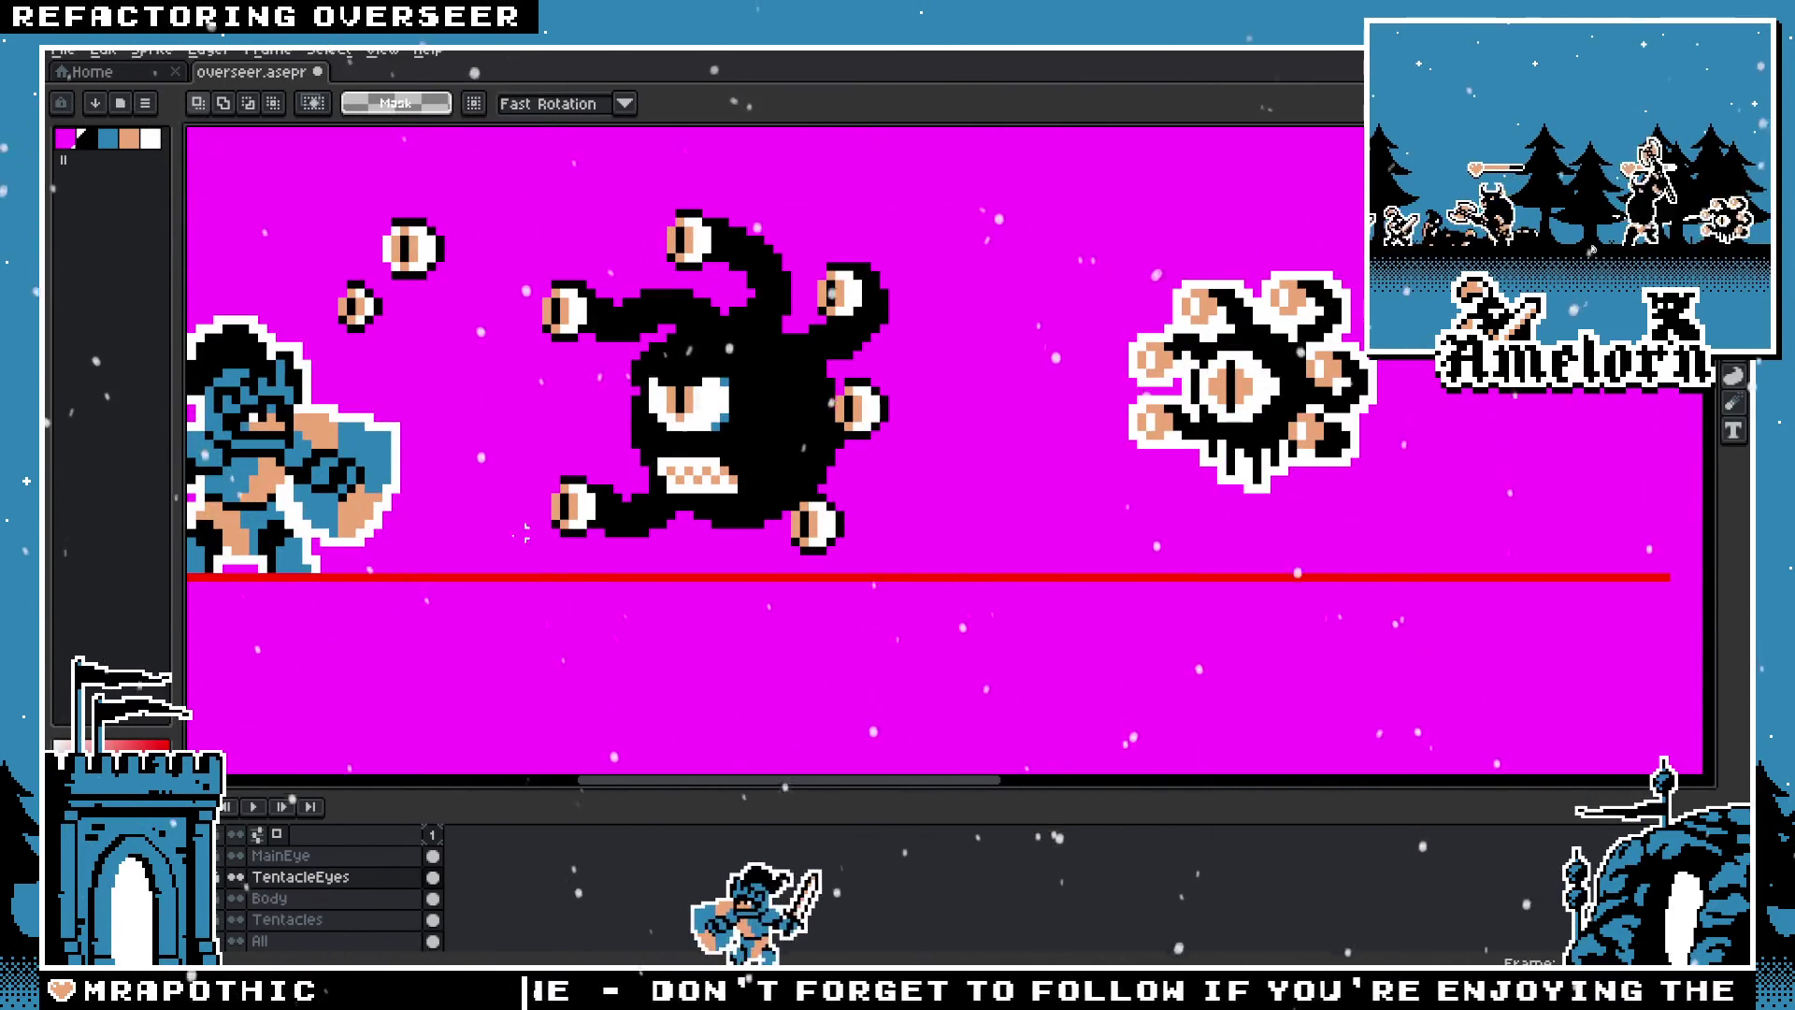
scroll(902, 310, up, 1)
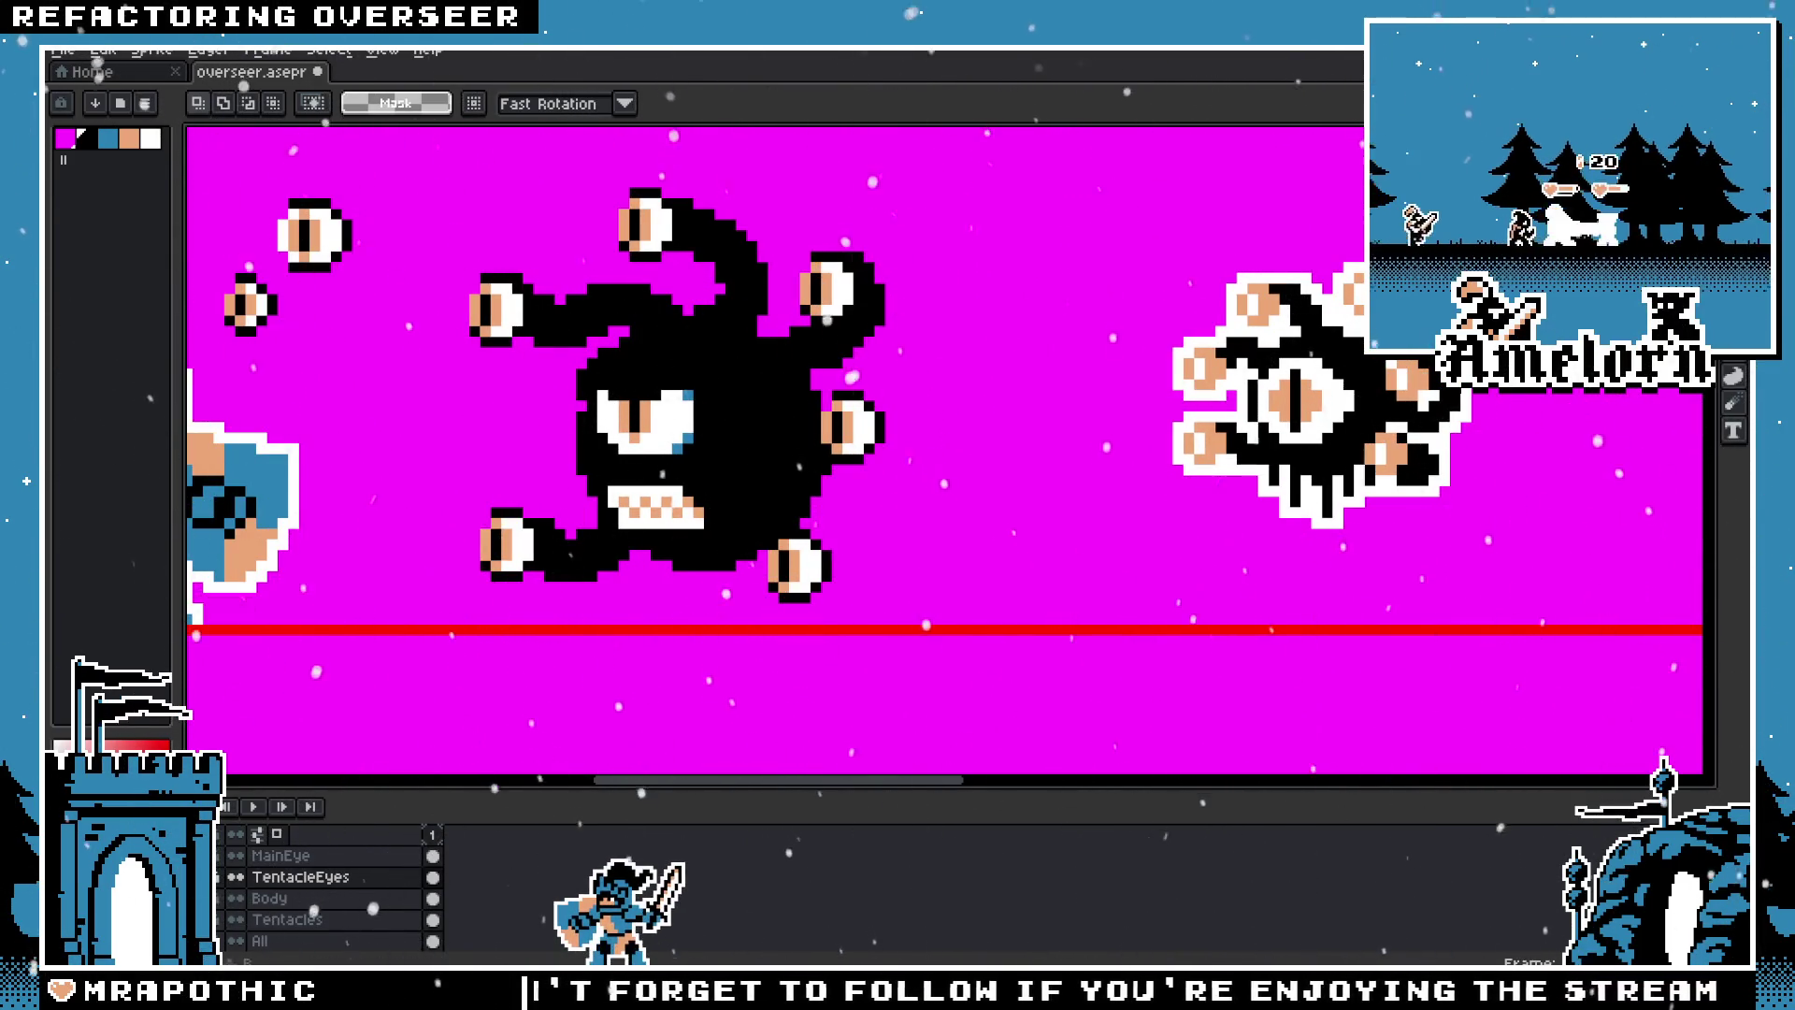
key(b)
scroll(834, 458, up, 1)
click(308, 919)
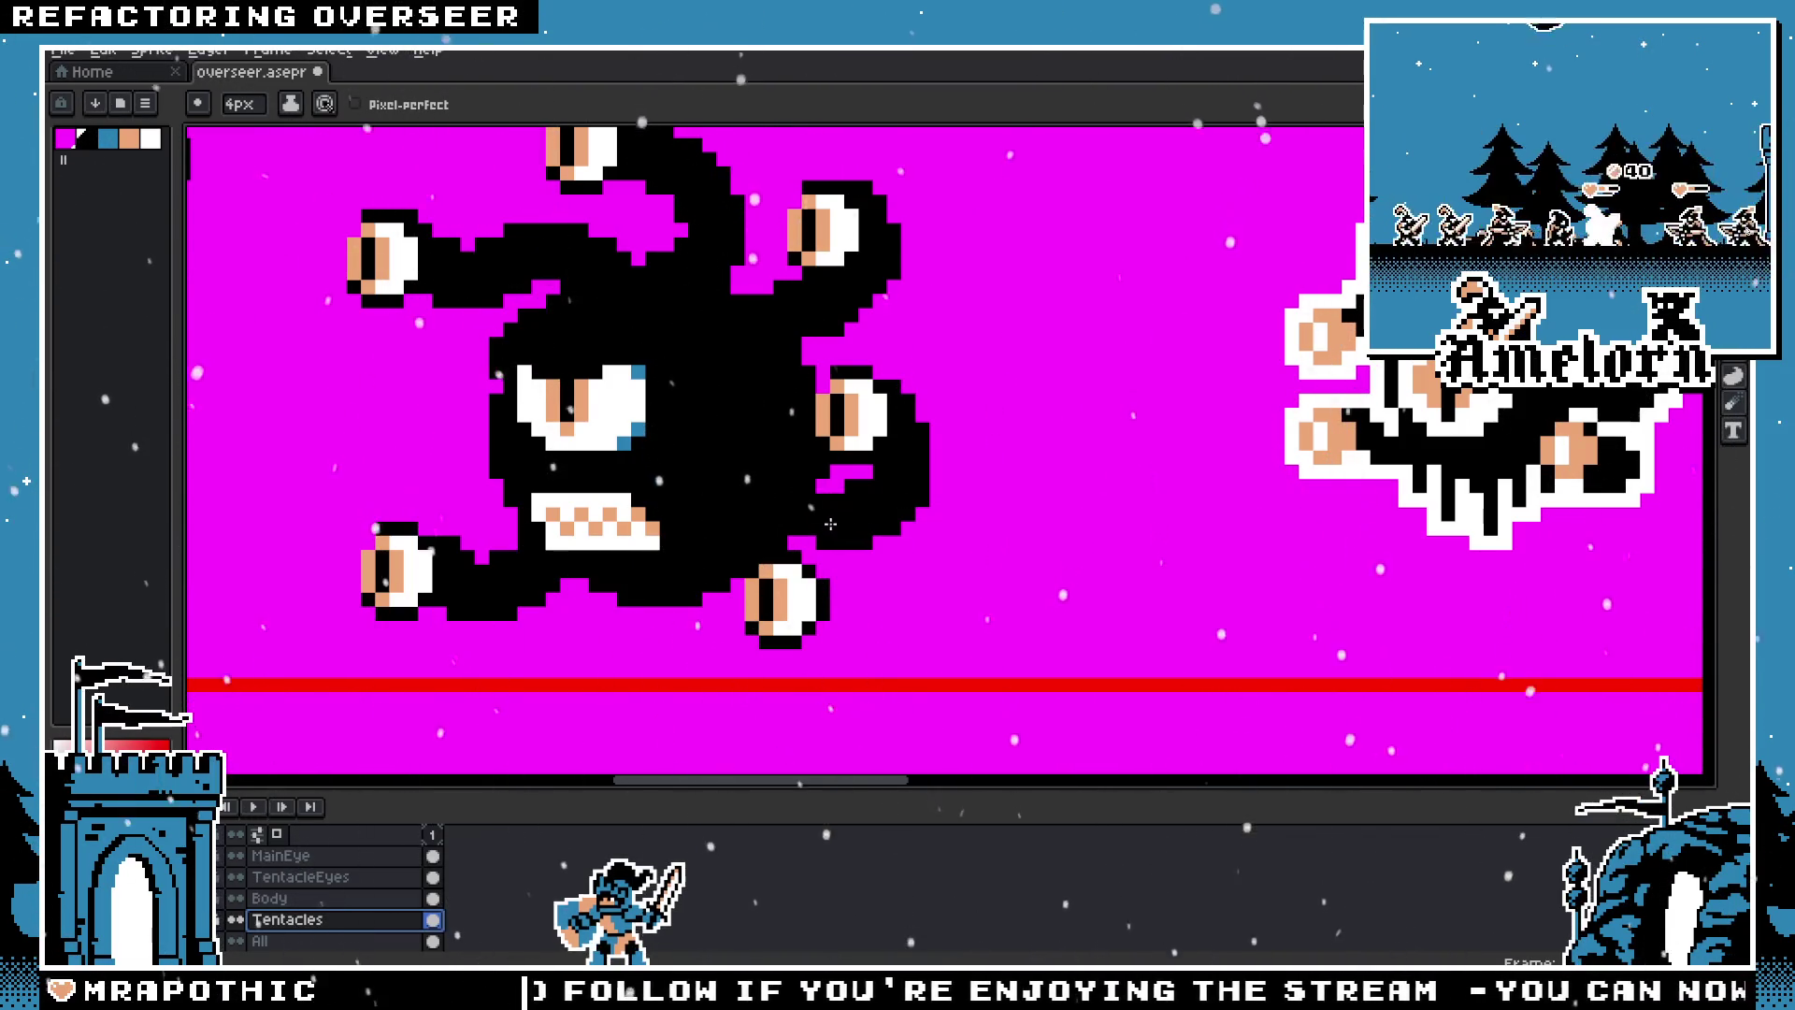
Step: Redo and undo the tail edit beside the bottom-right eye, zooming to check, then remove stray pixels
scroll(968, 535, down, 3)
scroll(898, 542, up, 2)
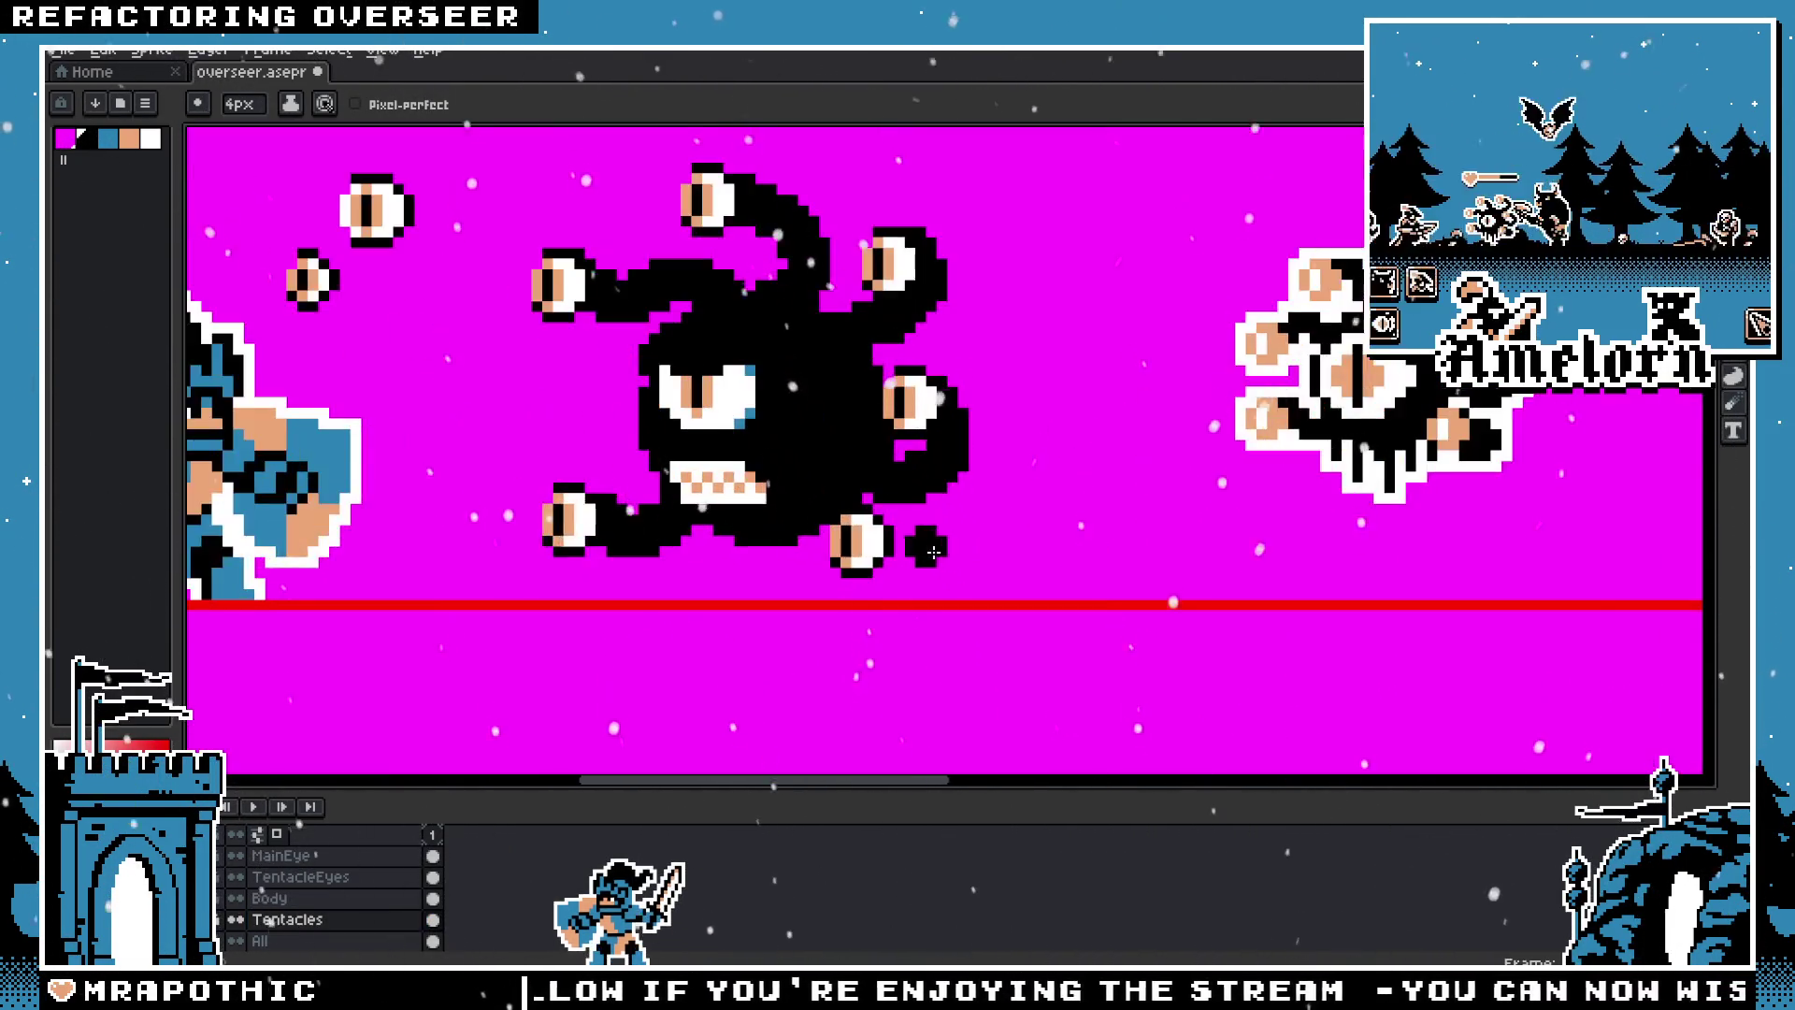
scroll(854, 552, up, 1)
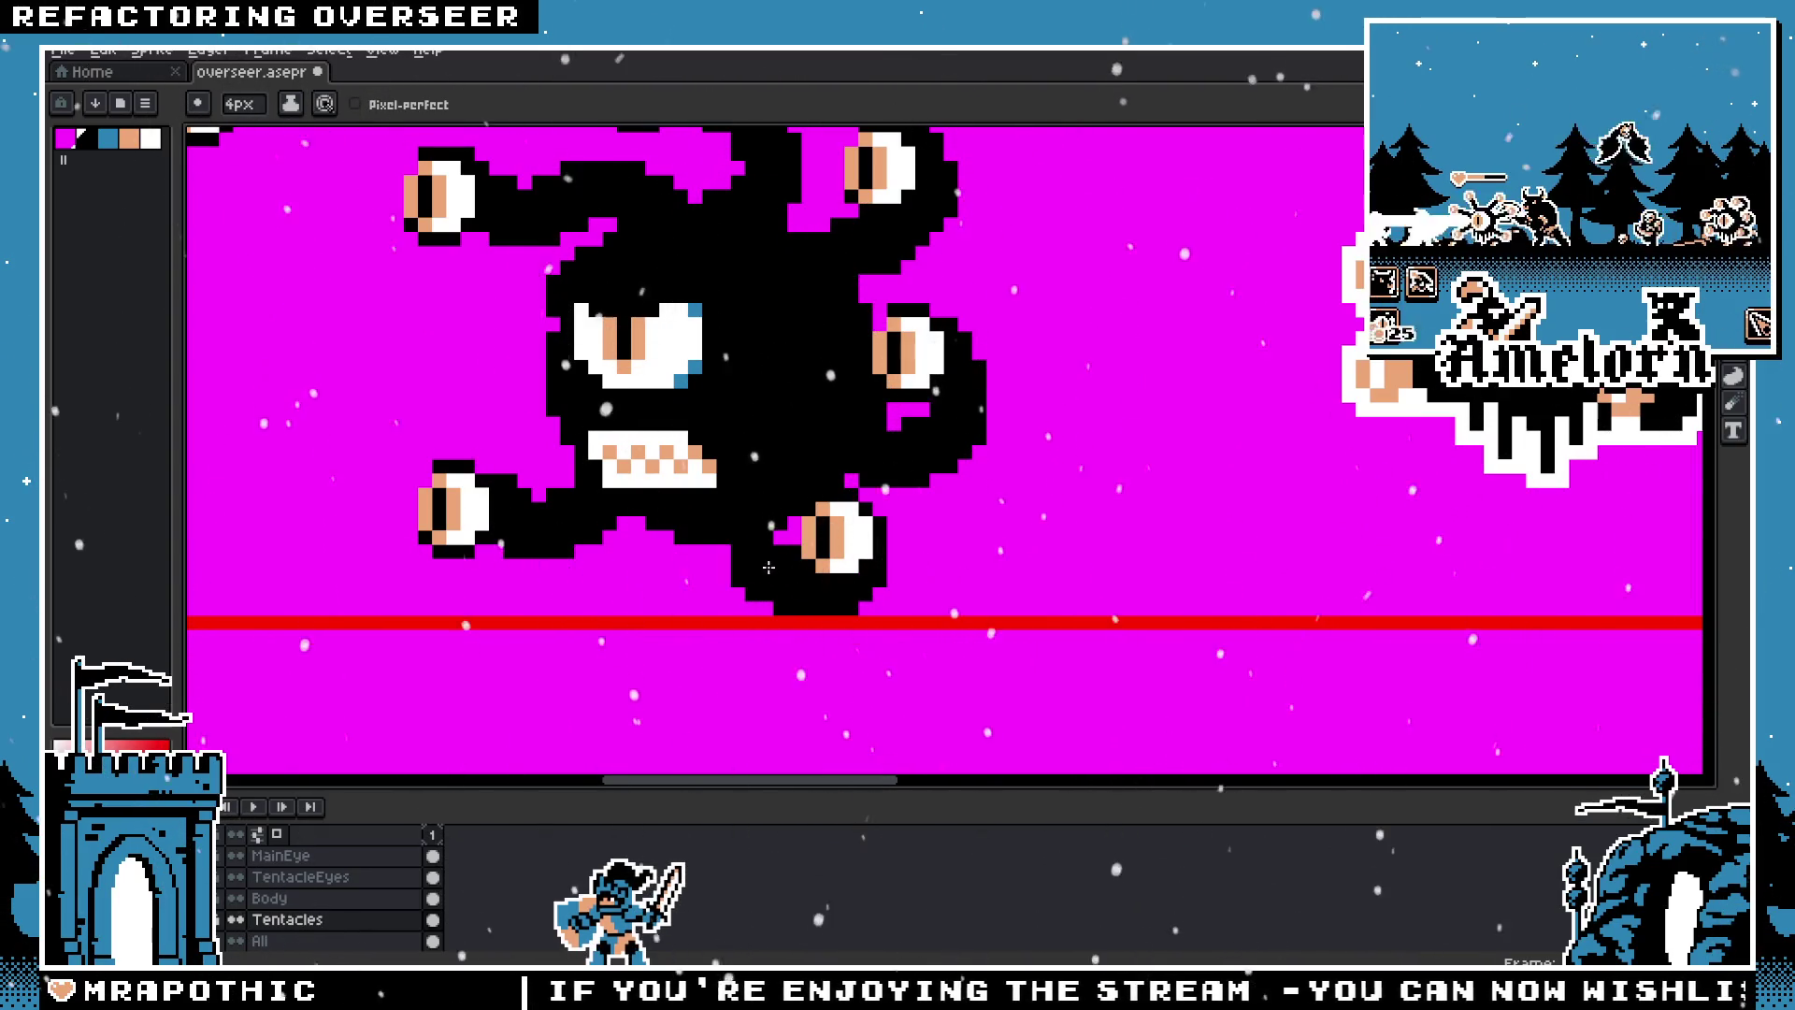
key(ctrl+z)
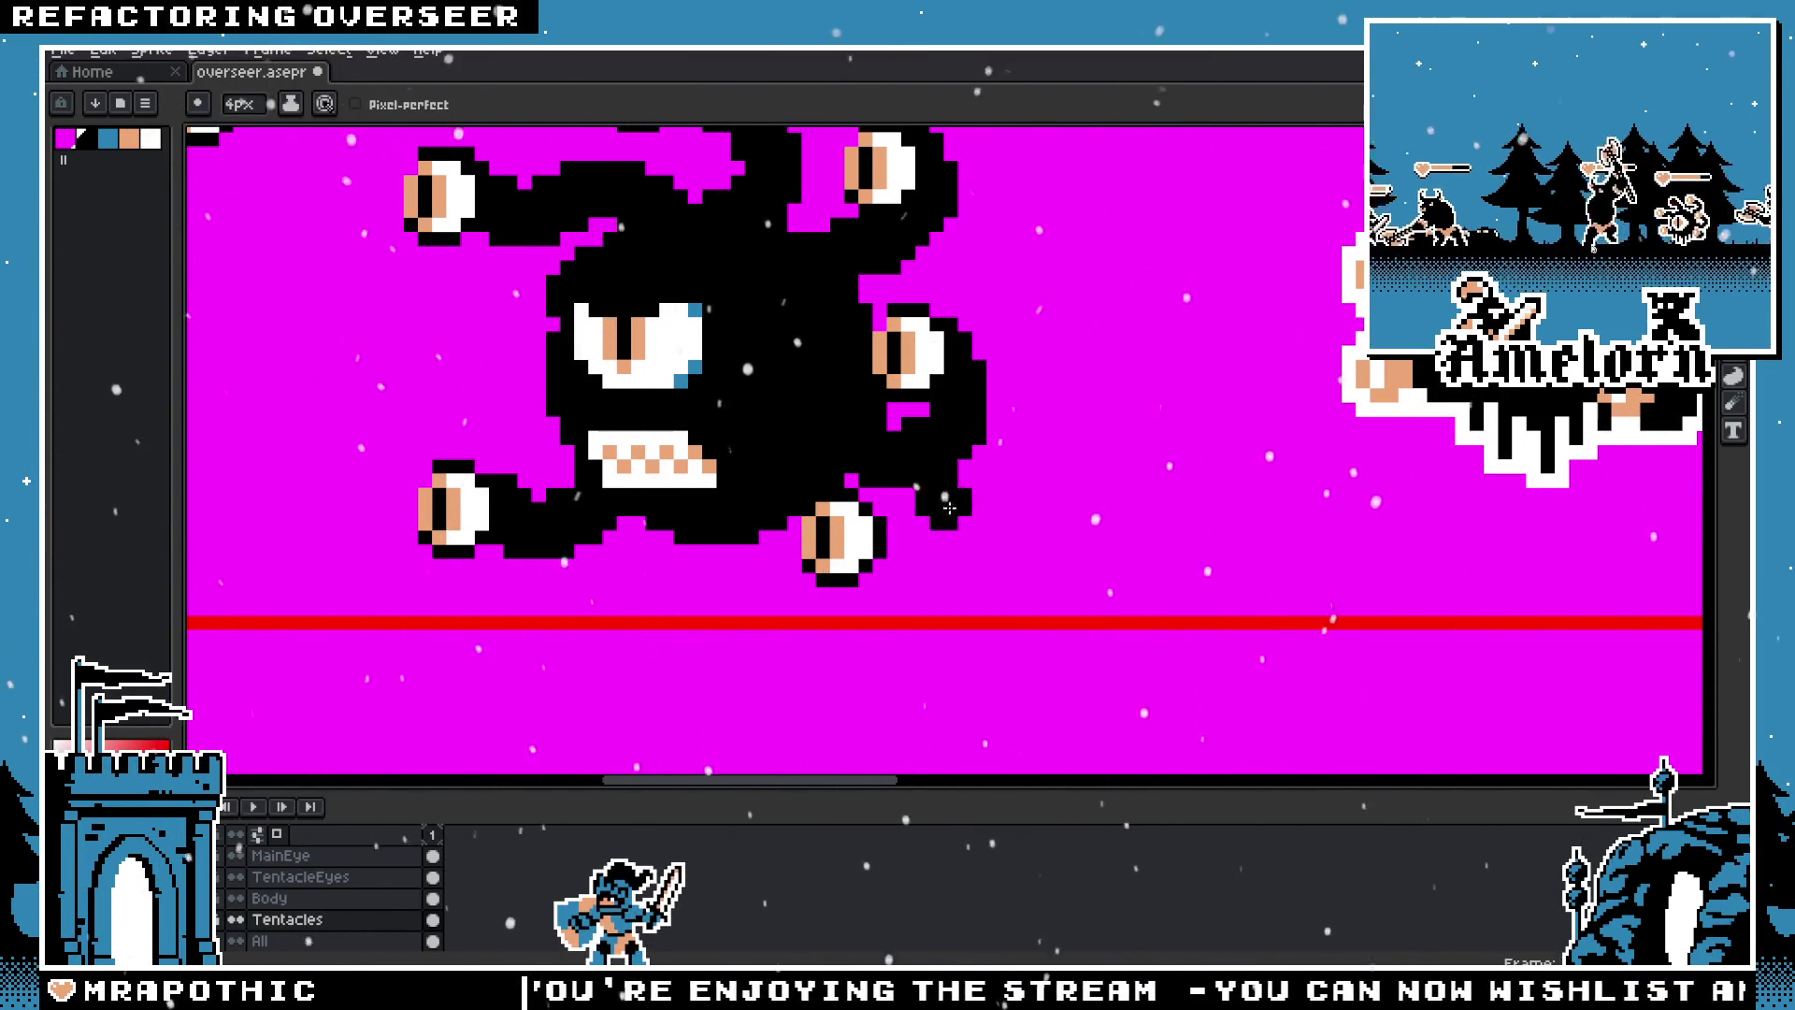
key(ctrl+z)
scroll(929, 429, up, 1)
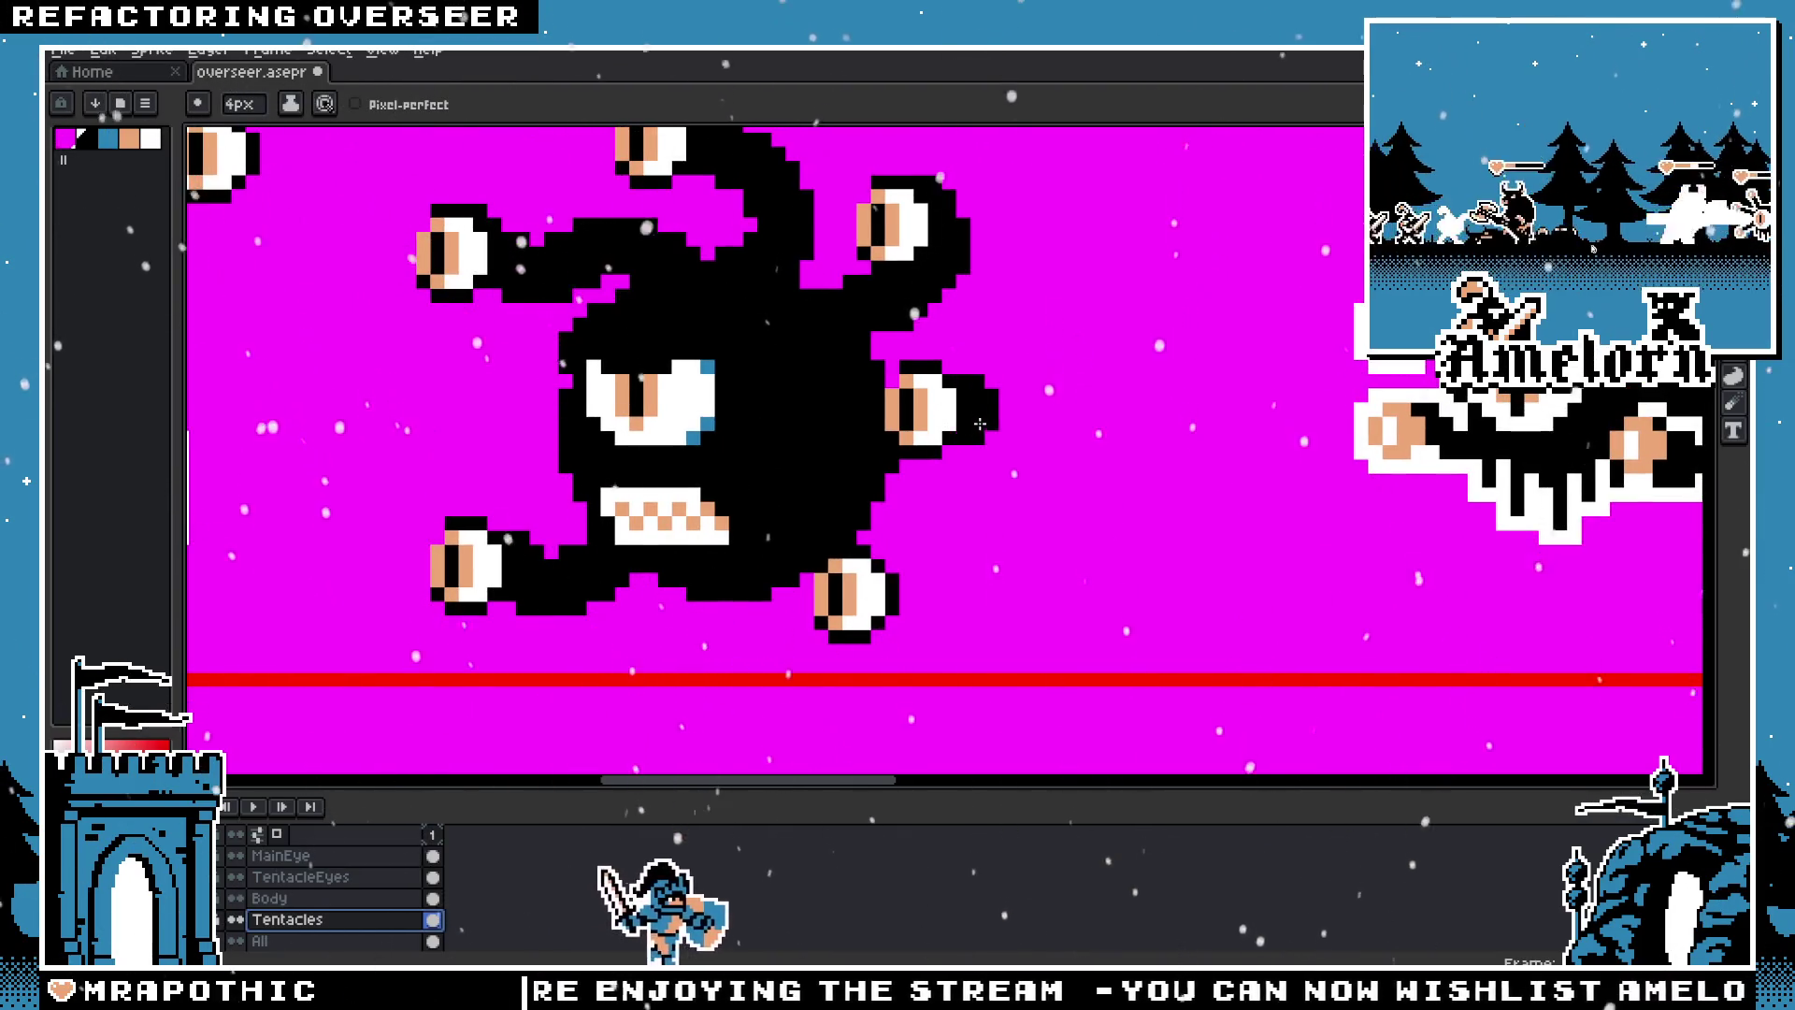
scroll(965, 476, down, 2)
scroll(902, 492, up, 1)
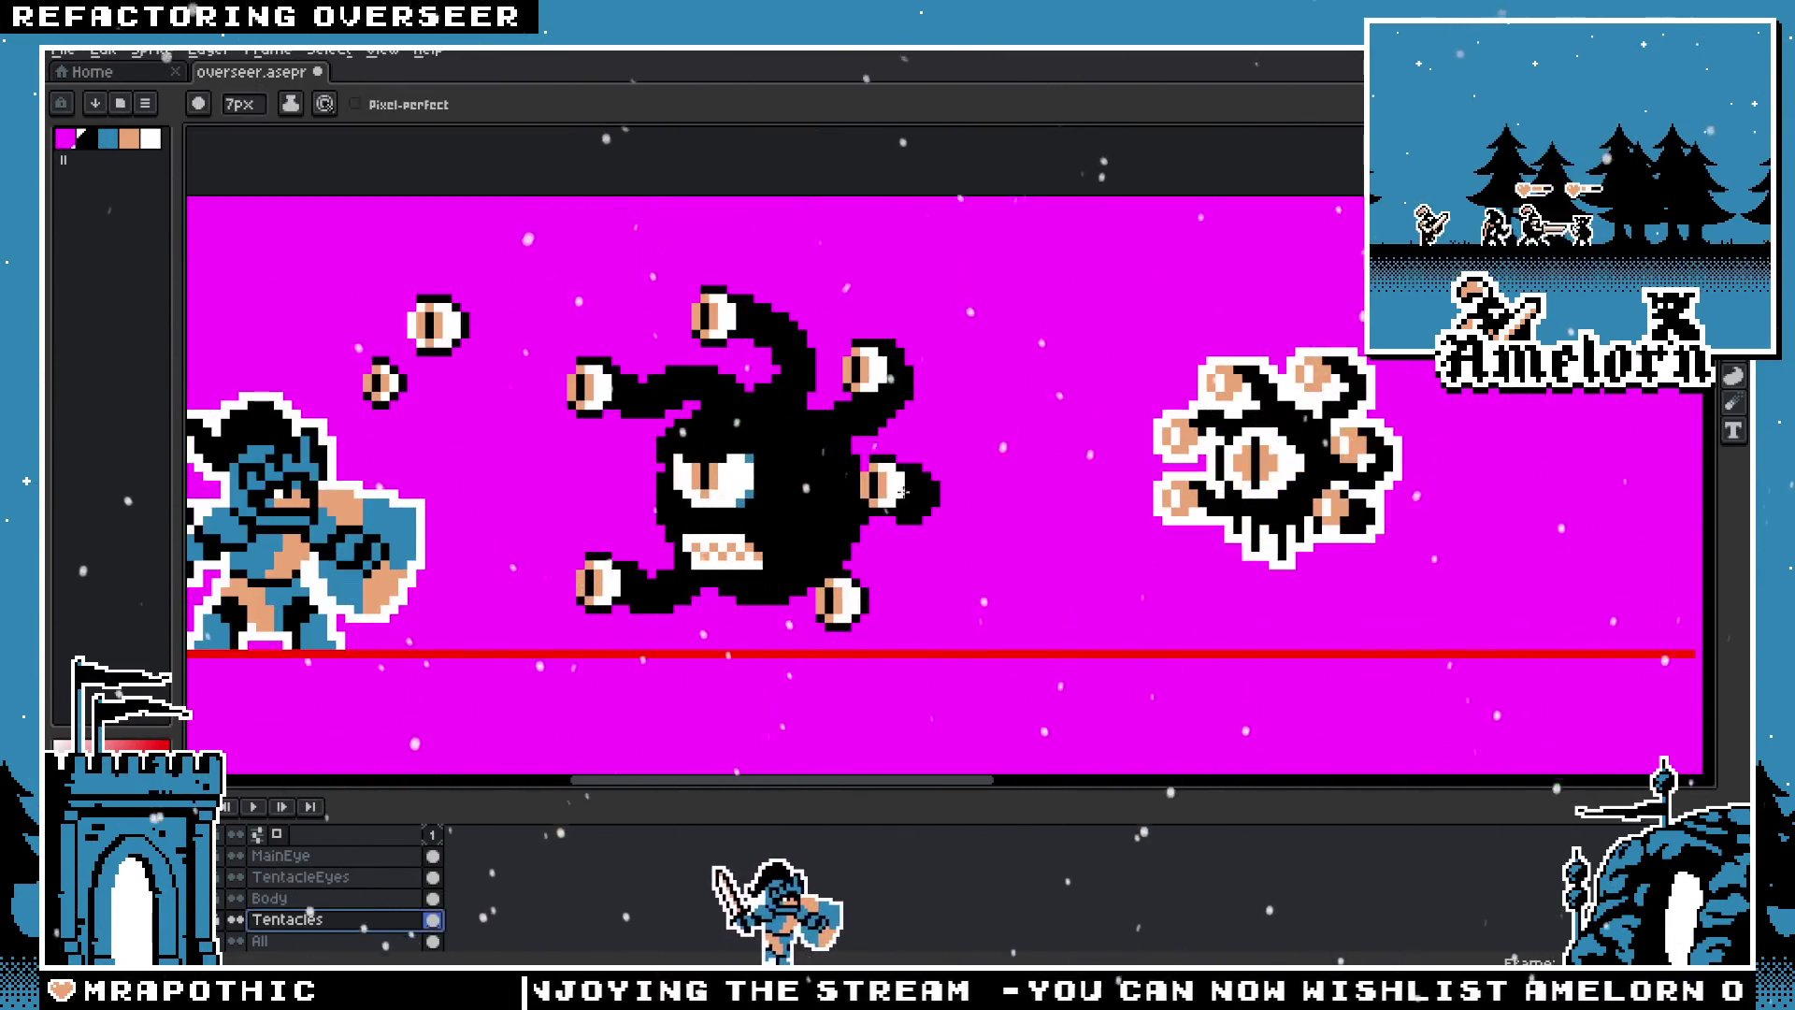
scroll(903, 502, up, 2)
scroll(905, 514, up, 1)
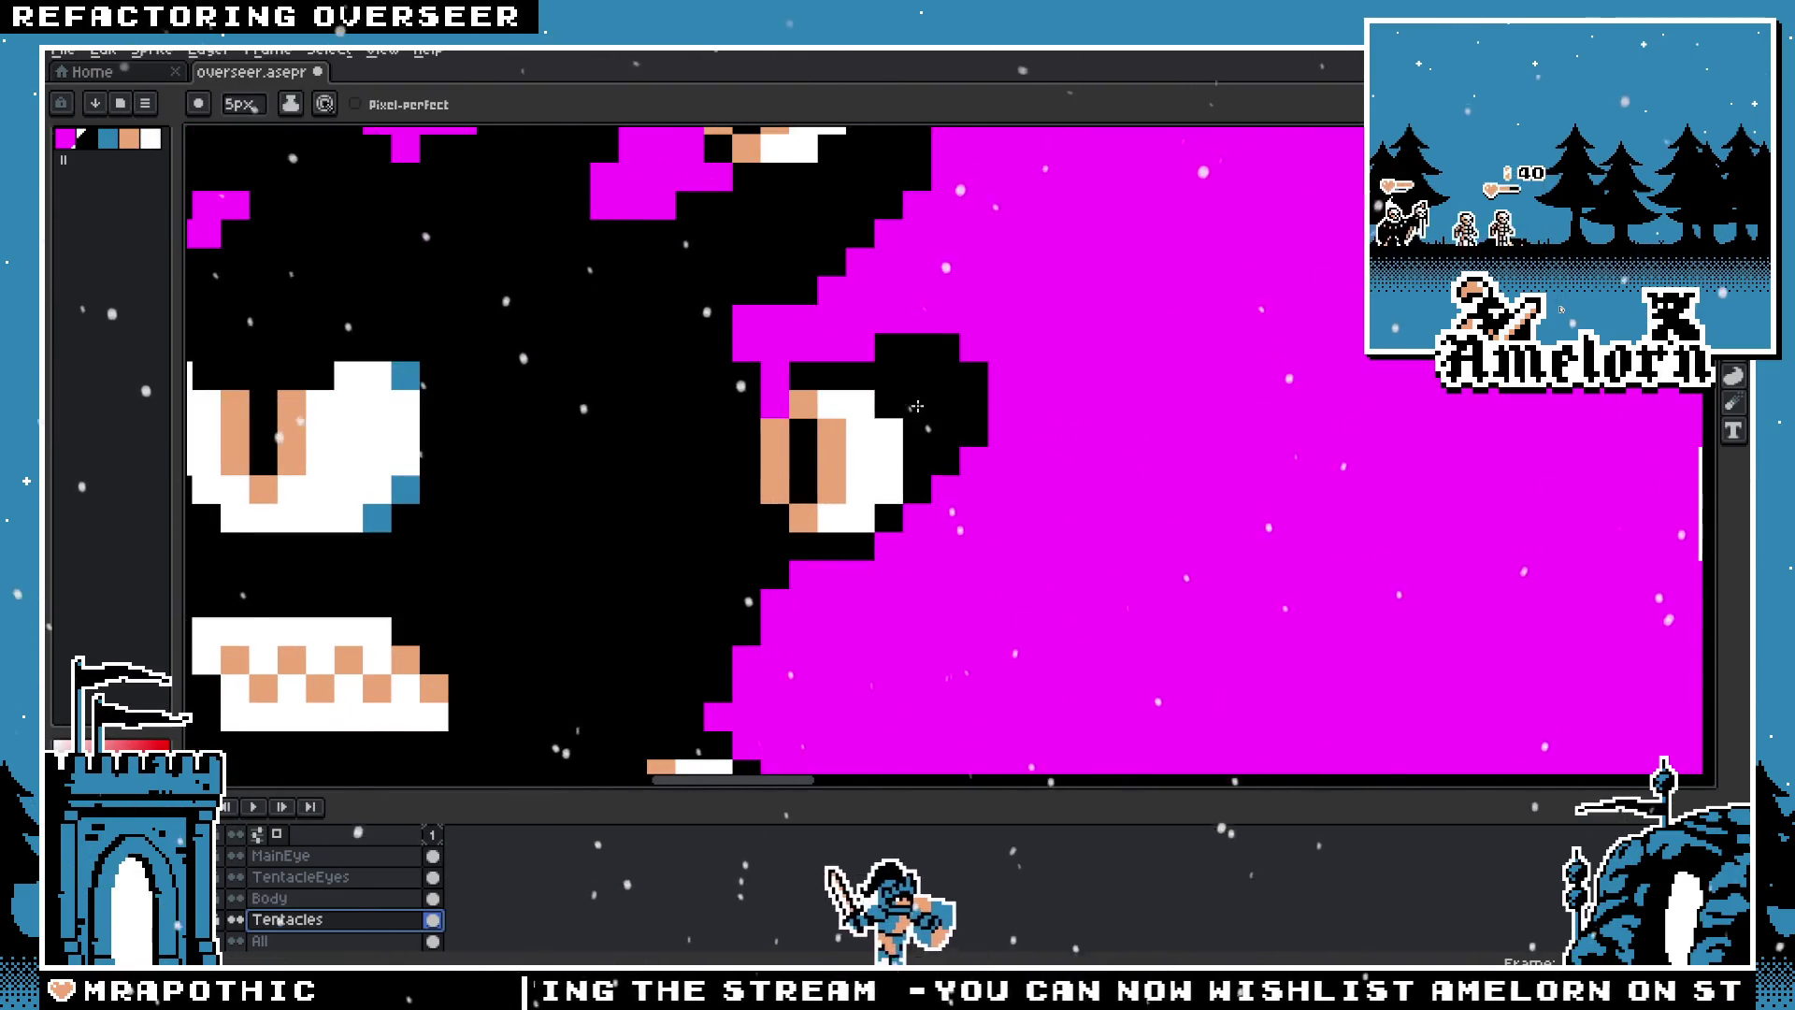
scroll(908, 526, down, 1)
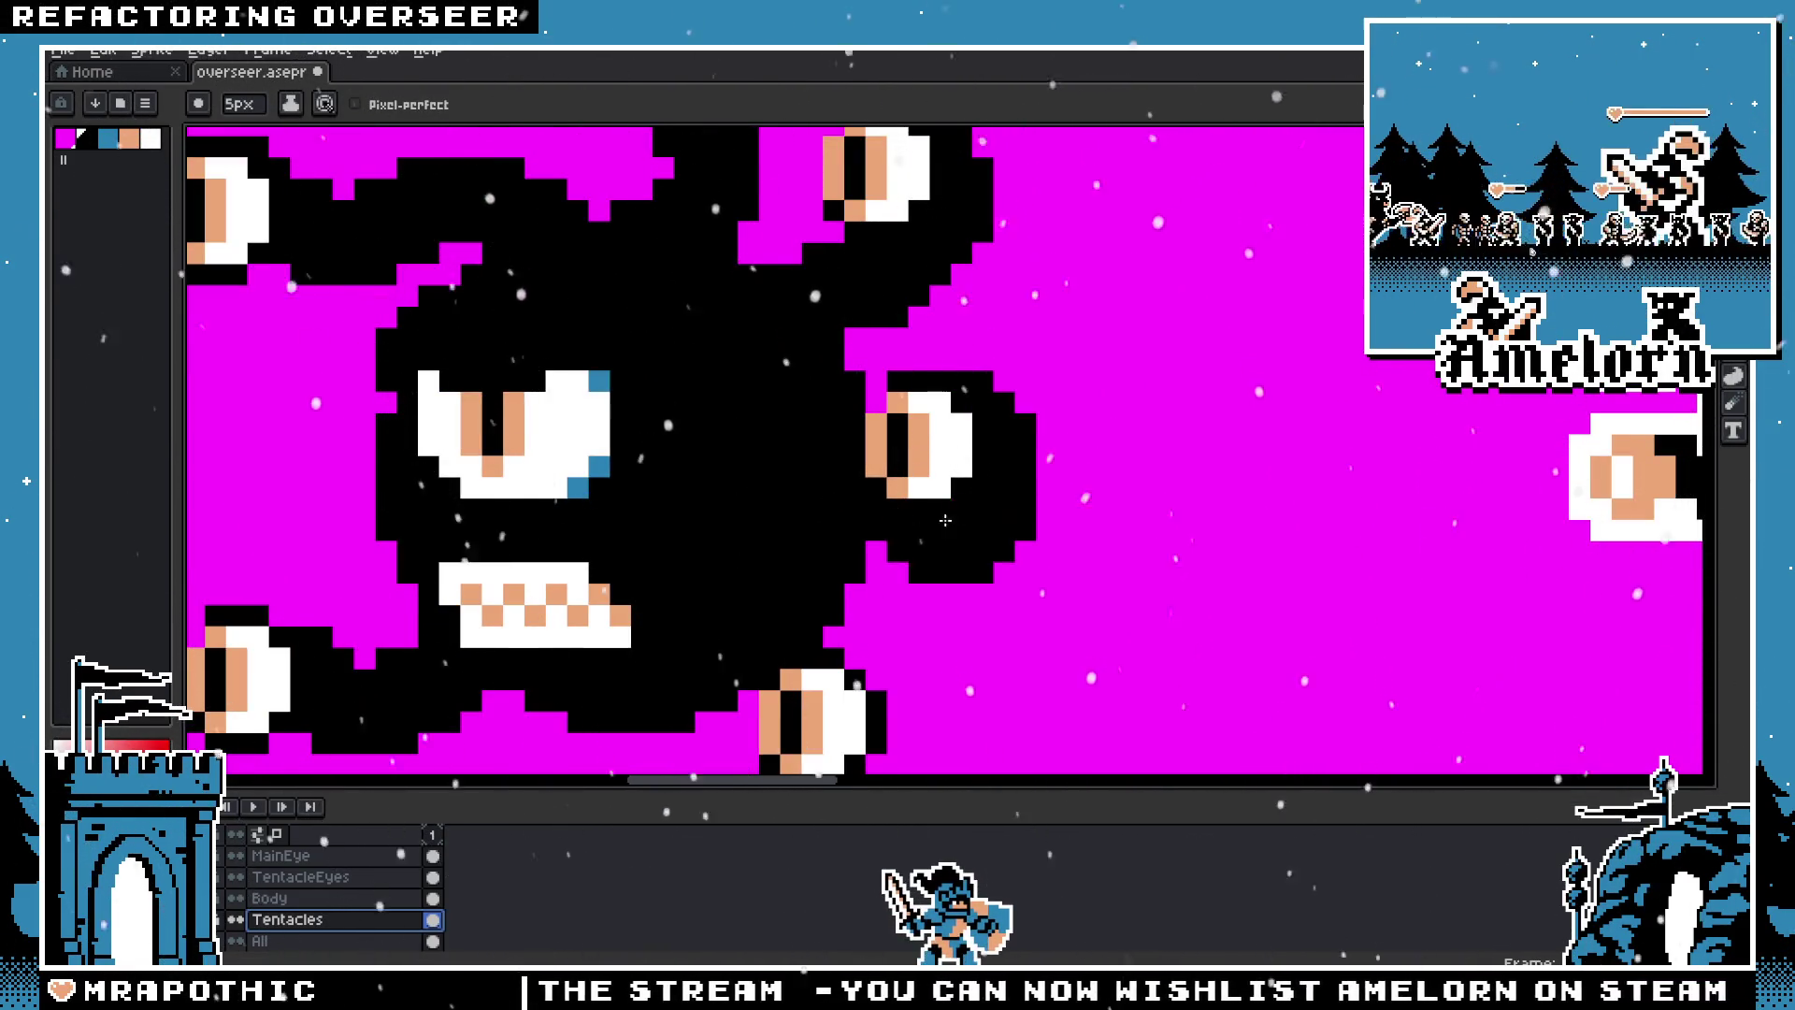
scroll(865, 580, down, 2)
scroll(832, 533, up, 1)
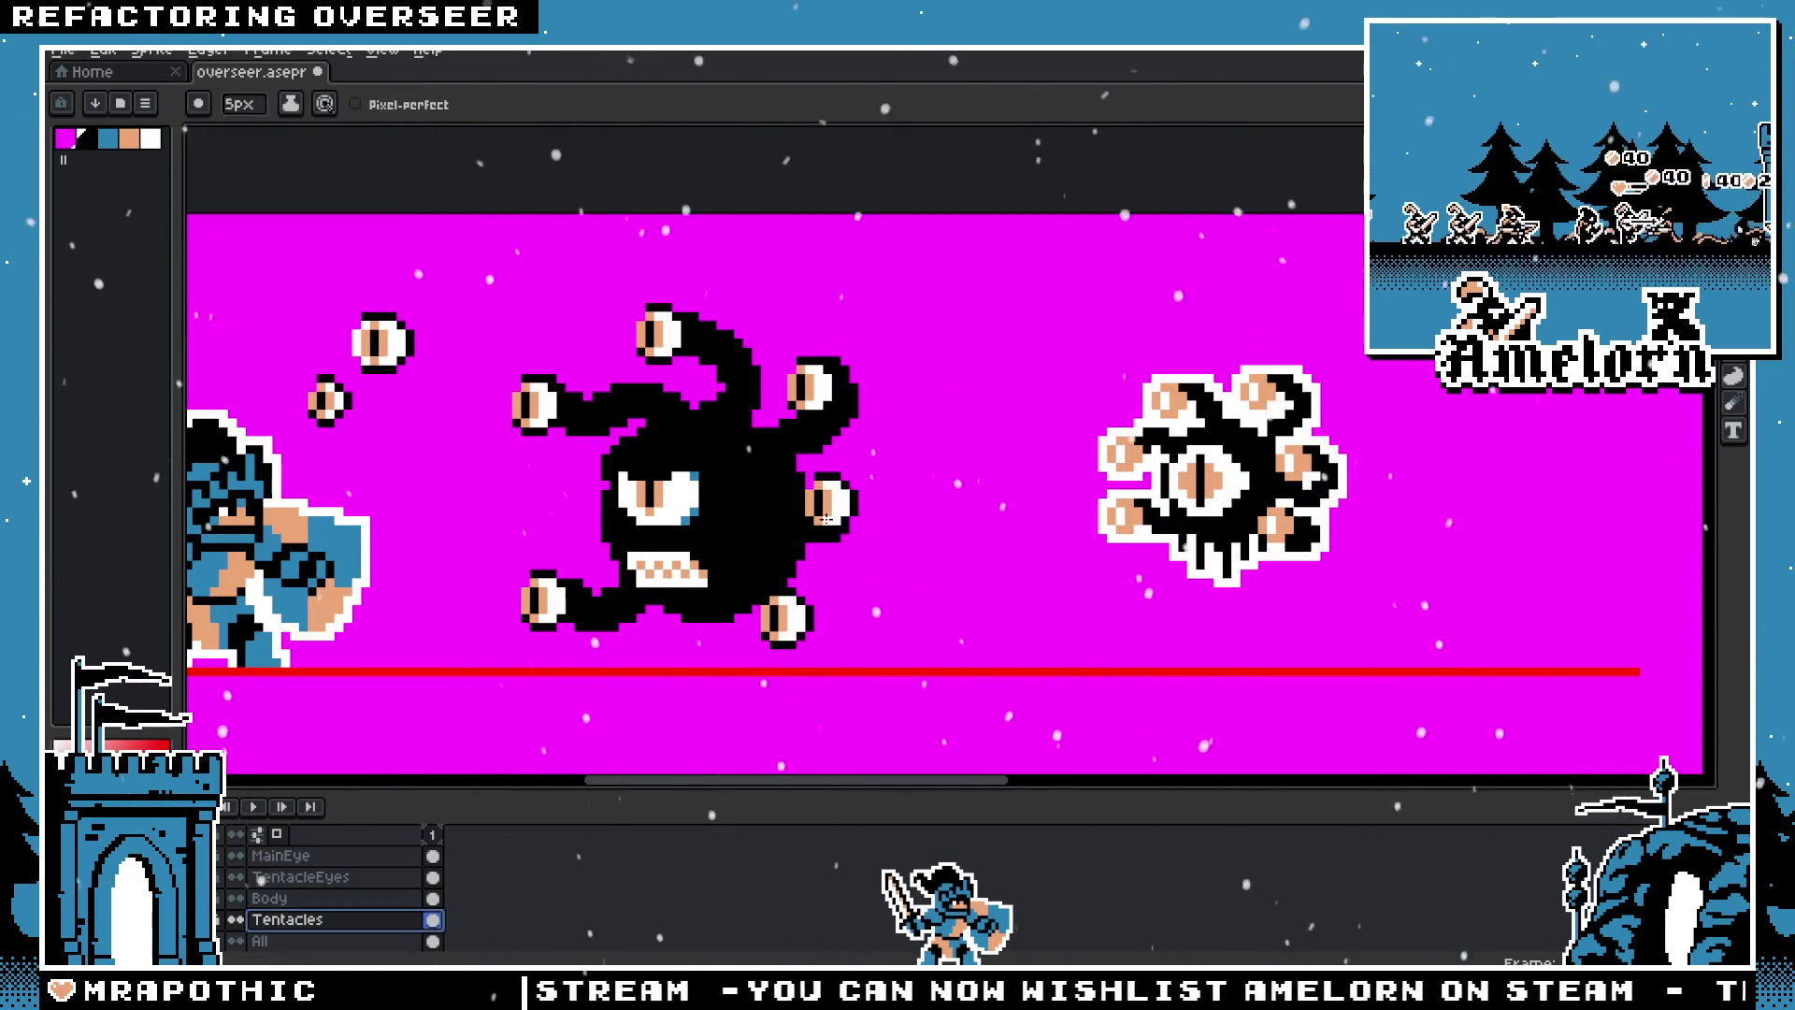
scroll(715, 604, up, 1)
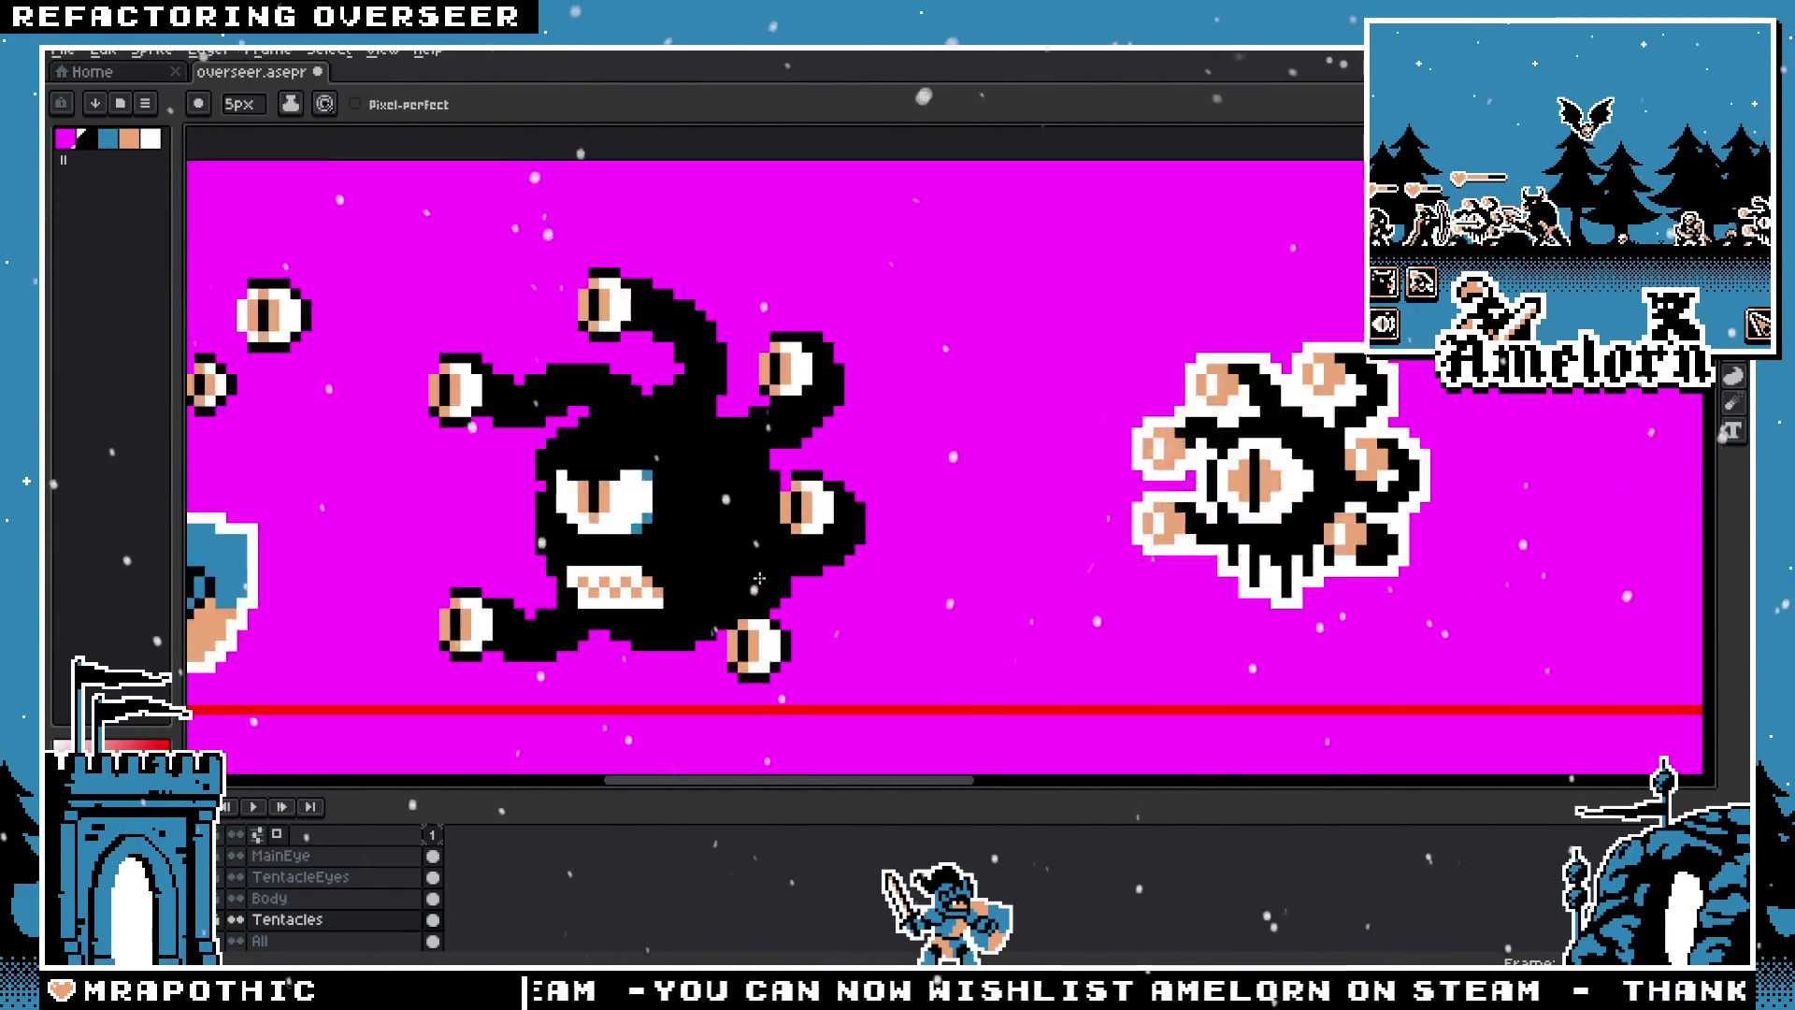
scroll(748, 561, up, 1)
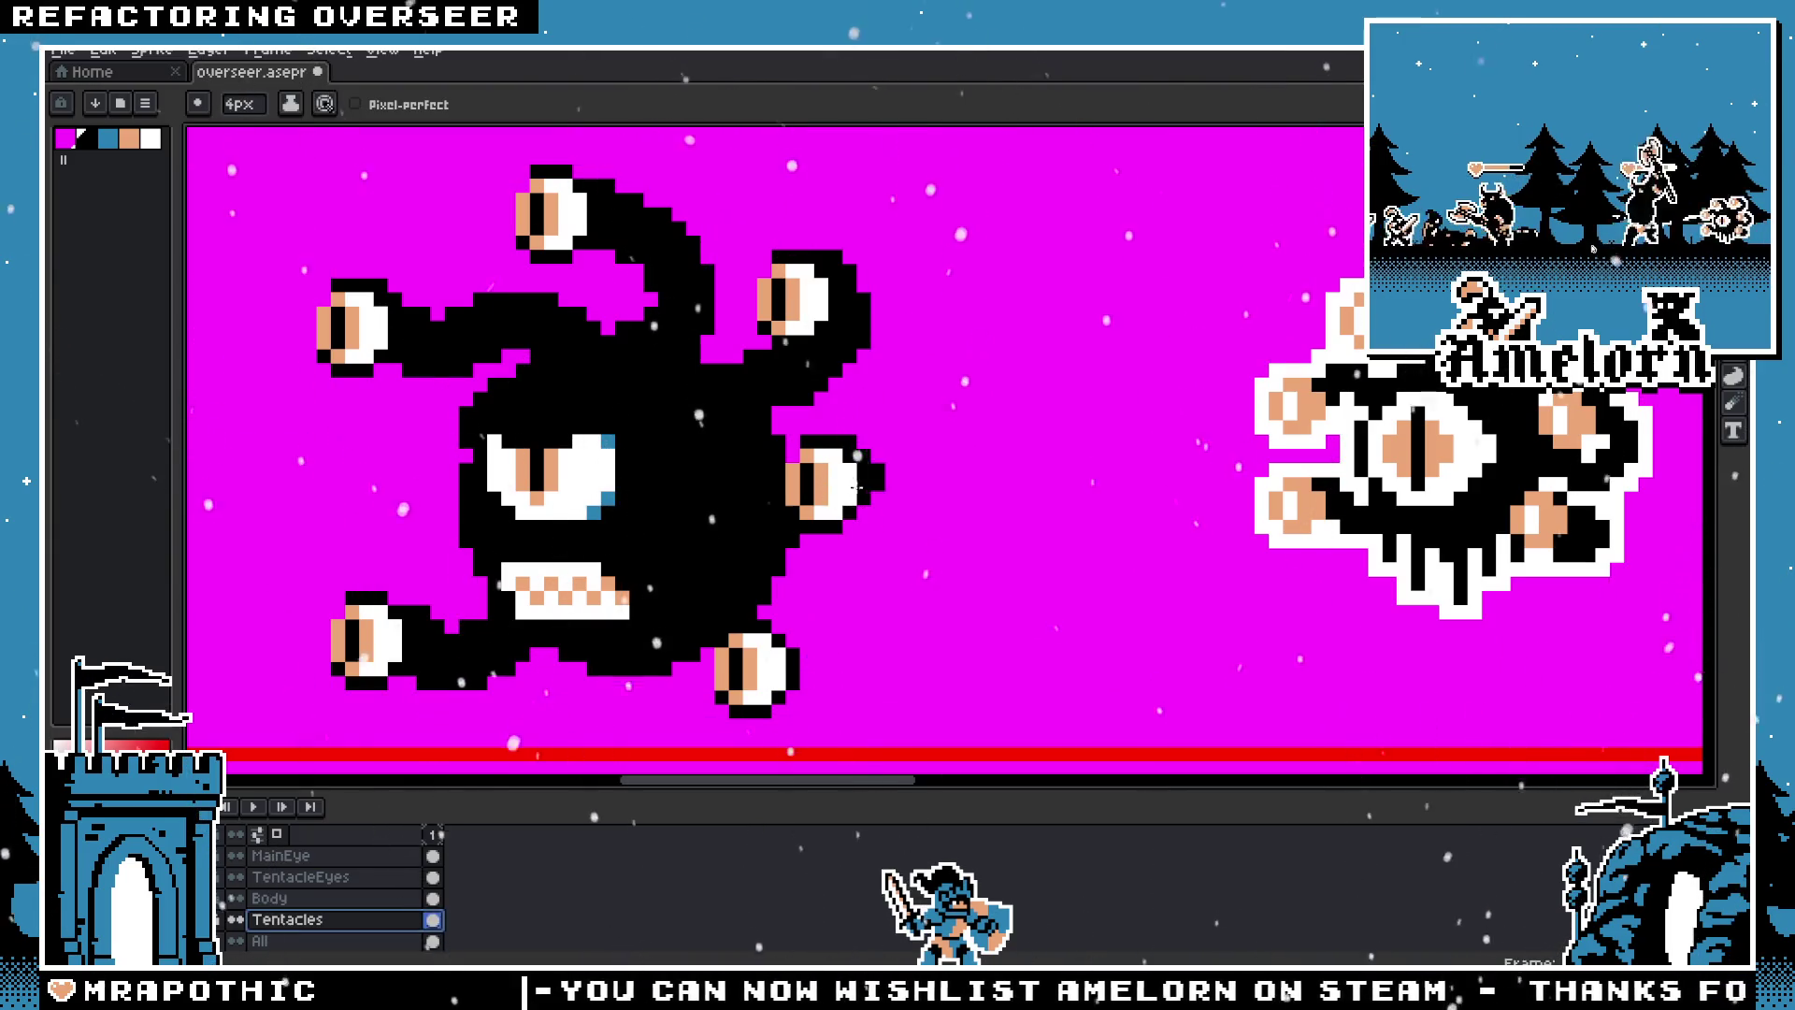
scroll(842, 536, down, 3)
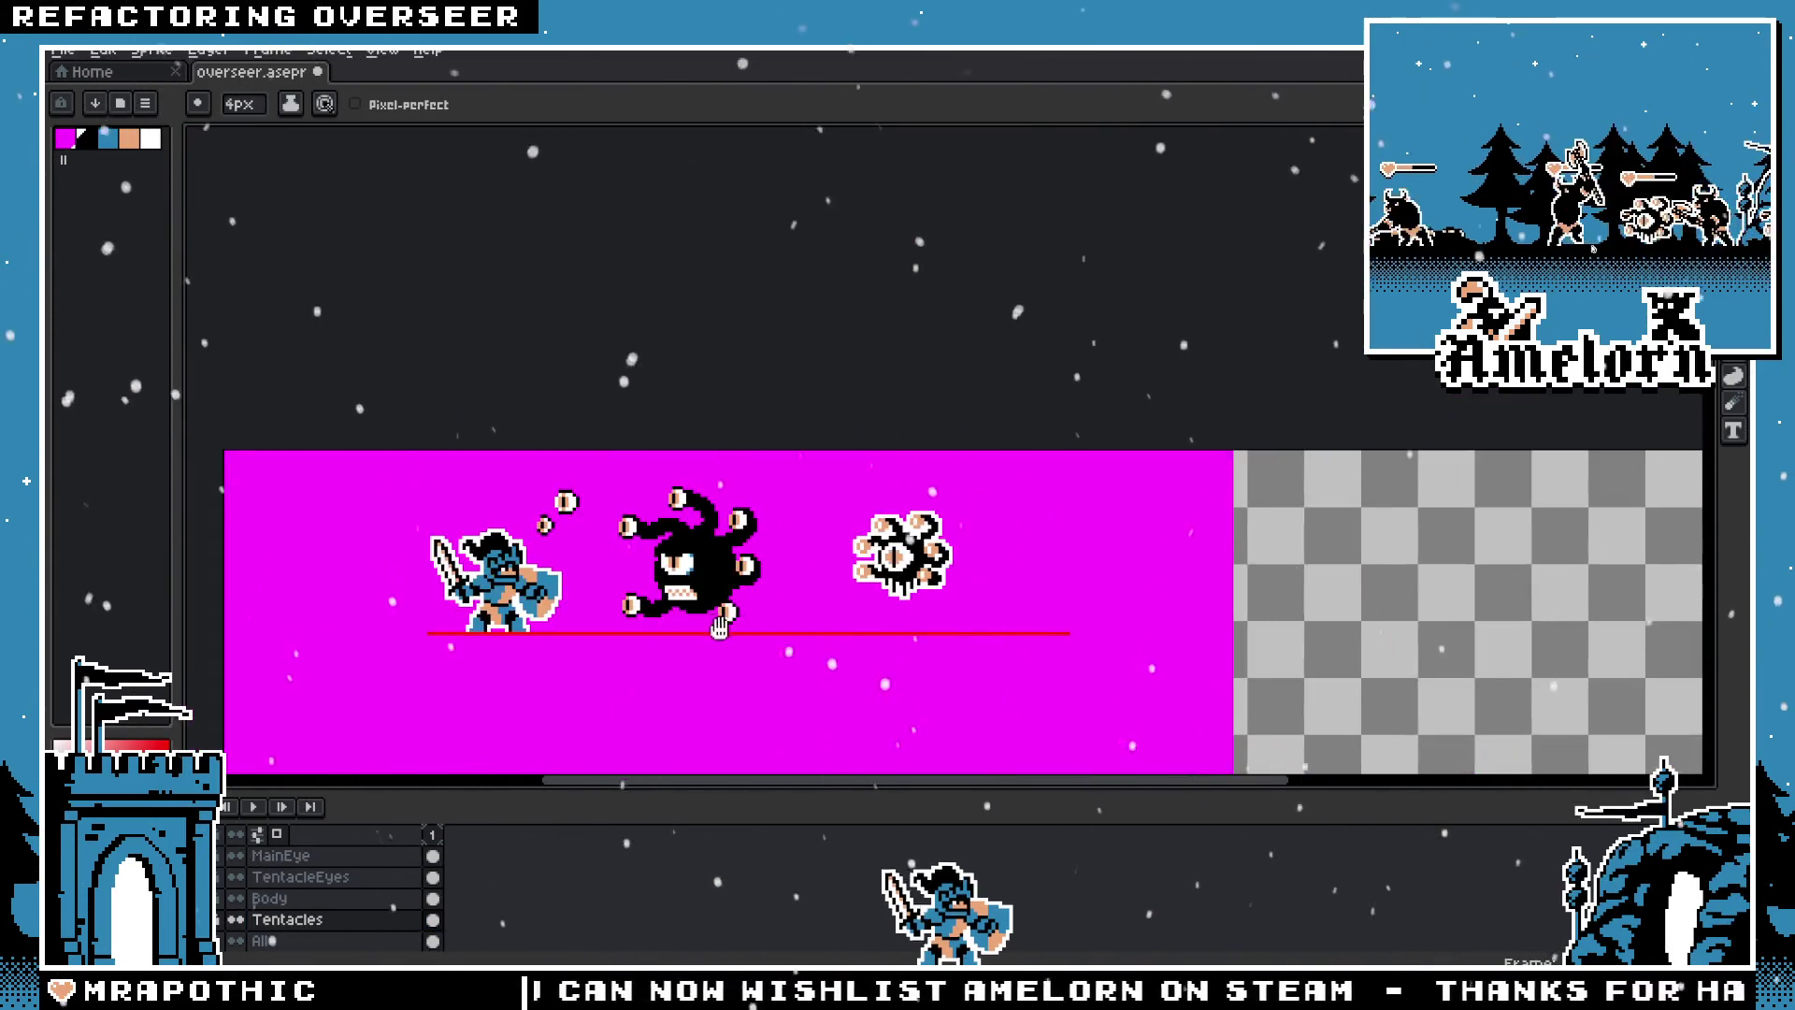
scroll(734, 495, up, 2)
scroll(734, 496, up, 1)
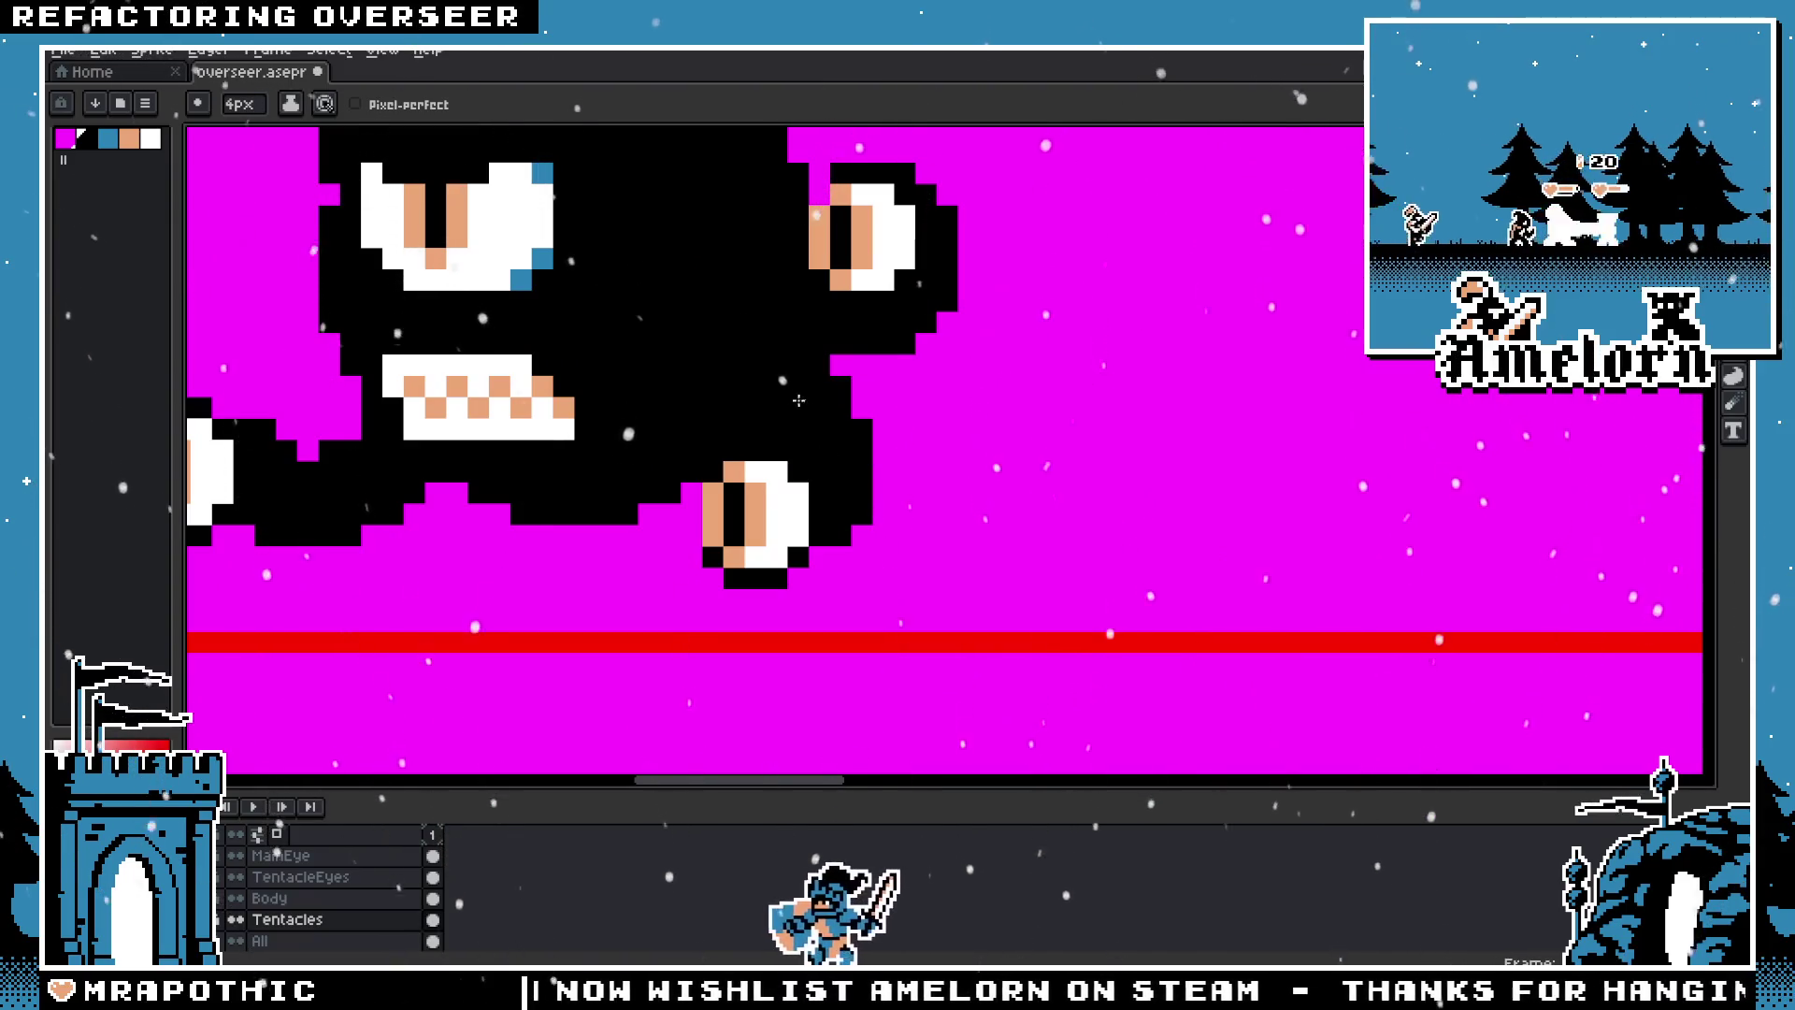
scroll(918, 516, down, 2)
scroll(918, 516, down, 2)
scroll(838, 521, up, 3)
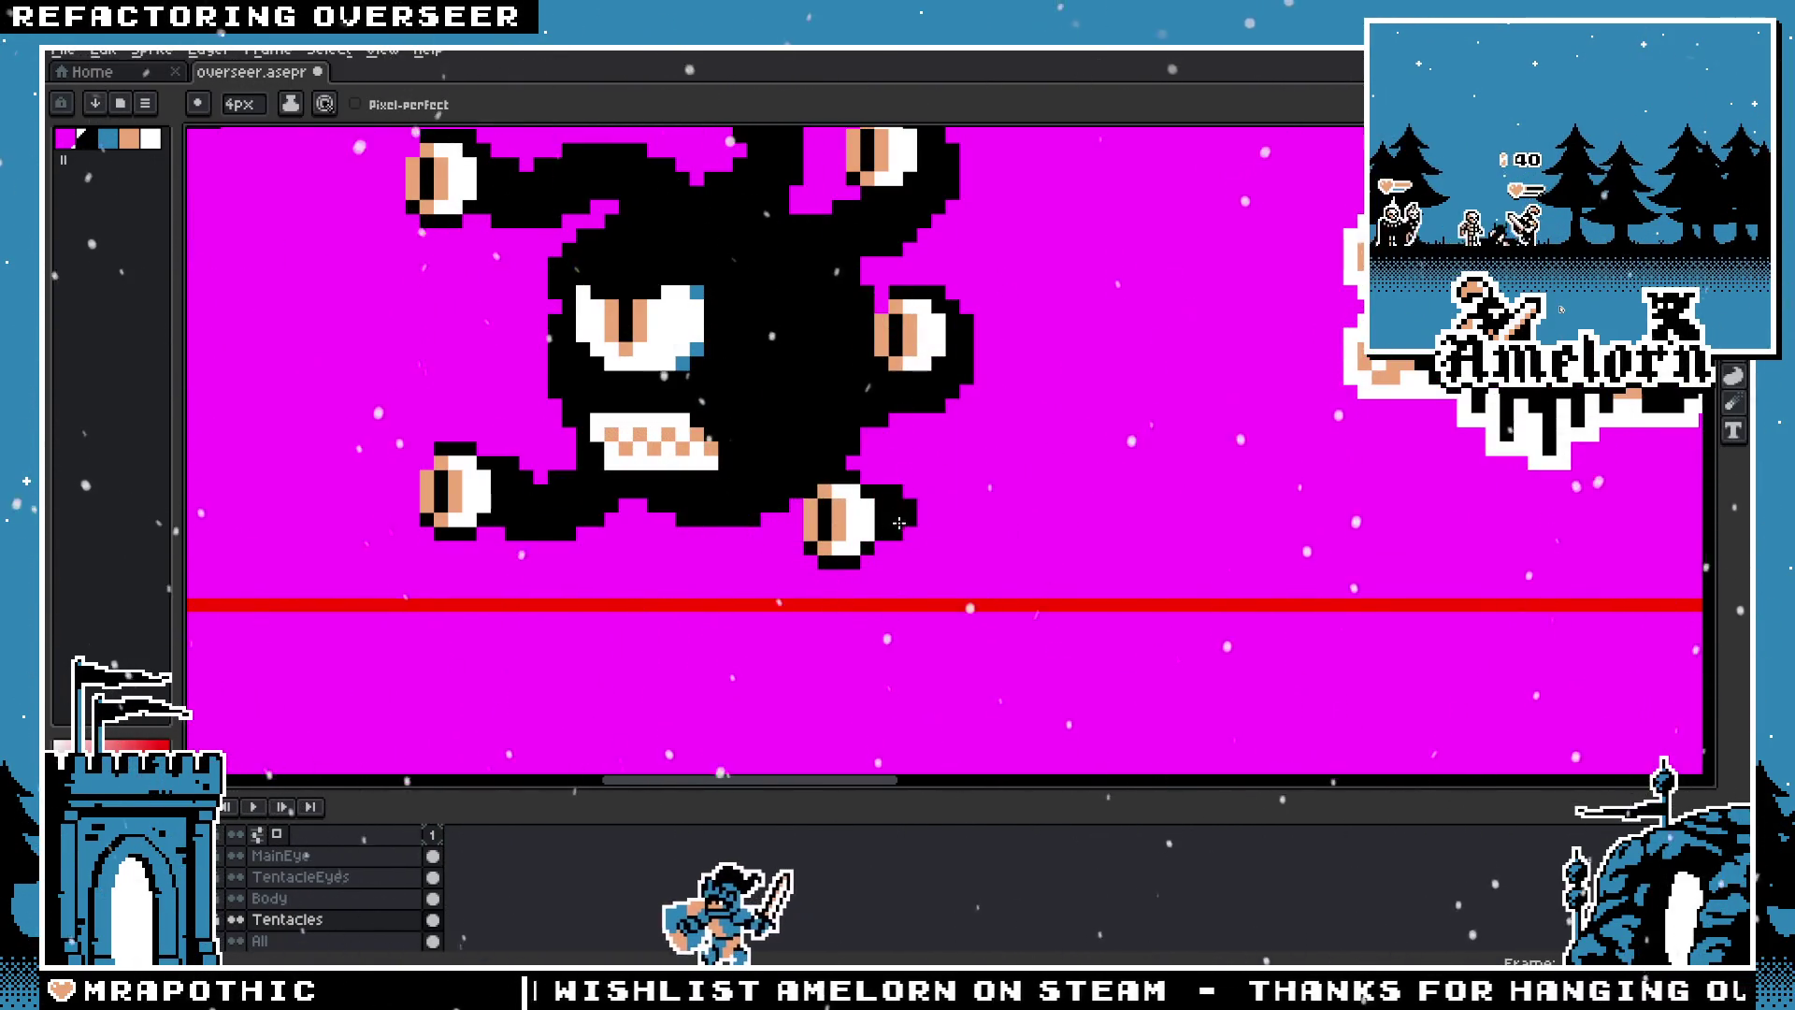
scroll(883, 500, down, 1)
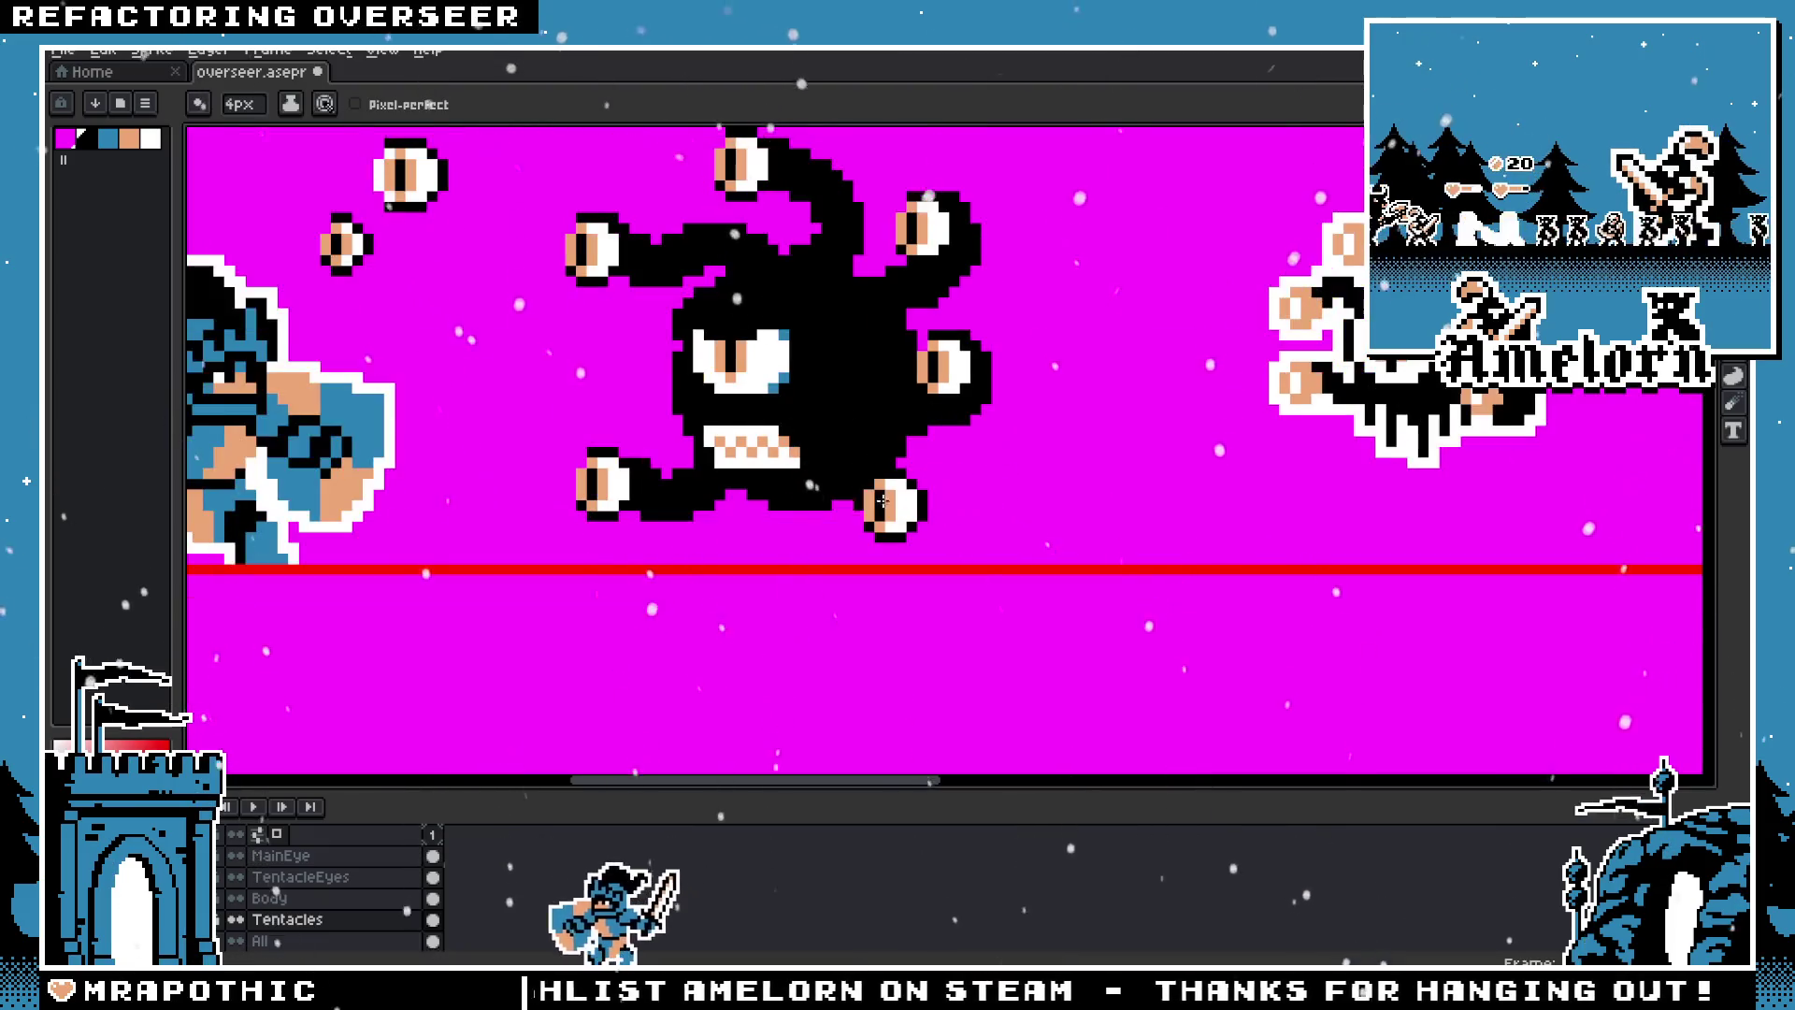
key(ctrl+z)
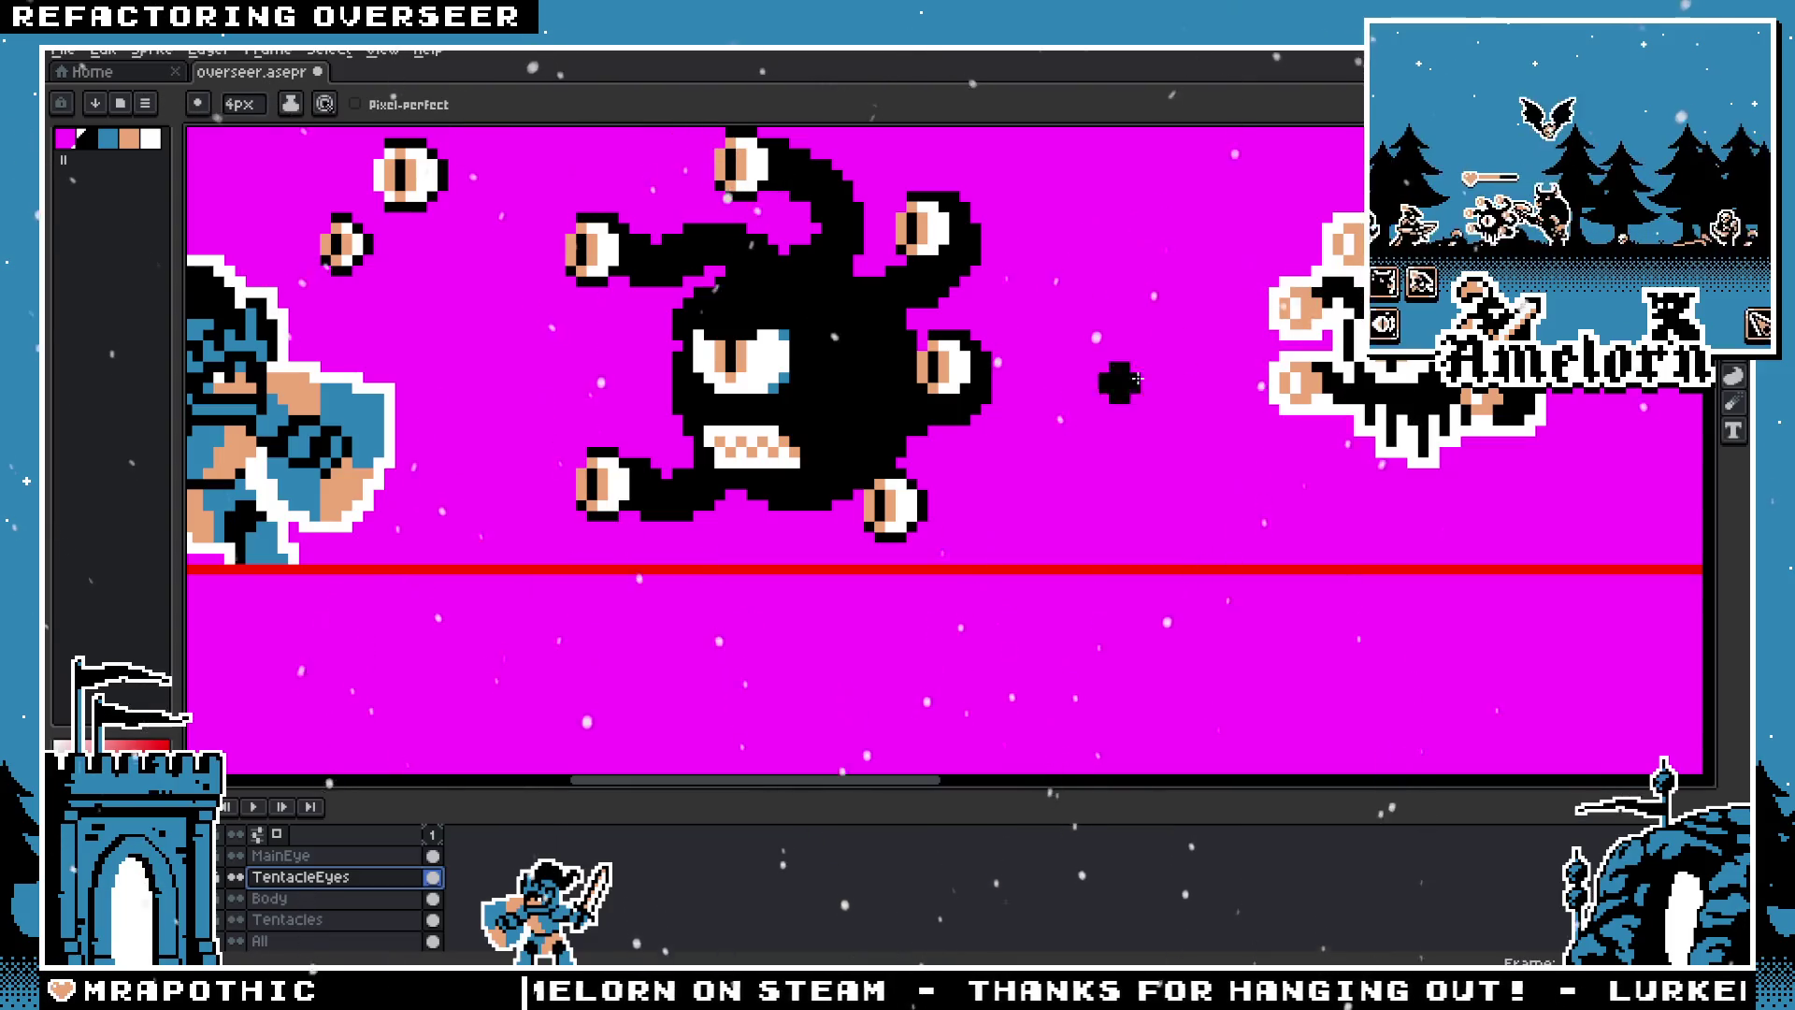
Step: Marquee-select the right-middle eye region and nudge it one pixel right
key(m)
scroll(892, 483, up, 2)
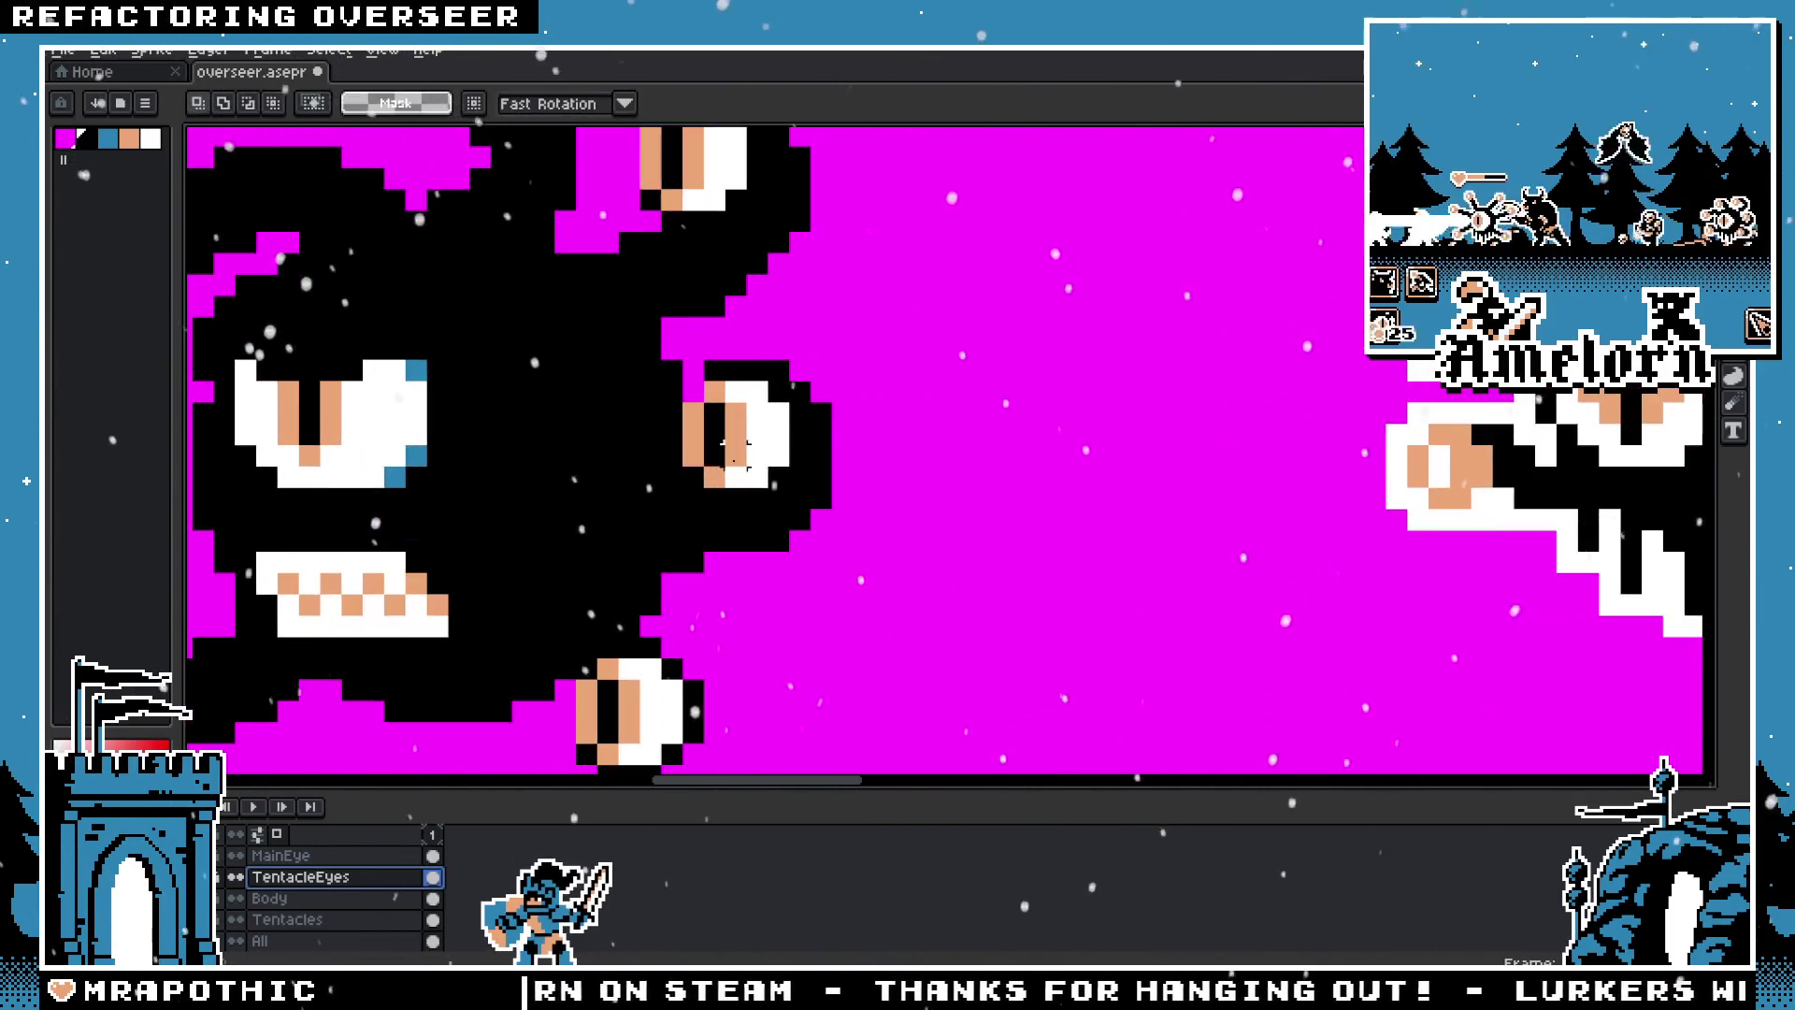
scroll(893, 483, down, 2)
scroll(893, 483, up, 2)
scroll(519, 688, down, 1)
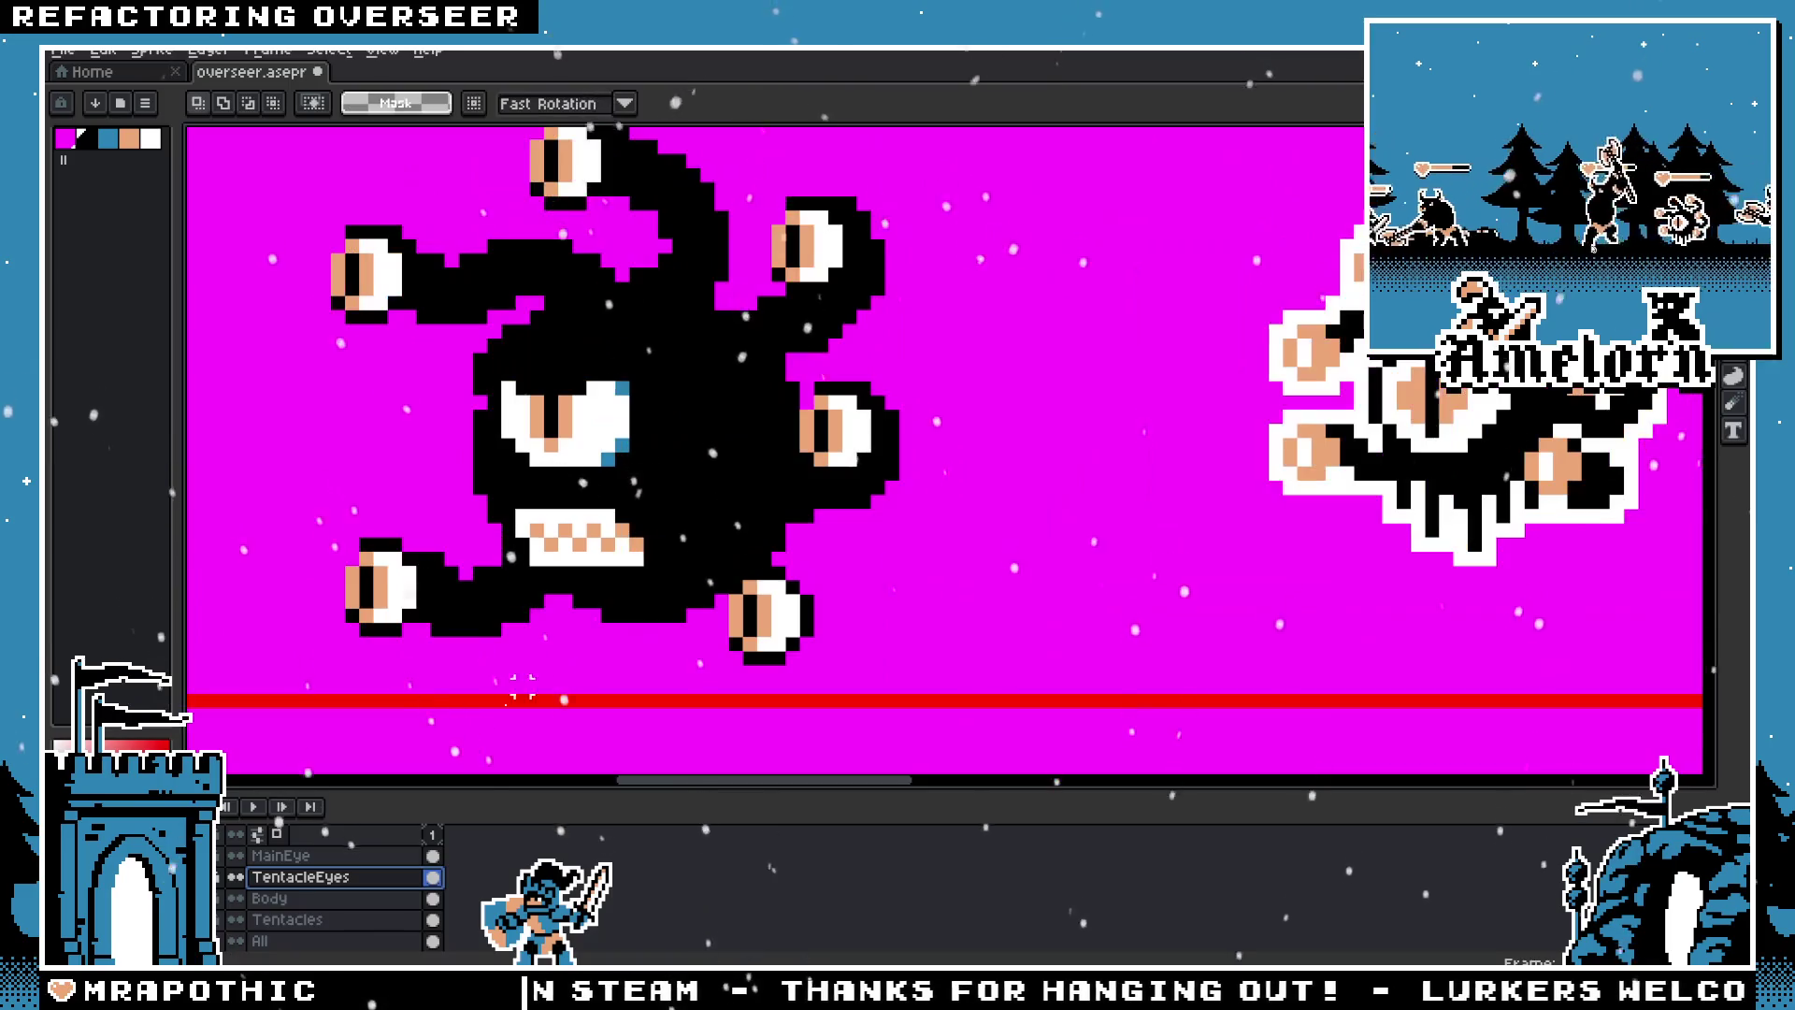
drag(681, 362, 960, 556)
click(841, 467)
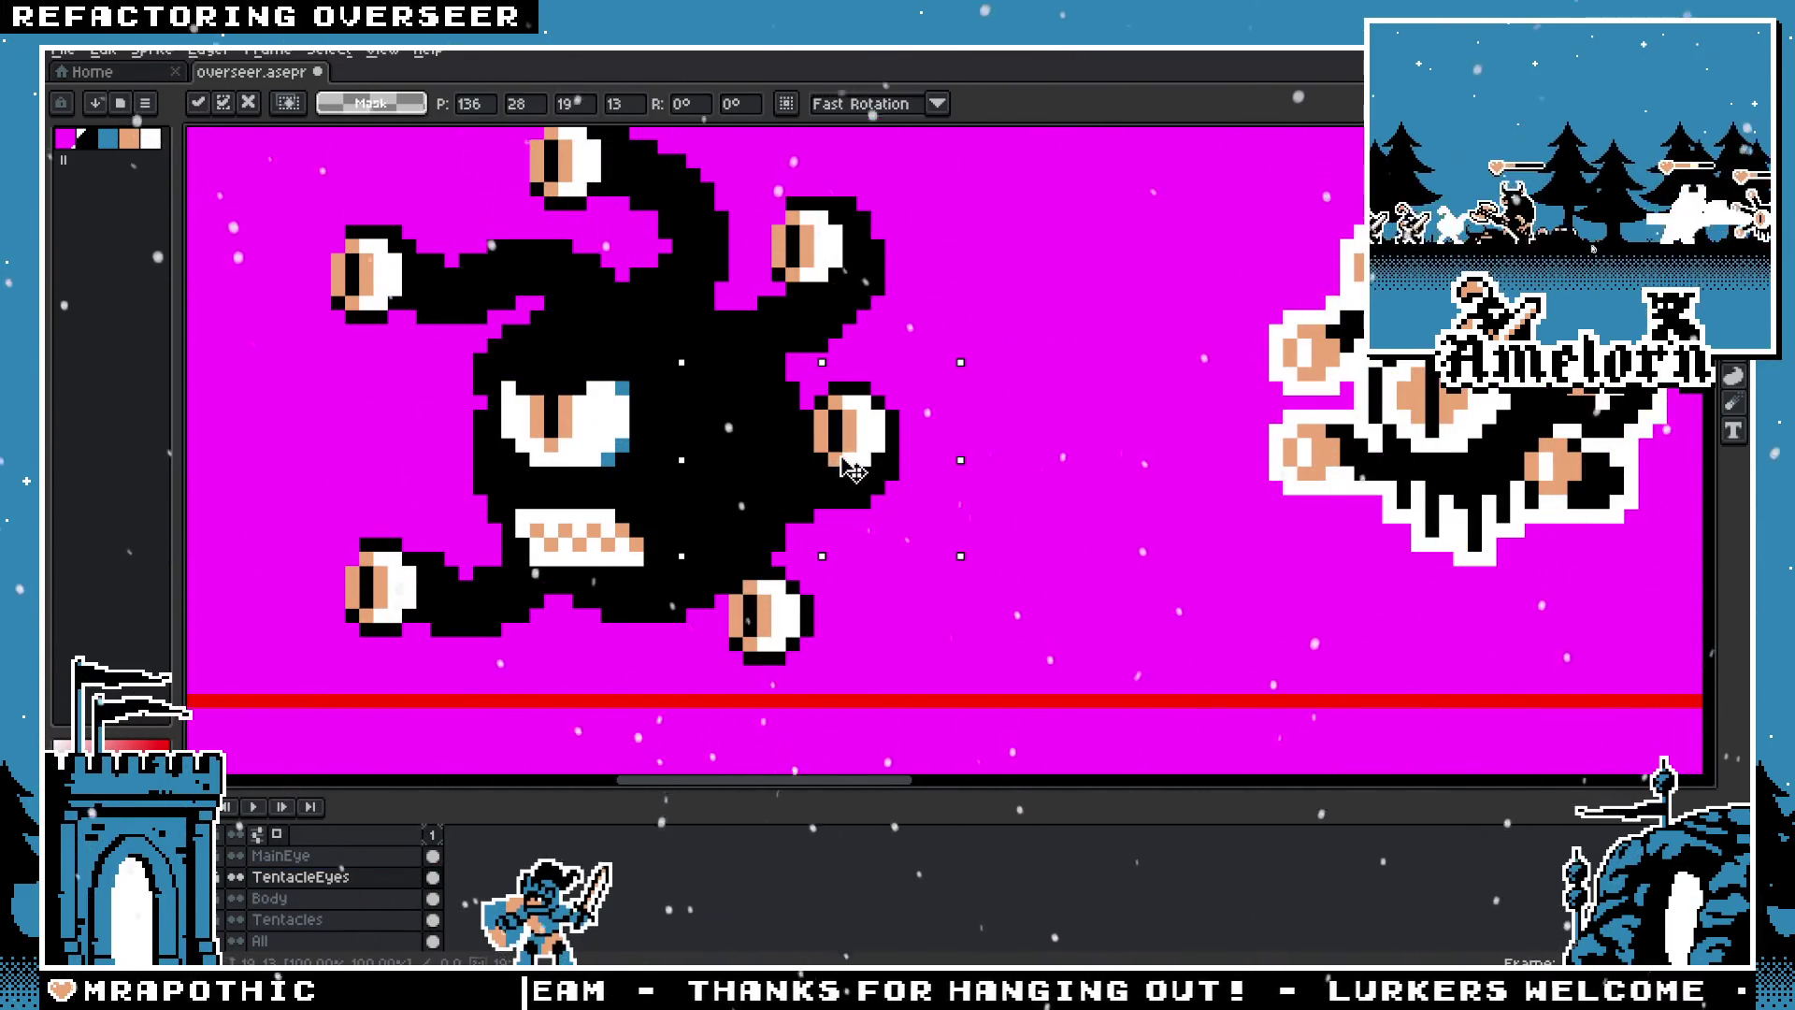
drag(844, 461, 851, 461)
Step: On the Tentacles layer, select and move a piece of the right tentacle
click(287, 919)
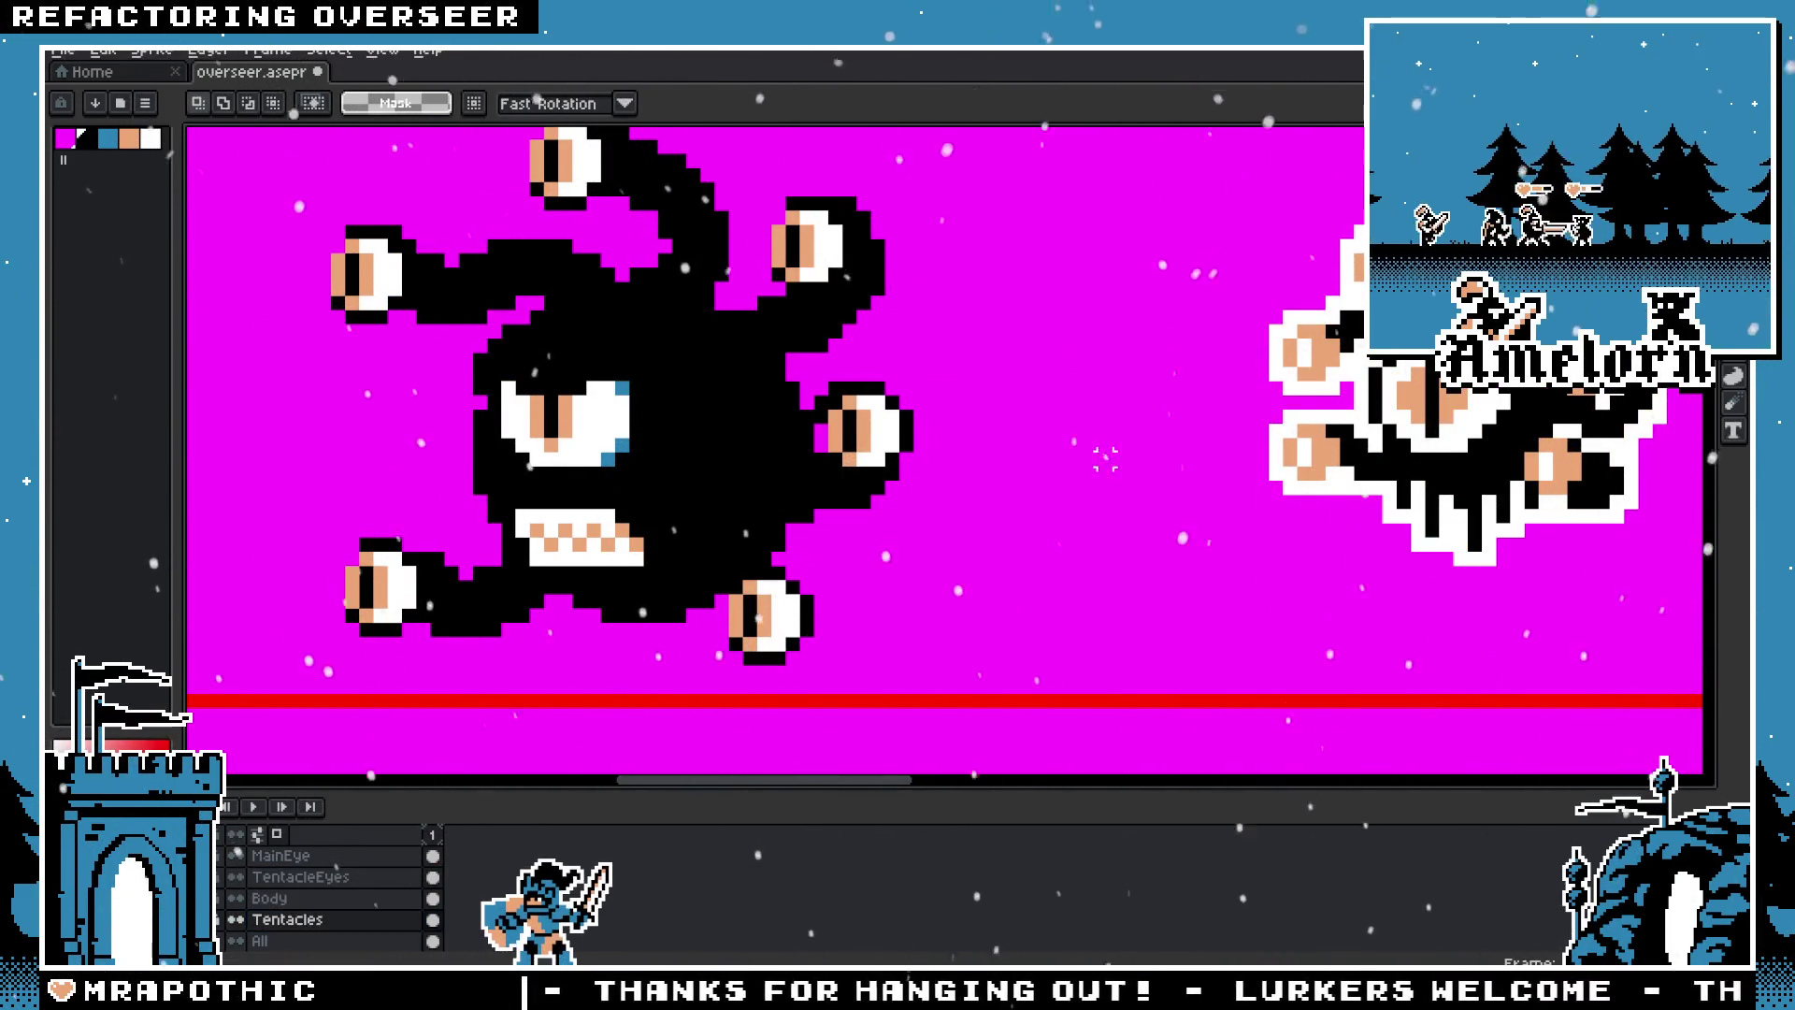
drag(991, 362, 1005, 374)
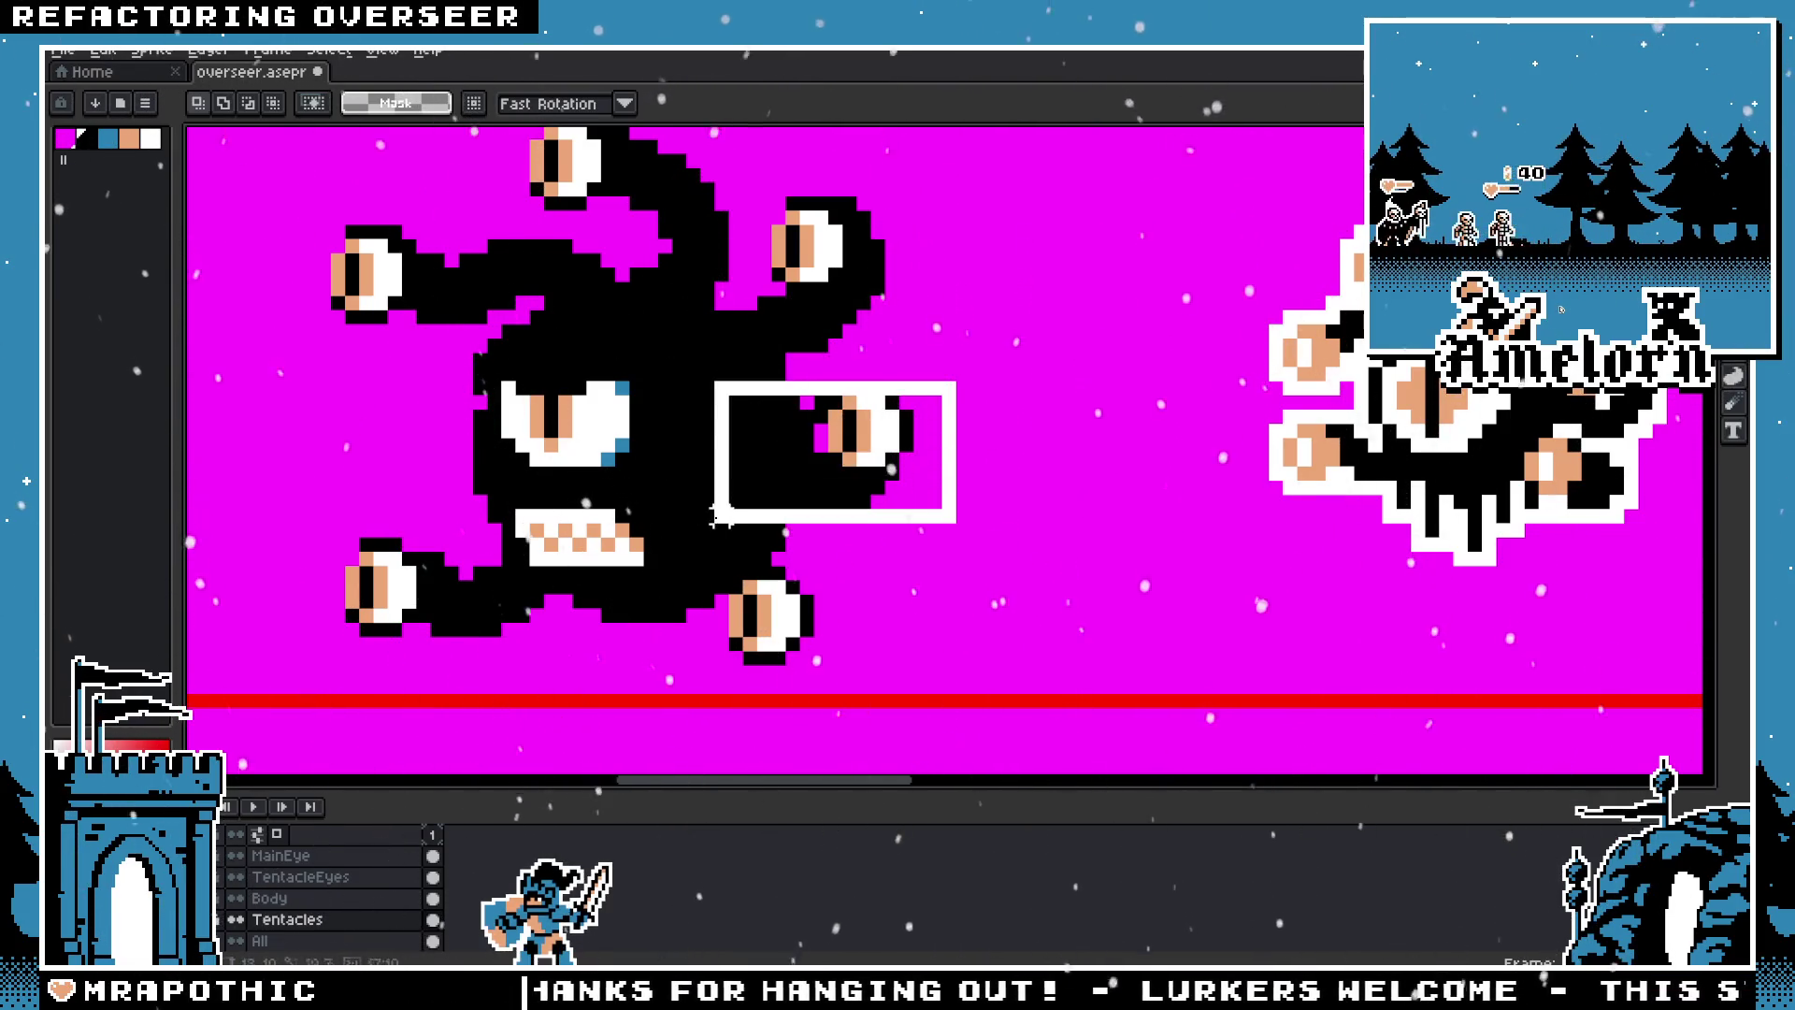
drag(739, 377, 989, 526)
click(833, 481)
key(Return)
Step: Move the lower-right tentacle eye up and left, then deselect
scroll(975, 437, down, 3)
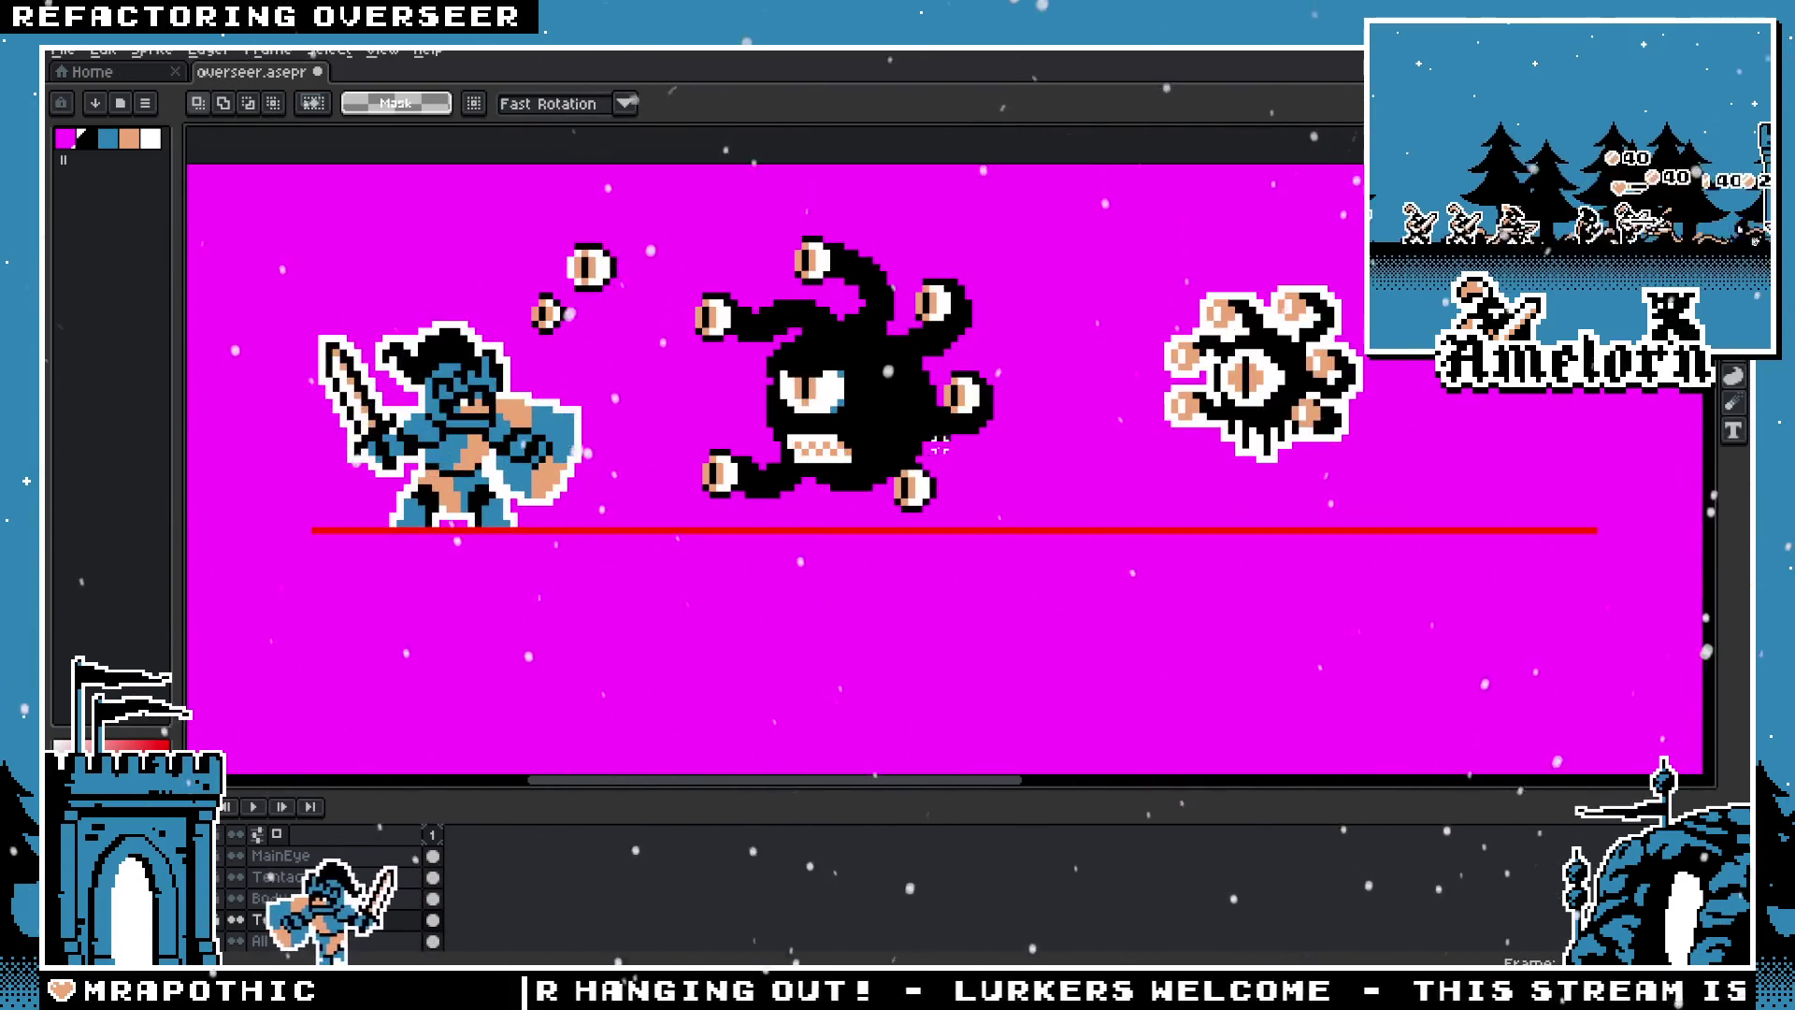
scroll(975, 437, up, 2)
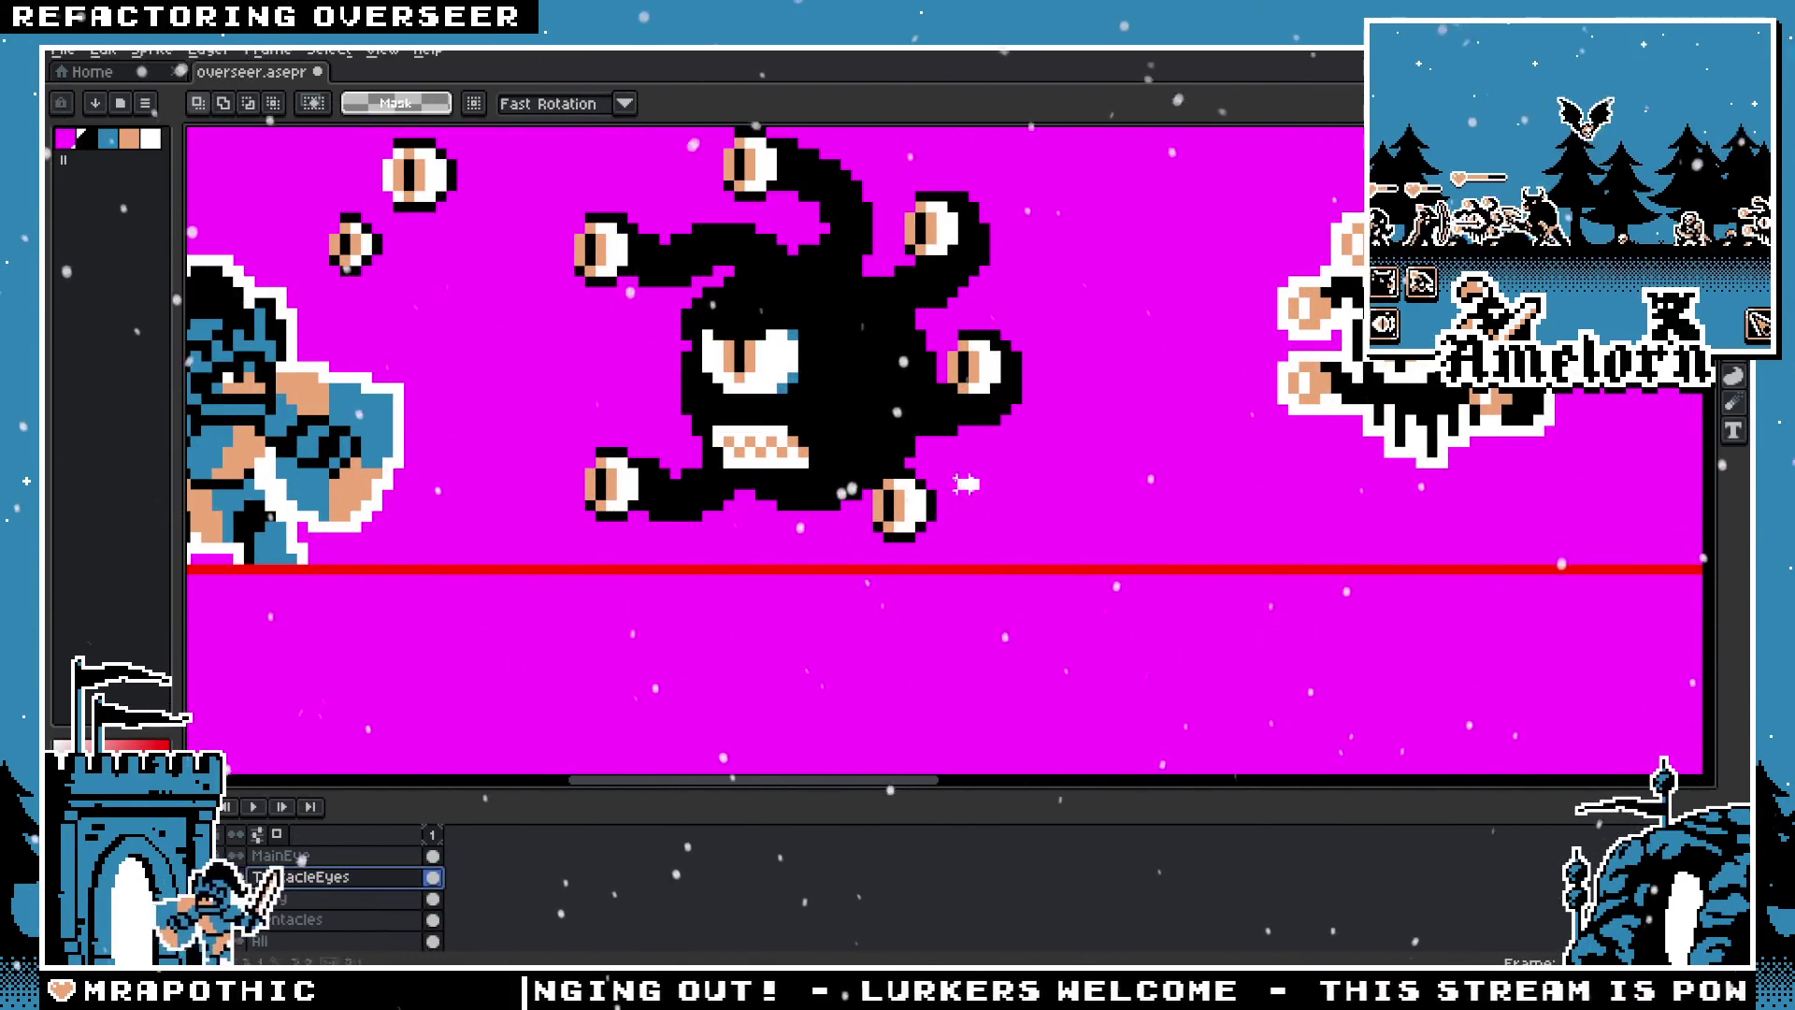
drag(906, 527, 894, 517)
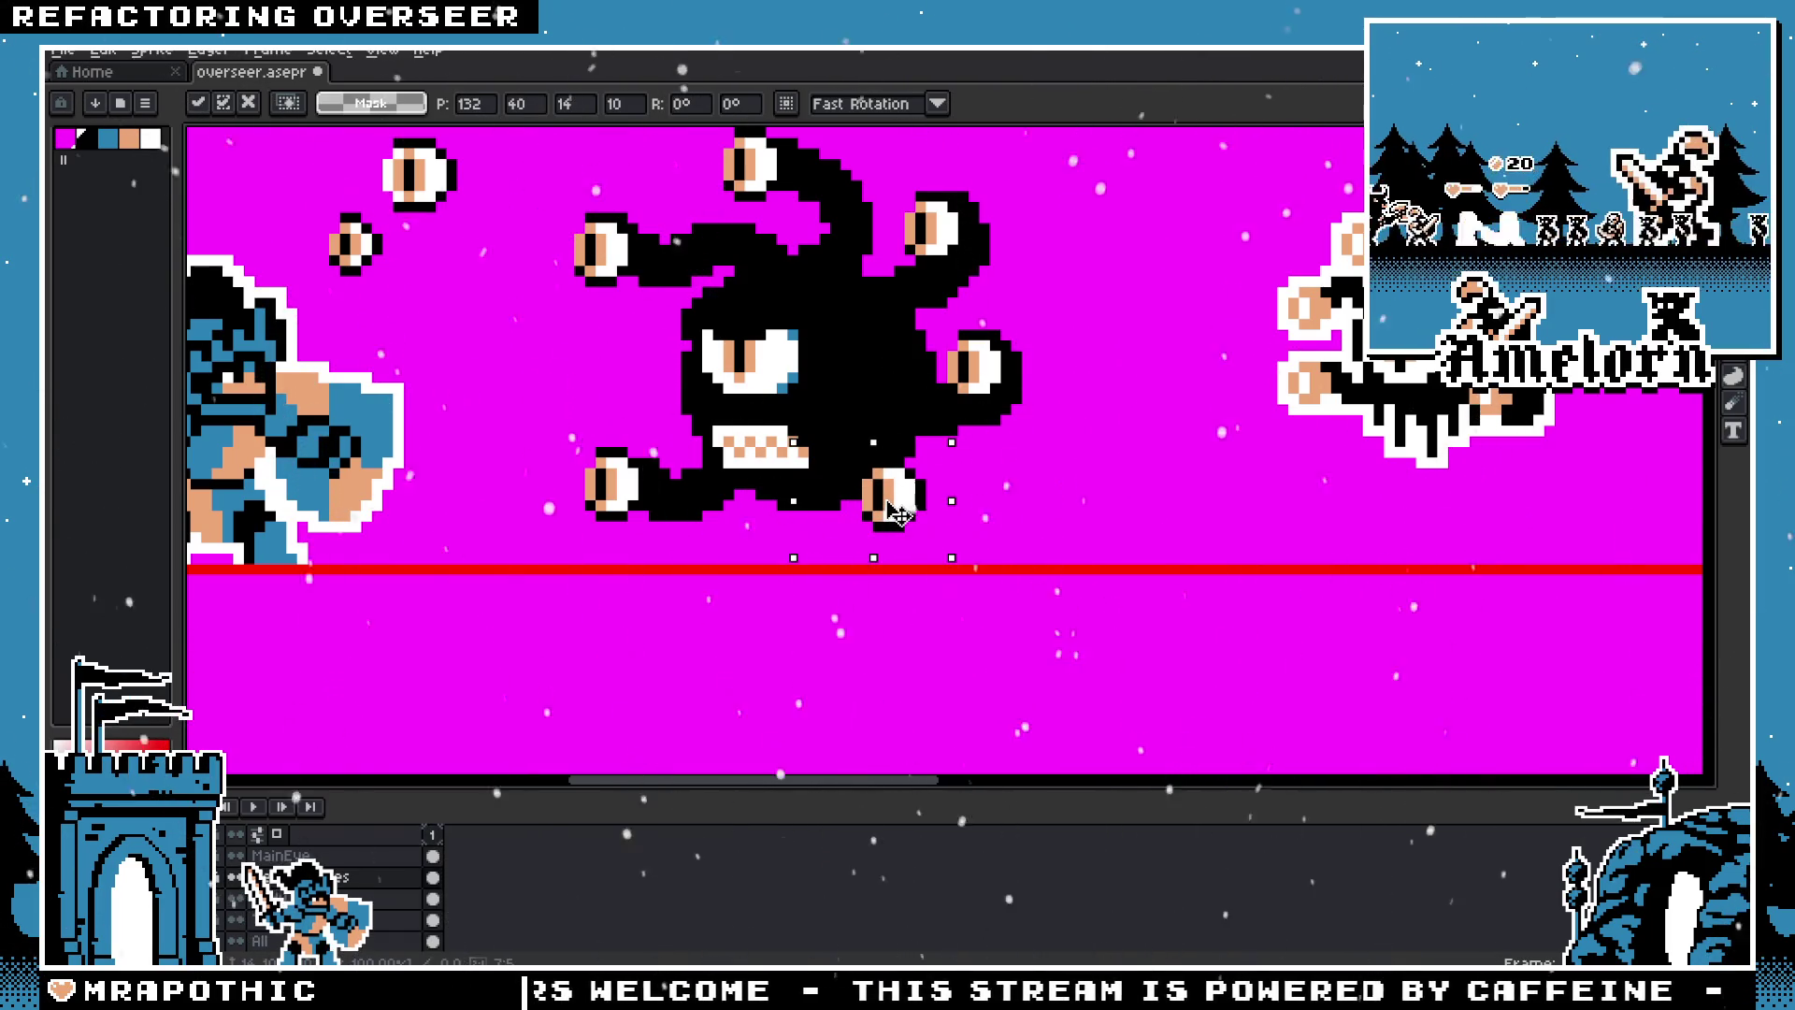
key(ctrl+d)
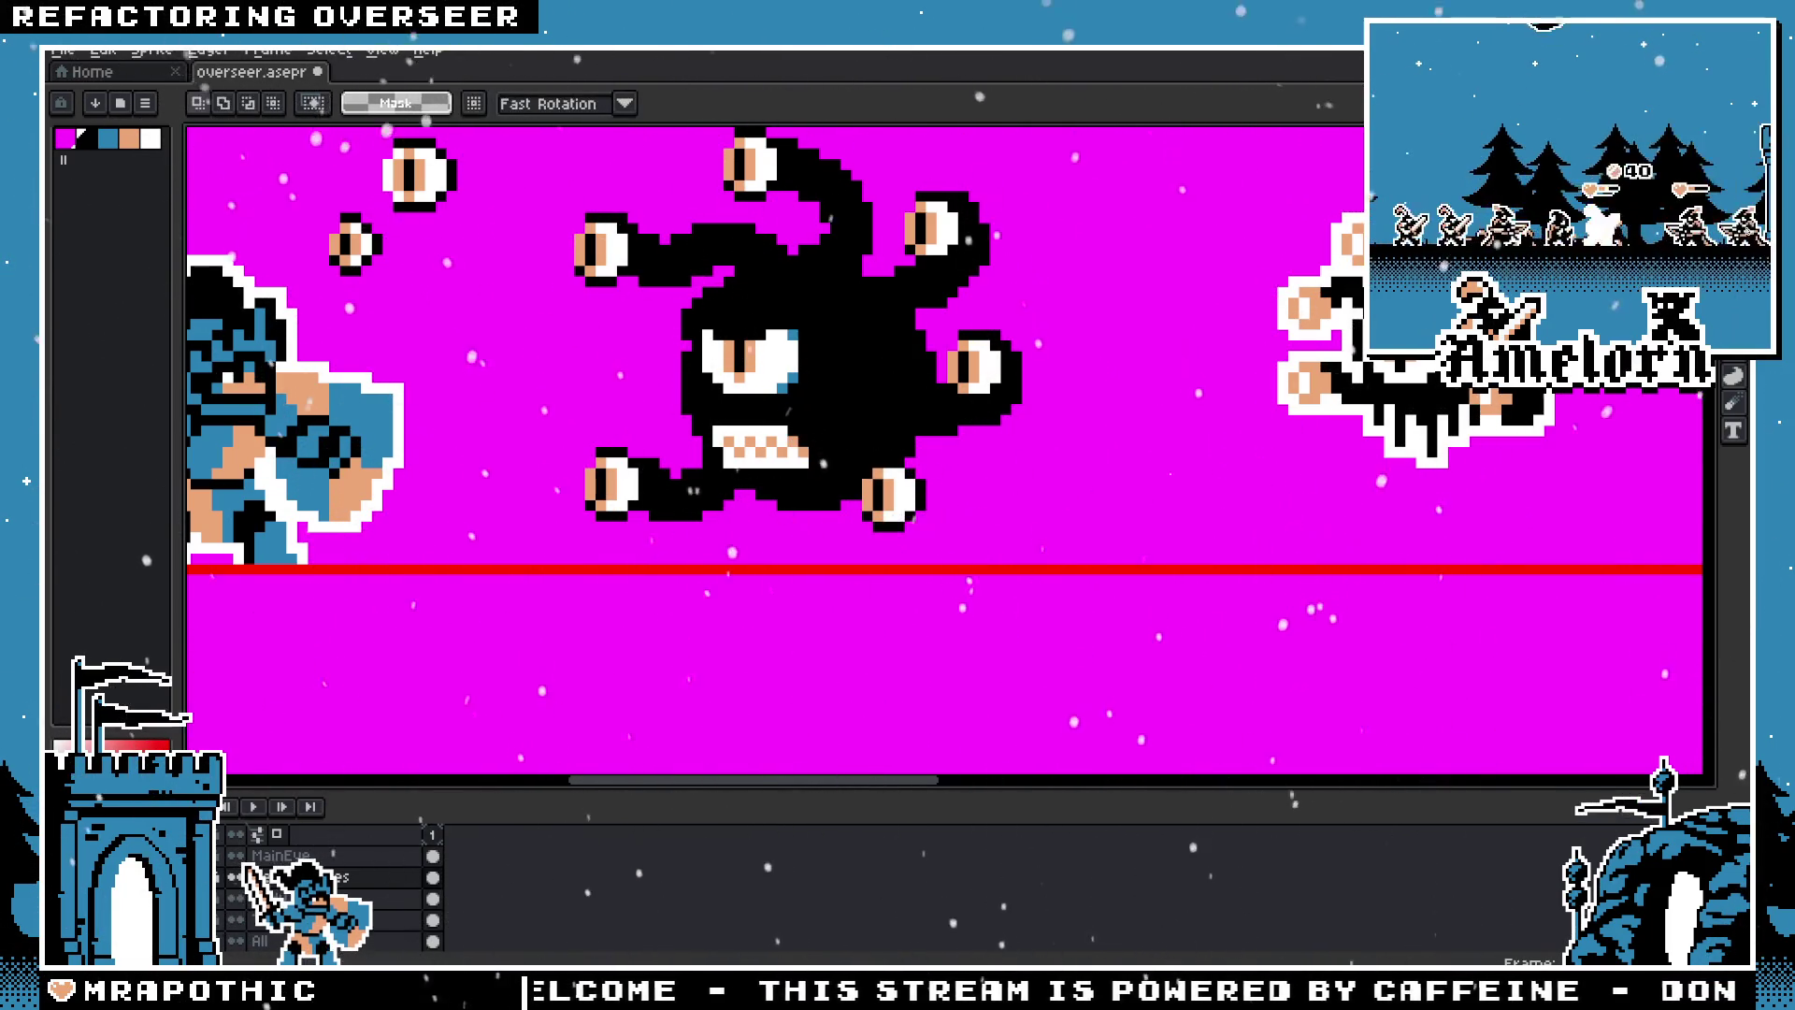
Step: Switch to the Pencil on a different layer and look over the sprite
key(b)
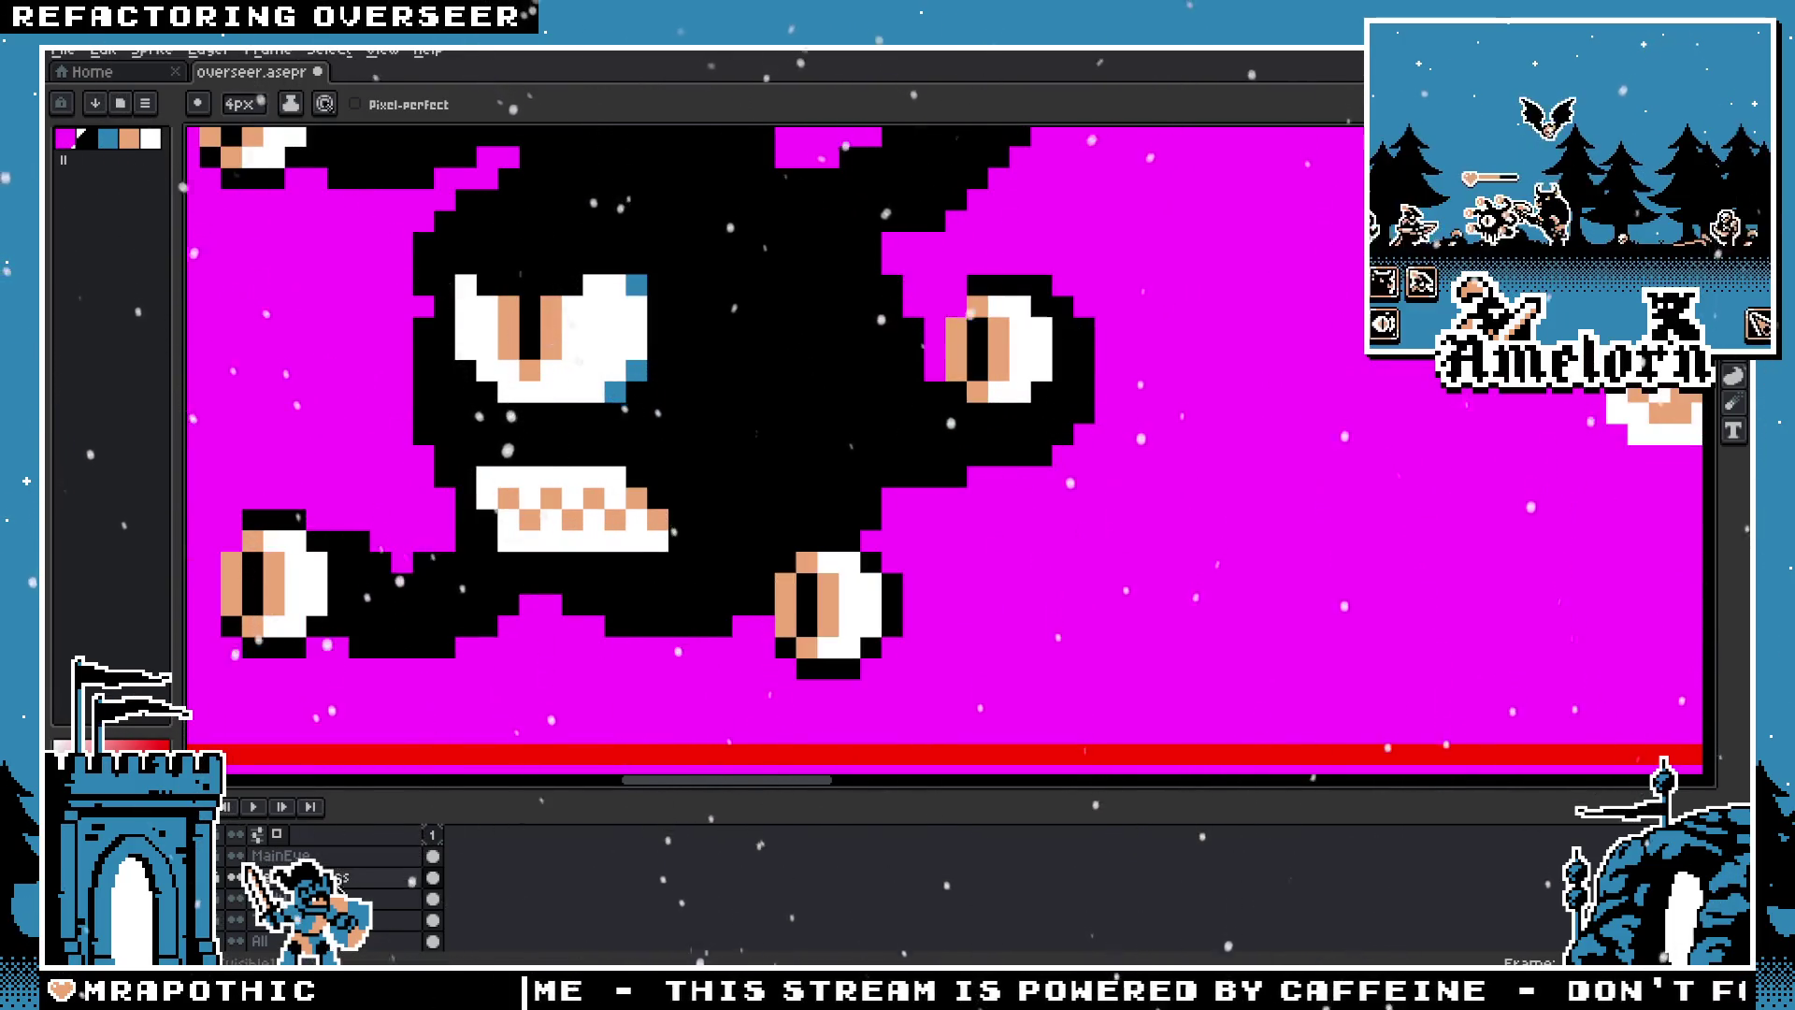
click(392, 920)
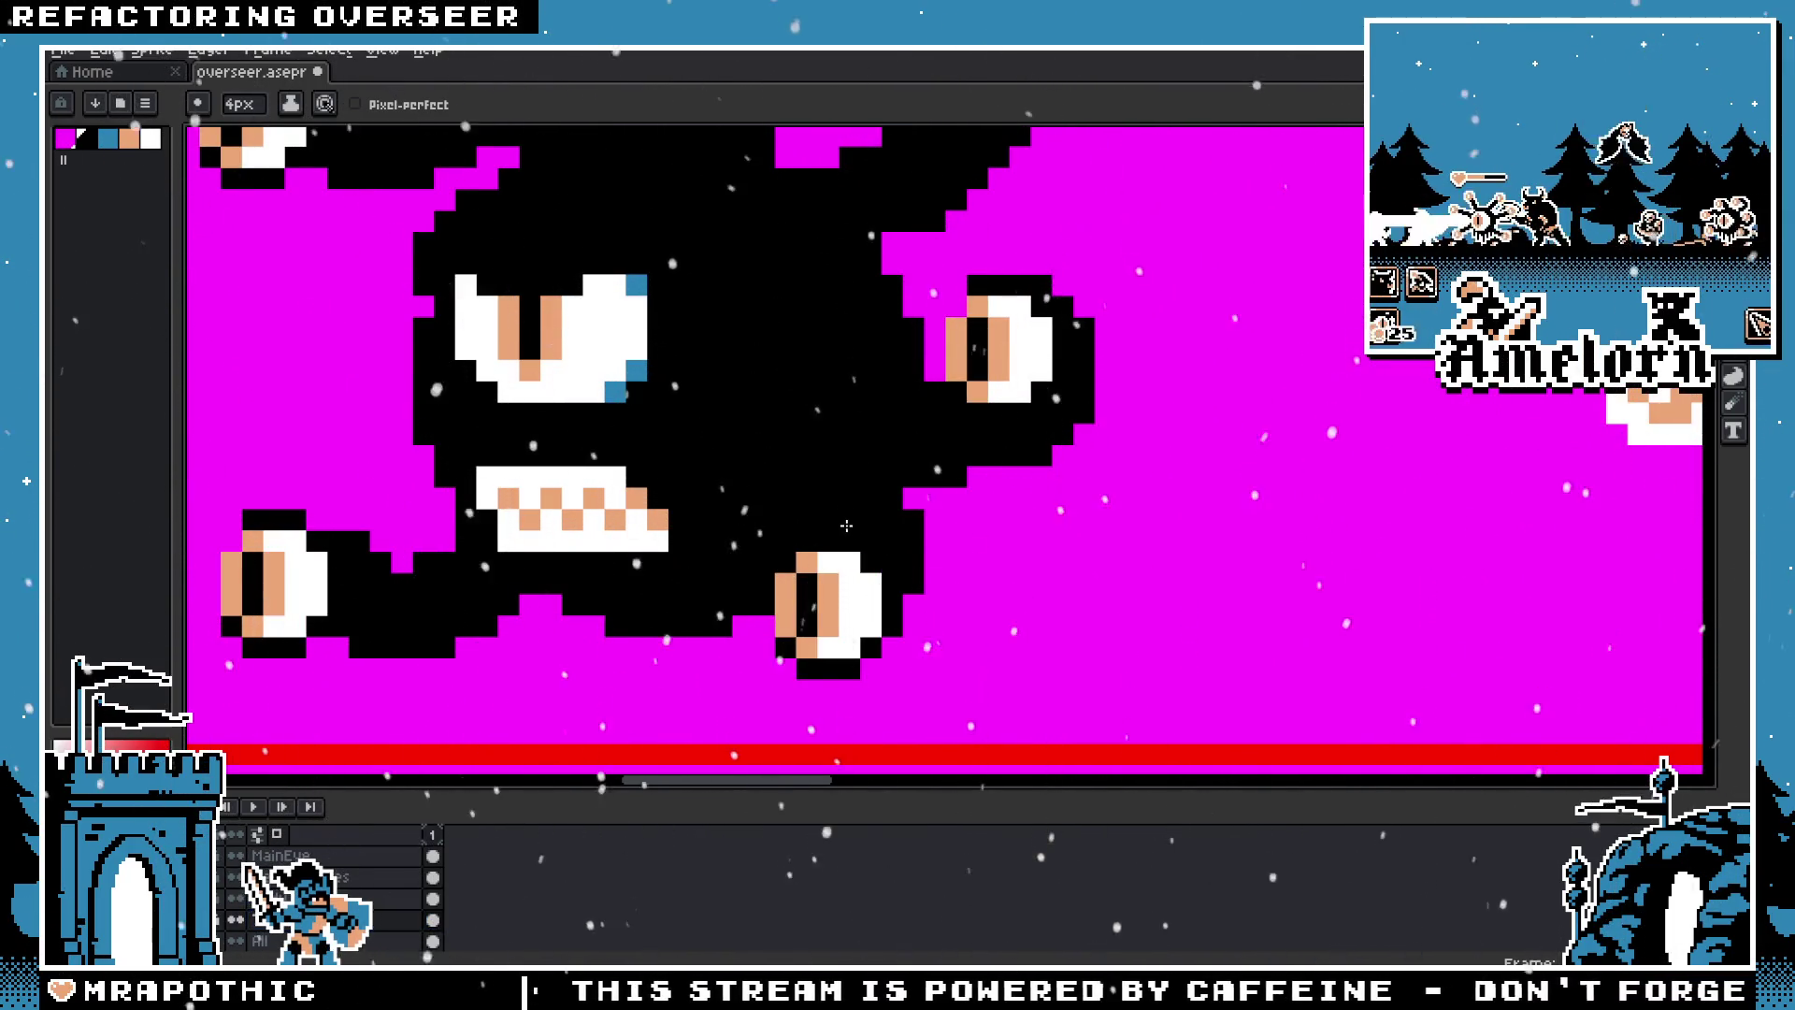
scroll(846, 526, down, 5)
scroll(797, 562, up, 2)
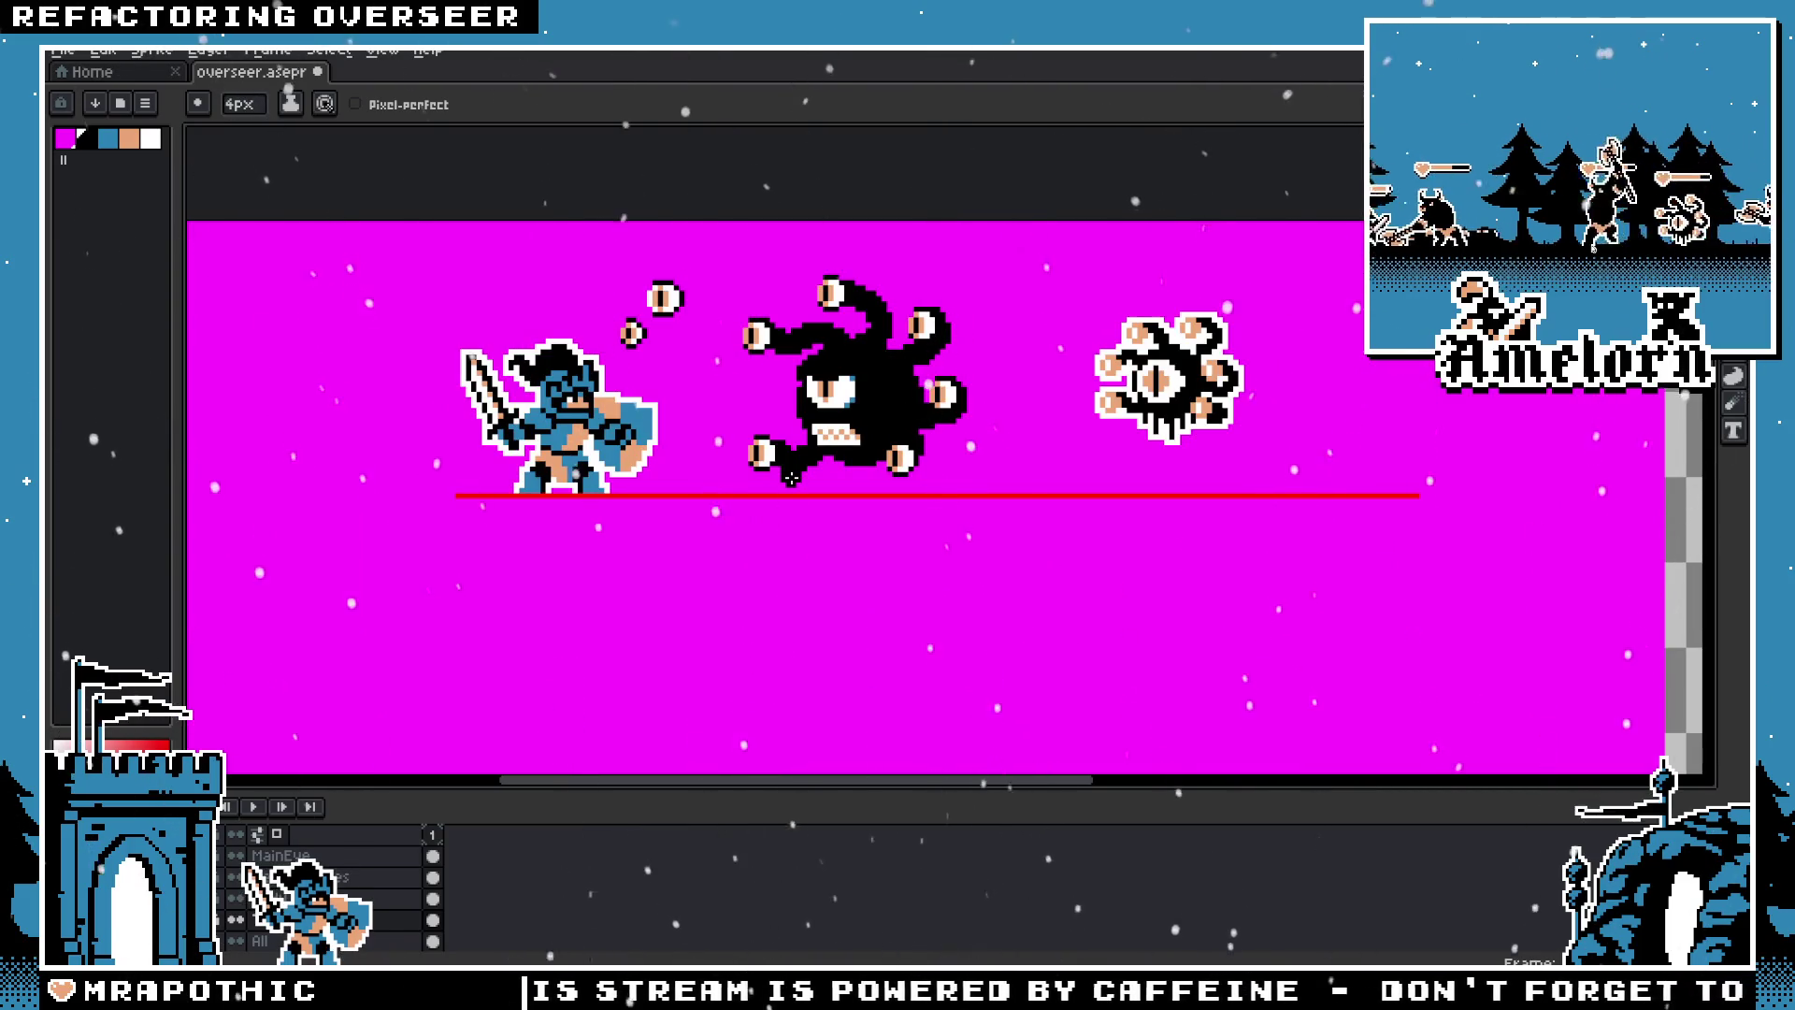
scroll(783, 468, up, 1)
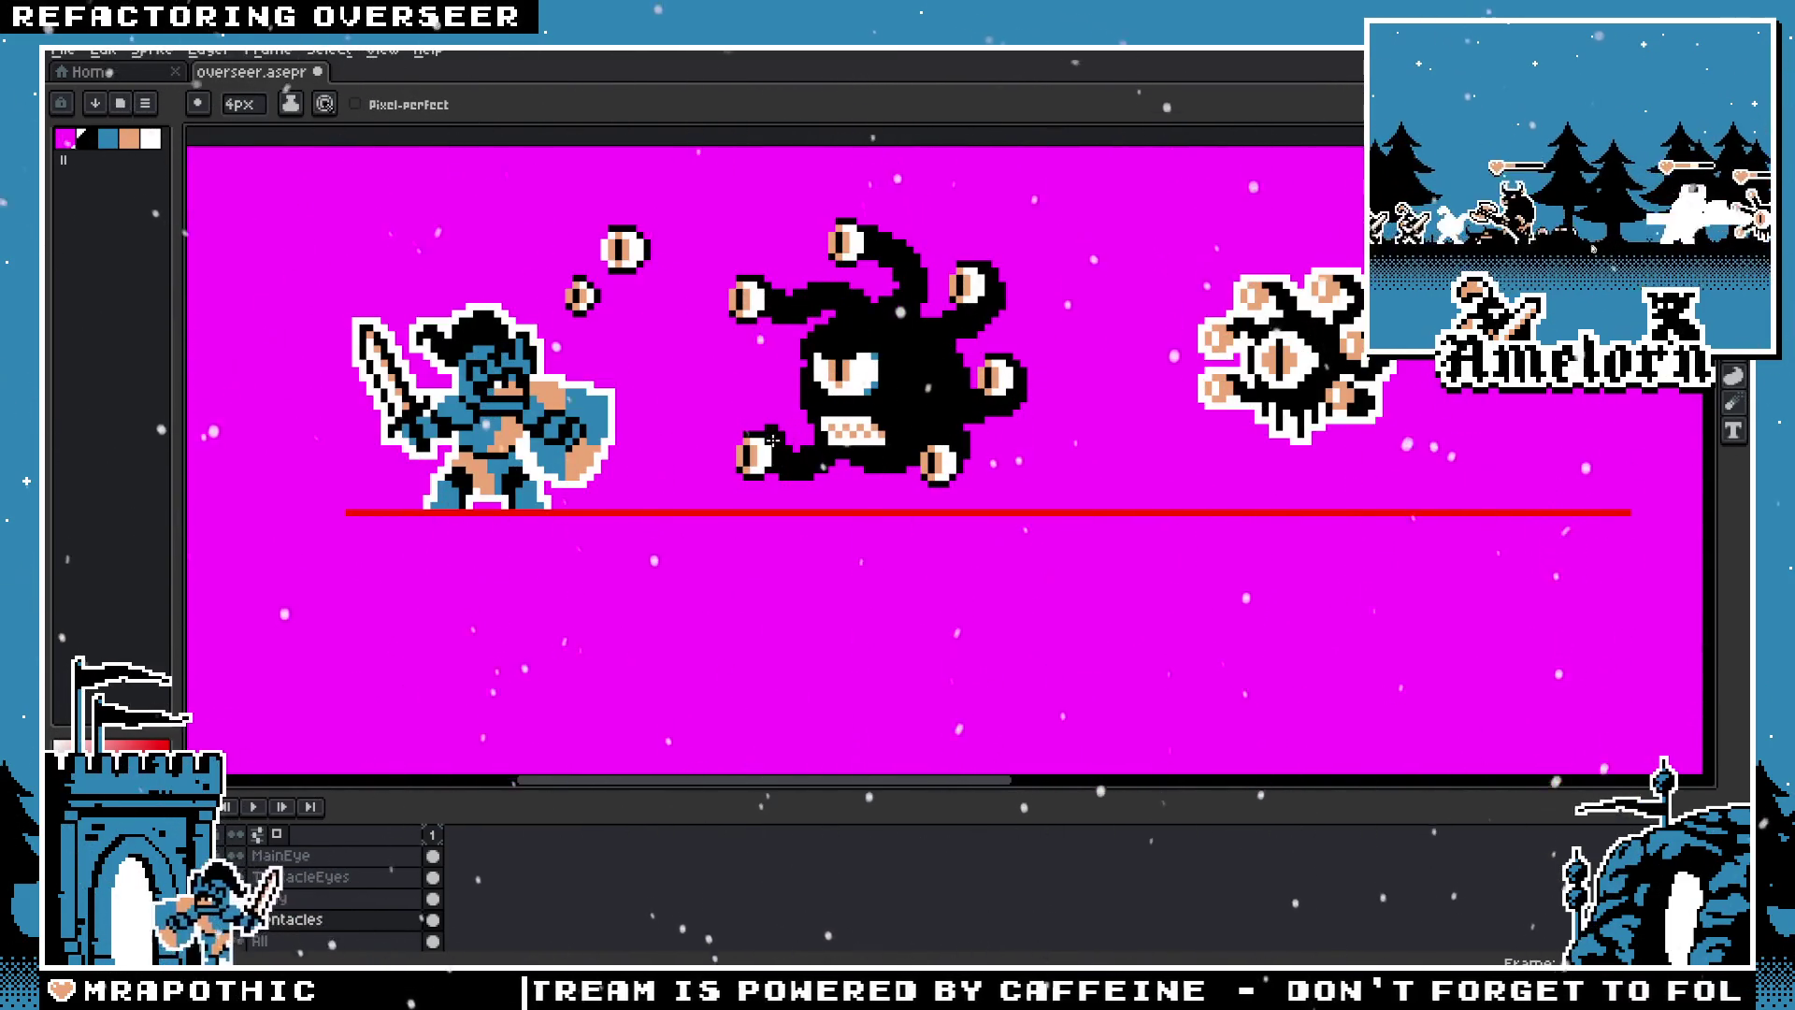
scroll(772, 439, down, 4)
scroll(730, 468, up, 2)
scroll(685, 496, up, 1)
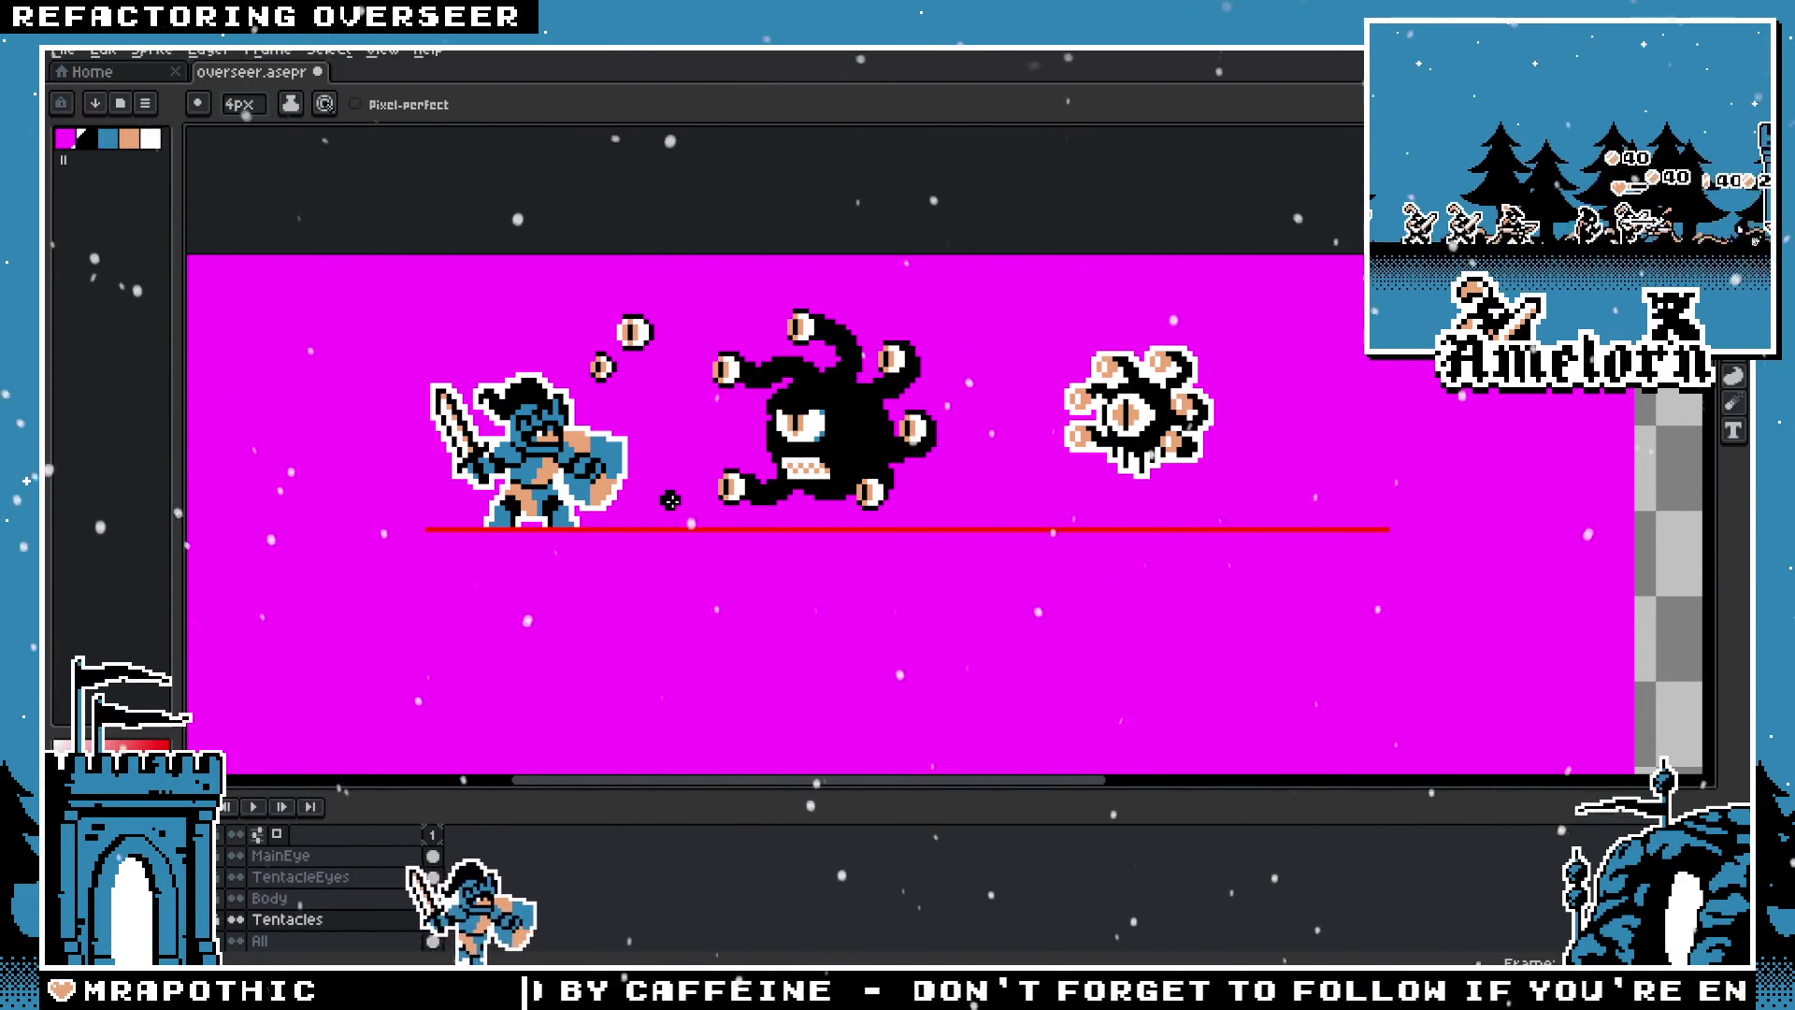
scroll(772, 421, up, 1)
scroll(884, 436, up, 1)
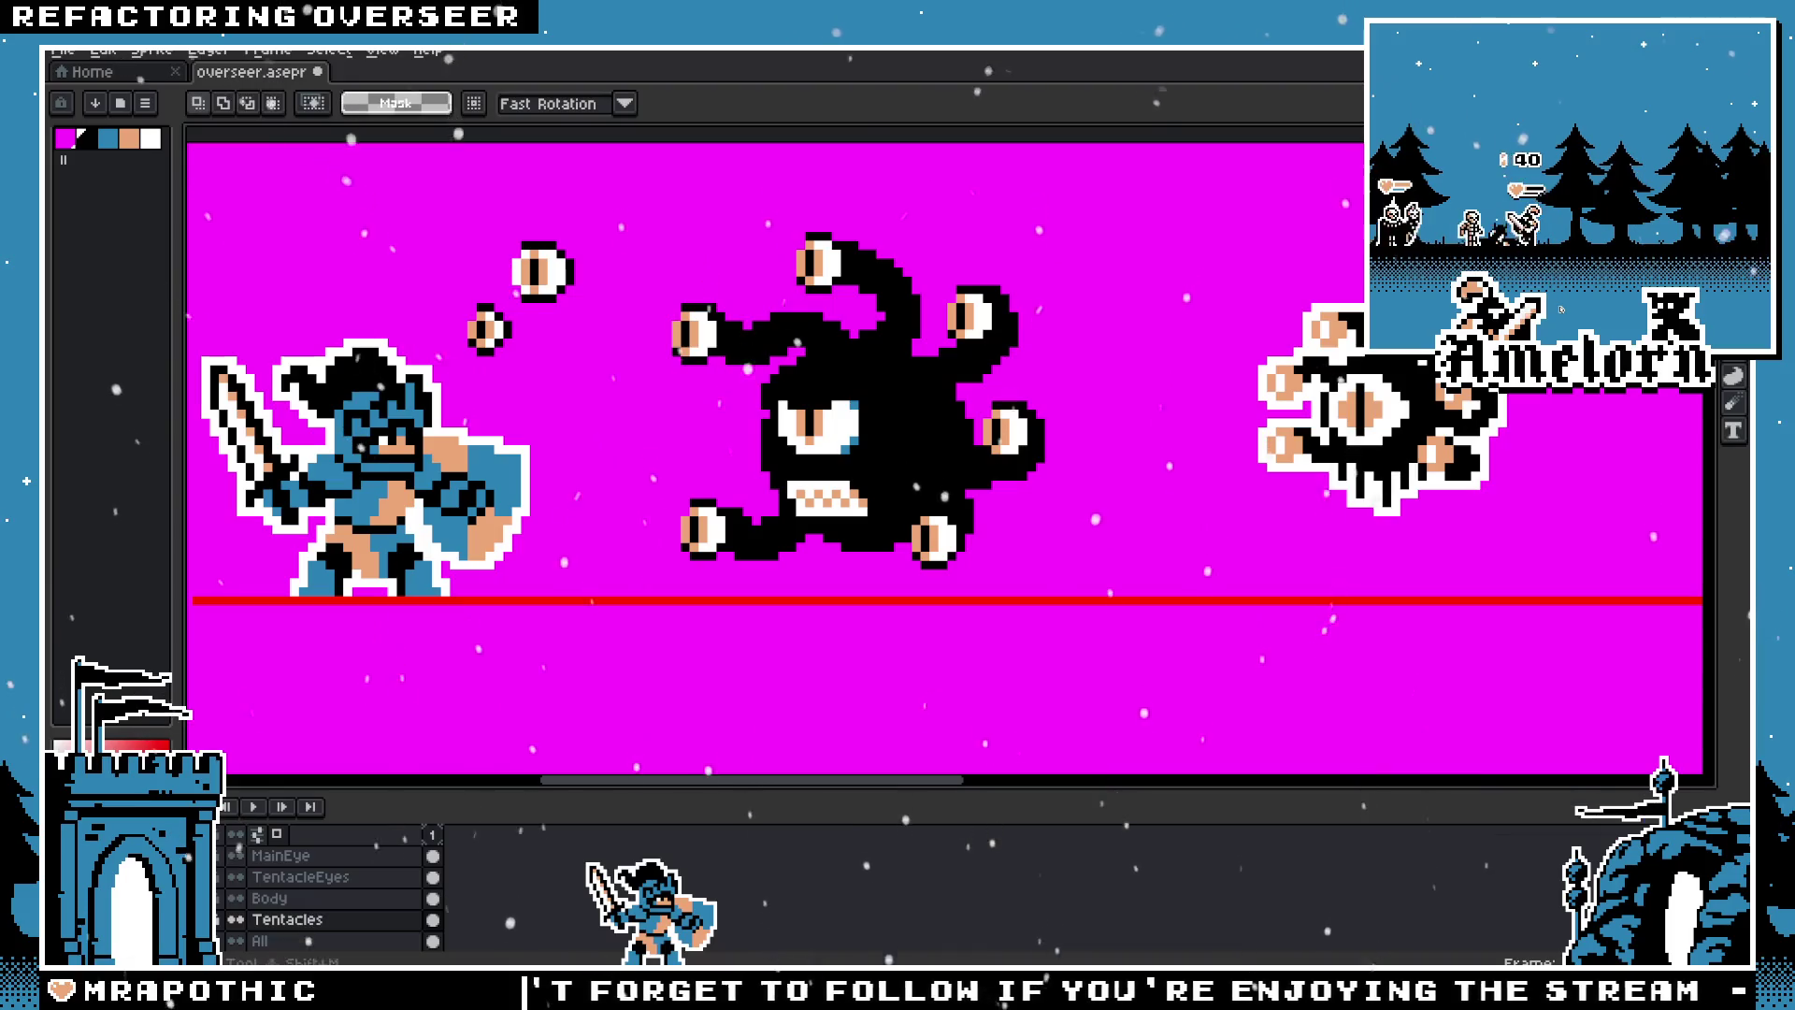
drag(1416, 406, 827, 531)
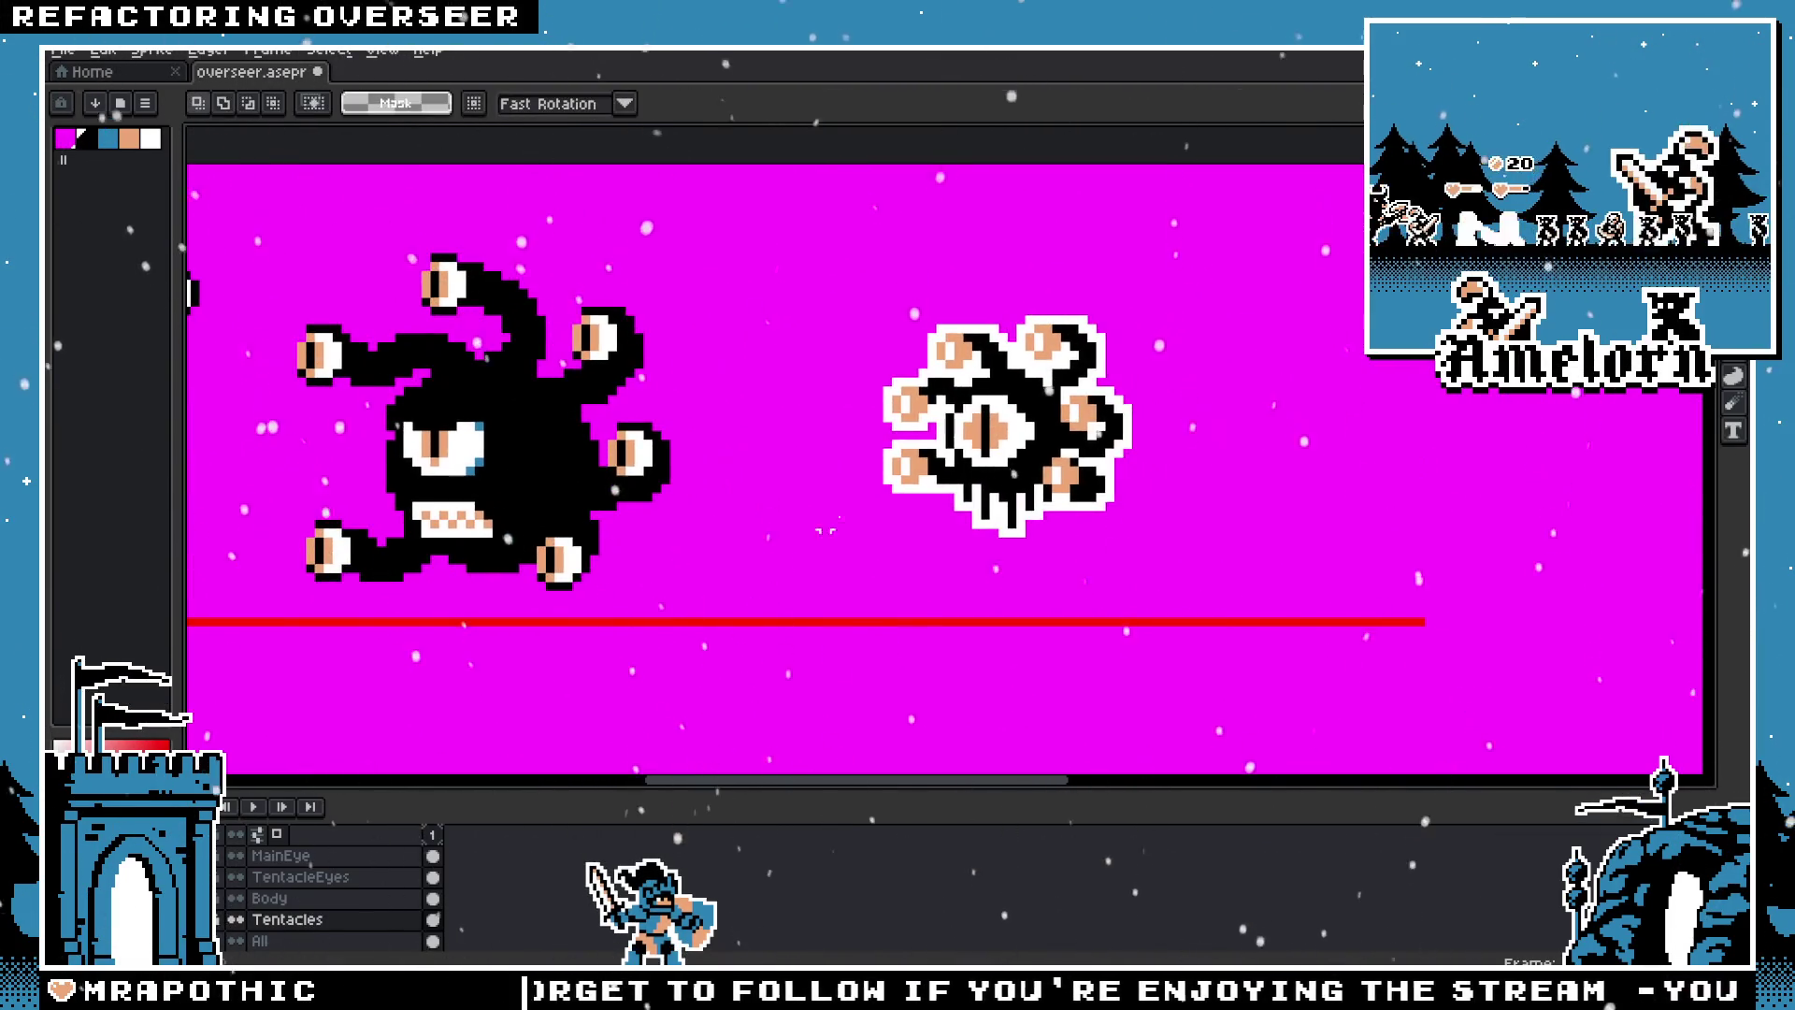
Step: Select and delete the old beholder sprite from the canvas
drag(1113, 379, 821, 589)
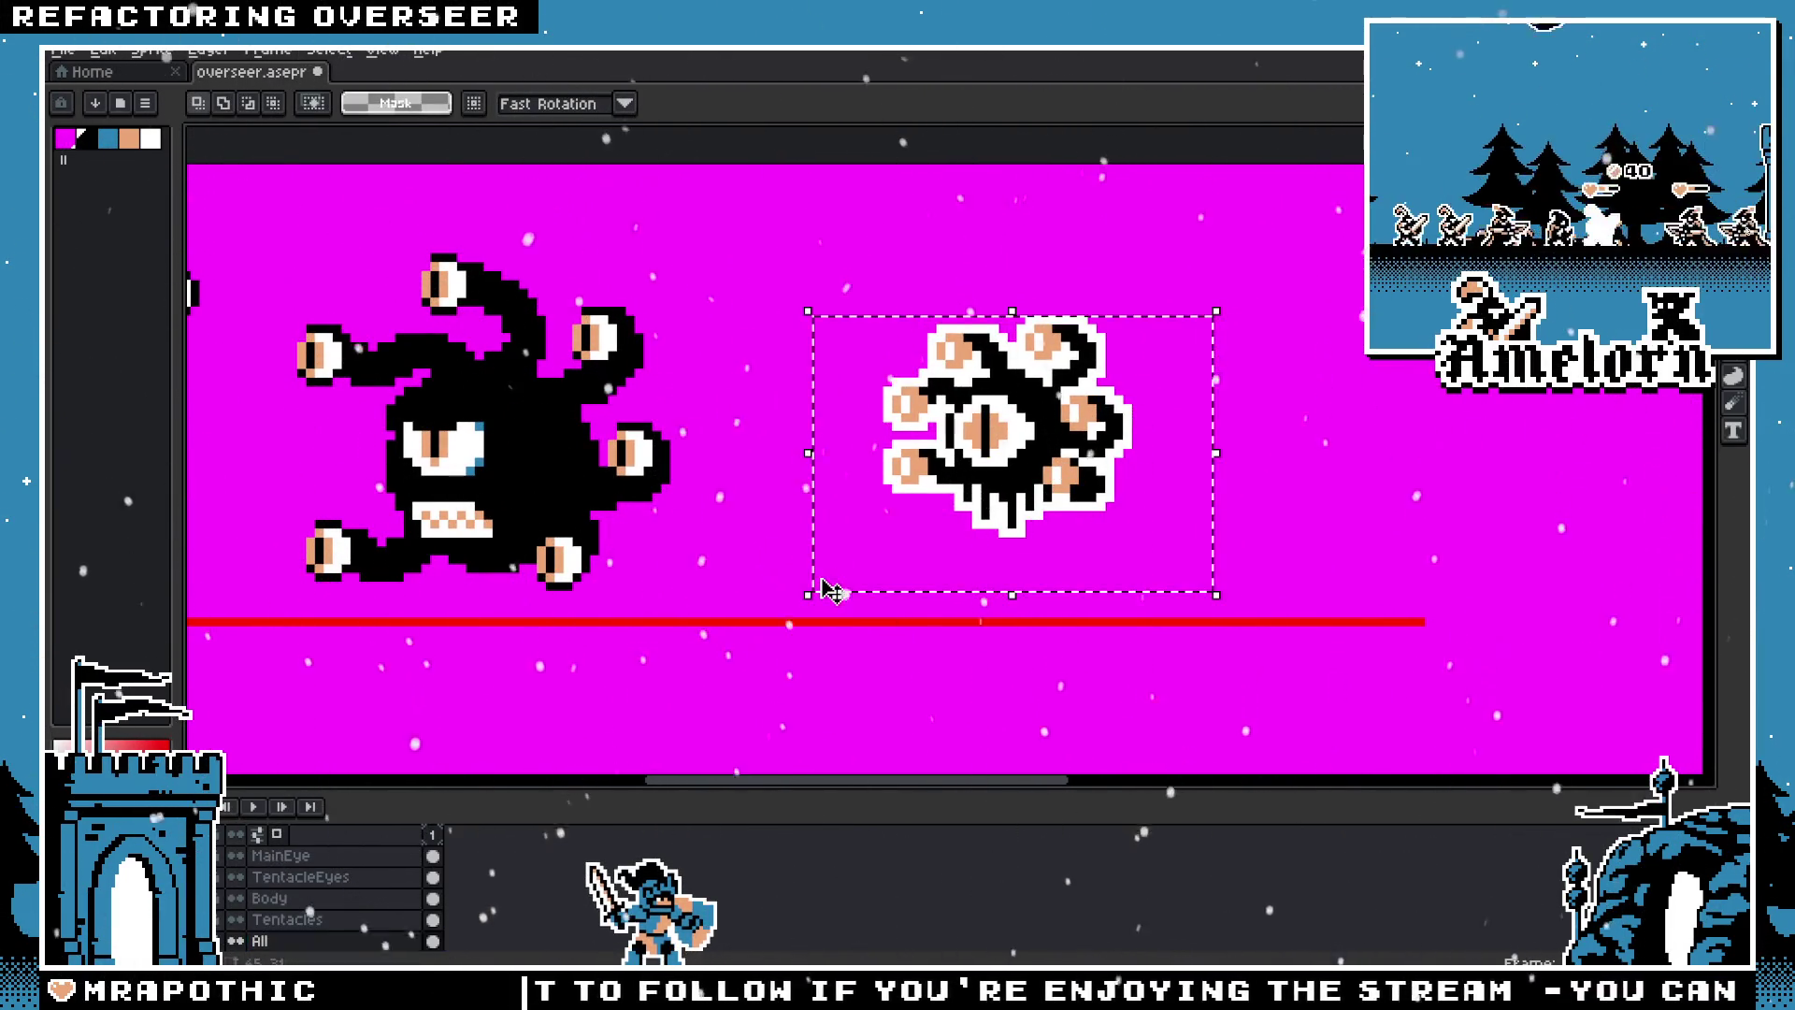
key(Delete)
scroll(774, 580, left, 3)
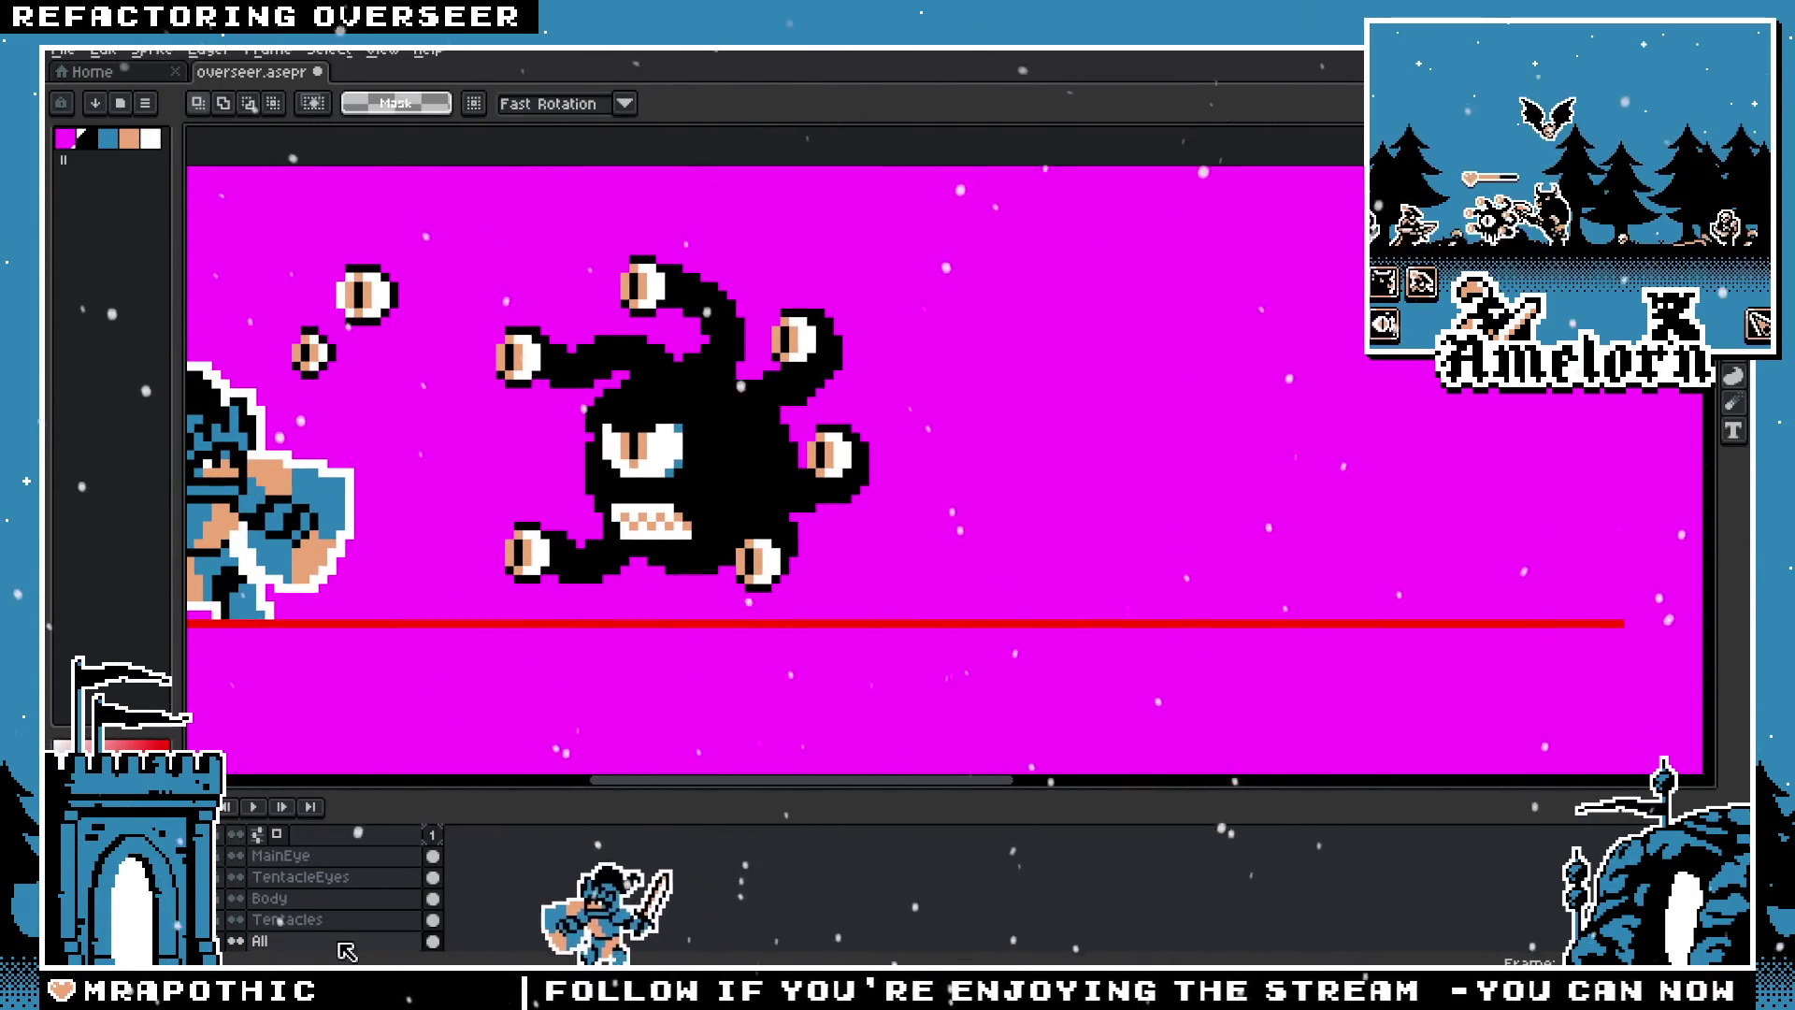
Step: Copy the tentacle eyes on the TentacleEyes layer and place the copy right of the body
click(290, 877)
mouse_move(953, 250)
mouse_down()
mouse_move(456, 622)
mouse_move(978, 591)
mouse_up()
key(ctrl+c)
key(ctrl+v)
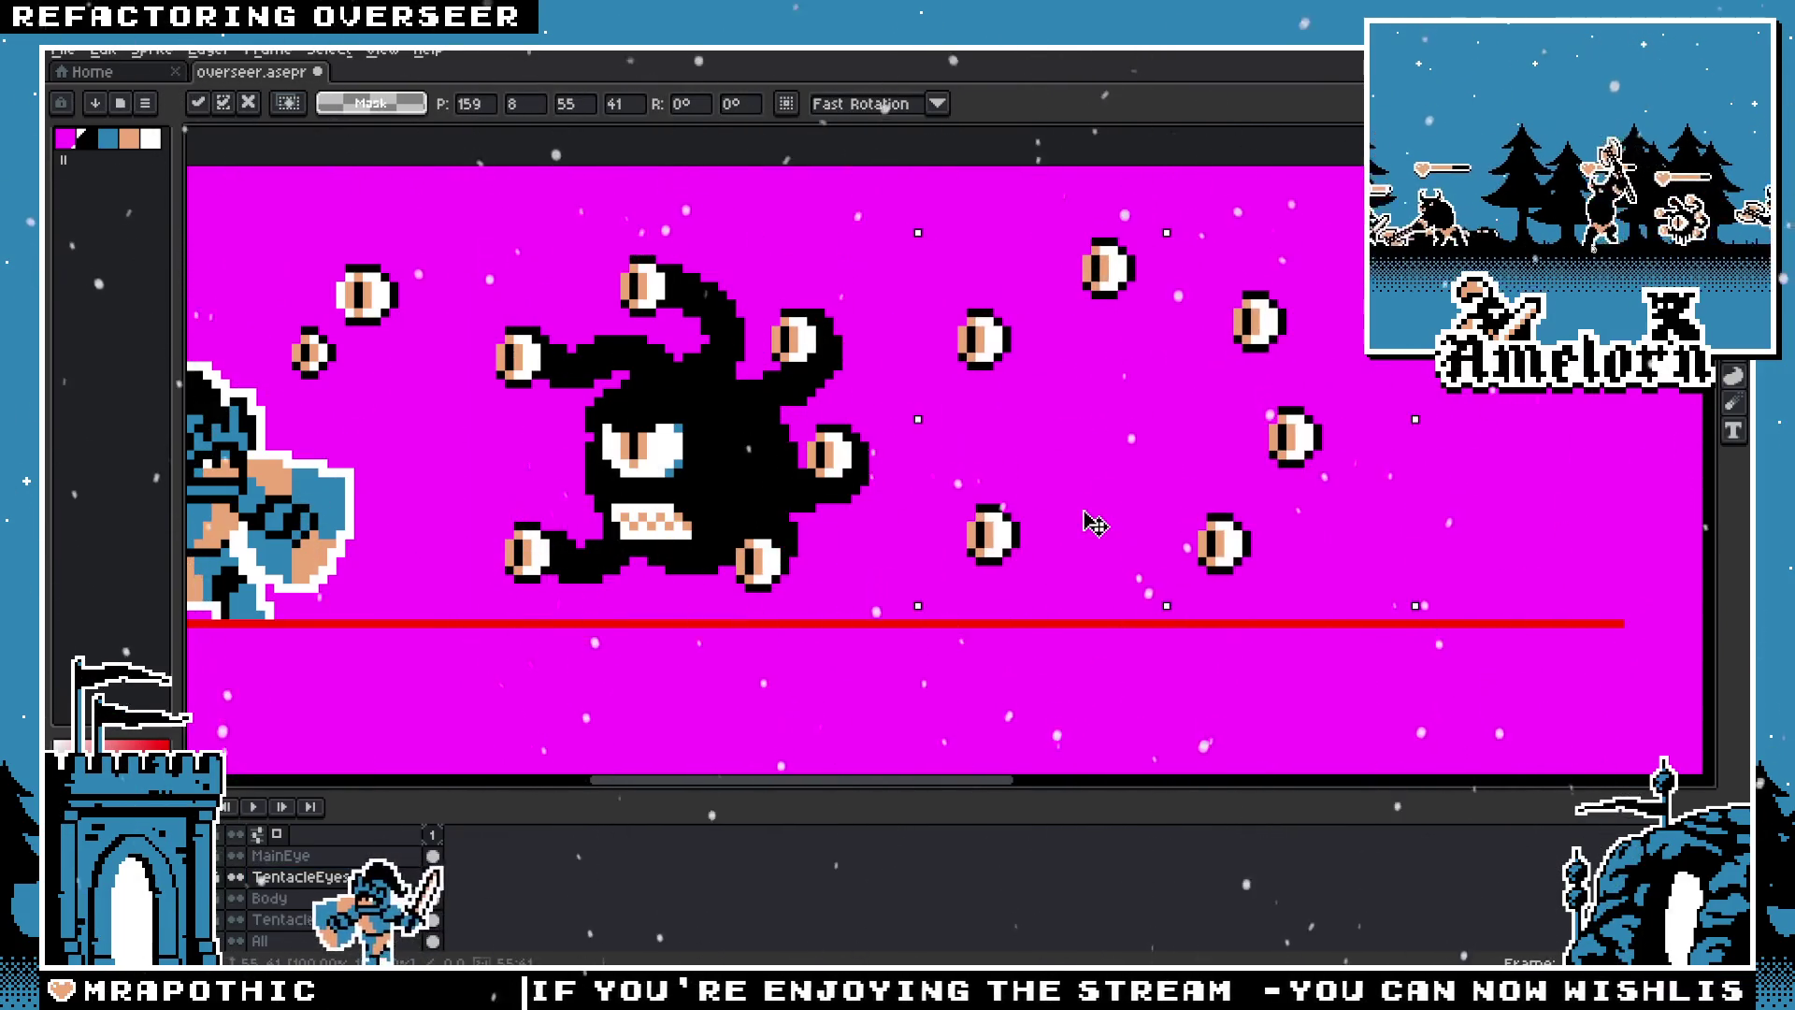
key(ctrl+d)
Step: Delete the unwanted pasted eyes, keeping only the top eye
drag(1174, 280, 1394, 589)
key(Delete)
drag(895, 303, 1028, 606)
key(Delete)
right_click(338, 887)
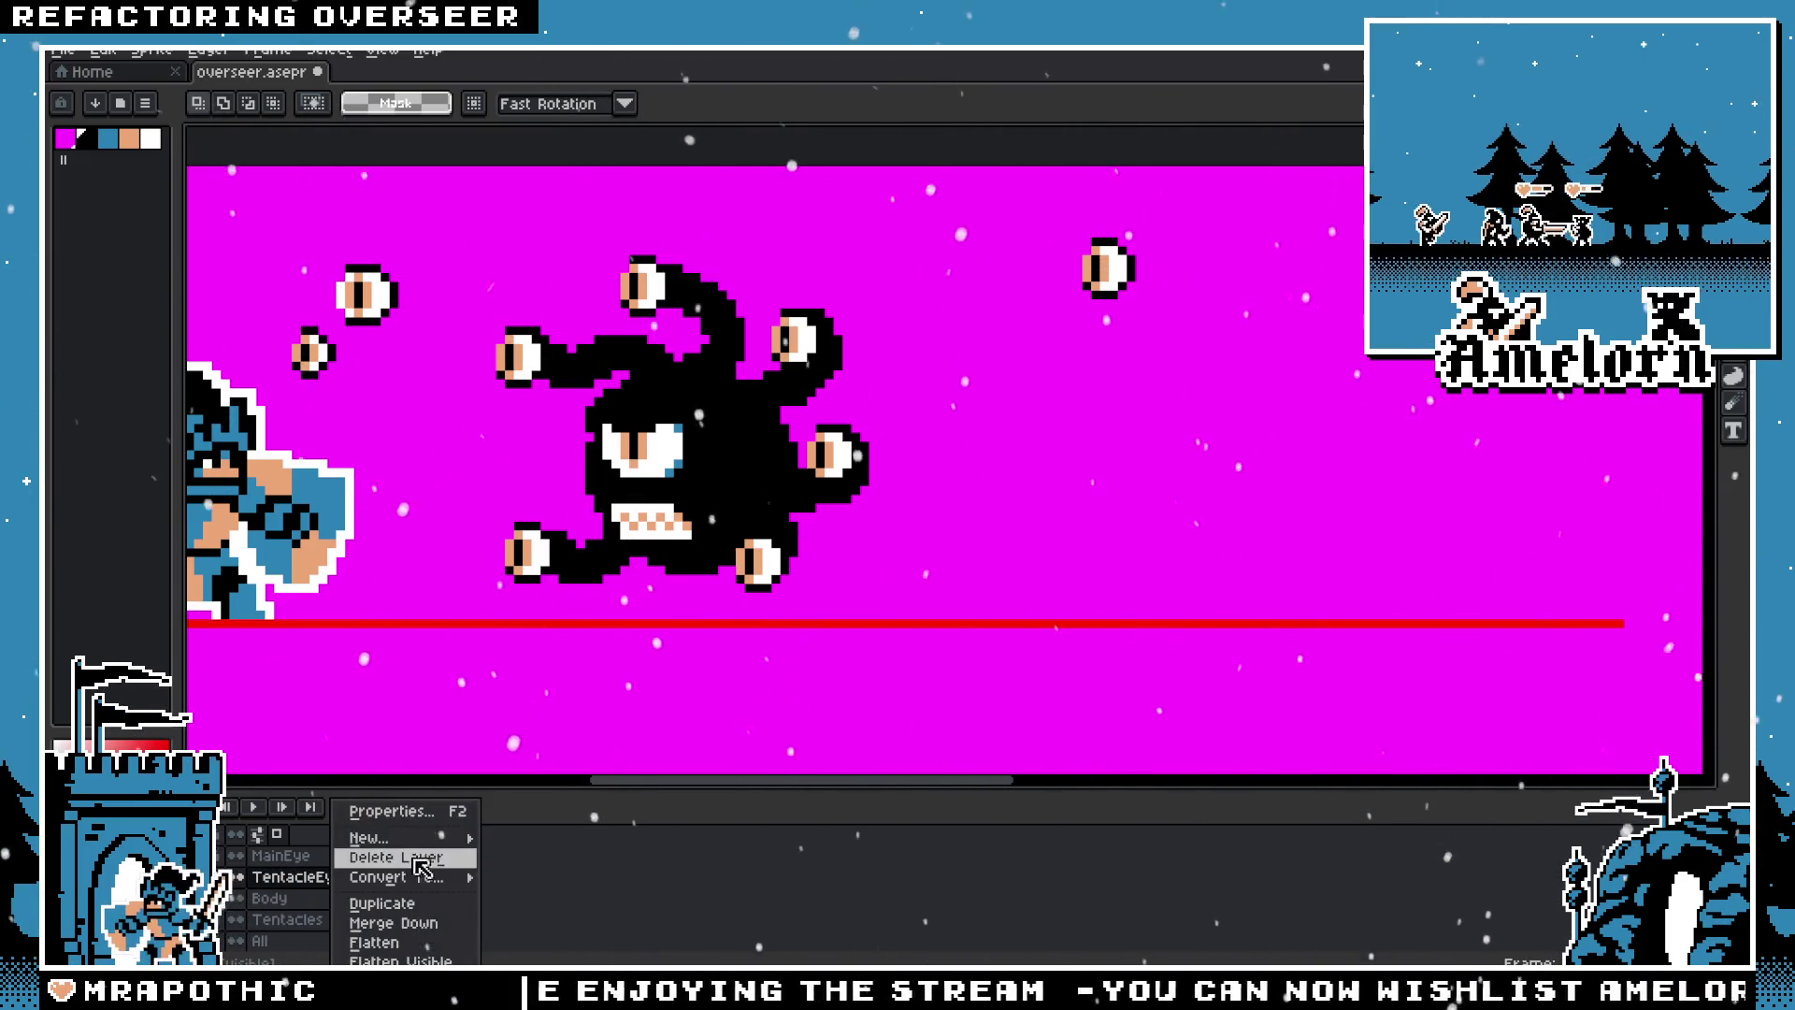
Step: Add a new layer named TentaclesMerged
mouse_move(361, 838)
click(522, 838)
key(F2)
text(TentaclesMer)
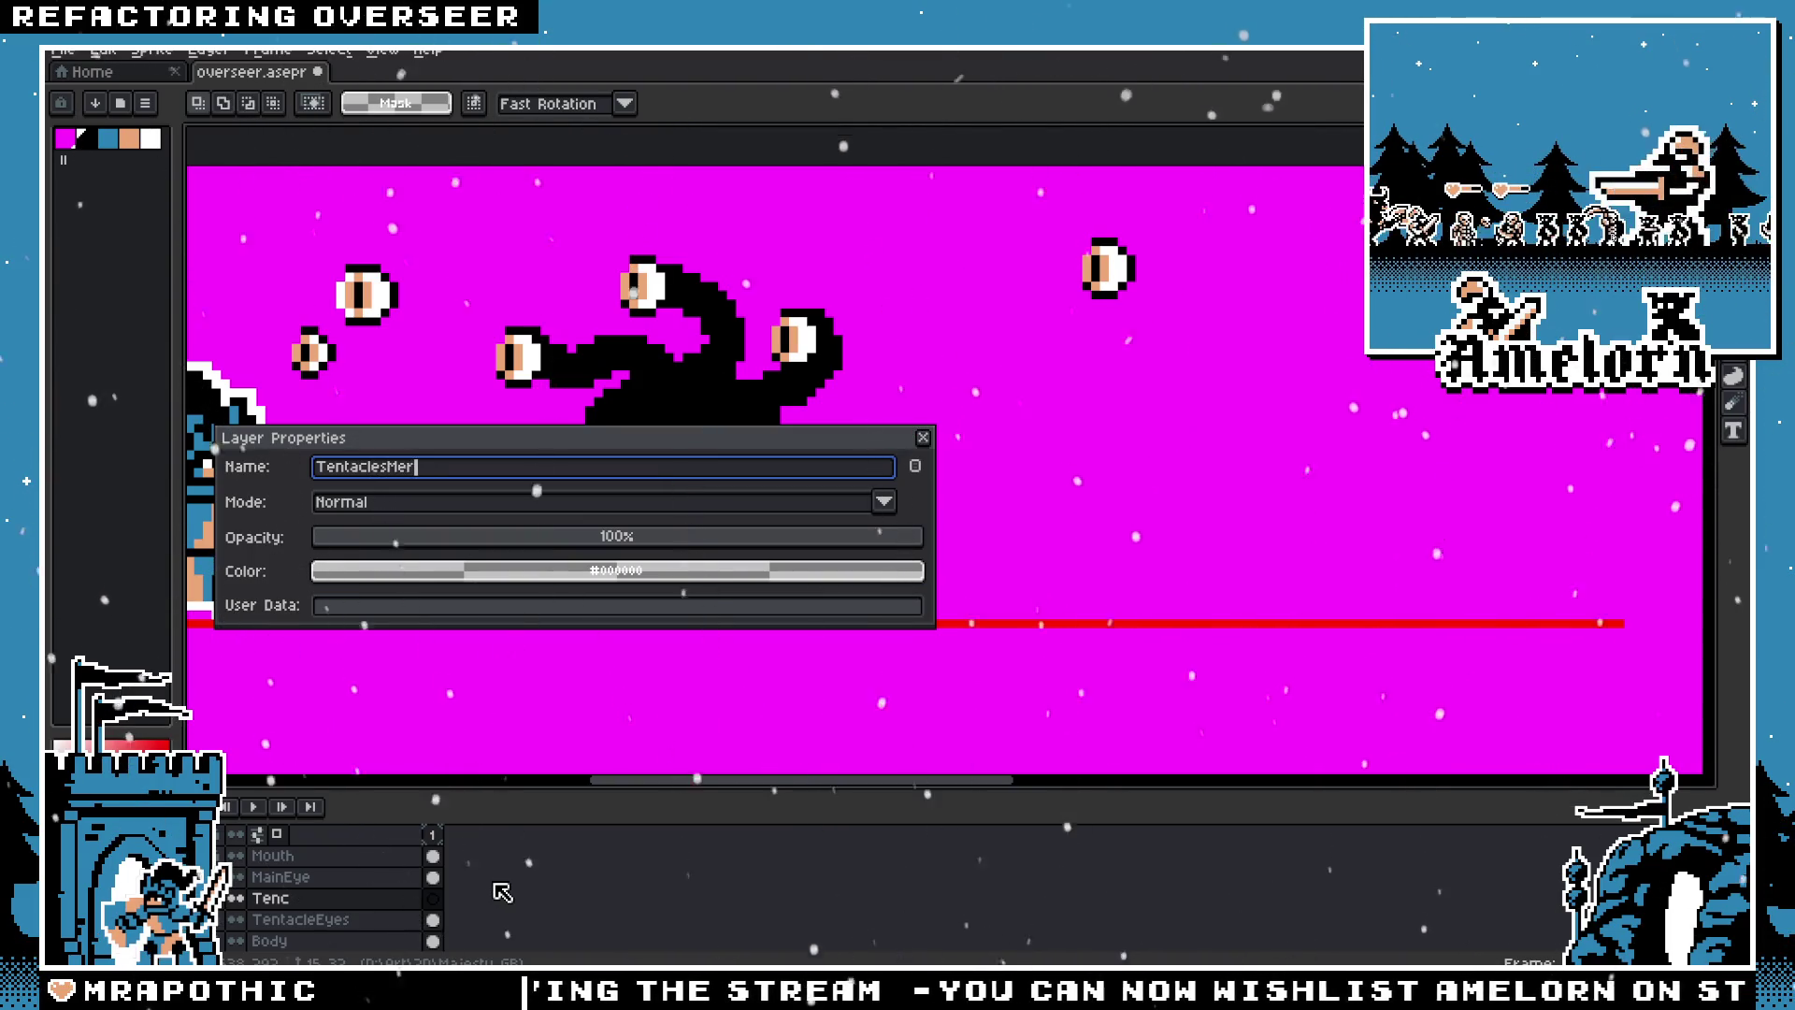
text(ged)
key(Return)
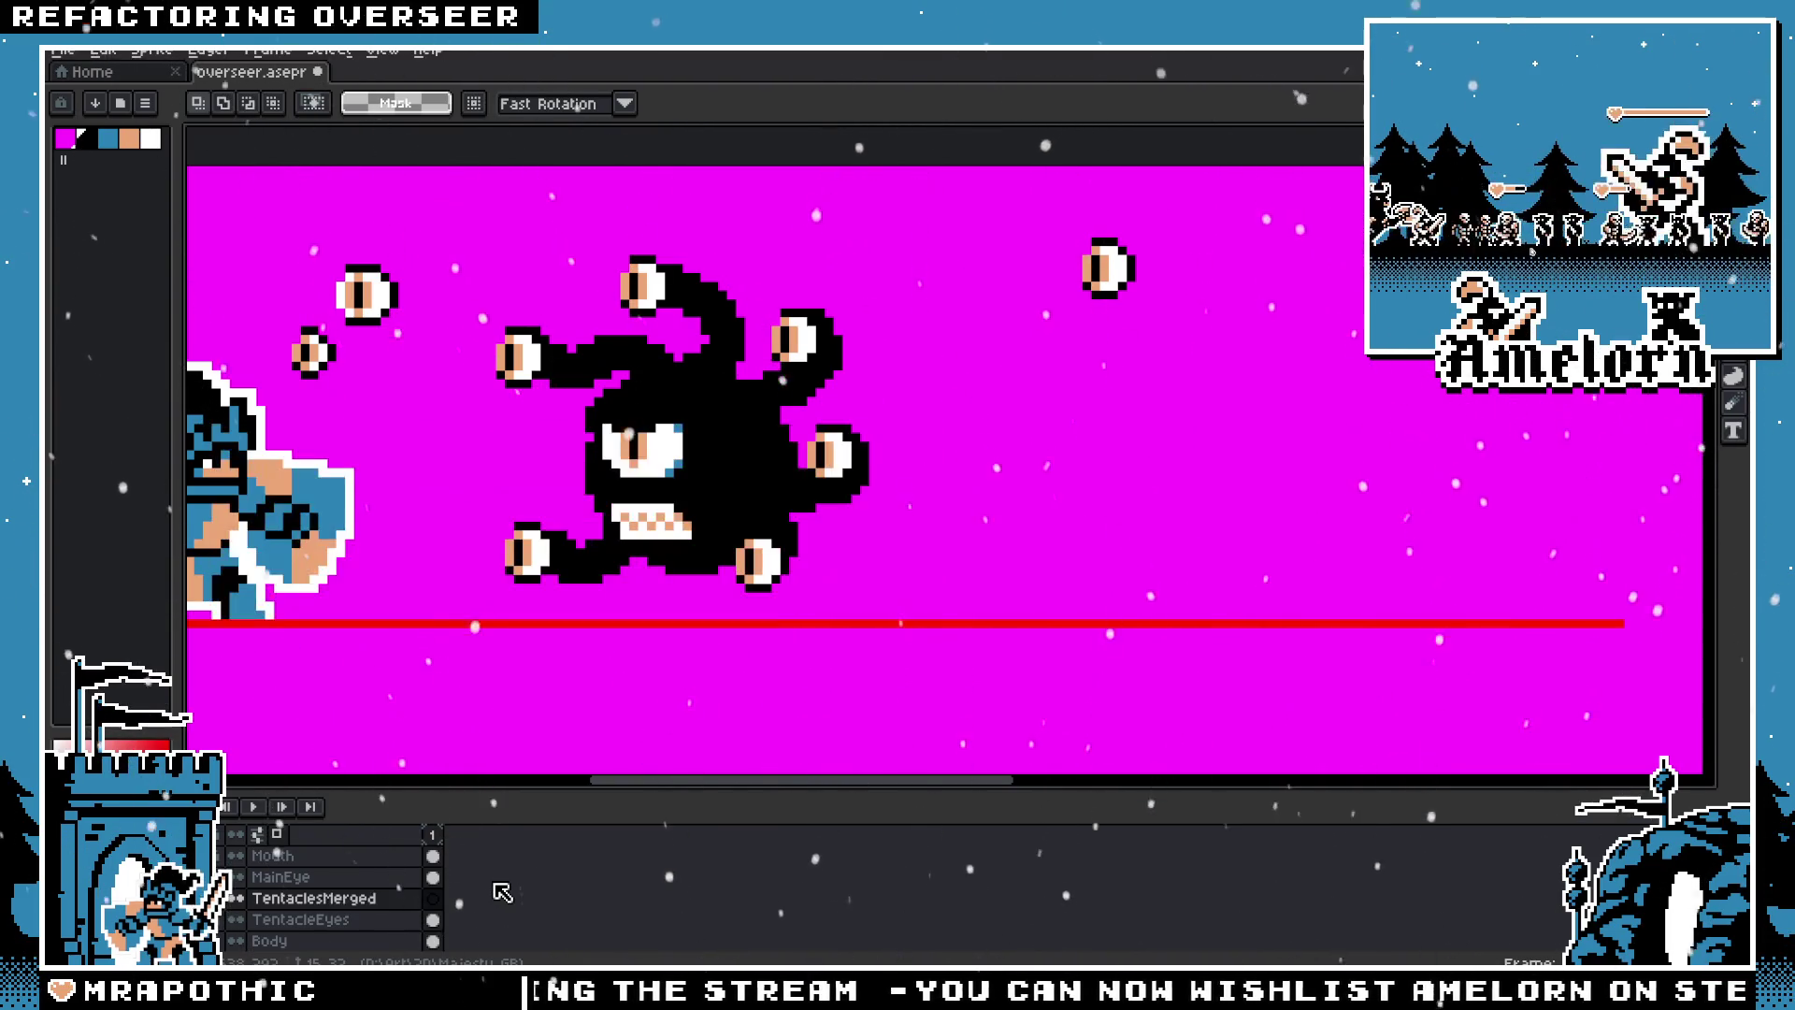
Step: On the TentacleEyes layer, move the lone eye down and right
click(329, 919)
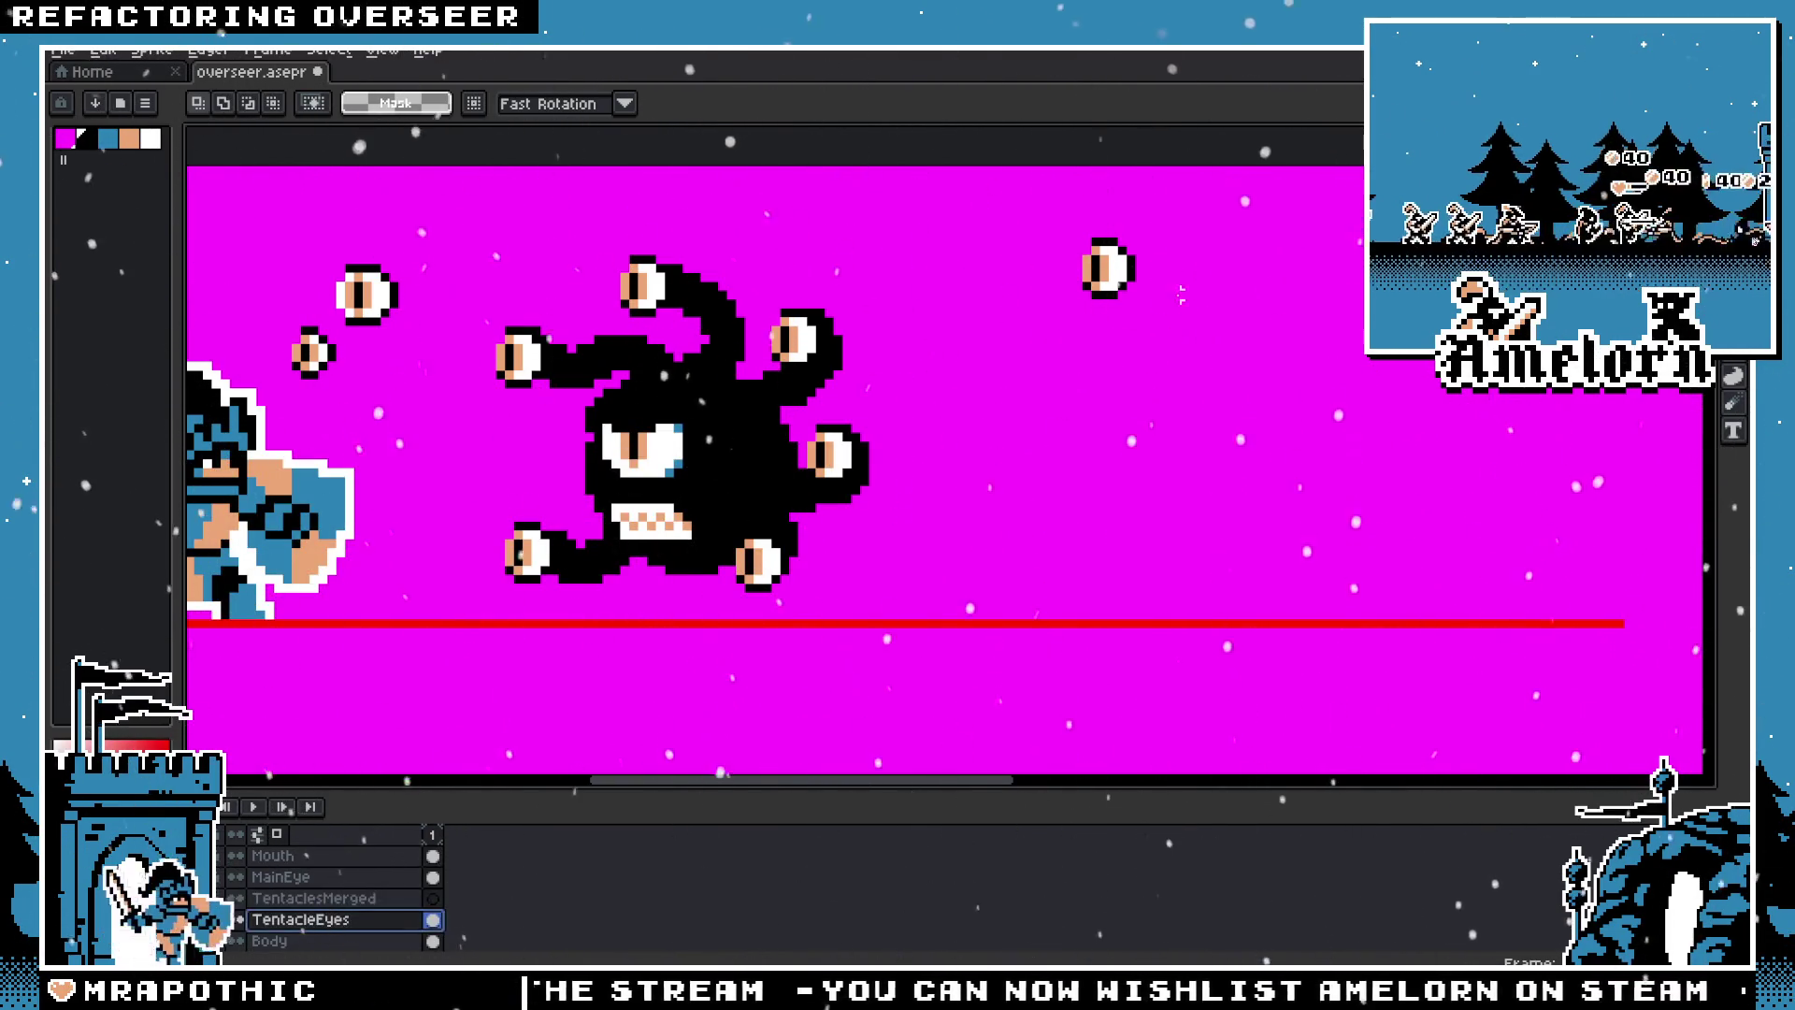
key(Delete)
key(ctrl+z)
drag(1102, 268, 1133, 300)
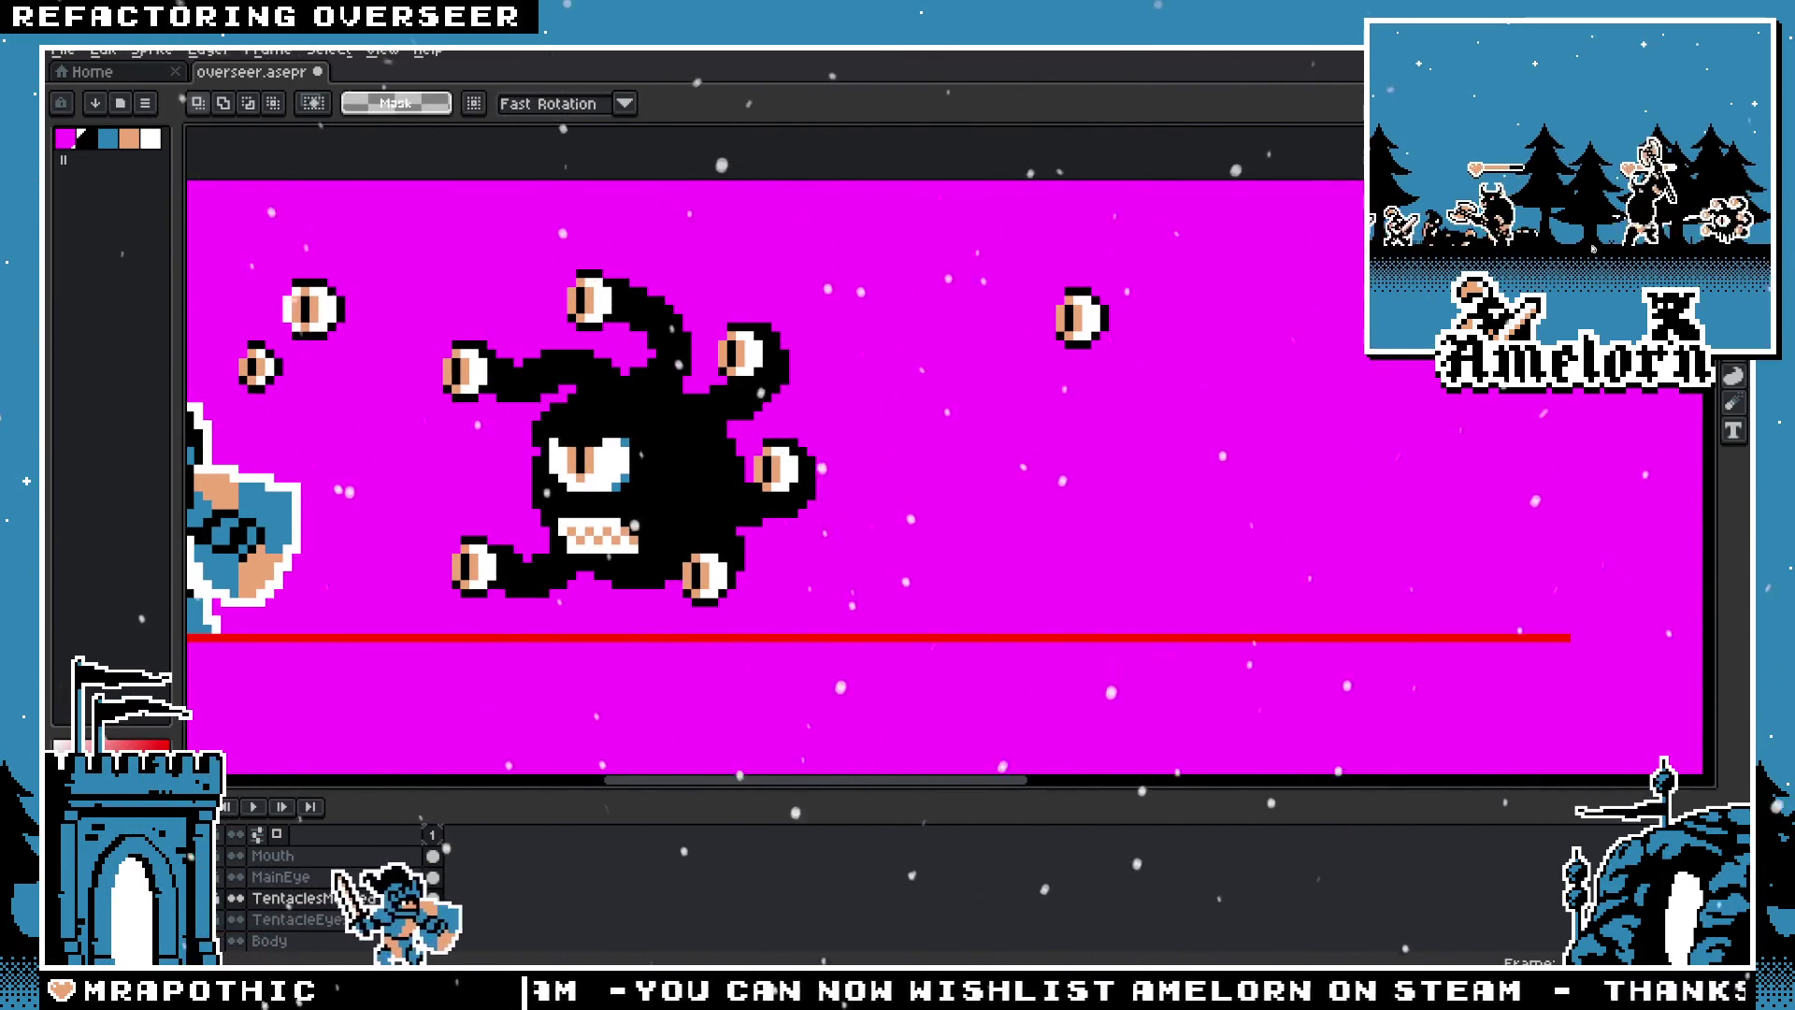
Step: Hide the TentacleEyes and Tentacles layers, select TentaclesMerged, and save the file
click(235, 919)
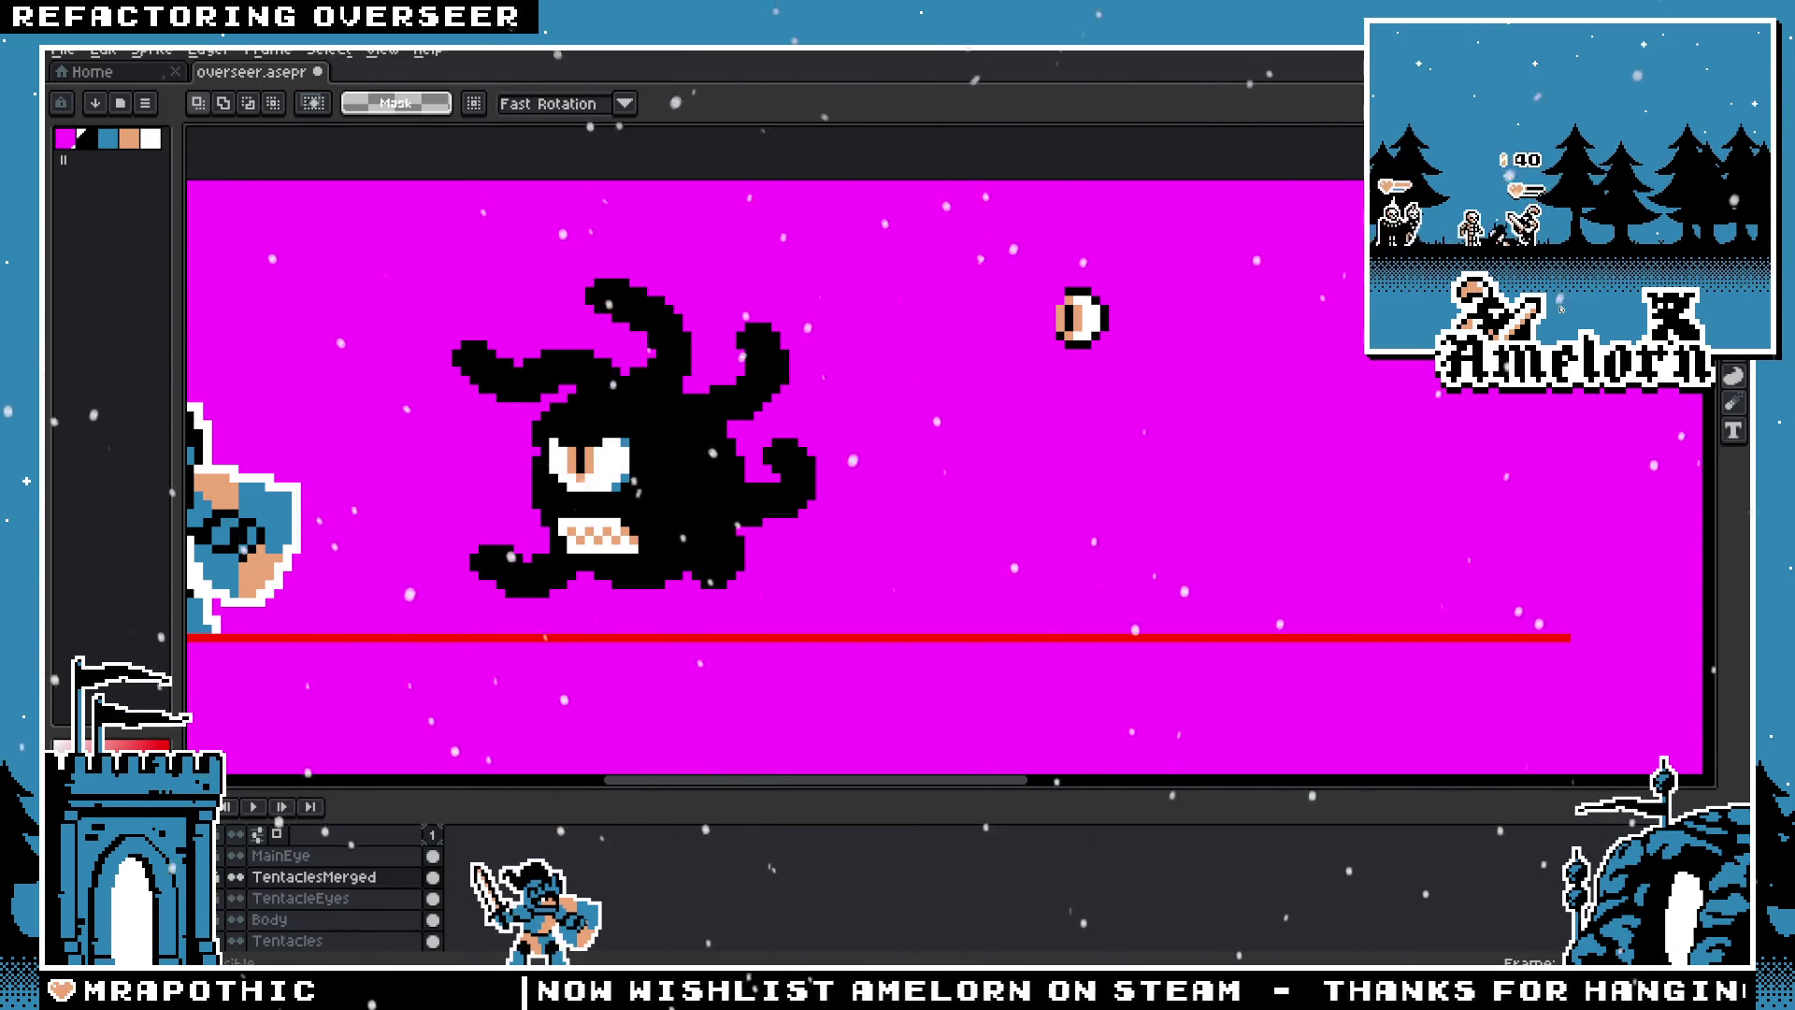
click(236, 877)
click(362, 877)
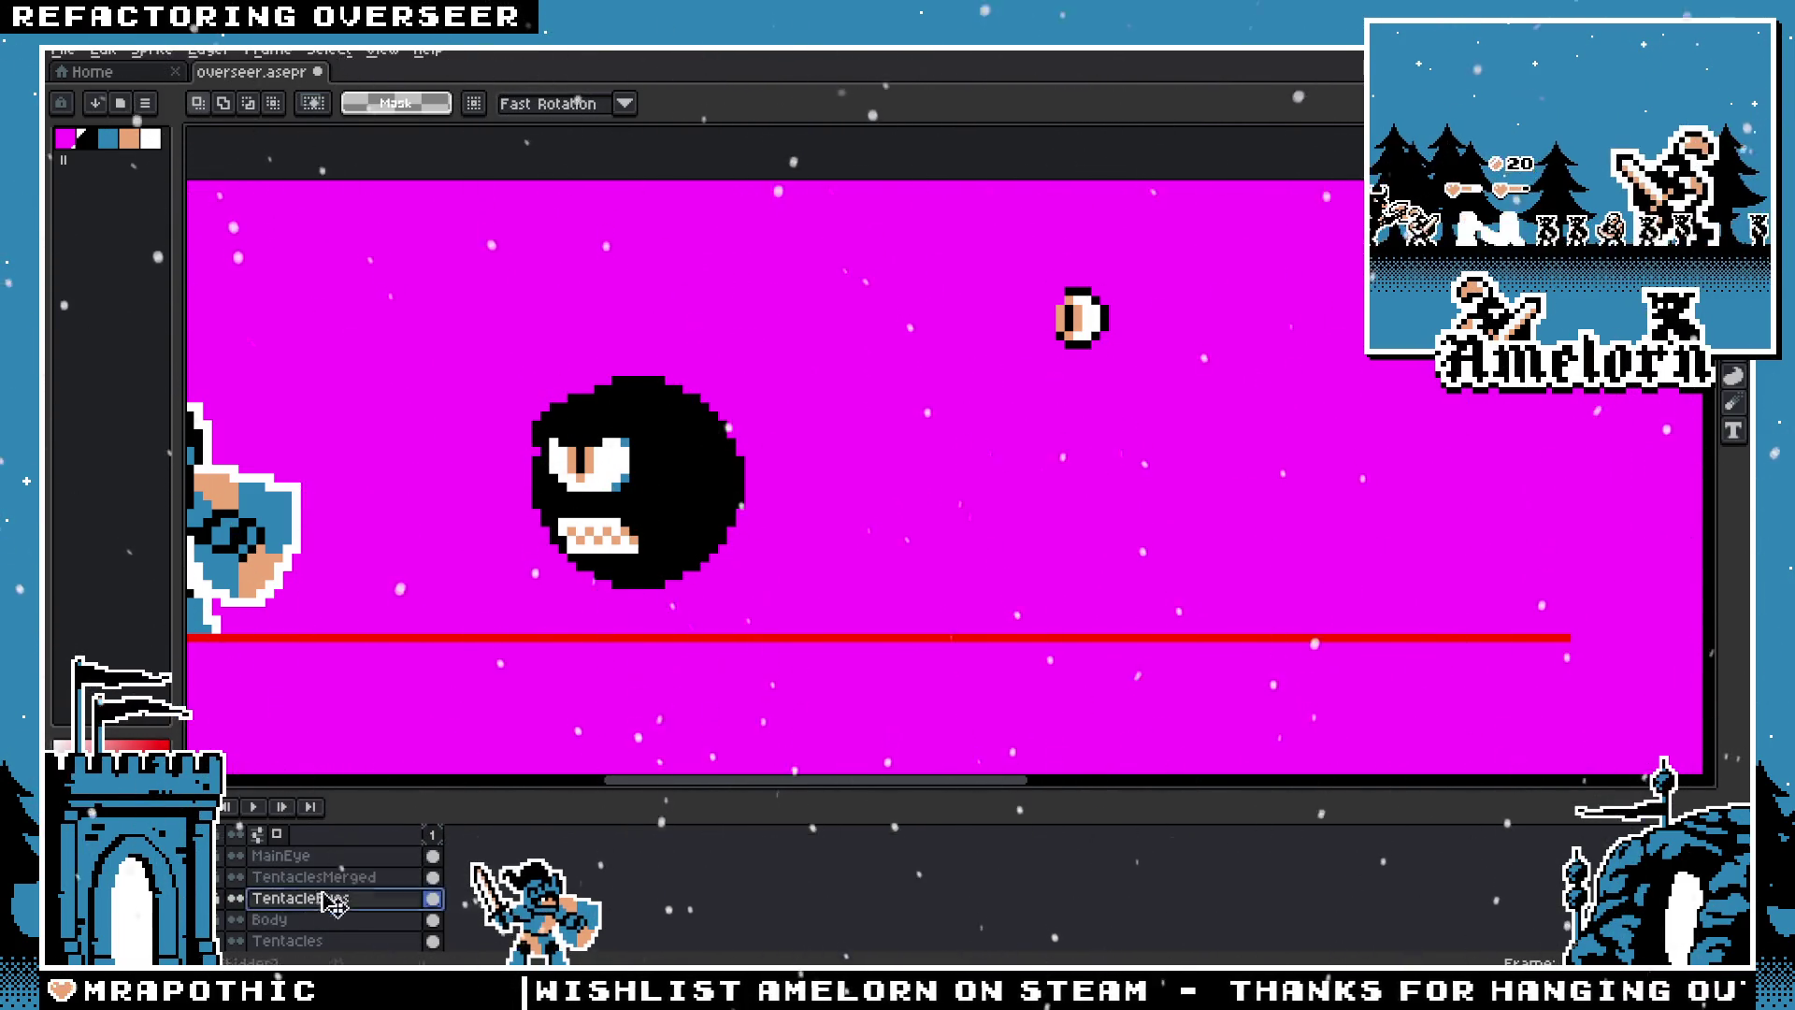
drag(822, 471, 763, 549)
key(ctrl+s)
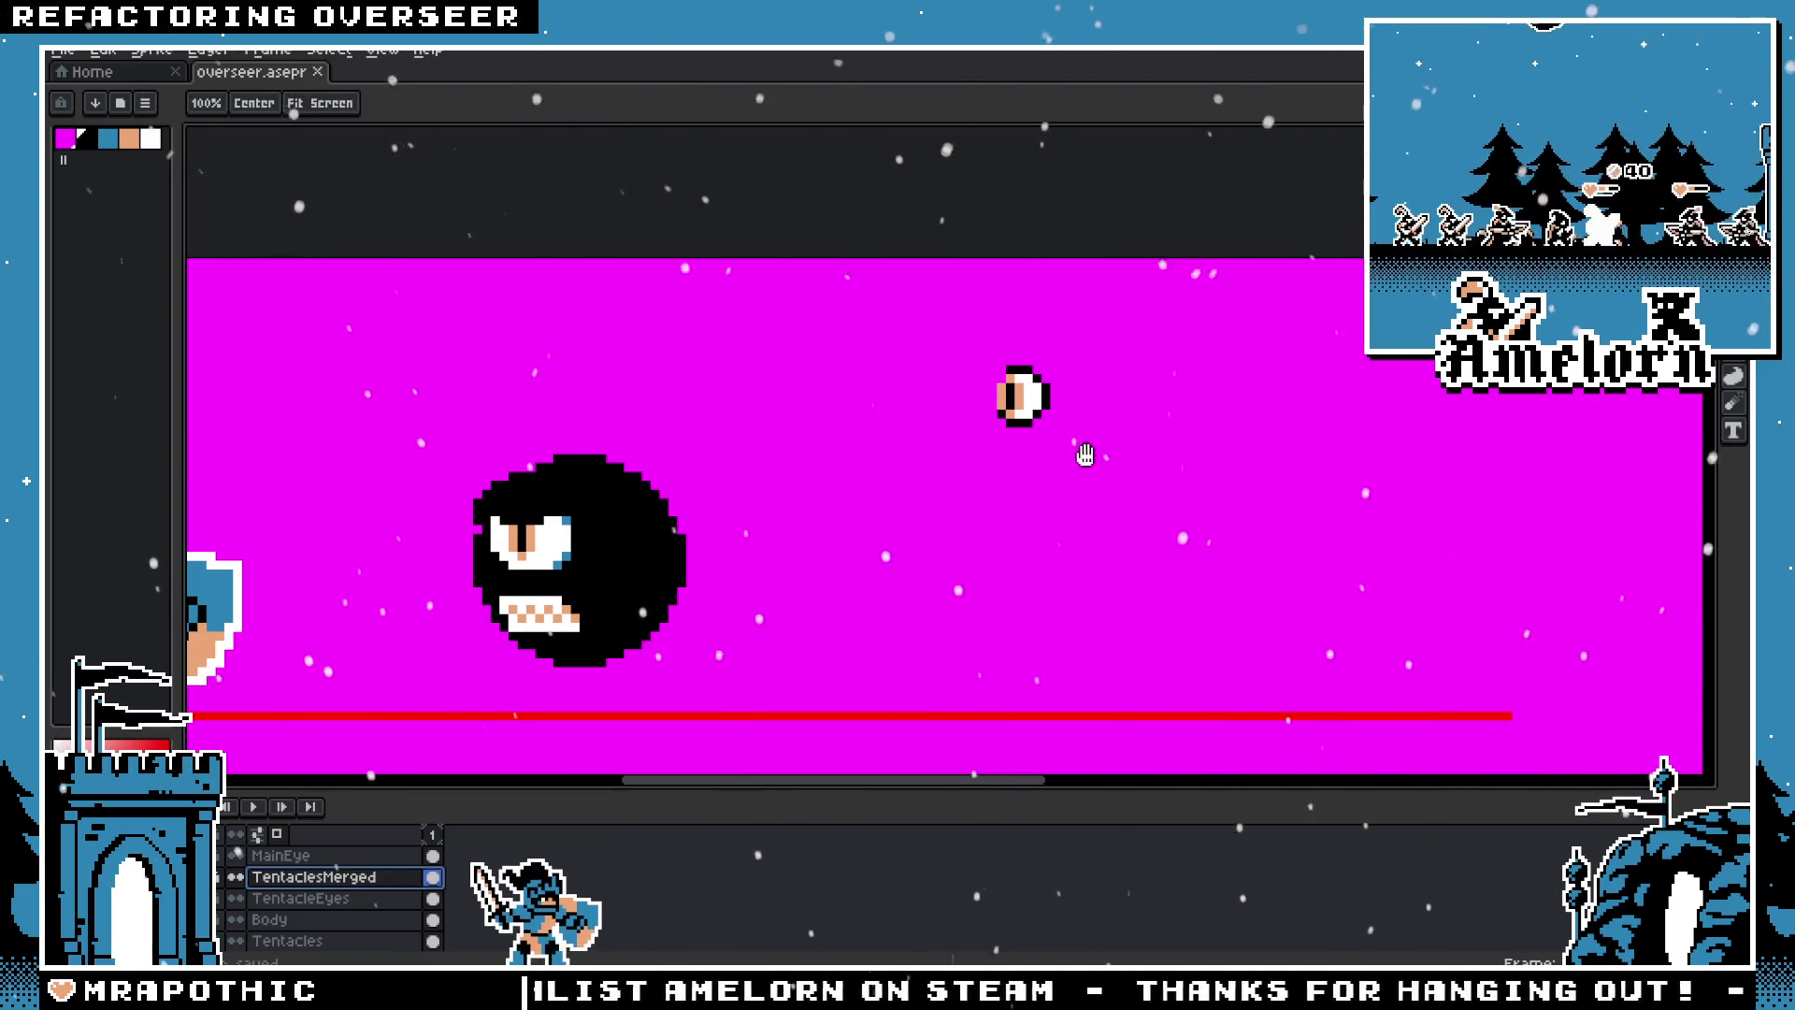
Step: Try pencil tentacle strokes below the lone eye, undoing each attempt
scroll(988, 459, up, 1)
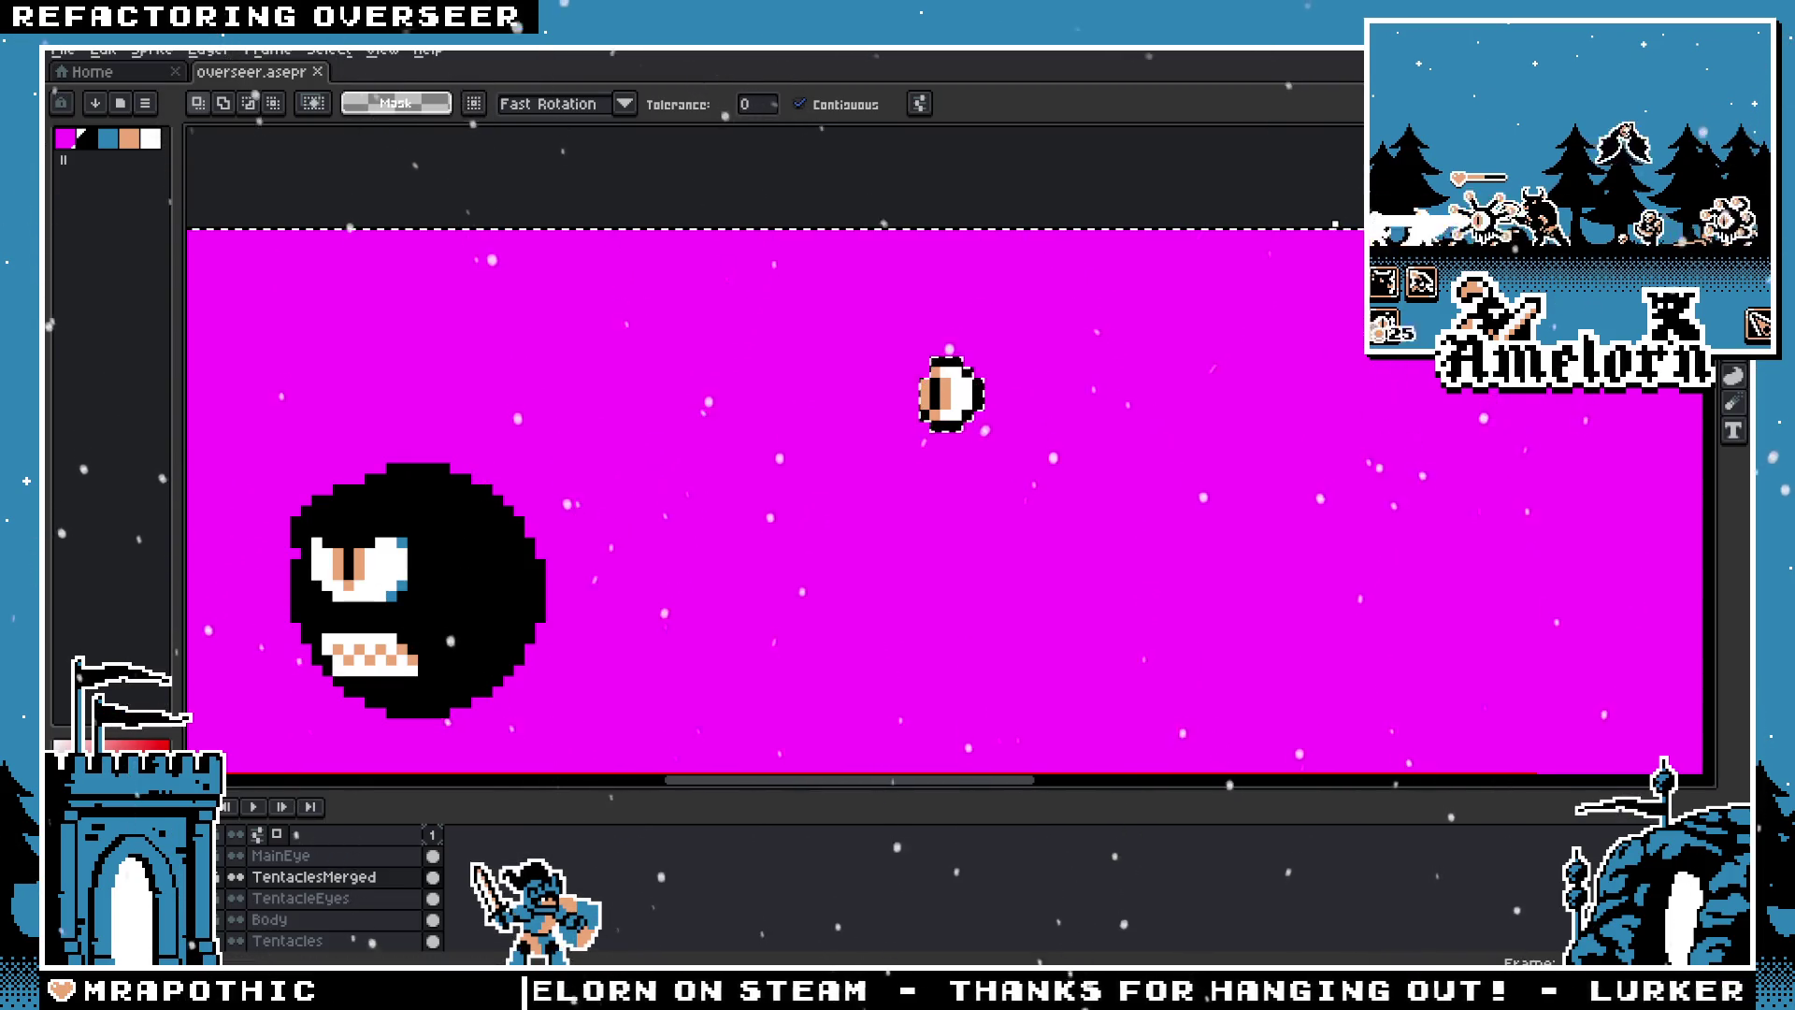
key(b)
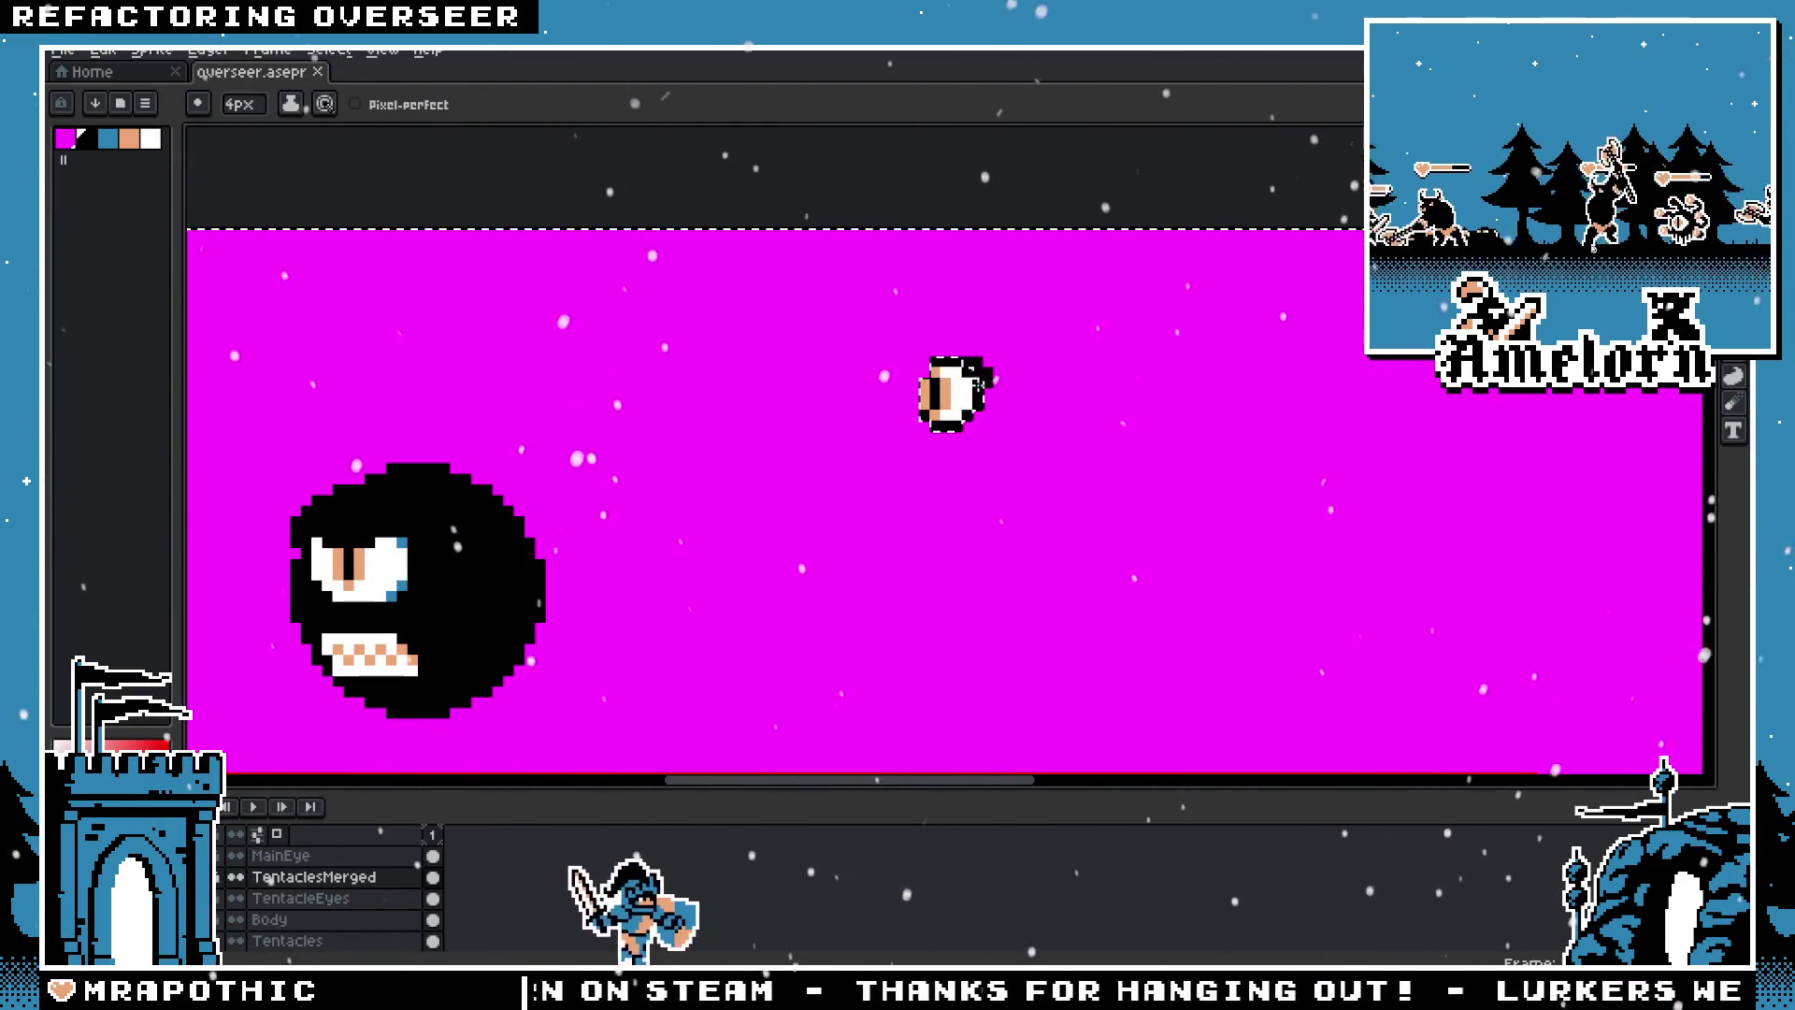
drag(979, 381, 1020, 518)
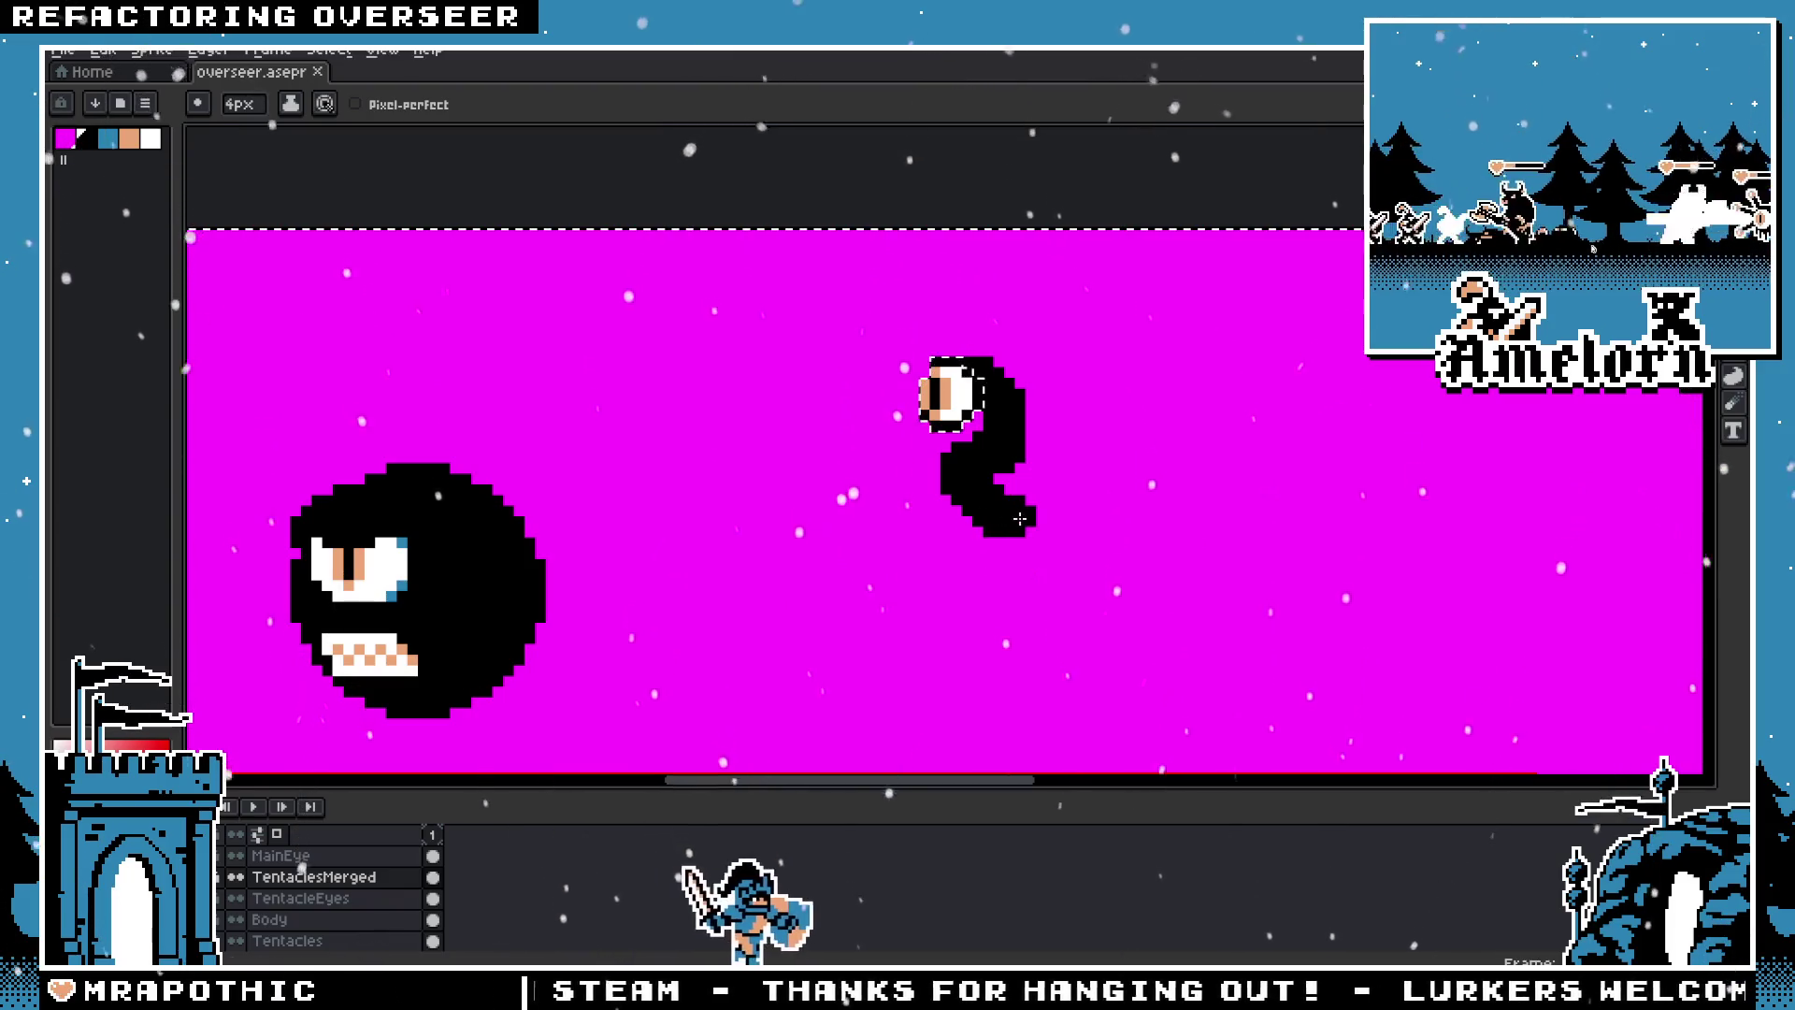
key(ctrl+z)
mouse_move(987, 366)
mouse_down()
mouse_move(996, 481)
mouse_move(1038, 505)
mouse_up()
key(m)
key(ctrl+d)
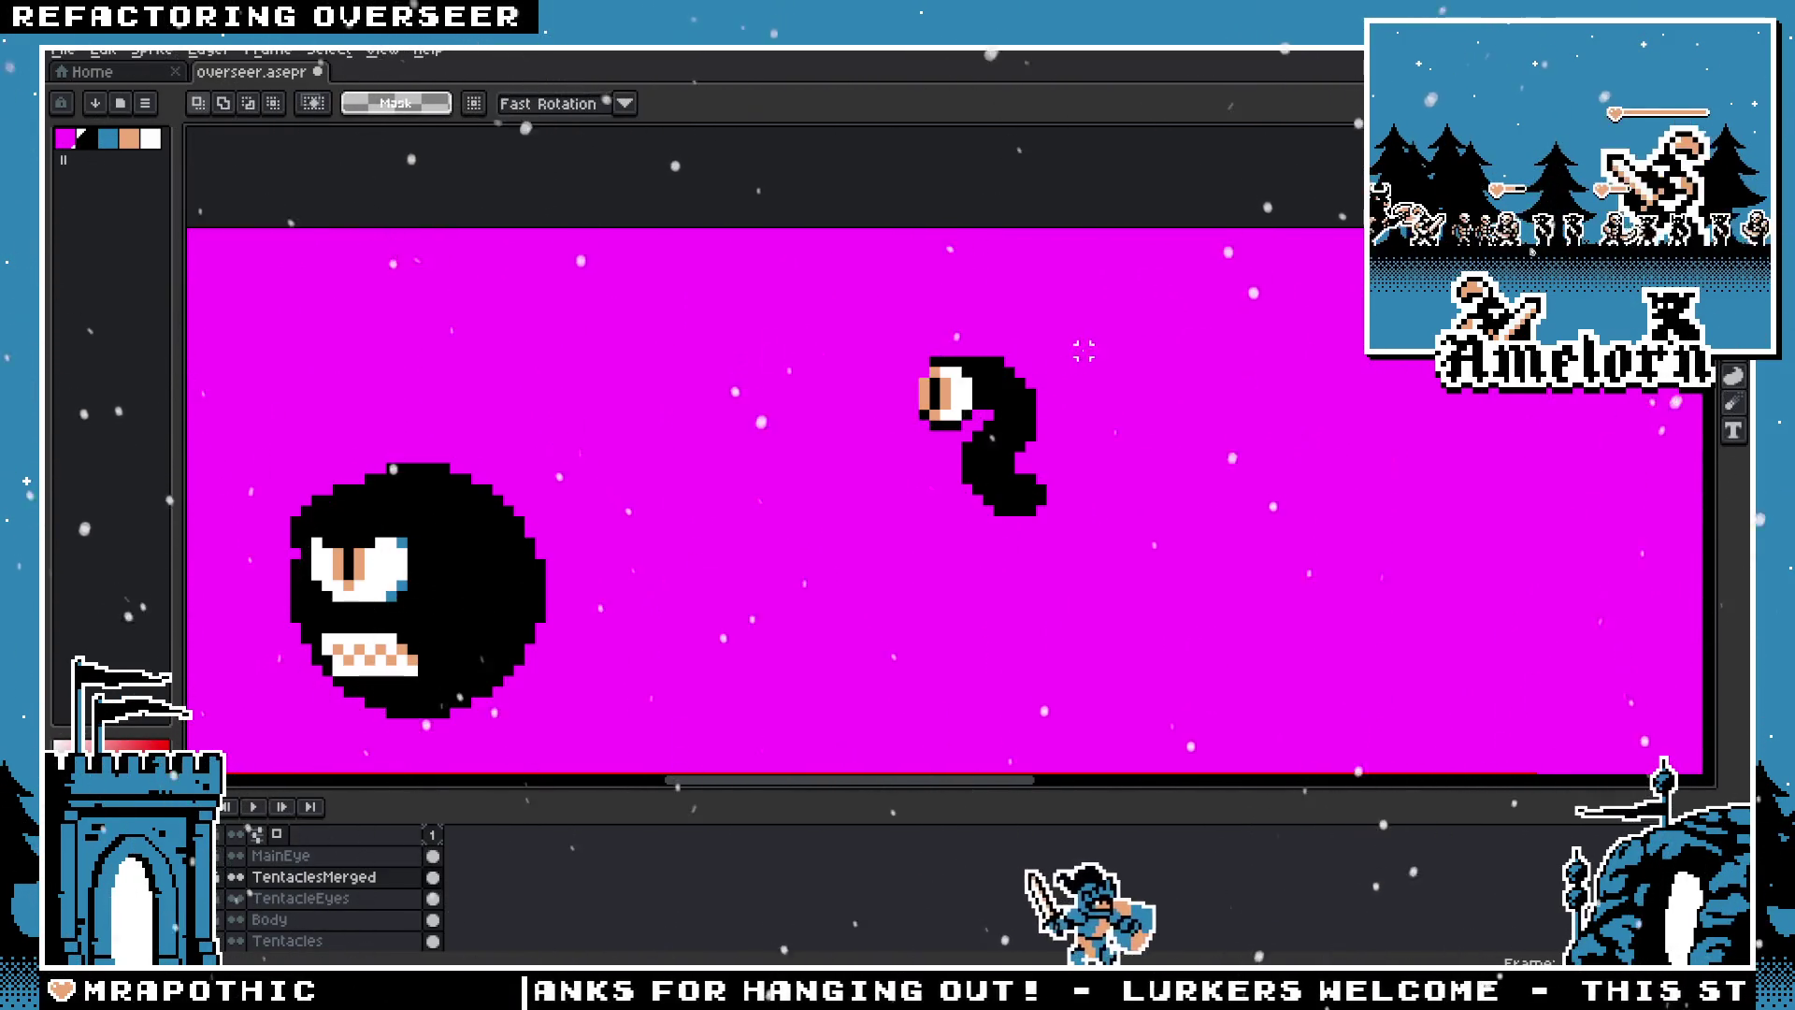
key(ctrl+z)
key(ctrl+z)
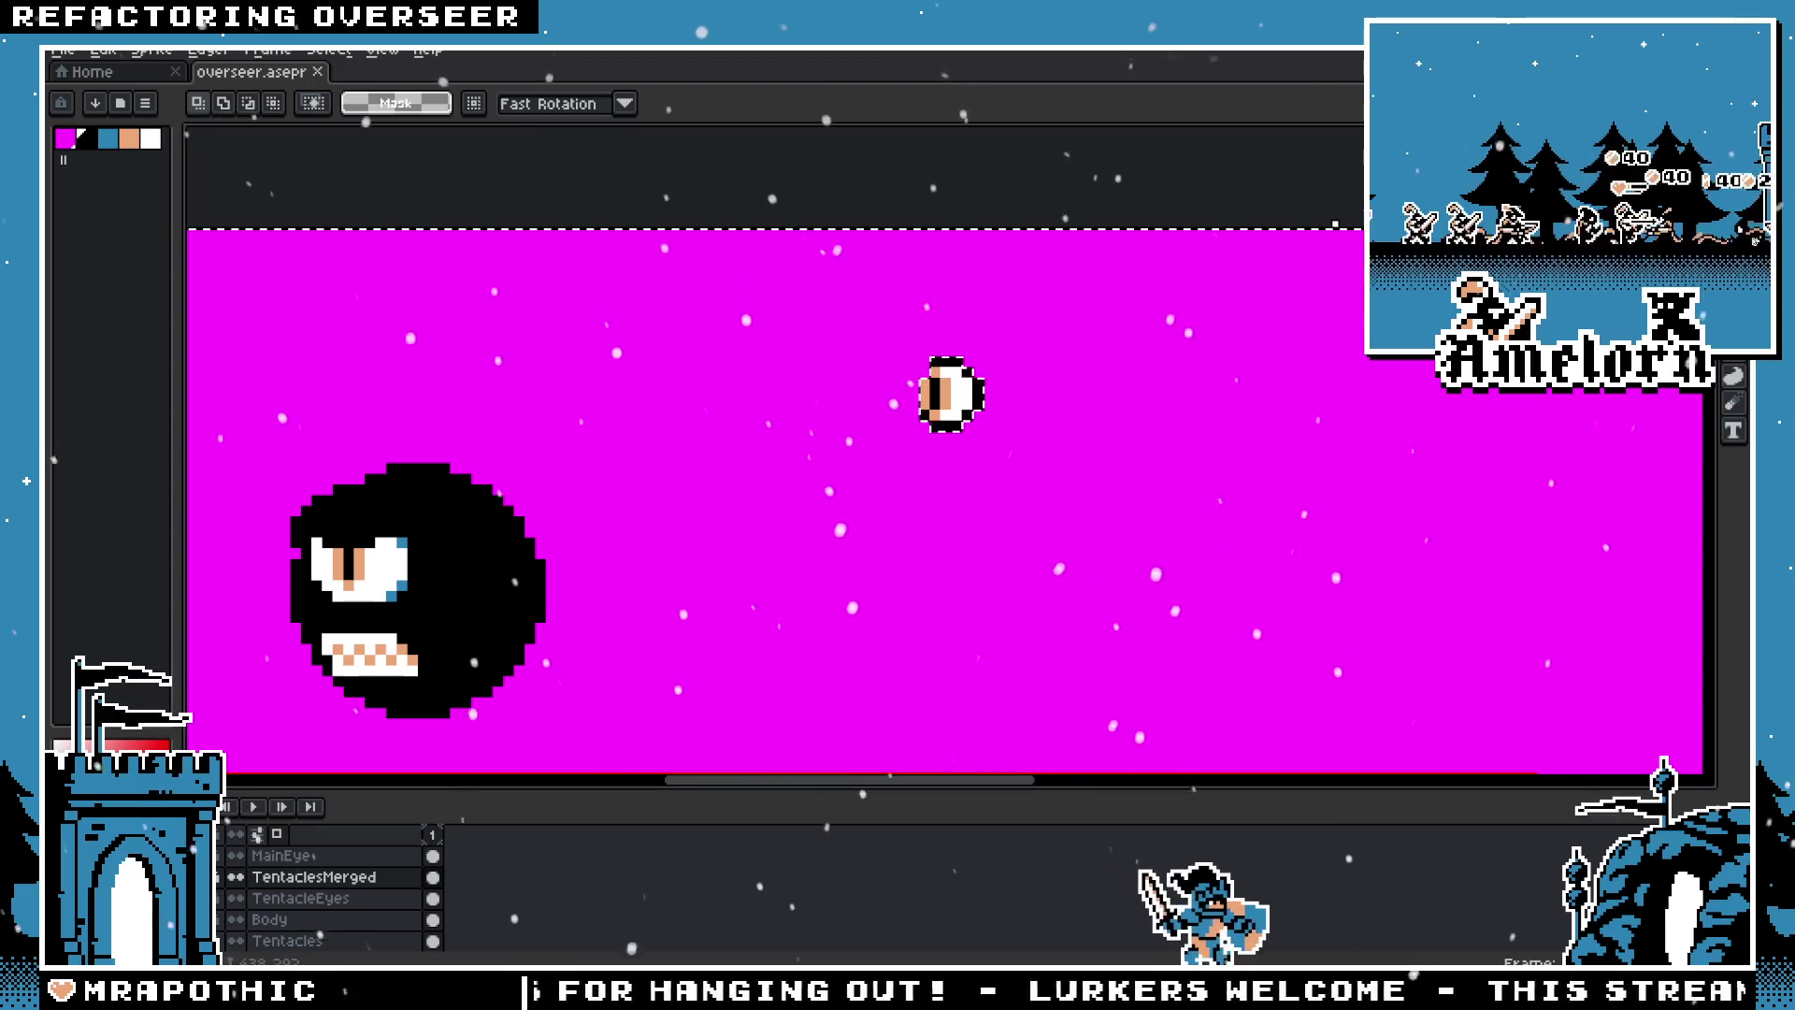
key(b)
Step: Draw a black tentacle curling down and right from the eye
click(1038, 400)
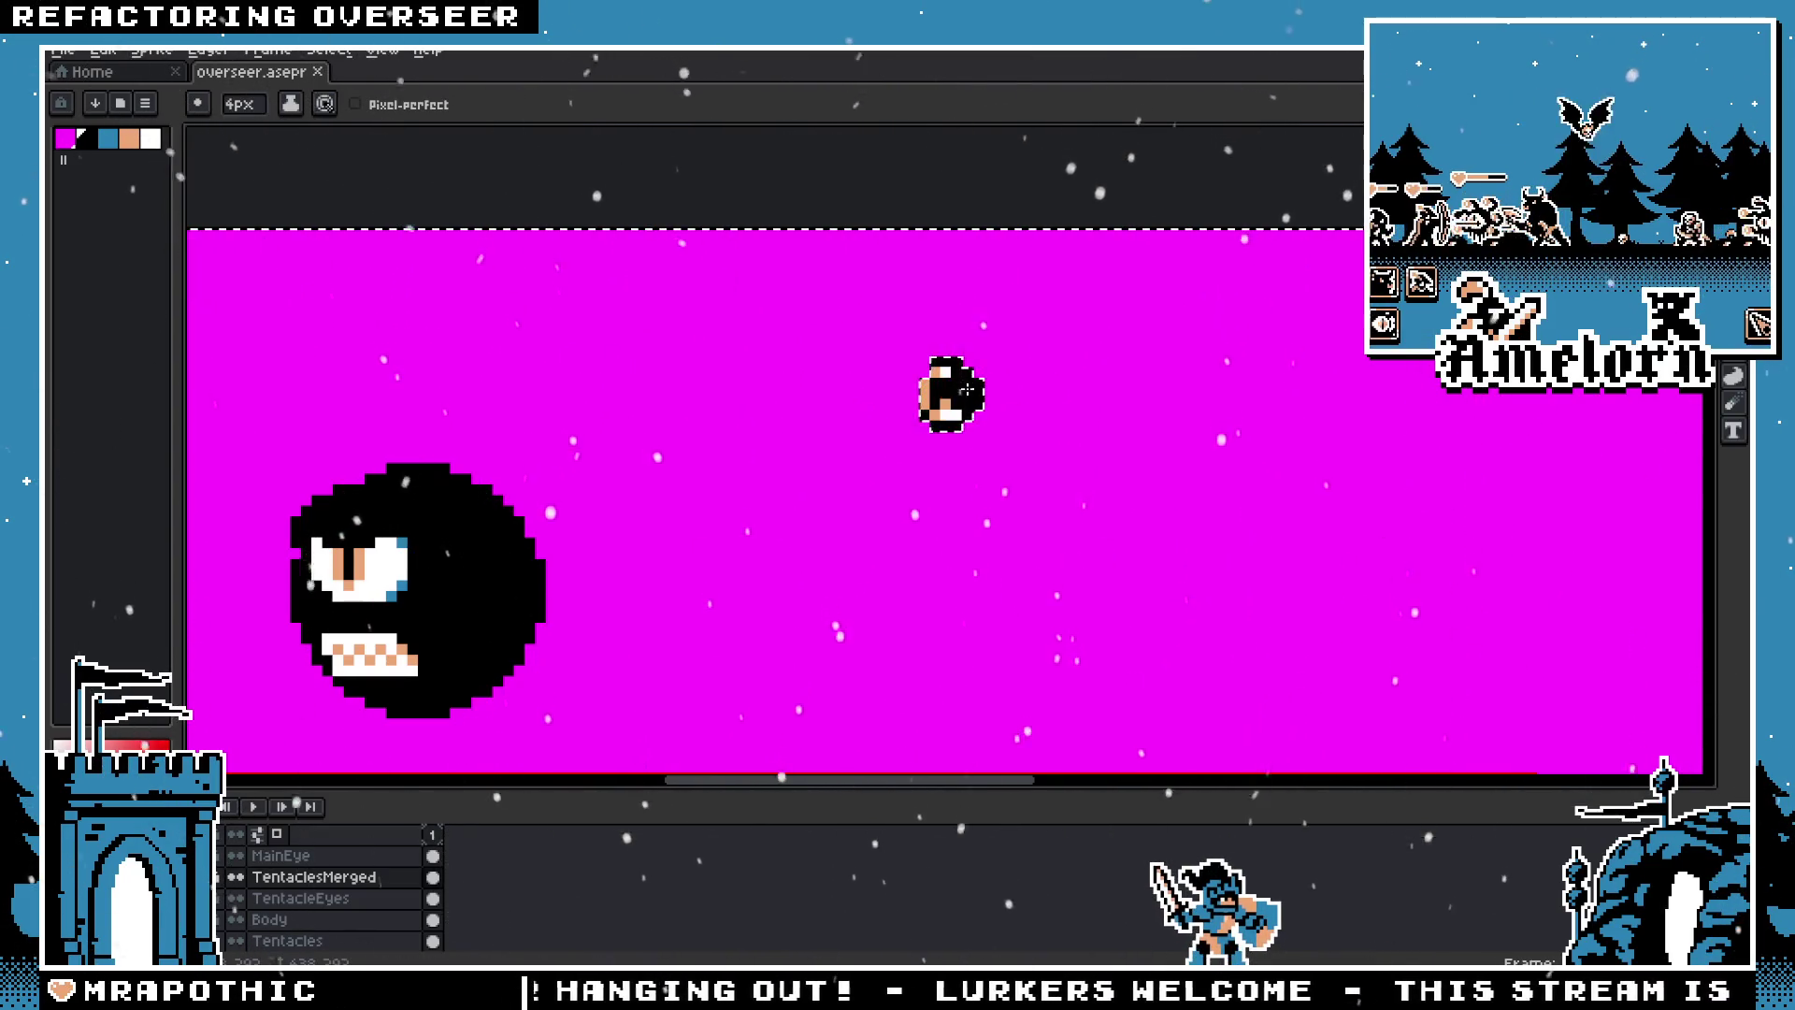
drag(983, 400, 986, 443)
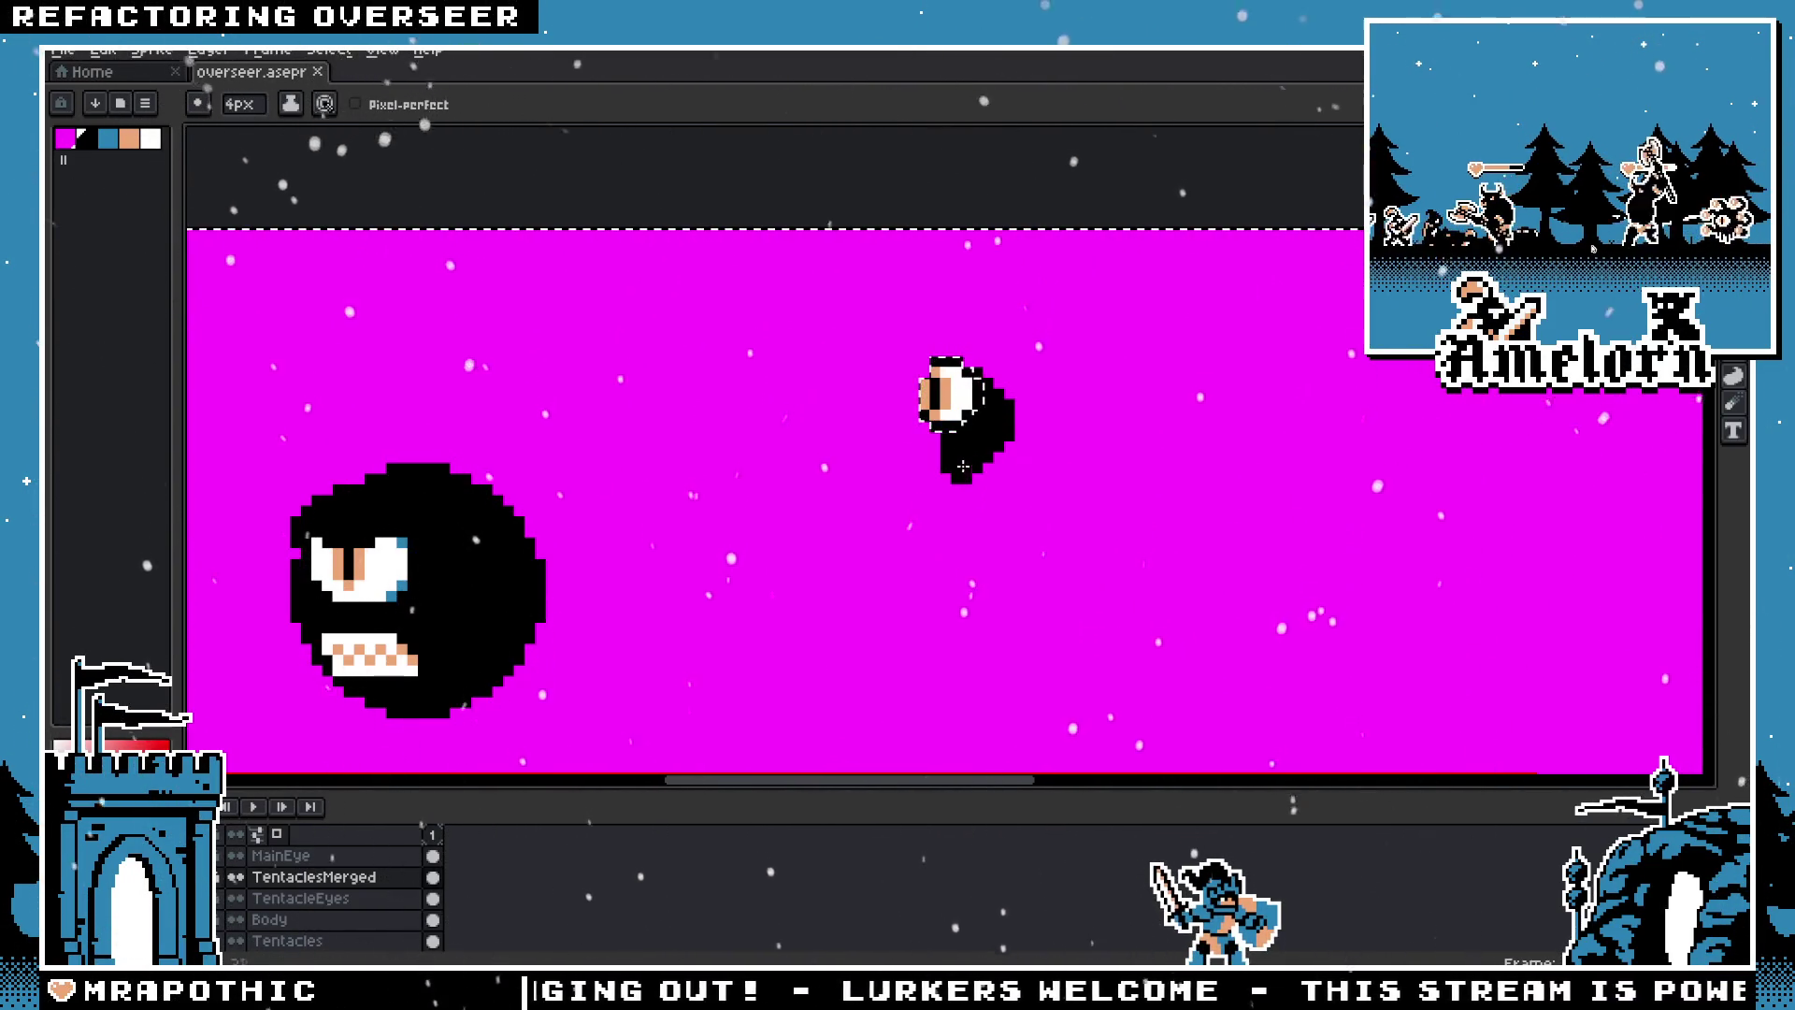
key(ctrl+z)
key(ctrl+z)
key(ctrl+z)
drag(982, 383, 1012, 412)
key(ctrl+z)
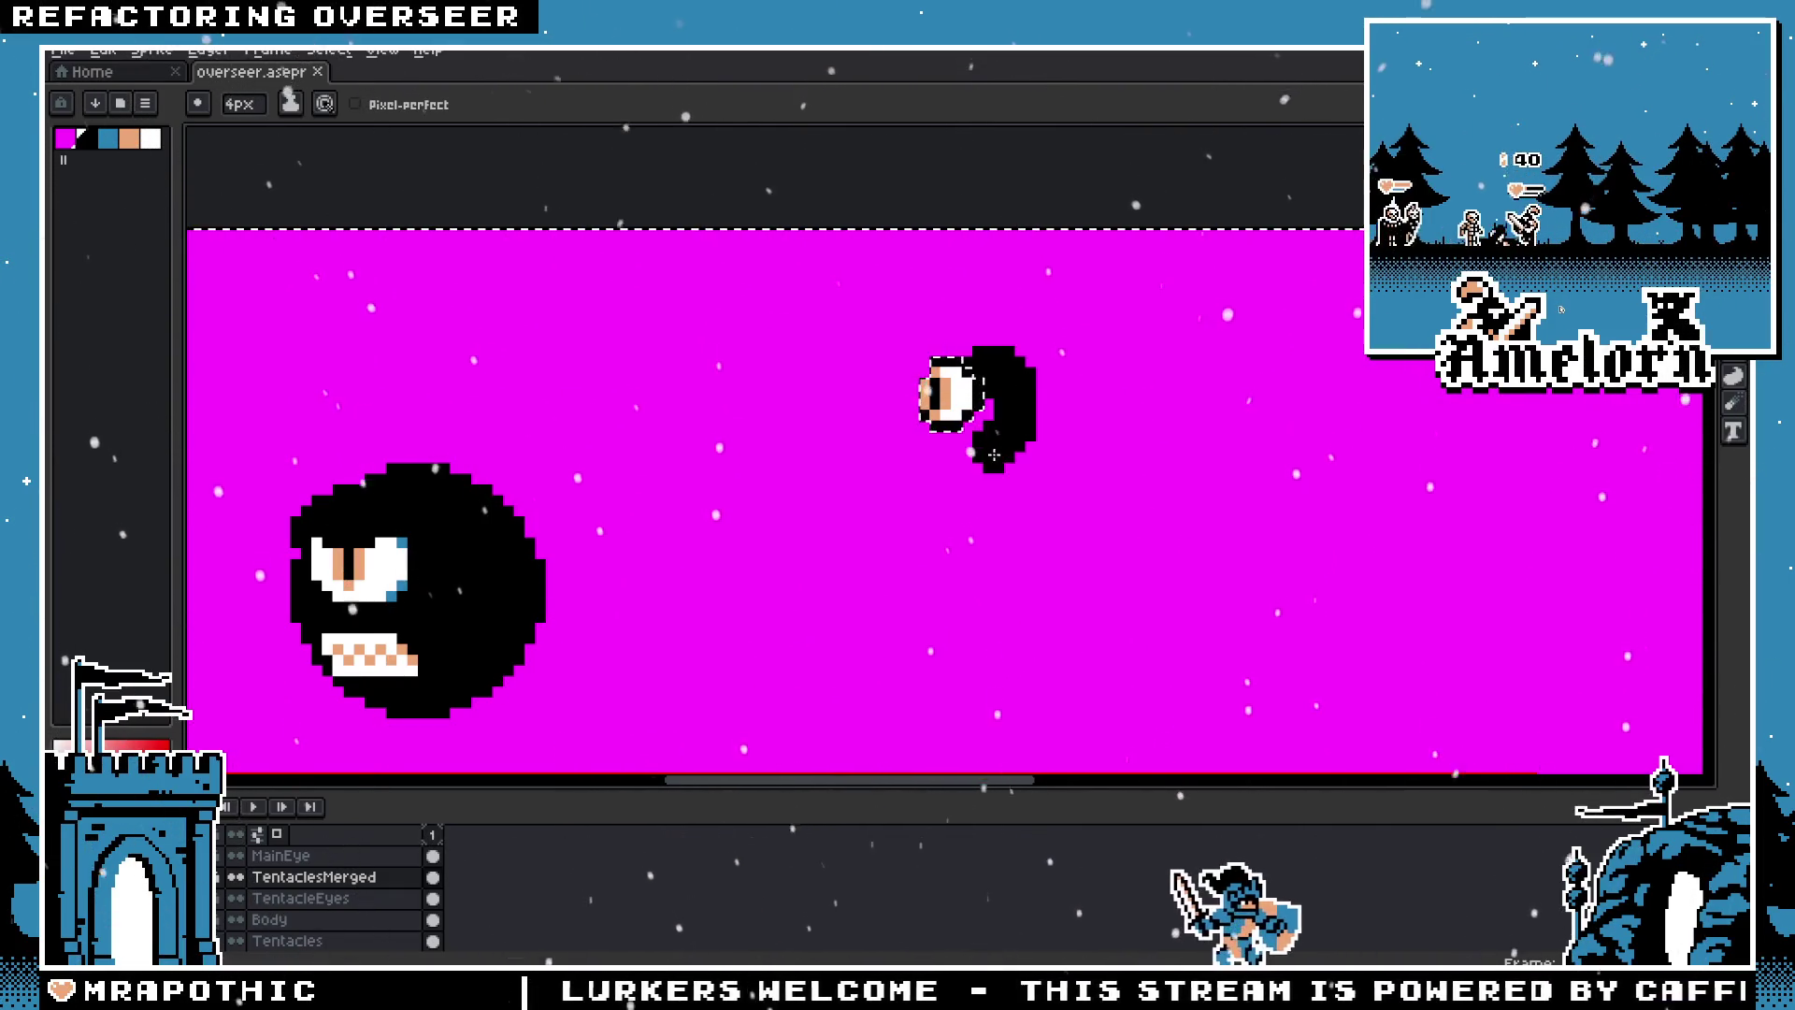
drag(1015, 489, 1060, 482)
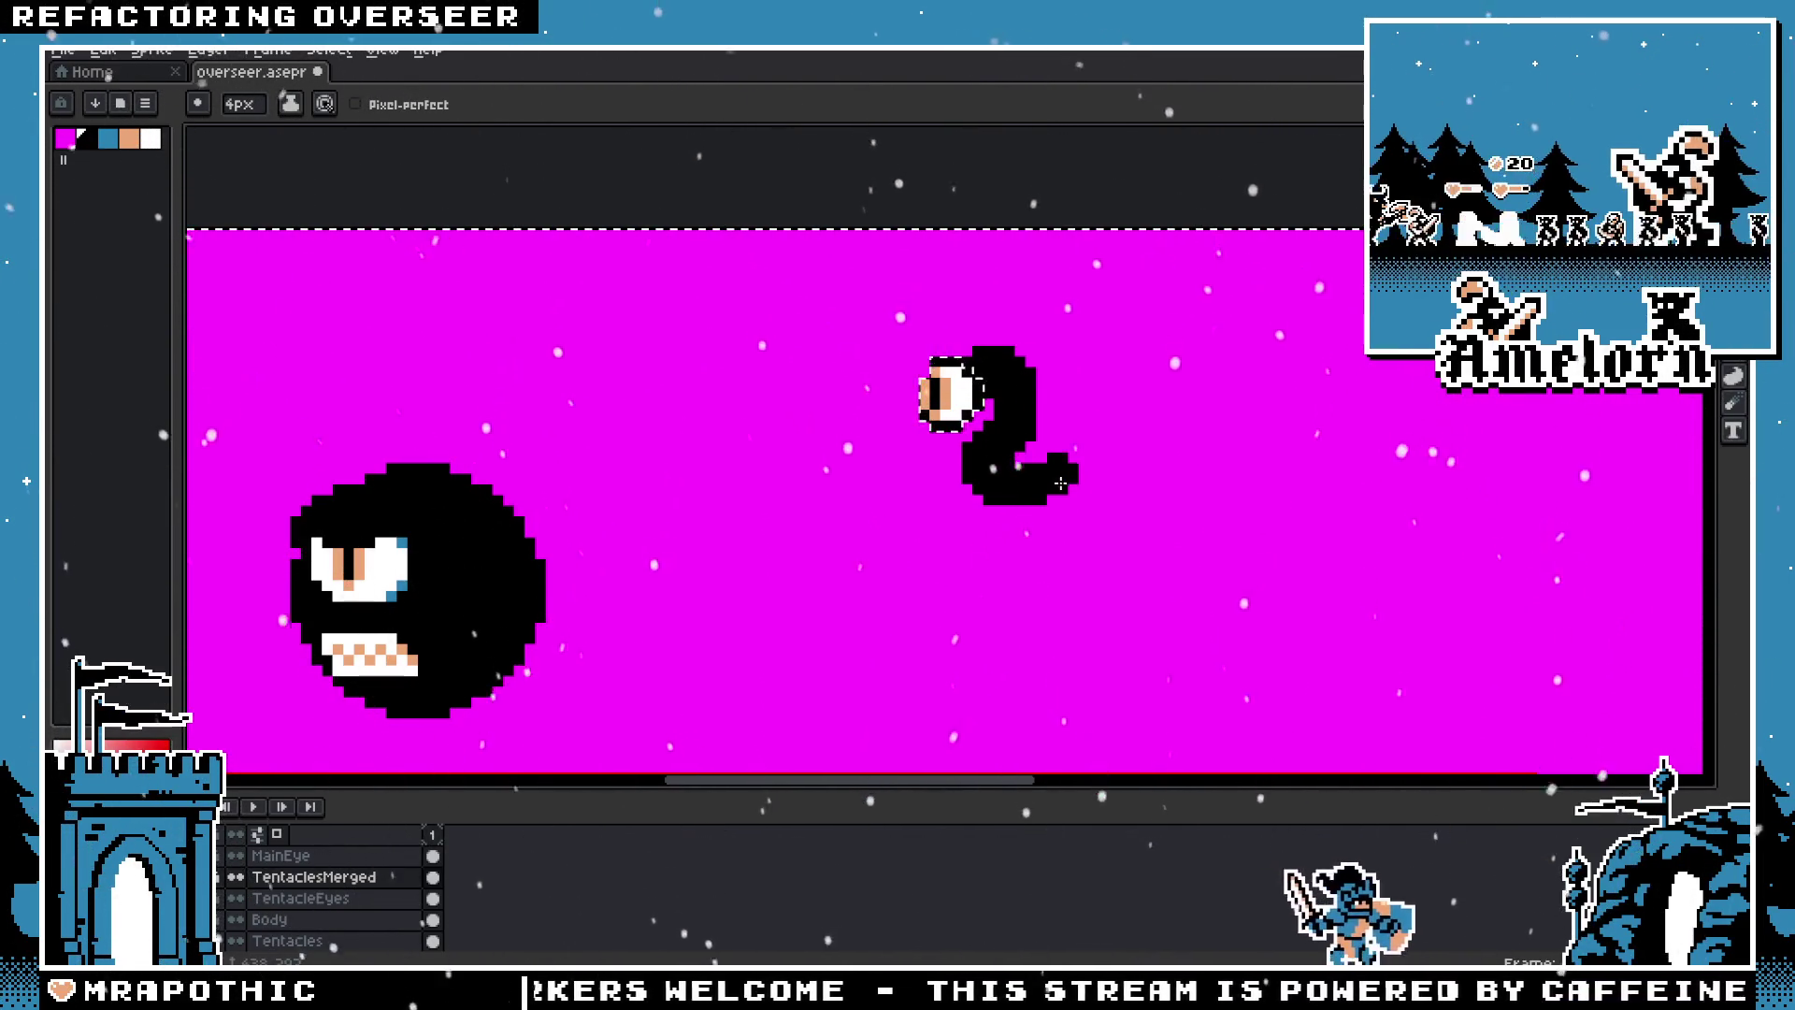
scroll(1066, 553, down, 5)
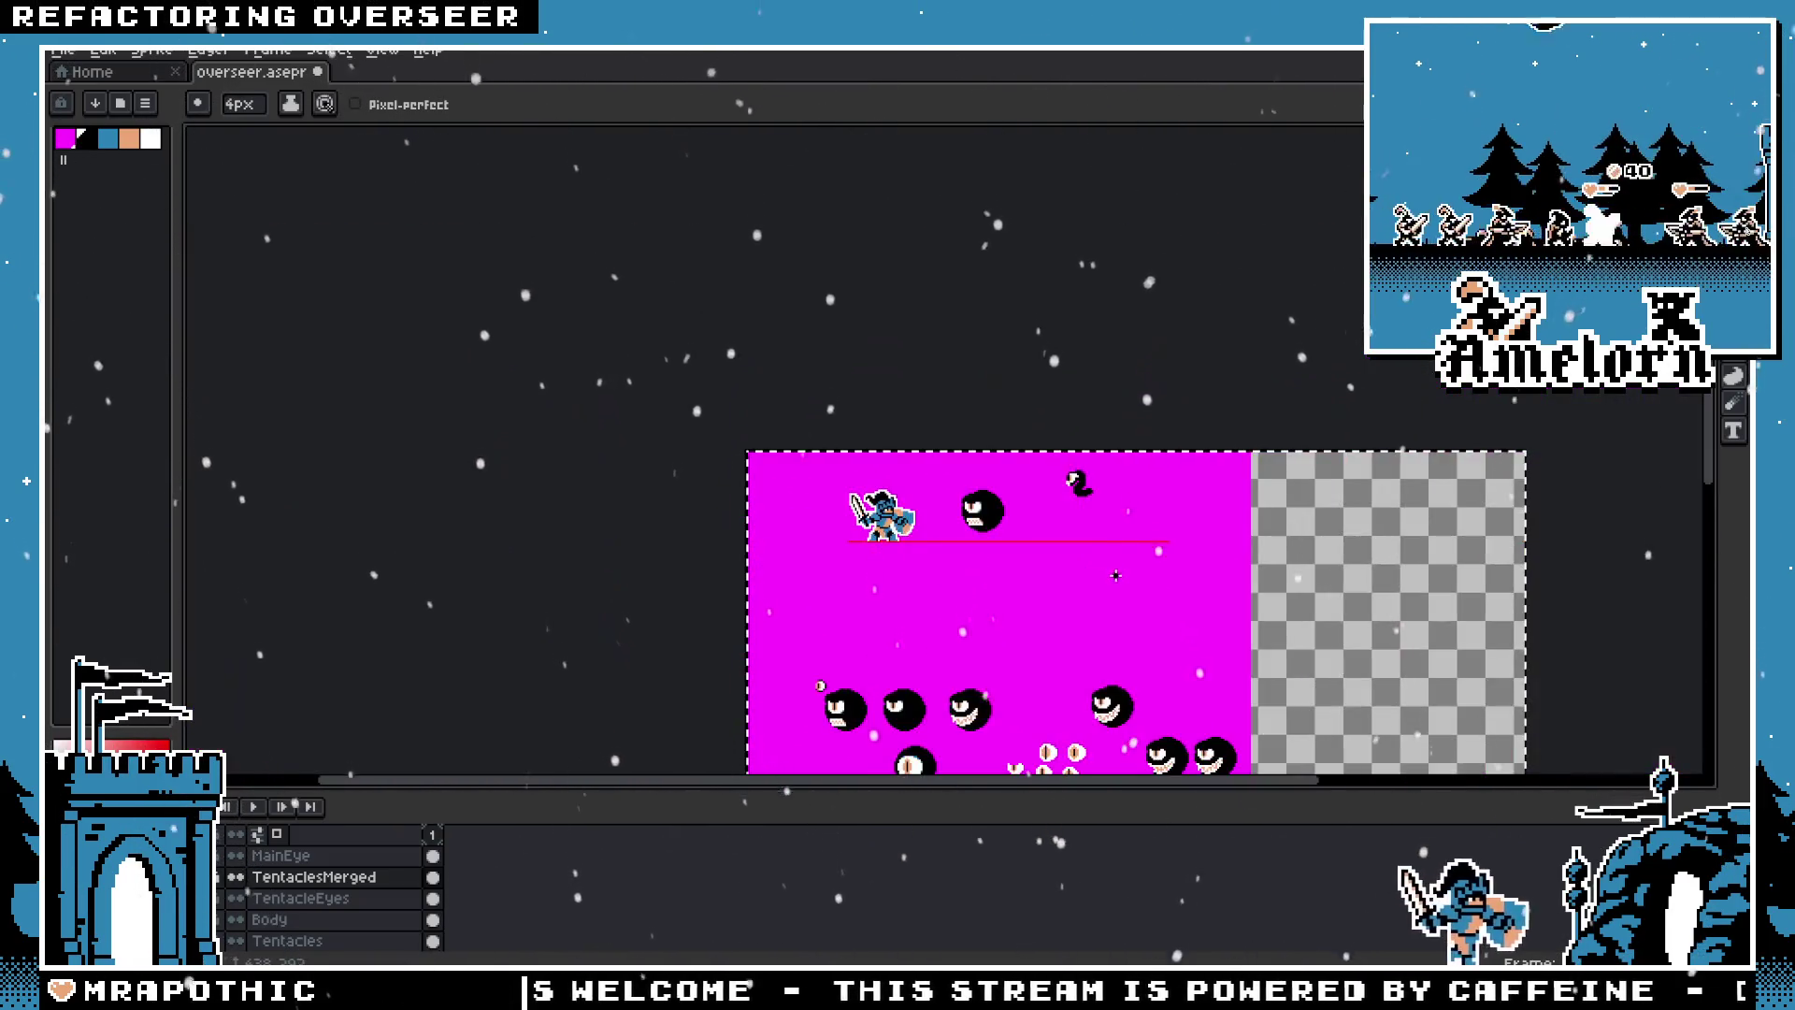
scroll(1104, 495, up, 5)
key(ctrl+t)
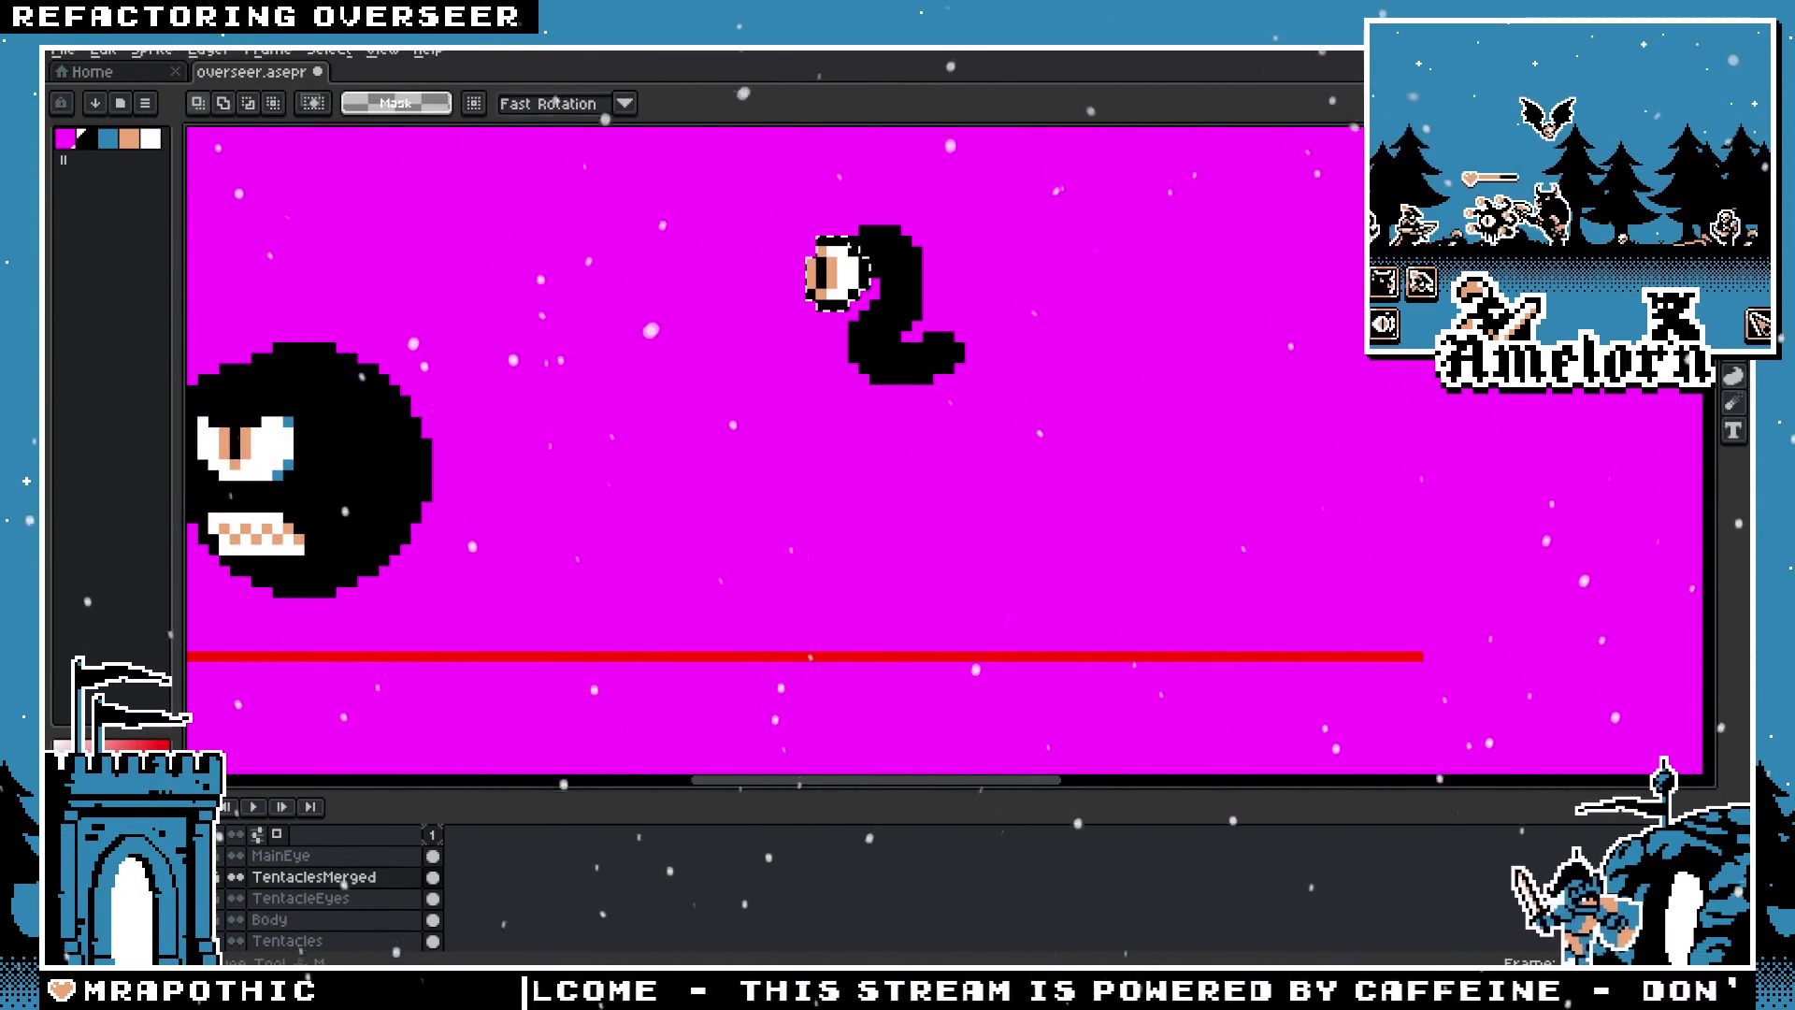
Step: Select and move the tentacle piece, then erase its tip with magenta
drag(1038, 197, 757, 449)
mouse_move(950, 480)
mouse_down()
mouse_move(406, 498)
mouse_move(351, 608)
mouse_move(438, 424)
mouse_move(753, 626)
mouse_move(1010, 440)
mouse_move(1144, 427)
mouse_up()
key(Return)
scroll(1262, 472, up, 2)
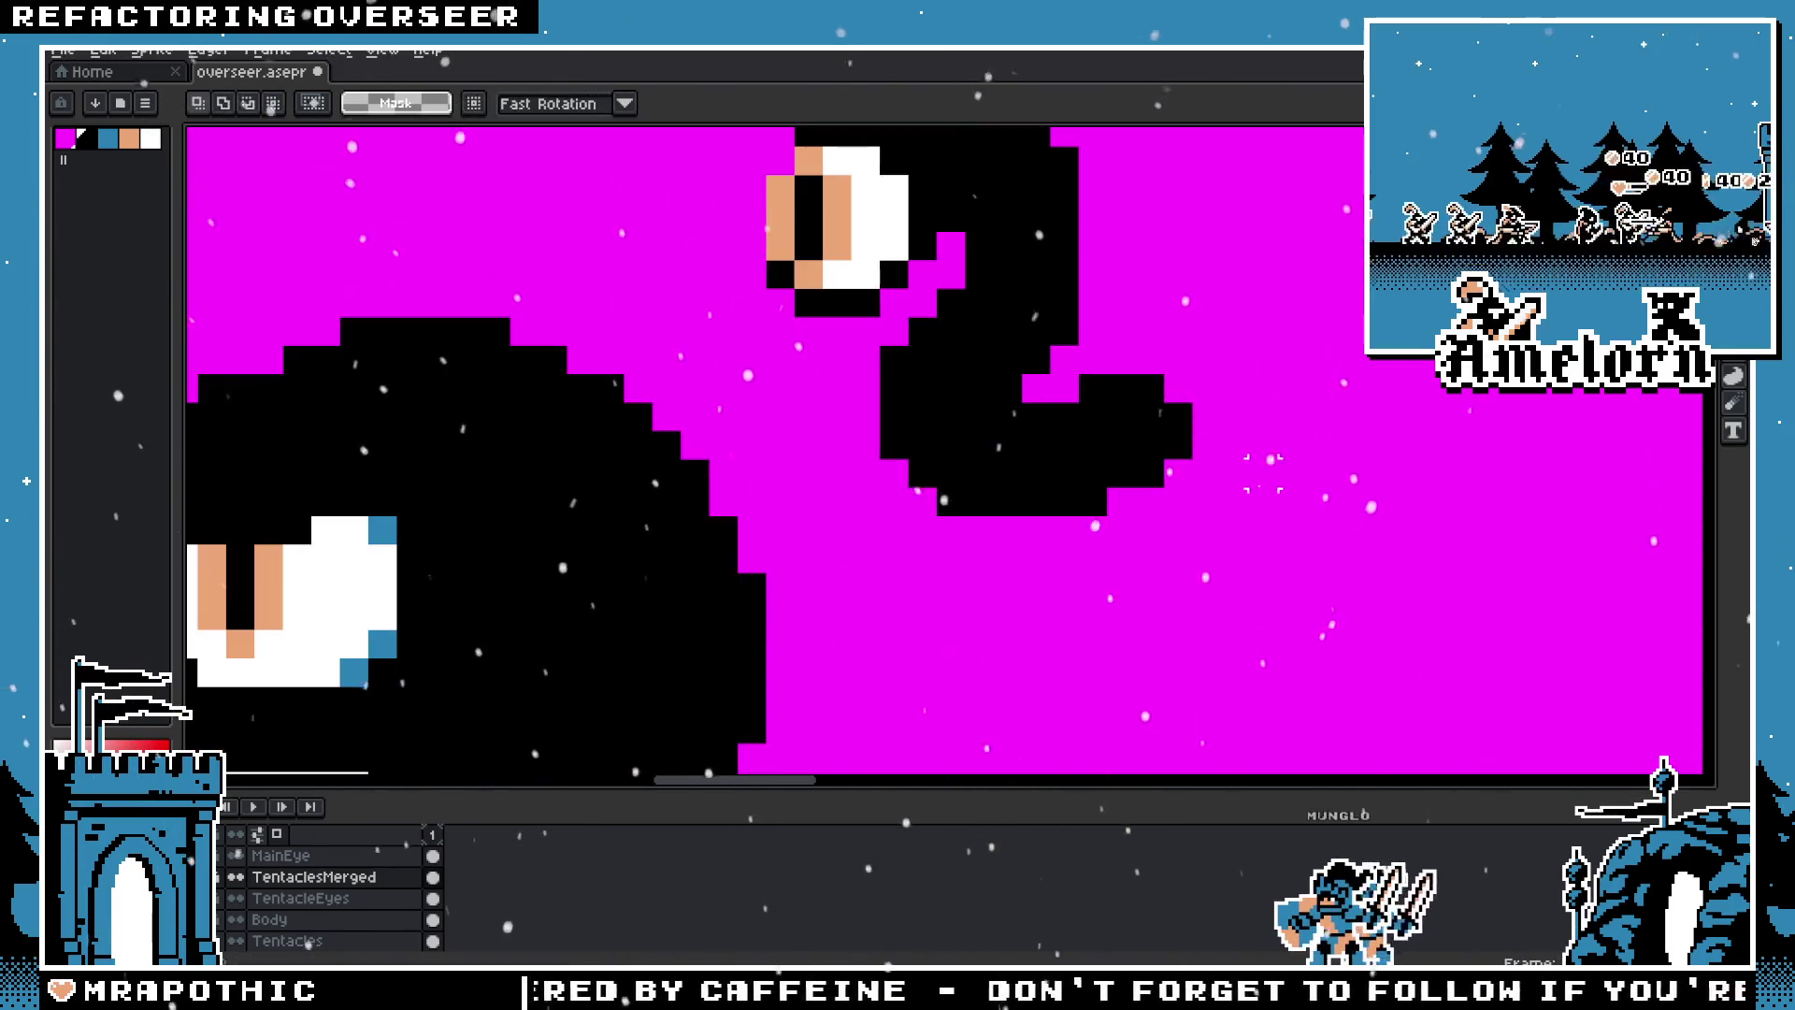
mouse_move(1150, 502)
mouse_down()
mouse_move(1154, 441)
mouse_move(1090, 441)
mouse_up()
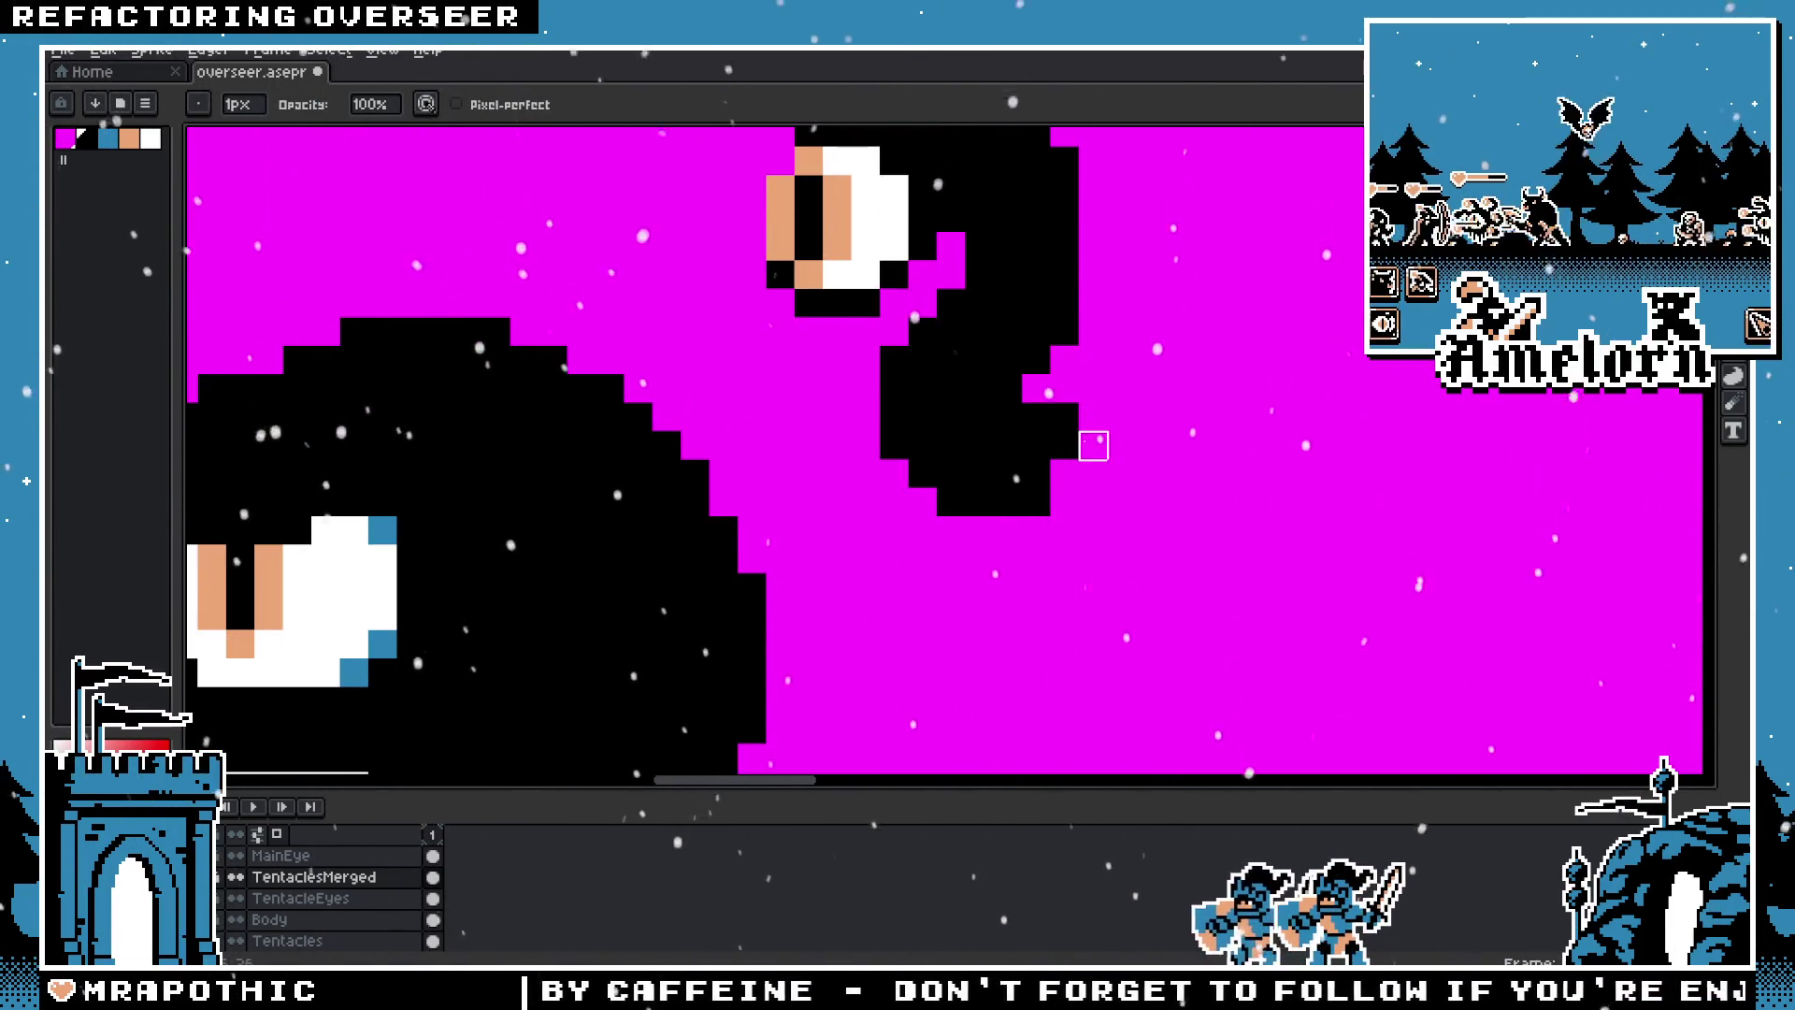
click(1035, 502)
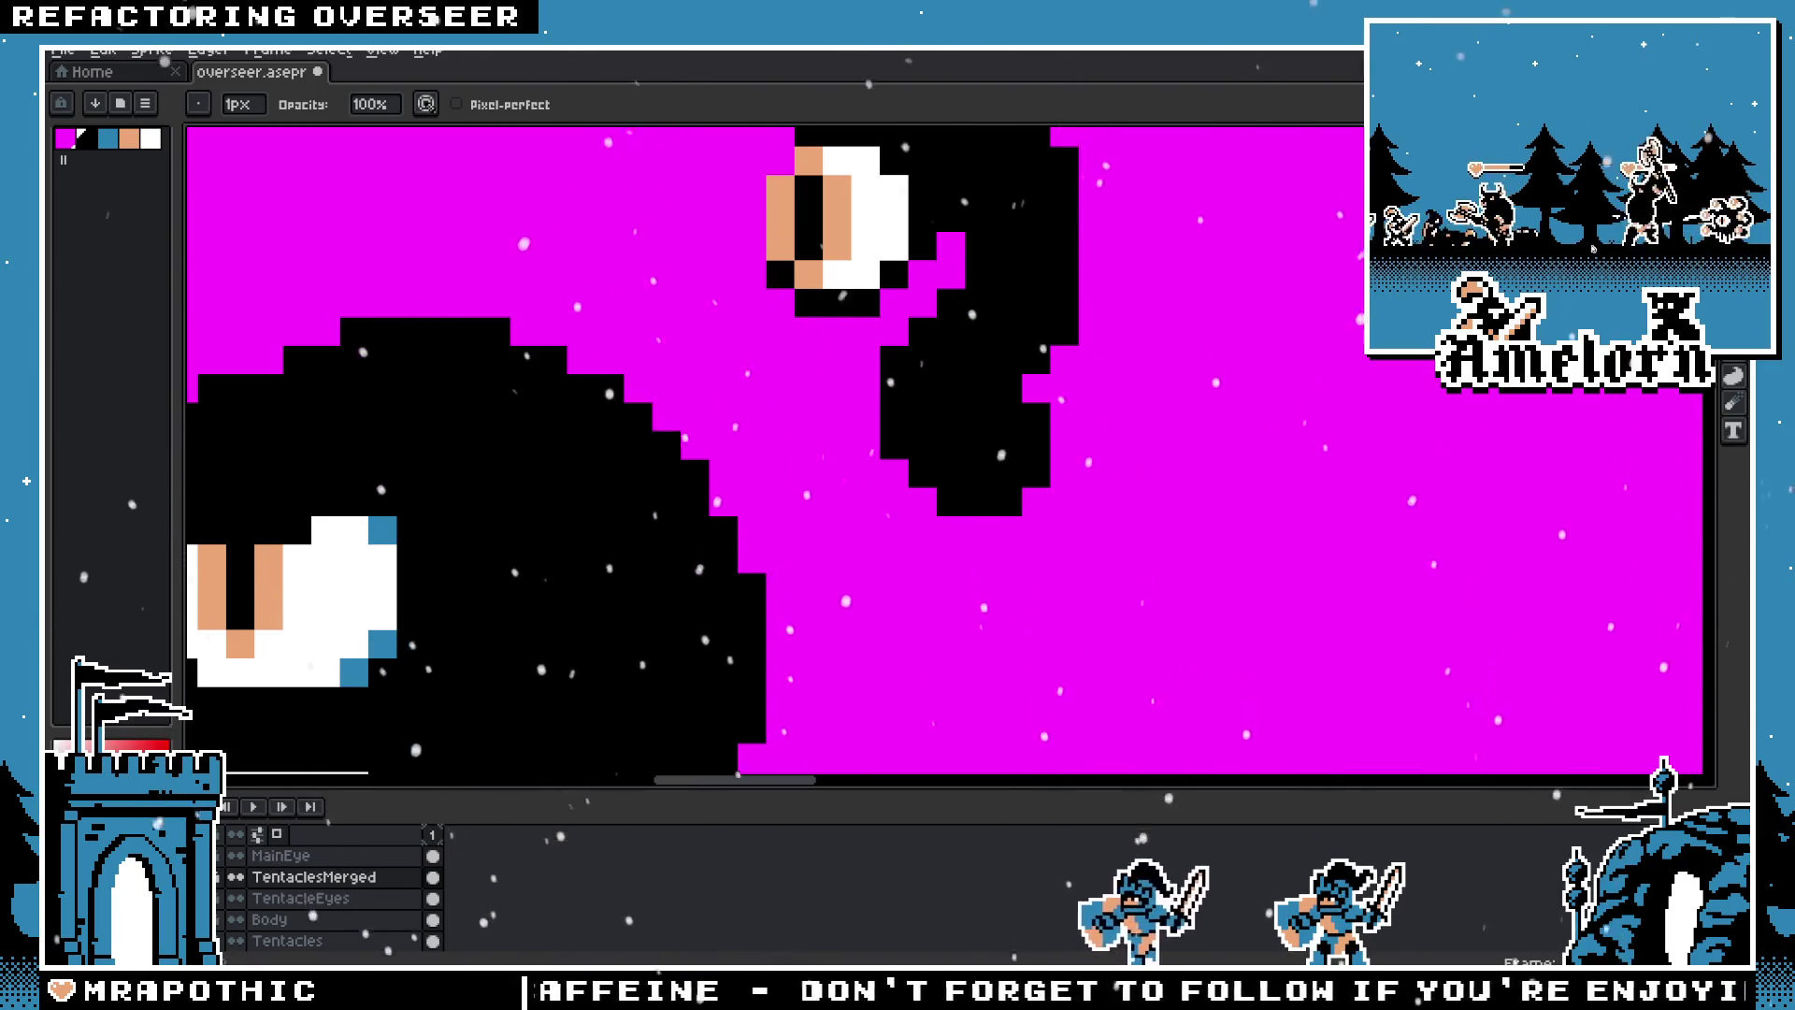
scroll(1150, 421, down, 2)
Step: Reposition the trimmed tentacle so it sprouts from the top of the body
mouse_move(975, 477)
mouse_down()
mouse_move(806, 441)
mouse_move(687, 442)
mouse_up()
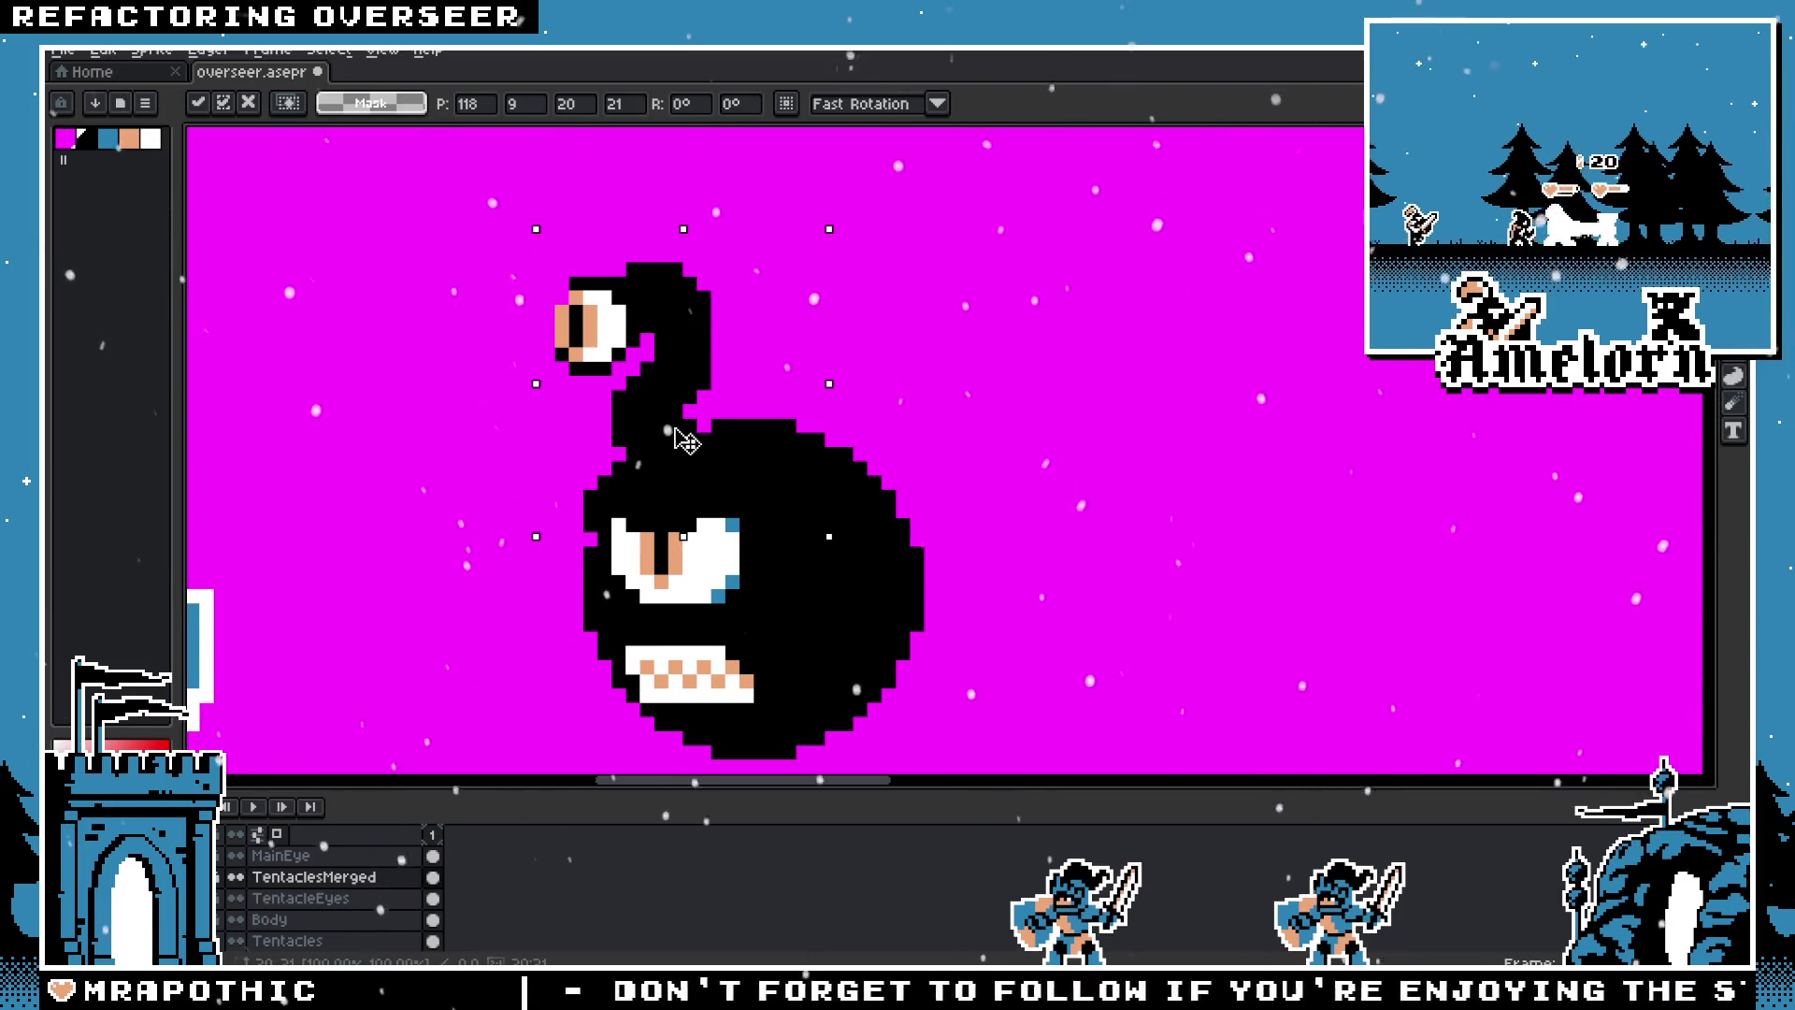
key(Return)
scroll(688, 442, down, 1)
scroll(865, 376, down, 2)
scroll(865, 376, up, 2)
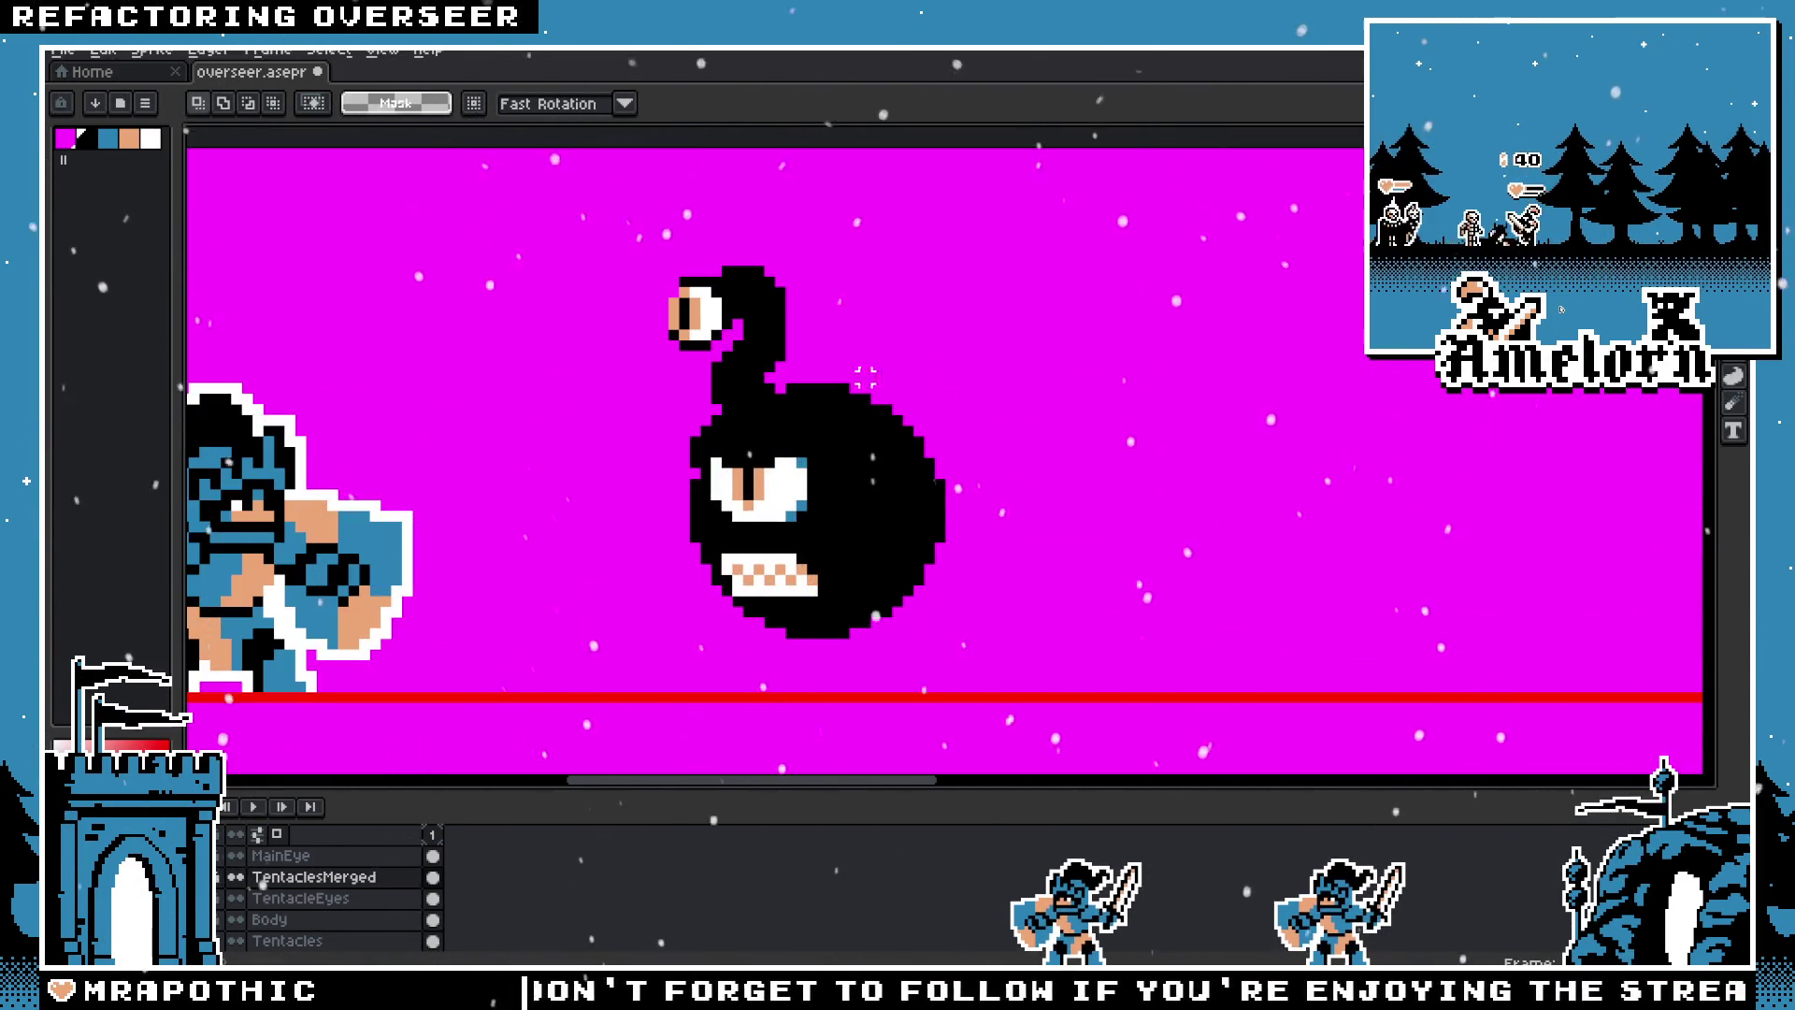
key(Down)
key(Down)
drag(794, 406, 868, 370)
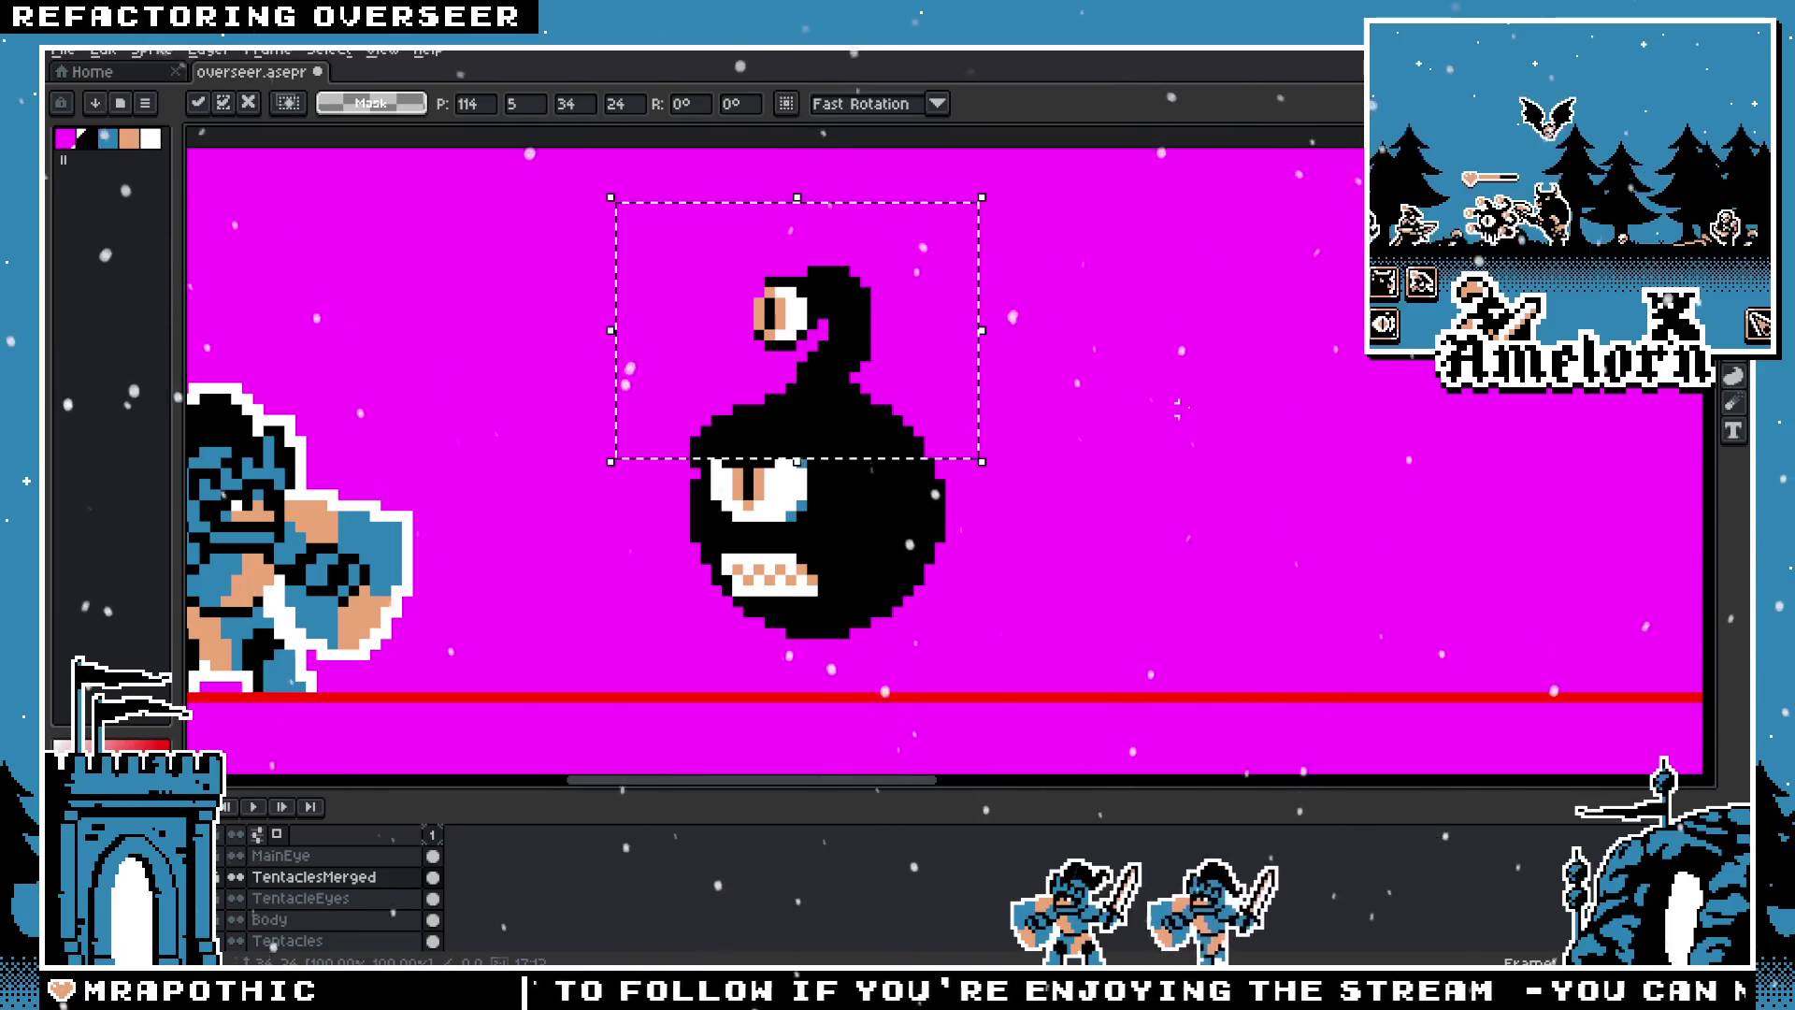
key(Return)
scroll(1058, 459, down, 4)
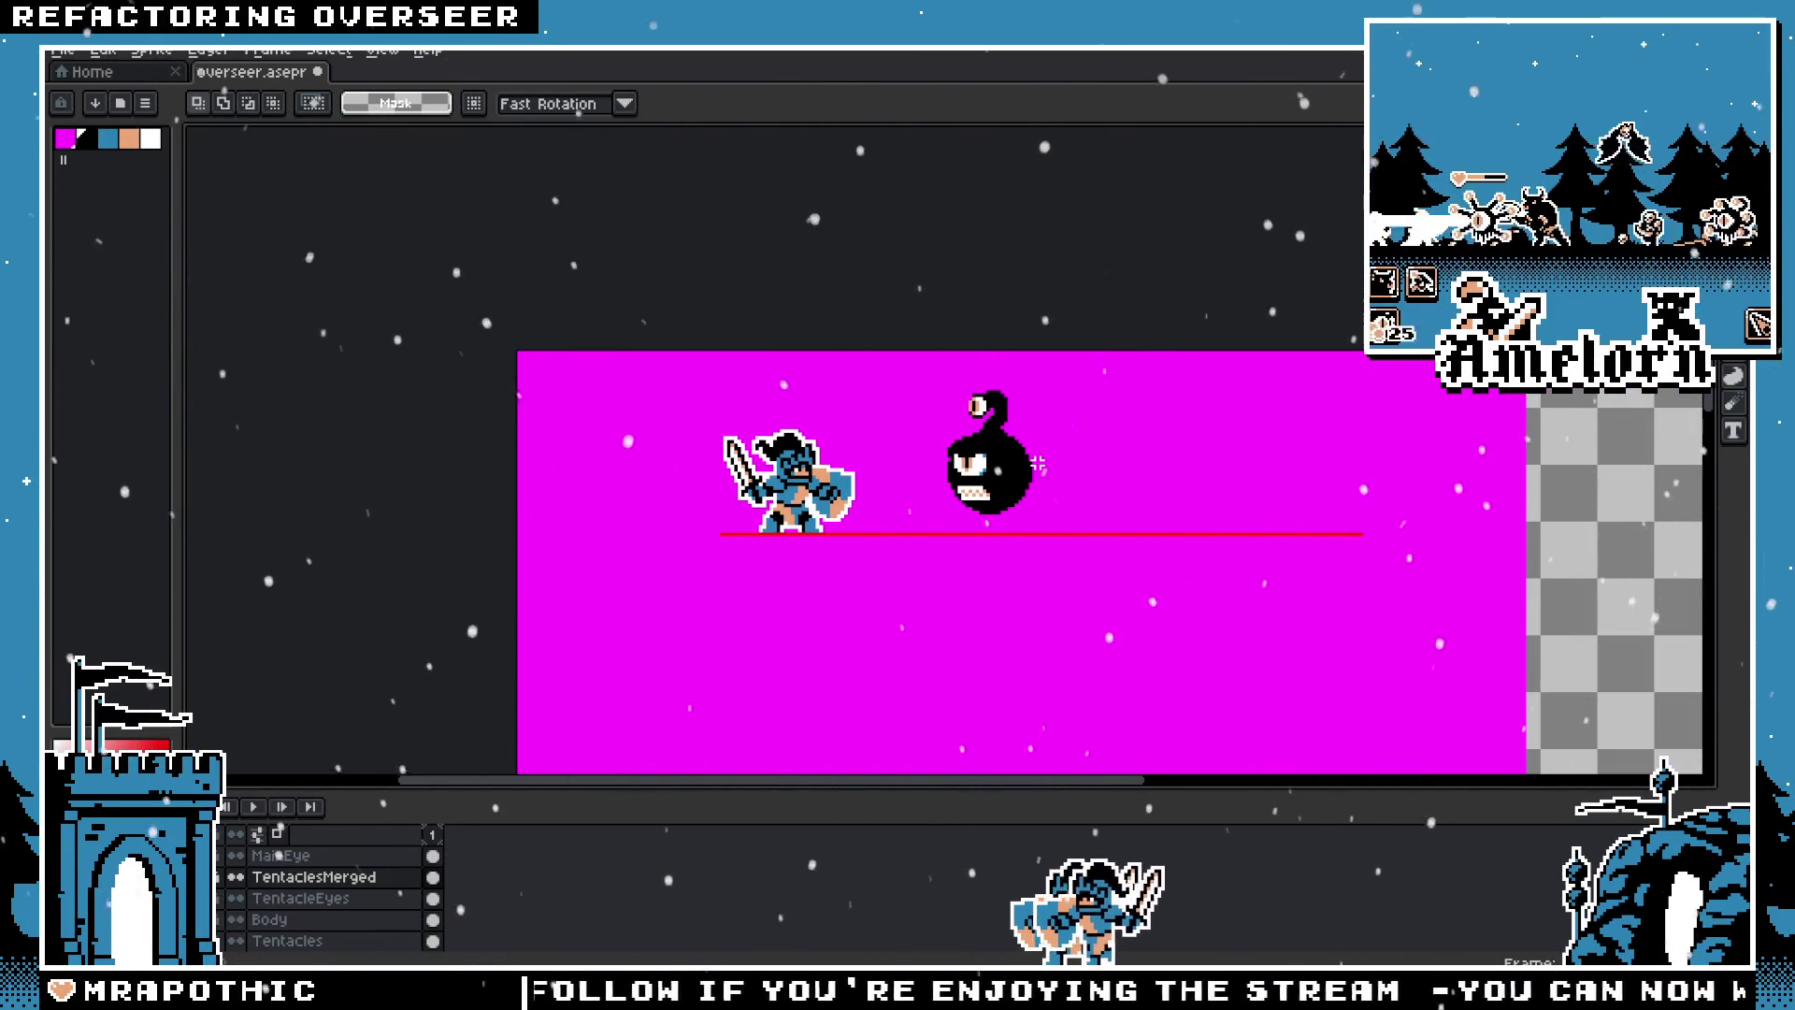
Step: Move the eye tentacle off to the upper right and delete it from the sprite
scroll(890, 400, up, 3)
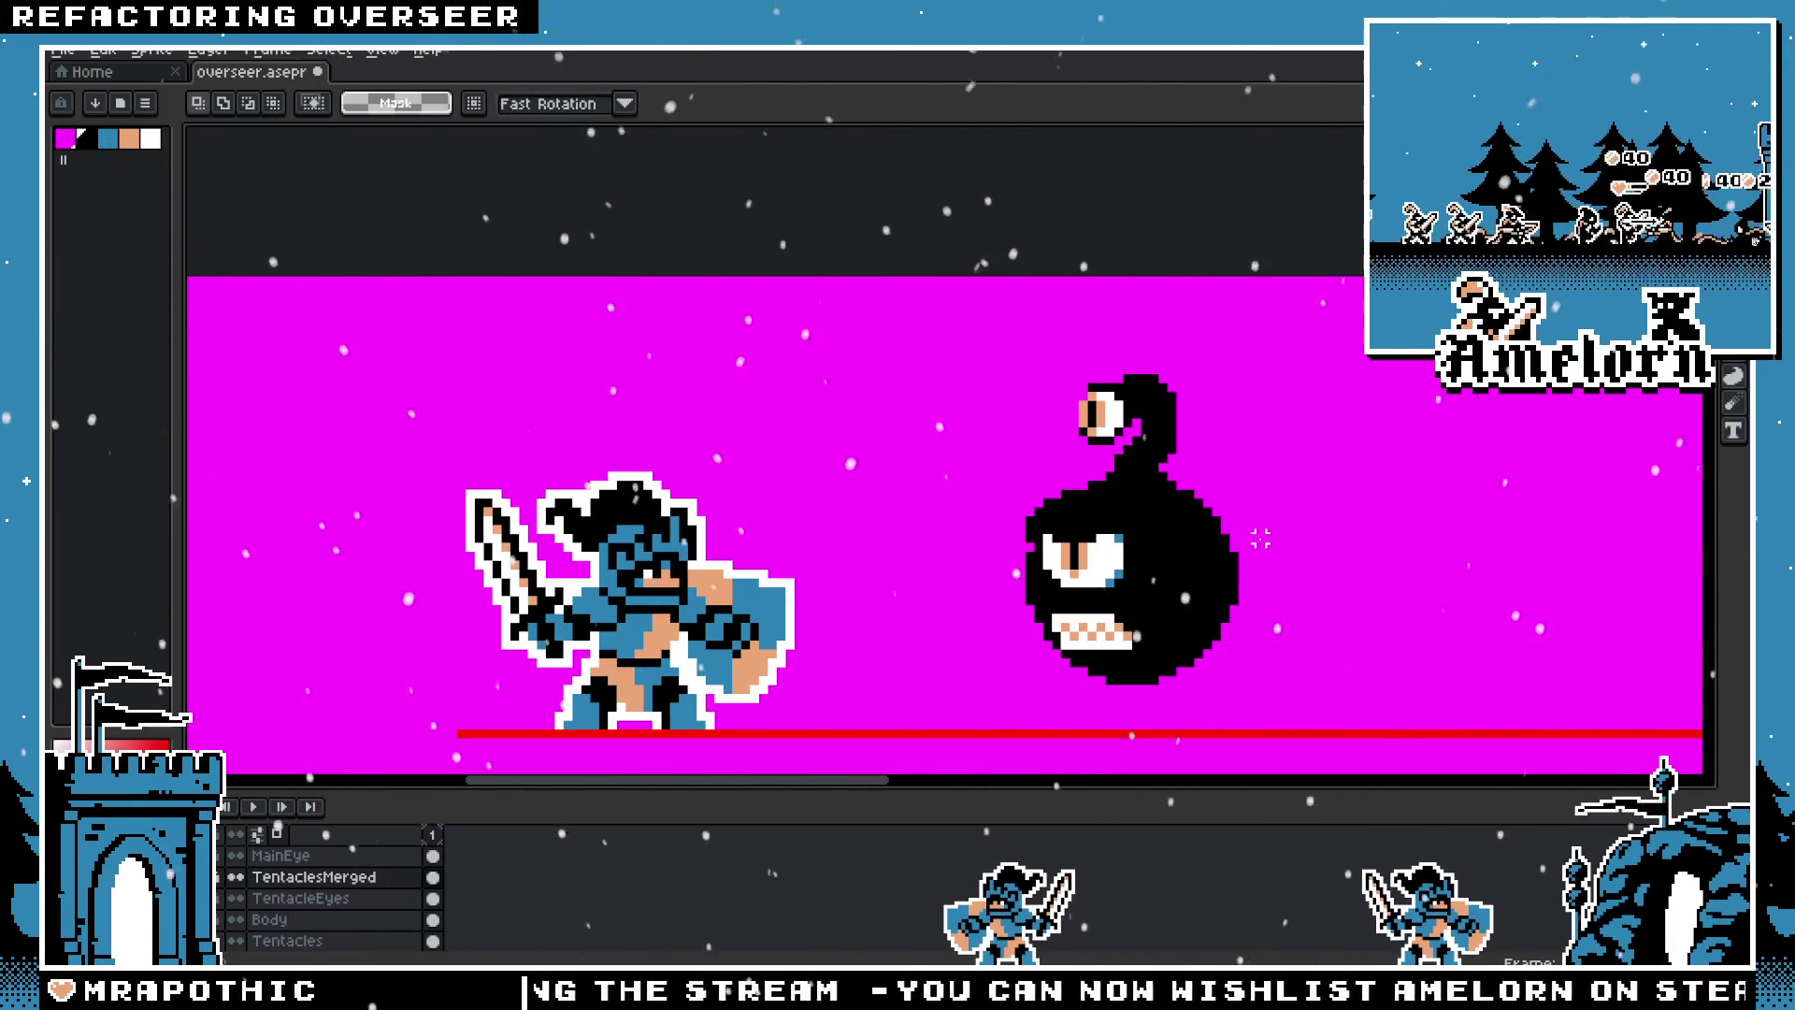
key(ctrl+z)
key(ctrl+z)
key(ctrl+z)
key(ctrl+z)
key(ctrl+y)
scroll(1271, 551, up, 1)
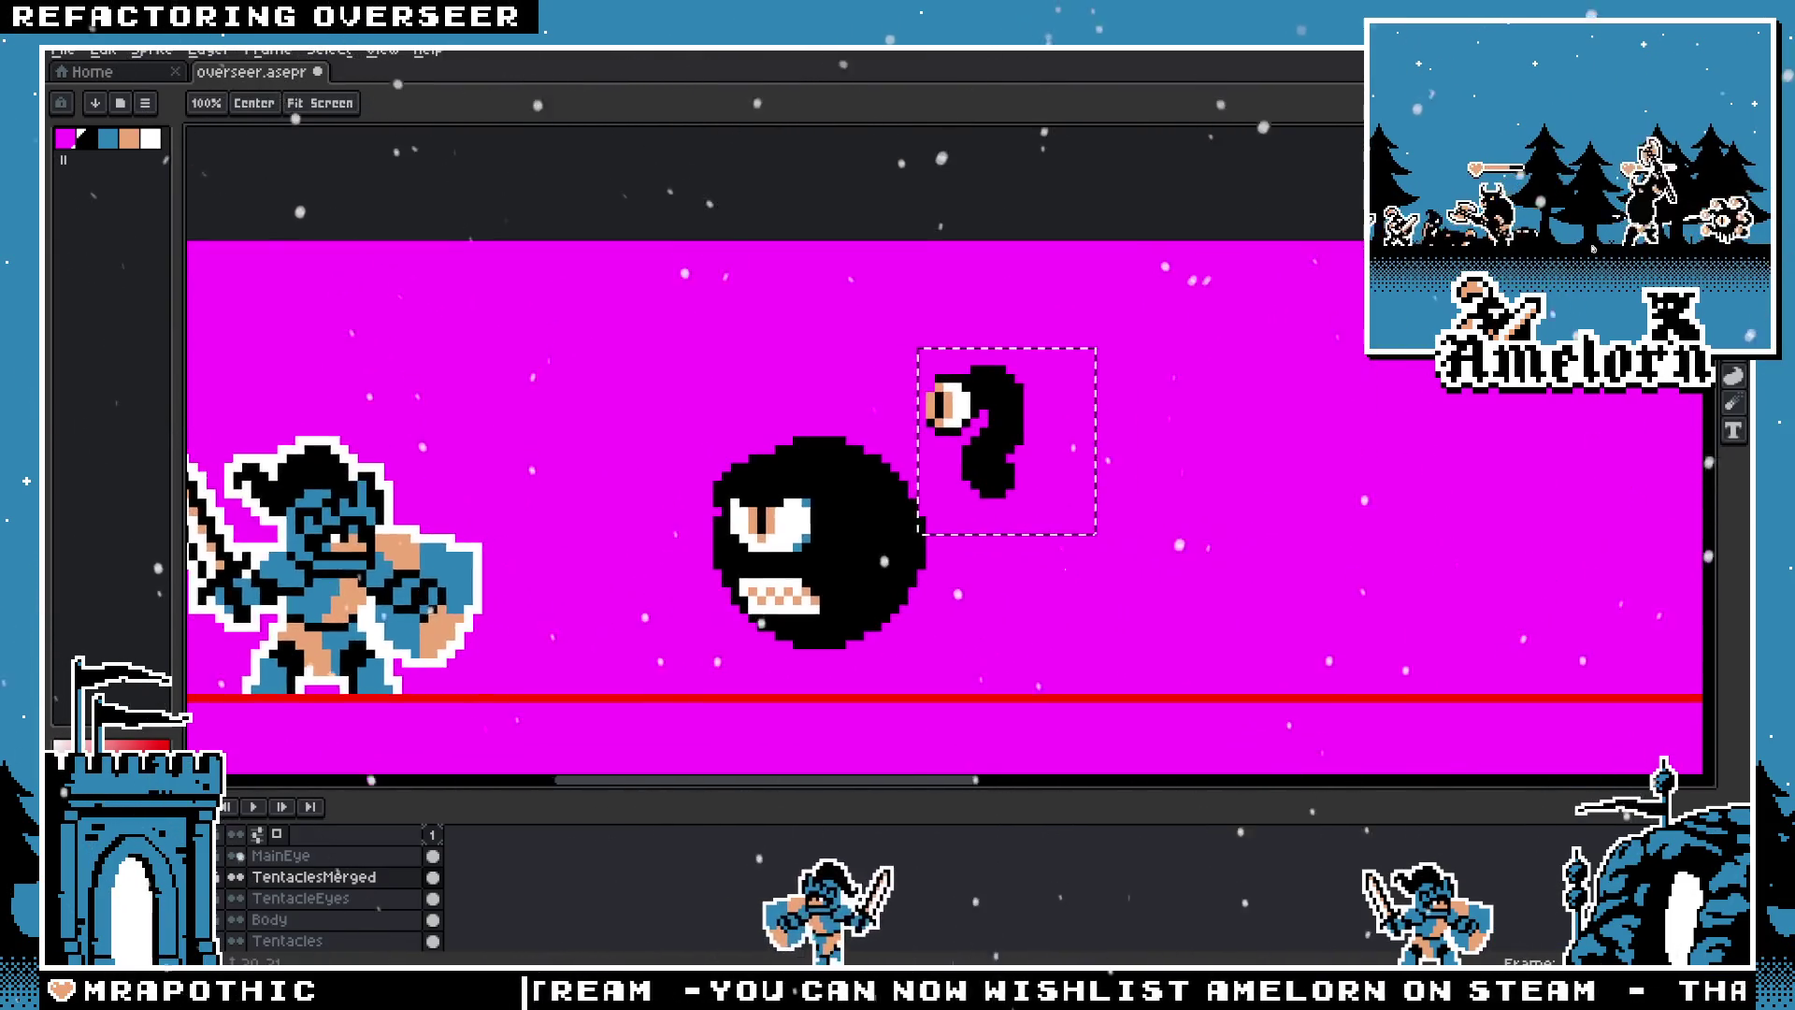
scroll(935, 468, up, 2)
mouse_move(1004, 437)
mouse_down()
mouse_move(578, 408)
mouse_move(607, 400)
mouse_up()
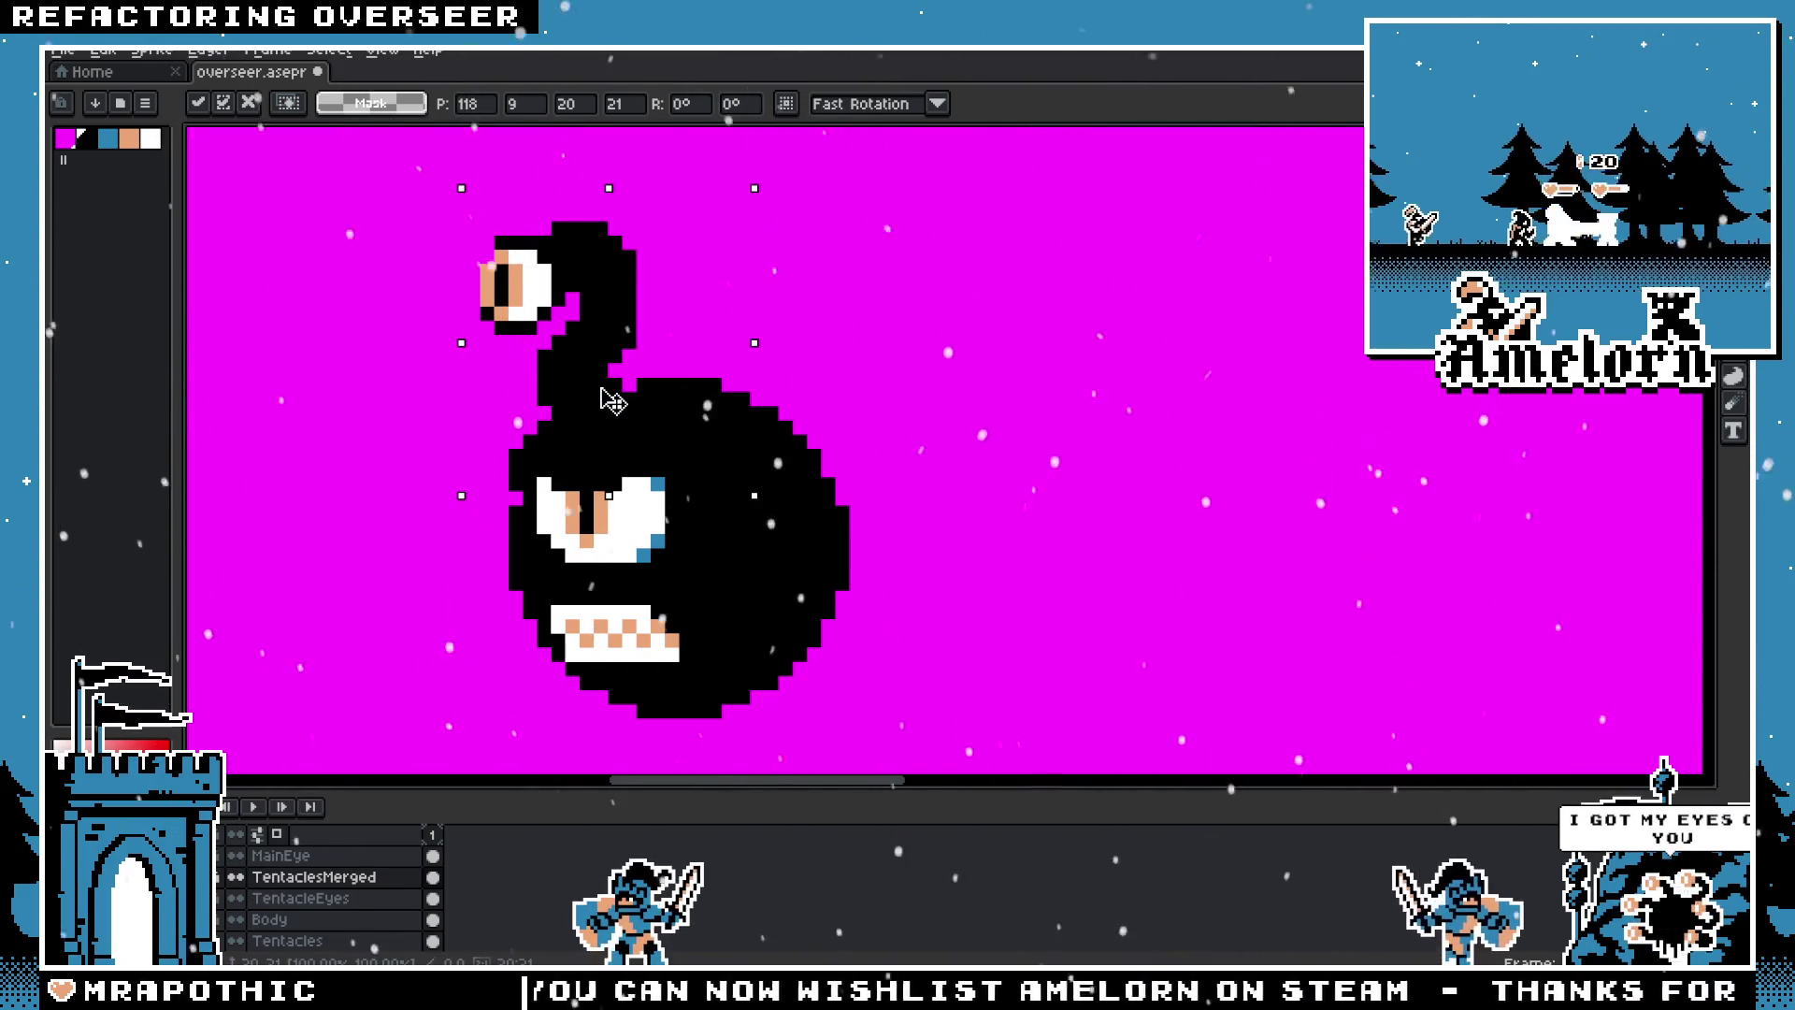
drag(761, 417, 921, 465)
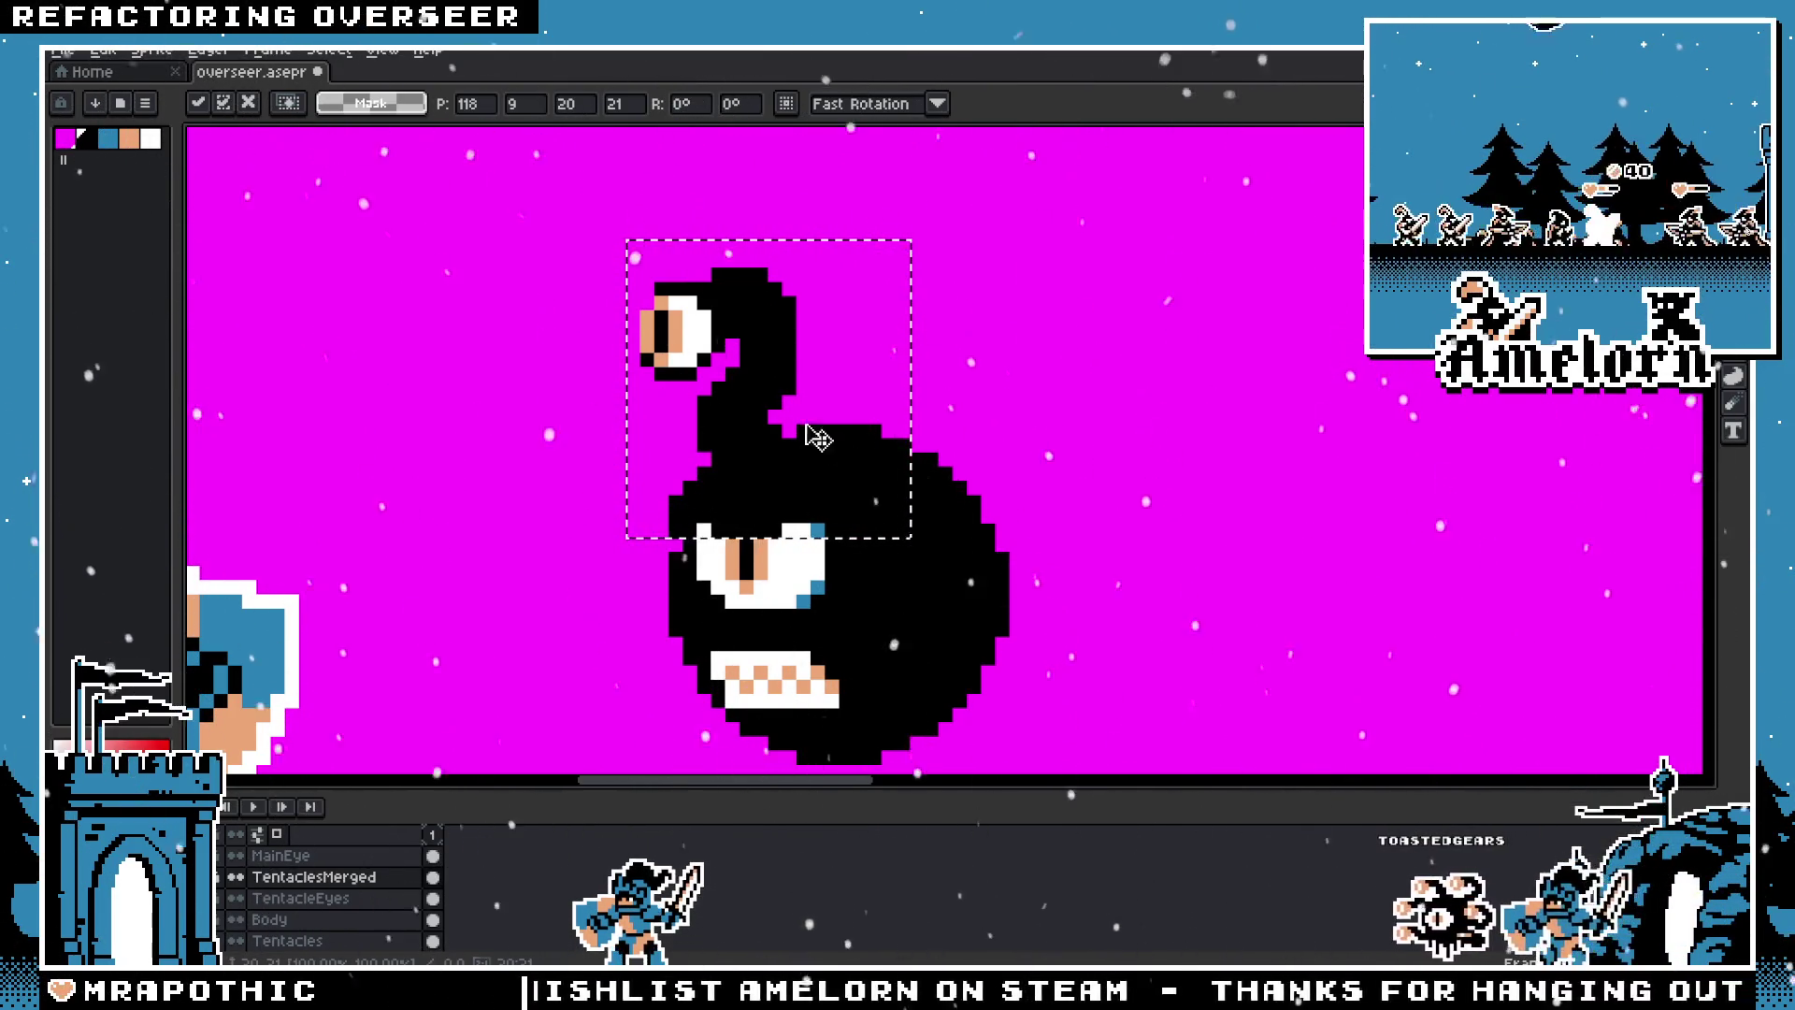
drag(761, 401, 1132, 387)
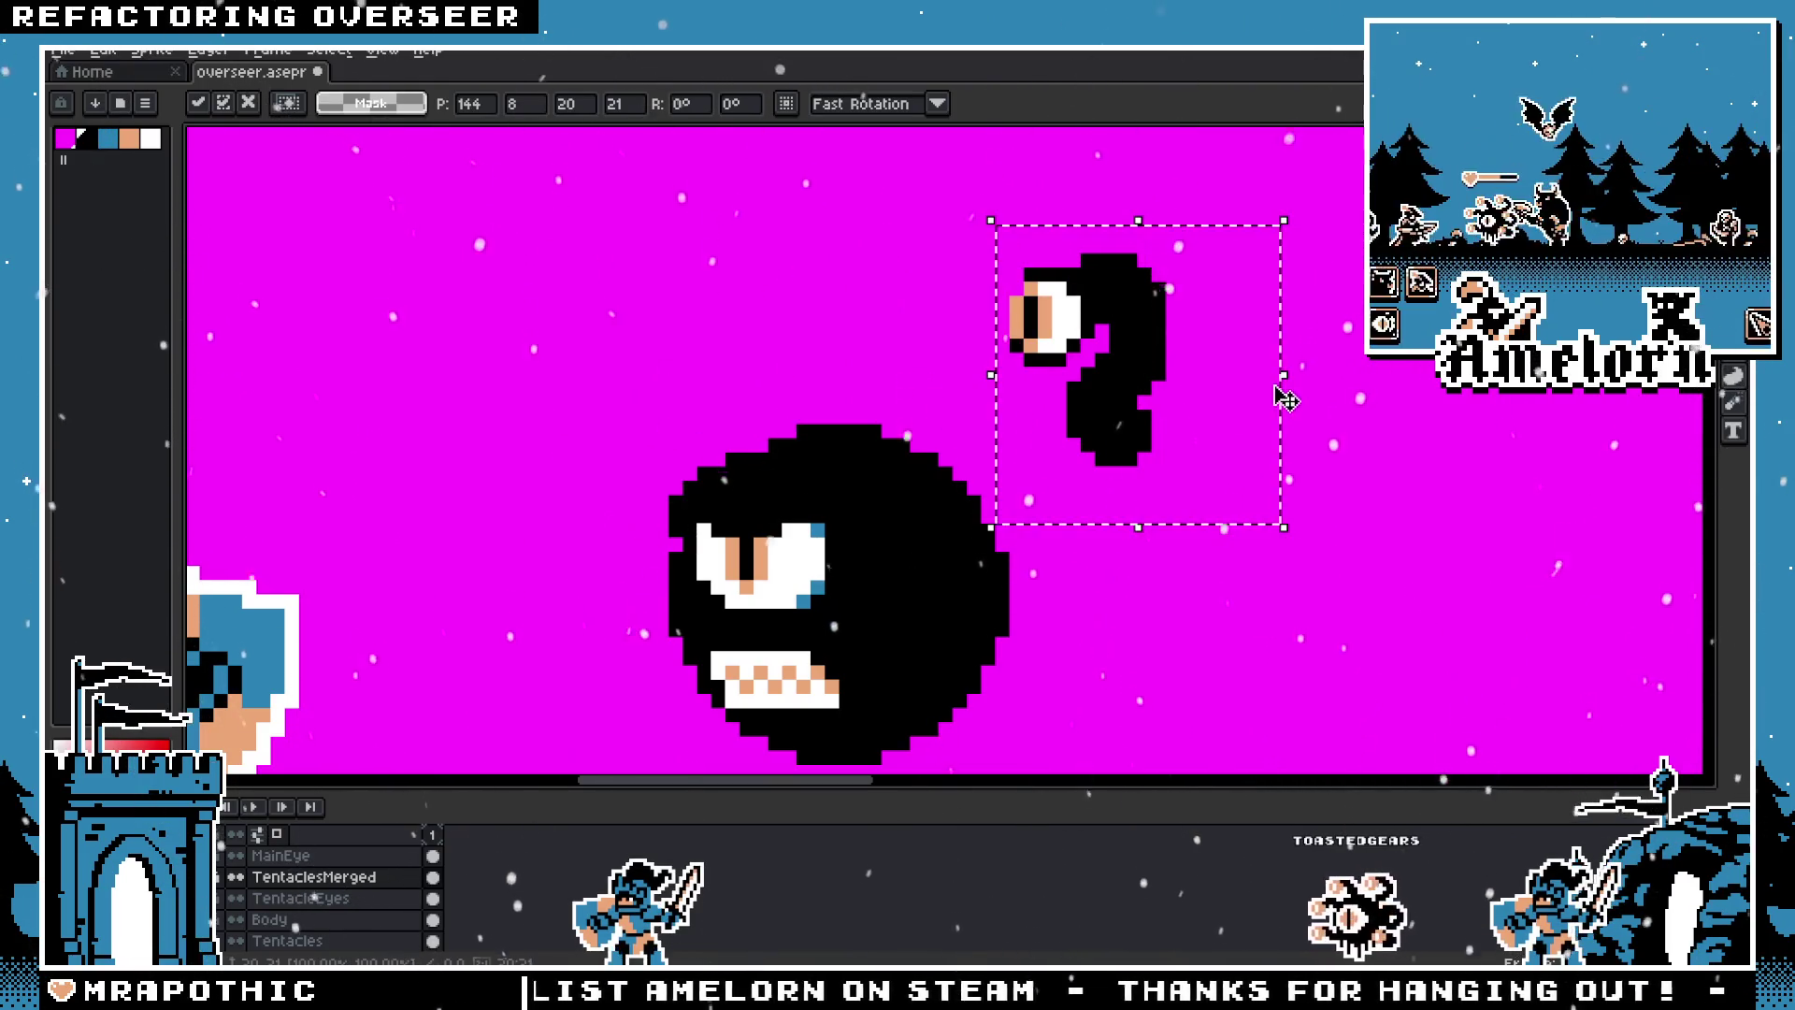
key(Return)
key(Delete)
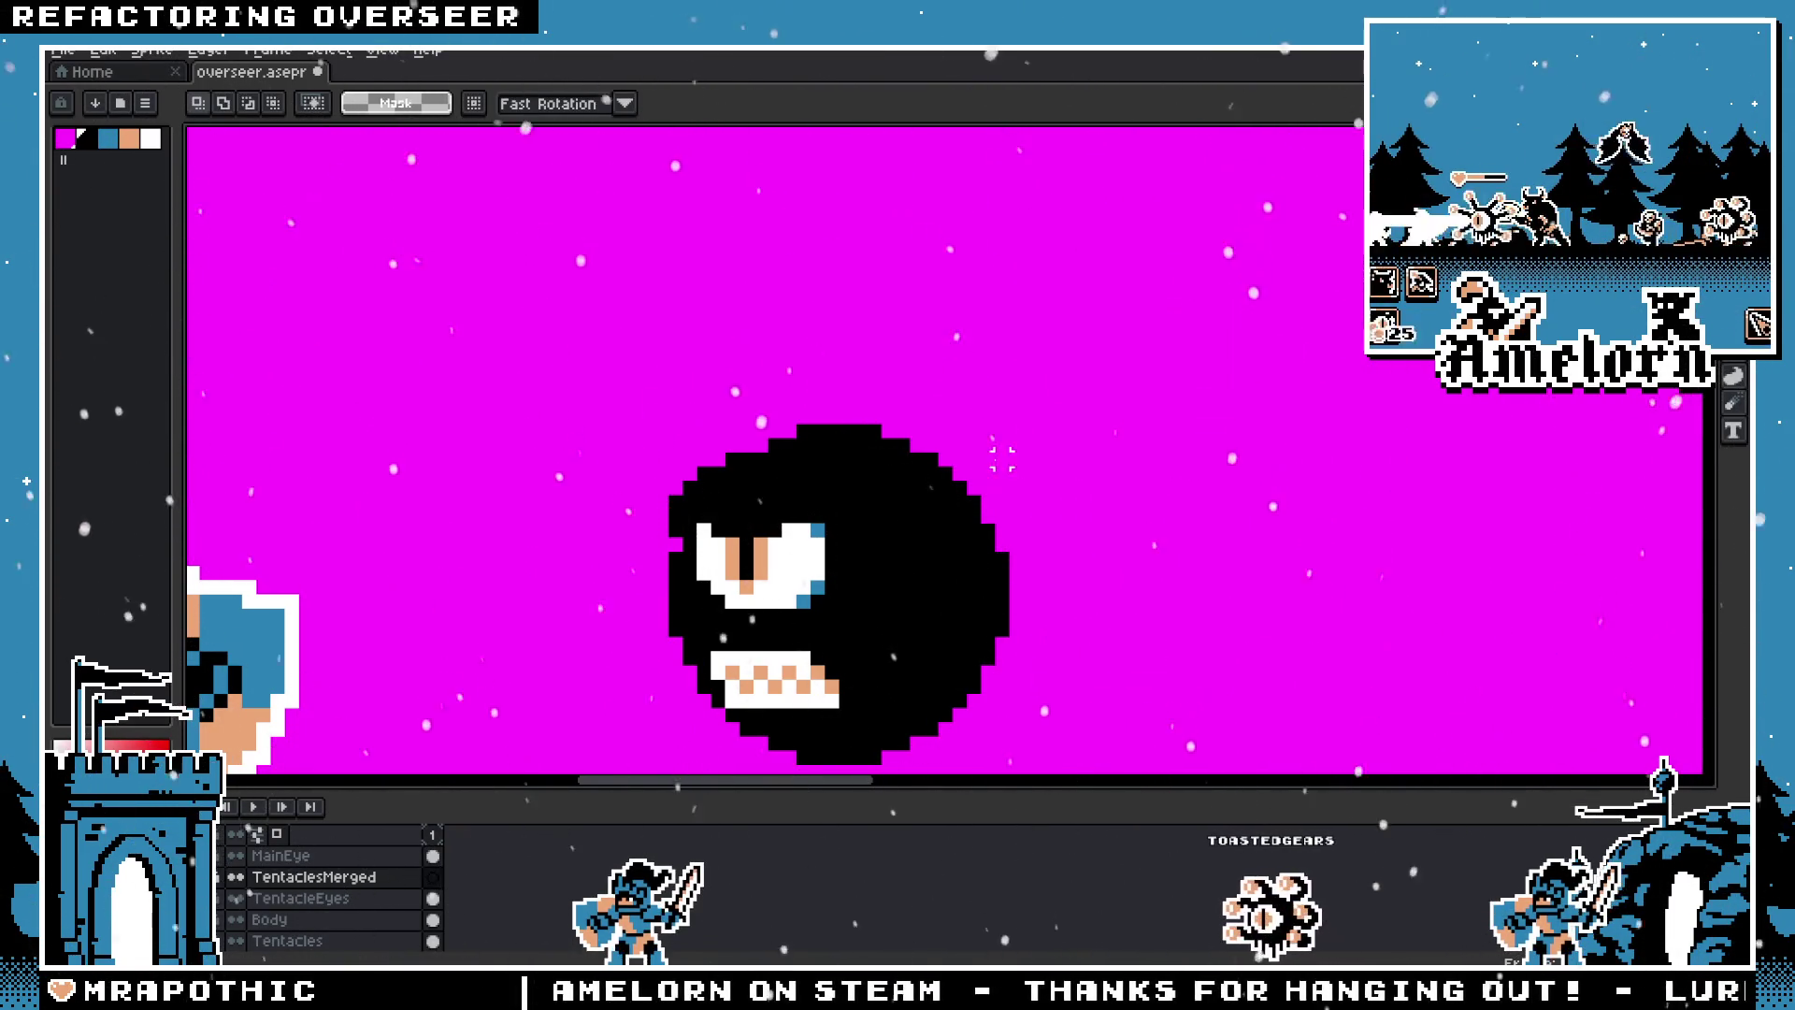
scroll(321, 879, up, 1)
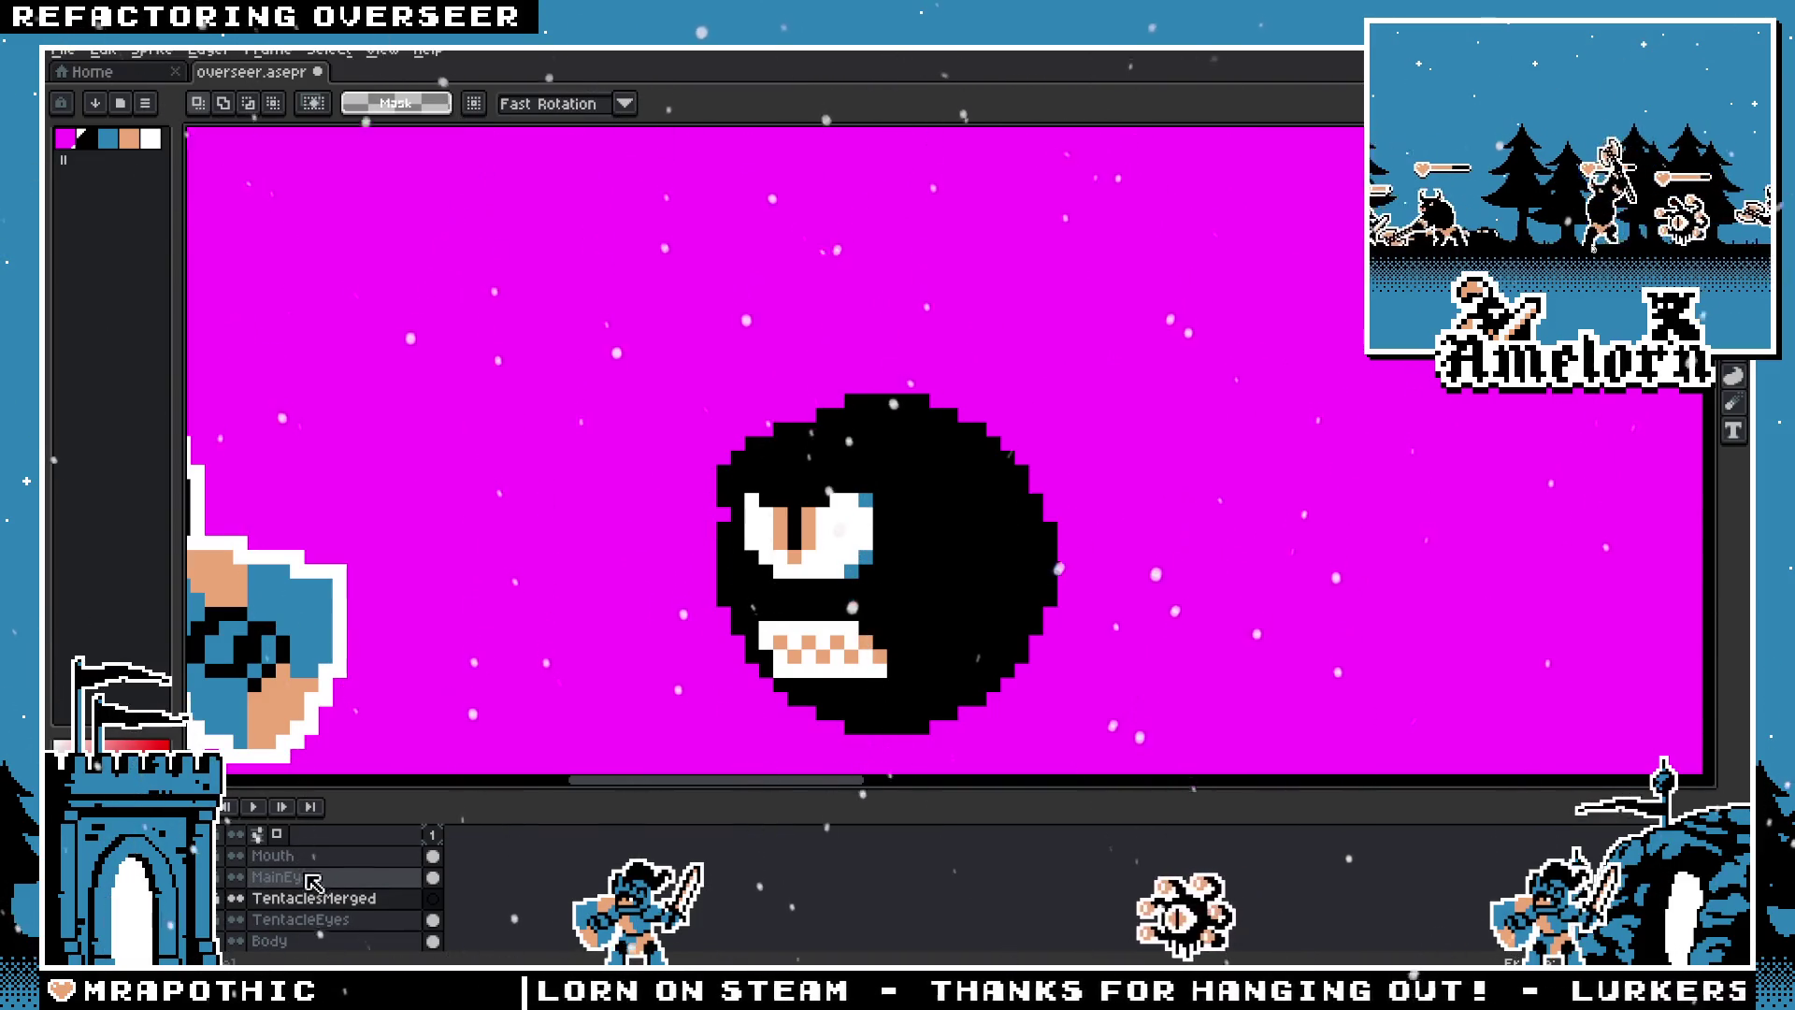
click(327, 879)
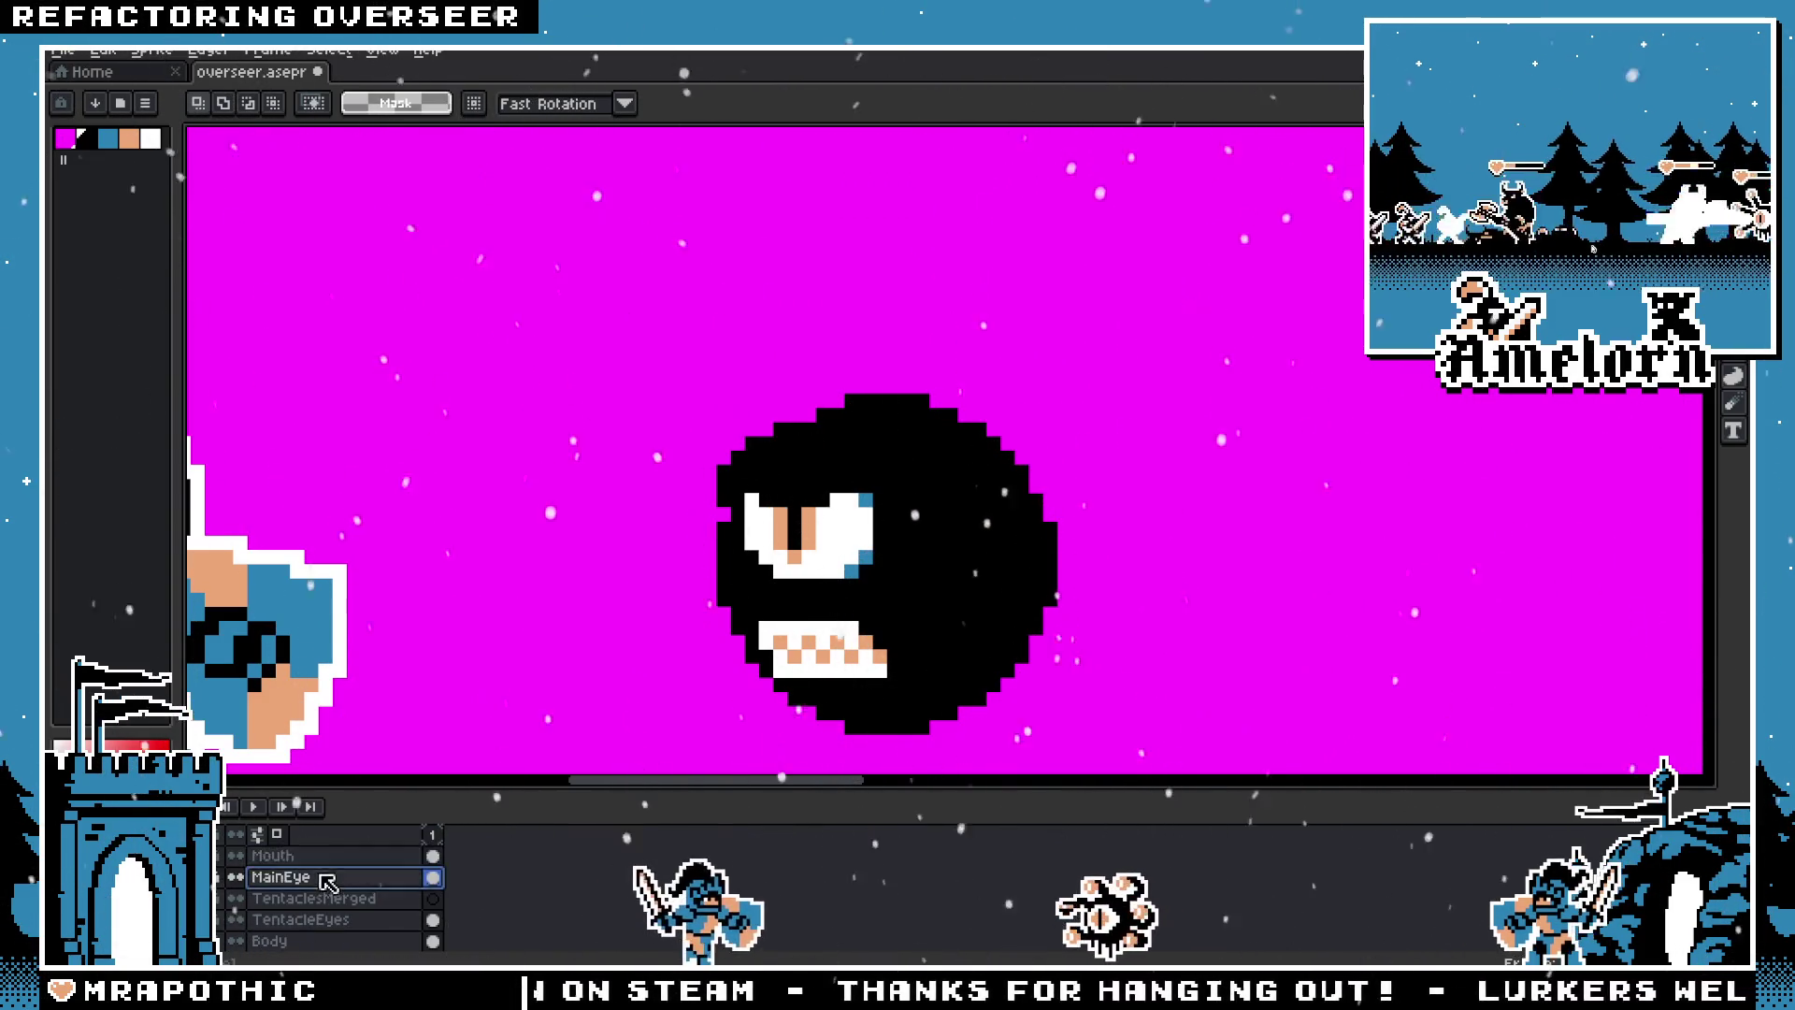
drag(793, 566, 1008, 552)
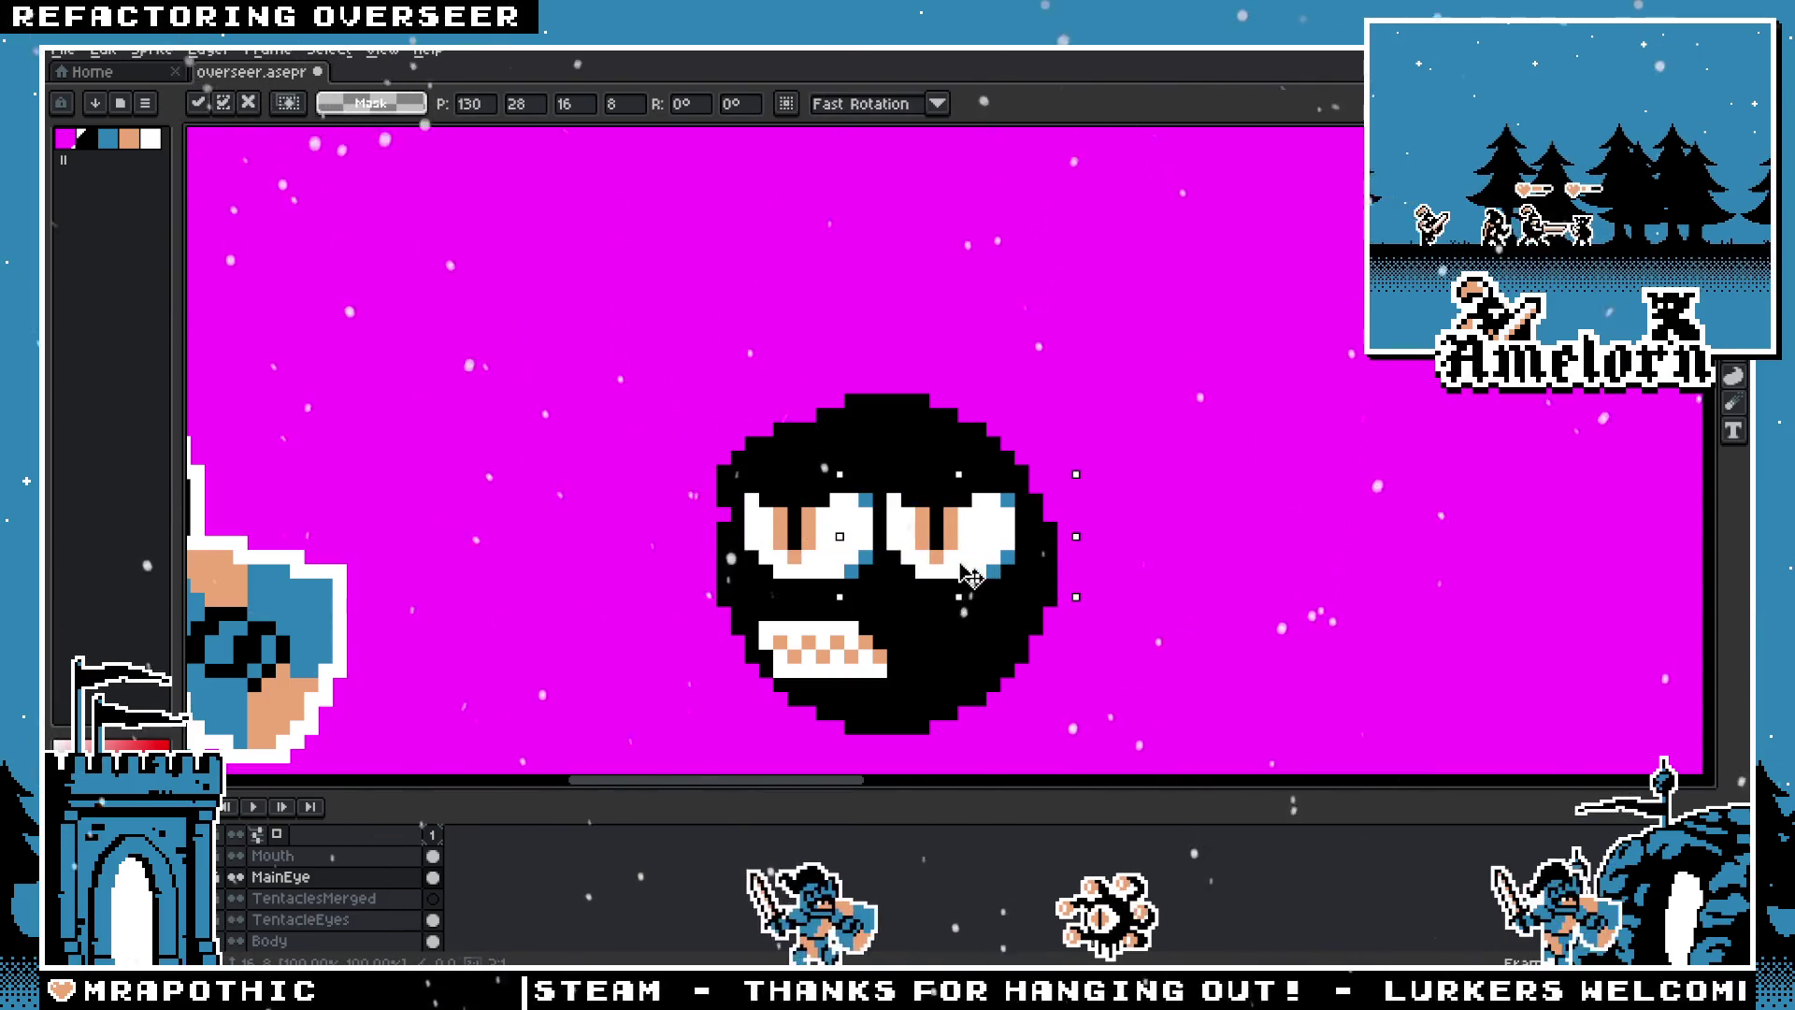
key(ctrl+d)
scroll(1007, 551, down, 1)
scroll(935, 608, down, 1)
scroll(778, 697, up, 2)
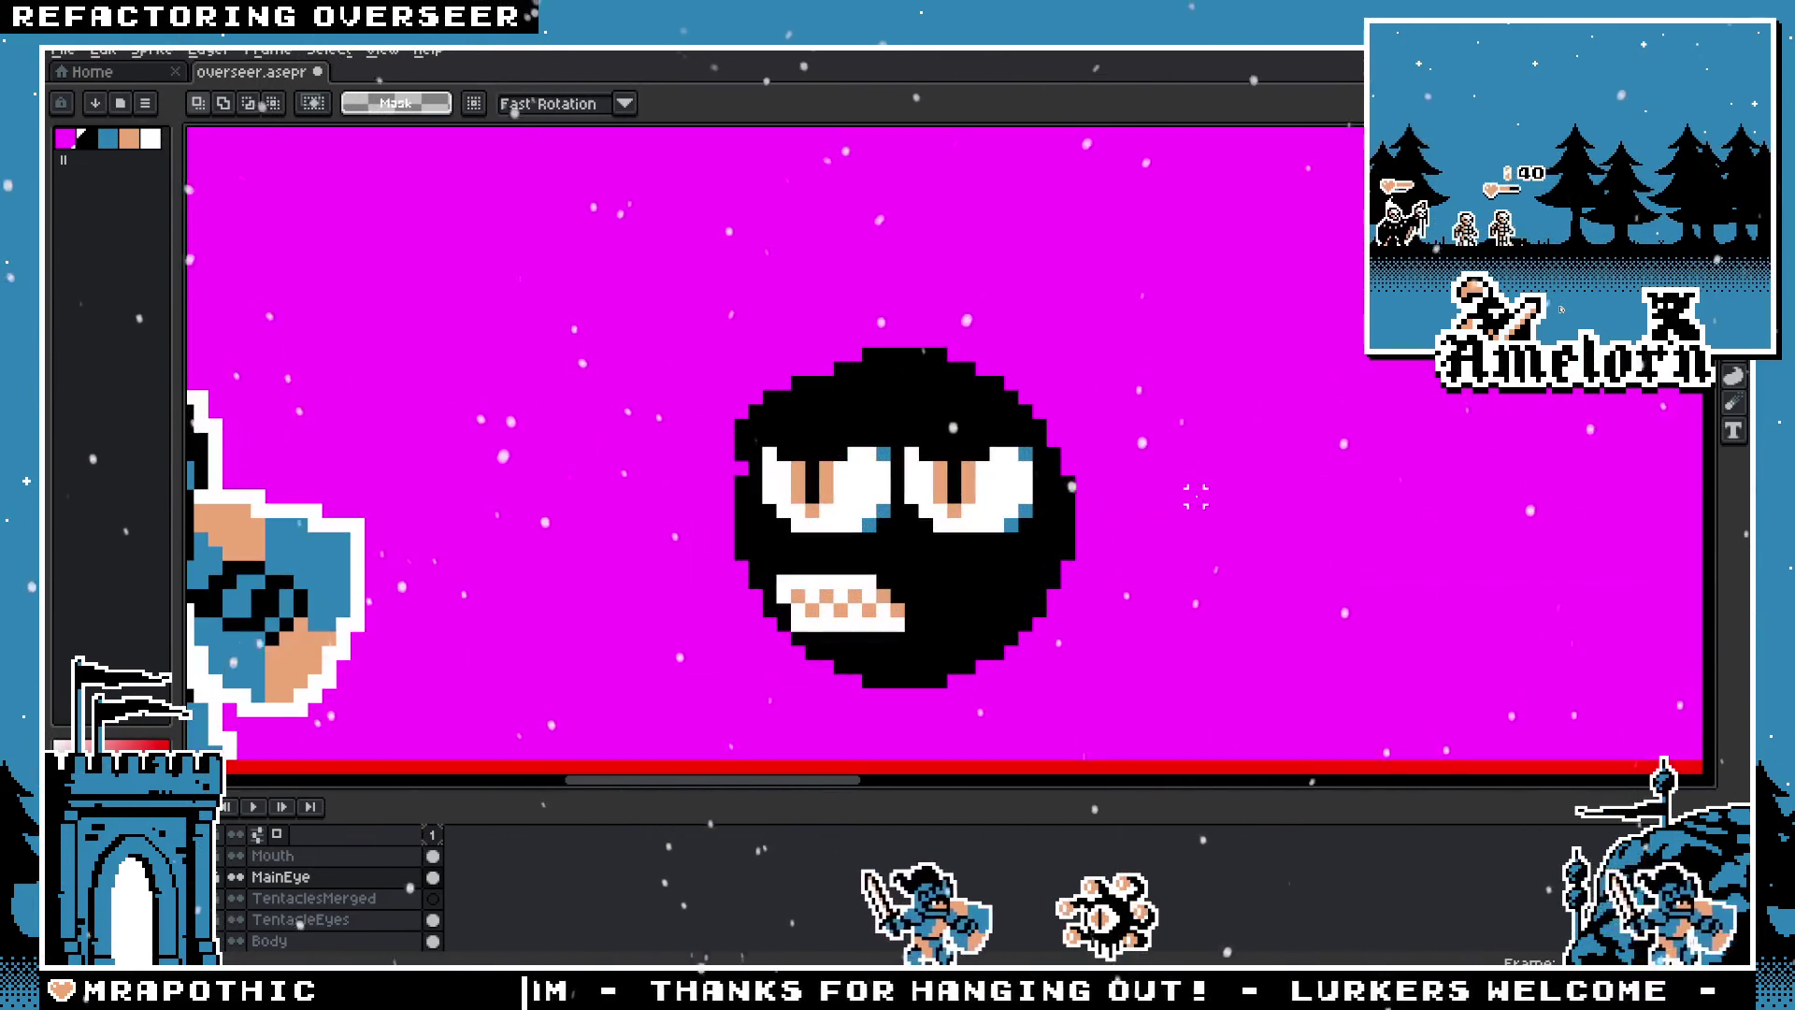
click(271, 855)
drag(701, 556, 982, 678)
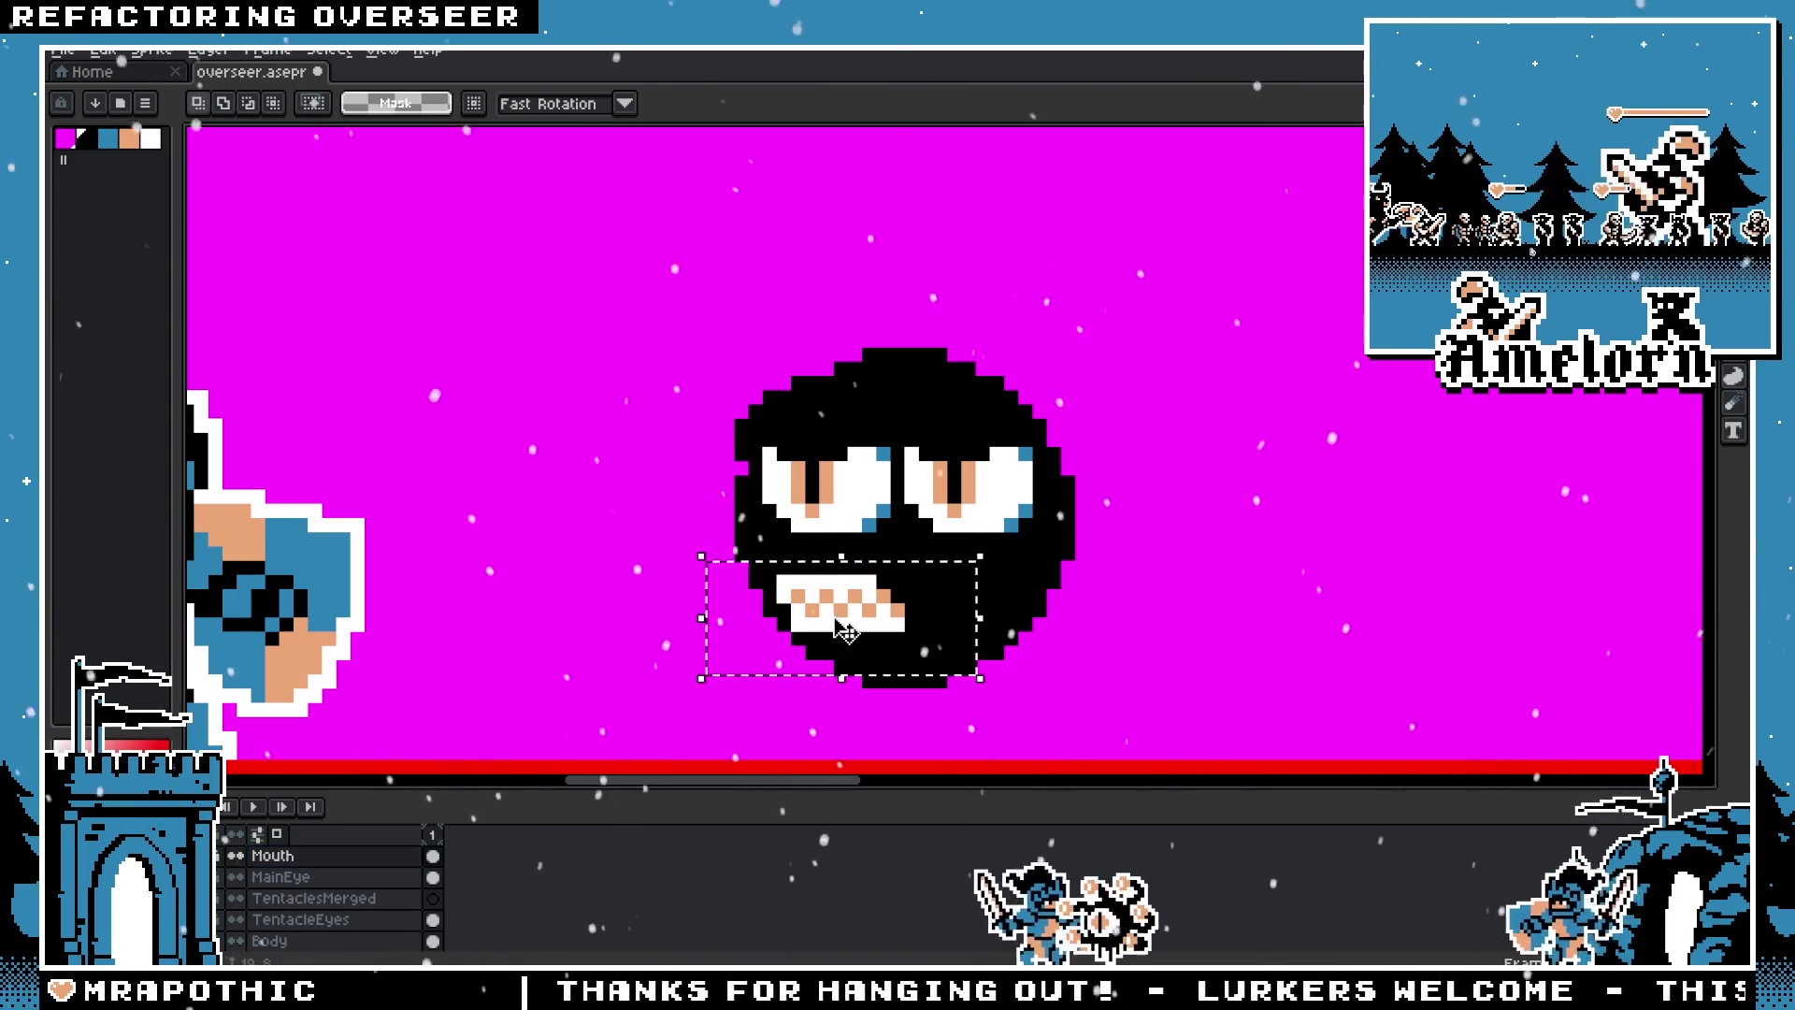
drag(846, 631, 902, 617)
key(ctrl+d)
scroll(1184, 536, down, 2)
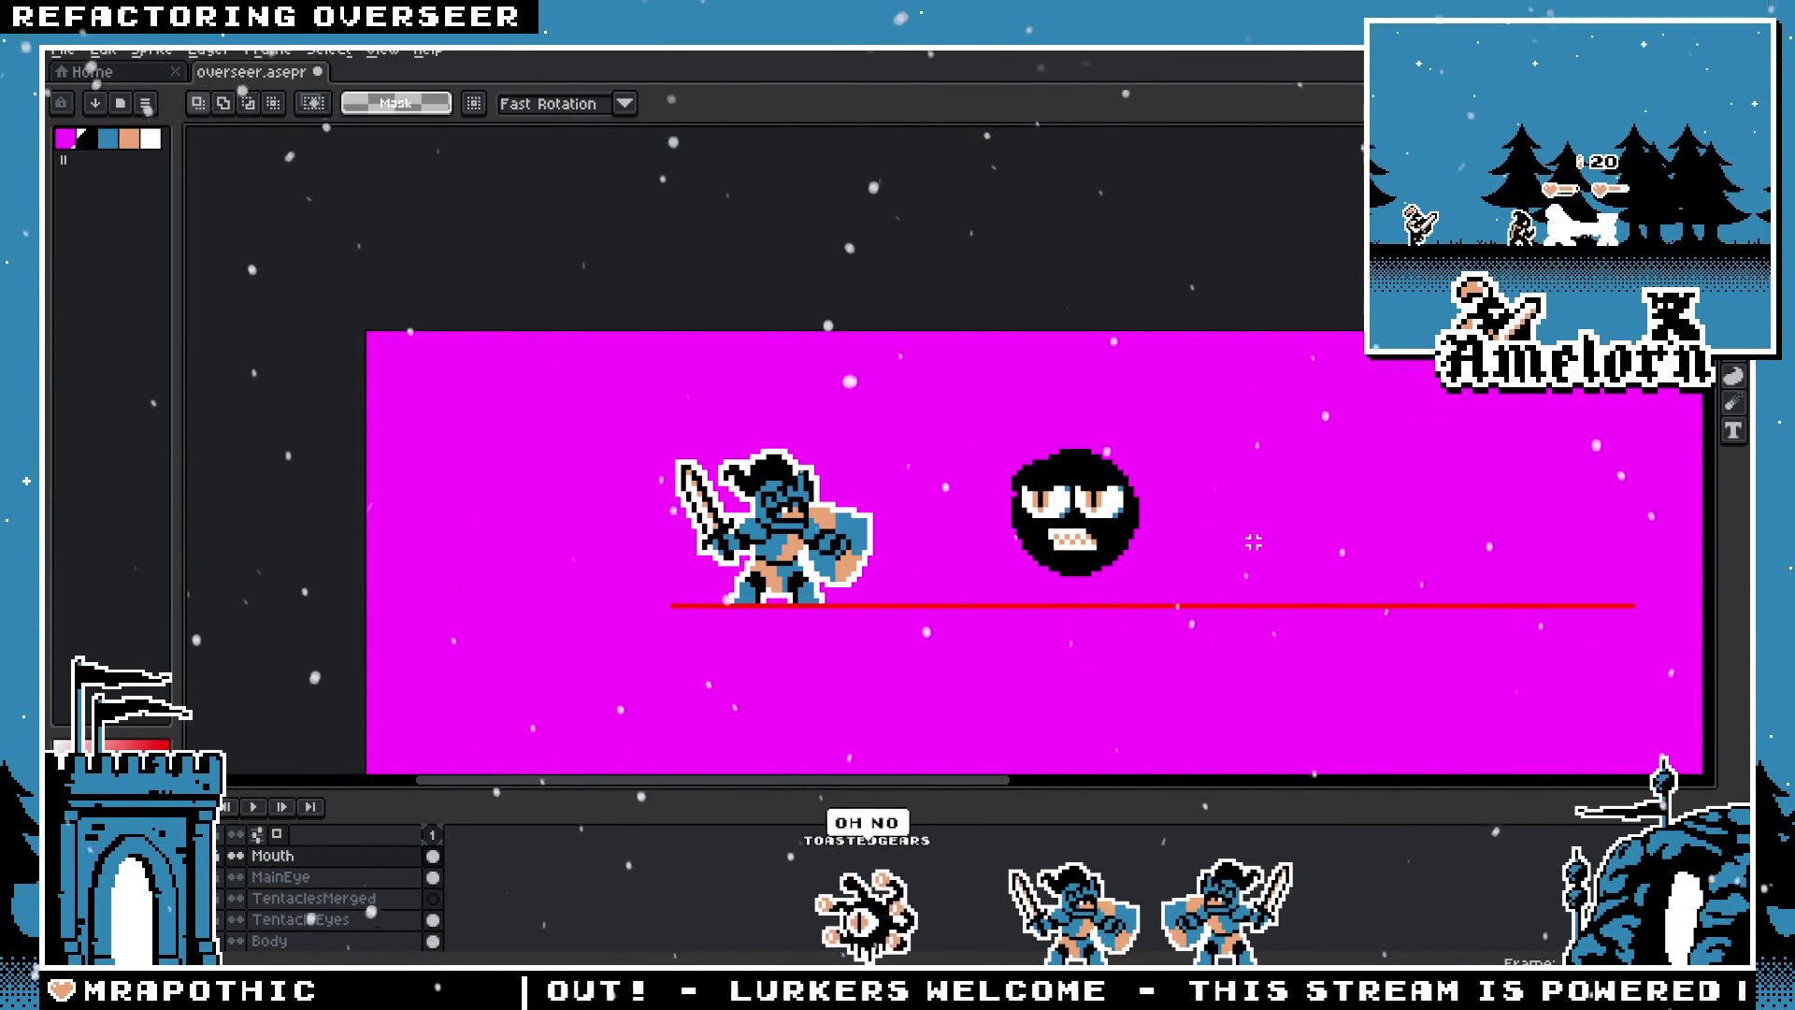
scroll(1143, 552, up, 5)
drag(1175, 254, 876, 425)
click(1041, 402)
click(367, 875)
key(shift+h)
drag(1075, 389, 963, 393)
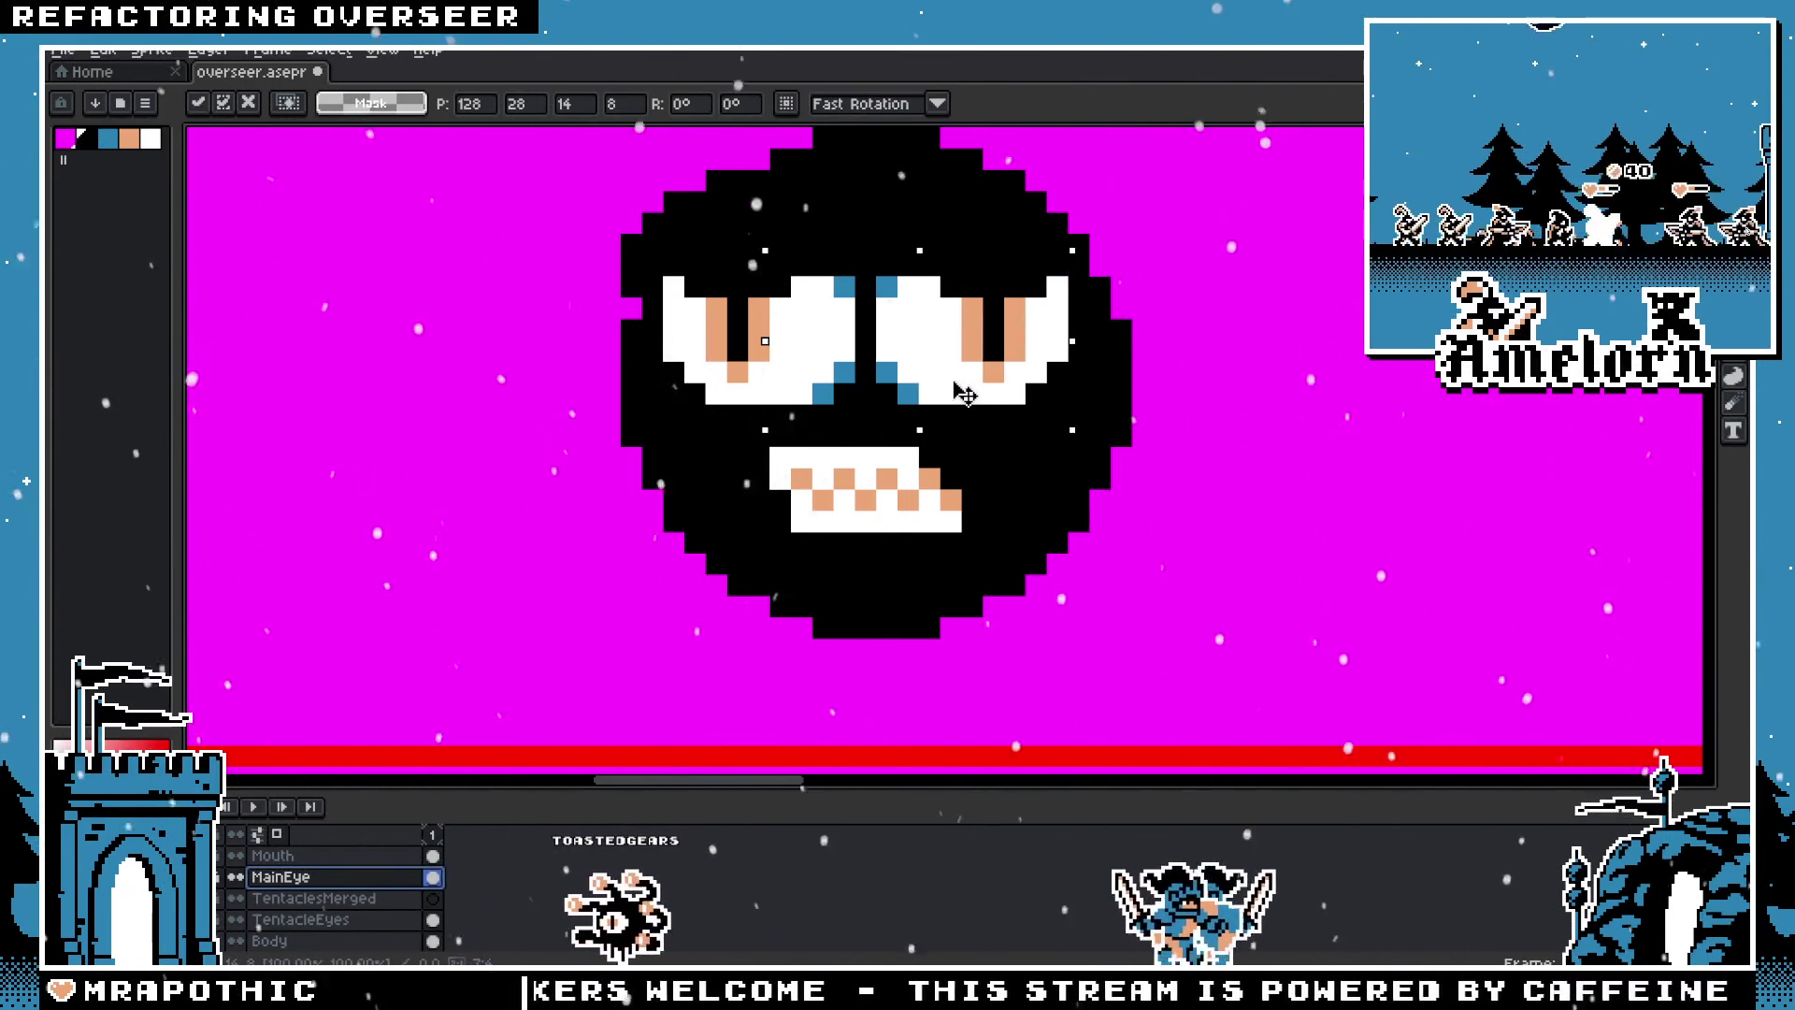
key(Return)
scroll(1275, 373, down, 1)
scroll(1319, 417, down, 1)
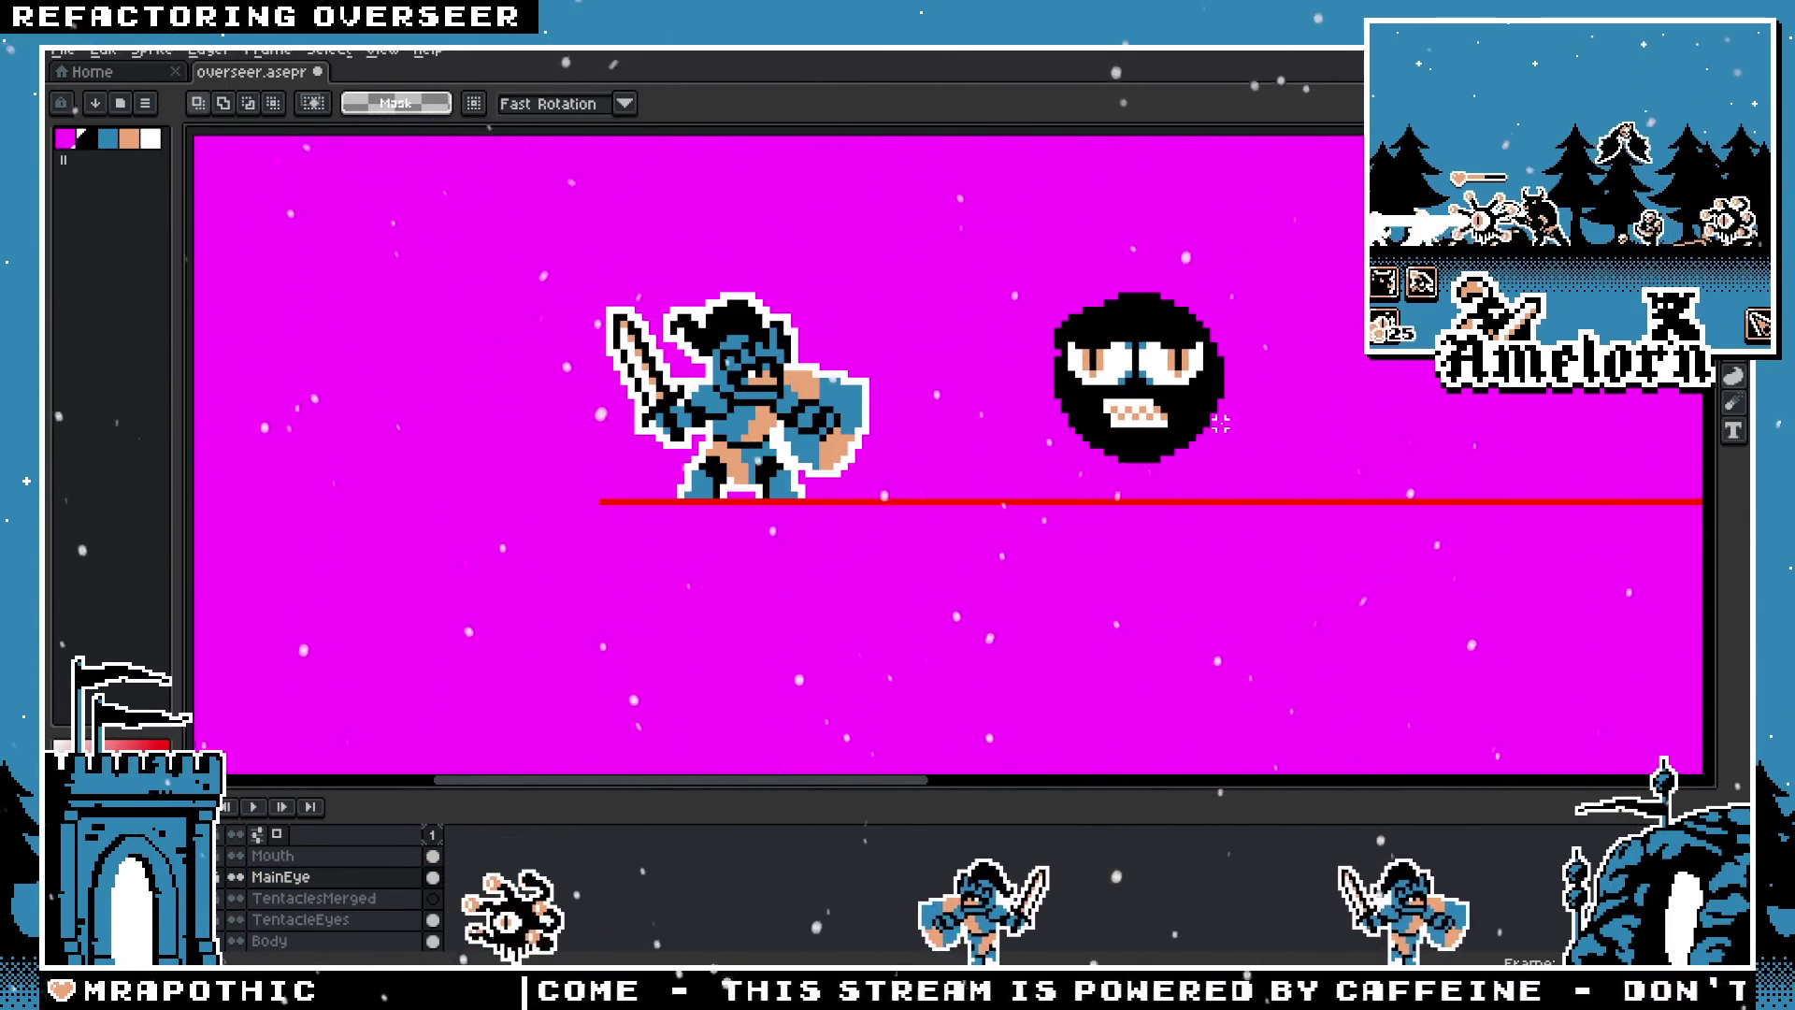
key(ctrl+z)
key(ctrl+z)
key(ctrl+z)
key(ctrl+z)
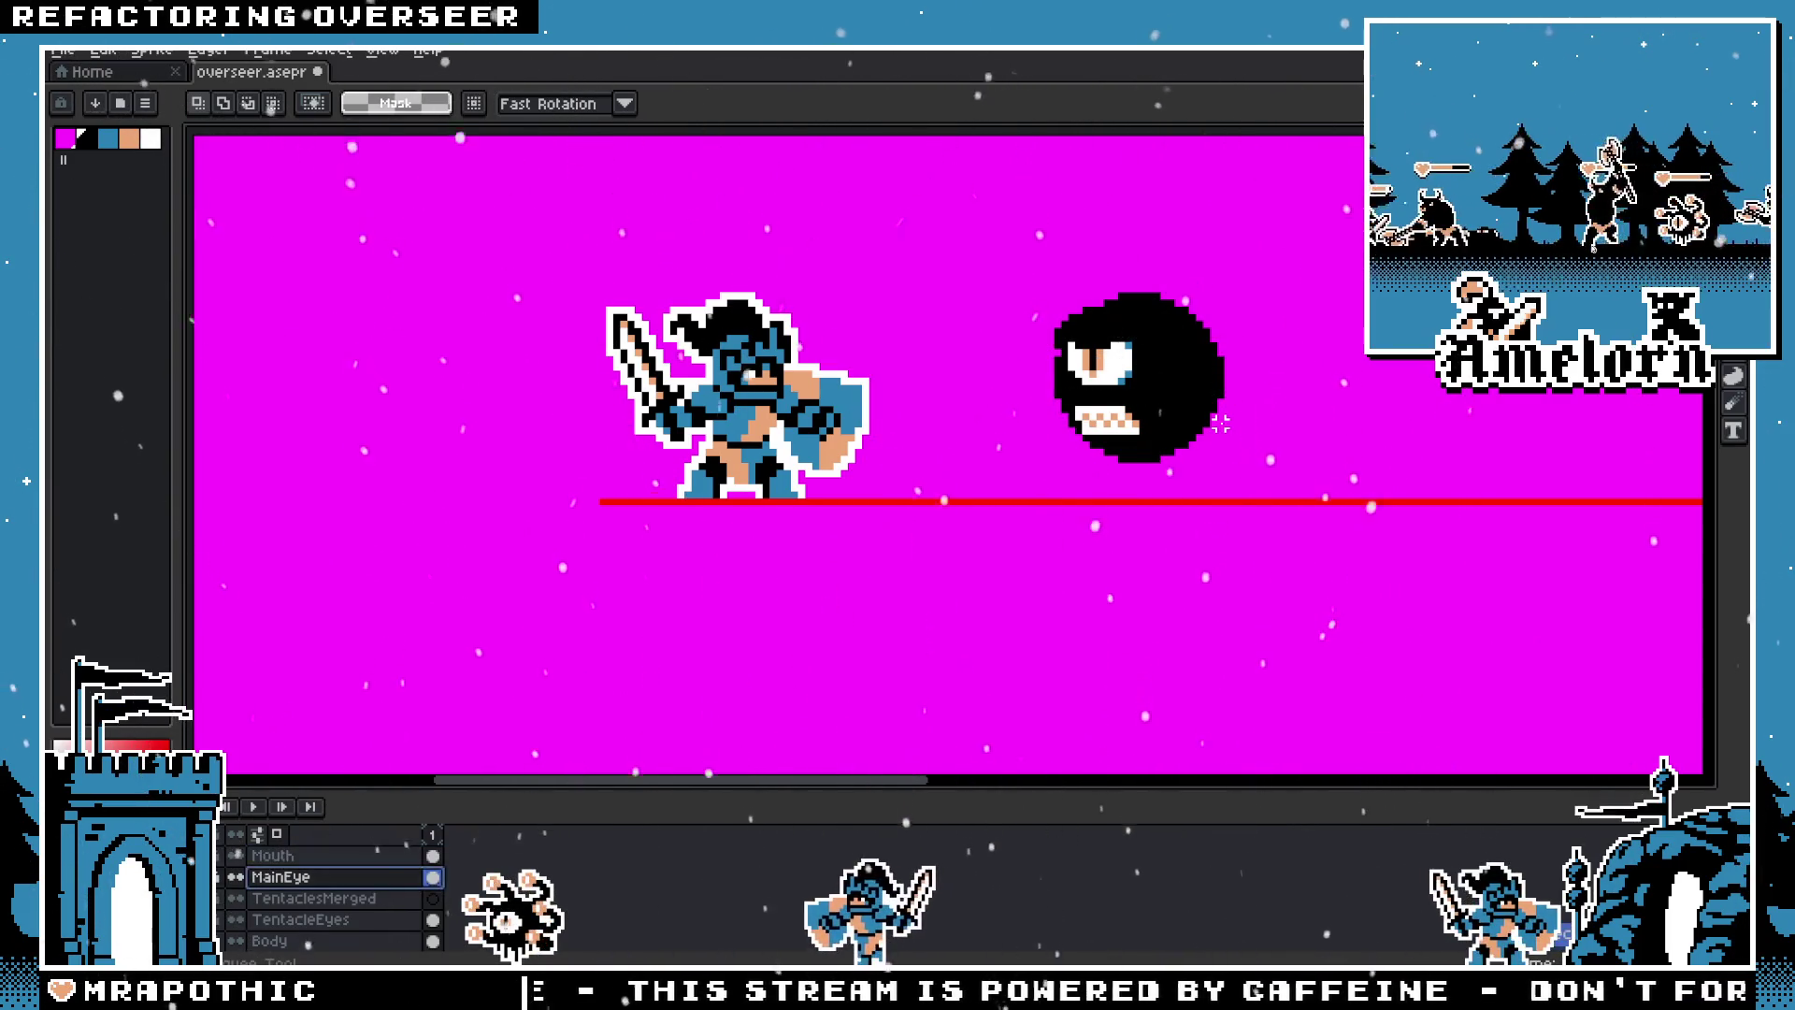
scroll(1178, 449, up, 1)
scroll(1113, 491, up, 1)
scroll(1056, 528, up, 1)
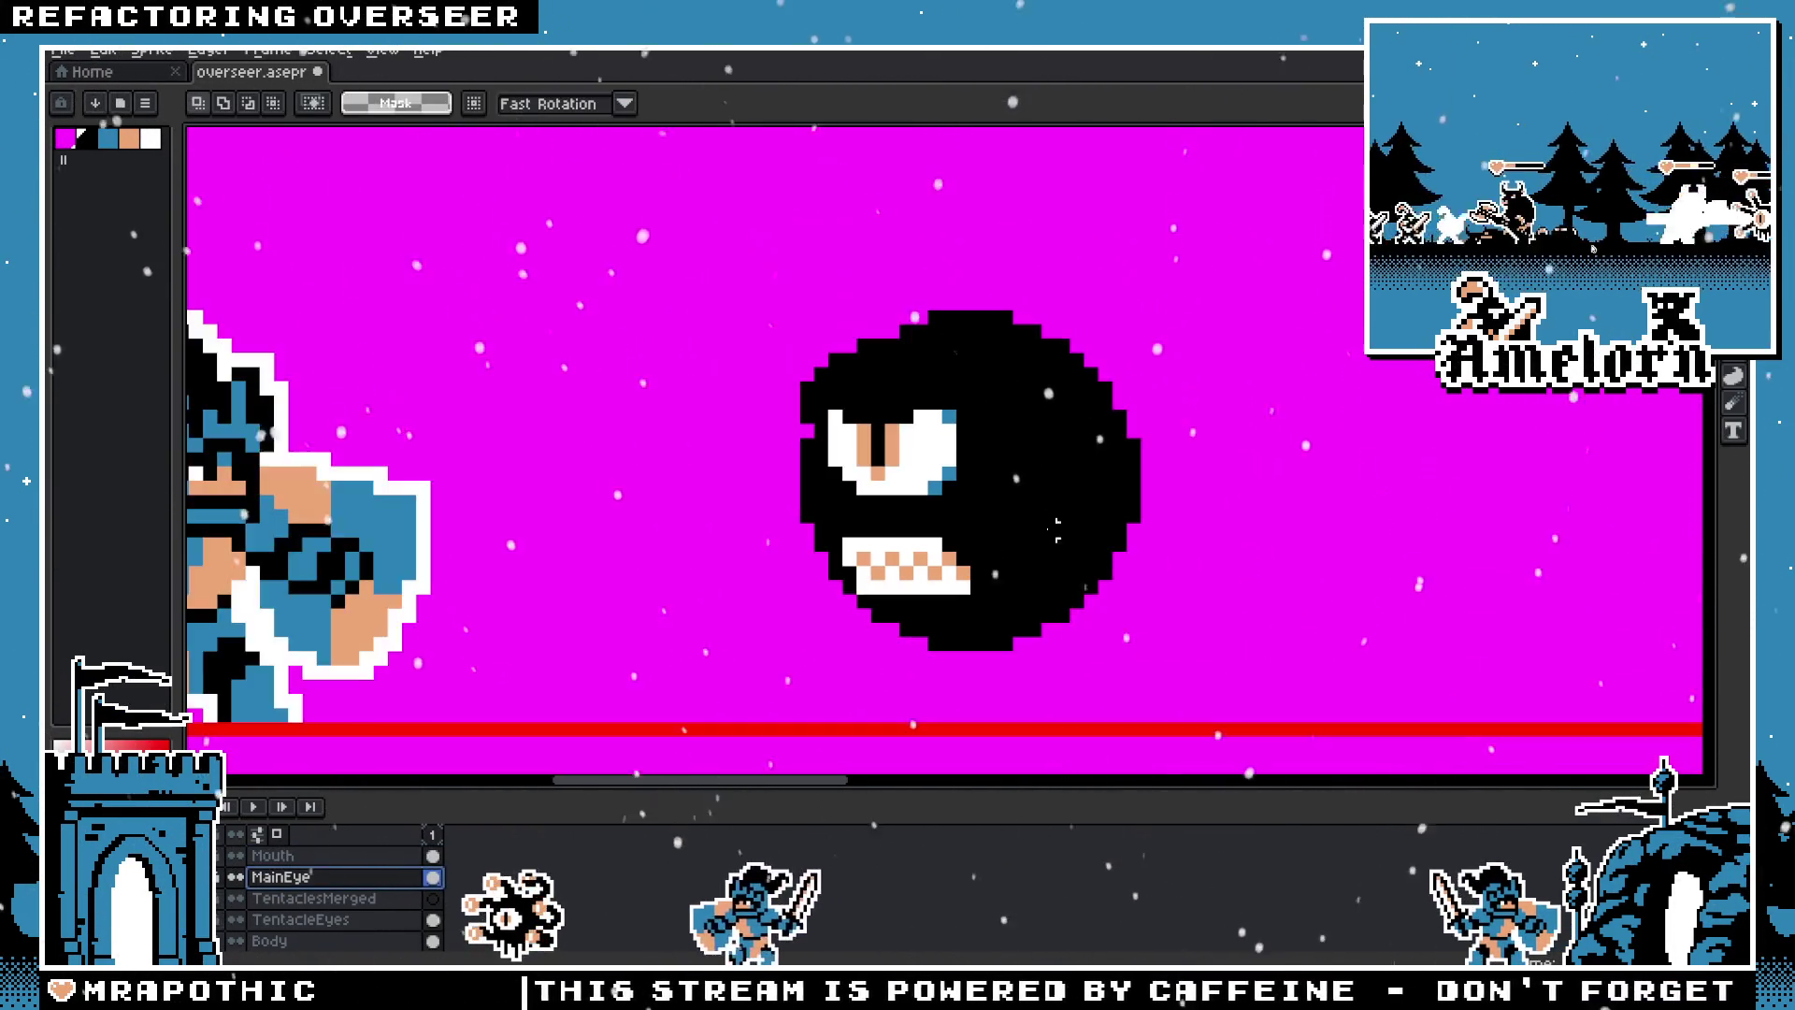
Step: Paste the tentacle-with-eye onto TentaclesMerged, then undo back to just the eye
click(309, 898)
key(ctrl+v)
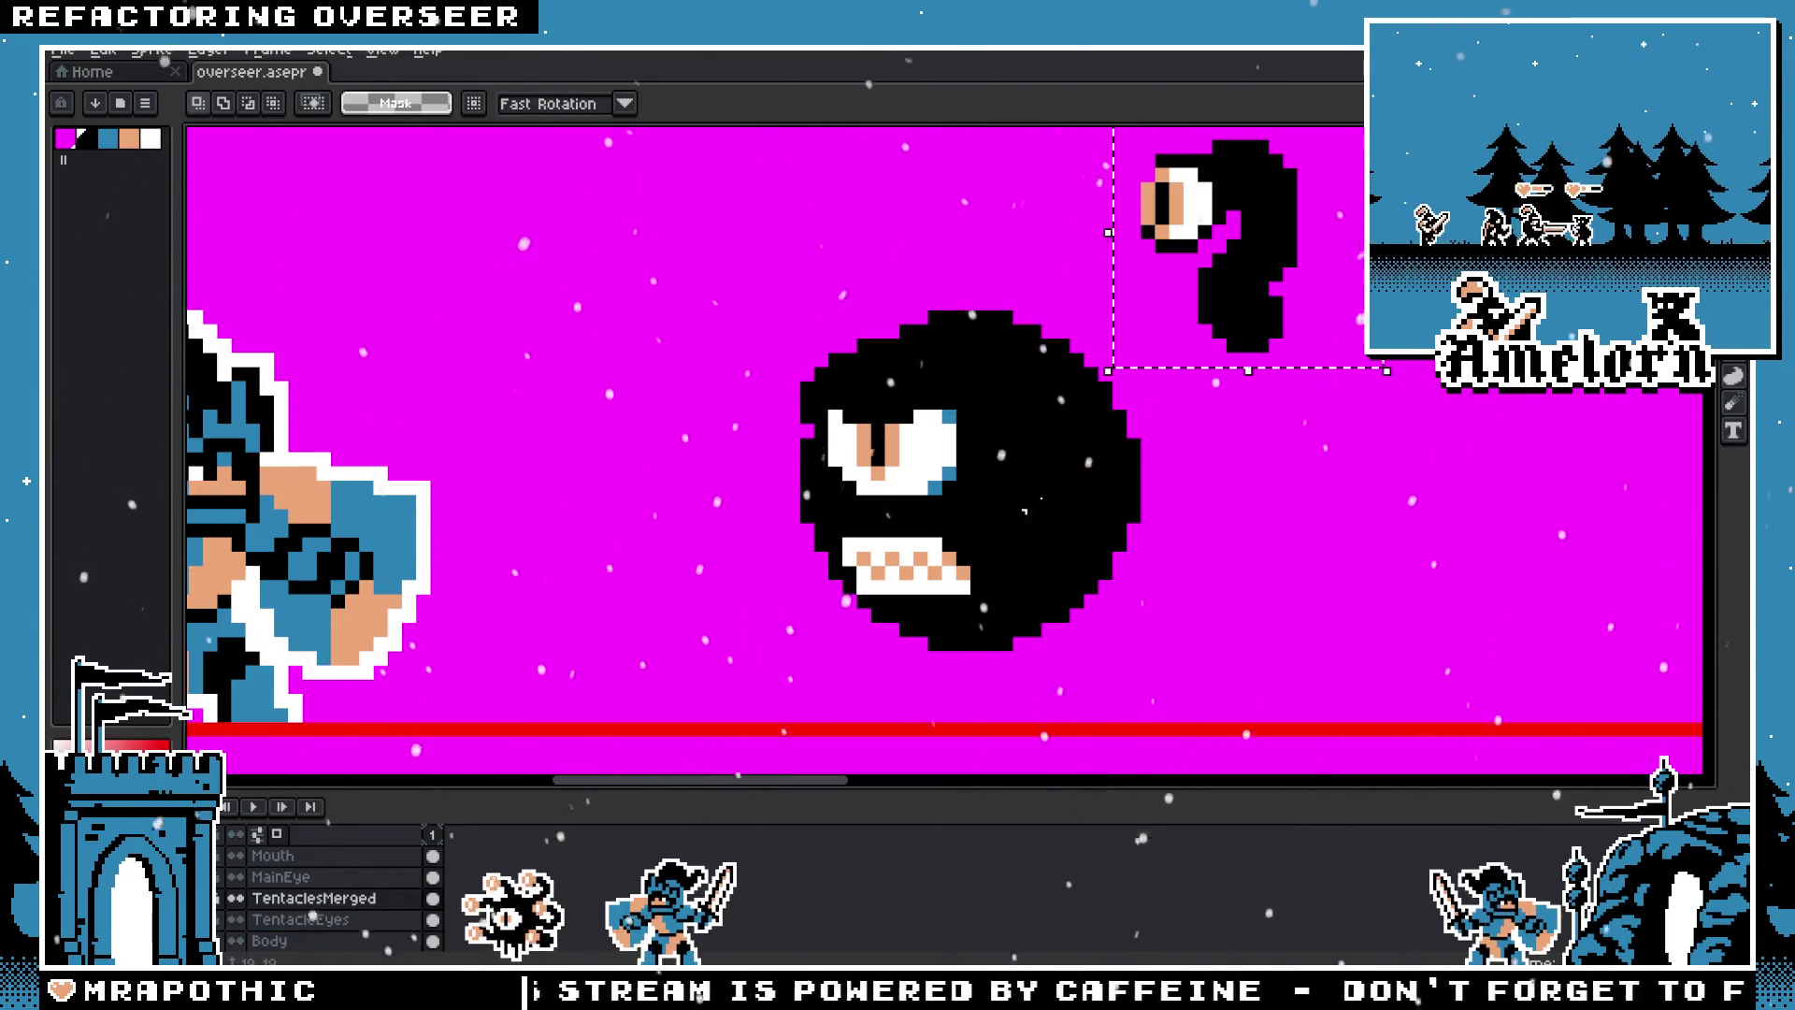
scroll(1025, 512, right, 5)
scroll(1047, 510, up, 3)
drag(1048, 499, 1050, 499)
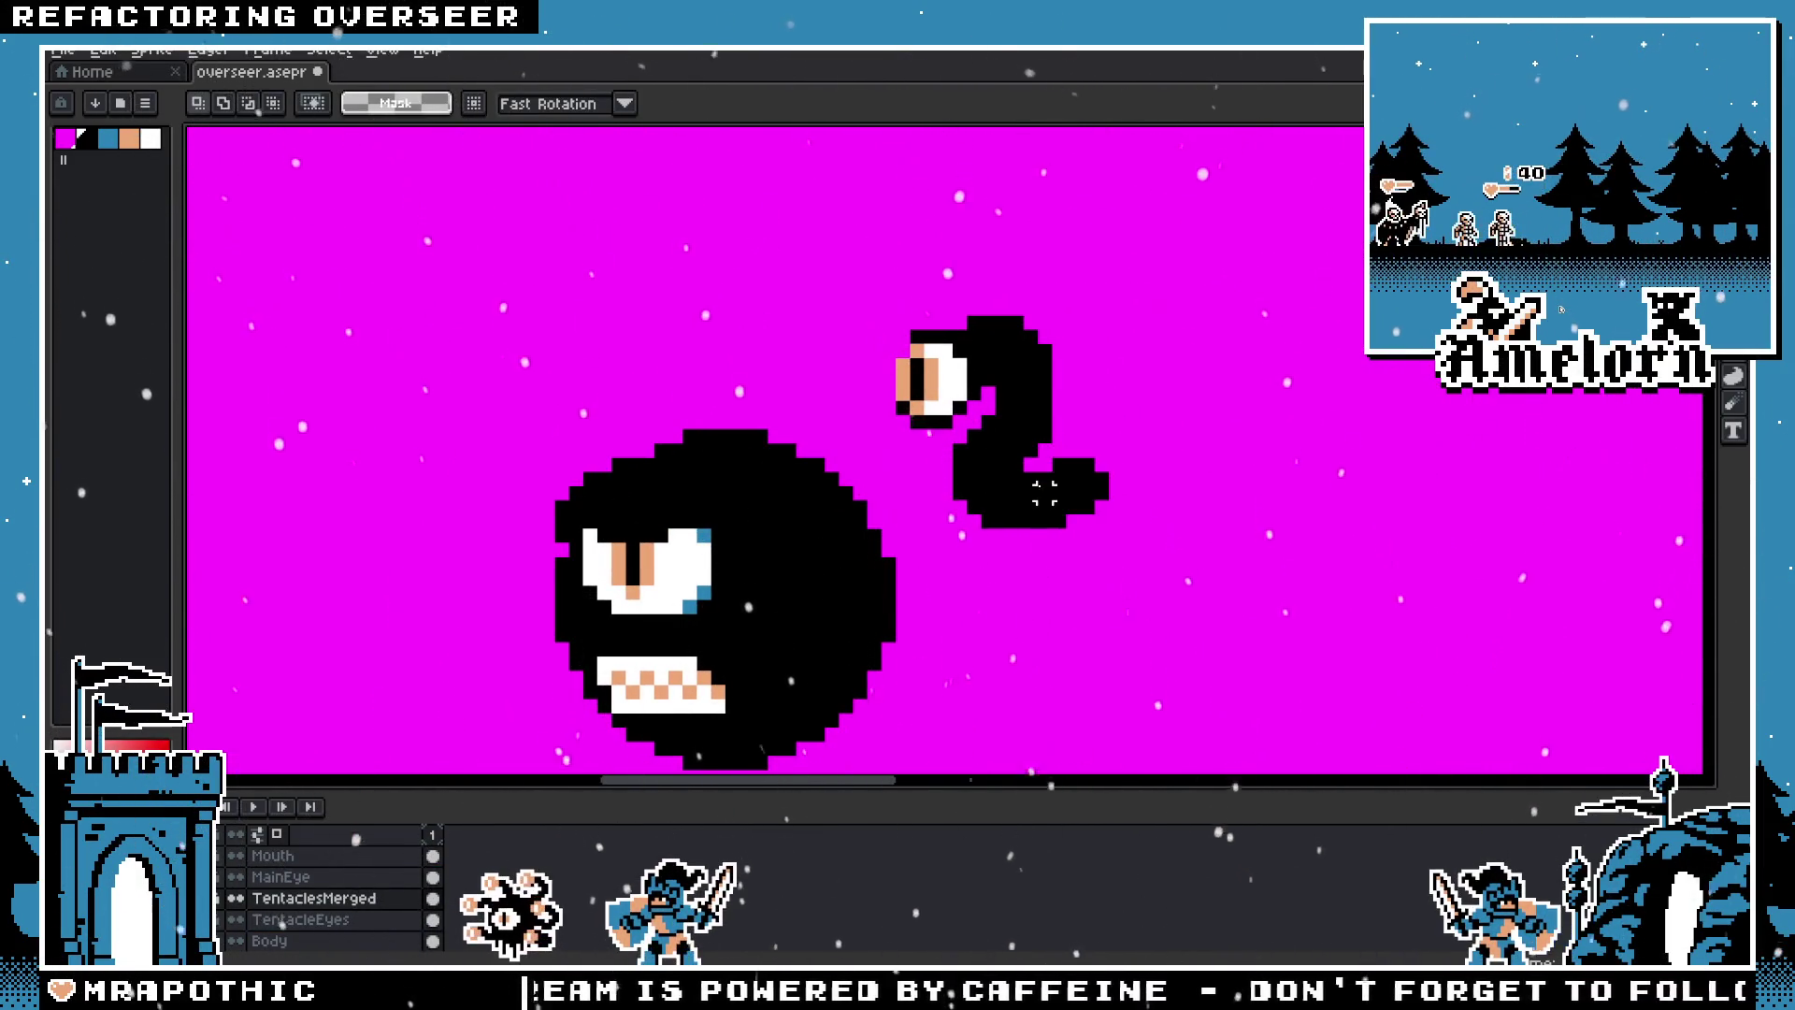
key(ctrl+z)
scroll(854, 520, right, 5)
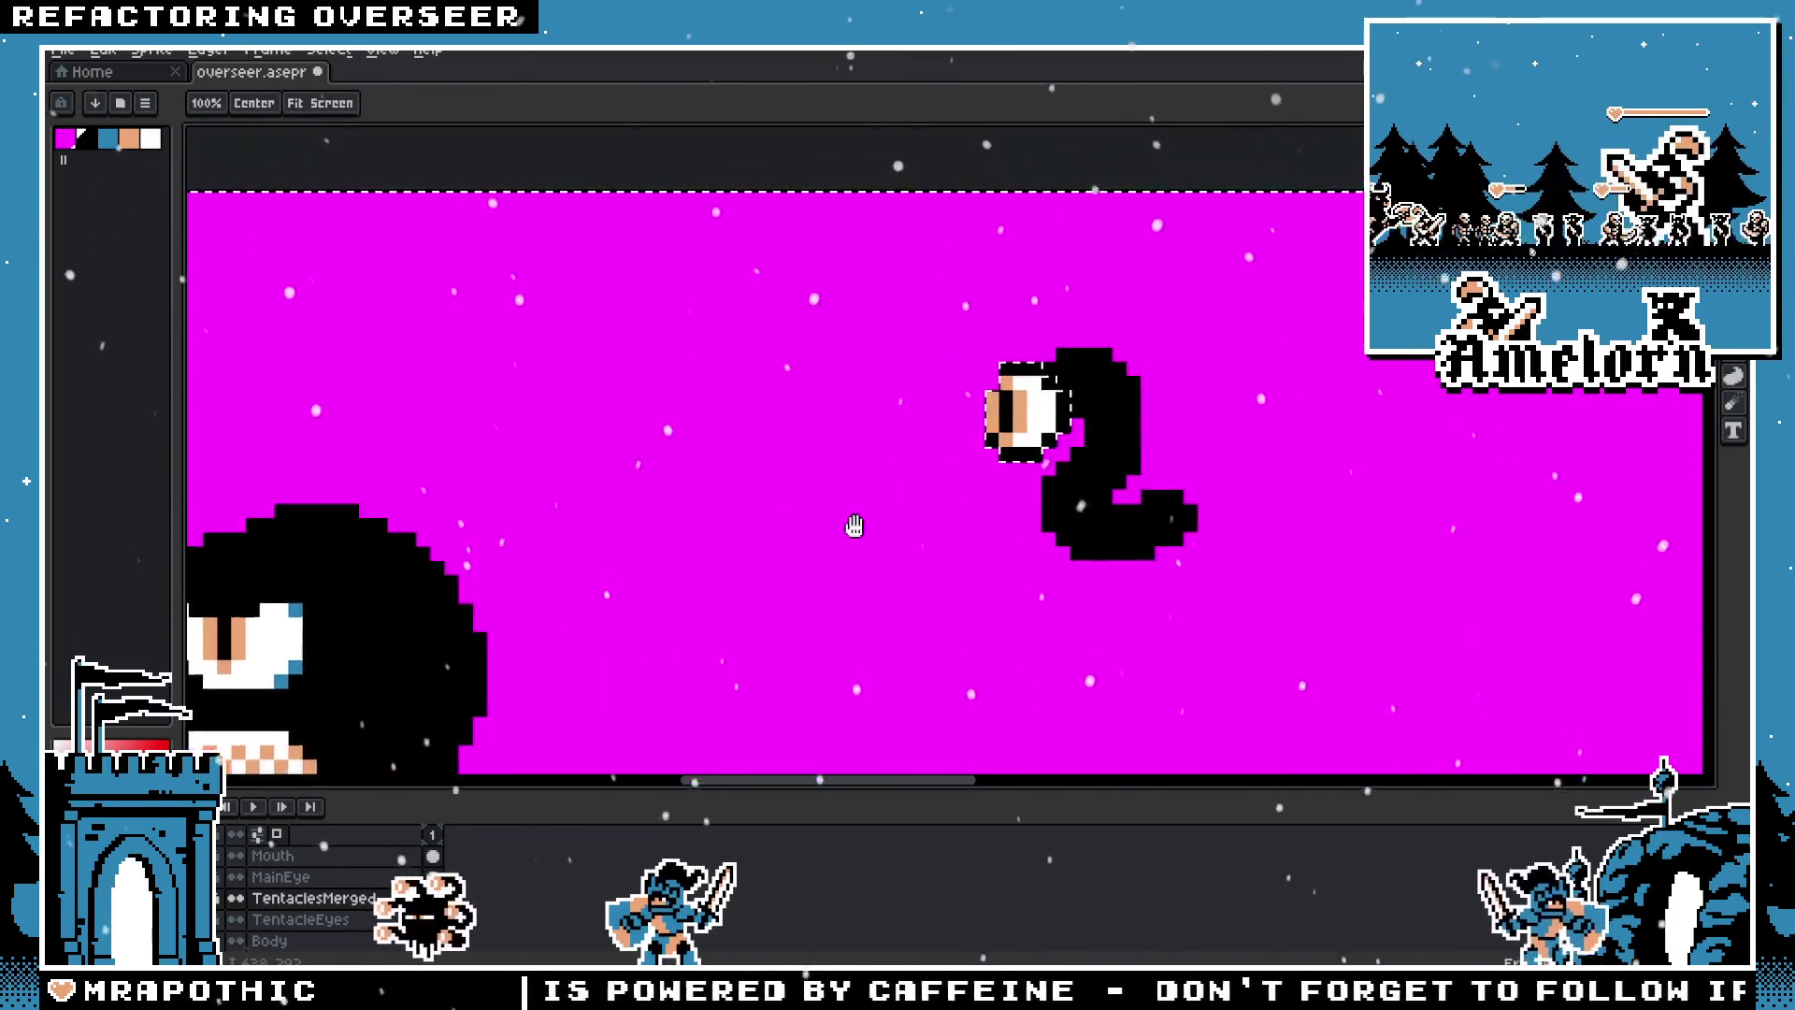
scroll(745, 497, right, 2)
scroll(745, 496, up, 1)
key(ctrl+z)
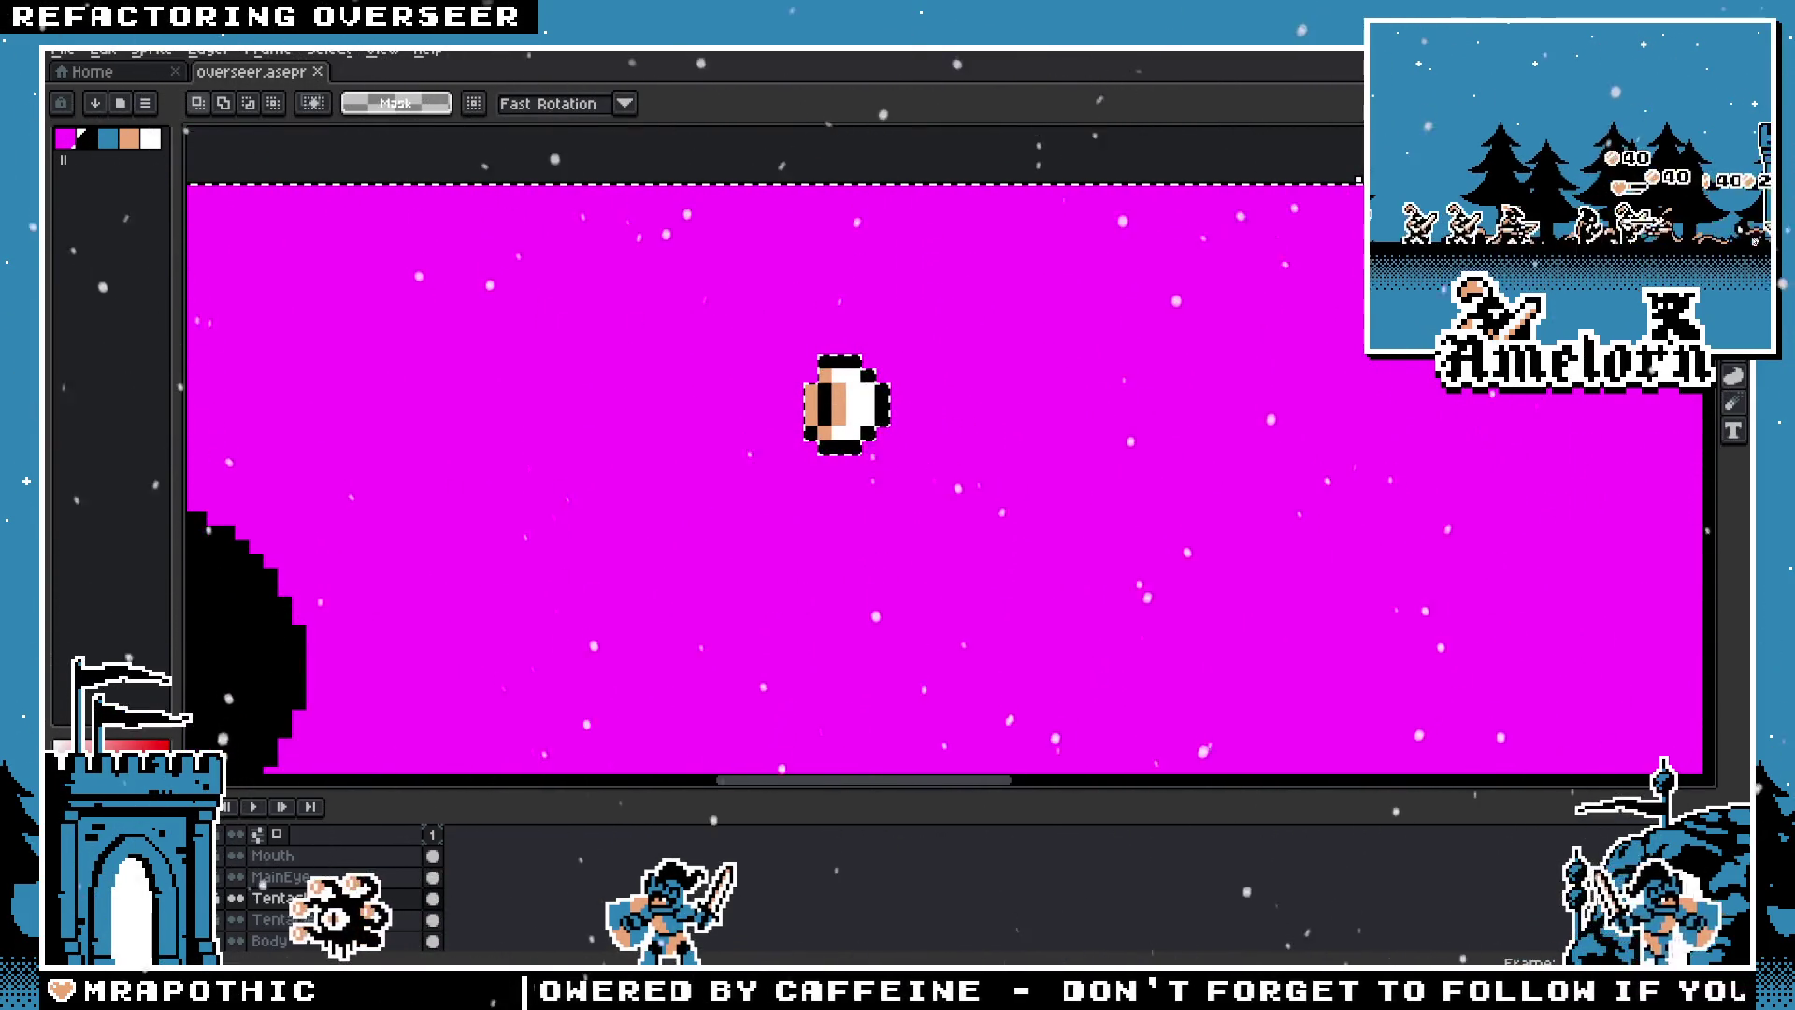
Step: Pan to frame the eye and switch to the Pencil with everything selected
key(h)
drag(579, 478, 549, 457)
click(1734, 168)
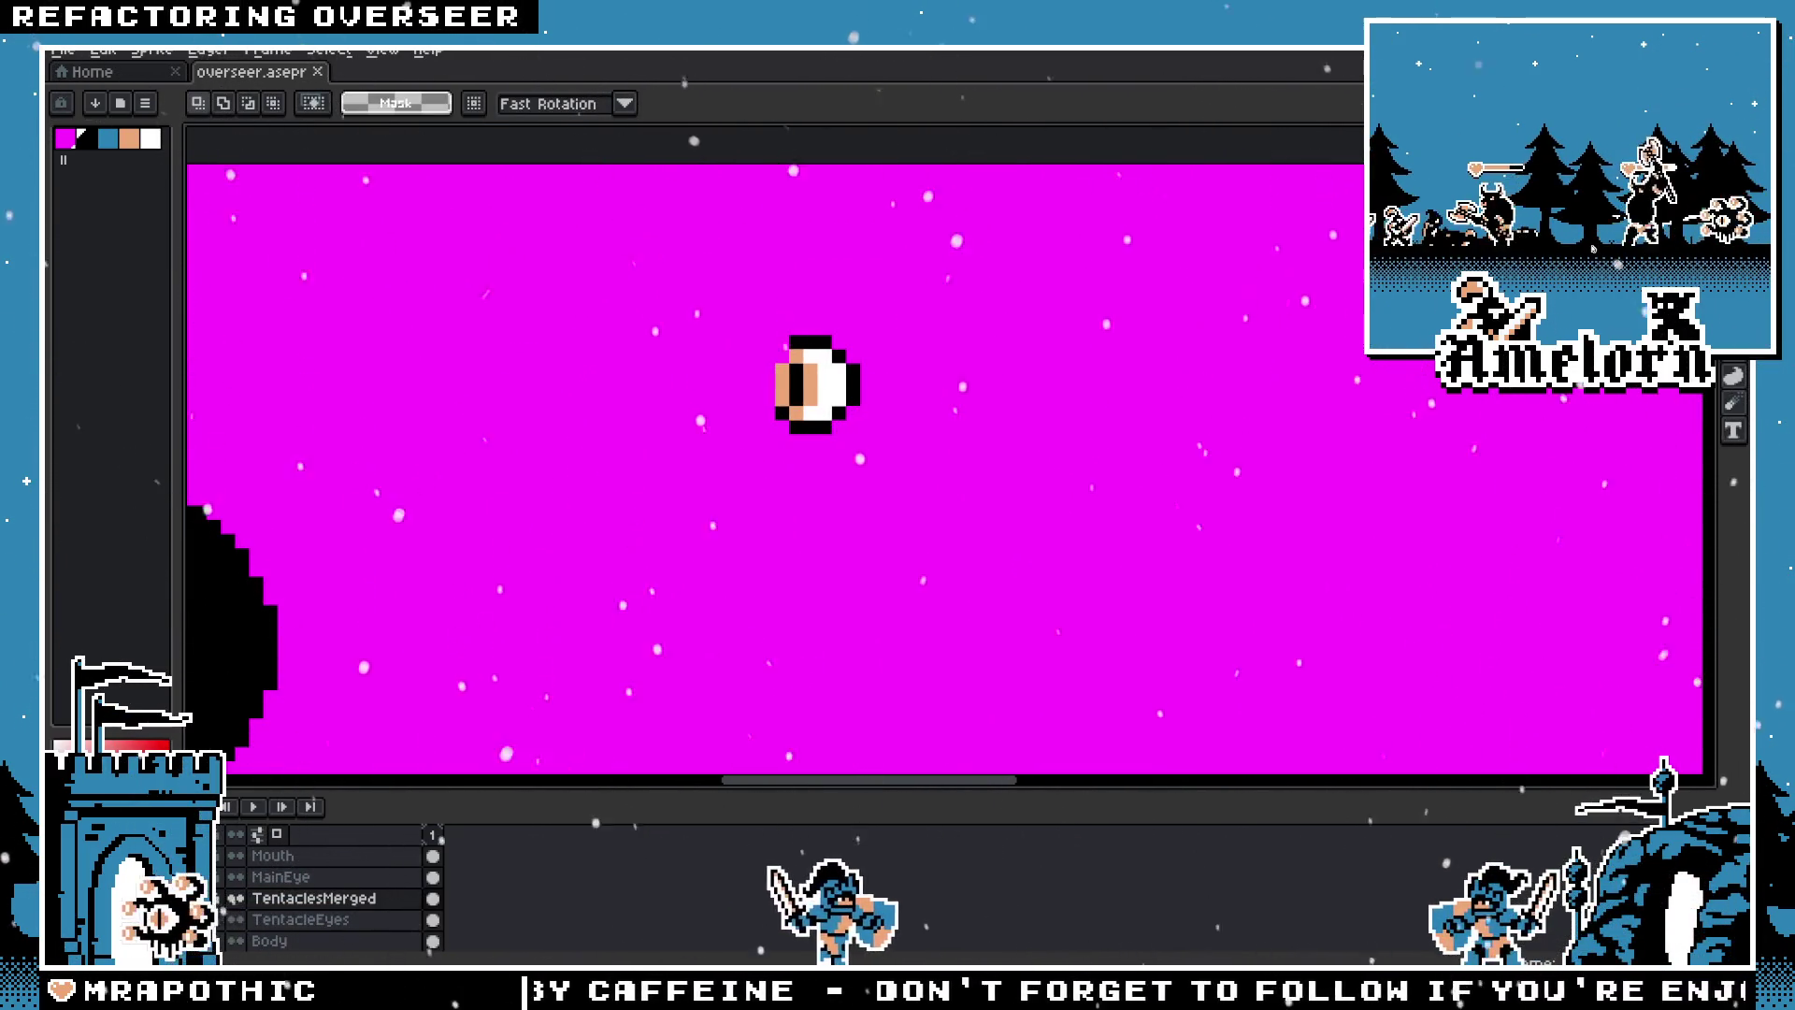
key(b)
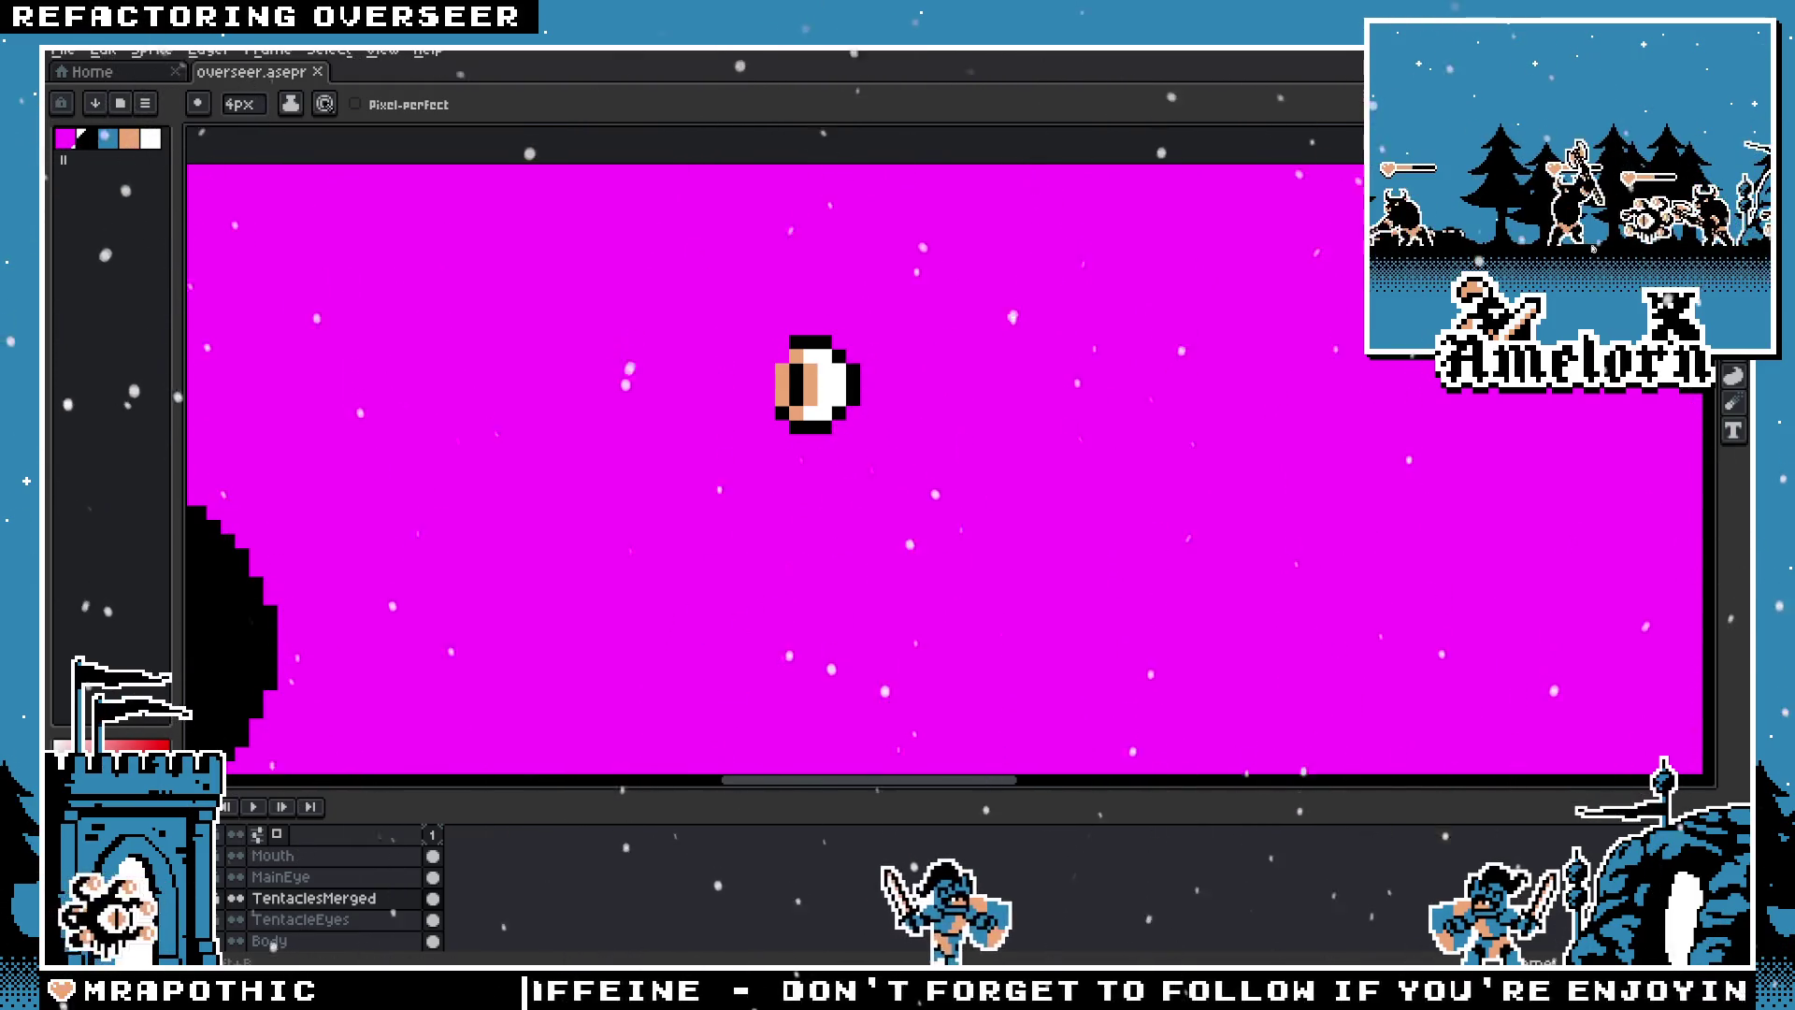
key(ctrl+a)
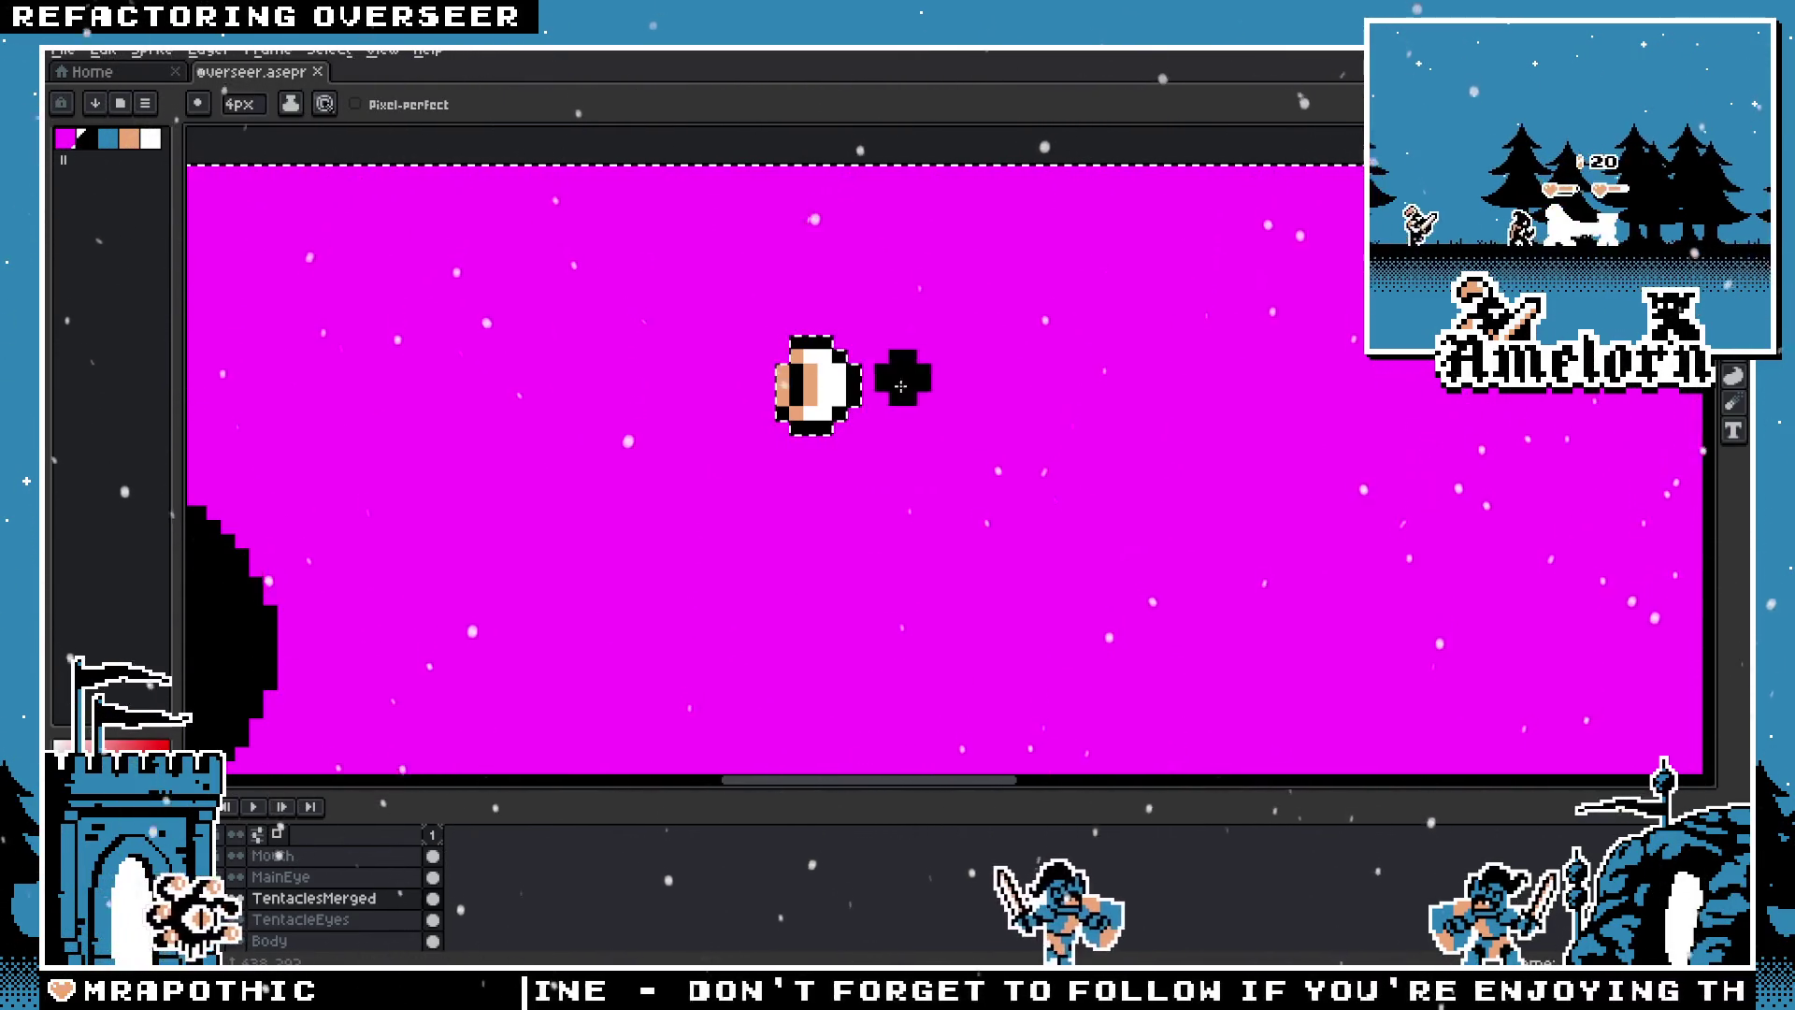
drag(866, 414, 777, 414)
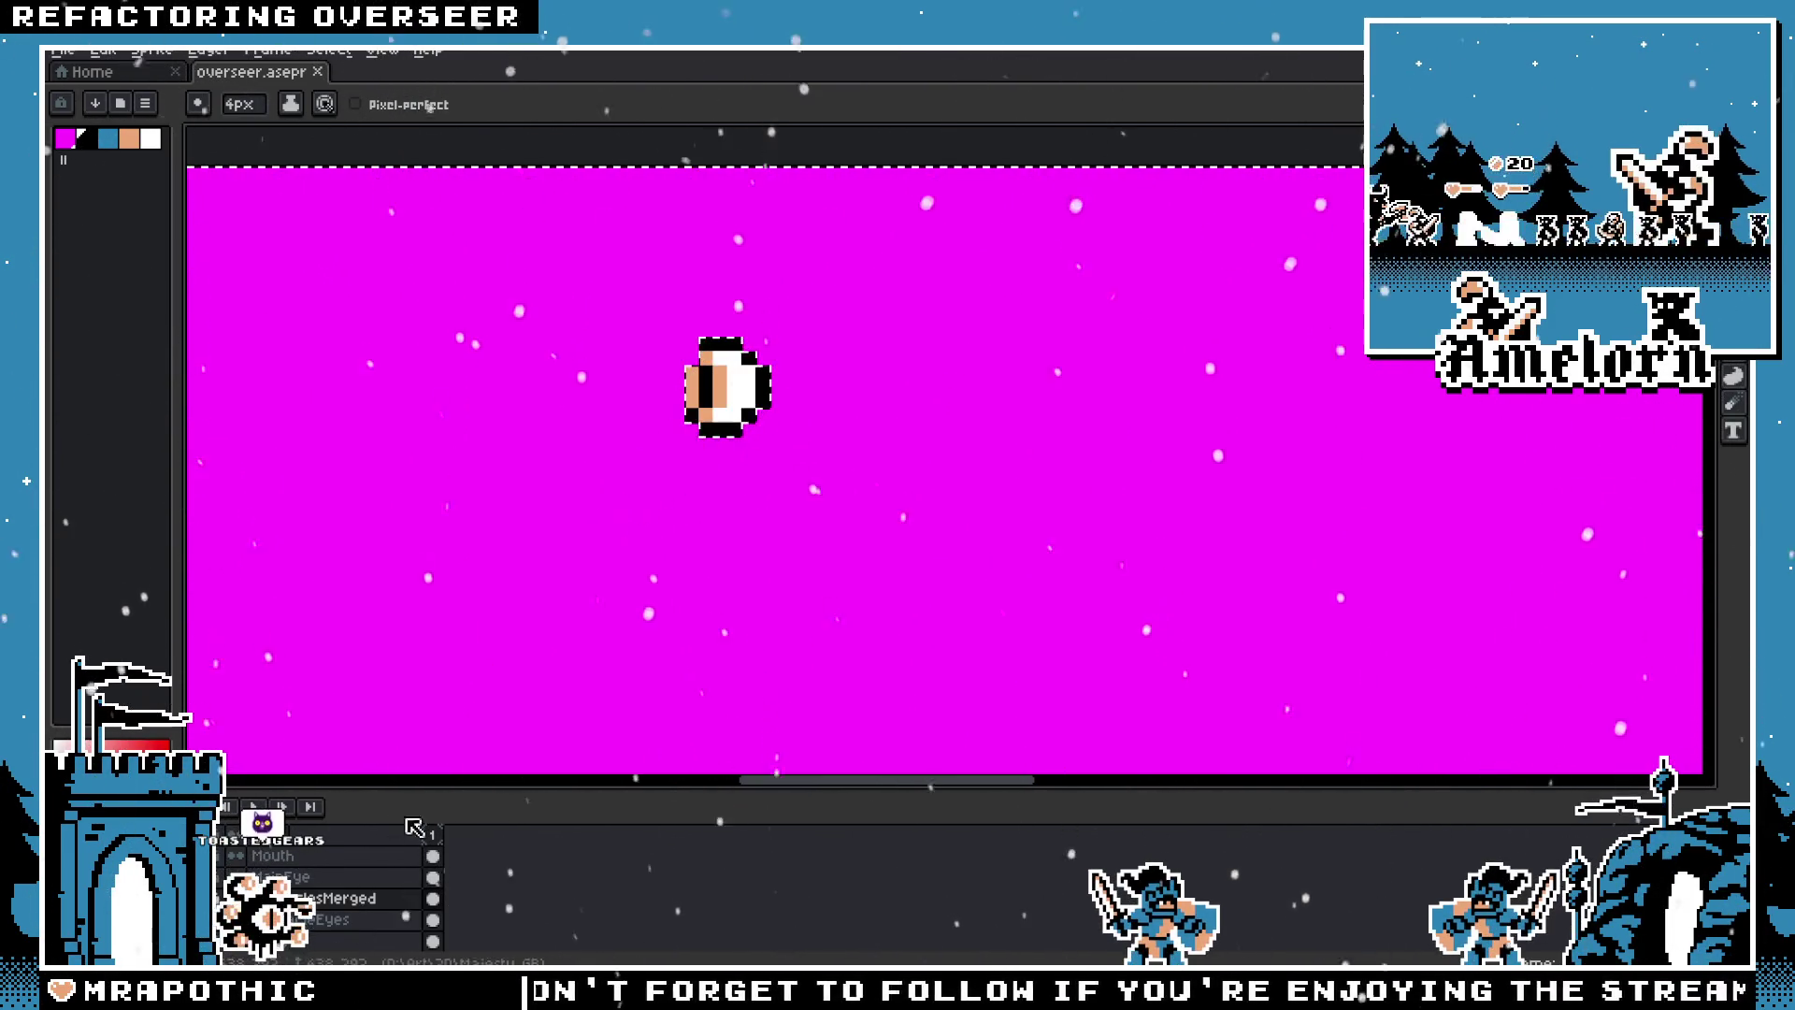
Step: Try painting a tentacle curving out from the eye, undoing the strokes
drag(757, 380, 823, 397)
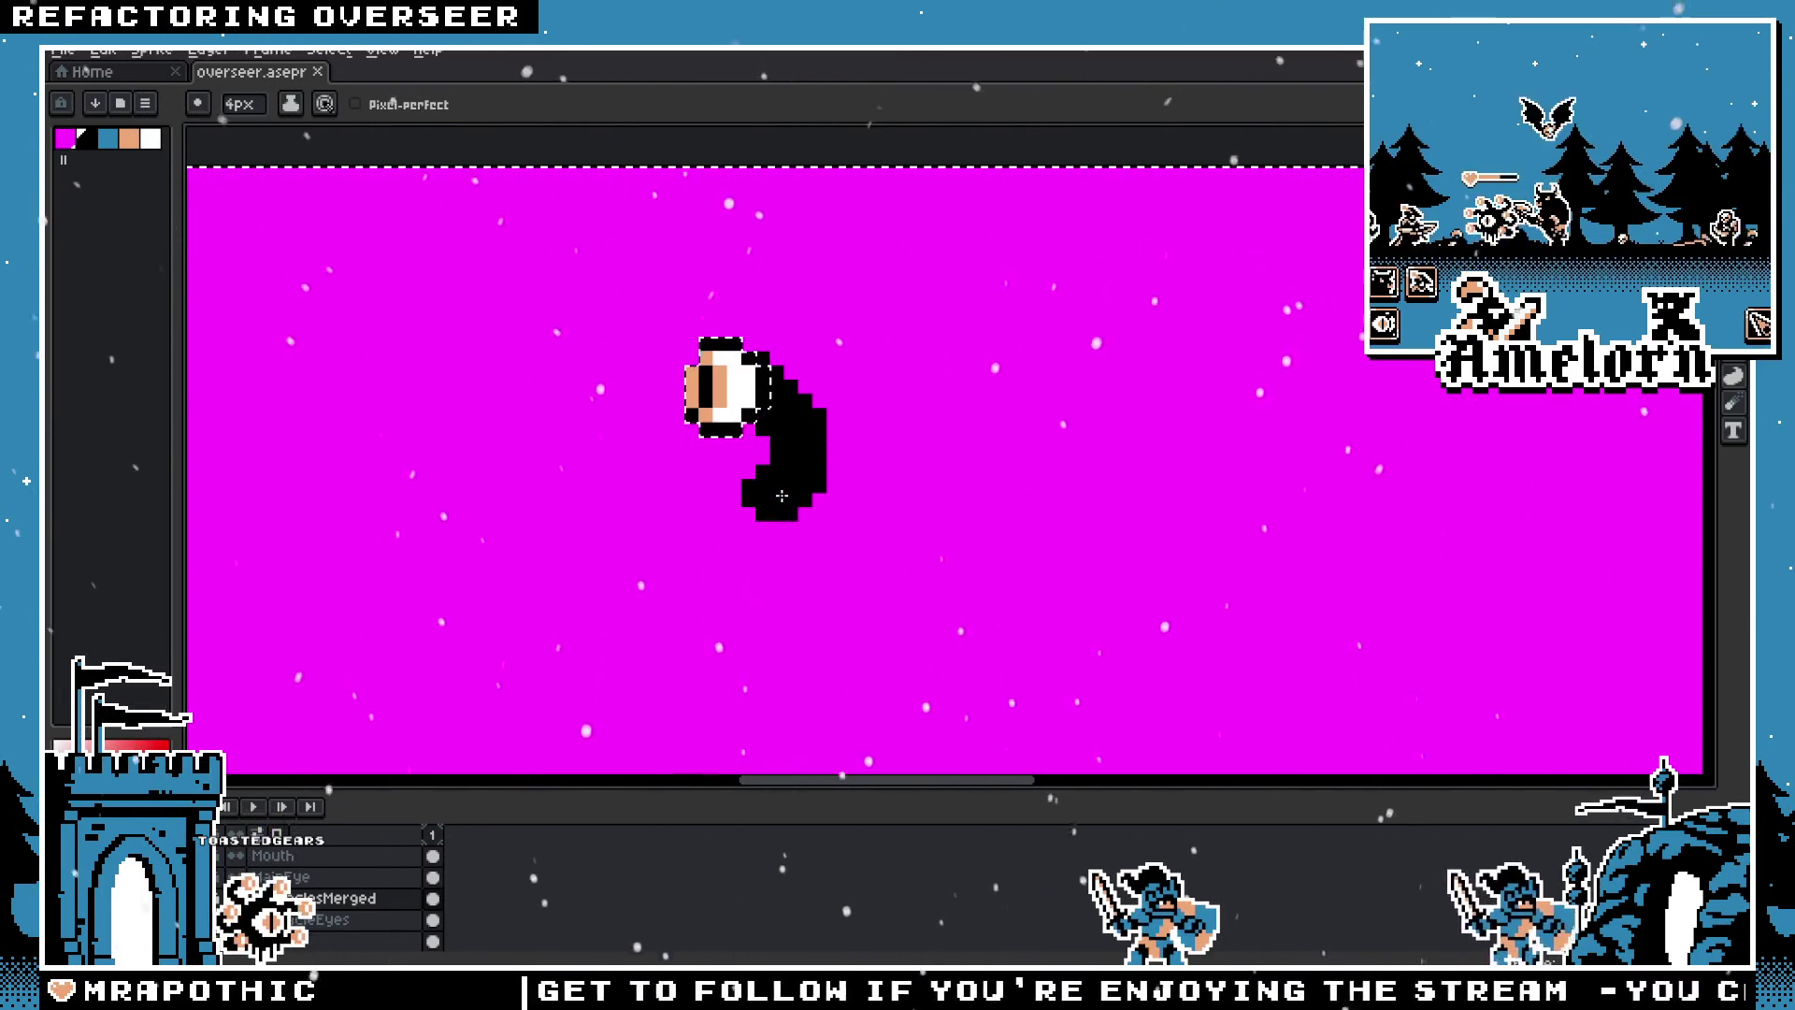
scroll(813, 649, down, 2)
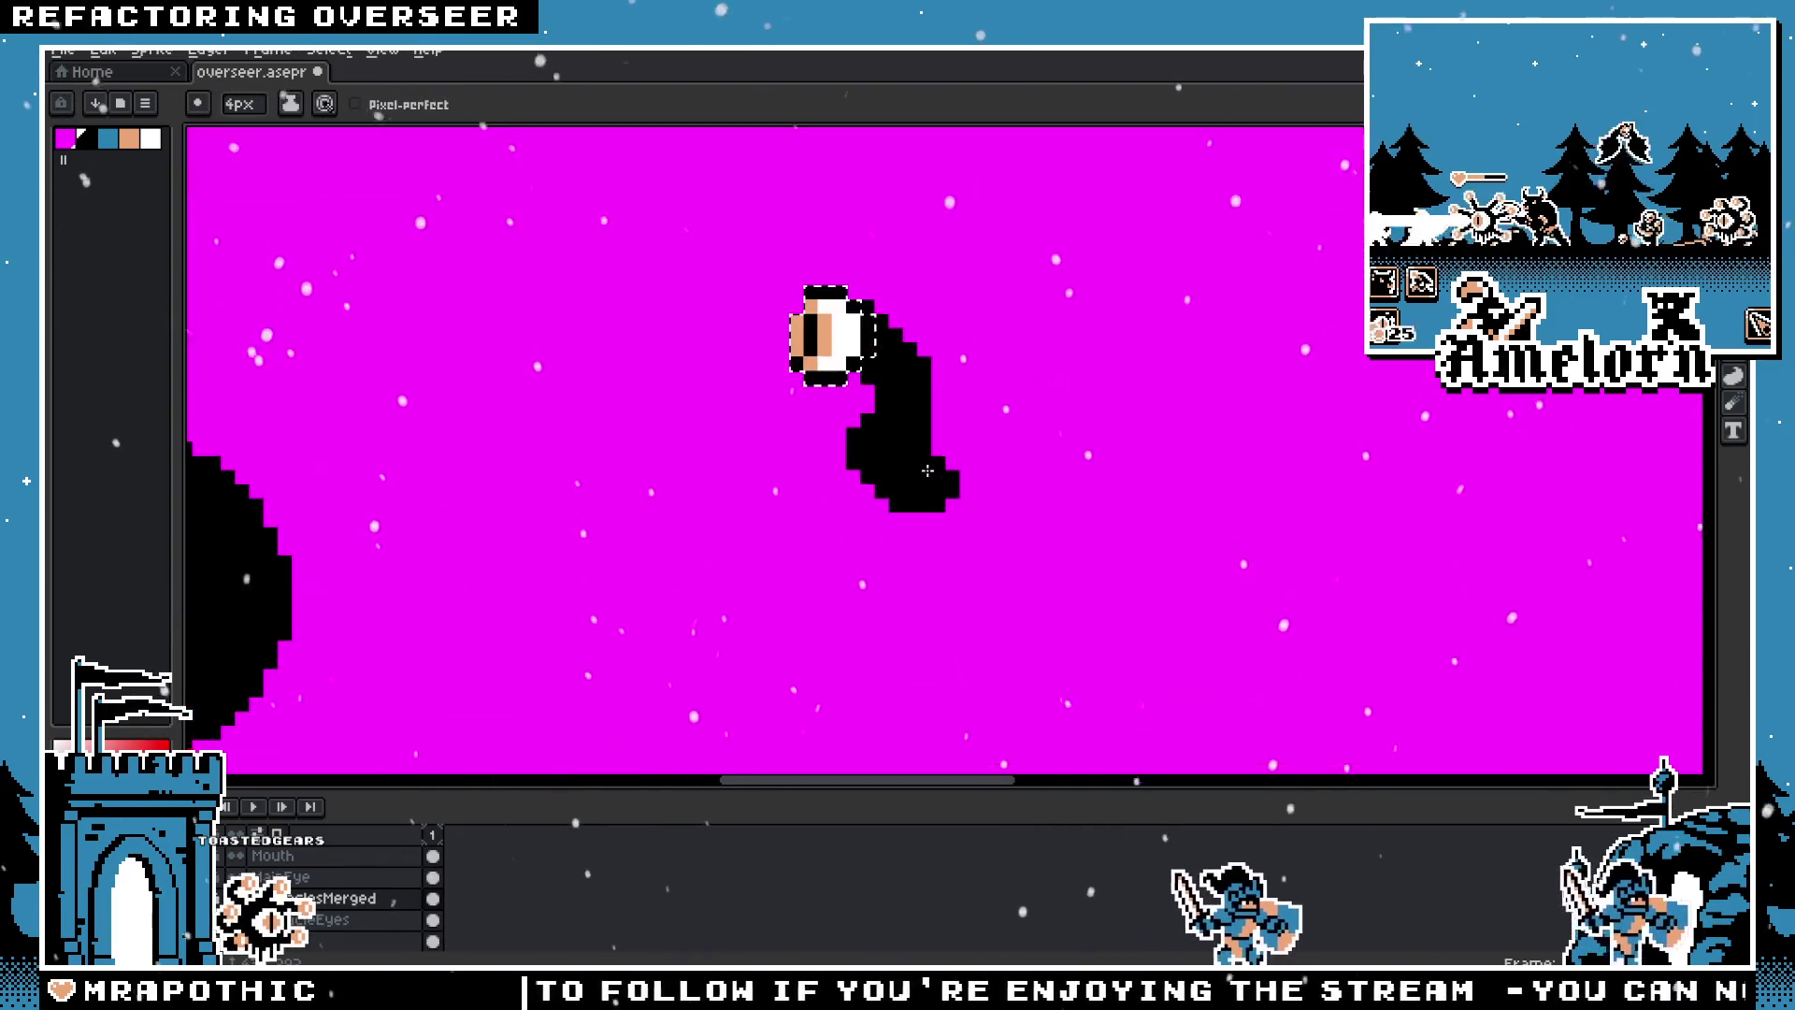
key(ctrl+z)
drag(856, 318, 1038, 484)
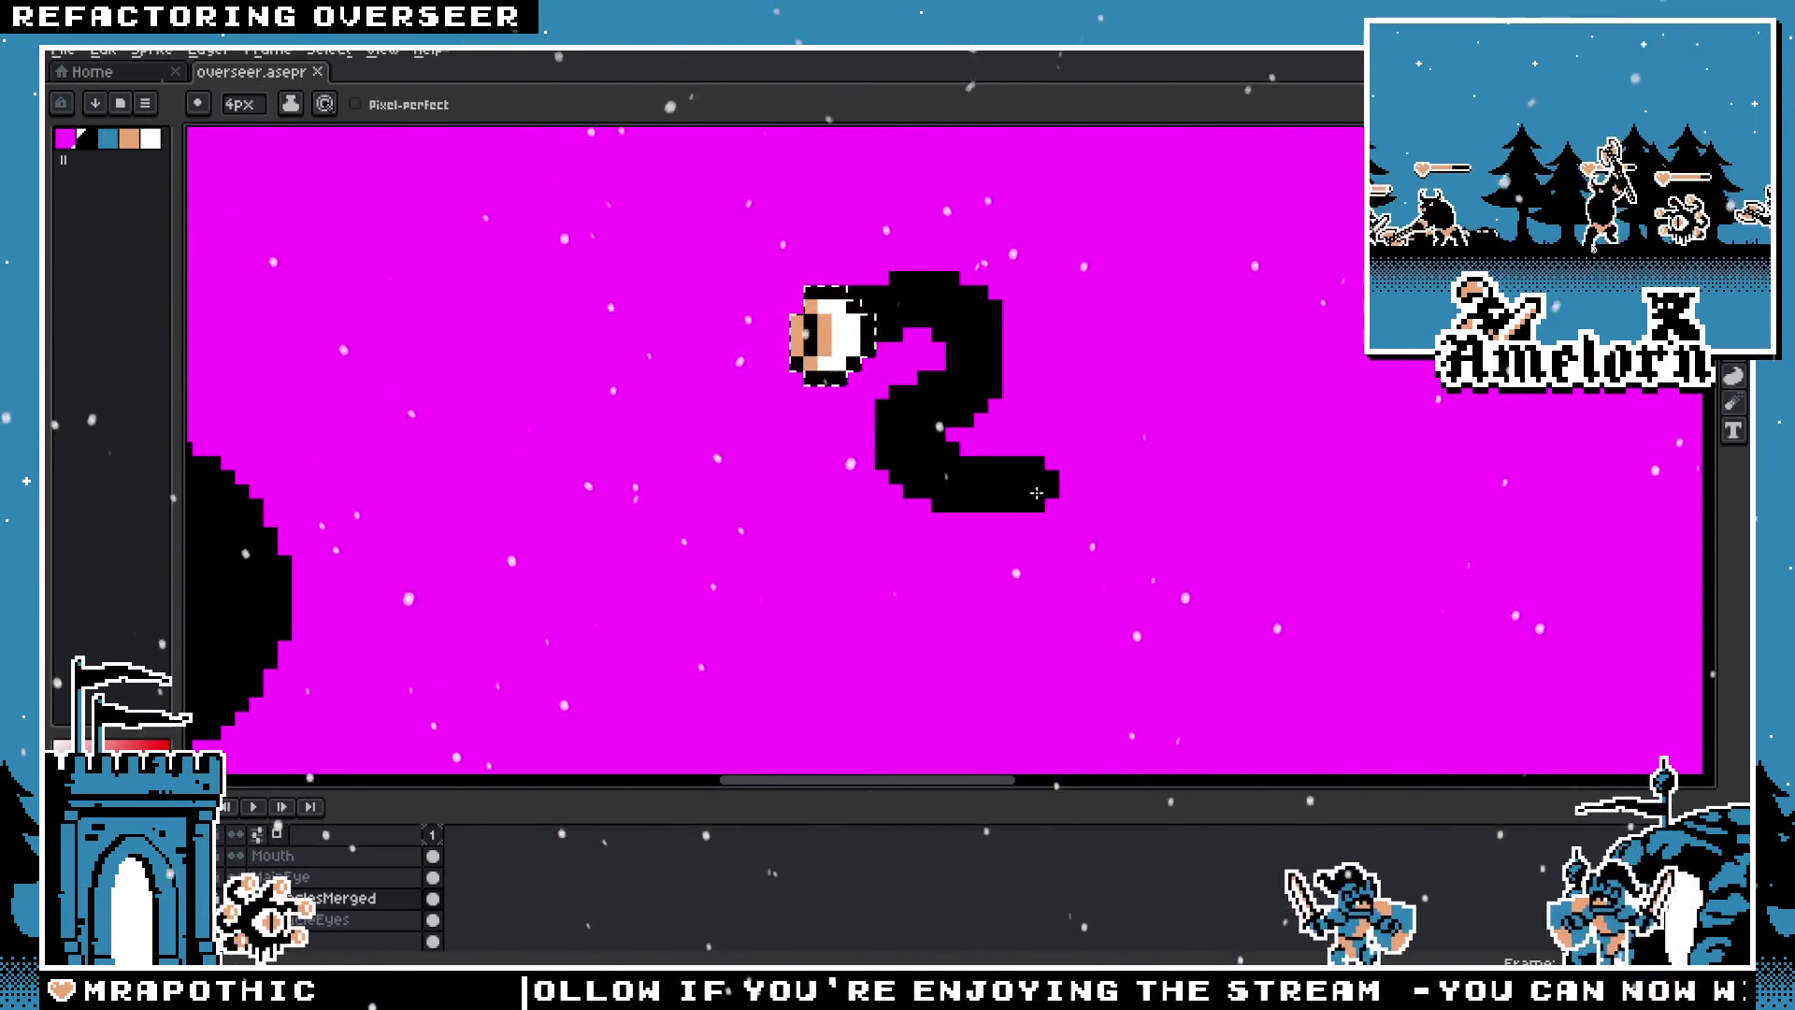
scroll(1064, 617, down, 1)
scroll(1033, 482, up, 1)
key(ctrl+z)
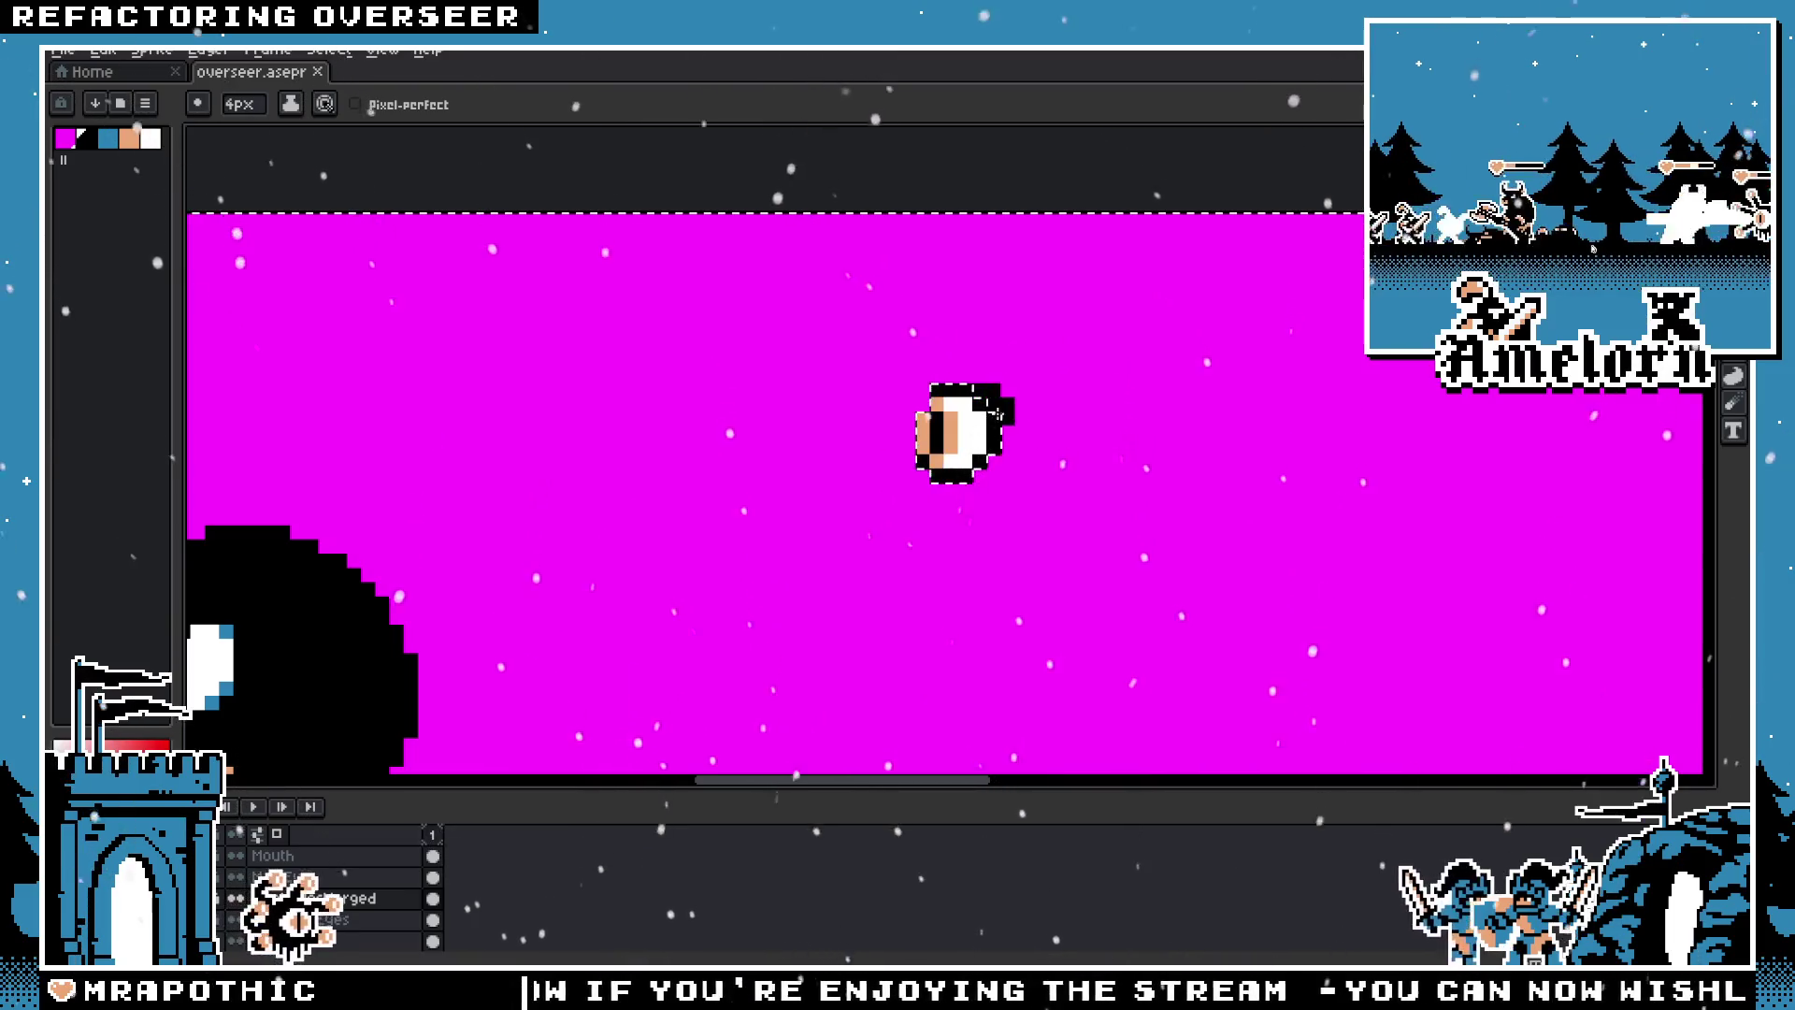
key(ctrl+z)
Step: Paint a longer tentacle wrapping right and down below the eye
drag(1033, 483, 1047, 560)
scroll(1085, 468, down, 2)
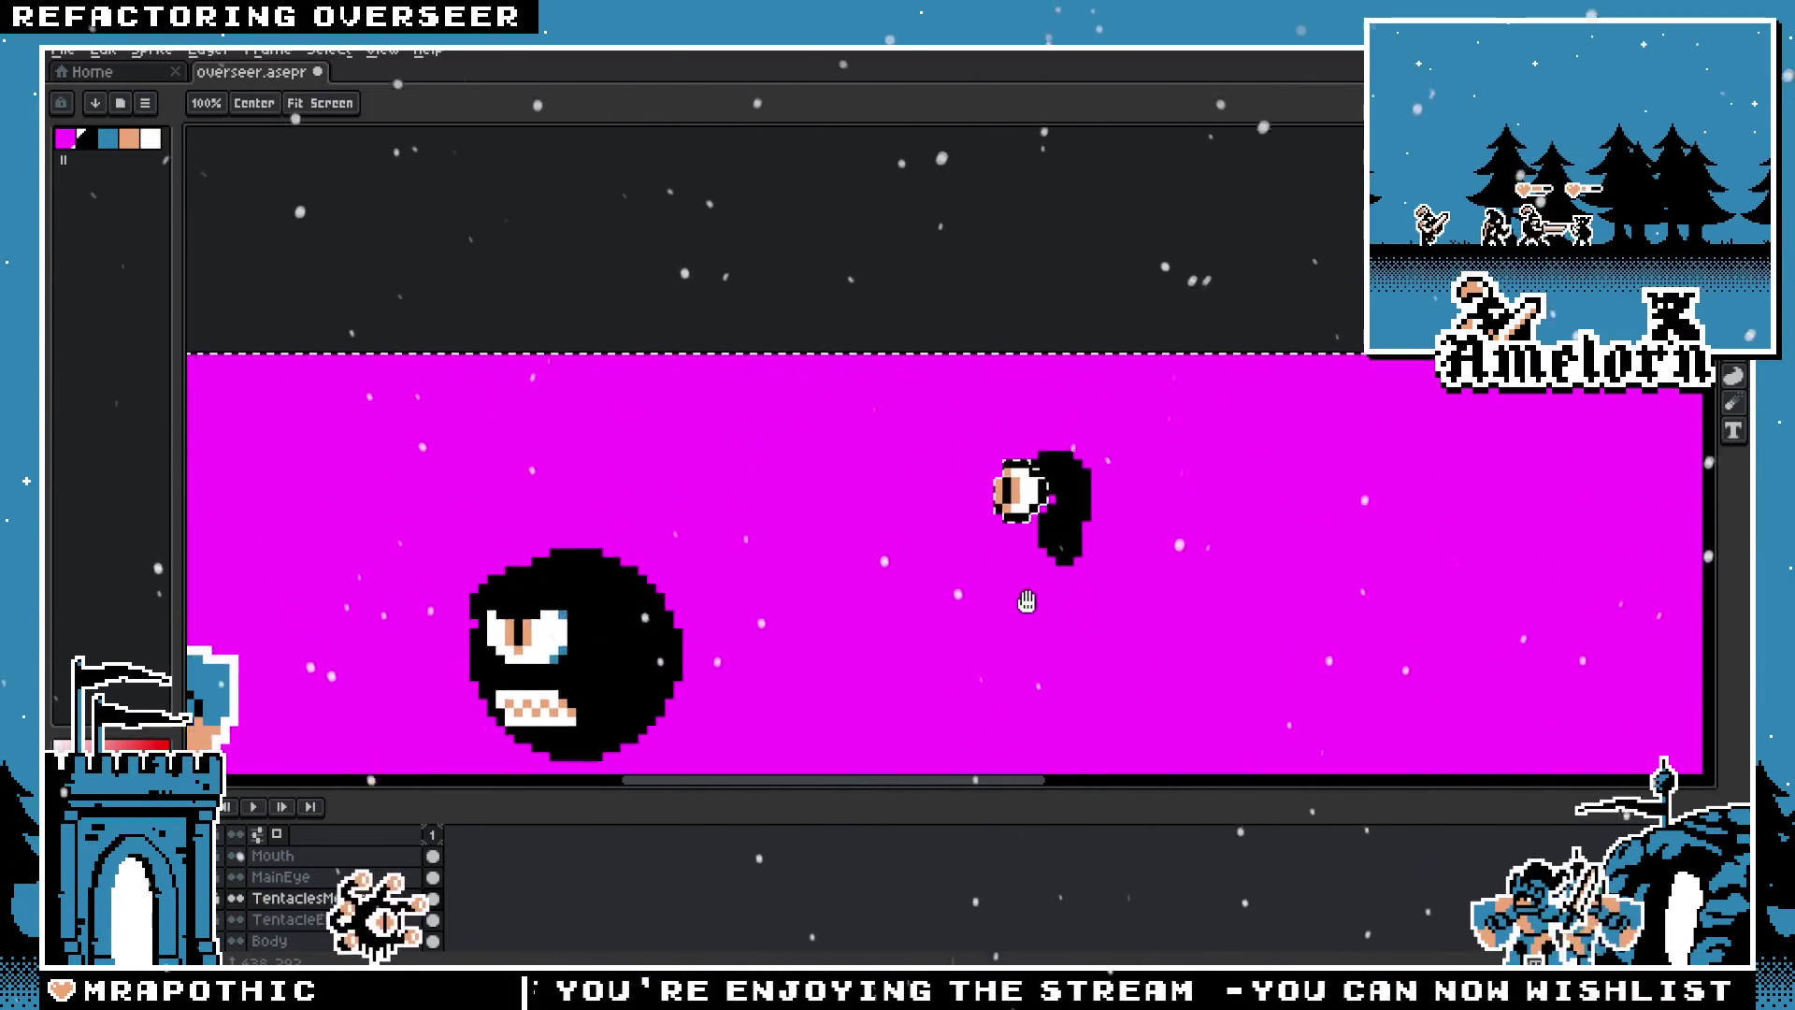
key(v)
key(ctrl+z)
scroll(1140, 453, up, 2)
key(b)
drag(1160, 374, 1281, 412)
key(ctrl+z)
mouse_move(1150, 369)
mouse_down()
mouse_move(1234, 406)
mouse_move(1253, 476)
mouse_move(1208, 558)
mouse_up()
key(ctrl+z)
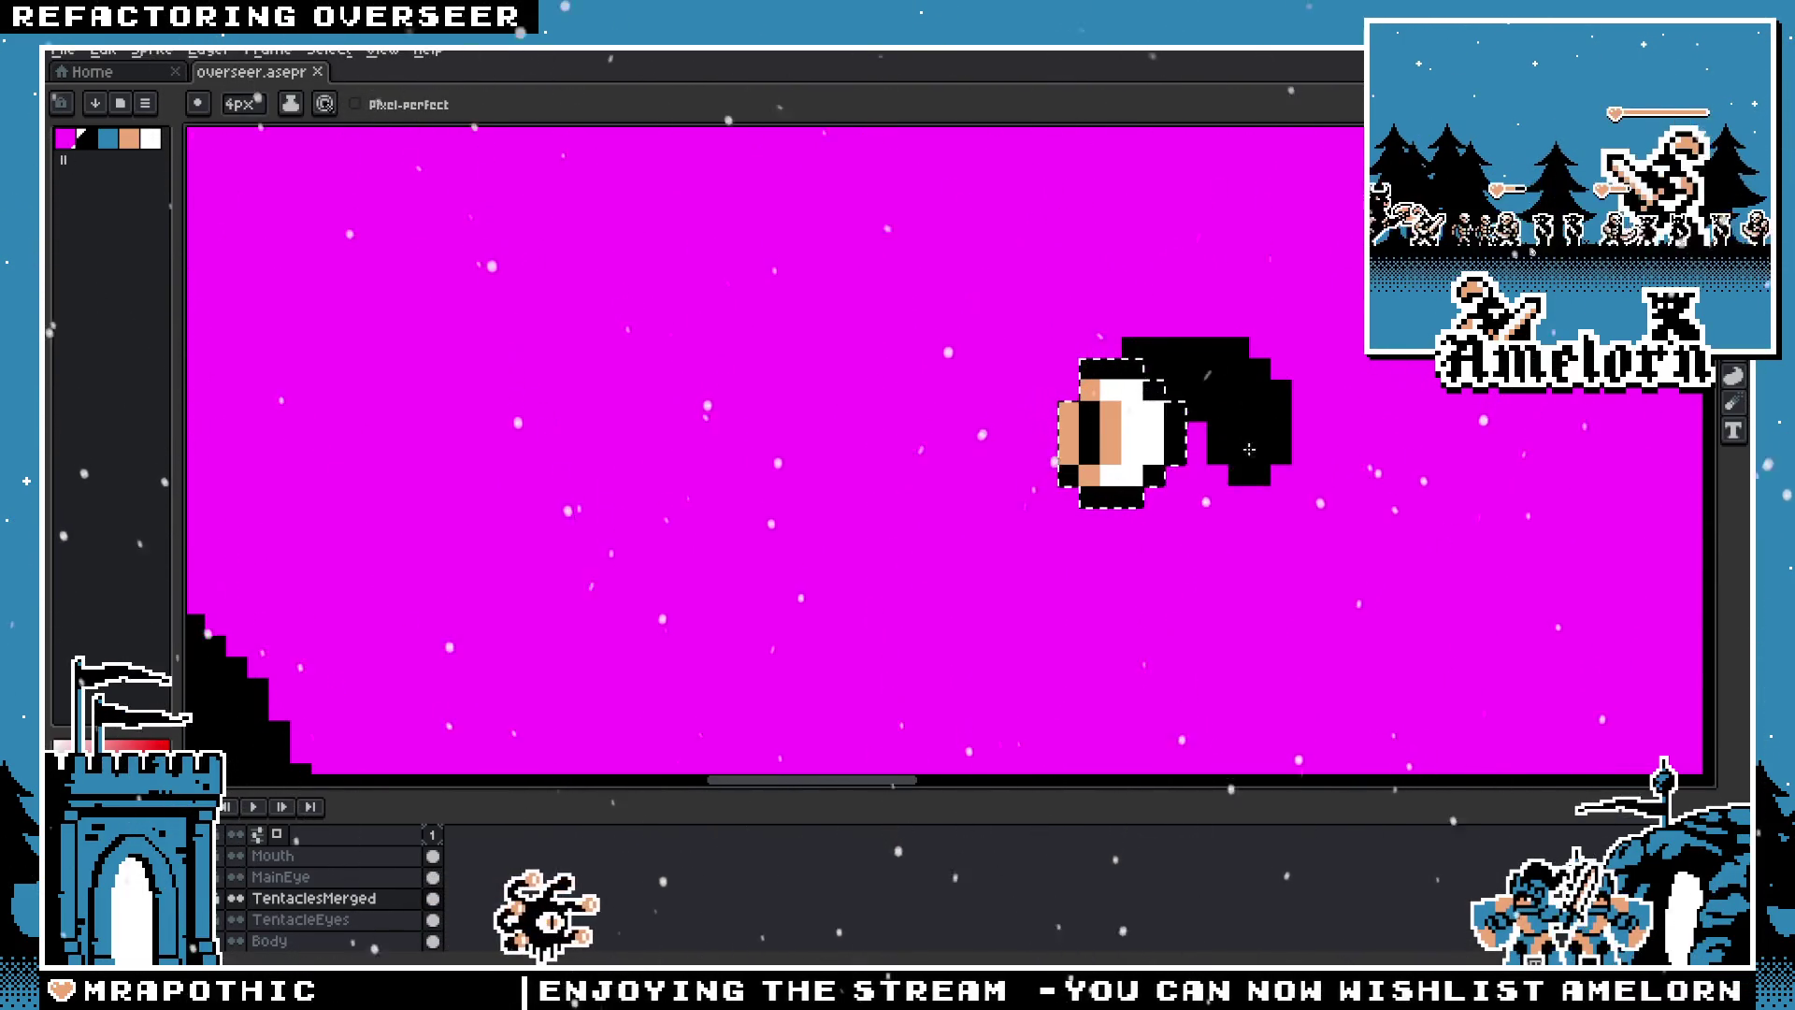
key(ctrl+z)
drag(1155, 348, 1300, 598)
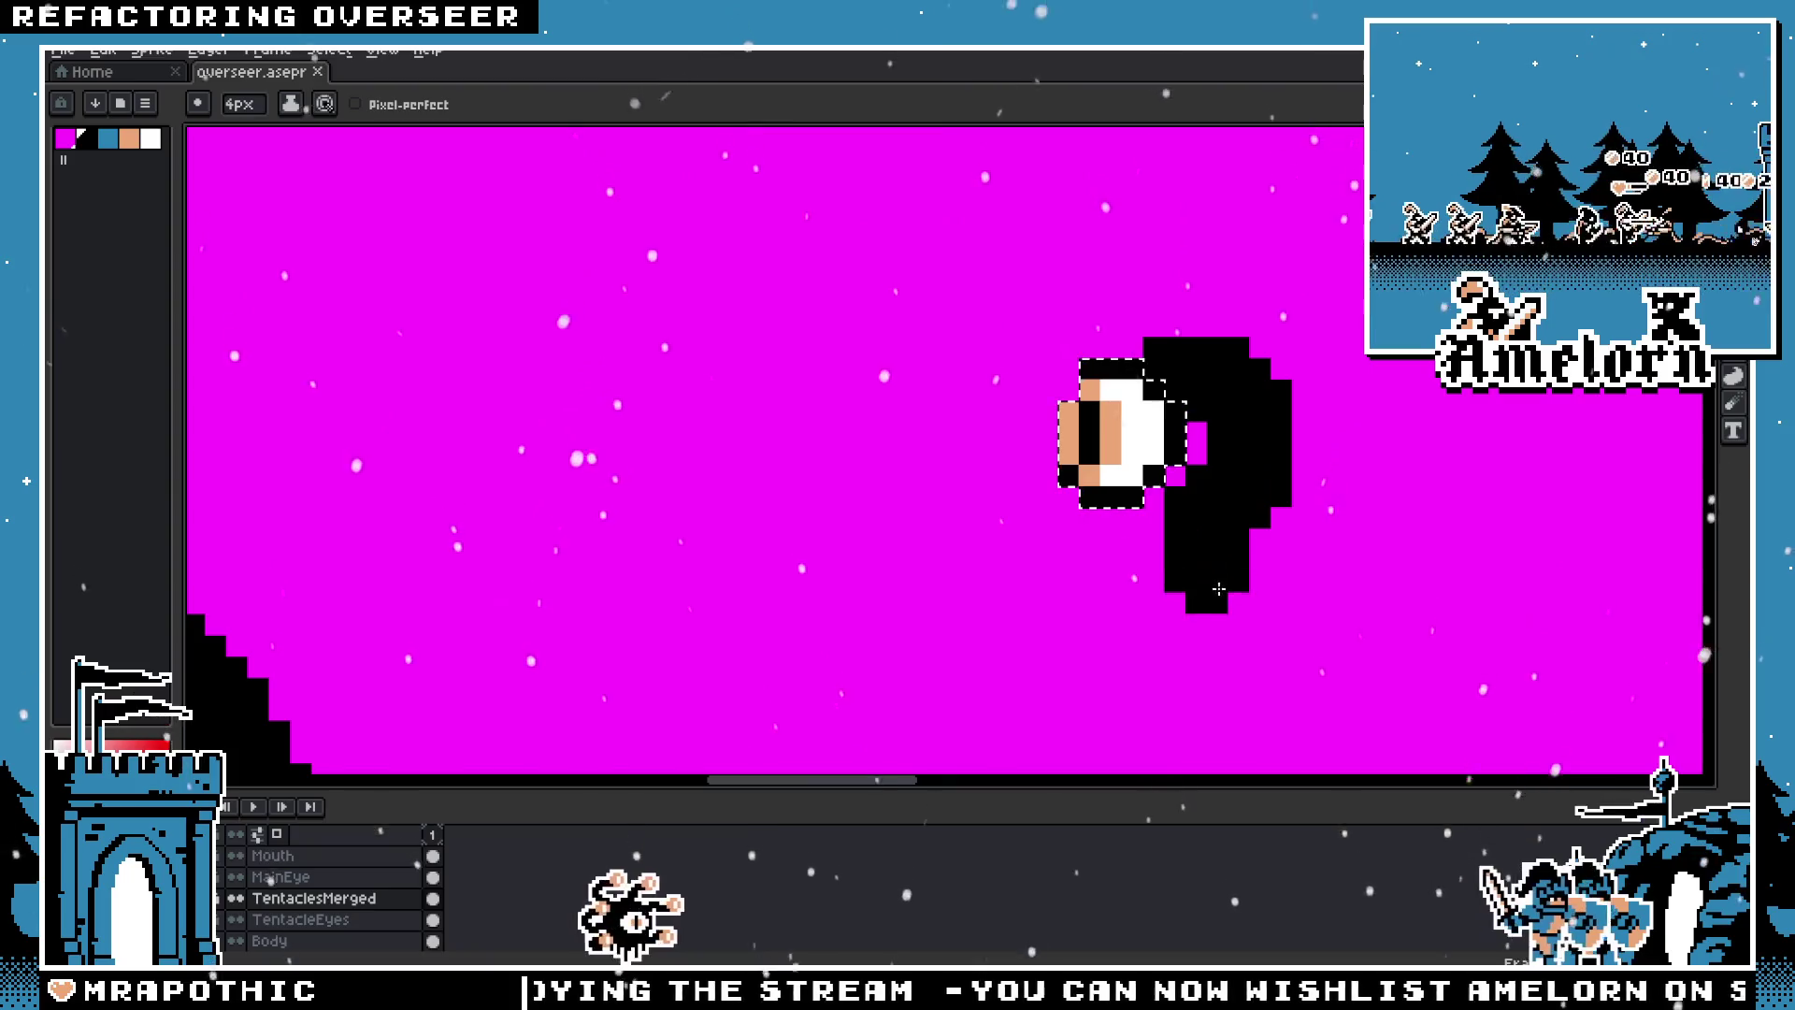
scroll(1321, 581, down, 2)
Step: Marquee the eye-and-tentacle piece and move it onto the top of the Overseer's body
key(m)
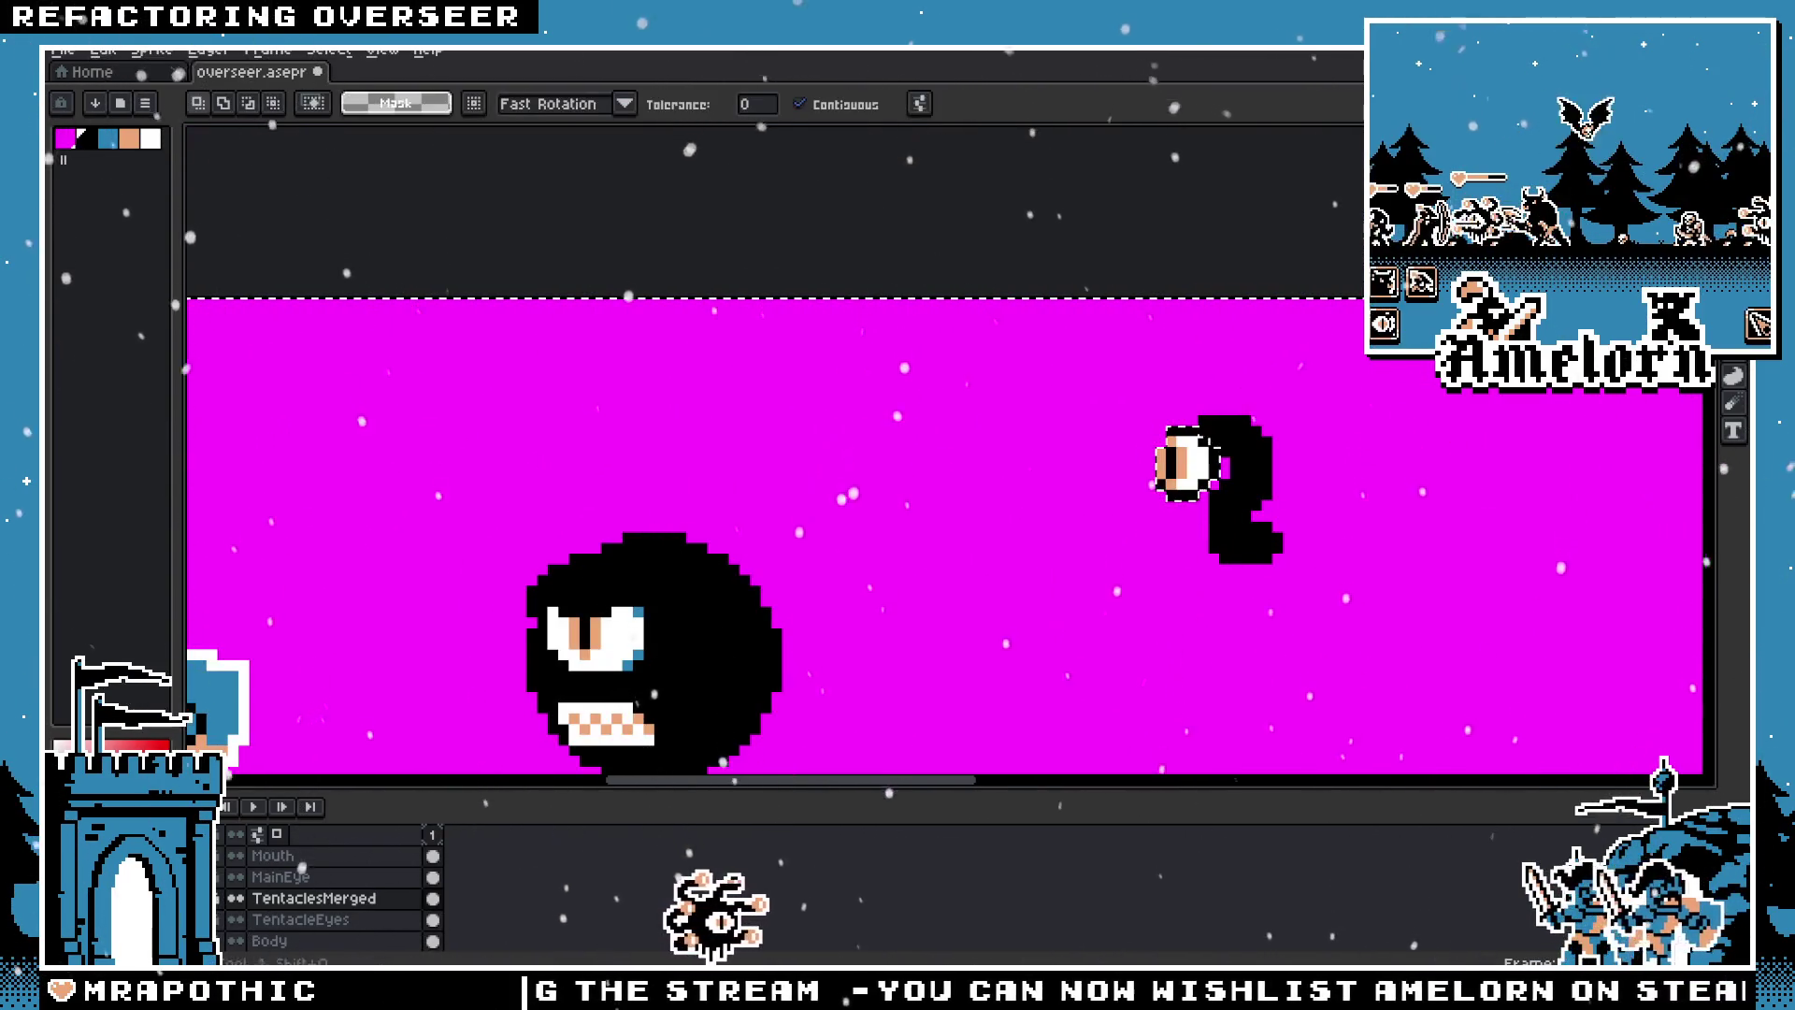
drag(1352, 388, 1087, 621)
mouse_move(1223, 535)
mouse_down()
mouse_move(572, 547)
mouse_move(599, 558)
mouse_up()
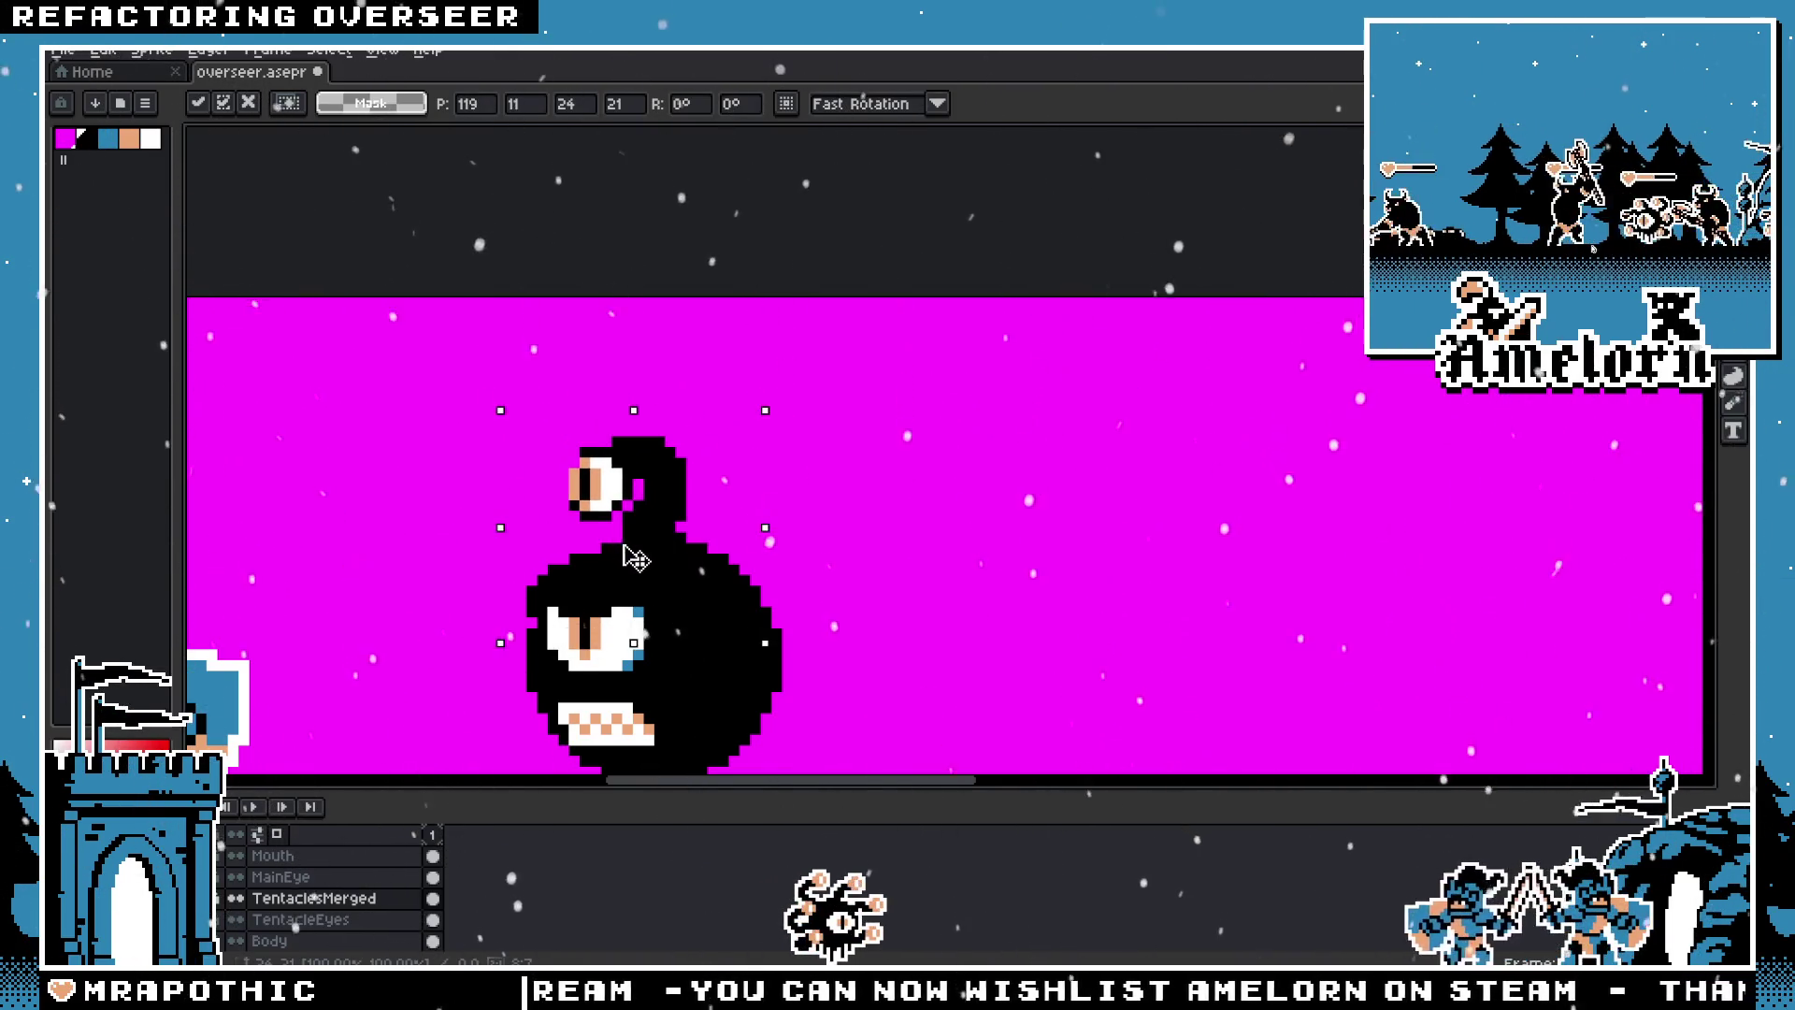
scroll(598, 558, down, 2)
scroll(598, 558, left, 1)
mouse_move(731, 318)
mouse_down()
mouse_move(598, 329)
mouse_move(683, 289)
mouse_up()
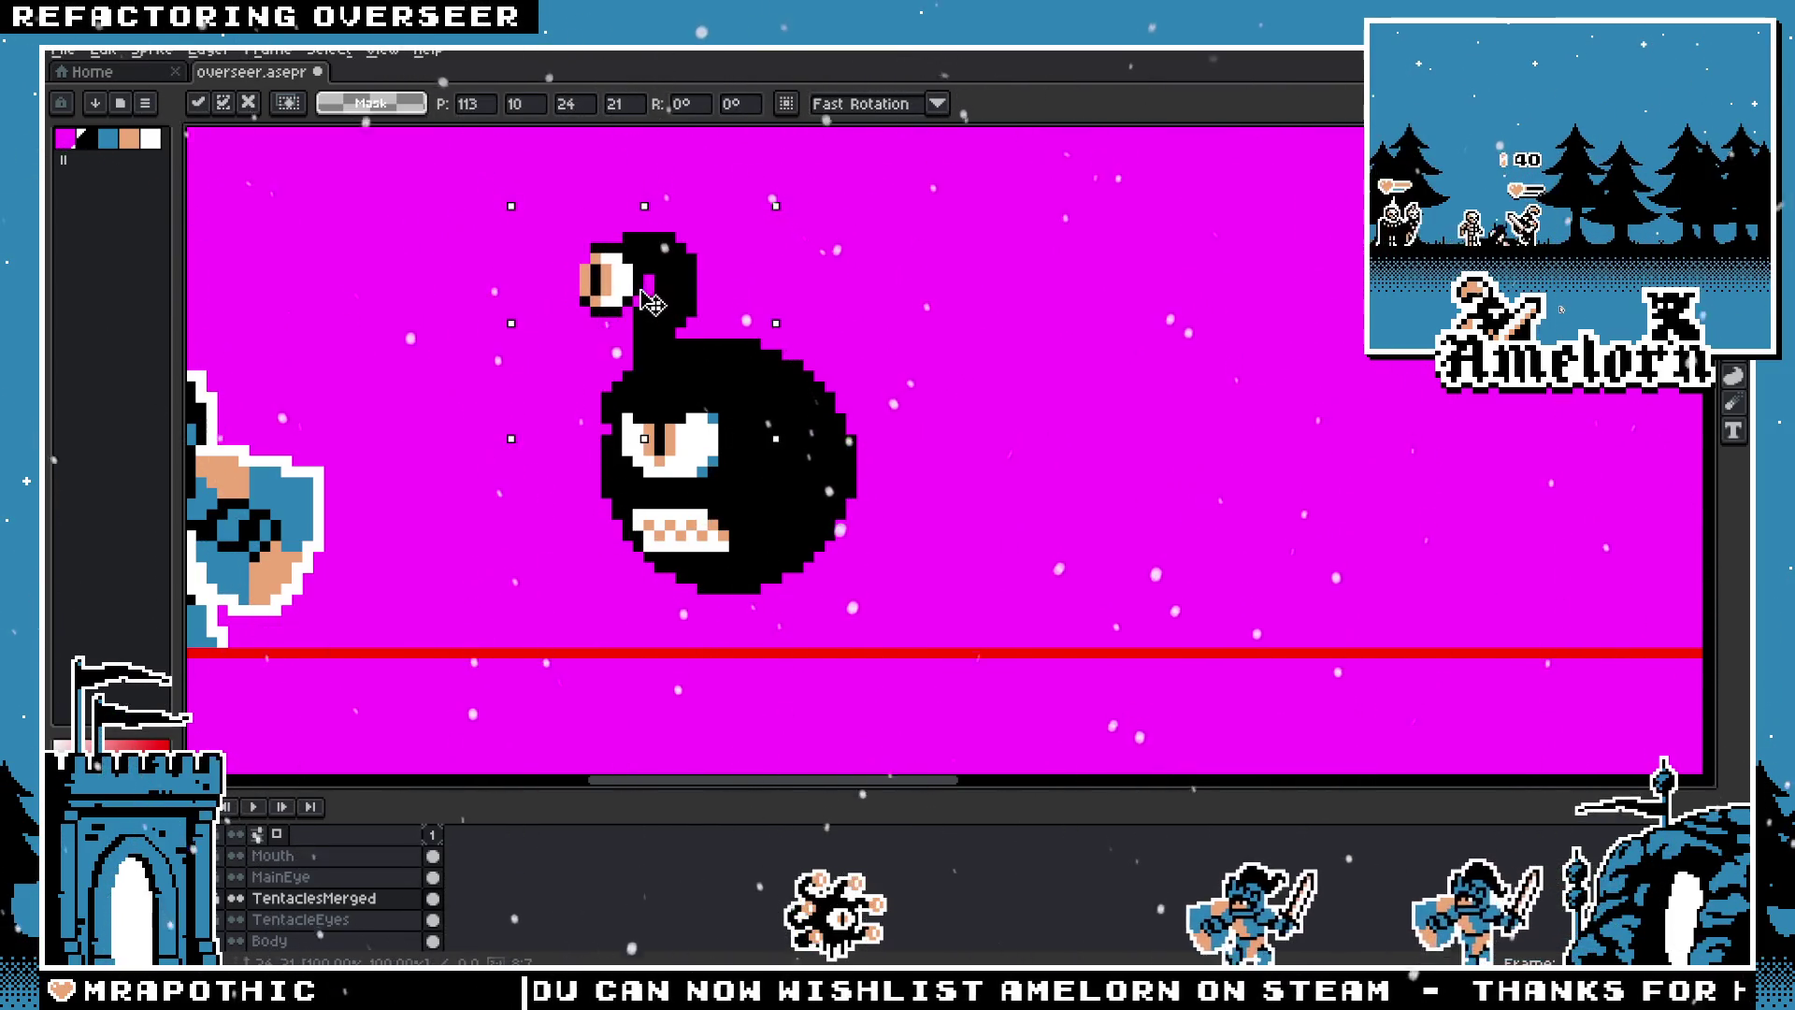
drag(683, 290, 695, 321)
key(ctrl+d)
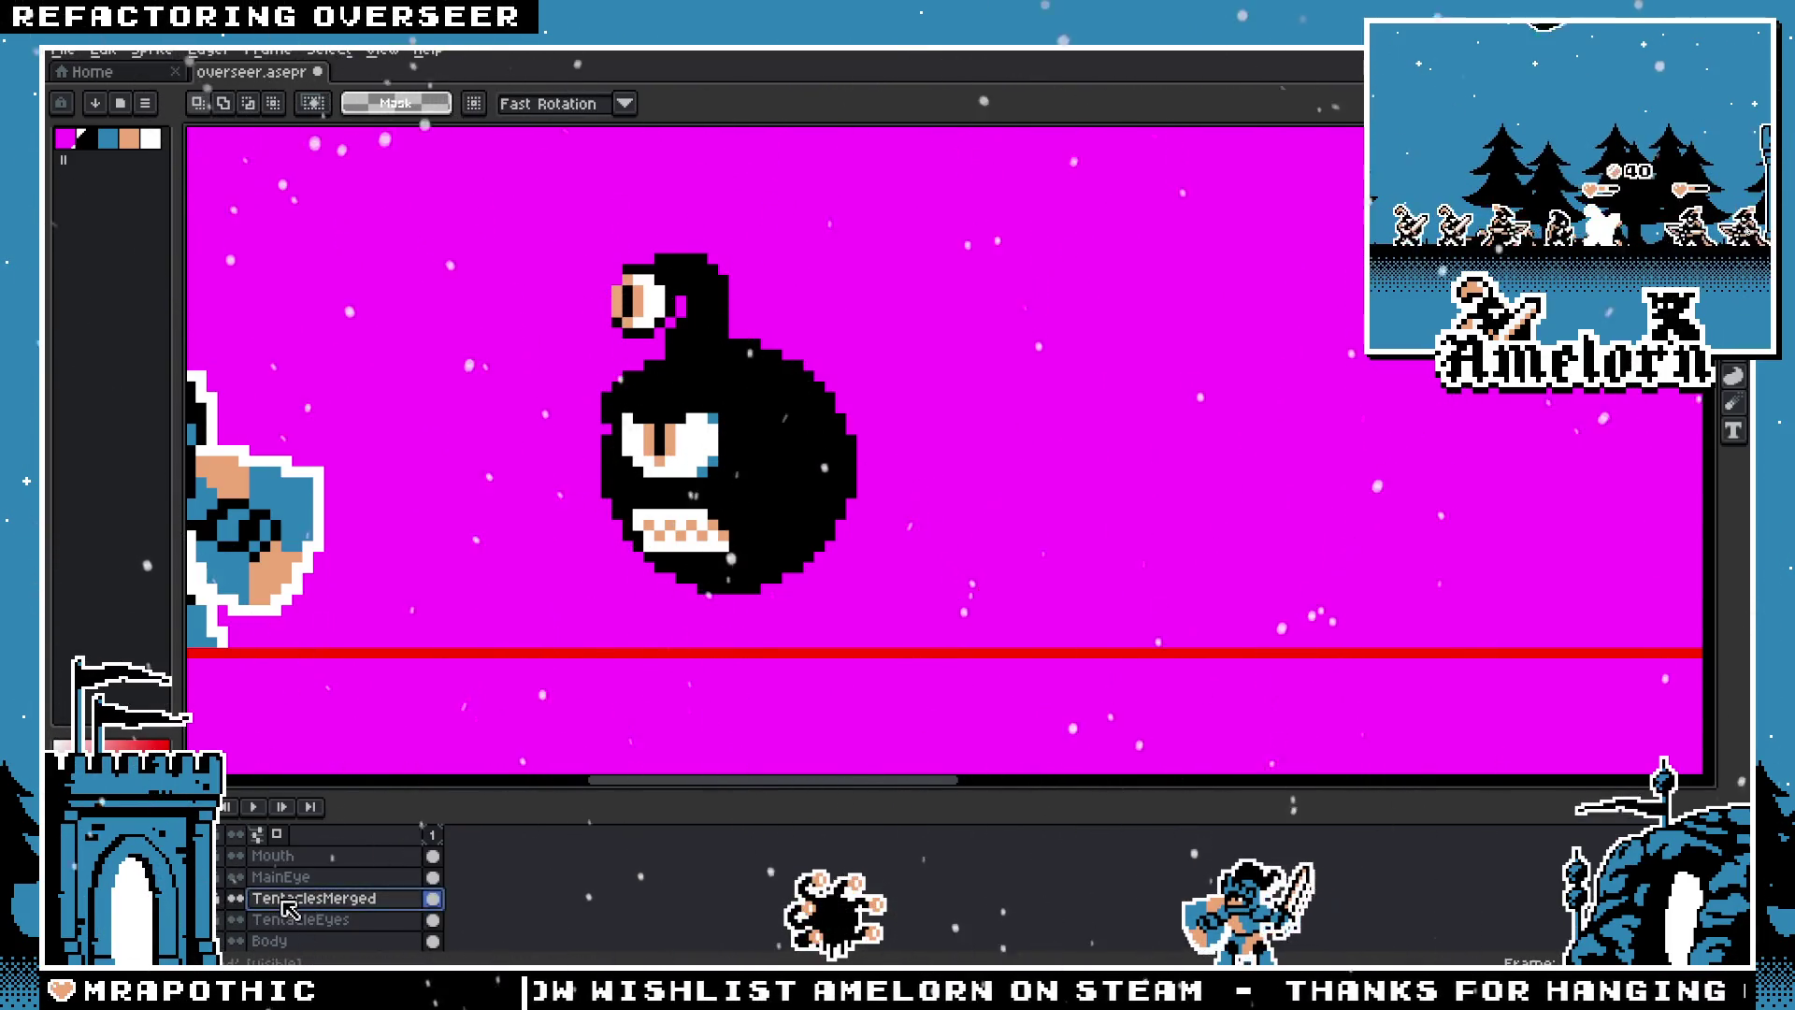
Step: Bring back the separate Tentacles and TentacleEyes, restoring the full ring of eye-tipped tentacles
key(ctrl+z)
key(ctrl+z)
key(ctrl+z)
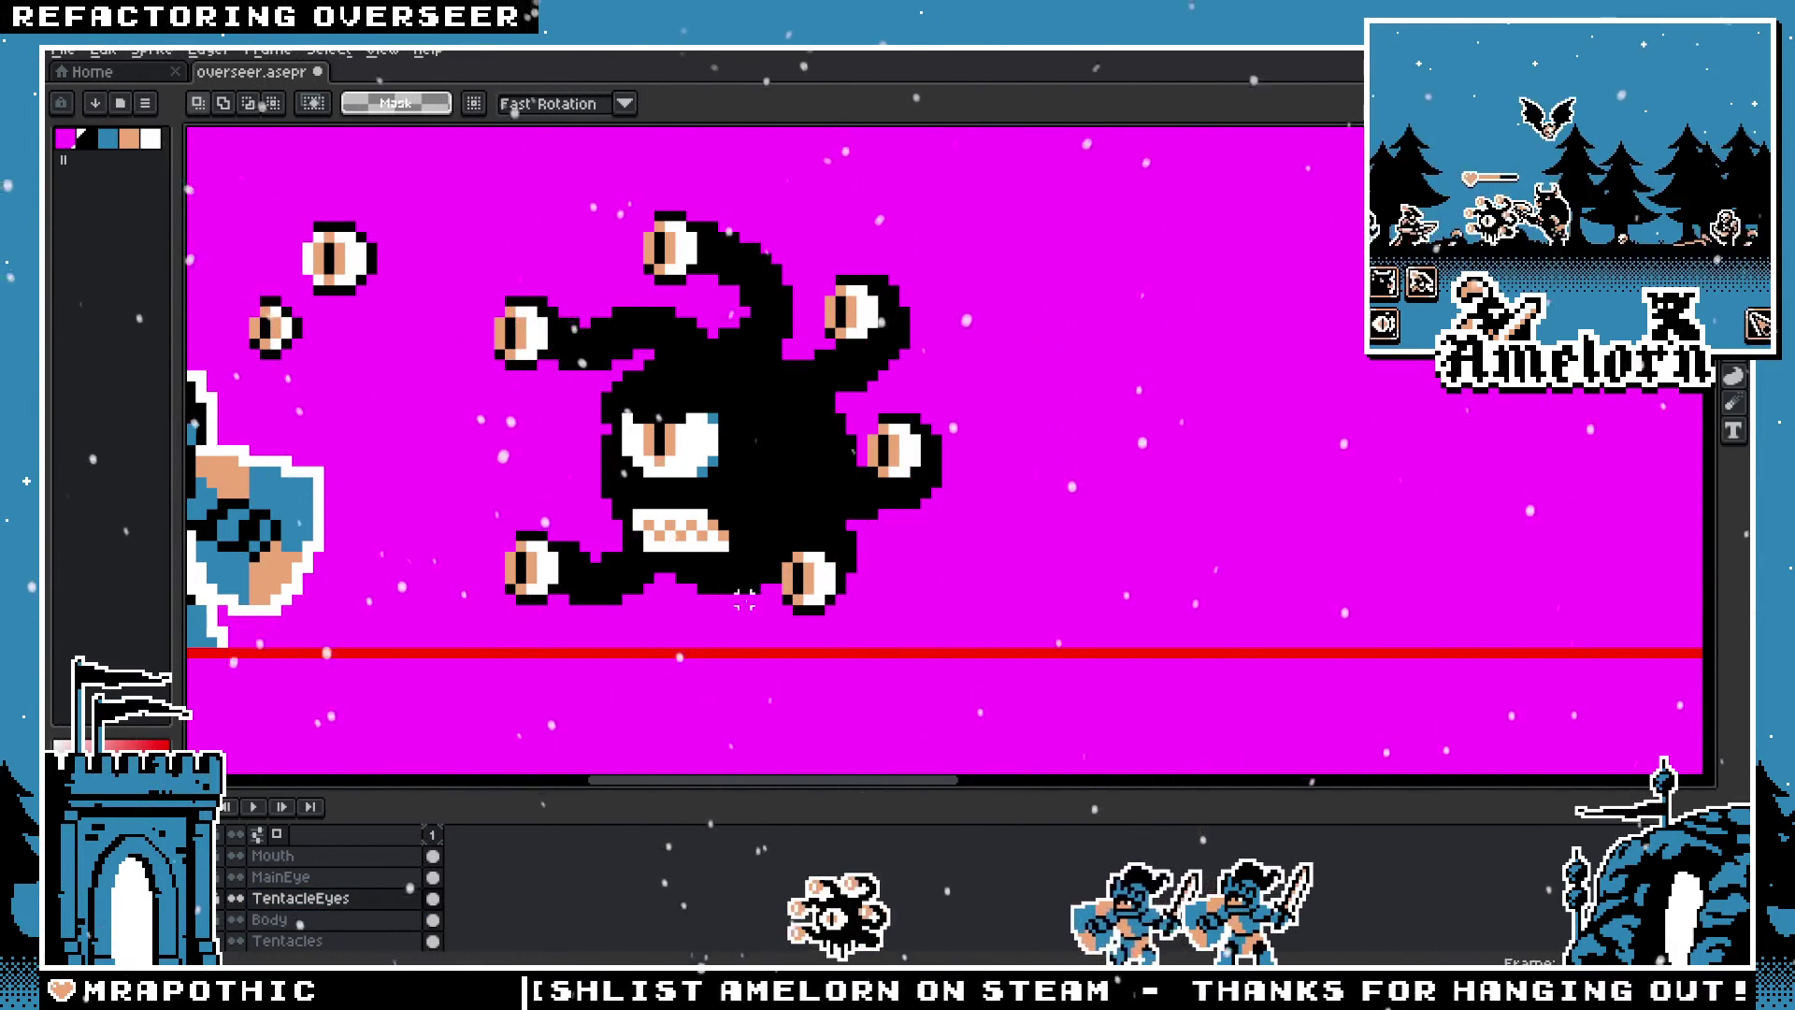
scroll(745, 599, down, 3)
scroll(828, 524, up, 3)
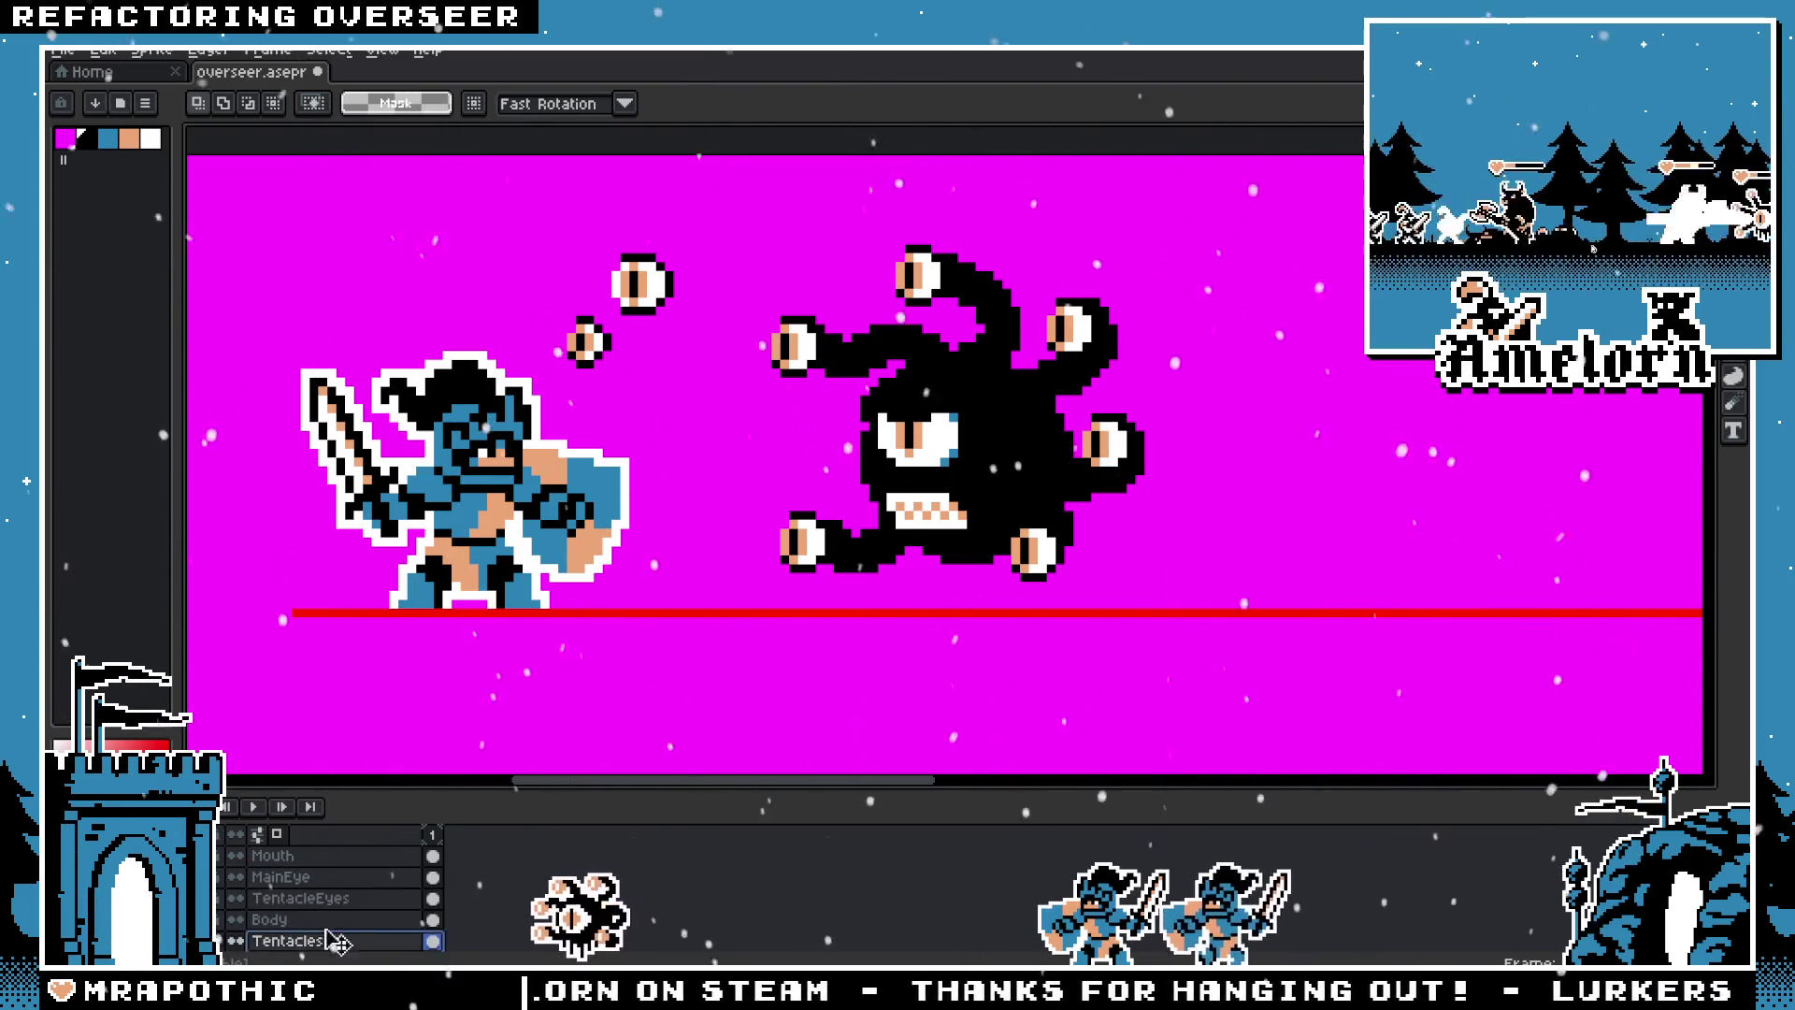
scroll(1000, 552, down, 2)
scroll(935, 440, down, 1)
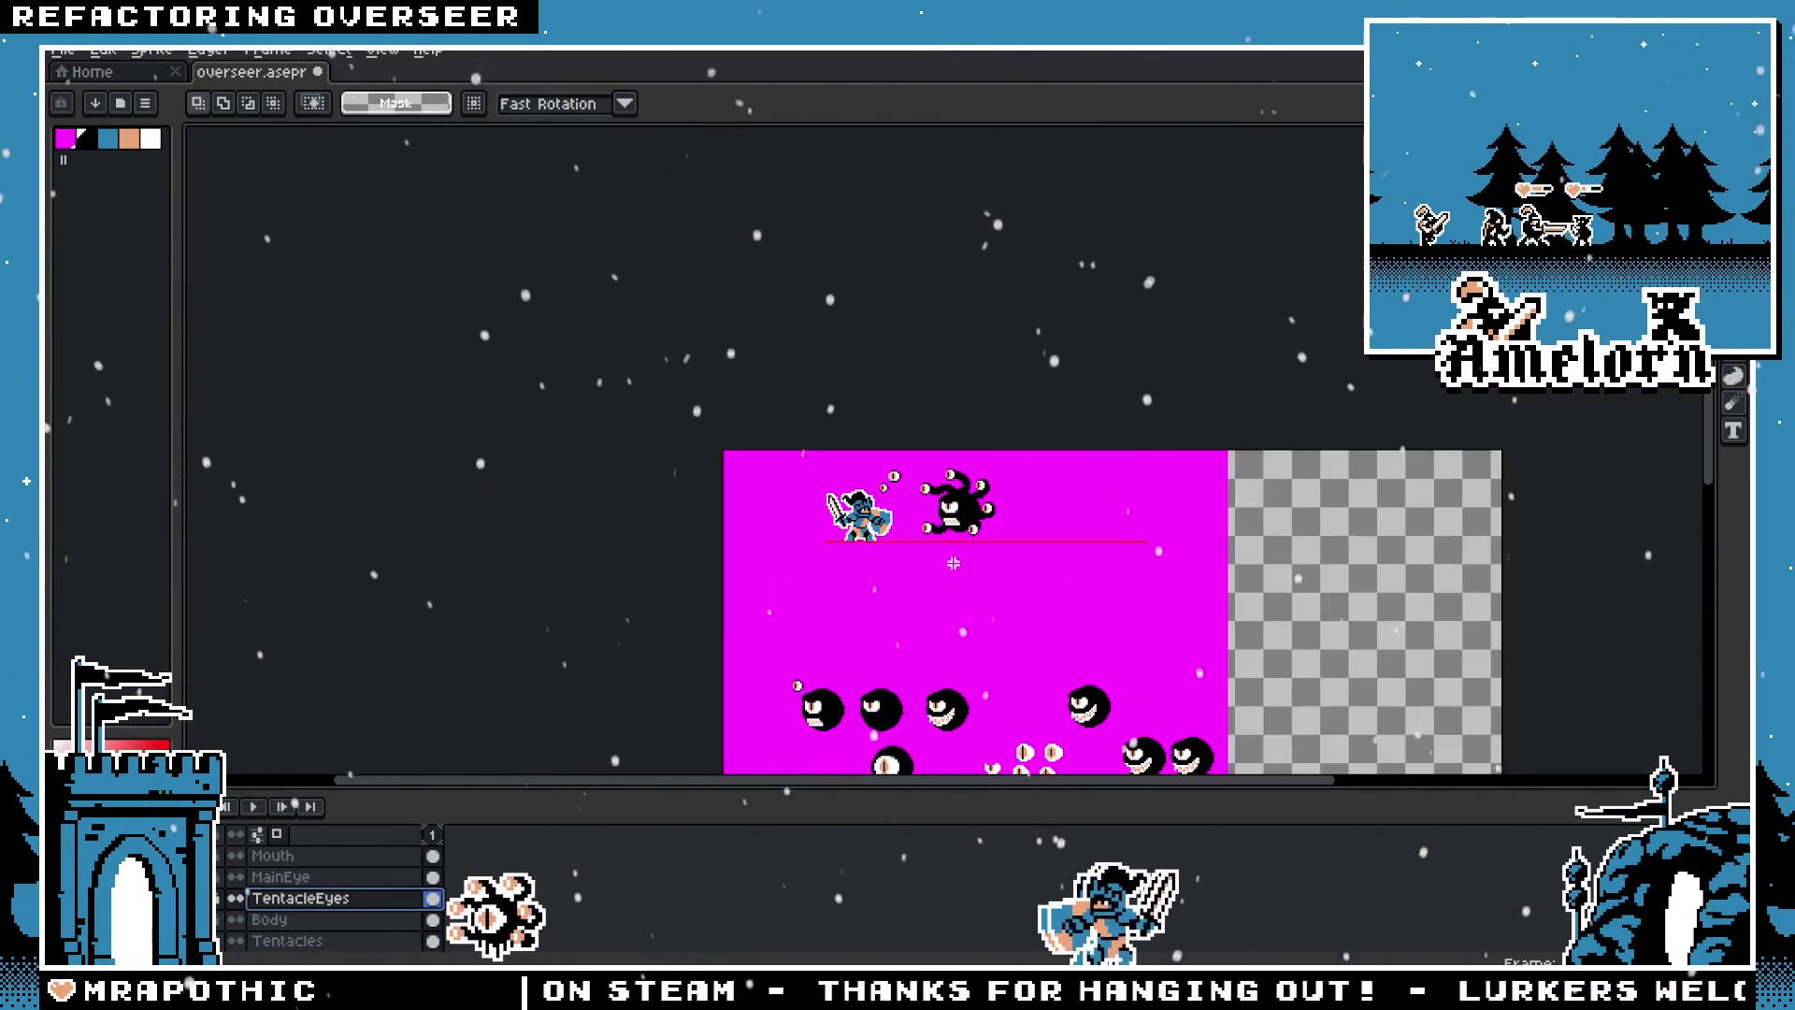
Step: Open the old Beholder_animation.aseprite sprite in its own tab
scroll(972, 325, up, 4)
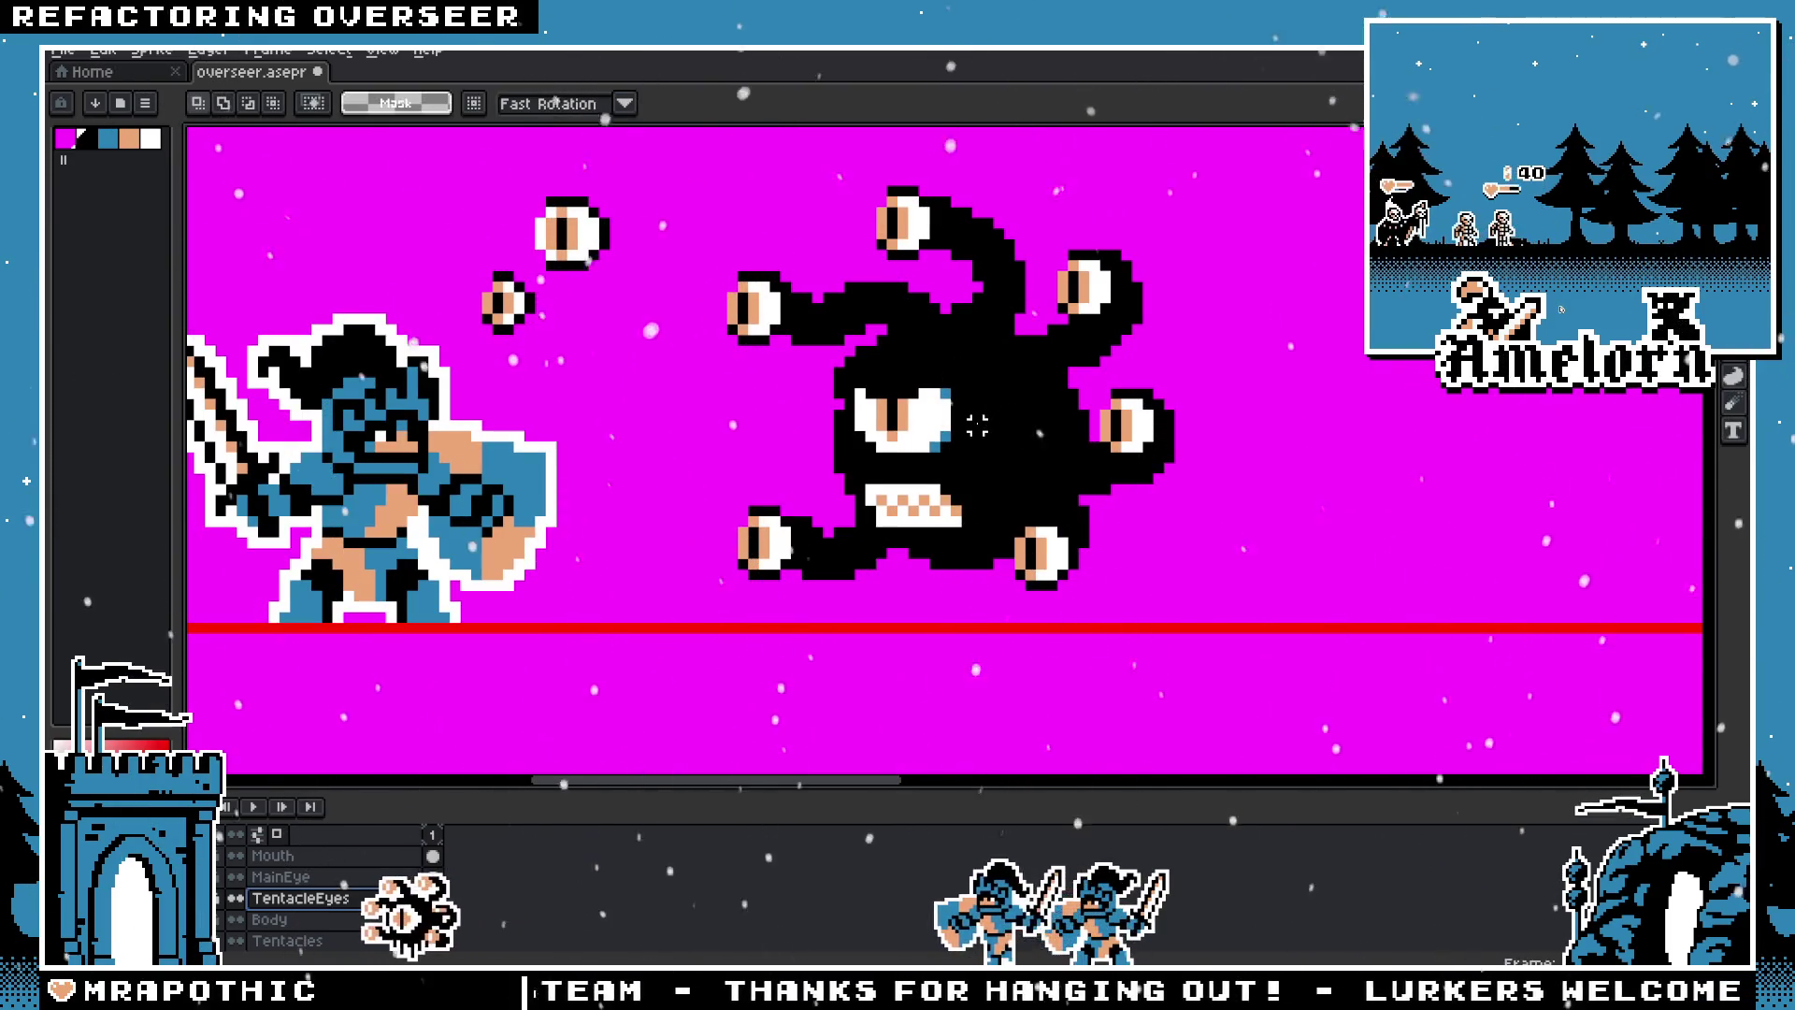
scroll(977, 425, up, 1)
scroll(977, 425, down, 4)
drag(758, 617, 695, 643)
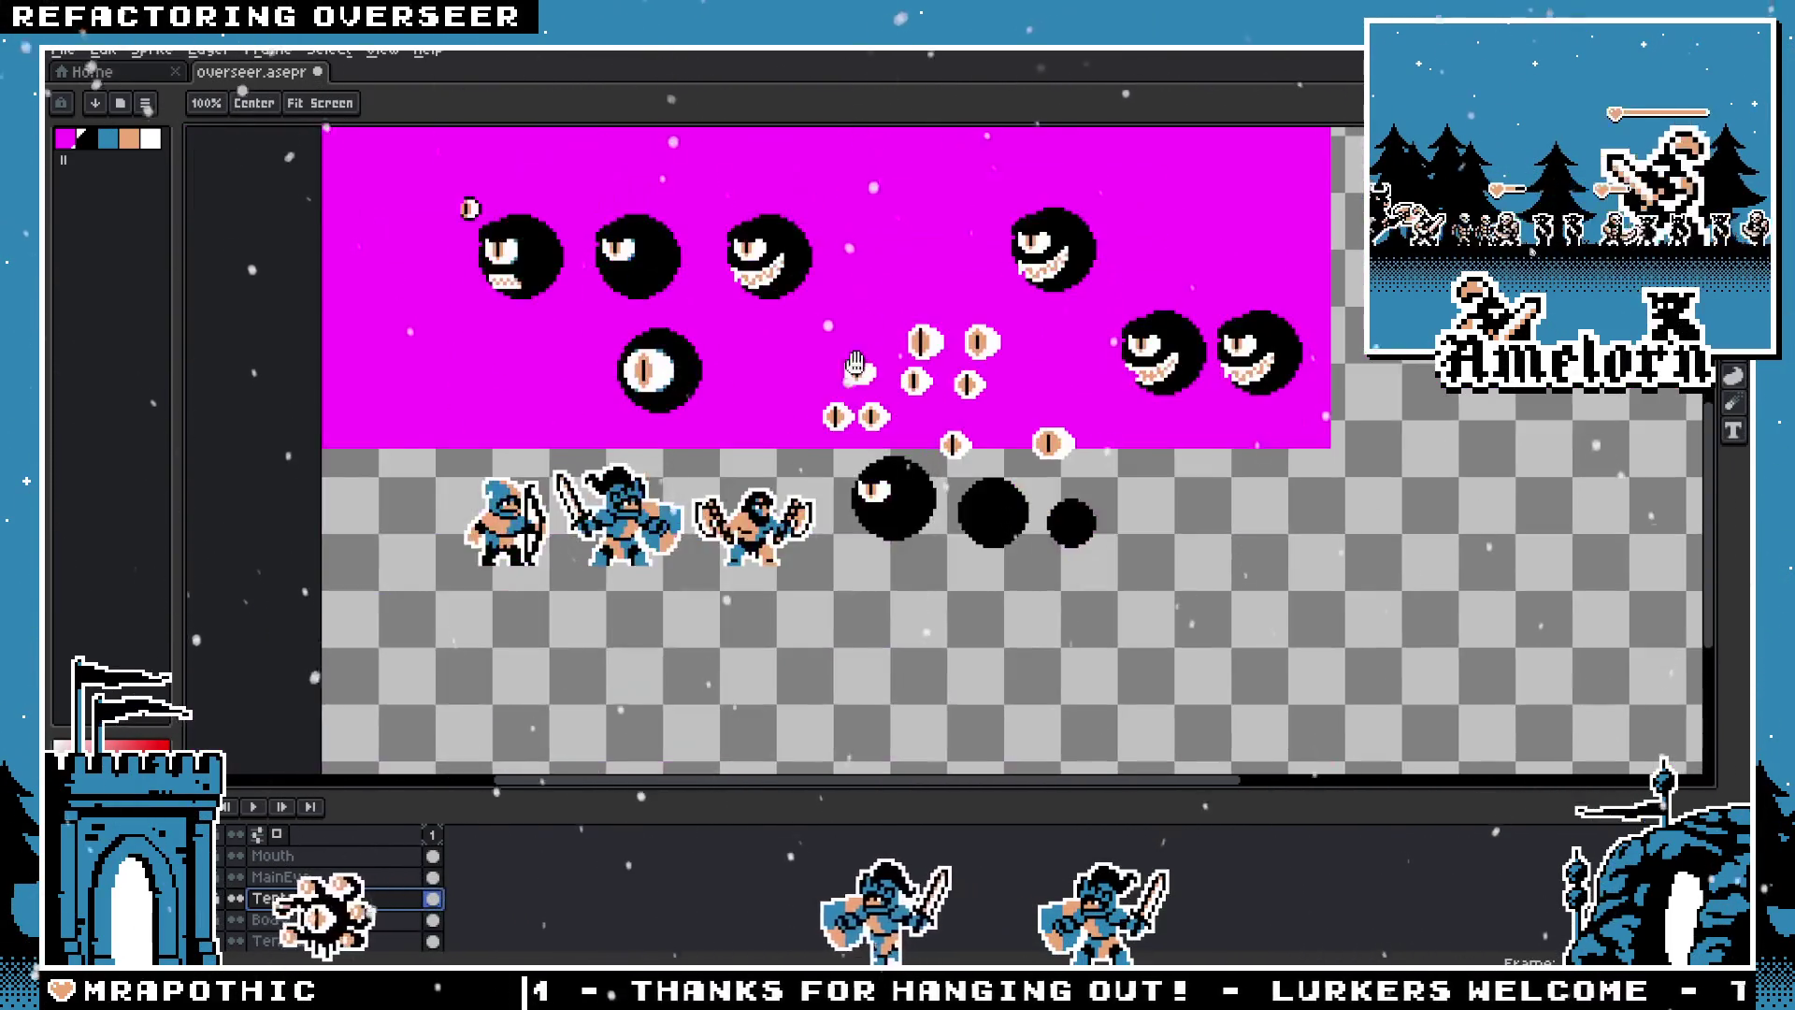
scroll(695, 643, down, 2)
click(62, 50)
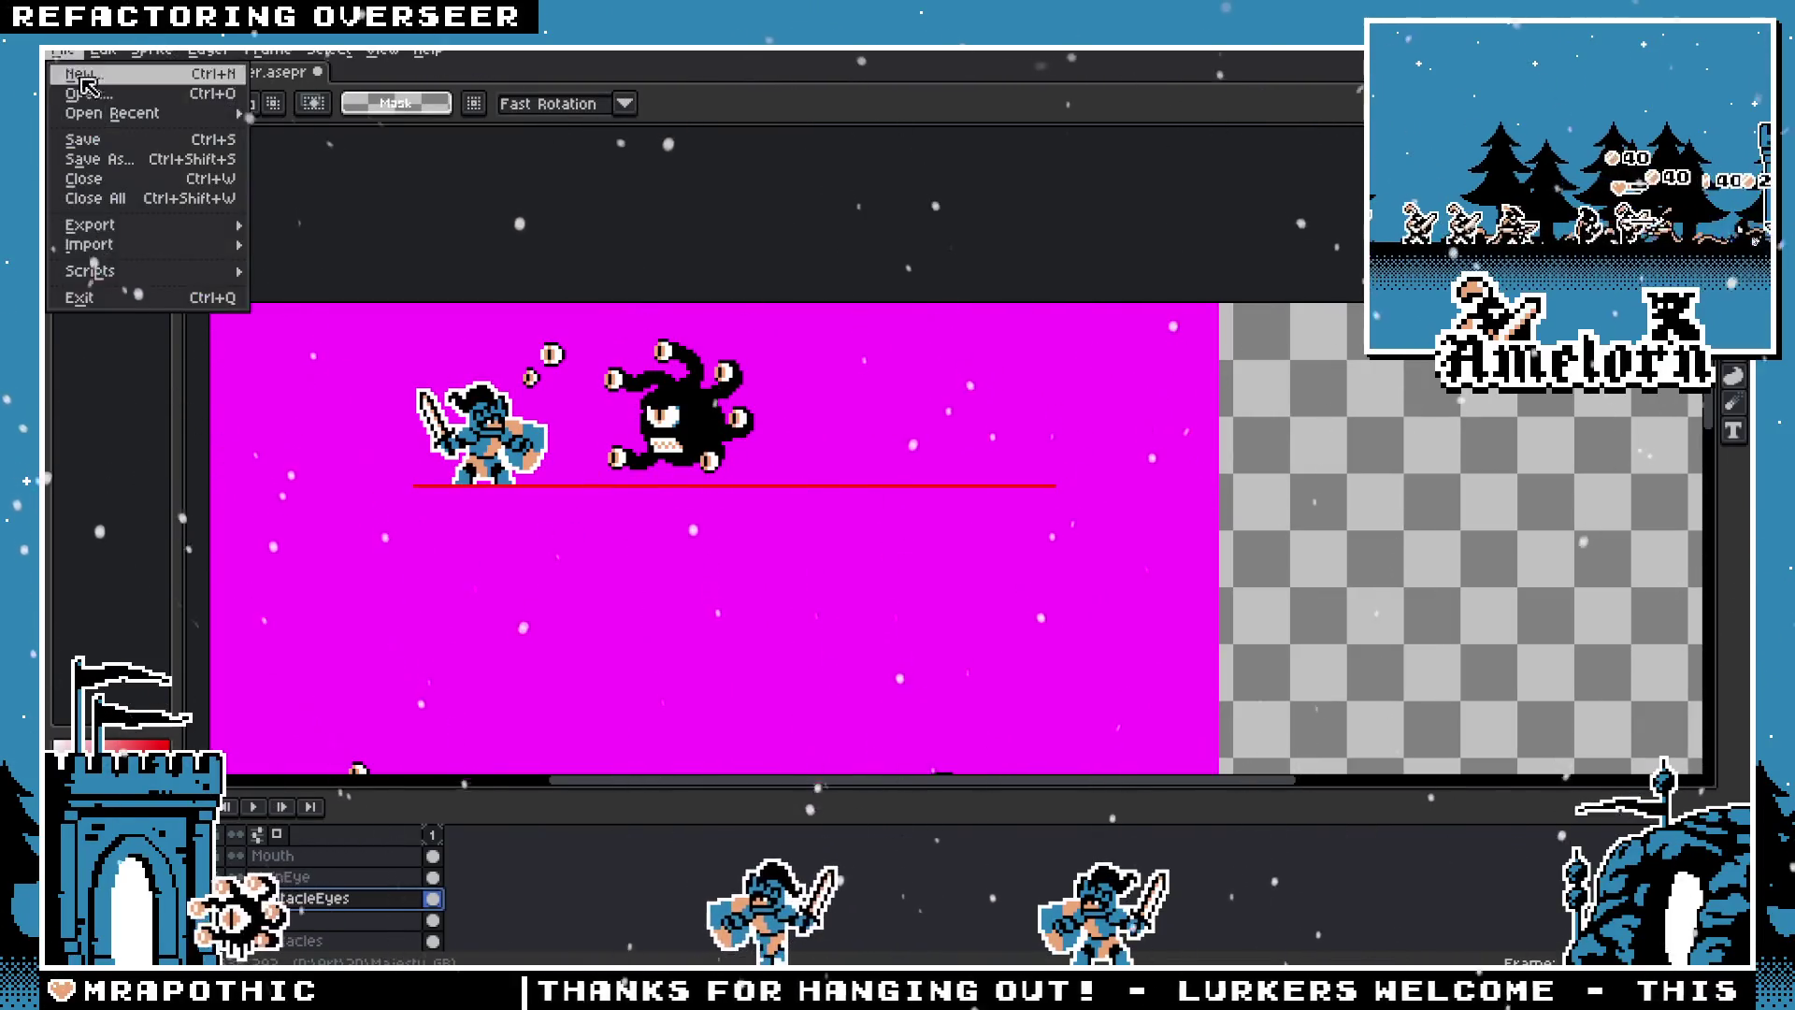
click(94, 88)
click(411, 496)
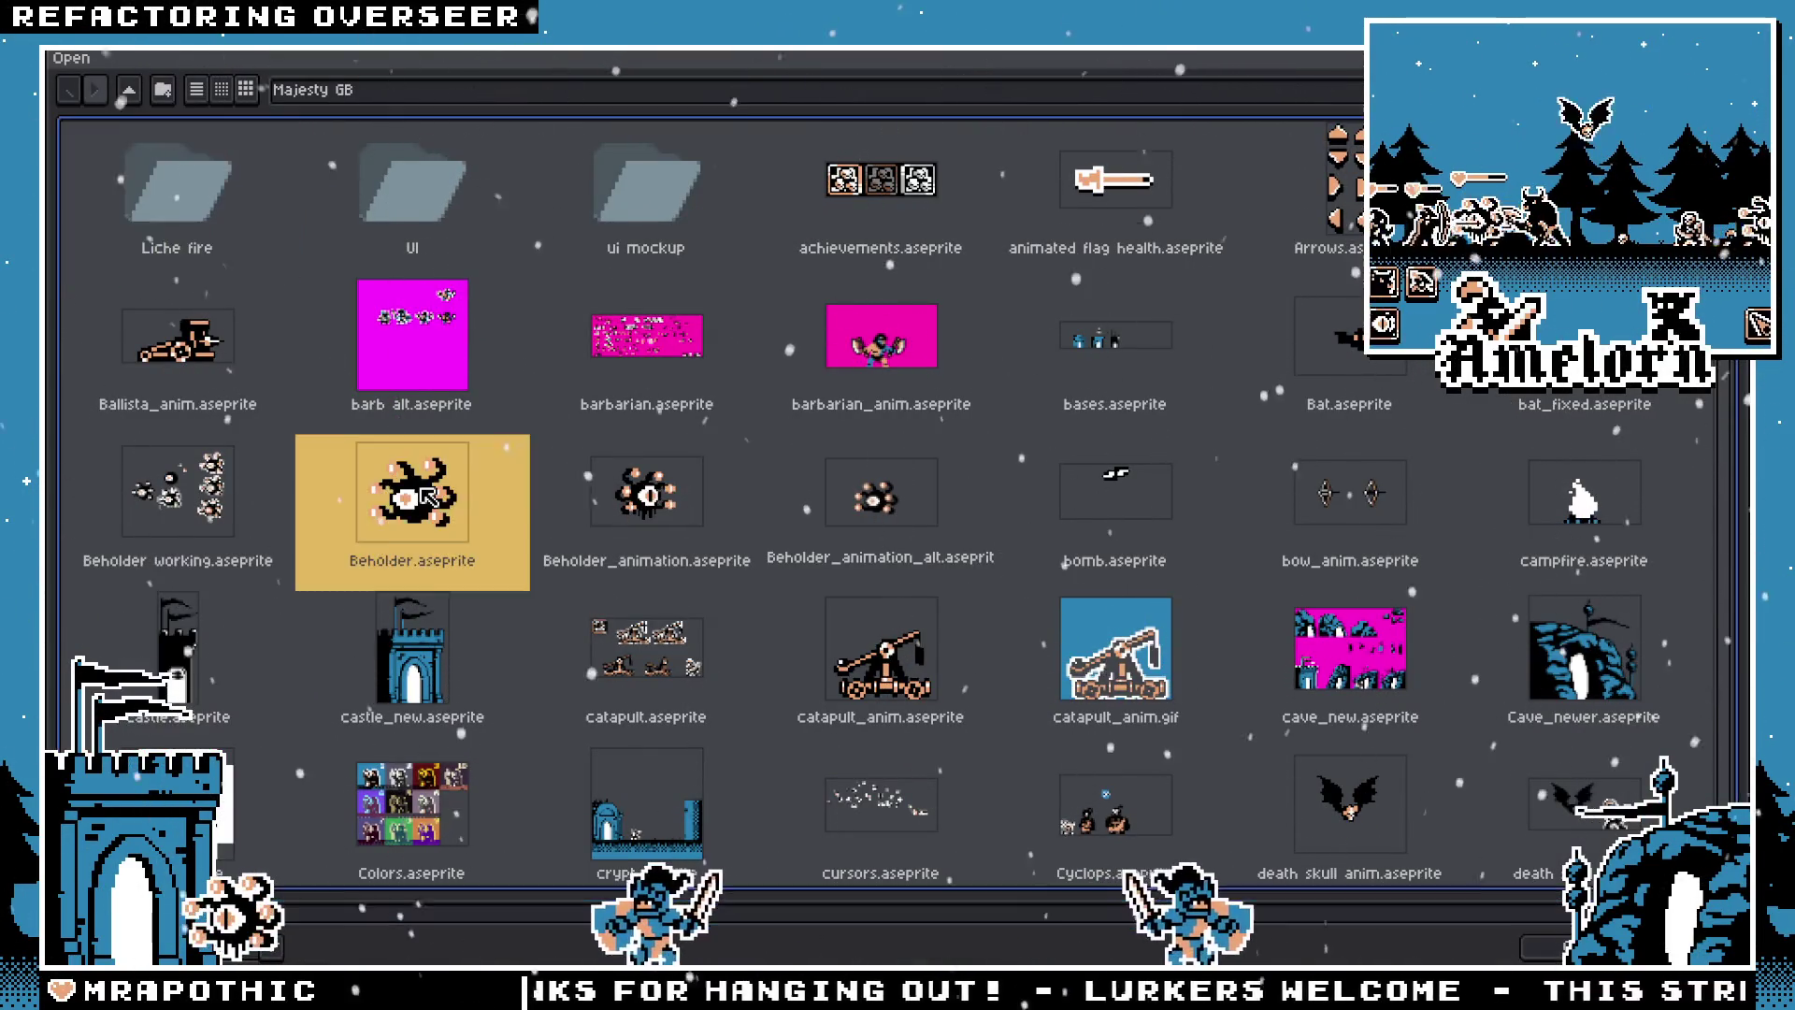
click(645, 495)
double_click(645, 496)
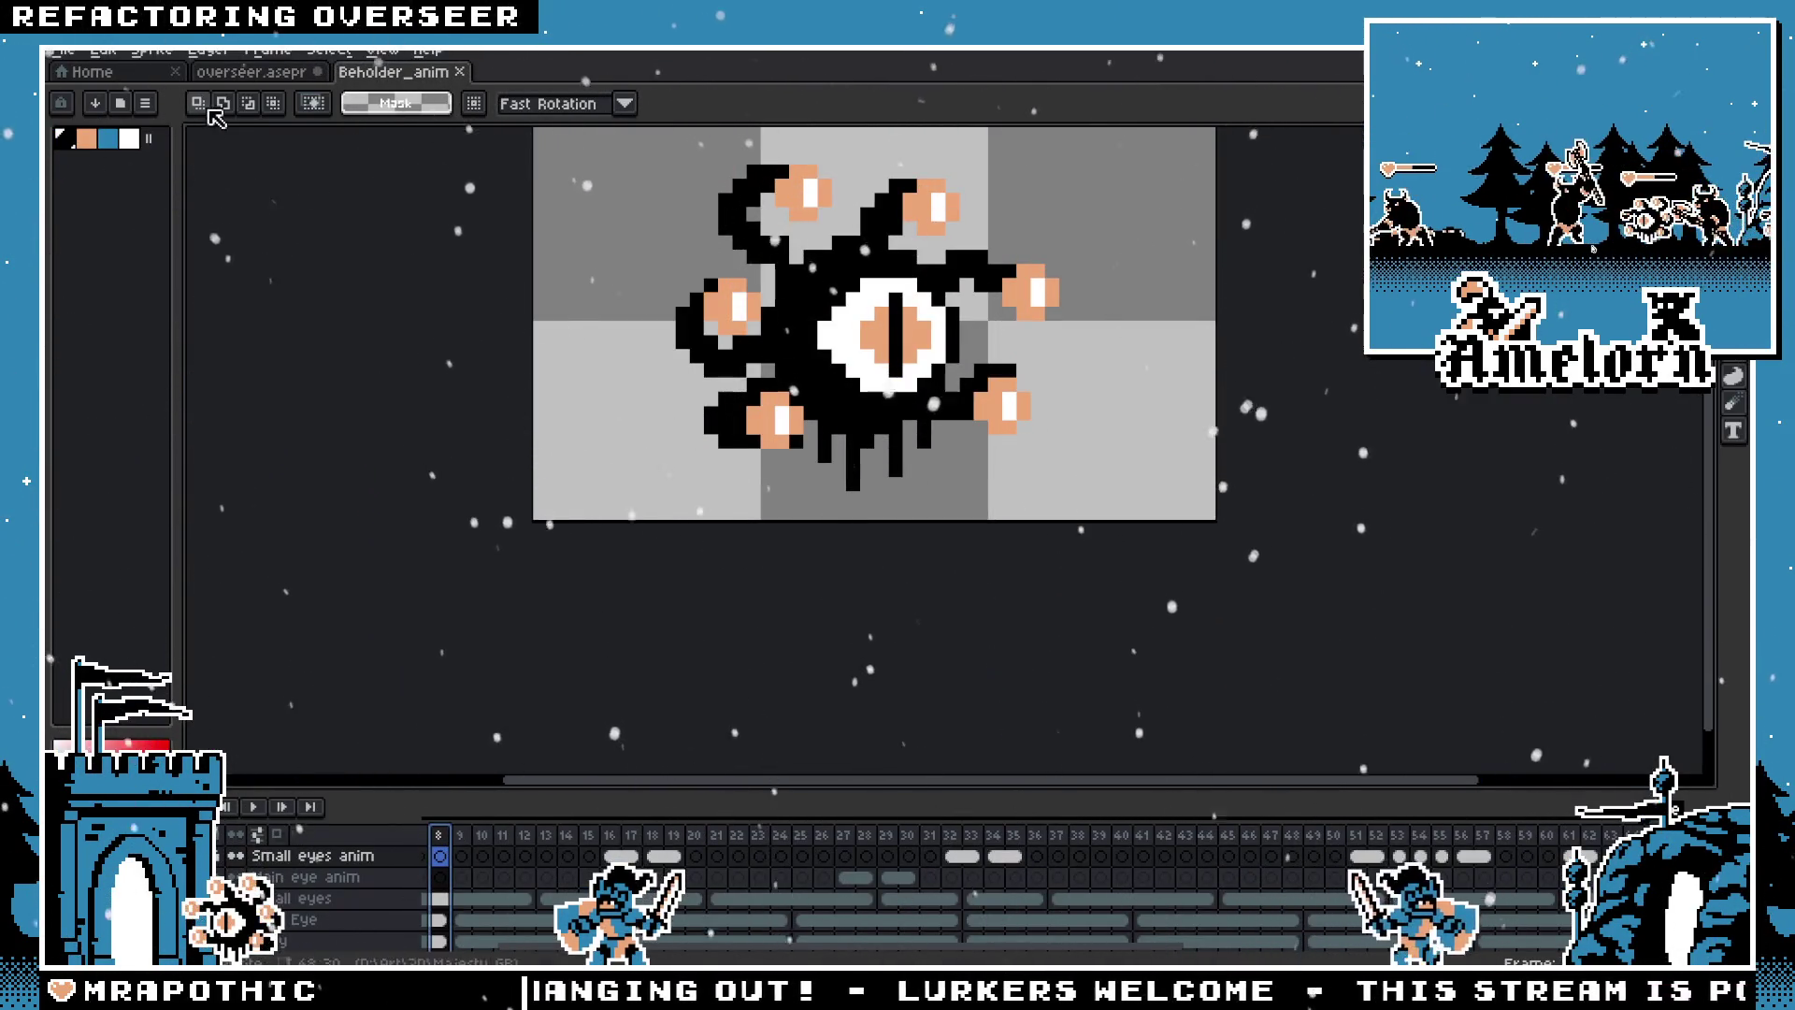
Step: Switch back to the overseer.aseprite tab showing the Overseer and knight
key(ctrl+shift+Tab)
scroll(709, 455, up, 3)
drag(710, 455, 768, 503)
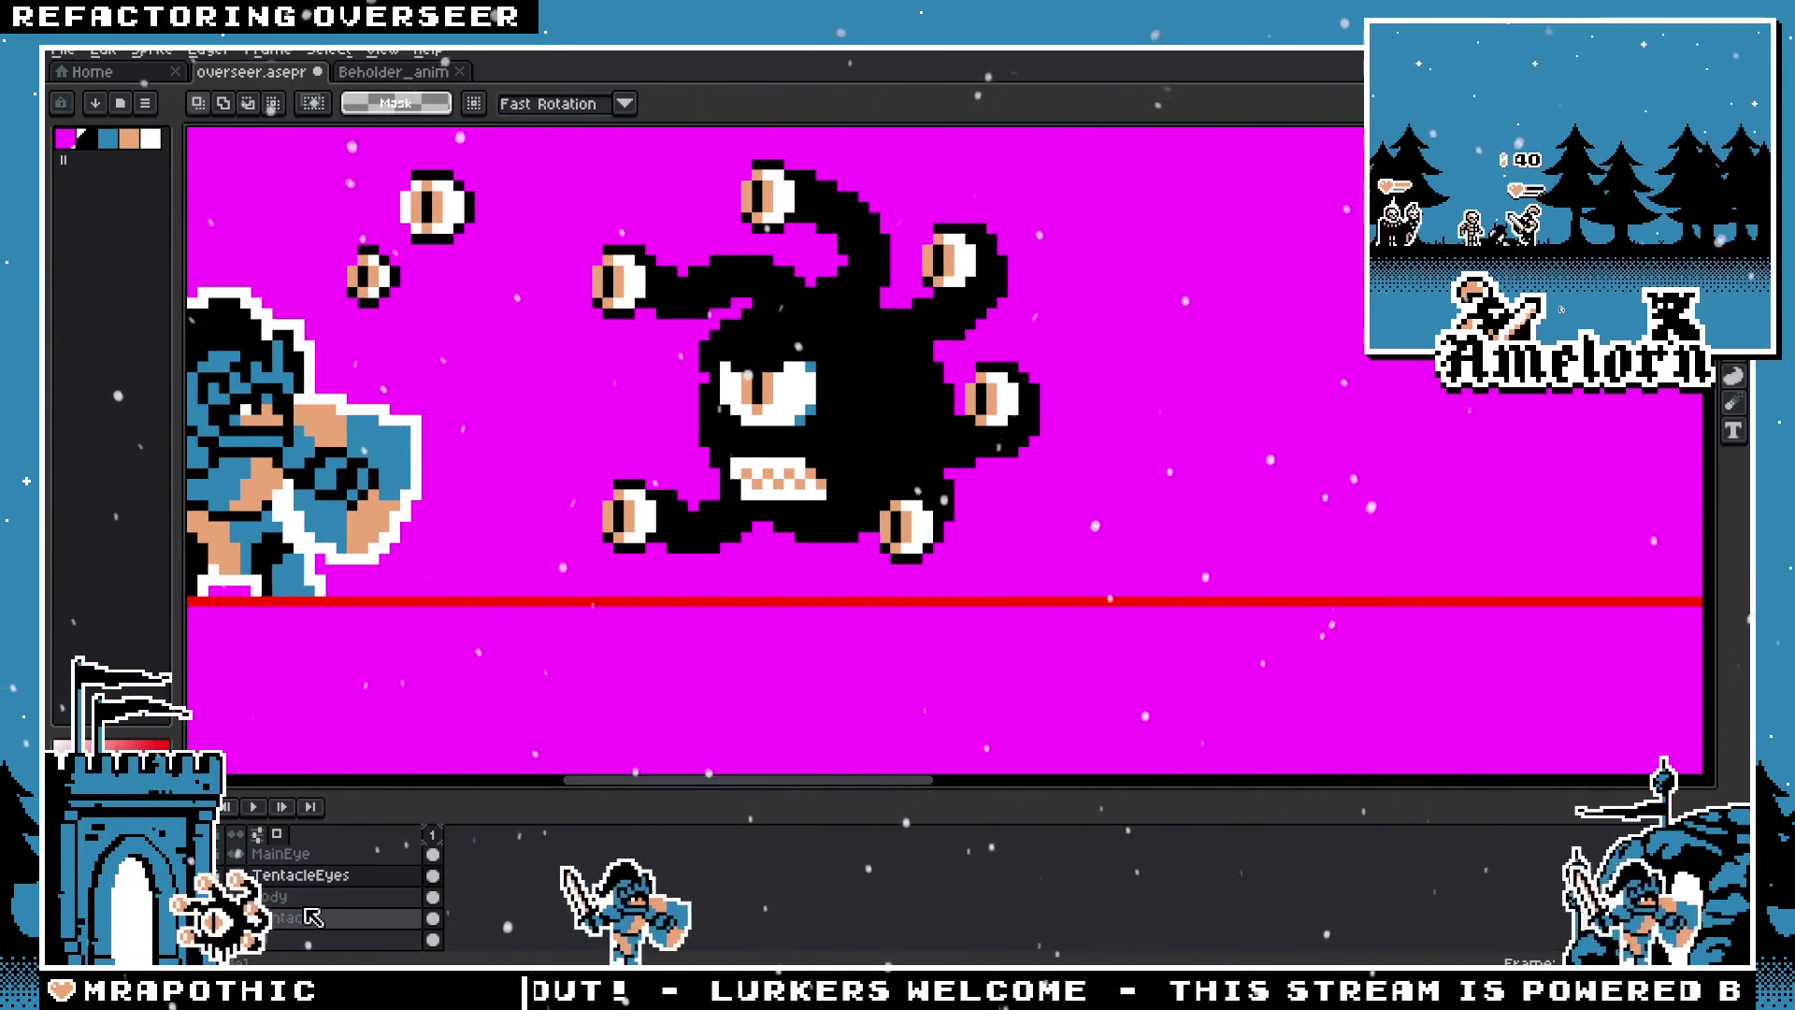
Step: Add a new layer named BodyTentacles
right_click(313, 918)
click(327, 828)
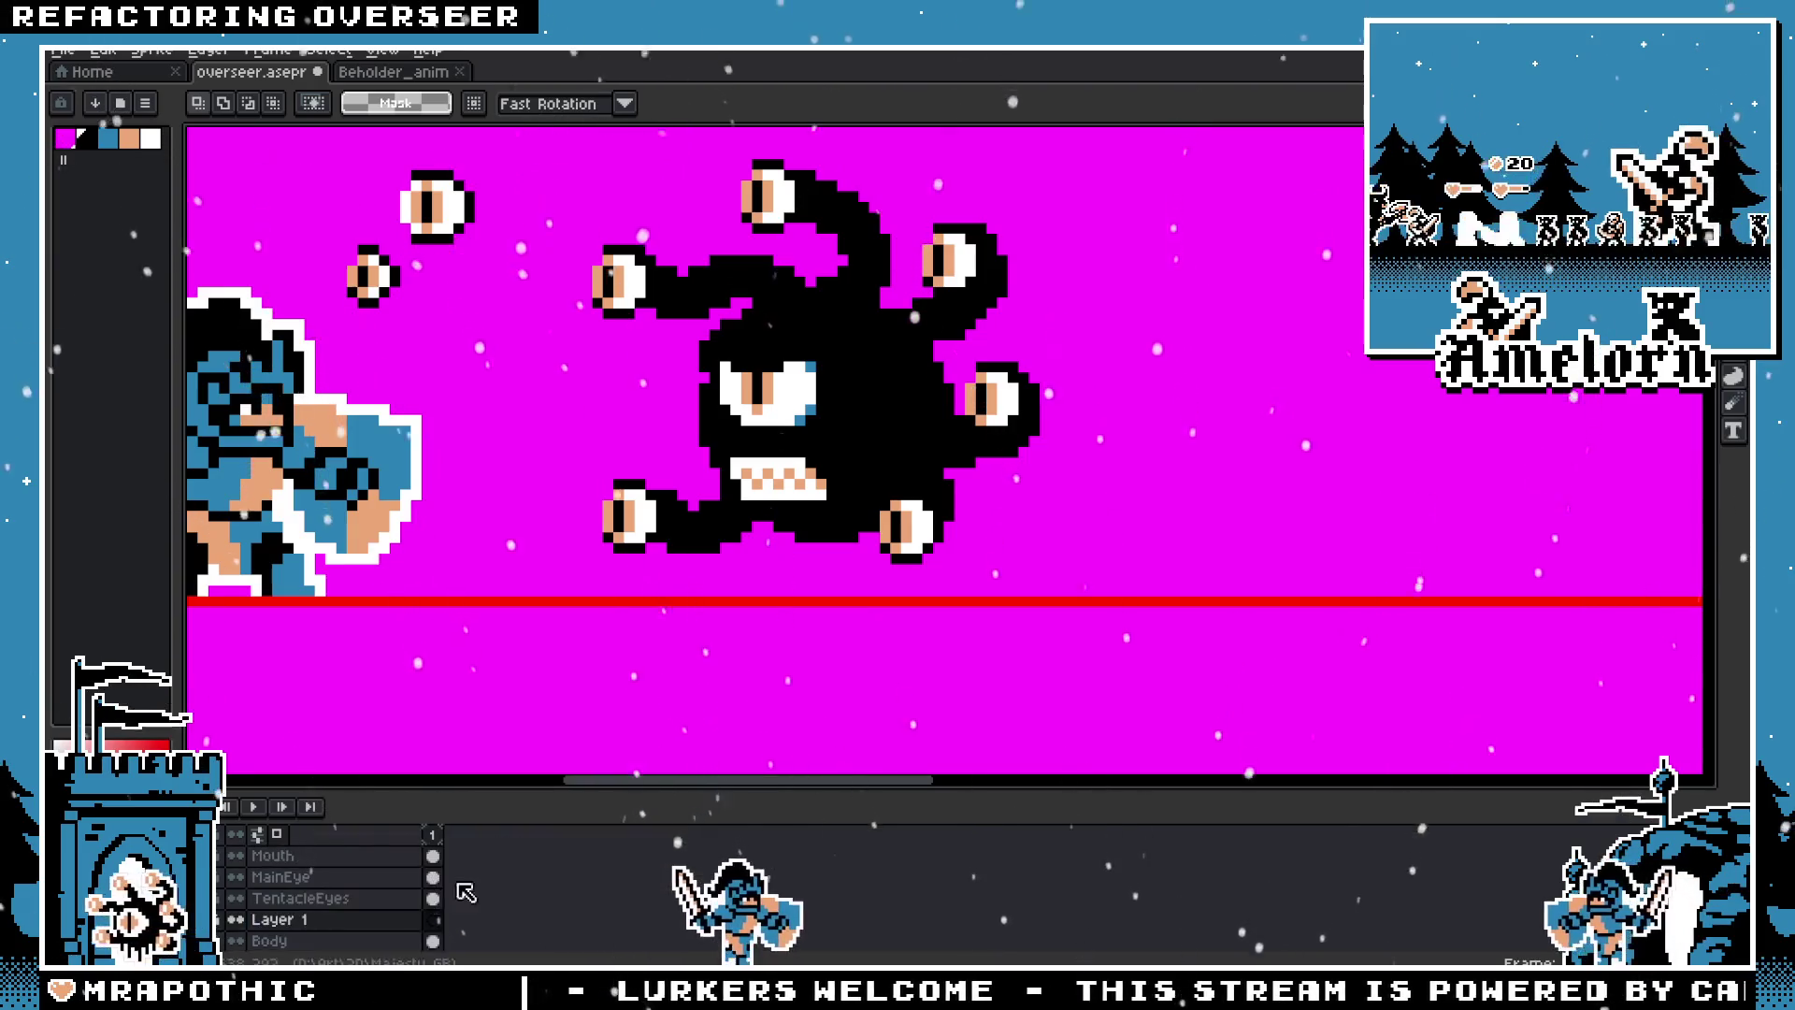
double_click(335, 920)
text(BodyTentacles)
key(Return)
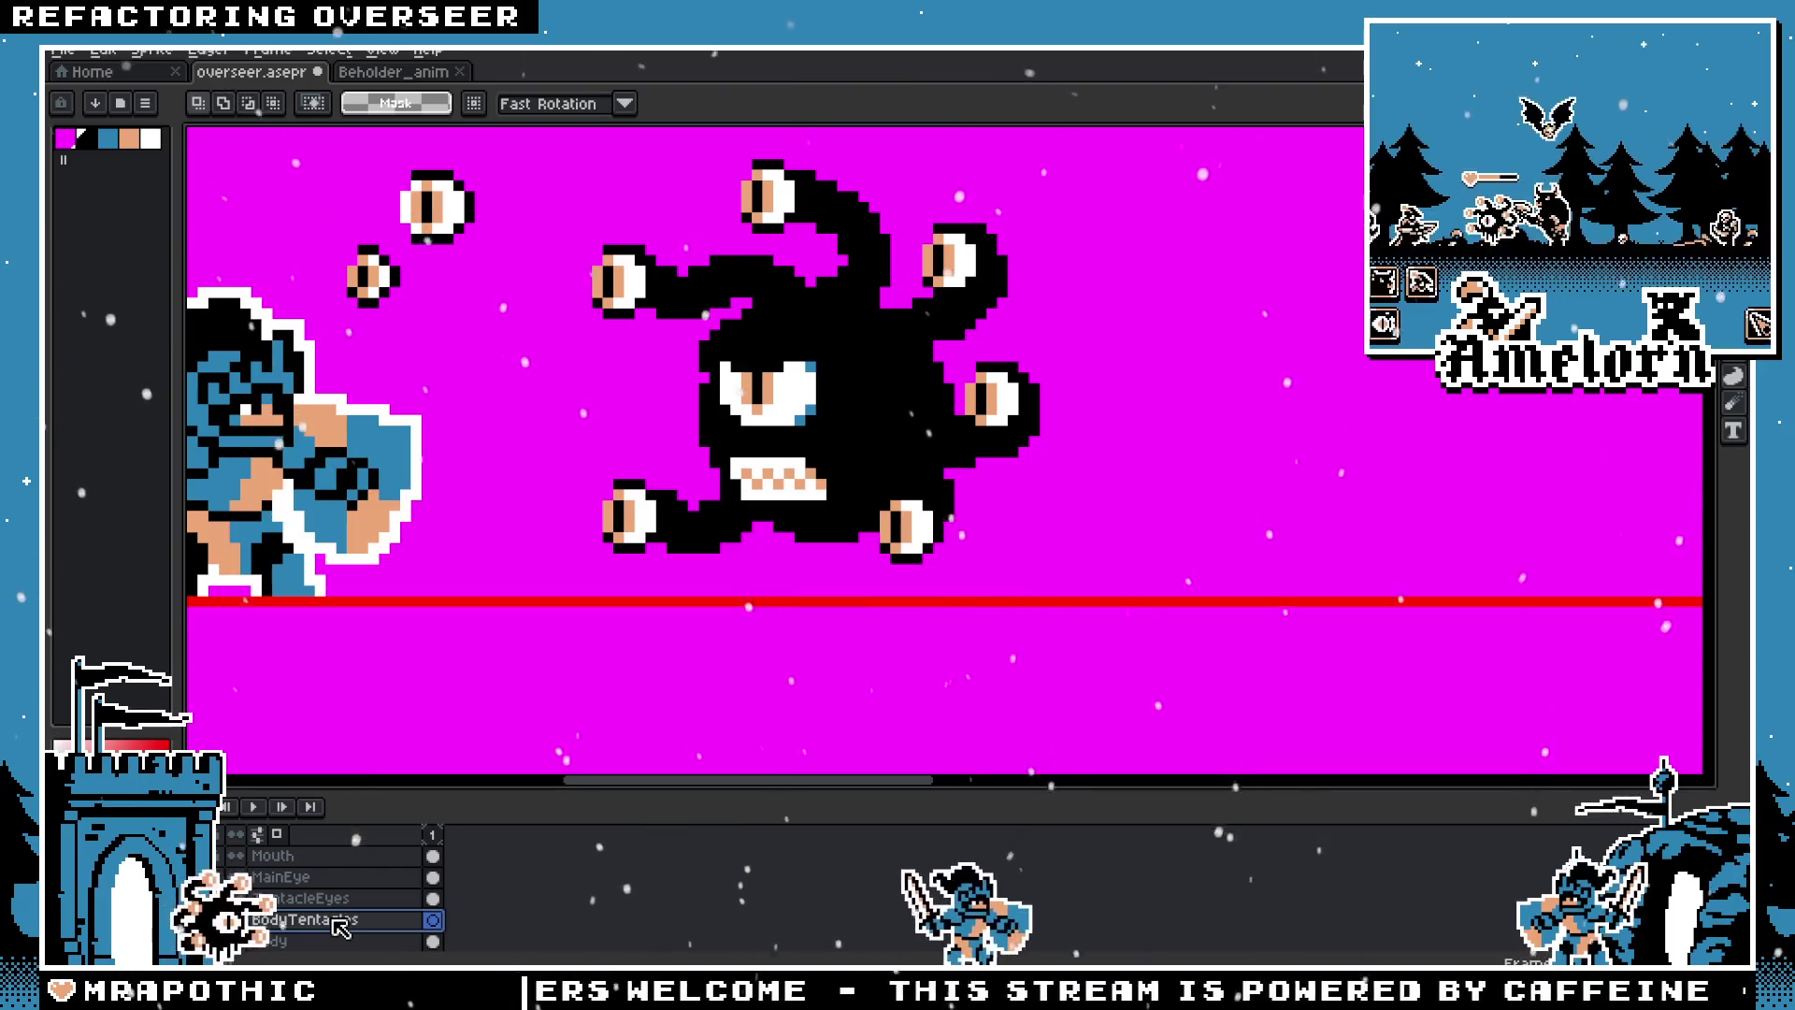
Step: Draw the first black pixel drips hanging from the beholder's underside with the Pencil
key(h)
mouse_move(963, 408)
mouse_down()
mouse_move(1121, 408)
mouse_move(1088, 376)
mouse_up()
scroll(1122, 409, down, 2)
scroll(1121, 408, up, 2)
key(m)
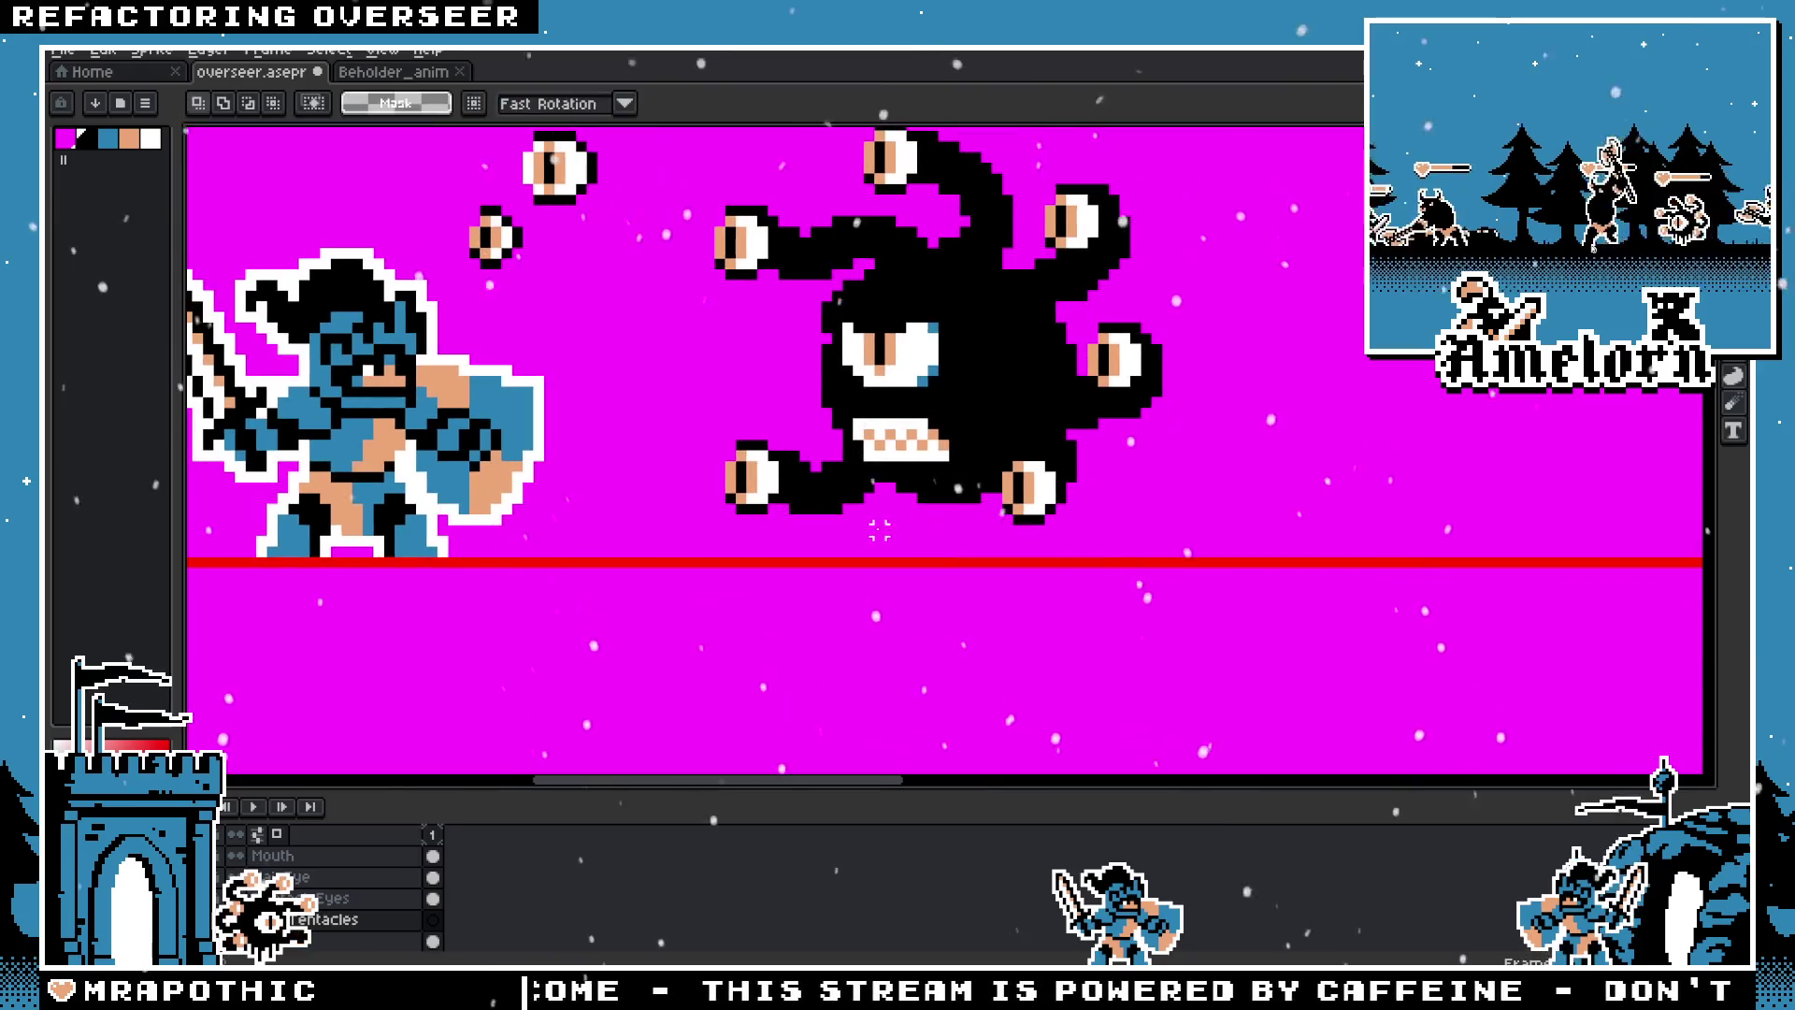
key(b)
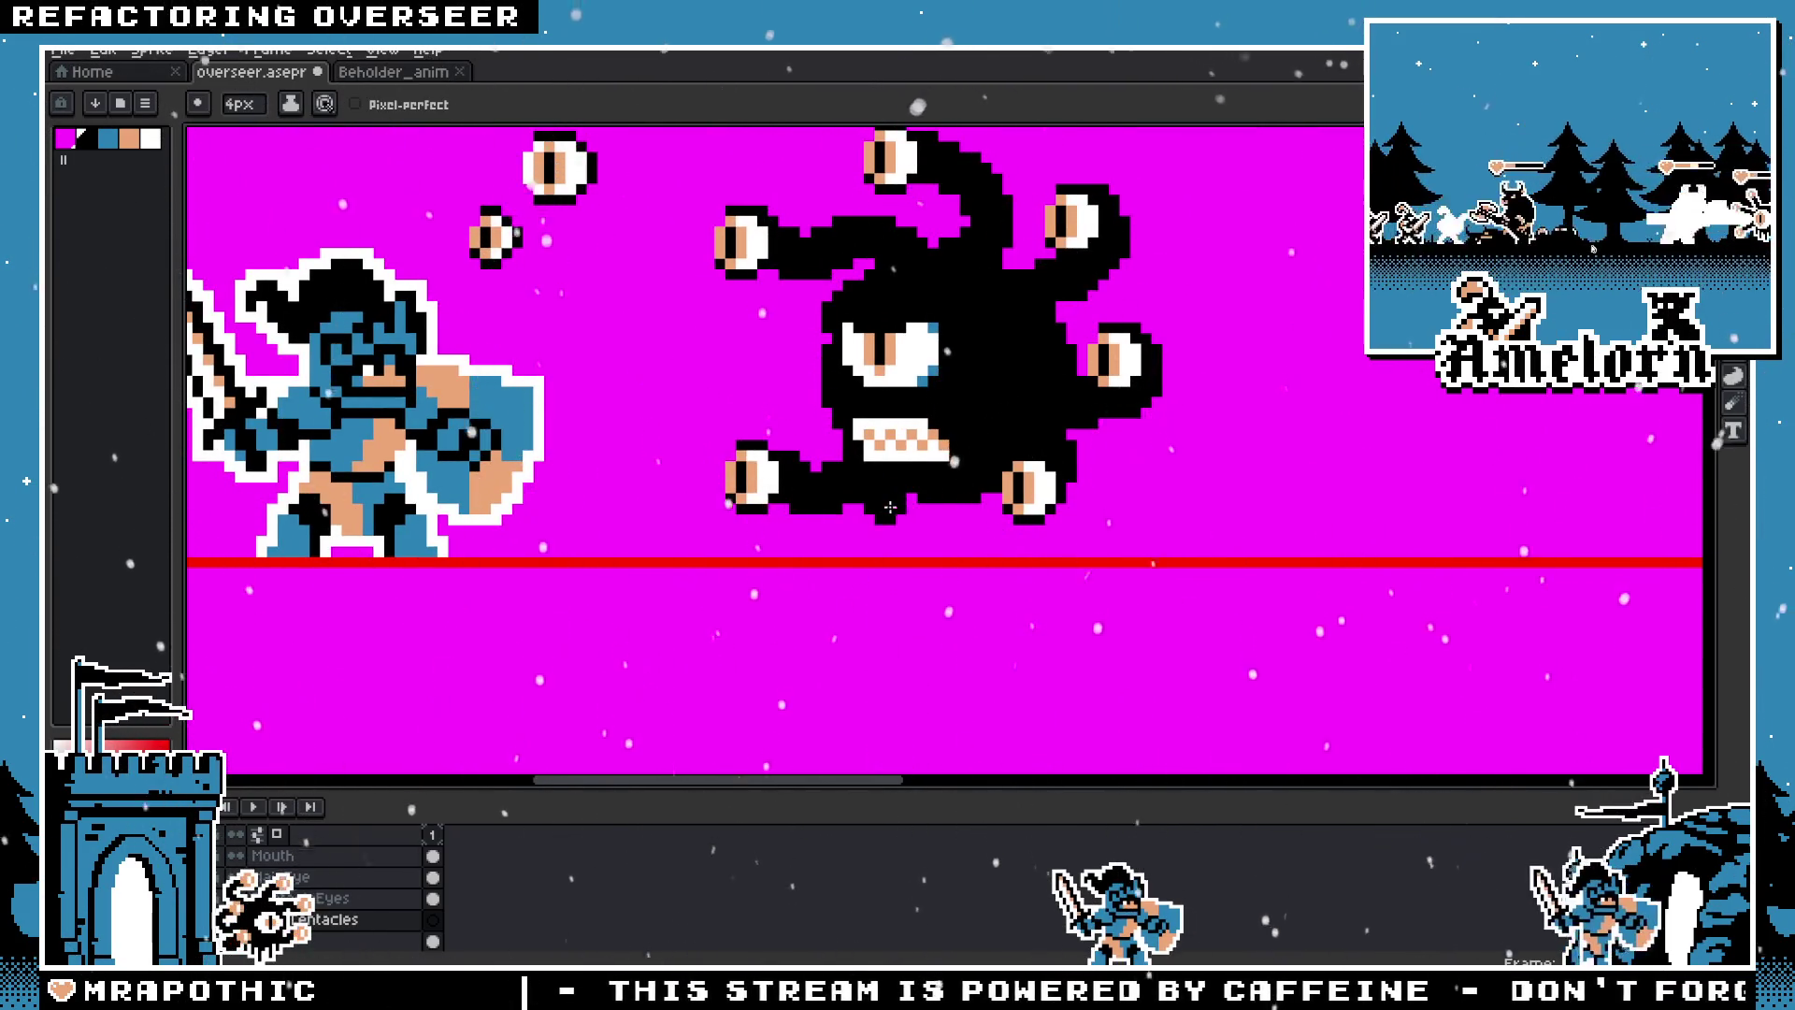
scroll(890, 506, up, 1)
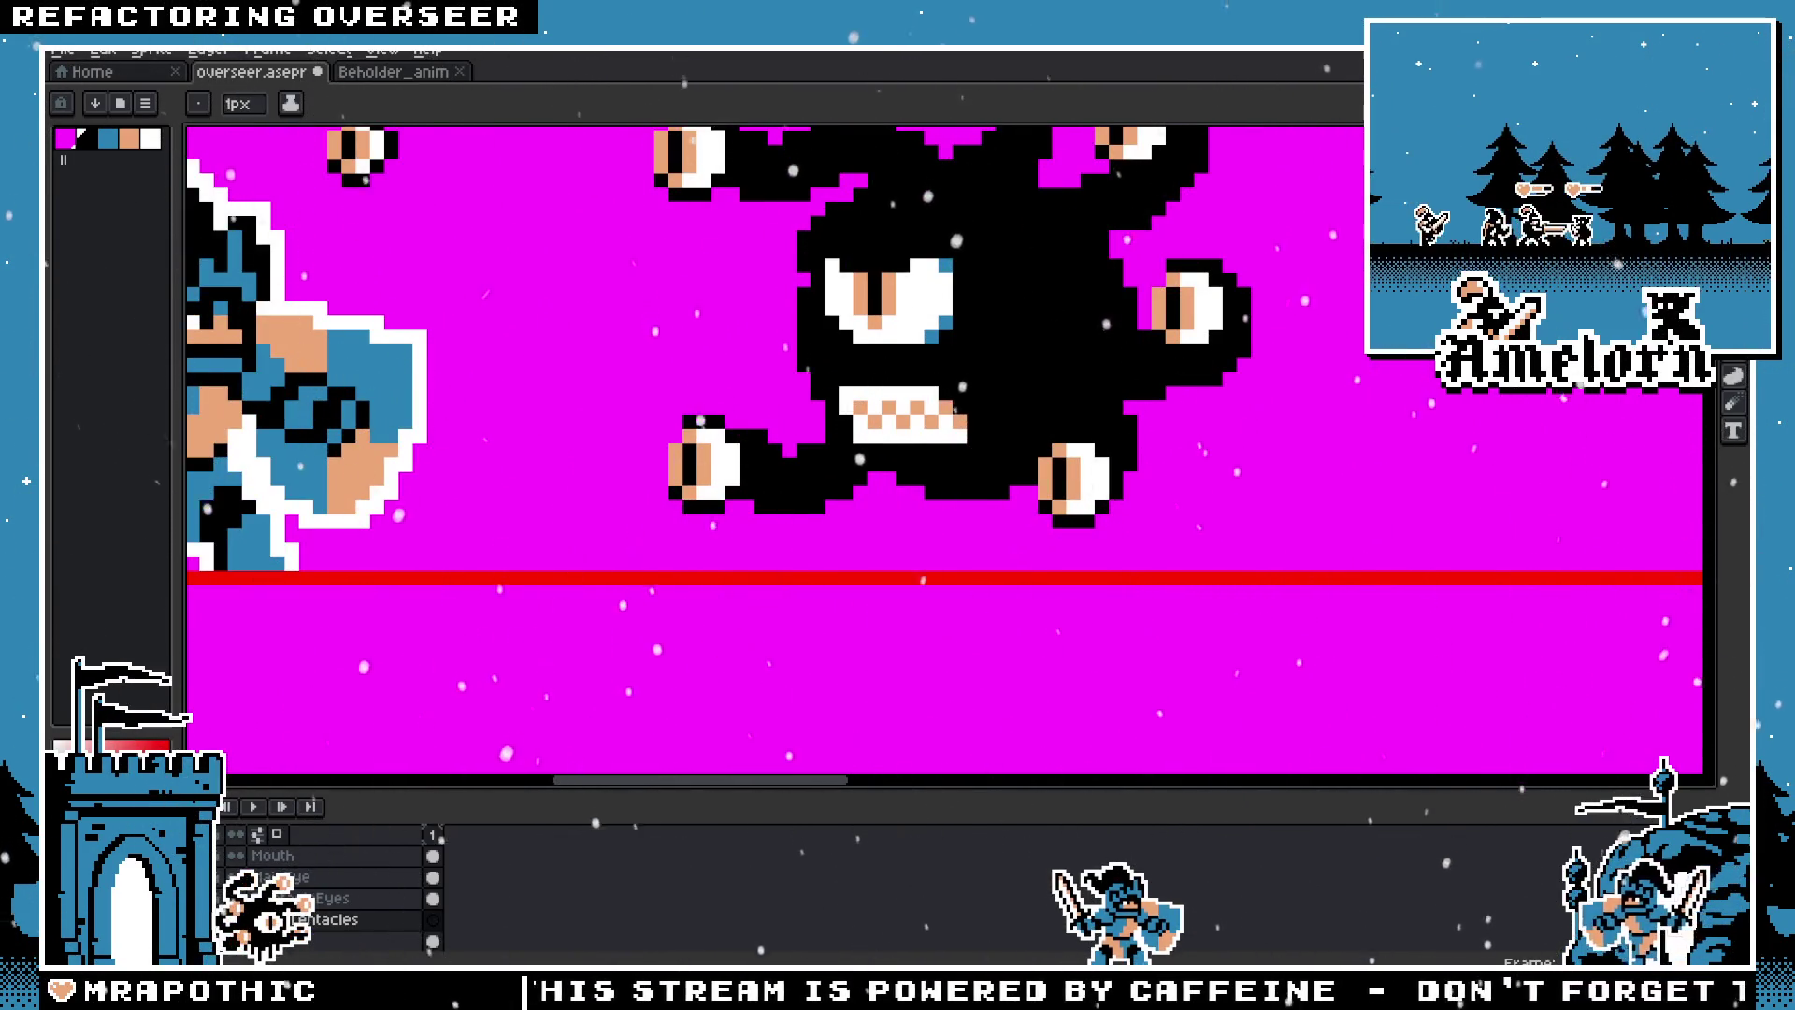
drag(864, 470, 861, 539)
right_click(870, 485)
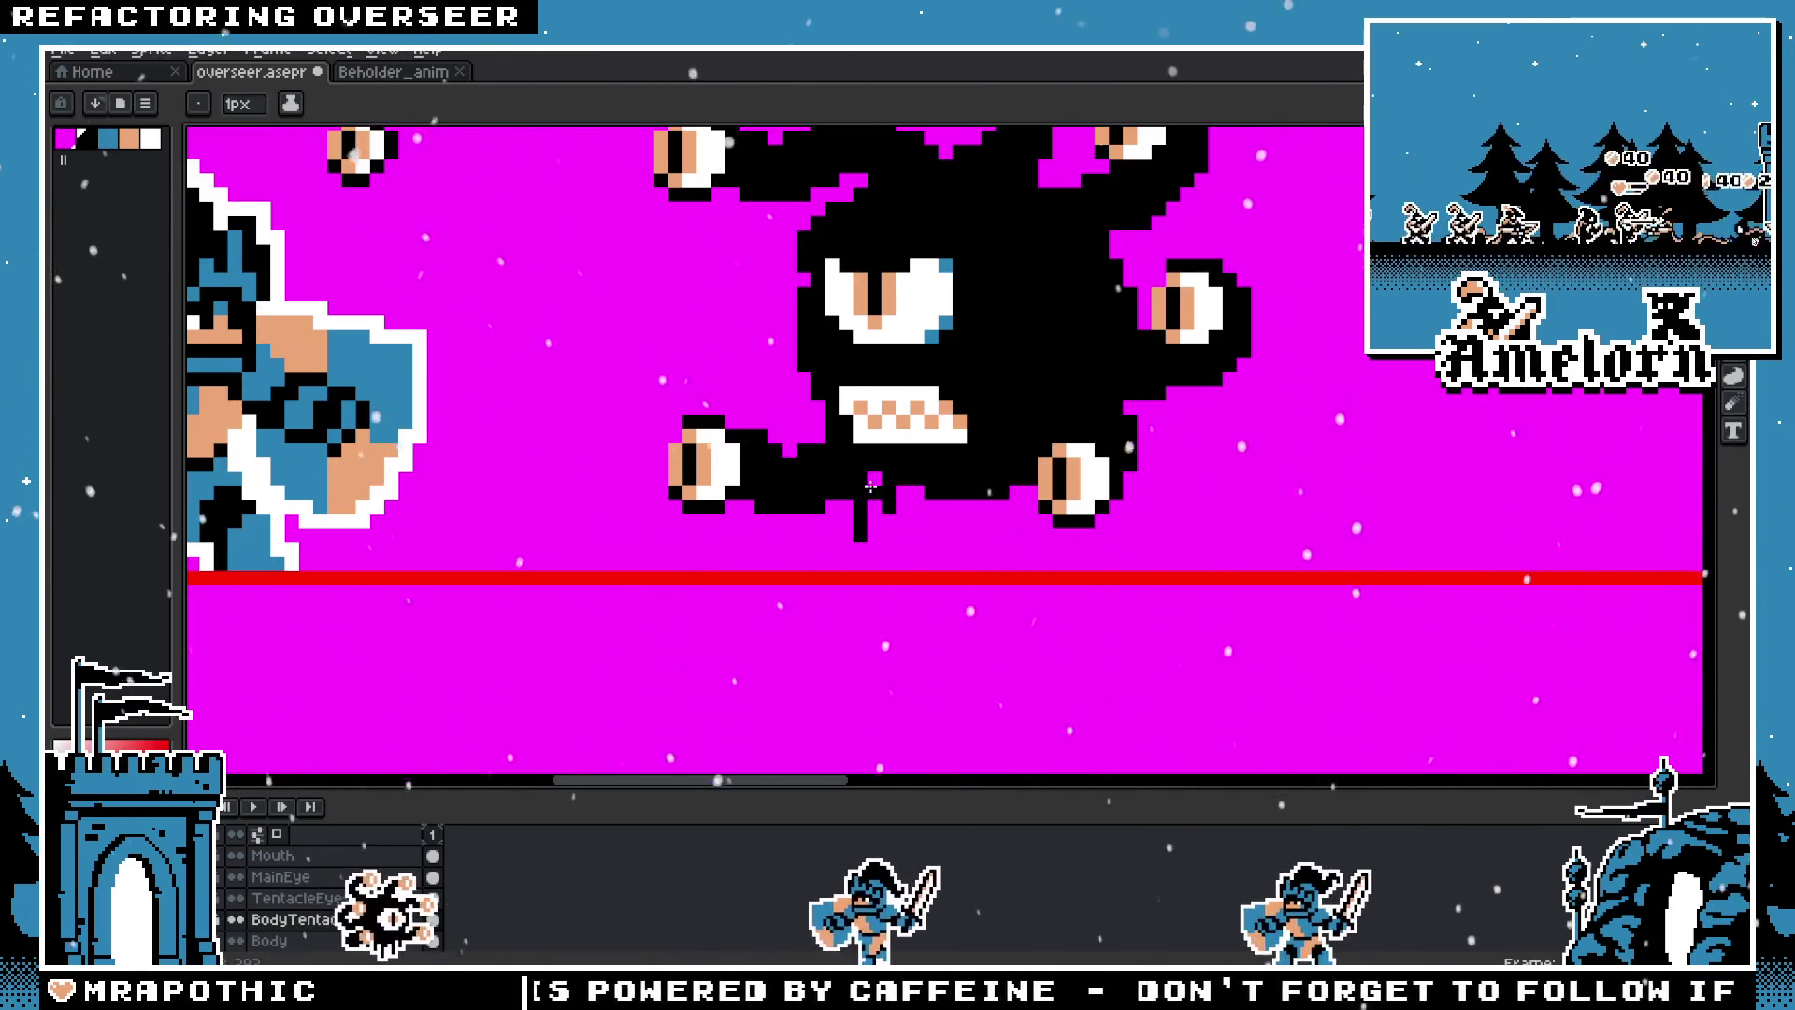
mouse_move(879, 479)
mouse_down()
mouse_move(958, 555)
mouse_move(987, 540)
mouse_up()
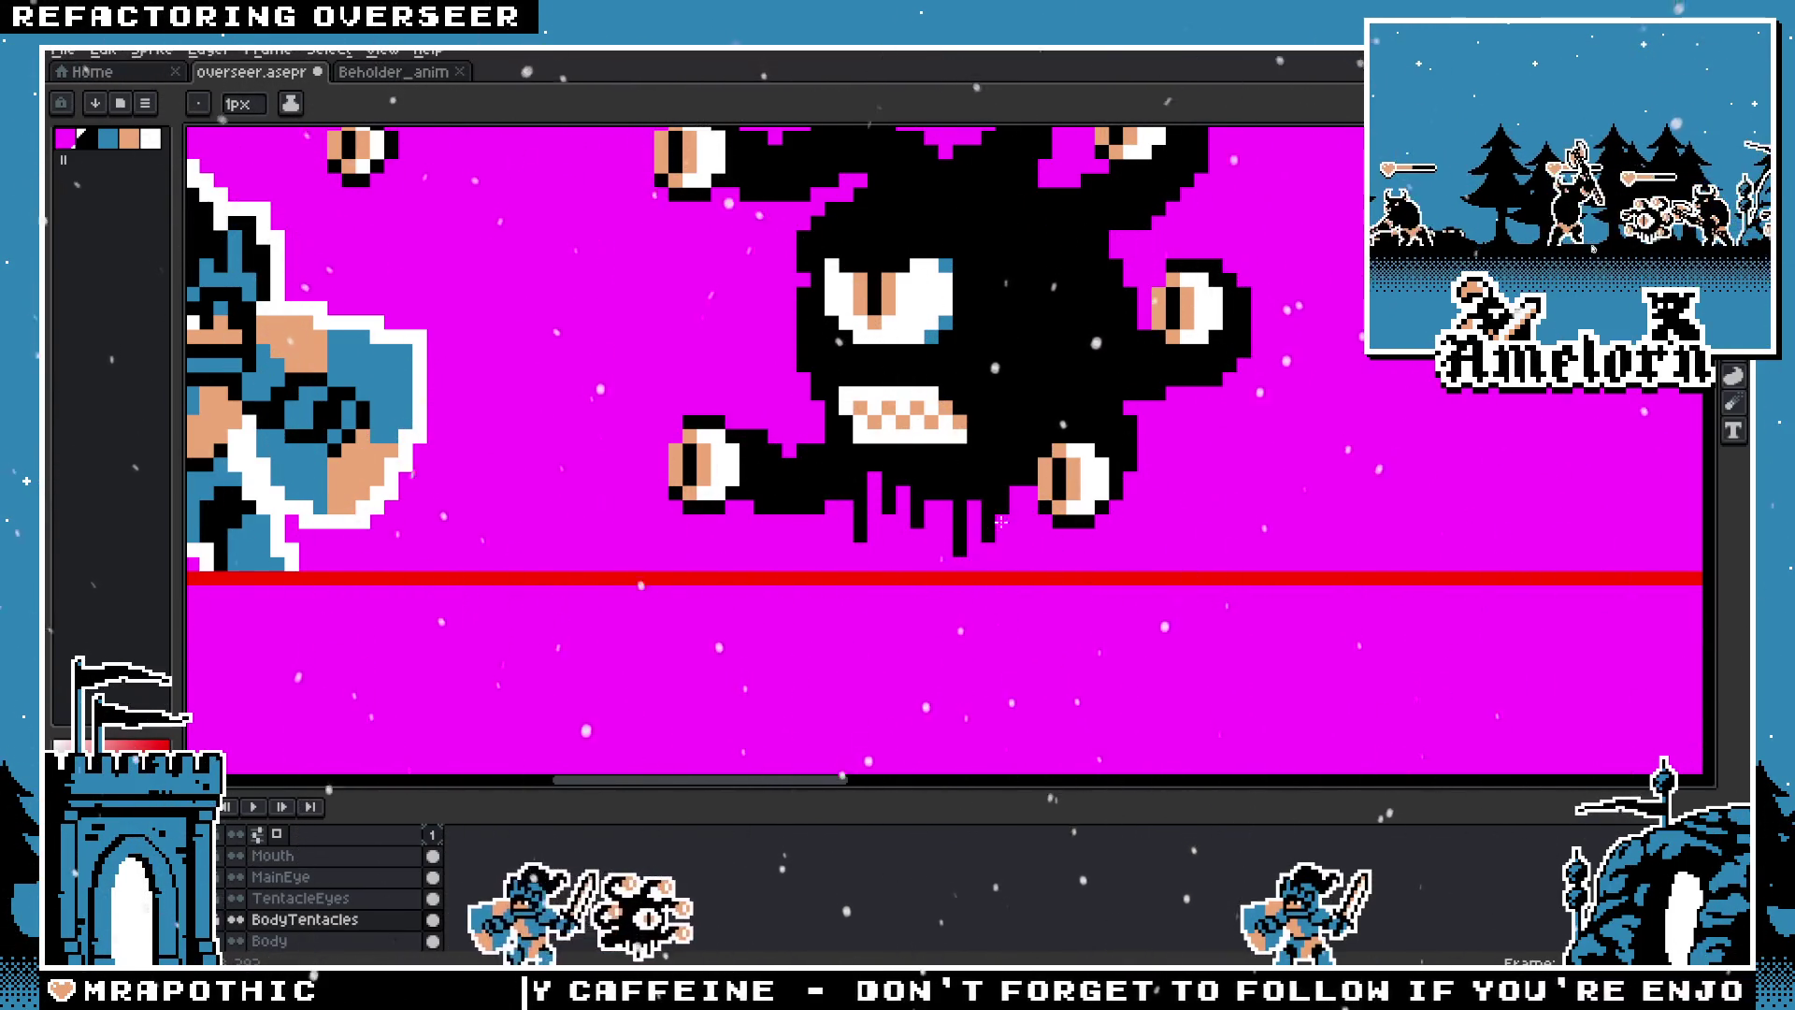
Step: Delete the selected old drip tentacles under the mouth and draw a new black drip there
scroll(1000, 522, down, 3)
scroll(1159, 491, up, 3)
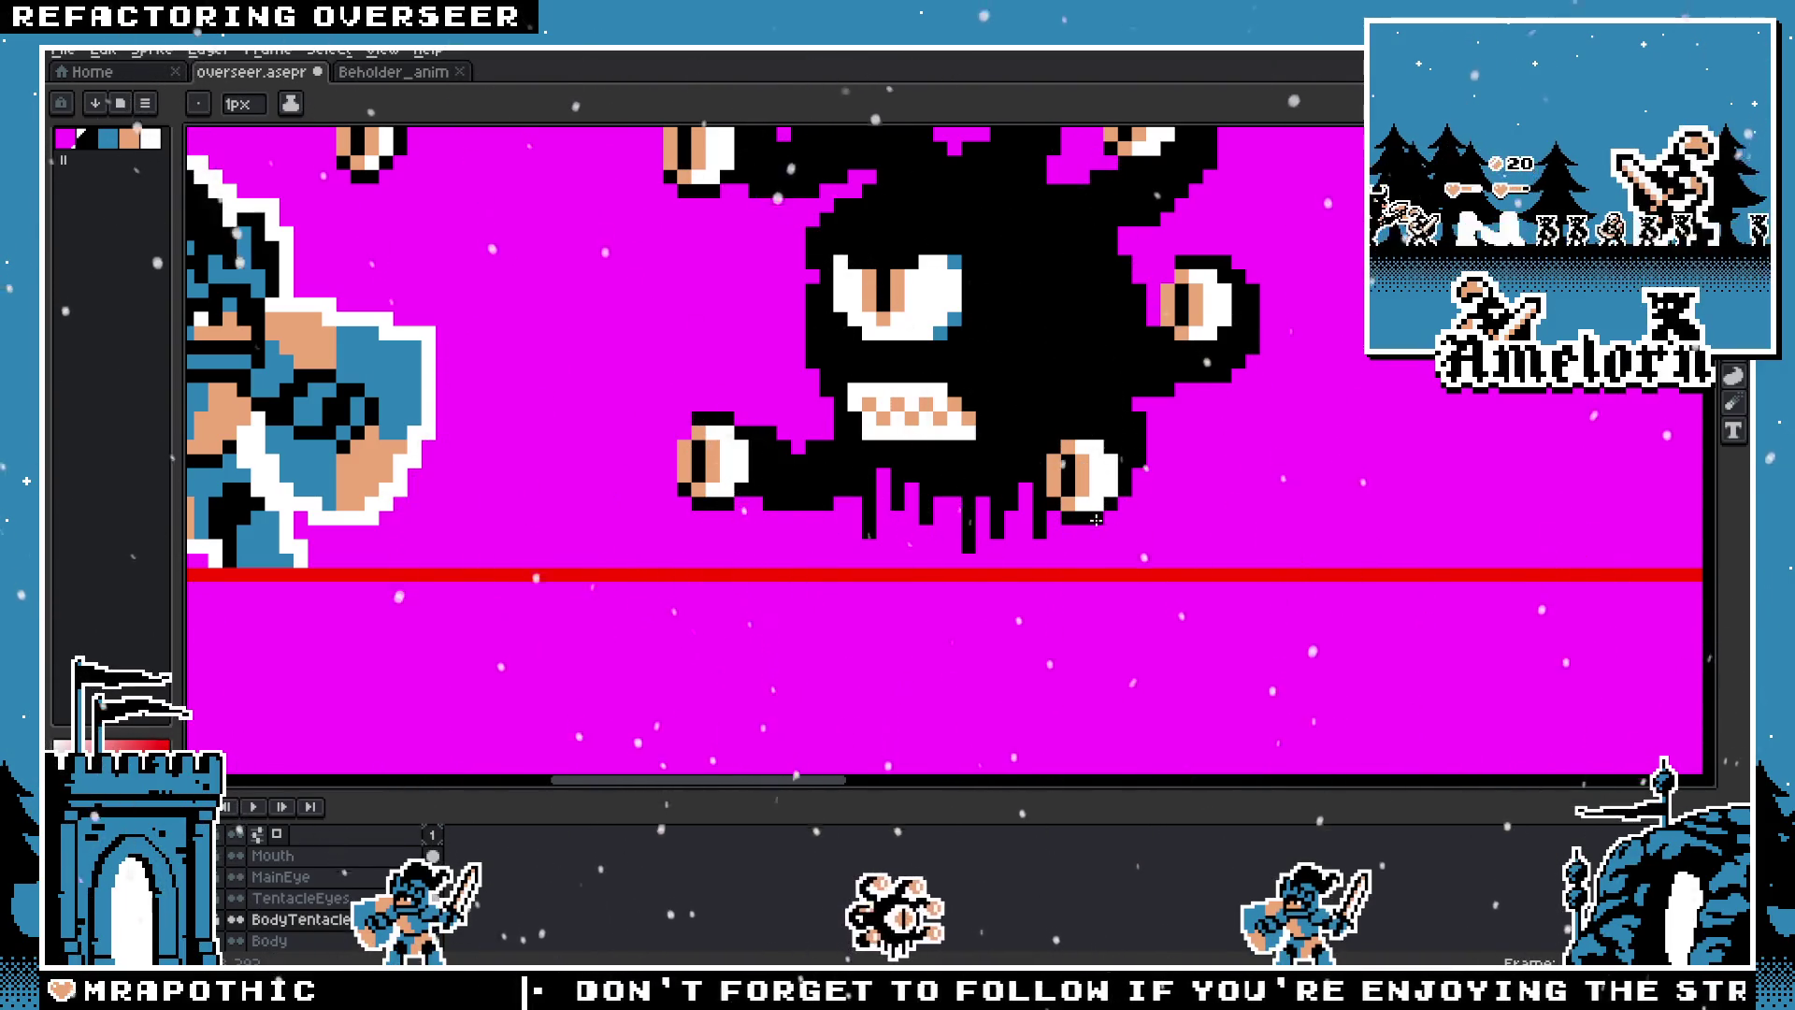
scroll(879, 564, down, 3)
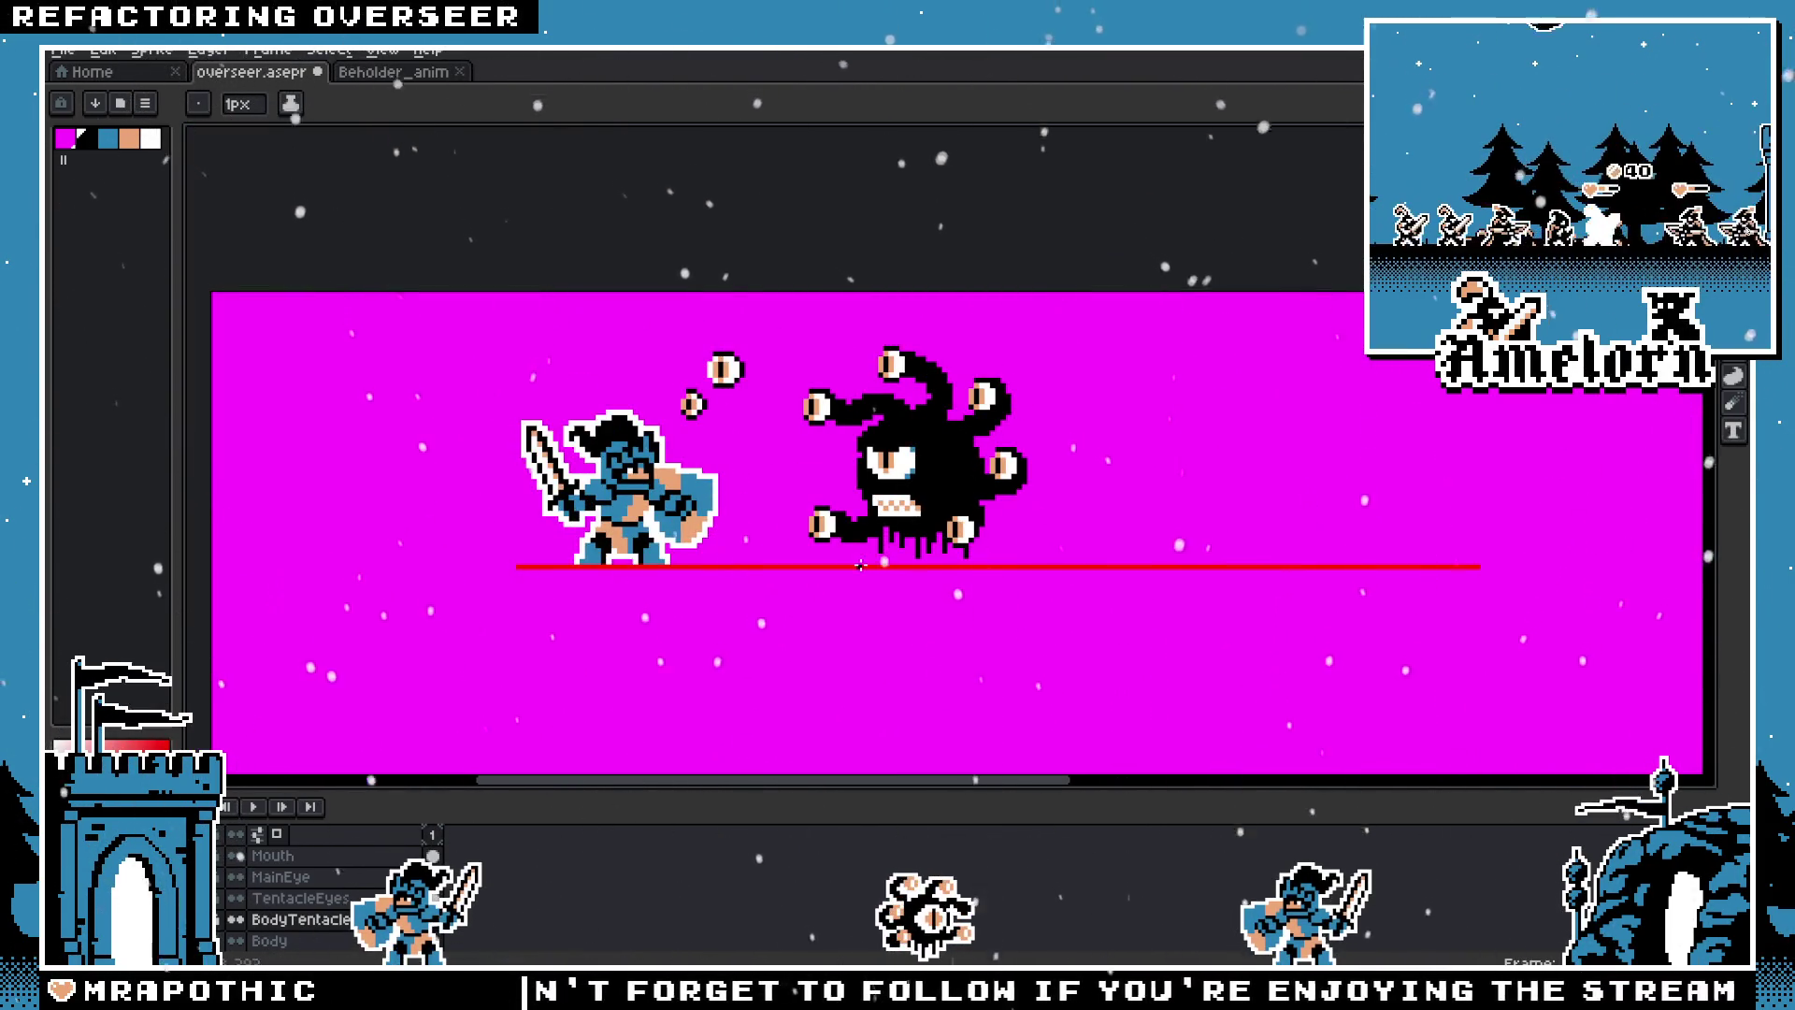
scroll(860, 565, down, 1)
scroll(858, 563, down, 1)
scroll(869, 575, up, 2)
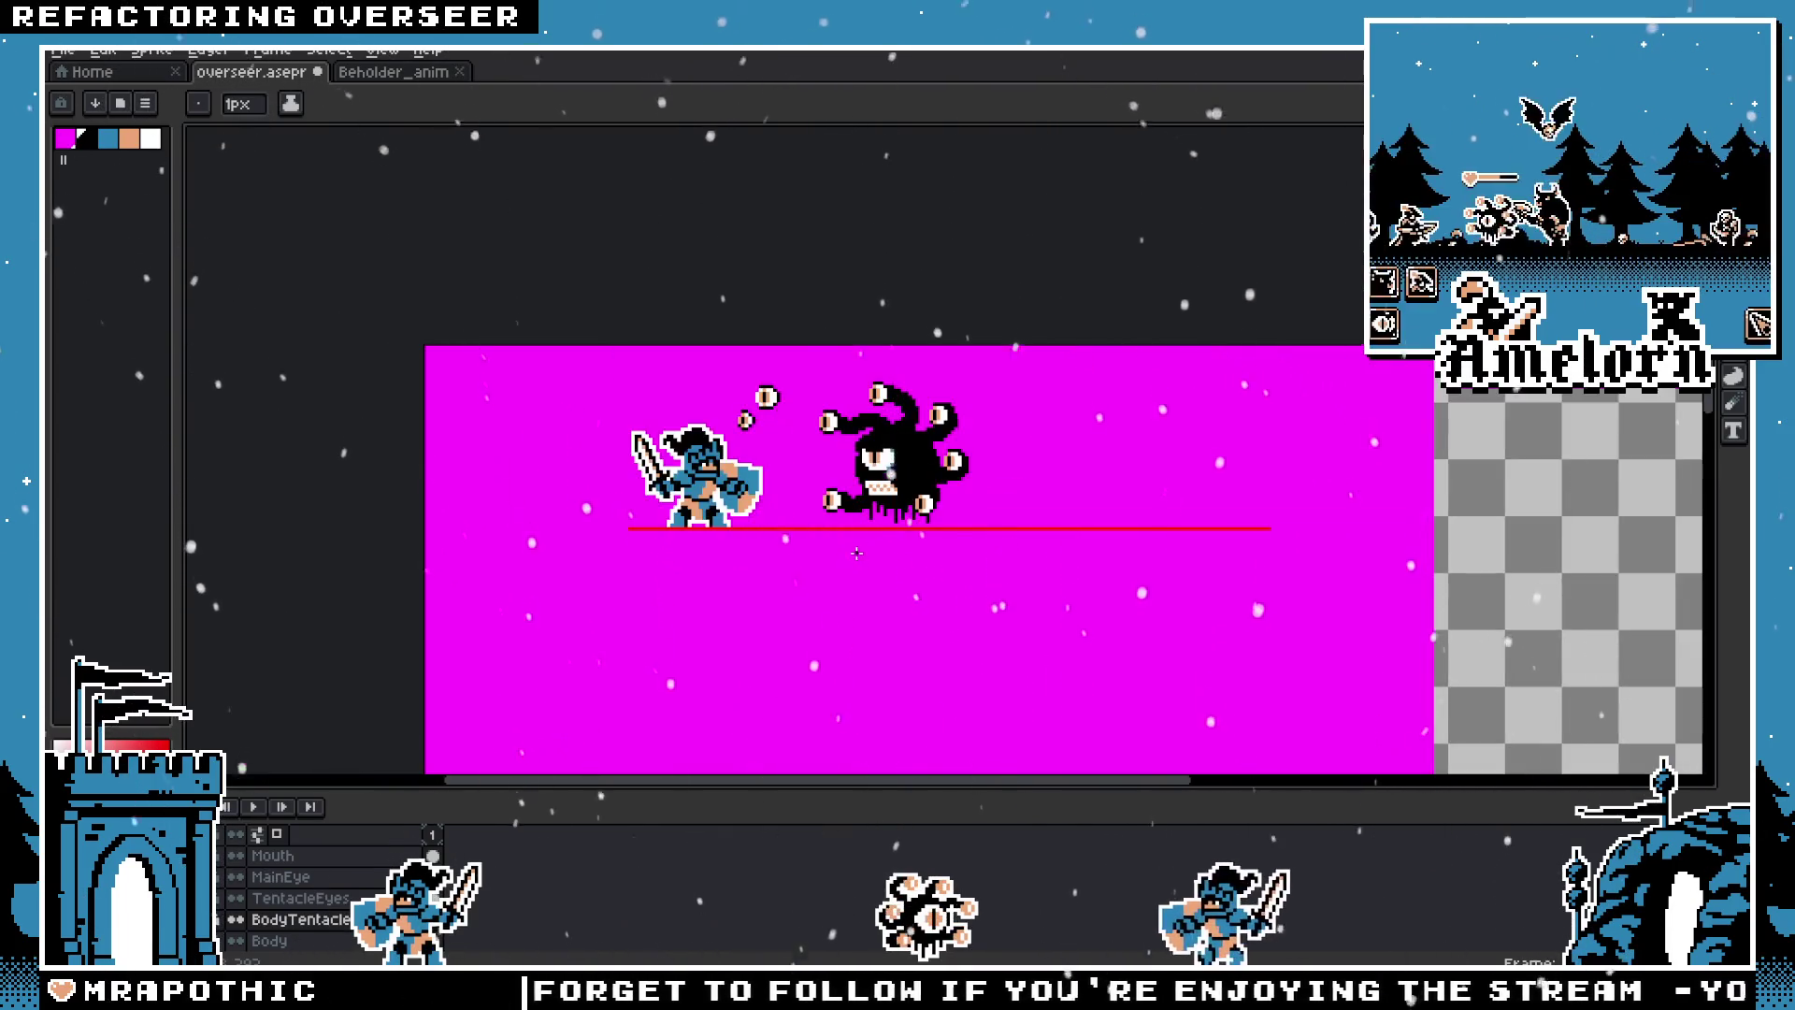
scroll(909, 608, up, 2)
scroll(911, 606, up, 1)
key(Delete)
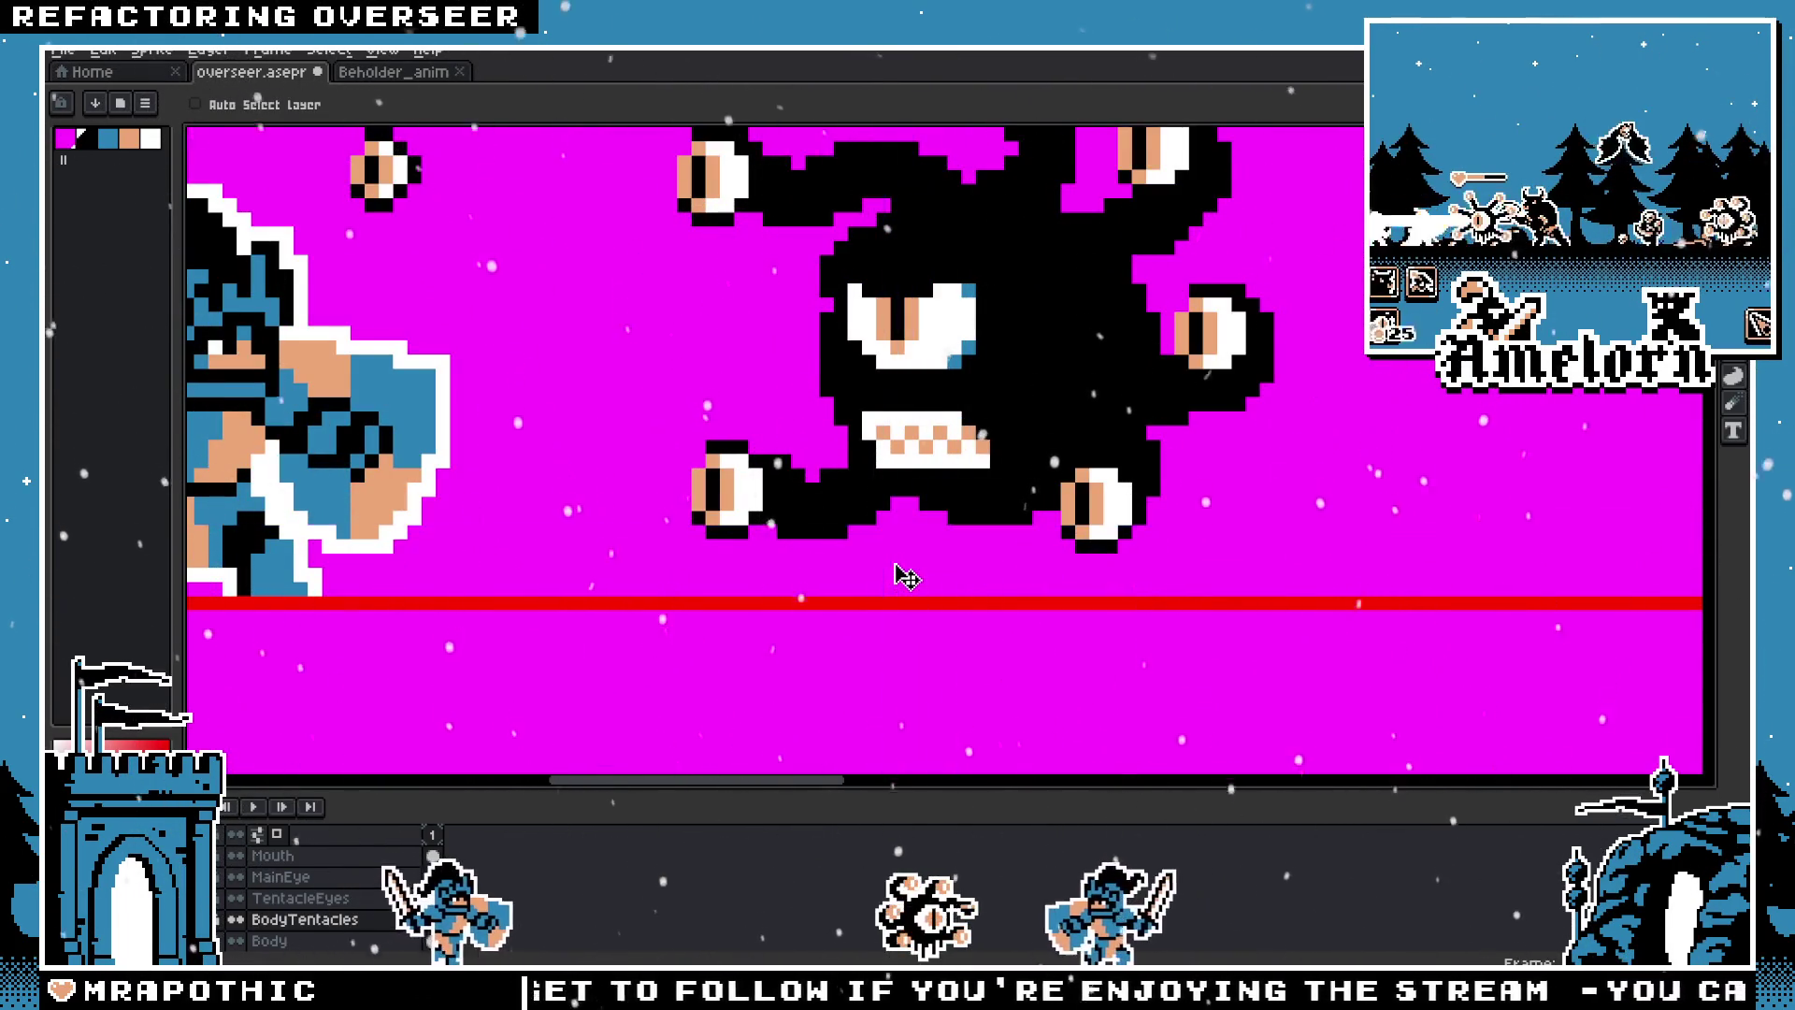
key(b)
mouse_move(907, 509)
mouse_down()
mouse_move(912, 550)
mouse_move(971, 550)
mouse_up()
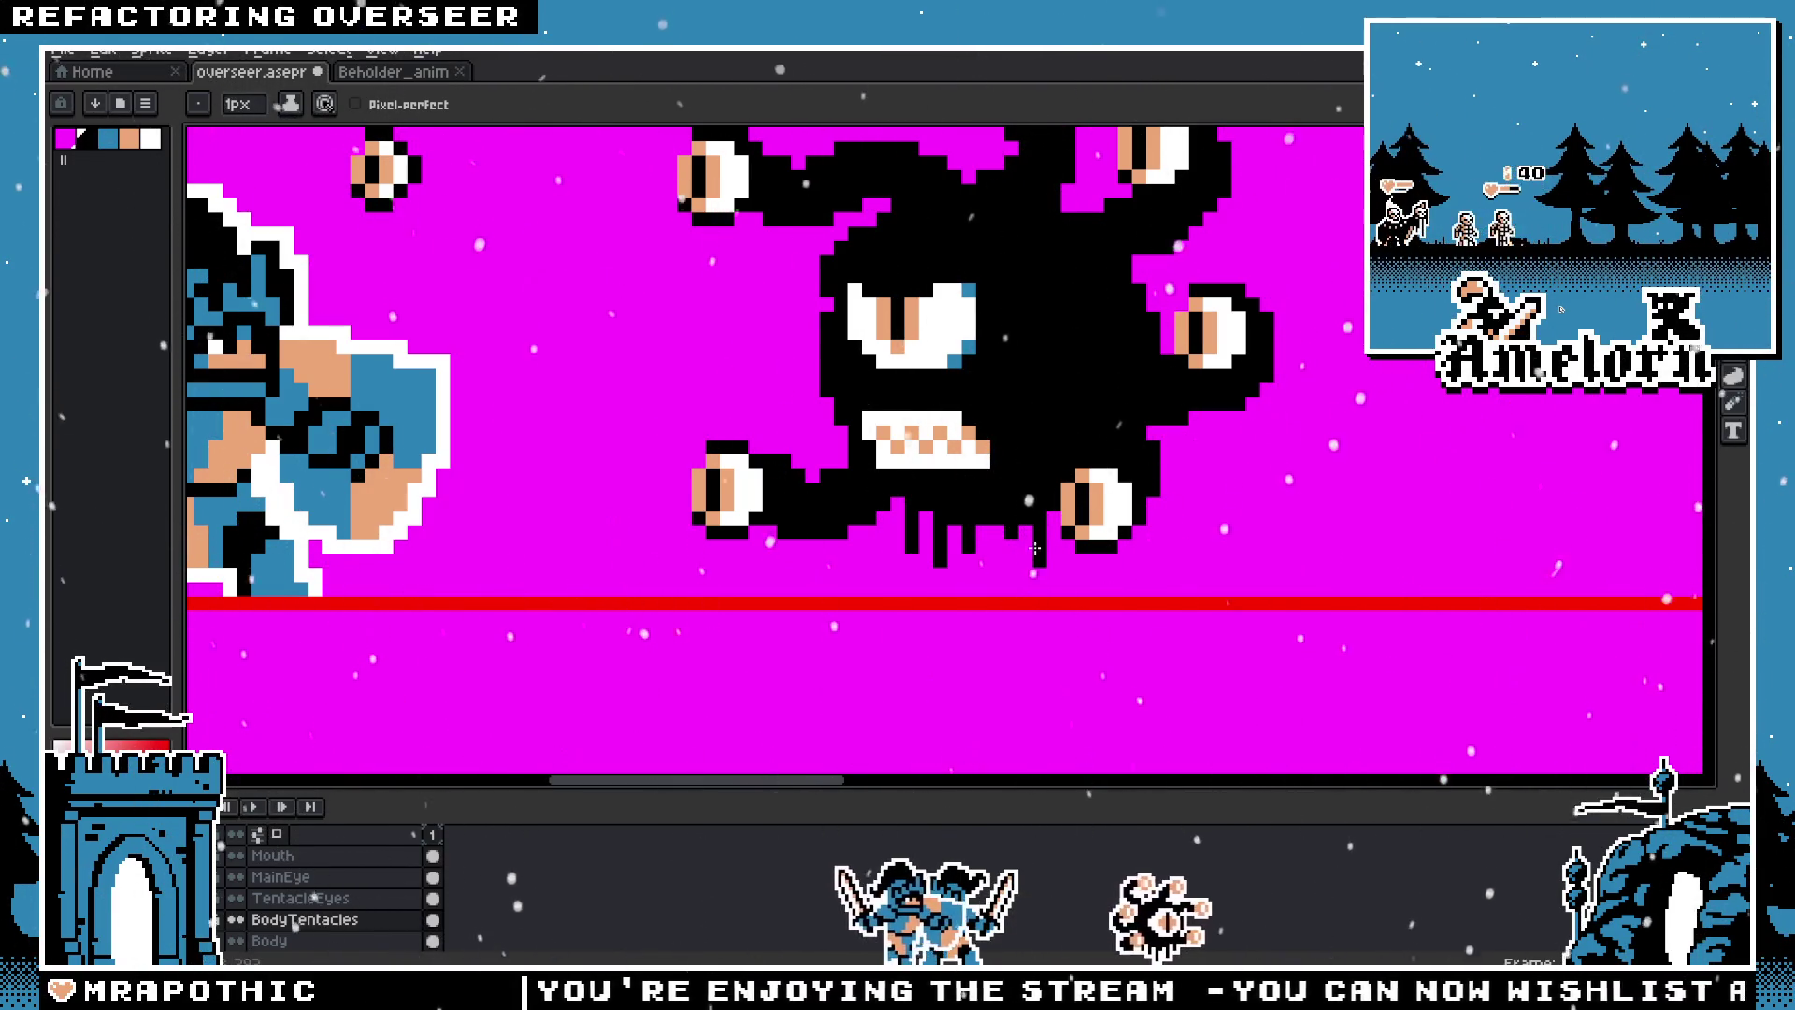
Step: Paint over leftover old drips with magenta and add another black drip below the body
scroll(897, 571, down, 3)
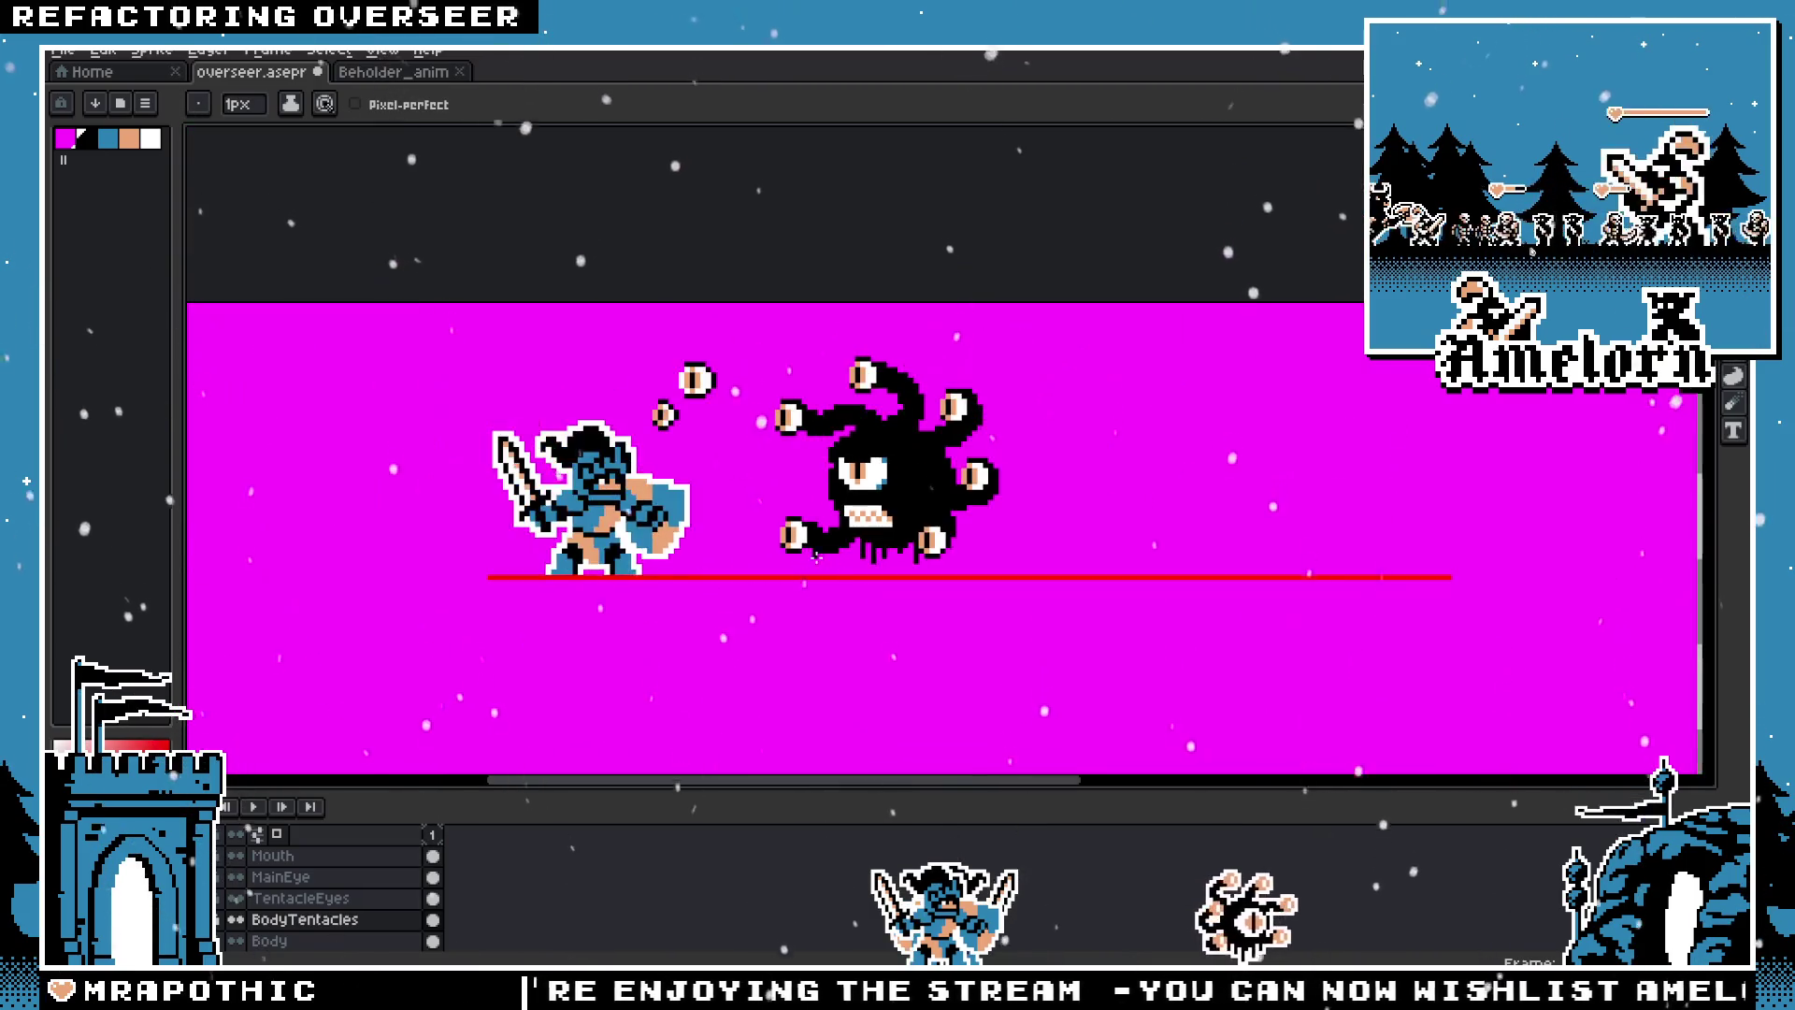
scroll(892, 561, up, 3)
scroll(876, 540, up, 2)
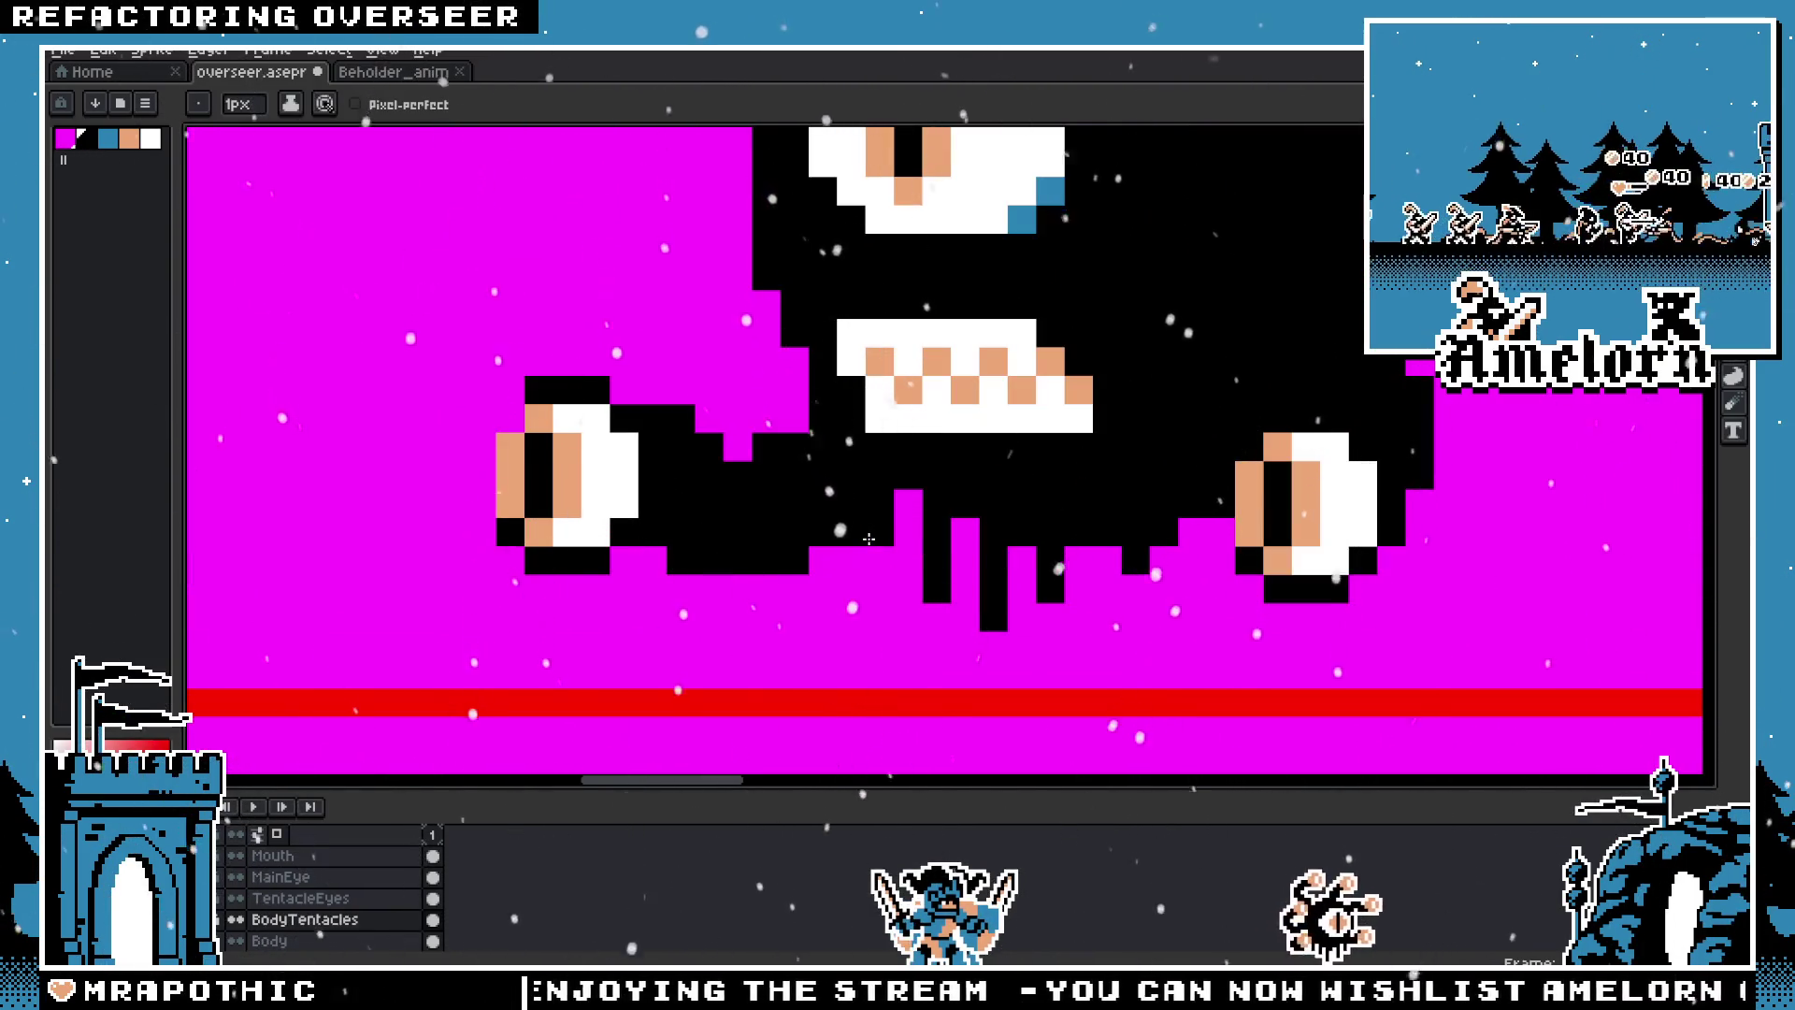
scroll(845, 568, down, 2)
scroll(823, 573, down, 2)
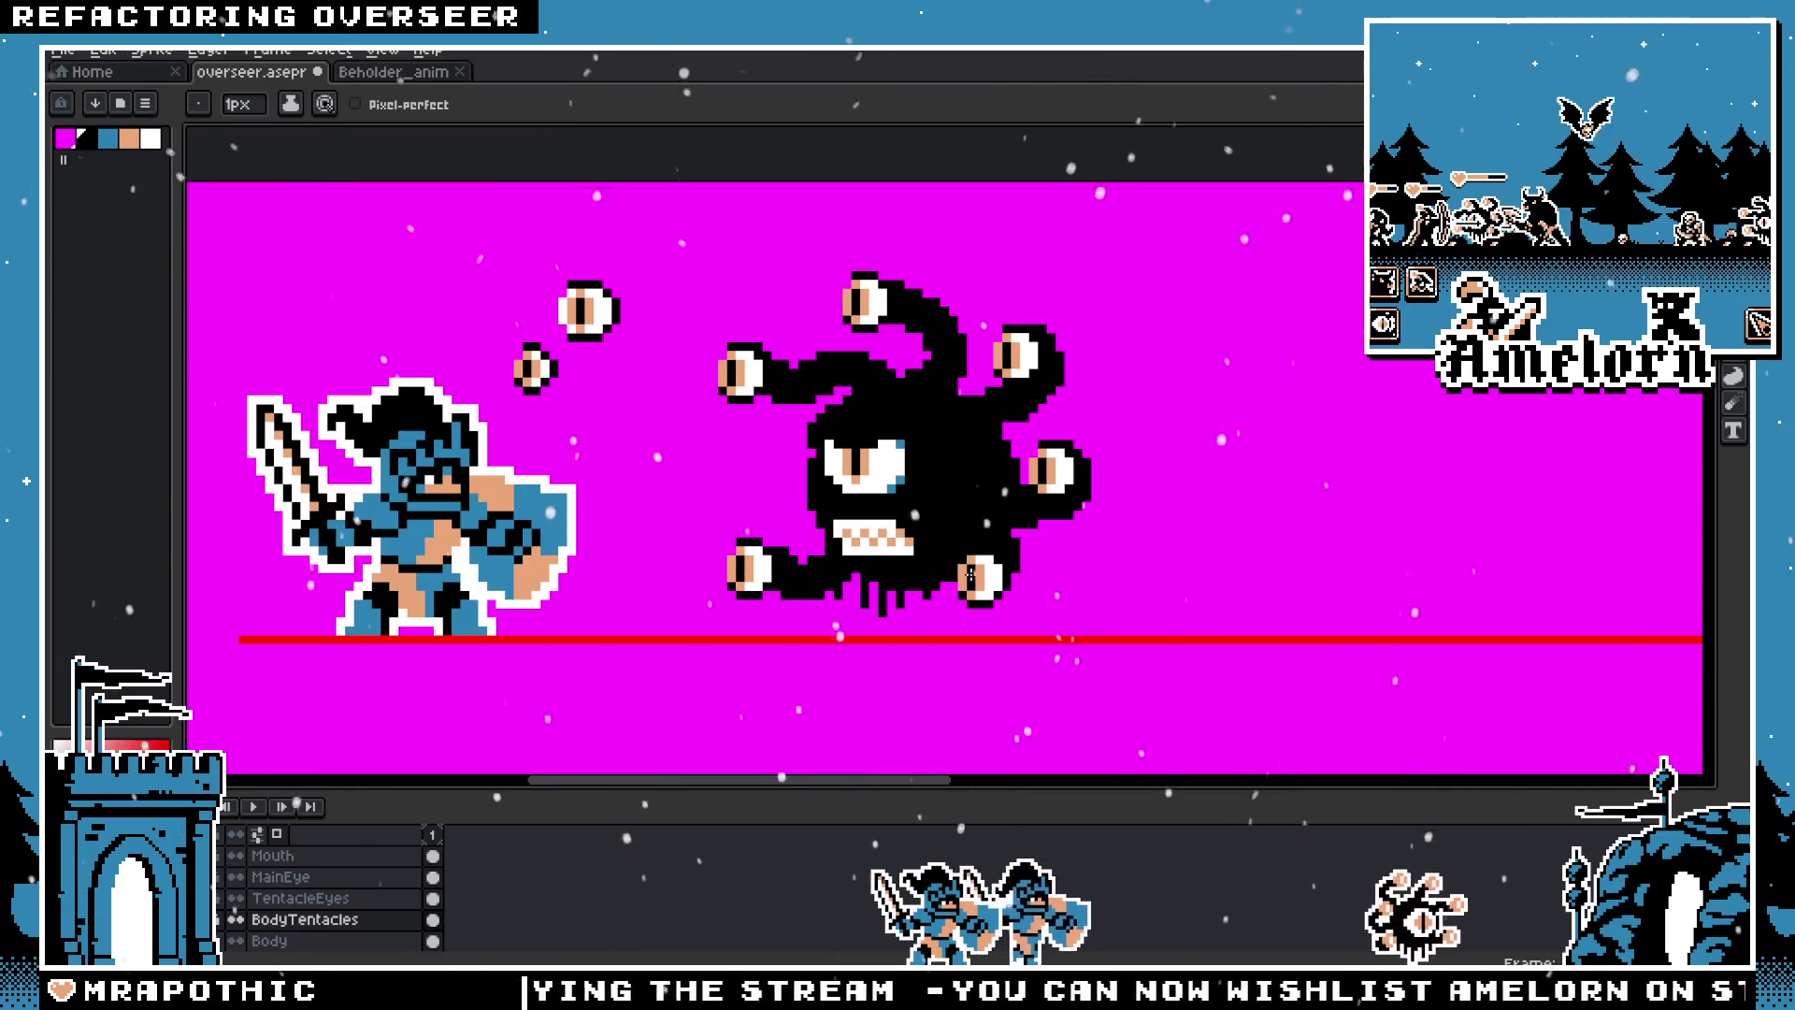
scroll(767, 580, up, 3)
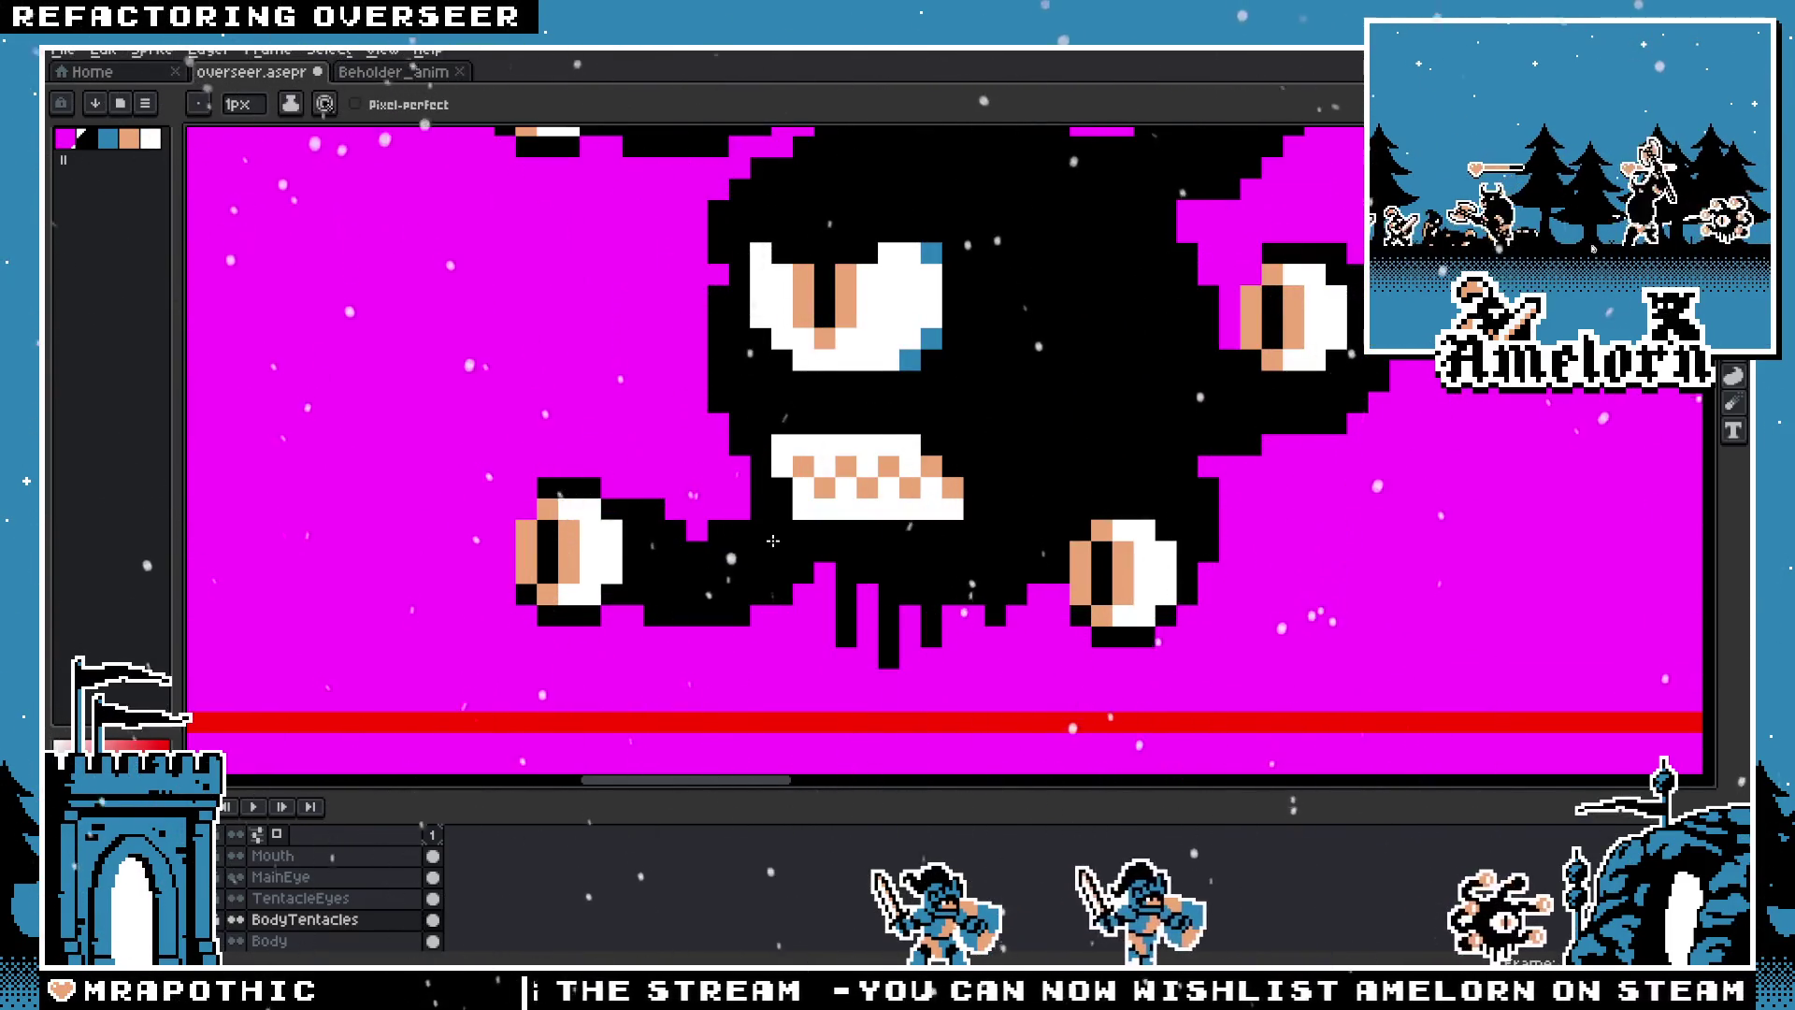
scroll(773, 541, down, 2)
scroll(973, 649, up, 2)
drag(973, 648, 989, 623)
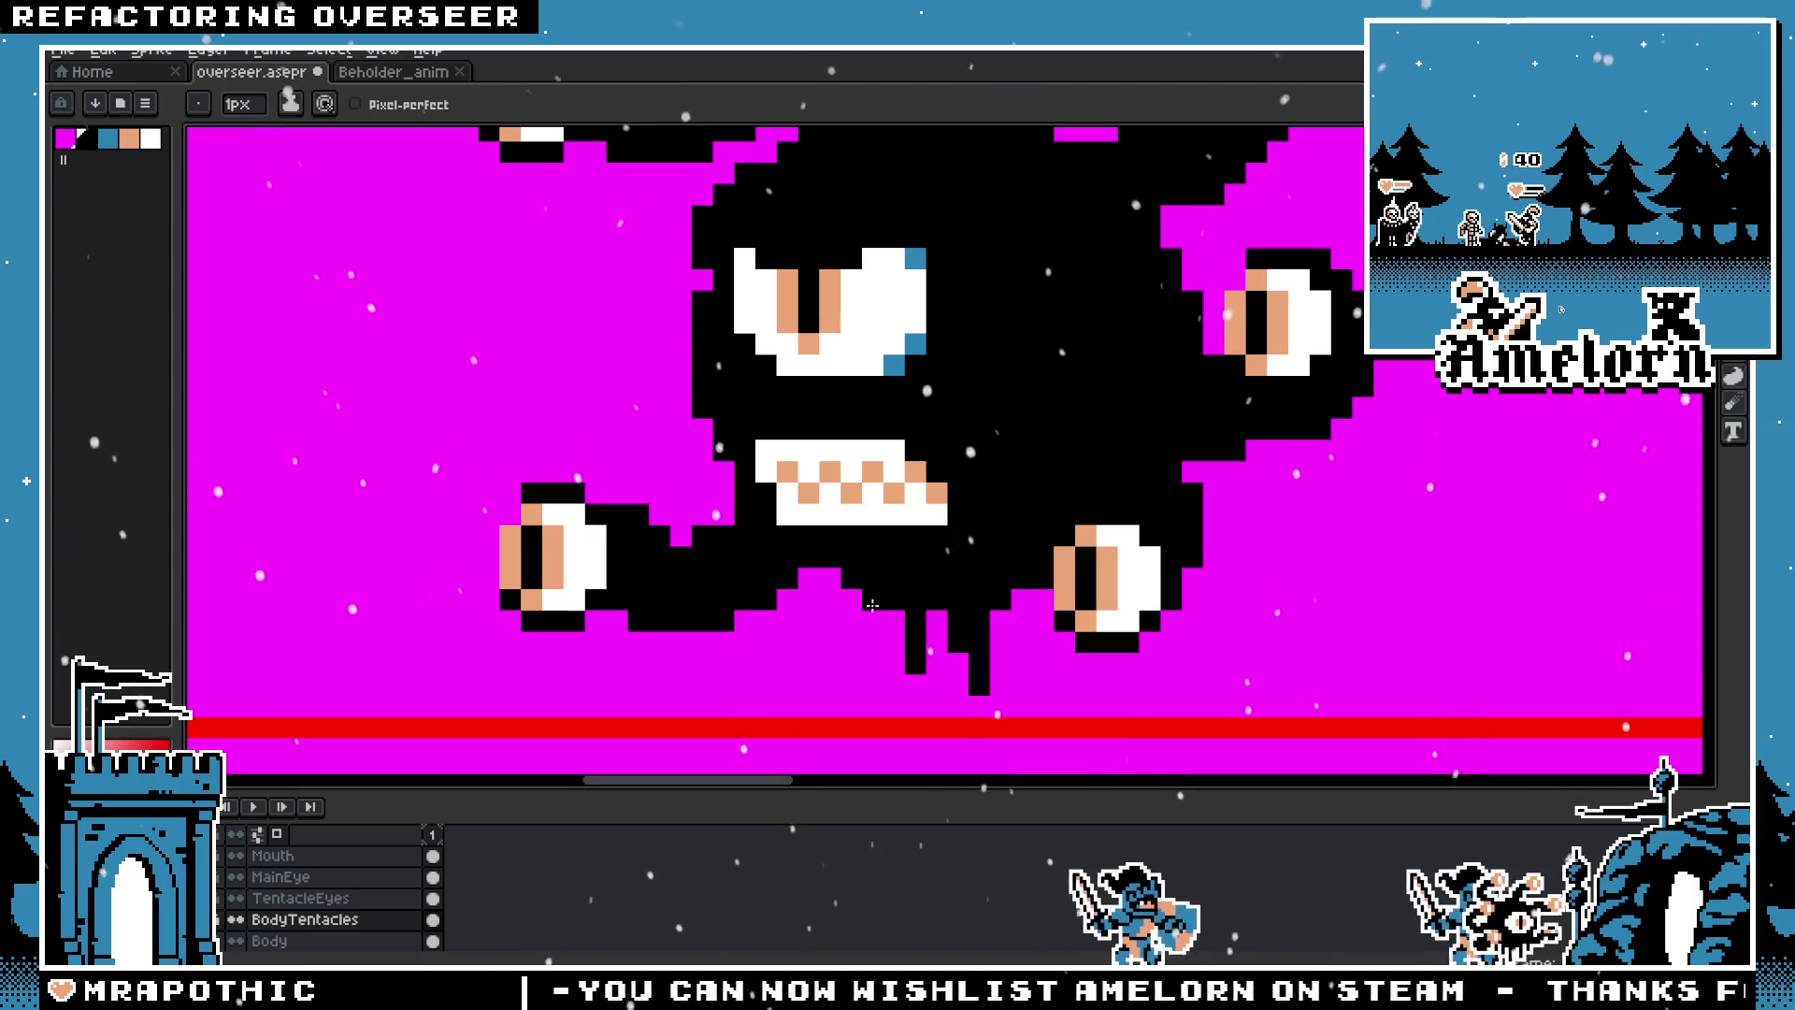
drag(822, 584, 822, 636)
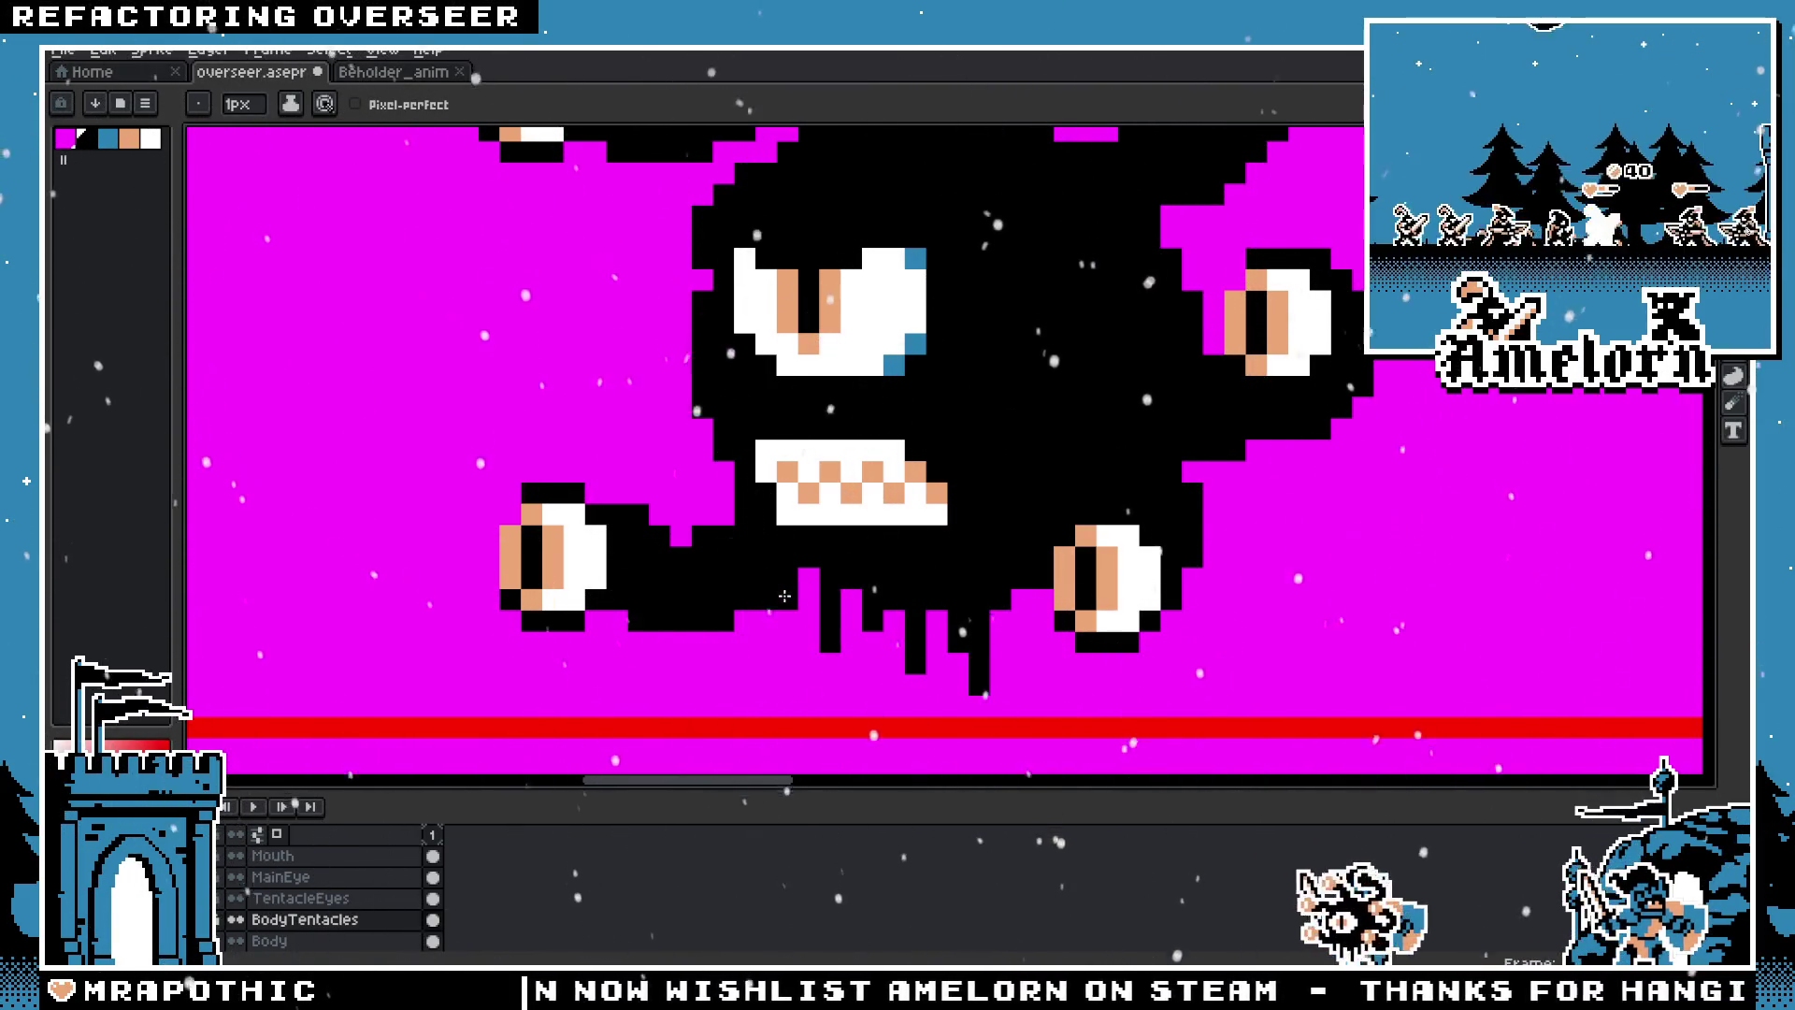
scroll(785, 618, down, 3)
scroll(793, 570, up, 3)
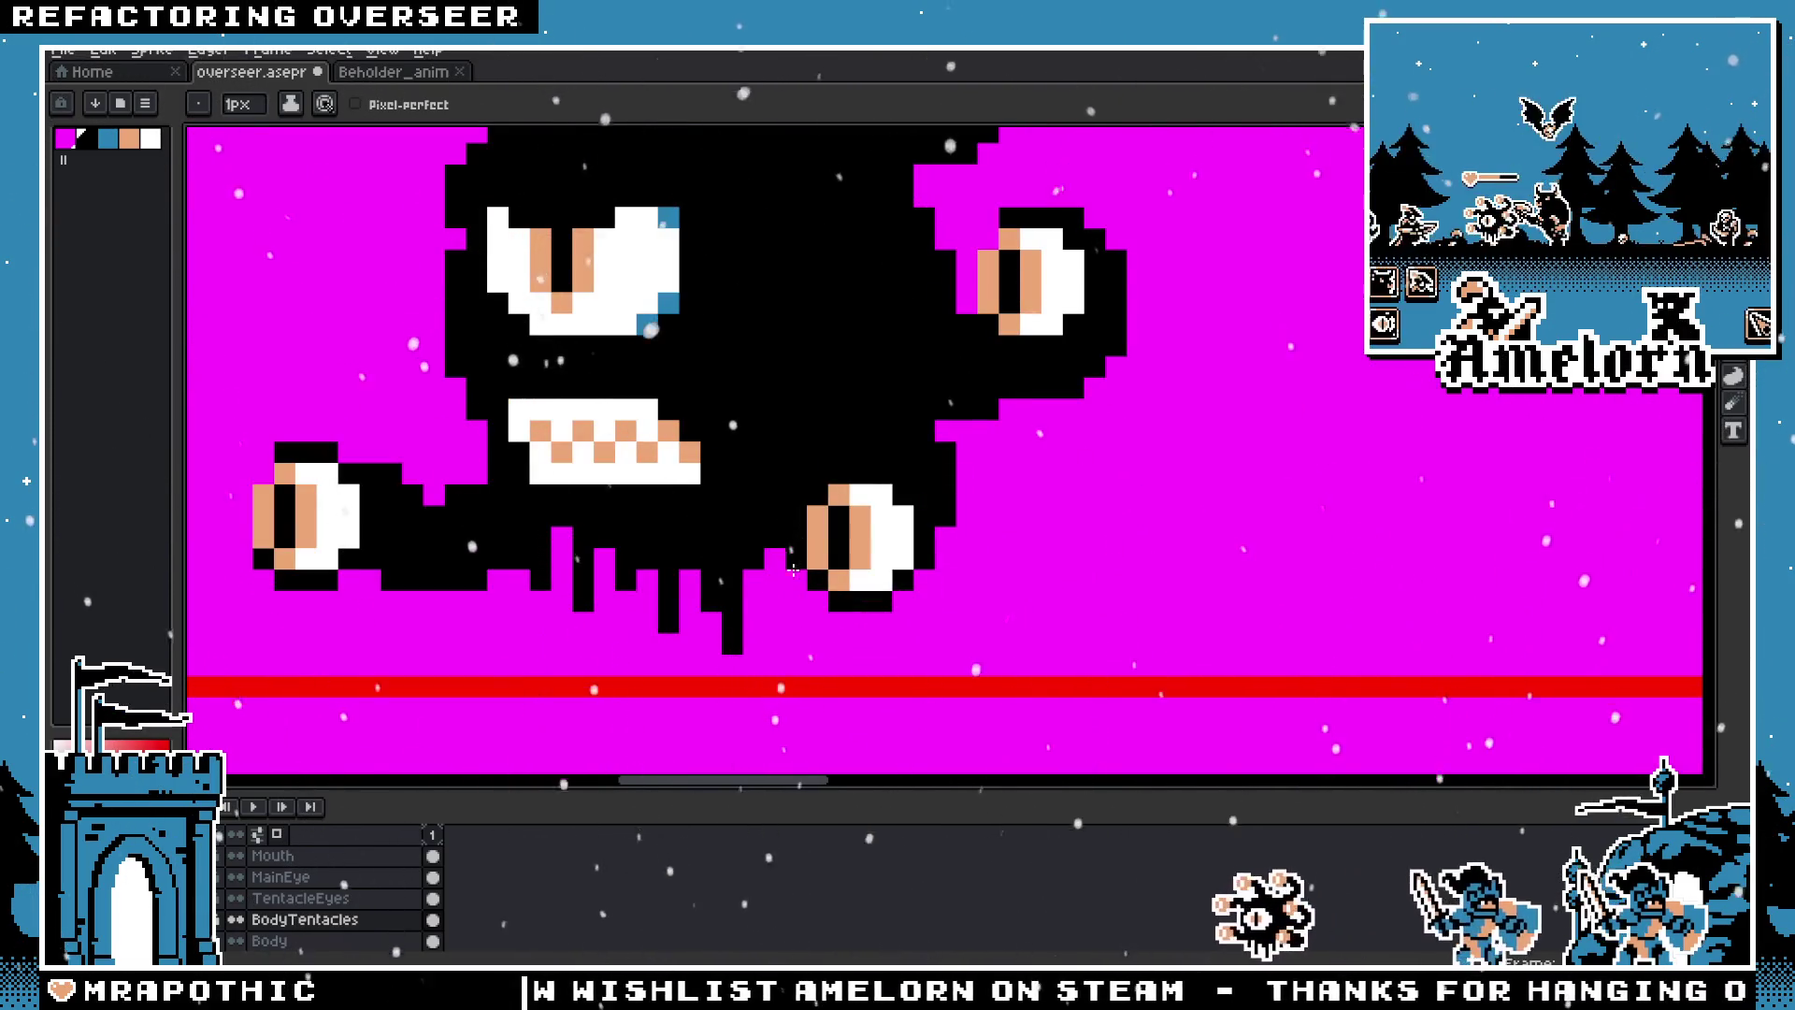
scroll(795, 599, down, 2)
scroll(729, 596, down, 2)
scroll(673, 595, up, 2)
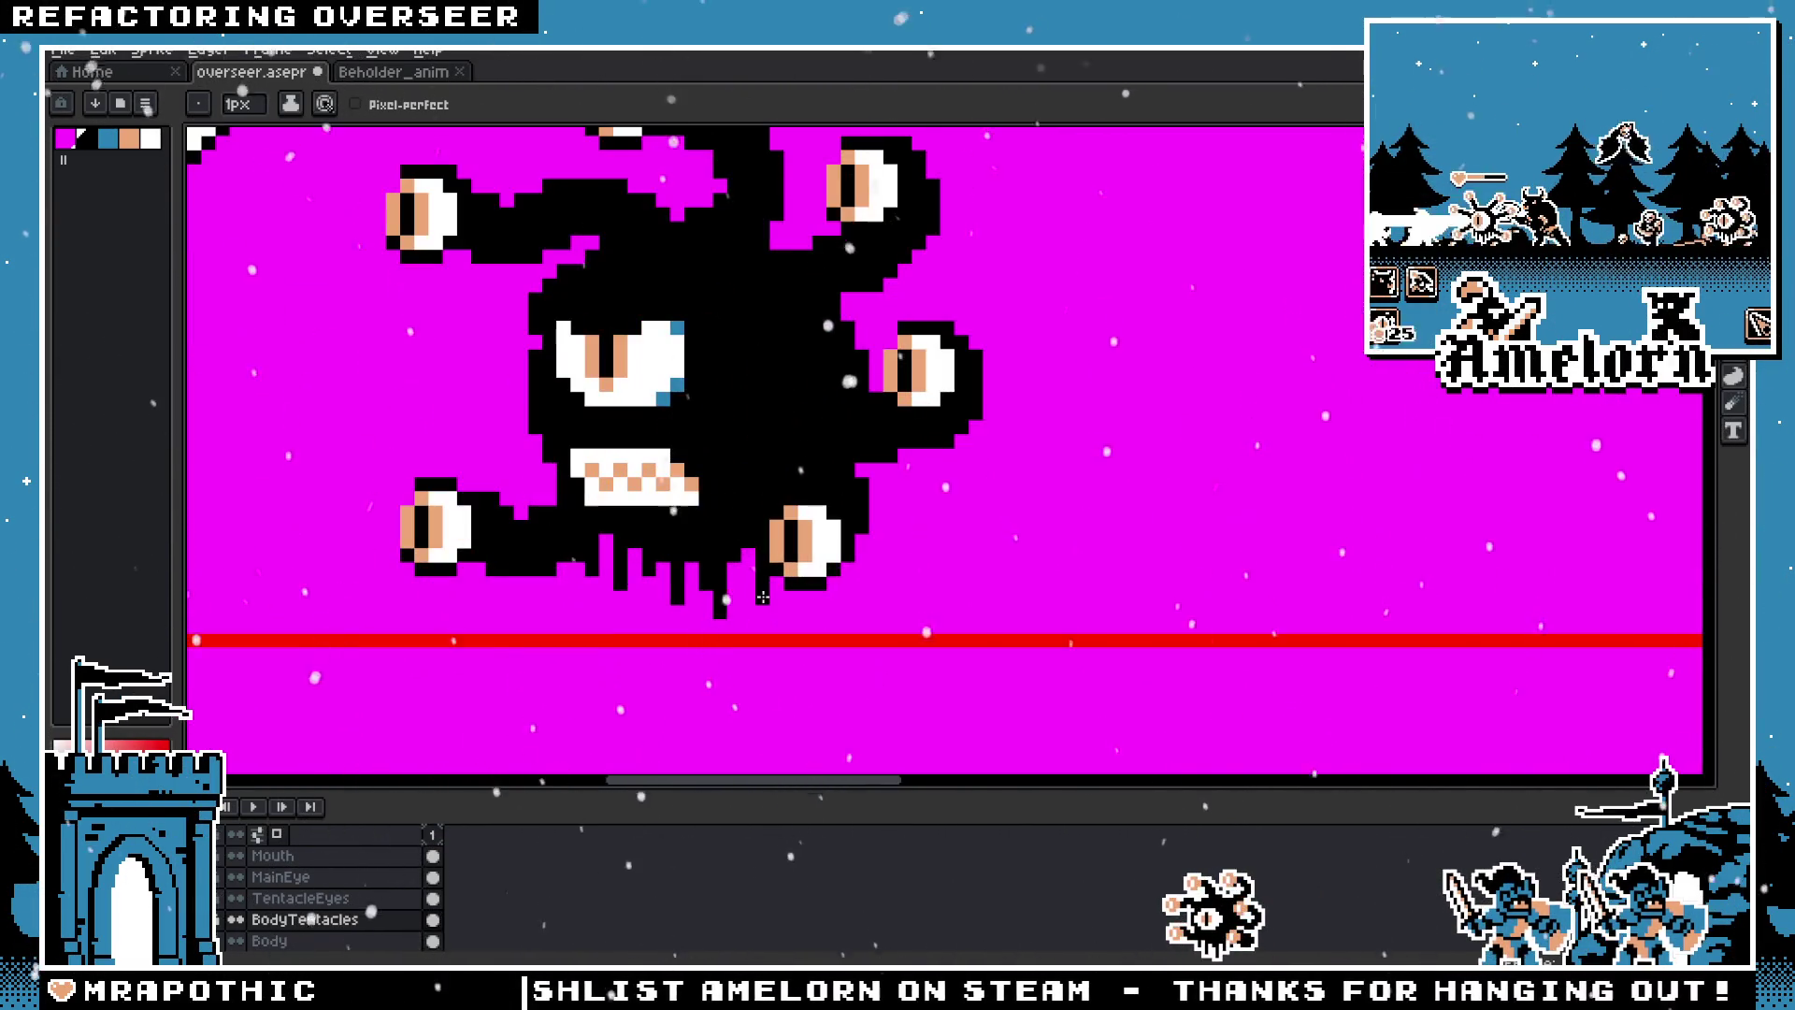
scroll(658, 595, down, 2)
scroll(736, 590, up, 3)
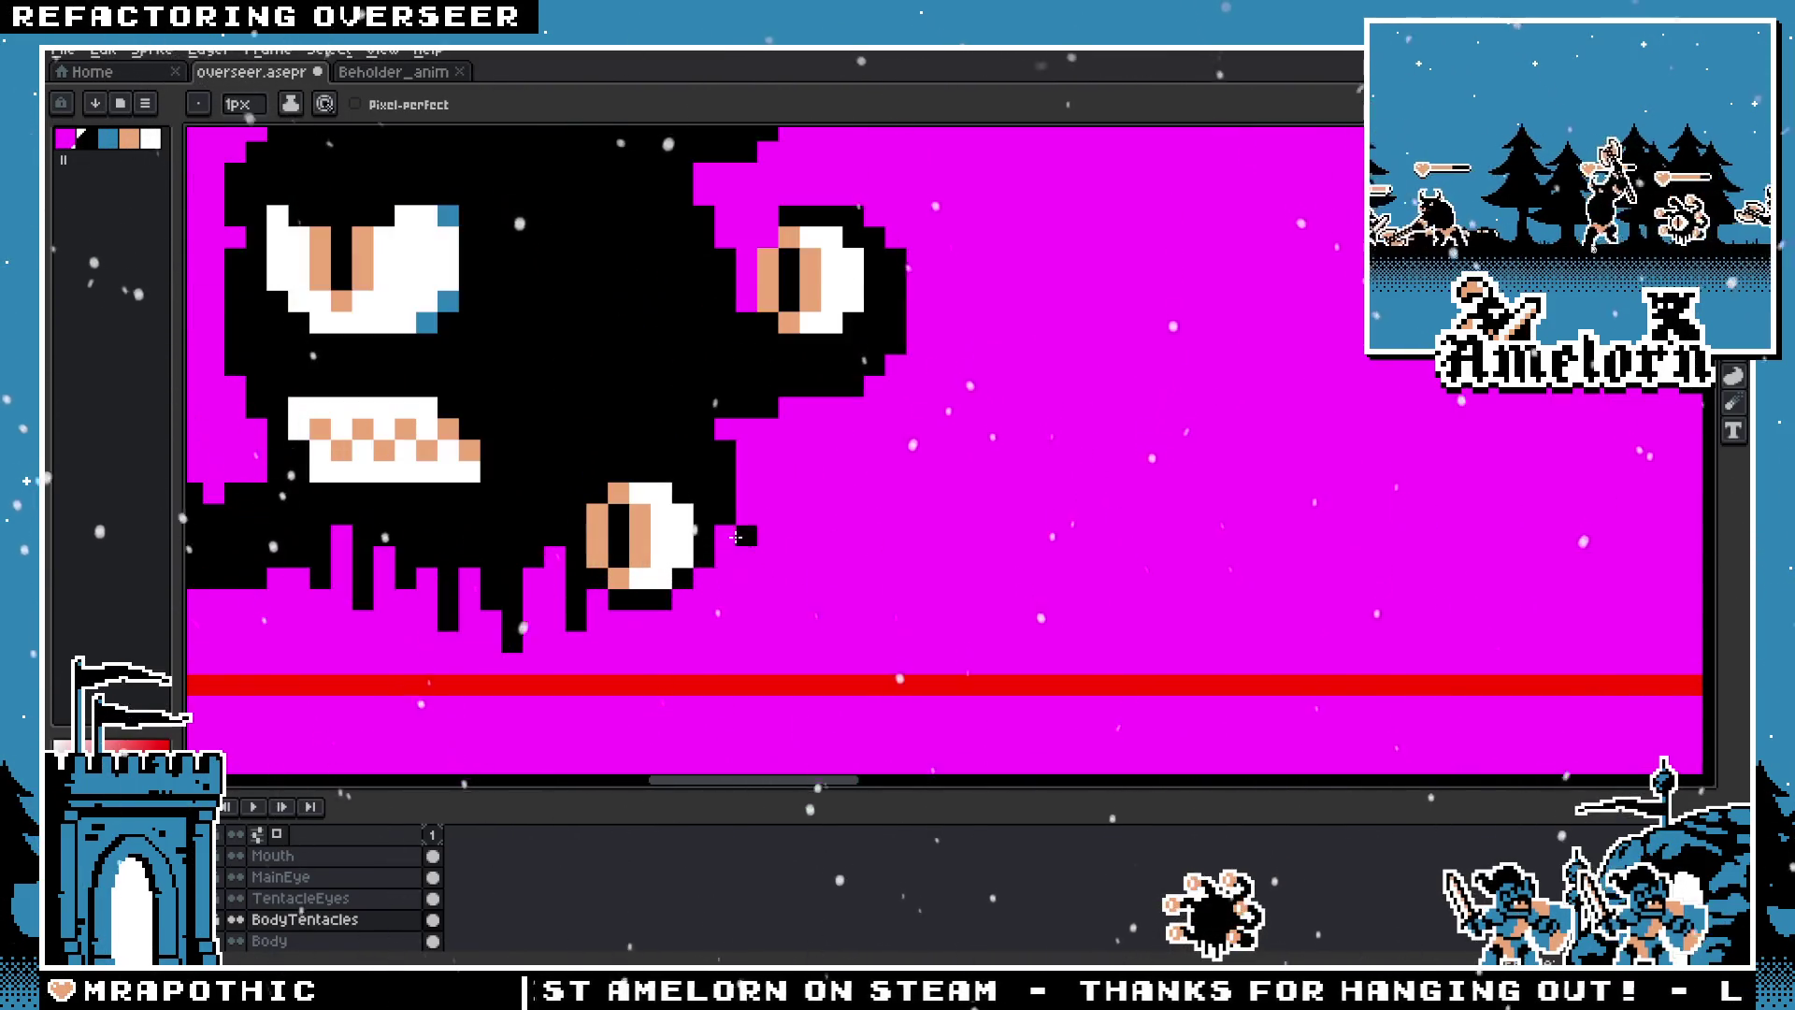
scroll(689, 612, down, 3)
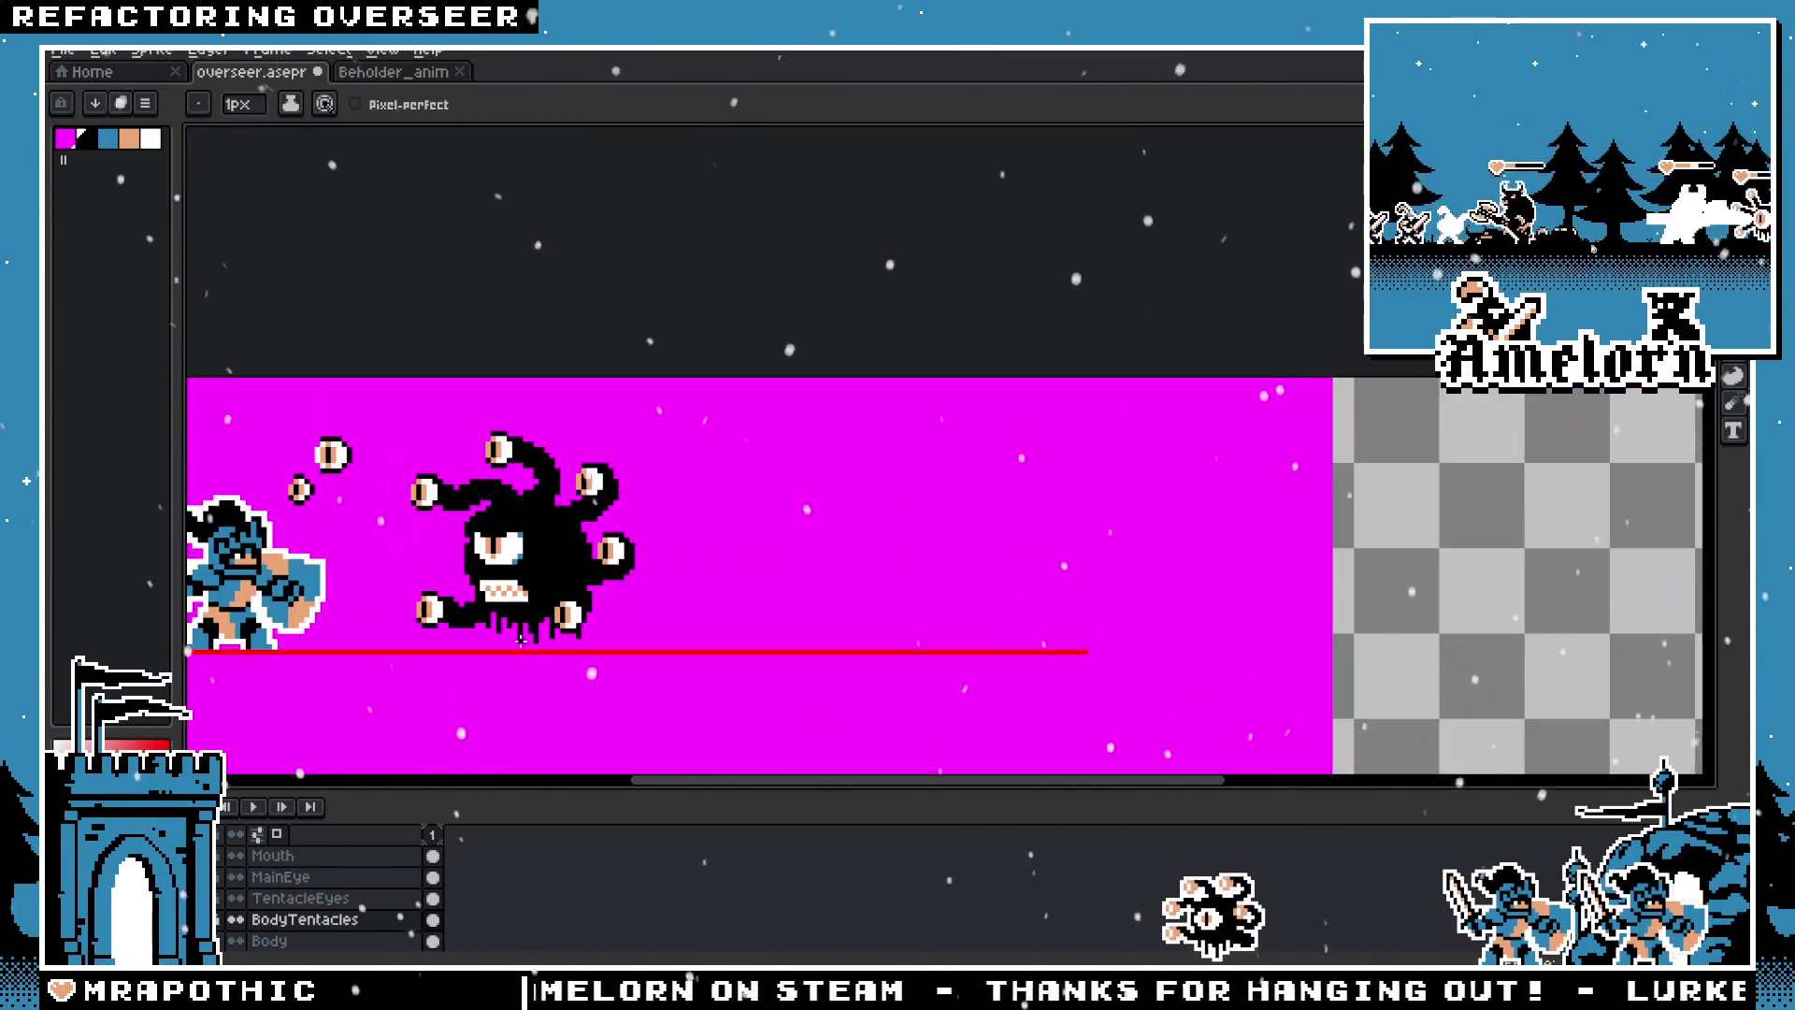
scroll(697, 617, left, 3)
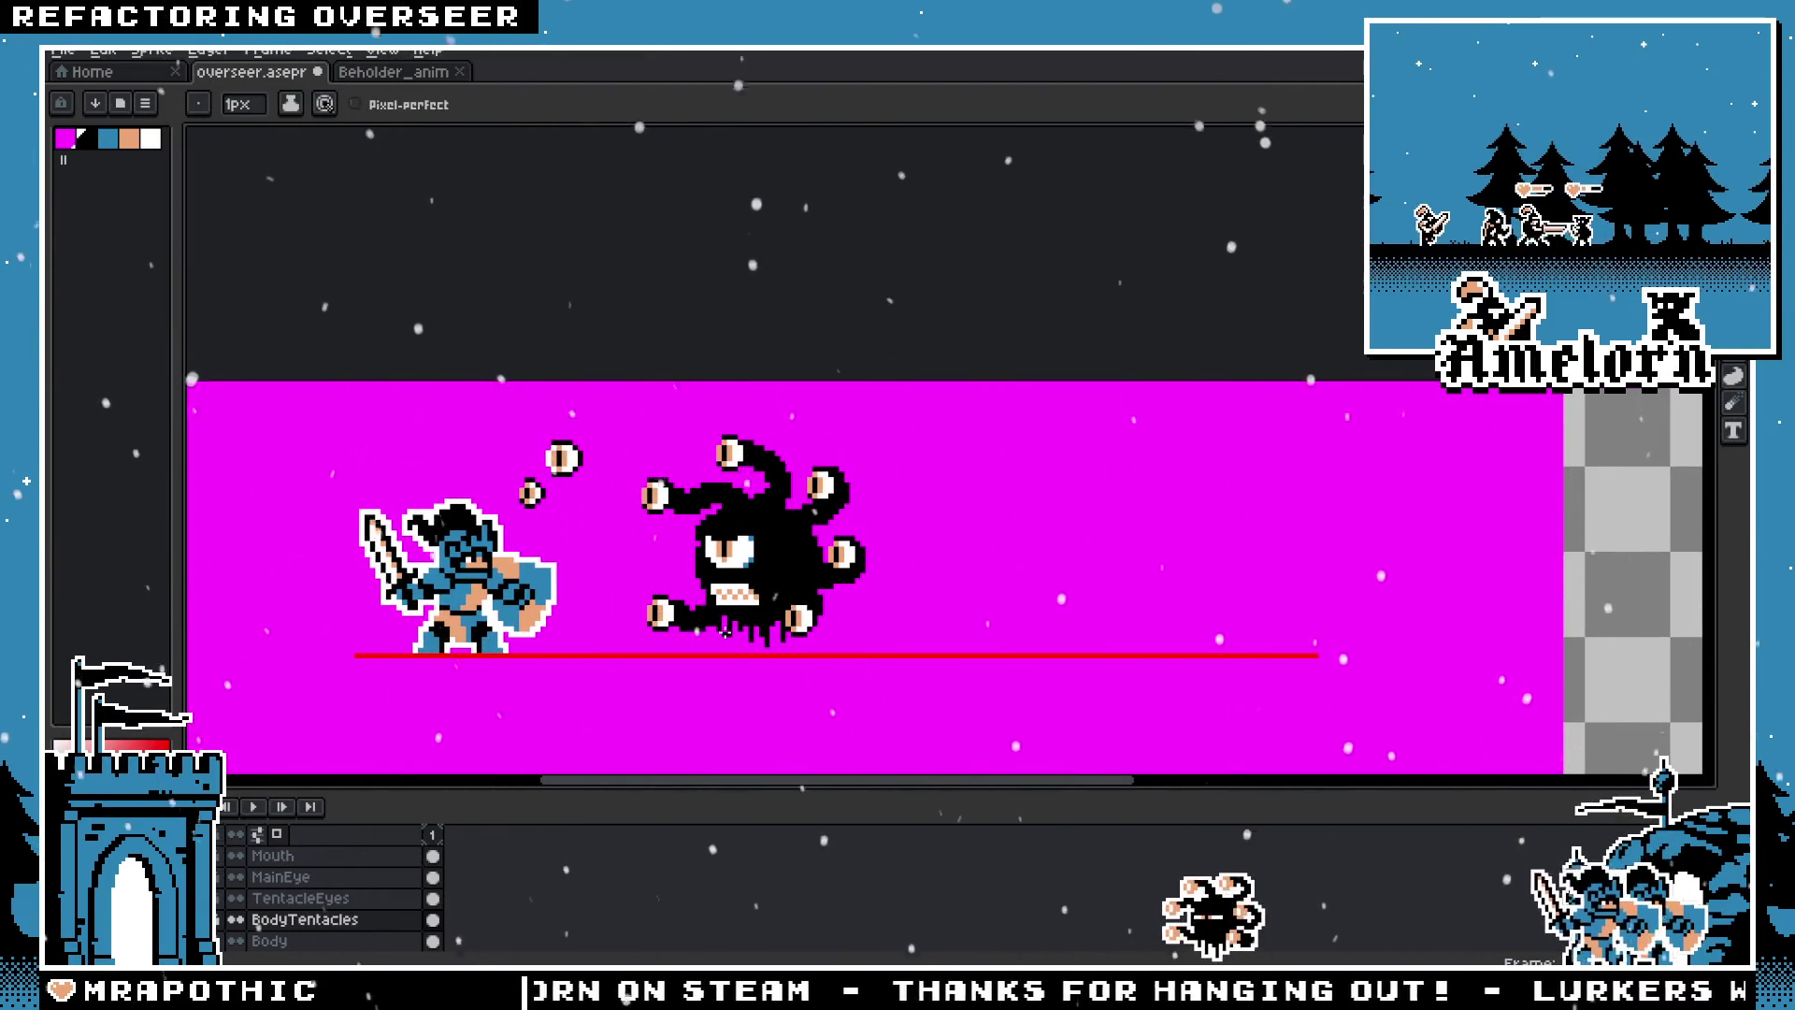
scroll(725, 631, down, 1)
scroll(709, 612, up, 2)
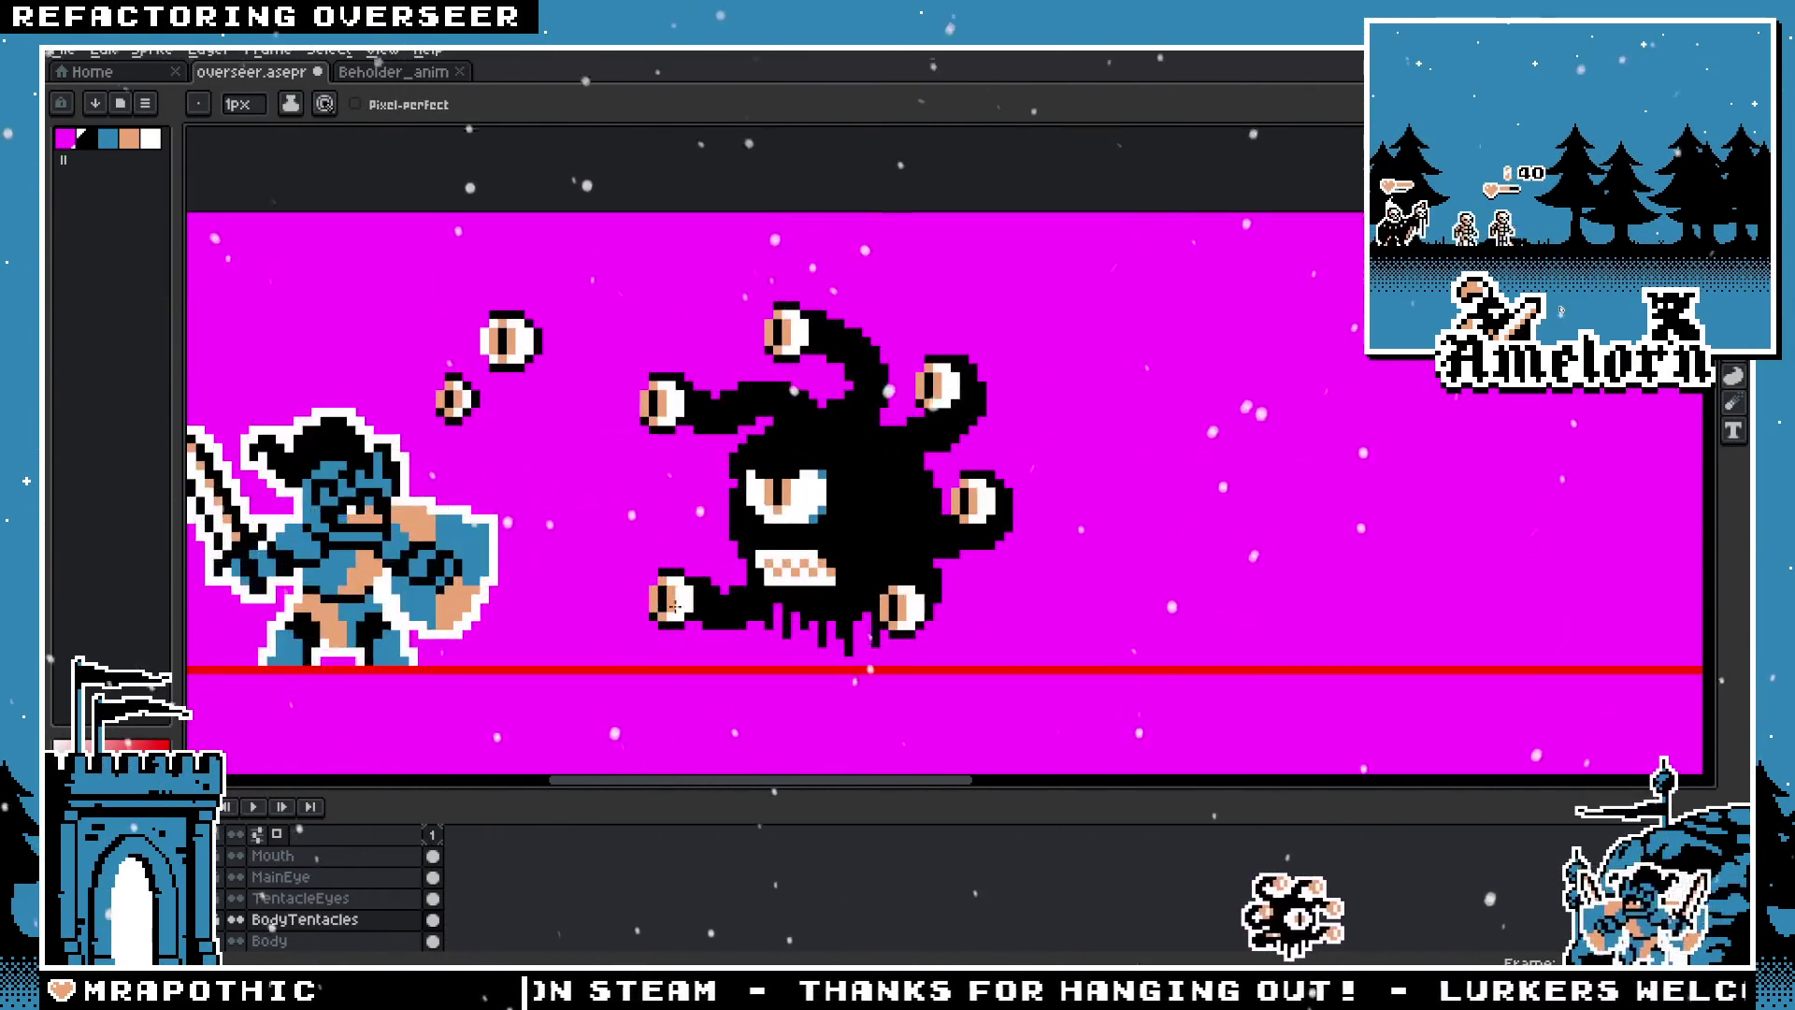
scroll(851, 625, up, 2)
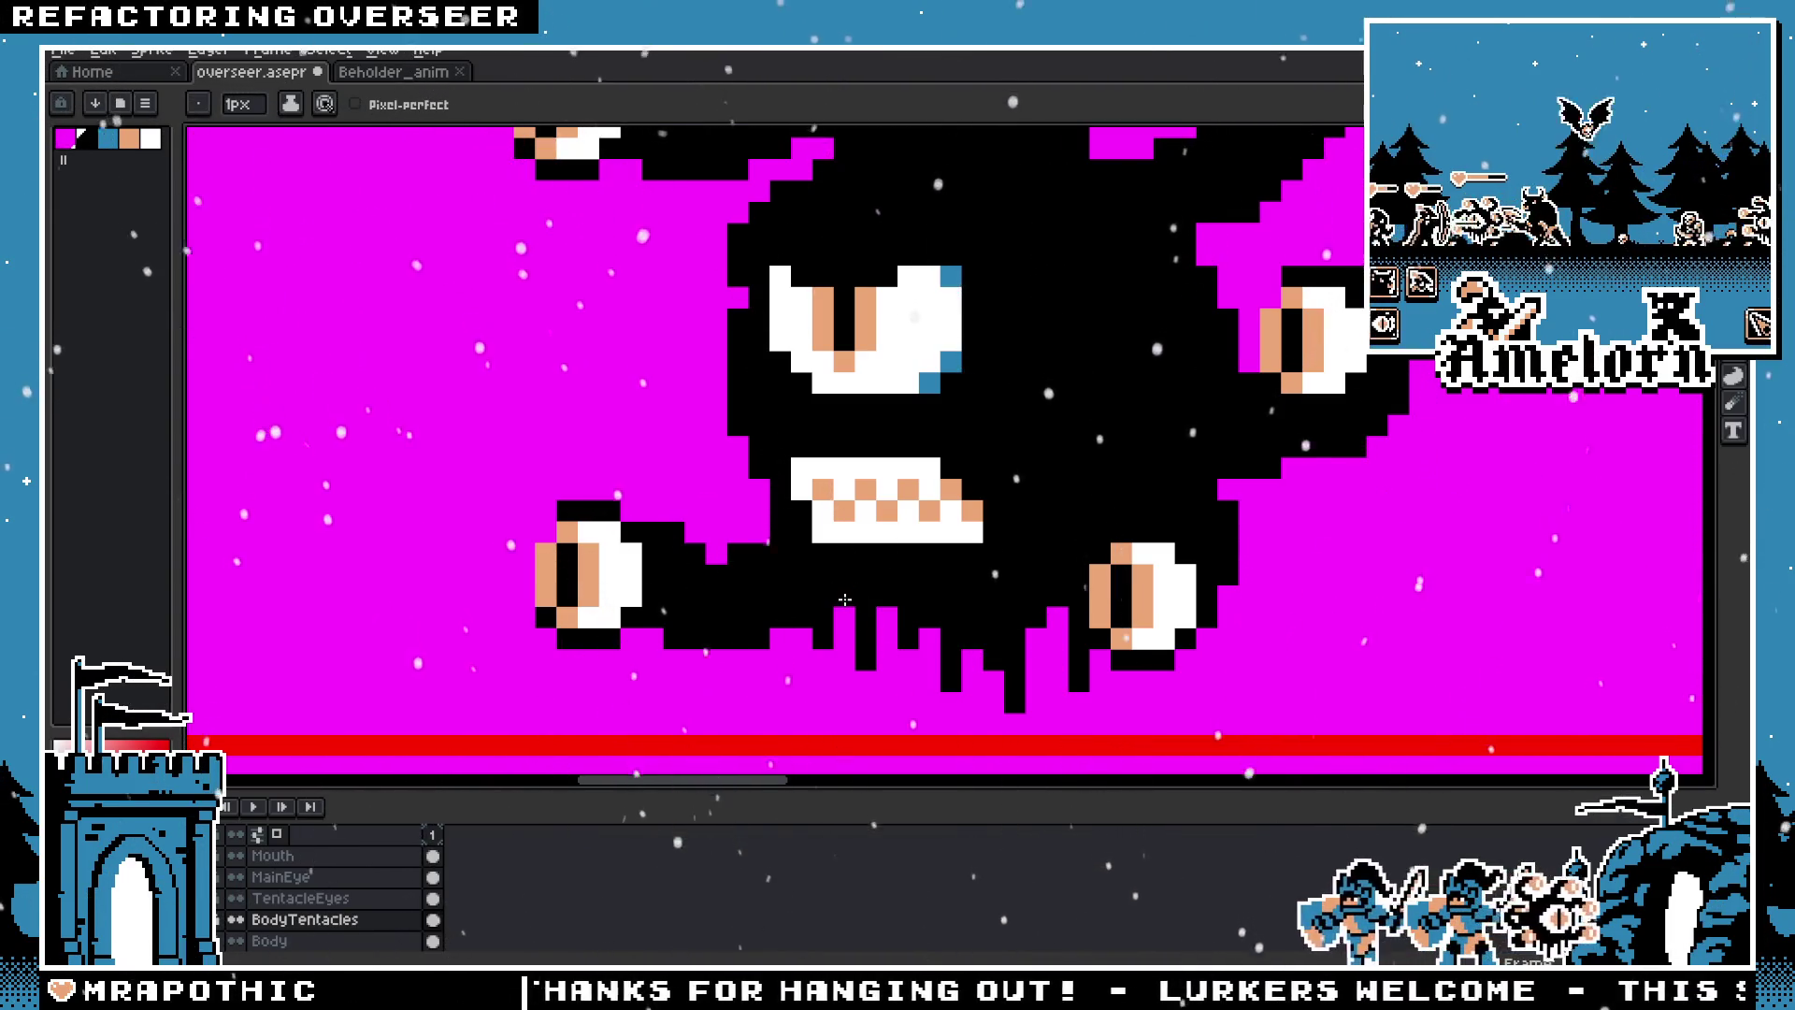
scroll(844, 605, down, 3)
scroll(888, 626, down, 1)
scroll(961, 663, up, 1)
scroll(961, 662, up, 3)
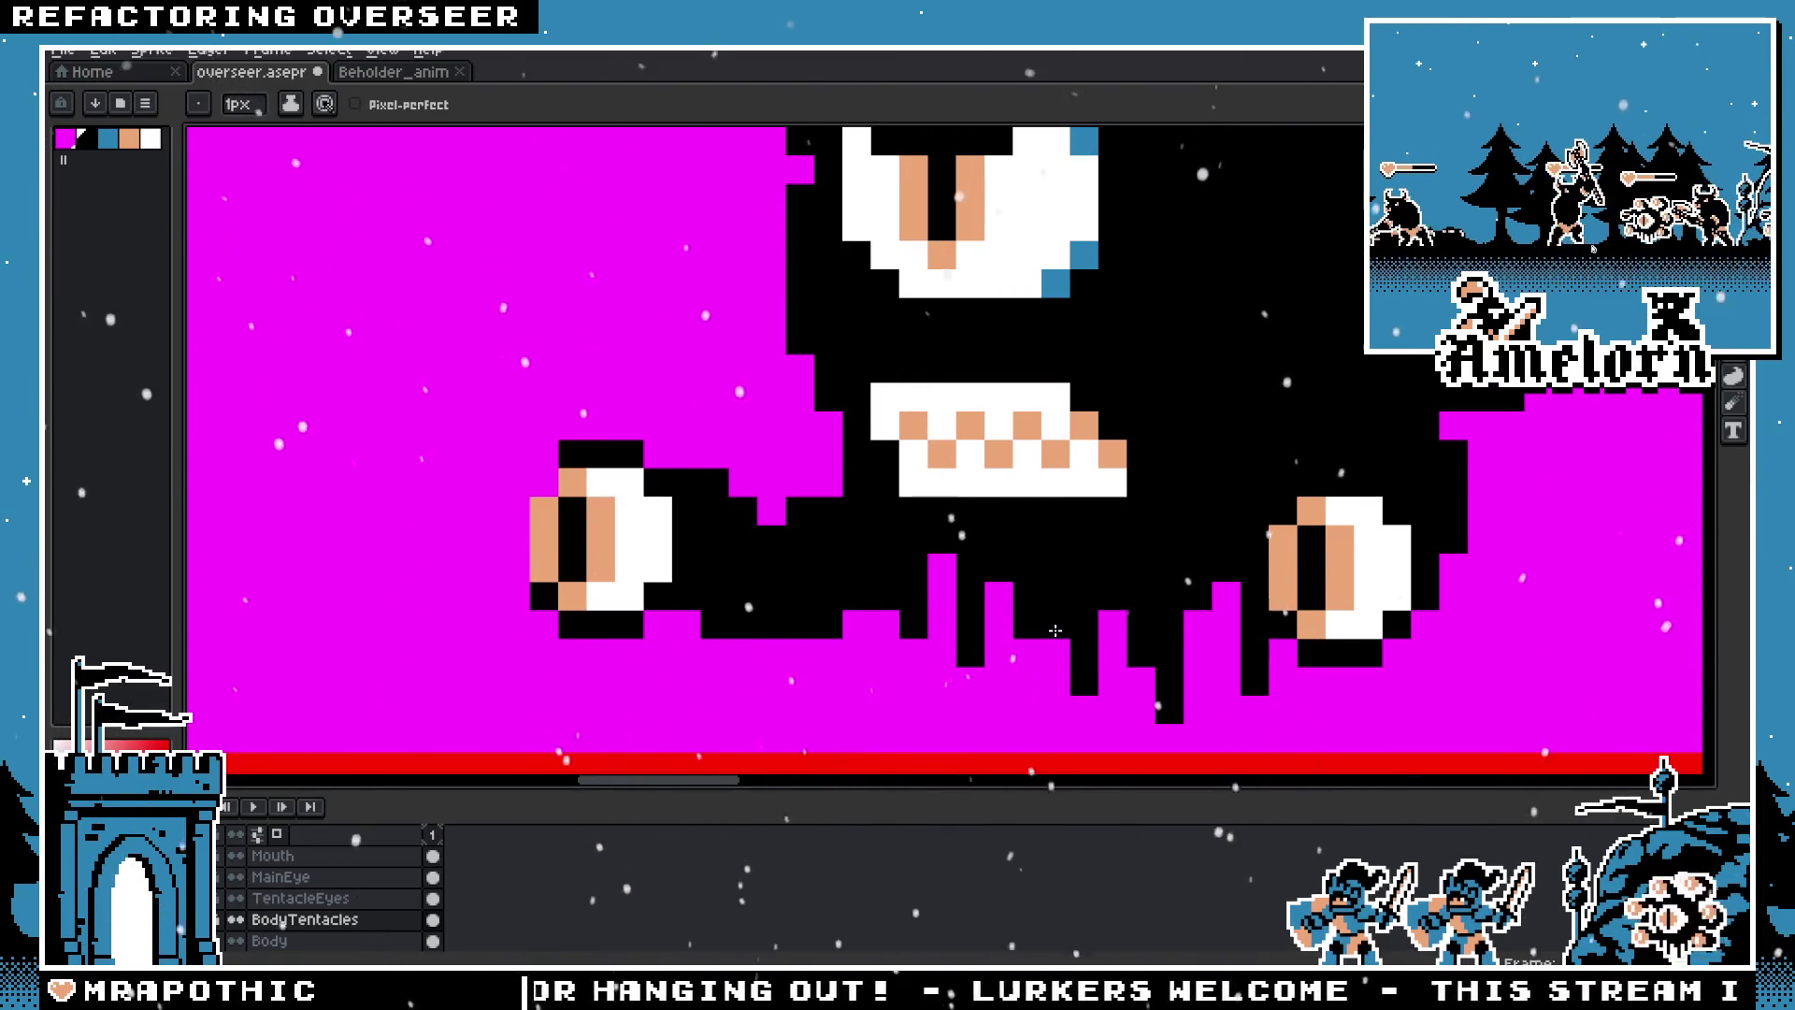
scroll(1034, 652, down, 3)
scroll(1038, 648, up, 3)
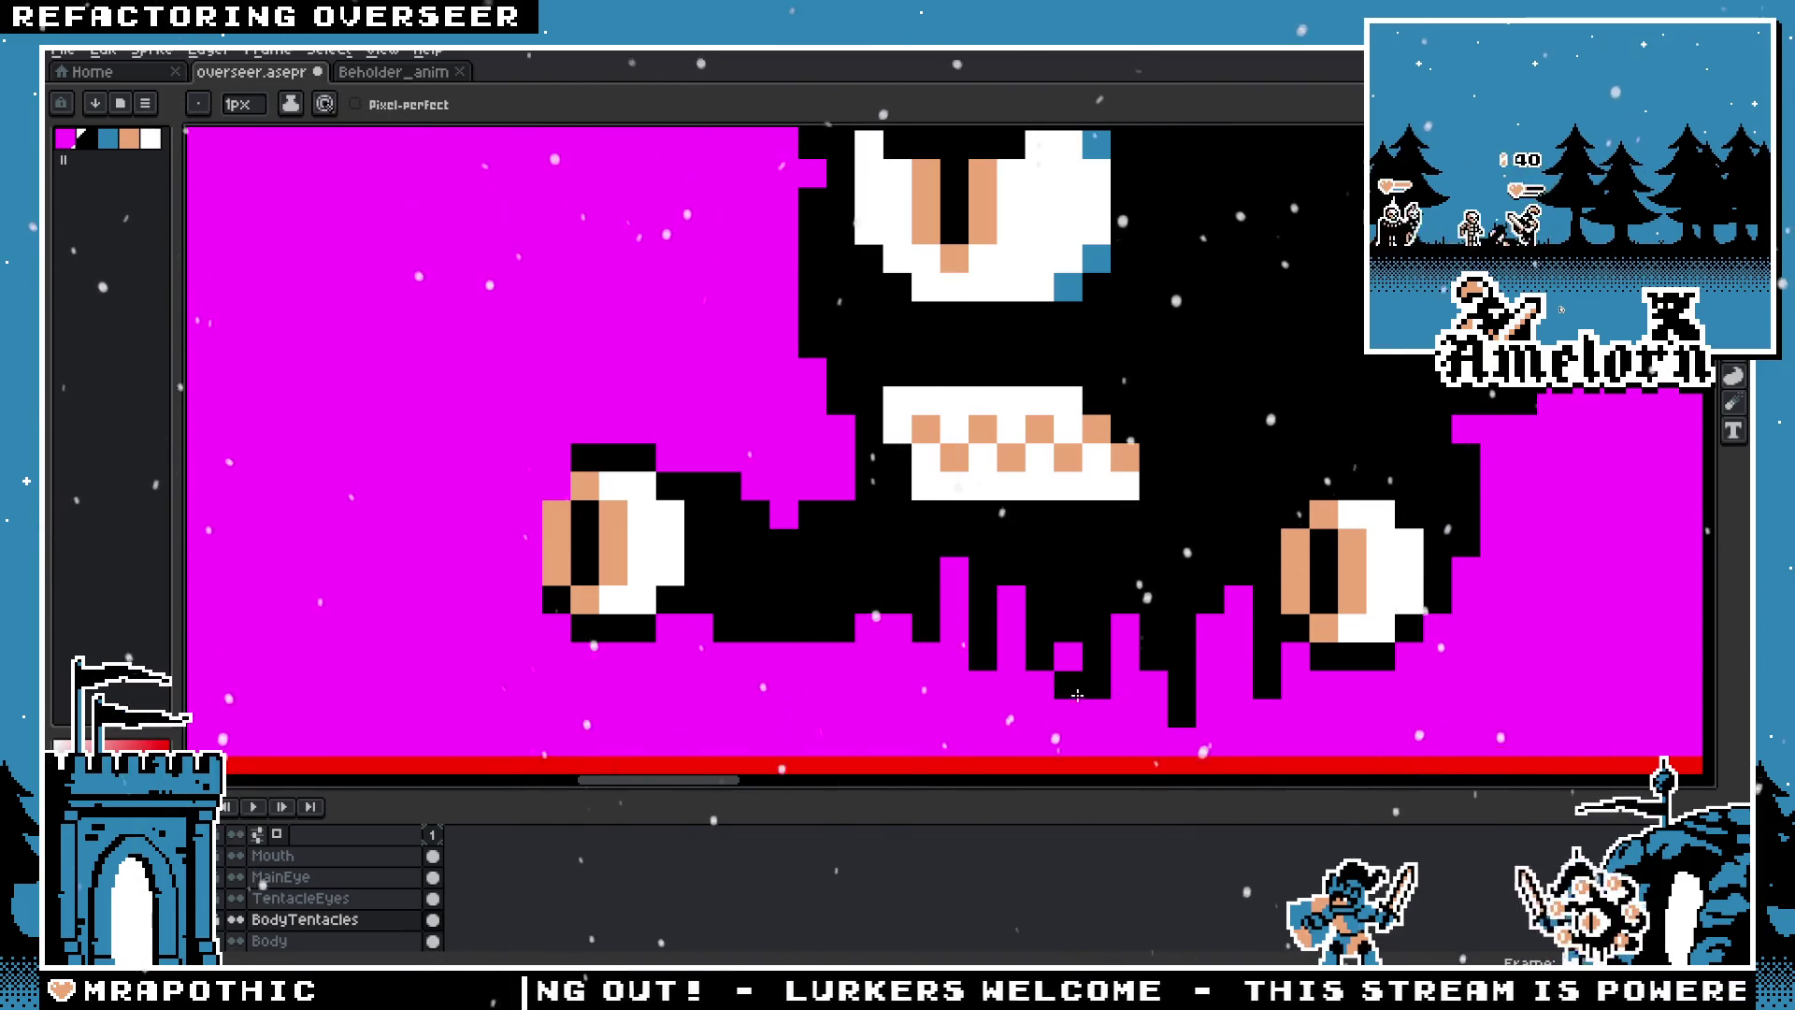
scroll(1060, 691, down, 3)
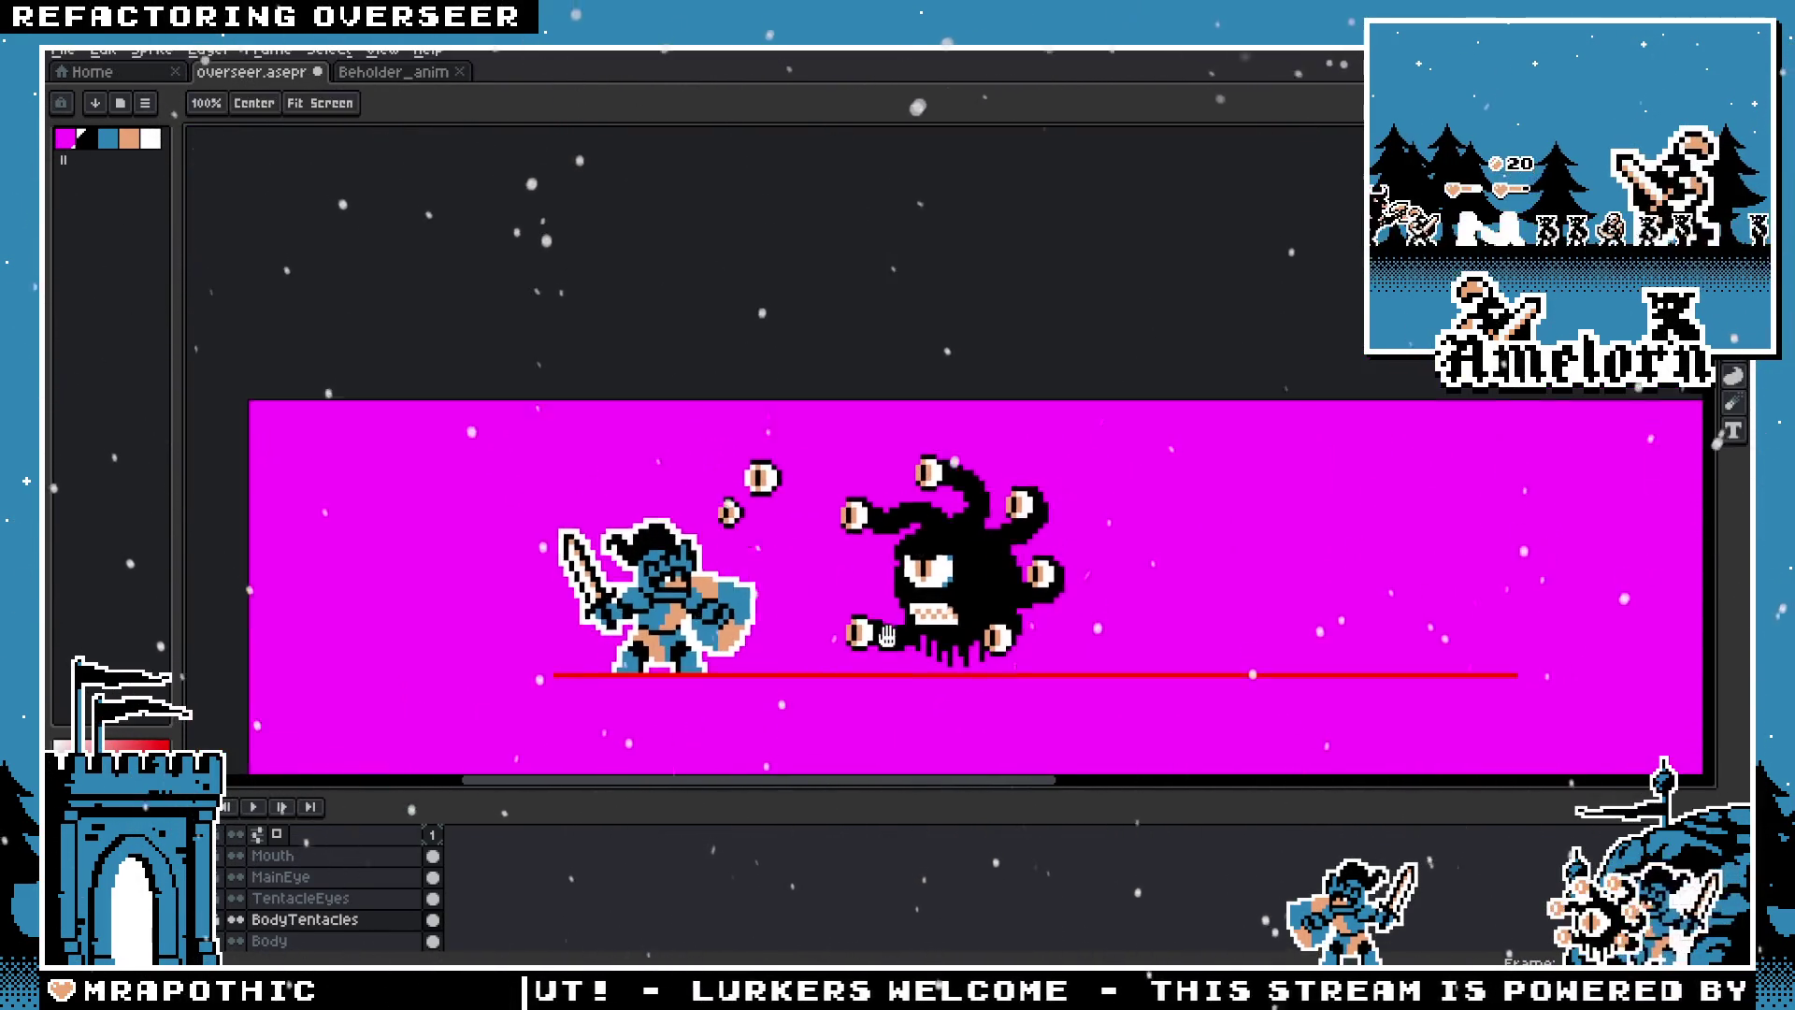
scroll(940, 692, up, 2)
key(ctrl)
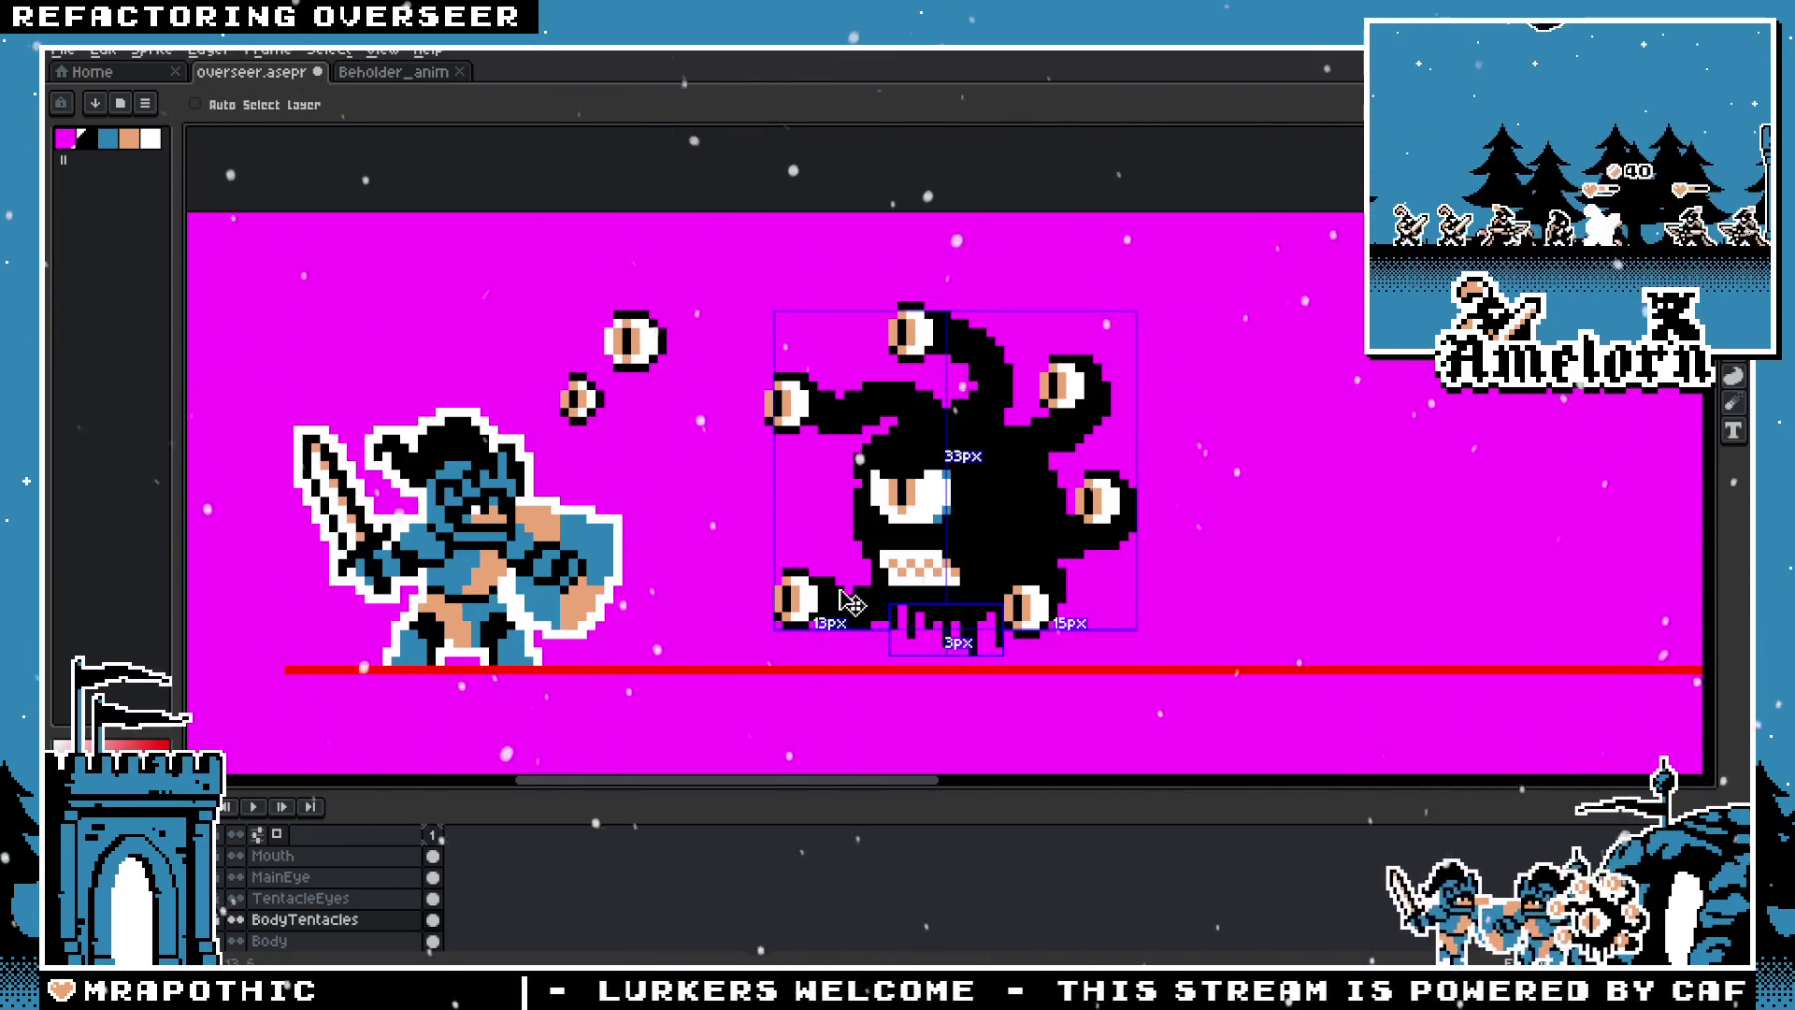
key(ctrl)
key(ctrl)
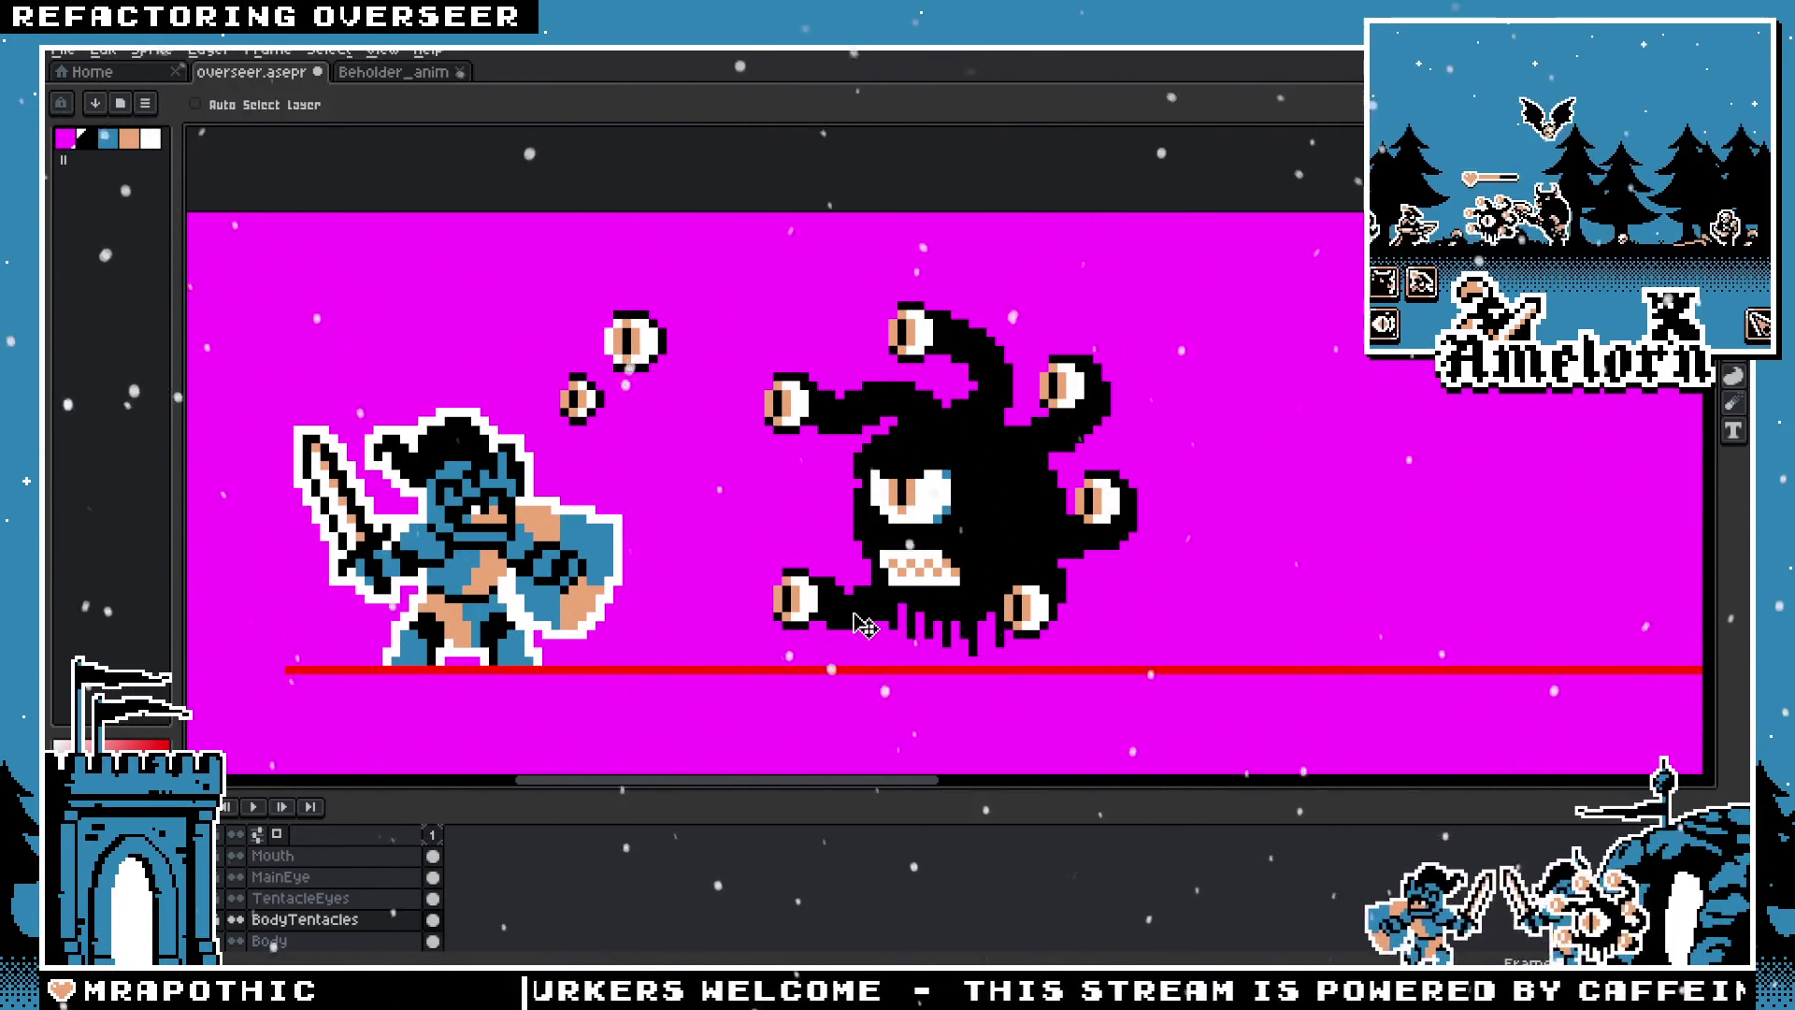
drag(865, 626, 854, 605)
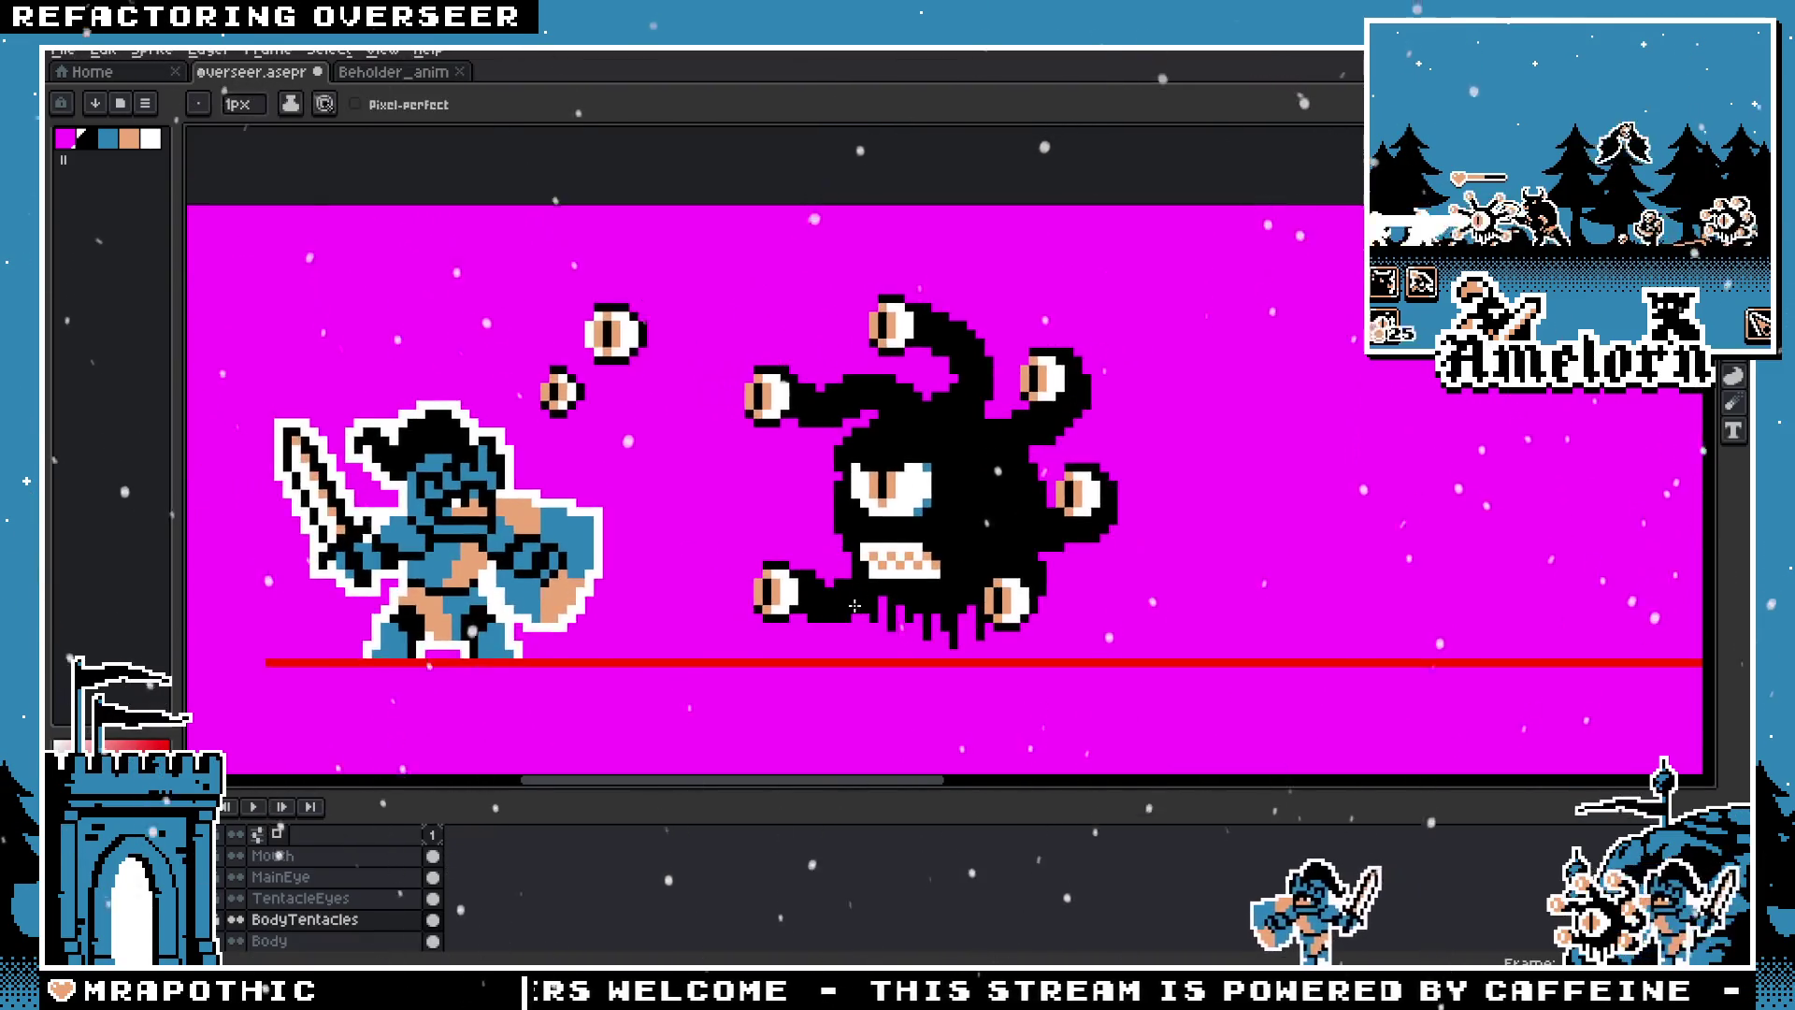
scroll(855, 606, down, 1)
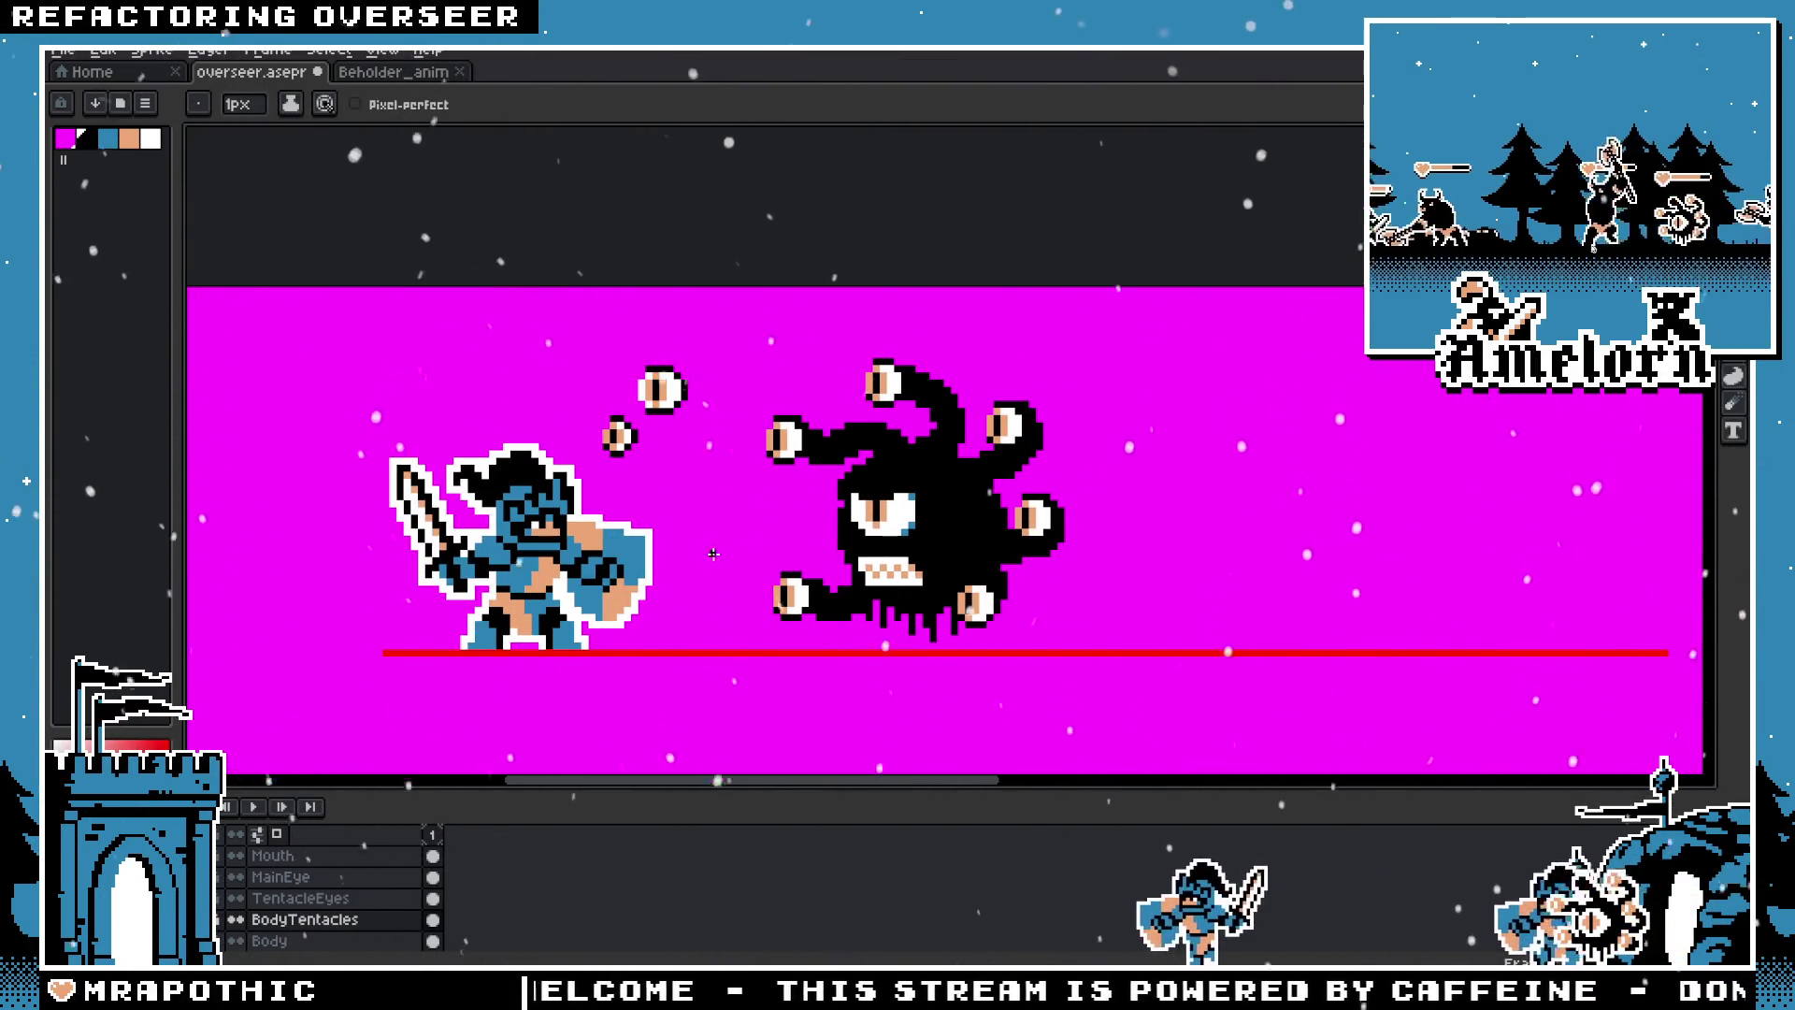
scroll(713, 554, down, 1)
key(m)
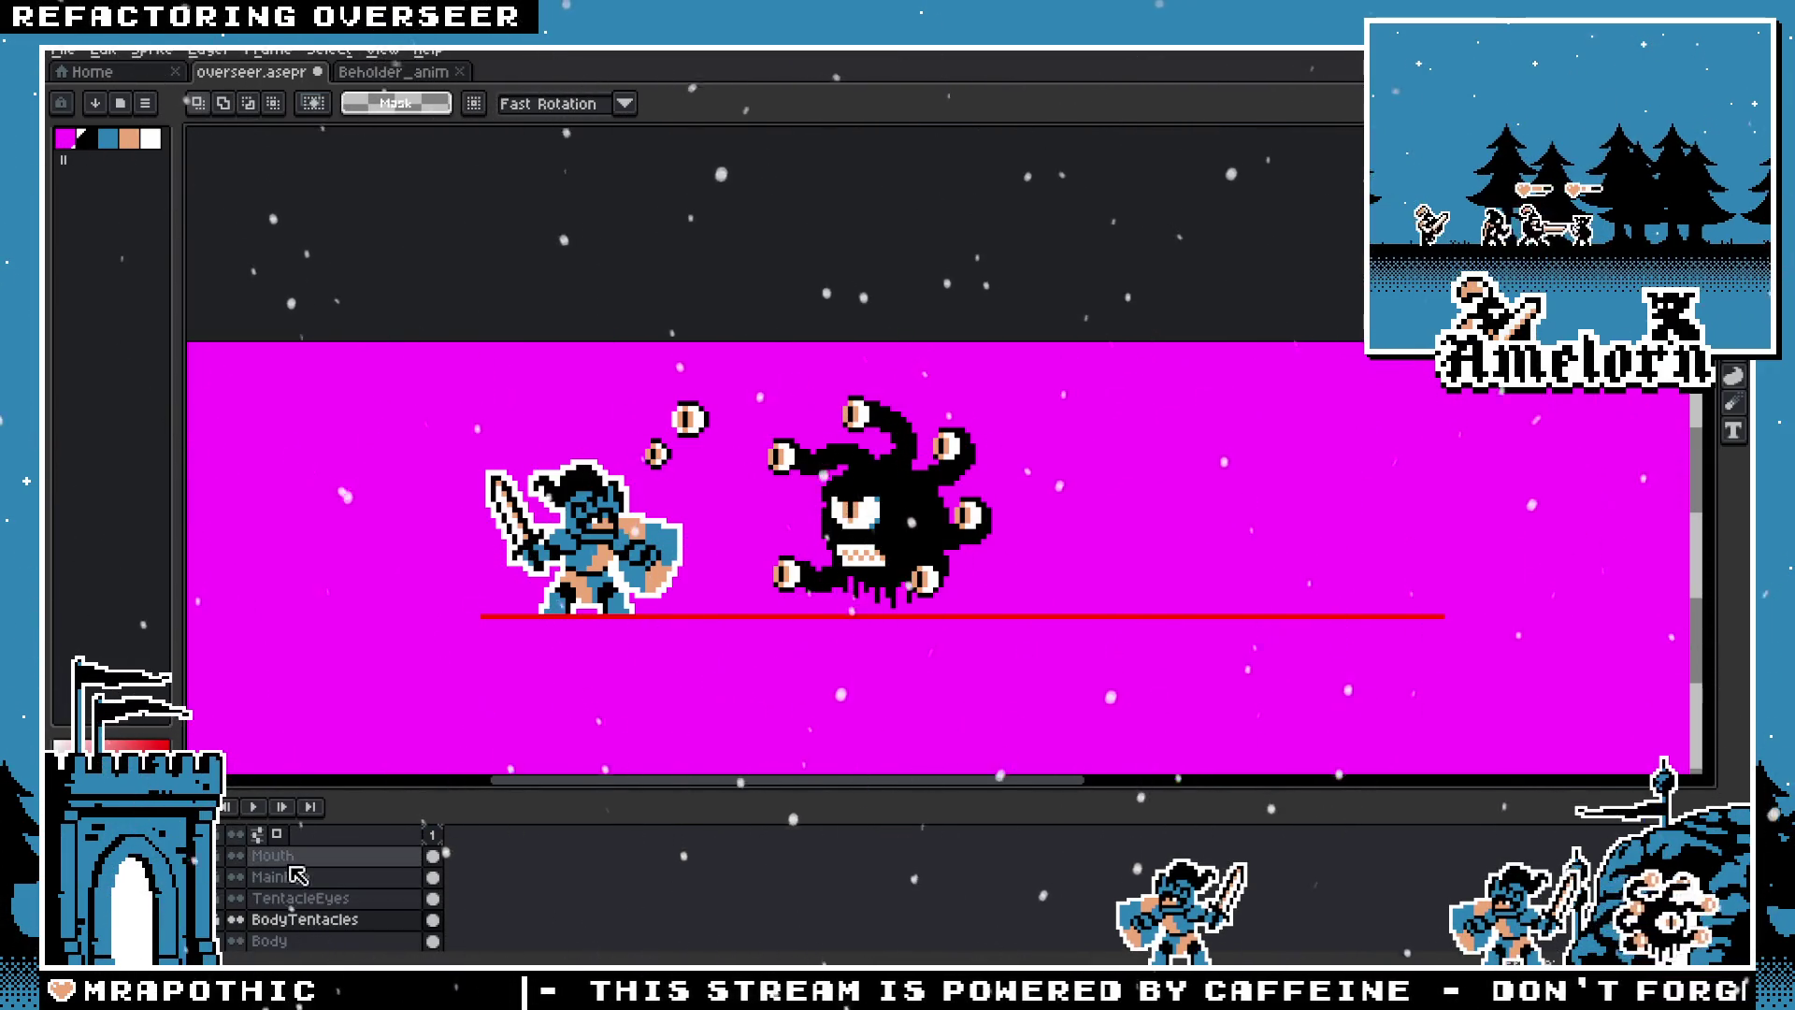
scroll(318, 893, down, 2)
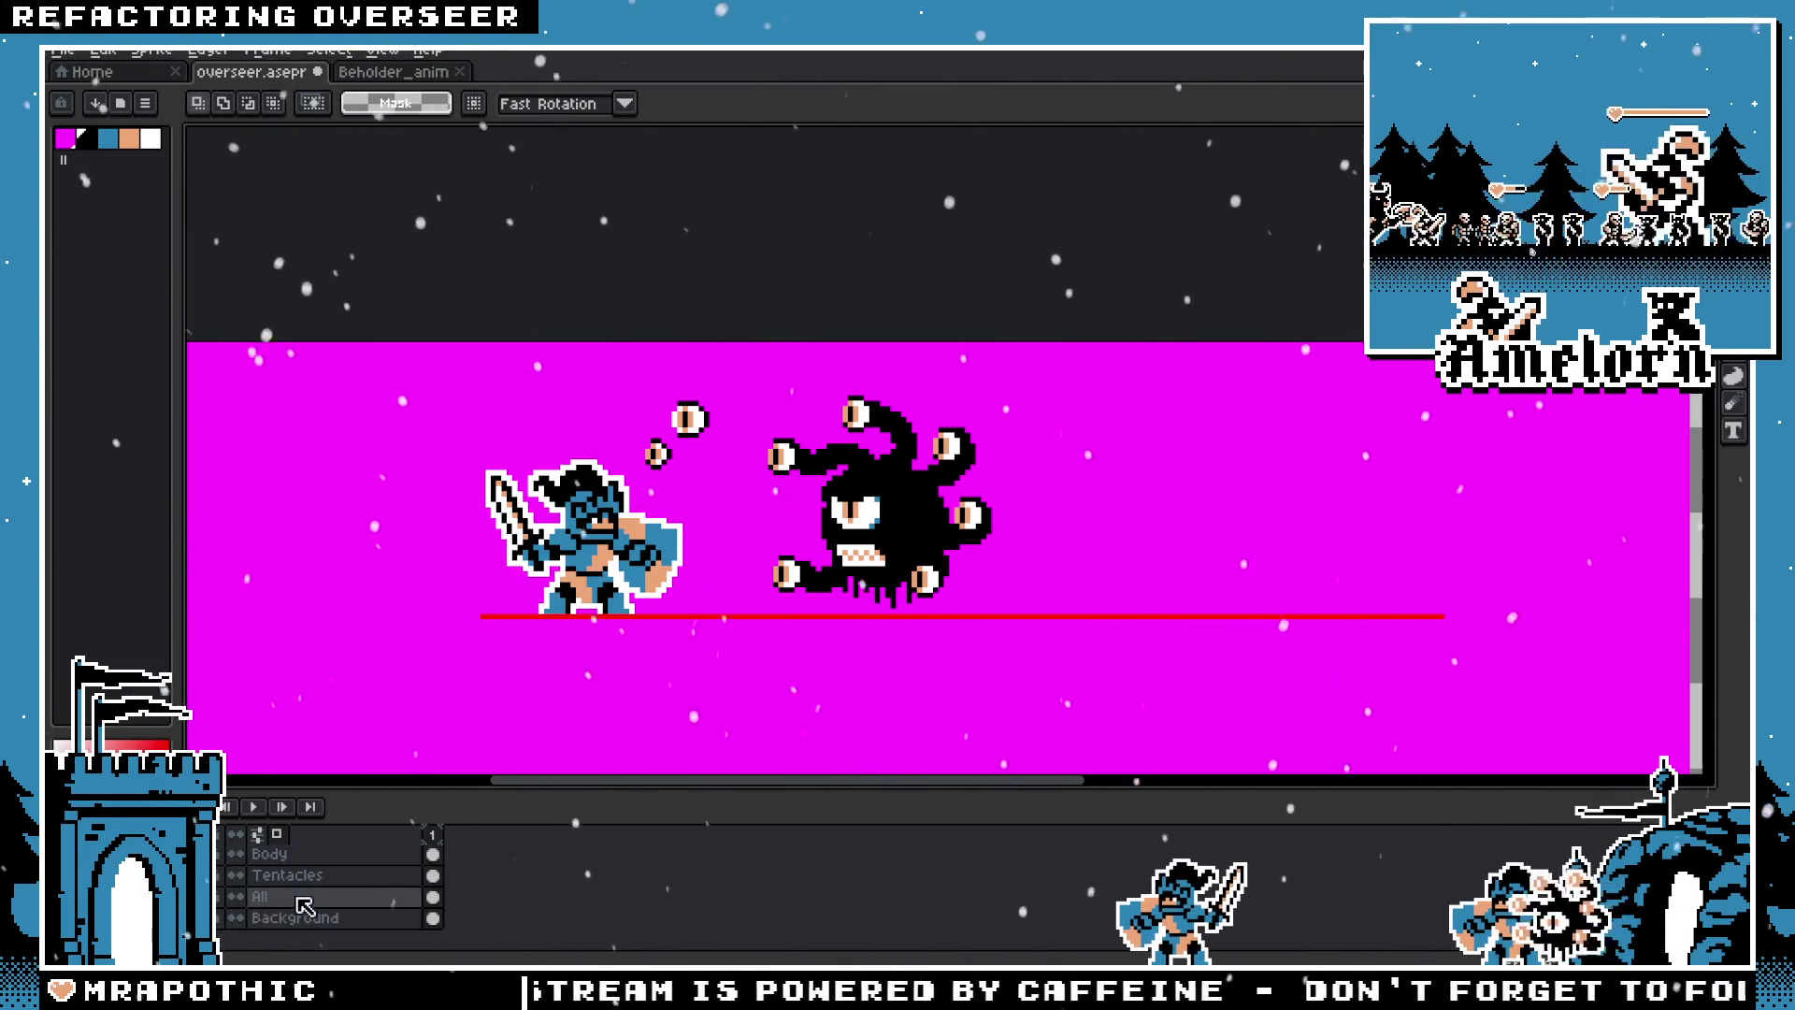
scroll(303, 905, up, 2)
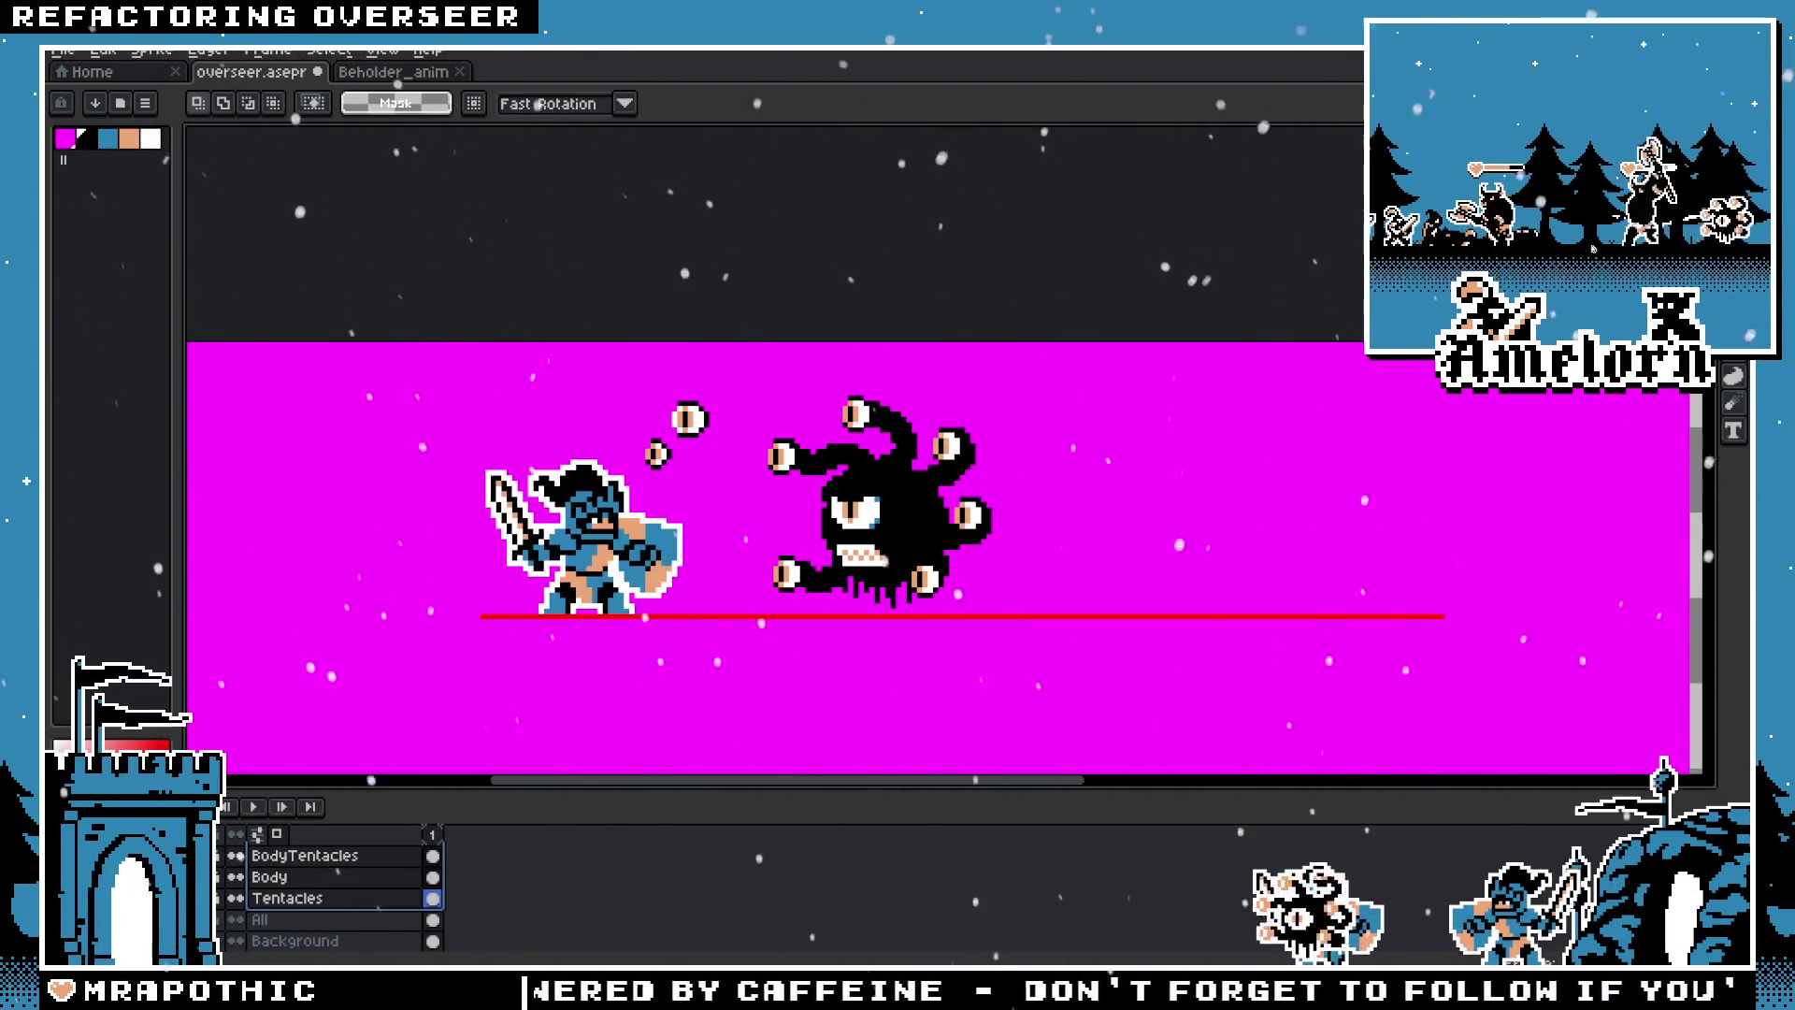
right_click(350, 898)
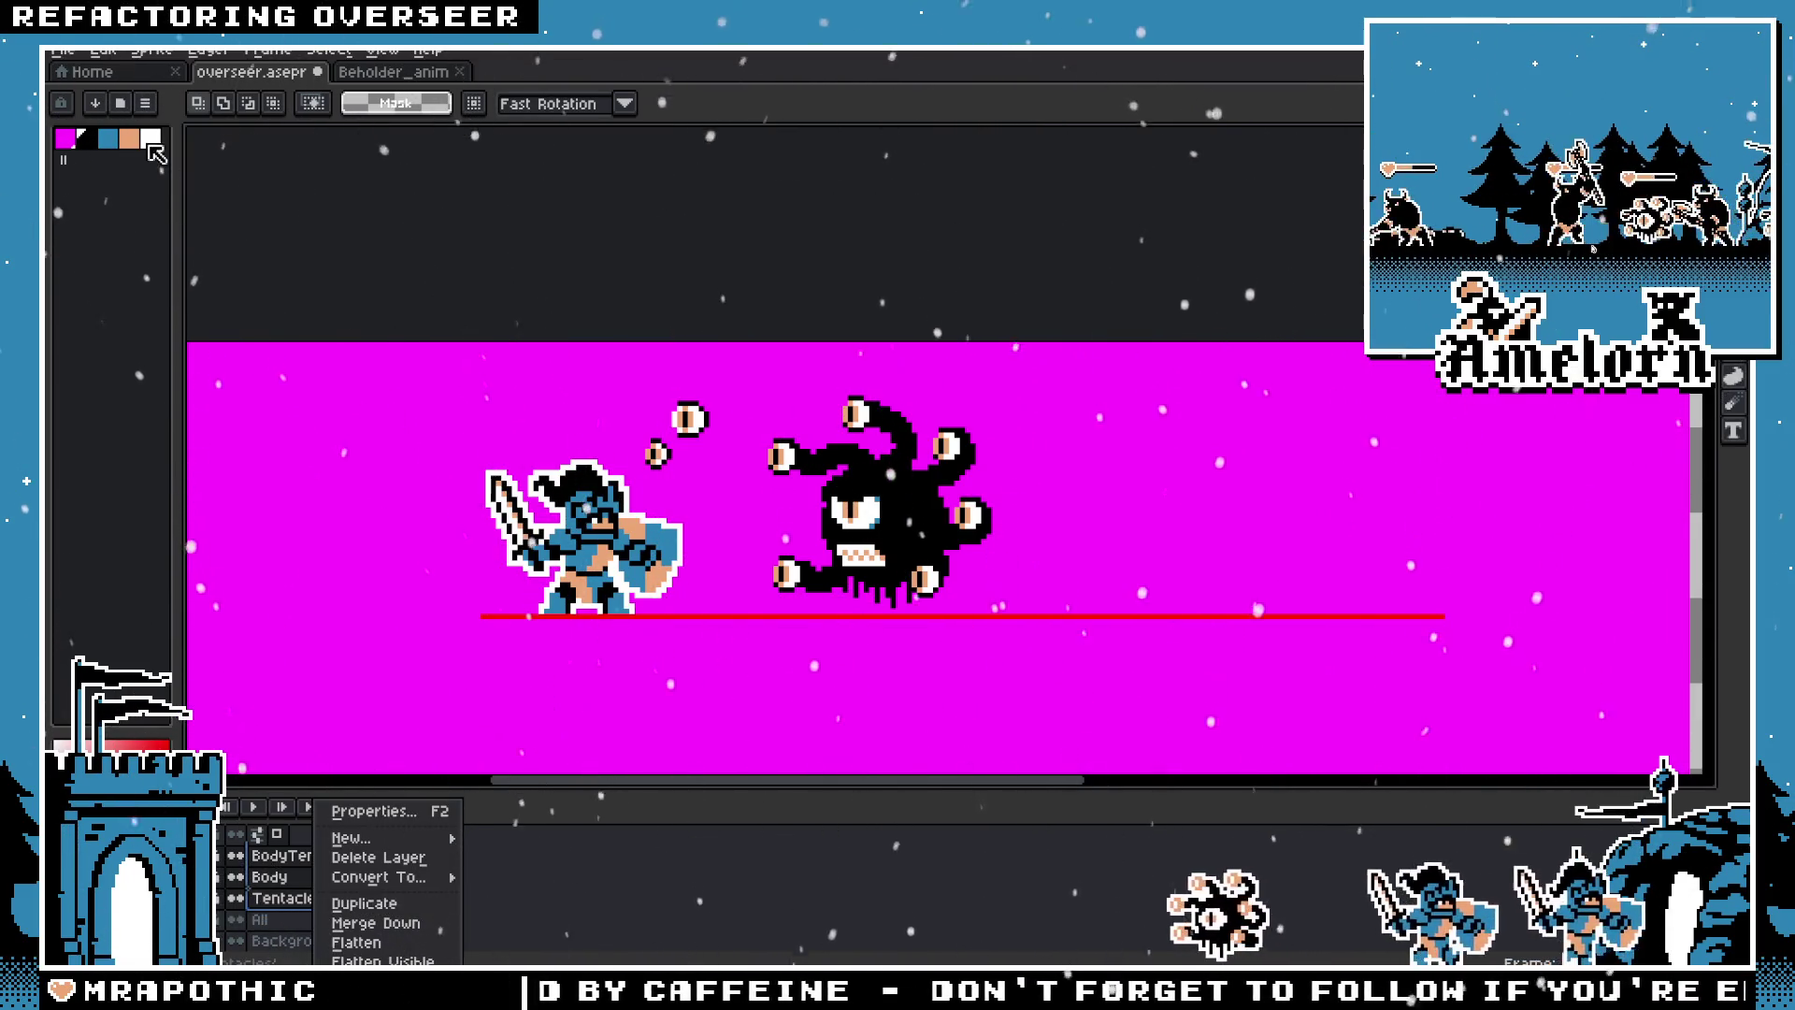
Step: Try the Flatten To New Layer script once, then dismiss that first attempt
key(Escape)
click(66, 52)
mouse_move(227, 277)
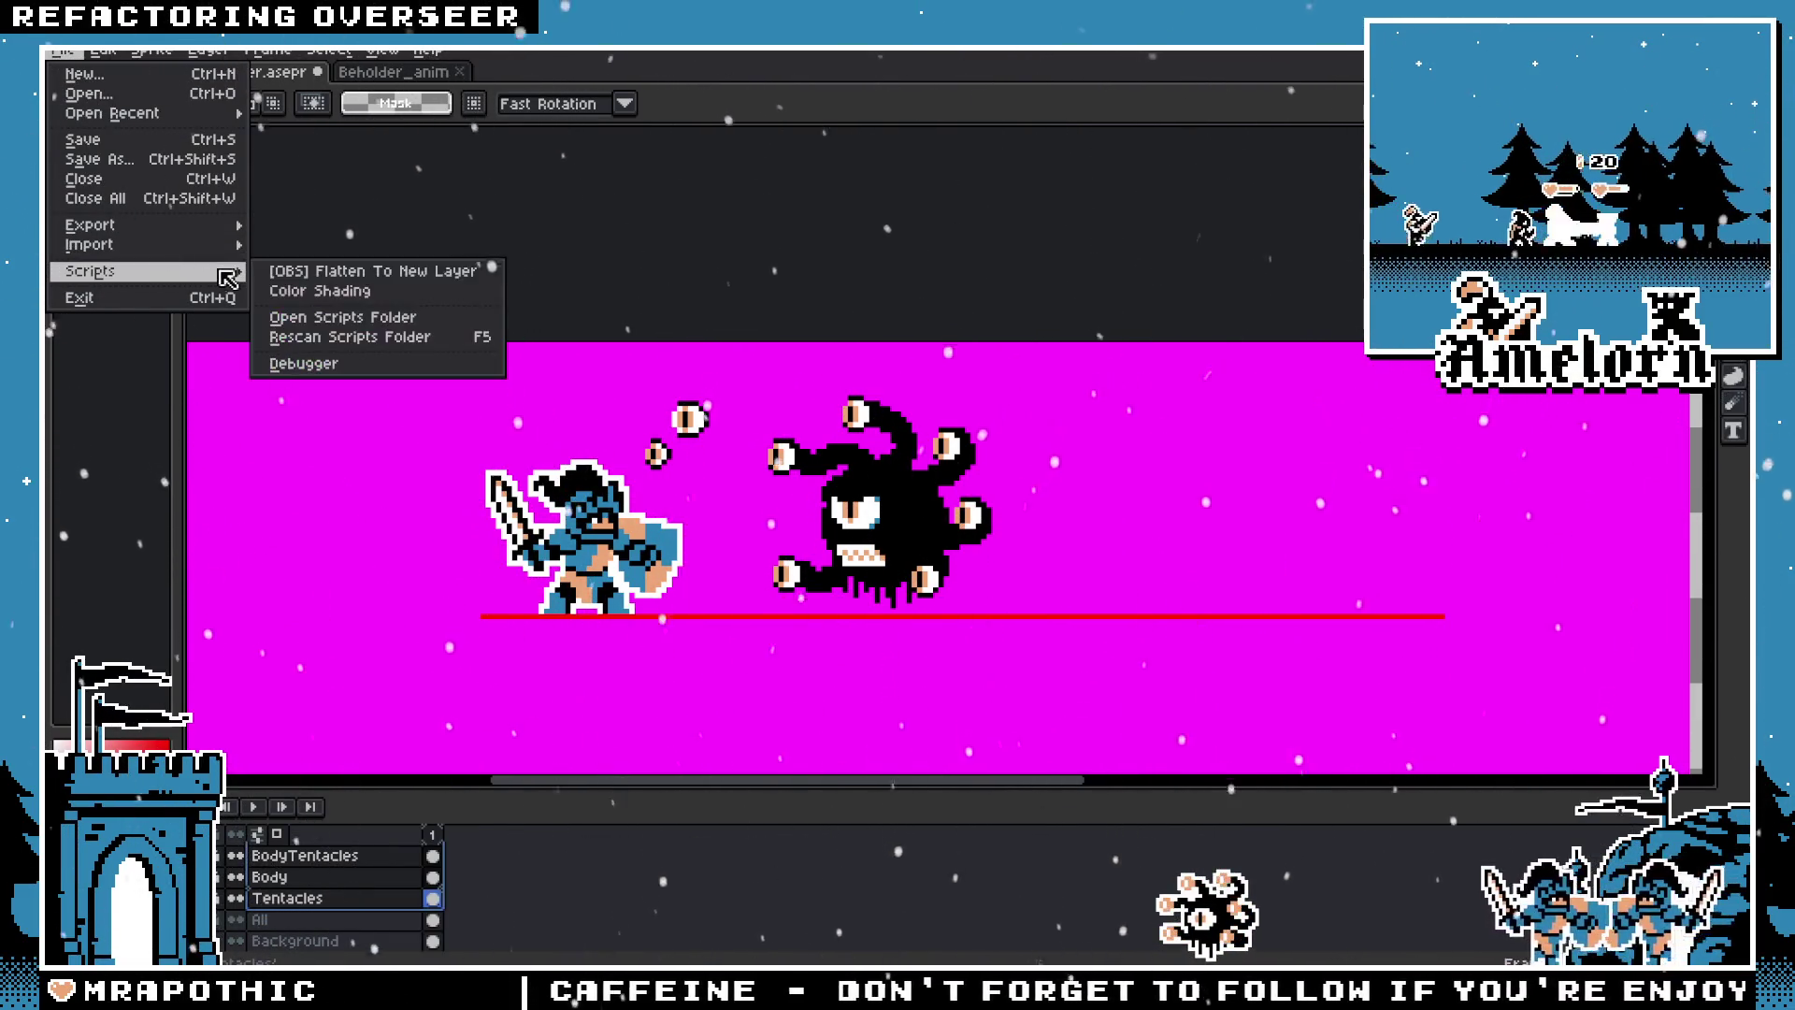
click(347, 271)
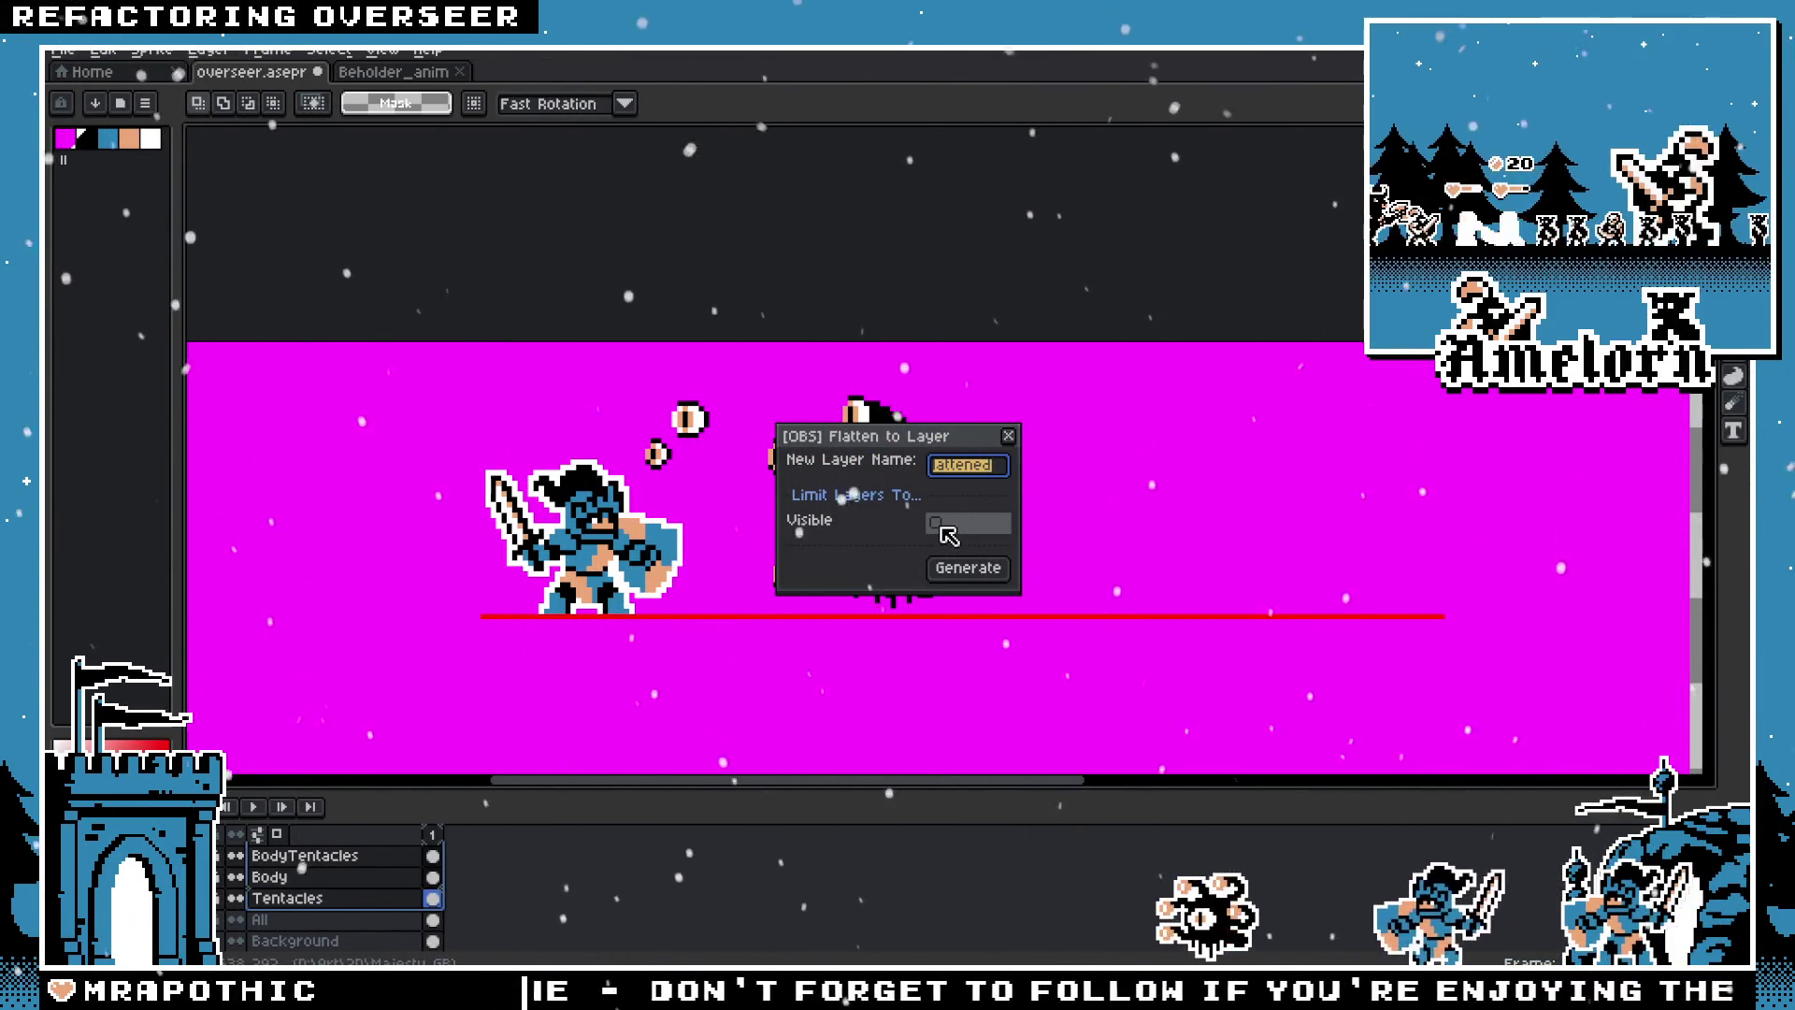
click(1008, 435)
Step: Hide the backdrop and knight layers so only the beholder's parts remain visible
key(ctrl+z)
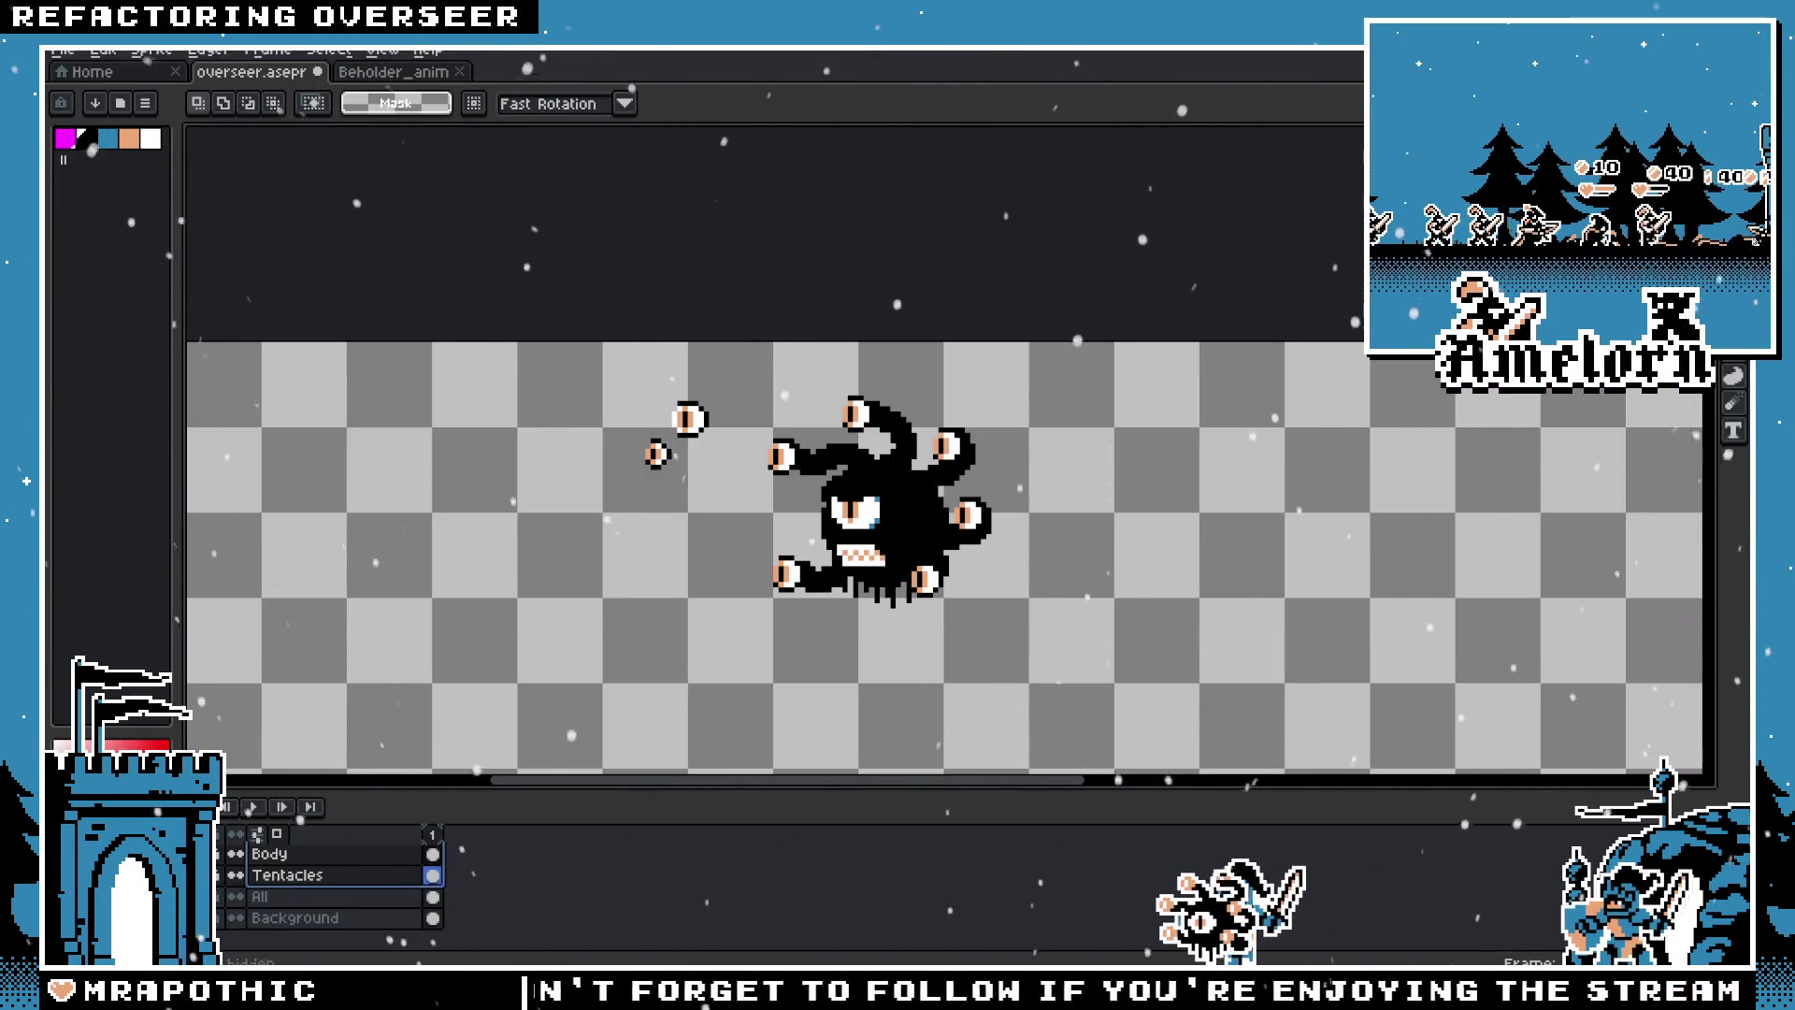
scroll(242, 899, up, 2)
scroll(241, 899, up, 2)
click(236, 877)
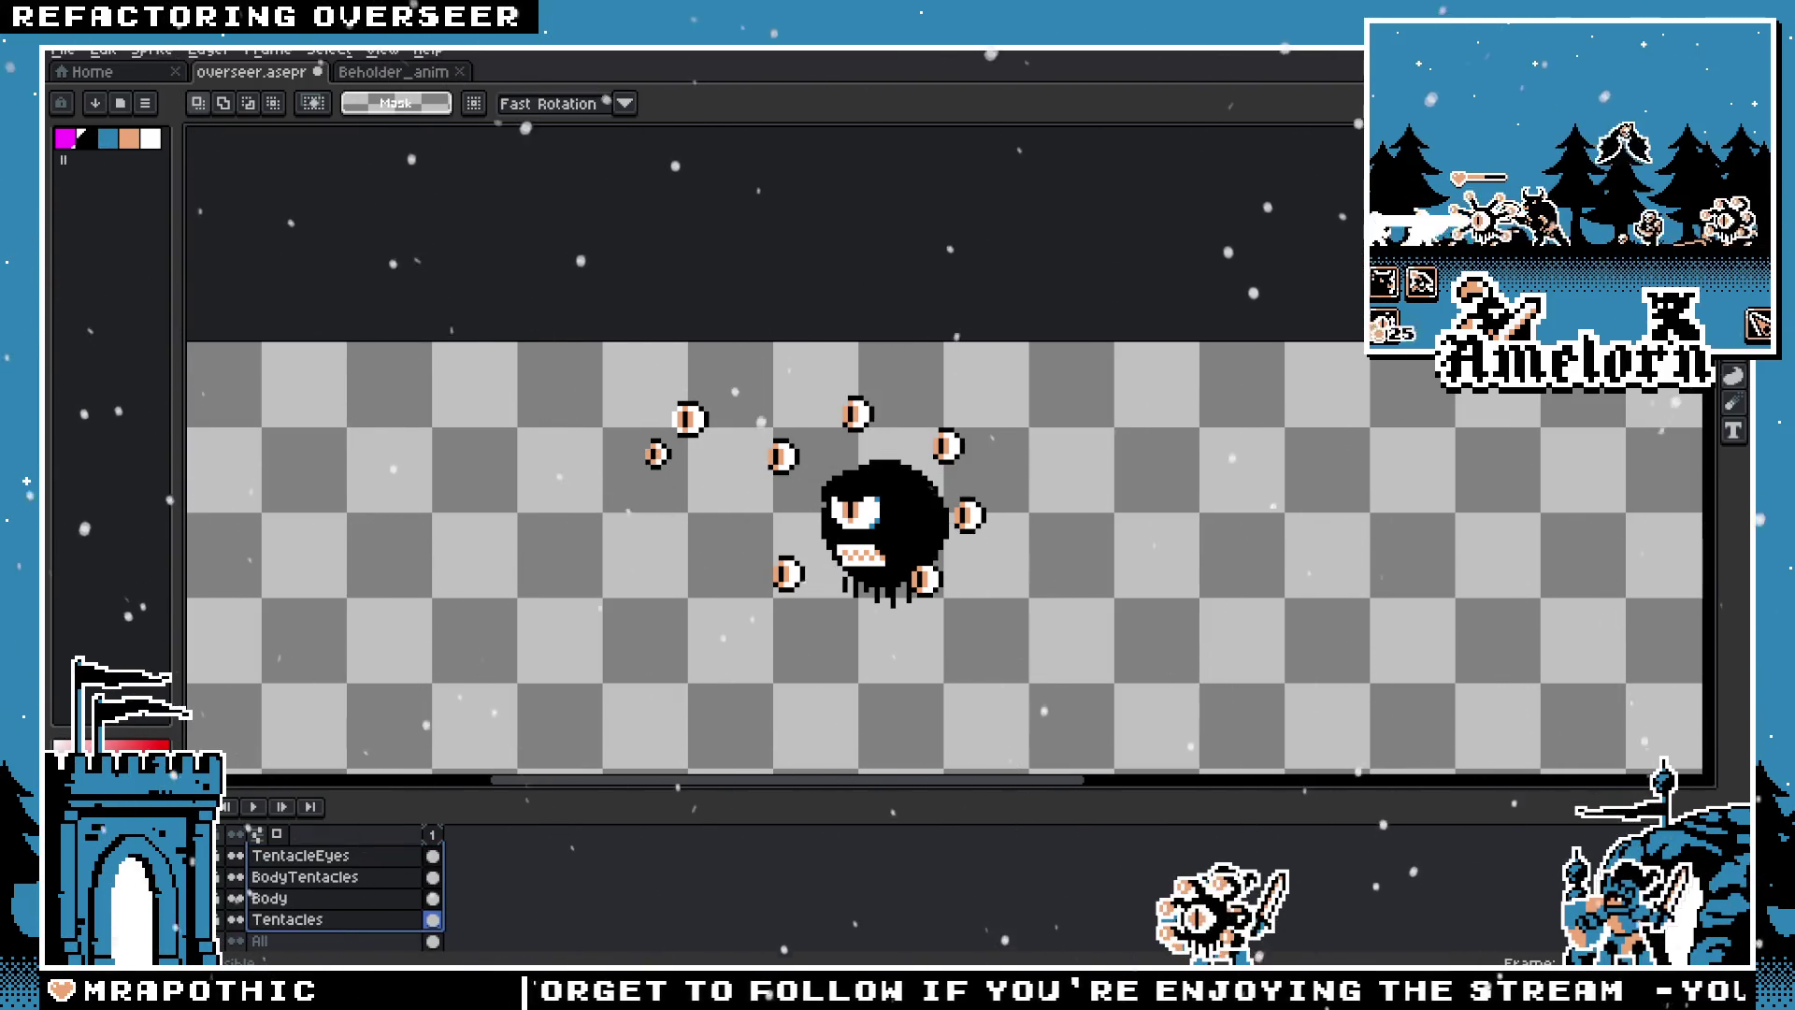
click(236, 877)
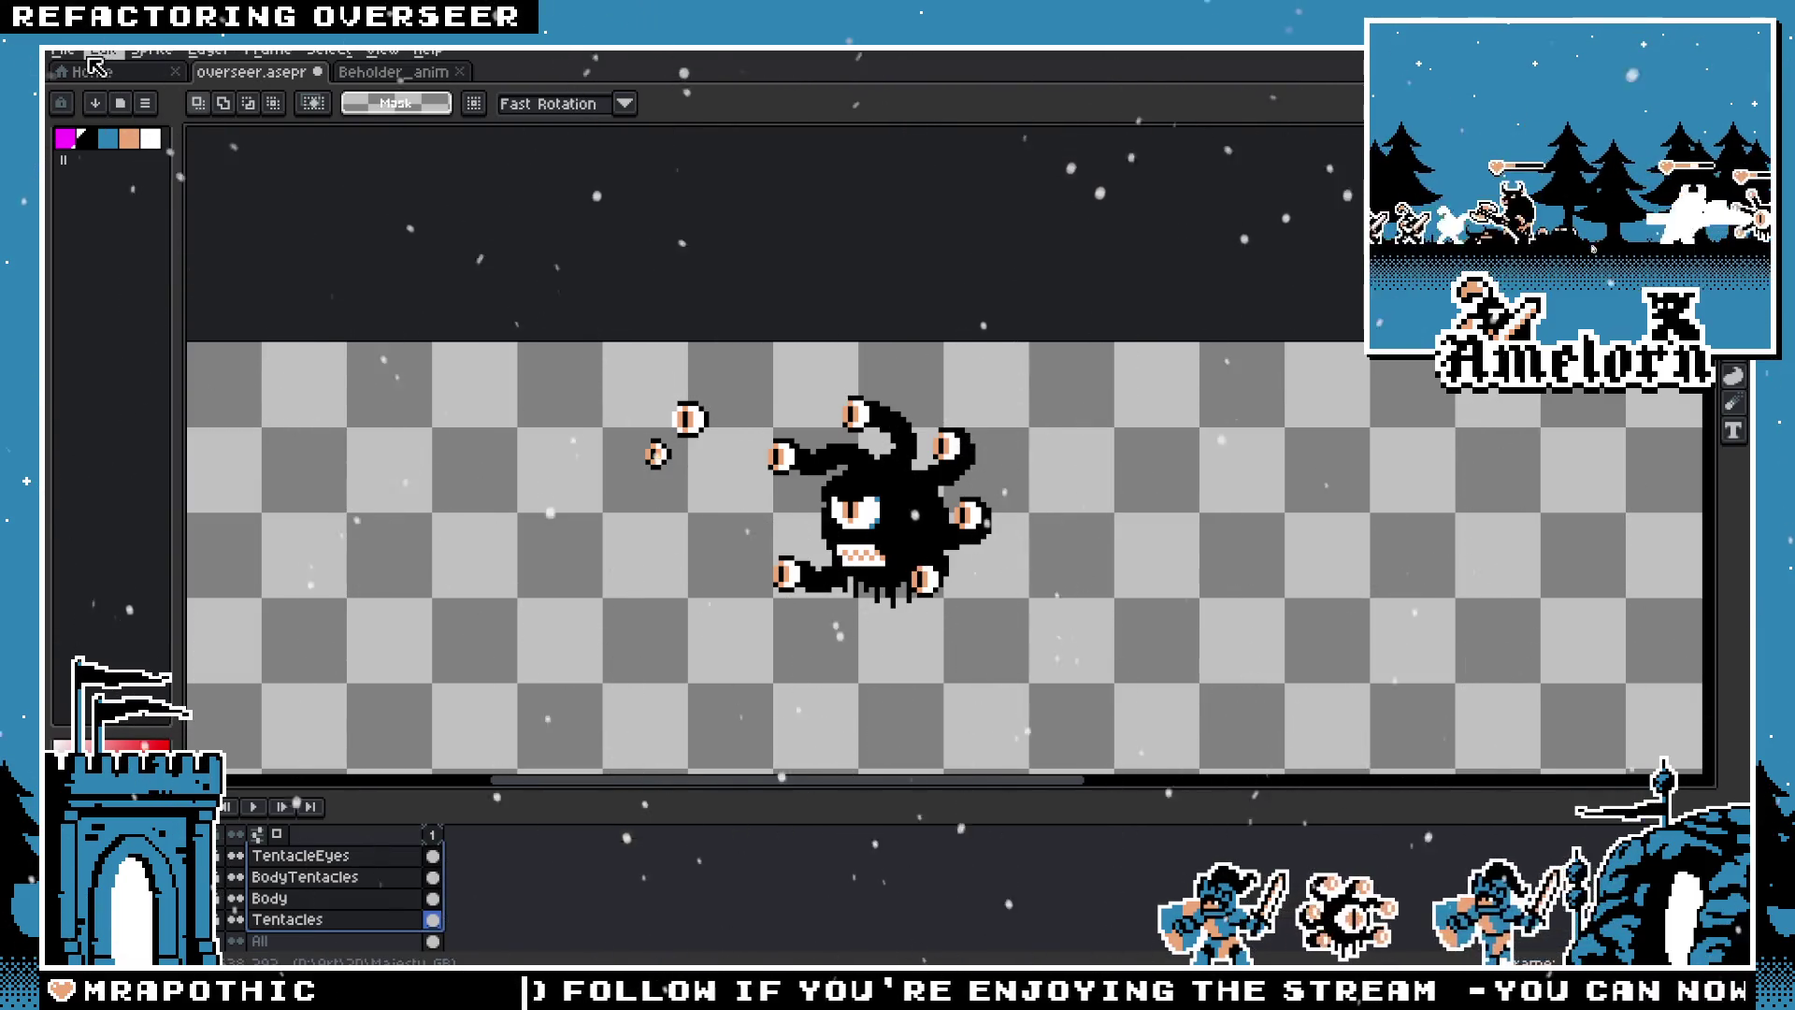
Step: Run File > Scripts > [OBS] Flatten To New Layer and generate the Flattened layer
click(62, 49)
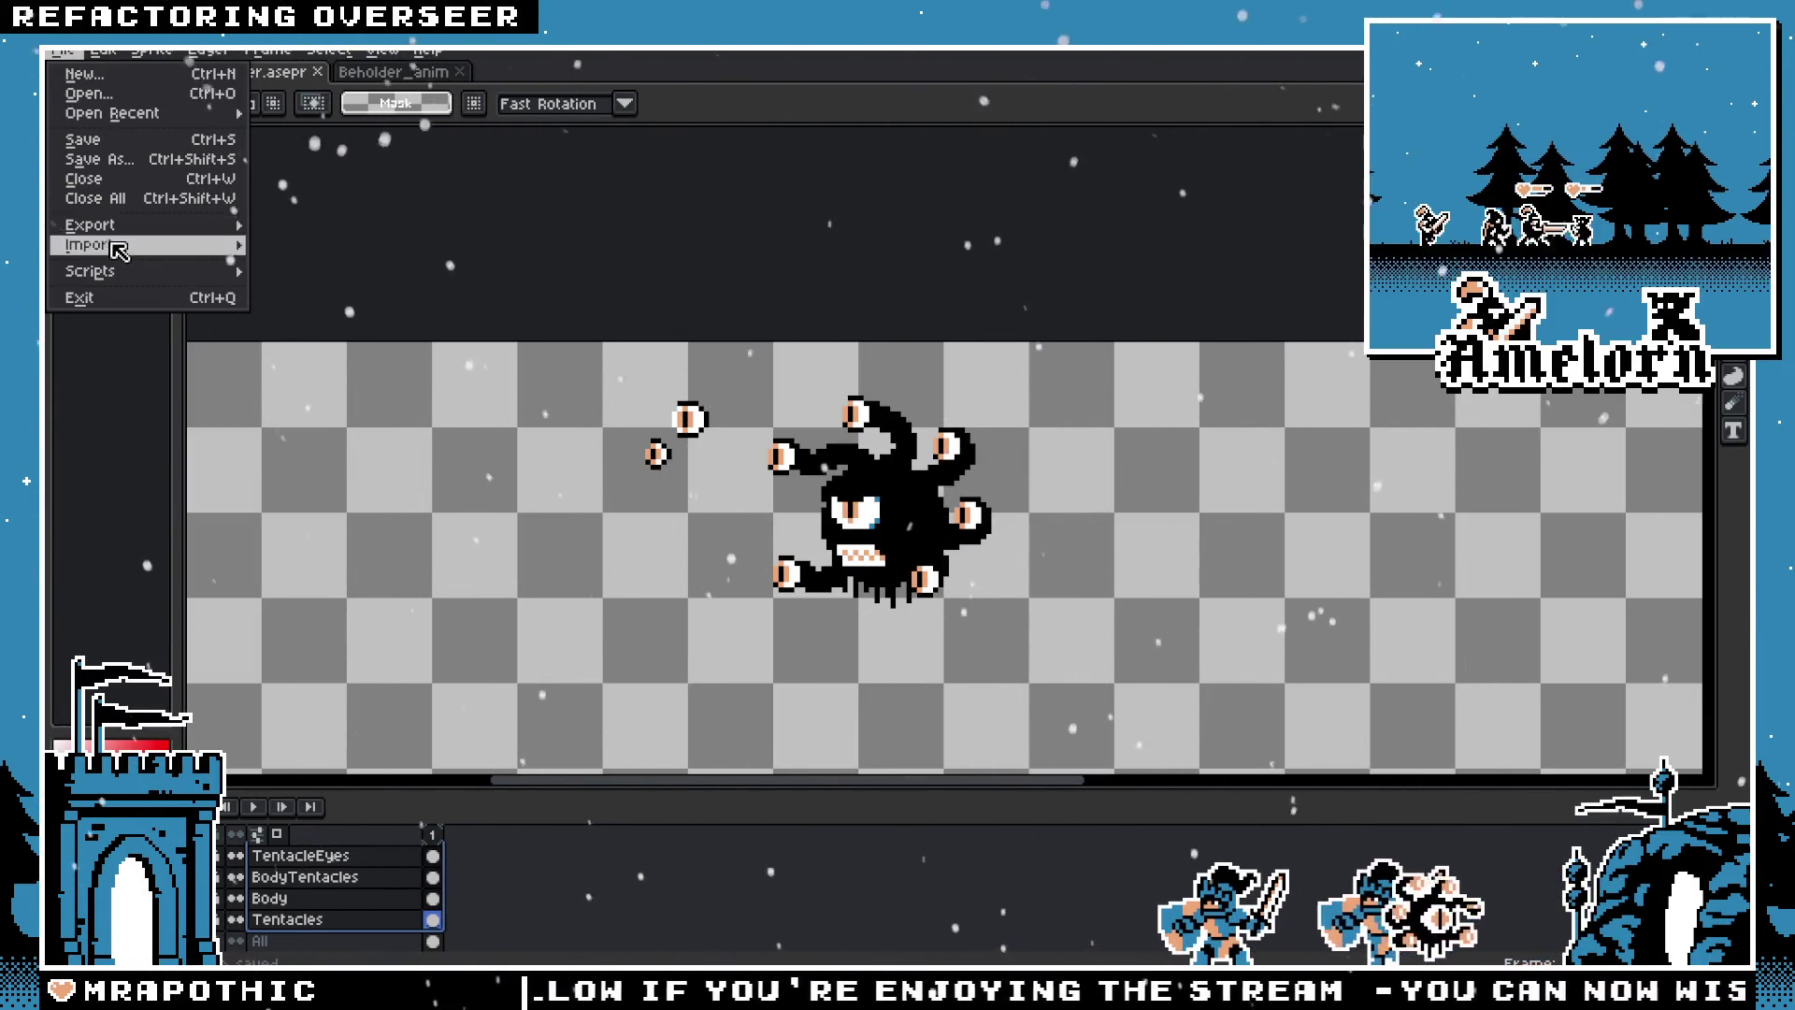
mouse_move(140, 271)
click(348, 280)
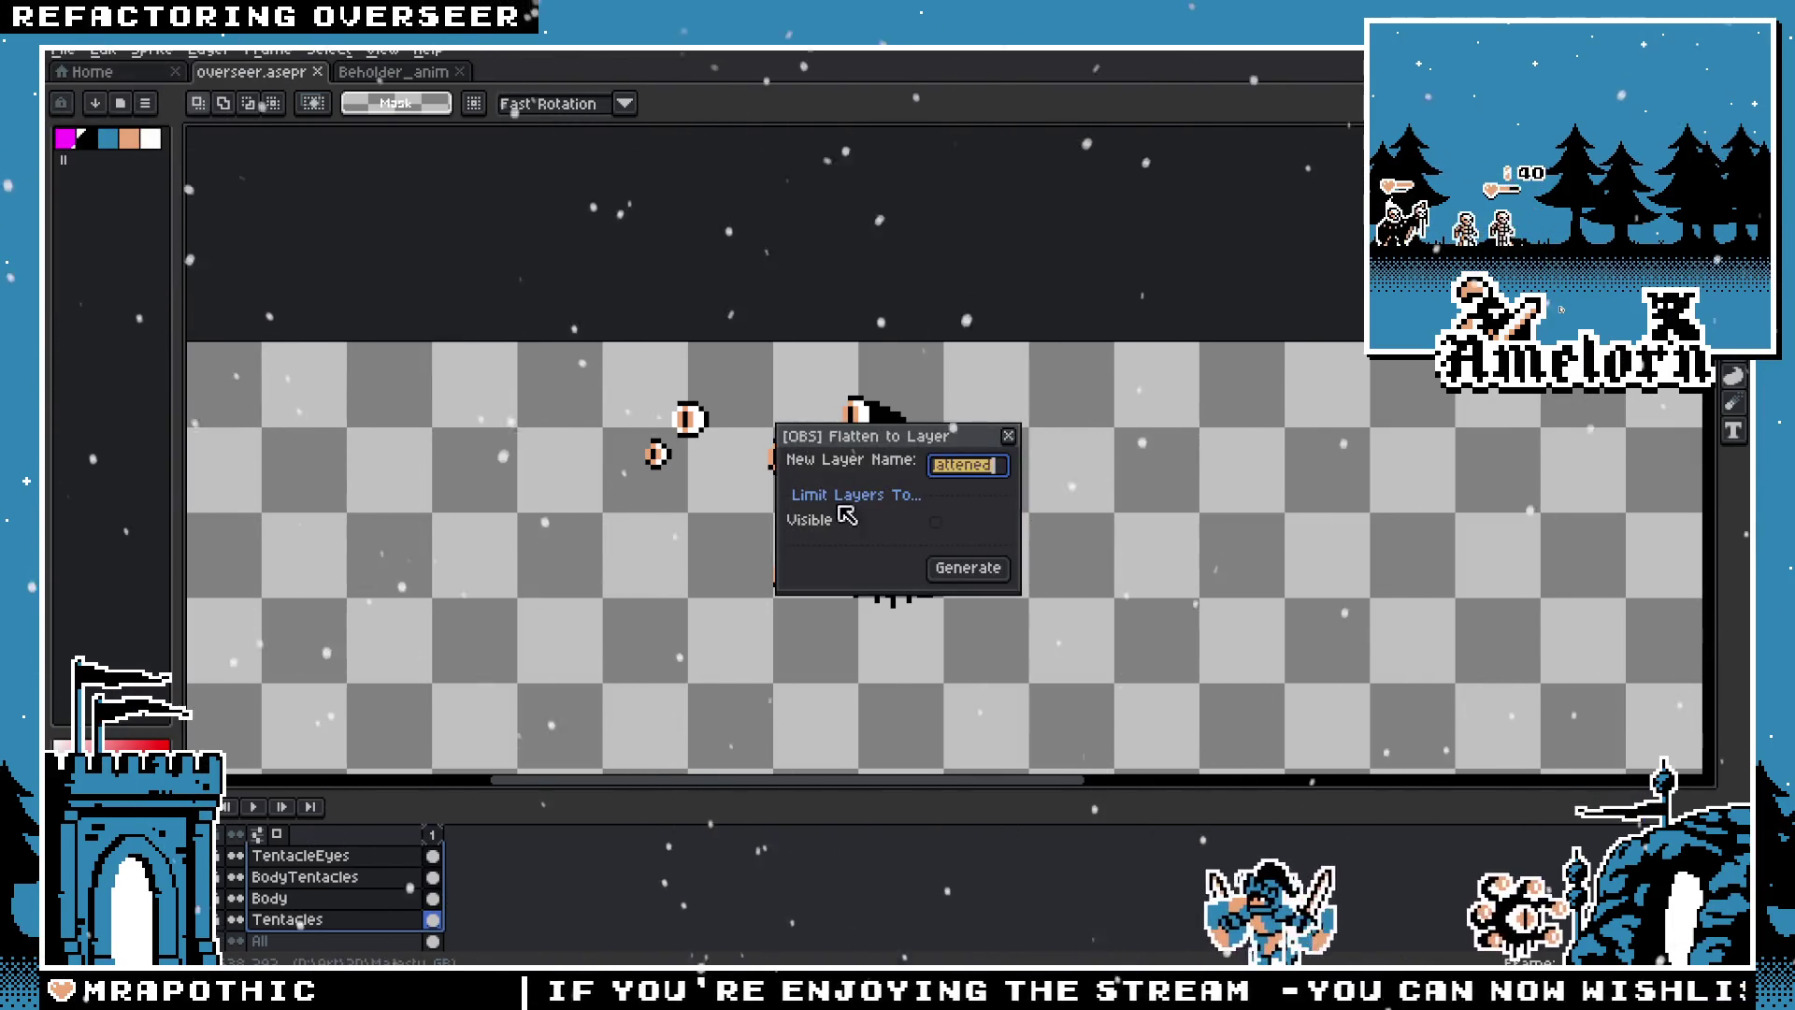
click(944, 565)
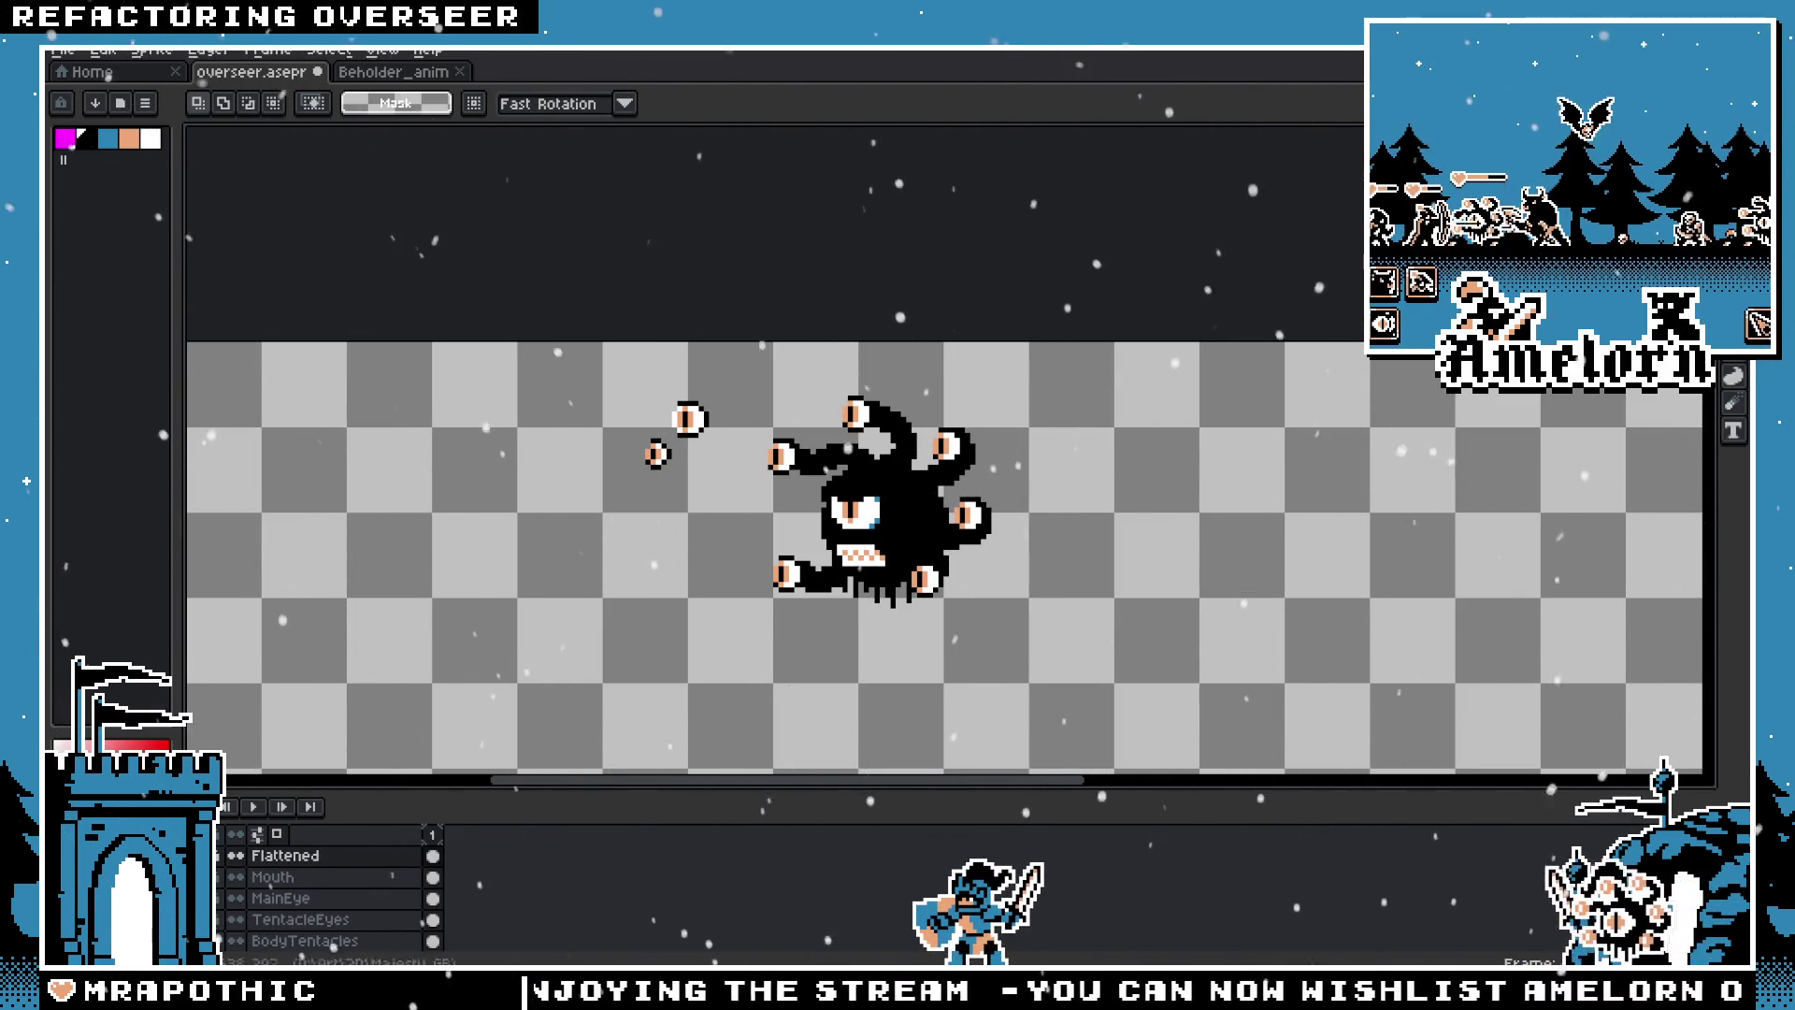
Step: Delete the stray pair of small eyes from the flattened beholder
key(Delete)
scroll(828, 509, up, 1)
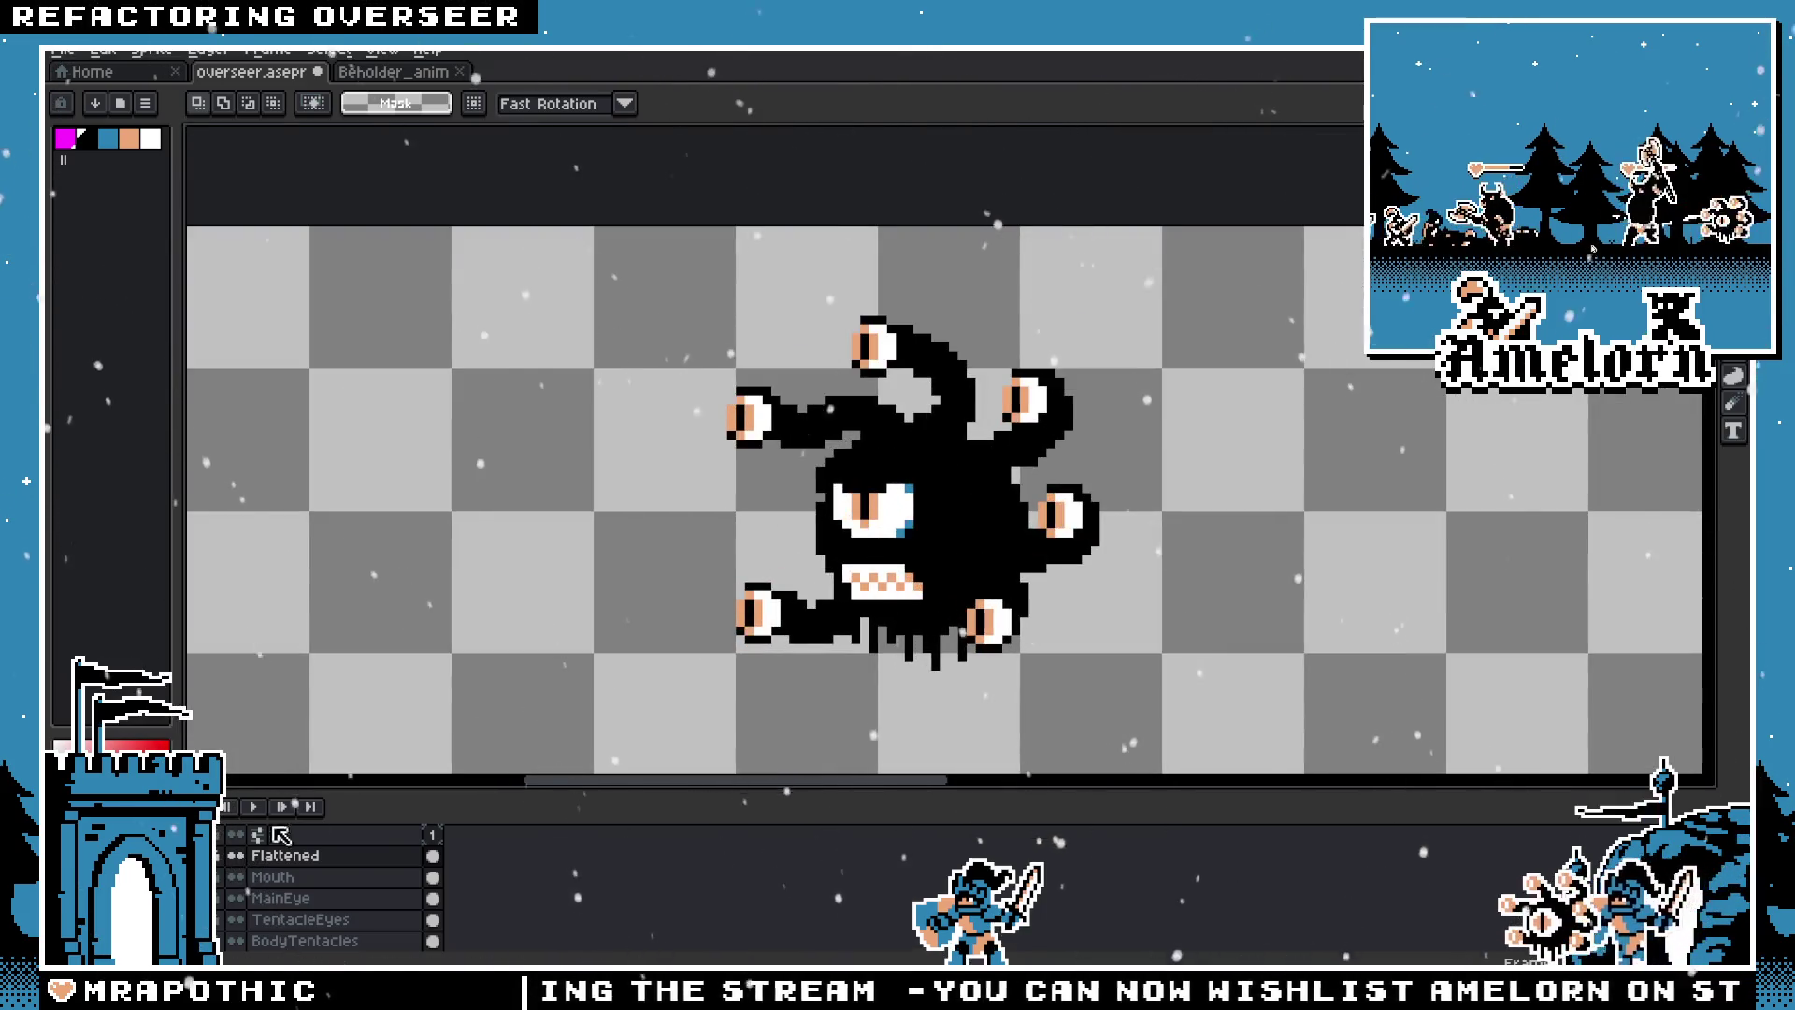
drag(1070, 411, 1068, 399)
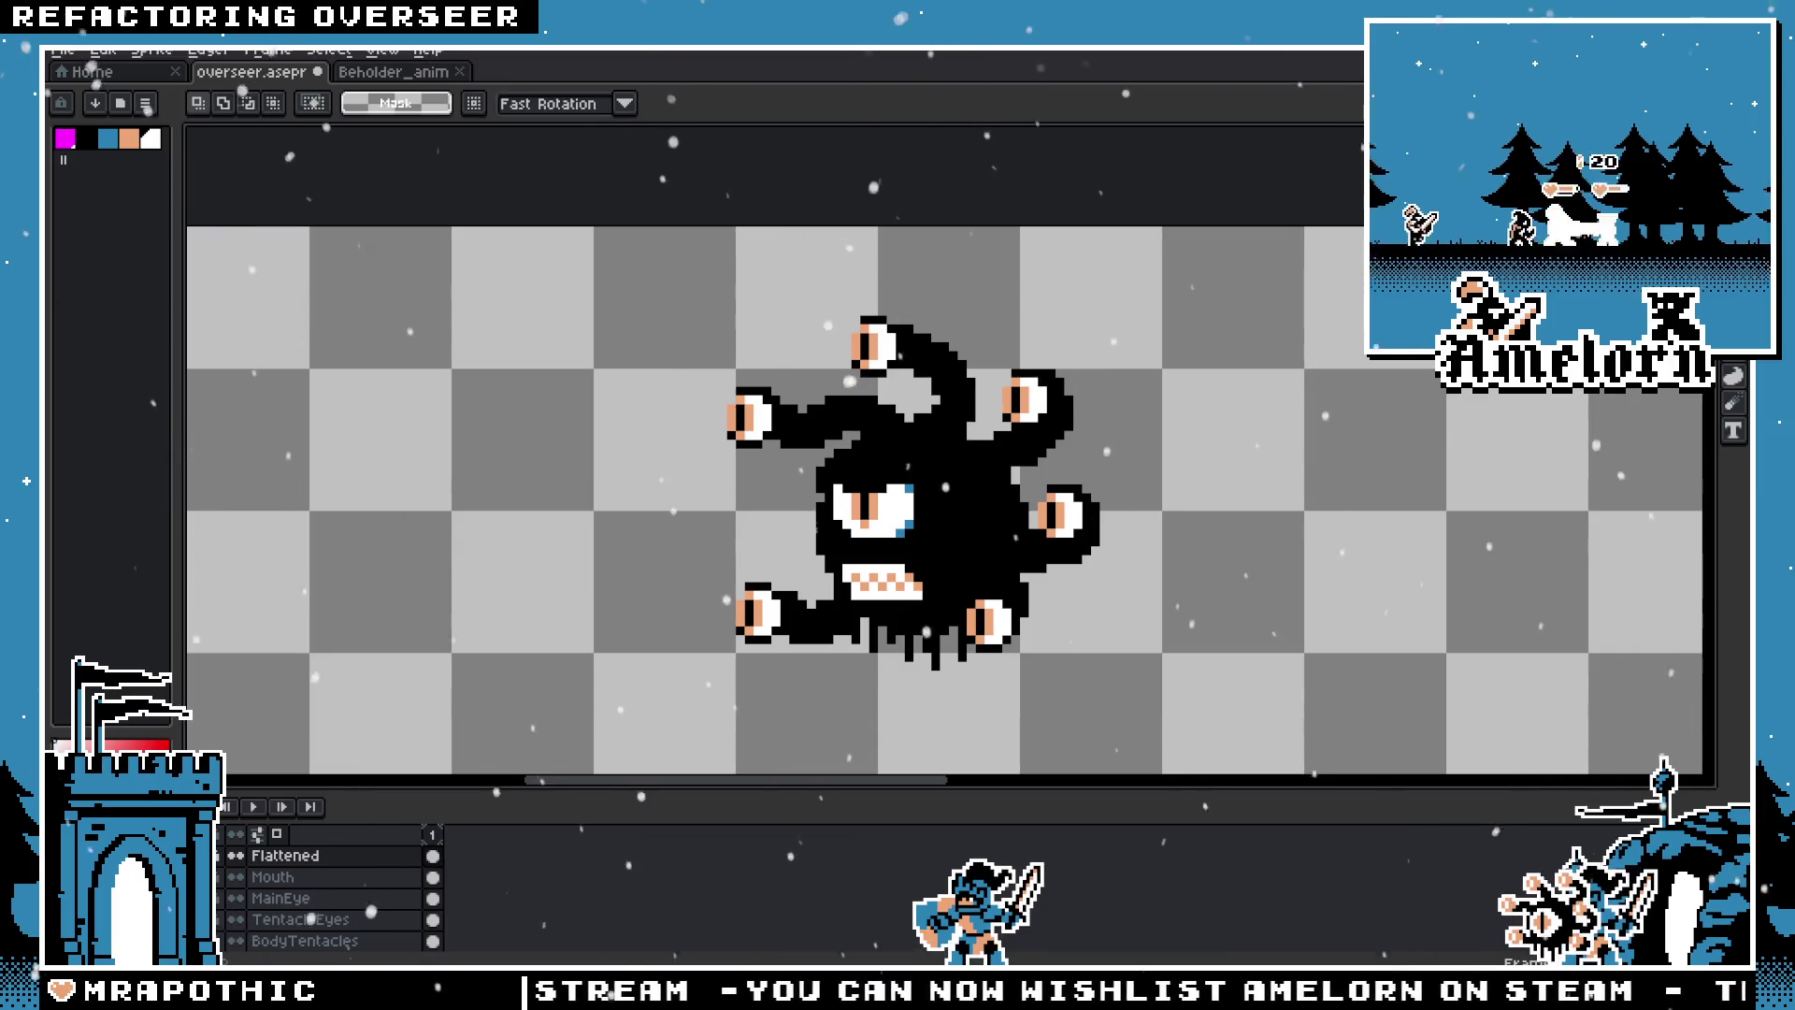
scroll(318, 888, down, 3)
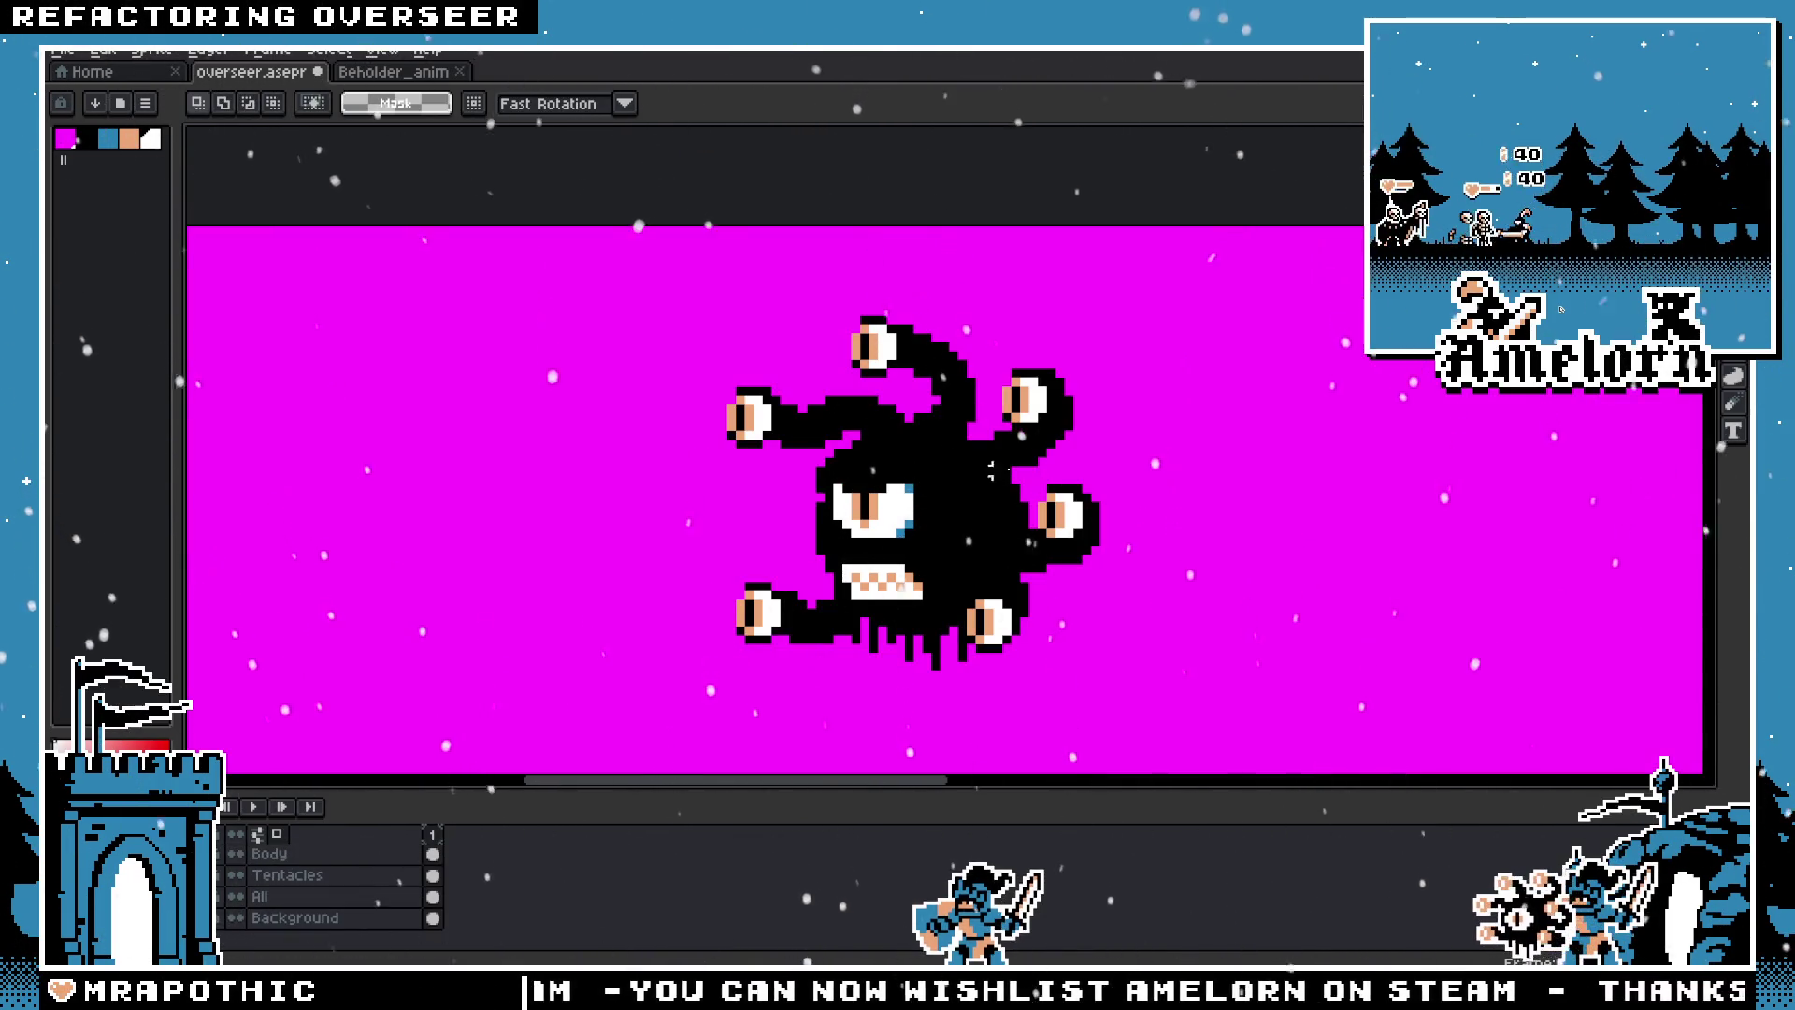
Step: Give the selected beholder a white outline with the Outline effect, then deselect
drag(1229, 276, 510, 710)
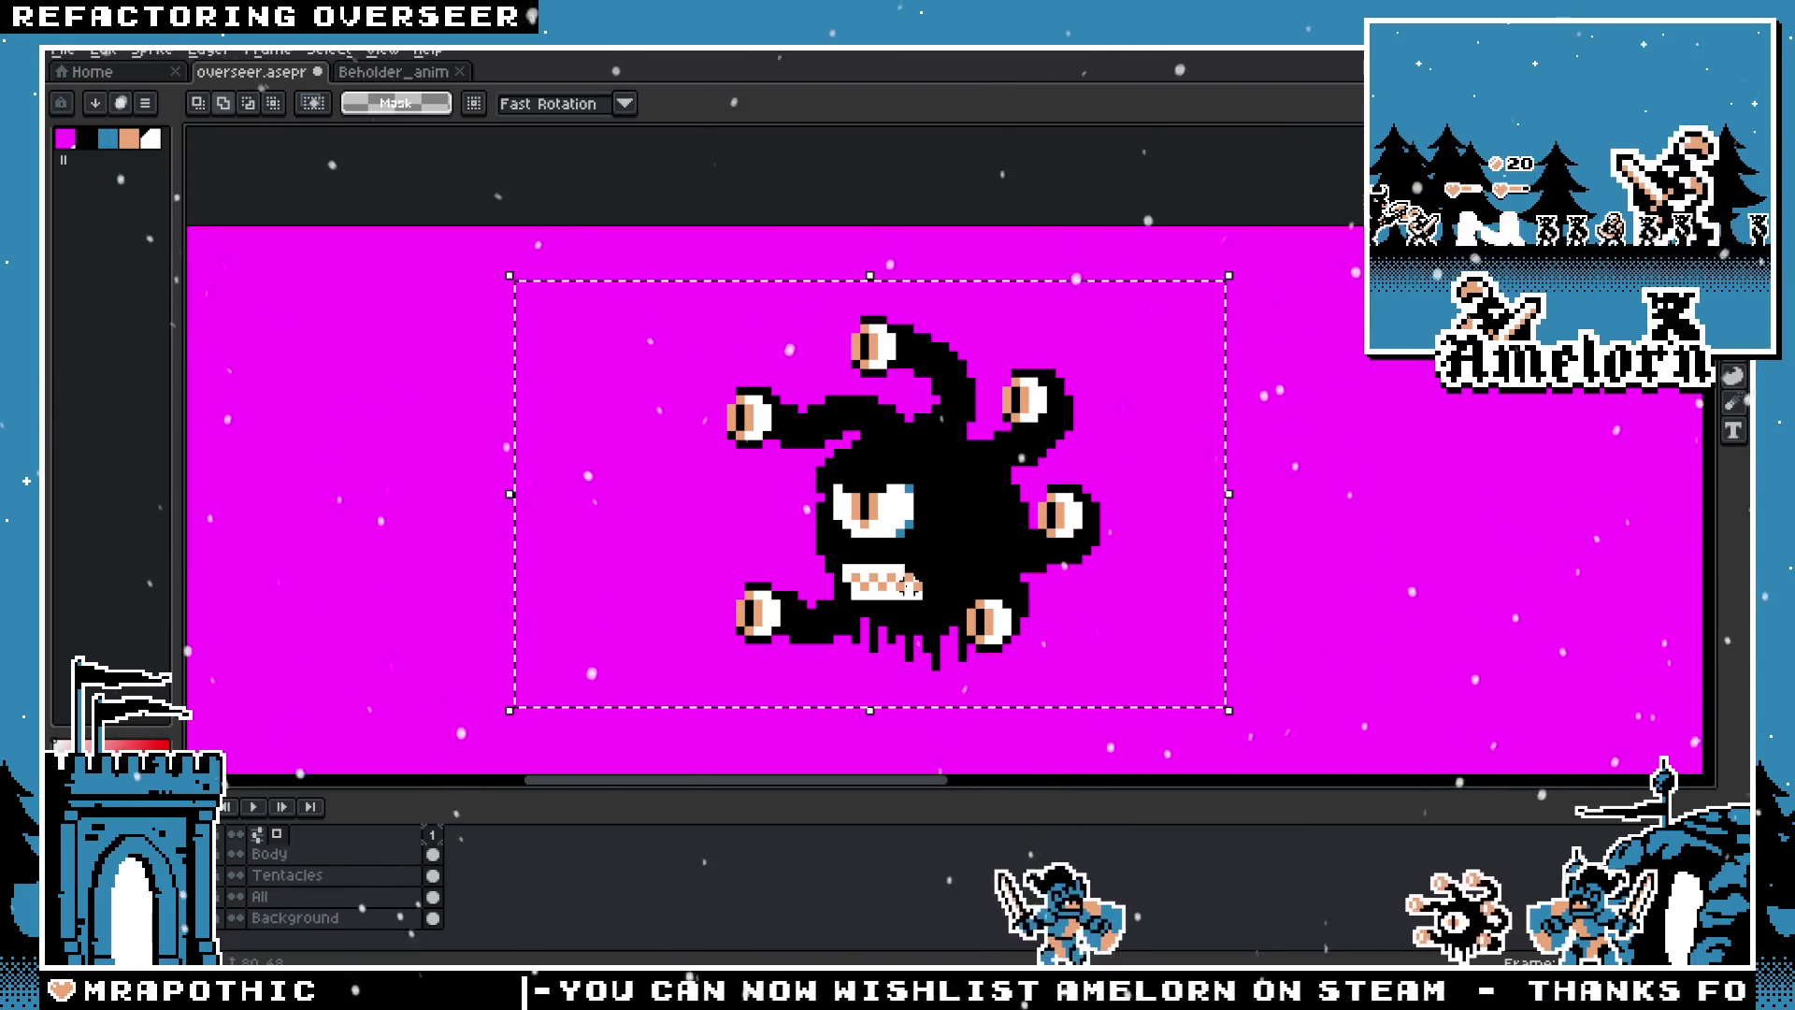
key(shift+o)
click(1416, 402)
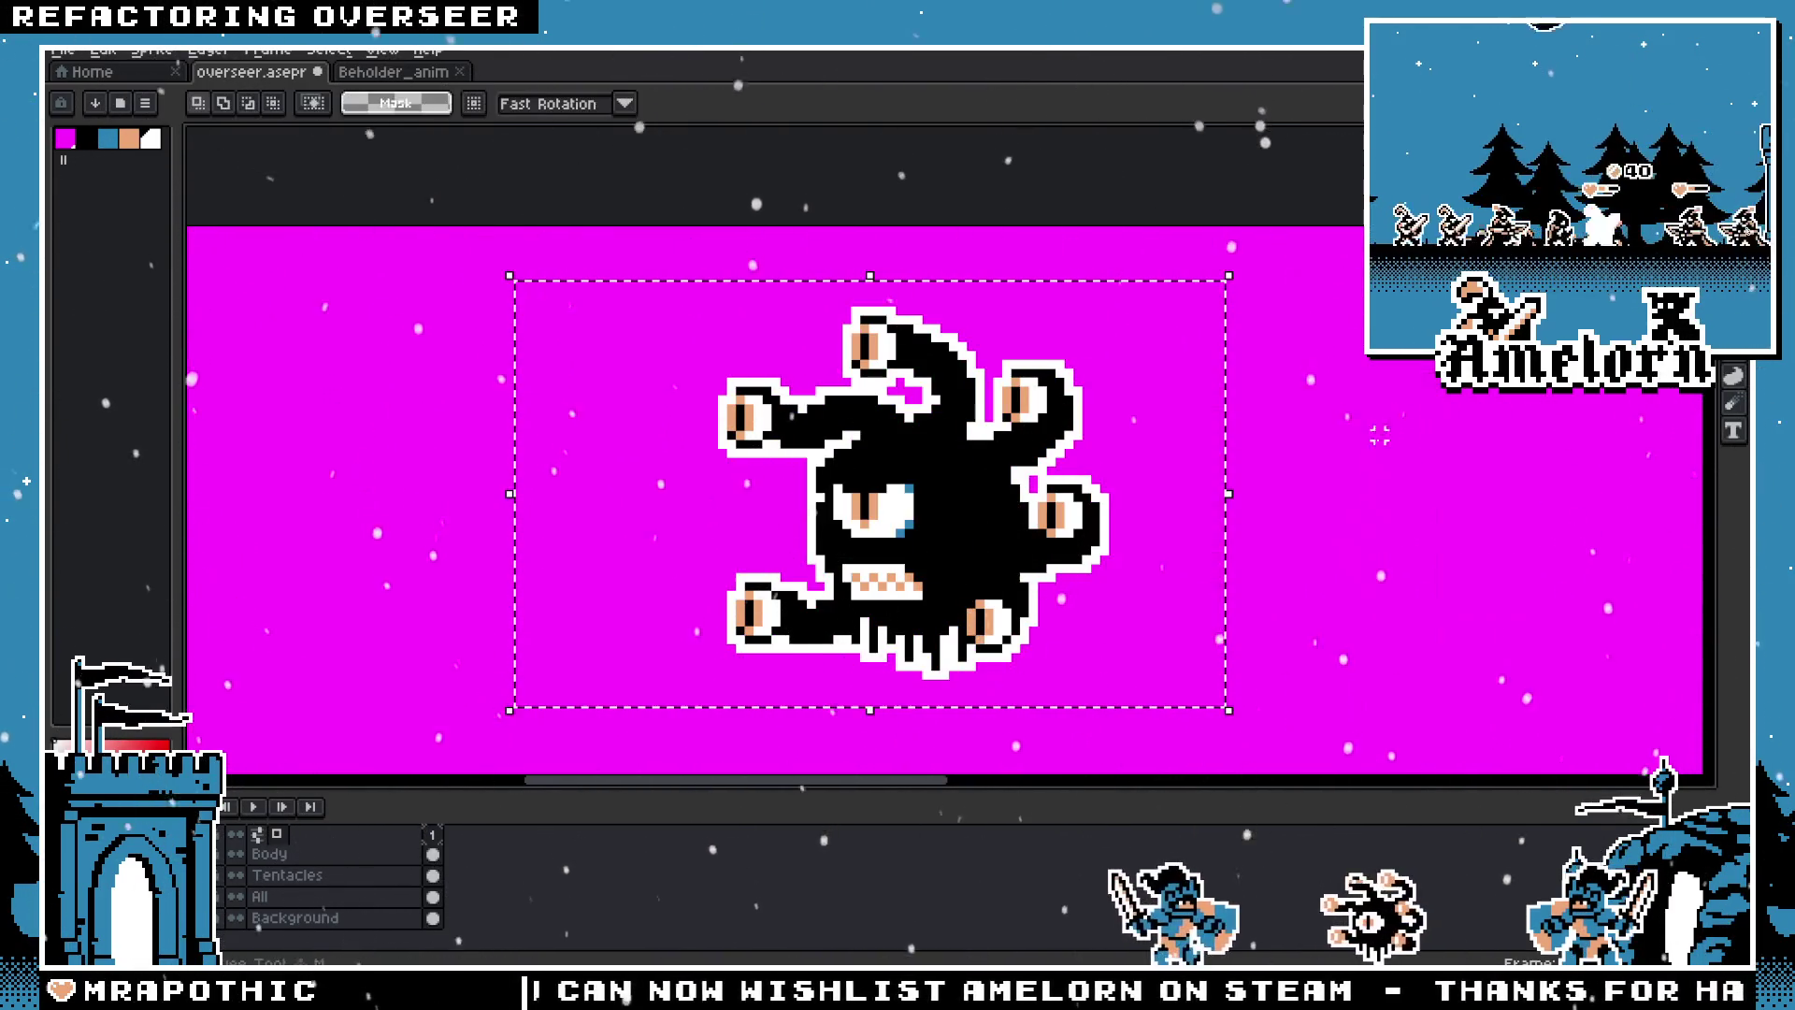
scroll(1379, 435, down, 2)
key(ctrl+d)
Step: Toggle the Background layer off and back on, showing the magenta backdrop and knight again
scroll(556, 672, up, 2)
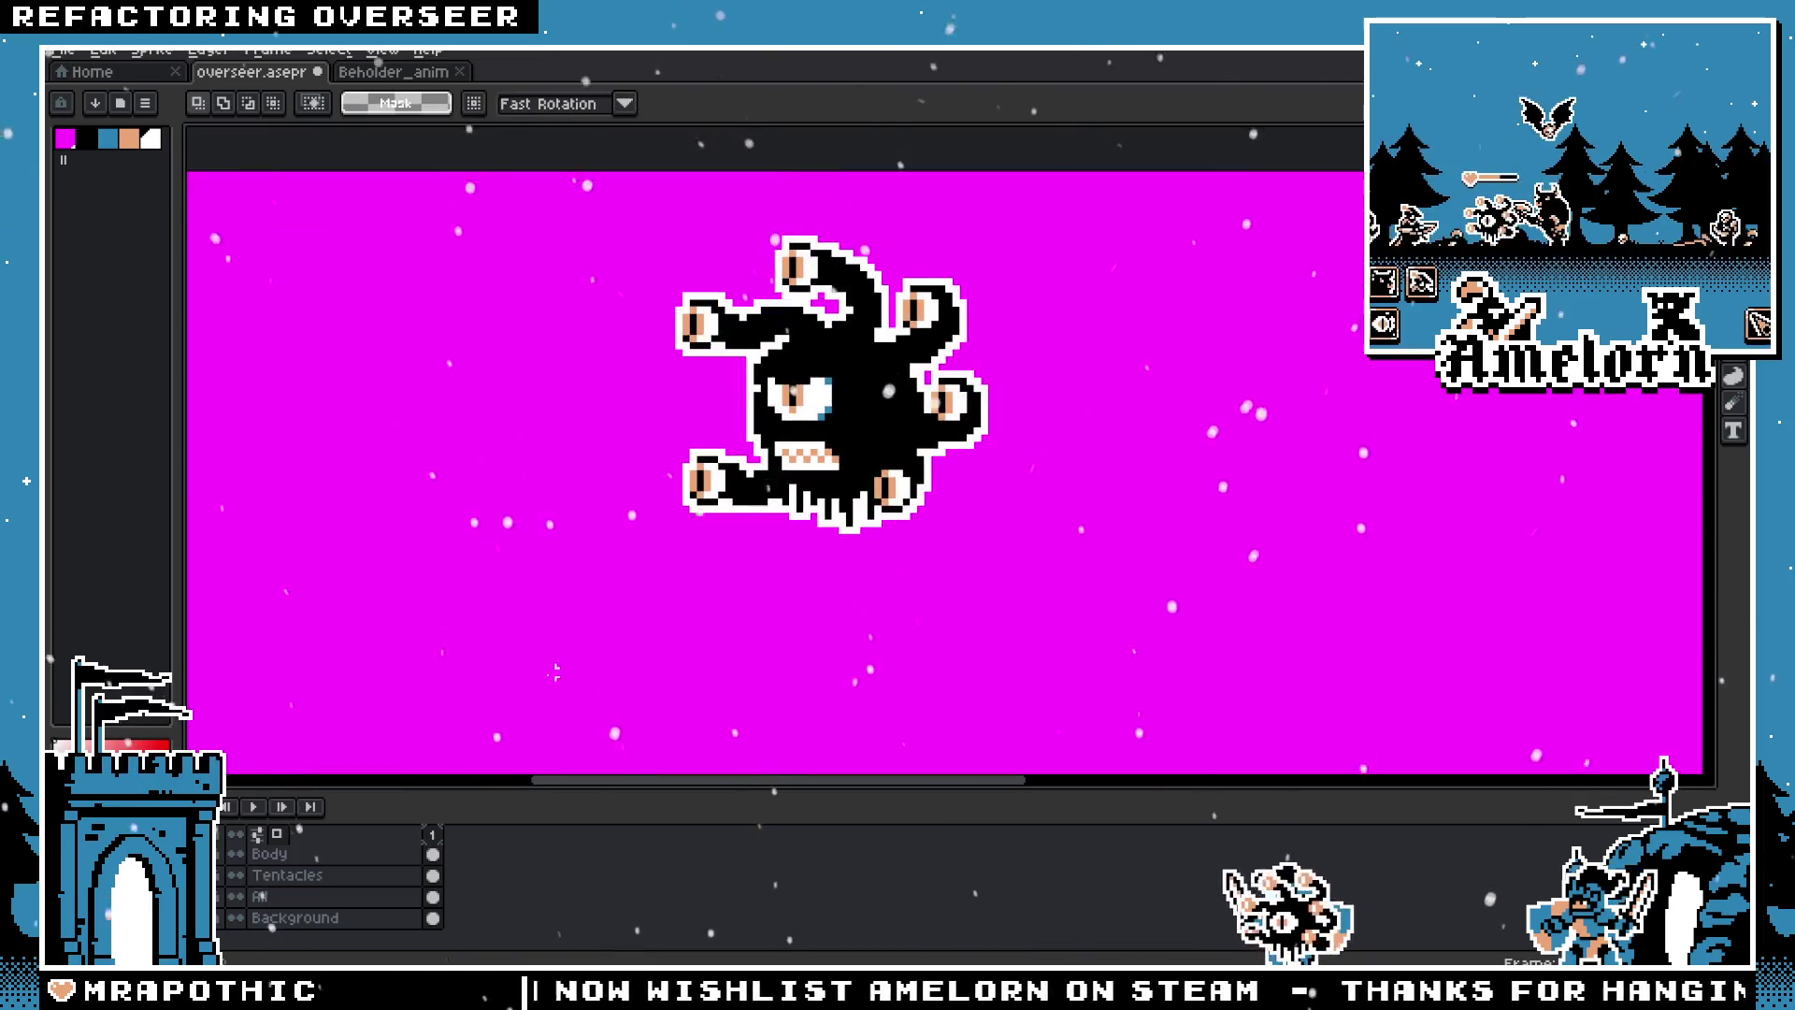
click(235, 917)
click(235, 917)
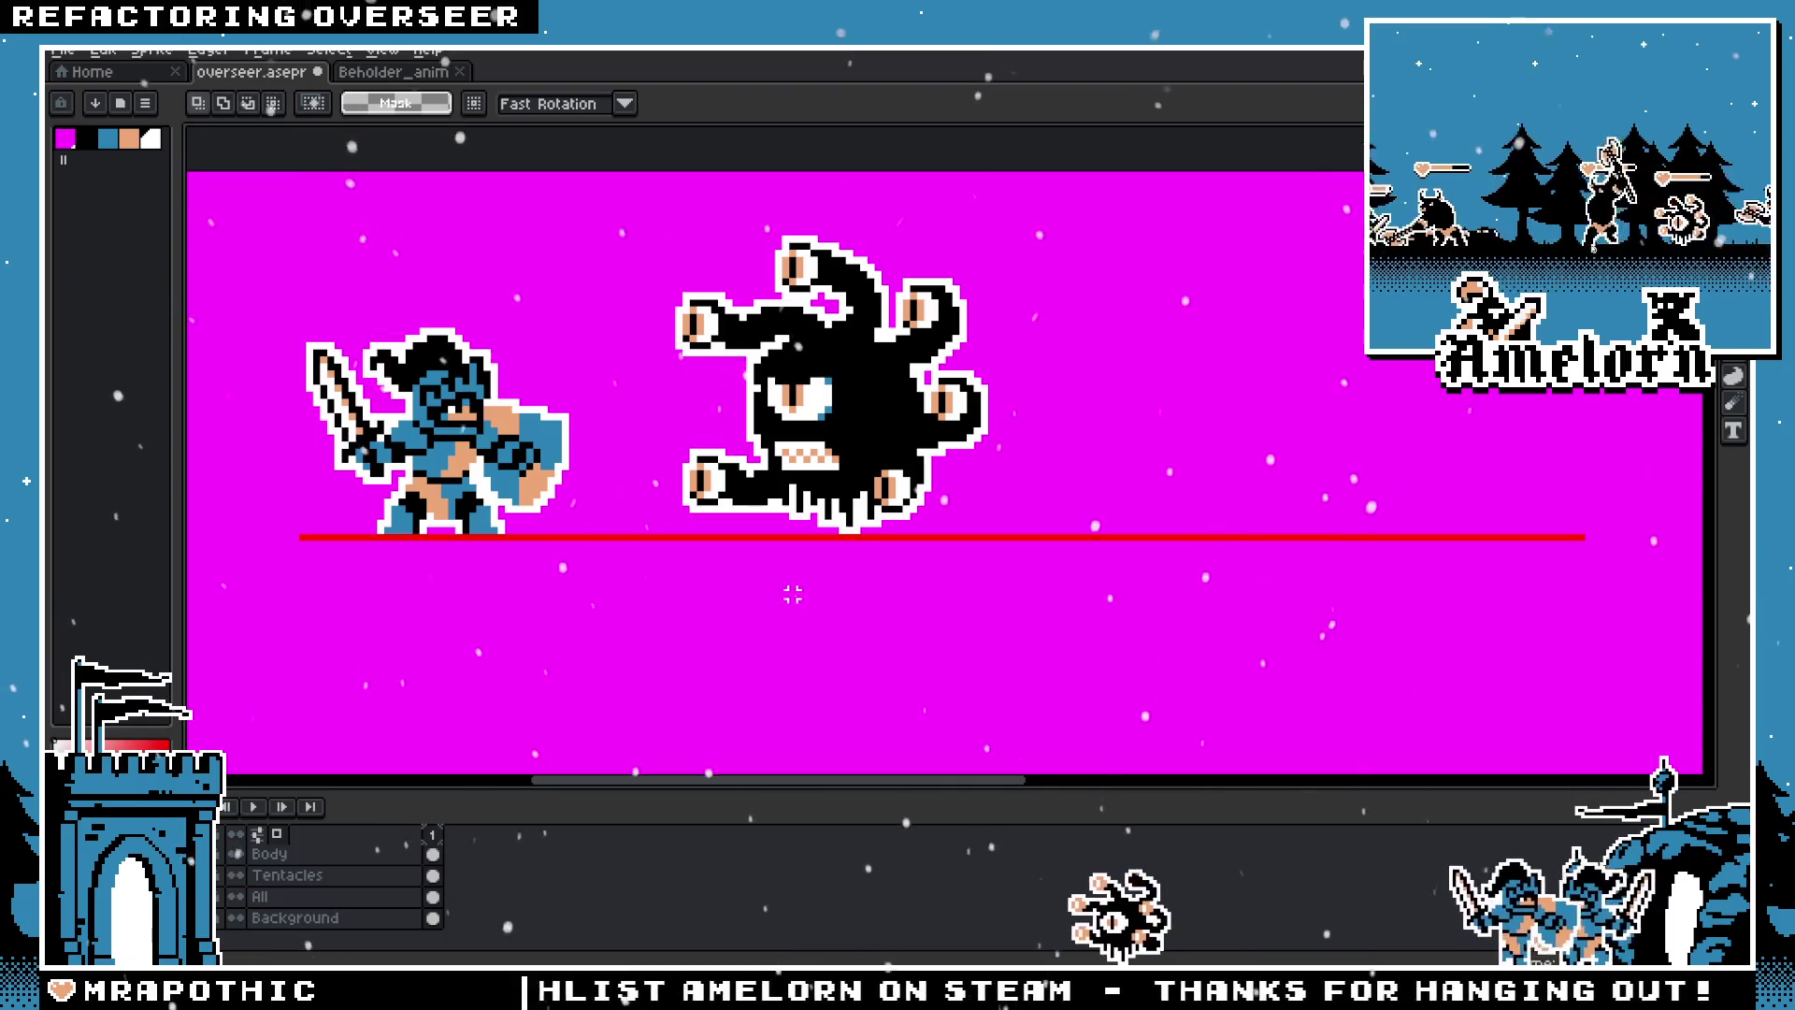
scroll(793, 594, down, 3)
scroll(789, 513, up, 2)
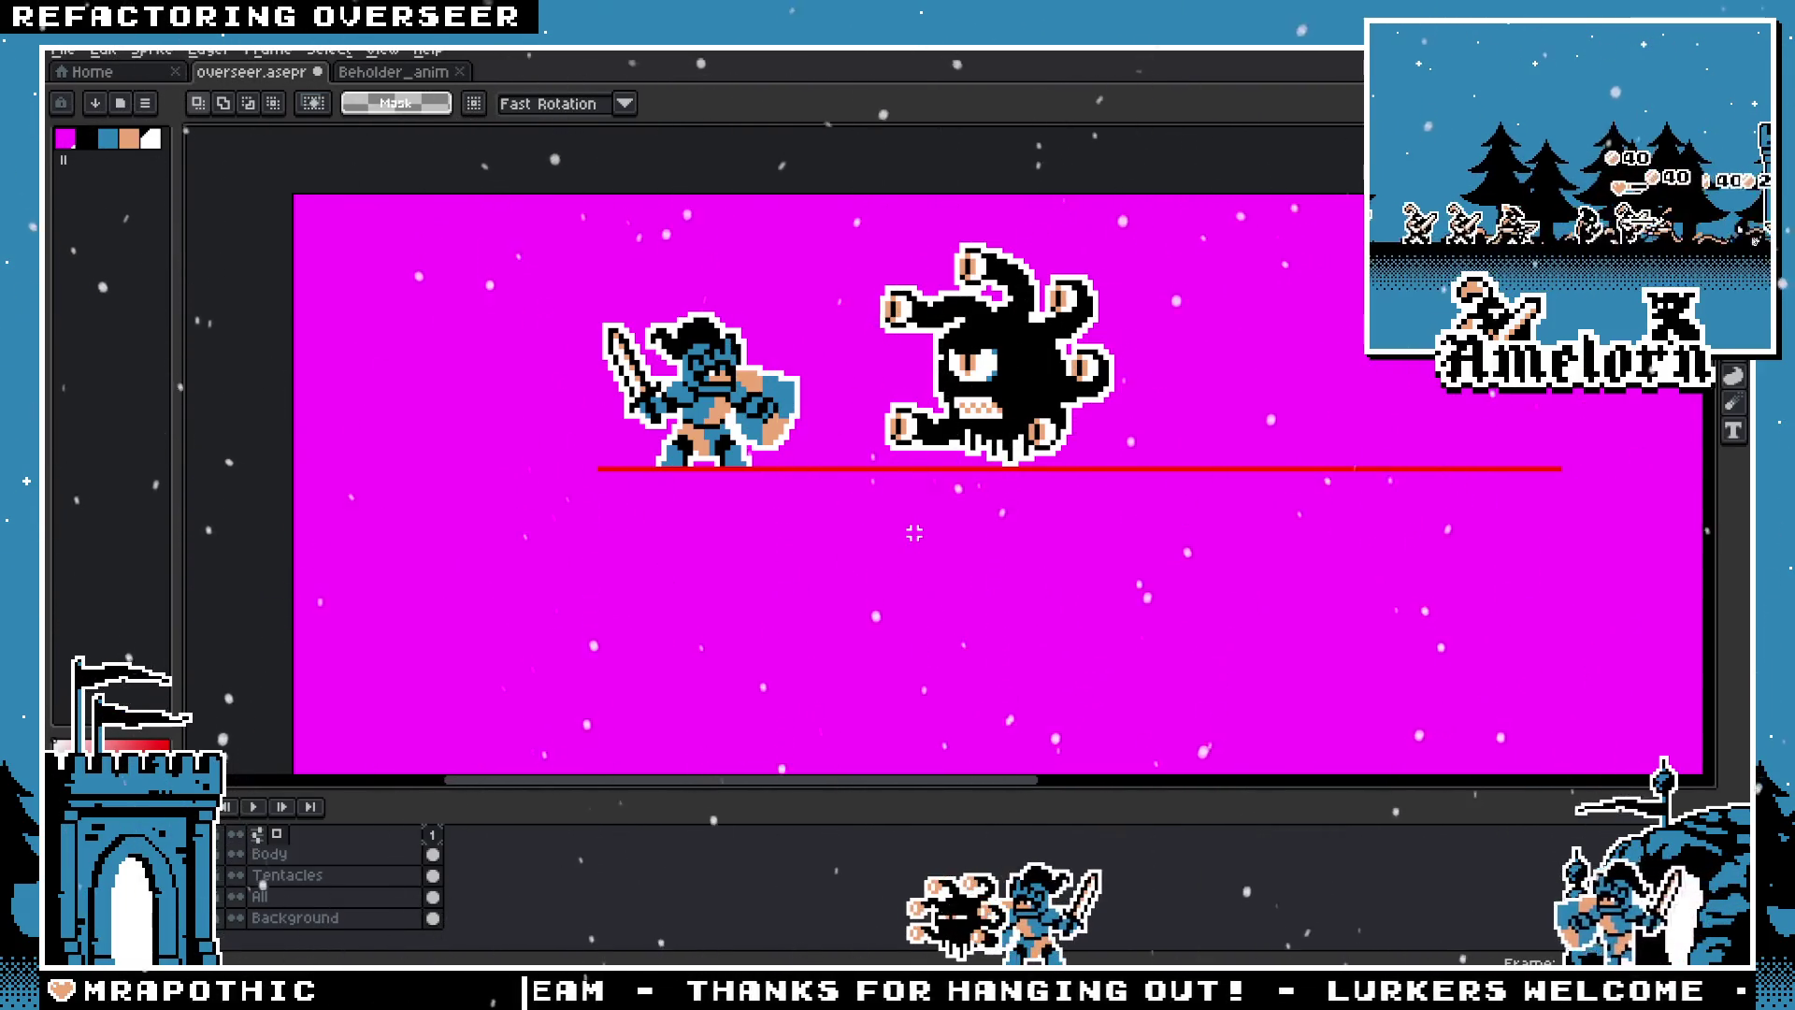
drag(1038, 510, 982, 577)
scroll(999, 521, down, 1)
scroll(1002, 520, up, 1)
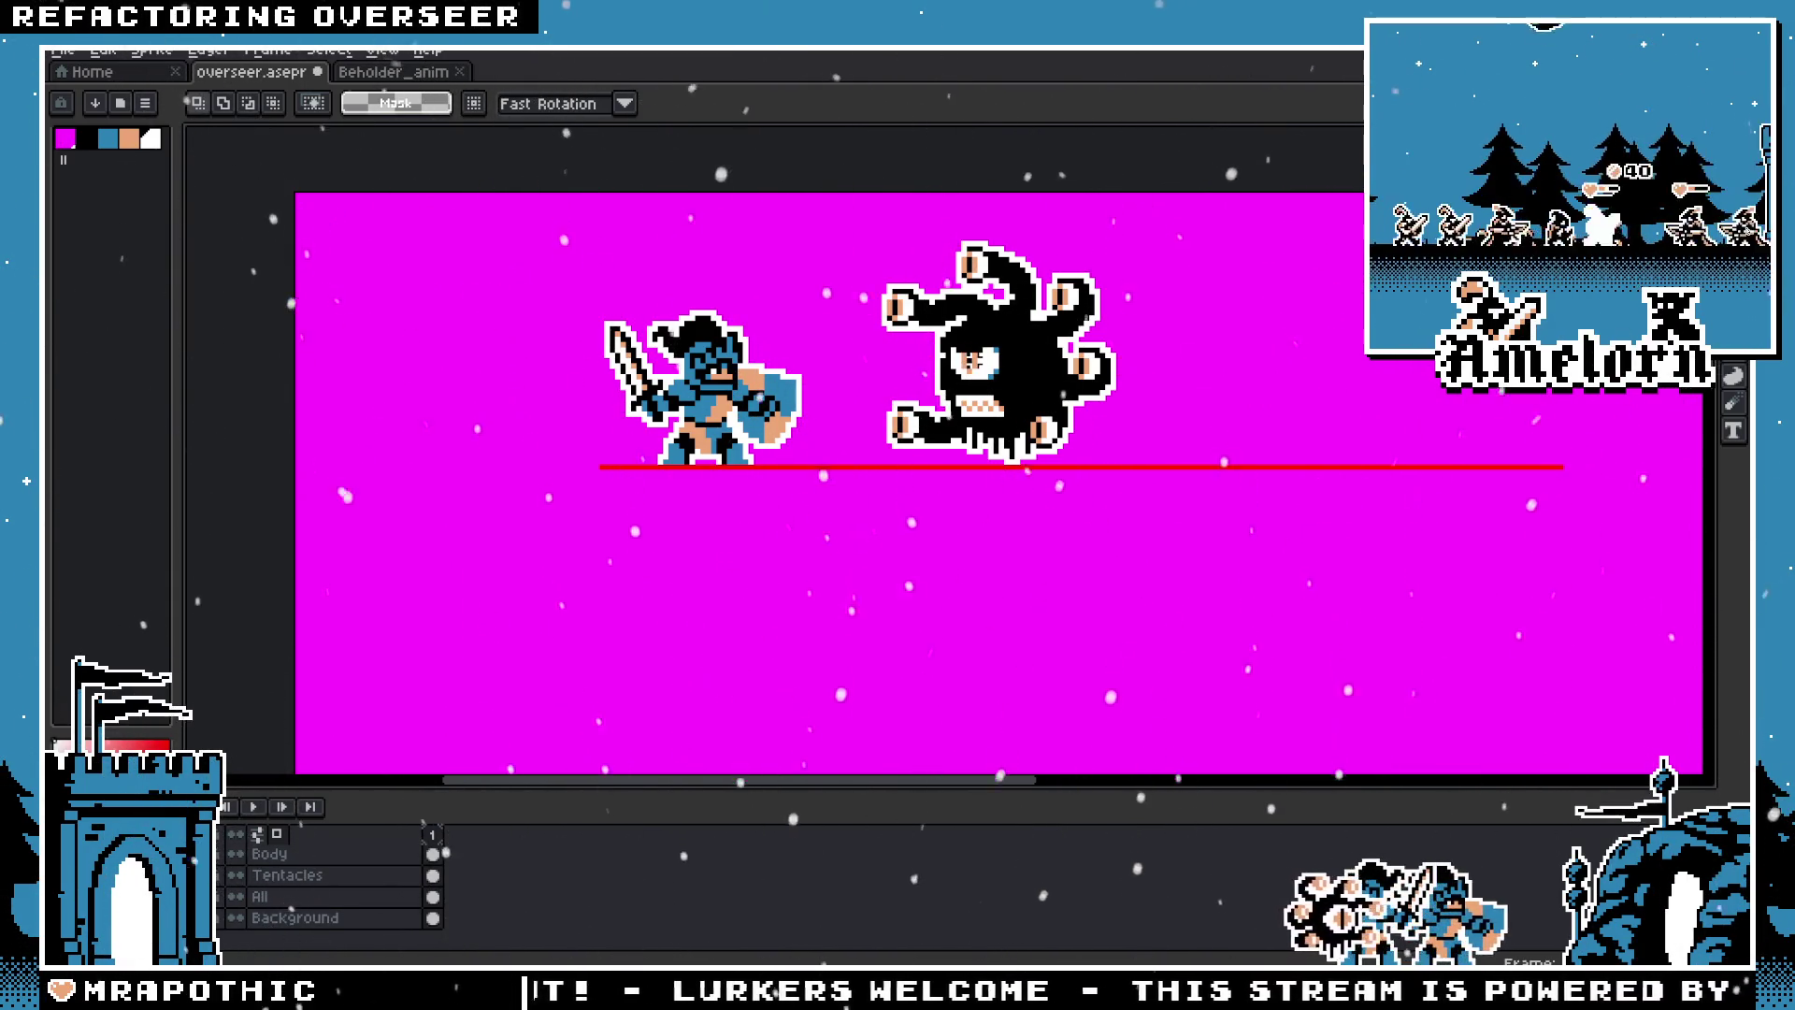
scroll(898, 496, down, 1)
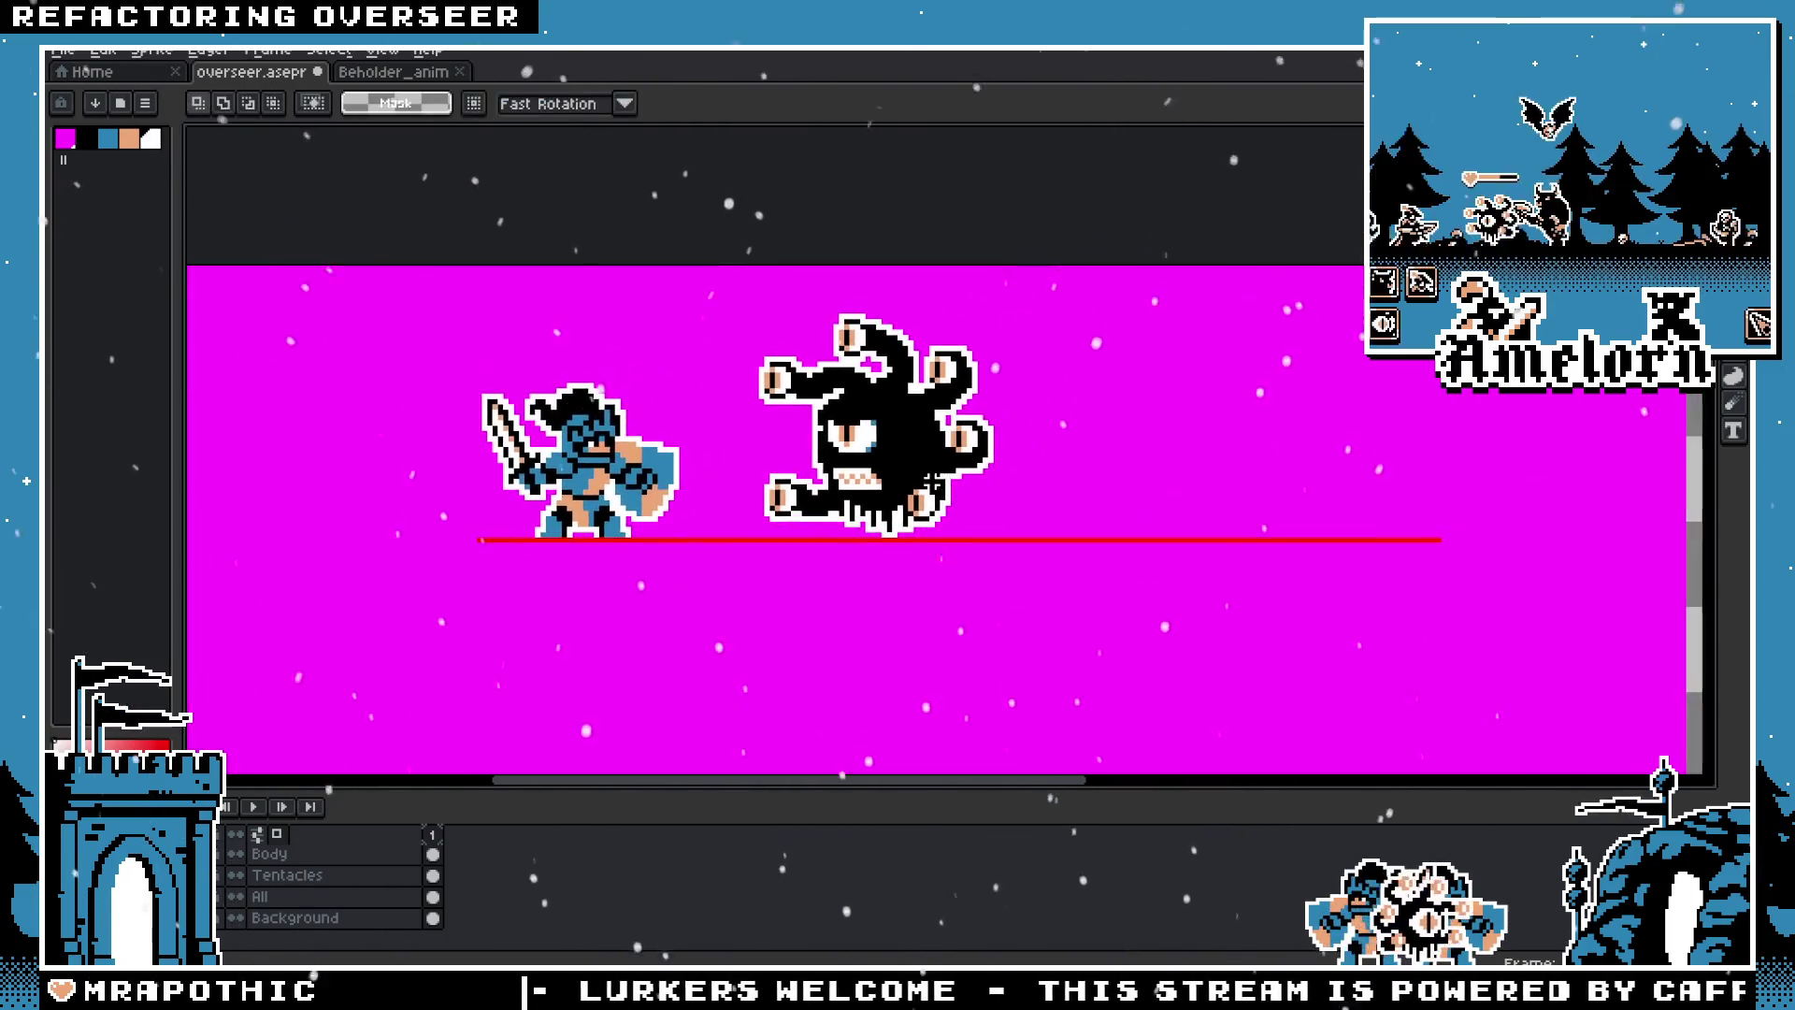
scroll(924, 480, down, 1)
scroll(918, 461, up, 1)
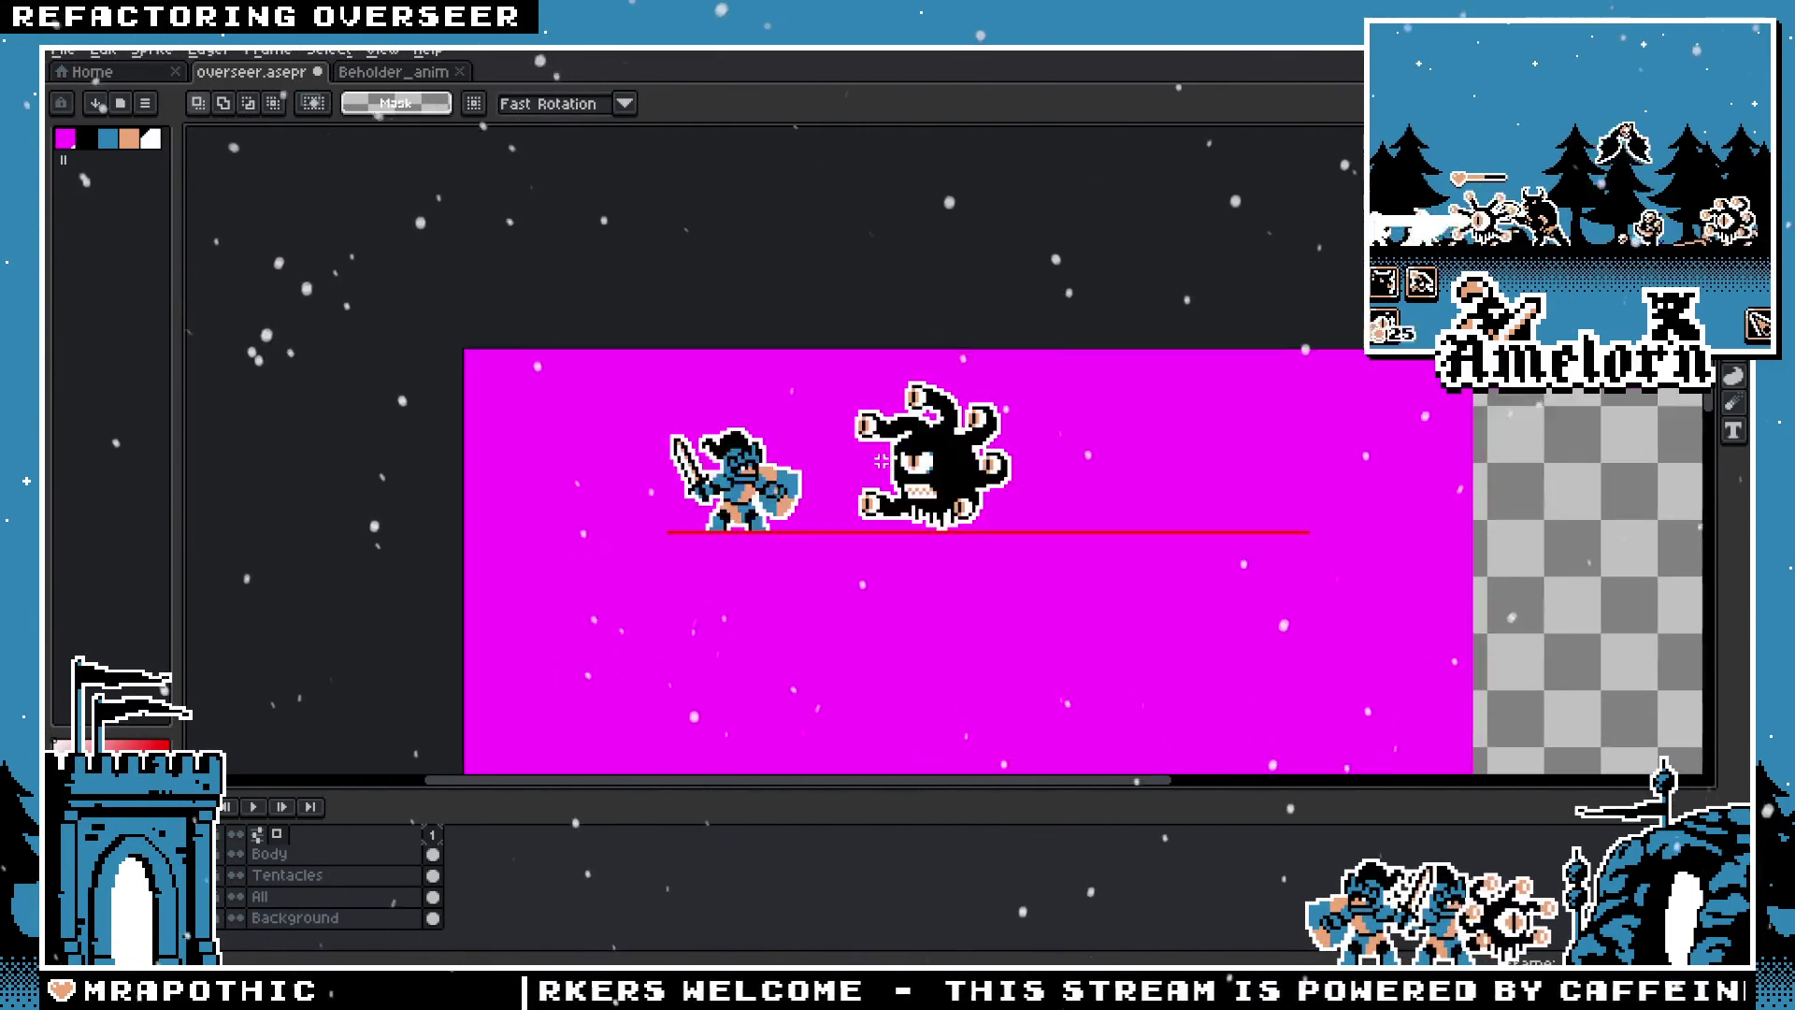
scroll(918, 461, up, 1)
scroll(918, 461, up, 1)
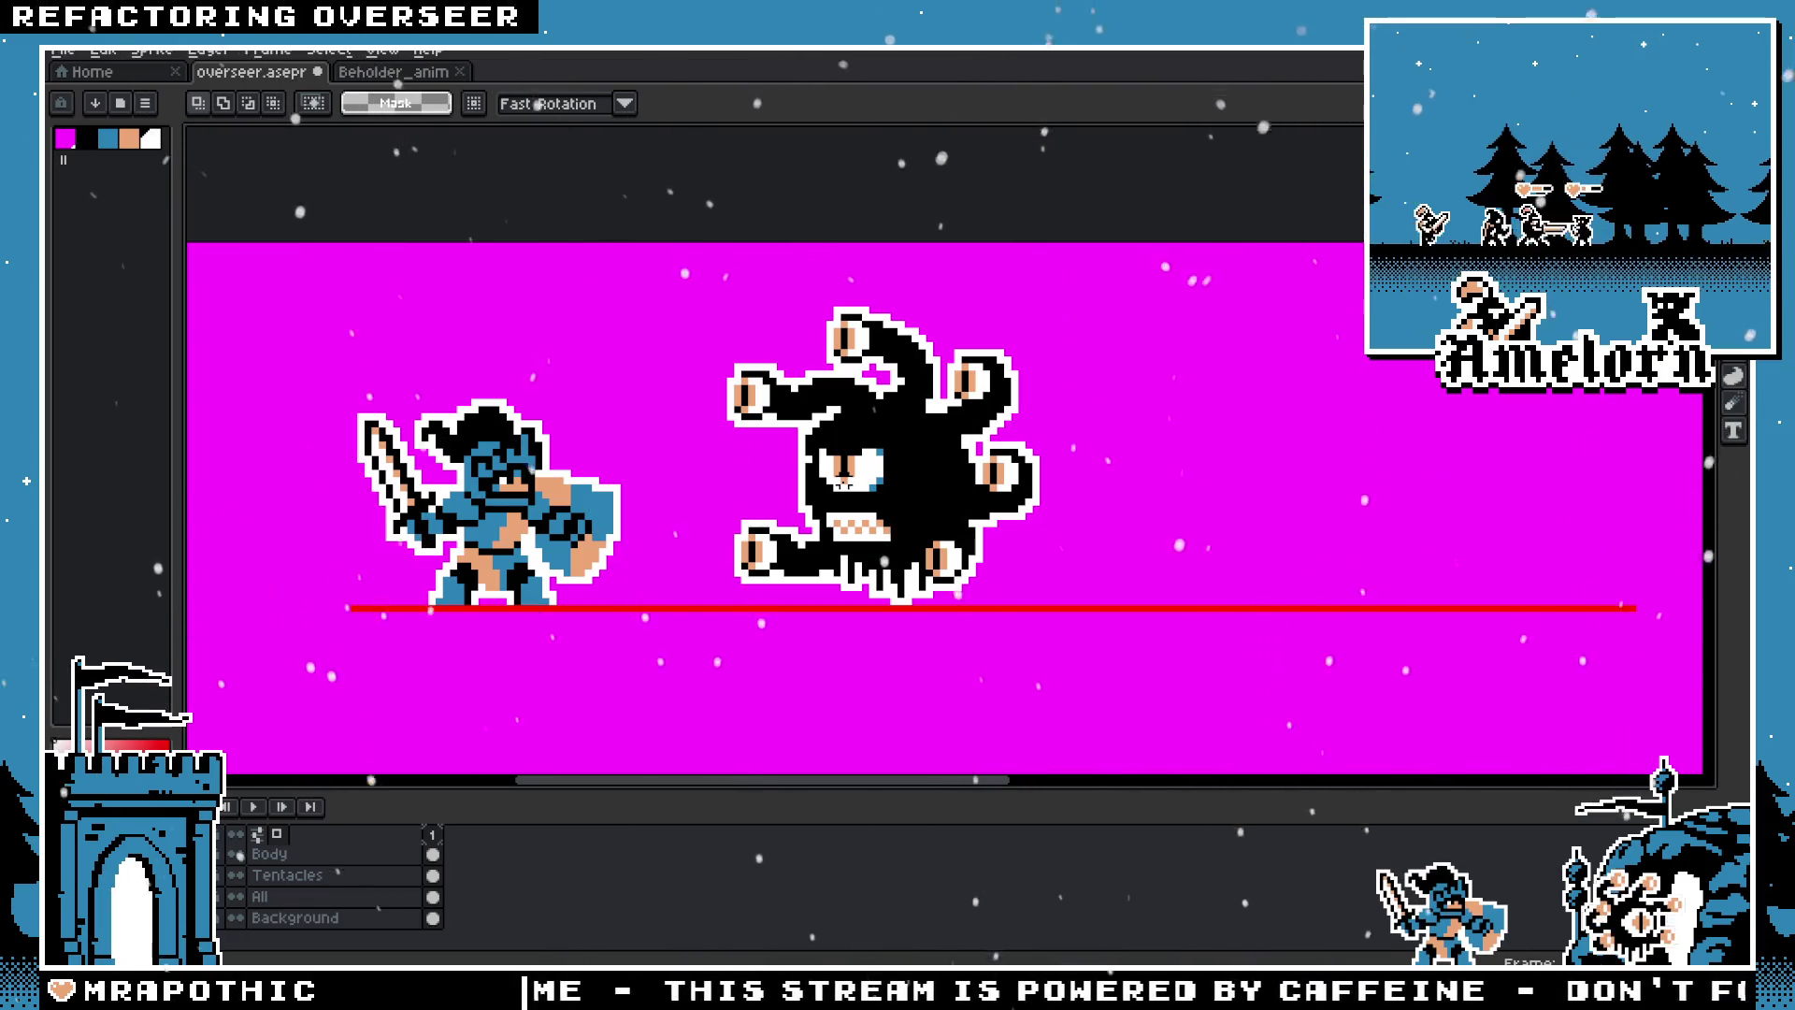
scroll(844, 484, up, 1)
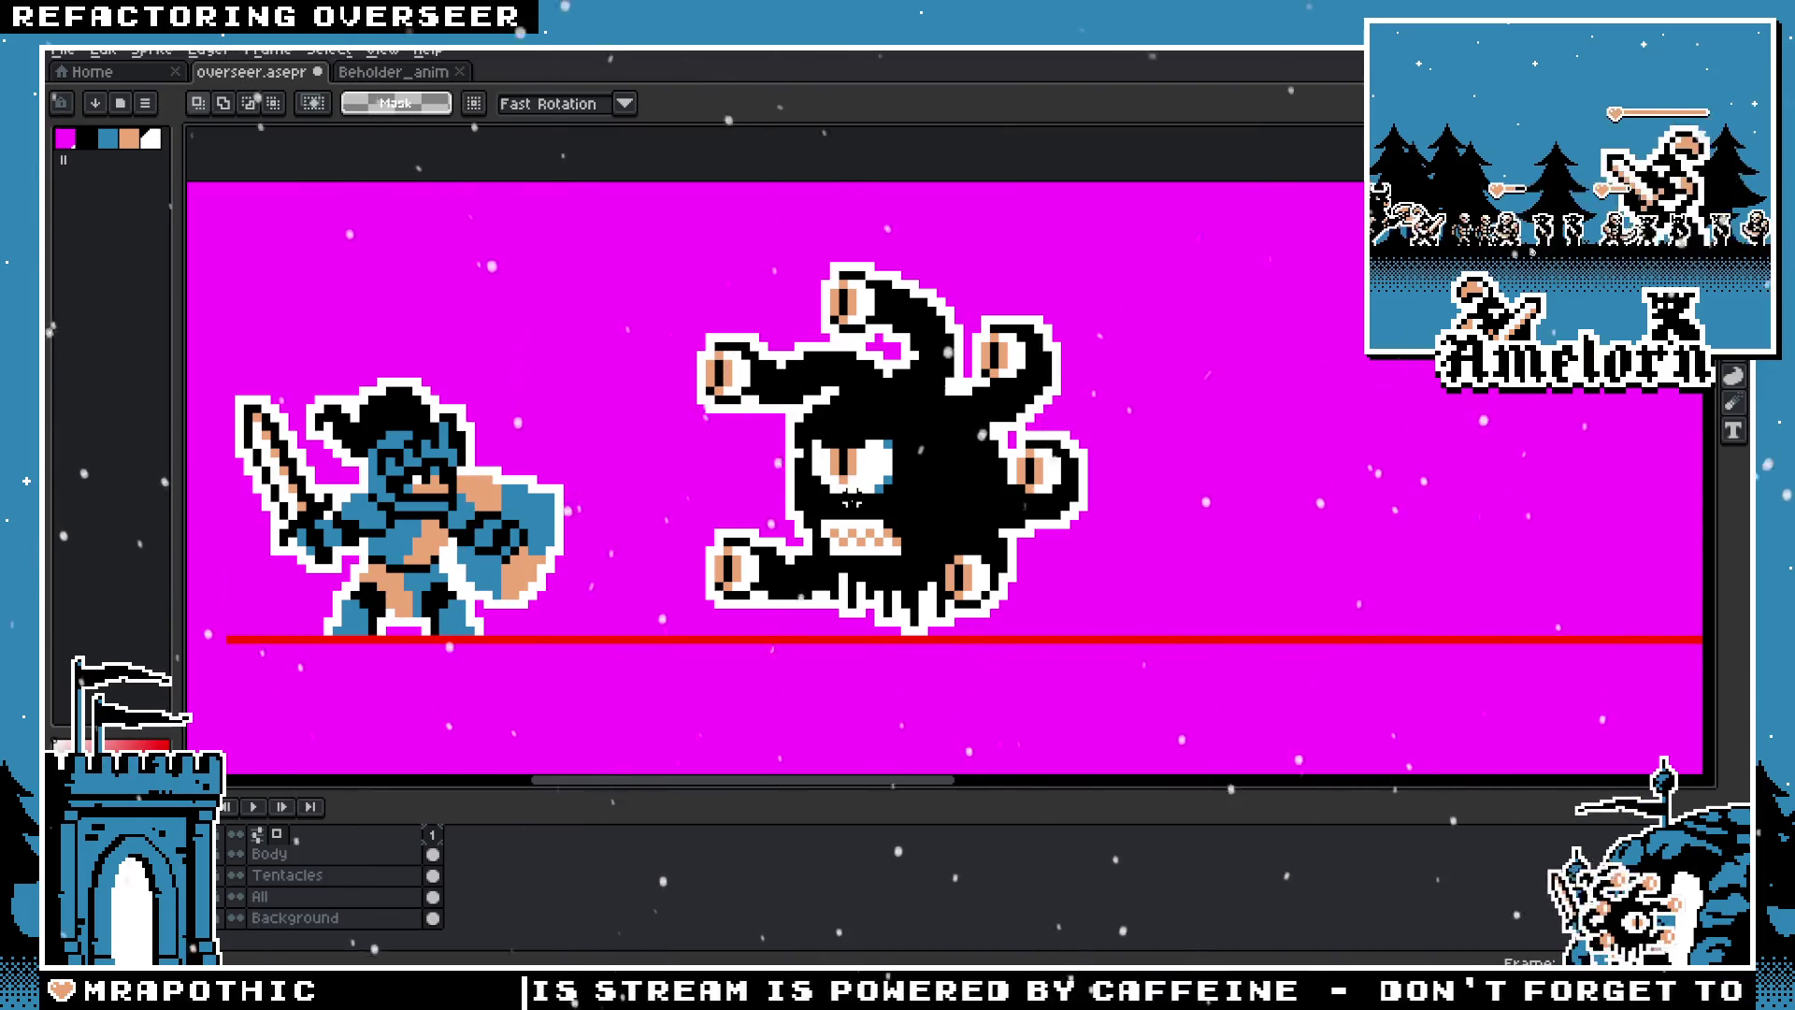
scroll(852, 500, down, 1)
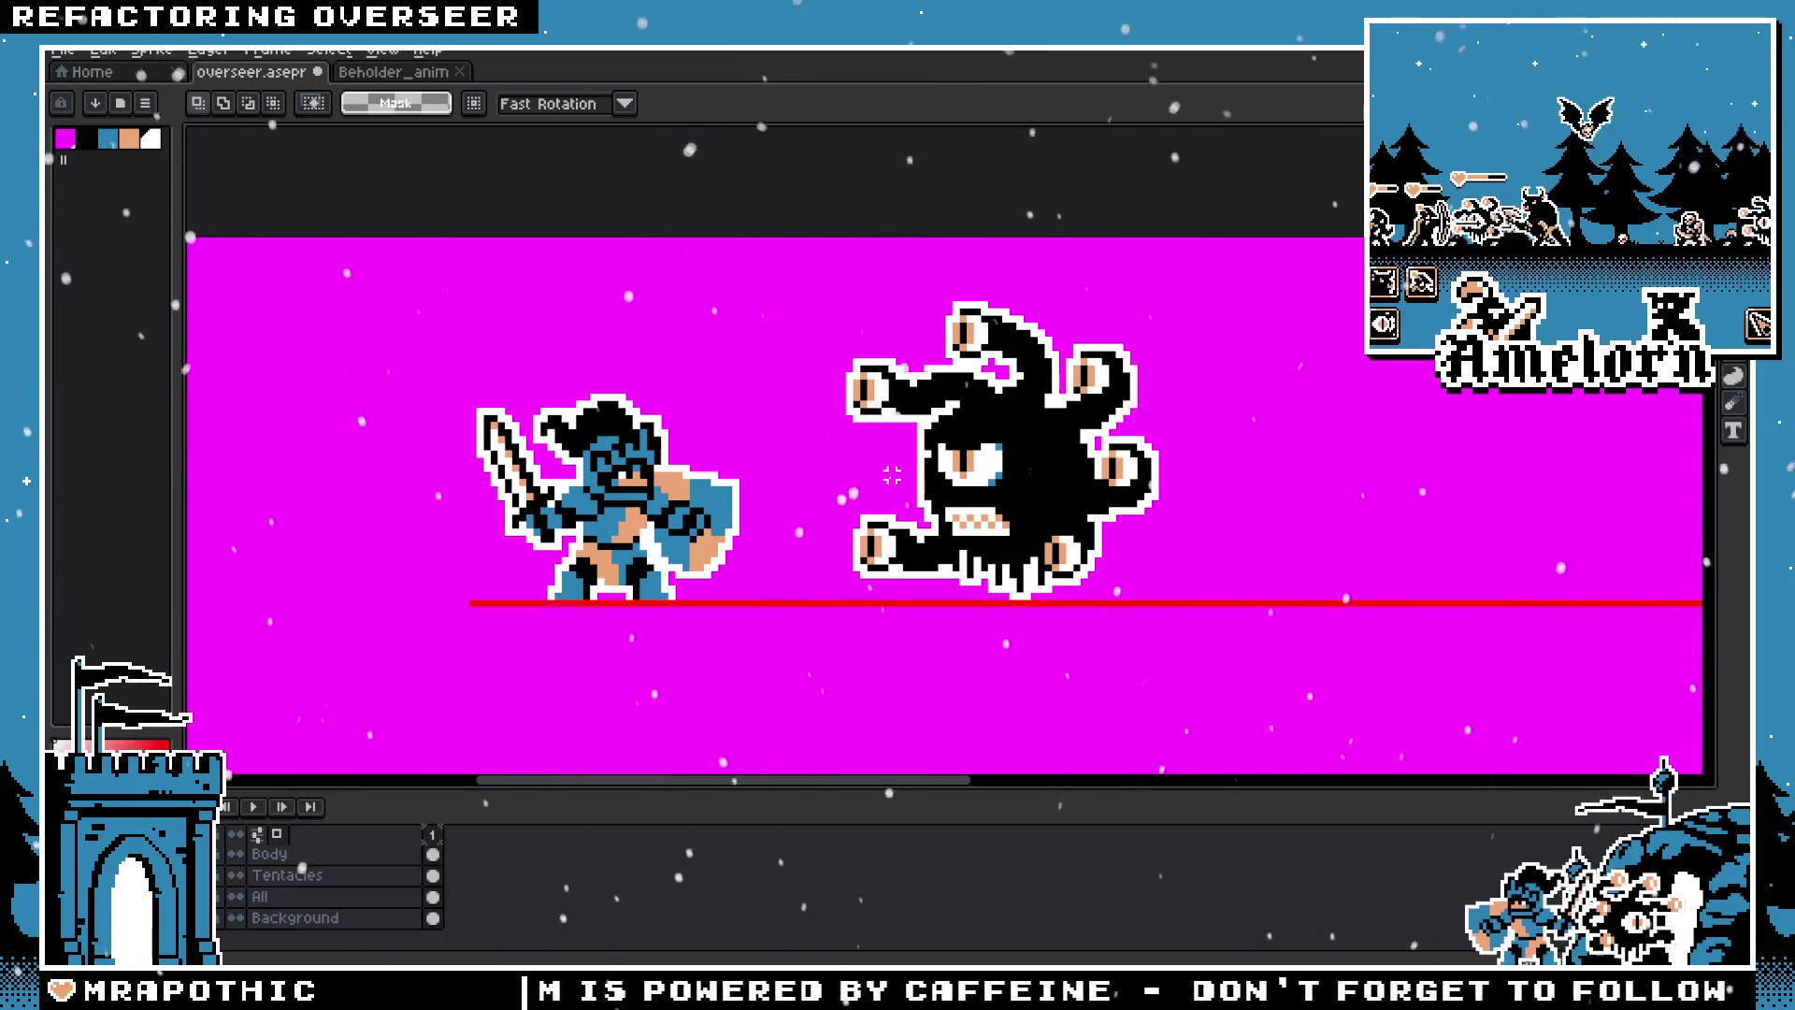
click(376, 77)
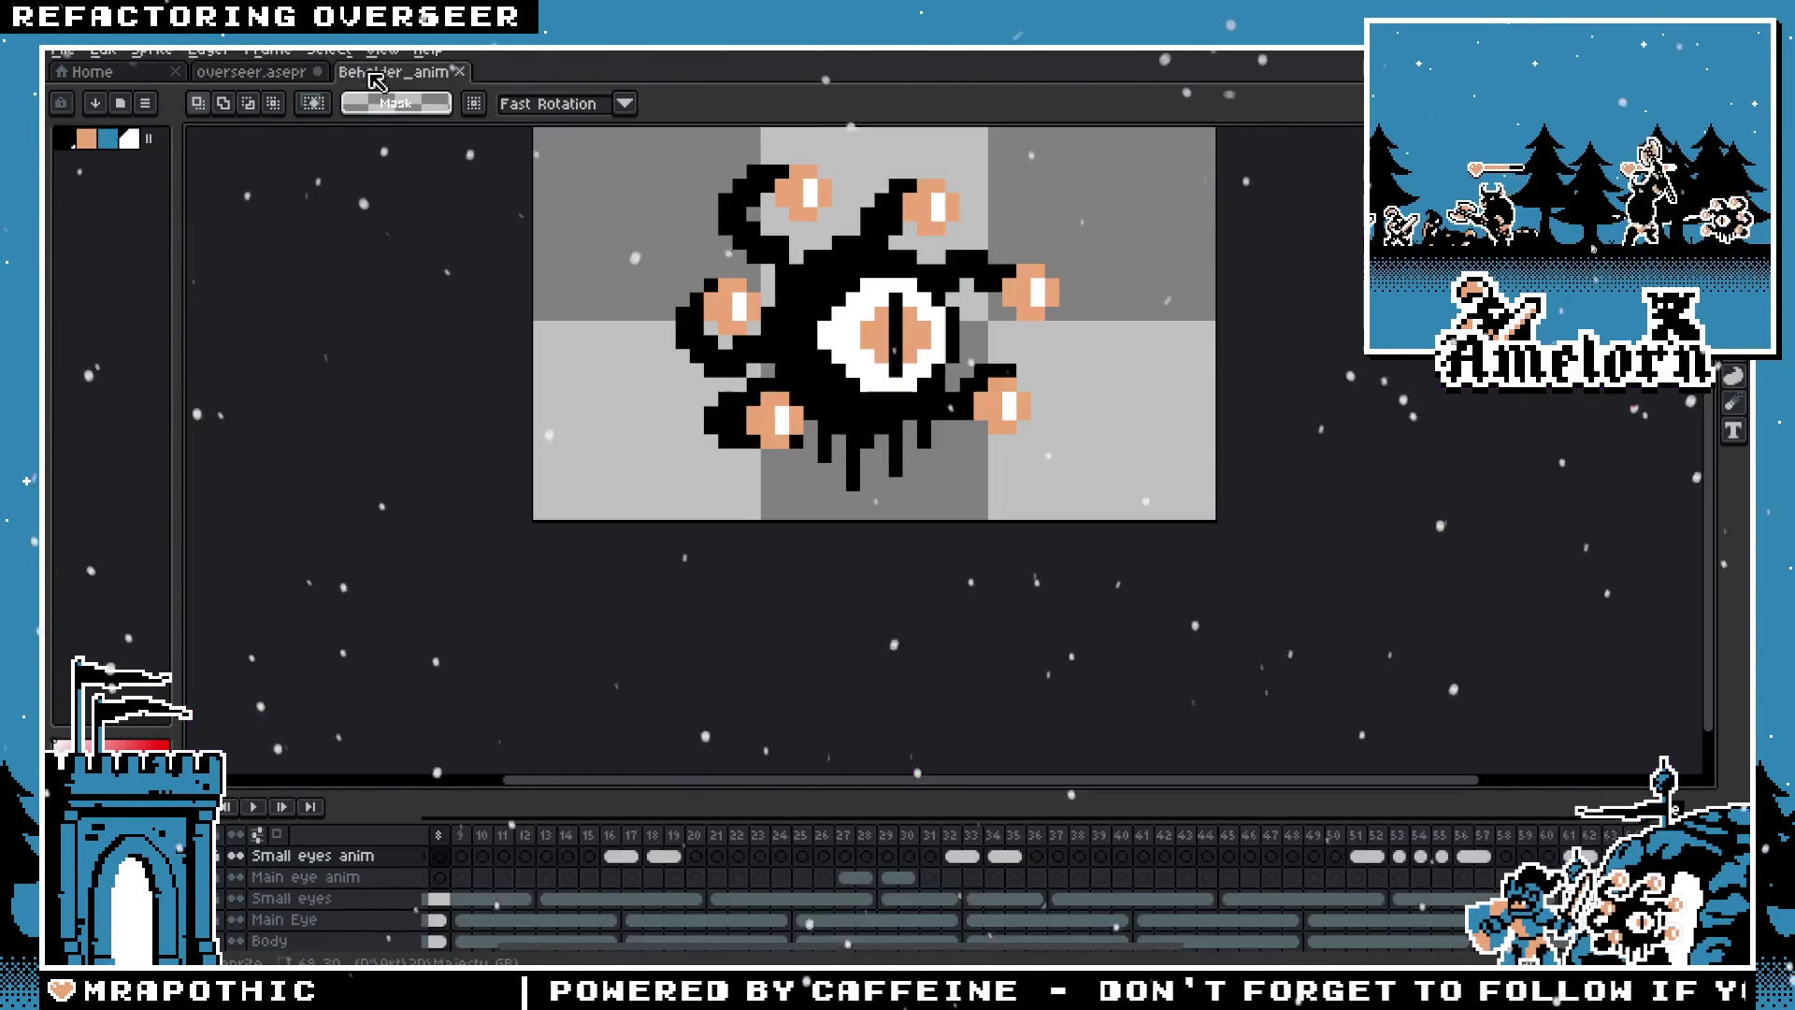
Step: Open beholder.png from the unit's beholder > art folder, reached via the recent folders list
drag(783, 297, 745, 389)
click(62, 50)
click(75, 88)
click(458, 91)
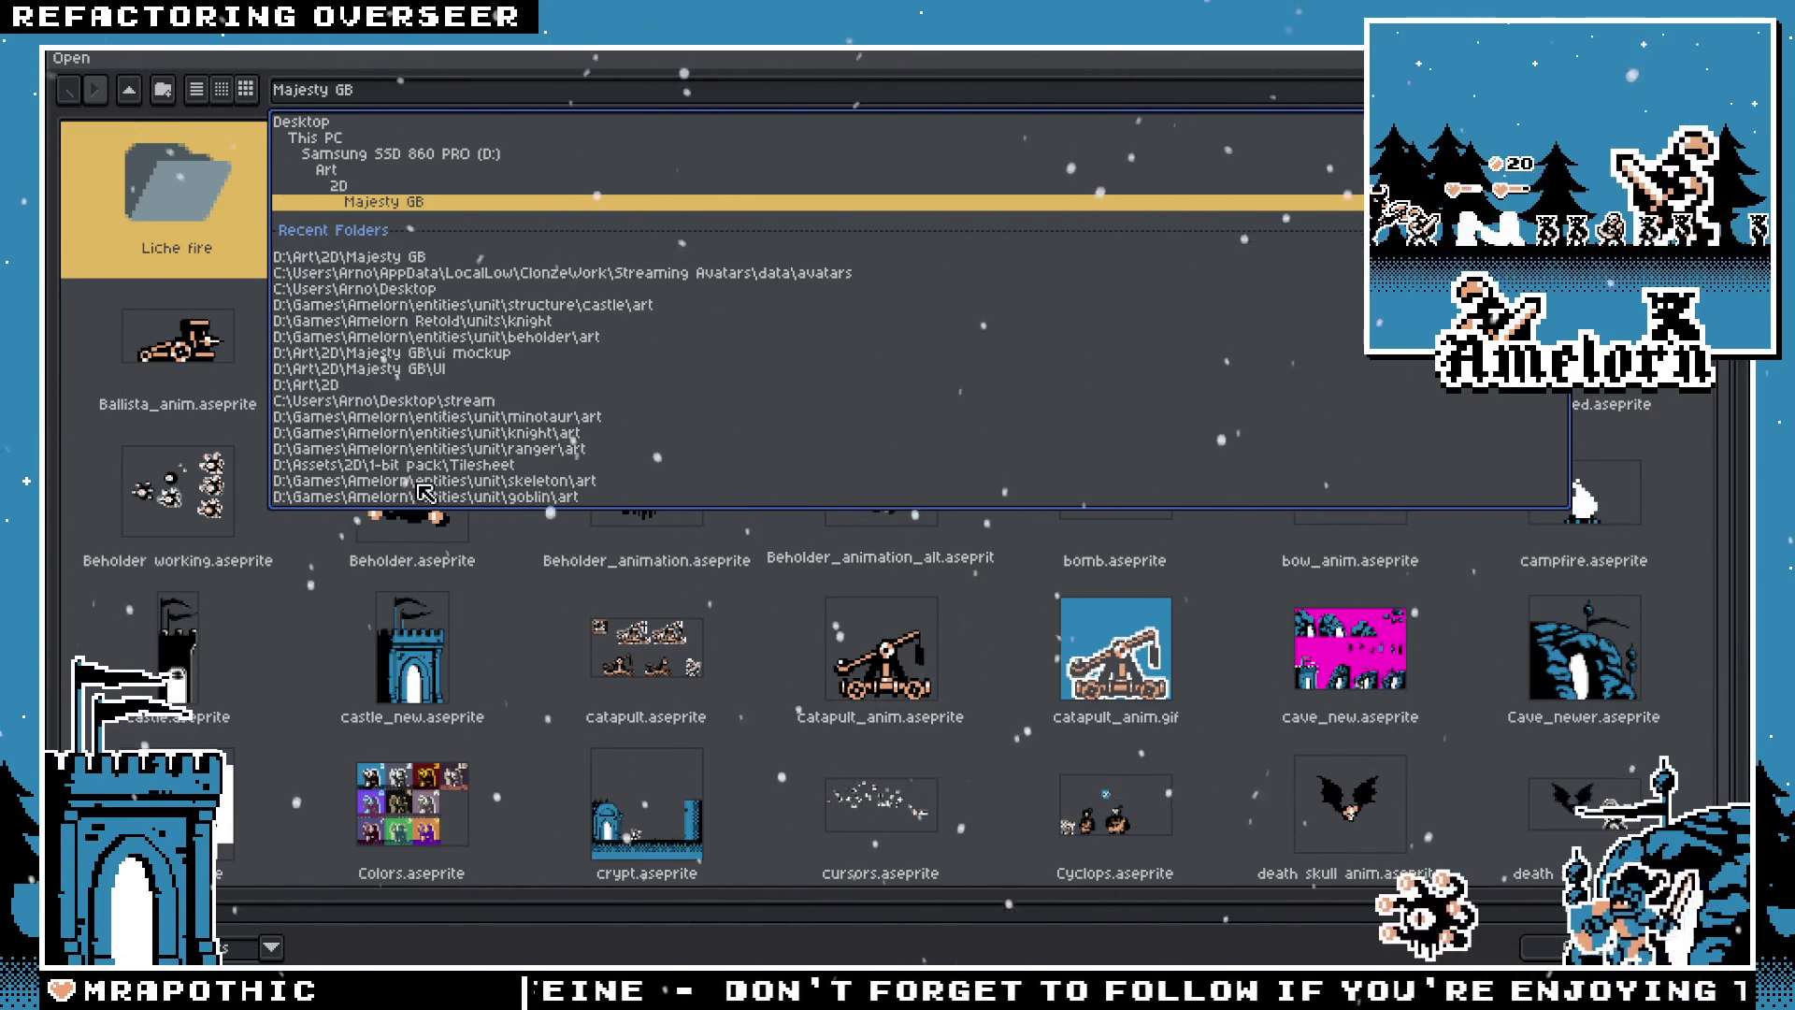
click(424, 480)
click(130, 90)
click(130, 90)
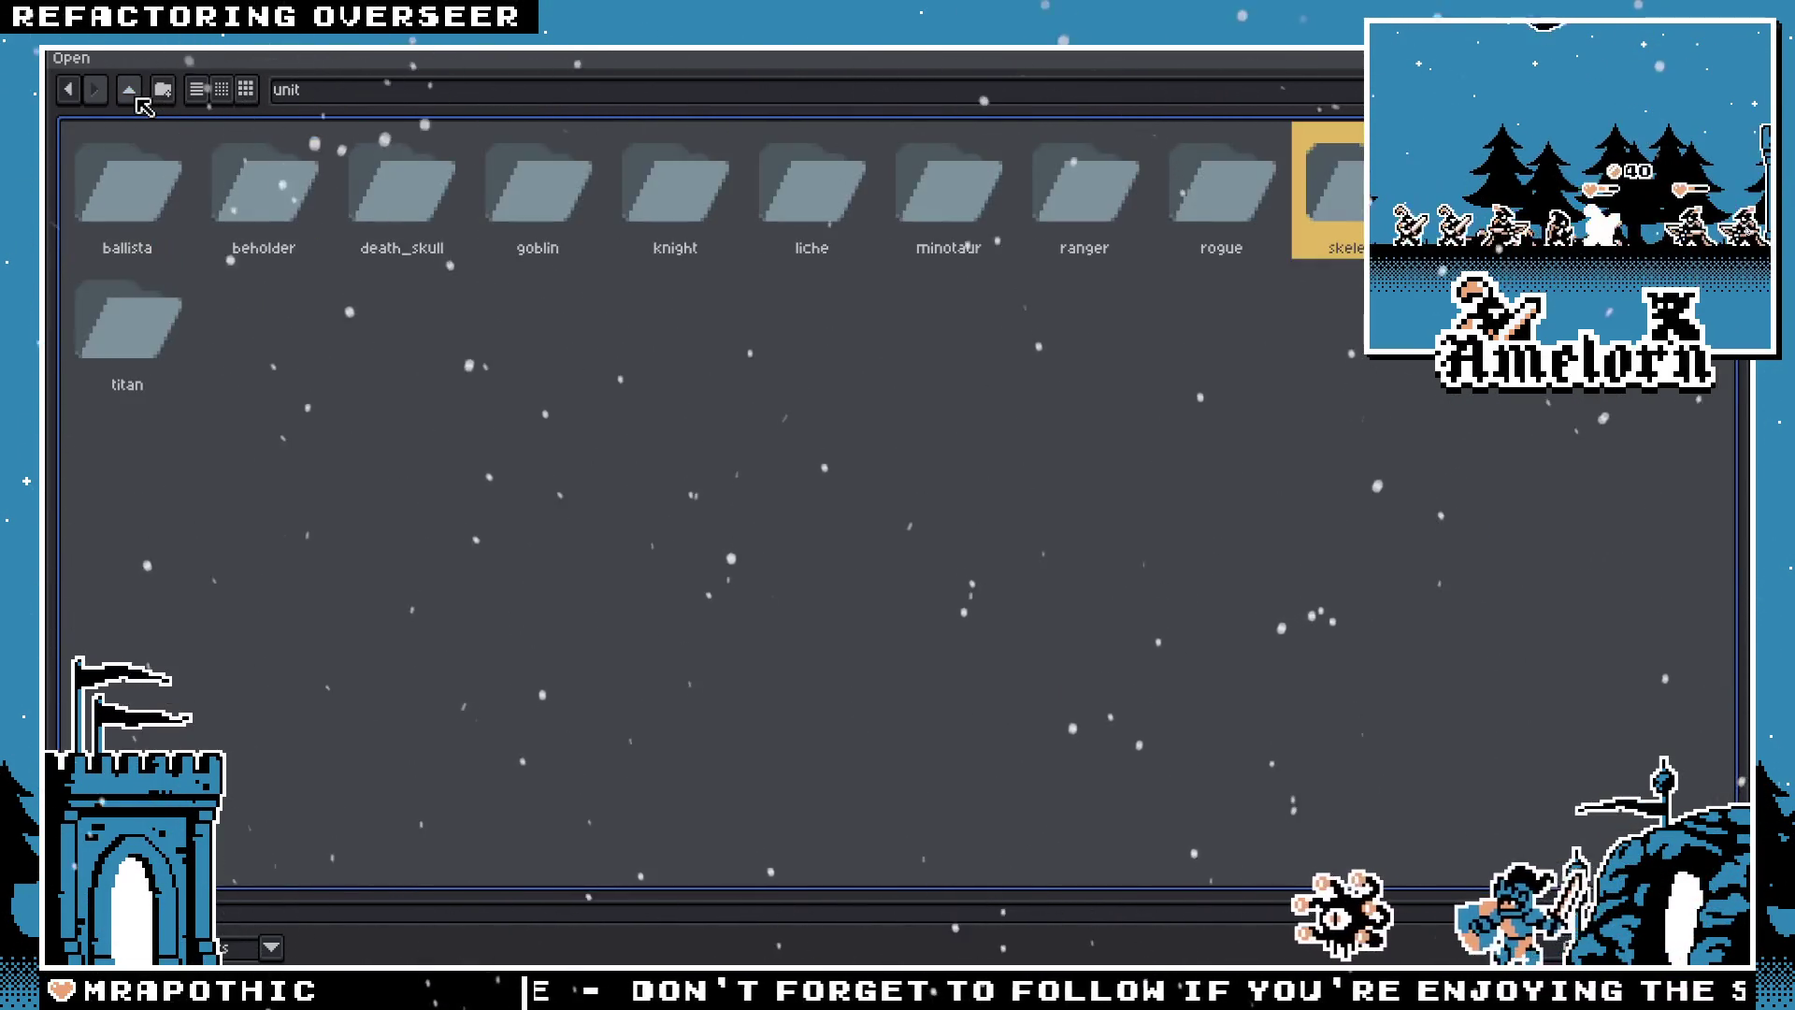
double_click(302, 203)
double_click(160, 200)
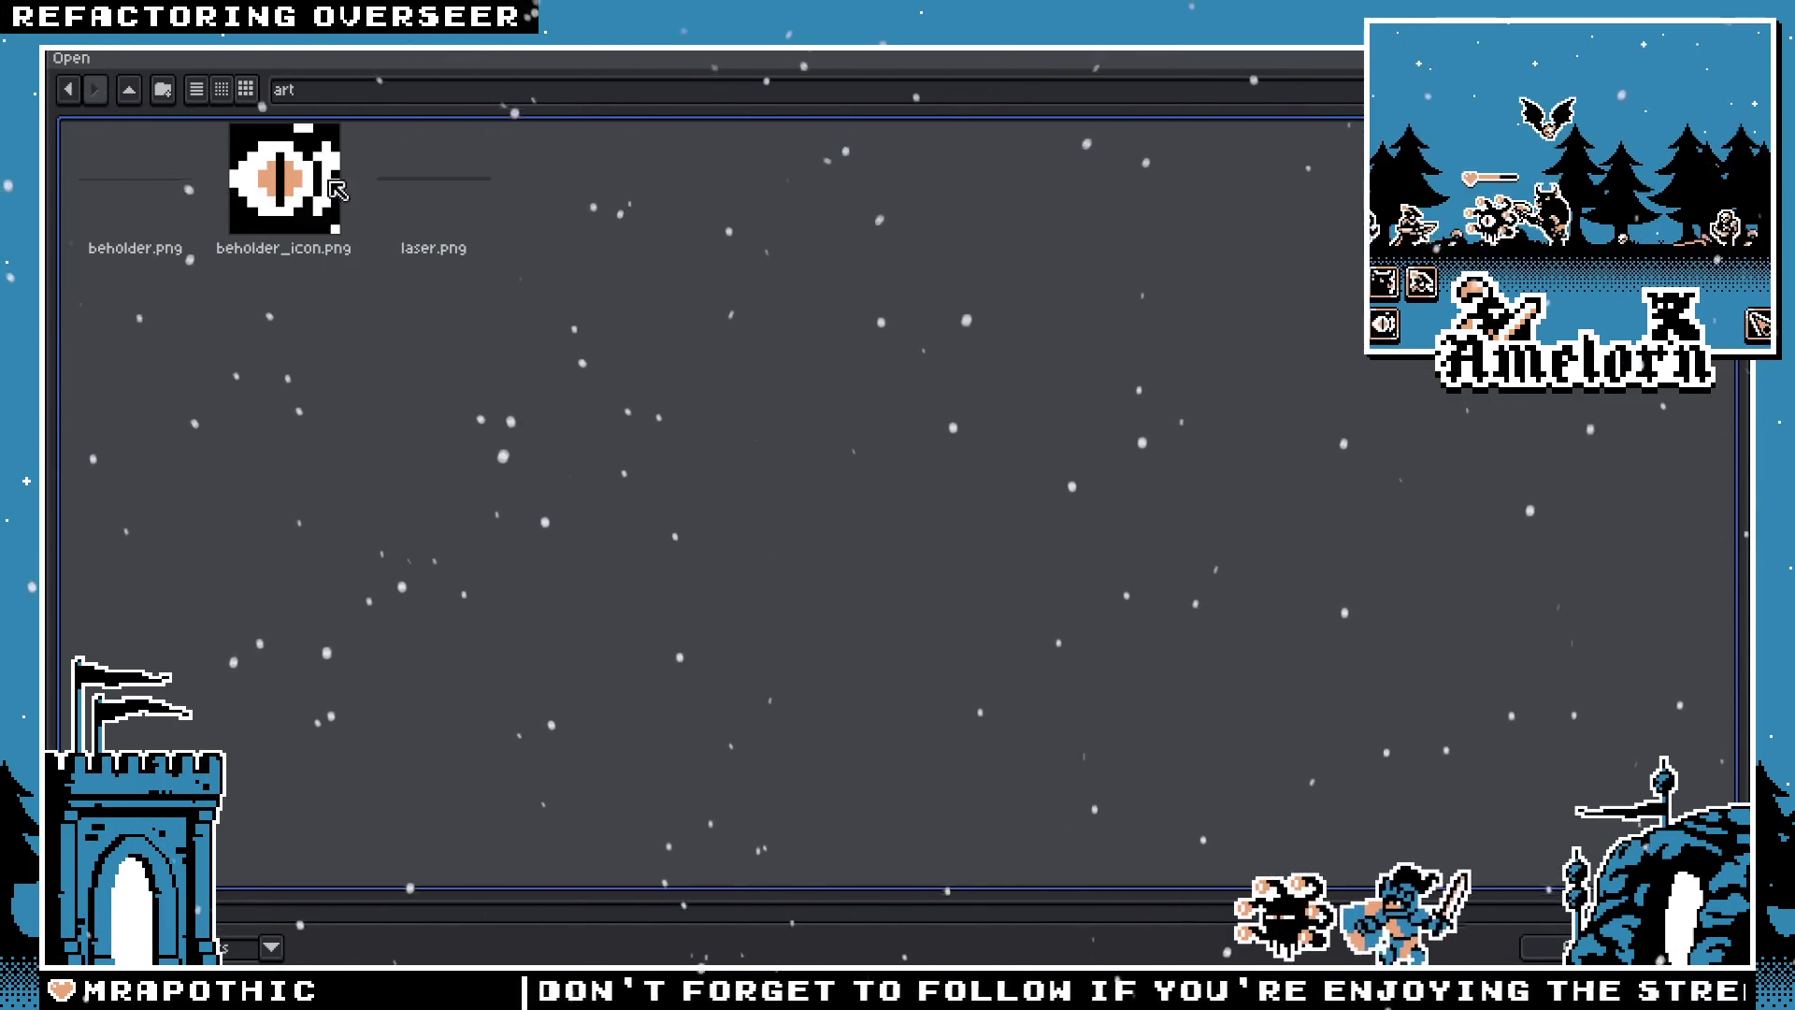
double_click(160, 194)
scroll(730, 417, up, 2)
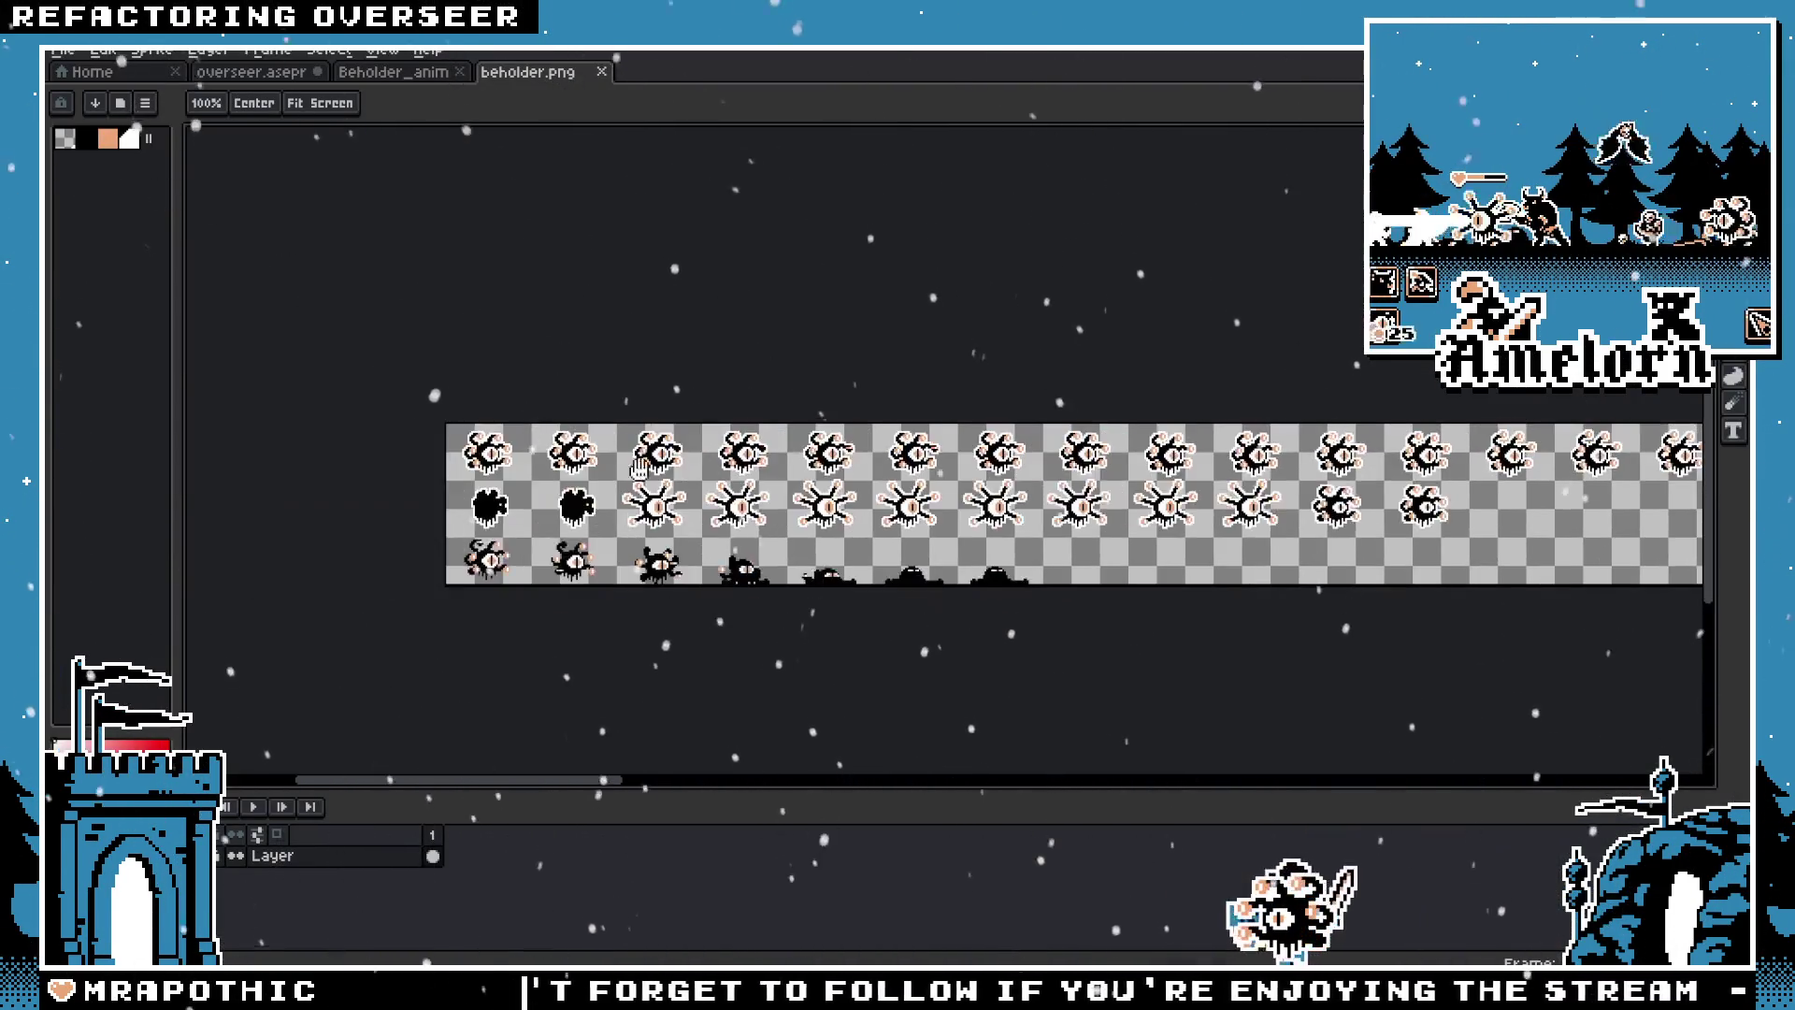
Step: Copy the first old beholder frame into overseer.aseprite, right of the Overseer, flipped horizontally
scroll(730, 418, up, 3)
scroll(870, 461, left, 3)
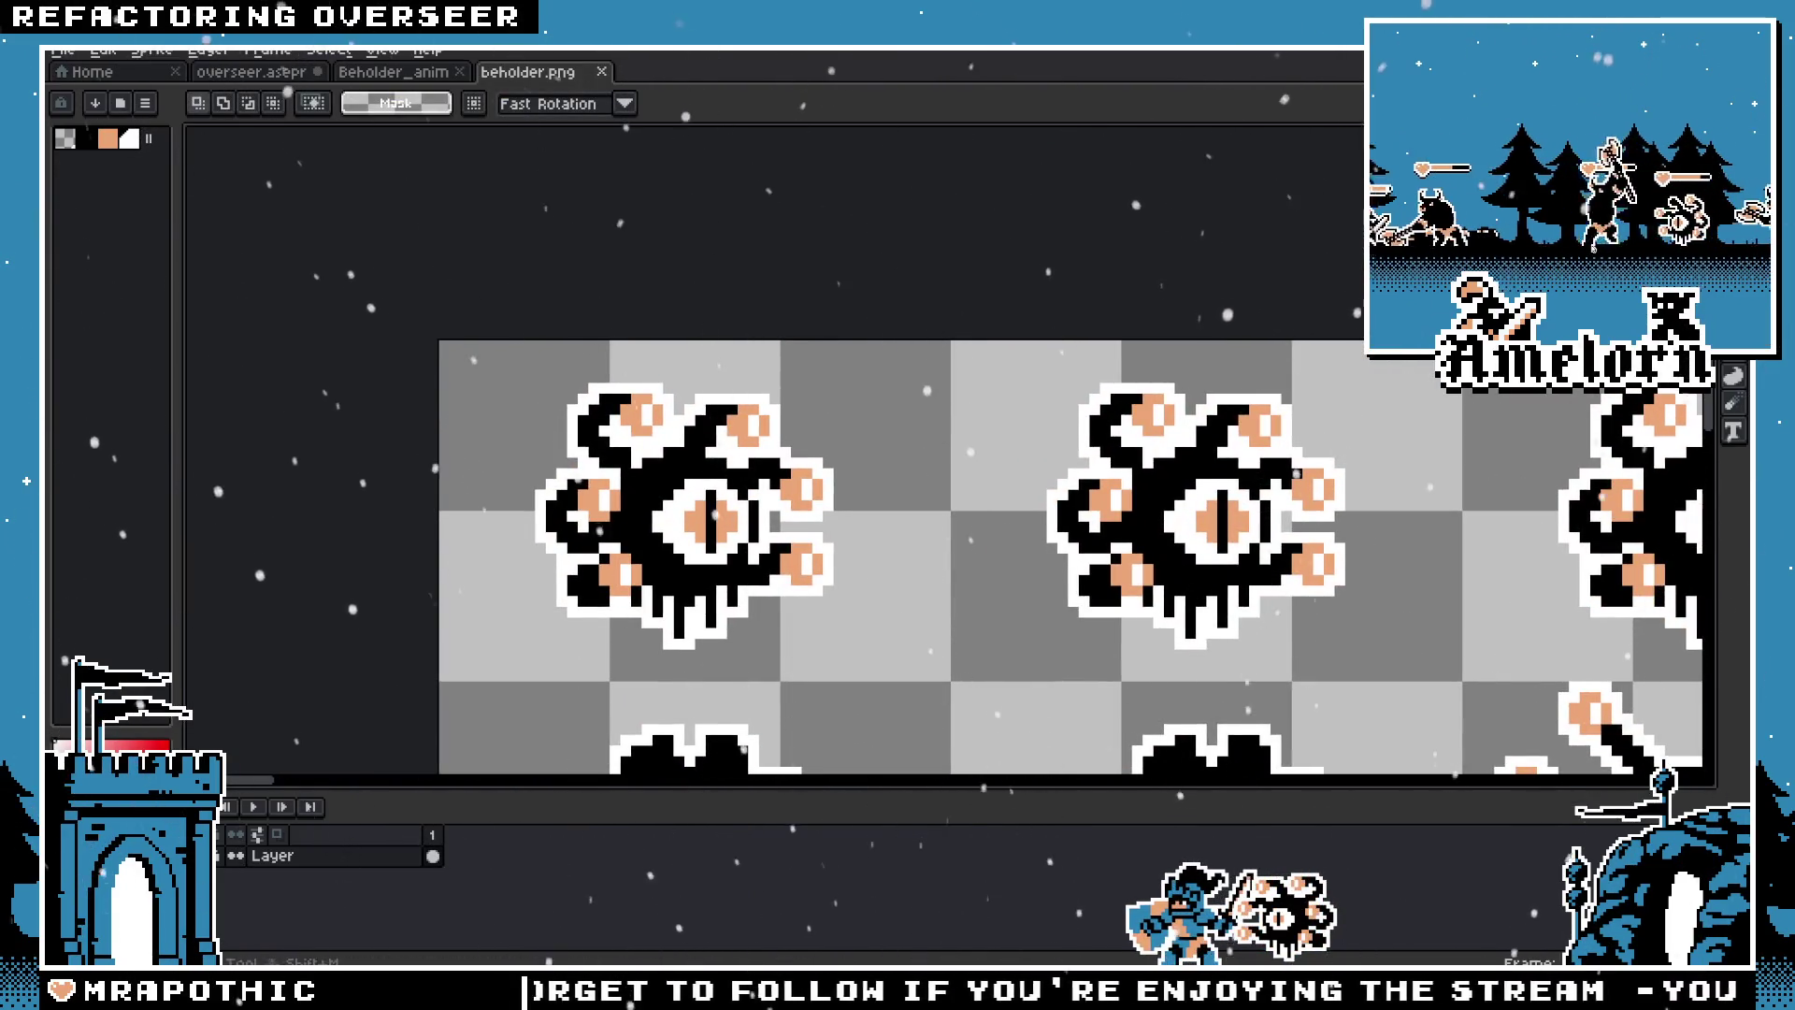
drag(864, 353, 515, 643)
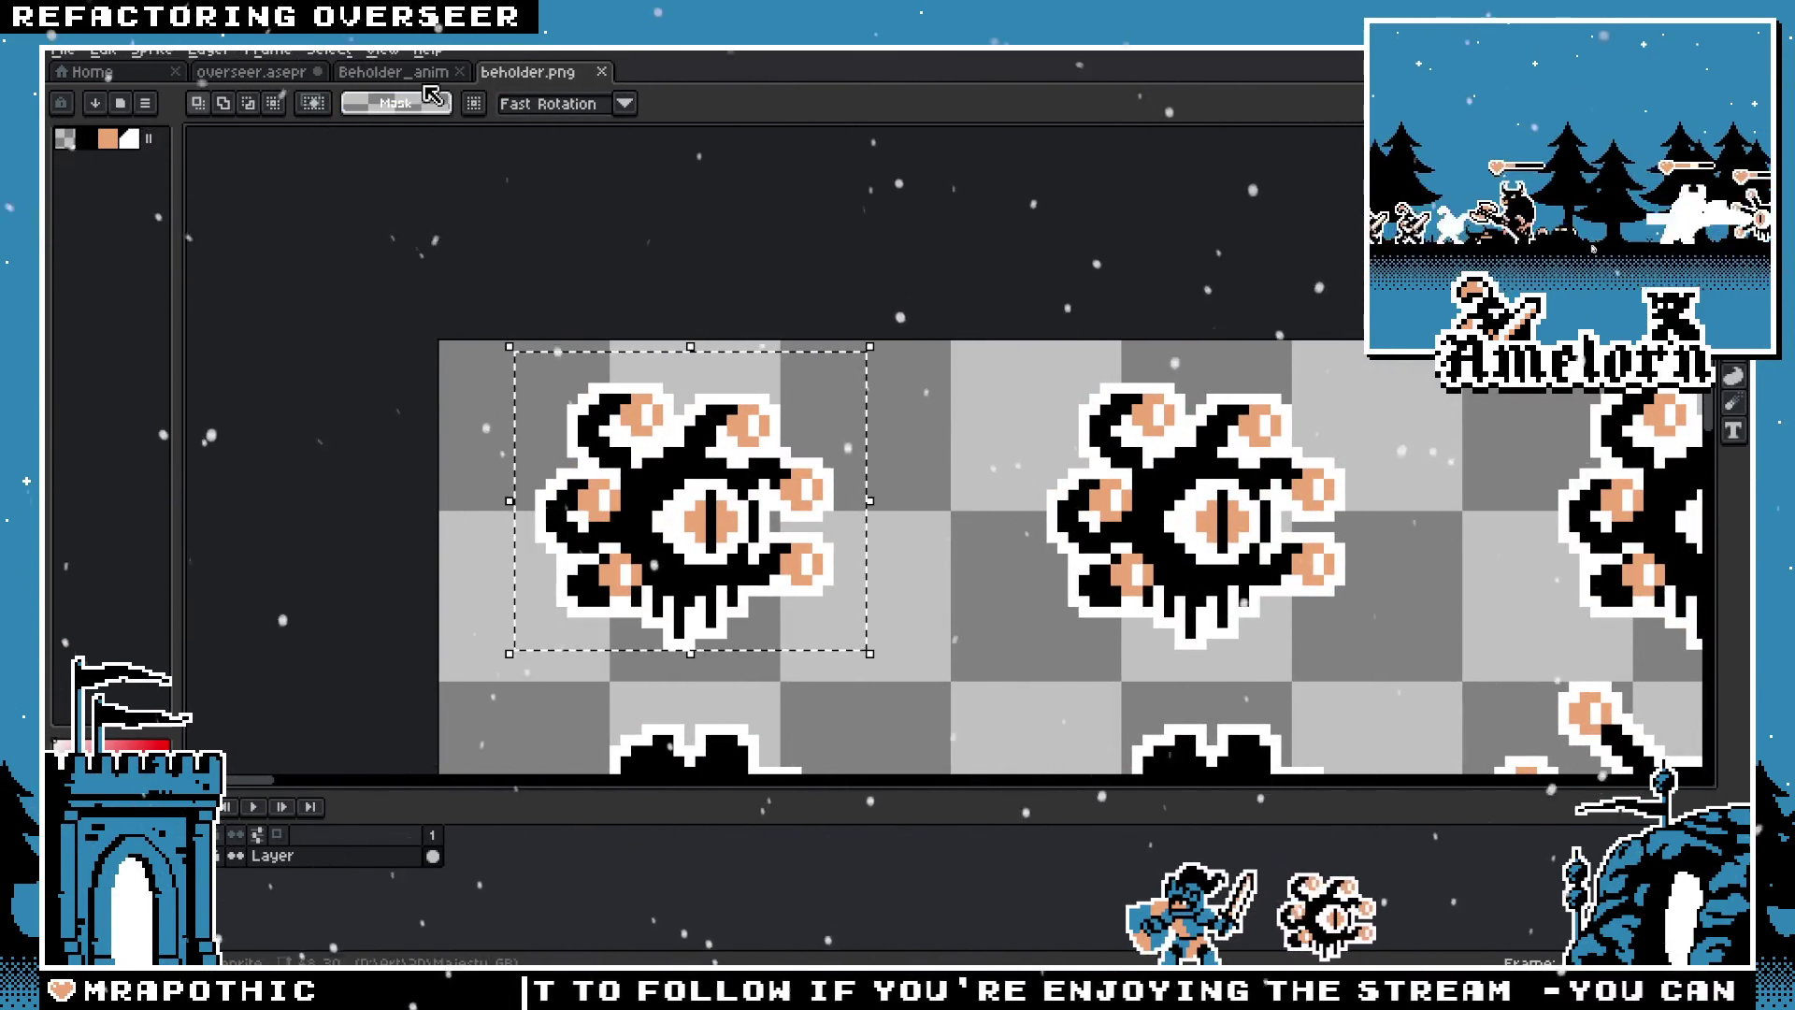
click(338, 79)
click(250, 72)
scroll(841, 421, right, 3)
key(ctrl+v)
mouse_move(948, 335)
mouse_down()
mouse_move(1080, 495)
mouse_move(1141, 460)
mouse_up()
key(shift+h)
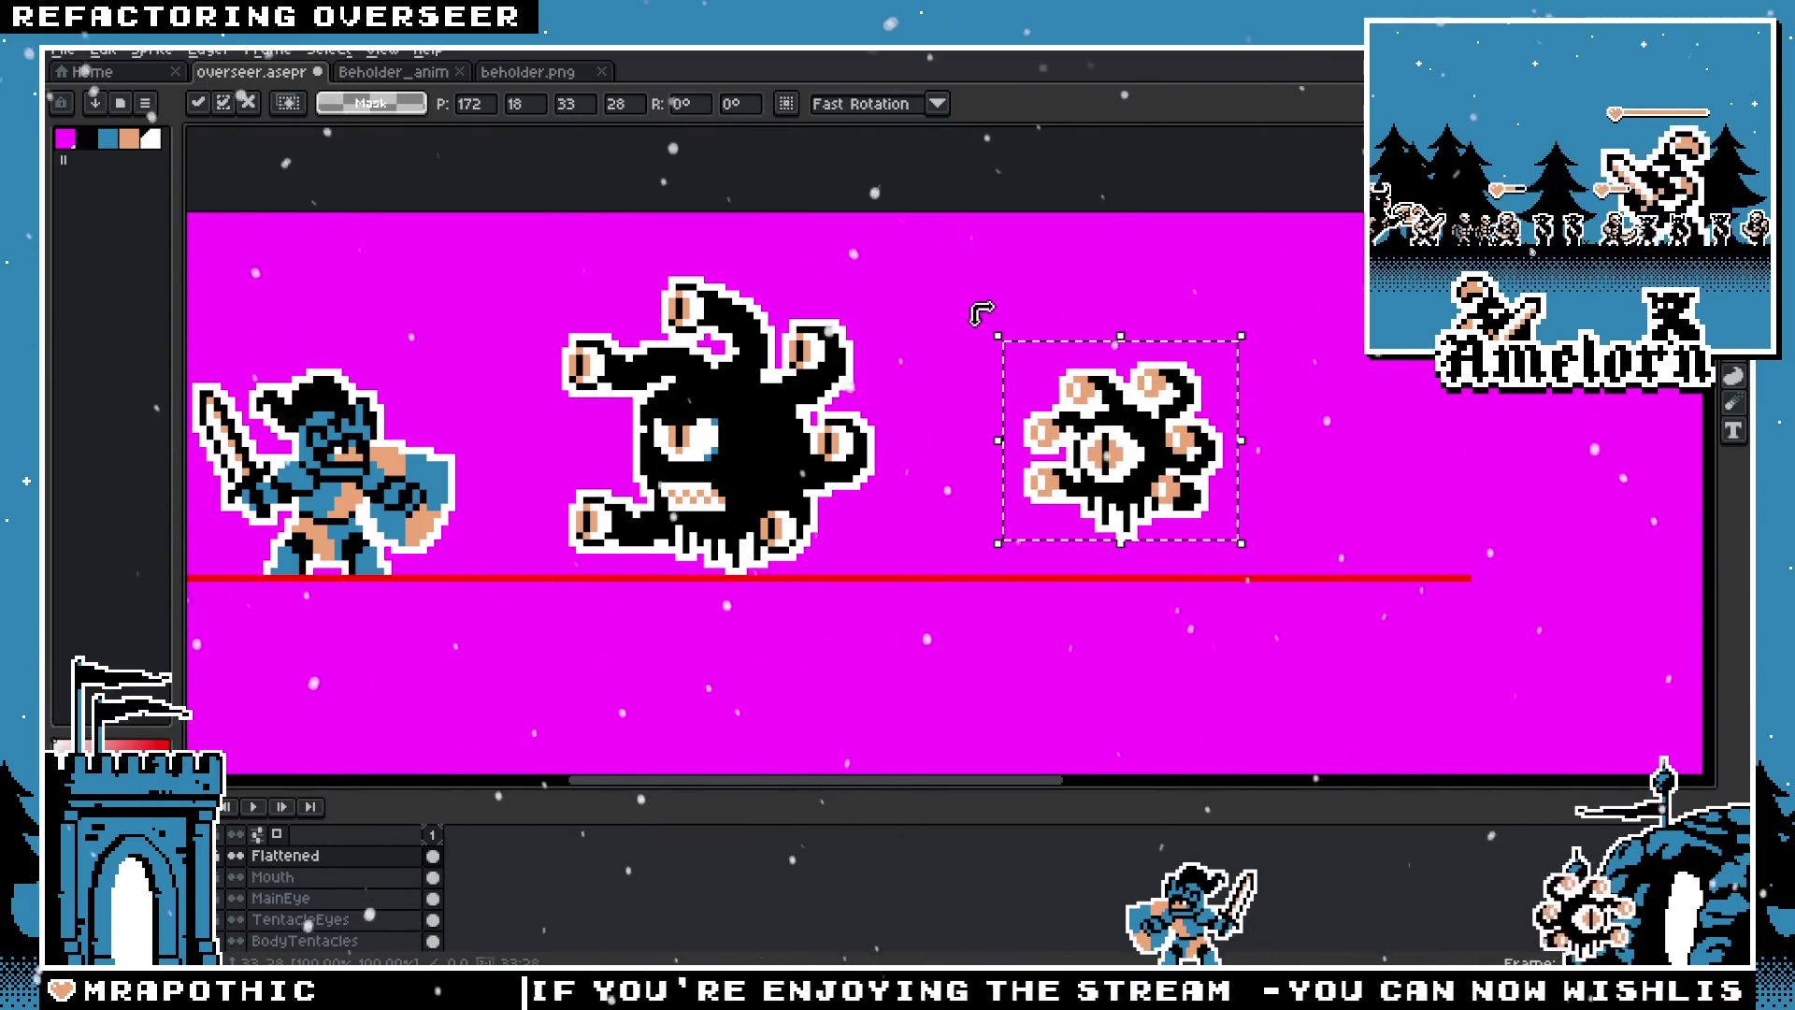
click(1006, 293)
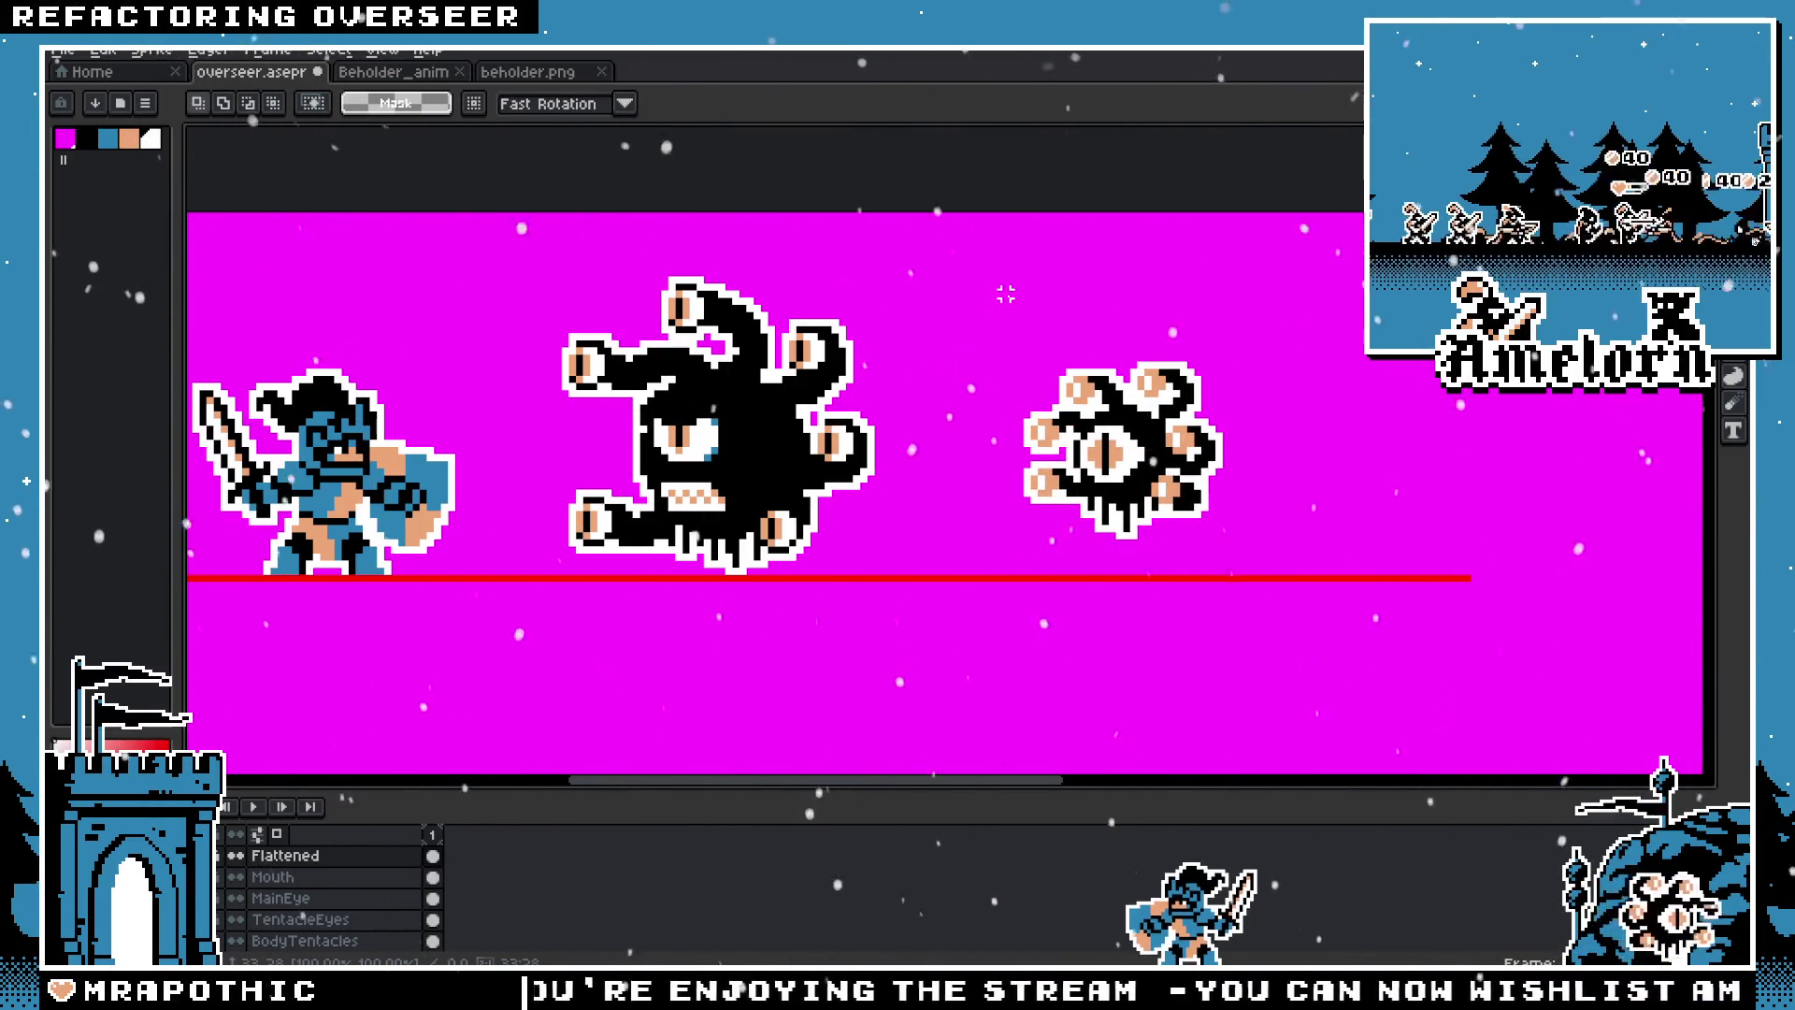
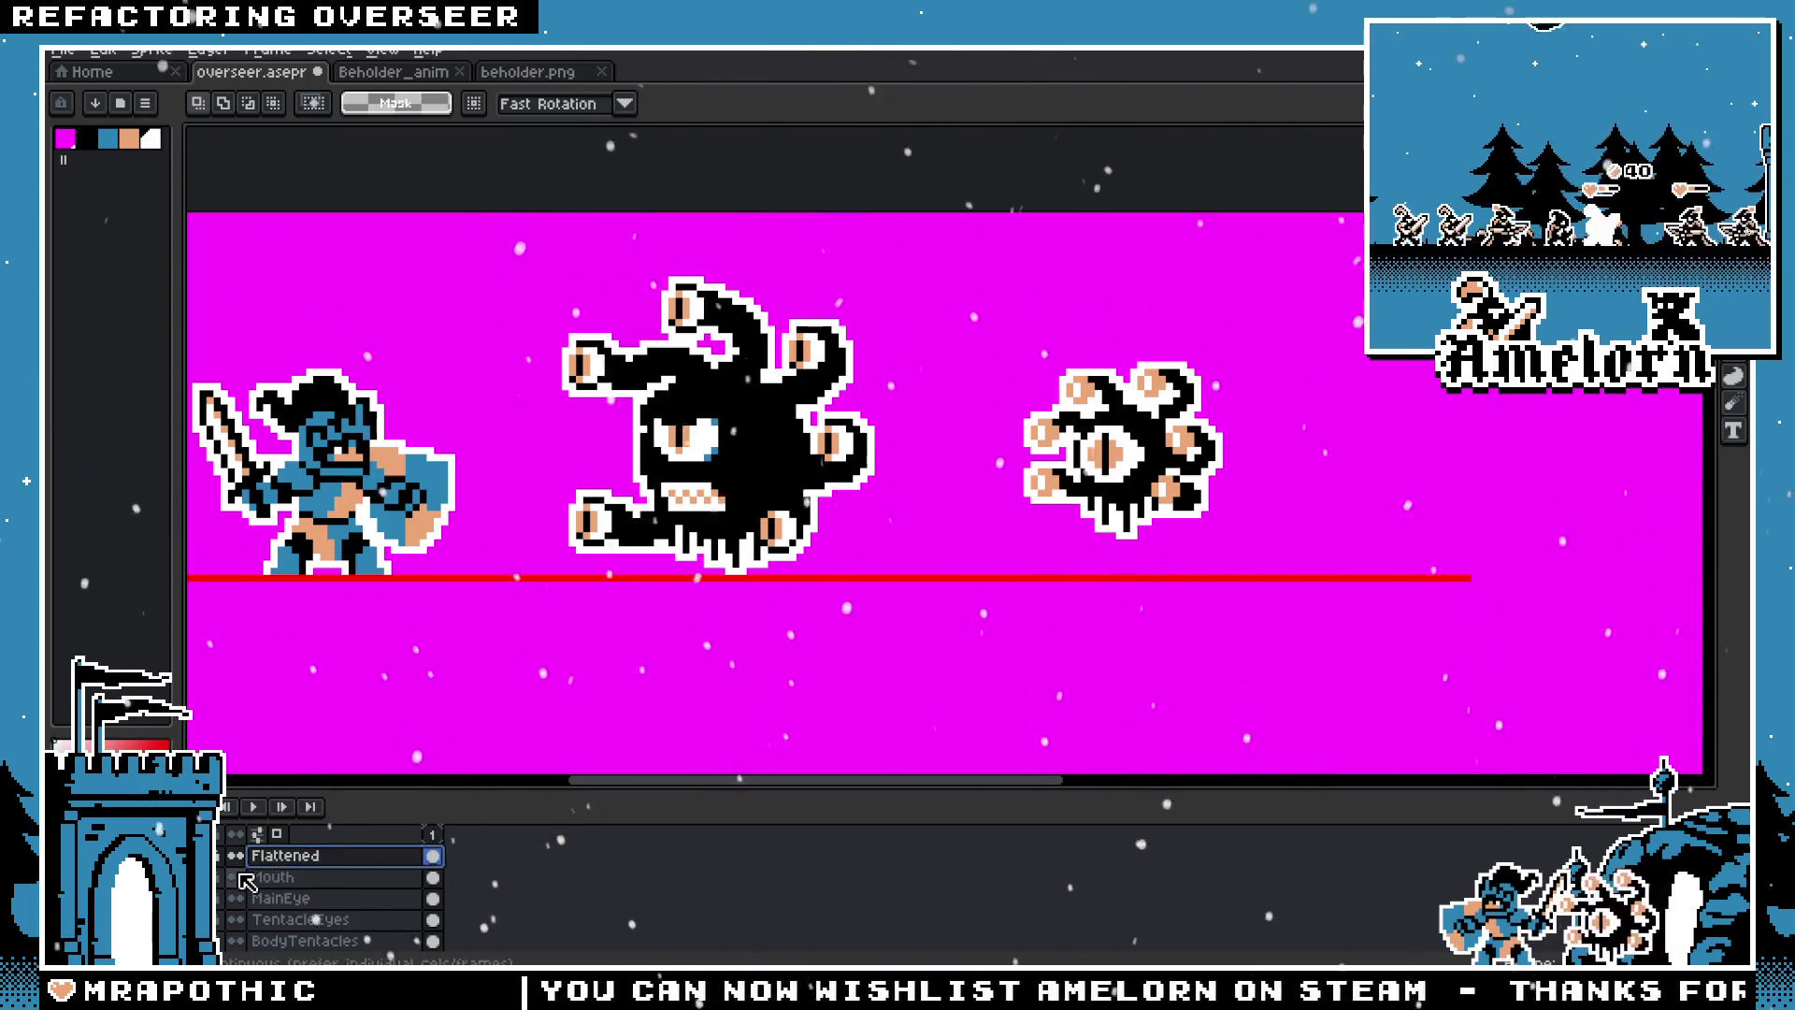
Step: Try deleting the Flattened layer and clearing the All layer, undoing each change
key(Delete)
key(ctrl+z)
scroll(300, 898, down, 3)
click(289, 943)
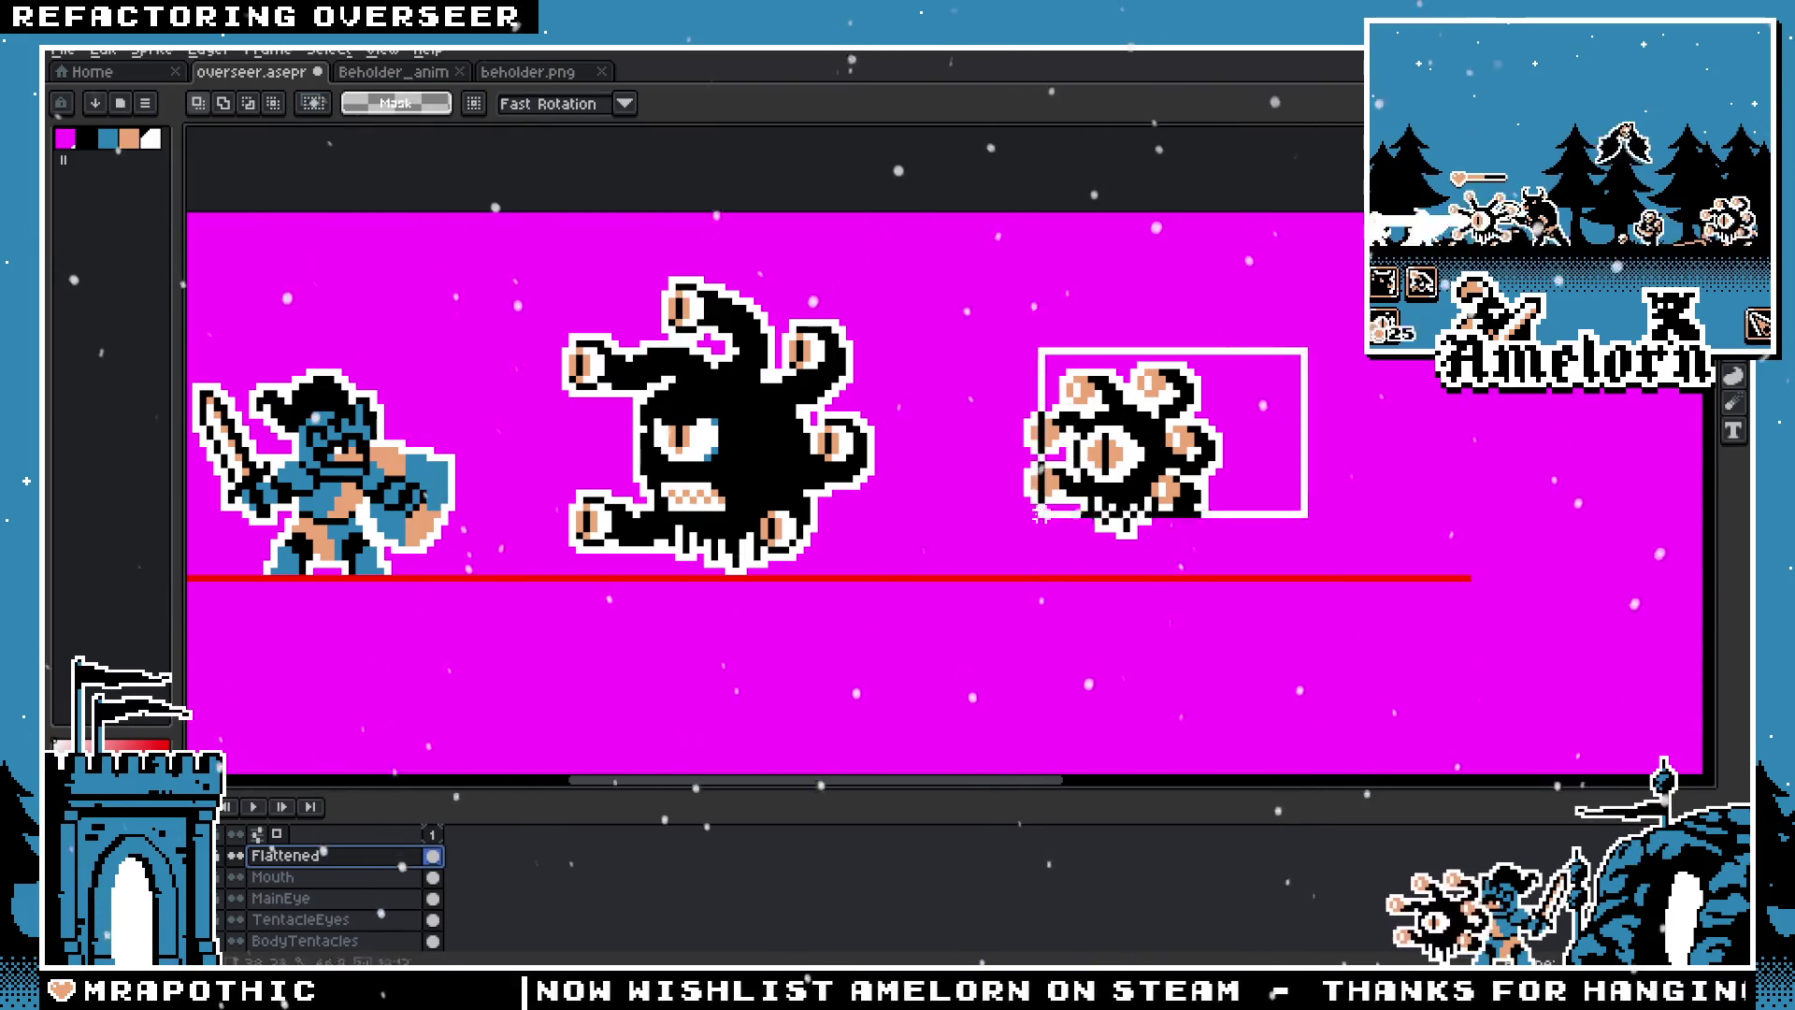
key(Delete)
scroll(299, 898, down, 3)
click(294, 943)
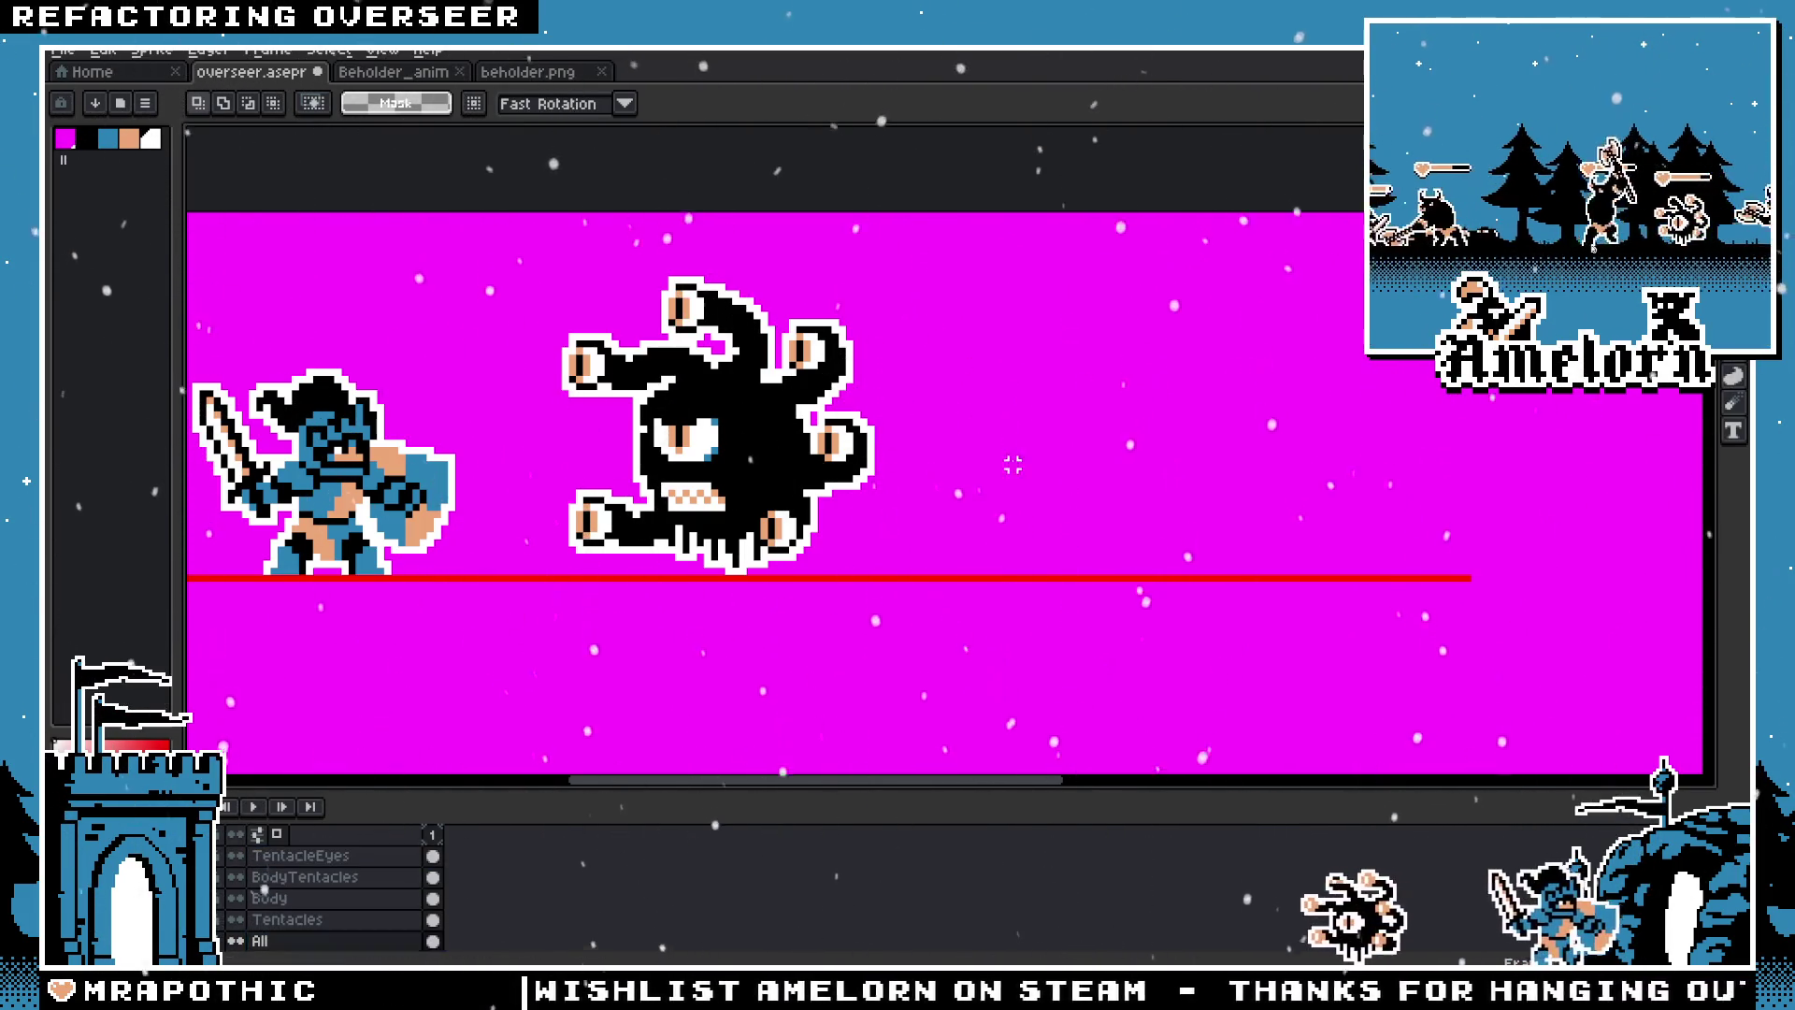
key(ctrl+z)
Step: Delete the Flattened layer so the middle beholder's separate layers show
scroll(220, 895, up, 3)
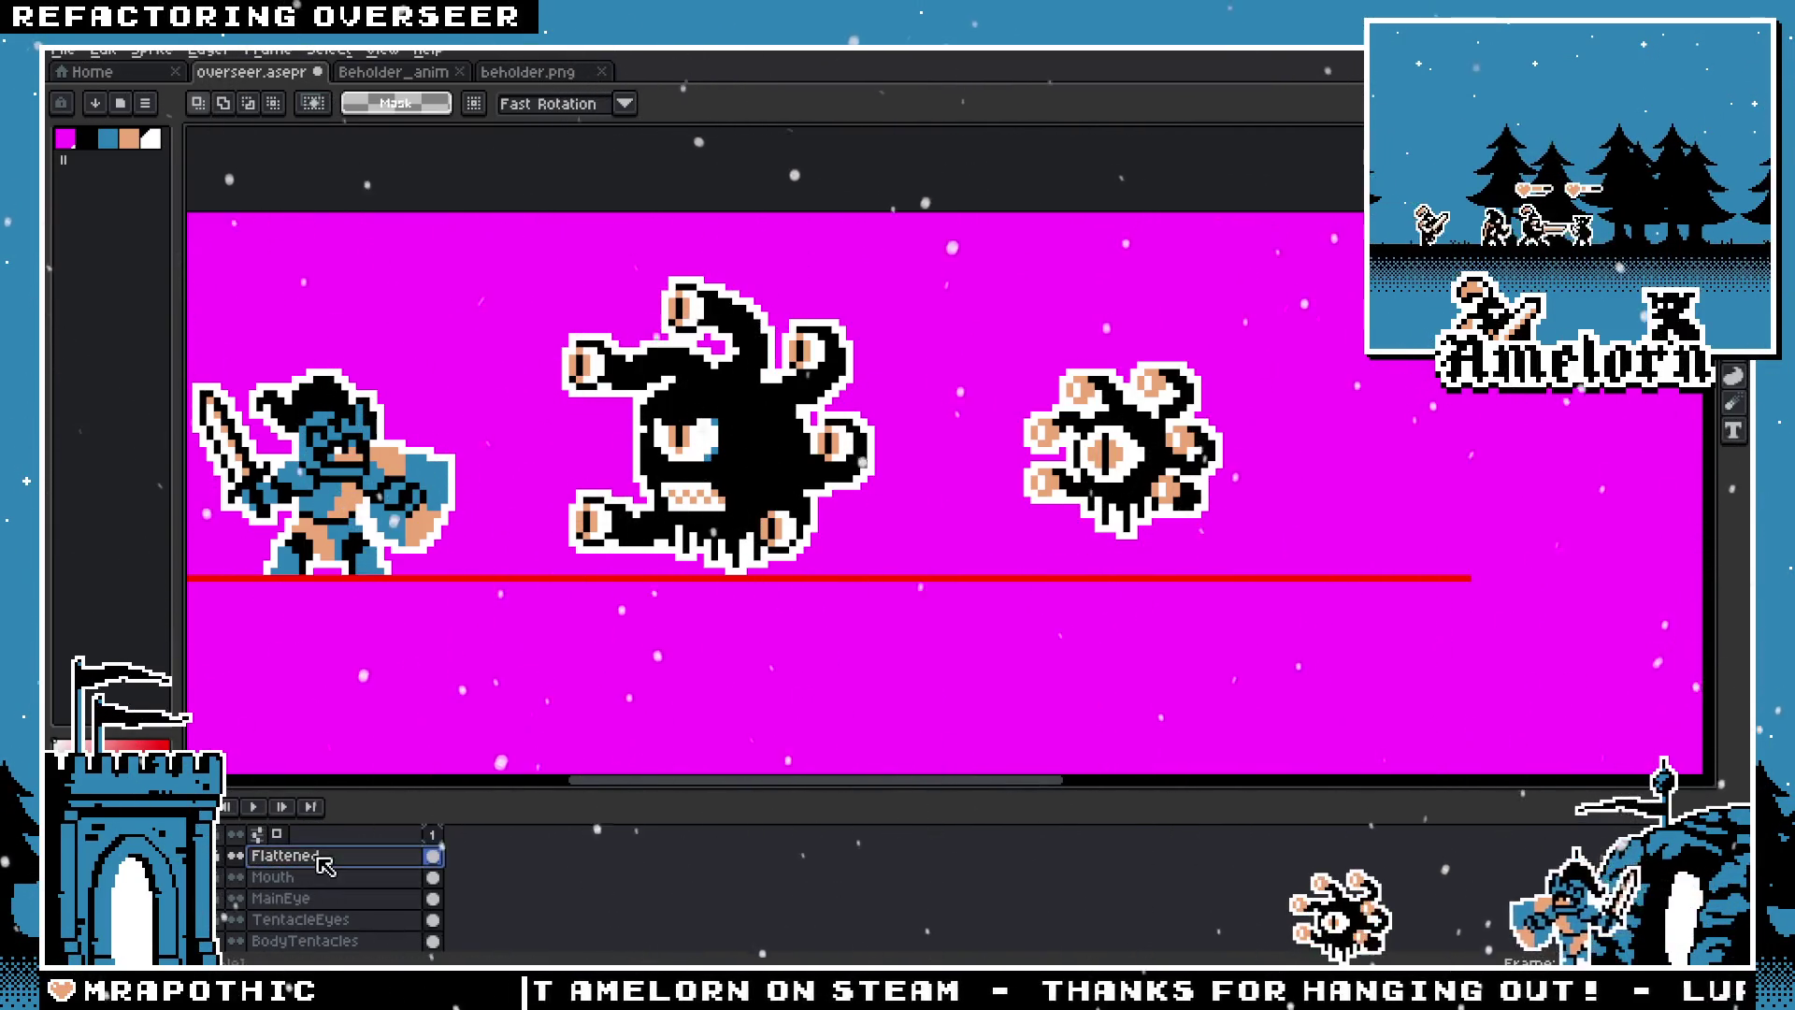
key(Delete)
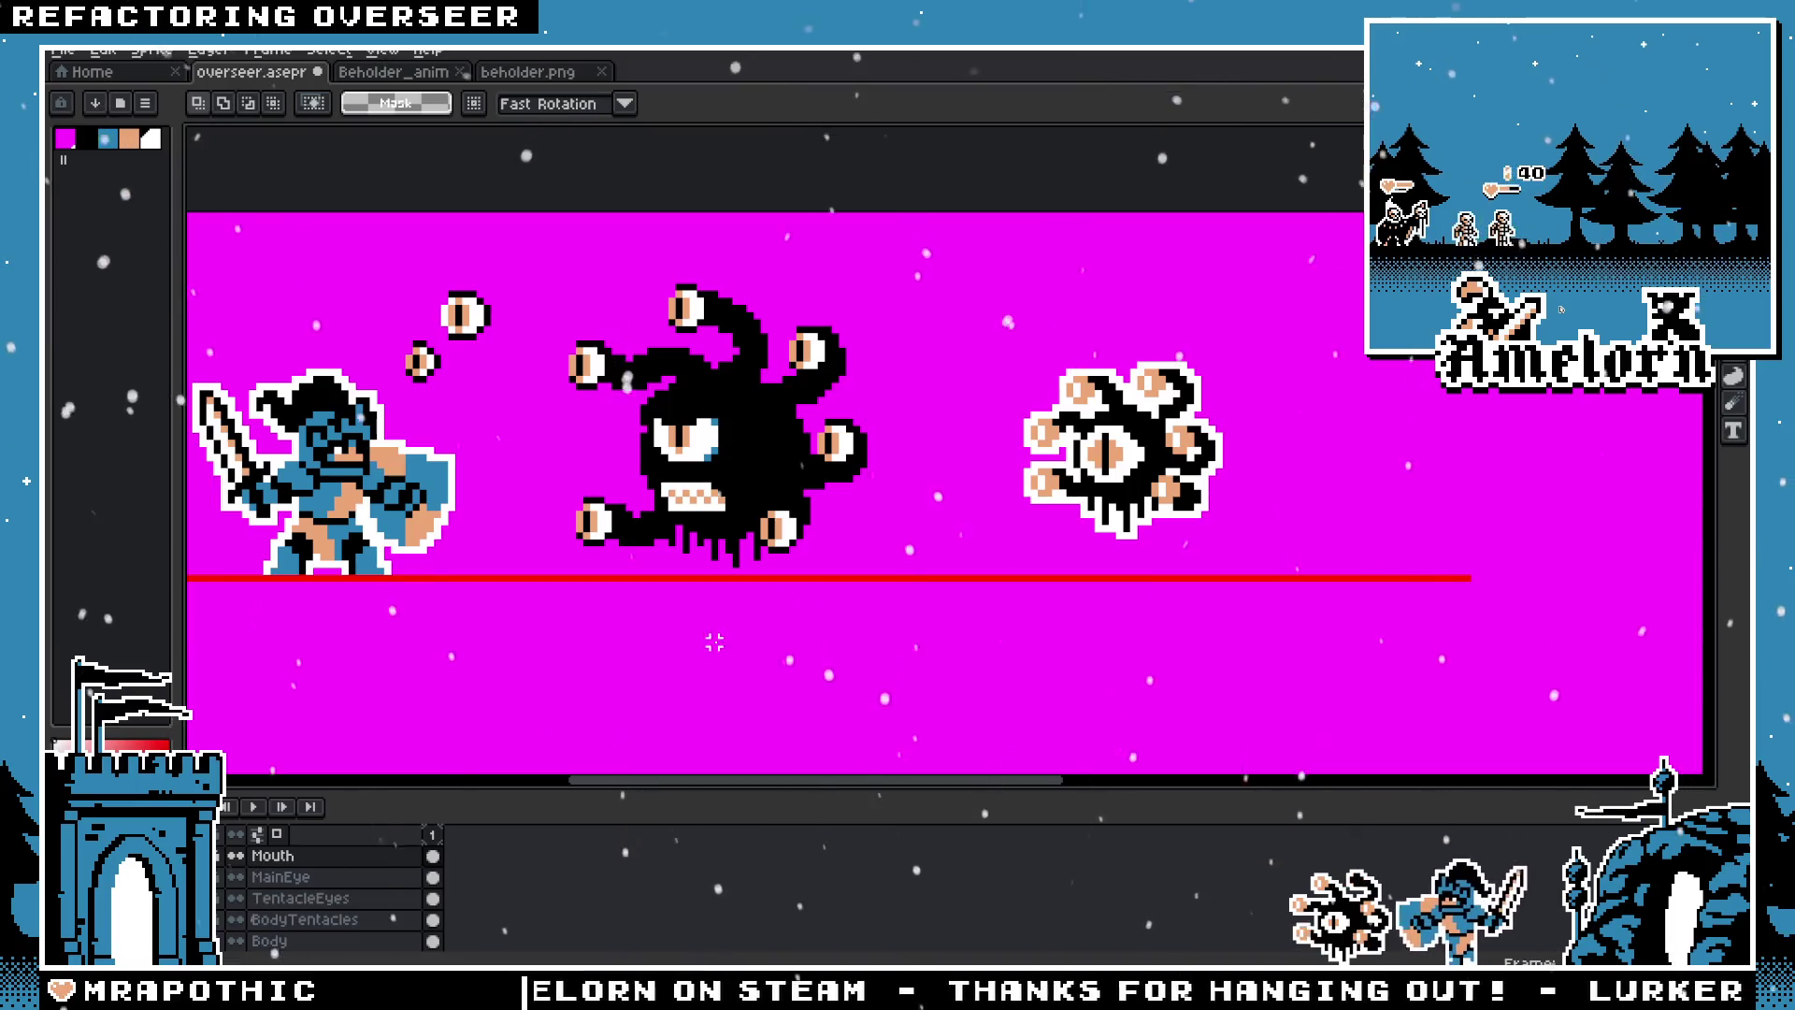
scroll(508, 535, up, 1)
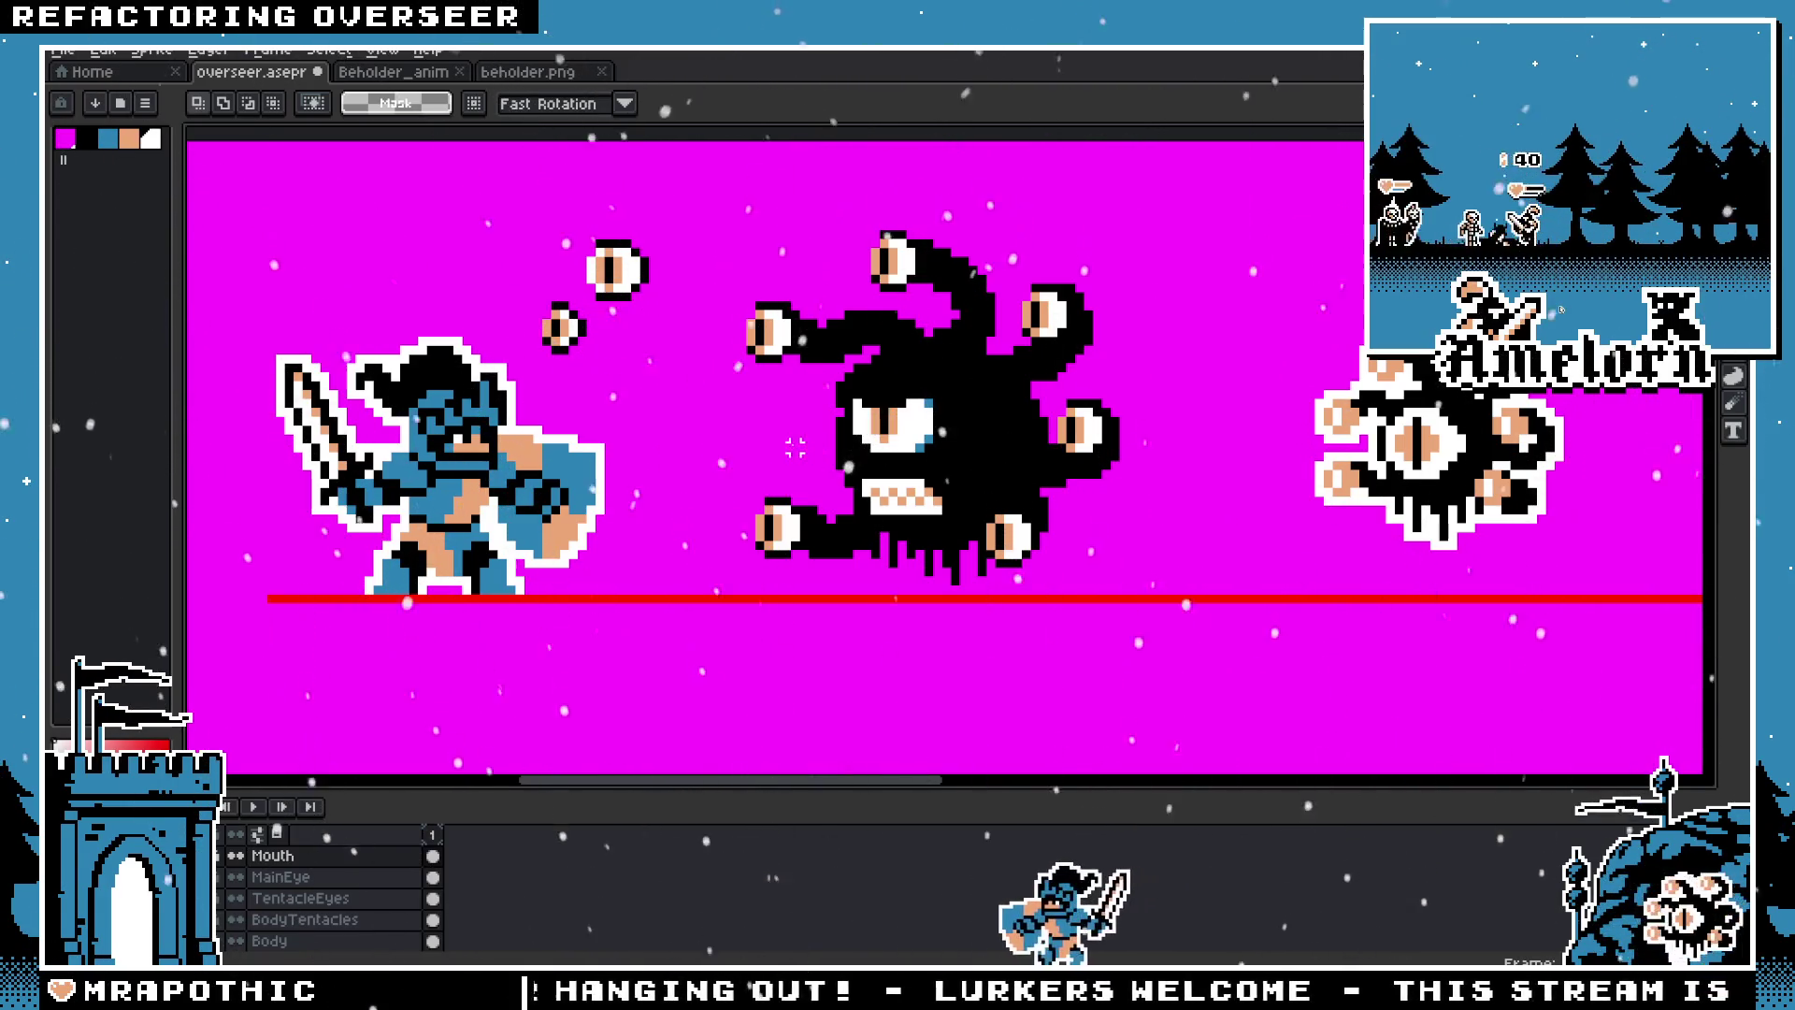
scroll(1243, 480, up, 1)
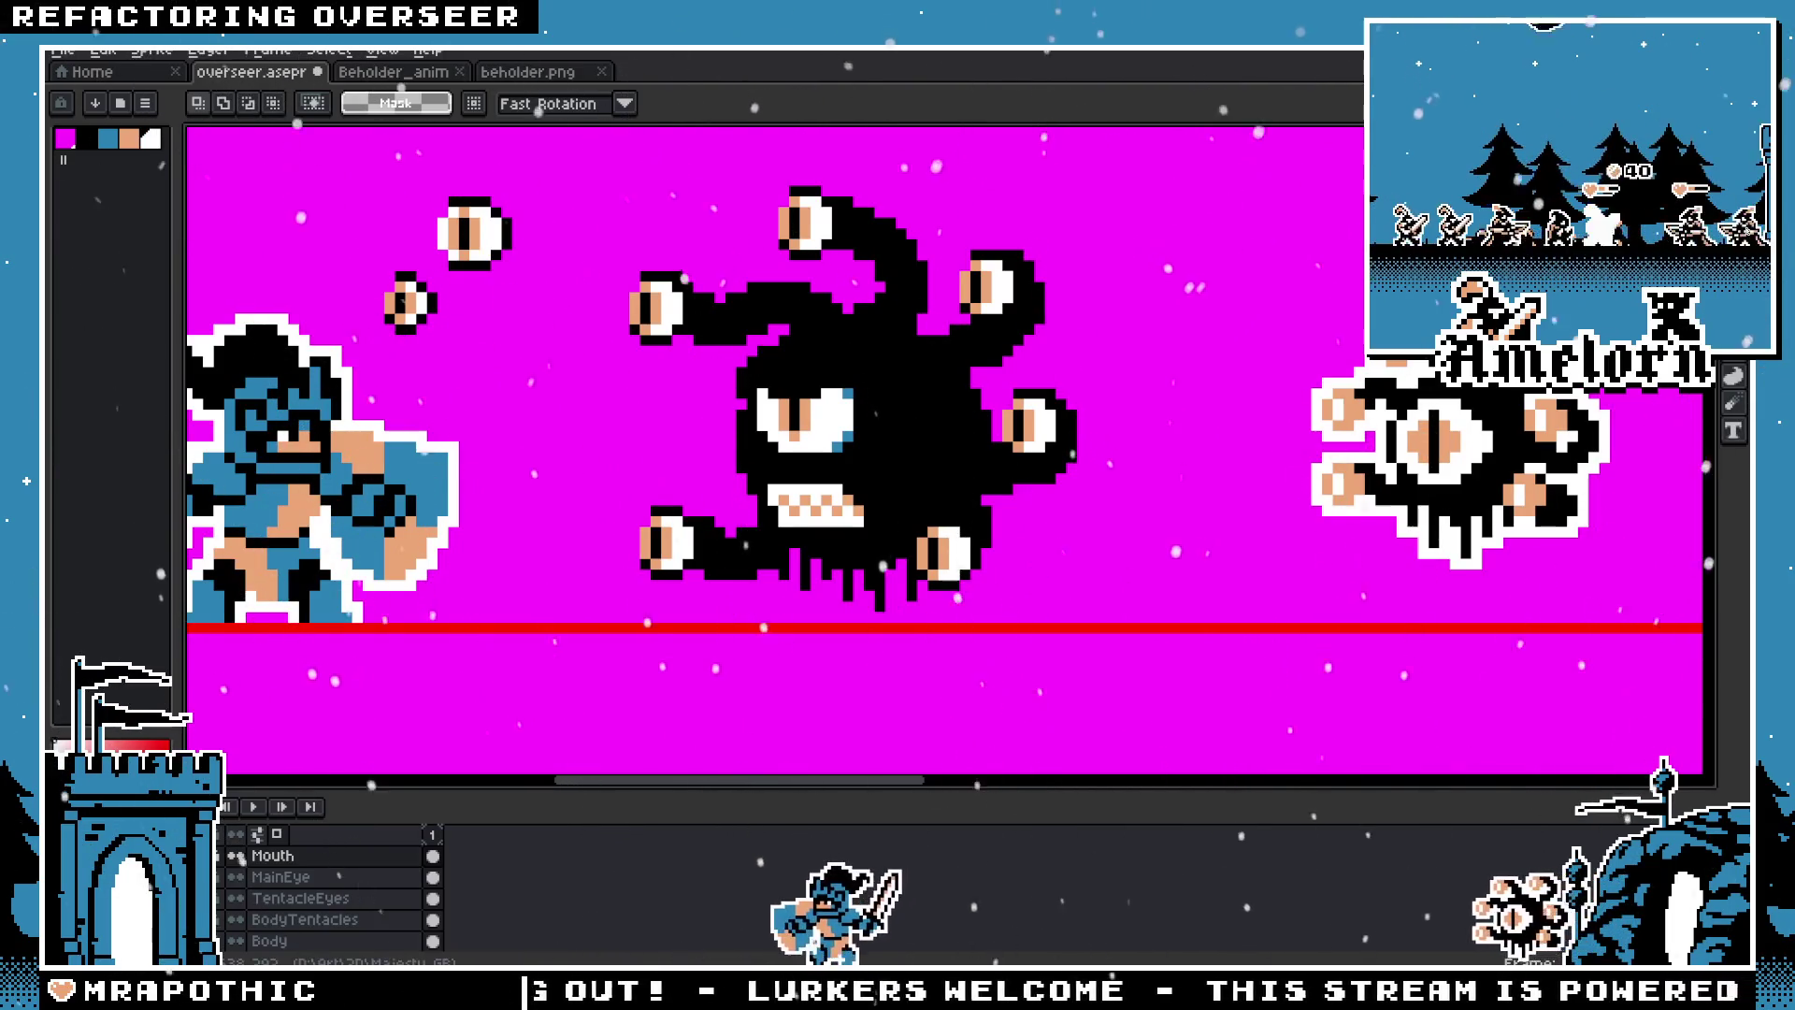
Step: Pan back over the whole scene, then marquee-select and deselect the right beholder
key(h)
drag(787, 520, 662, 495)
scroll(662, 495, down, 1)
drag(1220, 388, 989, 544)
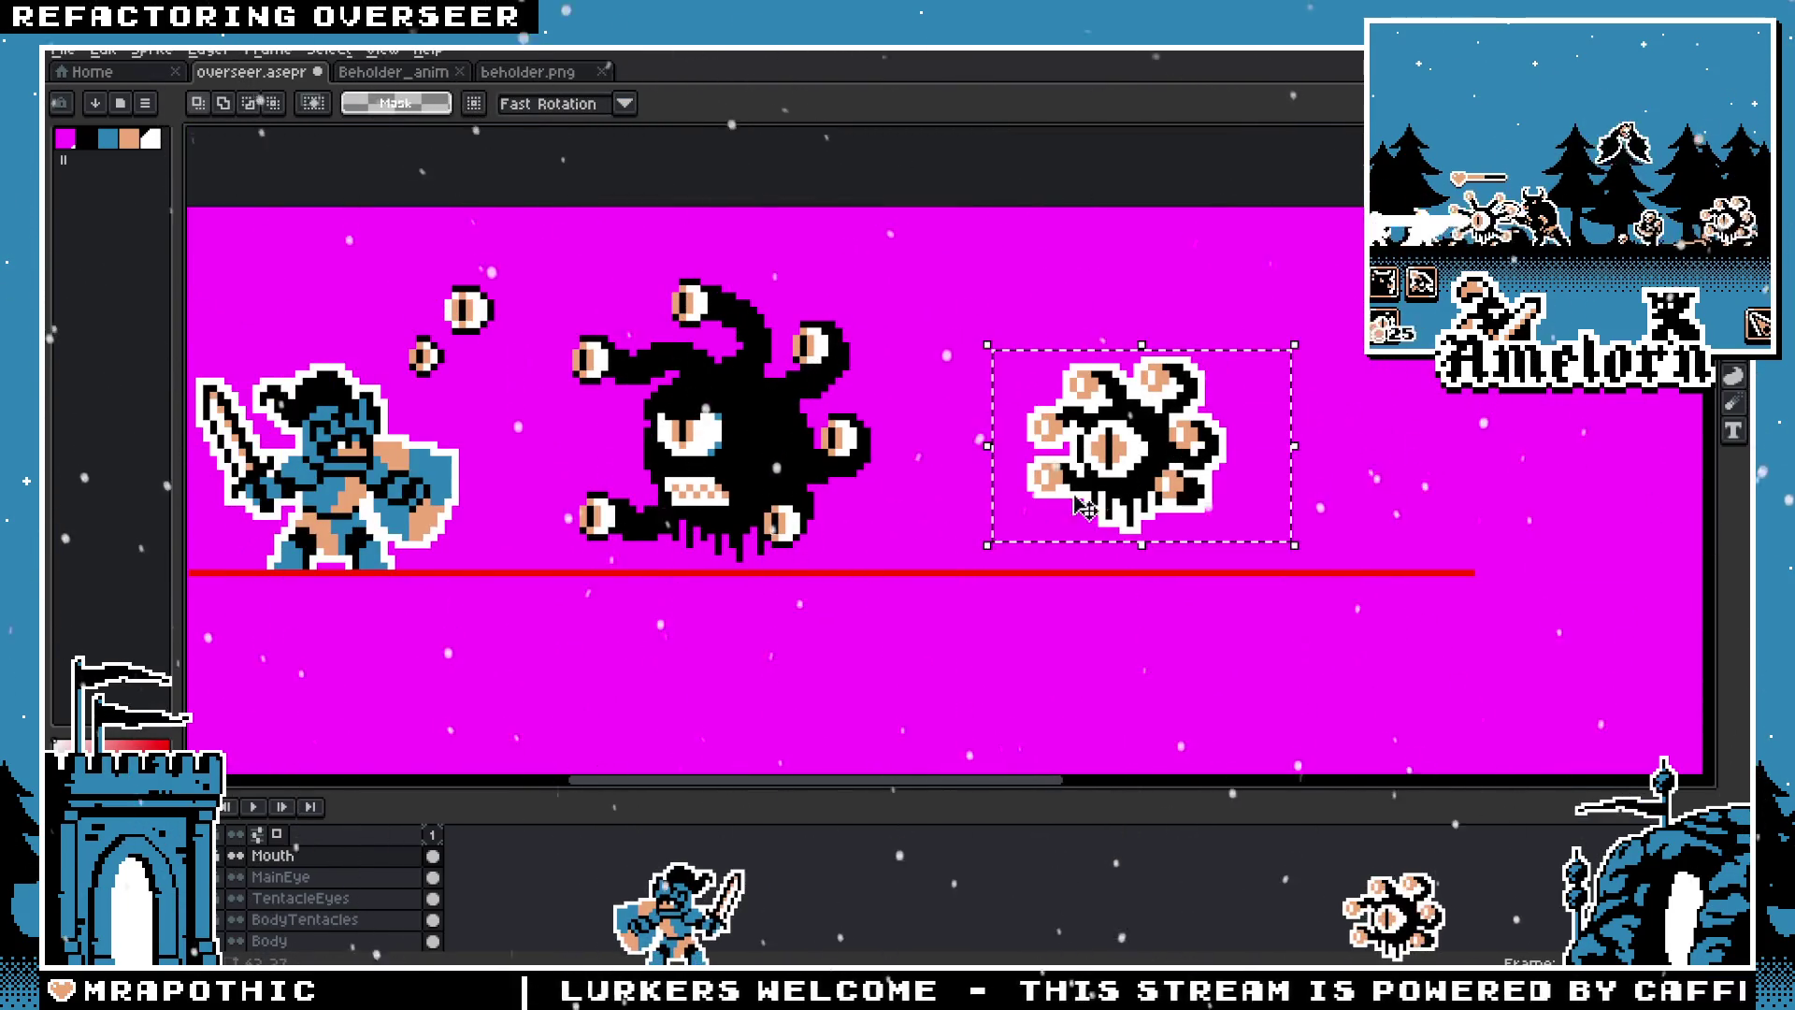
key(ctrl+d)
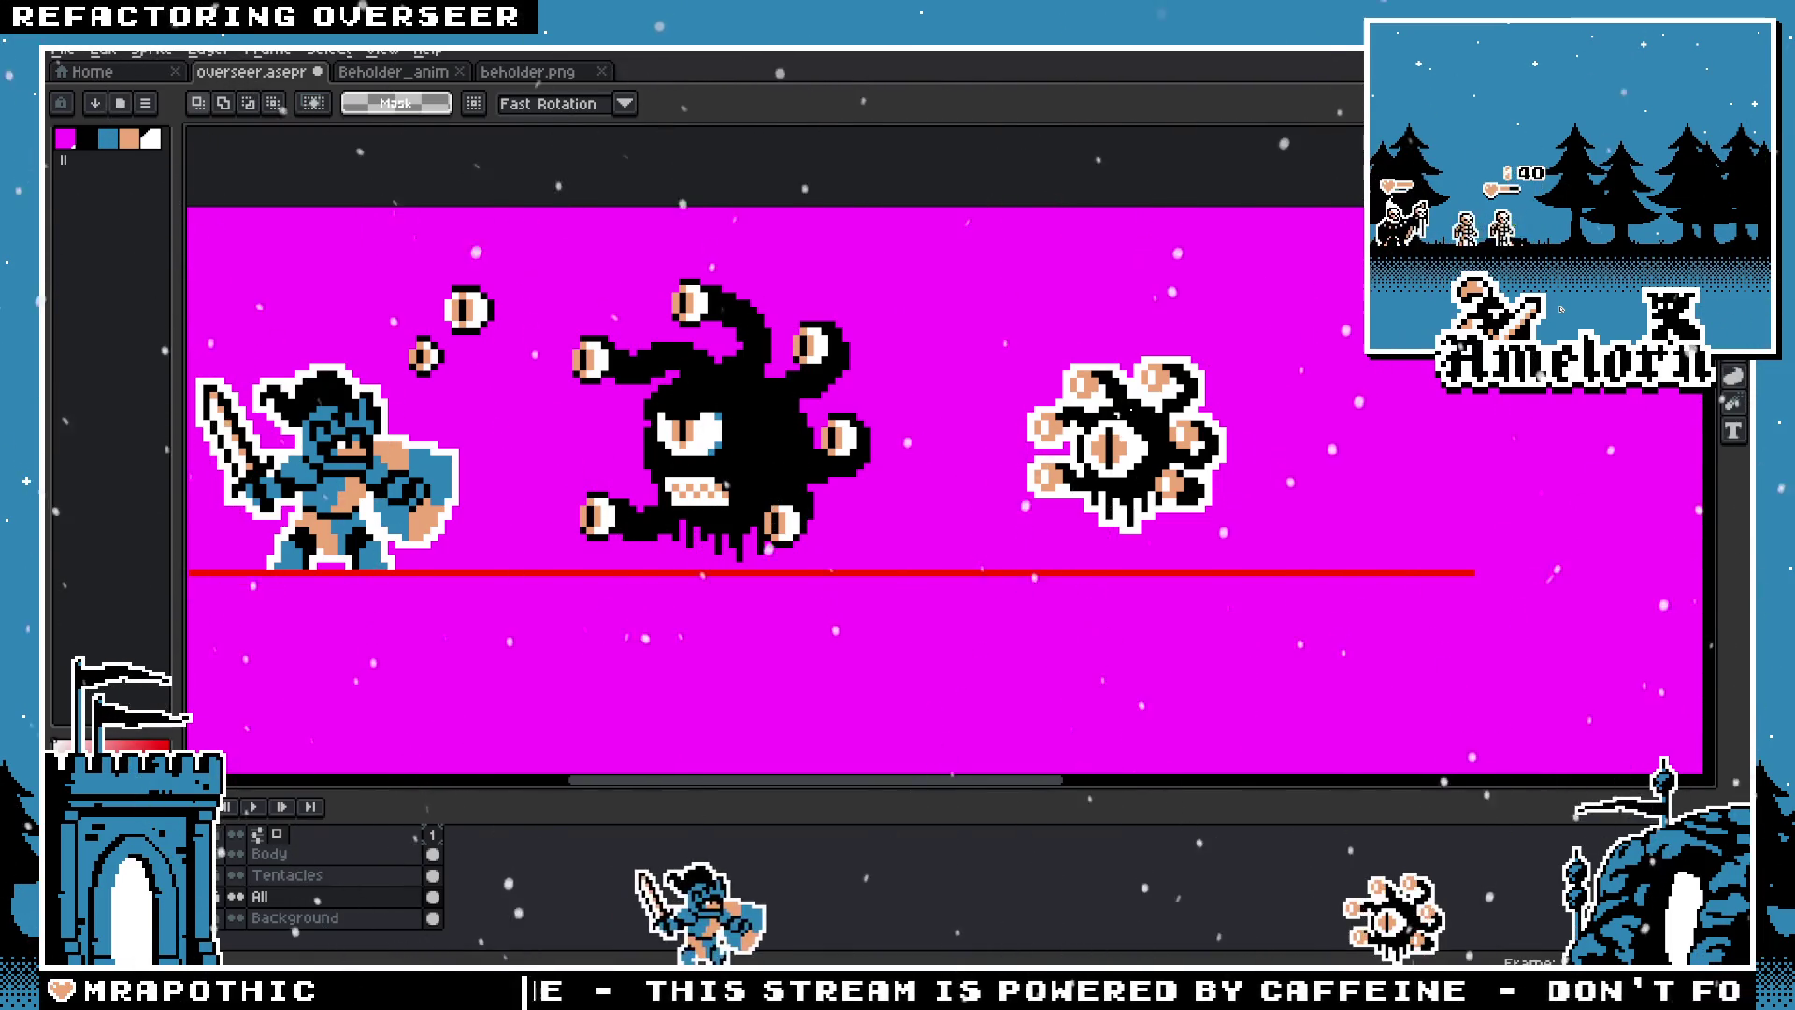
scroll(675, 412, up, 3)
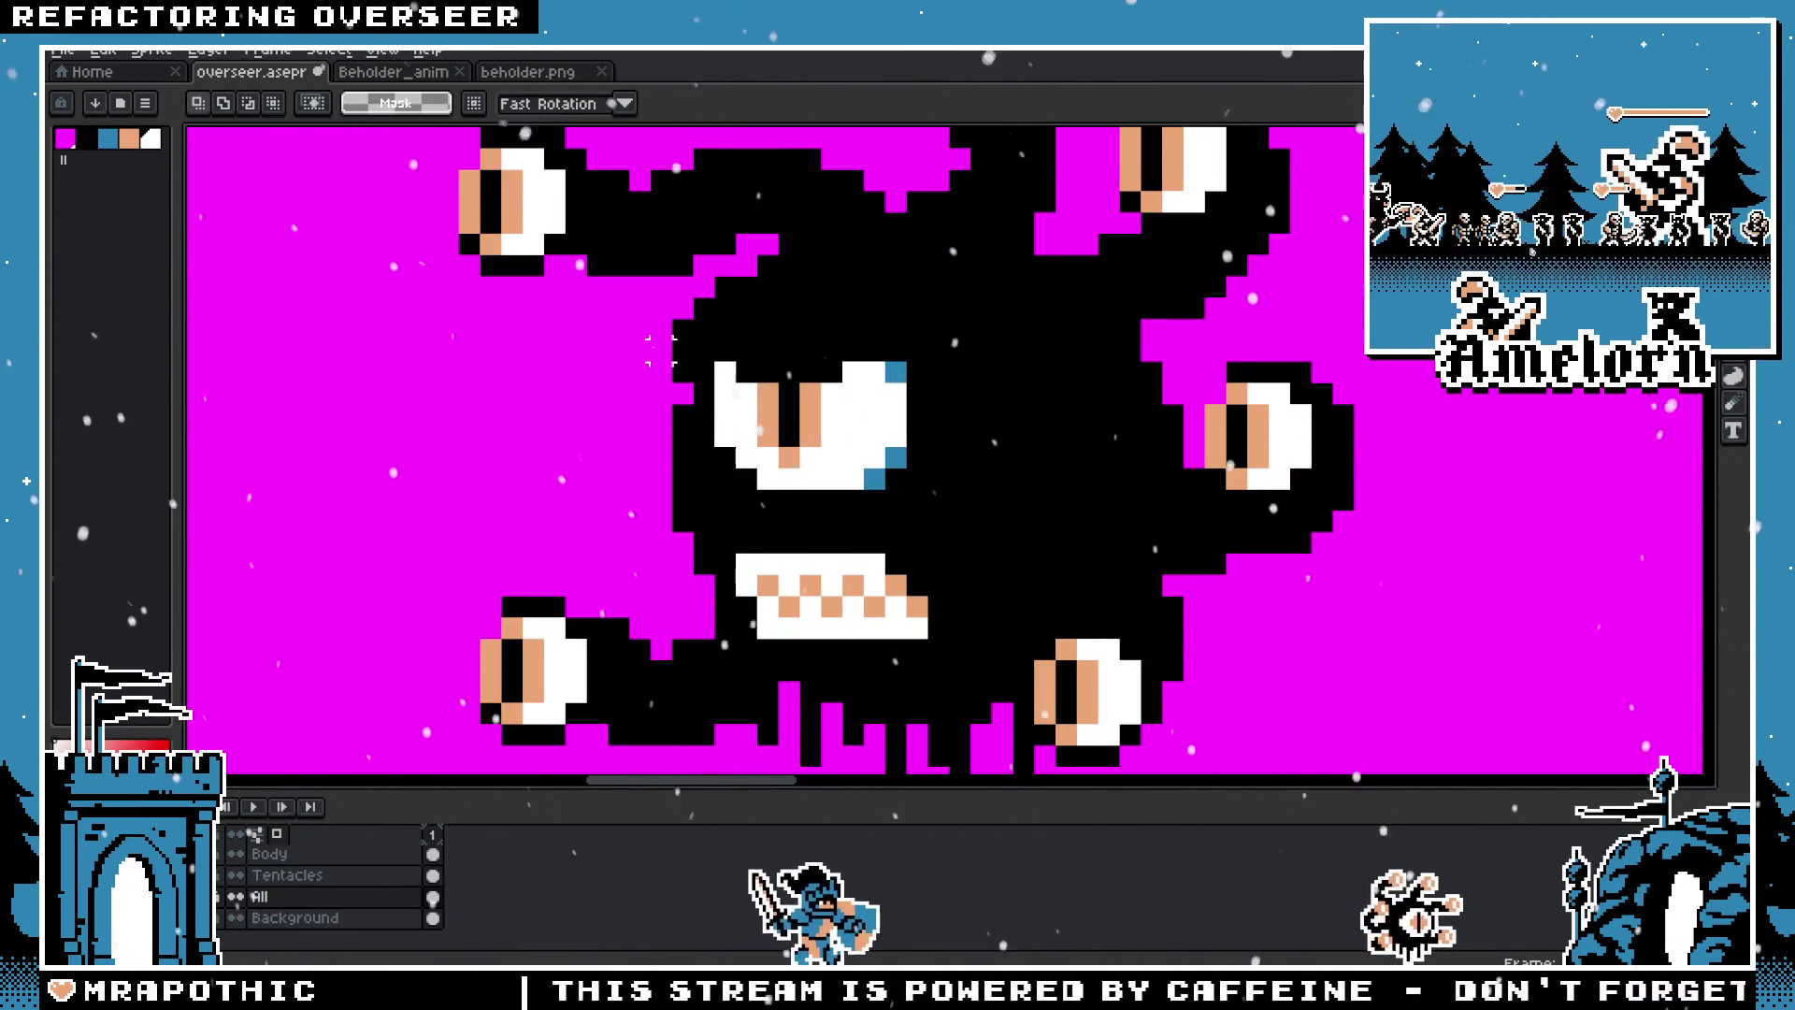
Step: Zoom and pan in to inspect the beholder's face
scroll(1051, 456, down, 3)
scroll(1051, 455, up, 1)
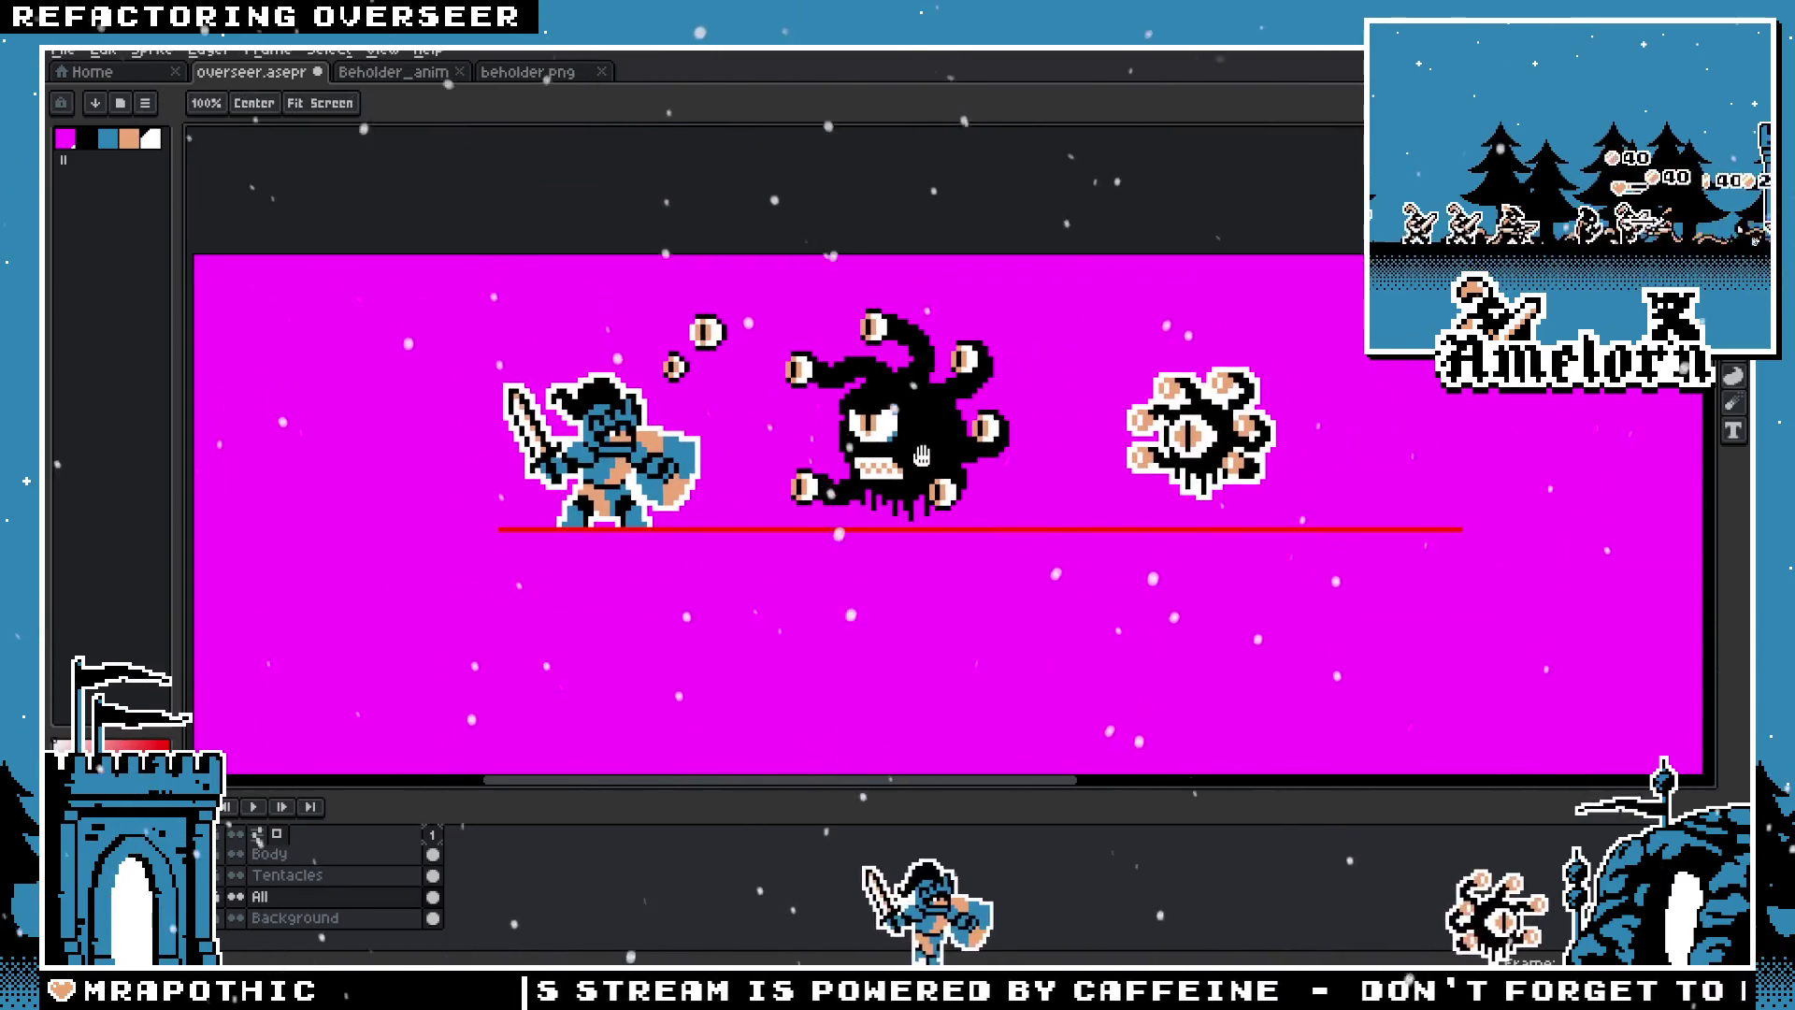
scroll(1103, 425, up, 1)
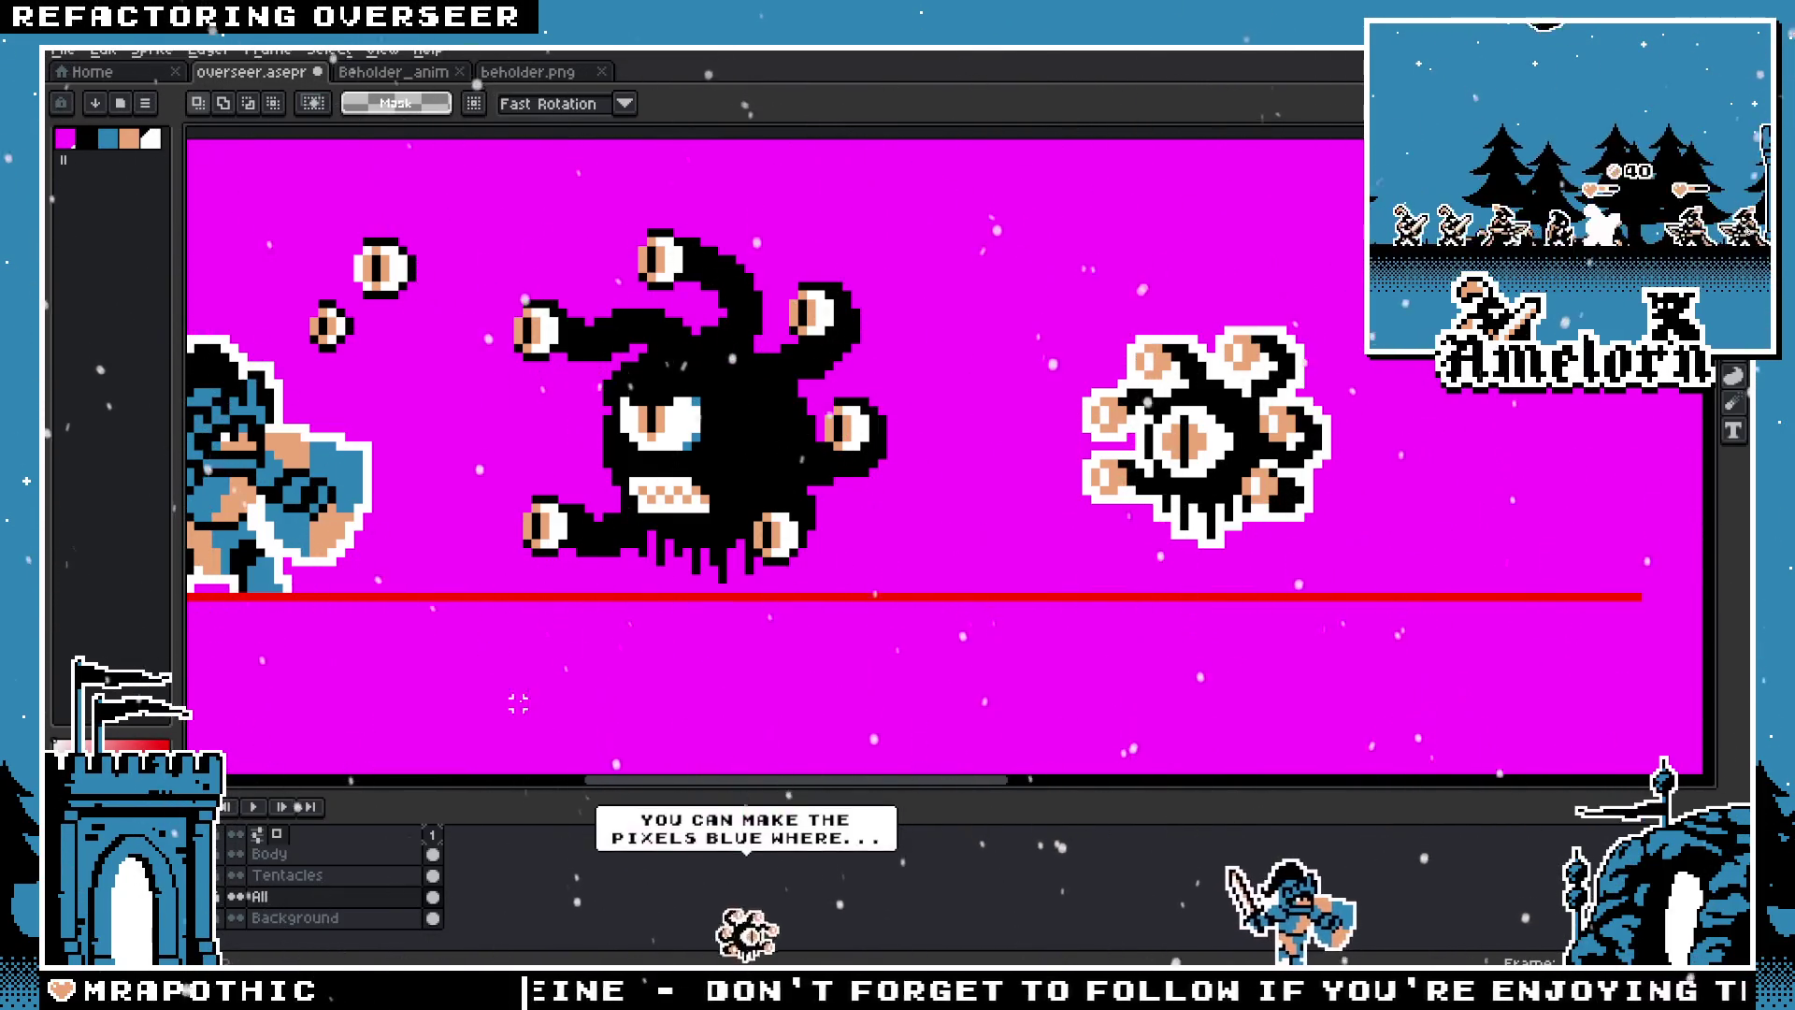
scroll(641, 542, down, 1)
scroll(654, 538, up, 1)
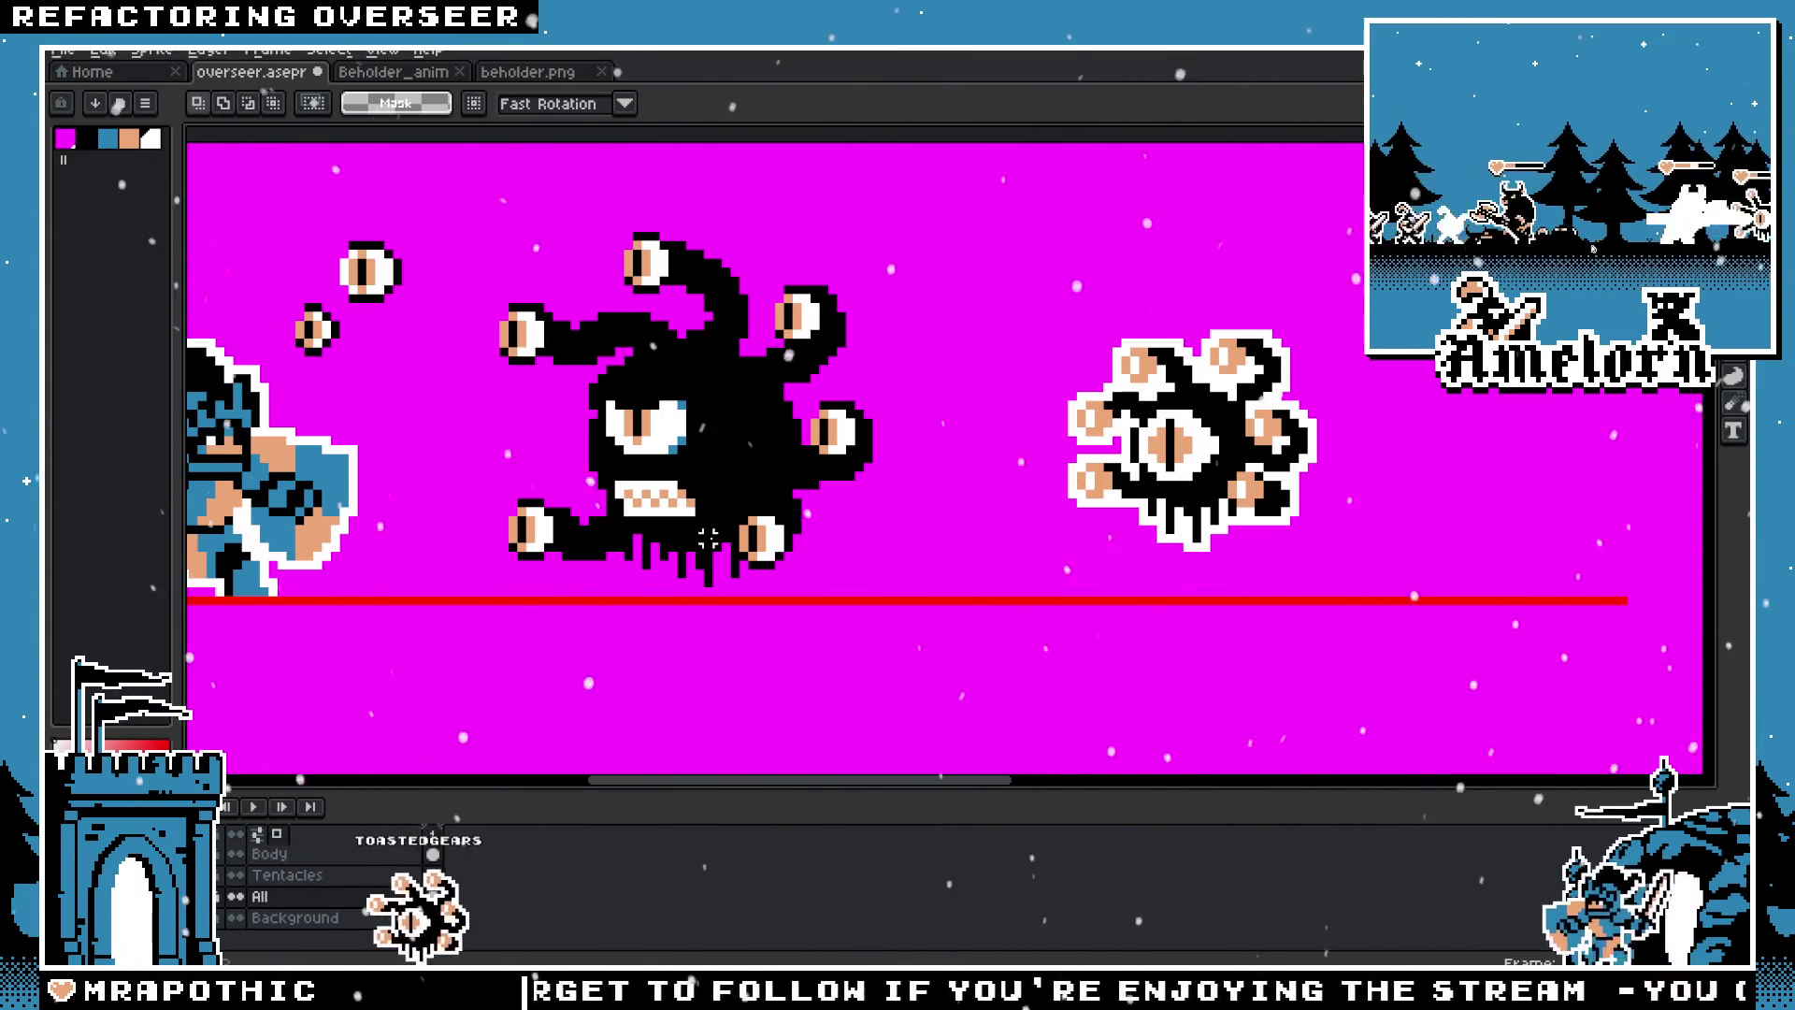
drag(581, 513, 694, 528)
scroll(716, 493, up, 1)
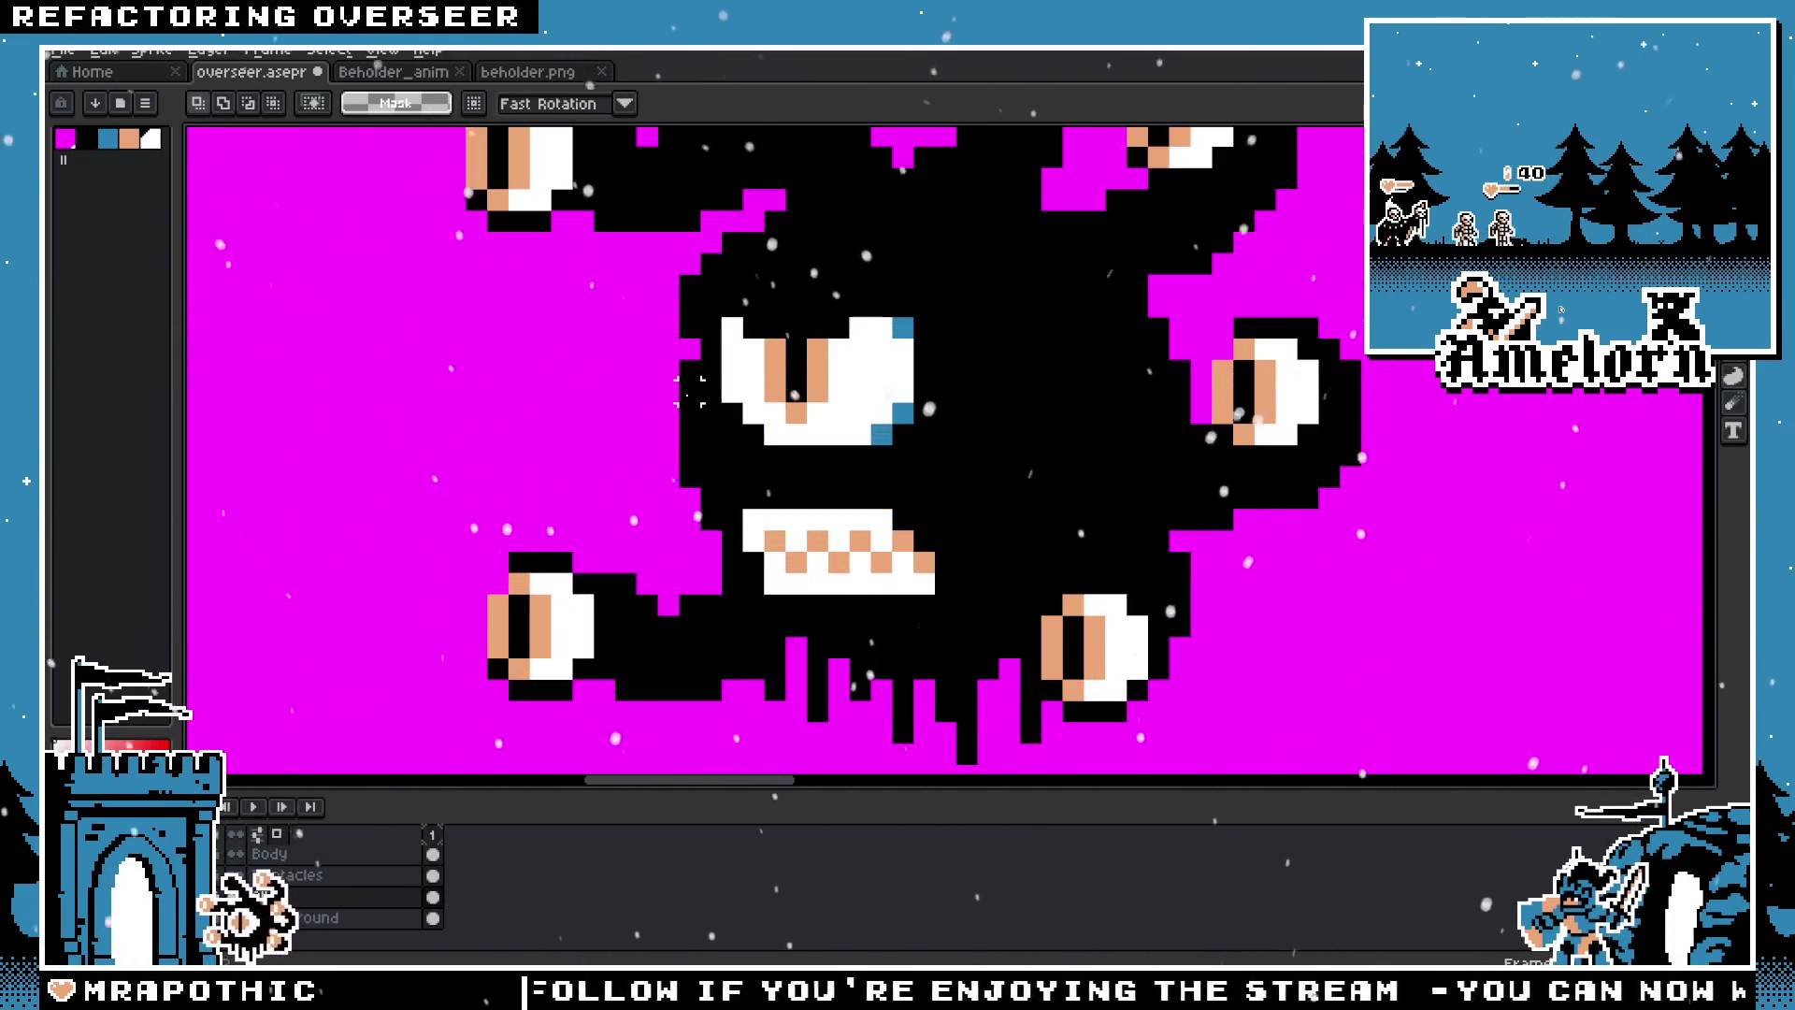
scroll(842, 482, up, 1)
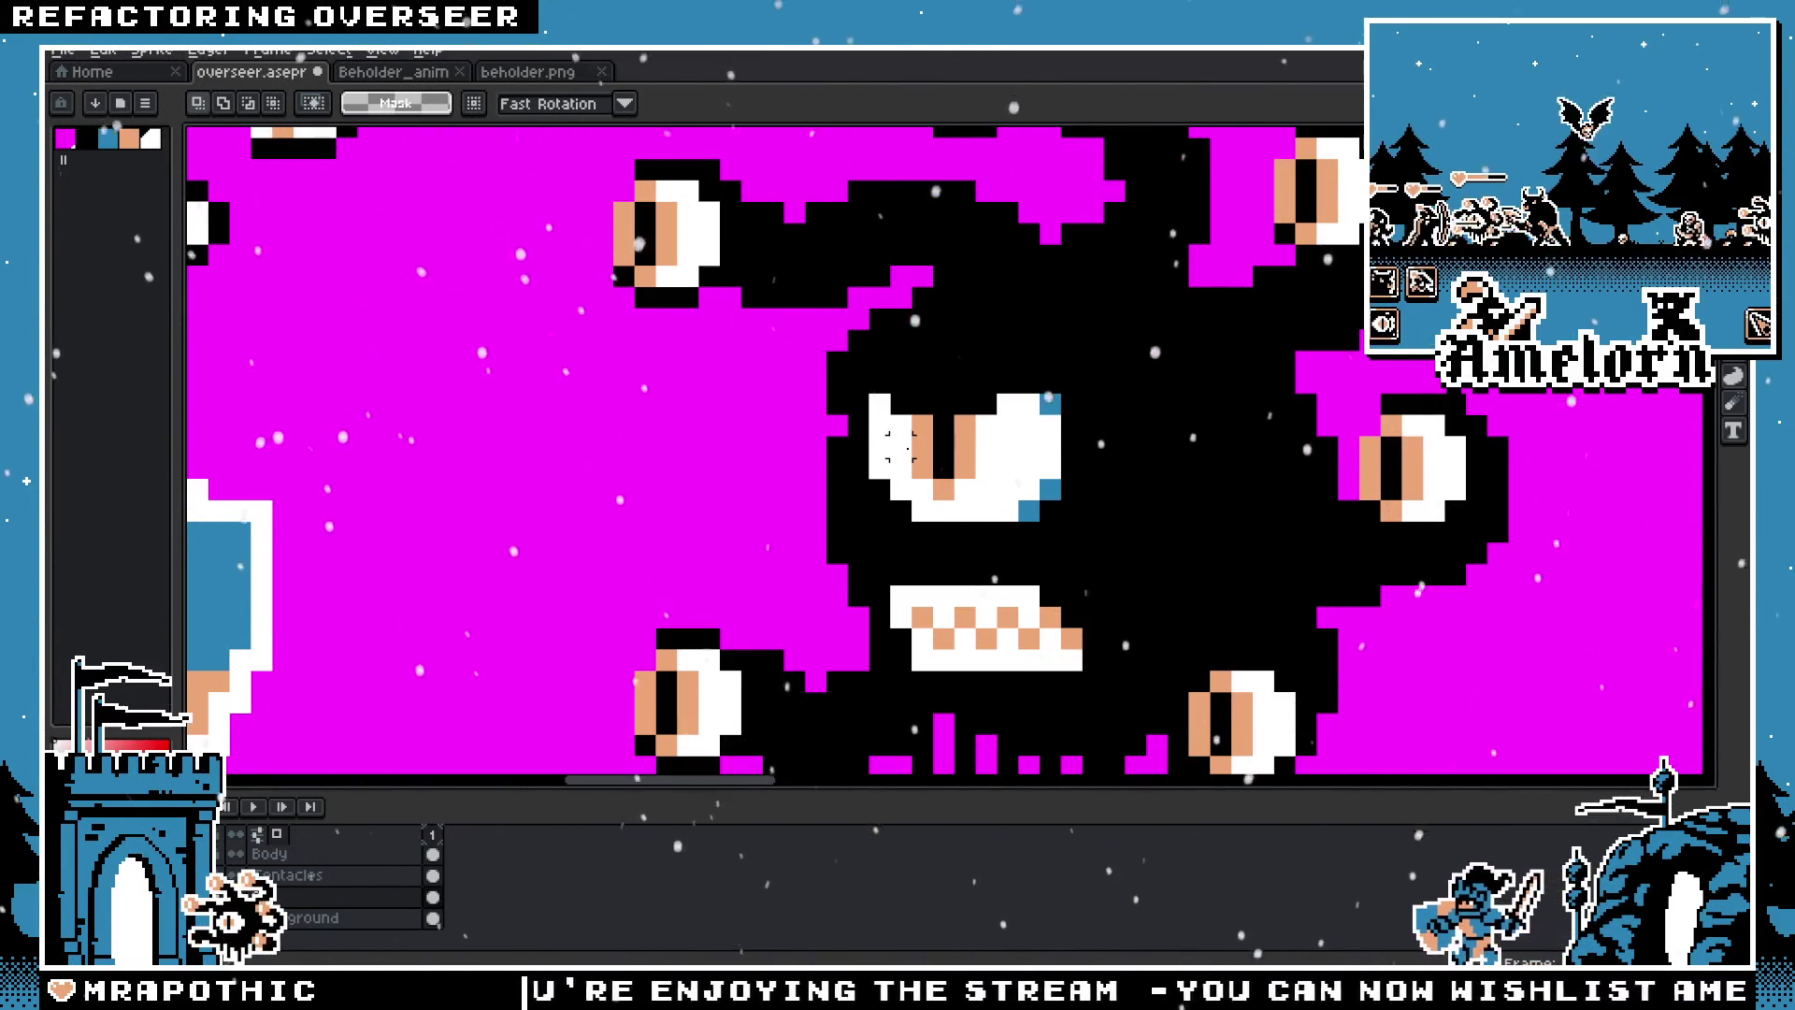
scroll(666, 510, down, 2)
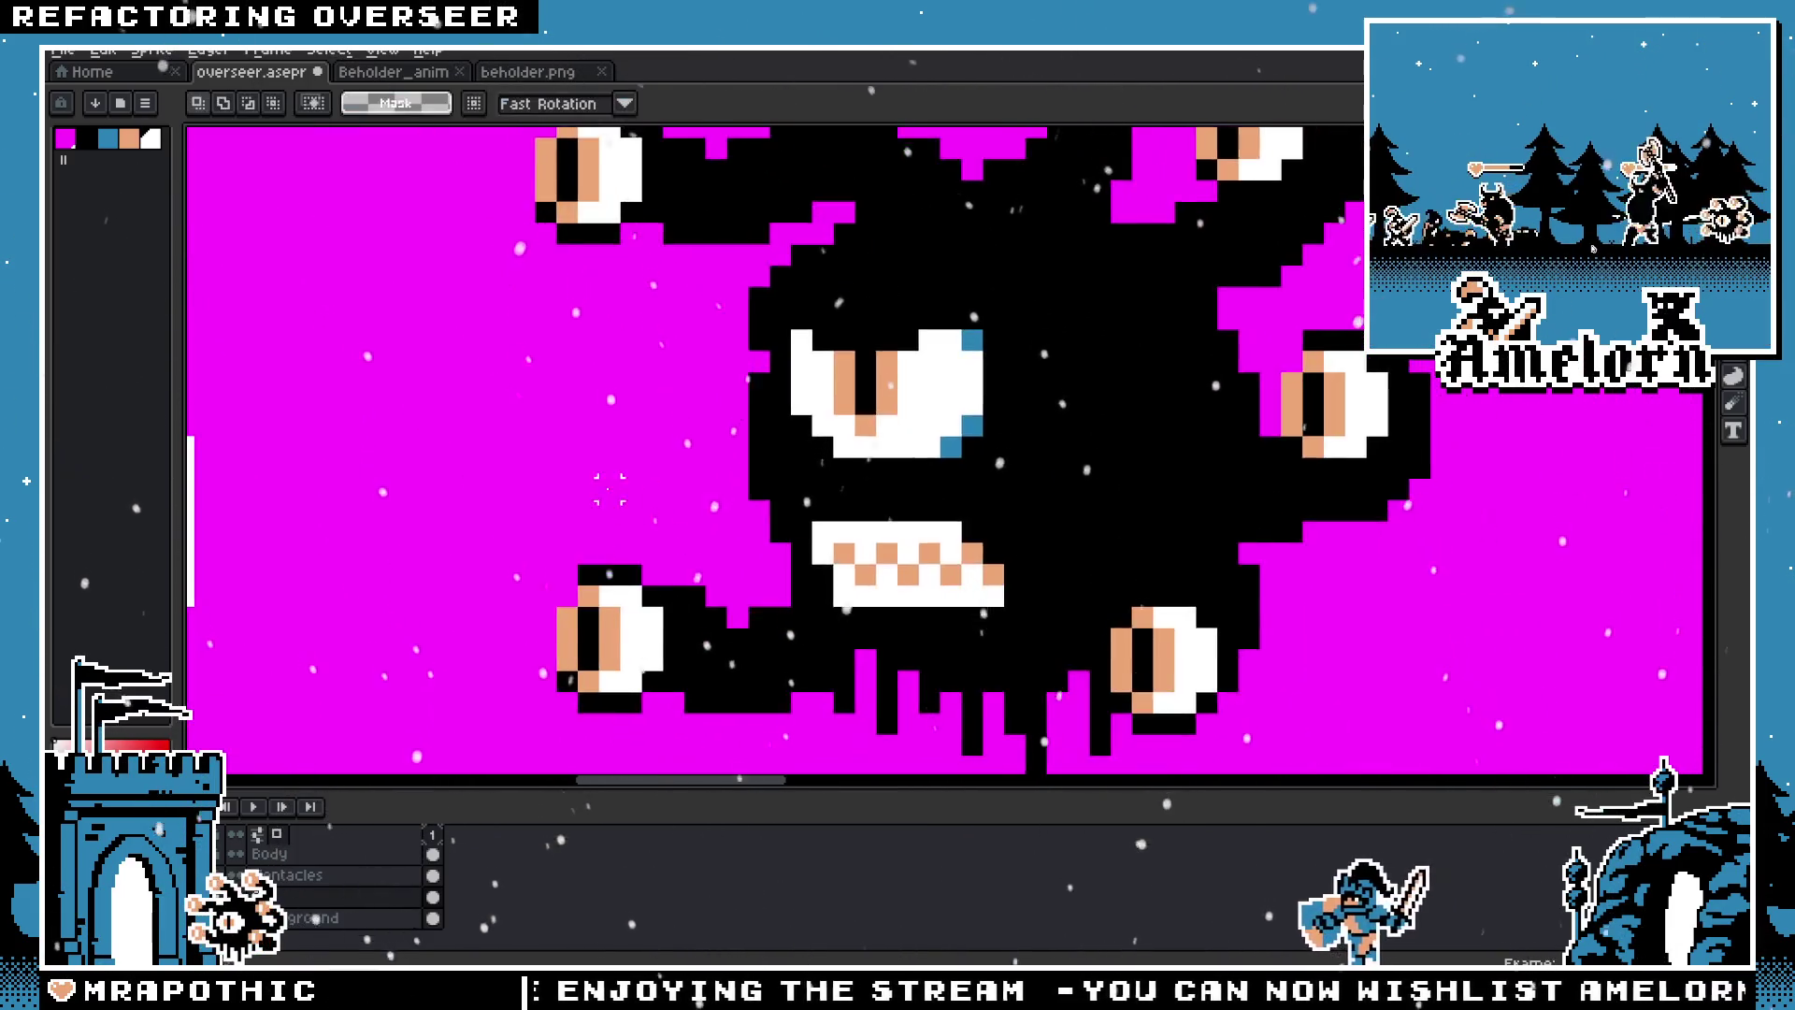
scroll(645, 495, down, 2)
scroll(578, 445, up, 3)
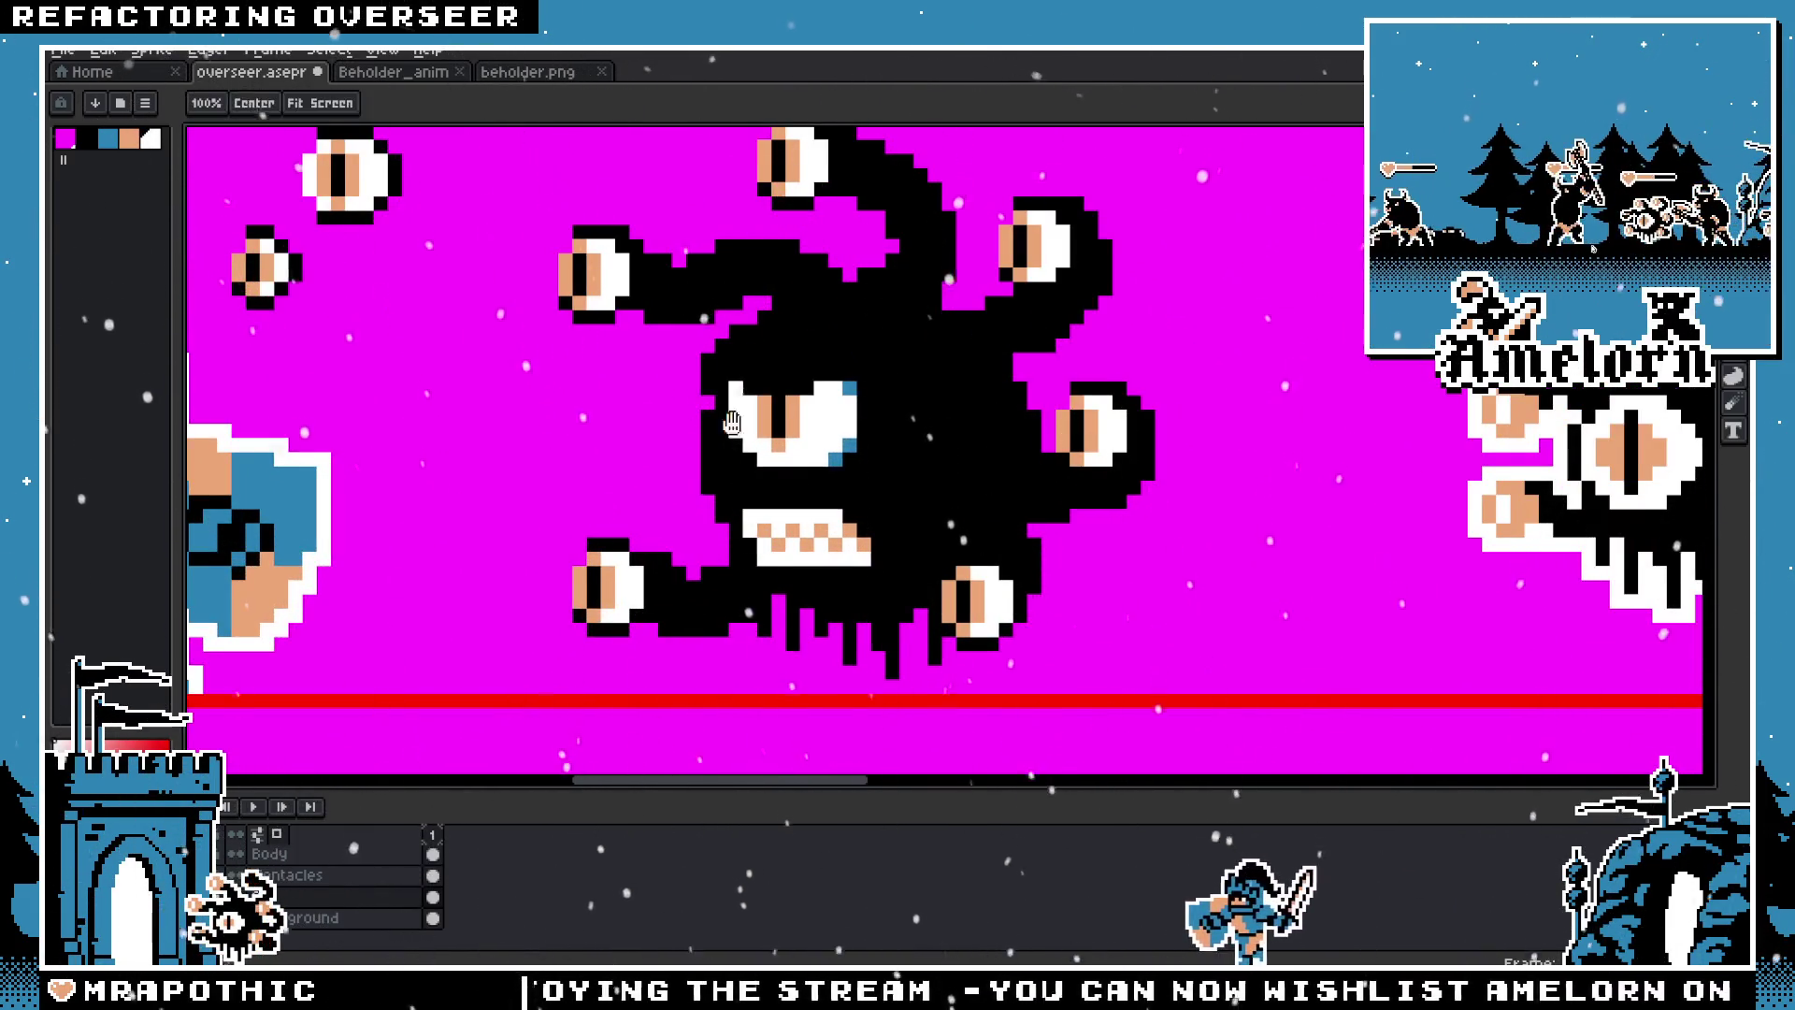
scroll(579, 445, down, 2)
Step: Move the small outlined beholder far right, then drag a copy of the large body rightward
drag(608, 269, 1019, 582)
drag(806, 520, 1287, 520)
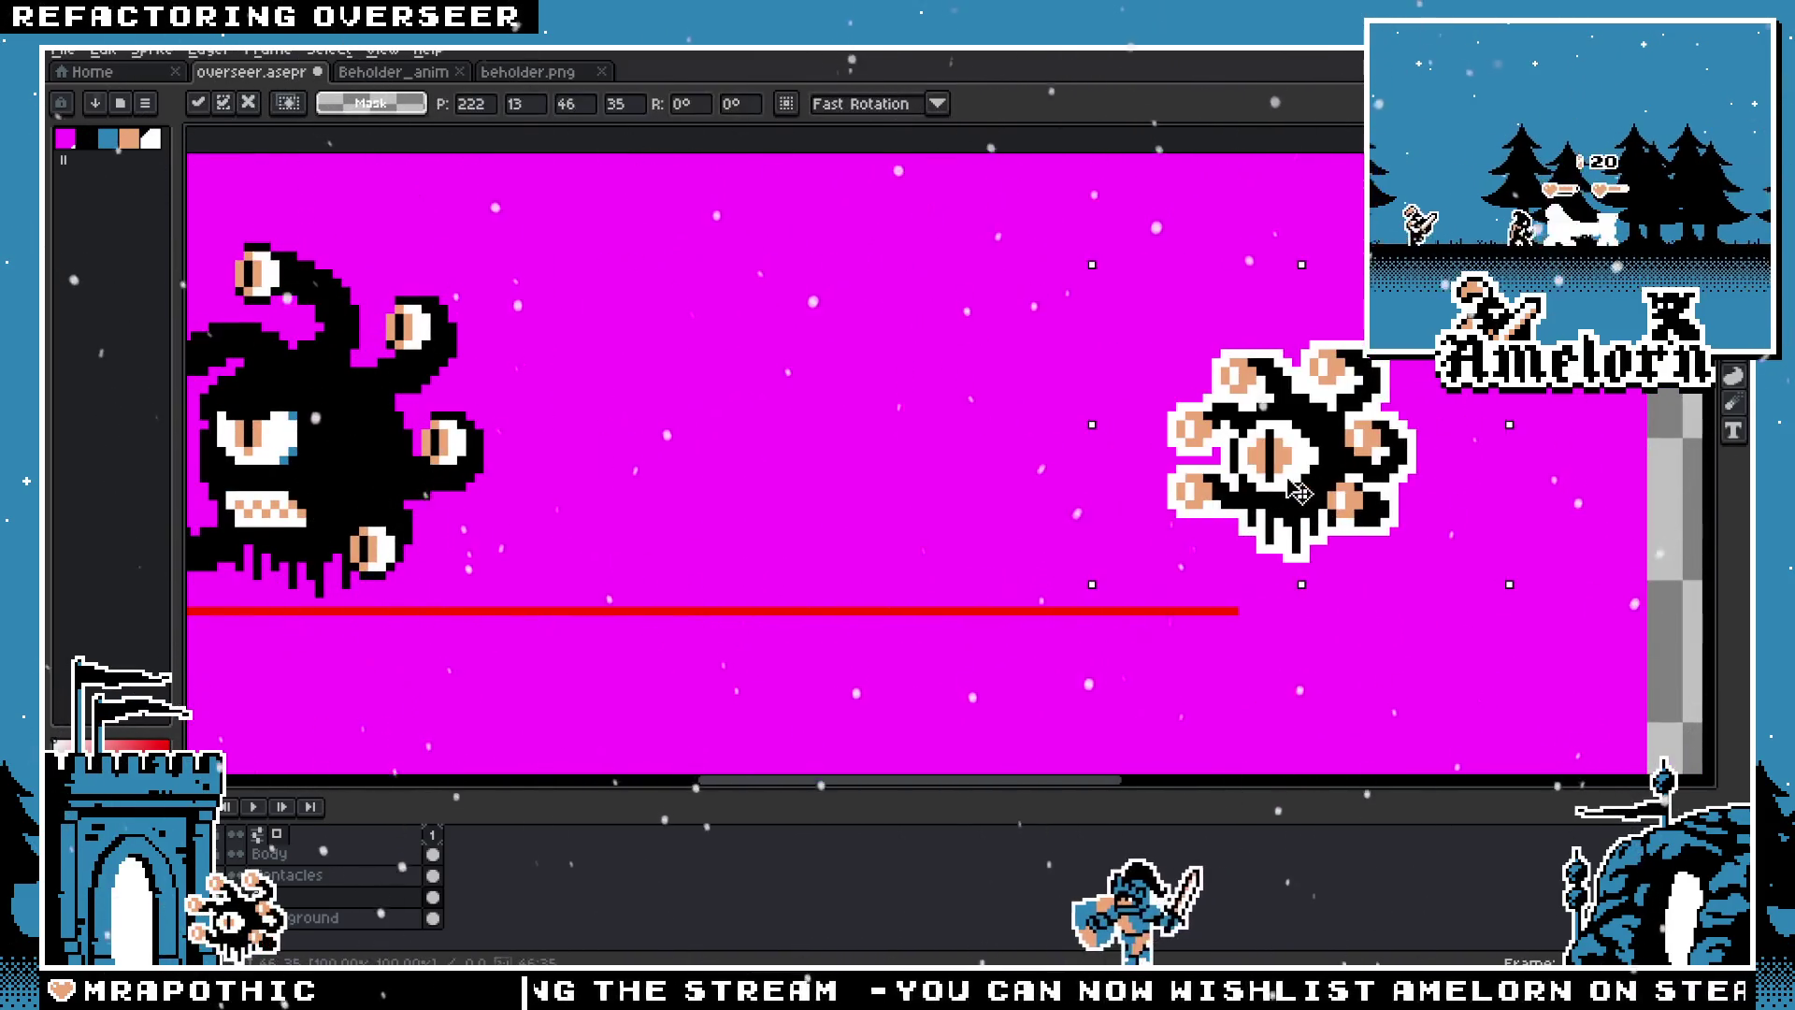
scroll(1287, 519, left, 5)
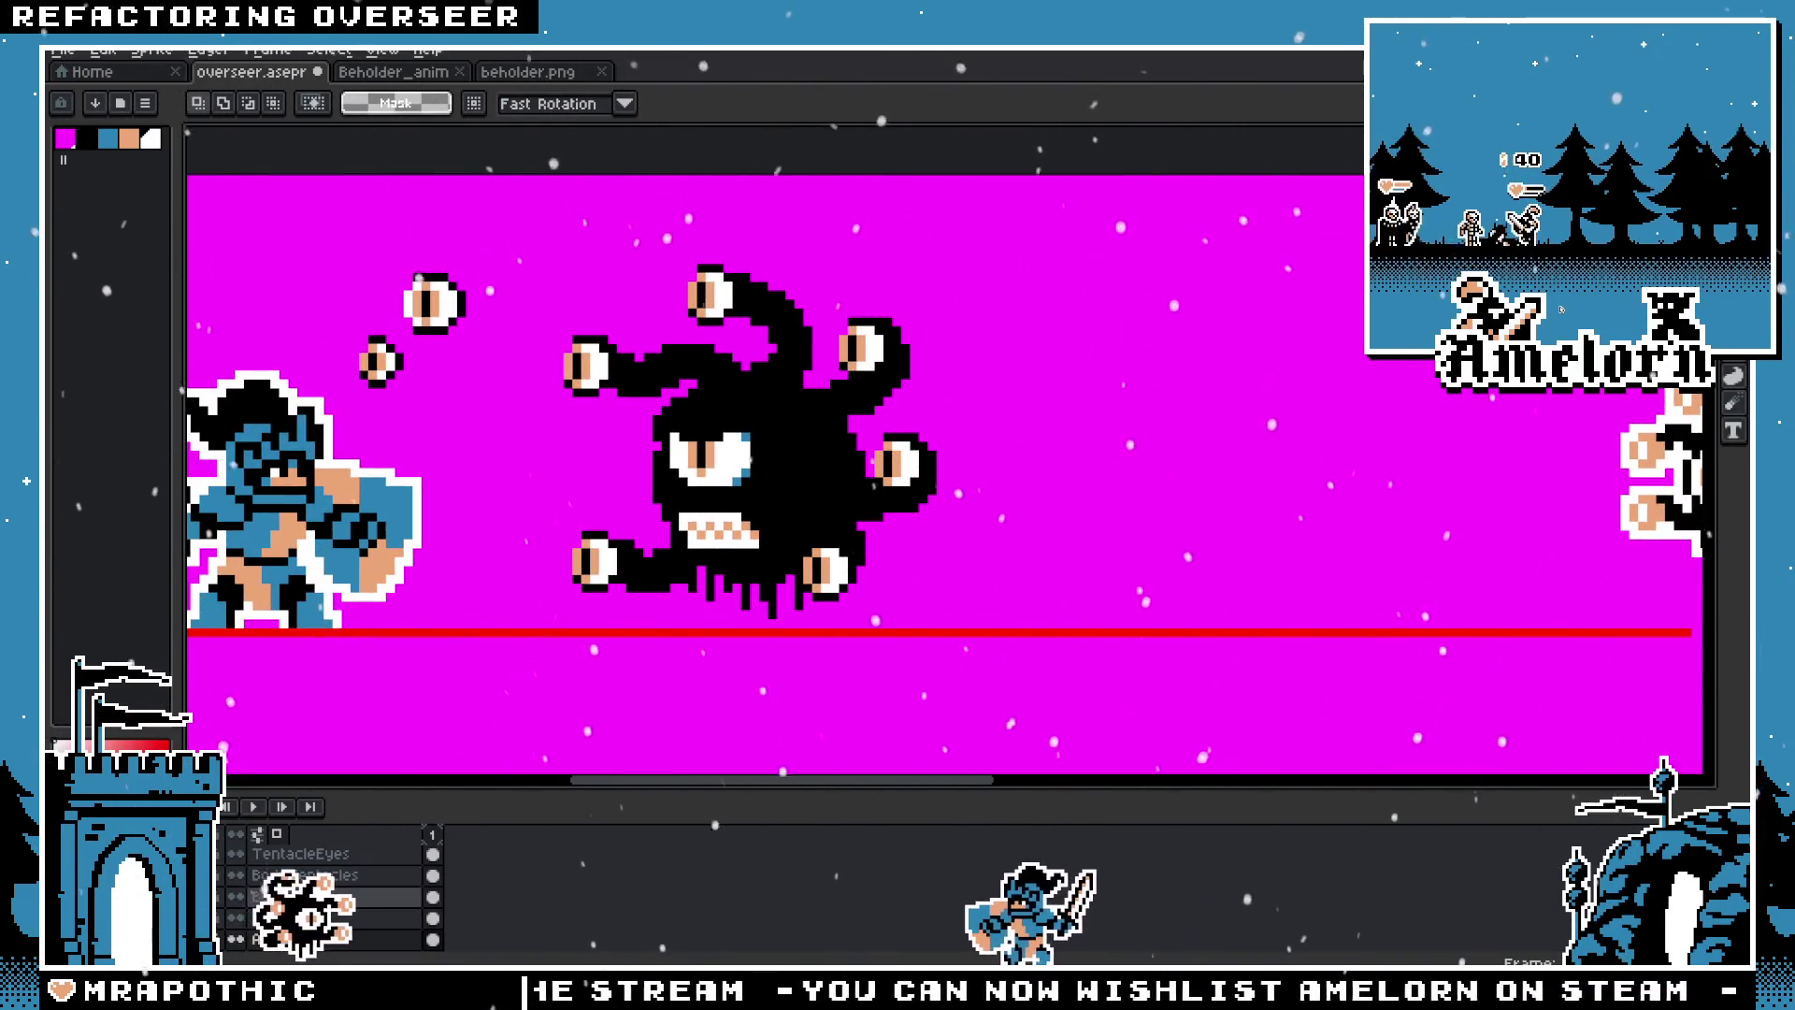
drag(524, 268, 976, 633)
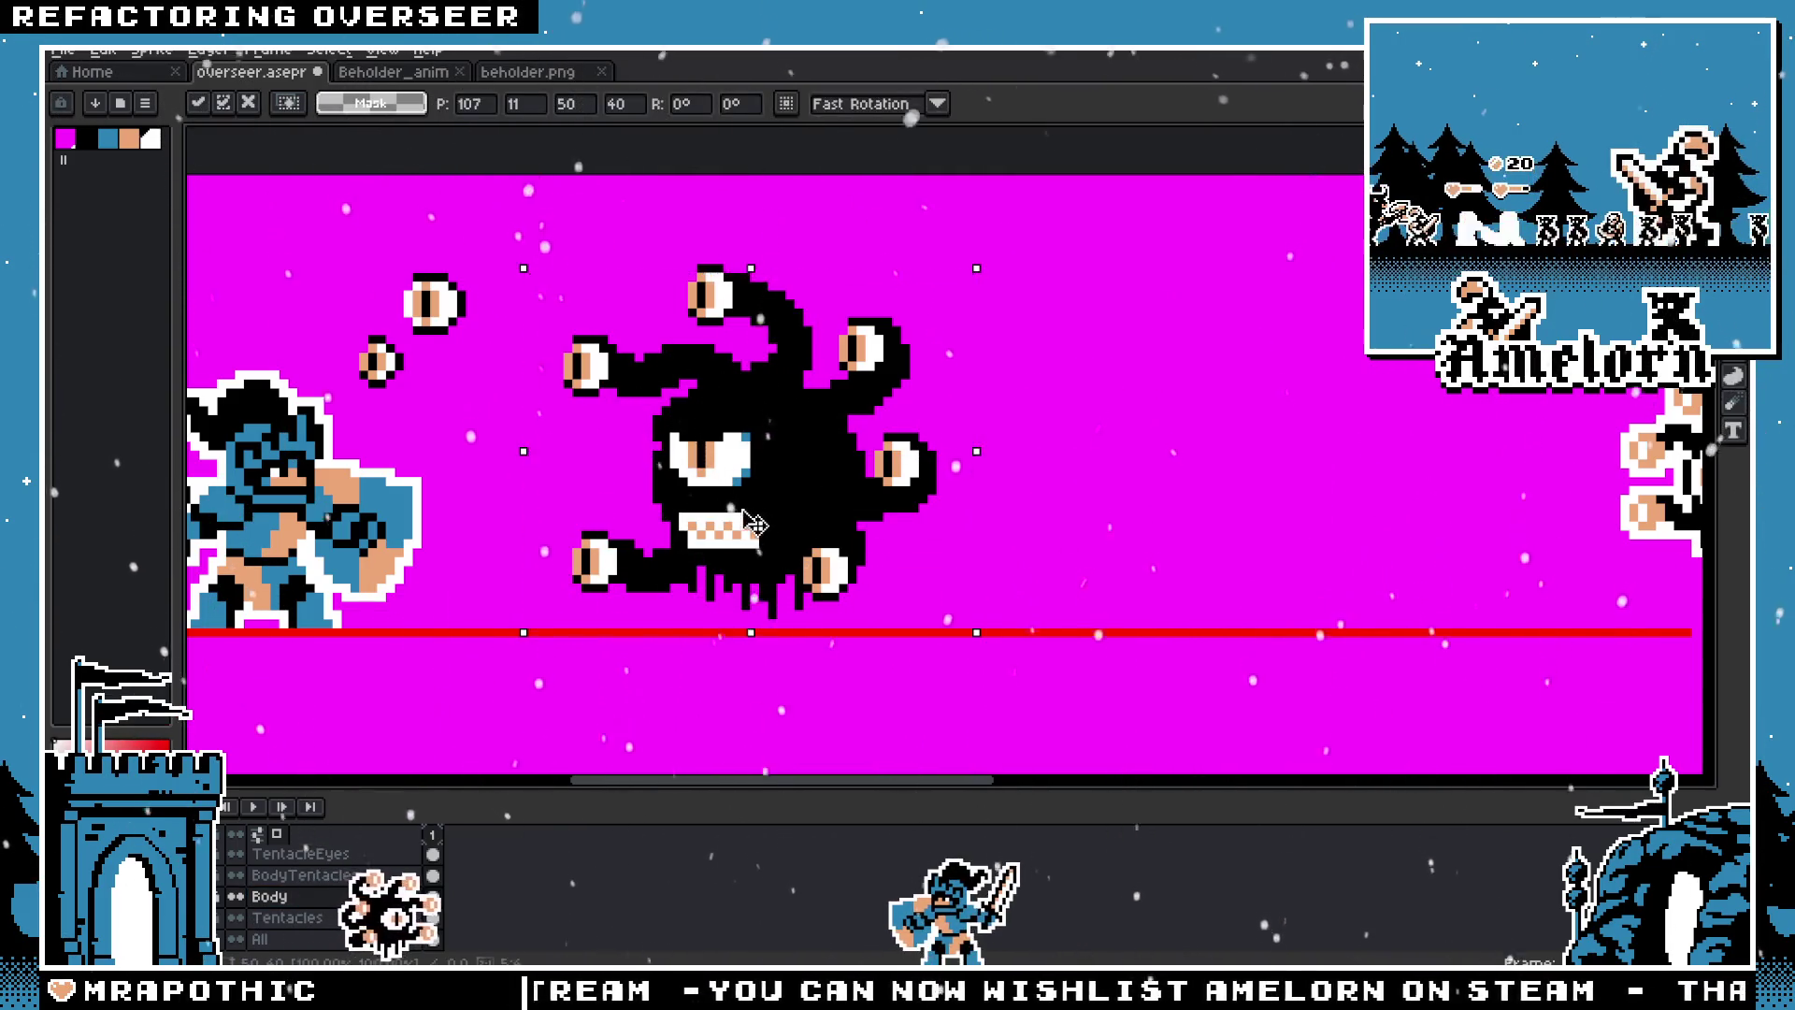
drag(775, 526, 1252, 509)
Step: Drop the copied body and copy the angry eye from MainEye onto it
key(ctrl+d)
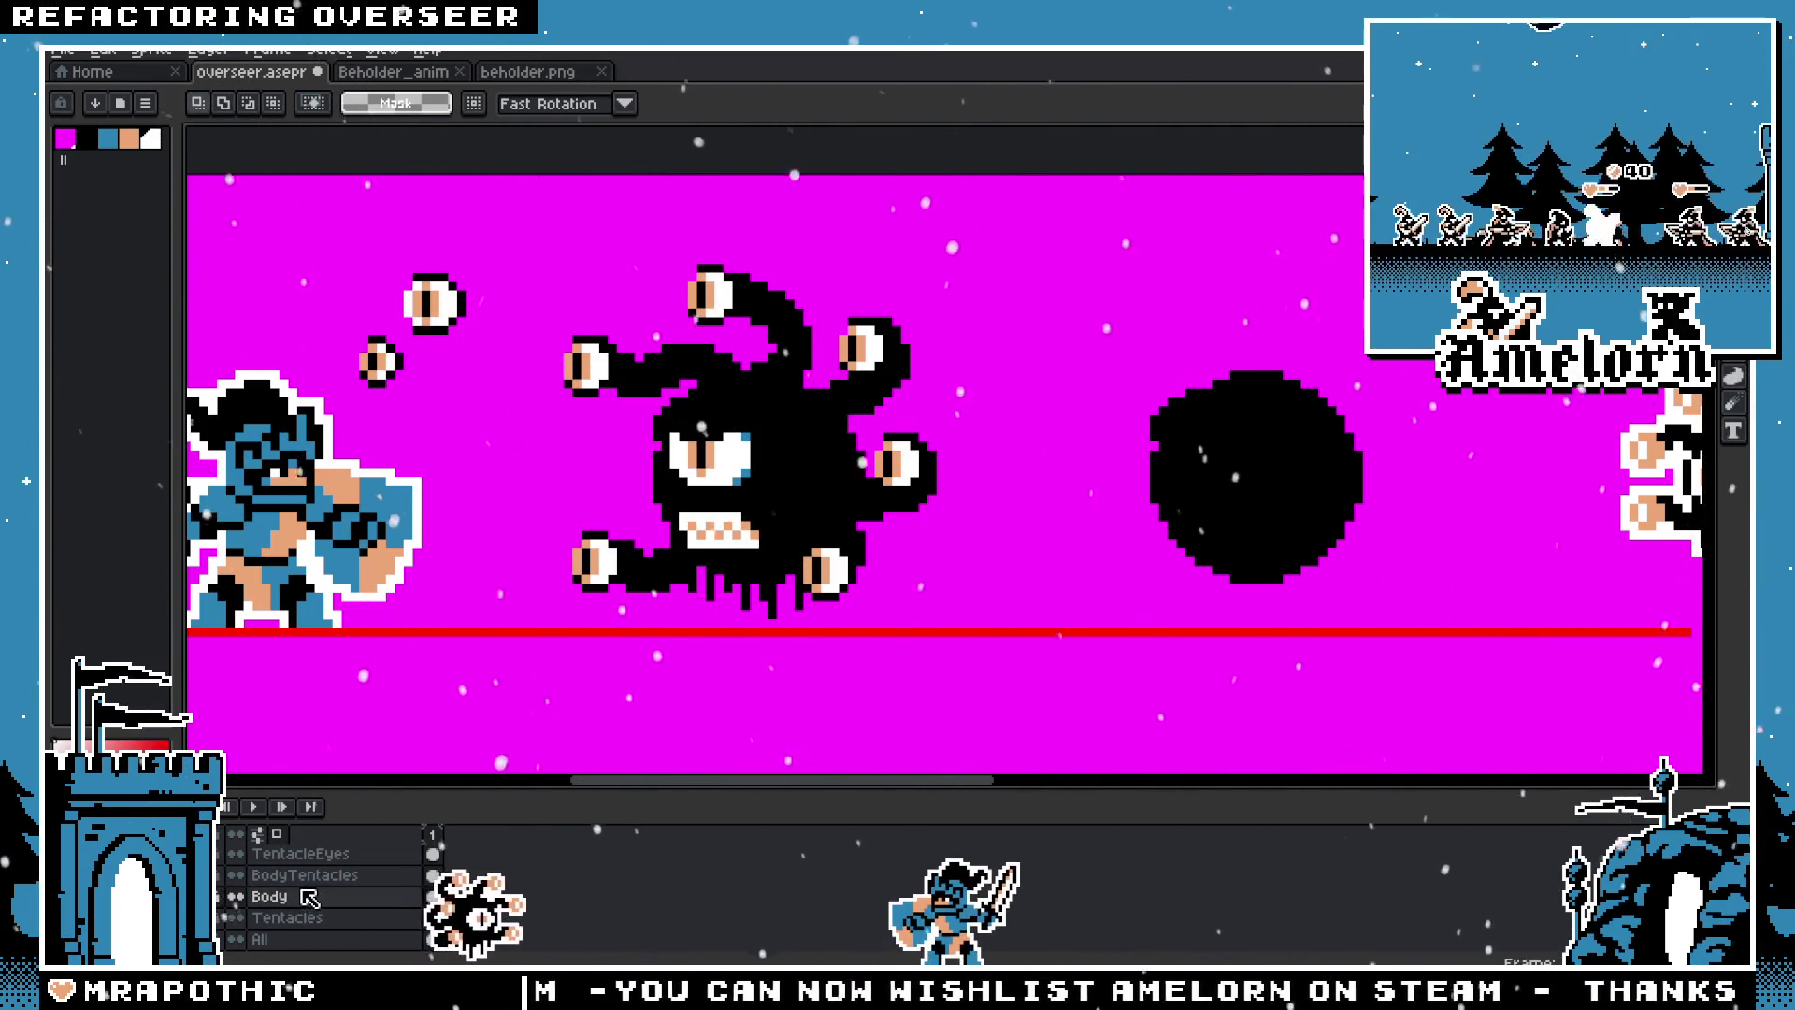
scroll(313, 860, up, 1)
click(313, 856)
drag(739, 472, 1248, 486)
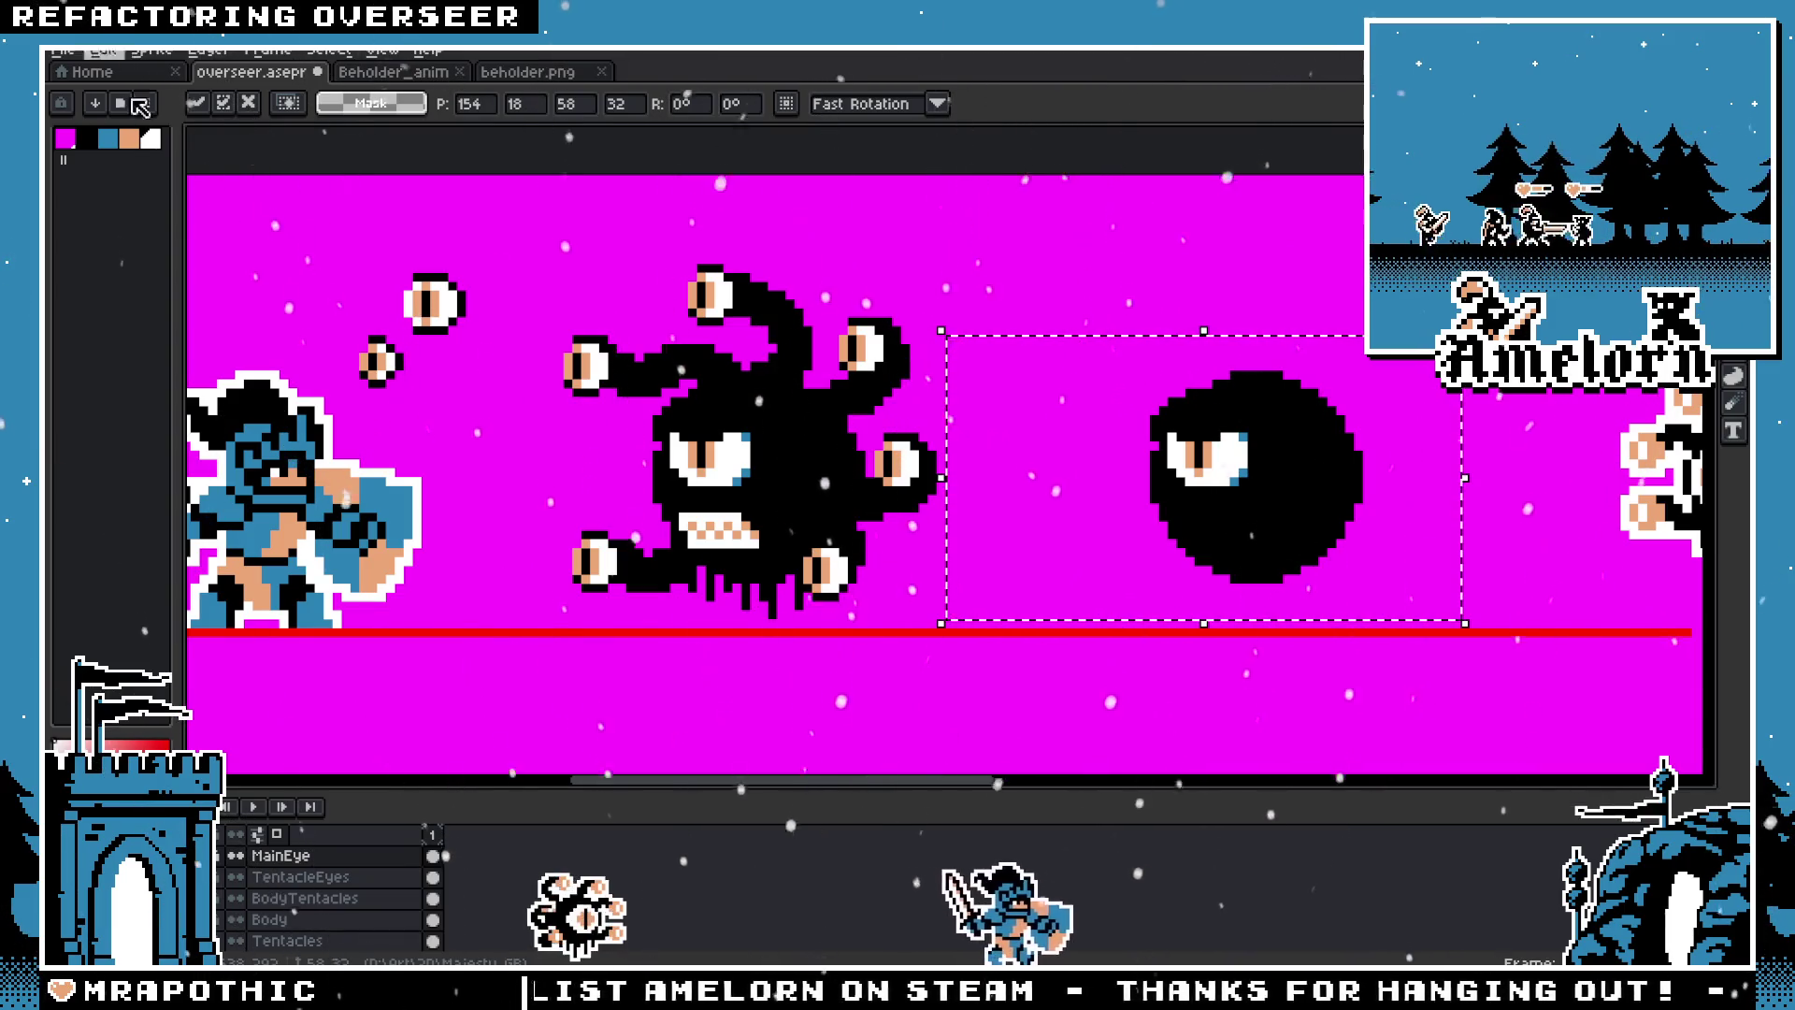
key(ctrl+d)
Step: Copy the toothy mouth on the Mouth layer and place it on the new body
scroll(304, 879, up, 1)
ctrl+click(272, 856)
key(ctrl+c)
key(ctrl+v)
mouse_move(722, 566)
mouse_down()
mouse_move(1264, 566)
mouse_move(1230, 570)
mouse_up()
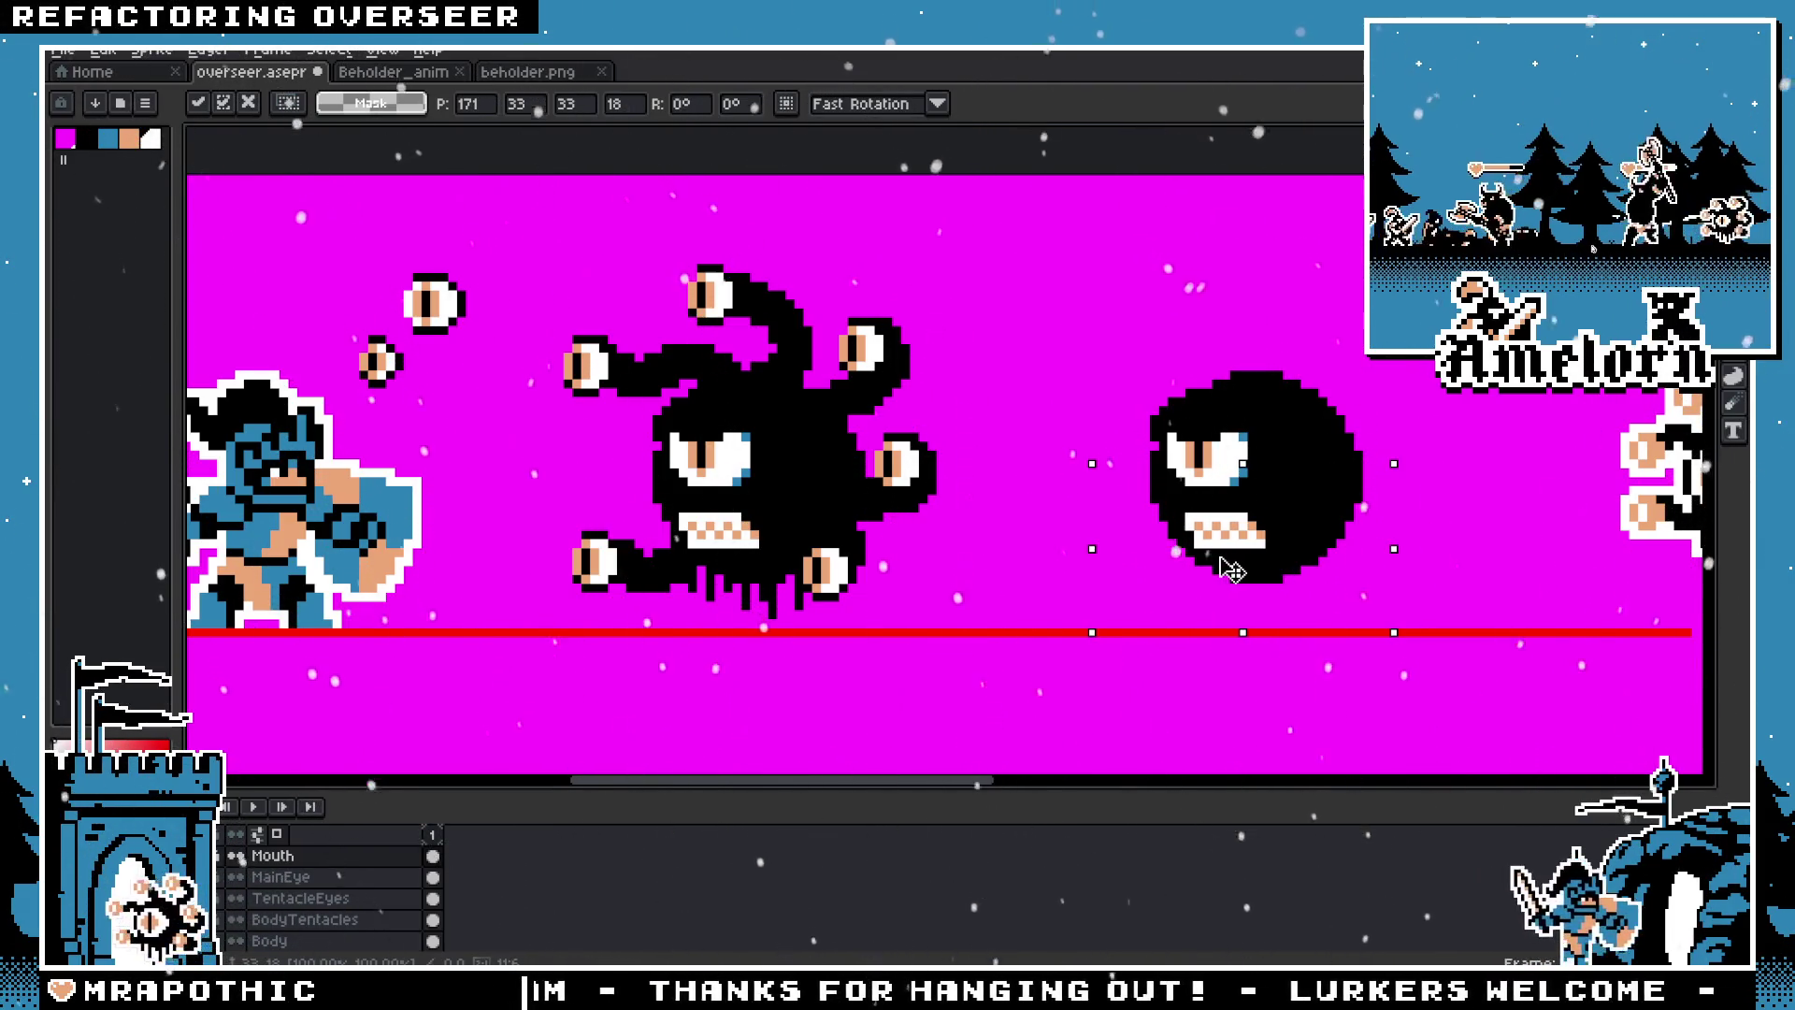
click(1050, 513)
Step: Move the BodyTentacles layer's dripping tentacle ends beneath the new round body
scroll(1050, 513, down, 2)
scroll(861, 573, up, 2)
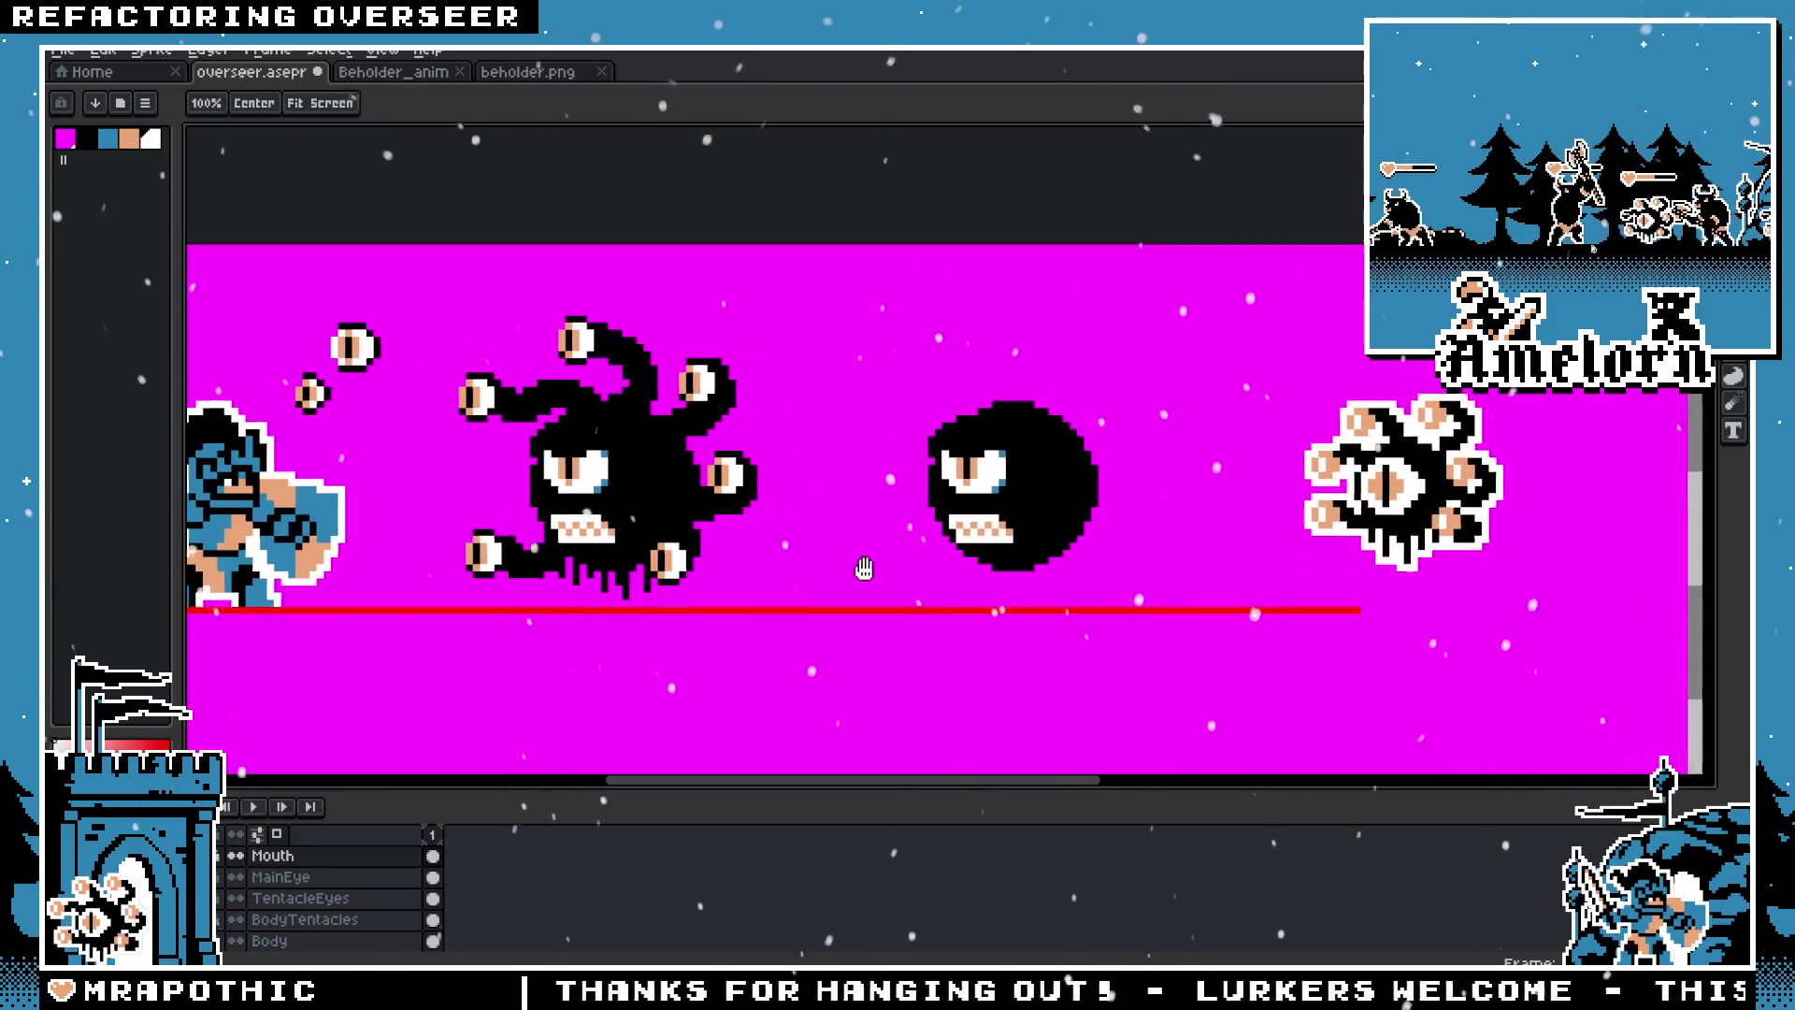
scroll(795, 598, right, 2)
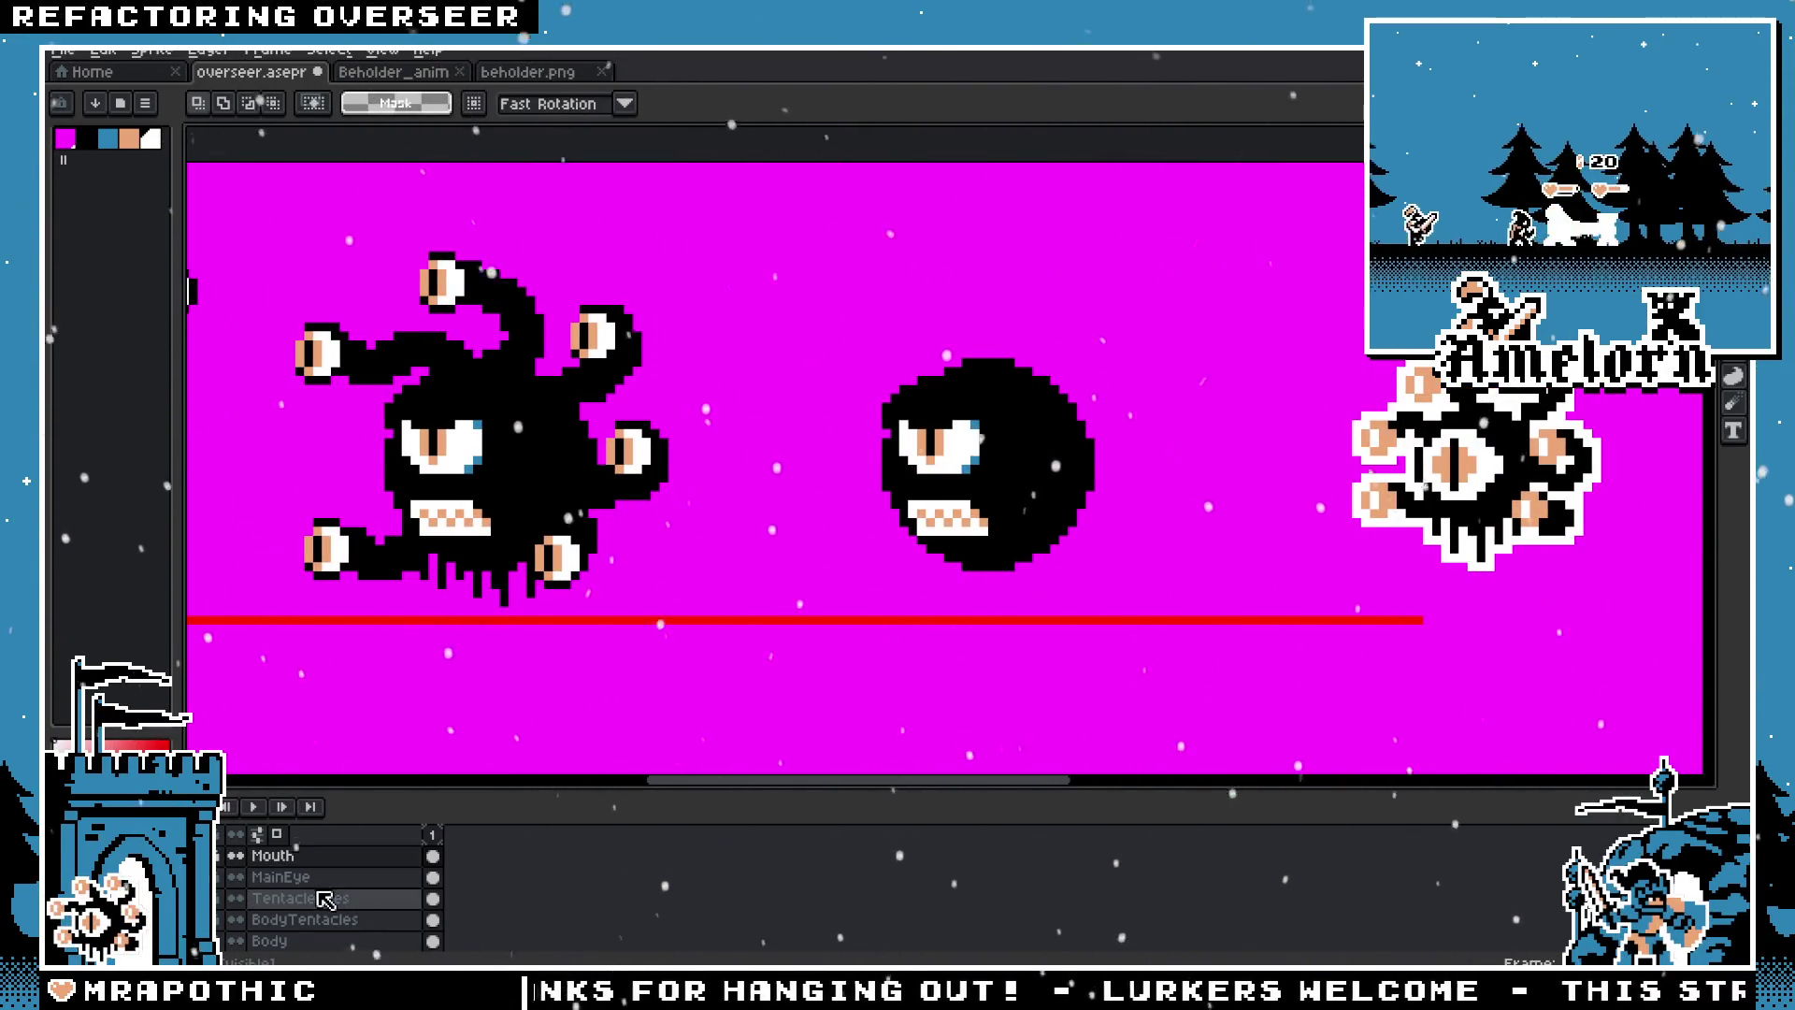
click(300, 919)
drag(272, 379, 743, 691)
drag(491, 570, 964, 580)
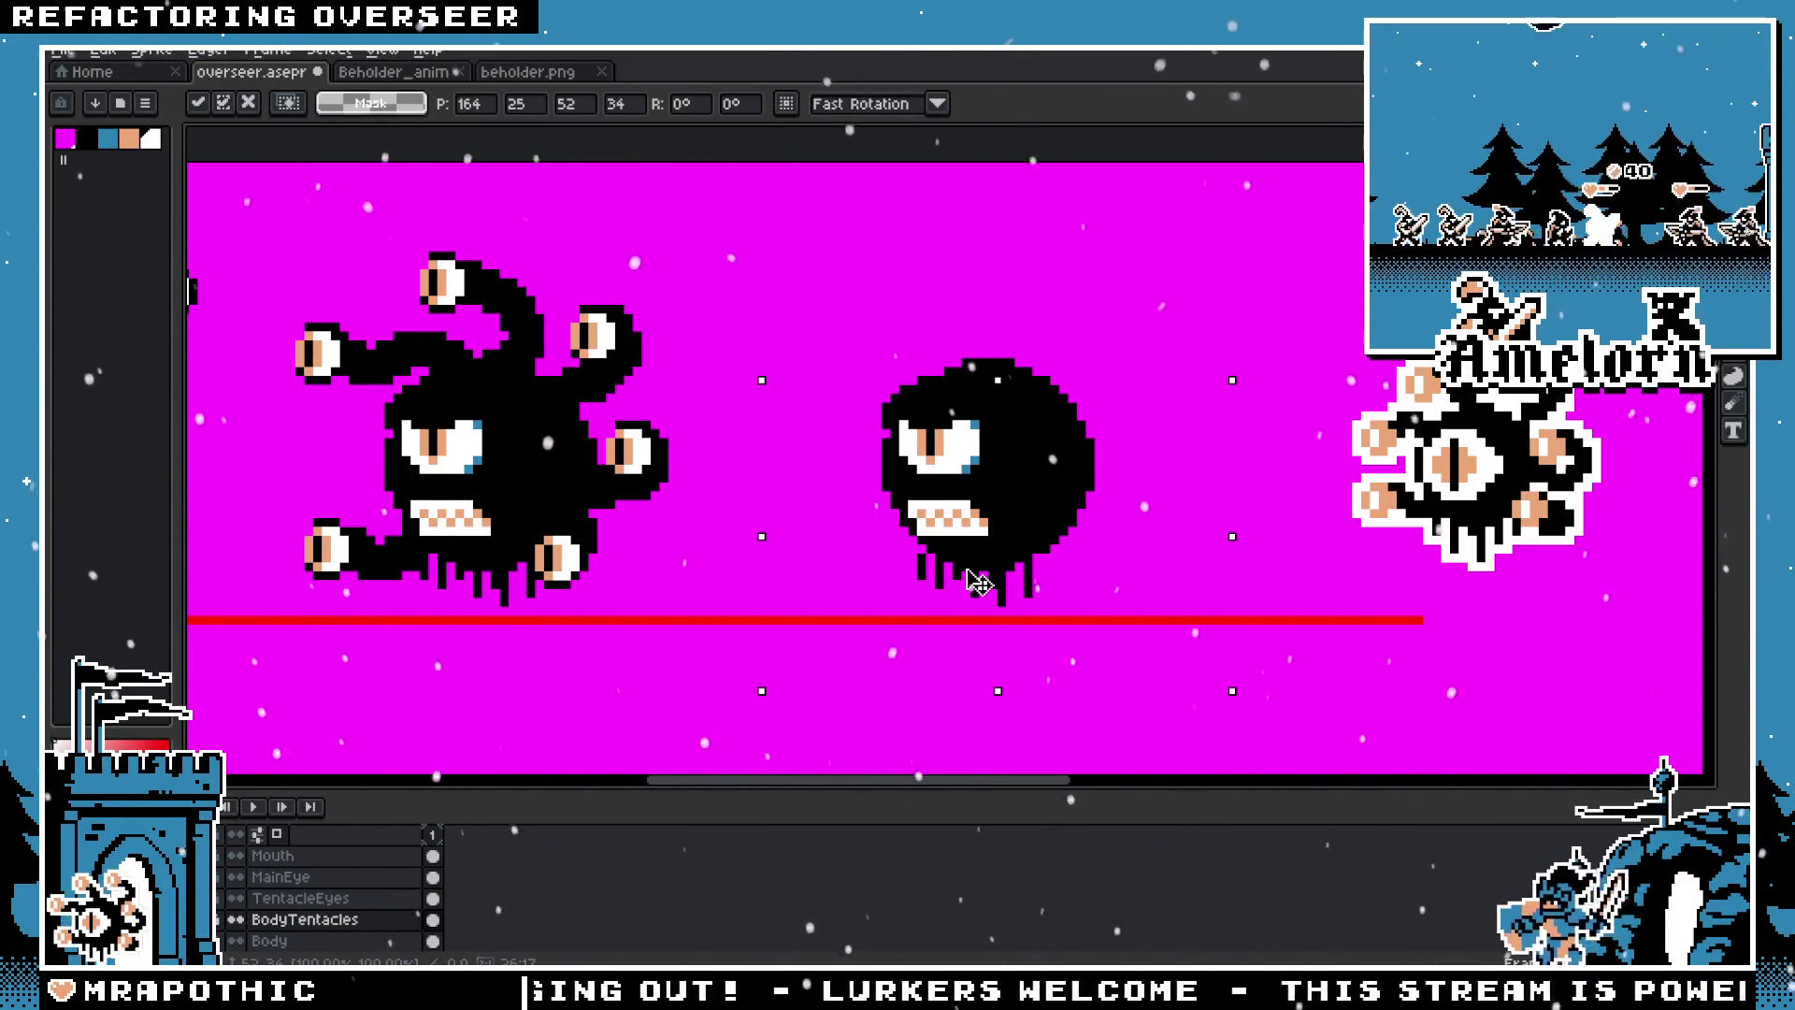
drag(977, 582, 774, 553)
key(Escape)
scroll(929, 478, up, 3)
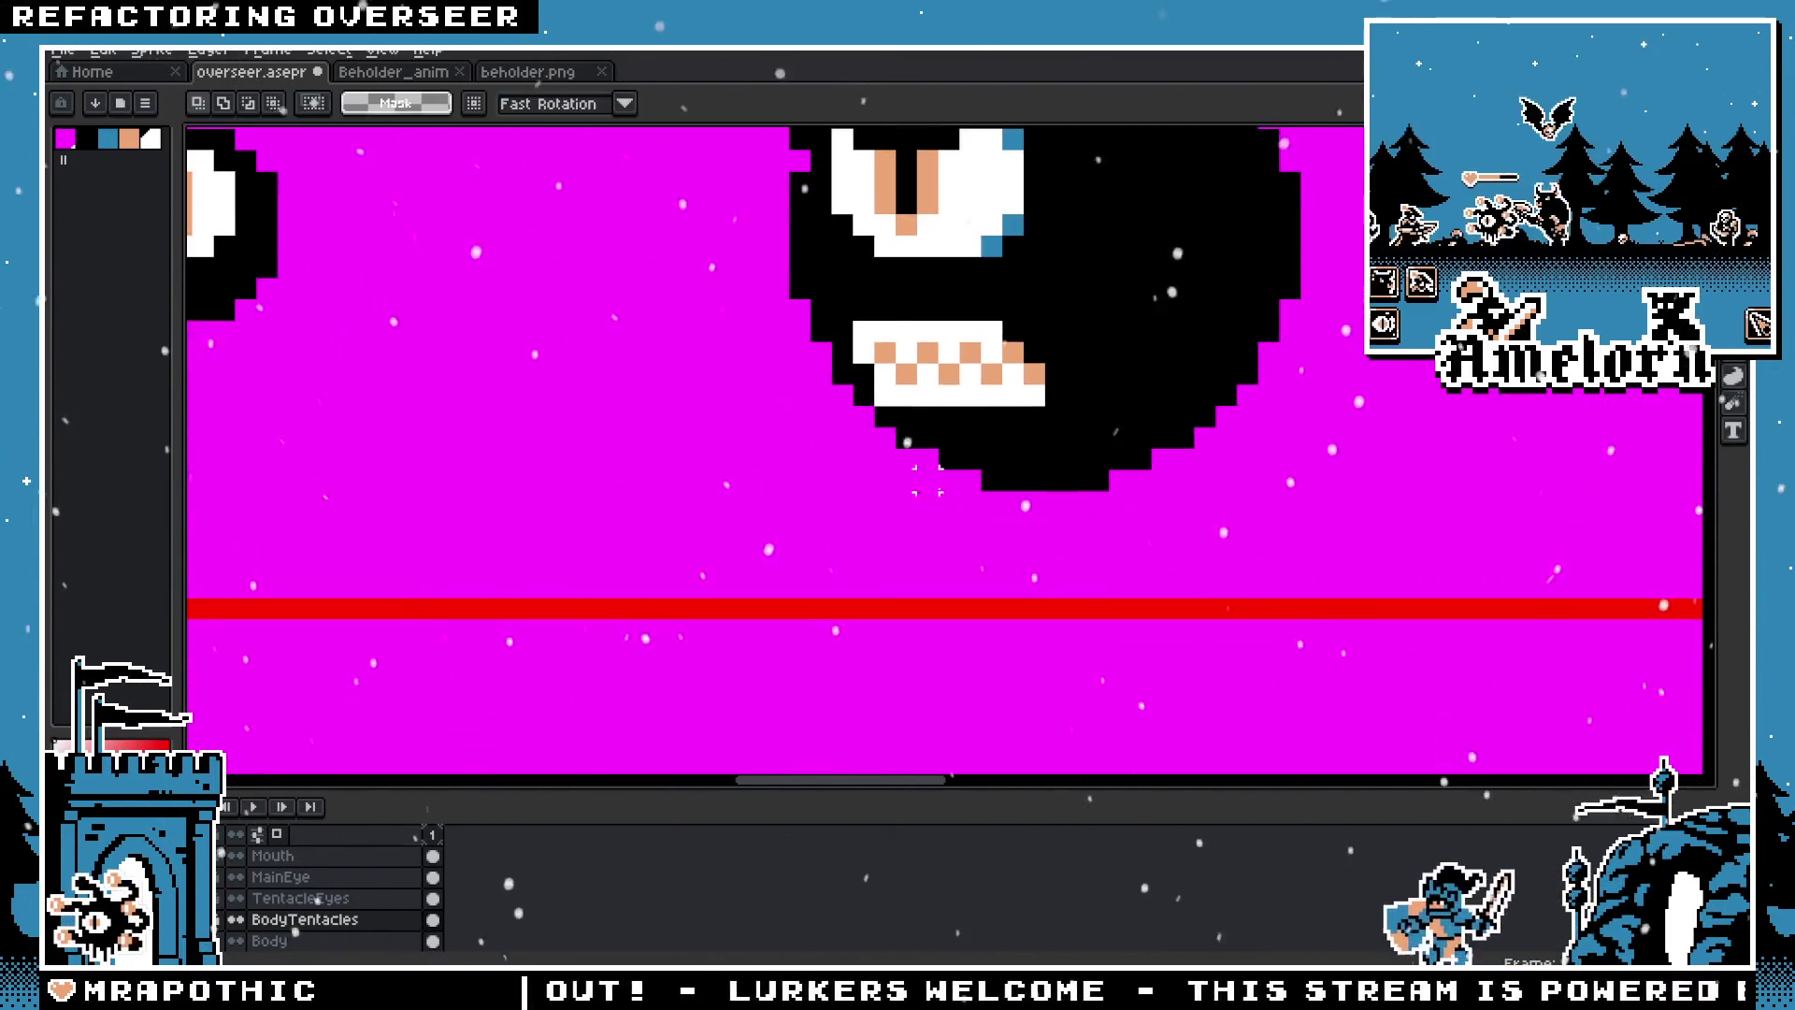
scroll(928, 479, up, 1)
key(b)
mouse_move(755, 435)
mouse_down()
mouse_move(755, 495)
mouse_move(841, 466)
mouse_move(869, 552)
mouse_move(931, 546)
mouse_up()
right_click(833, 476)
click(926, 578)
click(954, 522)
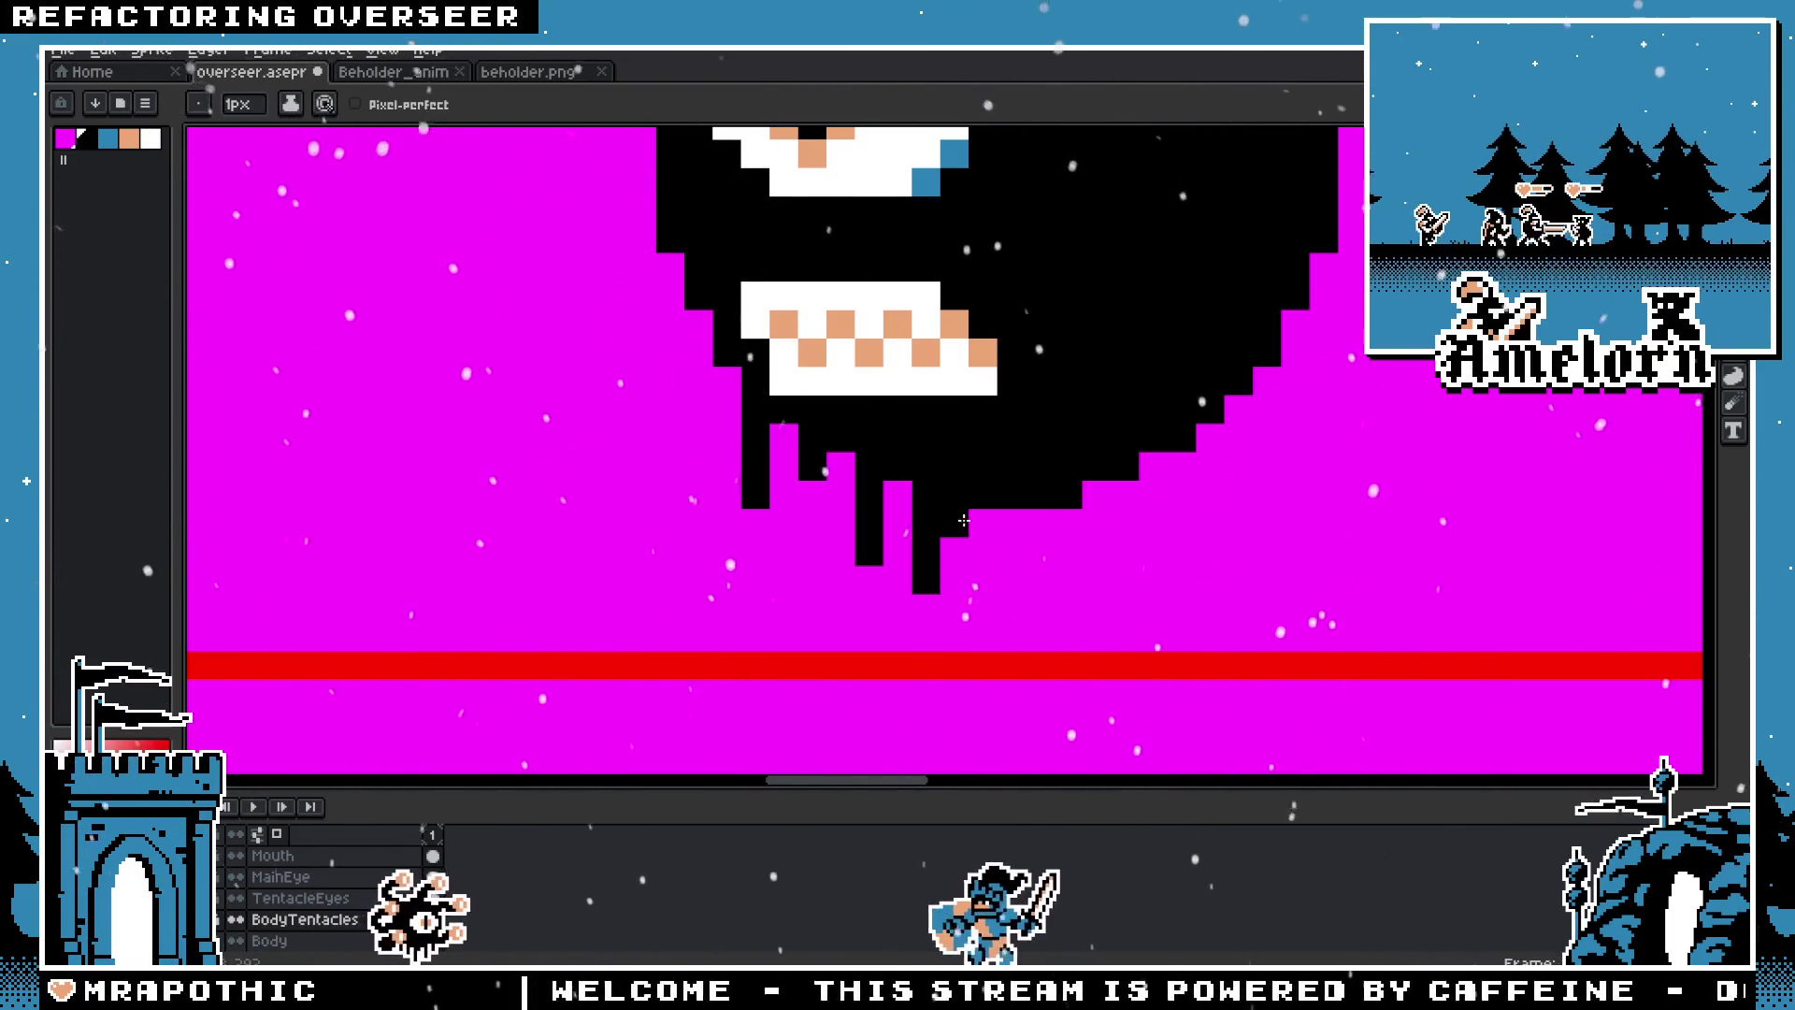
drag(1011, 522, 1012, 551)
click(1066, 523)
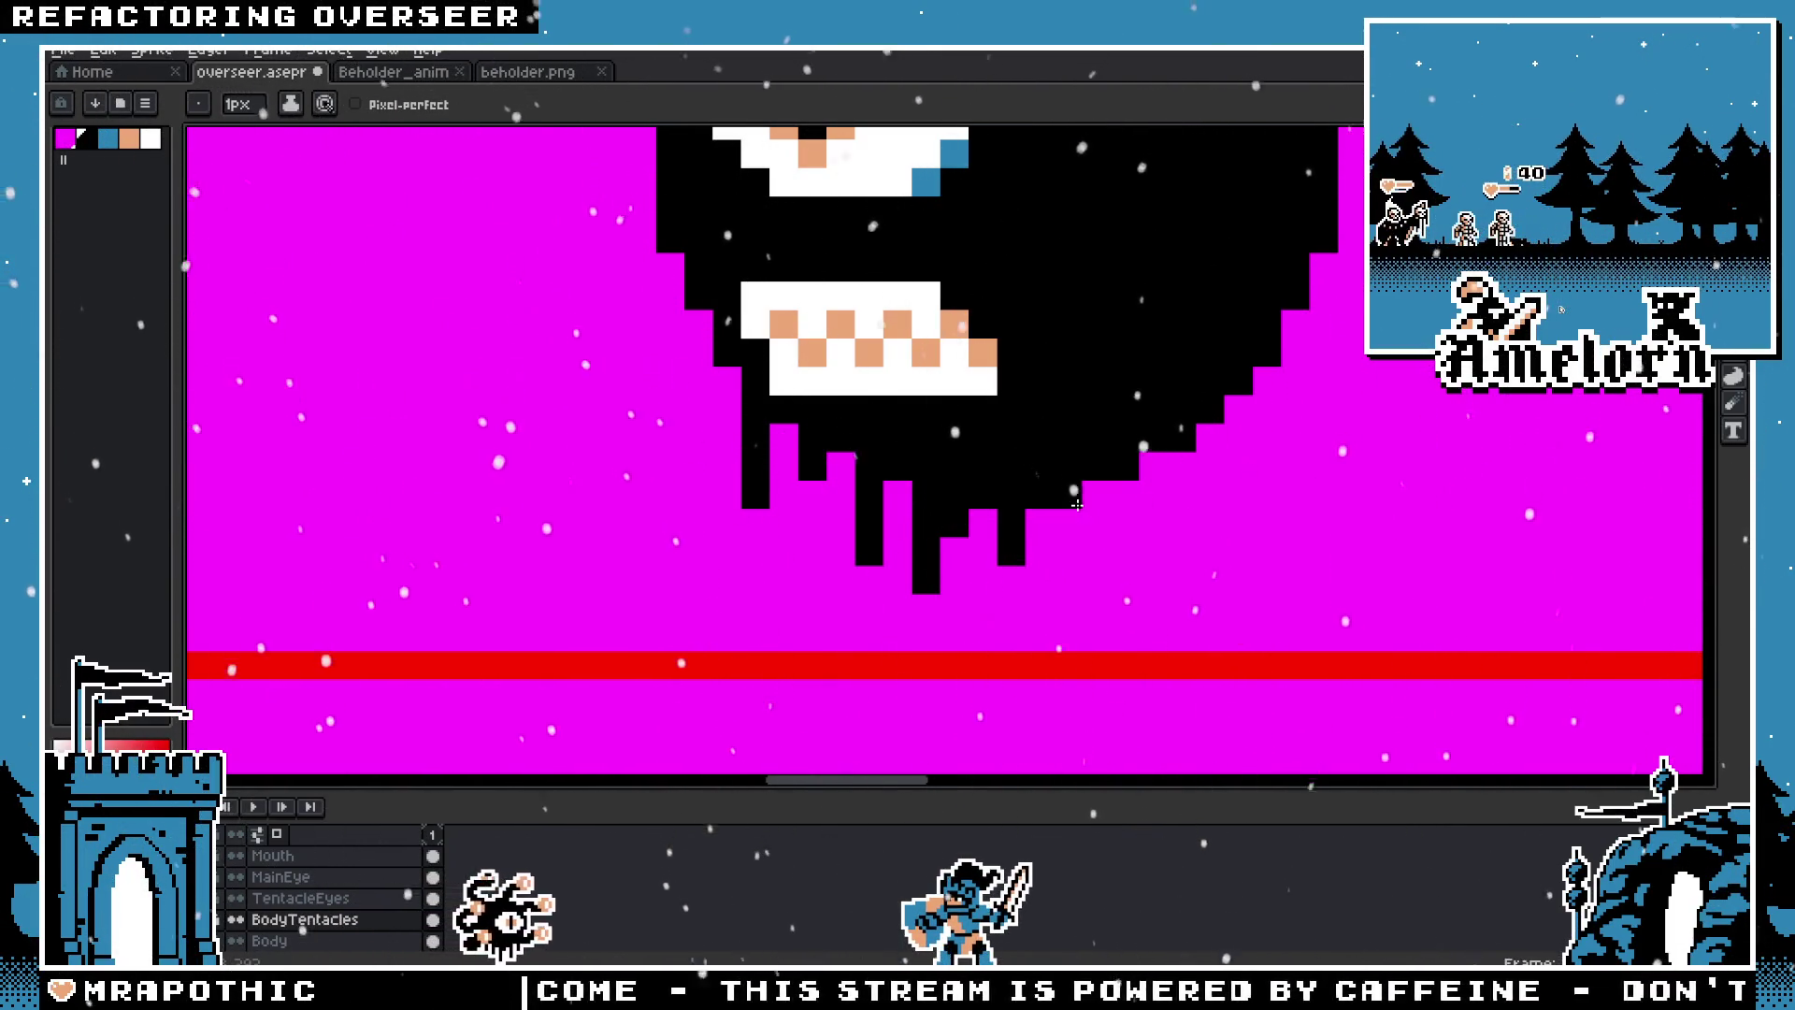
scroll(1134, 540, down, 3)
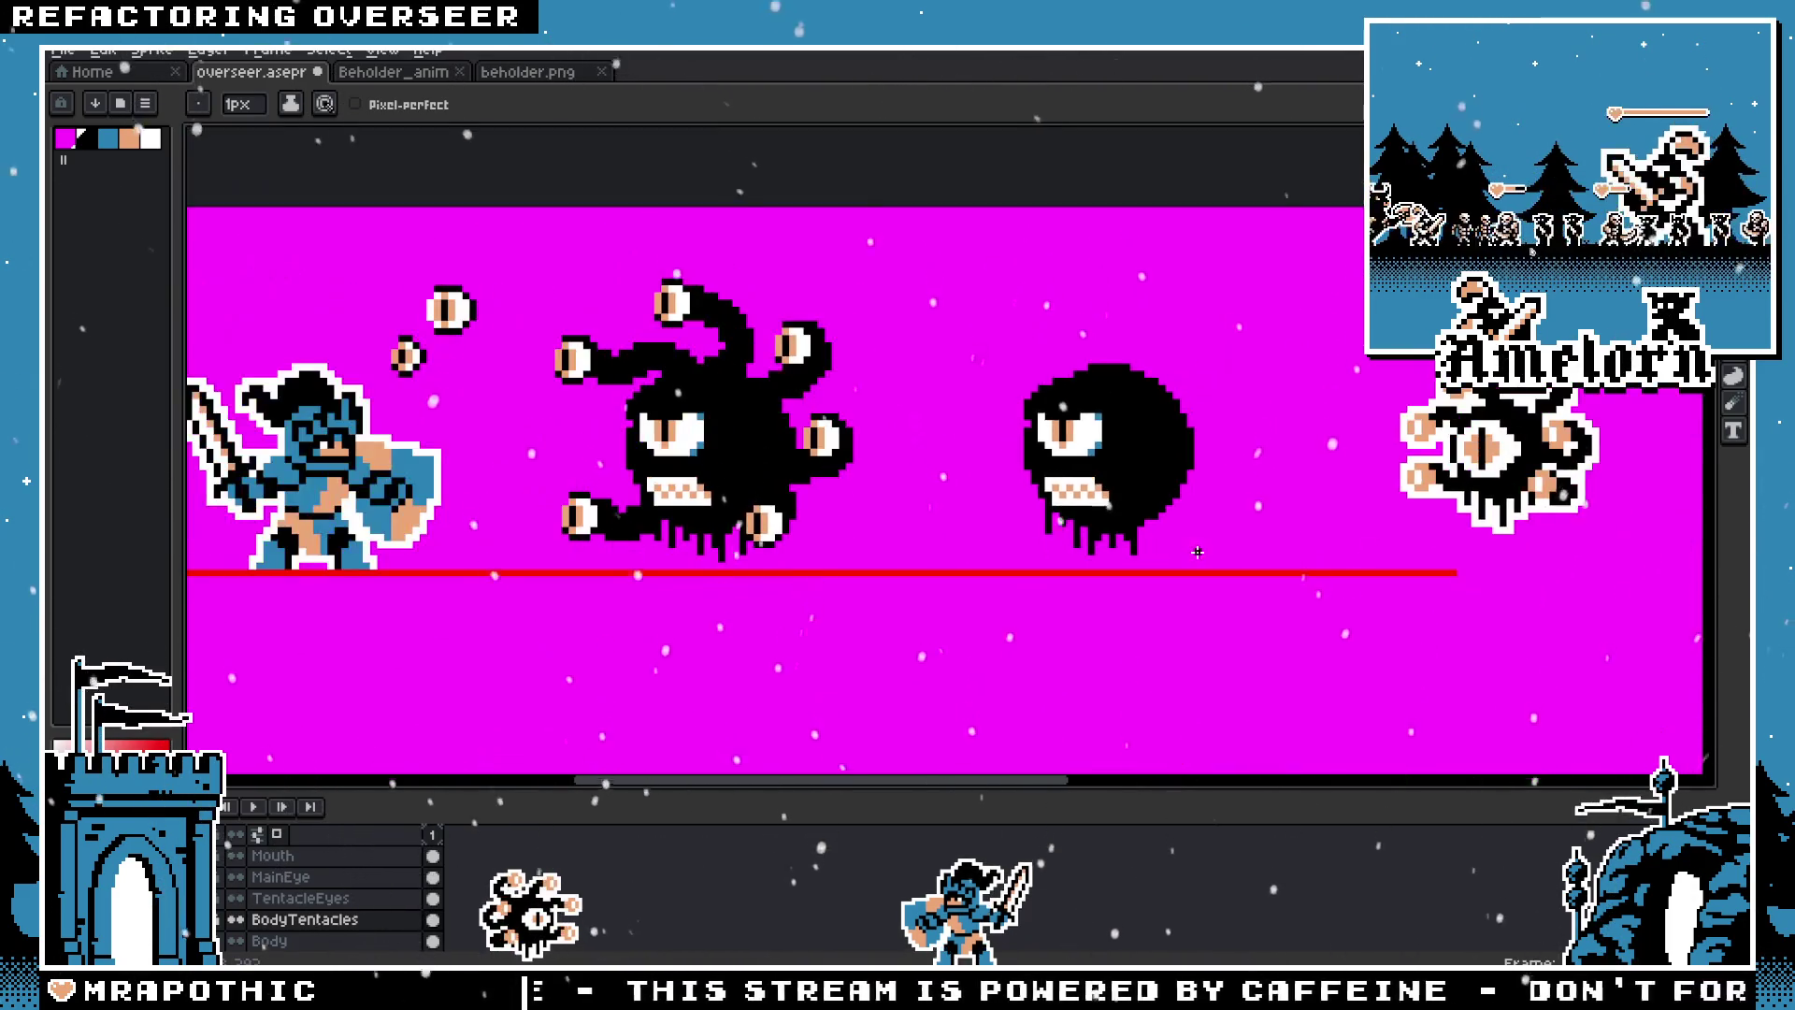
scroll(1136, 529, up, 3)
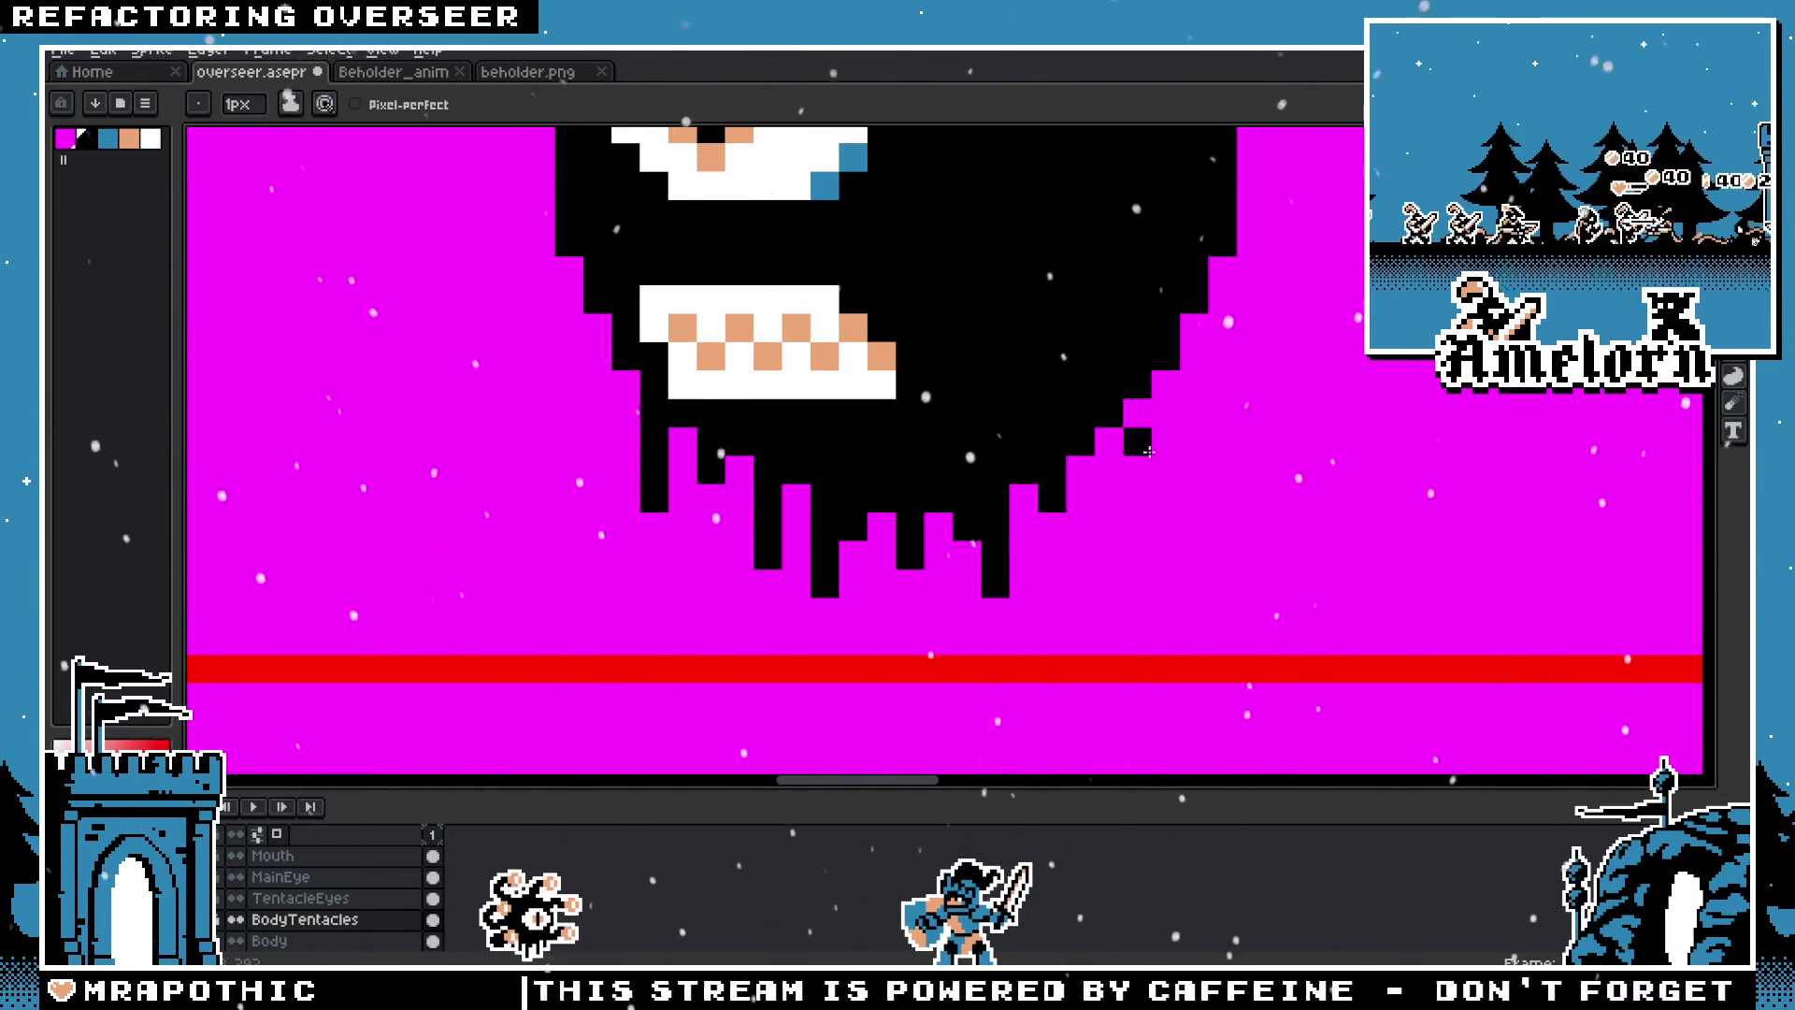
scroll(1131, 458, down, 5)
scroll(1145, 455, up, 1)
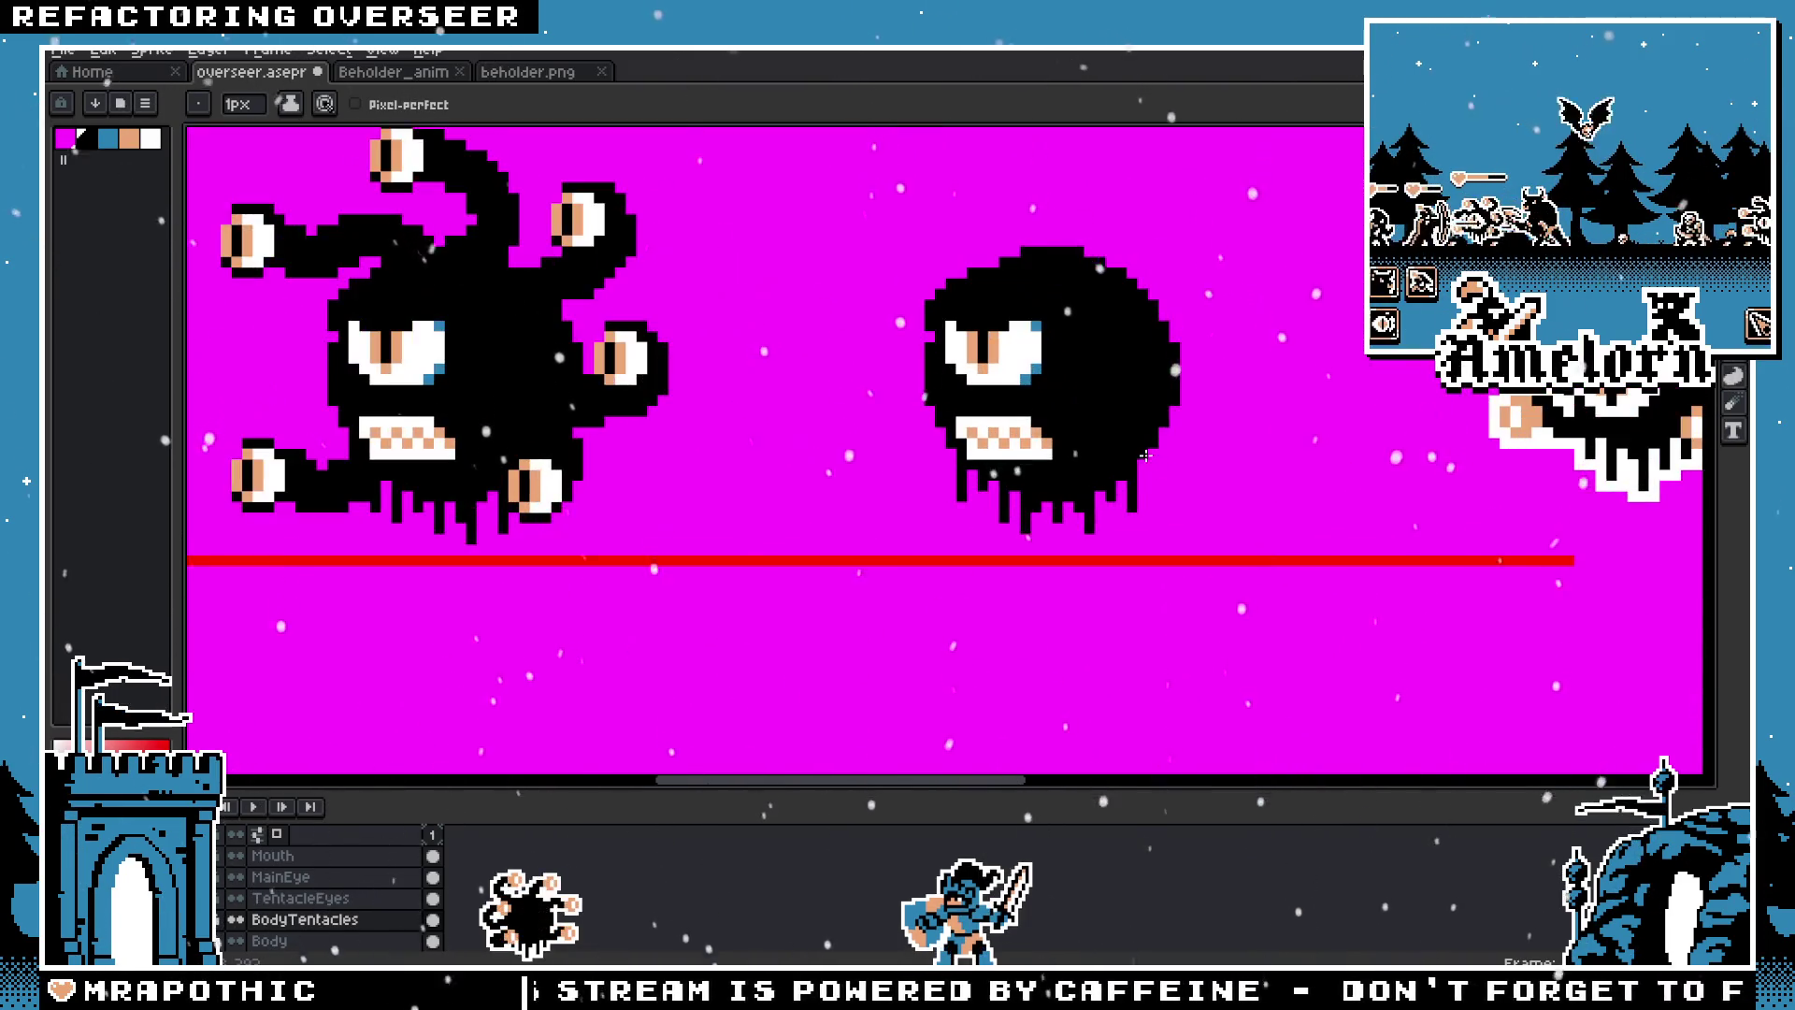
scroll(1082, 526, down, 2)
scroll(945, 415, up, 3)
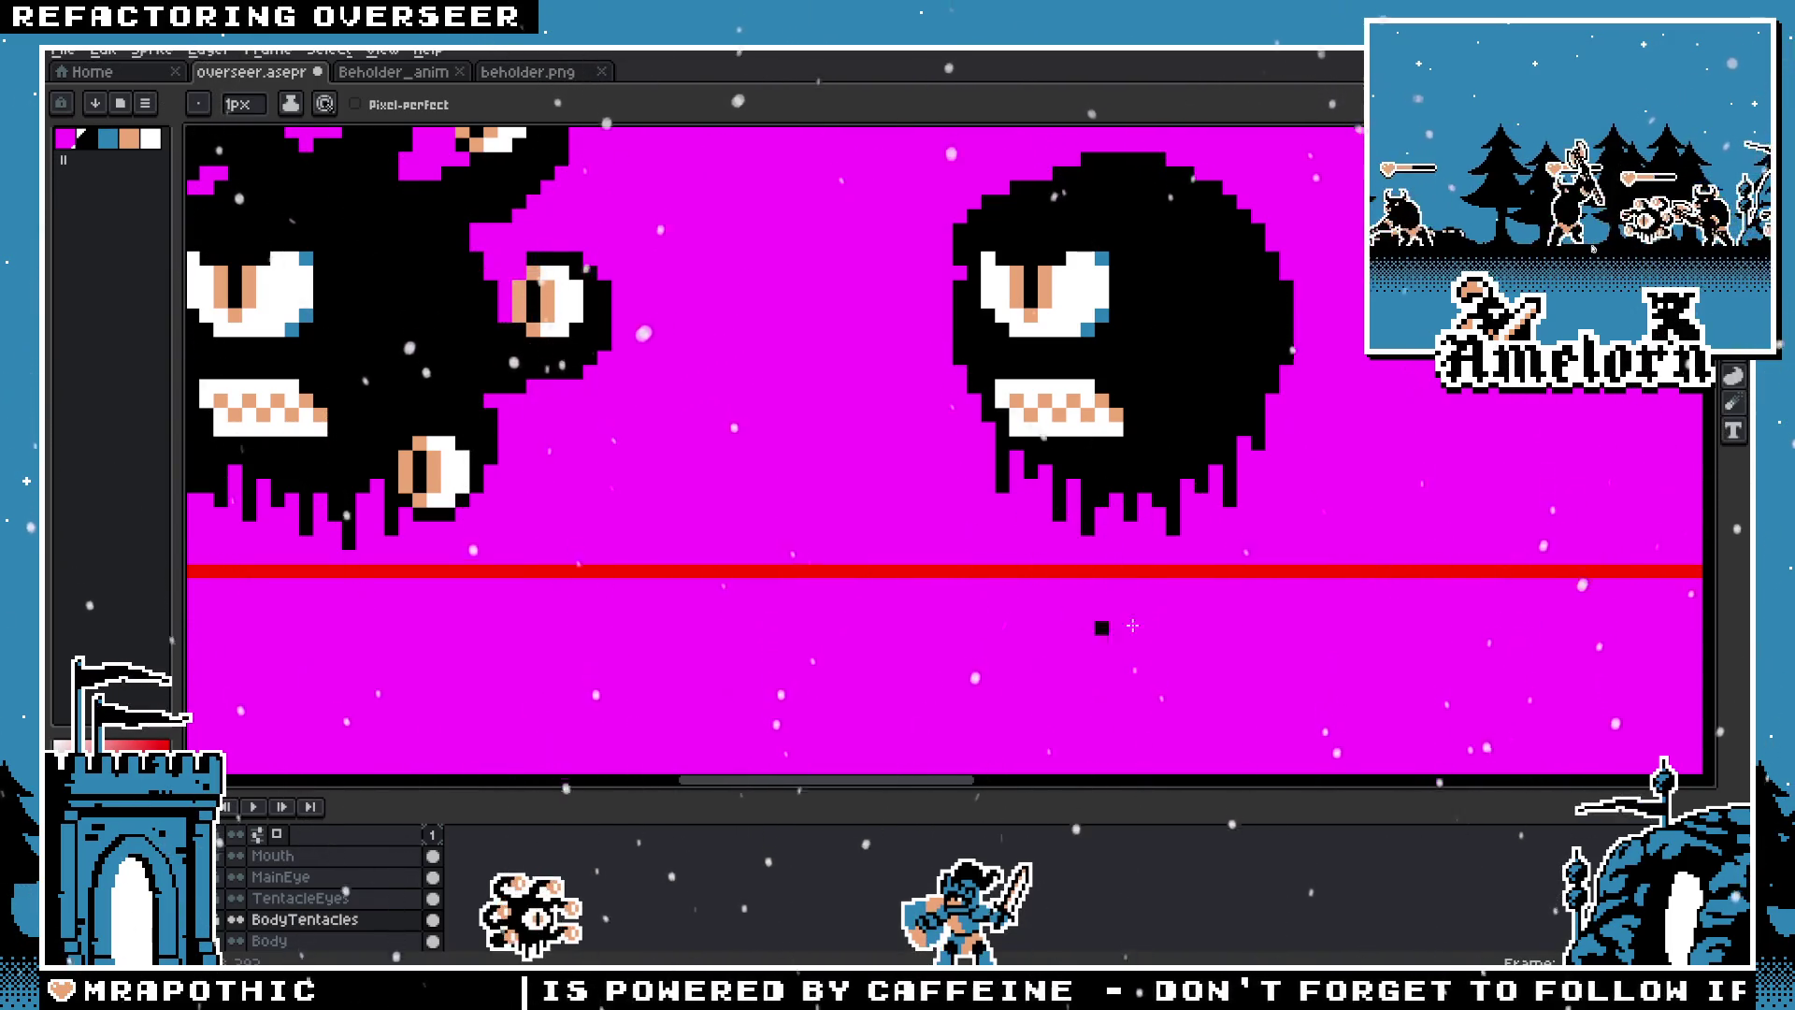
scroll(1127, 607, down, 1)
scroll(1121, 589, down, 2)
scroll(1112, 561, up, 2)
scroll(1109, 548, up, 1)
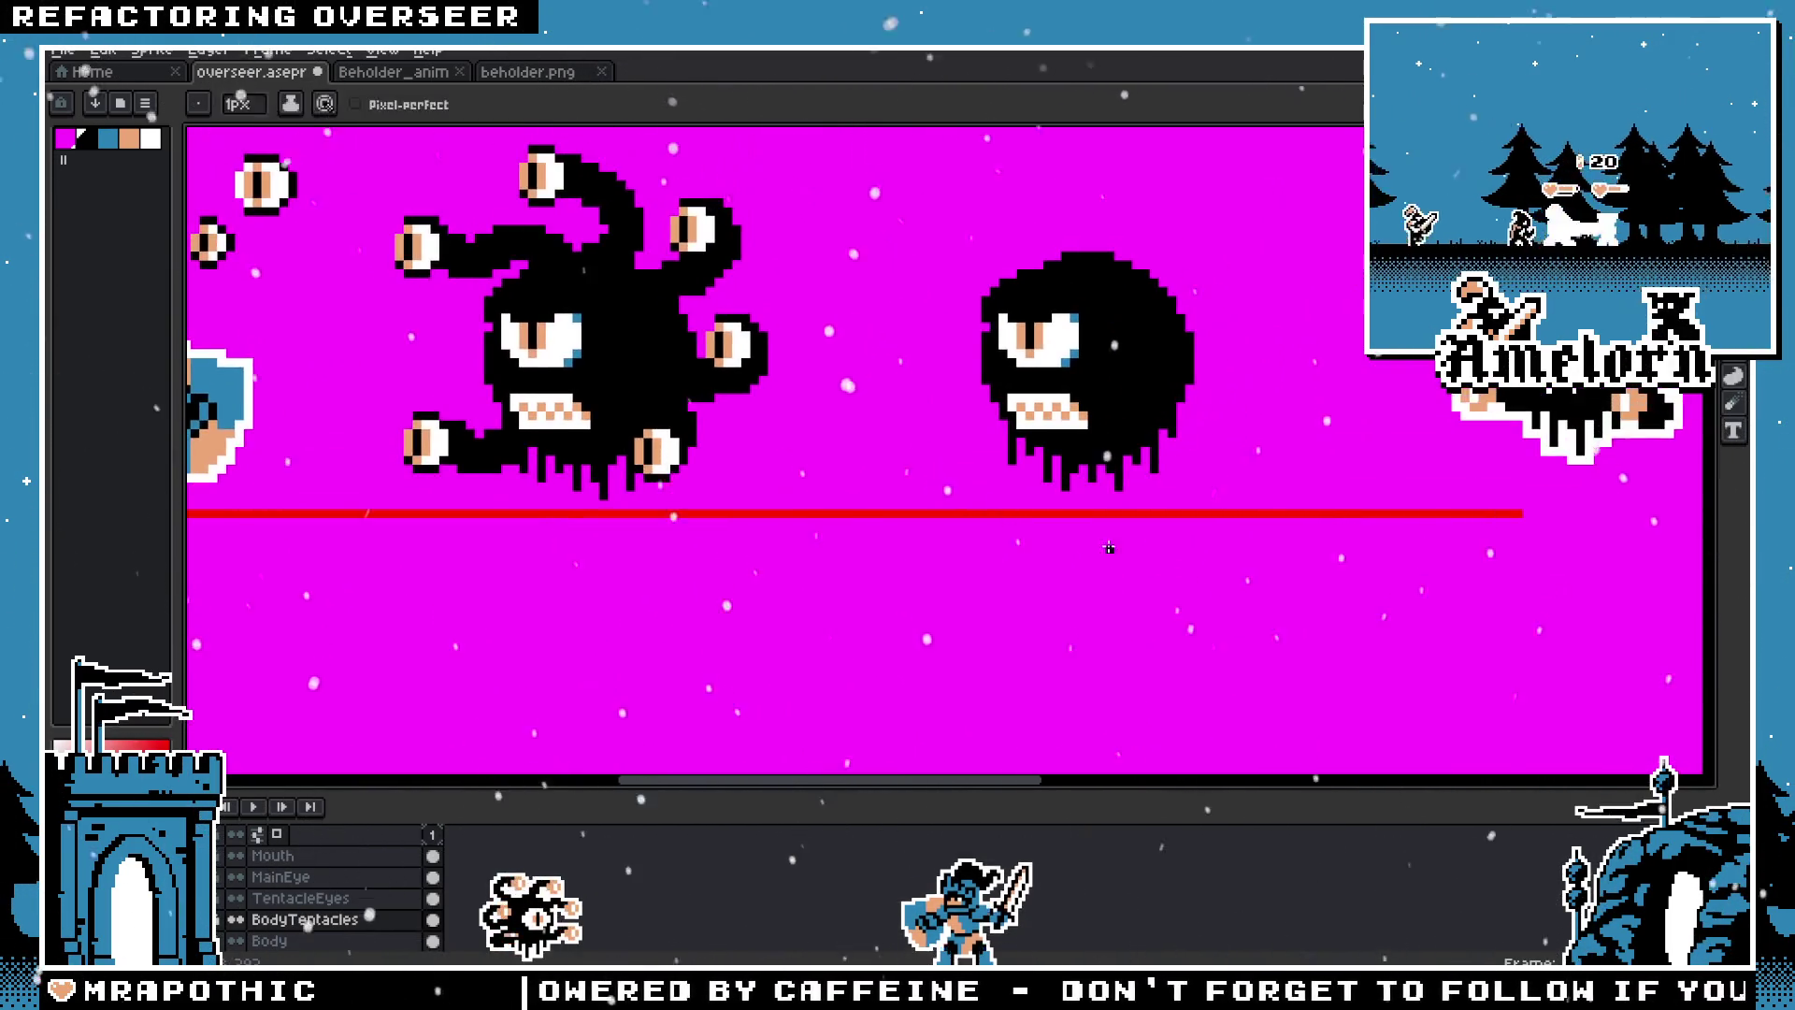
scroll(1103, 547, up, 1)
scroll(1075, 544, up, 2)
scroll(1028, 540, down, 2)
scroll(984, 537, up, 1)
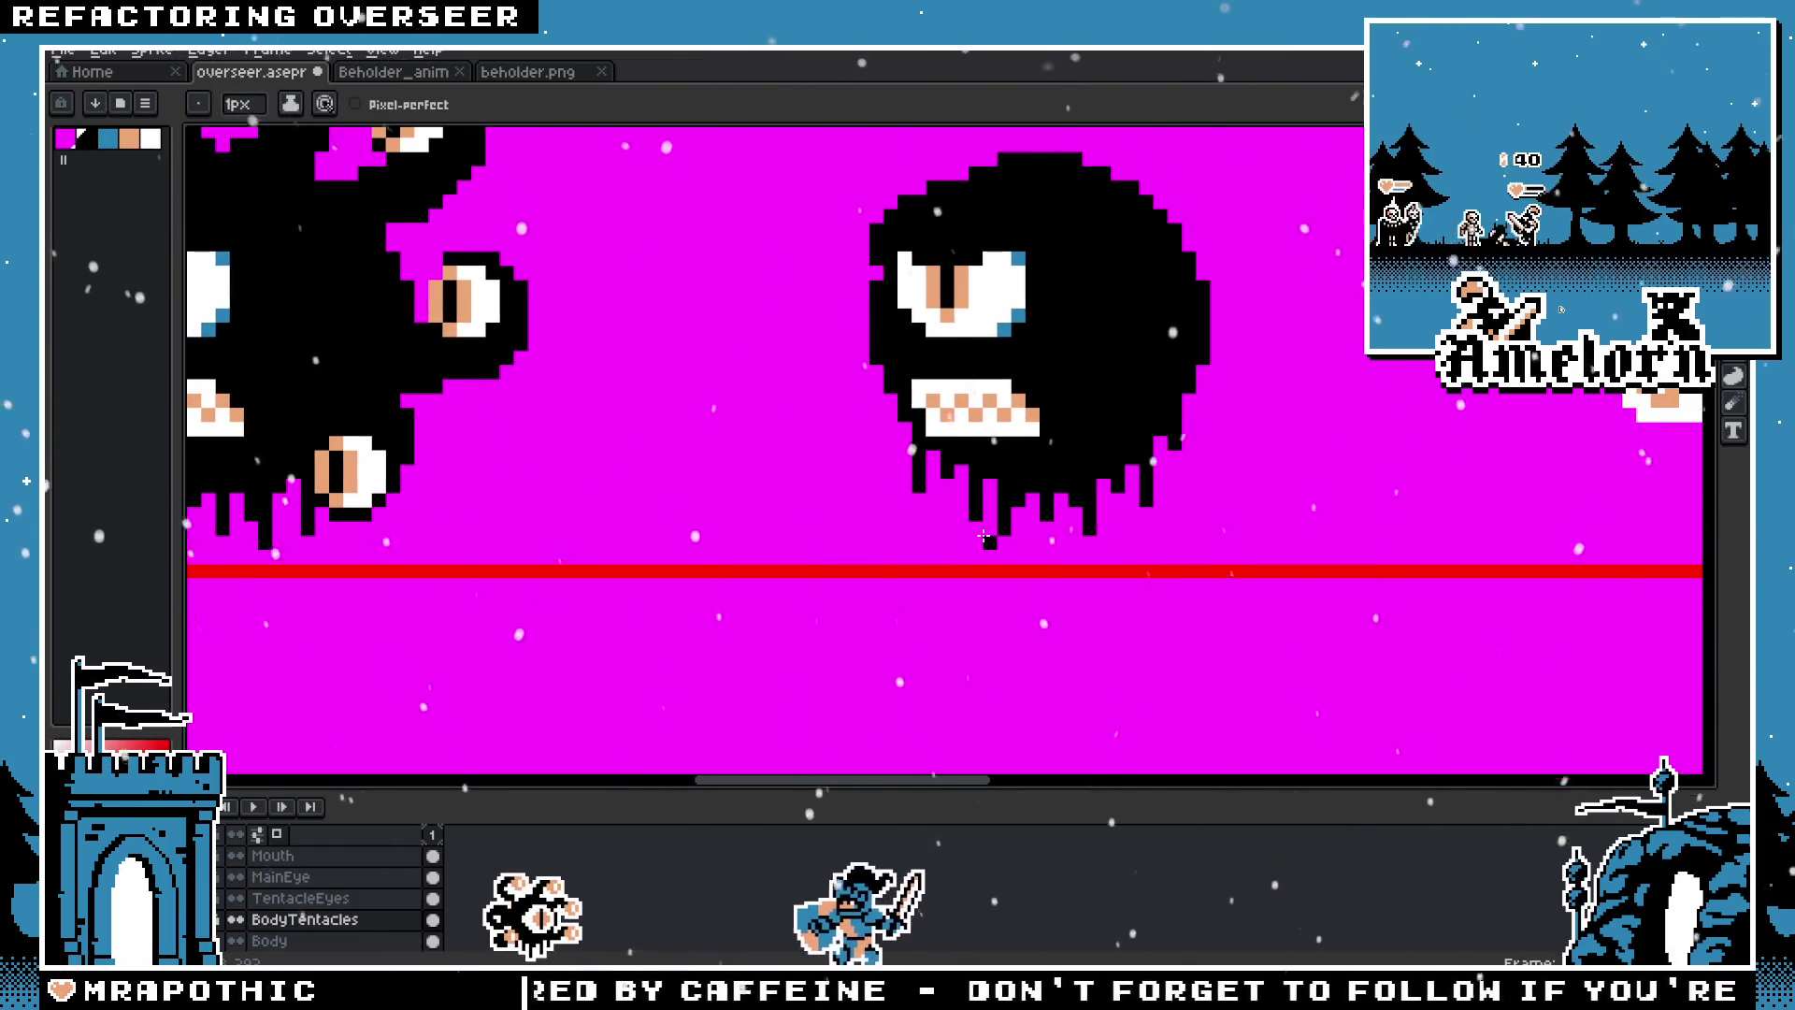
scroll(961, 526, down, 1)
scroll(849, 565, up, 1)
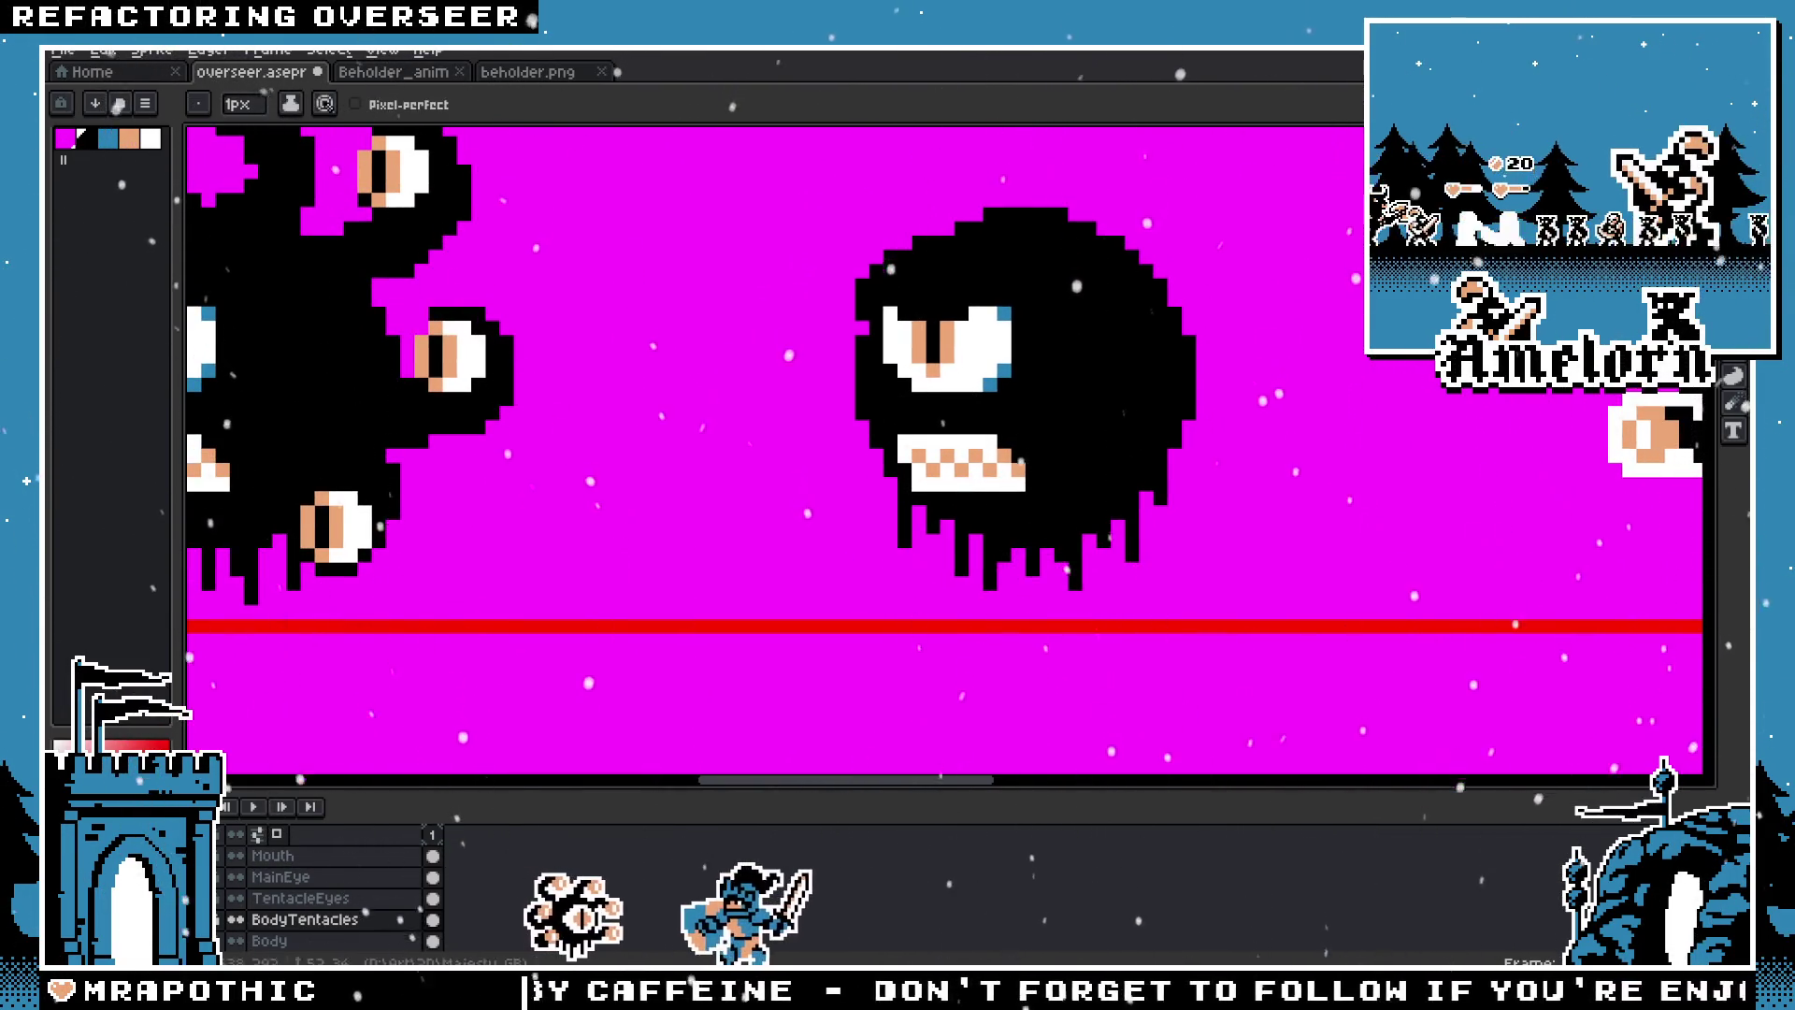
scroll(1047, 473, down, 1)
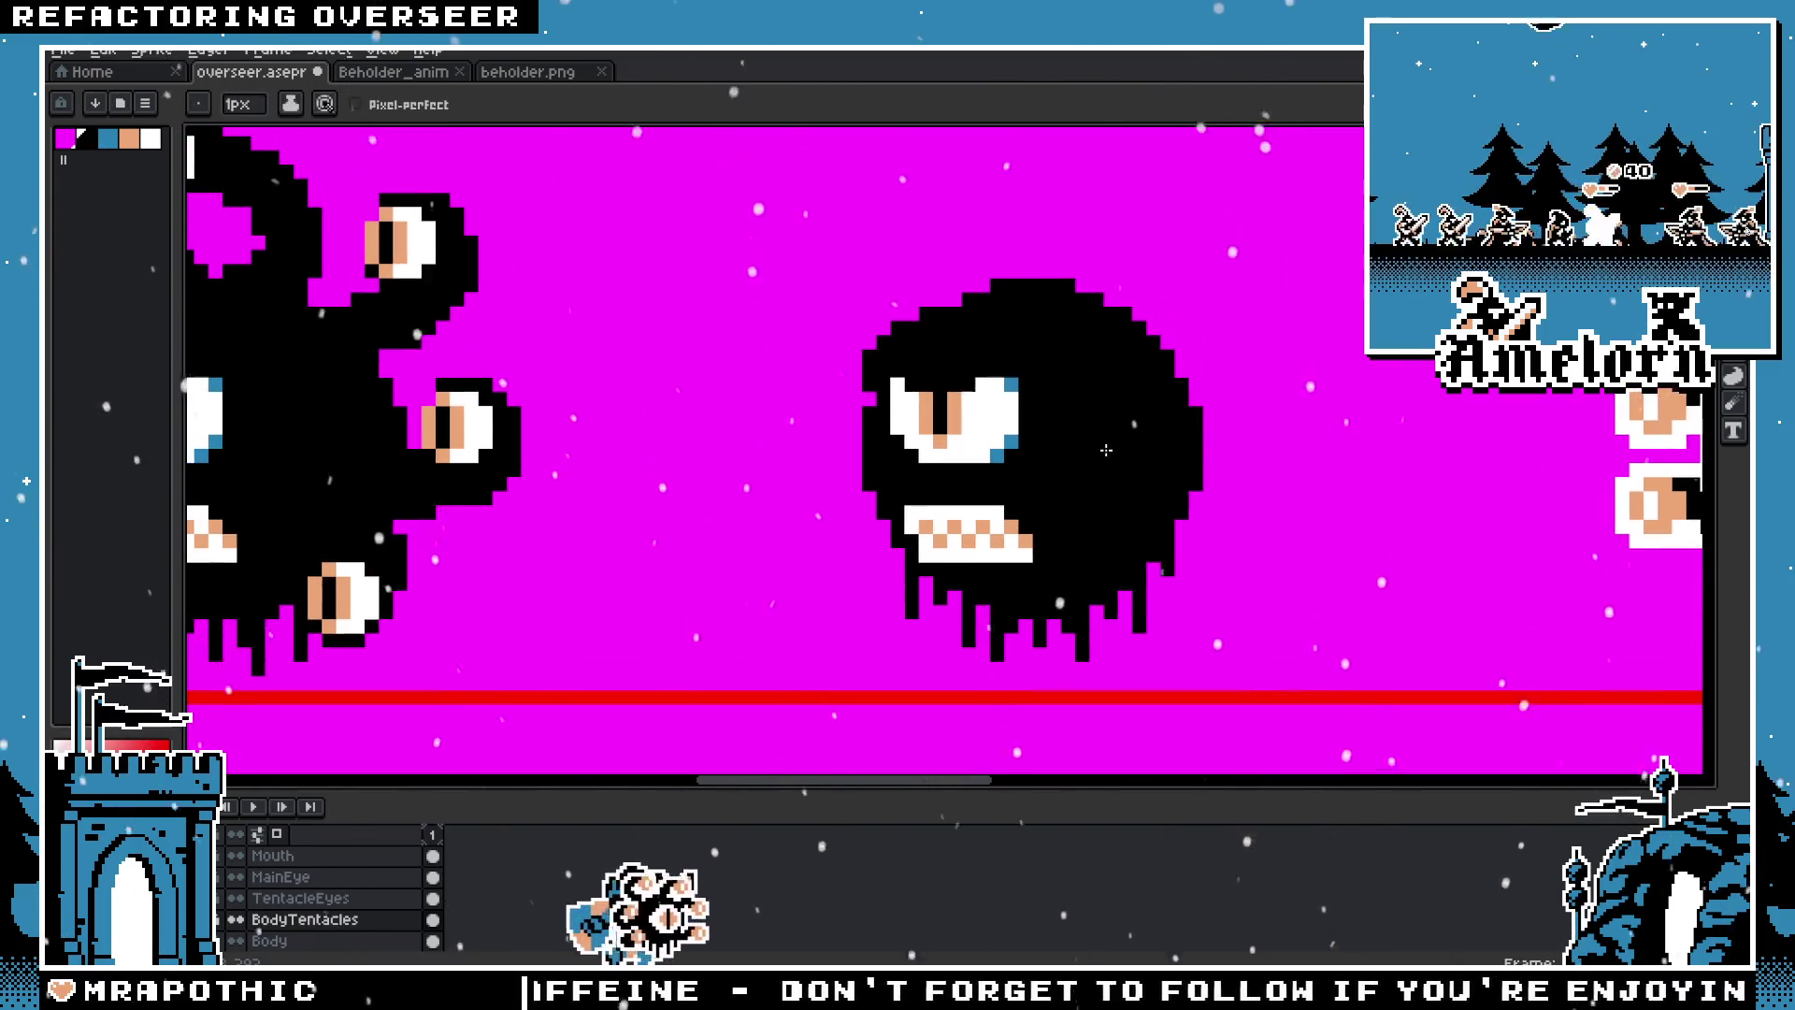
scroll(1096, 452, down, 1)
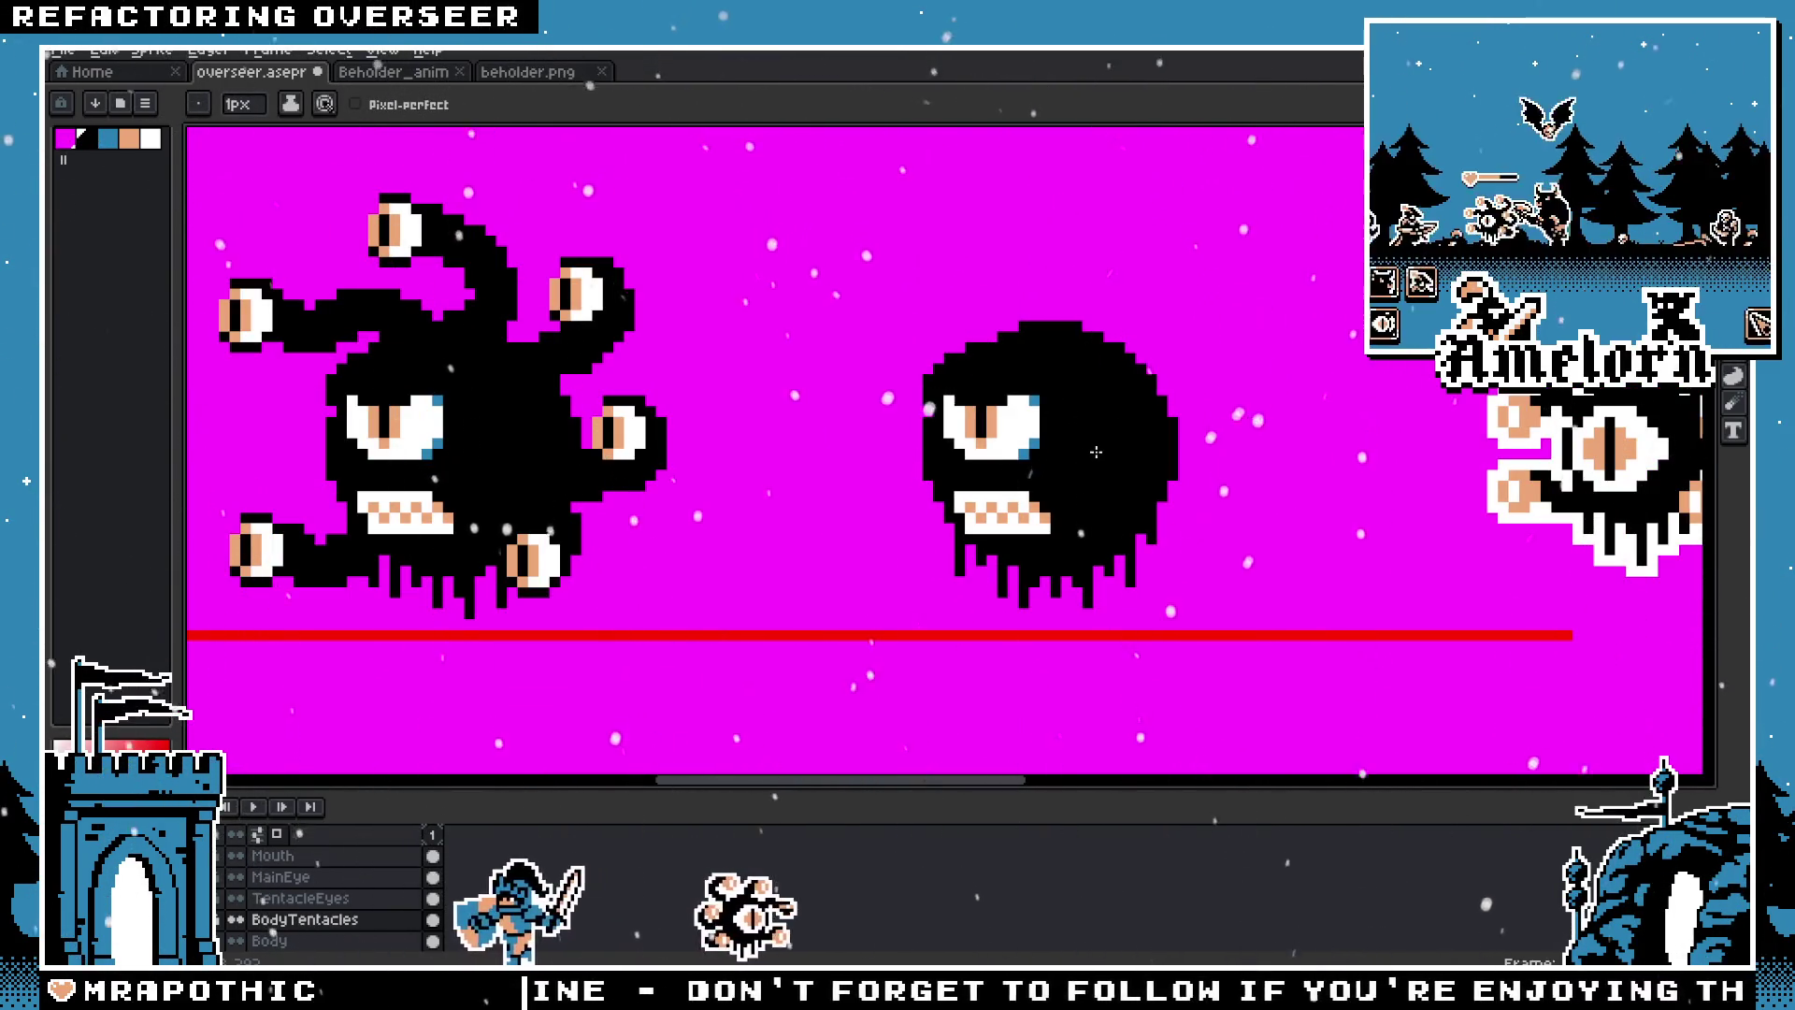
key(m)
key(alt+Up)
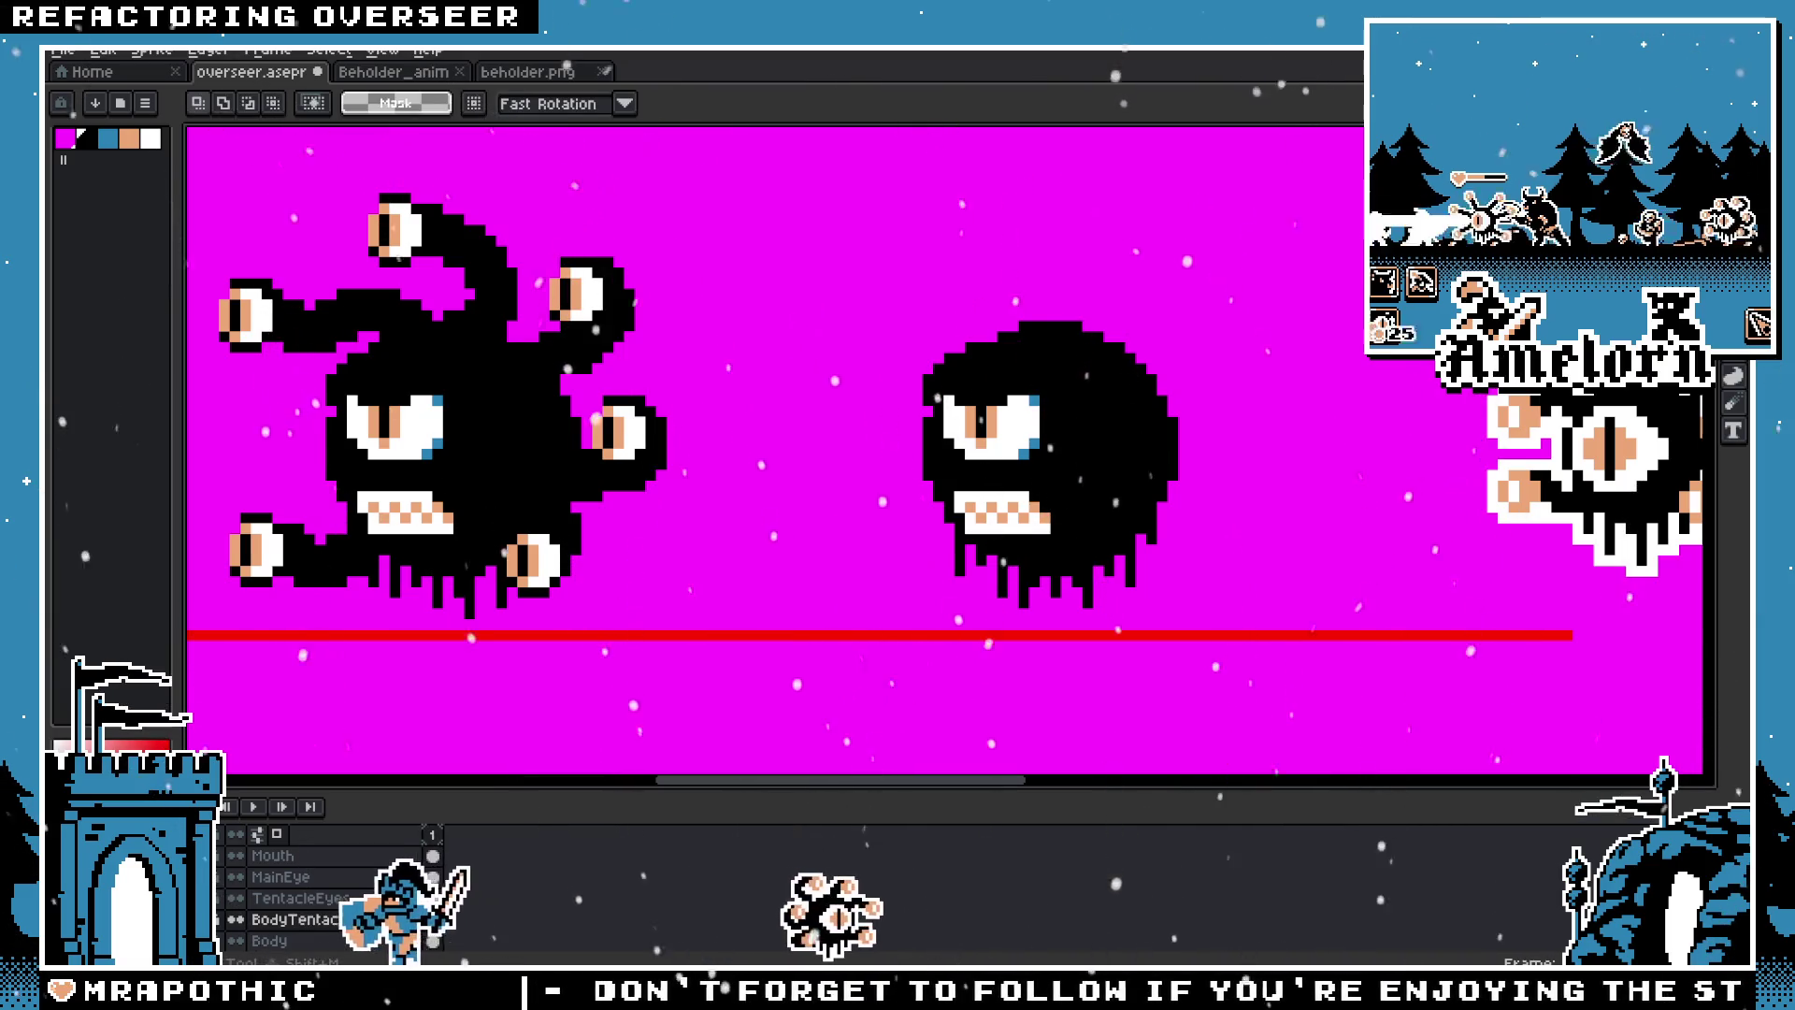
Step: Copy the original's upper-right tentacle eye and spread copies around the black blob
drag(660, 241, 513, 367)
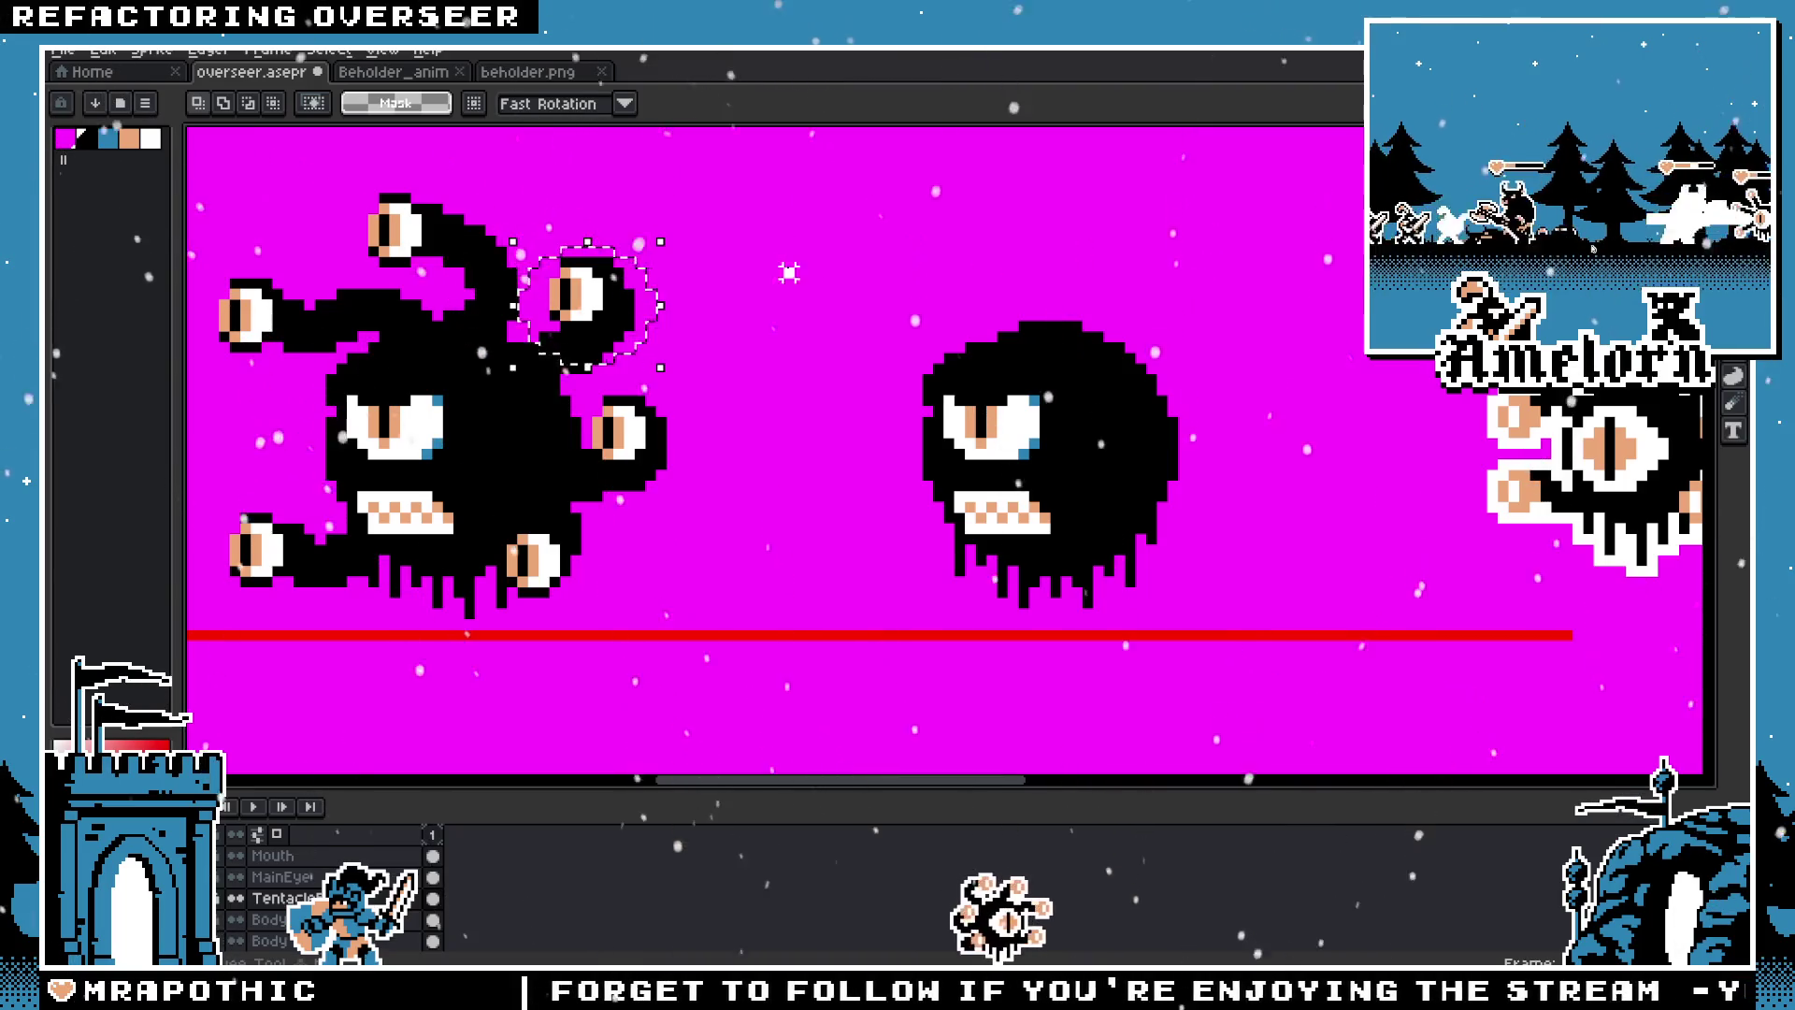
mouse_move(617, 318)
mouse_down()
mouse_move(911, 435)
mouse_move(880, 438)
mouse_up()
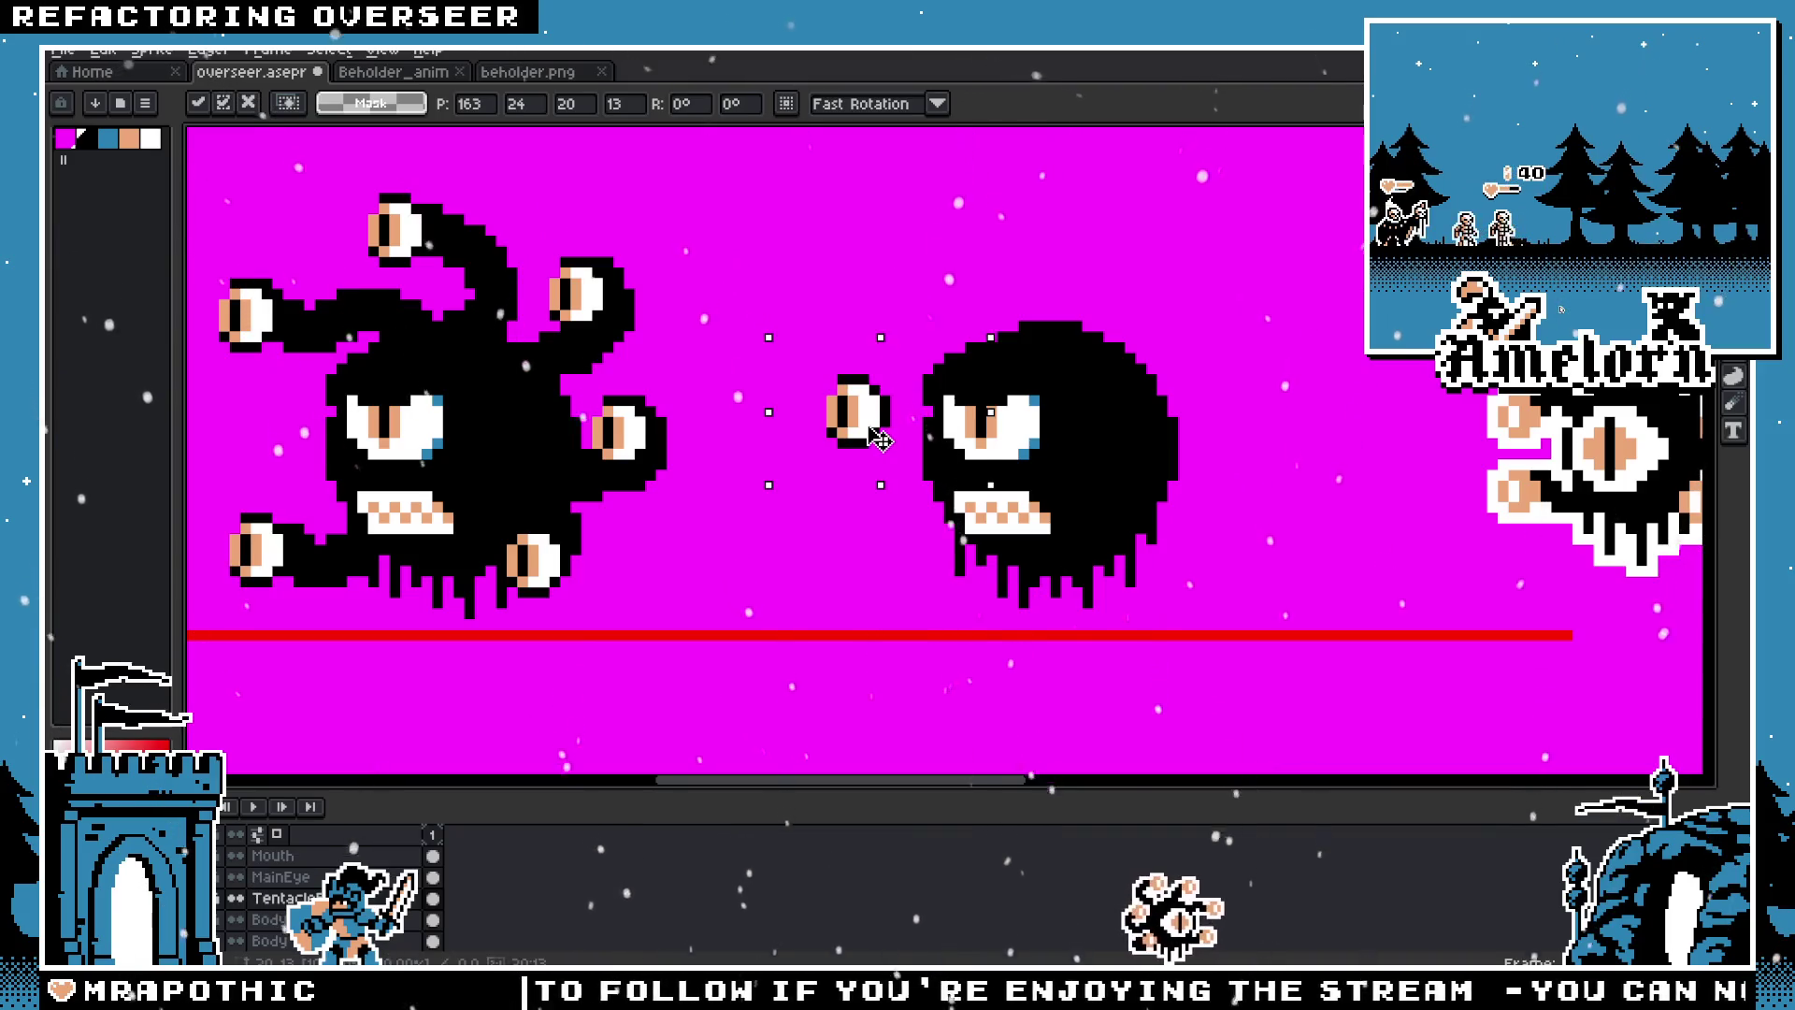
scroll(991, 559, down, 2)
scroll(947, 513, up, 1)
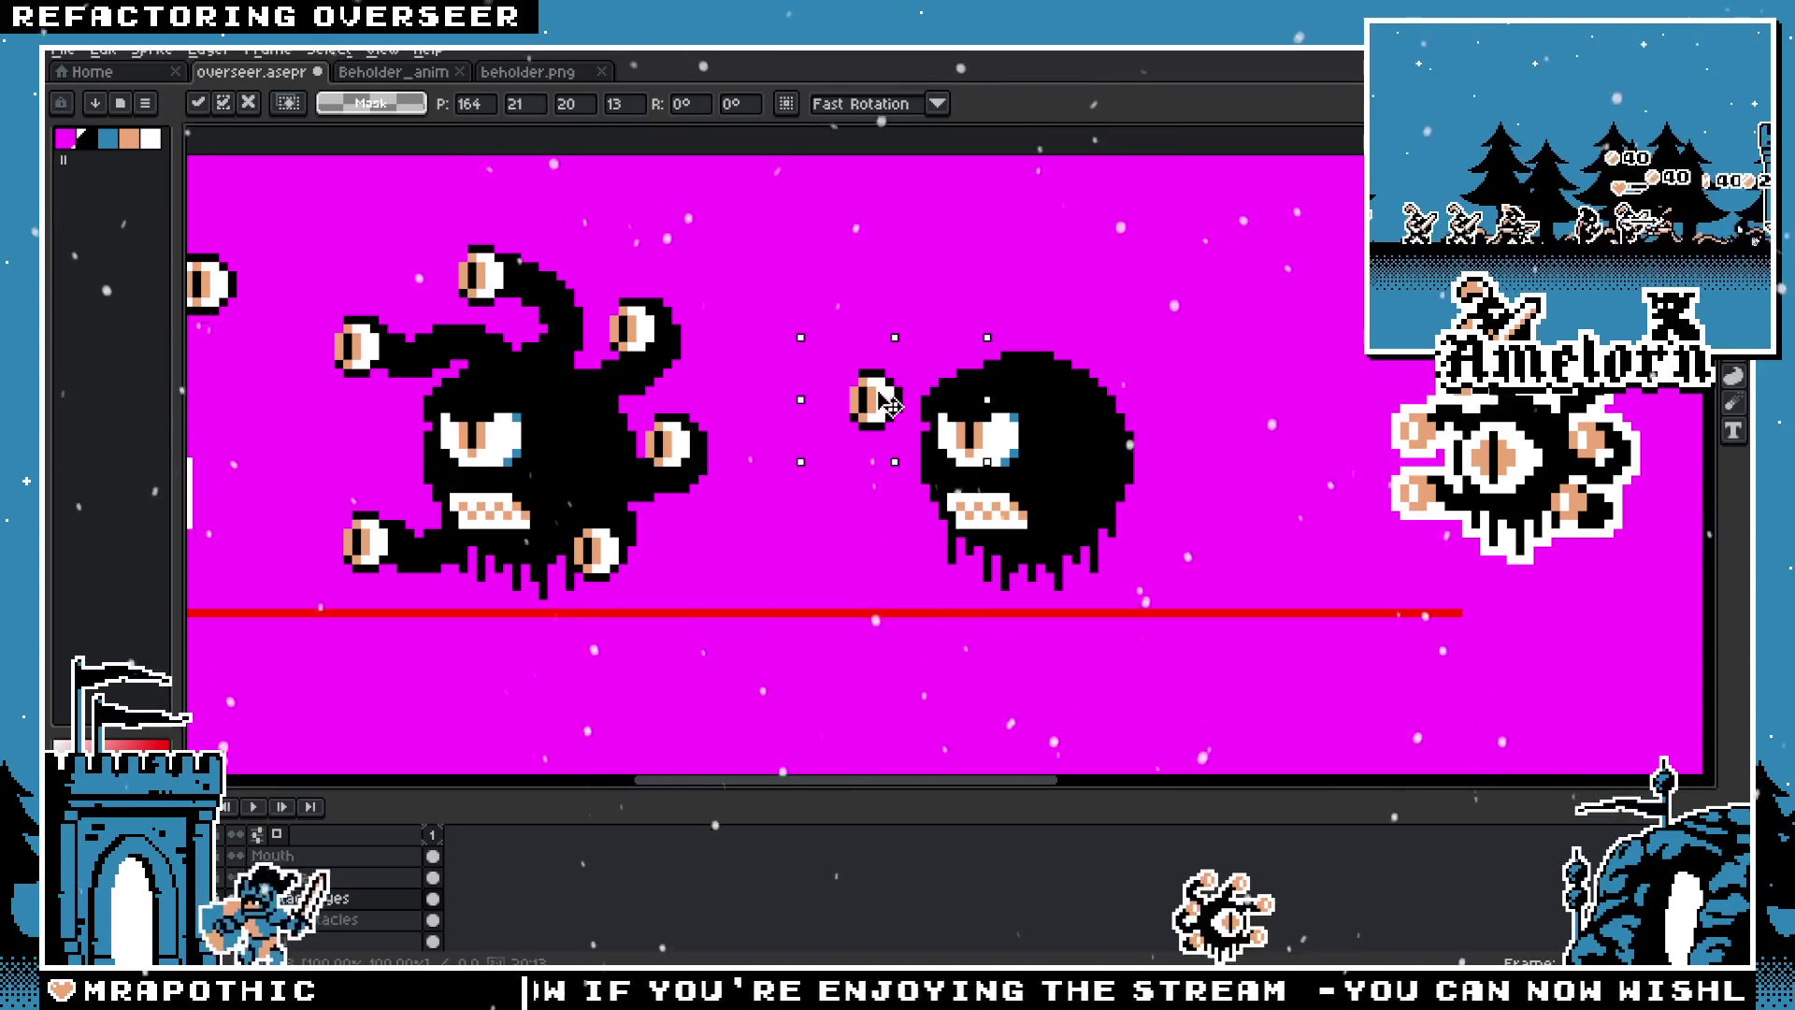
scroll(871, 453, up, 1)
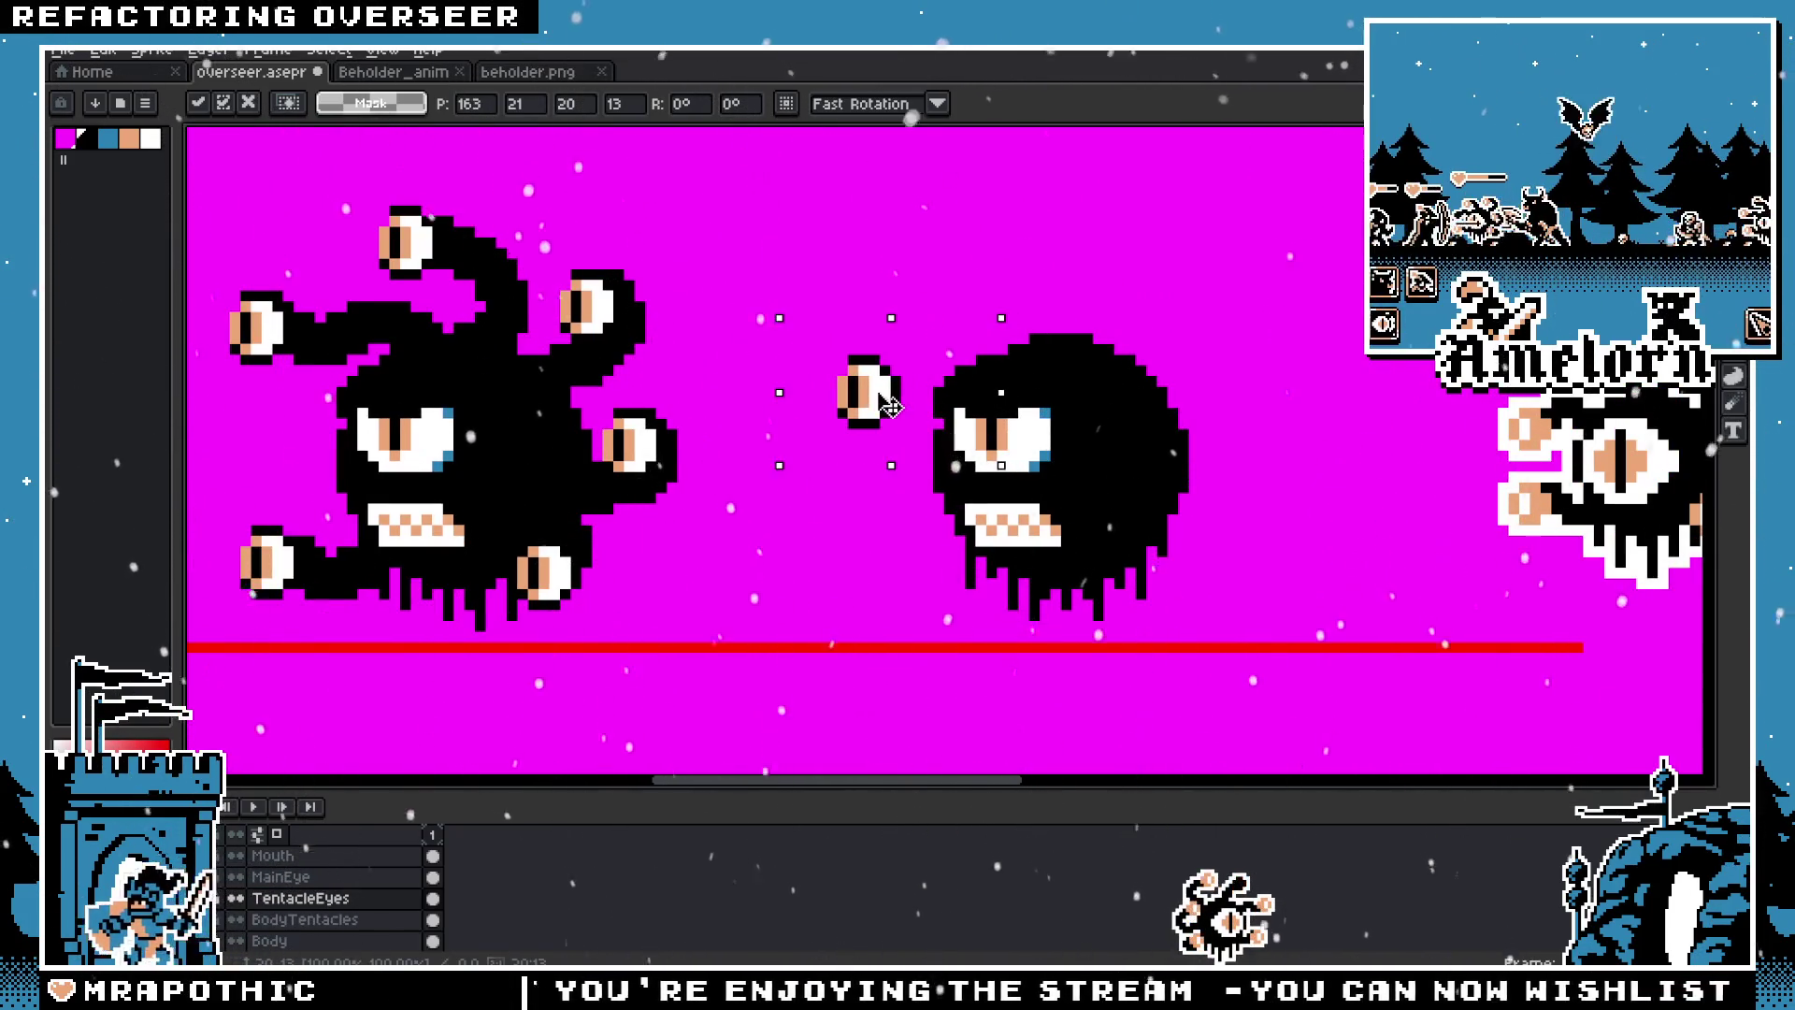
drag(897, 402, 912, 552)
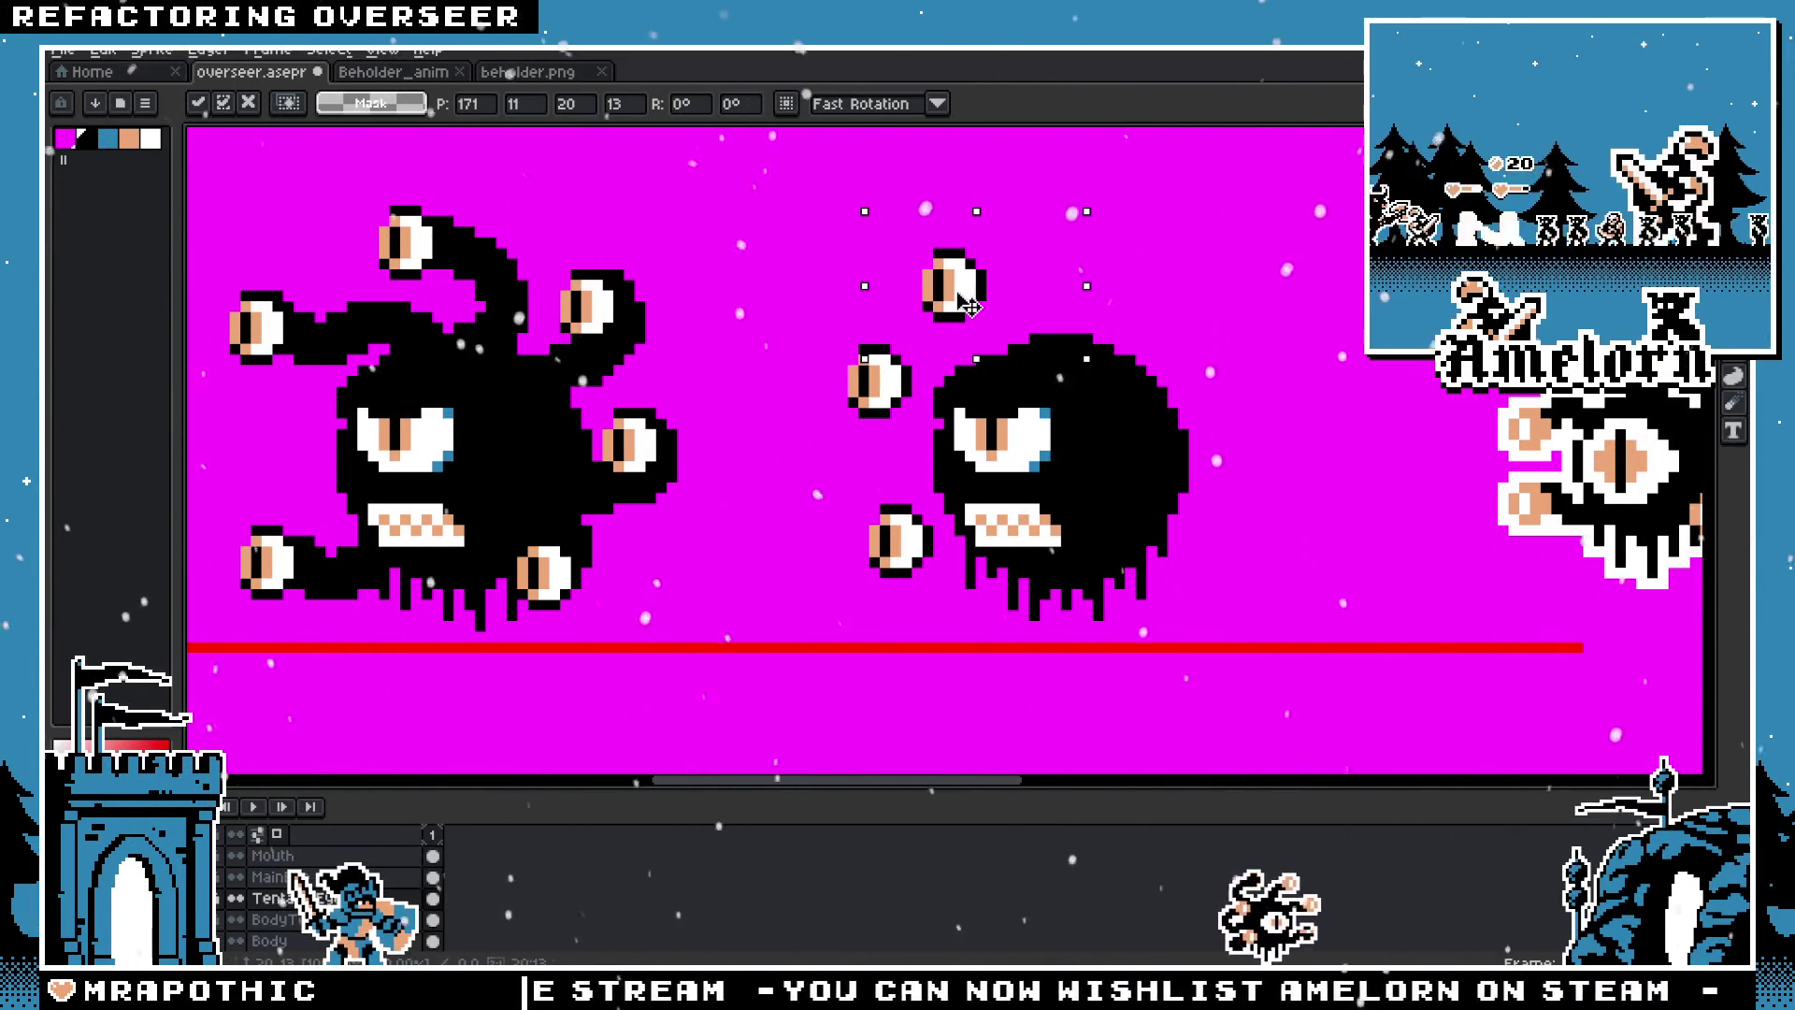
mouse_move(978, 309)
mouse_down()
mouse_move(1168, 291)
mouse_move(954, 397)
mouse_up()
mouse_move(1206, 392)
mouse_down()
mouse_move(1240, 388)
mouse_move(1220, 555)
mouse_up()
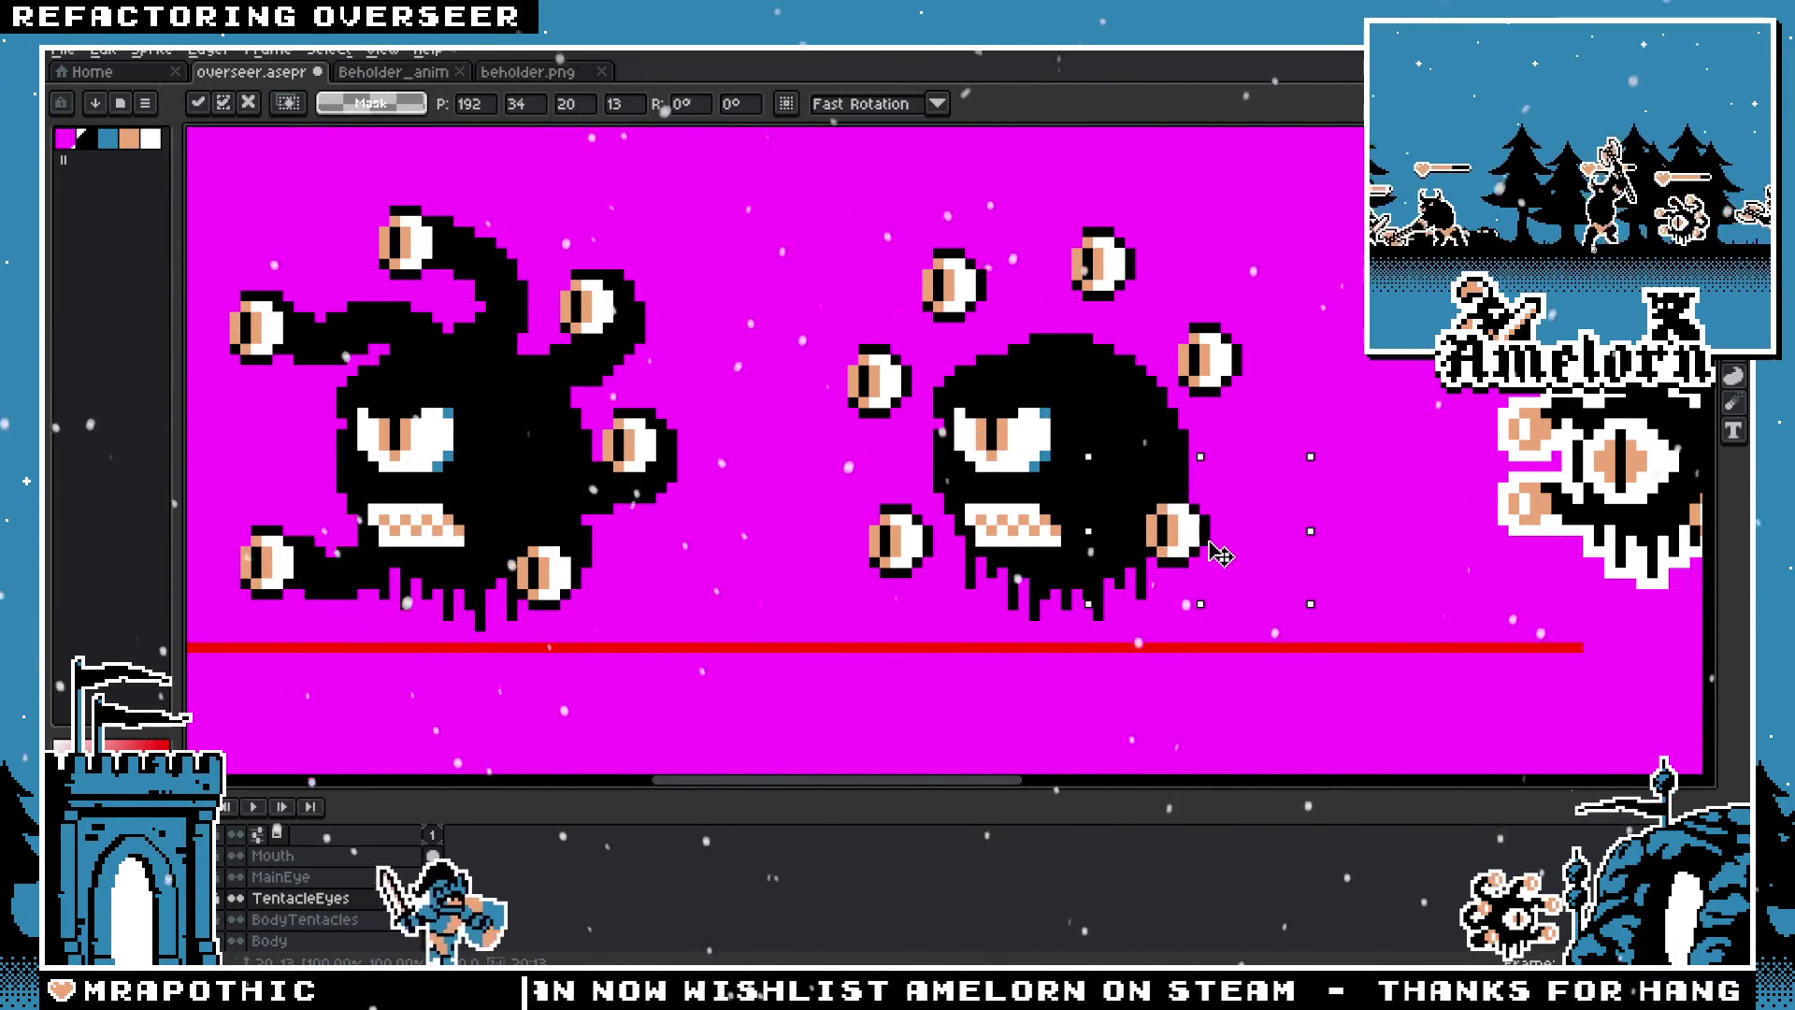
Step: Center the new beholder in view and set another floating eye in place
drag(1303, 405, 990, 404)
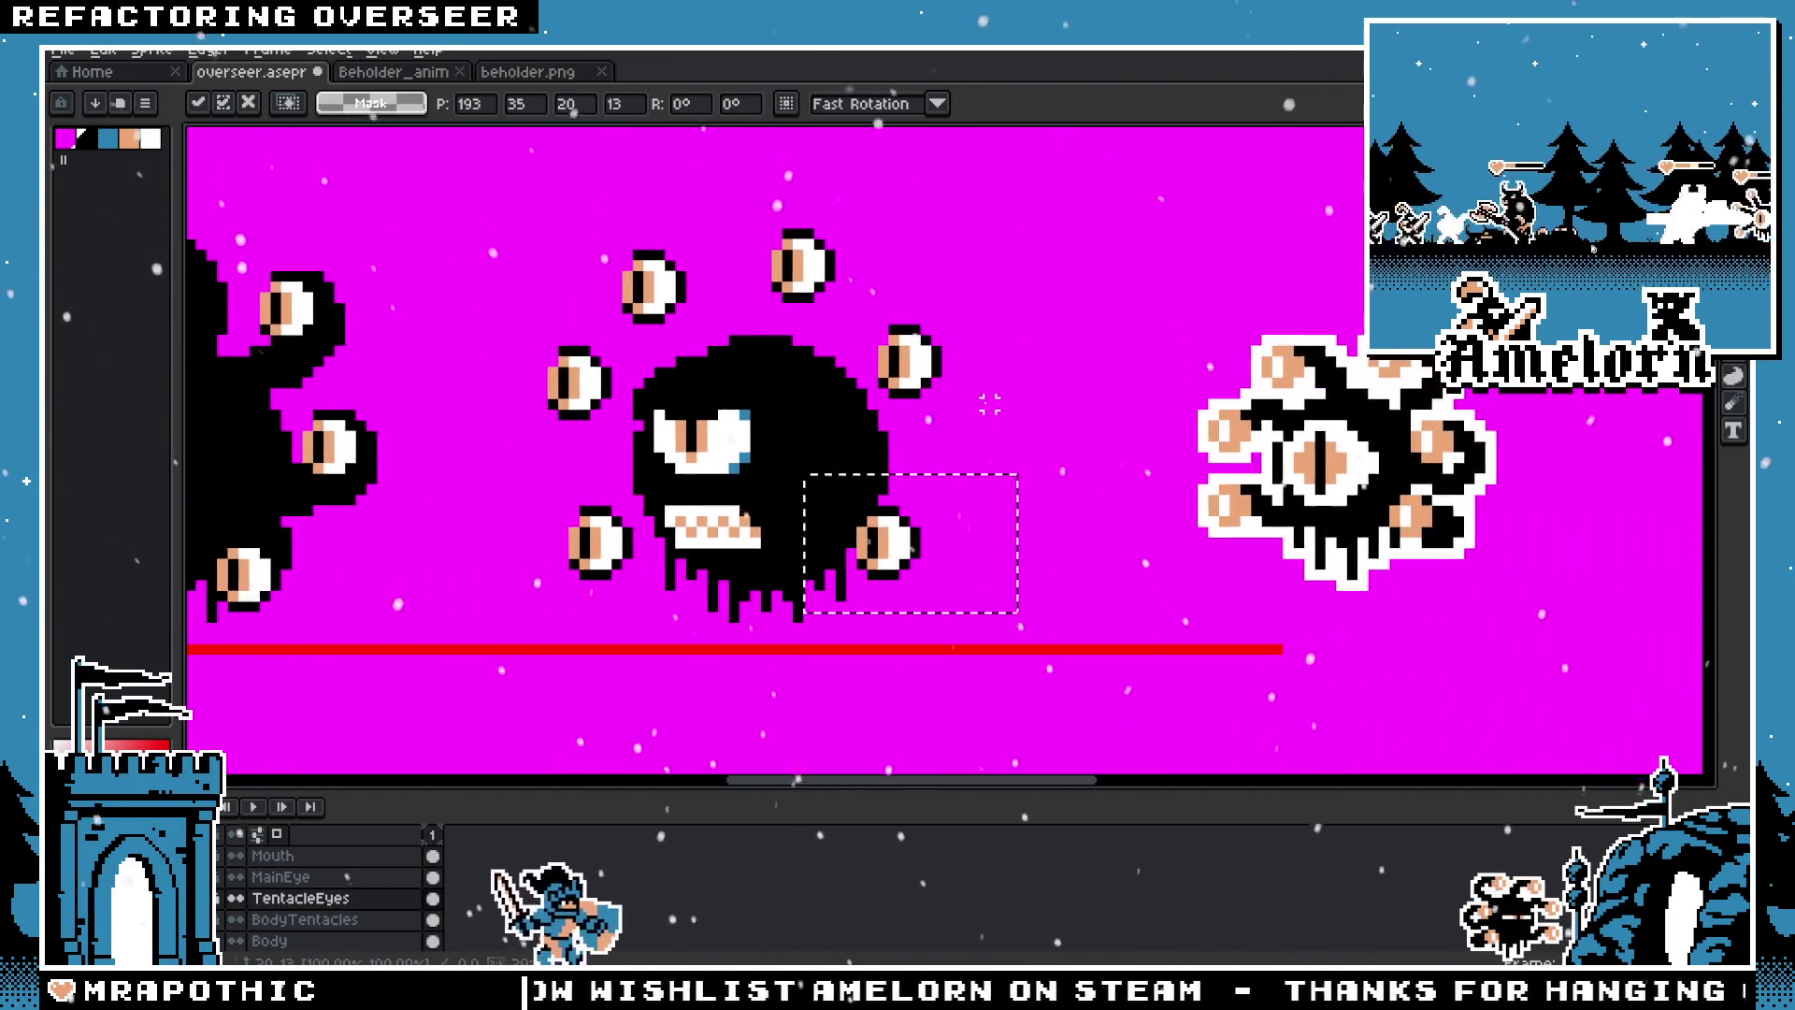
scroll(990, 404, down, 3)
scroll(1019, 402, up, 1)
scroll(1037, 398, up, 1)
scroll(1052, 397, up, 1)
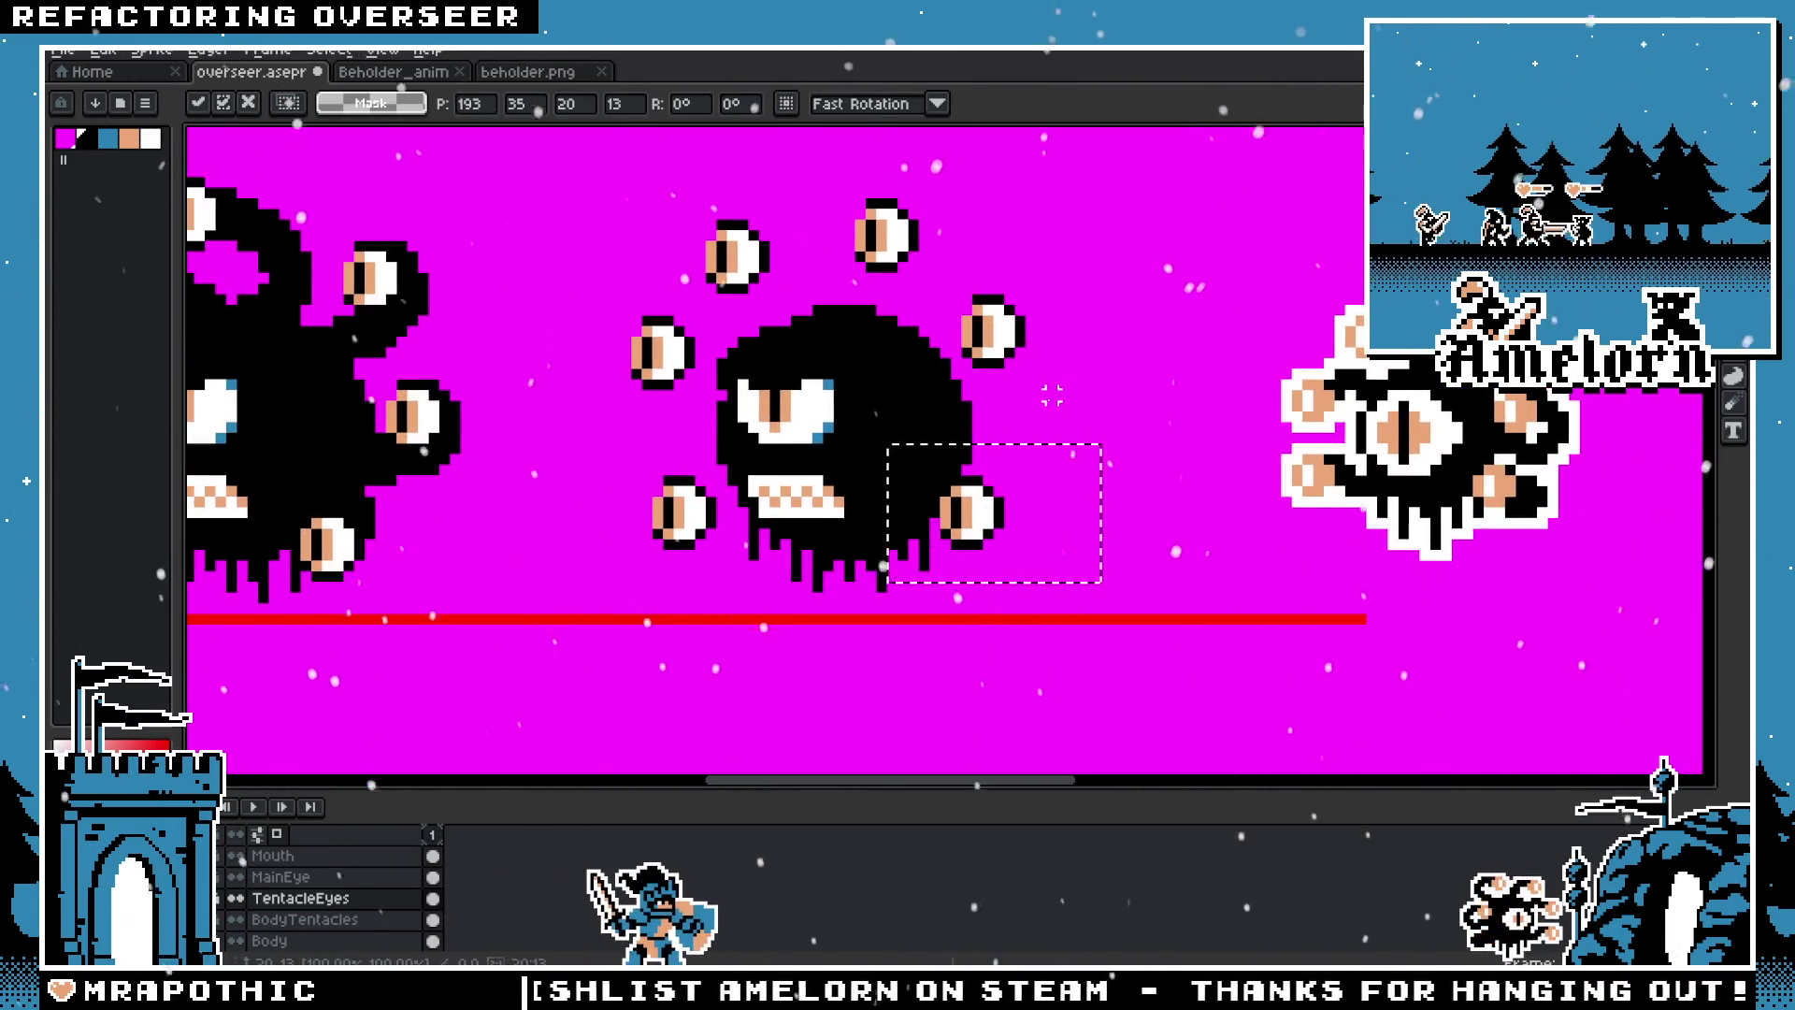
key(ctrl+d)
mouse_move(1026, 363)
mouse_down()
mouse_move(1011, 381)
mouse_move(921, 304)
mouse_move(905, 255)
mouse_up()
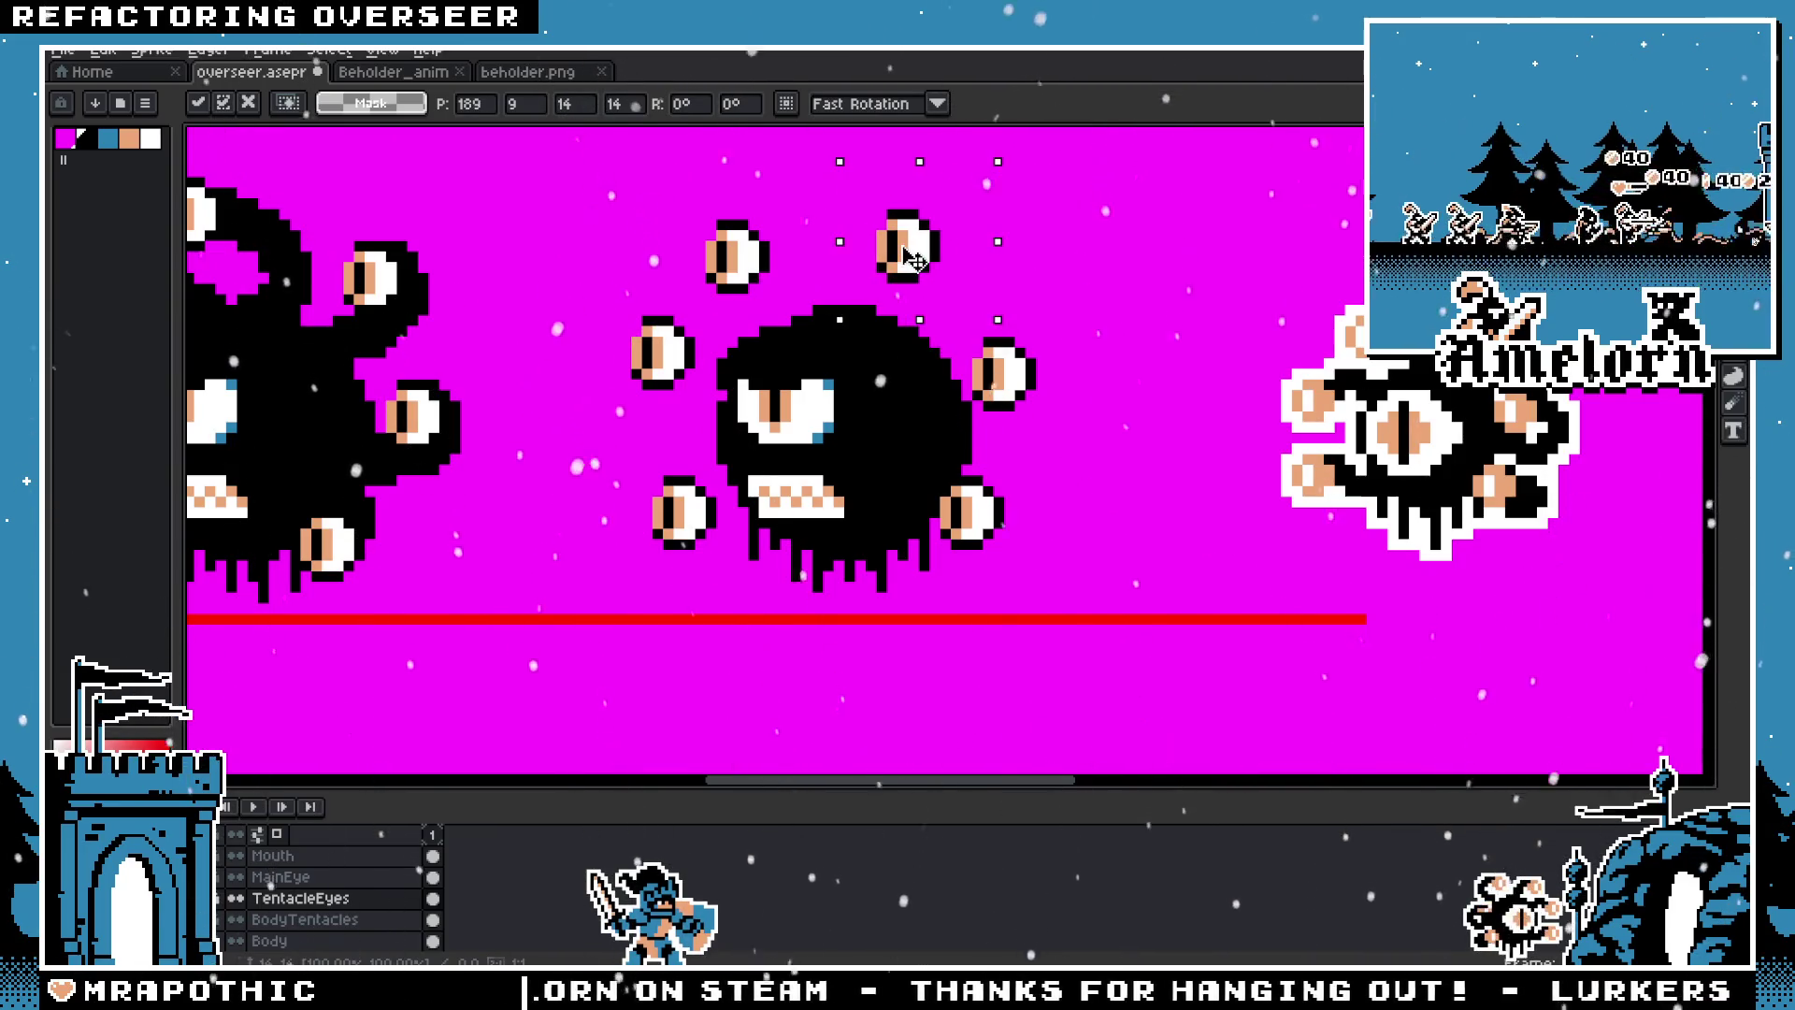
click(1020, 479)
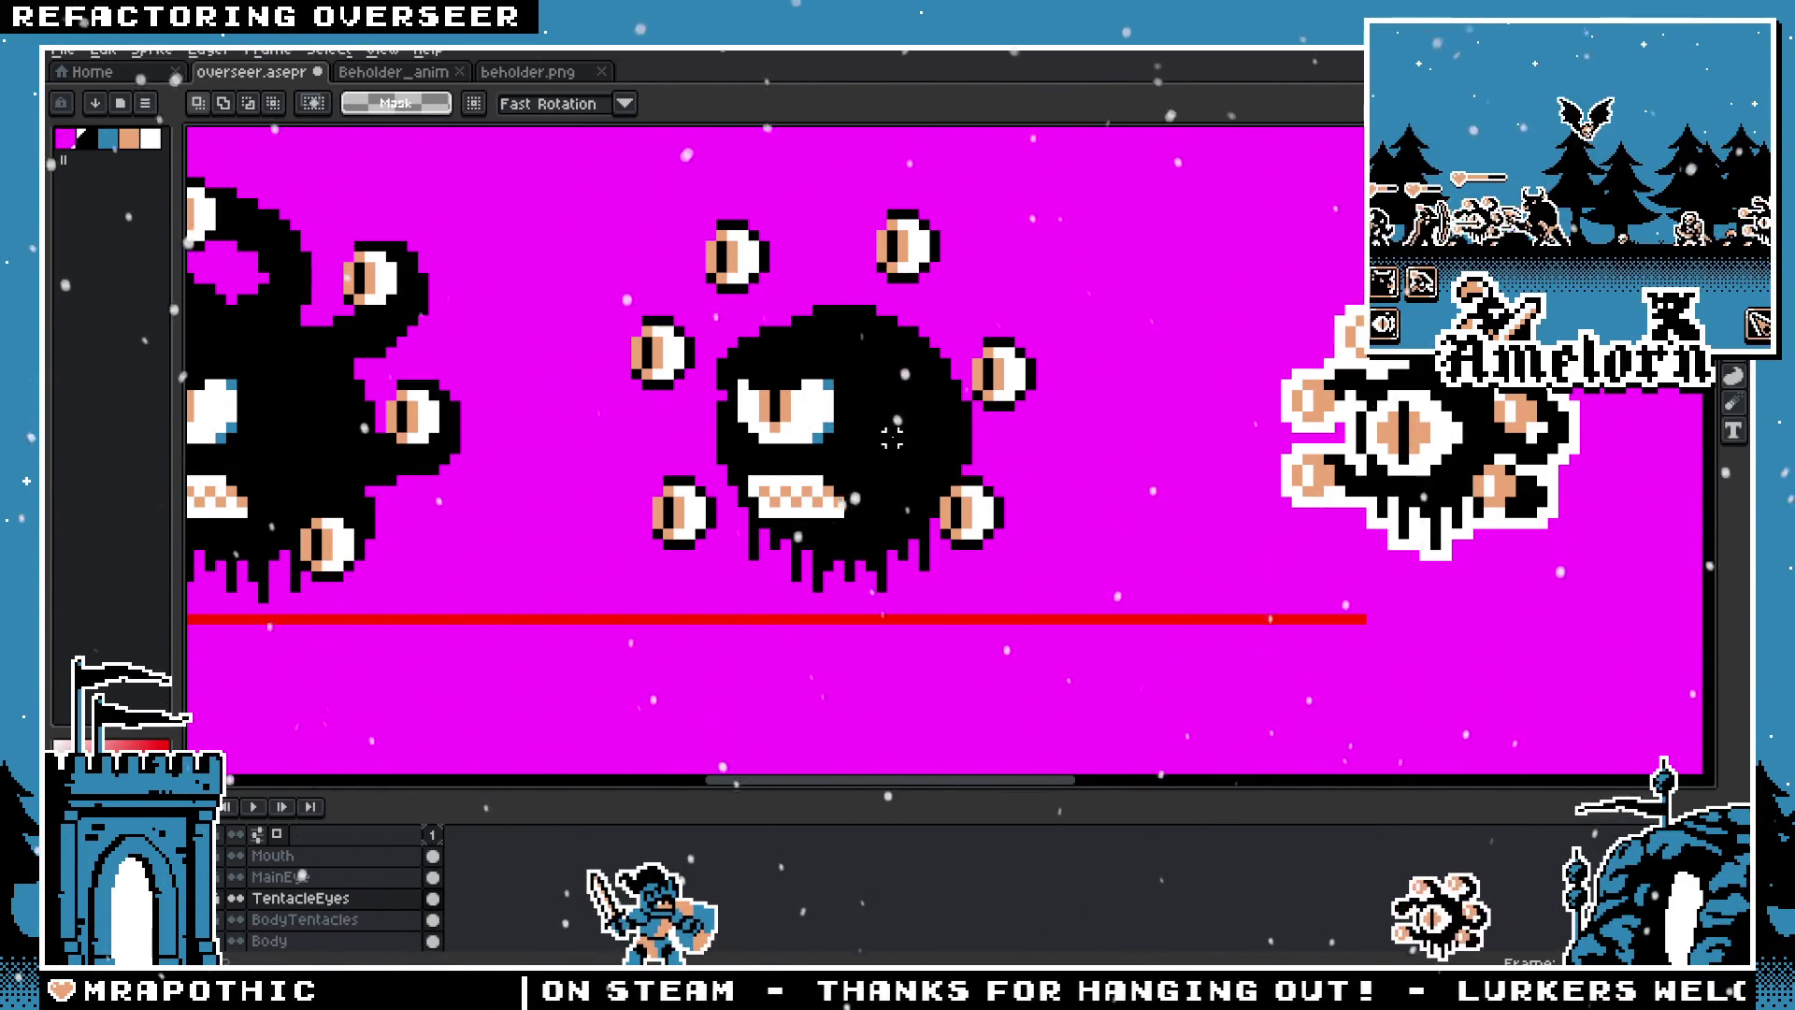
Step: Shift the lower-right and right-side eyes a few pixels left and commit them
drag(1039, 471, 936, 574)
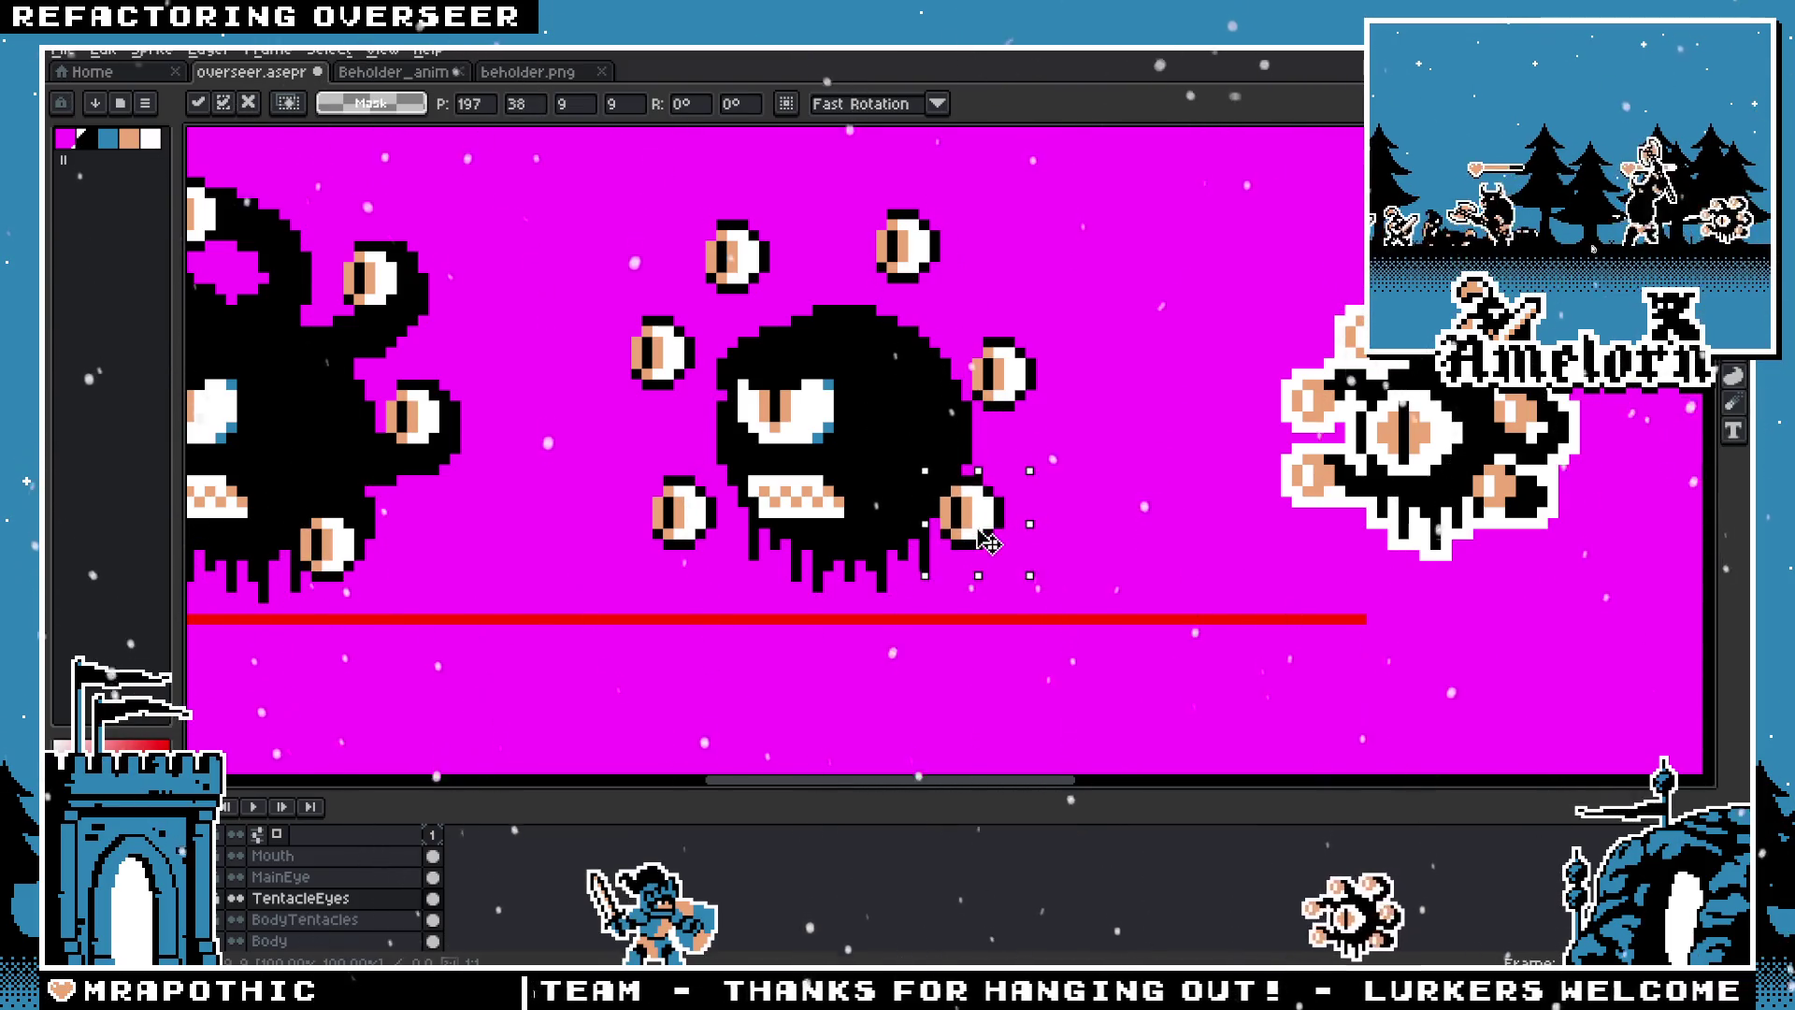
drag(1004, 554, 991, 551)
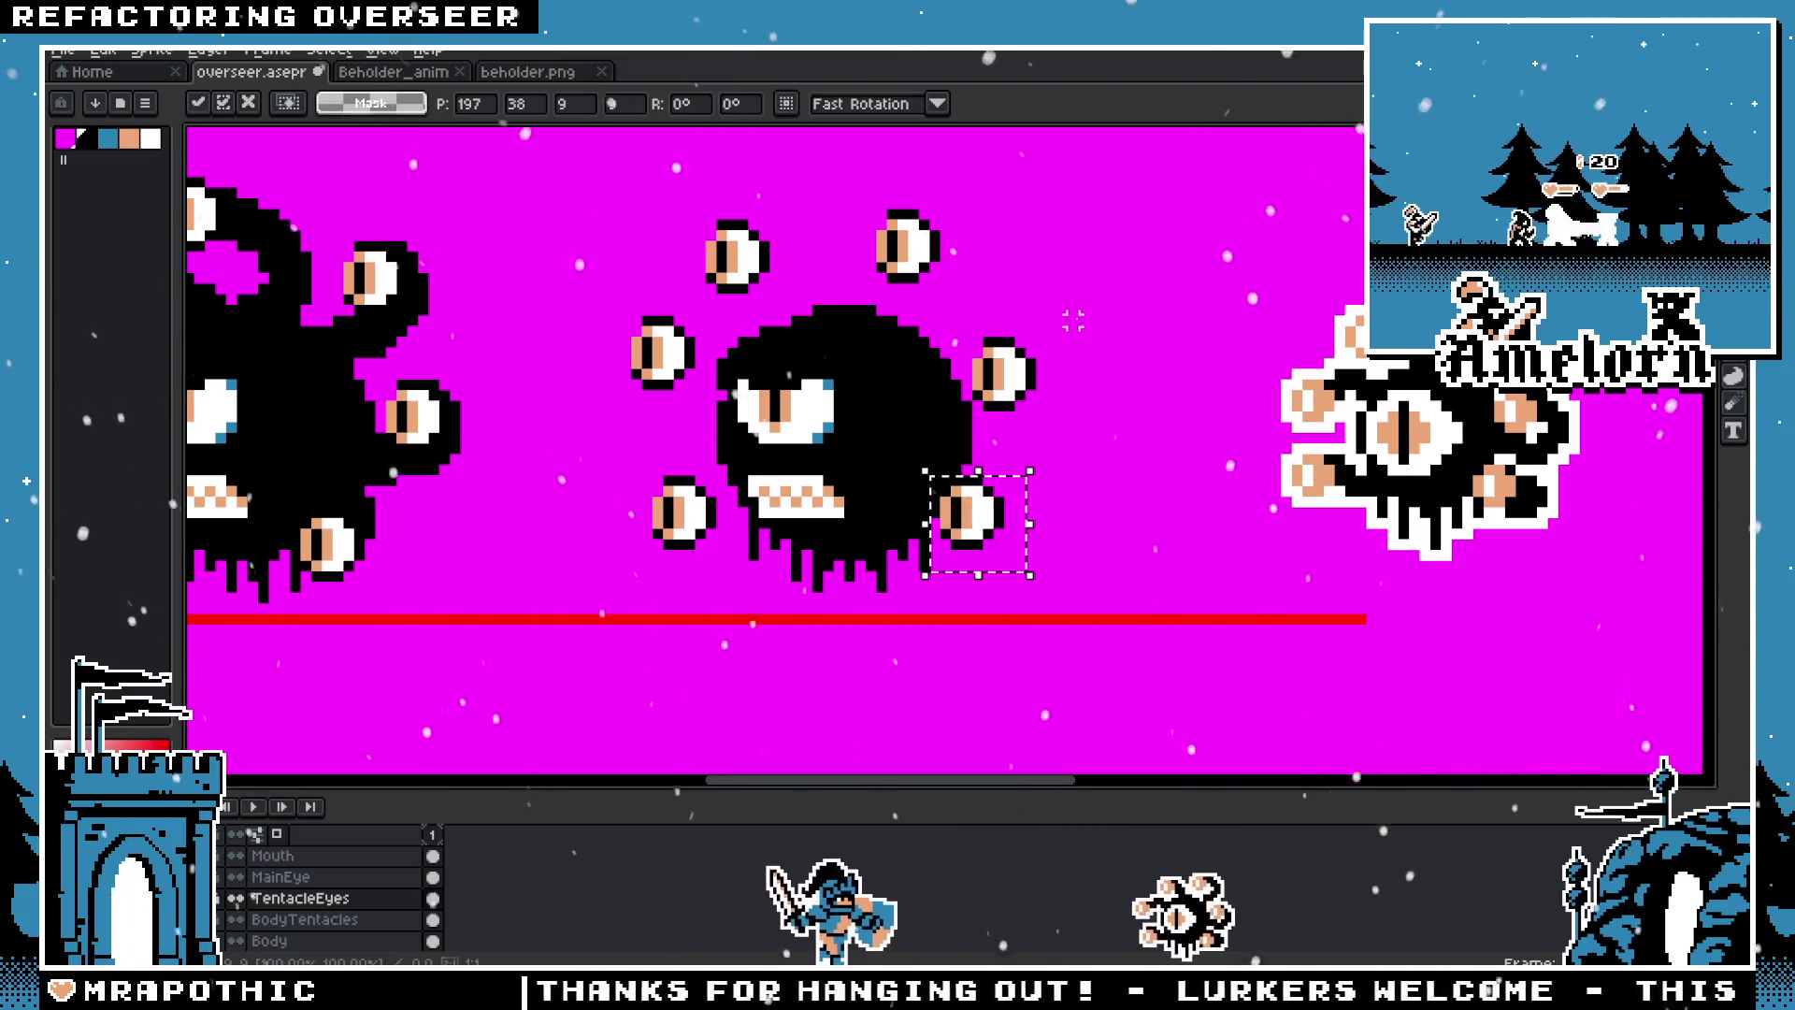
drag(1087, 310, 917, 447)
mouse_move(1029, 408)
mouse_down()
mouse_move(972, 408)
mouse_move(989, 409)
mouse_up()
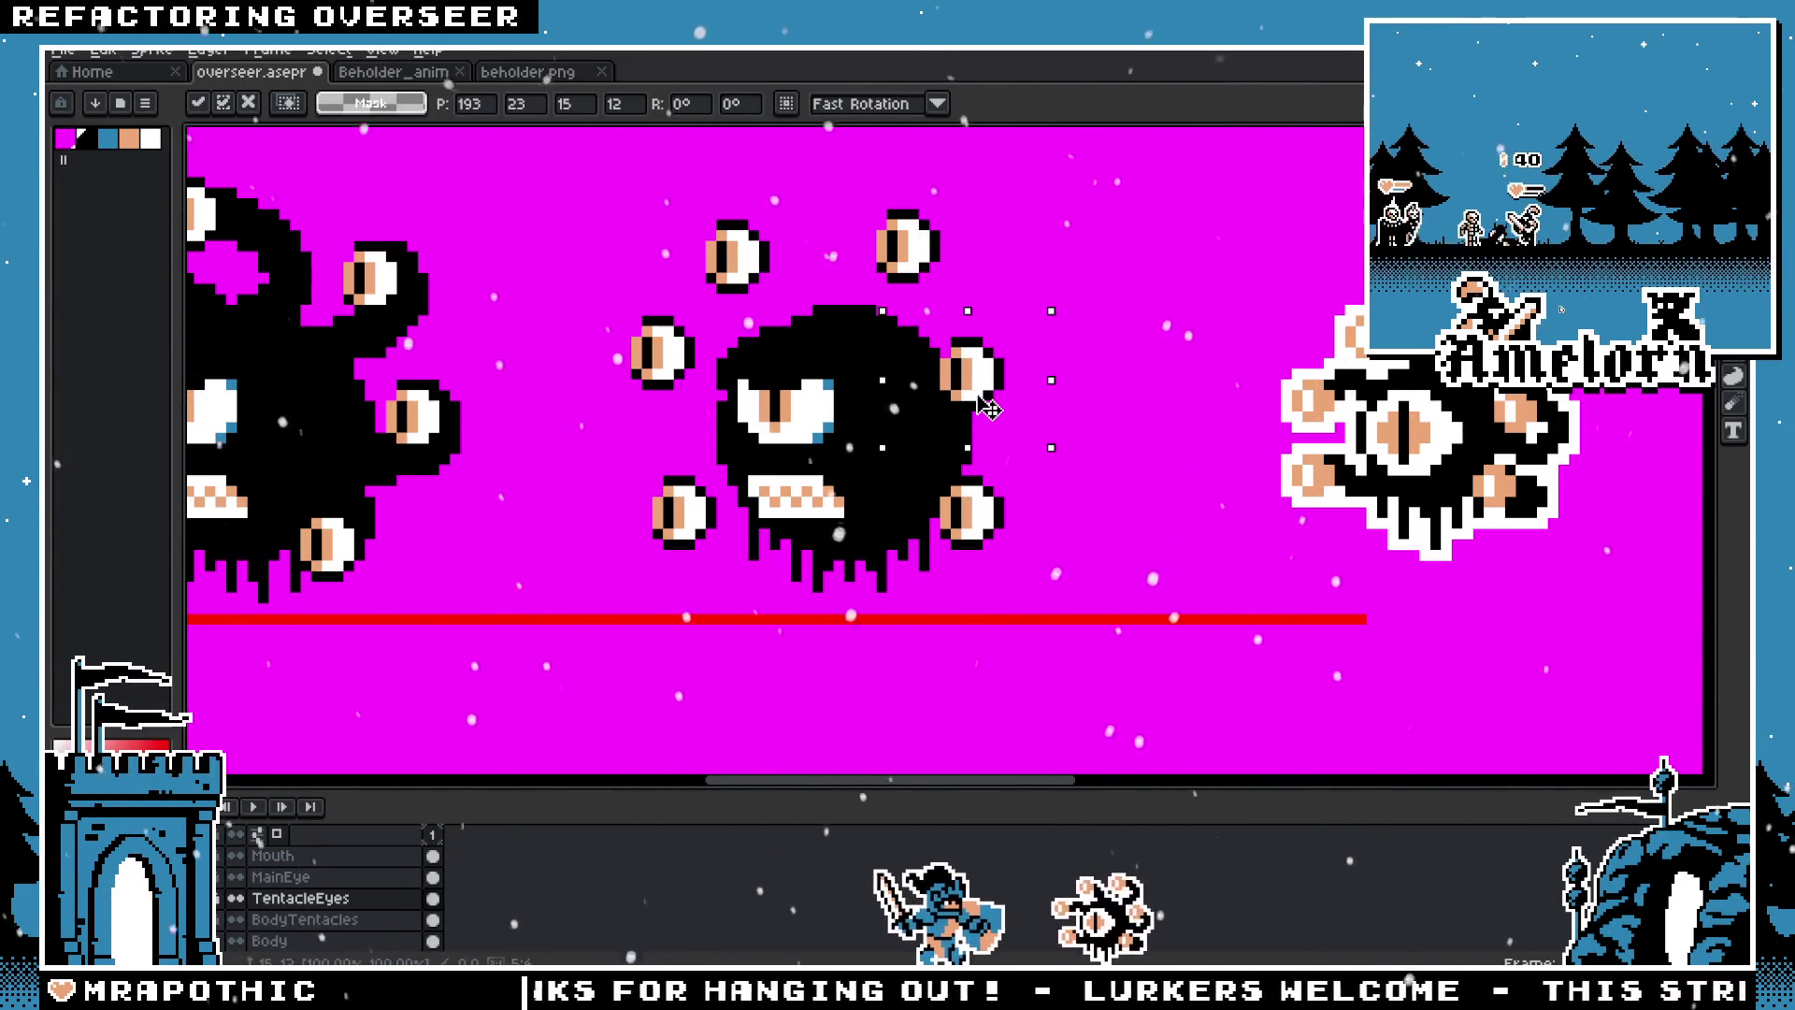
key(ctrl+d)
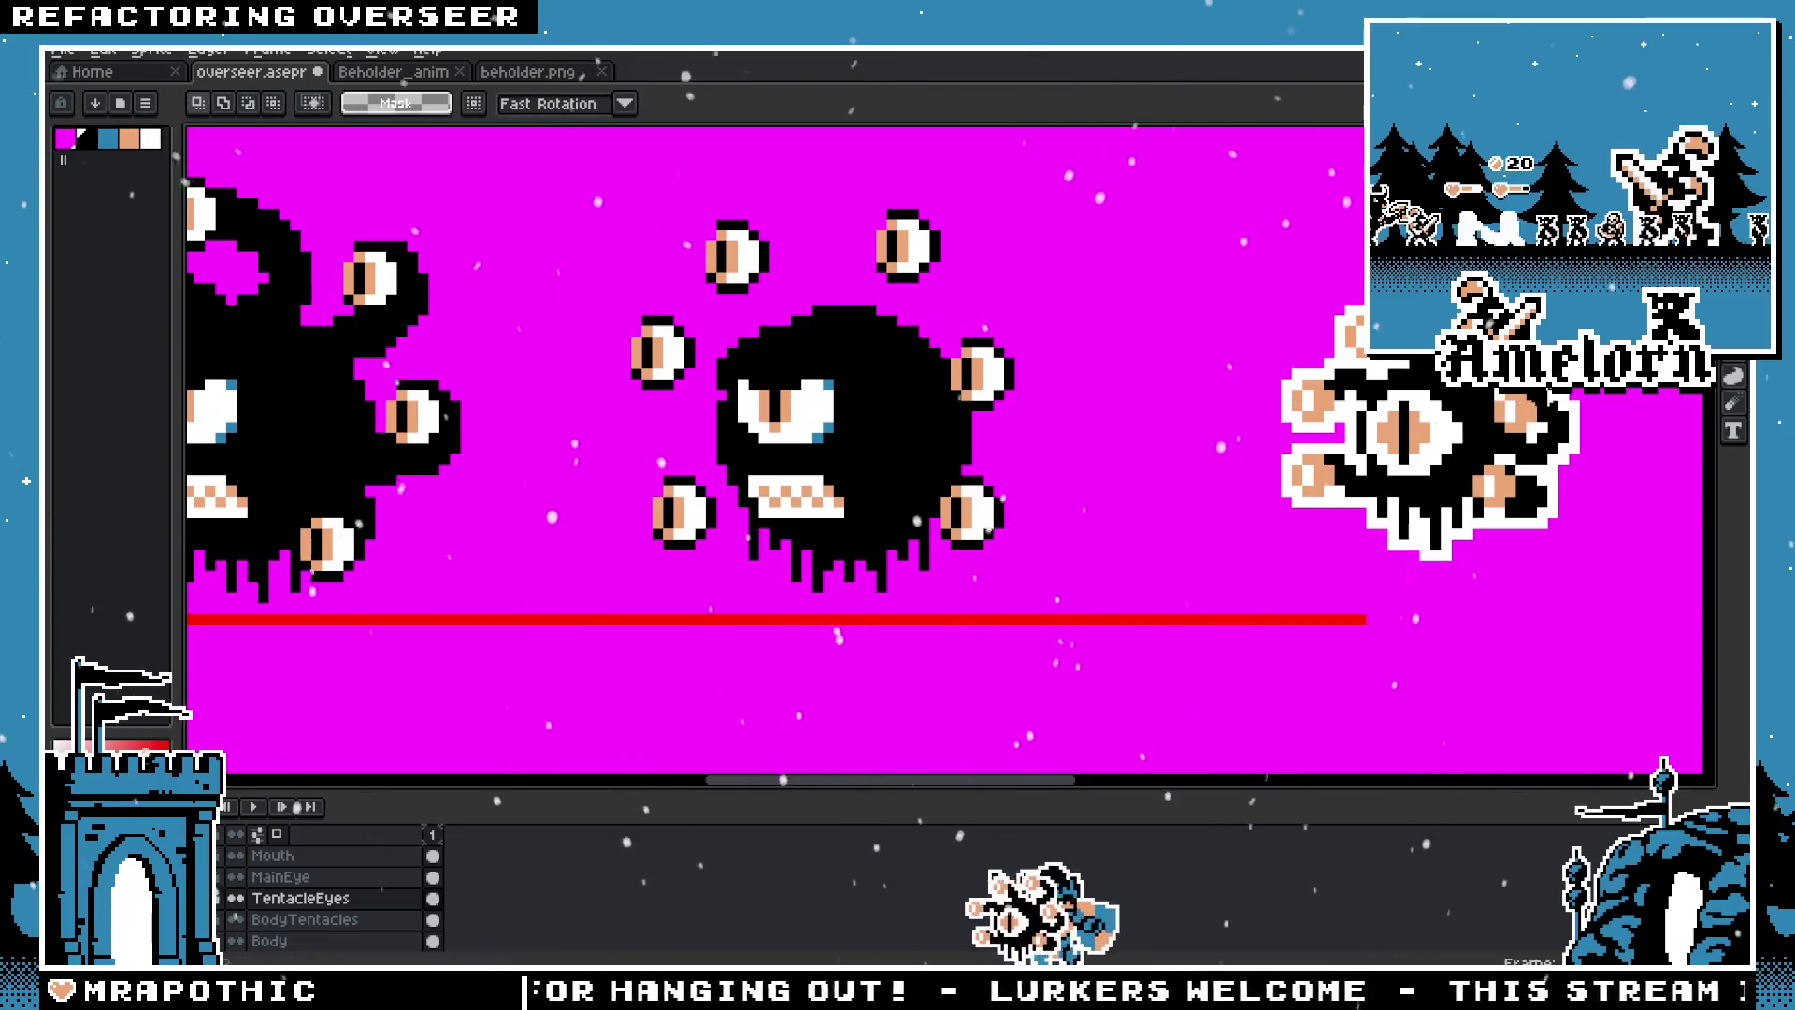
drag(1010, 398, 1010, 404)
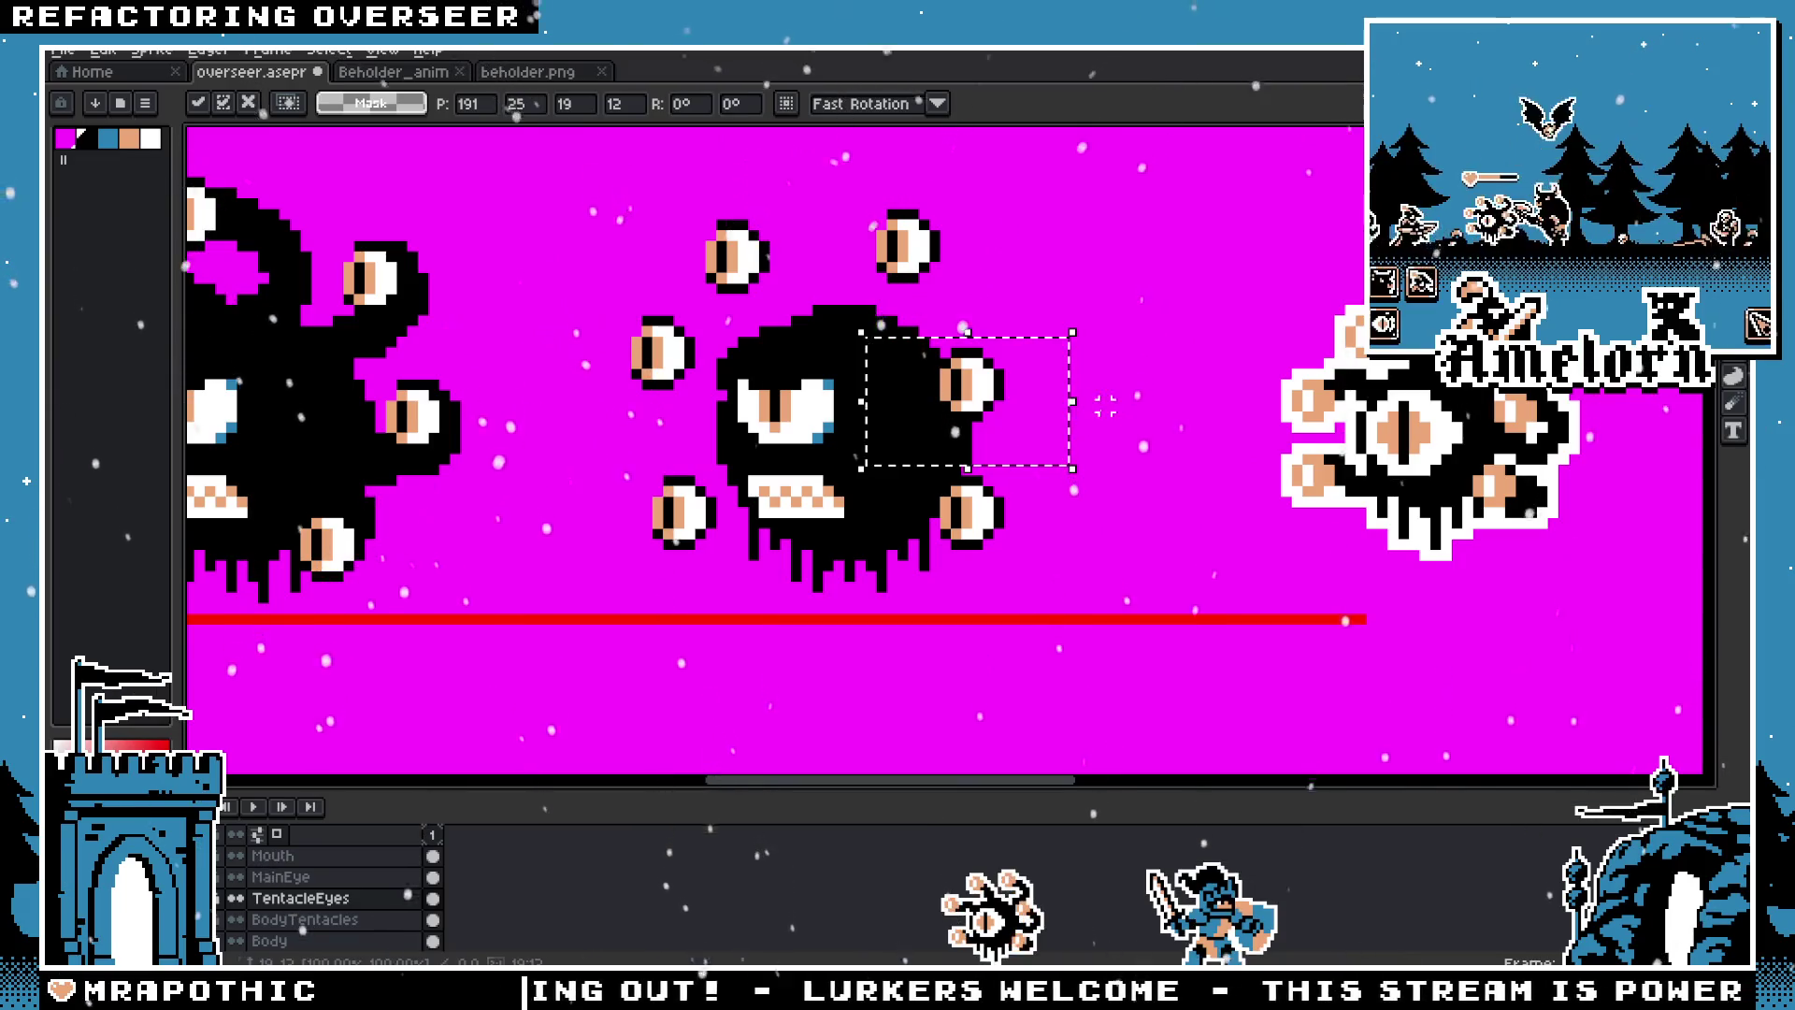
key(ctrl+d)
Step: Move another eye down-left and adjust the lower-right eye's position
drag(975, 184, 828, 309)
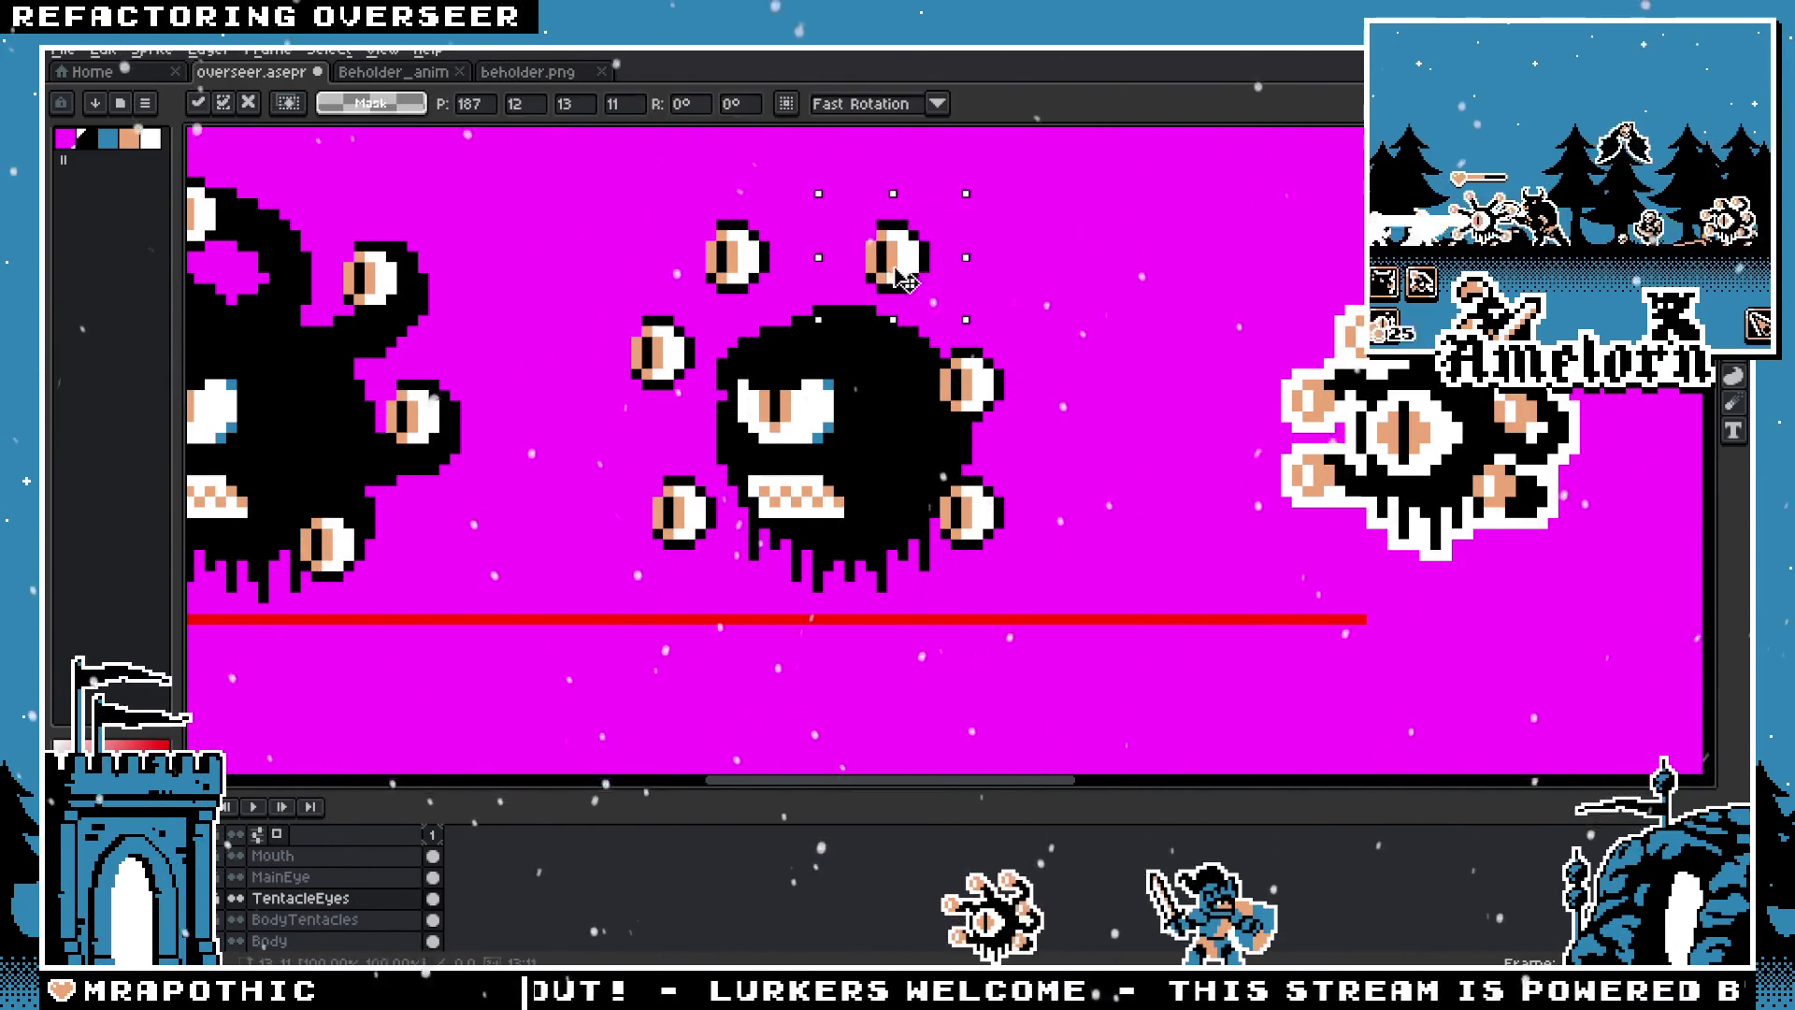
drag(918, 273, 898, 304)
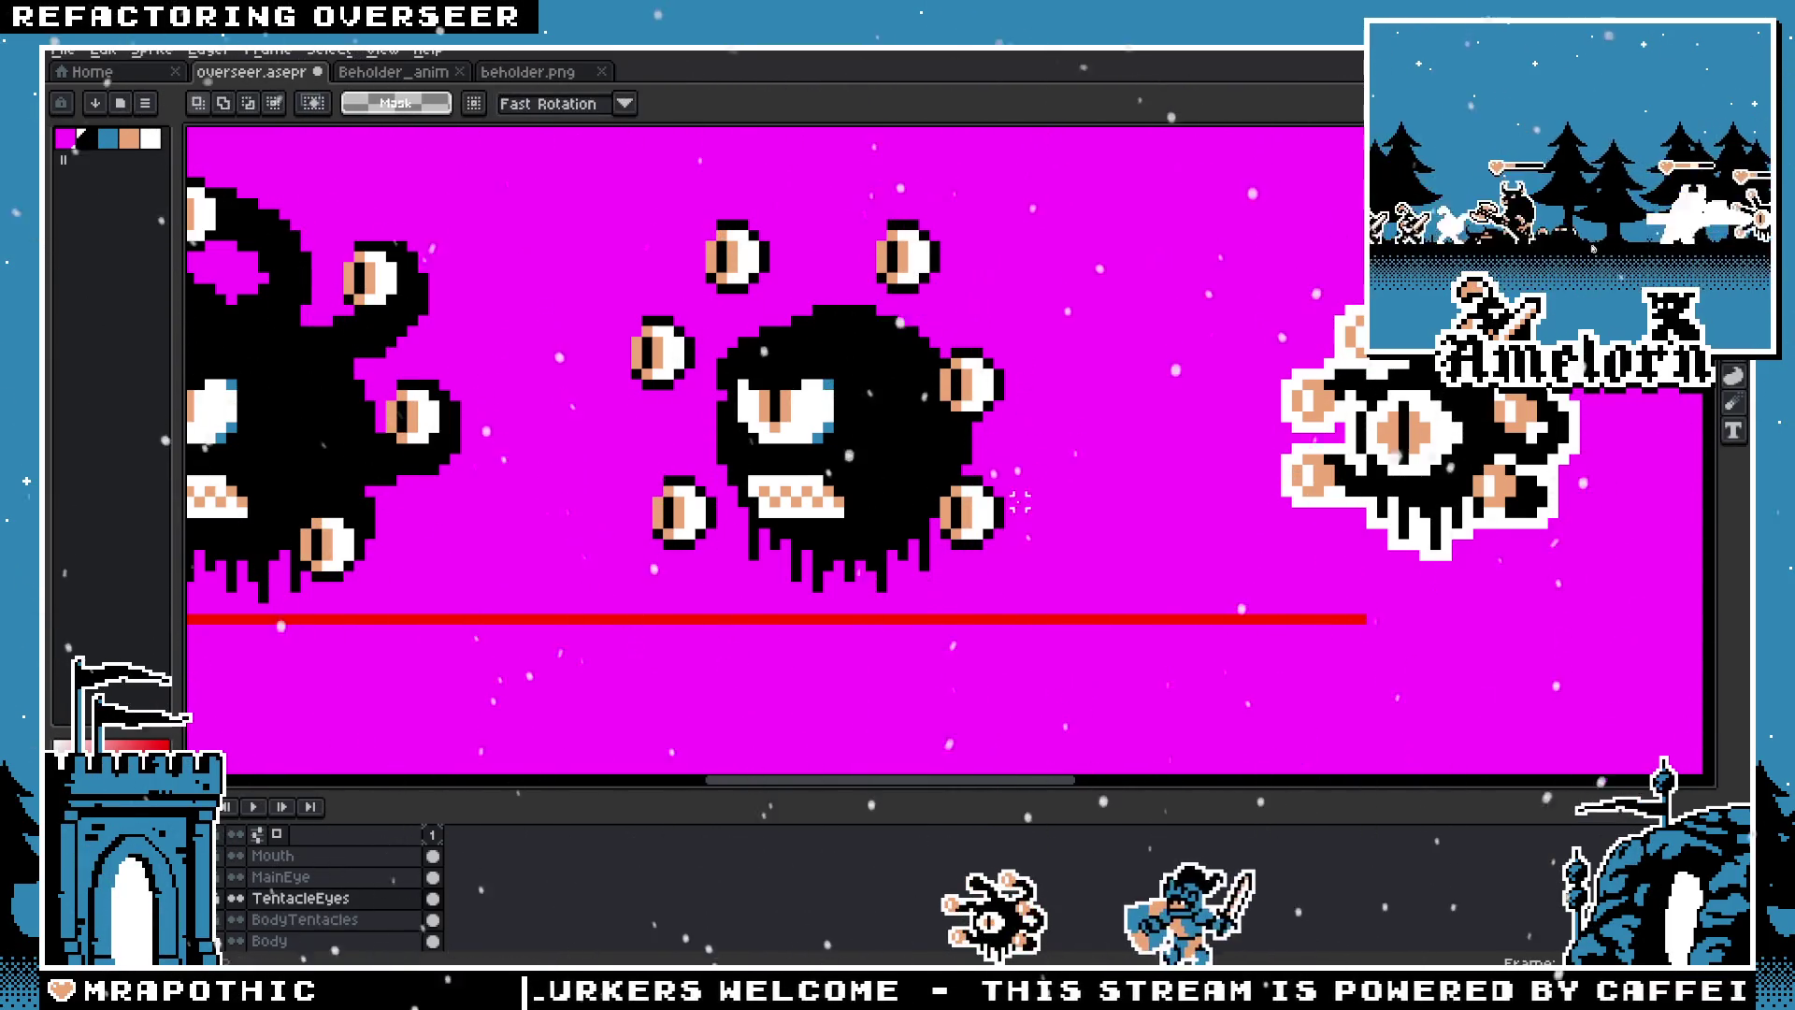
drag(912, 270, 953, 536)
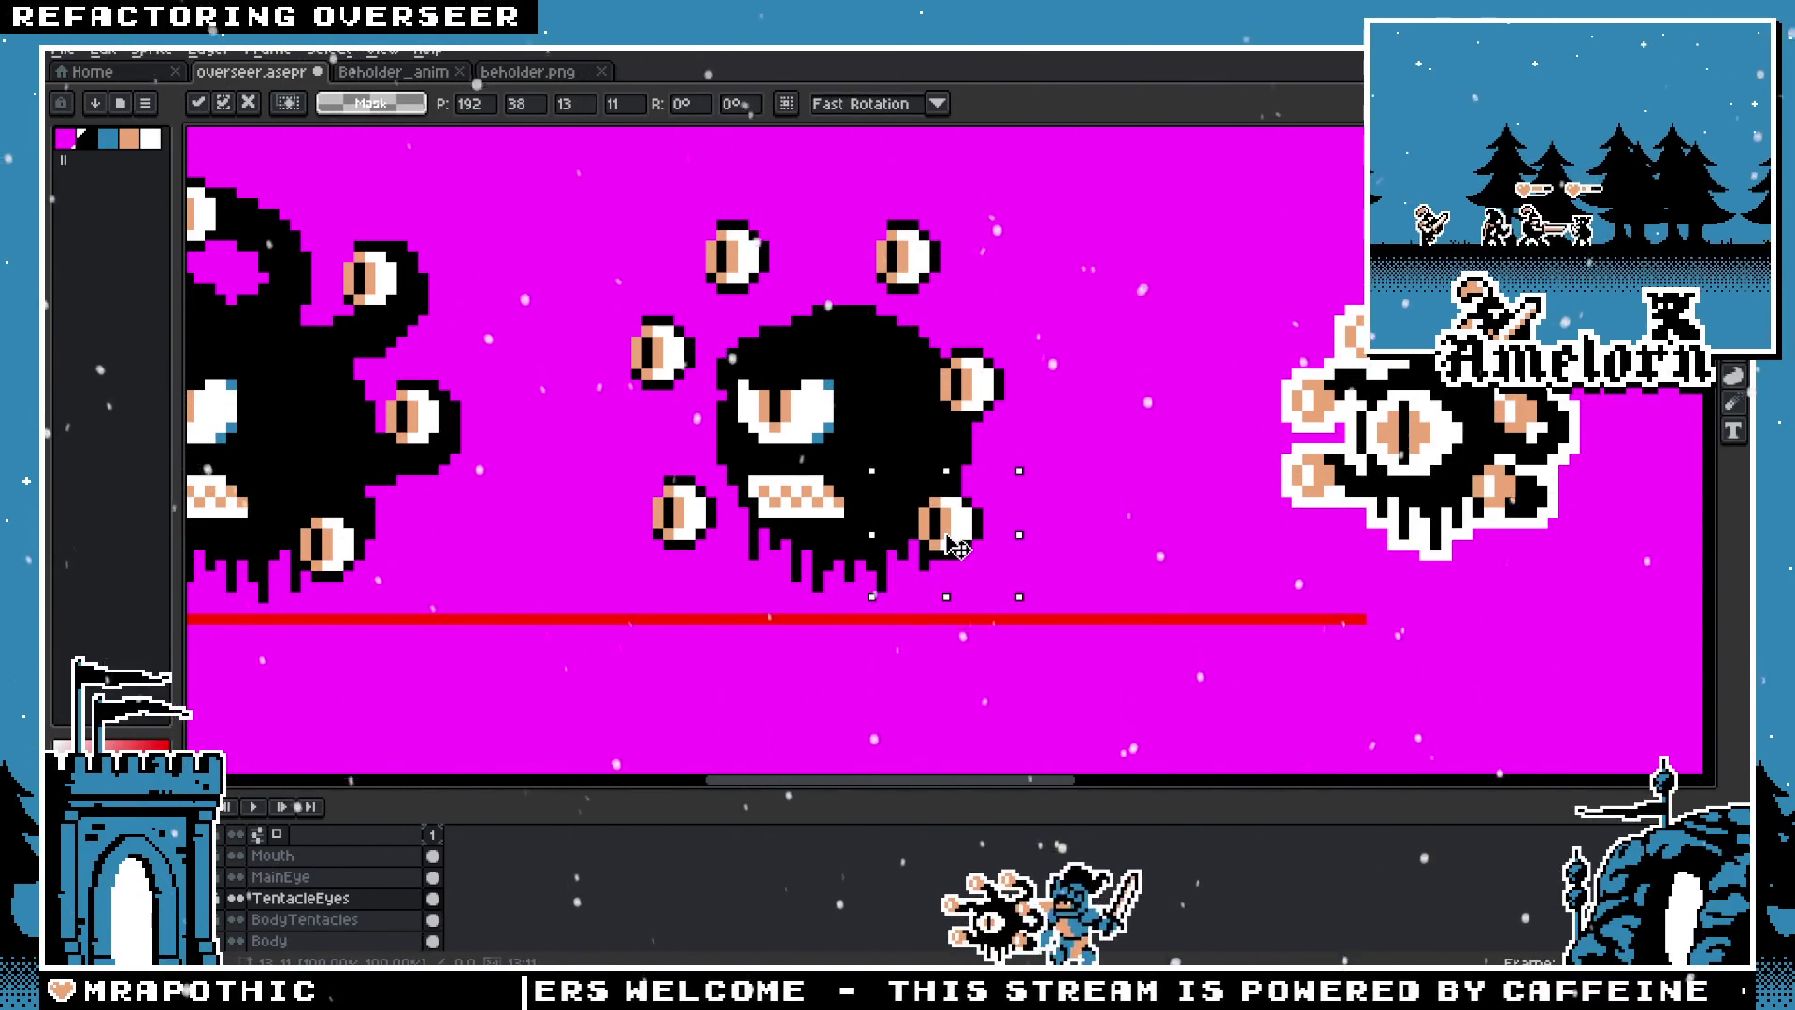
key(ctrl+d)
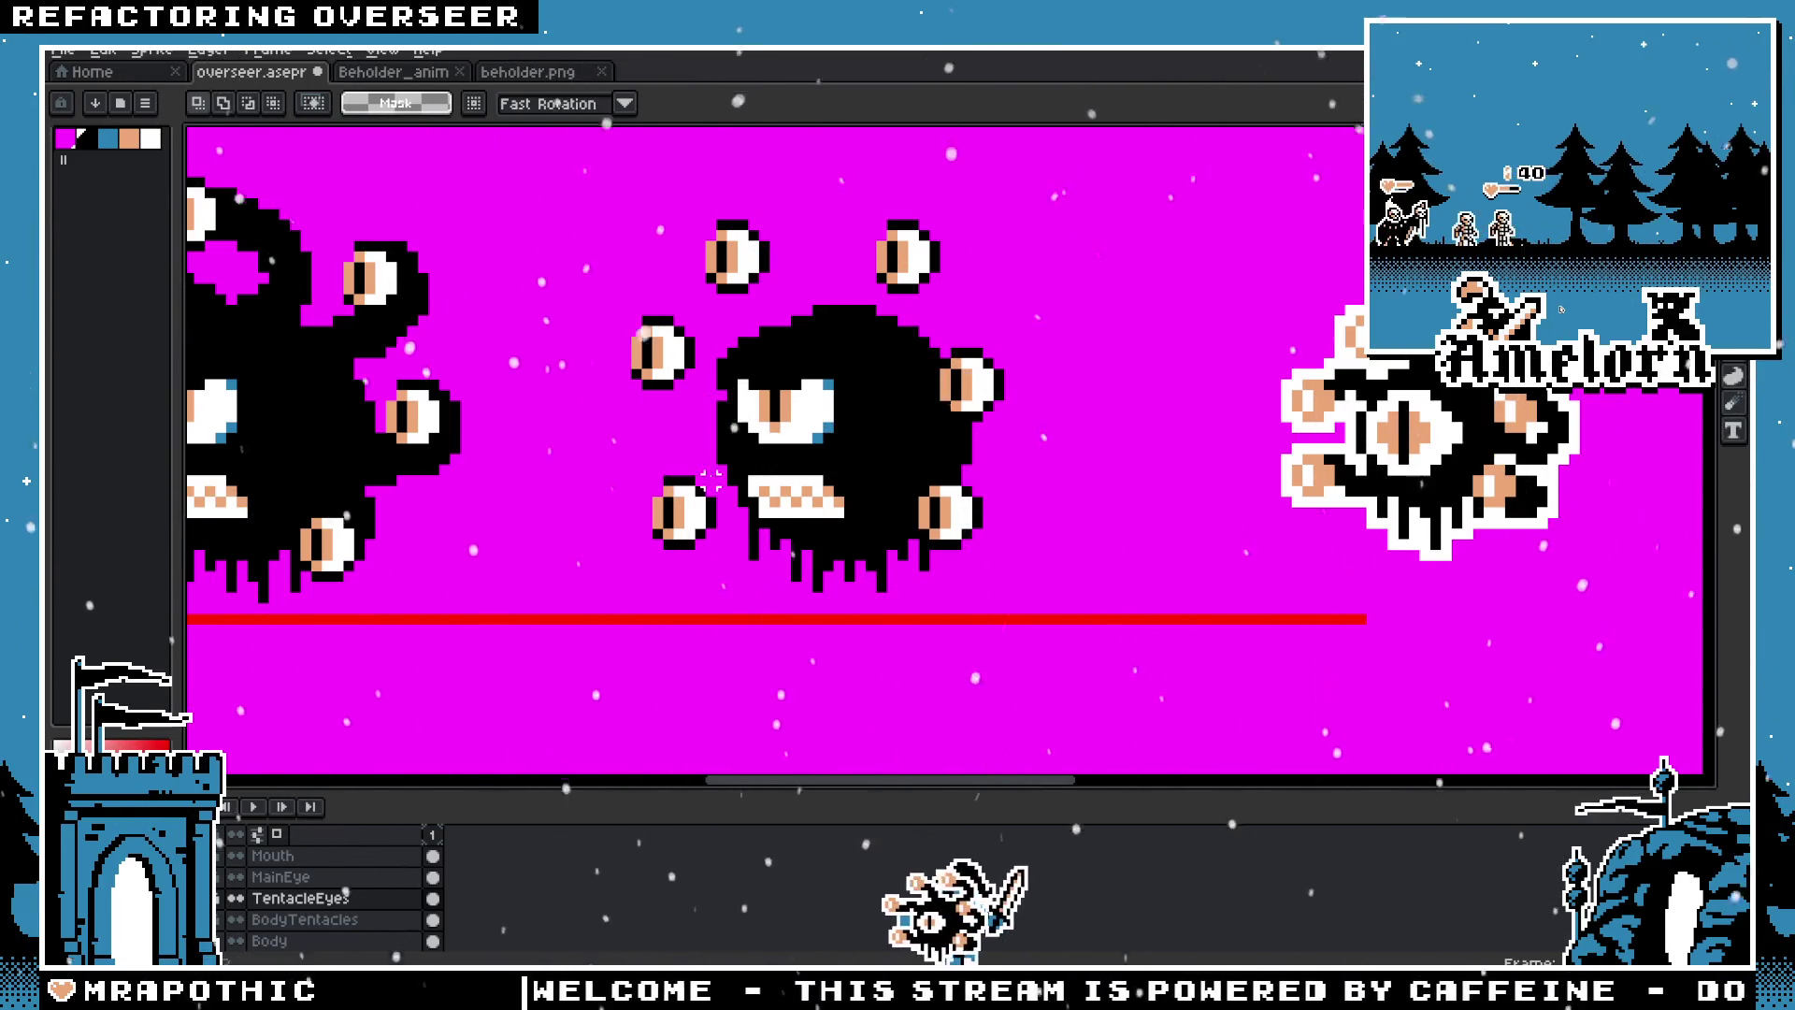
scroll(1279, 374, down, 1)
scroll(748, 523, up, 2)
Step: Commit the lower-left and left eyes, undo a broken edit, and raise the top-left eye
drag(657, 446, 836, 604)
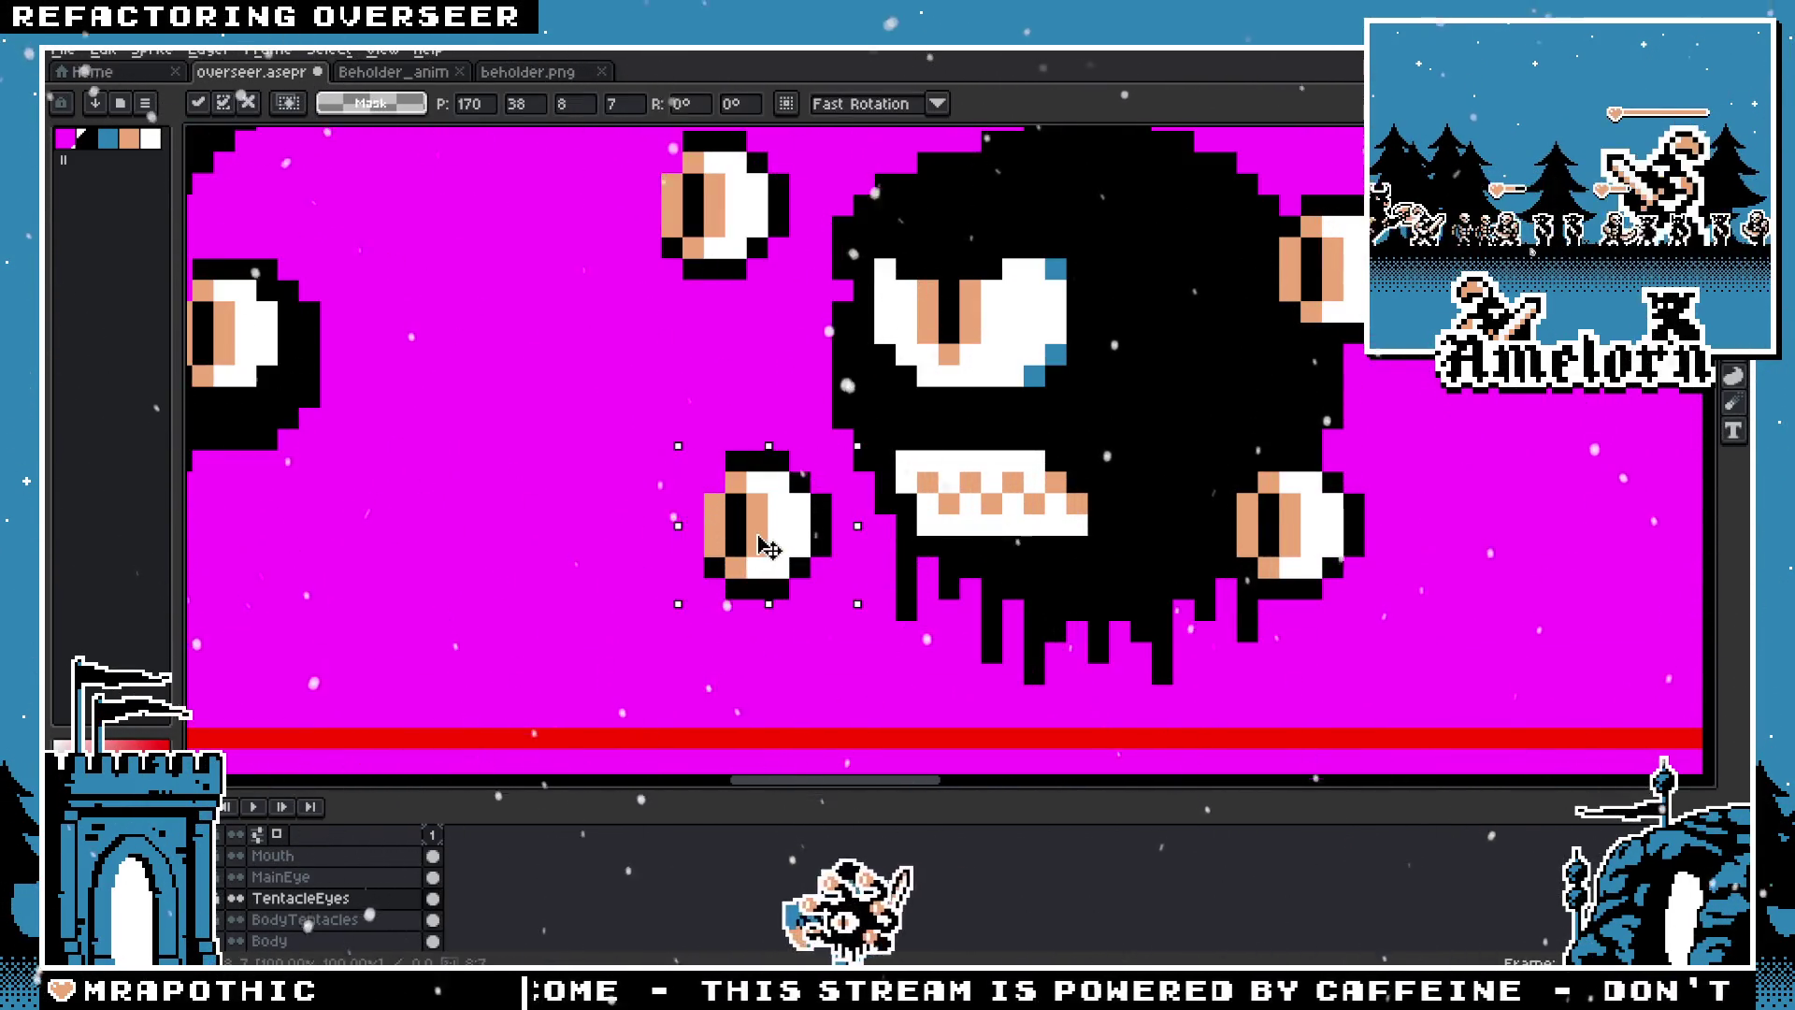
key(ctrl+d)
scroll(759, 370, down, 2)
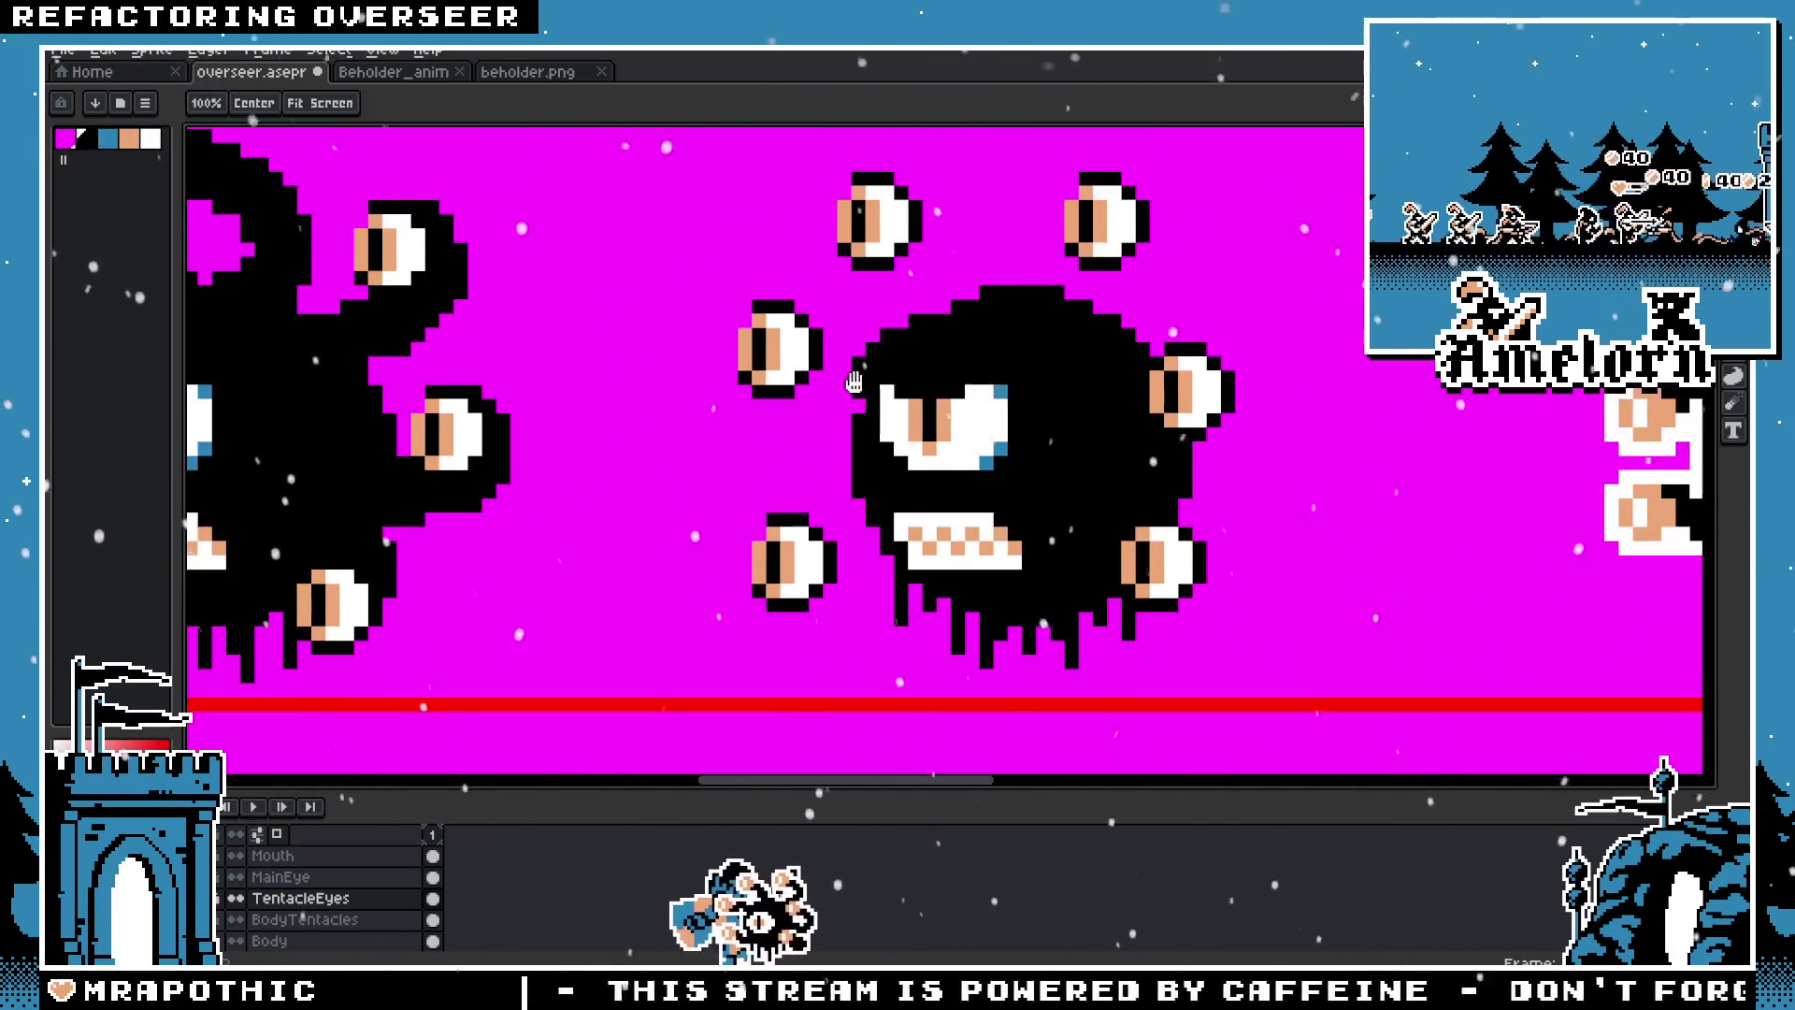
scroll(759, 370, down, 1)
mouse_move(641, 359)
mouse_down()
mouse_move(776, 481)
mouse_move(726, 451)
mouse_up()
key(ctrl+d)
key(ctrl+z)
key(ctrl+z)
key(ctrl+z)
mouse_move(697, 217)
mouse_down()
mouse_move(877, 339)
mouse_move(821, 319)
mouse_up()
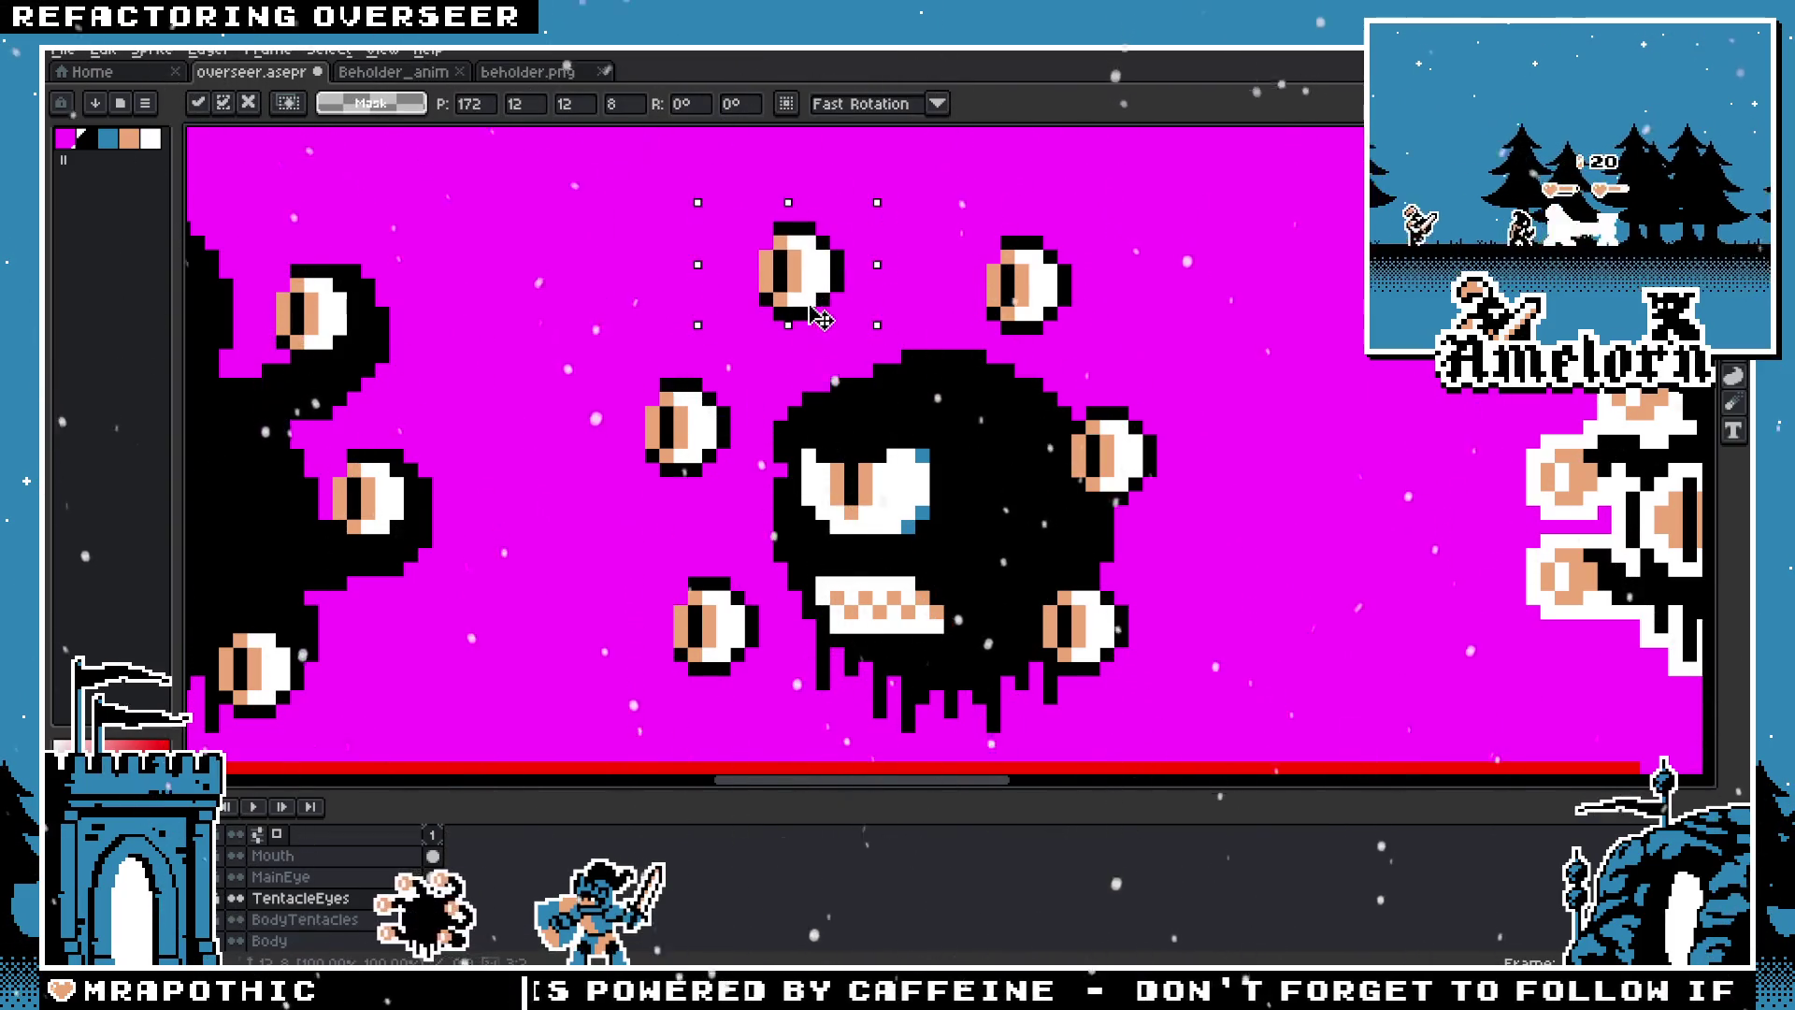
key(Return)
scroll(1025, 476, down, 3)
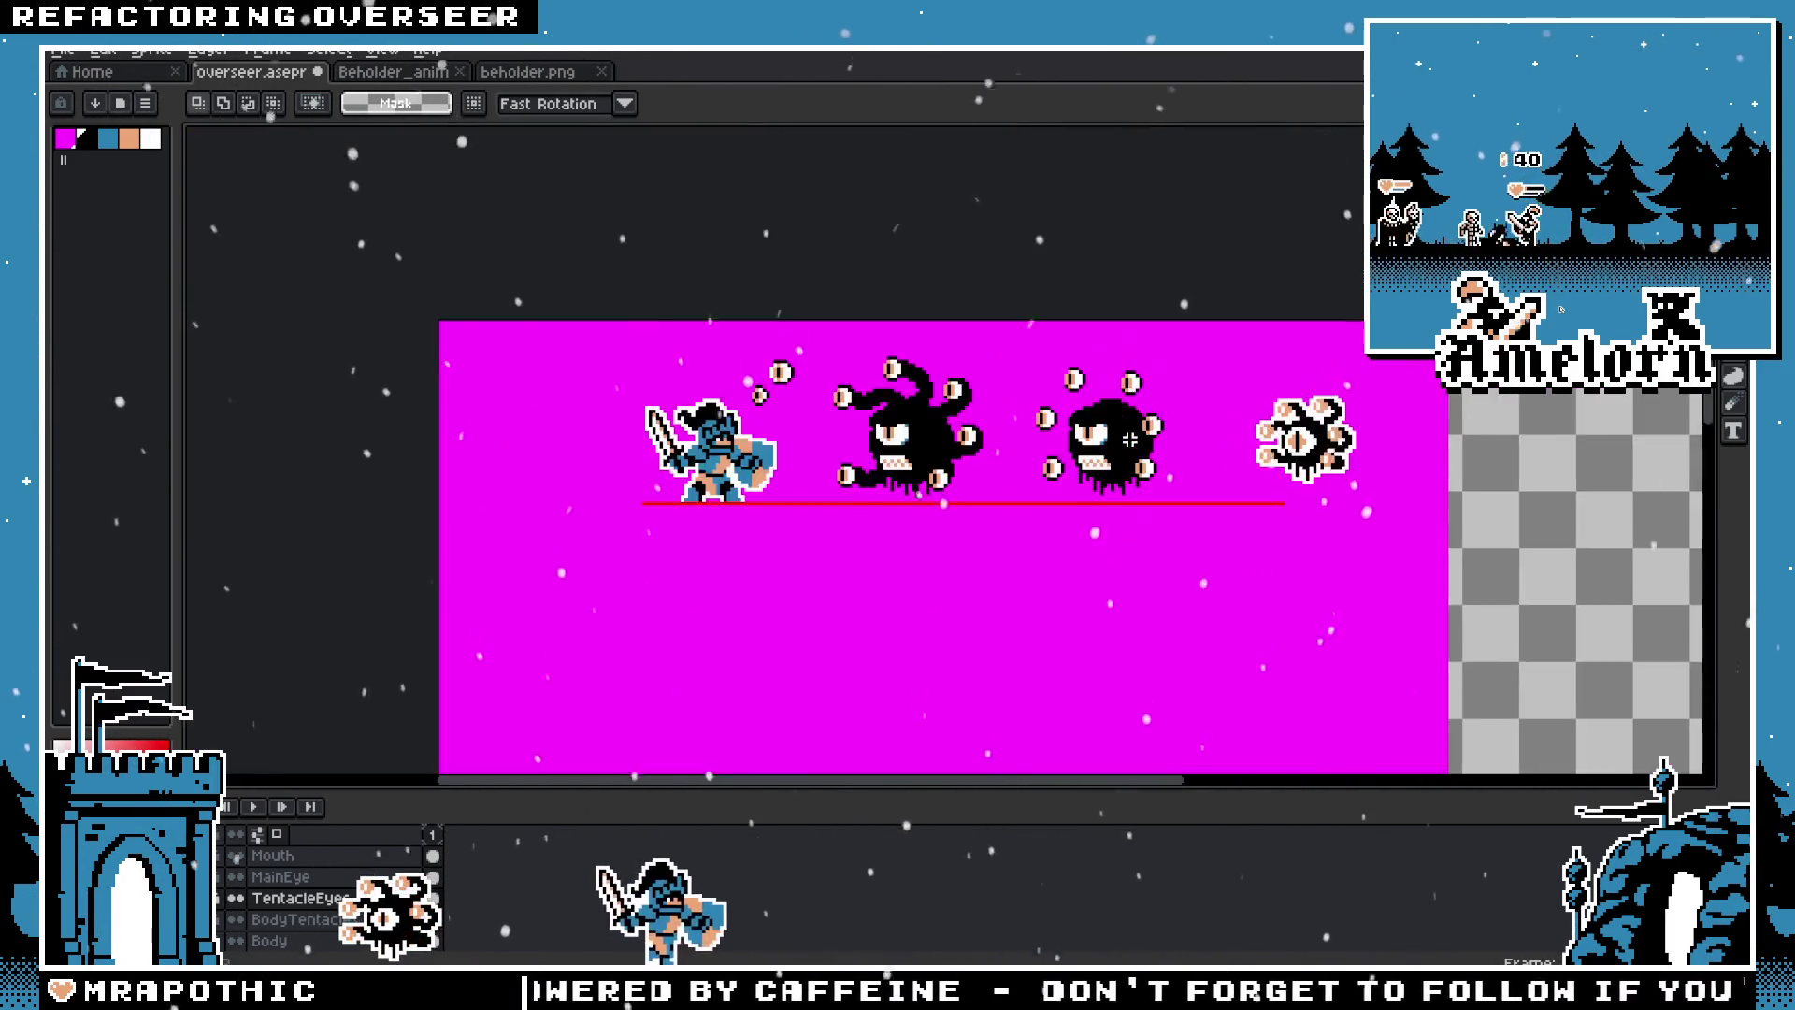
Step: On the Tentacles layer, try a 4px black tentacle from the left eye to the body, then undo it
scroll(1026, 477, up, 2)
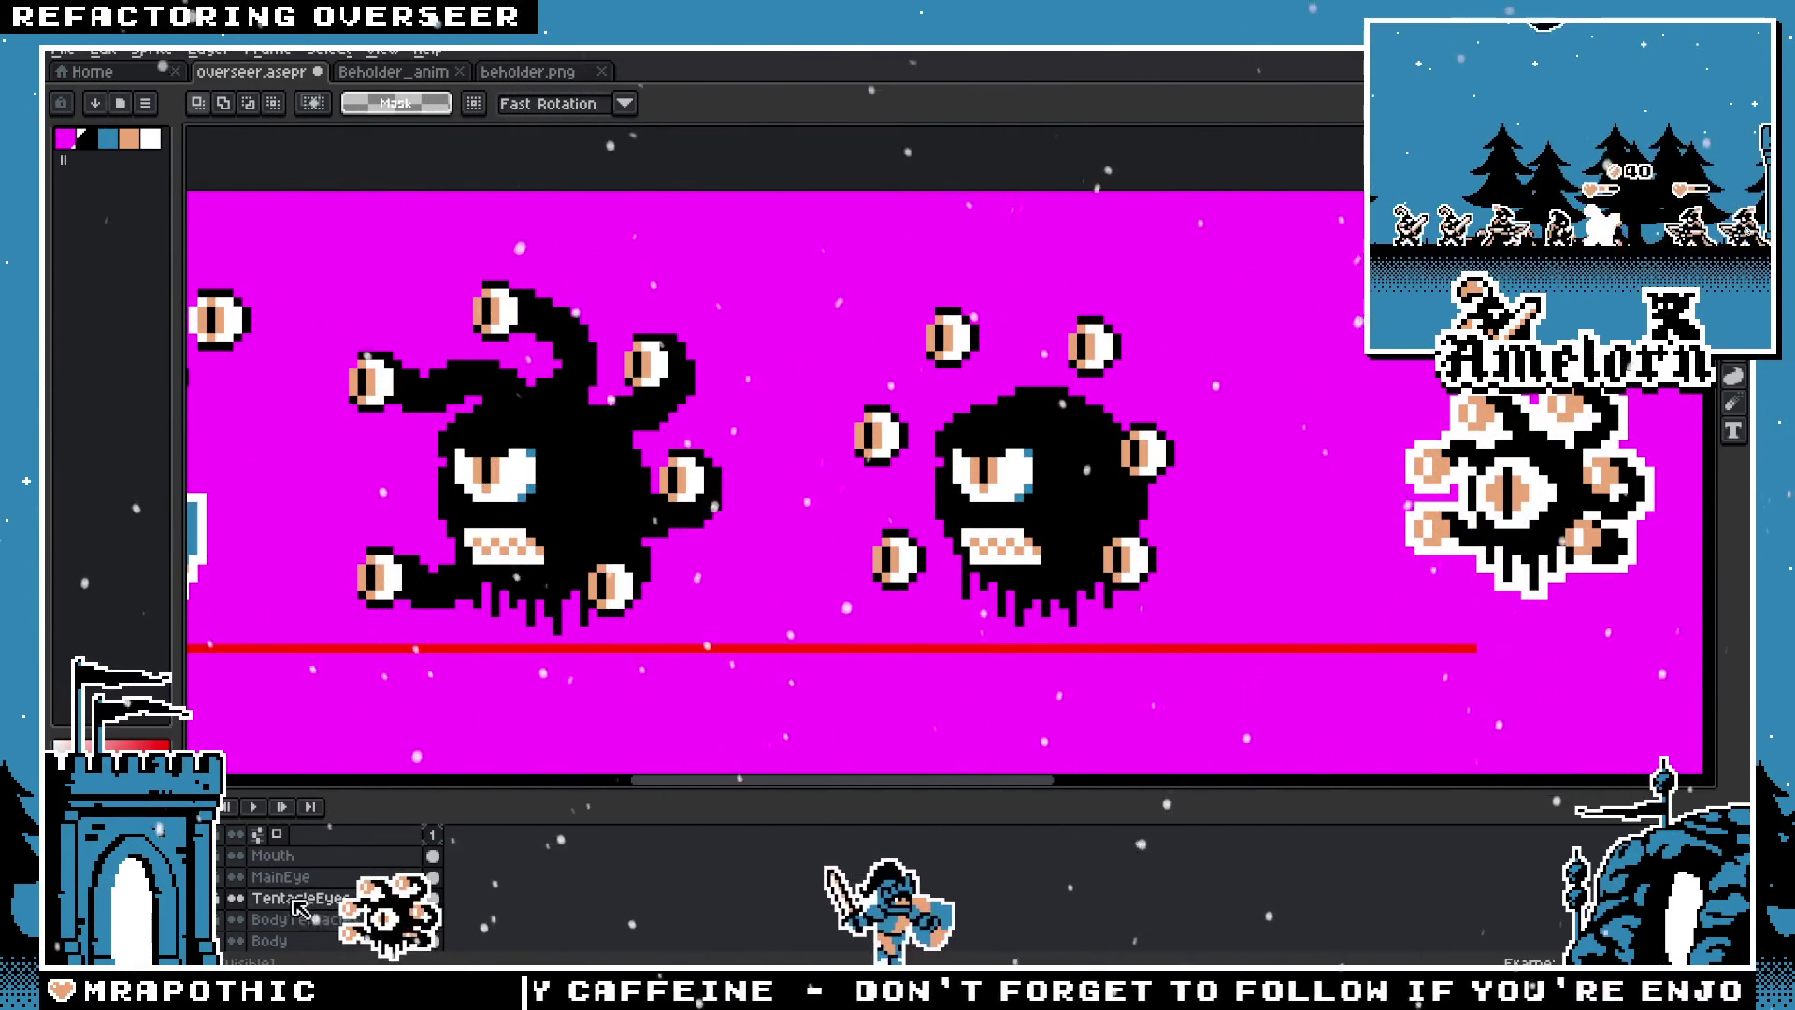
key(alt+Down)
key(alt+Down)
key(alt+Down)
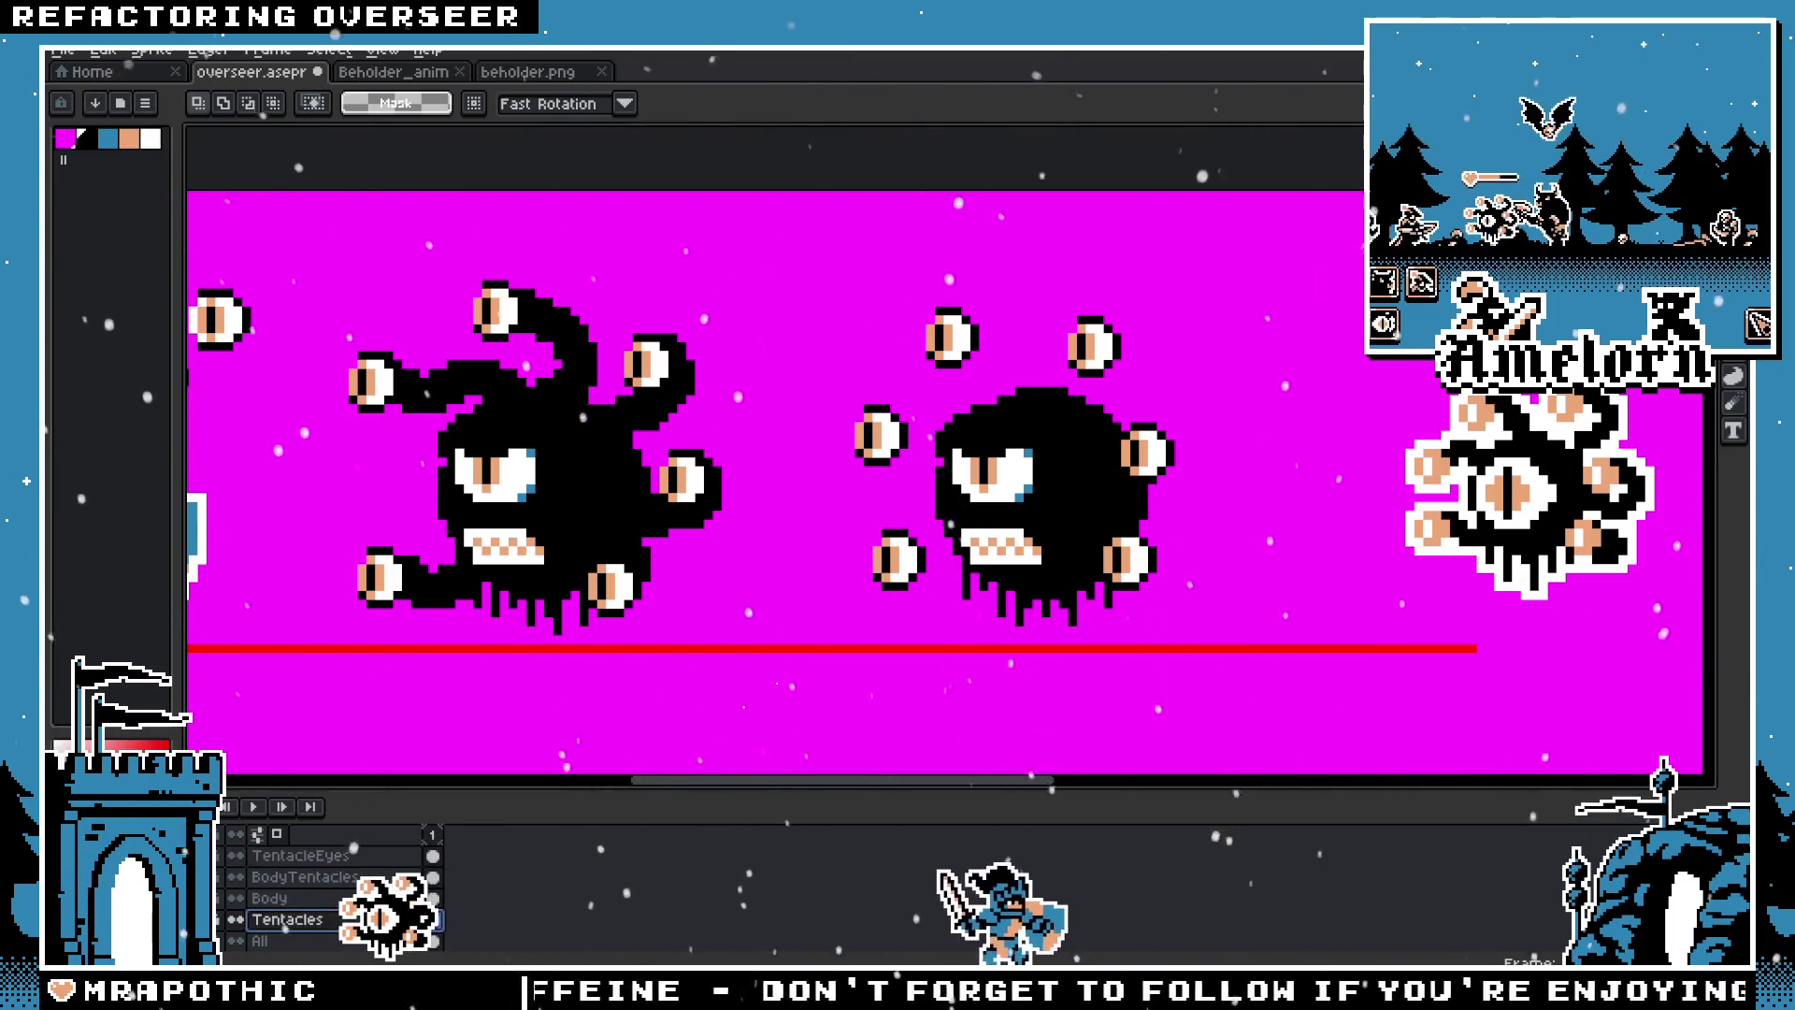
scroll(1233, 453, right, 3)
scroll(942, 523, up, 1)
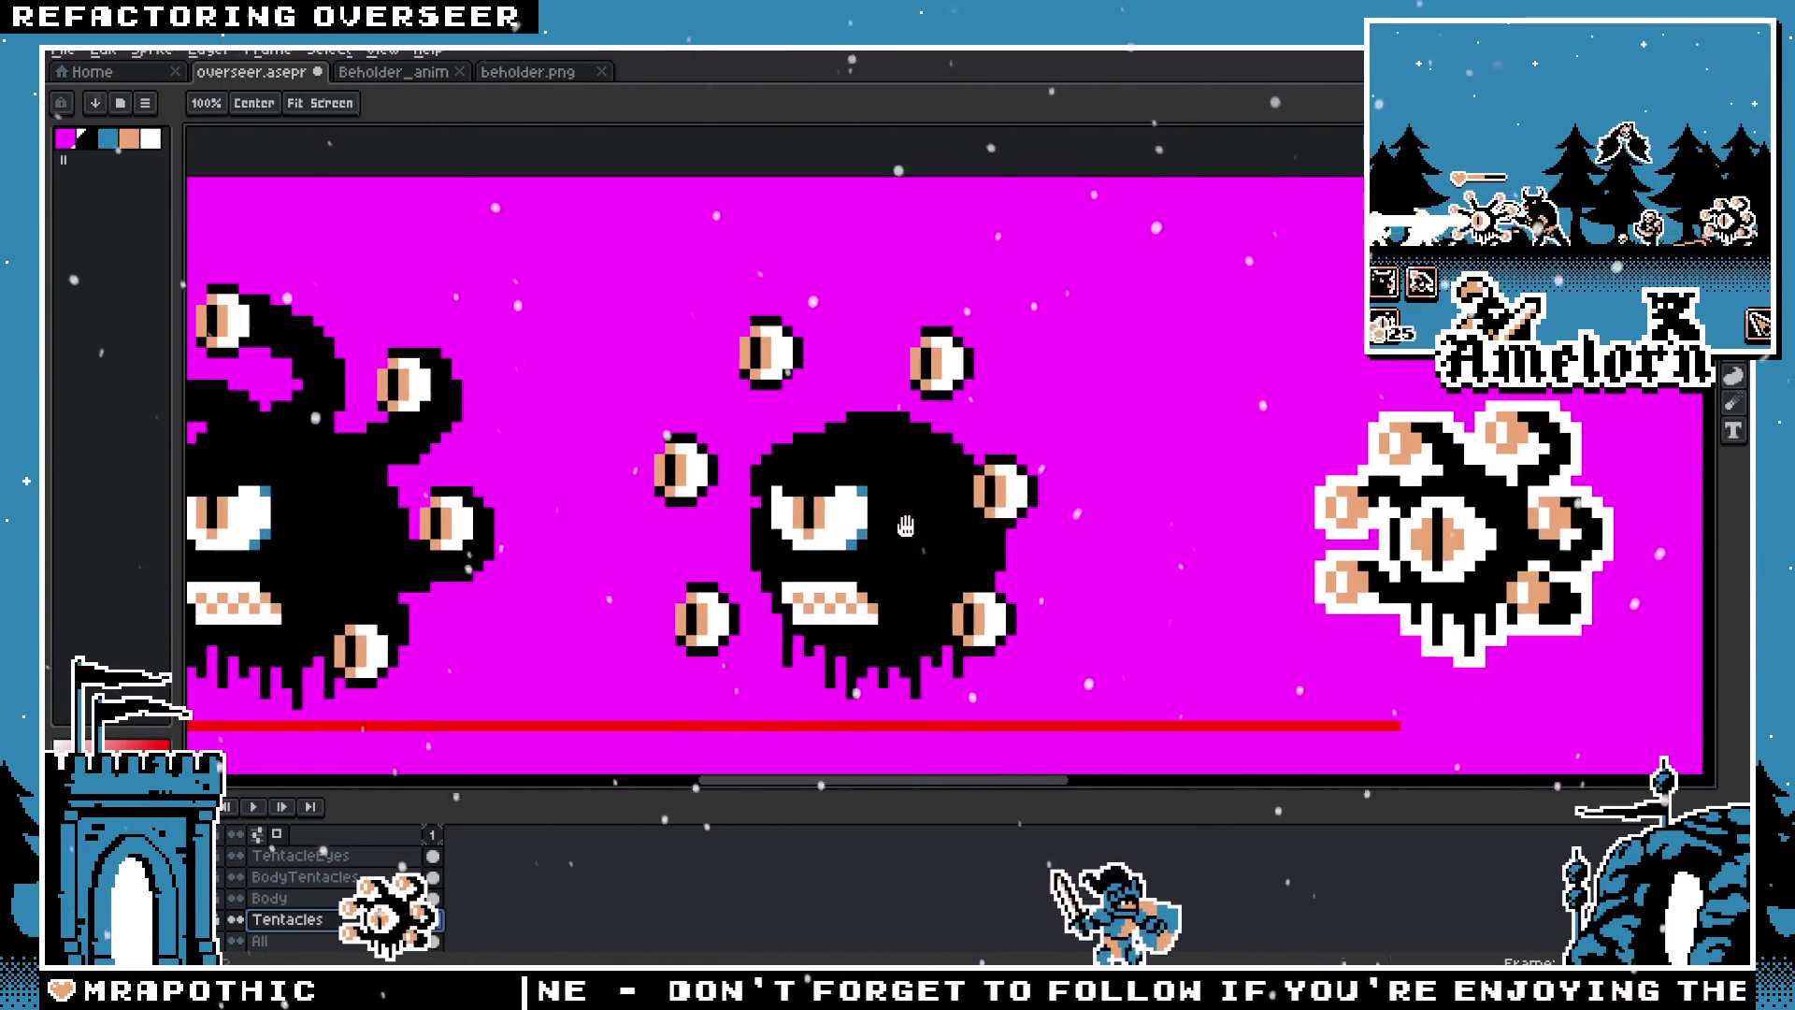
scroll(941, 523, left, 2)
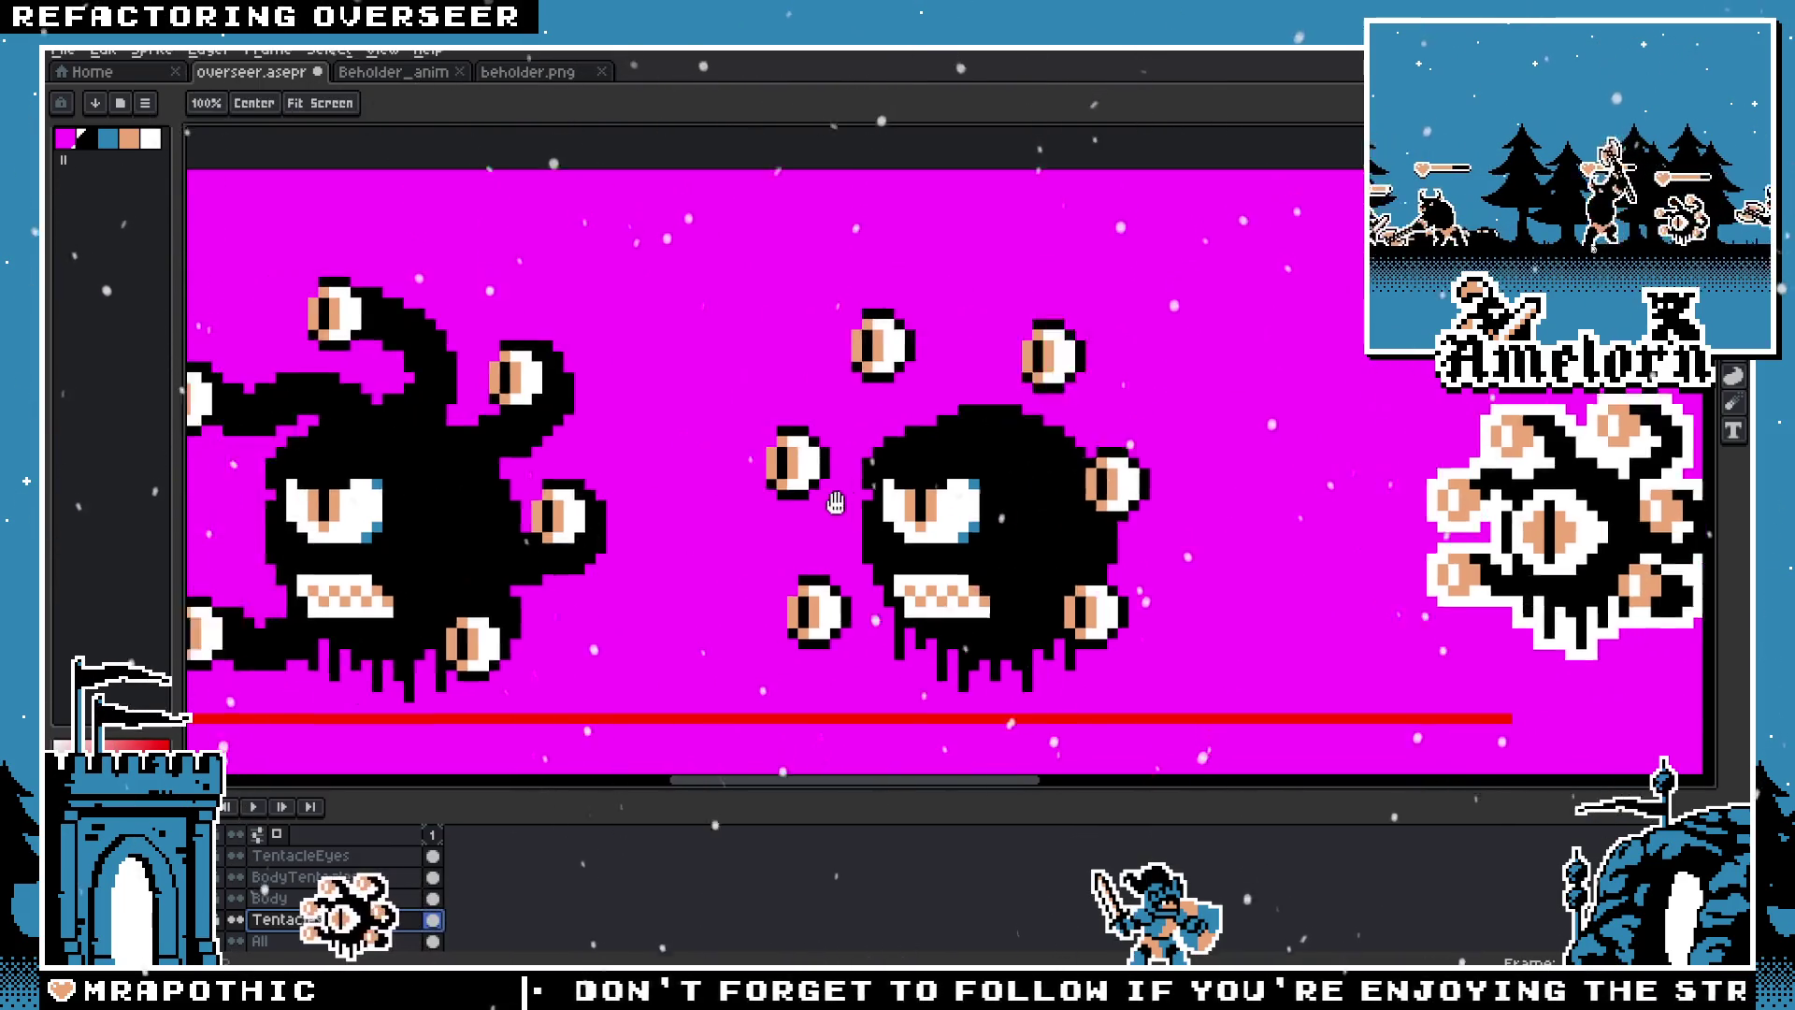
scroll(1029, 496, left, 2)
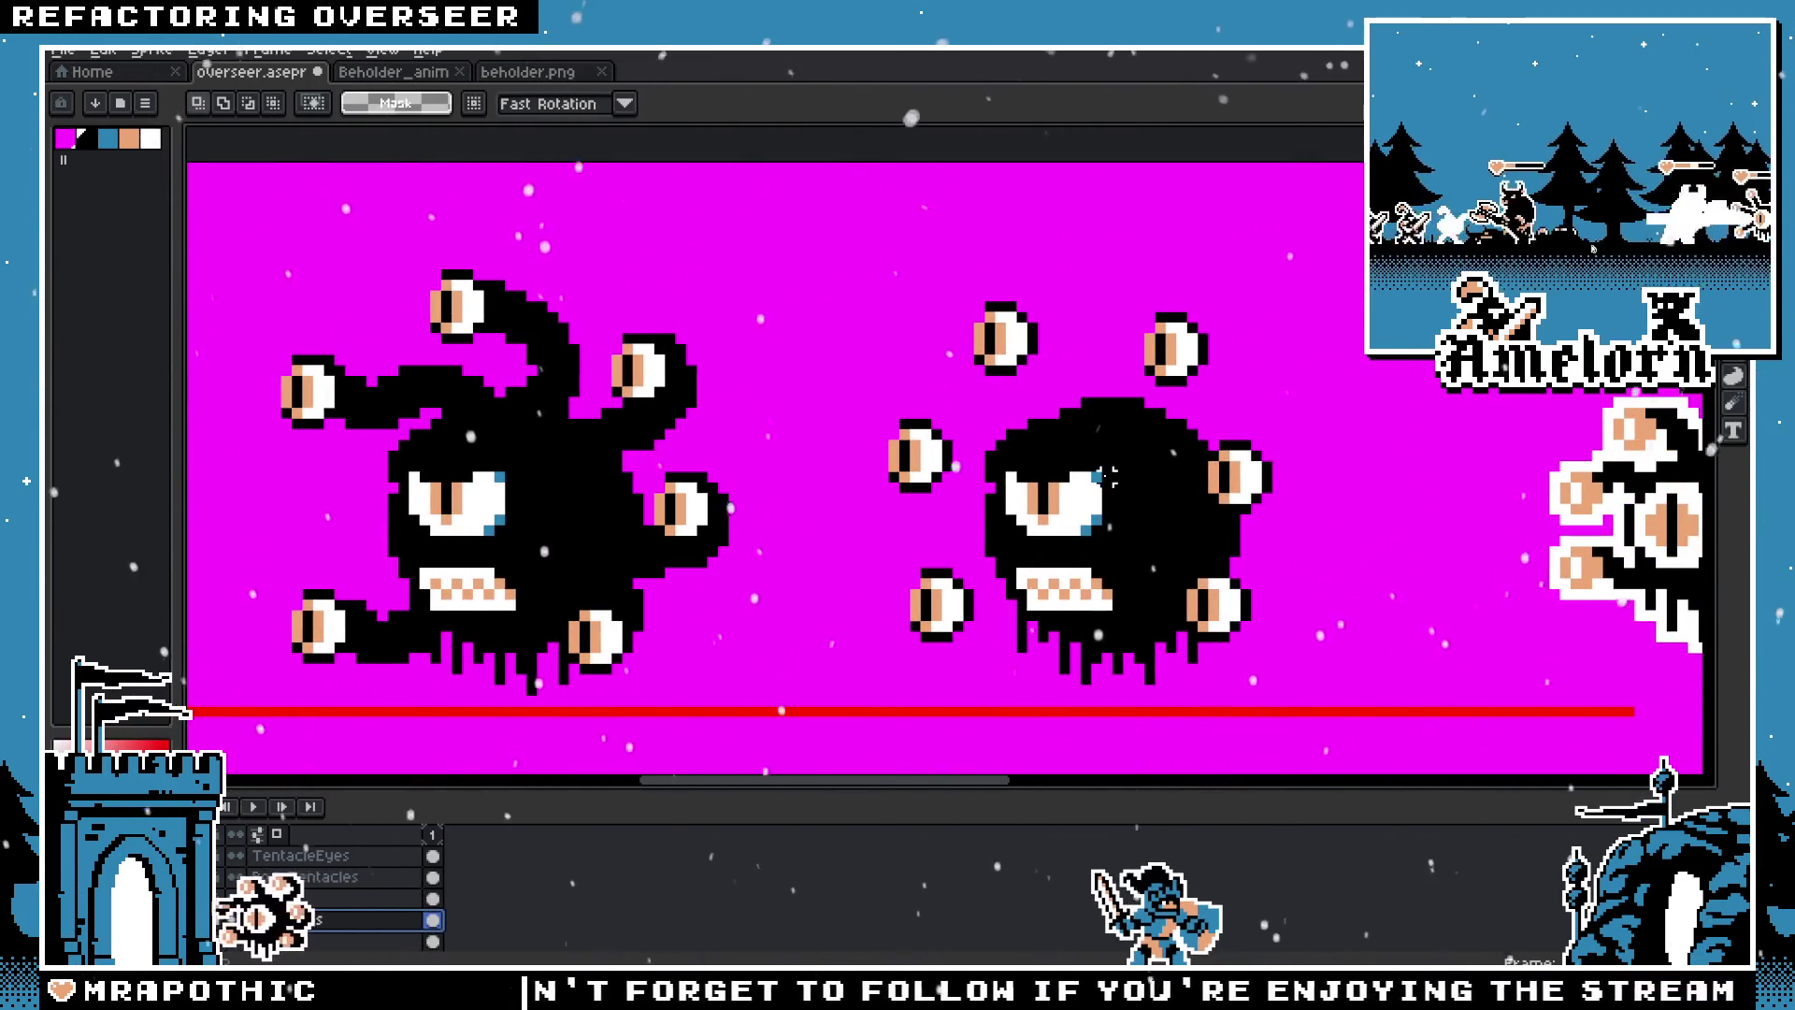
key(b)
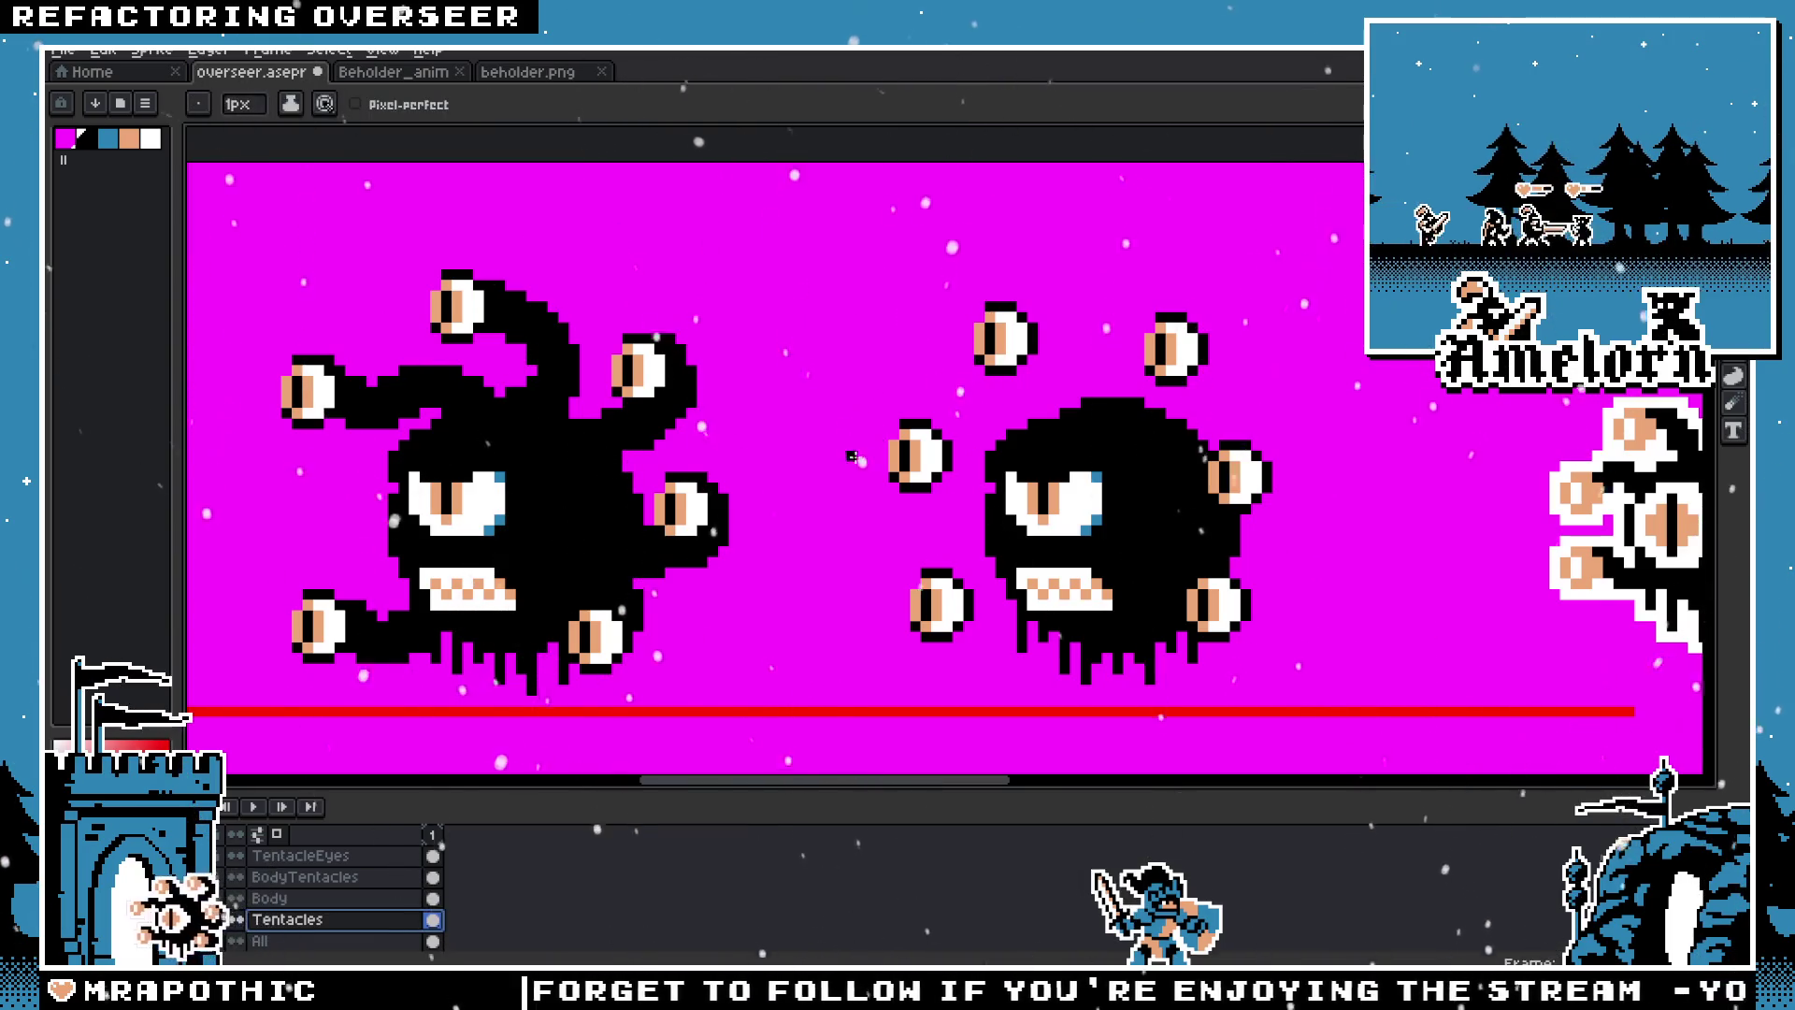
drag(989, 456, 970, 449)
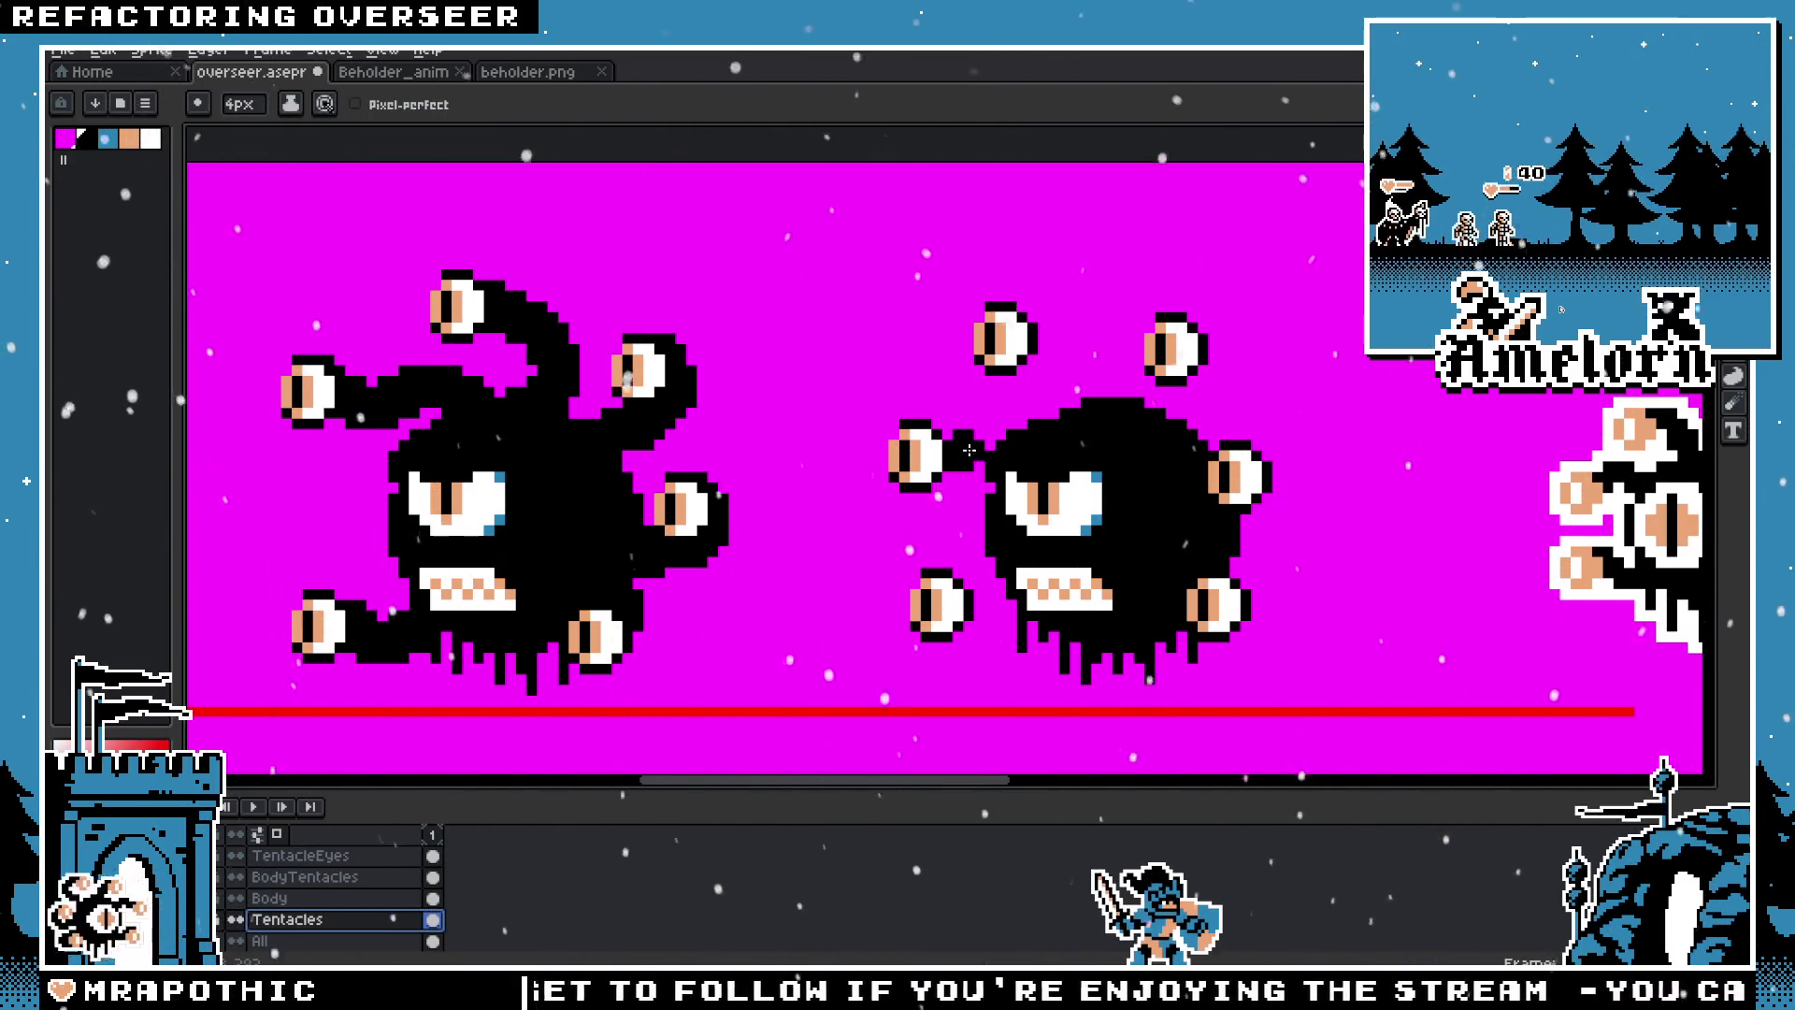
key(m)
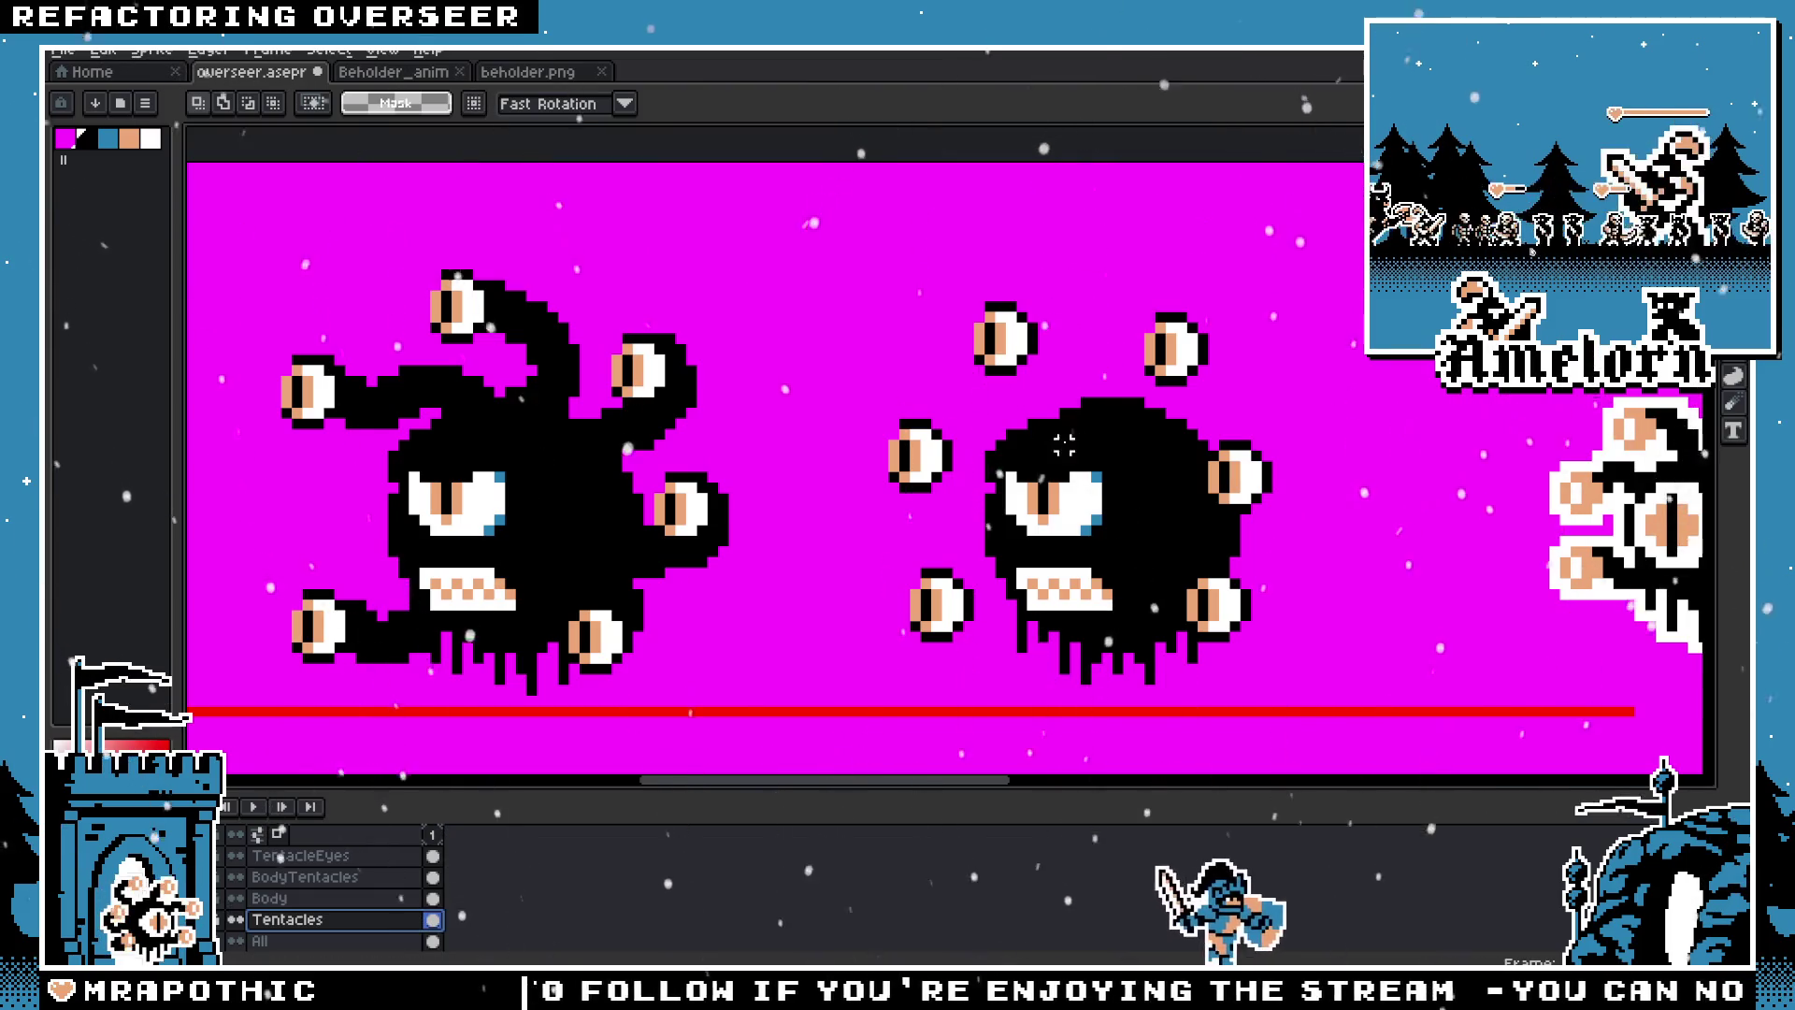
key(b)
drag(937, 437, 1005, 441)
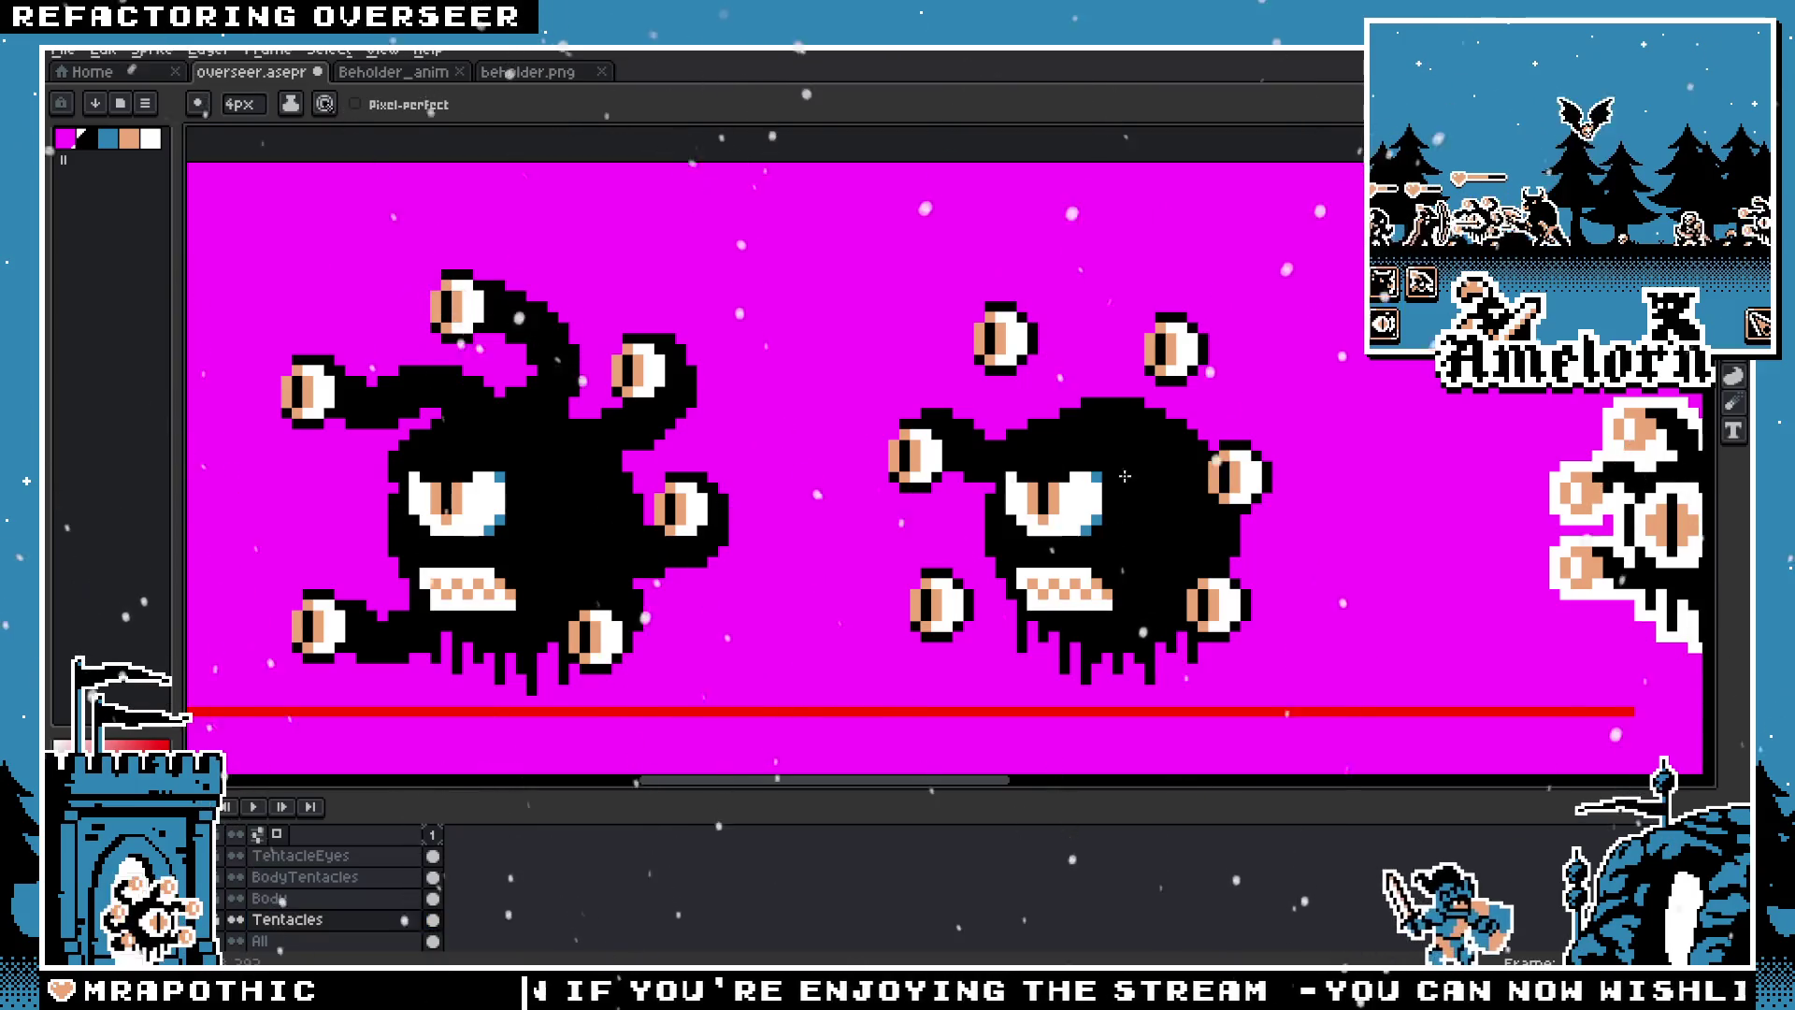
key(ctrl+z)
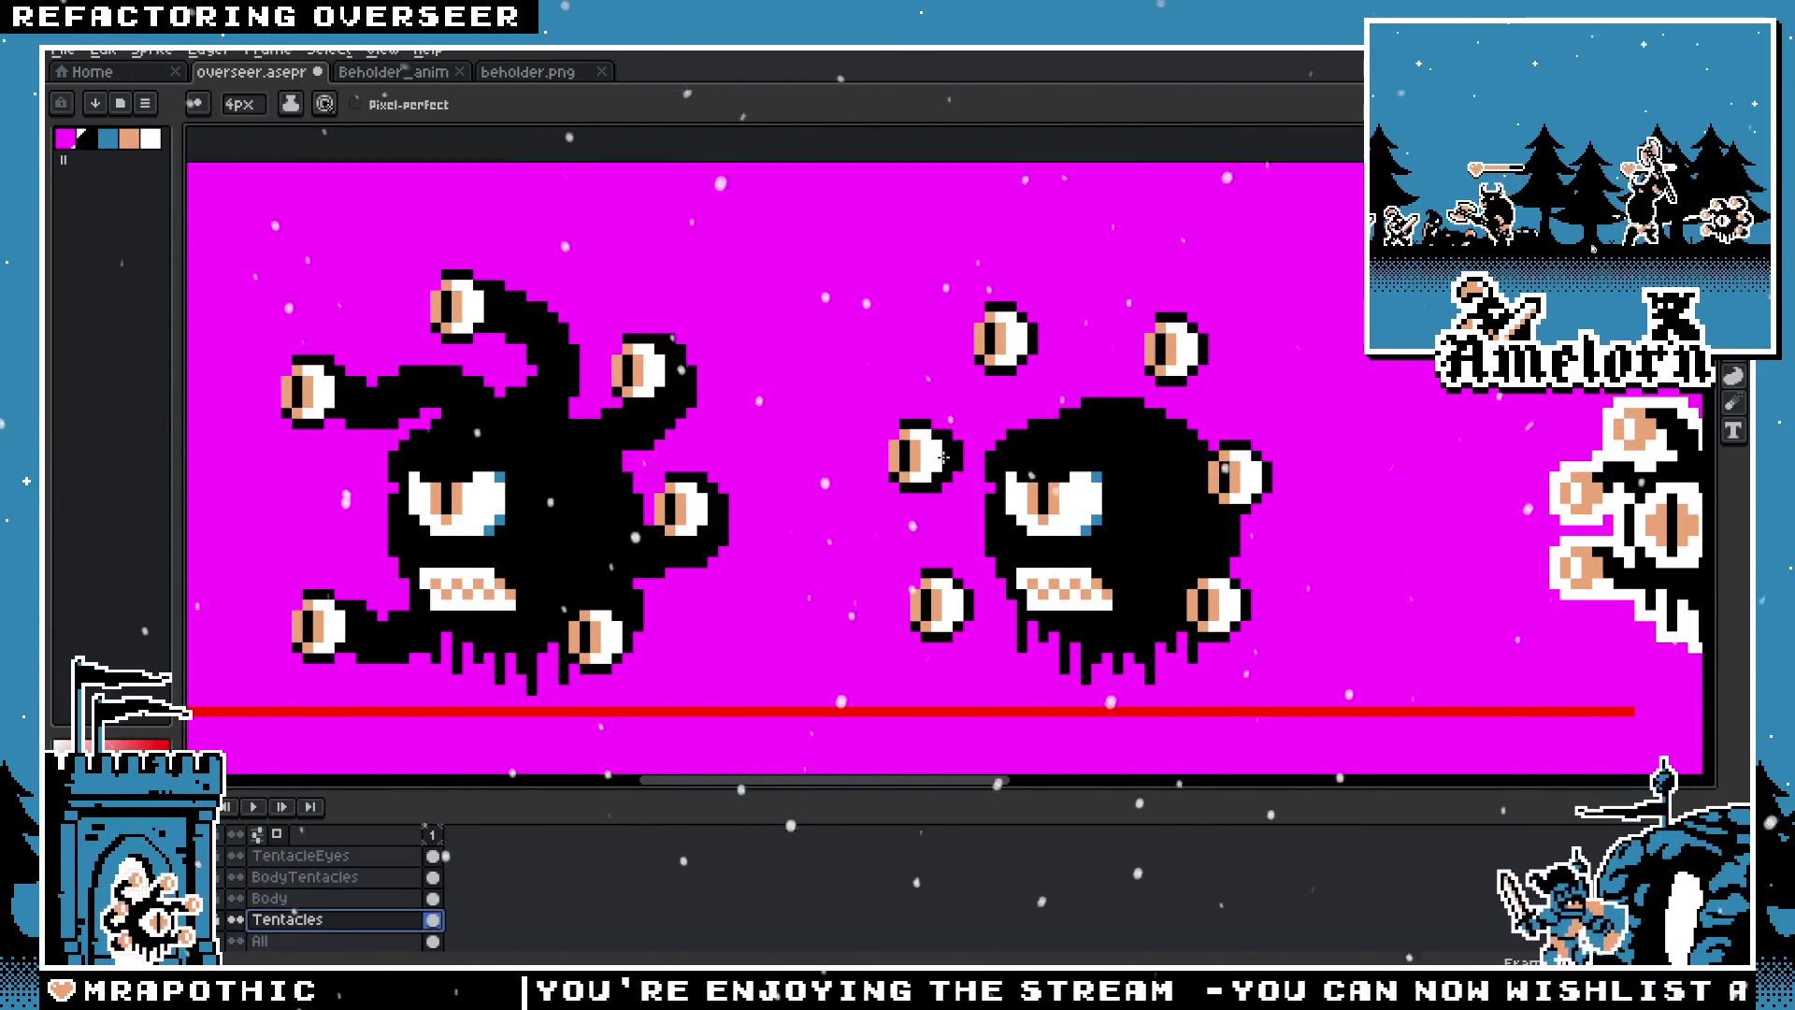
key(ctrl+y)
key(ctrl+z)
Step: Paint magenta over part of the beholder's body edge
scroll(1016, 483, down, 1)
scroll(1019, 482, down, 2)
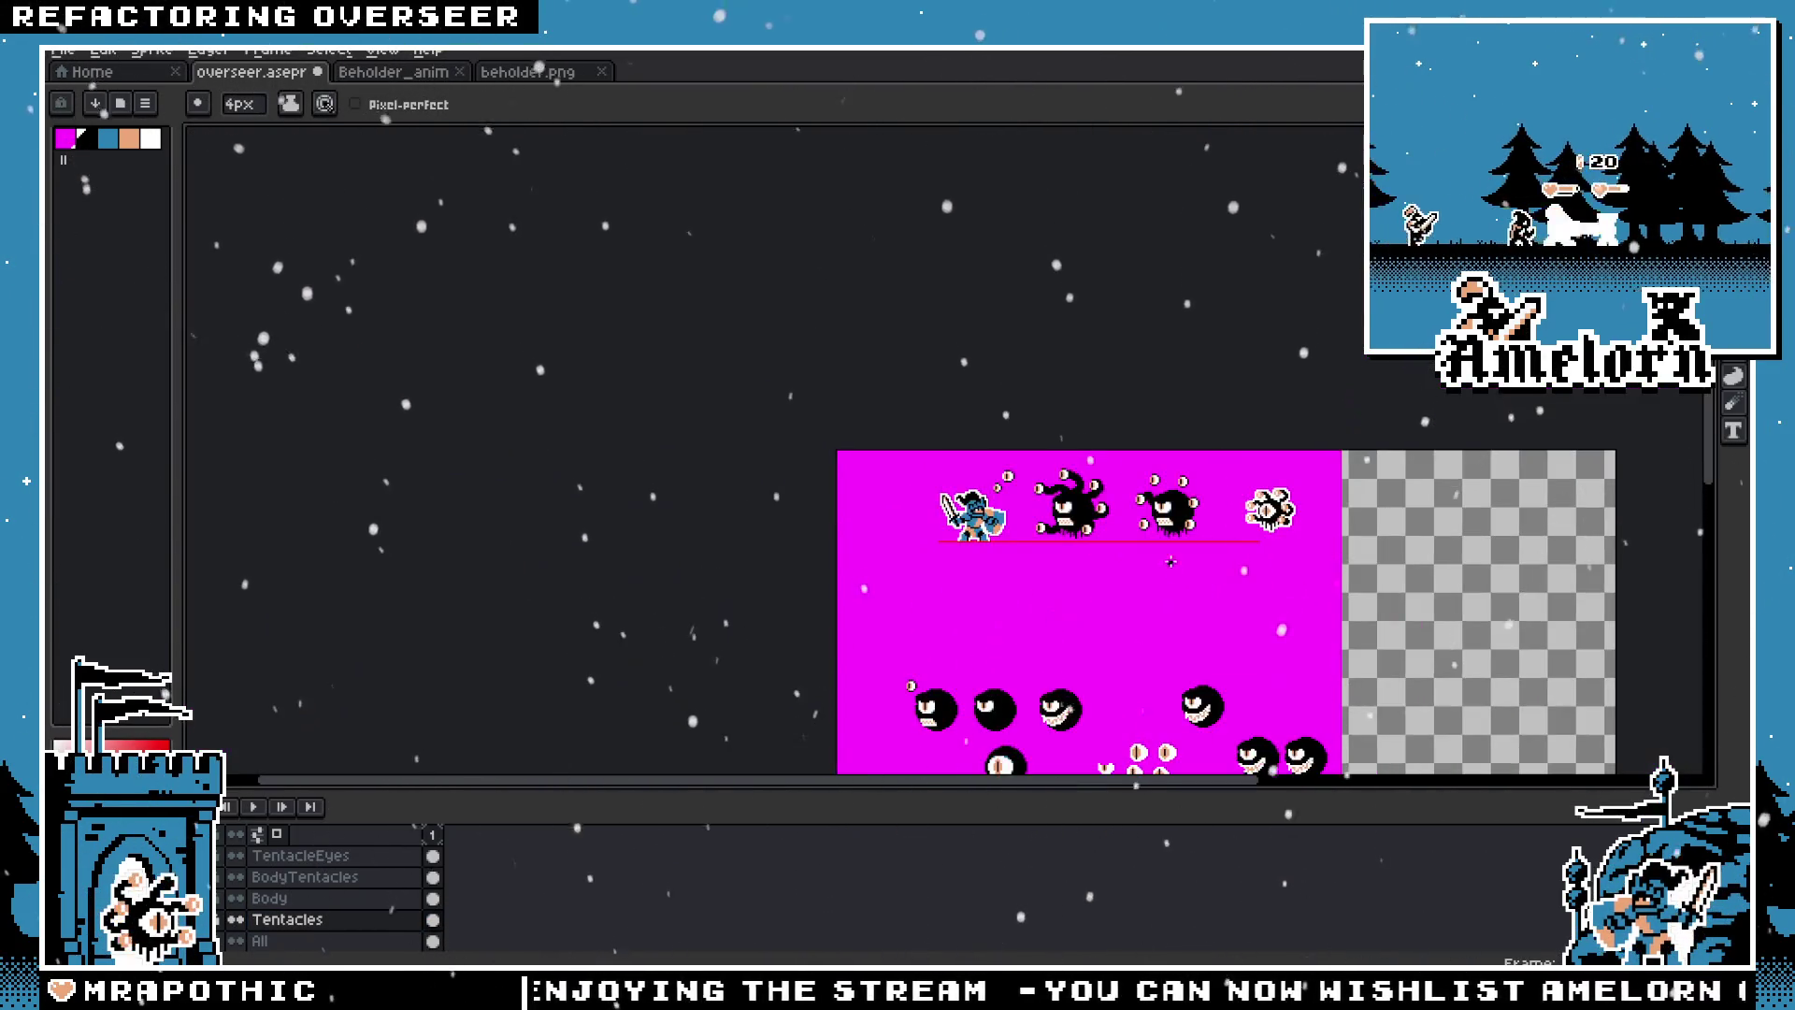
scroll(1037, 484, up, 2)
scroll(1048, 486, up, 1)
scroll(1047, 484, up, 2)
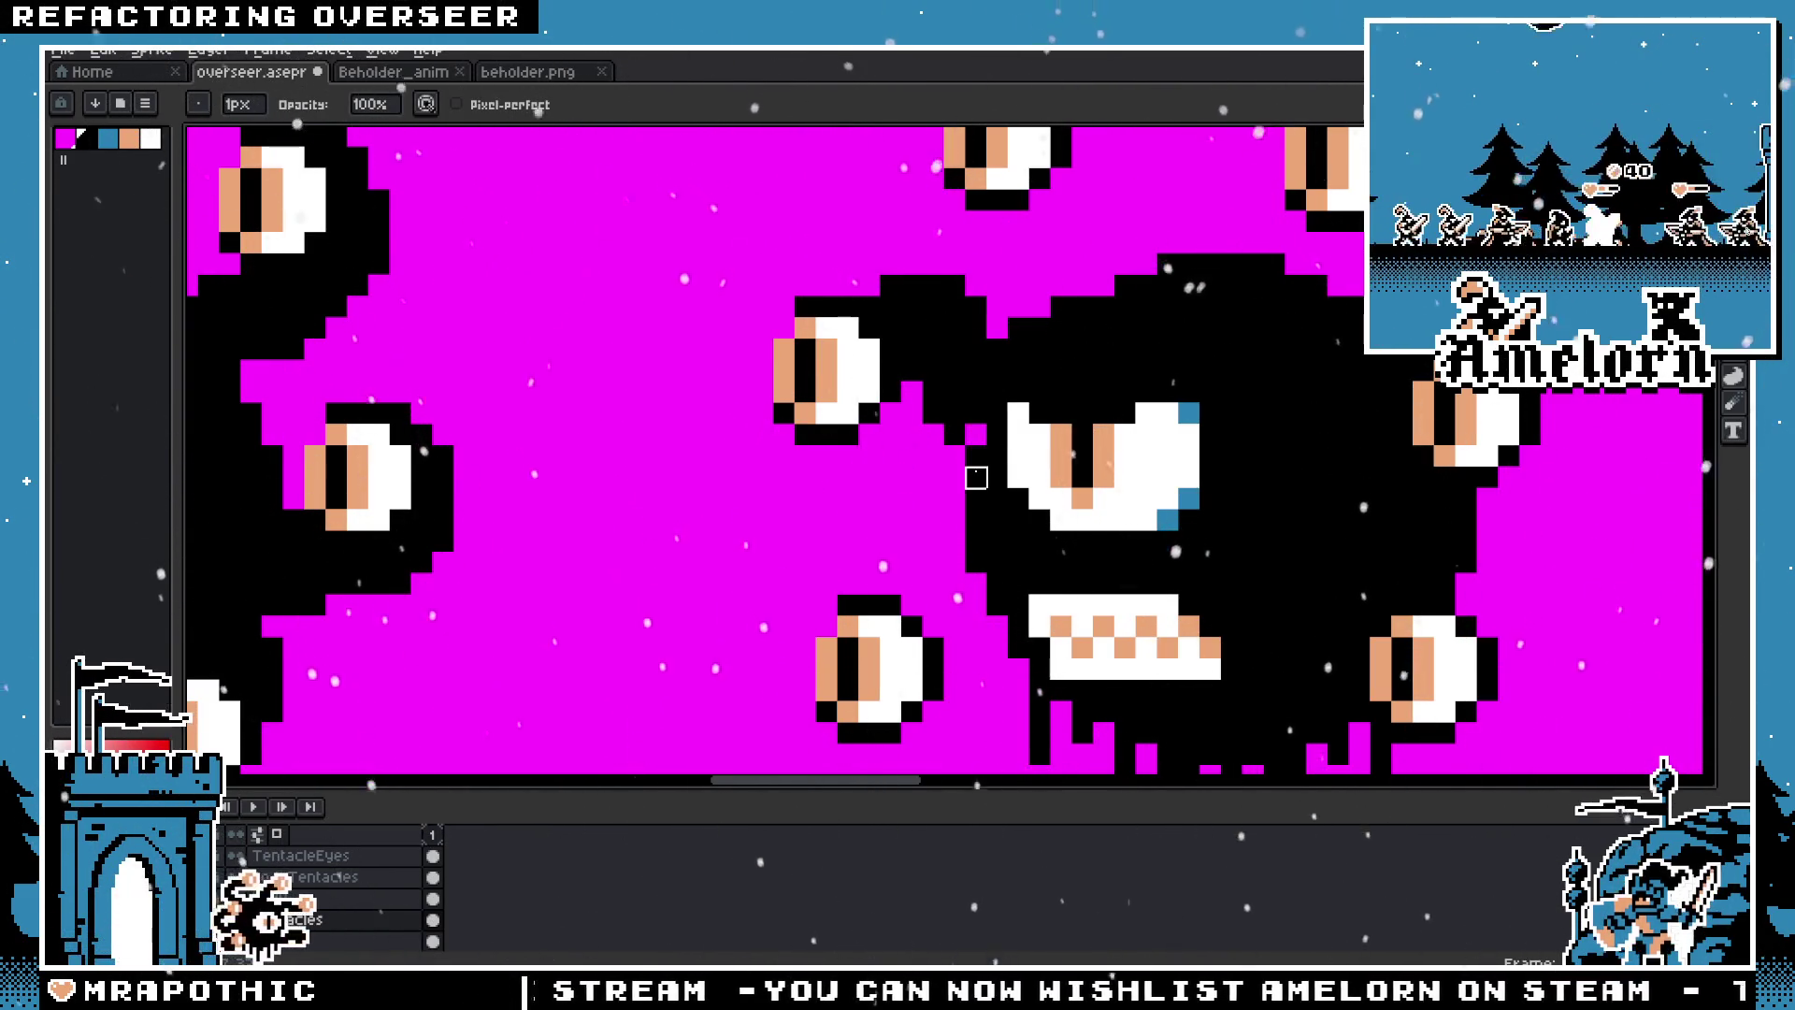
drag(975, 351, 955, 413)
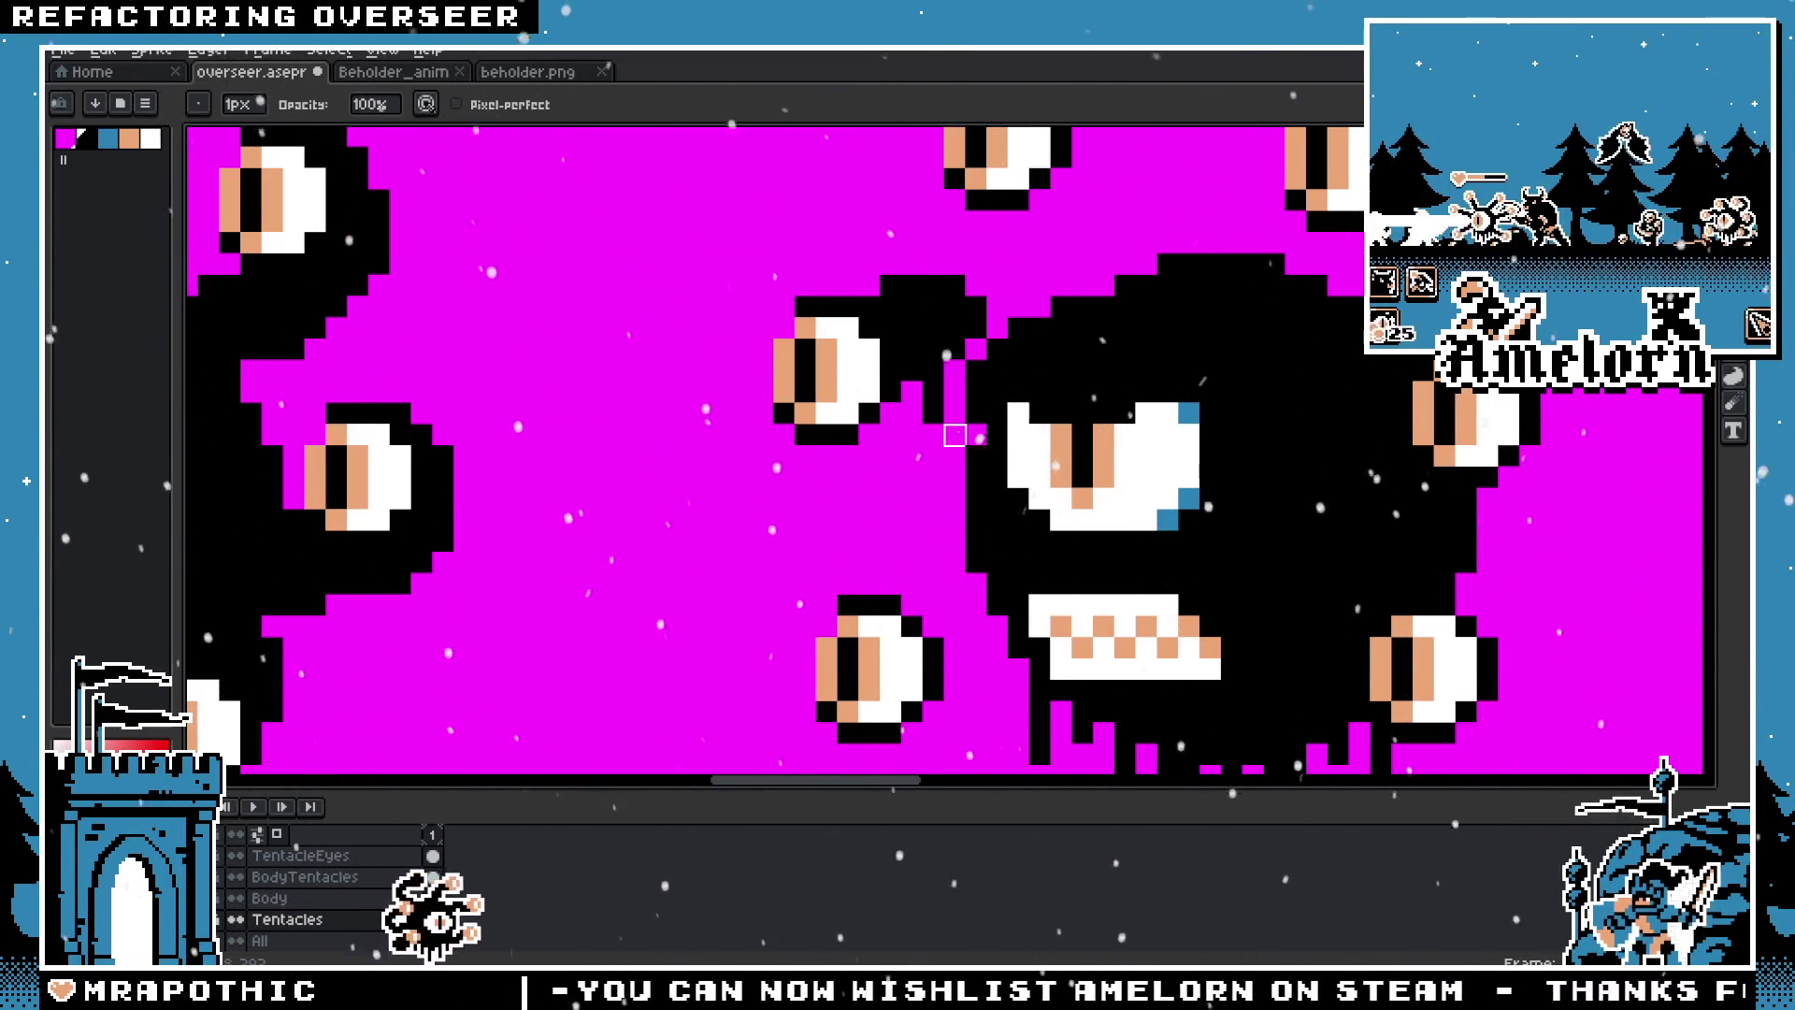
scroll(955, 413, down, 3)
scroll(1028, 439, down, 1)
scroll(1083, 471, up, 2)
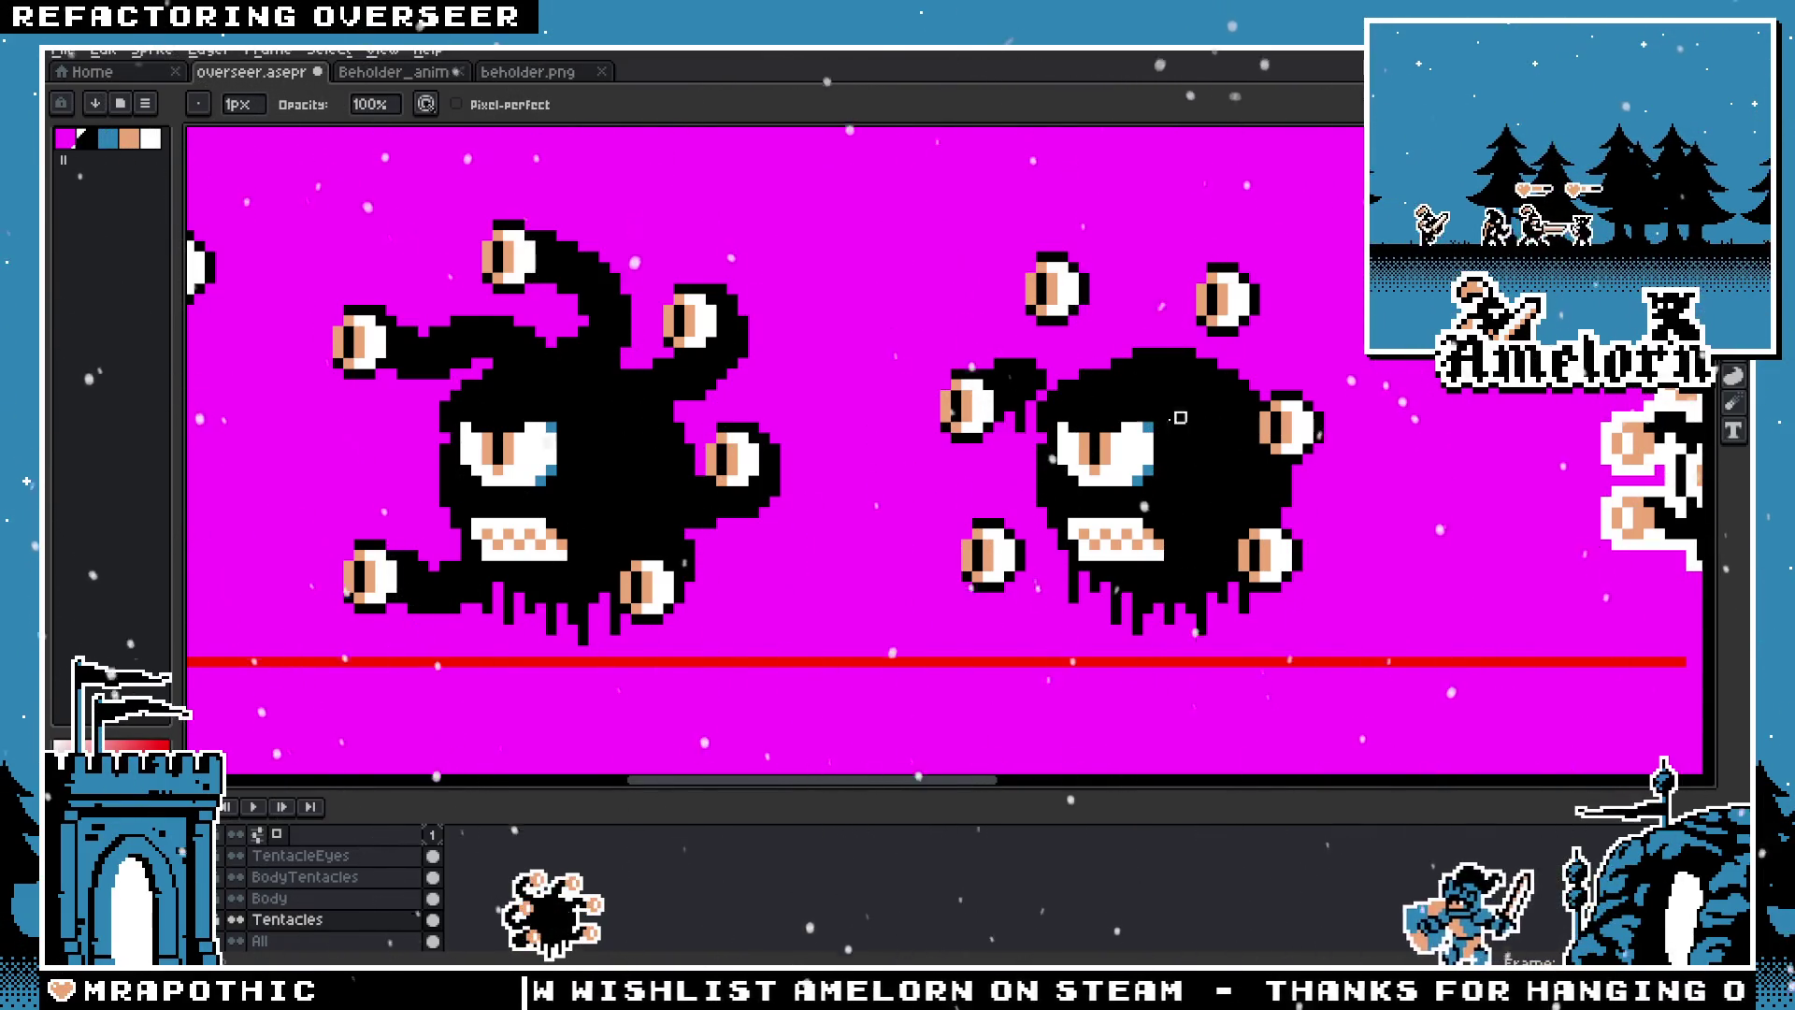
Step: Select the detached left eye on the TentacleEyes layer and move it to a new position
key(m)
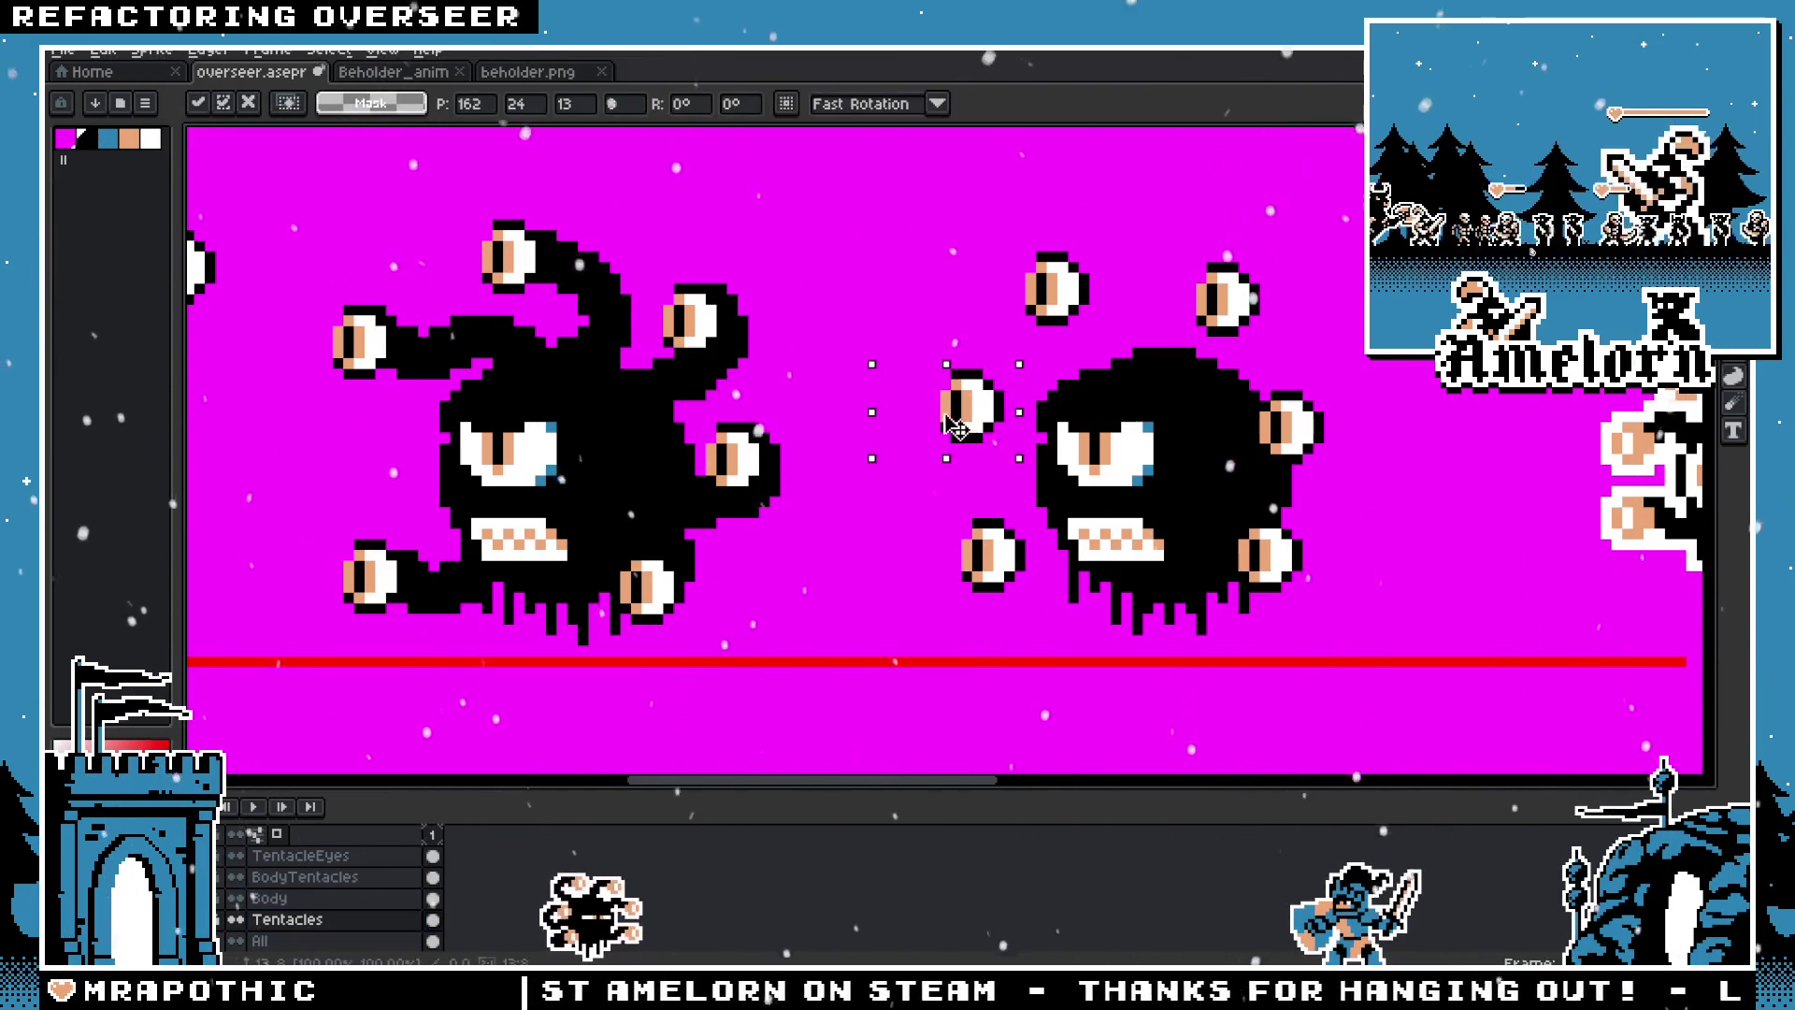
drag(883, 457, 1030, 364)
click(300, 855)
click(989, 427)
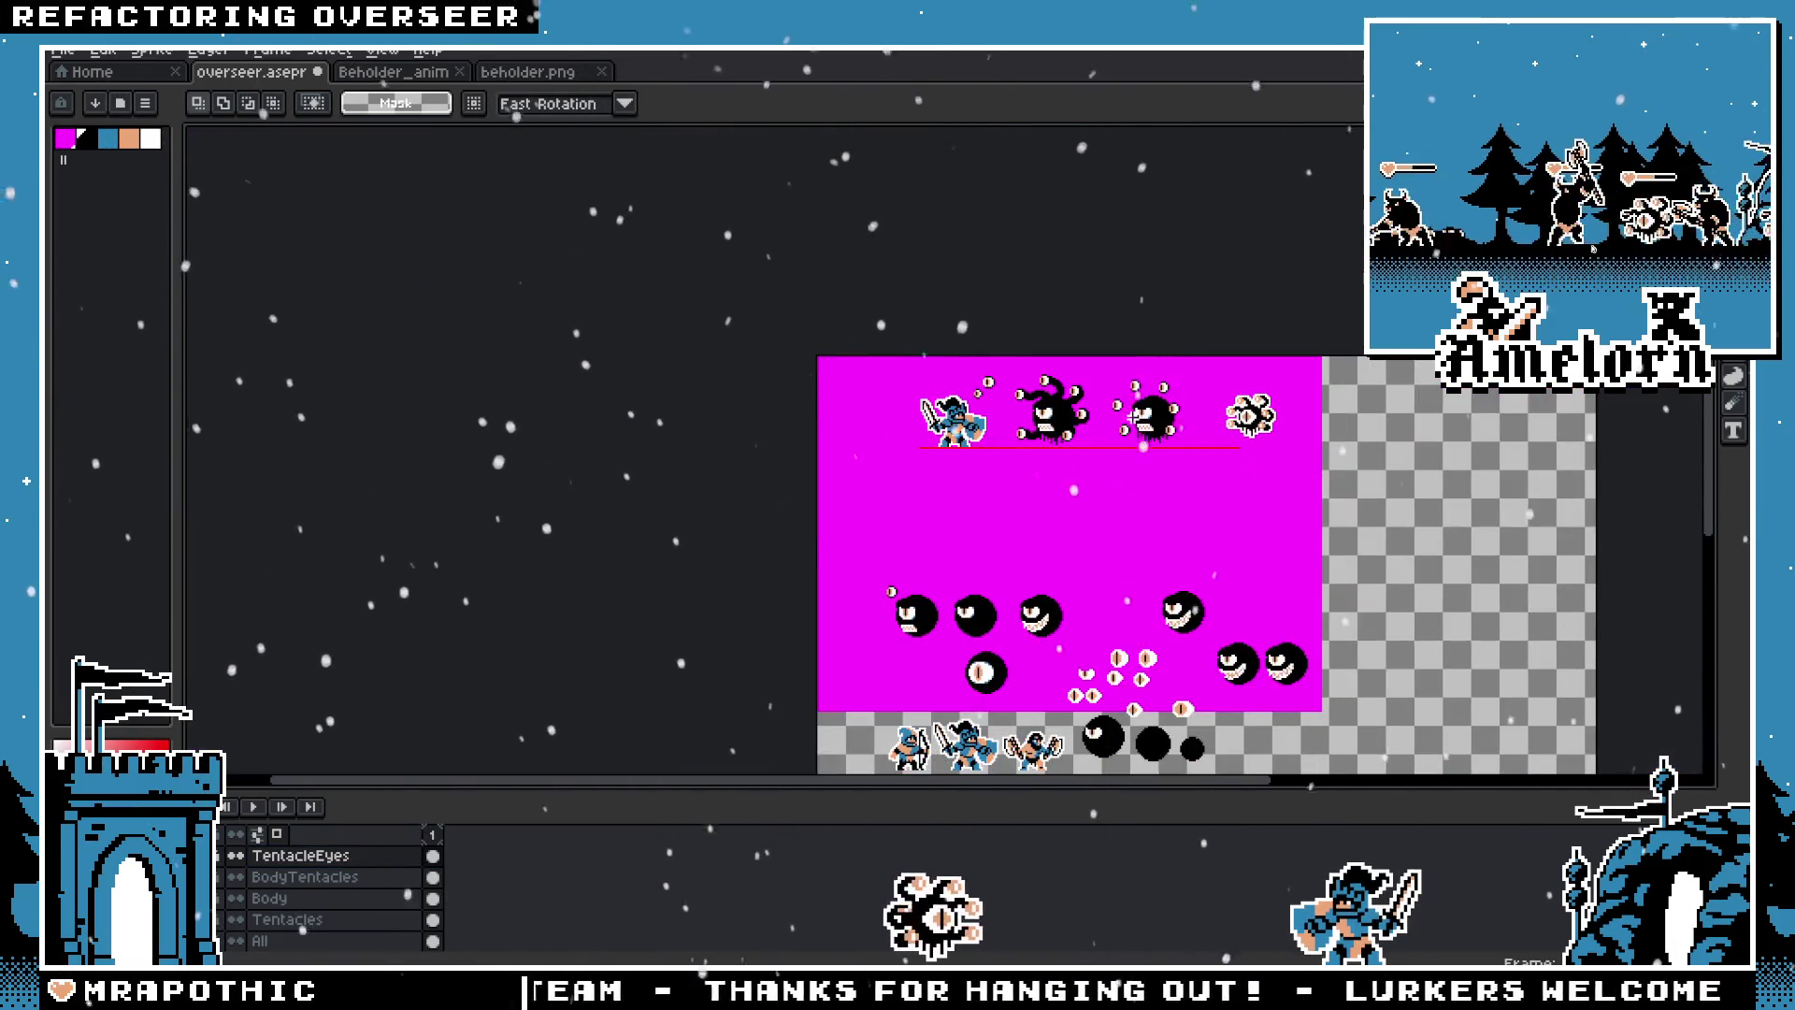
scroll(1126, 415, up, 4)
drag(879, 234, 1086, 427)
key(Return)
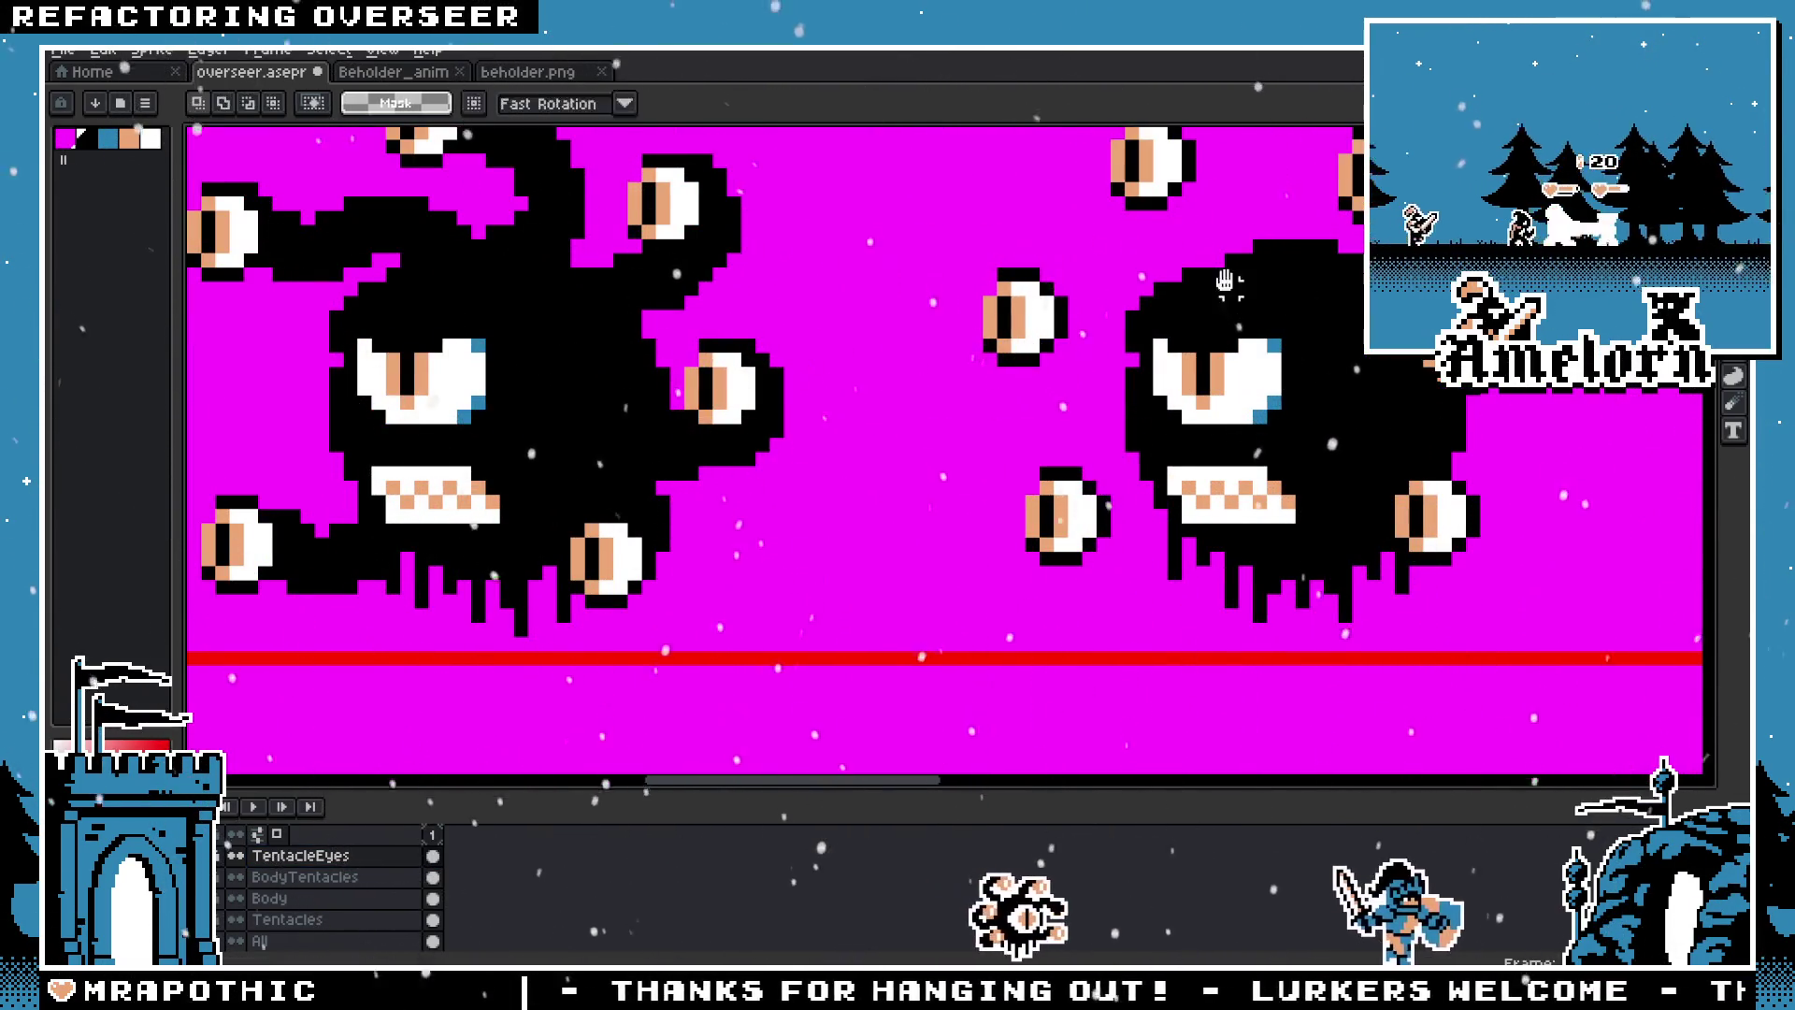
scroll(1141, 348, up, 2)
Step: On the Tentacles layer, draw a 4px black tentacle linking the left eye to the body
click(323, 920)
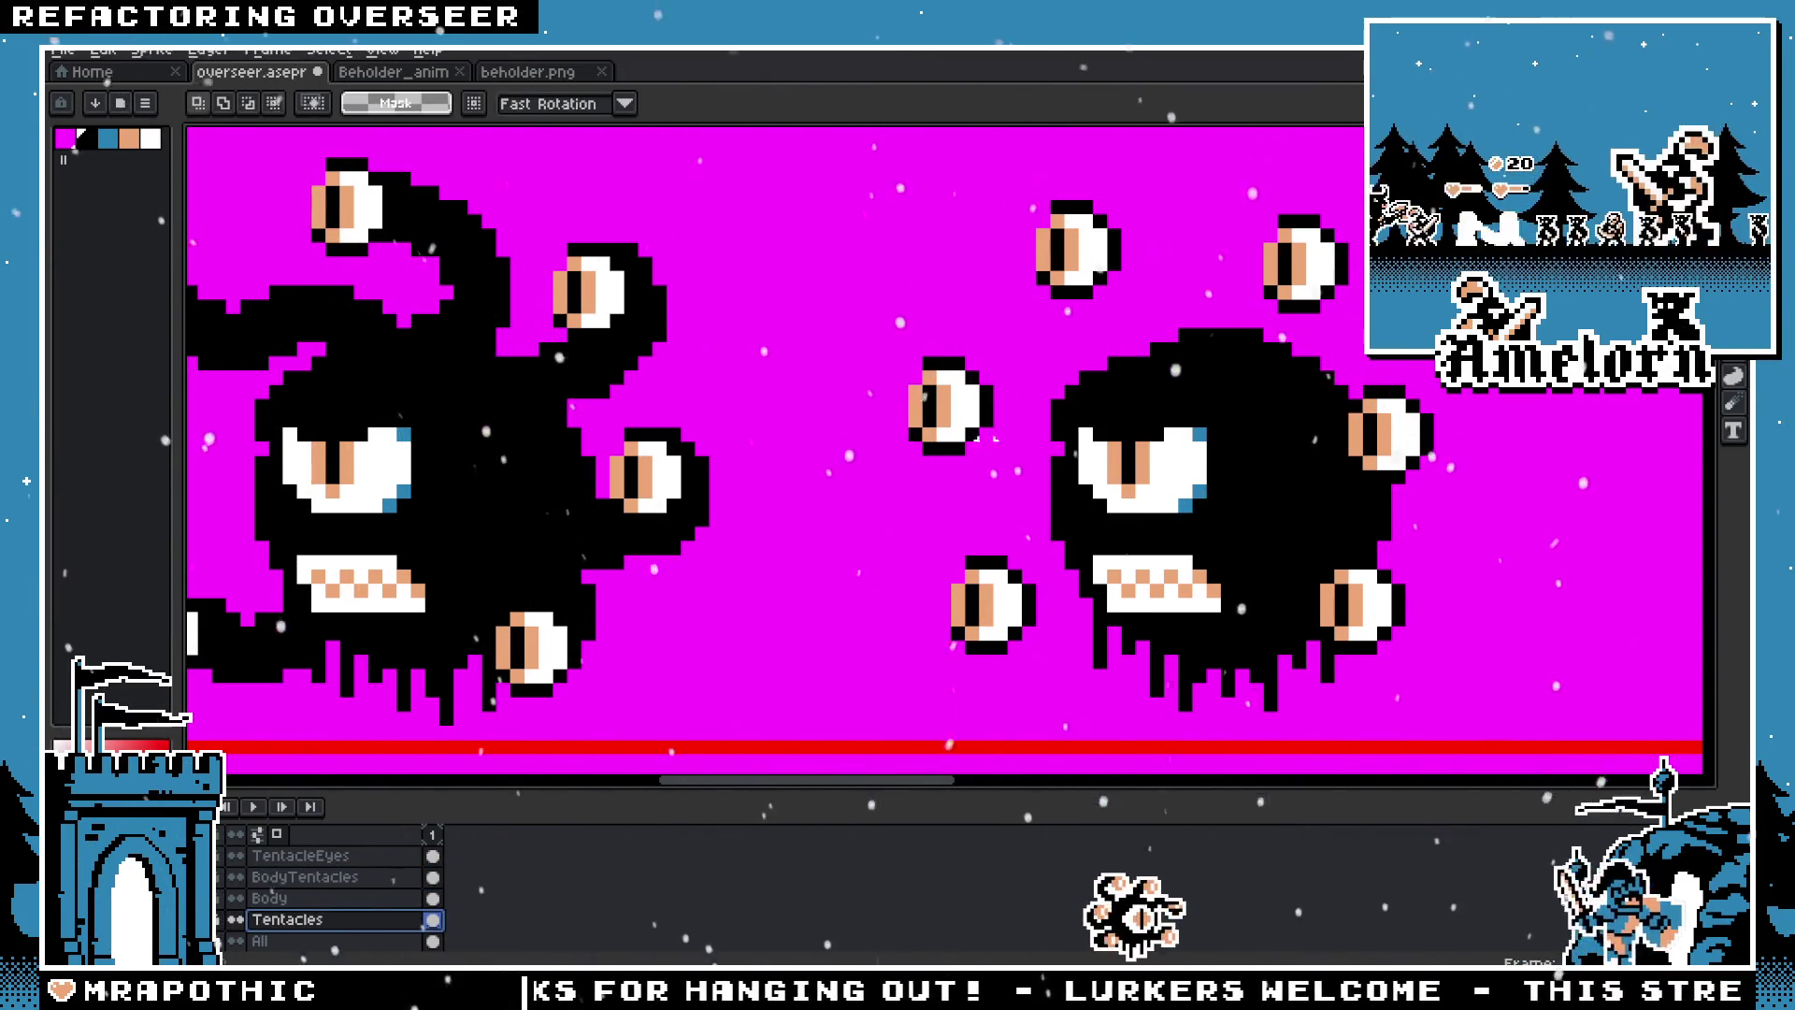
key(b)
click(895, 410)
scroll(895, 411, up, 2)
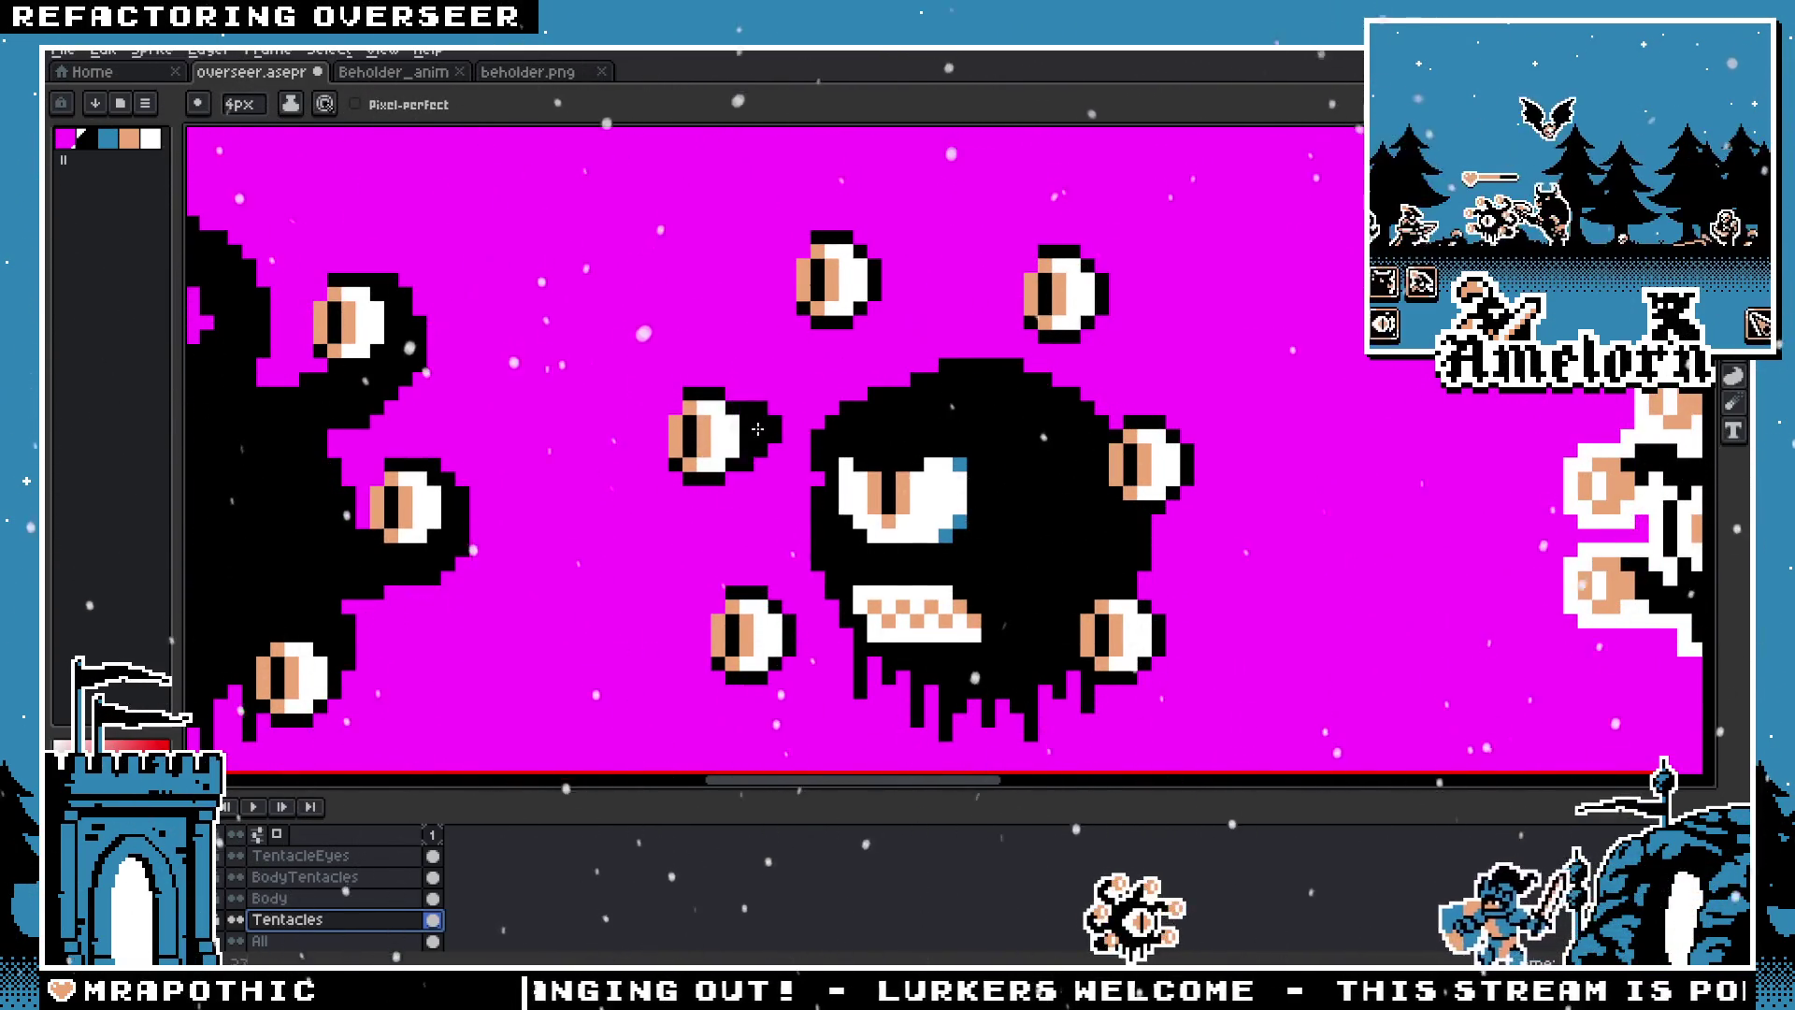
drag(734, 448, 827, 413)
scroll(927, 568, down, 2)
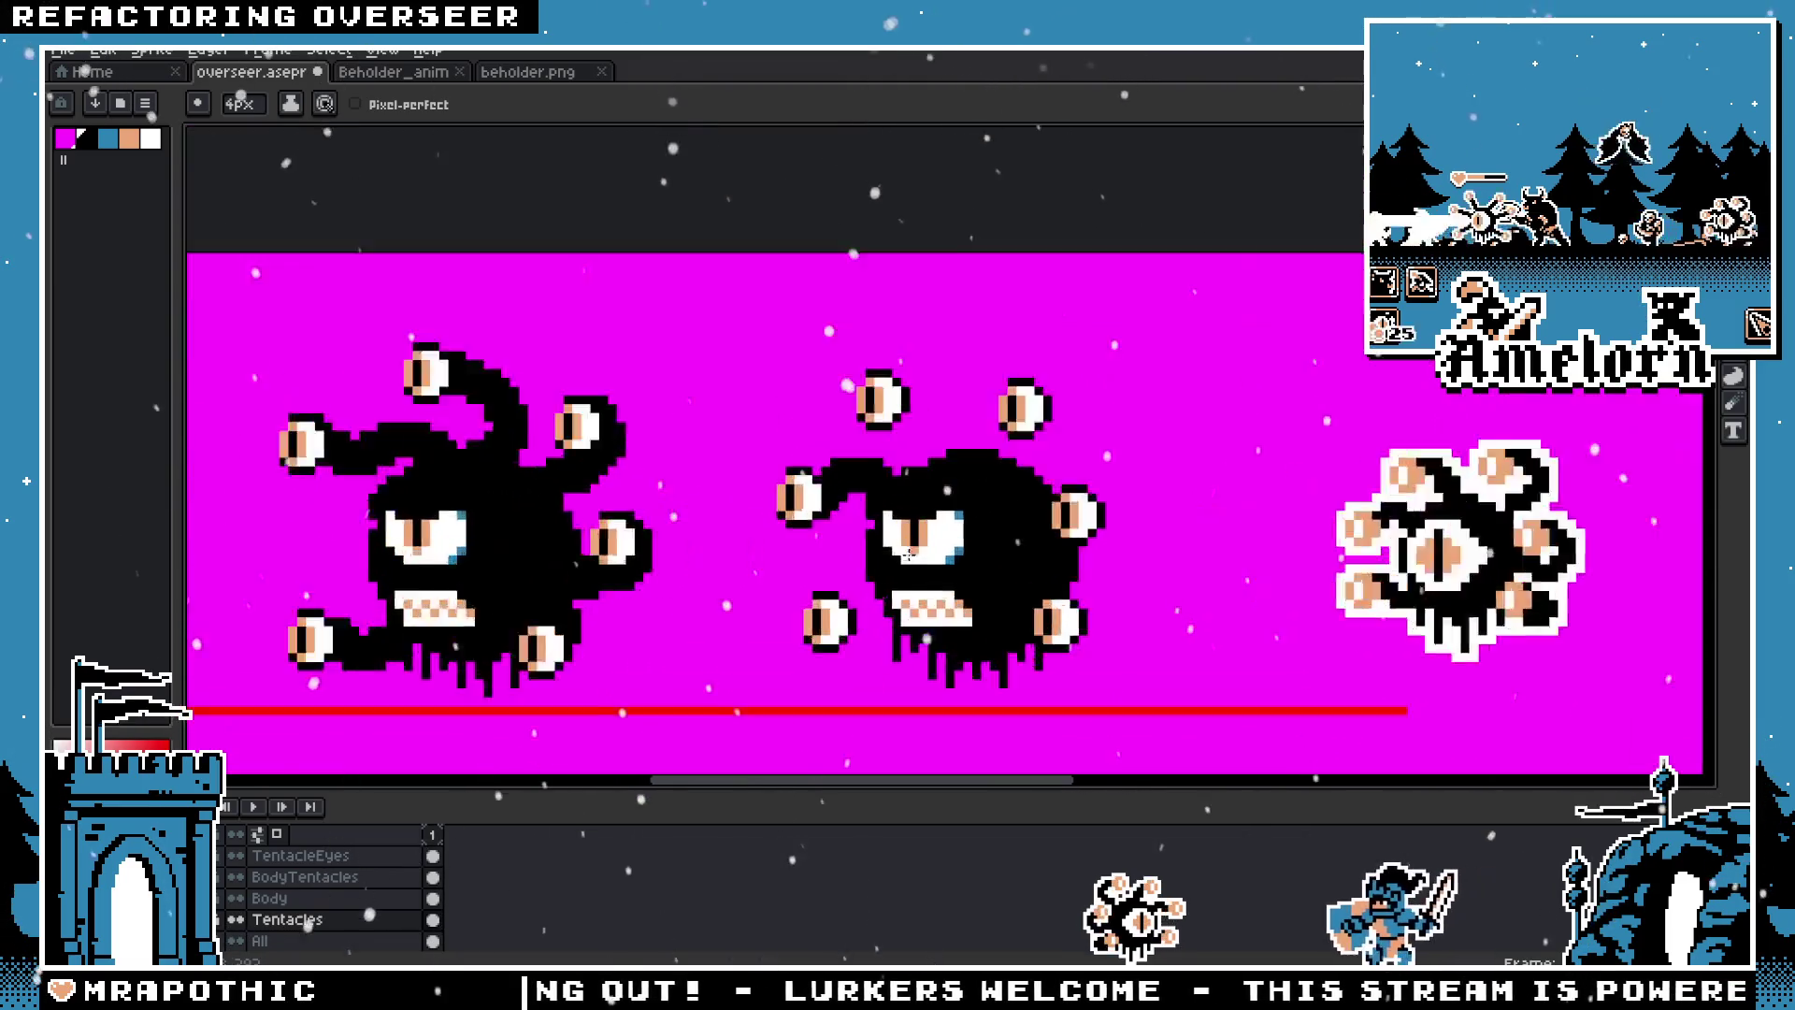
scroll(700, 437, up, 3)
drag(719, 399, 841, 360)
key(ctrl+z)
Step: Try several strokes reshaping the tentacle under the lower-left eye, undoing each attempt
scroll(610, 498, down, 2)
scroll(609, 499, down, 3)
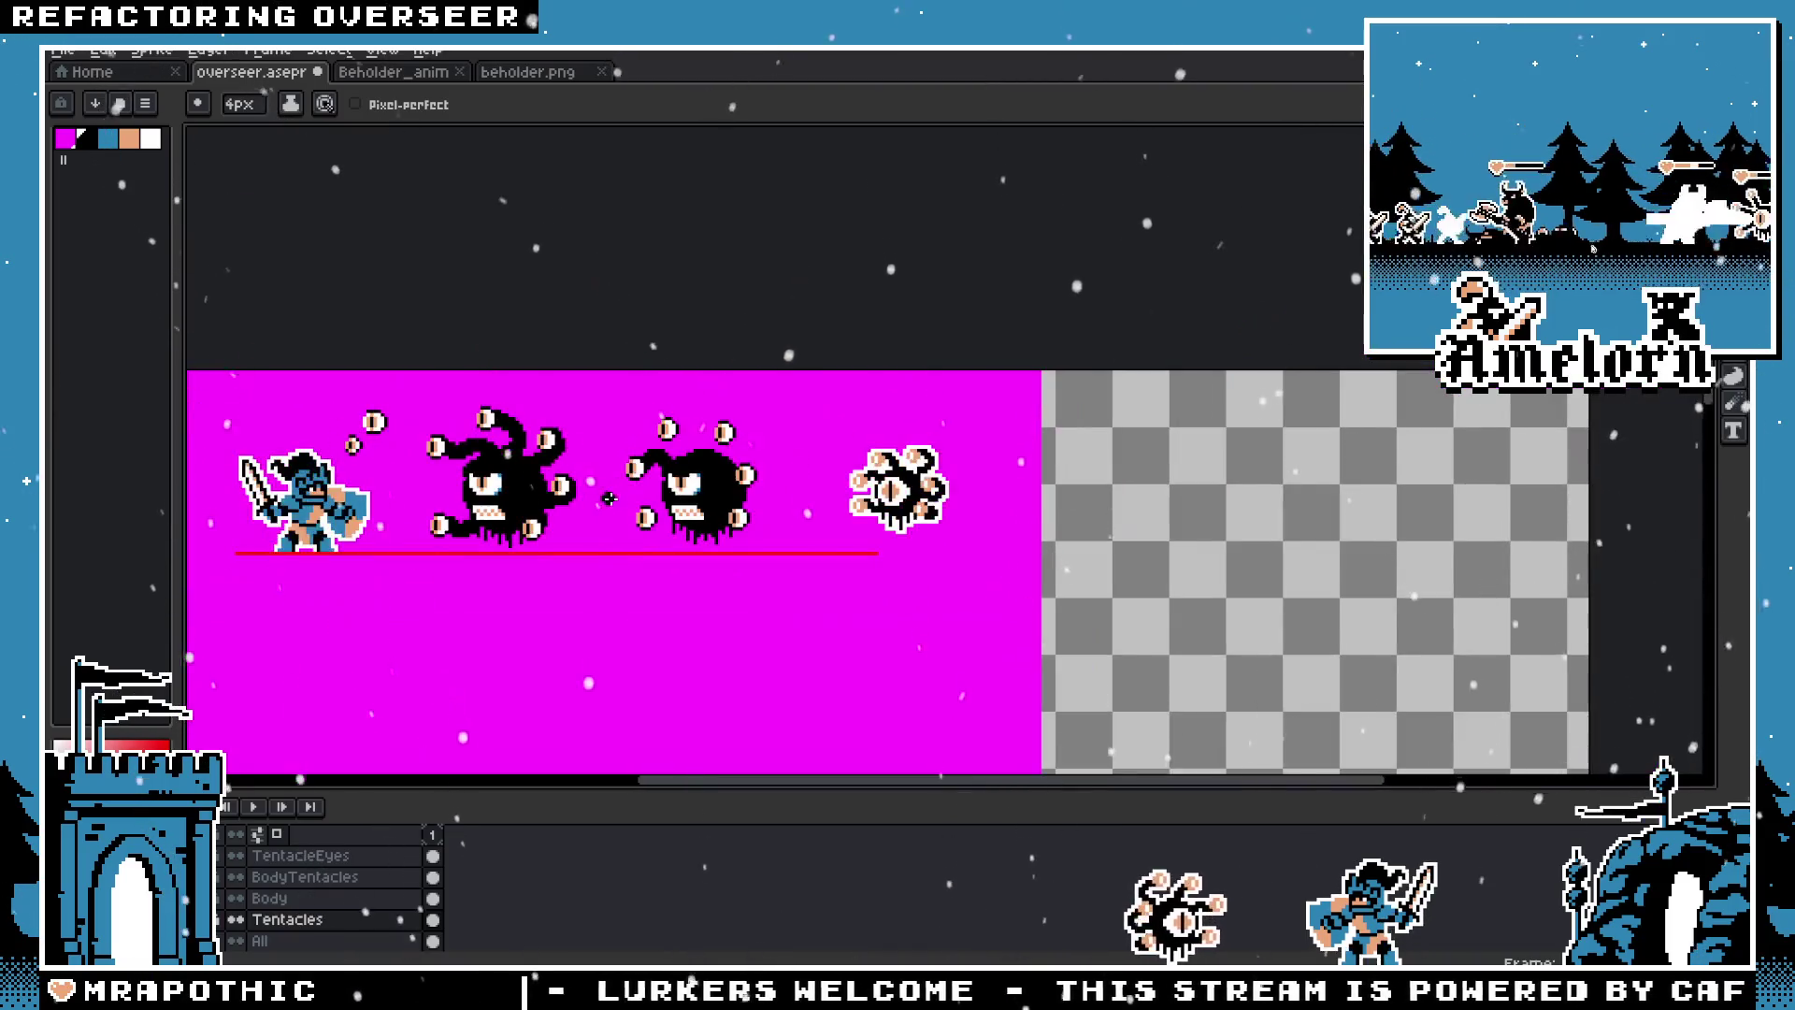
scroll(644, 487, up, 5)
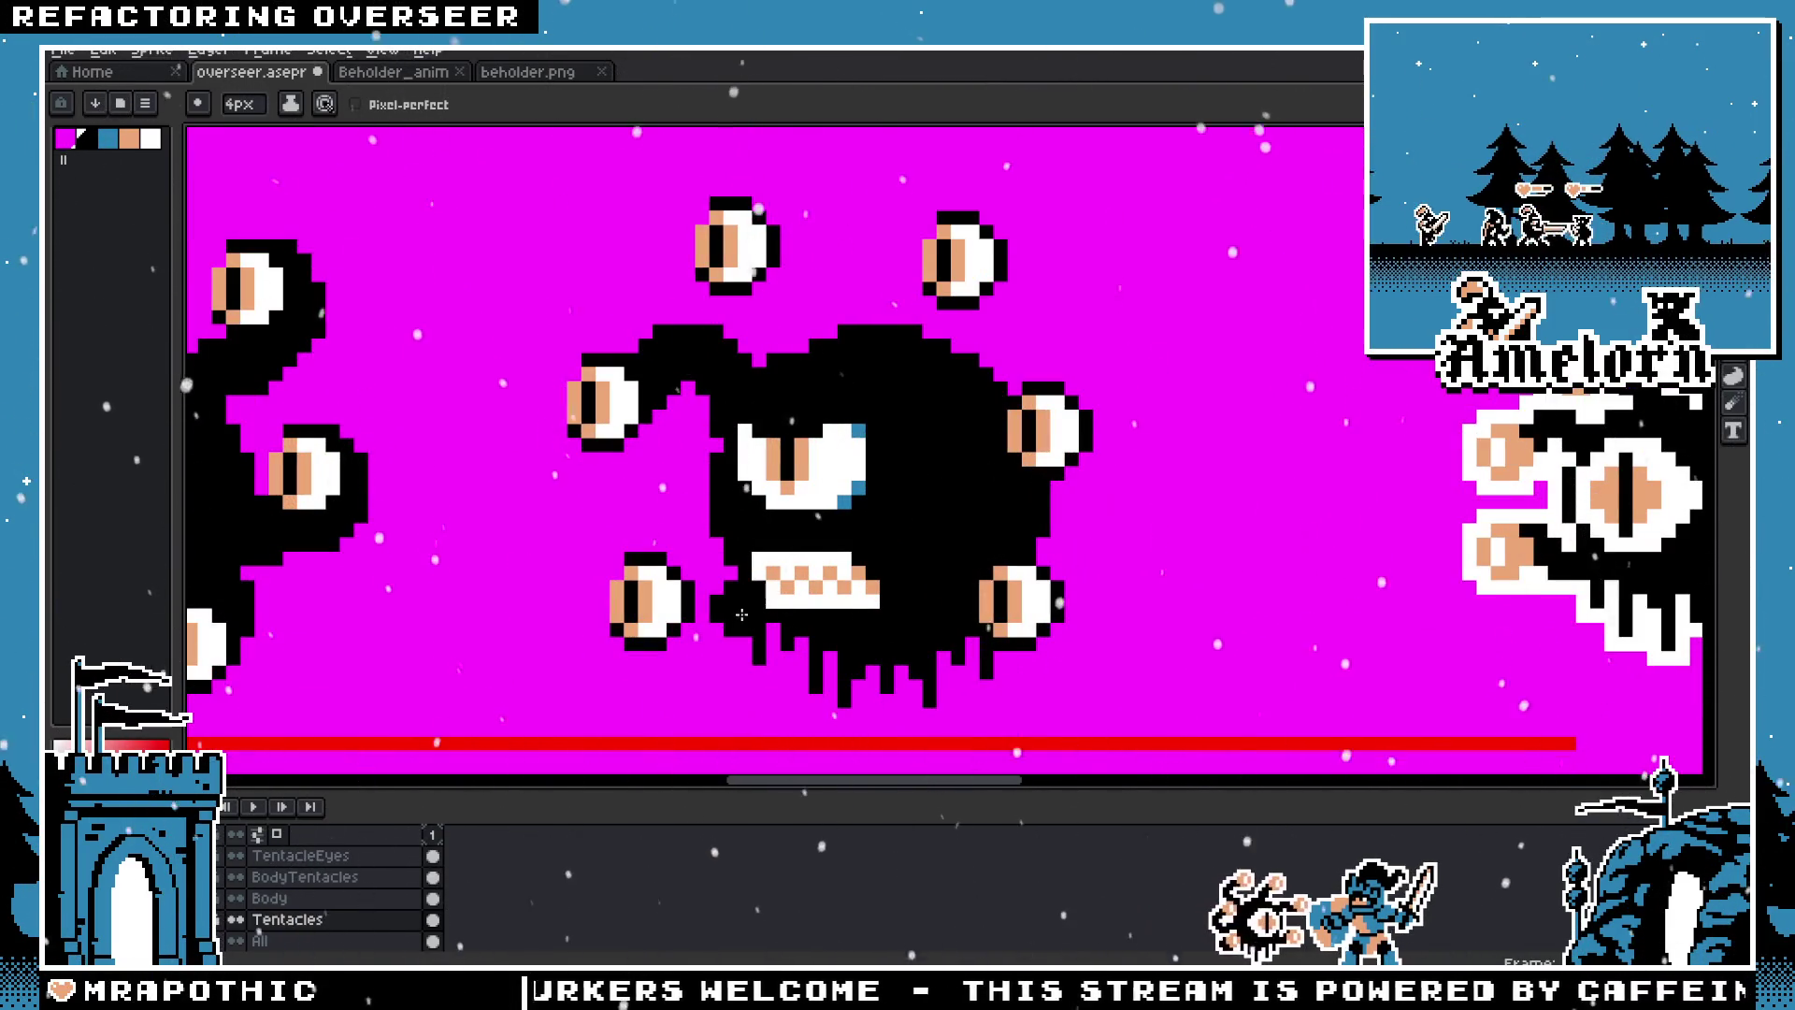
drag(684, 598, 730, 625)
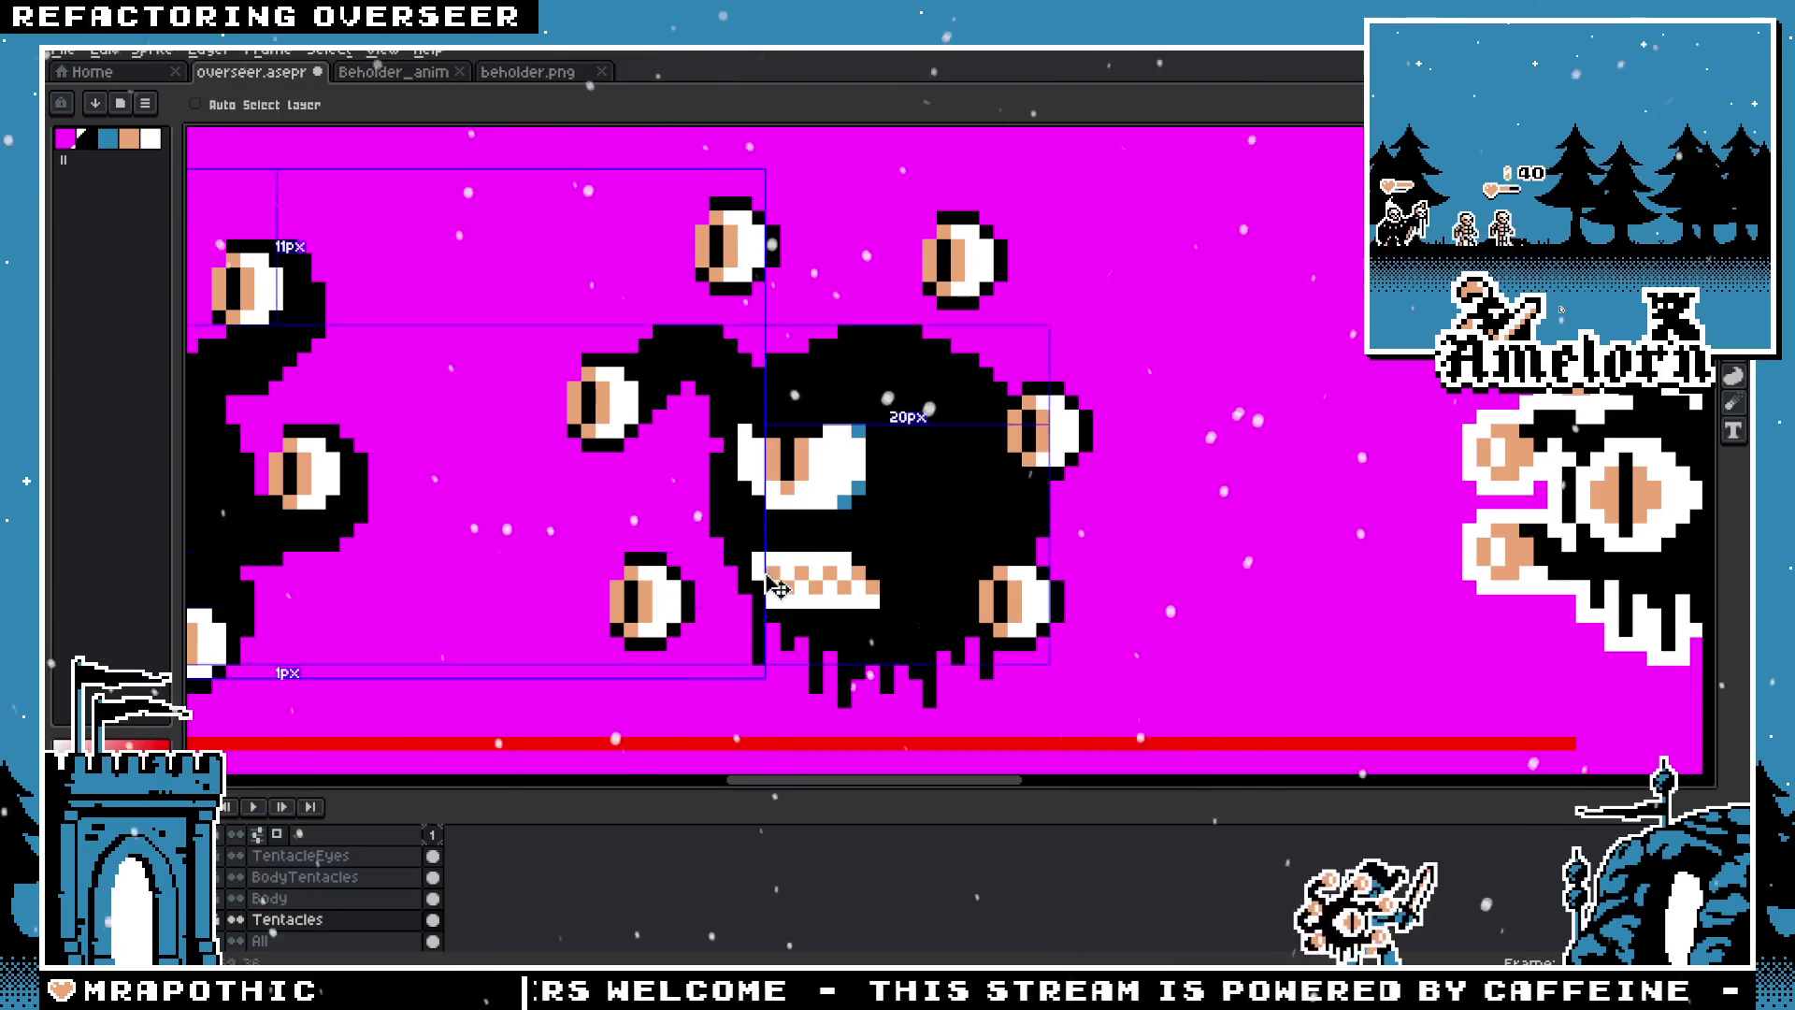
scroll(739, 664, down, 5)
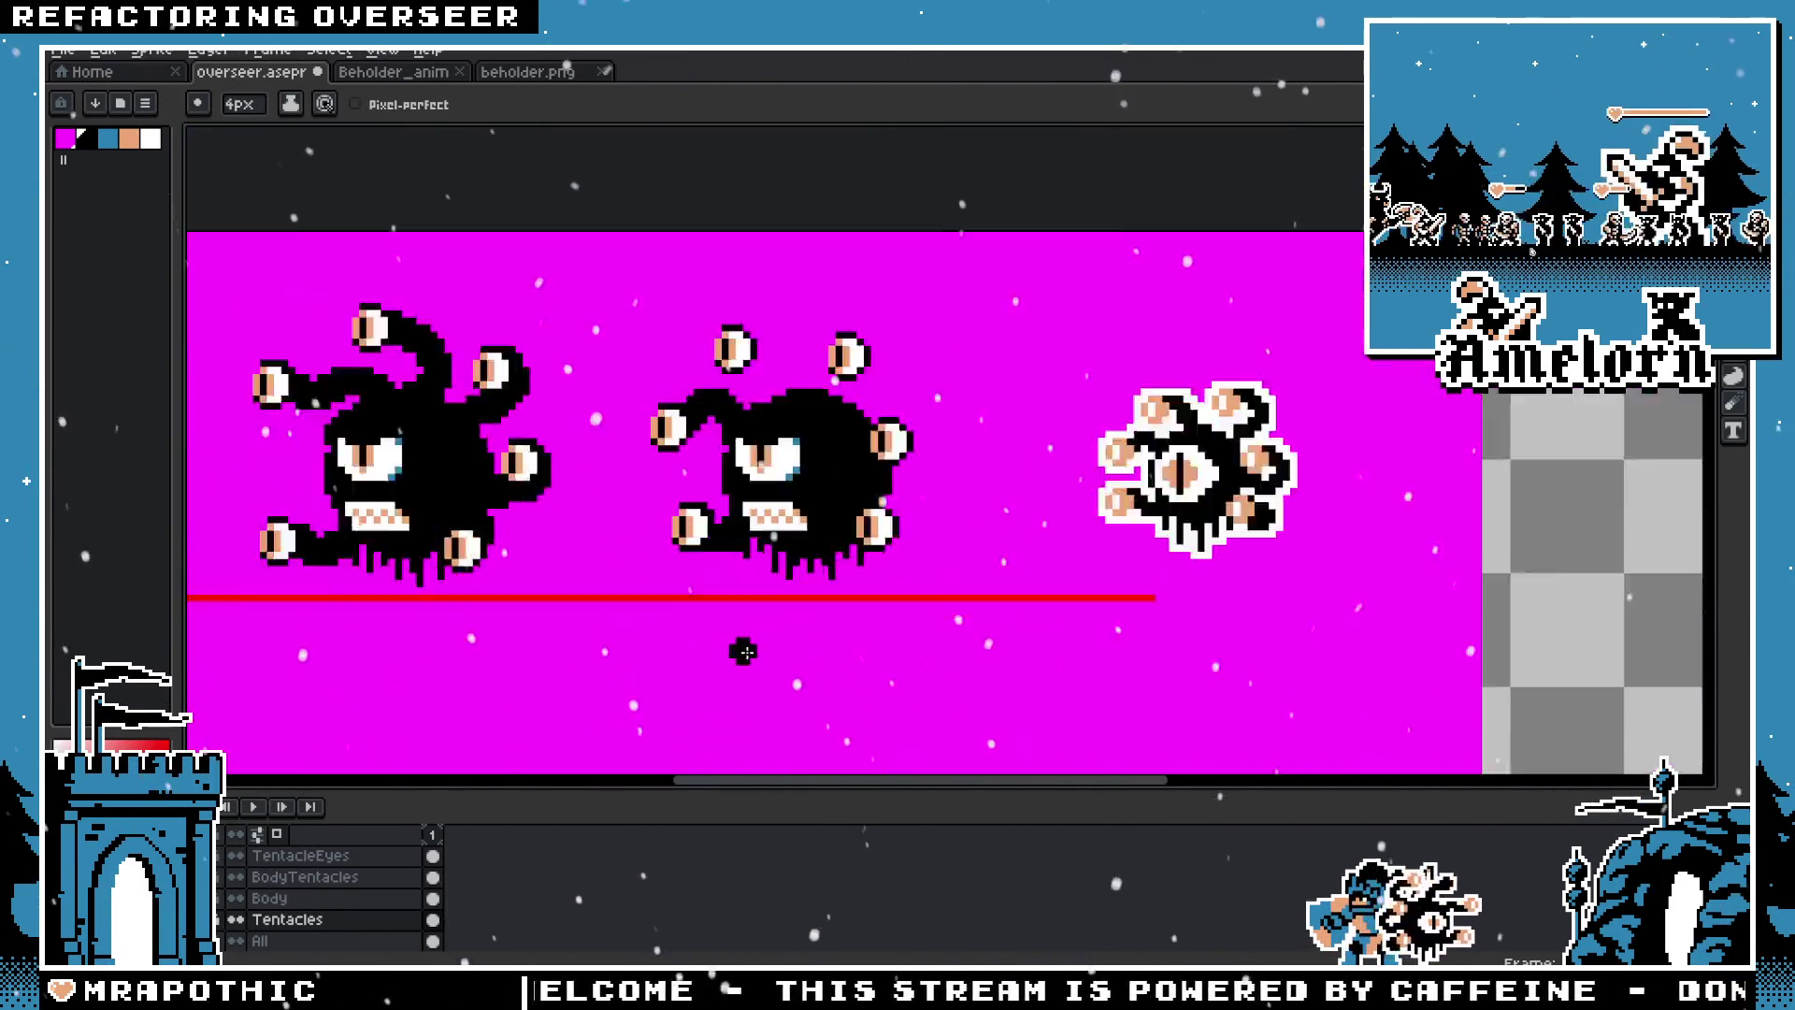
scroll(762, 542, up, 5)
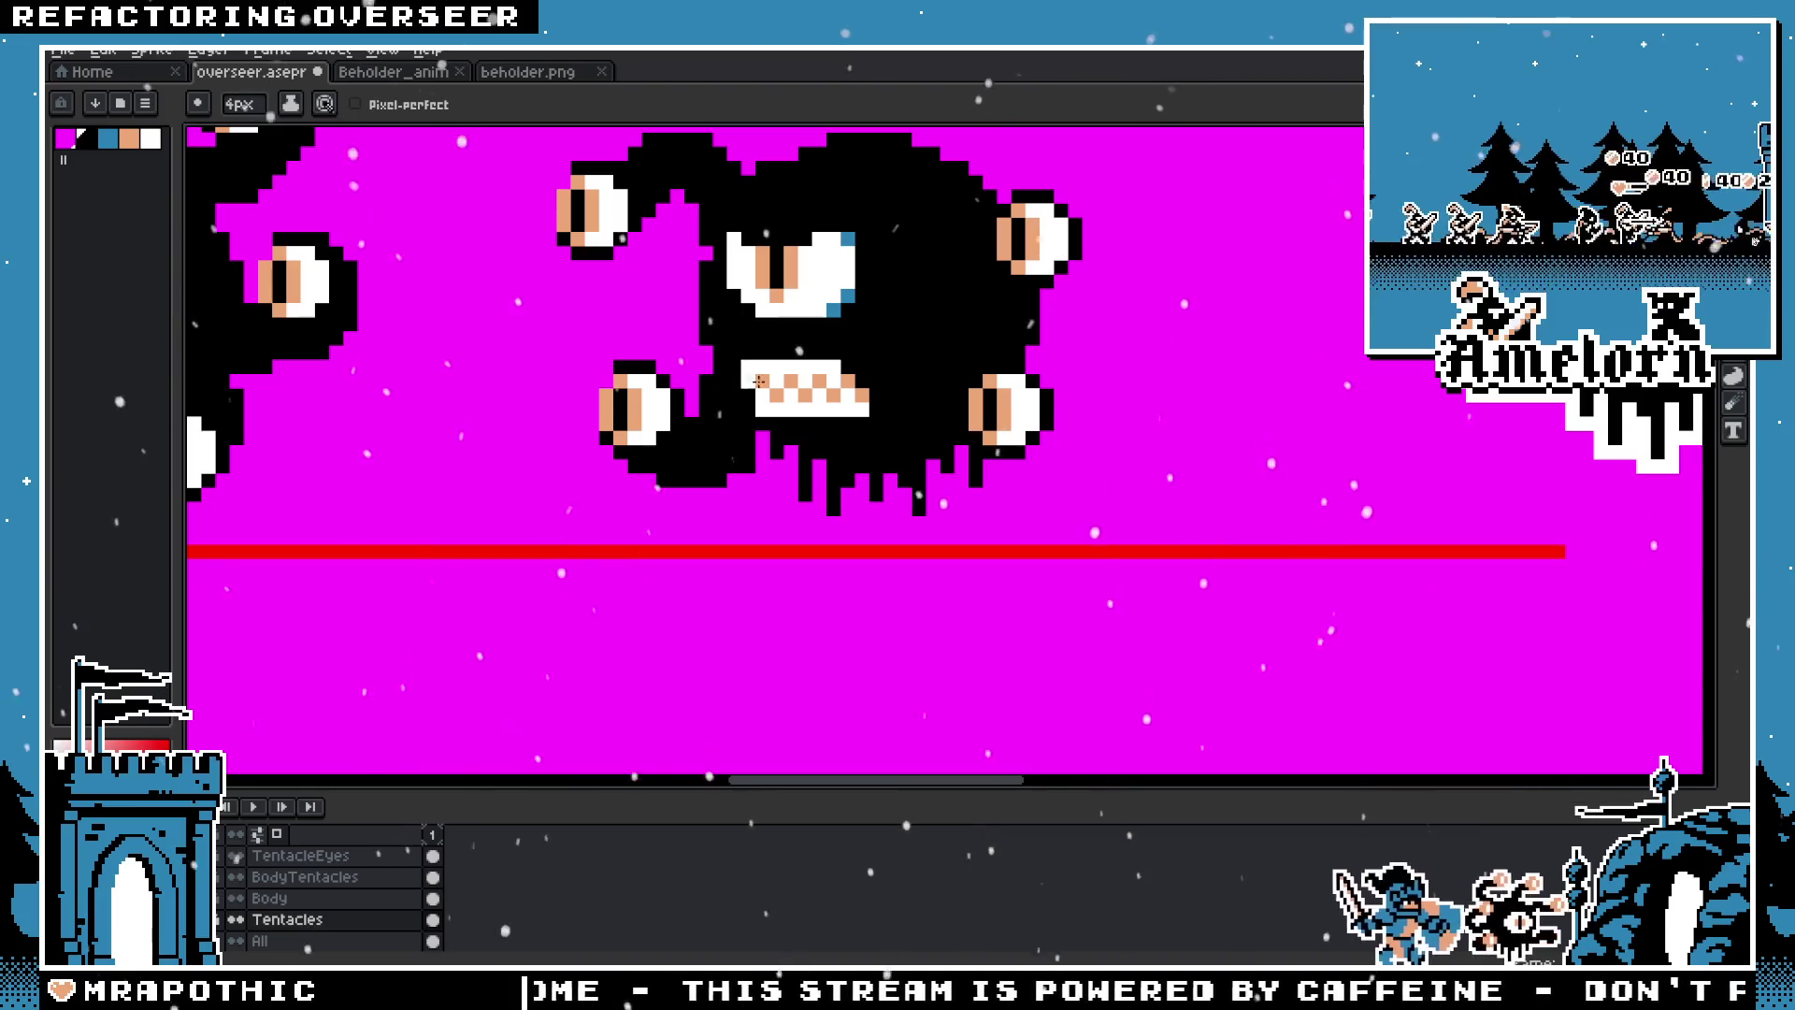
key(ctrl+z)
drag(675, 434, 688, 448)
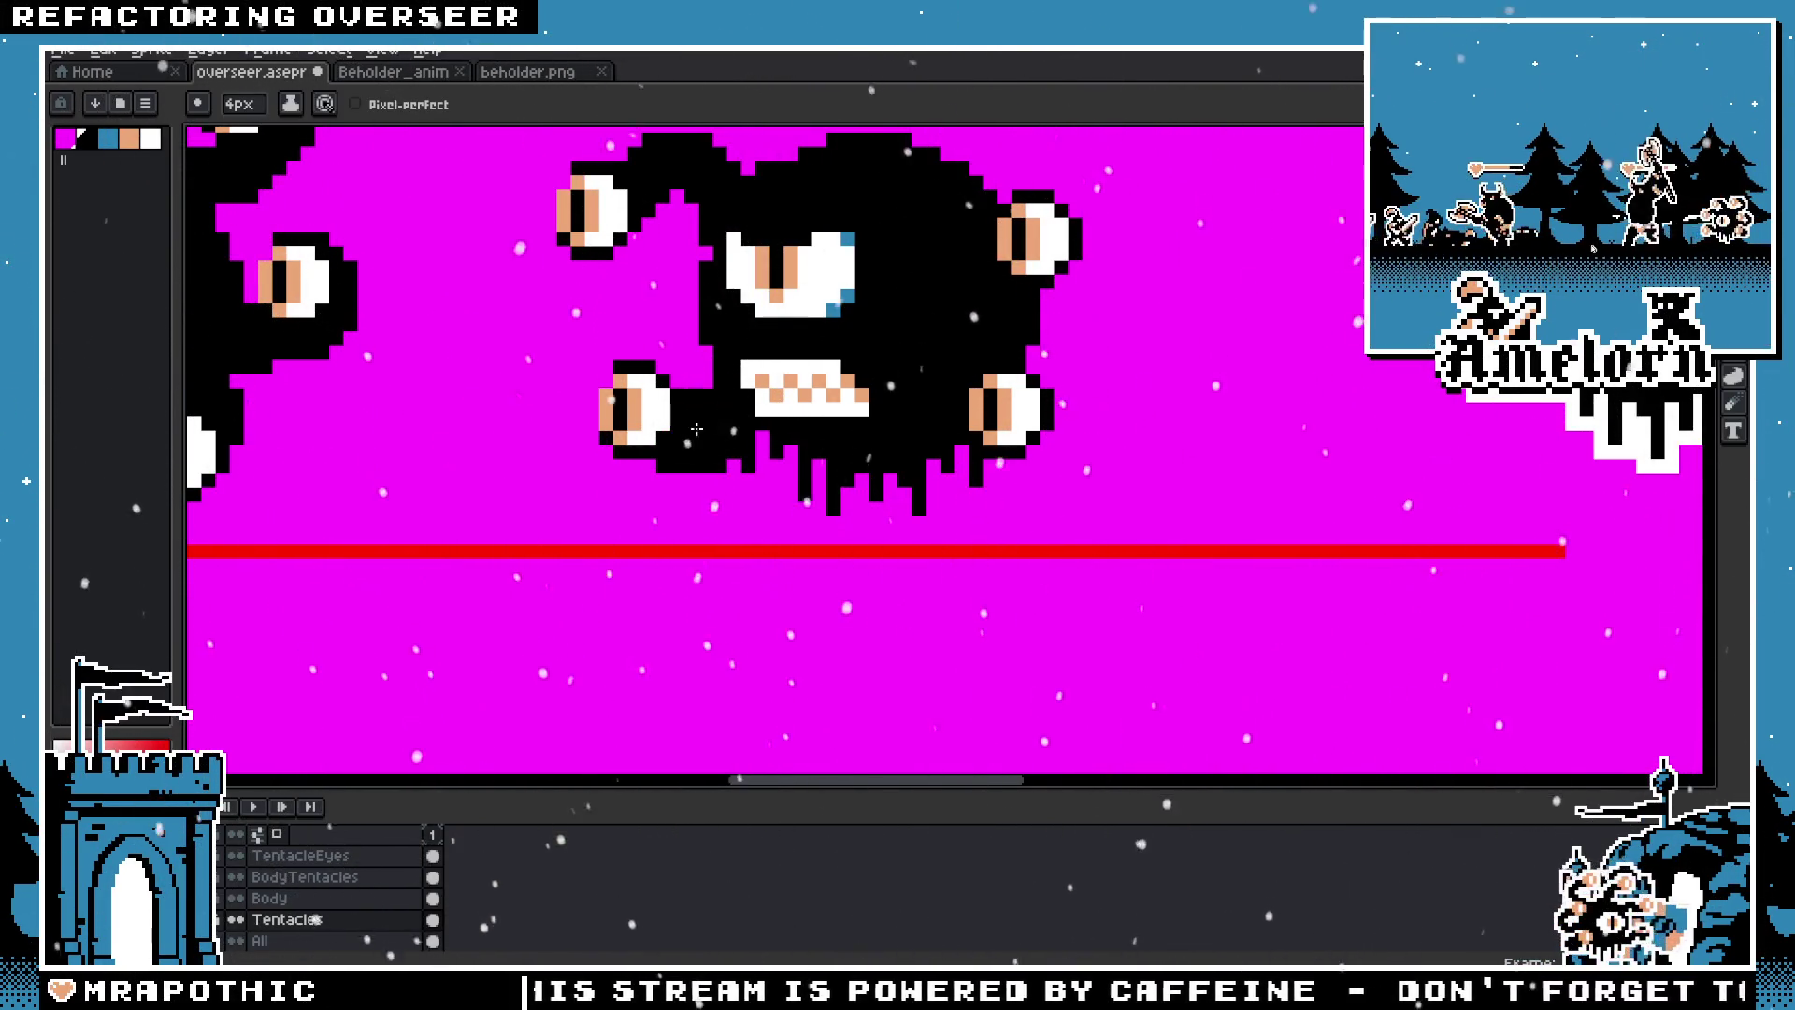
key(ctrl+z)
mouse_move(691, 439)
mouse_down()
mouse_move(738, 415)
mouse_move(736, 395)
mouse_move(804, 484)
mouse_up()
key(ctrl+z)
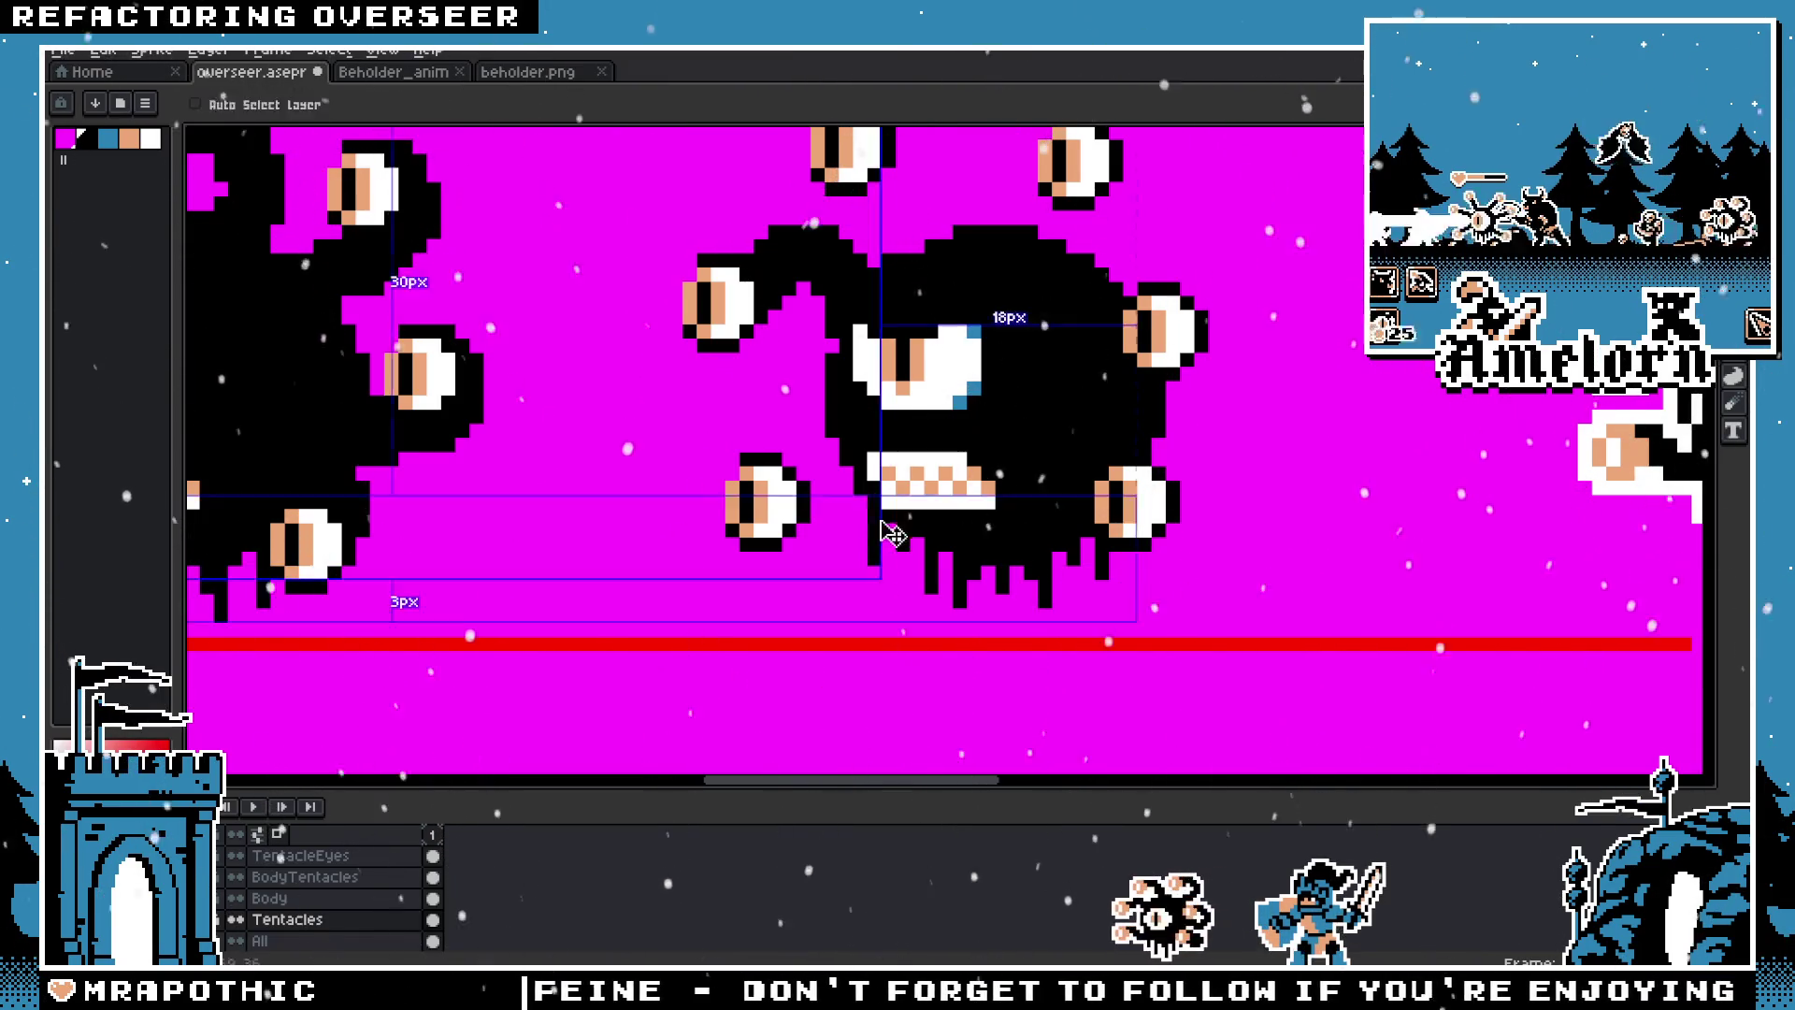
Step: Fill black below the lower-left tentacle, then undo it, leaving that eye unjoined
drag(815, 502, 844, 529)
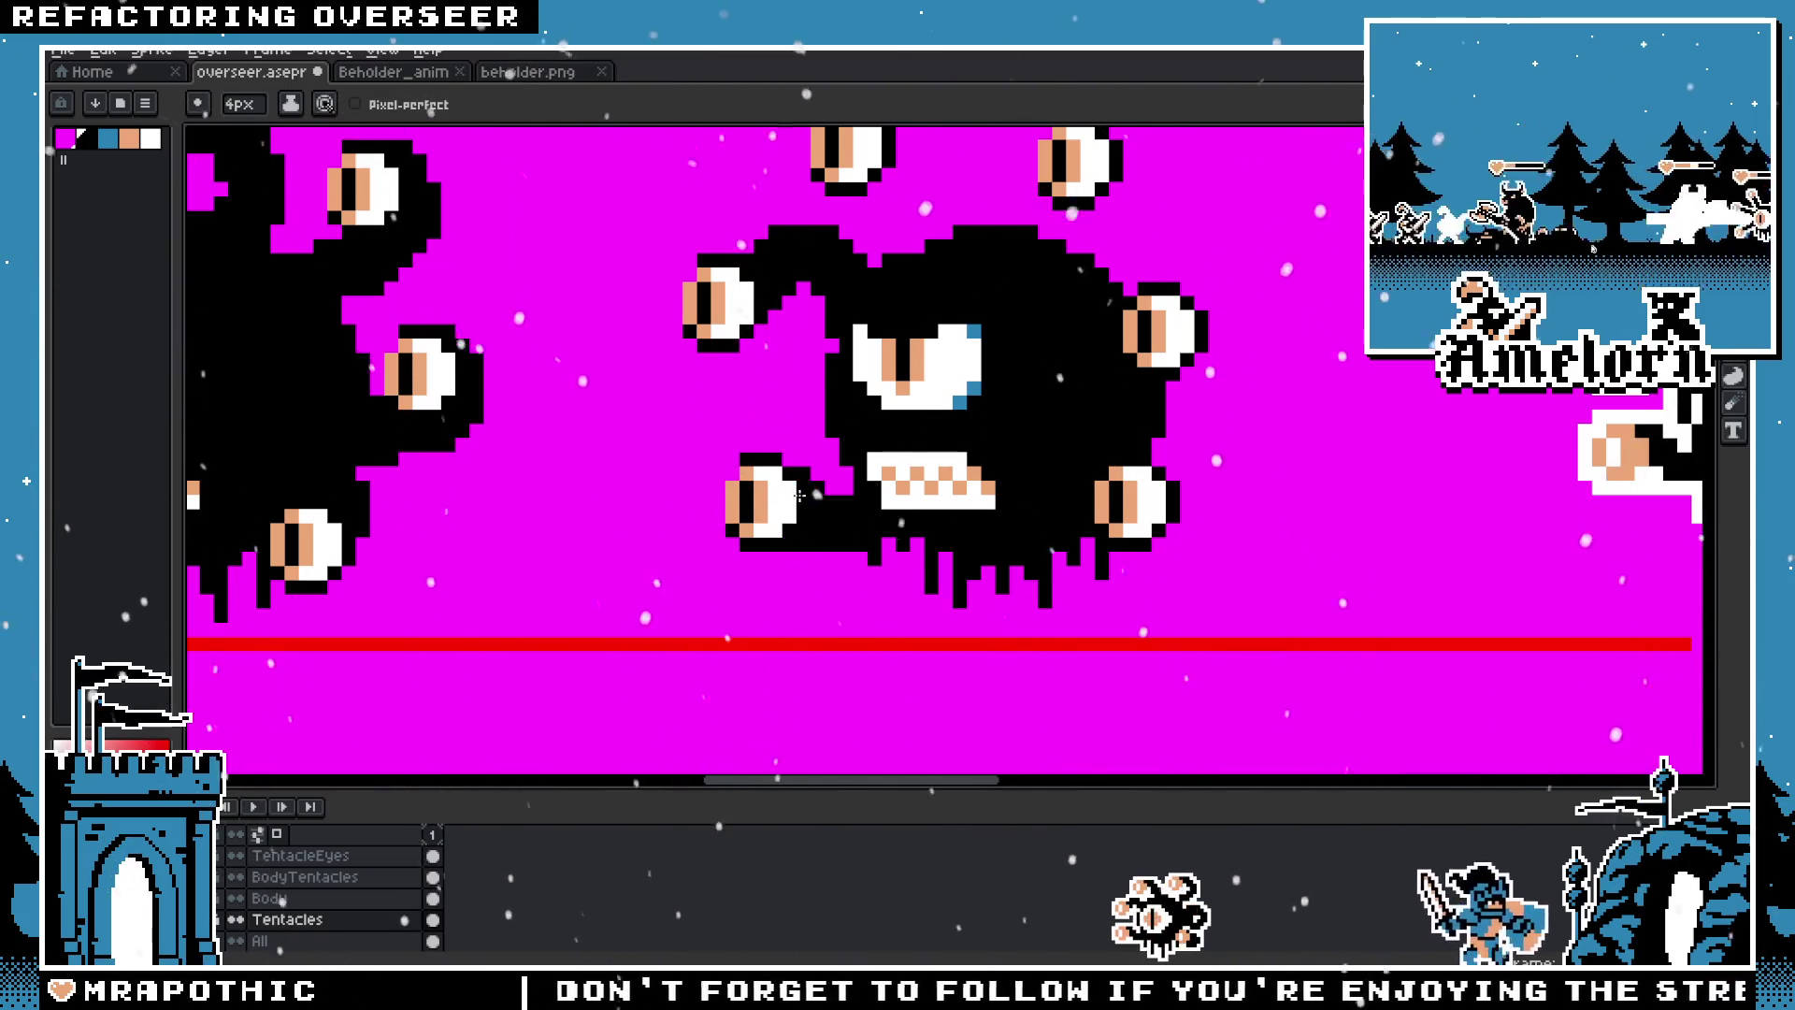
key(ctrl+z)
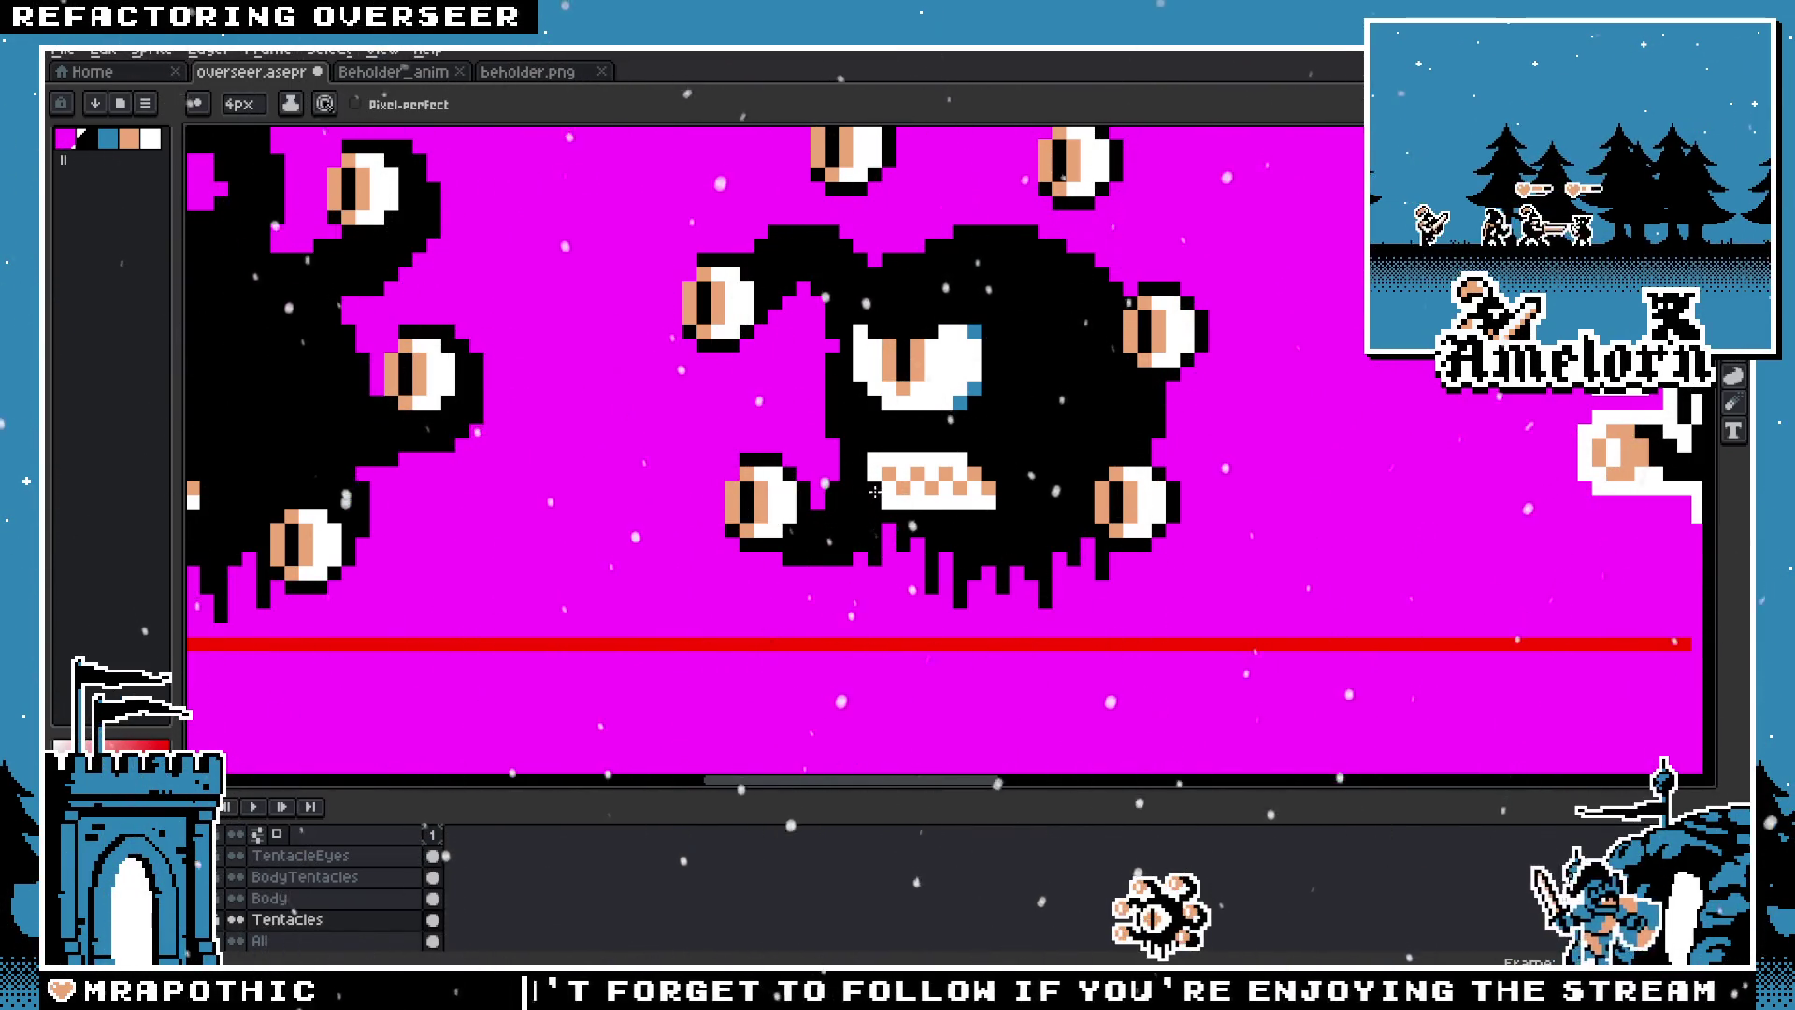
scroll(874, 492, down, 3)
scroll(841, 510, up, 4)
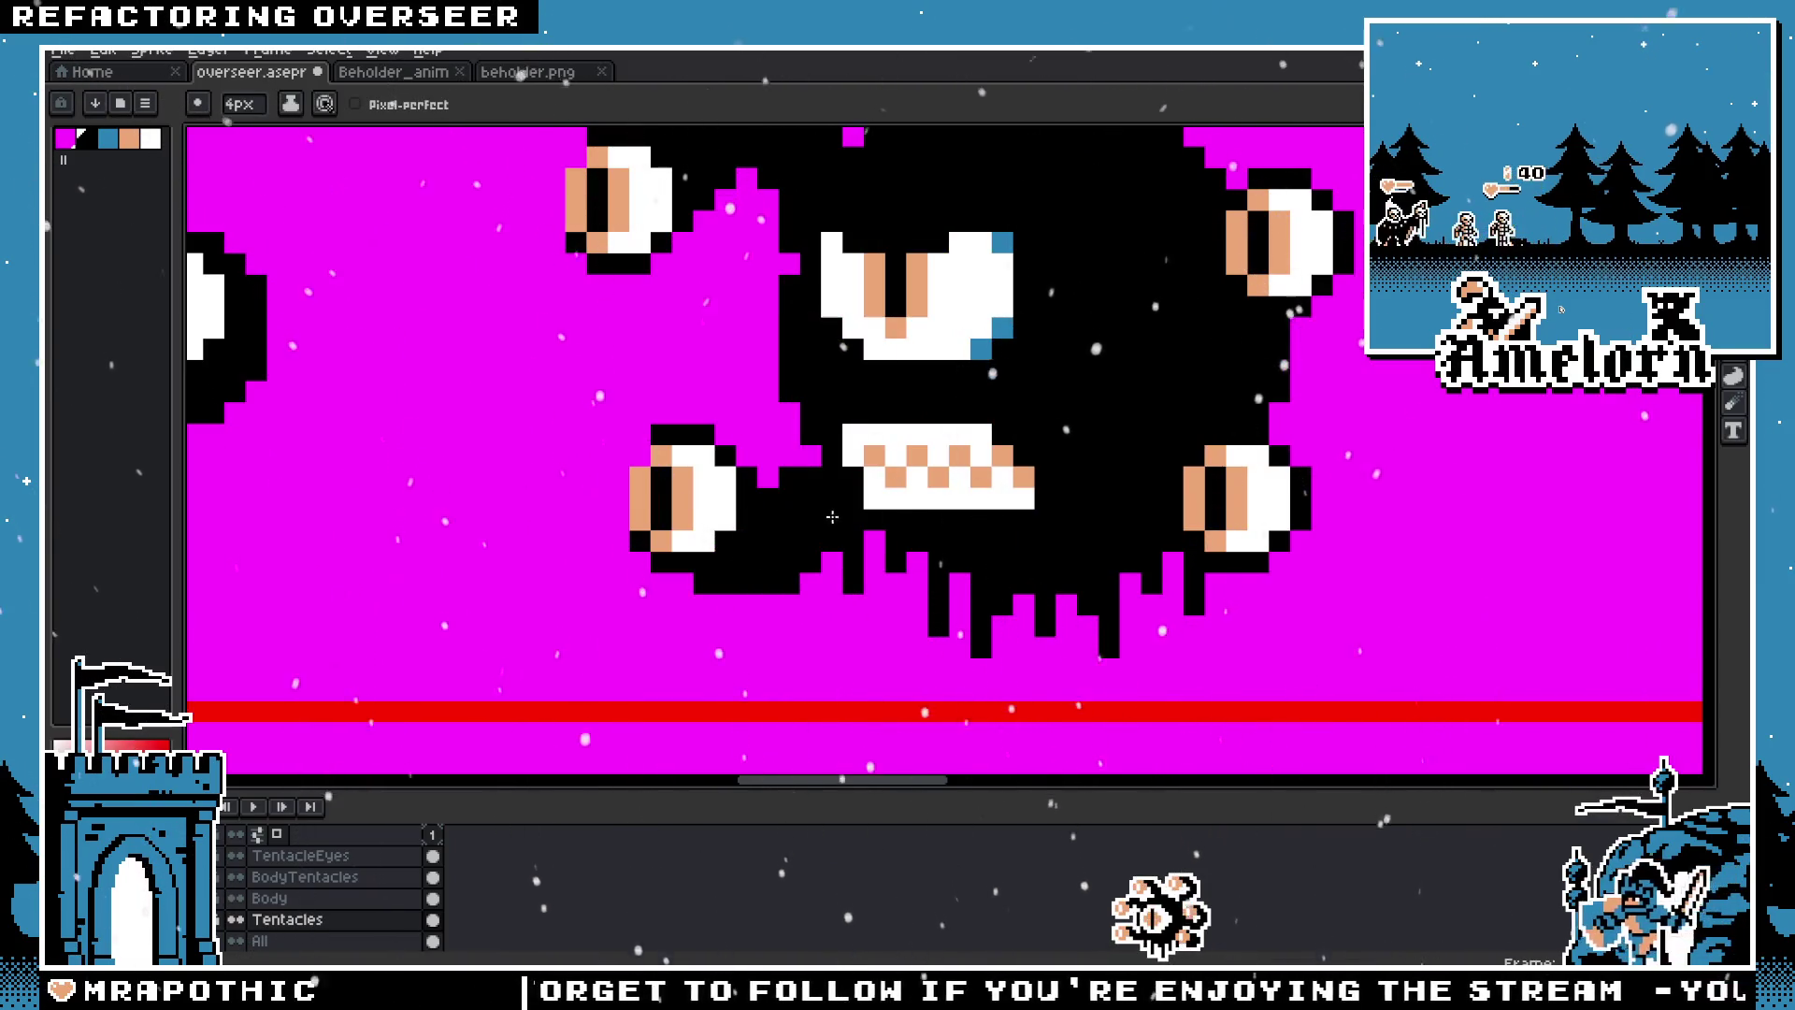
scroll(728, 575, down, 3)
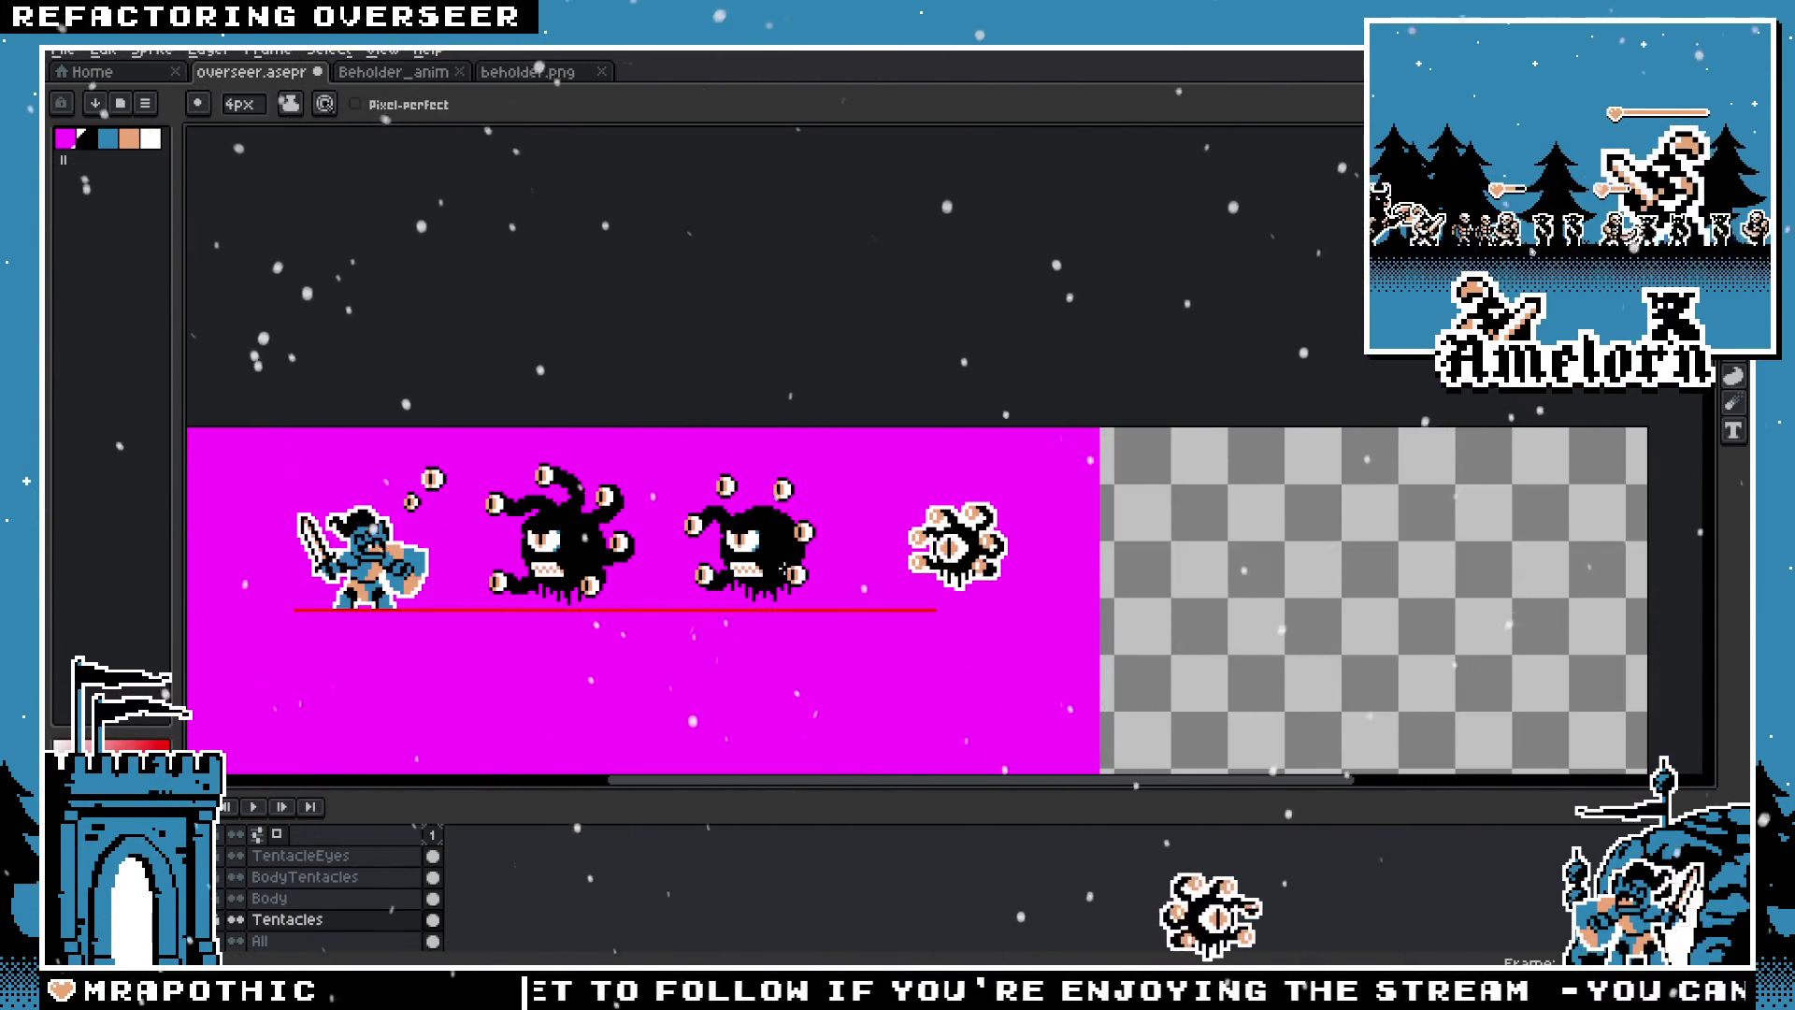
scroll(795, 572, up, 2)
scroll(797, 592, up, 1)
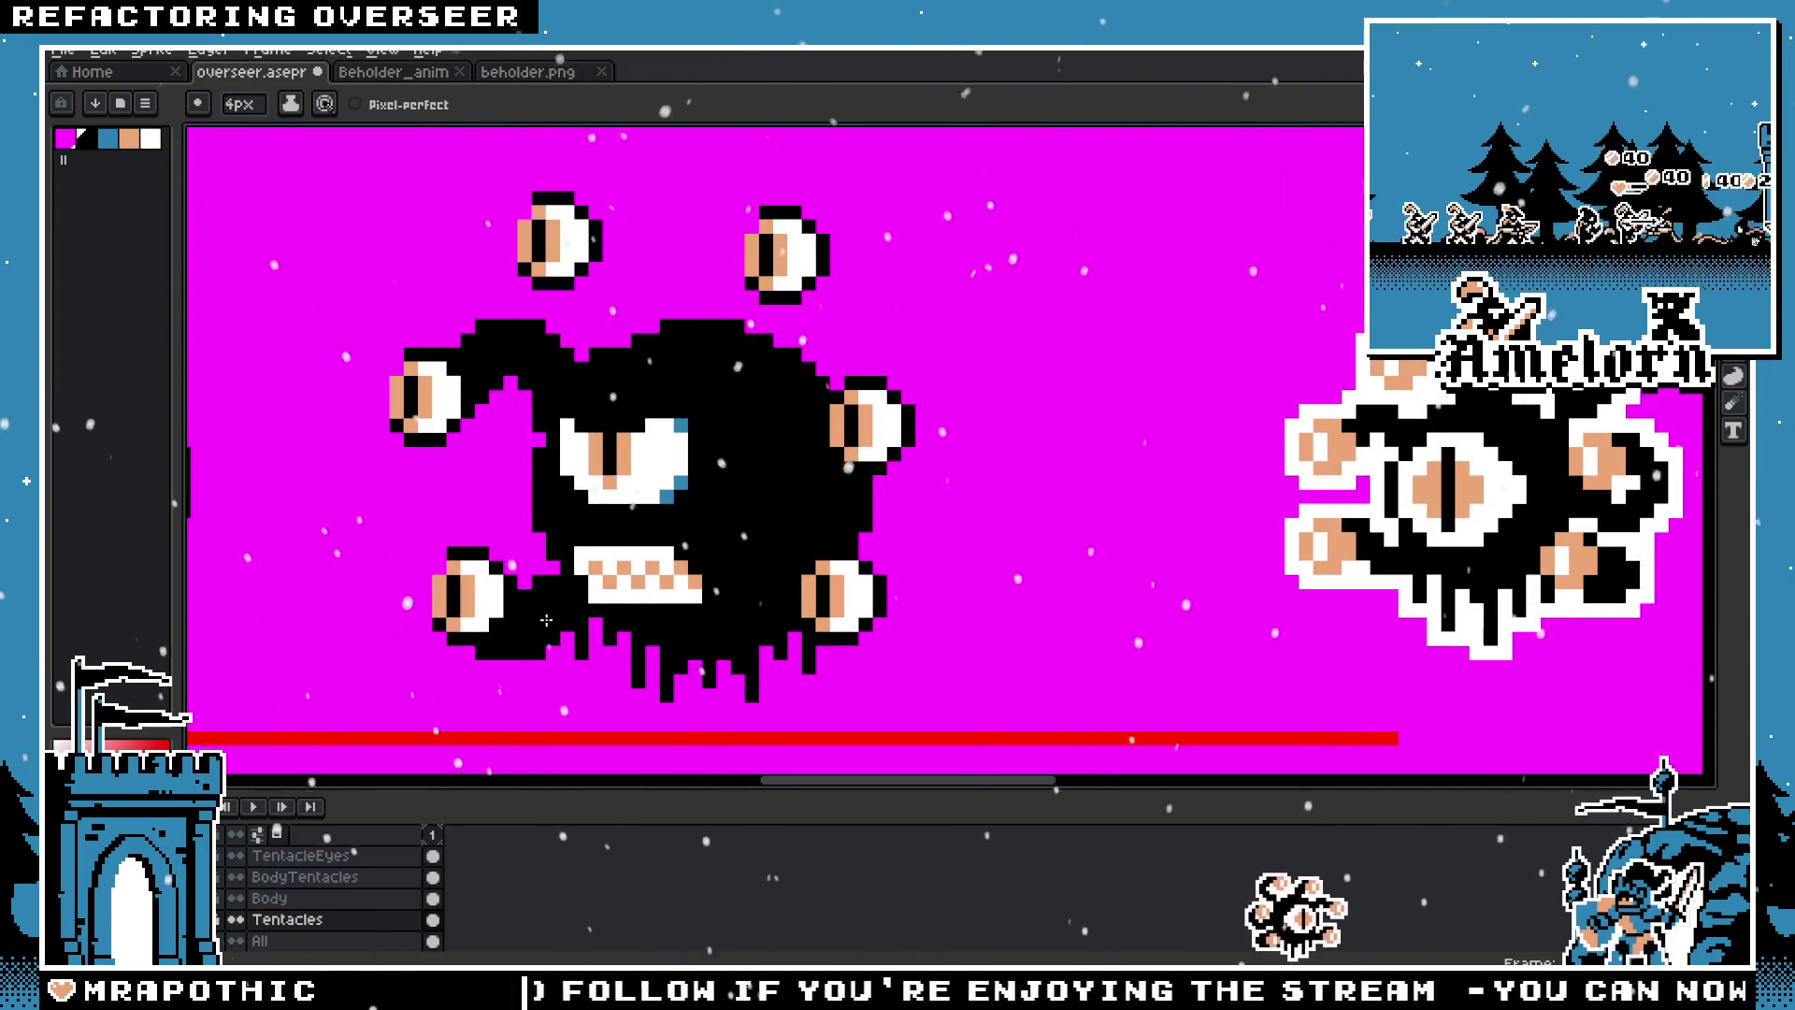
scroll(546, 620, down, 1)
scroll(759, 493, up, 1)
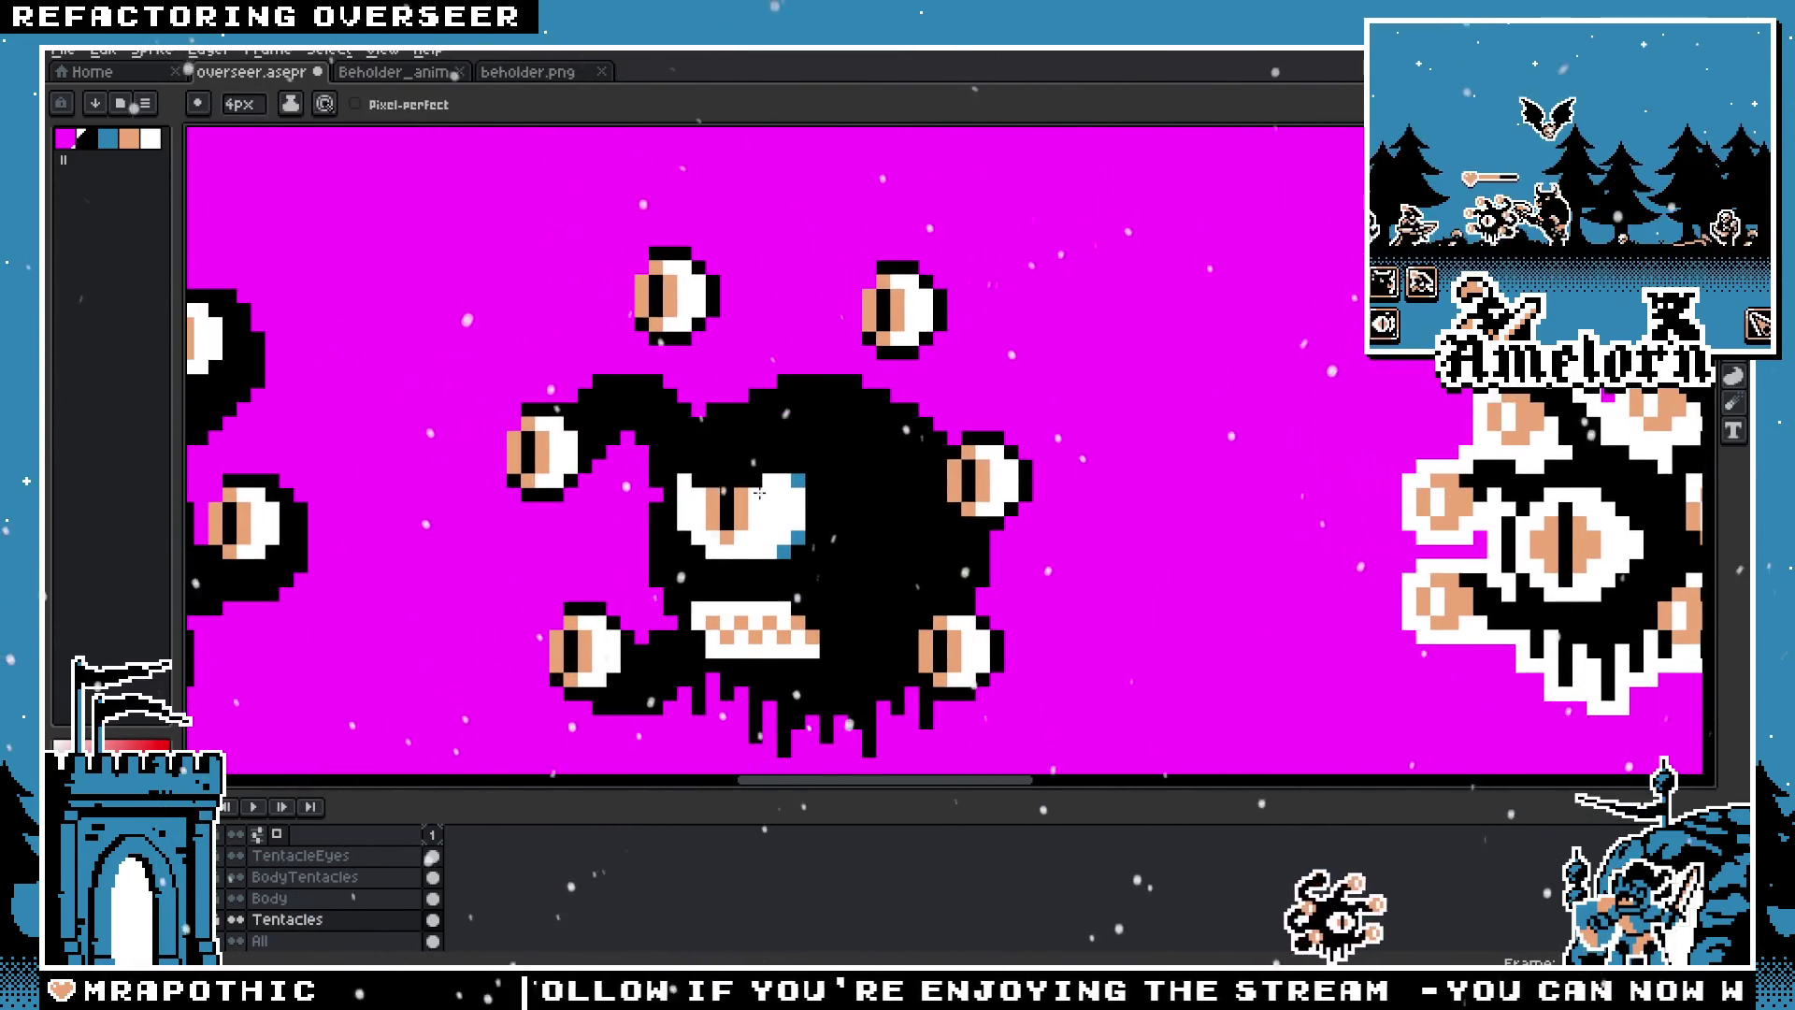
Step: Clear stray black blobs near the top eye and extend the top tentacle down to the body
key(ctrl+z)
key(ctrl+z)
click(708, 279)
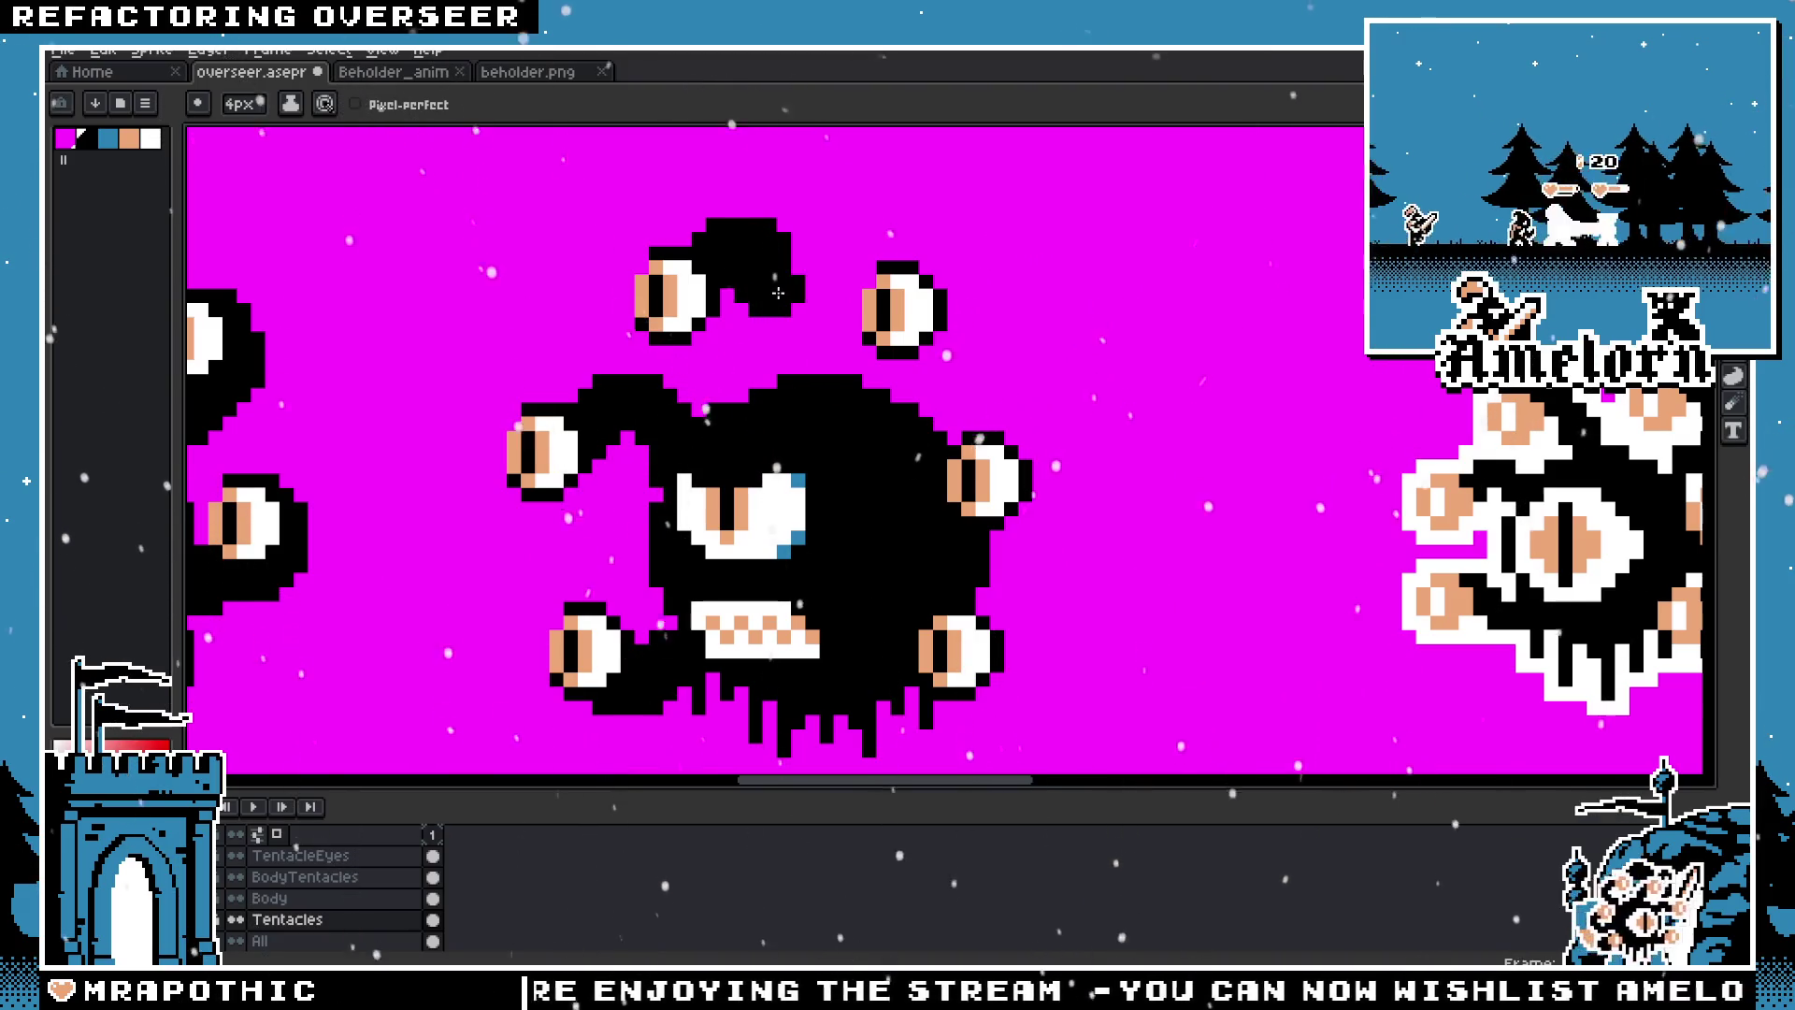
key(ctrl+z)
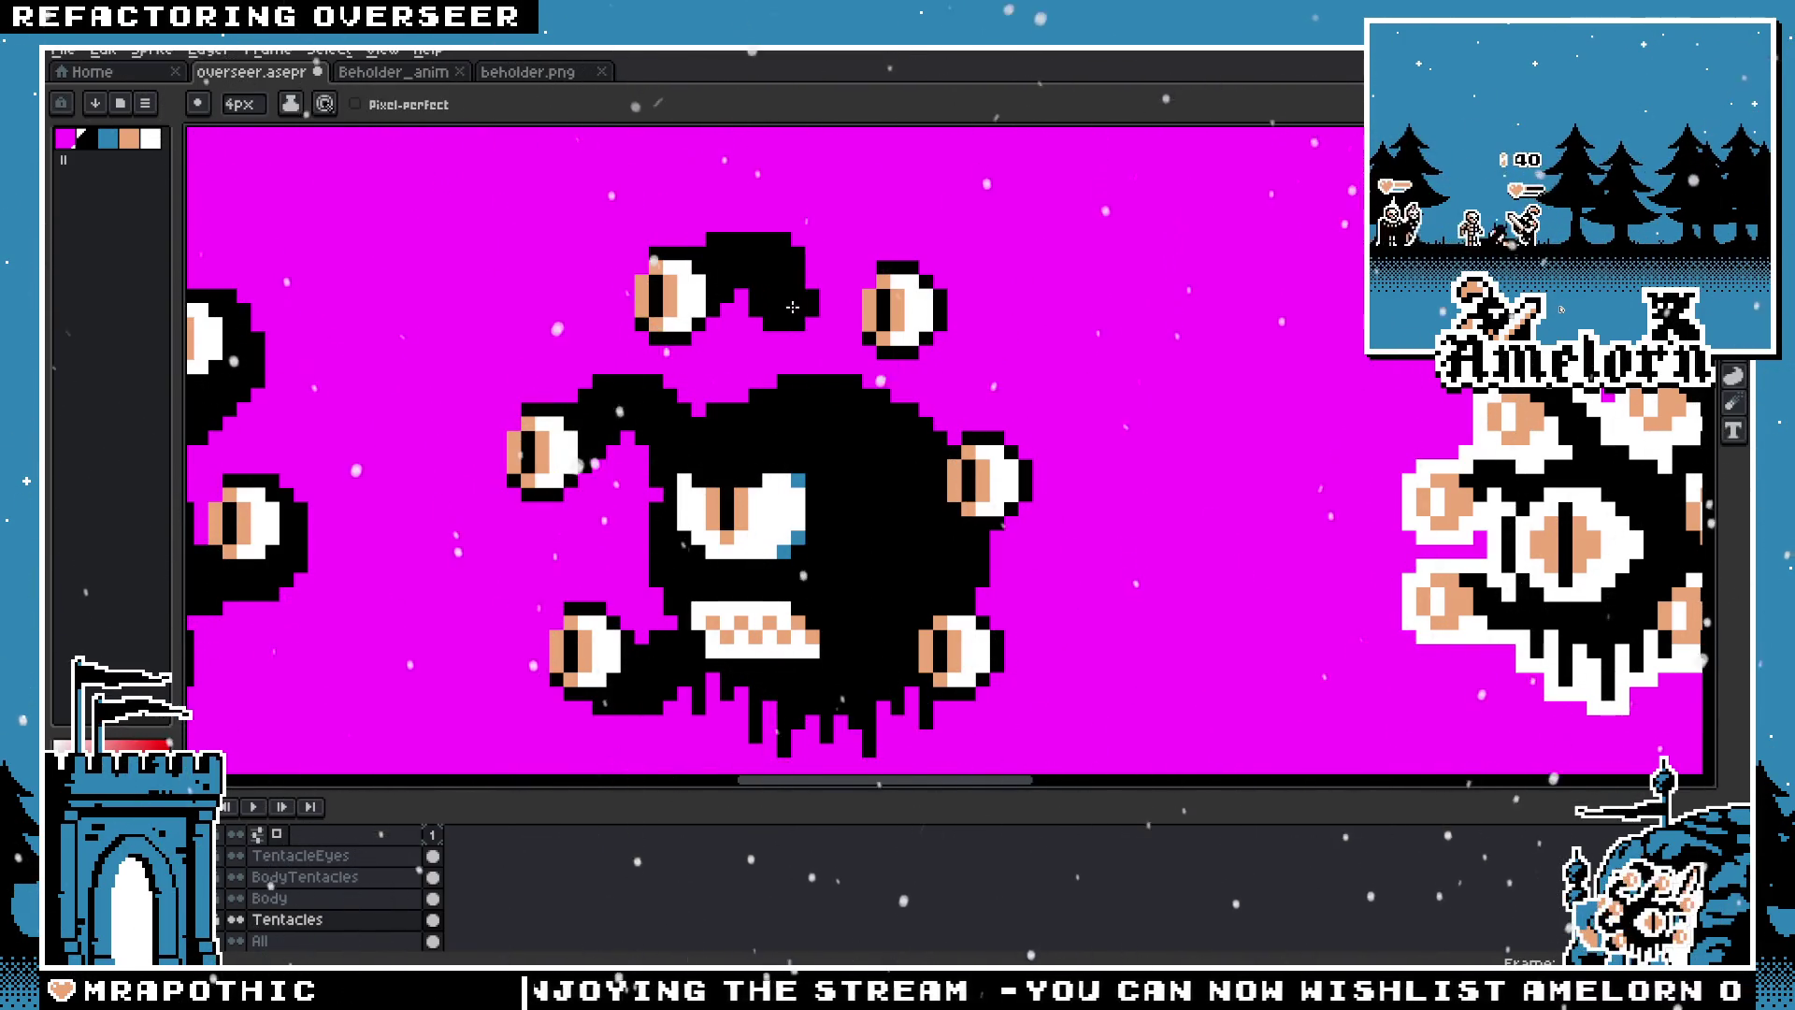
scroll(776, 395, down, 4)
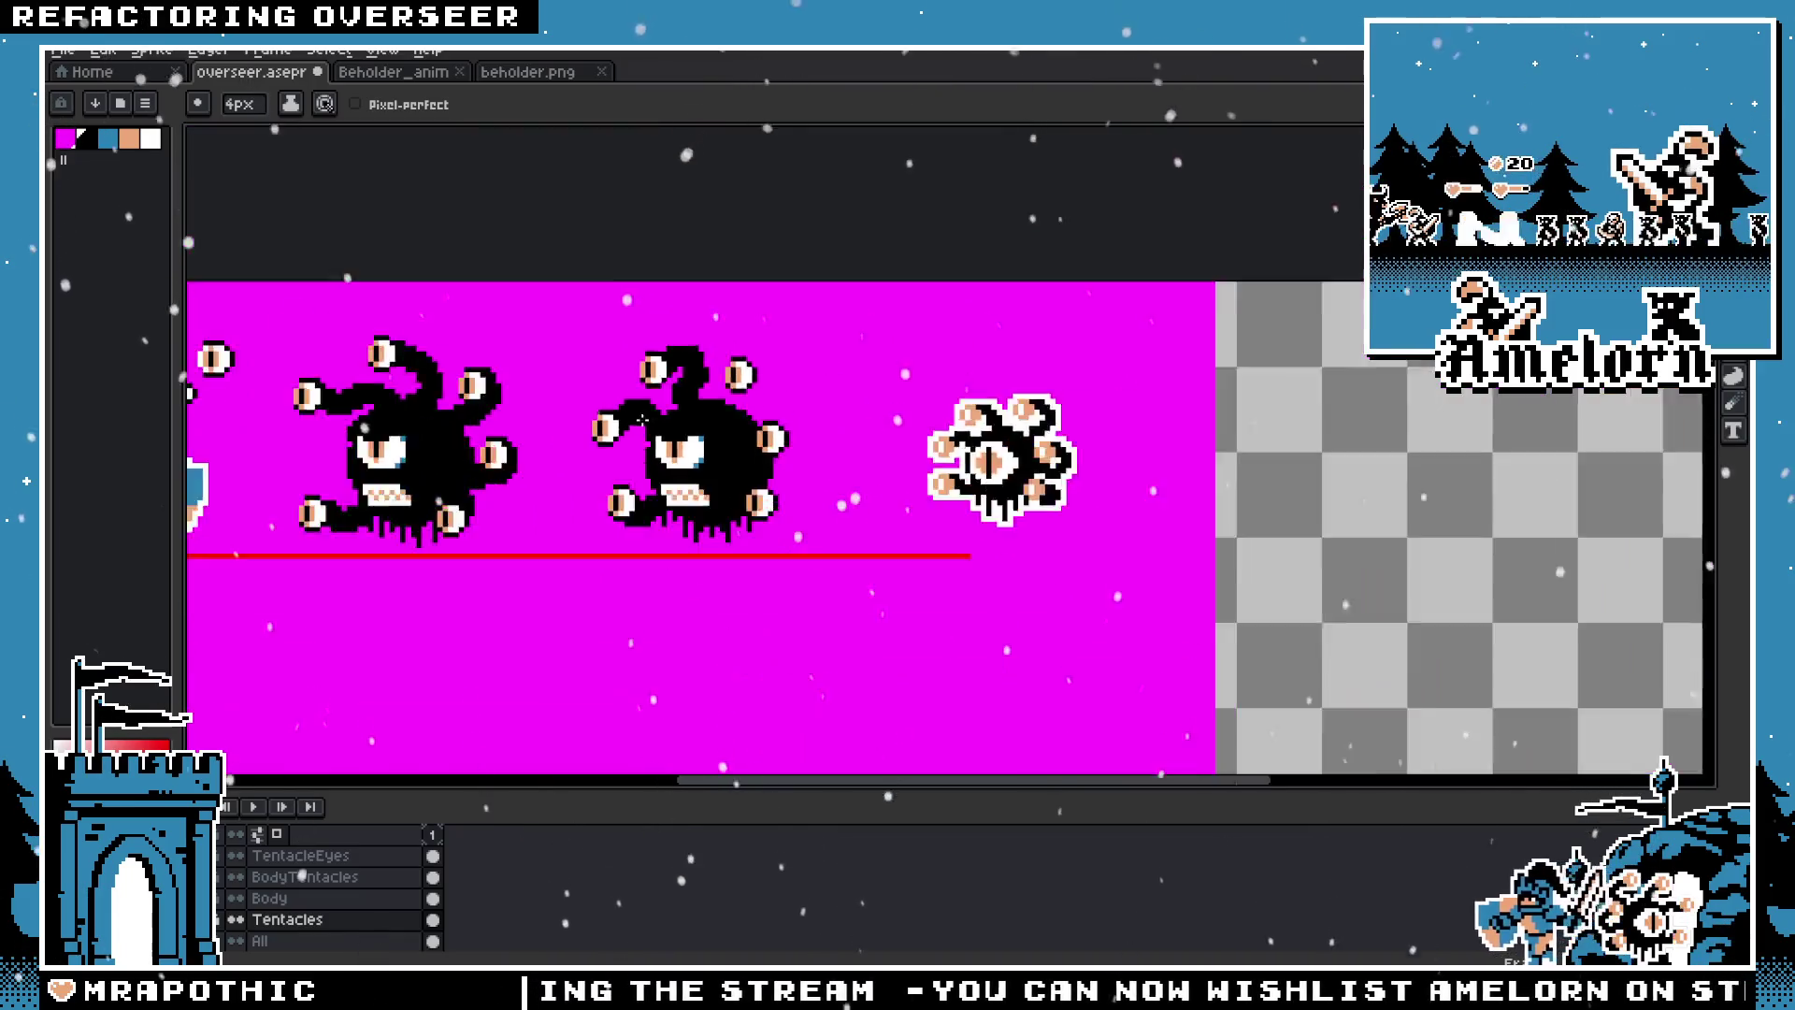
scroll(660, 418, up, 4)
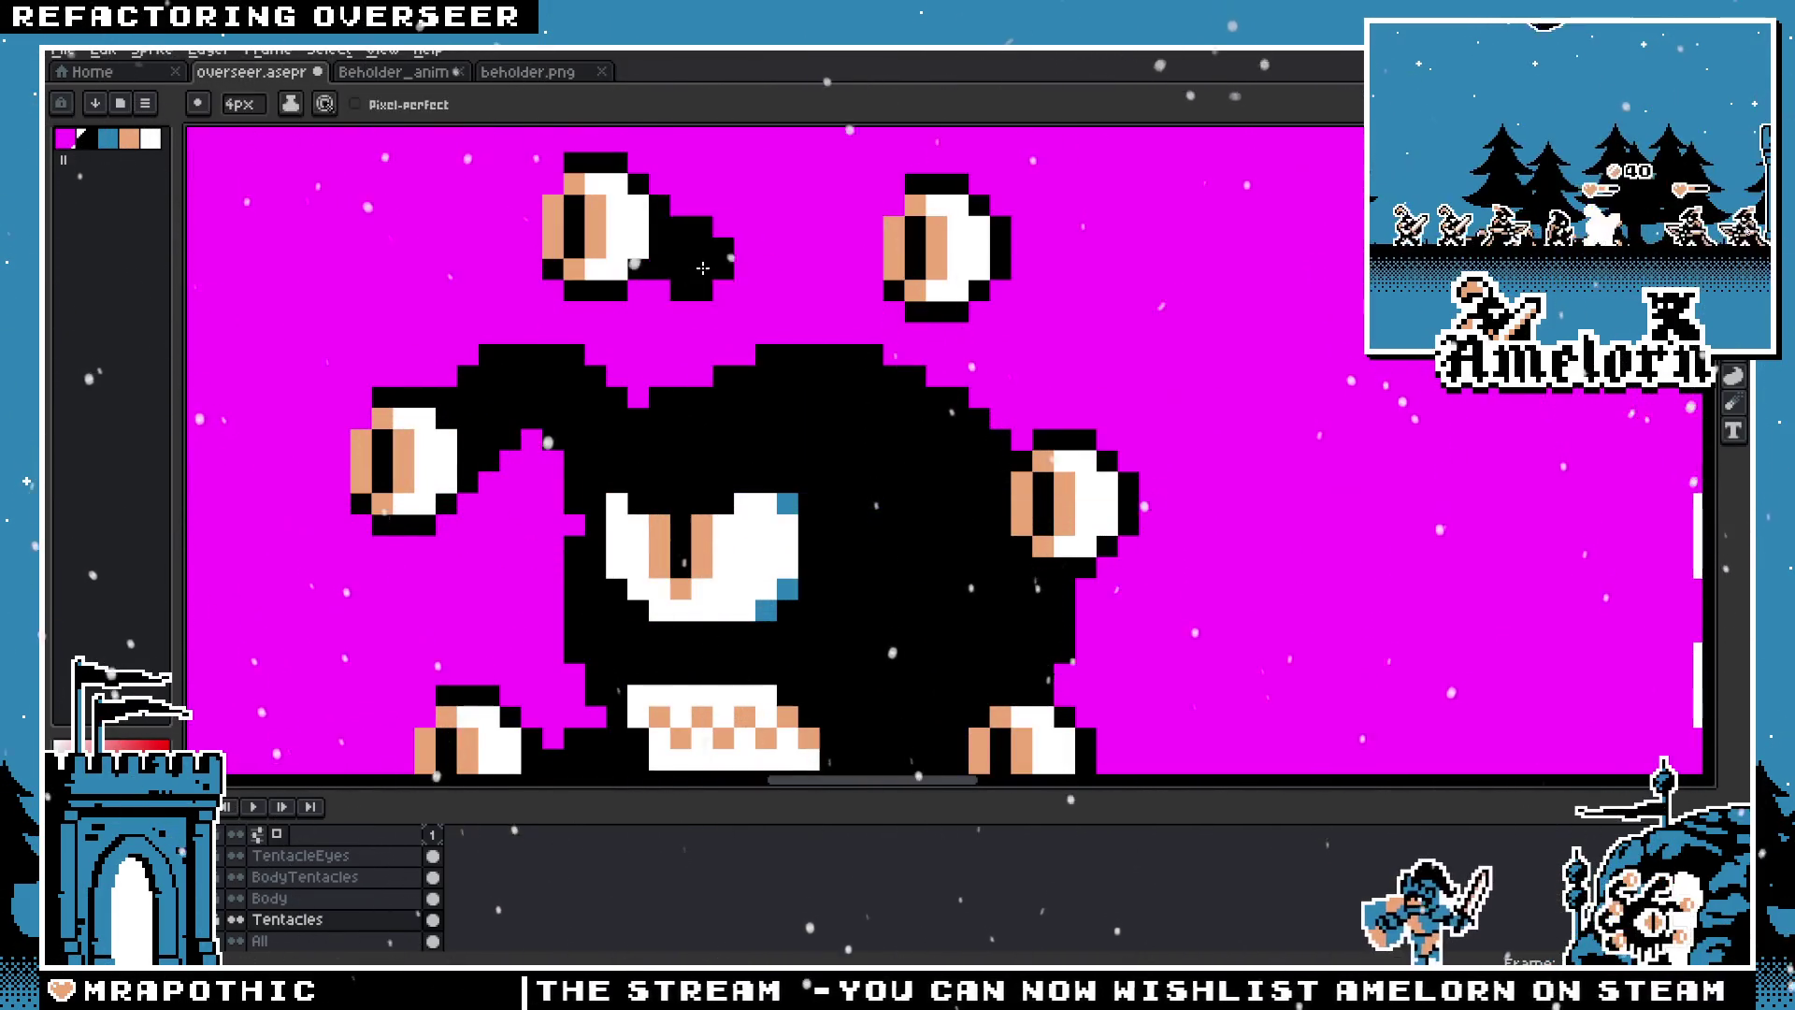
drag(551, 265, 597, 487)
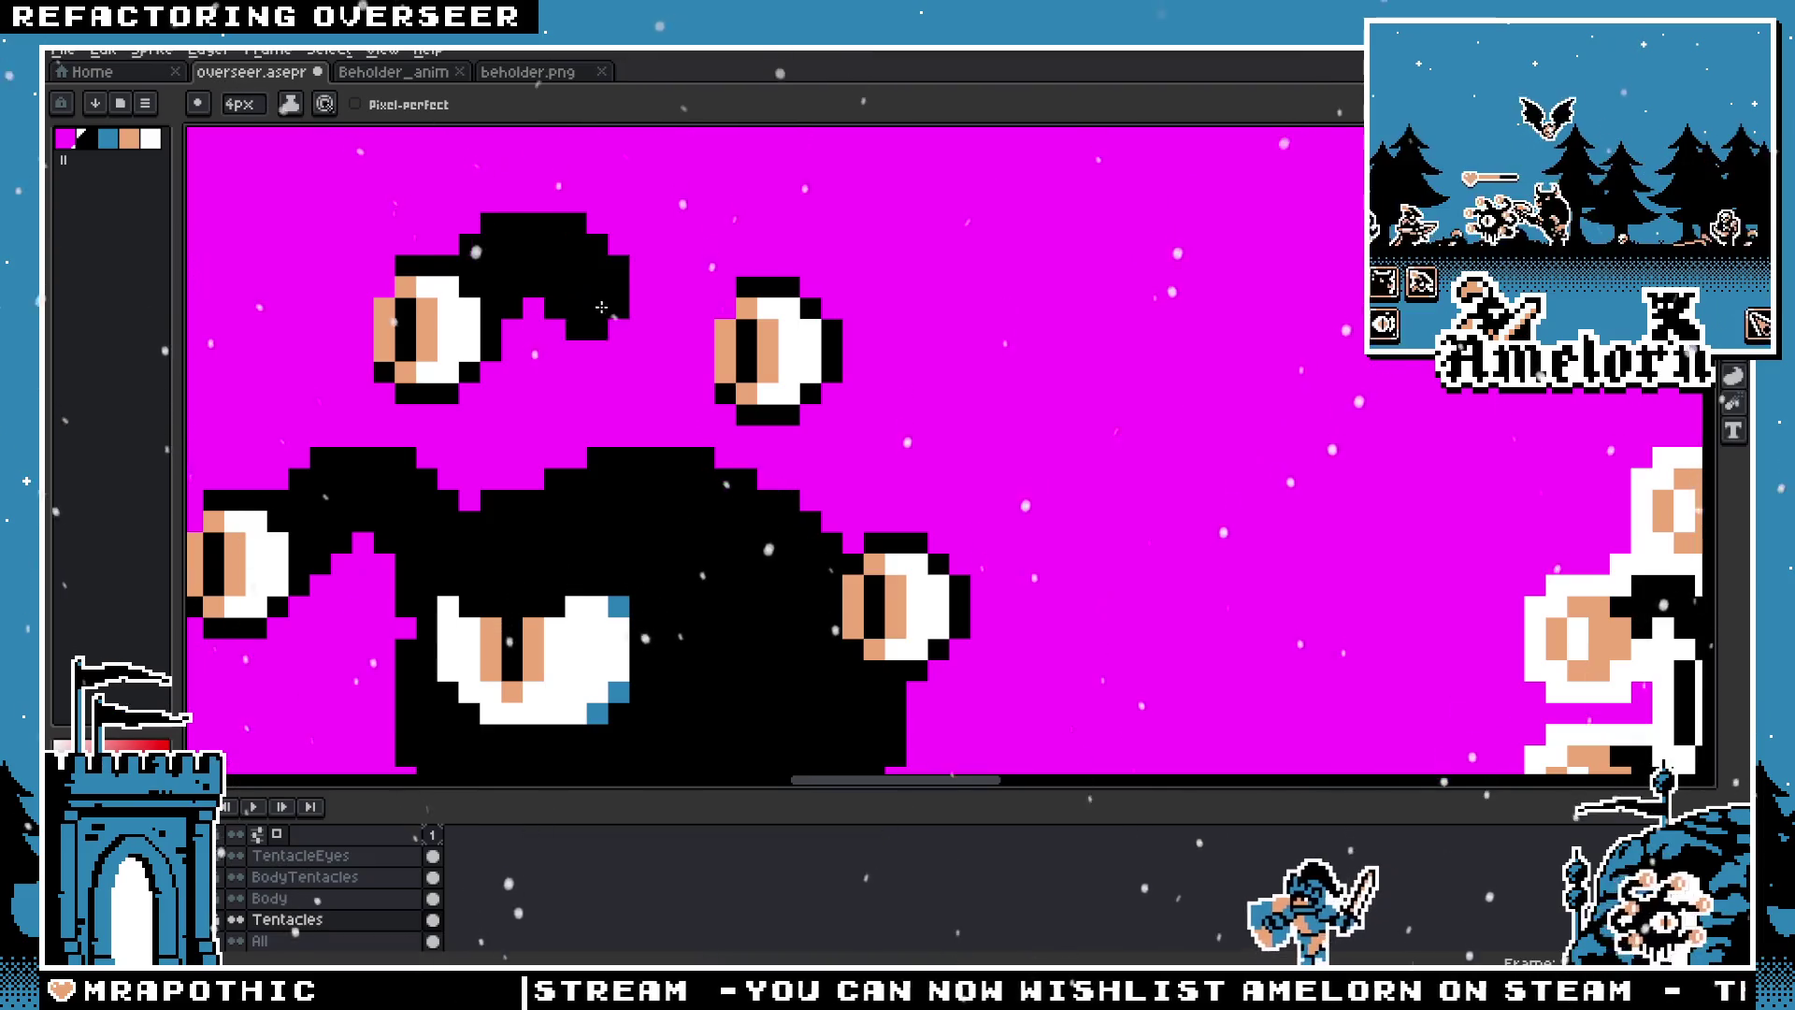
scroll(597, 487, down, 4)
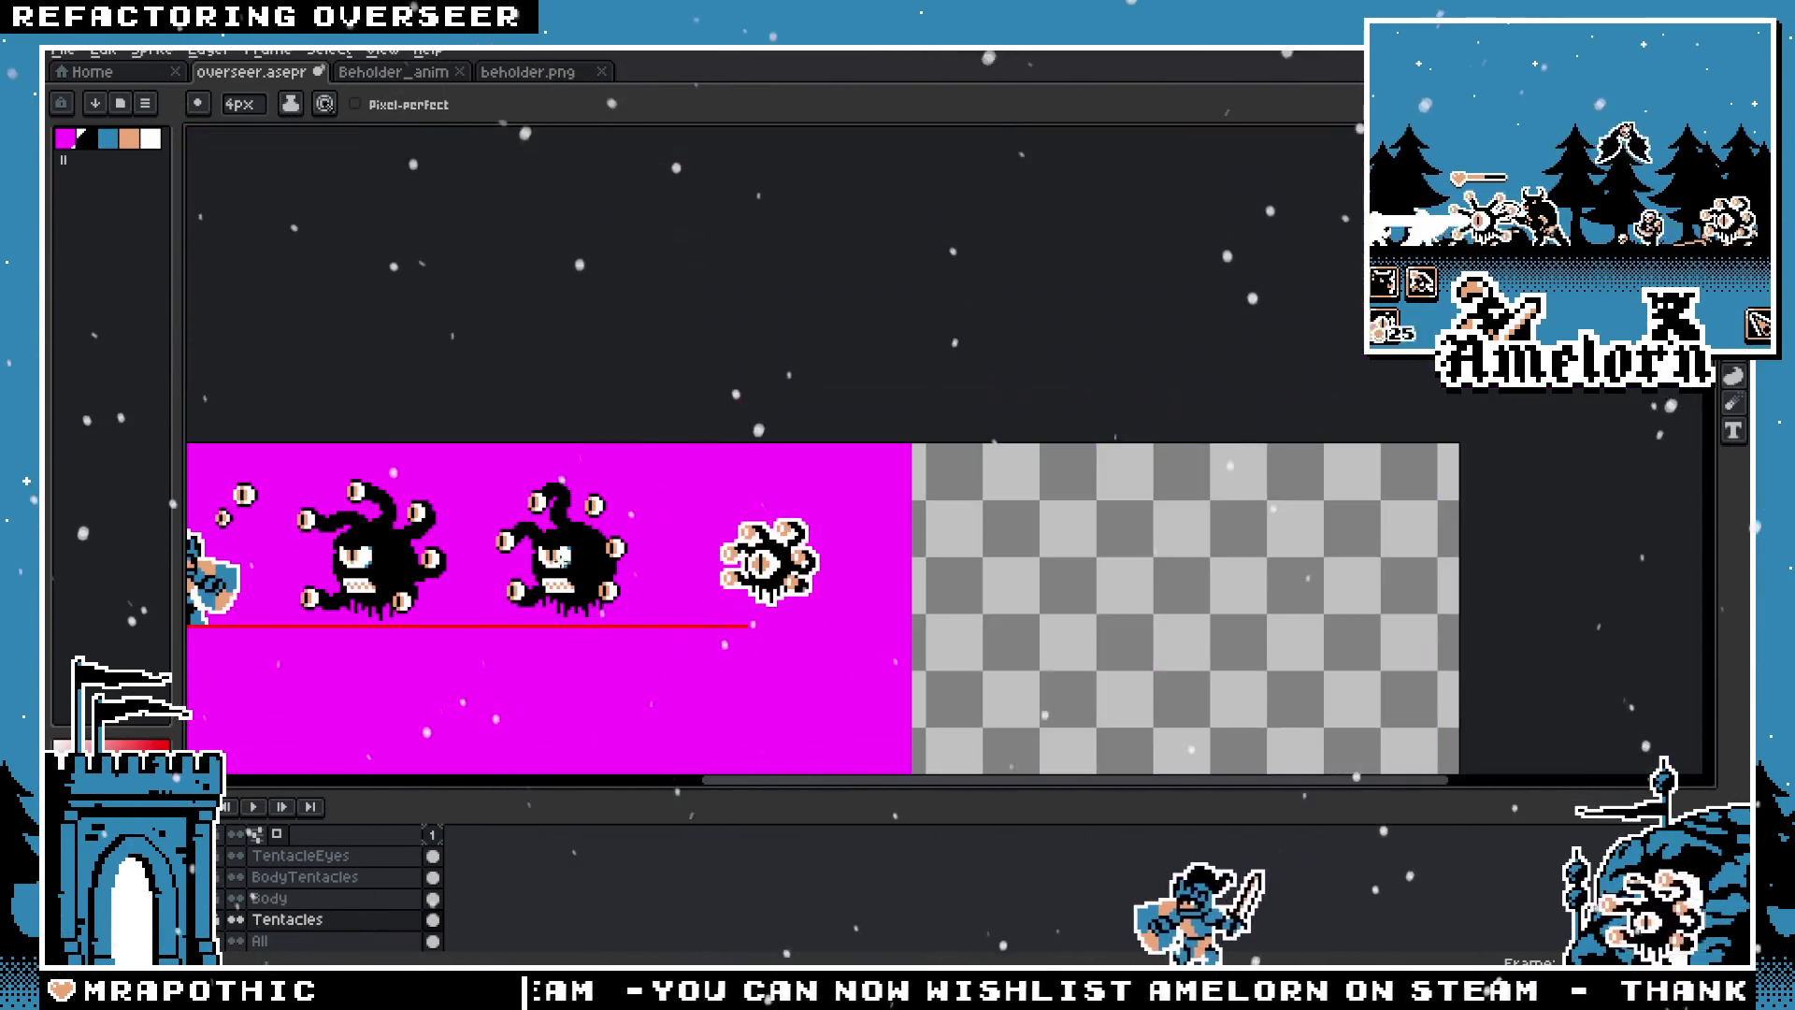
scroll(551, 486, up, 3)
drag(534, 422, 521, 441)
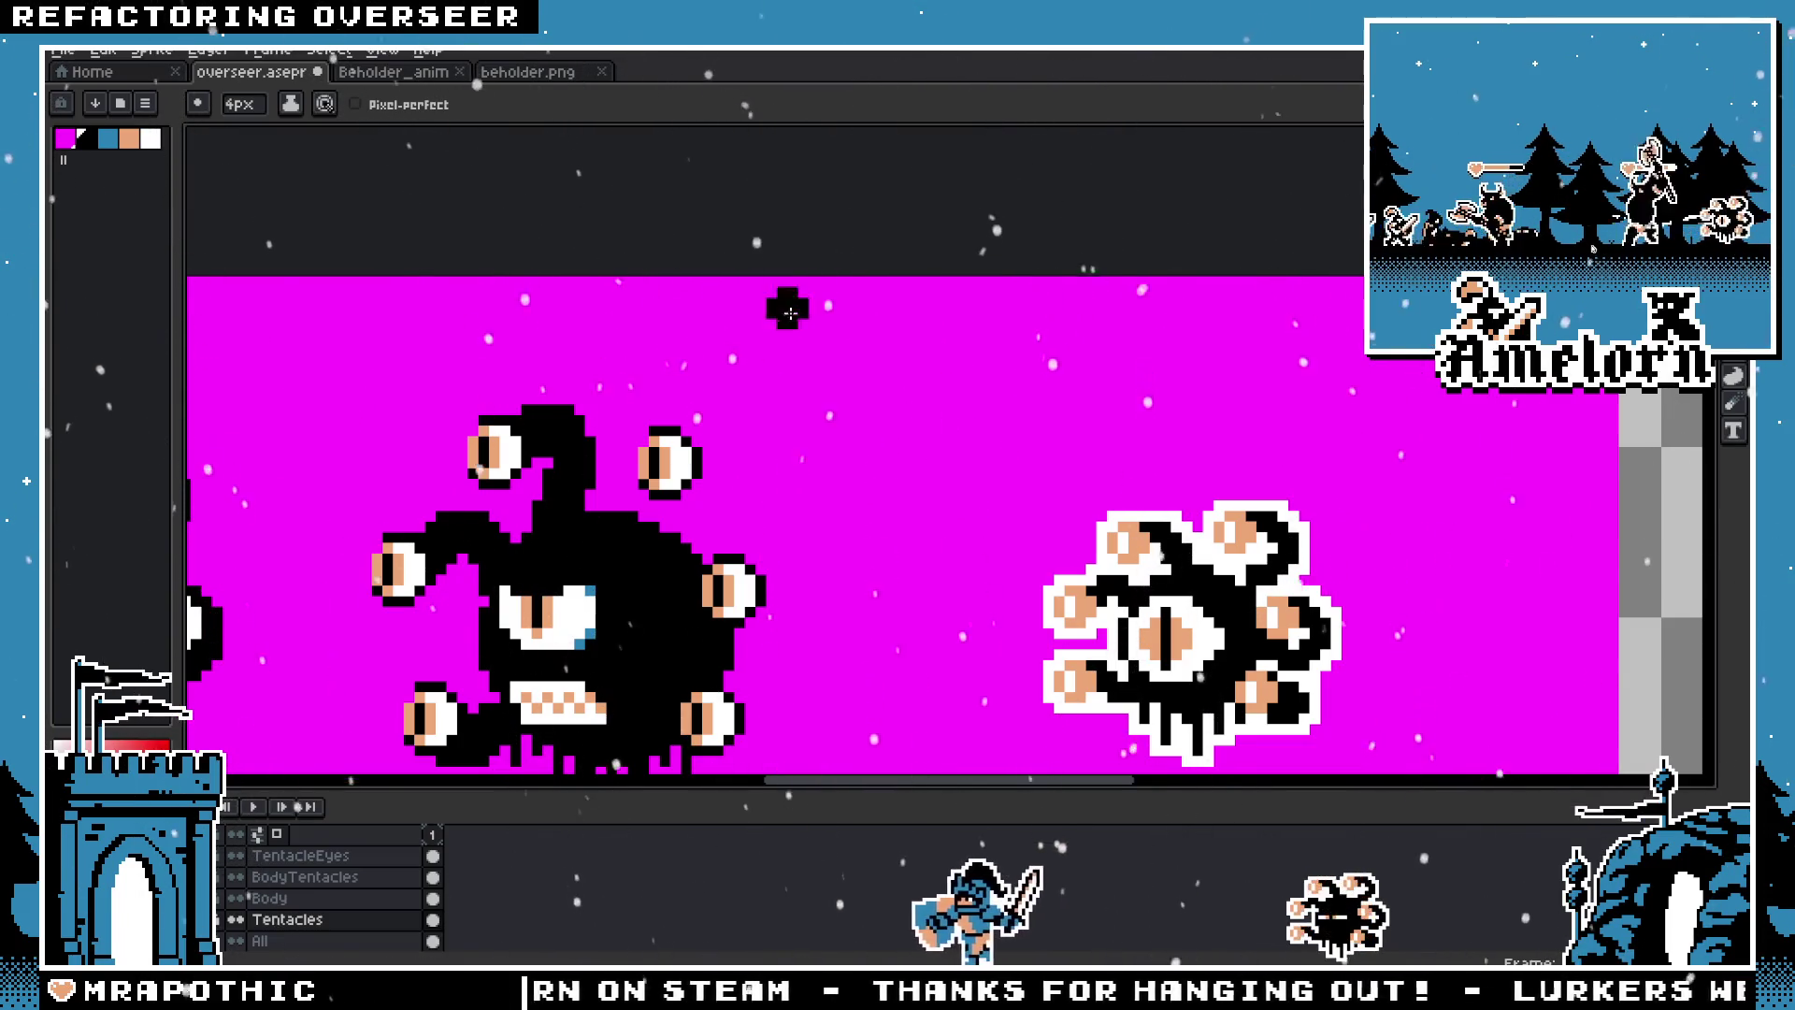
Step: Remove the old stalk joining the body to the upper-left eye
key(m)
scroll(901, 410, down, 1)
scroll(901, 409, up, 1)
scroll(901, 410, down, 3)
scroll(901, 410, up, 2)
scroll(907, 413, up, 1)
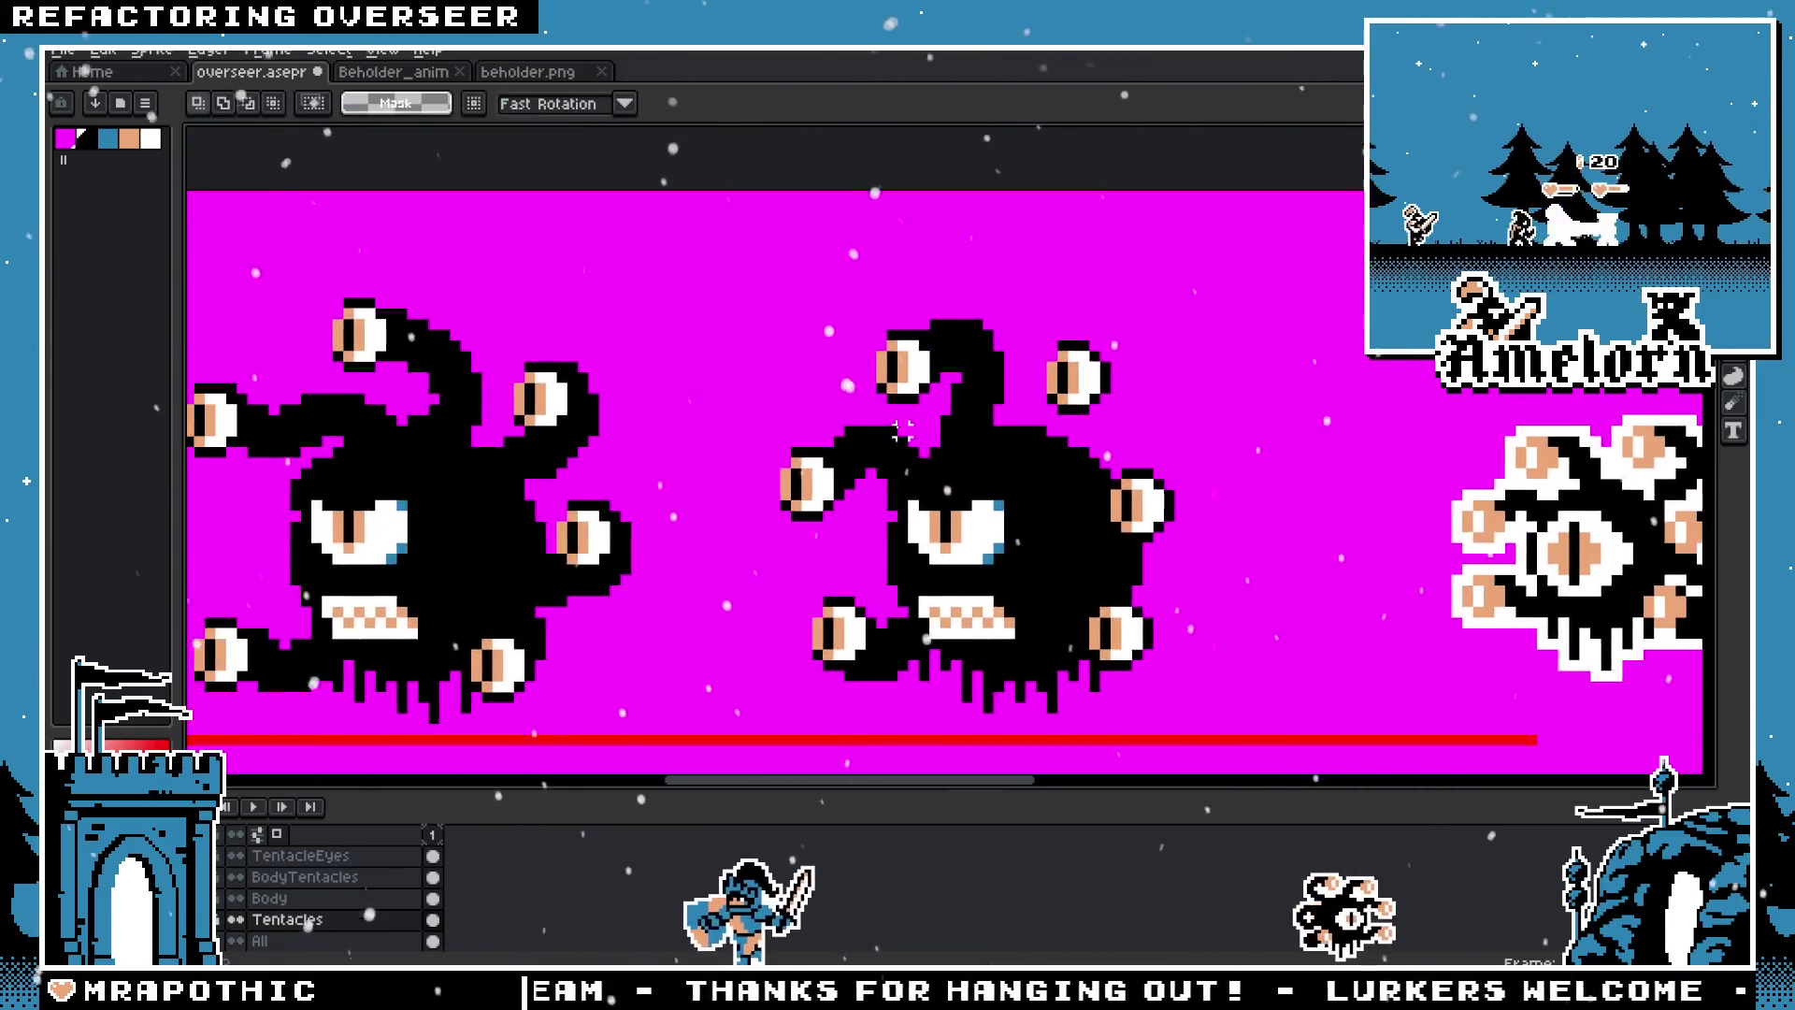
scroll(950, 432, up, 2)
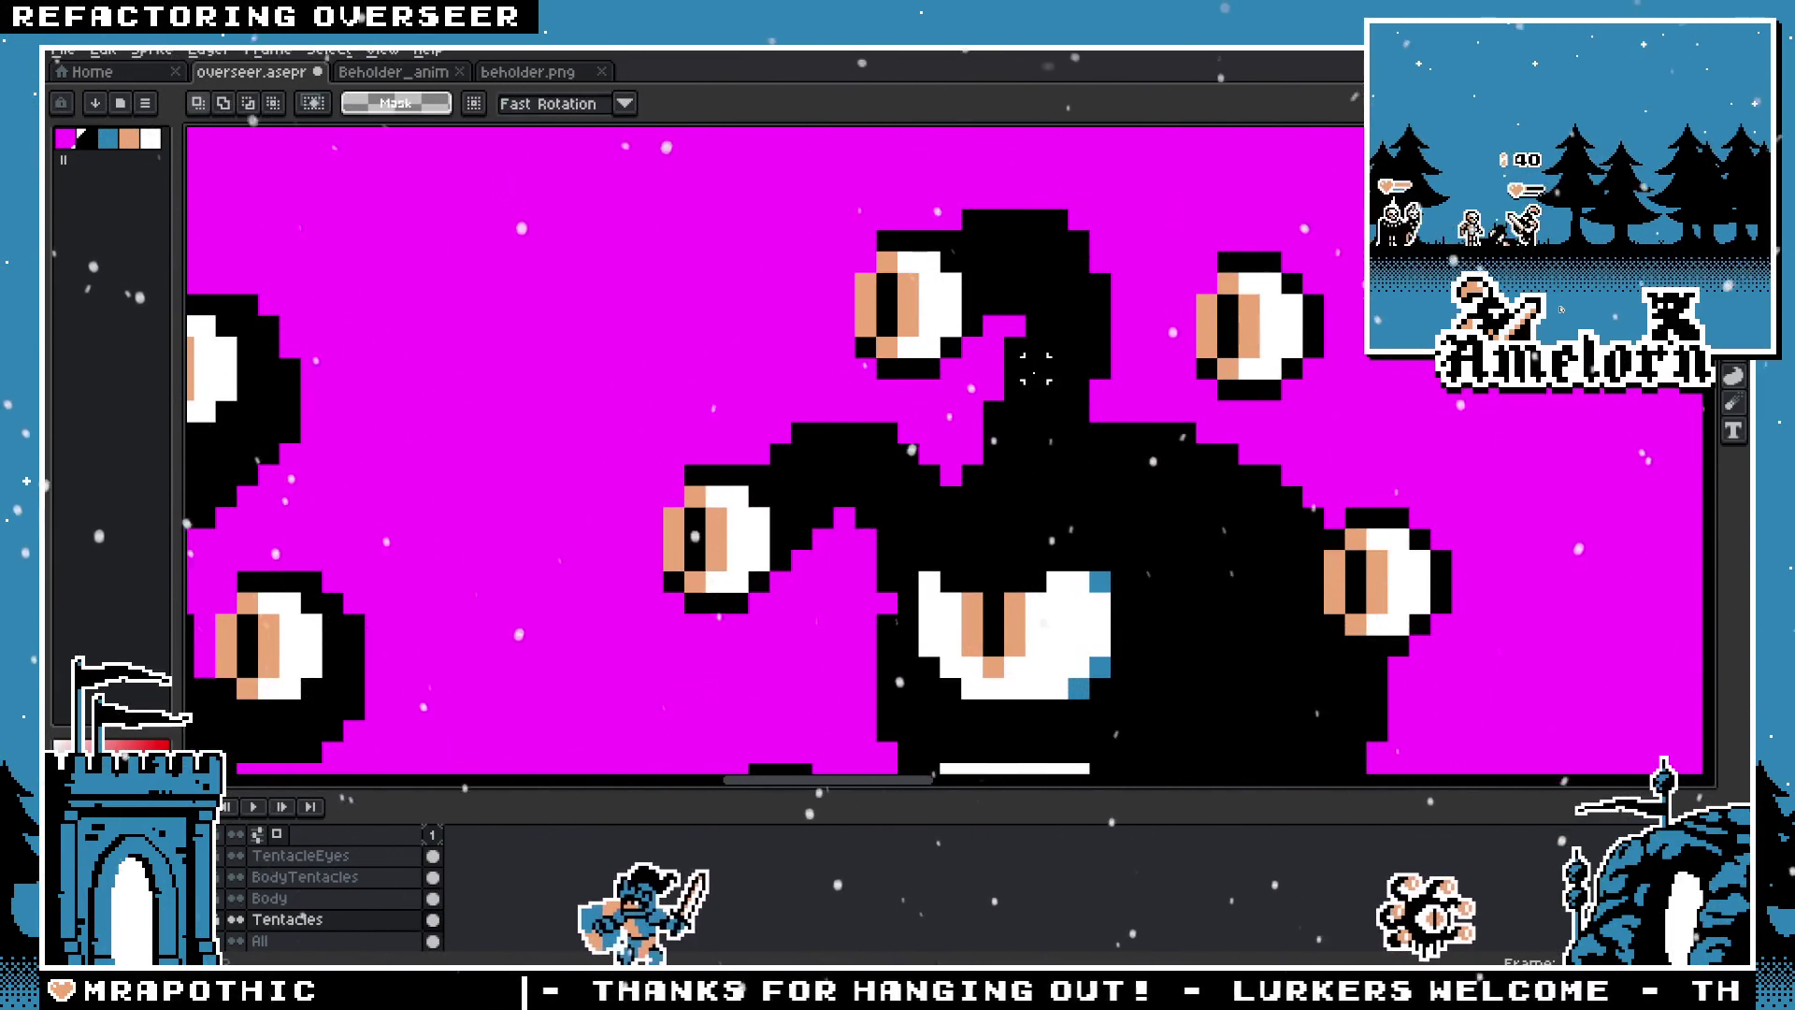
scroll(933, 366, down, 1)
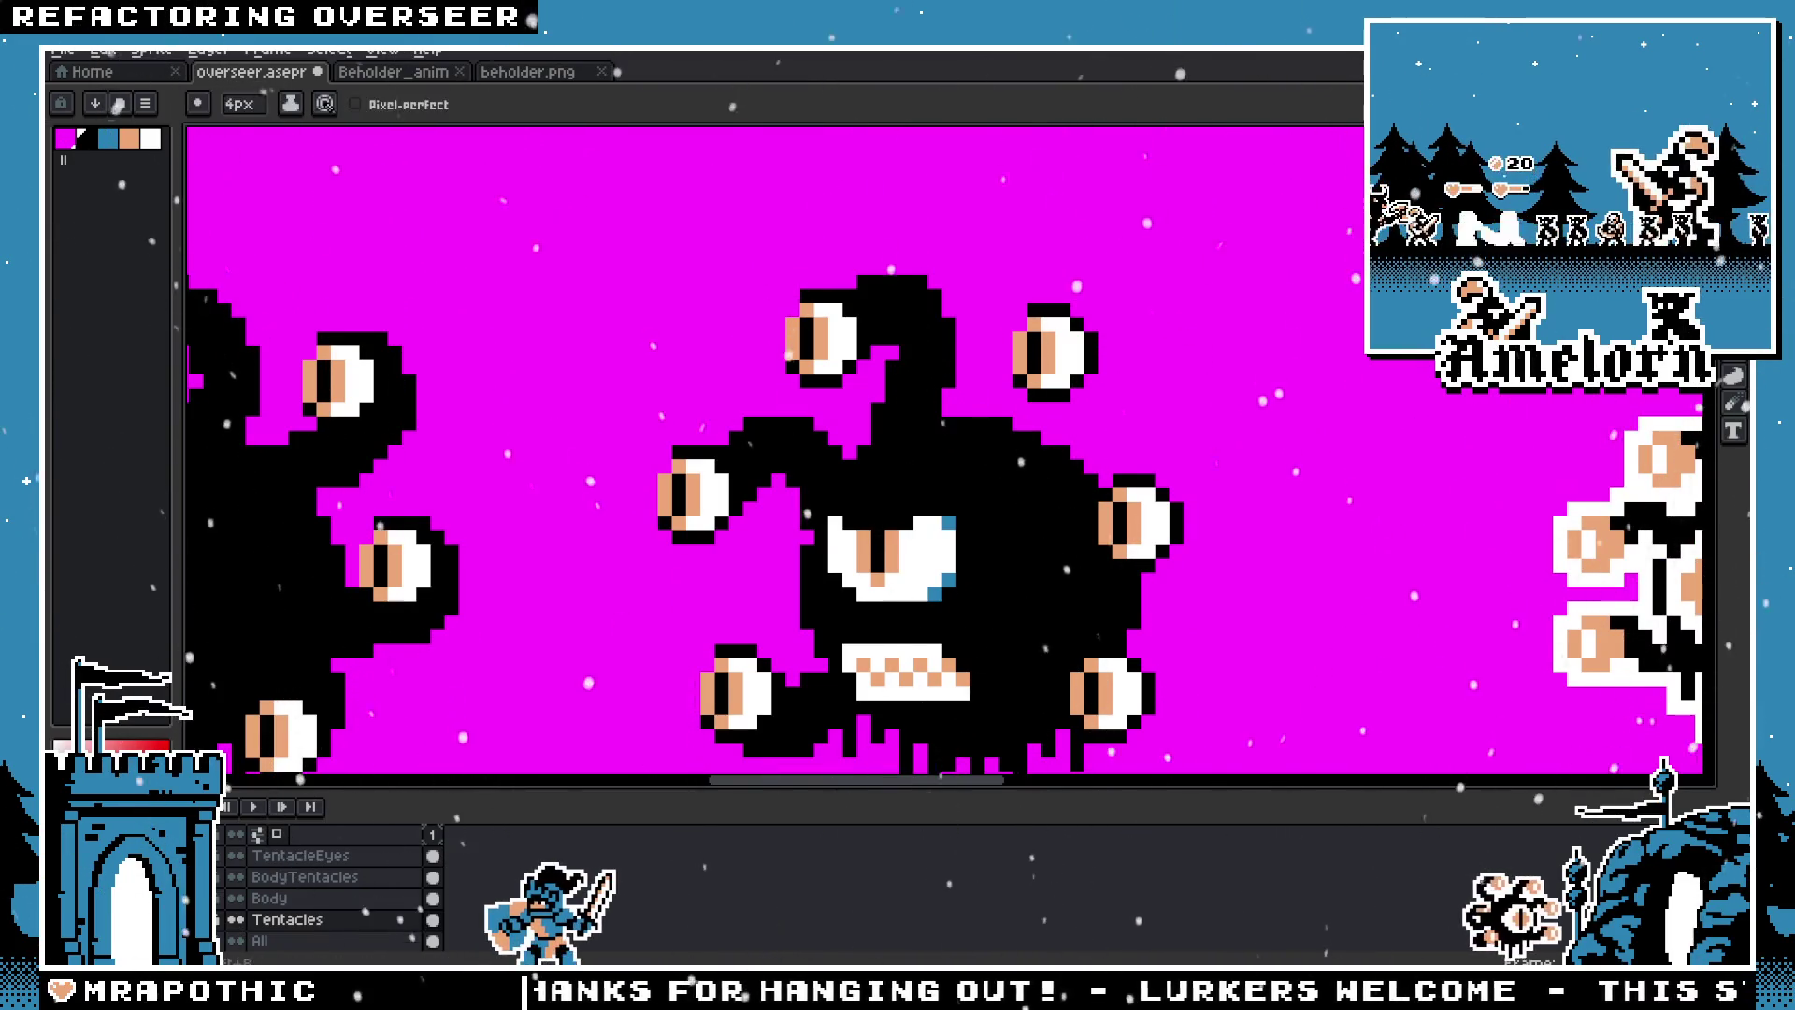
key(ctrl+z)
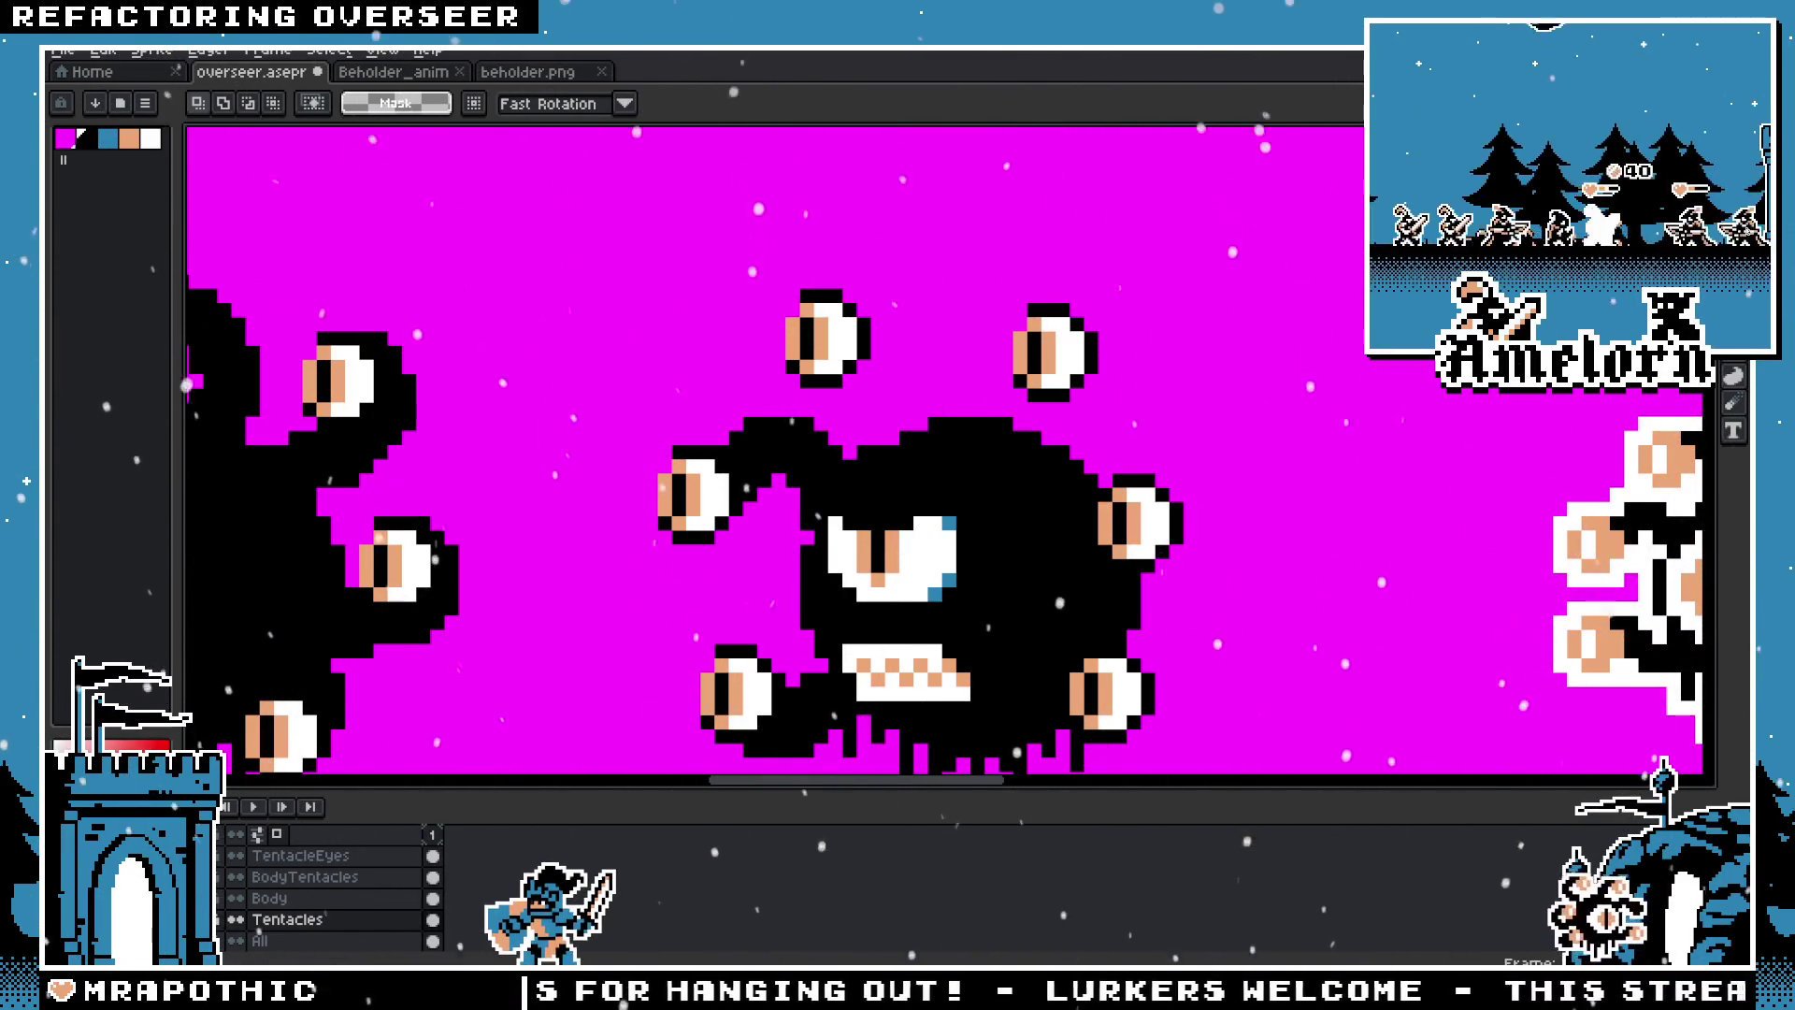
Step: Paint a new black stalk from the body to the upper-left eye, curling it right and down
key(b)
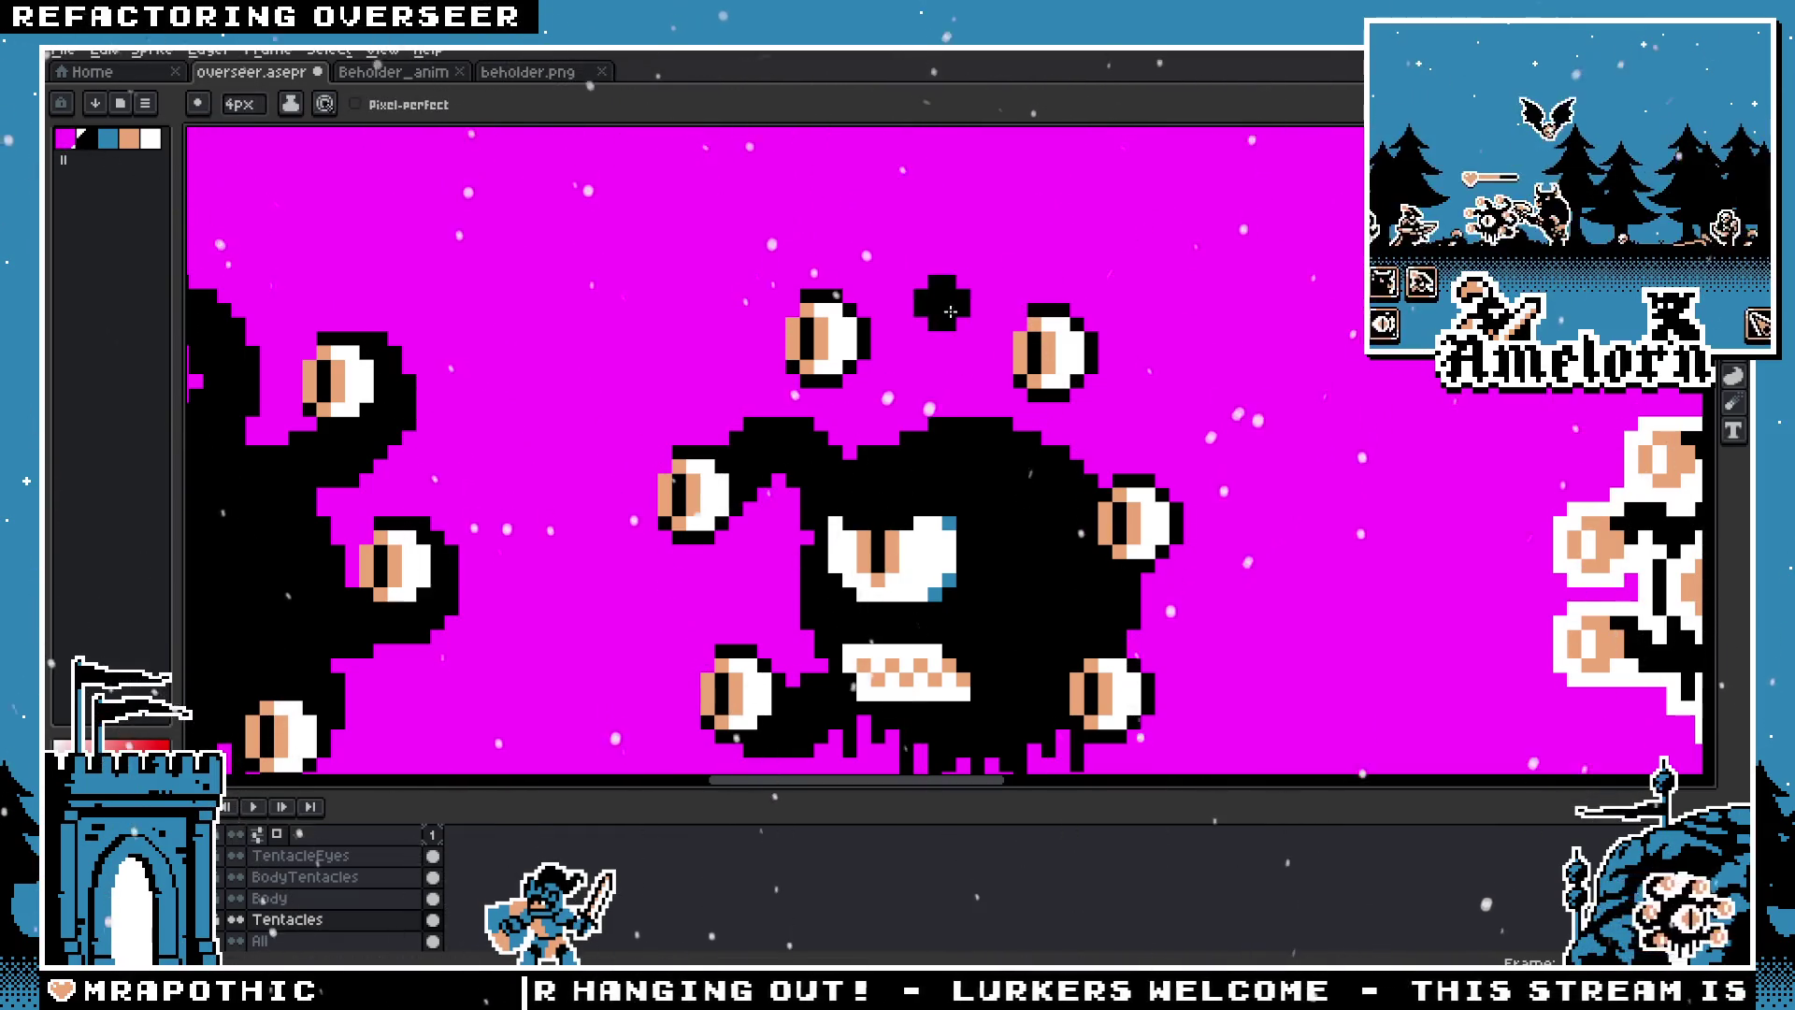
drag(892, 340, 770, 308)
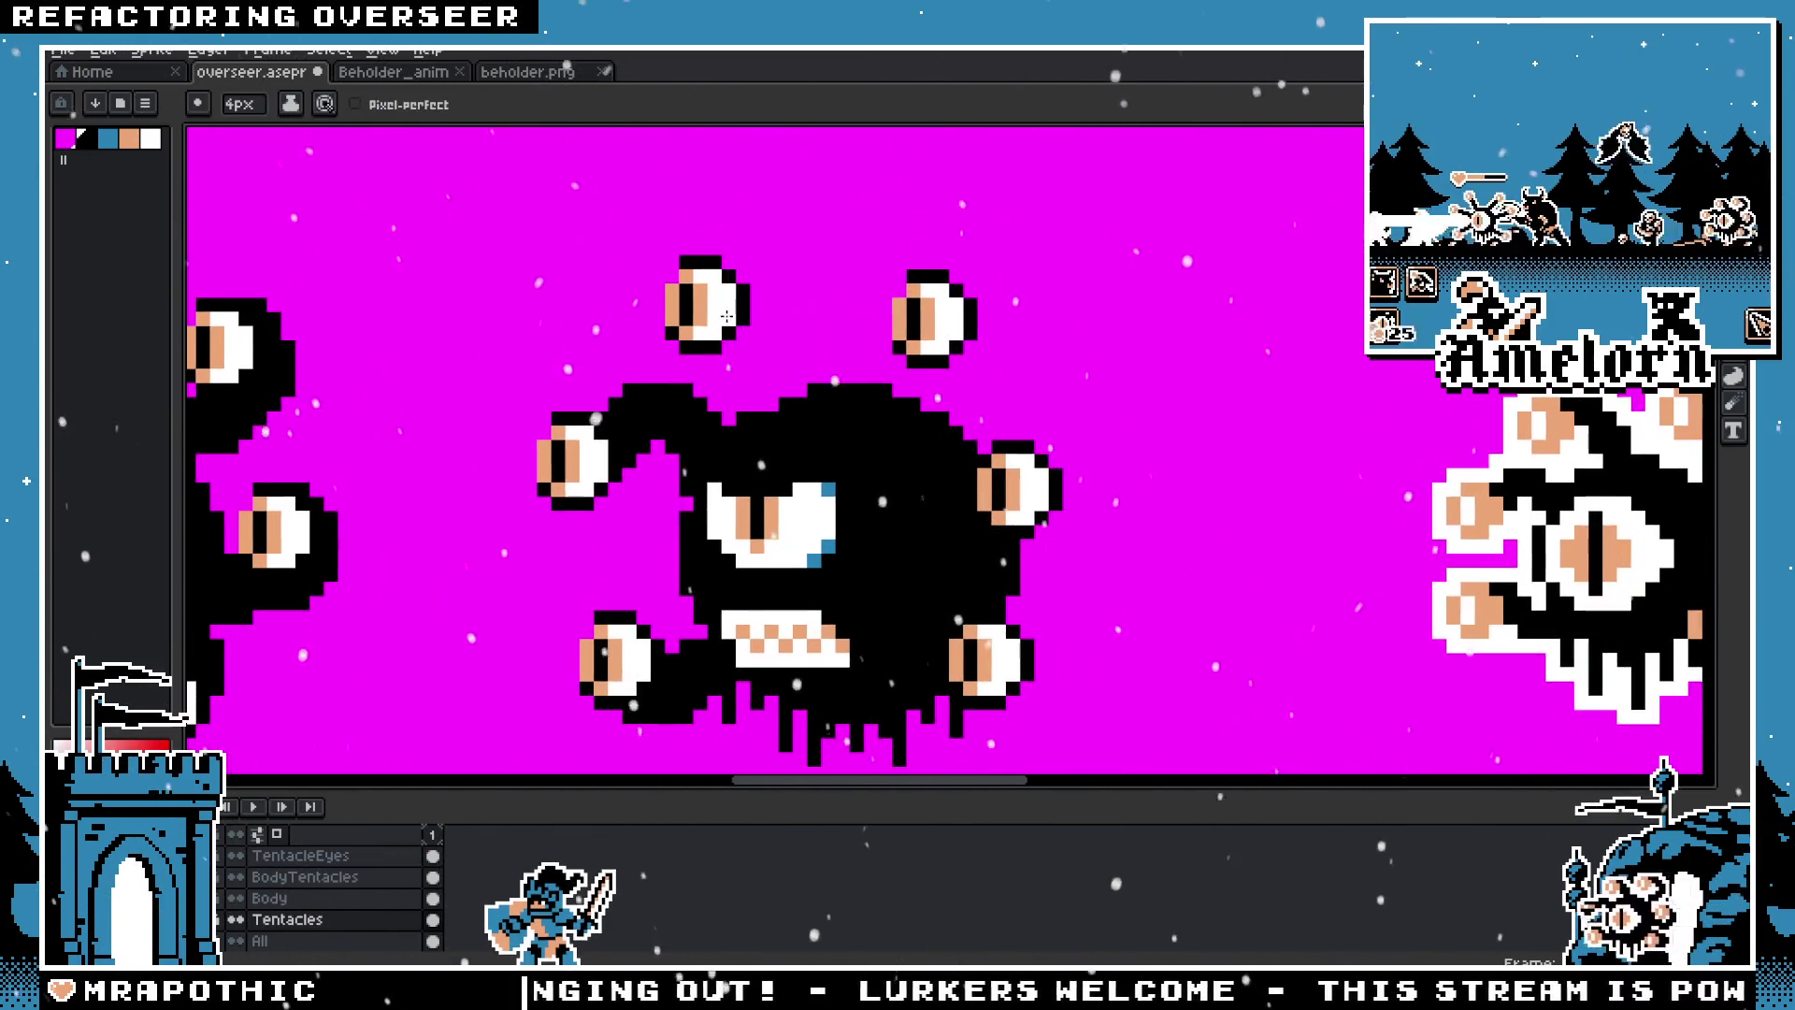
click(770, 307)
drag(802, 367, 730, 299)
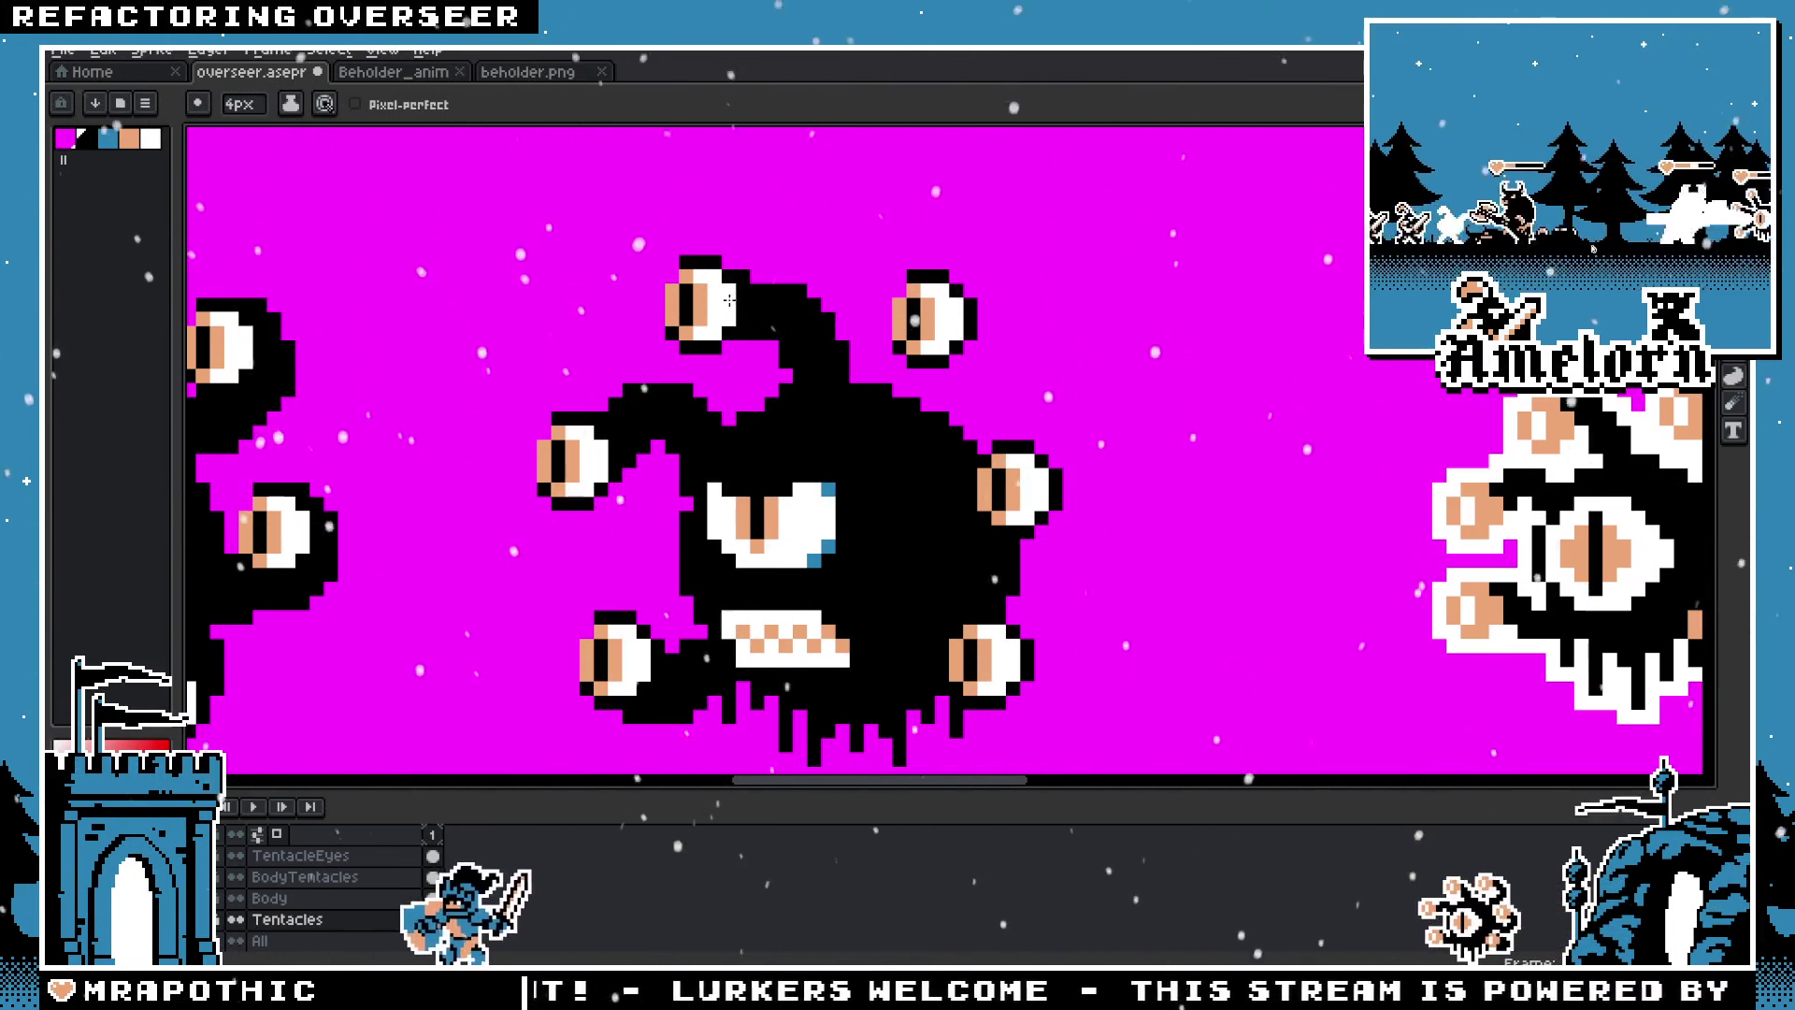
drag(741, 359, 782, 354)
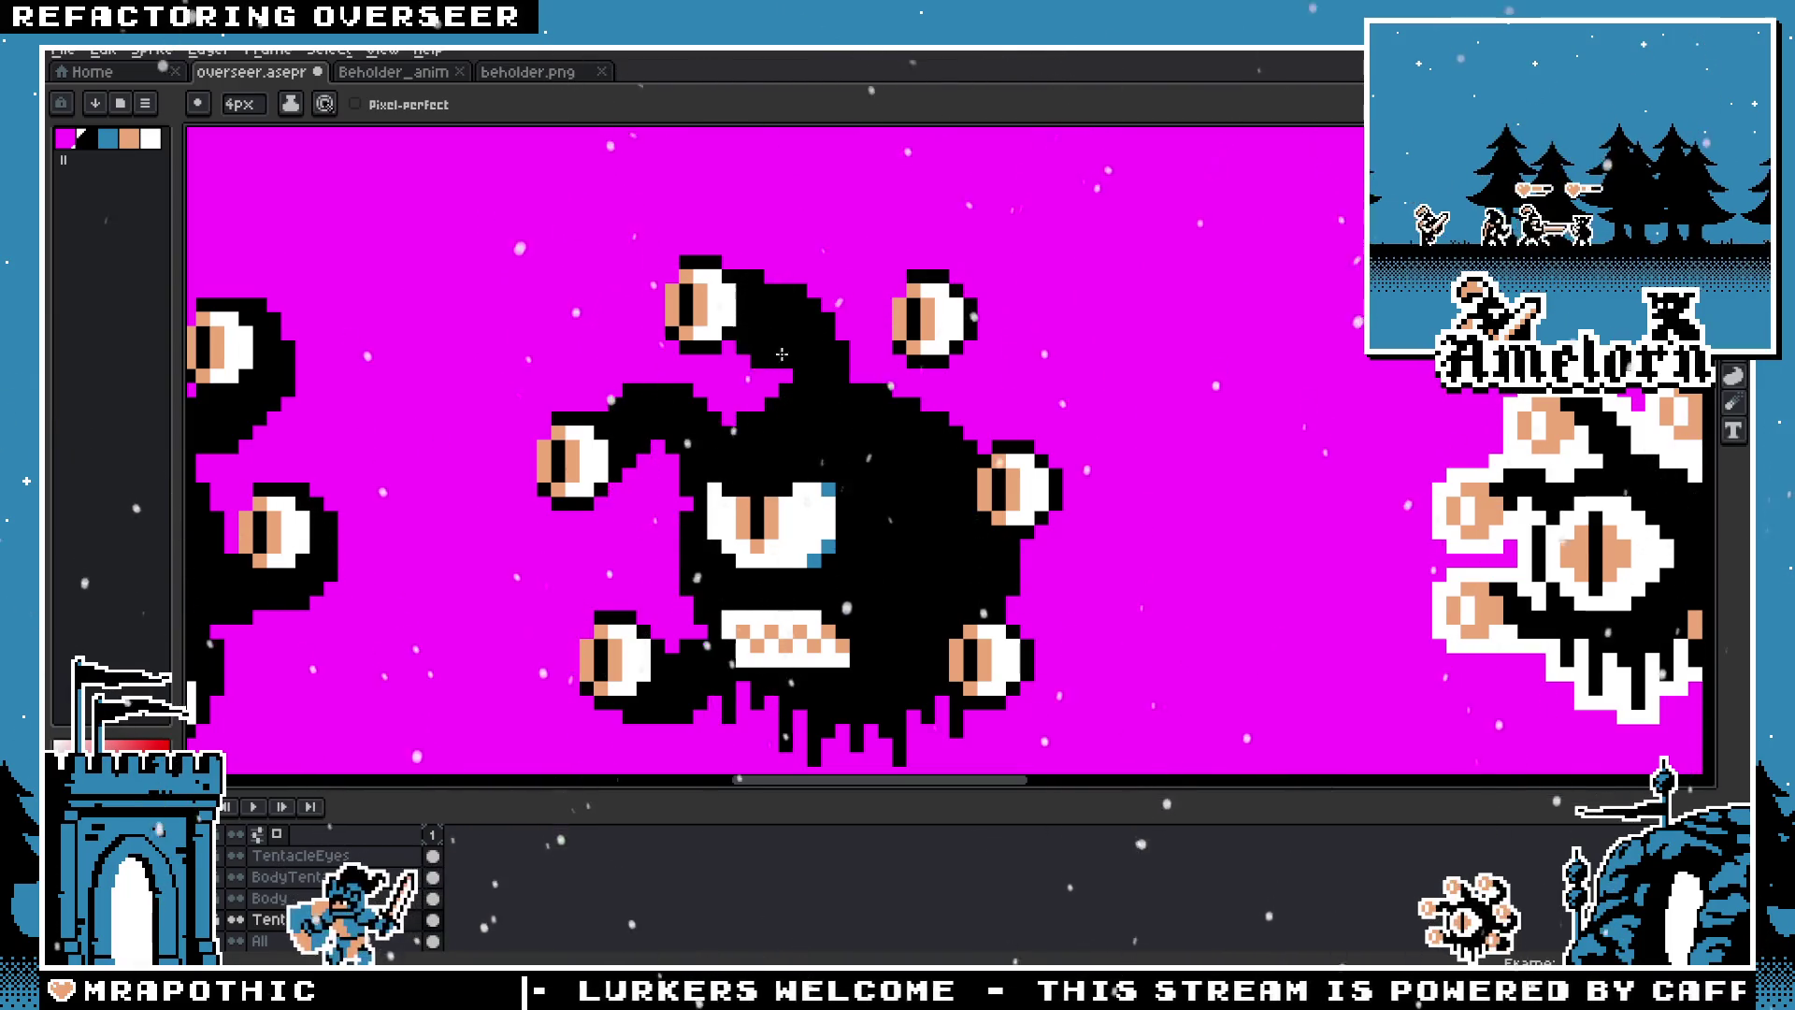
key(ctrl+z)
scroll(567, 486, down, 3)
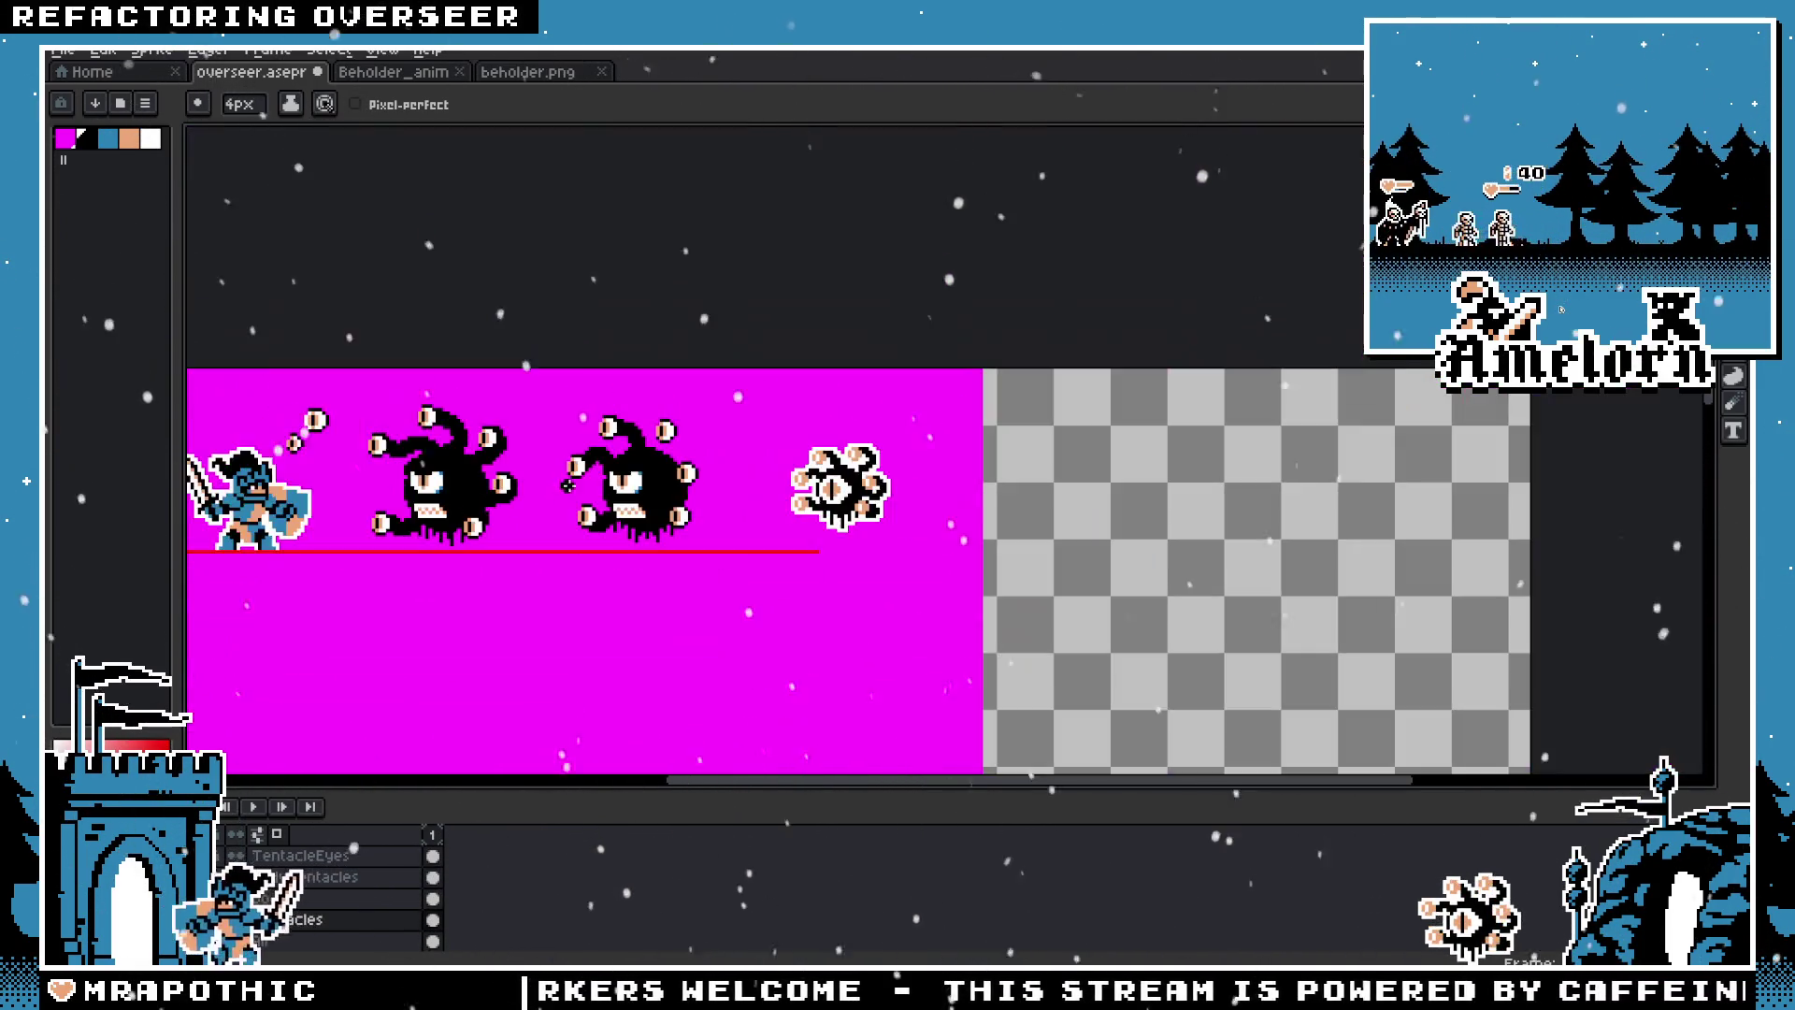
scroll(599, 560, up, 3)
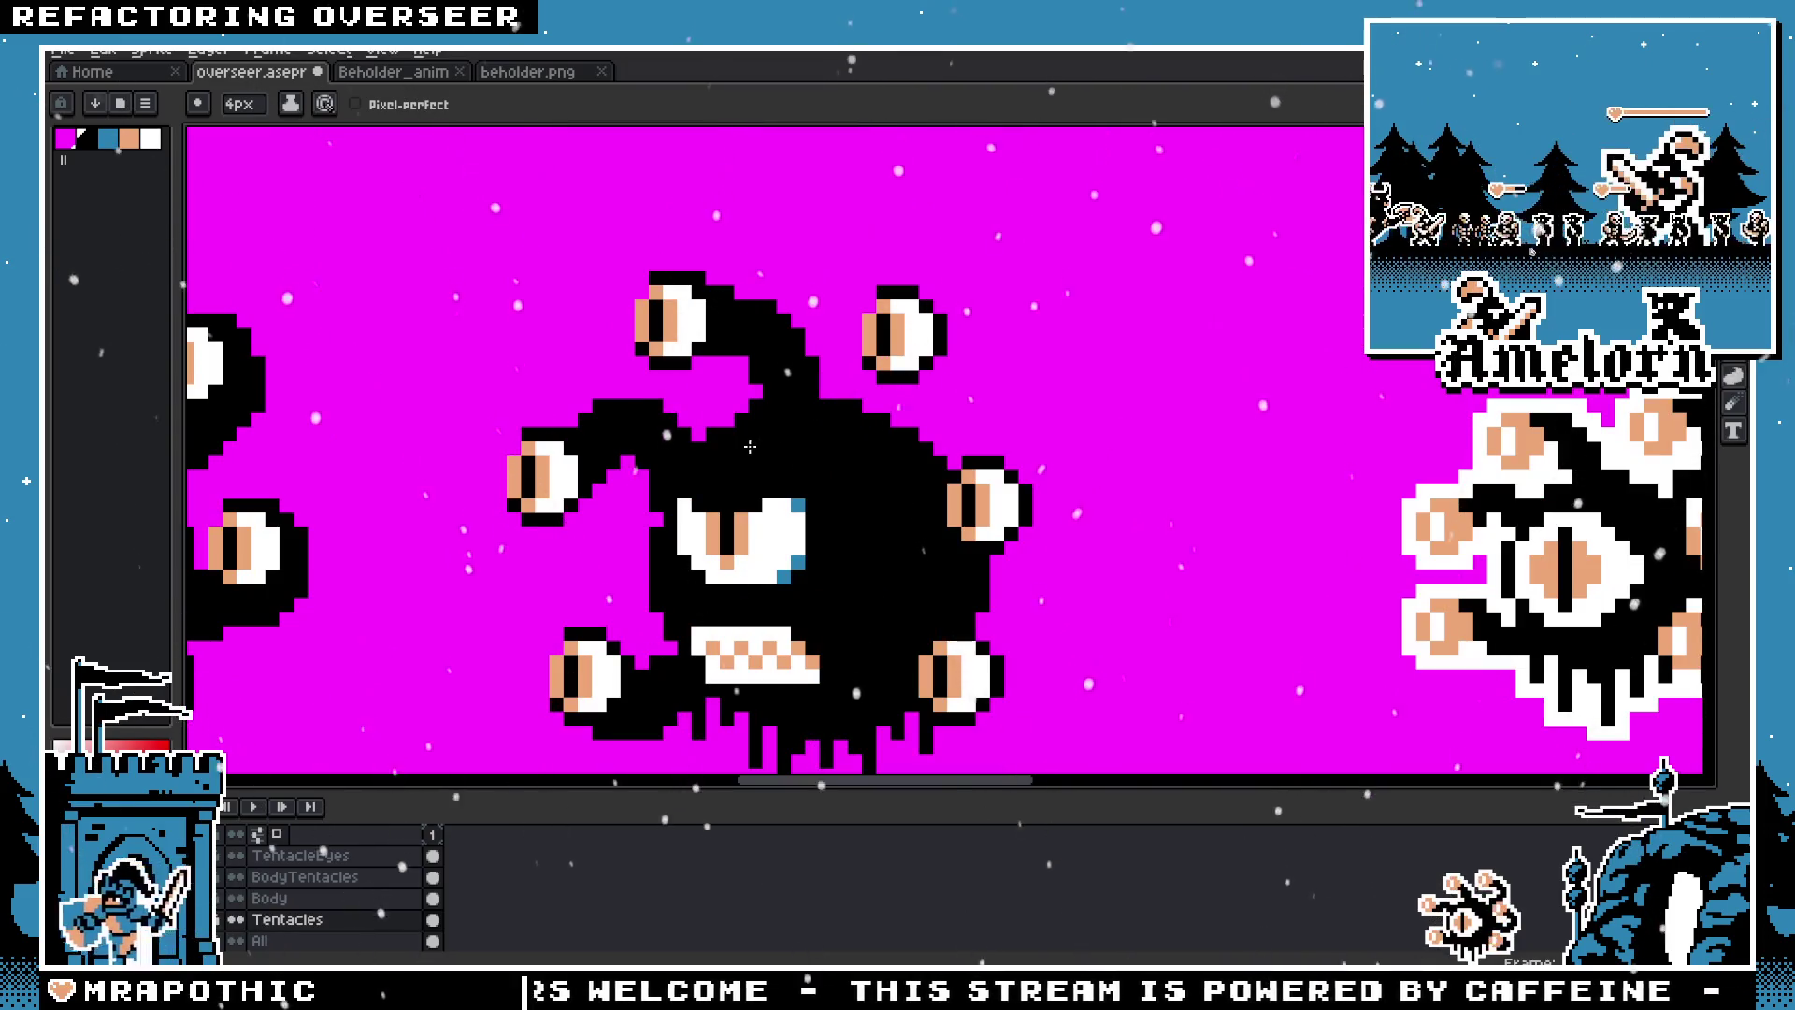
mouse_move(737, 287)
mouse_down()
mouse_move(774, 320)
mouse_move(747, 397)
mouse_up()
Step: Zoom in on the top tentacles and settle on the 4px black pencil
scroll(756, 430, down, 2)
scroll(756, 430, down, 2)
scroll(932, 423, up, 3)
scroll(932, 423, up, 2)
scroll(932, 423, up, 1)
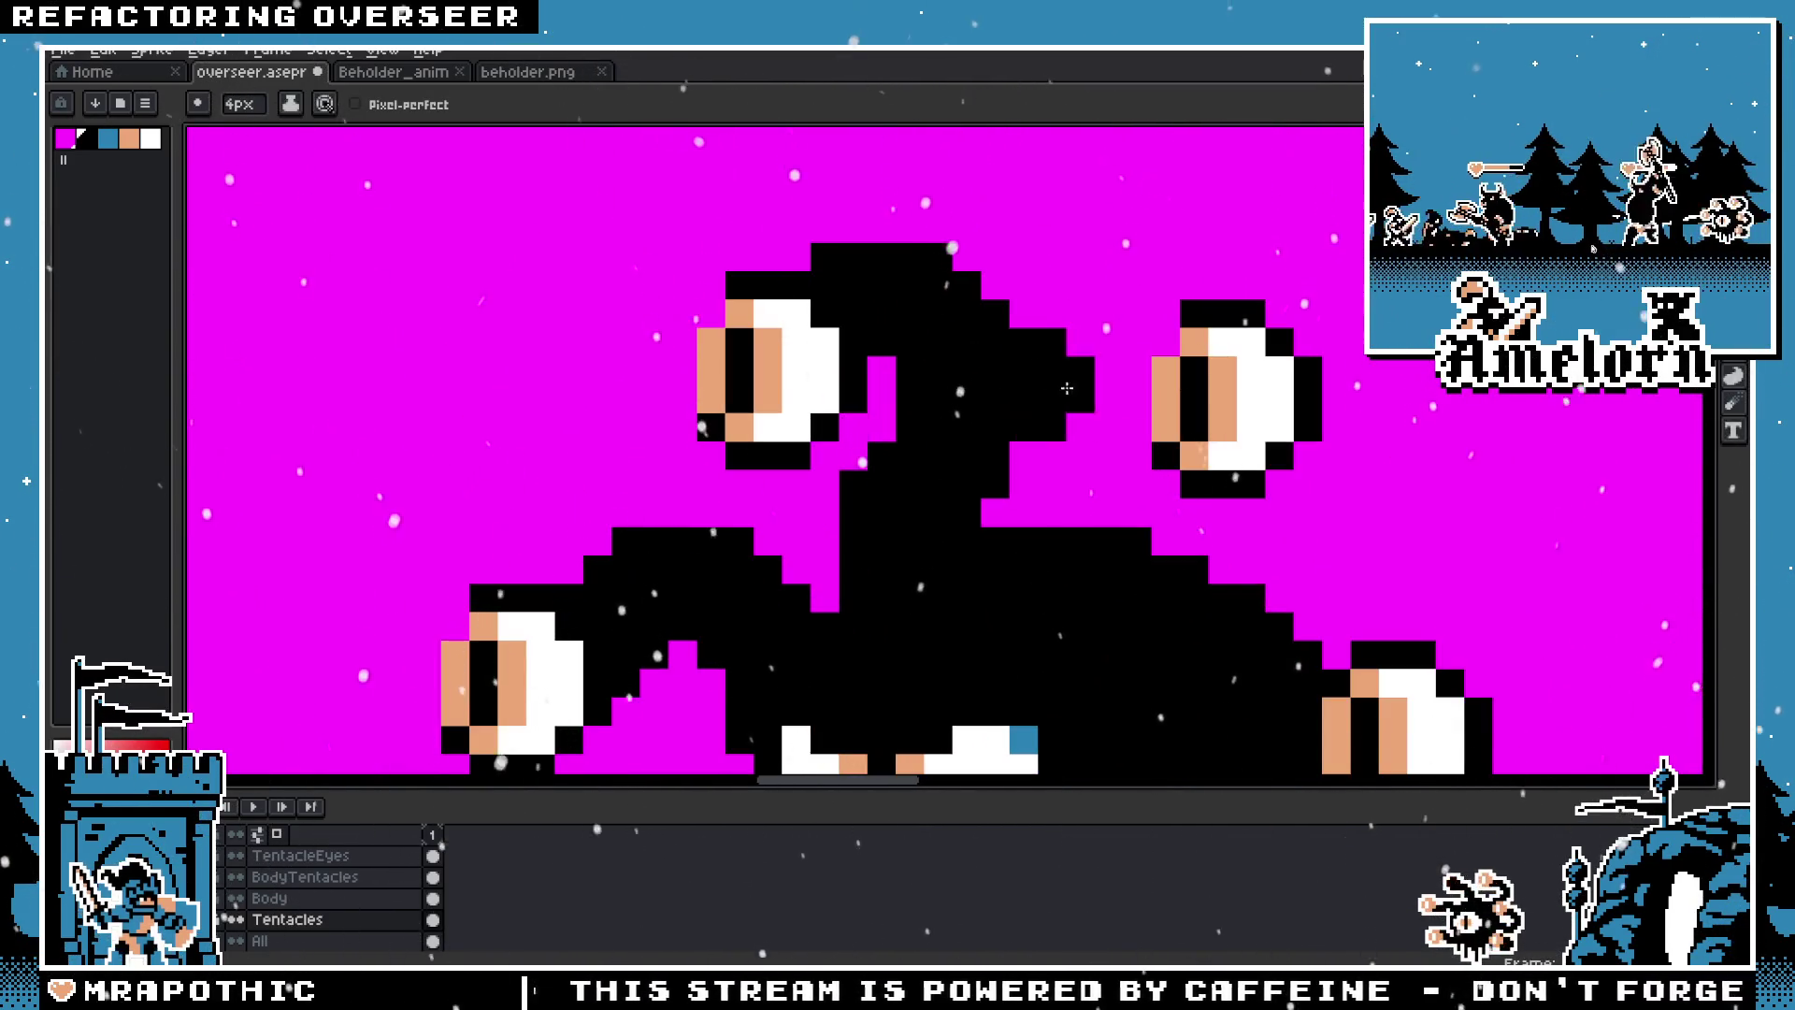
scroll(576, 500, up, 1)
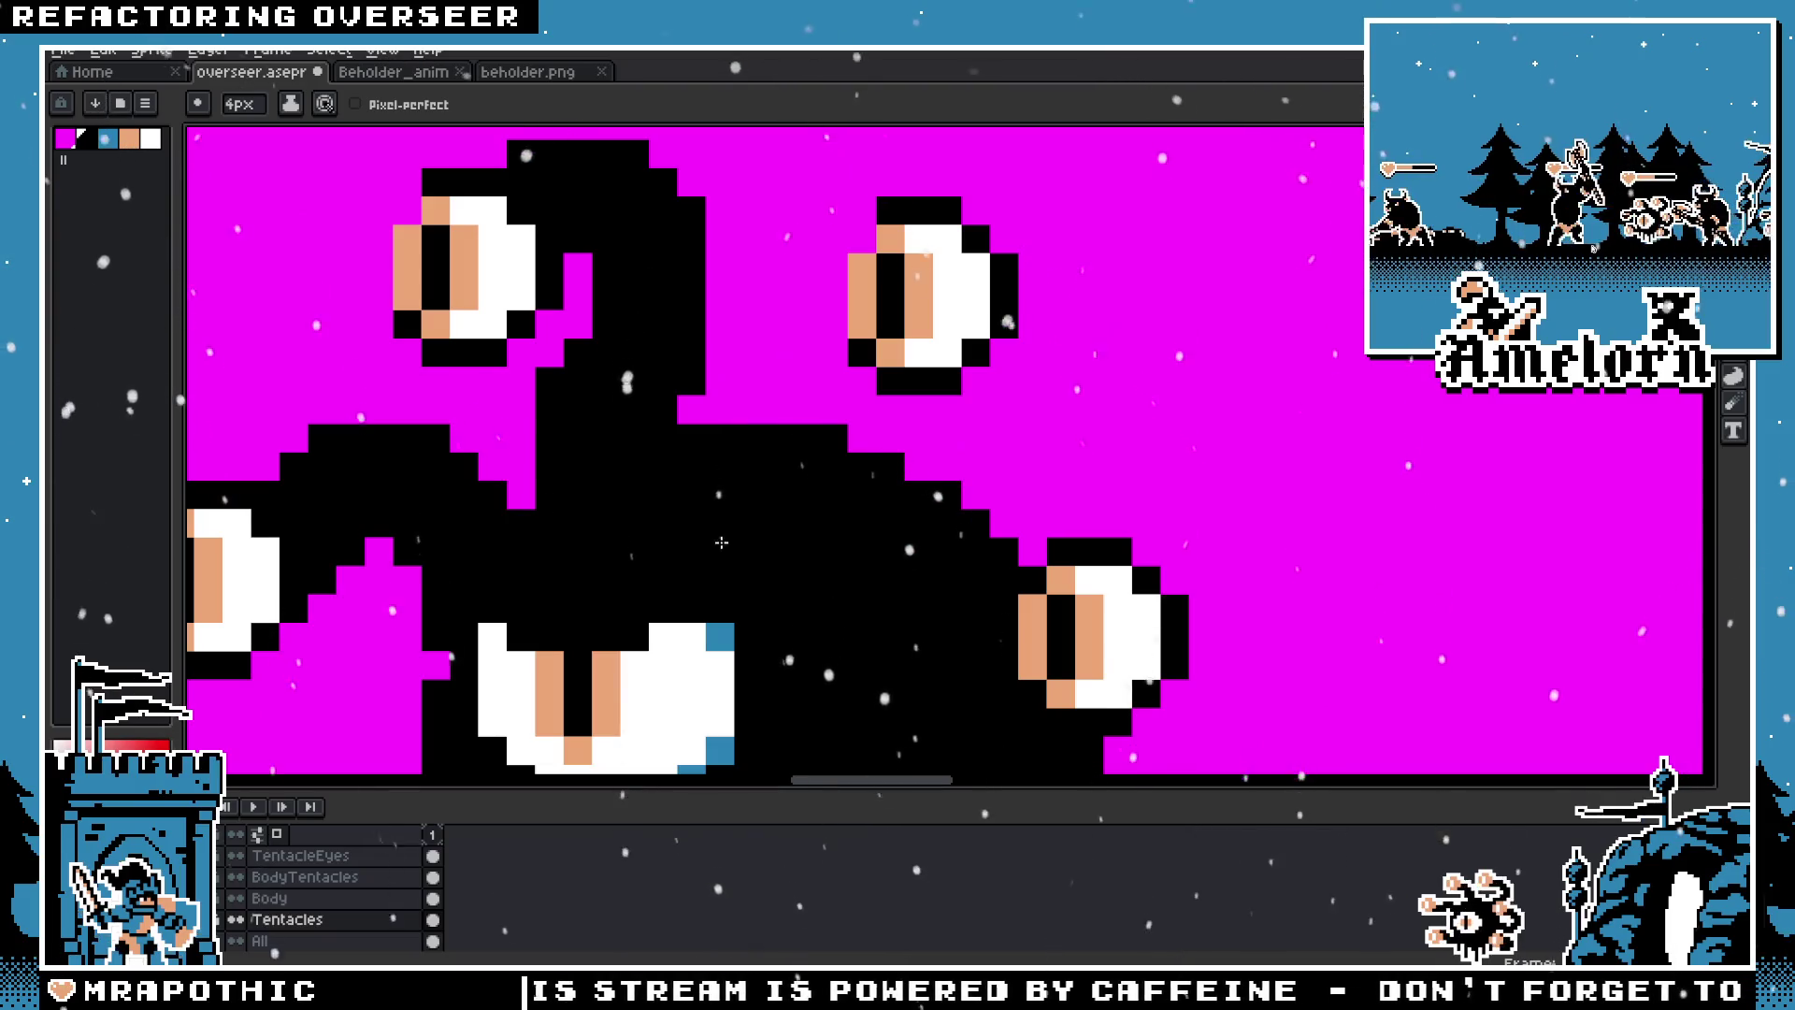
key(b)
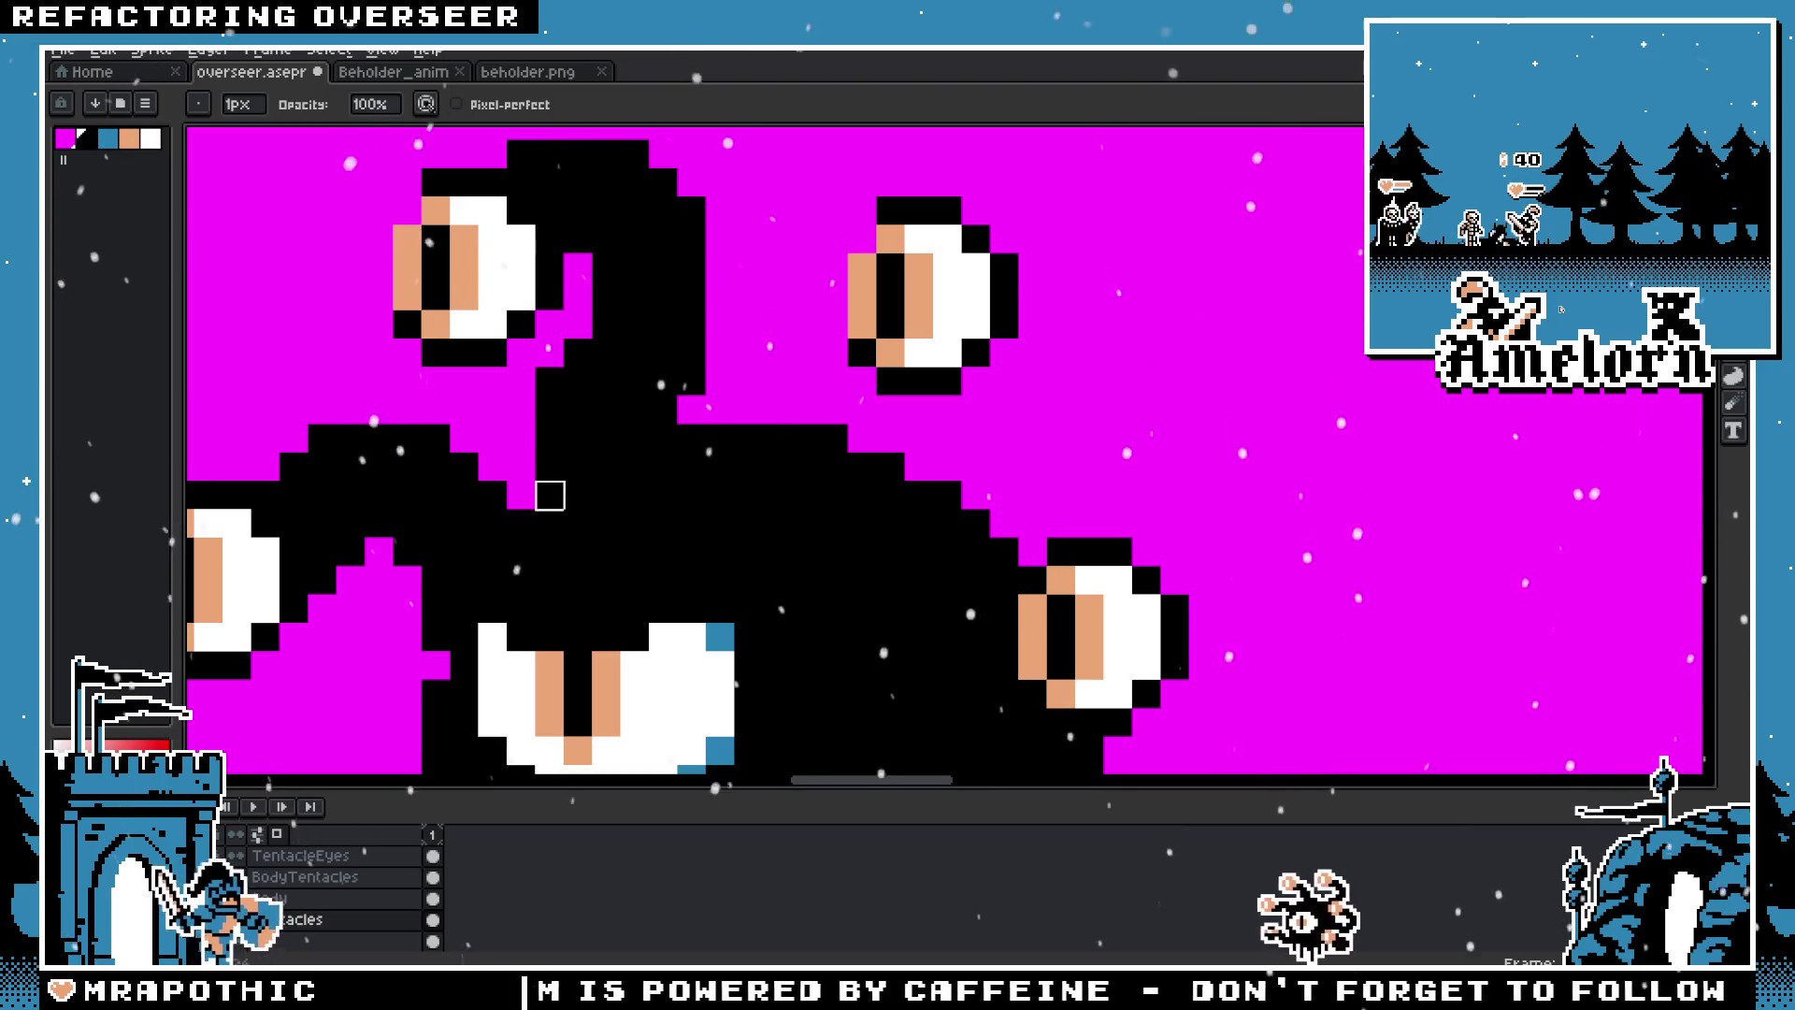
scroll(577, 520, down, 4)
scroll(810, 568, up, 1)
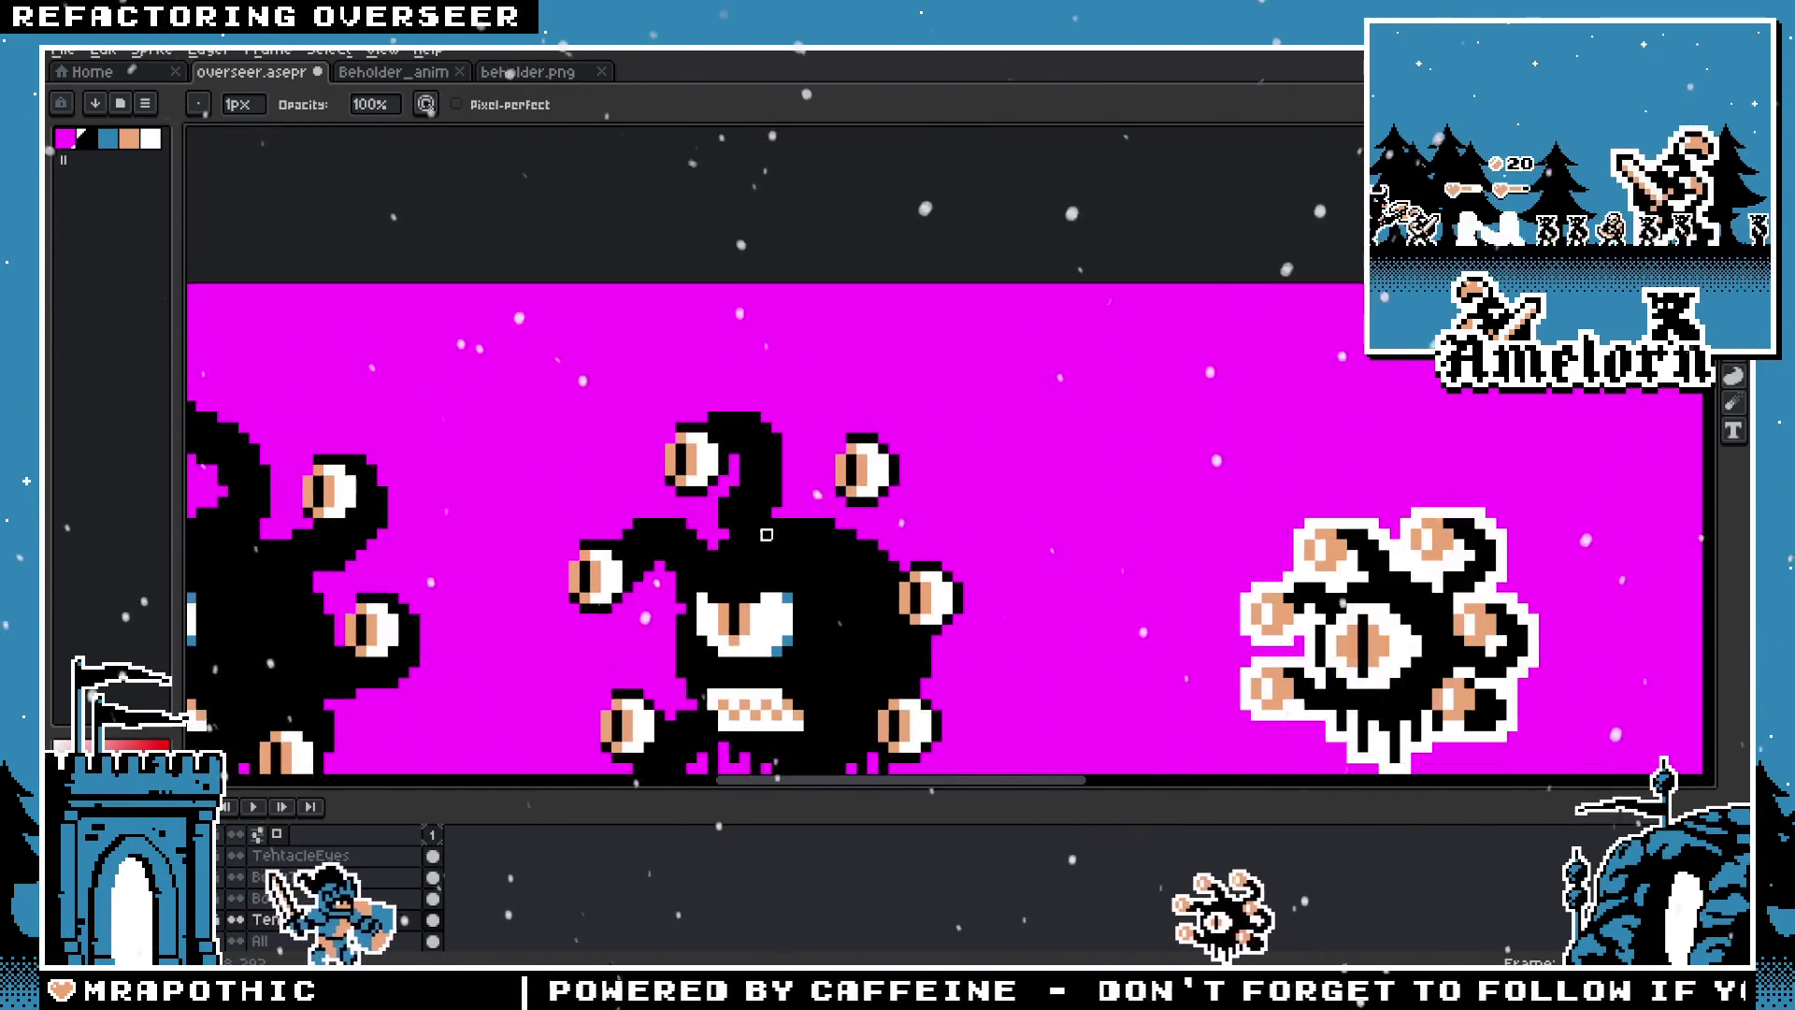
scroll(809, 568, up, 2)
scroll(729, 622, down, 3)
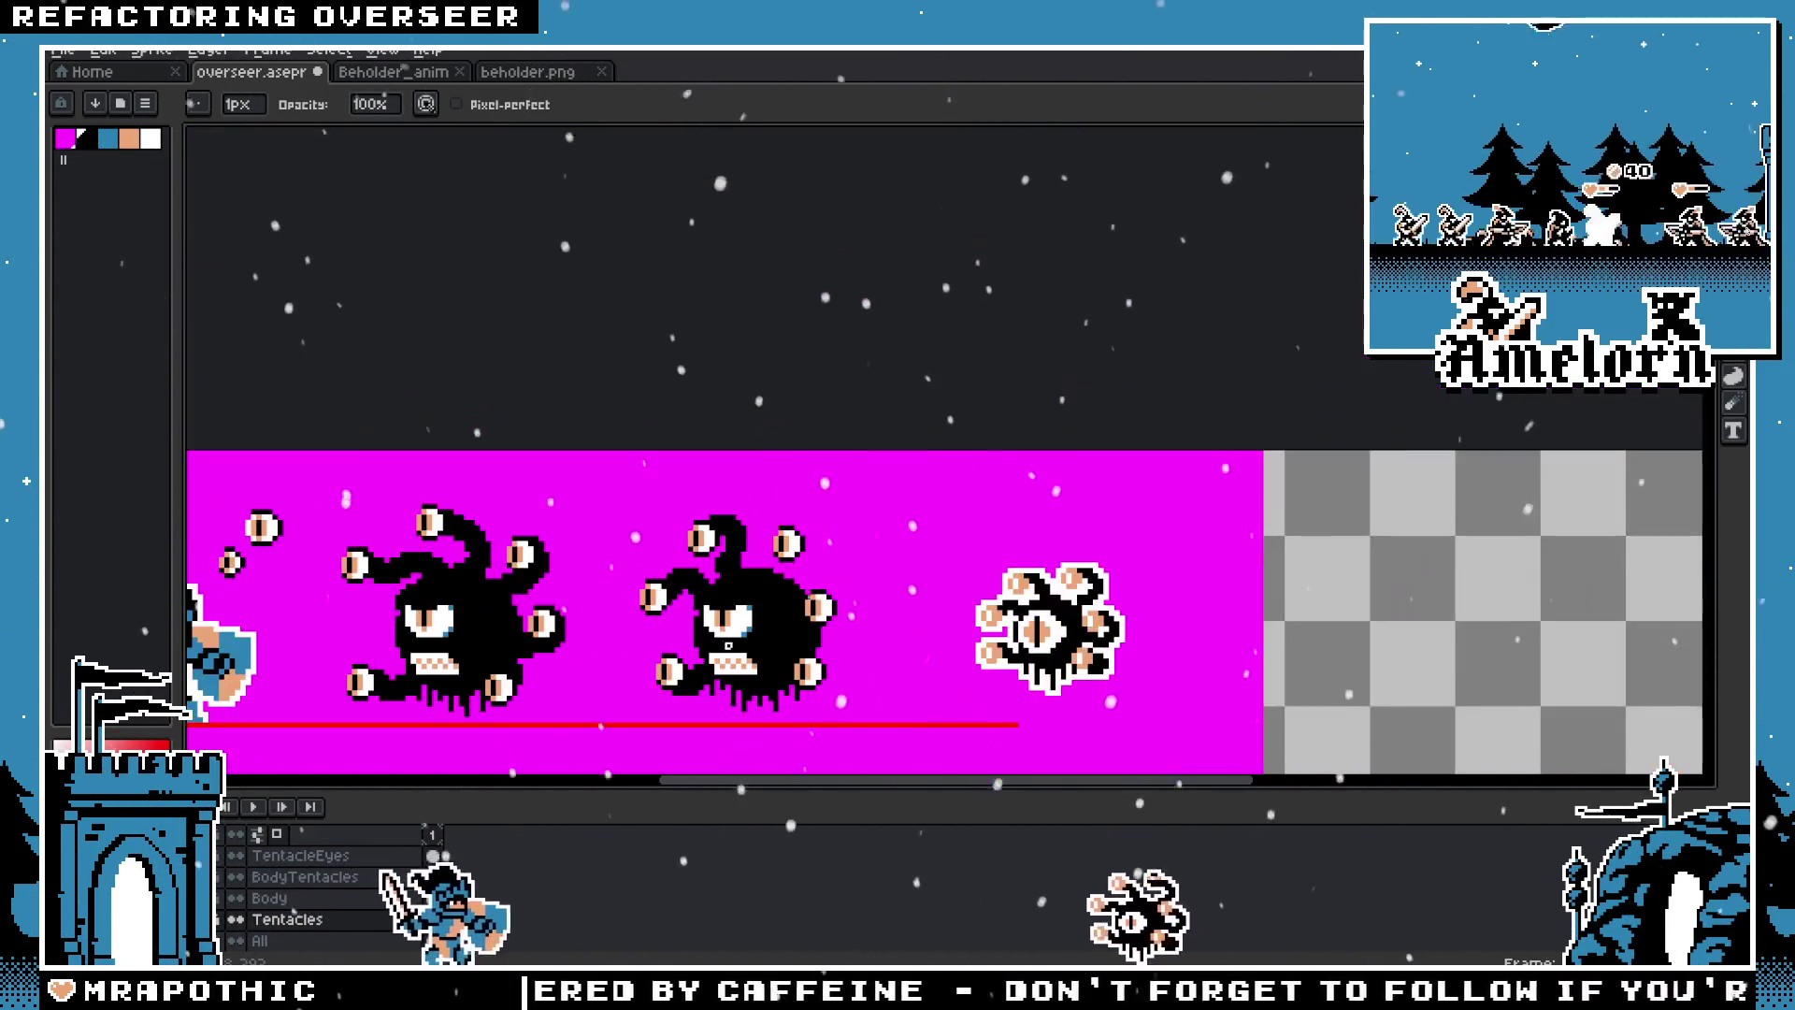
scroll(729, 487, up, 4)
key(v)
scroll(754, 453, down, 3)
key(b)
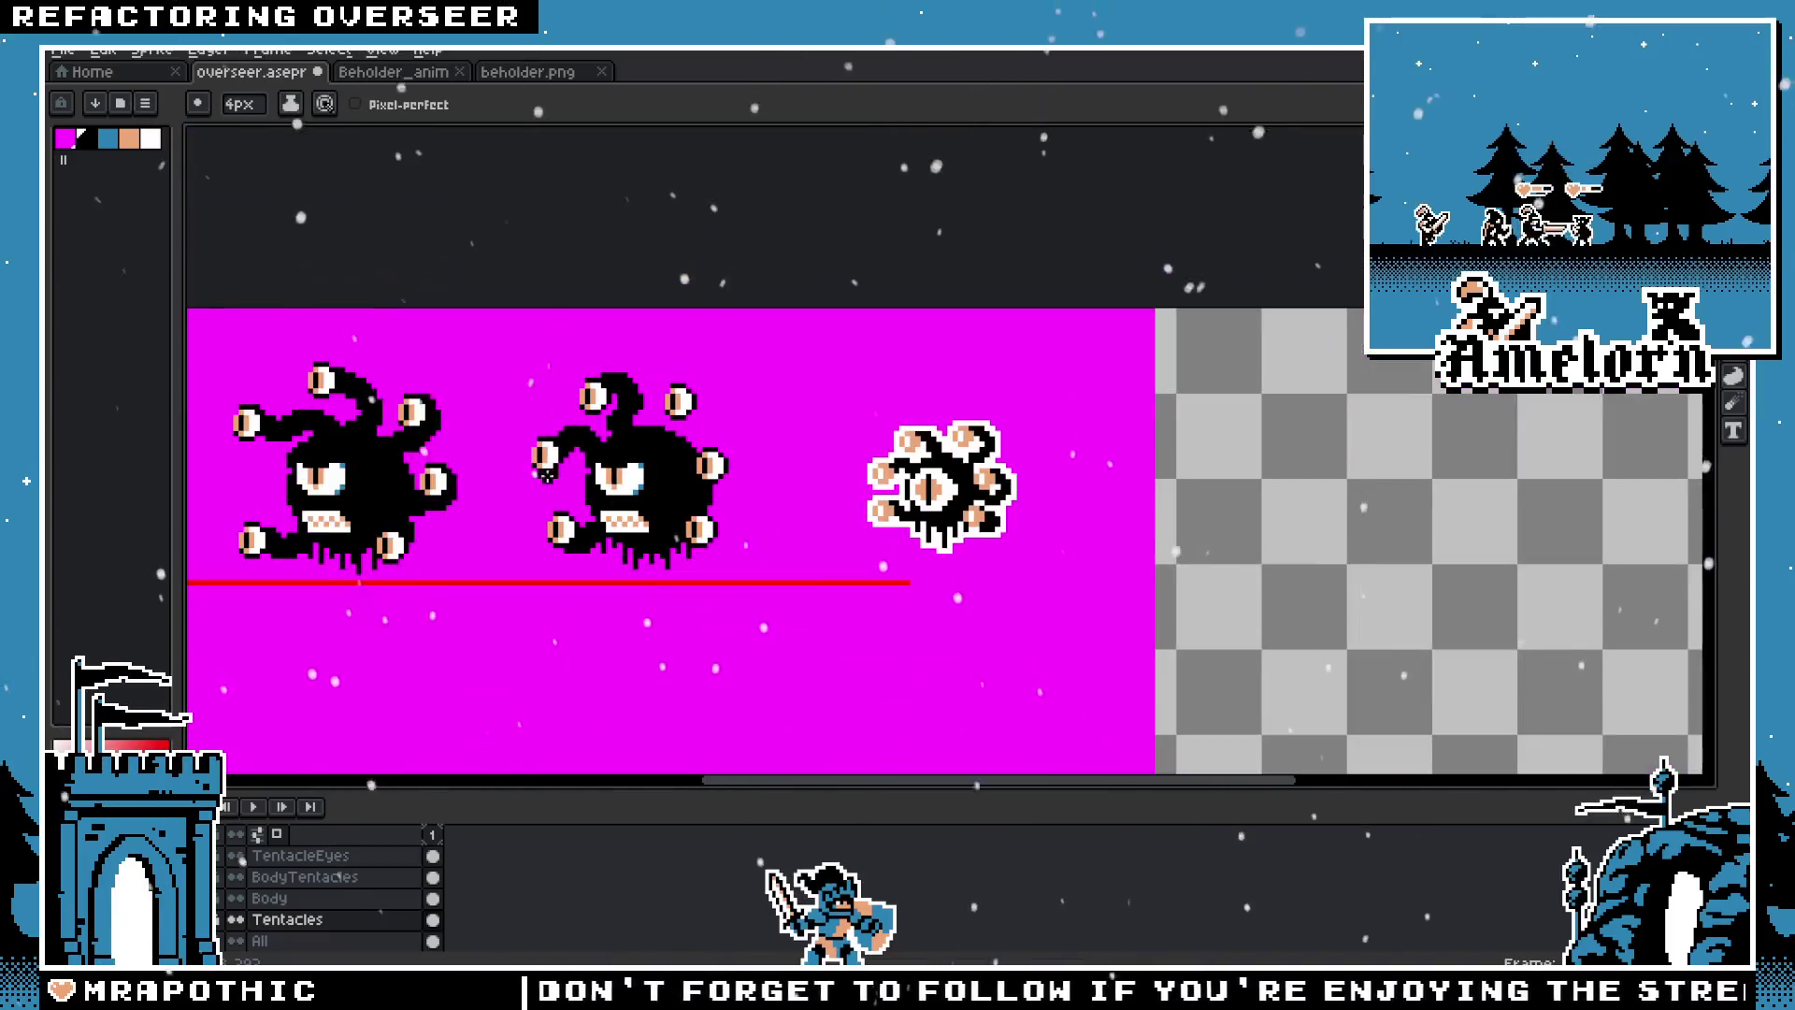
Step: Paint a thick black stalk joining the upper-right eye to the body
scroll(636, 389, up, 3)
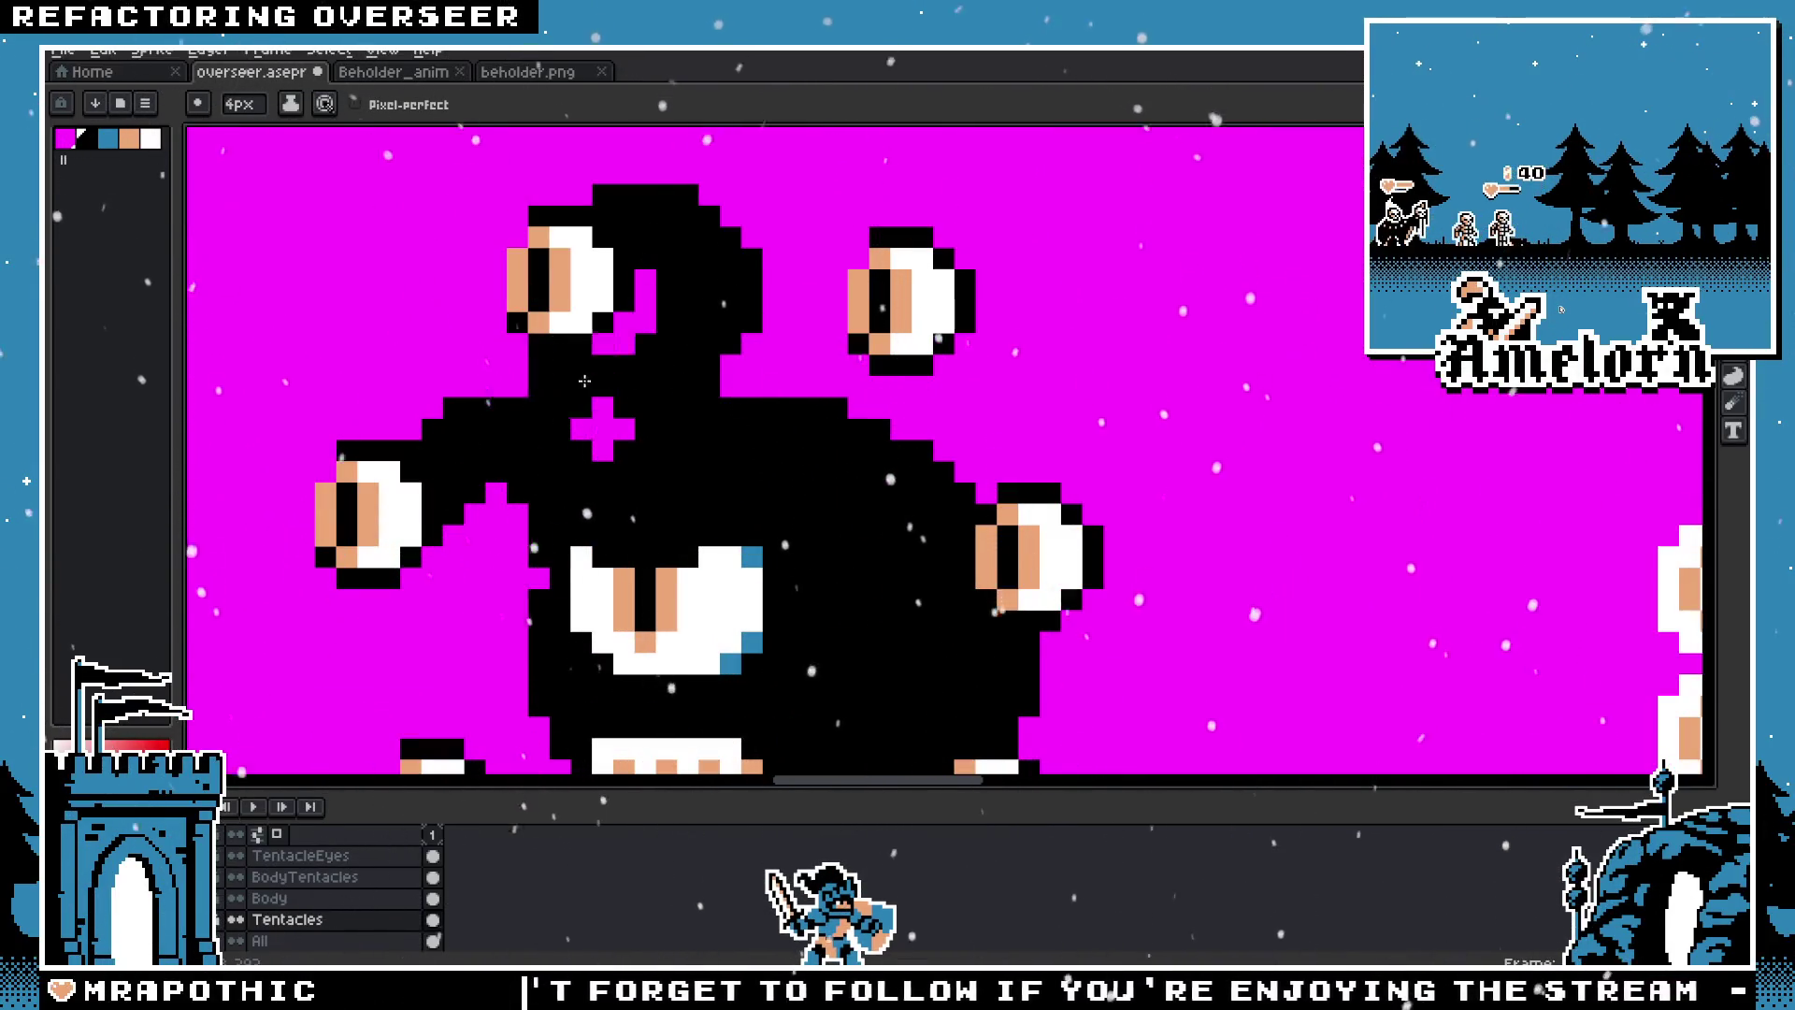
scroll(598, 420, down, 3)
scroll(590, 397, up, 5)
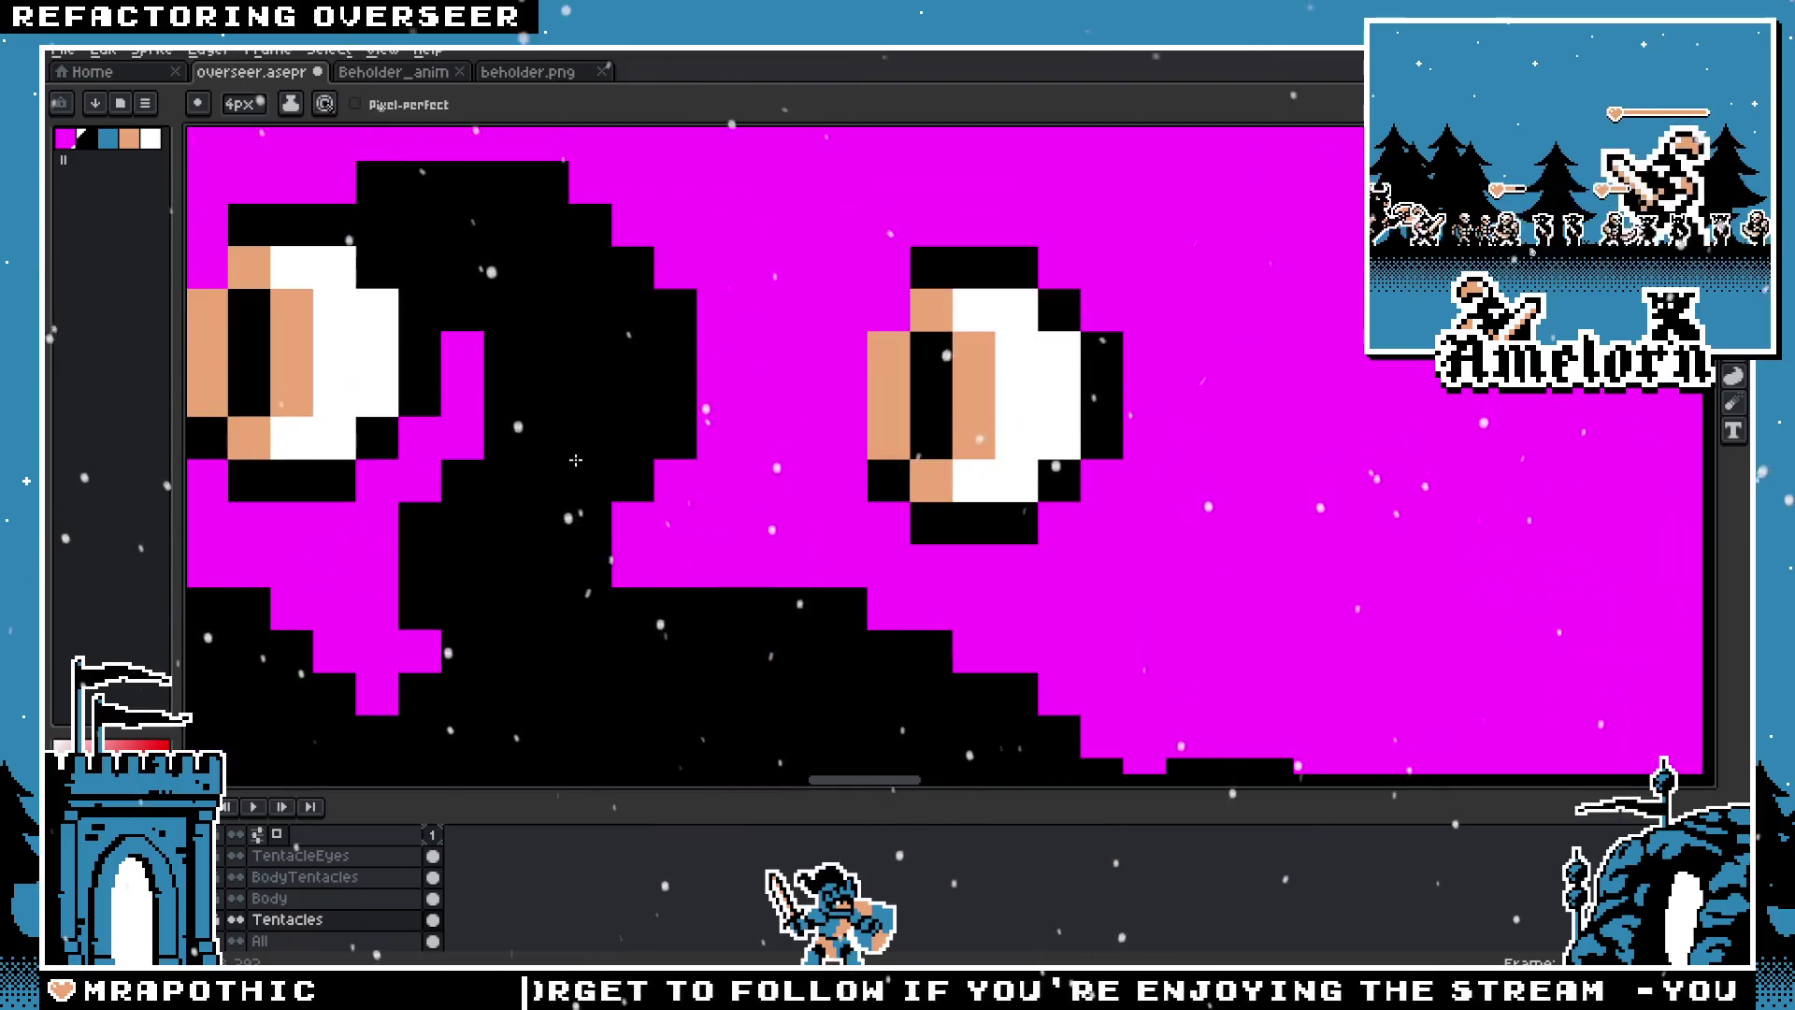
scroll(681, 663, down, 5)
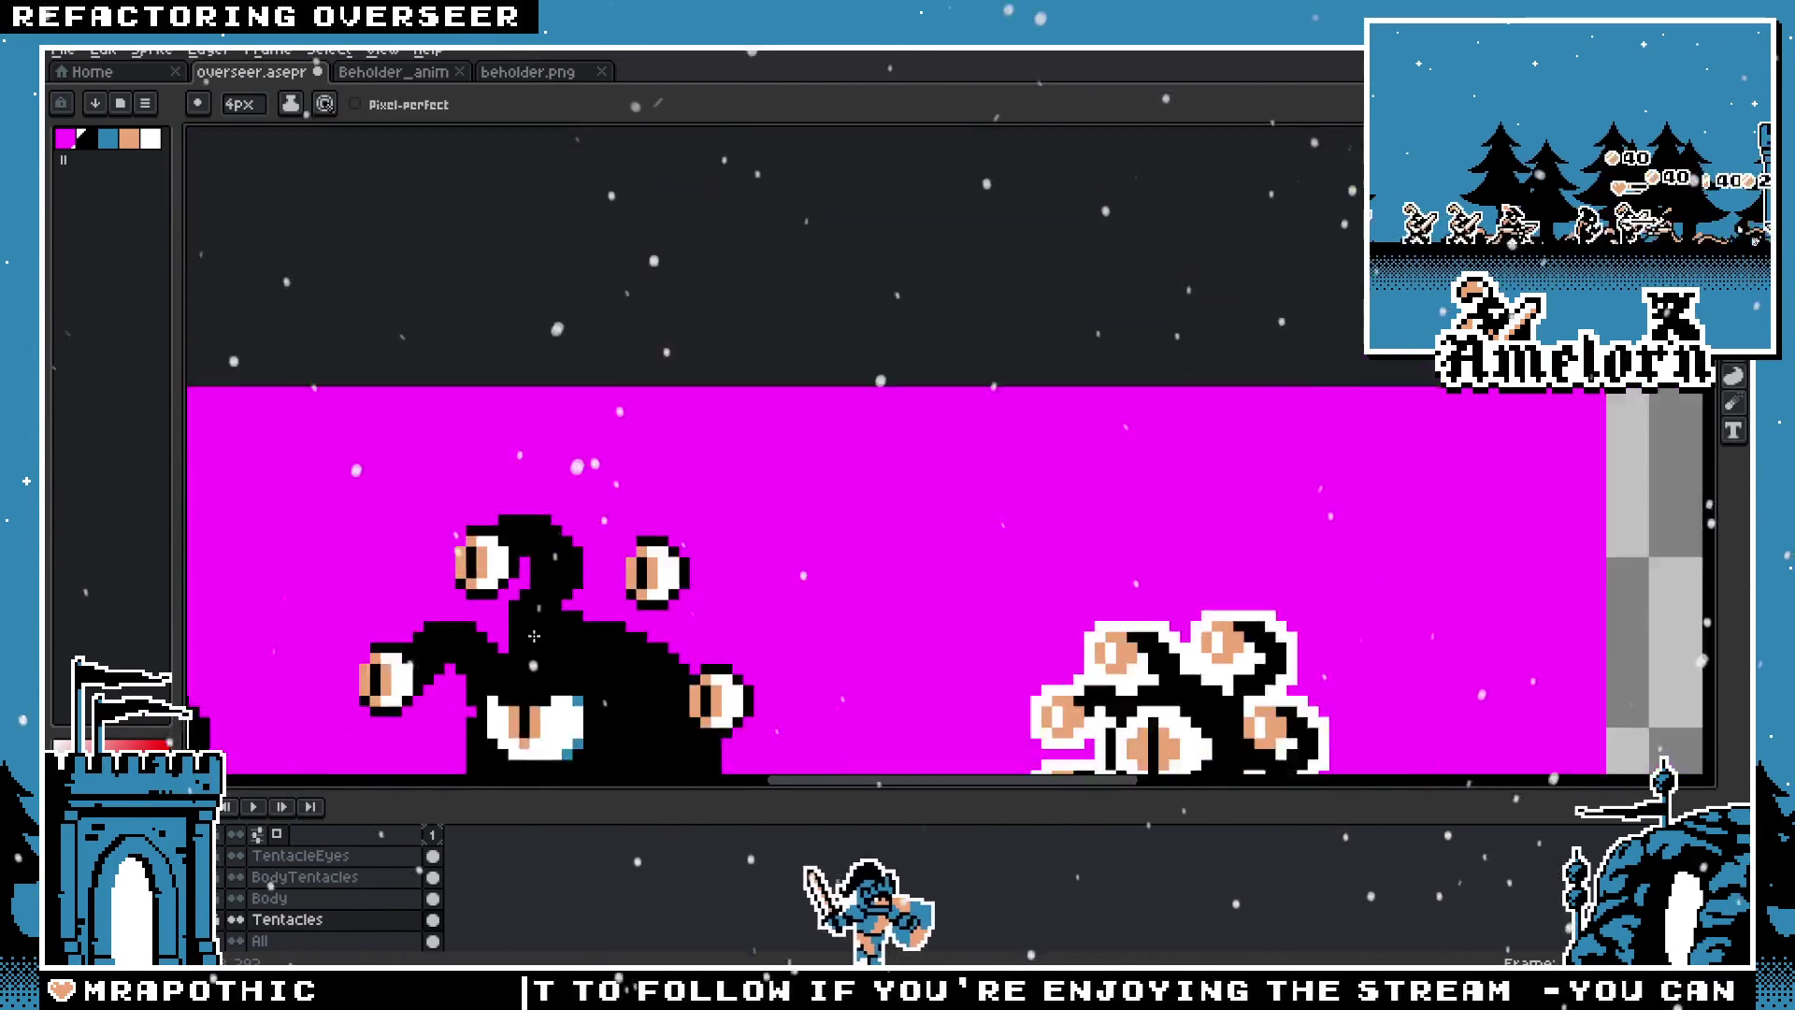
scroll(696, 645, up, 1)
scroll(710, 629, down, 1)
scroll(711, 629, up, 1)
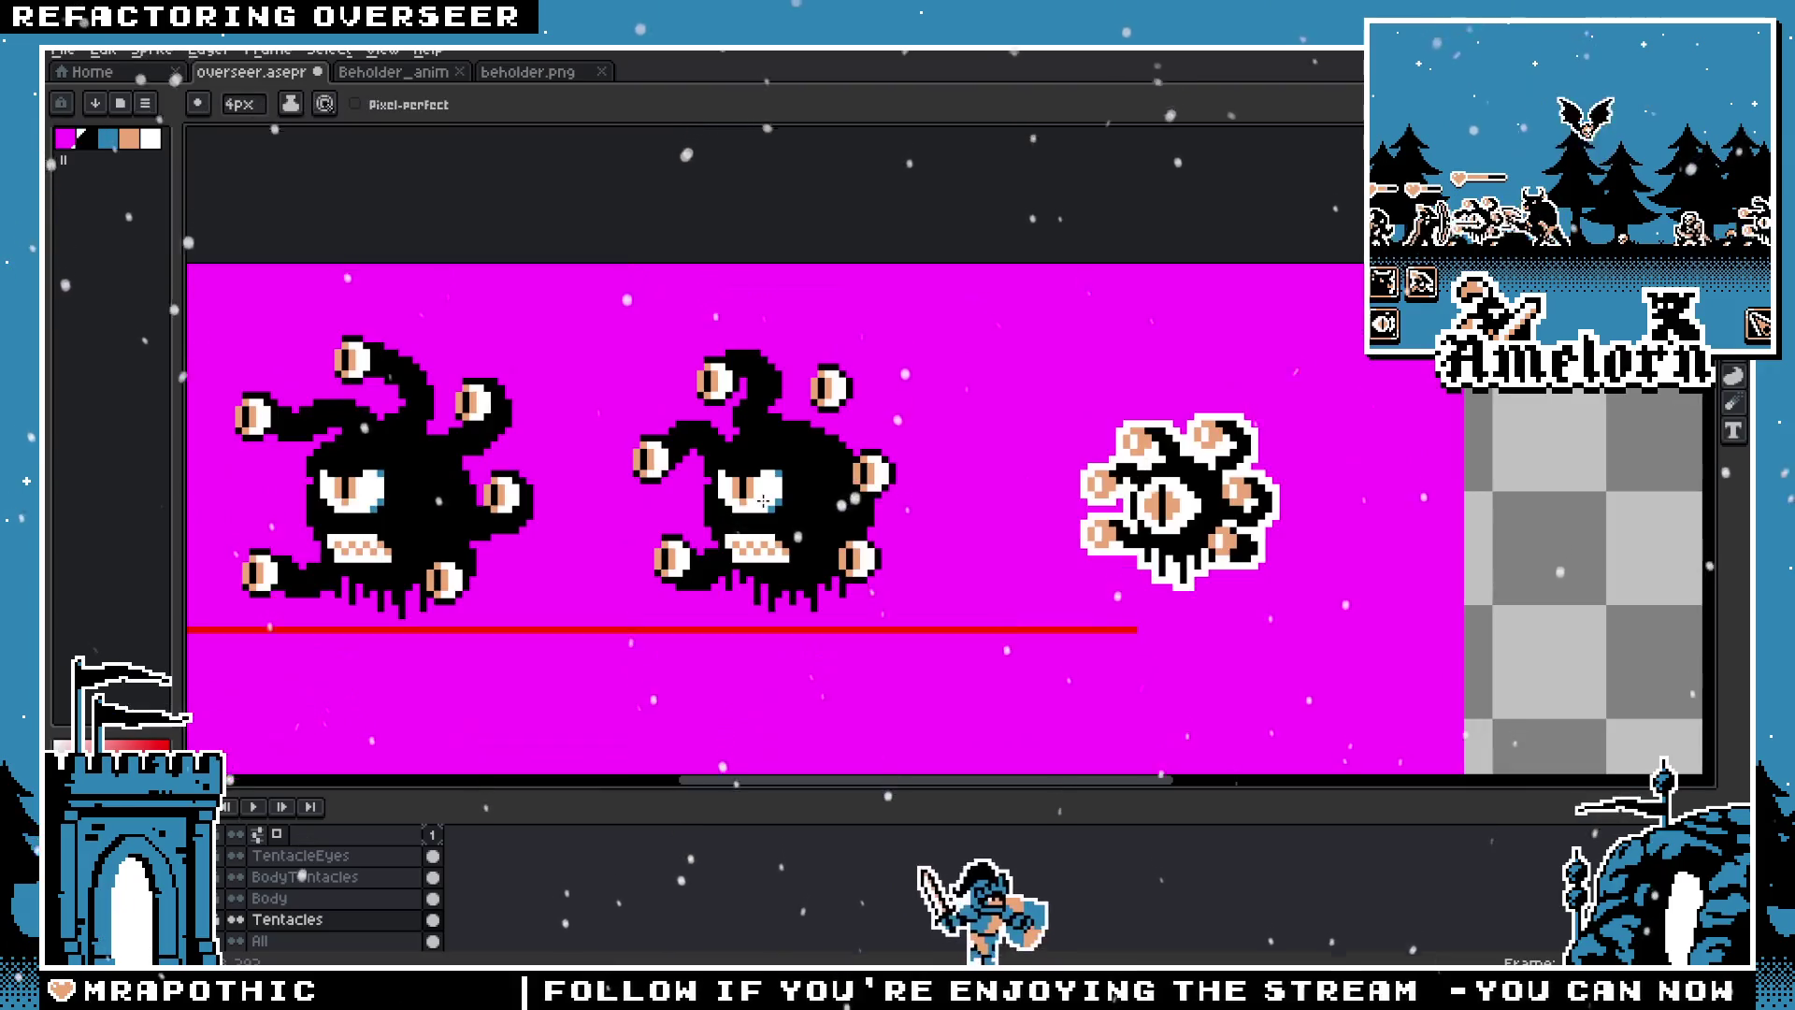
scroll(724, 589, up, 2)
scroll(743, 533, up, 1)
scroll(758, 490, up, 2)
drag(758, 490, 940, 302)
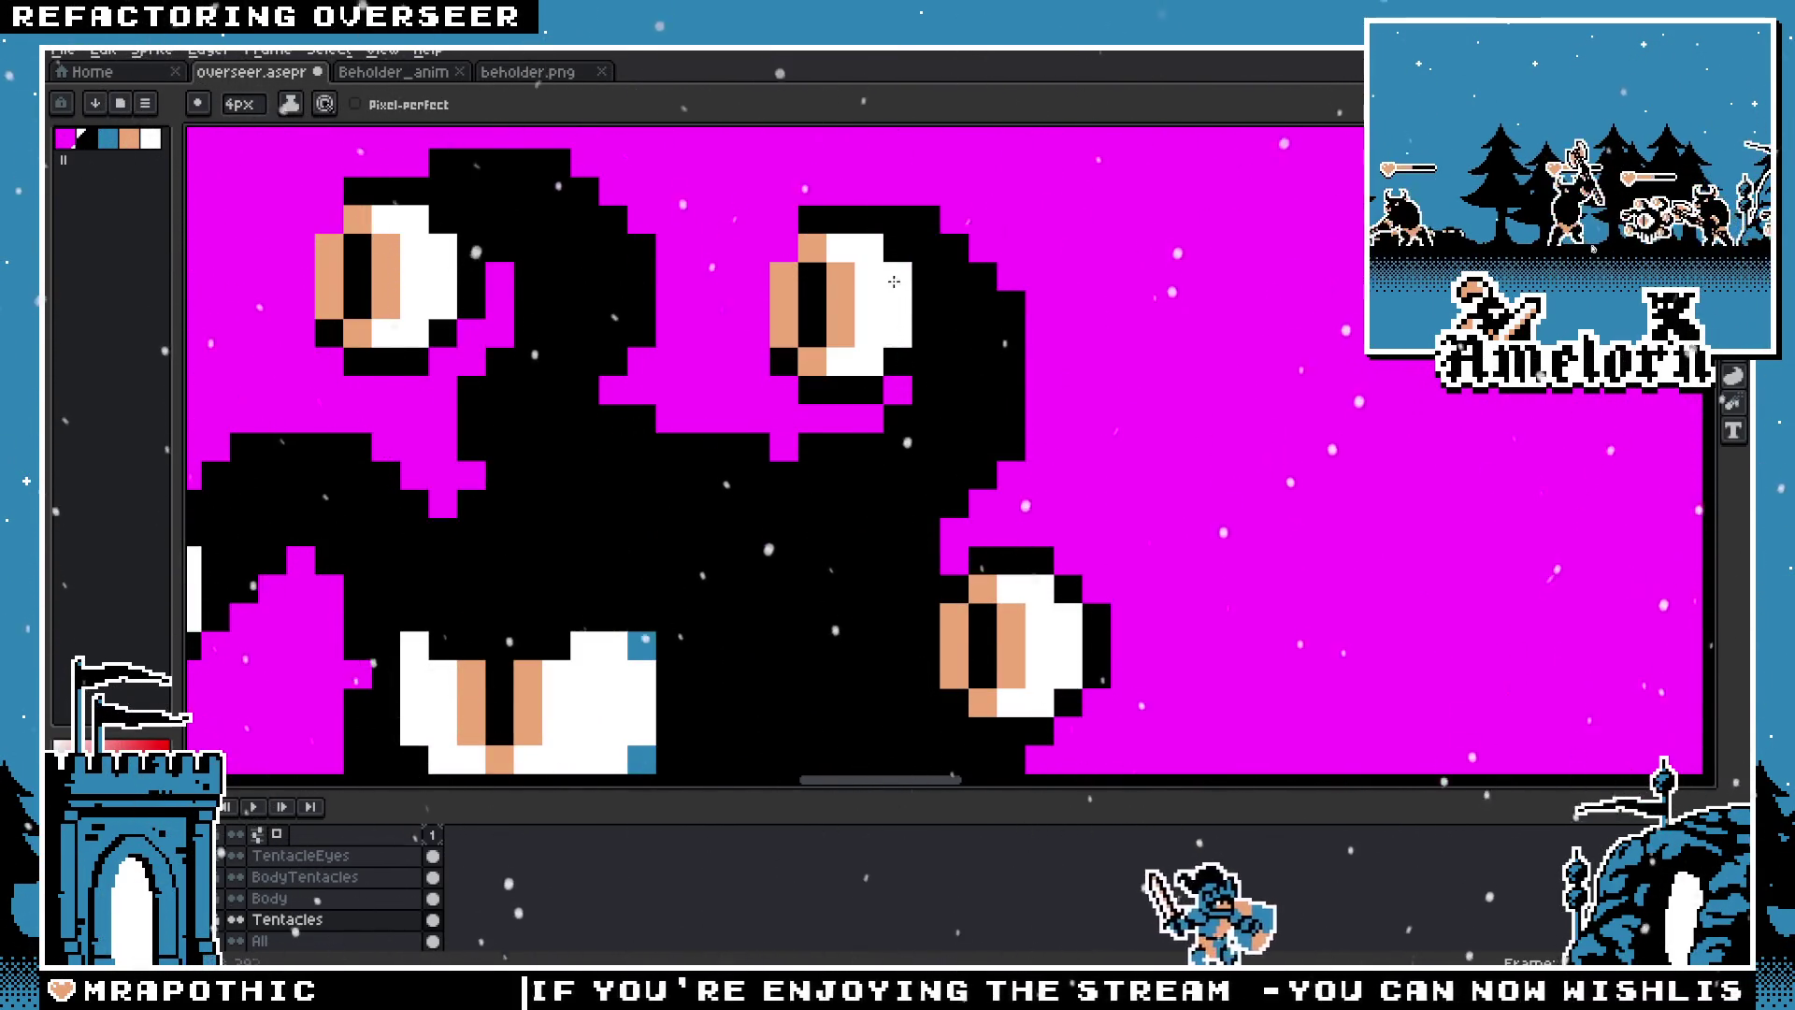
scroll(925, 336, down, 3)
scroll(876, 435, up, 2)
drag(944, 426, 983, 404)
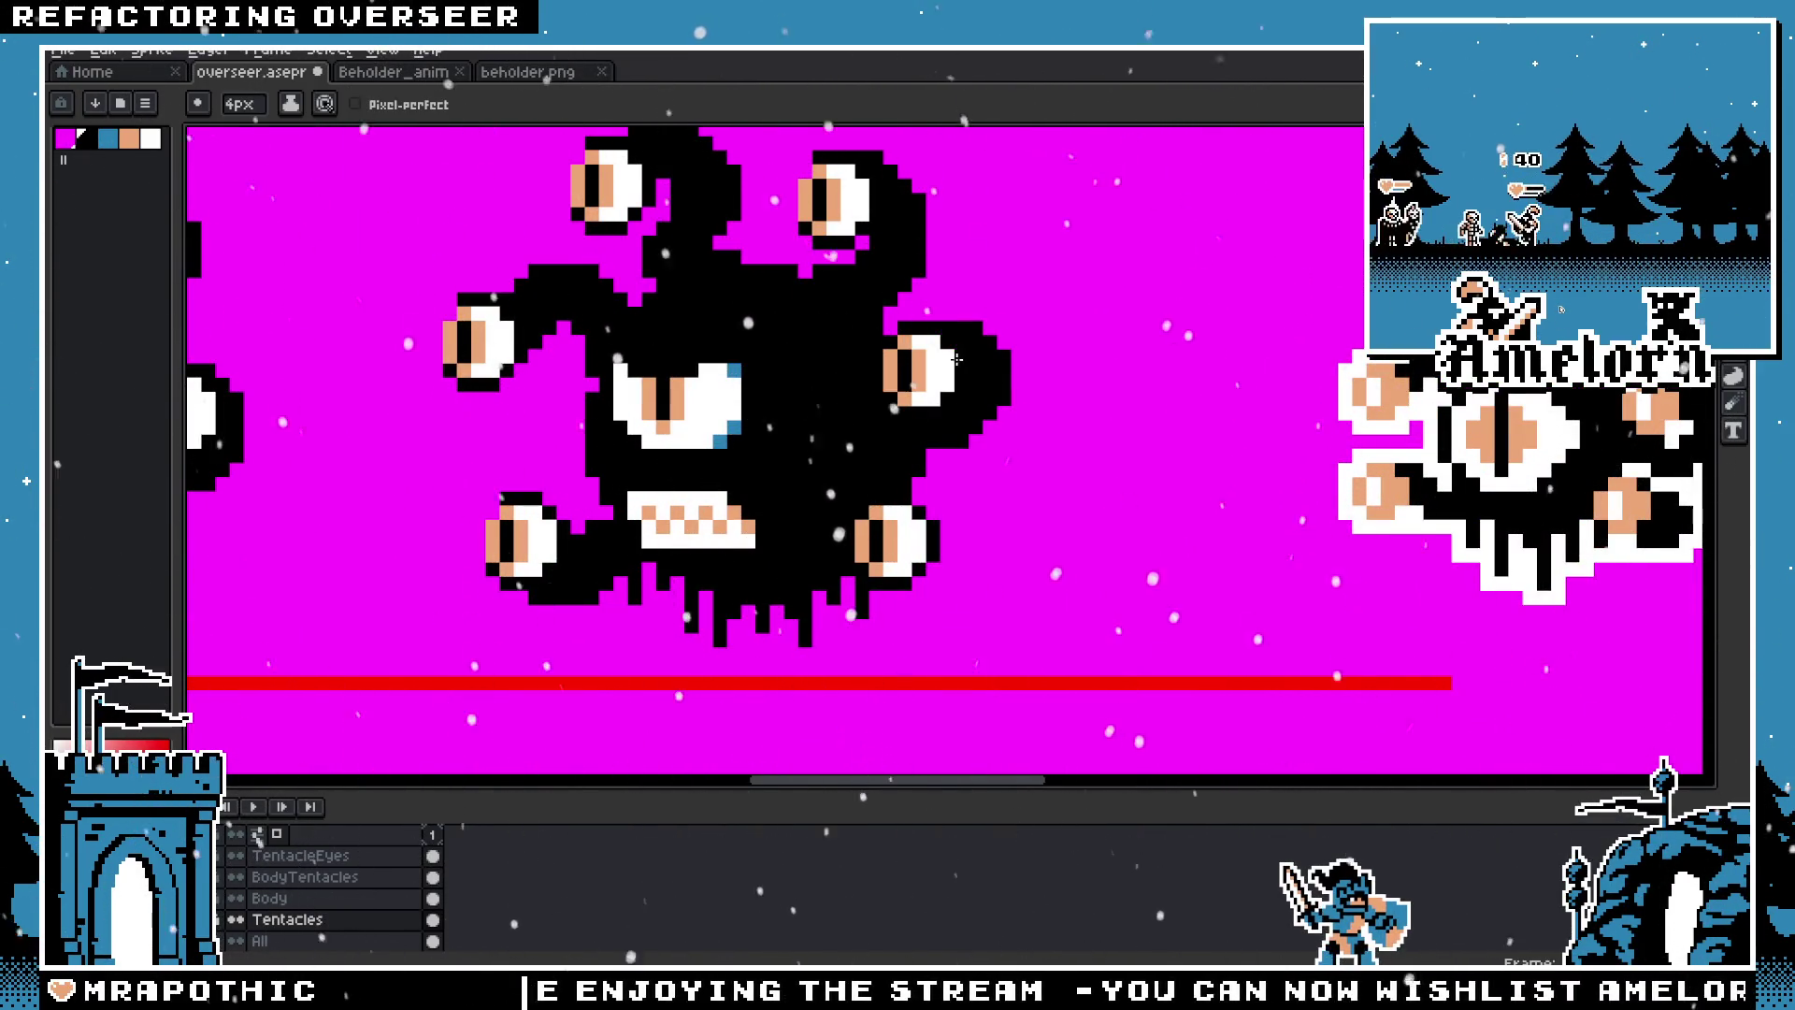
scroll(982, 403, down, 3)
scroll(814, 510, up, 2)
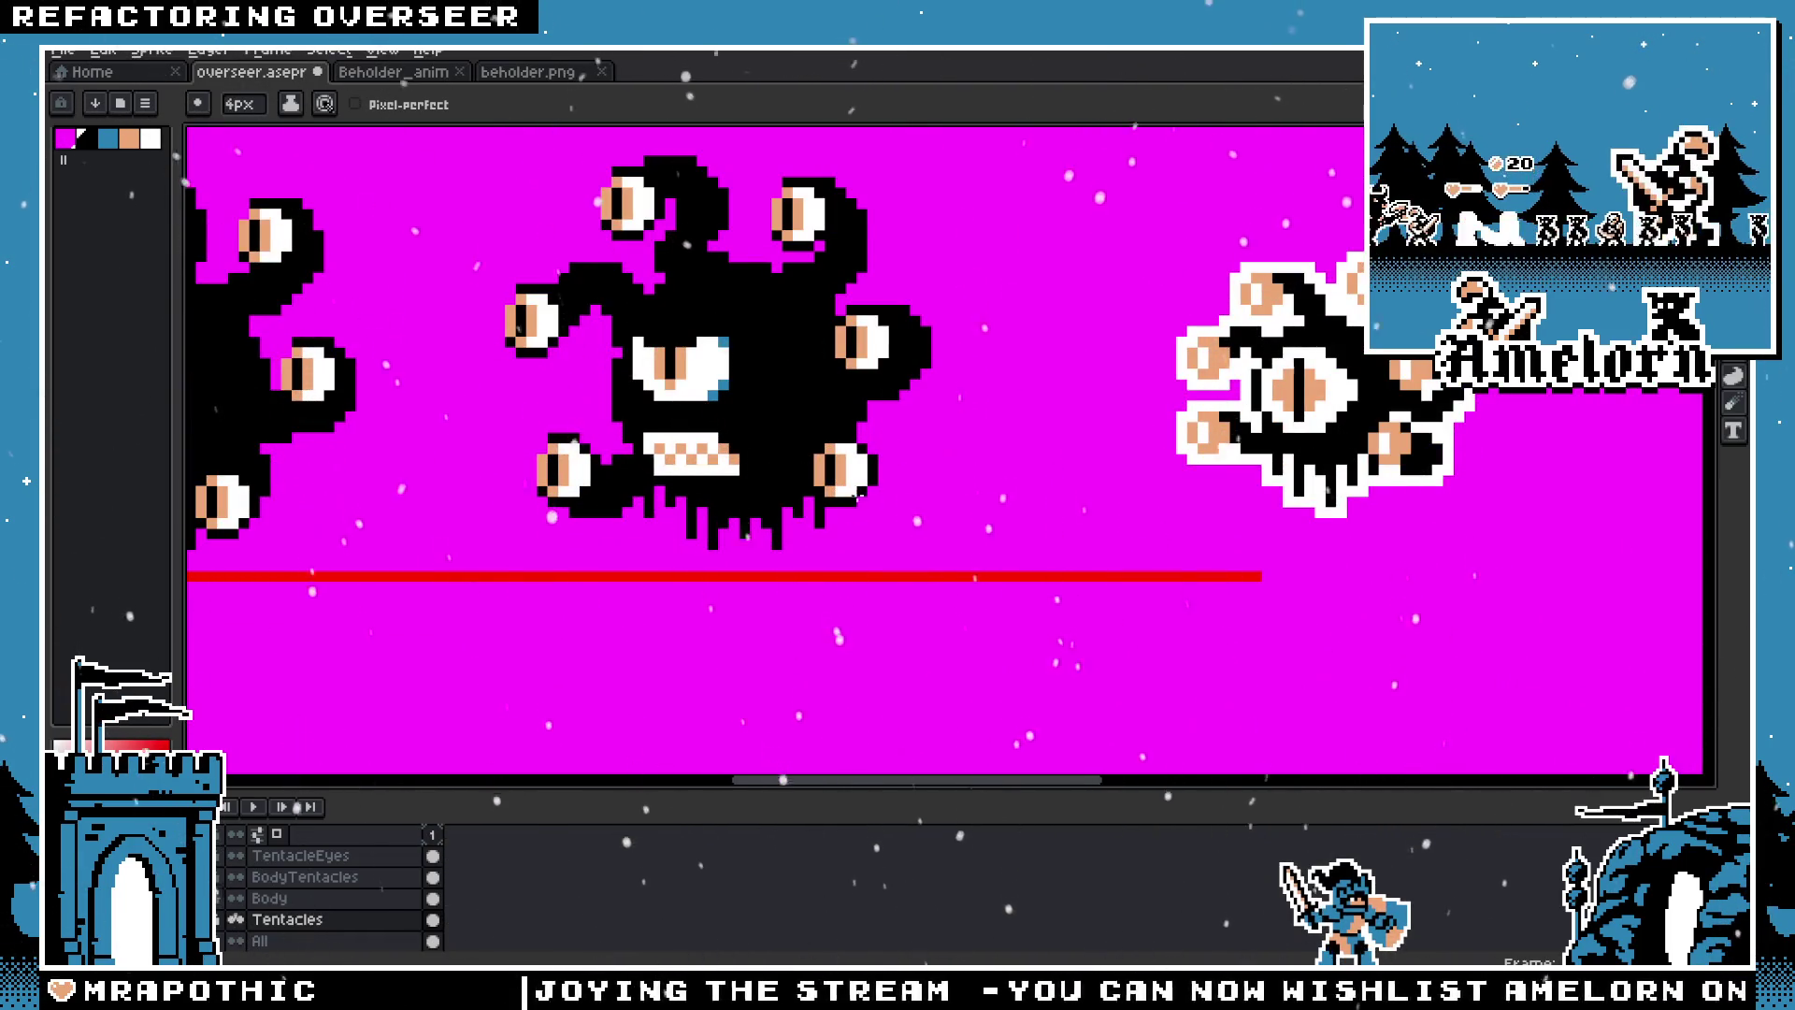
scroll(851, 503, down, 3)
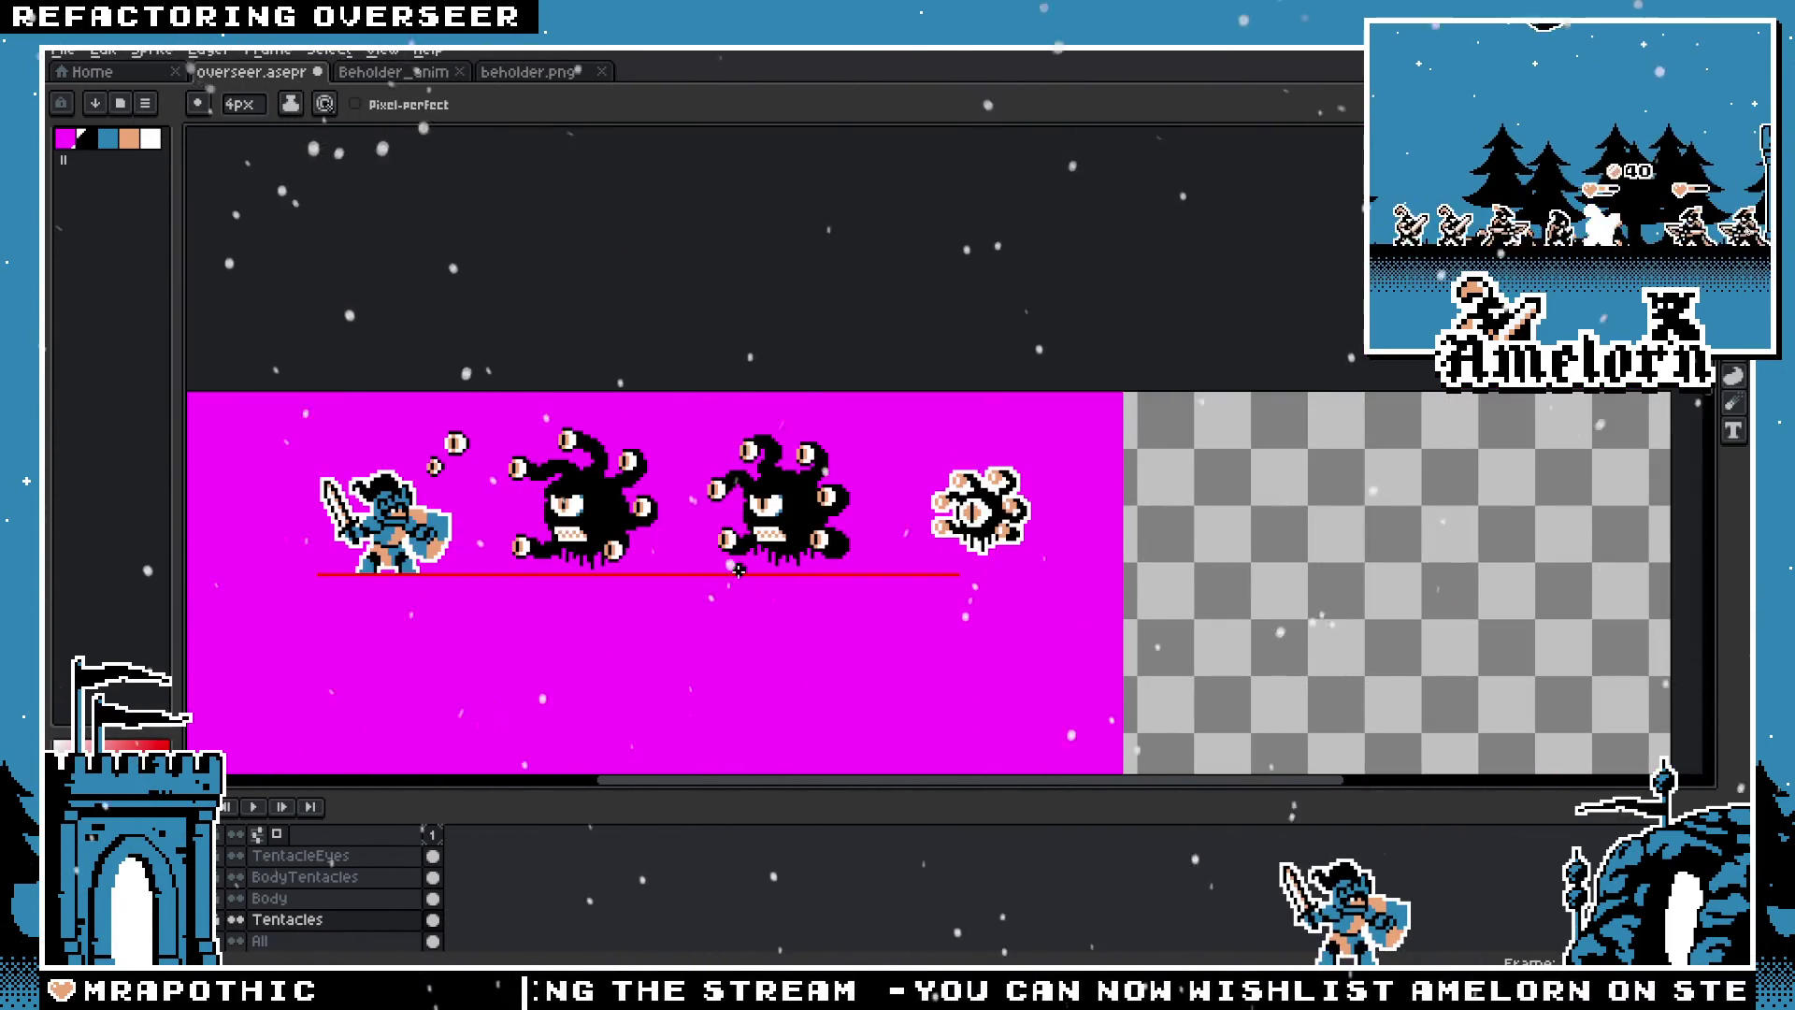
scroll(739, 570, up, 3)
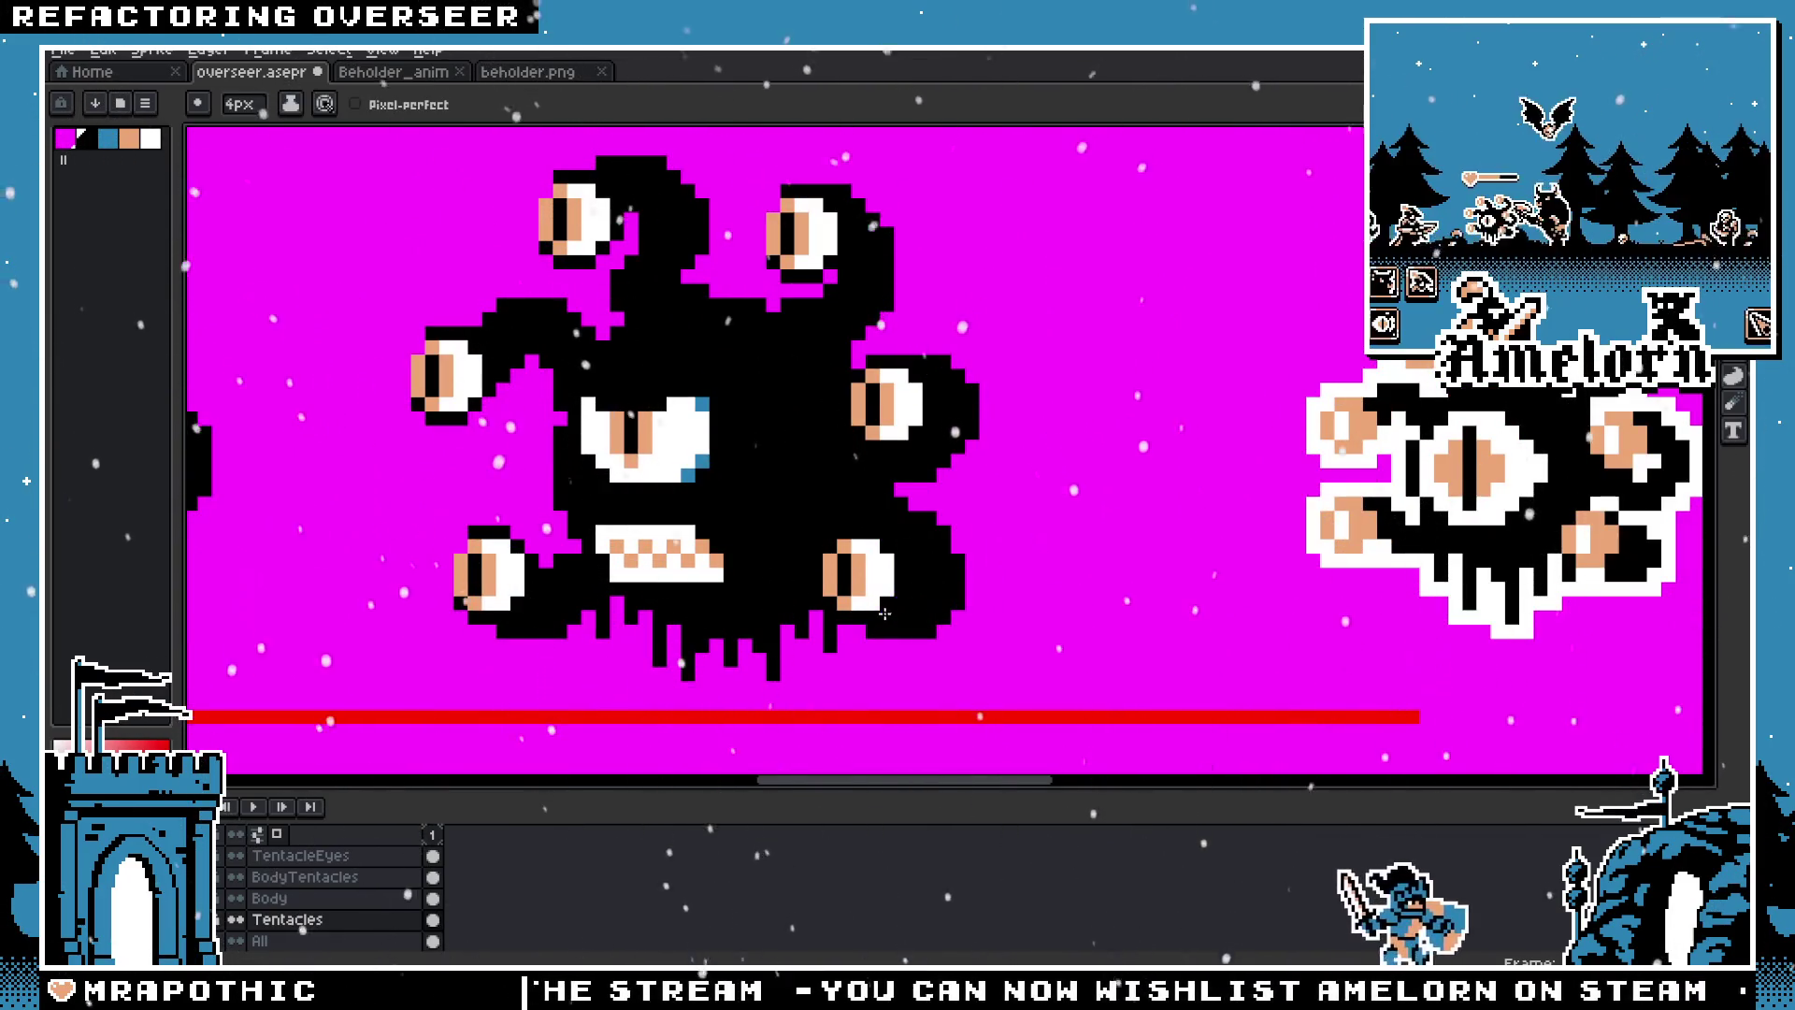
scroll(884, 614, down, 1)
scroll(958, 625, down, 2)
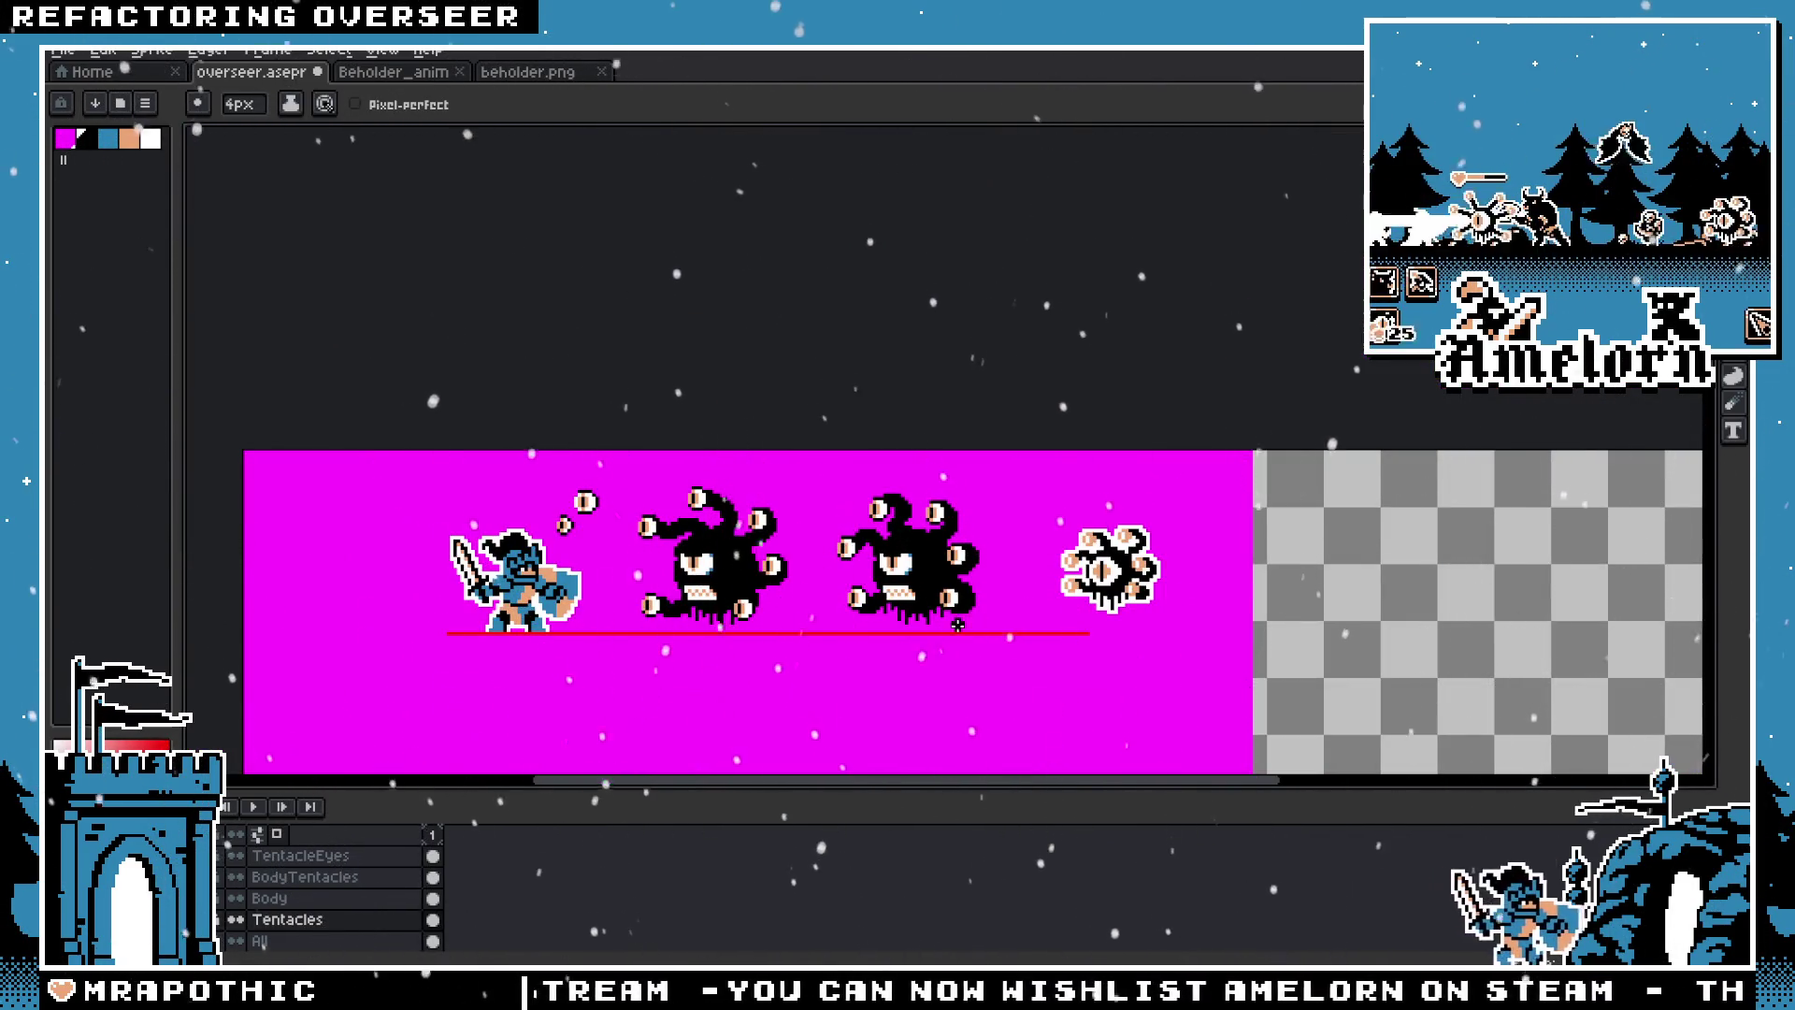
scroll(935, 598, up, 2)
scroll(849, 520, up, 1)
scroll(874, 552, up, 1)
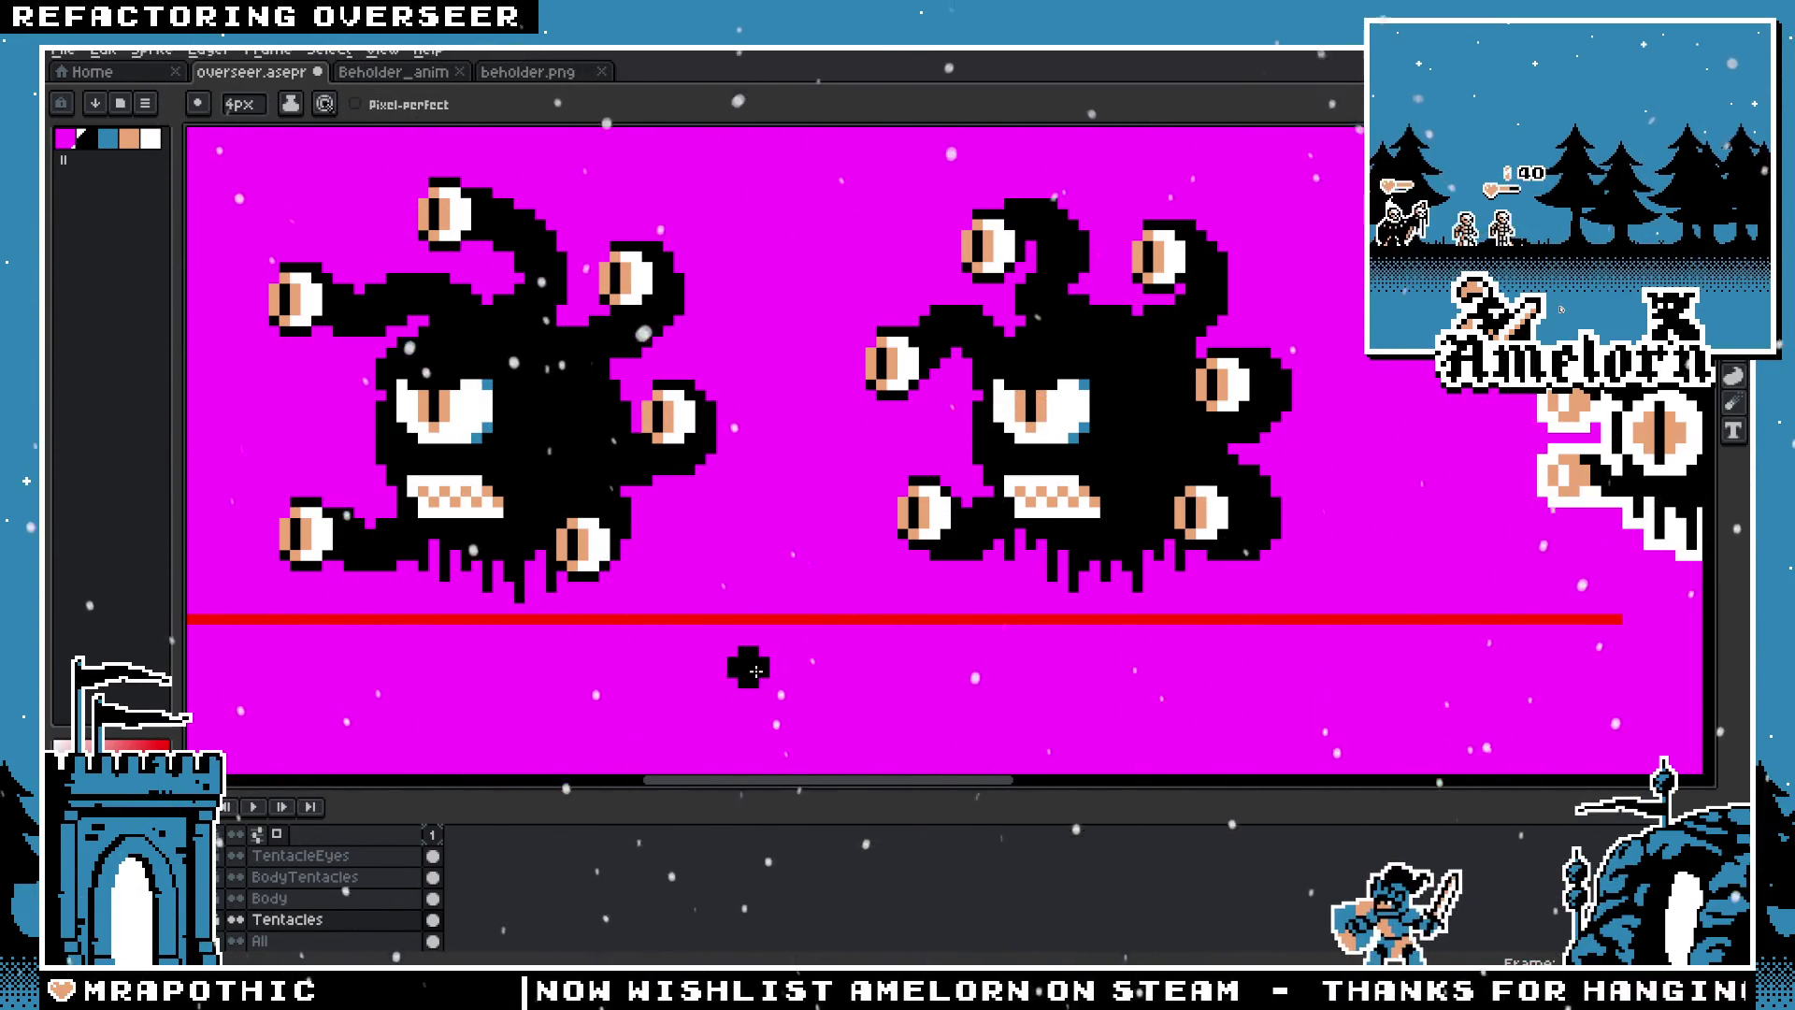
scroll(1118, 603, up, 3)
scroll(1118, 603, down, 2)
scroll(1117, 603, up, 1)
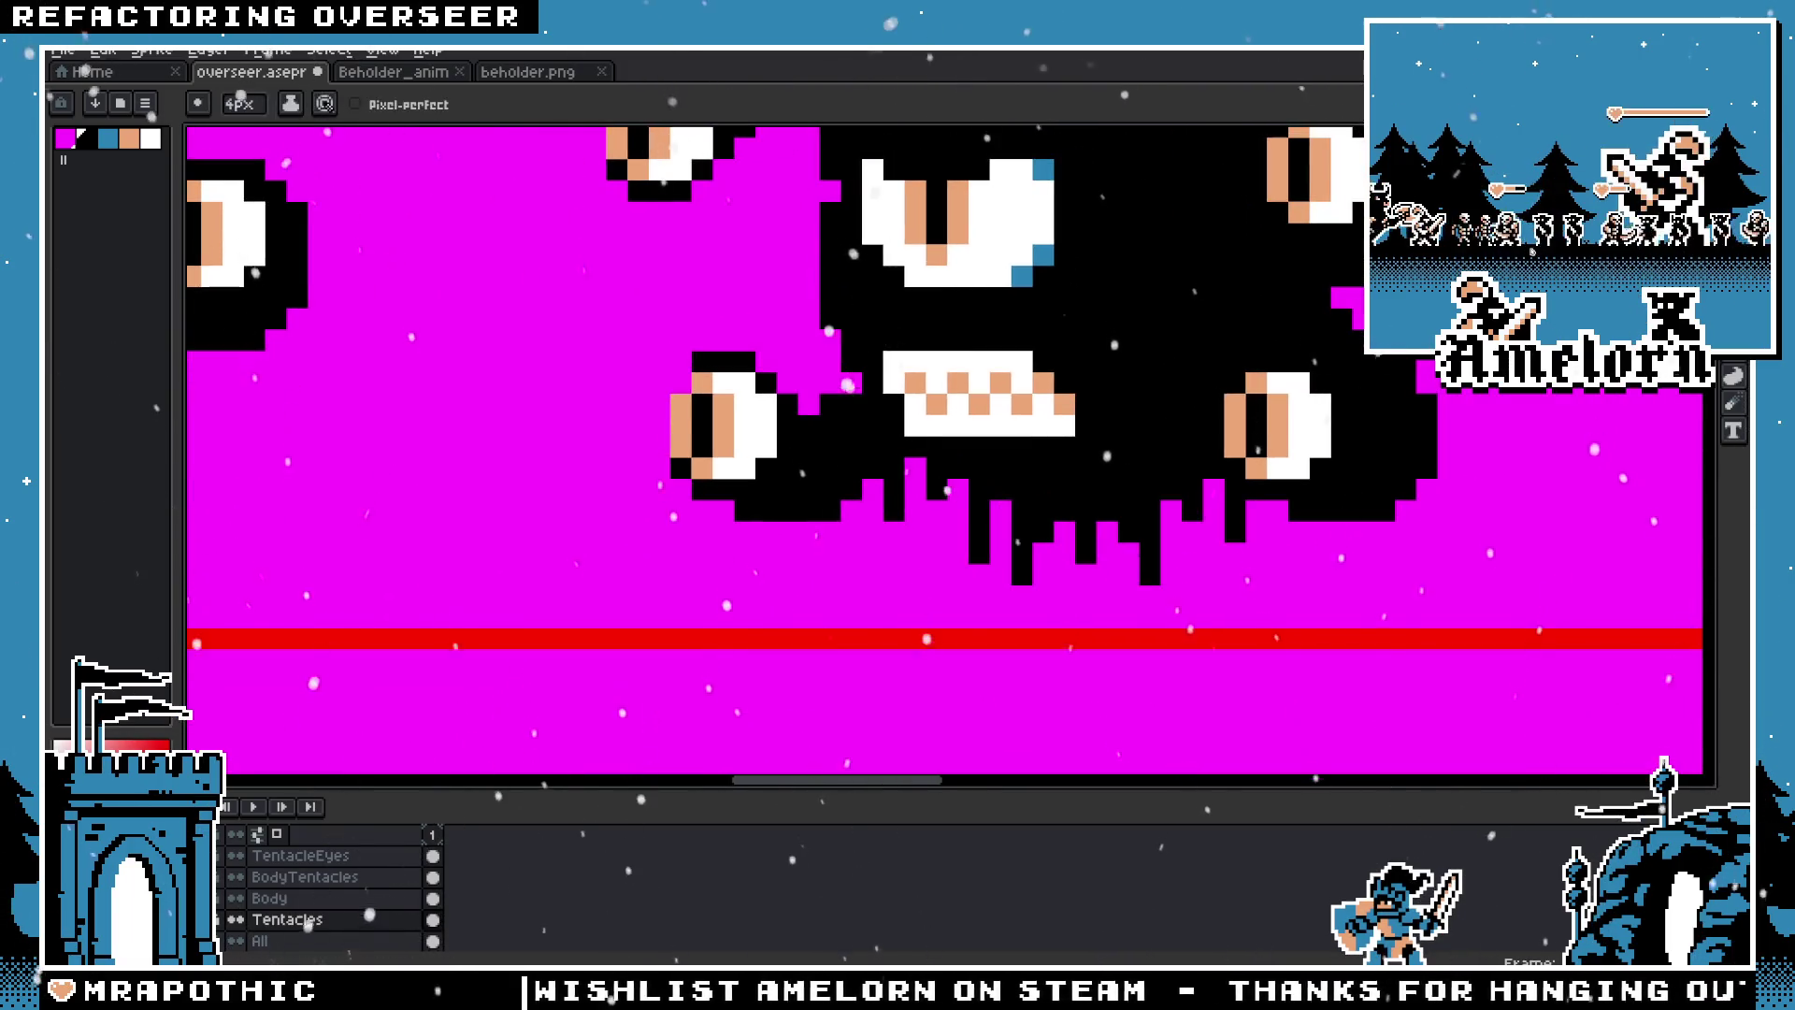
Step: Delete the old left eye tentacle and redraw it wider, joined to the body
key(m)
drag(661, 368, 938, 599)
key(Delete)
key(ctrl+d)
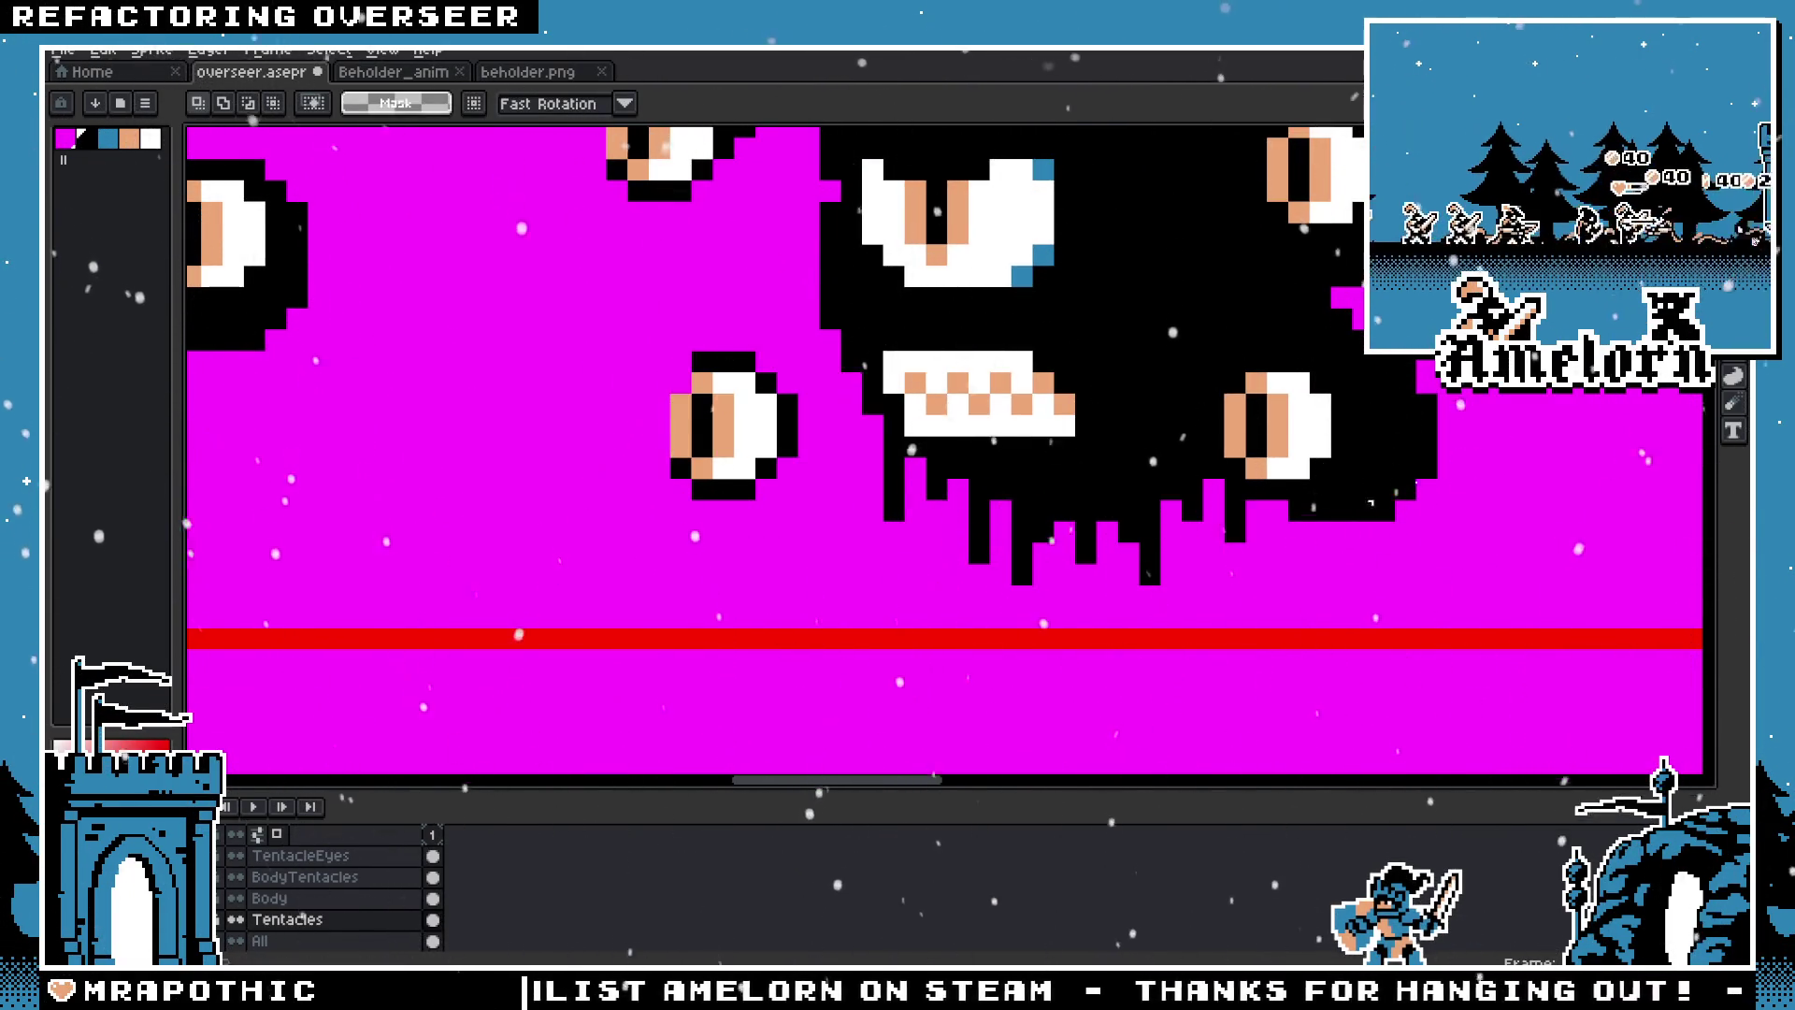
key(b)
drag(812, 499, 879, 467)
key(ctrl+z)
drag(748, 505, 864, 472)
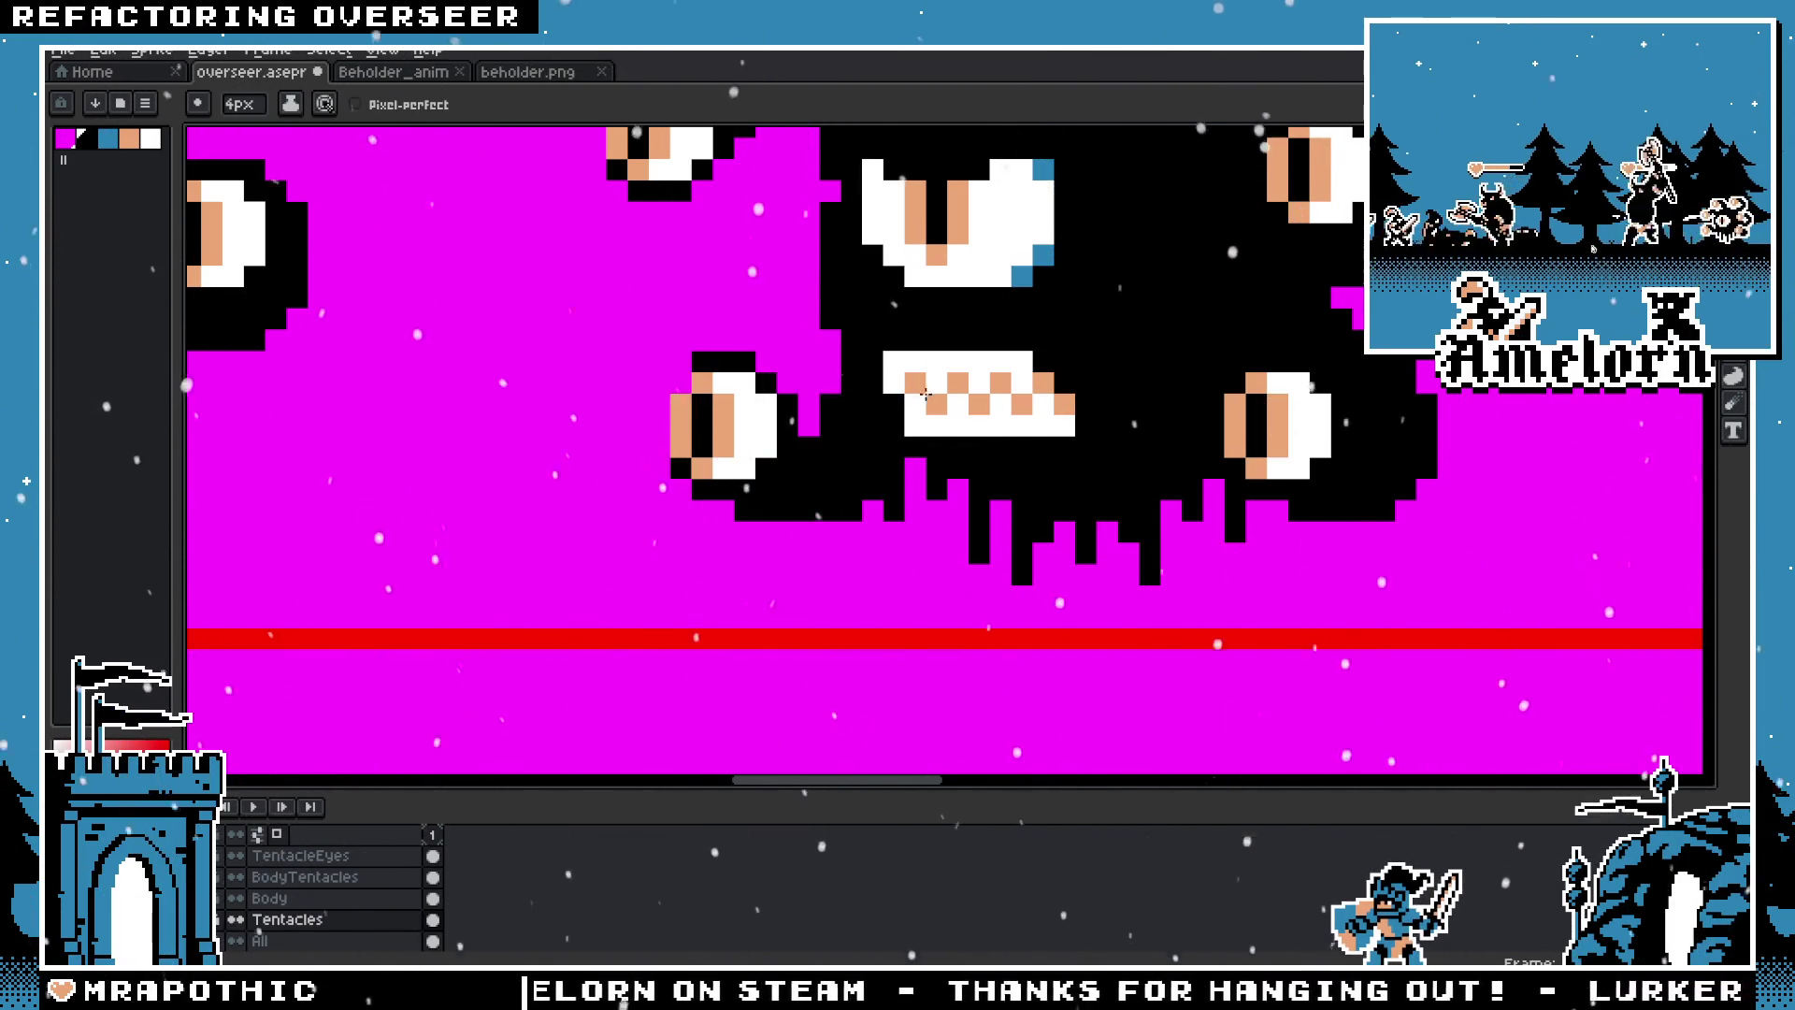
Step: Paint thick black joining the lower-left eye to the body, panning to check the whole beholder
scroll(925, 393, down, 4)
scroll(766, 521, up, 2)
scroll(767, 521, up, 1)
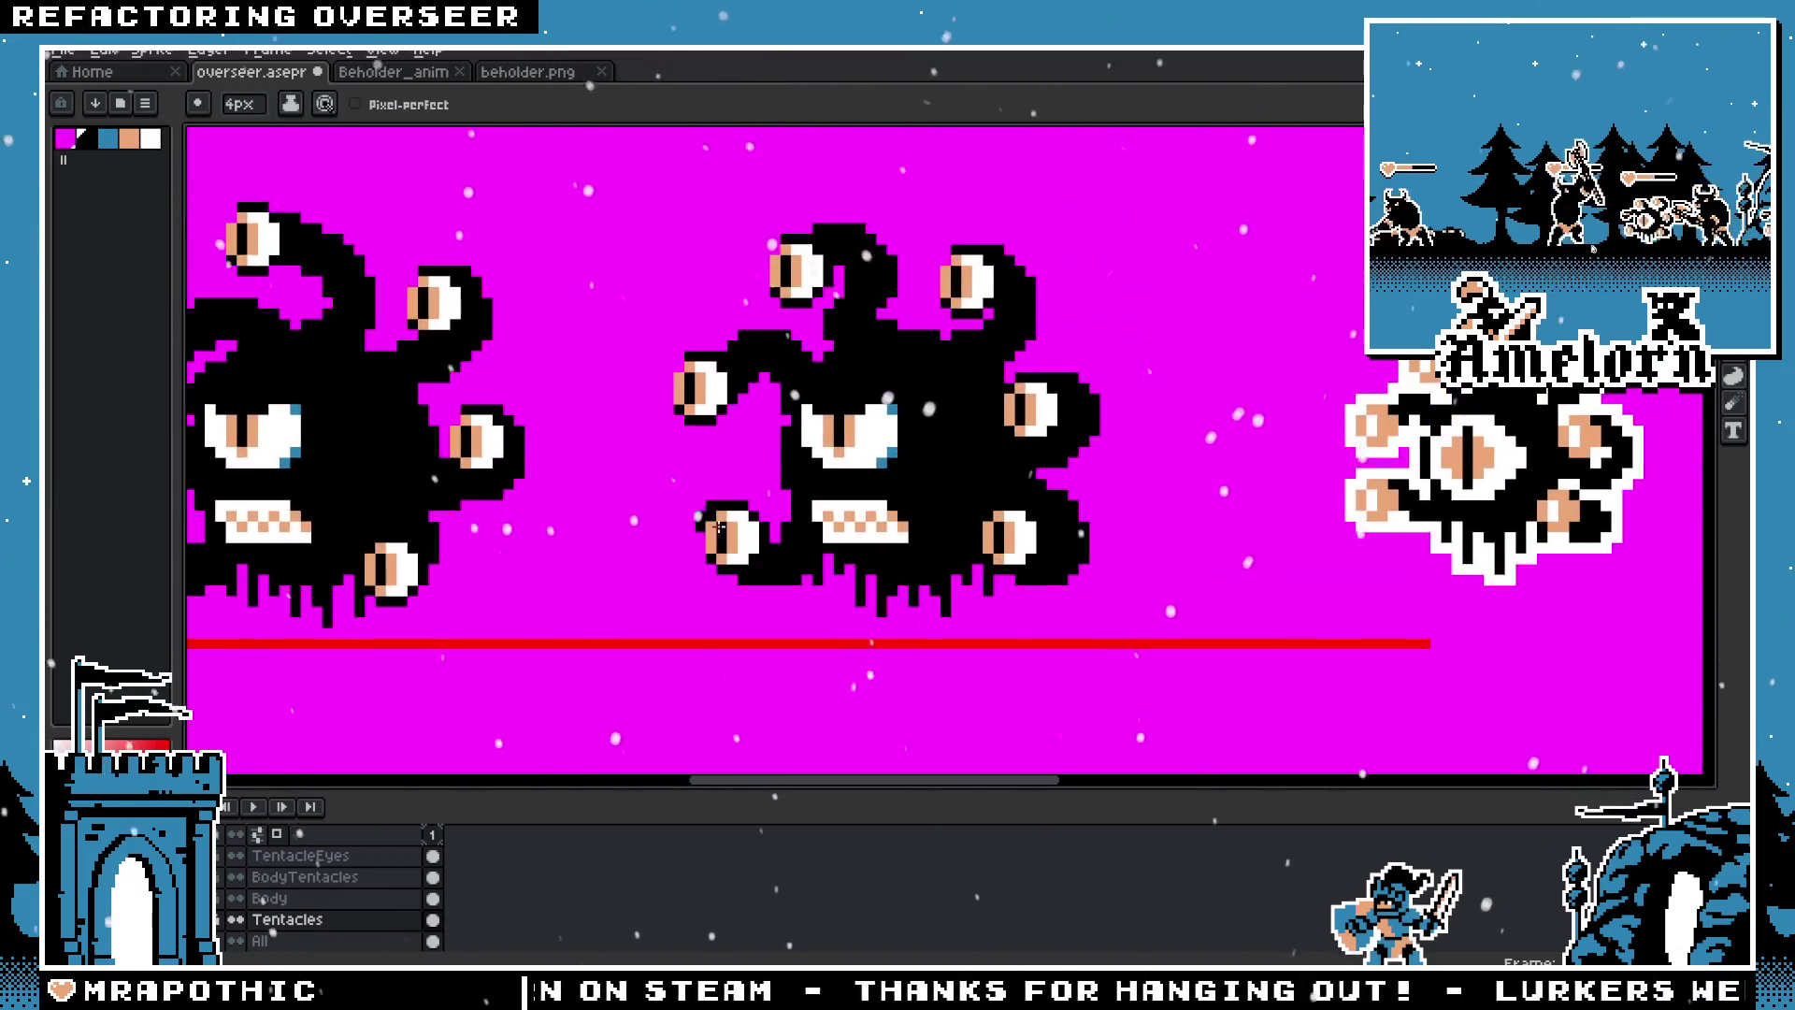
scroll(766, 521, up, 3)
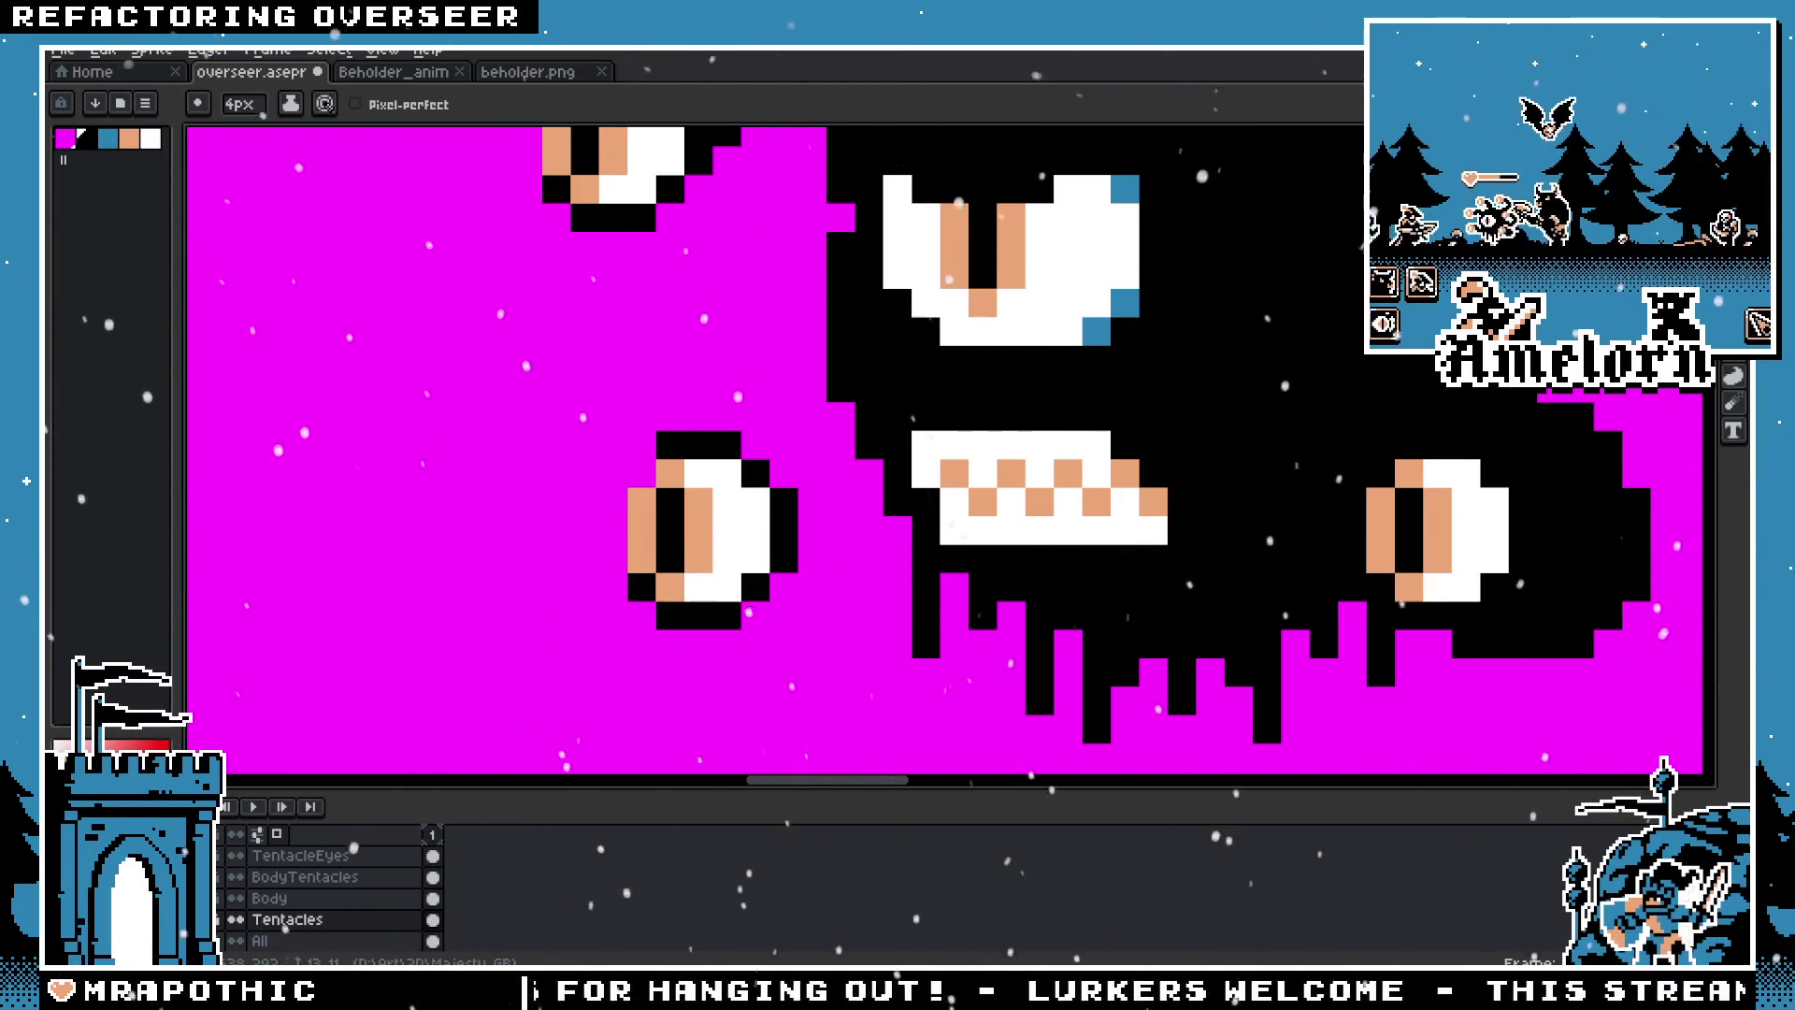
scroll(748, 523, down, 2)
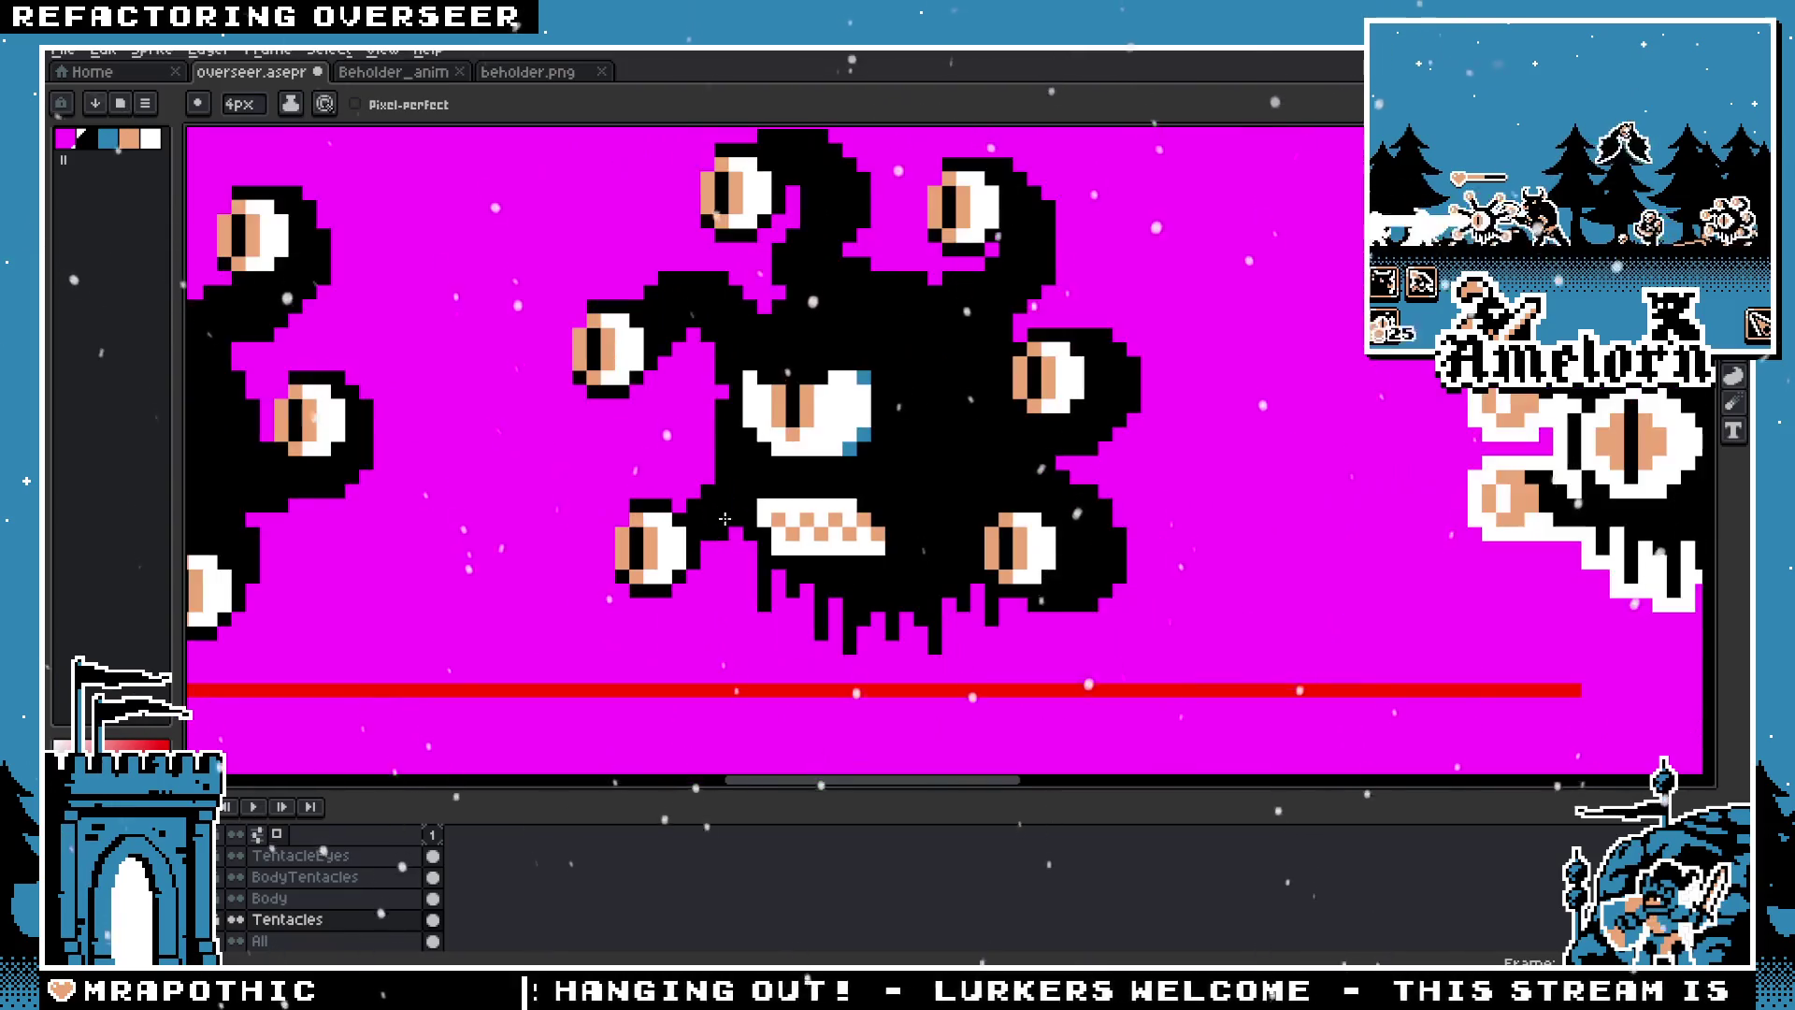
drag(720, 548, 771, 512)
scroll(771, 512, up, 1)
drag(692, 565, 771, 440)
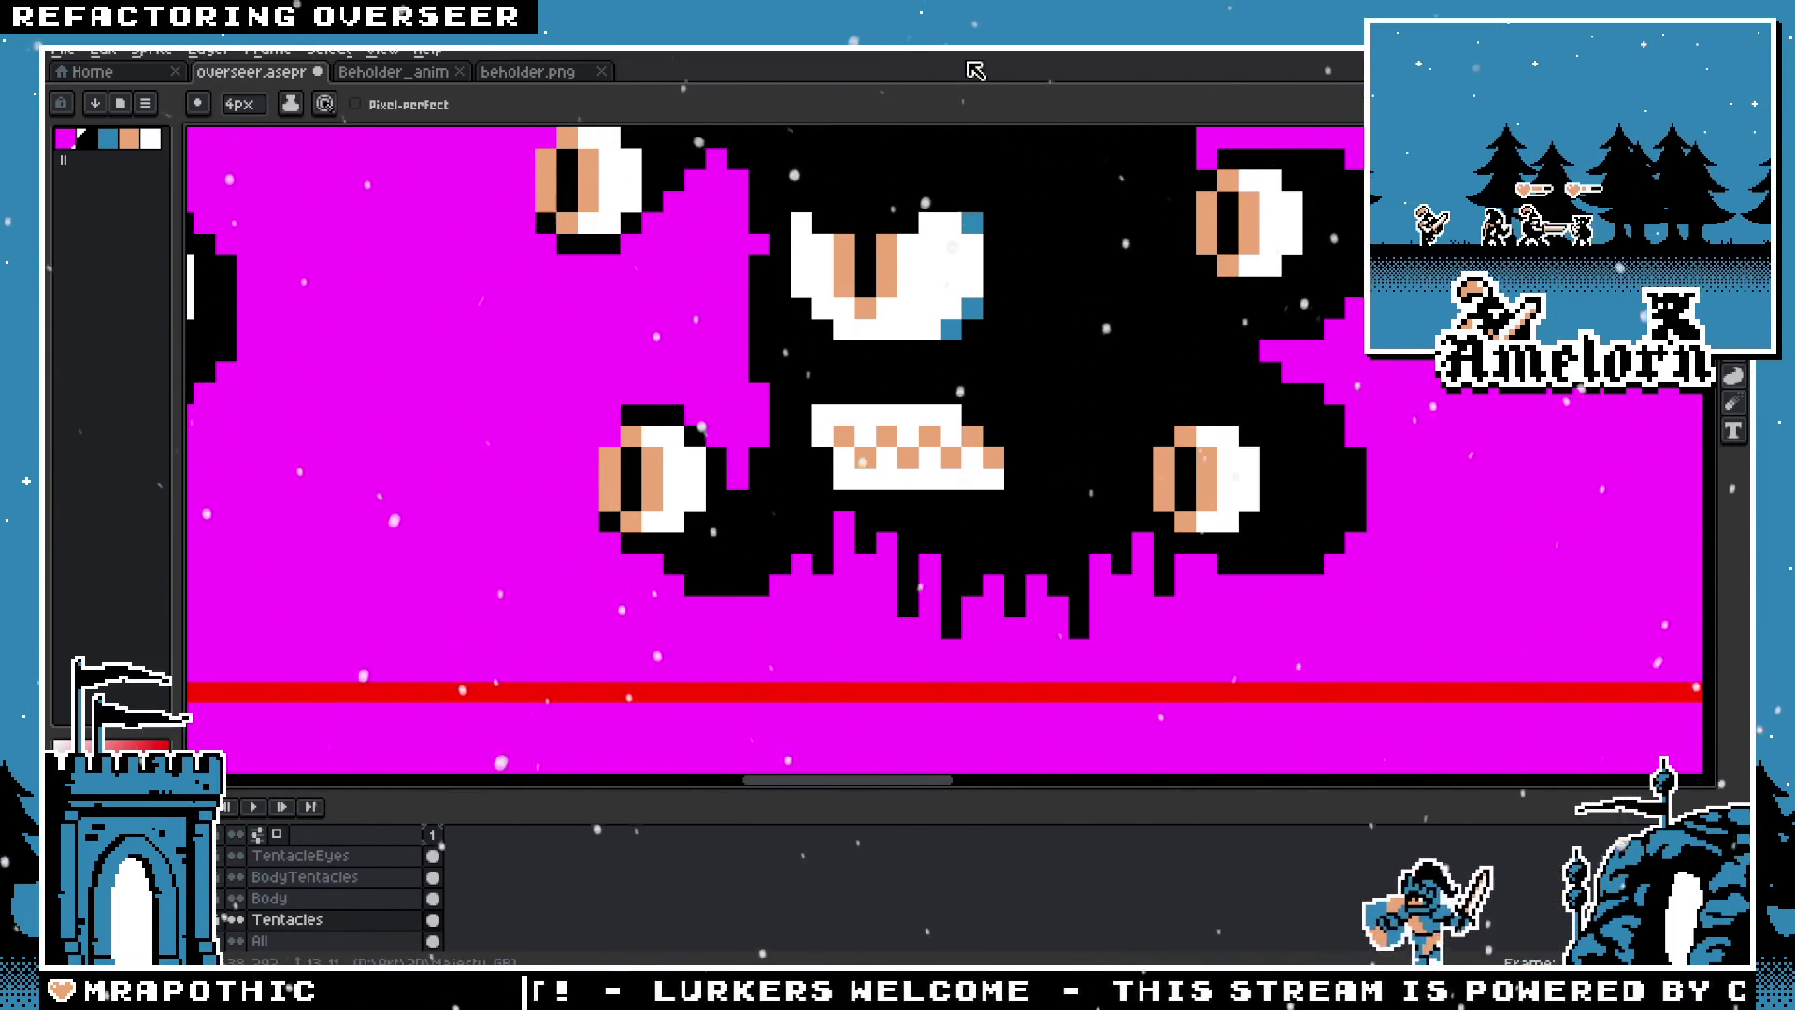
mouse_move(788, 322)
mouse_down()
mouse_move(901, 410)
mouse_move(807, 407)
mouse_move(765, 453)
mouse_up()
scroll(901, 410, down, 1)
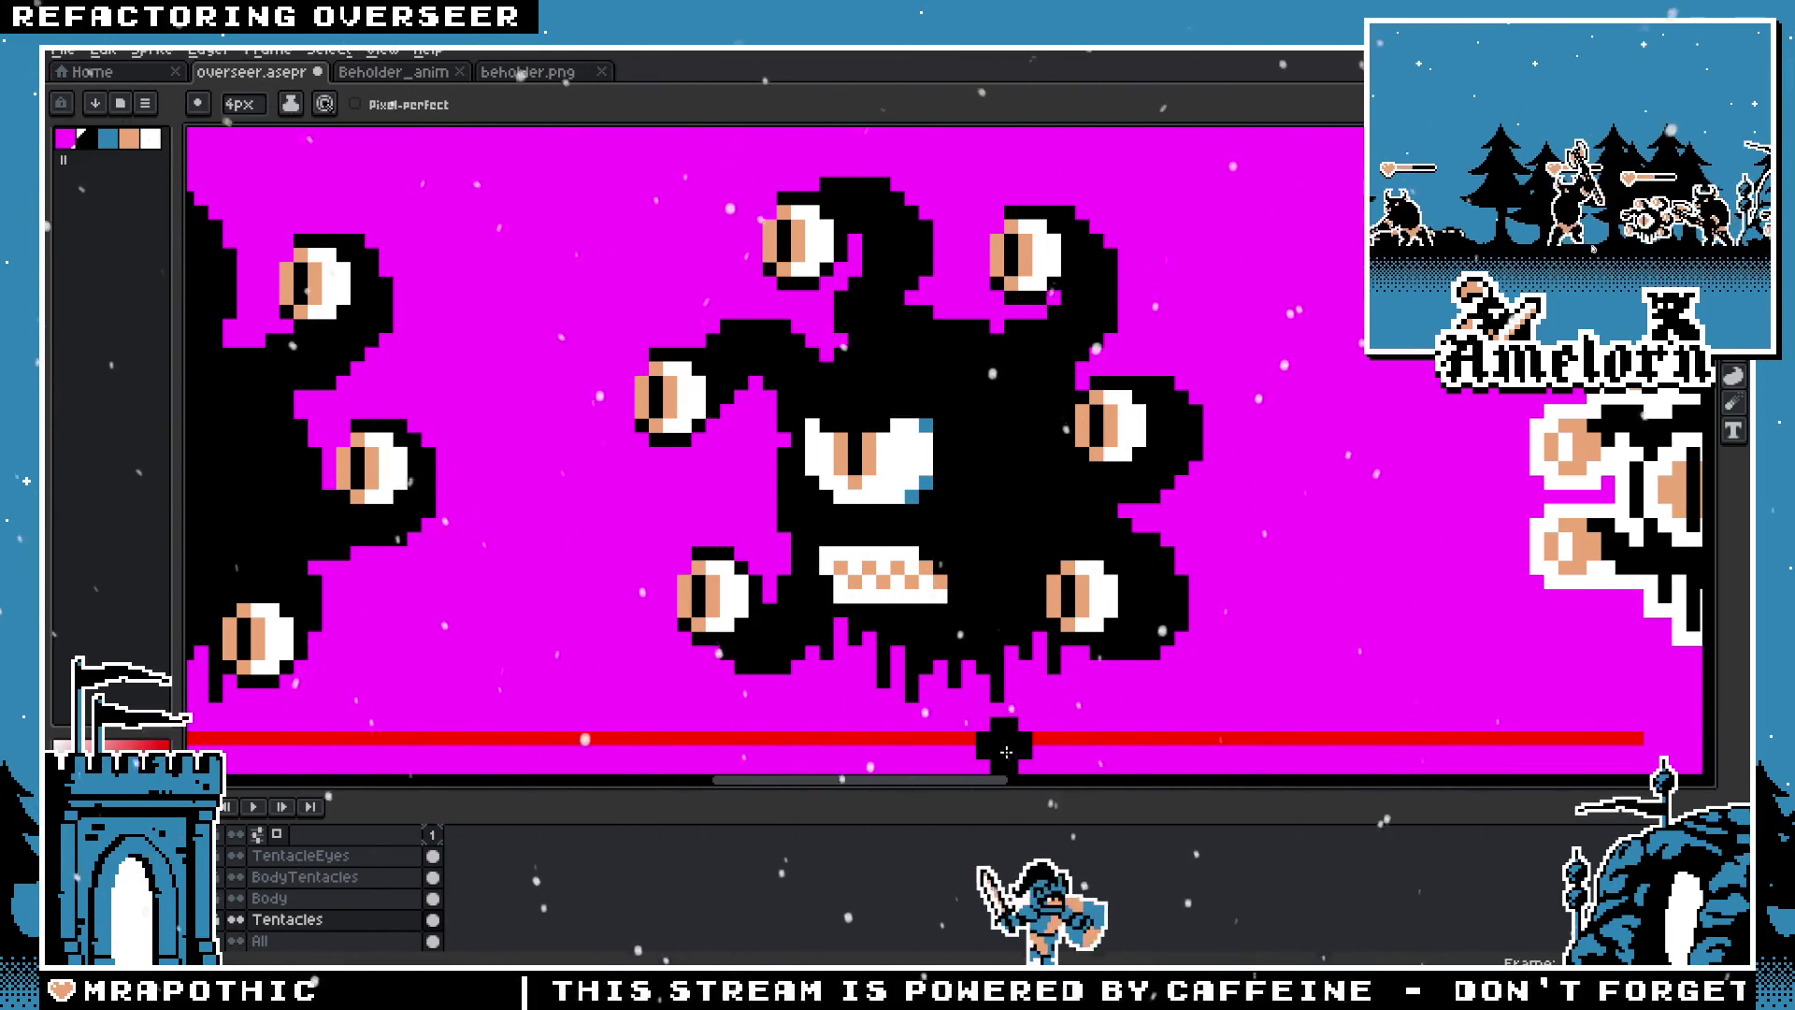
drag(844, 555, 919, 546)
scroll(919, 546, down, 5)
scroll(935, 504, up, 1)
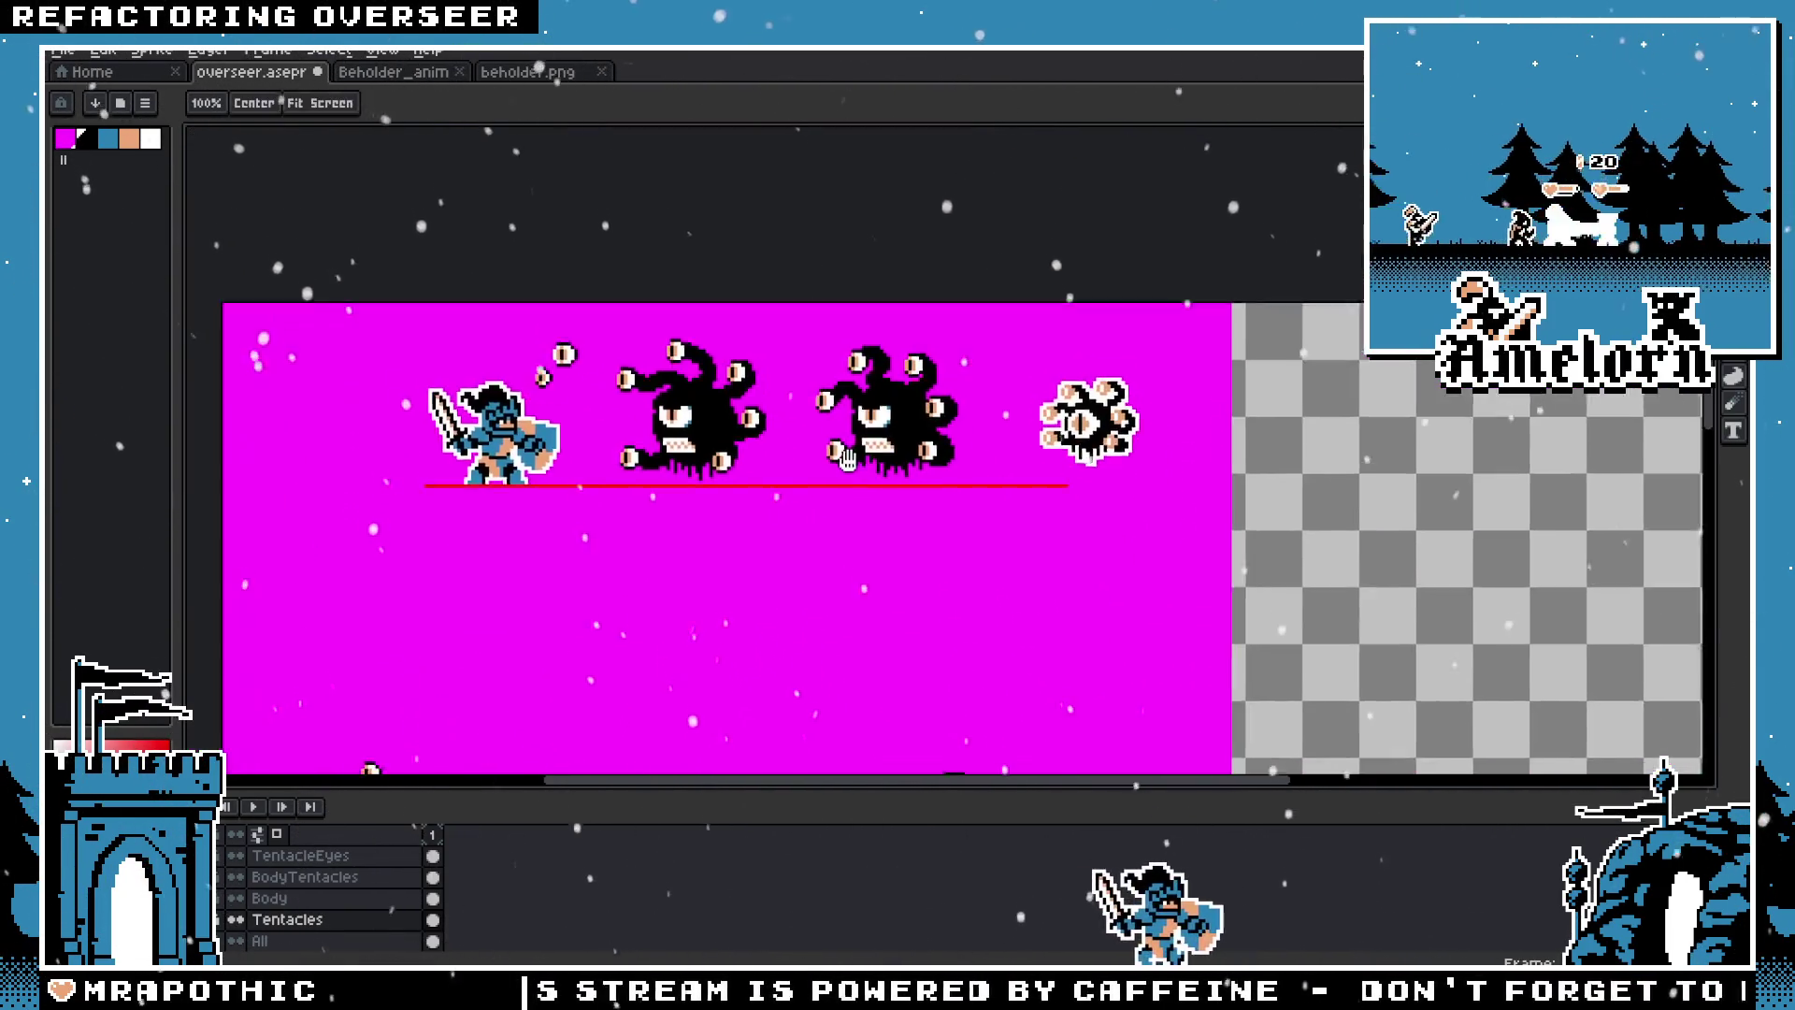
scroll(944, 486, up, 1)
scroll(954, 470, up, 1)
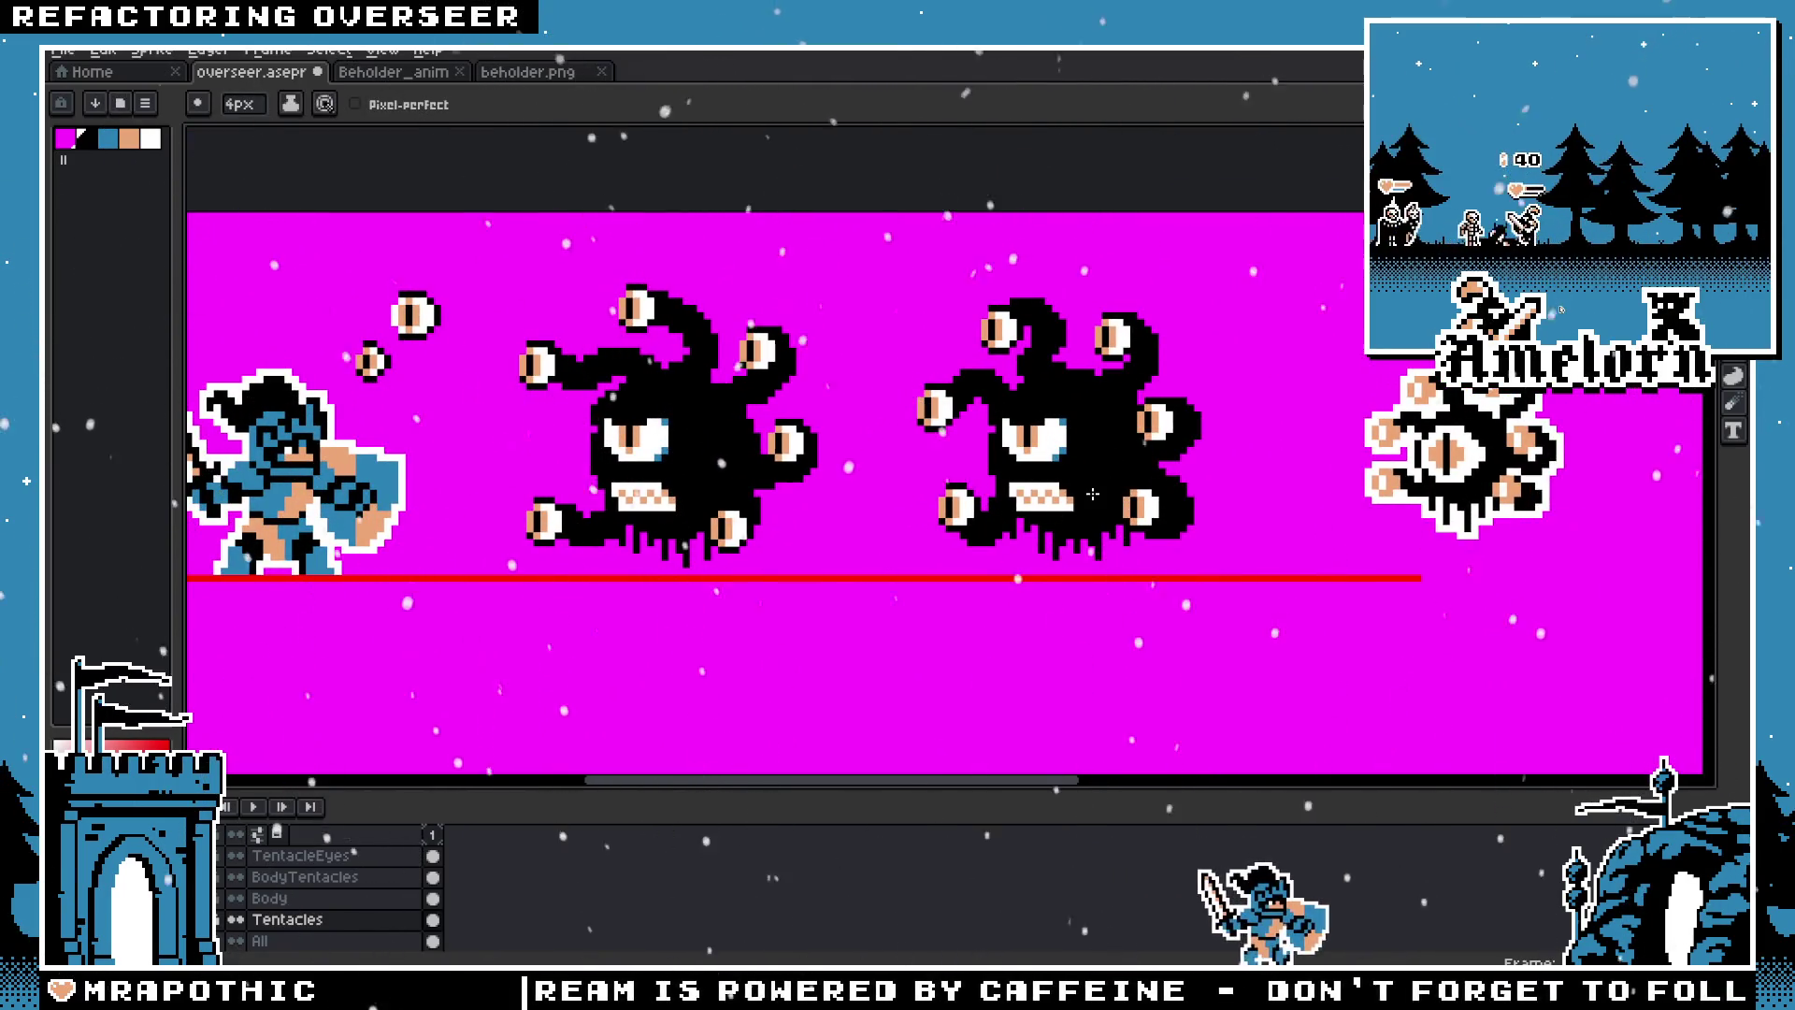
scroll(1086, 477, up, 2)
scroll(1086, 477, down, 1)
scroll(1100, 496, up, 2)
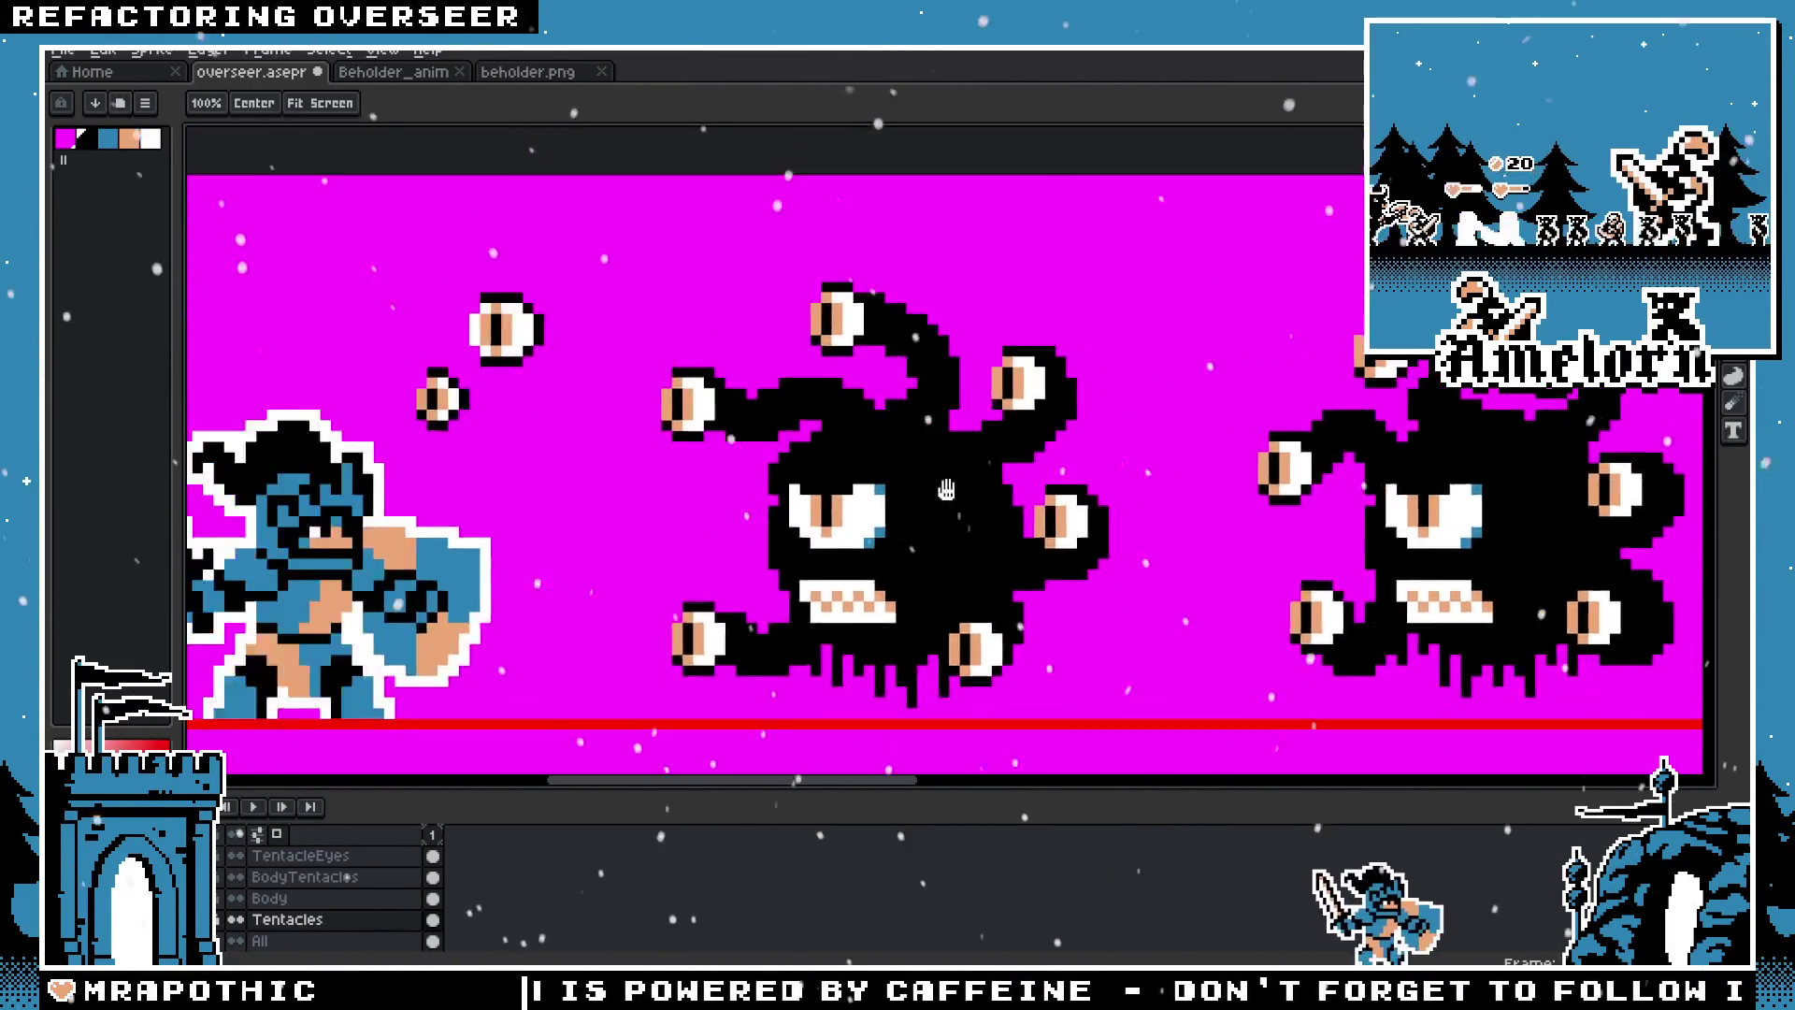
drag(1101, 495, 894, 449)
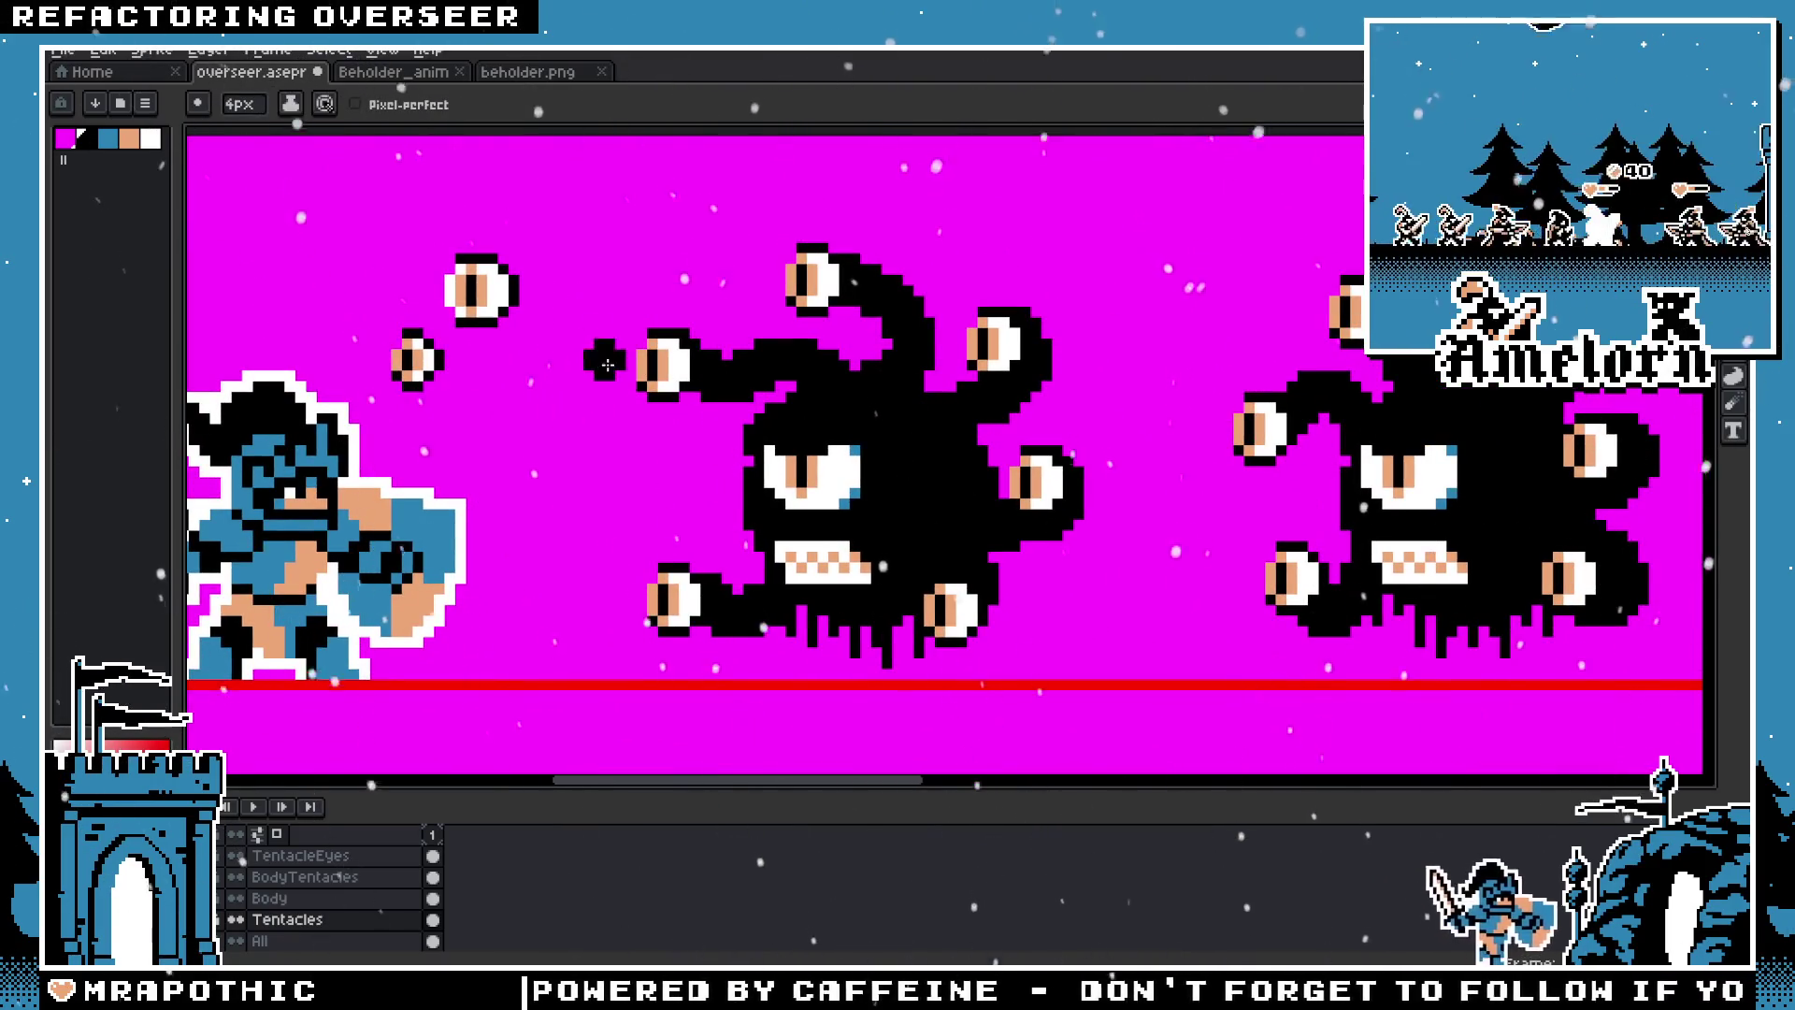
drag(1280, 458, 940, 444)
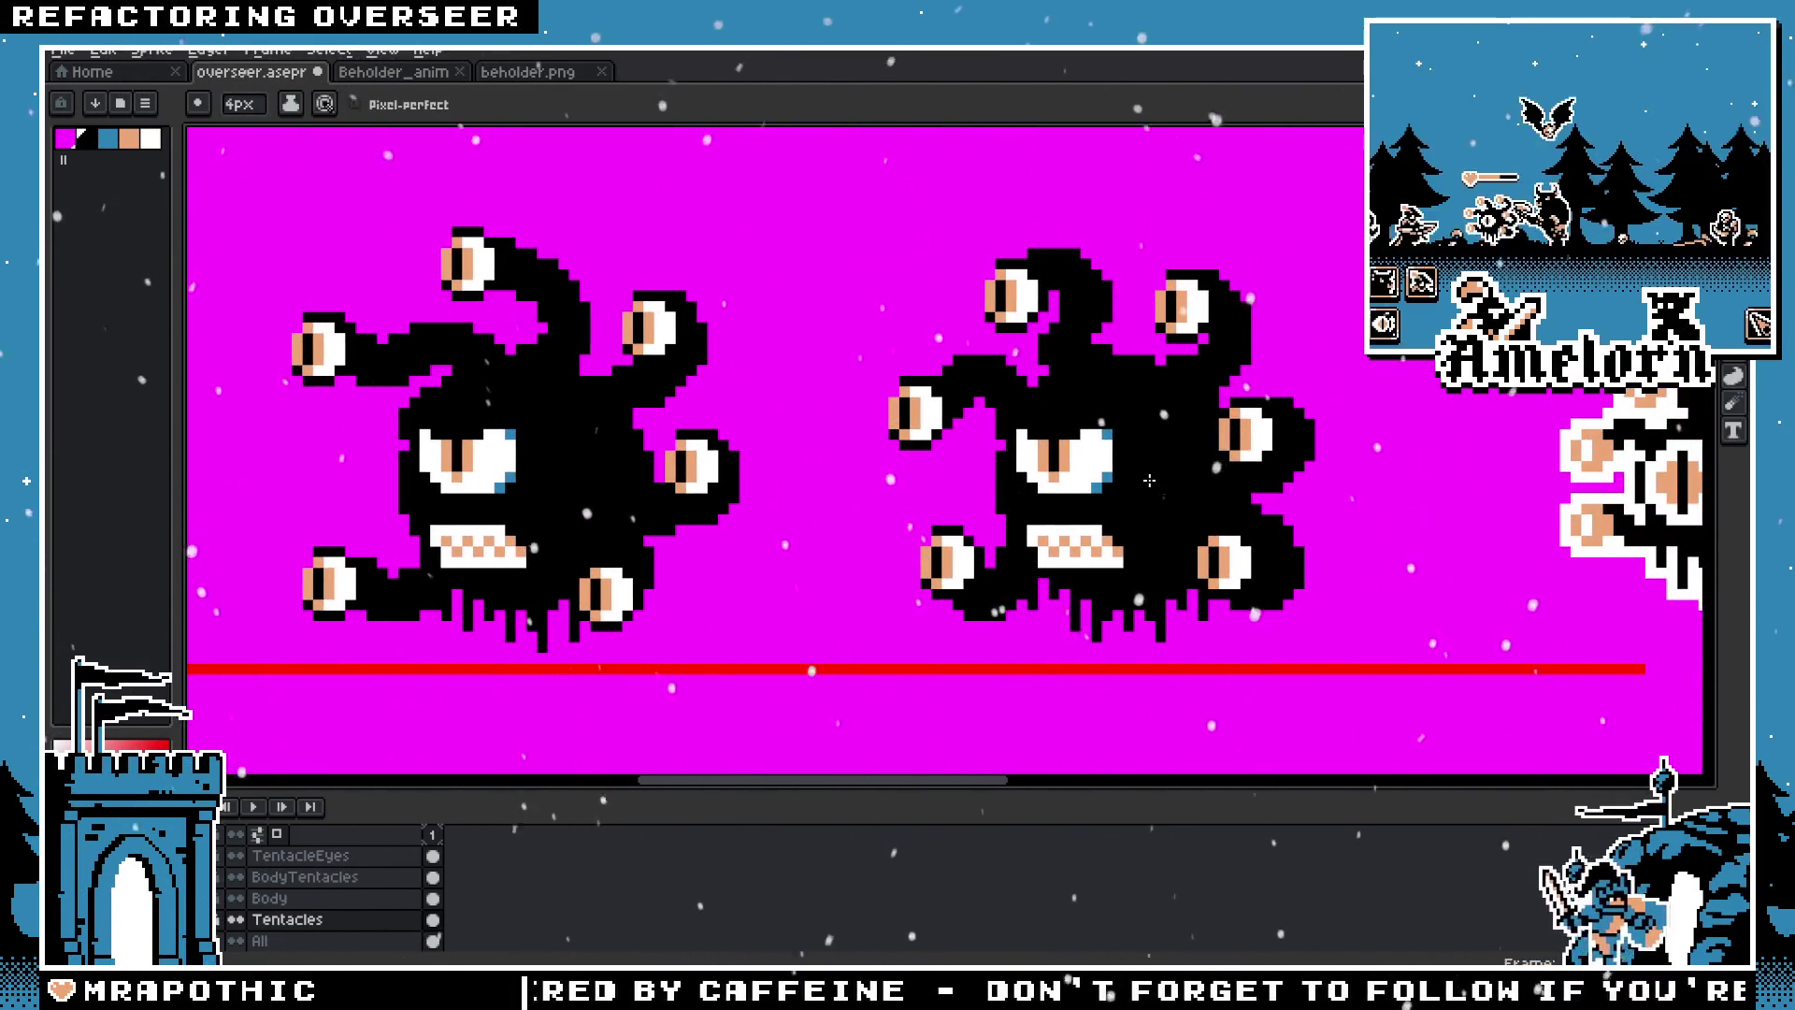
scroll(1402, 496, right, 3)
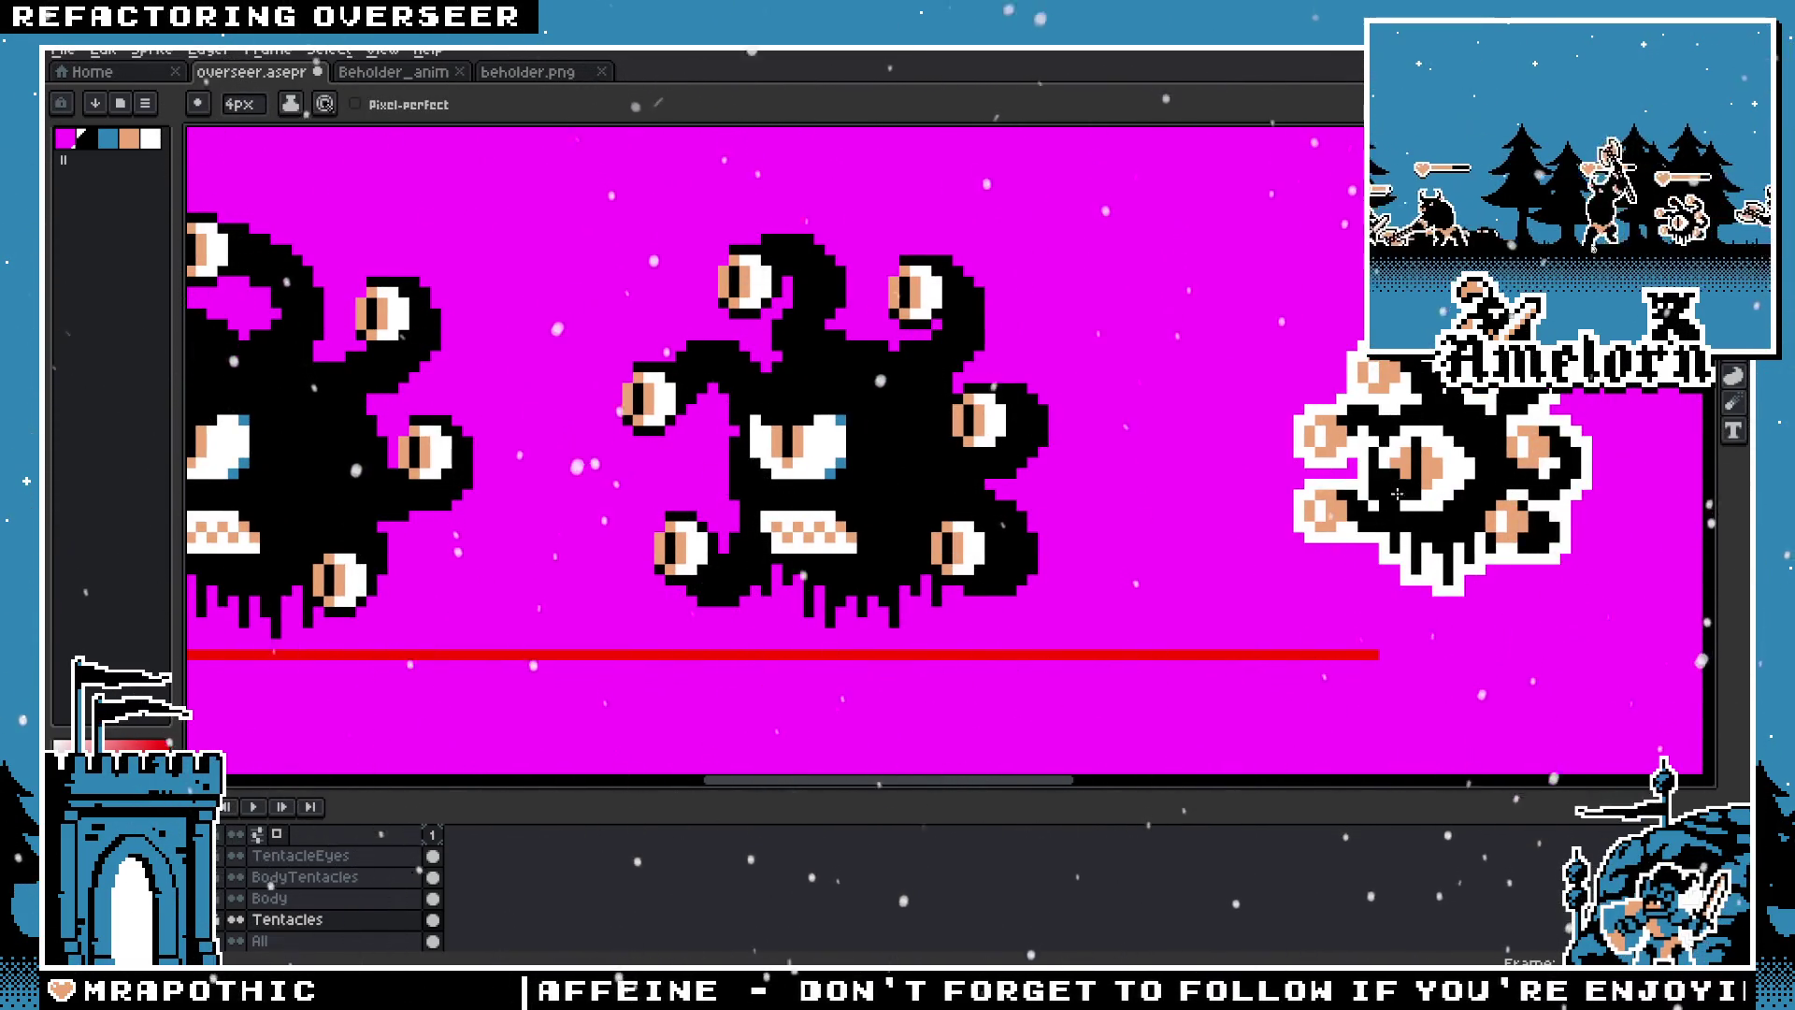
drag(1397, 493, 1006, 514)
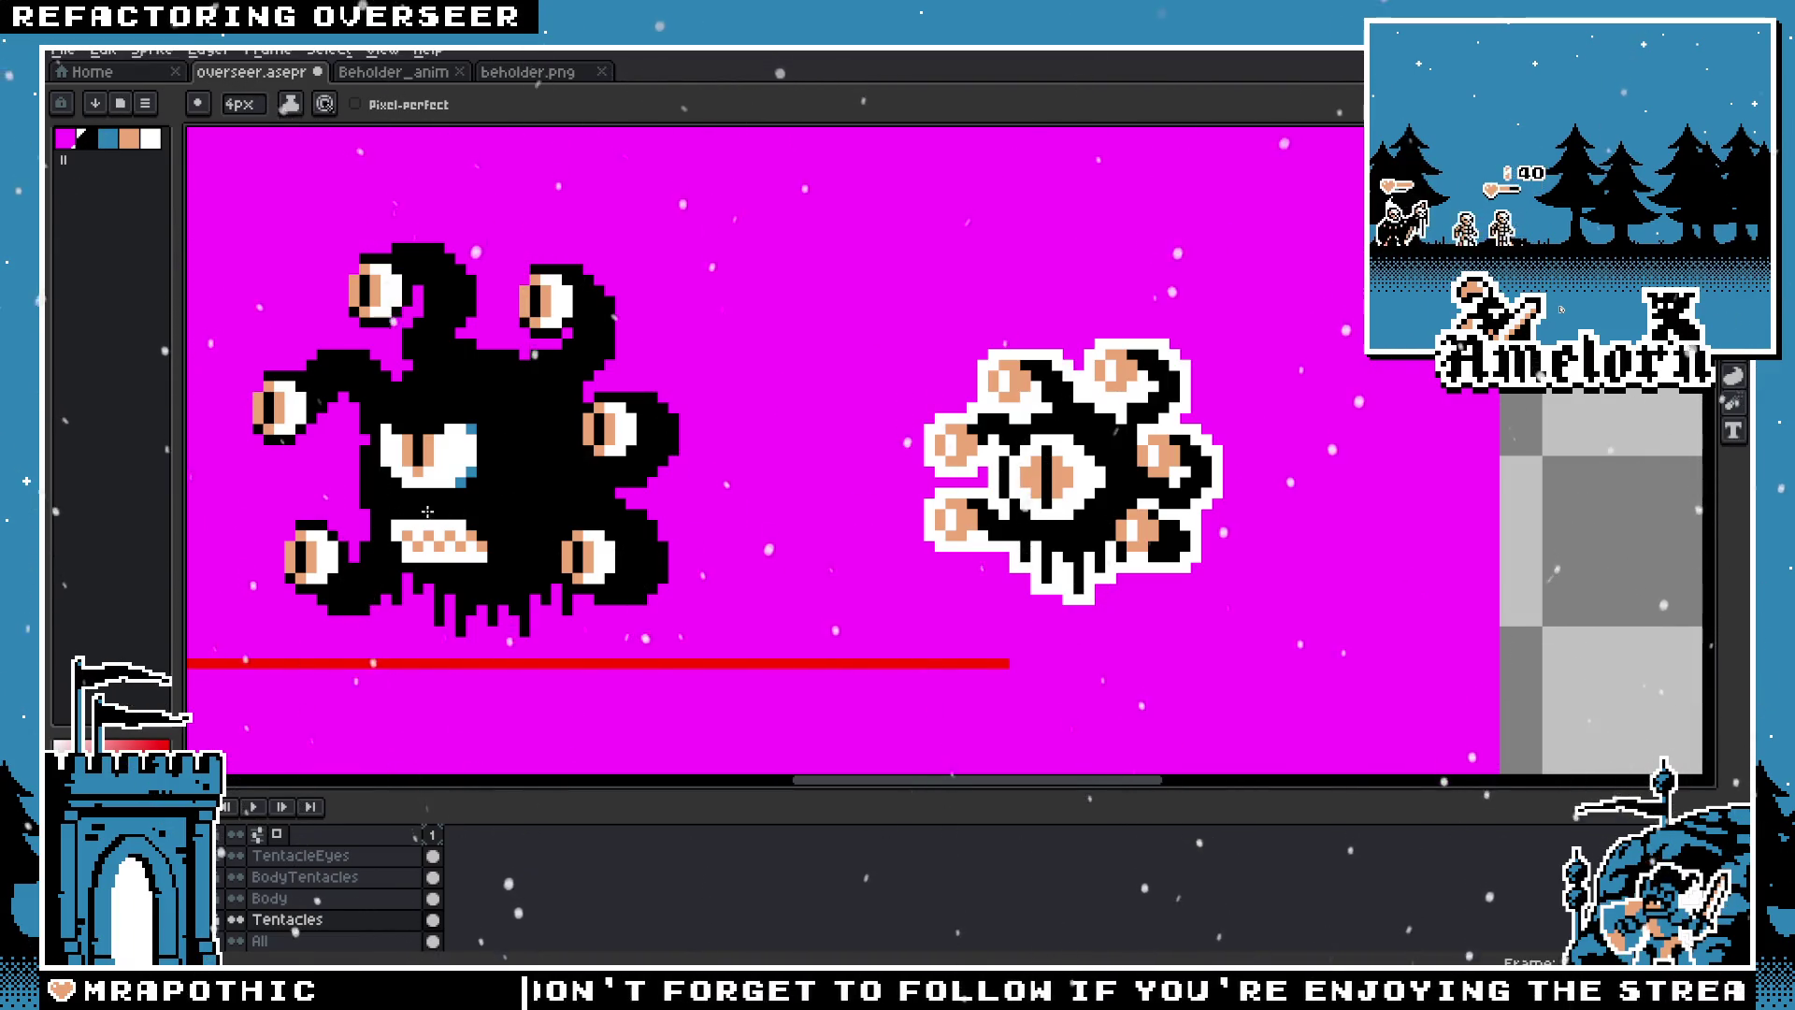
scroll(1054, 497, left, 3)
scroll(935, 543, down, 2)
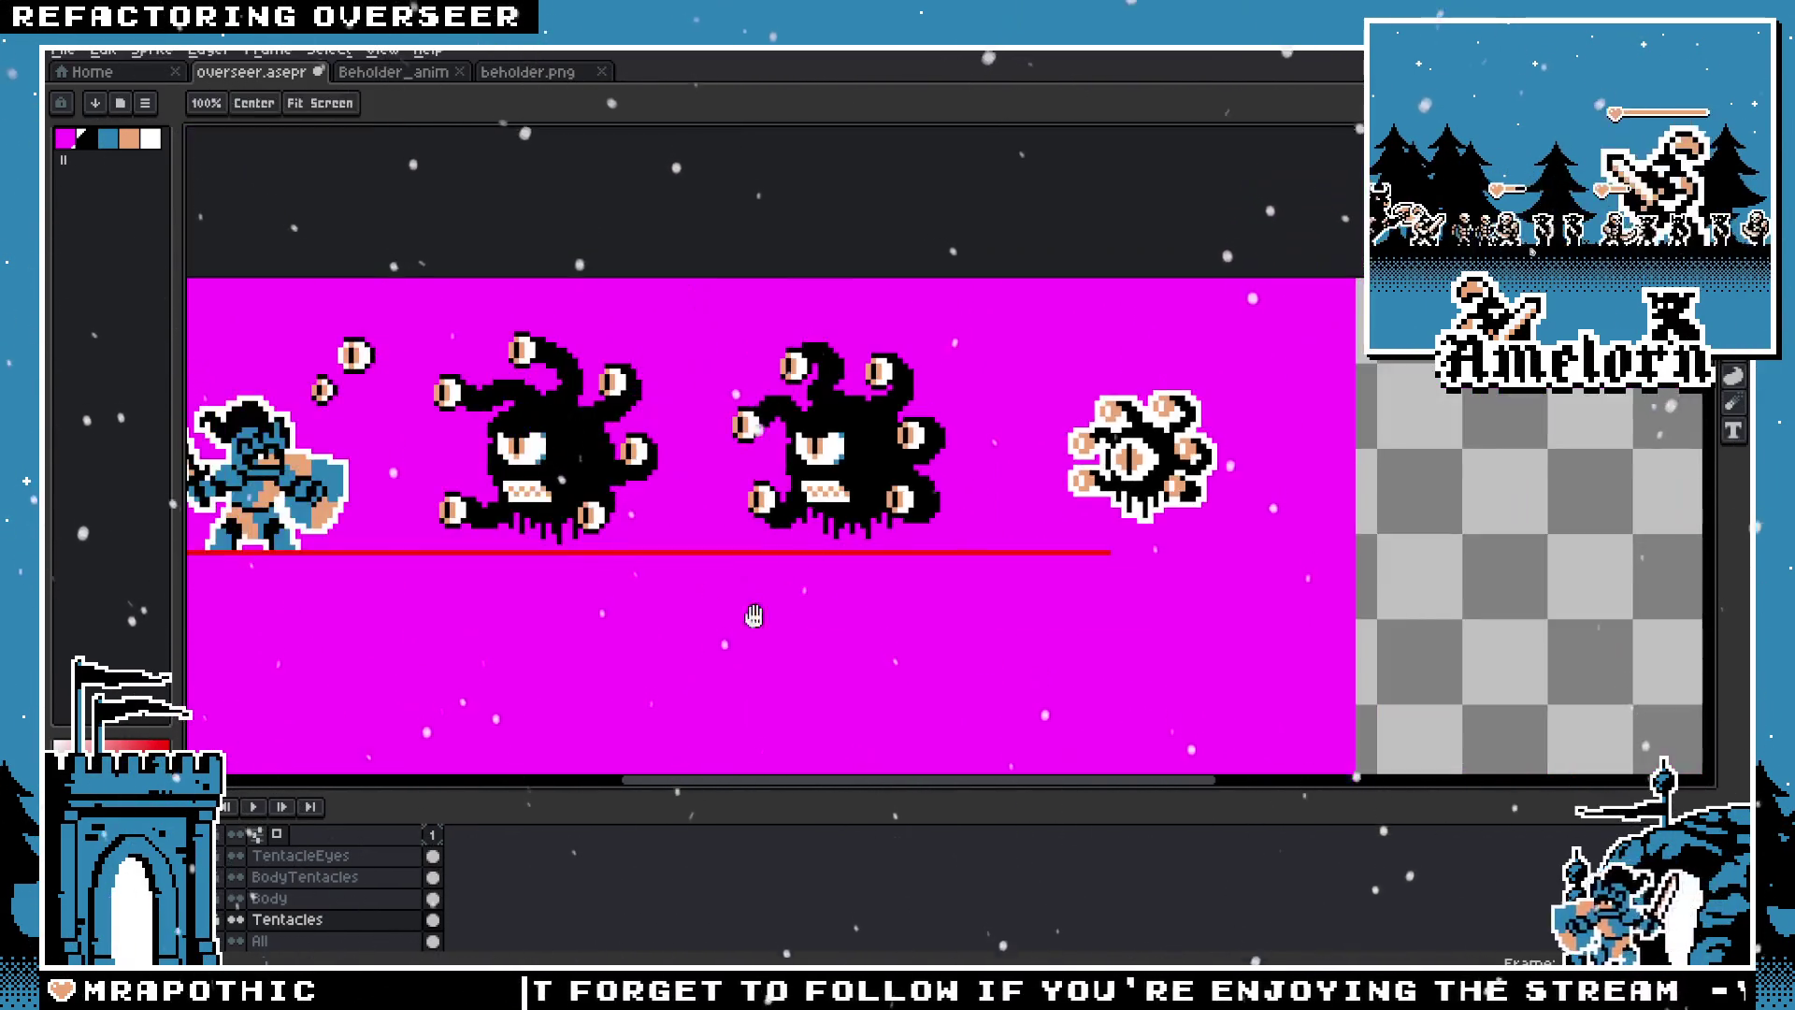
scroll(848, 493, down, 4)
scroll(848, 493, down, 3)
scroll(888, 467, up, 5)
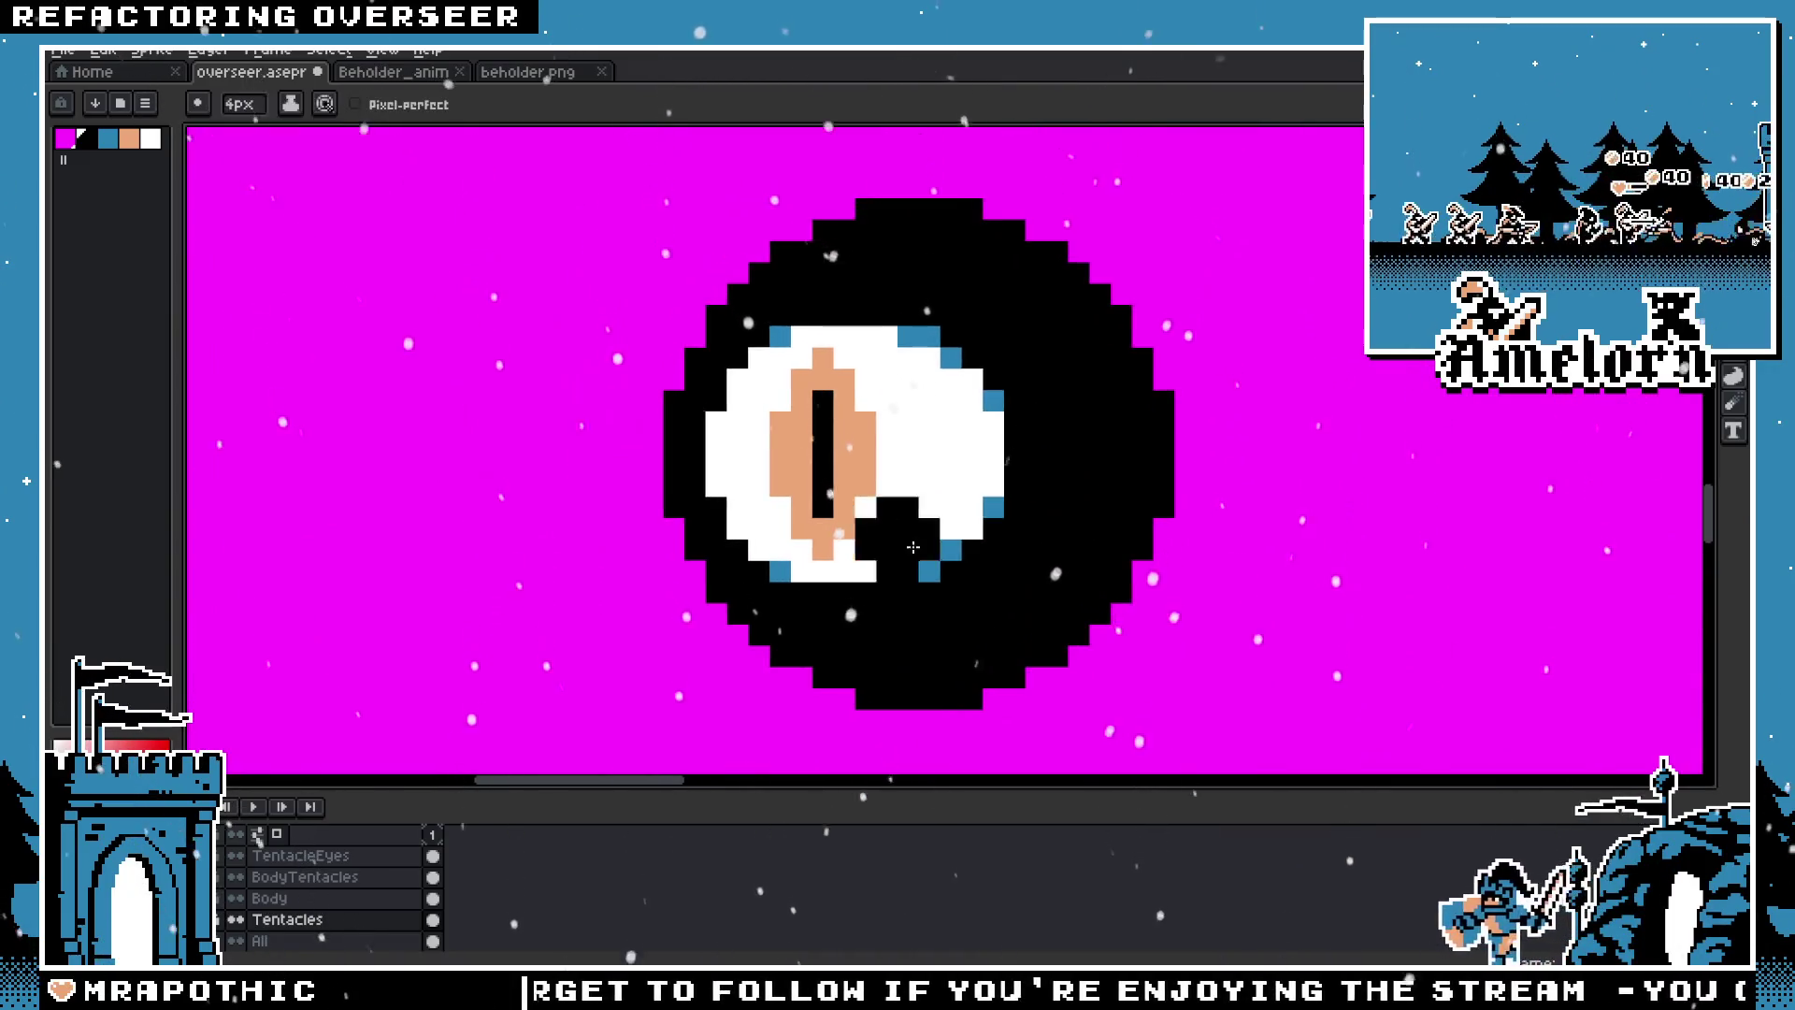
Step: Marquee the big eye on the All layer, then the toothy mouth area on the Mouth layer
scroll(1215, 523, down, 3)
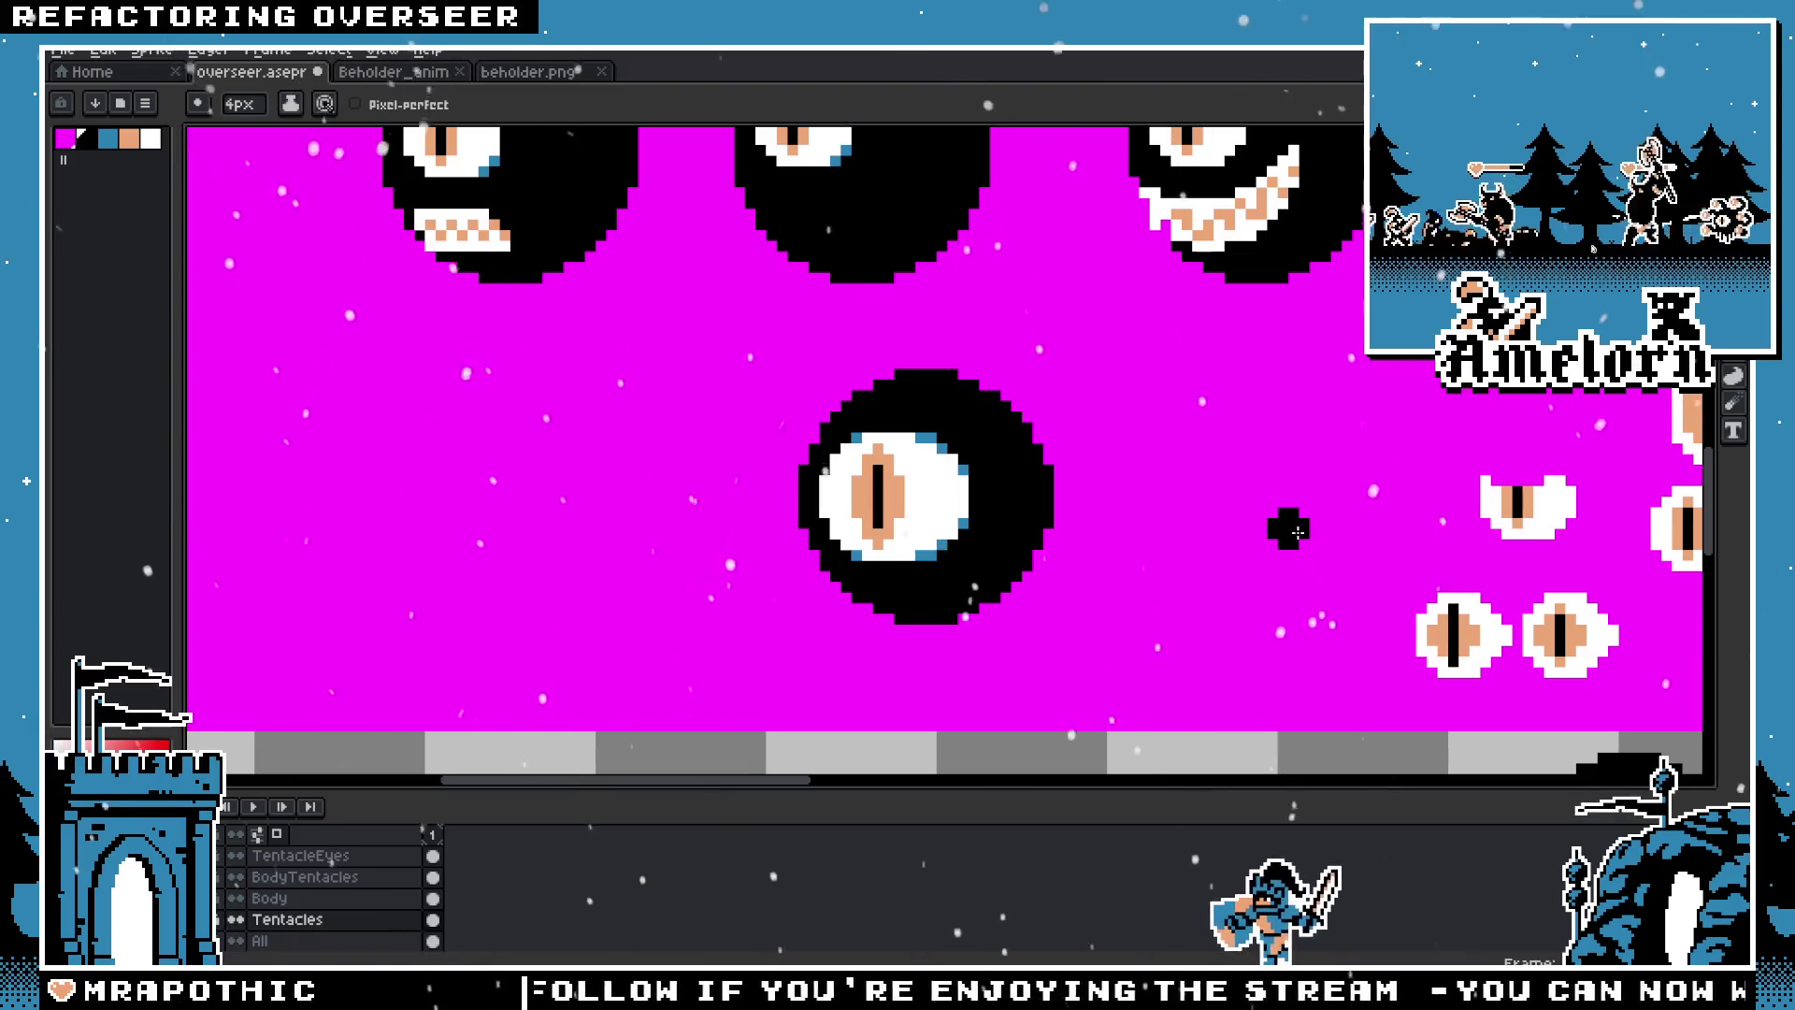
key(m)
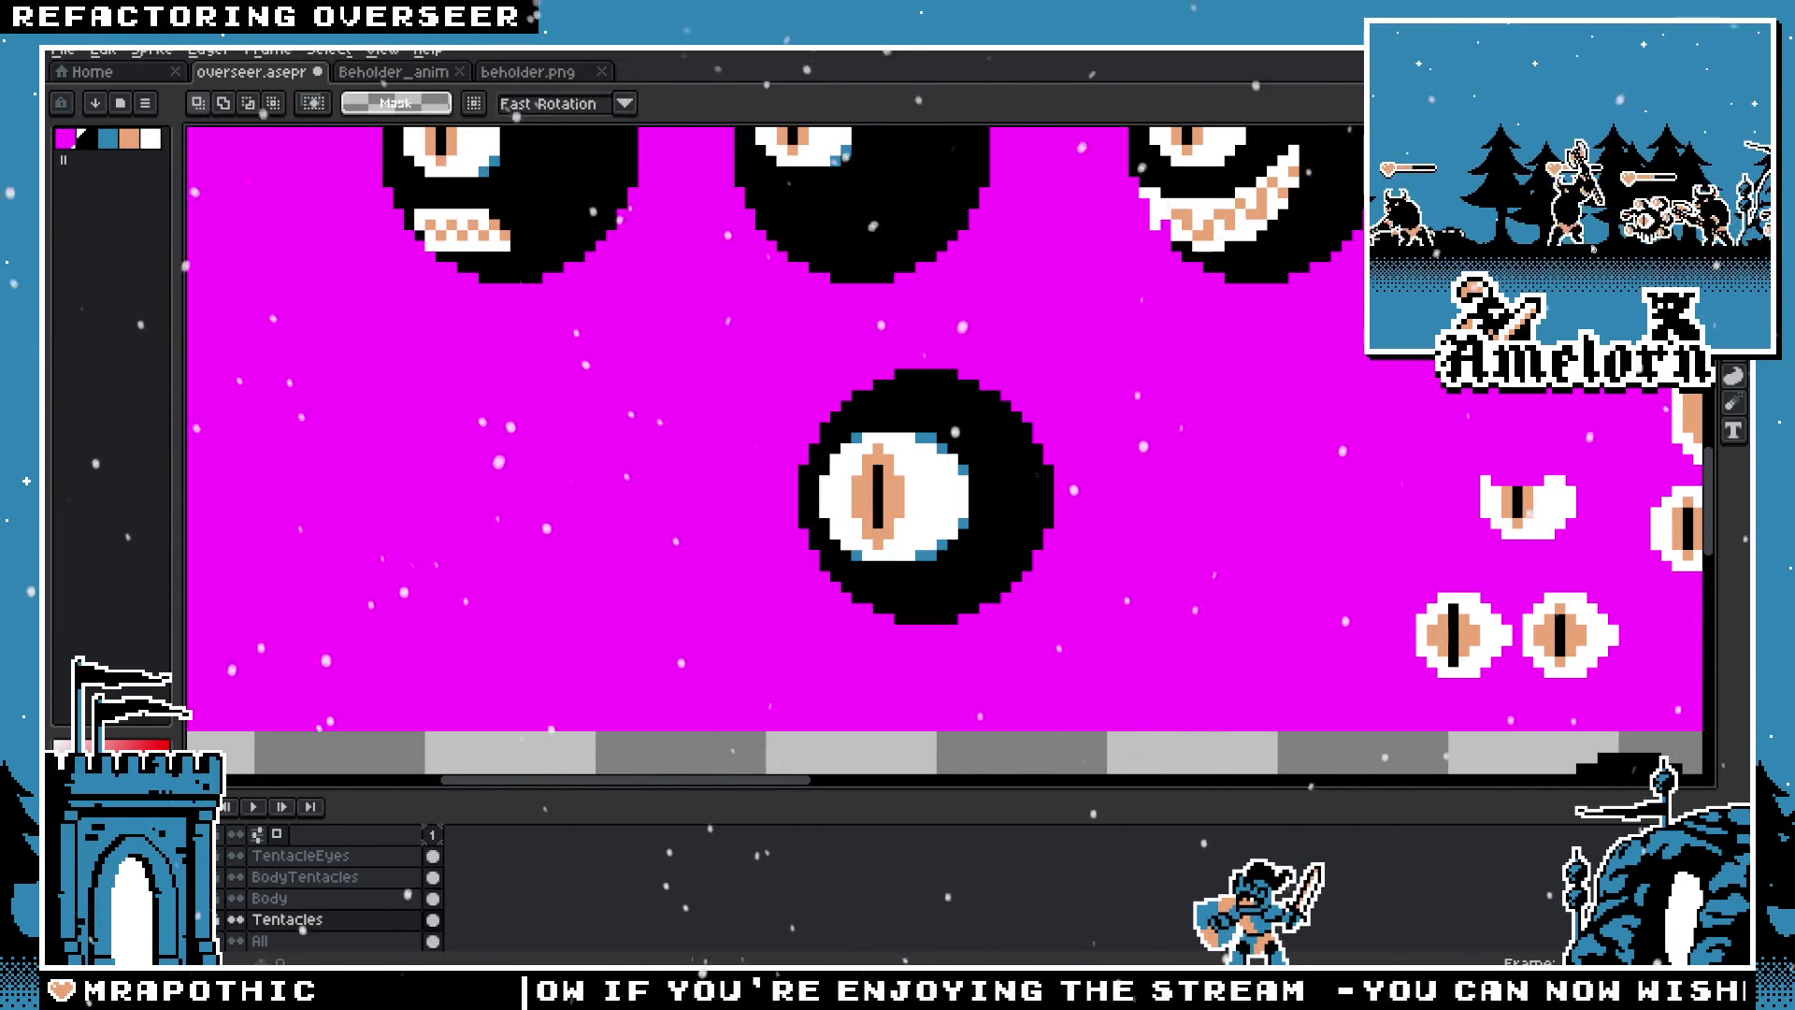
click(260, 940)
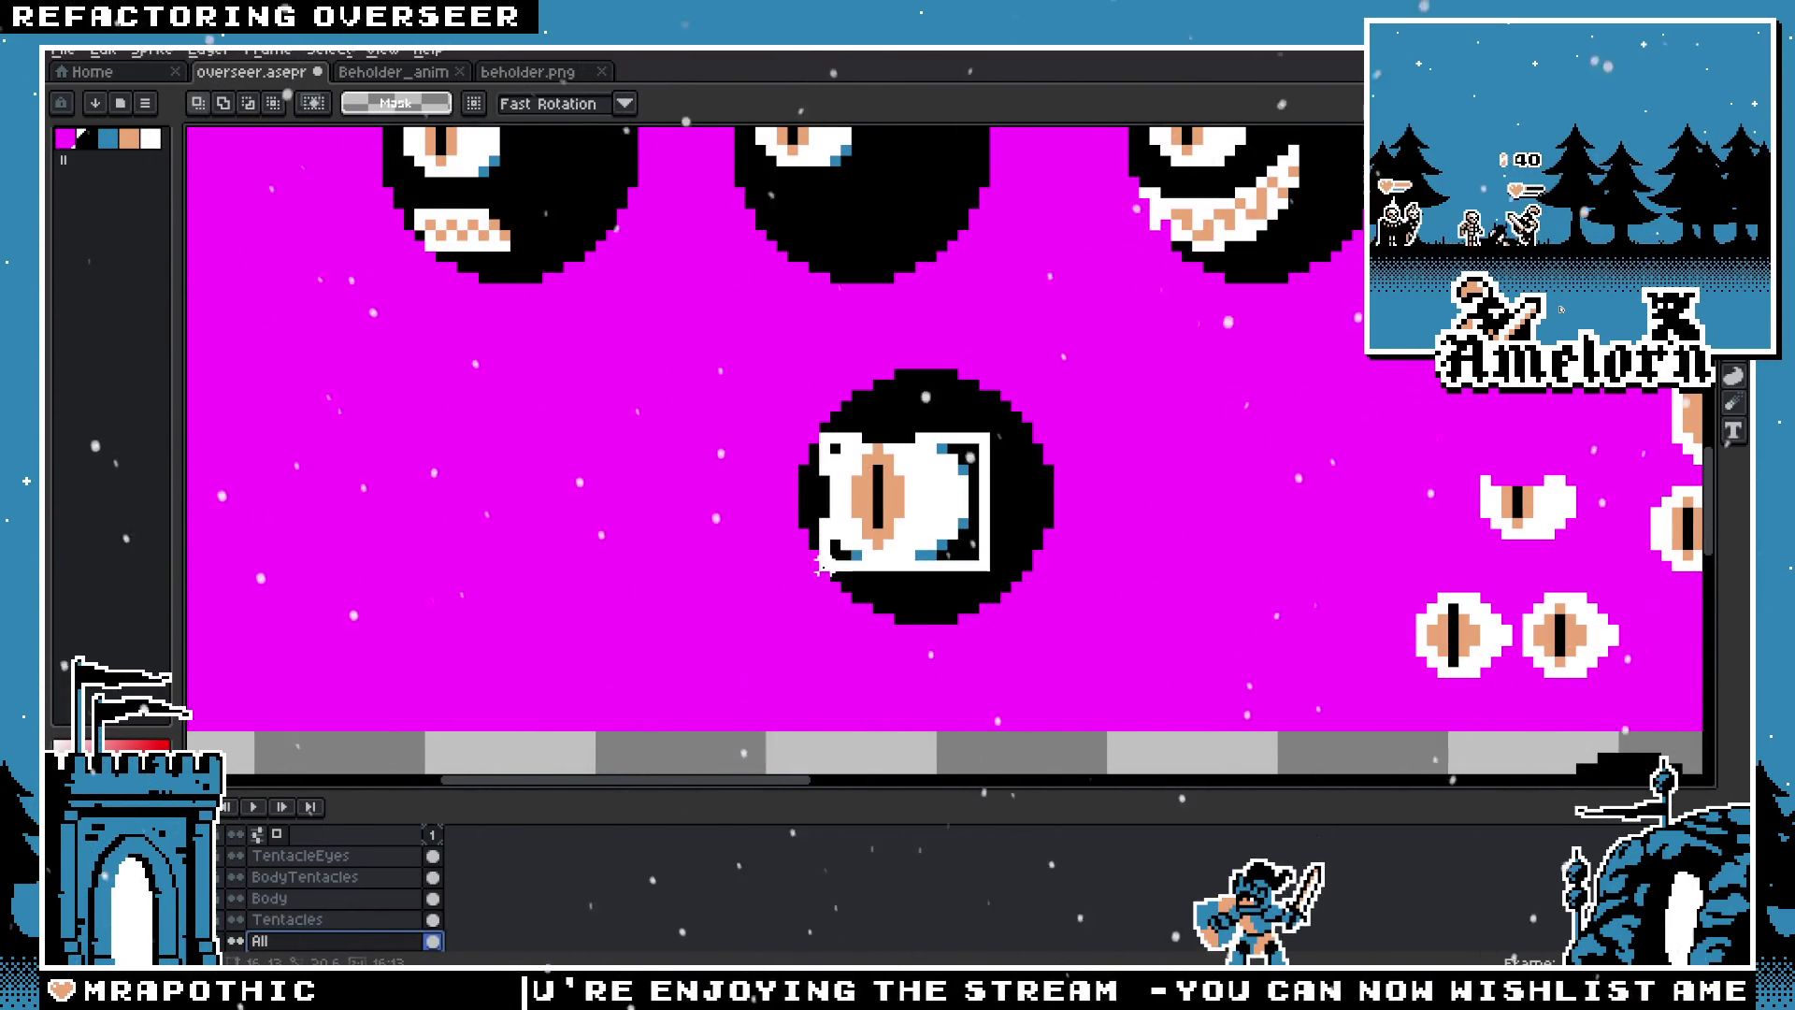
mouse_move(827, 561)
mouse_down()
mouse_move(986, 383)
mouse_move(828, 725)
mouse_move(673, 730)
mouse_up()
scroll(842, 374, up, 1)
scroll(306, 903, up, 1)
scroll(307, 902, up, 1)
click(272, 855)
drag(799, 582, 977, 462)
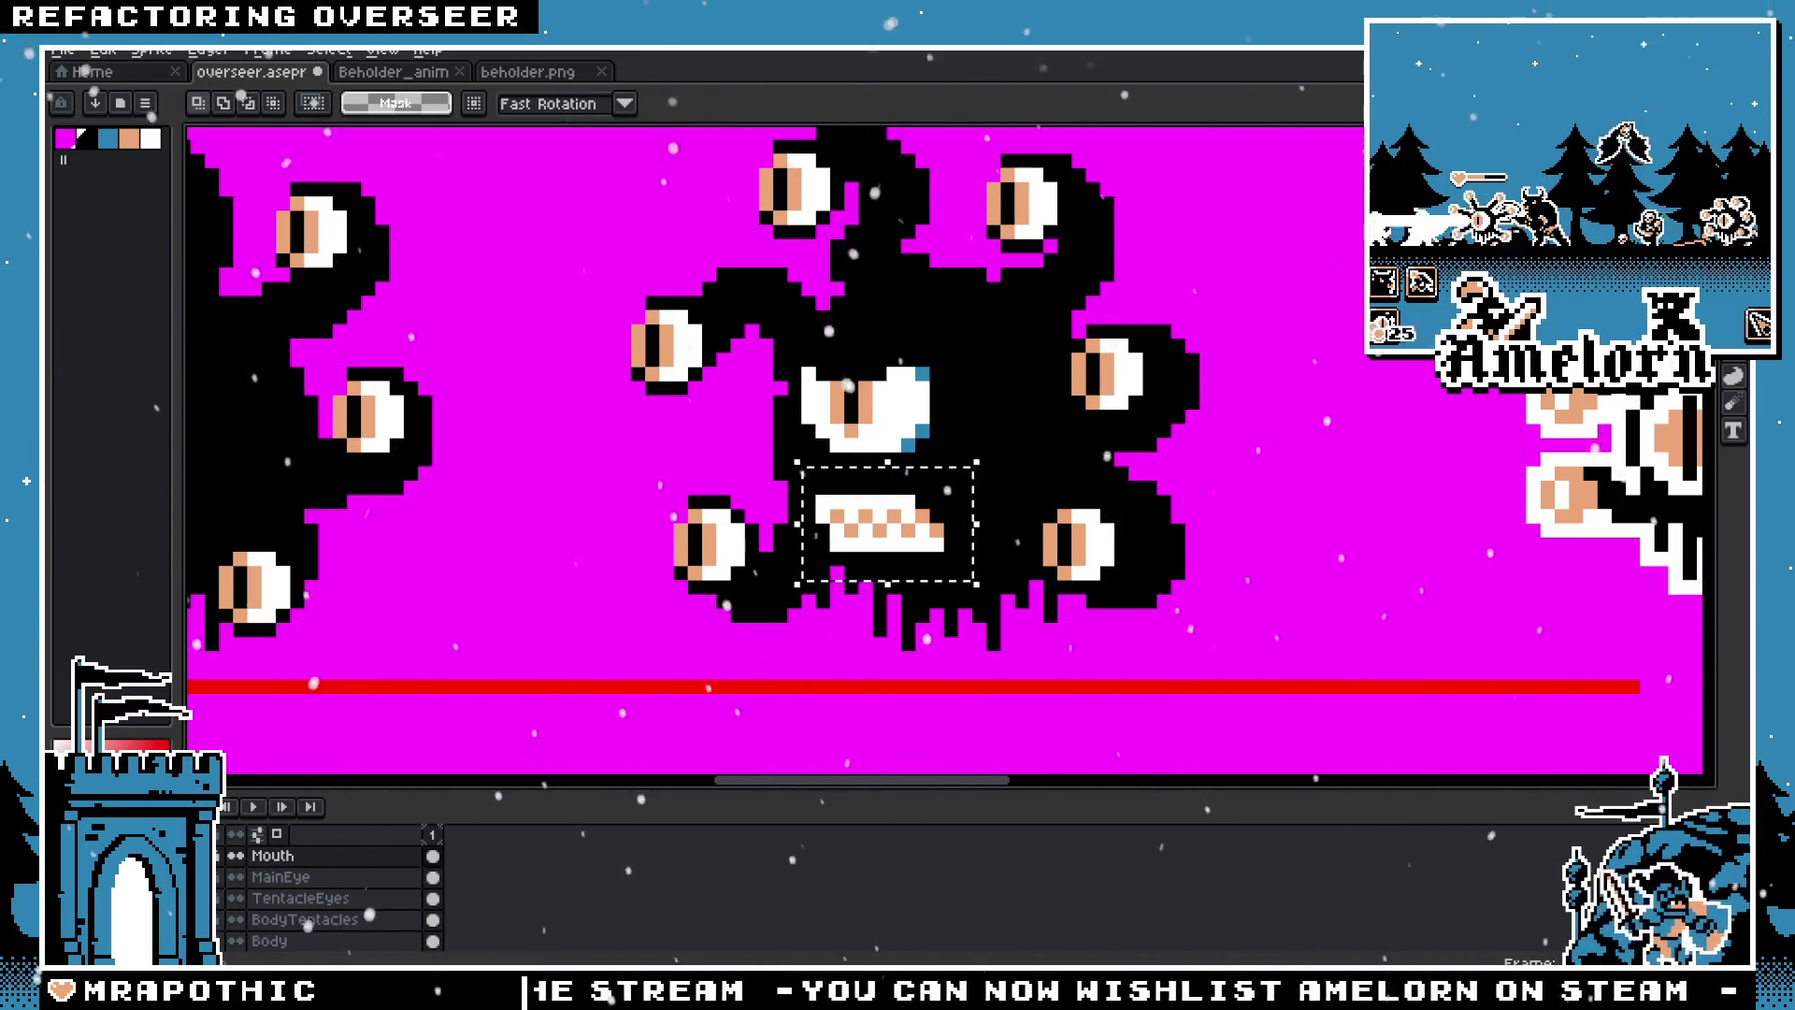
Step: Delete the selected mouth and eye pixels and add a new layer named BigEye
key(Delete)
right_click(301, 855)
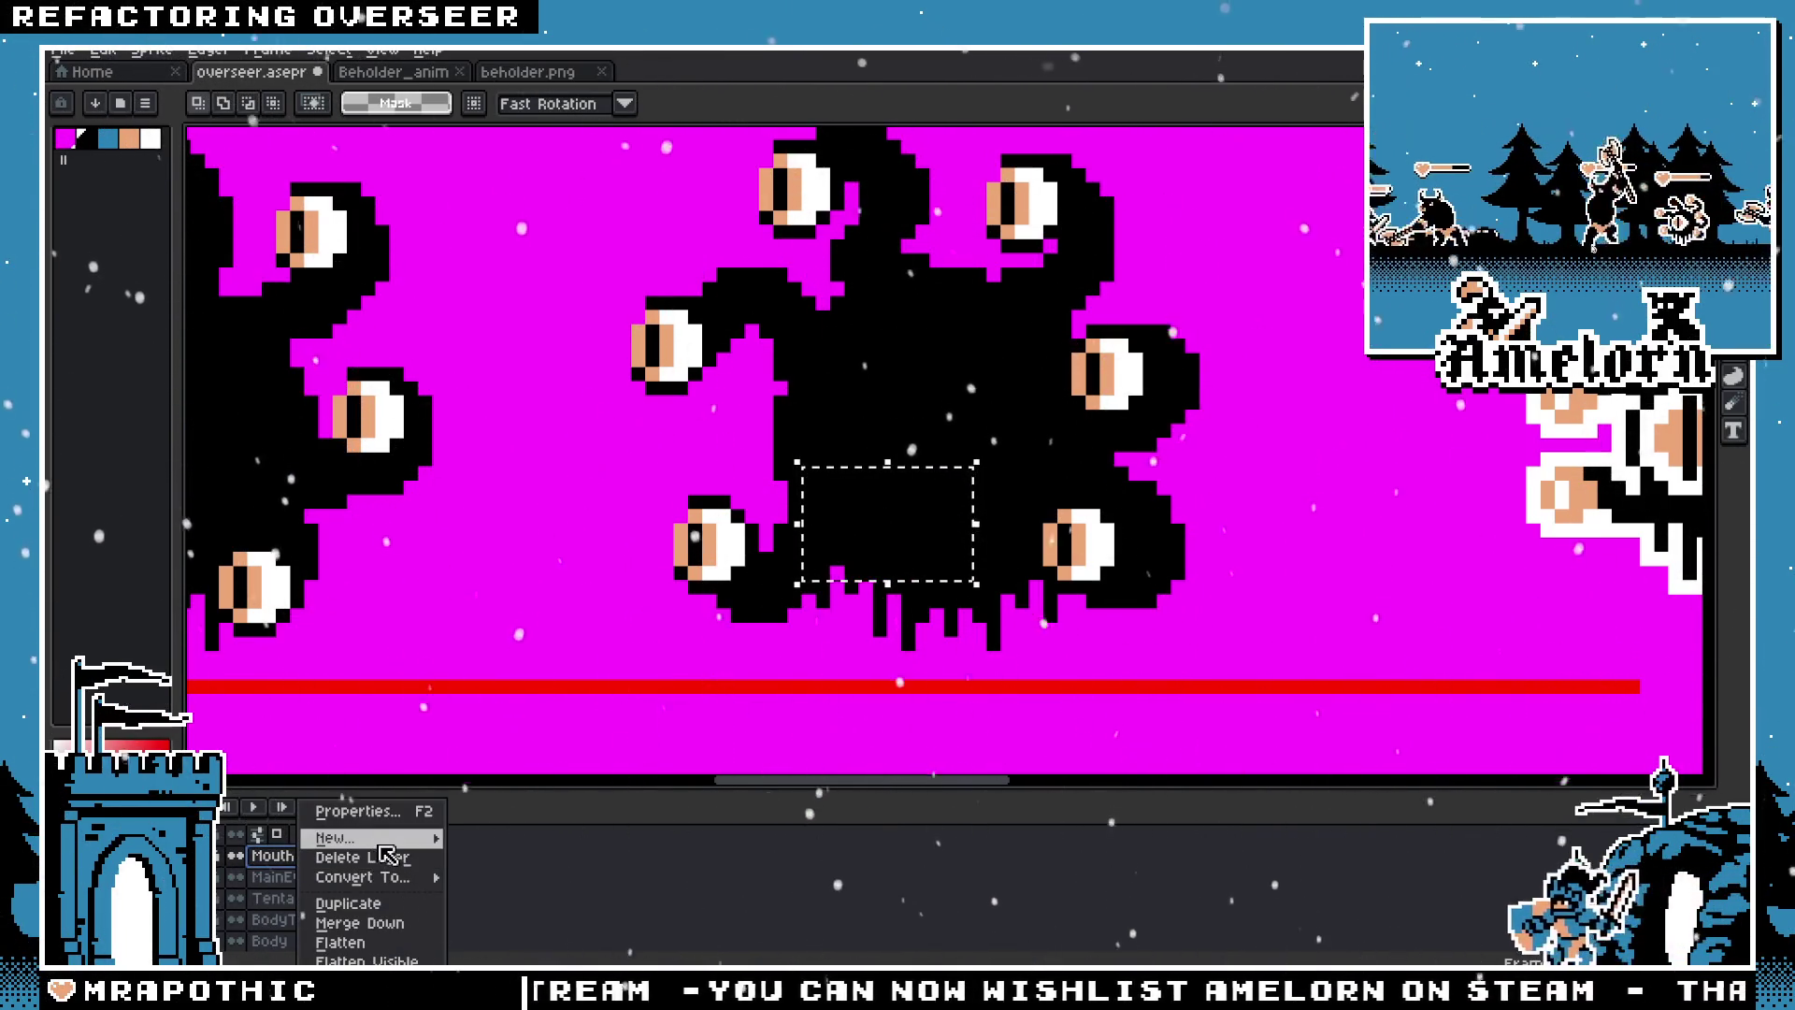
click(461, 840)
key(F2)
text(BigE)
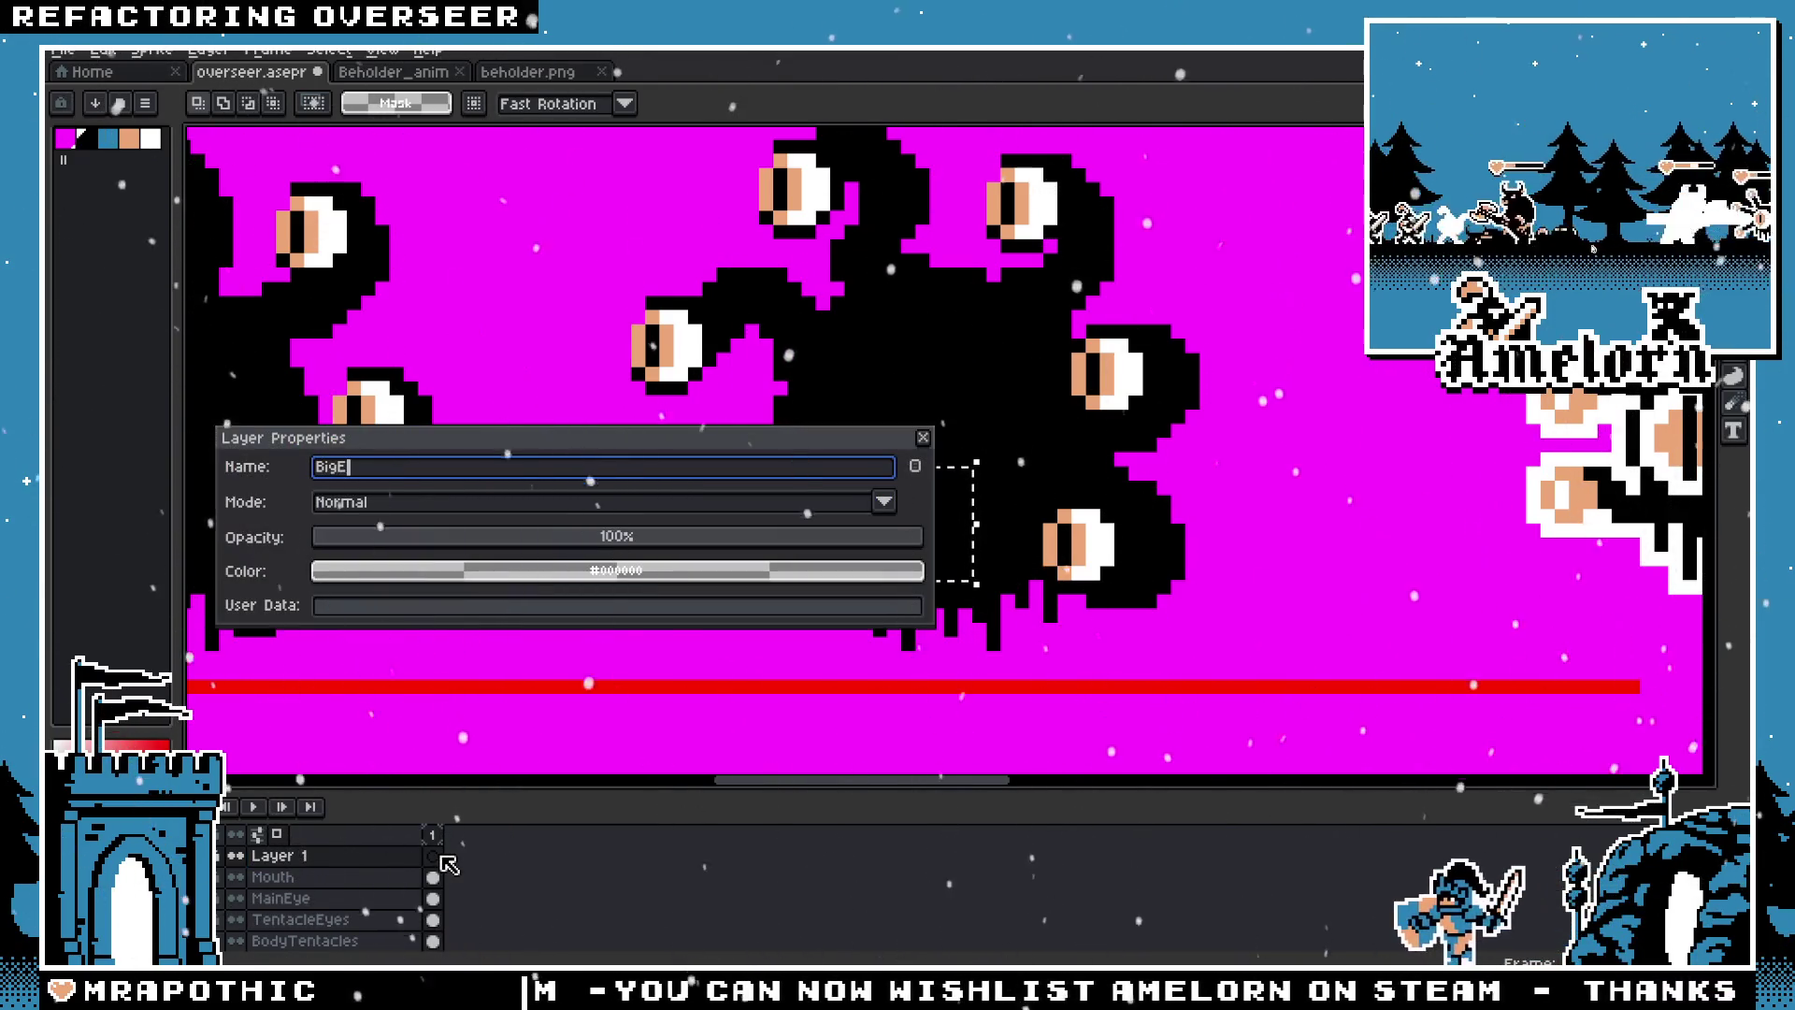
text(ye)
key(Return)
Step: Paste the copied big eye onto the BigEye layer, nudged slightly left, and commit it
key(ctrl+v)
drag(944, 469, 908, 468)
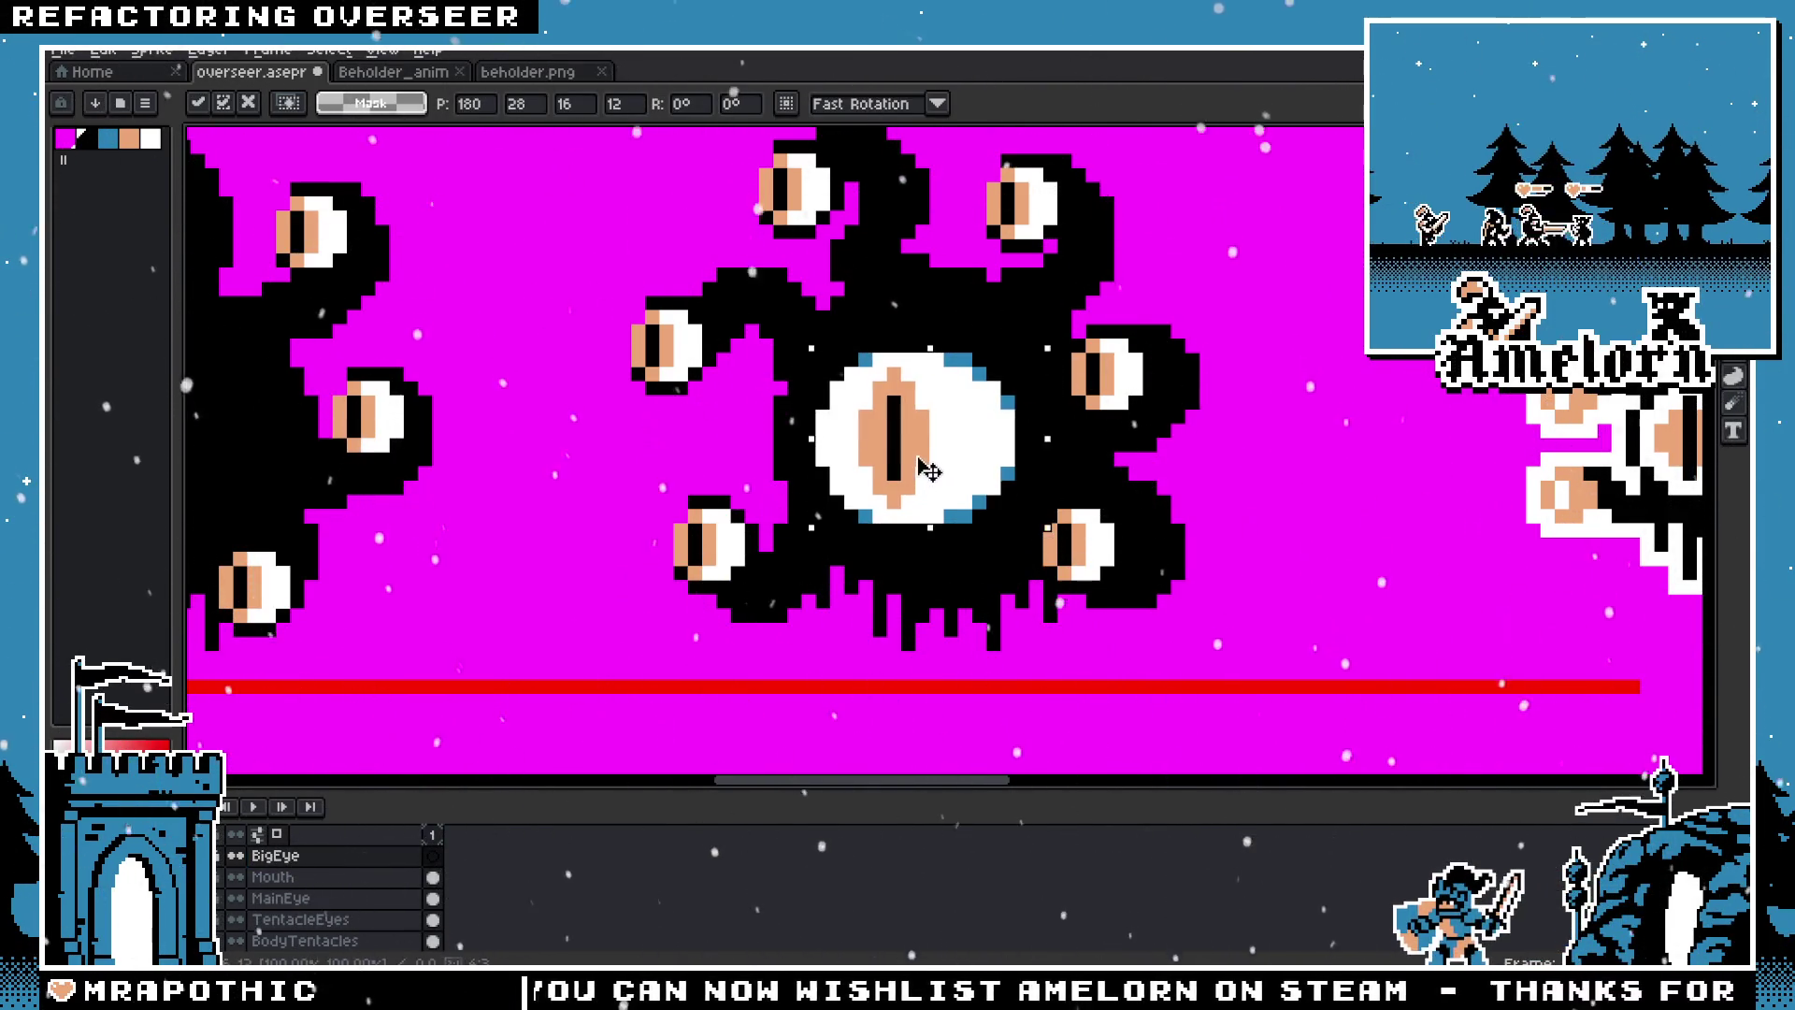
key(Return)
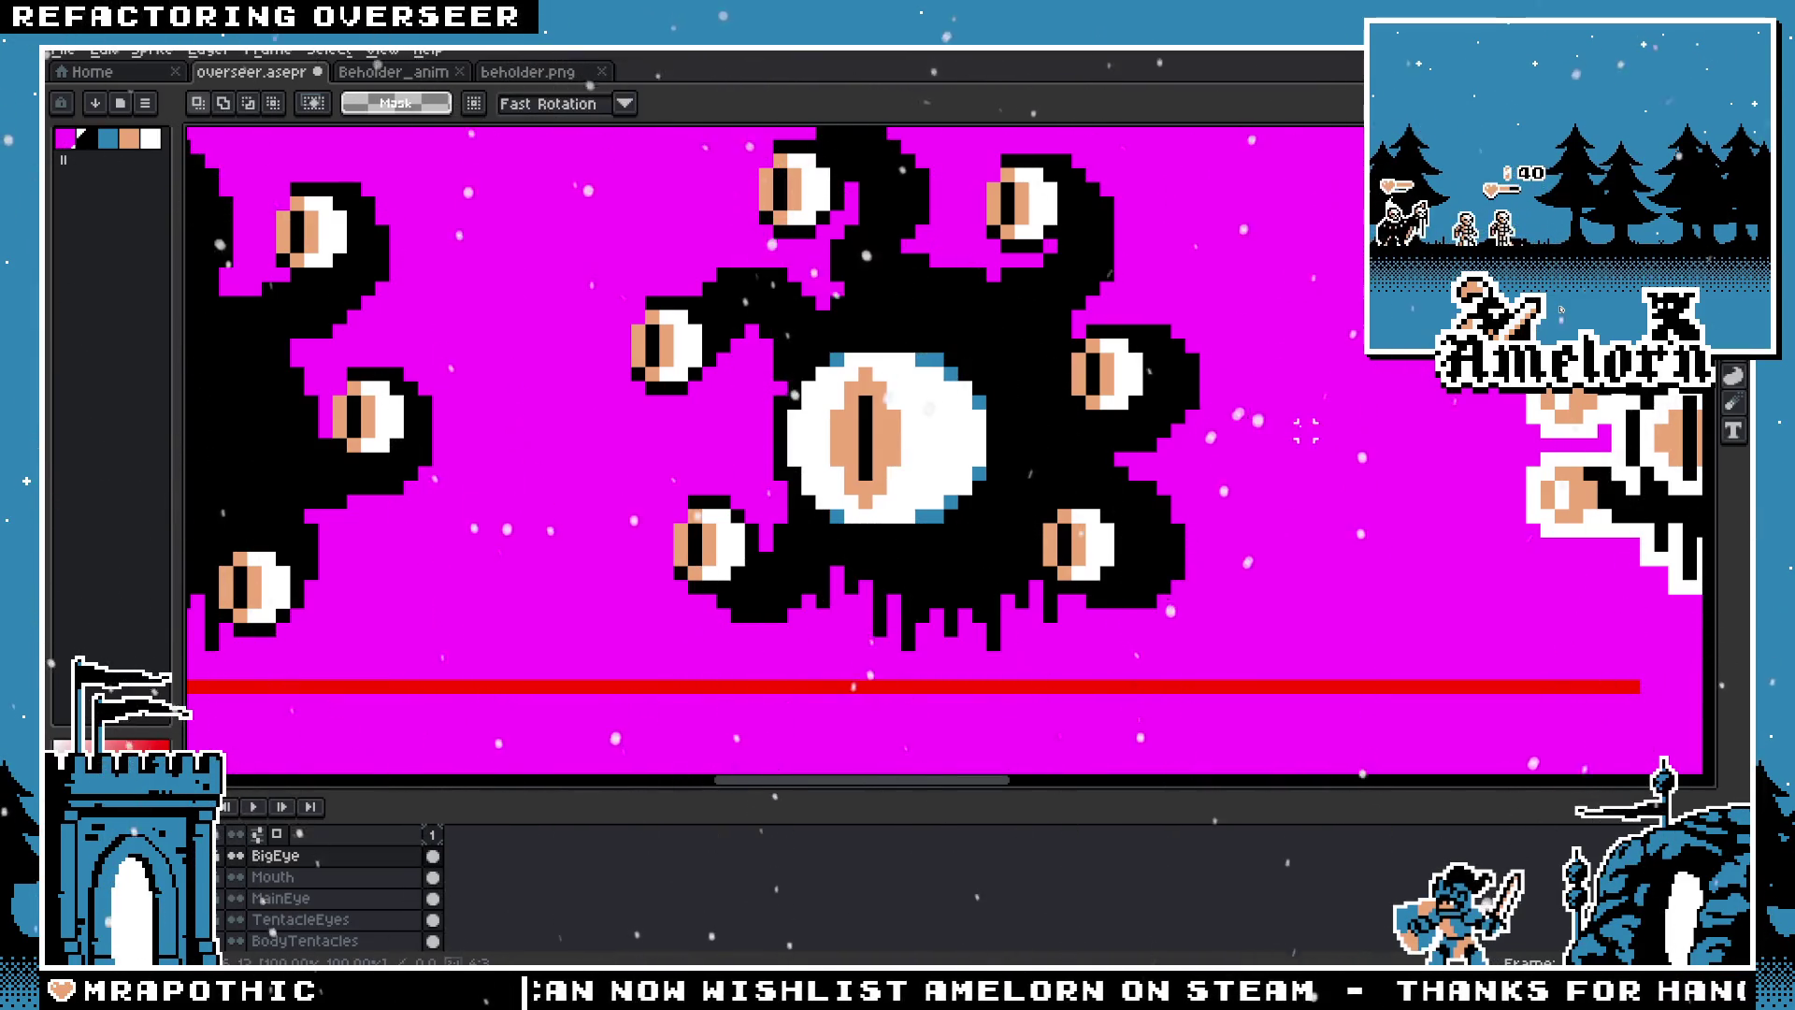
scroll(1173, 458, down, 5)
scroll(1152, 462, up, 5)
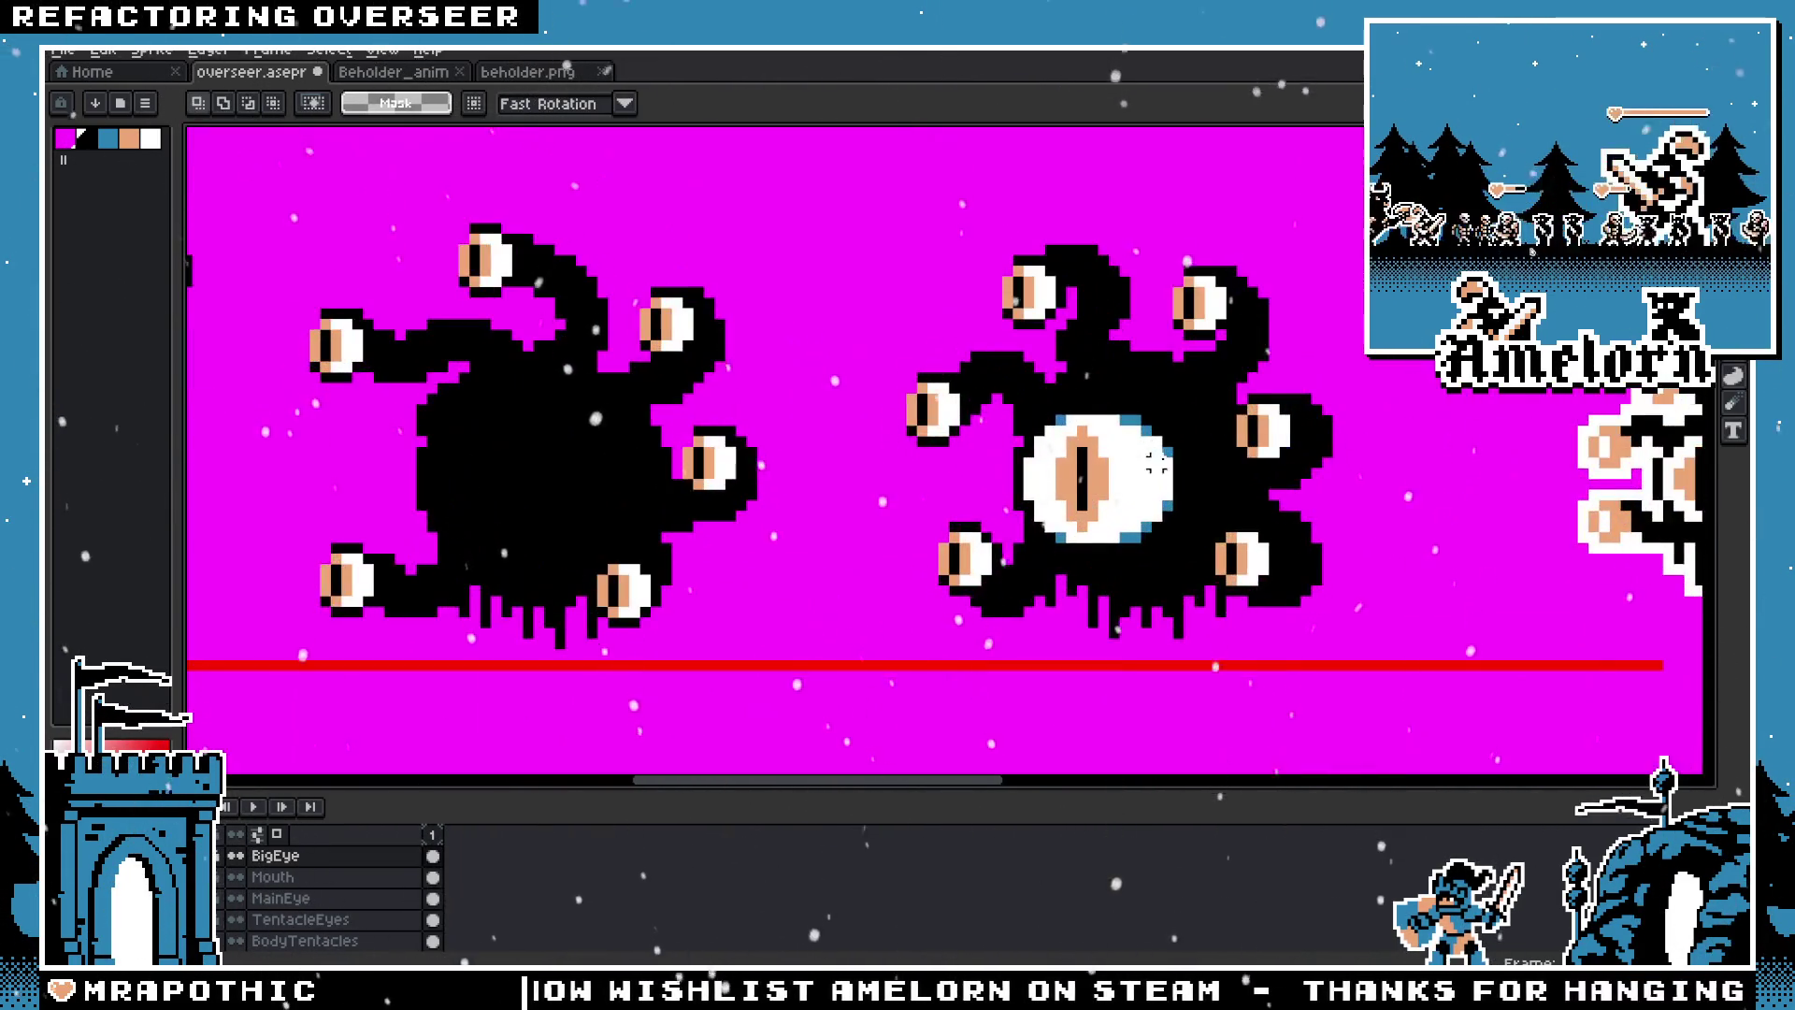
scroll(1153, 462, right, 3)
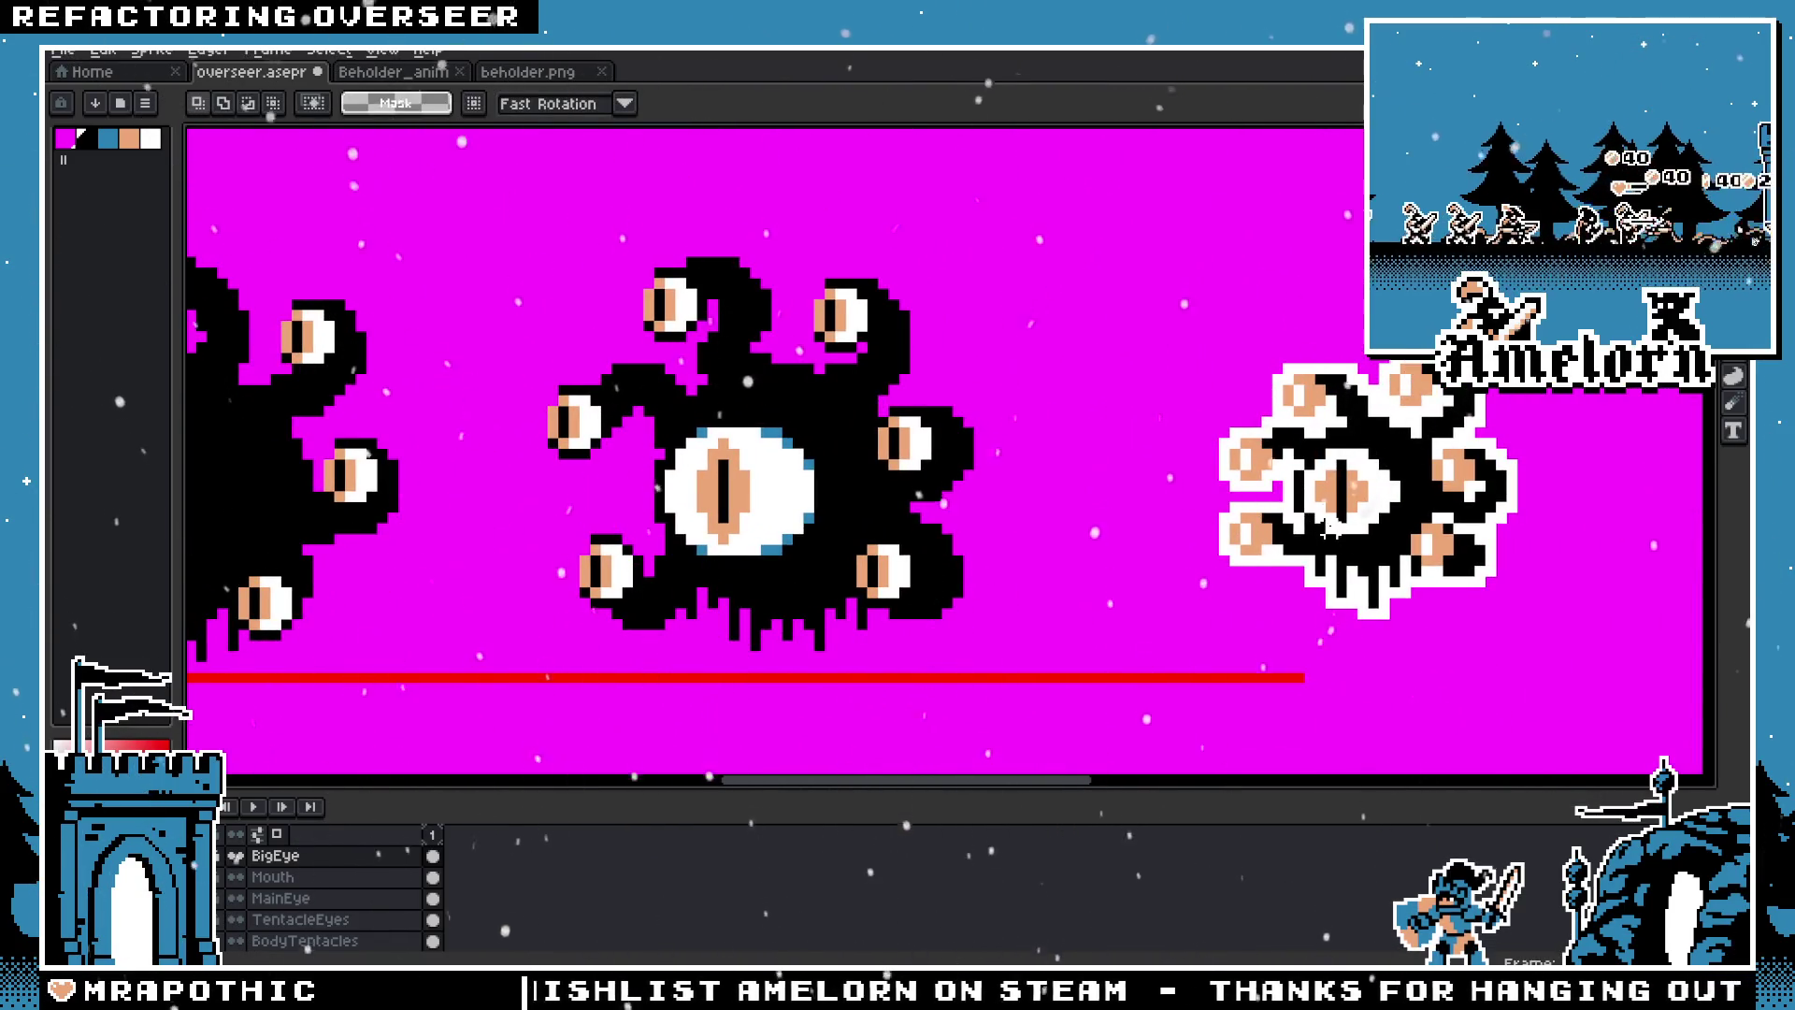
scroll(734, 484, up, 2)
Step: Extend the big eye's black slit pupil with one Pencil pixel above and below
key(b)
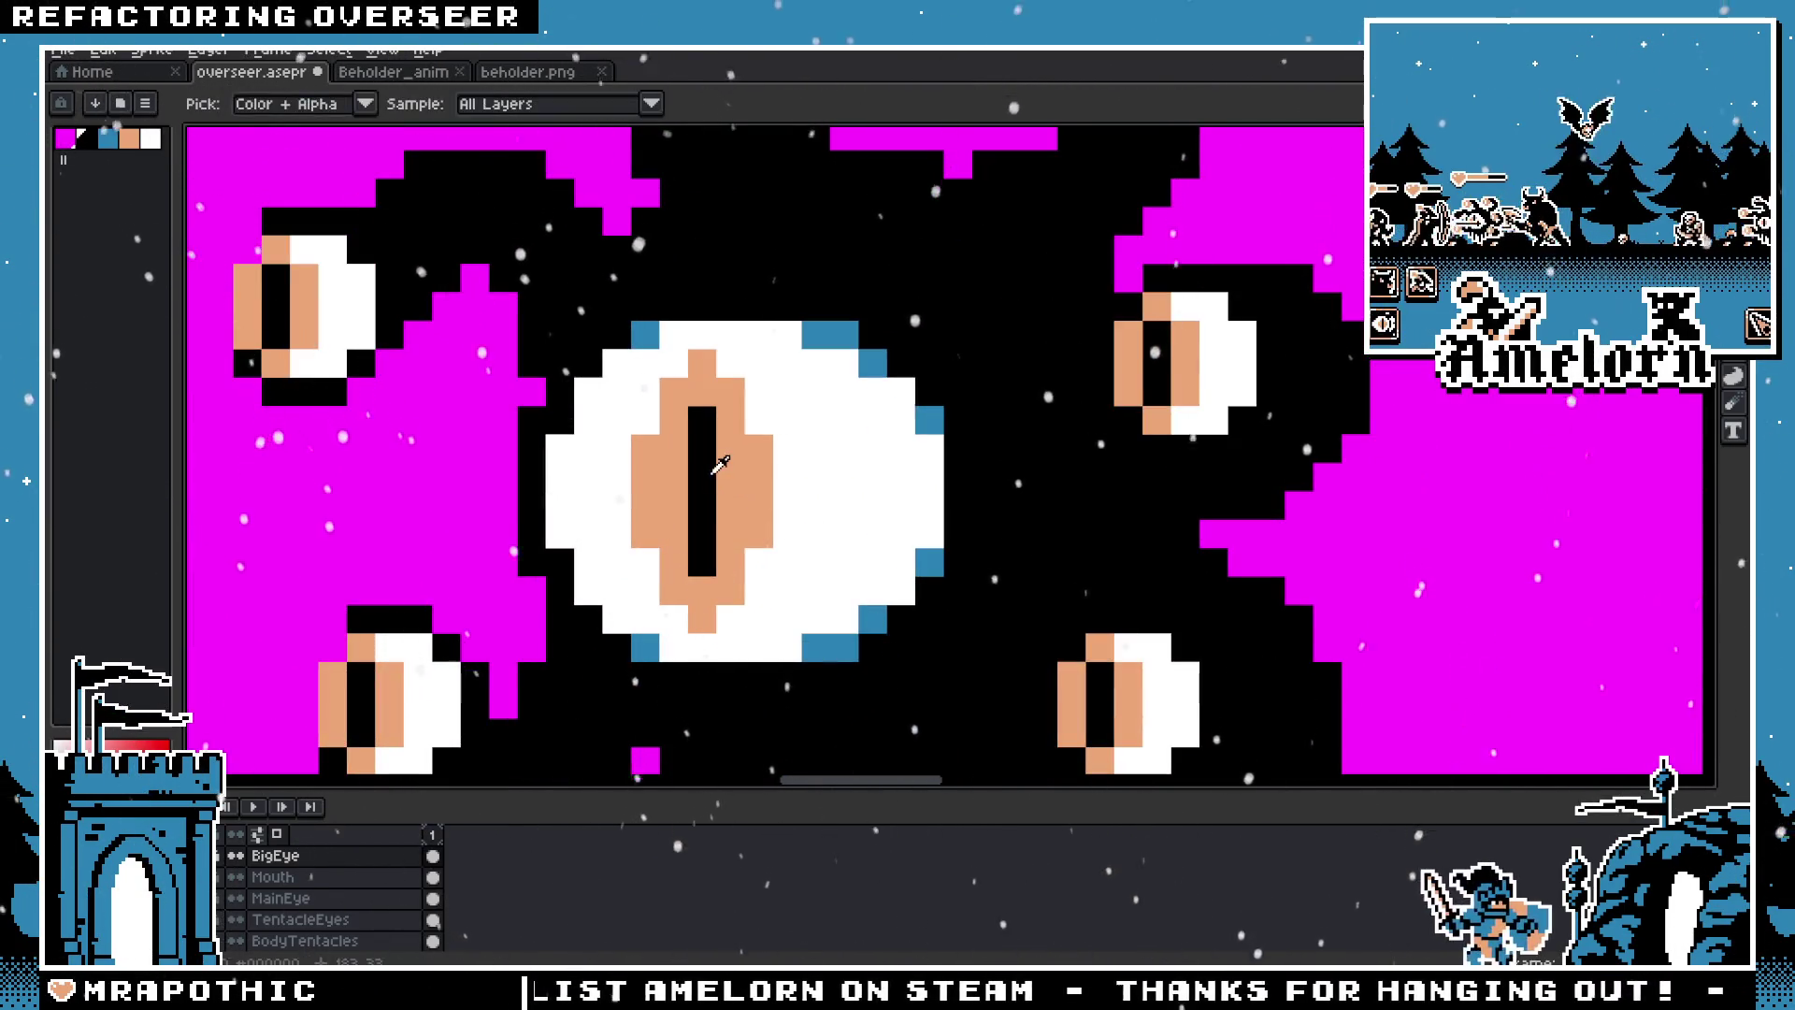
click(704, 379)
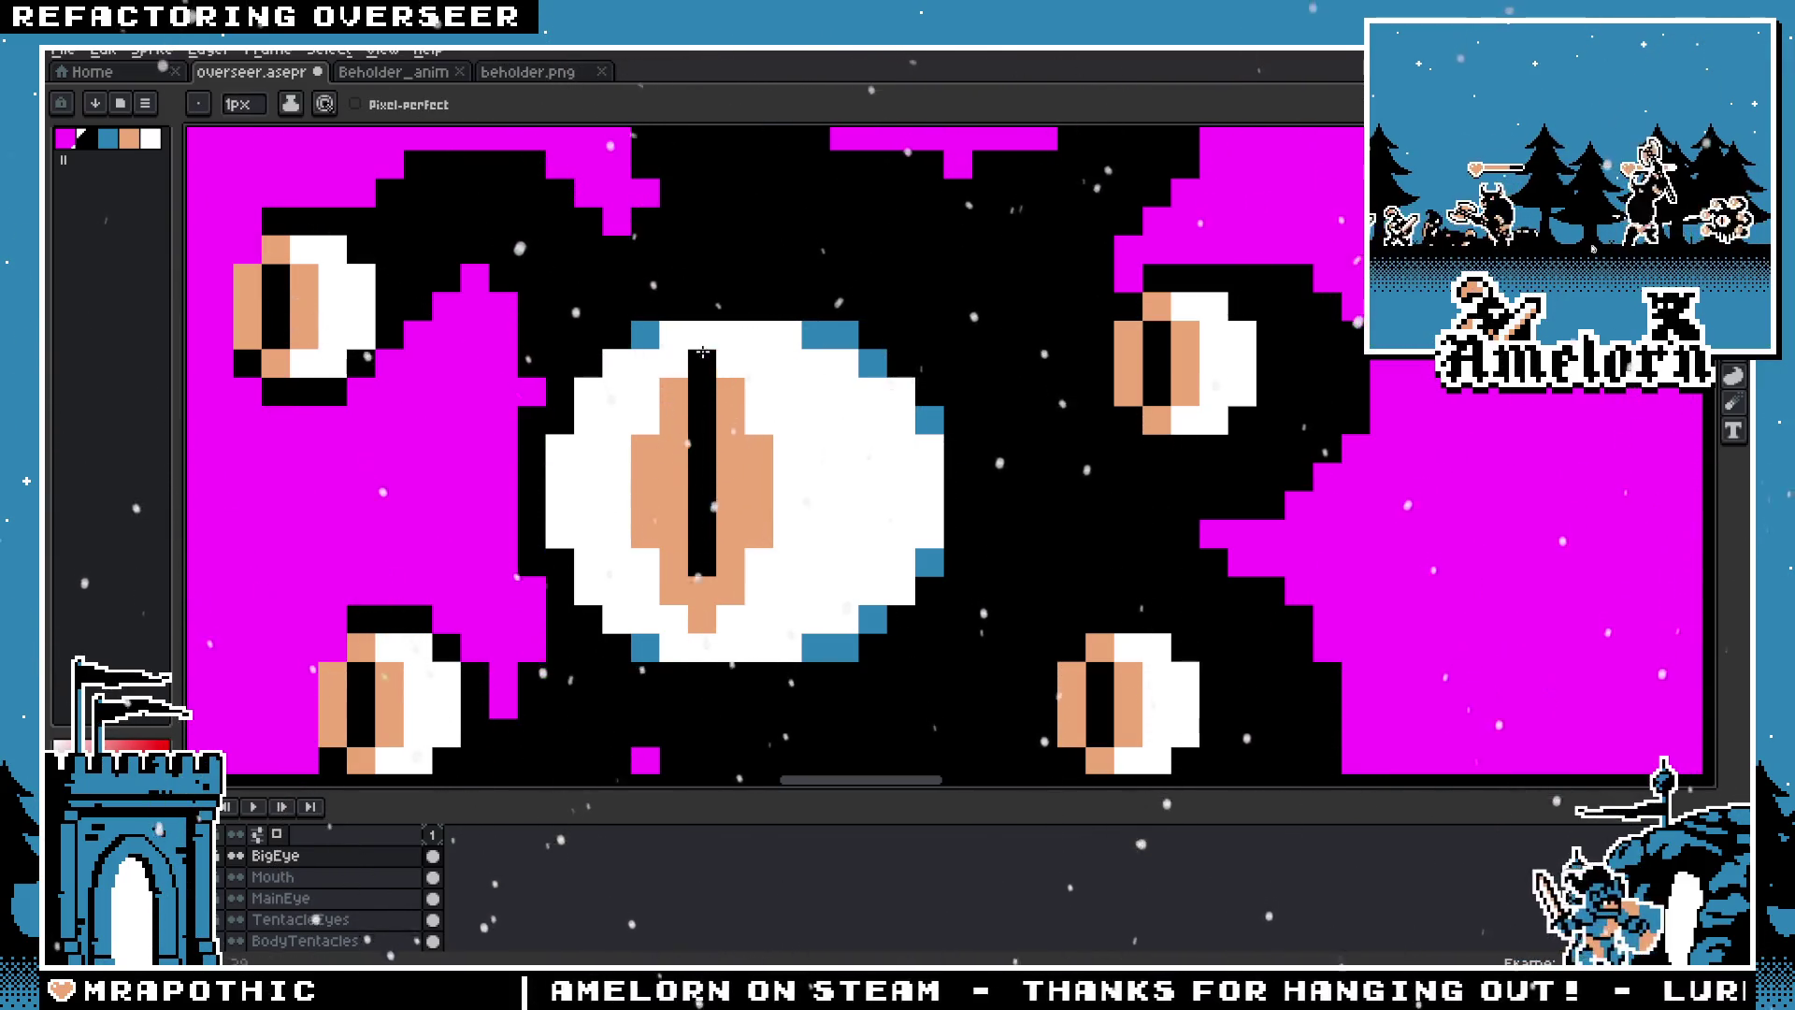
click(703, 617)
scroll(707, 596, down, 3)
scroll(834, 548, down, 1)
scroll(835, 548, down, 2)
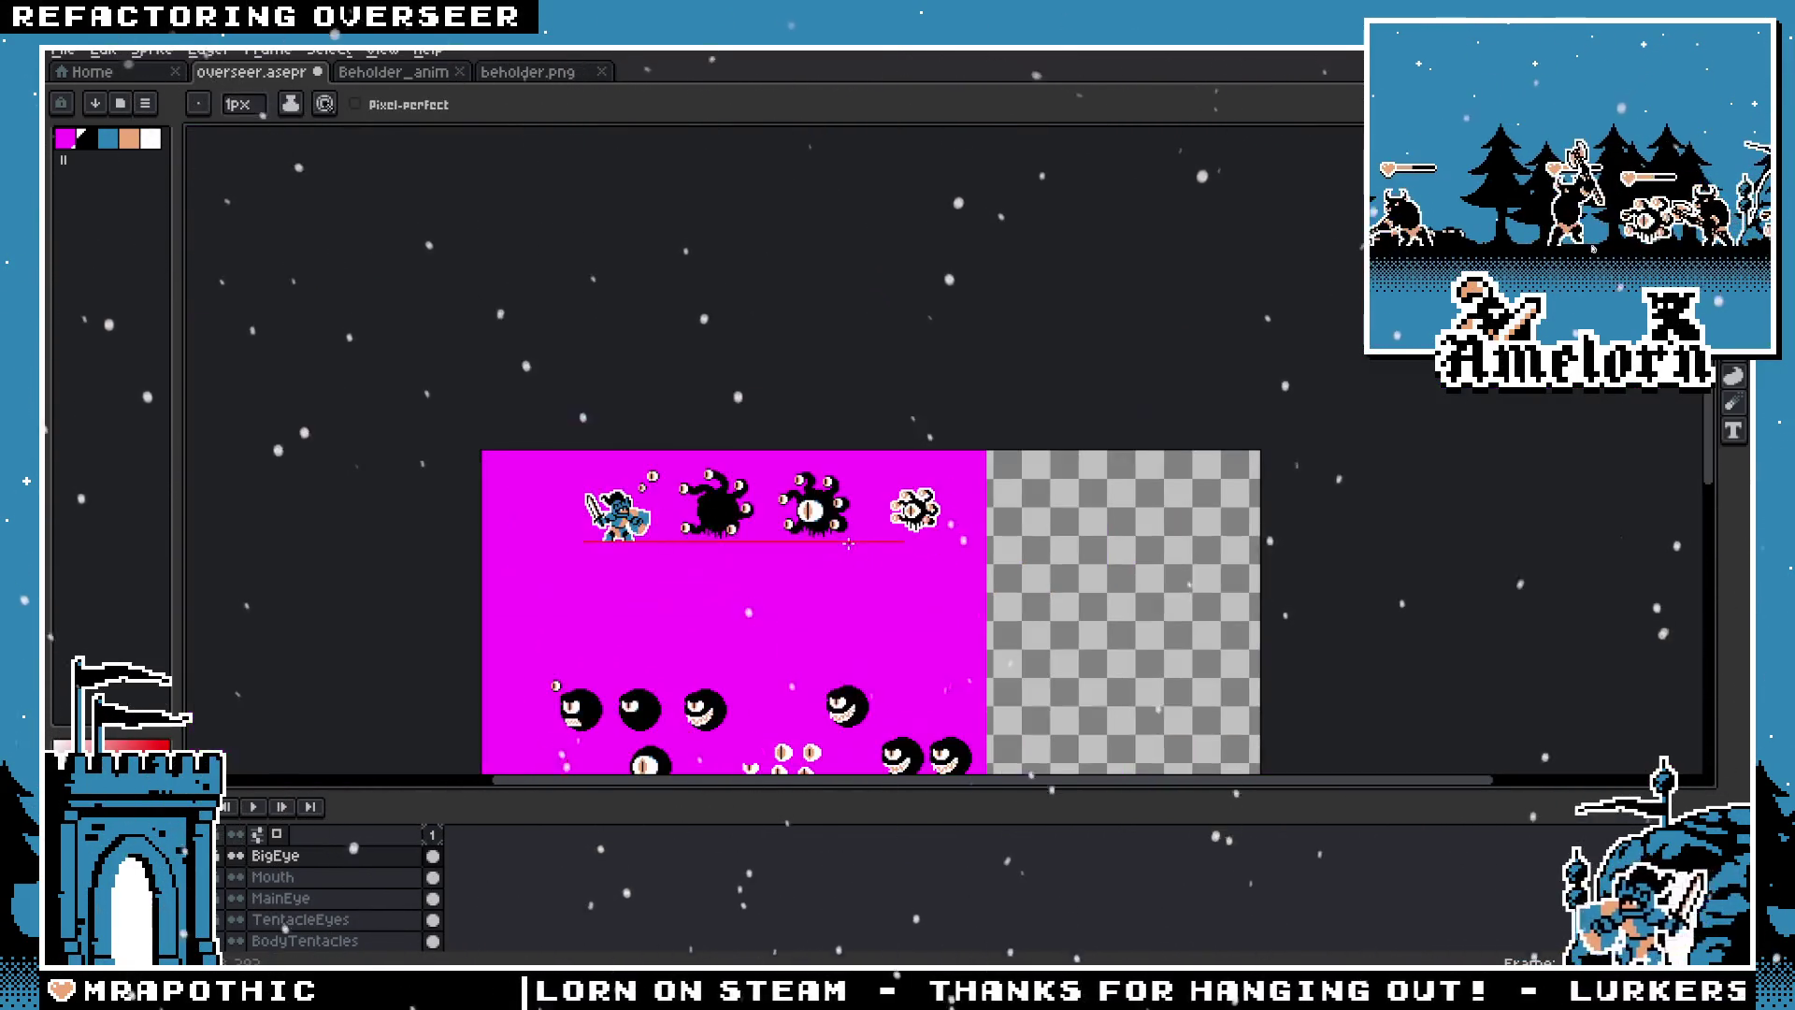
Step: Select the right beholder's big eye and place a copy of it on the left beholder
scroll(835, 547, up, 2)
scroll(835, 548, up, 1)
scroll(865, 520, up, 2)
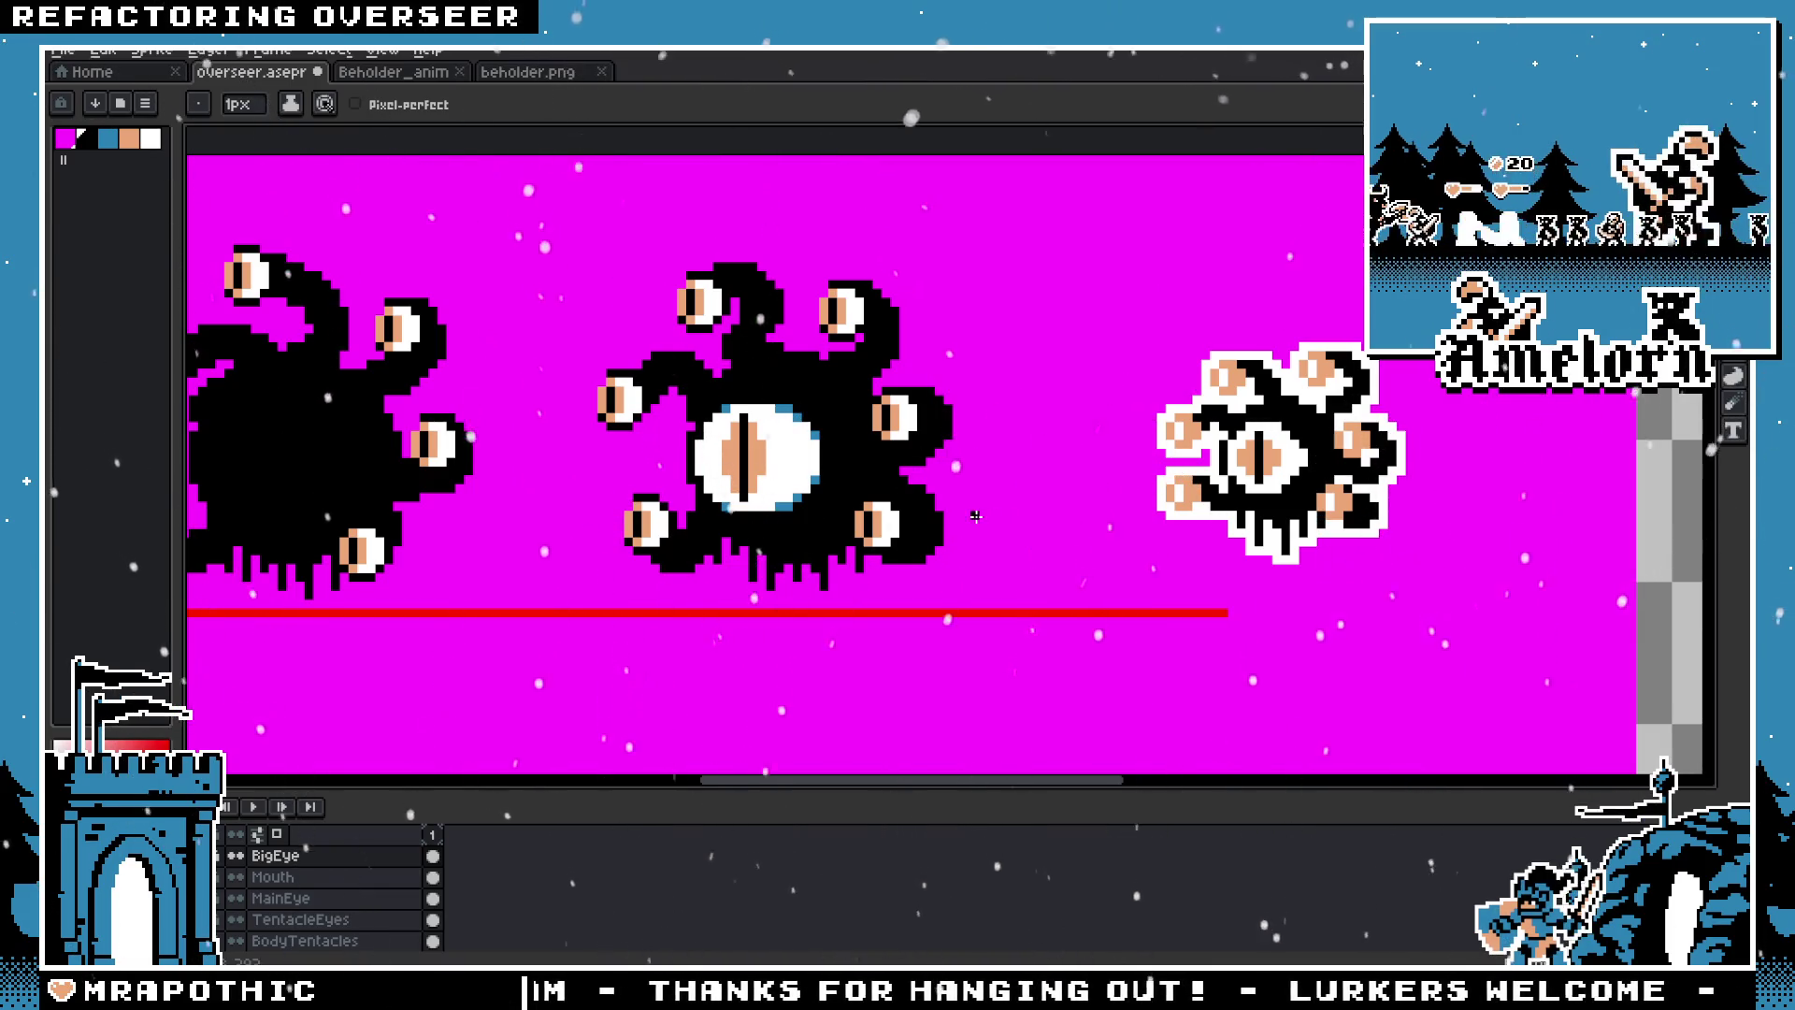
drag(656, 528, 801, 550)
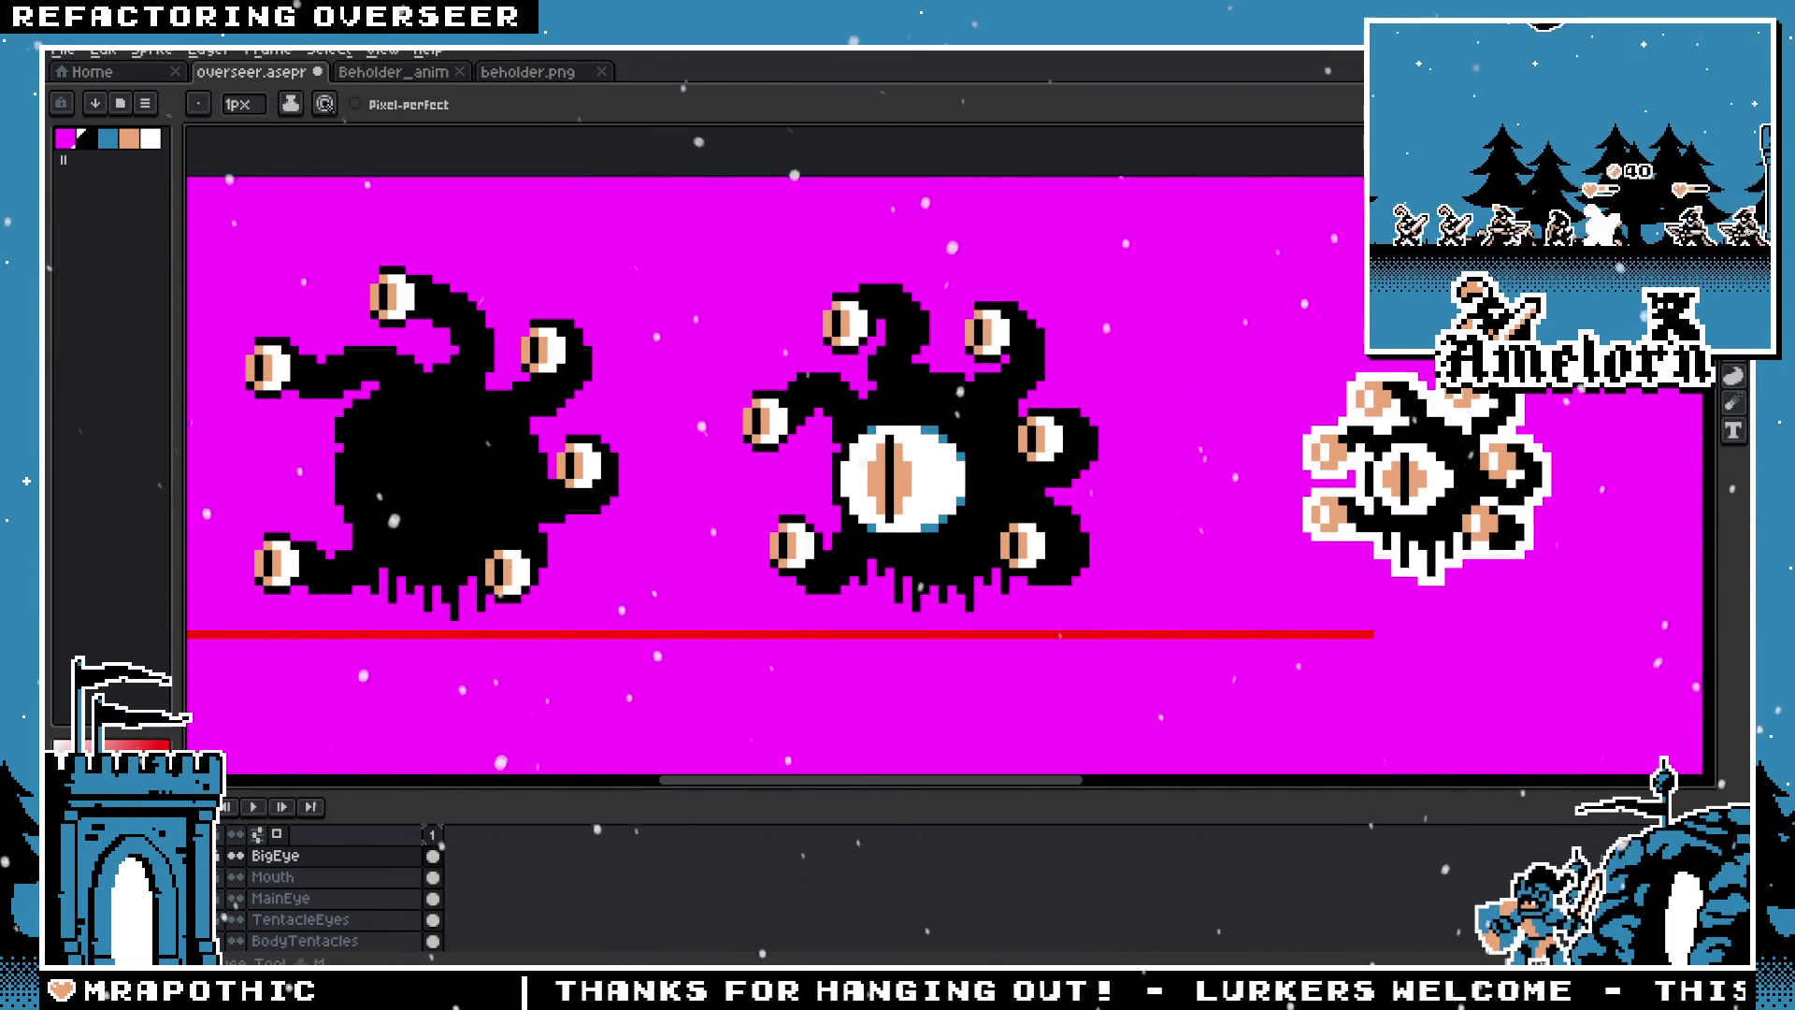
key(m)
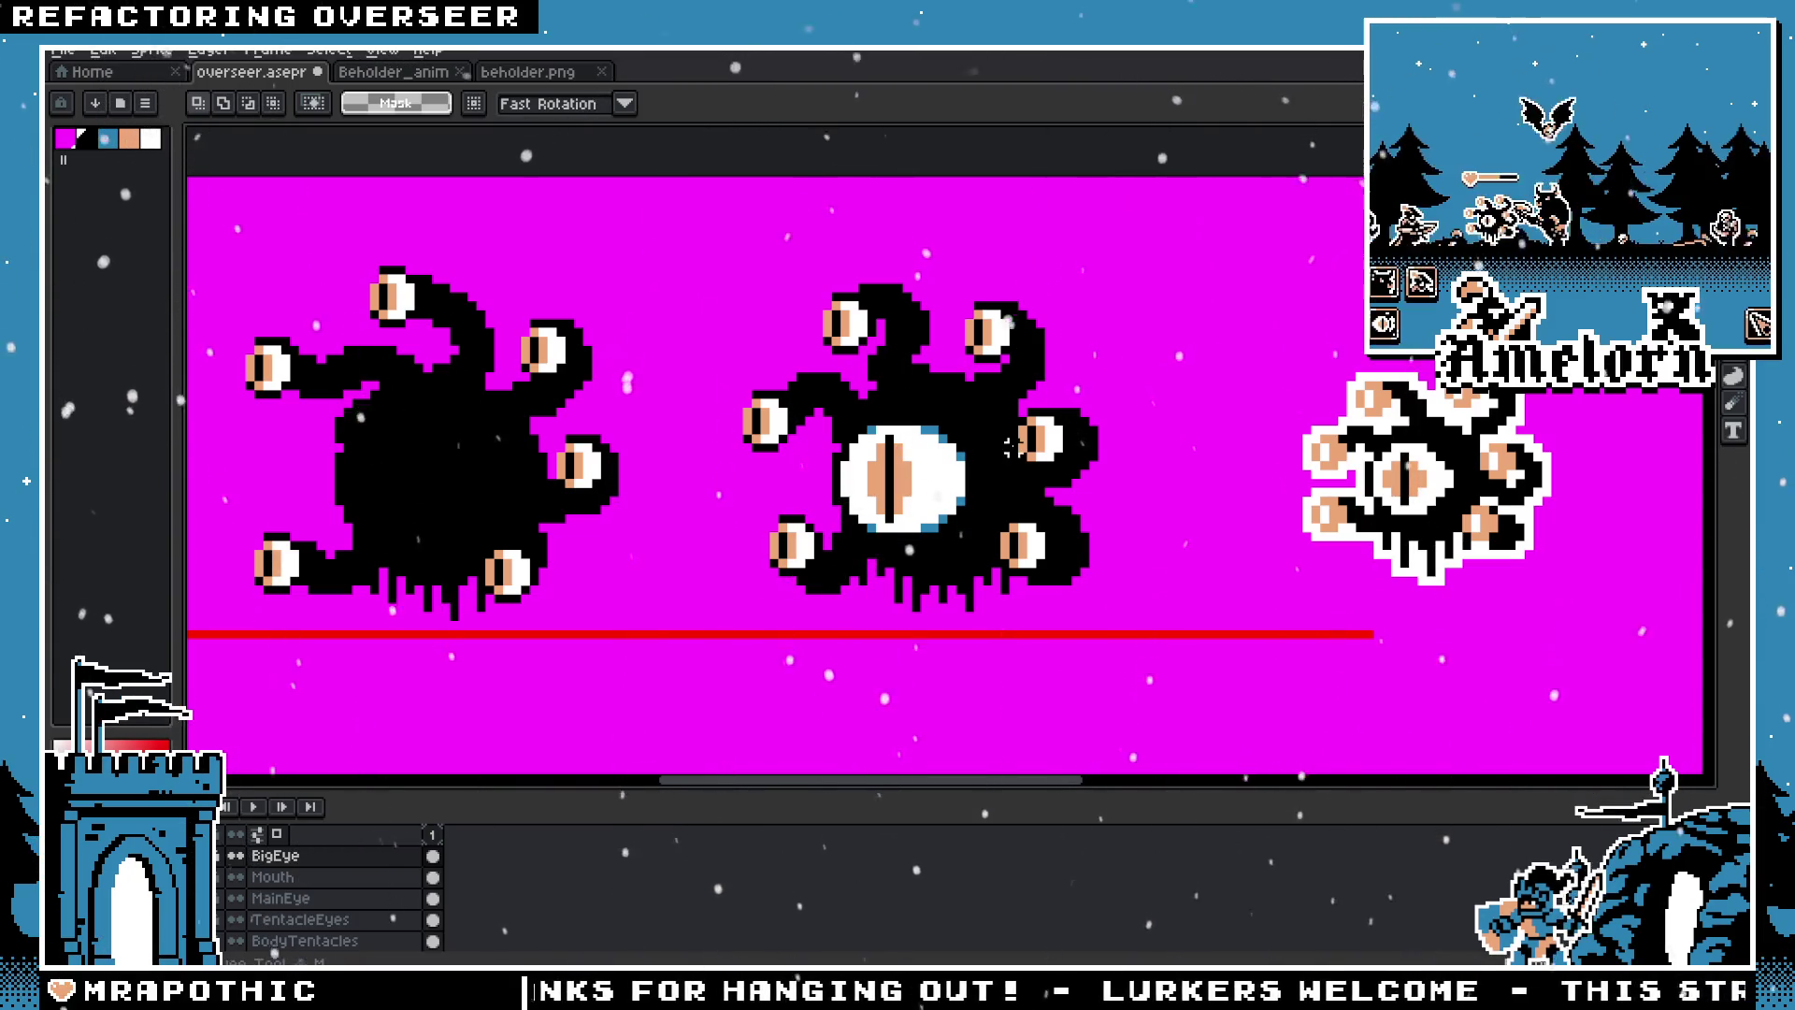
scroll(1019, 477, down, 4)
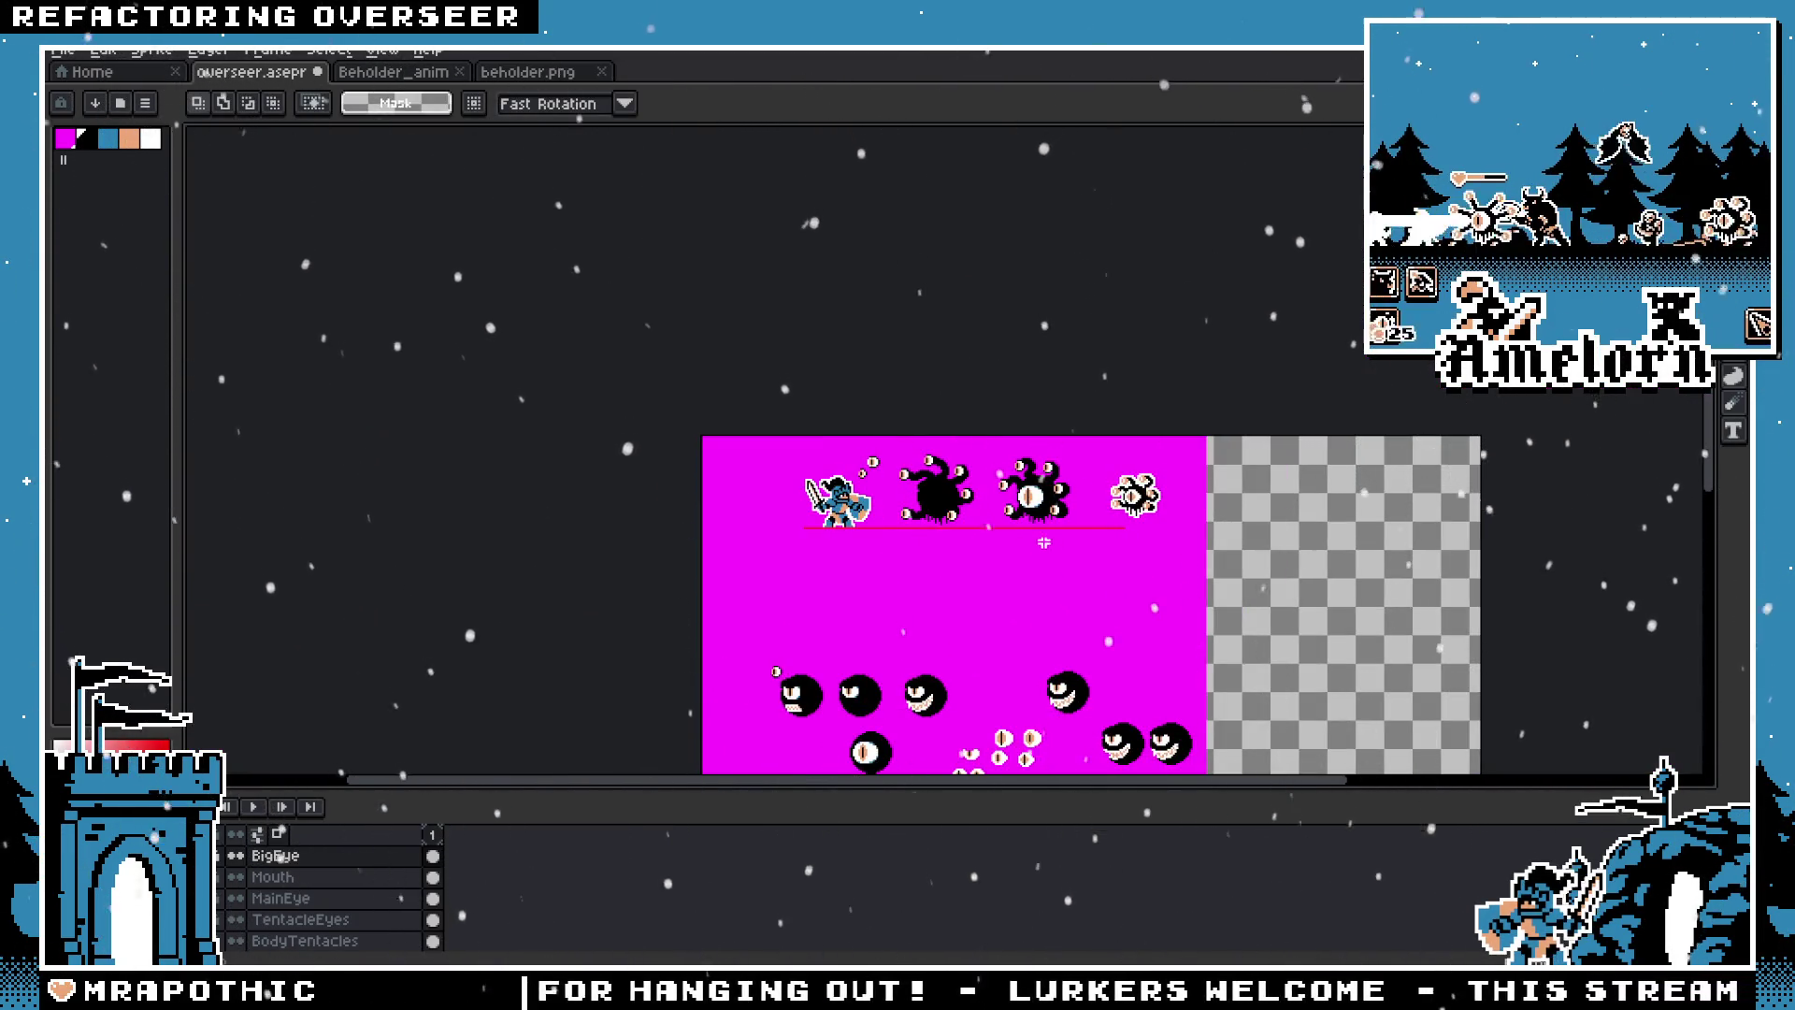
scroll(1043, 542, up, 4)
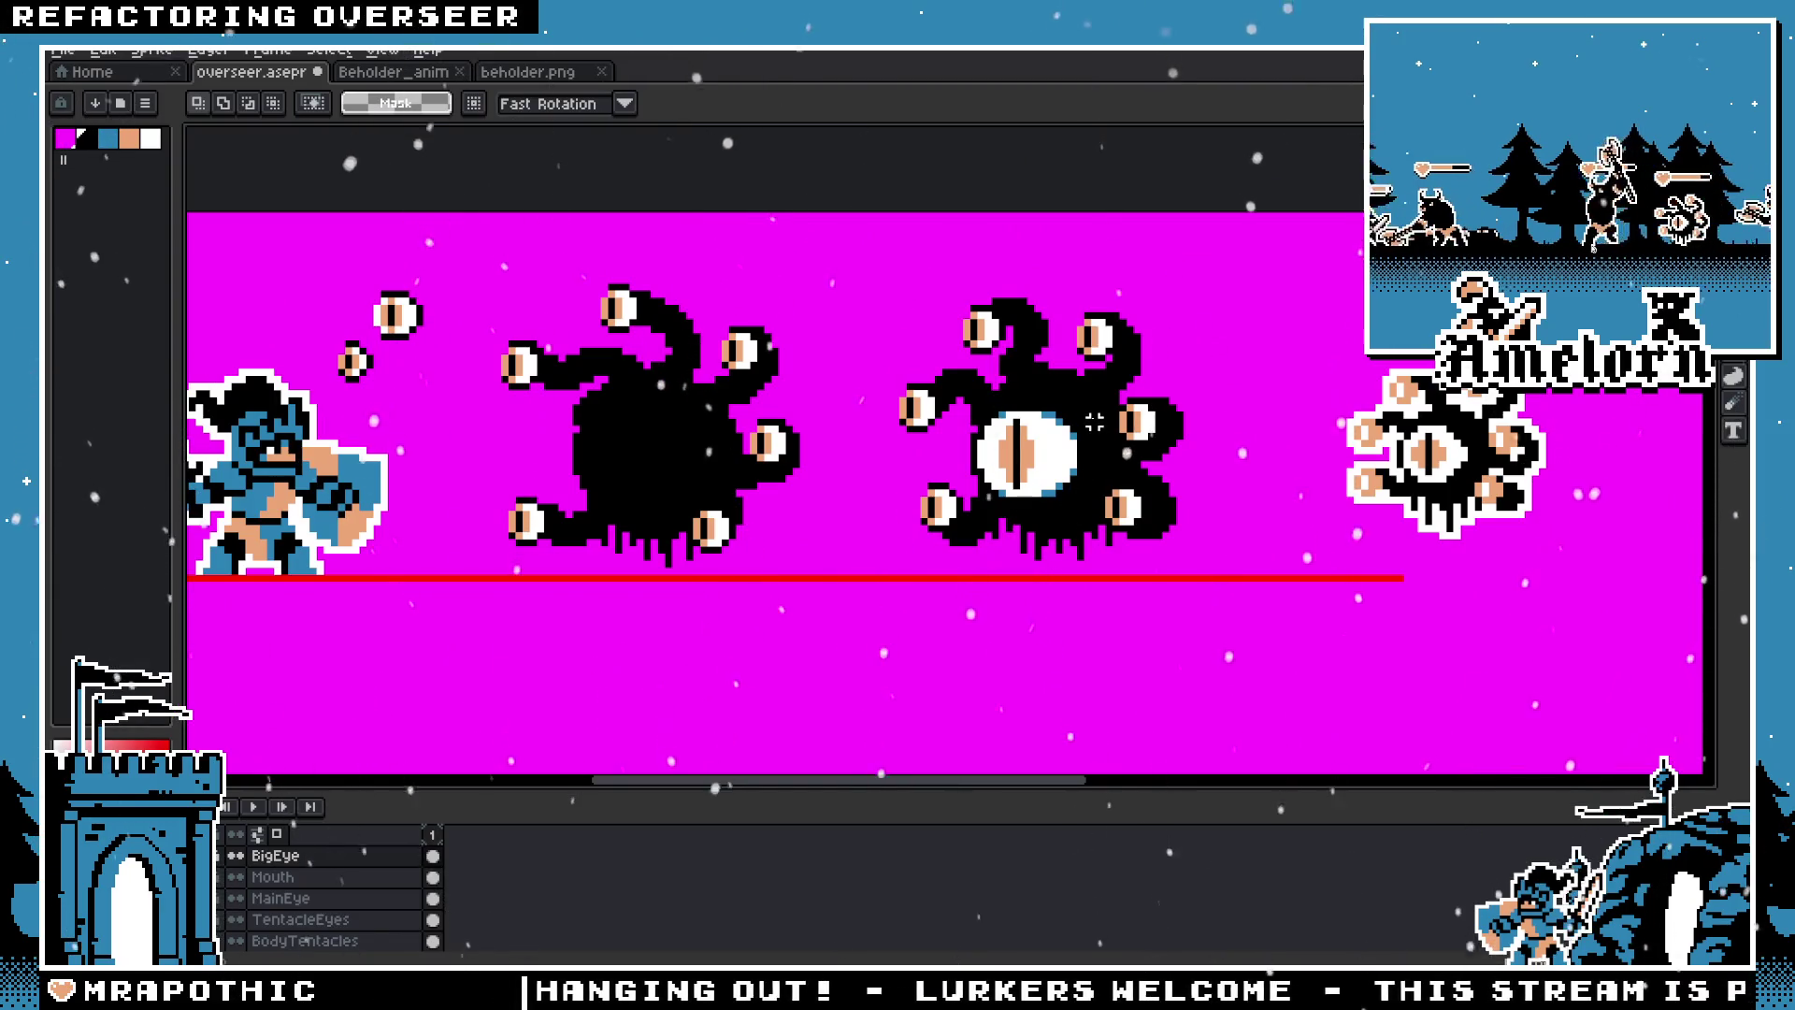
drag(1094, 406, 958, 571)
drag(1047, 502, 655, 502)
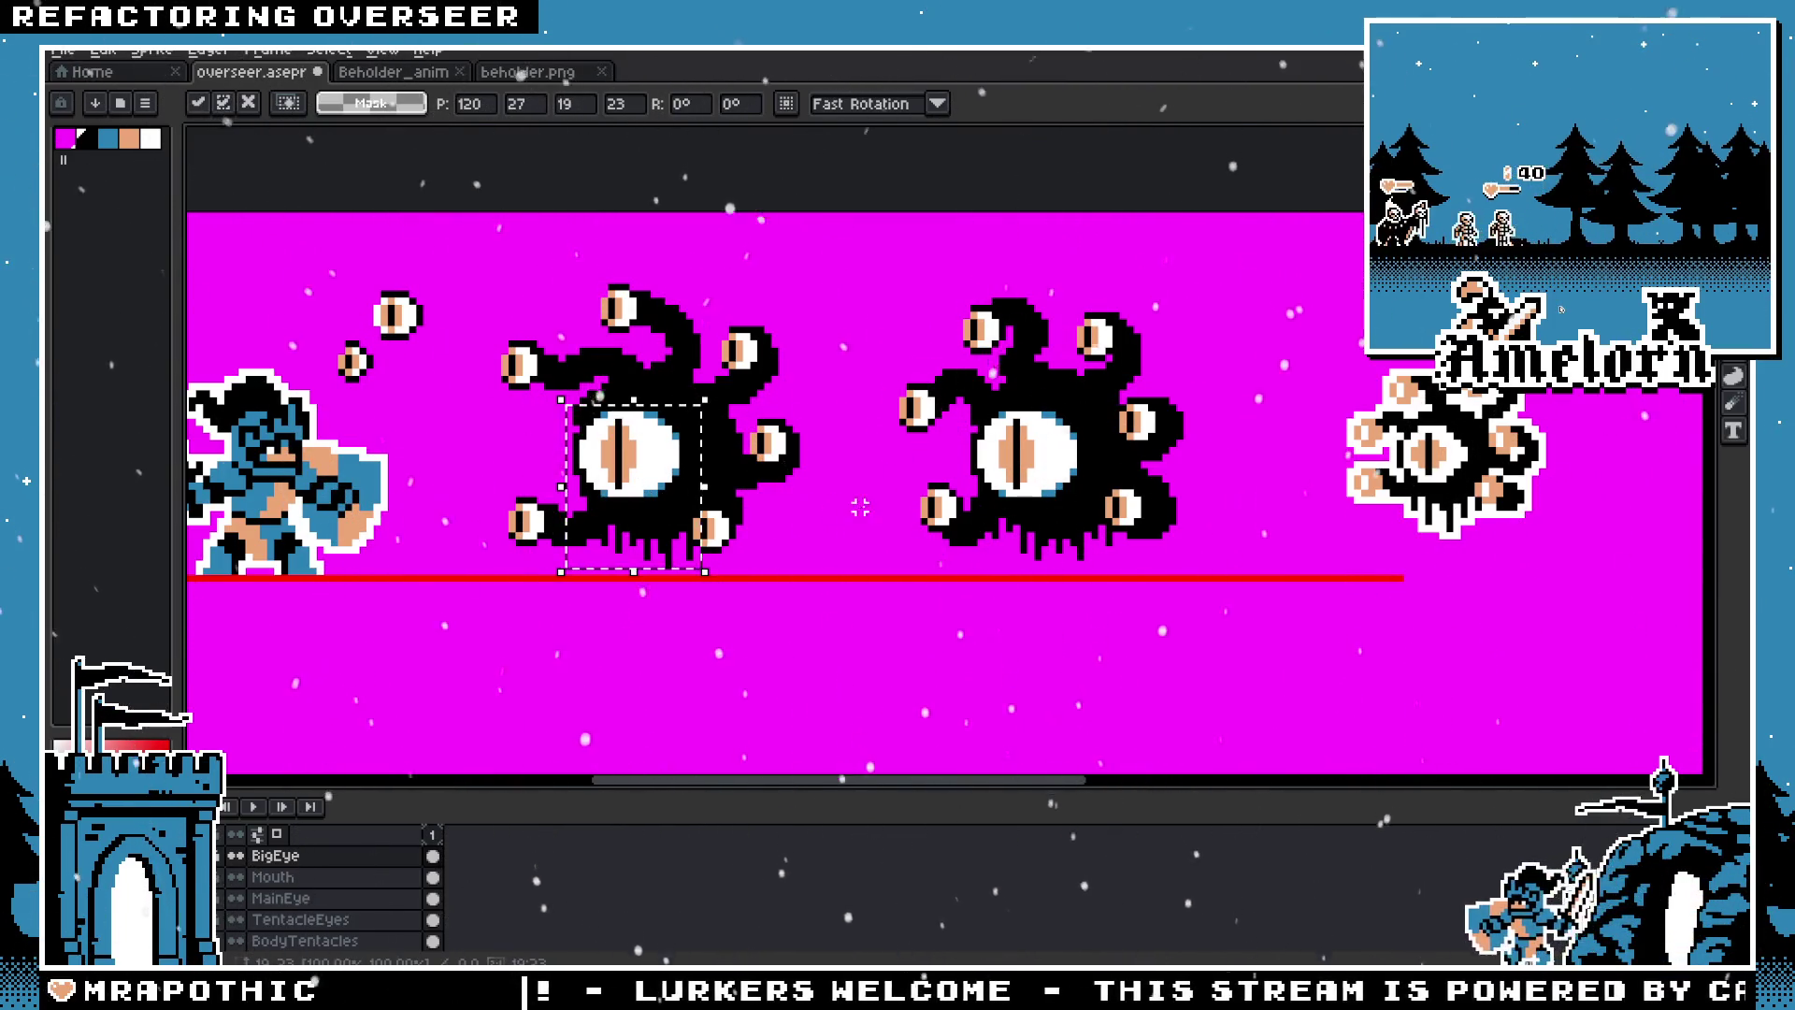
key(ctrl+d)
Step: Inspect both beholders across the canvas to check the copied big white eye
scroll(862, 507, up, 1)
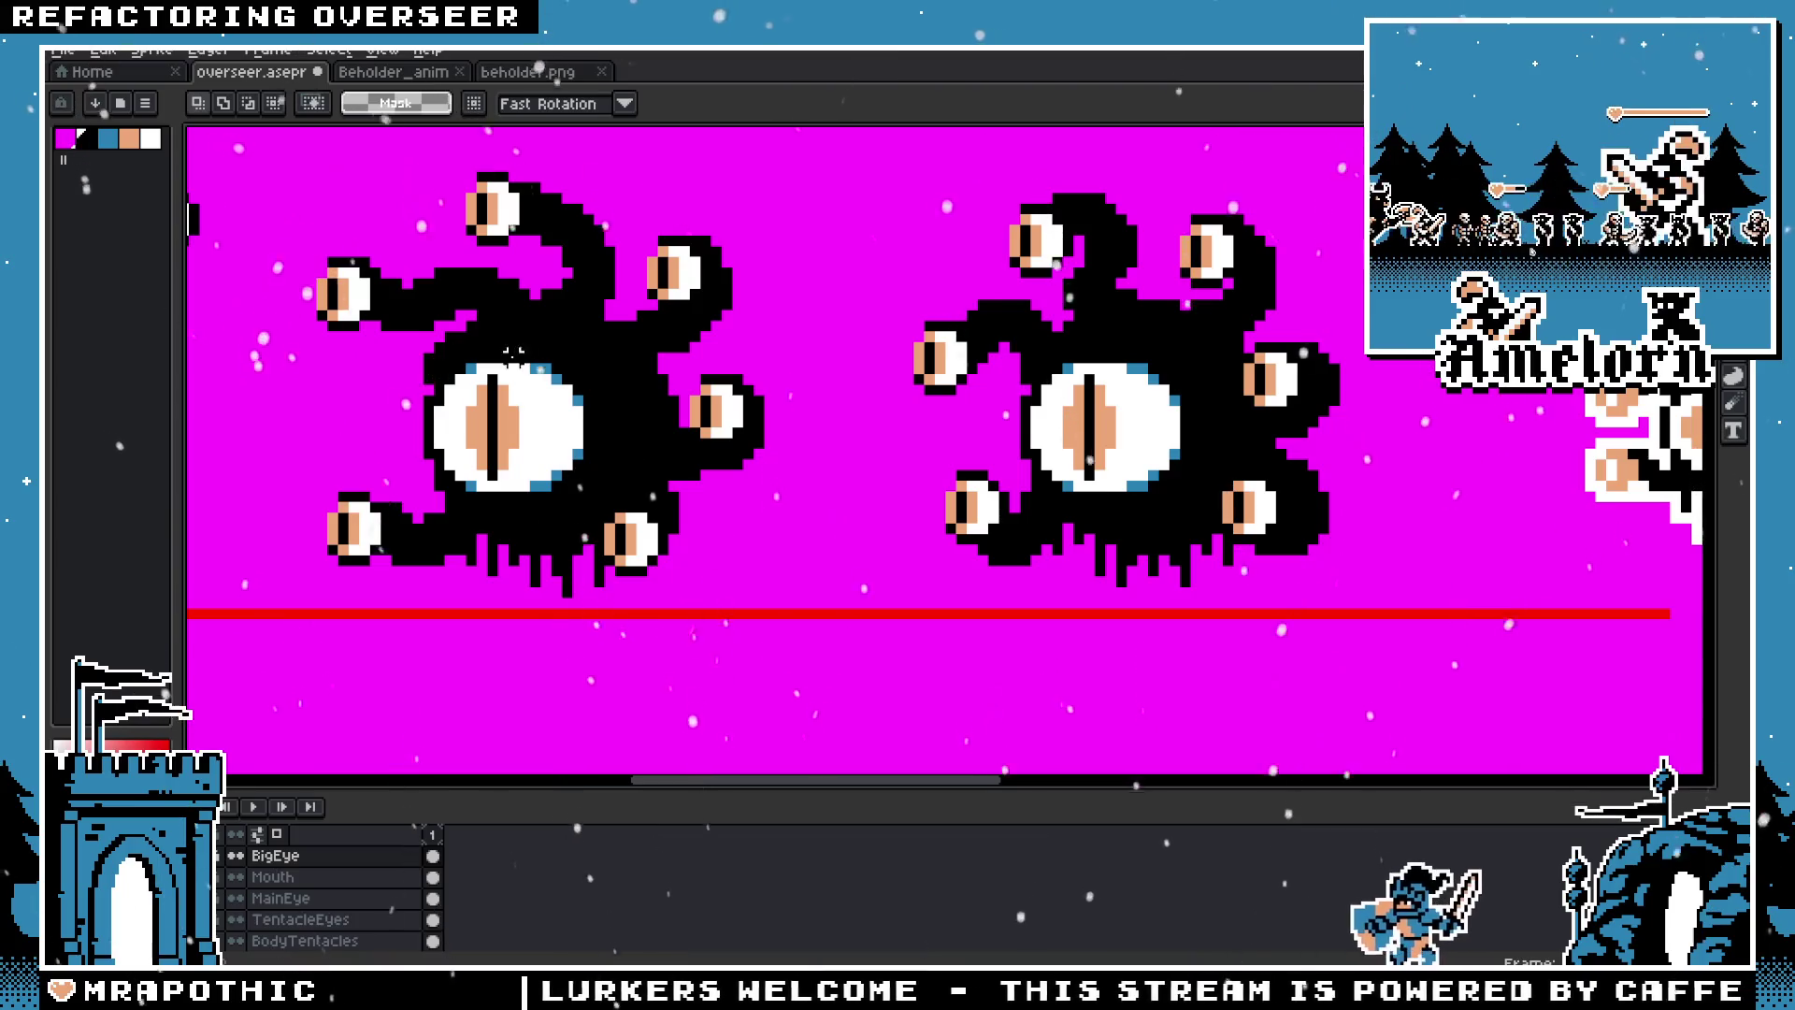
scroll(715, 423, down, 2)
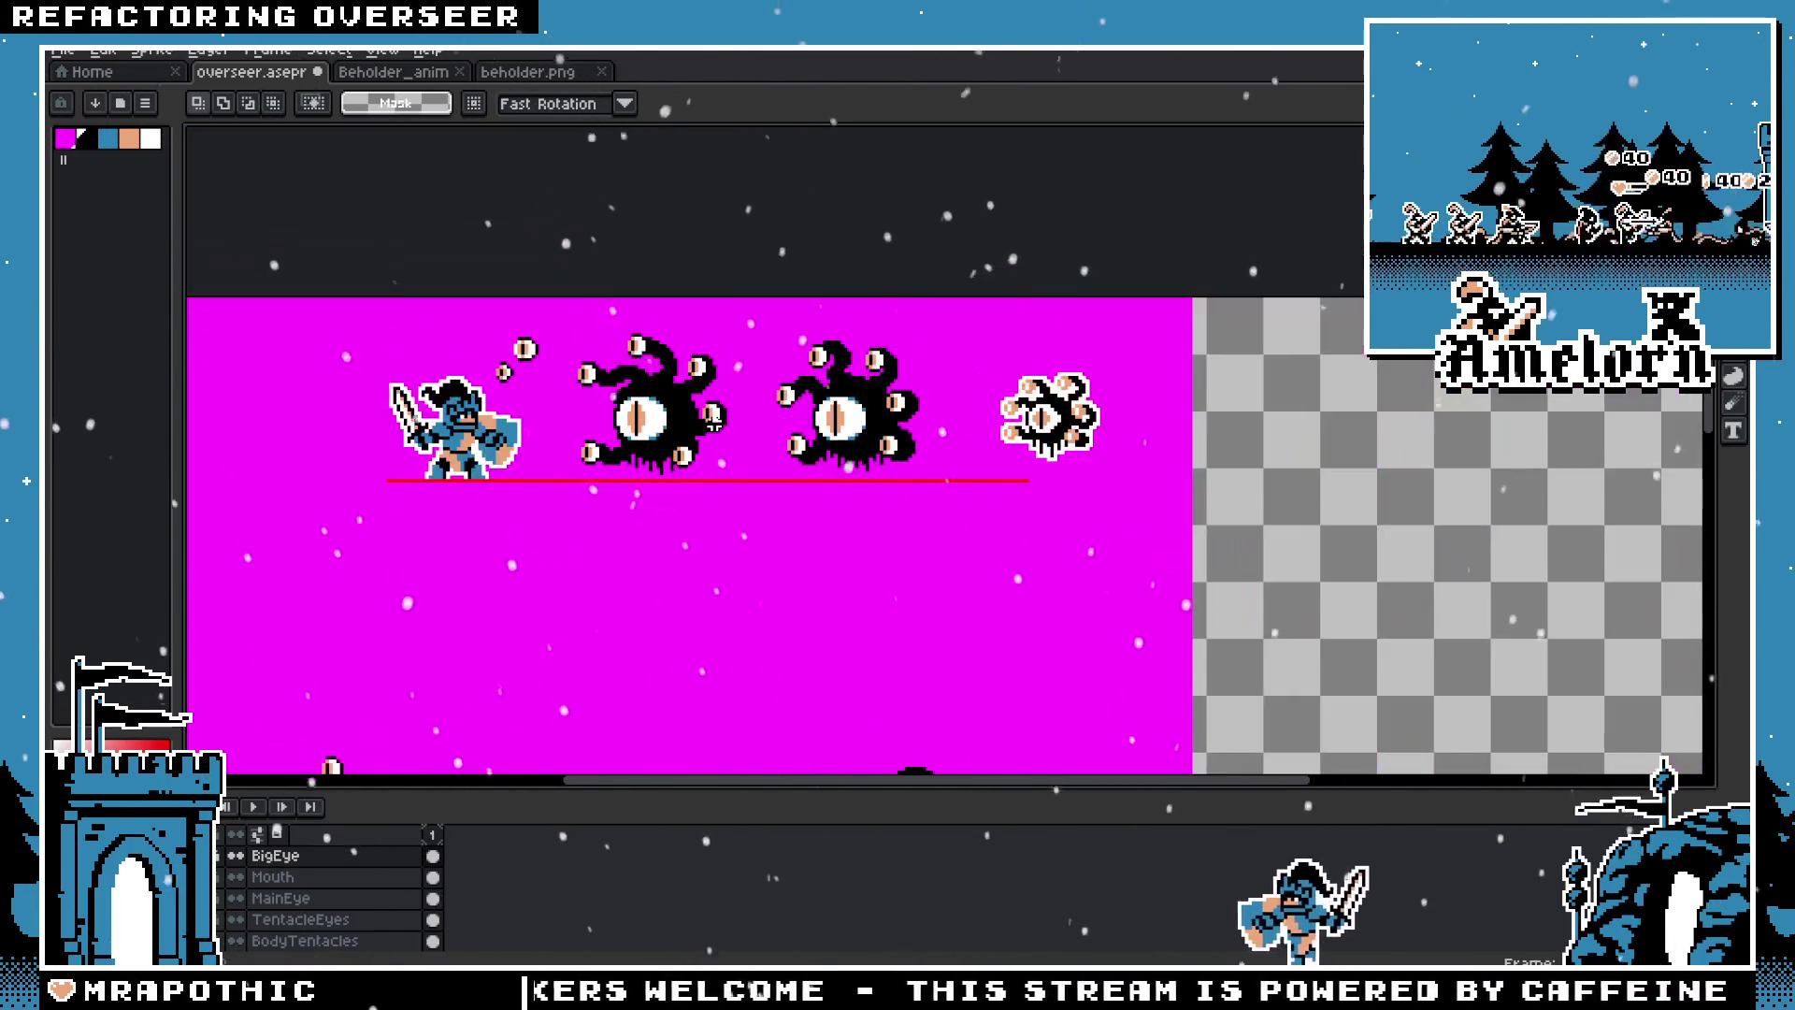
scroll(715, 422, down, 1)
scroll(689, 443, up, 4)
scroll(689, 444, up, 2)
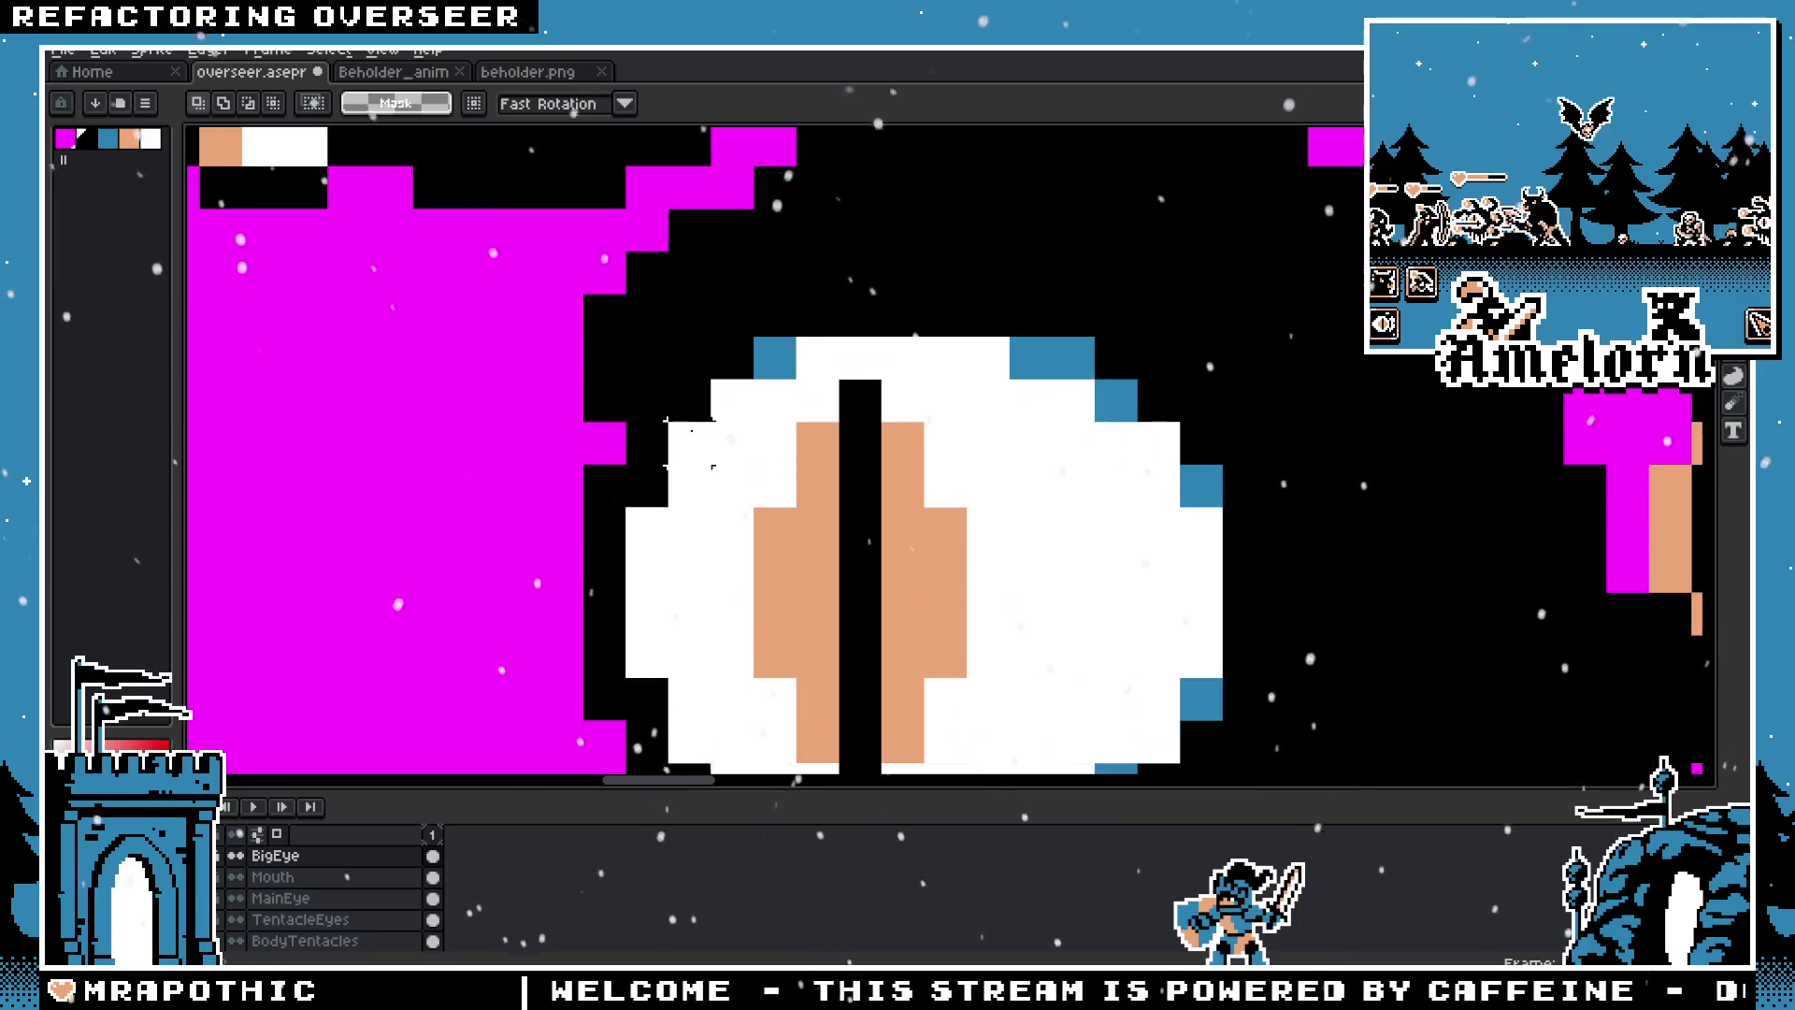
scroll(689, 402, down, 4)
scroll(1055, 458, right, 3)
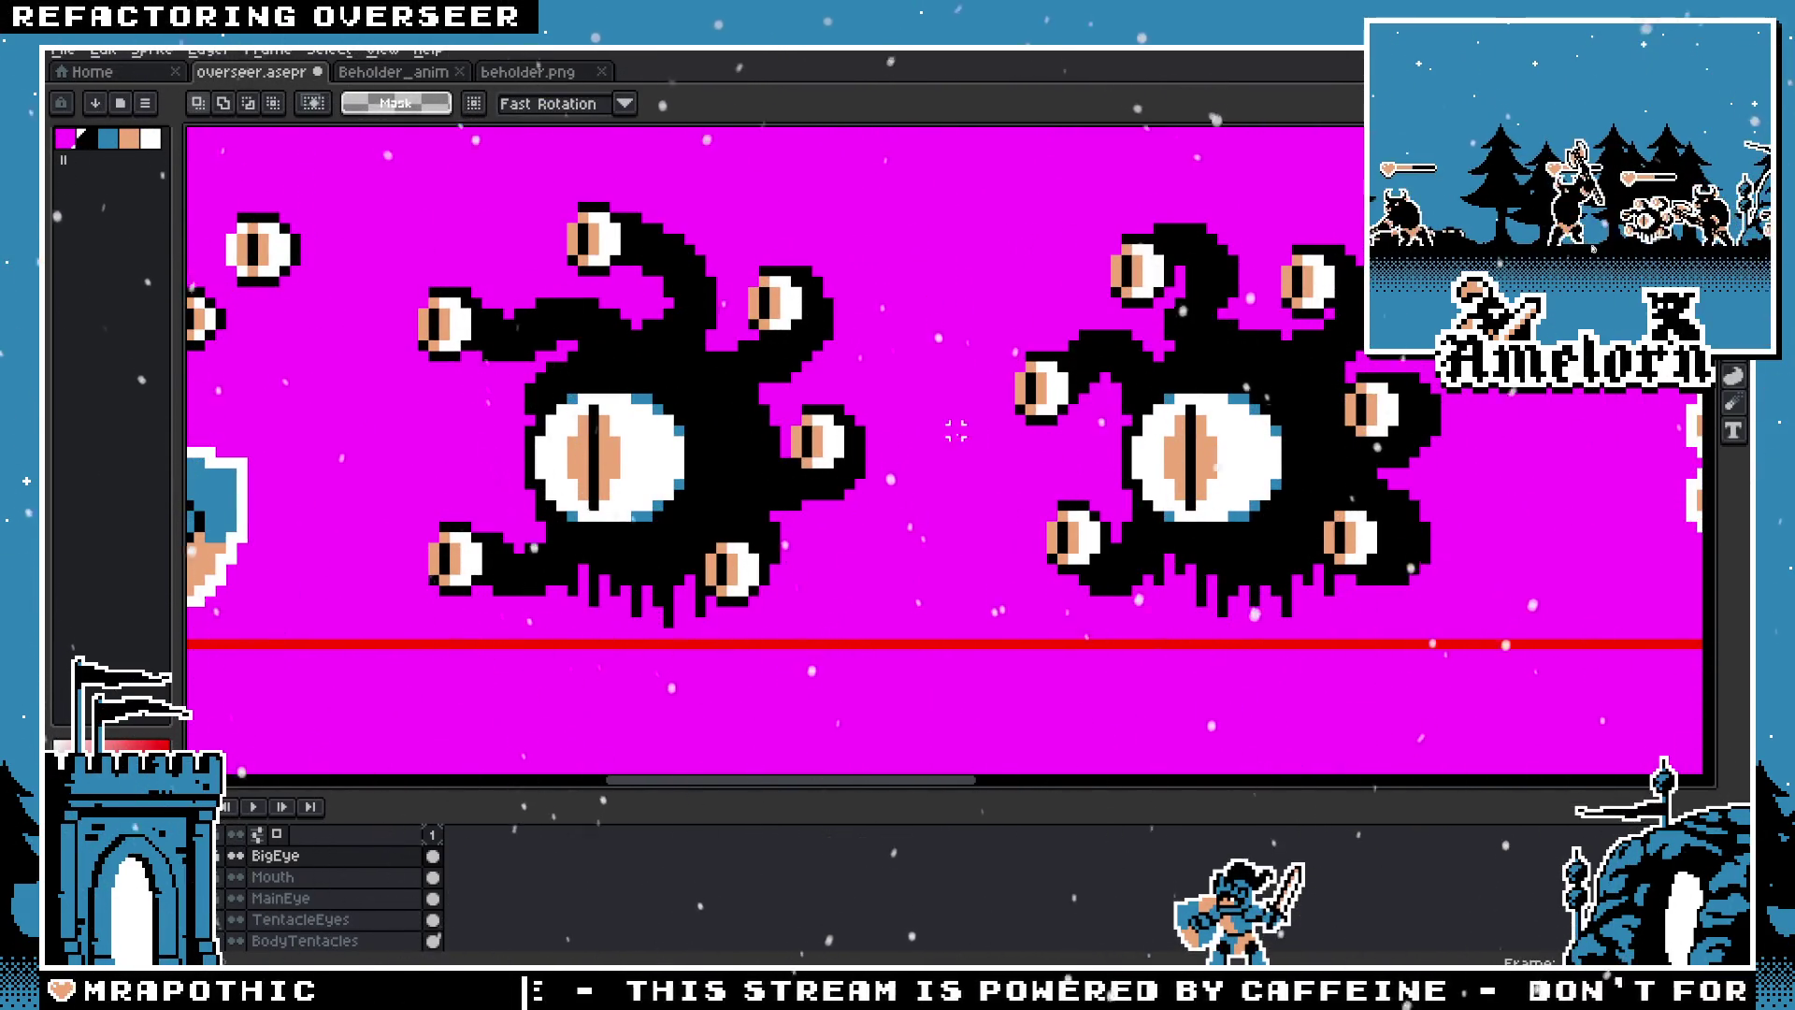
scroll(1102, 378, down, 1)
scroll(1103, 378, down, 2)
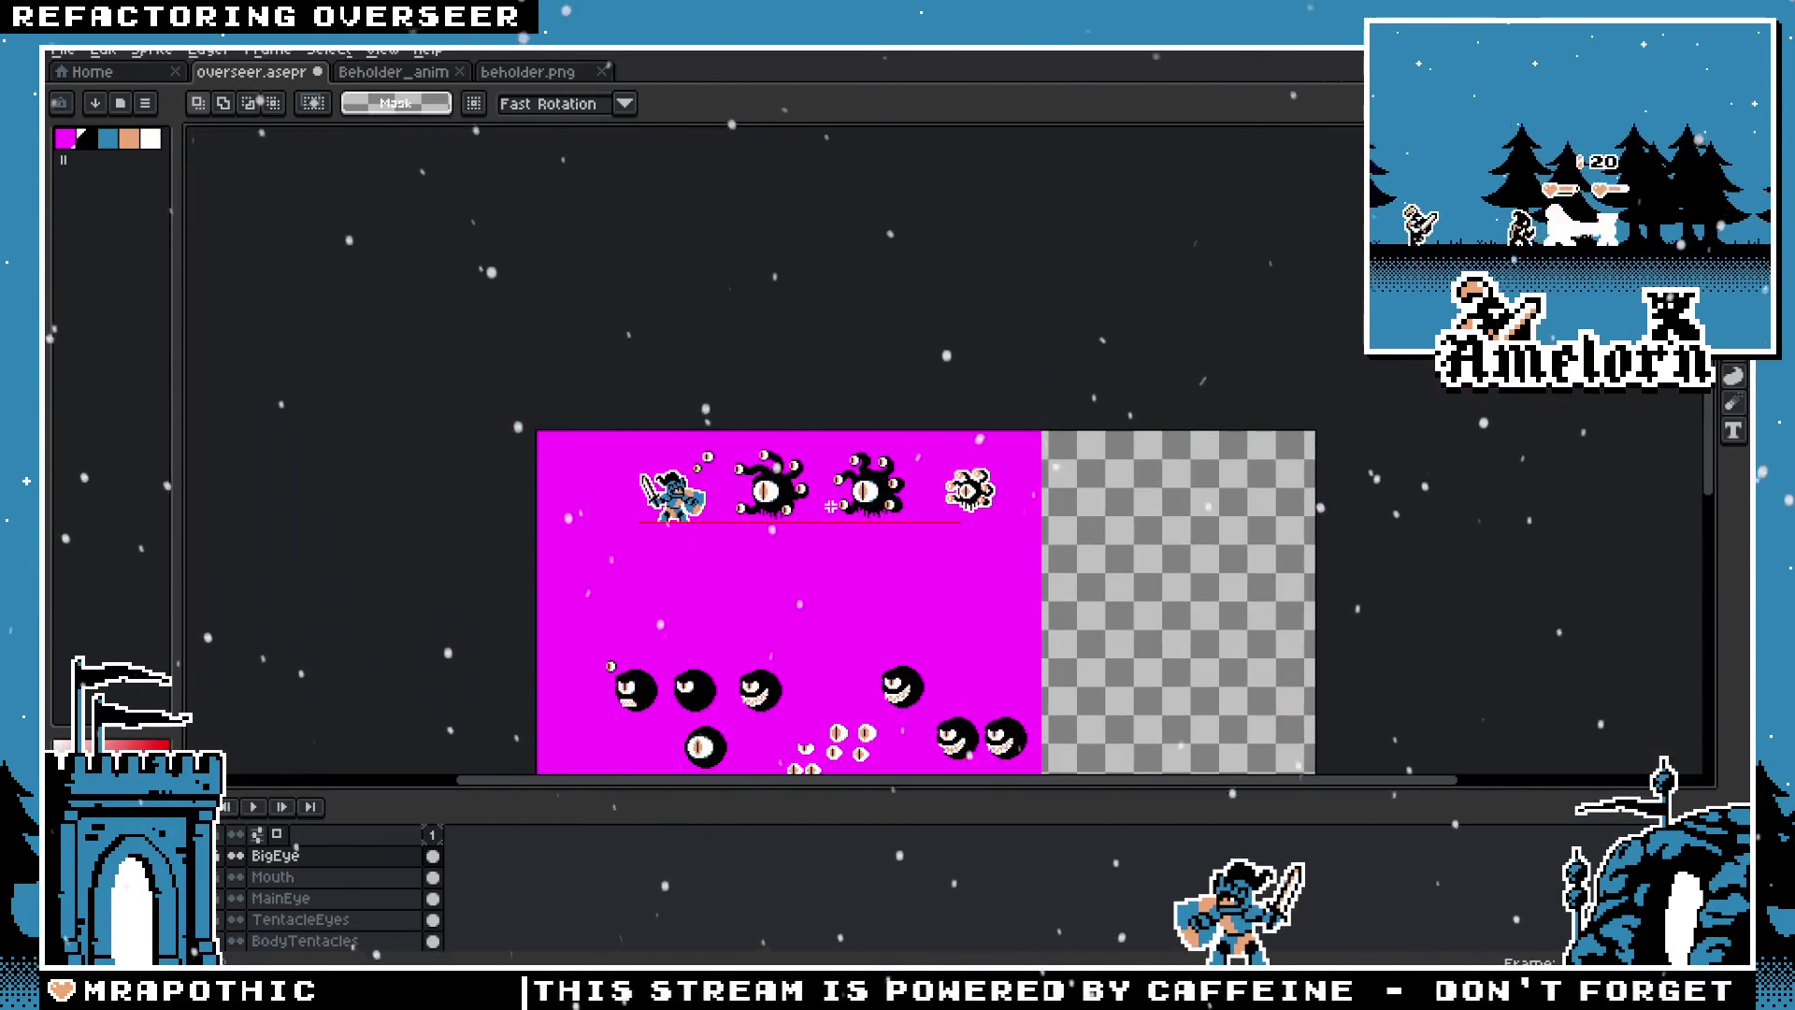
scroll(967, 484, up, 3)
scroll(967, 483, up, 1)
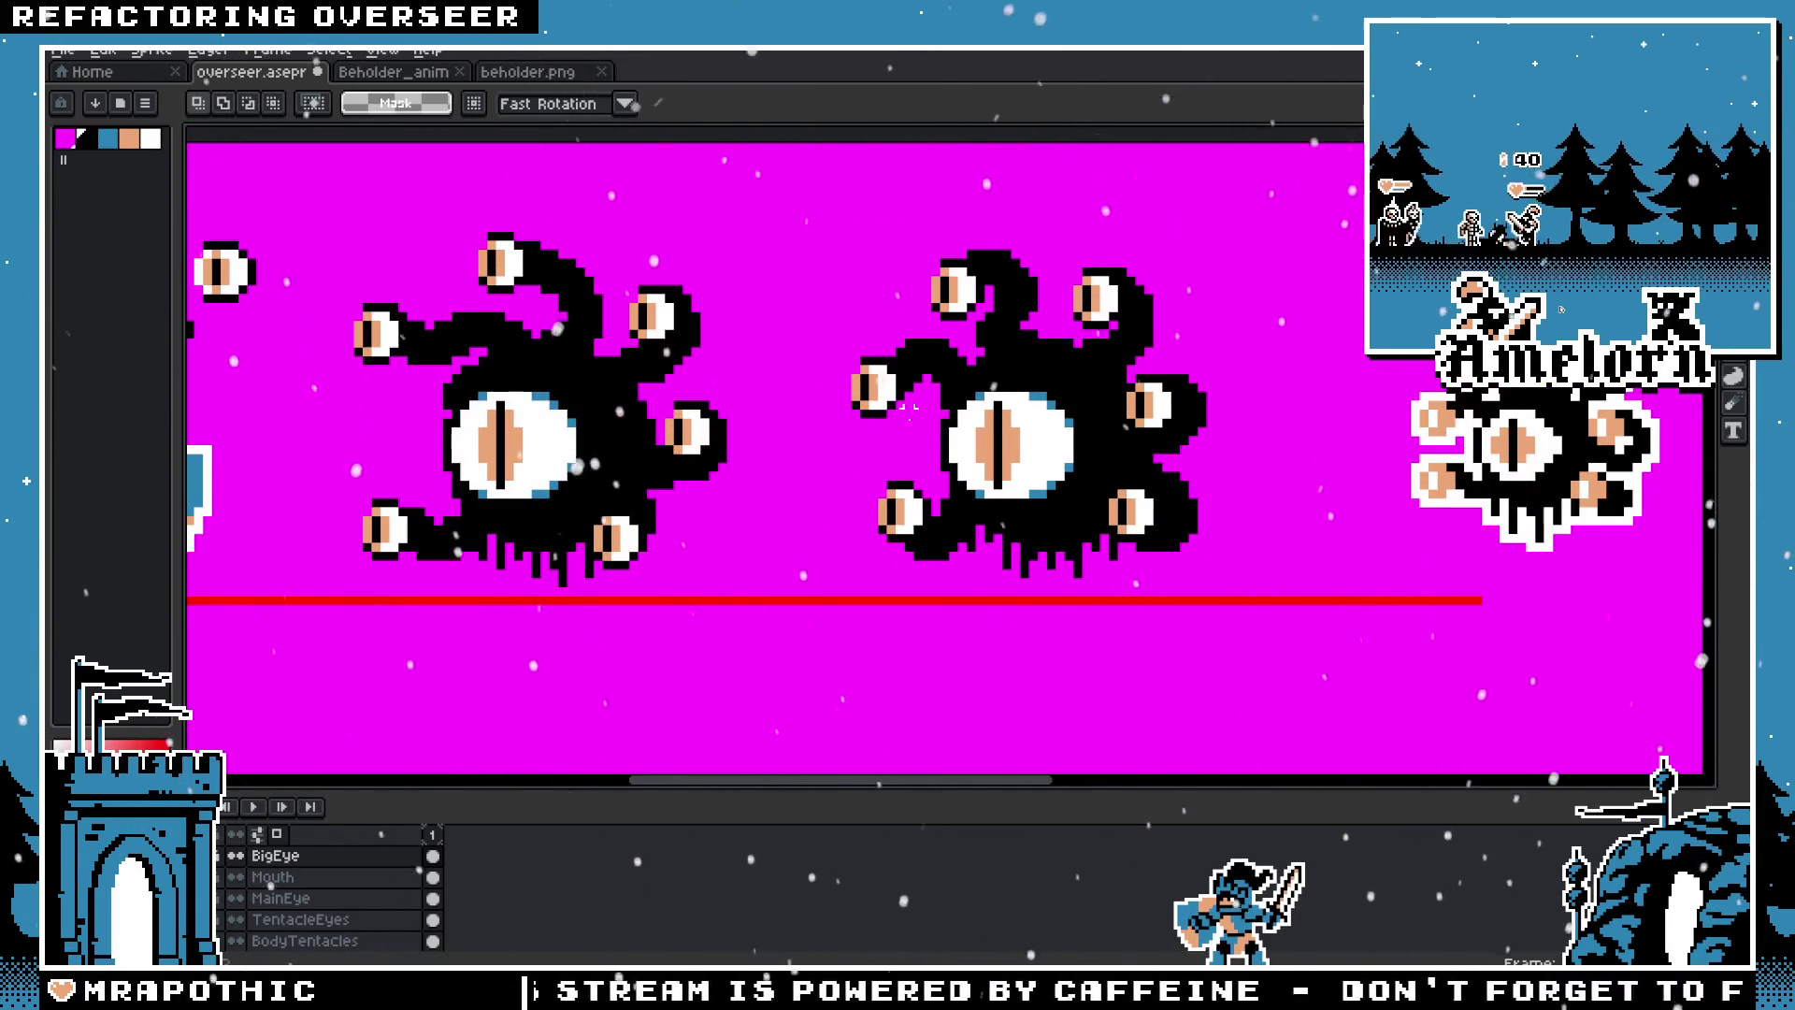
scroll(835, 432, up, 2)
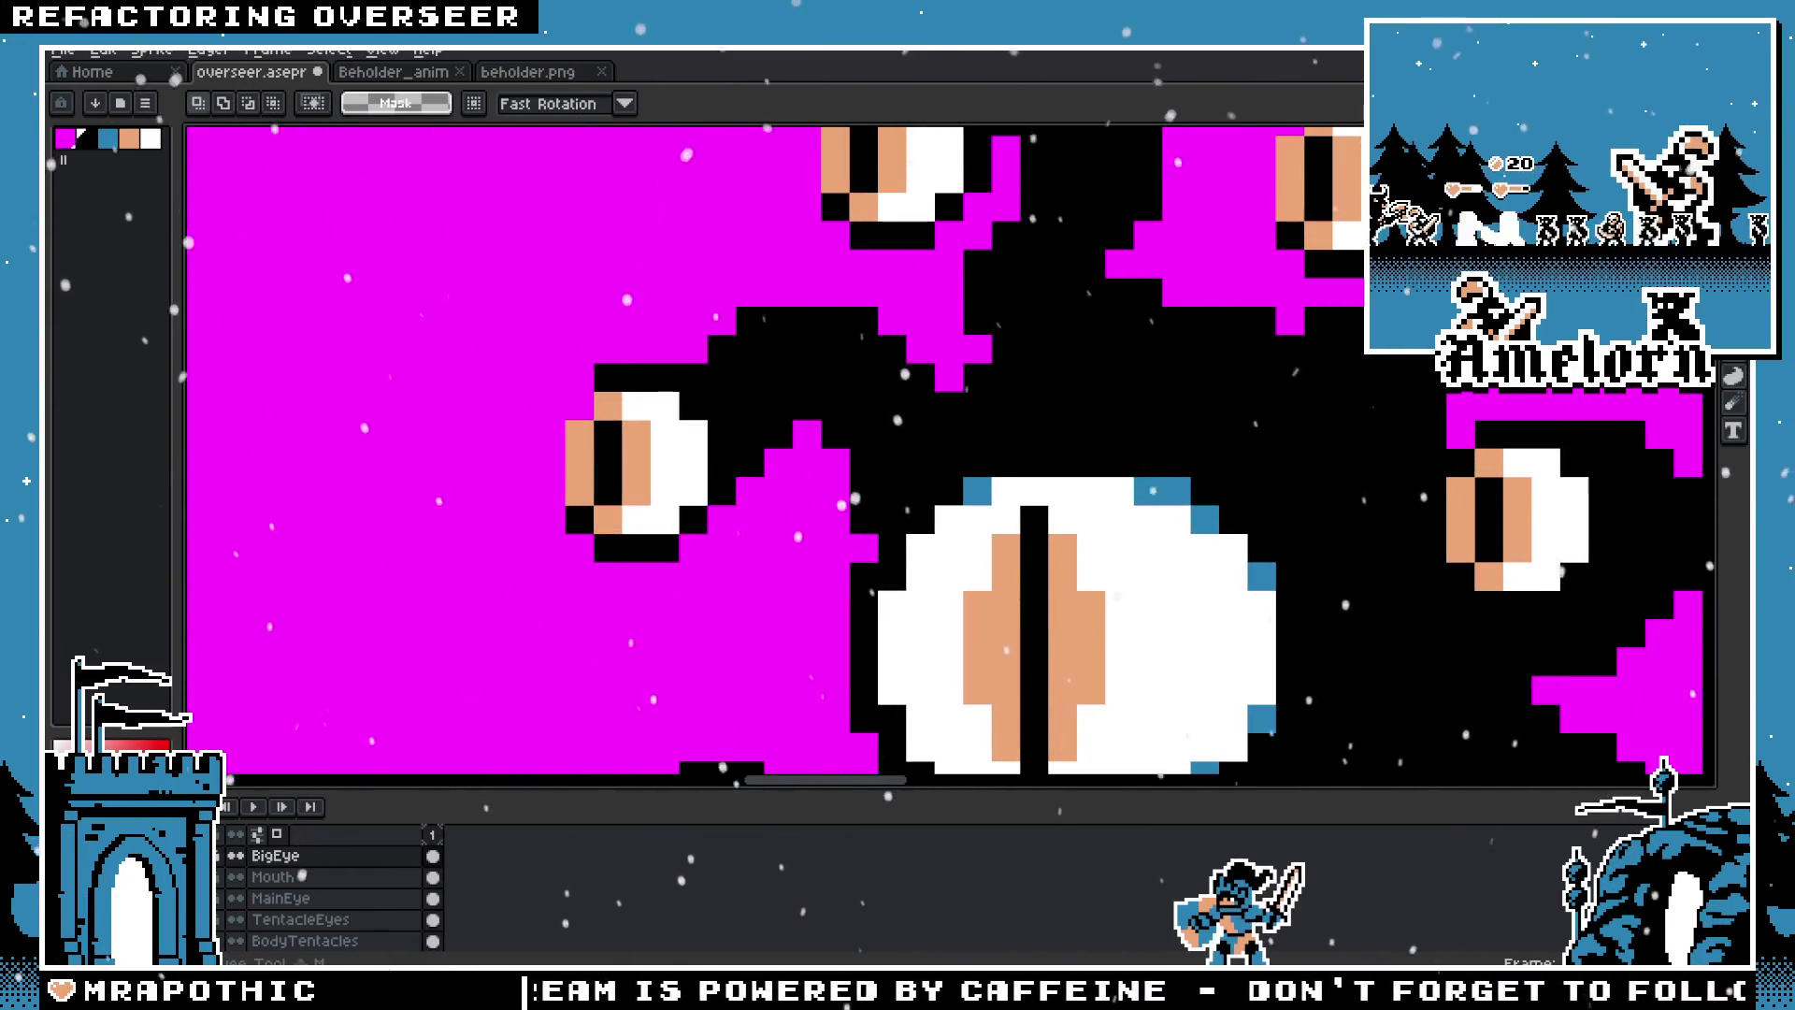
scroll(1090, 328, down, 2)
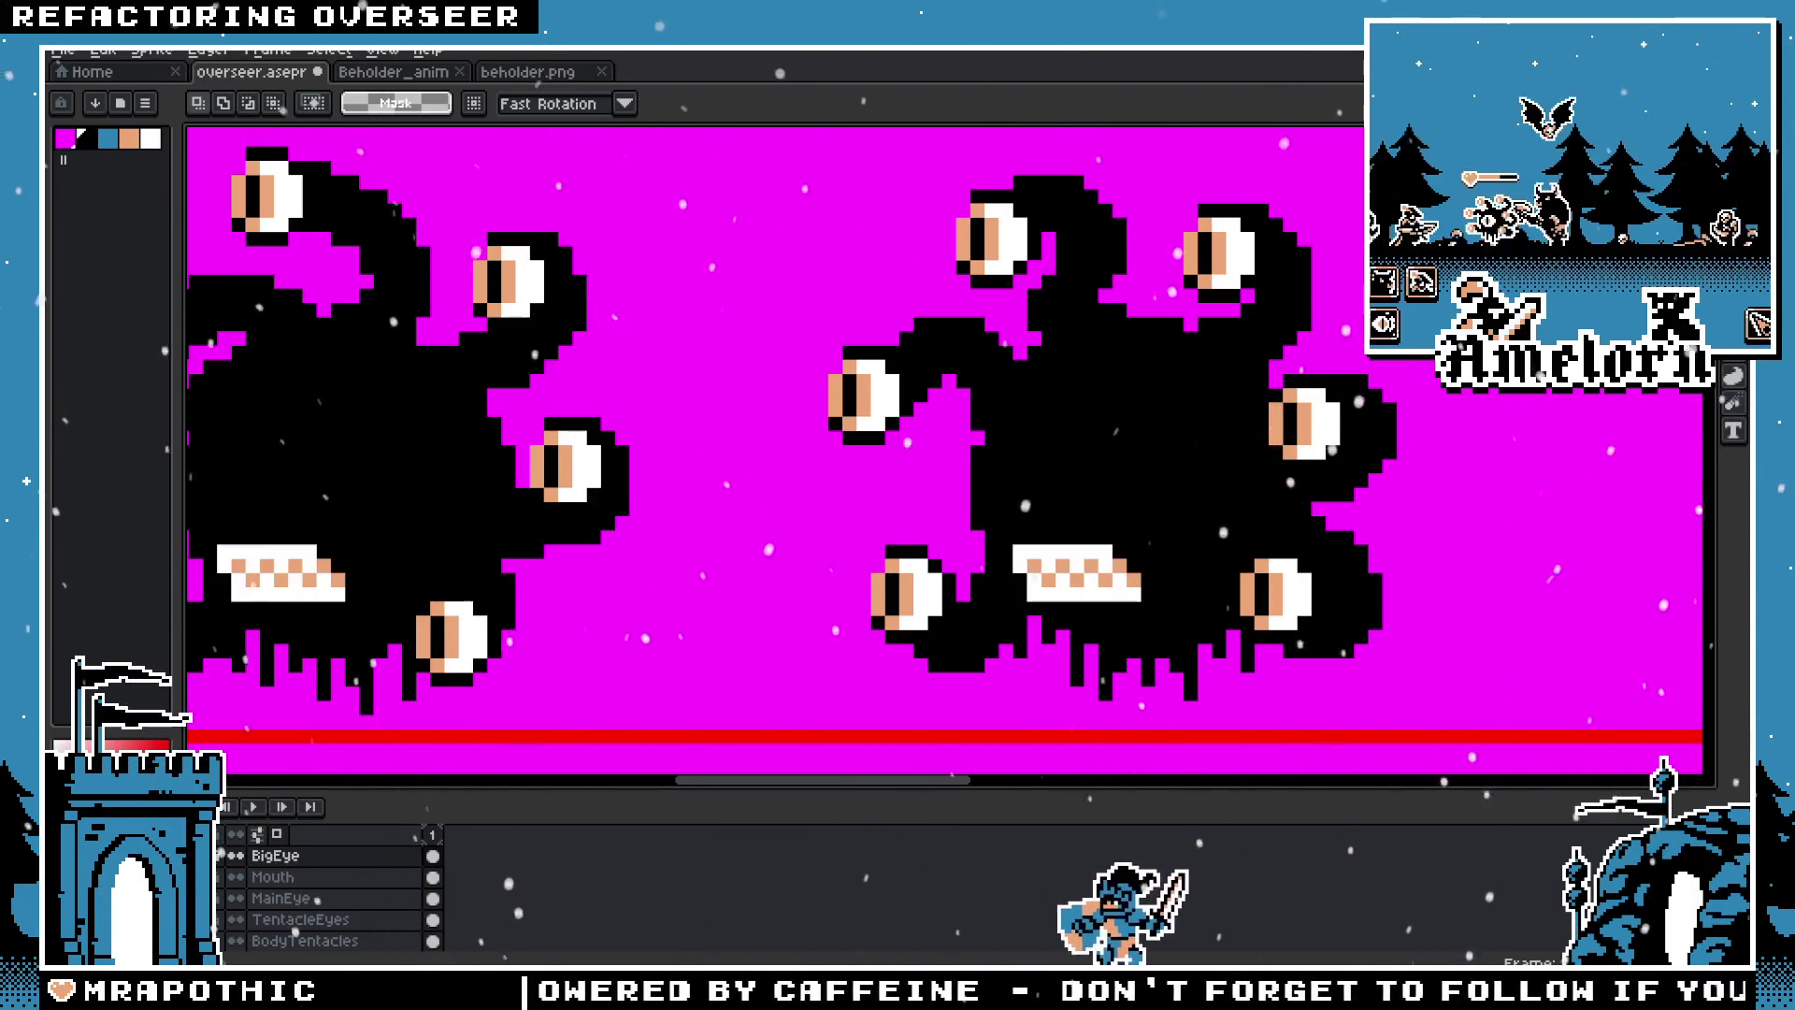
scroll(803, 564, down, 1)
scroll(803, 564, down, 2)
scroll(799, 552, up, 3)
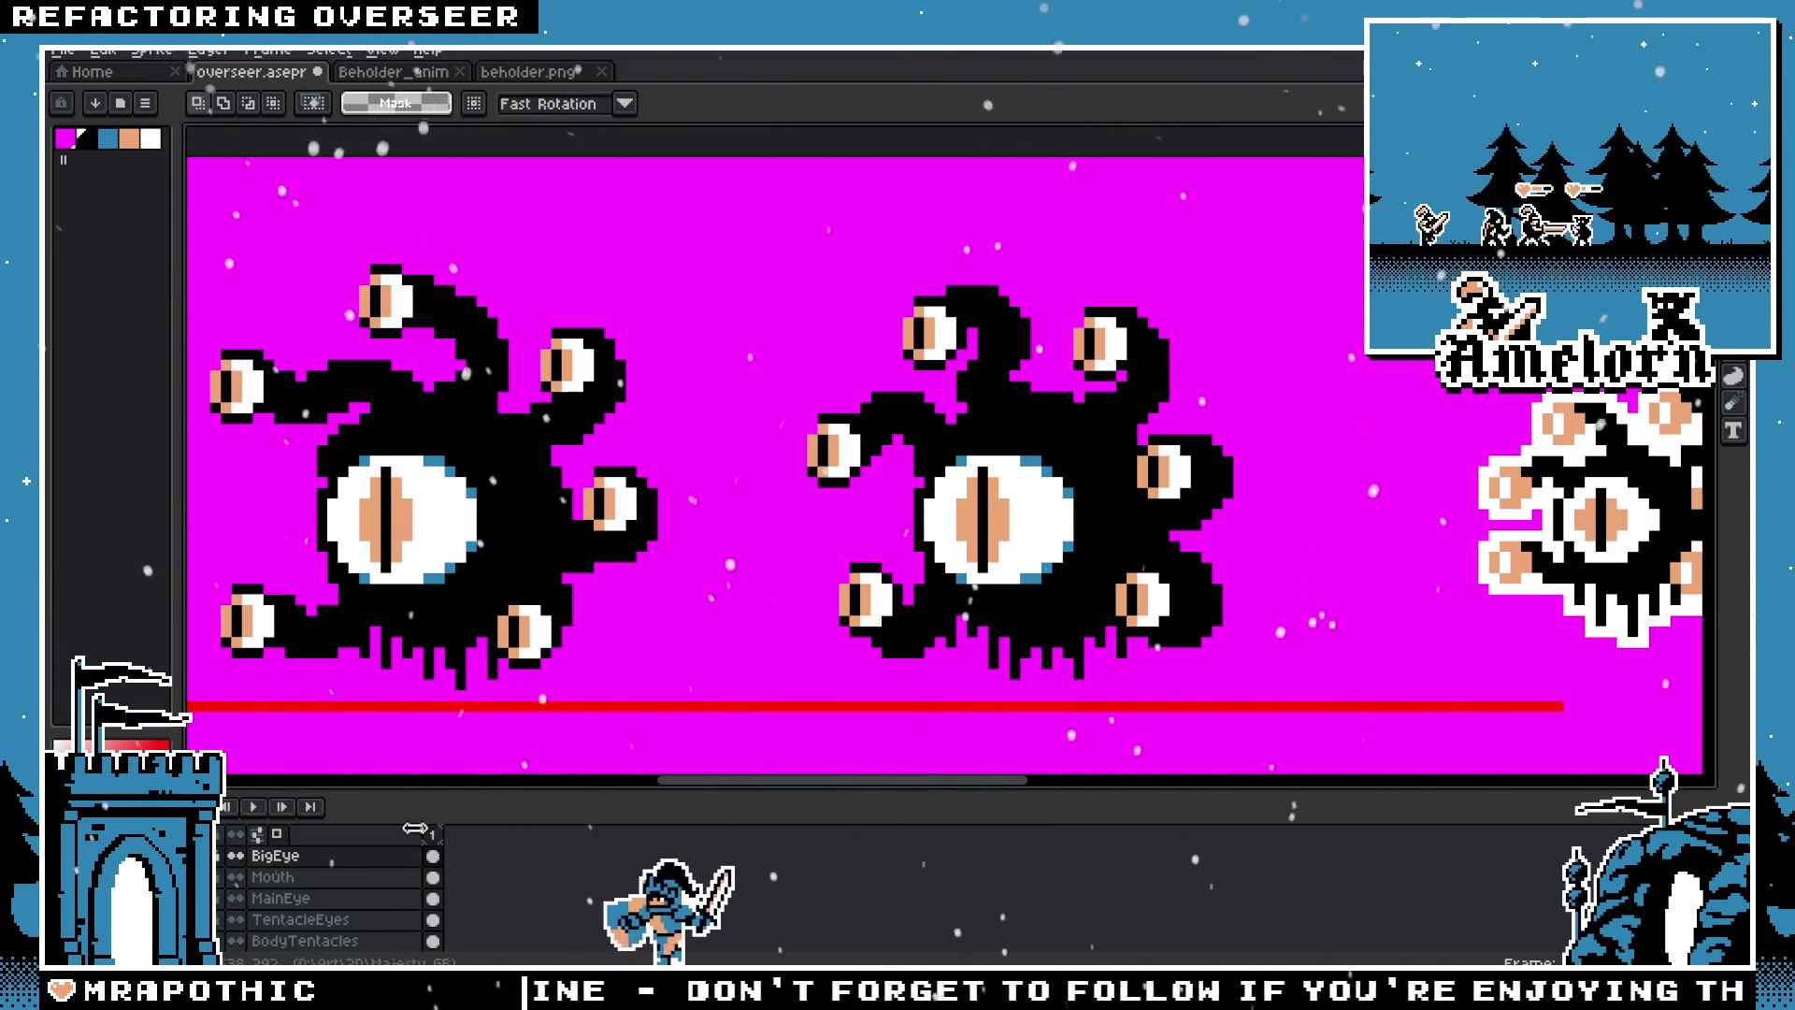
Step: Step to the next frame so the beholders show their angry eye and toothy mouth
key(Right)
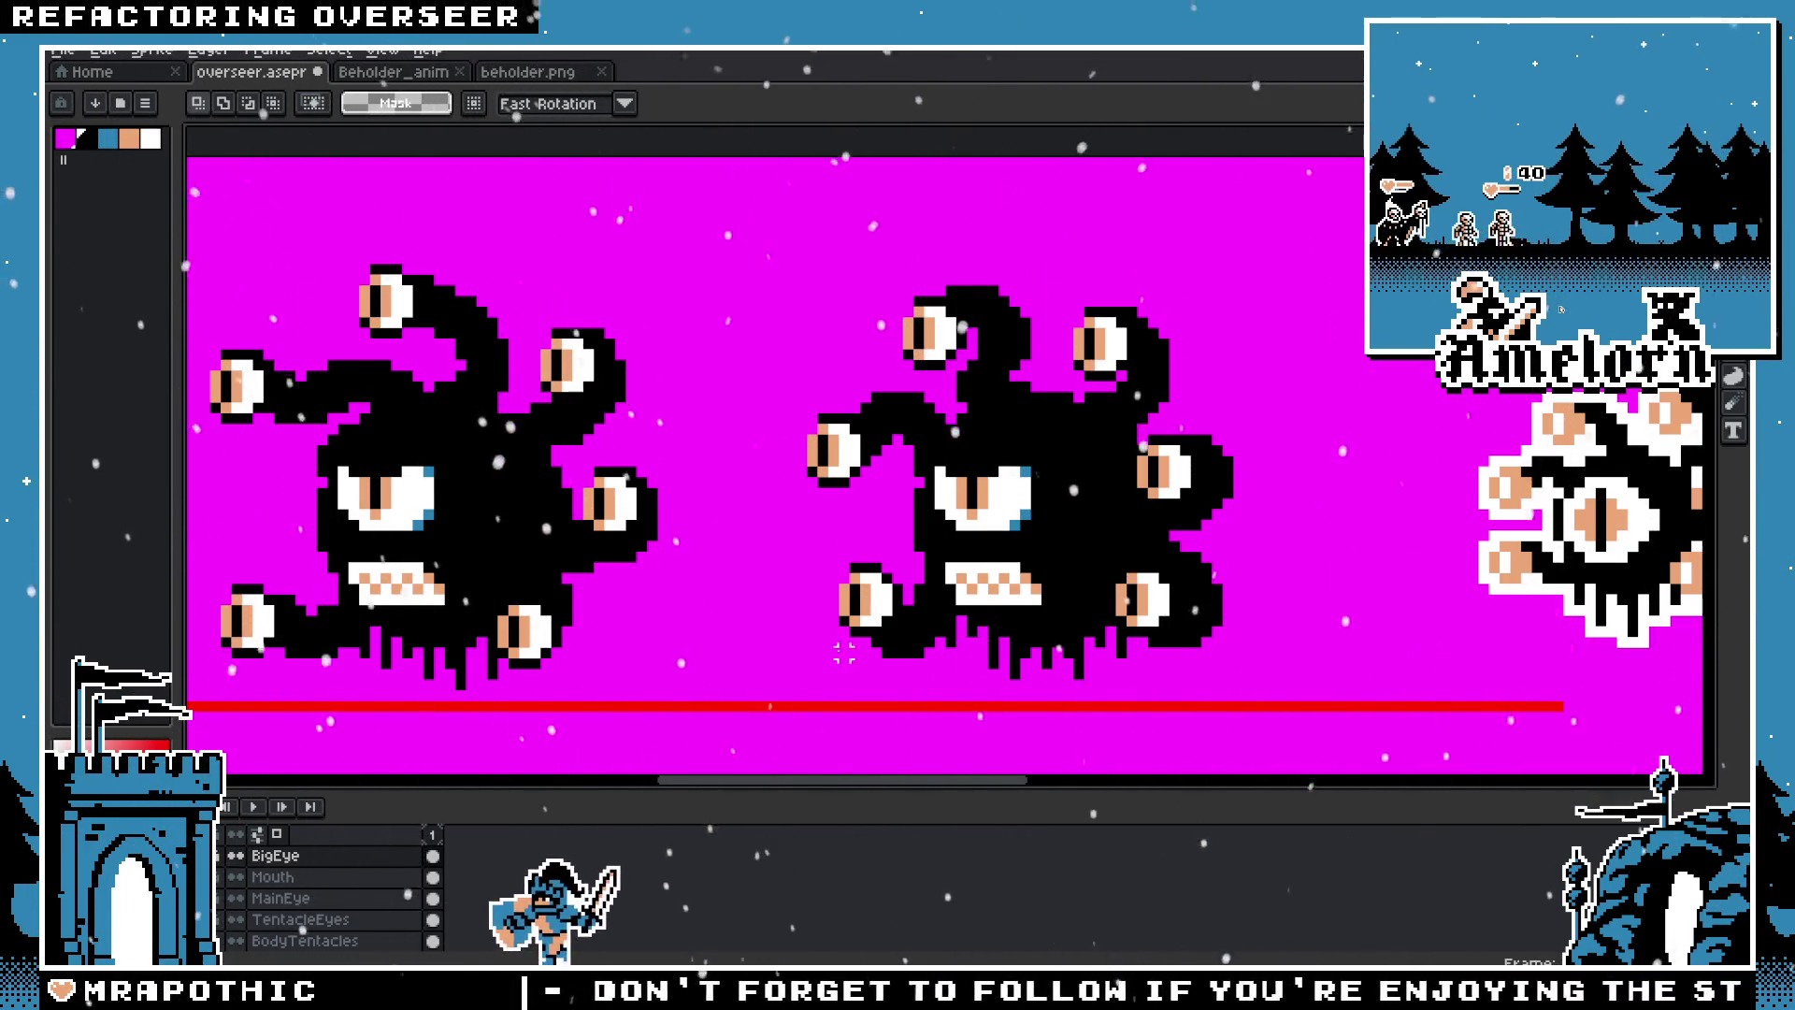
scroll(725, 551, down, 5)
scroll(711, 530, up, 3)
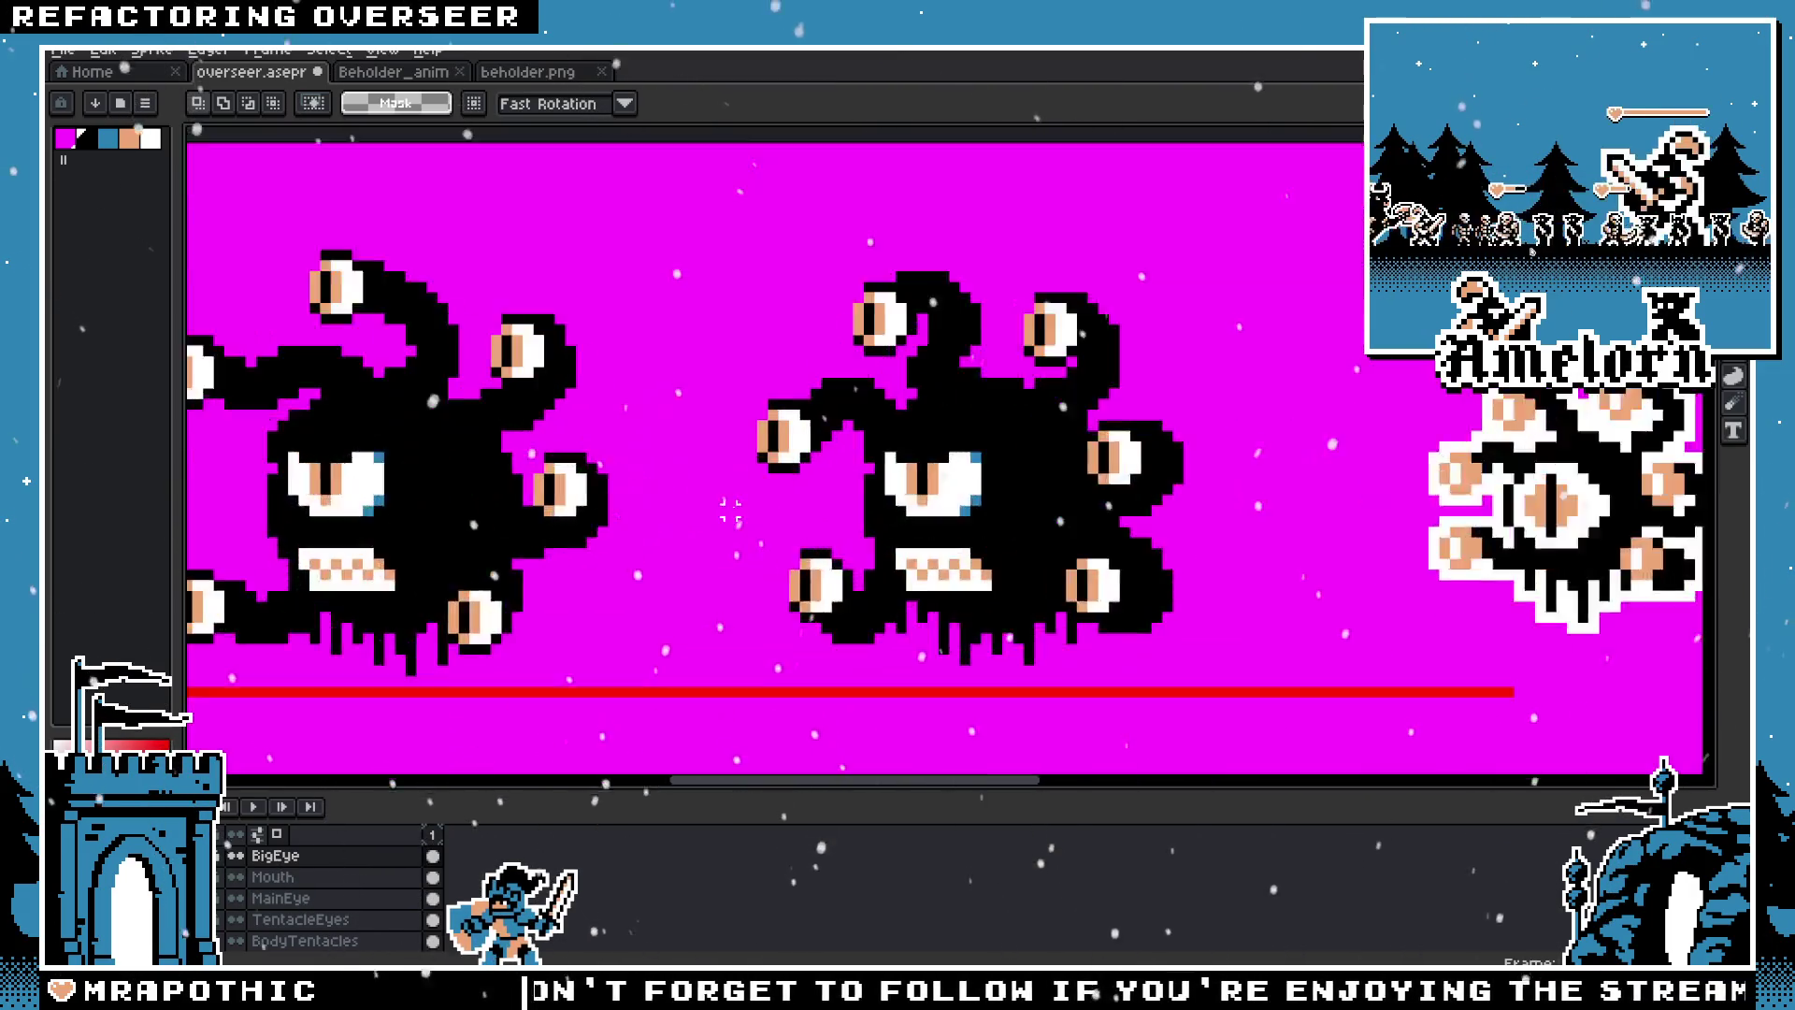
scroll(711, 529, up, 1)
scroll(711, 529, up, 1)
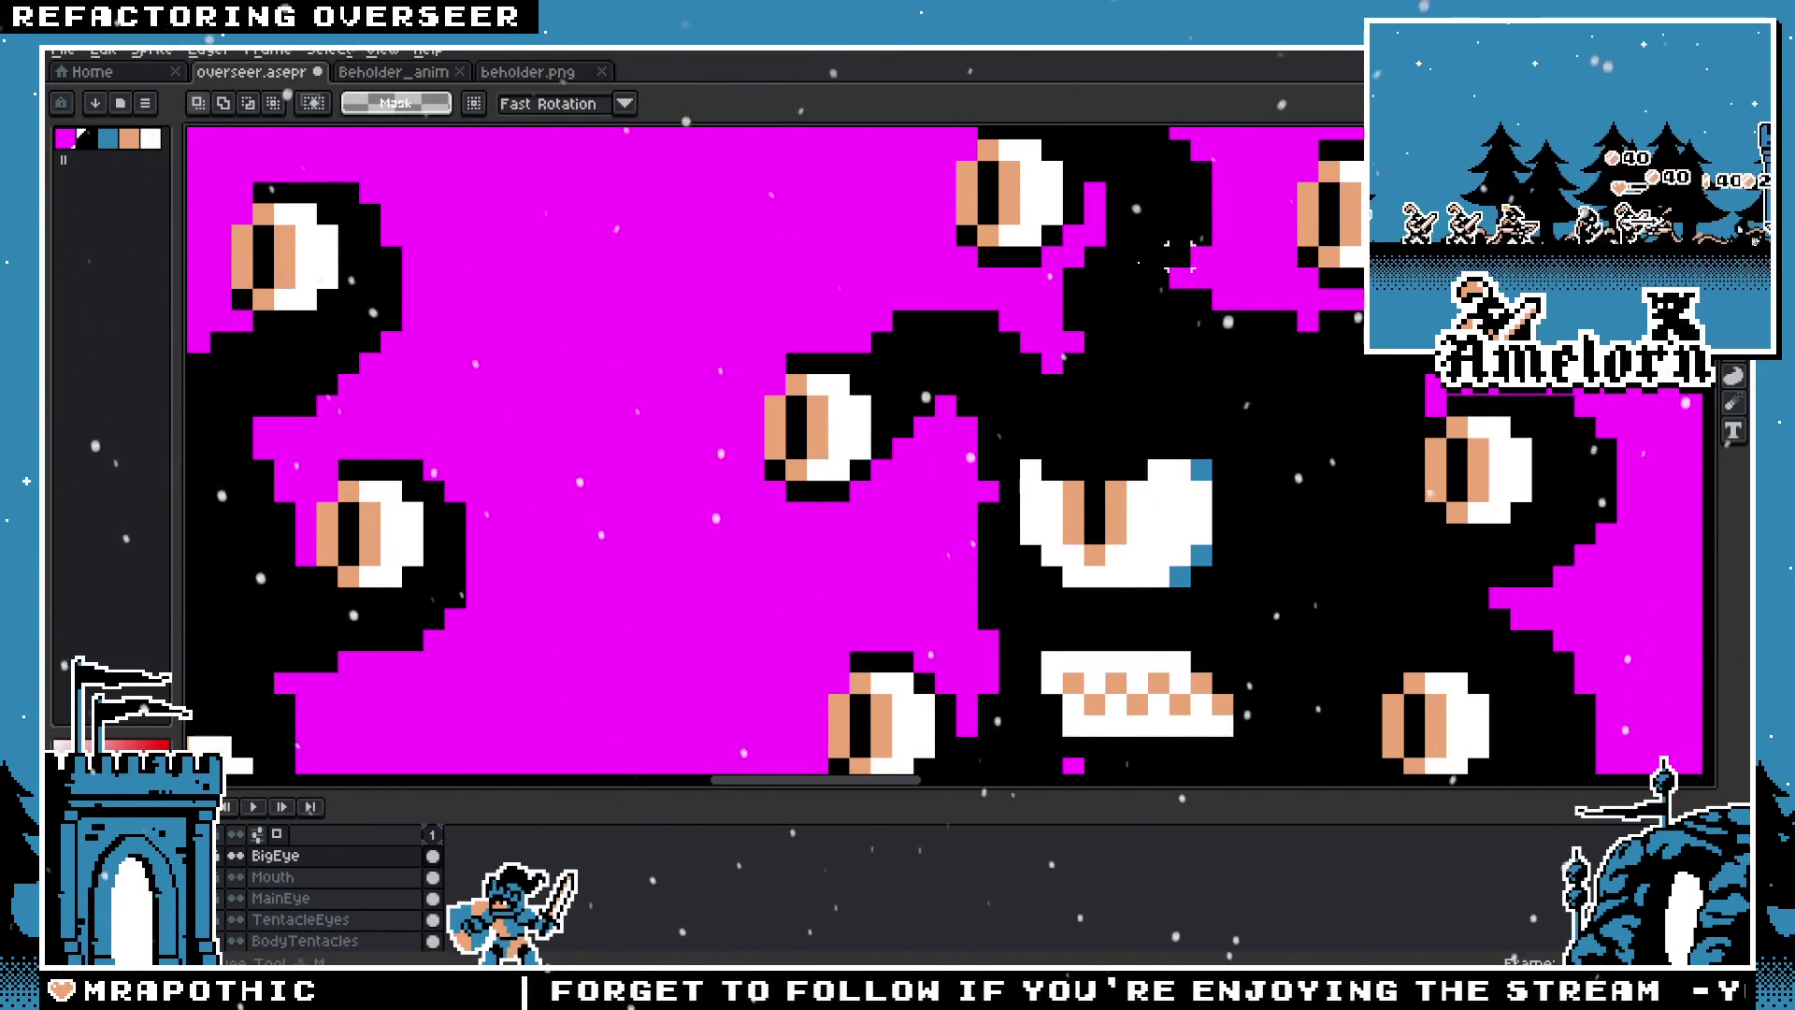
scroll(845, 468, down, 3)
scroll(642, 489, up, 1)
scroll(795, 474, up, 1)
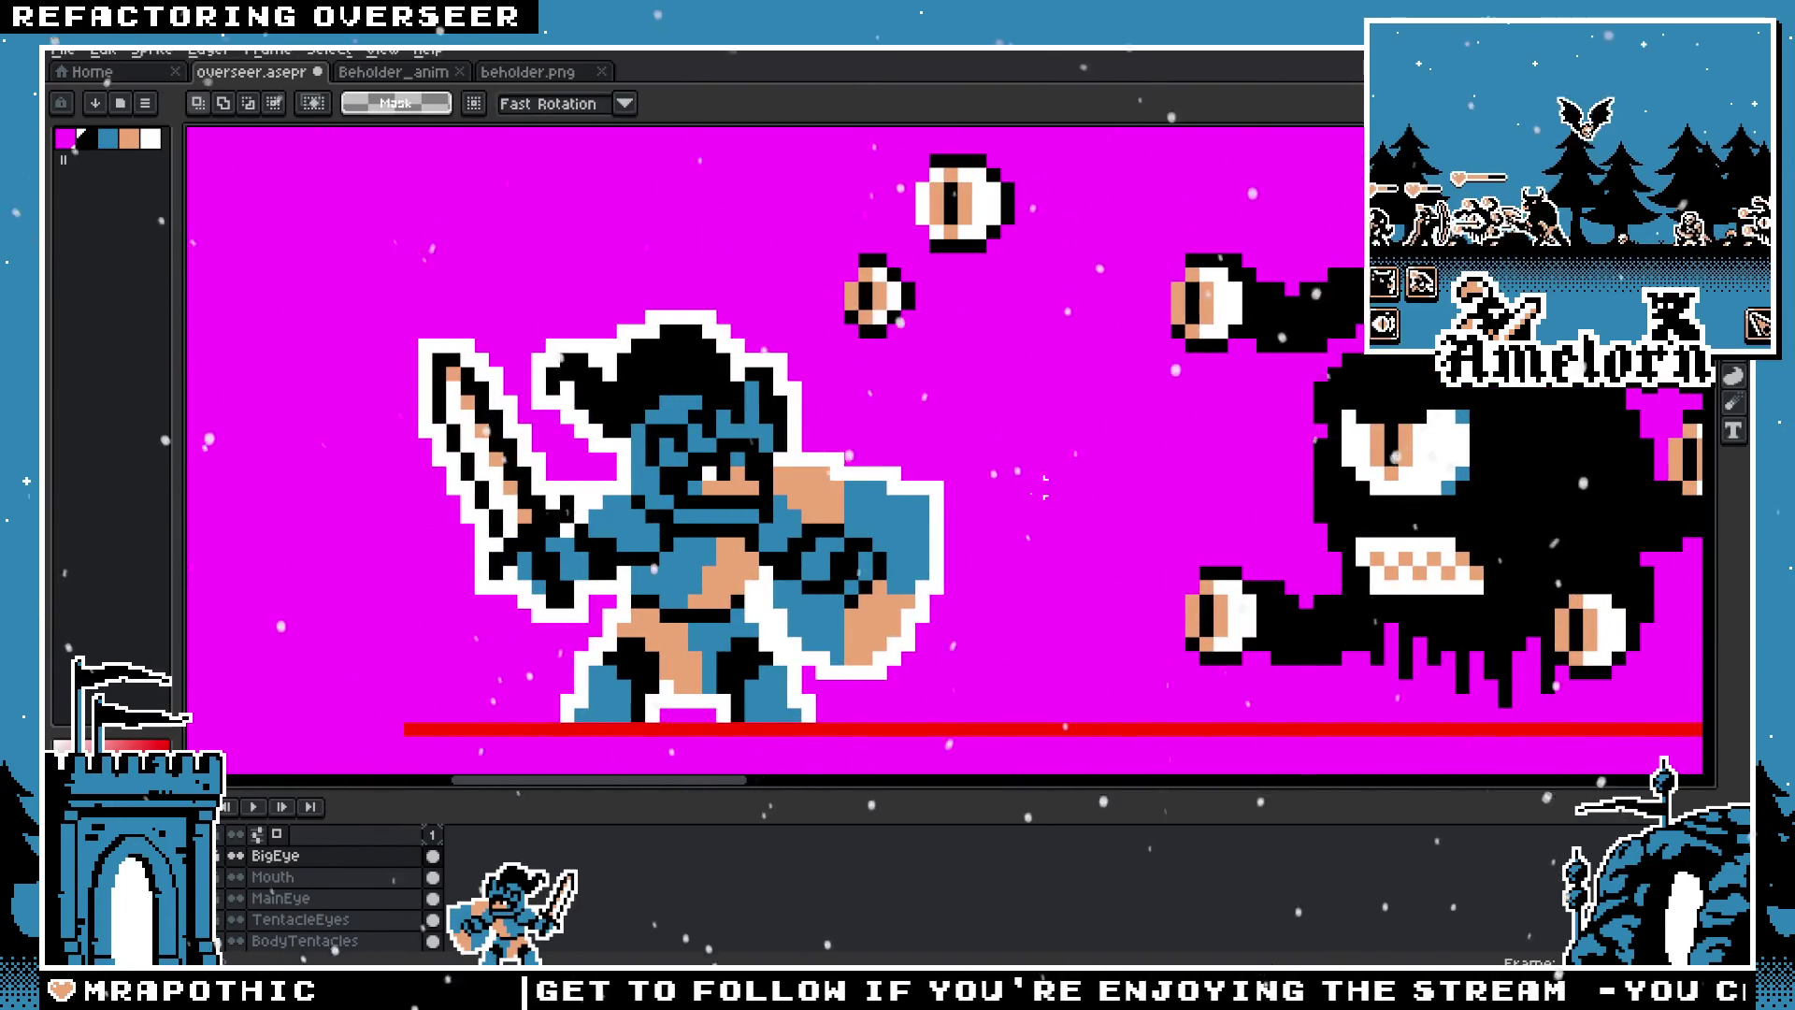
scroll(598, 495, up, 1)
scroll(365, 898, down, 2)
Step: Make the All layer active and toggle the Tentacles layer off and on to compare
click(327, 919)
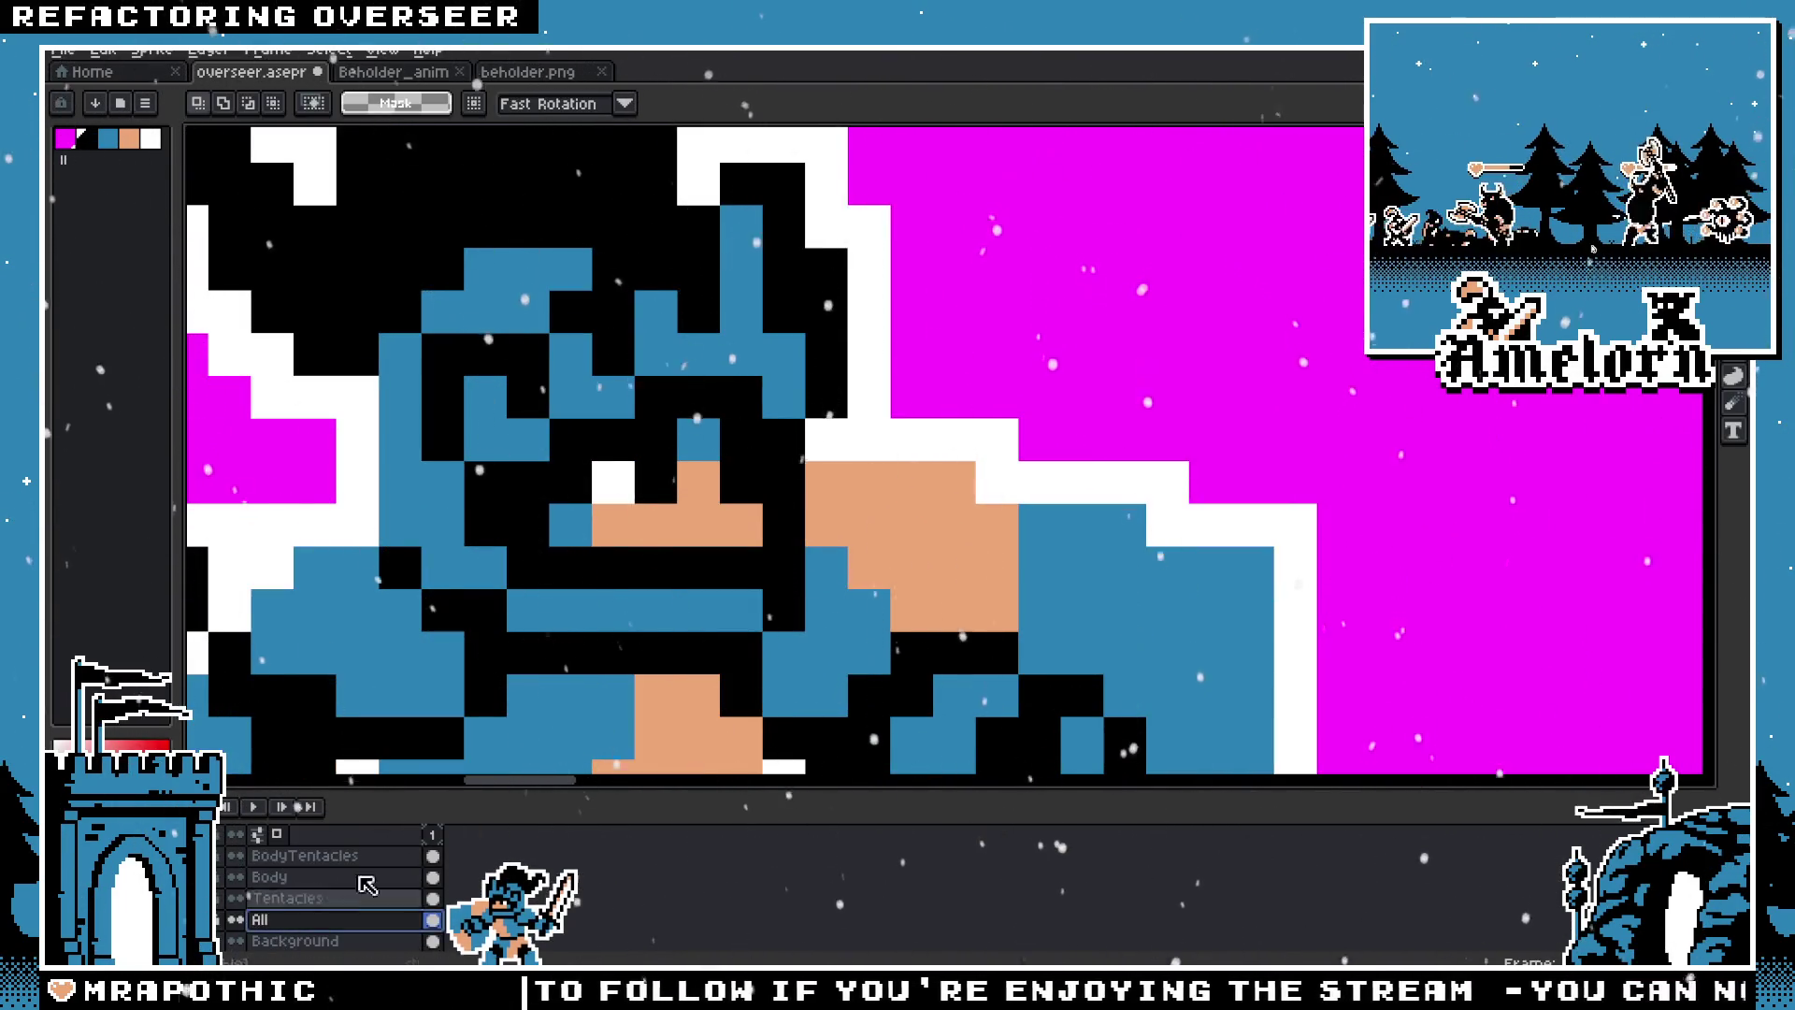
key(b)
scroll(793, 500, down, 2)
scroll(792, 500, down, 1)
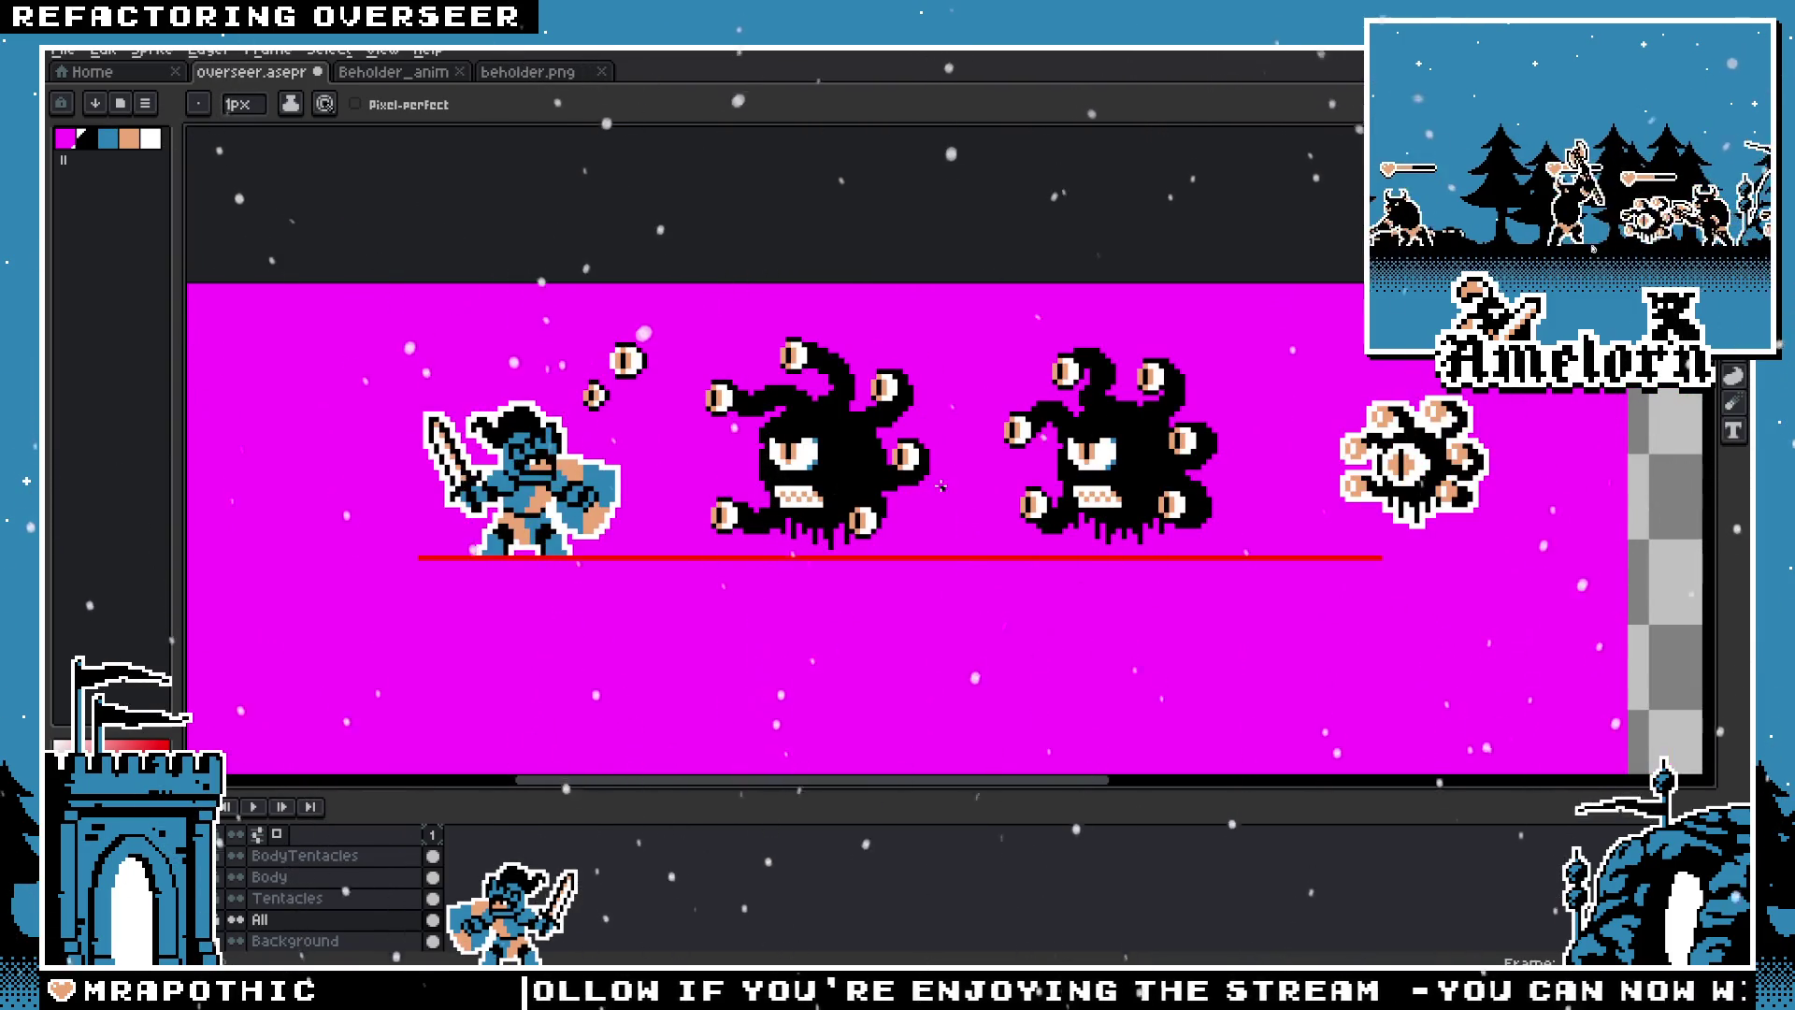
scroll(790, 481, up, 1)
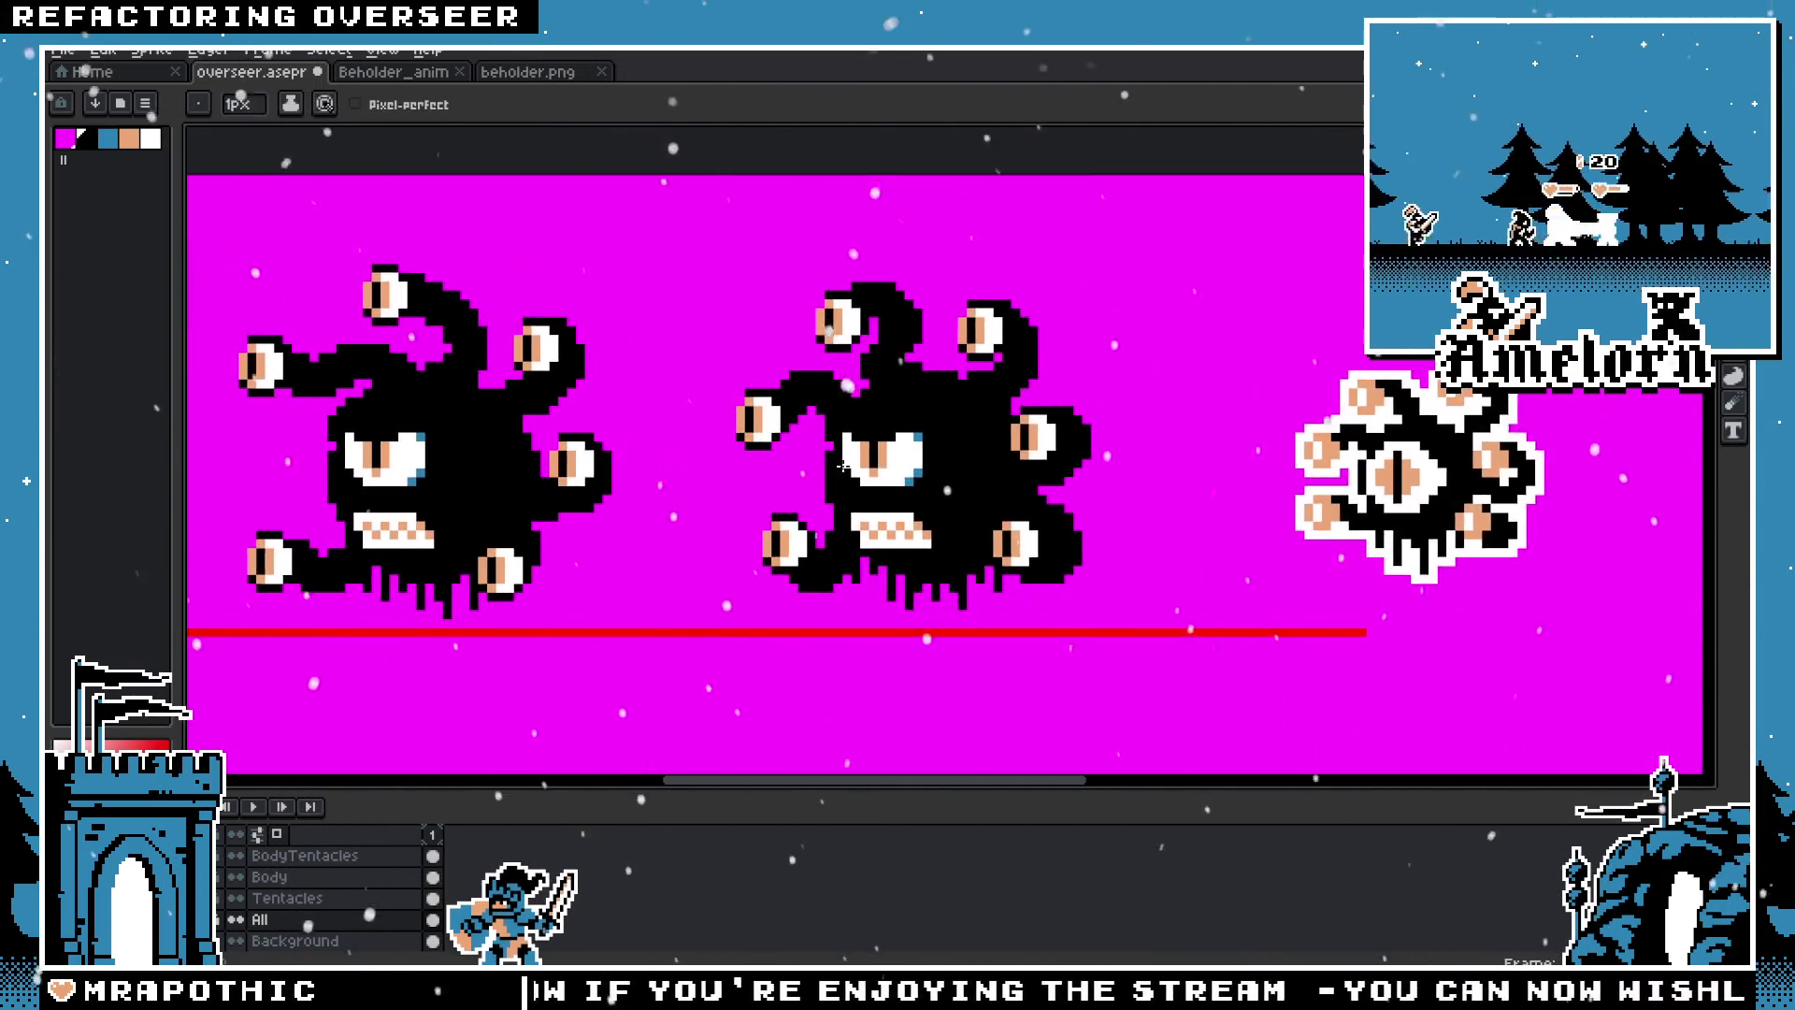
scroll(1050, 420, up, 1)
key(m)
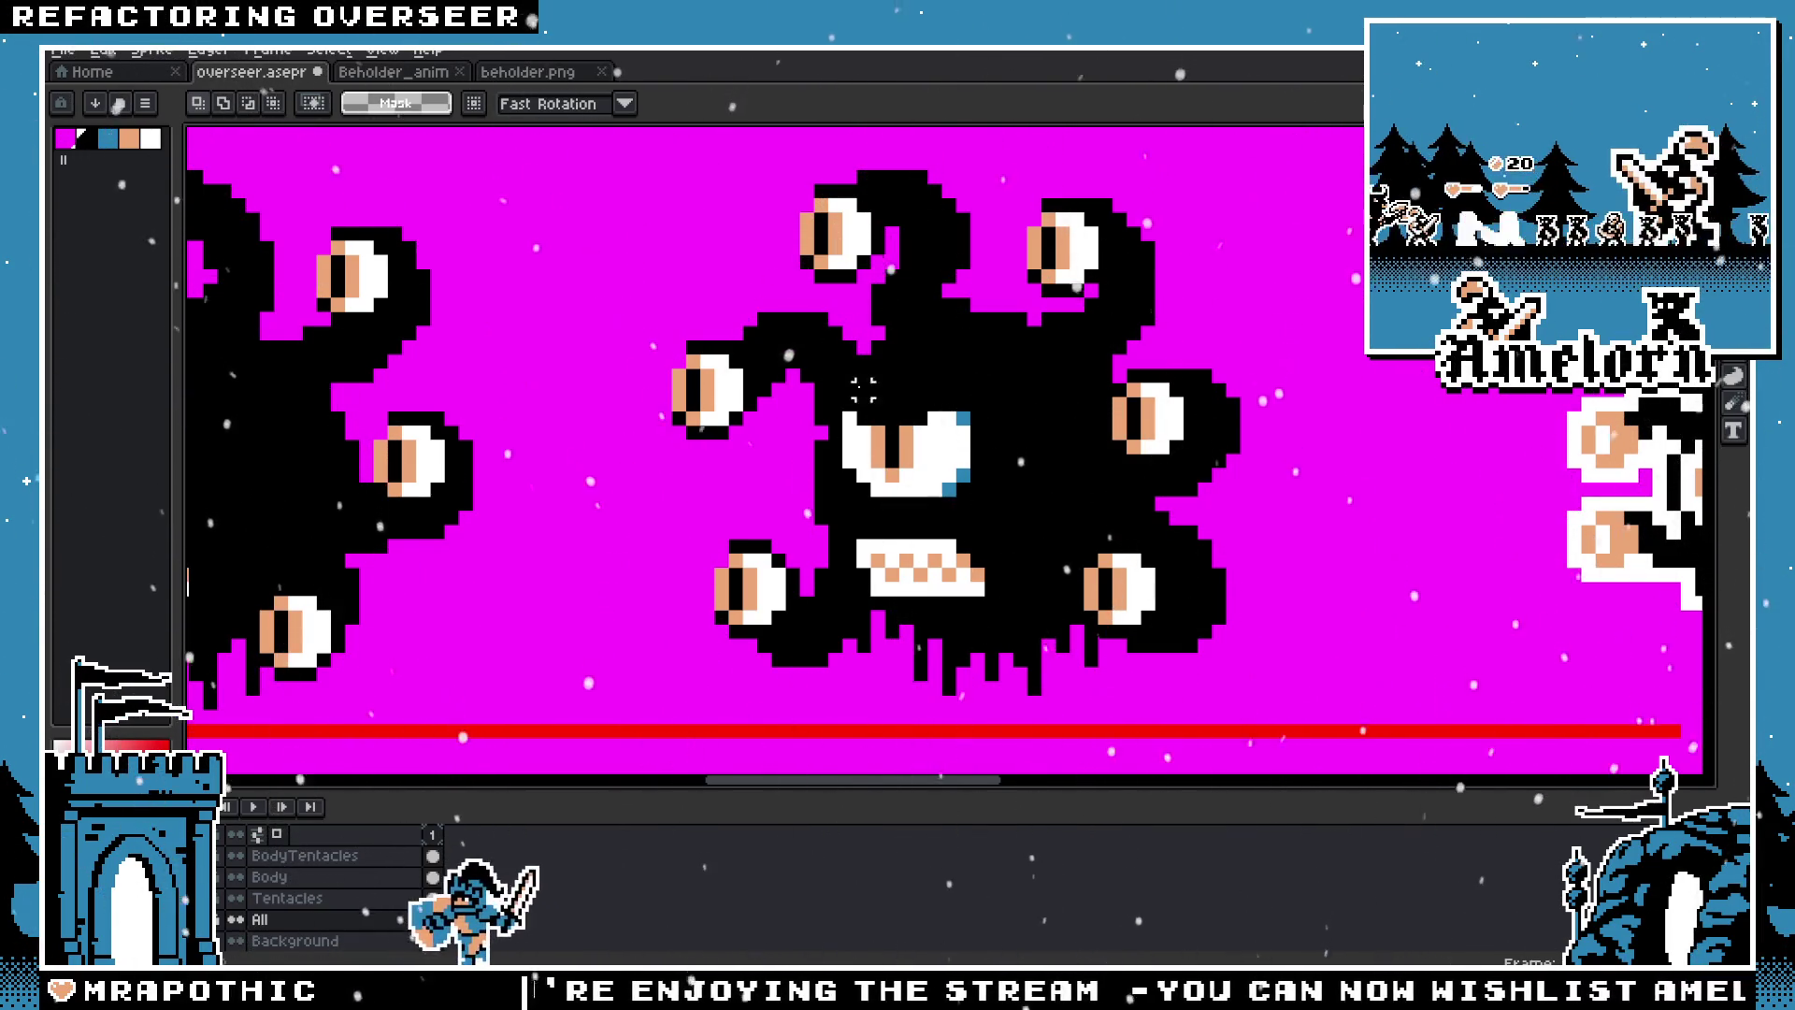
scroll(1075, 391, up, 1)
scroll(1075, 391, down, 3)
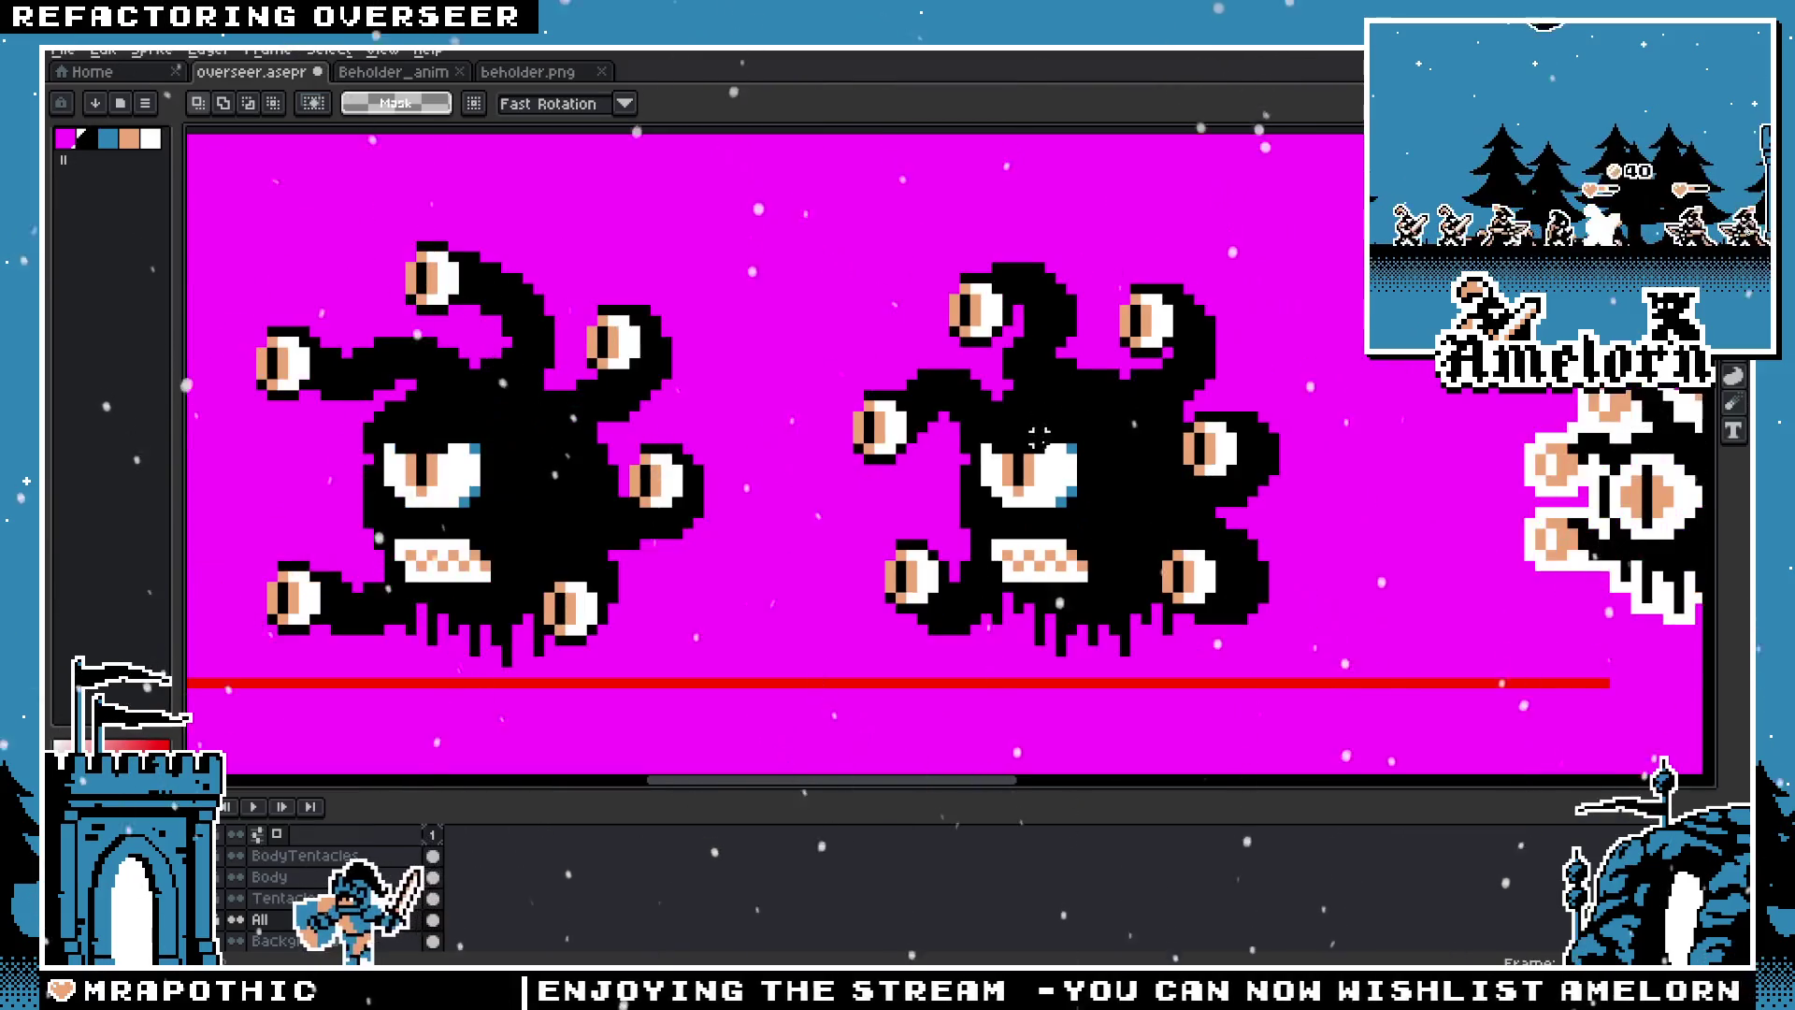
scroll(1075, 392, up, 1)
click(236, 897)
click(236, 897)
click(236, 897)
click(236, 898)
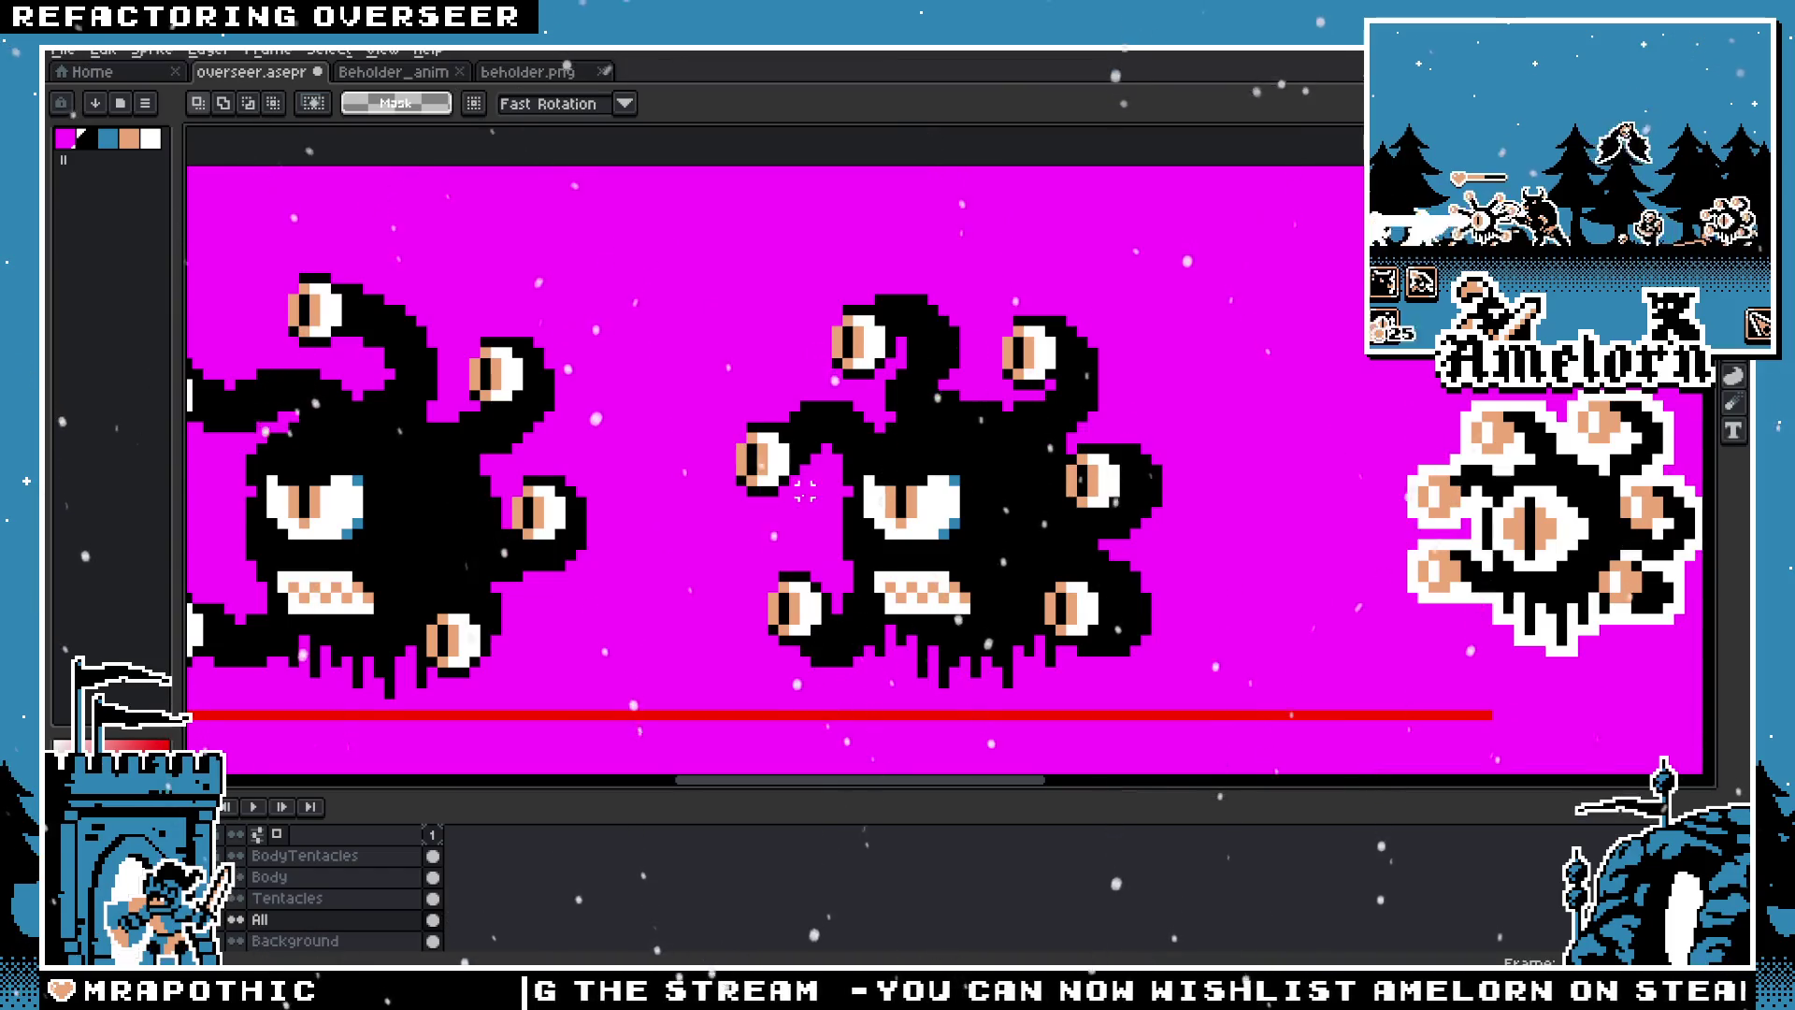
scroll(805, 491, up, 1)
Step: Magic-wand select the pieces of the beholder's top eye by colour
drag(846, 217, 1029, 383)
key(ctrl+d)
key(w)
click(982, 288)
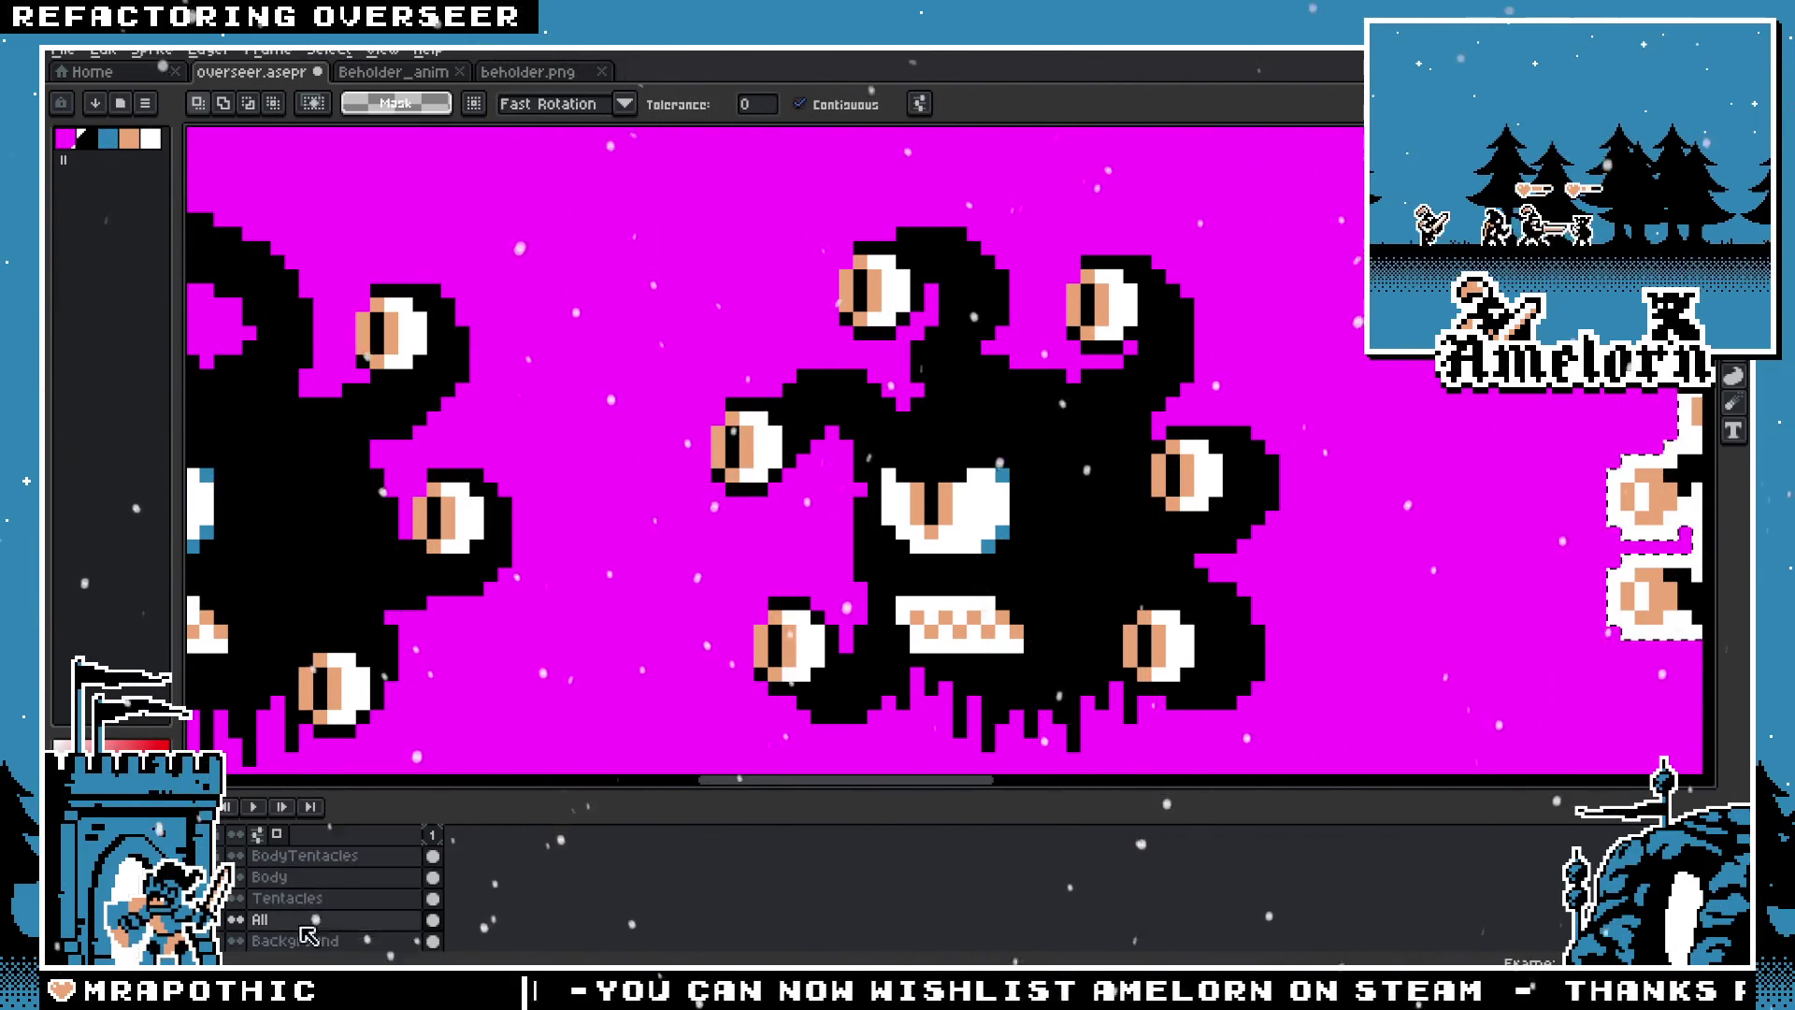
Step: On the Tentacles layer, shift the top tentacle piece right and nudge it up
click(317, 897)
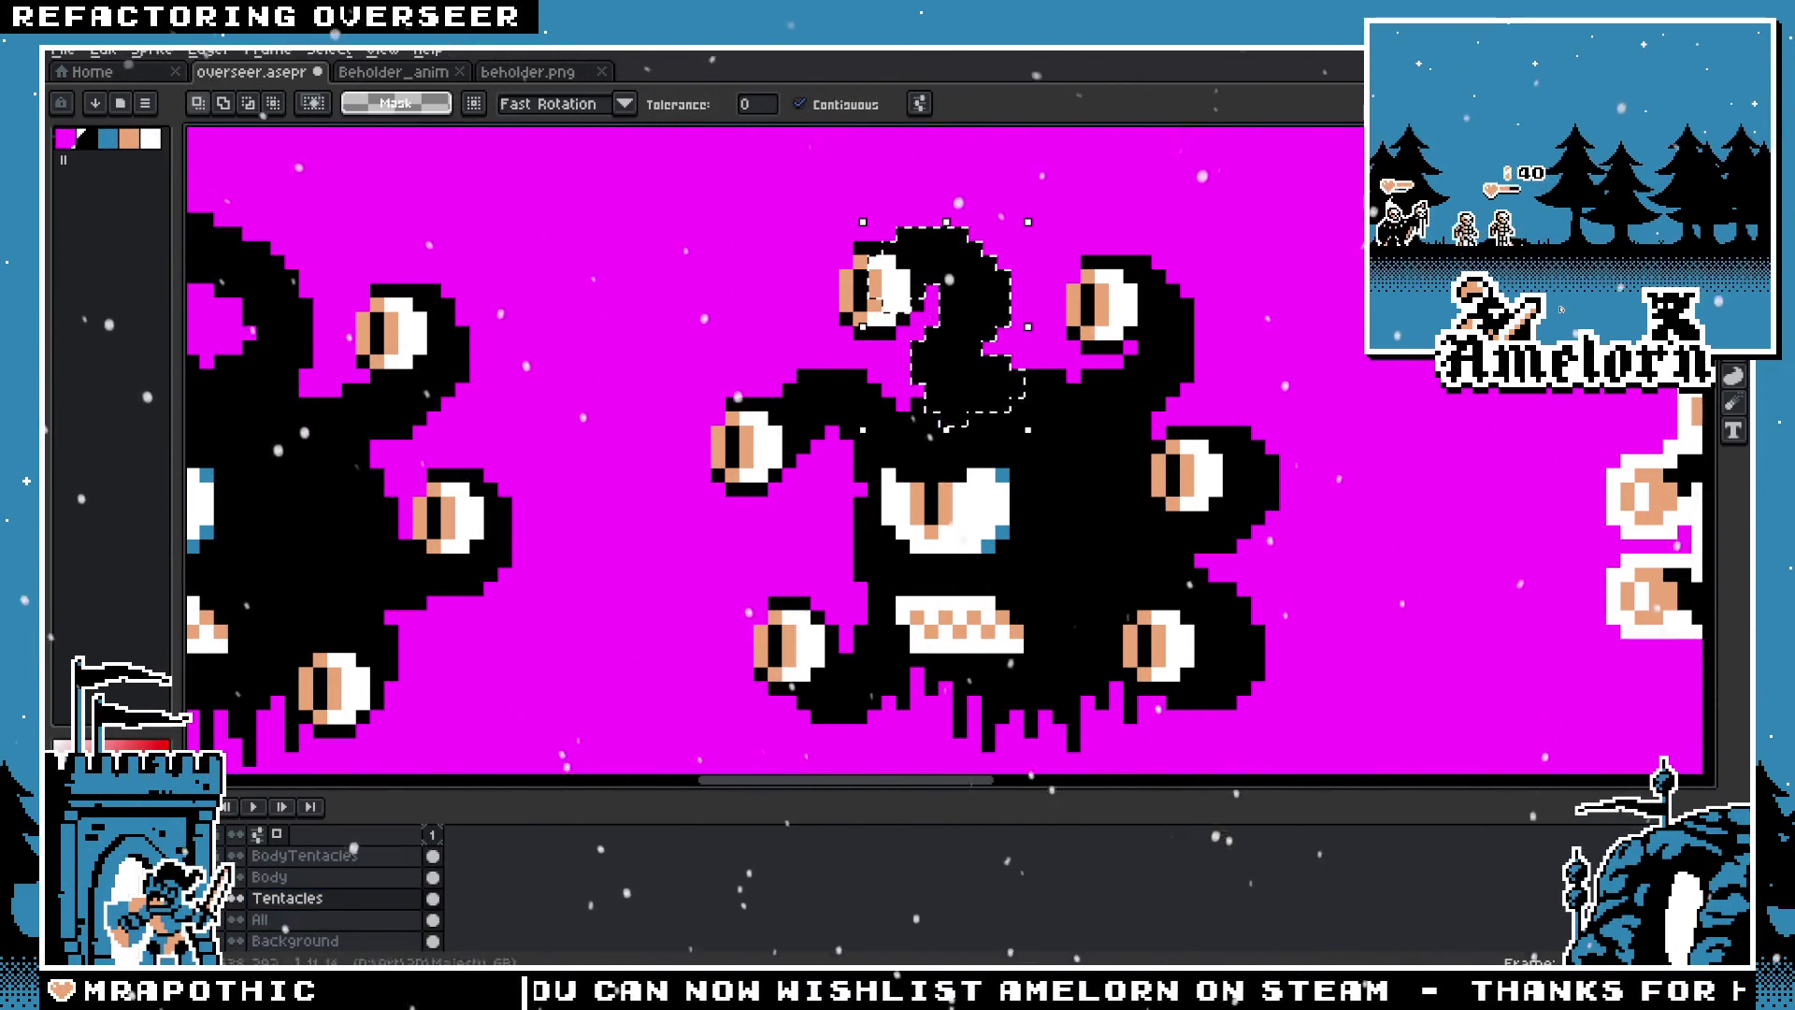
key(m)
drag(981, 376, 1001, 384)
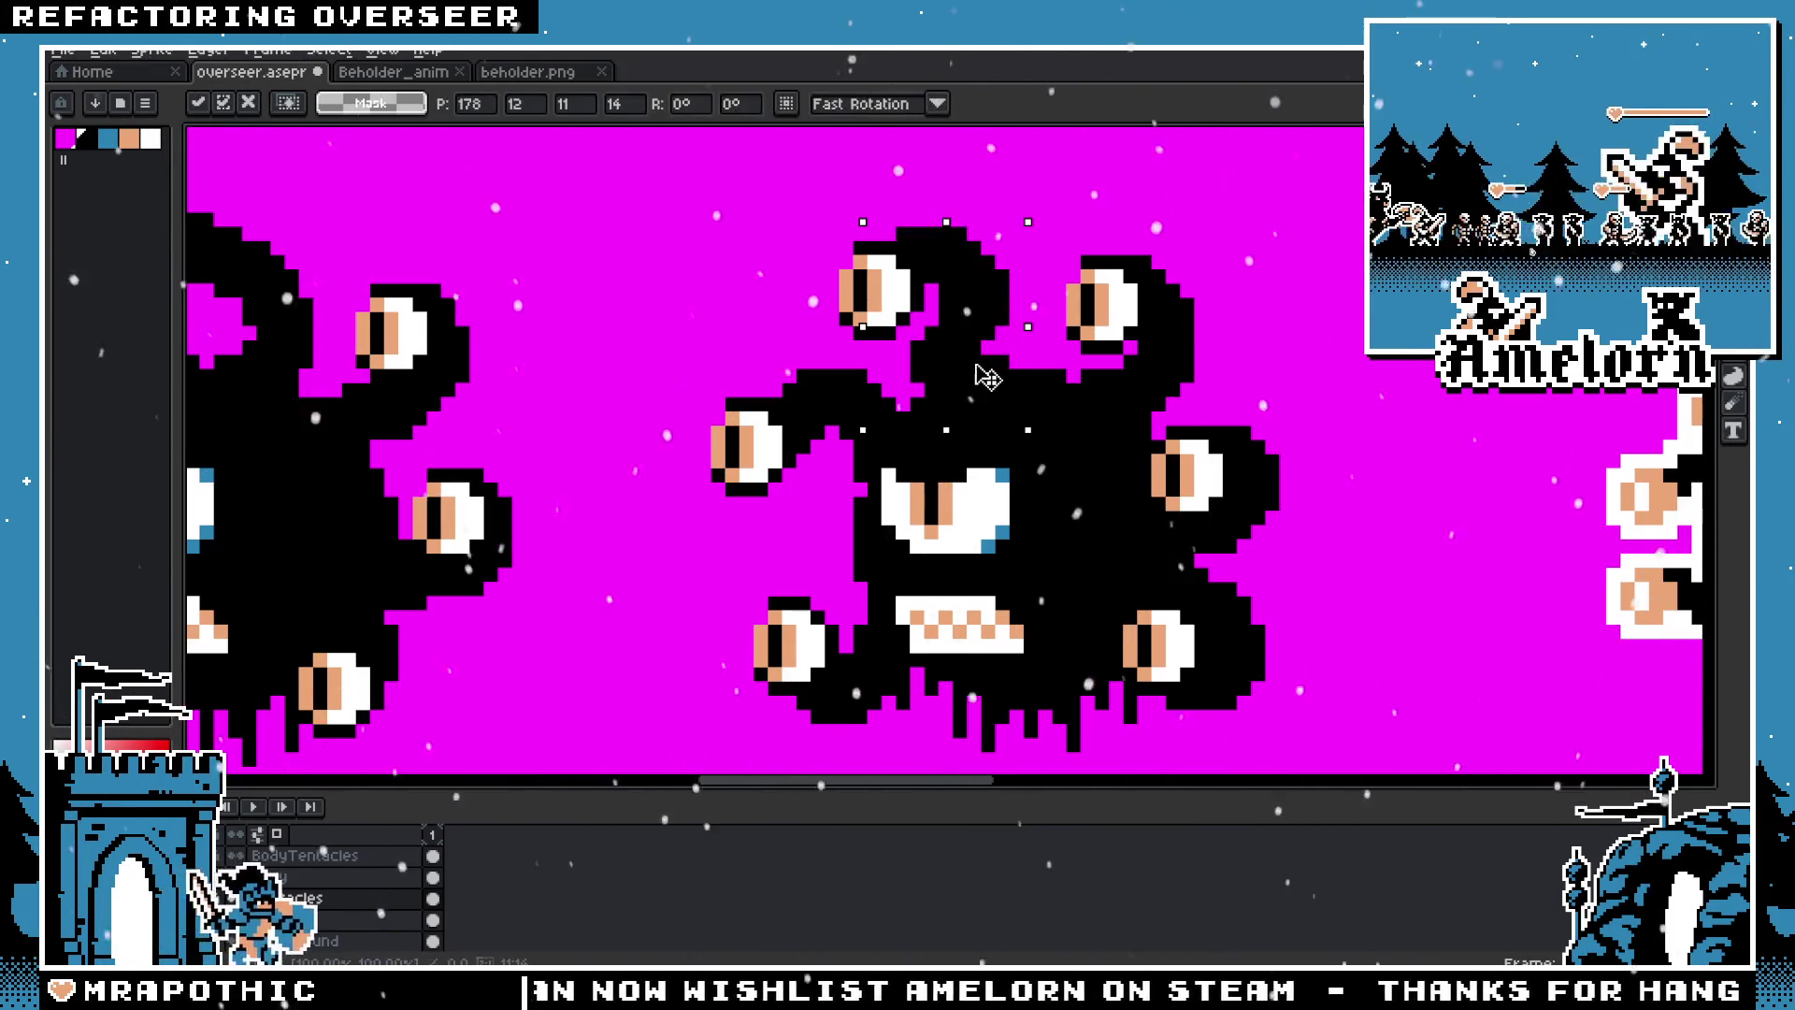
key(Up)
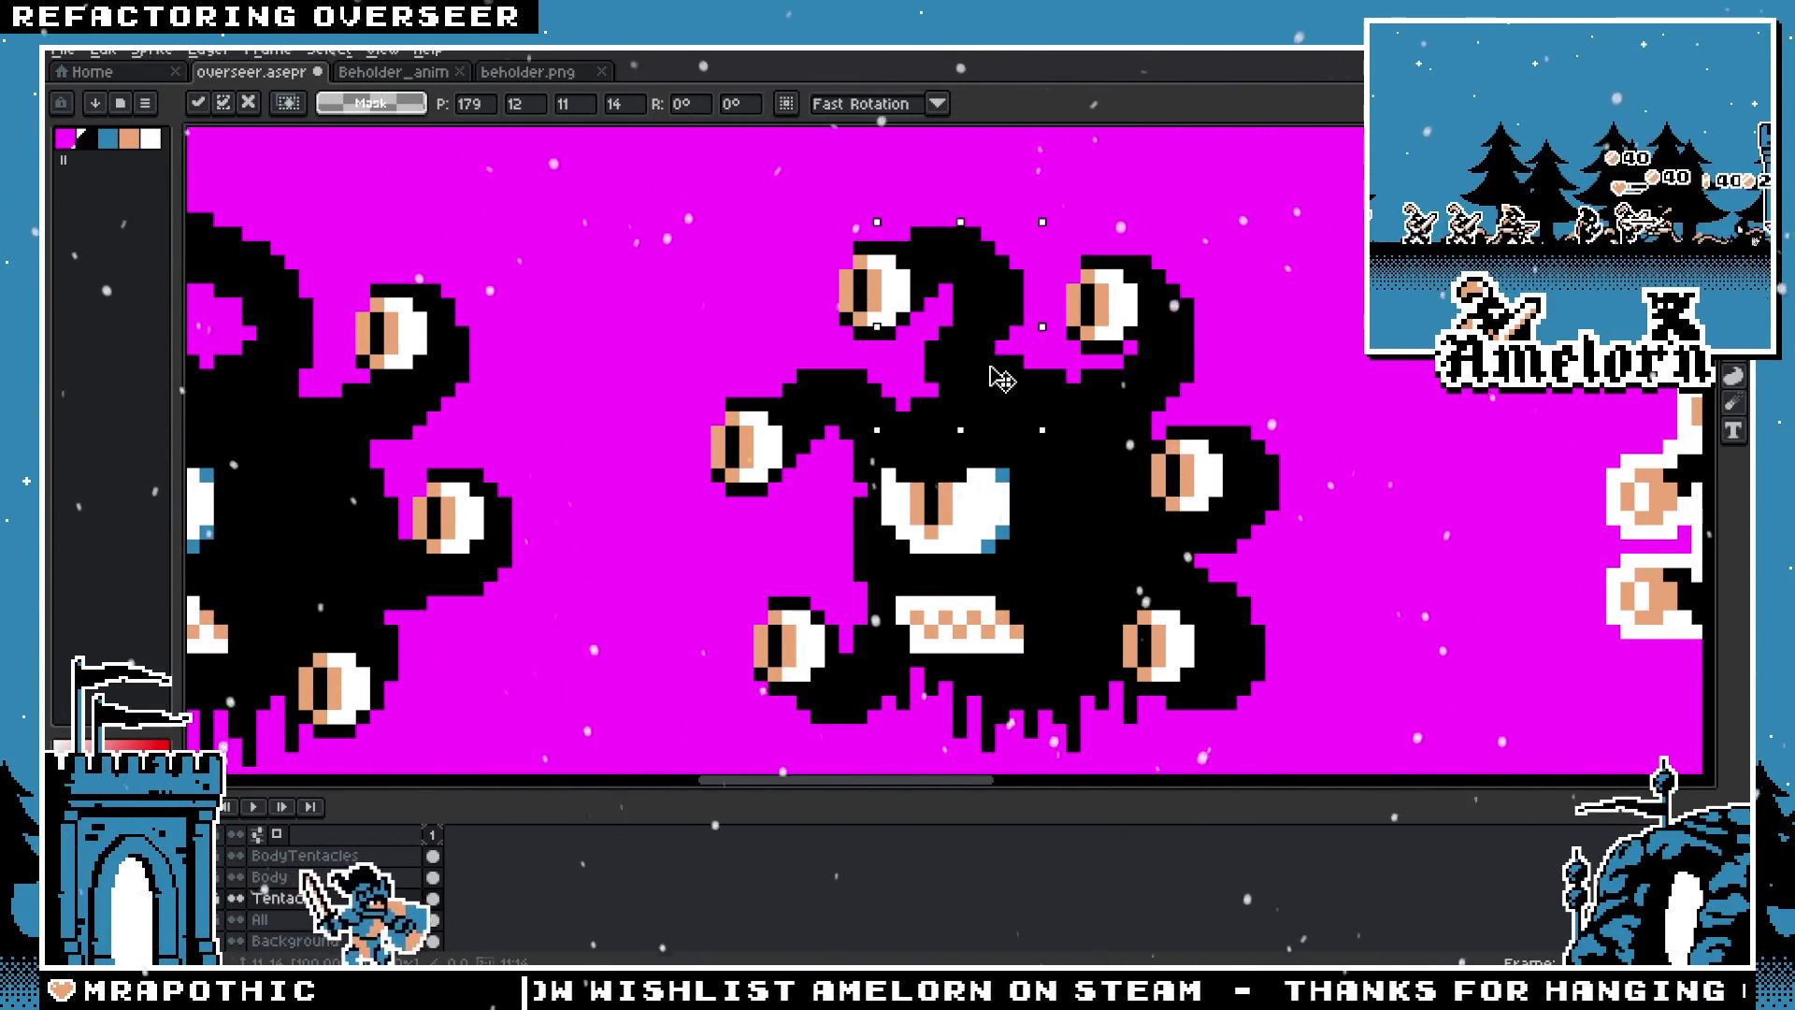
key(ctrl+d)
key(Up)
key(Up)
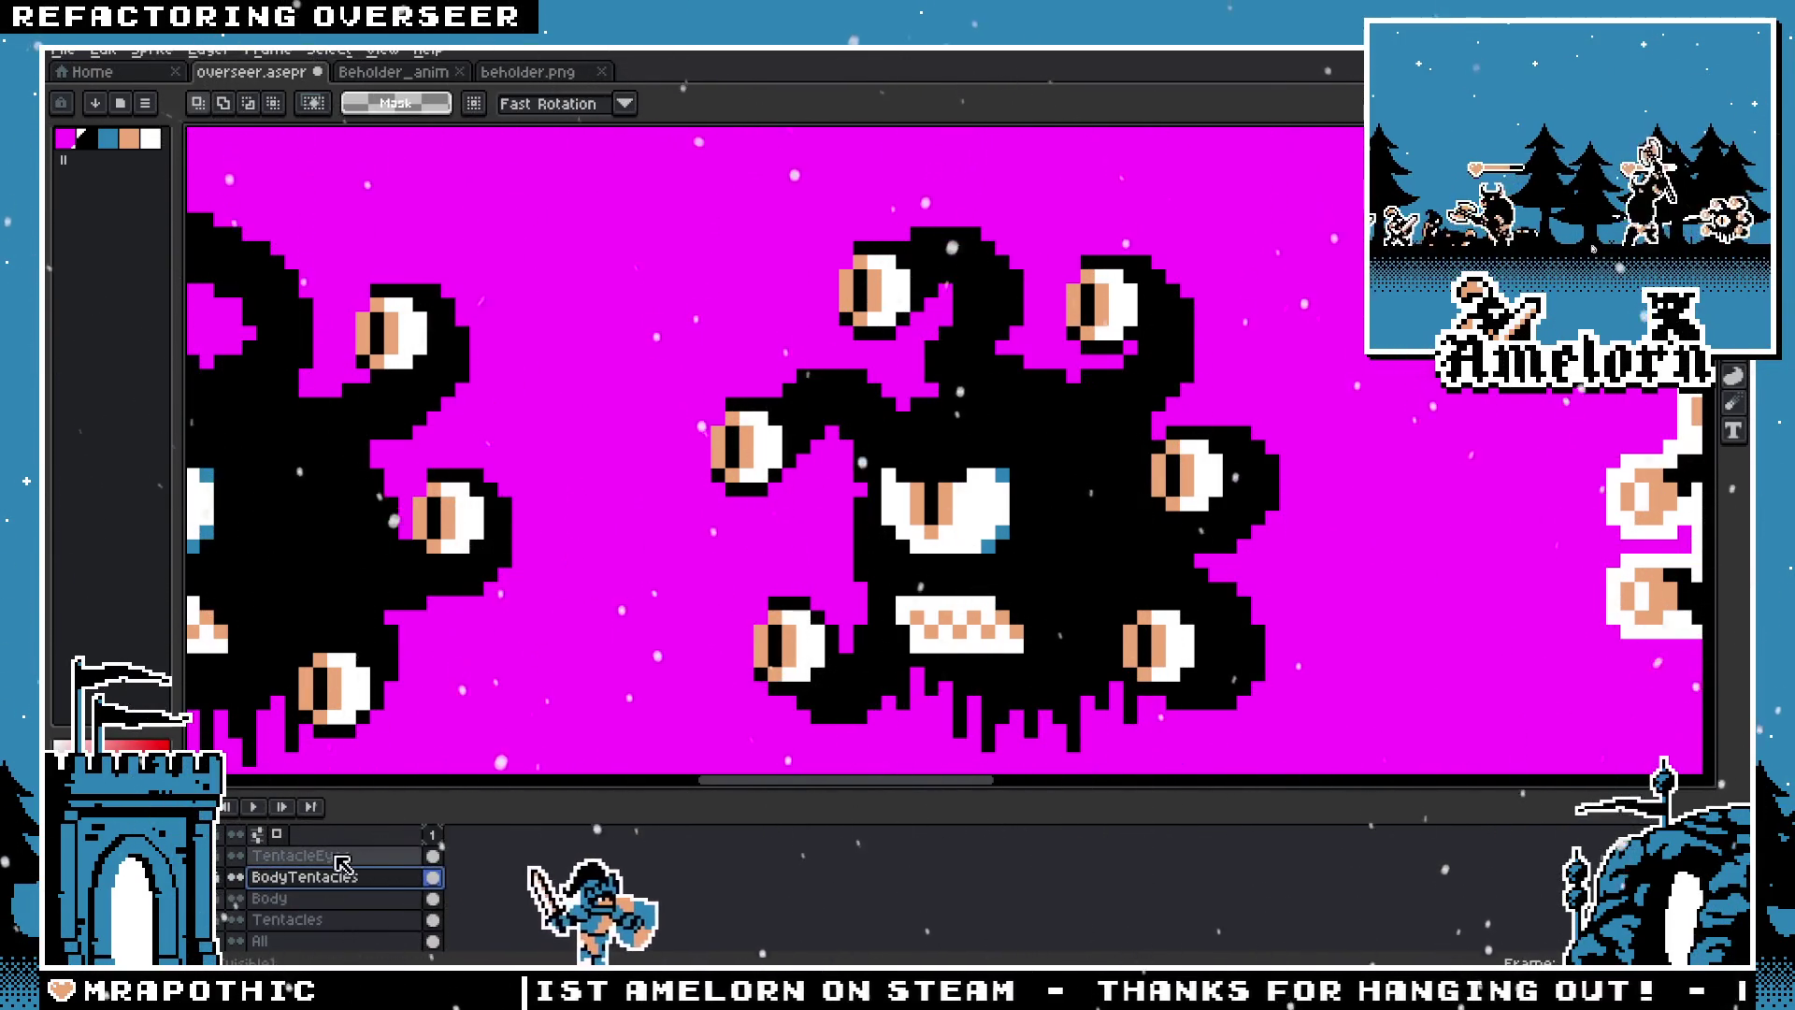
Step: Marquee the top tentacle eye and move it one pixel right
drag(821, 208, 970, 359)
drag(883, 318, 897, 318)
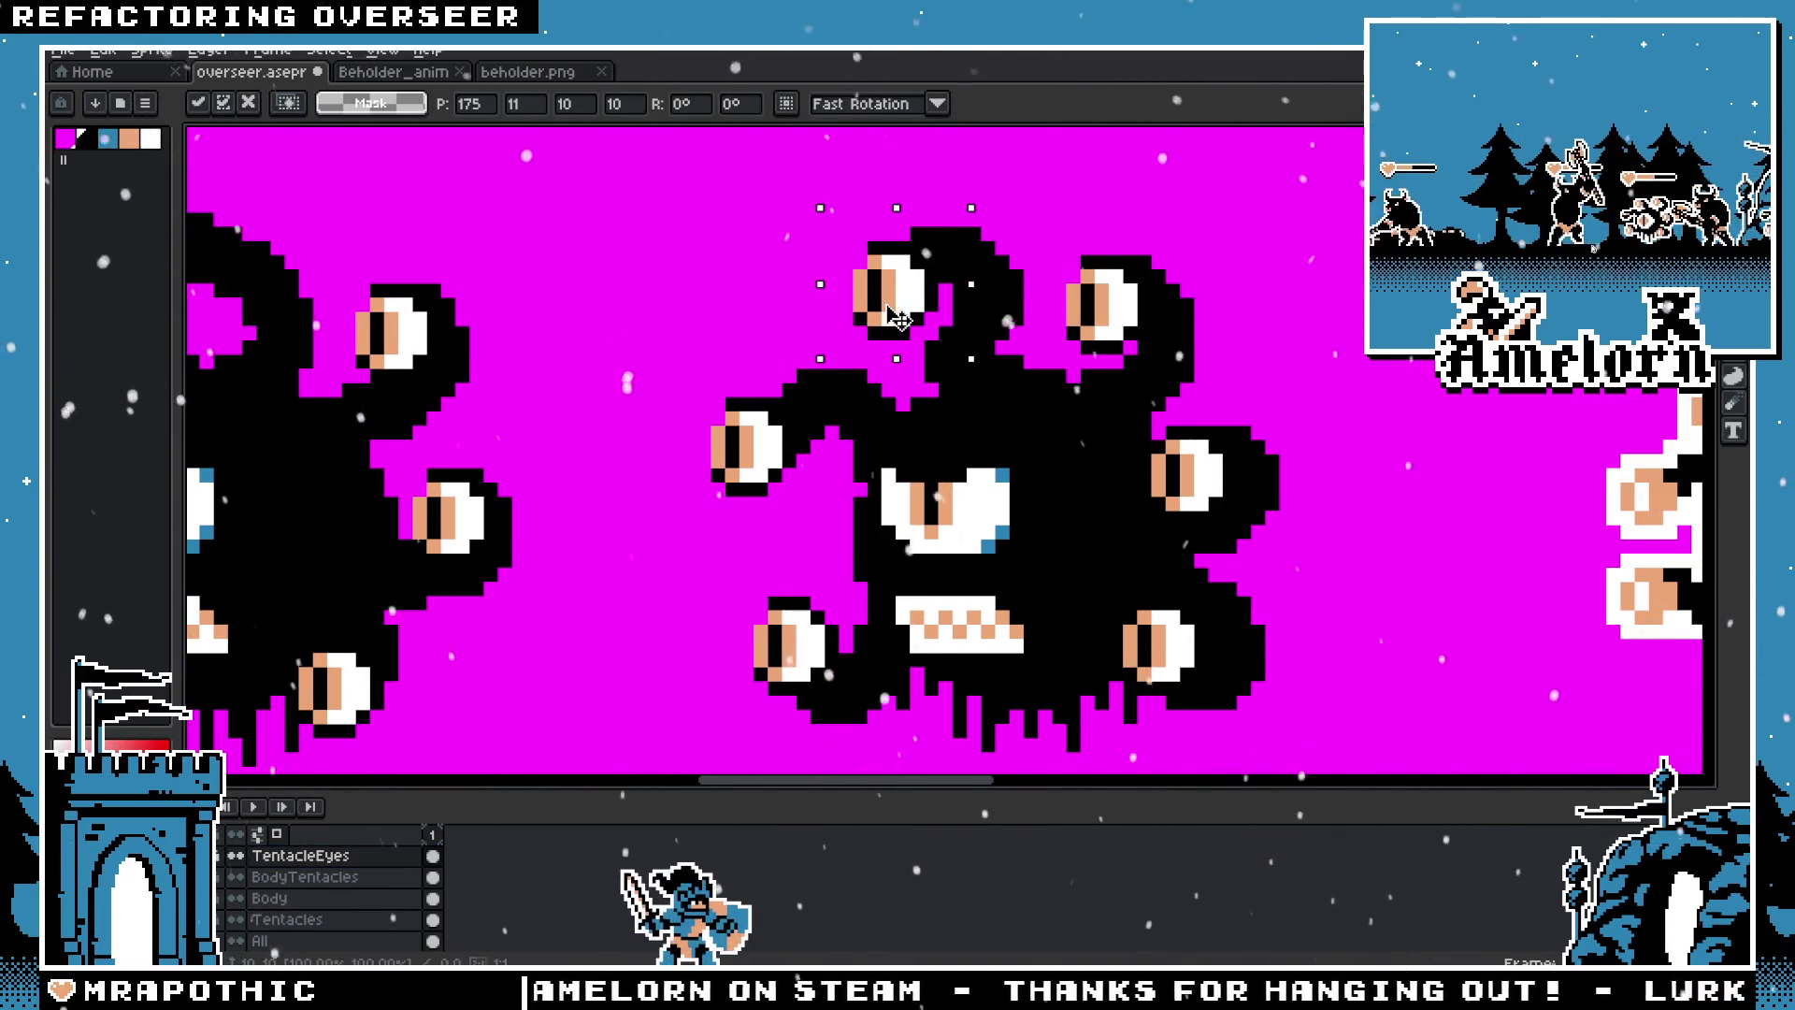
key(Return)
scroll(732, 290, down, 5)
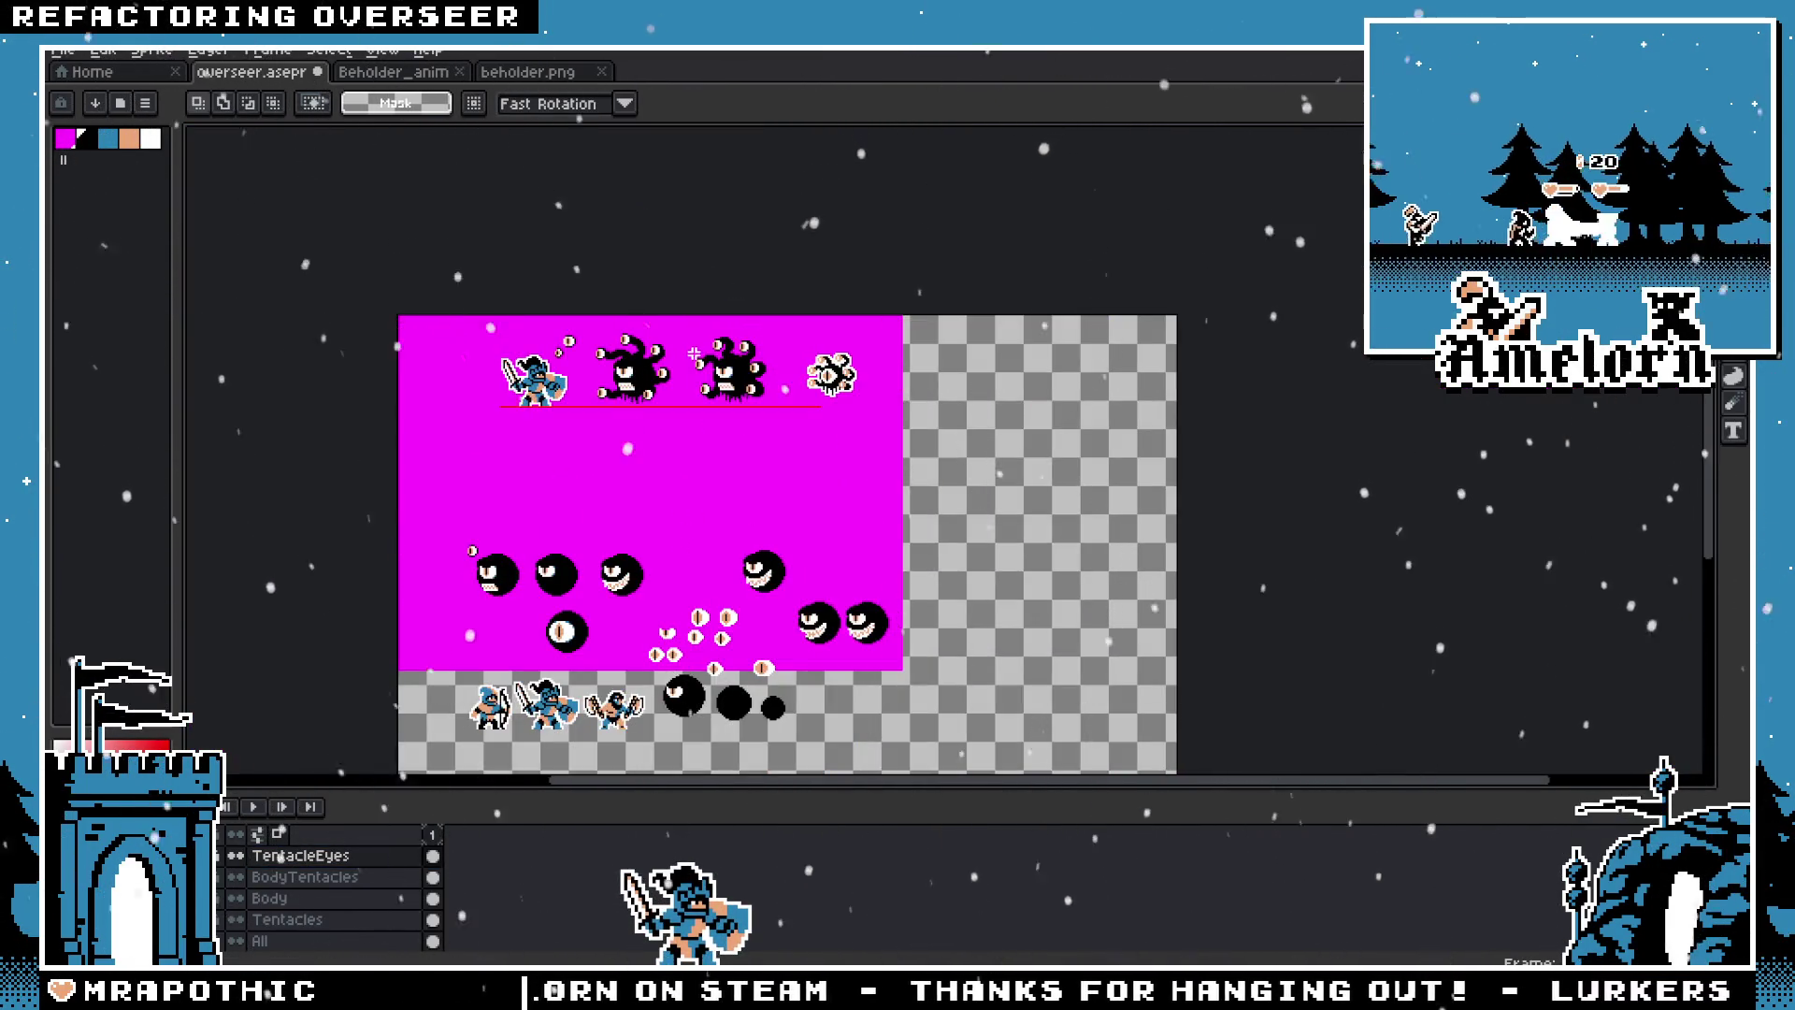
Step: Switch to the BodyTentacles layer and drag the timeline splitter up to reveal Mouth through Background
scroll(694, 354, up, 3)
scroll(688, 448, up, 2)
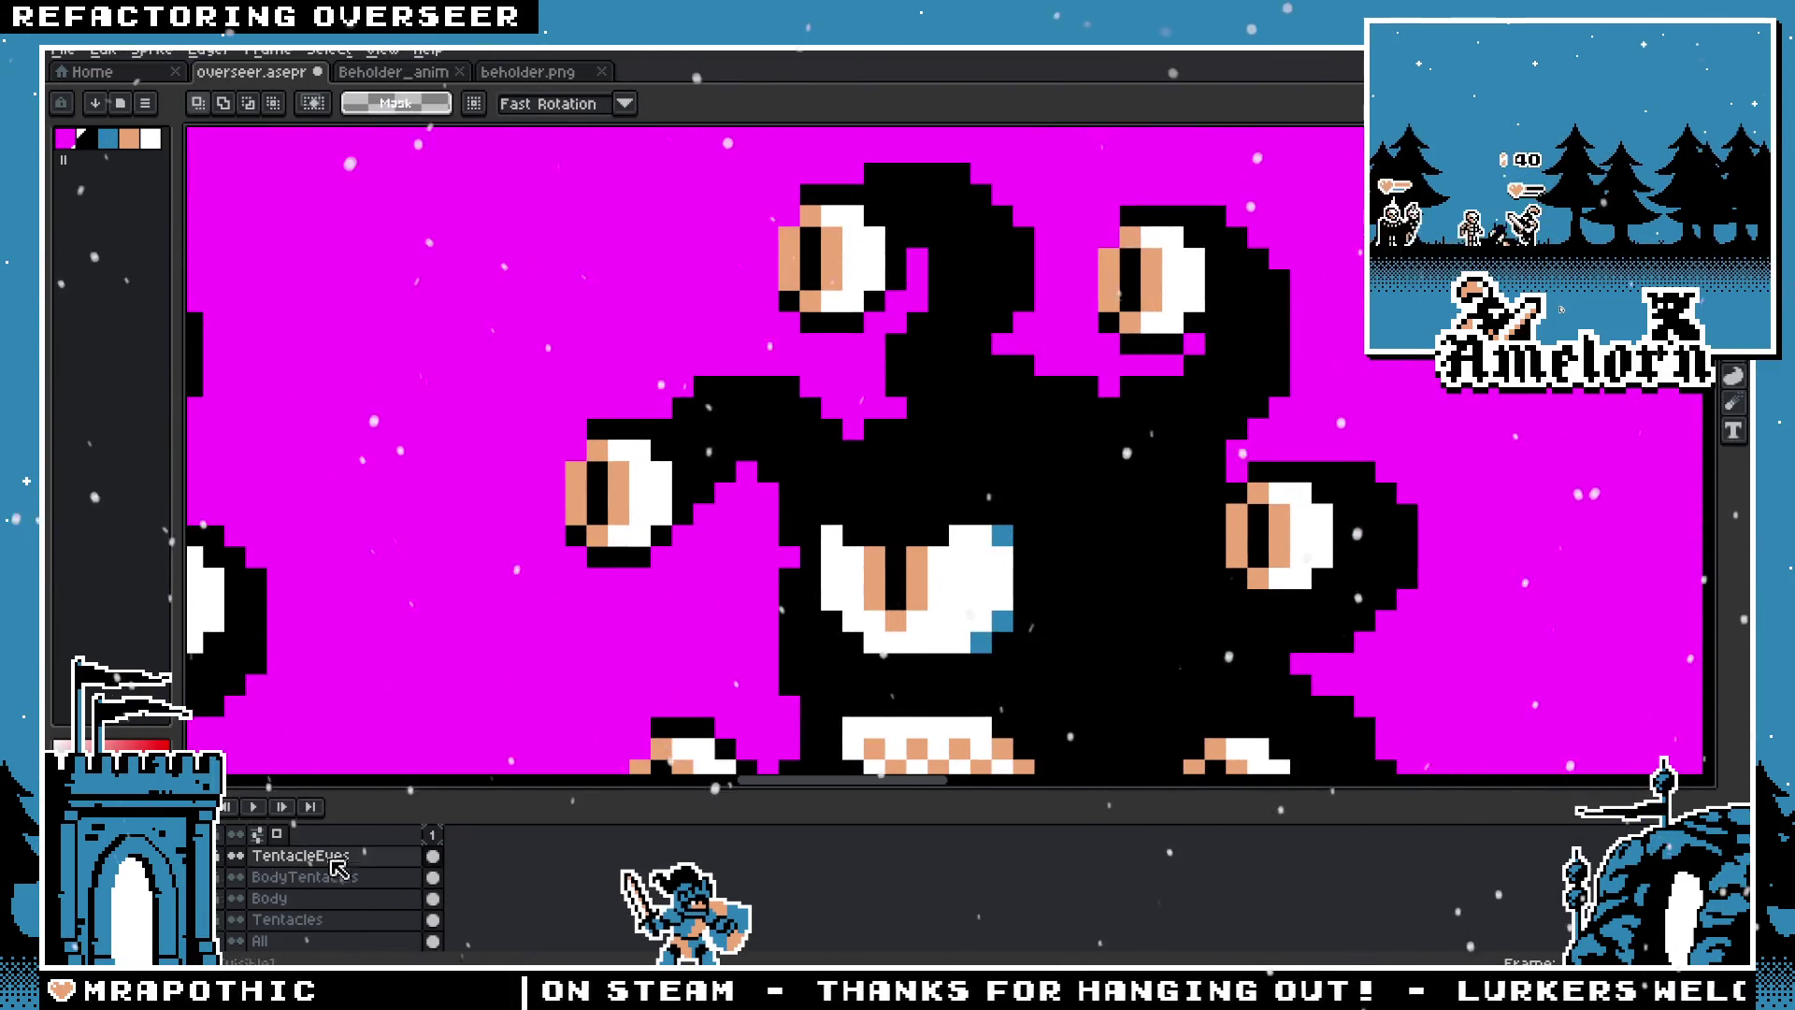
key(alt+Down)
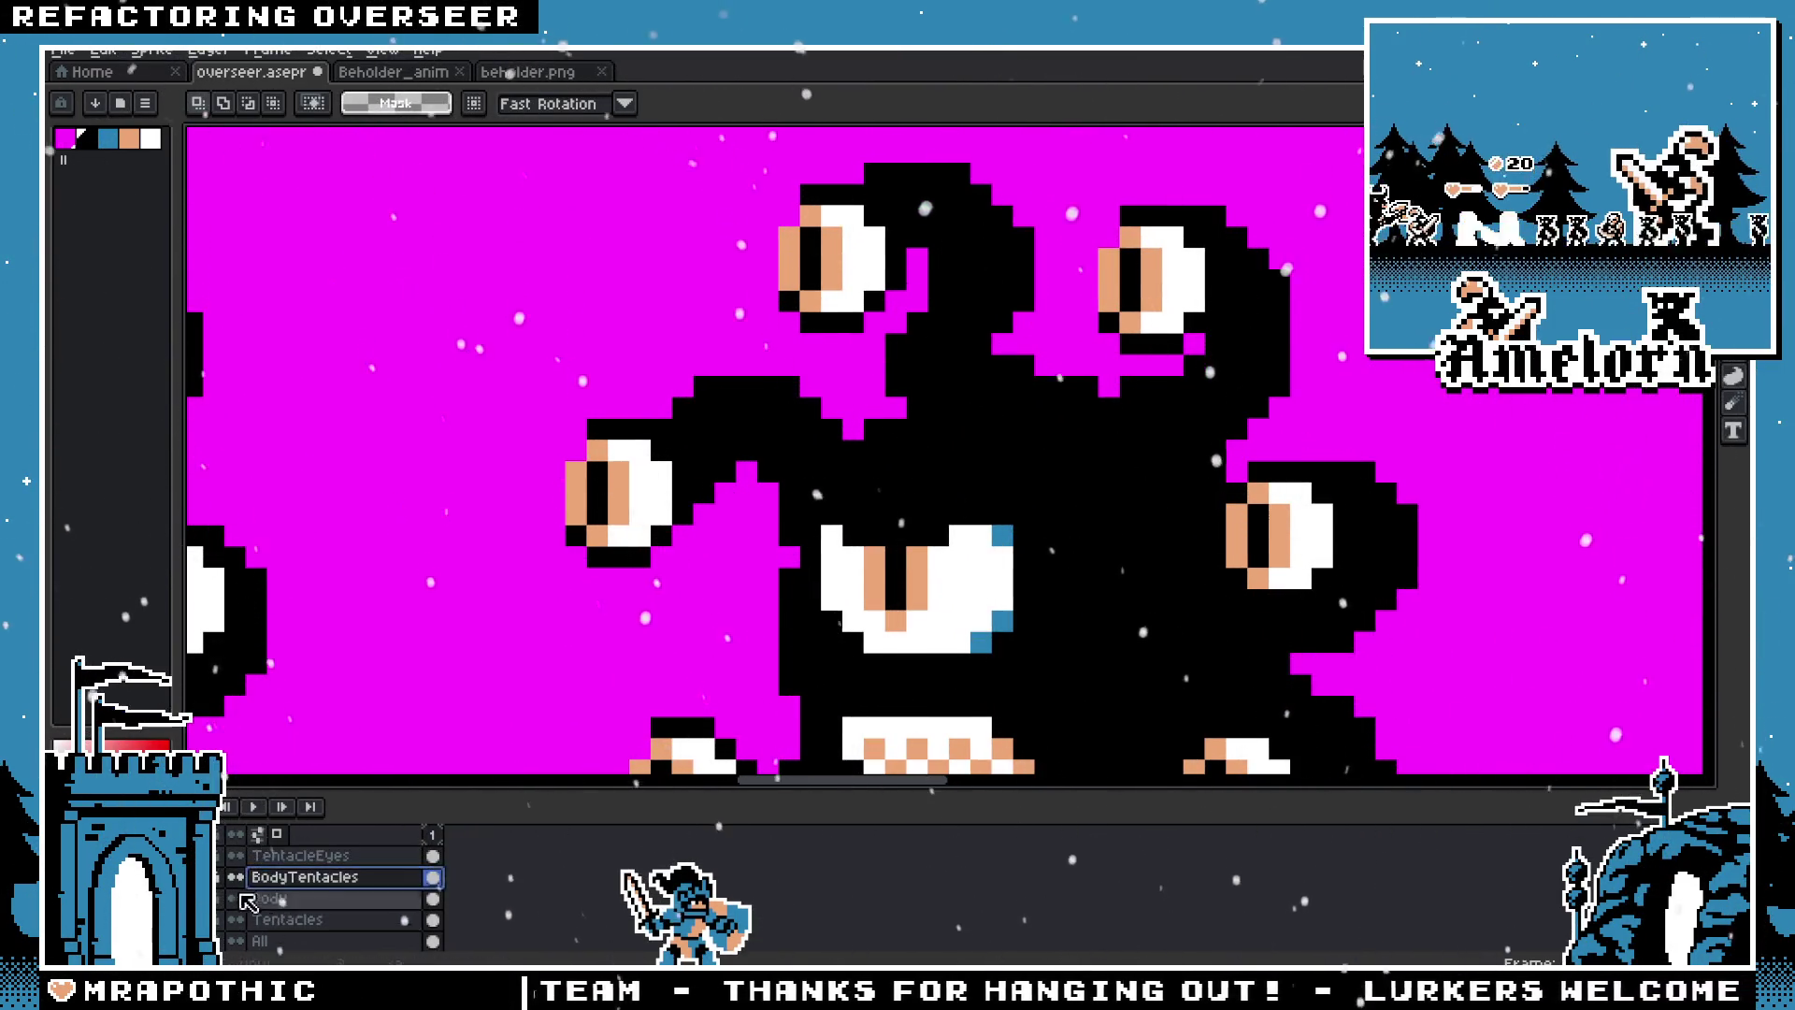
scroll(234, 911, up, 2)
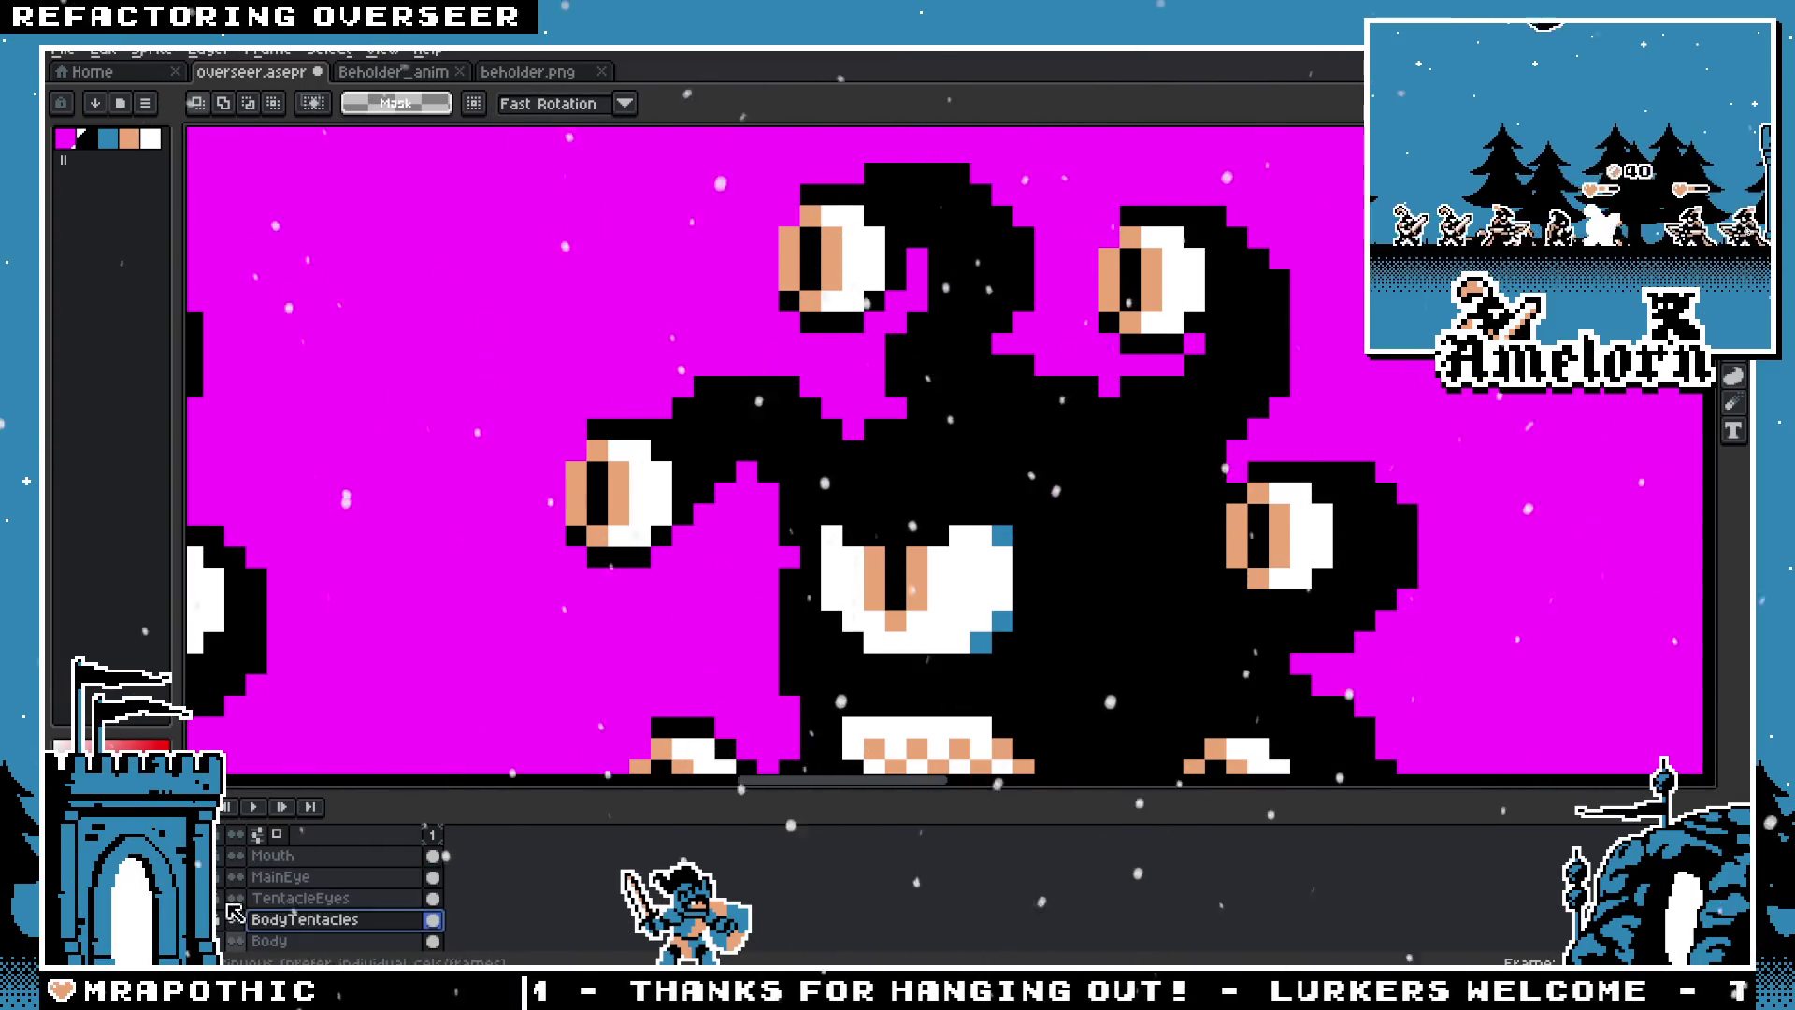
drag(888, 789, 900, 725)
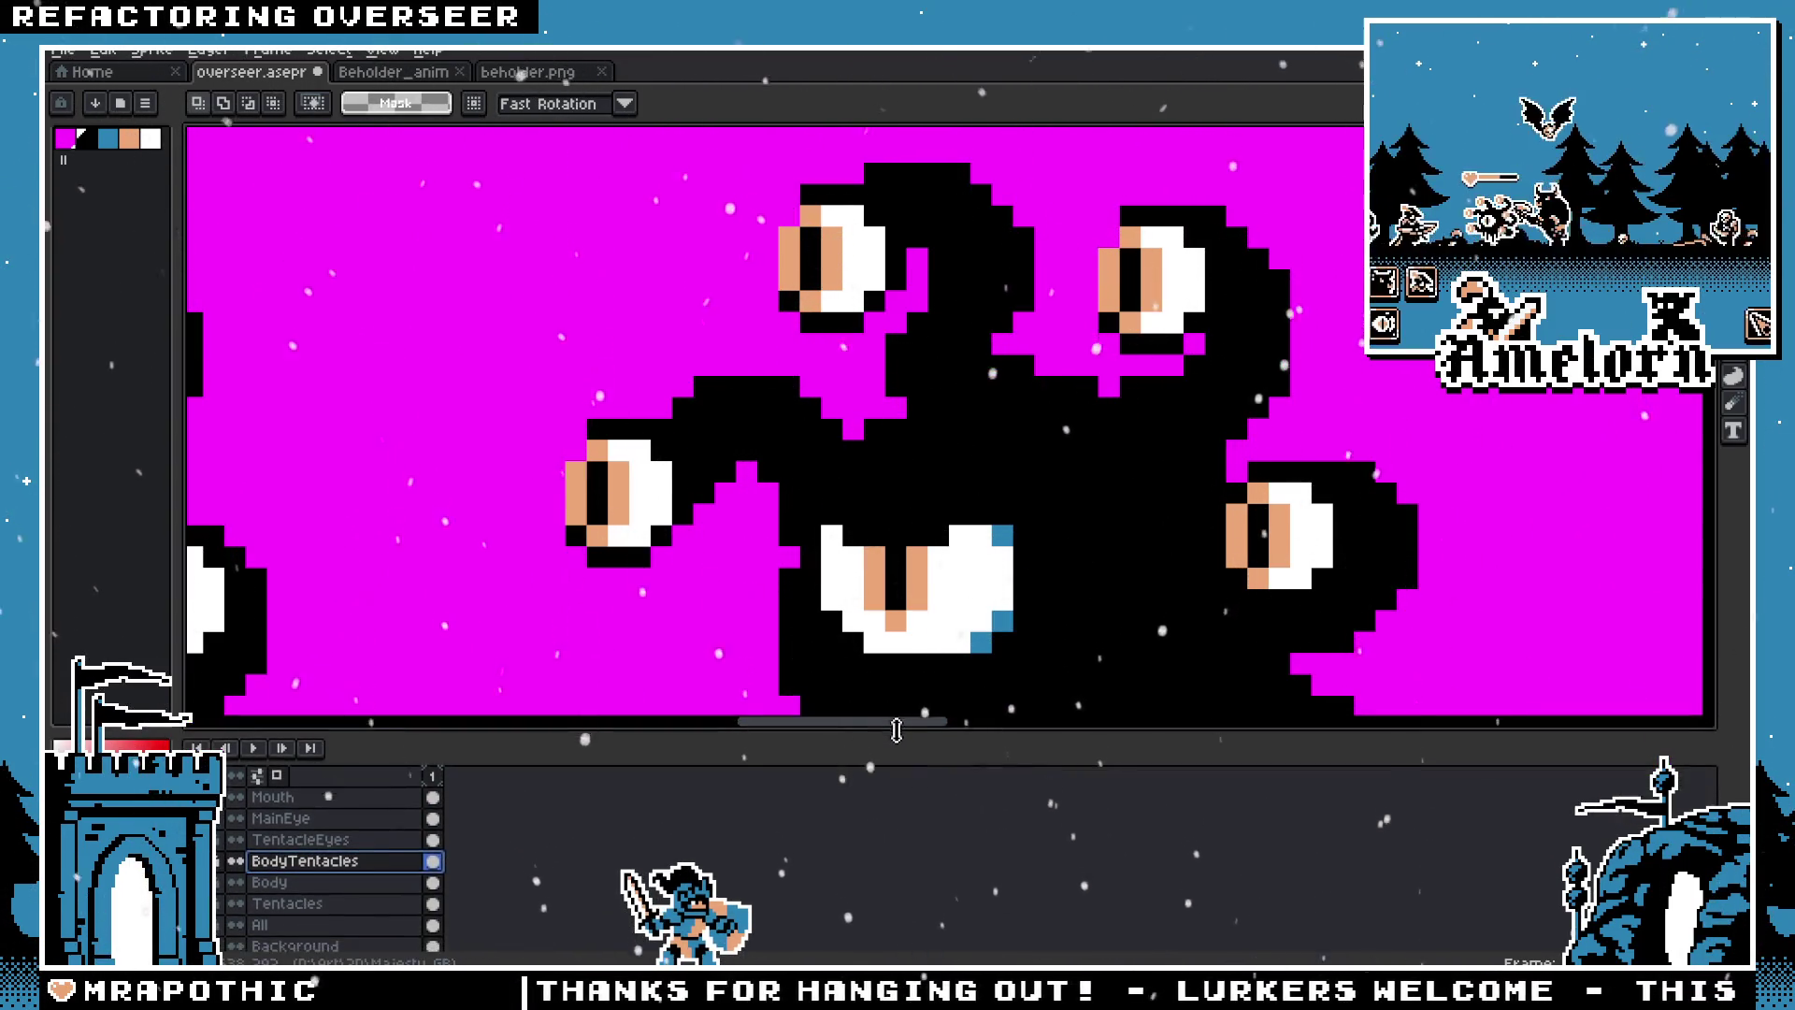
scroll(940, 575, down, 2)
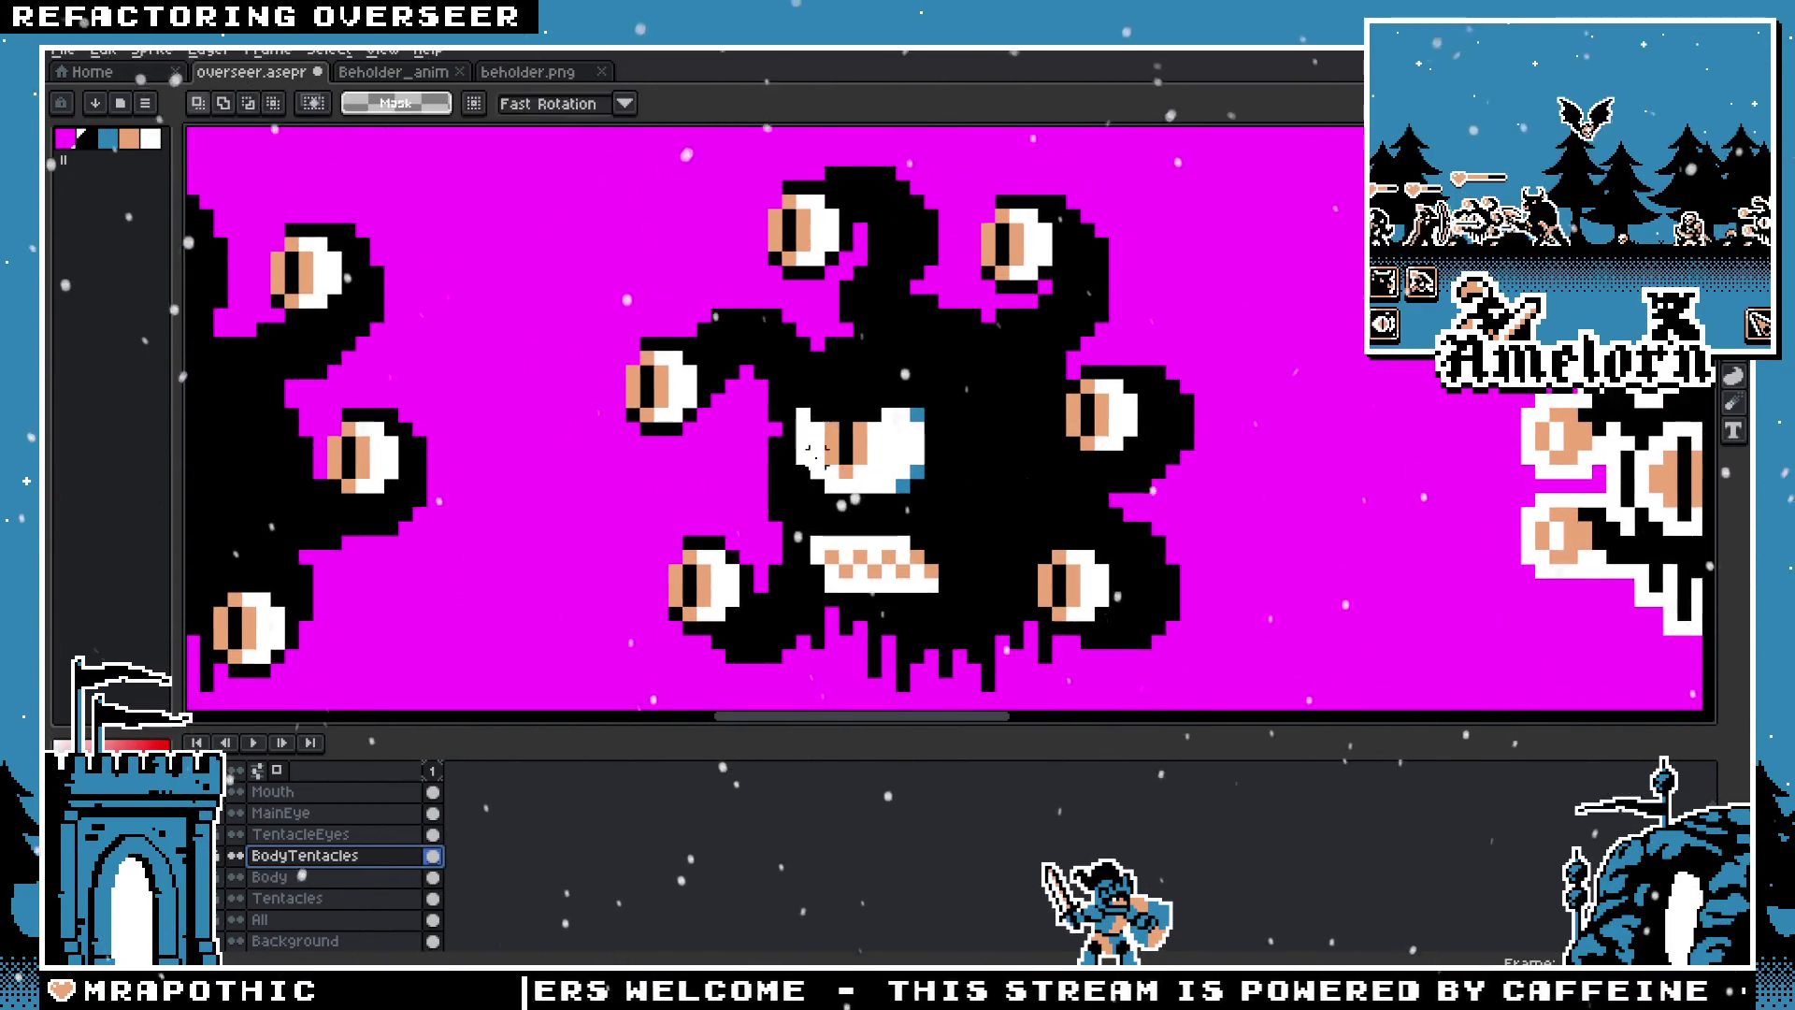
scroll(765, 329, down, 2)
scroll(844, 424, up, 1)
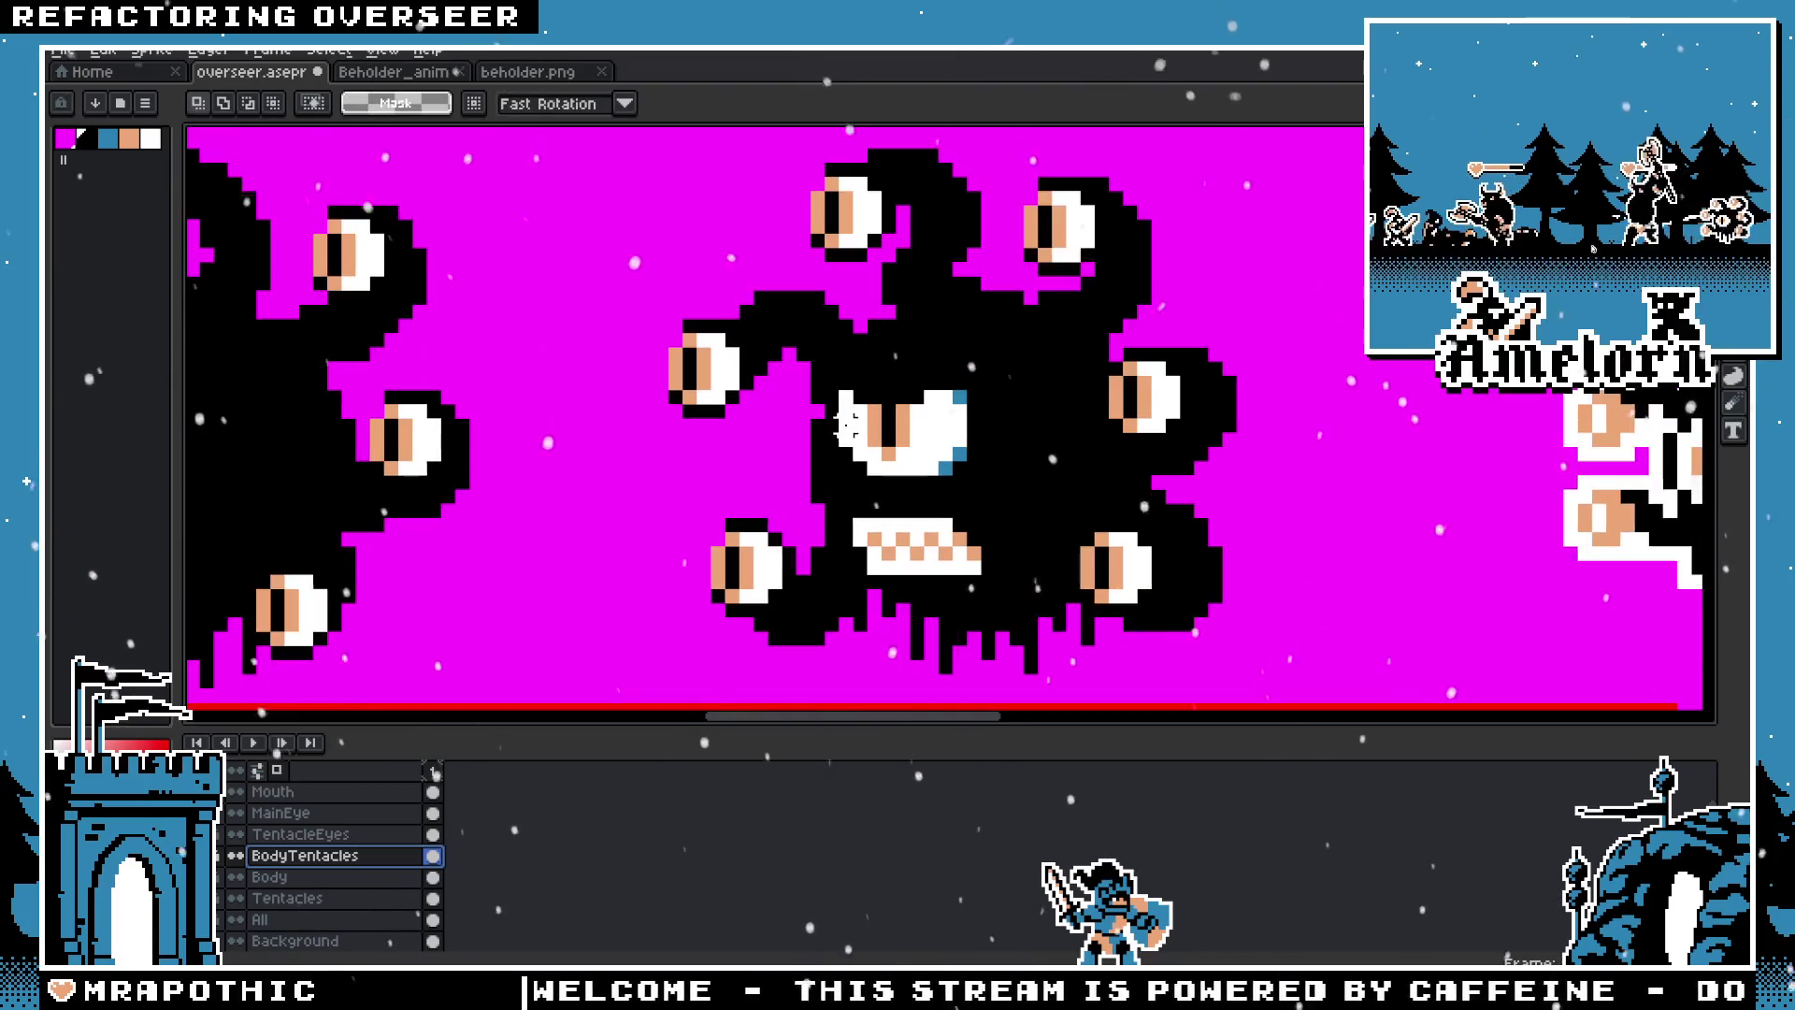
scroll(617, 379, left, 5)
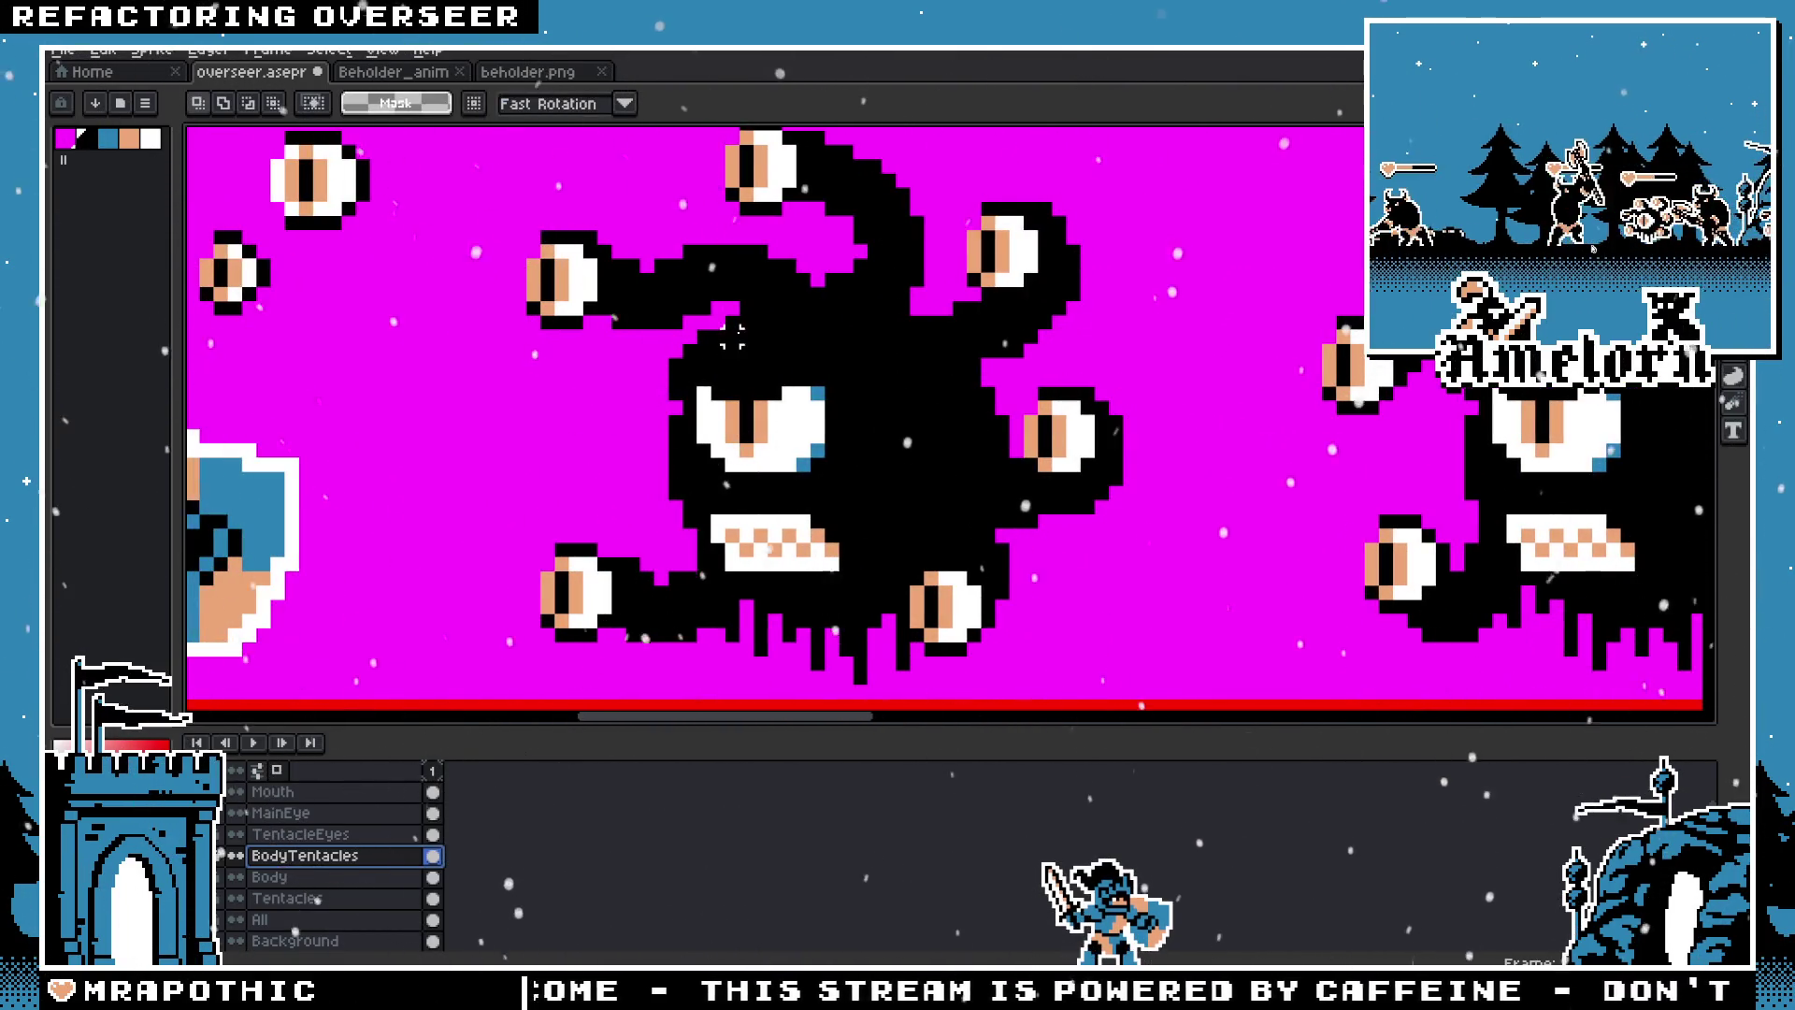
scroll(963, 447, right, 5)
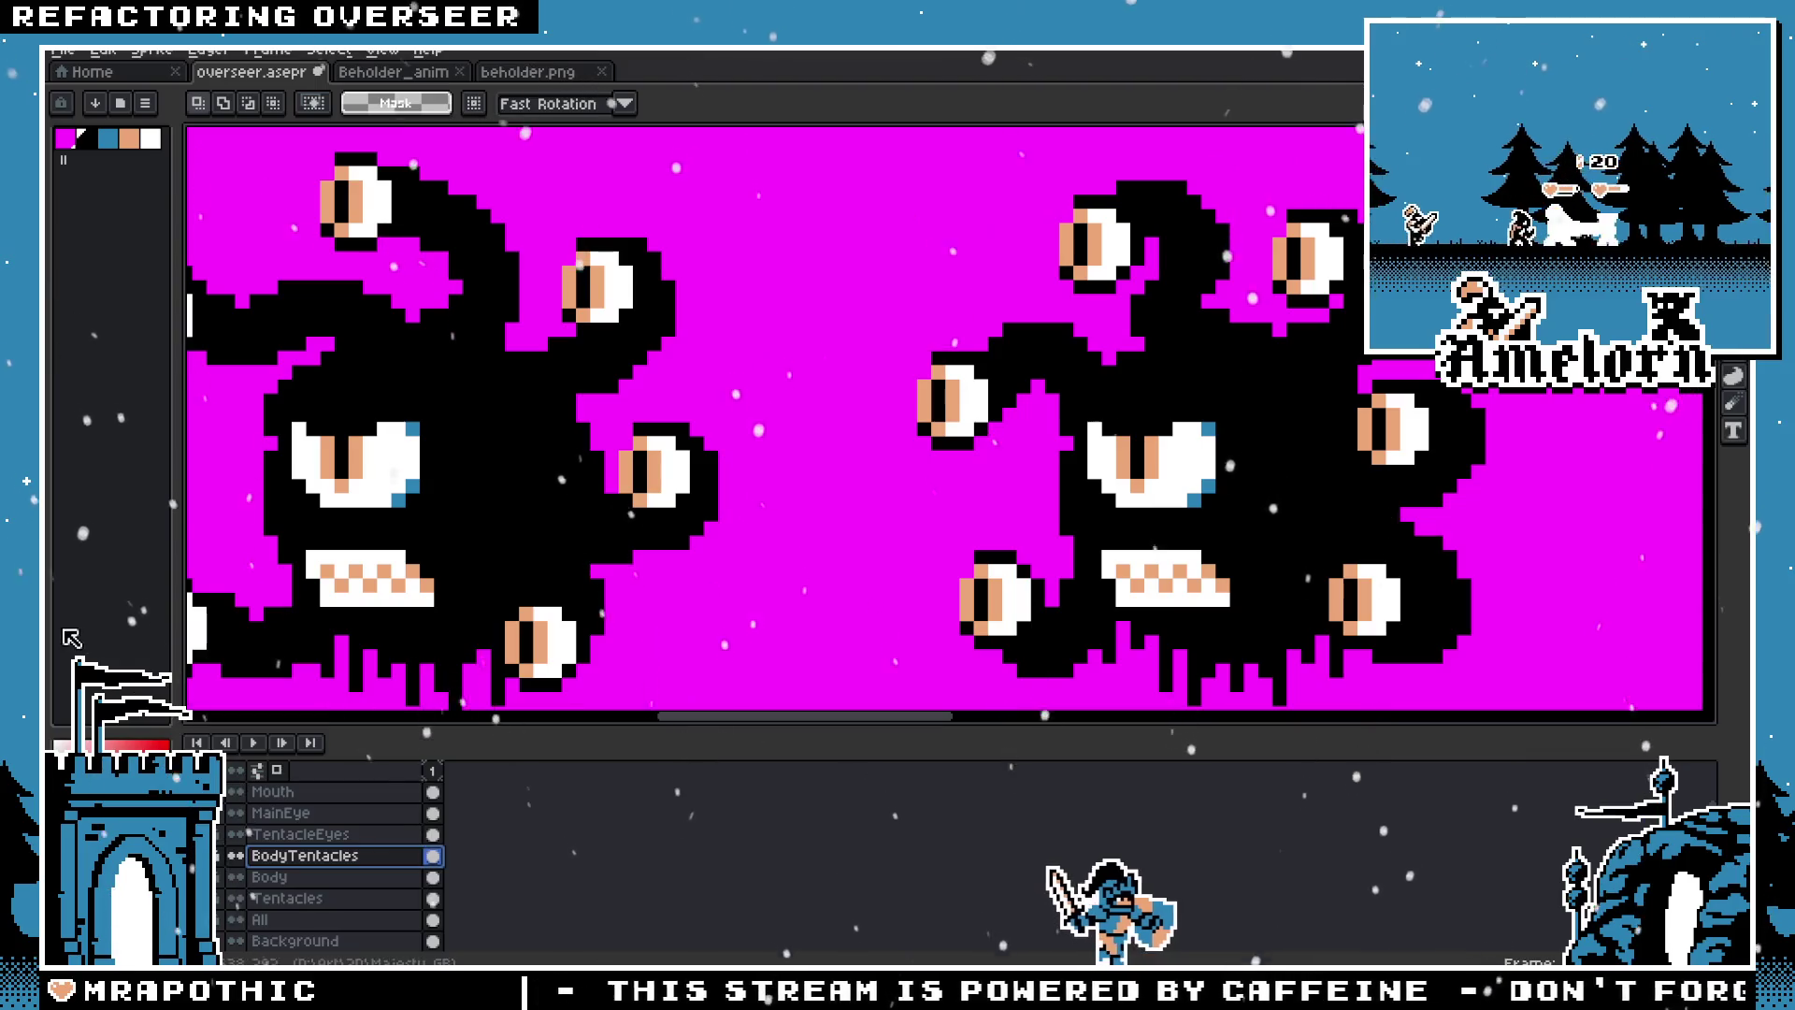
scroll(754, 513, right, 3)
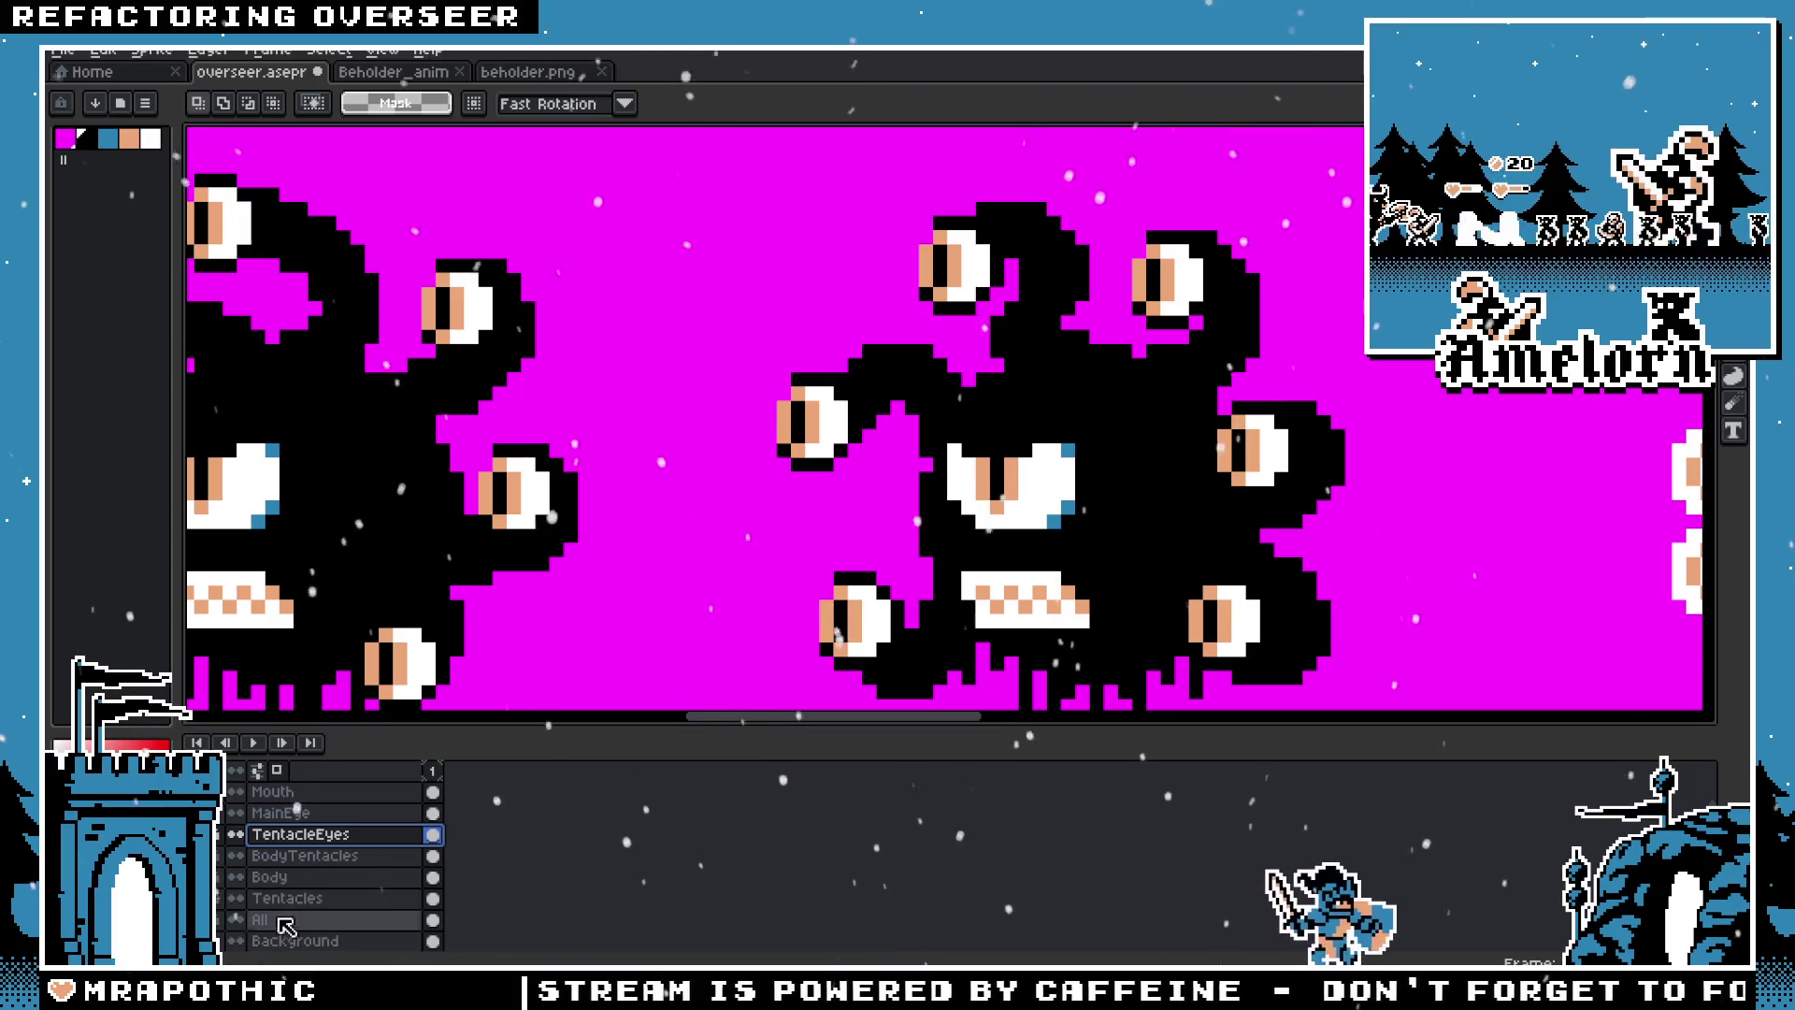
Step: On the Tentacles layer, magic-wand select the black left tentacle region
click(220, 900)
click(234, 897)
click(235, 898)
scroll(1157, 462, up, 2)
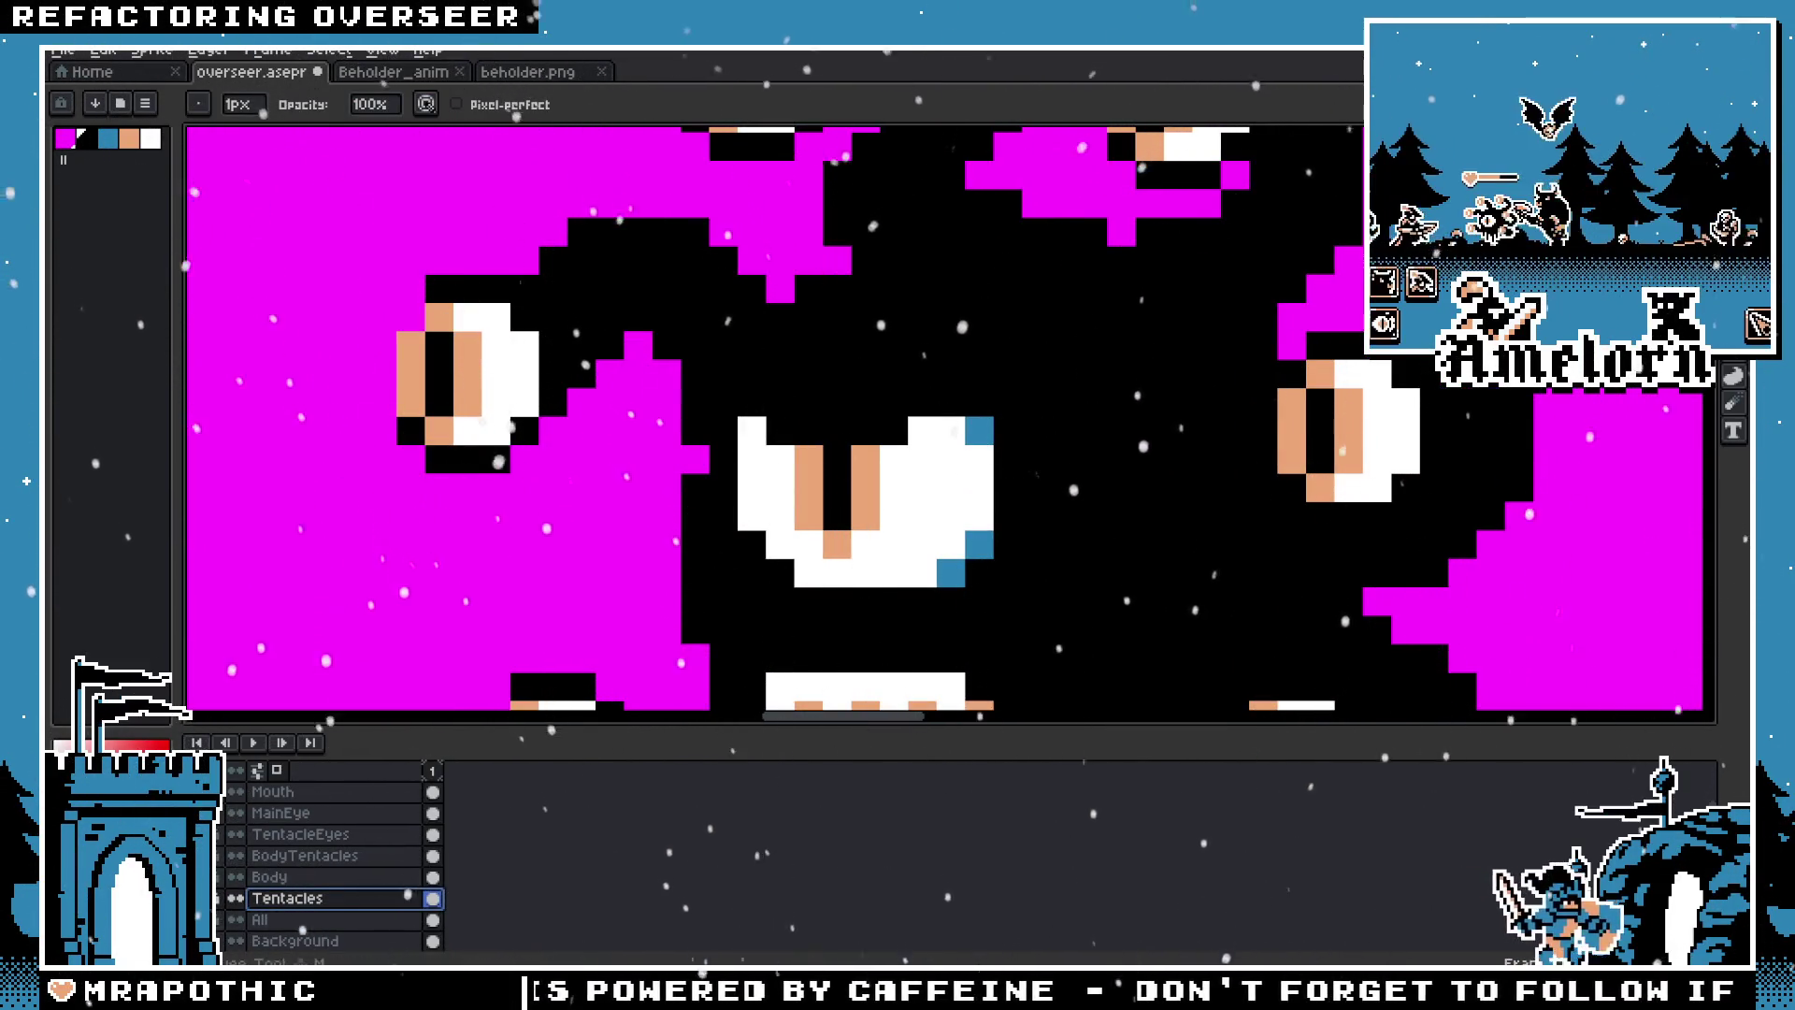
key(w)
click(636, 280)
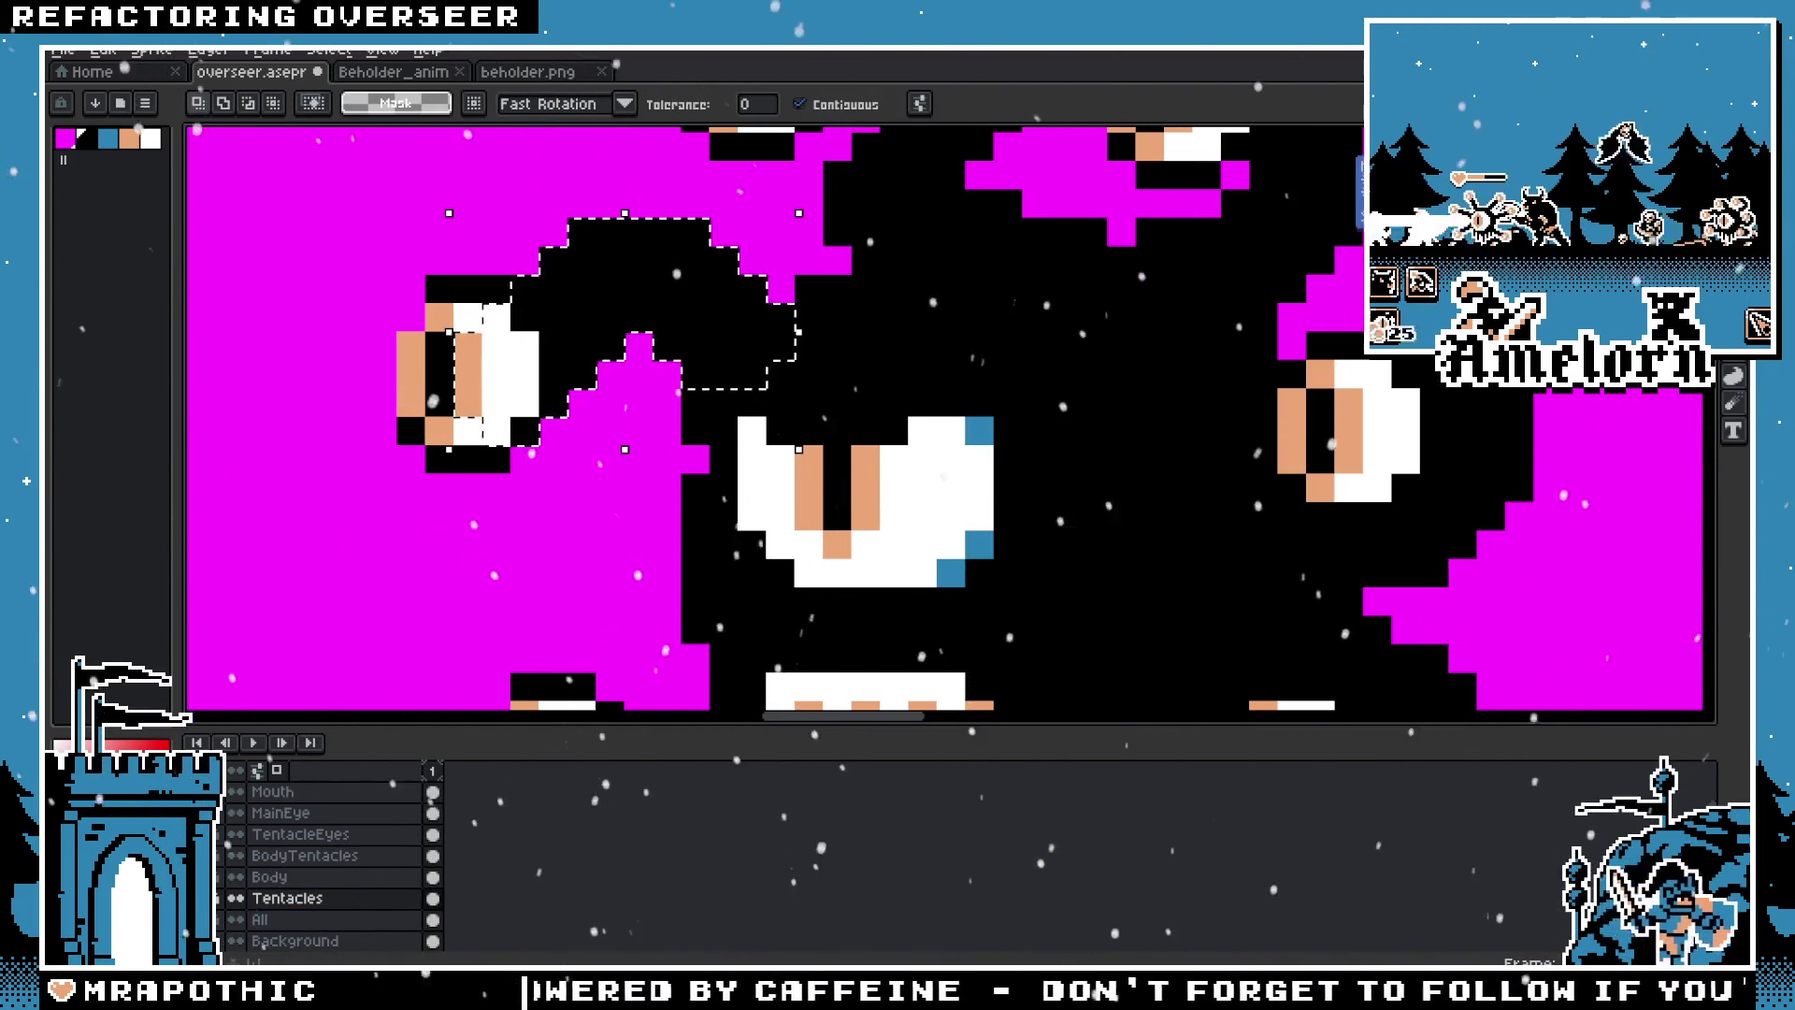
Step: Paint three magenta pixels with the Pencil to carve a gap under the left tentacle
key(b)
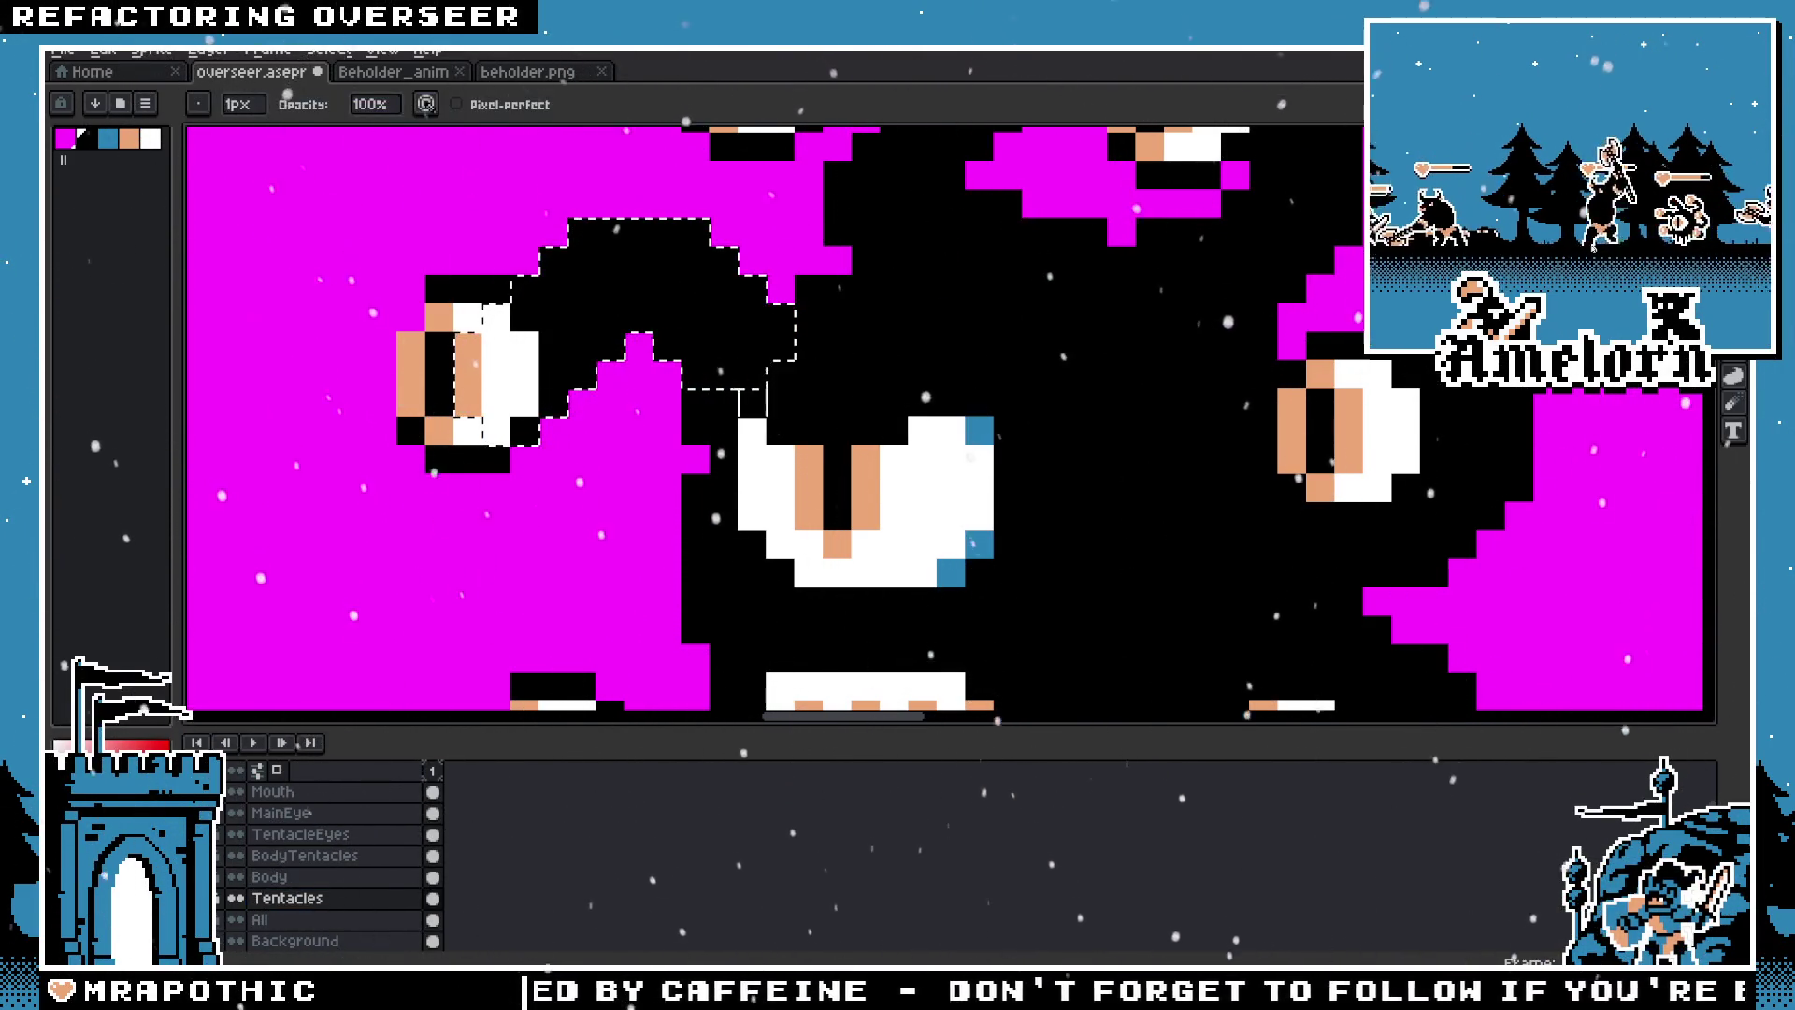
click(694, 346)
click(724, 318)
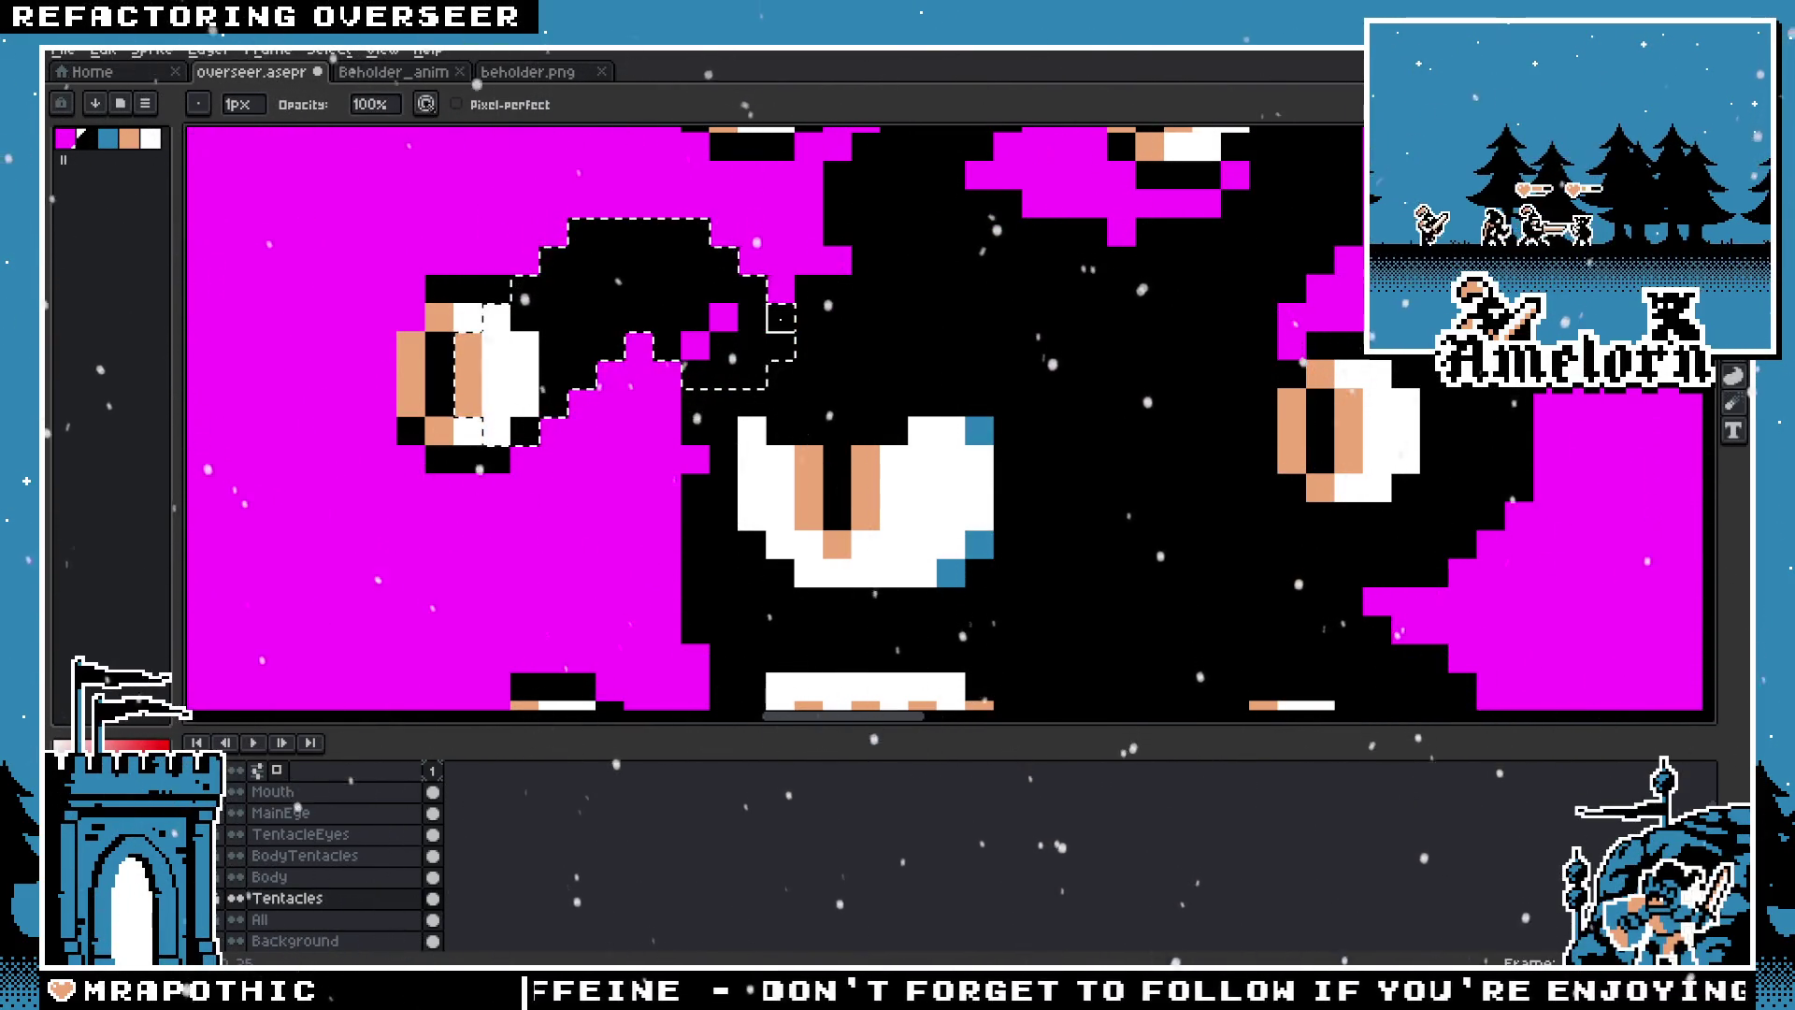
click(752, 289)
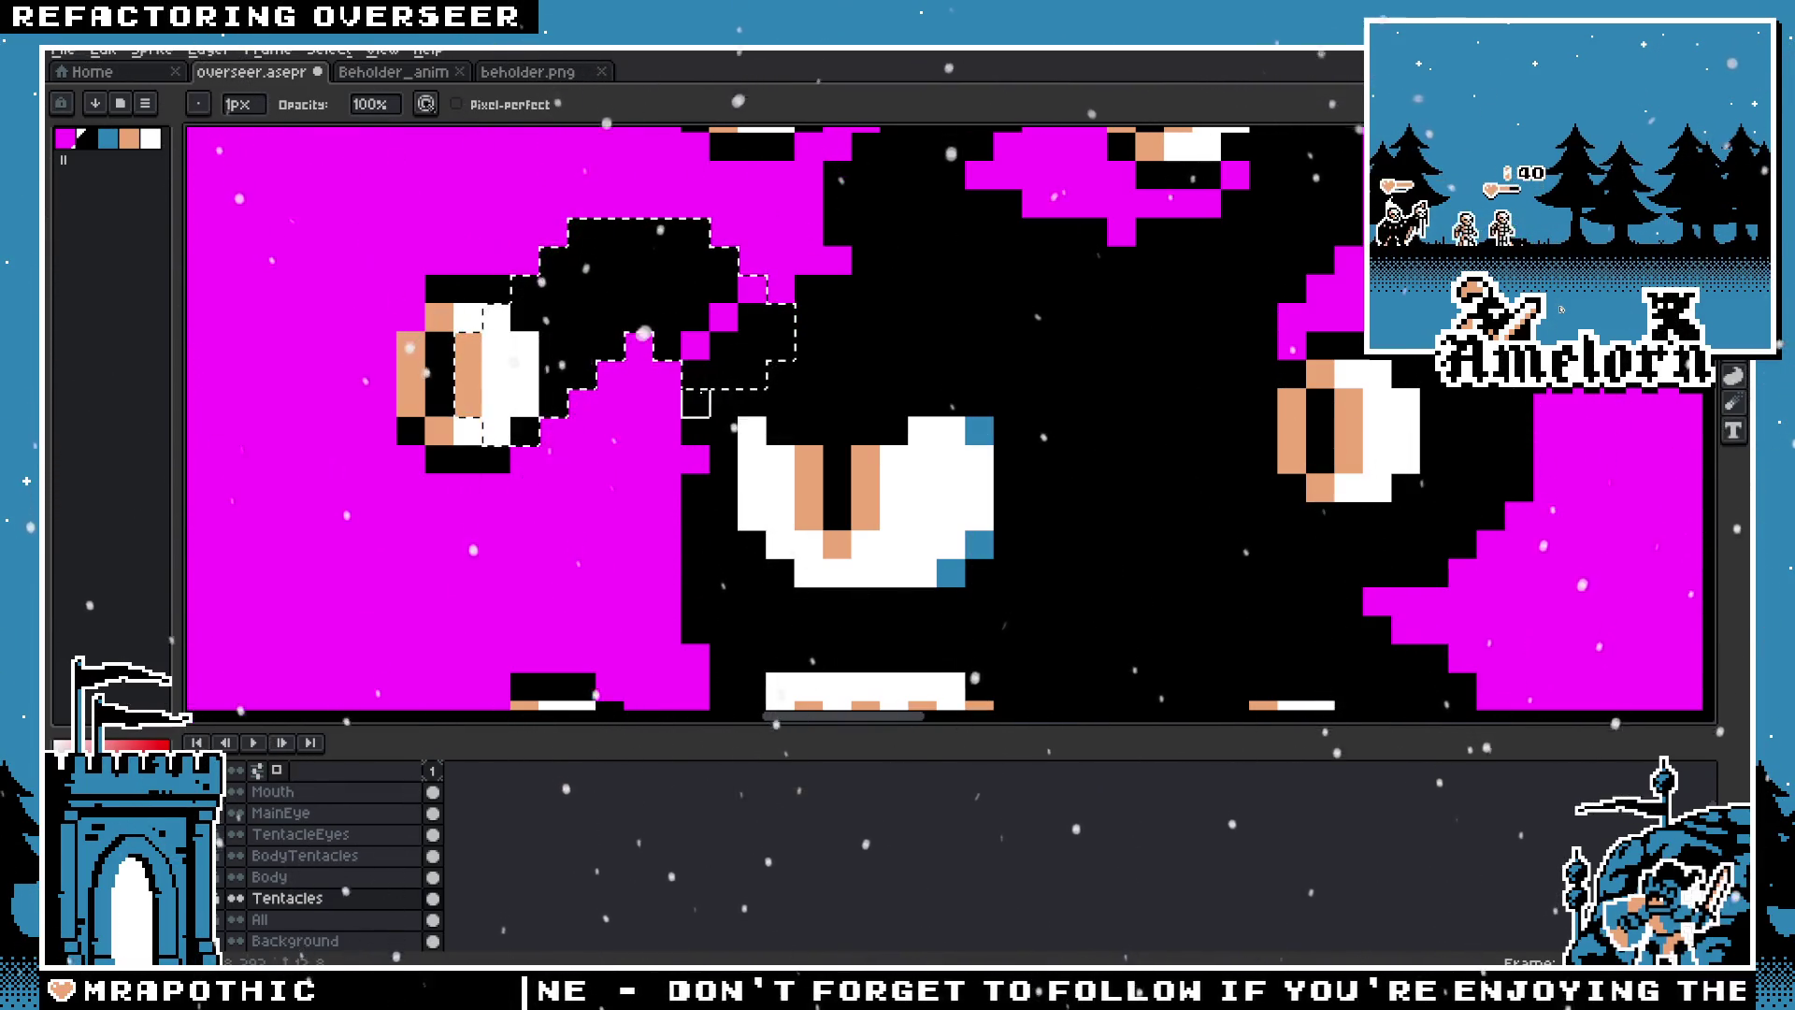
scroll(946, 401, down, 5)
scroll(822, 467, down, 2)
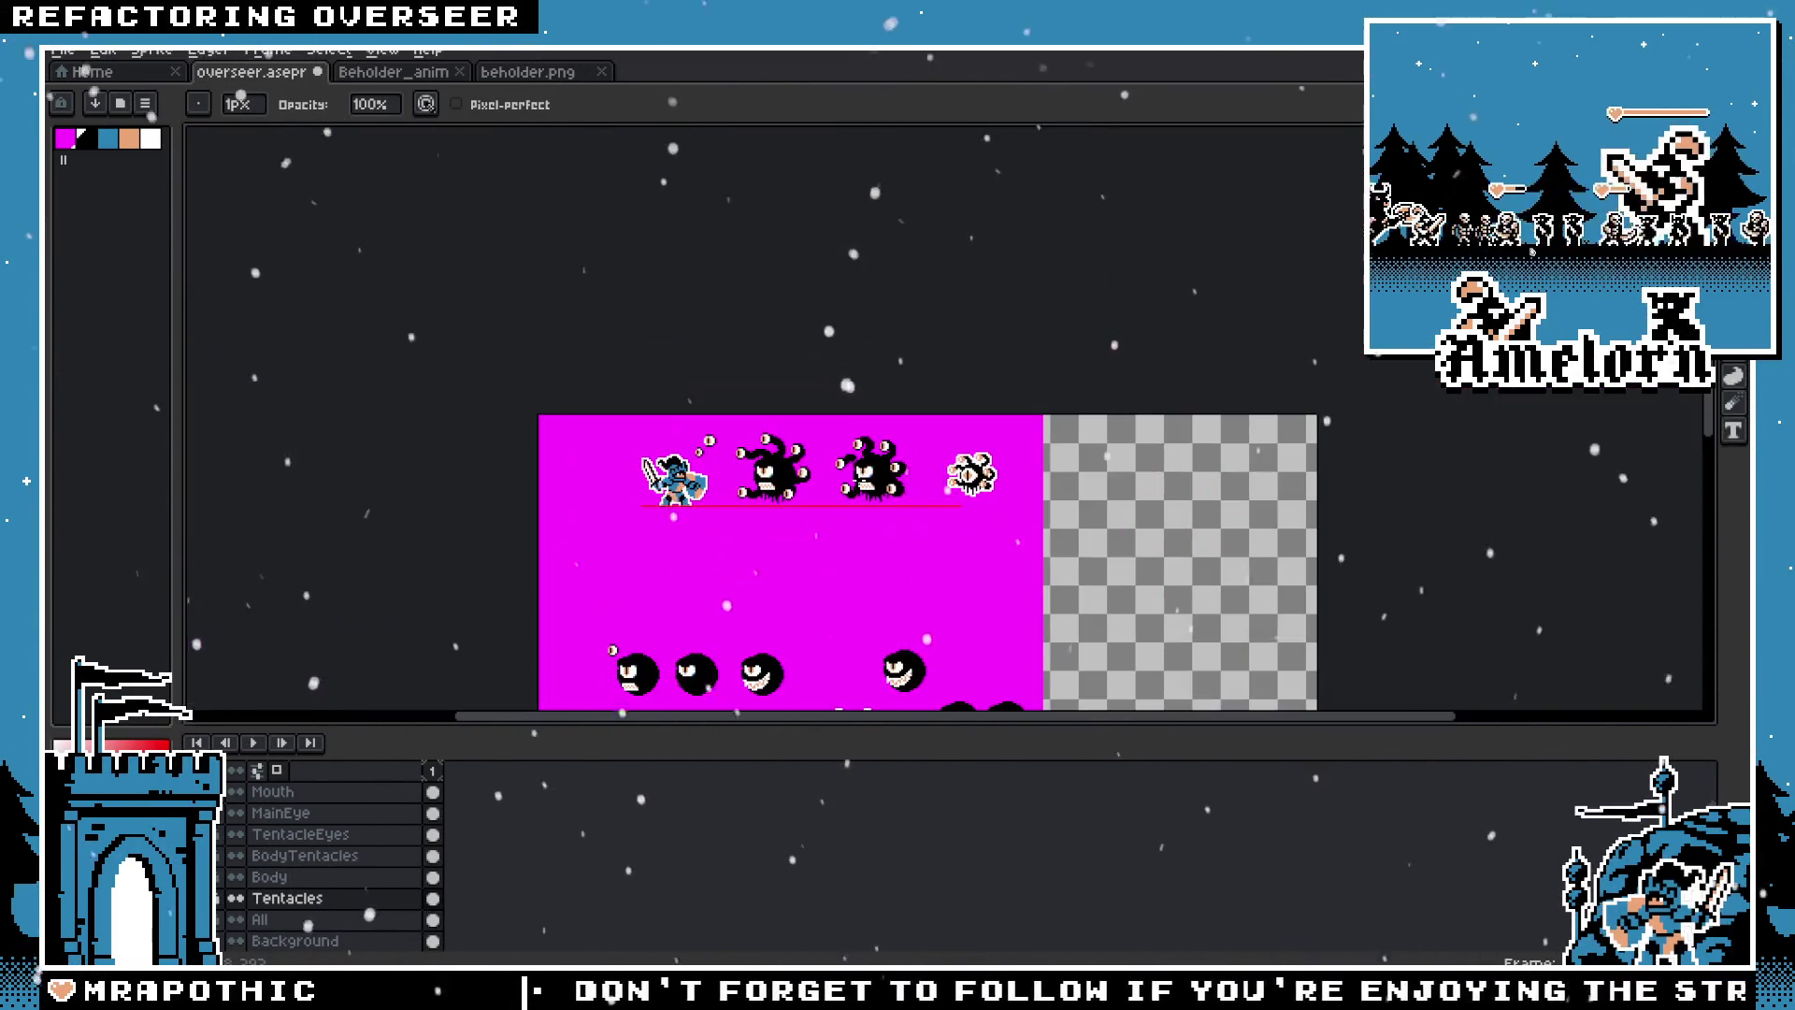
scroll(848, 452, up, 4)
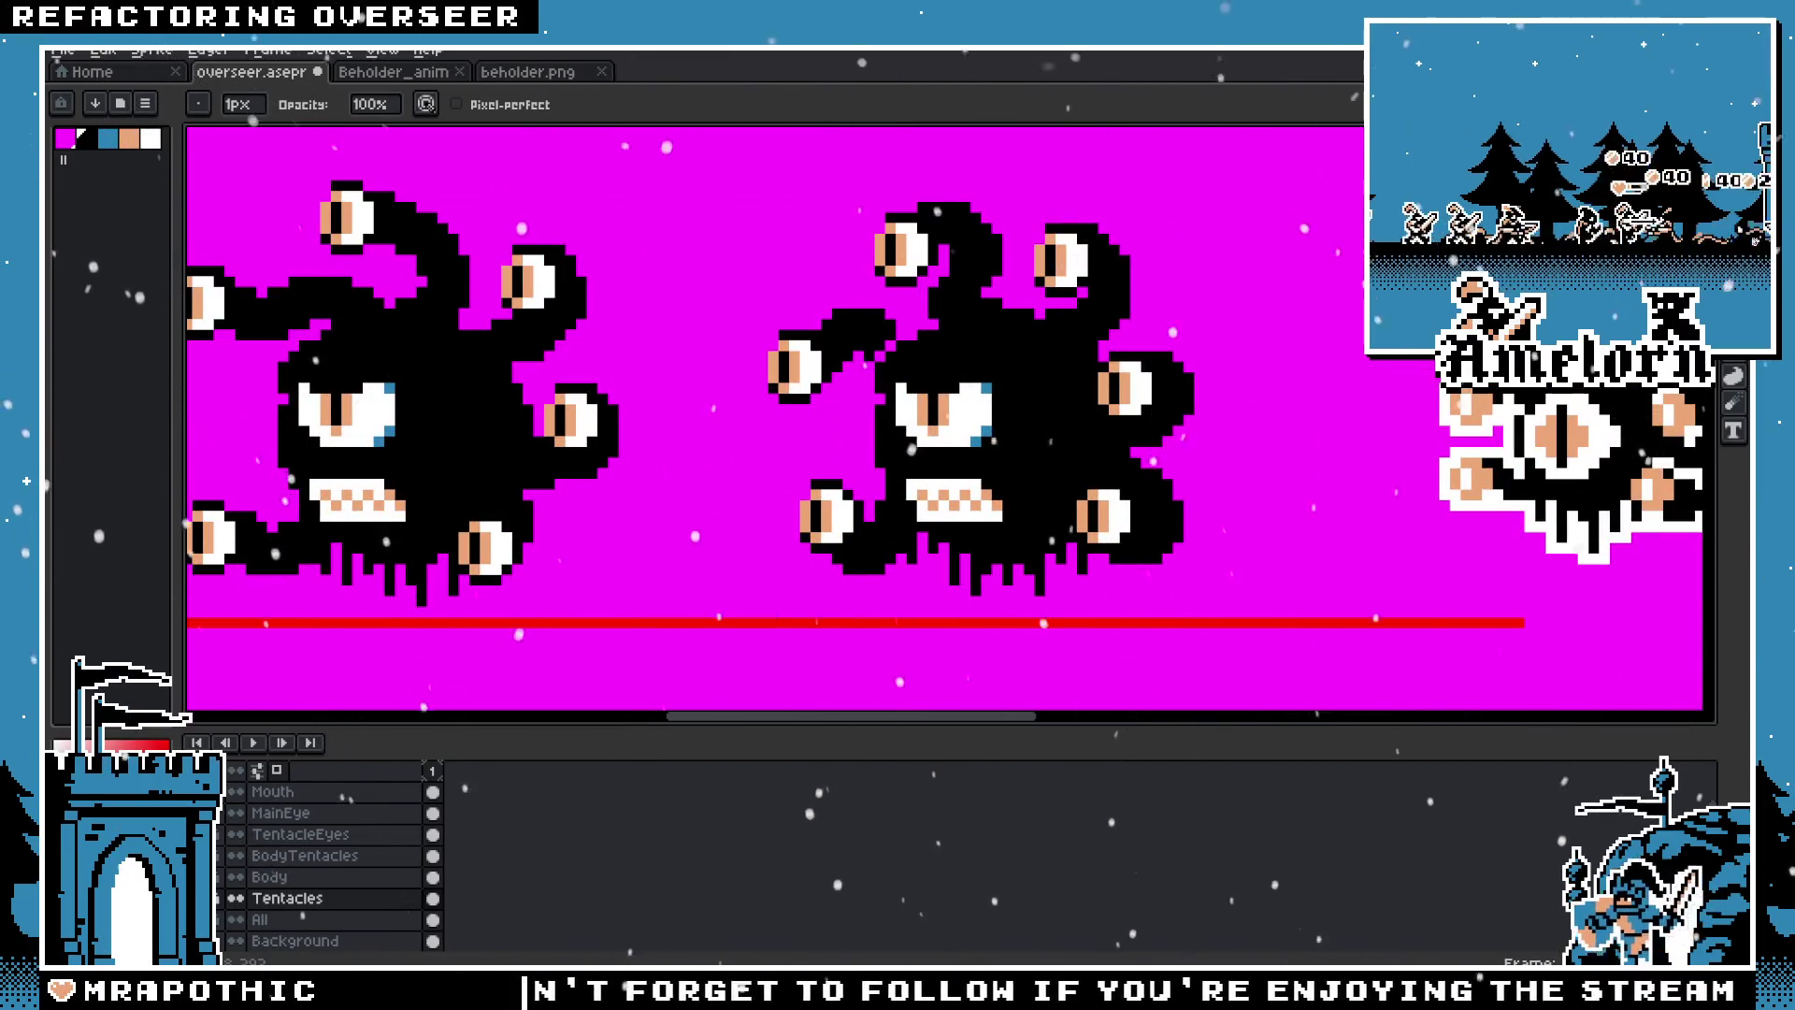
key(m)
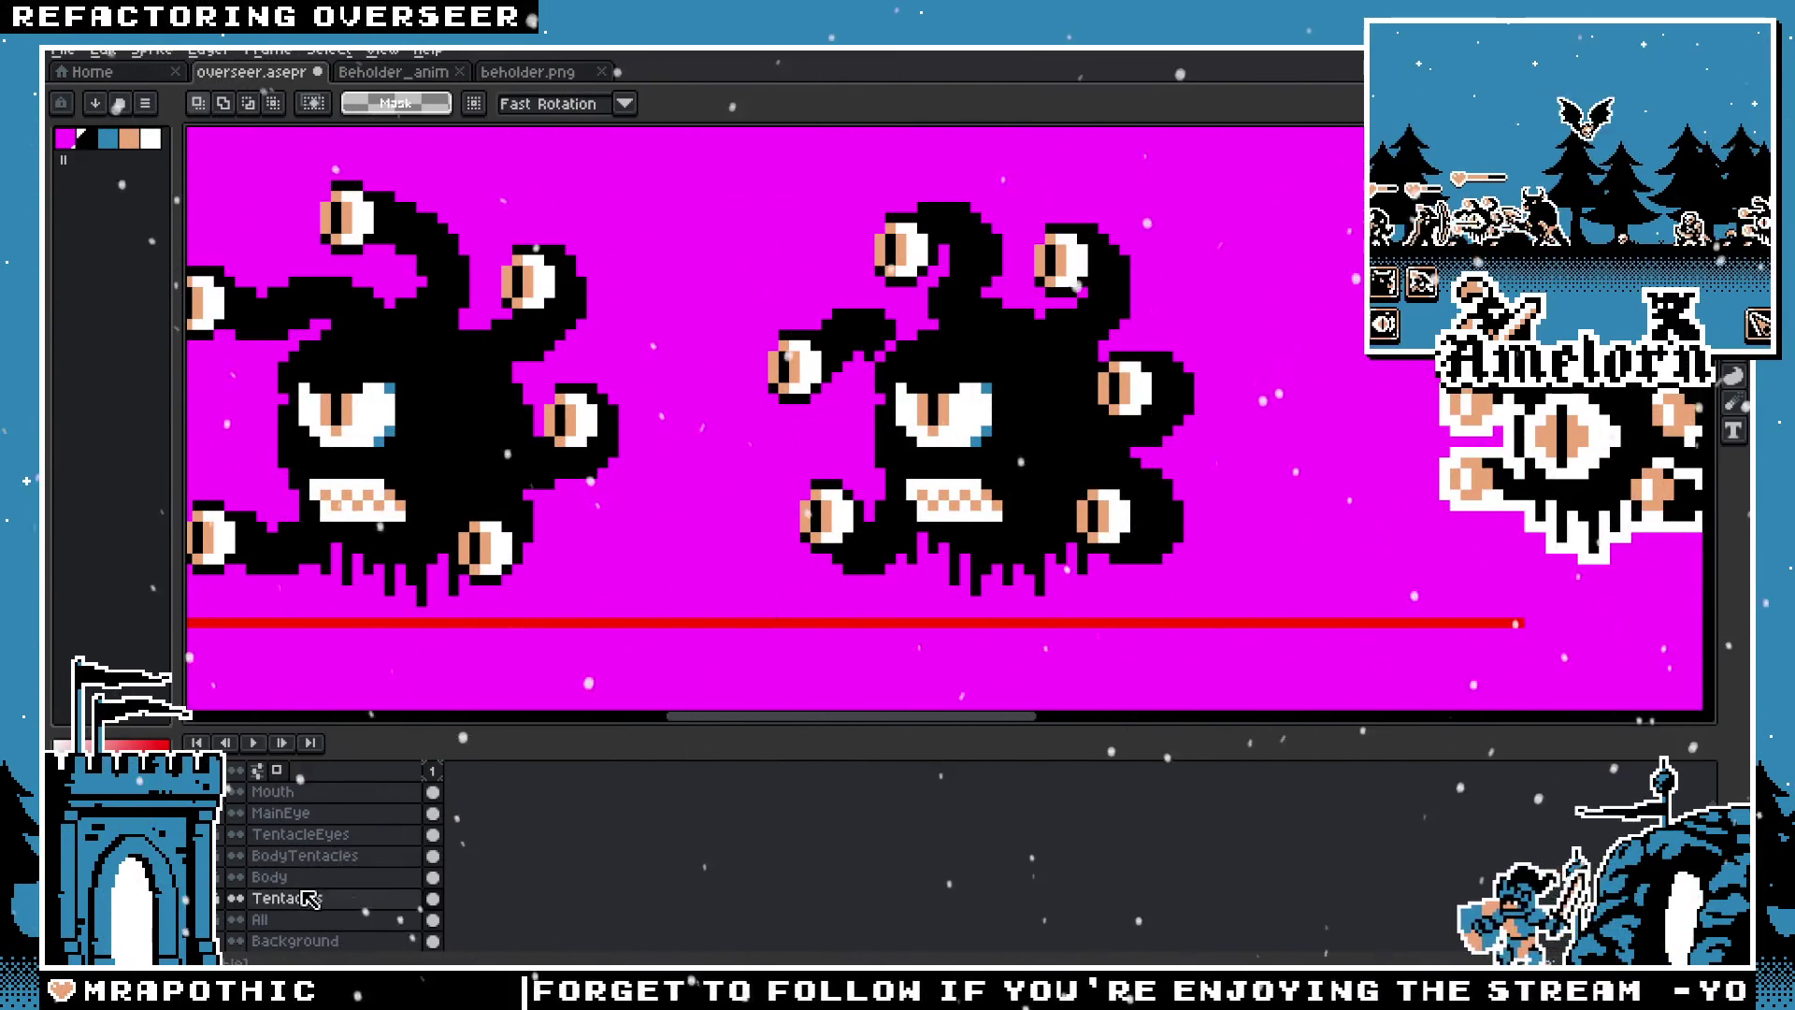
scroll(419, 851, down, 1)
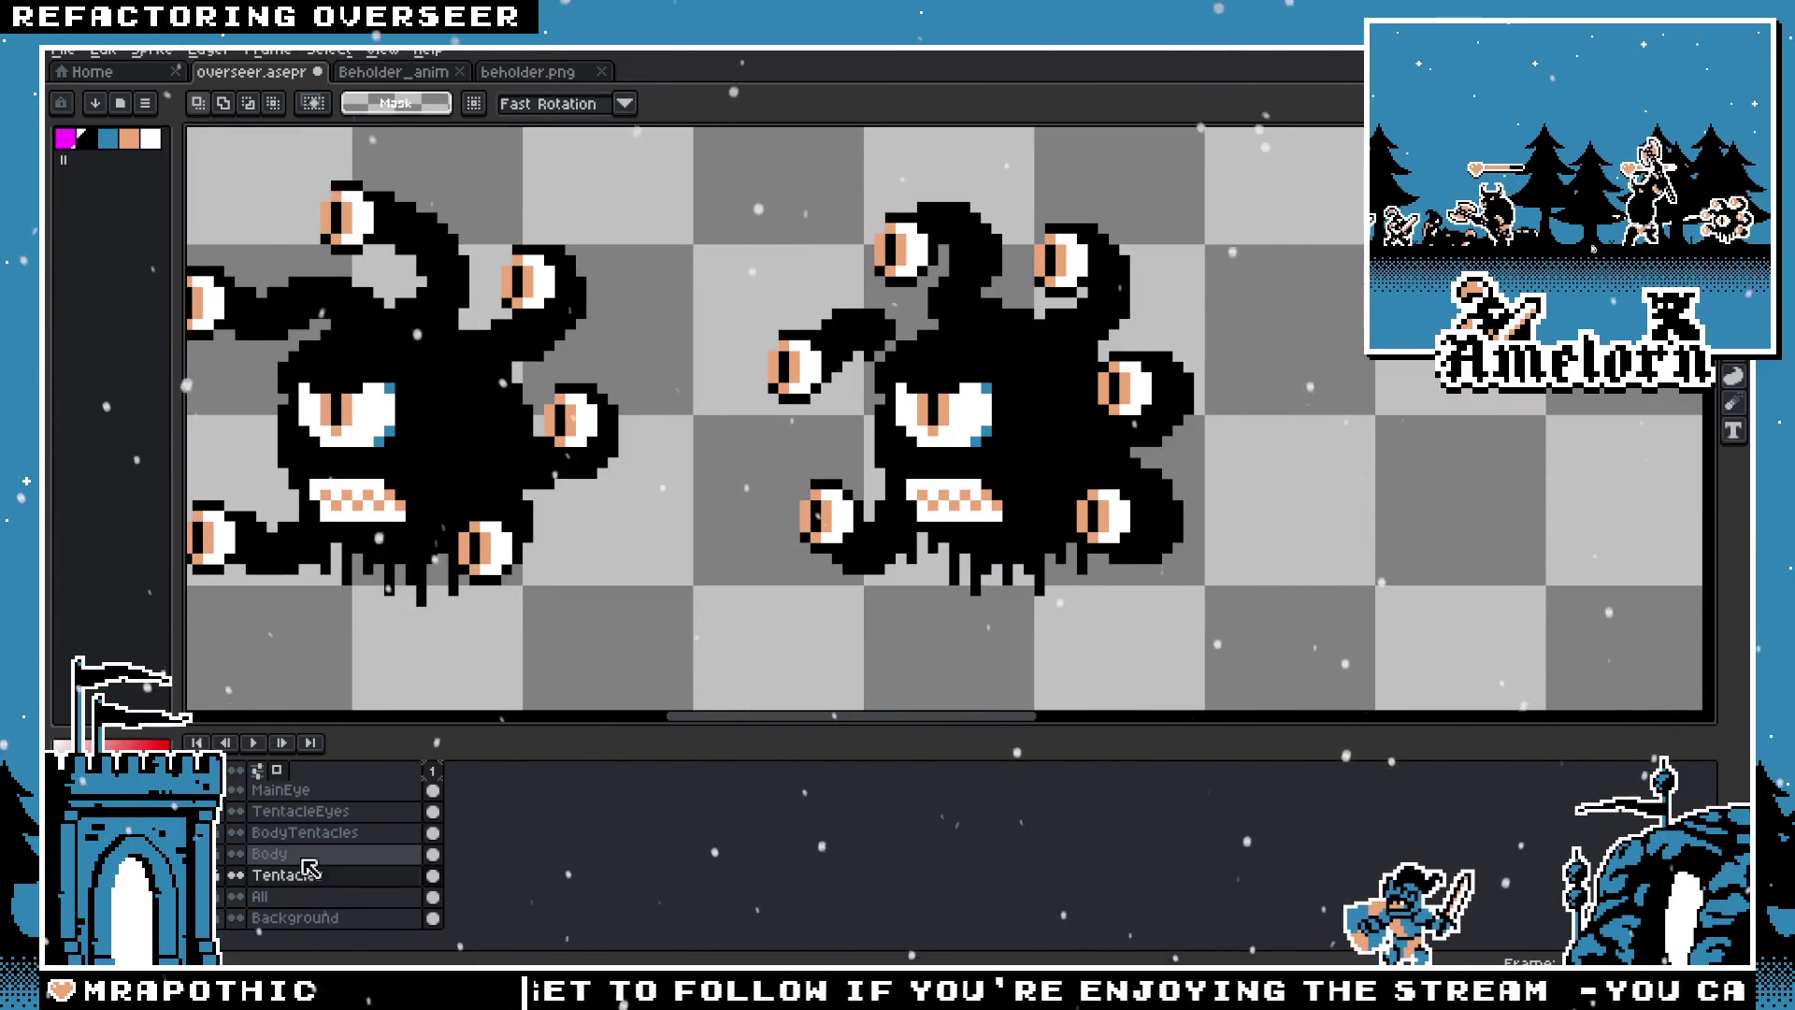
scroll(326, 879, up, 2)
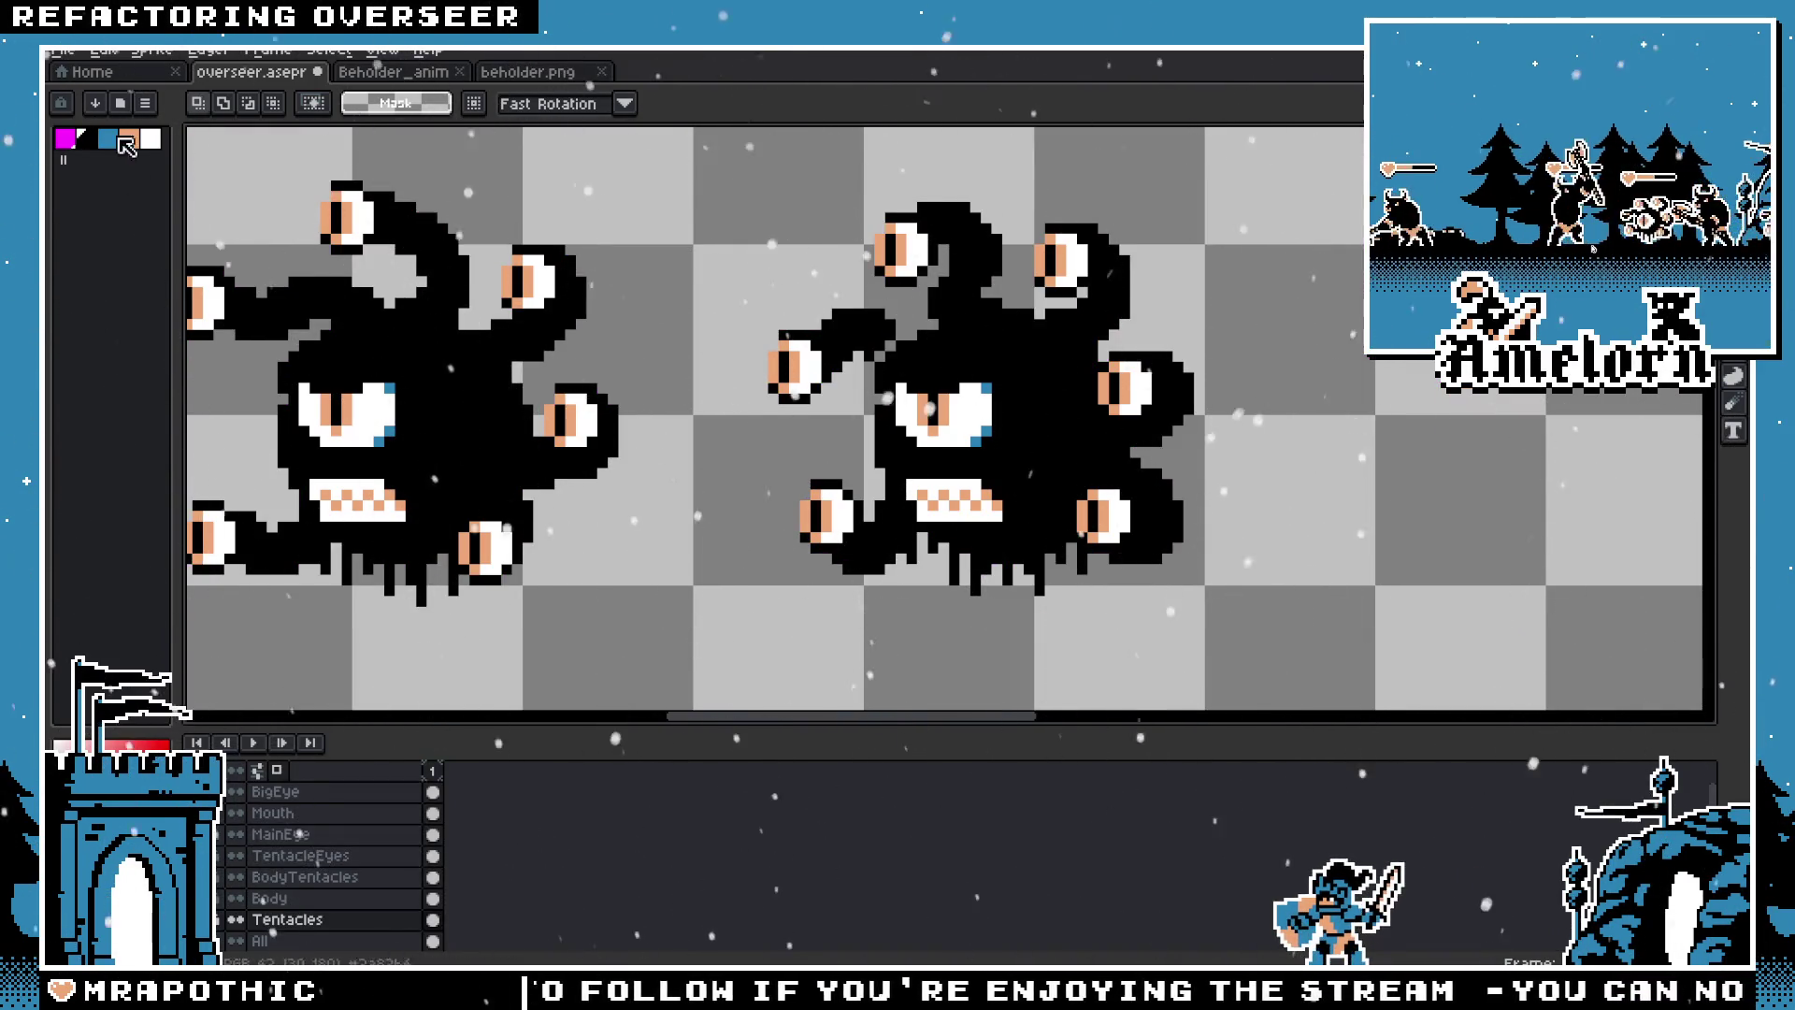
click(75, 52)
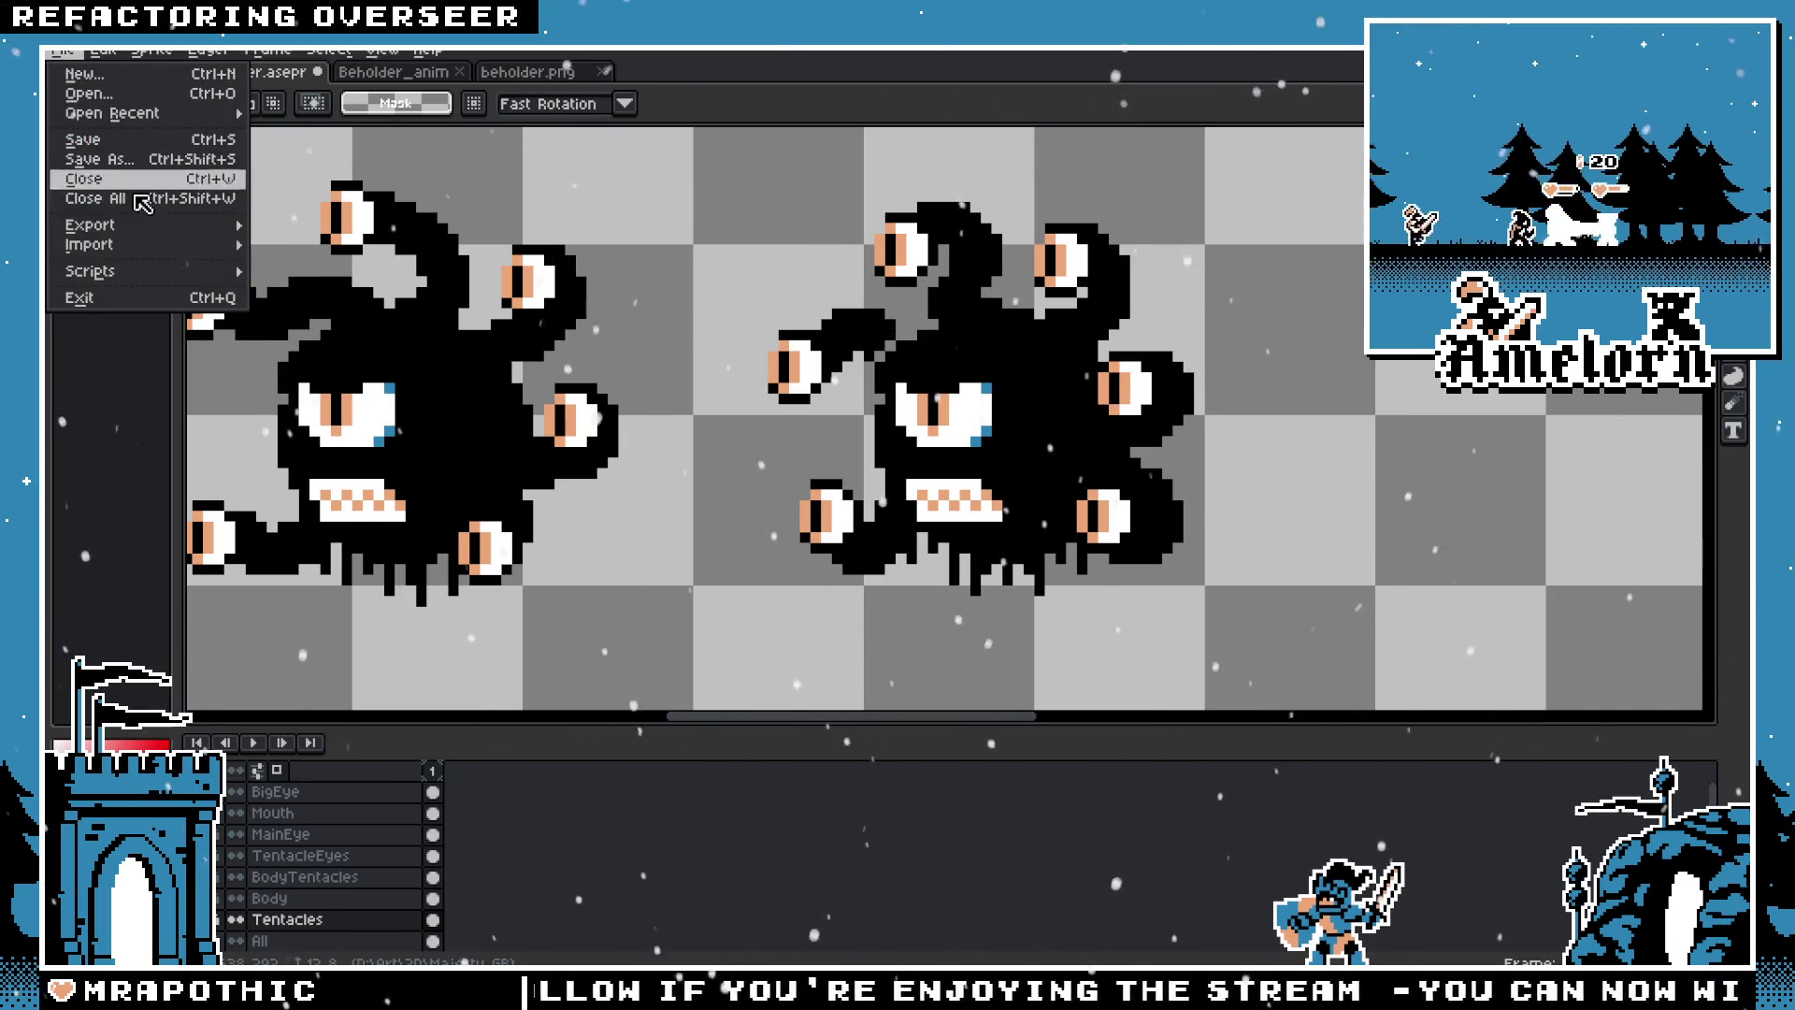
Step: Run the [OBS] Flatten to Layer script to generate a Flattened layer, then preview a white outline
mouse_move(148, 232)
mouse_move(148, 273)
click(308, 272)
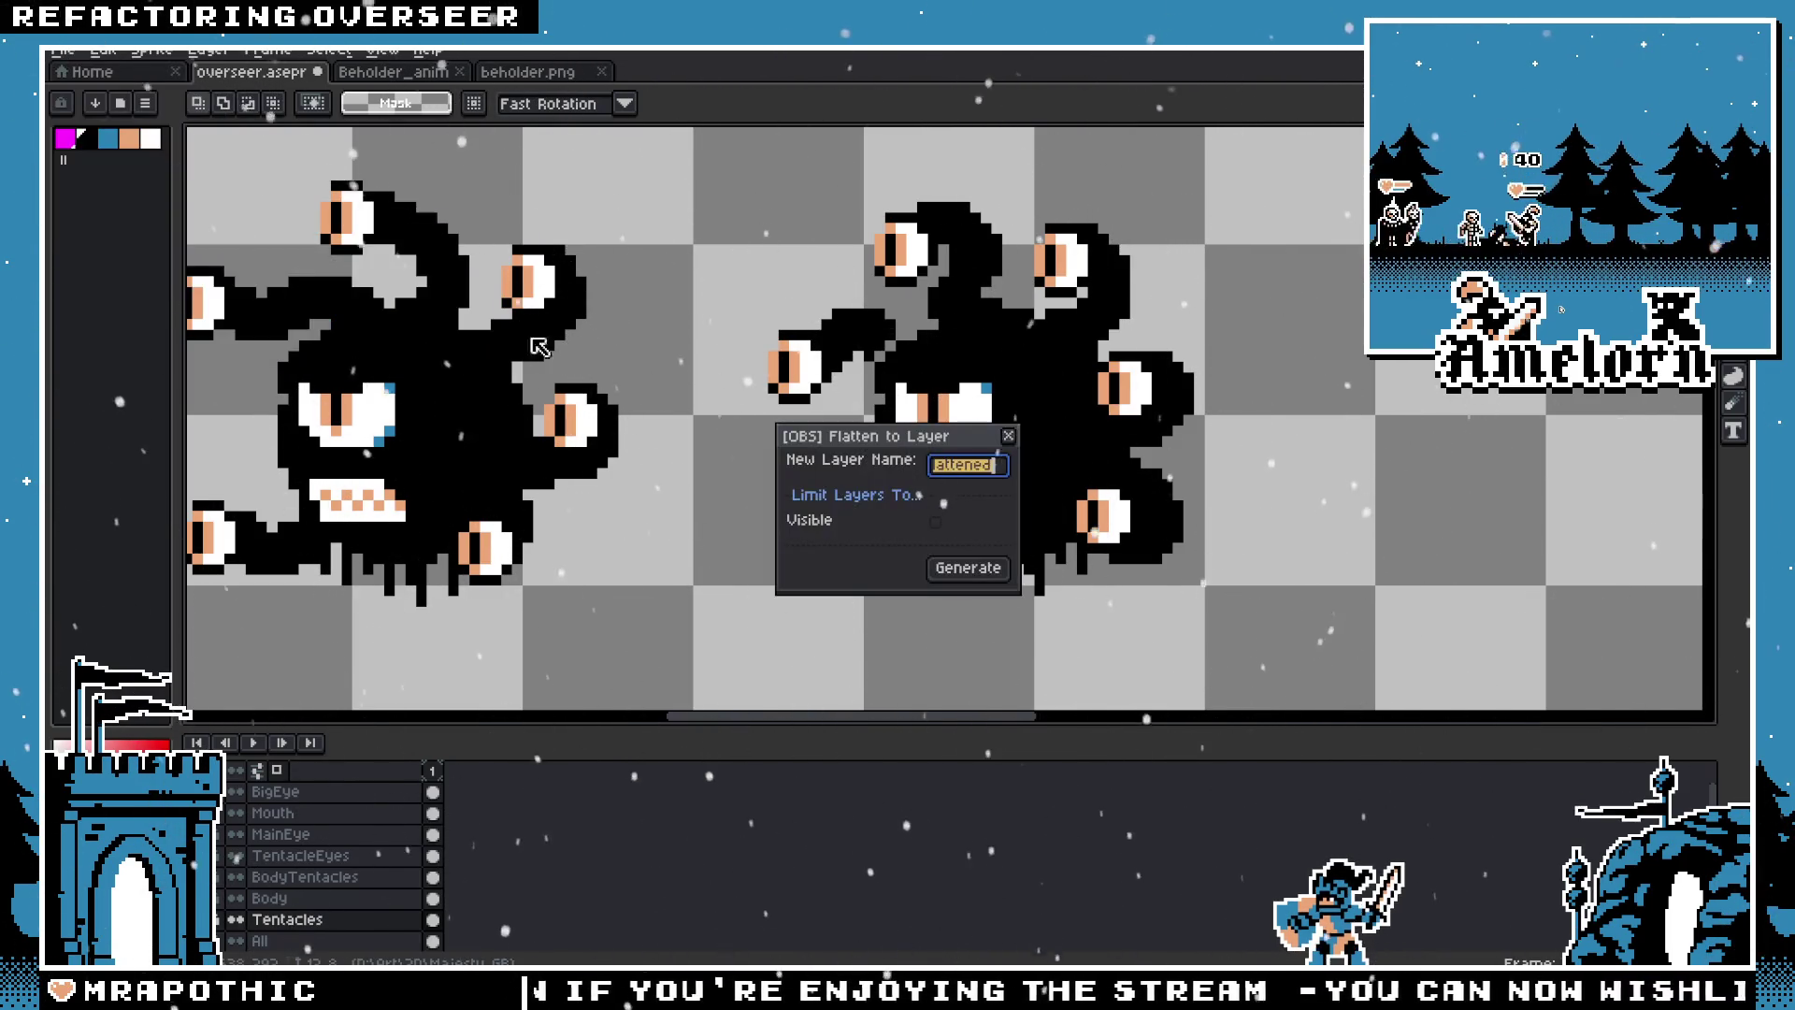
click(957, 566)
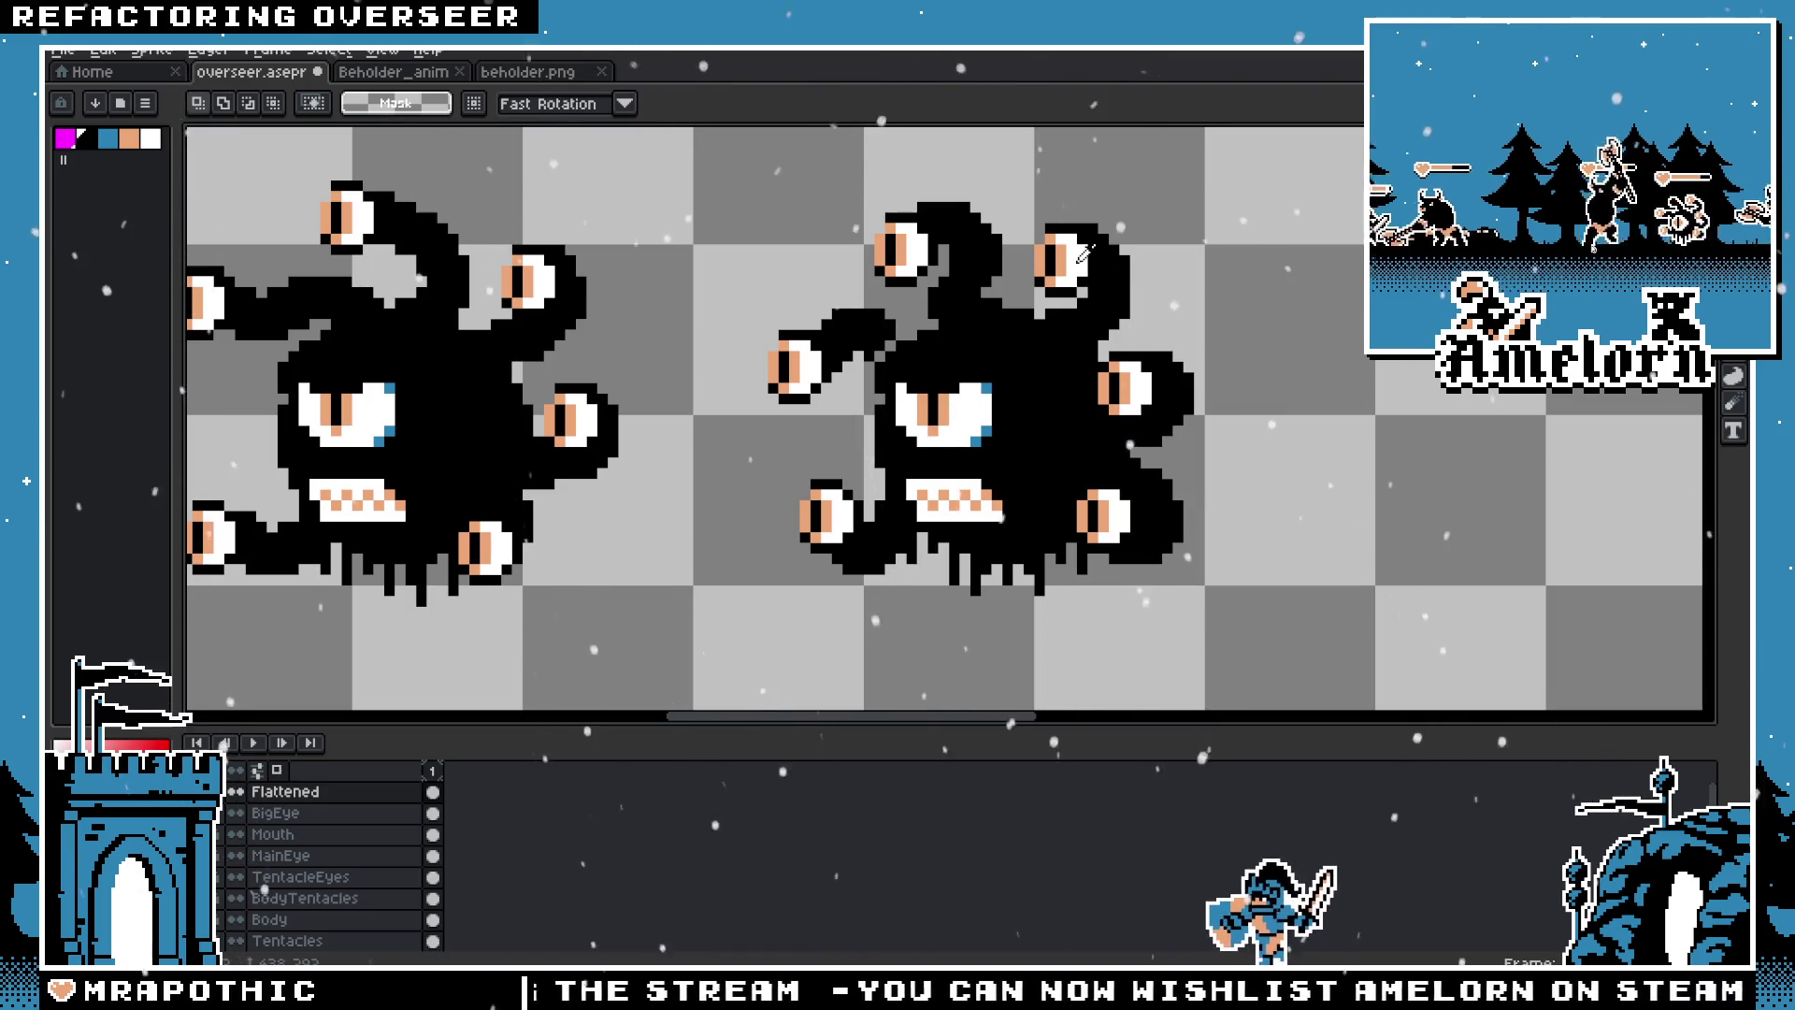
key(shift+o)
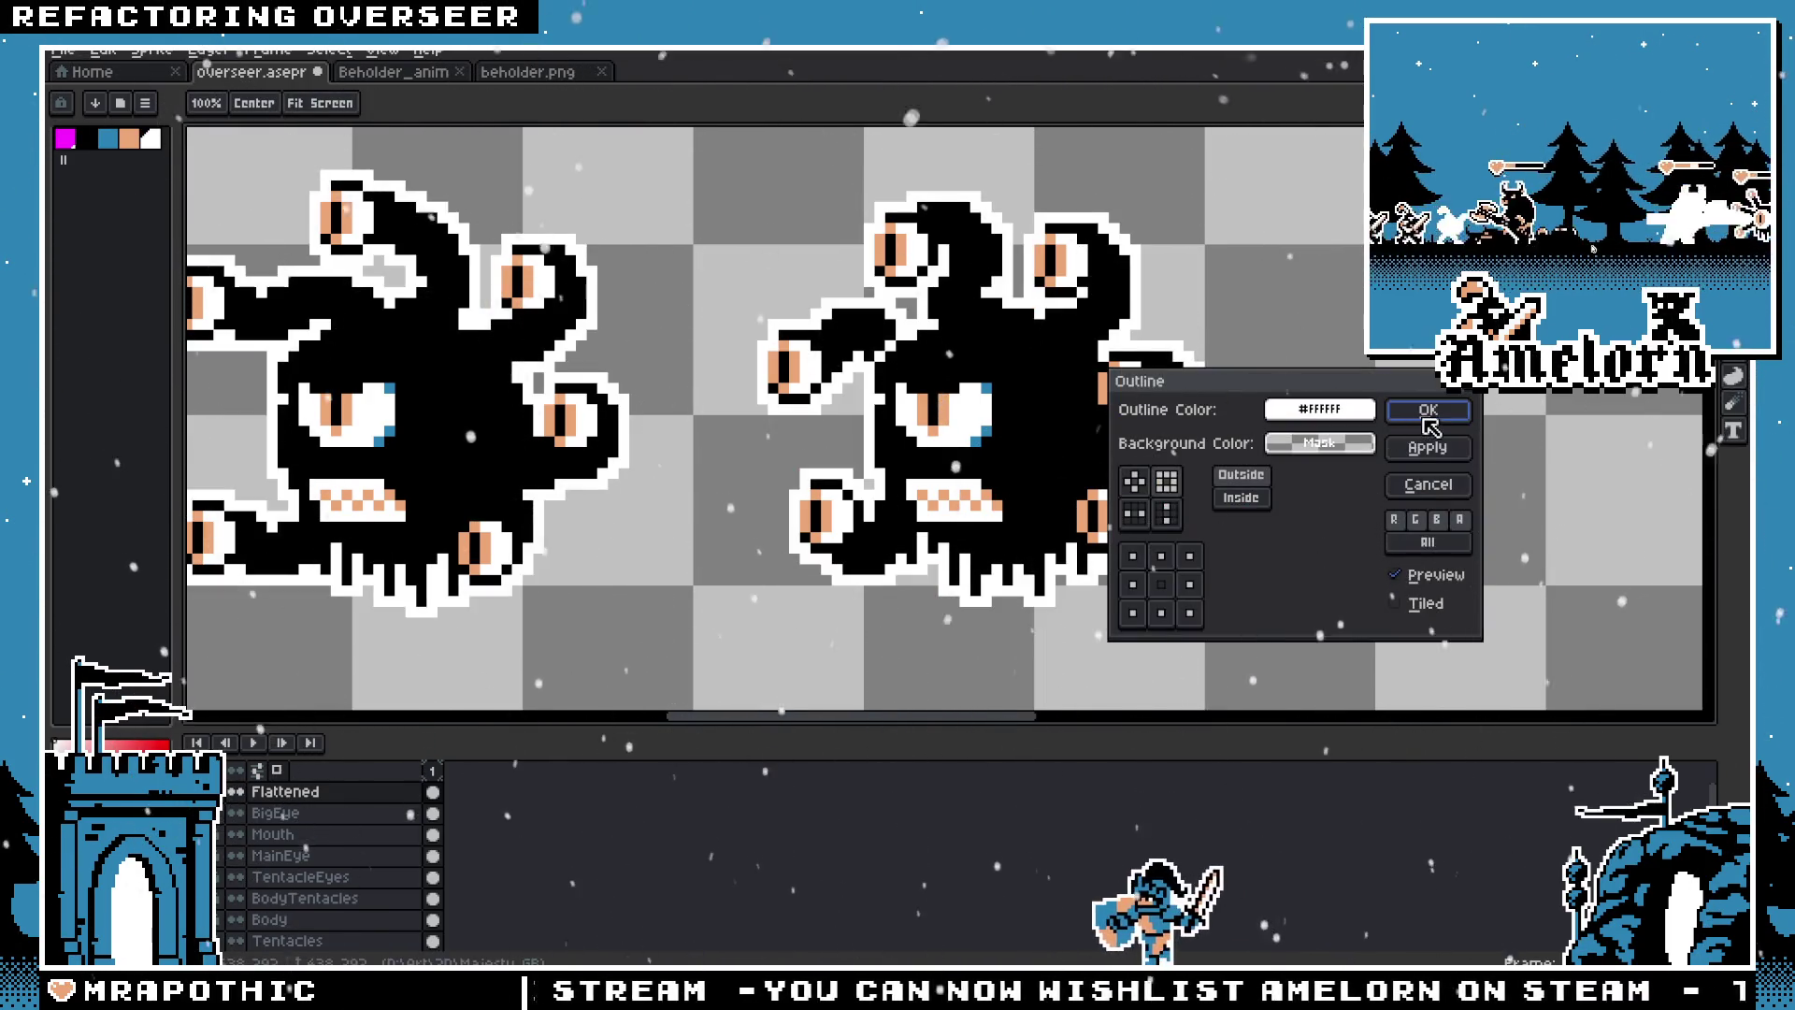
click(1428, 411)
scroll(1319, 350, down, 5)
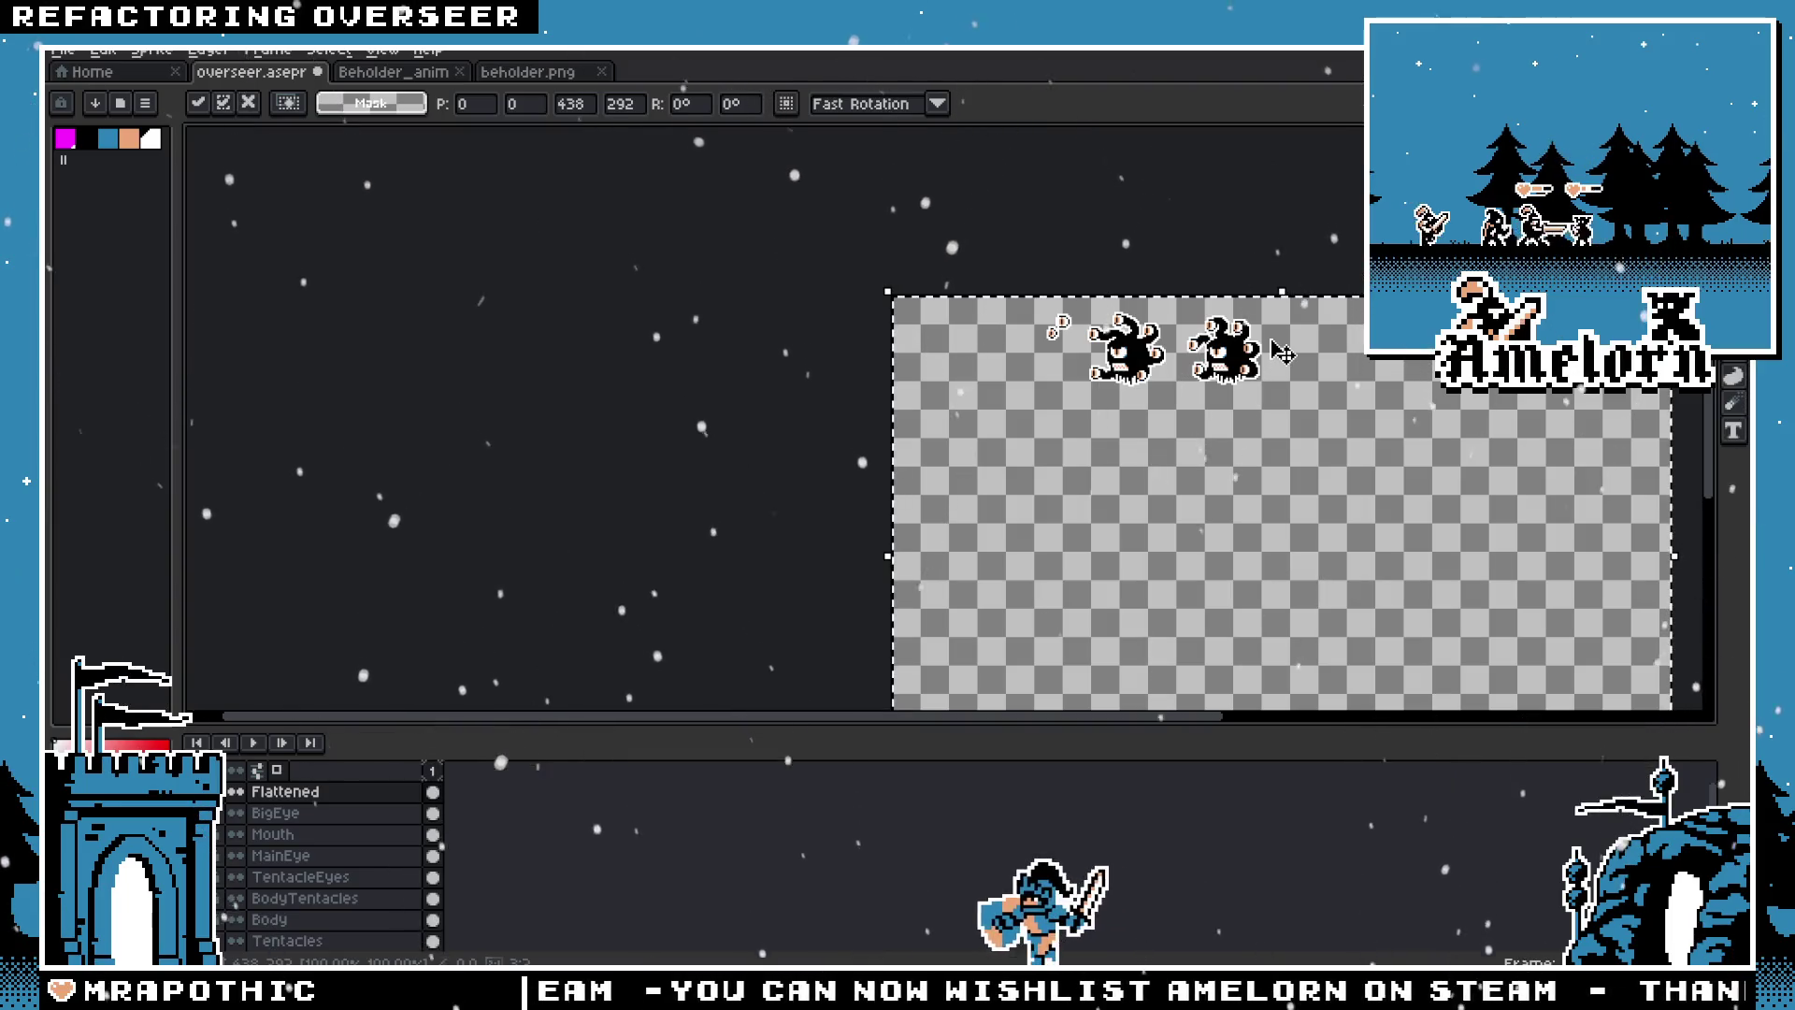
scroll(1281, 355, up, 5)
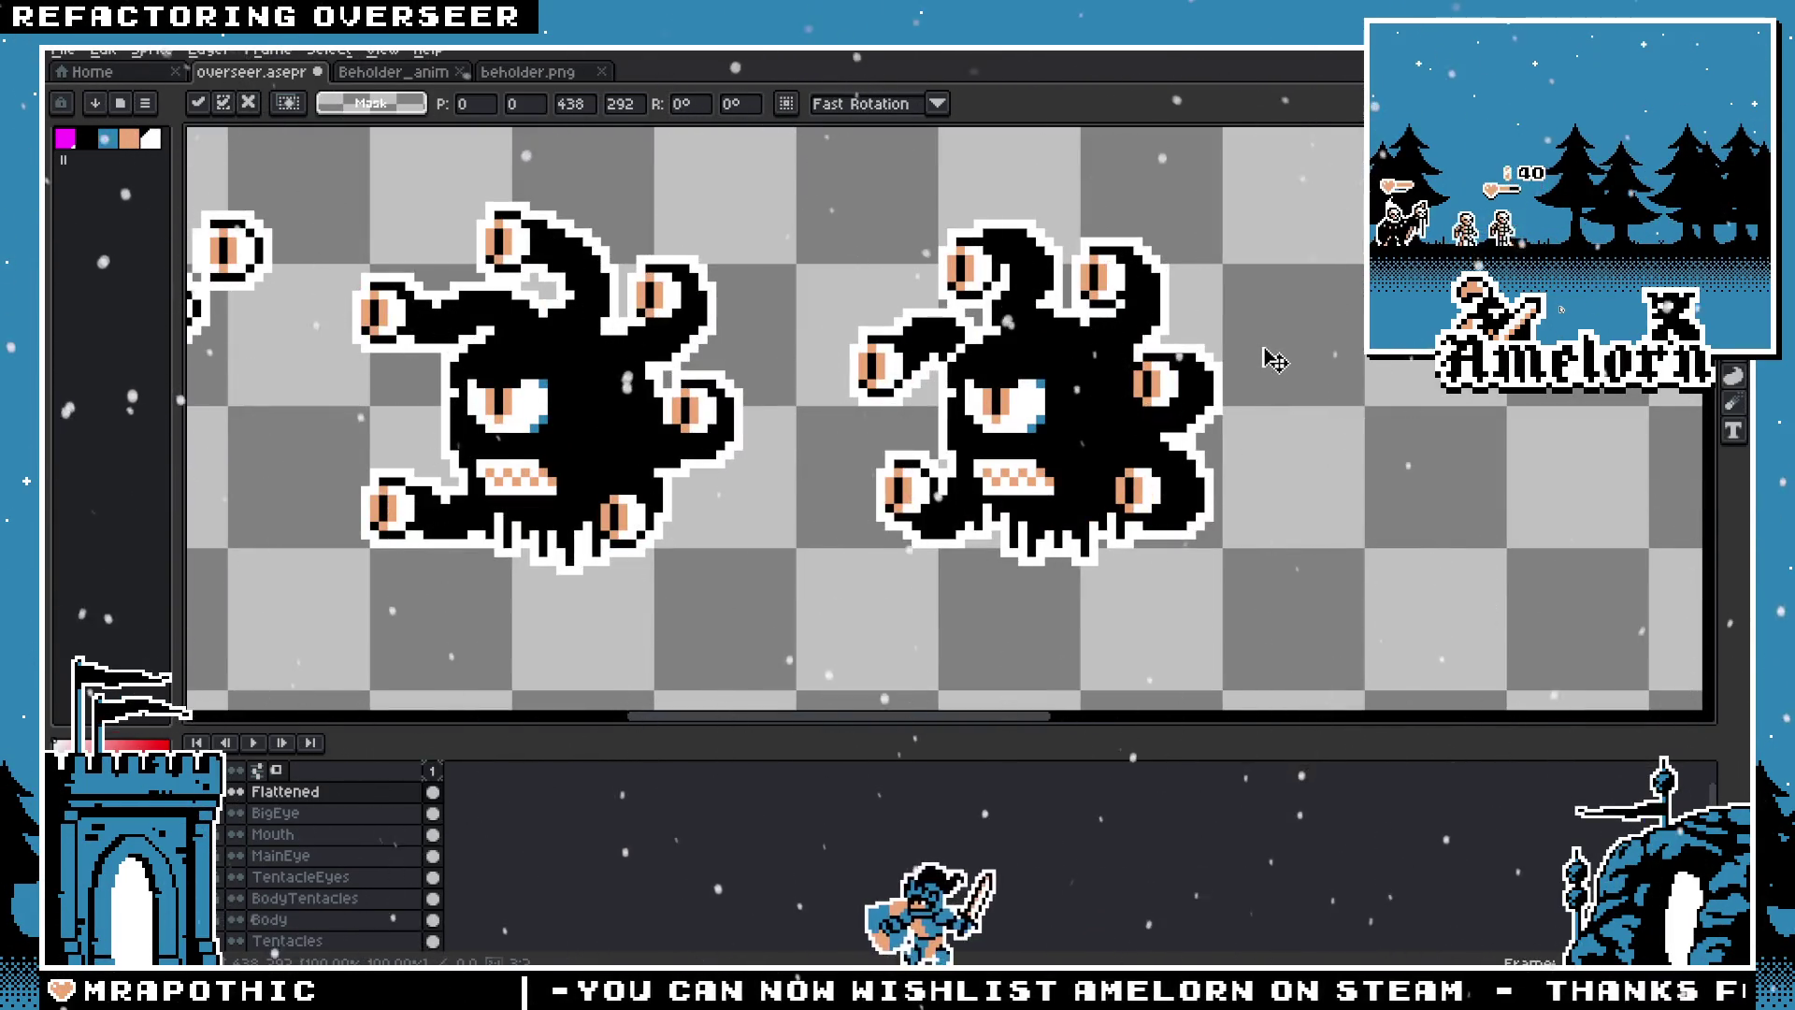
scroll(889, 392, up, 2)
scroll(945, 440, up, 2)
scroll(879, 482, up, 1)
scroll(876, 481, up, 1)
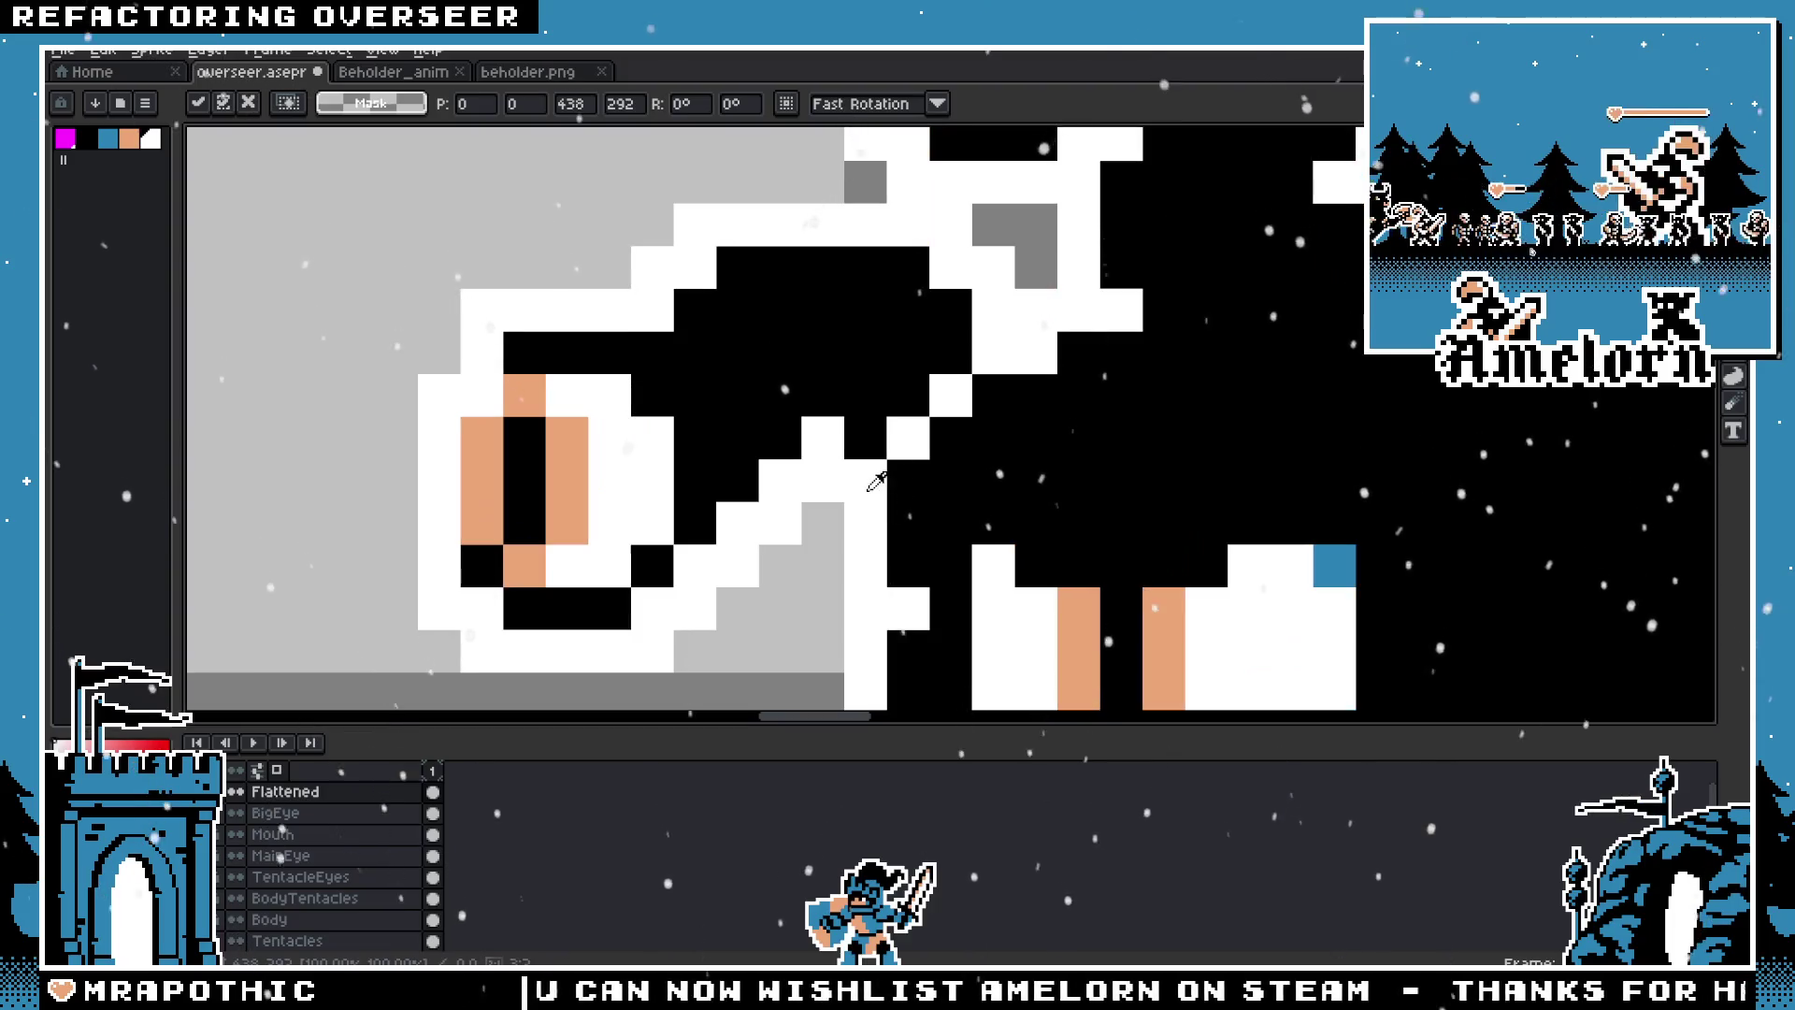
alt+click(876, 481)
click(872, 447)
click(951, 354)
scroll(951, 374, down, 2)
scroll(1075, 439, down, 3)
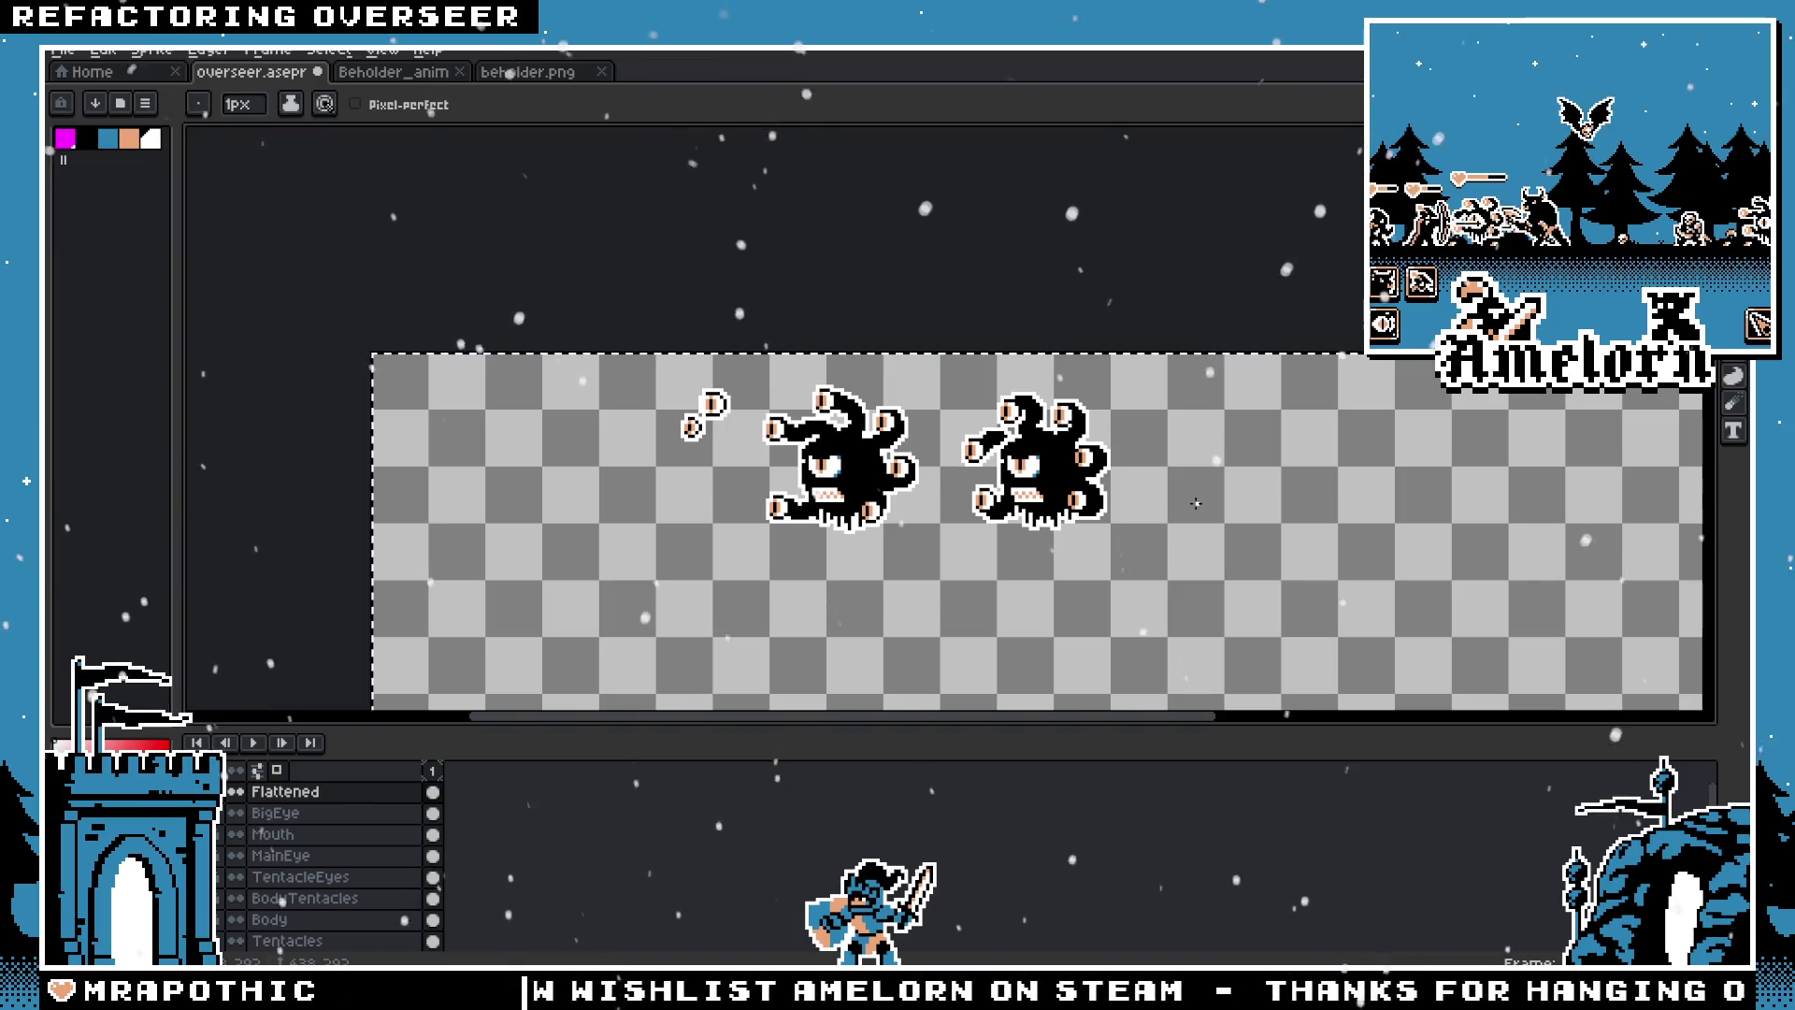
scroll(1121, 487, up, 2)
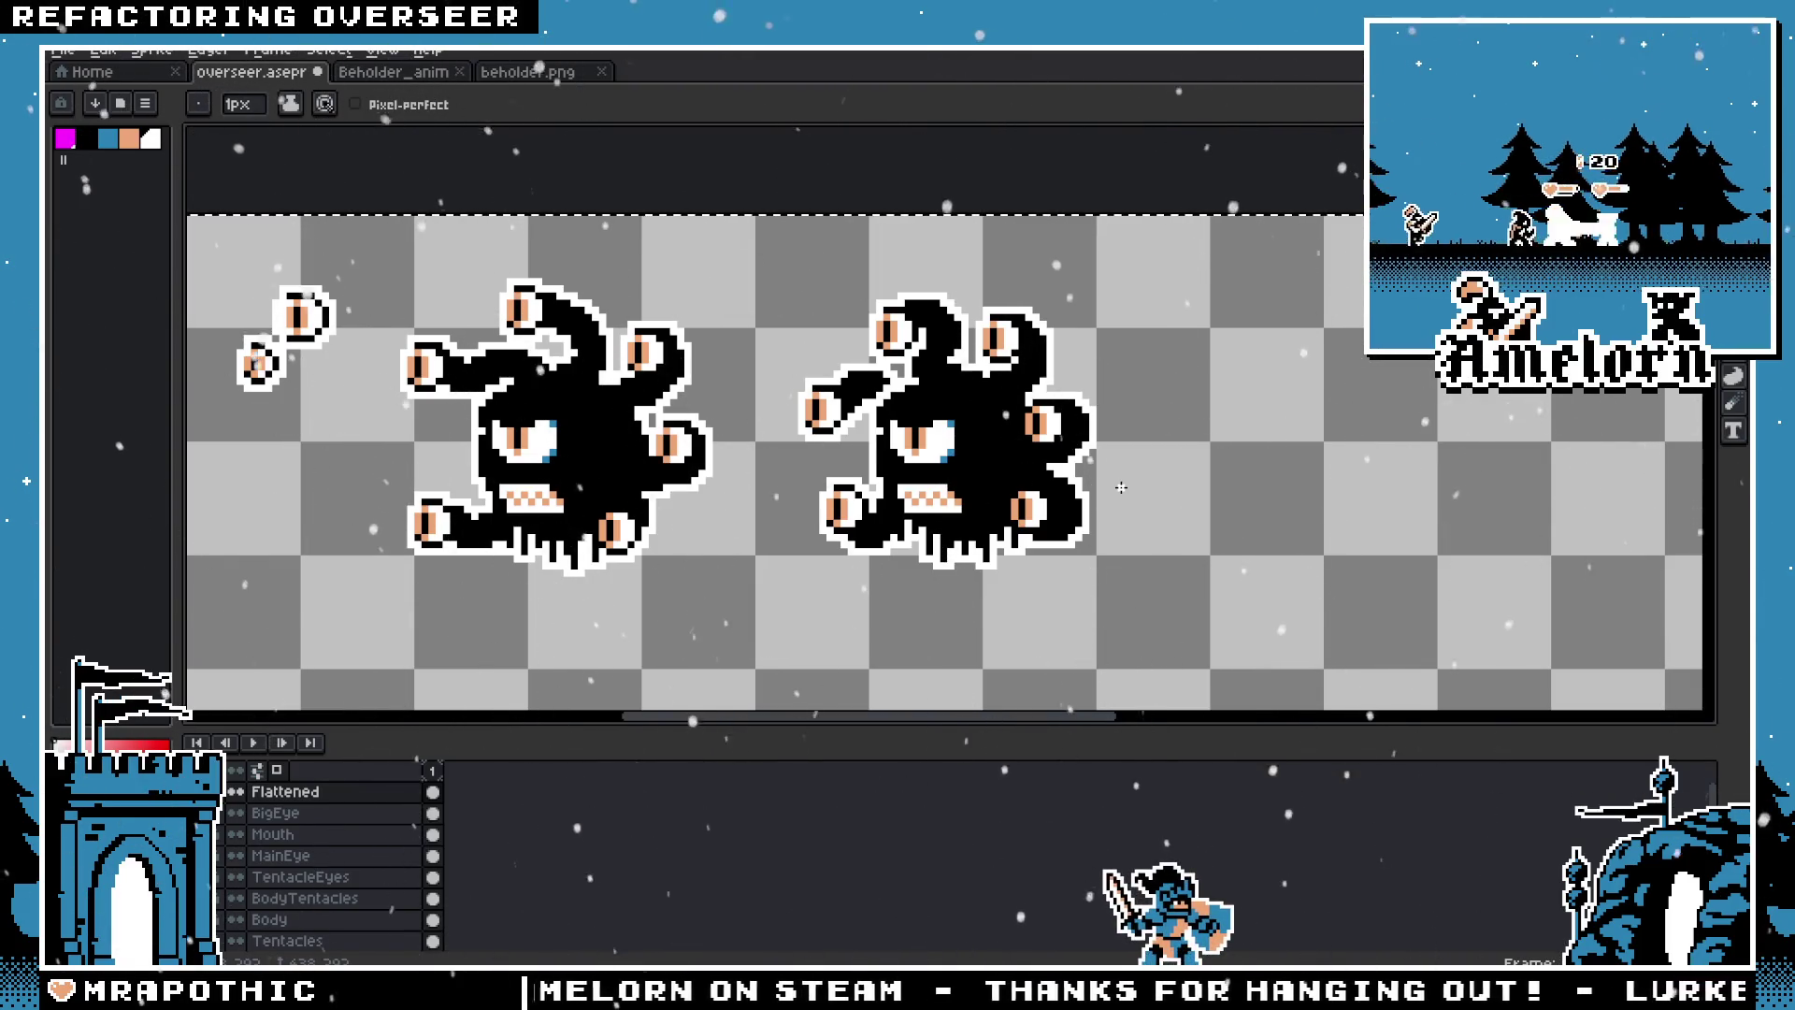
scroll(963, 411, up, 1)
scroll(822, 365, up, 1)
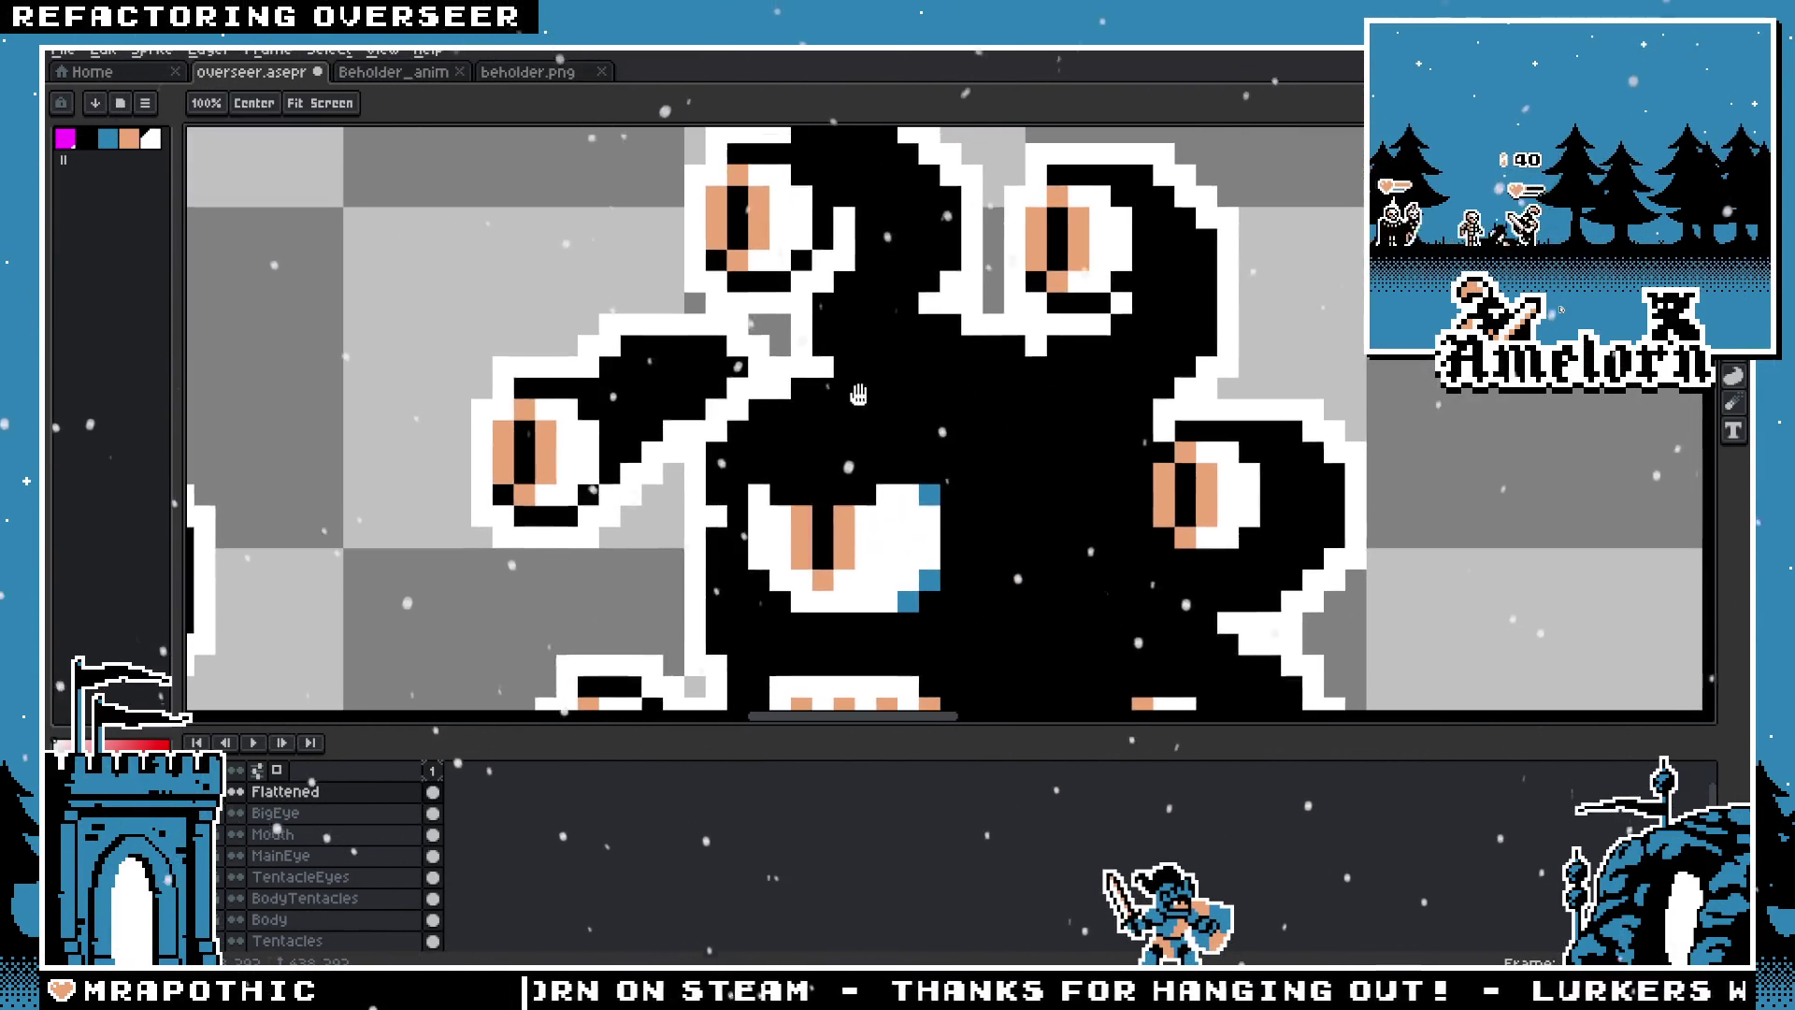
scroll(838, 350, down, 1)
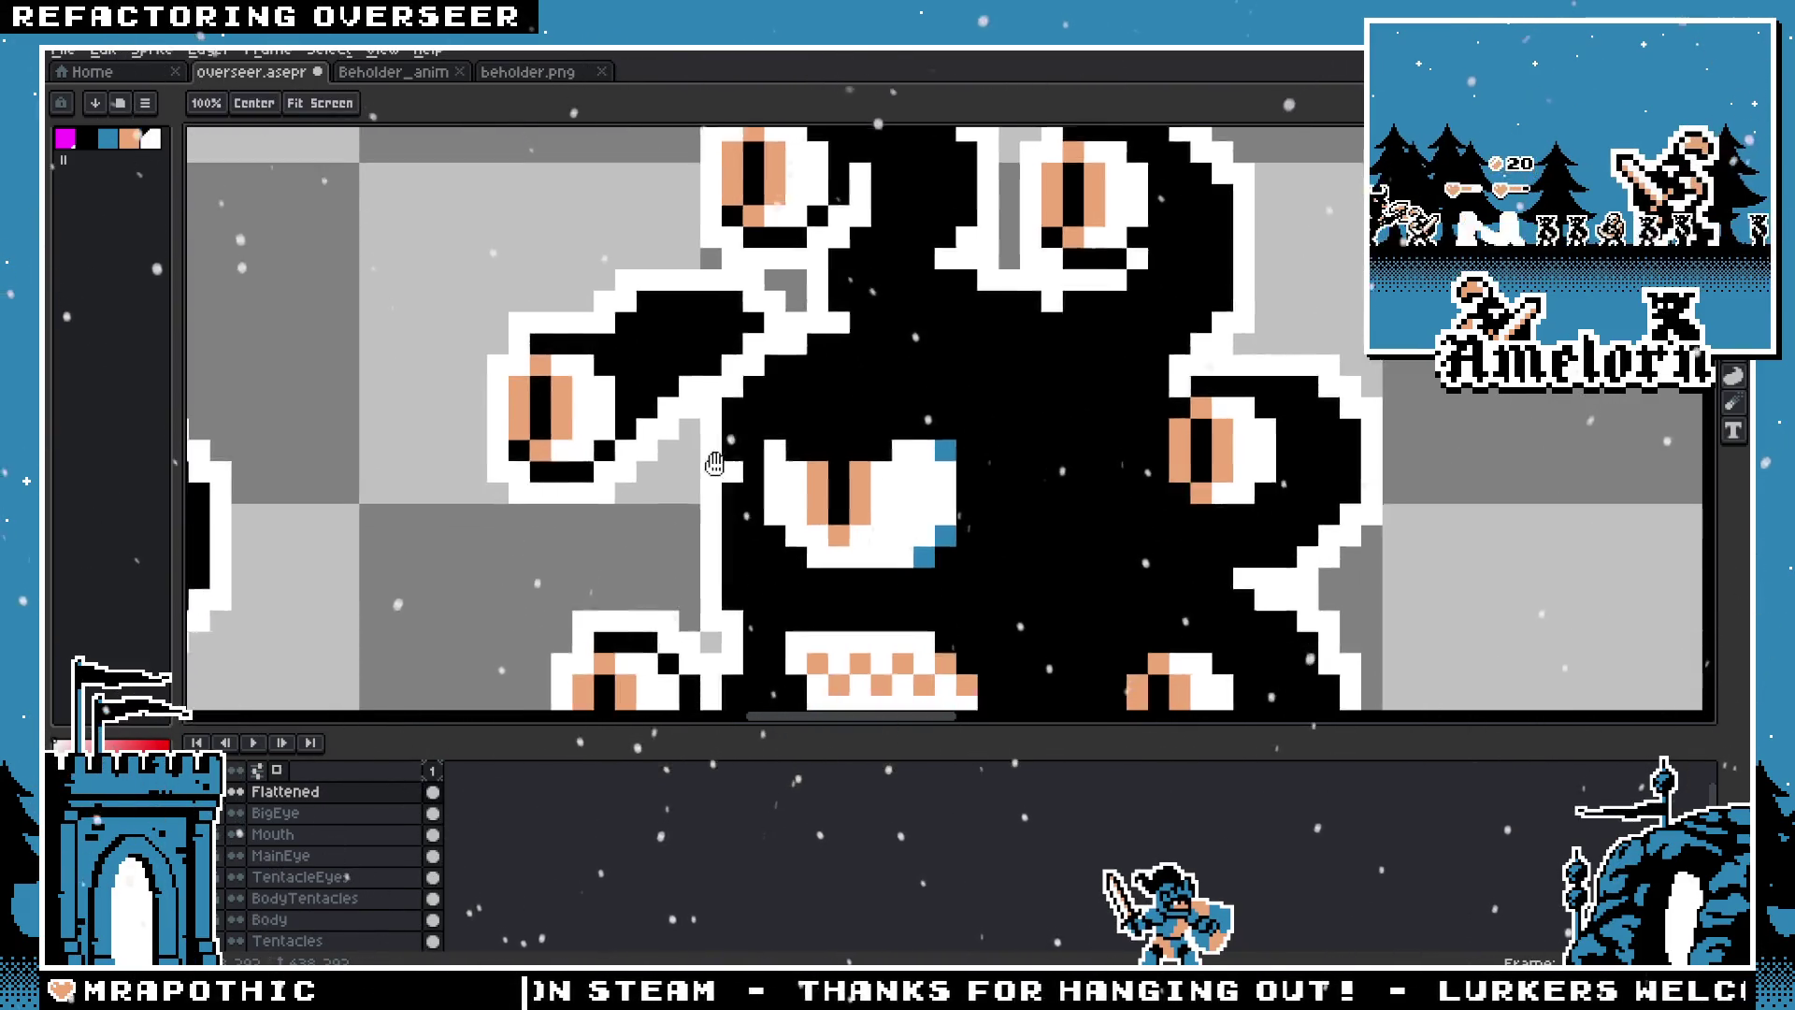
scroll(768, 425, down, 2)
scroll(895, 397, up, 2)
key(alt)
scroll(786, 402, down, 2)
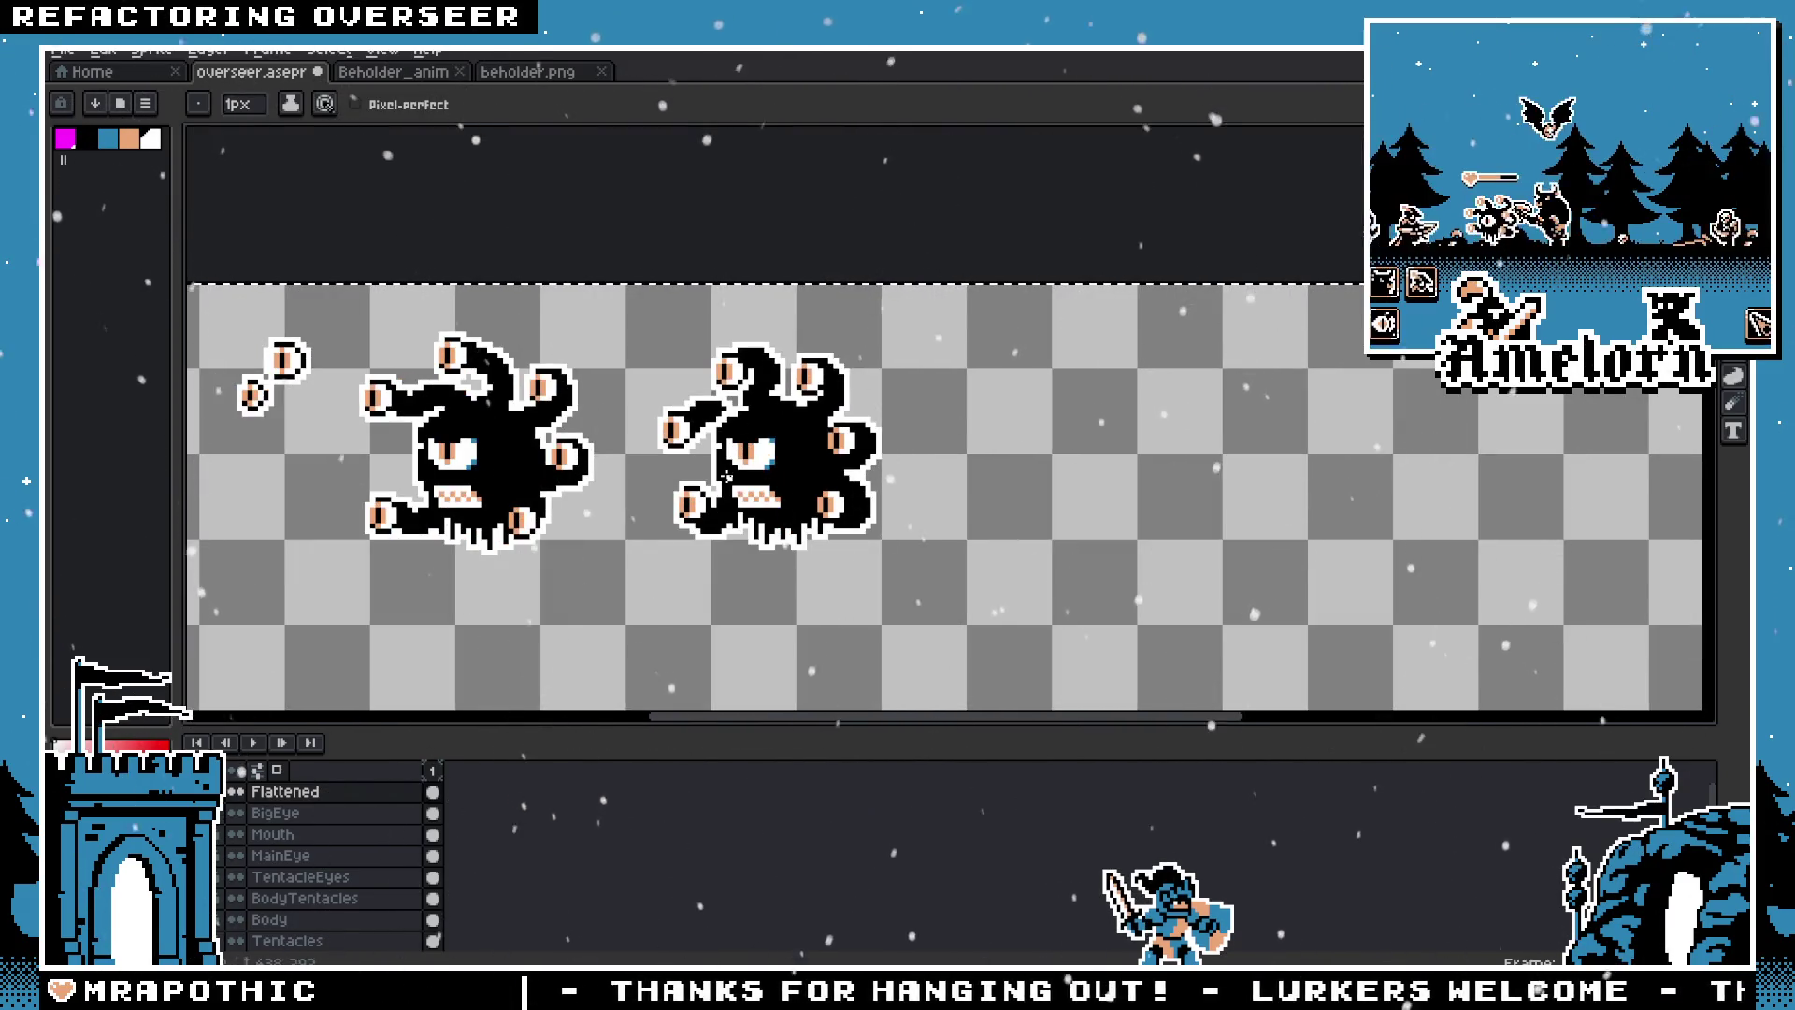
scroll(762, 479, up, 1)
scroll(762, 479, up, 1)
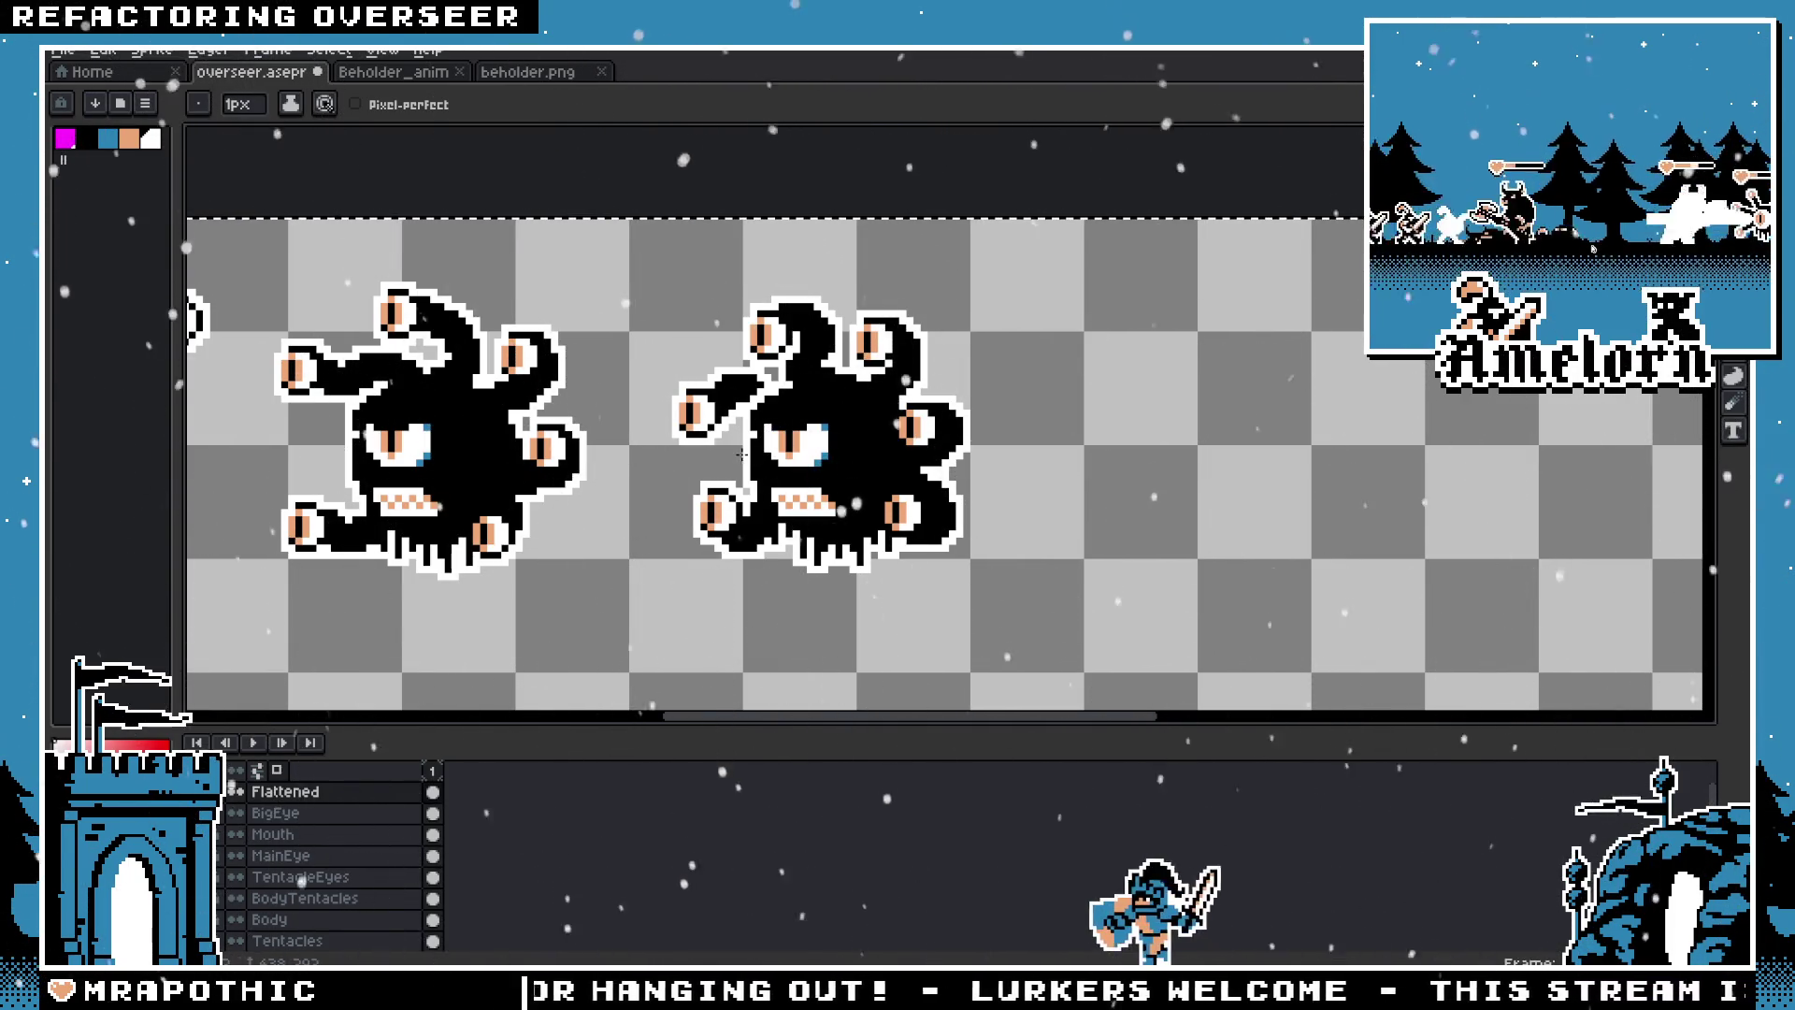
scroll(737, 454, up, 1)
scroll(737, 453, up, 2)
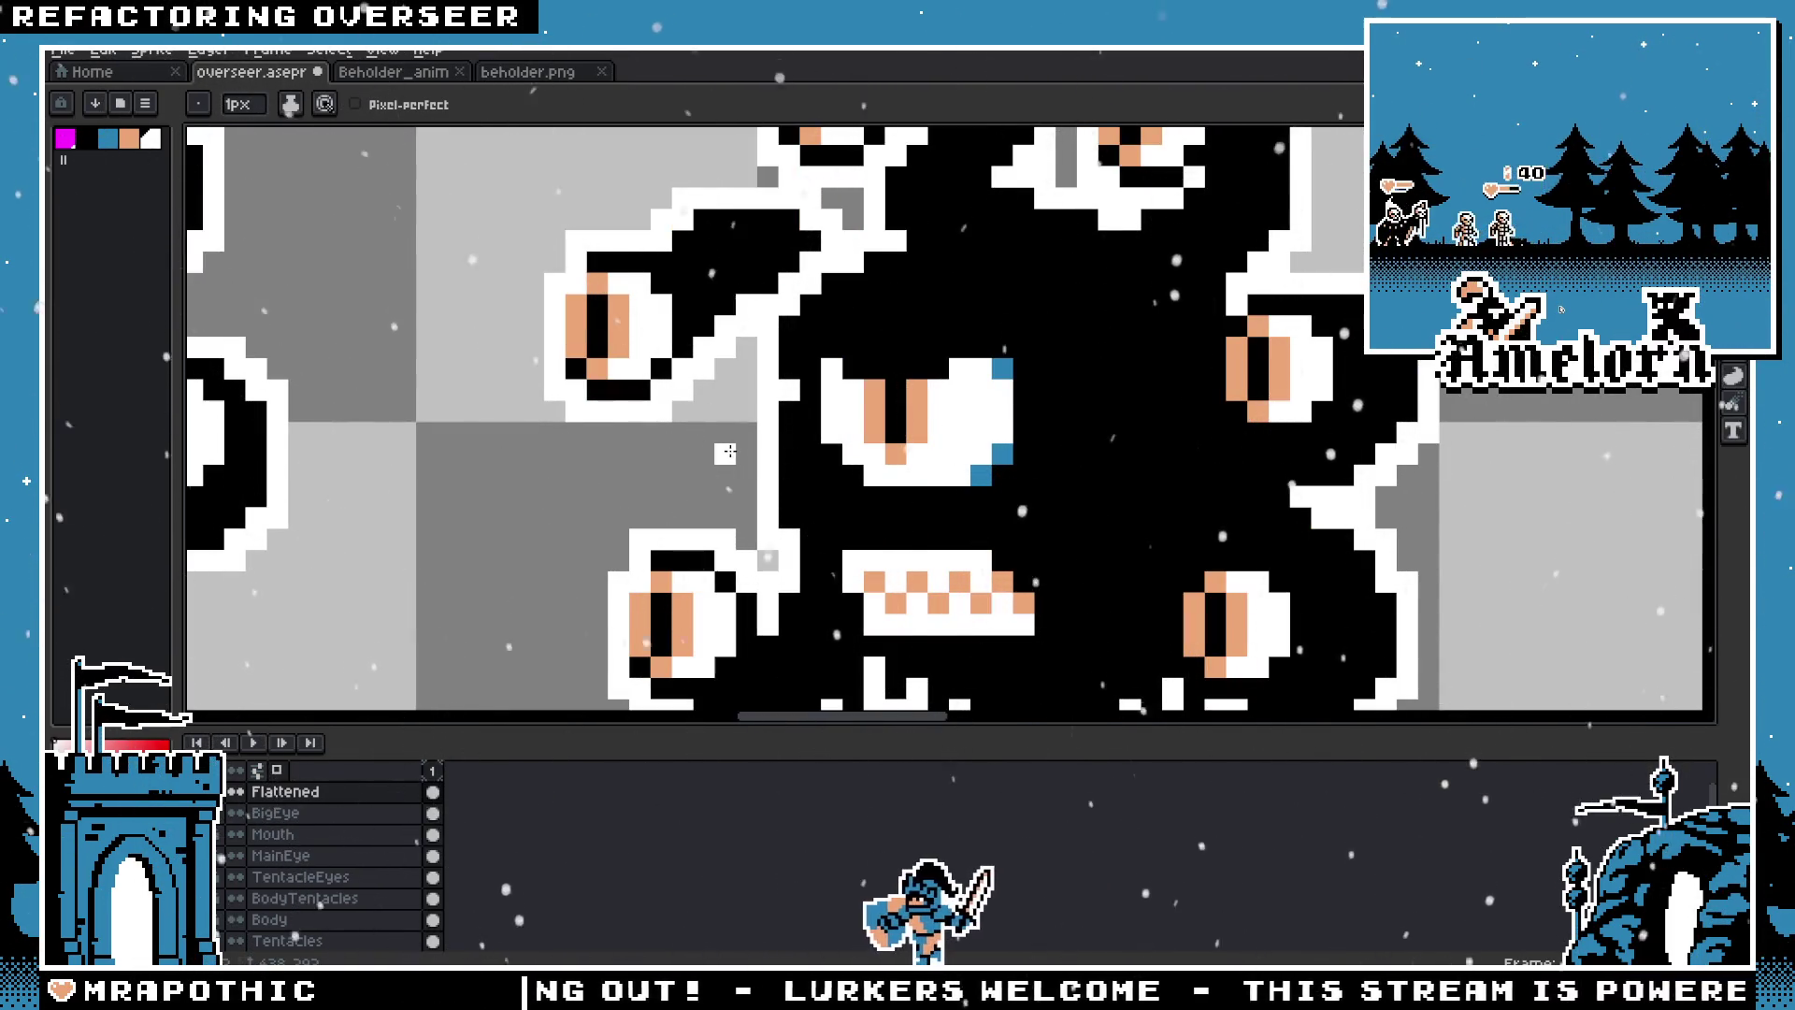
scroll(677, 455, down, 2)
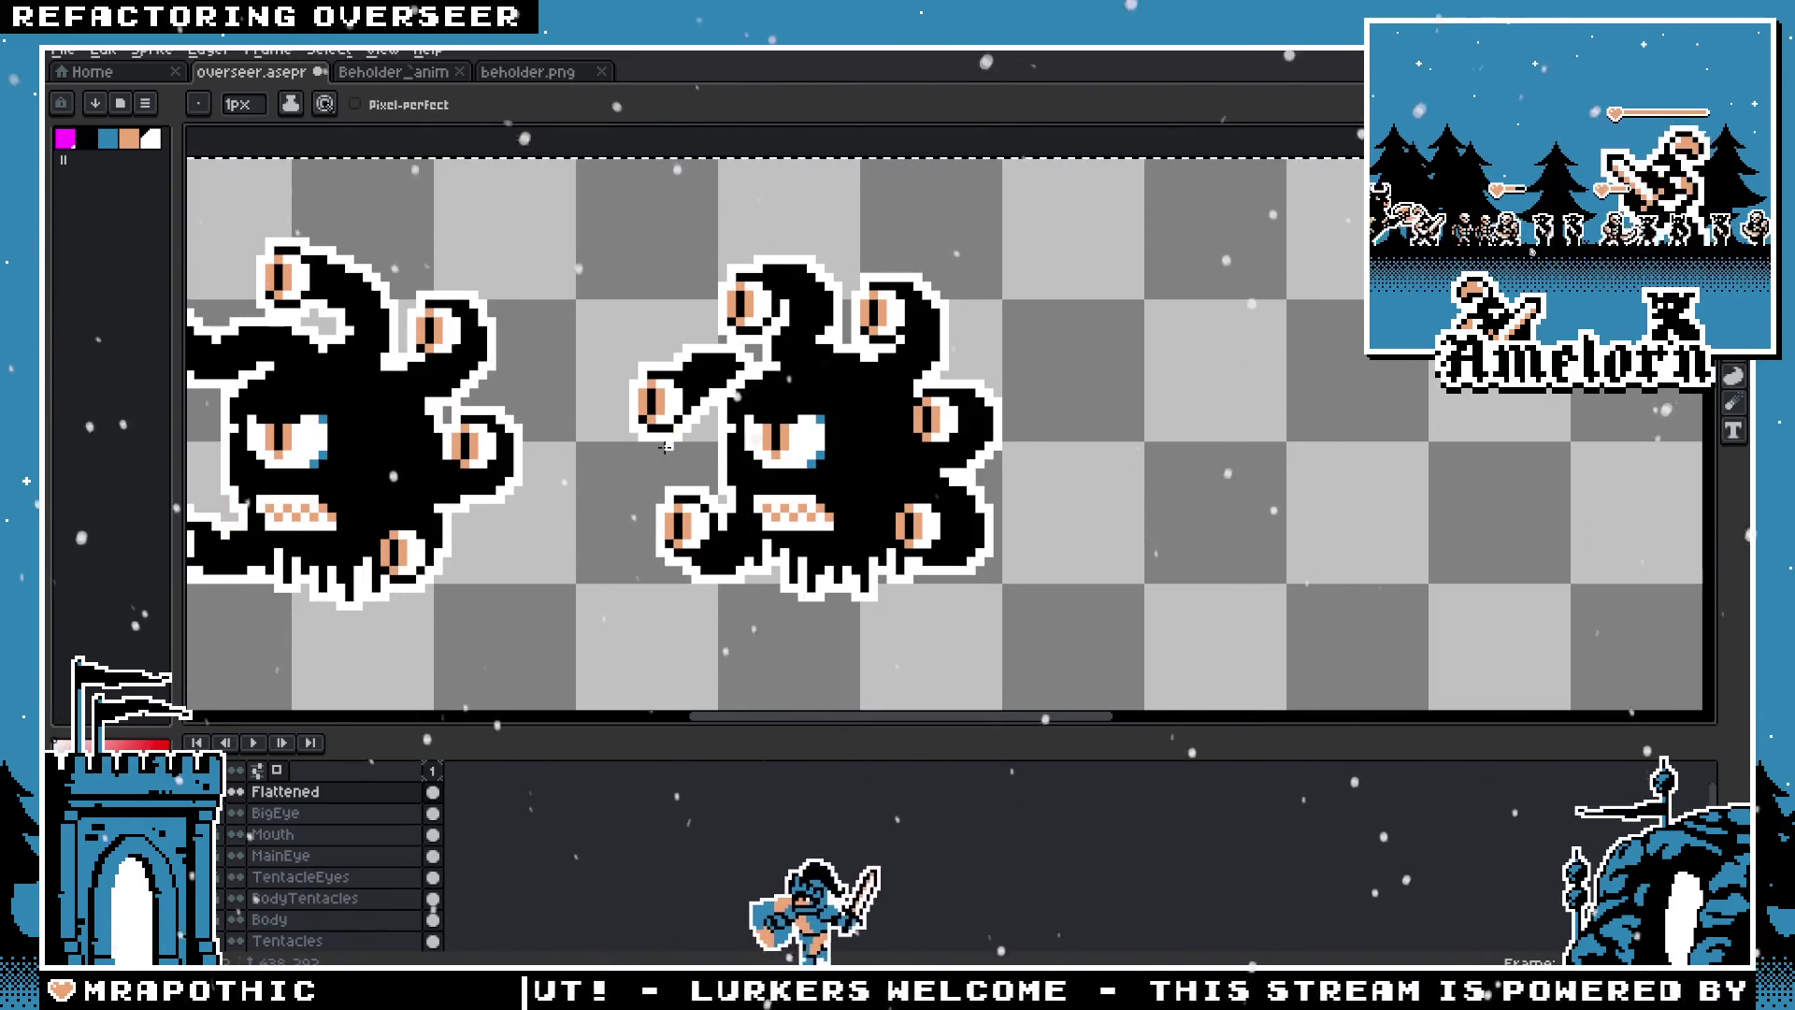
Step: Undo the flatten to restore the separate sprite layers and hide the BigEye layer
key(ctrl)
key(ctrl+z)
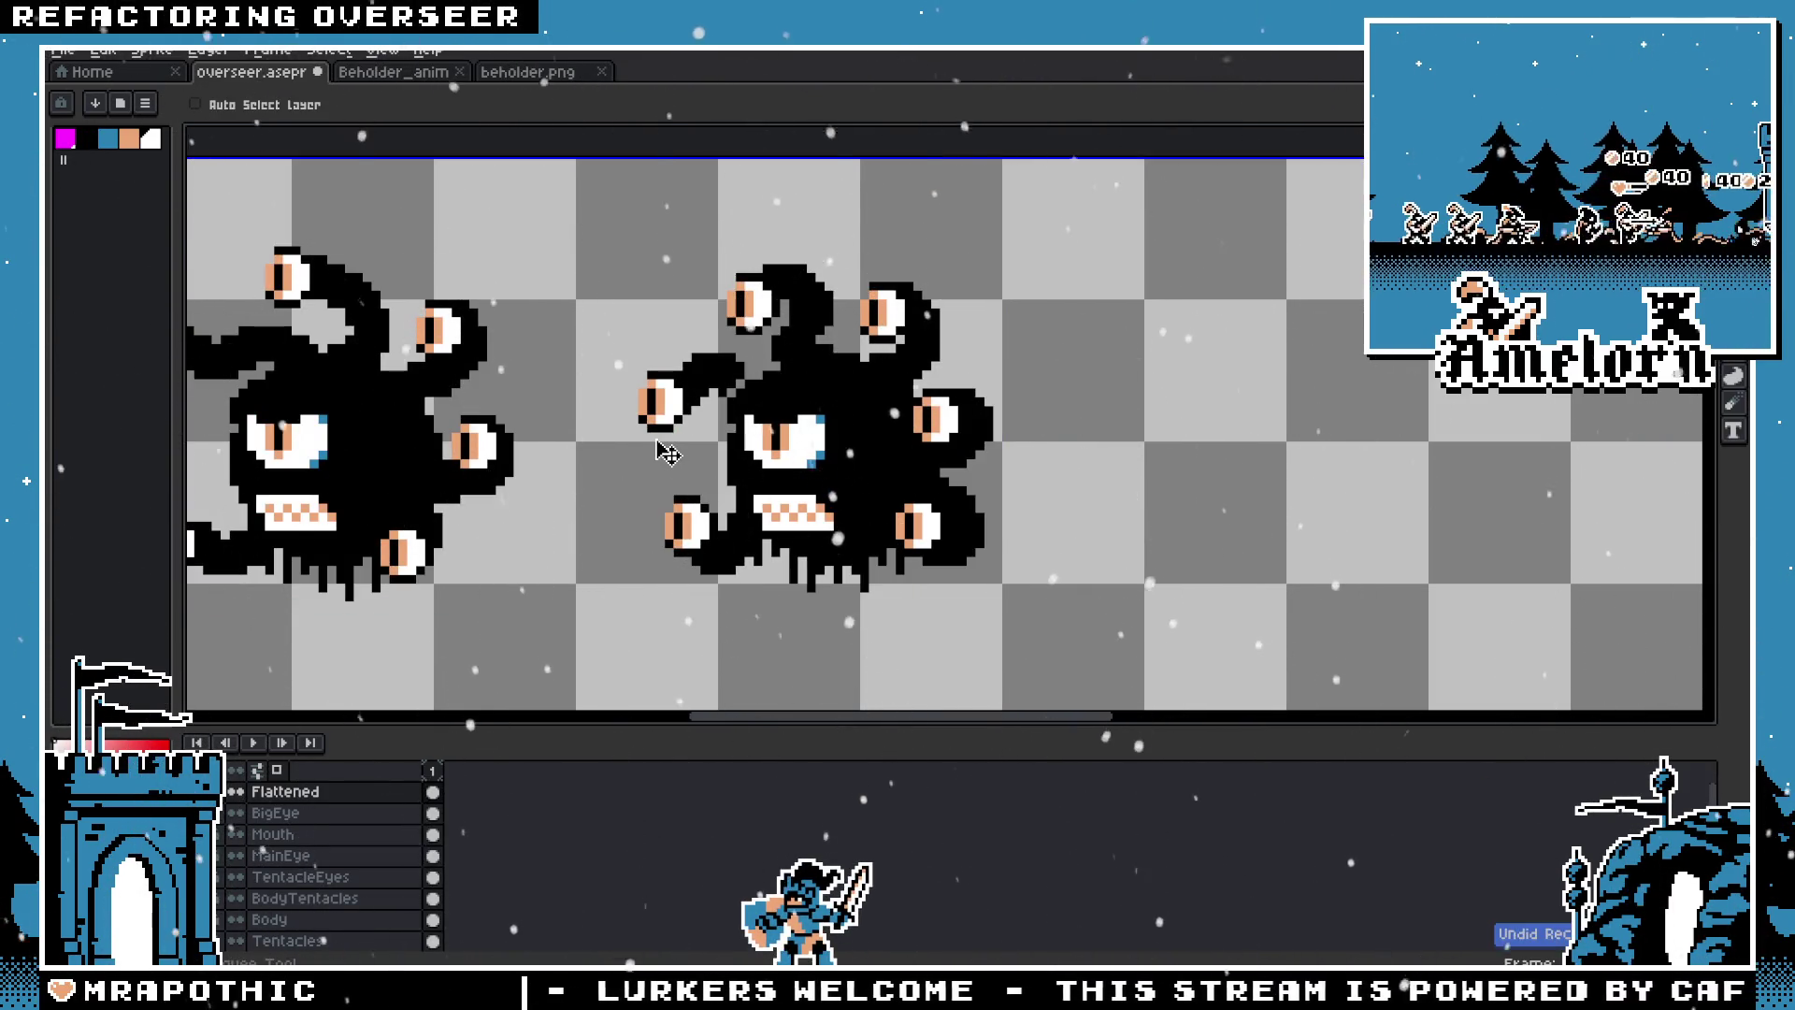
key(ctrl+z)
key(ctrl+z)
click(289, 794)
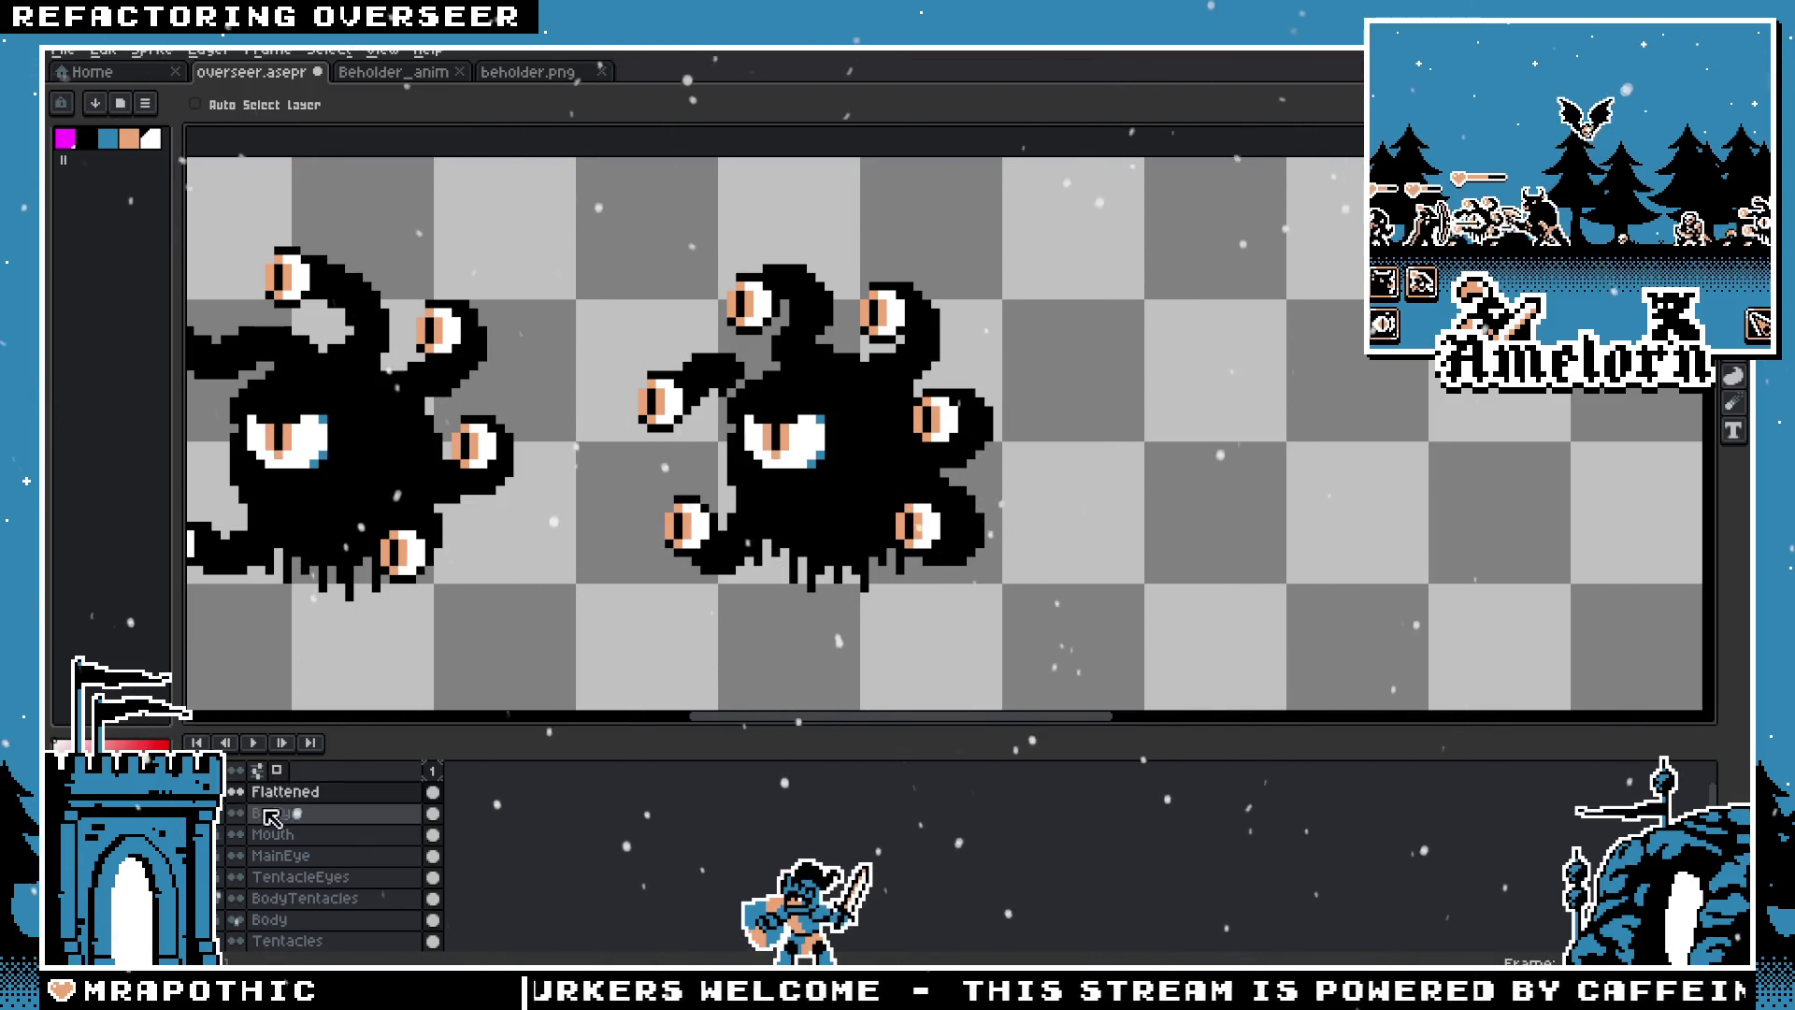
key(ctrl+z)
key(ctrl+z)
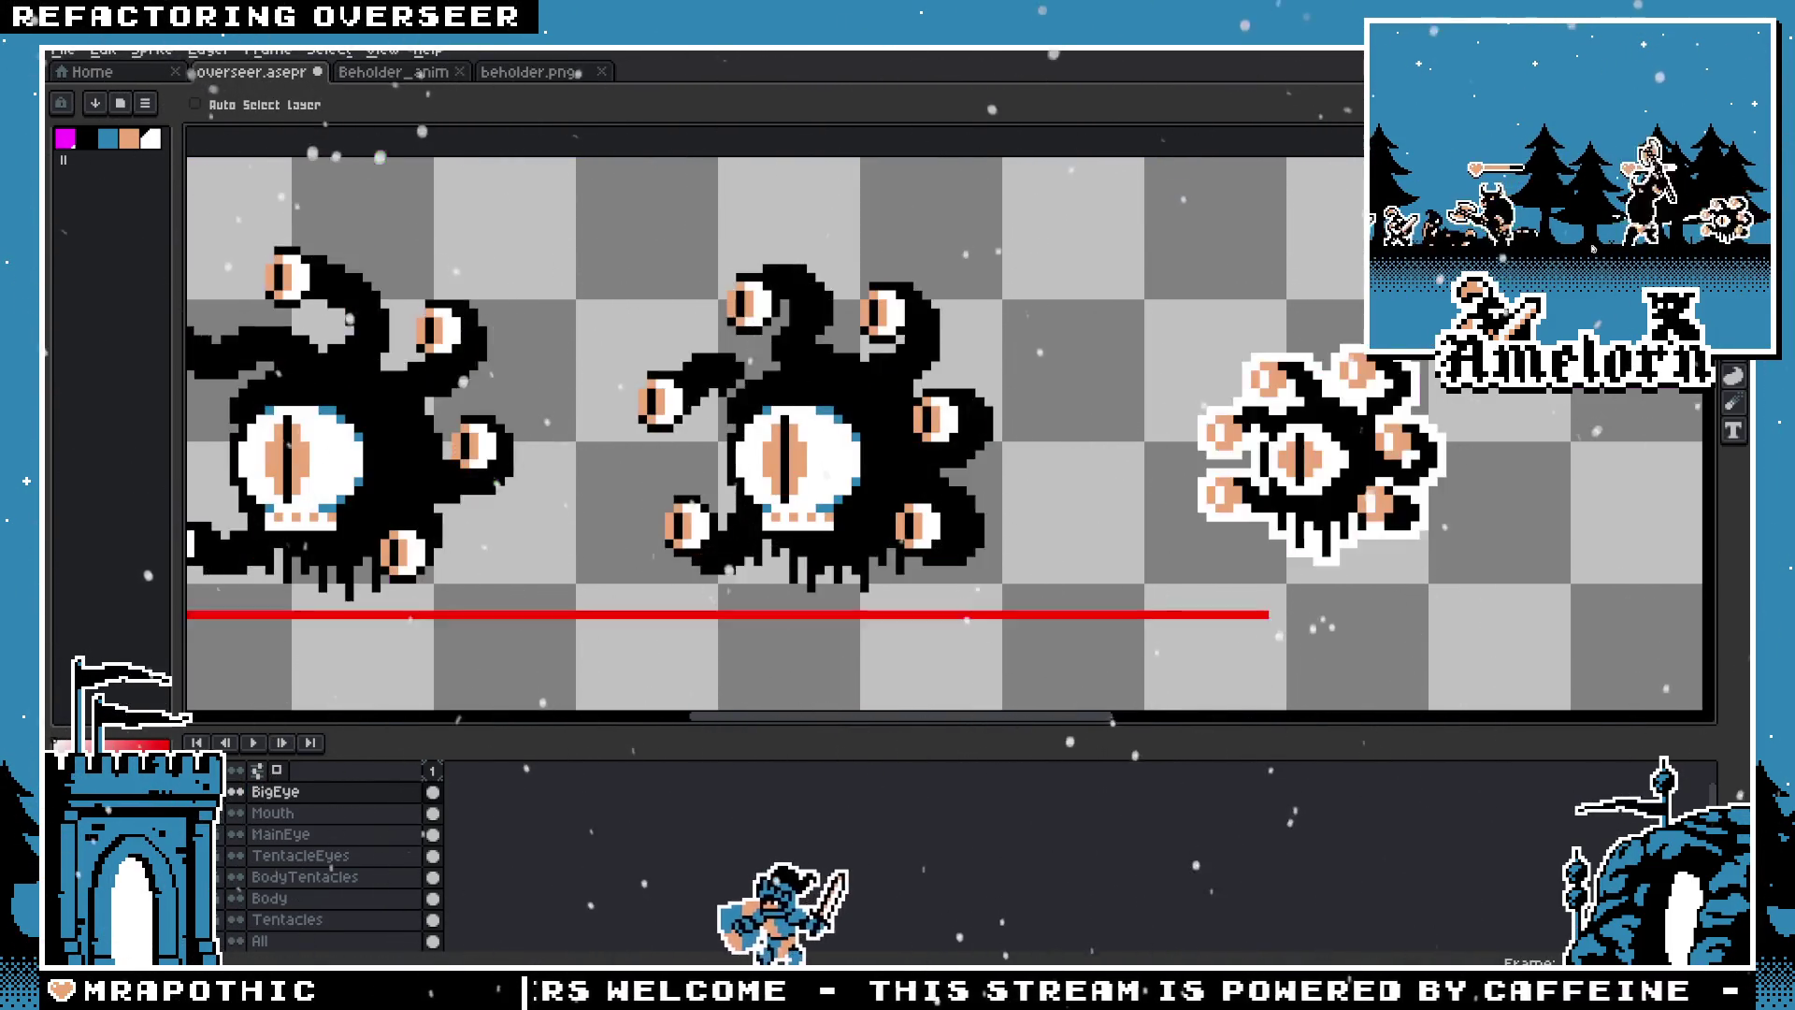
key(ctrl+z)
key(m)
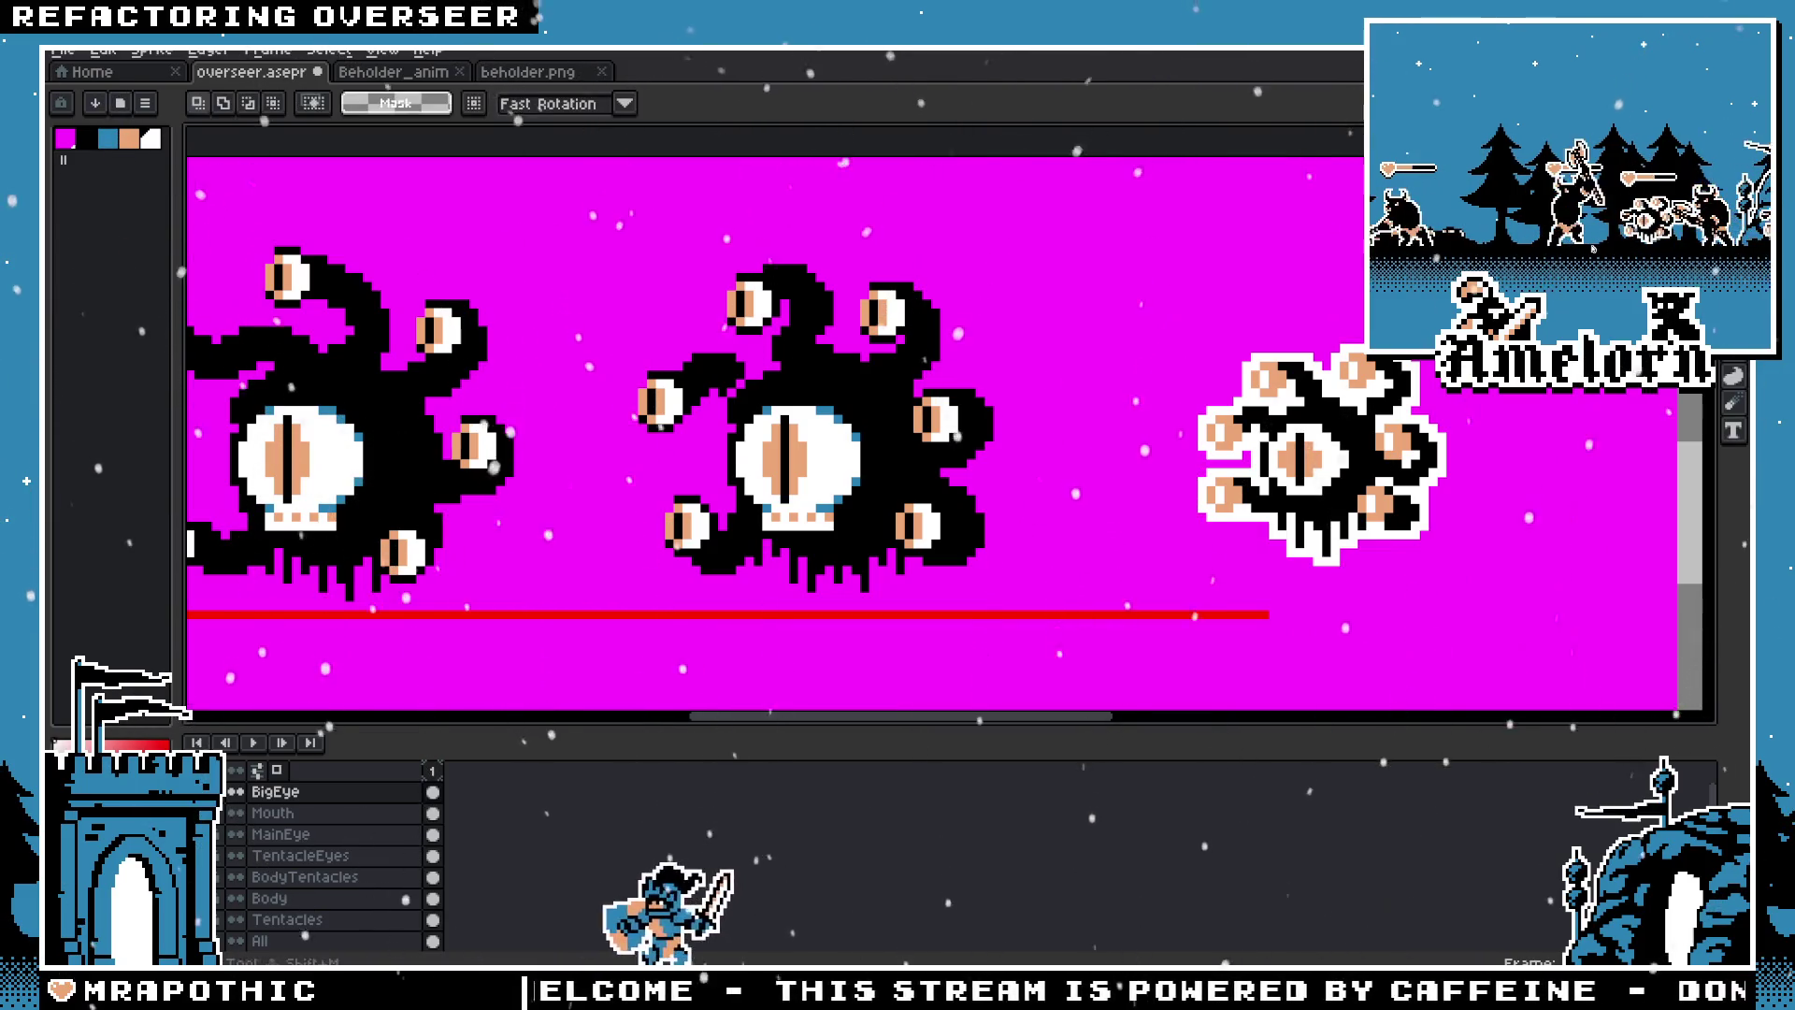
key(ctrl+z)
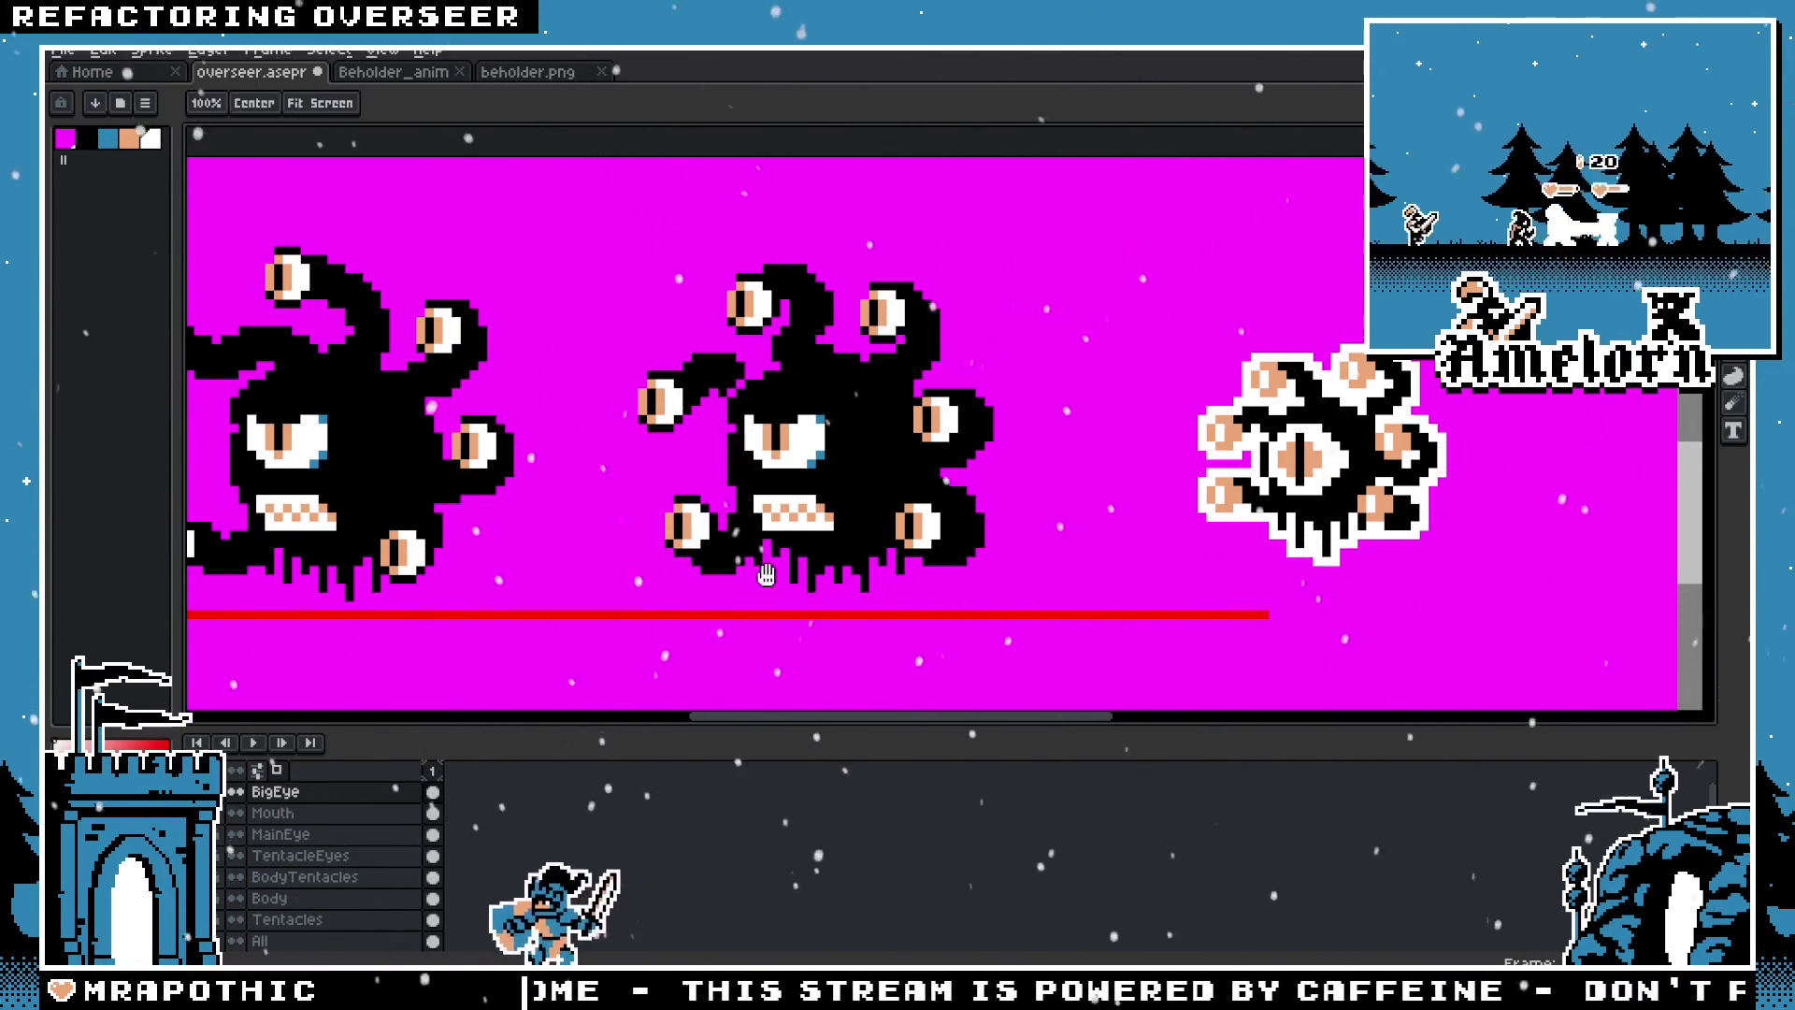
Step: Erase the right beholder's left tentacle arm with a rectangular selection, leaving its eye floating
scroll(808, 424, up, 4)
drag(808, 424, 859, 624)
key(i)
key(b)
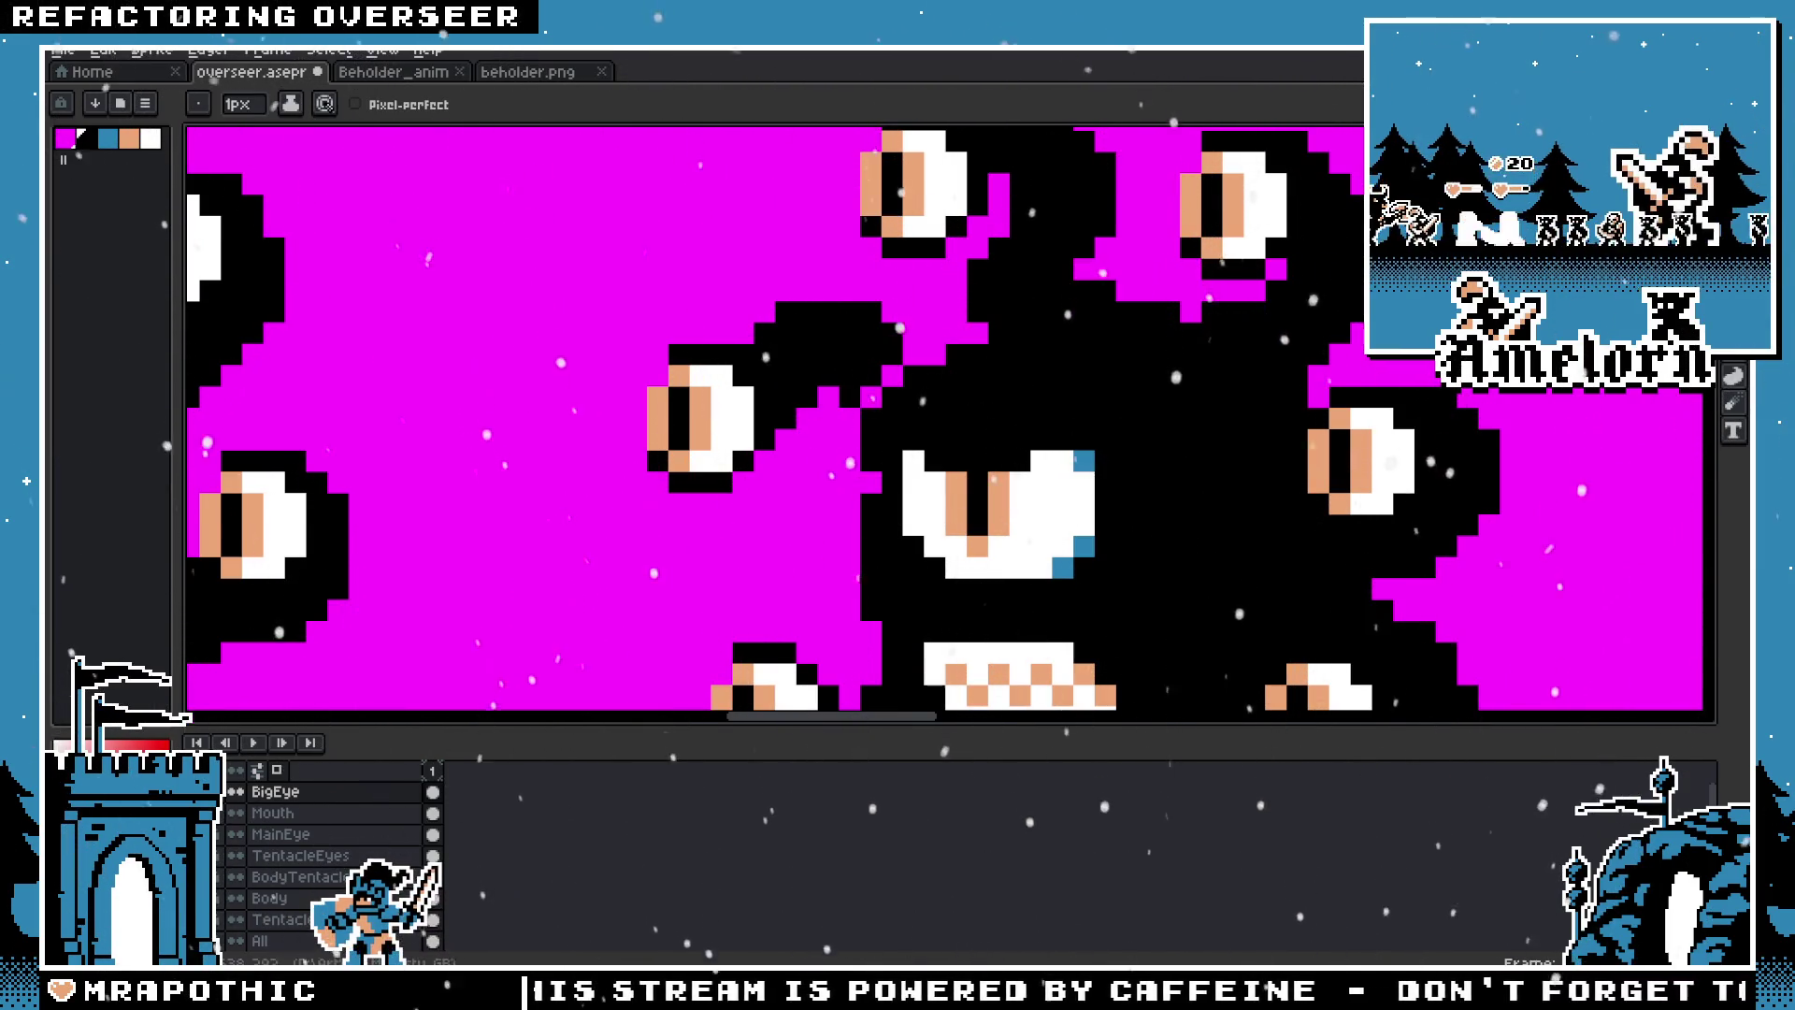
key(w)
key(m)
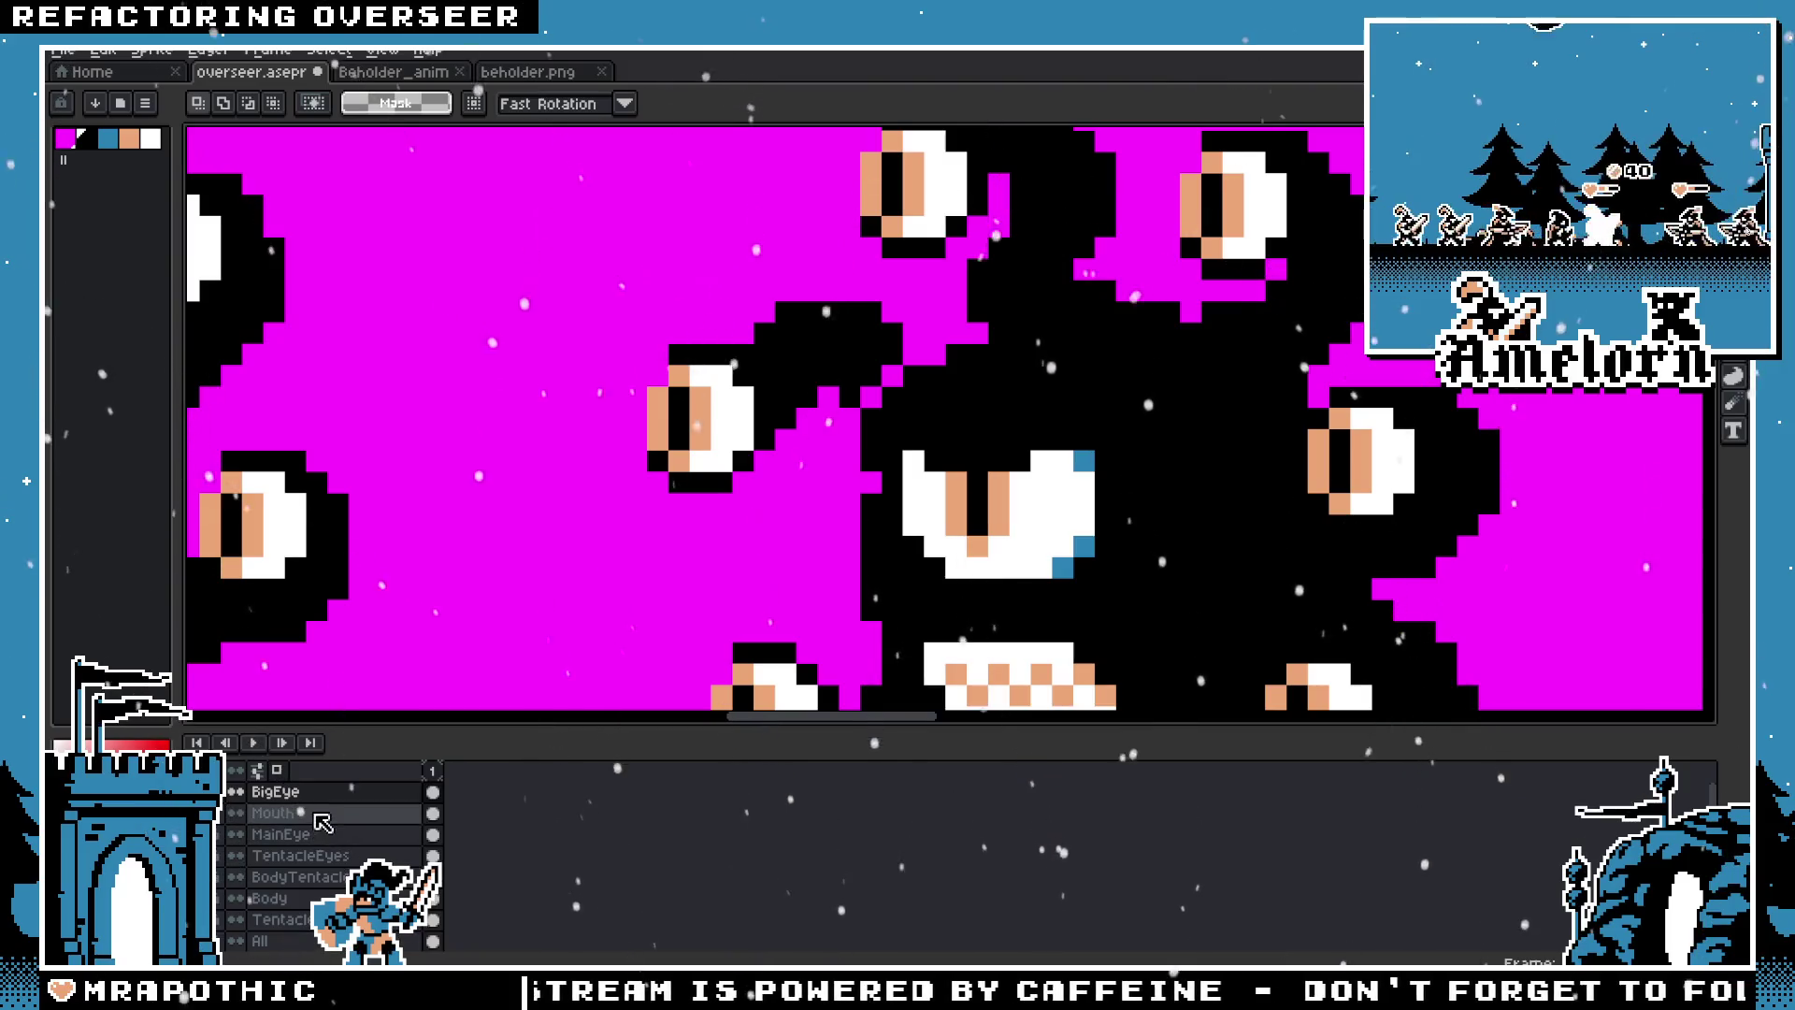
drag(948, 277, 622, 520)
key(Delete)
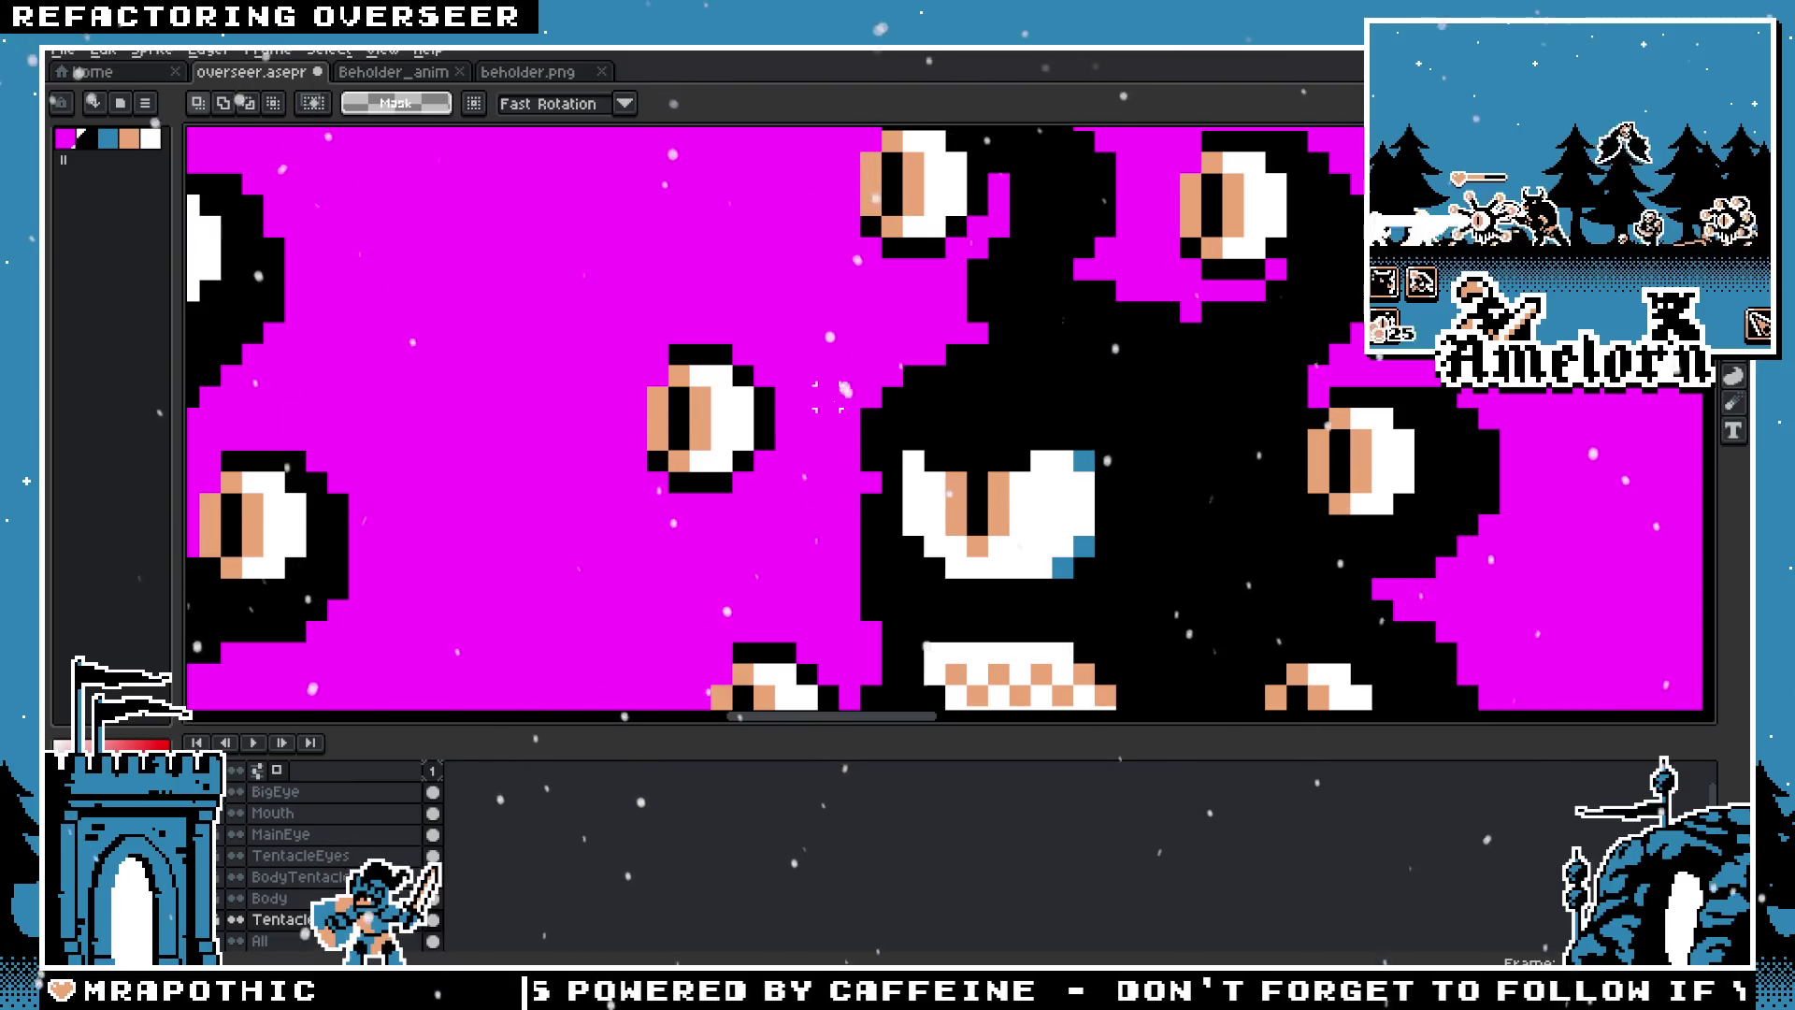
Step: Select the area around the right beholder's main eye and return to the pencil
drag(814, 360, 1011, 539)
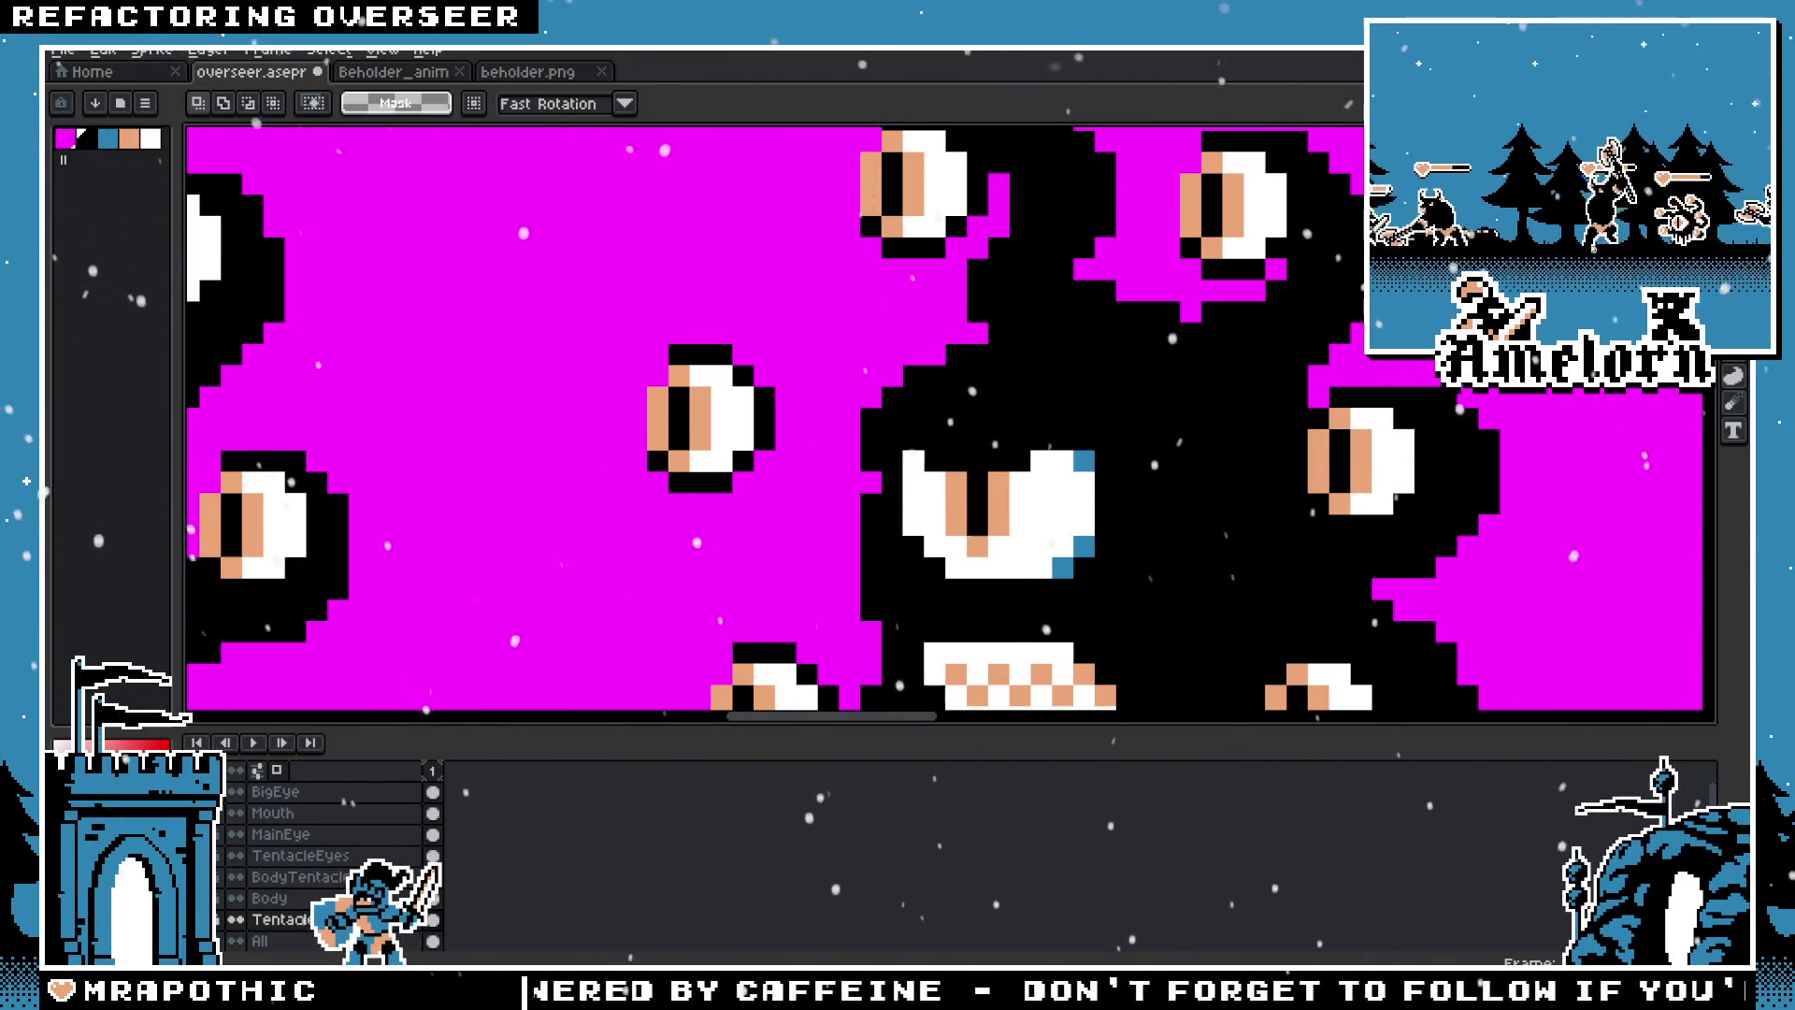
scroll(892, 354, down, 3)
scroll(1220, 381, up, 3)
key(b)
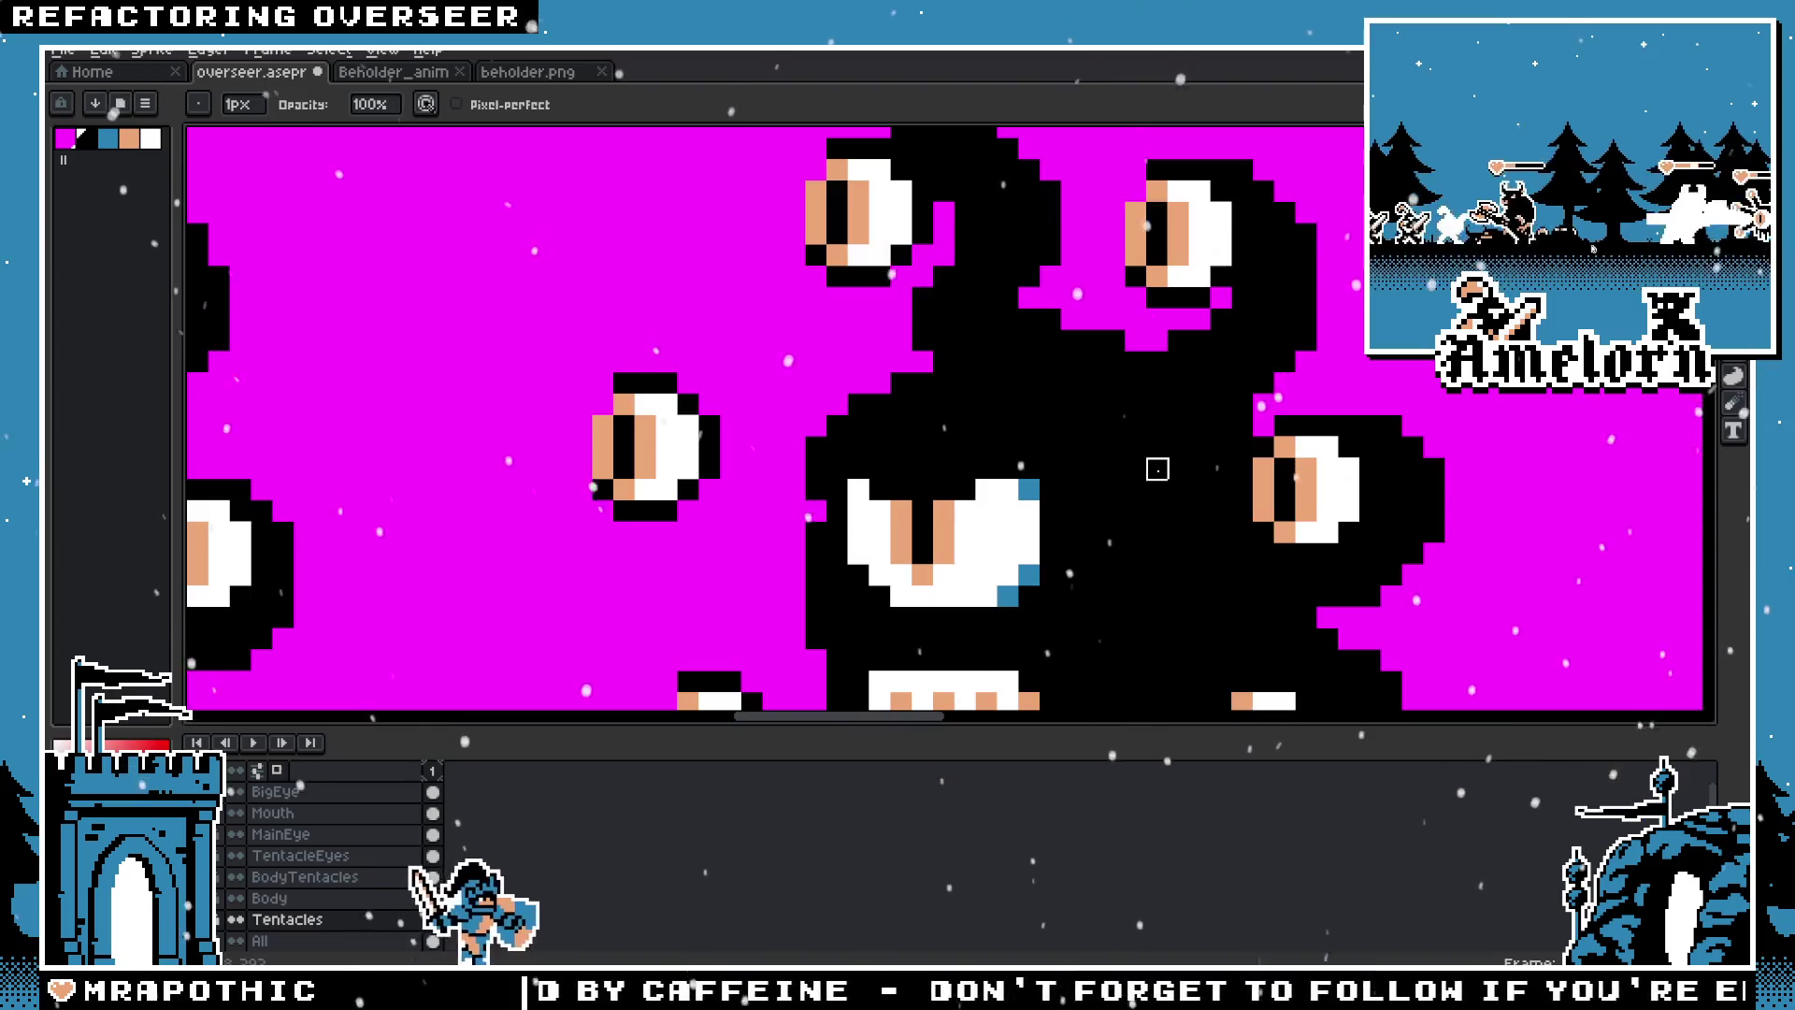
scroll(1133, 487, down, 3)
scroll(1133, 487, up, 3)
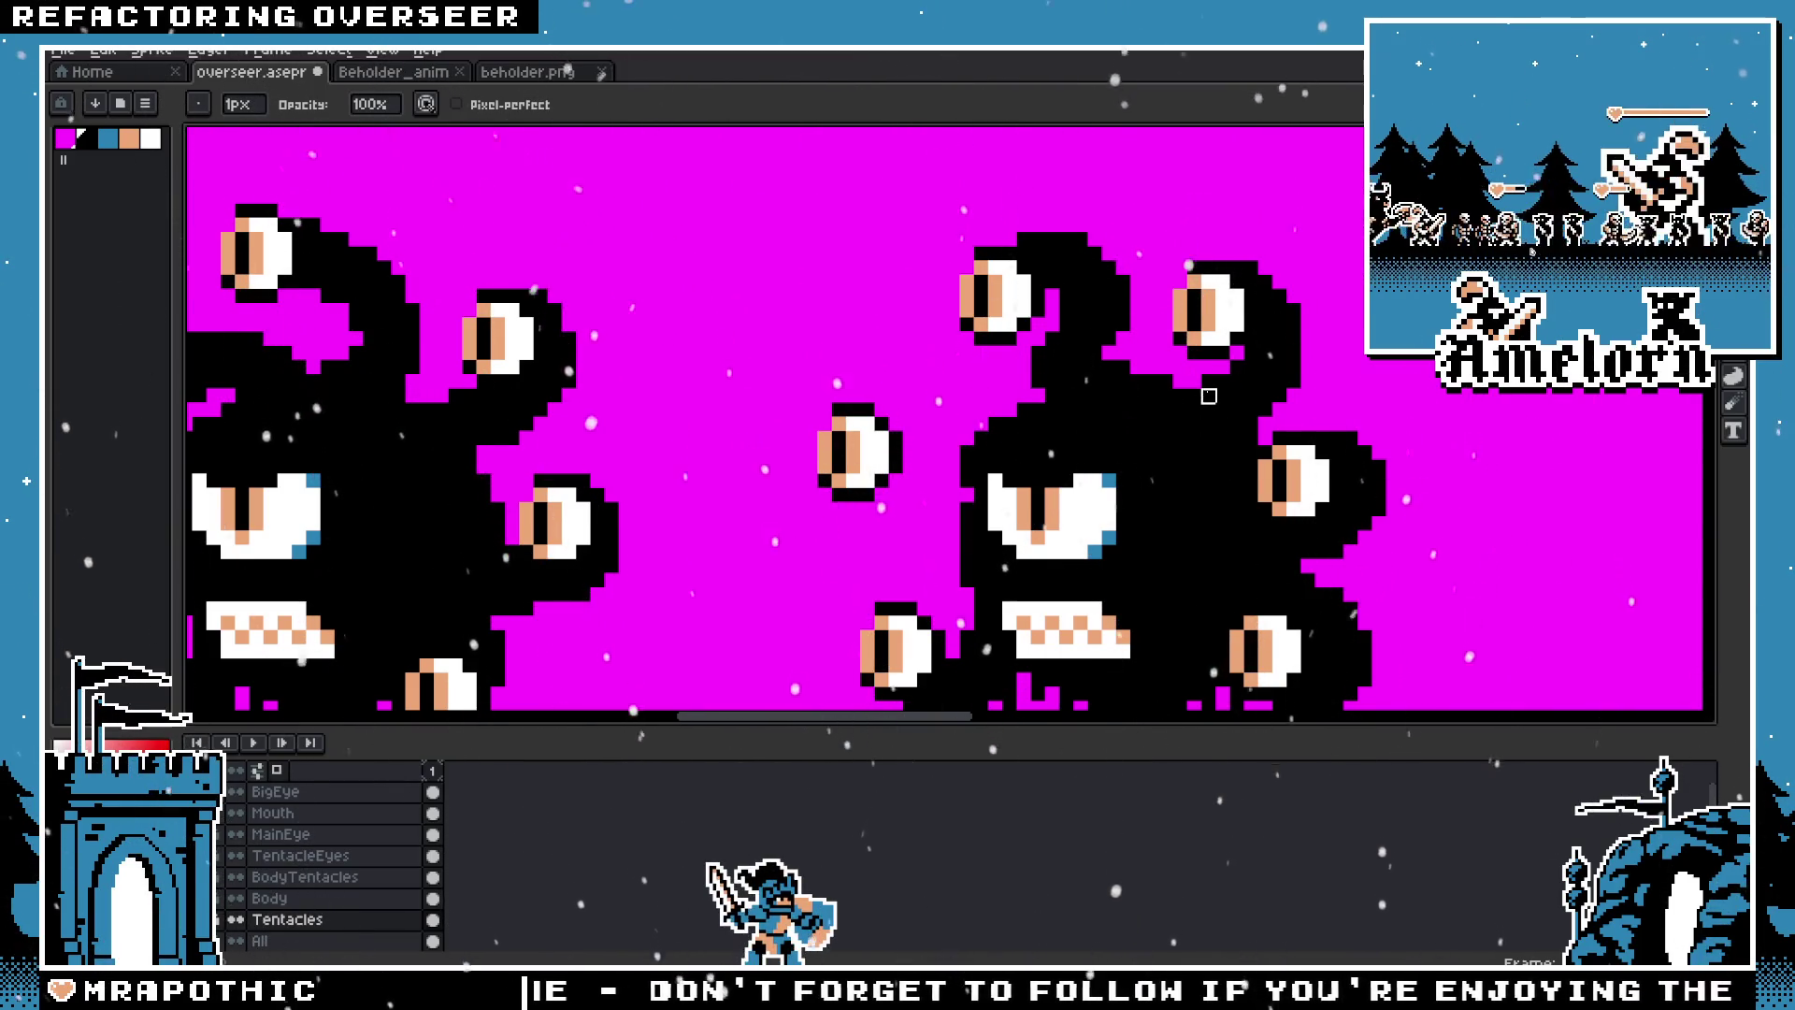
scroll(1152, 409, down, 3)
scroll(1151, 410, up, 2)
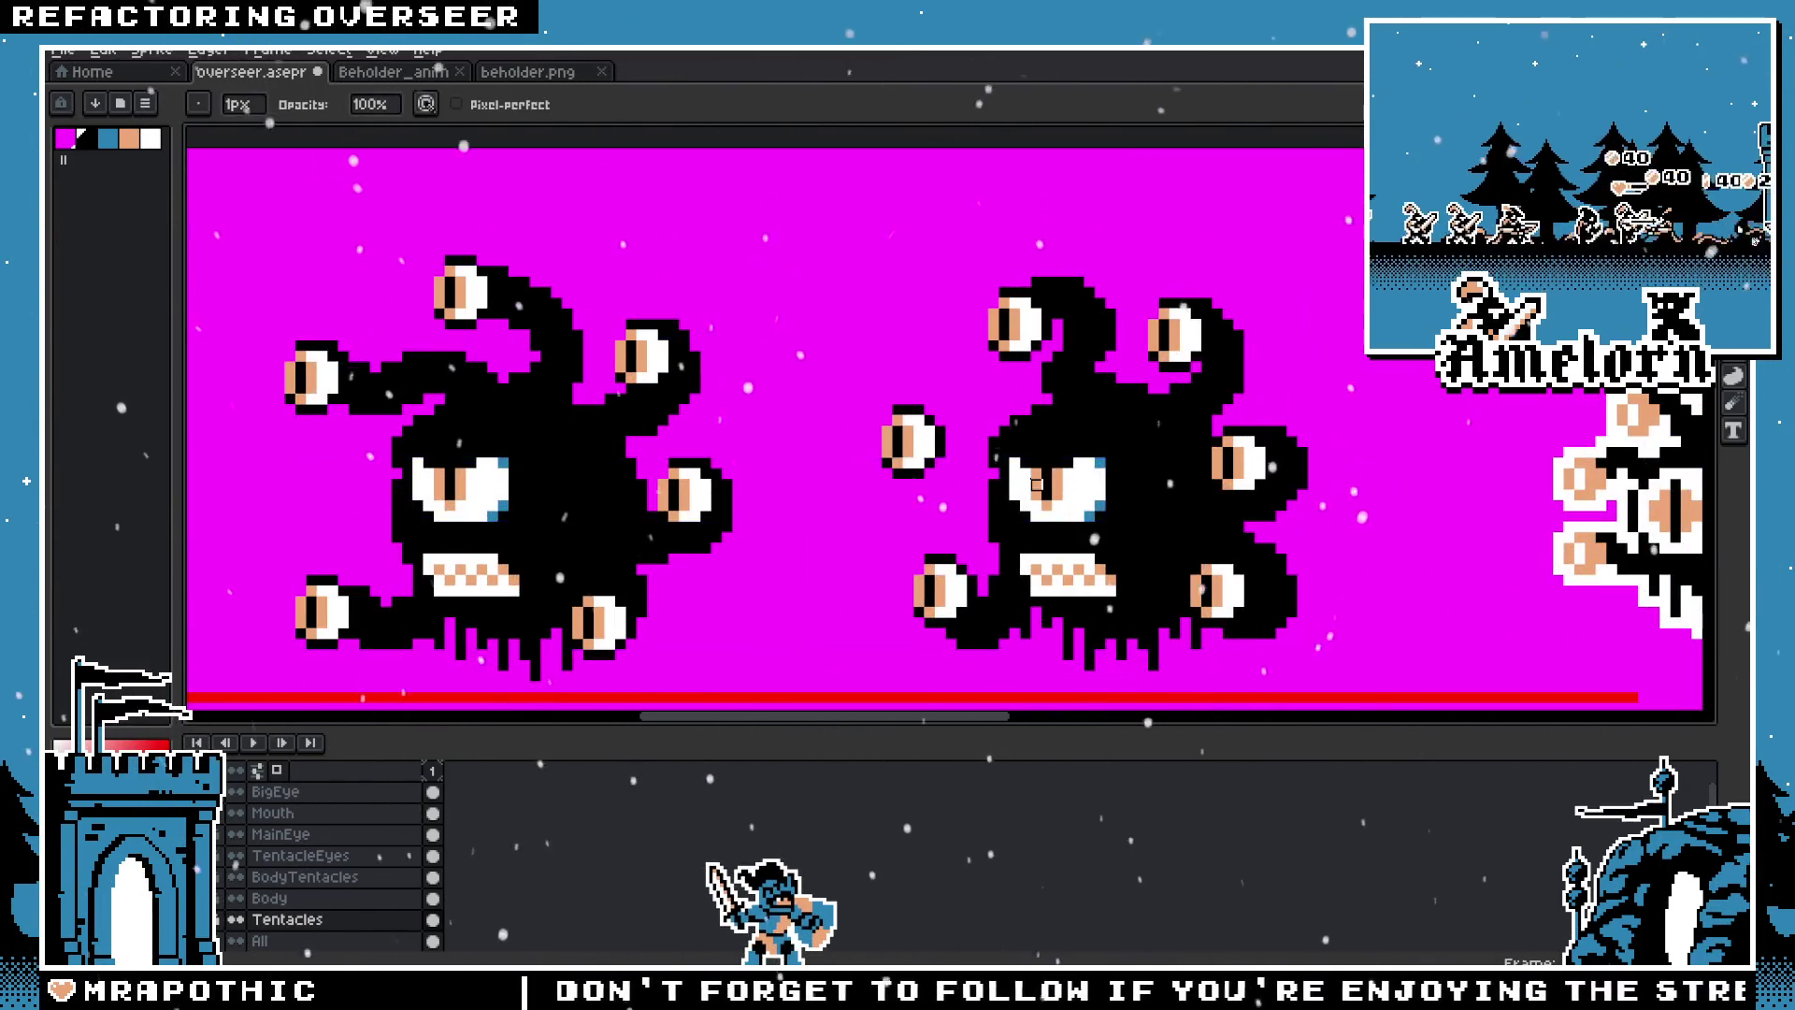
Step: Shift the loose black piece onto the right beholder's body
scroll(1152, 410, down, 4)
scroll(1027, 487, up, 4)
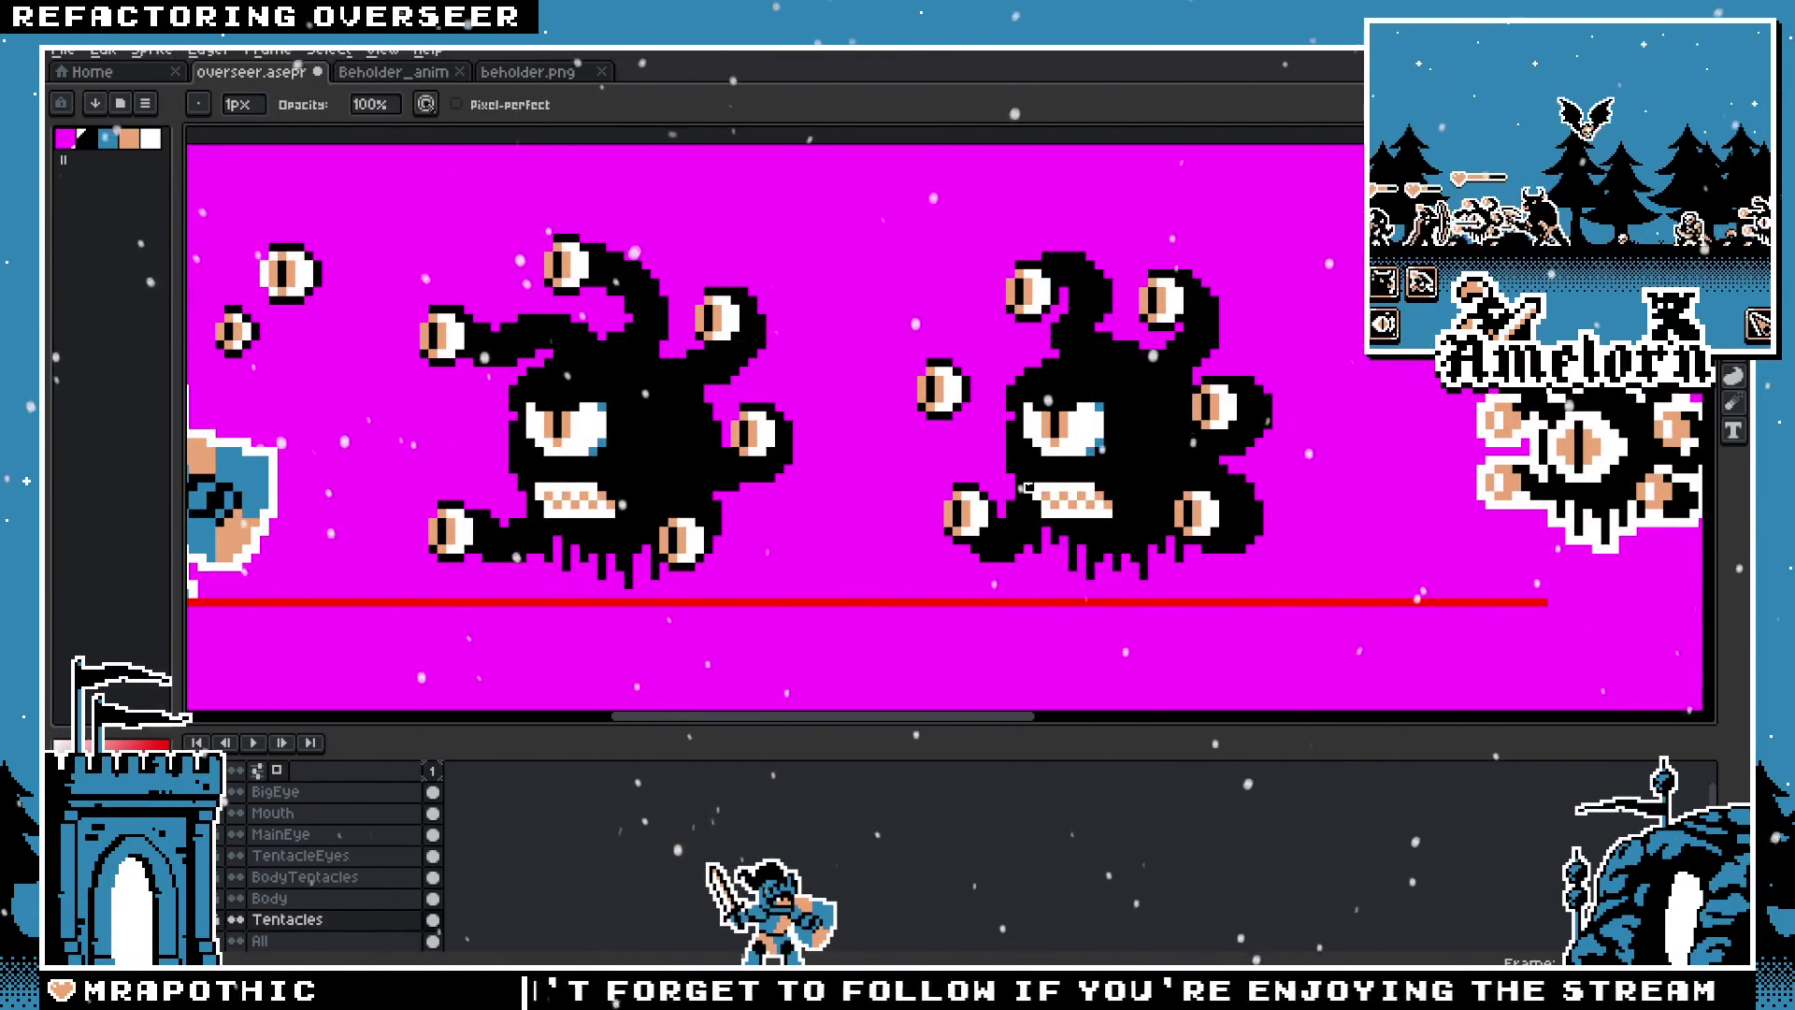
key(ctrl)
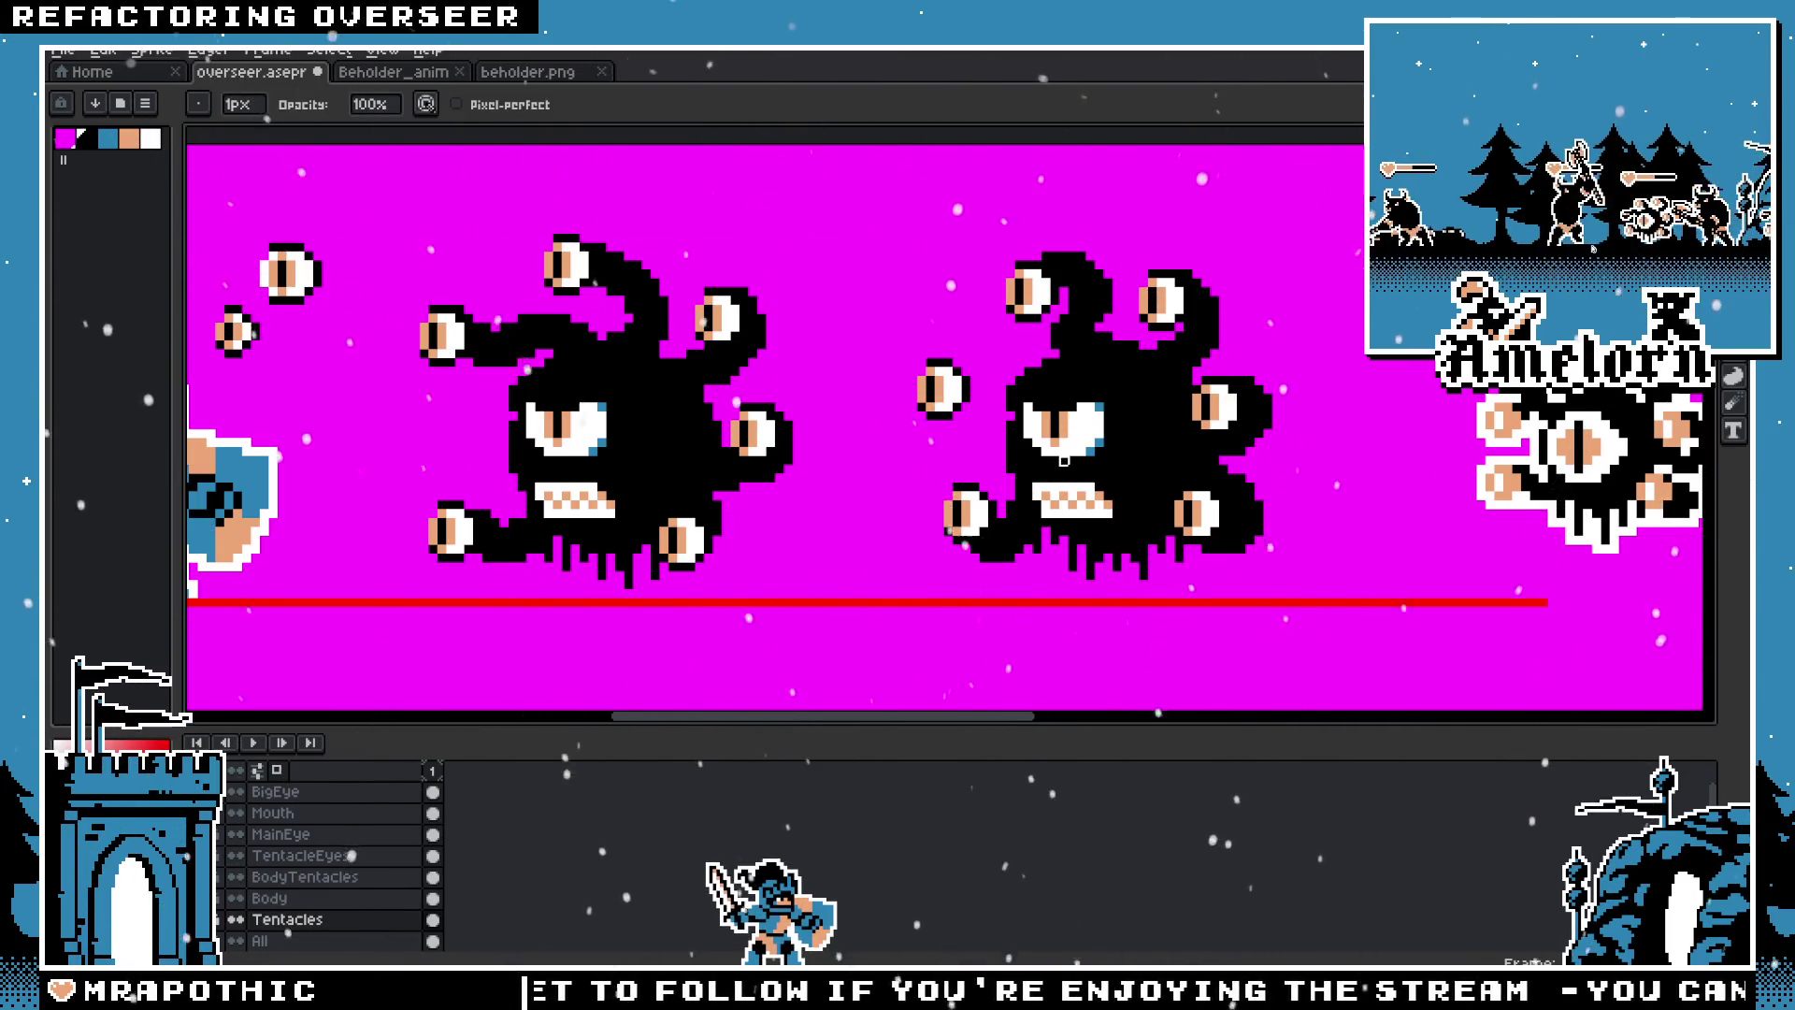
scroll(1035, 494, up, 1)
scroll(914, 258, up, 1)
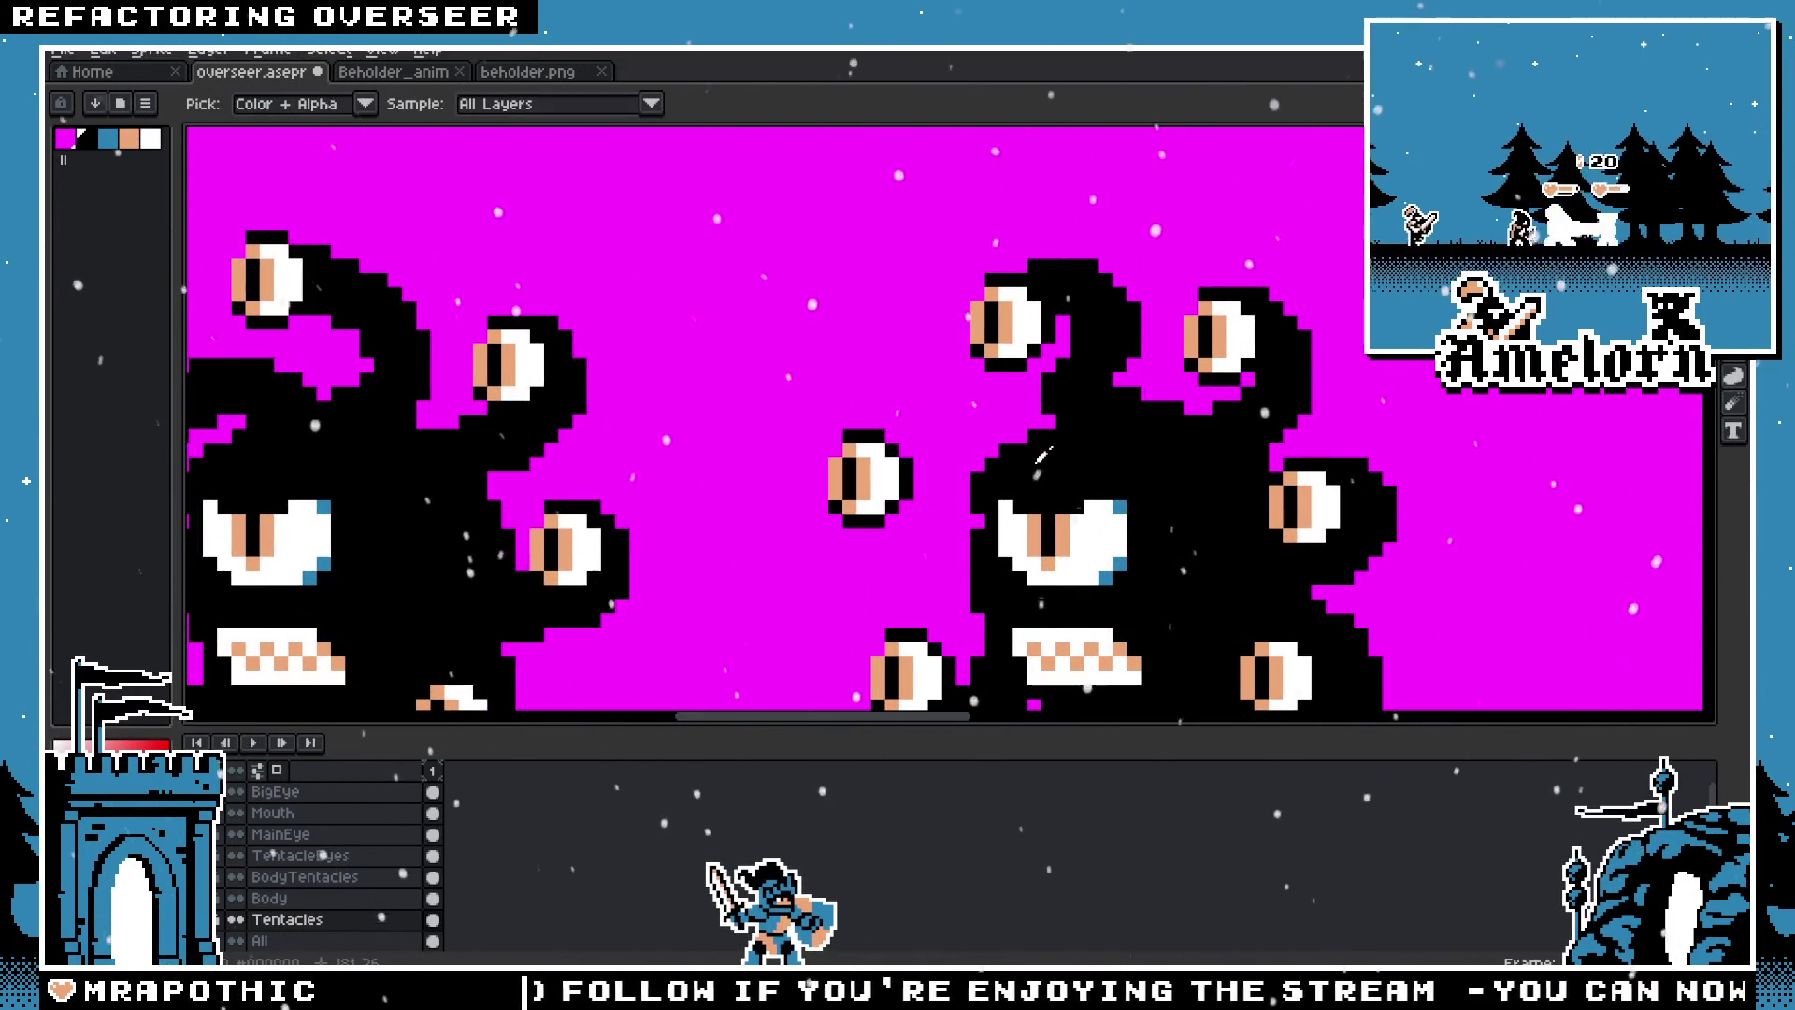
key(ctrl)
drag(764, 520, 890, 475)
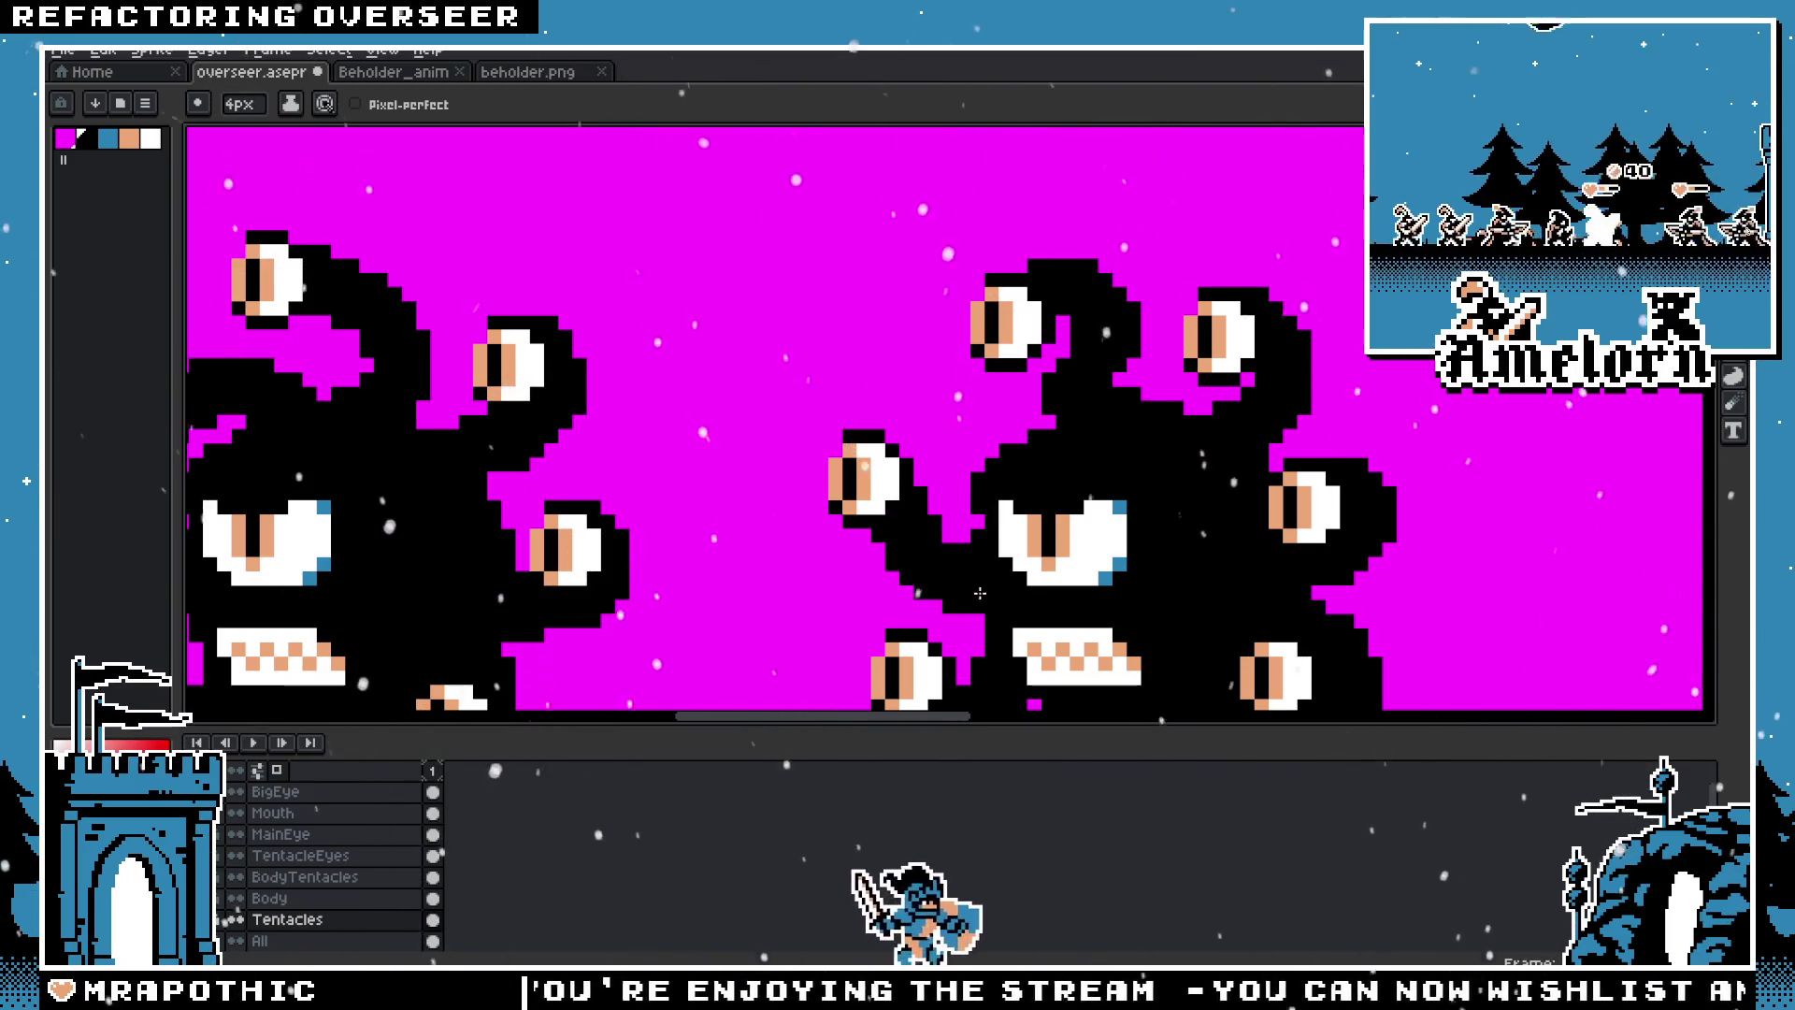
Step: Dab a black dot on the red line below the beholders
scroll(926, 658, down, 3)
scroll(921, 657, up, 1)
scroll(897, 561, up, 1)
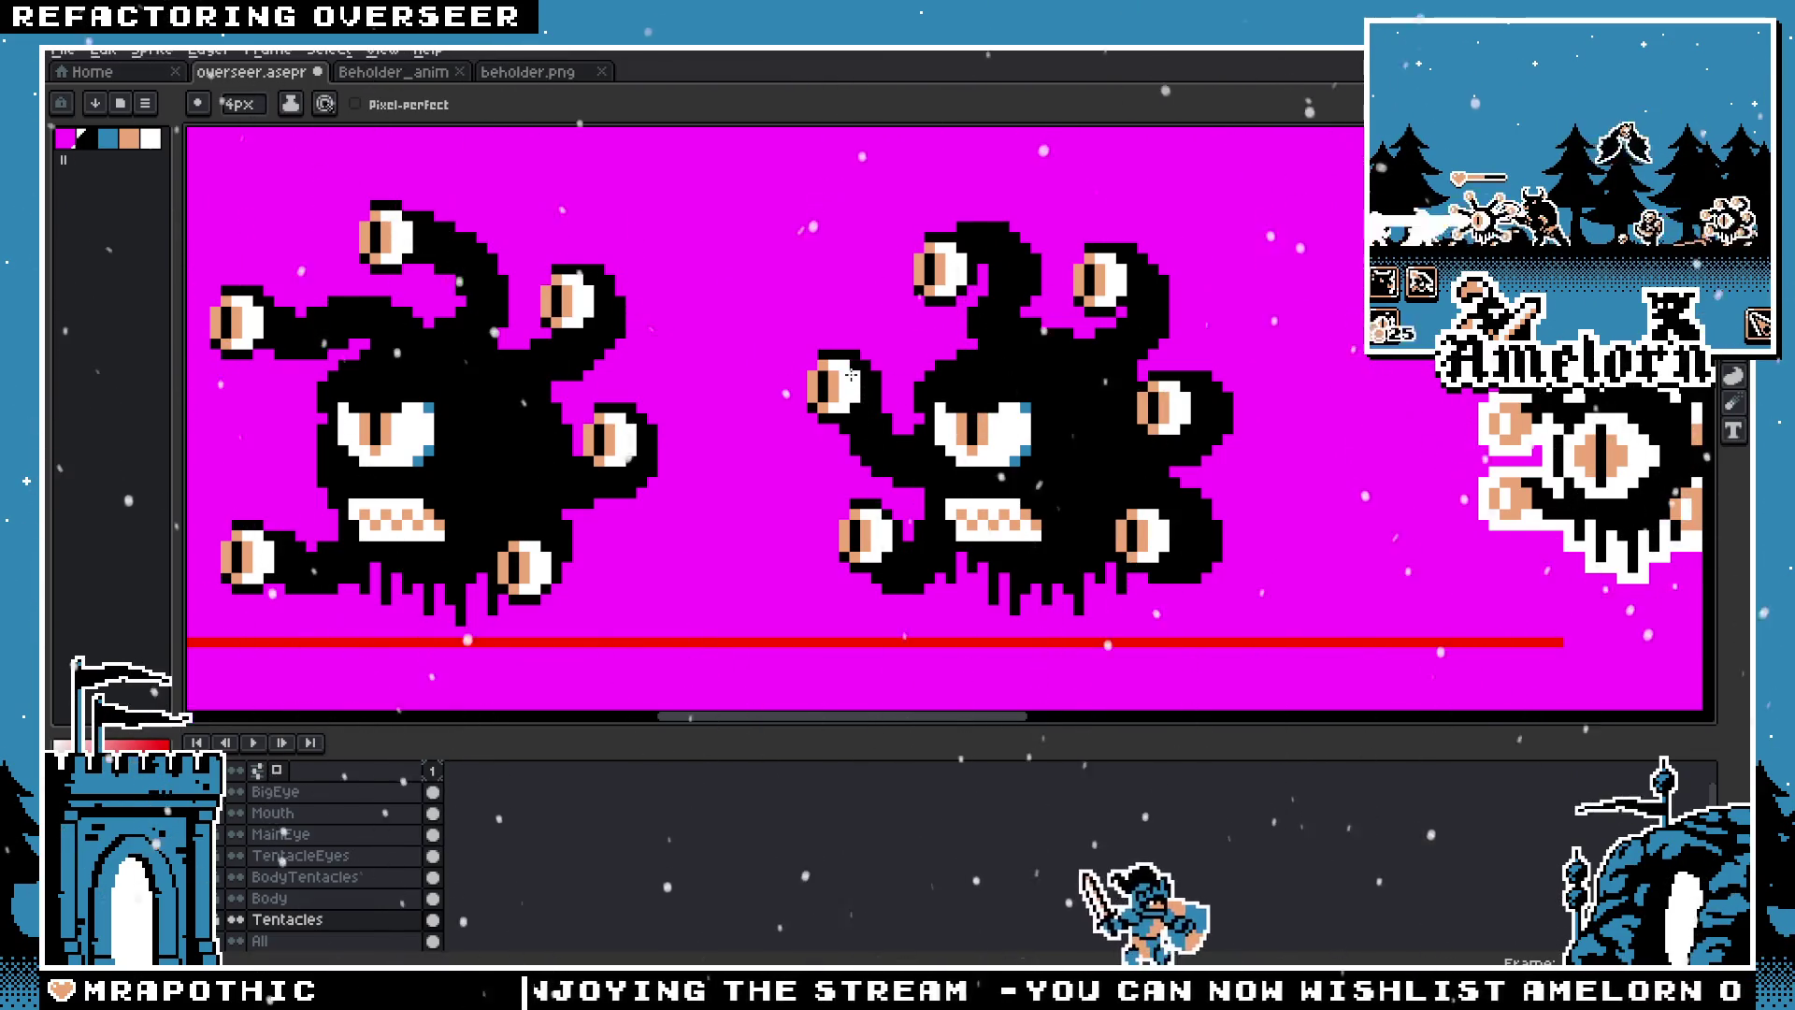
click(776, 435)
scroll(777, 439, down, 2)
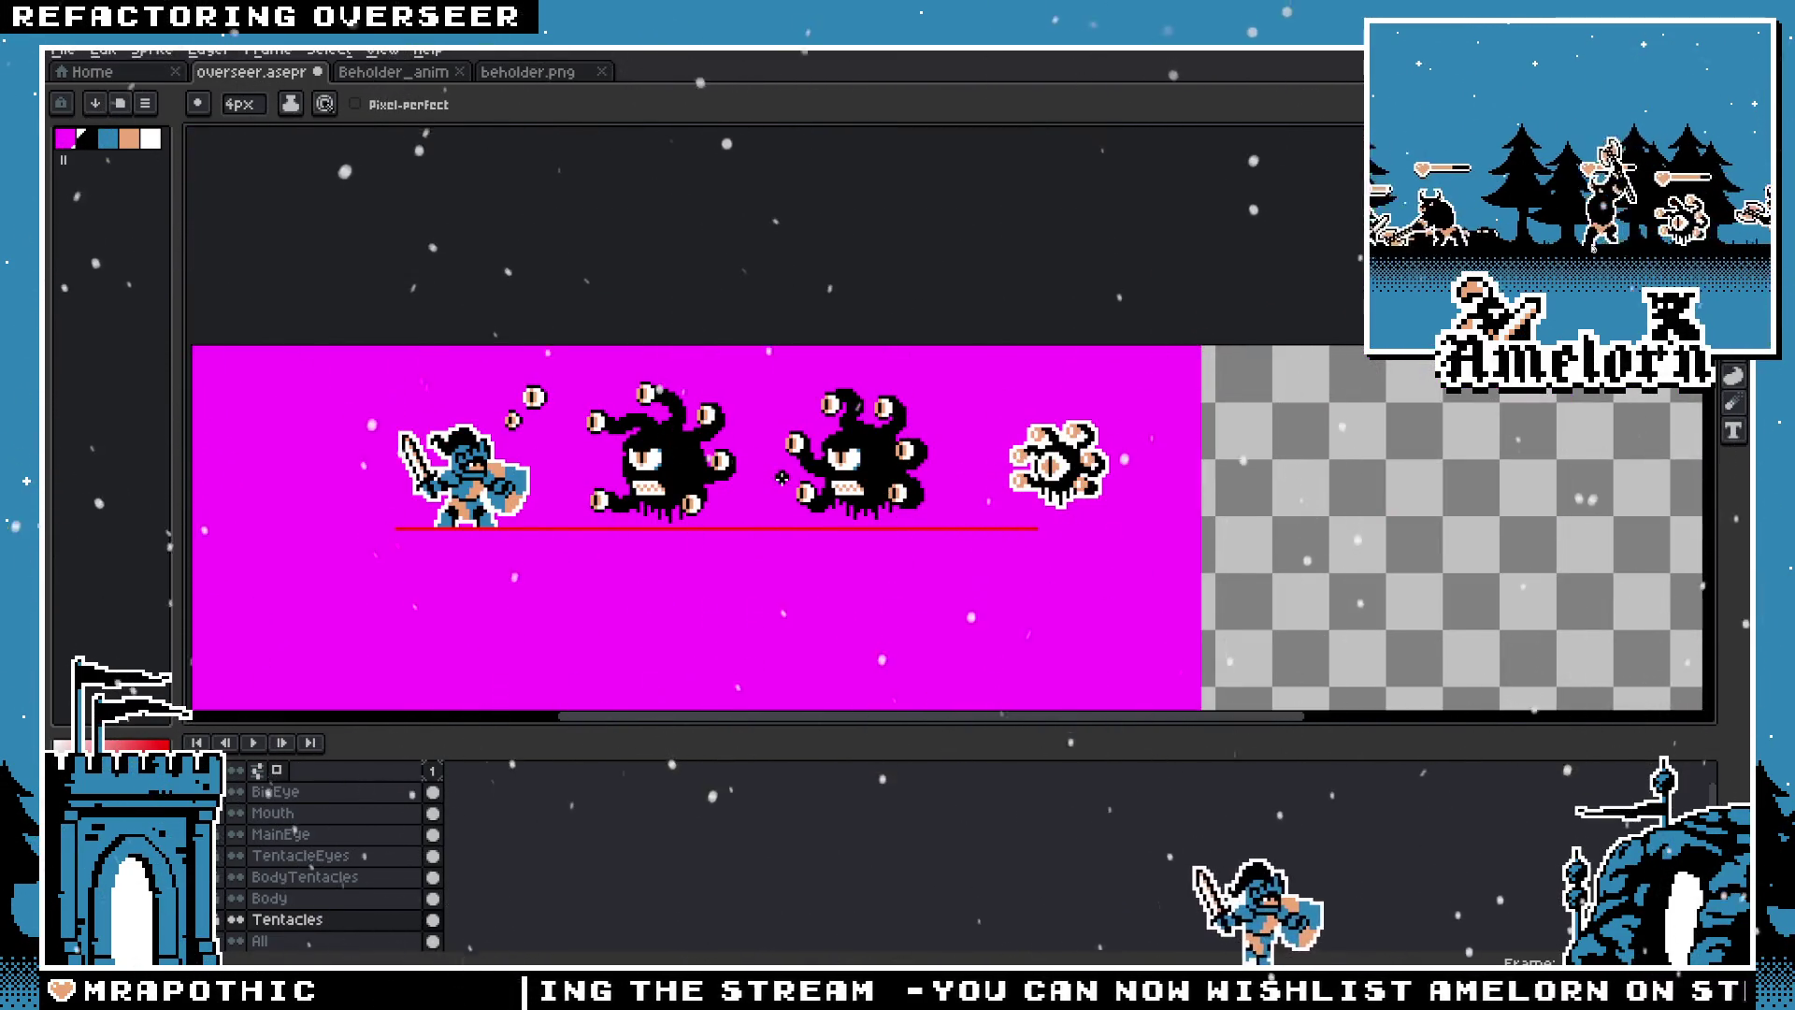
scroll(771, 478, up, 2)
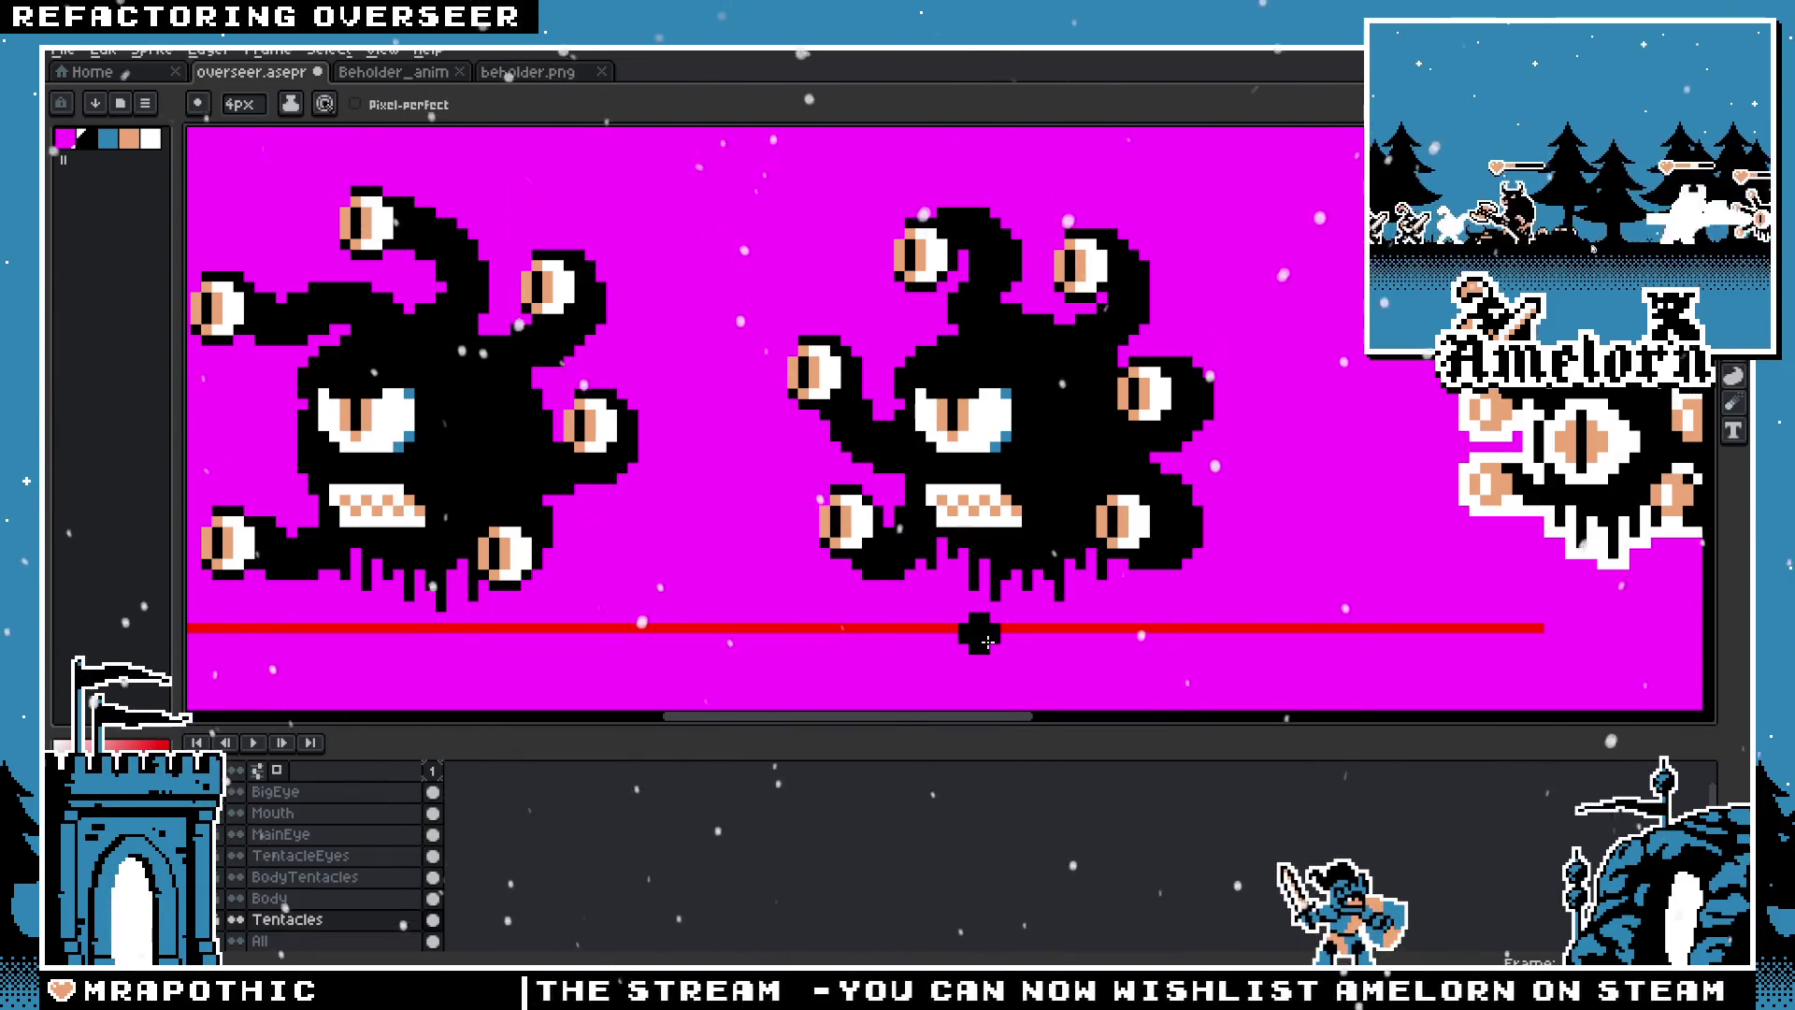
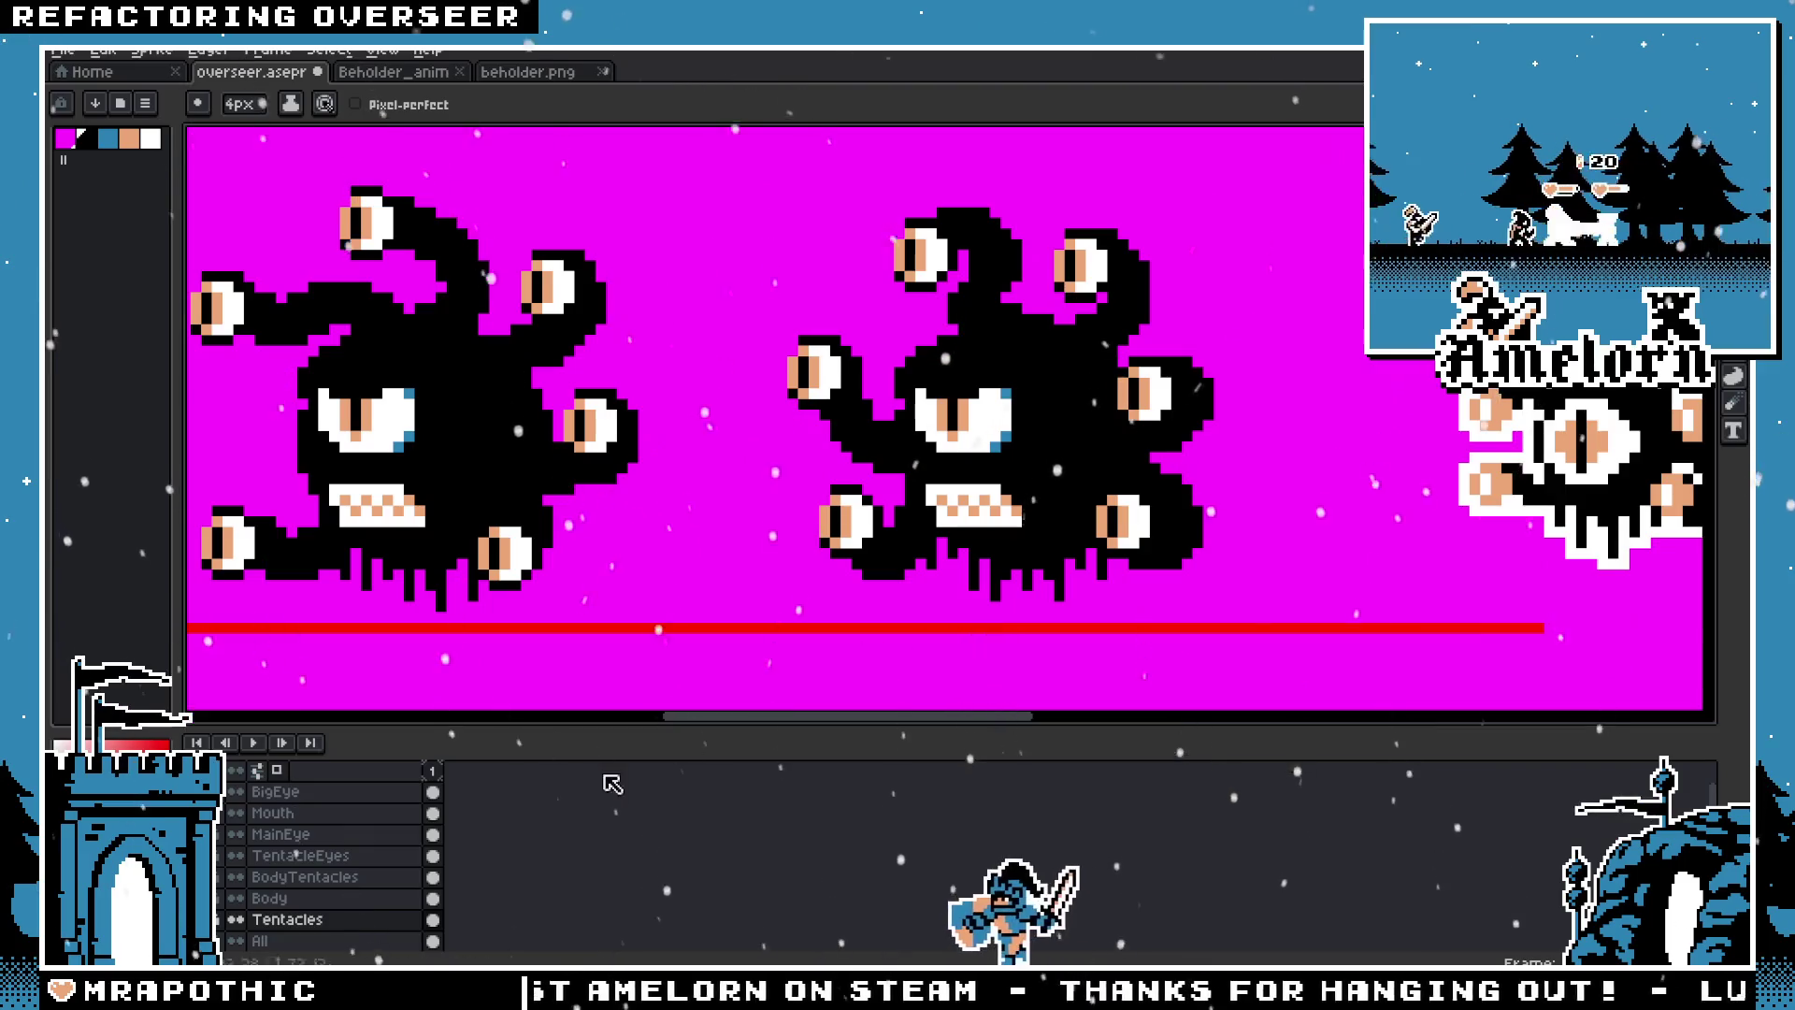
Step: Marquee-select the right beholder's upper tentacle and shift it slightly left and down
key(m)
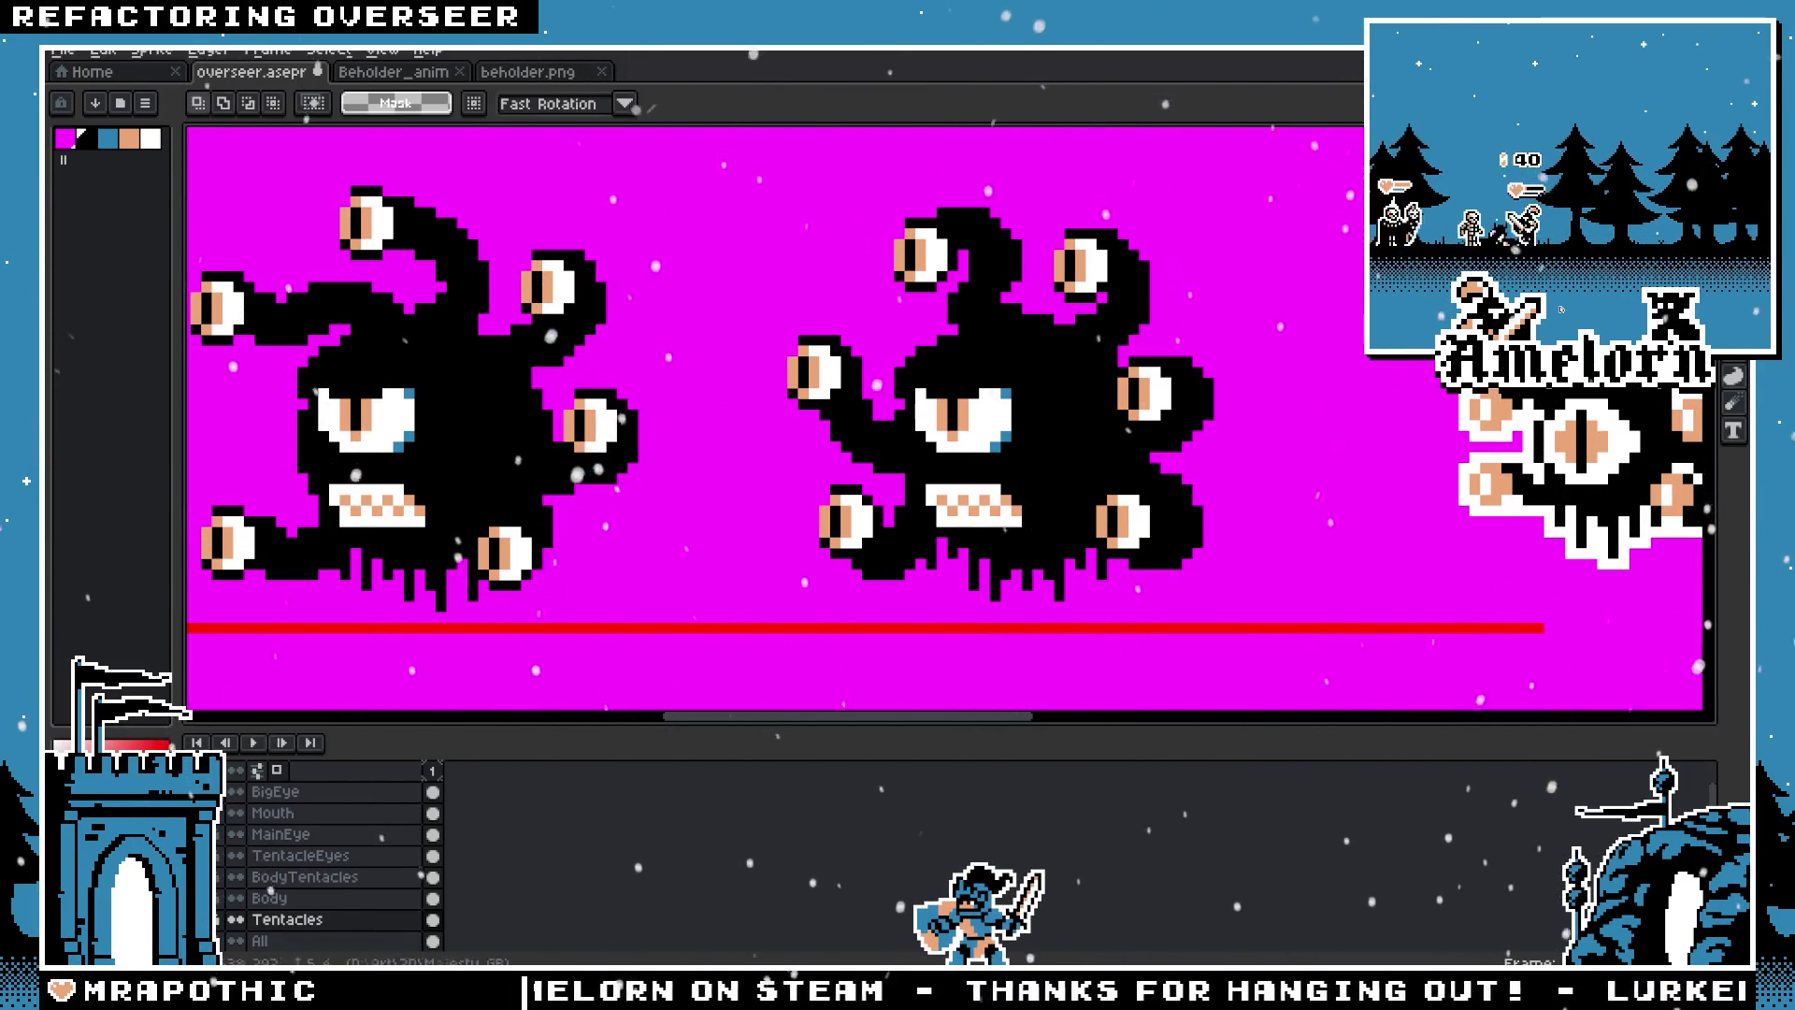
scroll(883, 201, up, 2)
drag(888, 185, 1195, 490)
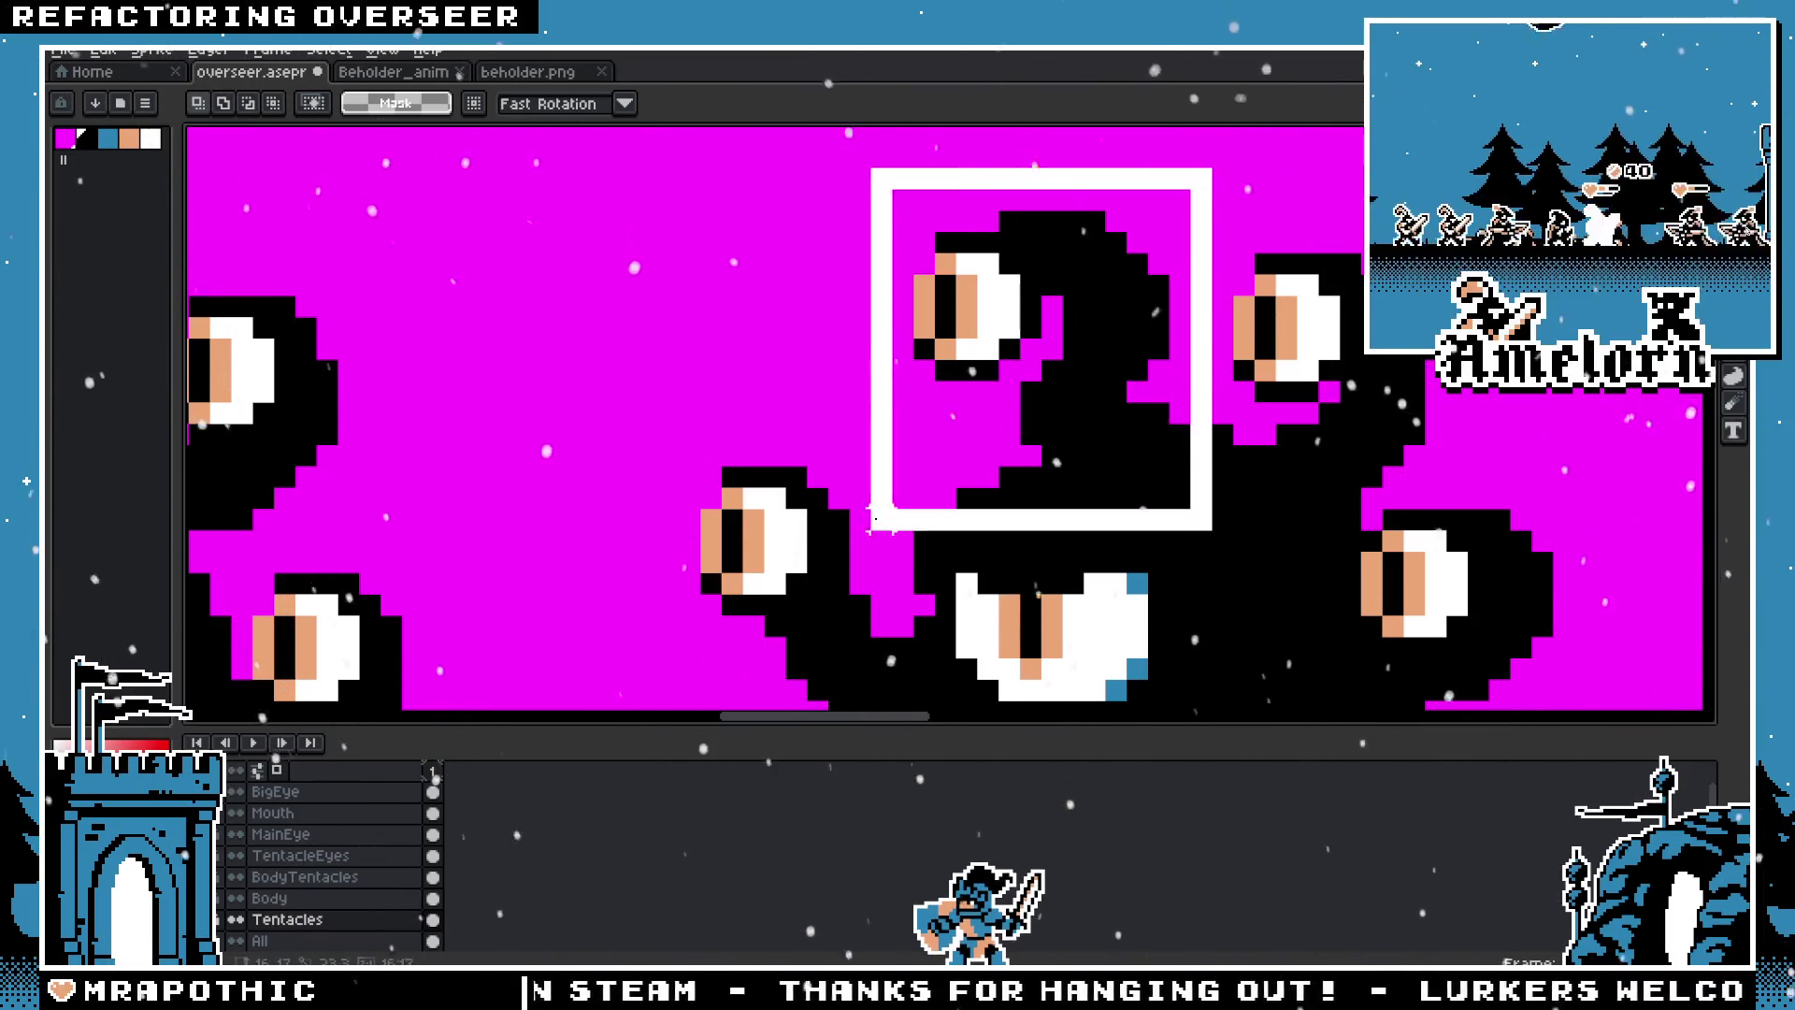
key(Left)
key(Down)
mouse_move(1069, 428)
mouse_down()
mouse_move(1026, 447)
mouse_move(1079, 433)
mouse_up()
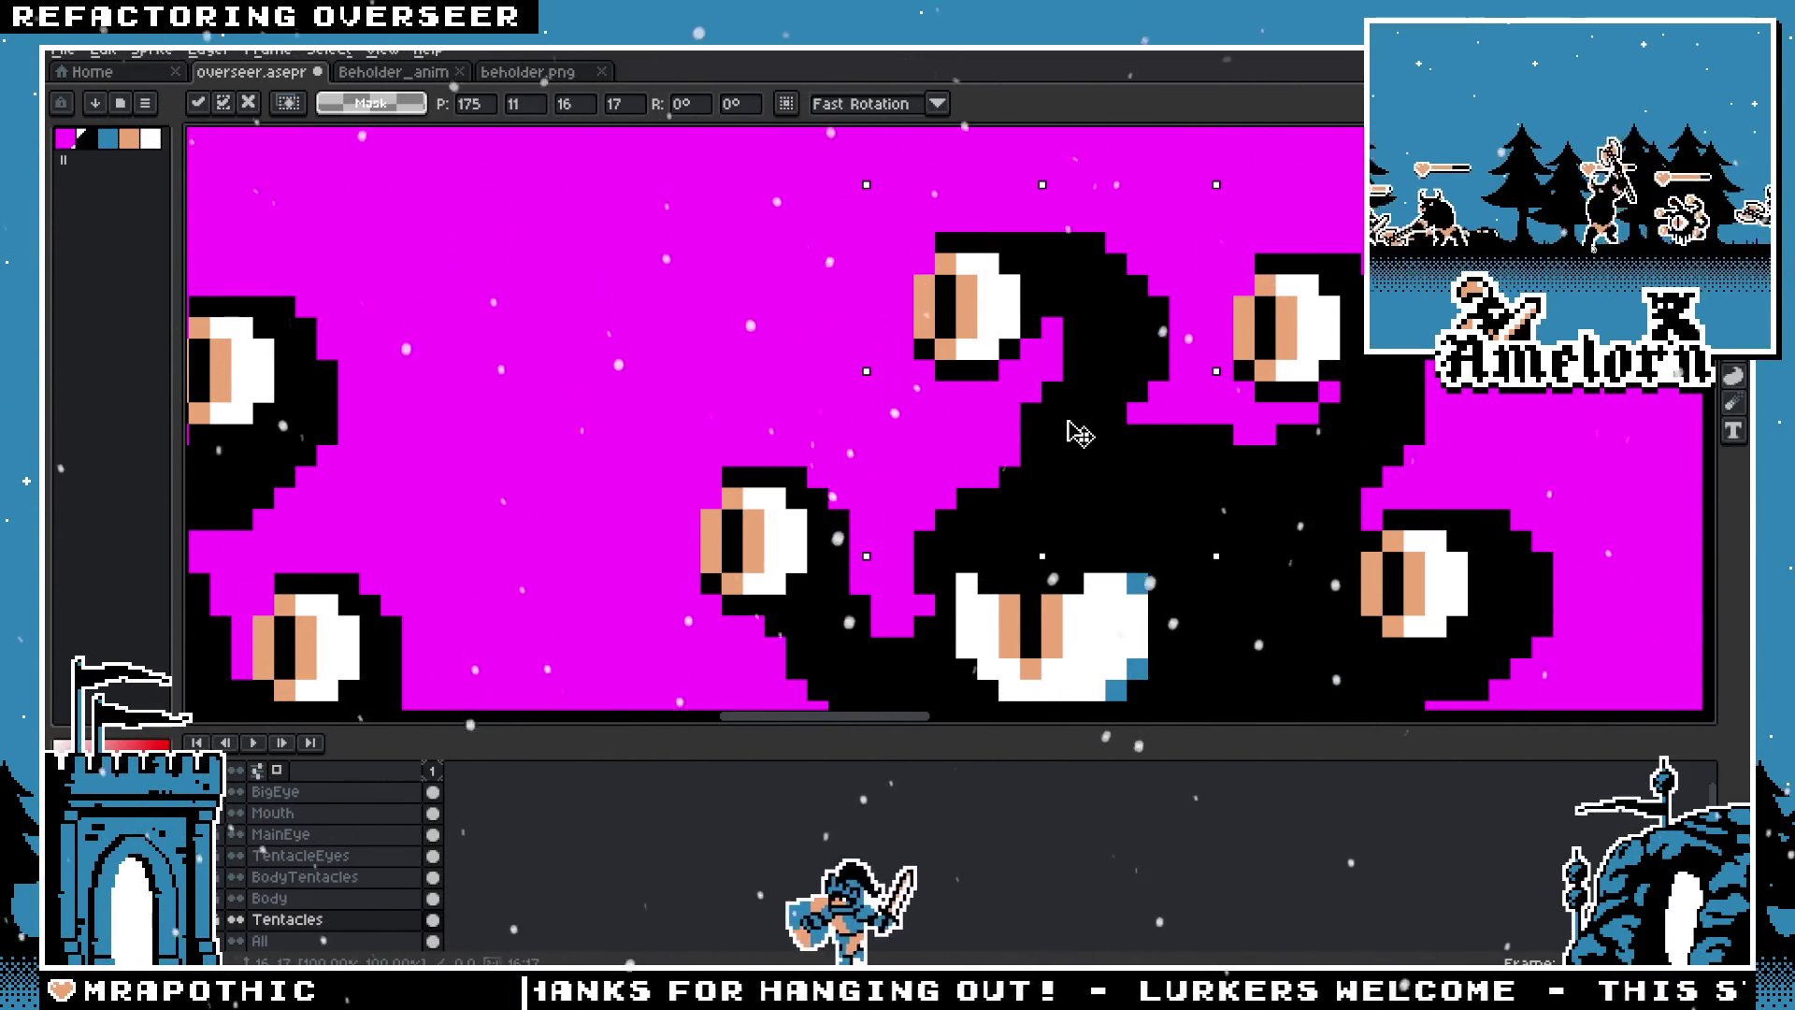
drag(1080, 433, 1089, 436)
key(Return)
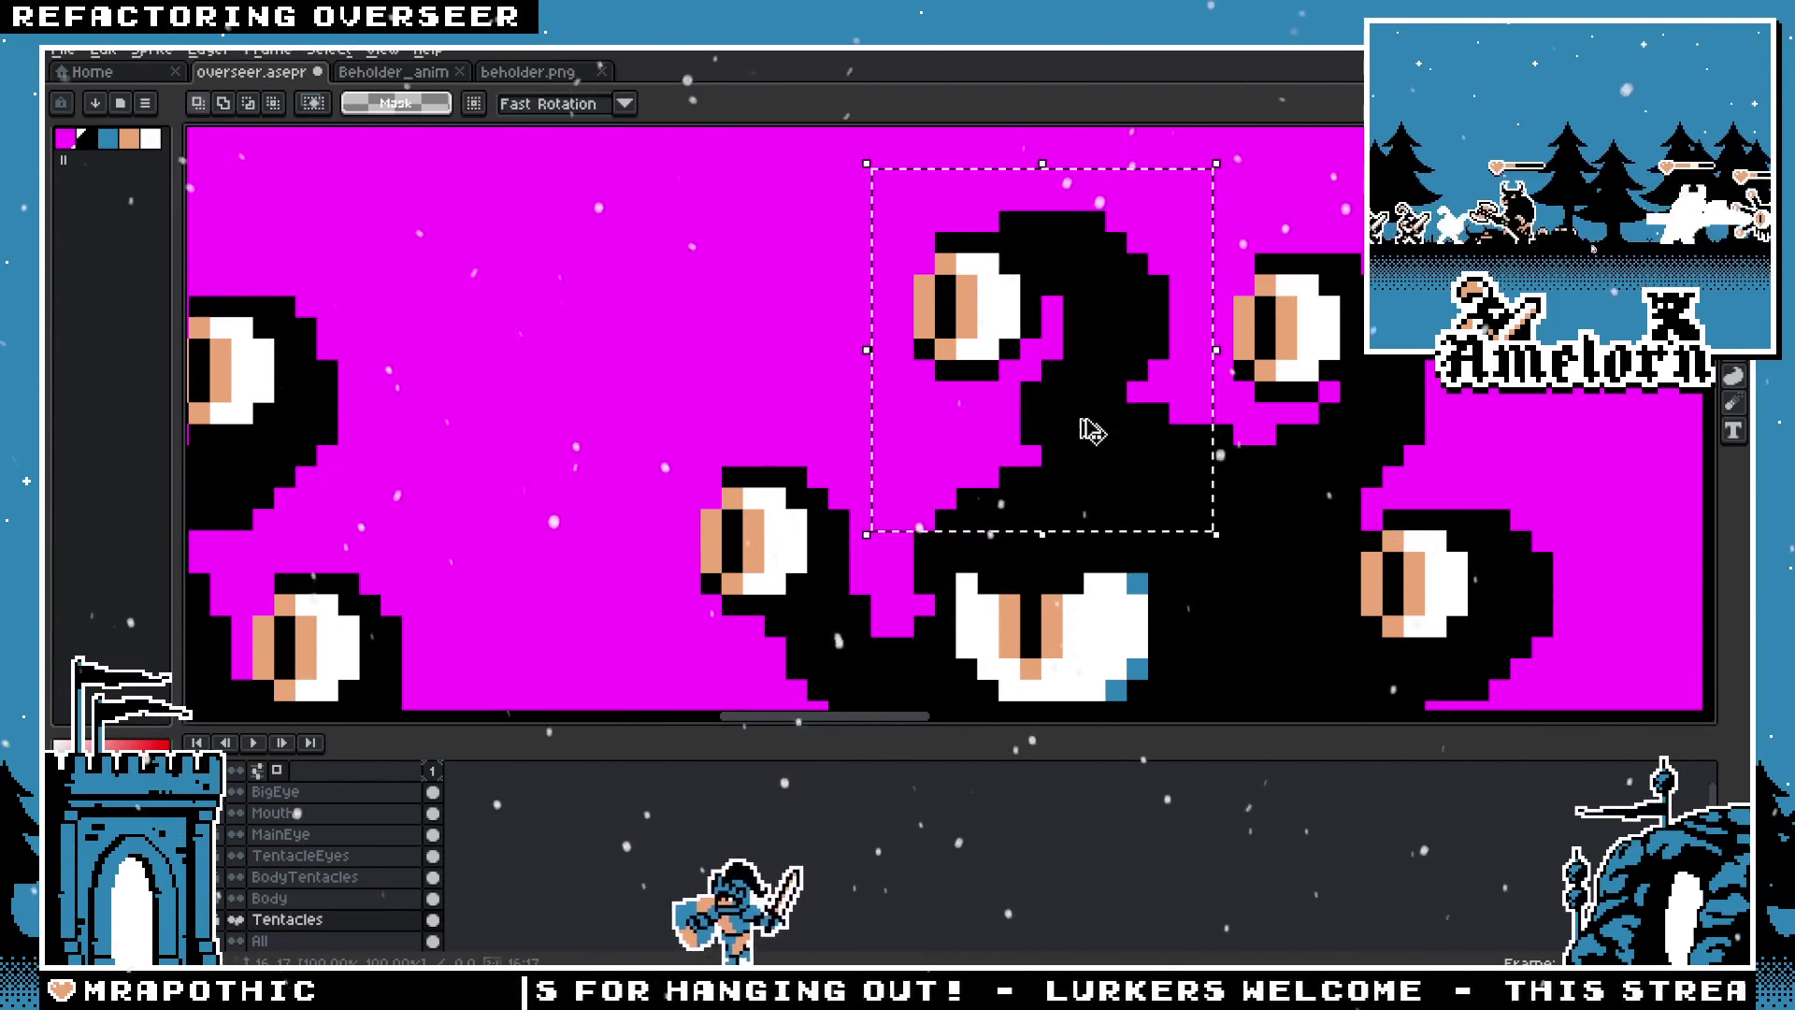
Step: Reselect the upper tentacle, fine-tune its position by a pixel, and deselect
scroll(1130, 374, down, 5)
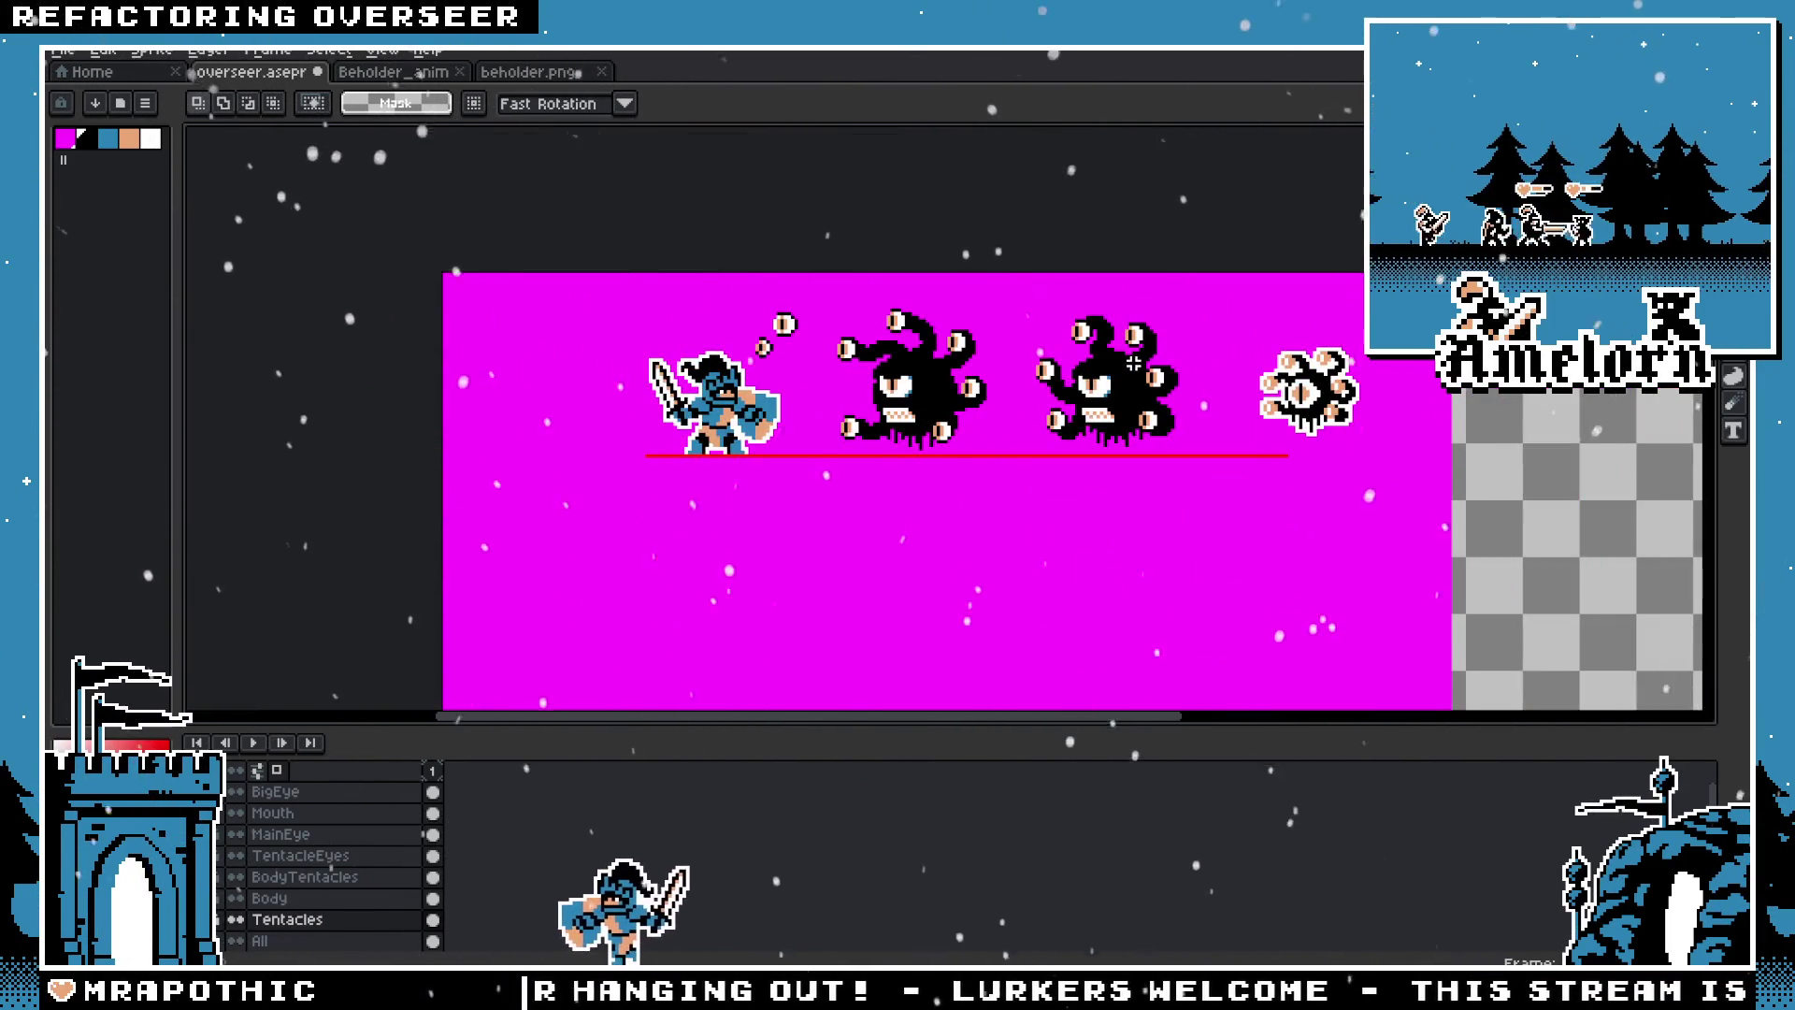
scroll(1130, 374, up, 3)
scroll(1113, 309, up, 3)
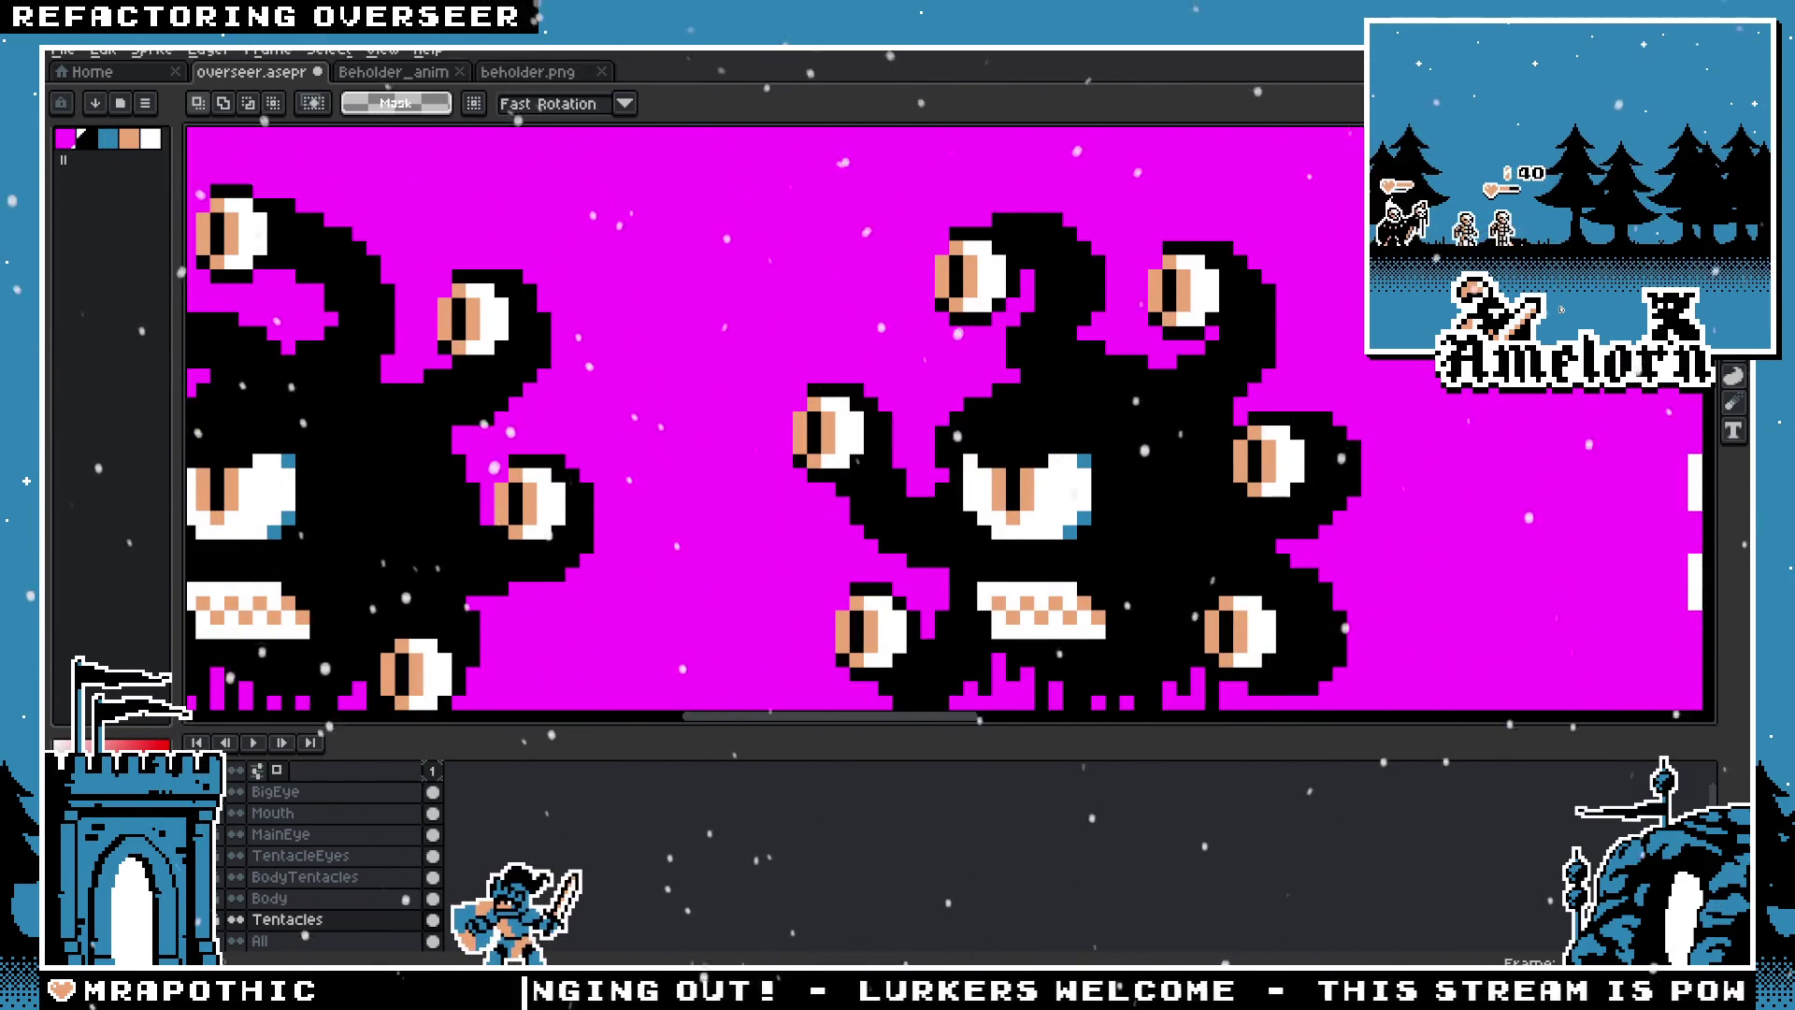
mouse_move(924, 200)
mouse_down()
mouse_move(1125, 402)
mouse_move(1054, 414)
mouse_up()
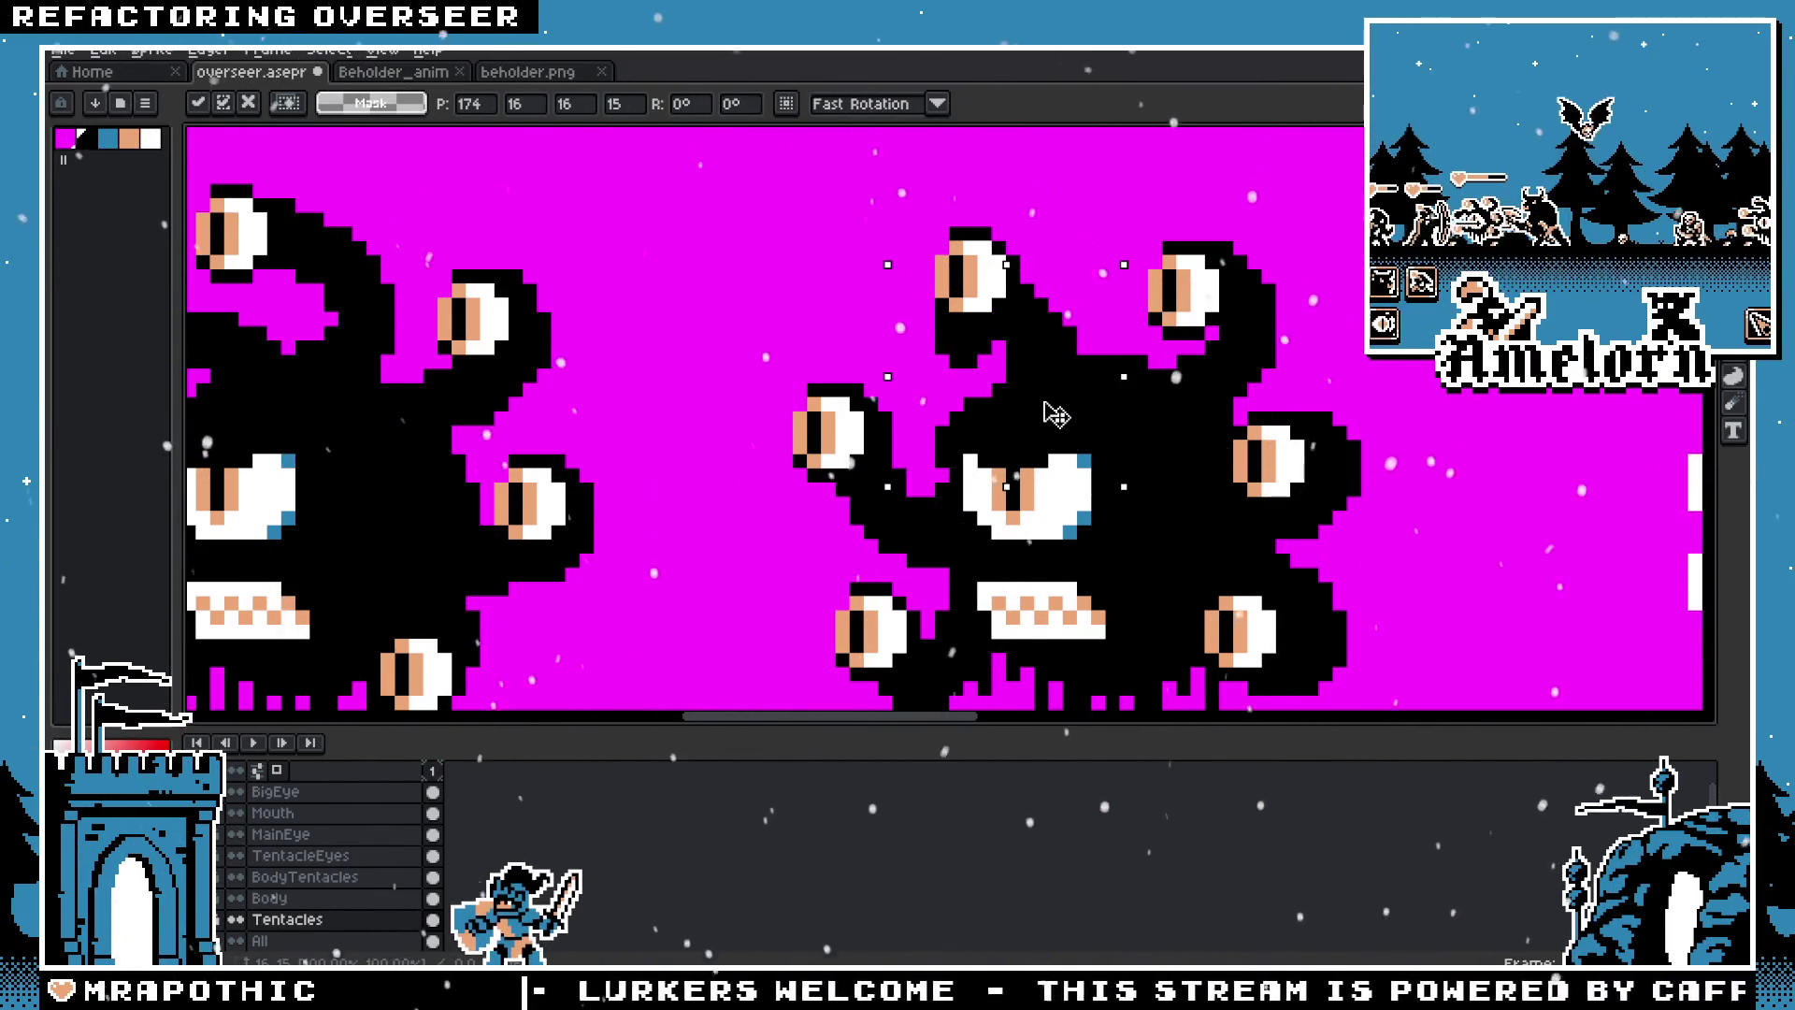
mouse_move(1057, 414)
mouse_down()
mouse_move(1110, 331)
mouse_move(1071, 388)
mouse_up()
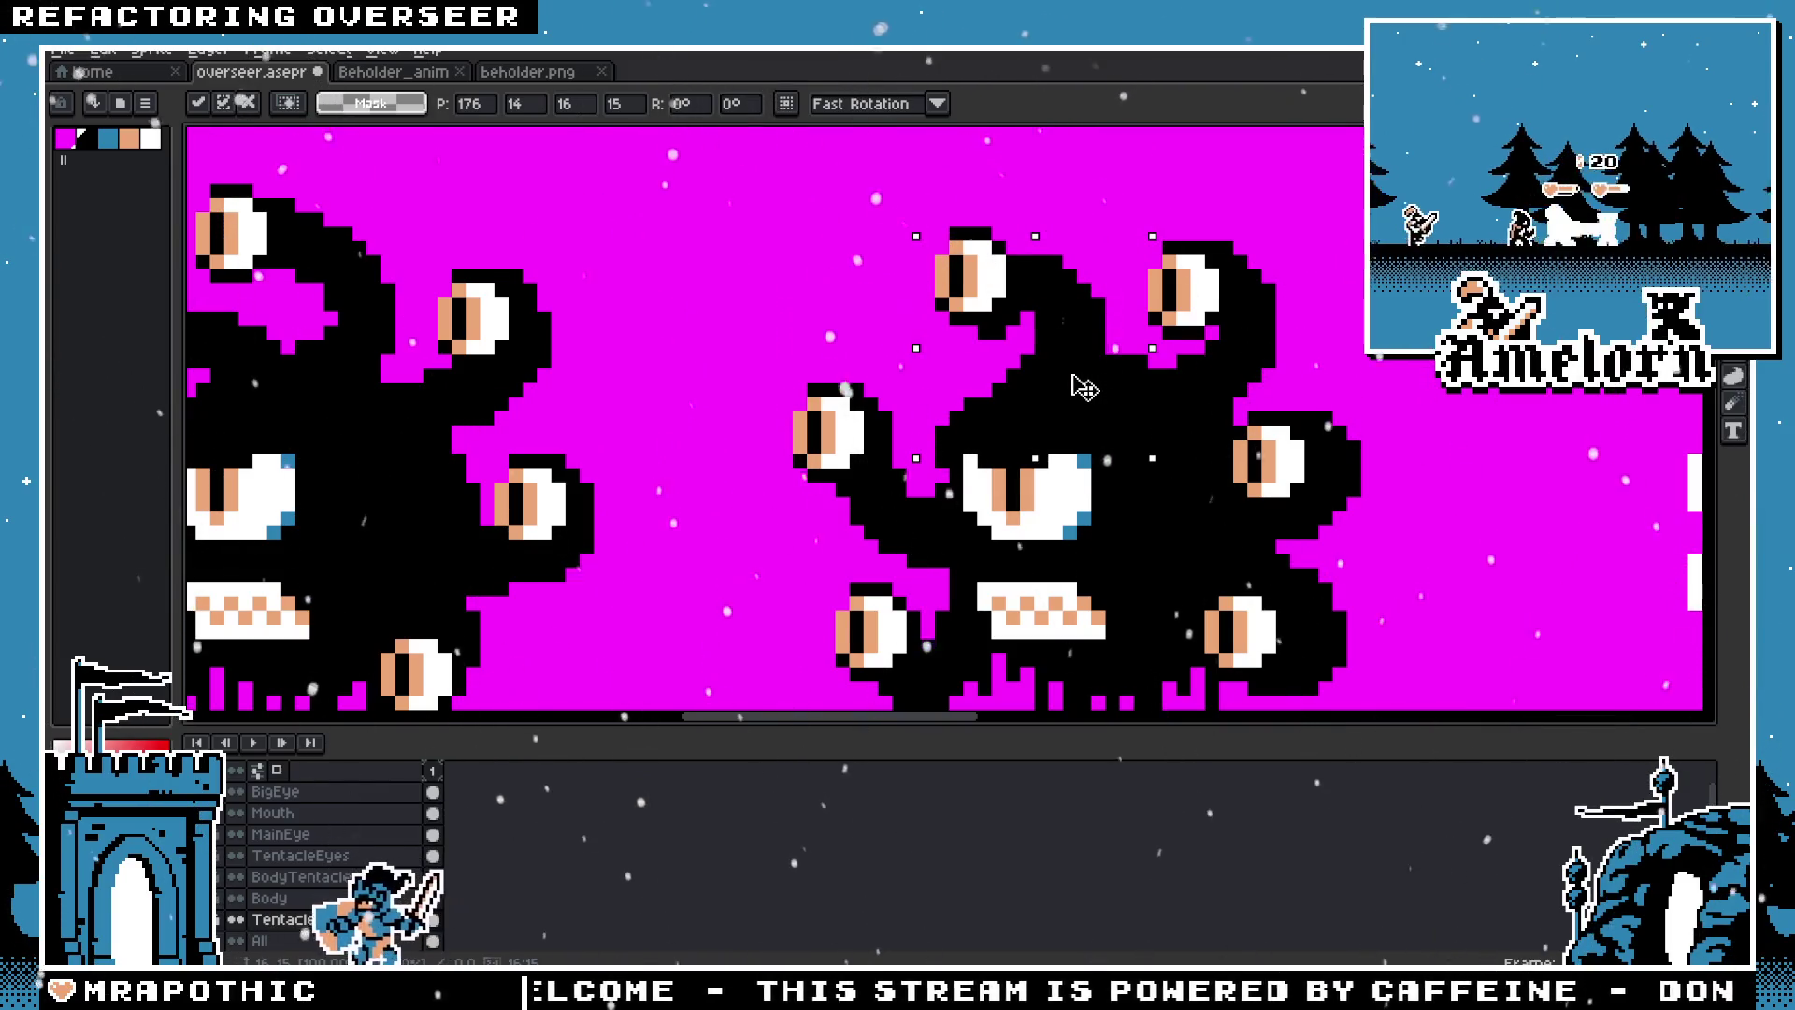
drag(1071, 388, 1037, 399)
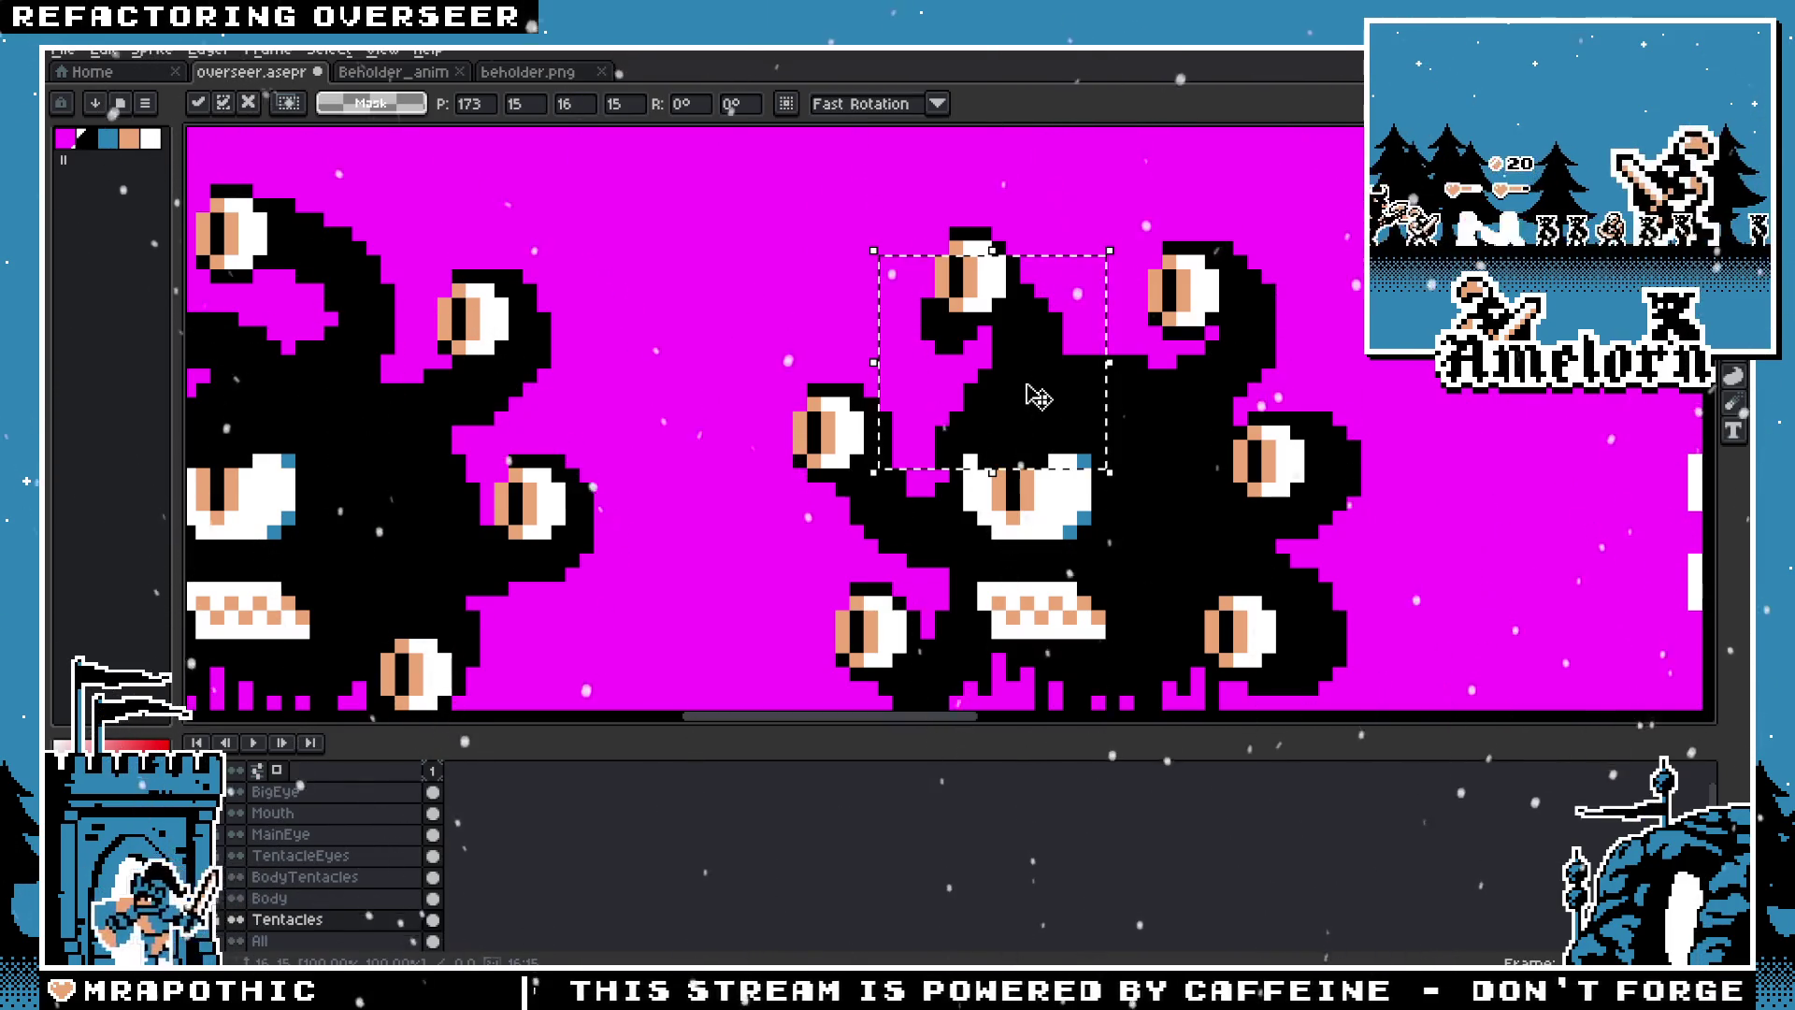
key(ctrl+d)
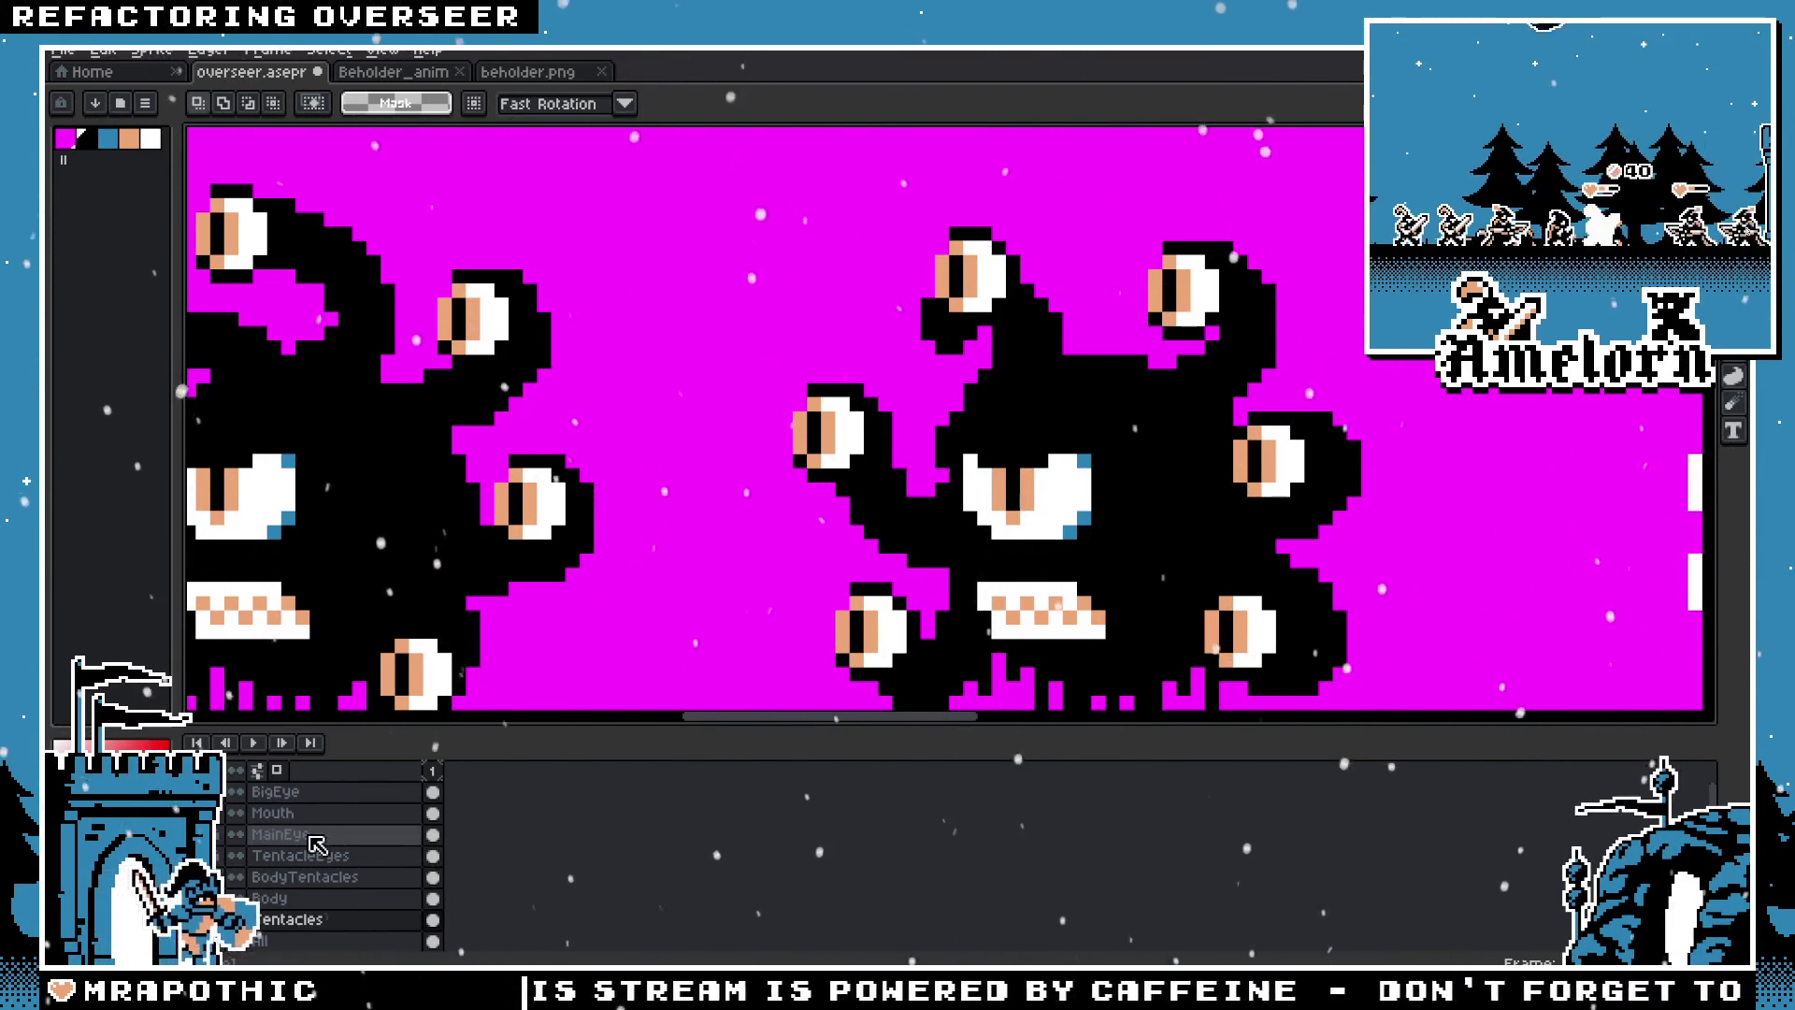
Step: On the TentacleEyes layer, move the topmost tentacle eye down 3 pixels
click(304, 855)
click(954, 299)
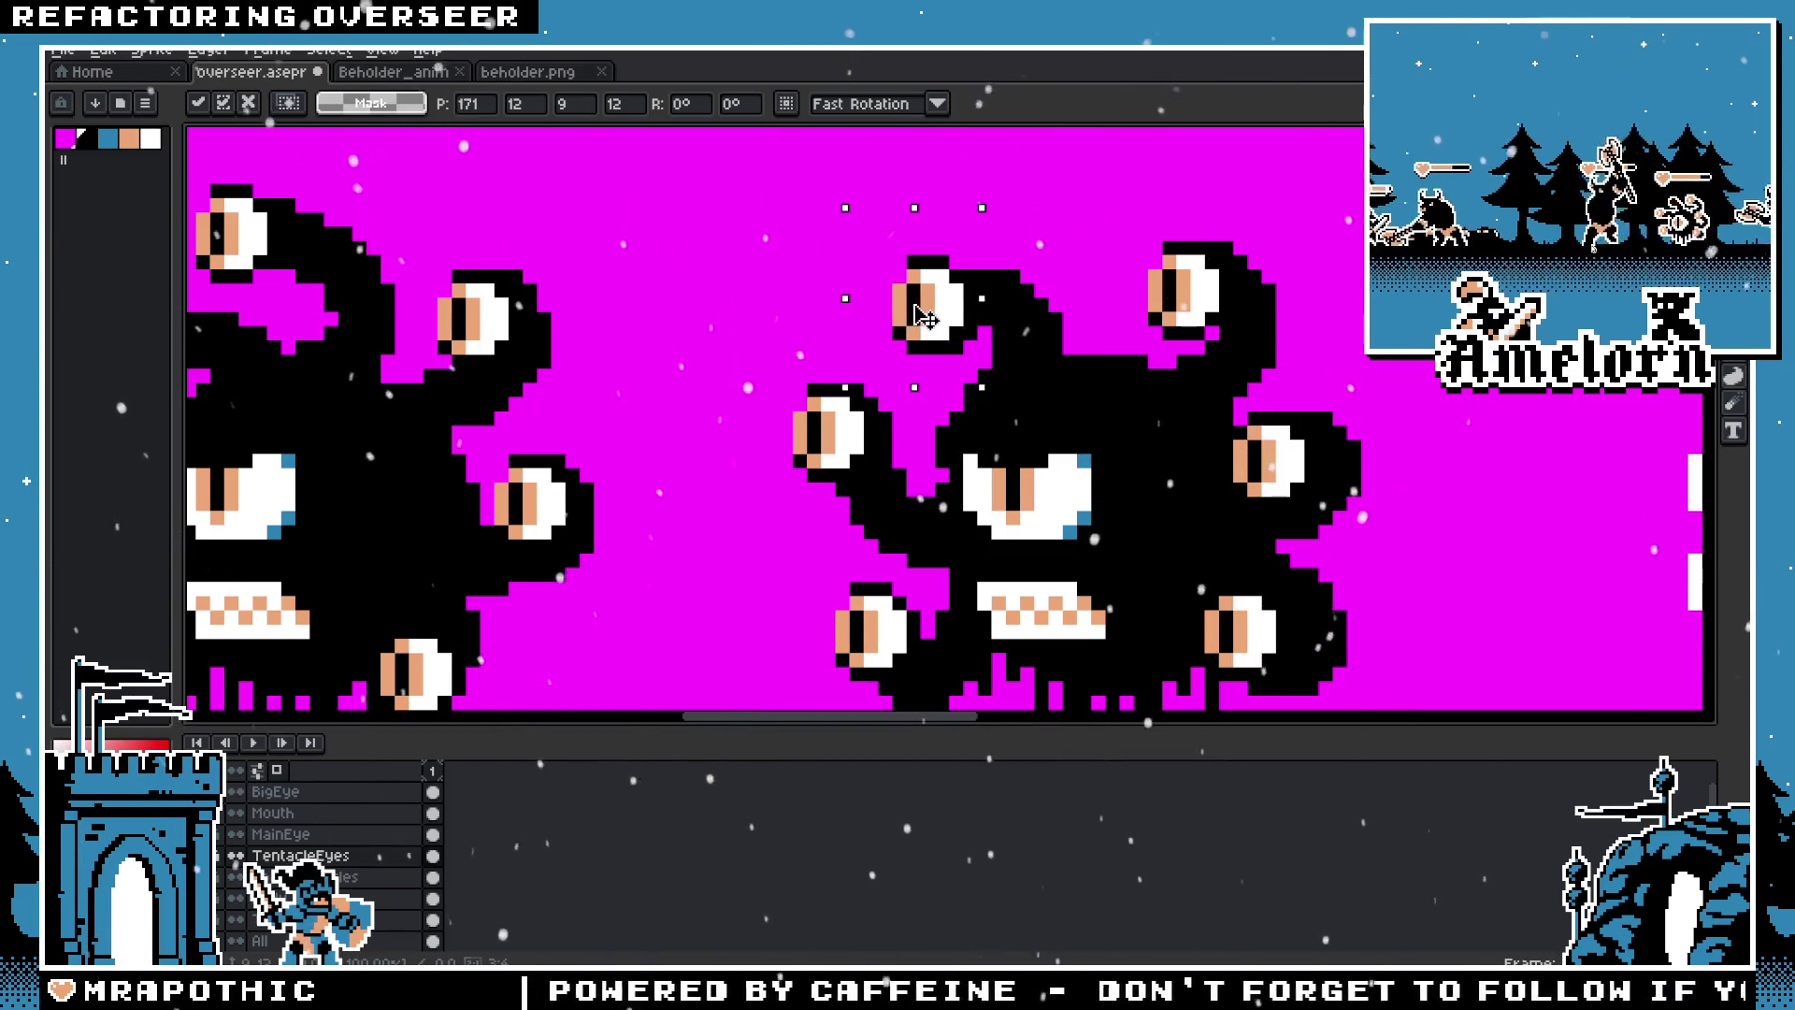
key(Down)
key(Down)
key(Down)
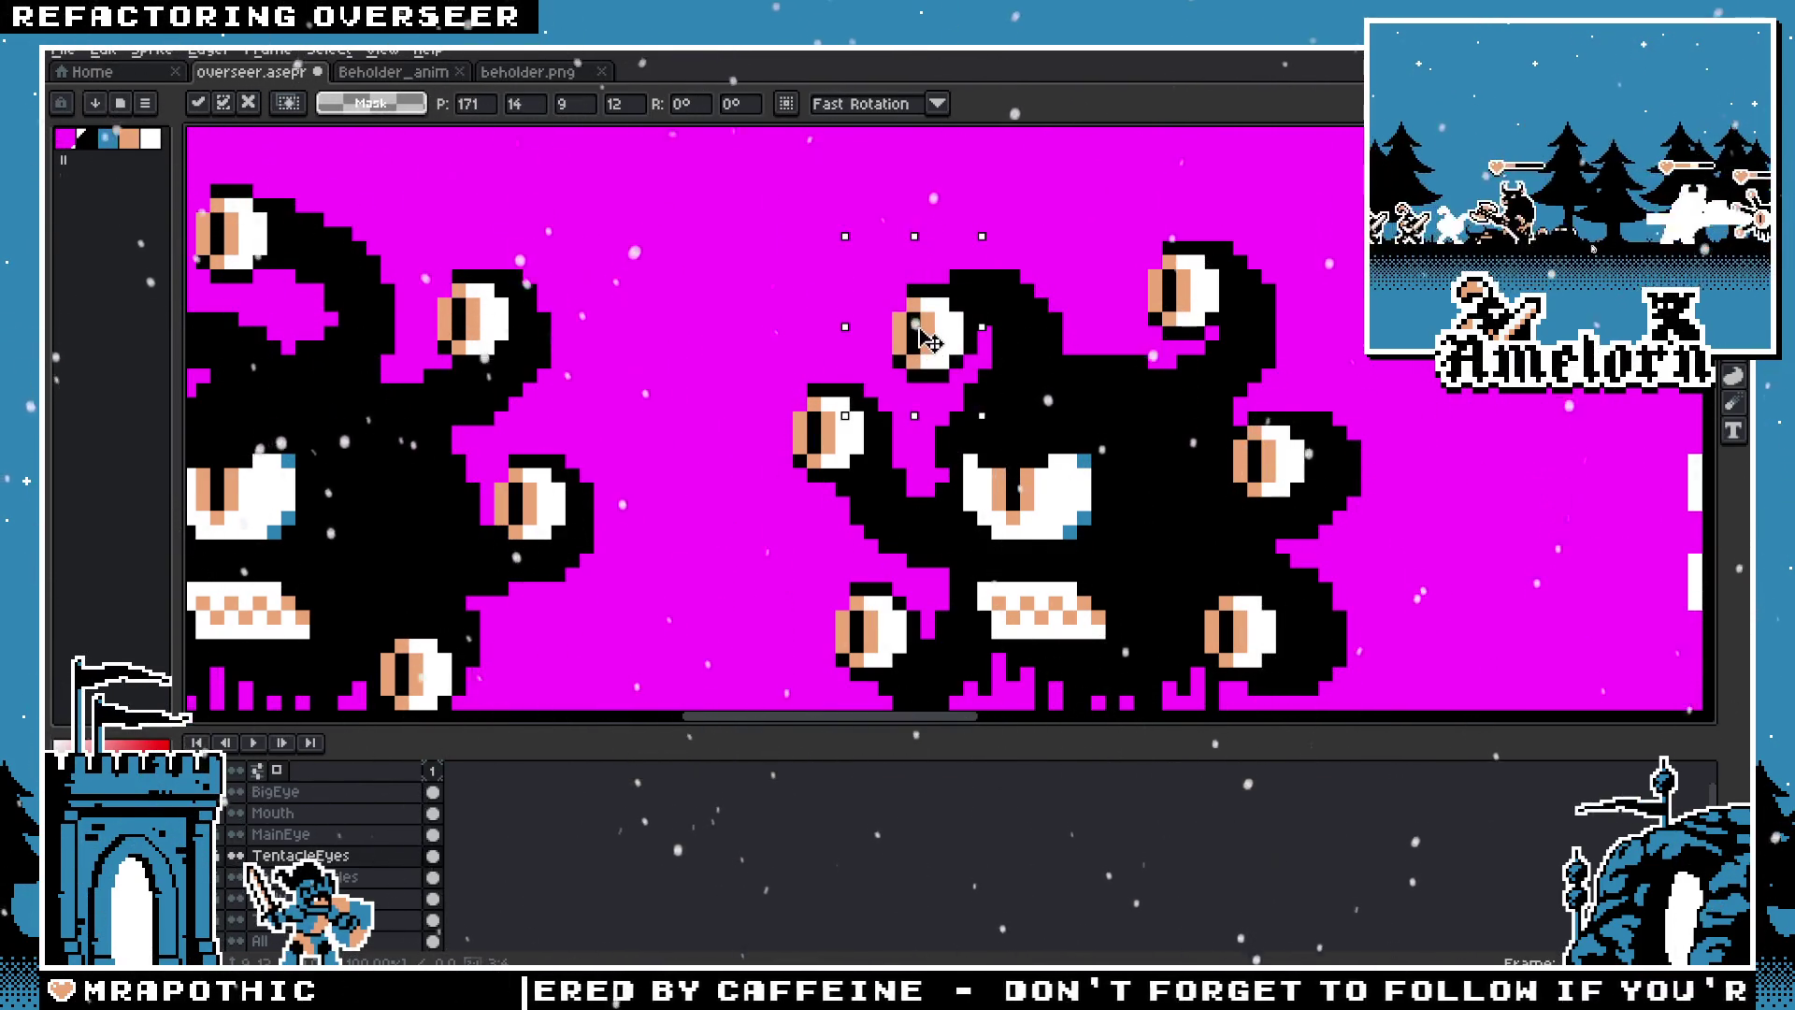
key(Return)
scroll(785, 276, down, 2)
scroll(663, 322, down, 3)
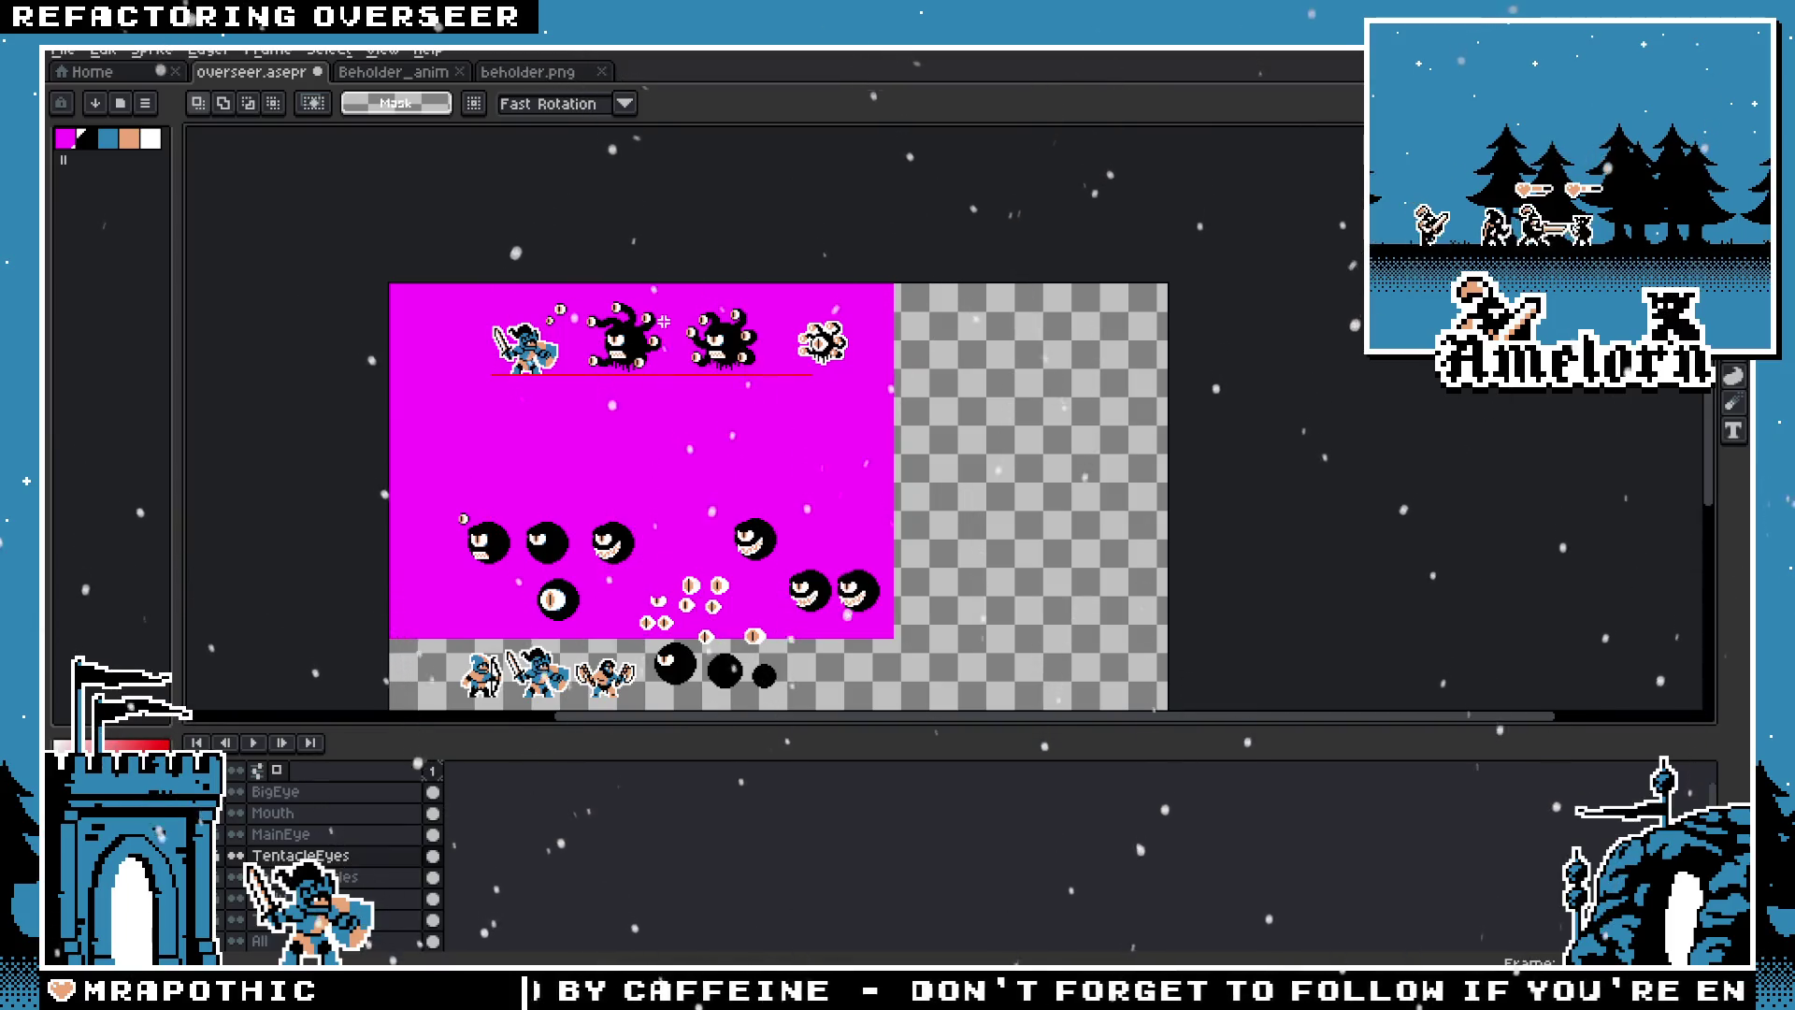
Step: Switch to the Tentacles layer and marquee around the upper tentacle, undoing a stray change
scroll(663, 322, up, 3)
scroll(833, 408, up, 1)
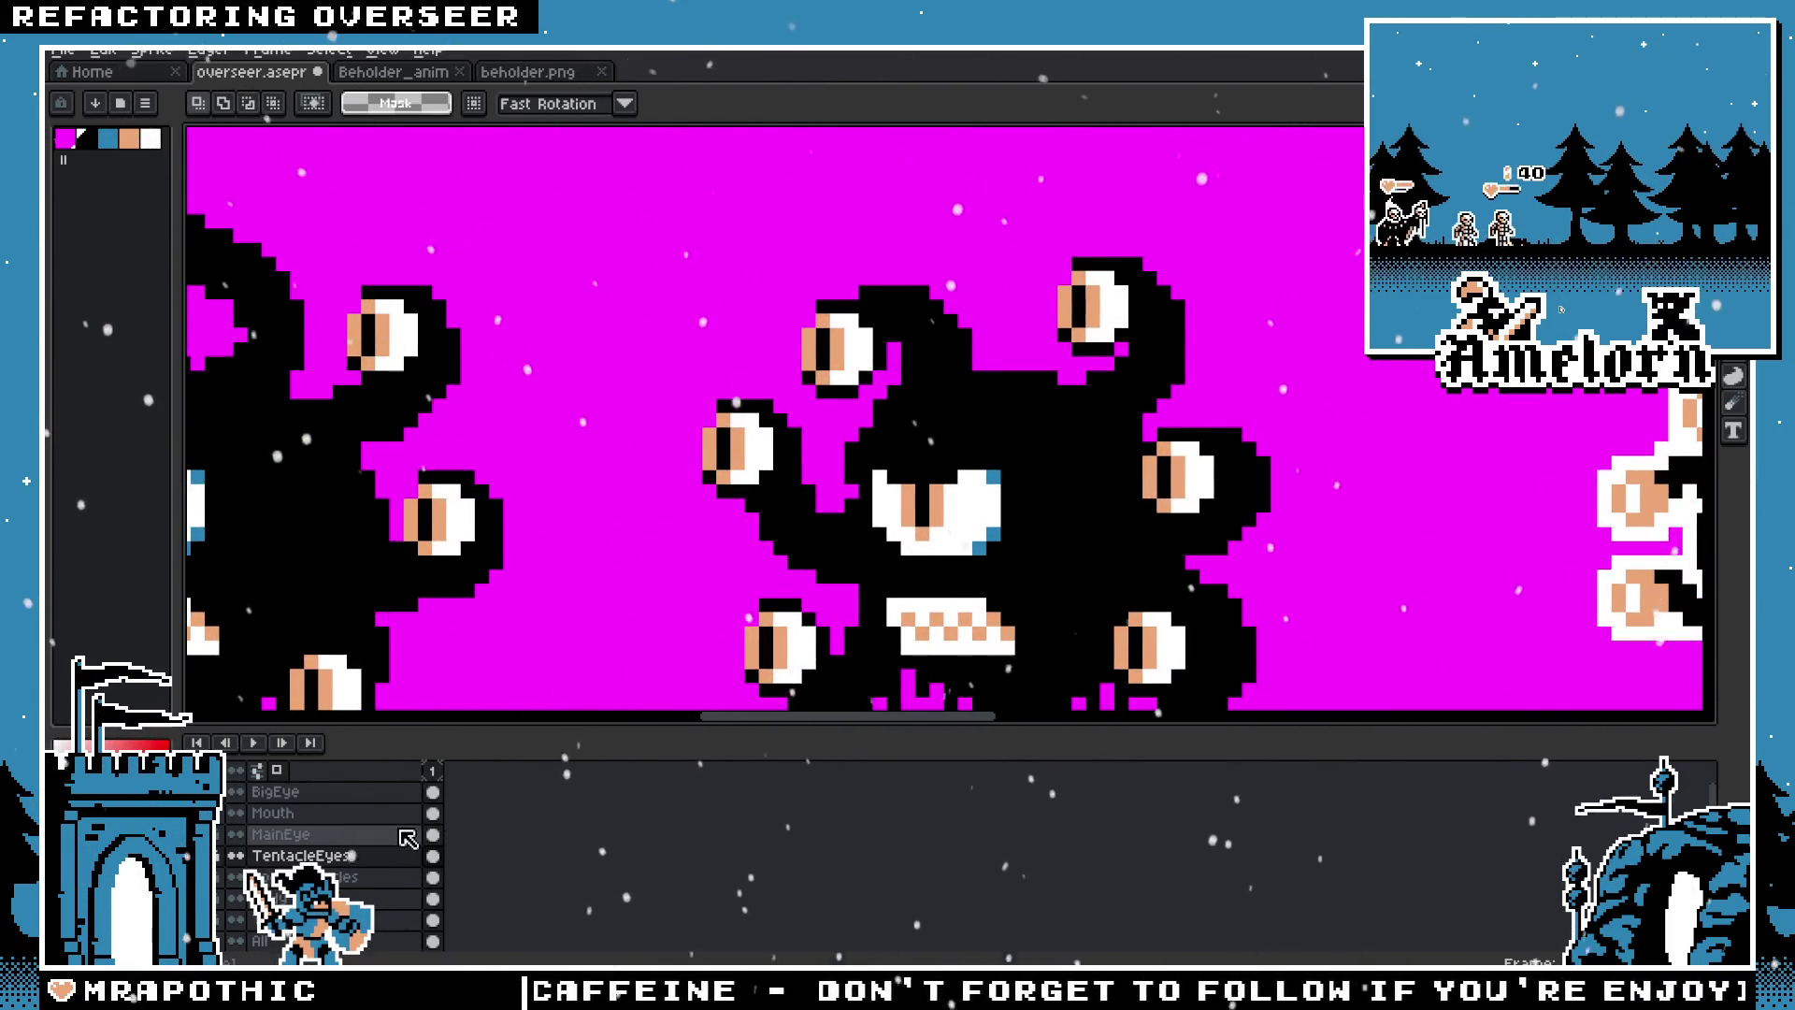
drag(979, 278, 762, 417)
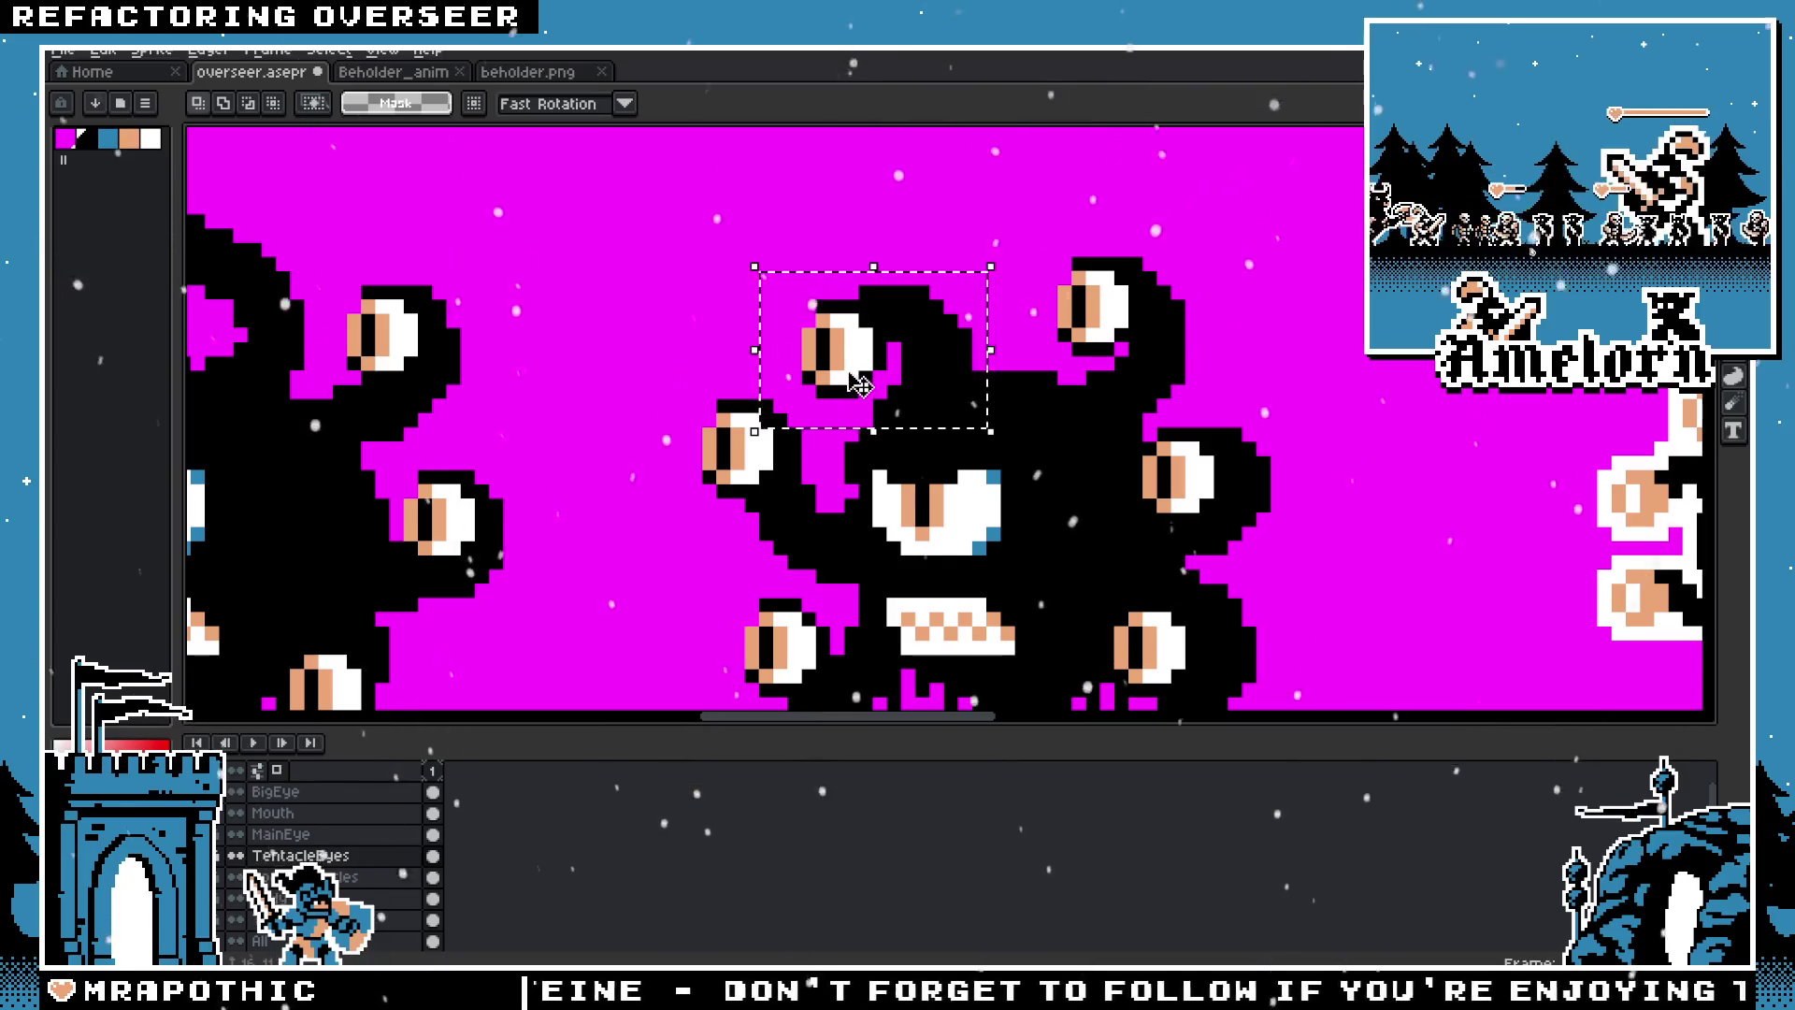
key(ctrl+d)
click(289, 919)
drag(978, 251, 781, 432)
key(ctrl+d)
drag(1032, 252, 743, 559)
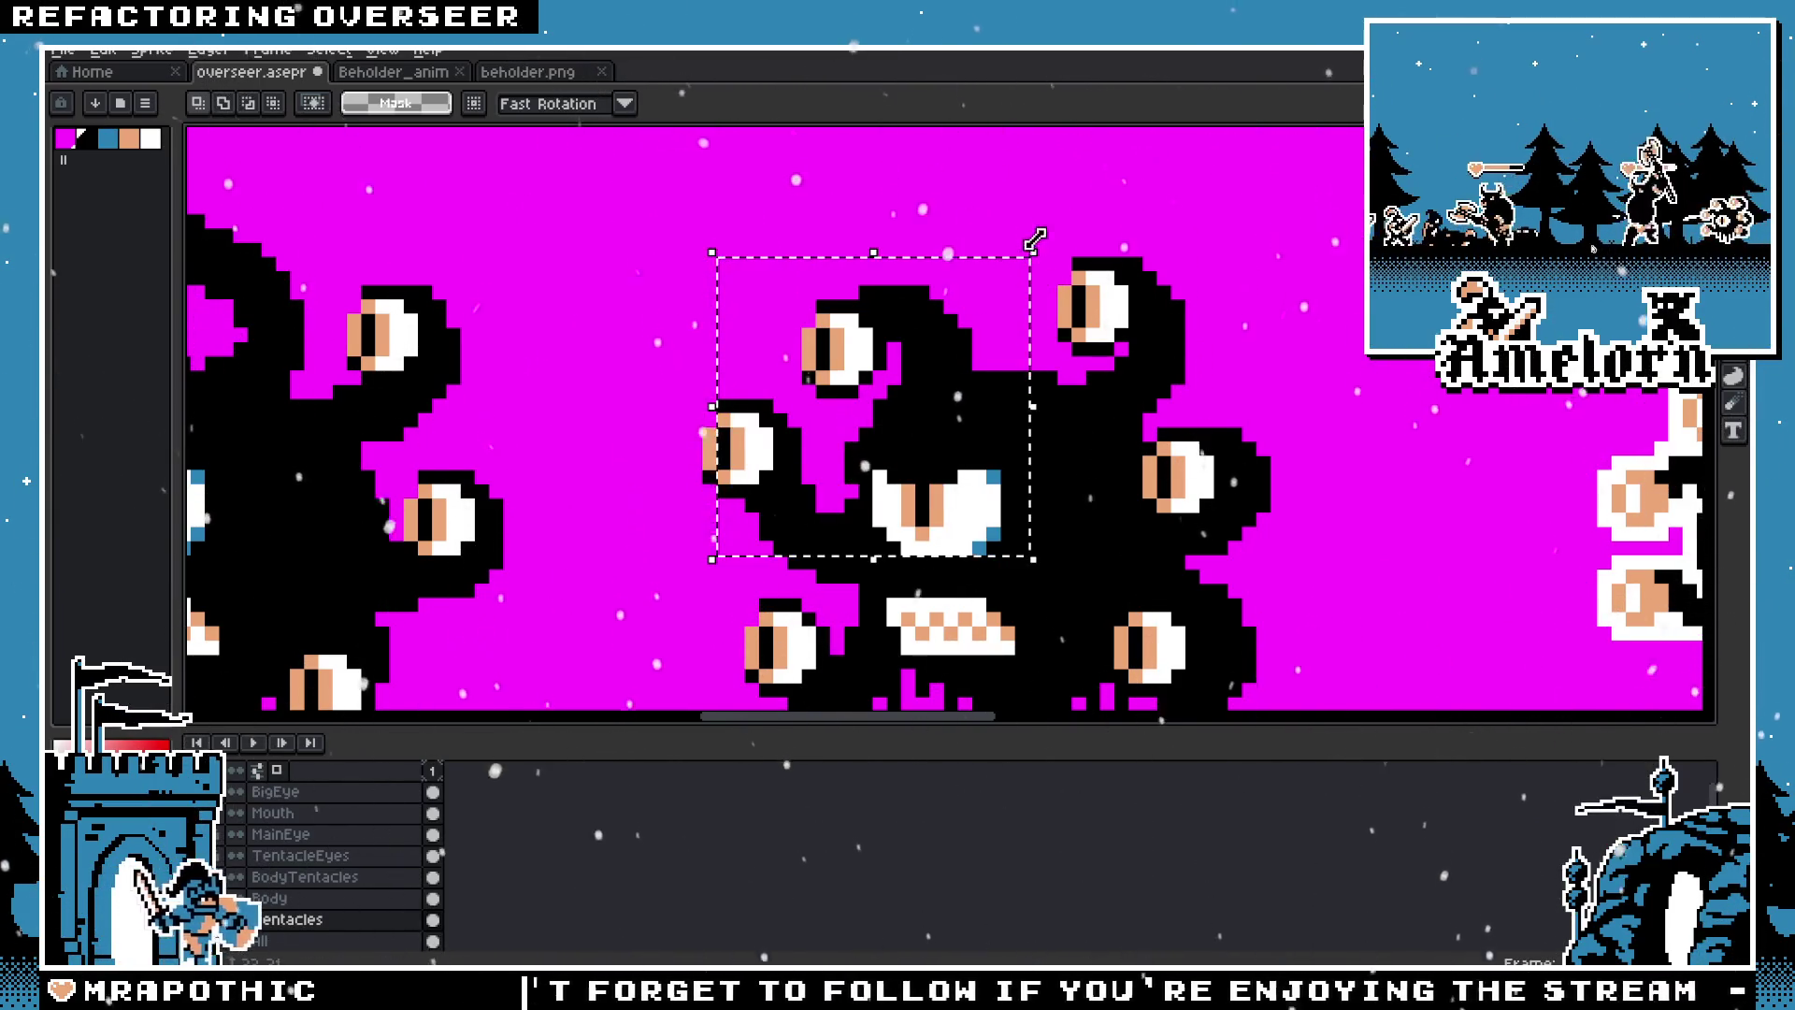
drag(1030, 245, 991, 307)
key(ctrl+z)
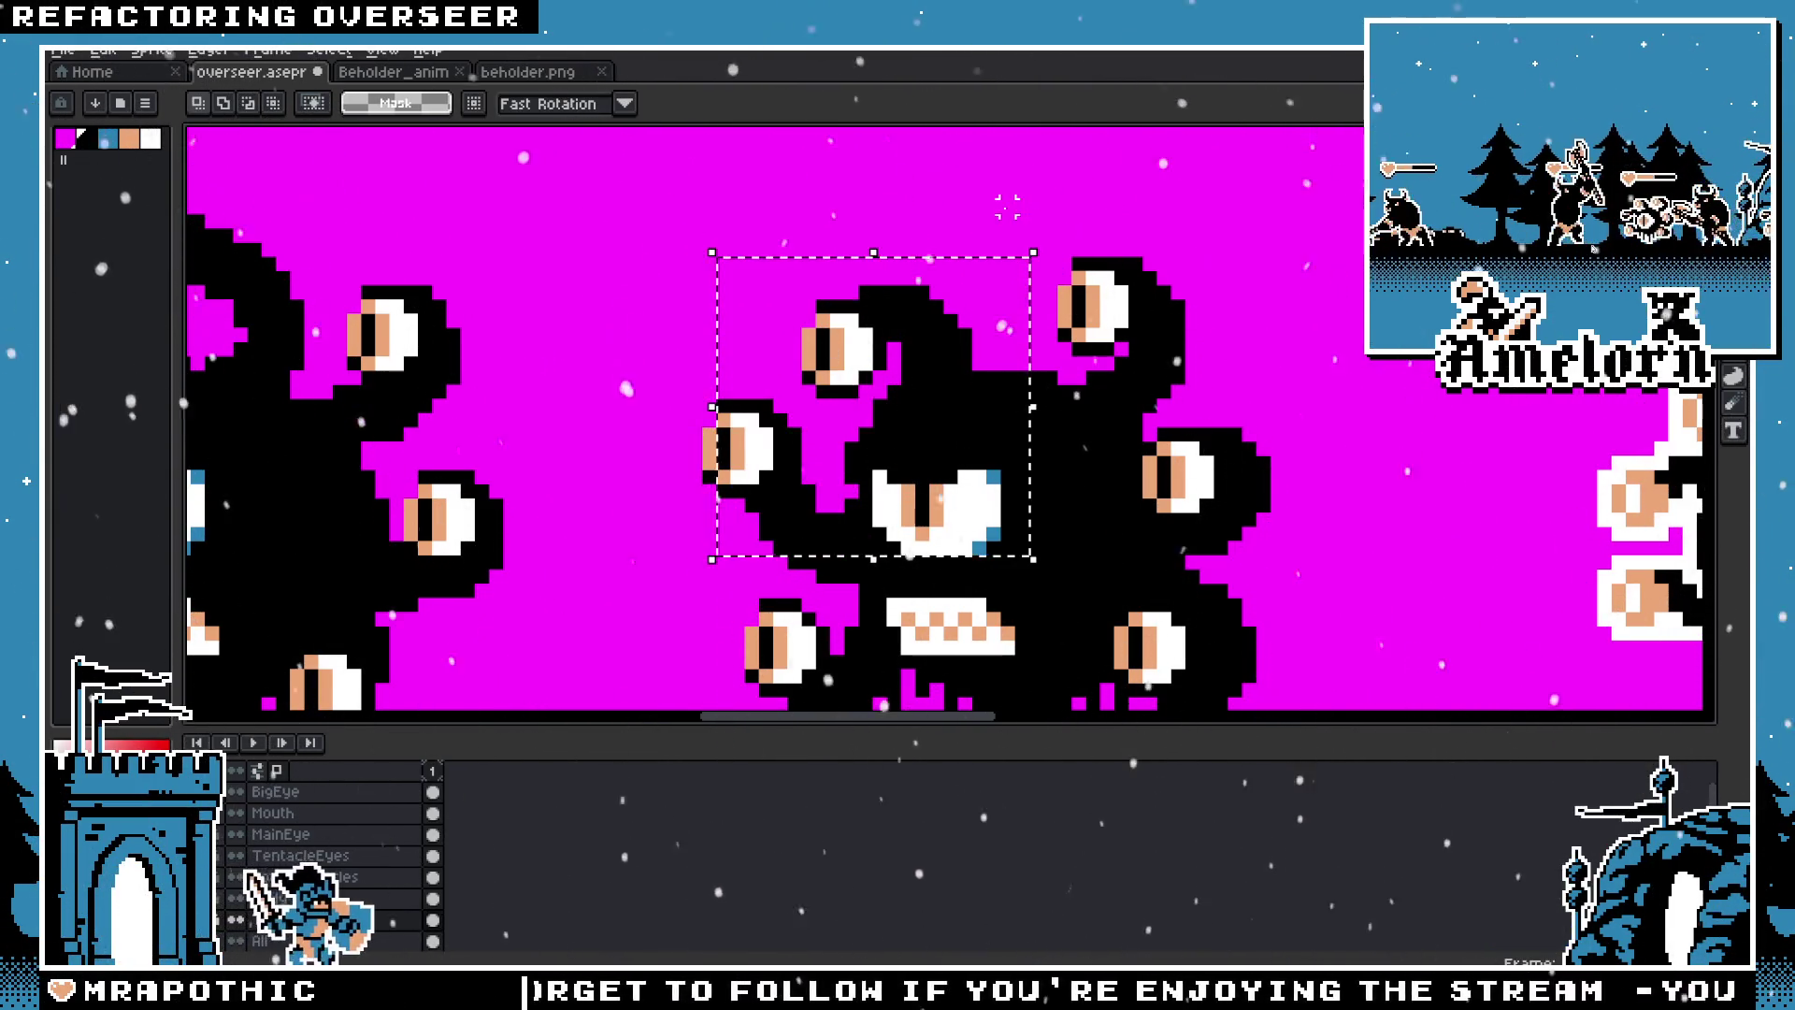
Step: Move the upper central tentacle one pixel right and up and drop it in place
drag(1013, 216, 800, 467)
mouse_move(913, 401)
mouse_down()
mouse_move(935, 410)
mouse_move(994, 339)
mouse_move(1040, 387)
mouse_up()
drag(960, 383, 975, 379)
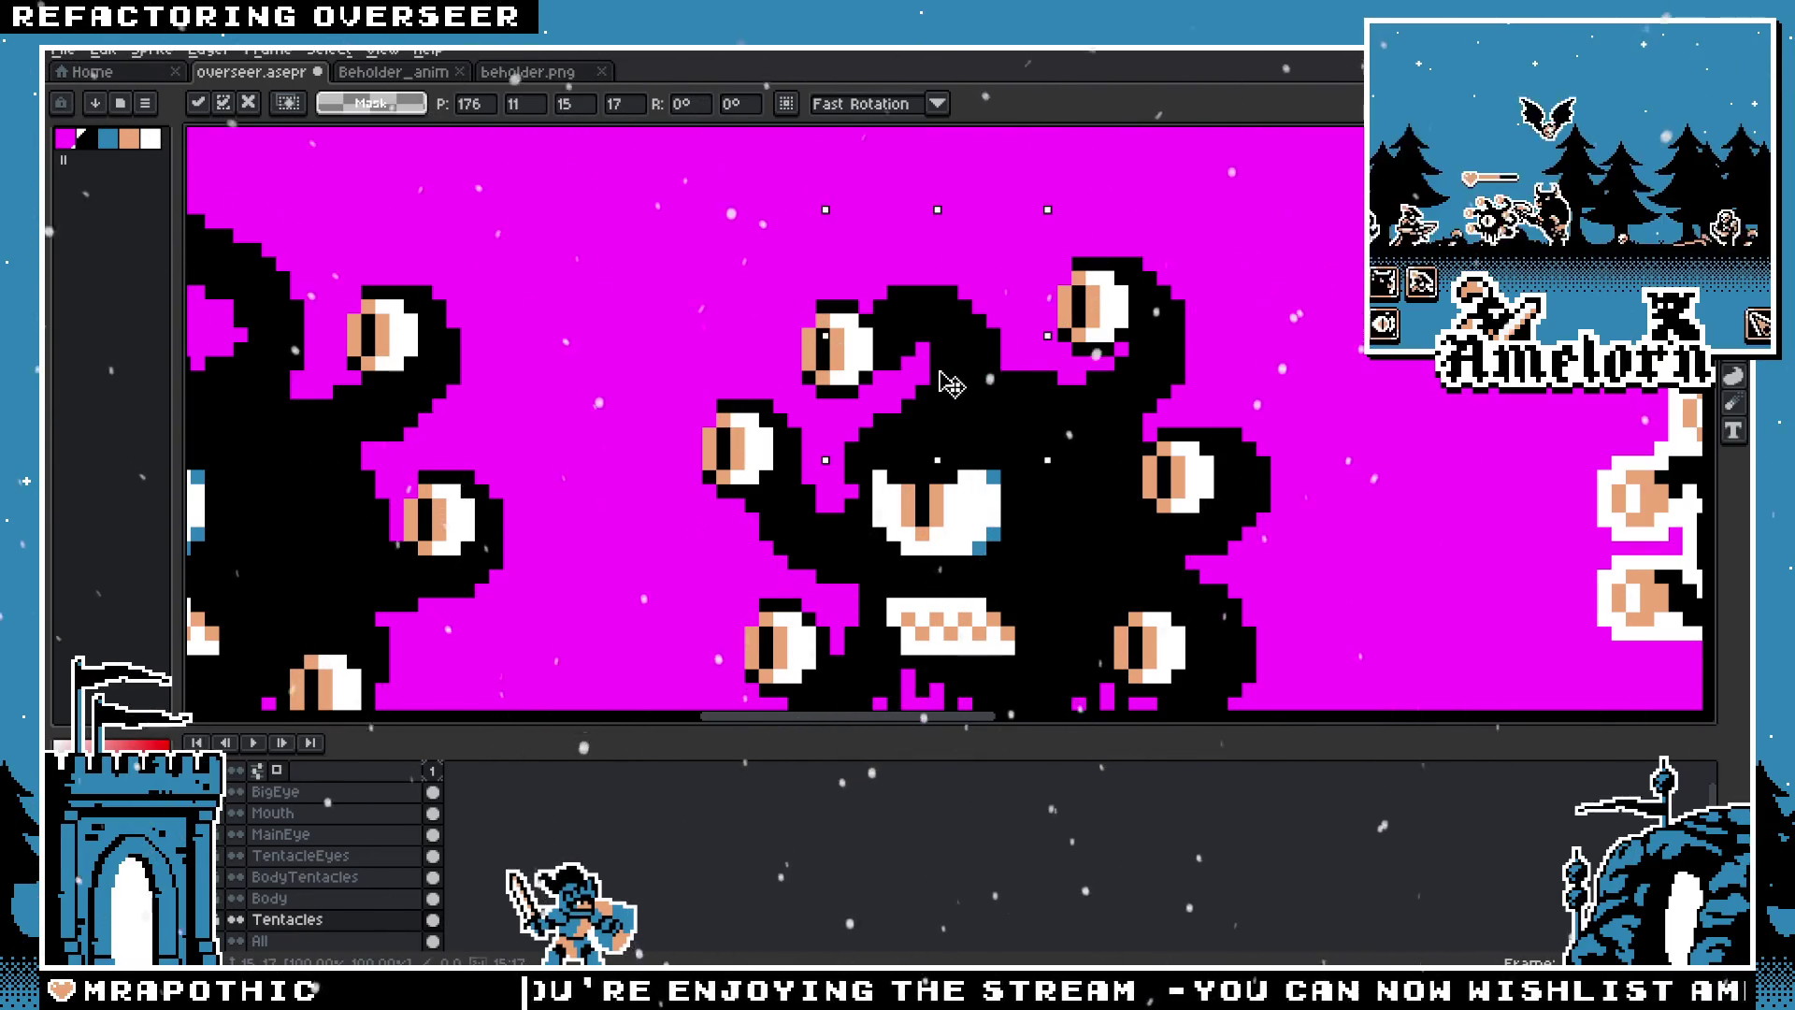
click(681, 348)
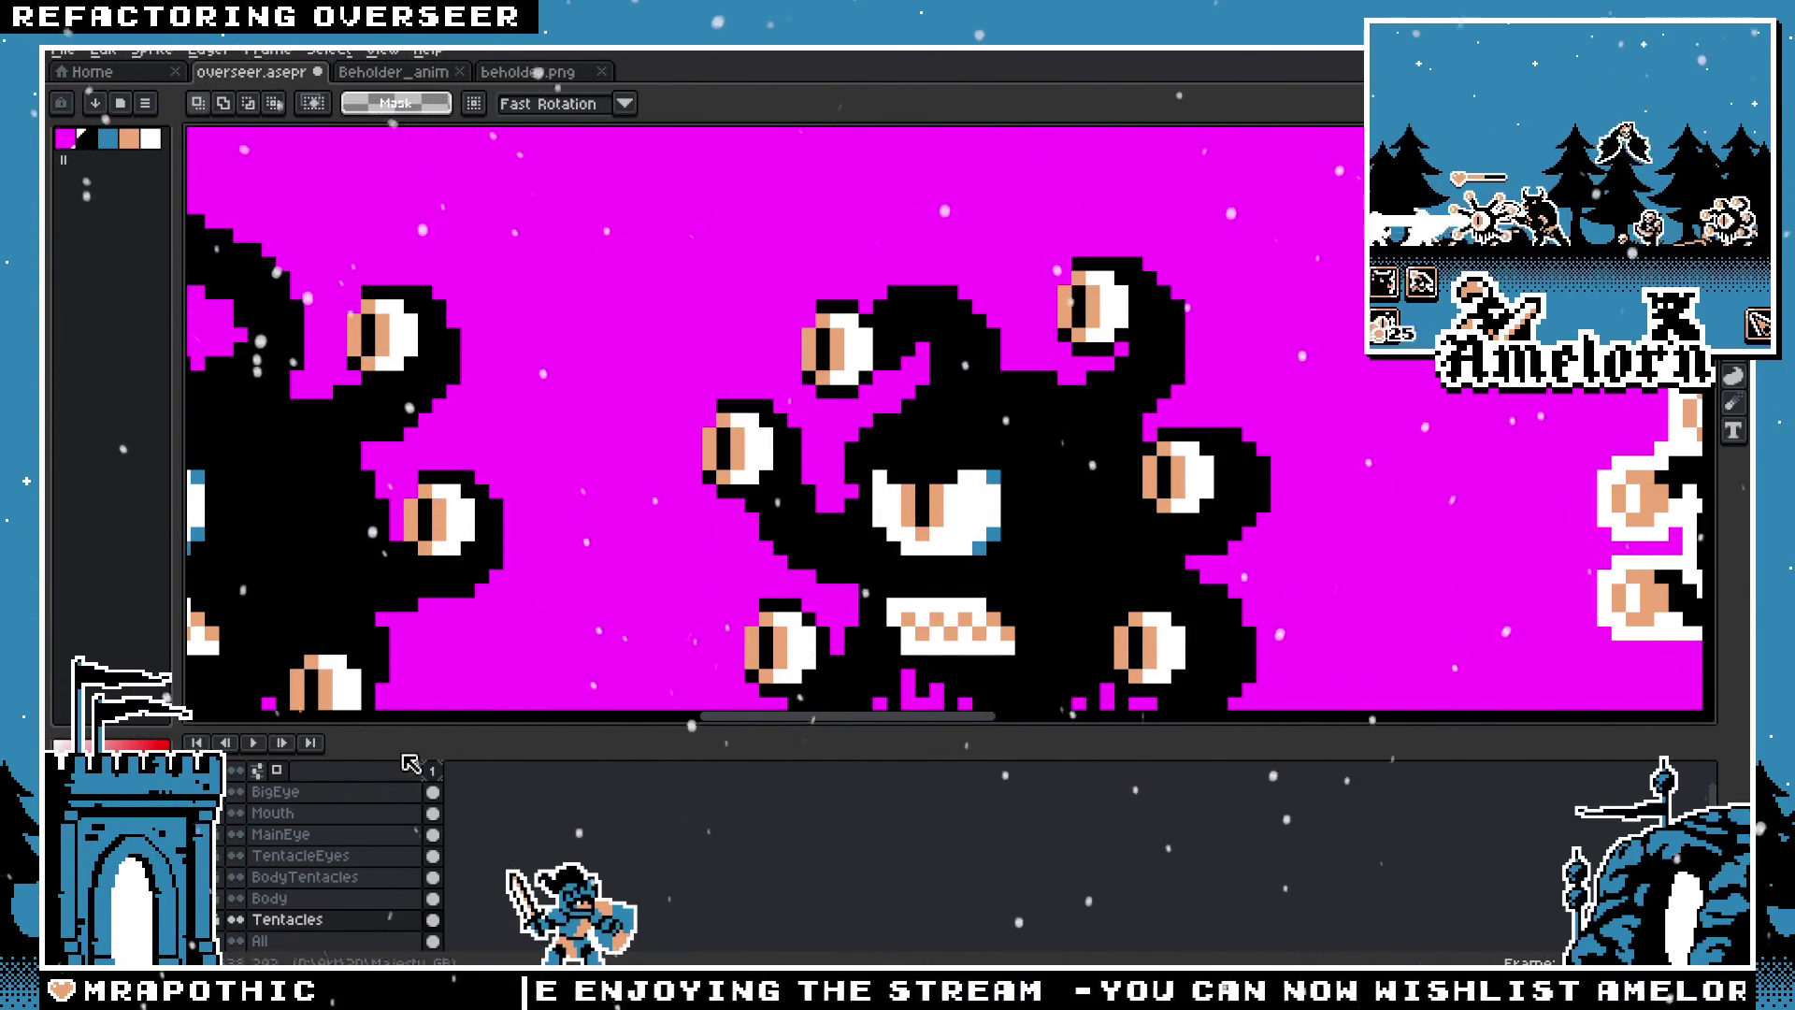
Step: On TentacleEyes, raise the upper-left tentacle eye one pixel
click(299, 856)
mouse_move(789, 287)
mouse_down()
mouse_move(870, 408)
mouse_move(869, 374)
mouse_up()
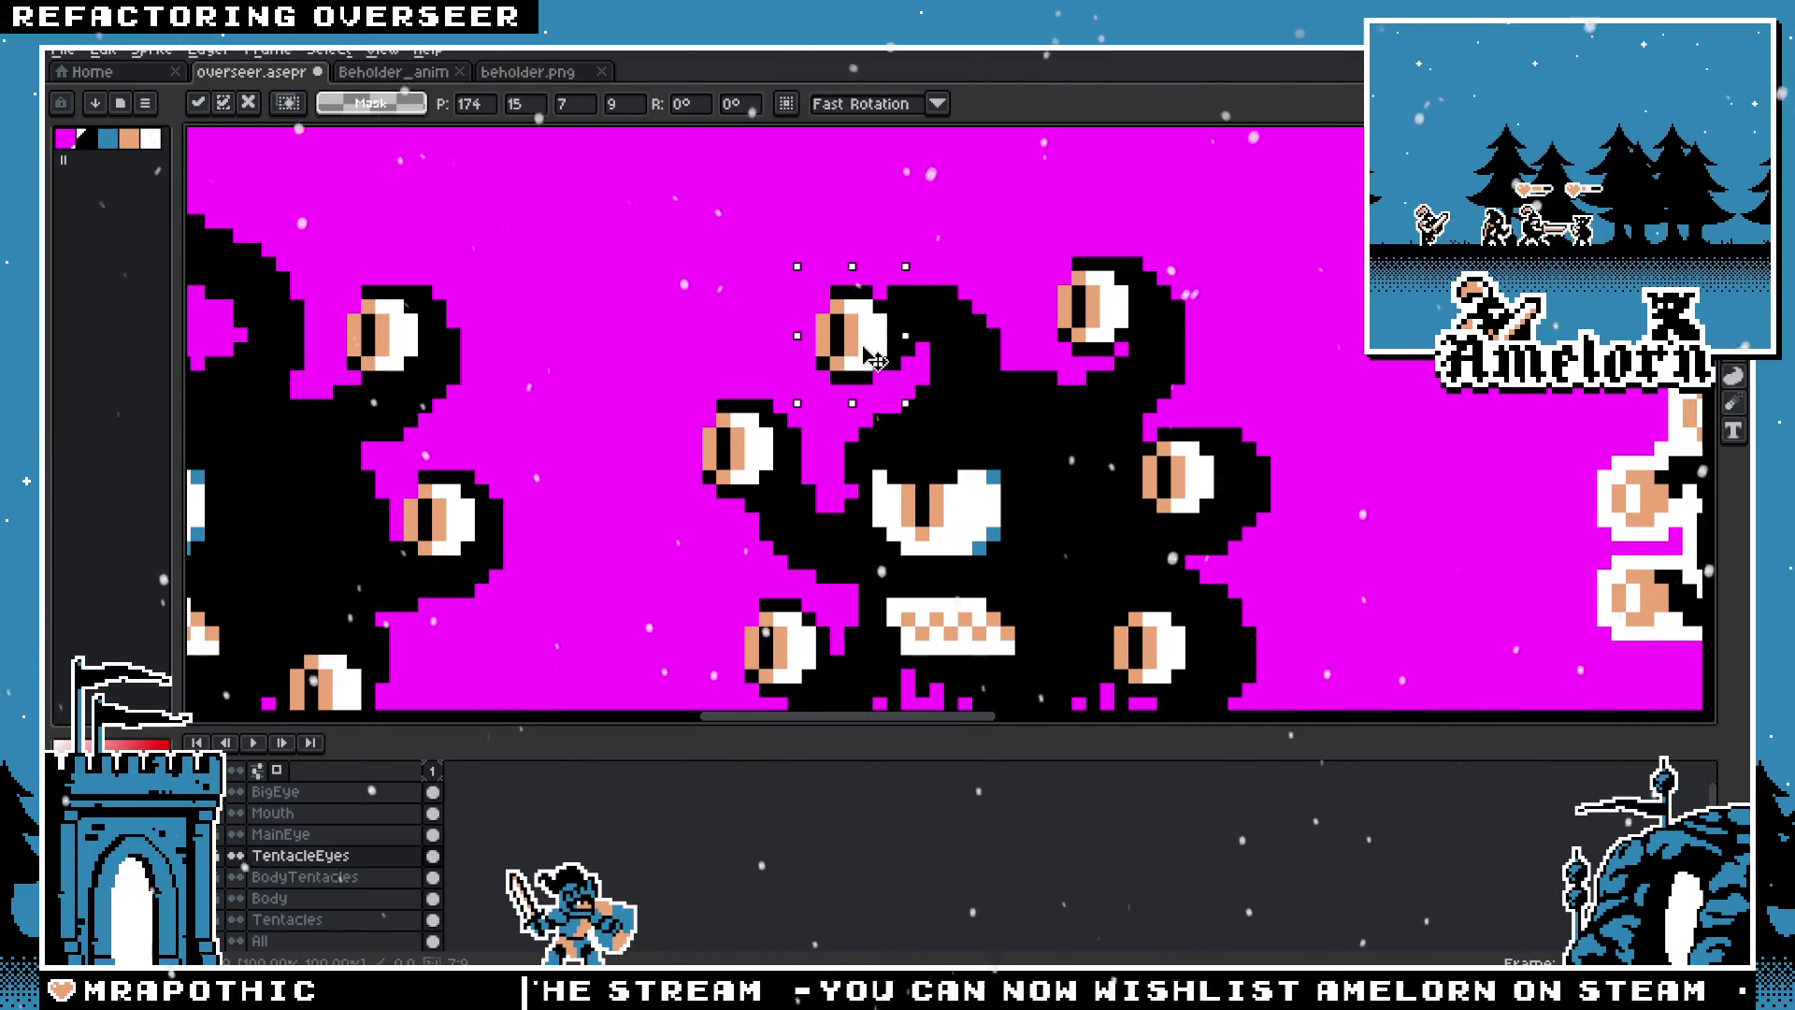
drag(874, 374, 873, 370)
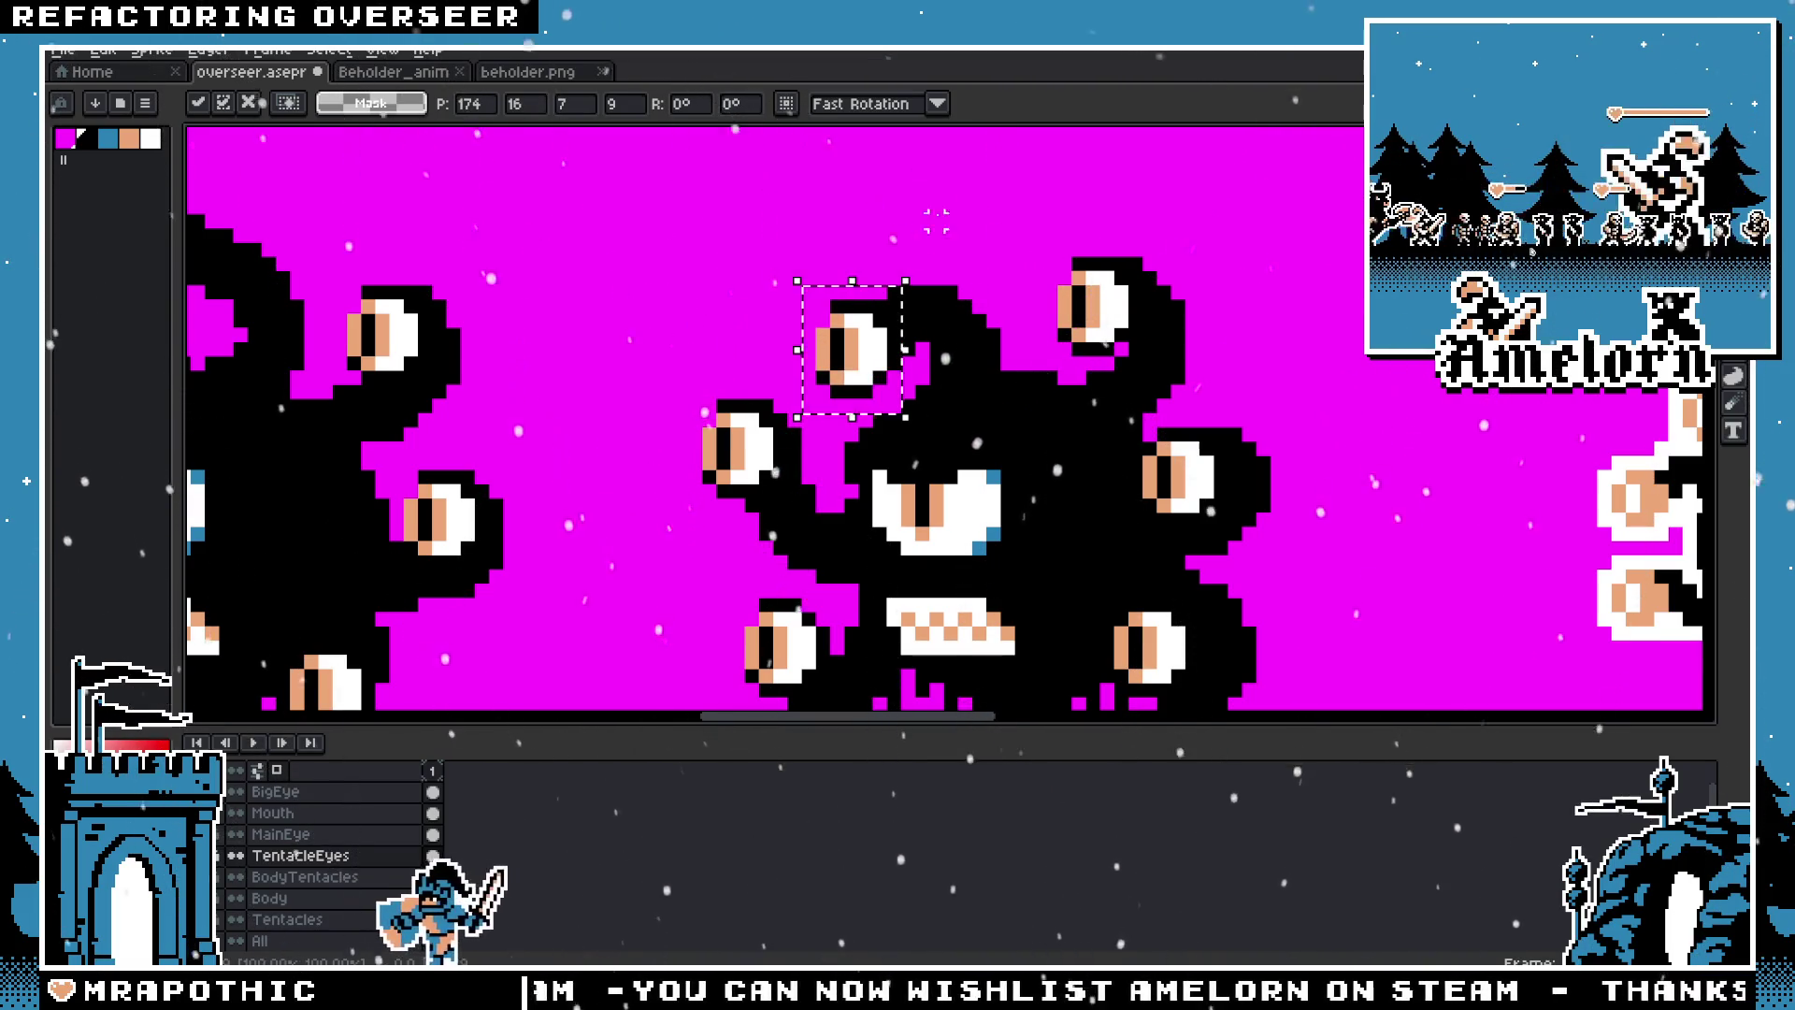
key(Return)
scroll(970, 475, down, 3)
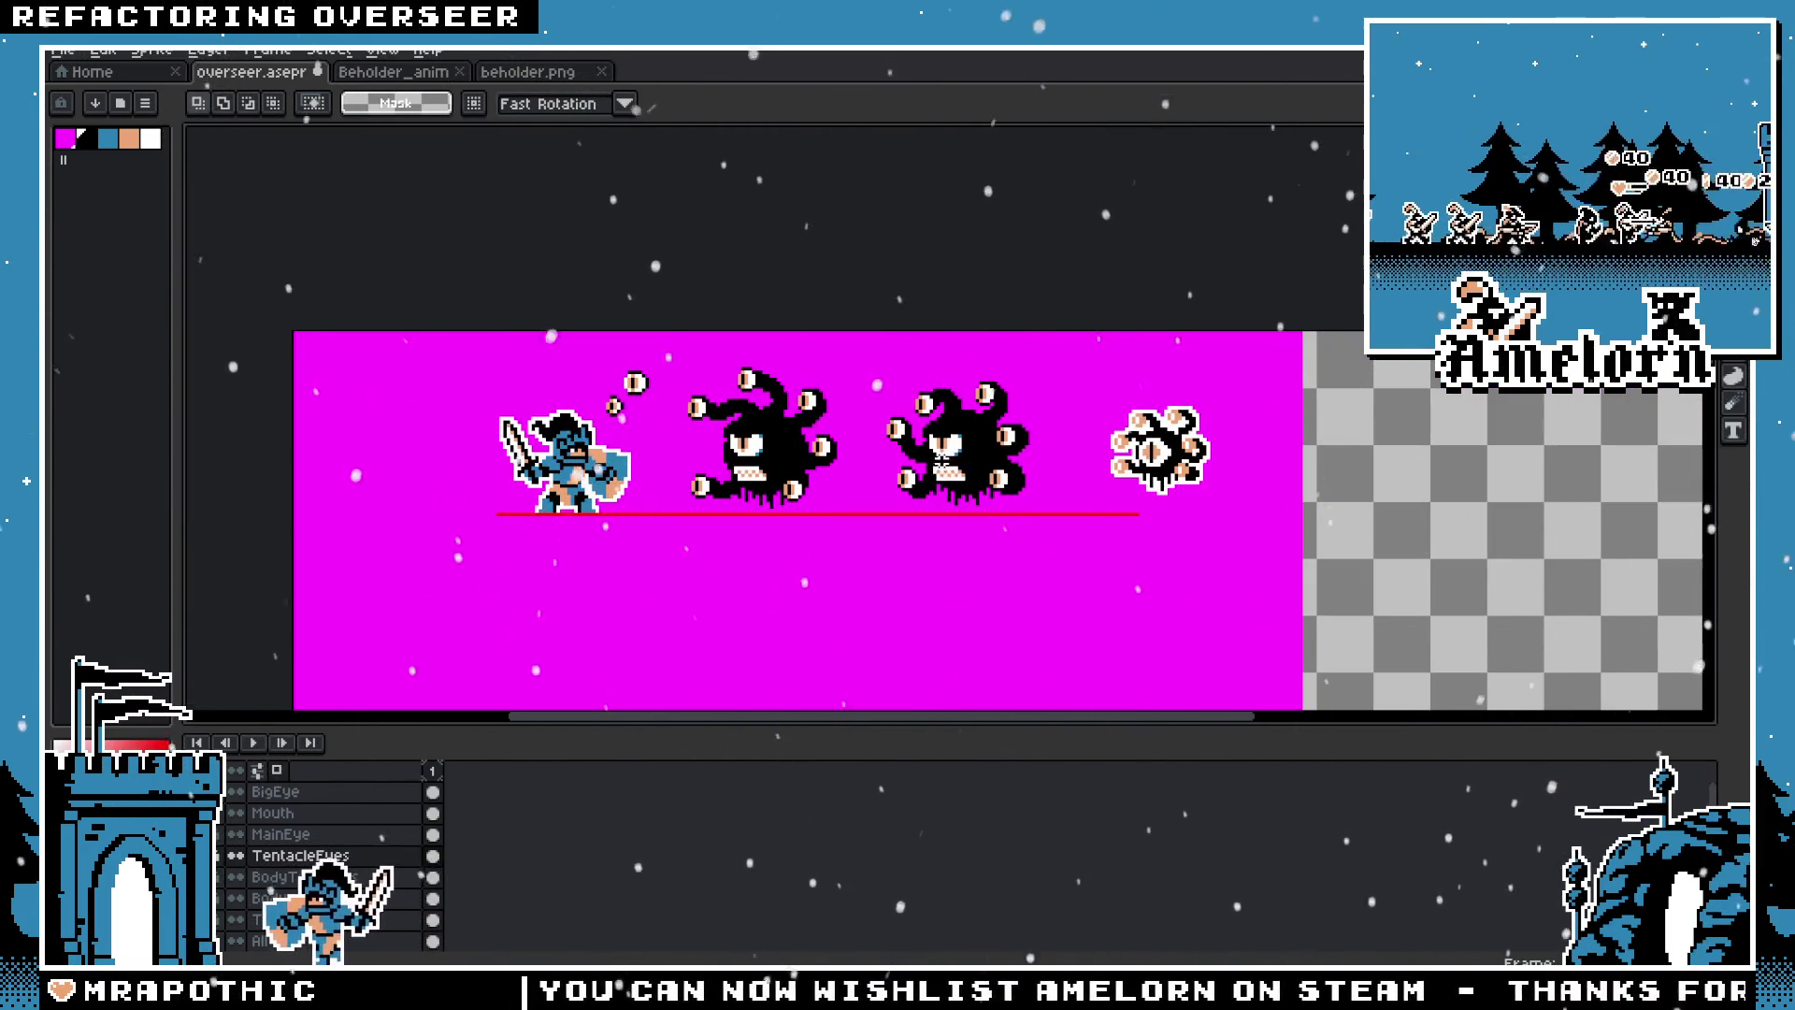
Step: Switch to the Tentacles layer and undo the last change
scroll(969, 475, up, 3)
key(alt+Down)
key(alt+Down)
key(alt+Down)
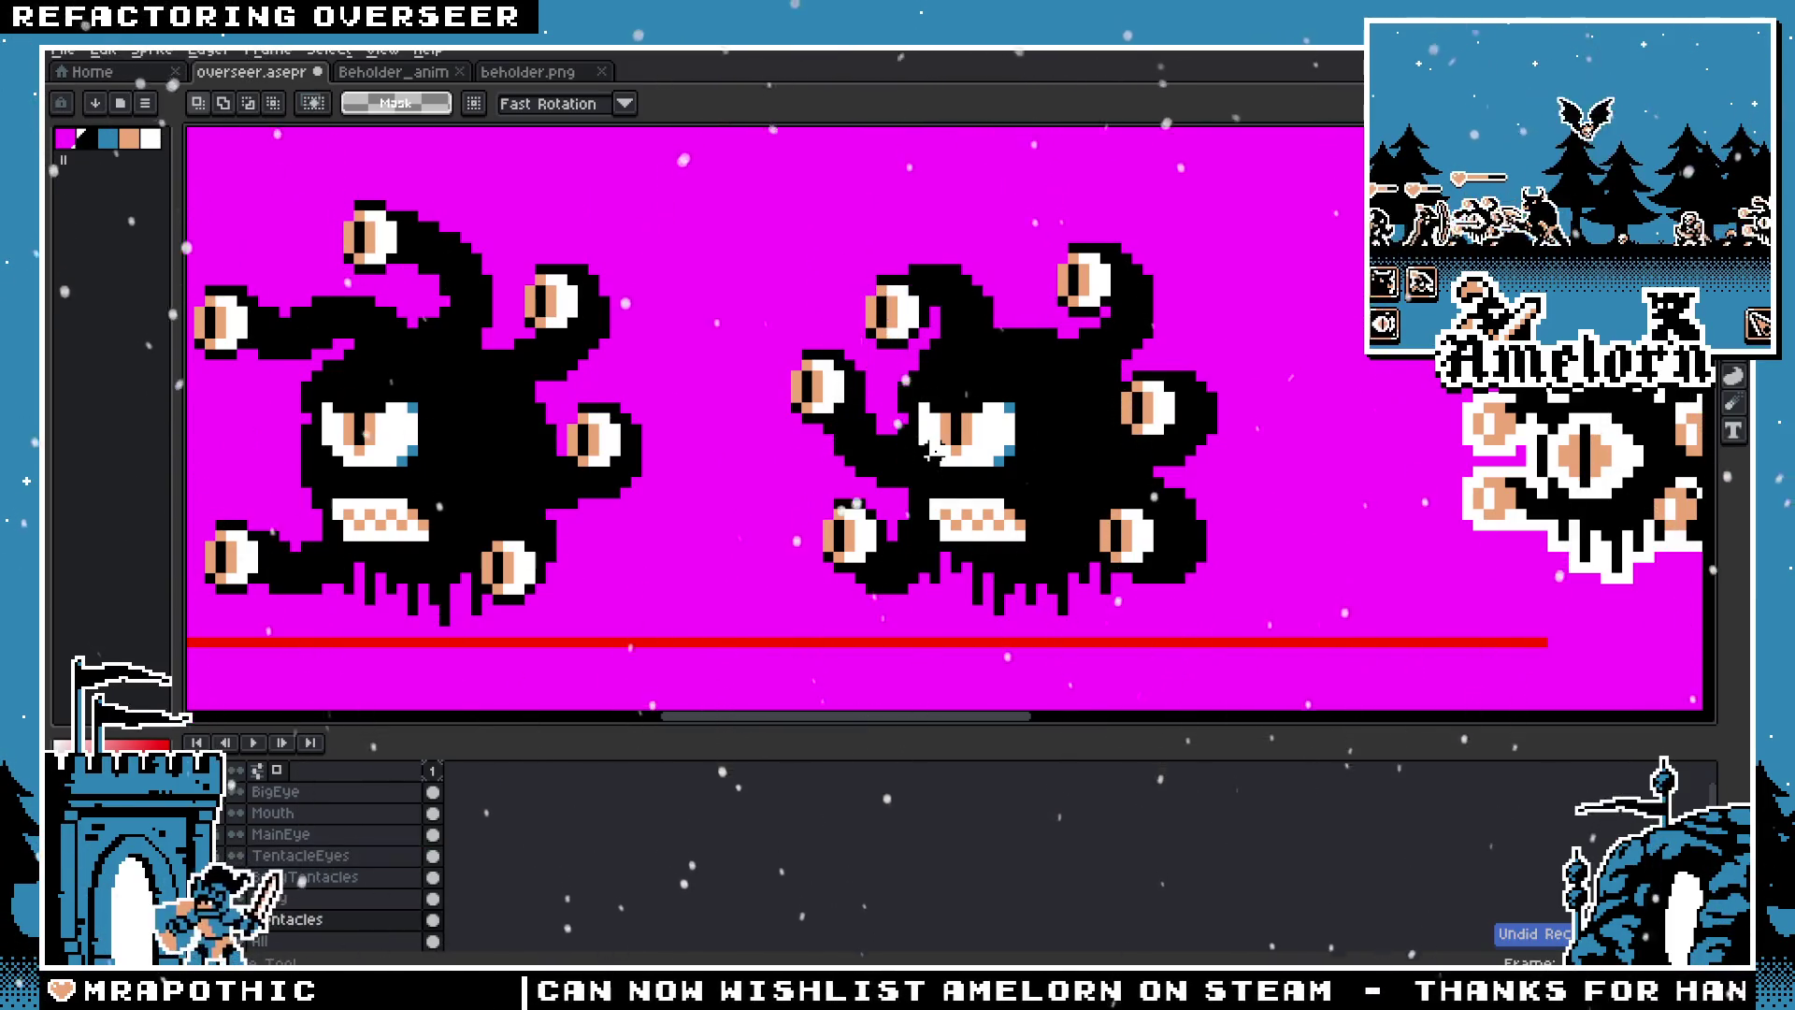
key(ctrl+z)
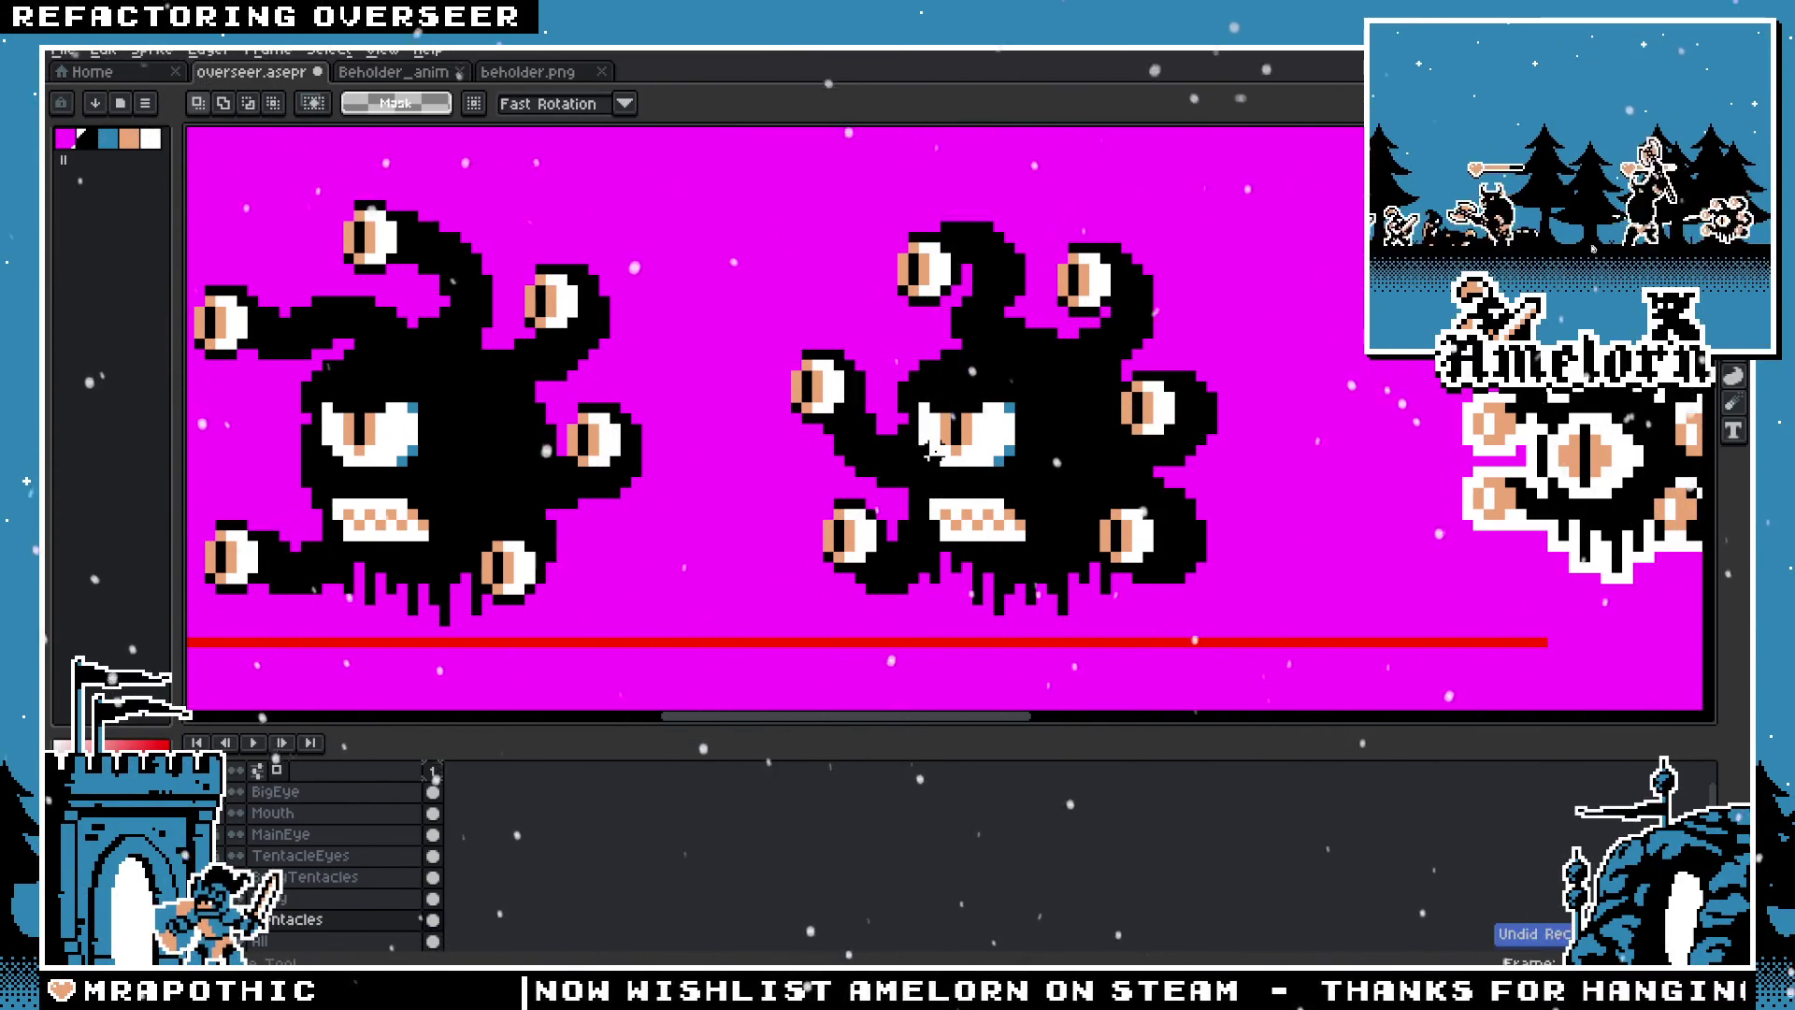
scroll(932, 451, down, 3)
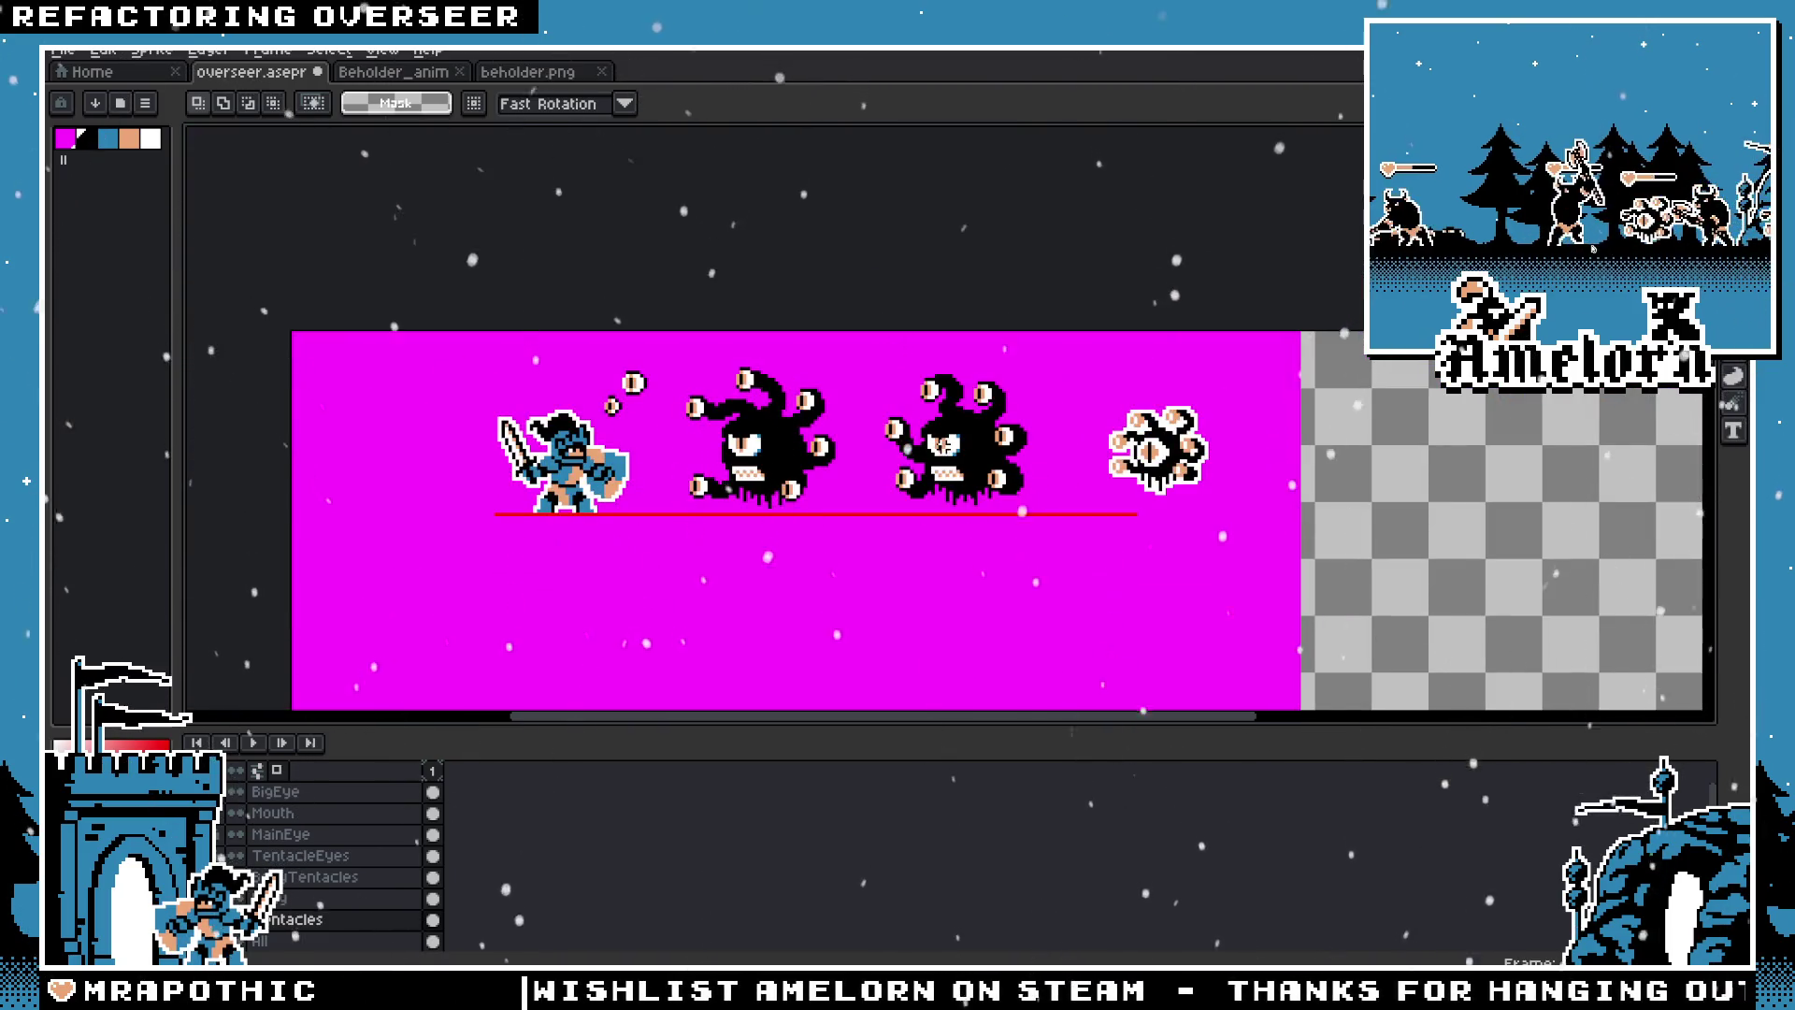
scroll(933, 451, up, 3)
scroll(846, 354, up, 2)
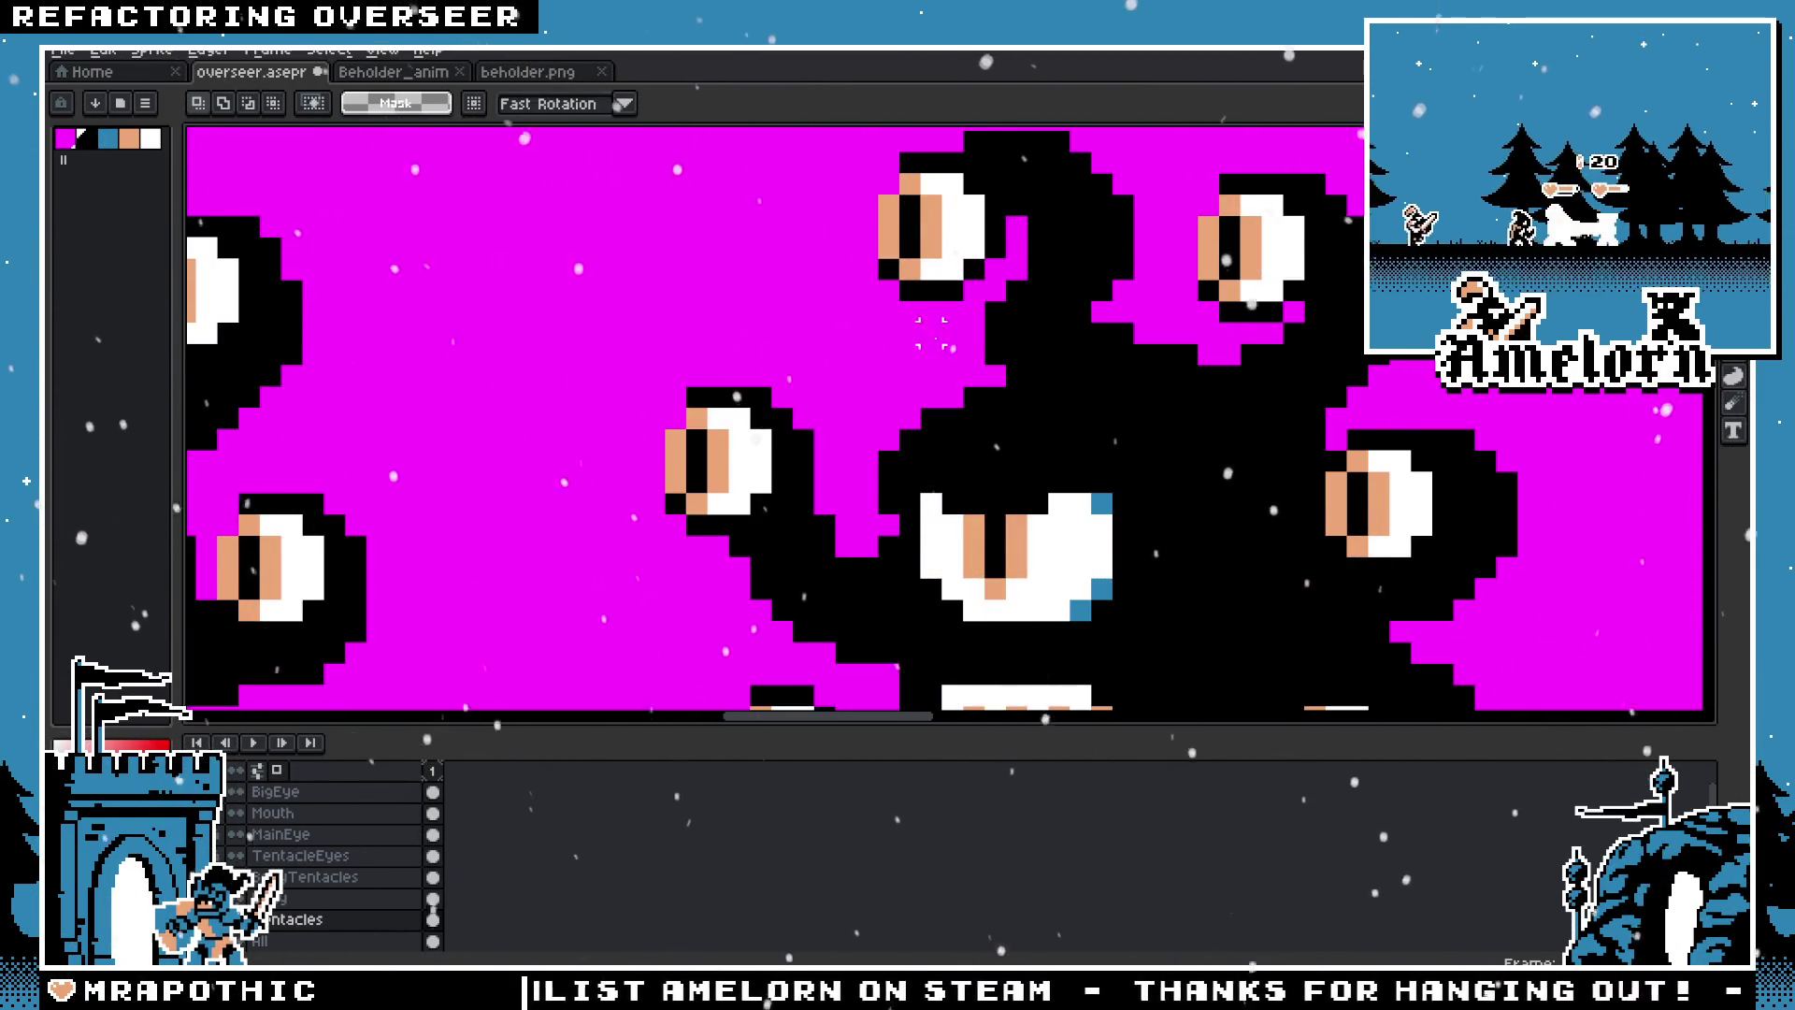
scroll(930, 333, down, 3)
scroll(949, 407, up, 2)
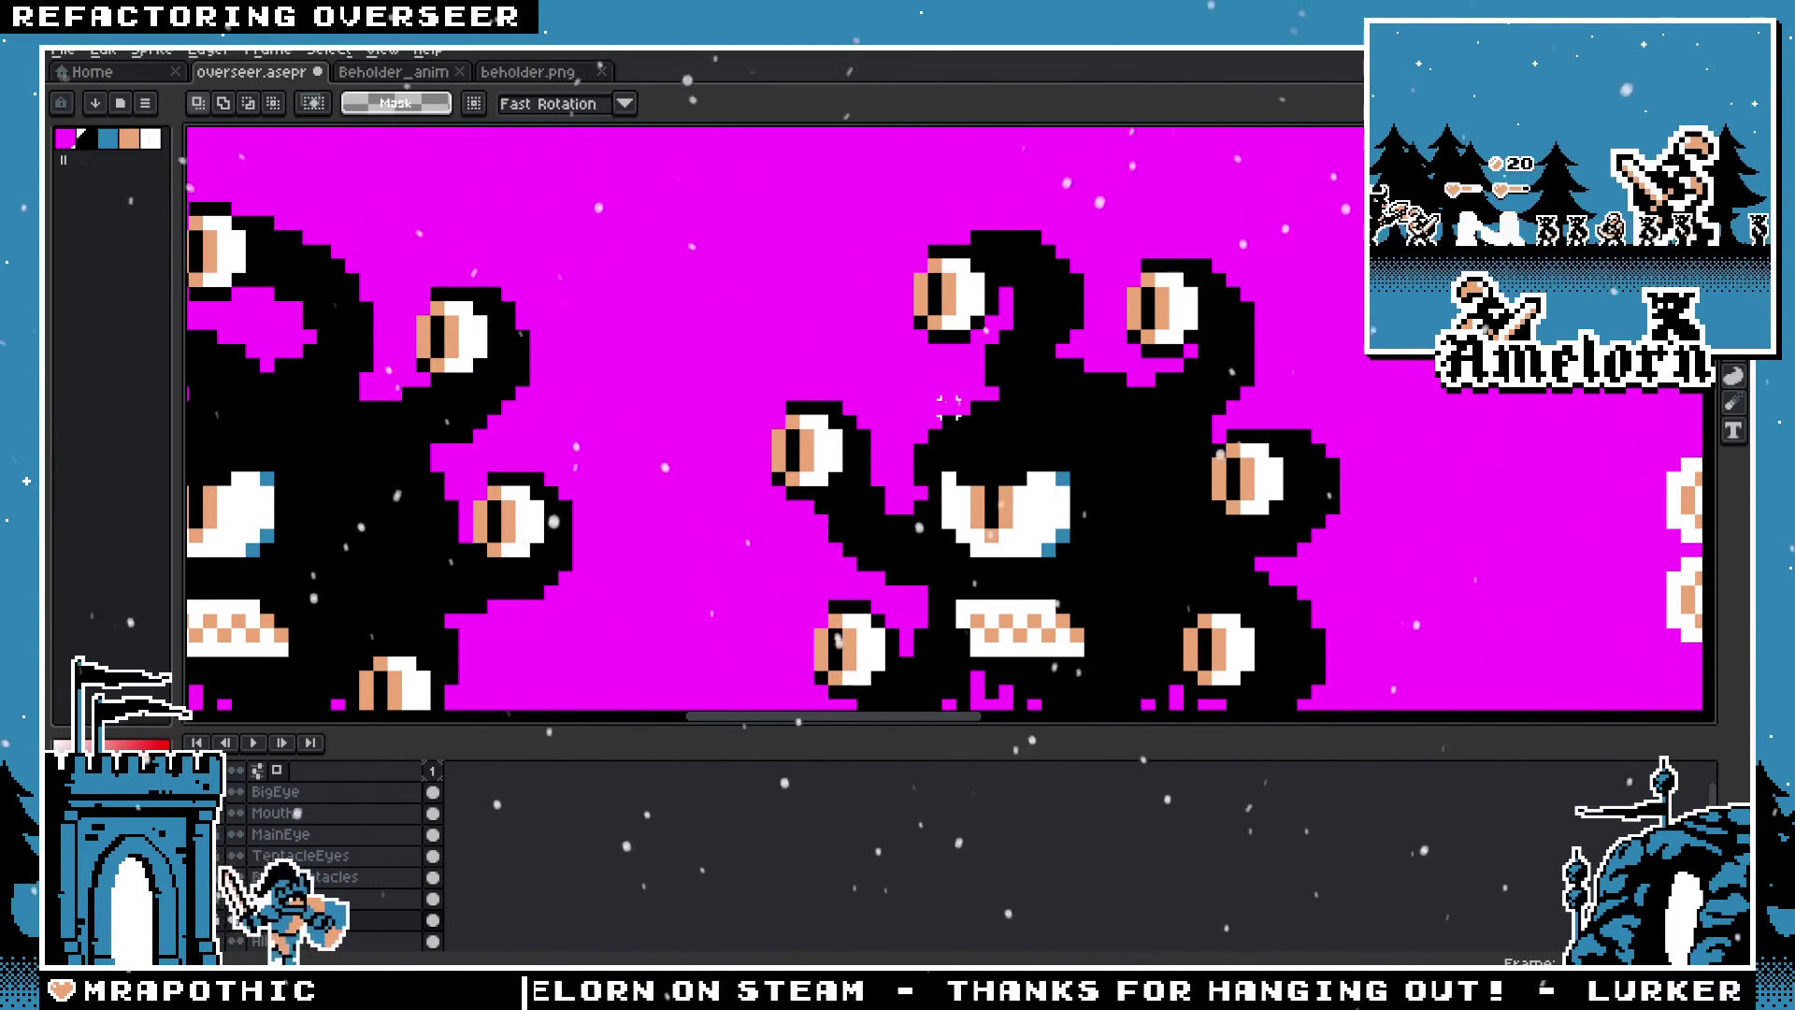
scroll(949, 408, down, 2)
scroll(944, 411, down, 1)
scroll(940, 416, down, 1)
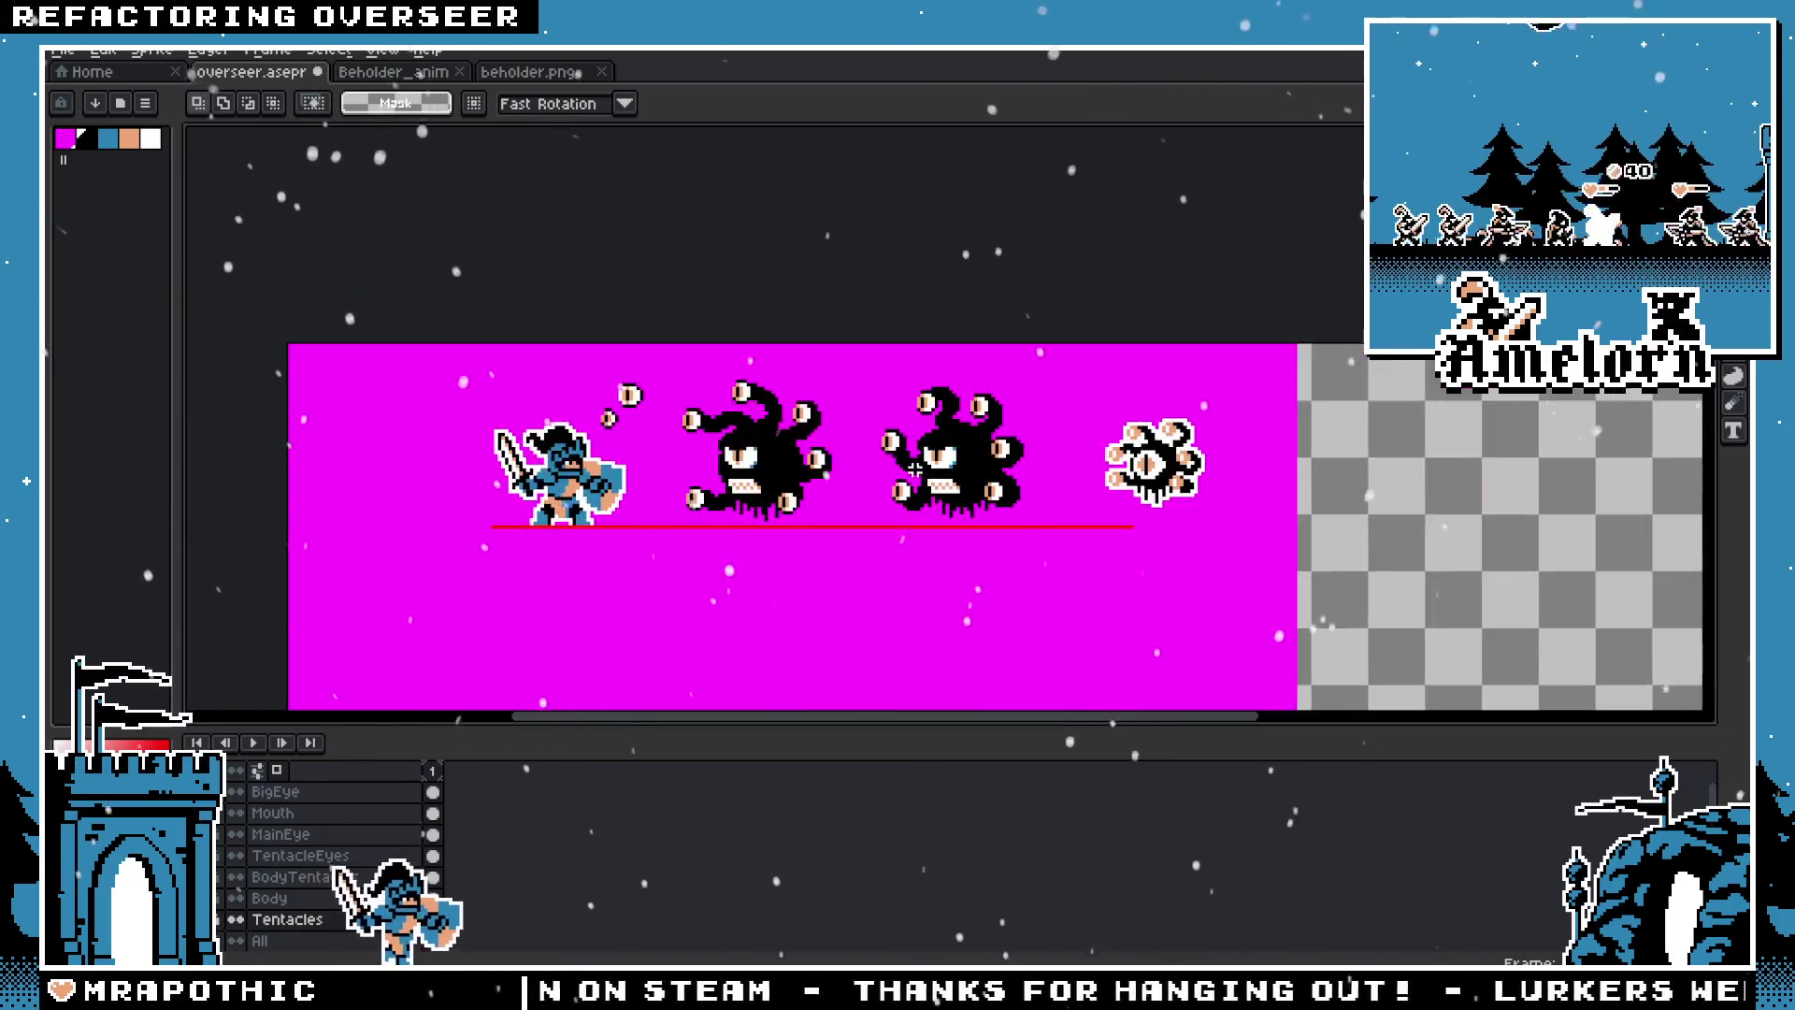
scroll(932, 426, up, 5)
Step: Draw a rectangular marquee around the right beholder's top central tentacle
key(b)
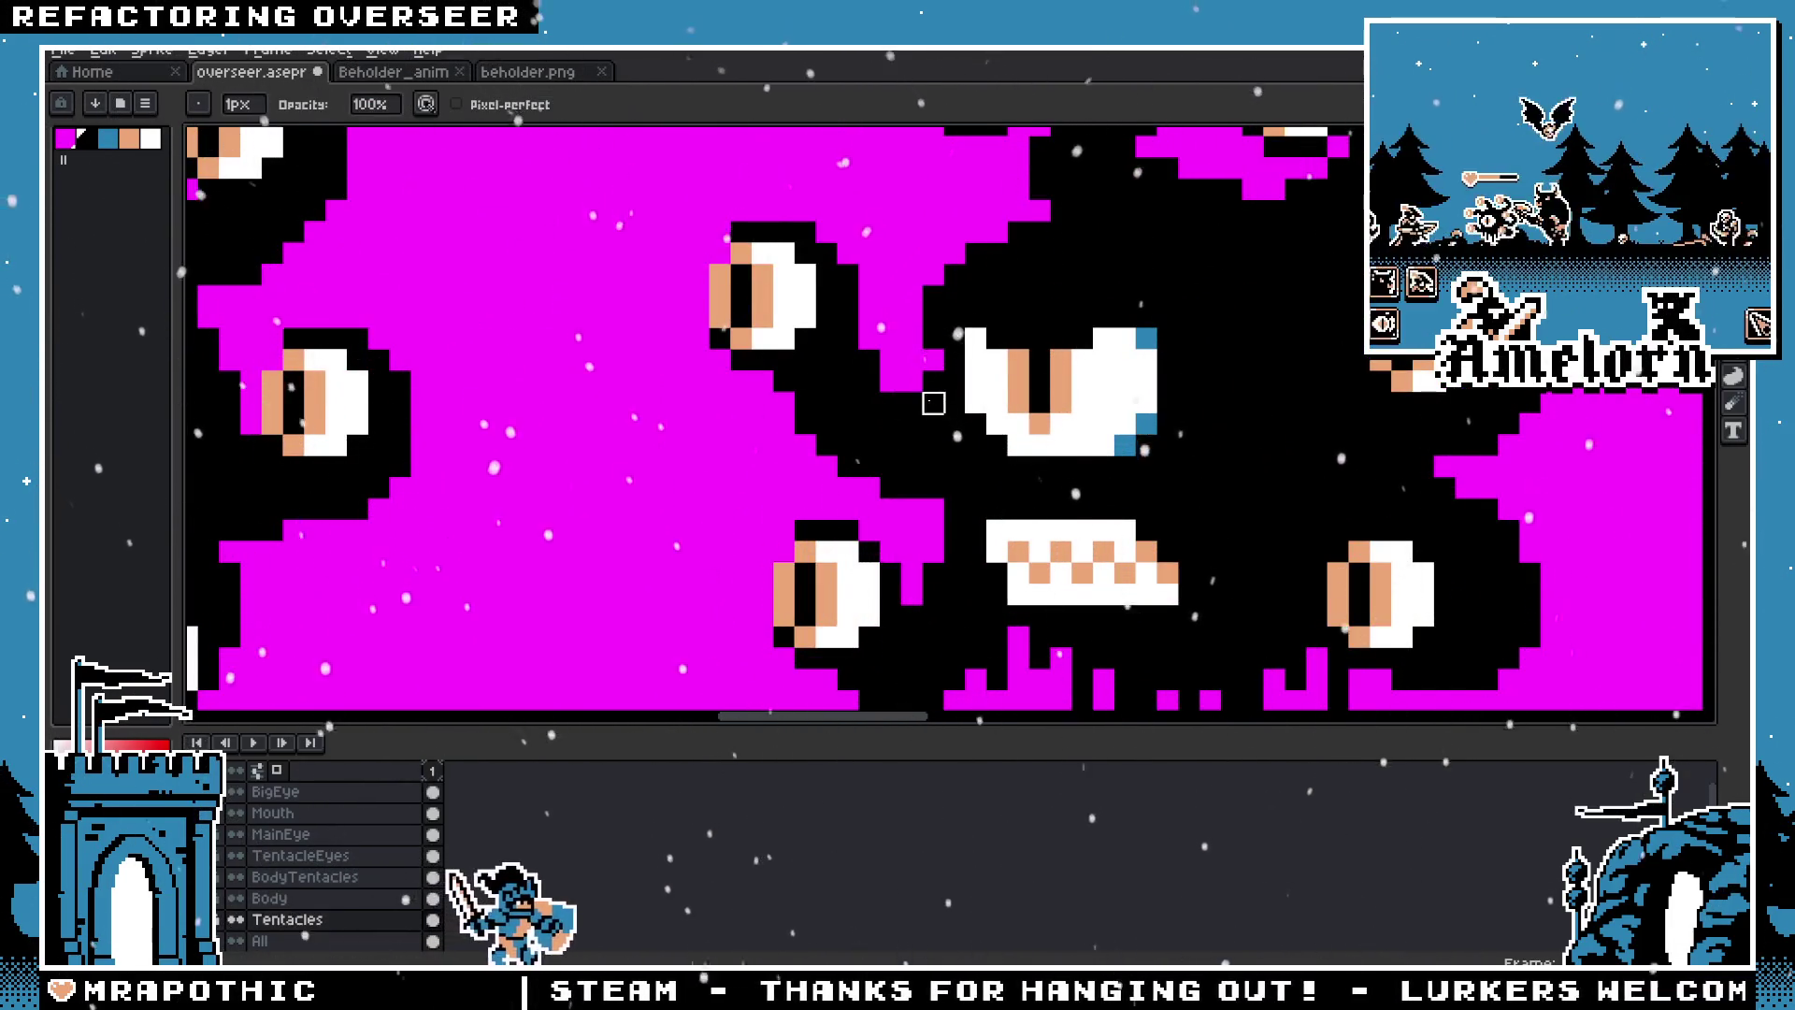
scroll(848, 446, down, 4)
scroll(804, 485, up, 4)
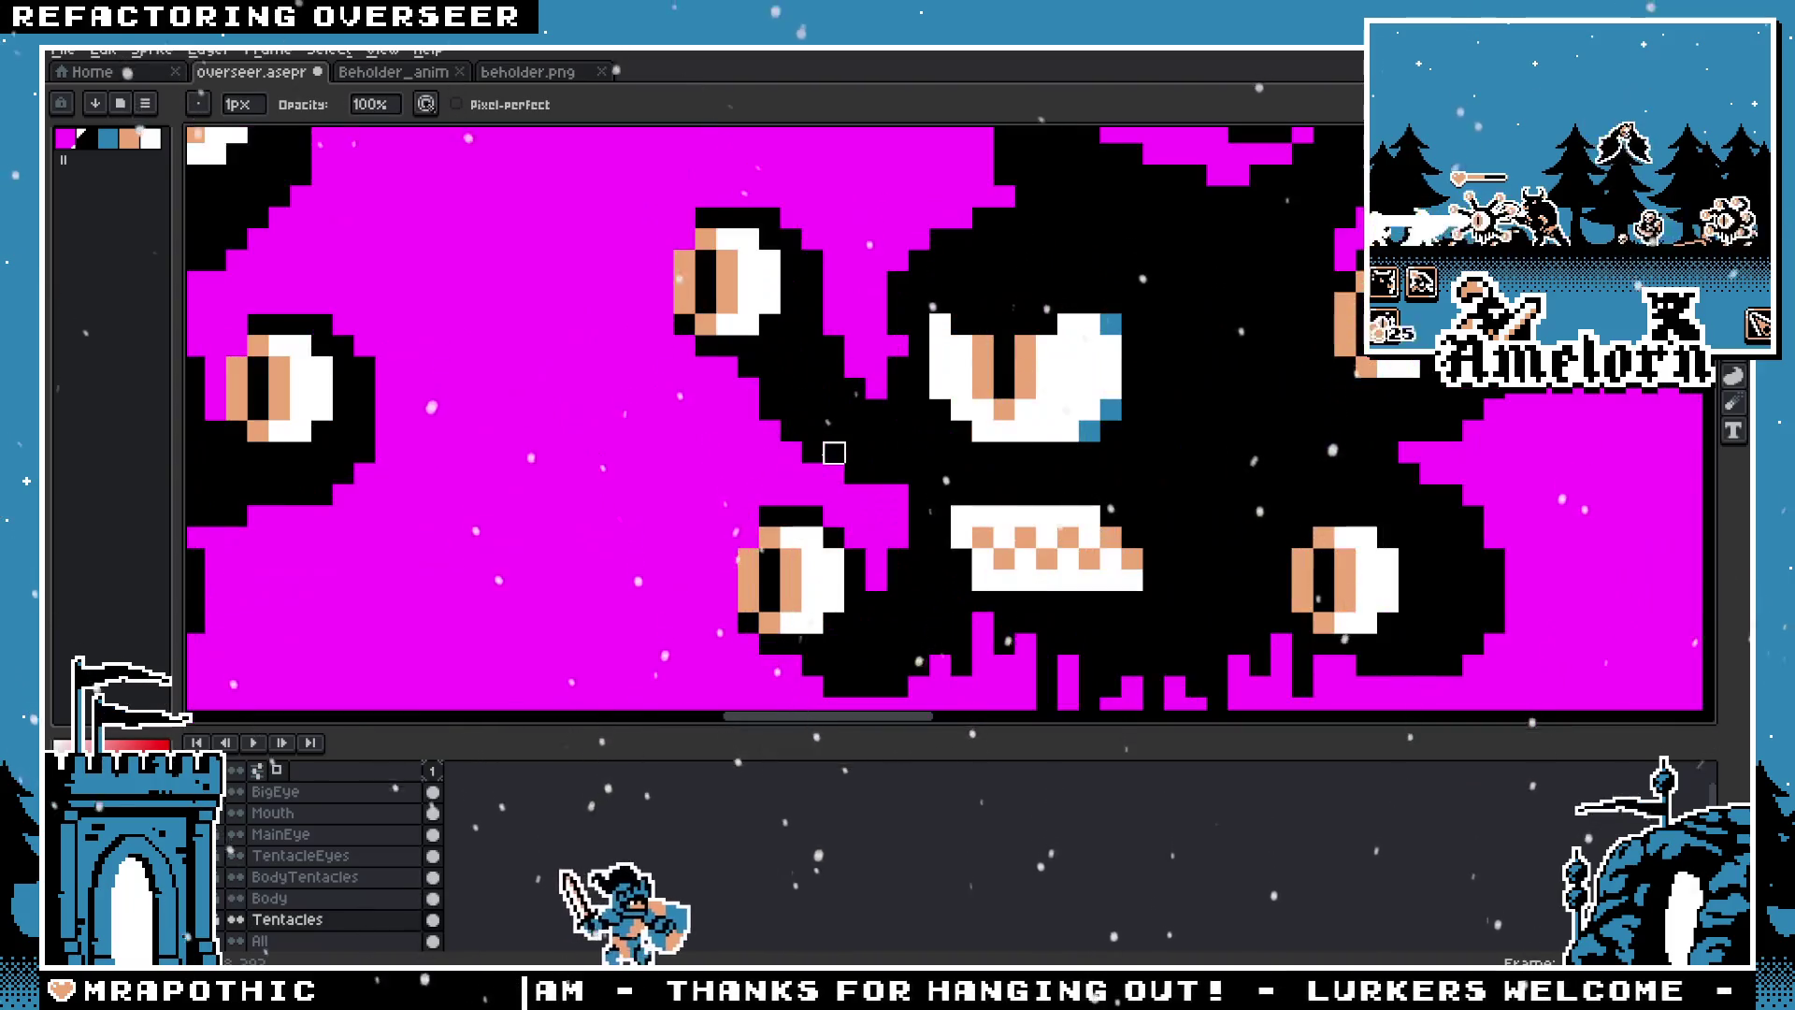
scroll(854, 473, down, 4)
scroll(869, 487, up, 2)
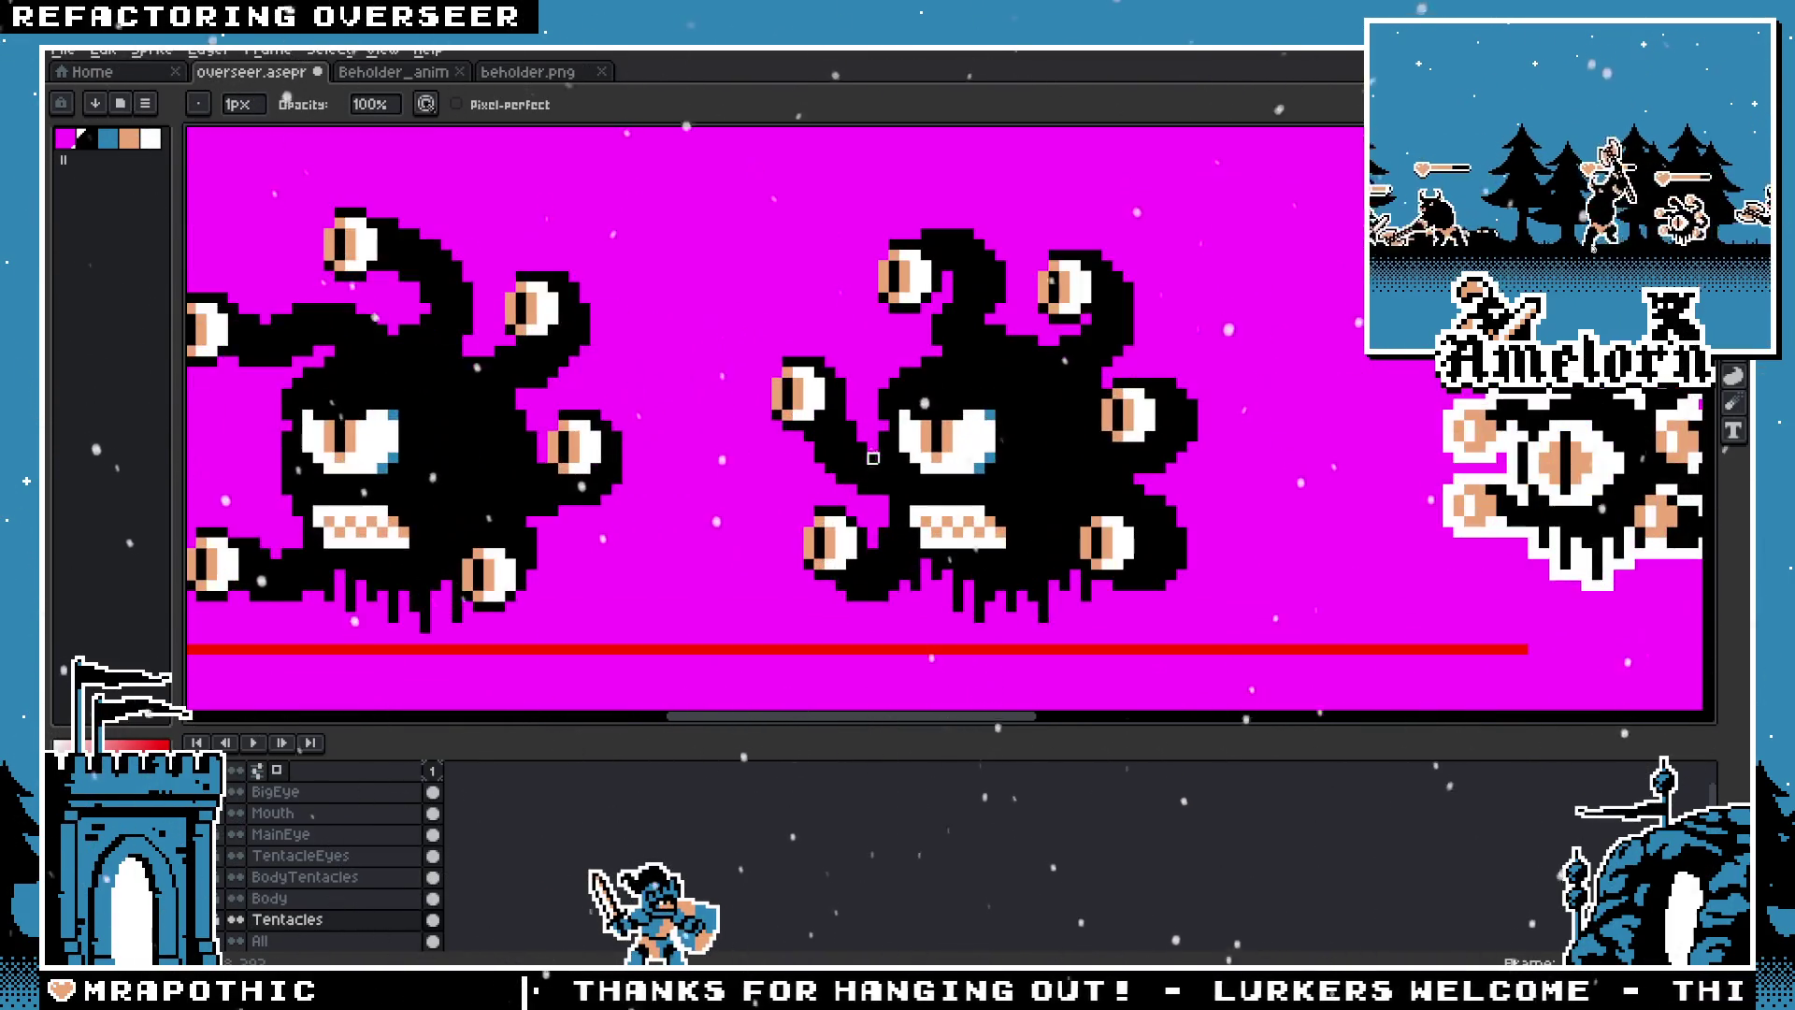
key(m)
scroll(847, 238, up, 2)
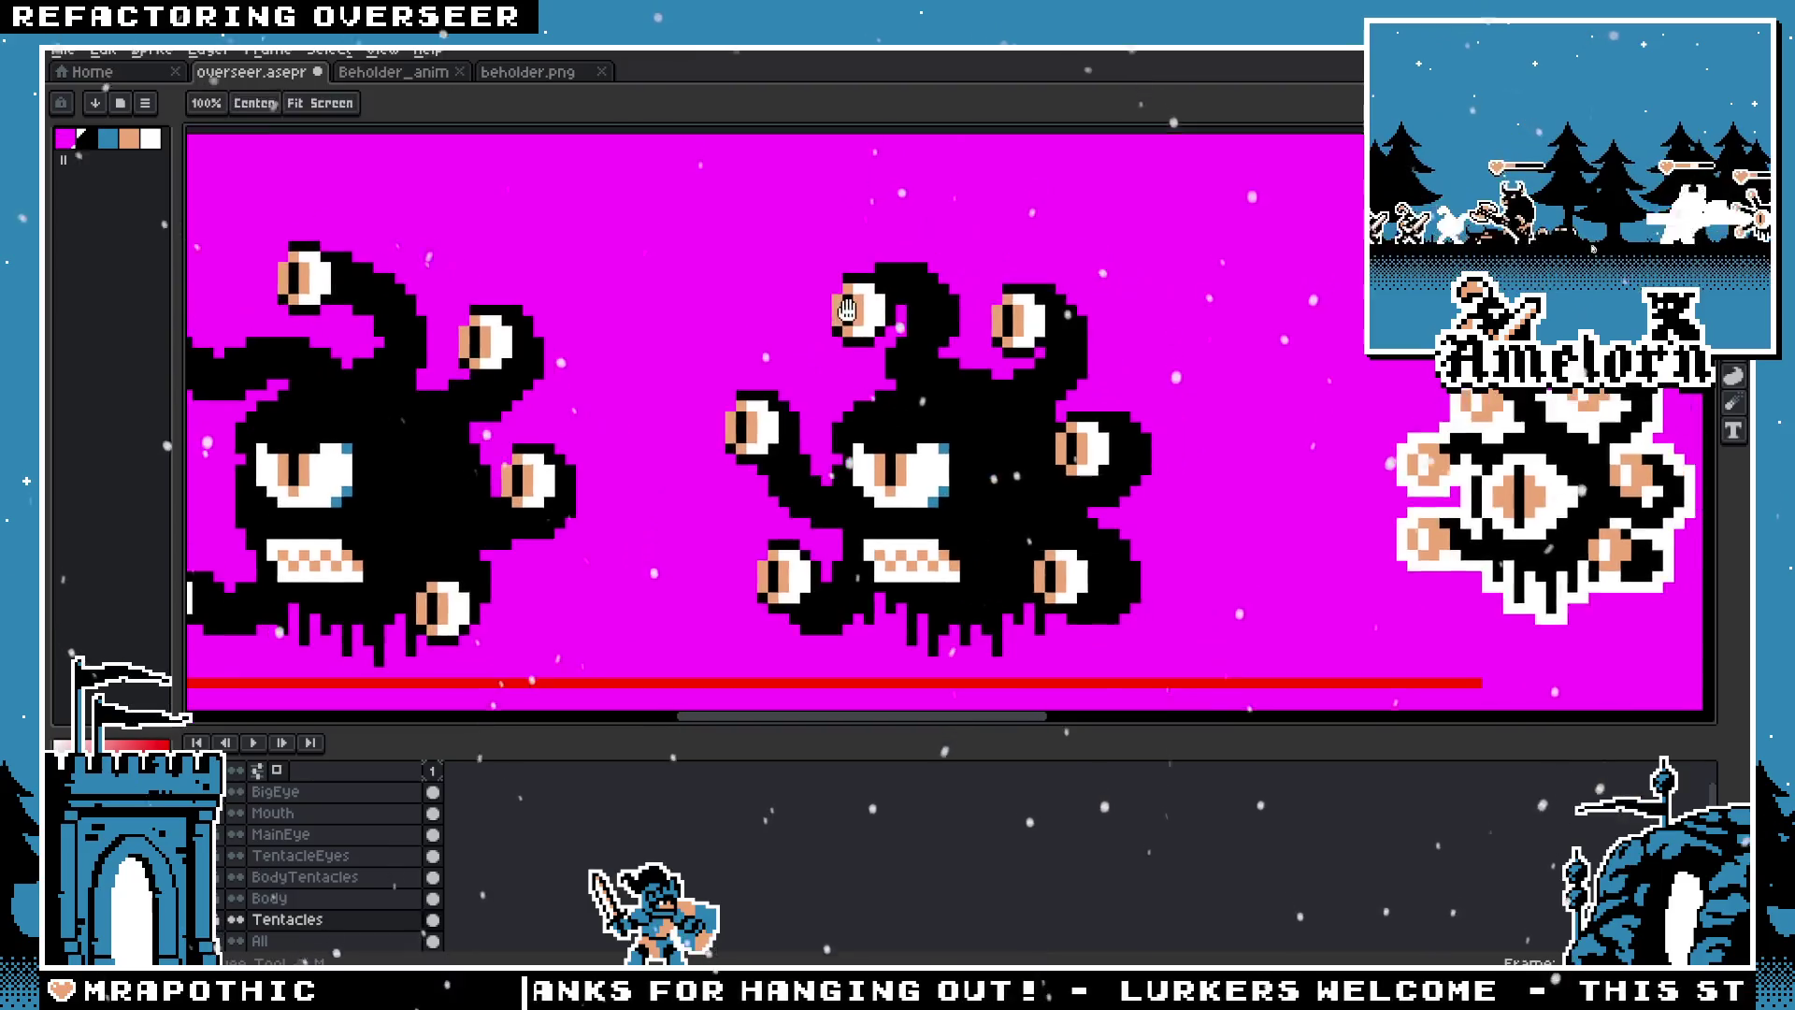
drag(923, 302, 1016, 452)
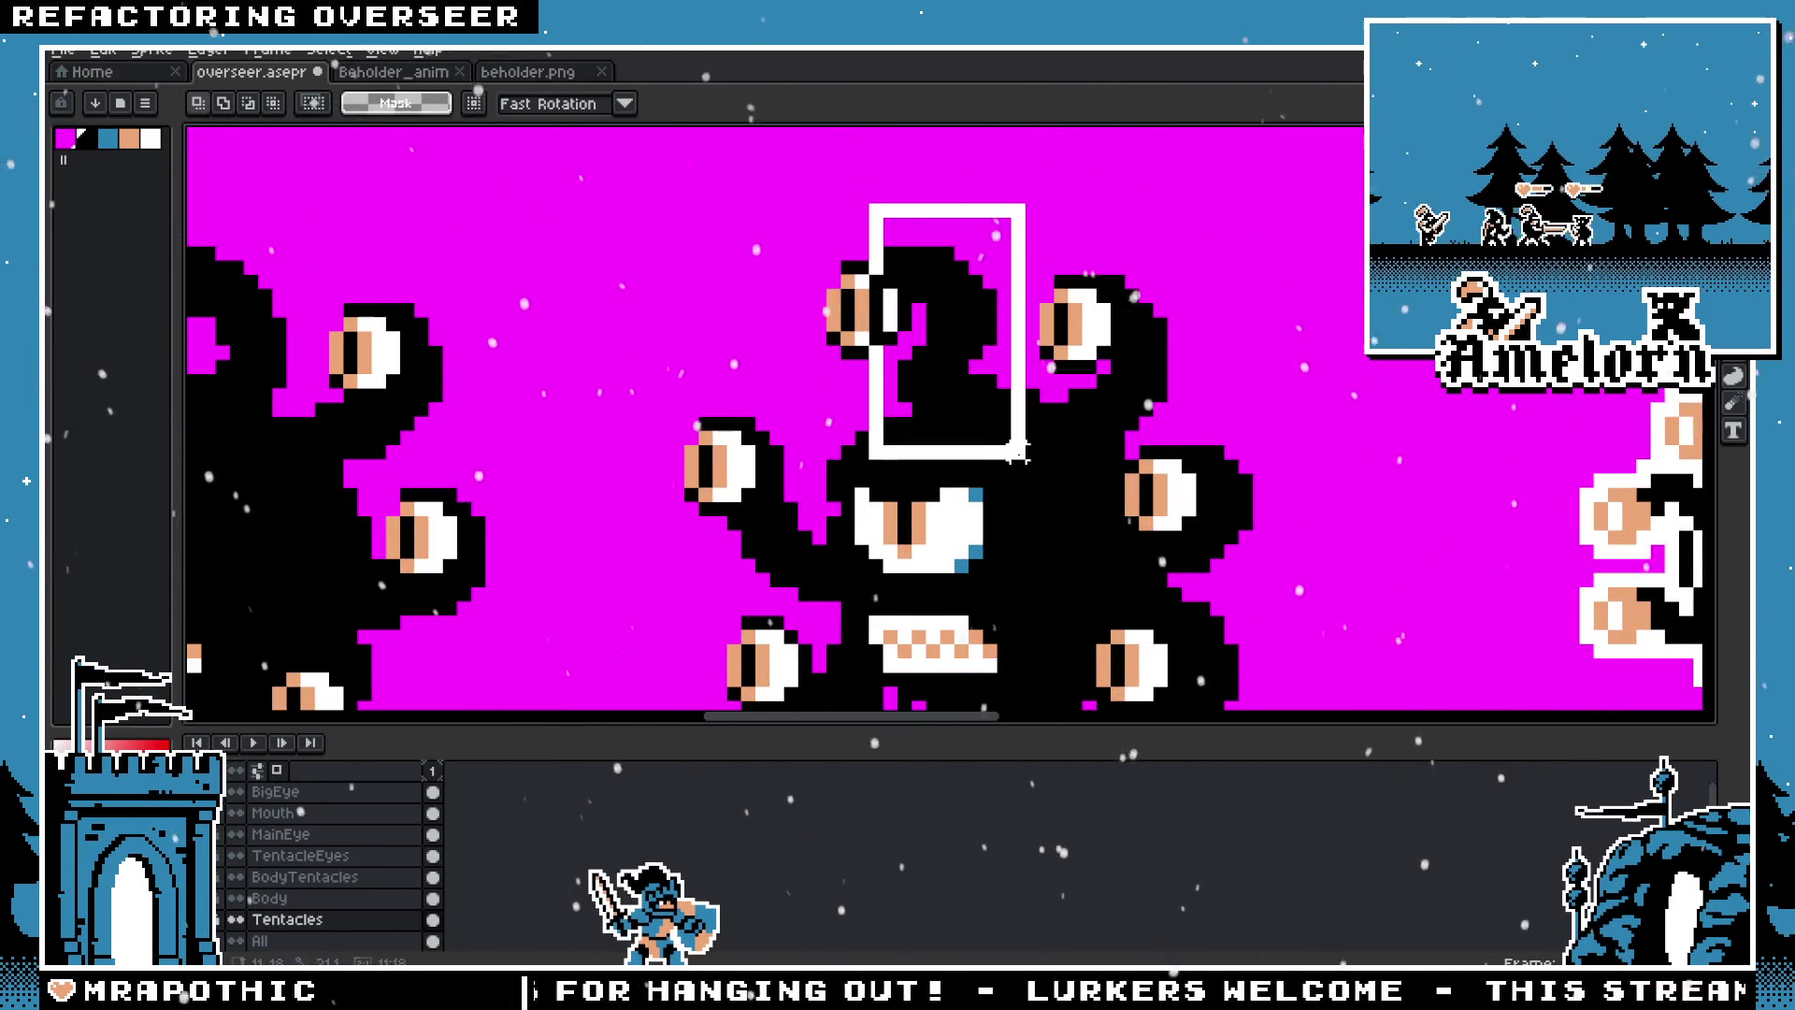
key(Delete)
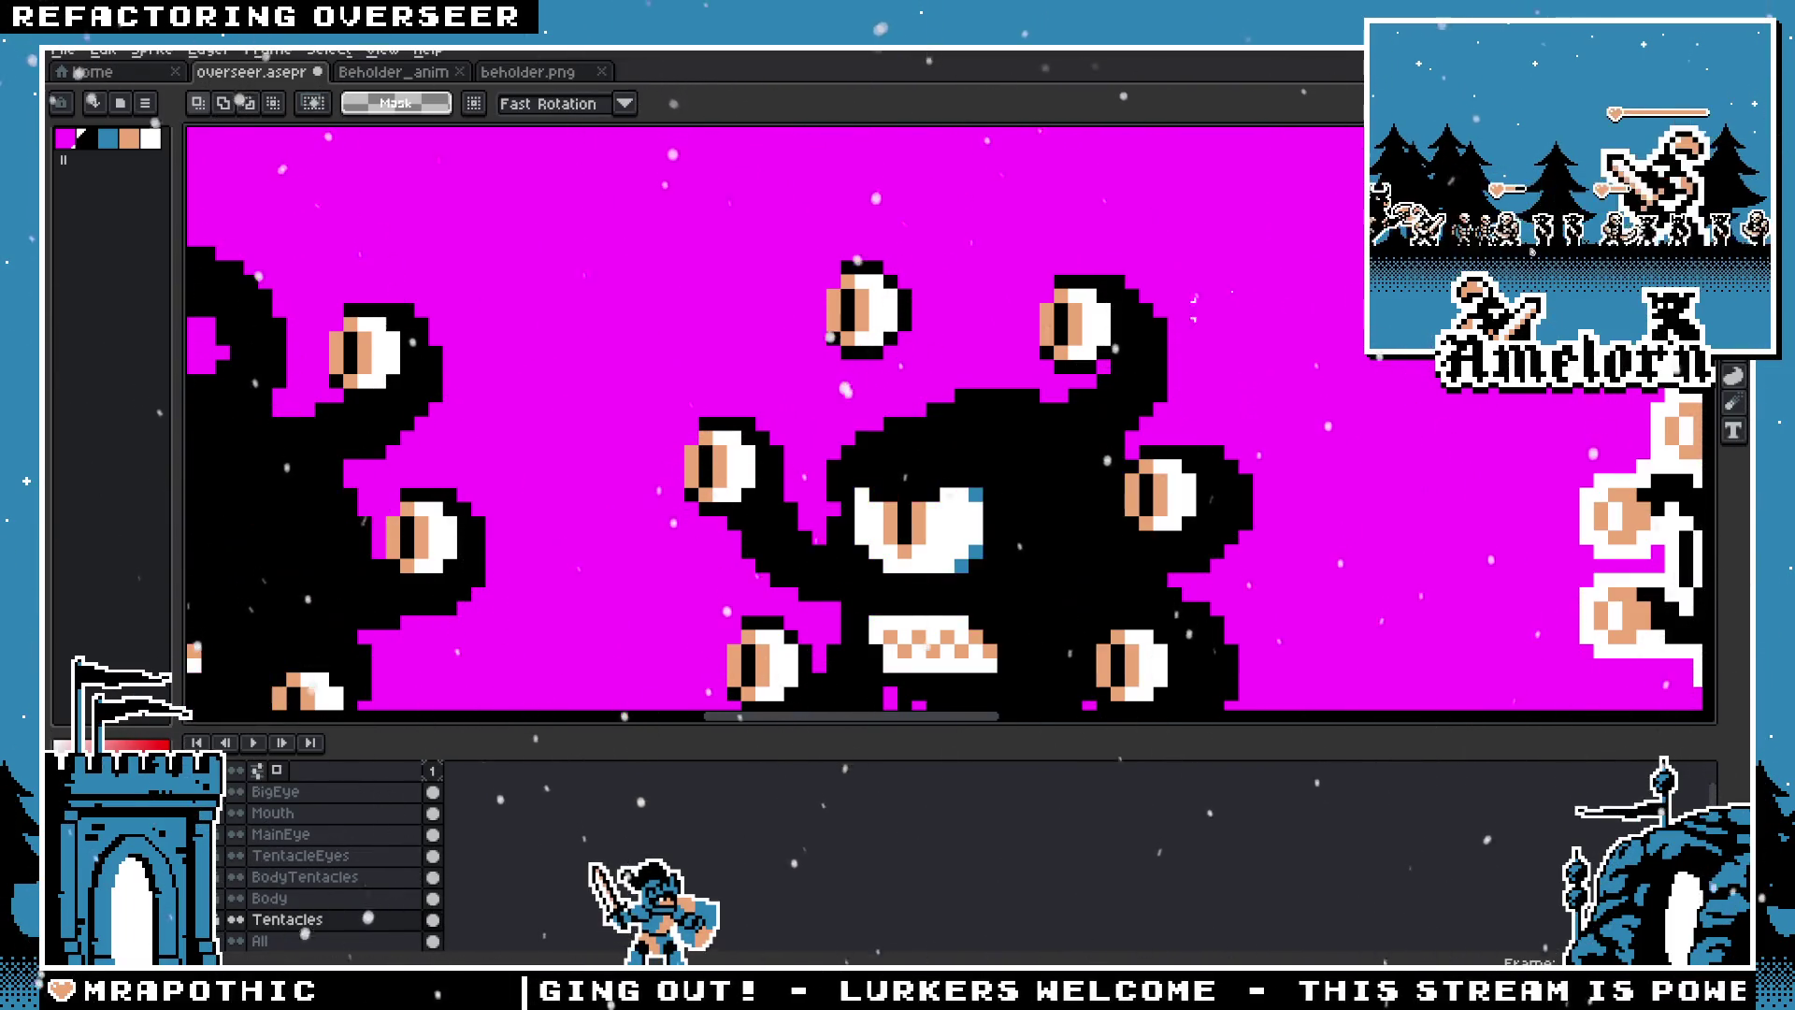
click(1140, 393)
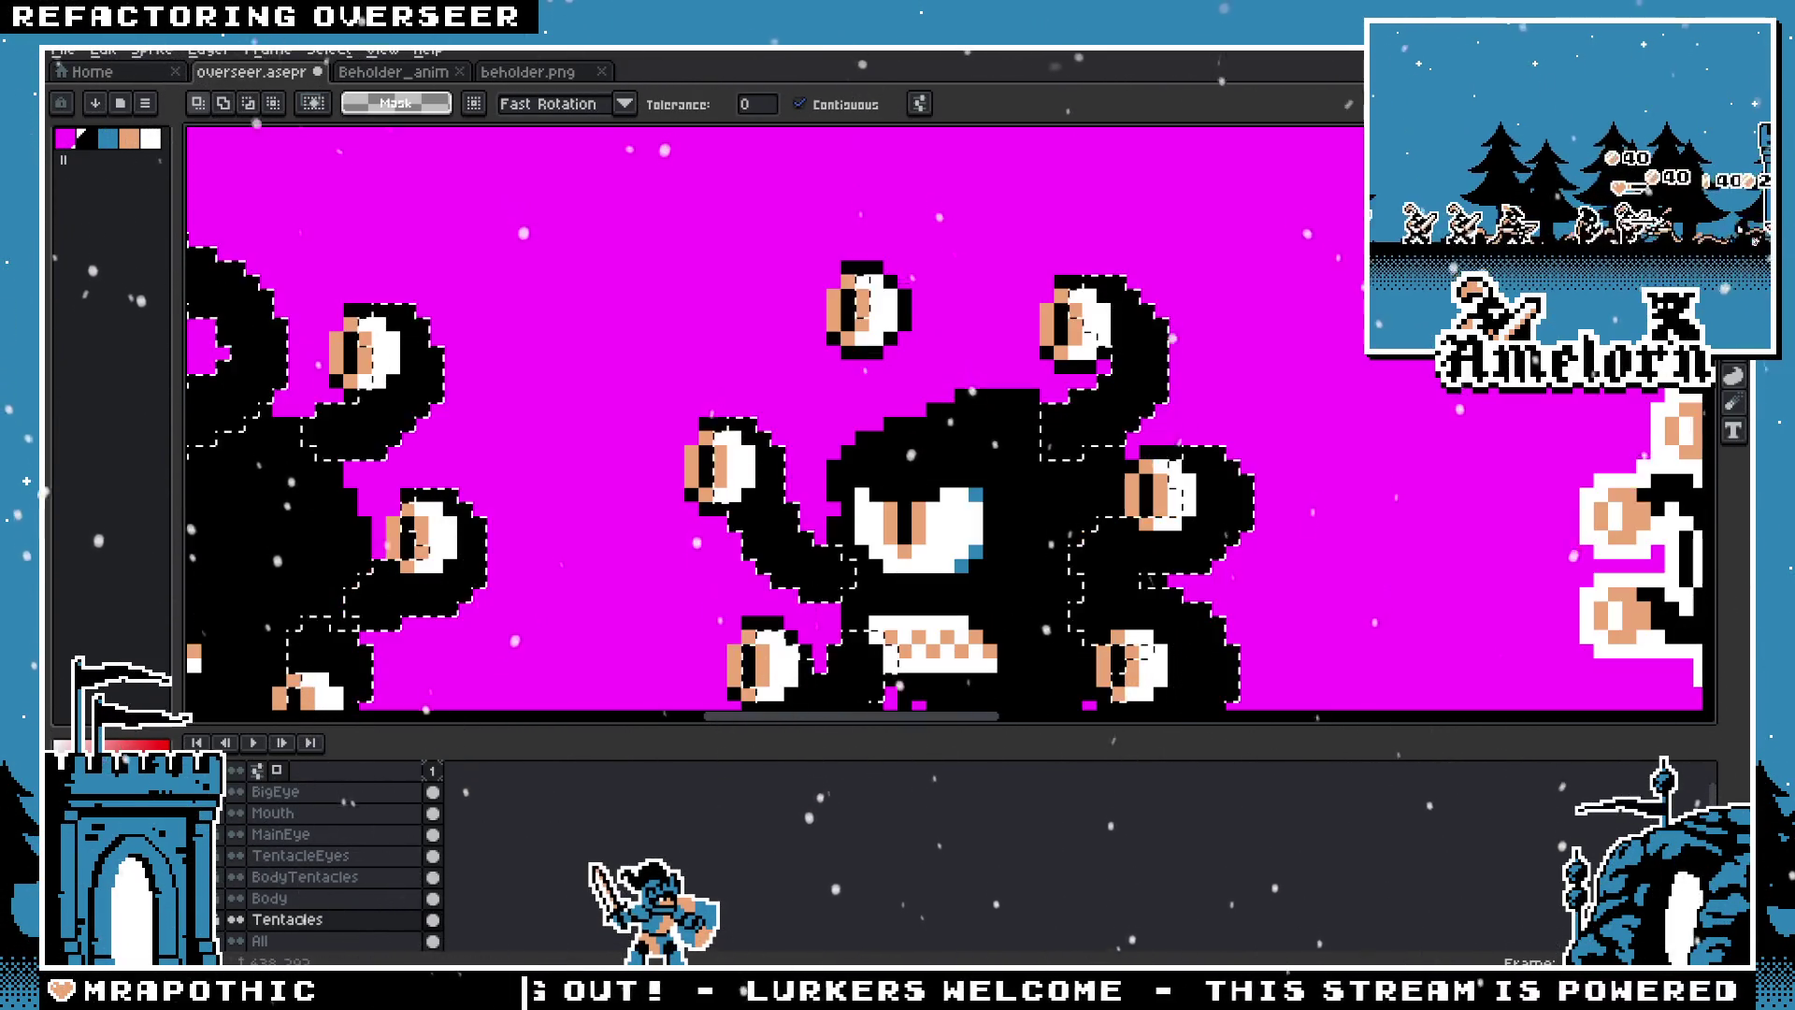
key(m)
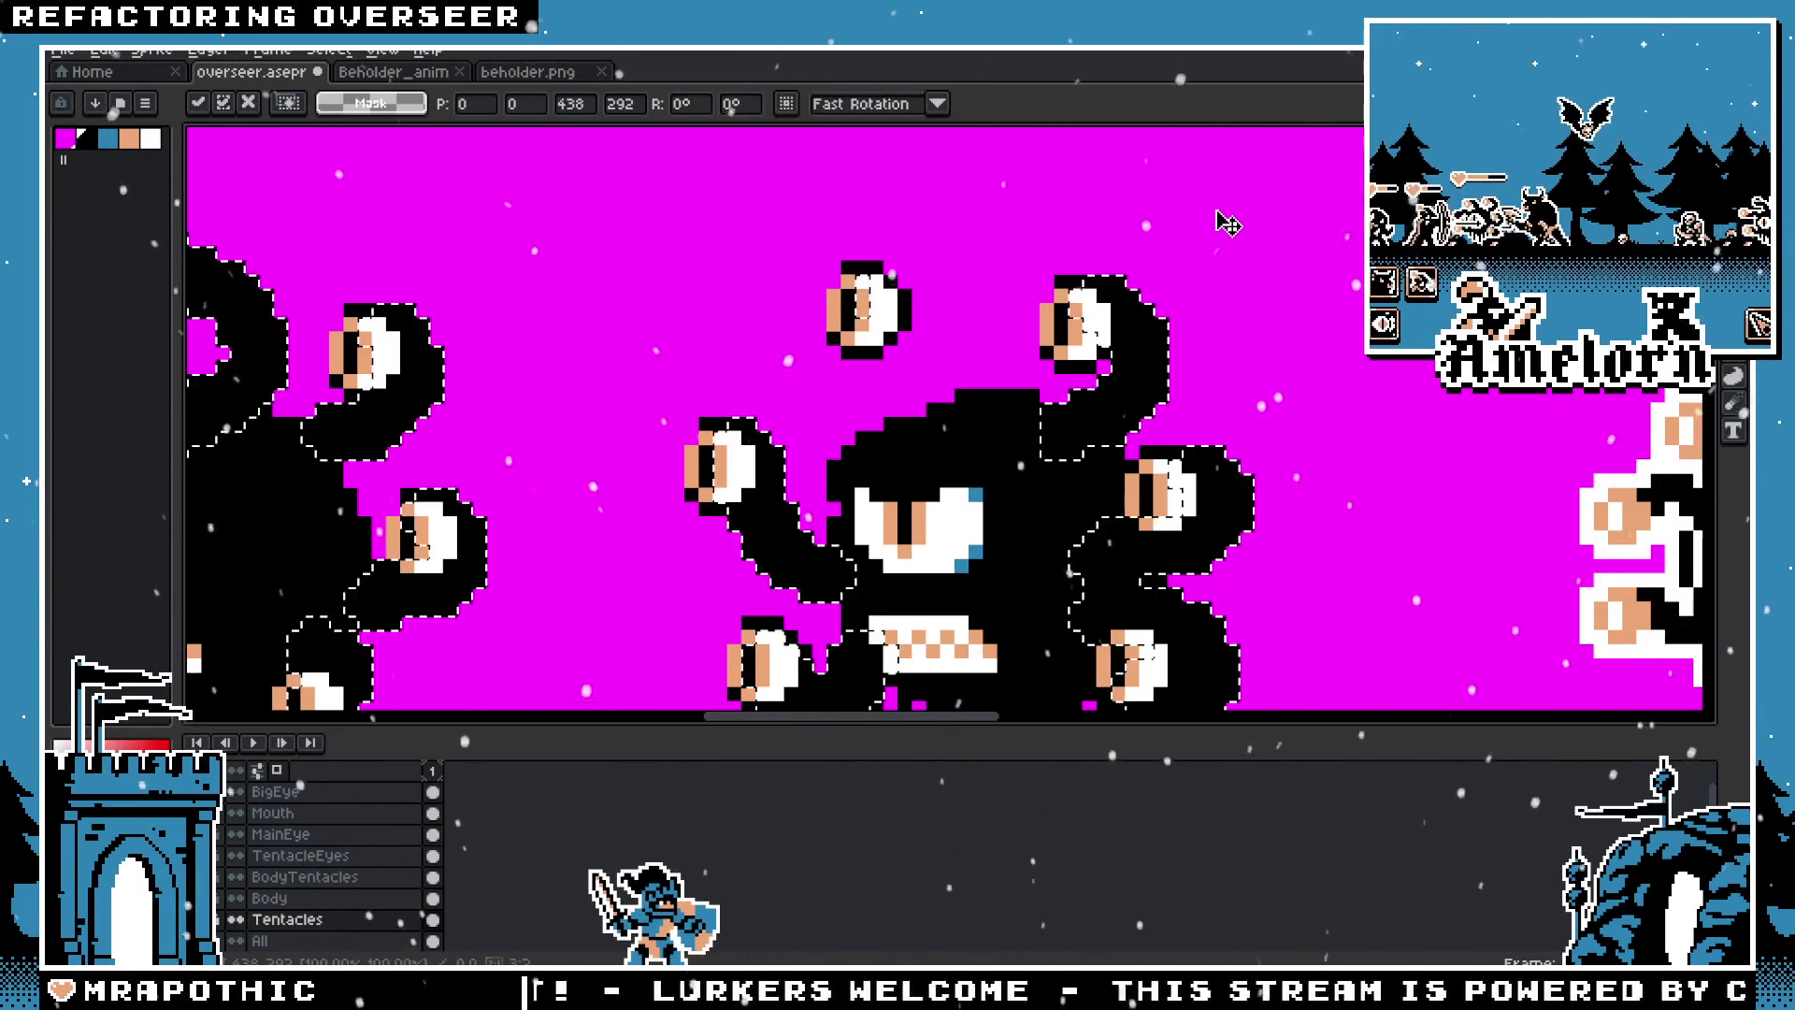
key(ctrl+d)
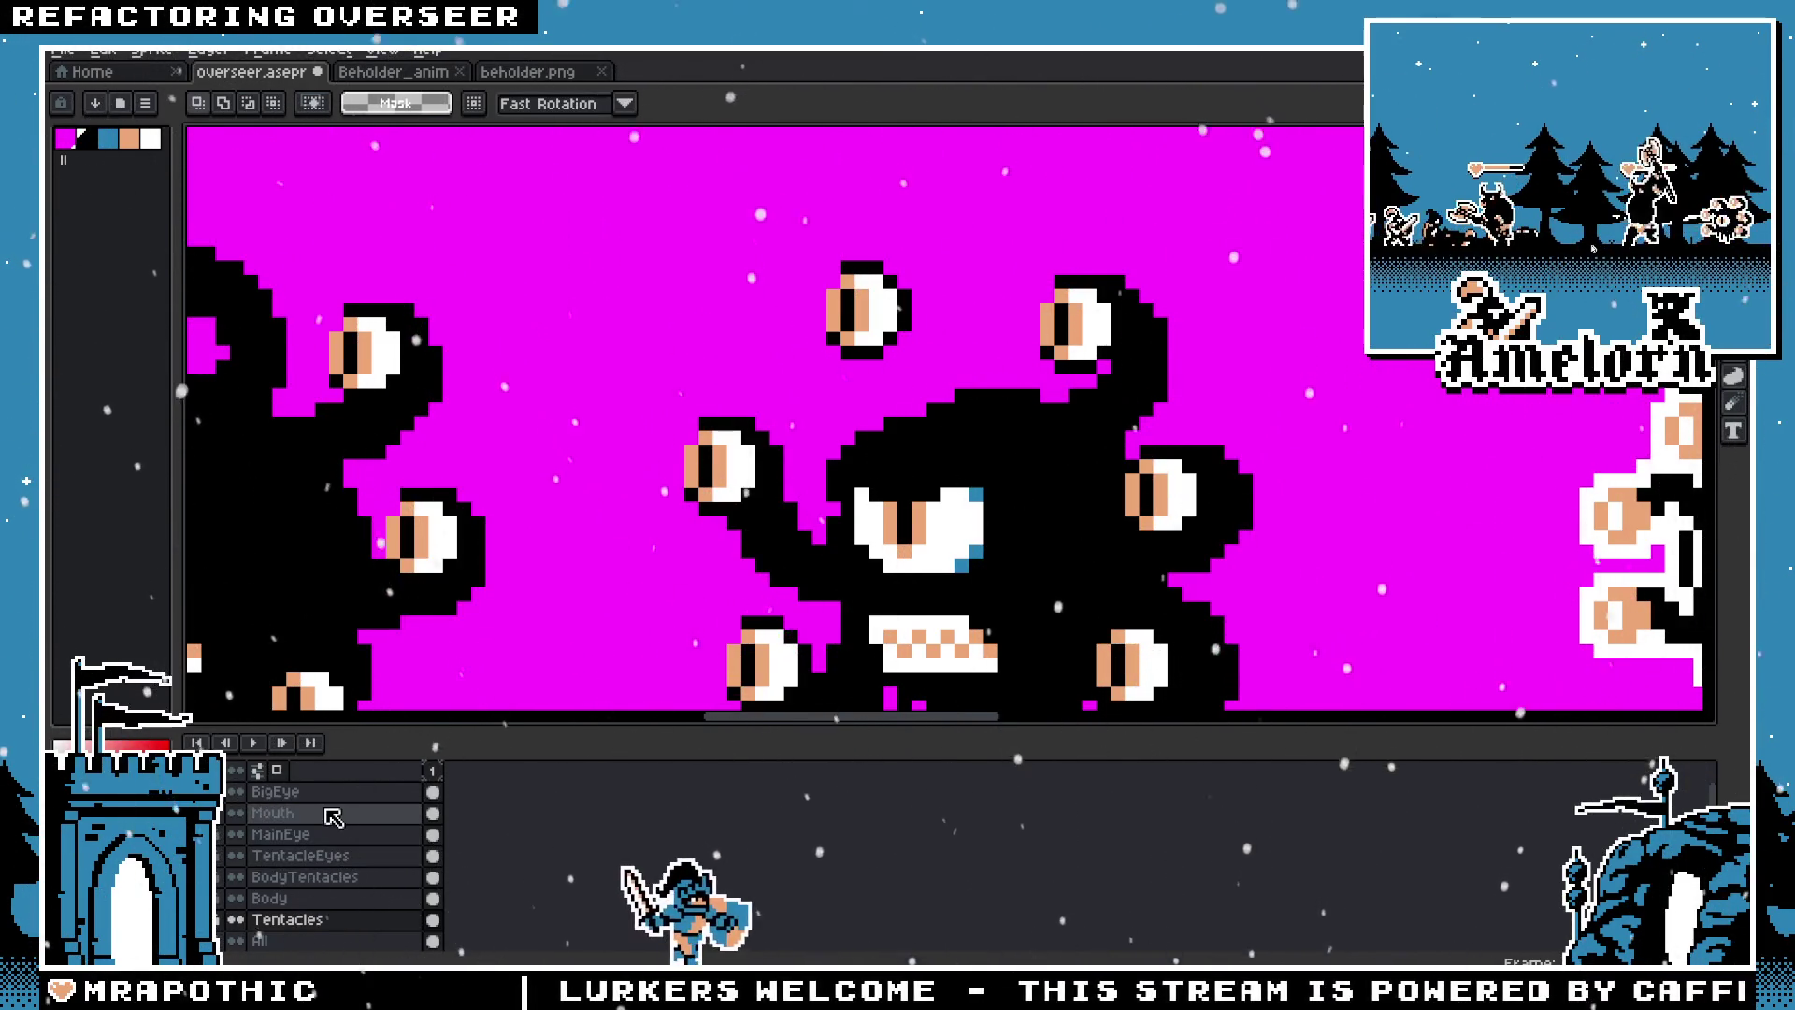
click(308, 856)
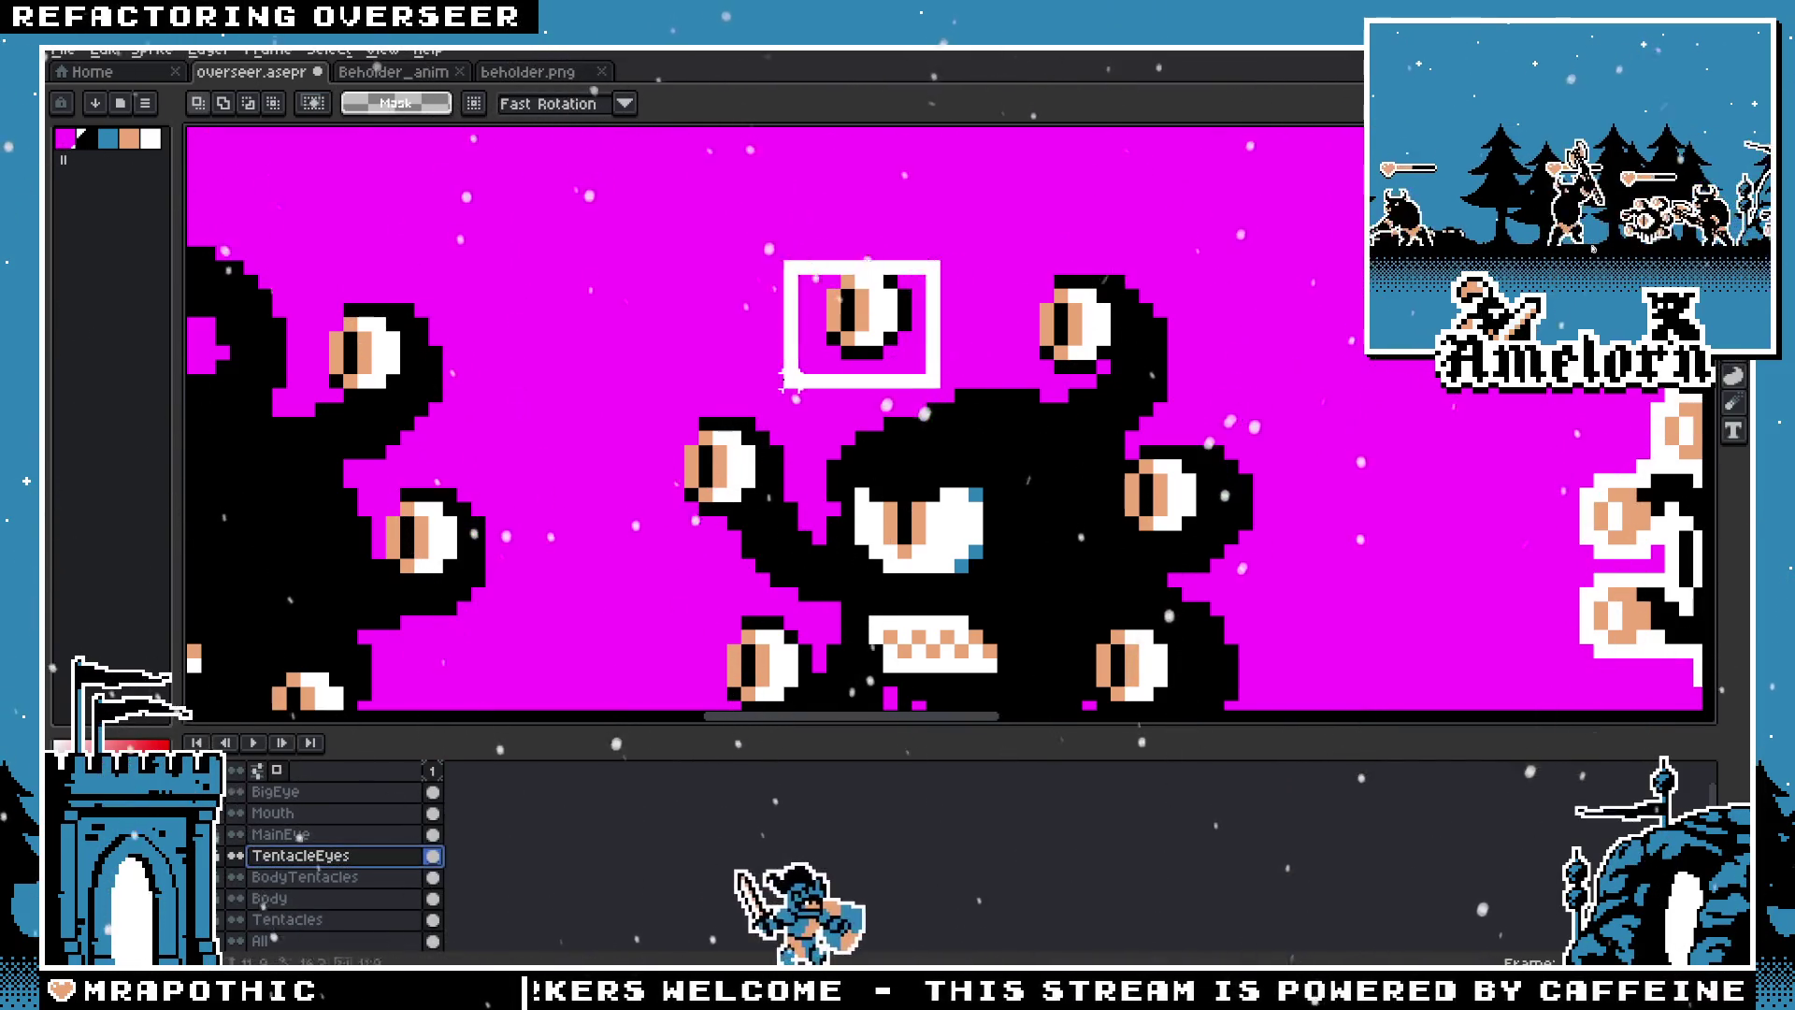
drag(853, 360, 824, 353)
key(Return)
scroll(947, 435, down, 2)
scroll(947, 436, down, 1)
scroll(924, 388, up, 3)
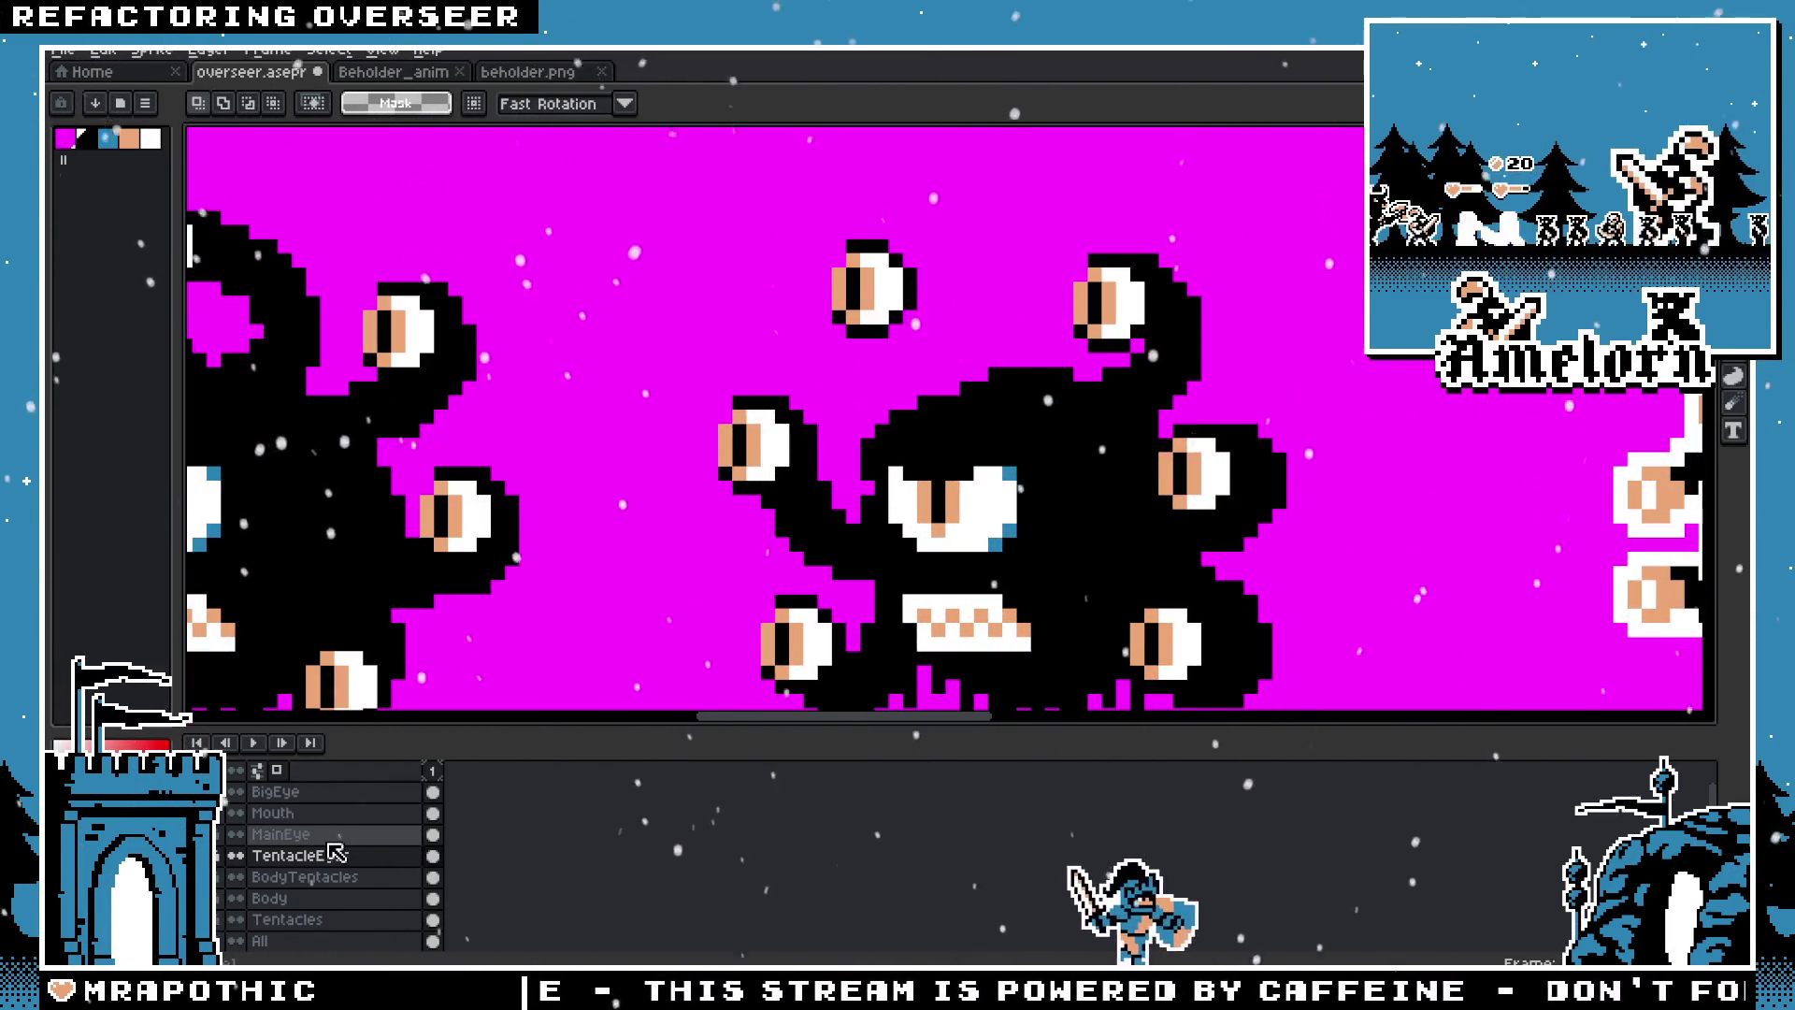
click(290, 919)
key(i)
key(b)
mouse_move(935, 292)
mouse_down()
mouse_move(920, 315)
mouse_move(890, 297)
mouse_move(903, 289)
mouse_up()
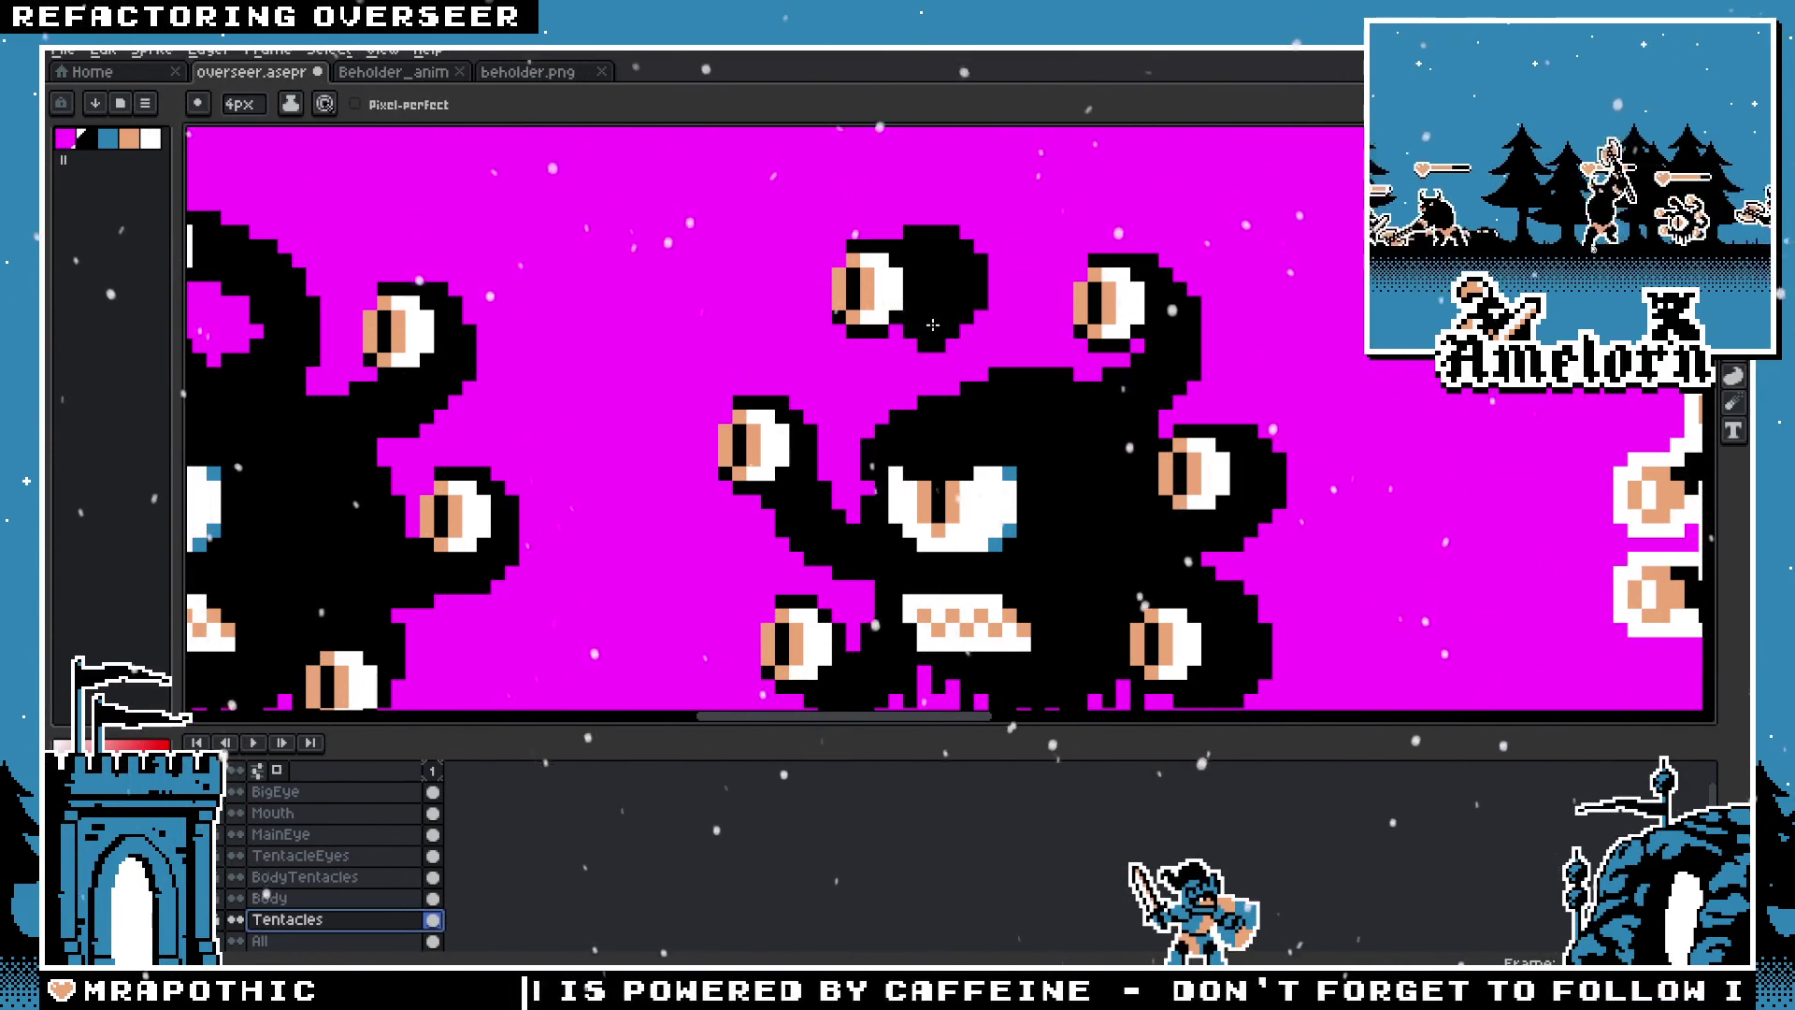
scroll(932, 325, down, 3)
scroll(879, 252, up, 4)
mouse_move(888, 356)
mouse_down()
mouse_move(868, 235)
mouse_move(851, 244)
mouse_move(828, 451)
mouse_up()
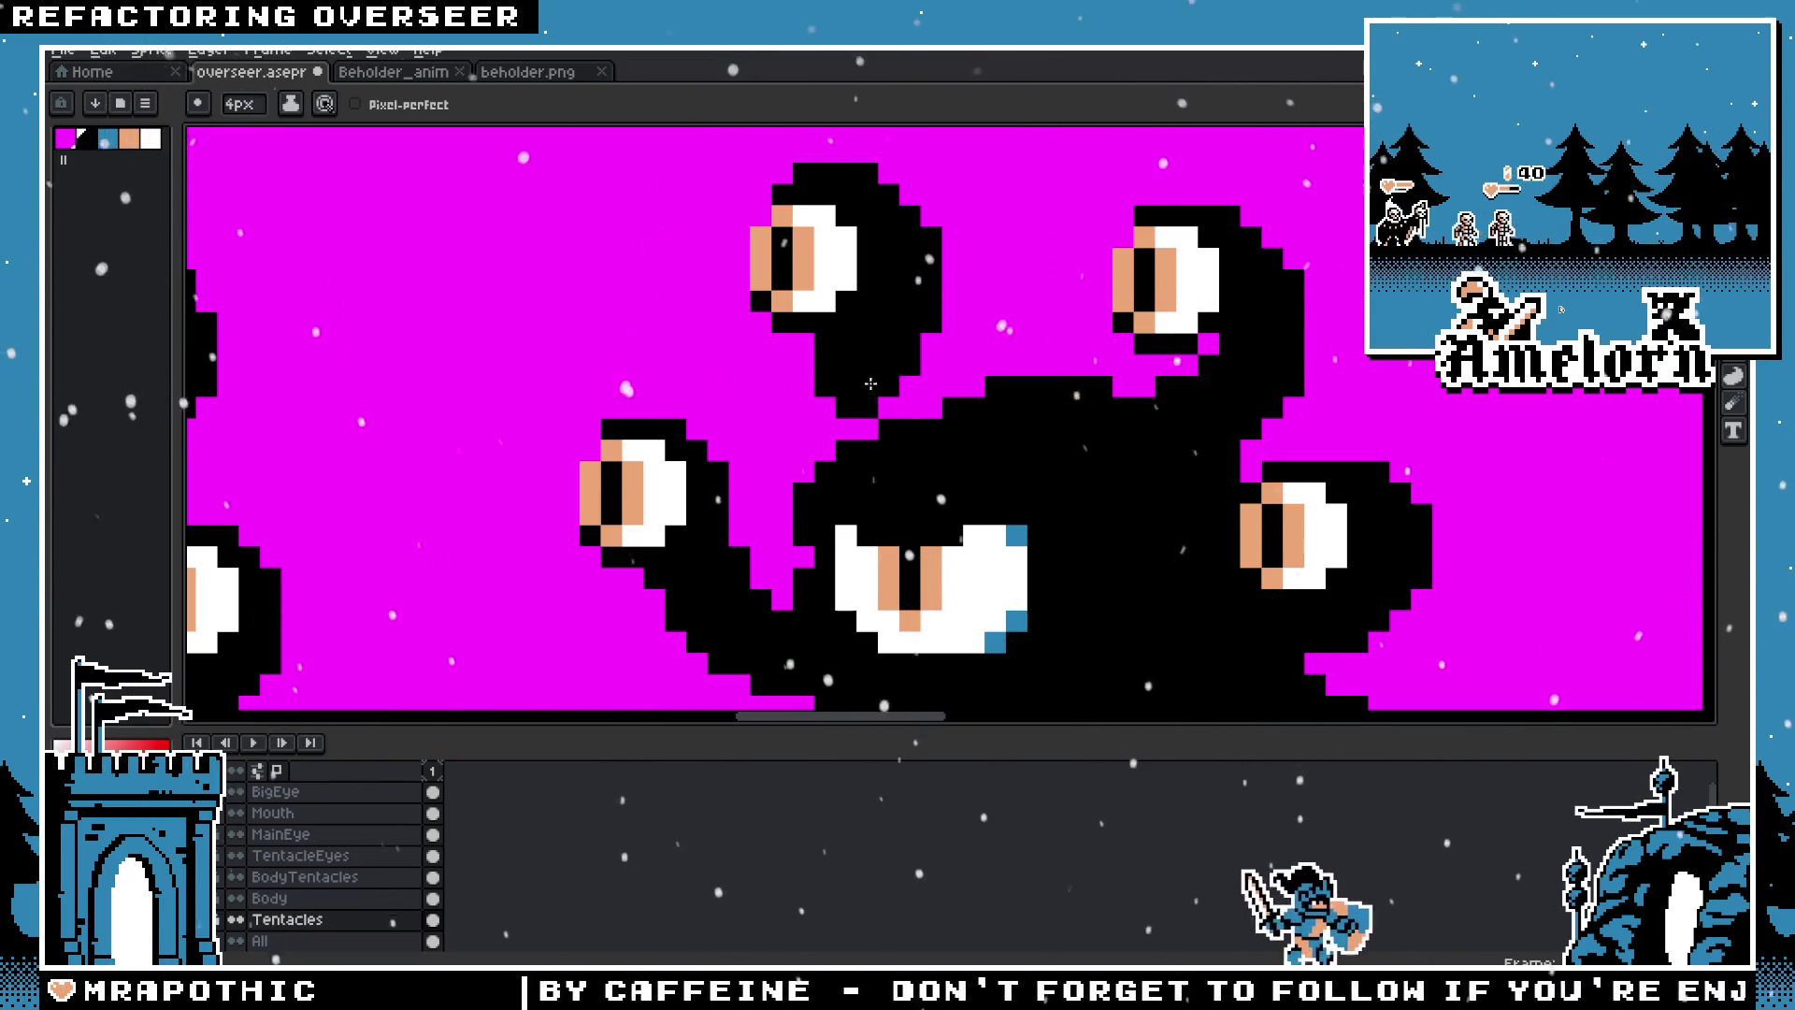
scroll(845, 454, down, 3)
scroll(845, 439, up, 3)
key(v)
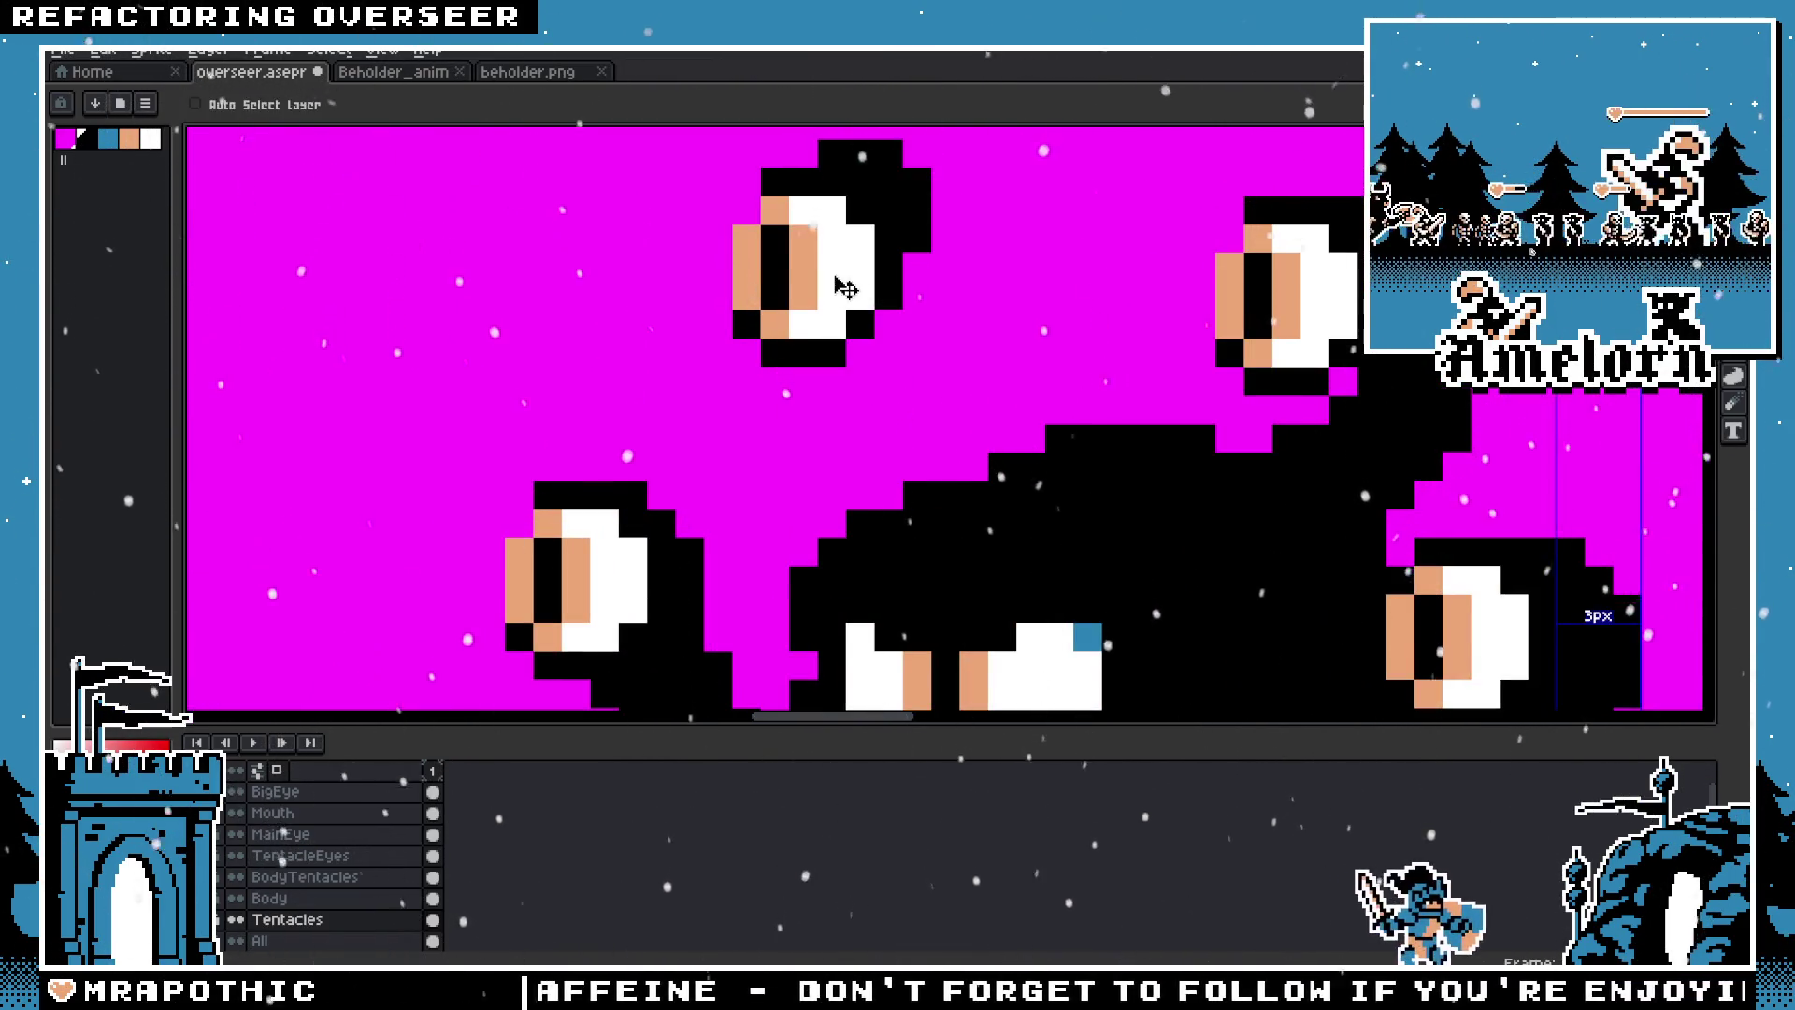
key(b)
drag(875, 182, 903, 495)
scroll(903, 496, down, 3)
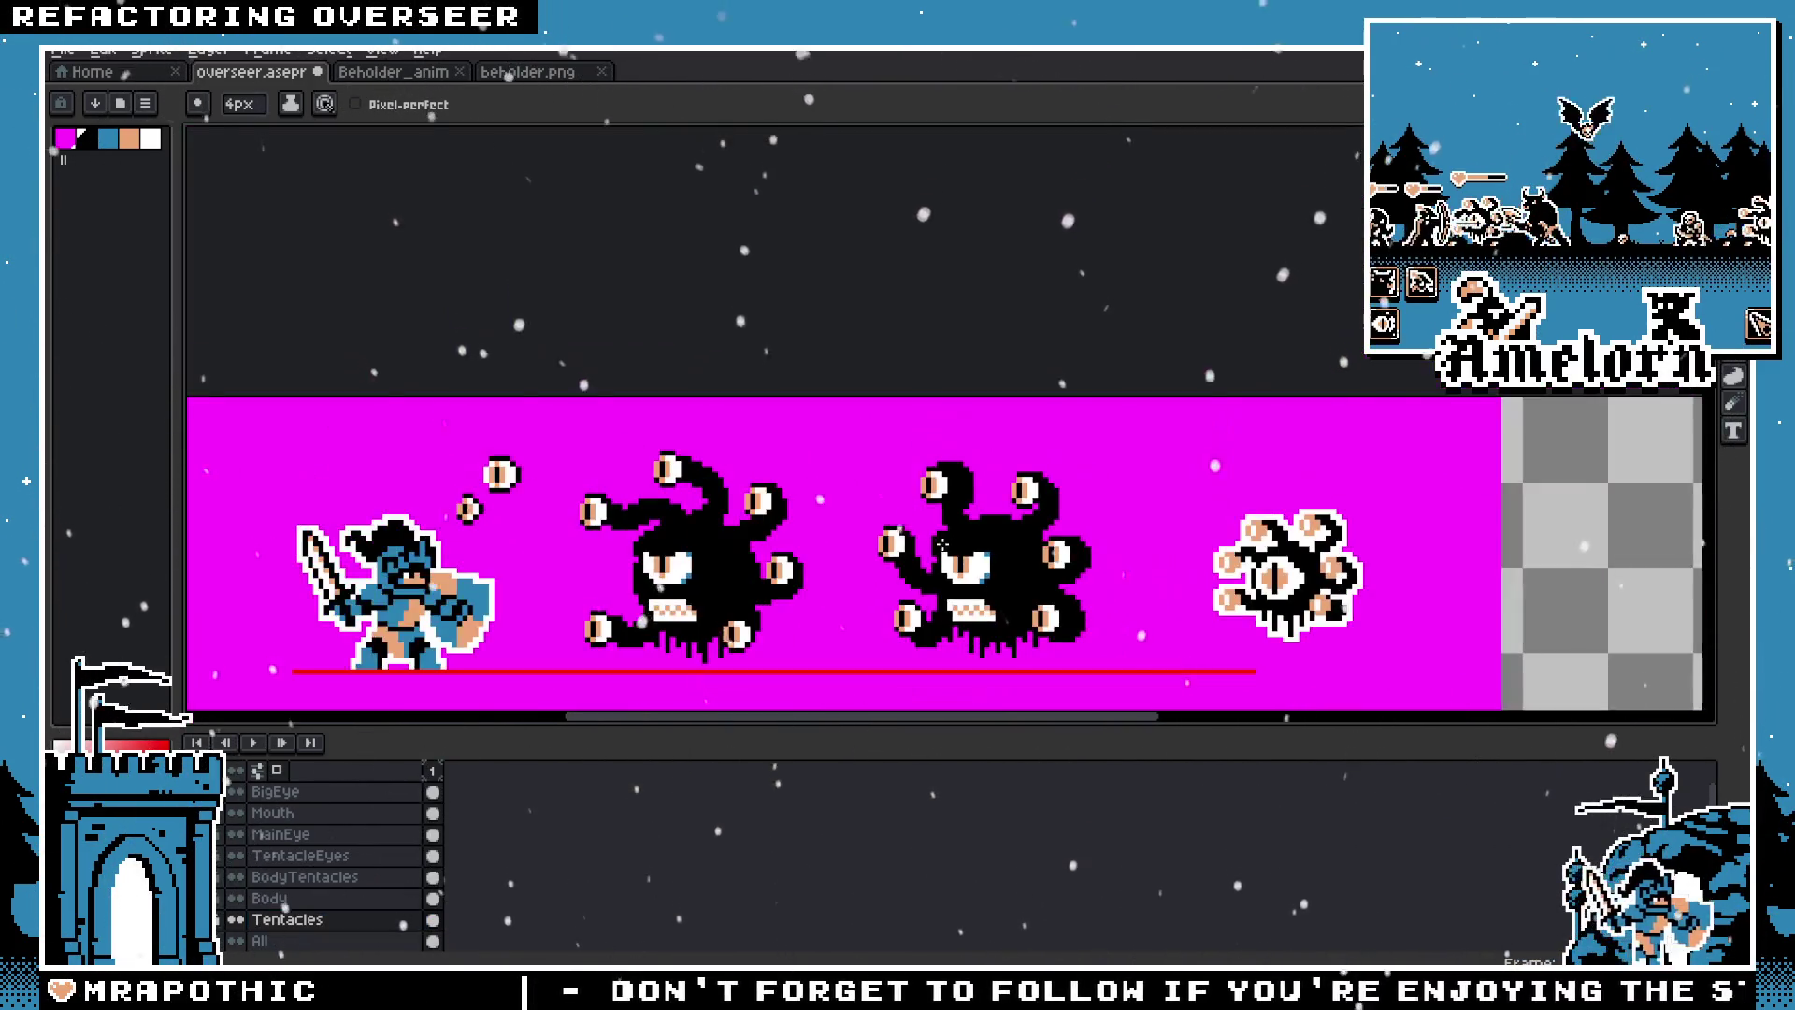
scroll(993, 468, up, 3)
key(ctrl+z)
key(ctrl+z)
scroll(815, 541, down, 1)
scroll(911, 309, down, 1)
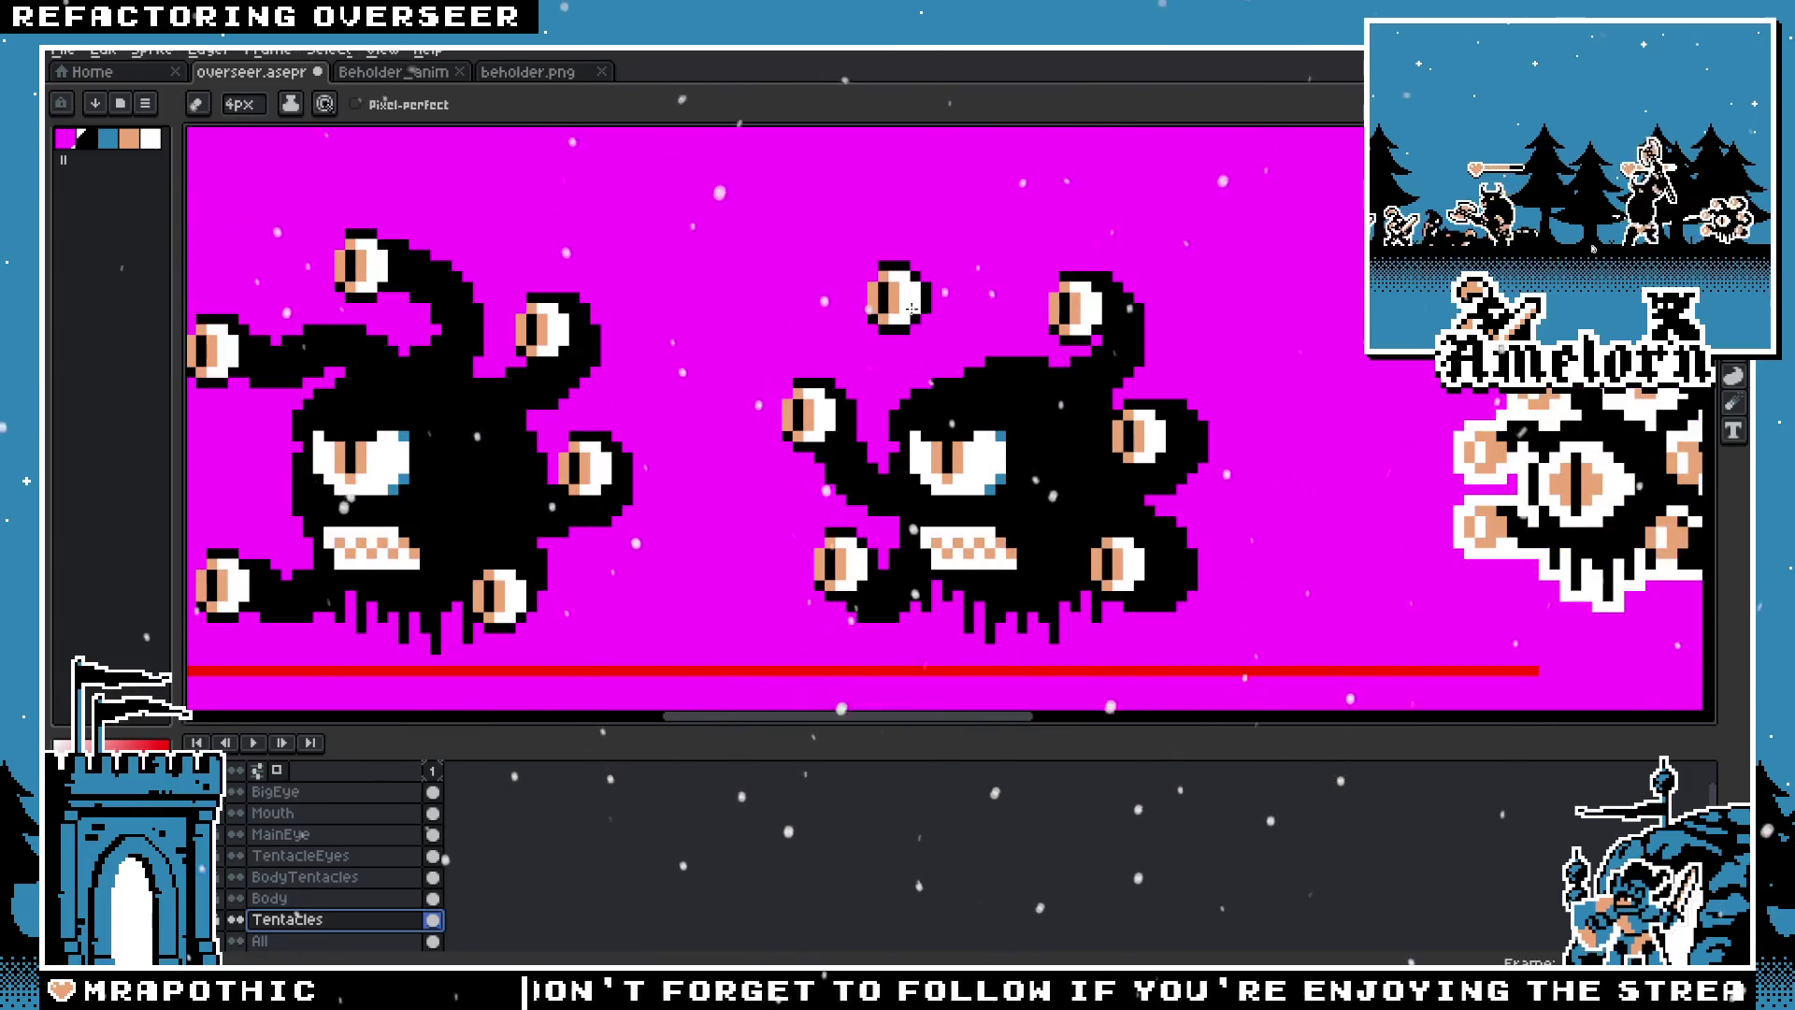
scroll(937, 353, down, 1)
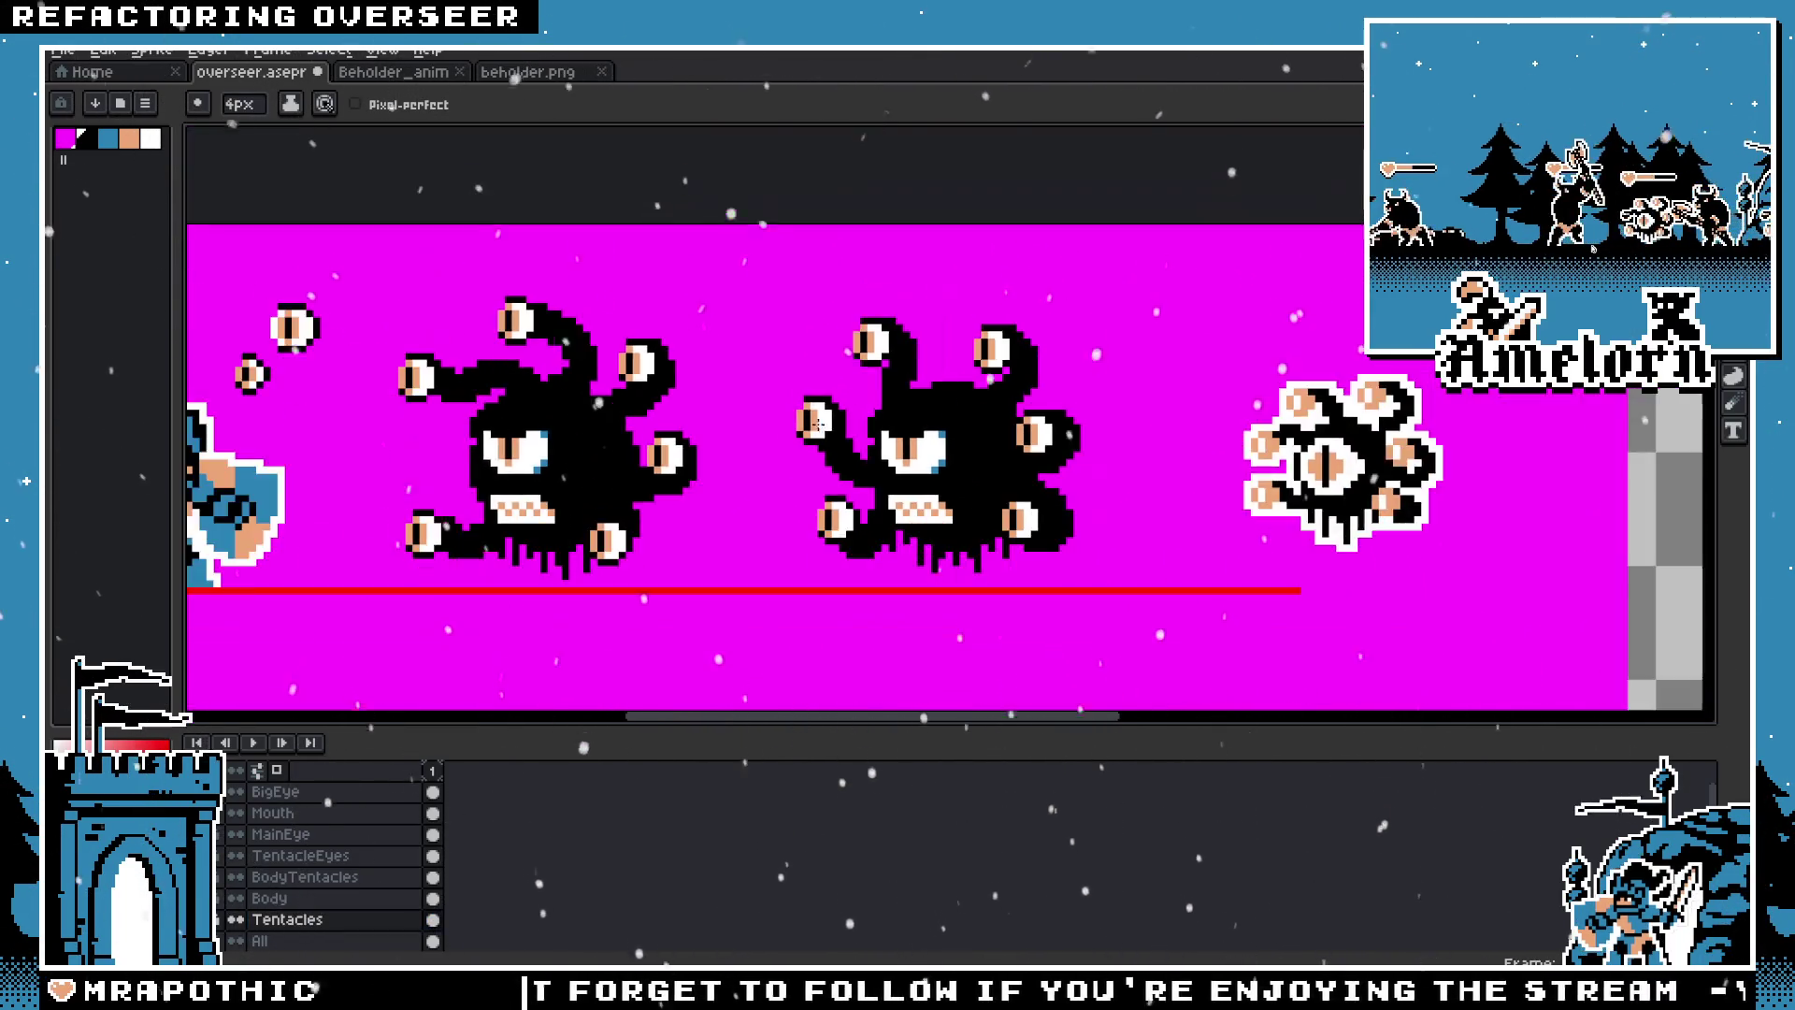
scroll(966, 251, up, 3)
drag(966, 217, 967, 402)
scroll(1123, 374, down, 2)
scroll(1123, 374, down, 3)
scroll(1138, 399, up, 2)
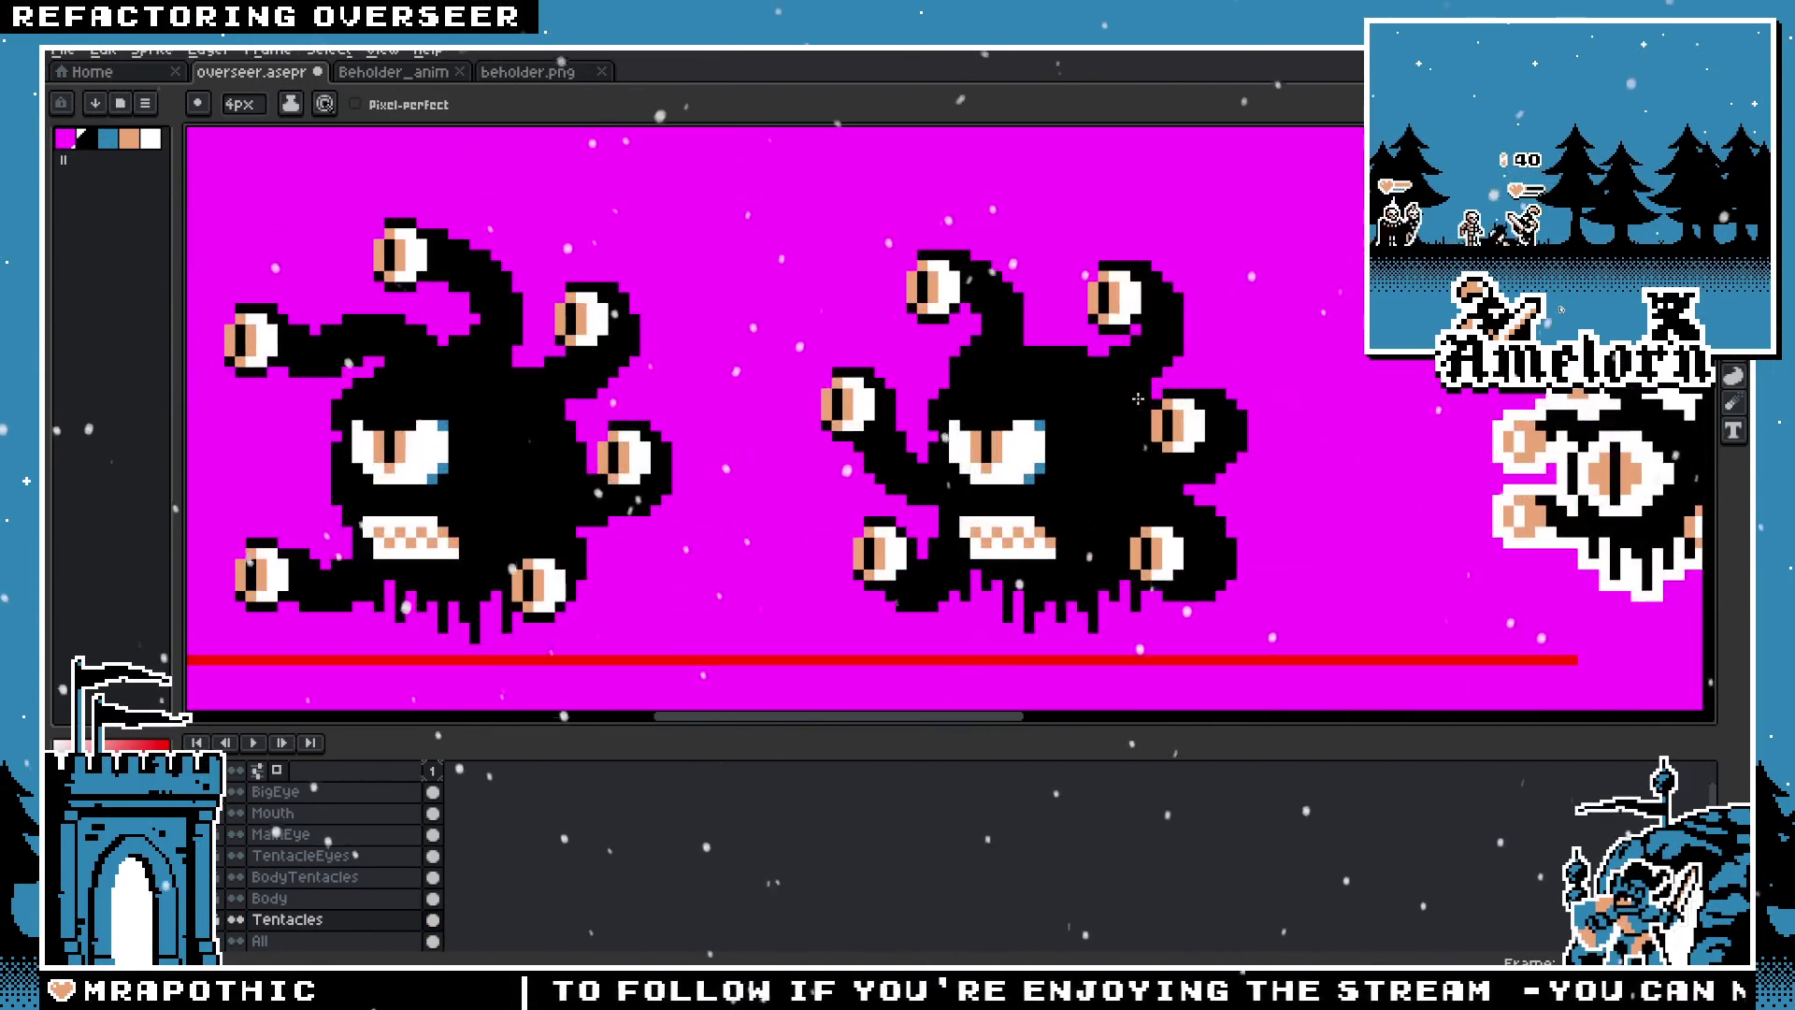
scroll(1151, 397, down, 2)
scroll(1103, 378, up, 4)
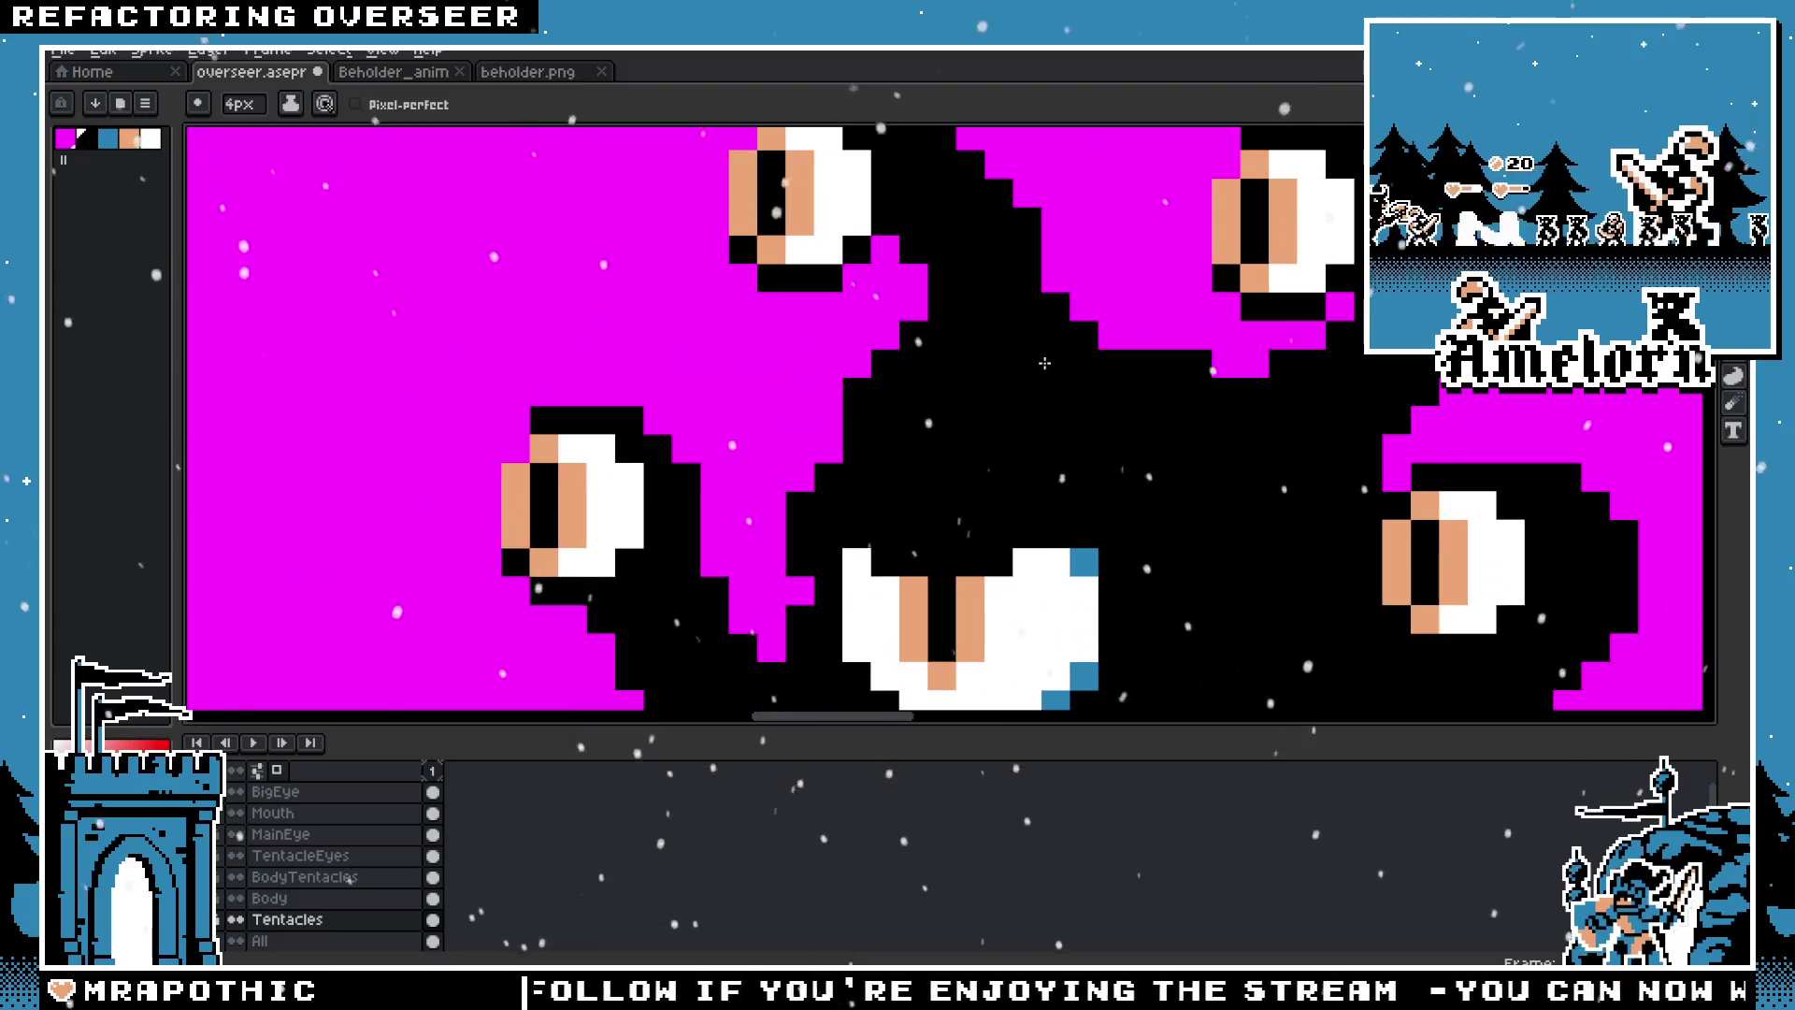
scroll(970, 291, down, 2)
drag(934, 263, 998, 344)
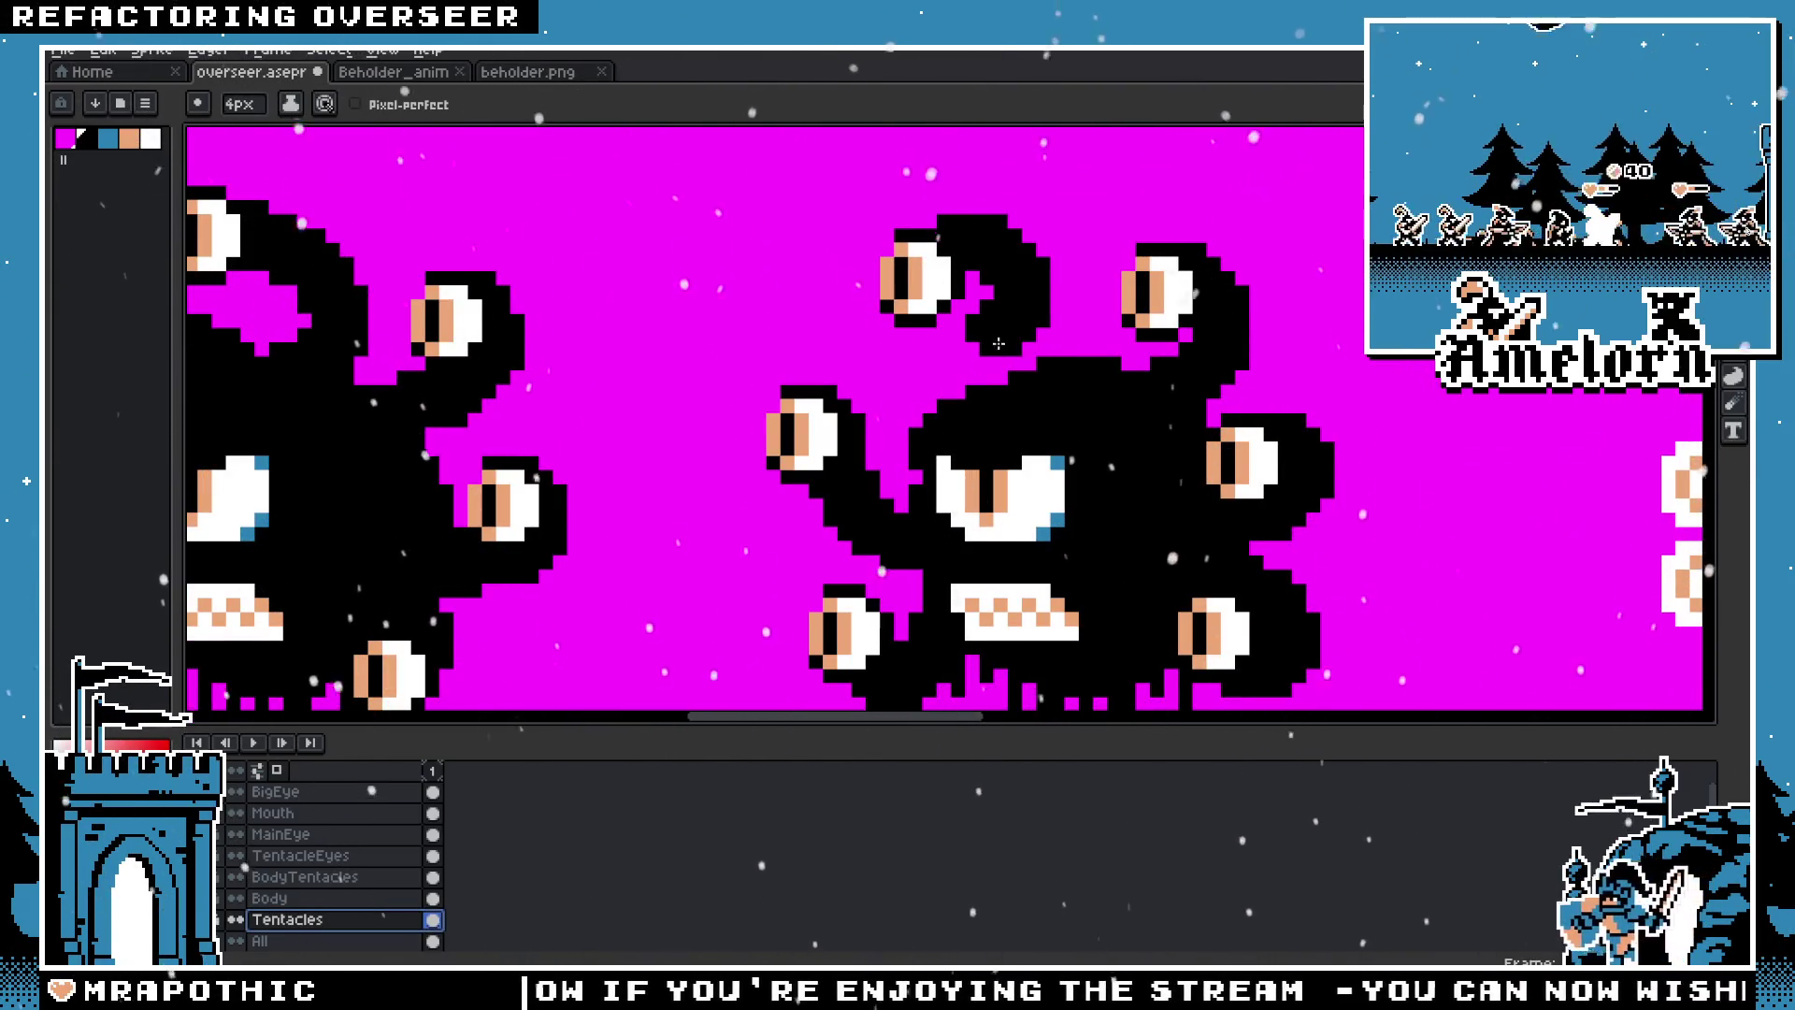
key(ctrl+z)
drag(991, 233, 1038, 309)
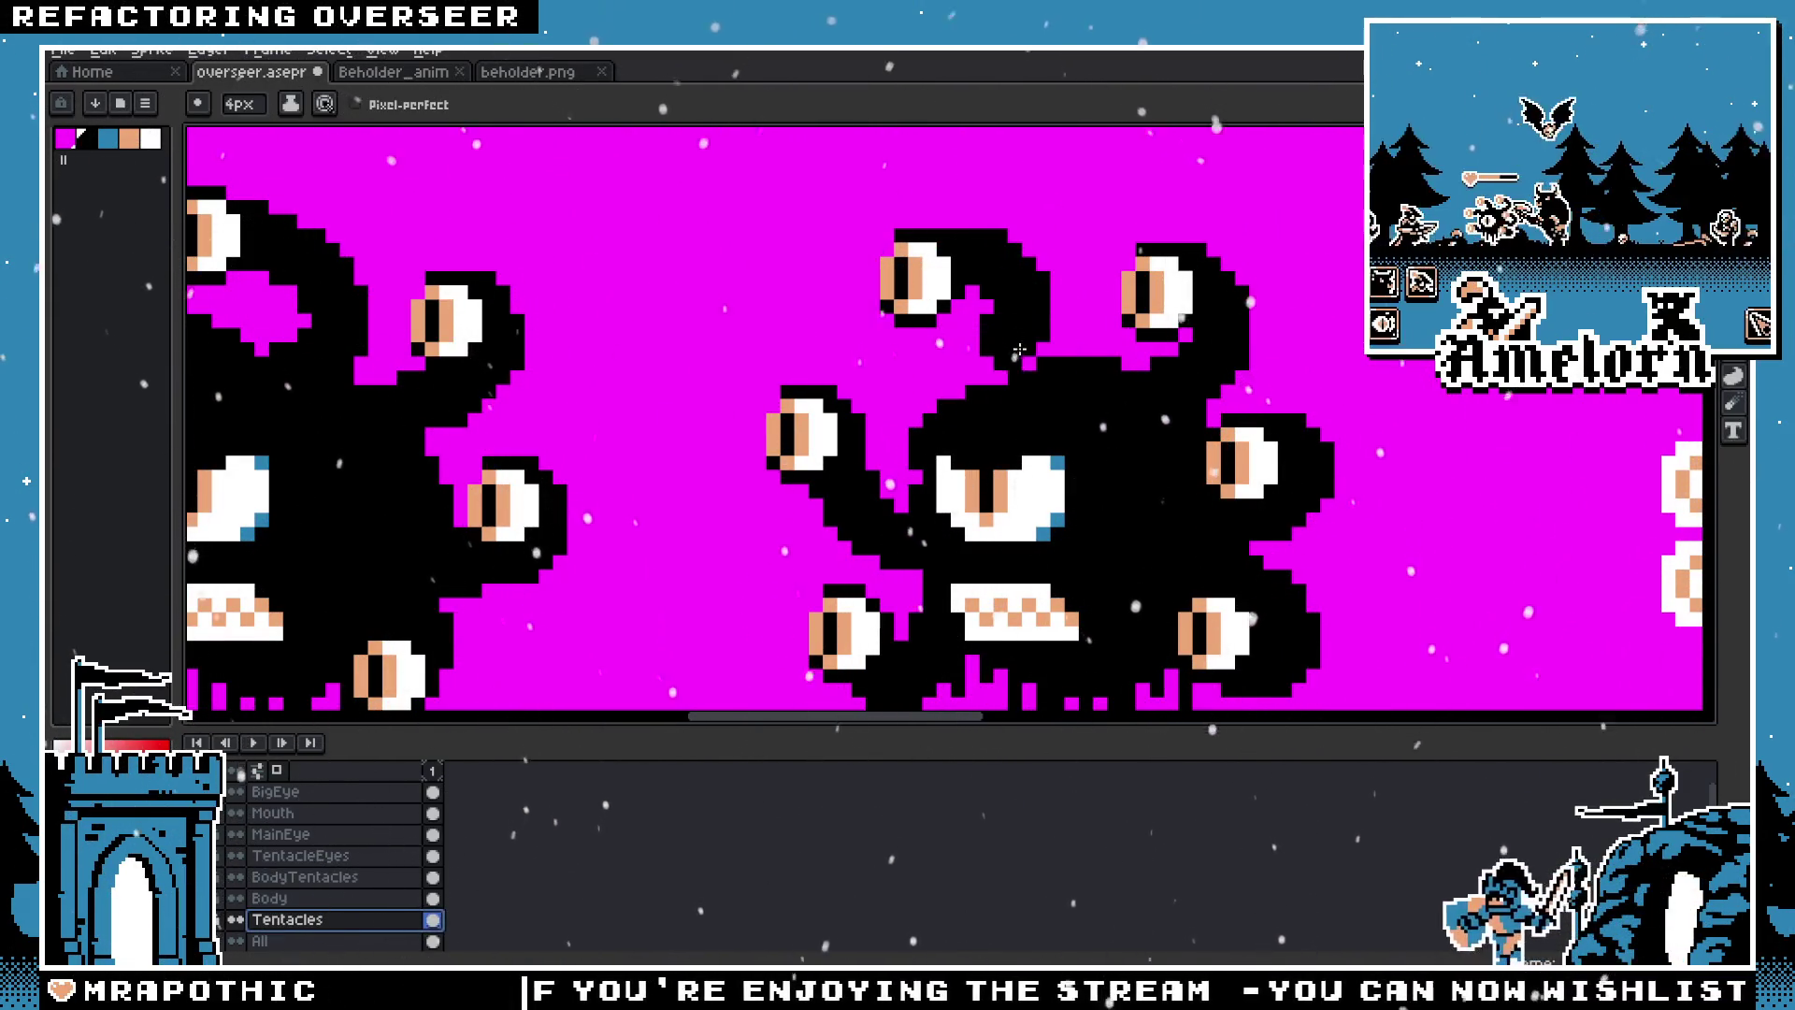
key(ctrl+z)
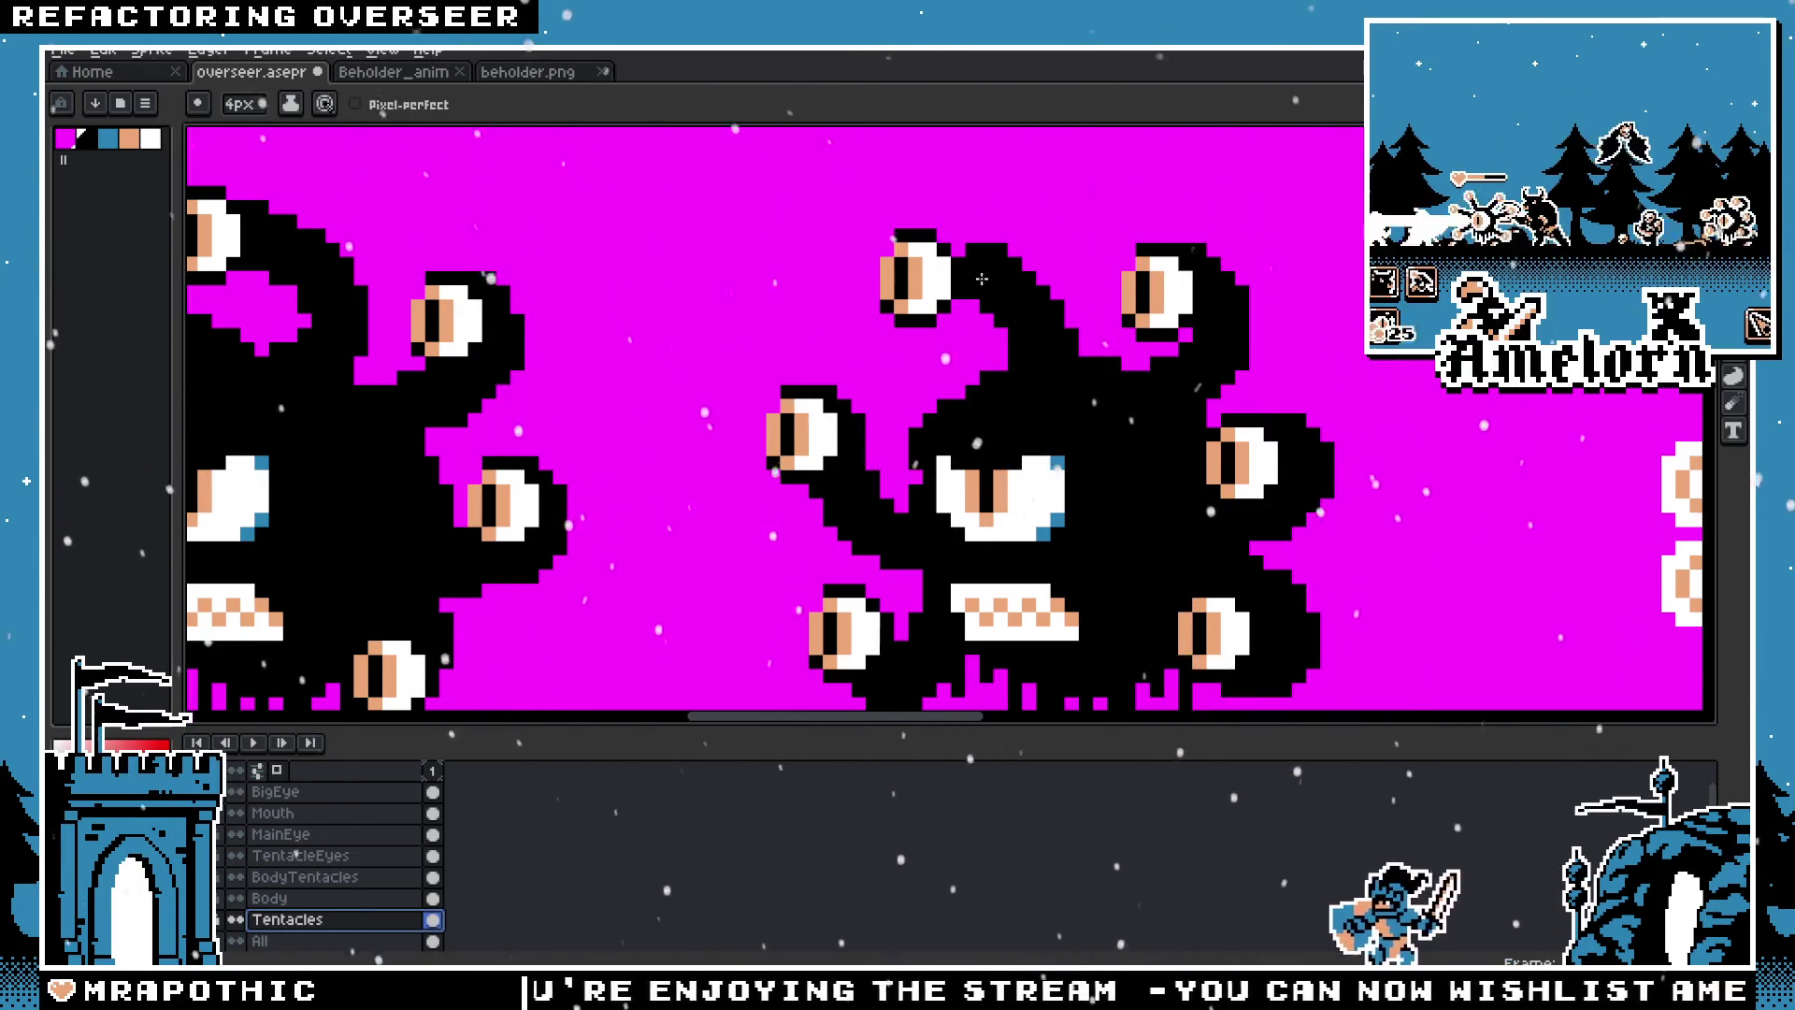
key(v)
key(b)
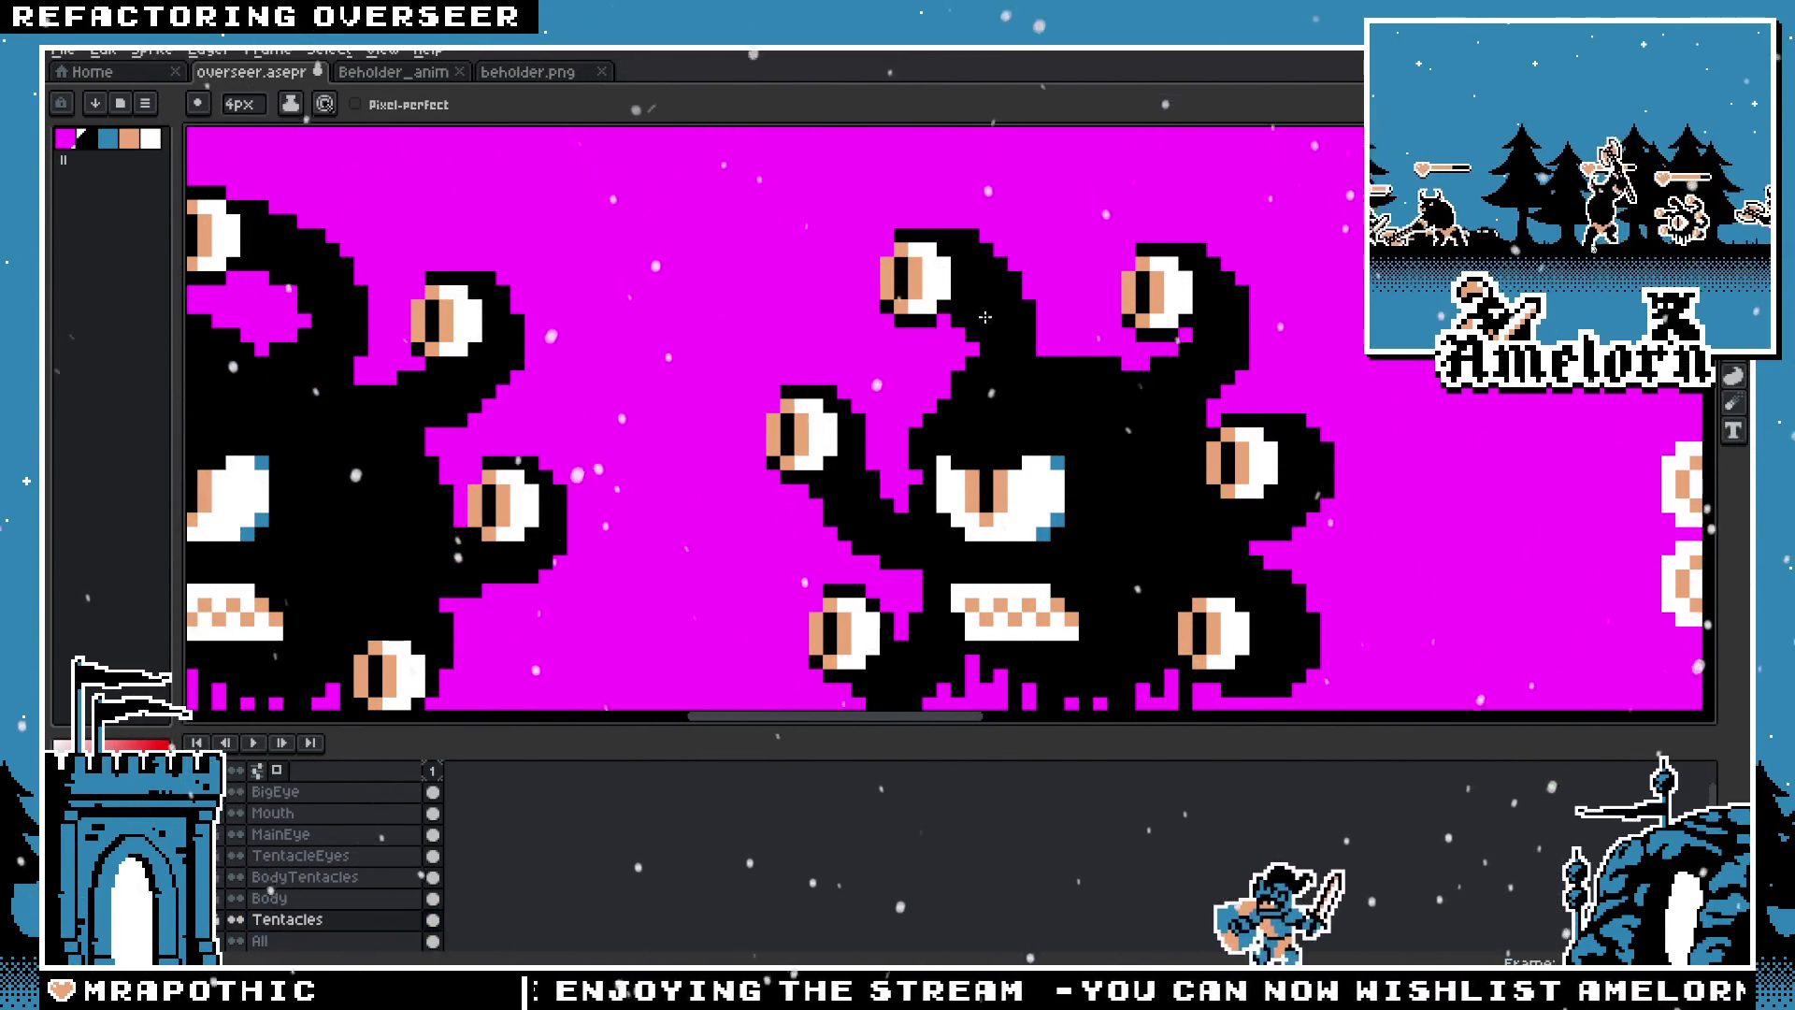
drag(1032, 382, 939, 280)
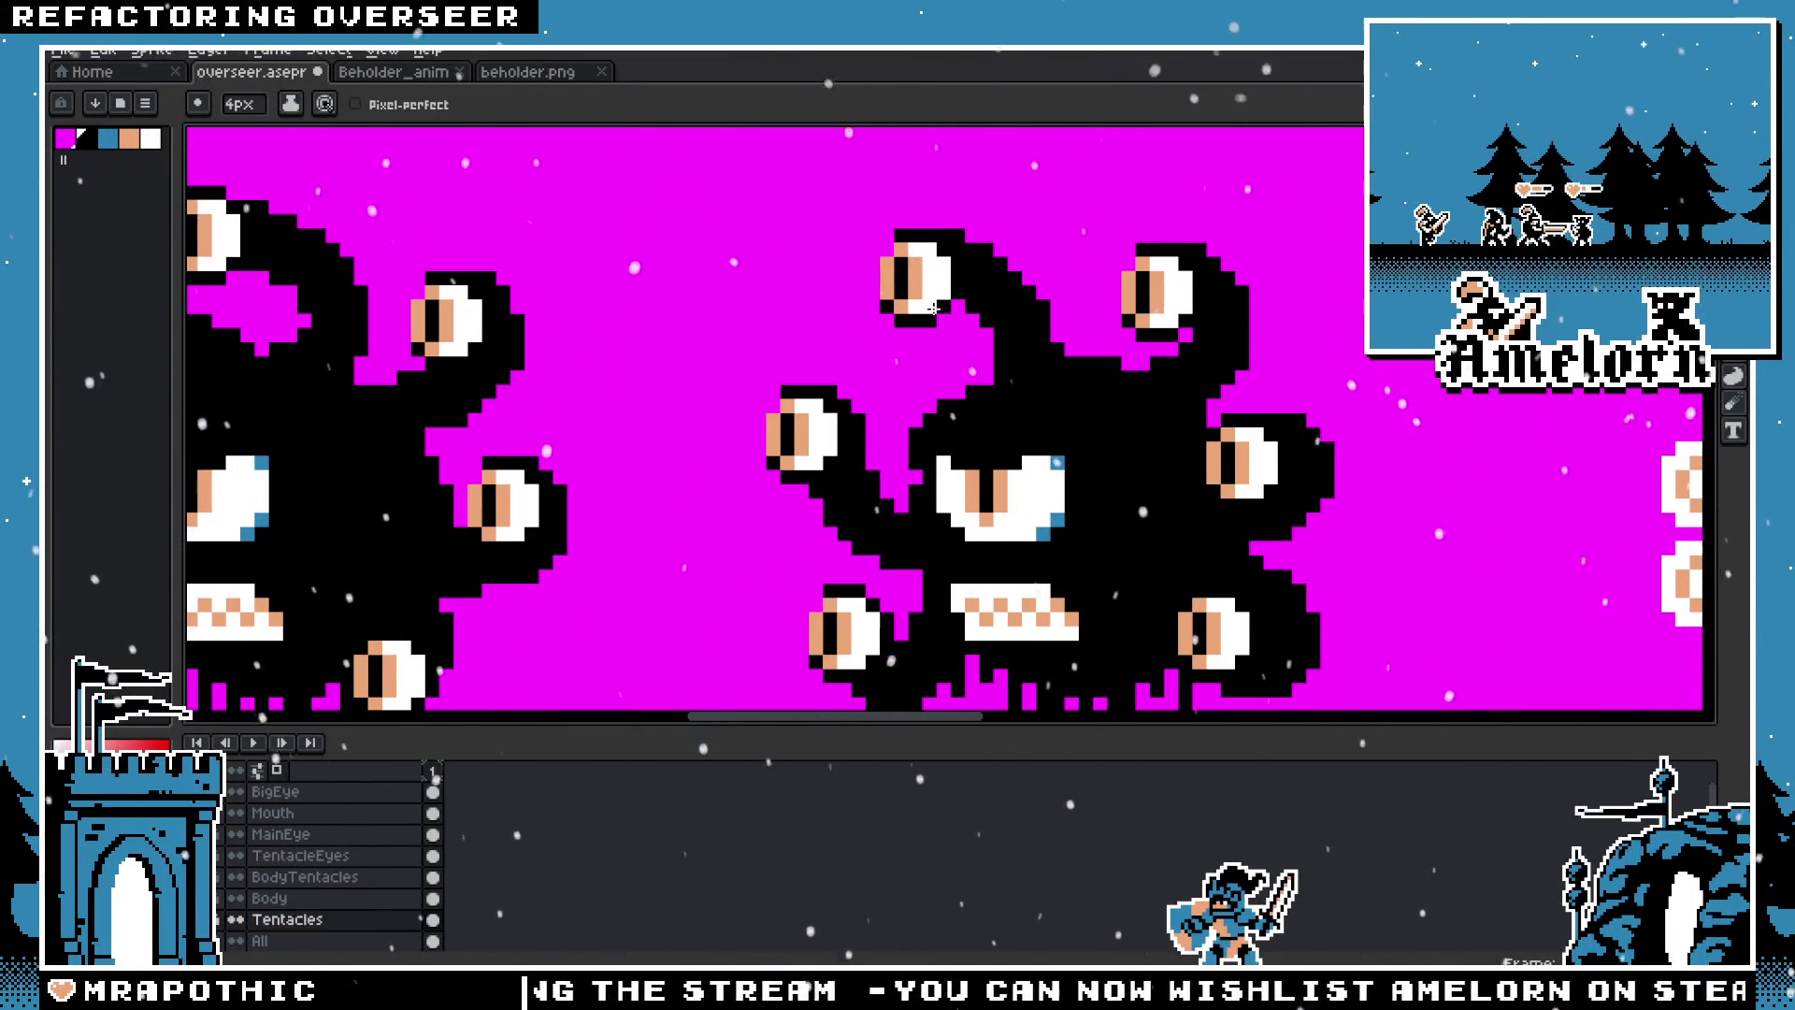
scroll(933, 307, down, 2)
scroll(933, 307, down, 2)
scroll(999, 363, up, 4)
key(v)
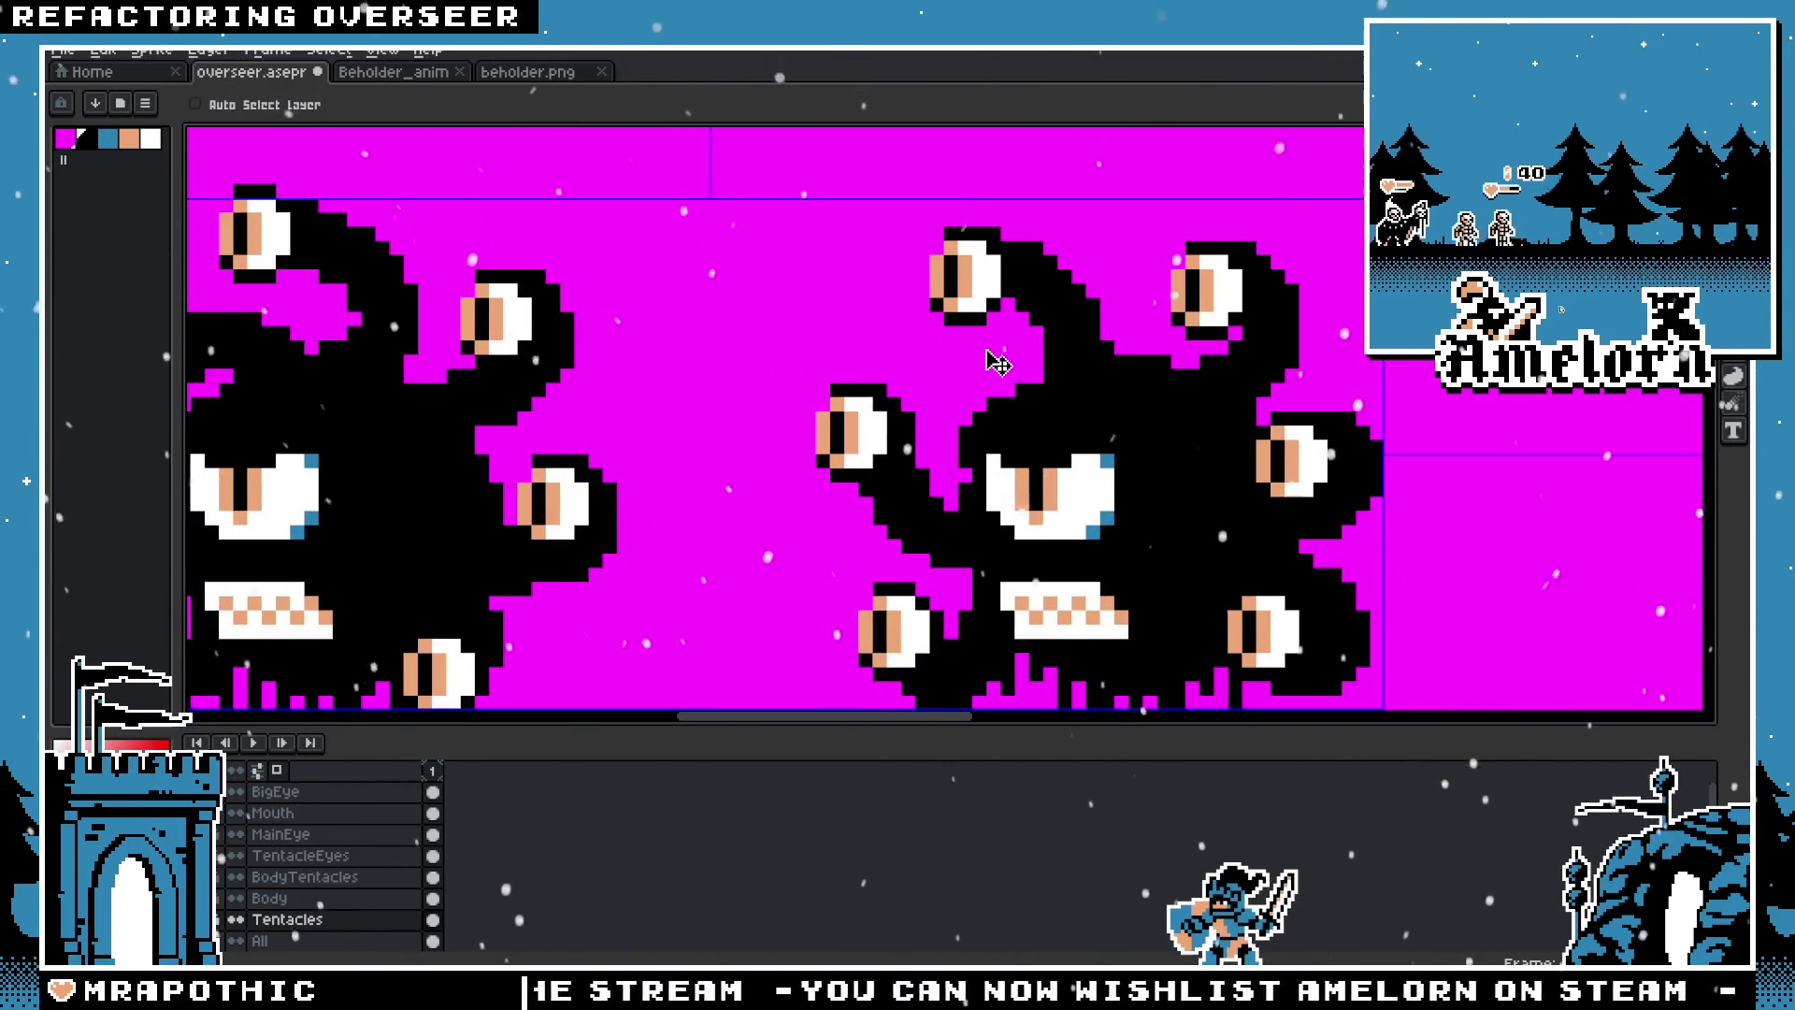
key(ctrl+z)
key(b)
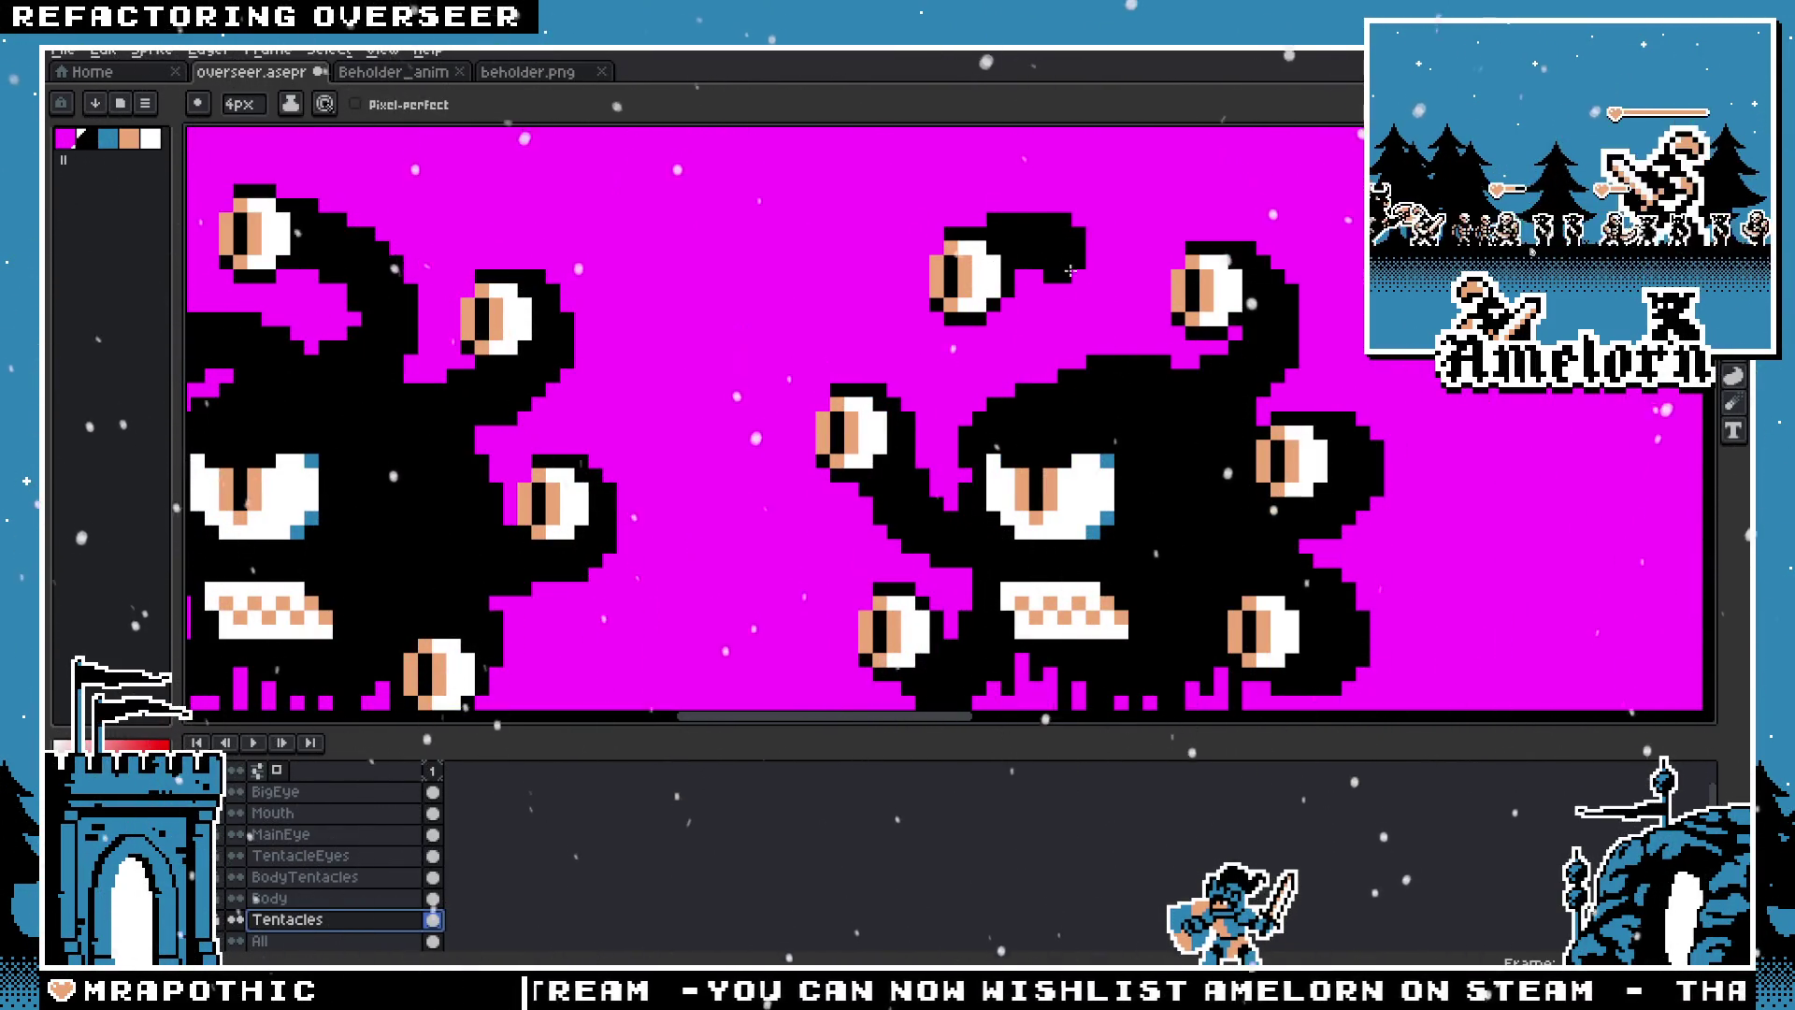
scroll(1070, 271, down, 3)
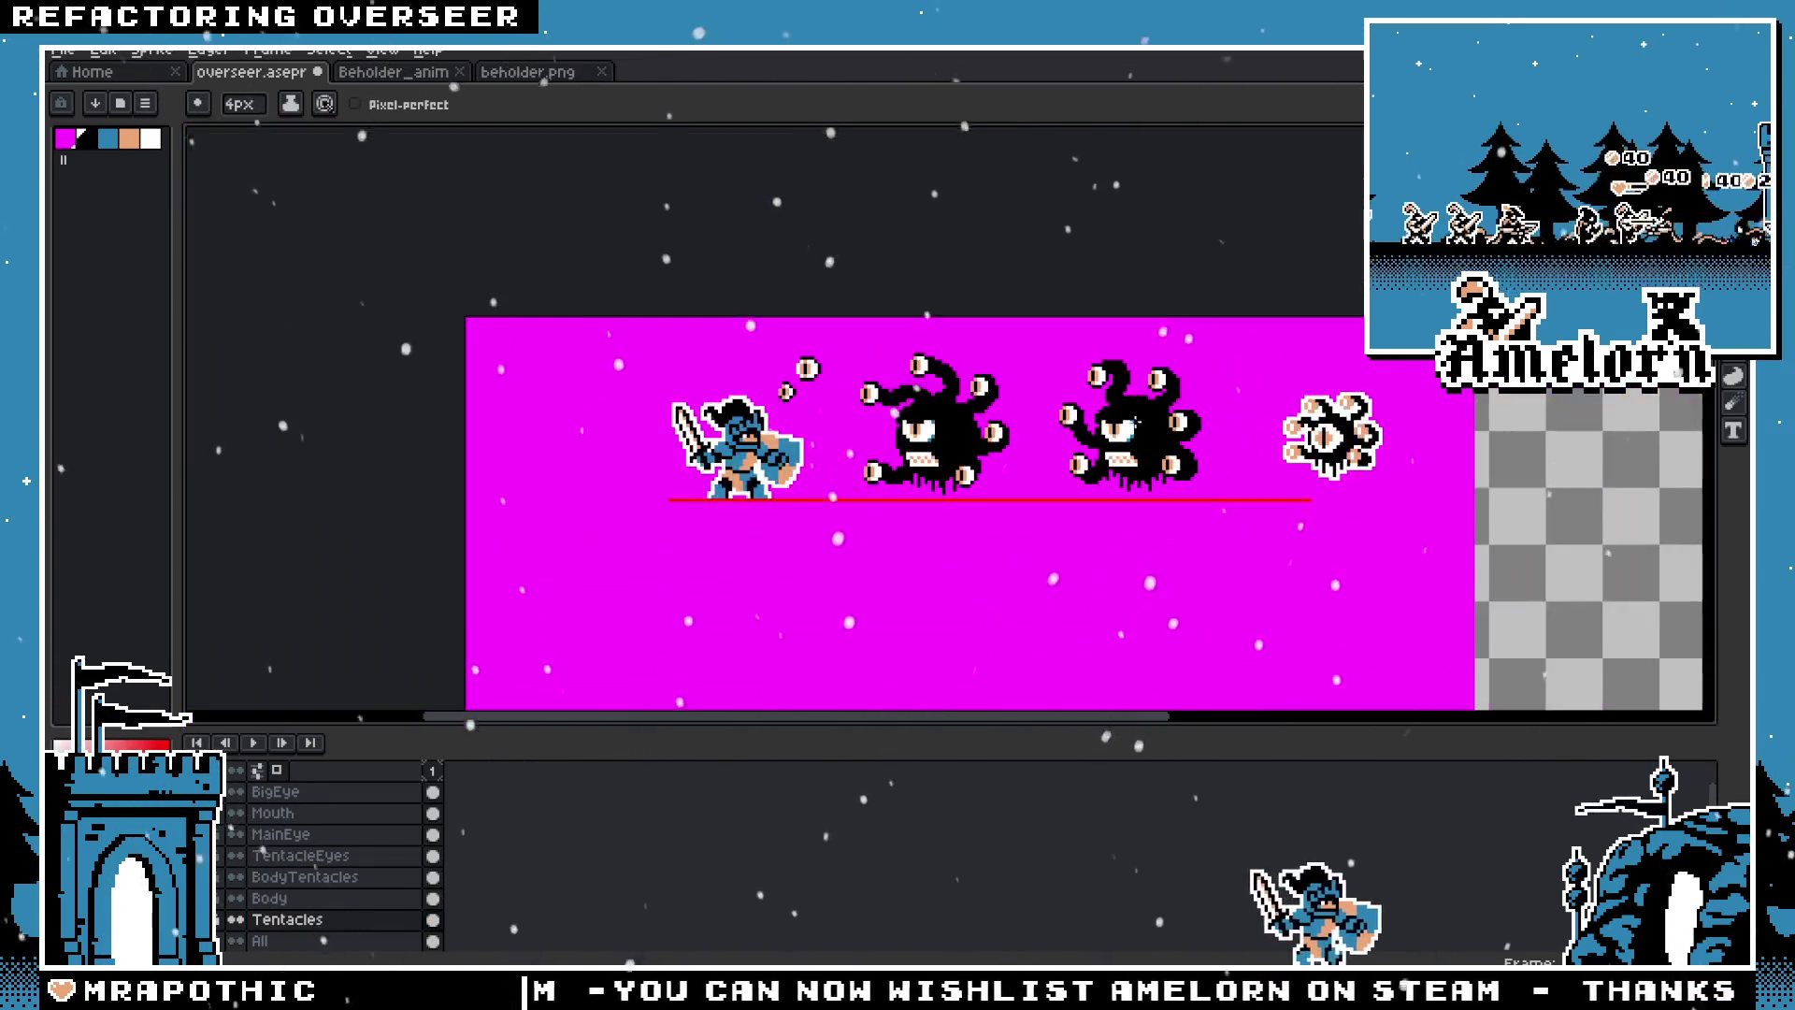
scroll(1136, 423, up, 4)
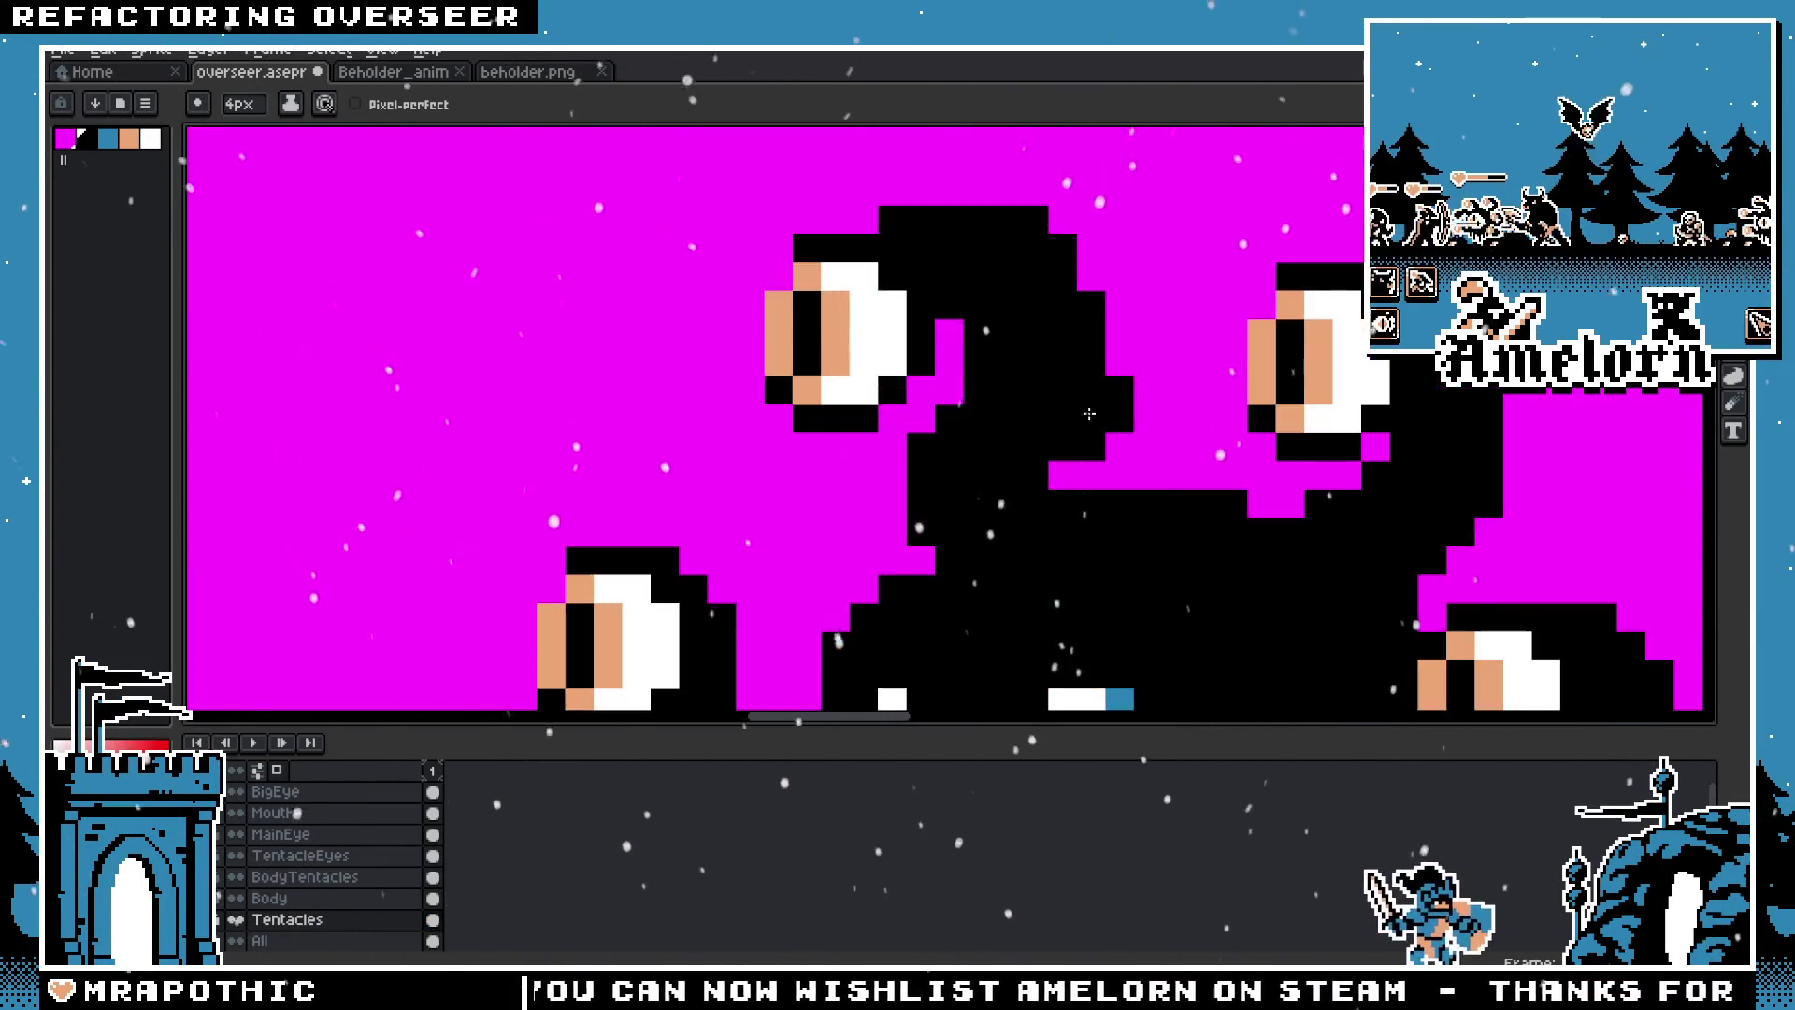
scroll(1089, 413, down, 3)
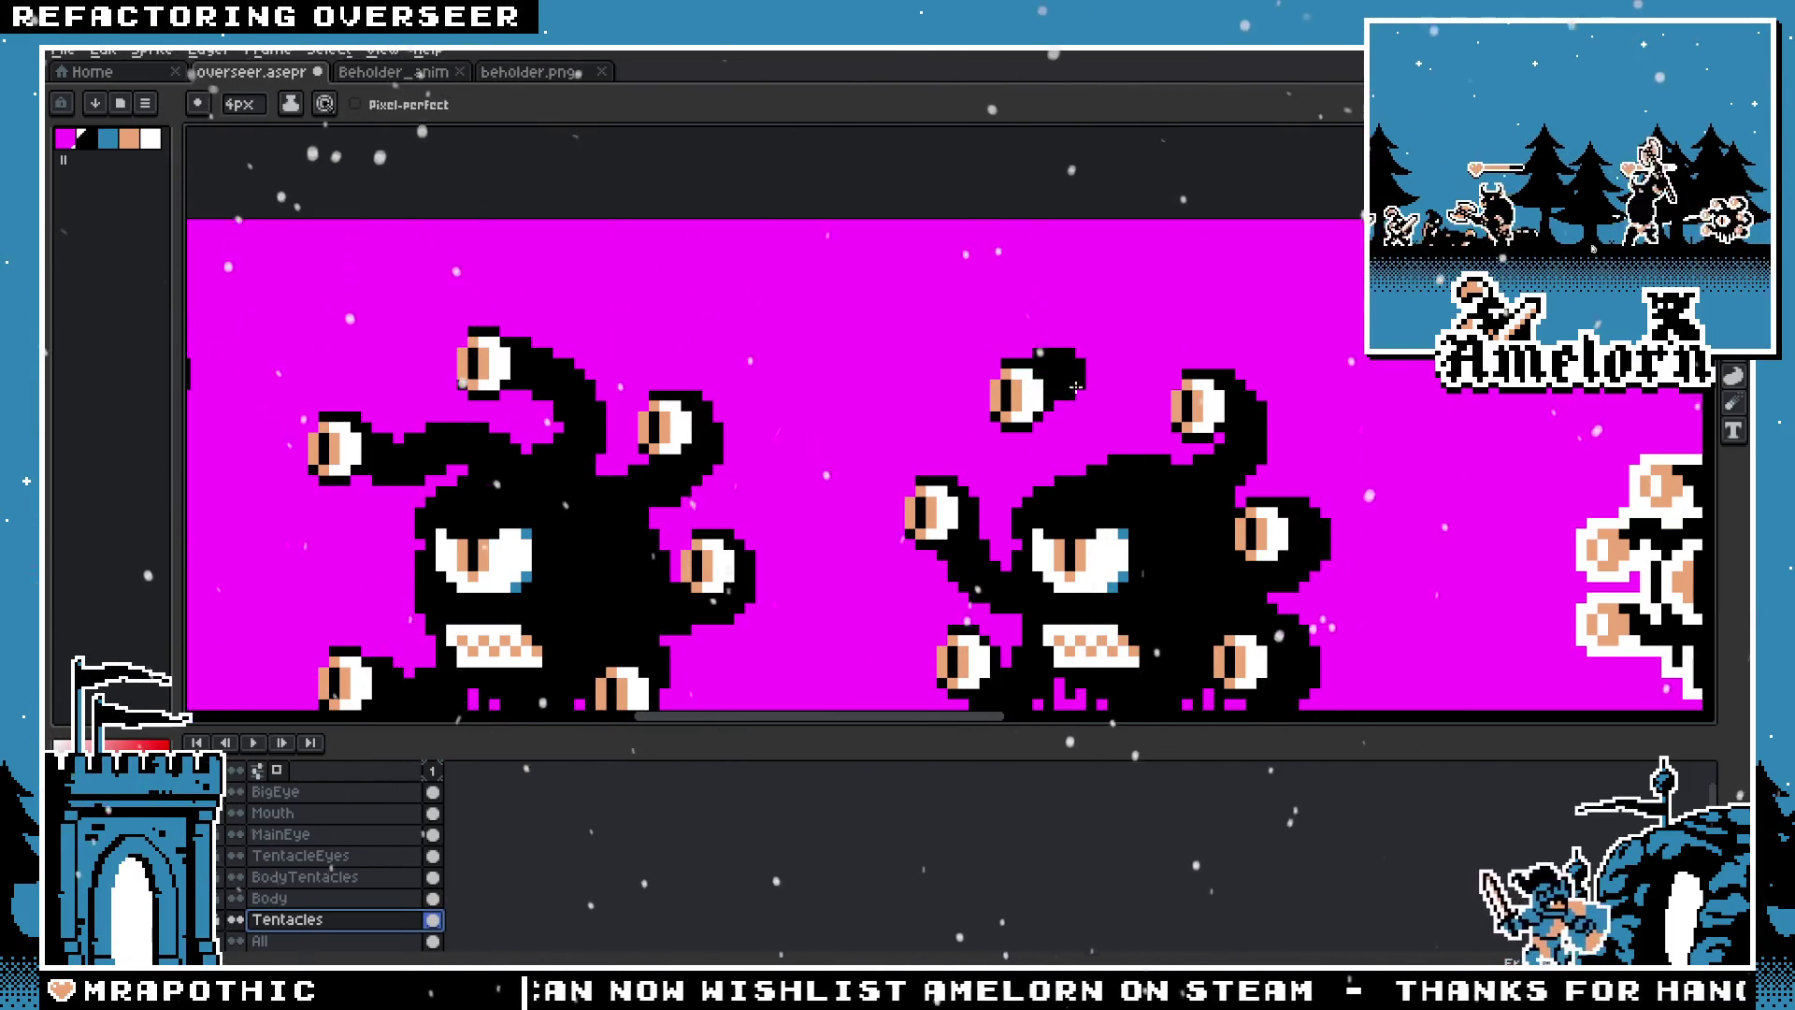
click(1057, 353)
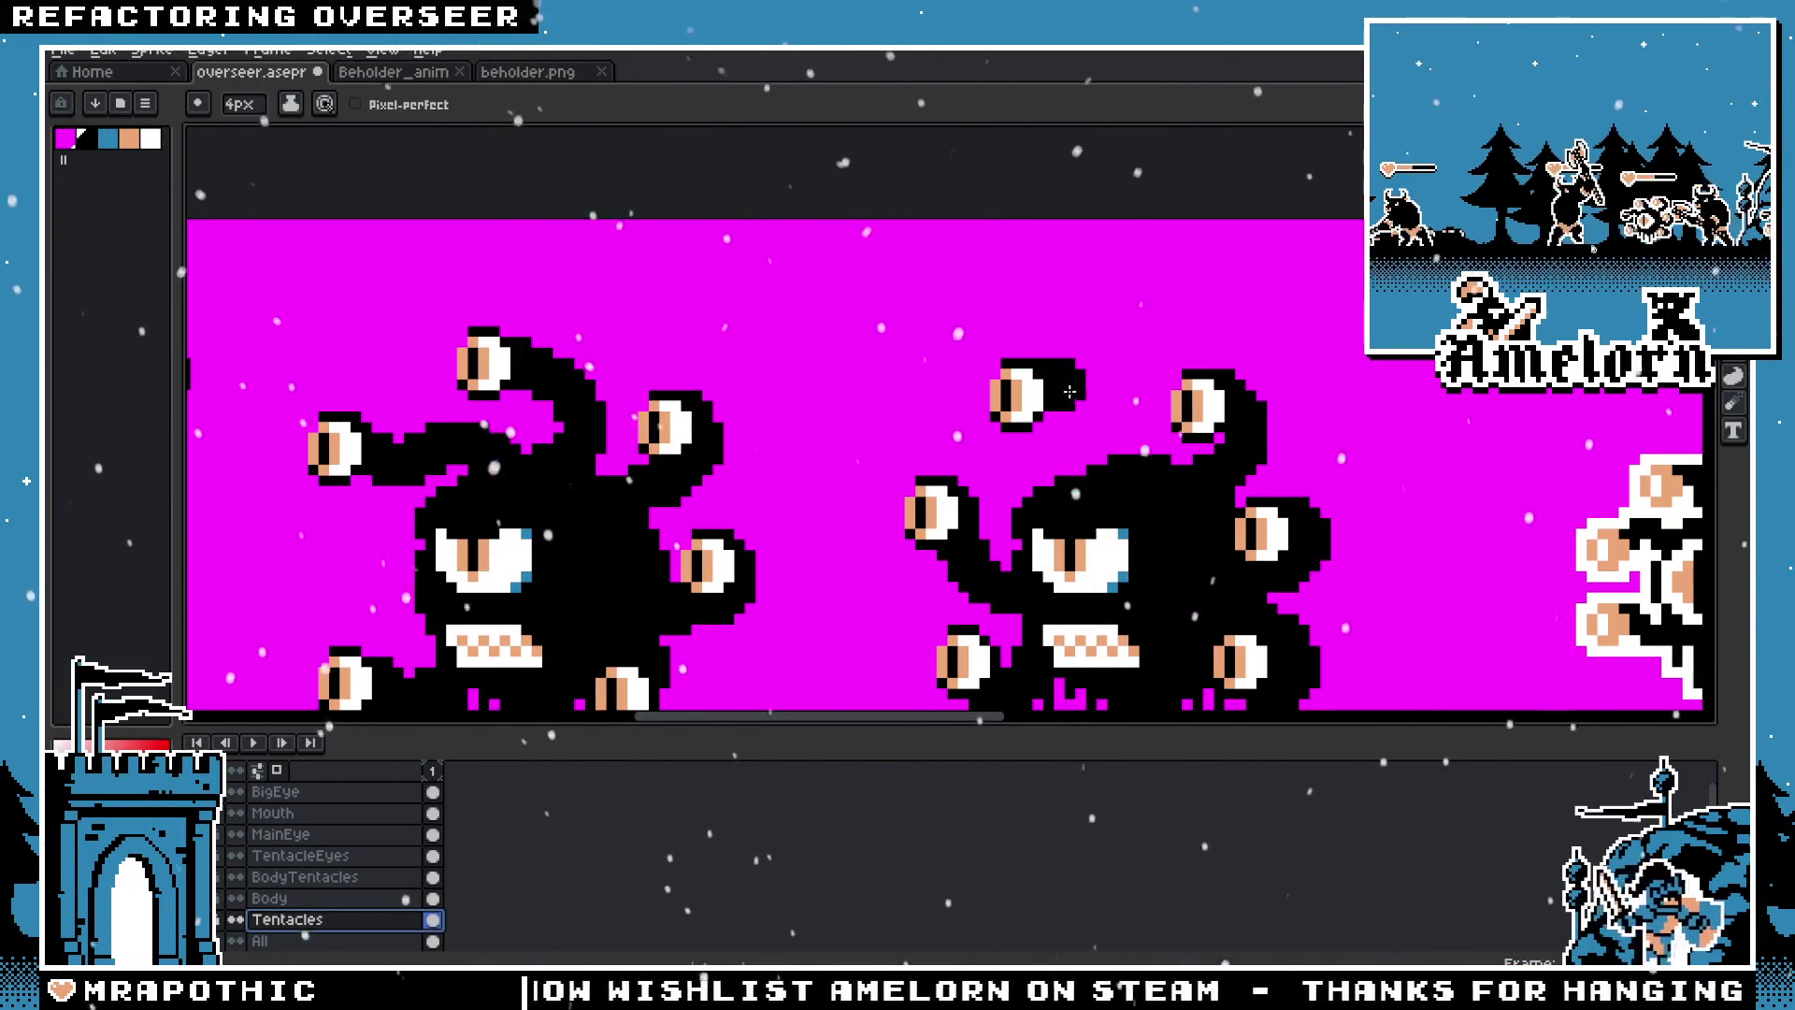
scroll(1060, 407, up, 1)
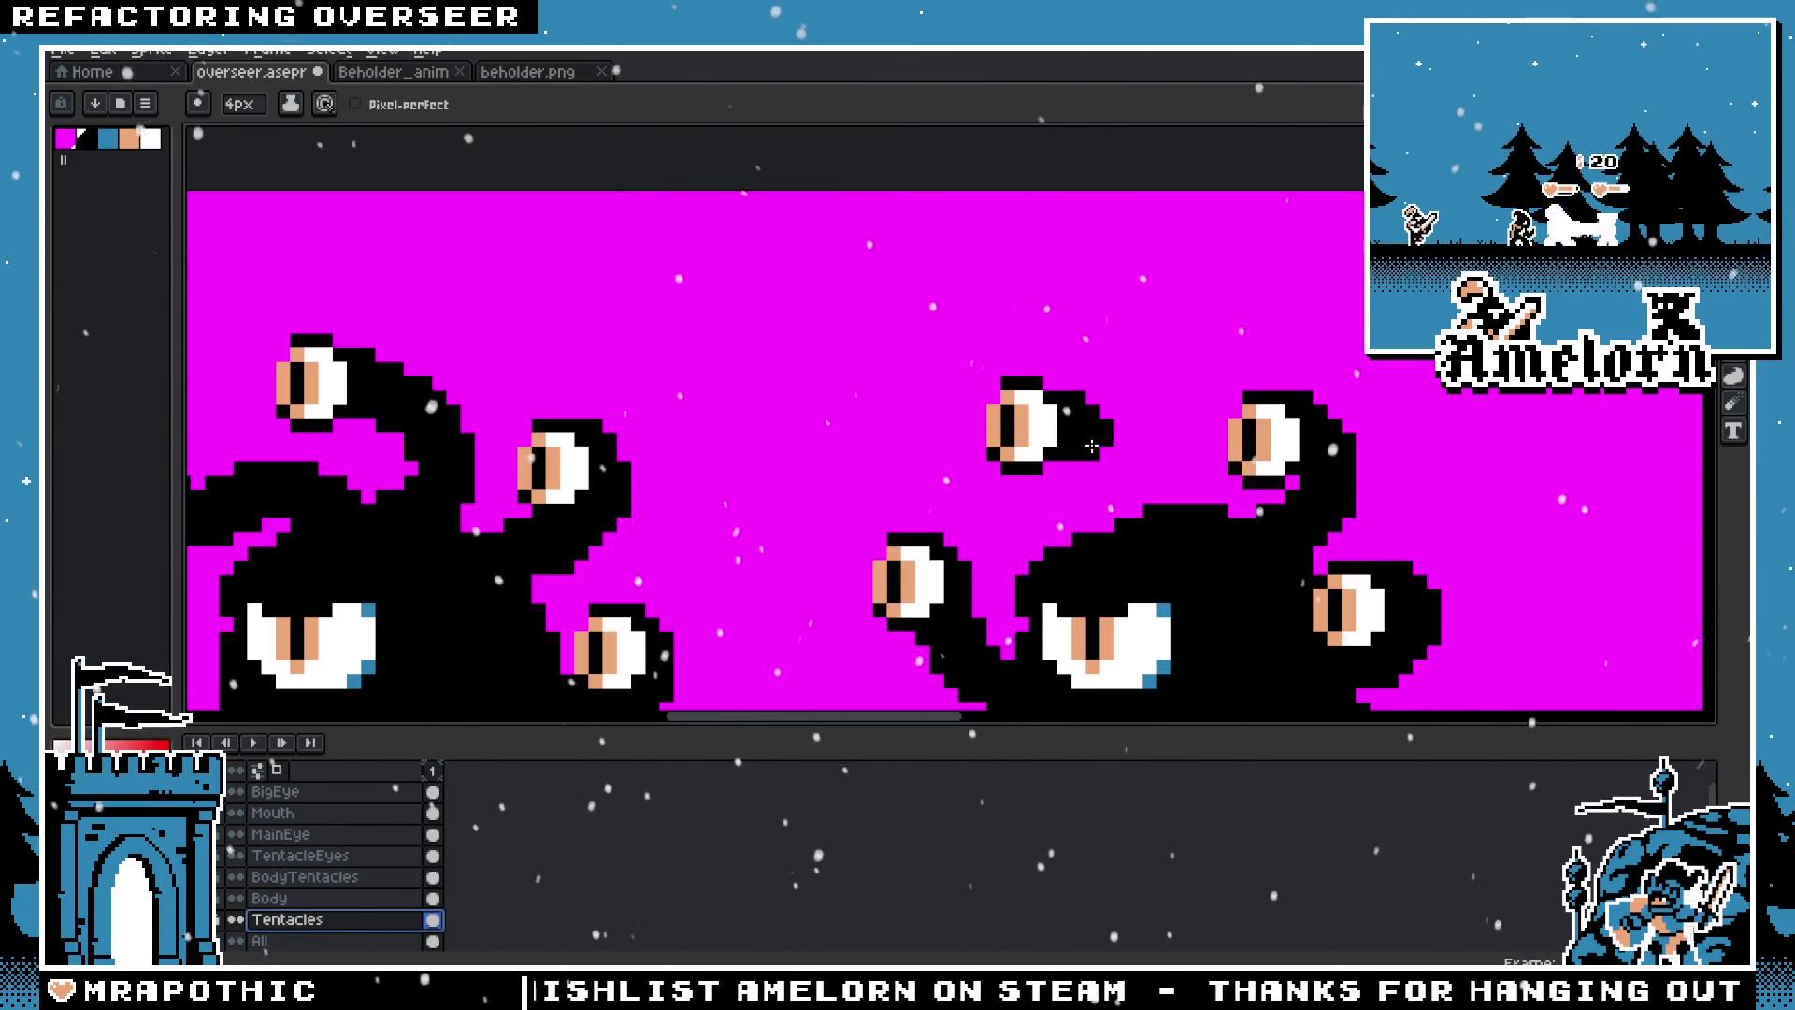
scroll(1188, 586, down, 2)
drag(1198, 603, 1038, 510)
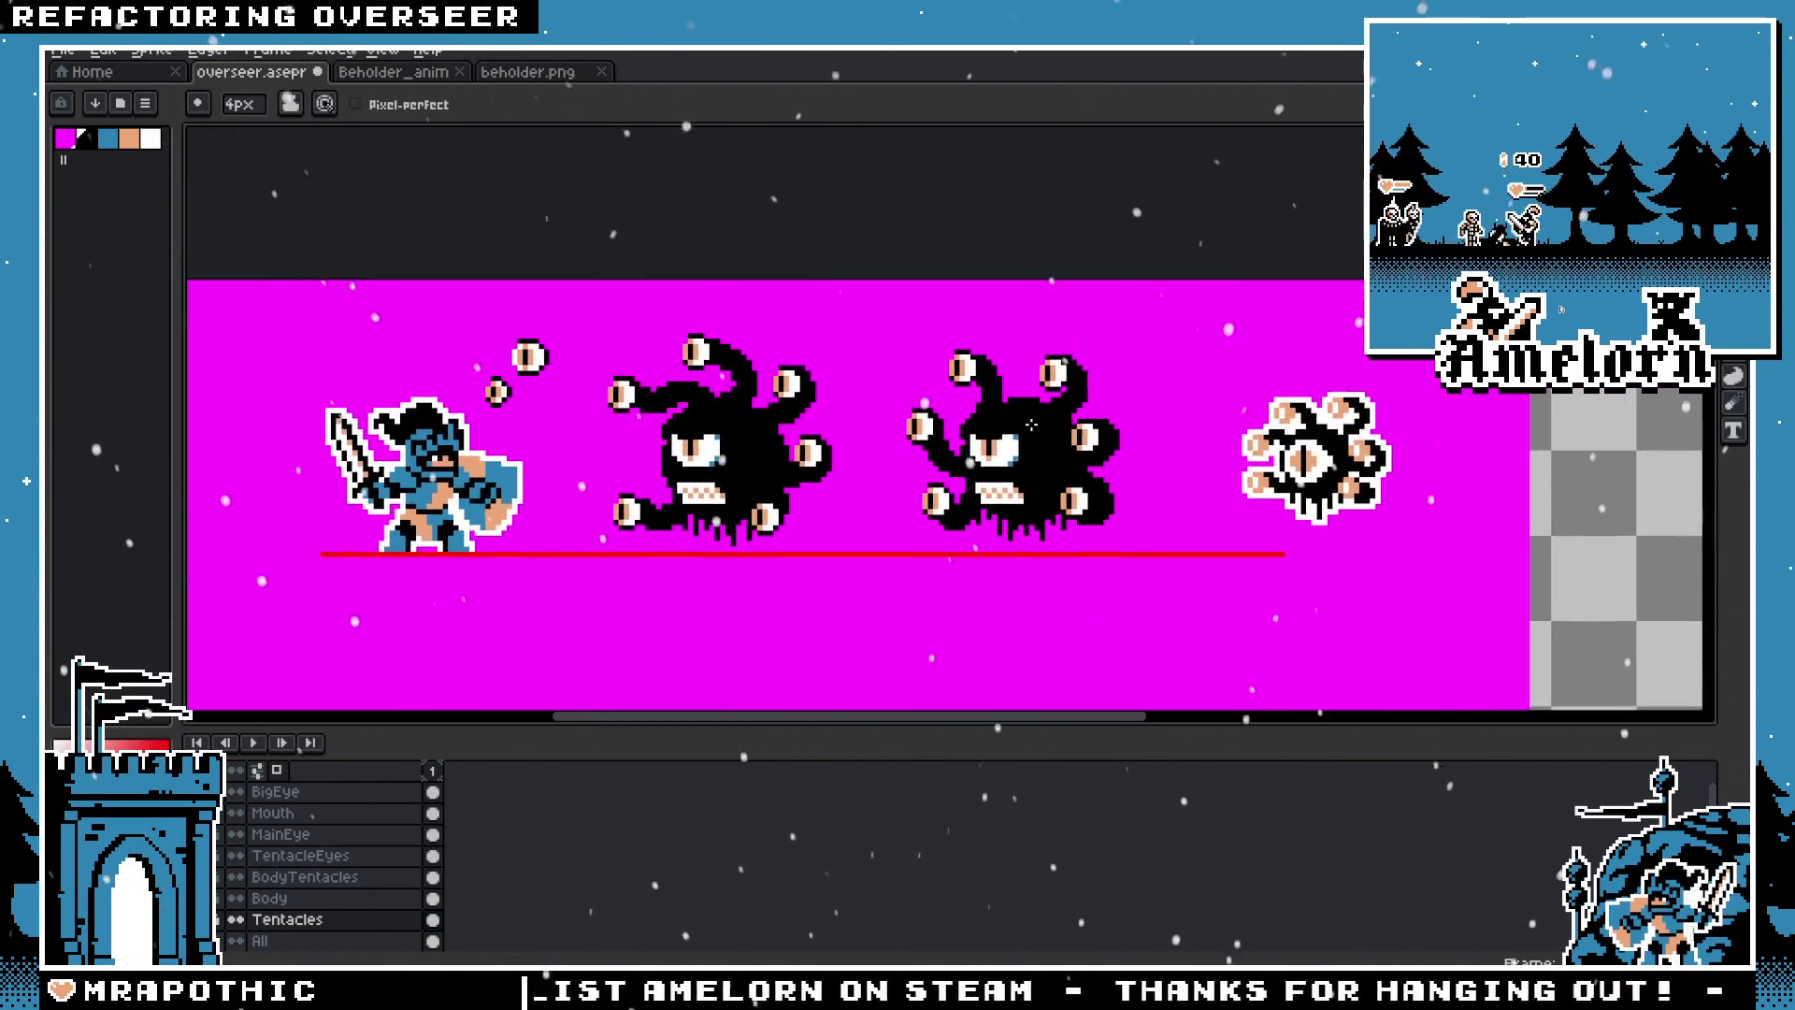
scroll(1076, 412, up, 3)
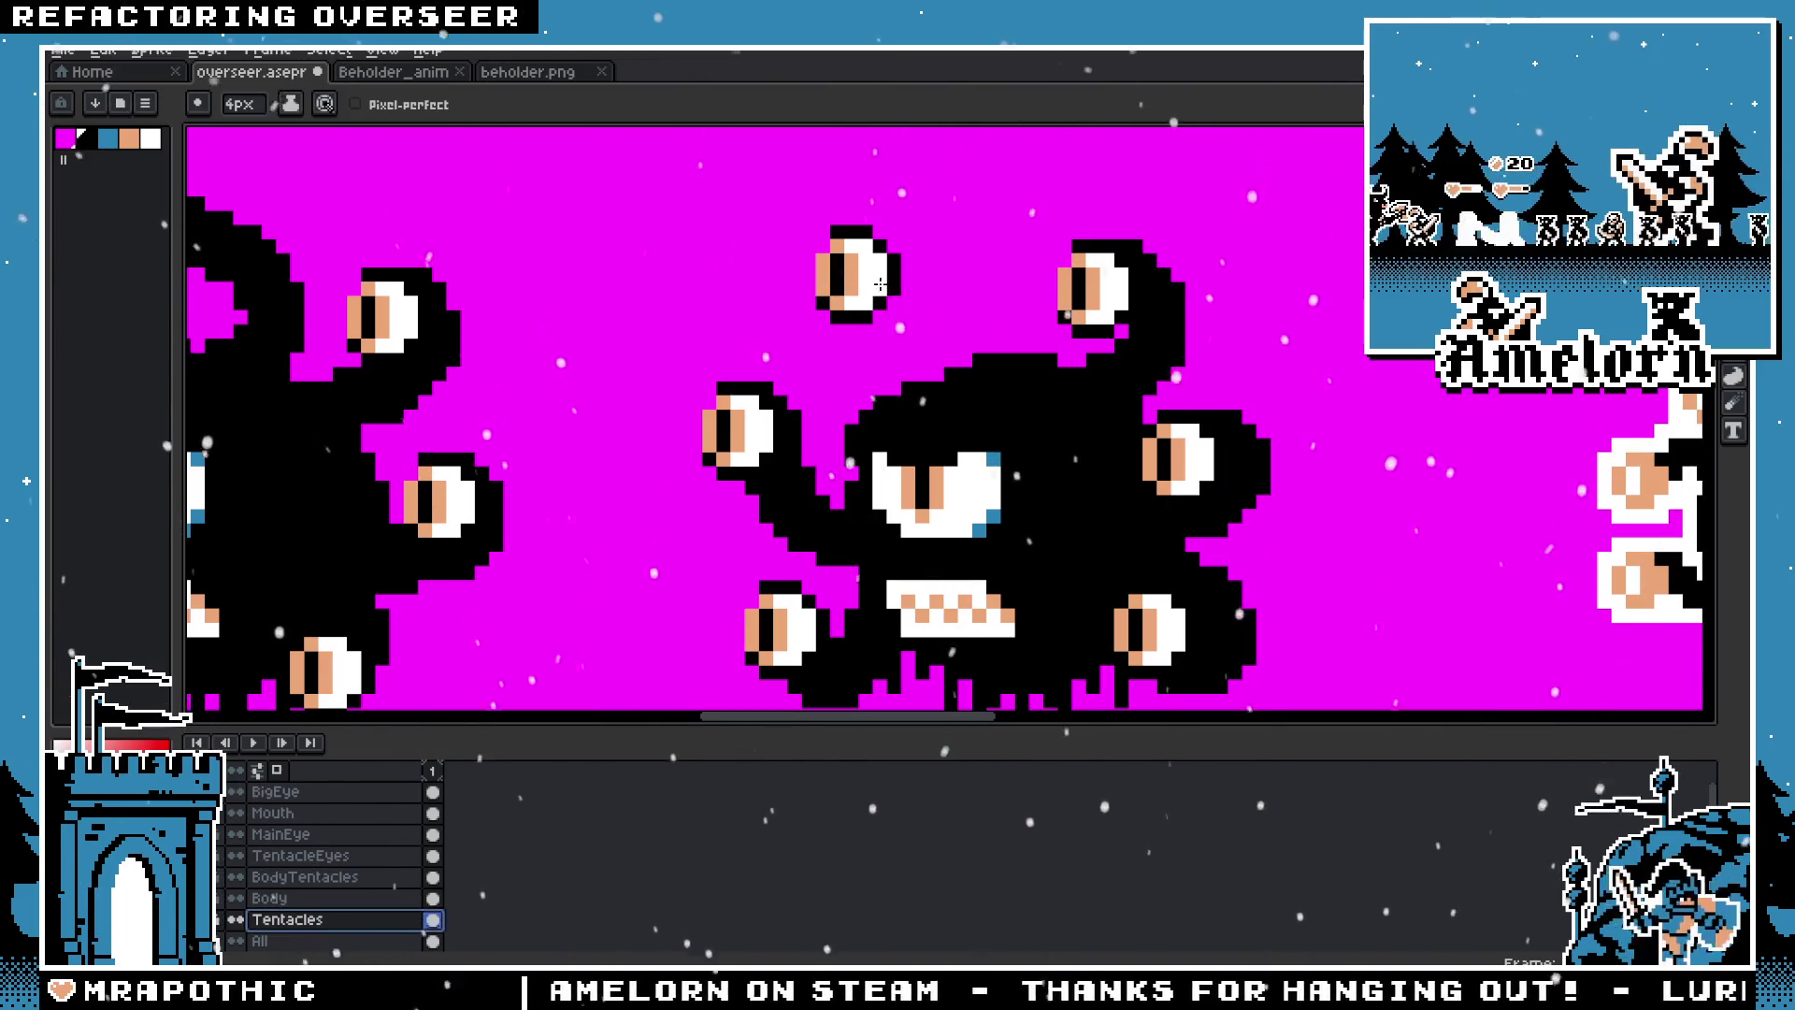
scroll(689, 320, down, 2)
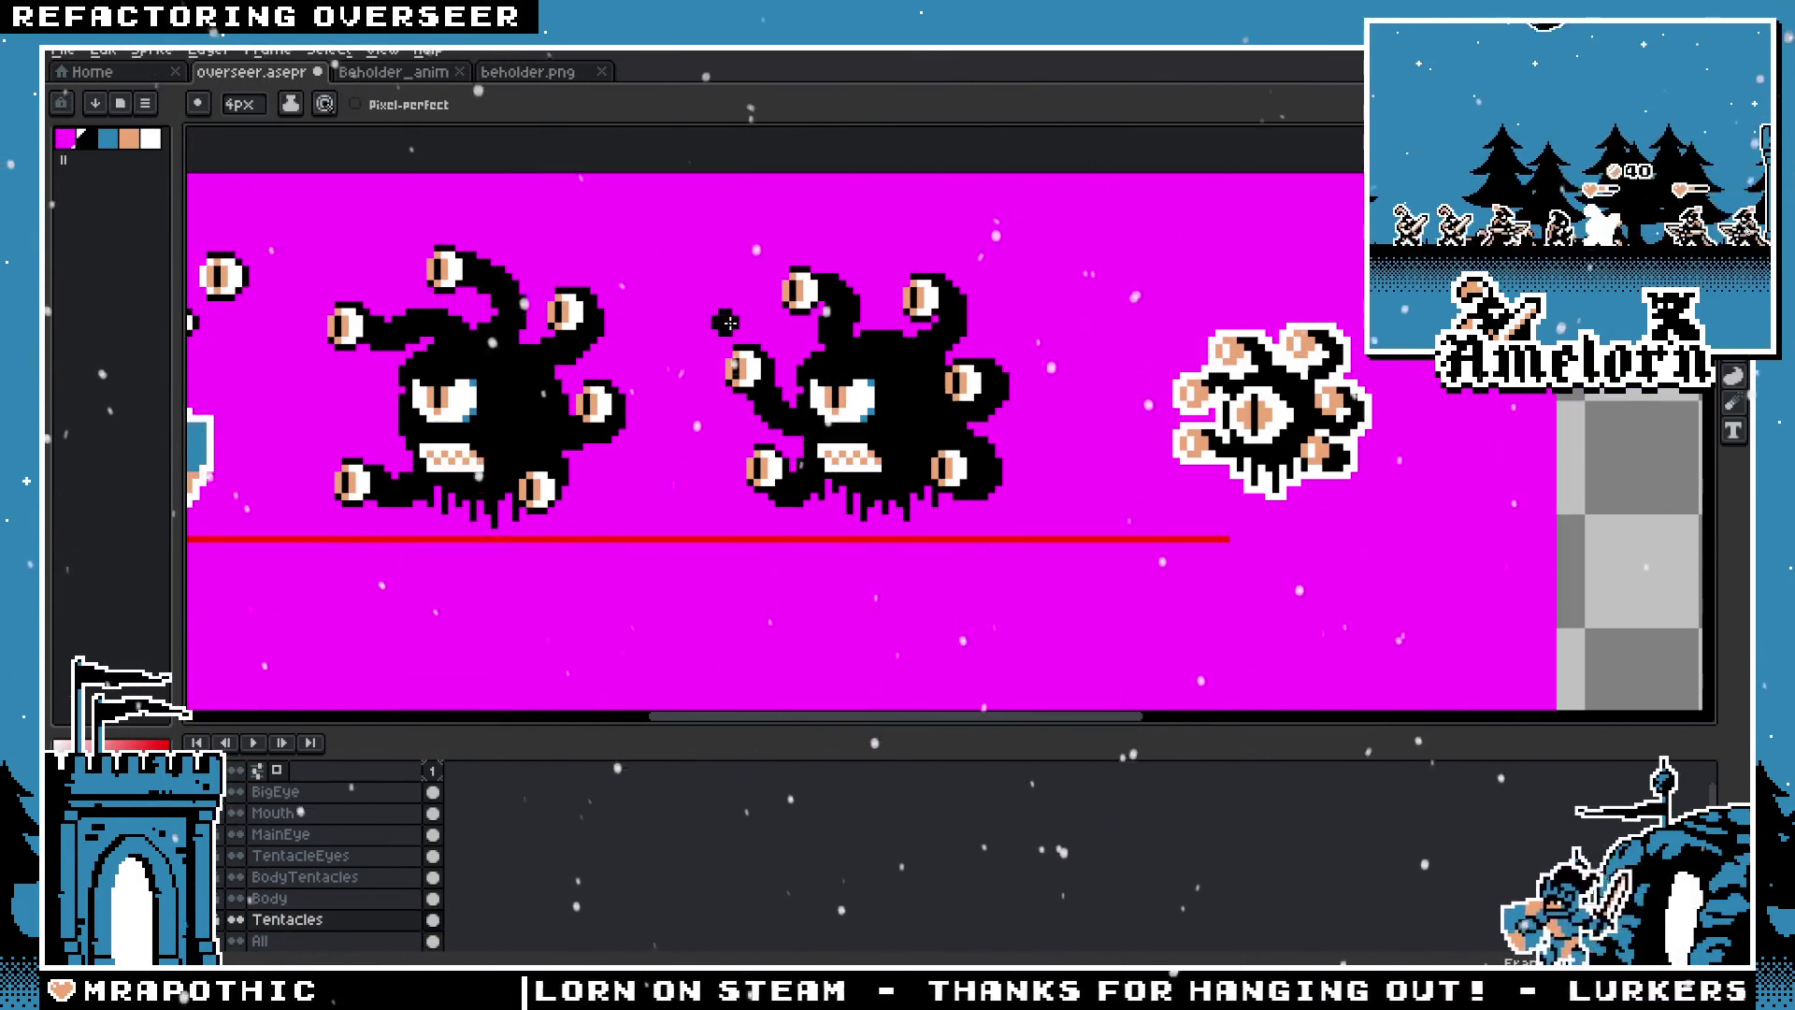
scroll(749, 326, up, 2)
key(v)
key(m)
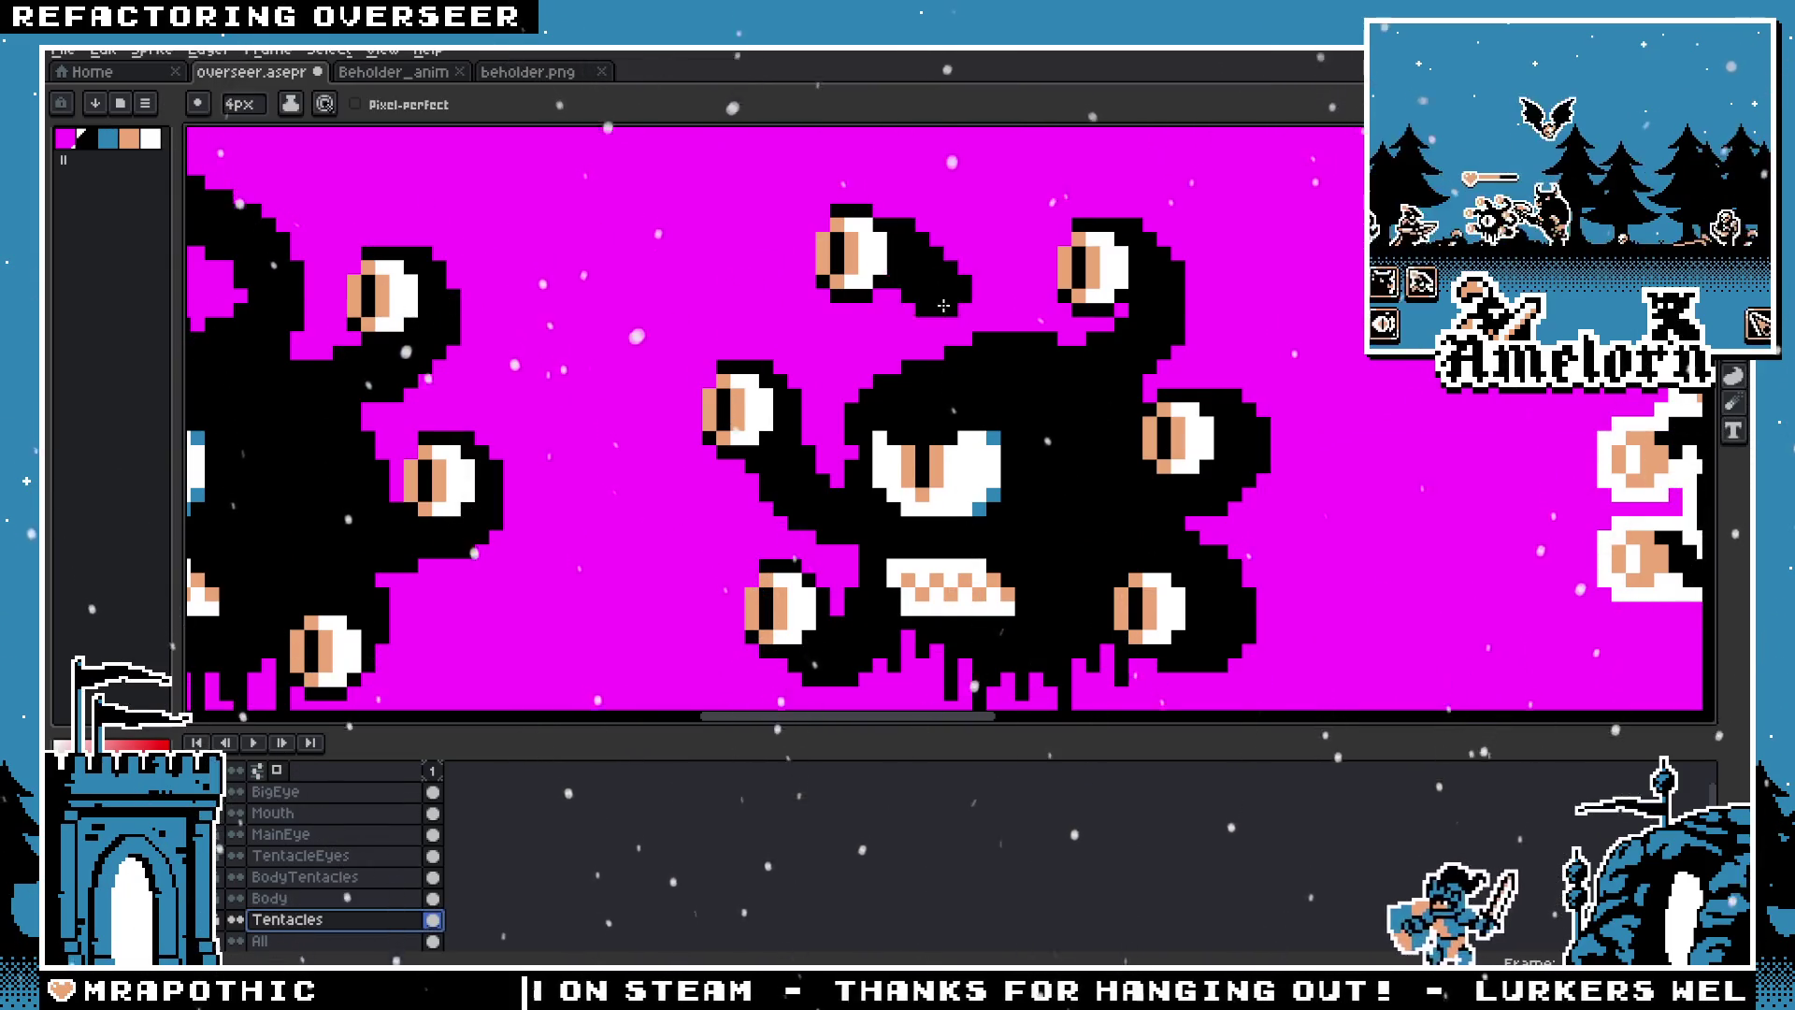
Step: On TentacleEyes, move the floating top eye down-right, then back slightly left
click(300, 855)
drag(754, 185, 934, 320)
drag(850, 278, 864, 293)
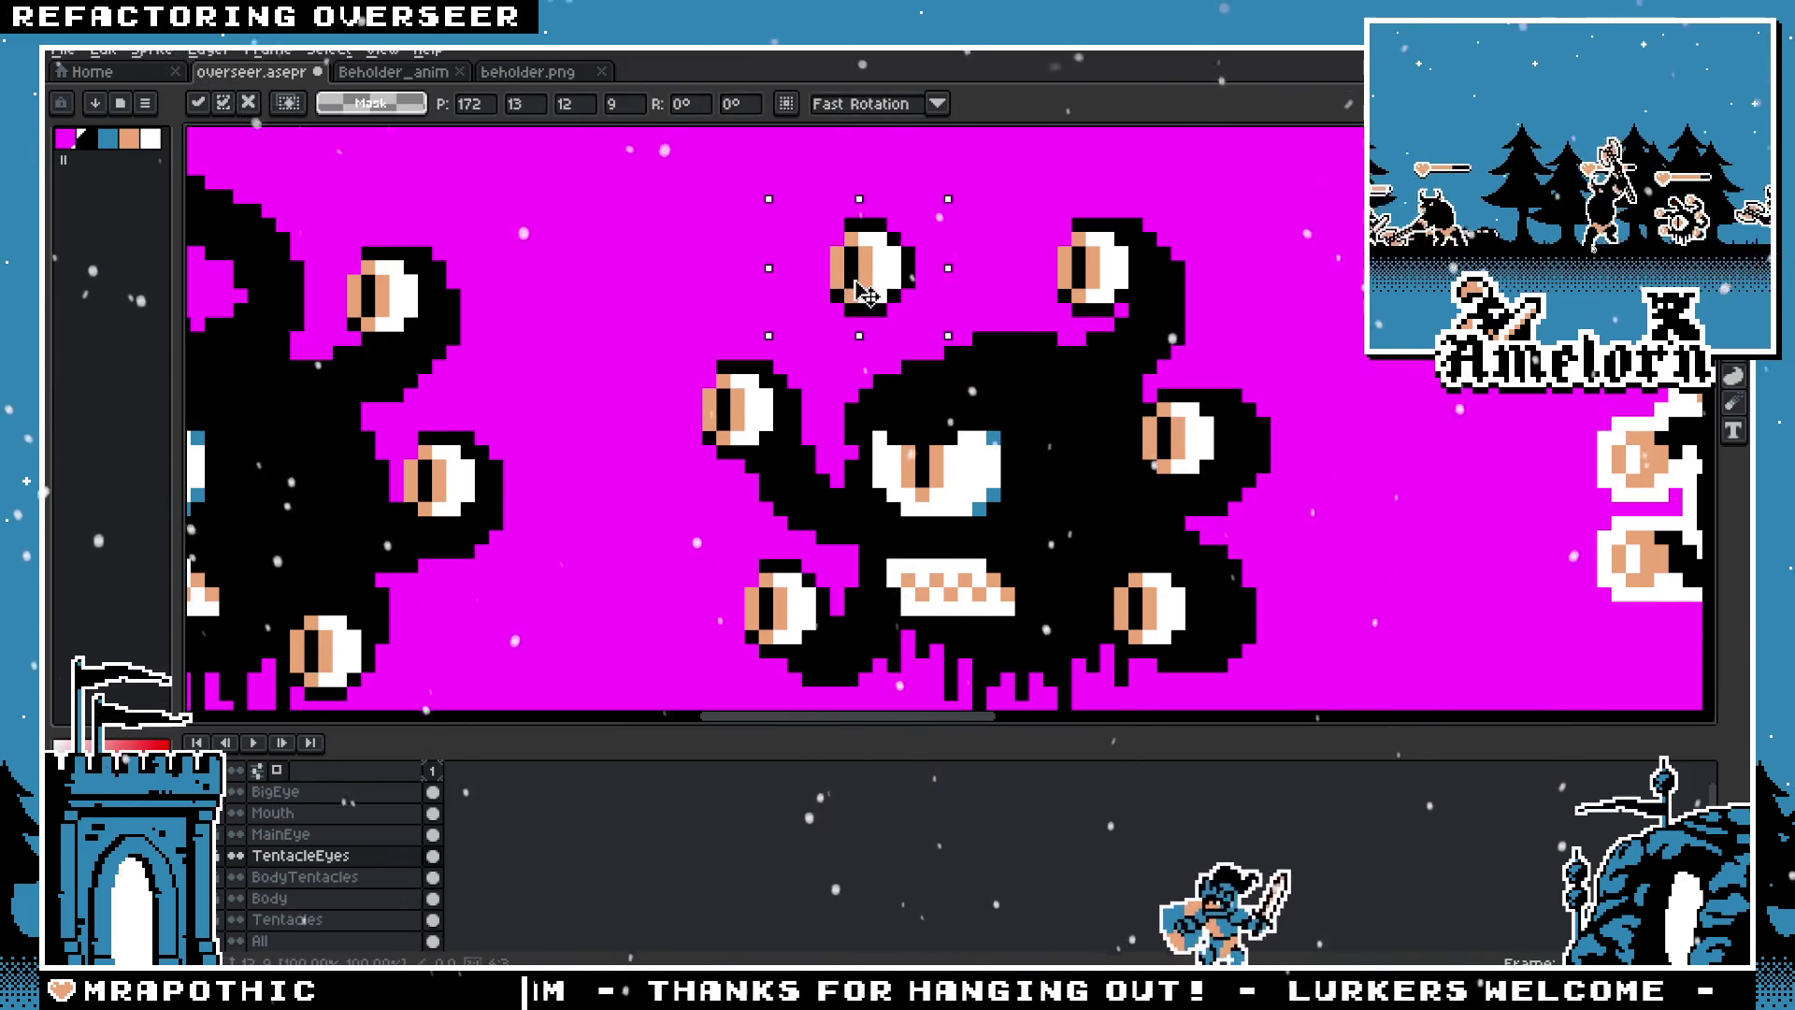
key(ctrl+d)
scroll(936, 225, down, 4)
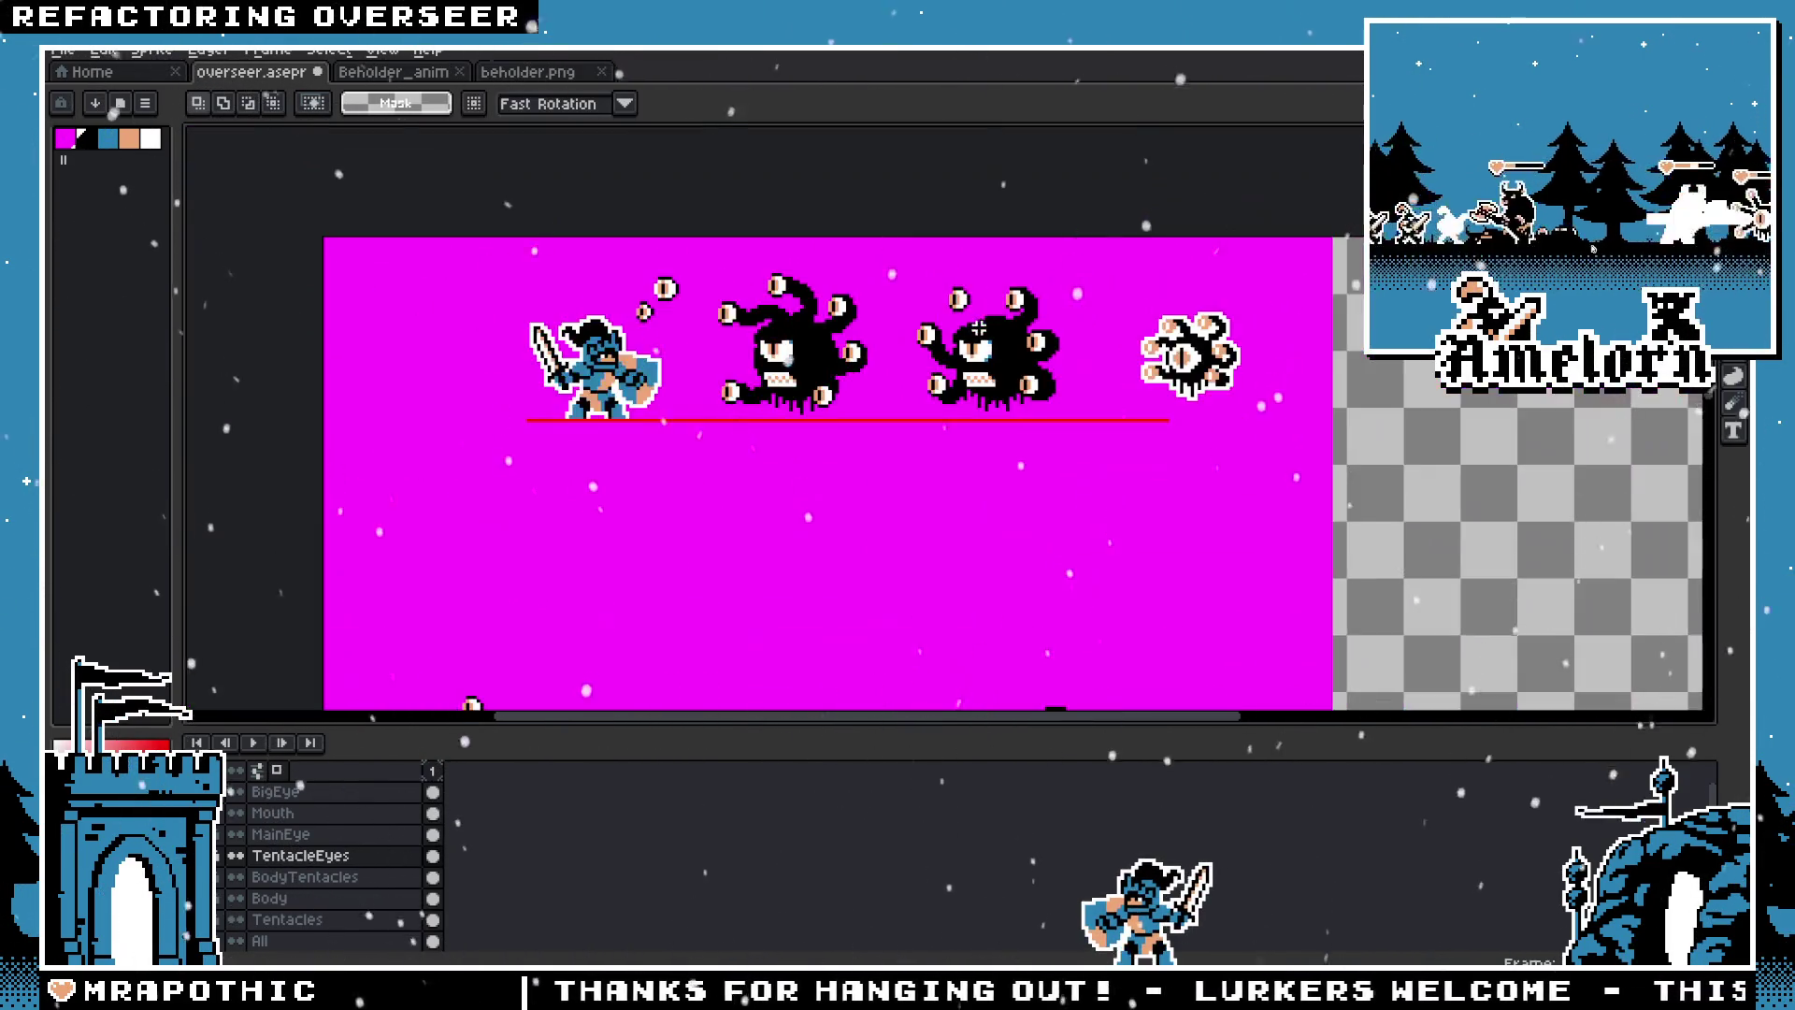
scroll(885, 258, up, 5)
scroll(879, 280, down, 2)
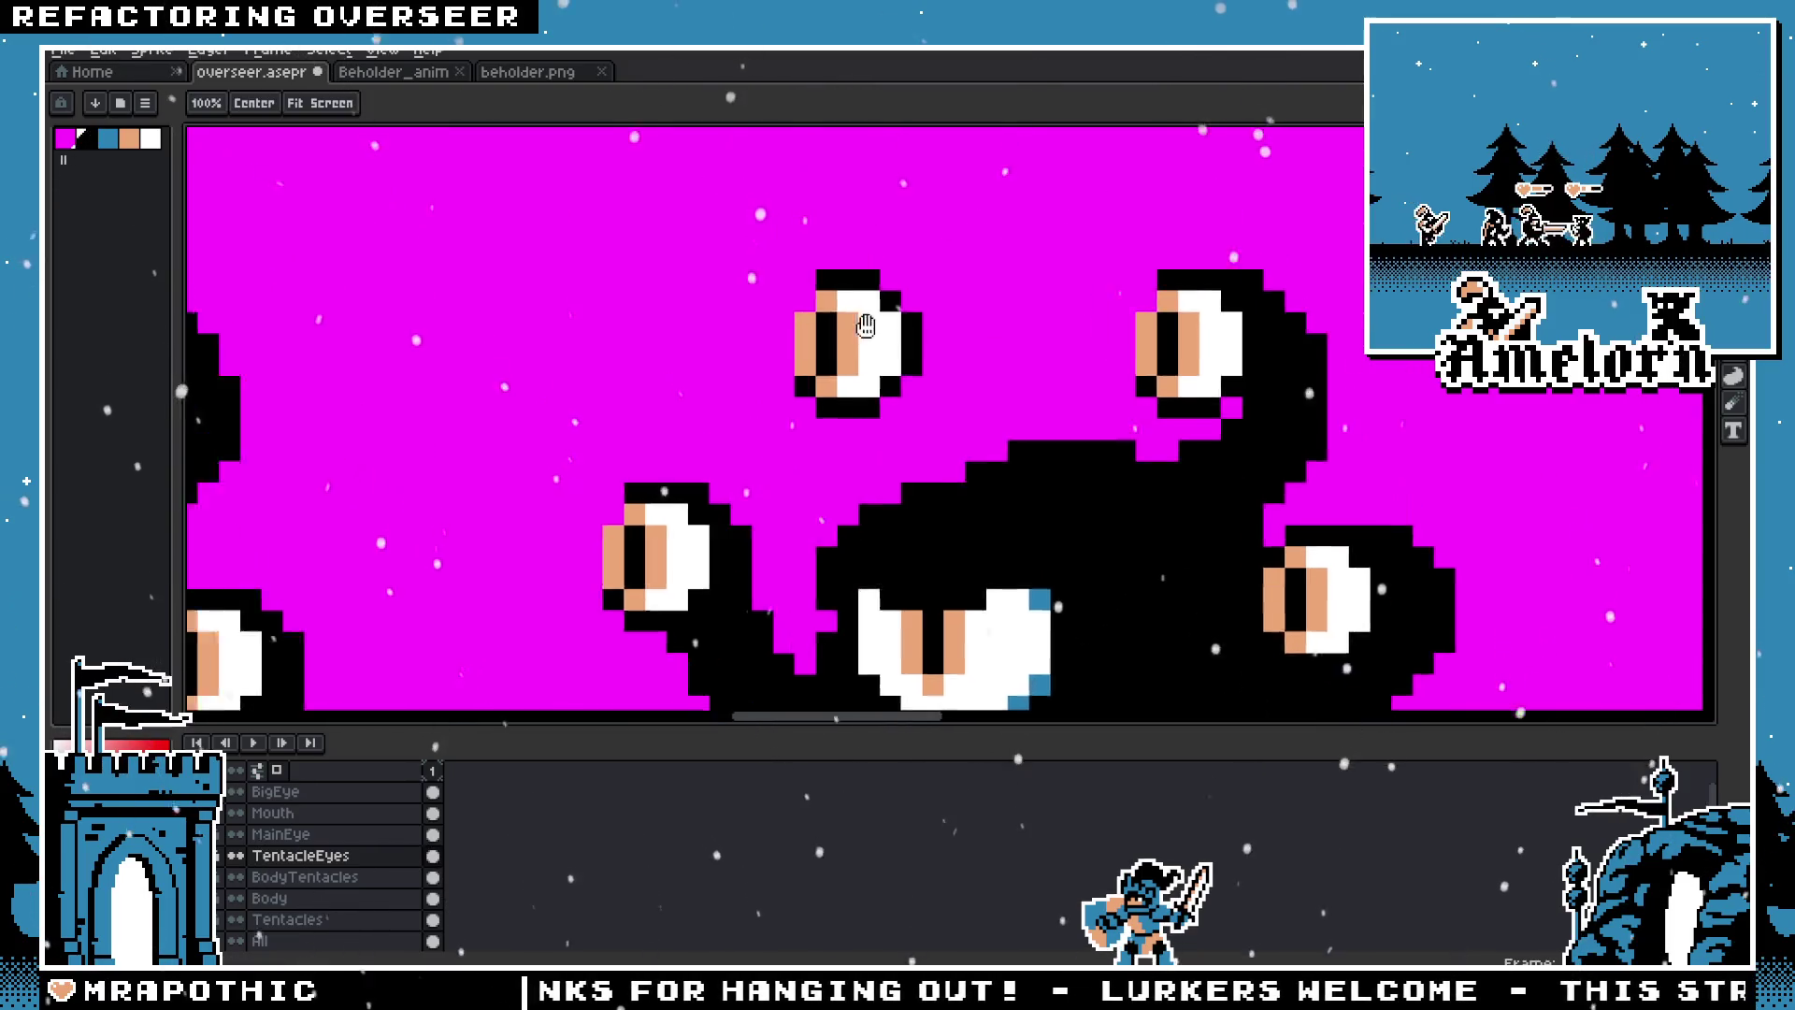
scroll(879, 365, up, 2)
drag(772, 245, 994, 446)
drag(858, 378, 838, 379)
key(ctrl+d)
Step: With the pencil on BodyTentacles, draw a small black stub beside the top eye
scroll(838, 379, down, 2)
scroll(838, 379, up, 2)
scroll(838, 379, up, 2)
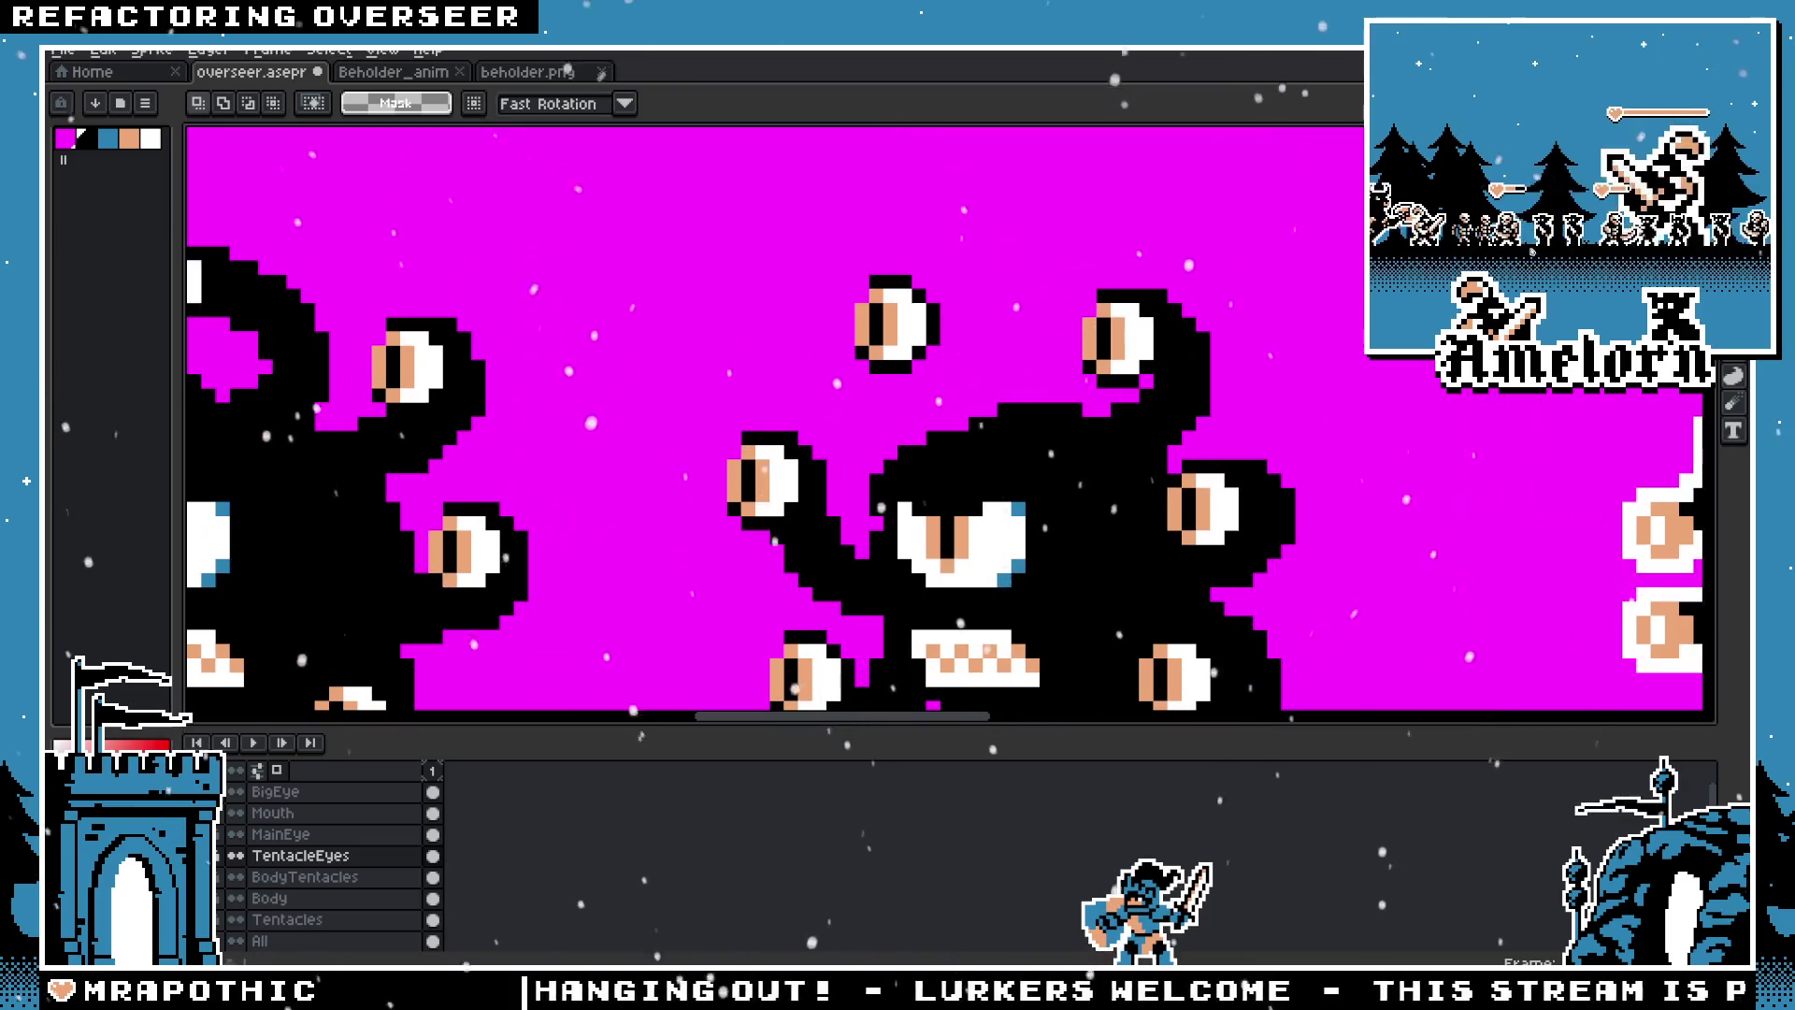
key(b)
click(308, 877)
mouse_move(958, 327)
mouse_down()
mouse_move(971, 355)
mouse_move(938, 316)
mouse_up()
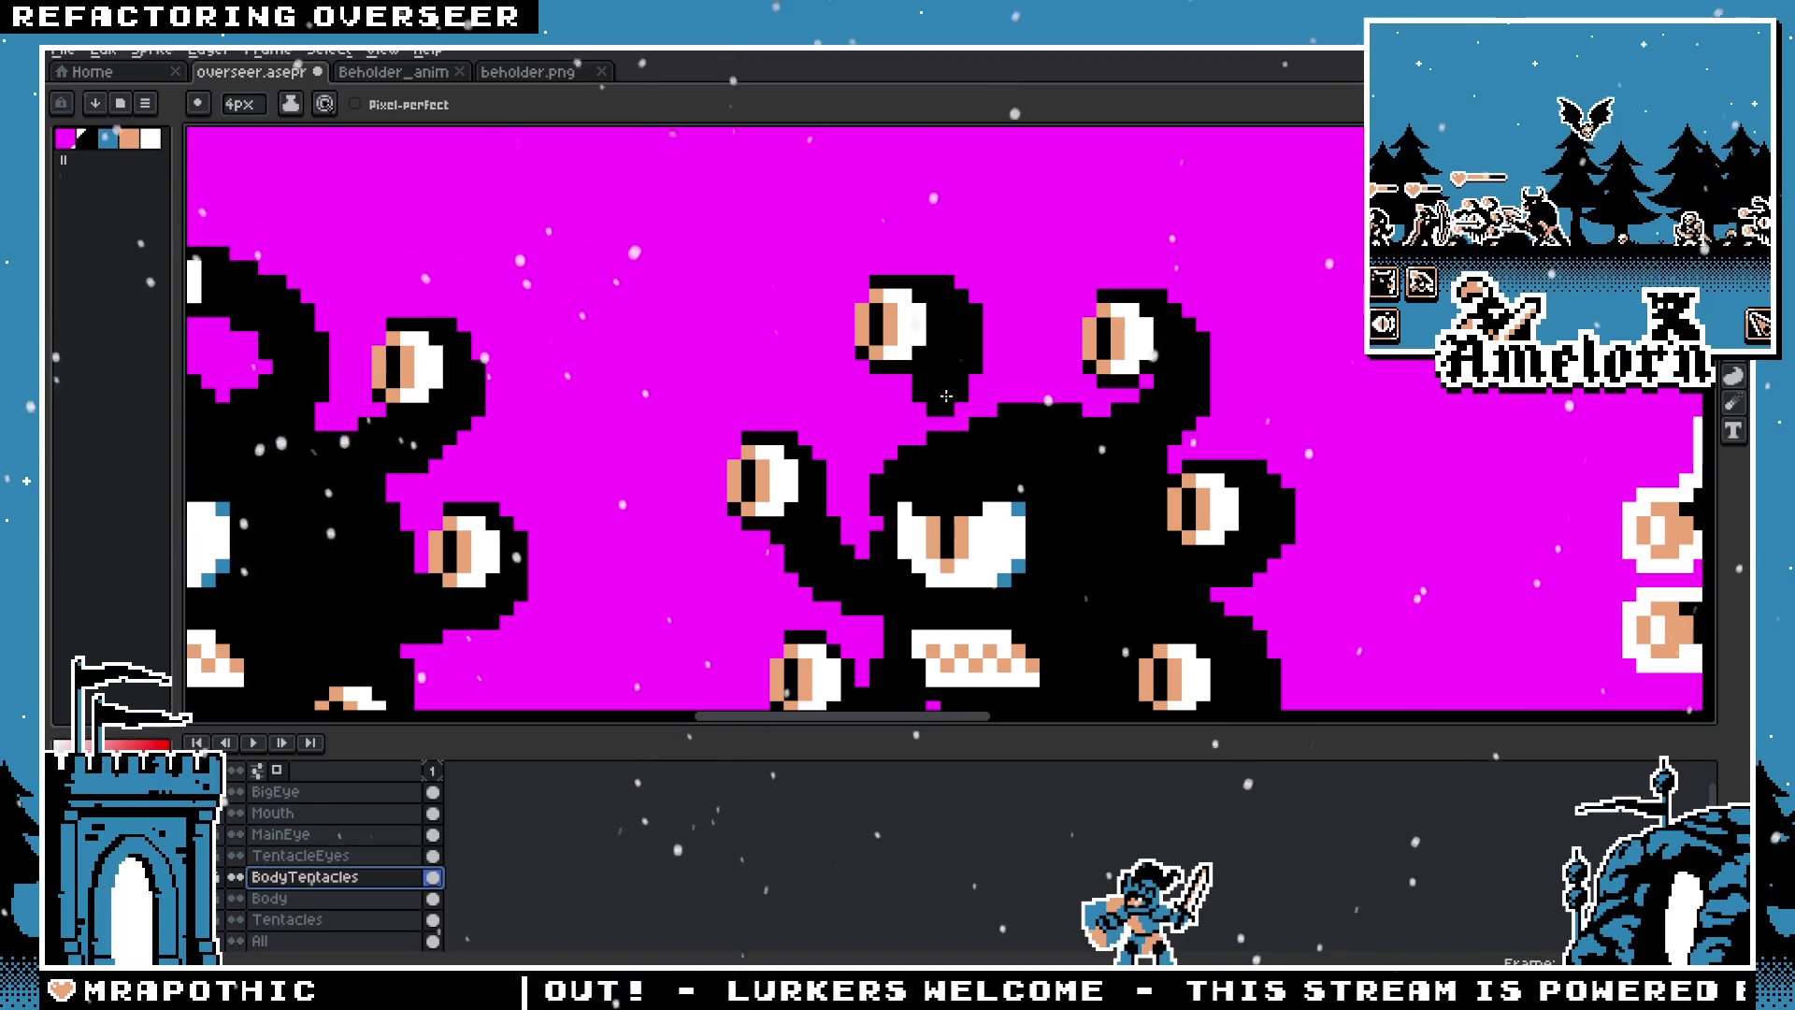
Step: Undo the stray blob and draw a black tentacle down from the top eye
scroll(970, 434, down, 3)
scroll(900, 353, up, 3)
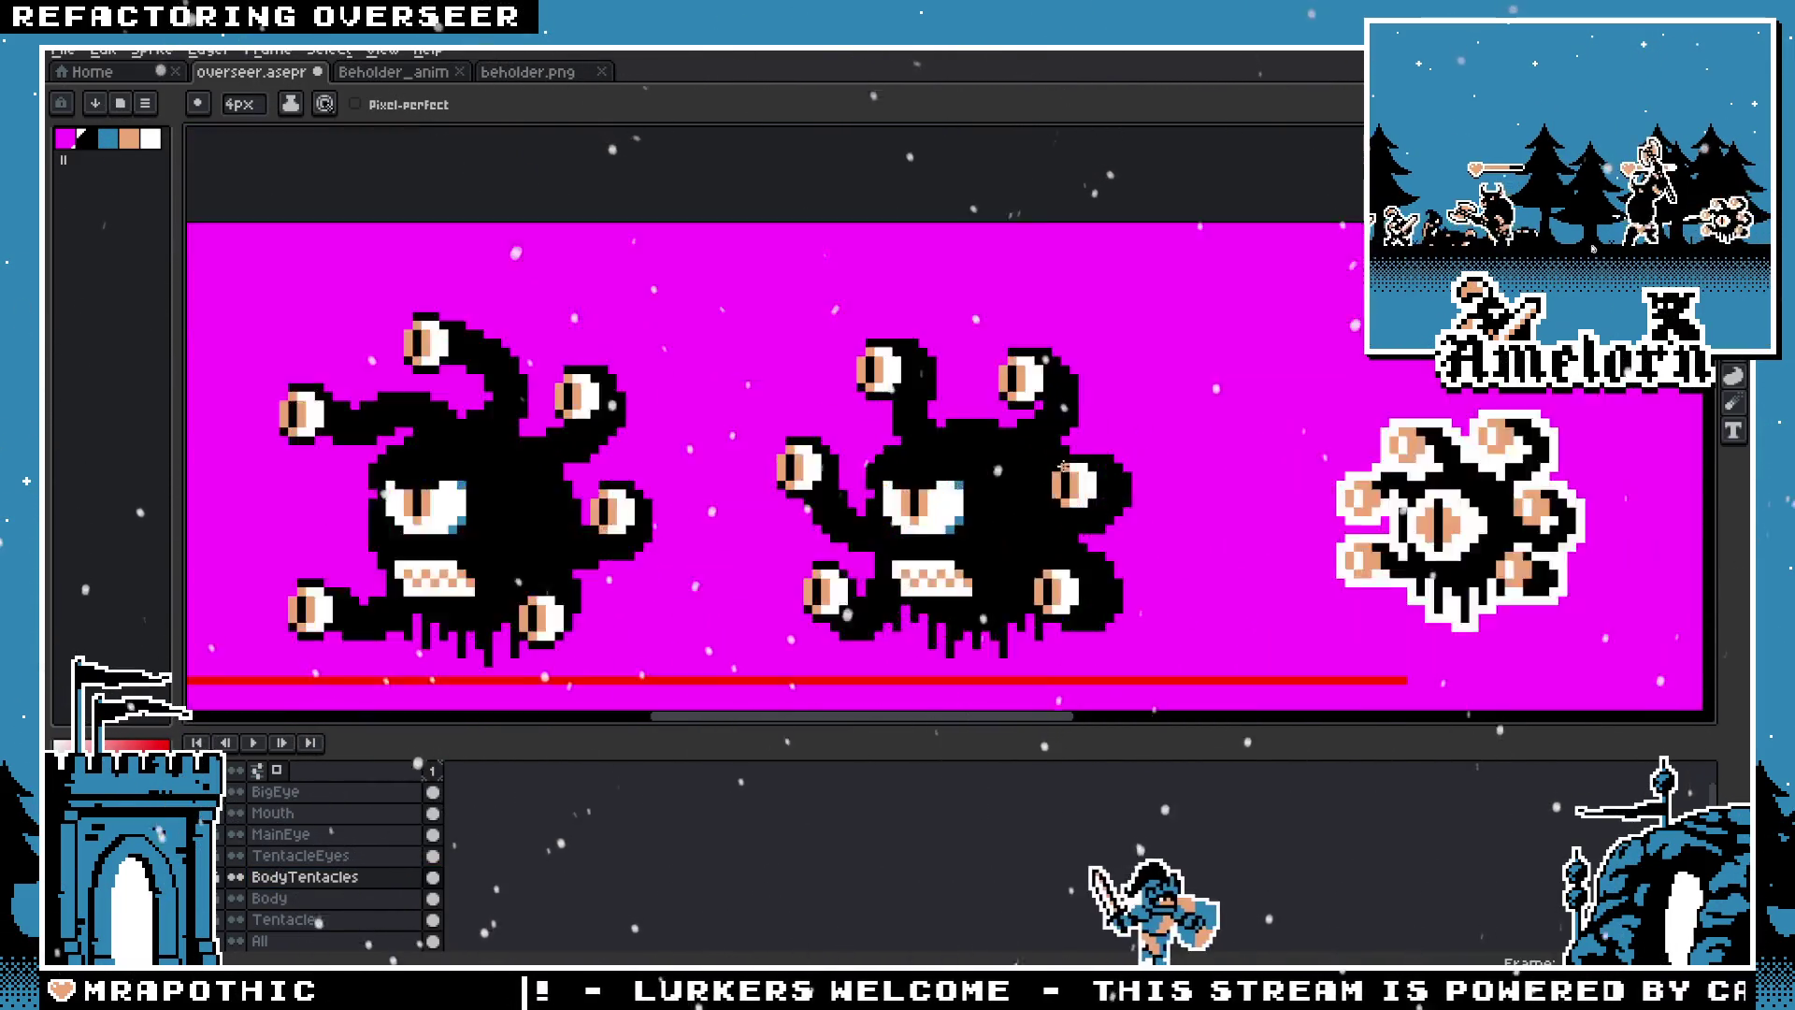
key(ctrl+z)
drag(821, 266, 854, 371)
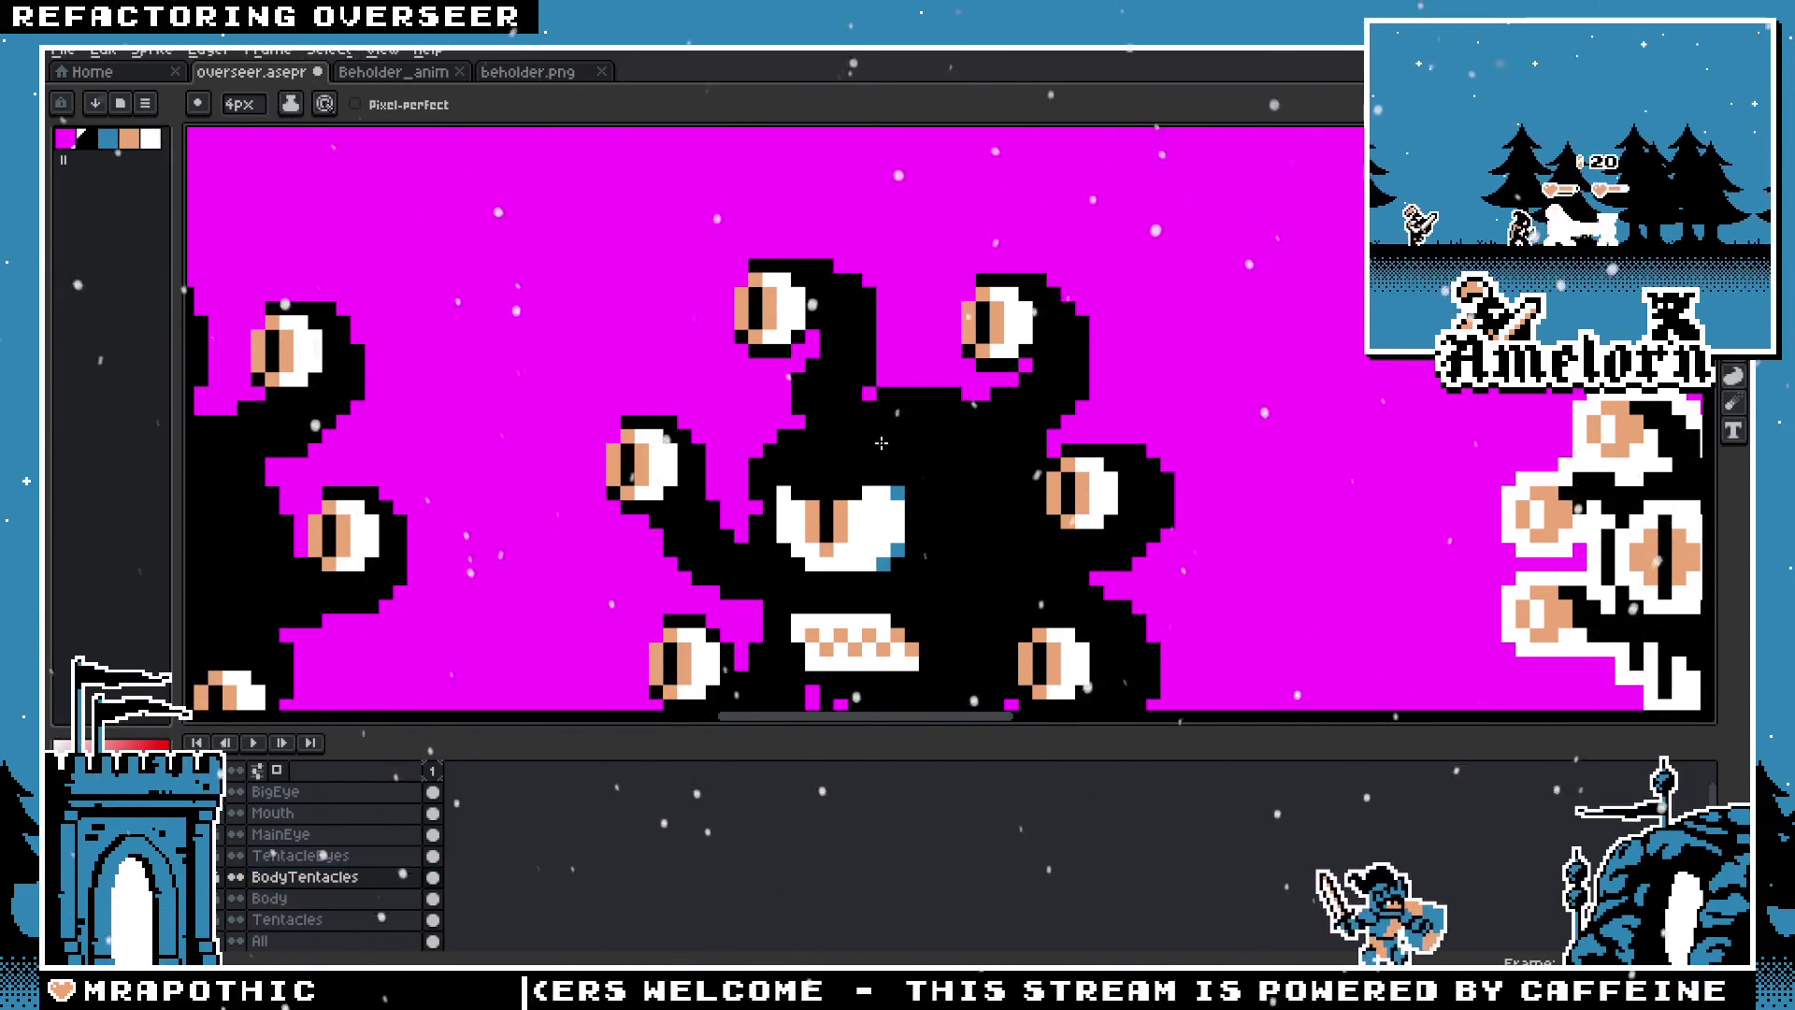
scroll(1000, 458, down, 3)
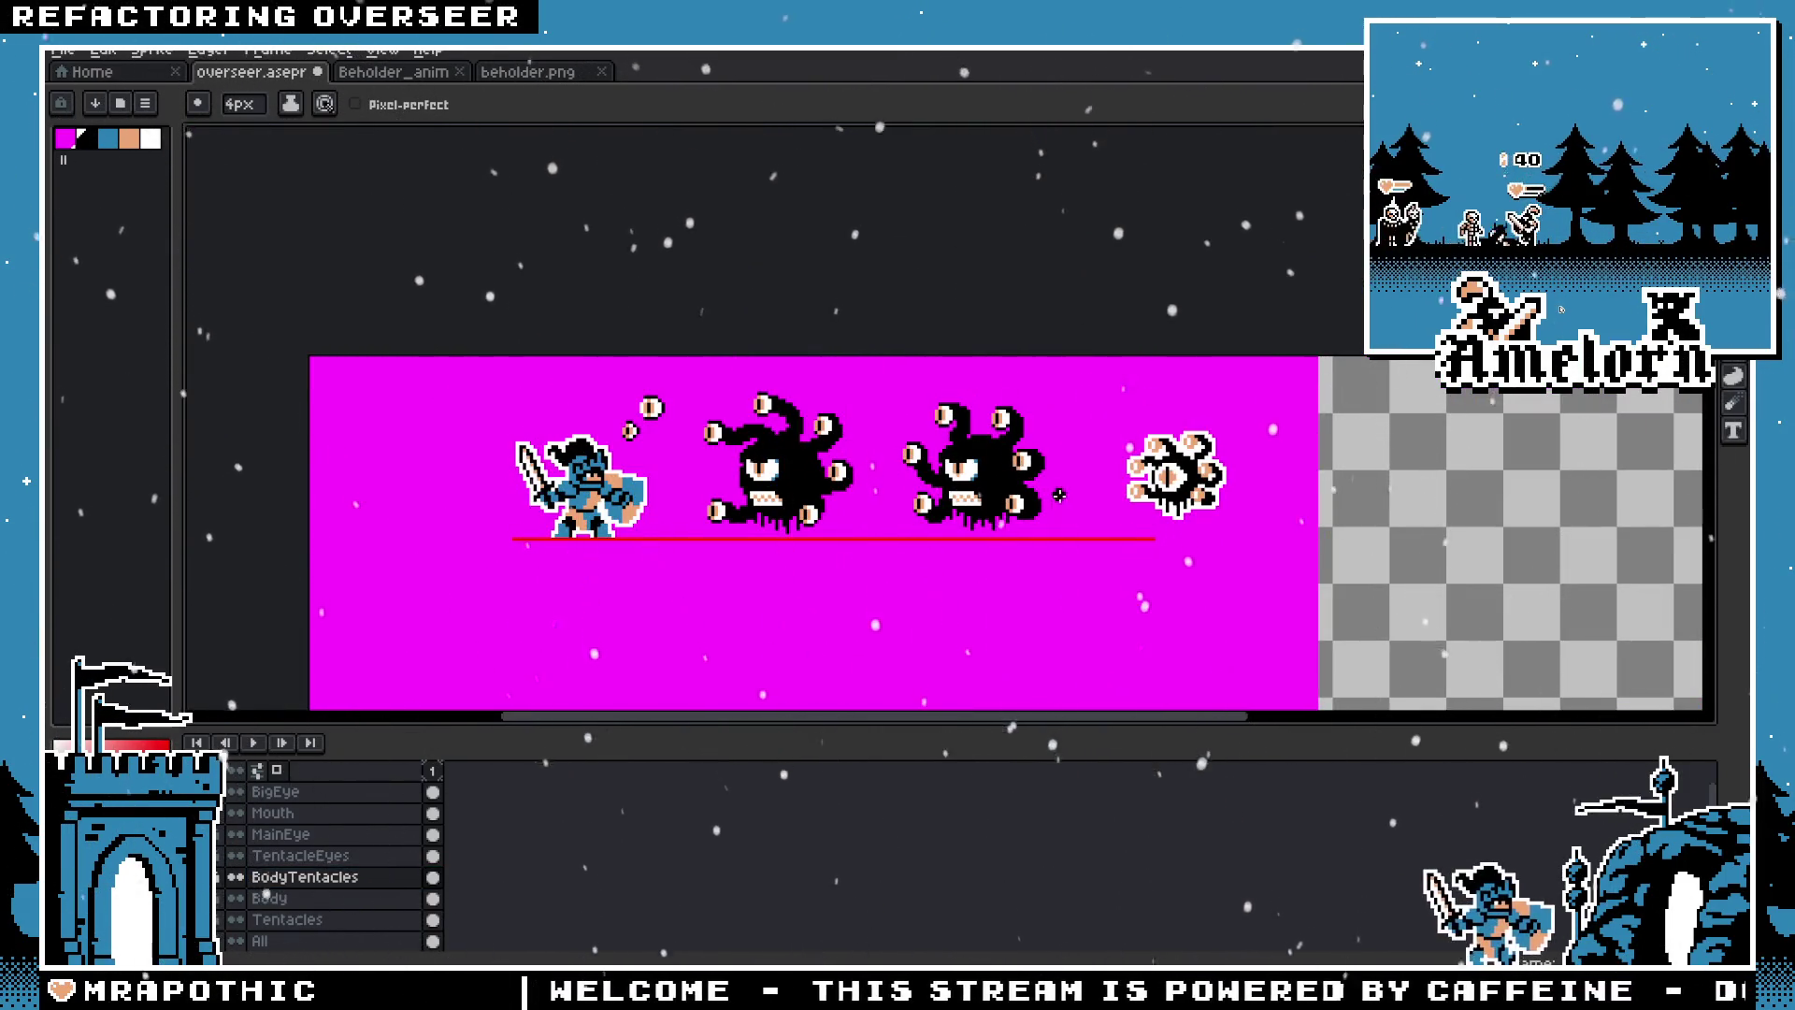
scroll(1056, 513, up, 1)
scroll(944, 421, up, 1)
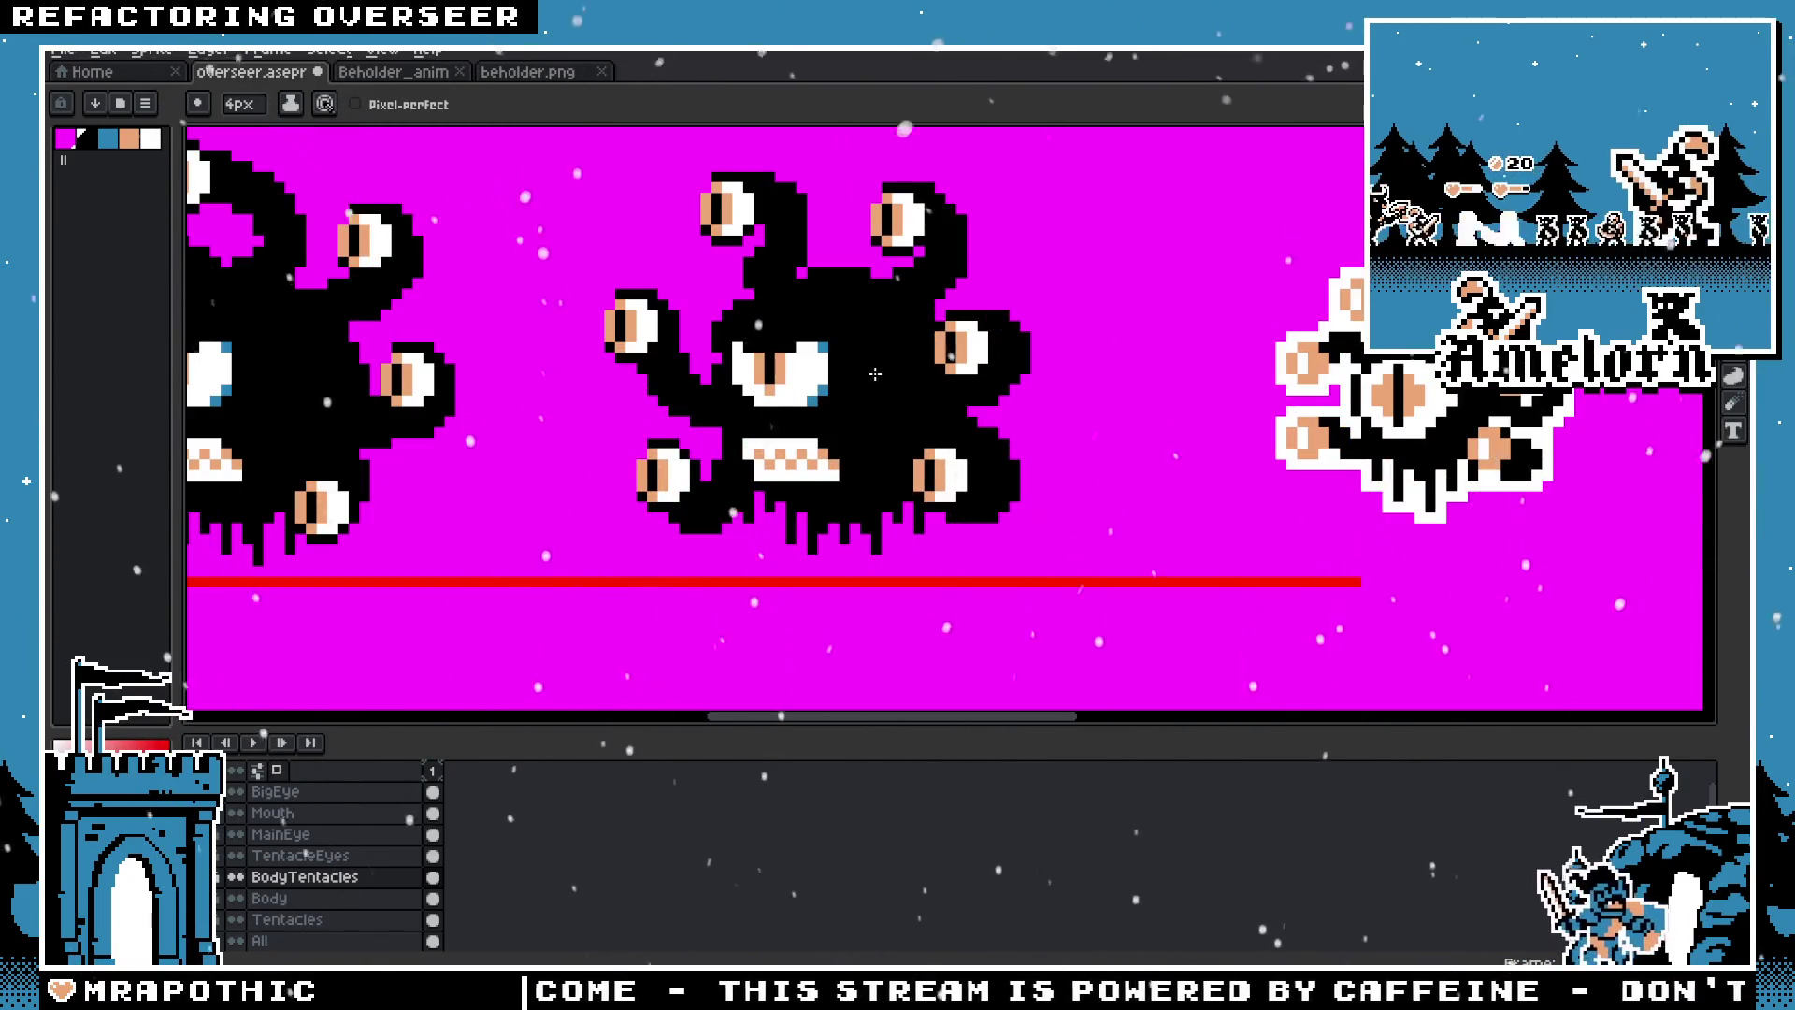
scroll(860, 342, up, 1)
scroll(860, 342, up, 2)
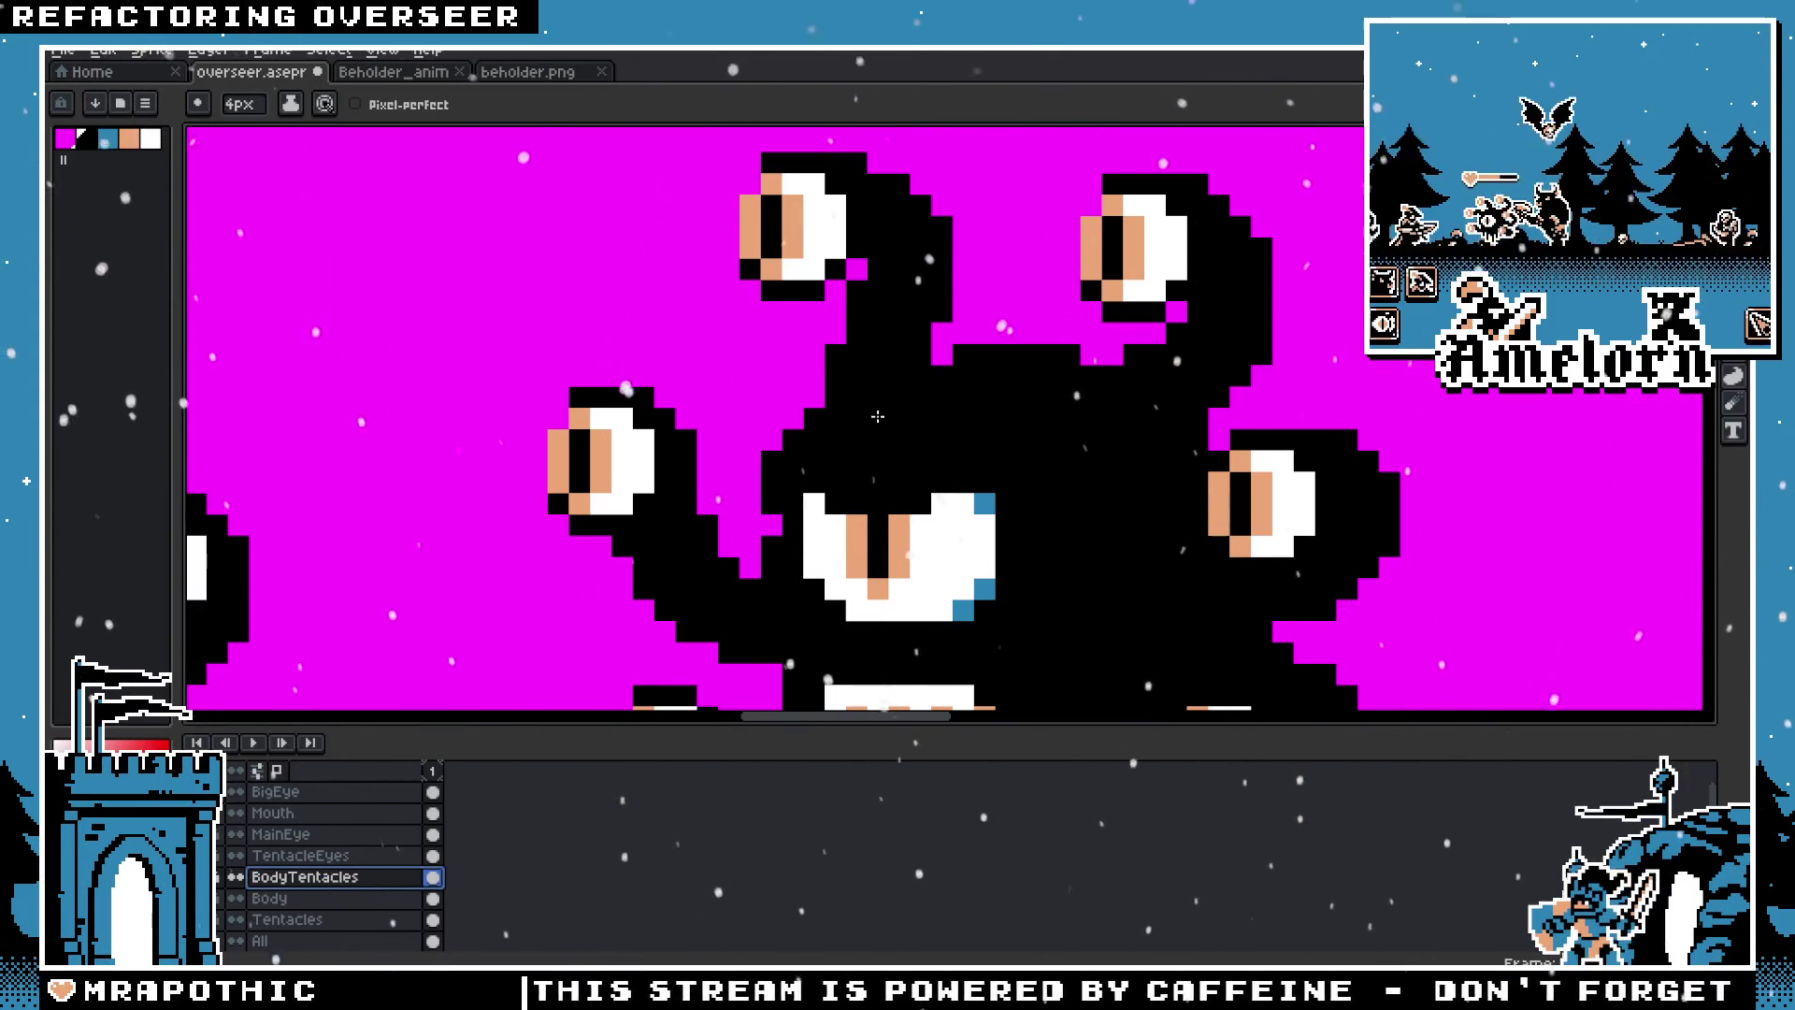
scroll(913, 441, down, 3)
scroll(844, 367, up, 3)
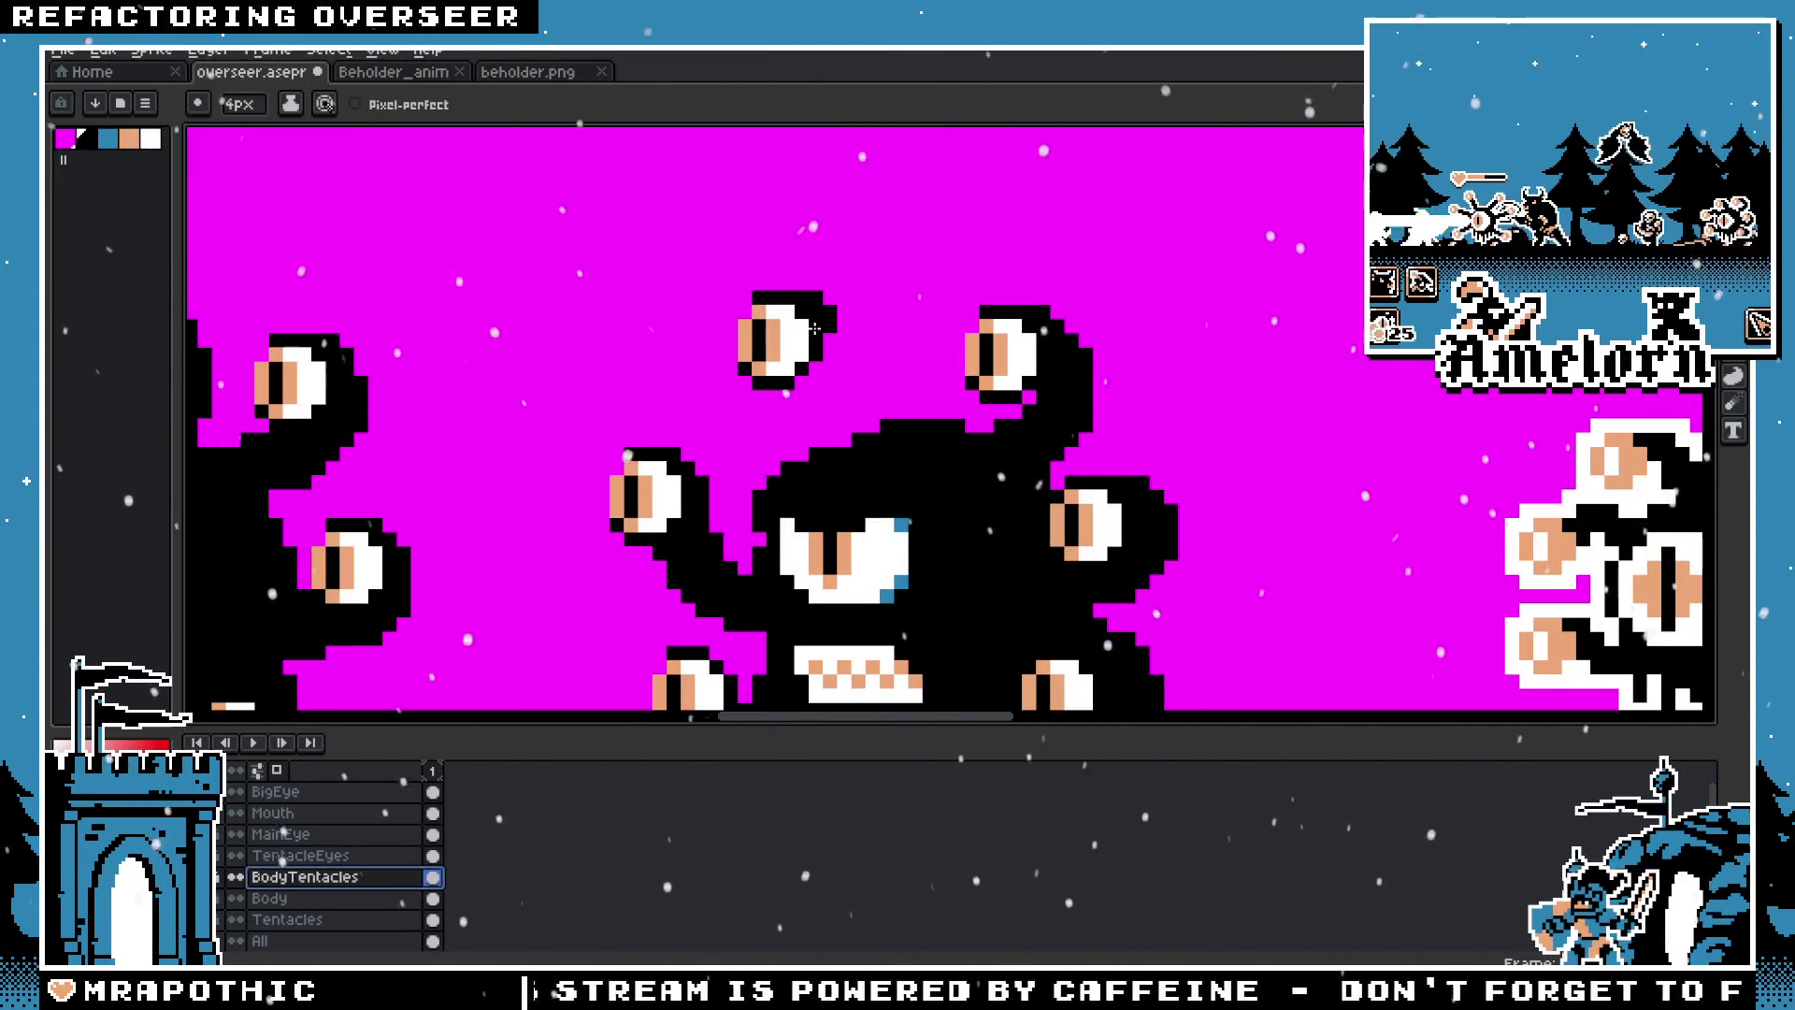
Step: Undo the failed strokes and paint a black stalk from the body up to the top eye
key(ctrl+z)
drag(823, 295, 823, 450)
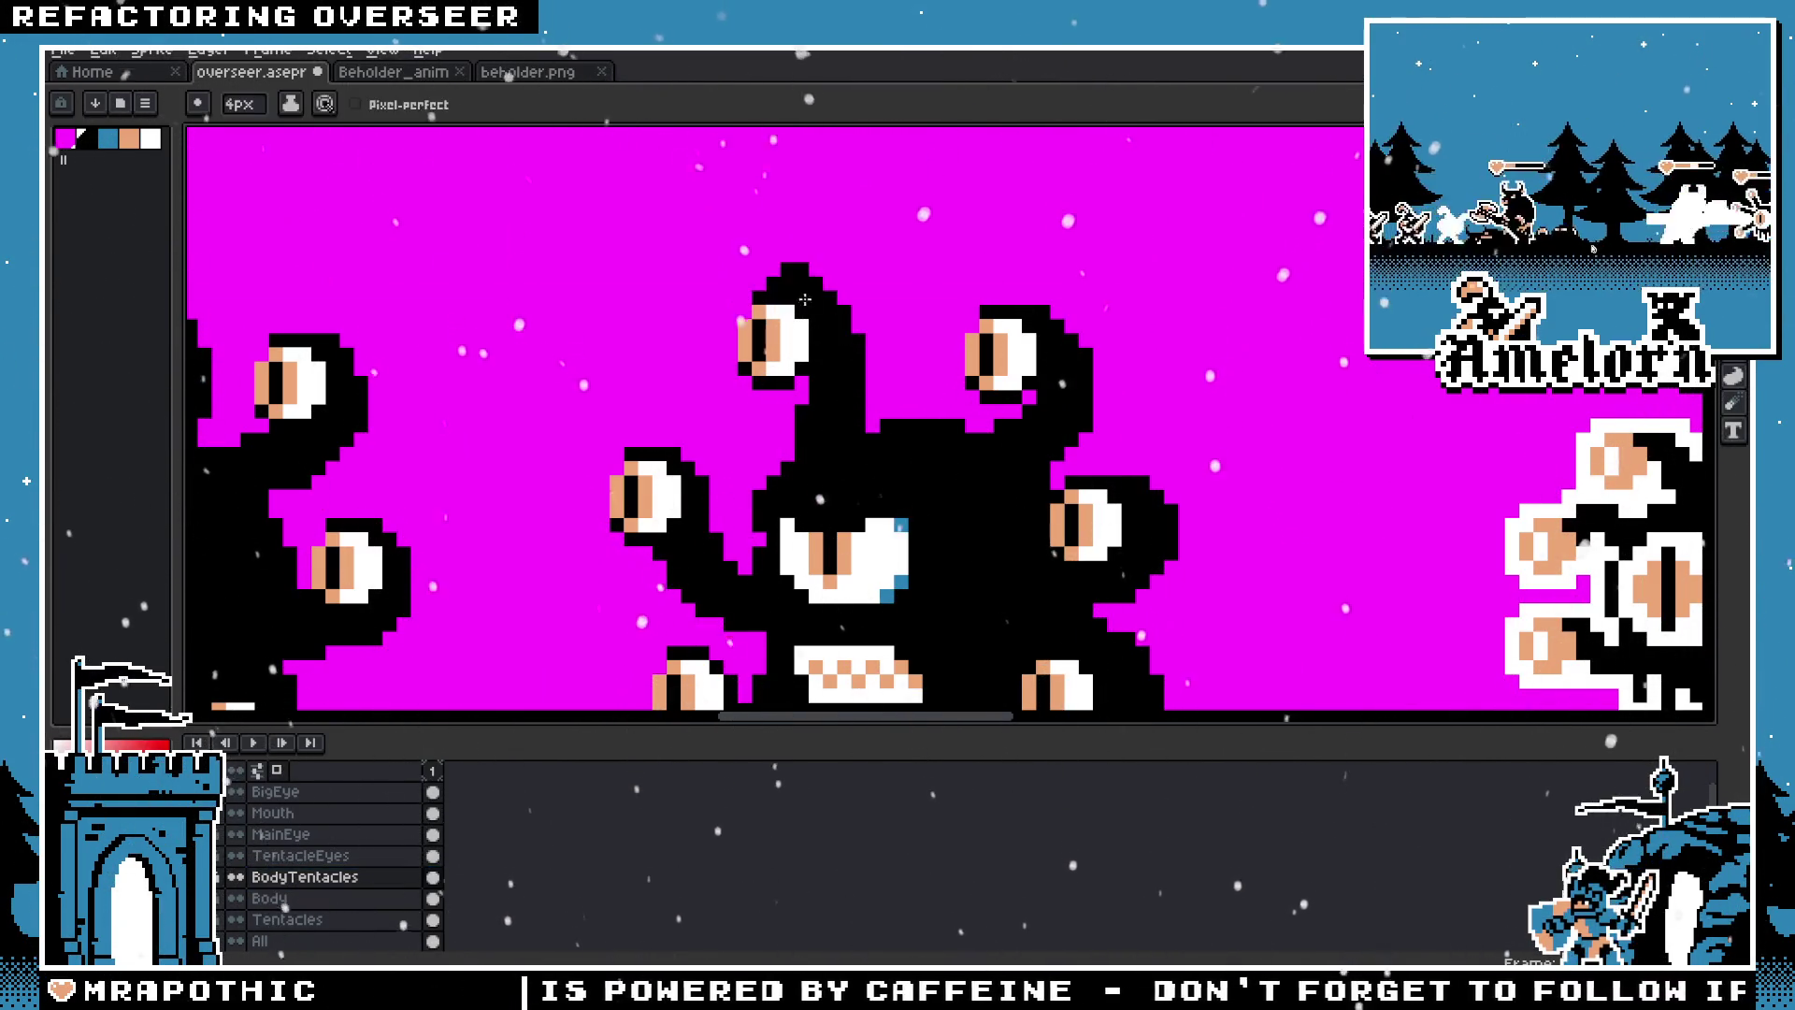
key(ctrl+z)
key(ctrl+z)
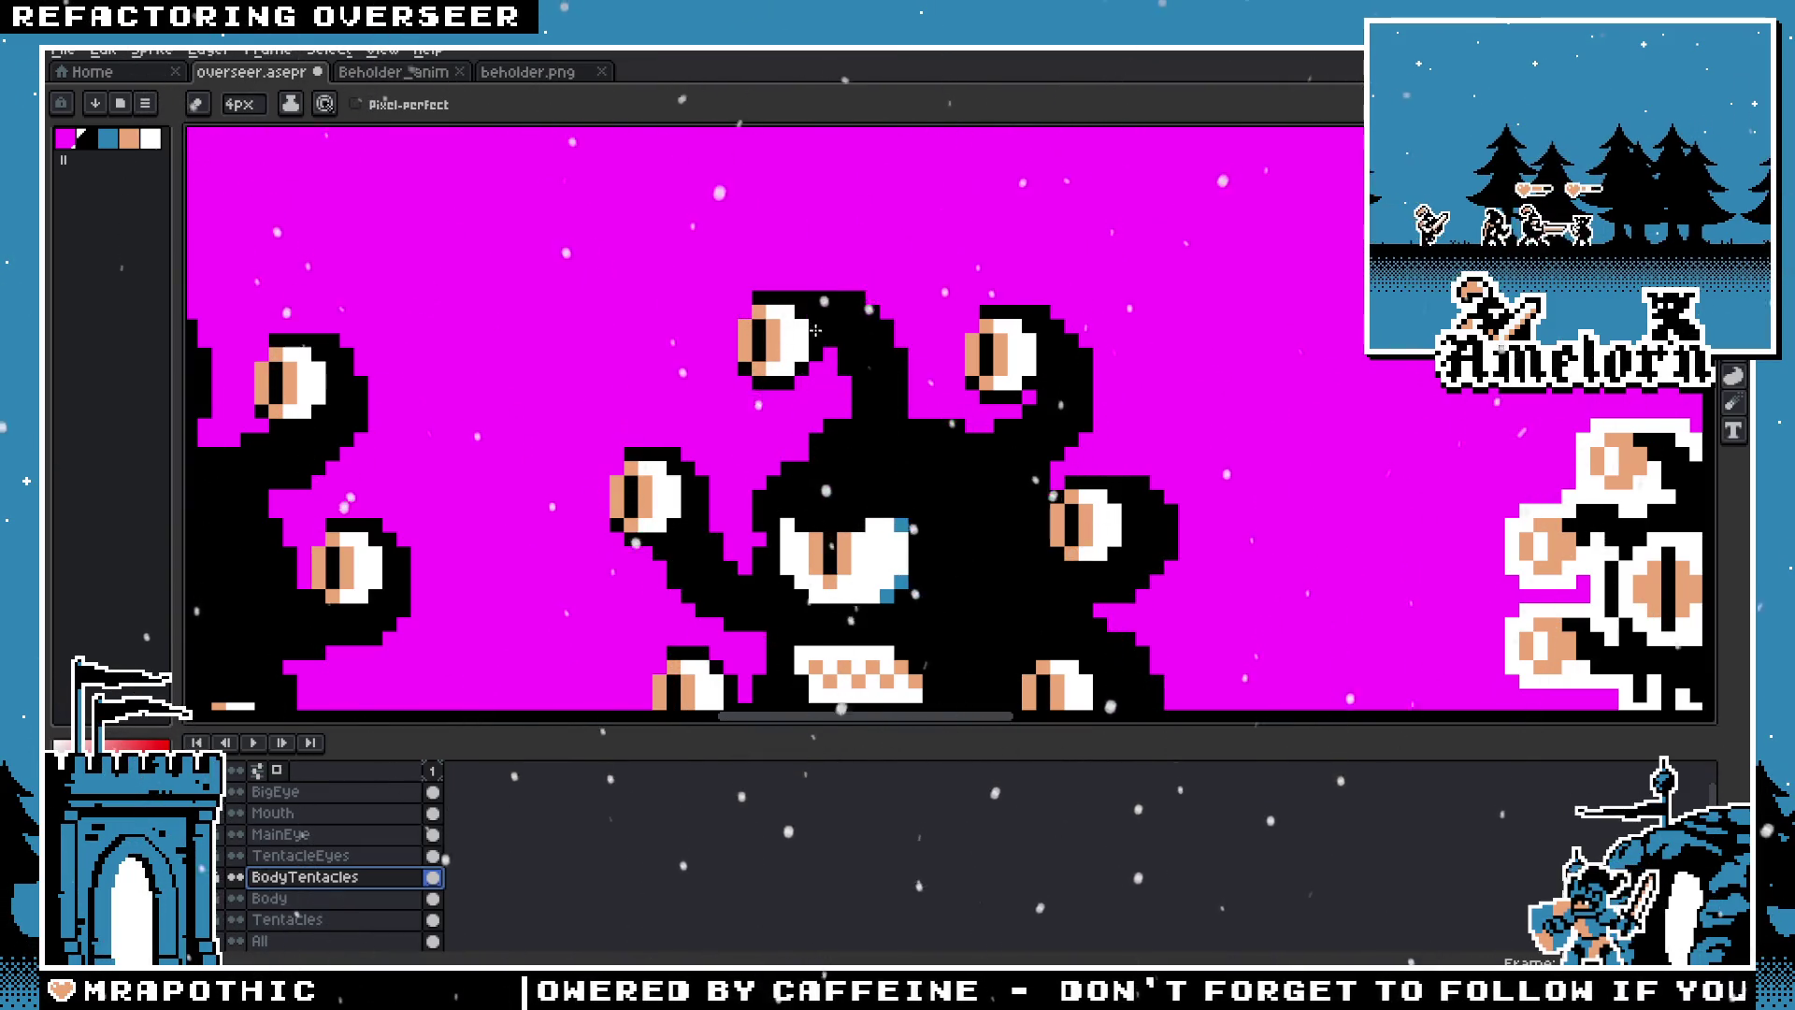
key(ctrl+z)
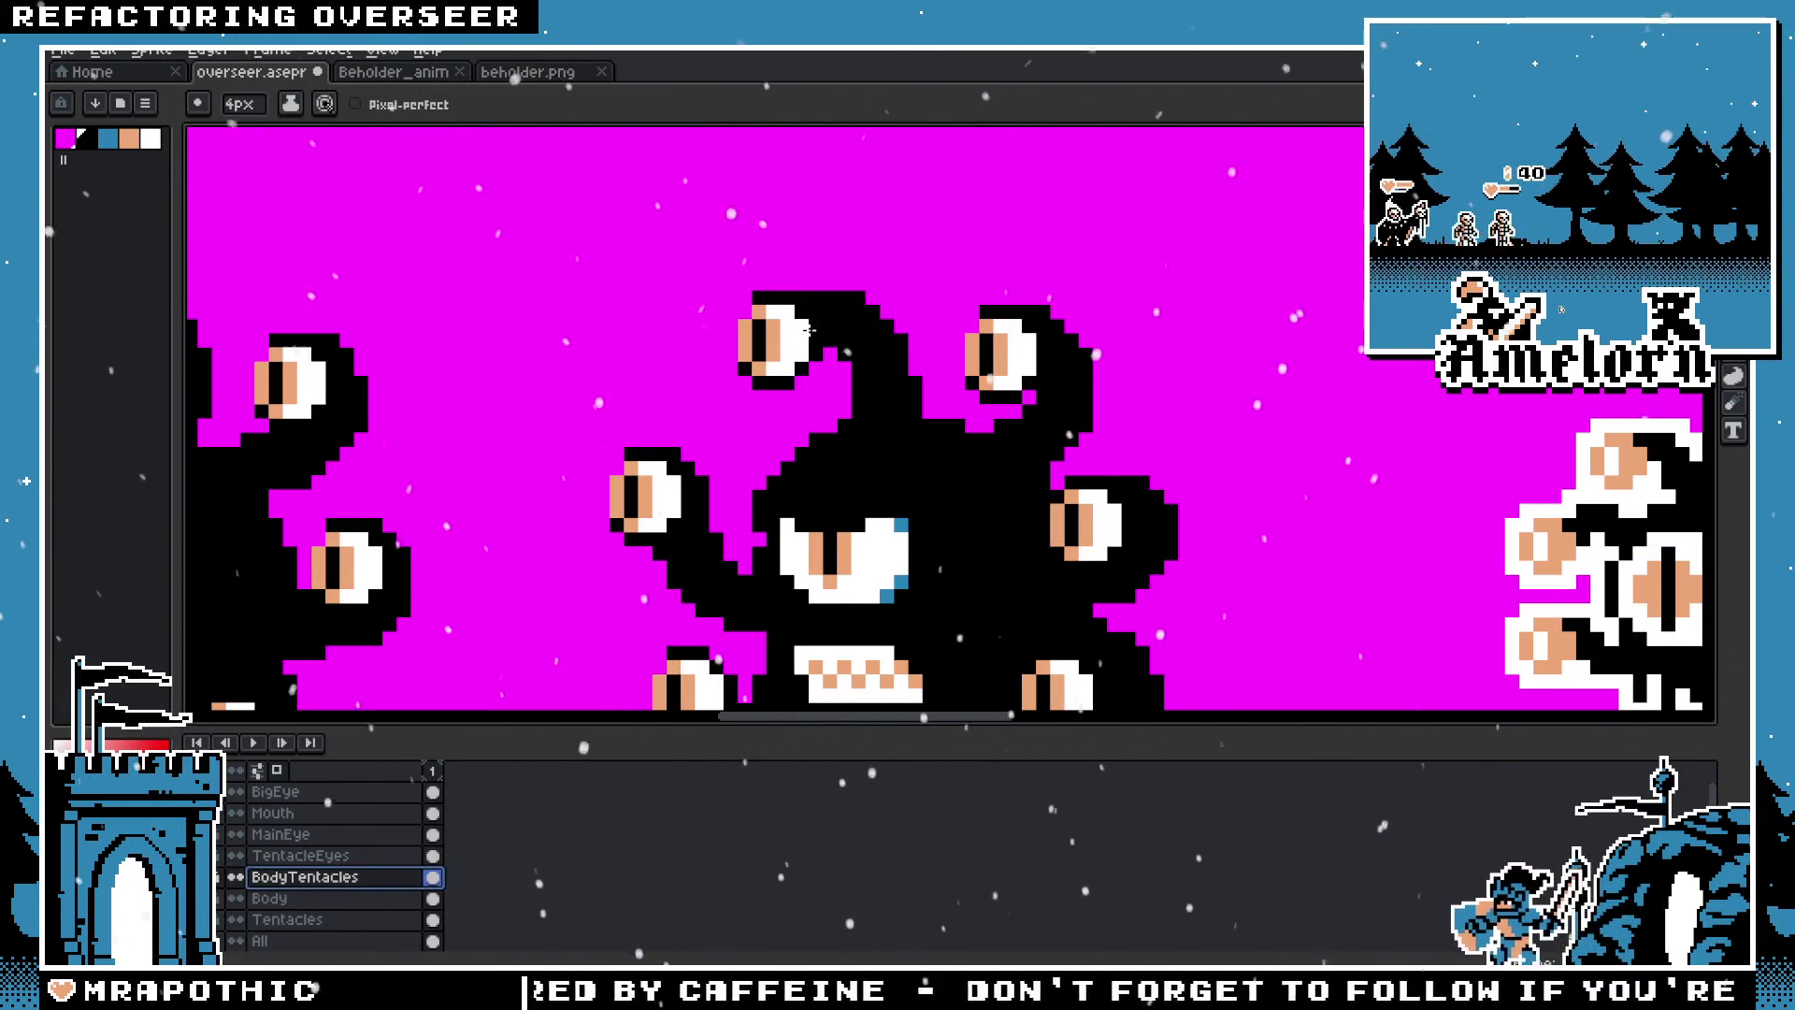
scroll(810, 330, down, 2)
scroll(804, 374, down, 2)
scroll(790, 421, up, 1)
scroll(785, 438, up, 3)
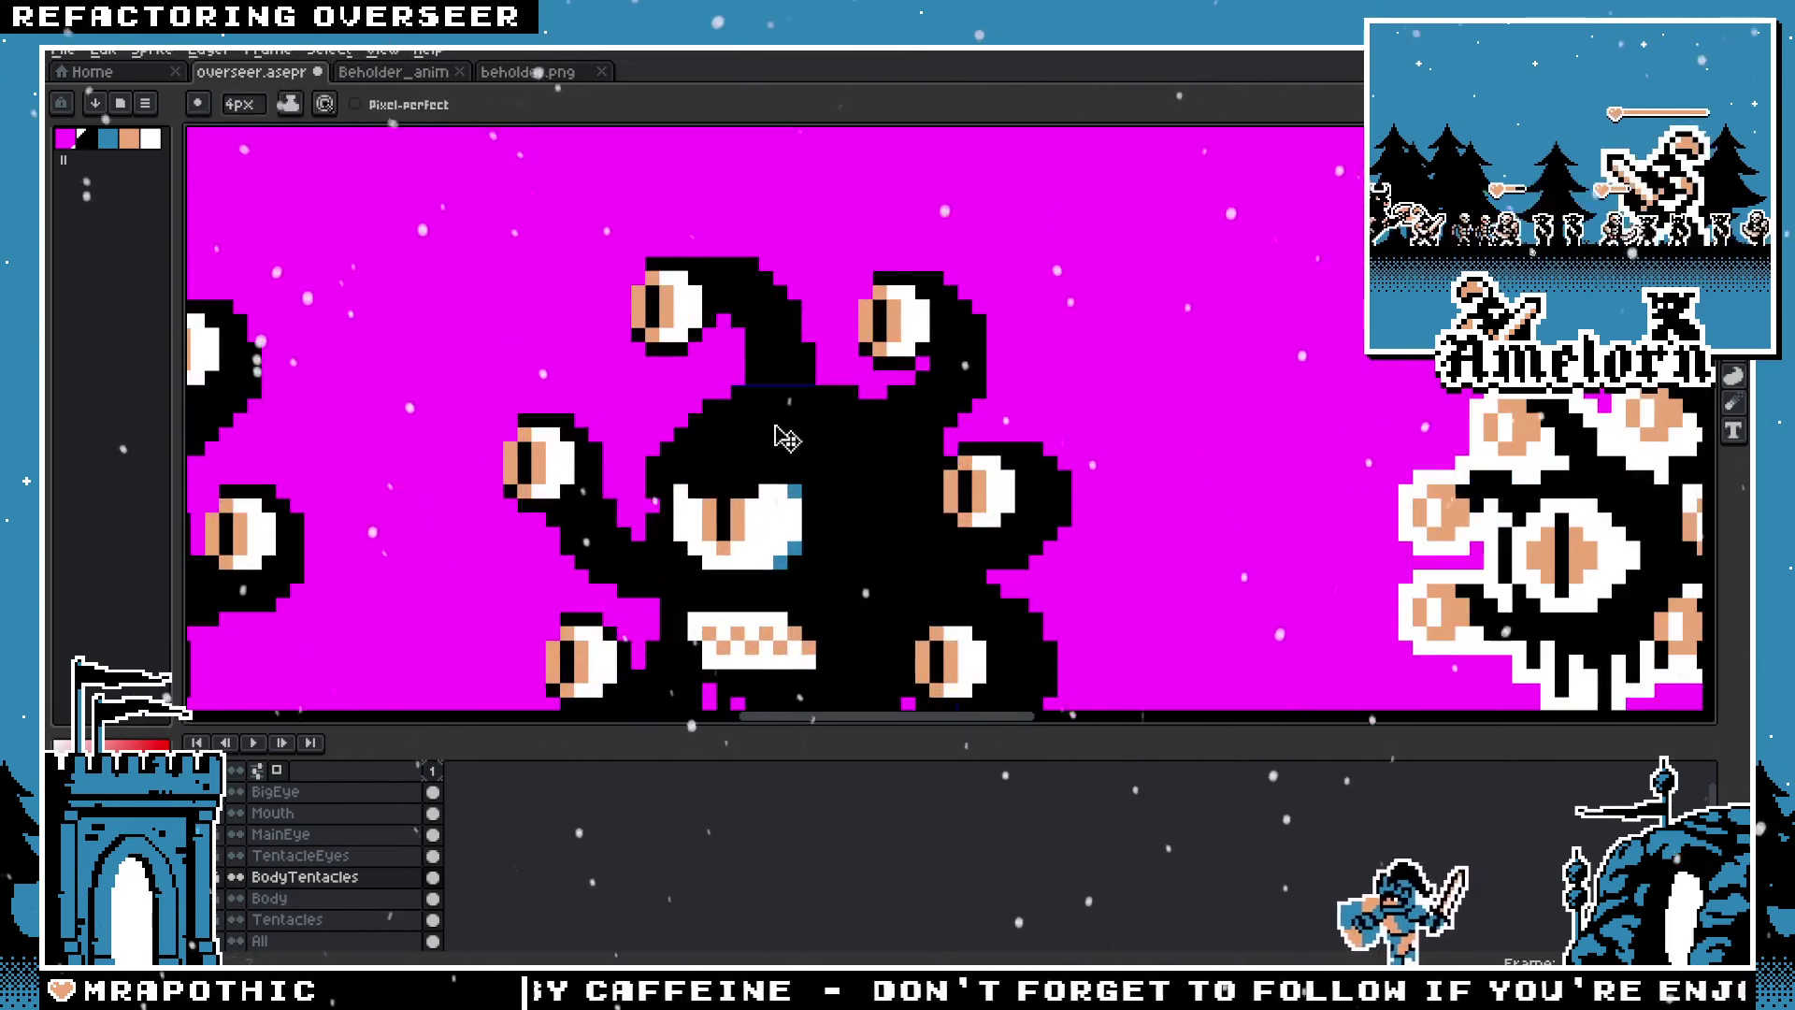
key(ctrl+z)
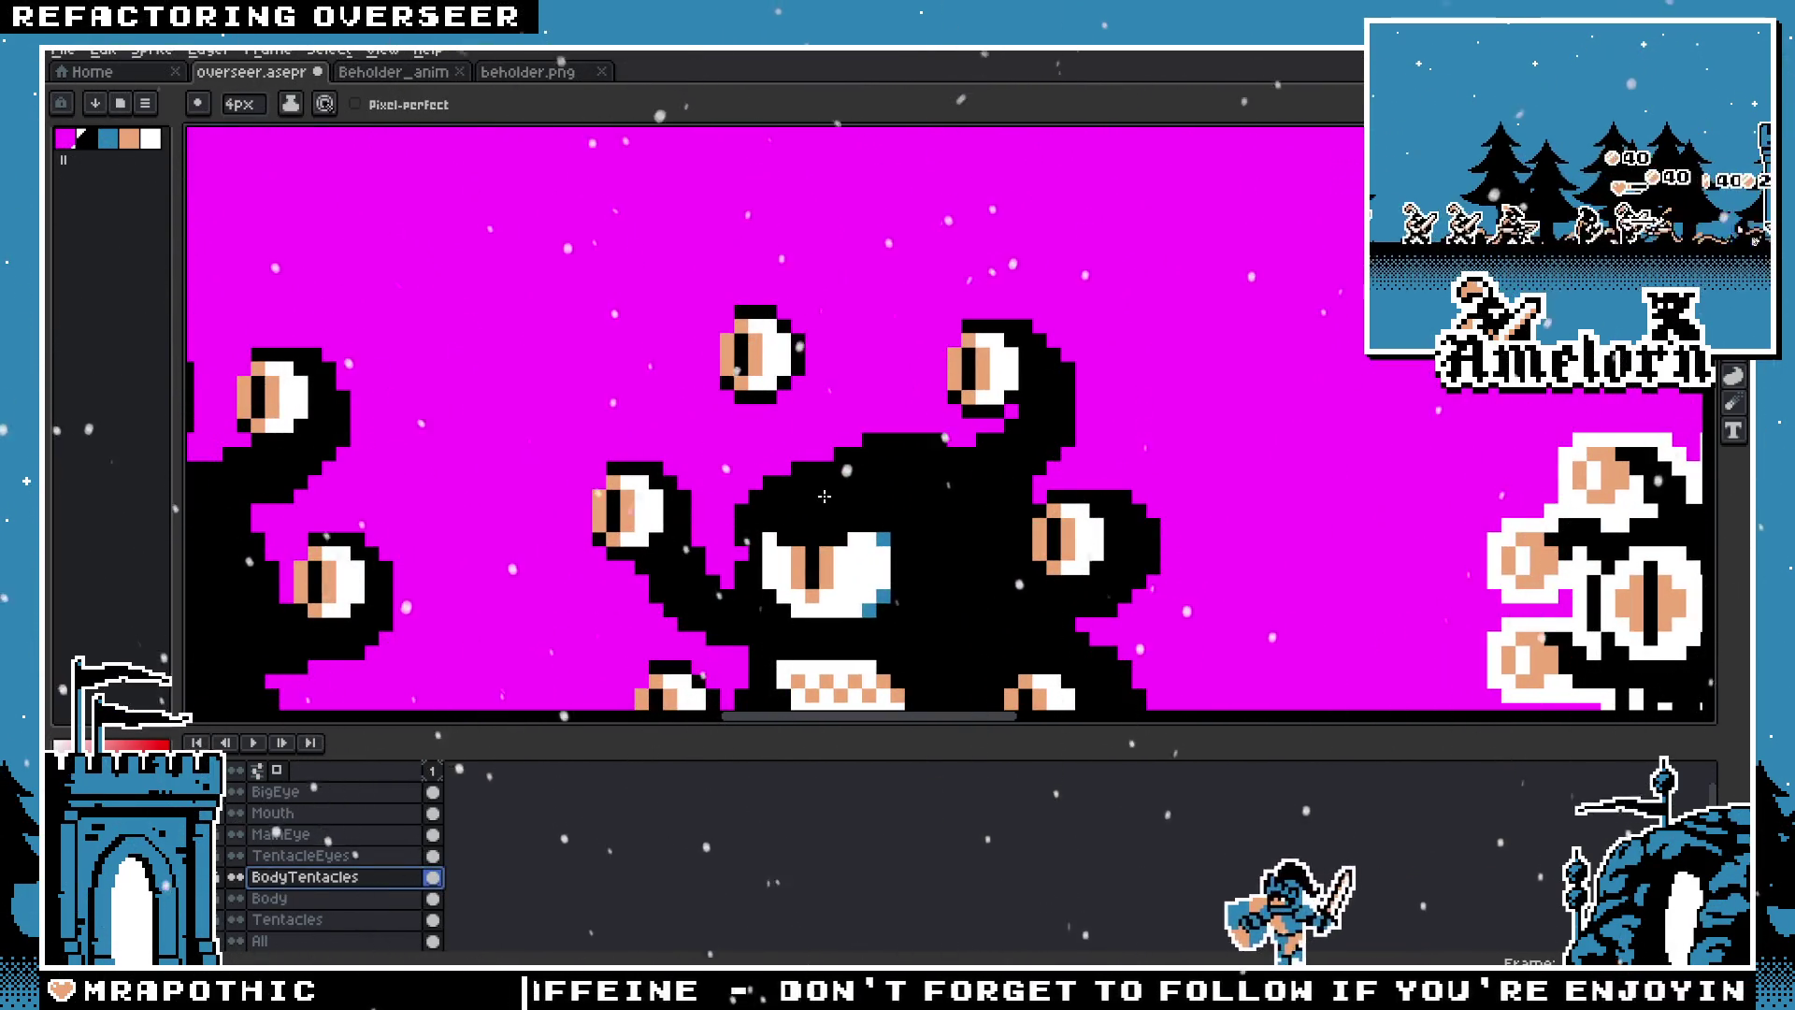
drag(884, 444, 808, 360)
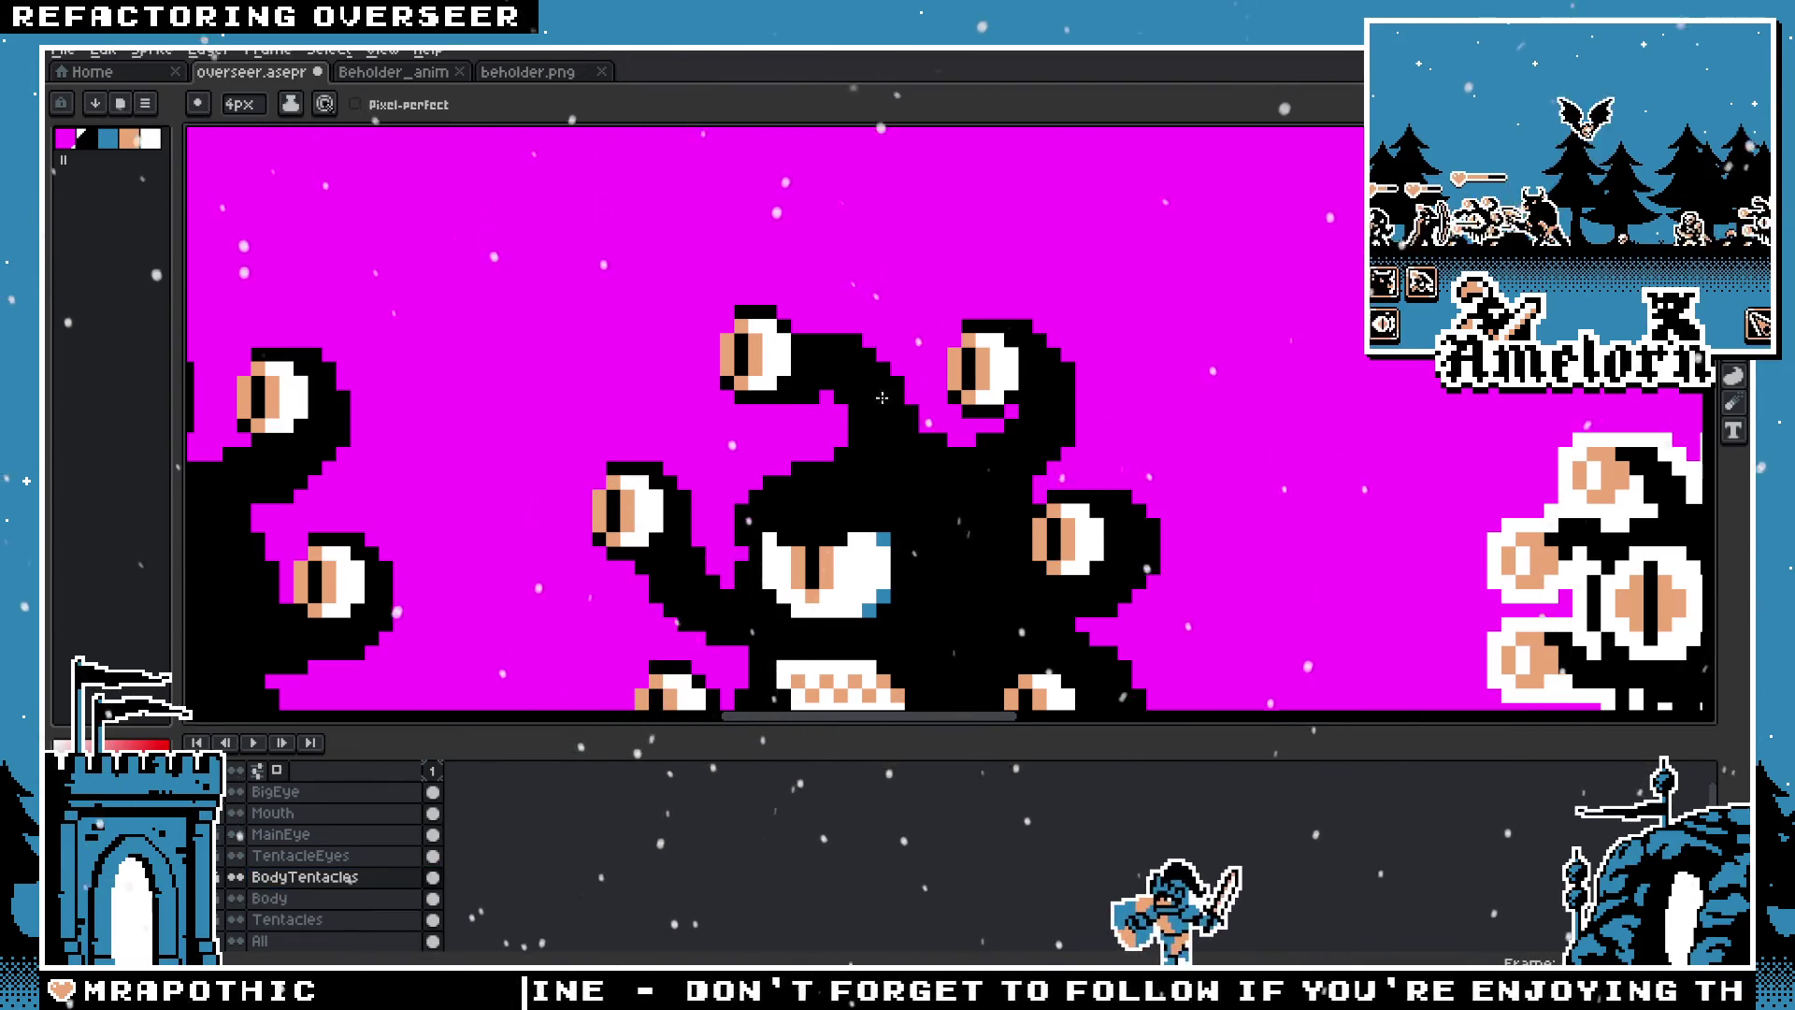
key(m)
click(299, 855)
Step: Marquee the upper eye, drag it slightly down and right, and commit it above the body
mouse_move(660, 285)
mouse_down()
mouse_move(795, 426)
mouse_move(785, 388)
mouse_up()
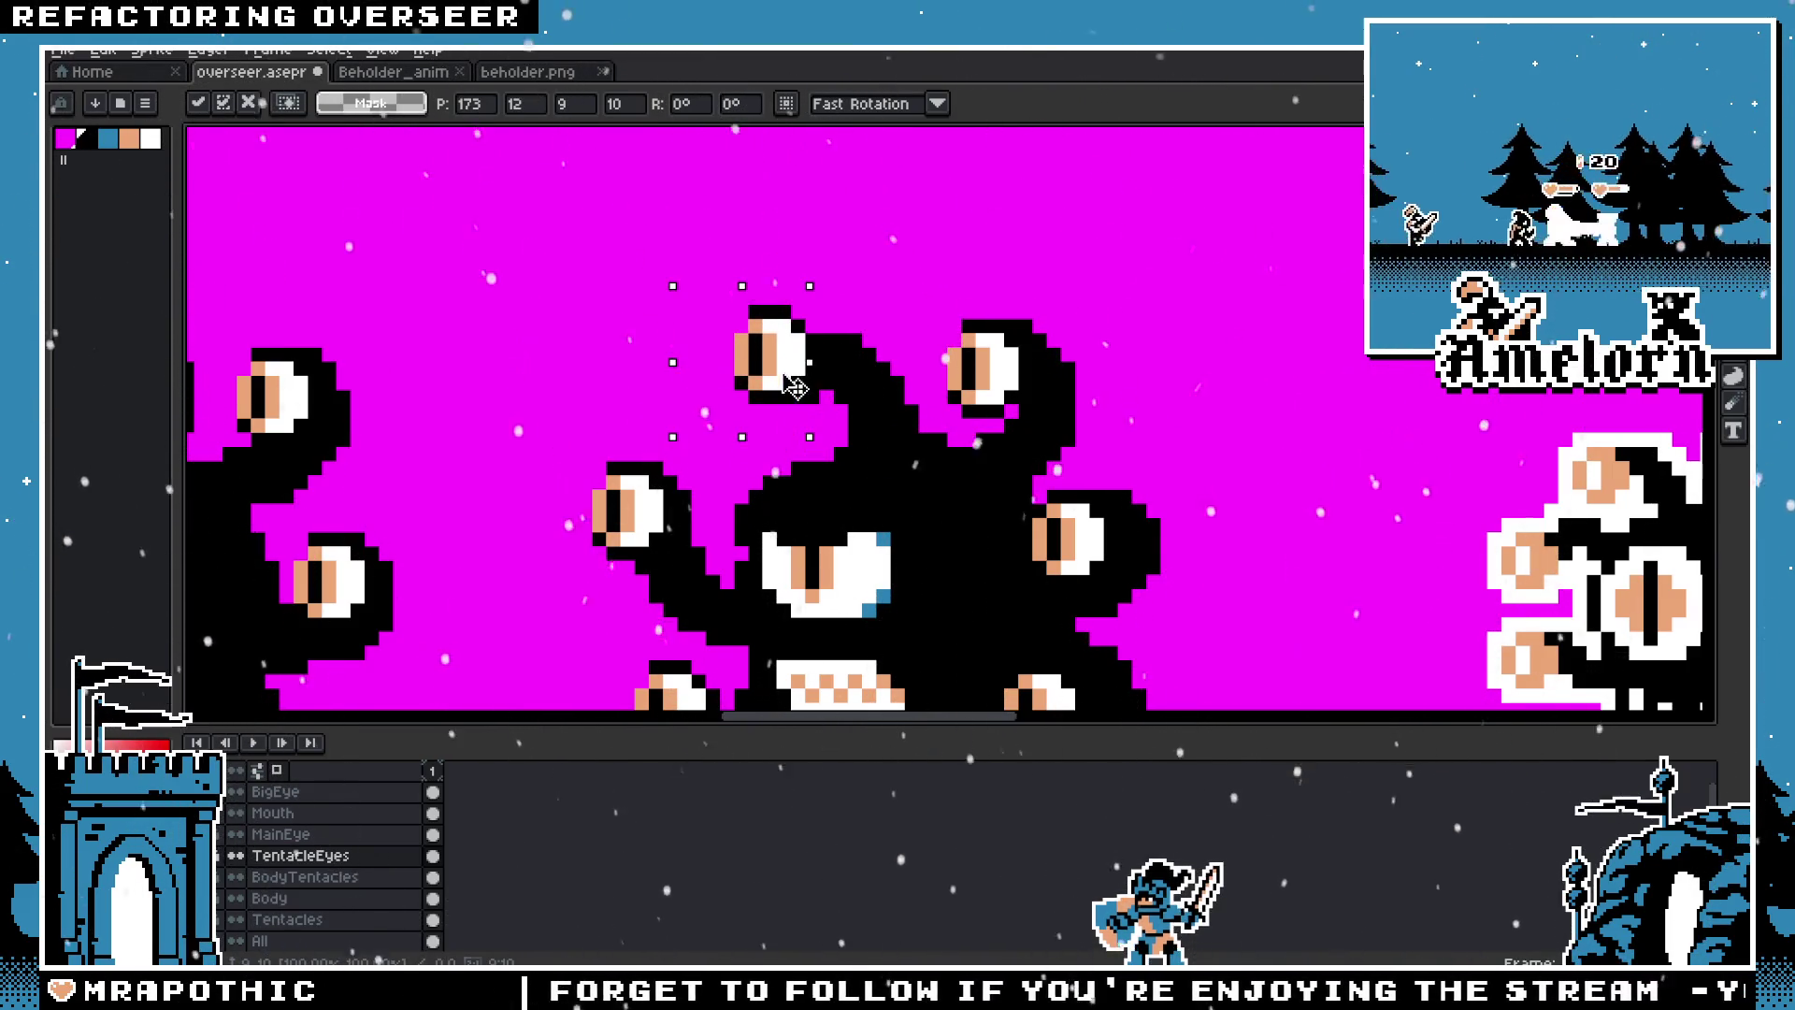
click(612, 354)
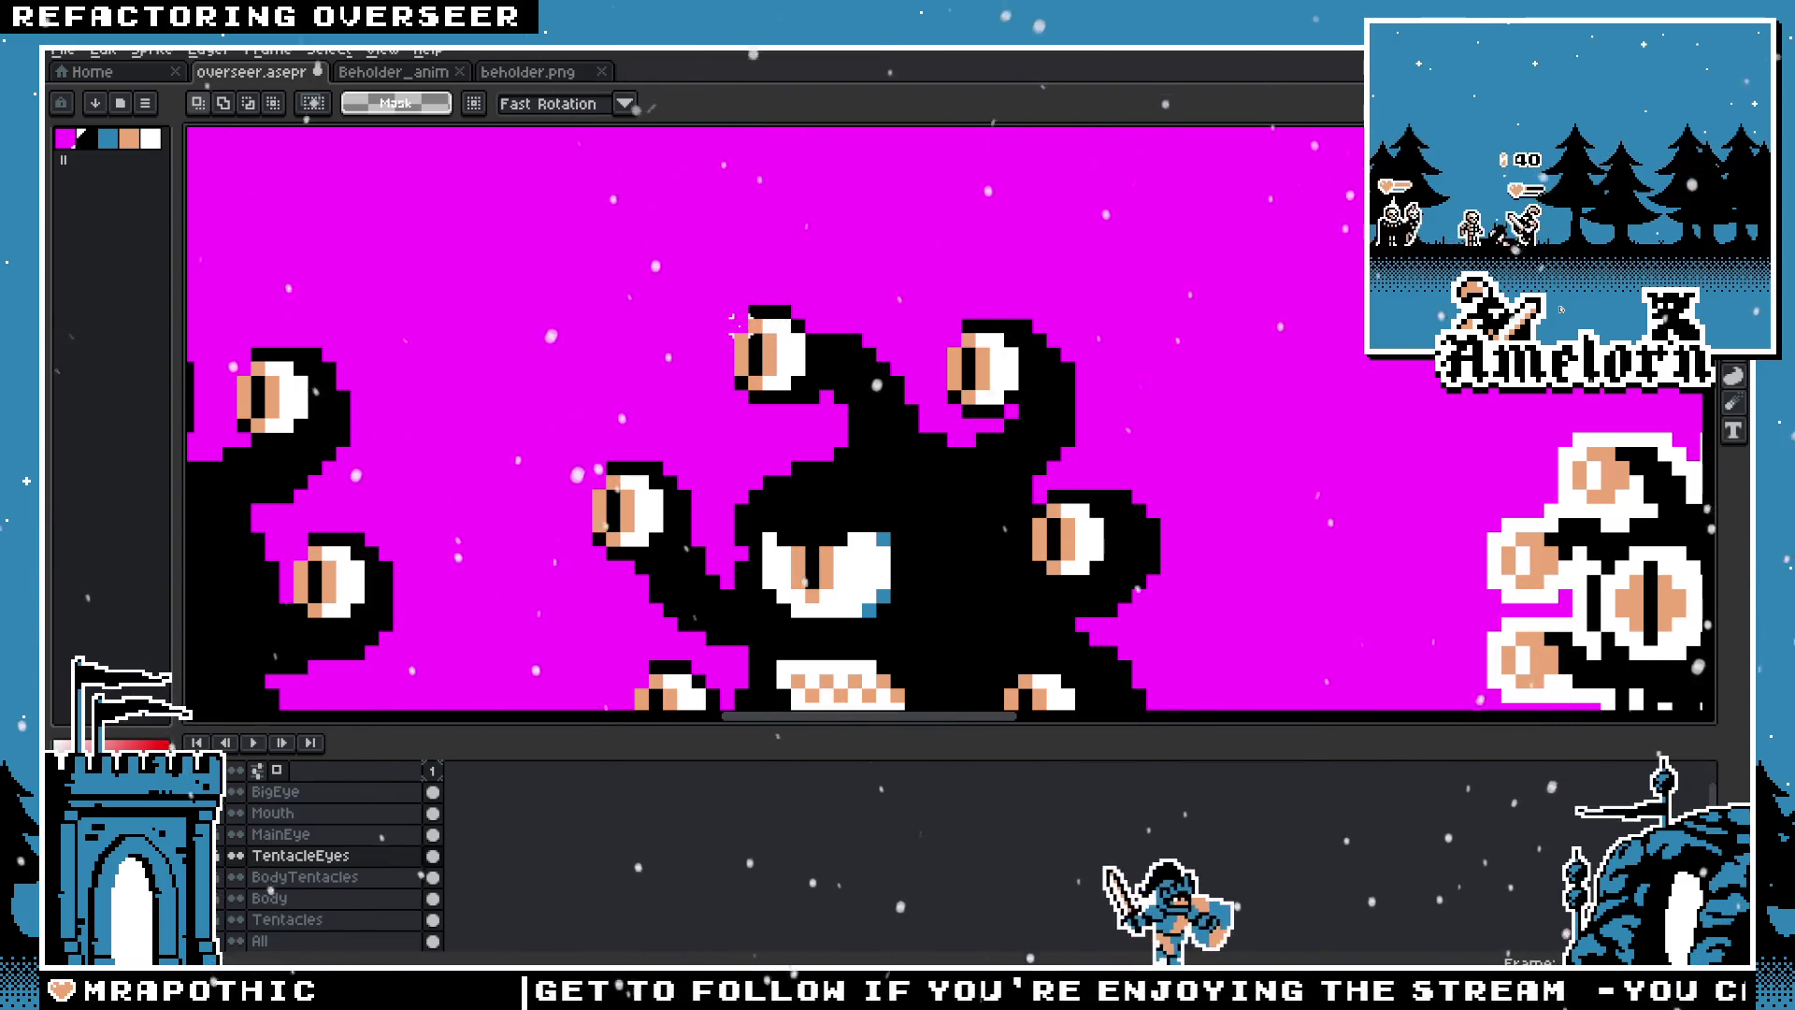
scroll(806, 411, down, 2)
scroll(806, 412, down, 3)
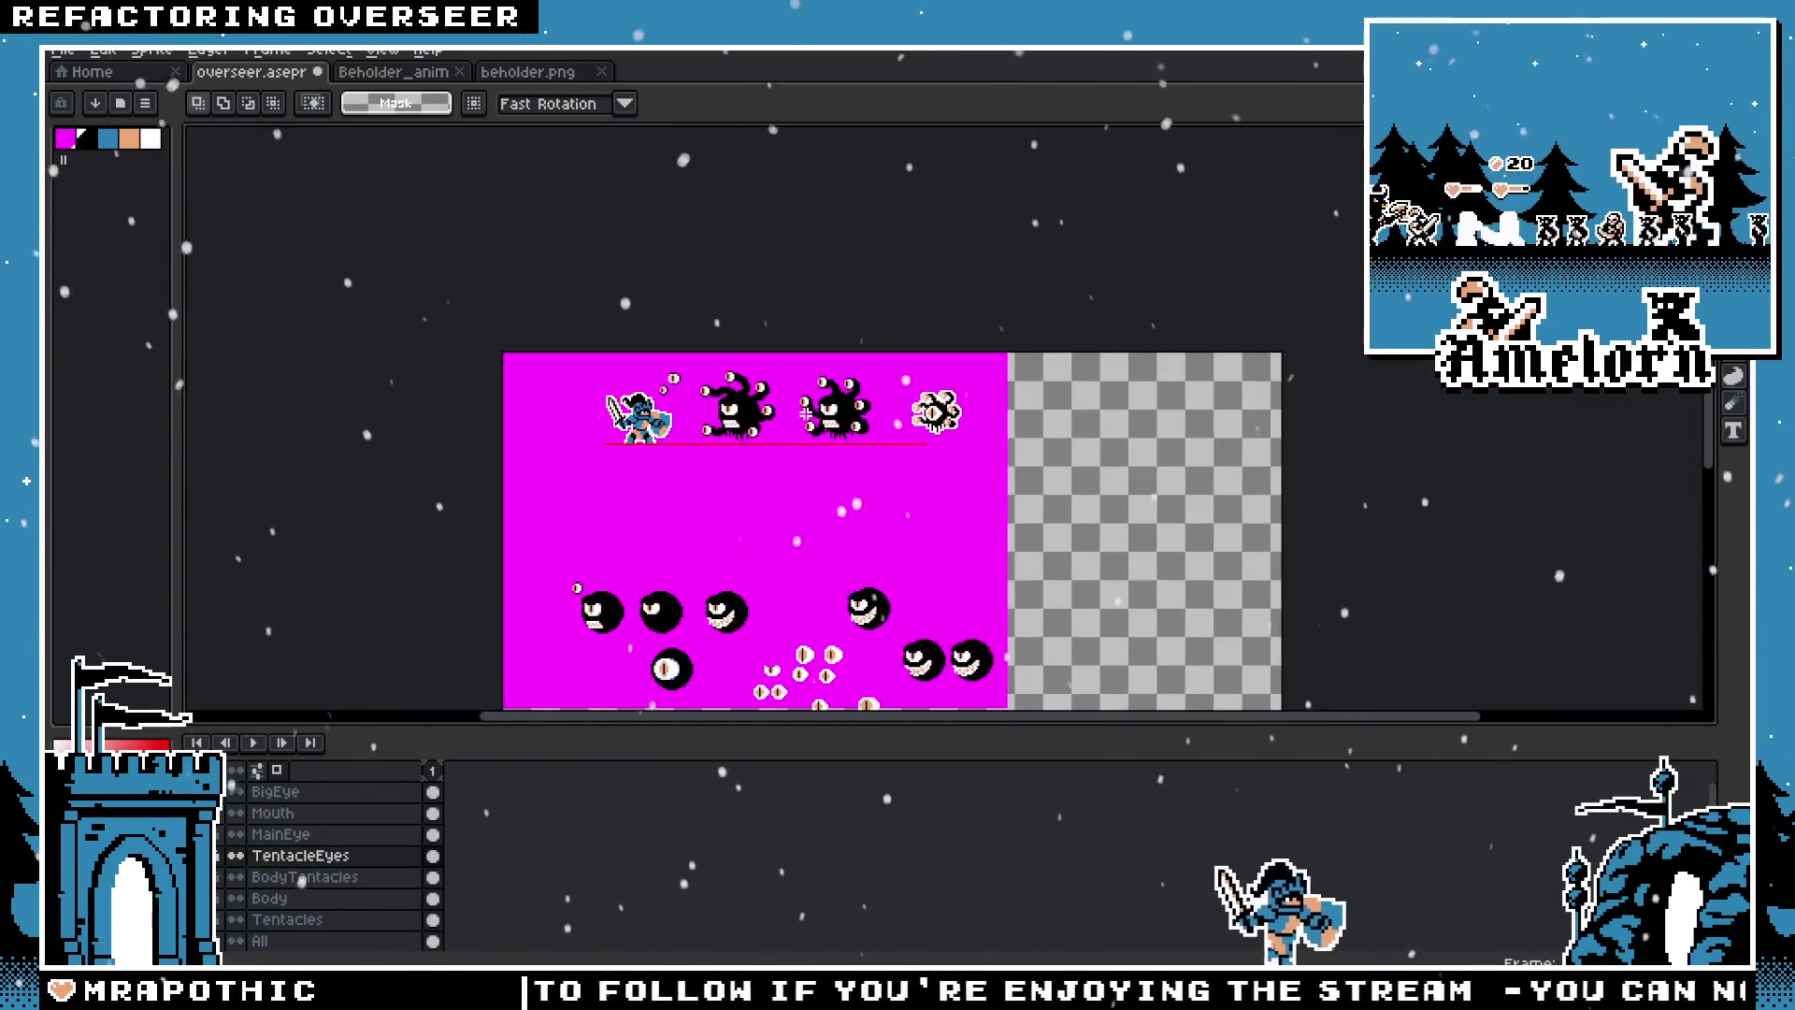
scroll(806, 411, up, 5)
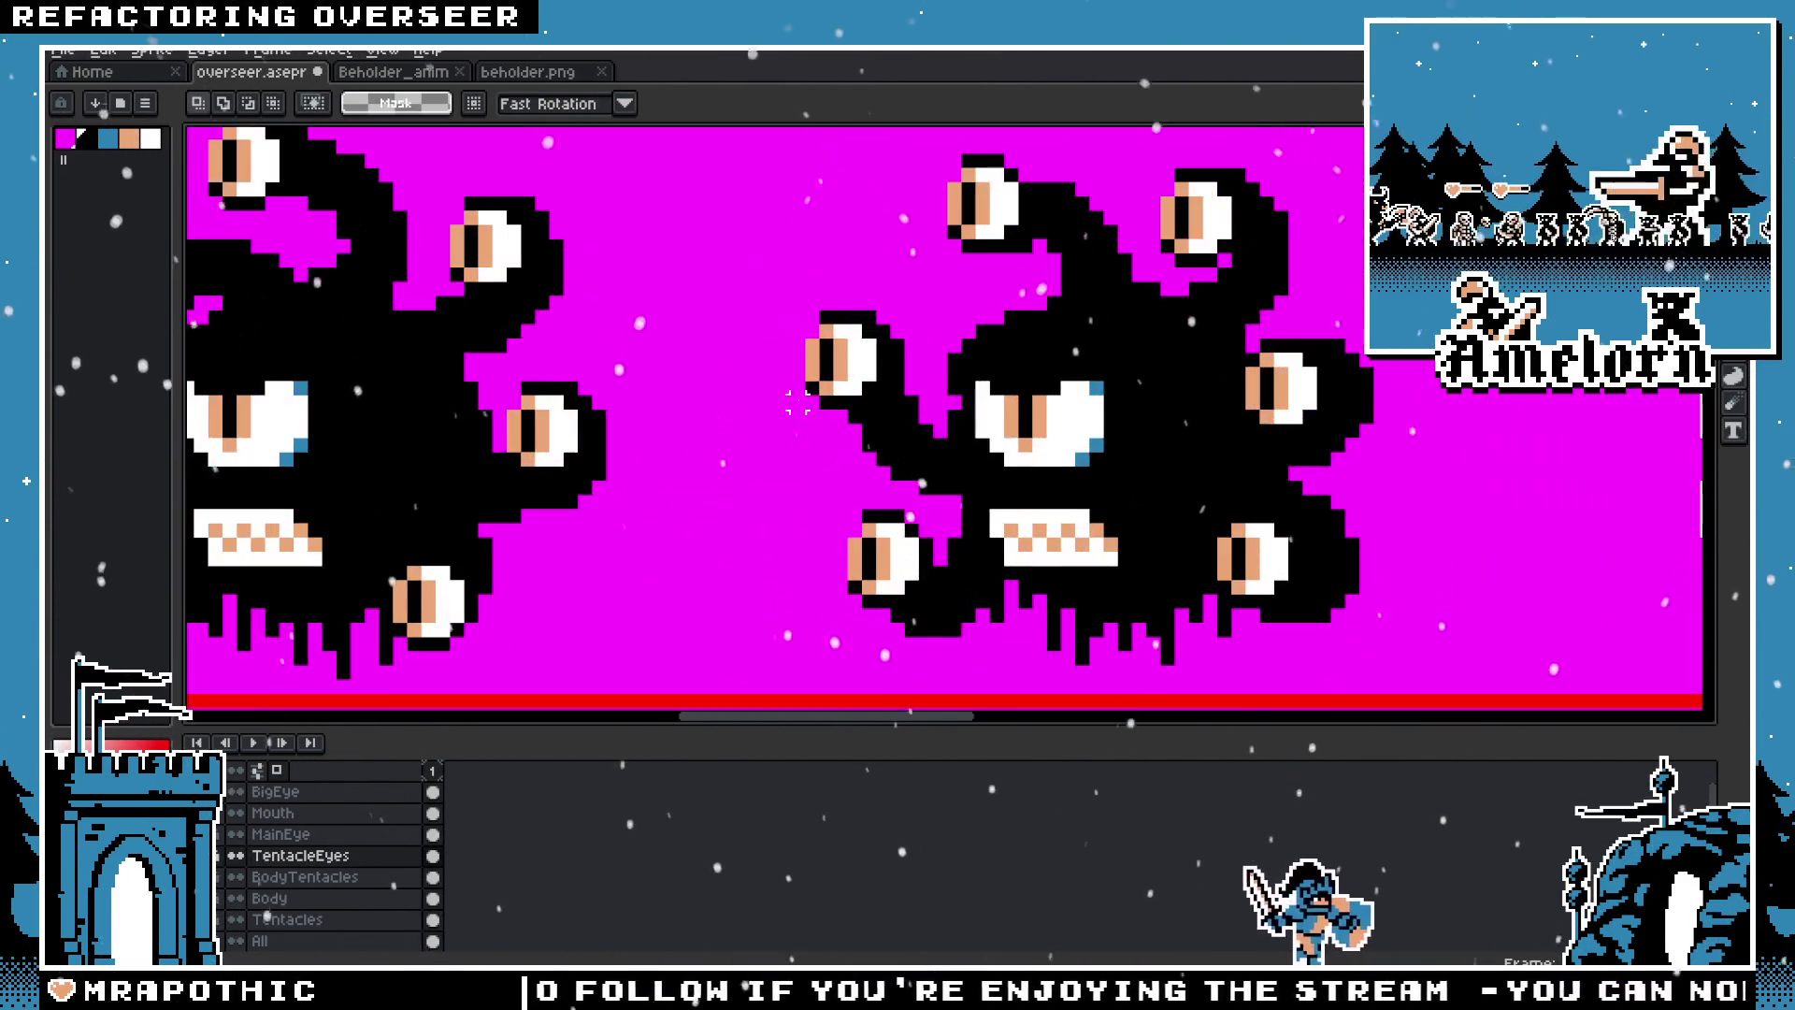
ctrl+click(895, 358)
scroll(854, 468, up, 1)
key(b)
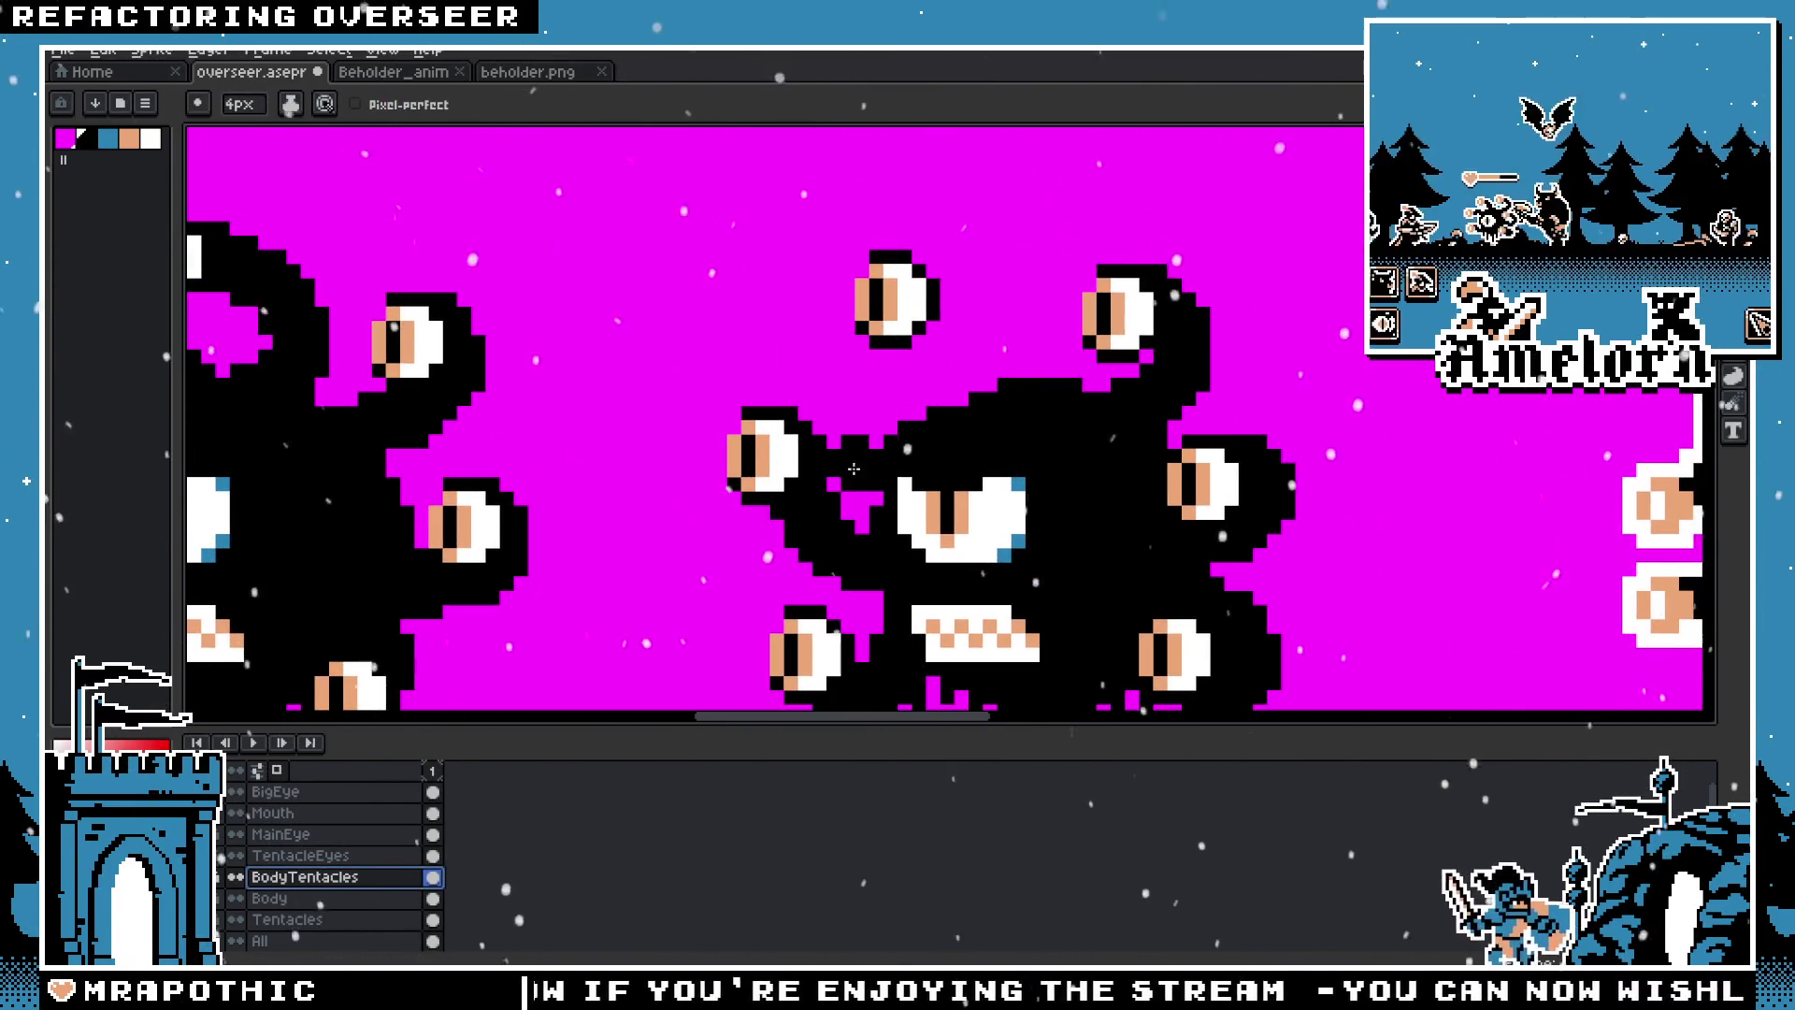
click(342, 858)
Step: On the Tentacles layer, try a curled top-tentacle tip, undo it and the body bump, and enlarge the brush
click(298, 921)
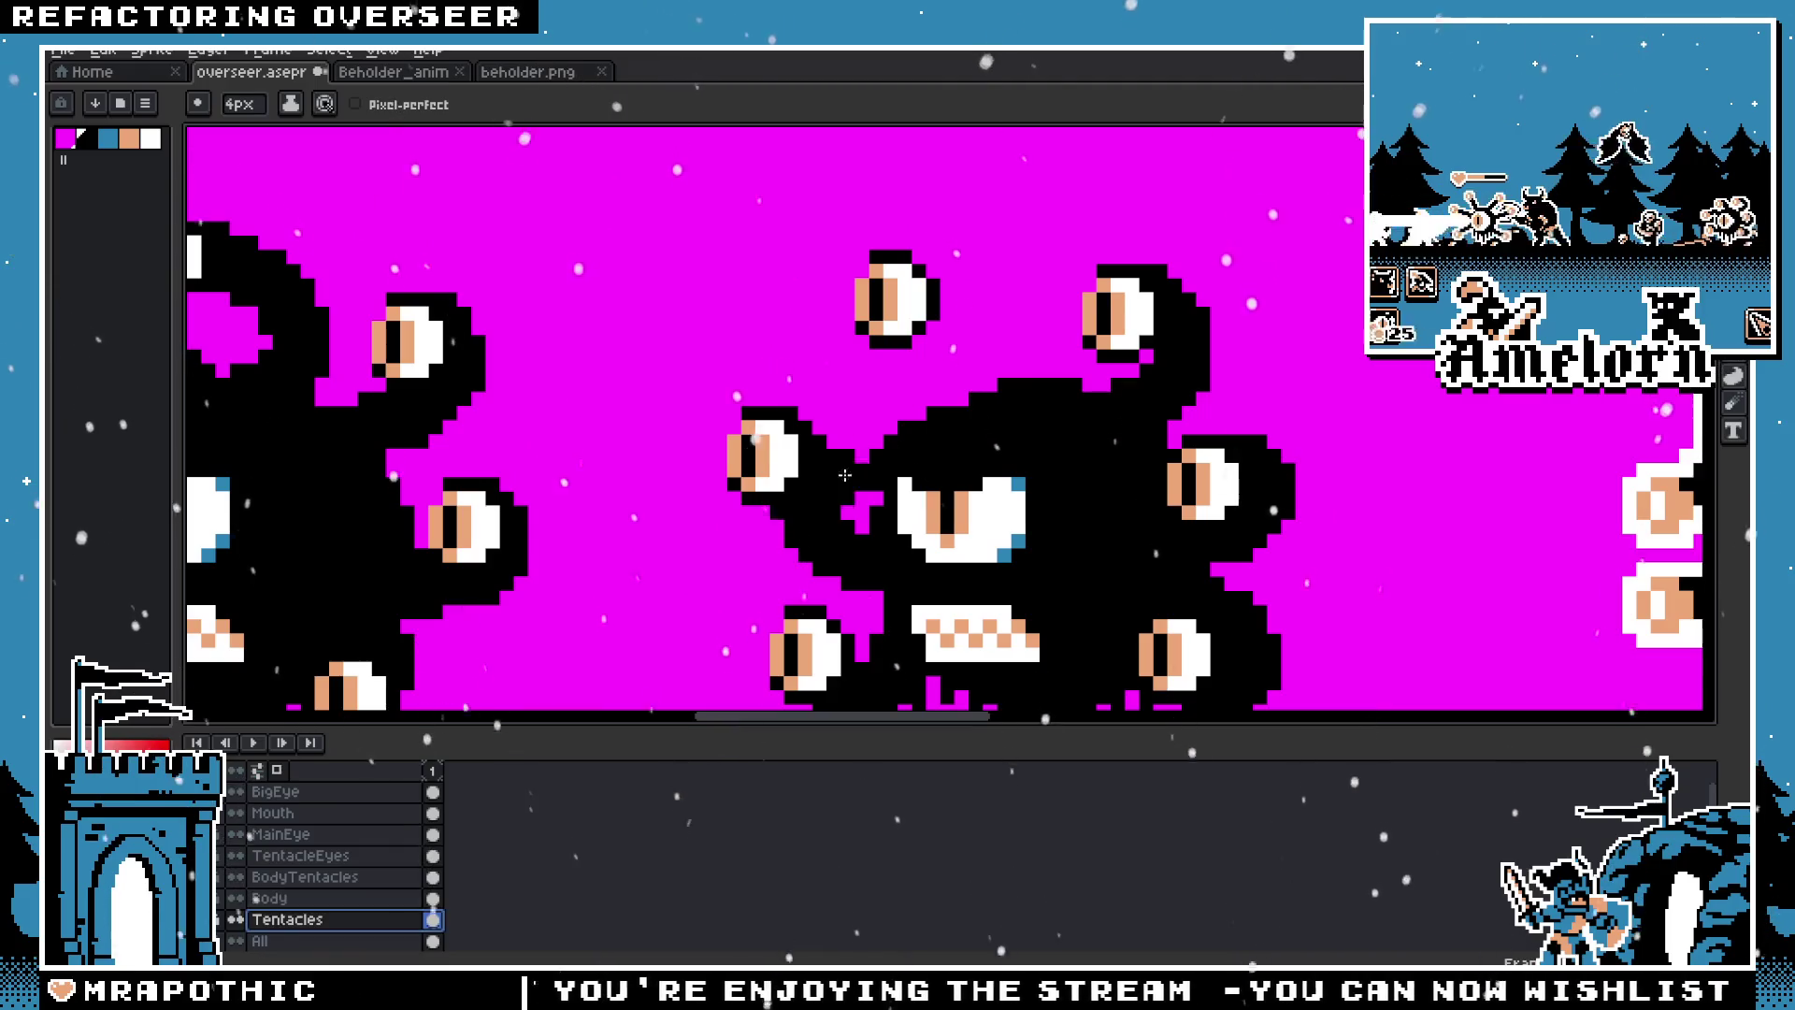
drag(980, 311, 979, 347)
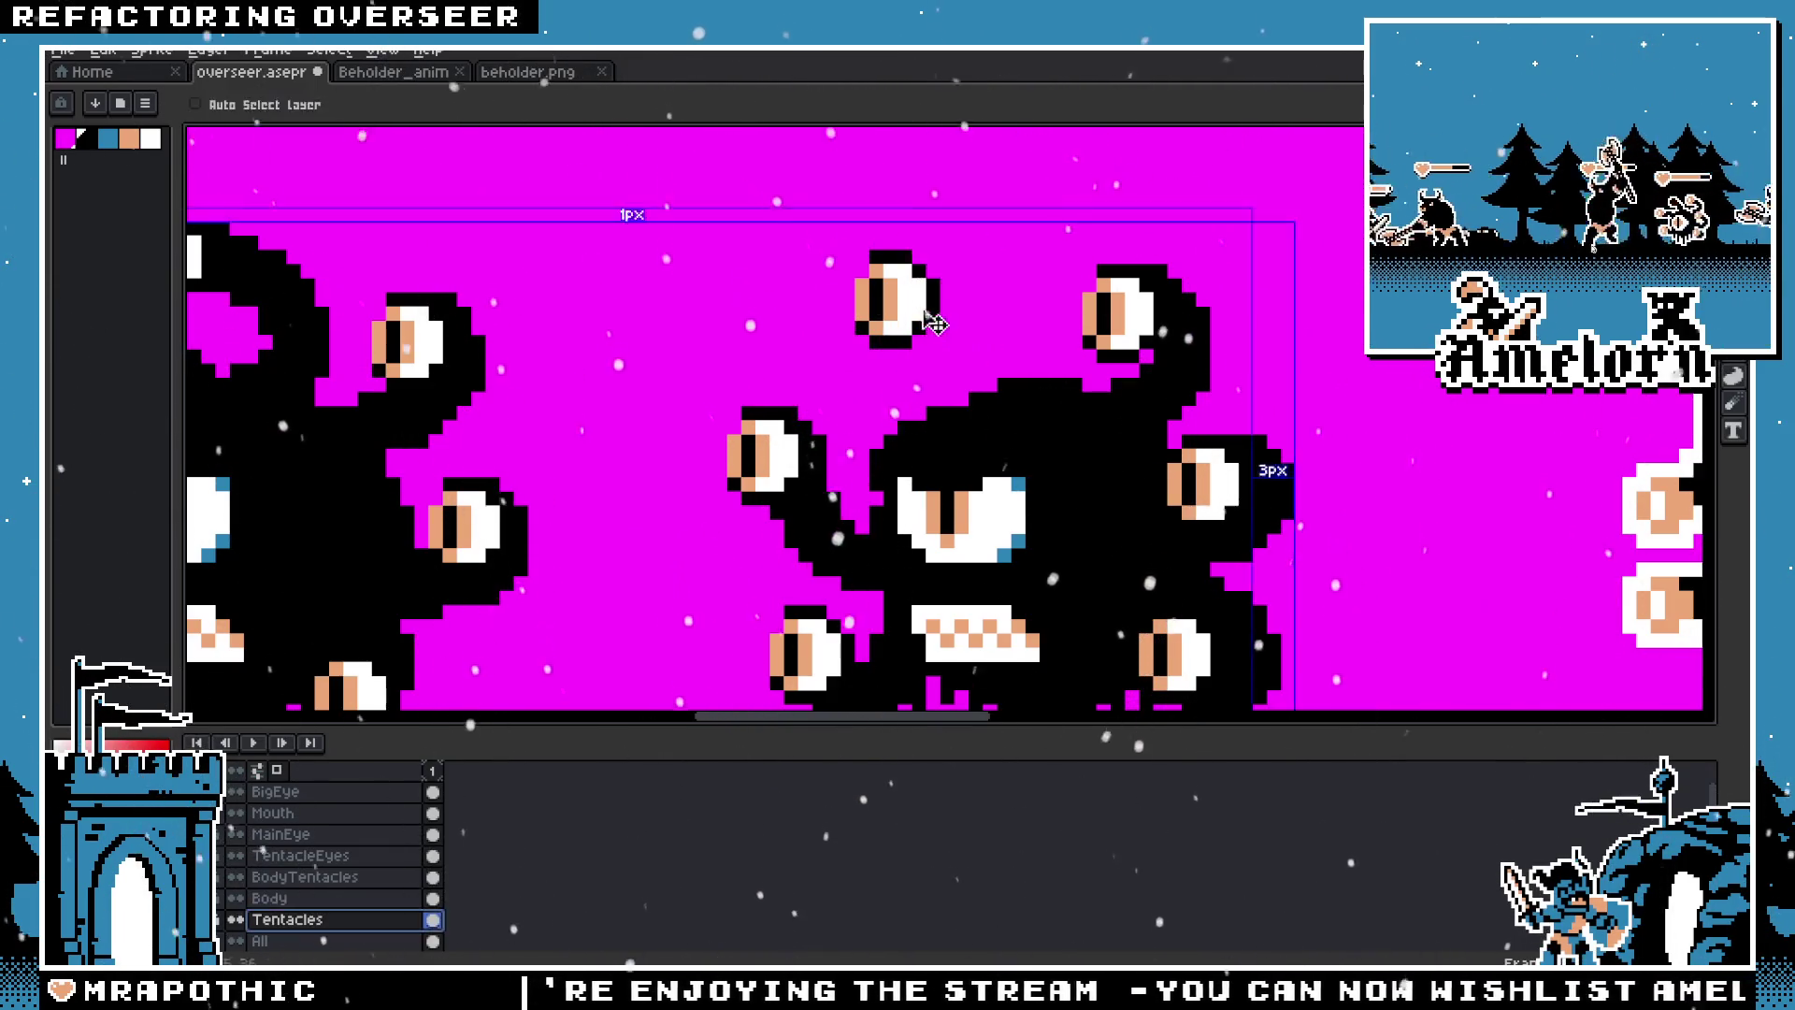
scroll(981, 407, down, 2)
scroll(981, 407, down, 1)
scroll(991, 416, up, 3)
key(ctrl+z)
key(ctrl+z)
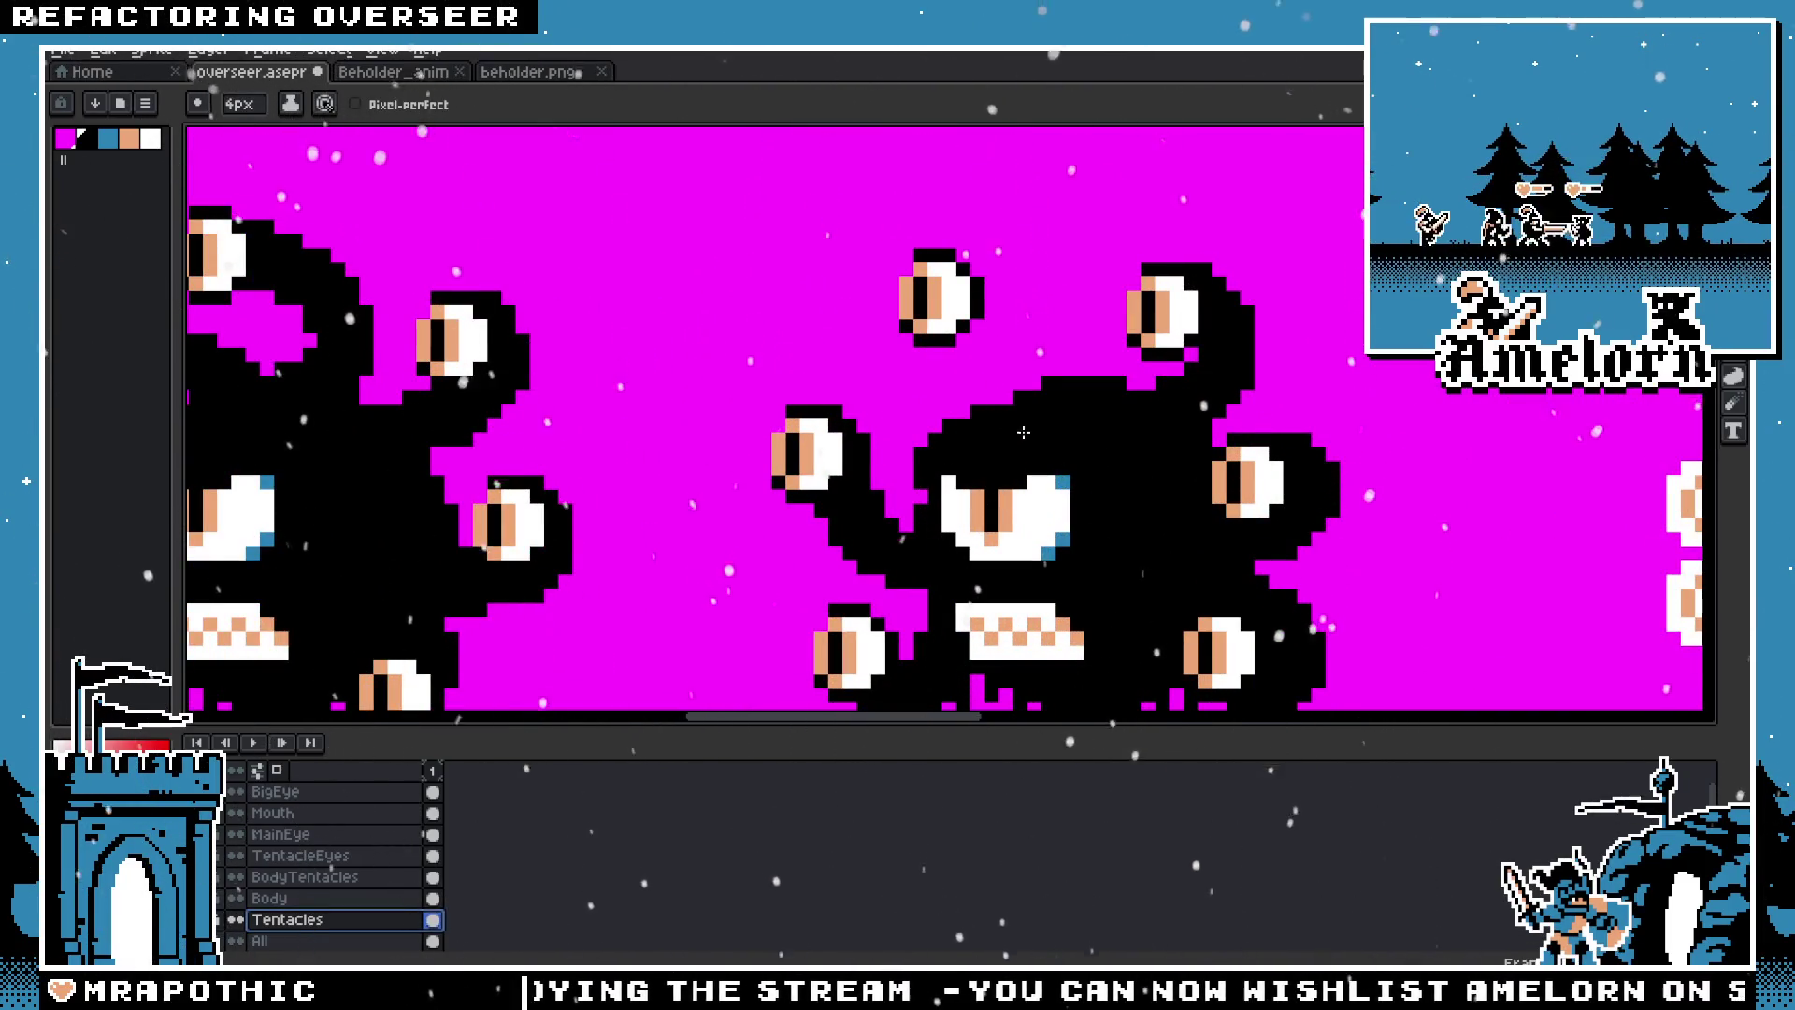
scroll(946, 299, down, 3)
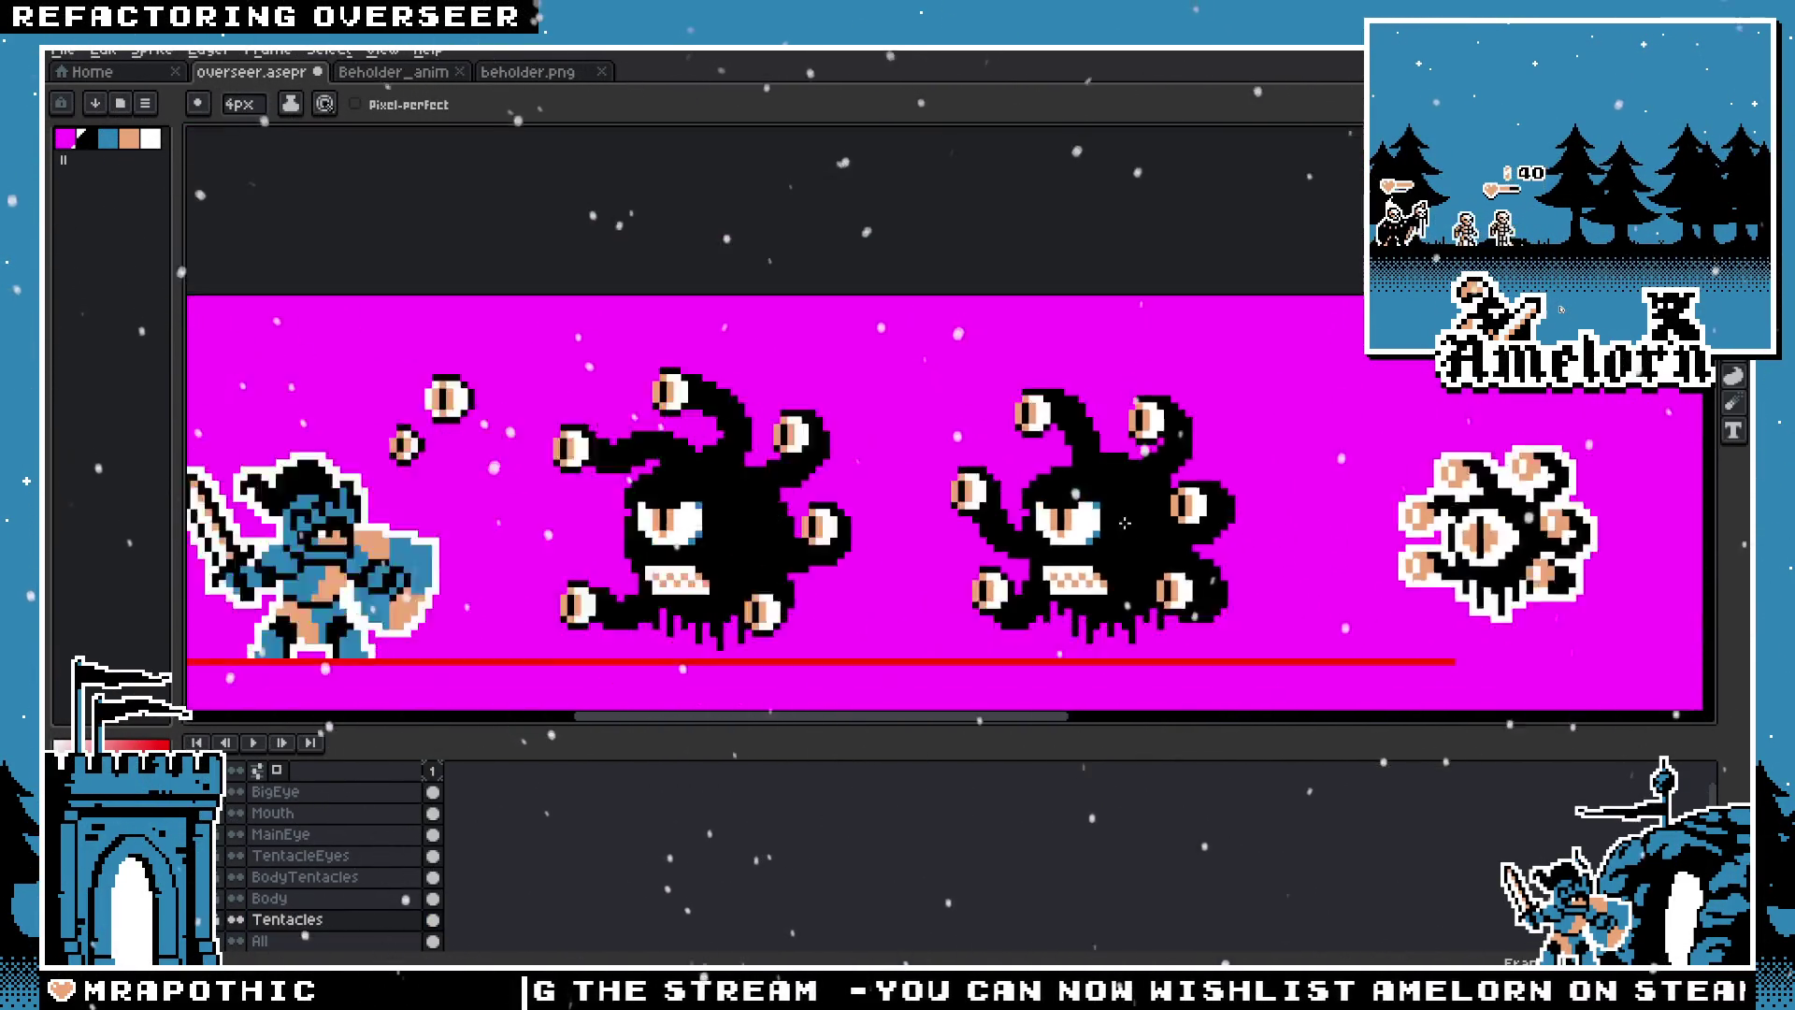
scroll(1127, 553, up, 3)
key(ctrl+z)
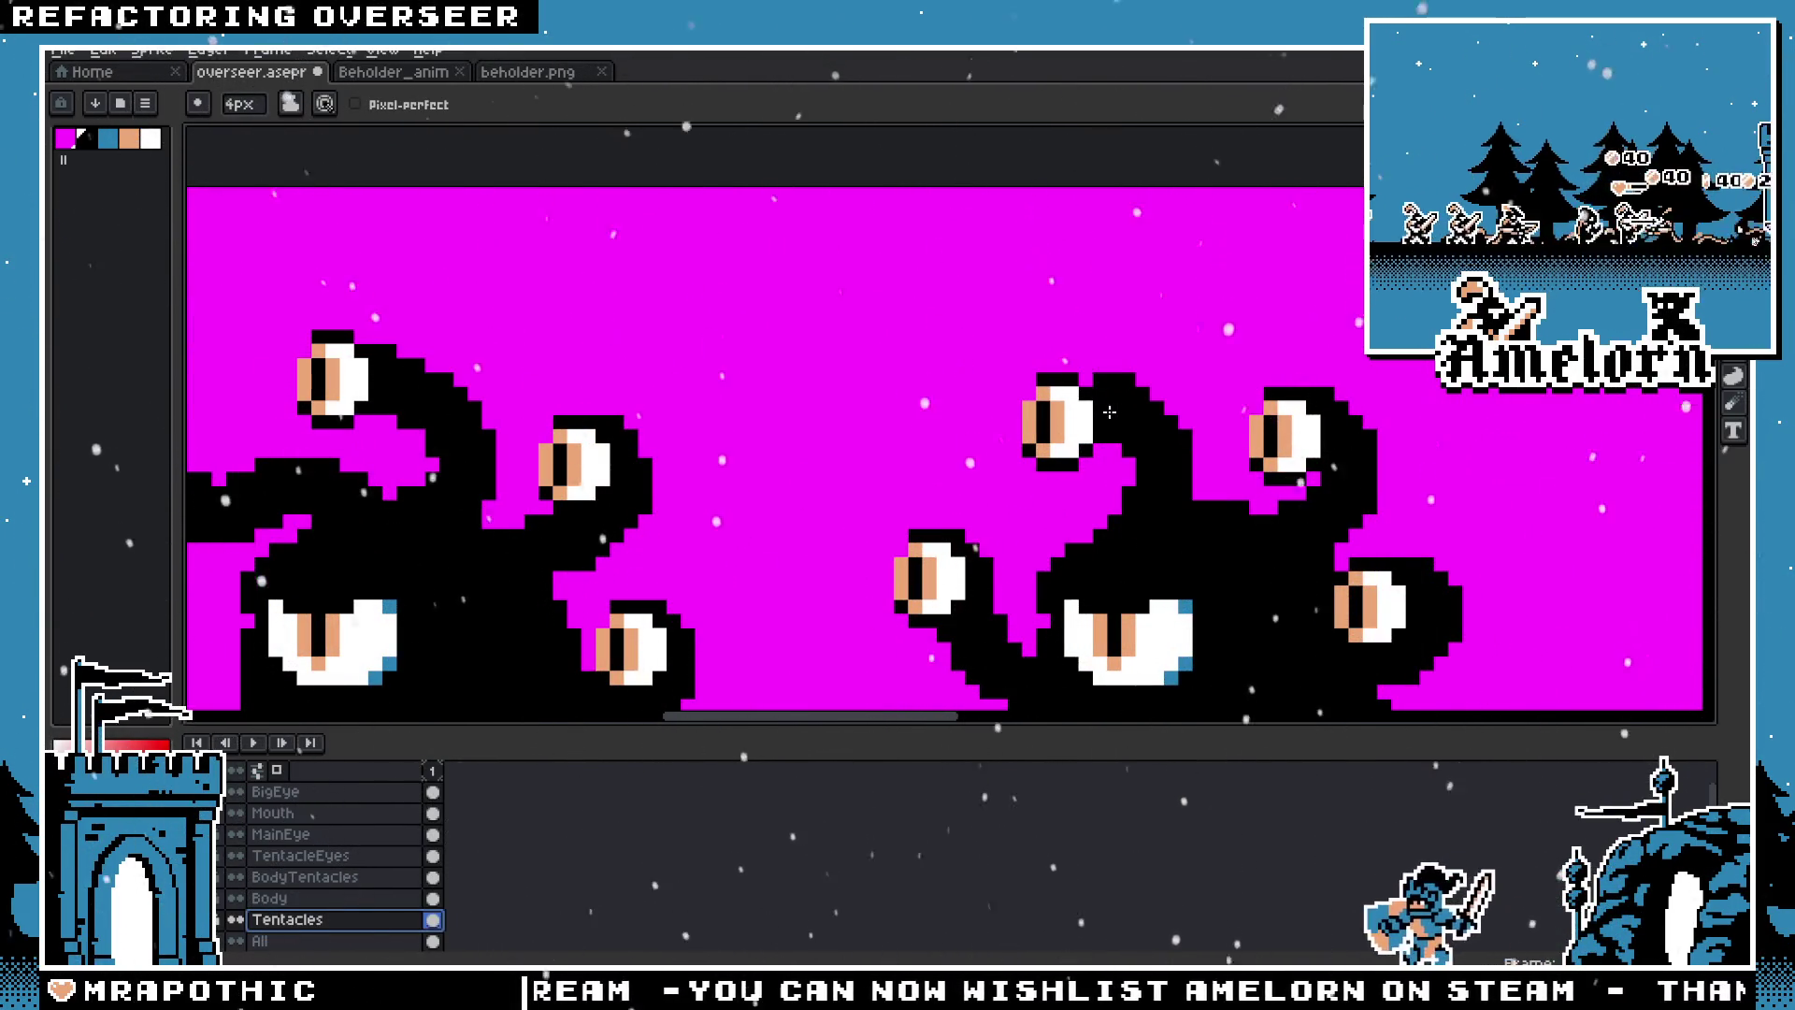
scroll(1028, 449, down, 3)
scroll(995, 382, up, 3)
key(plus)
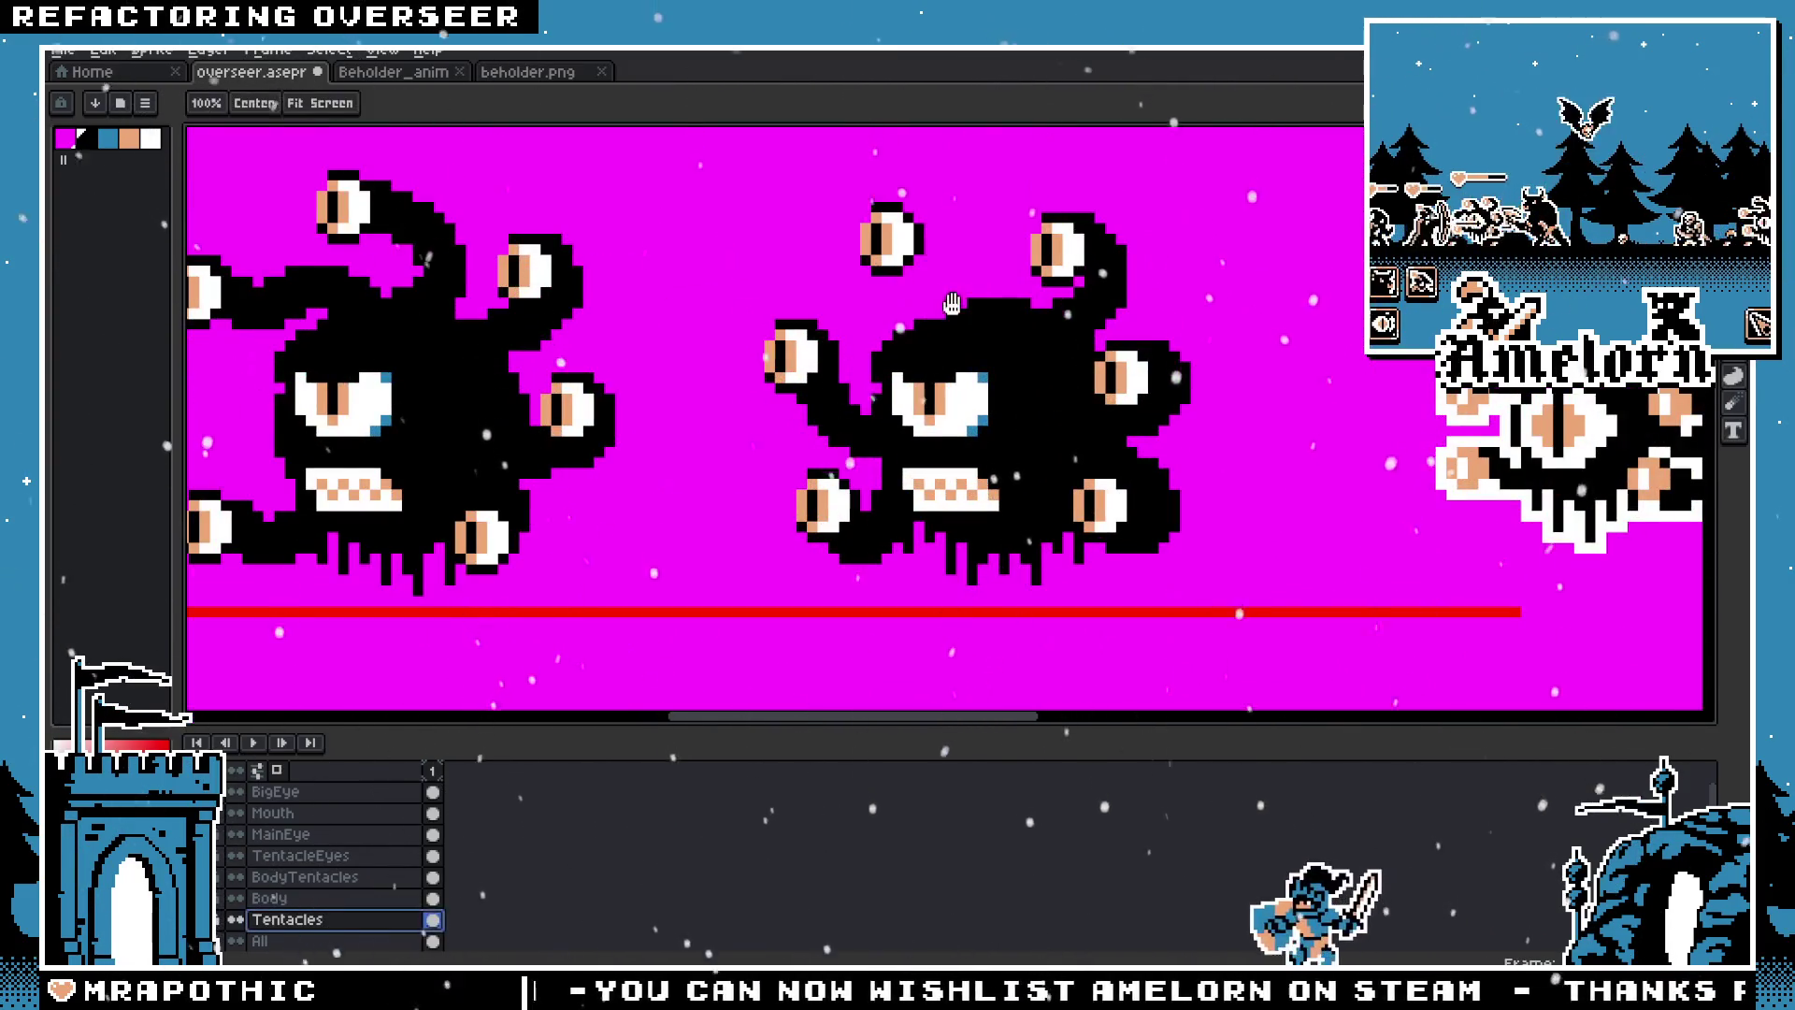
scroll(977, 383, up, 3)
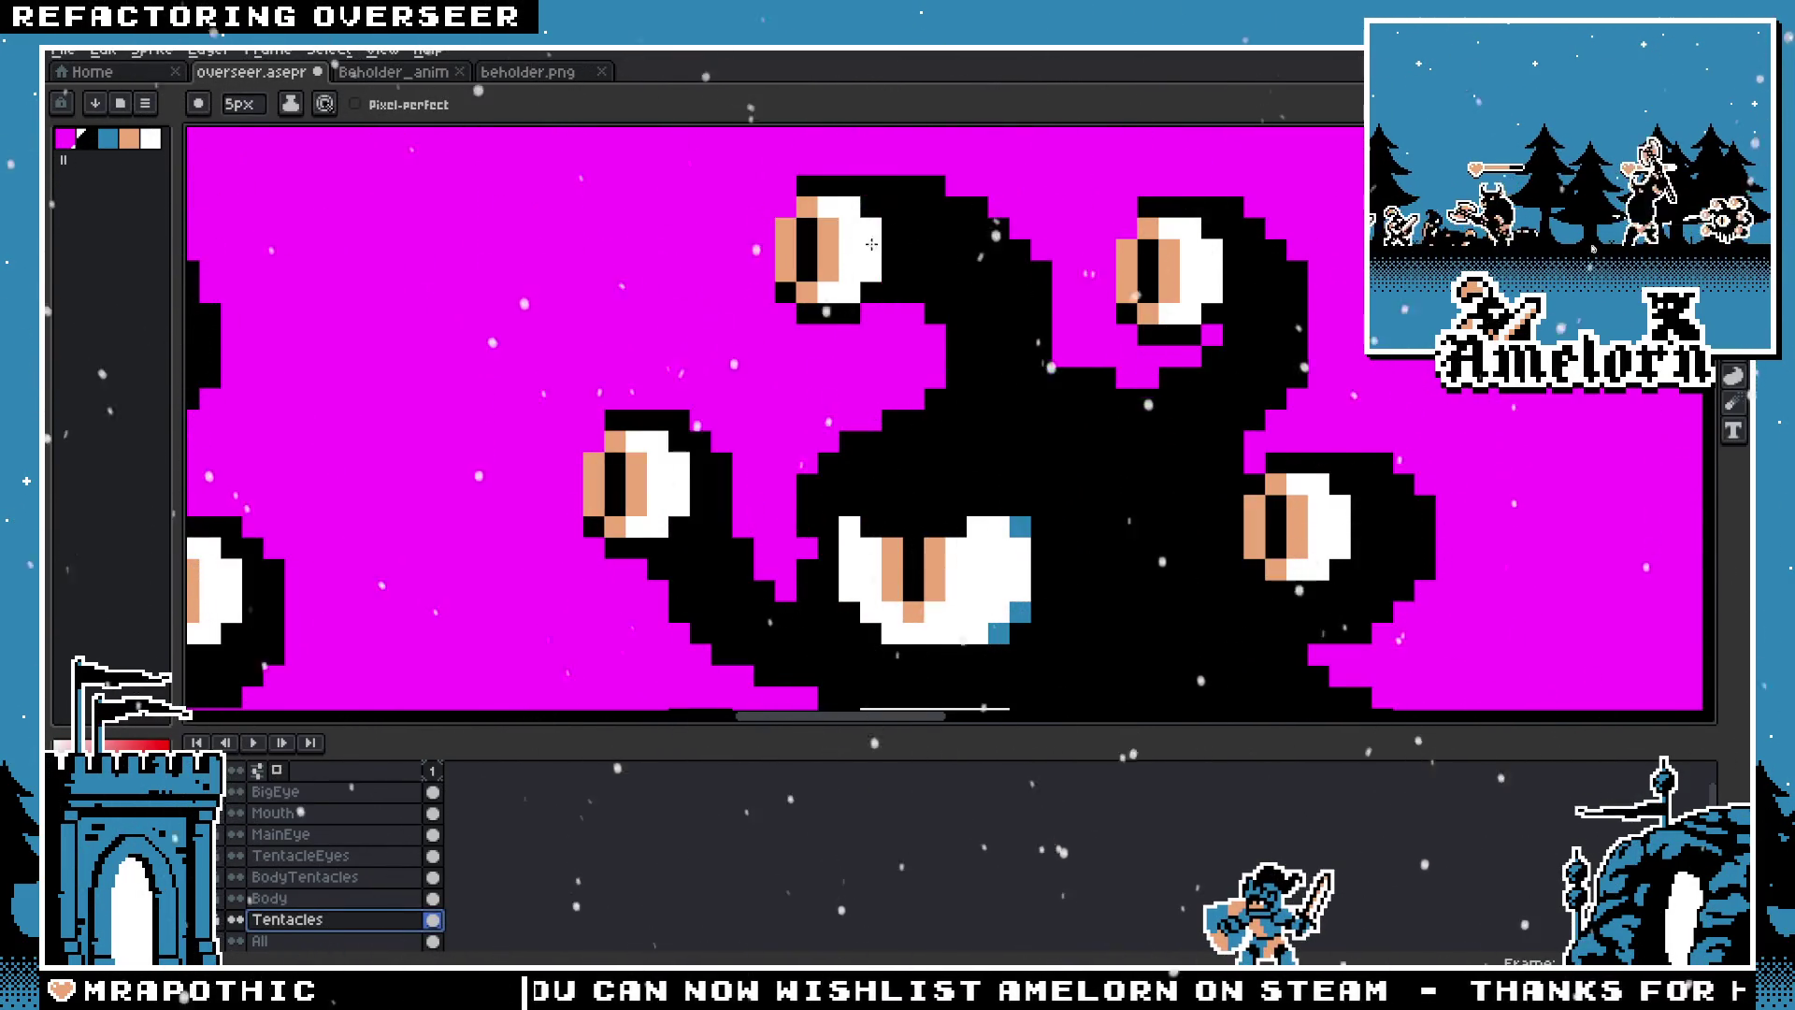
Step: Redraw the top tentacle toward the top-left eye, then compare versions with undo and redo
drag(1015, 373, 874, 224)
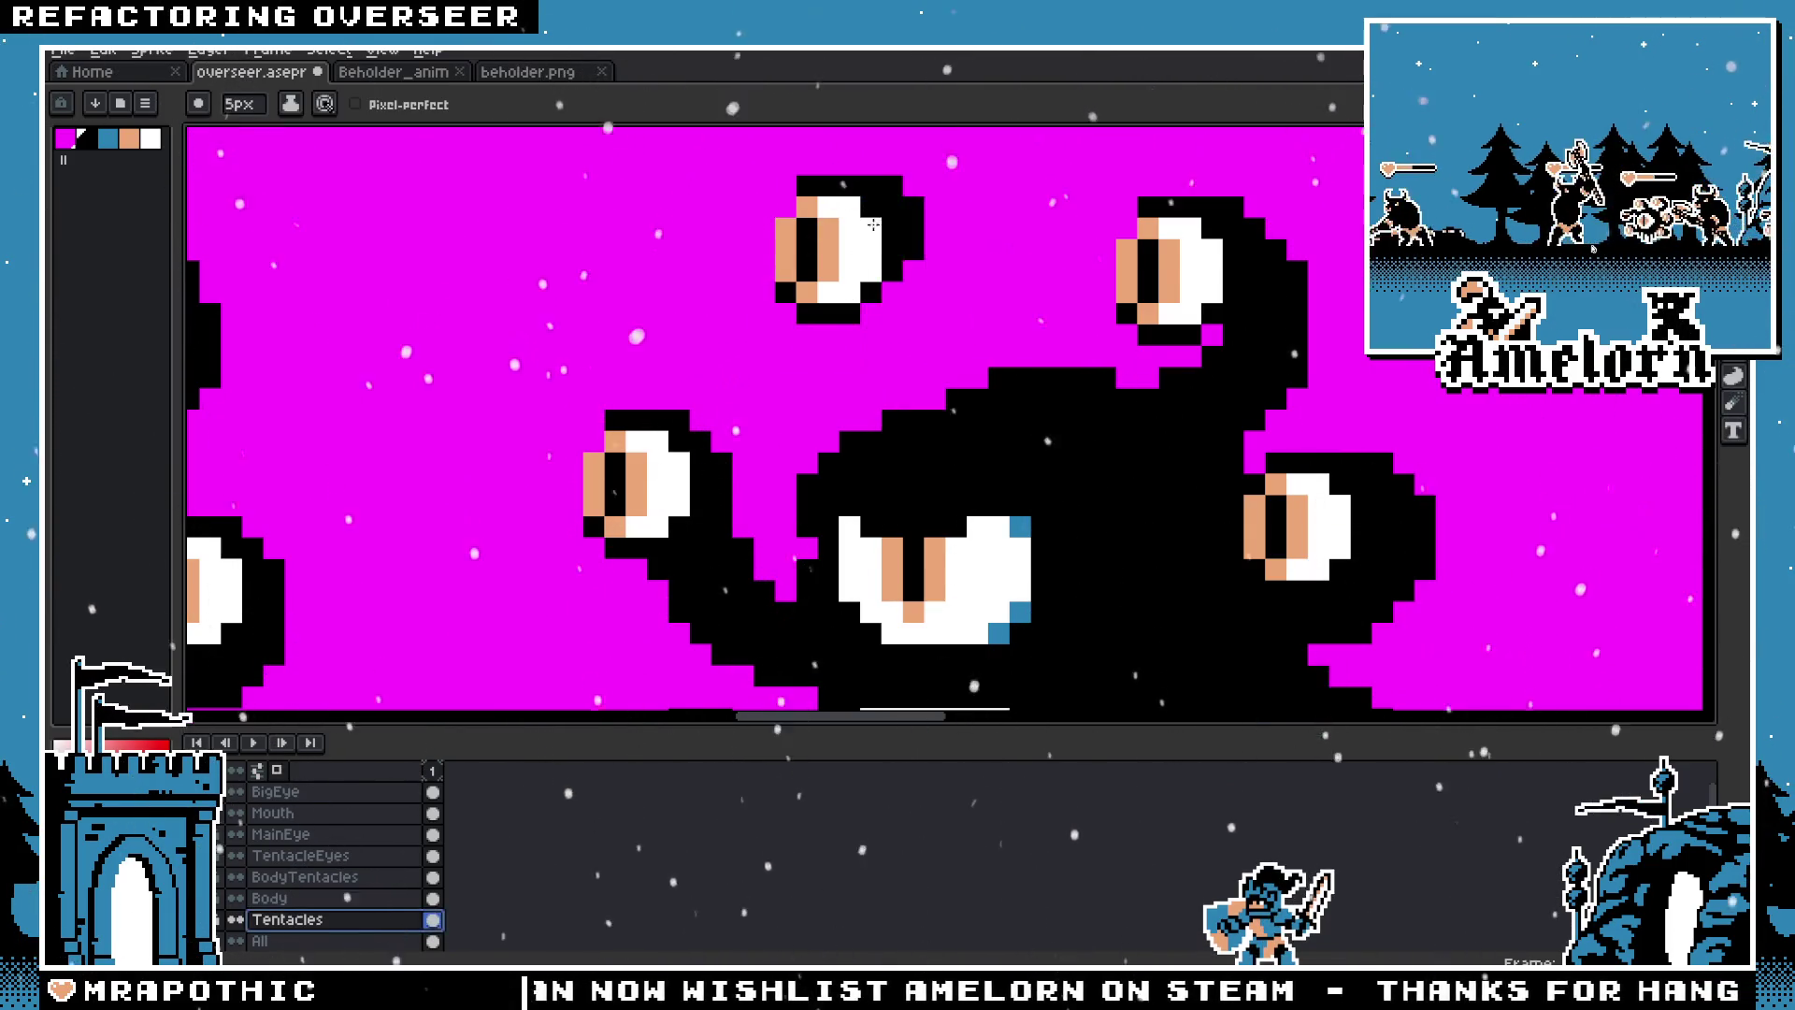
key(ctrl+x)
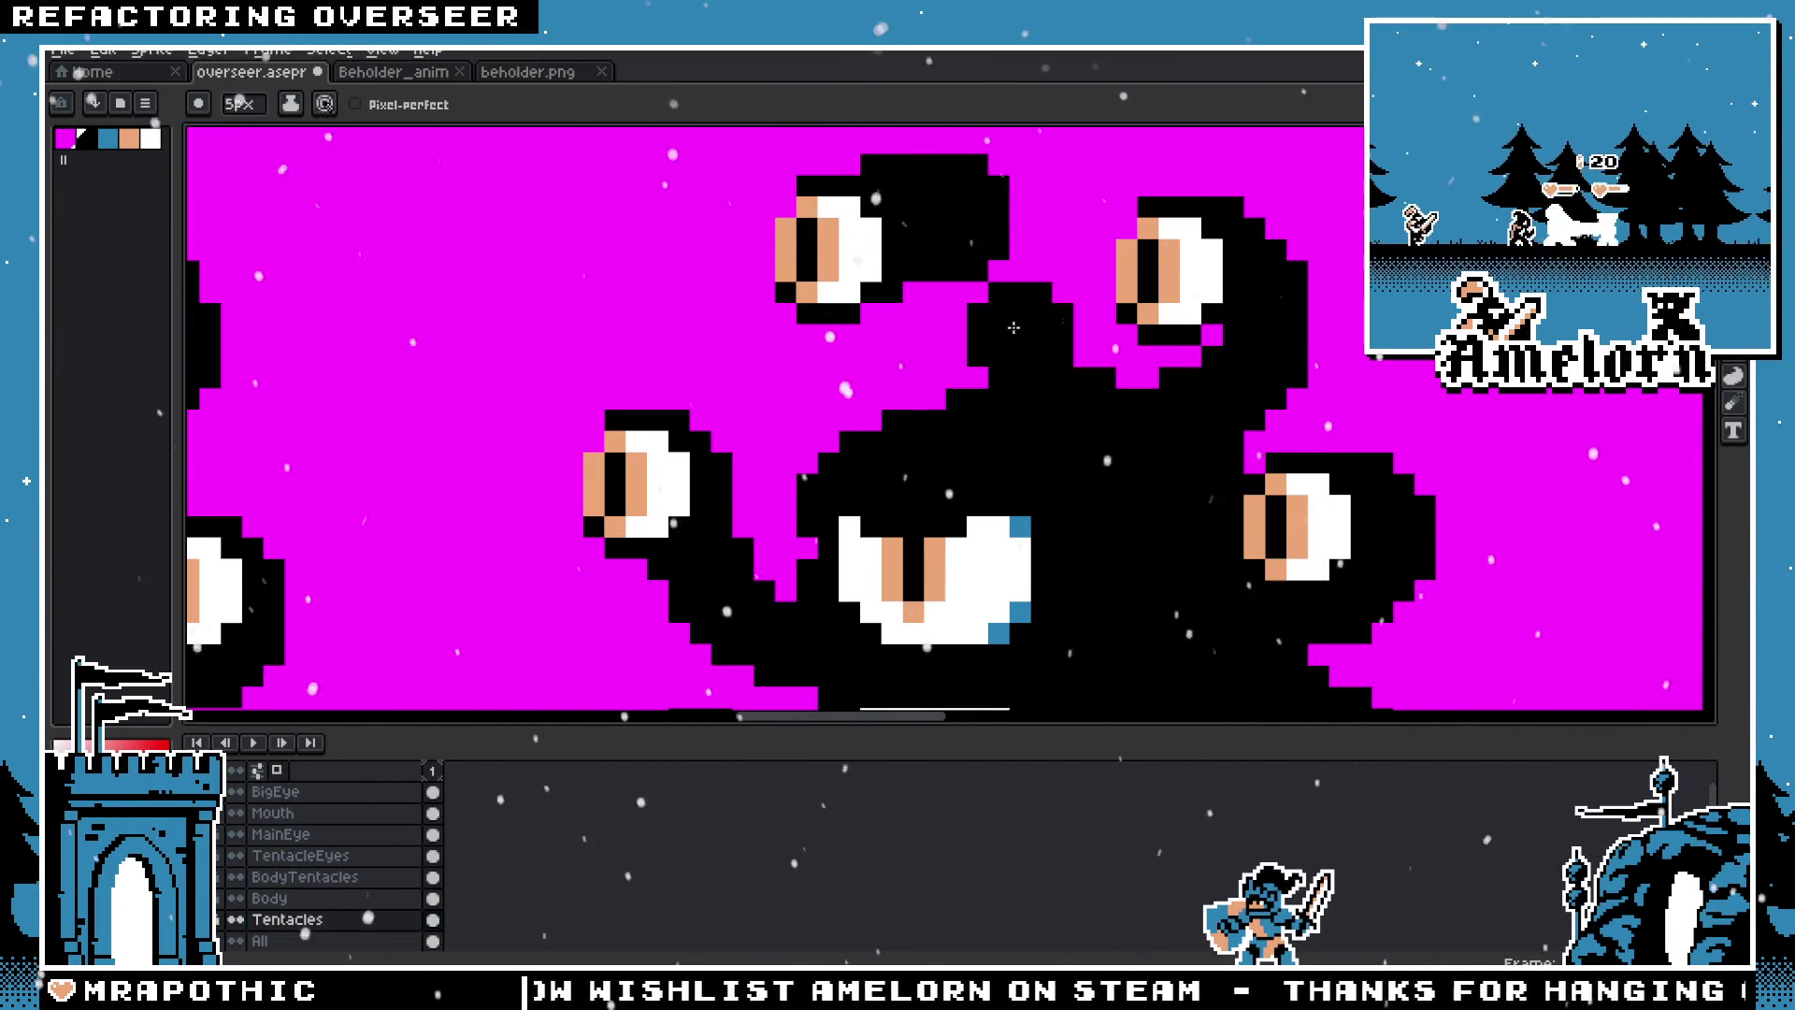
key(ctrl+x)
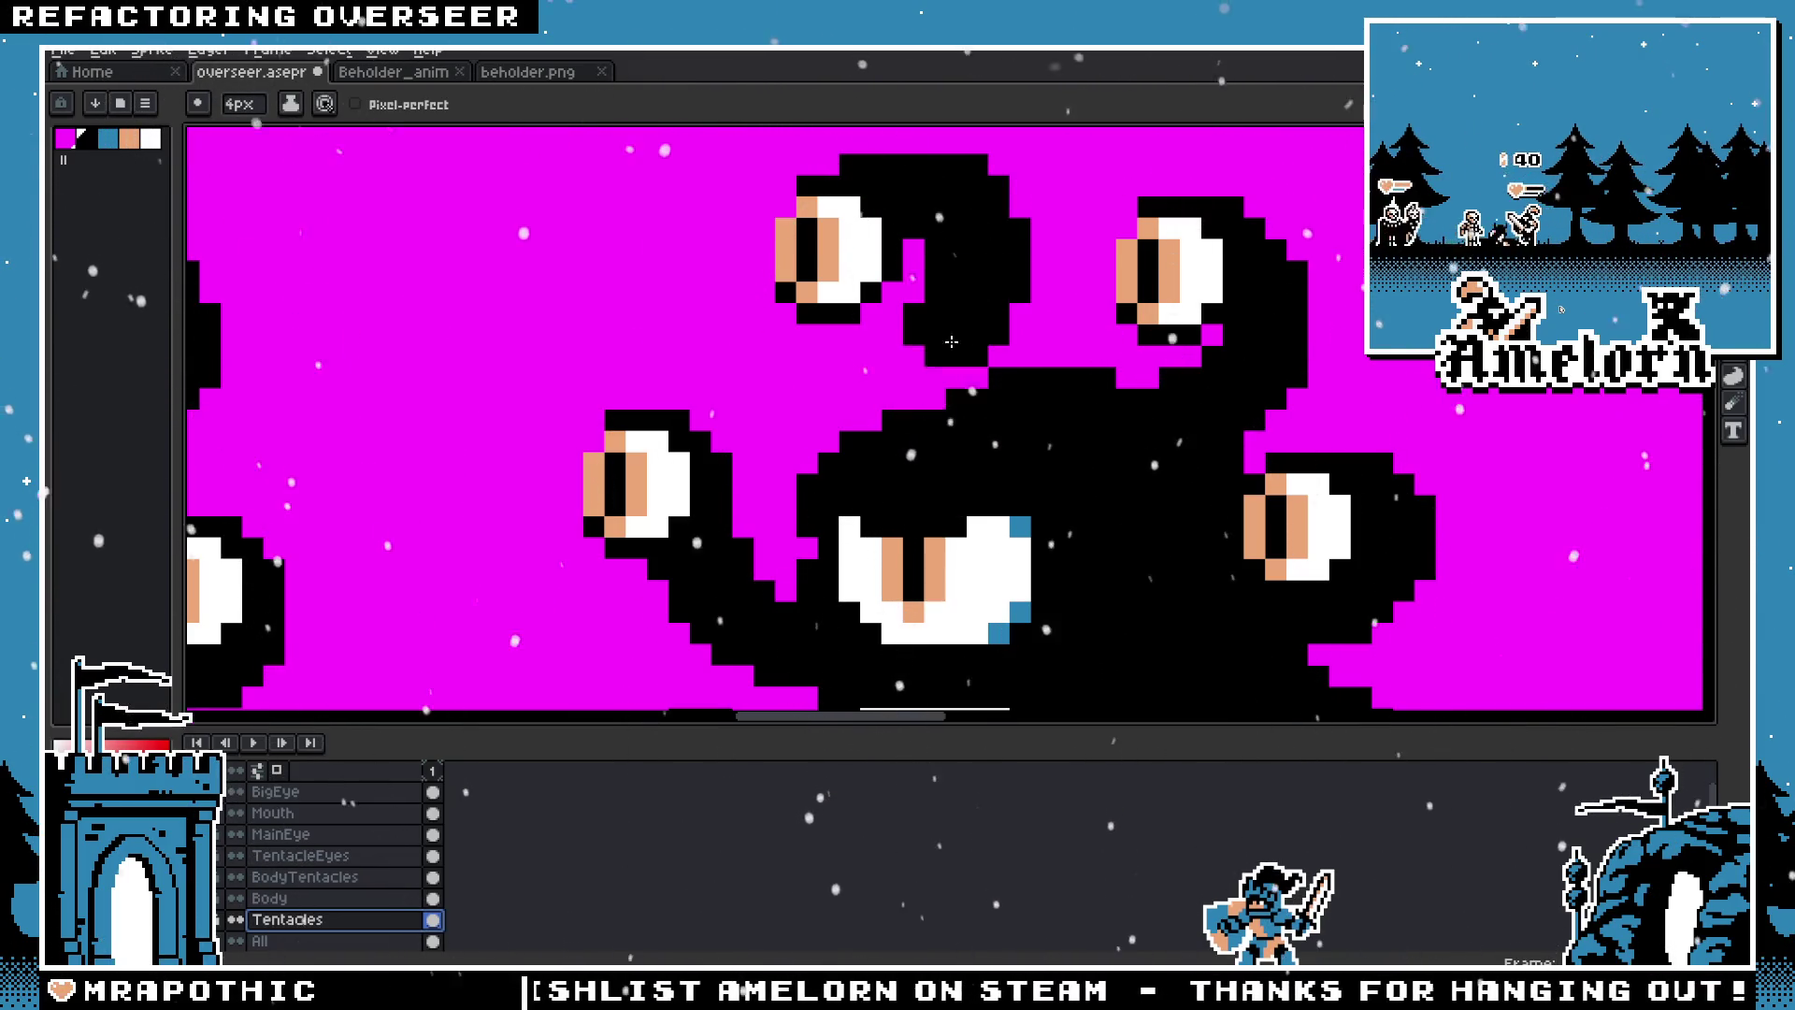
key(ctrl+z)
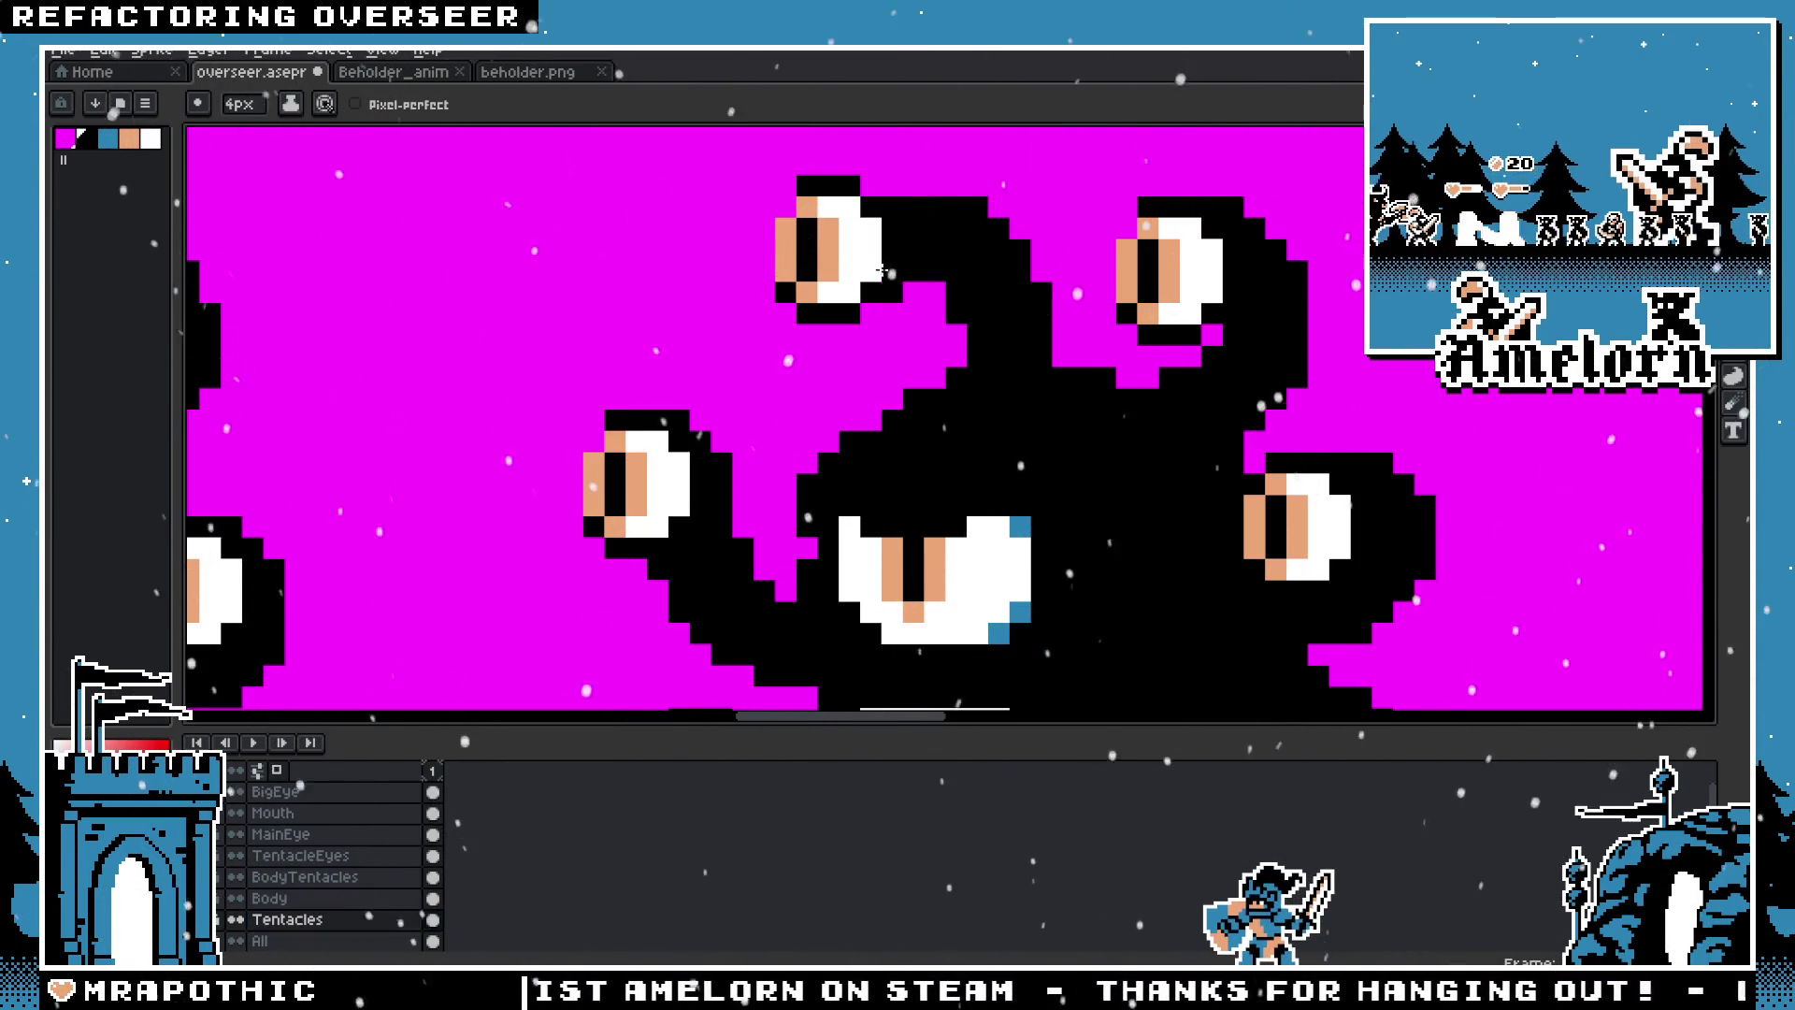
key(ctrl+z)
key(ctrl+y)
scroll(986, 374, down, 2)
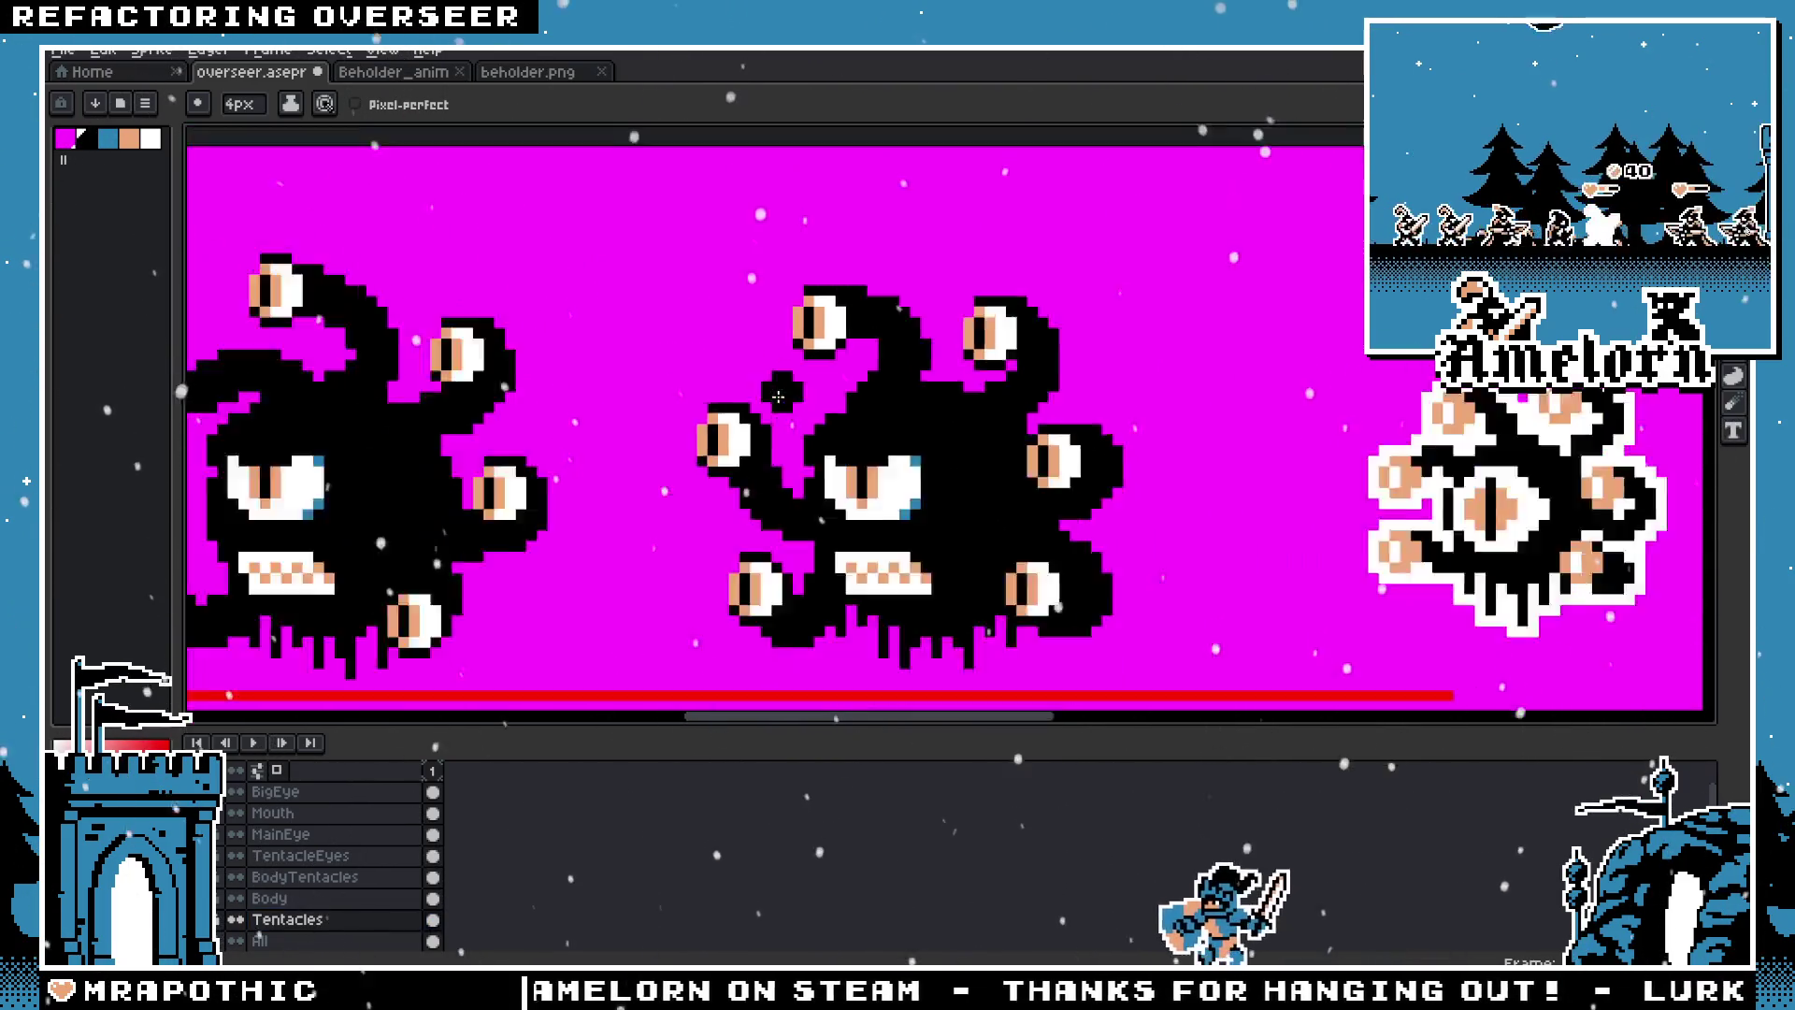
key(v)
scroll(987, 374, down, 1)
scroll(988, 356, up, 3)
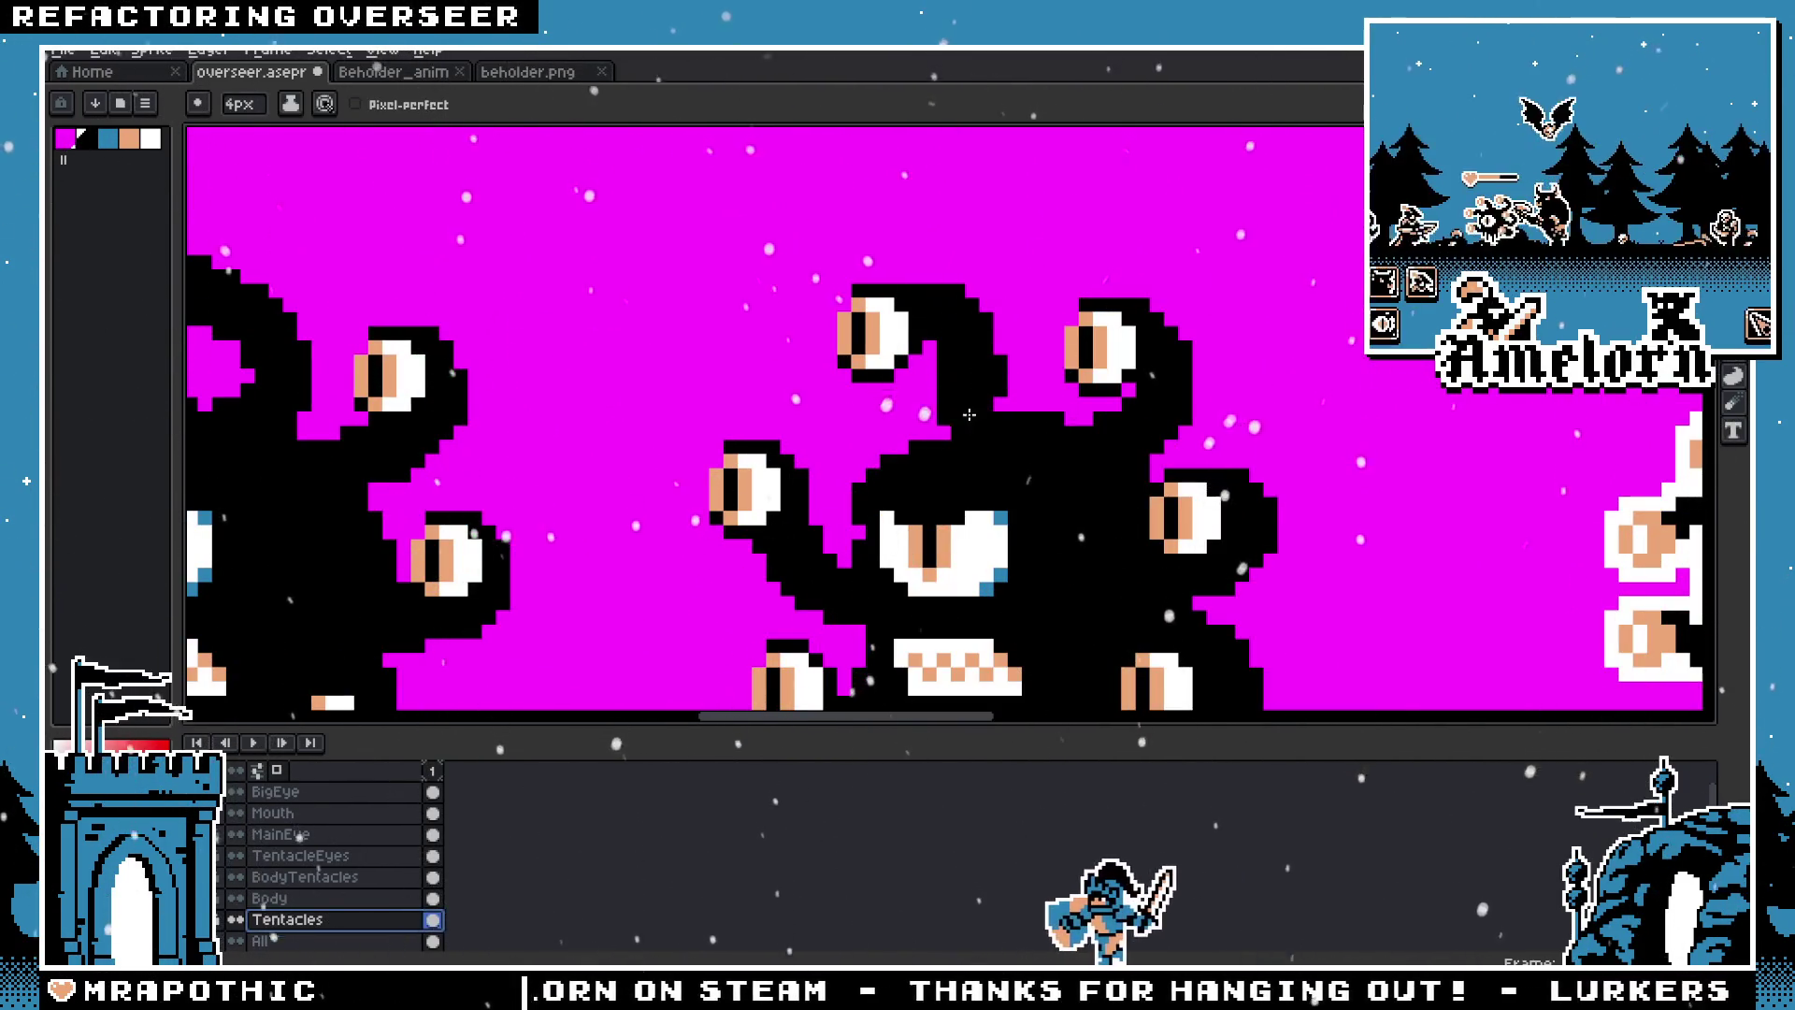
Step: Change the brush type and try new tentacle strokes from the body toward the top-left eye
key(b)
scroll(998, 561, down, 4)
scroll(994, 561, up, 4)
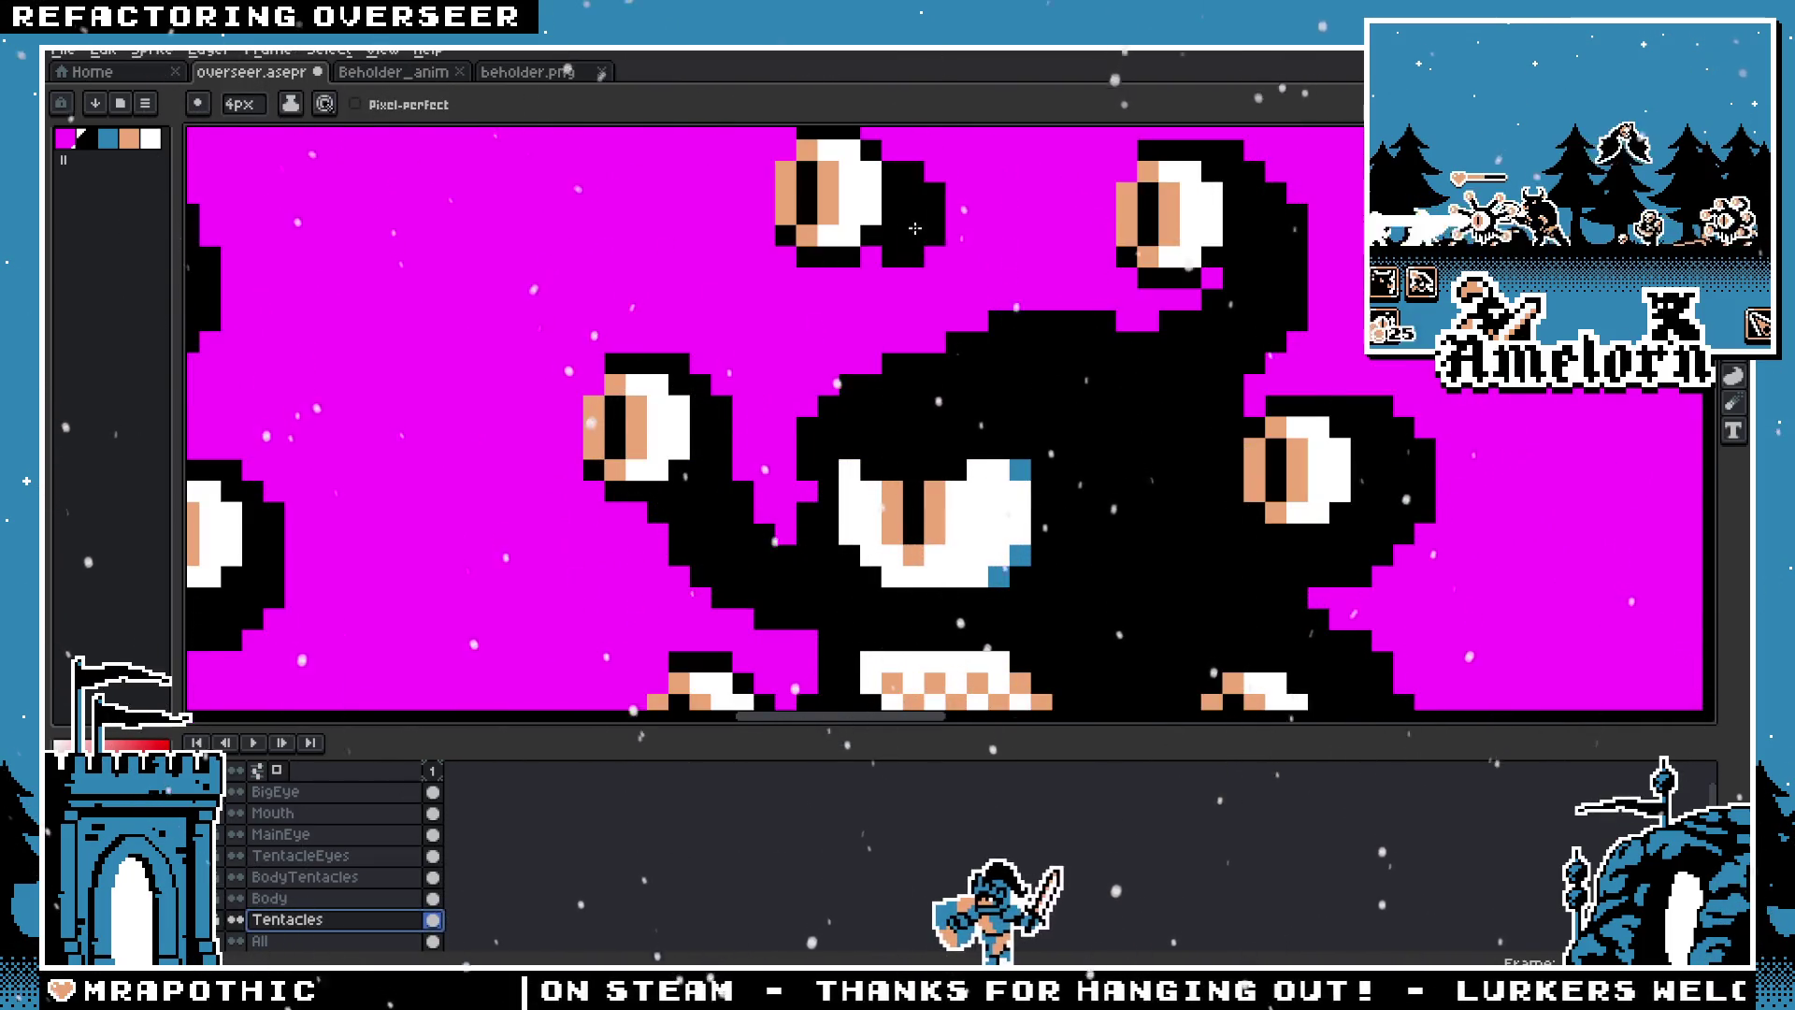
scroll(1070, 489, down, 4)
scroll(1070, 489, up, 2)
scroll(932, 455, up, 2)
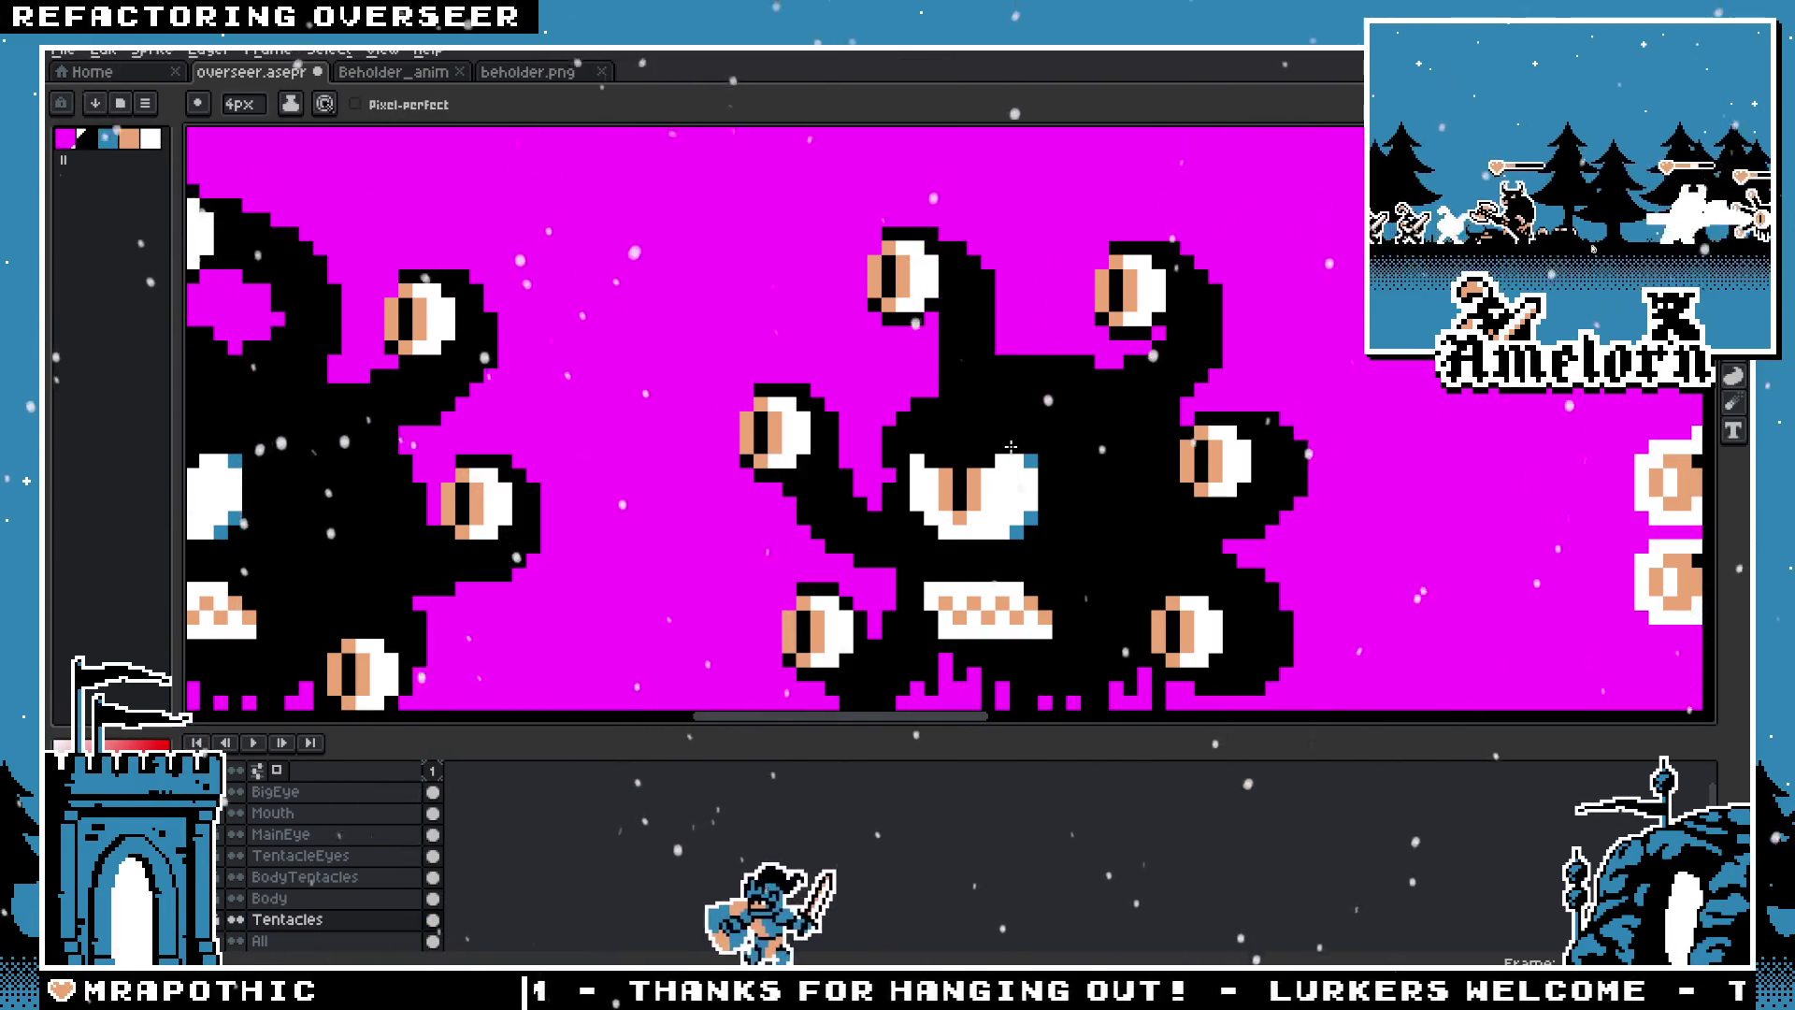
key(e)
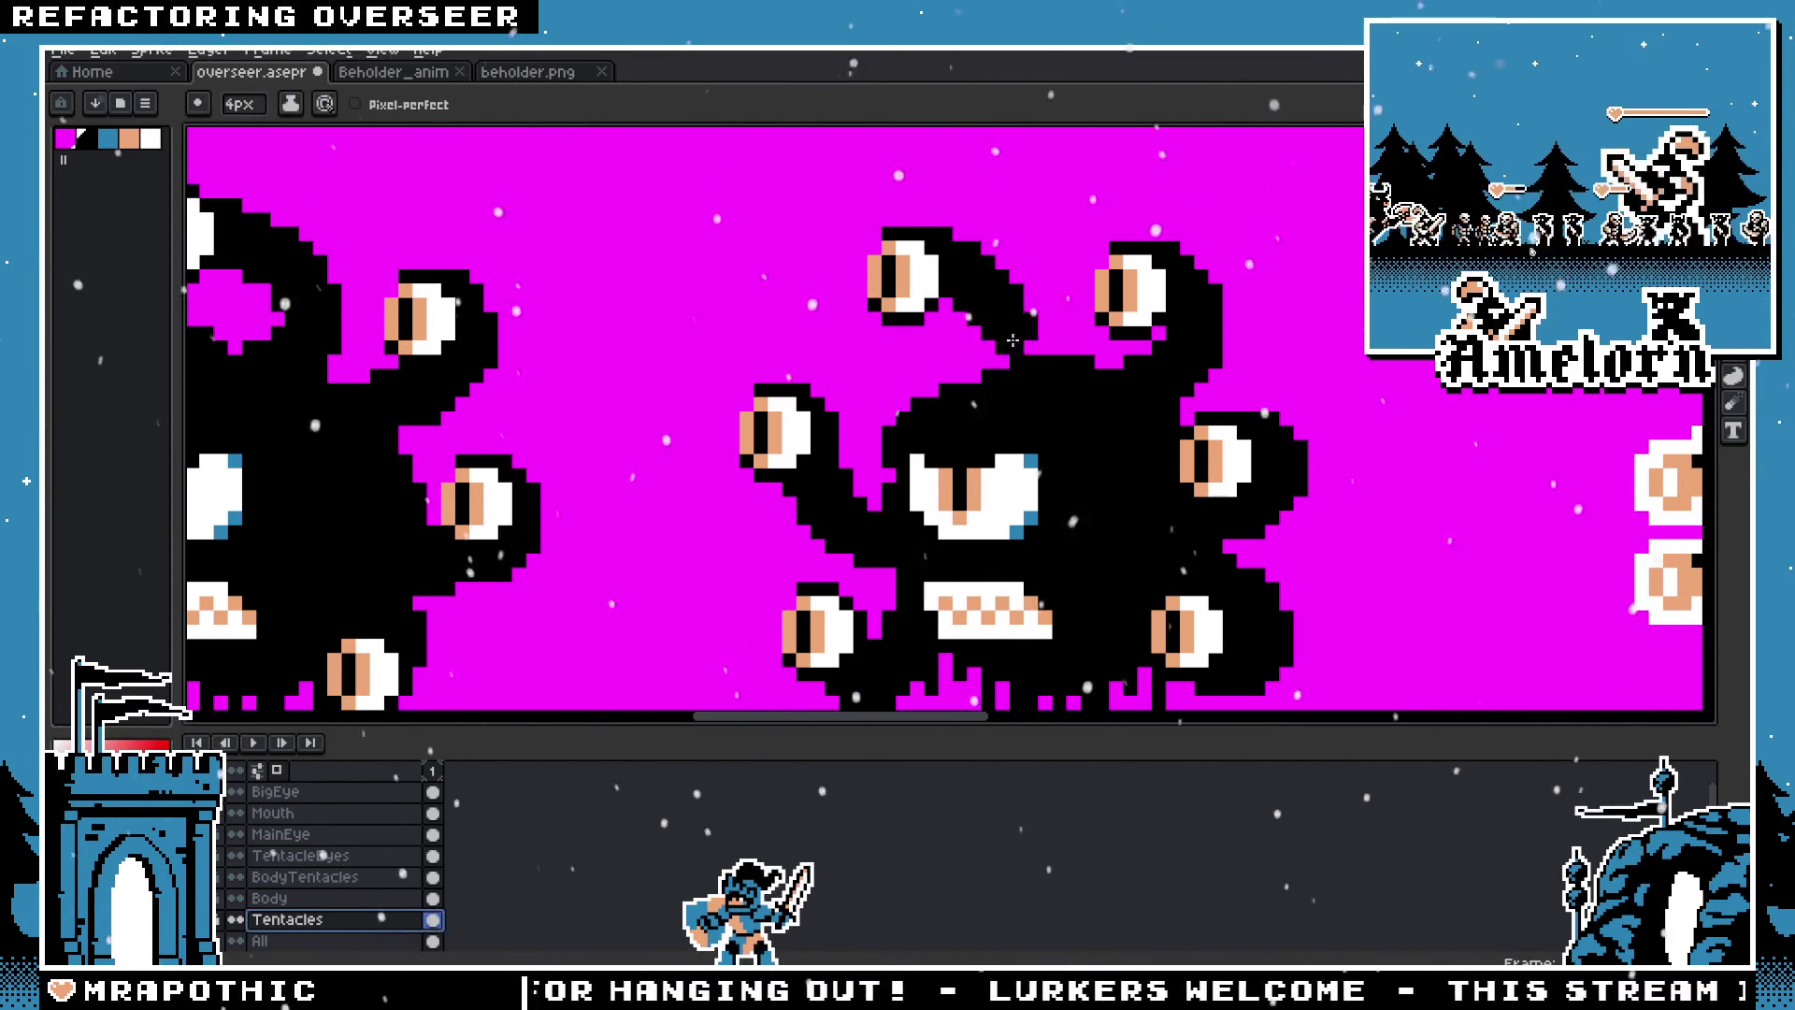
scroll(870, 297, down, 3)
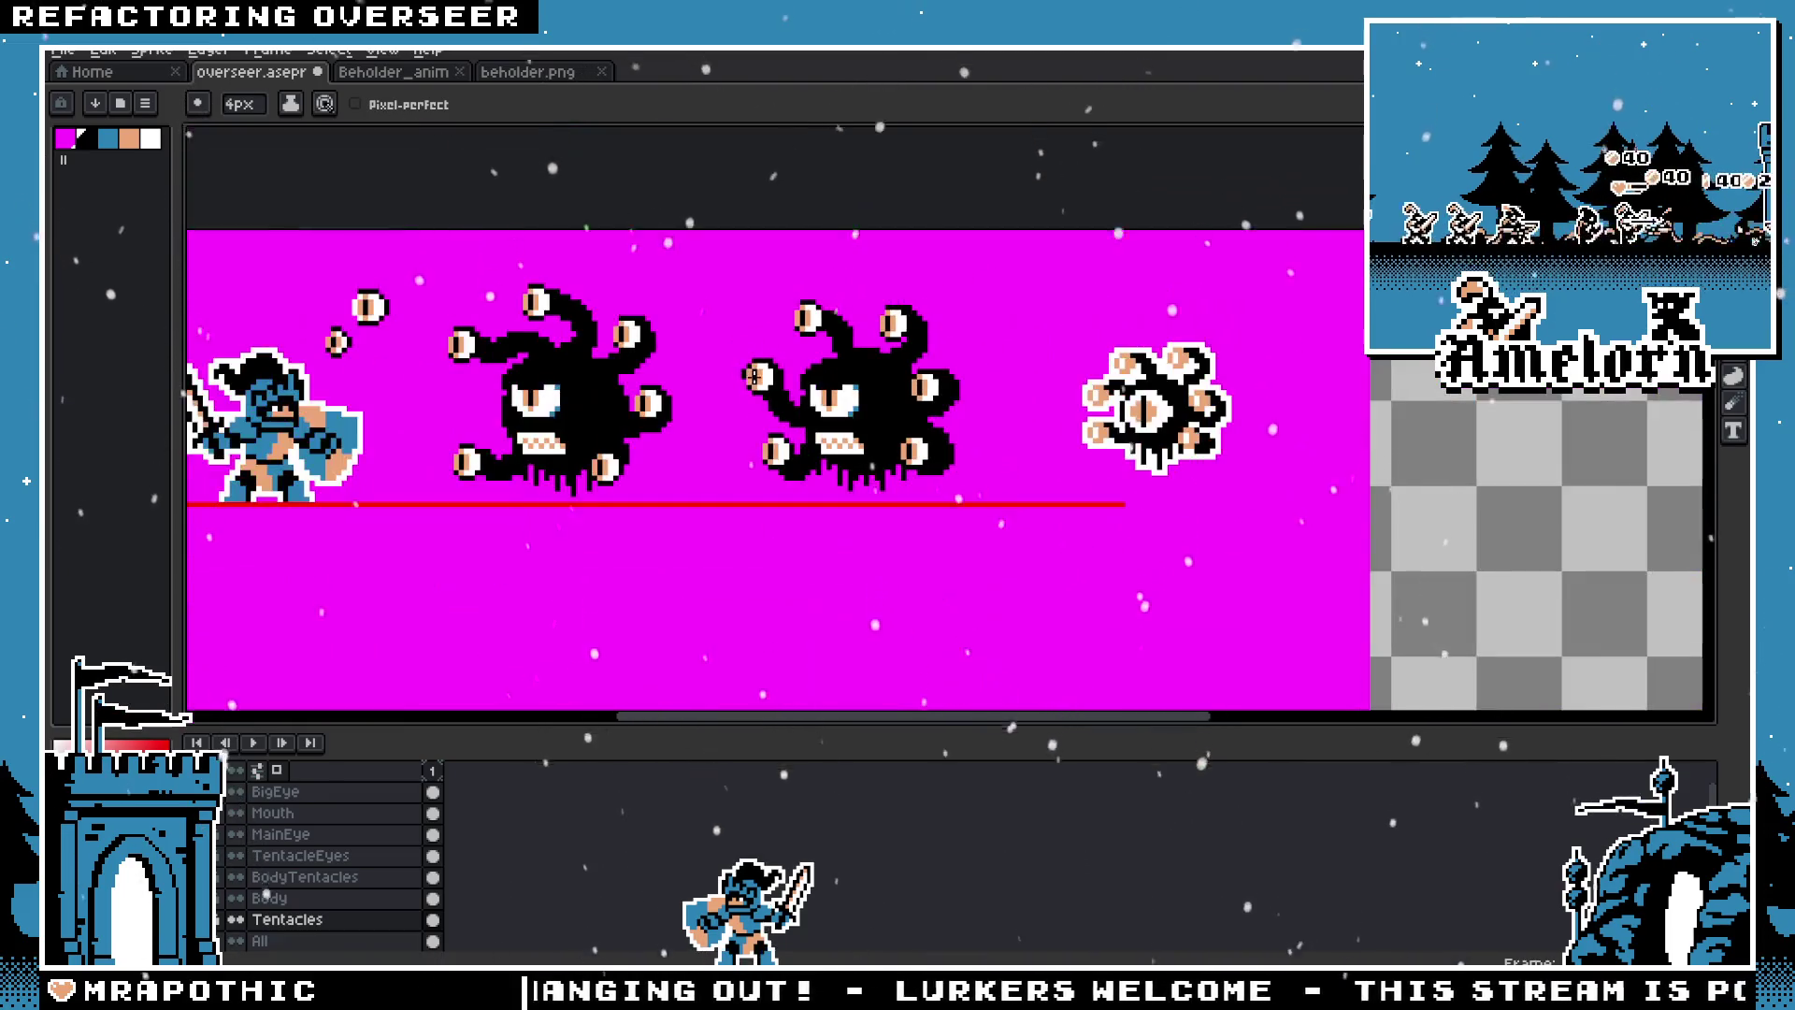
scroll(923, 362, up, 4)
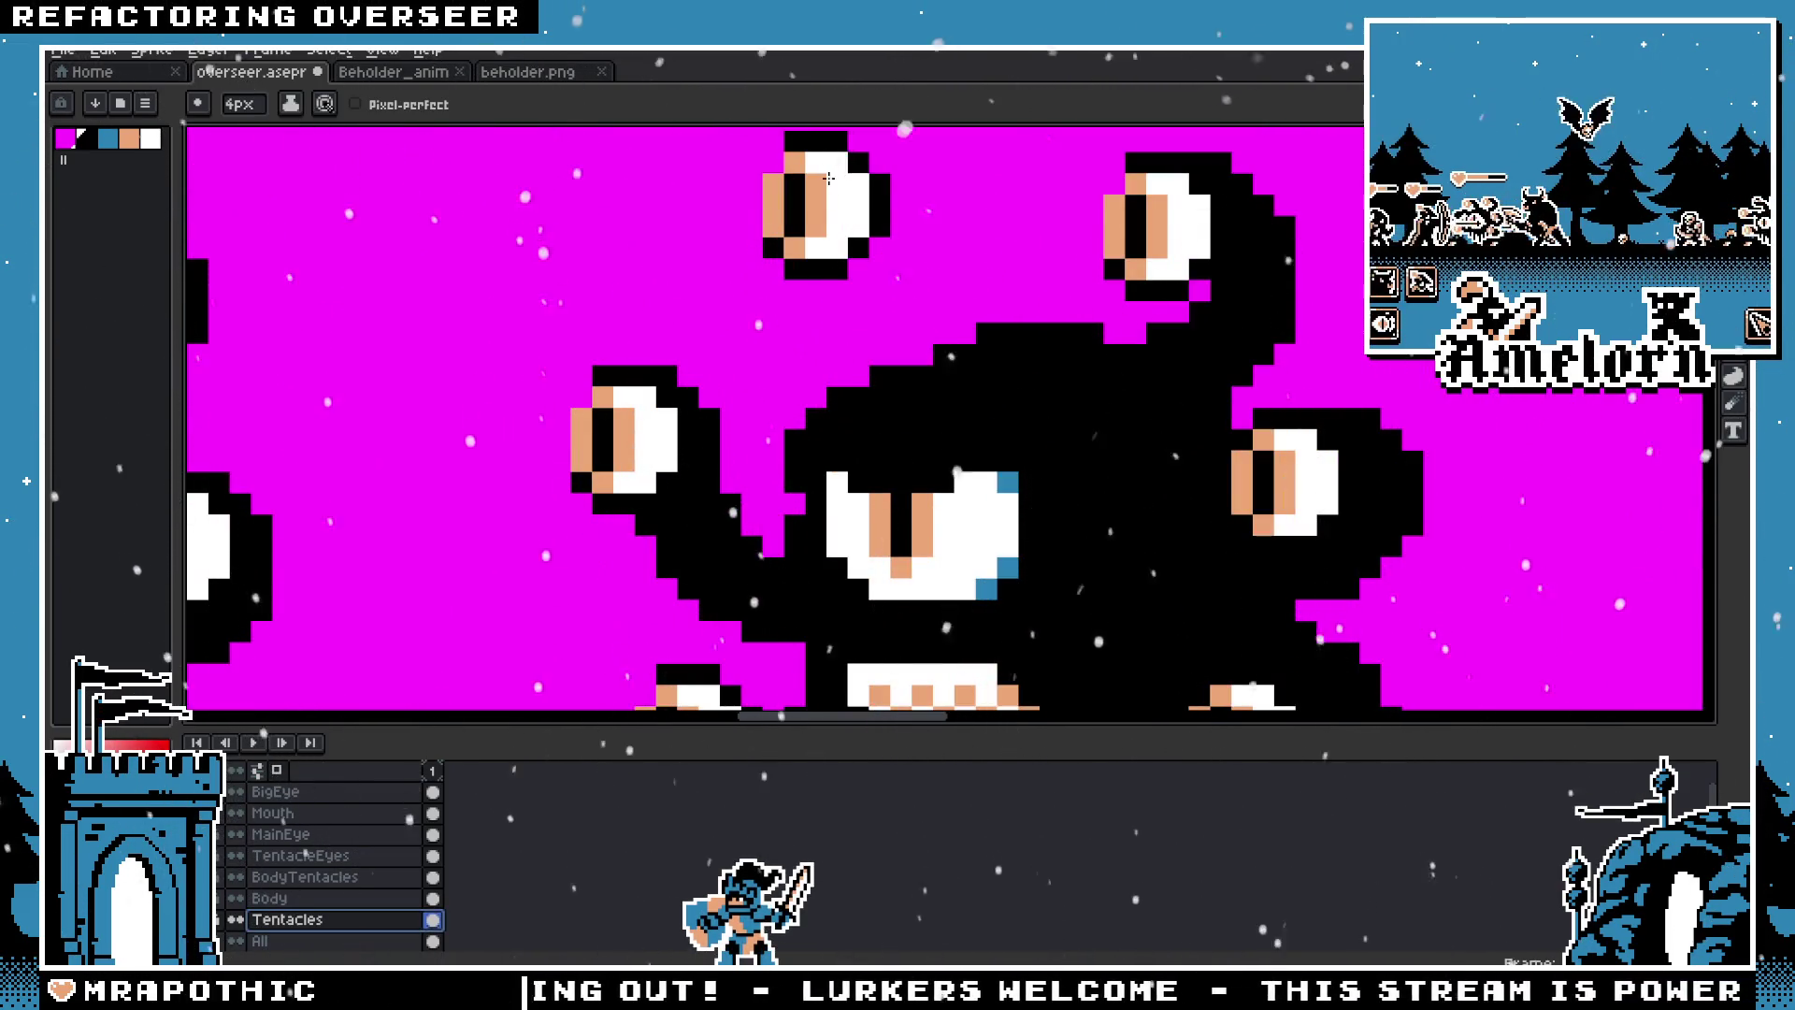
scroll(924, 362, down, 3)
scroll(778, 291, up, 2)
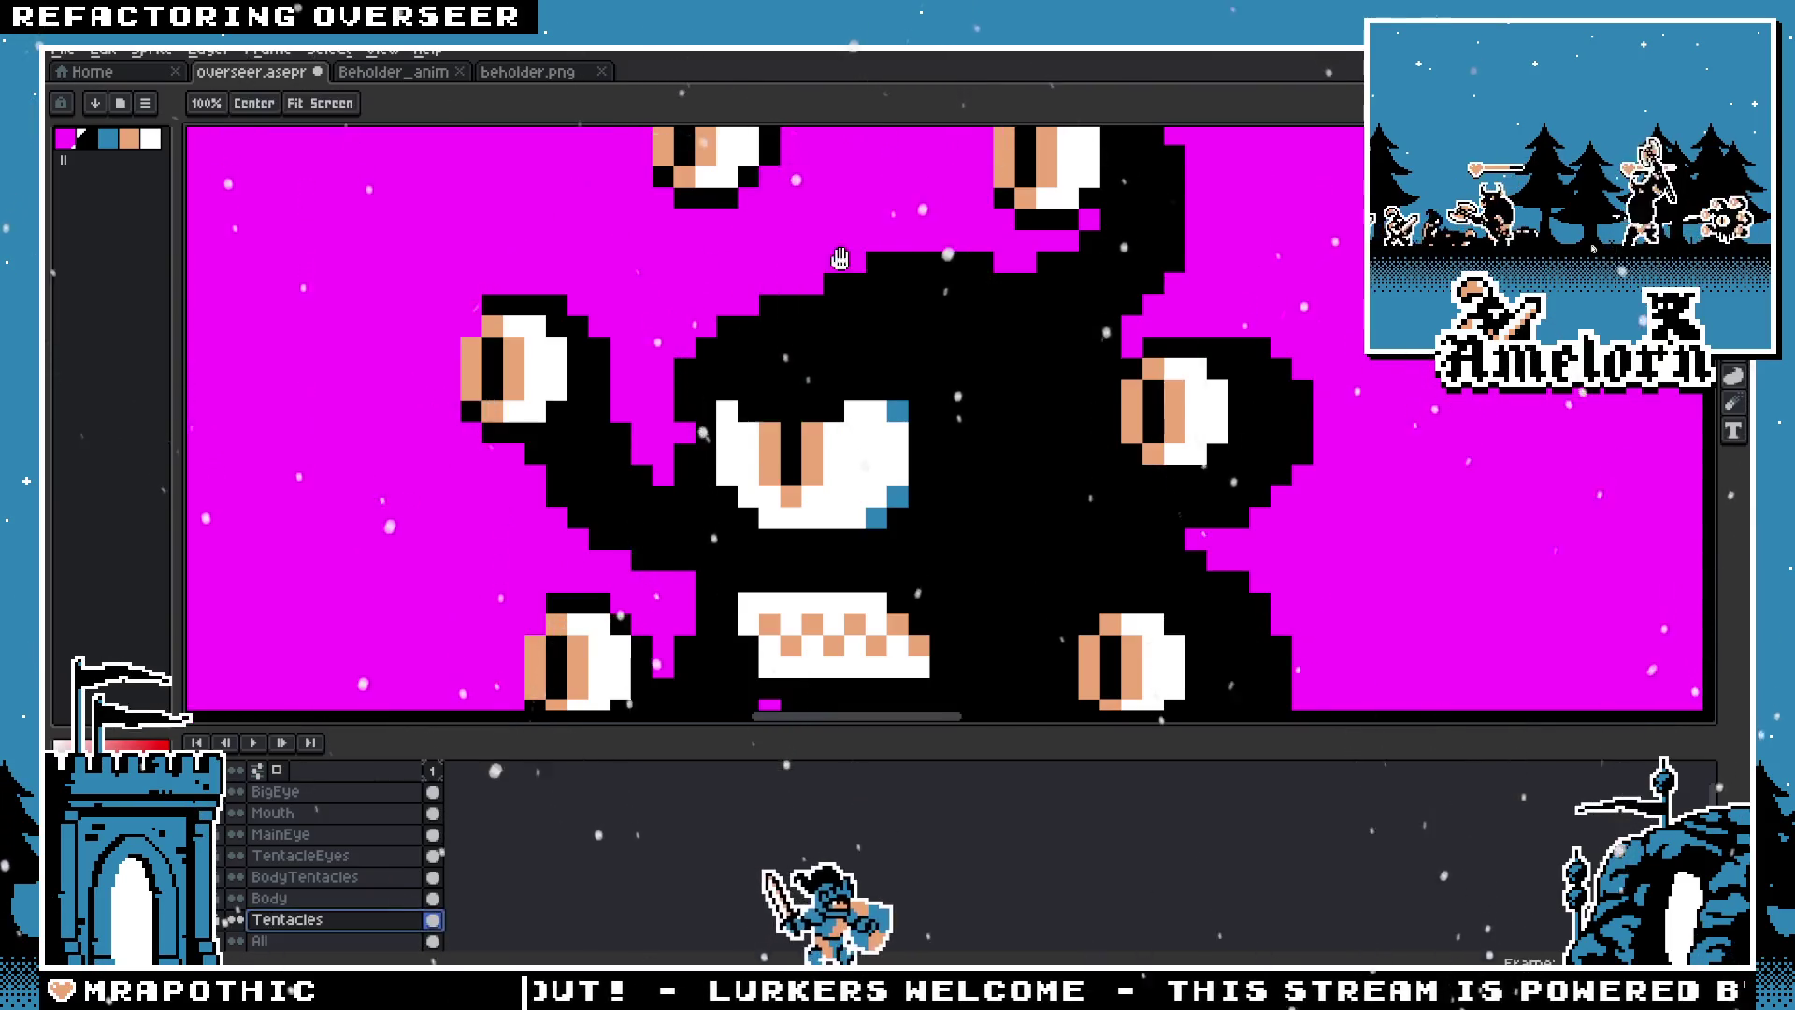
scroll(954, 419, up, 1)
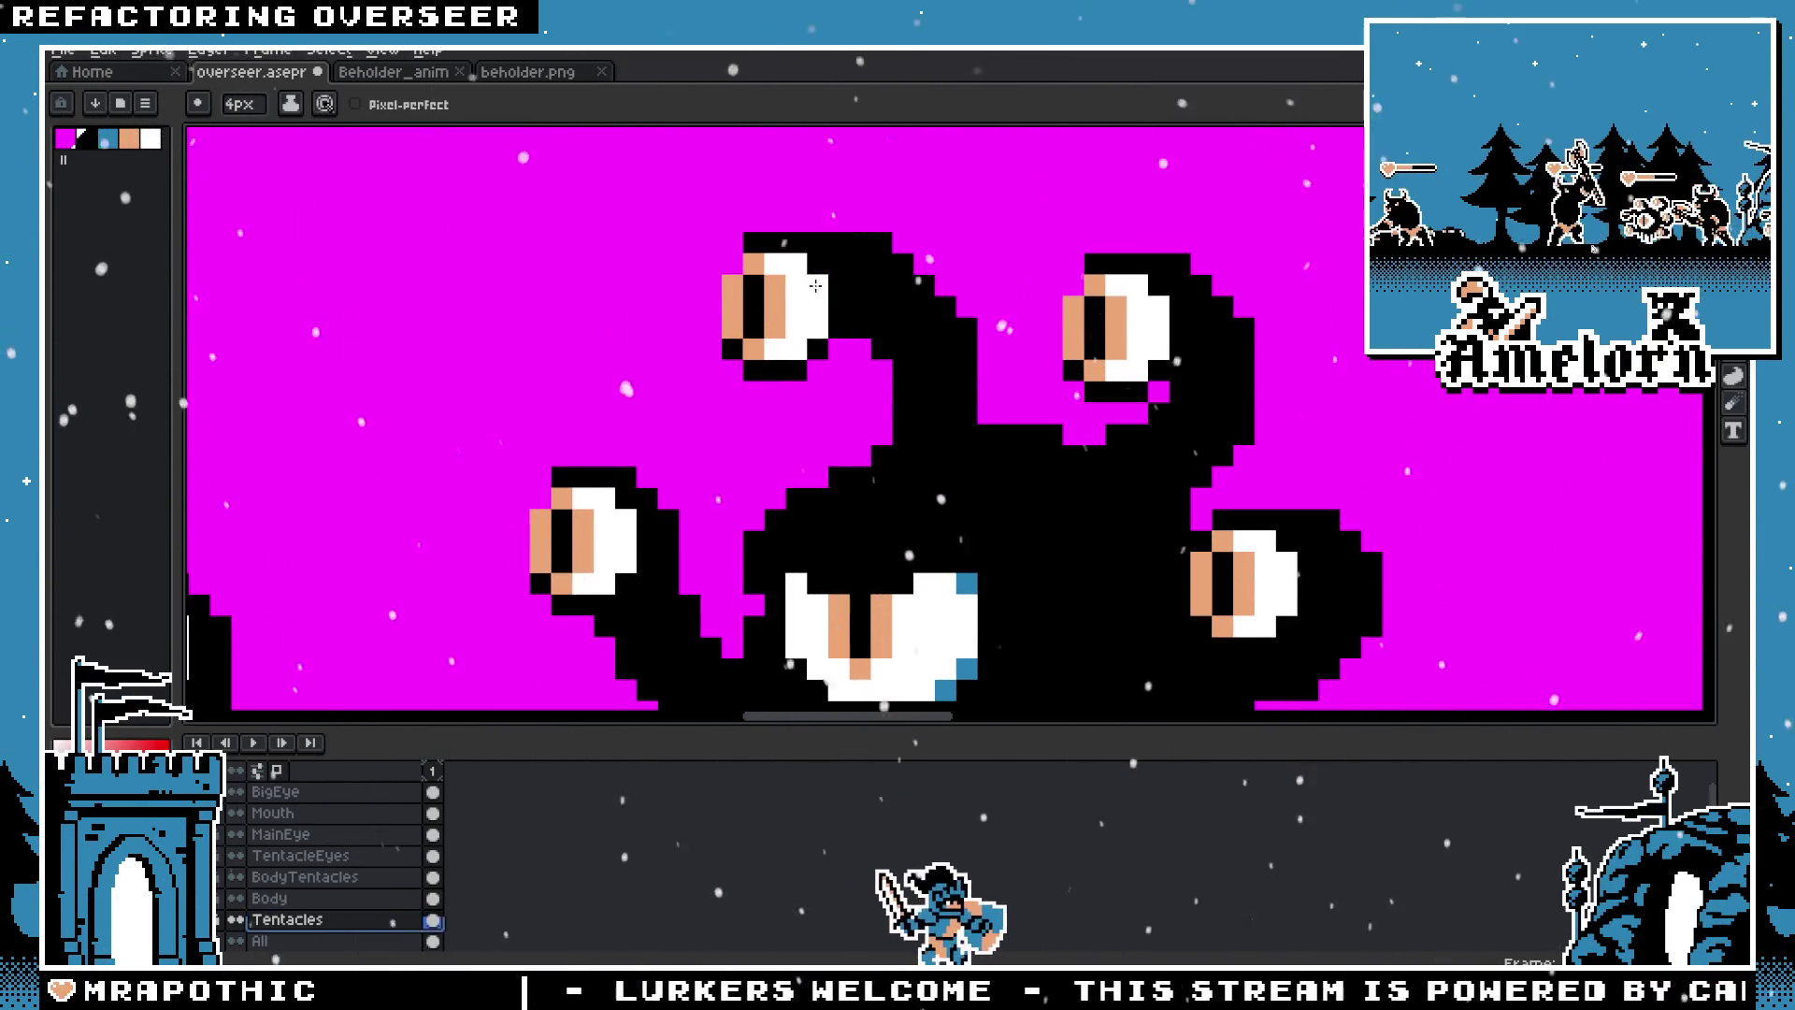
scroll(804, 523, down, 3)
scroll(761, 535, up, 3)
mouse_move(761, 536)
mouse_down()
mouse_move(767, 280)
mouse_move(748, 411)
mouse_up()
key(ctrl+z)
key(ctrl+z)
drag(838, 540, 762, 299)
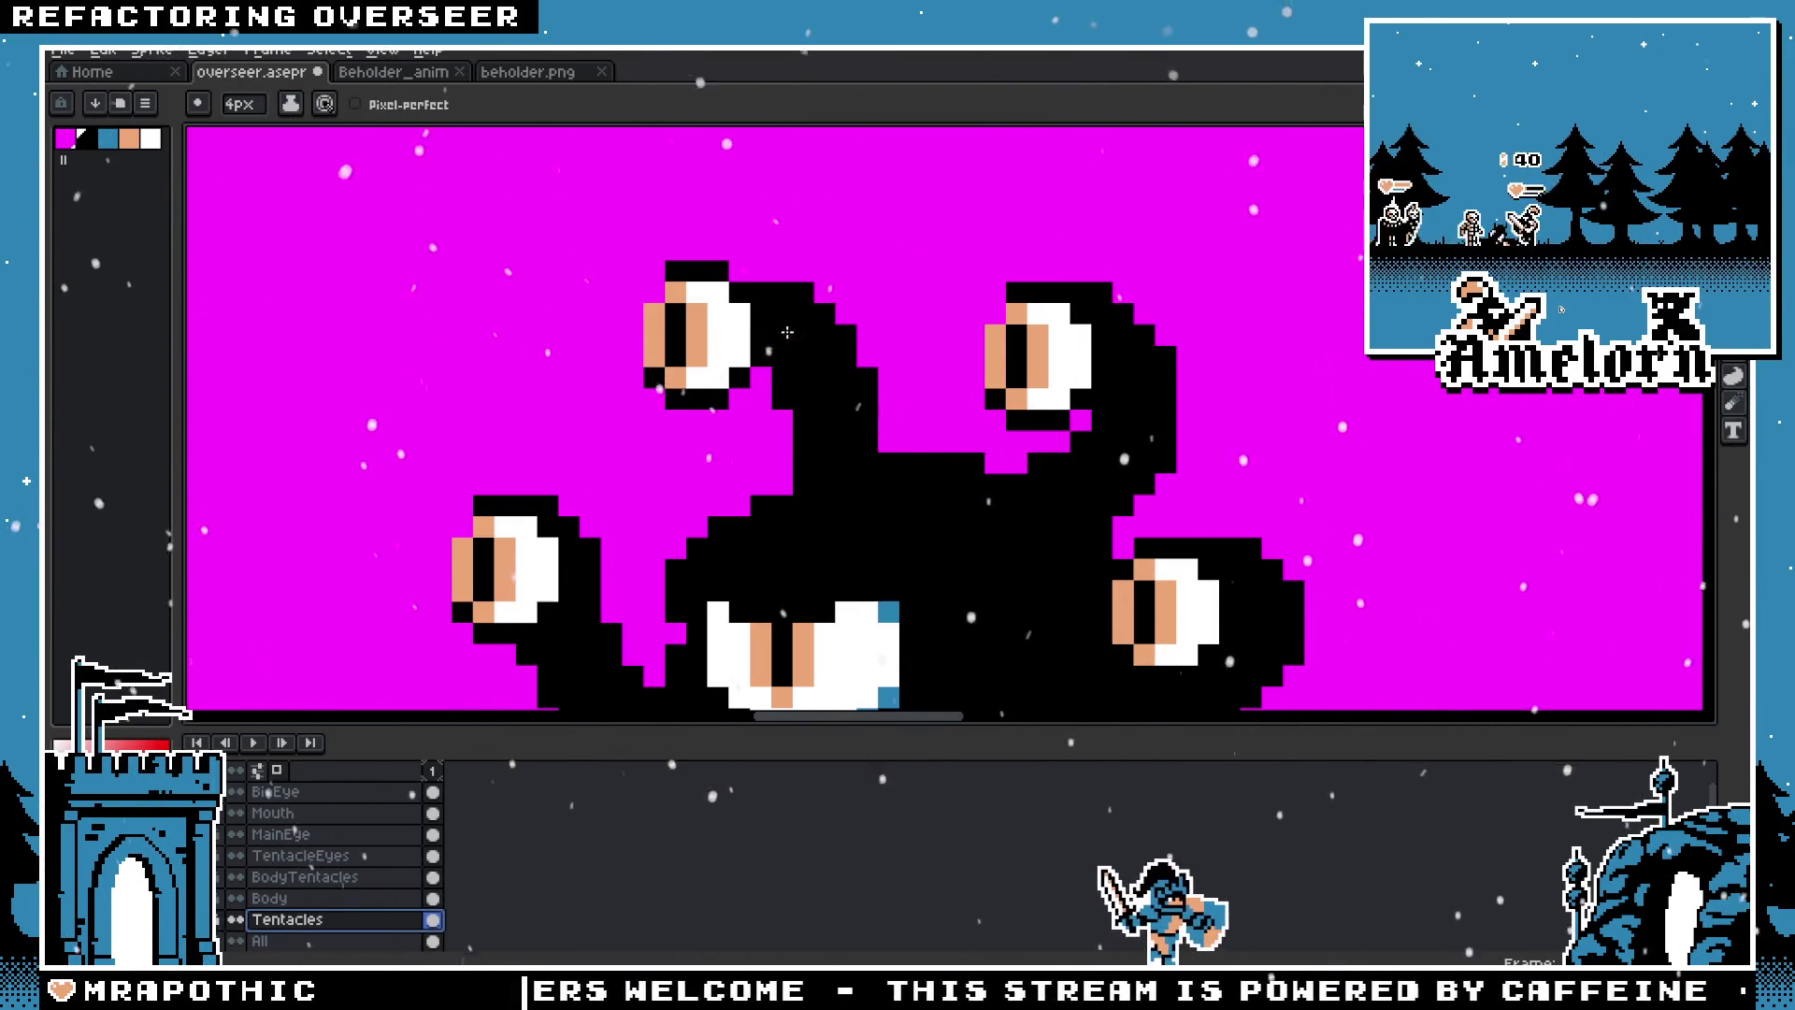
scroll(872, 565, down, 3)
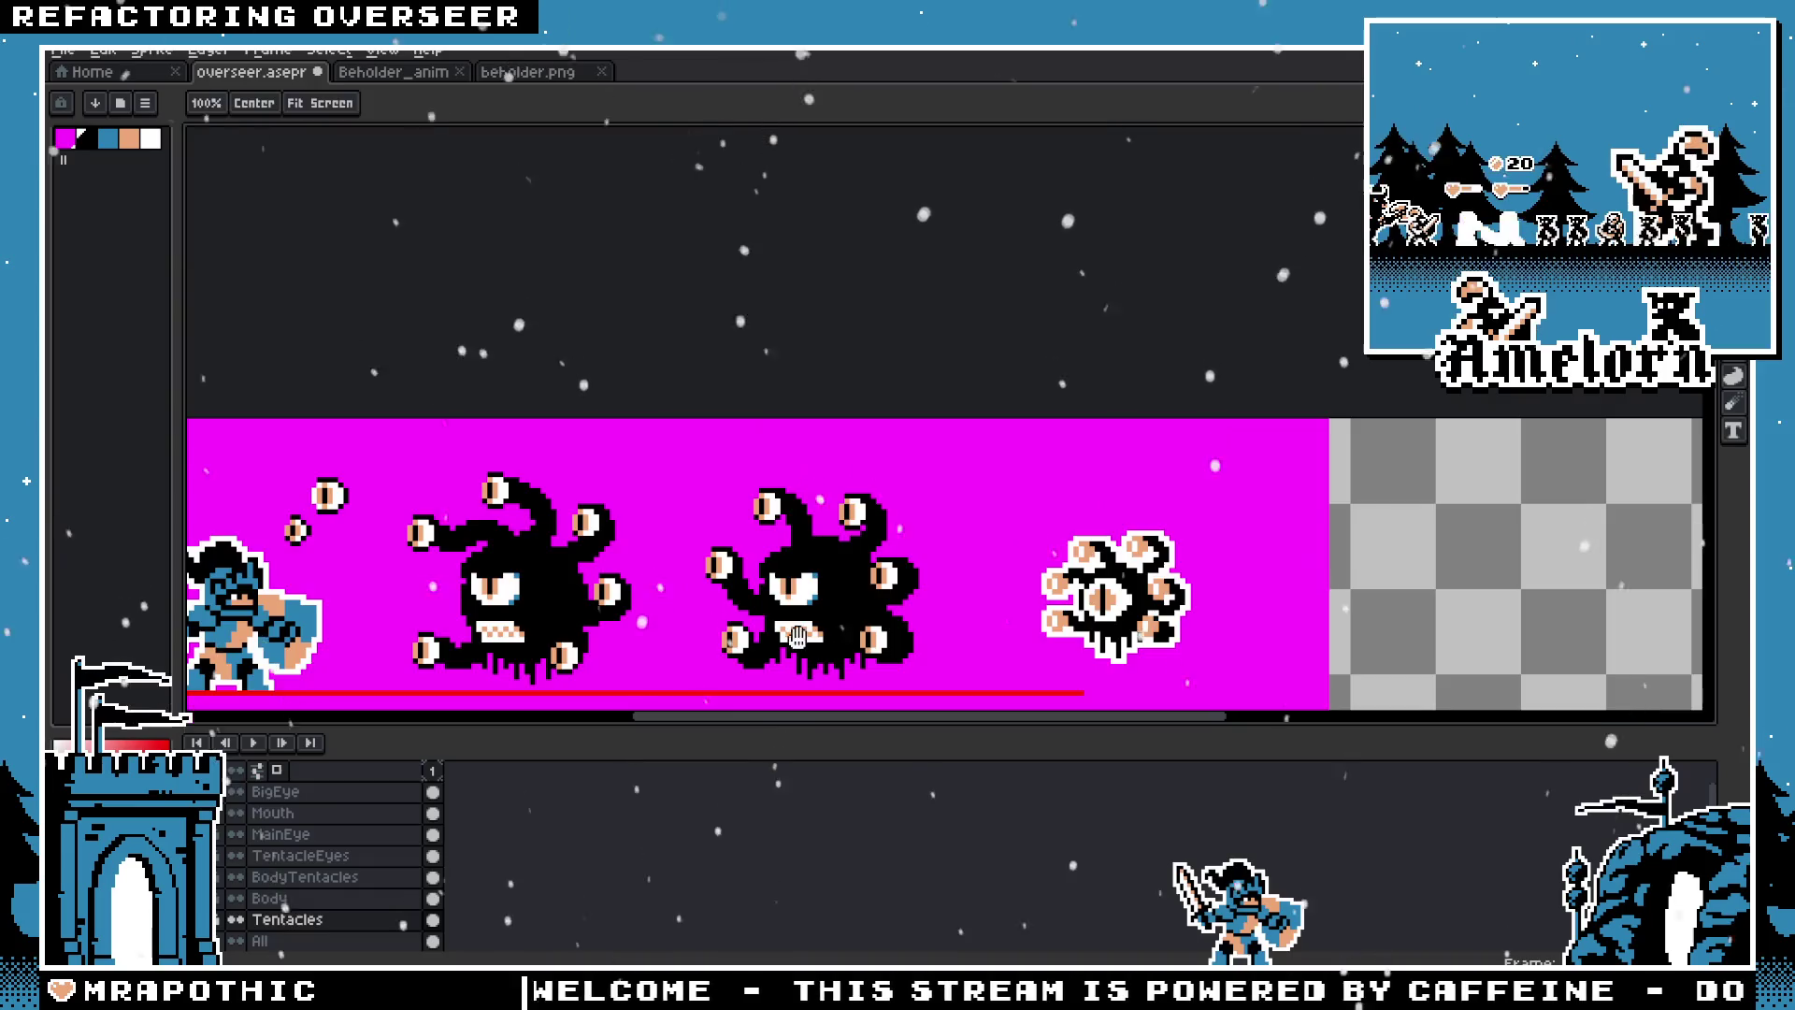
scroll(870, 561, up, 1)
scroll(797, 357, up, 2)
Step: Join the top-left eye to the body, then undo that connection so the eye floats free
mouse_move(880, 267)
mouse_down()
mouse_move(776, 182)
mouse_move(847, 321)
mouse_move(865, 420)
mouse_up()
scroll(907, 476, down, 3)
scroll(965, 471, down, 2)
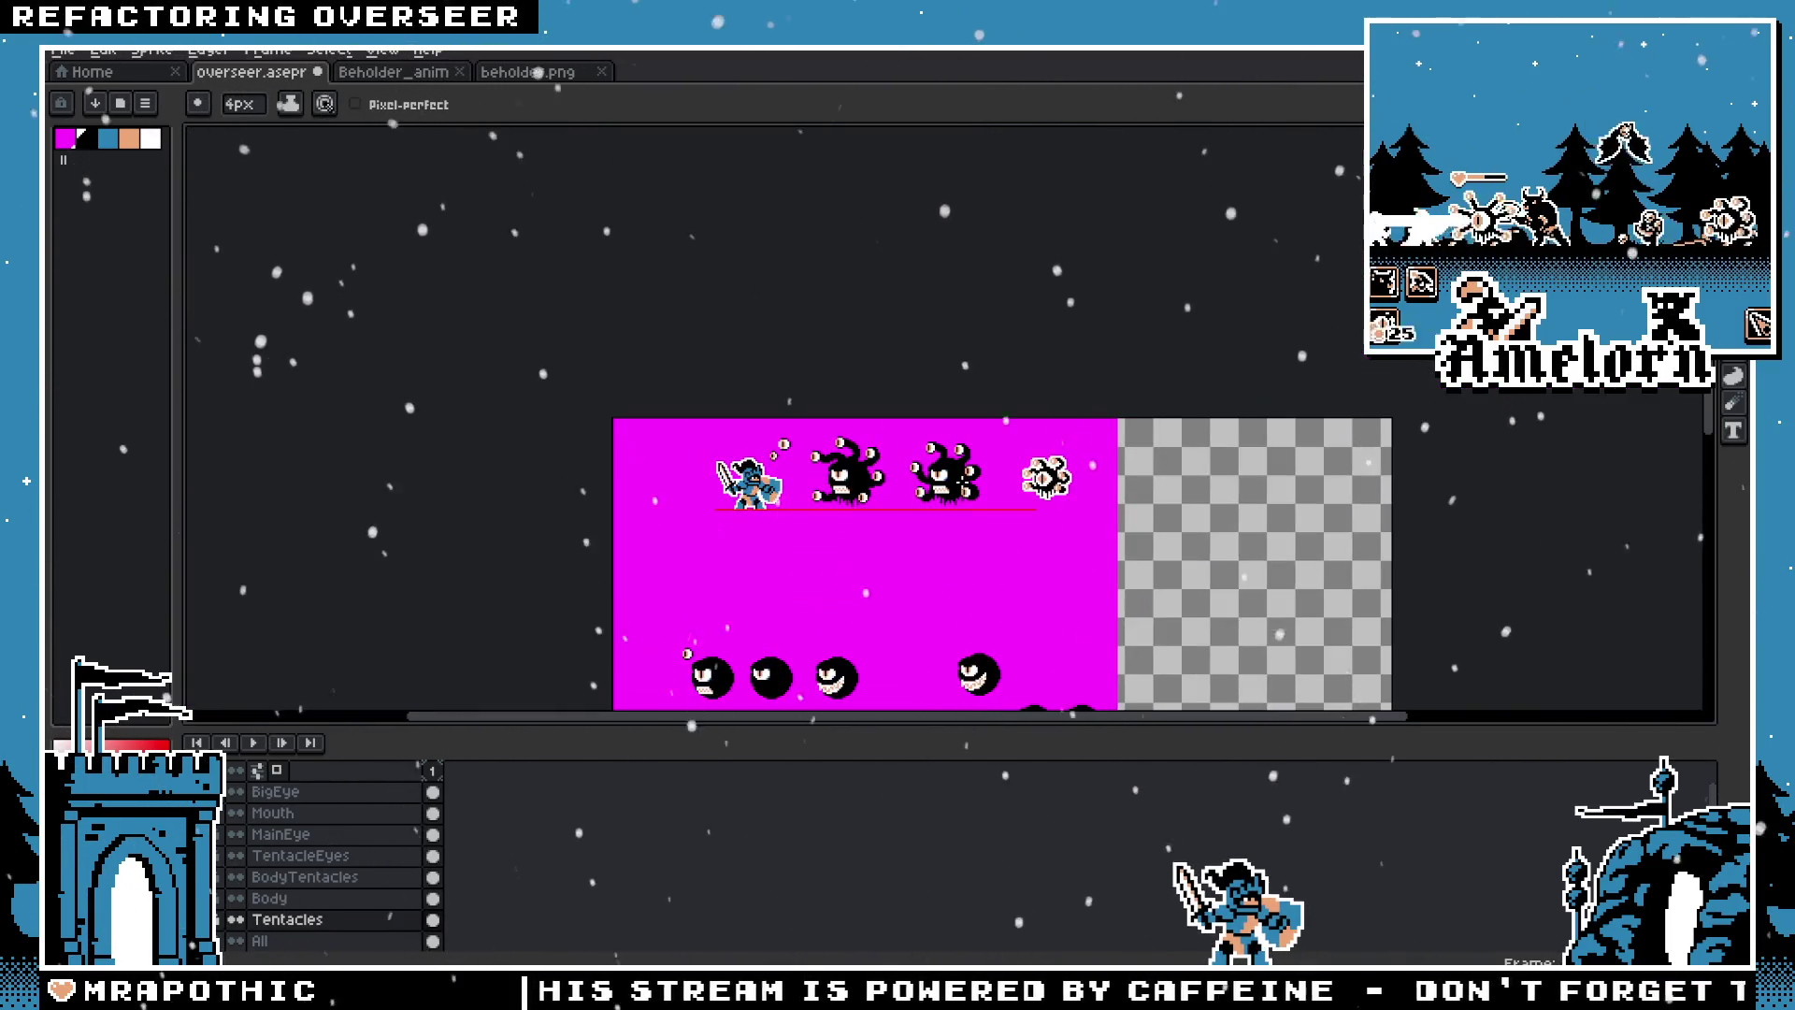
scroll(956, 471, up, 5)
key(ctrl+z)
key(m)
click(328, 862)
drag(766, 302, 778, 318)
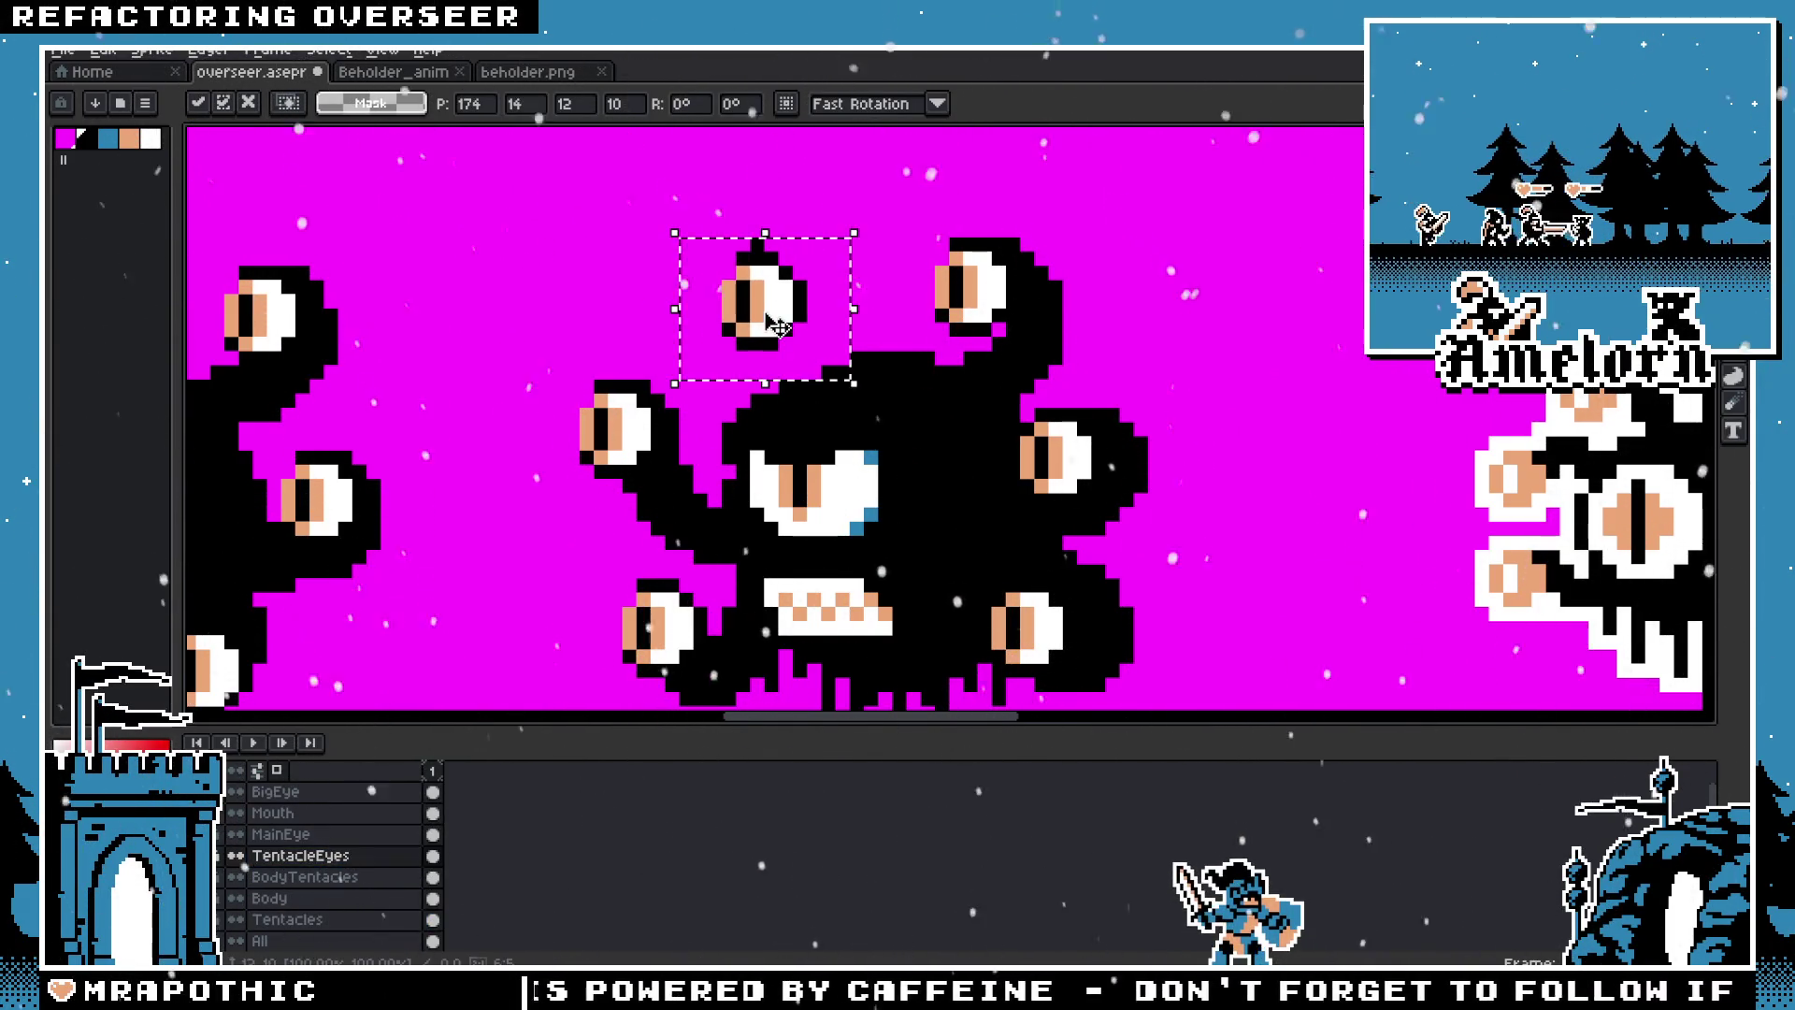
key(Return)
click(287, 919)
drag(849, 225, 715, 328)
key(Delete)
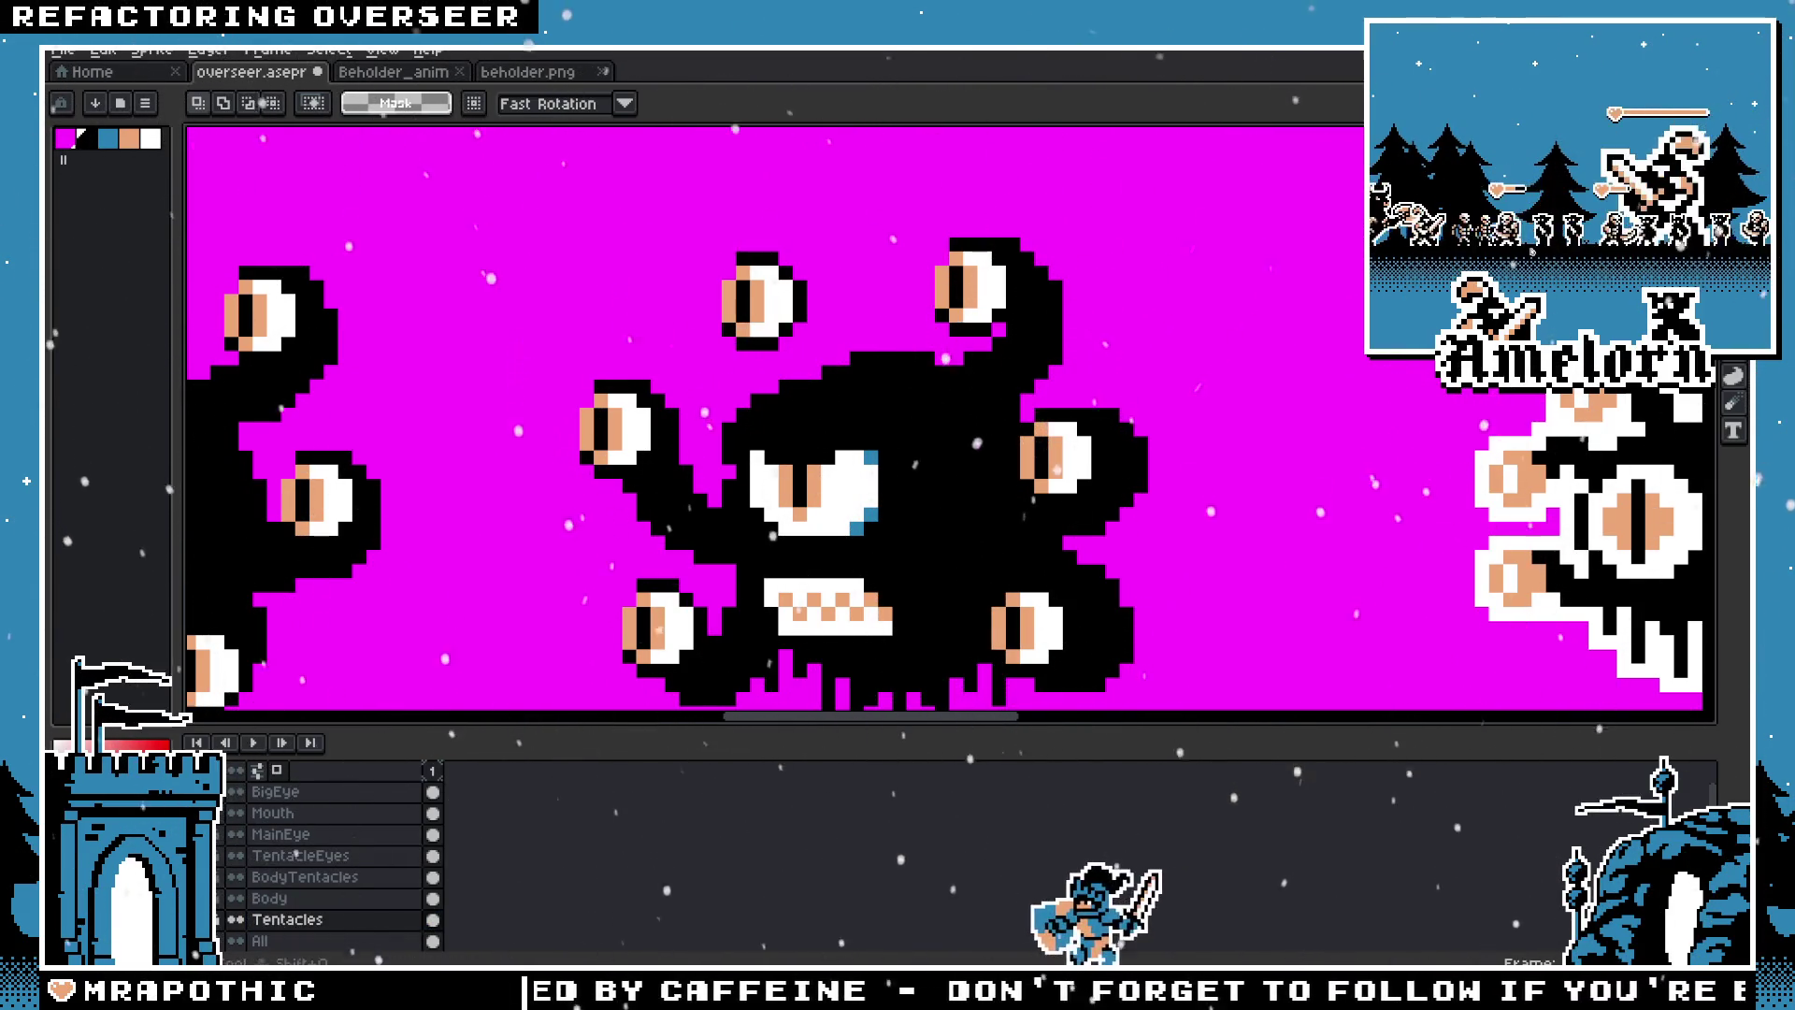
key(b)
drag(804, 276, 854, 344)
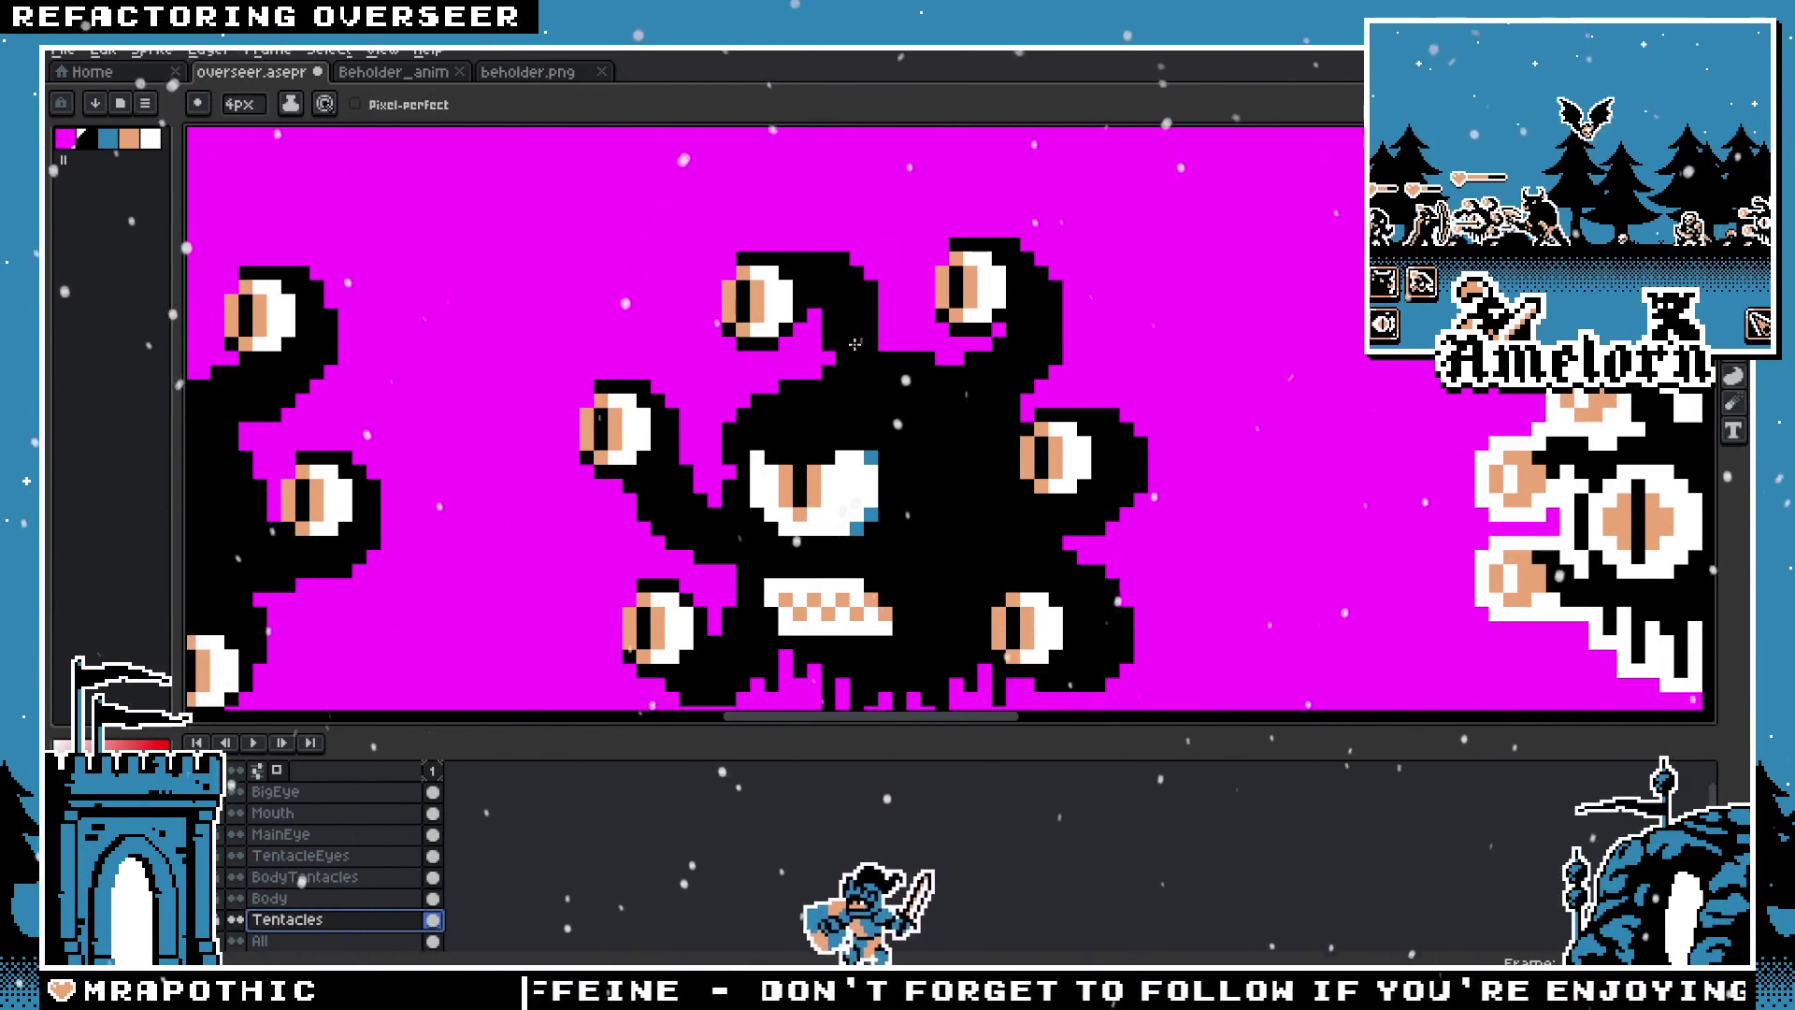
scroll(1062, 493, down, 1)
scroll(1062, 494, down, 1)
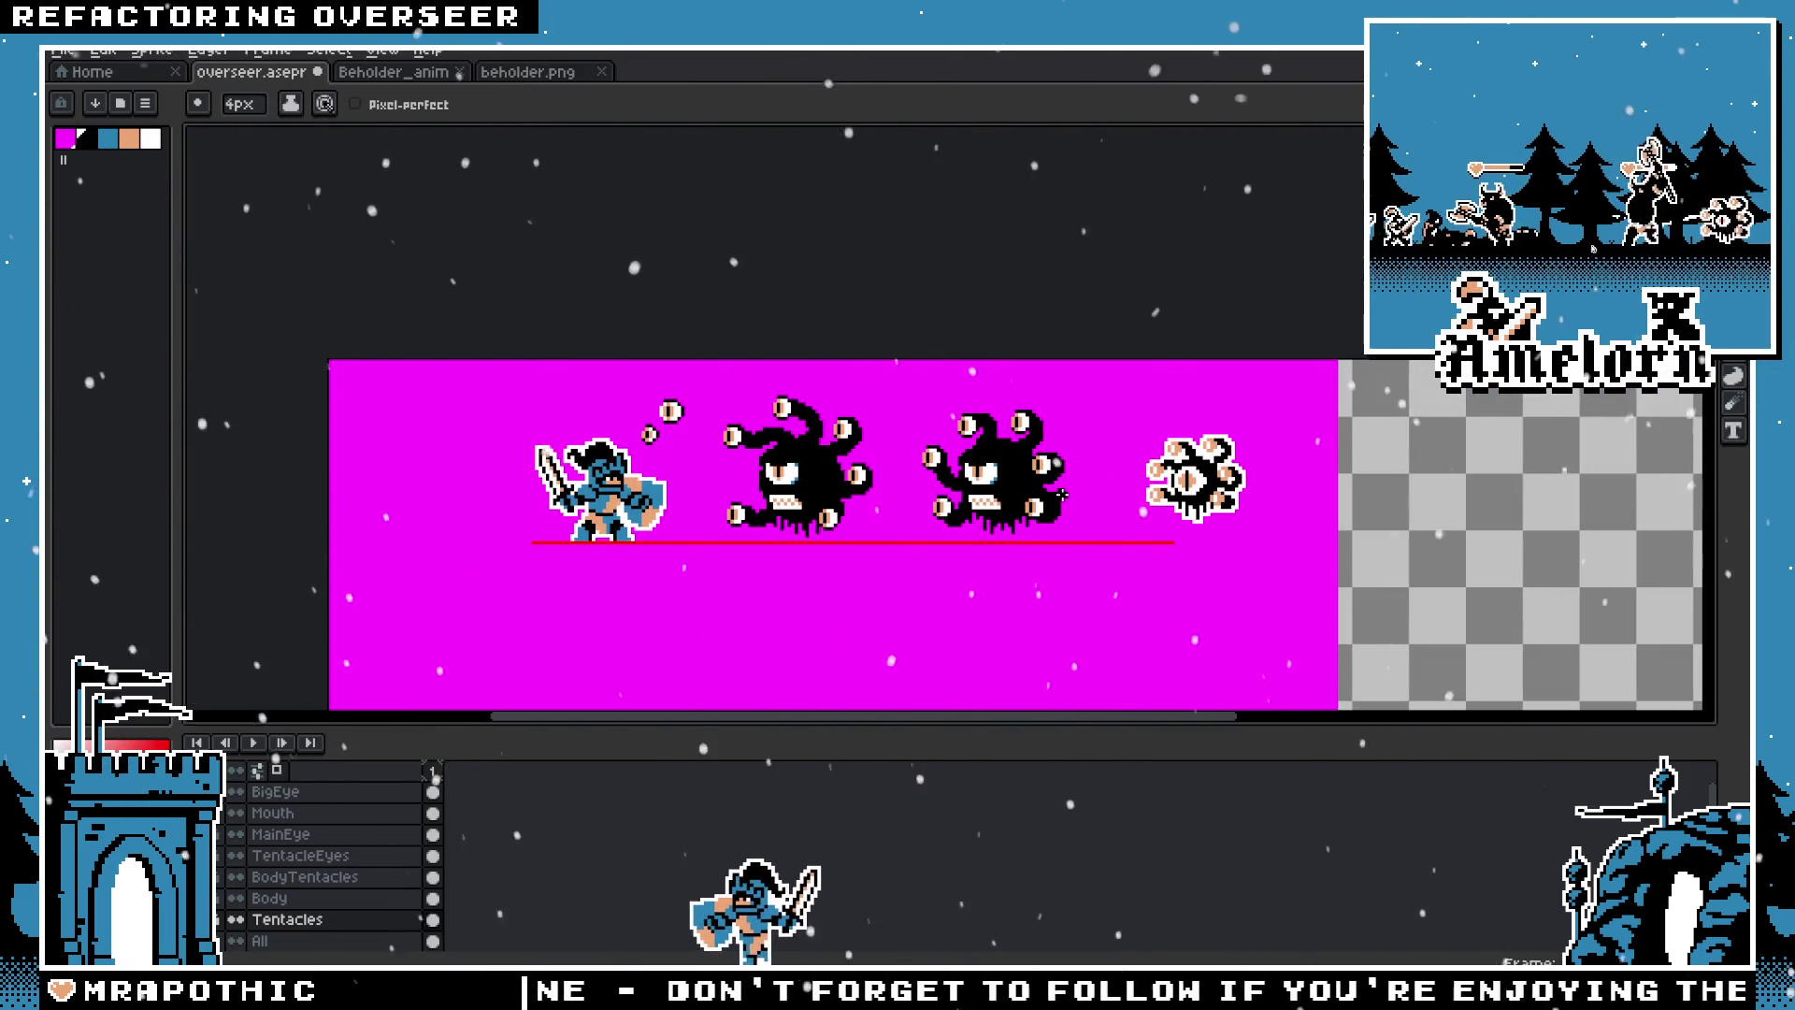
scroll(1038, 375, up, 3)
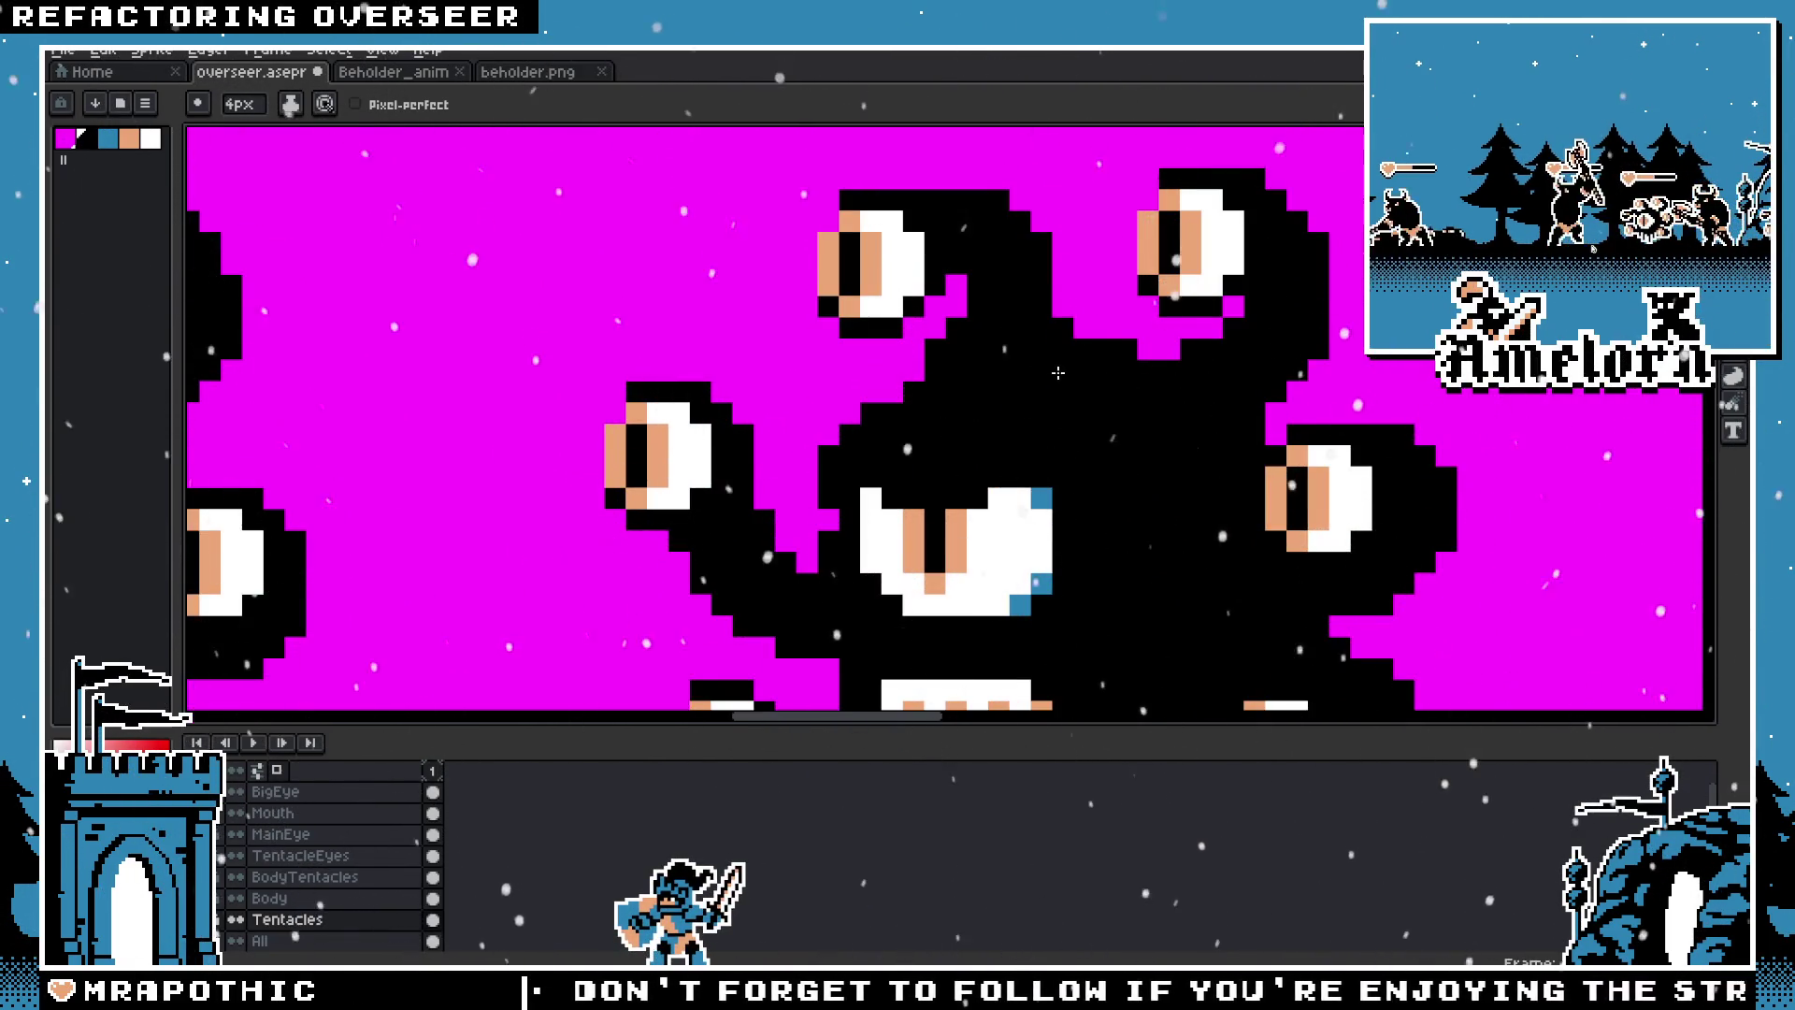
scroll(1057, 373, down, 3)
scroll(856, 449, up, 3)
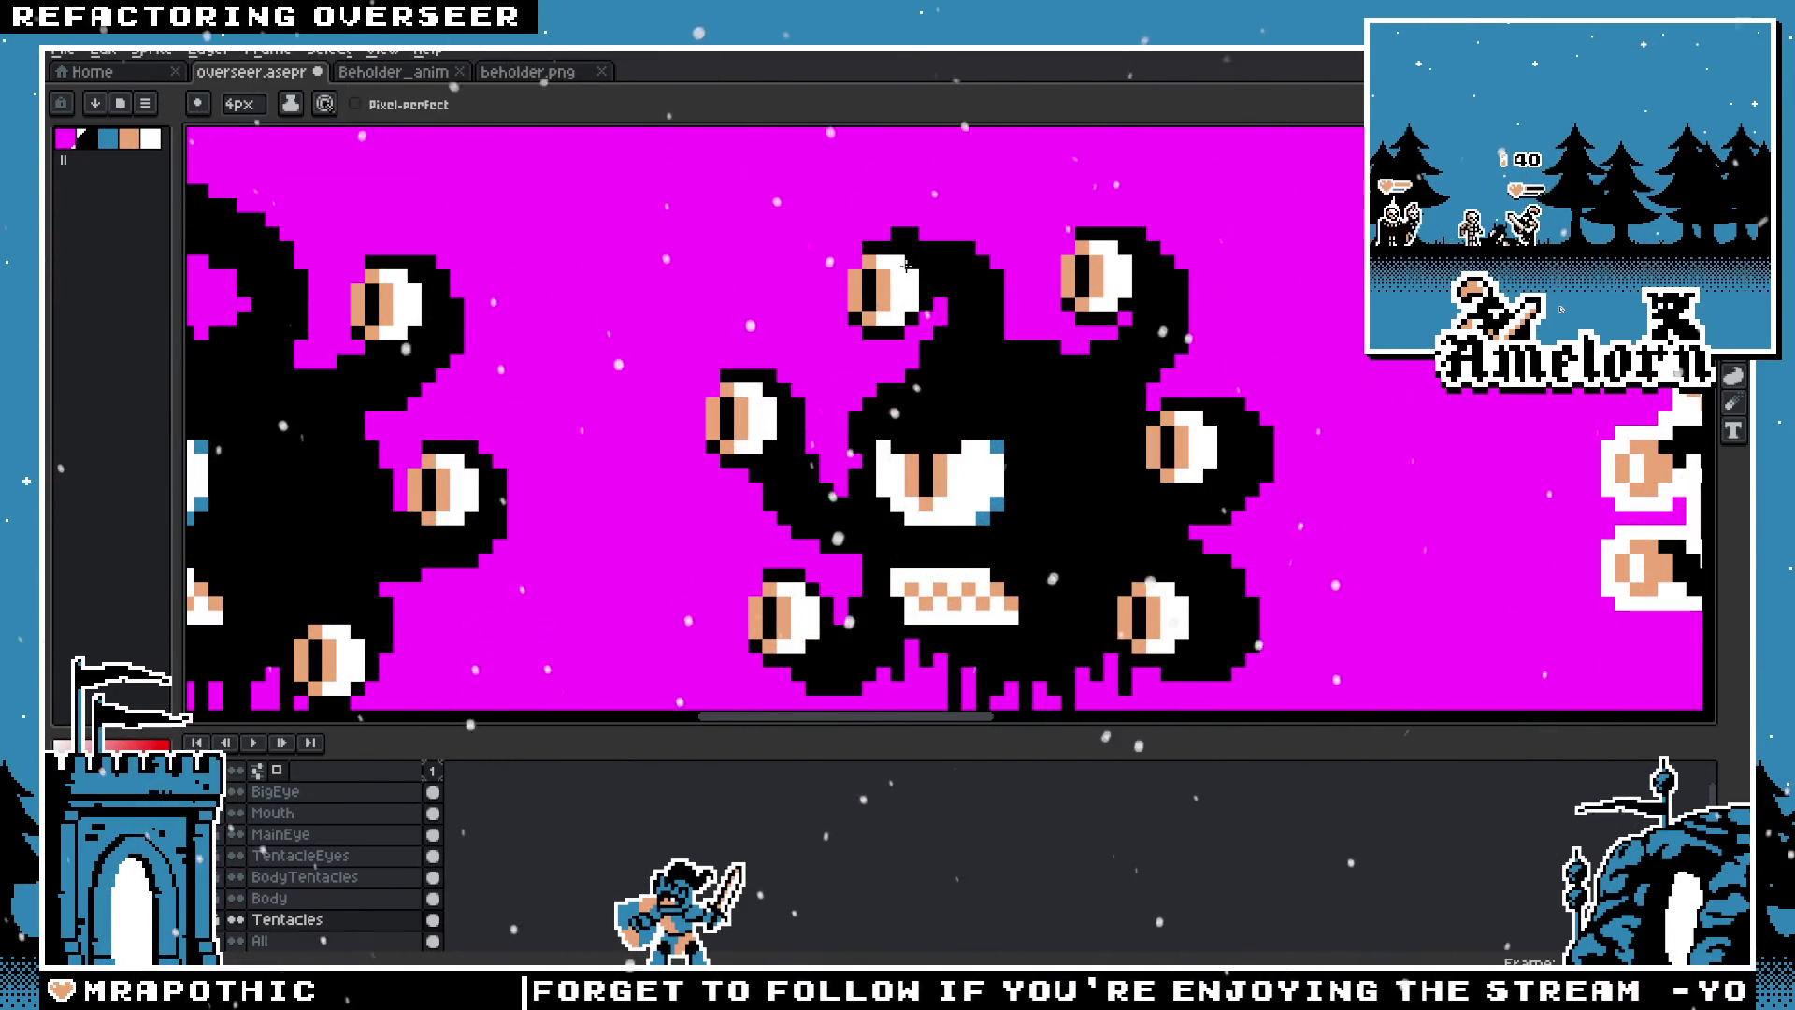
scroll(901, 294, down, 3)
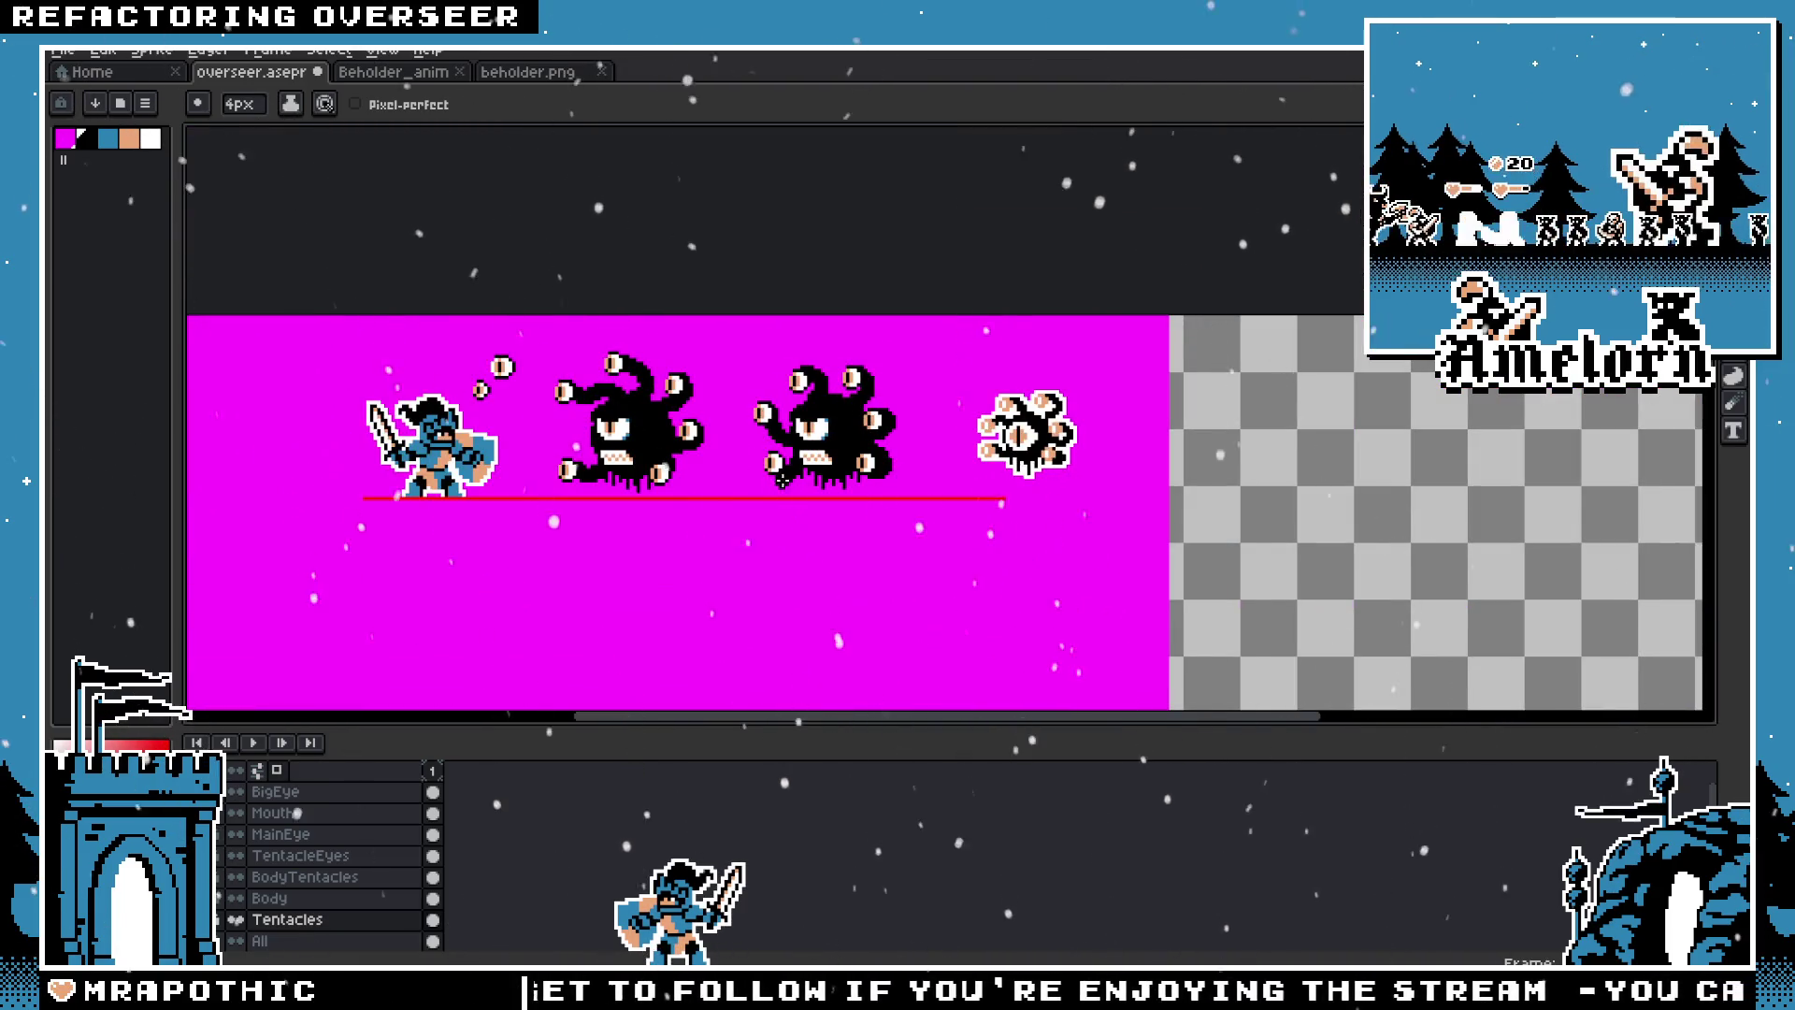
scroll(780, 446, up, 3)
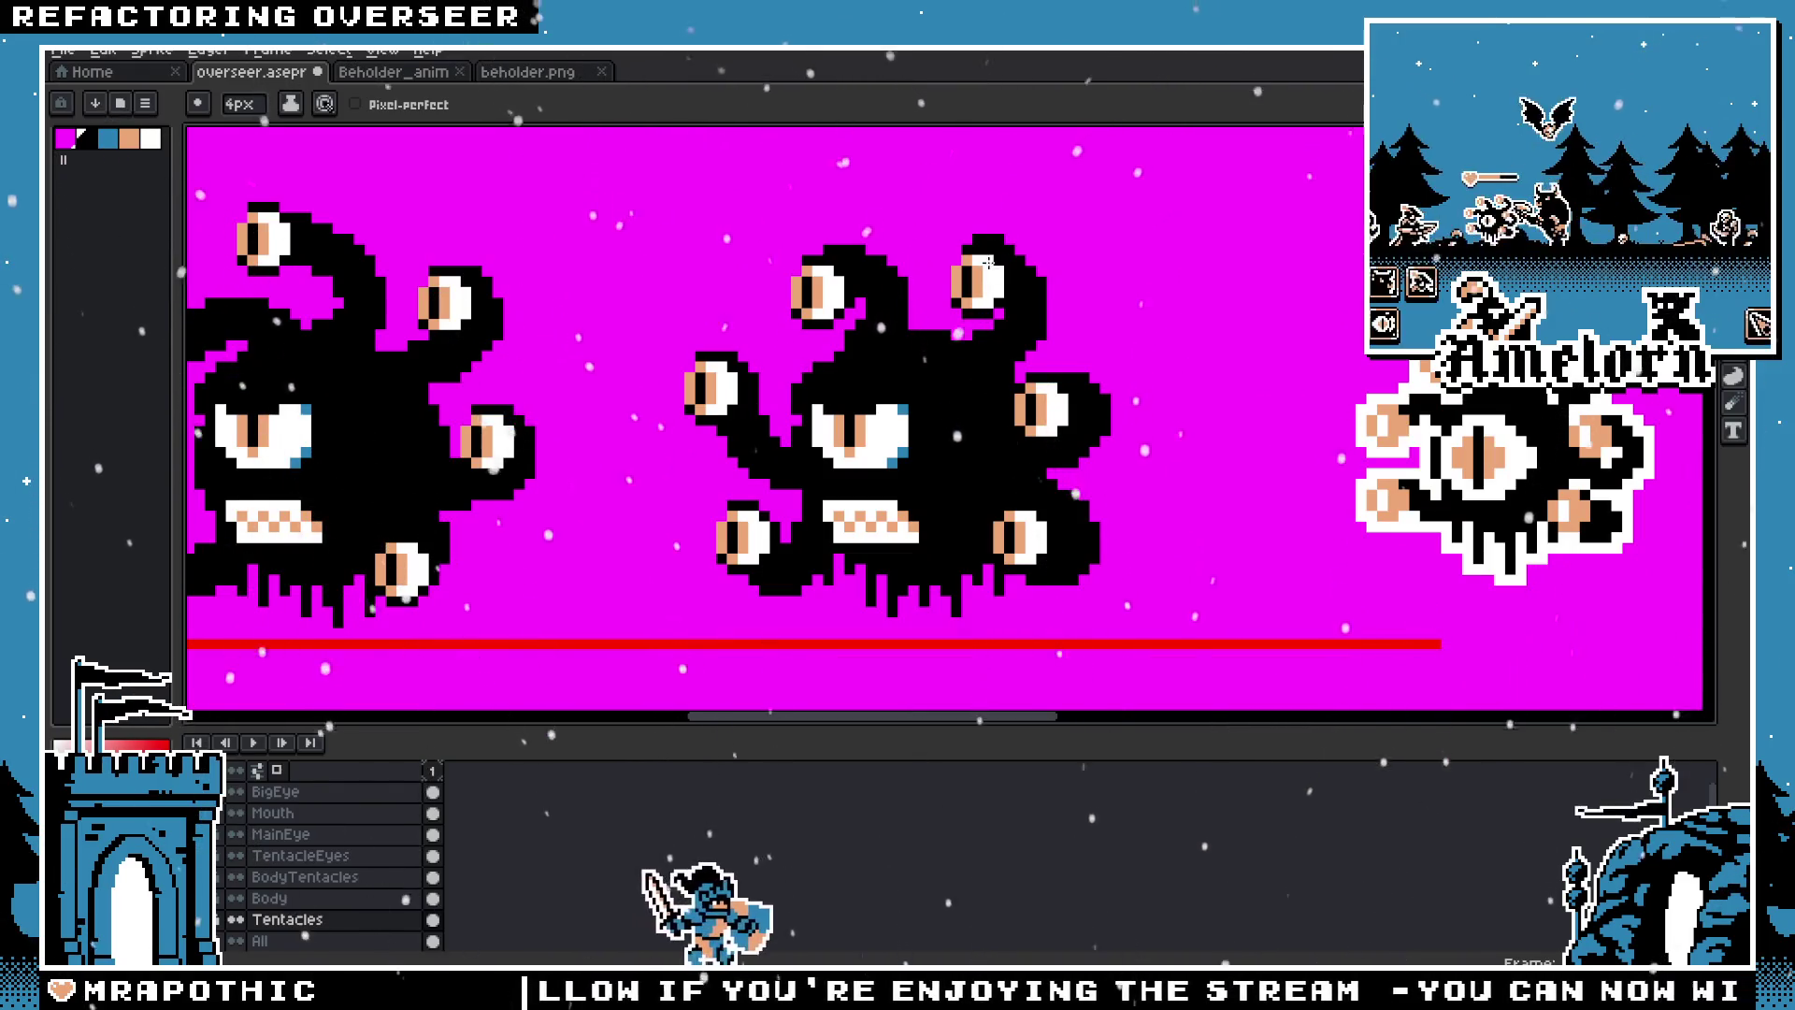
scroll(991, 265, down, 3)
scroll(1017, 422, up, 3)
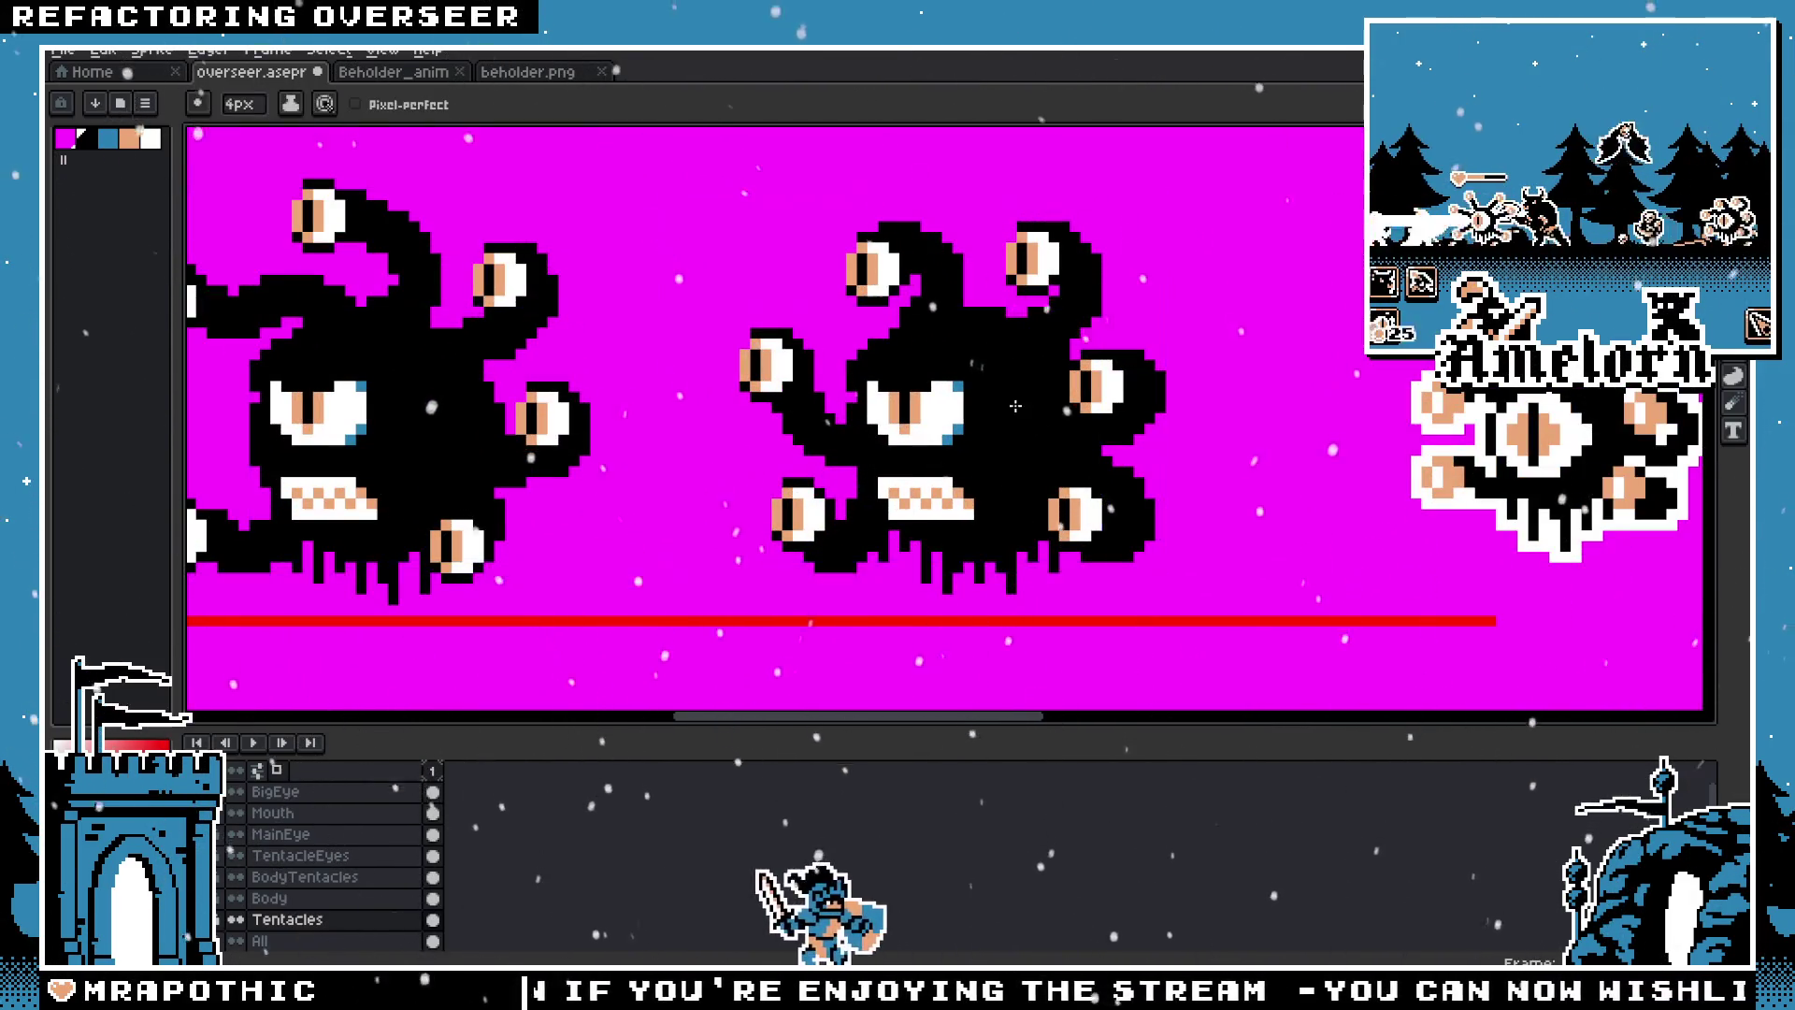
scroll(1028, 408, up, 3)
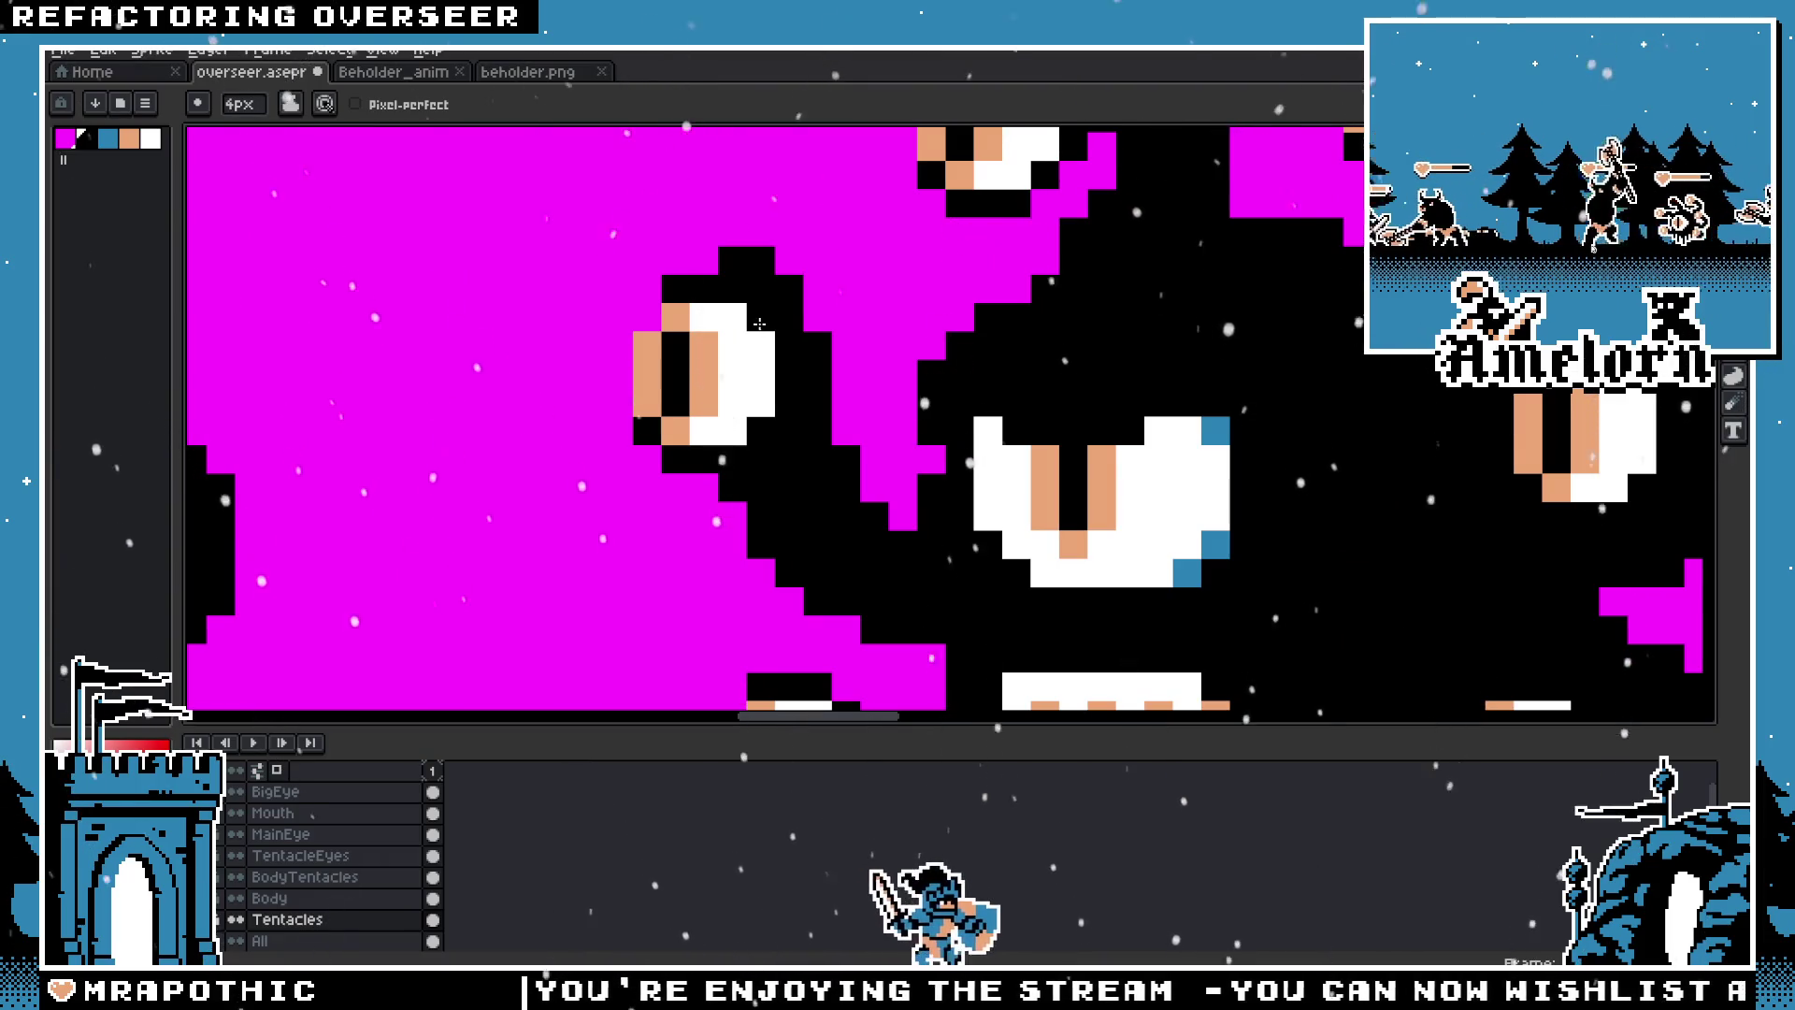
drag(732, 262, 788, 290)
scroll(631, 430, down, 3)
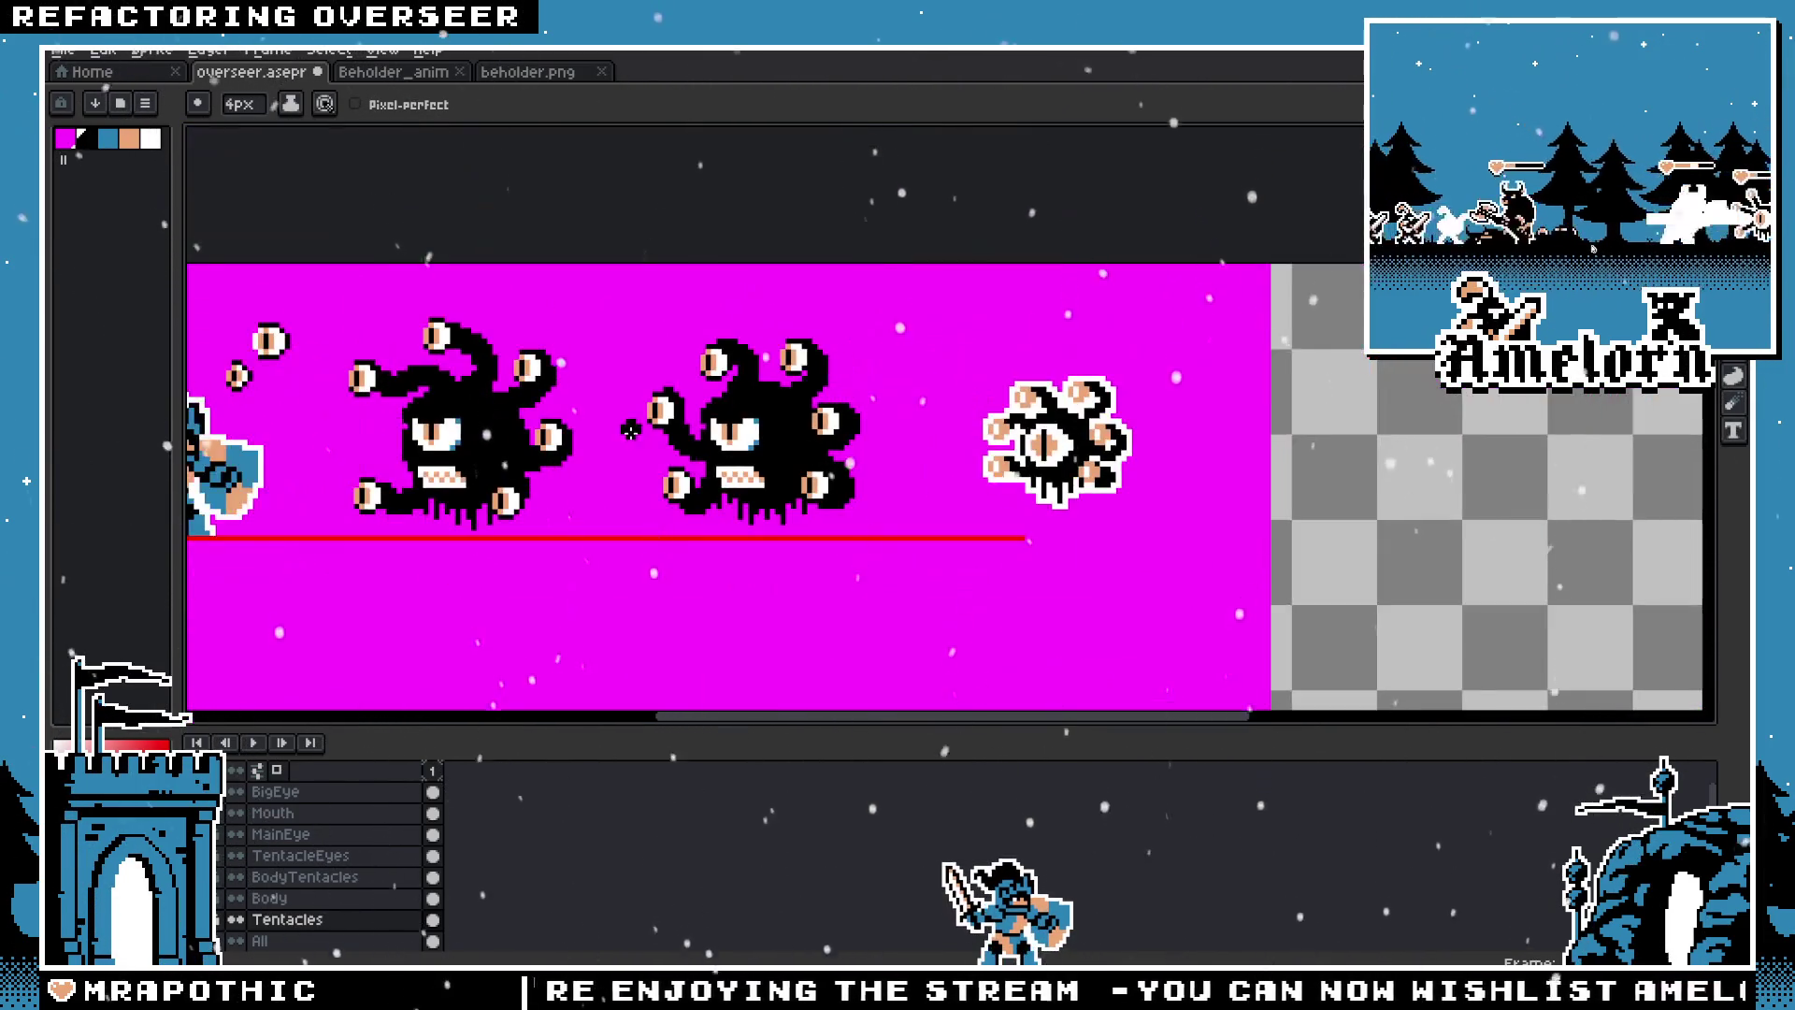
scroll(592, 451, up, 1)
scroll(592, 451, down, 2)
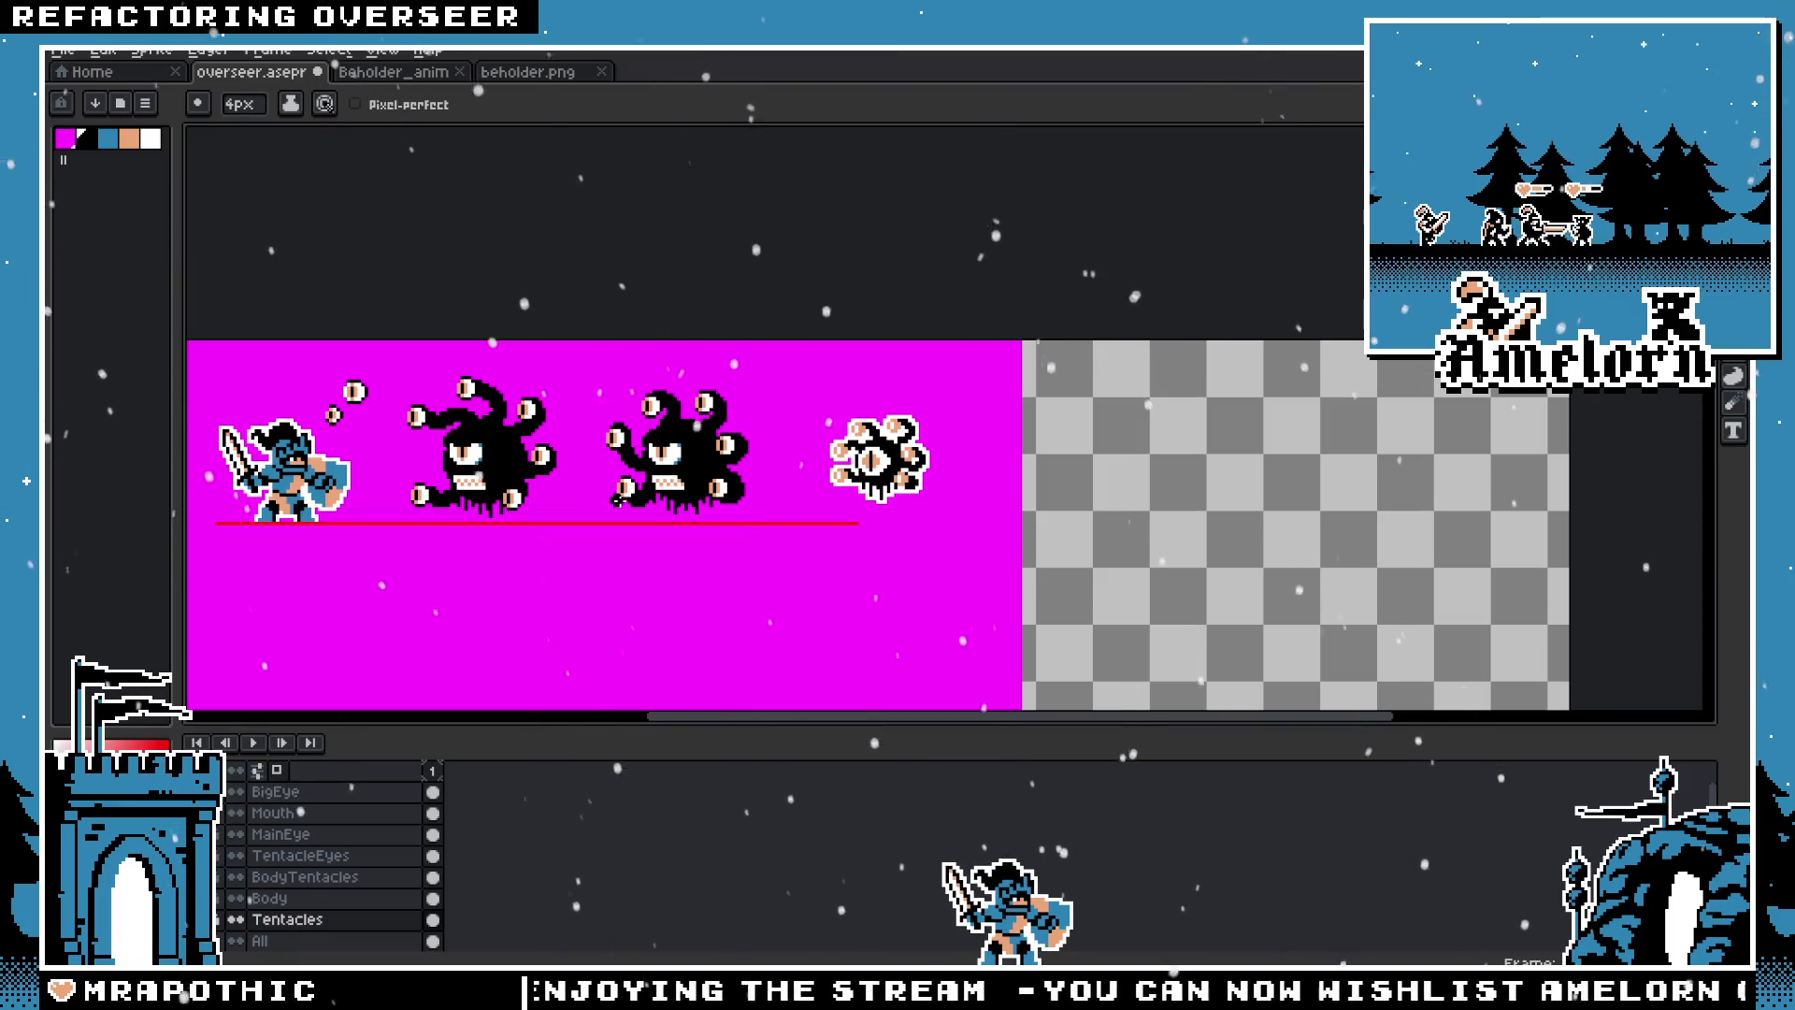
scroll(617, 489, up, 3)
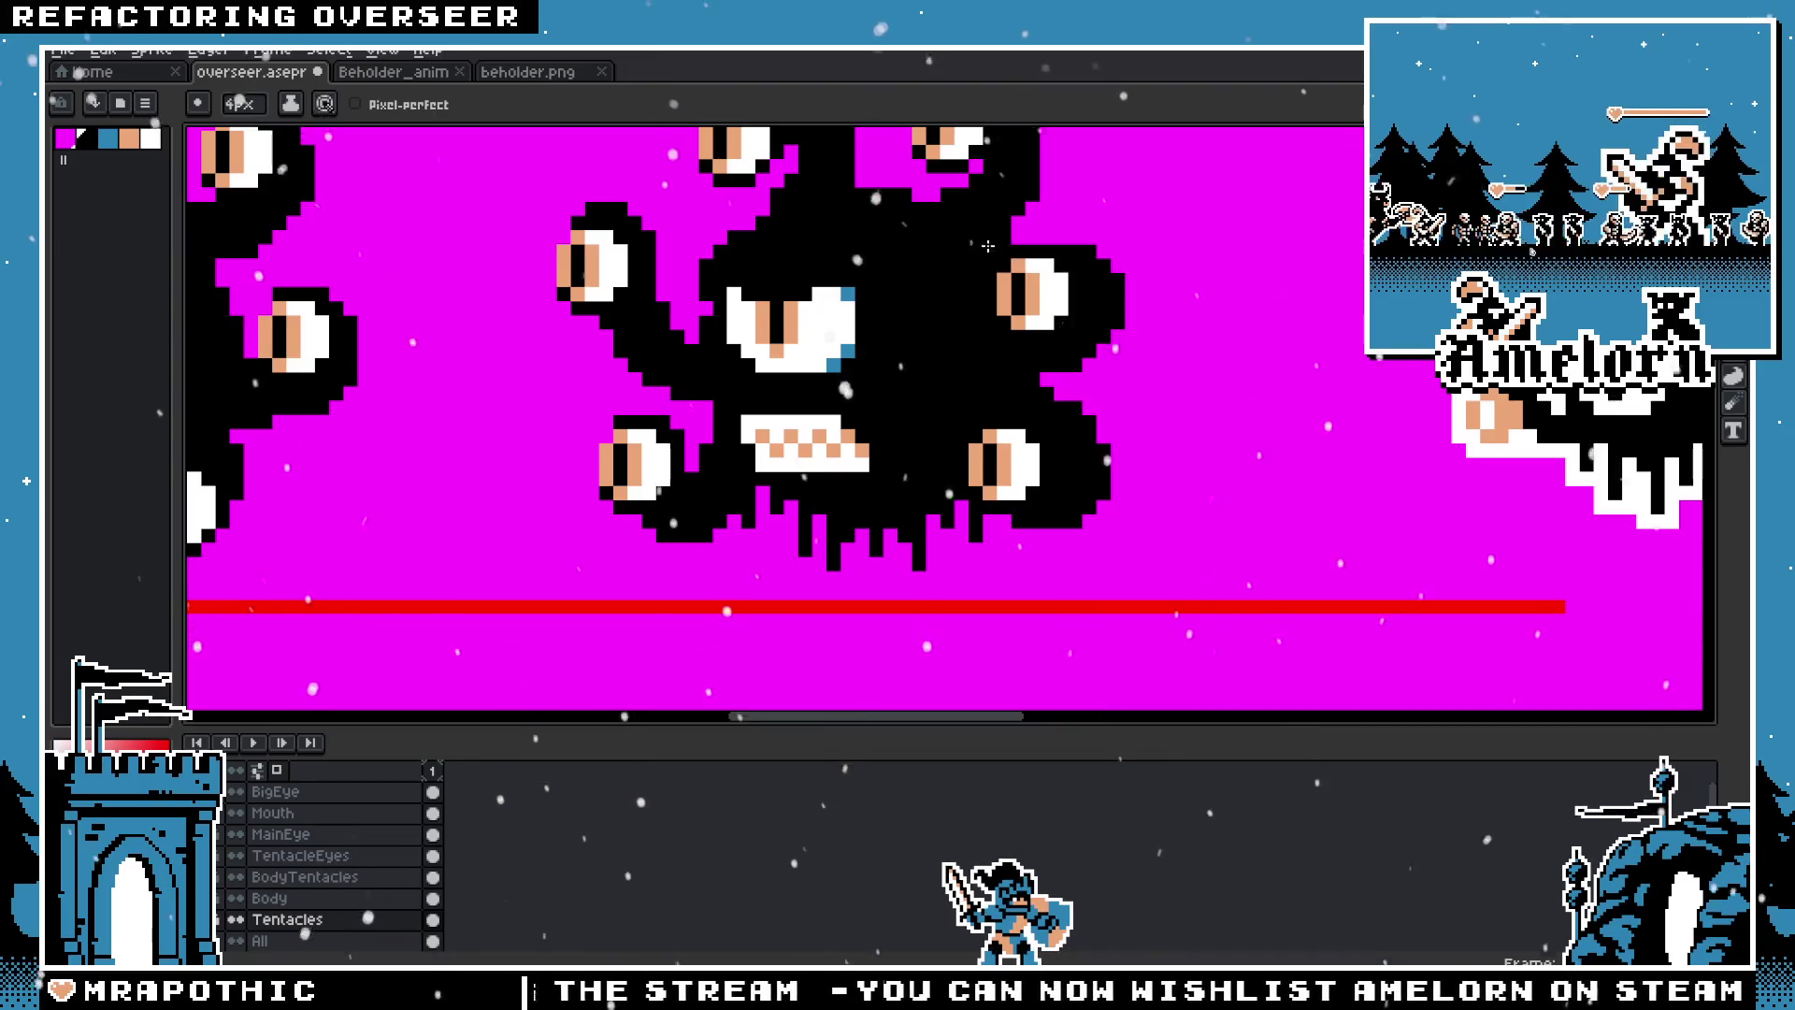
scroll(988, 246, down, 1)
scroll(874, 416, down, 3)
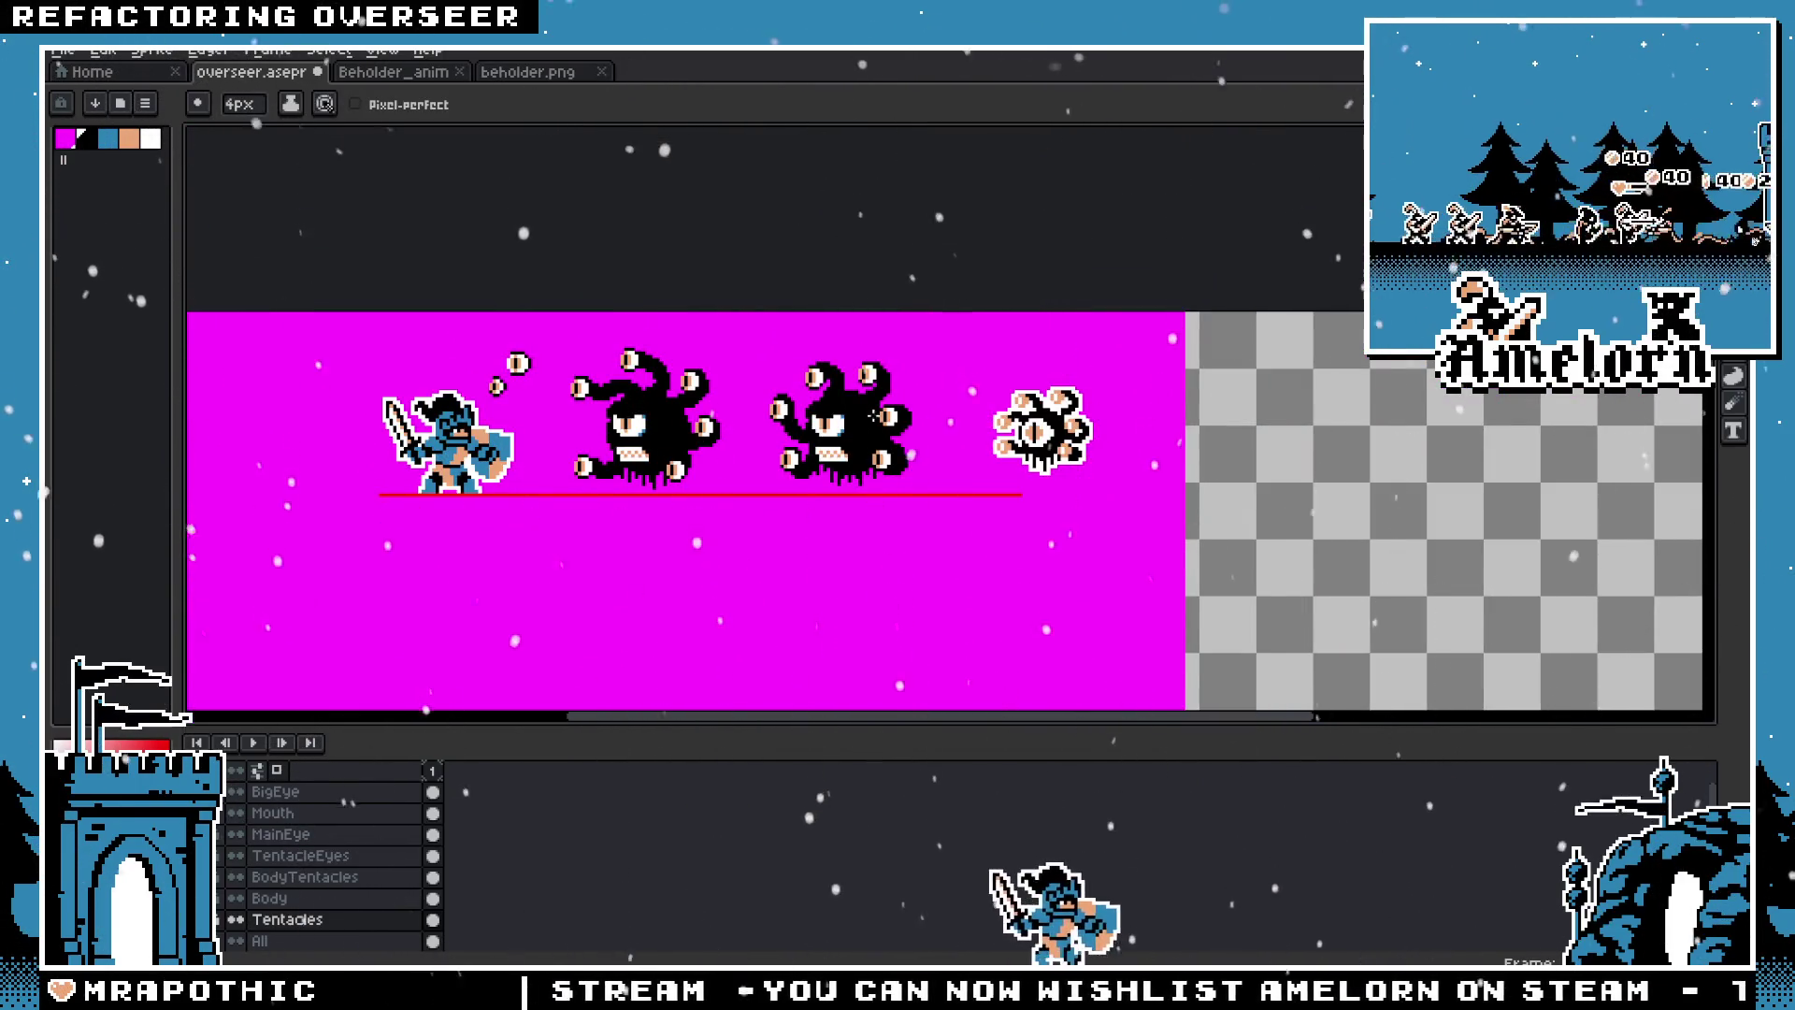
scroll(874, 416, up, 2)
key(ctrl)
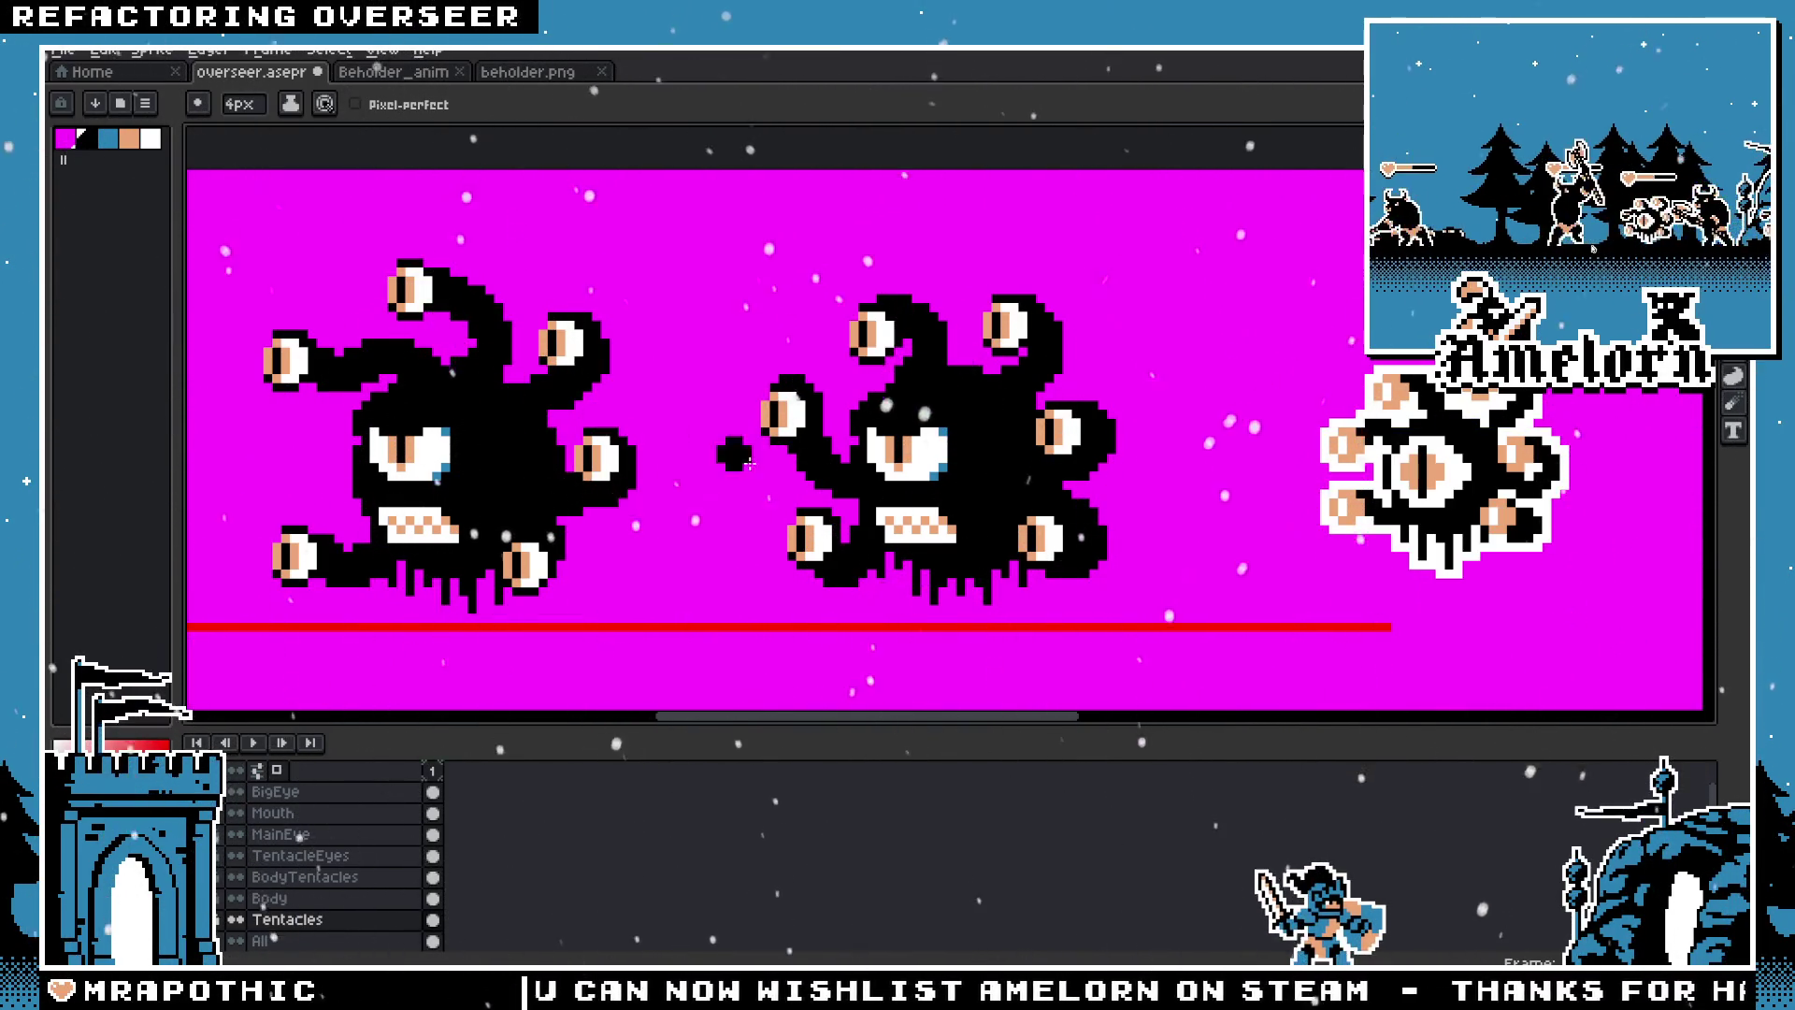
scroll(748, 461, up, 3)
scroll(867, 539, down, 4)
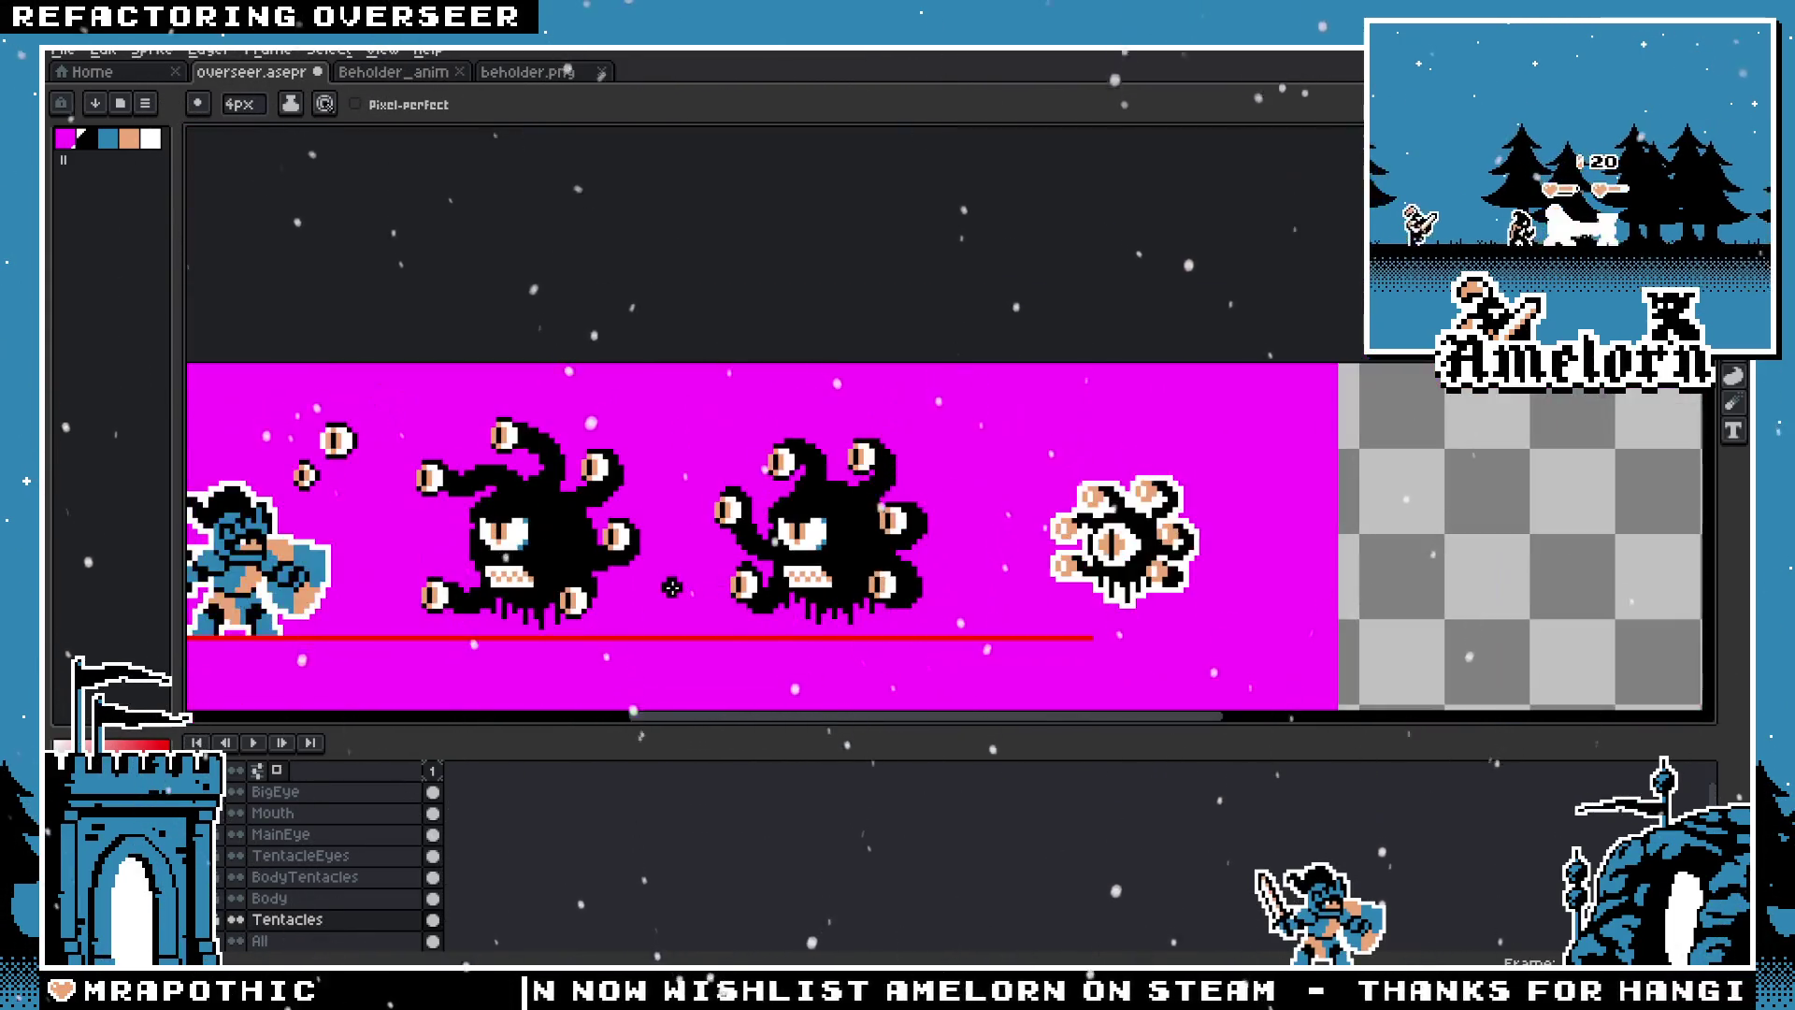
scroll(829, 507, up, 3)
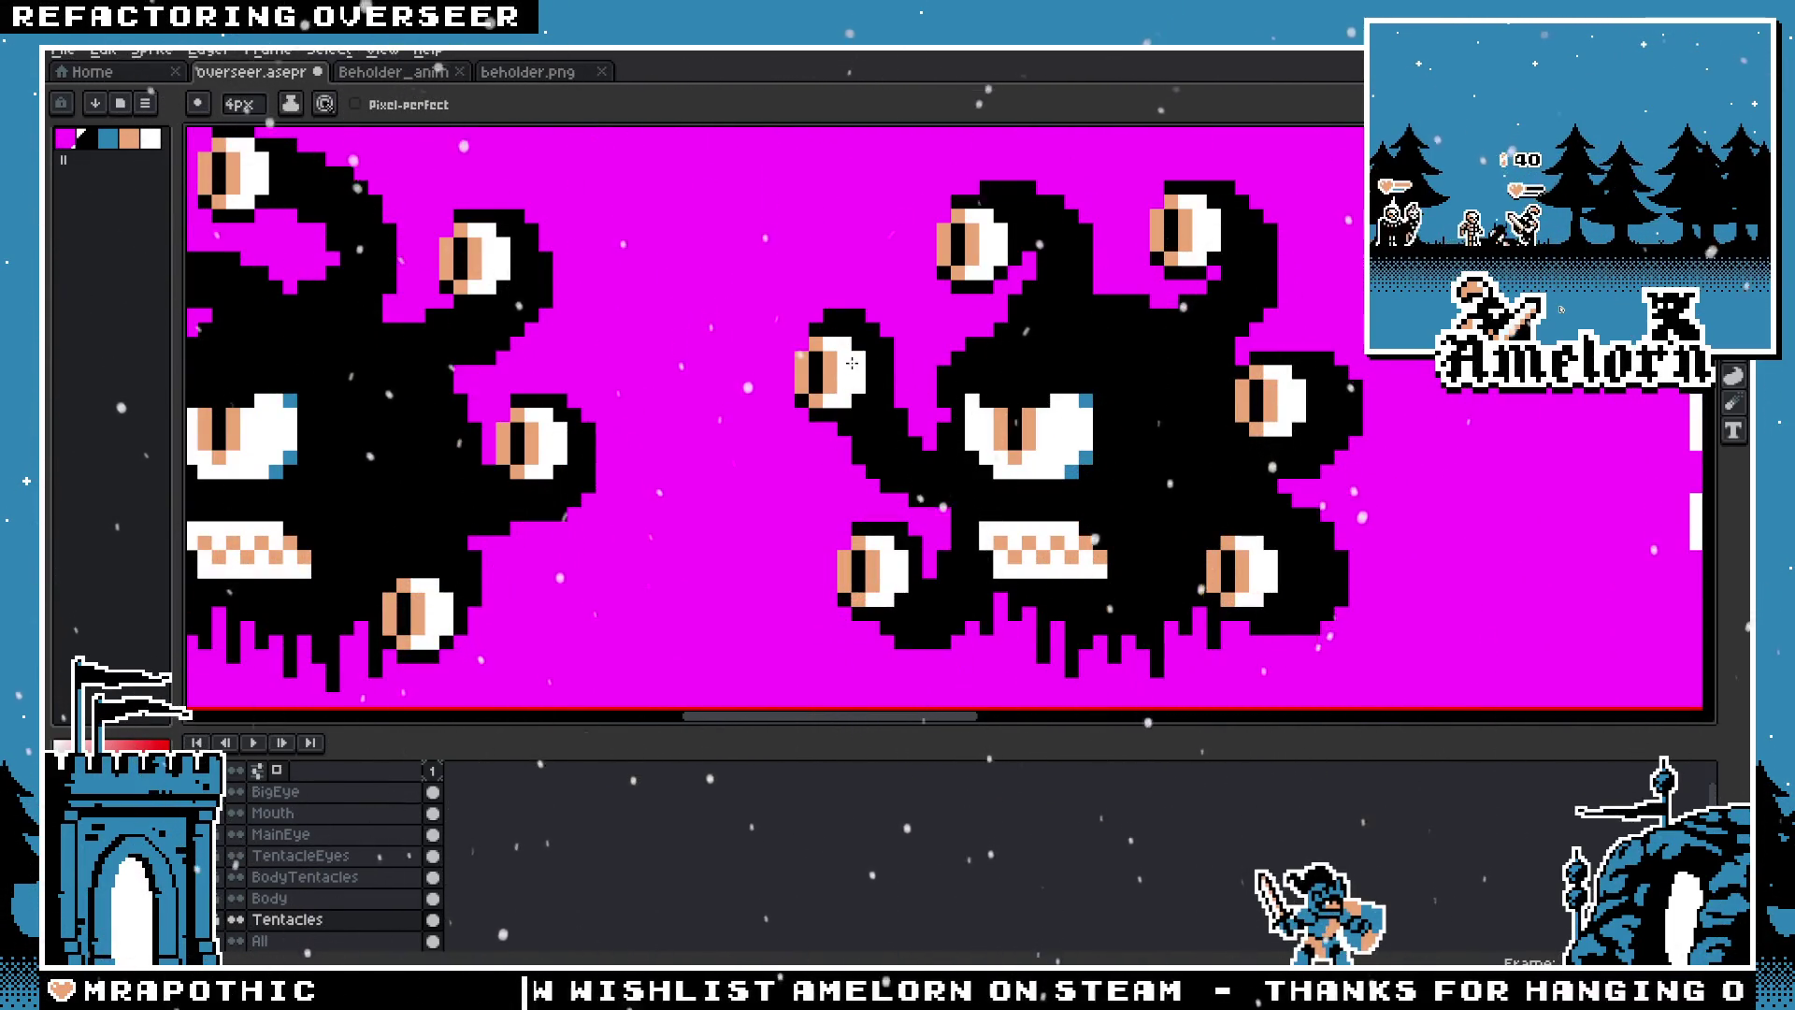
key(v)
key(b)
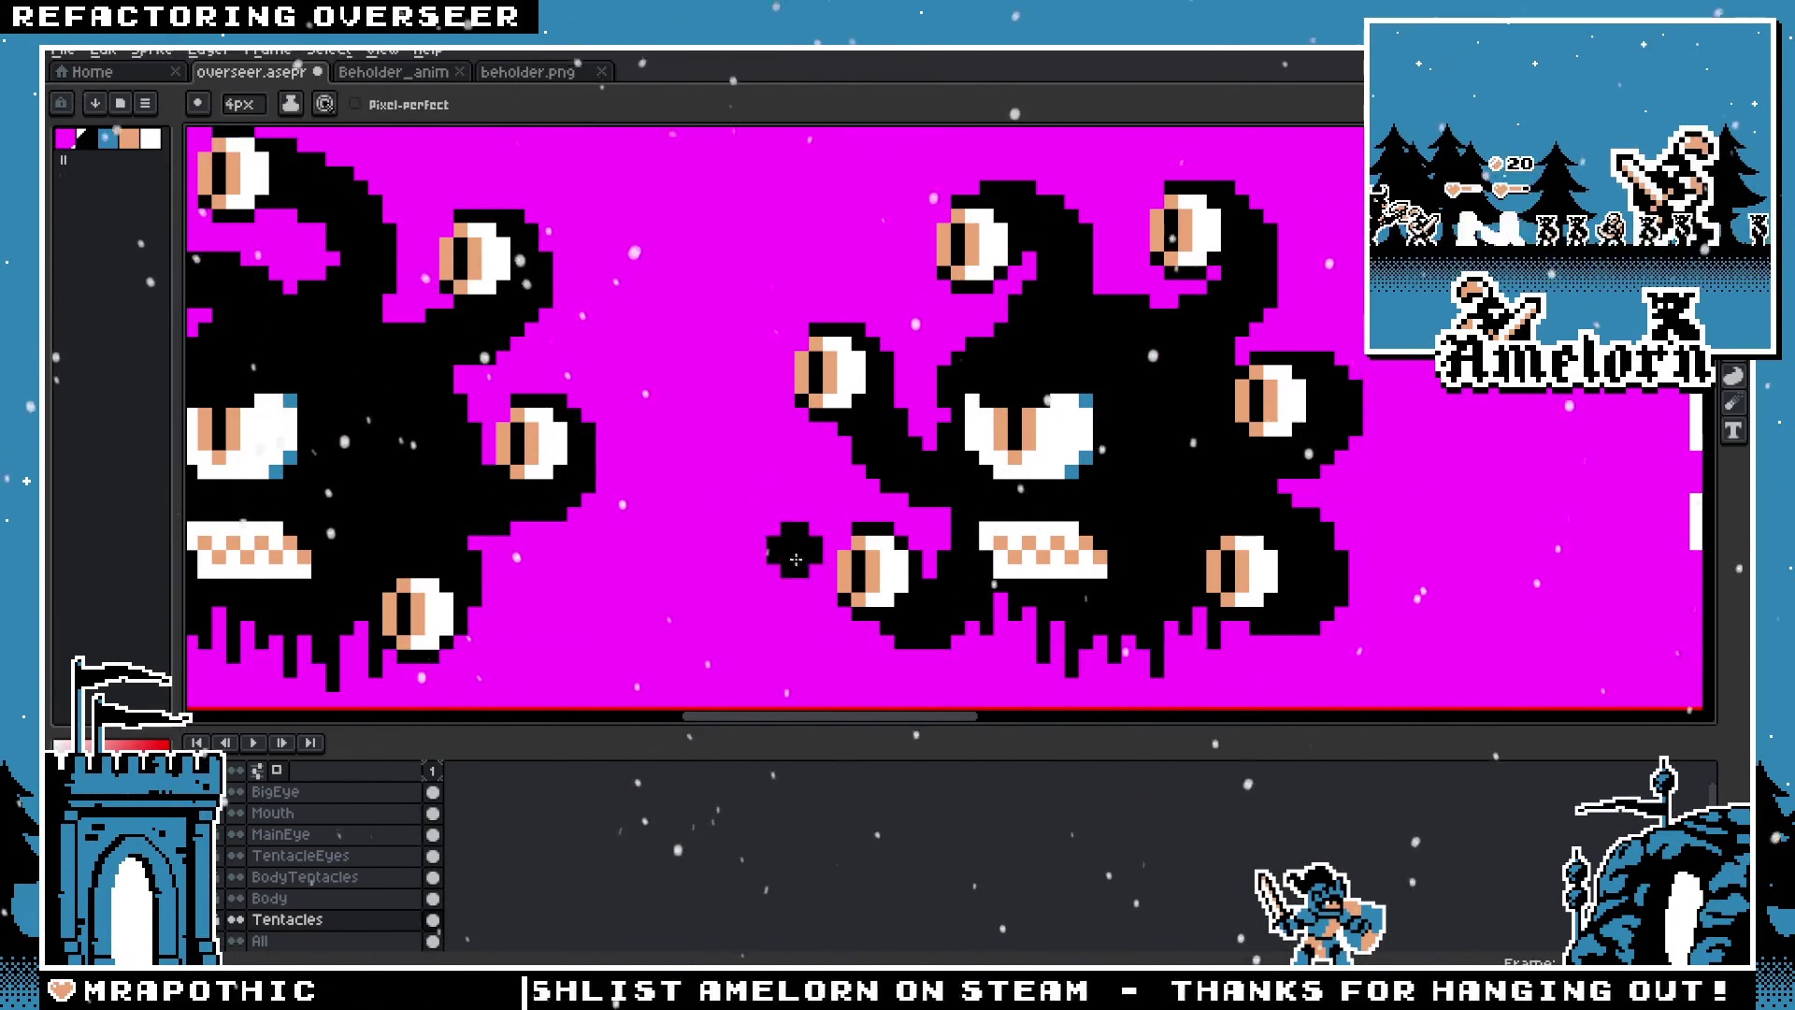
scroll(889, 553, down, 2)
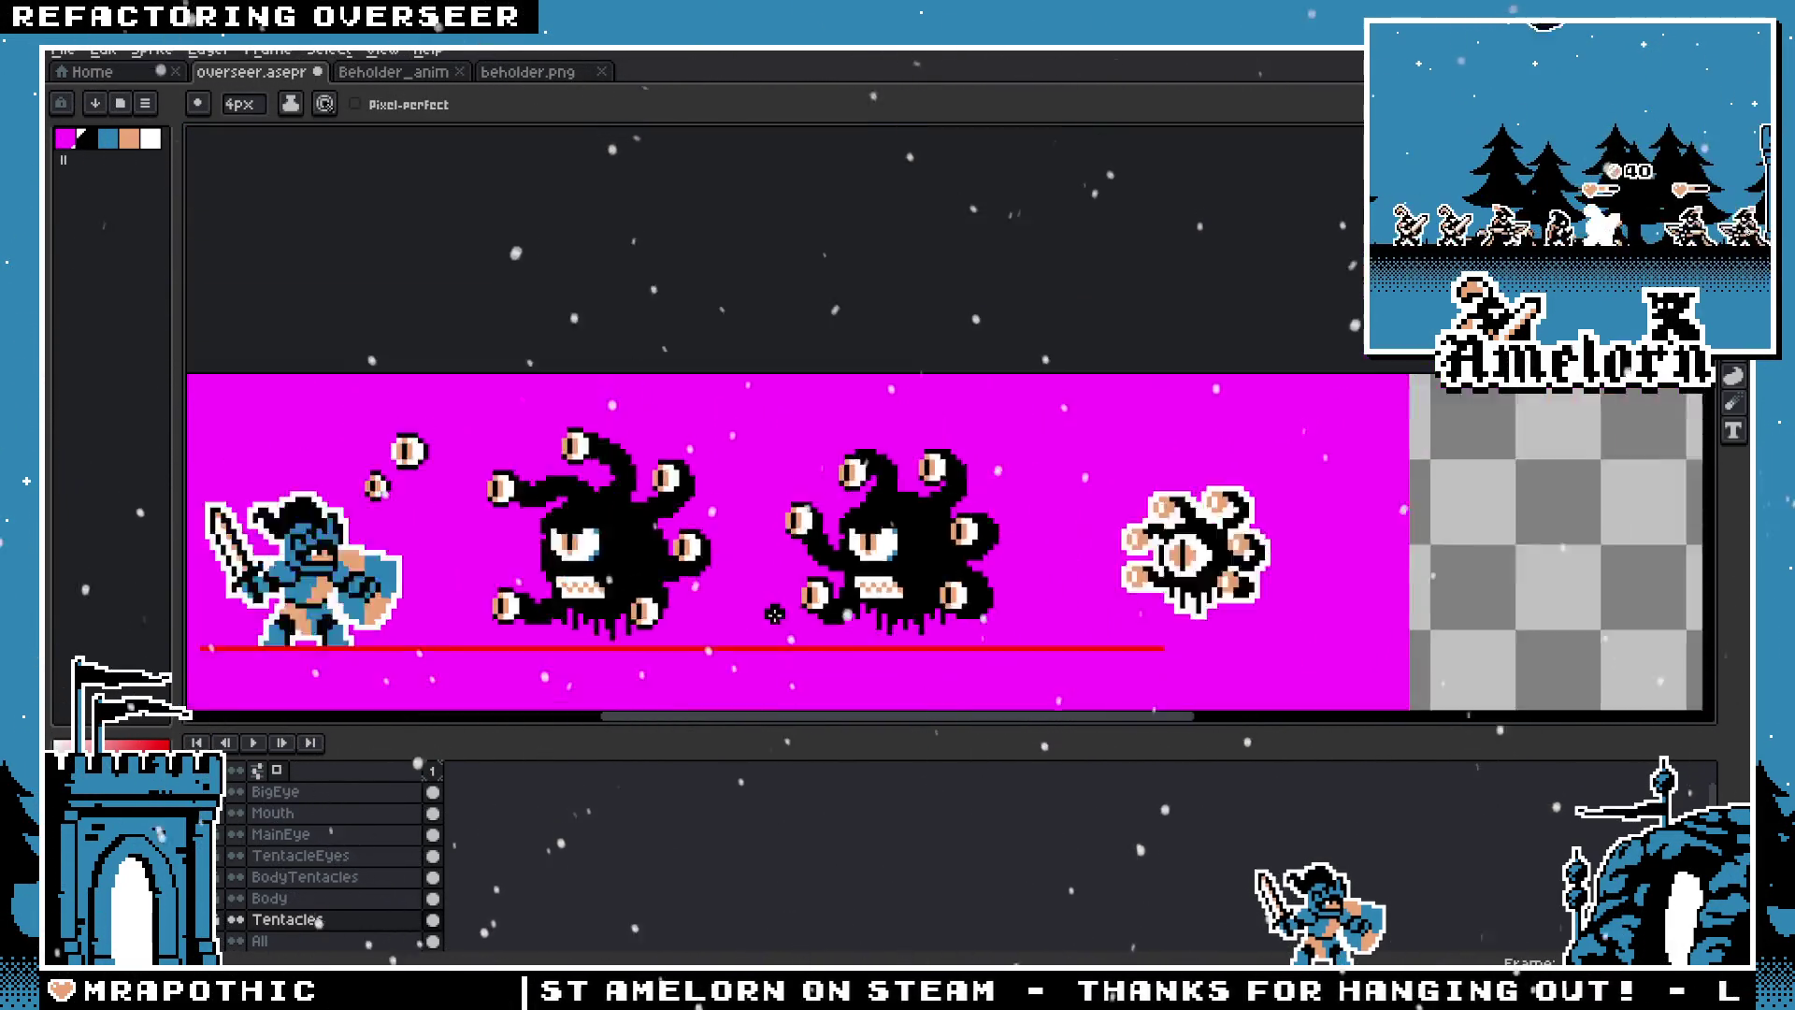
scroll(842, 524, down, 1)
scroll(775, 409, up, 3)
scroll(775, 409, down, 1)
scroll(879, 412, up, 2)
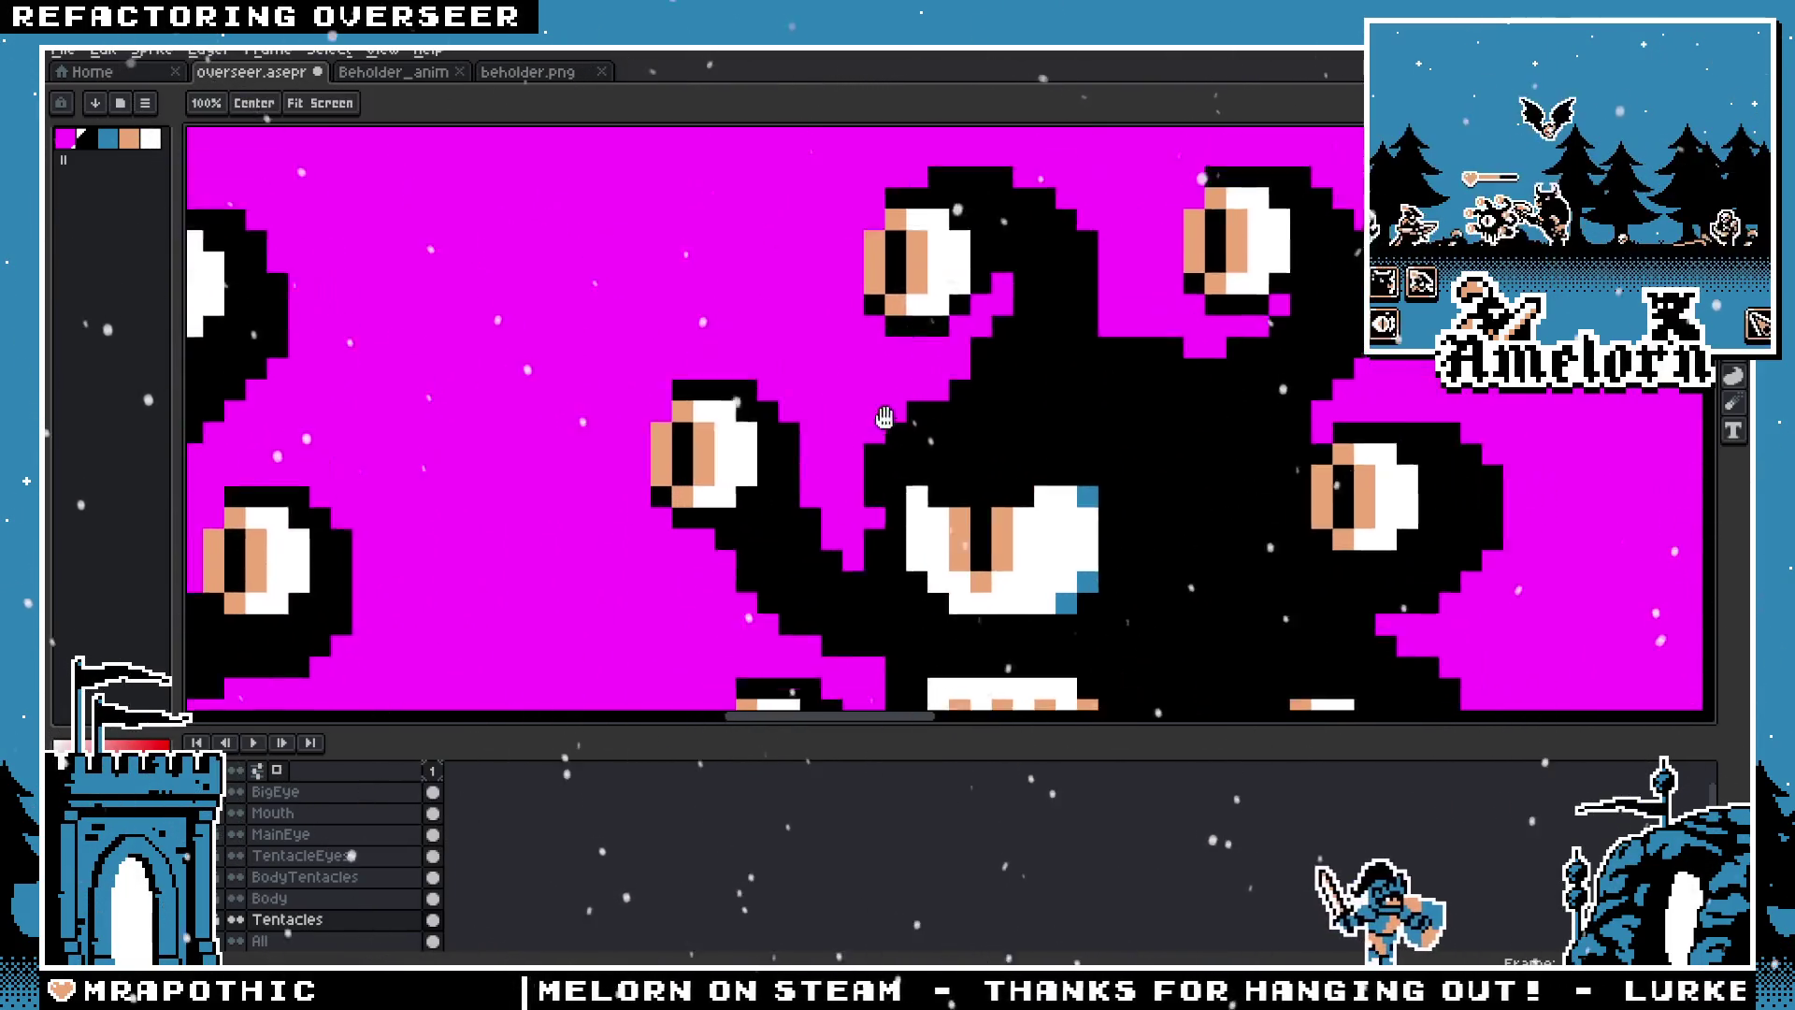
scroll(862, 316, up, 1)
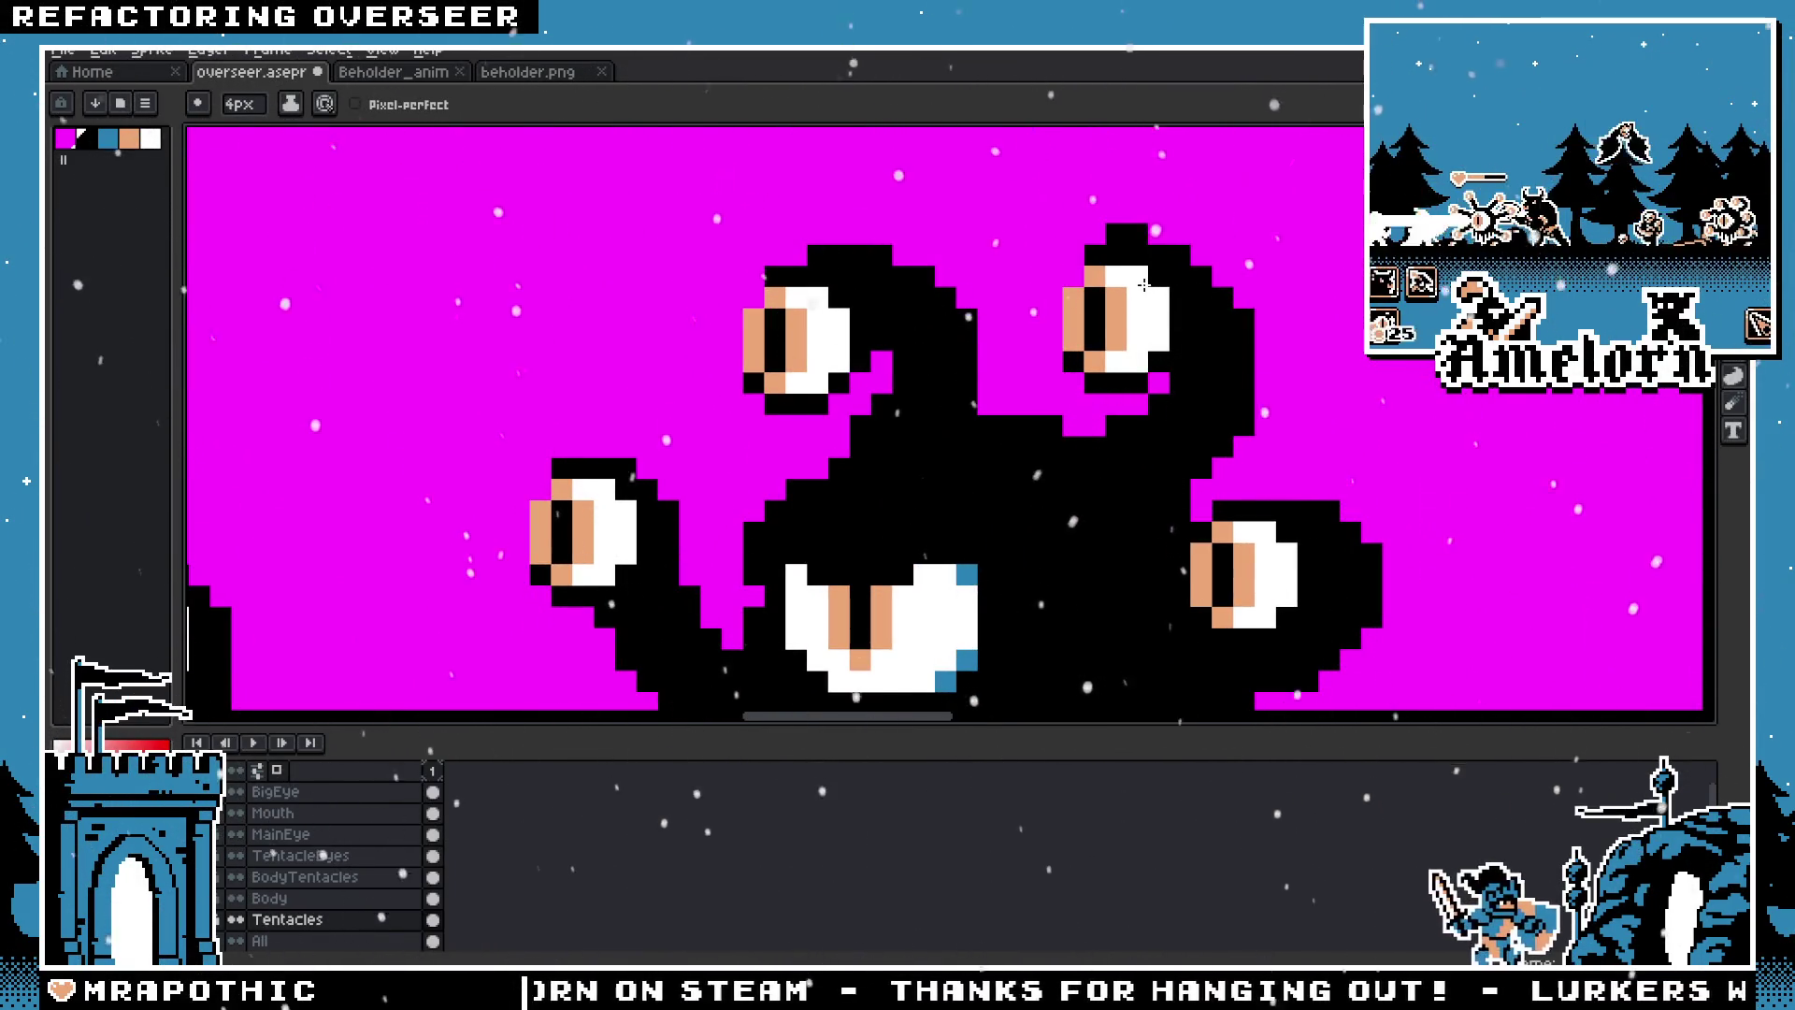
scroll(869, 455, down, 3)
scroll(902, 480, up, 3)
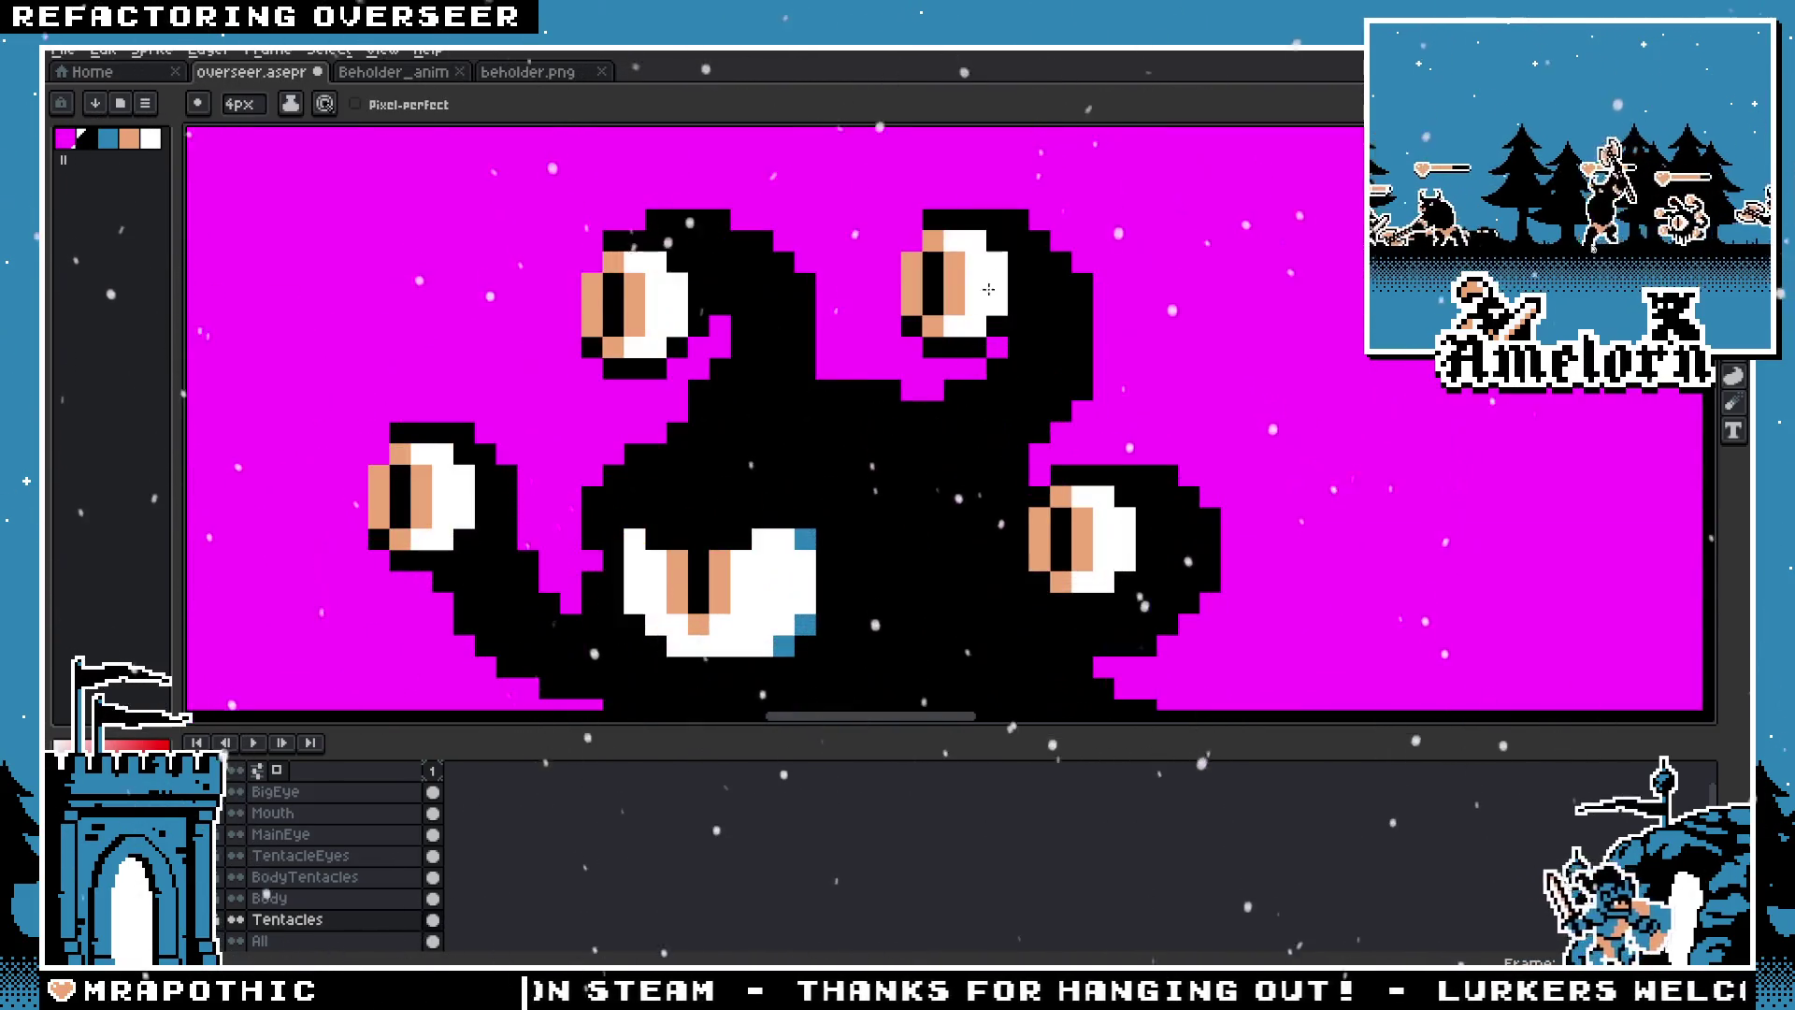
scroll(1005, 369, down, 3)
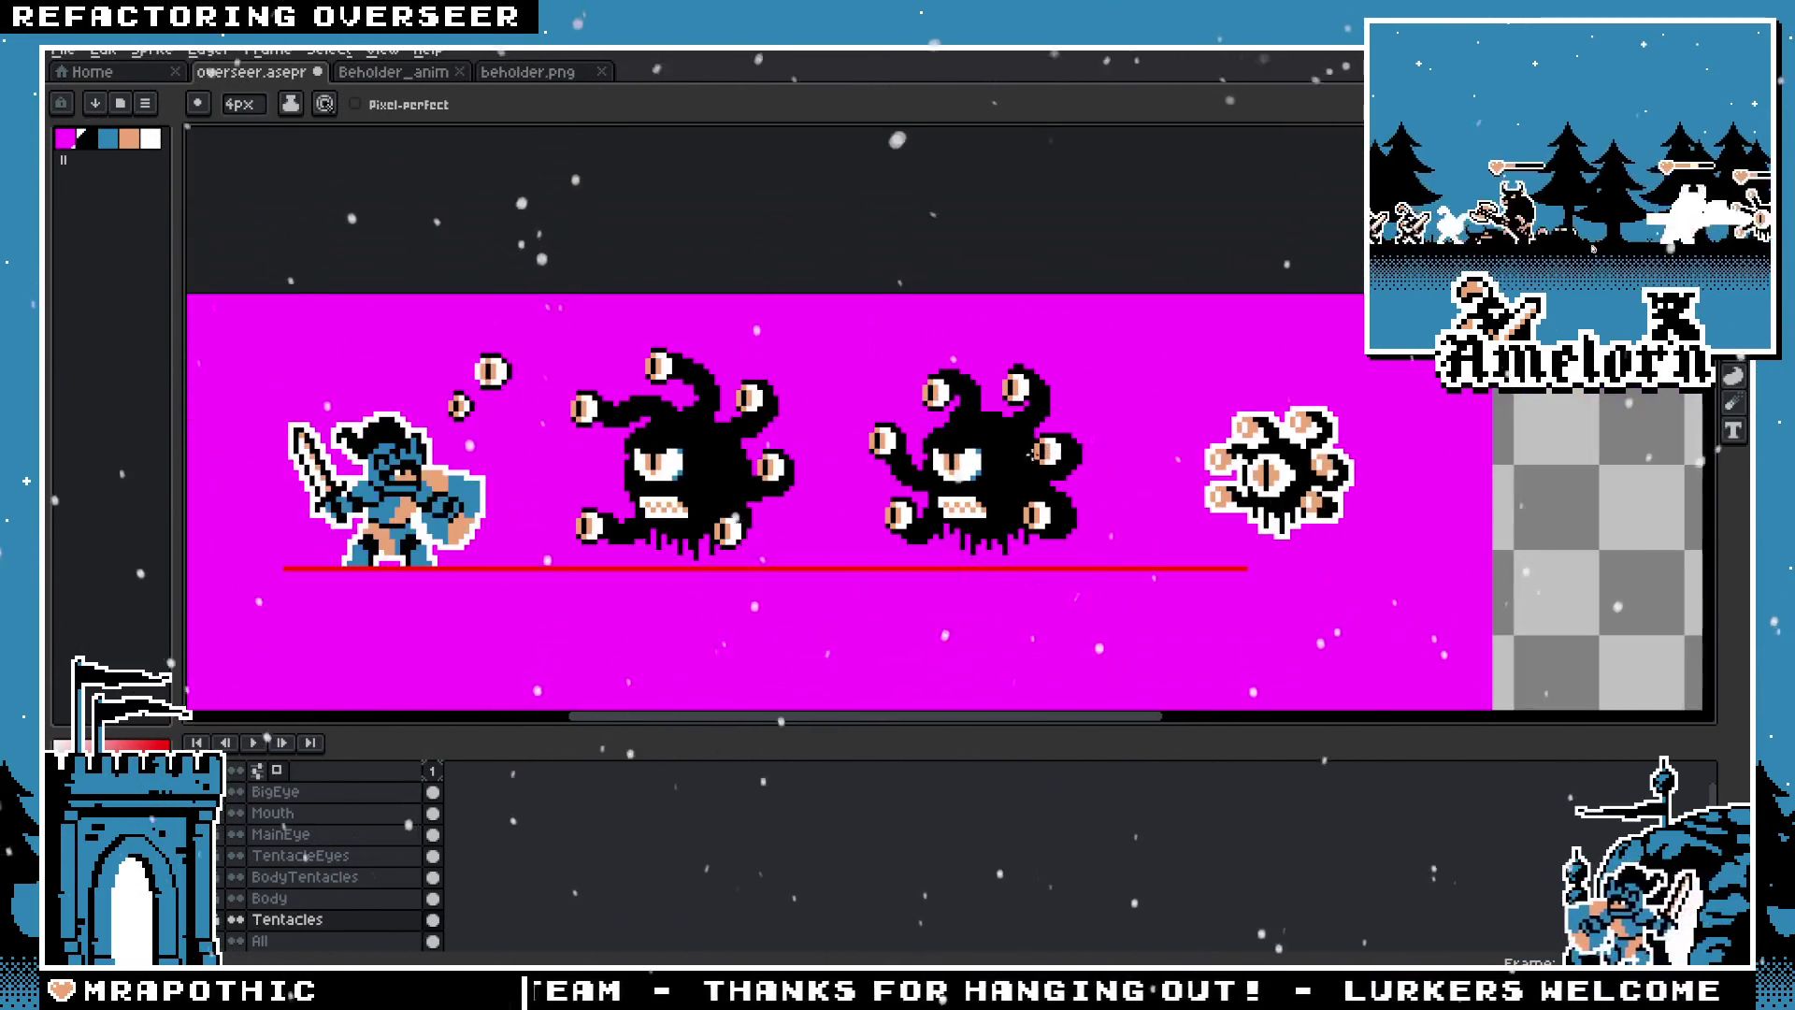
scroll(1027, 413, up, 3)
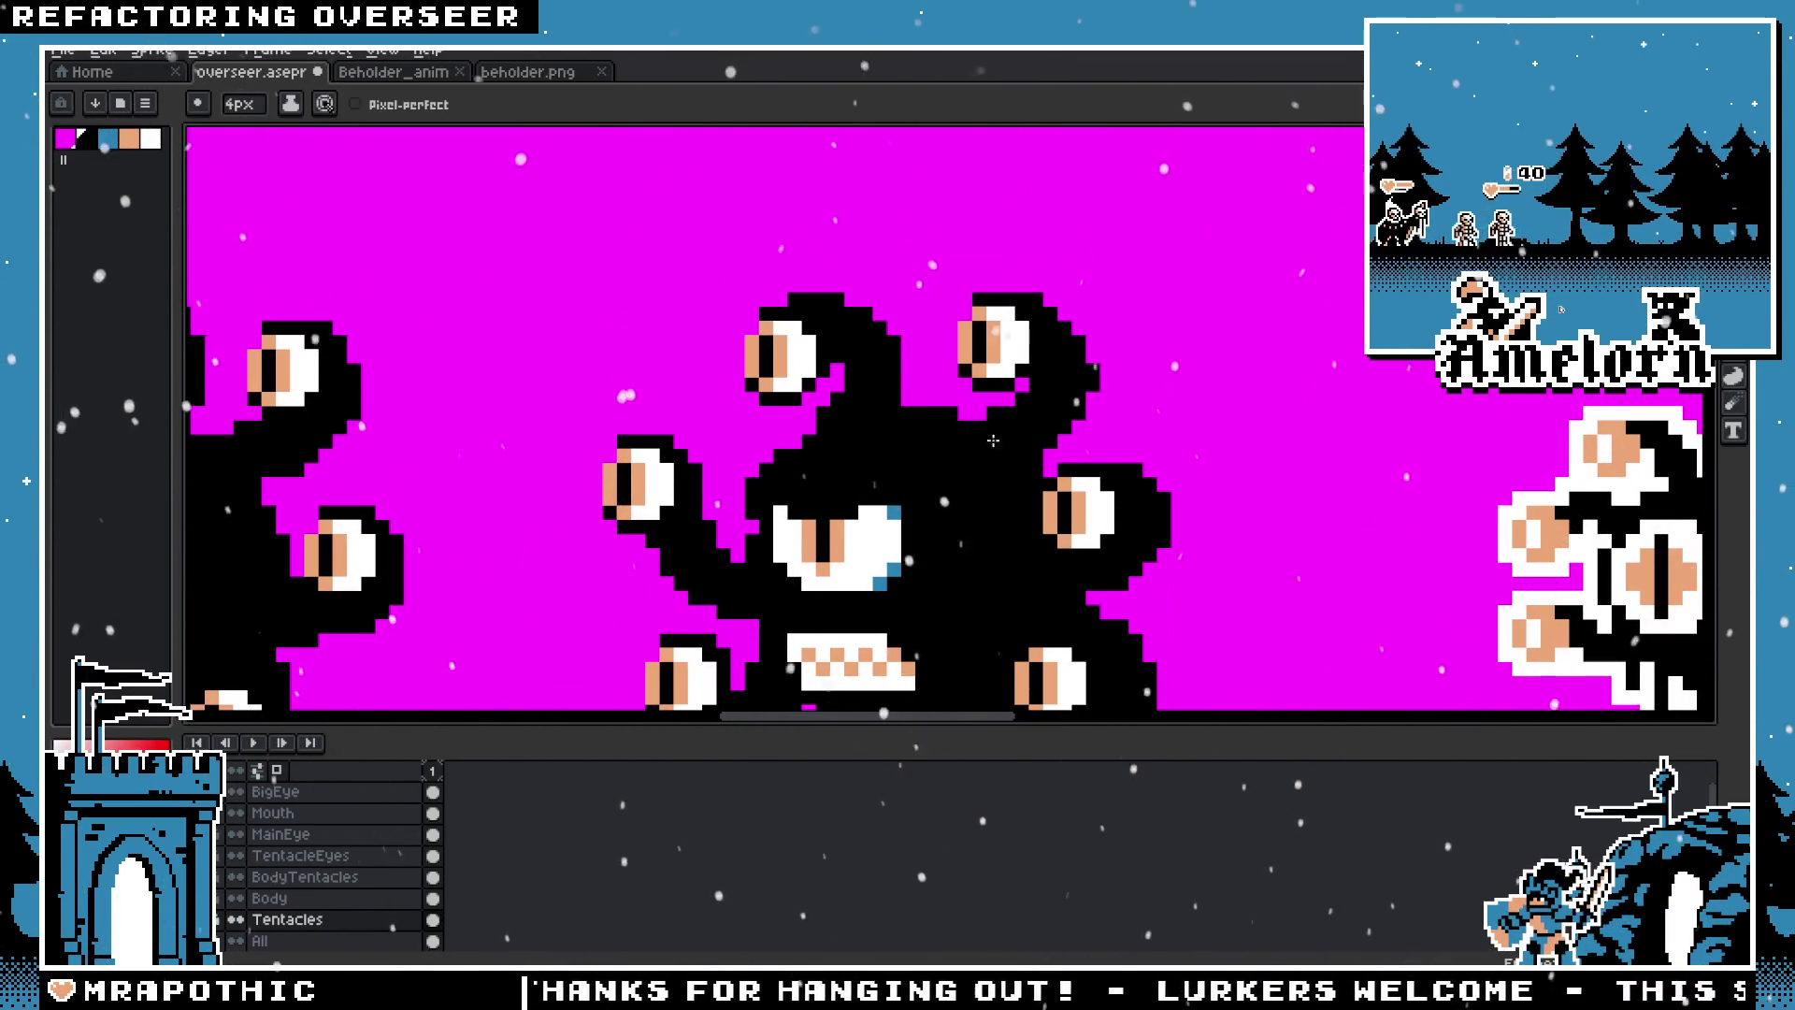
scroll(993, 440, down, 3)
scroll(940, 458, up, 4)
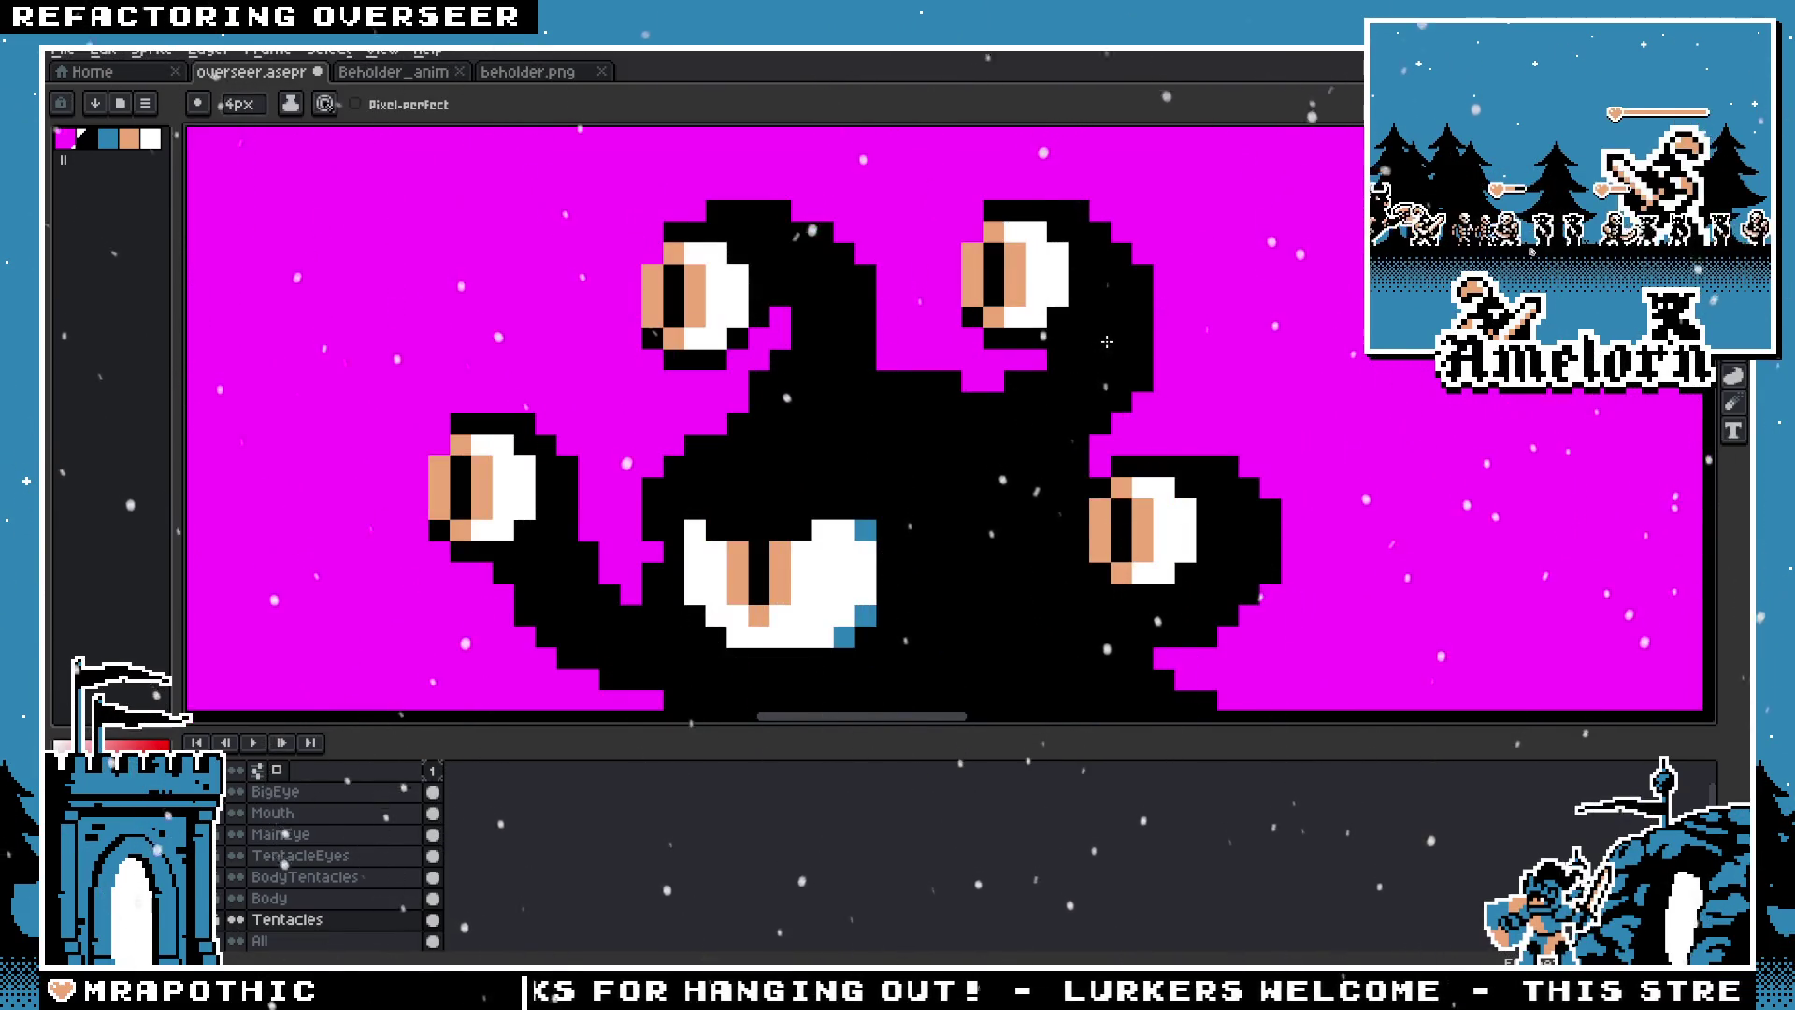
scroll(1107, 341, down, 3)
scroll(976, 474, up, 3)
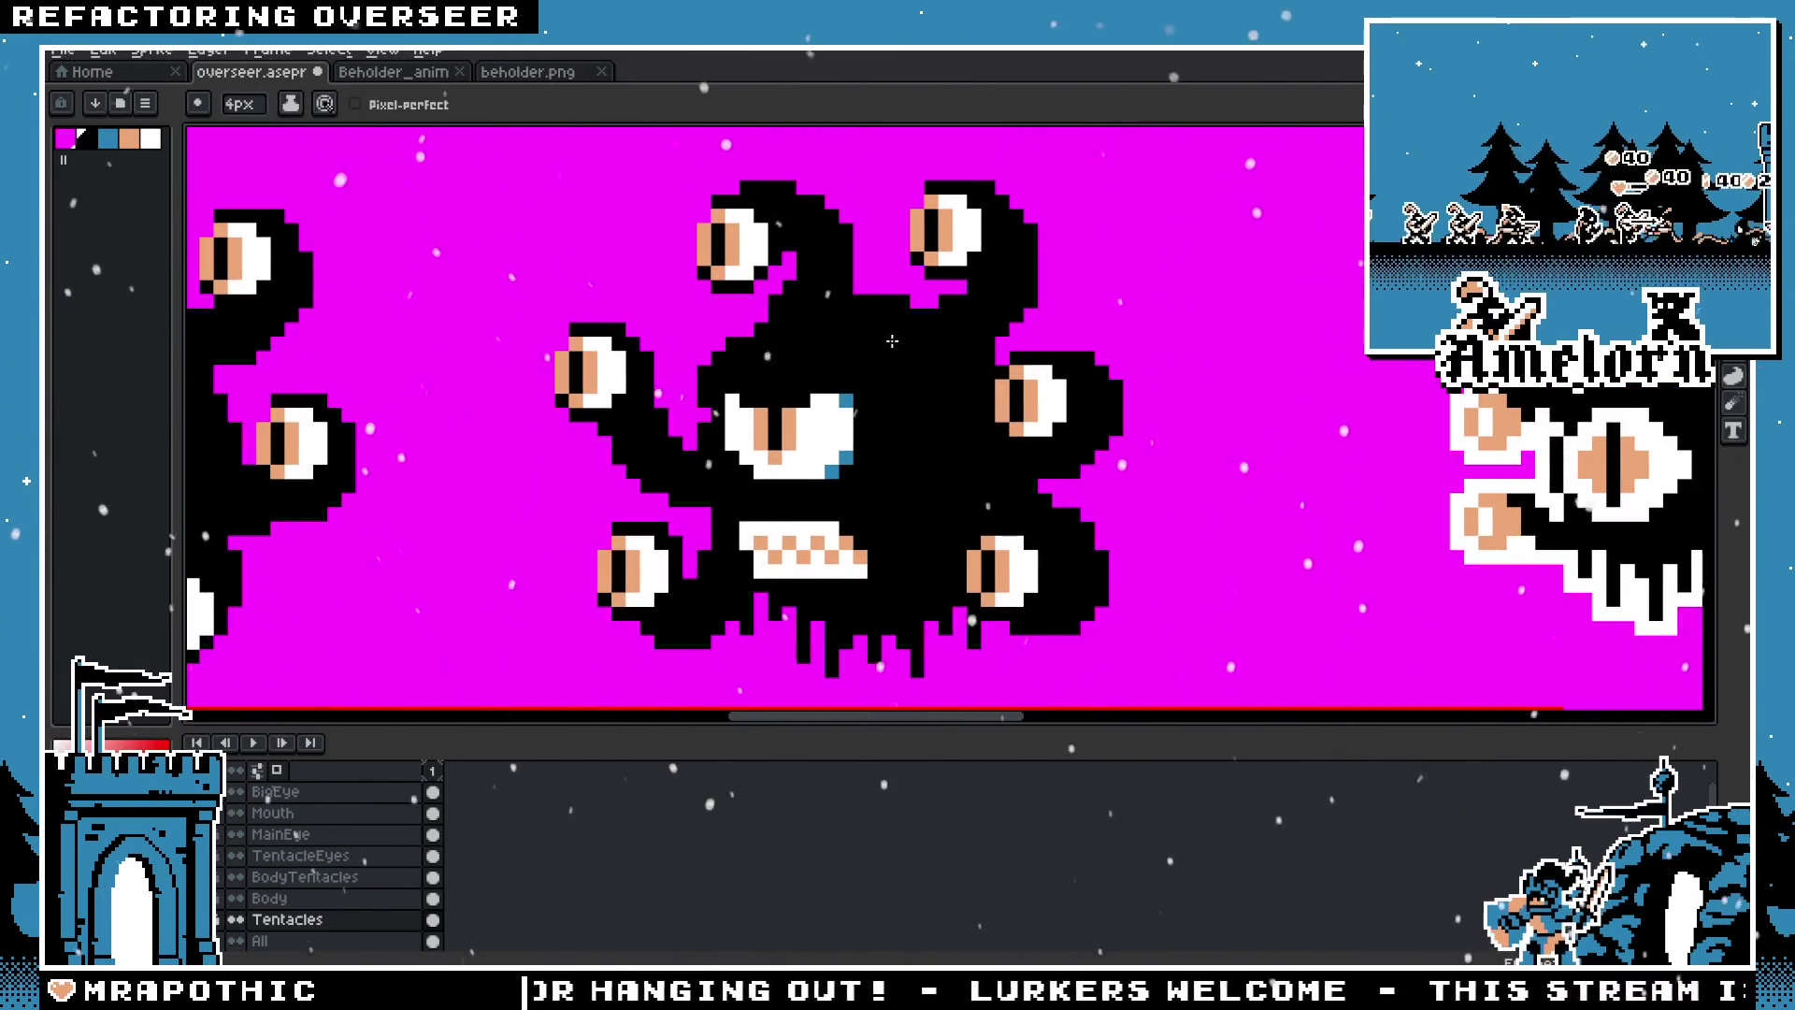
drag(869, 353, 957, 386)
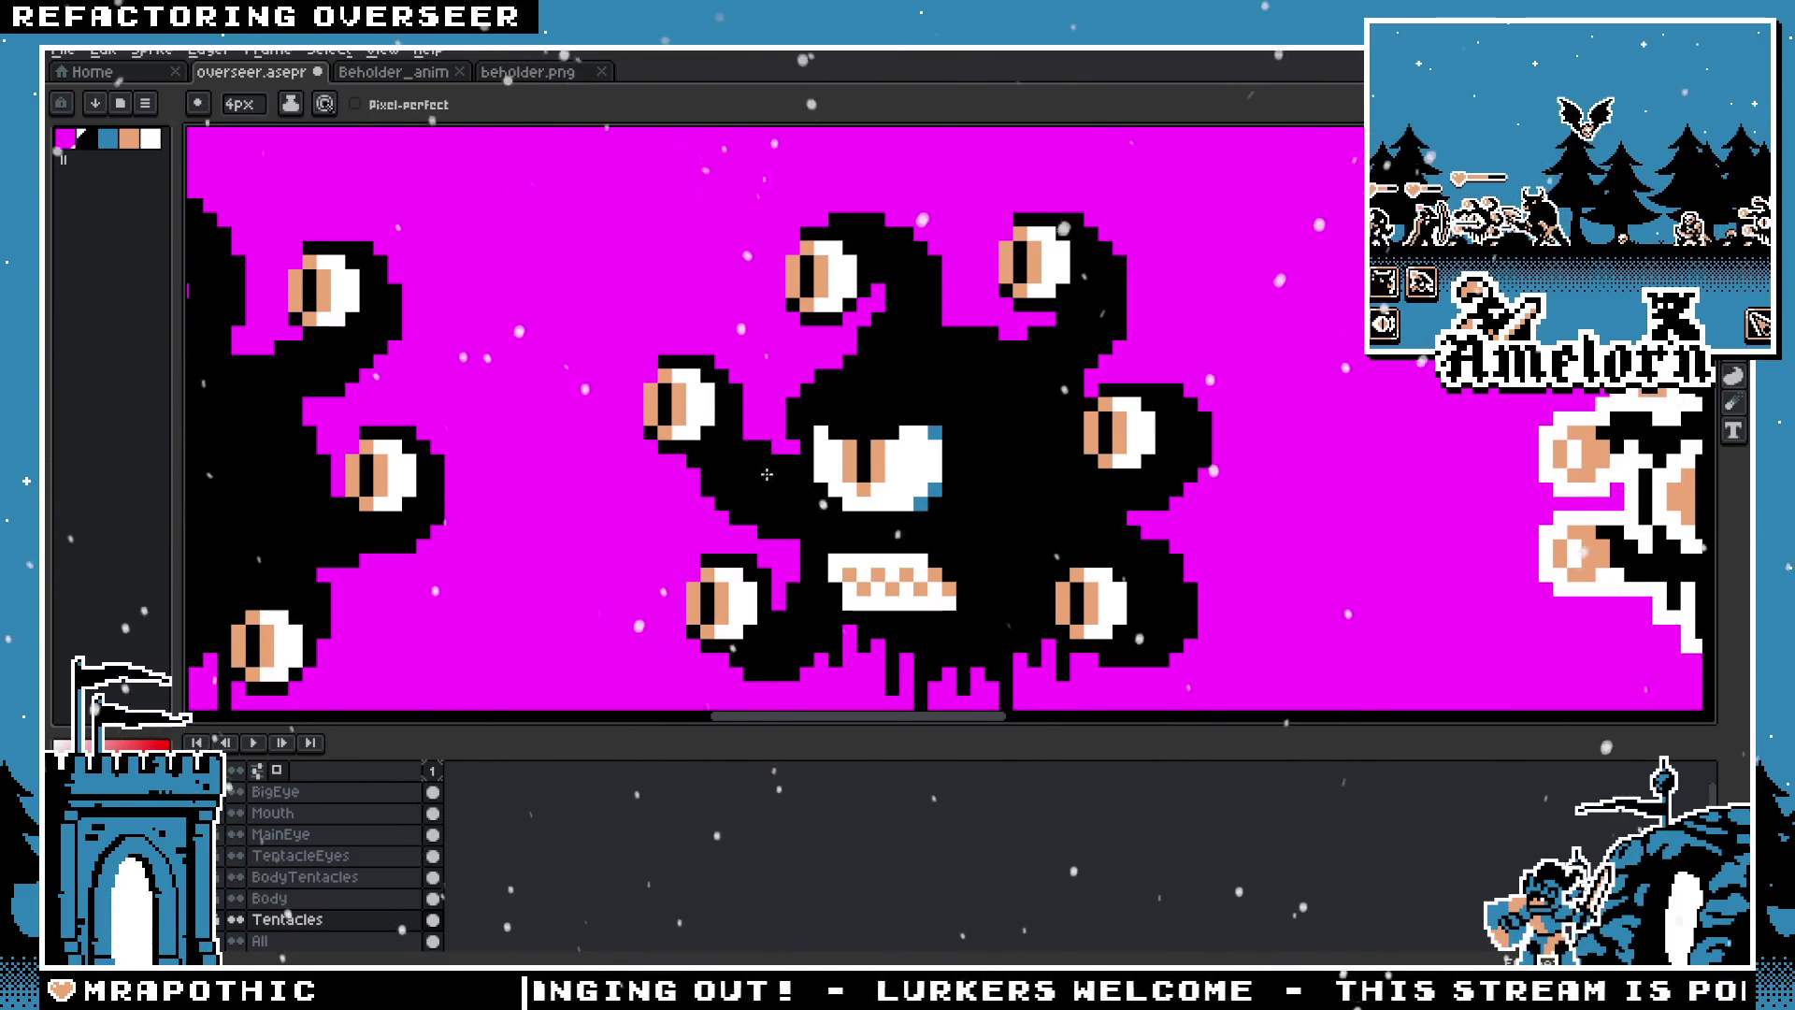
scroll(958, 543, down, 2)
scroll(962, 547, down, 1)
scroll(969, 497, down, 1)
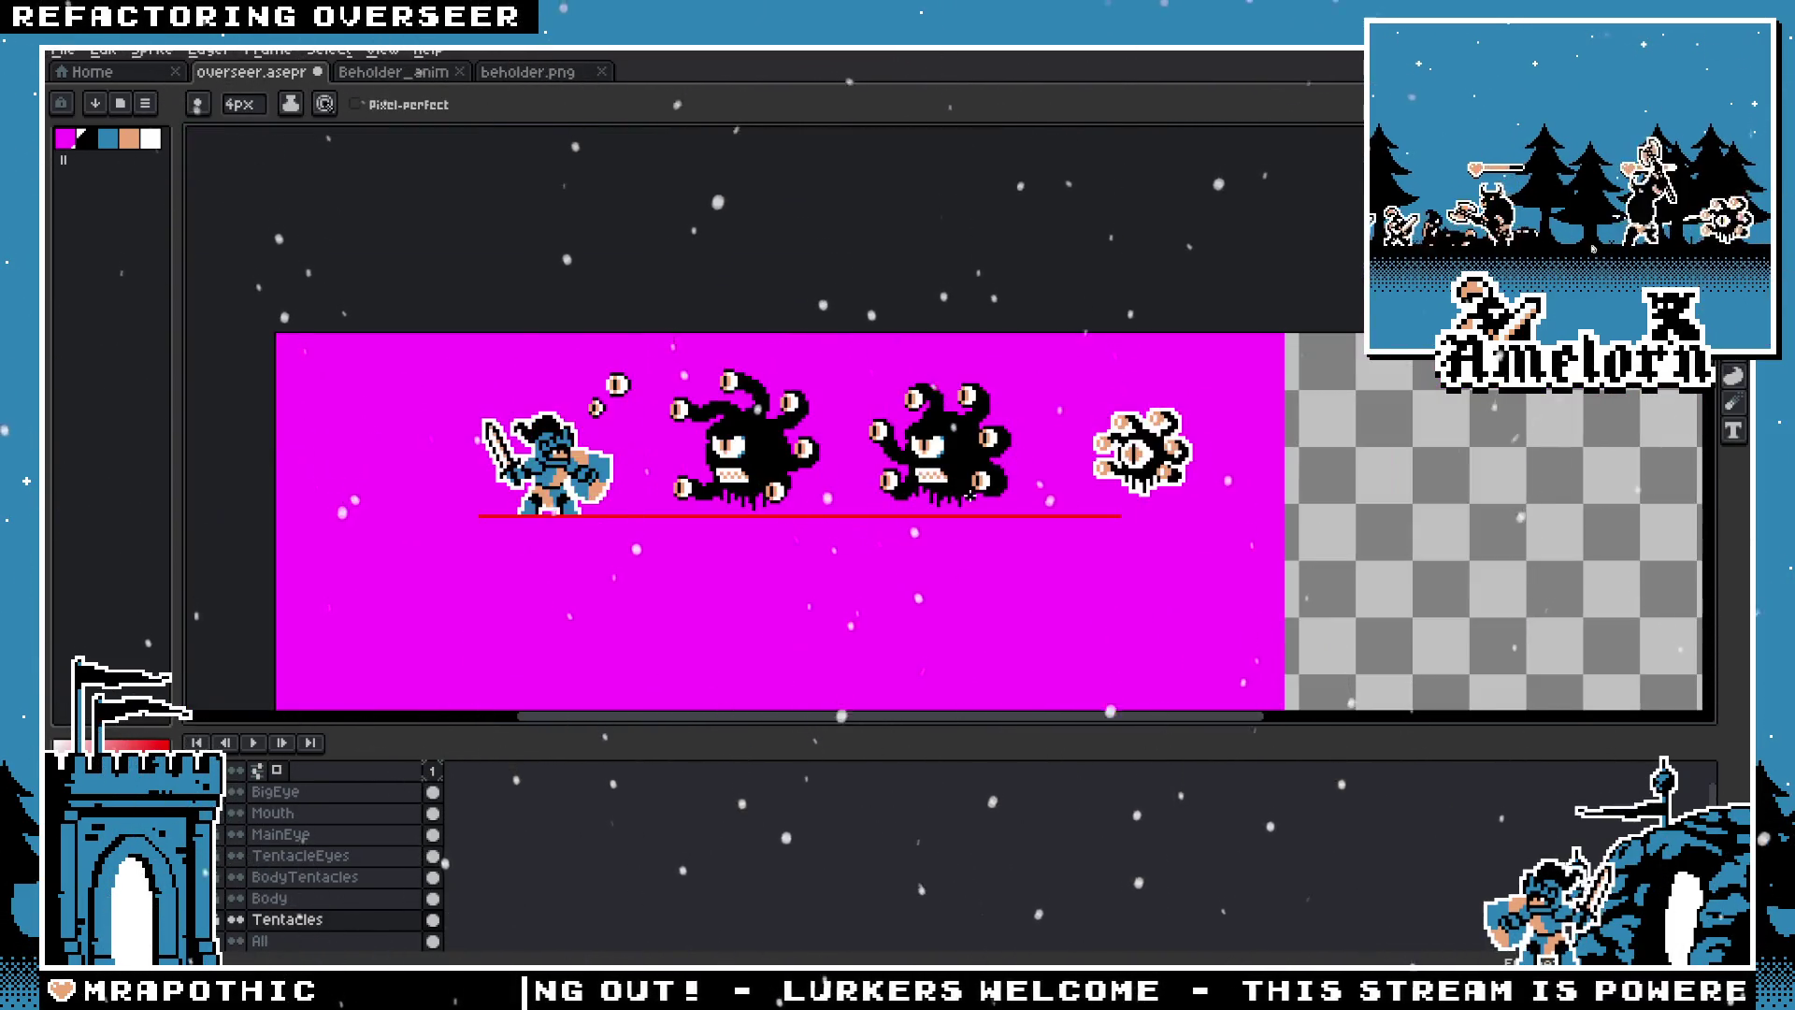
scroll(987, 517, up, 2)
scroll(977, 486, up, 1)
scroll(970, 448, up, 1)
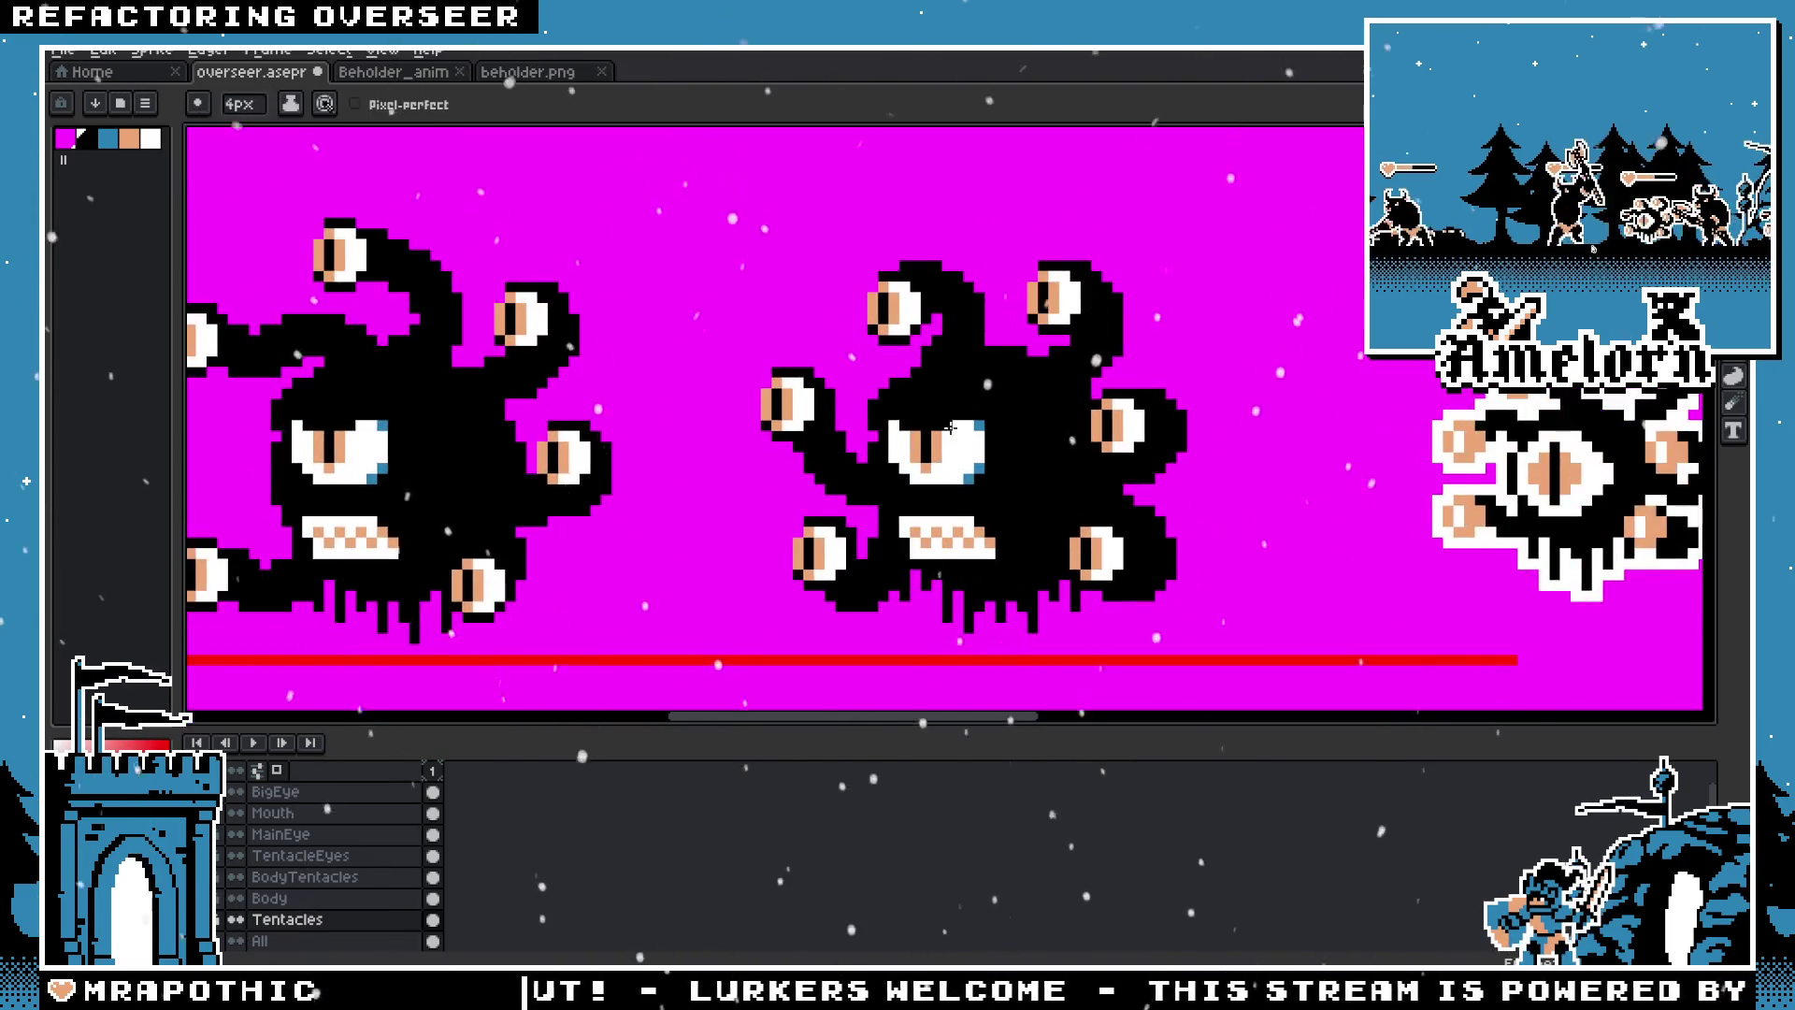
scroll(961, 401, up, 1)
scroll(961, 401, up, 2)
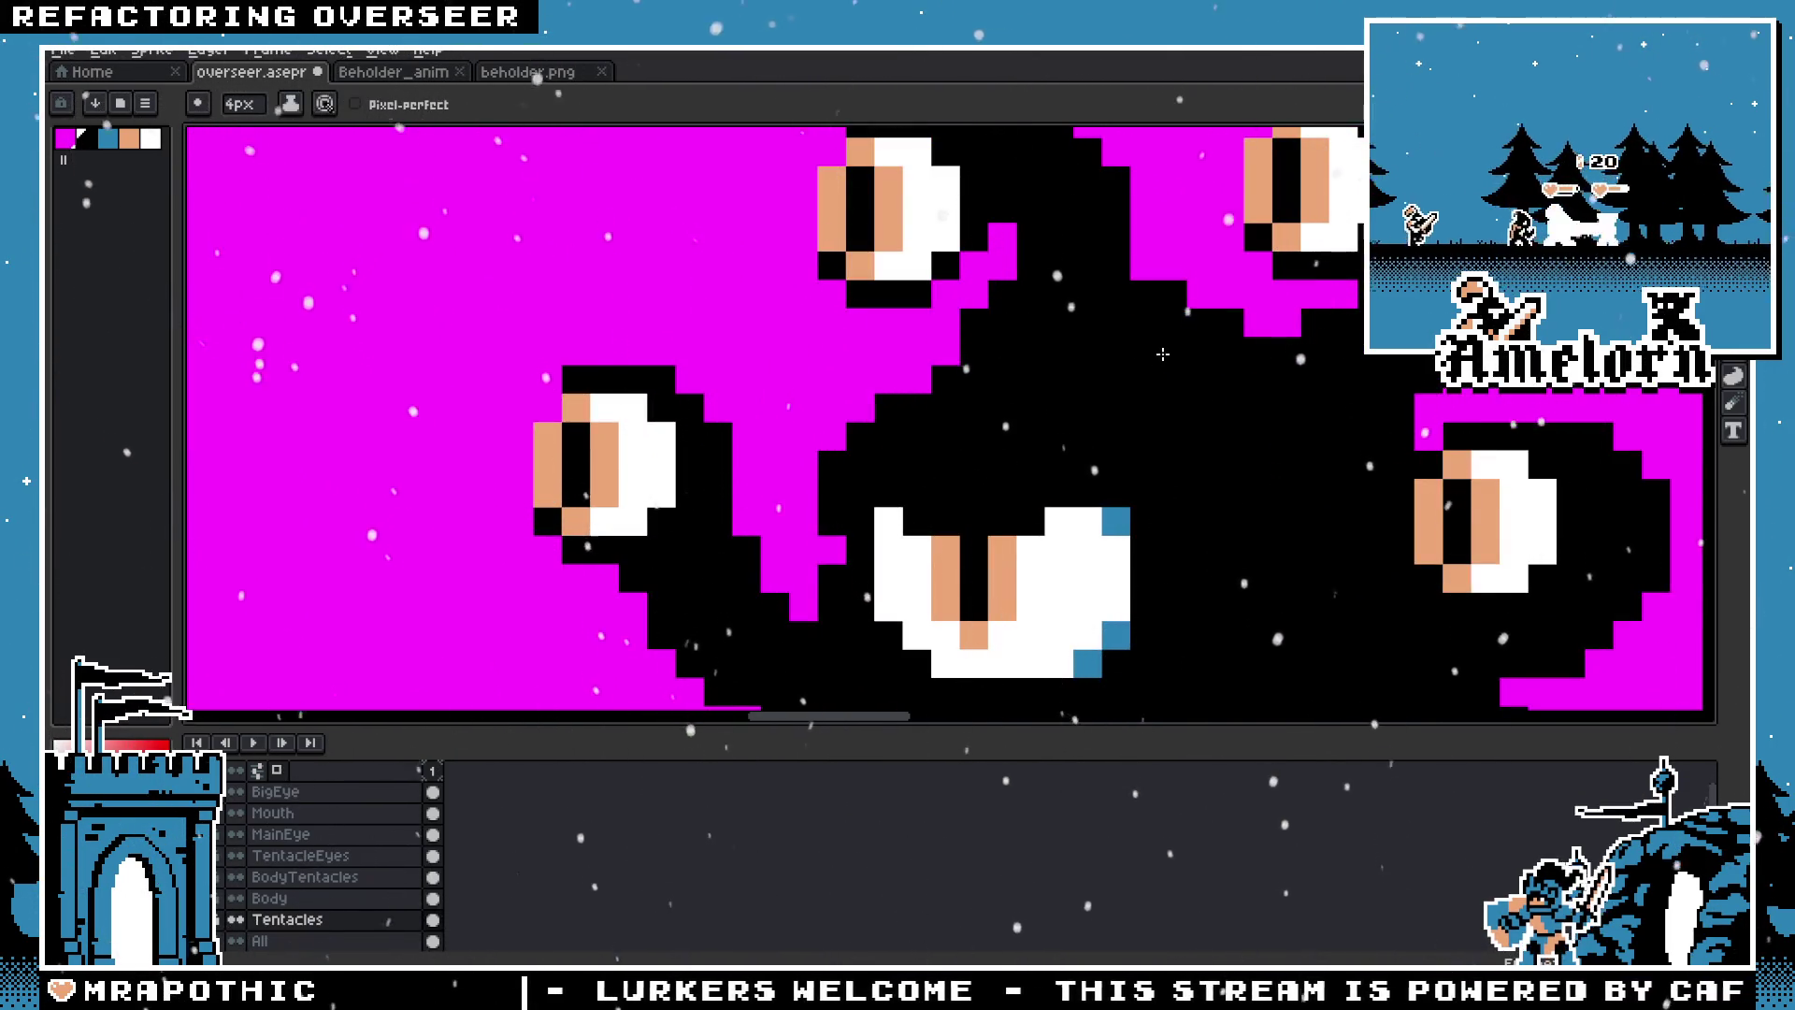
scroll(899, 479, down, 3)
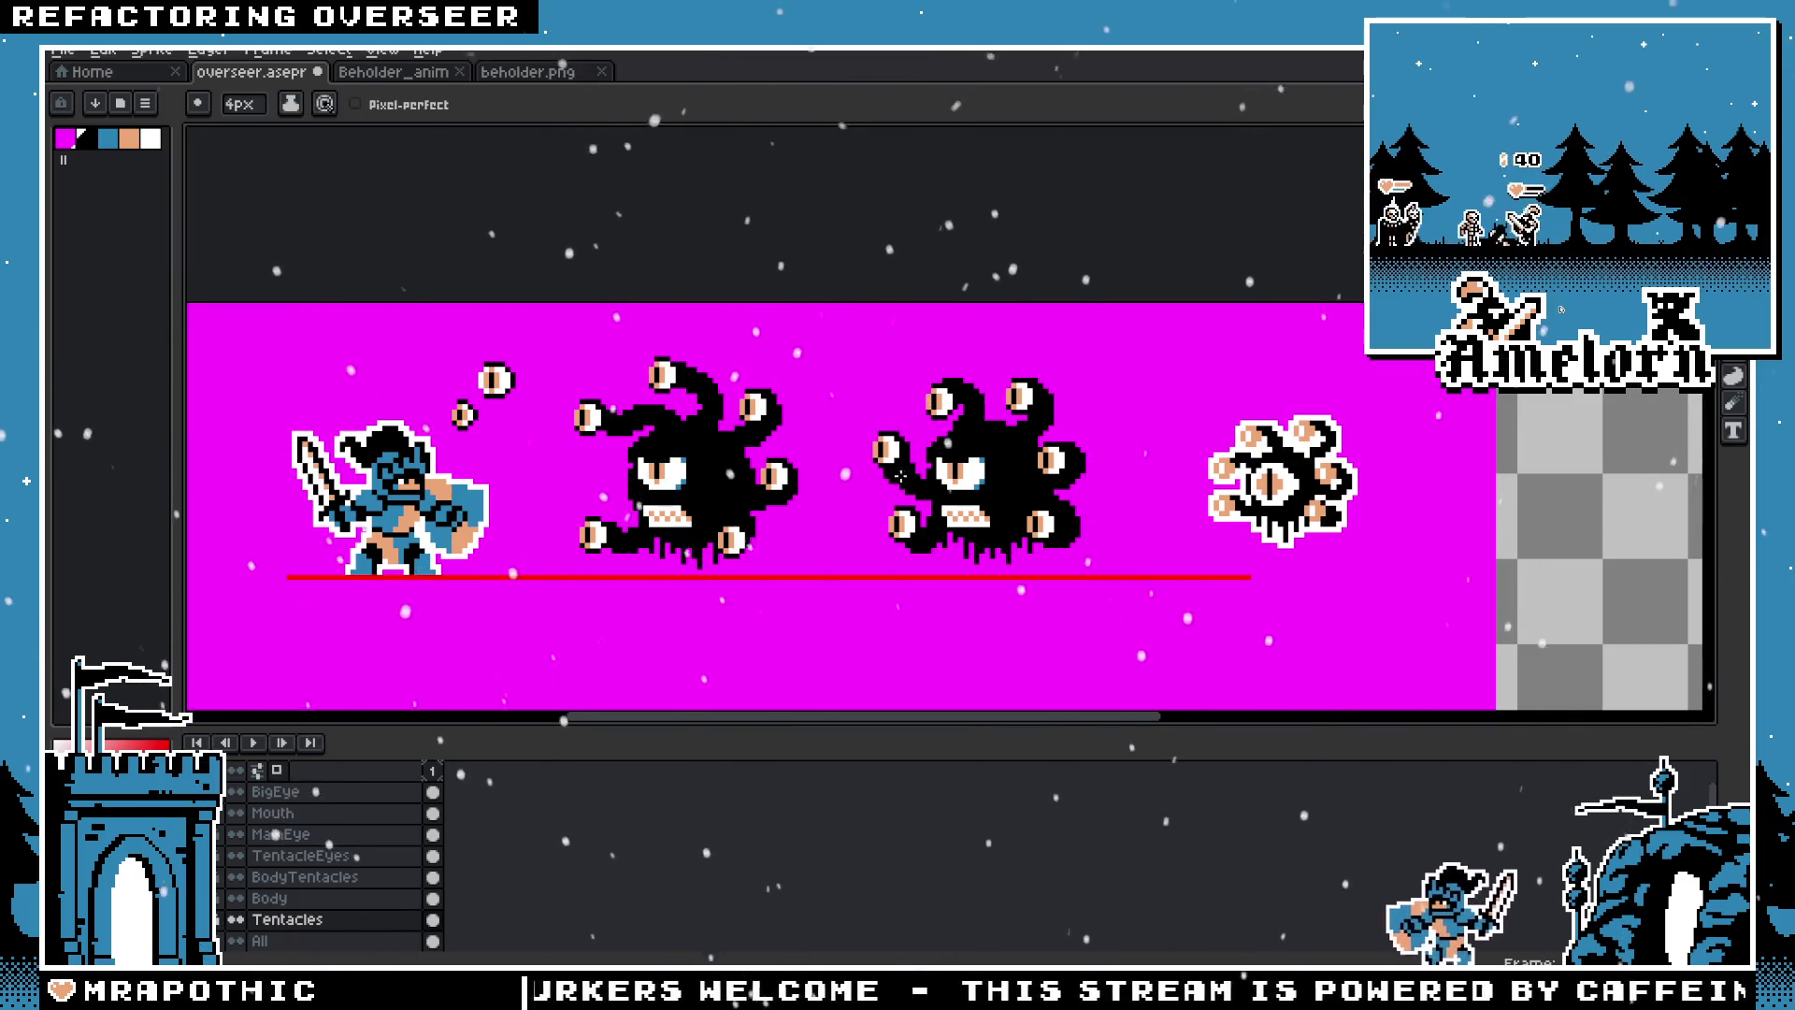
scroll(963, 448, up, 4)
scroll(1077, 398, down, 3)
scroll(1101, 460, down, 1)
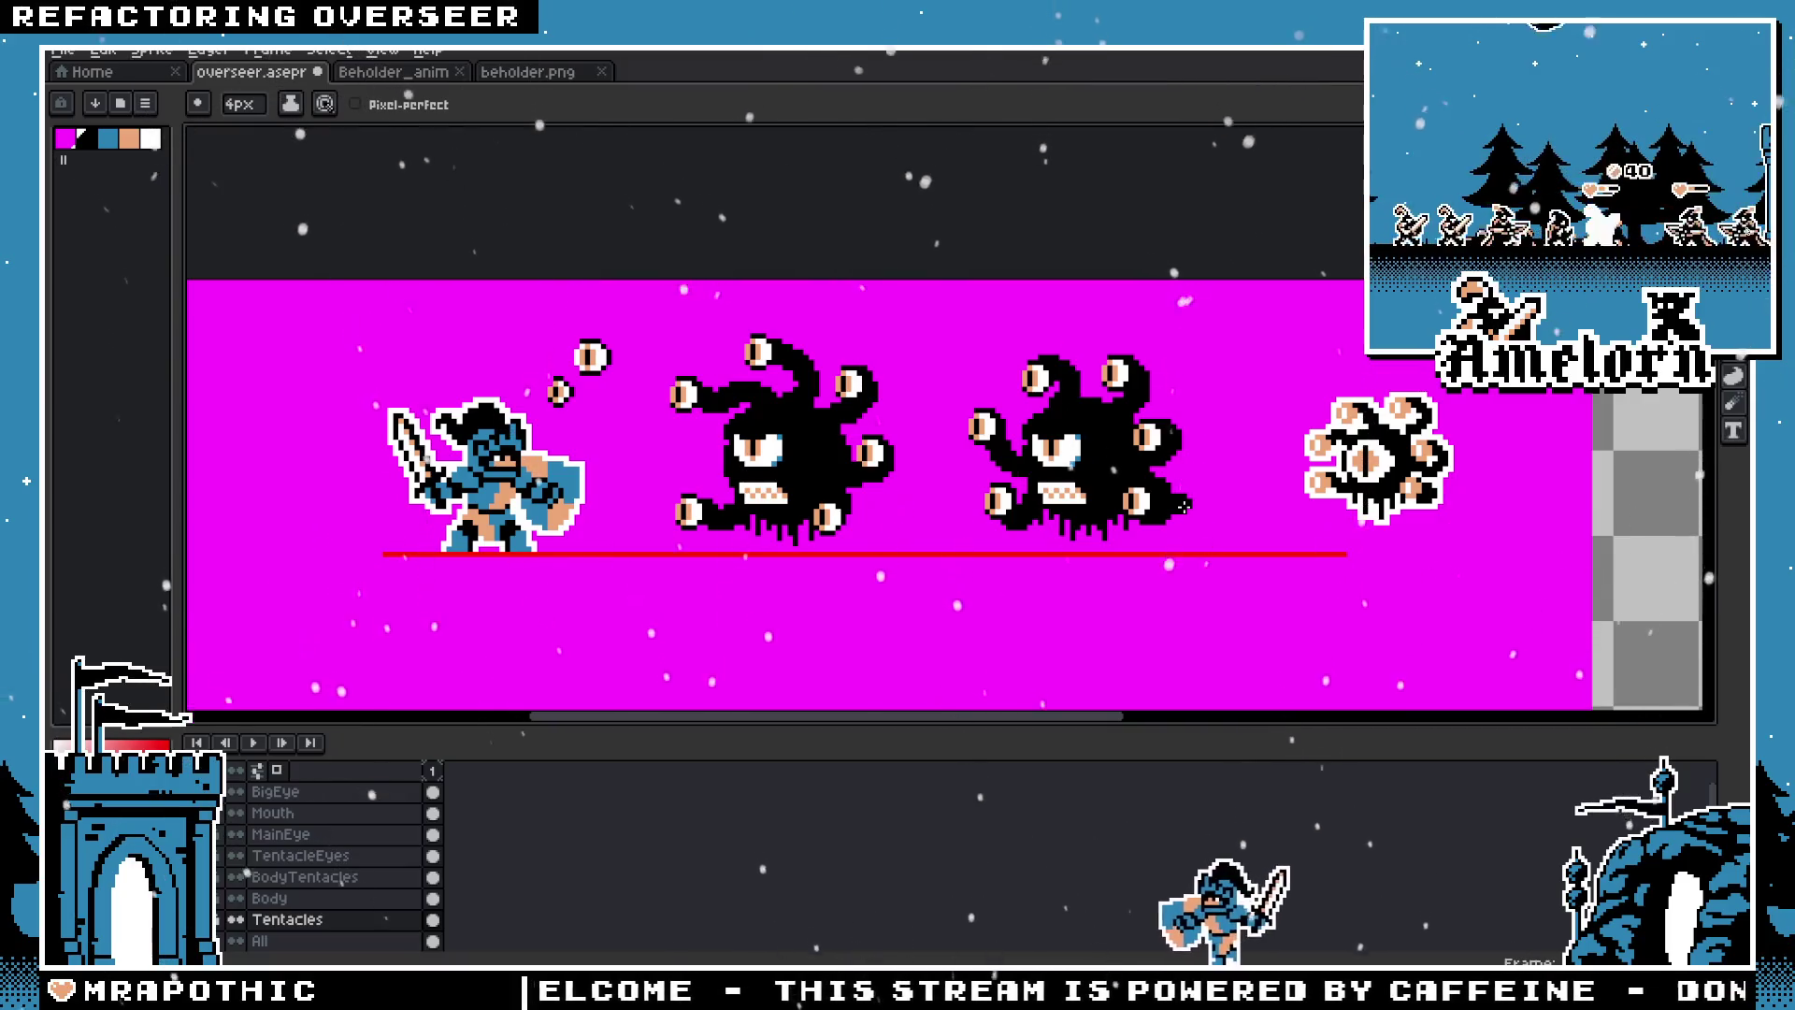
drag(1086, 476, 996, 483)
scroll(996, 483, up, 2)
scroll(996, 483, up, 1)
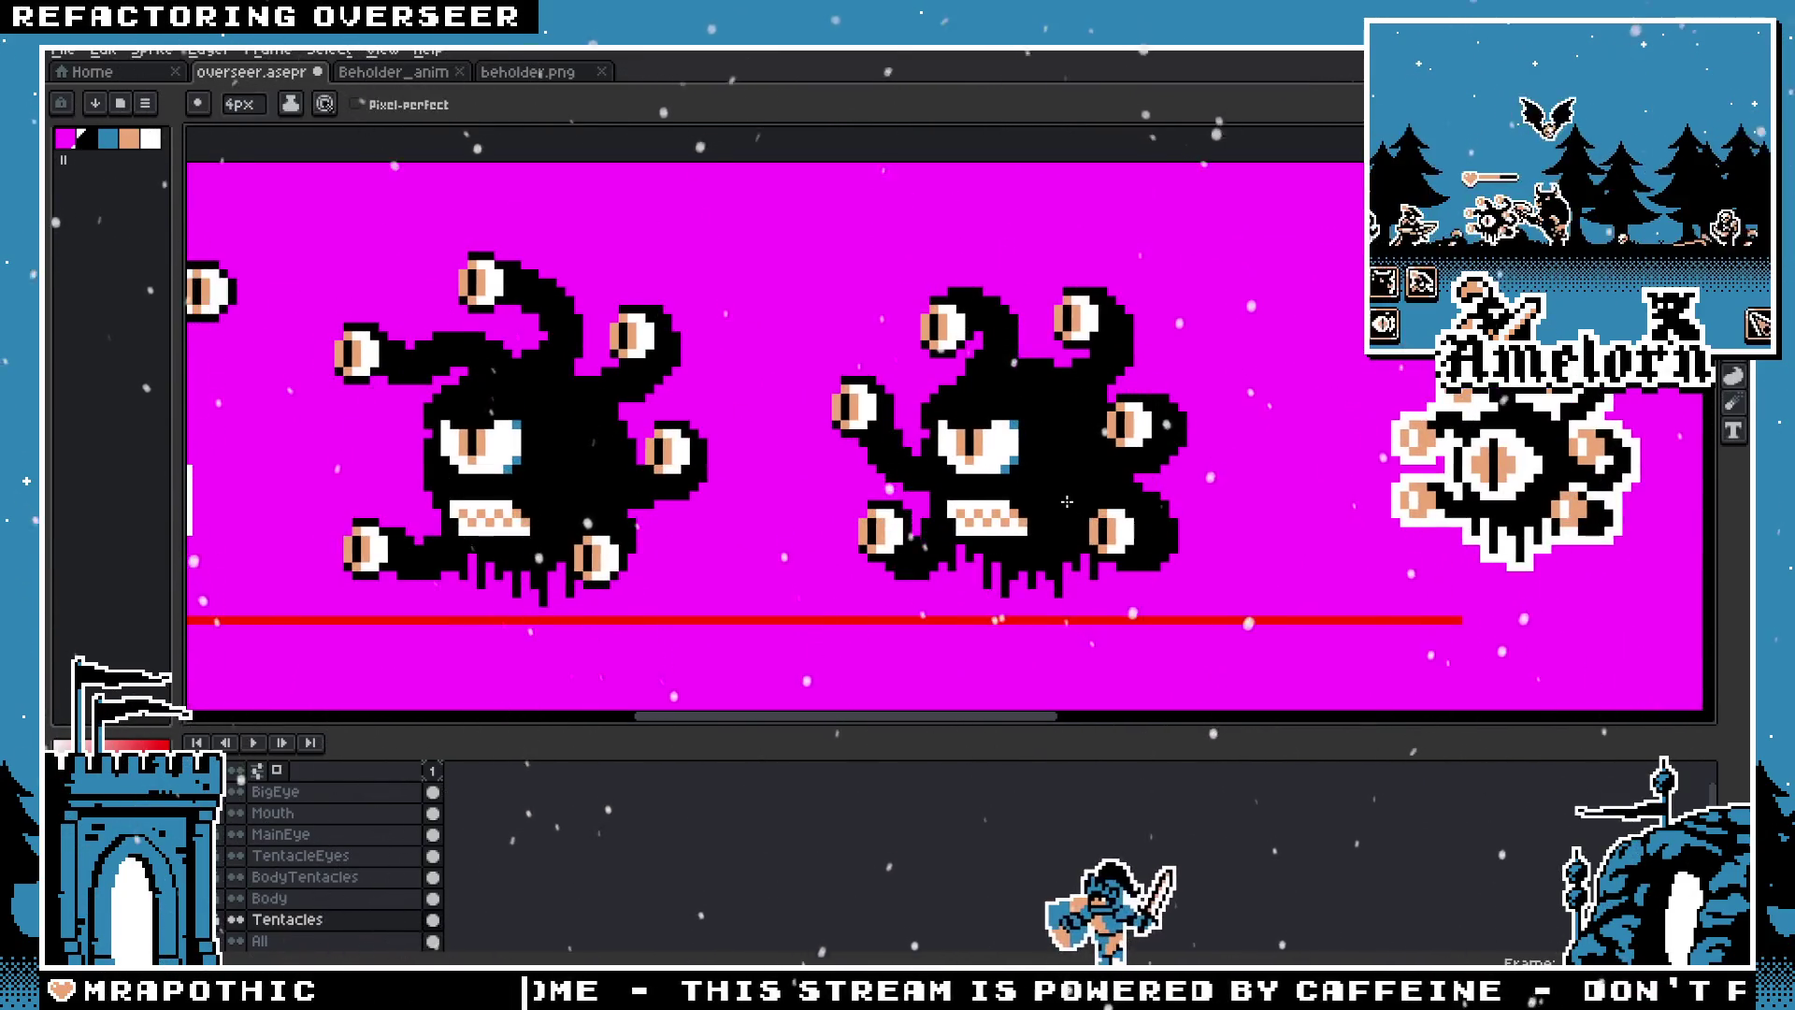
scroll(997, 483, up, 1)
click(235, 791)
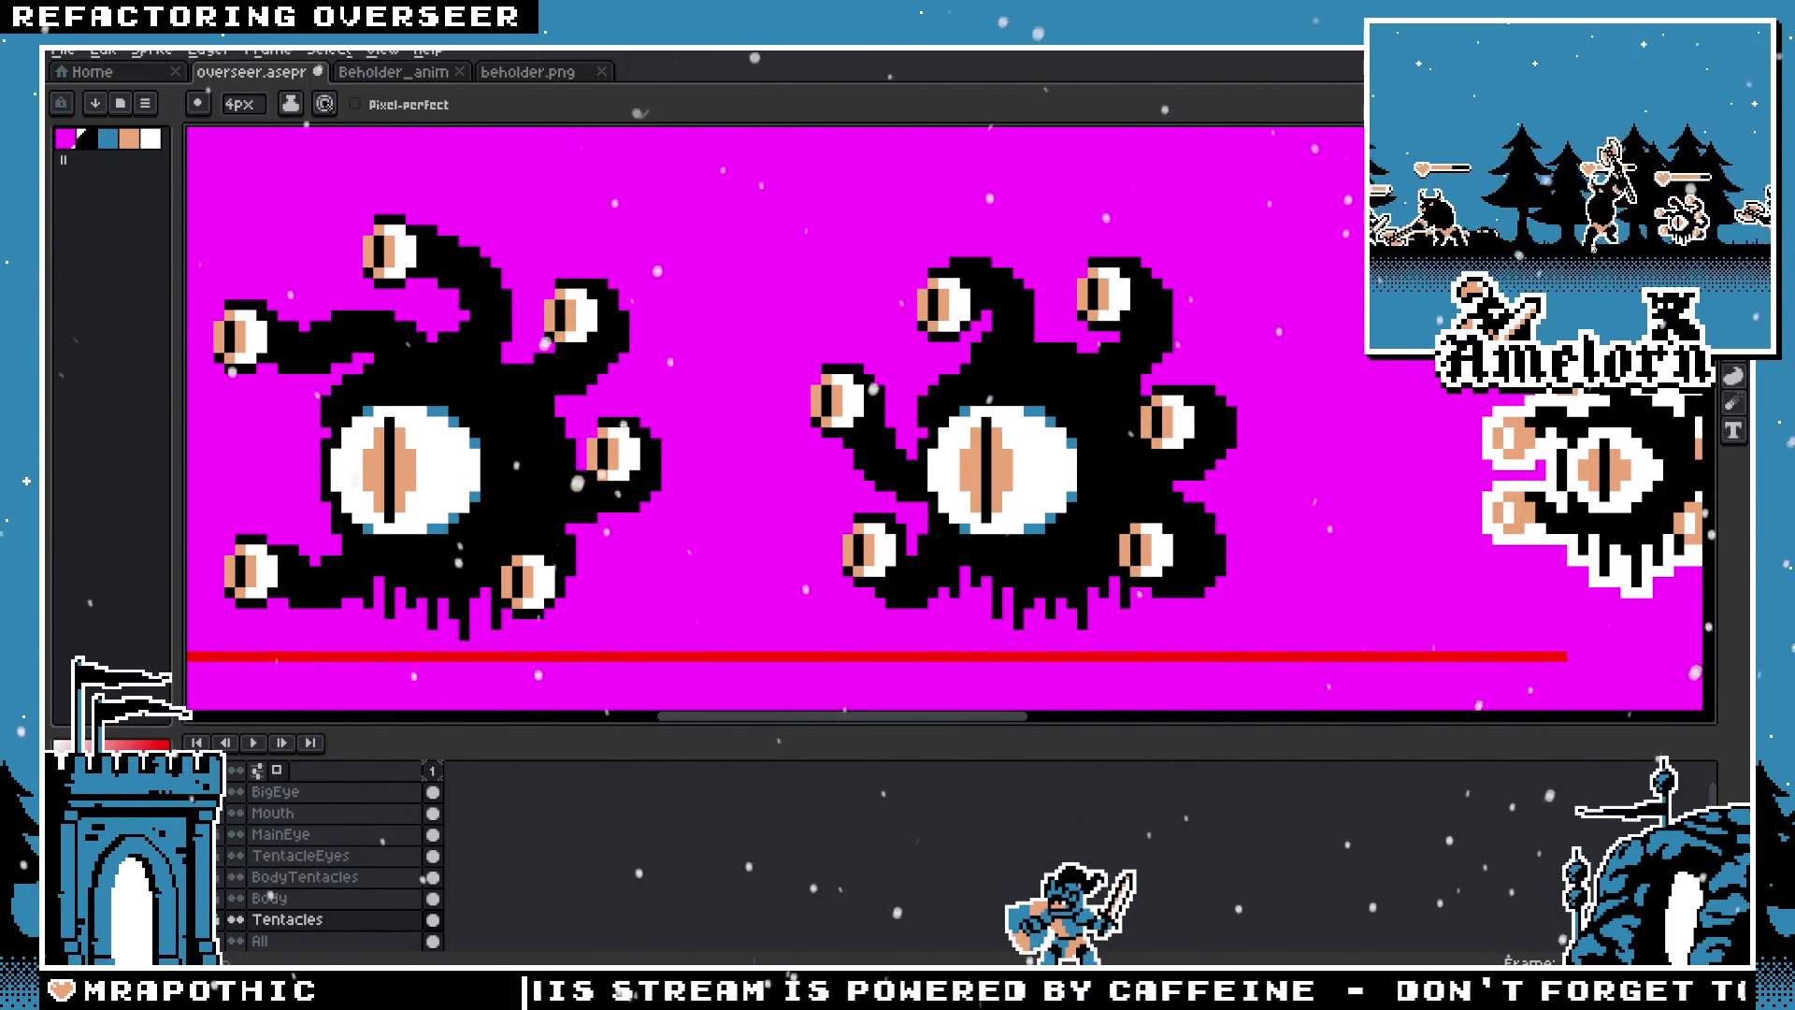
Step: On the BigEye layer, select the middle beholder's big eye and move it up-right, clear of the body
scroll(1306, 387, down, 2)
scroll(1306, 387, up, 2)
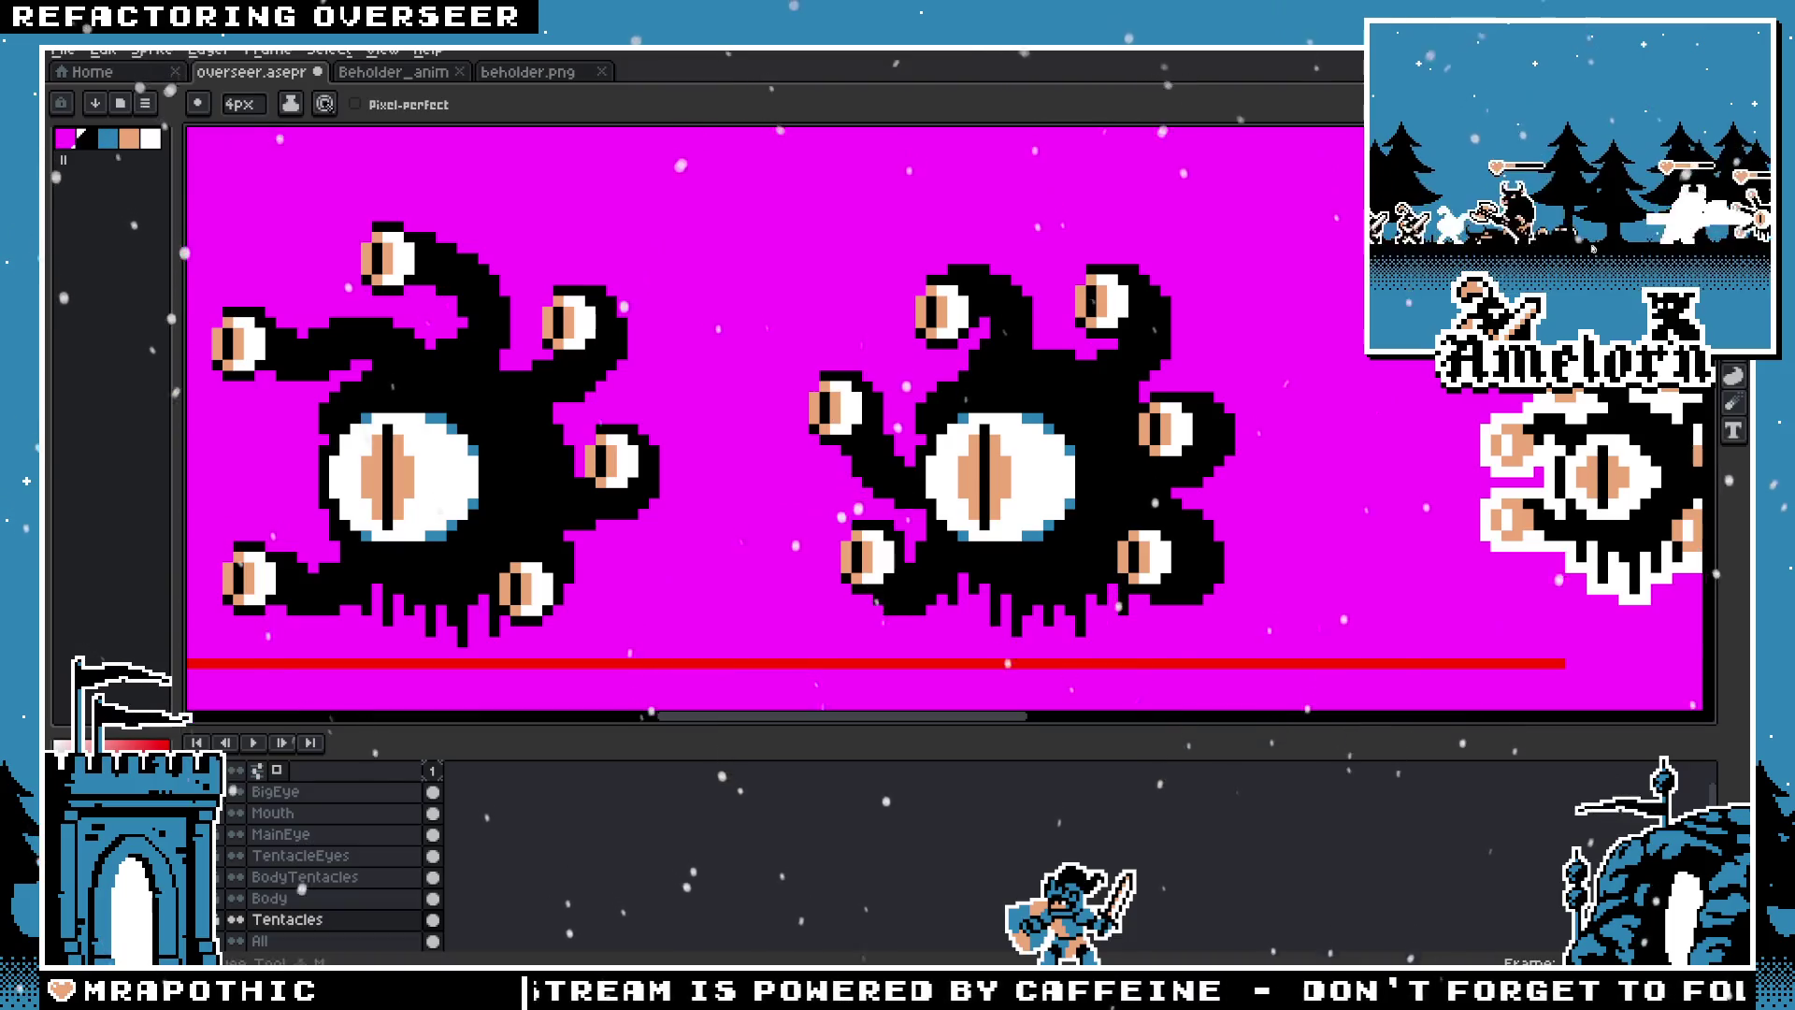
key(m)
scroll(1290, 491, up, 1)
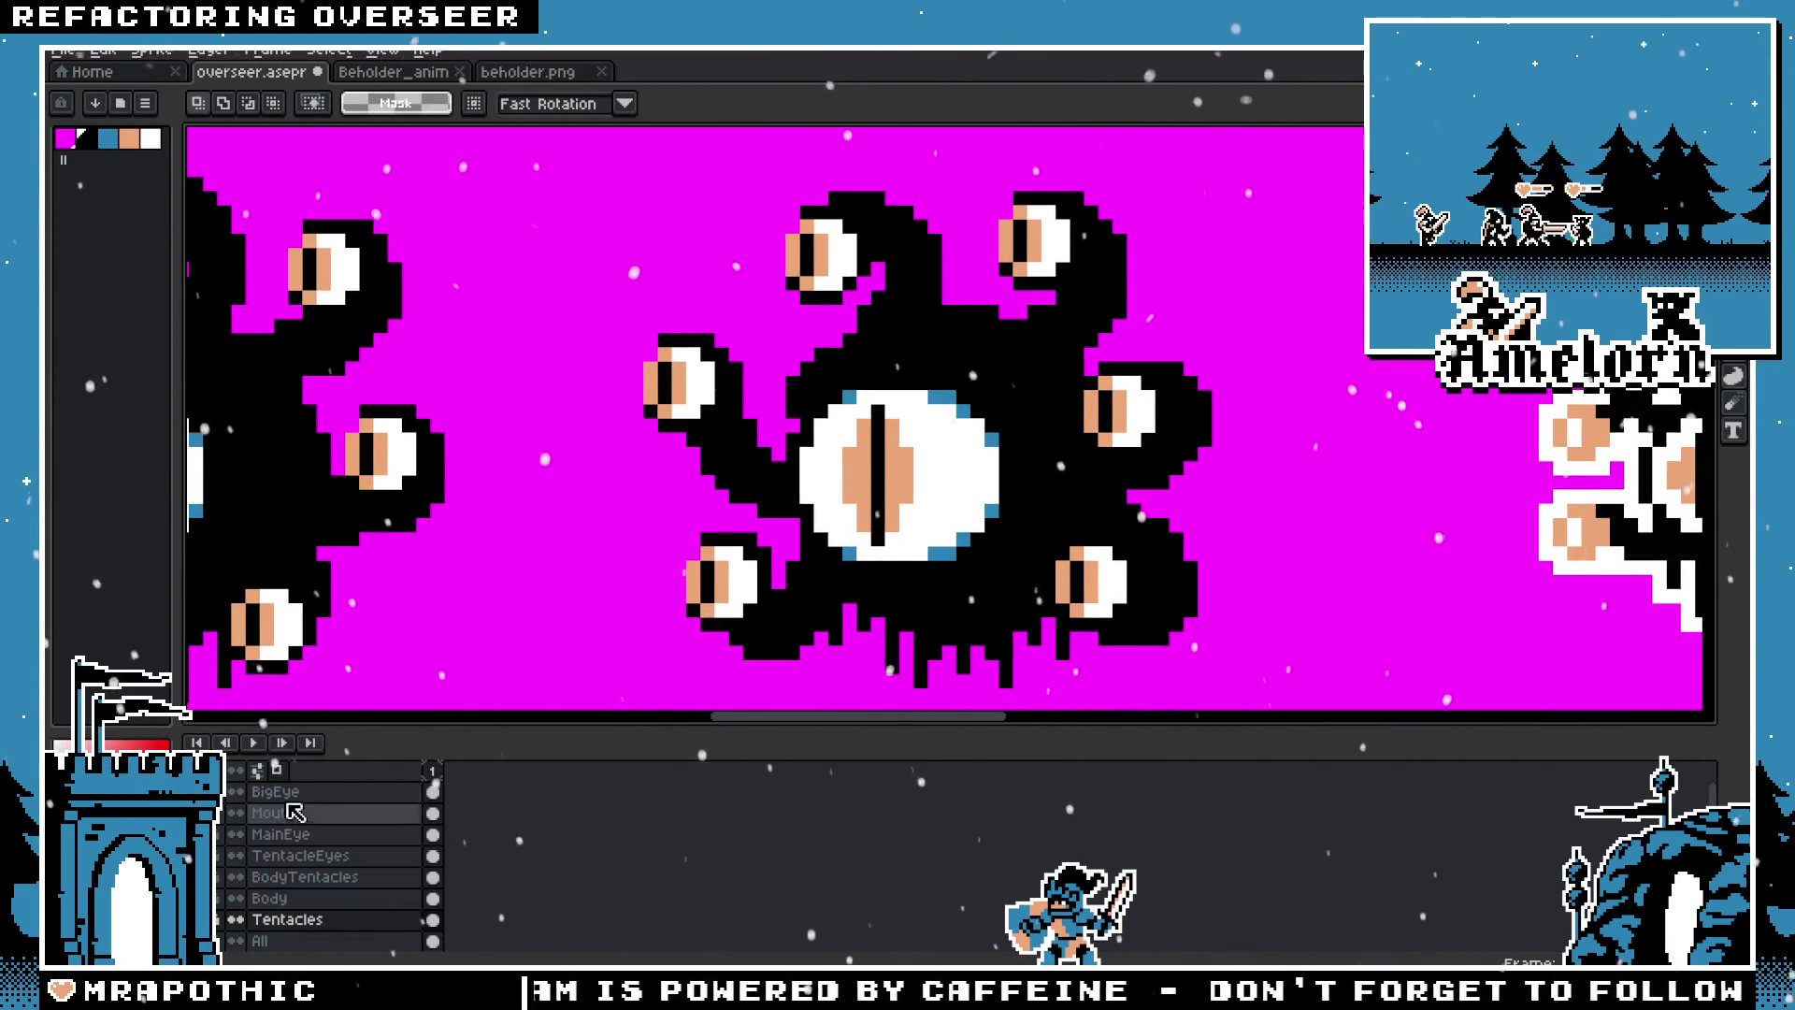
click(275, 791)
drag(723, 341, 1074, 620)
drag(912, 520, 1326, 336)
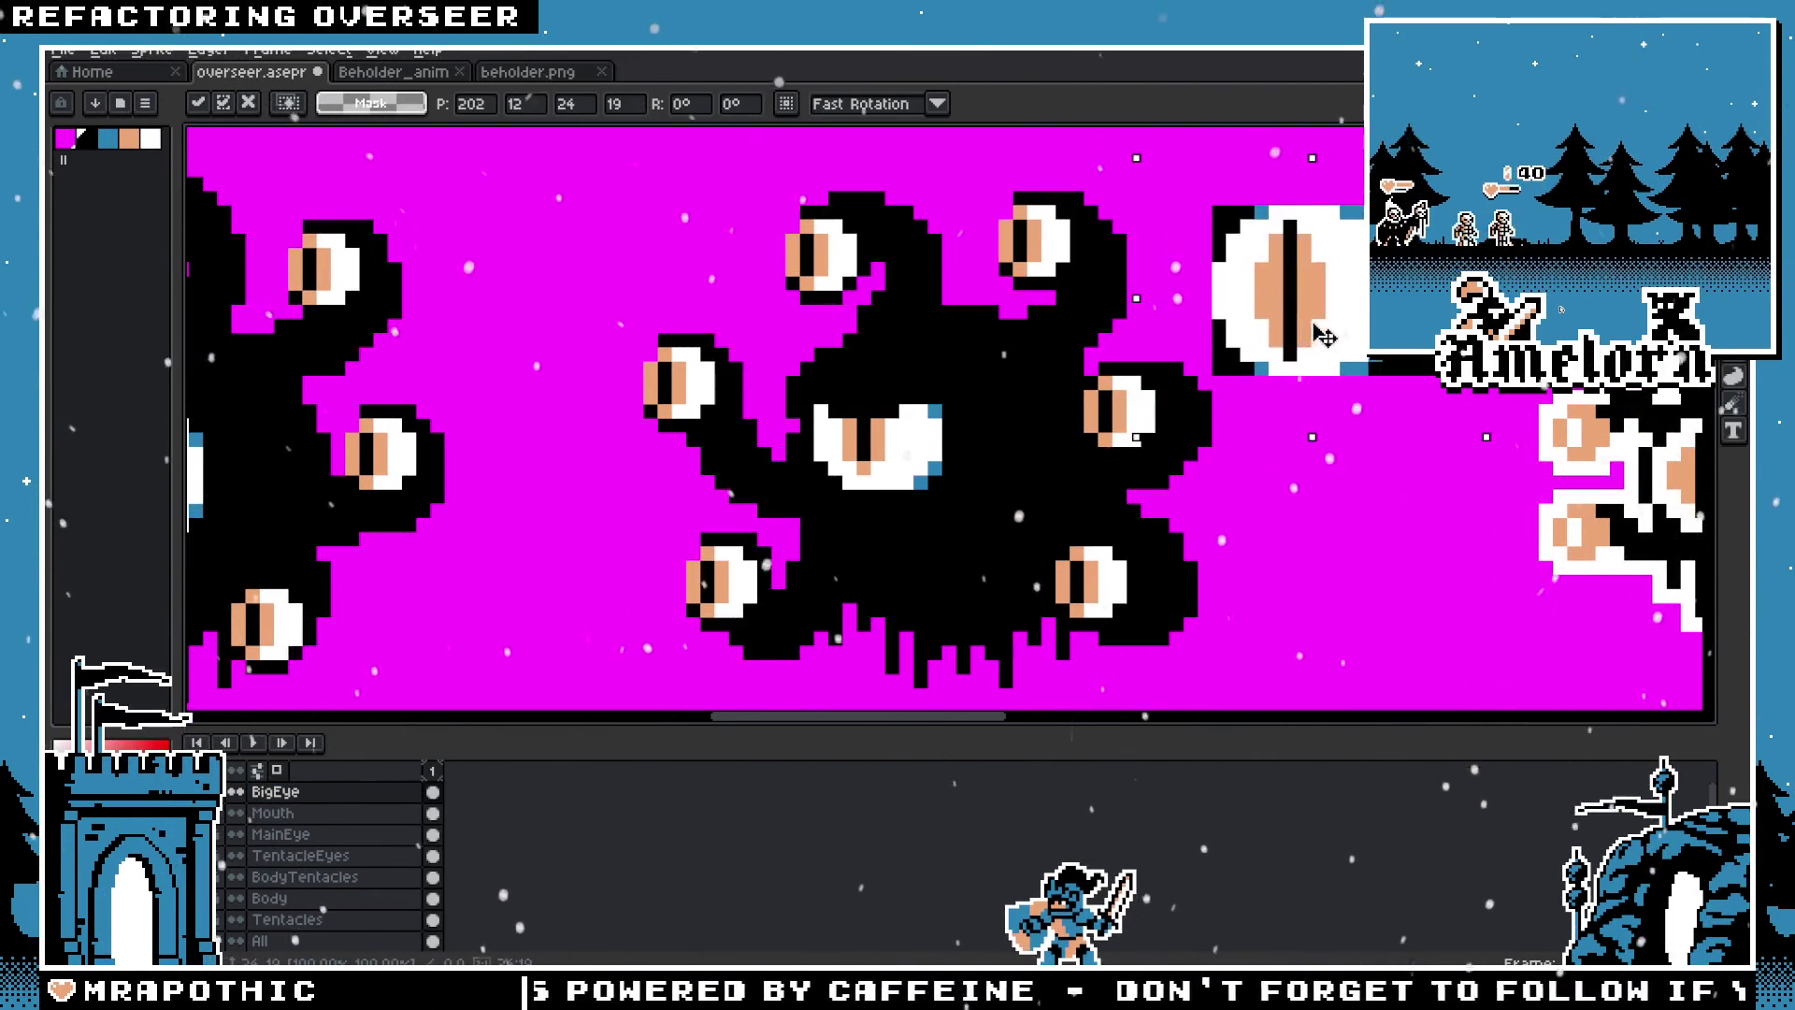
scroll(1326, 336, up, 2)
key(Return)
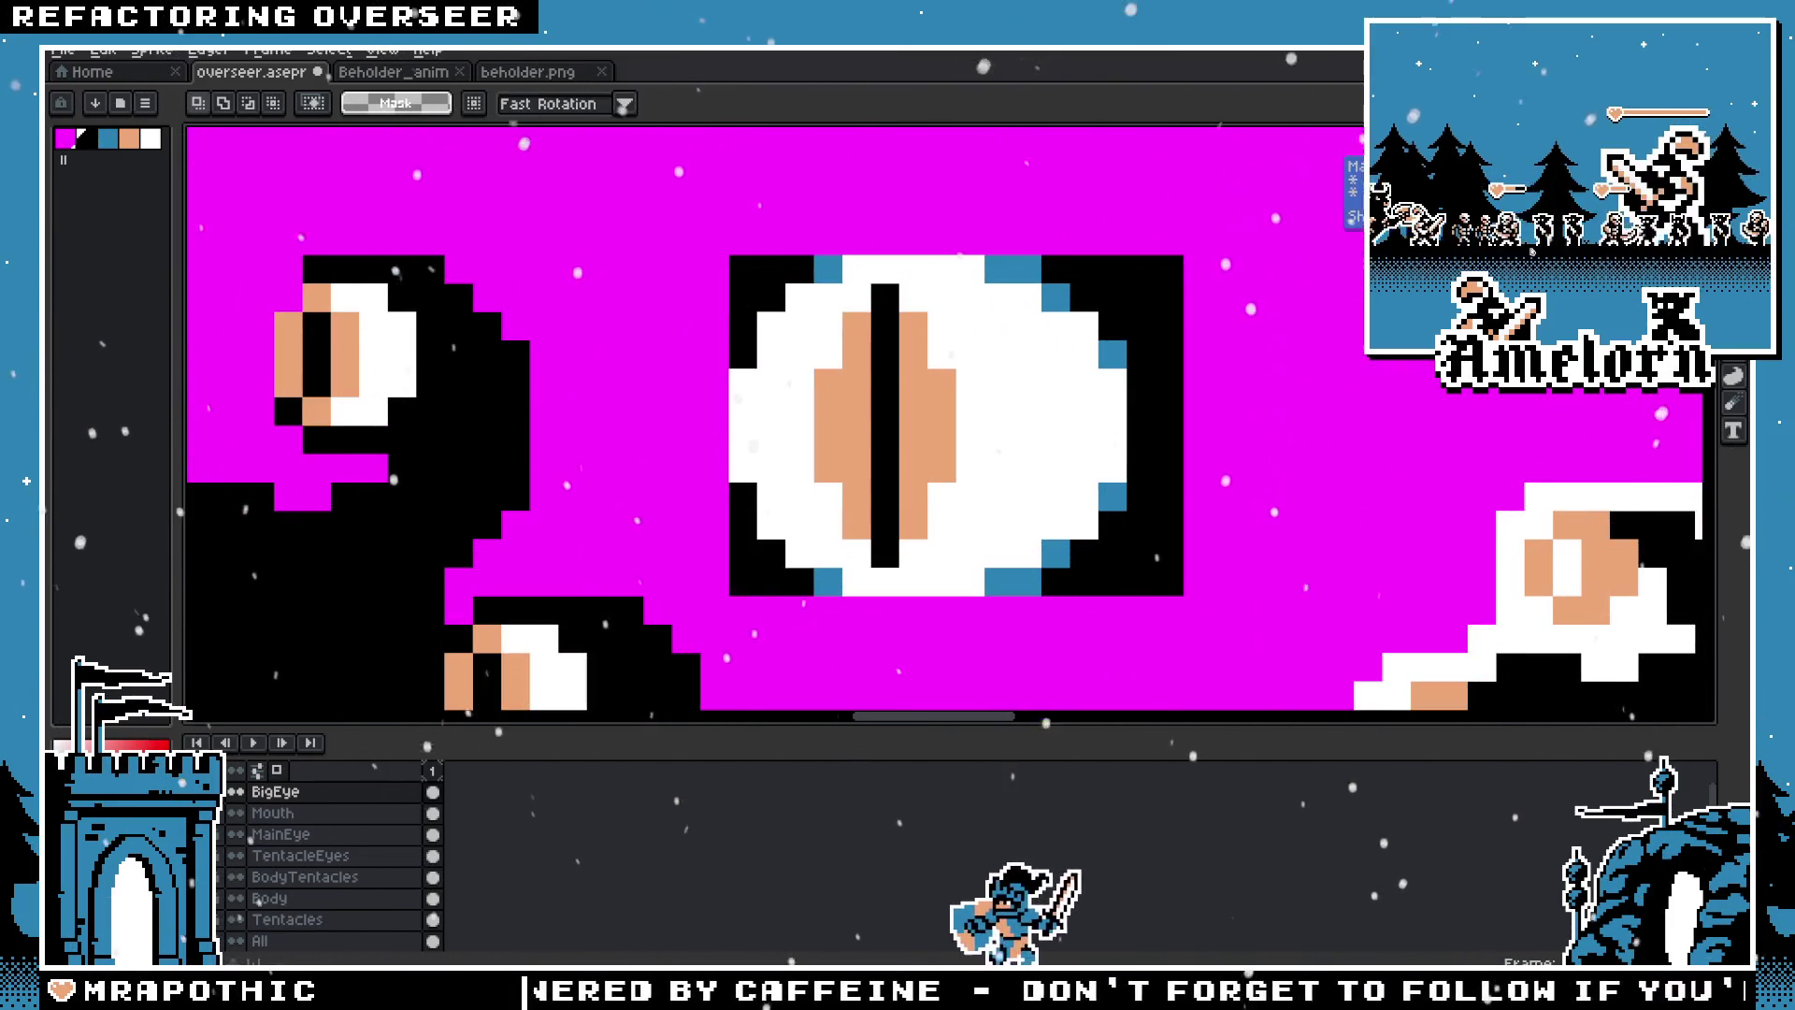
Step: Magic-wand select and delete the black corner pixels around the big eye
key(w)
click(1159, 421)
key(Delete)
click(757, 564)
key(Delete)
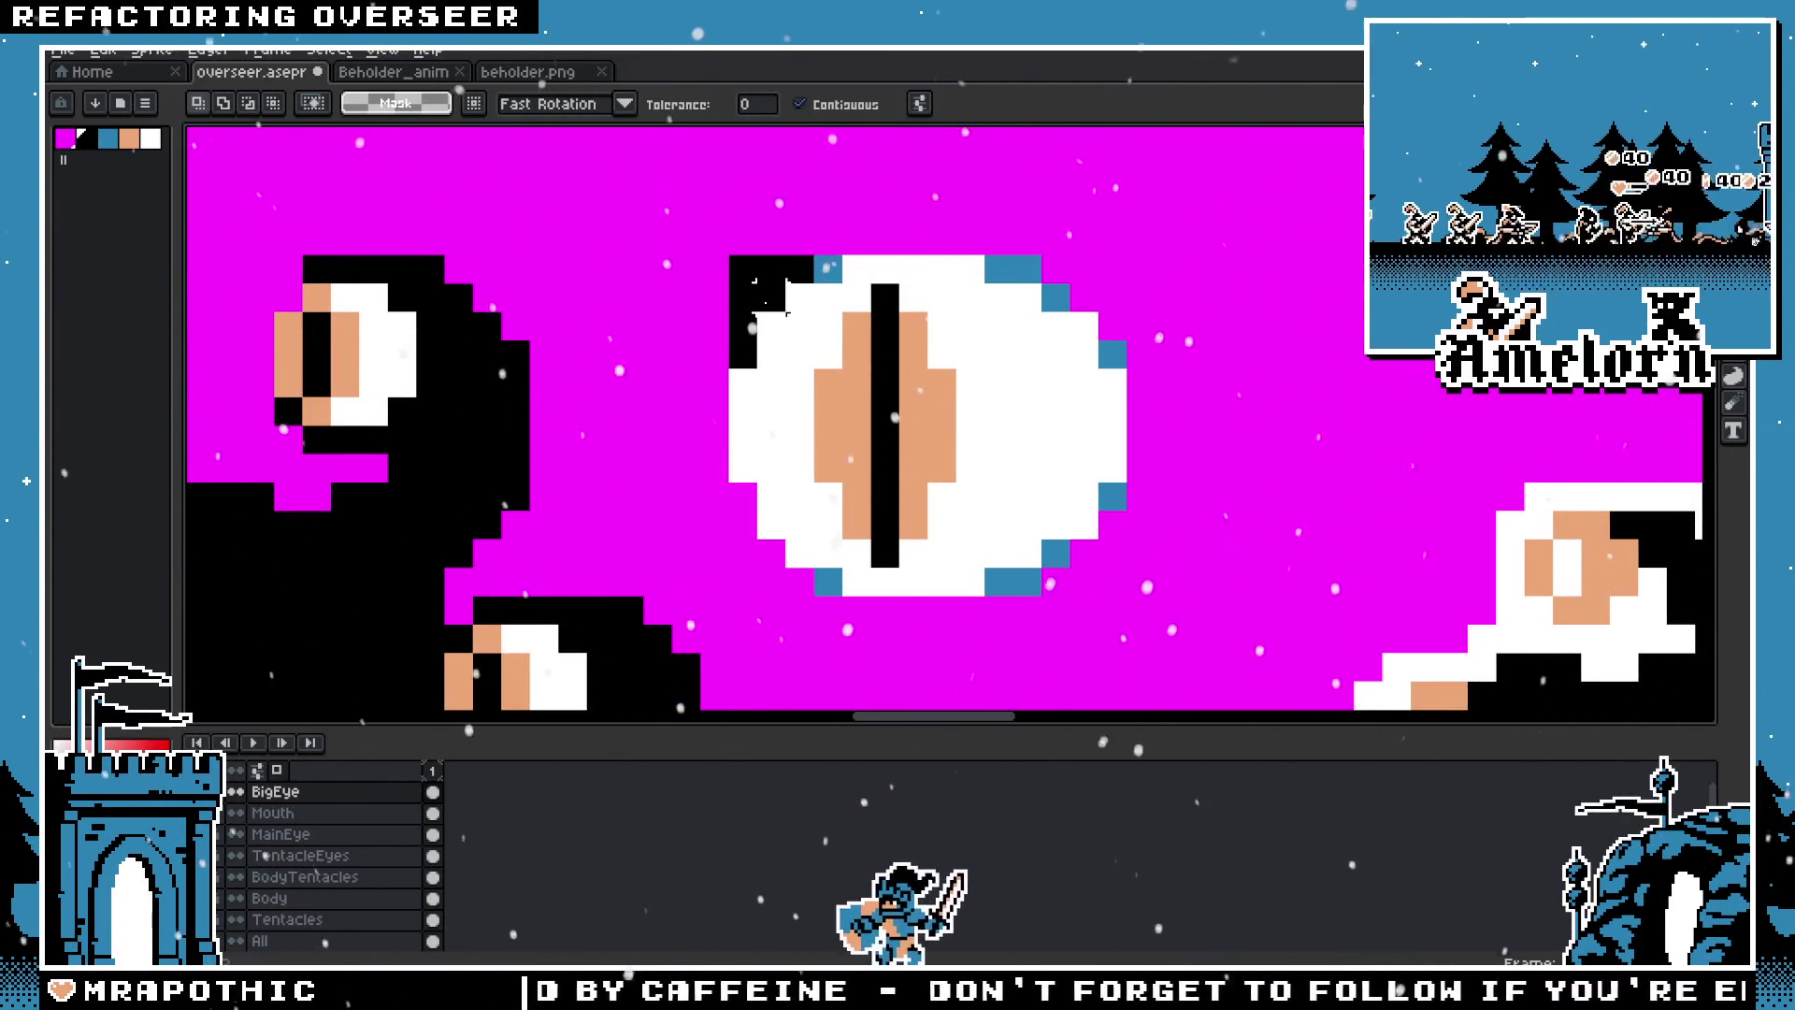
click(752, 299)
key(Delete)
scroll(930, 416, down, 2)
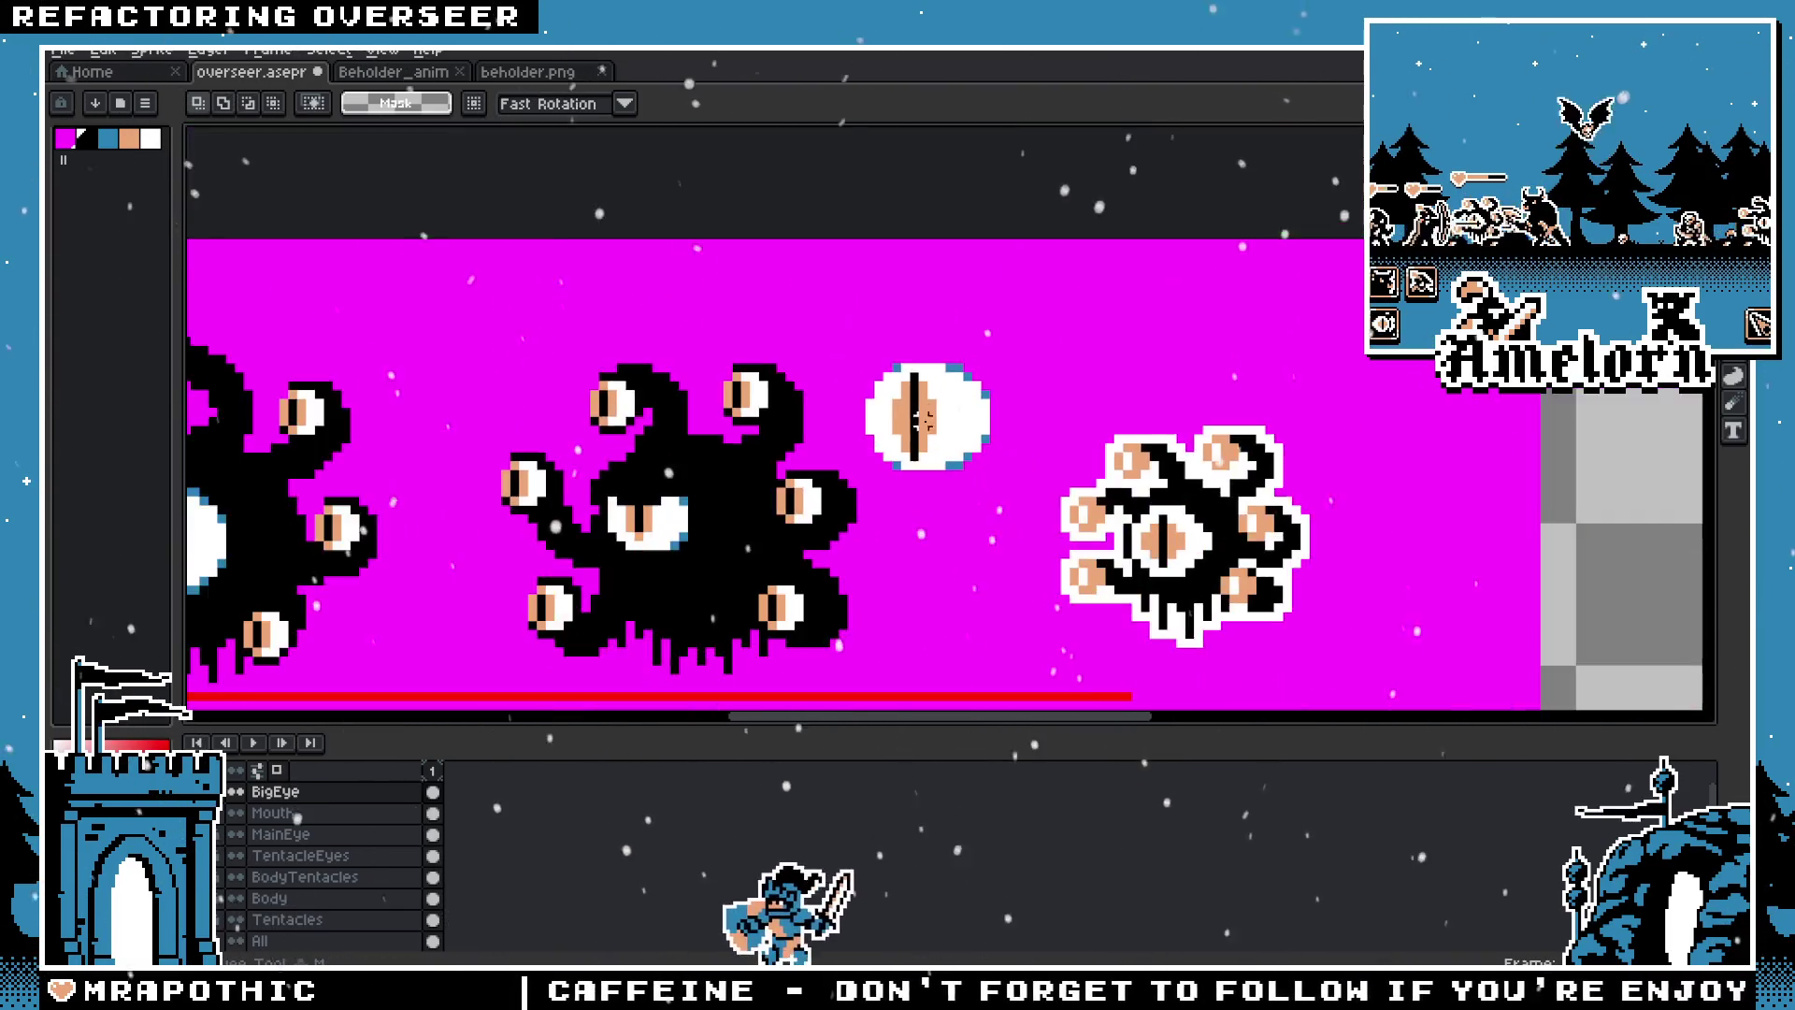
Step: Move the cleaned big eye back onto the middle beholder's body and commit it
key(m)
drag(916, 323, 1163, 522)
scroll(1178, 355, up, 1)
mouse_move(1178, 355)
mouse_down()
mouse_move(1142, 409)
mouse_move(869, 453)
mouse_up()
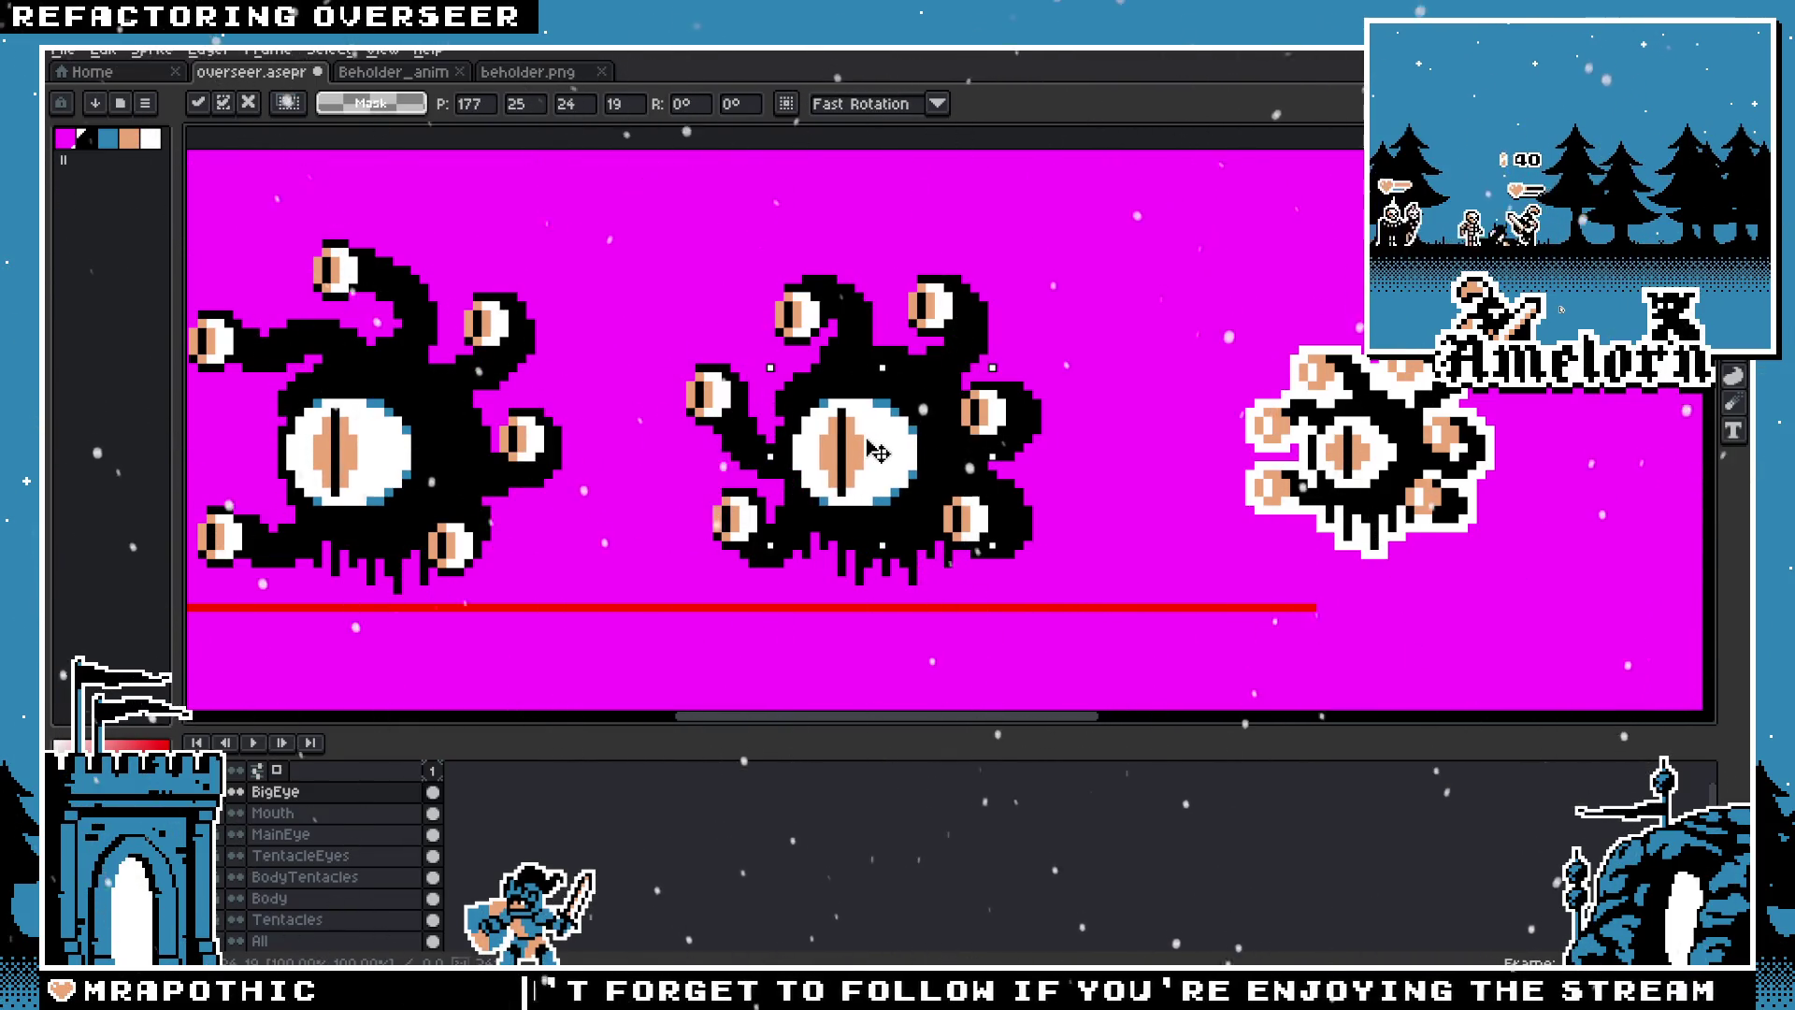
key(Return)
Step: Add blue pixels on top of the big eye and along the right eye's upper and lower-right rims
scroll(1013, 443, down, 3)
scroll(1015, 442, up, 2)
scroll(1107, 419, up, 2)
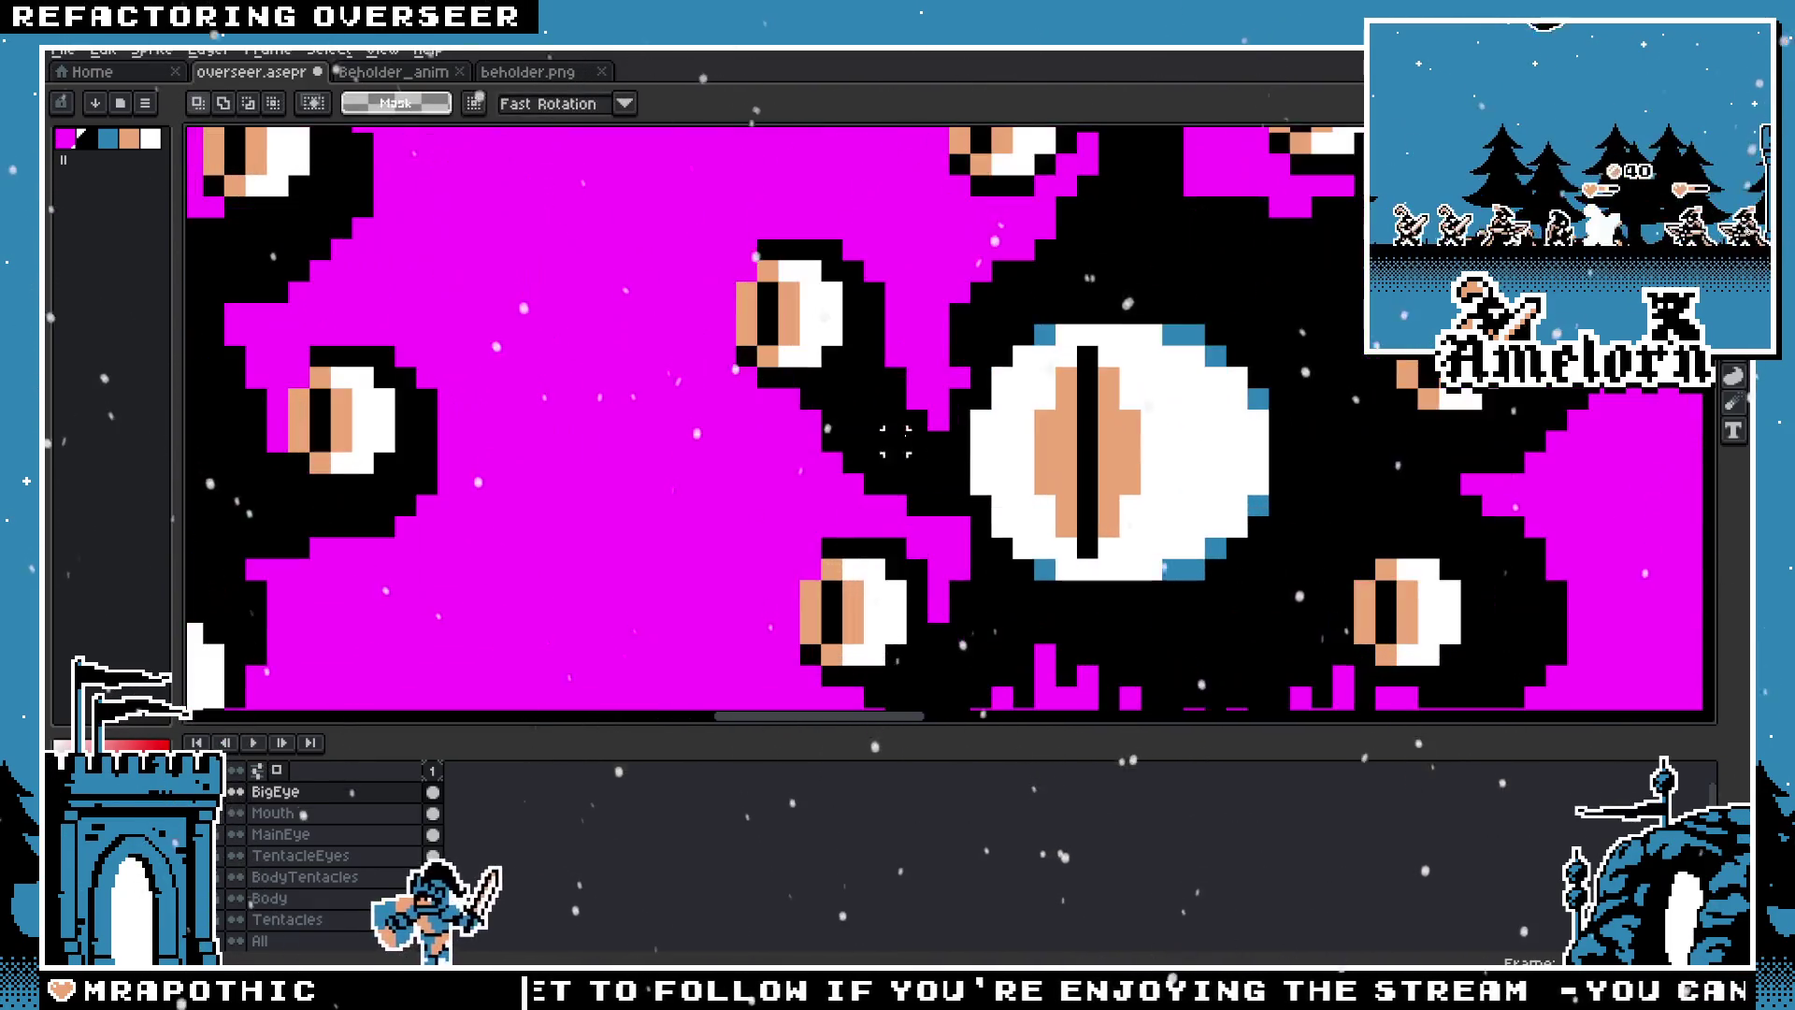
key(v)
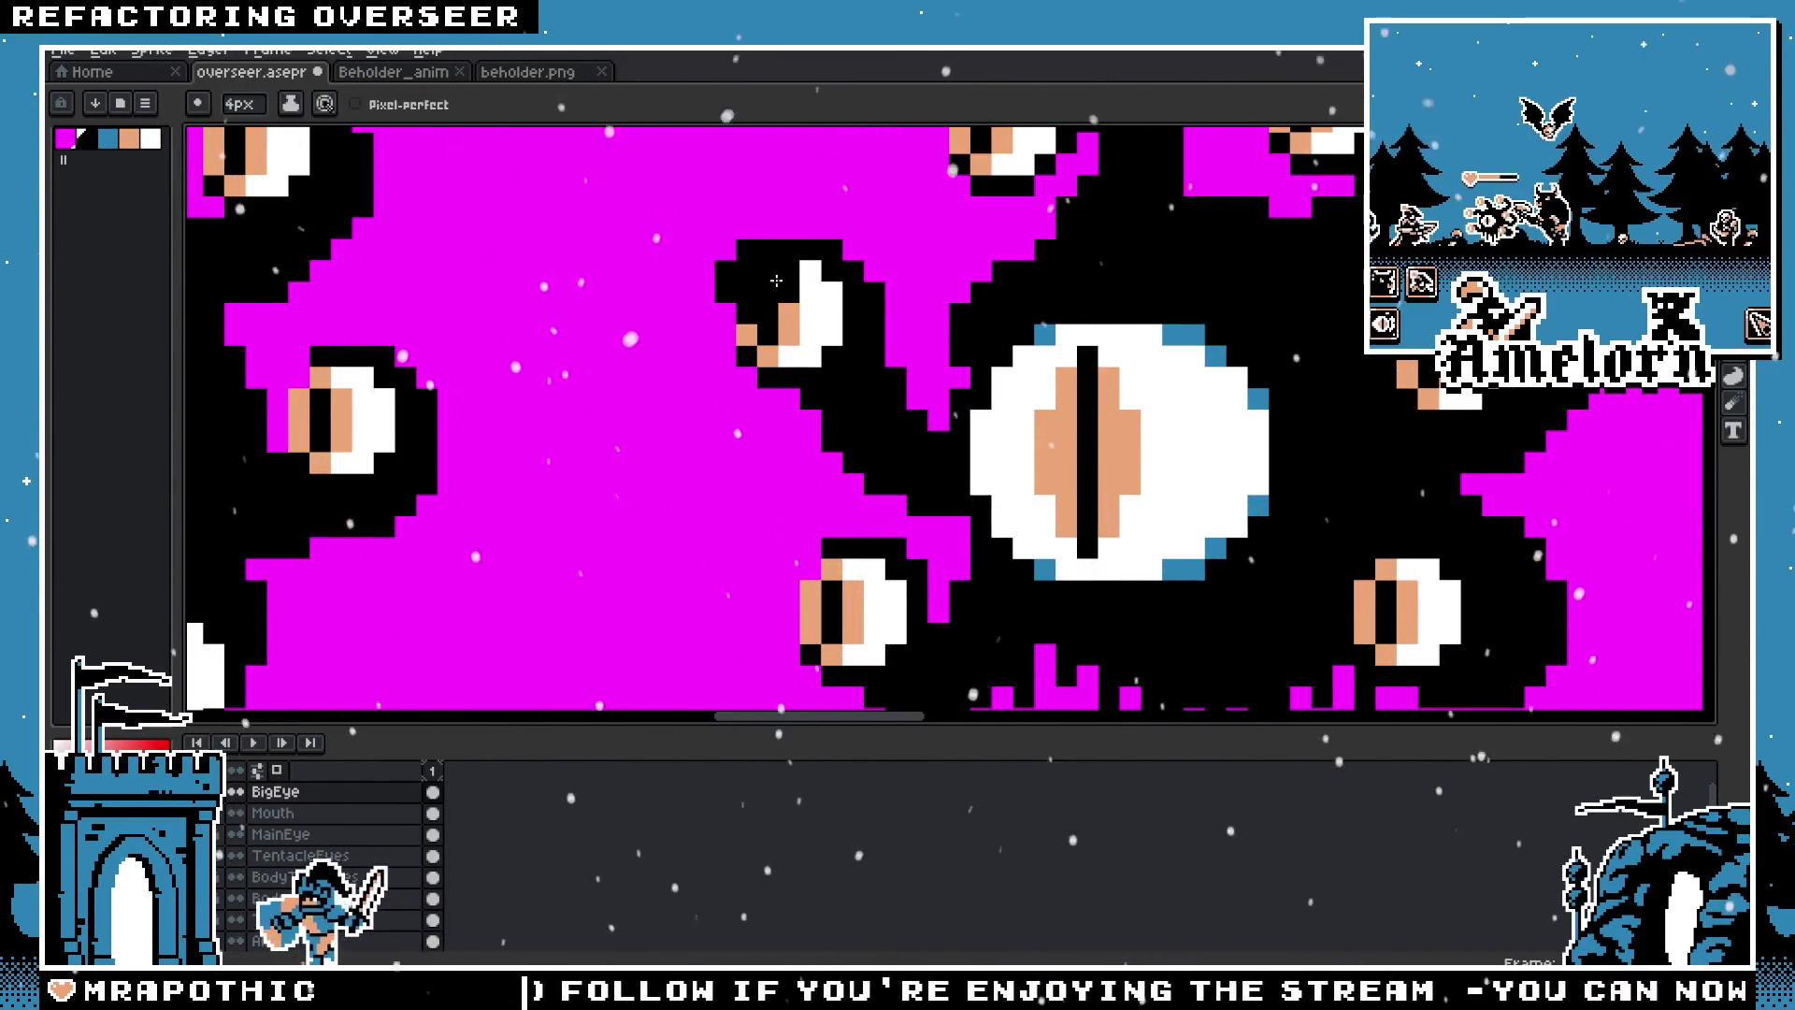
key(b)
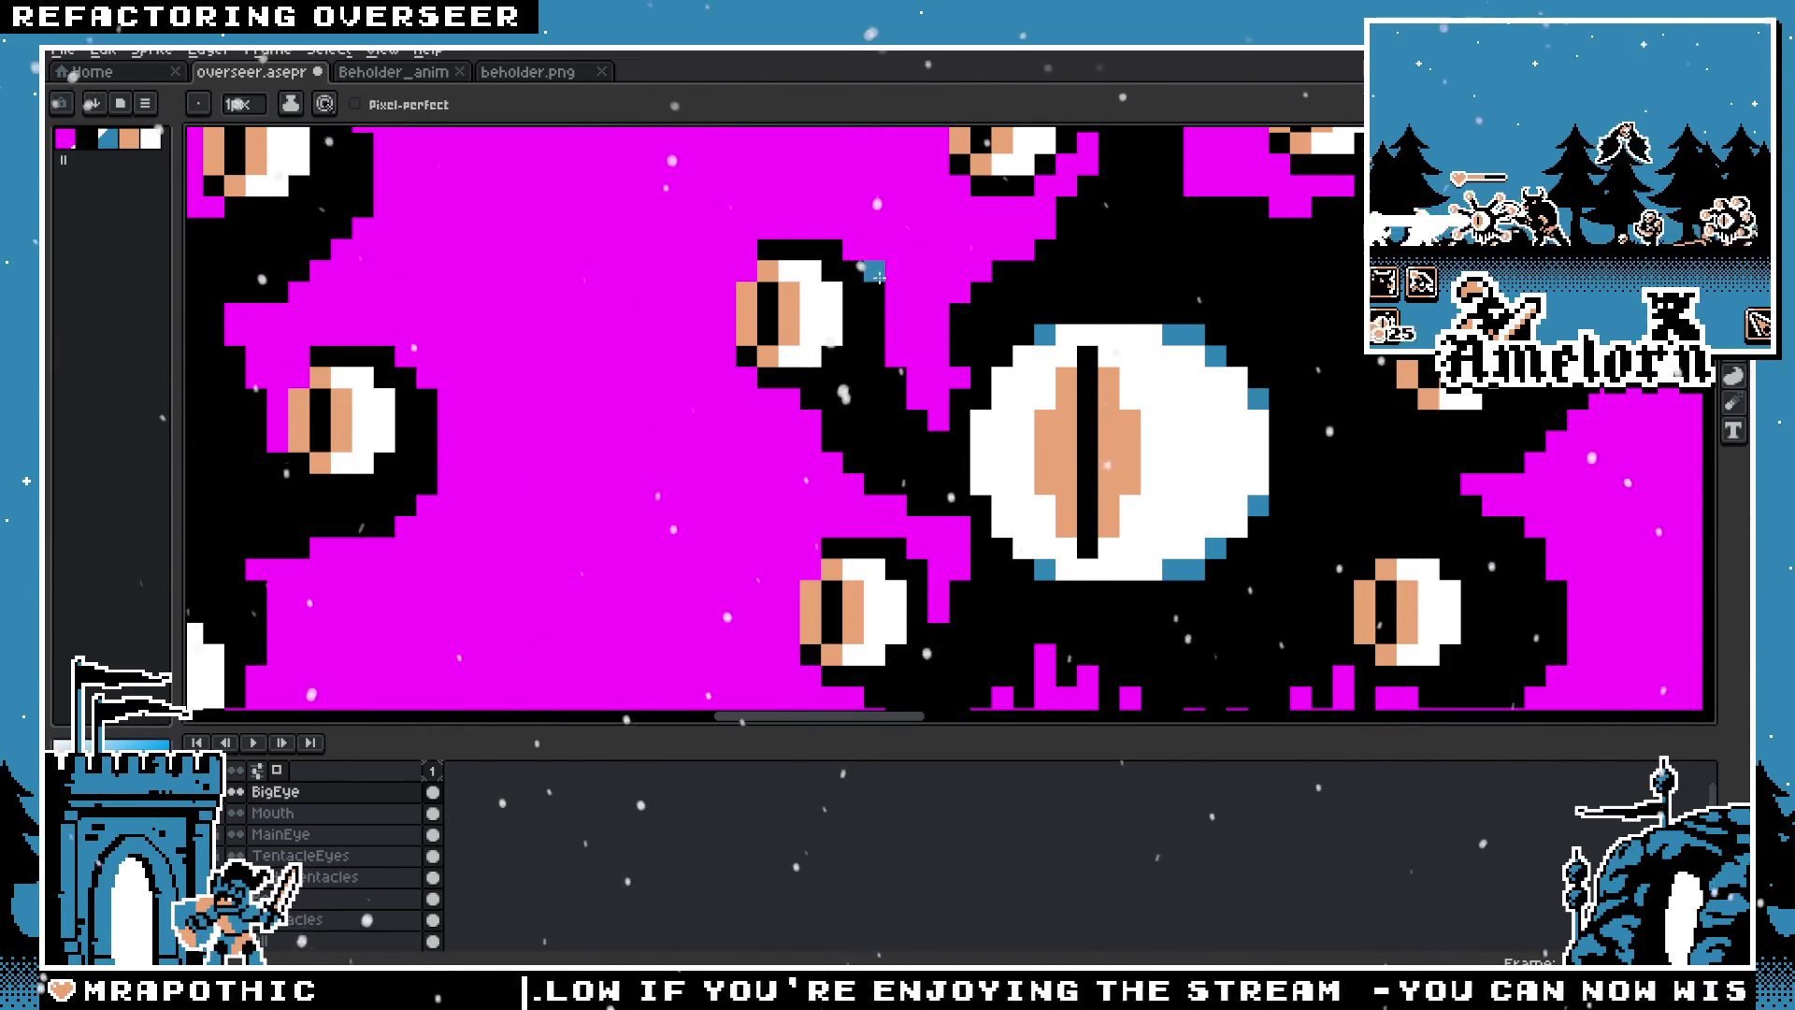
click(811, 271)
click(1451, 590)
click(1450, 632)
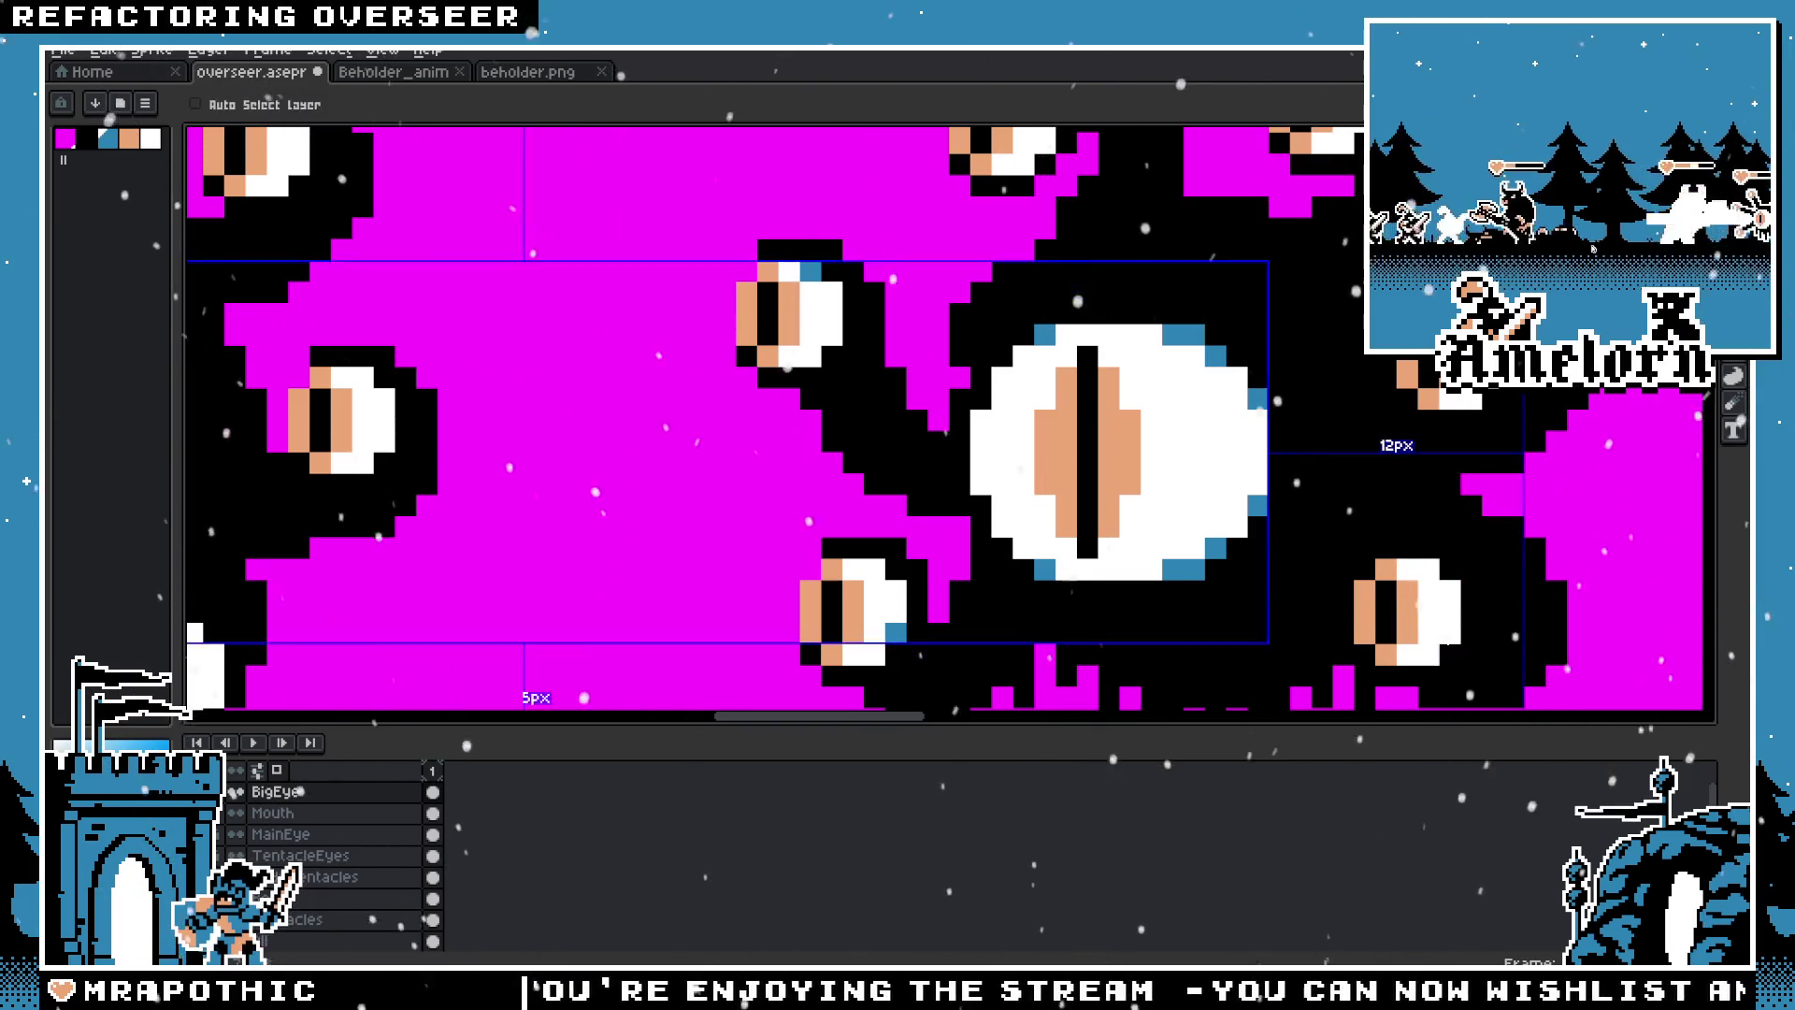
click(1429, 655)
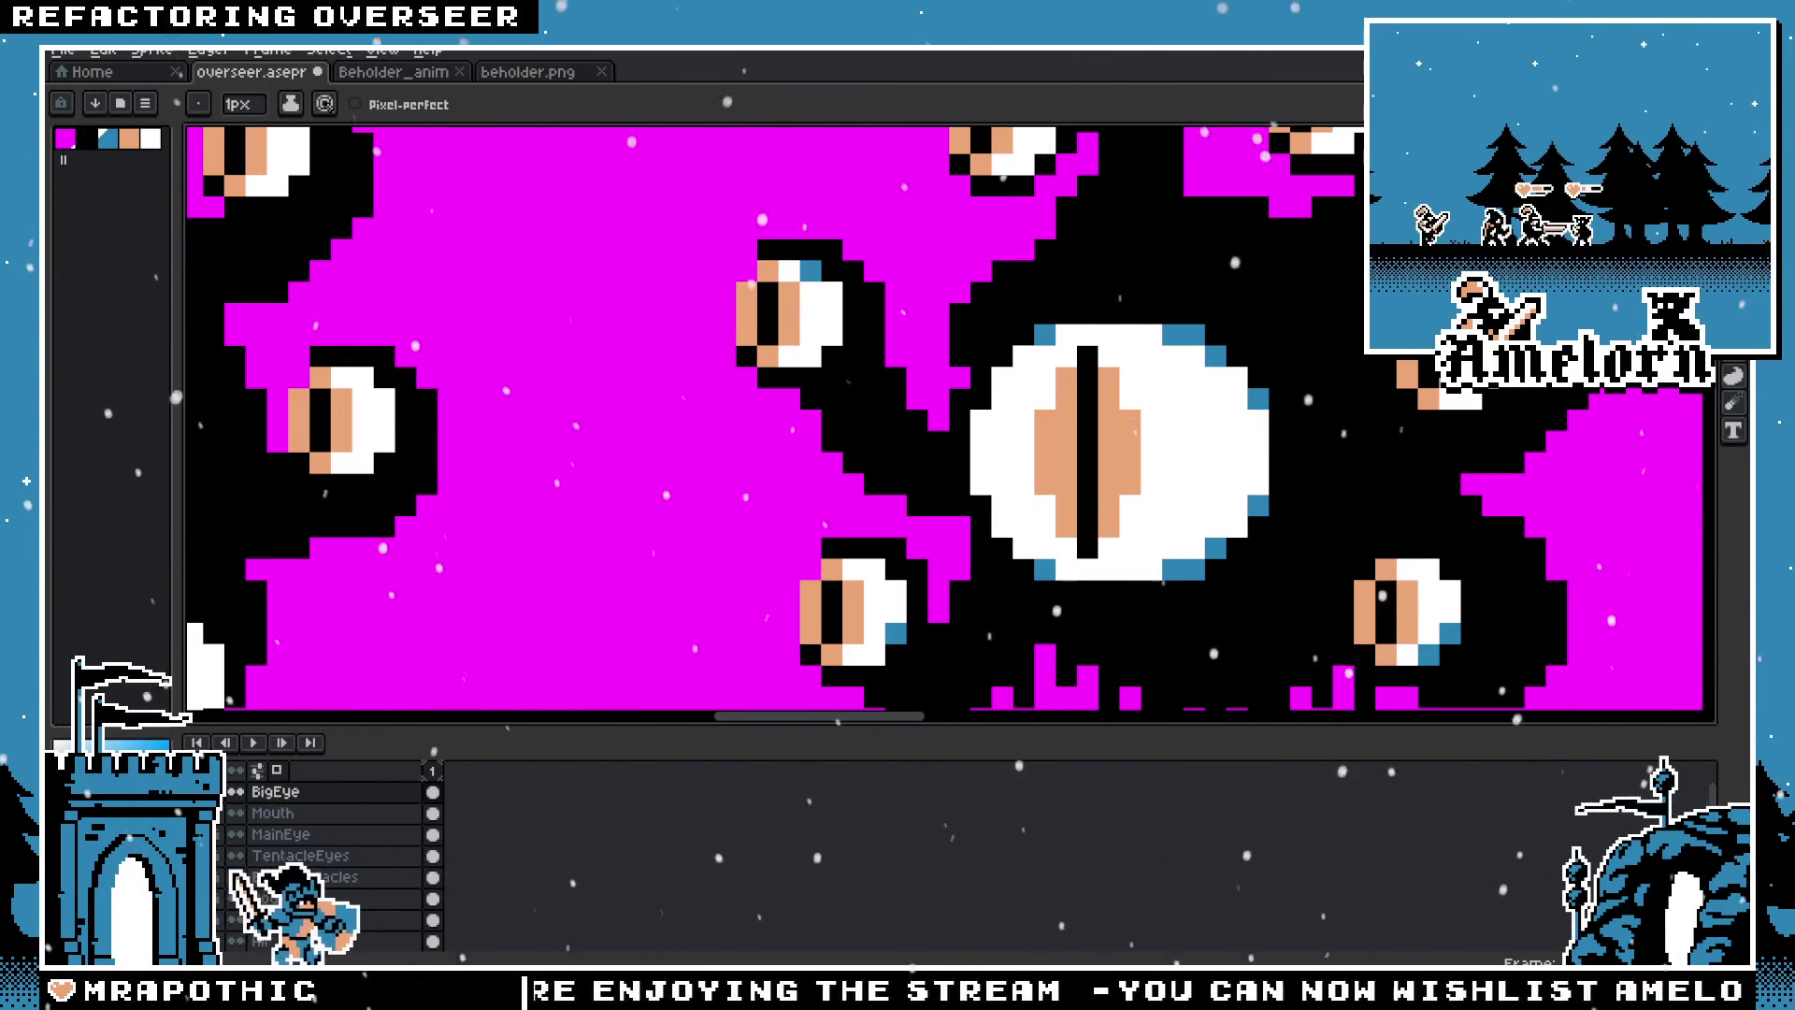
Step: Shade the upper-middle and lower-left tentacle eyes' rims with blue pixels
scroll(1141, 374, up, 2)
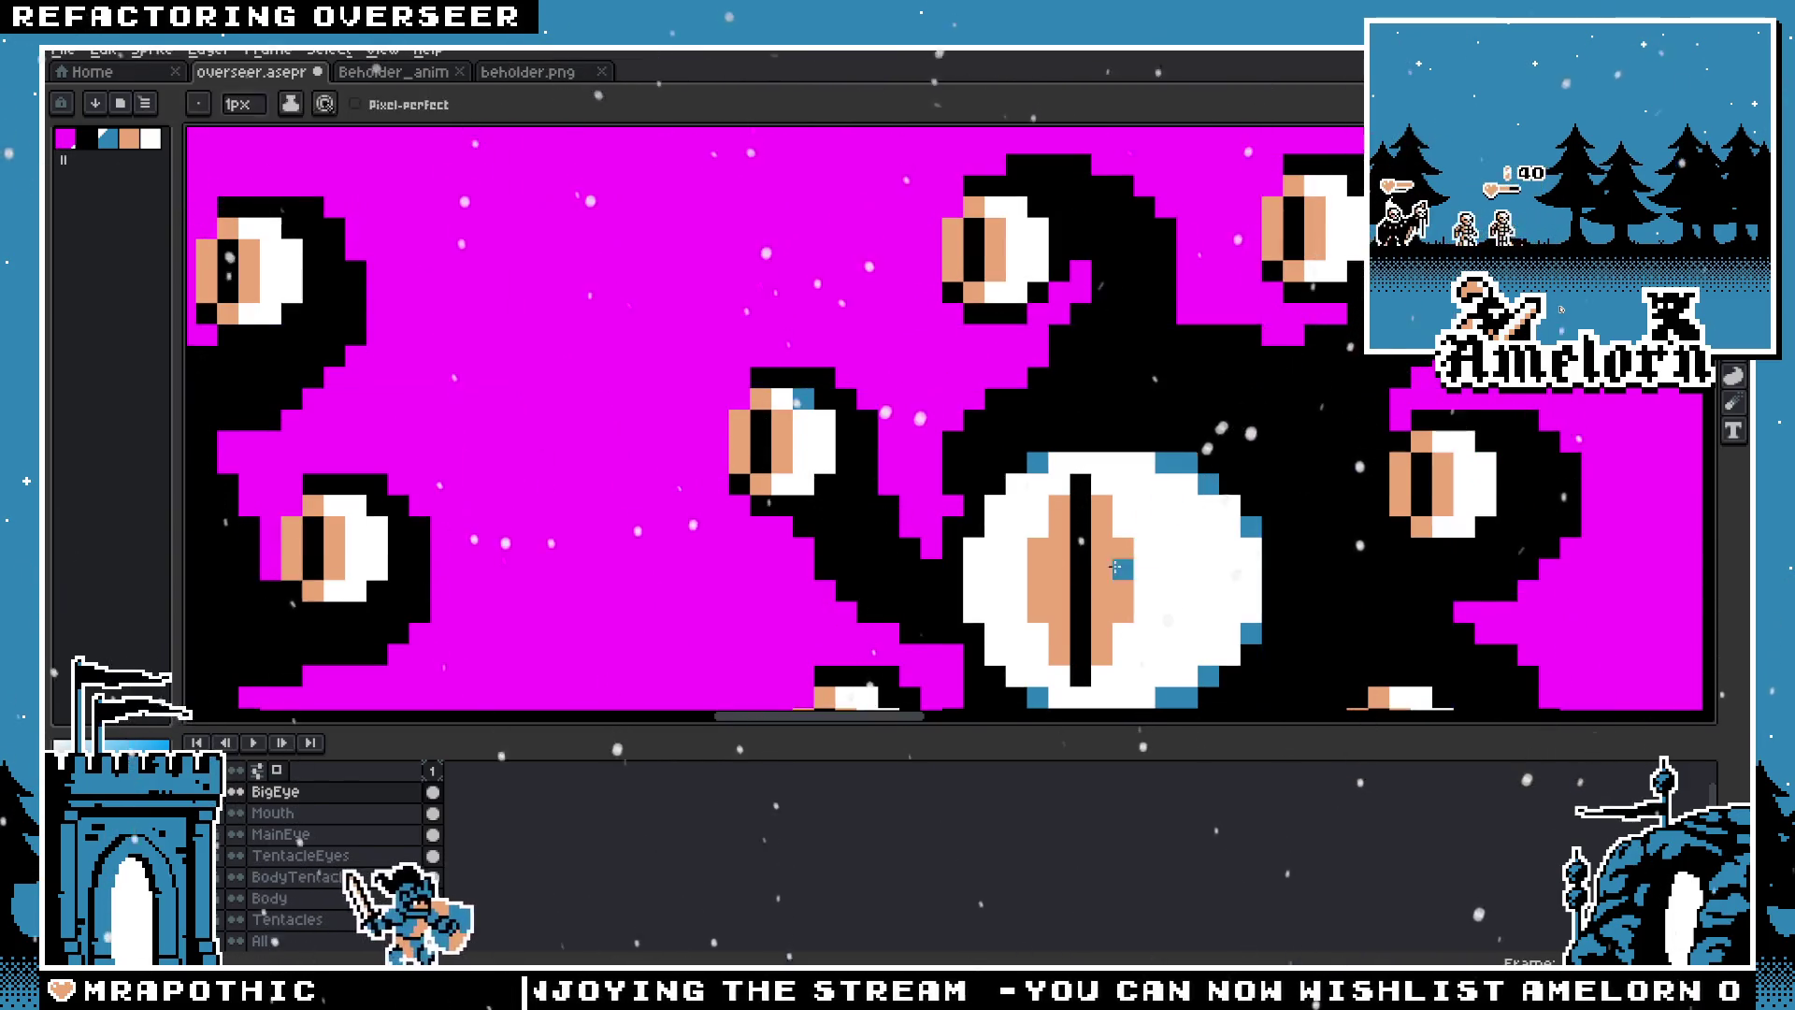
scroll(1150, 373, down, 3)
click(794, 178)
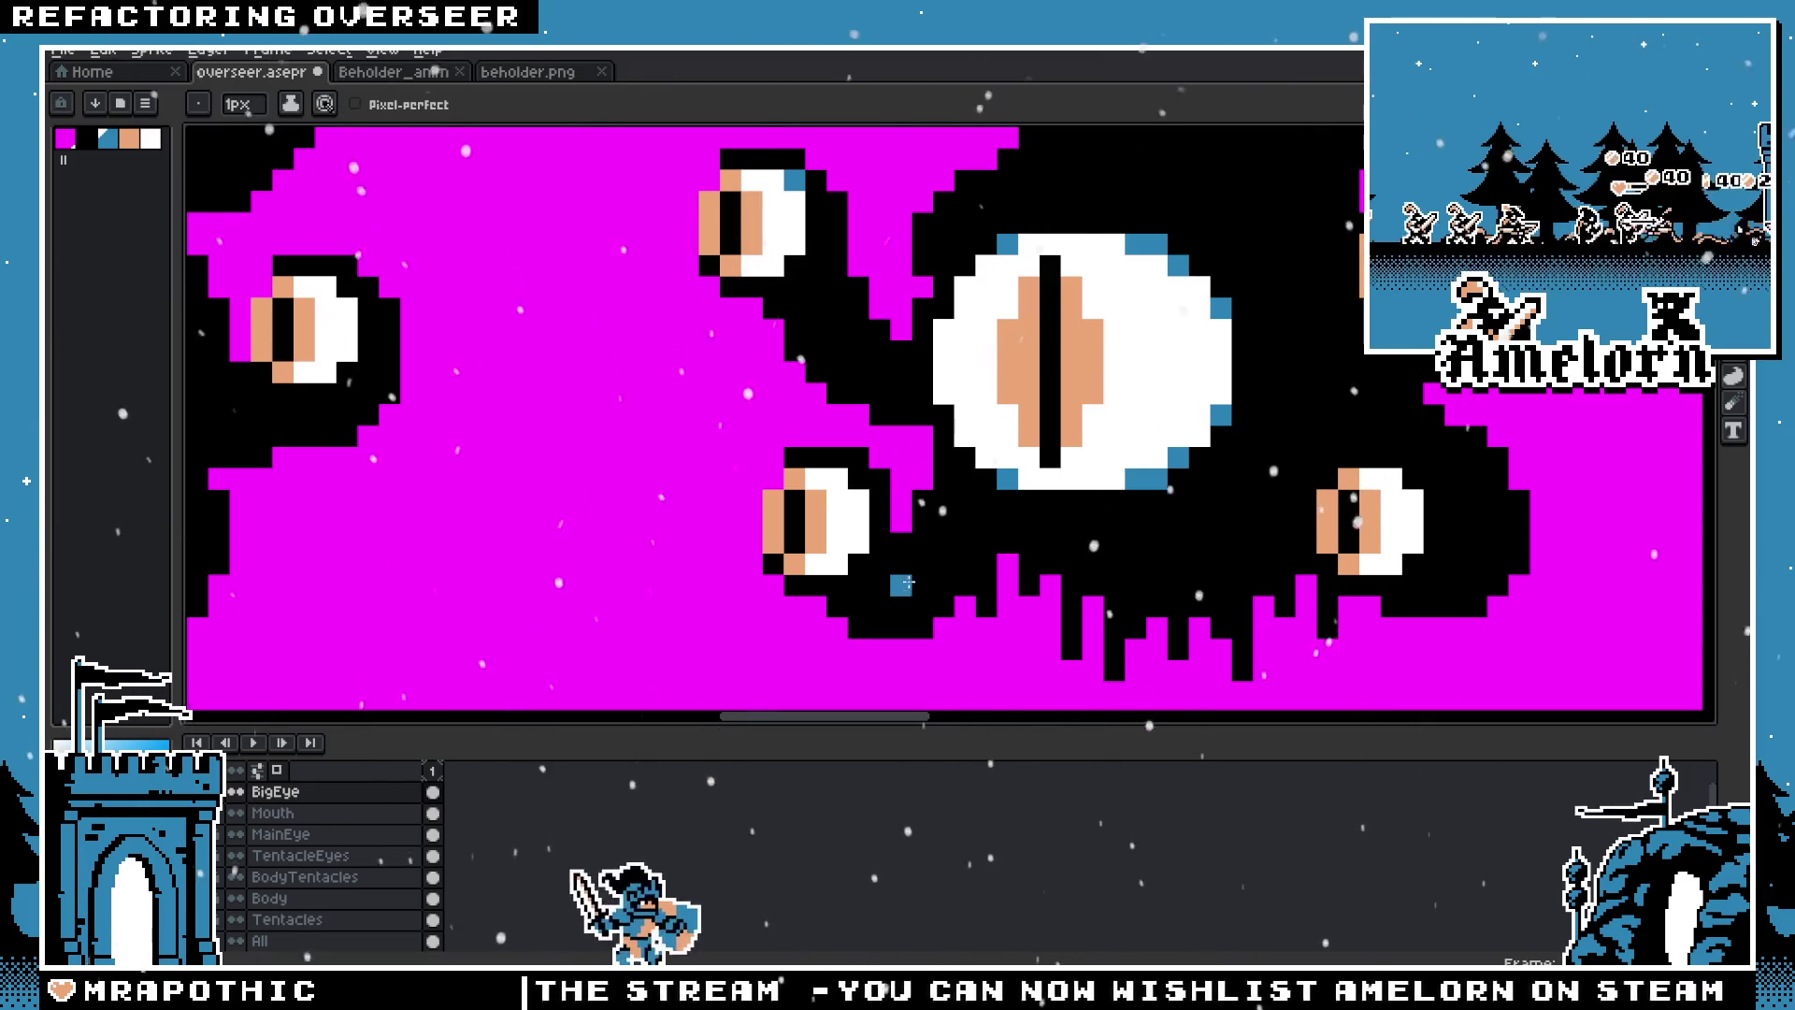
click(860, 567)
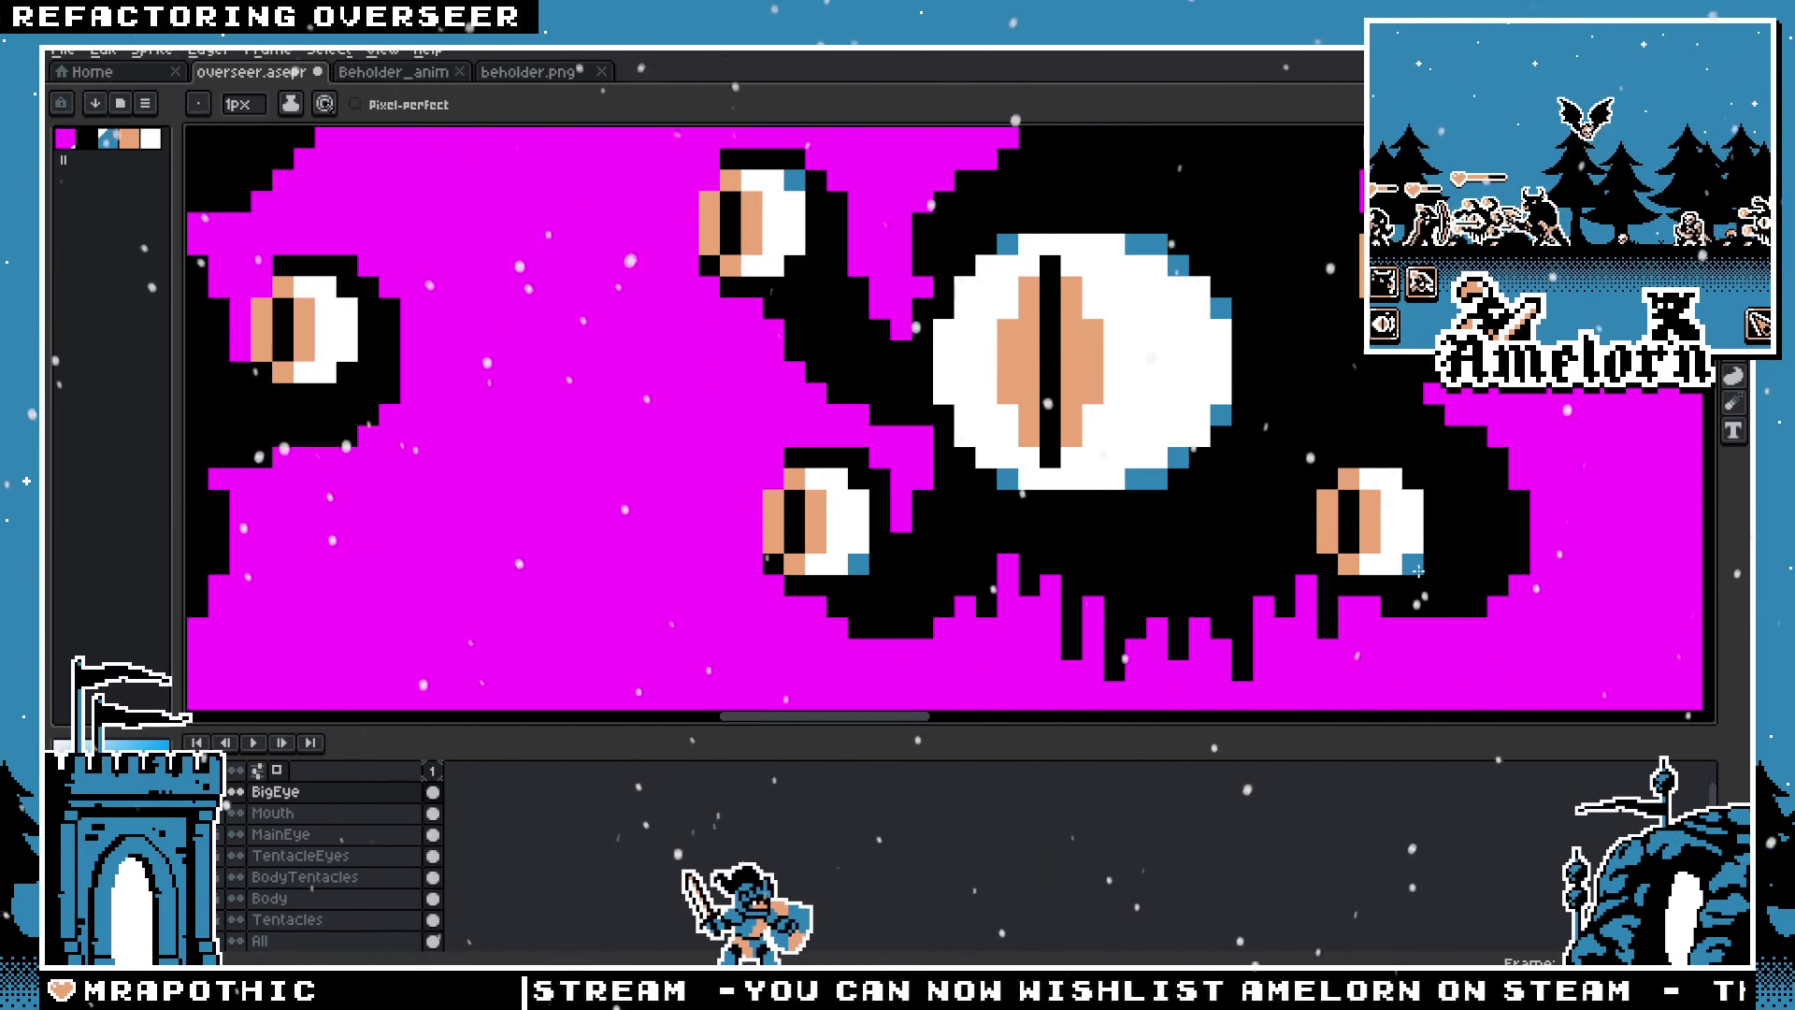
drag(1361, 273, 1378, 558)
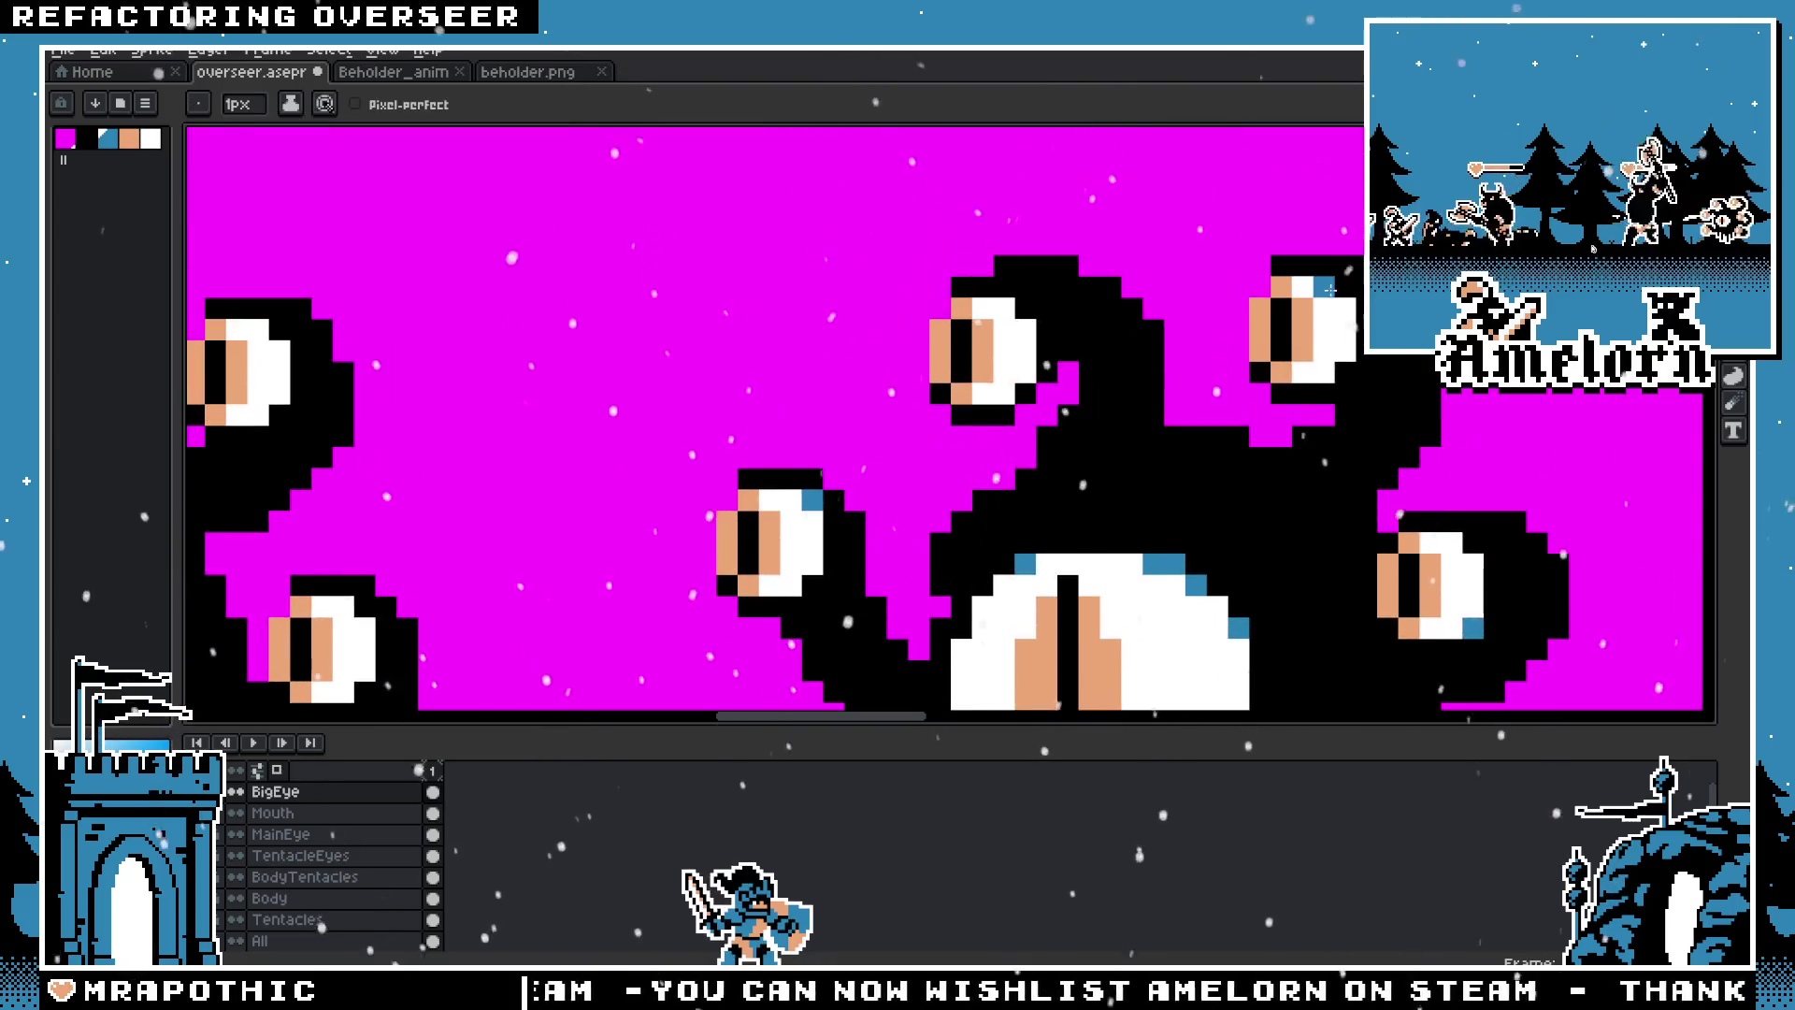
scroll(963, 466, down, 5)
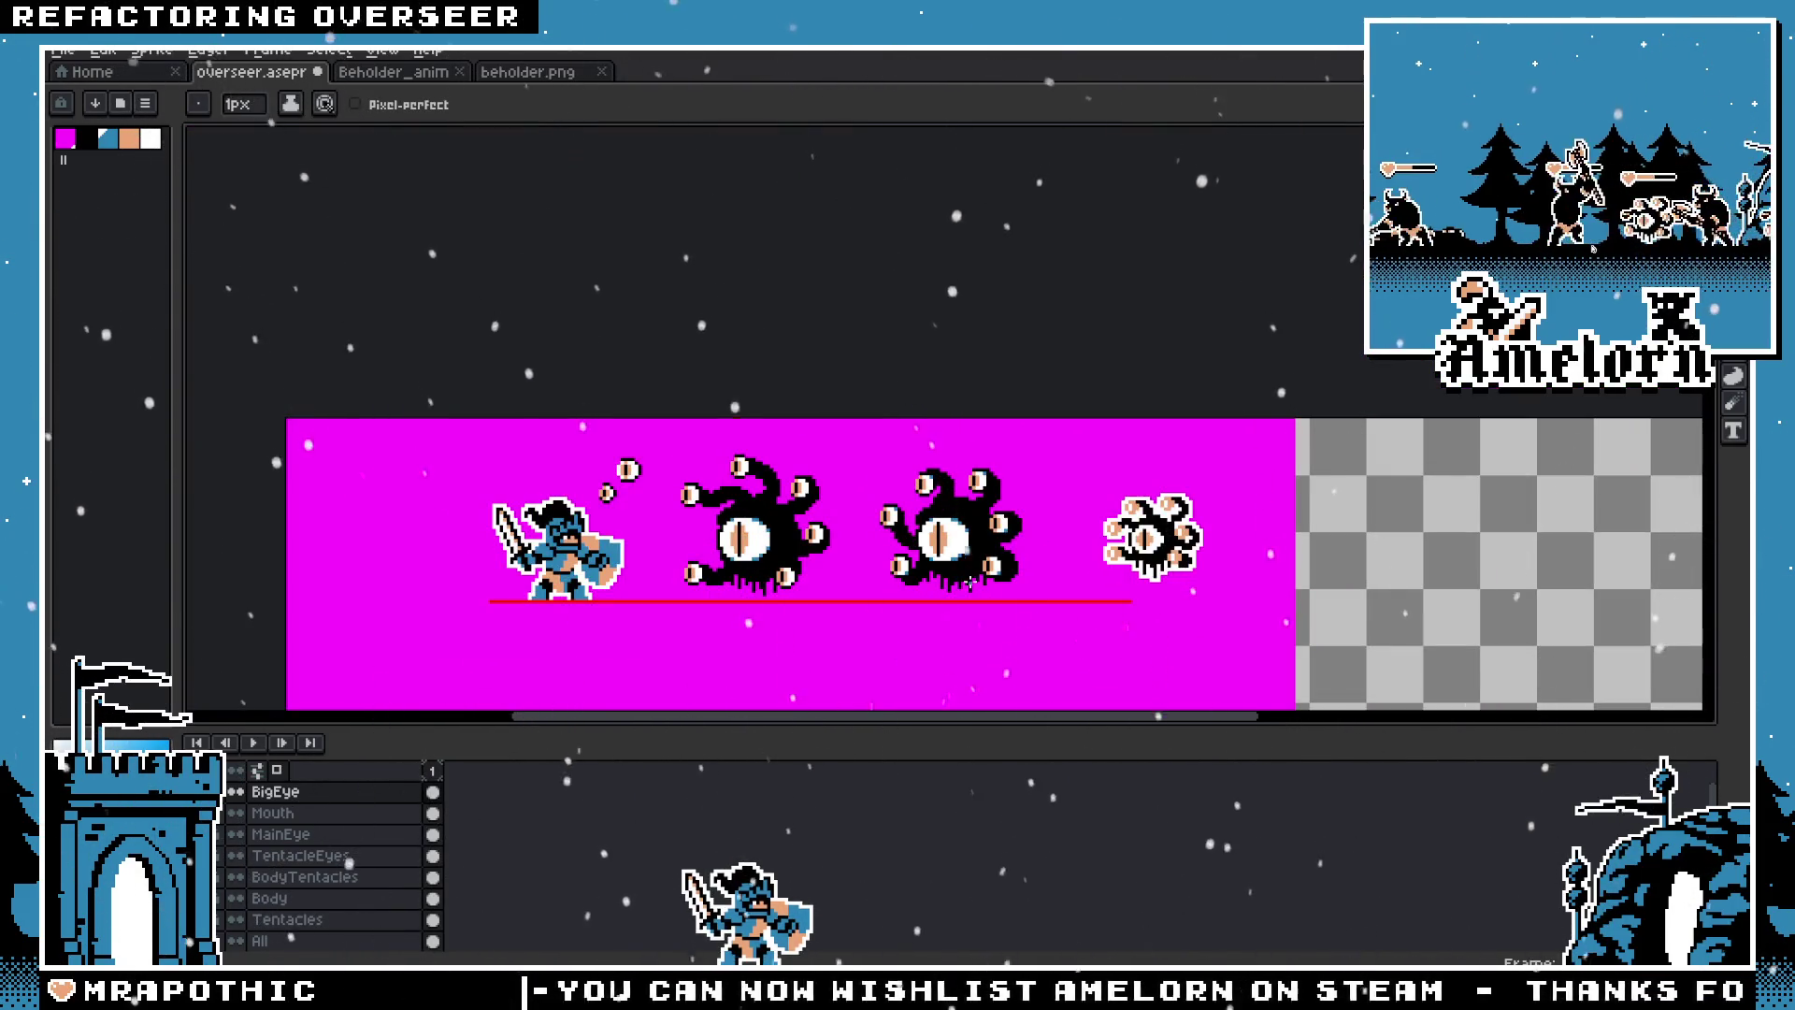
Step: Recentre the view on both beholders and hide the BigEye layer to reveal the mouth
scroll(961, 471, up, 3)
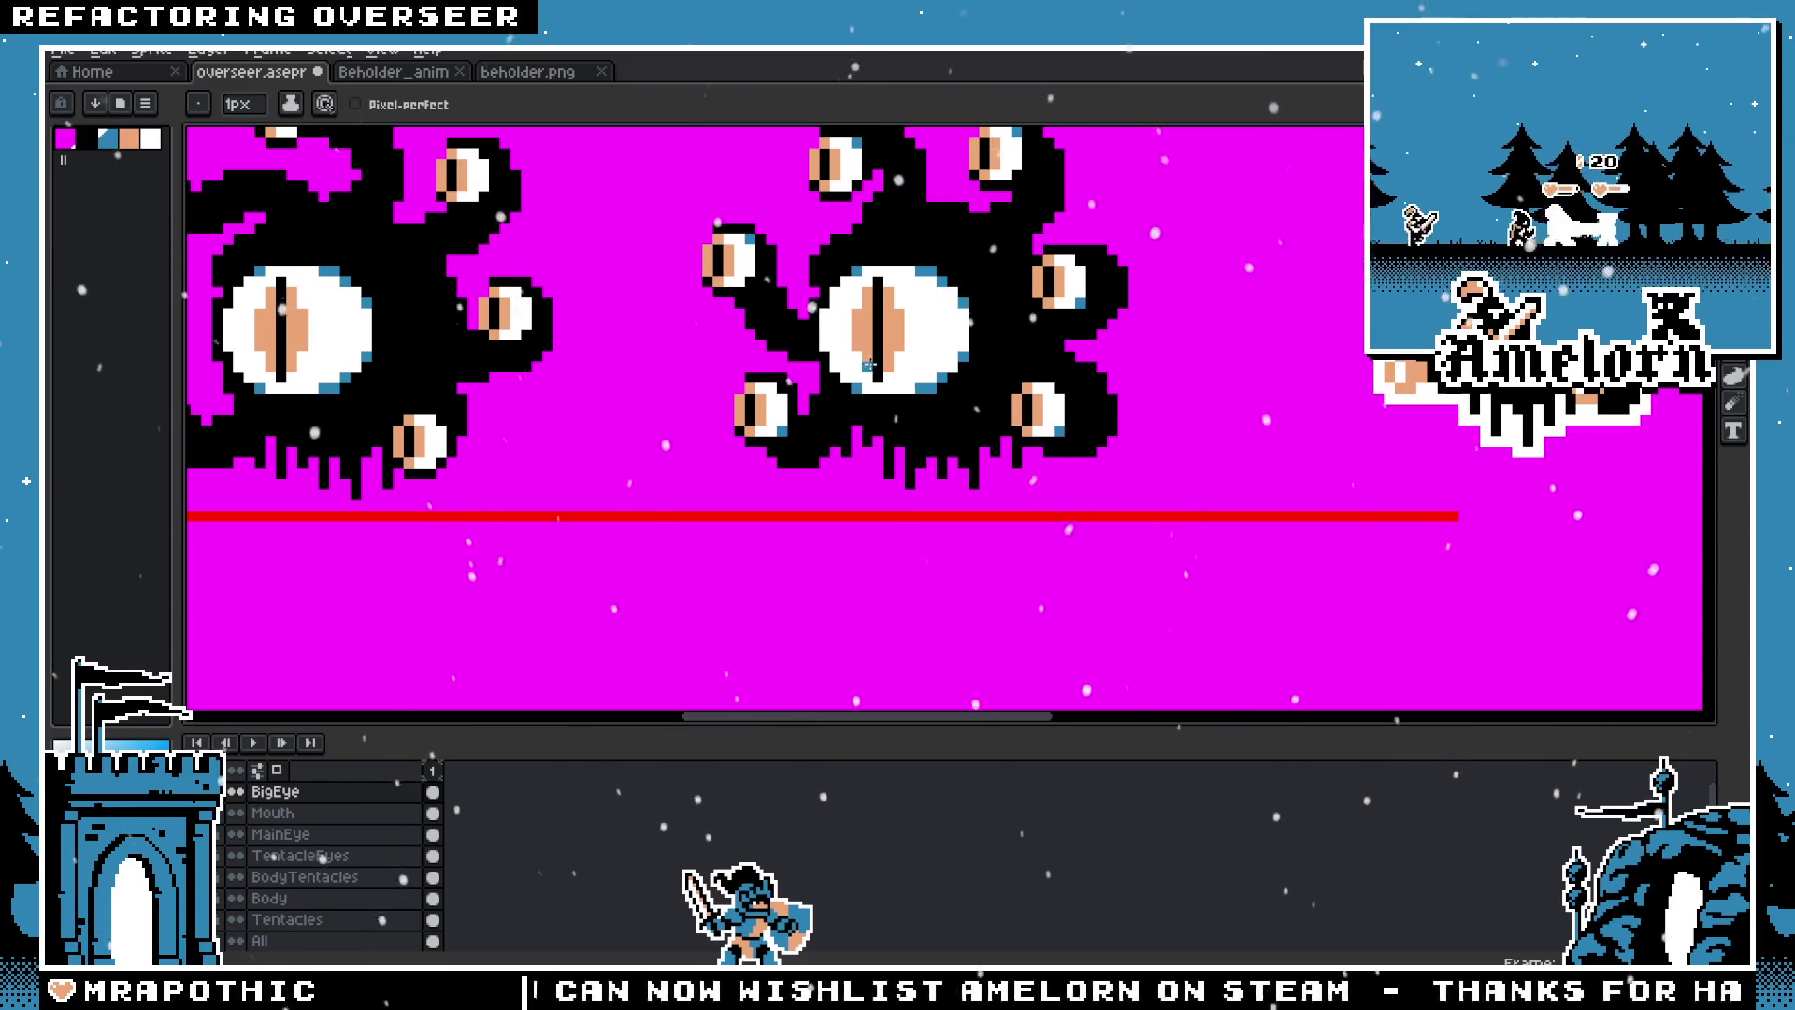
drag(804, 353, 860, 464)
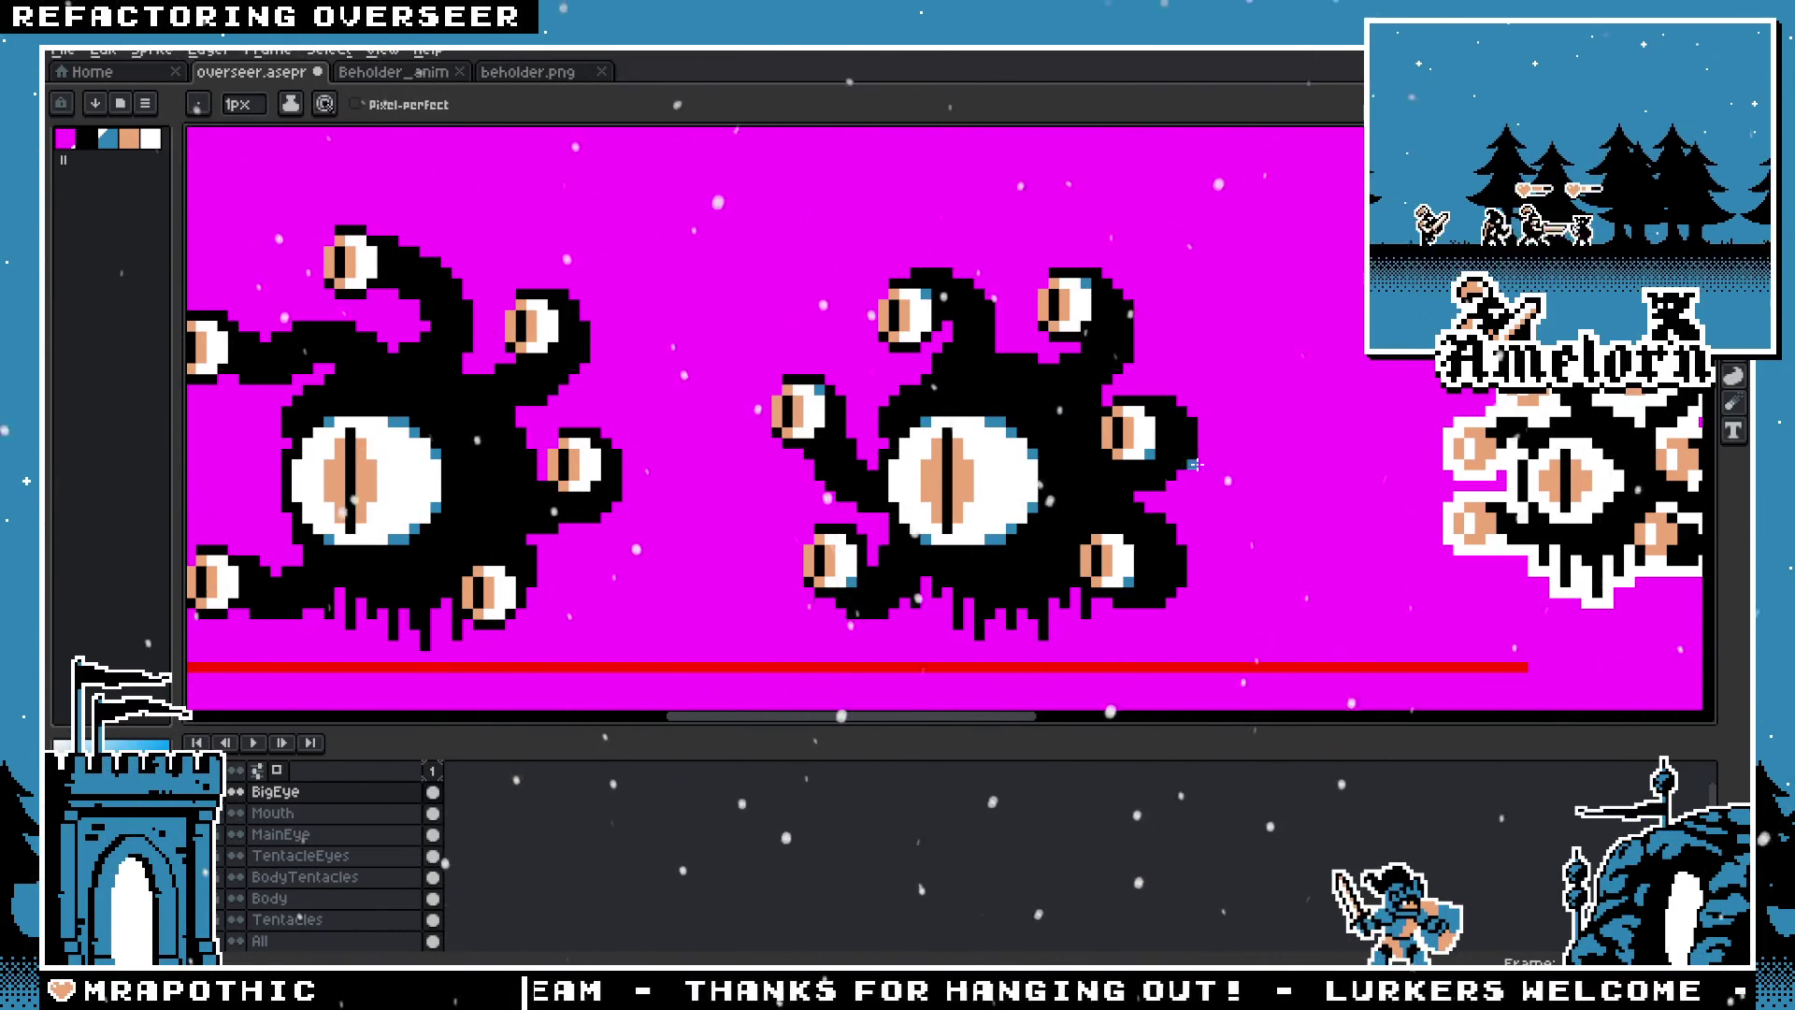
scroll(1271, 389, down, 1)
scroll(1108, 409, down, 1)
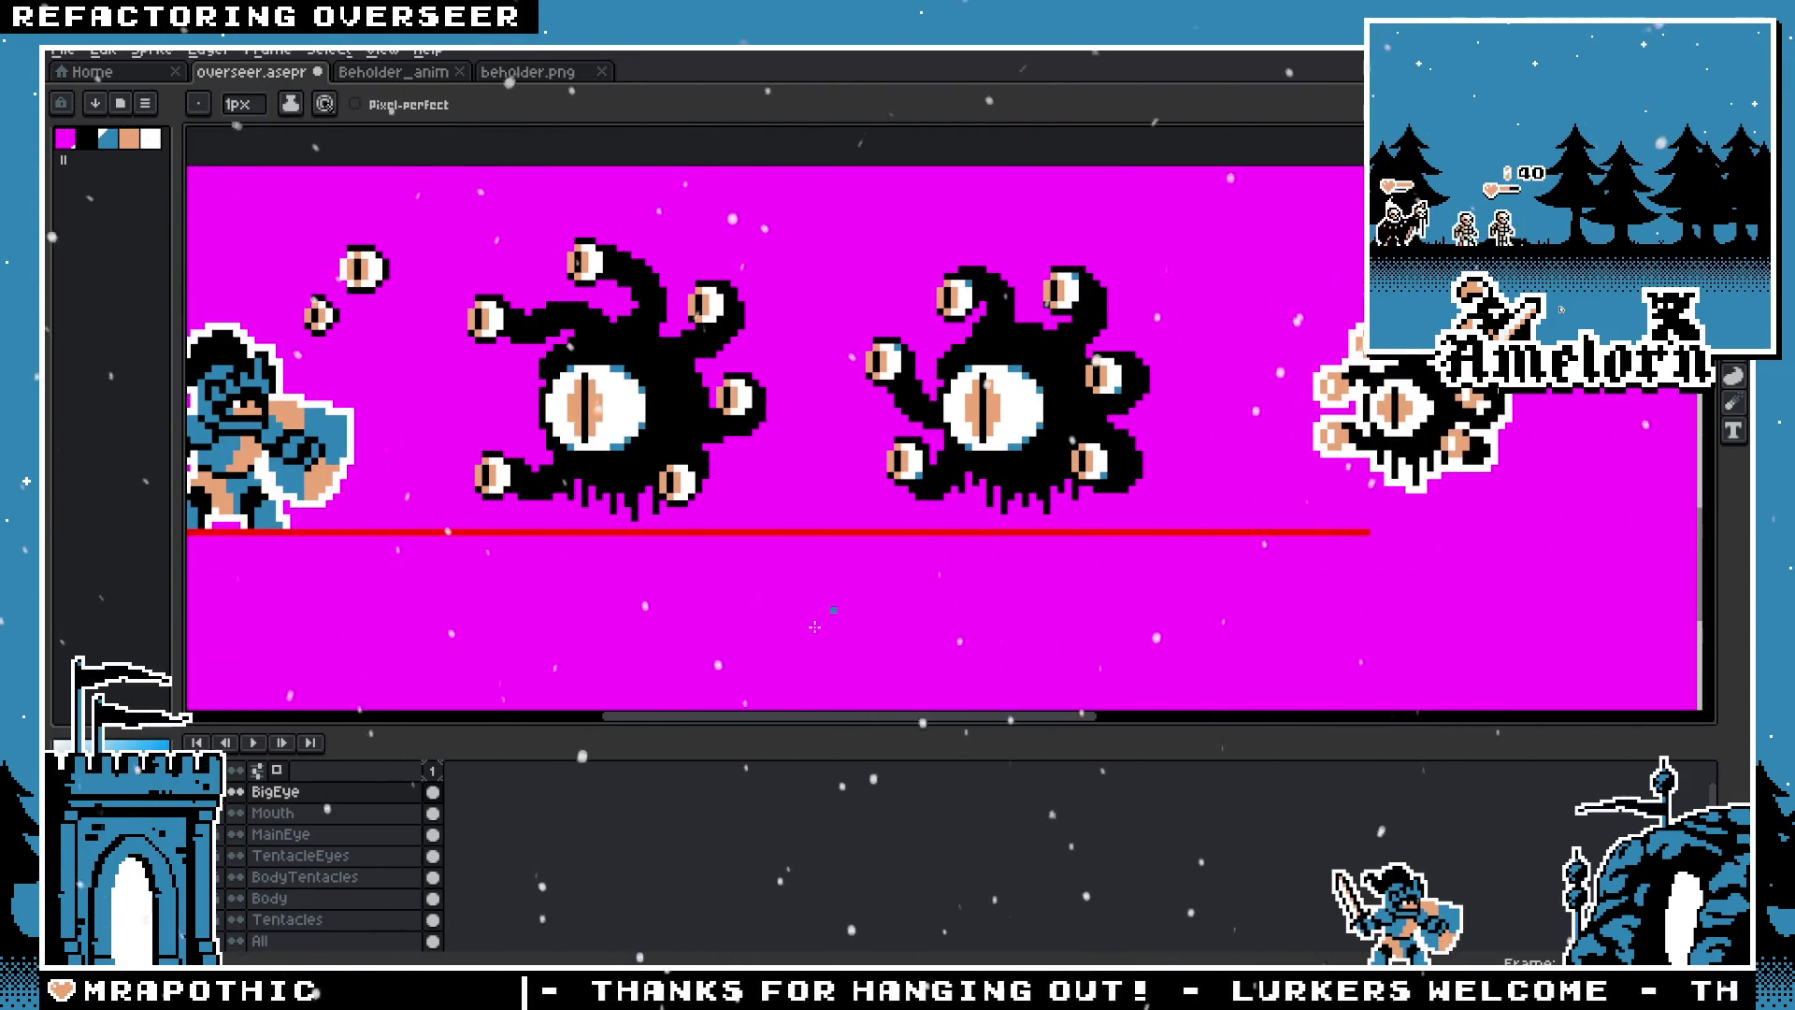
click(256, 794)
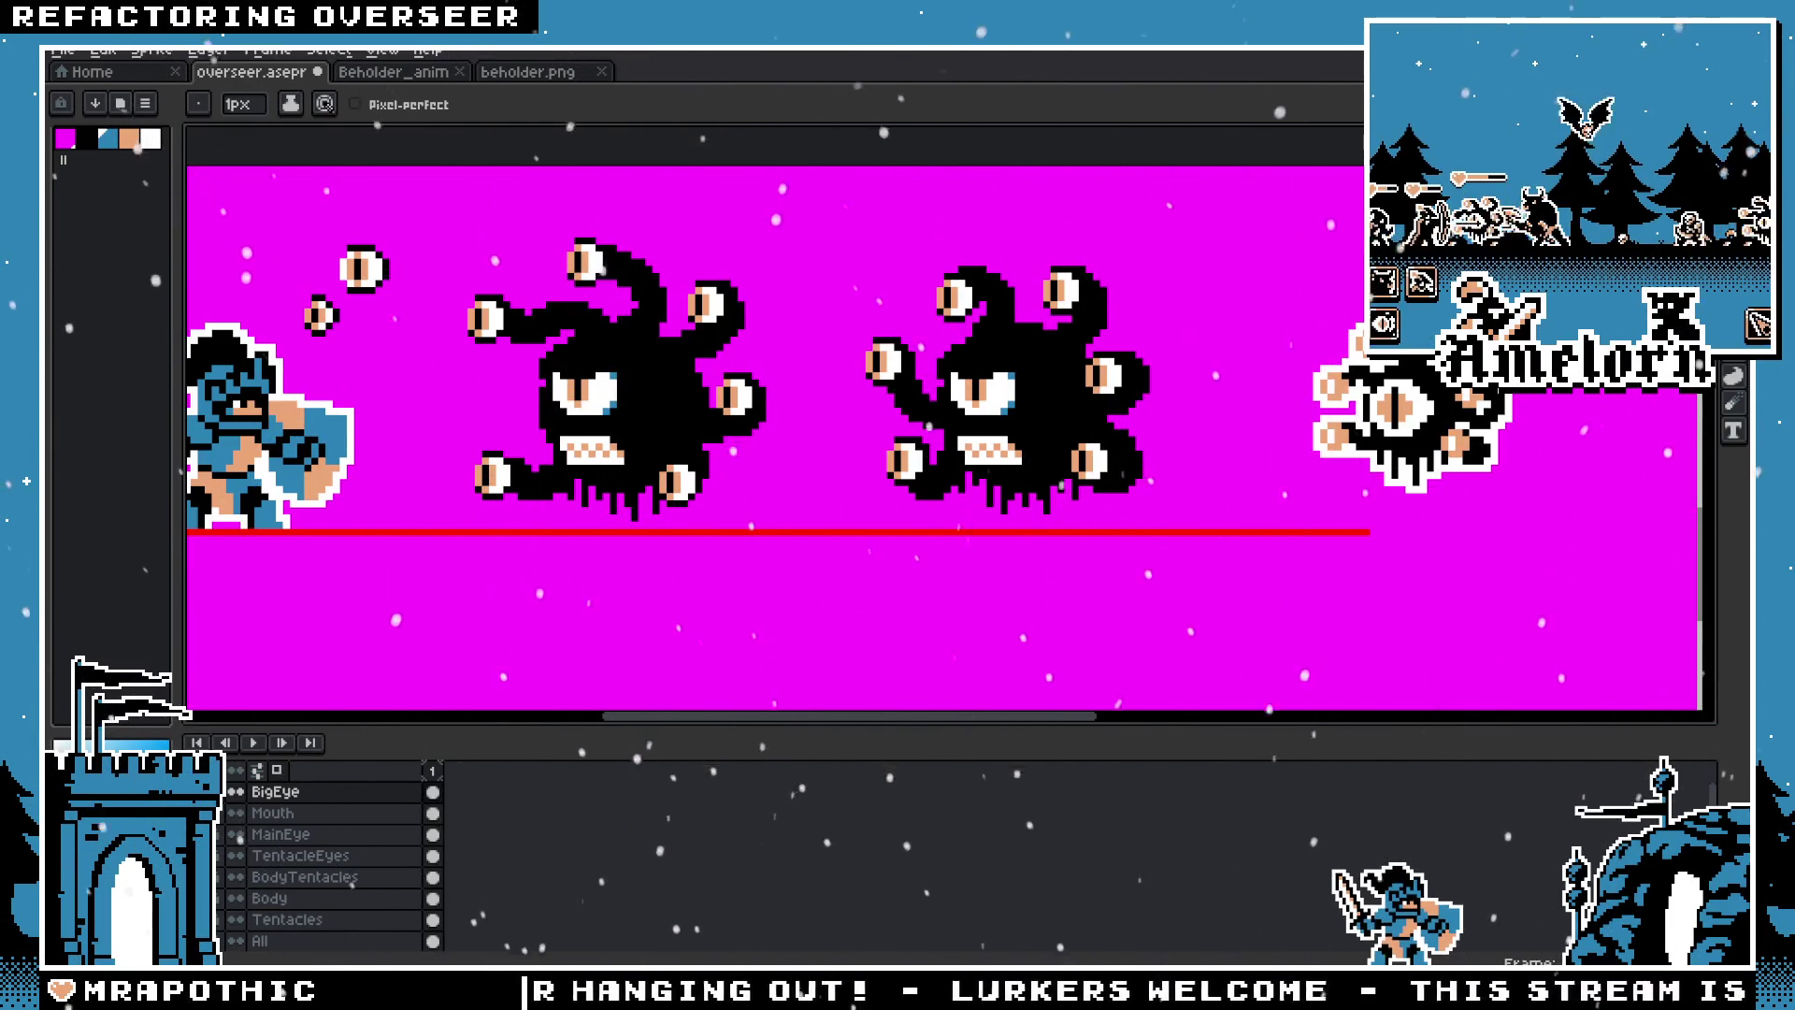
Step: On the Tentacles layer, marquee-select the second beholder's left tentacle area
key(m)
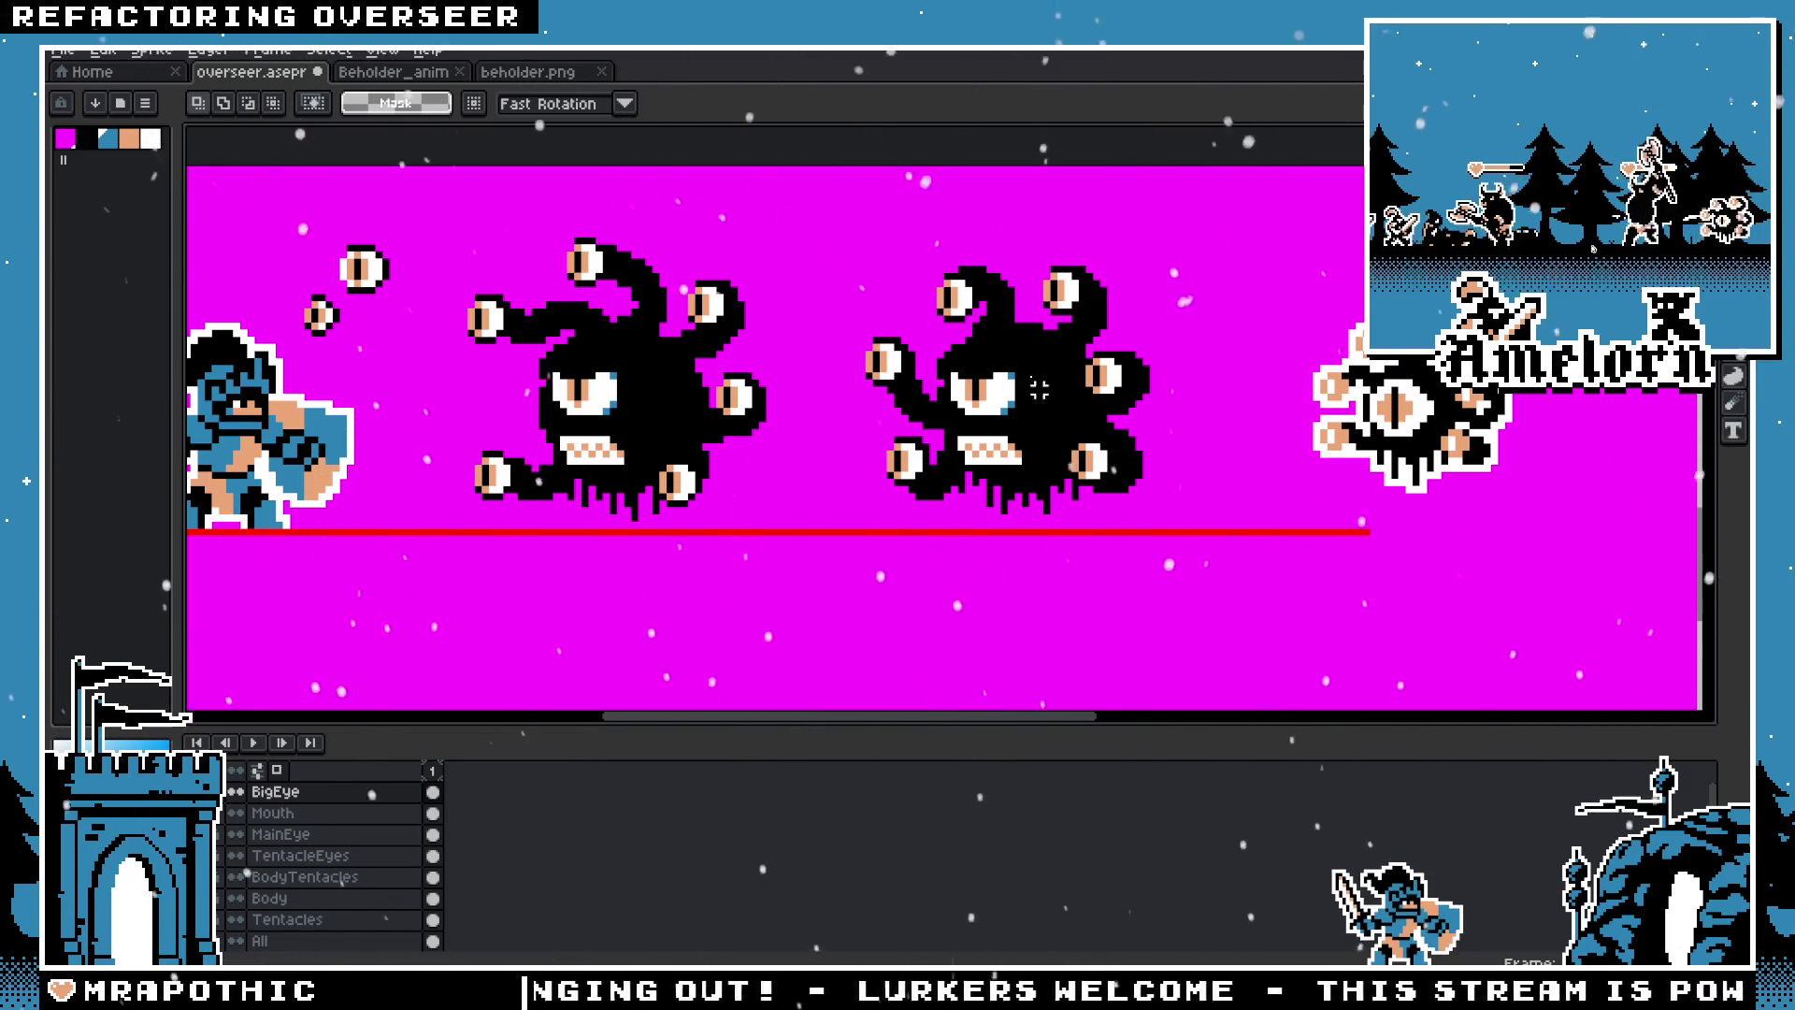
scroll(1039, 389, up, 1)
scroll(944, 448, up, 1)
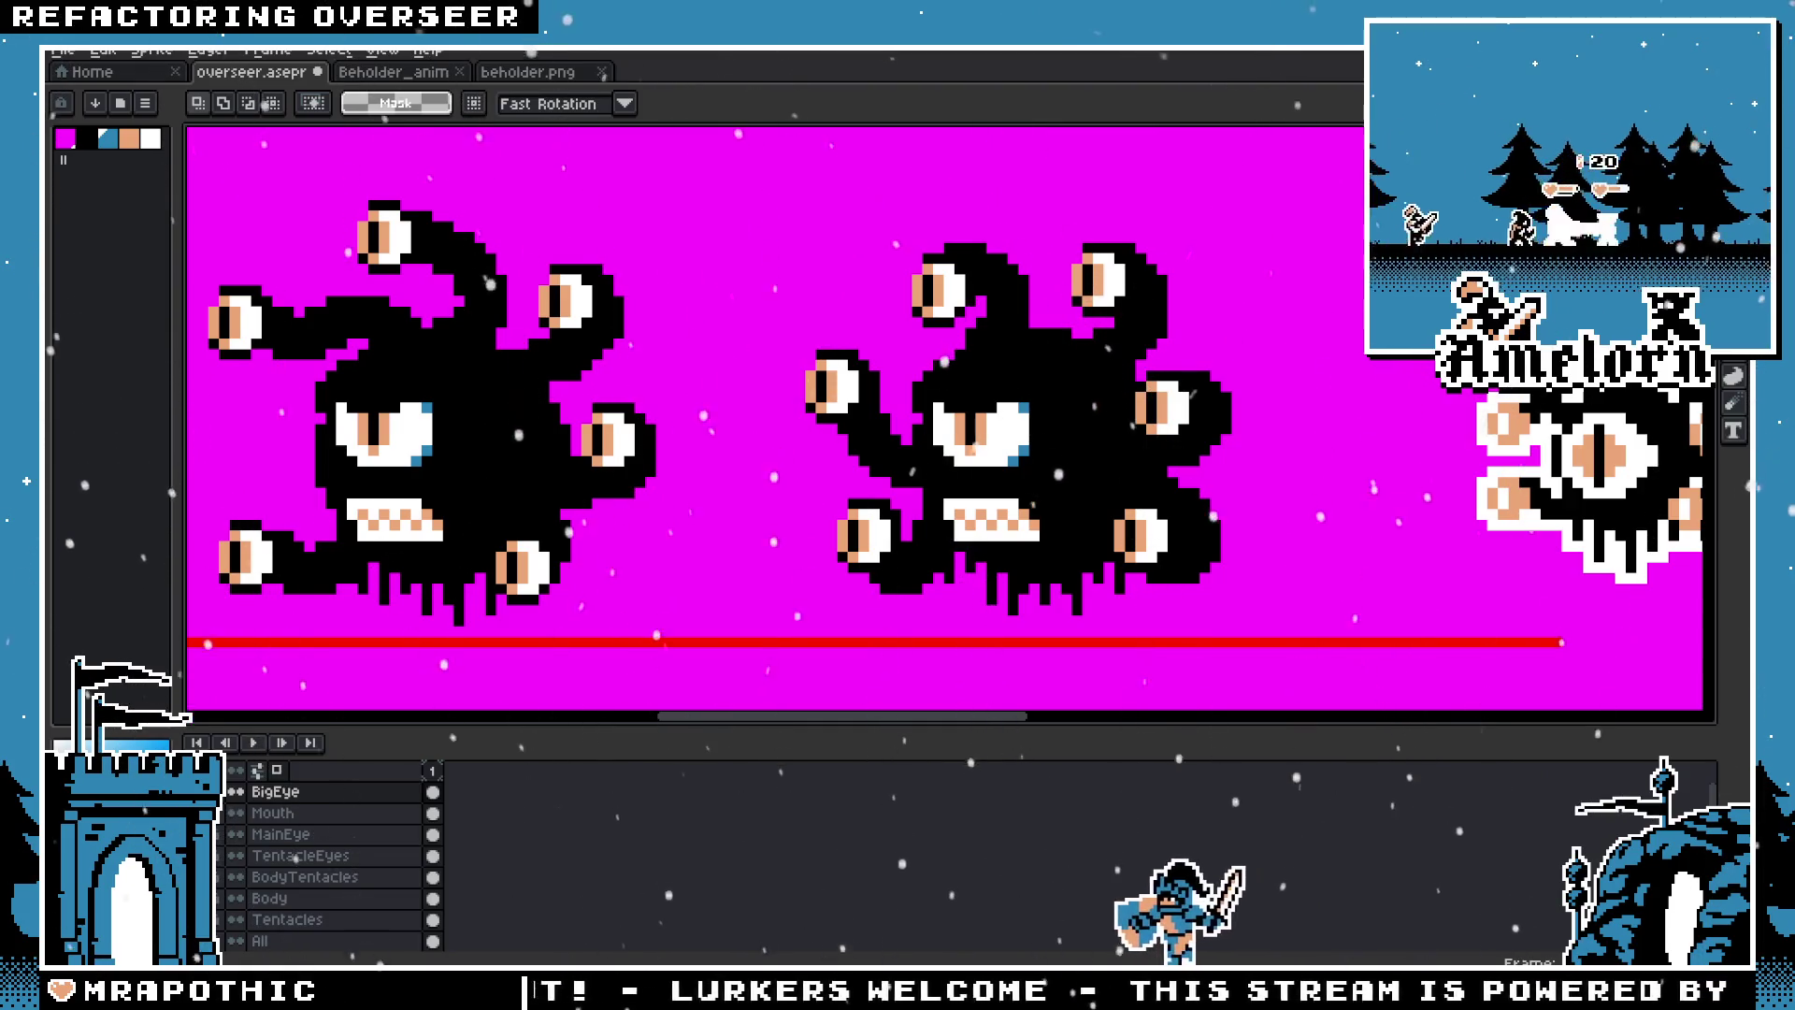
click(299, 856)
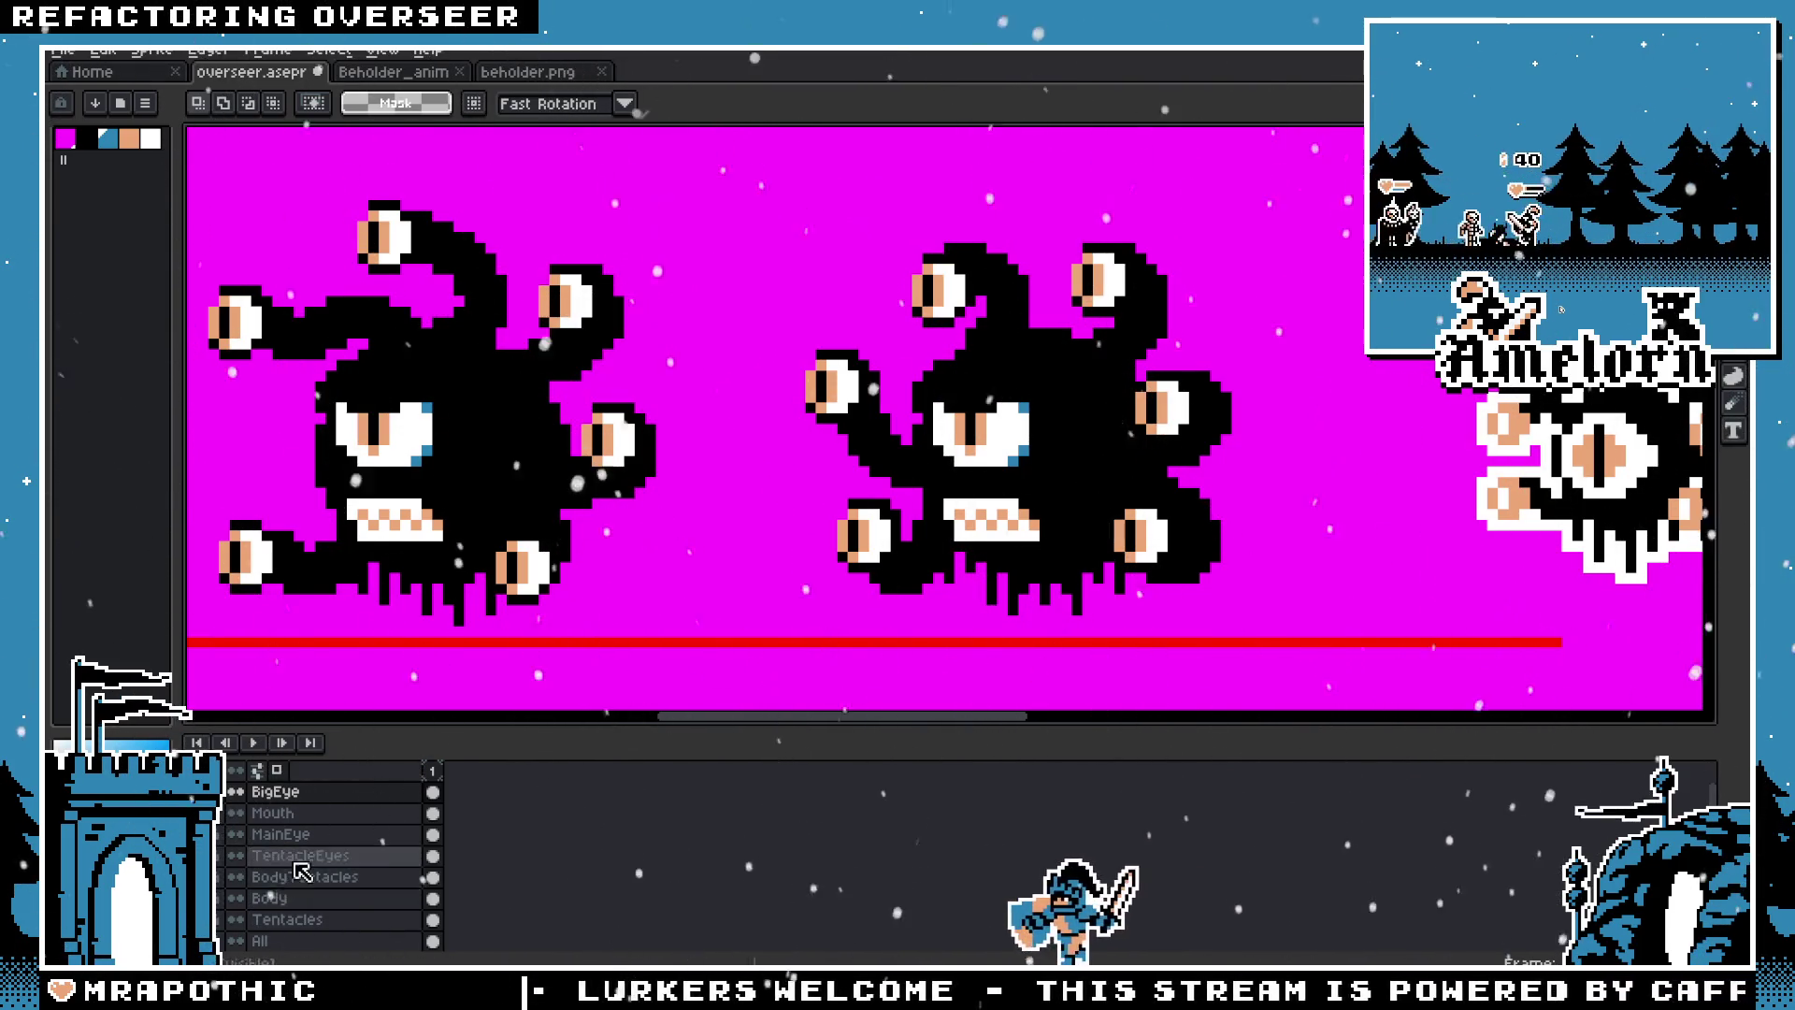
click(290, 920)
scroll(1009, 342, up, 2)
scroll(1009, 342, down, 2)
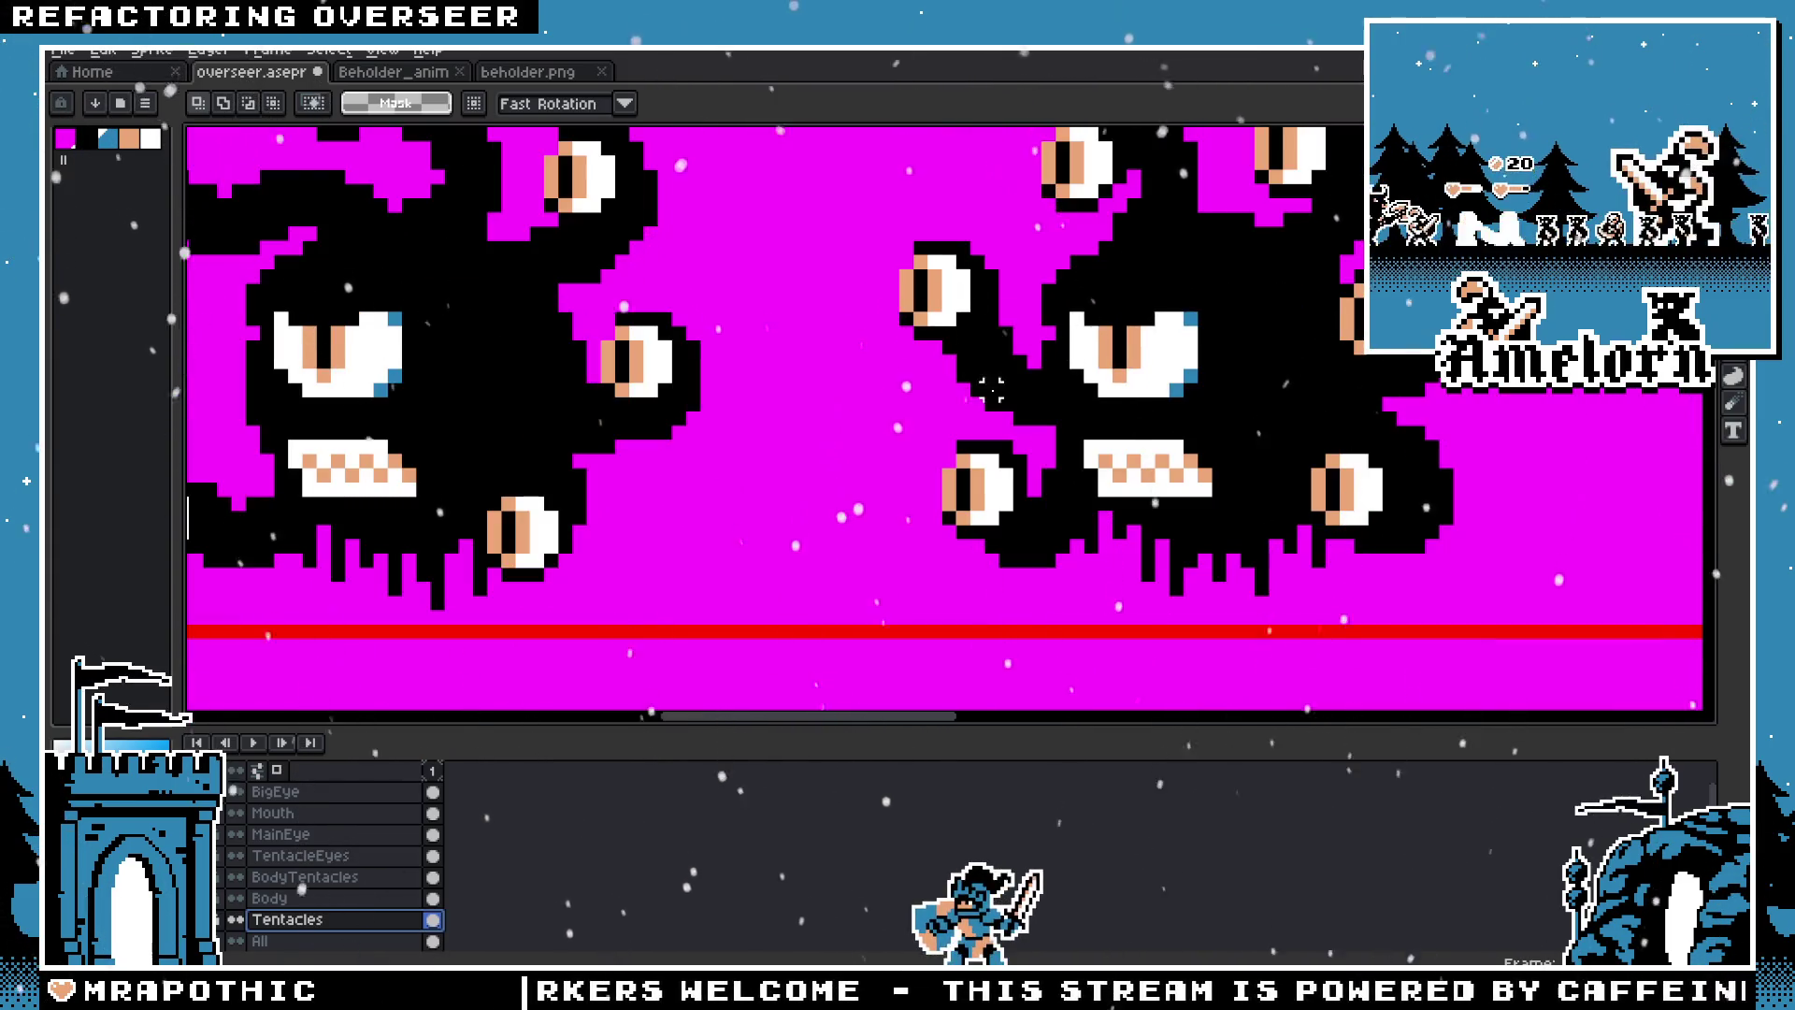
scroll(1009, 342, up, 1)
drag(744, 306, 1019, 523)
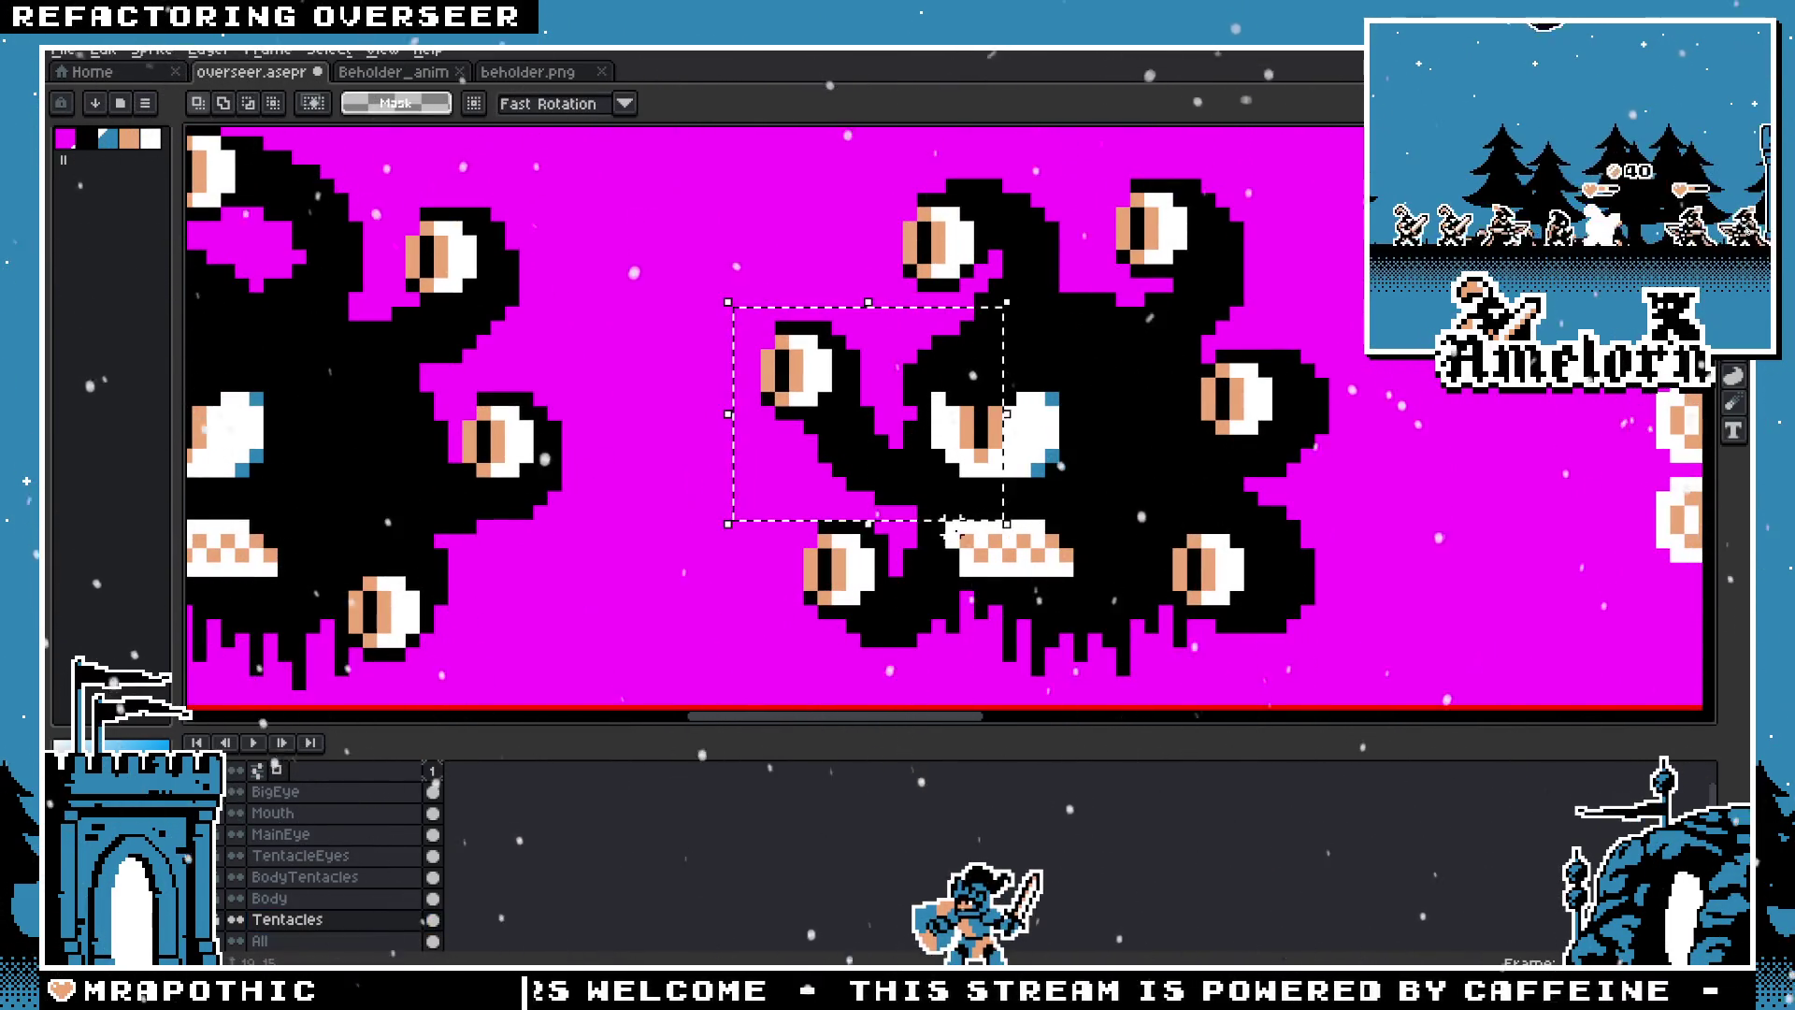
Step: On TentacleEyes, select the second beholder's left tentacle eye and nudge it one pixel left
drag(658, 472, 695, 522)
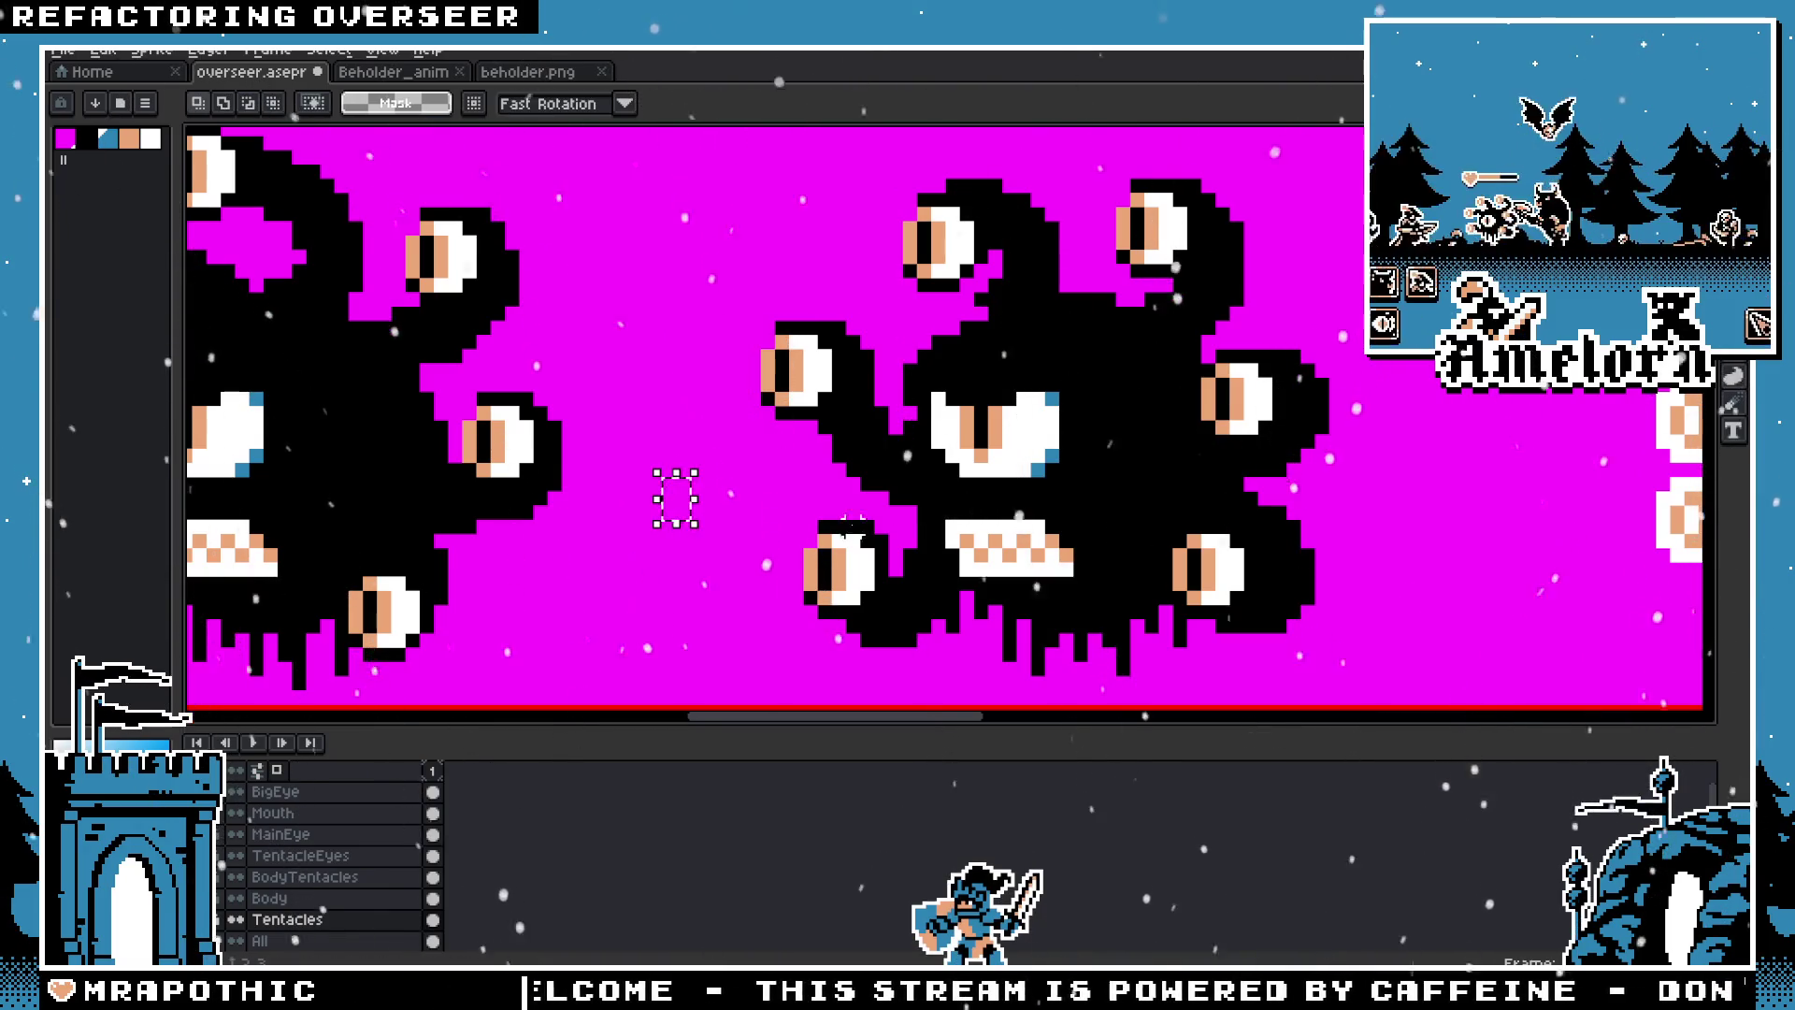
scroll(853, 523, up, 1)
scroll(748, 411, down, 1)
key(Up)
key(Up)
key(Up)
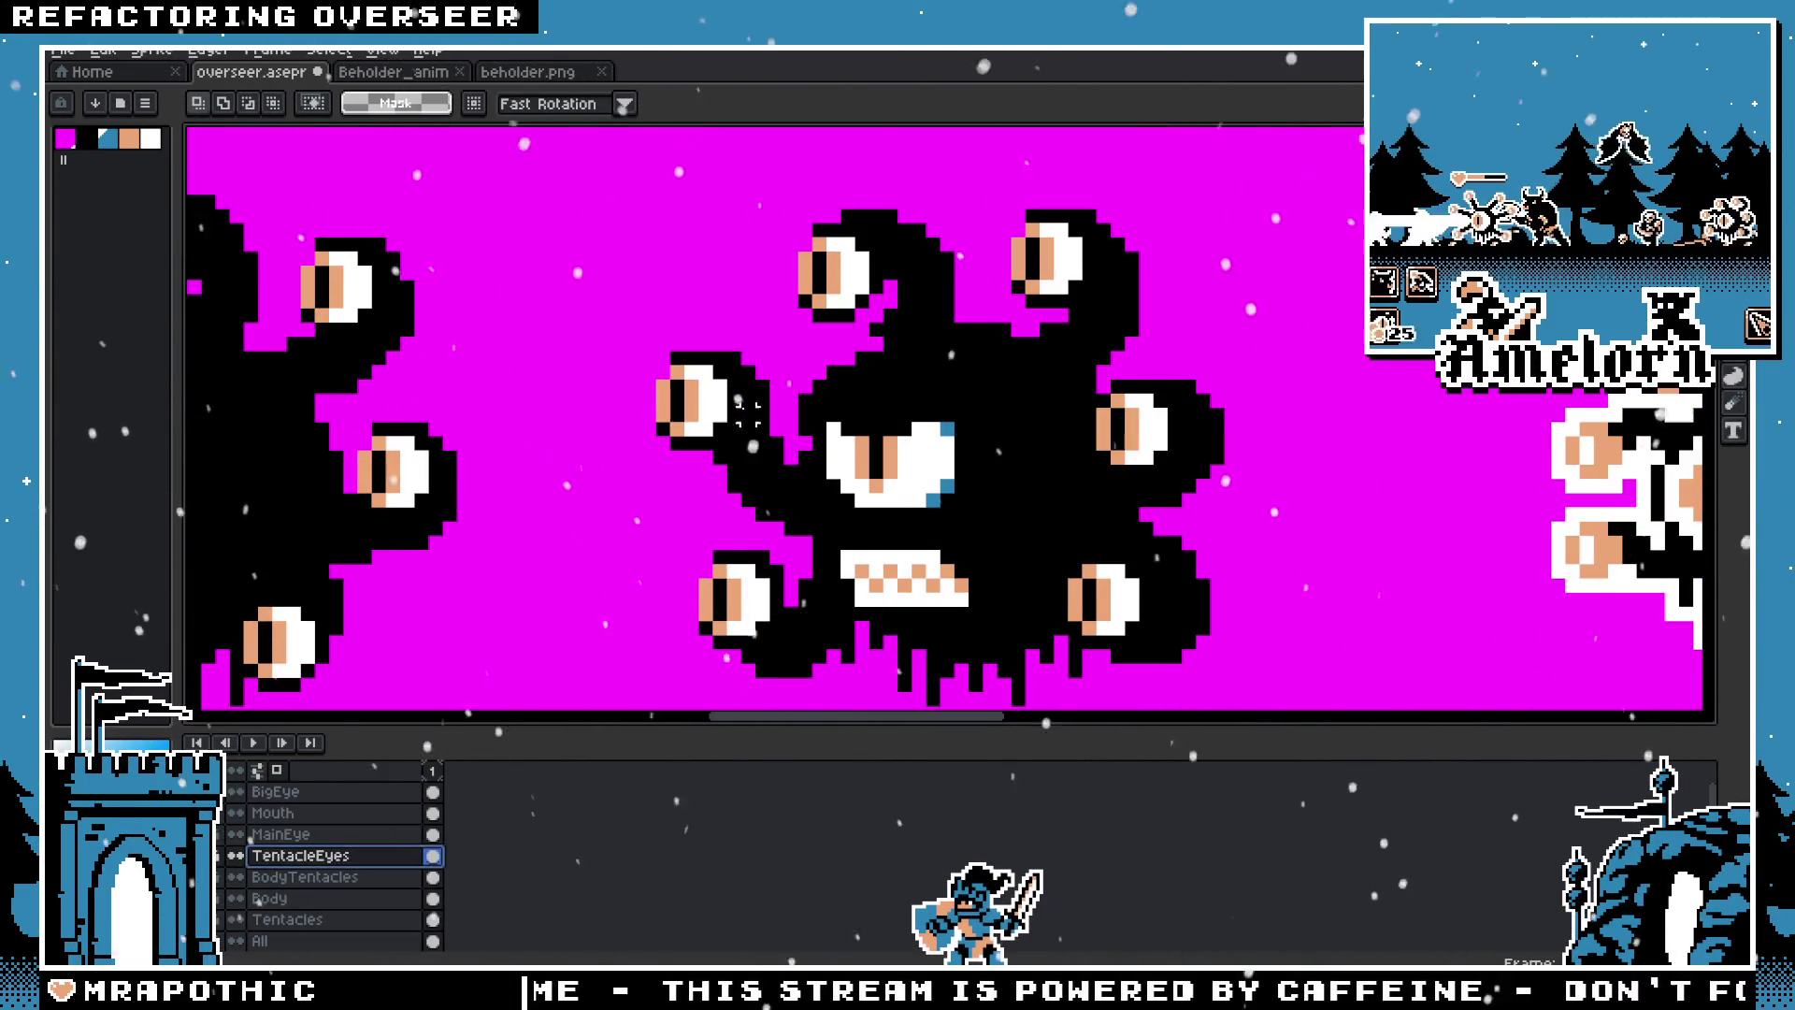
drag(581, 353, 822, 512)
click(1001, 420)
scroll(1001, 421, down, 3)
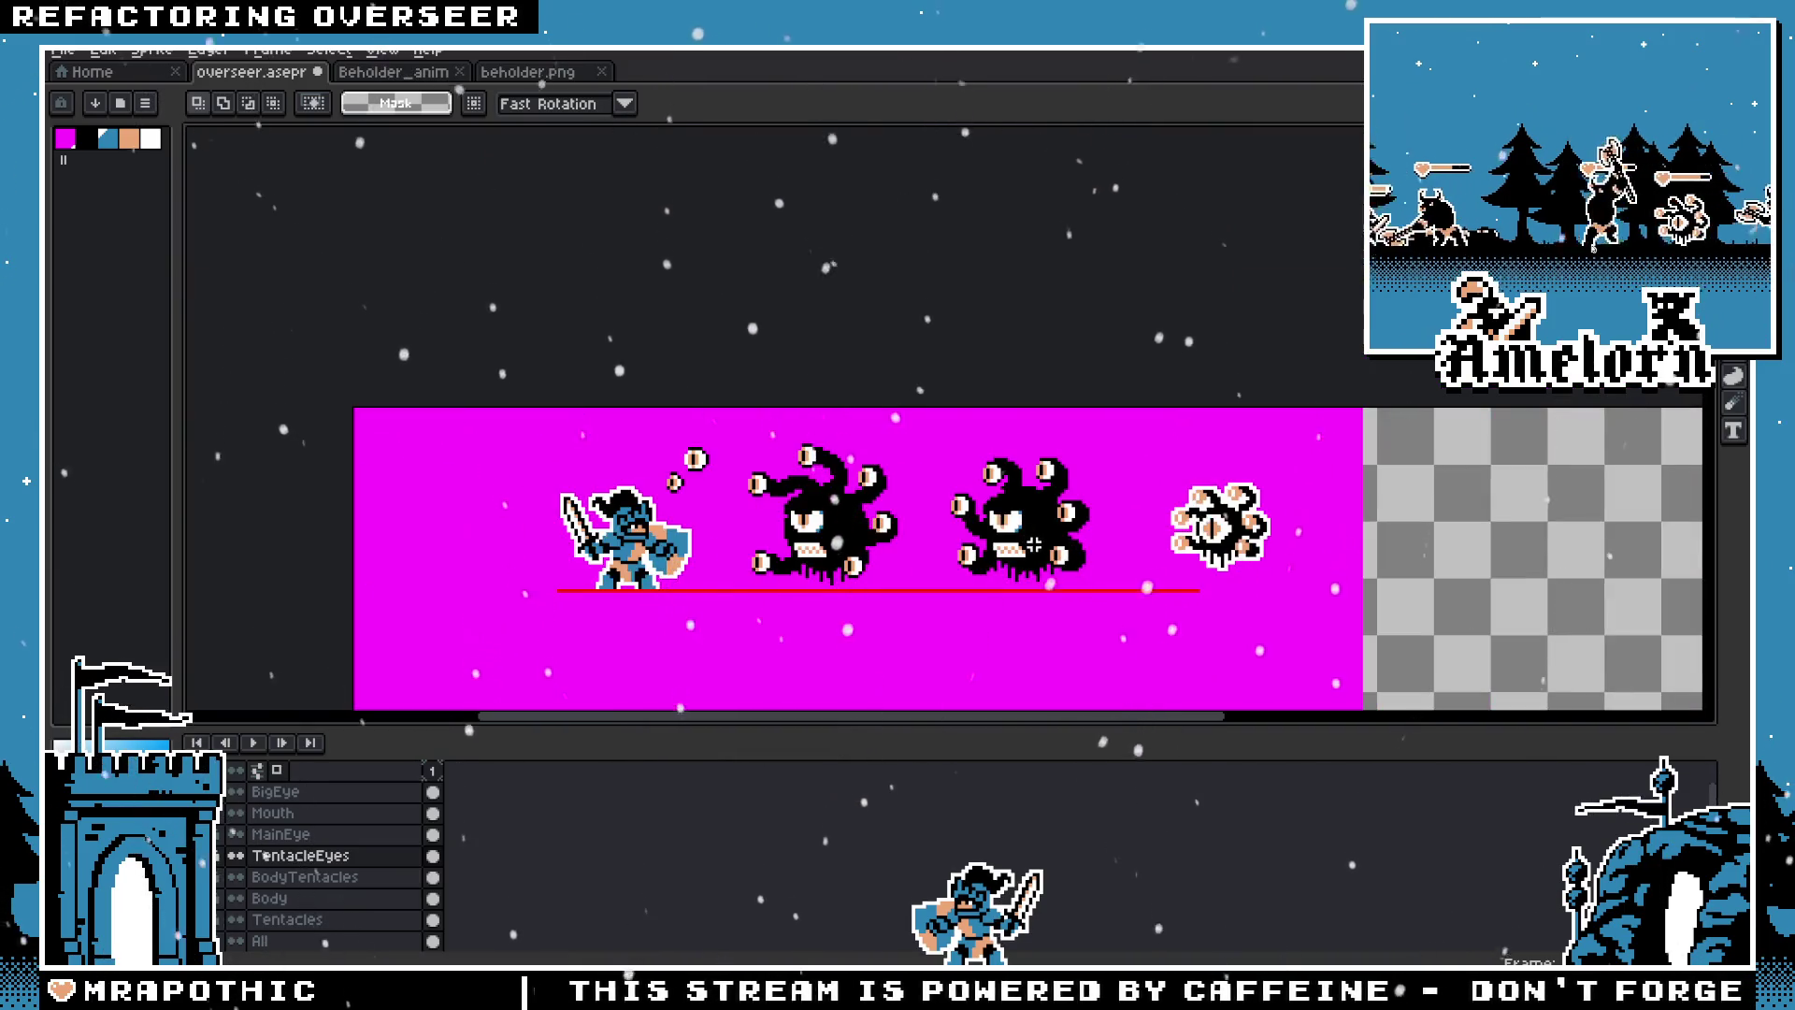
scroll(1033, 545, up, 3)
scroll(984, 427, down, 1)
scroll(984, 427, up, 1)
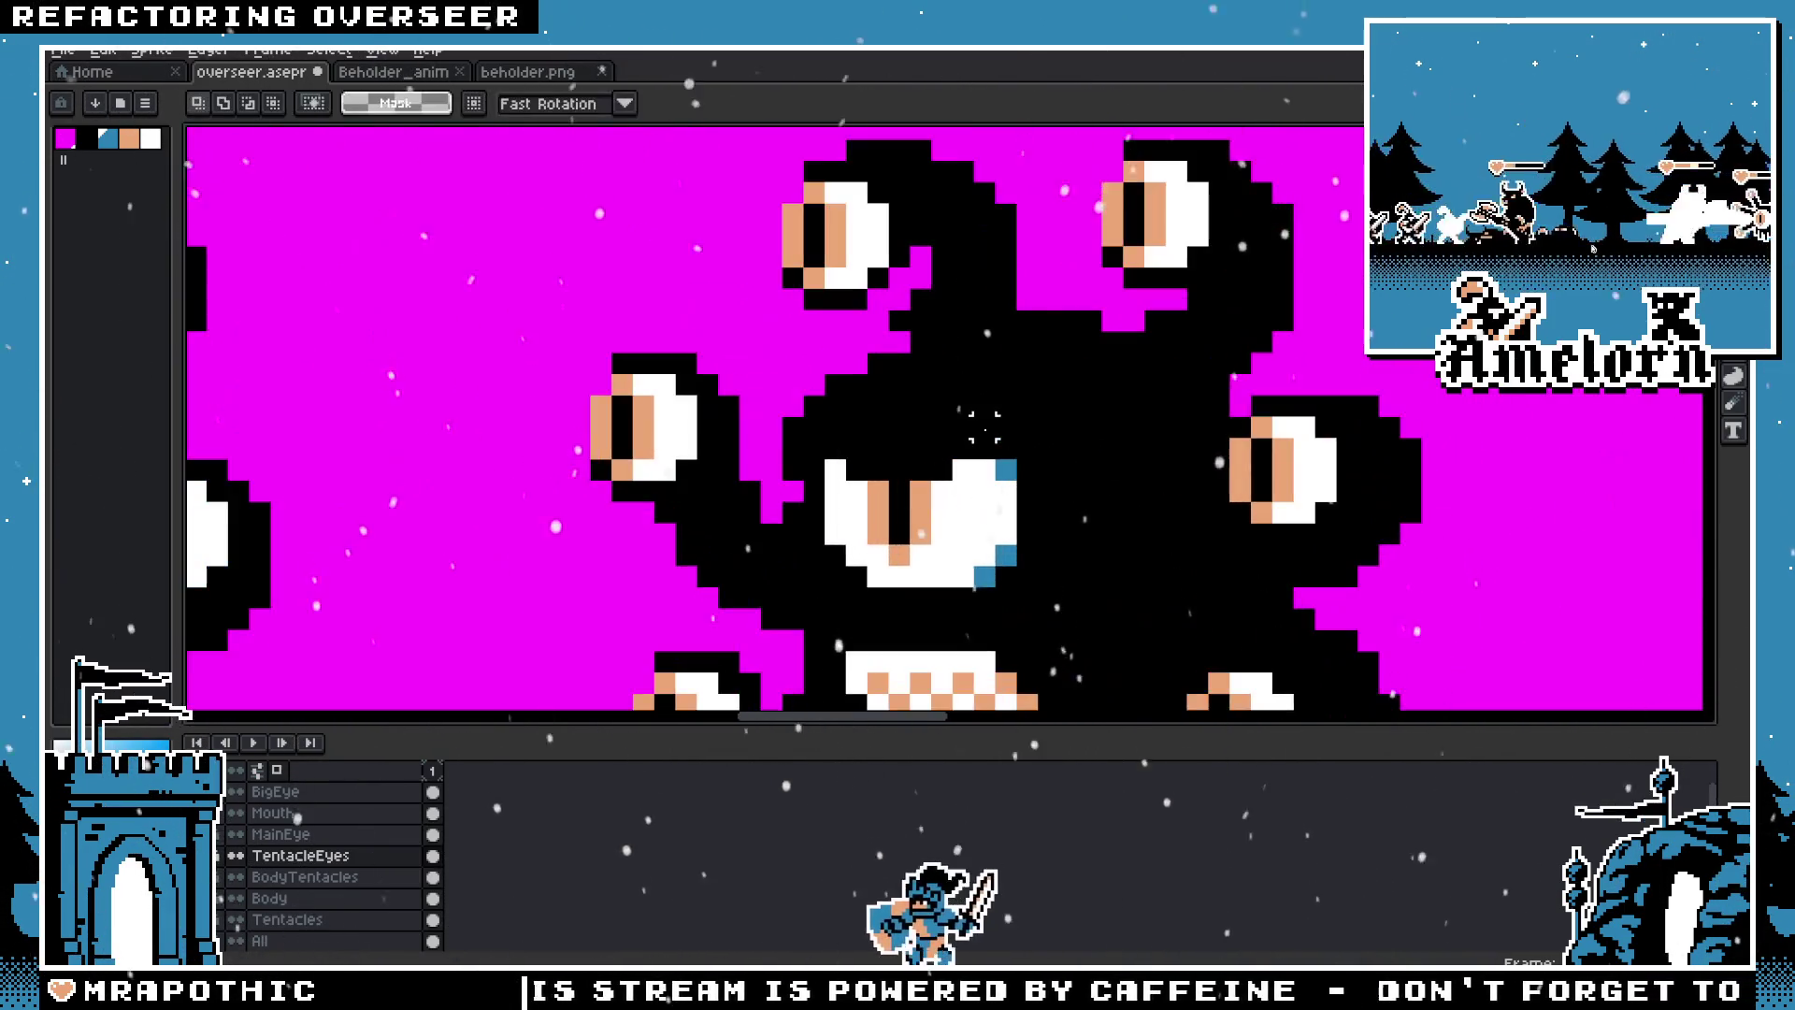
drag(542, 329, 955, 655)
key(Down)
key(Down)
key(Down)
key(Left)
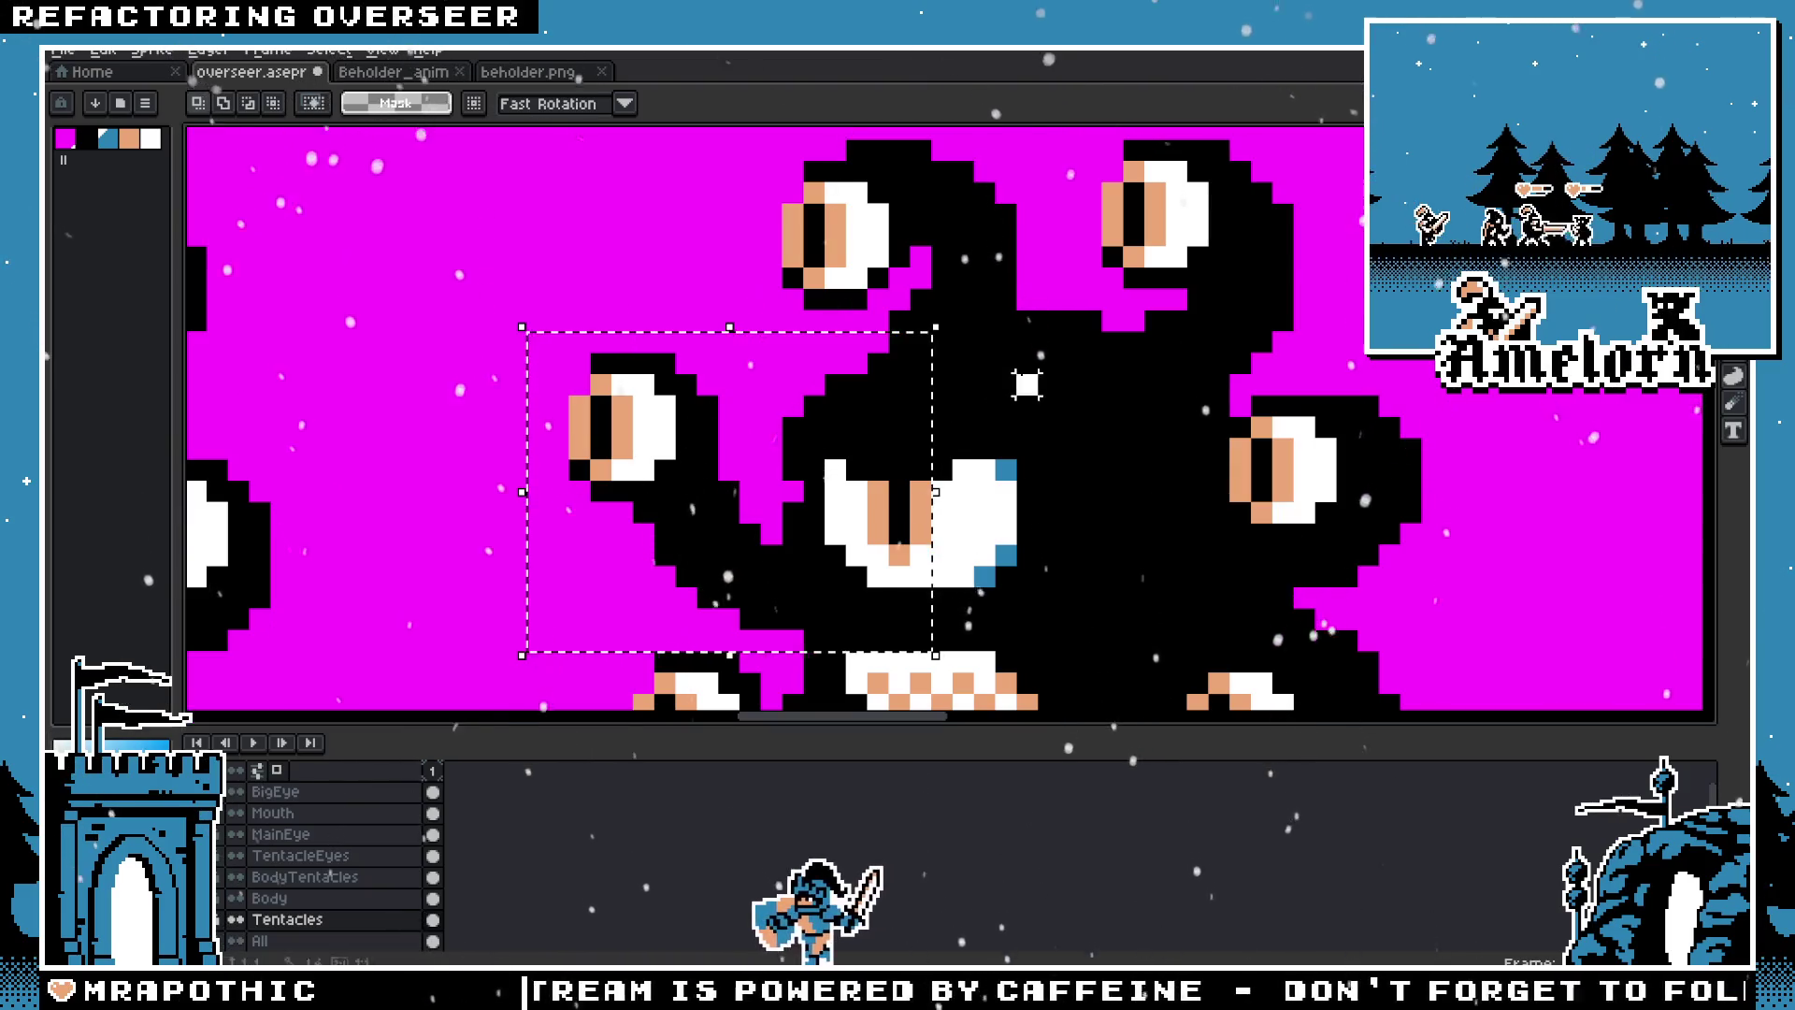
click(1027, 385)
Step: On Tentacles, nudge the left tentacle one pixel right and commit, then reselect its eye
click(402, 919)
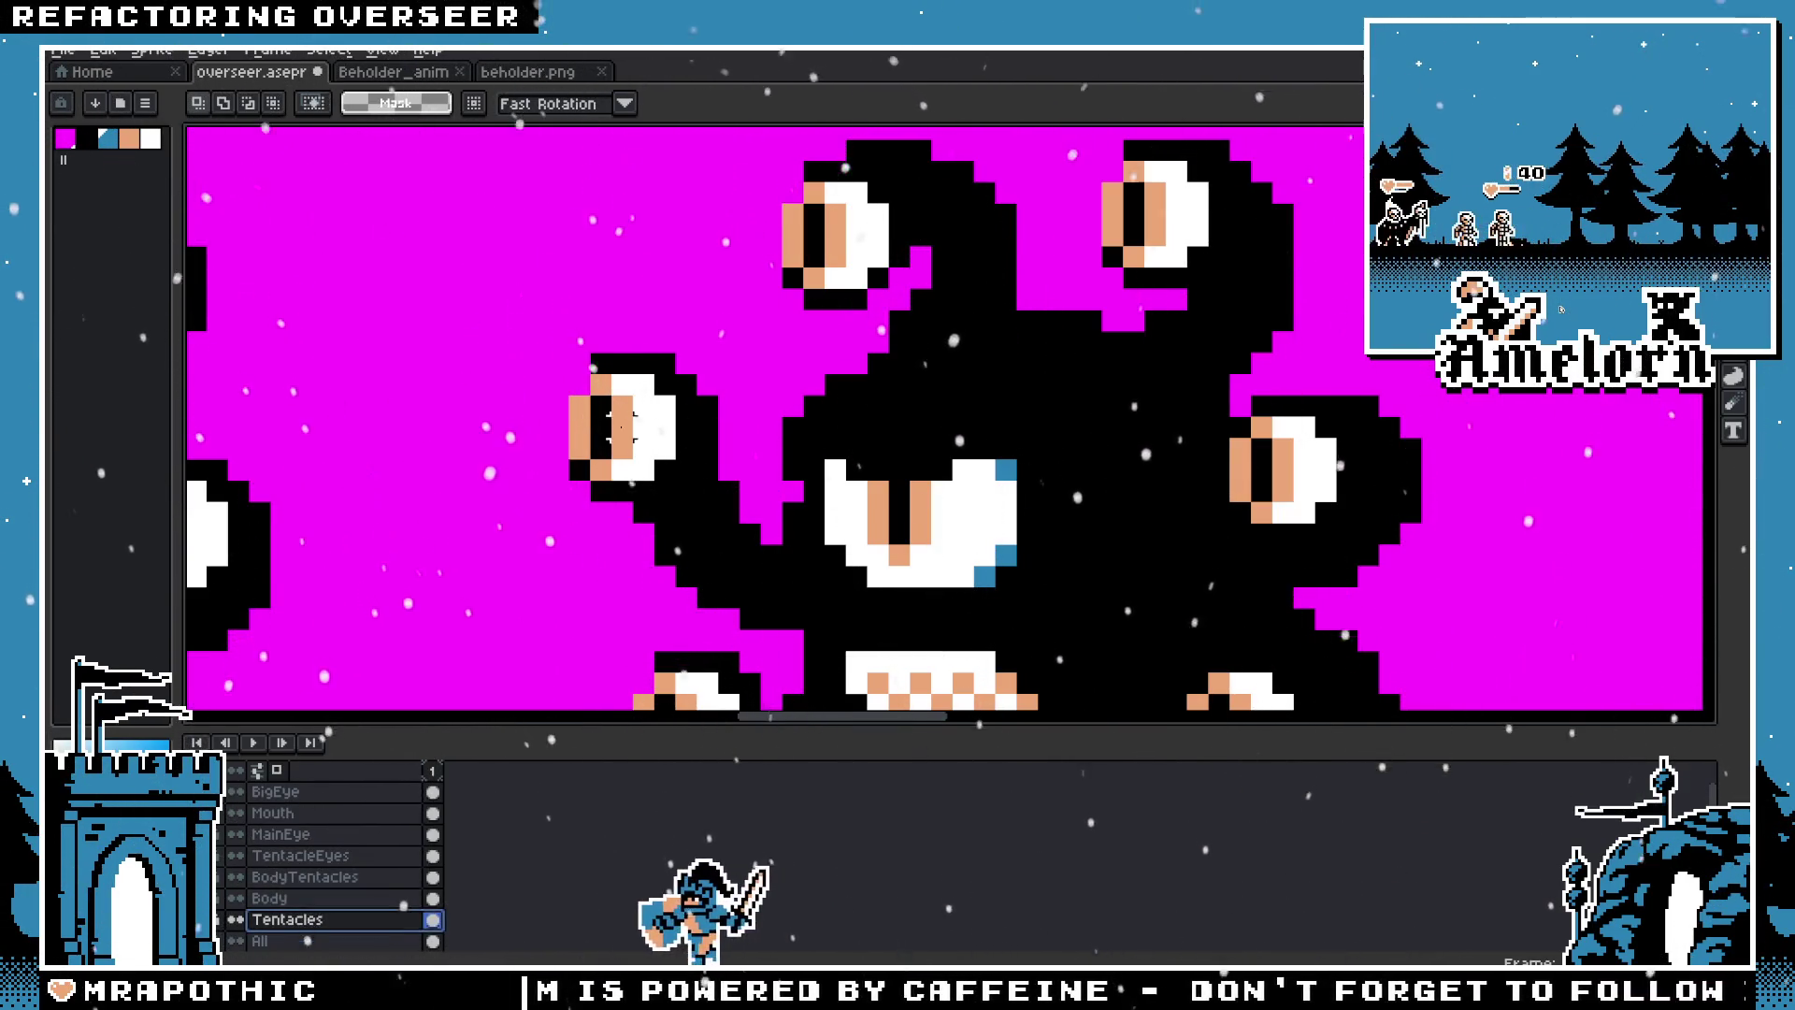
drag(557, 364, 801, 633)
key(Right)
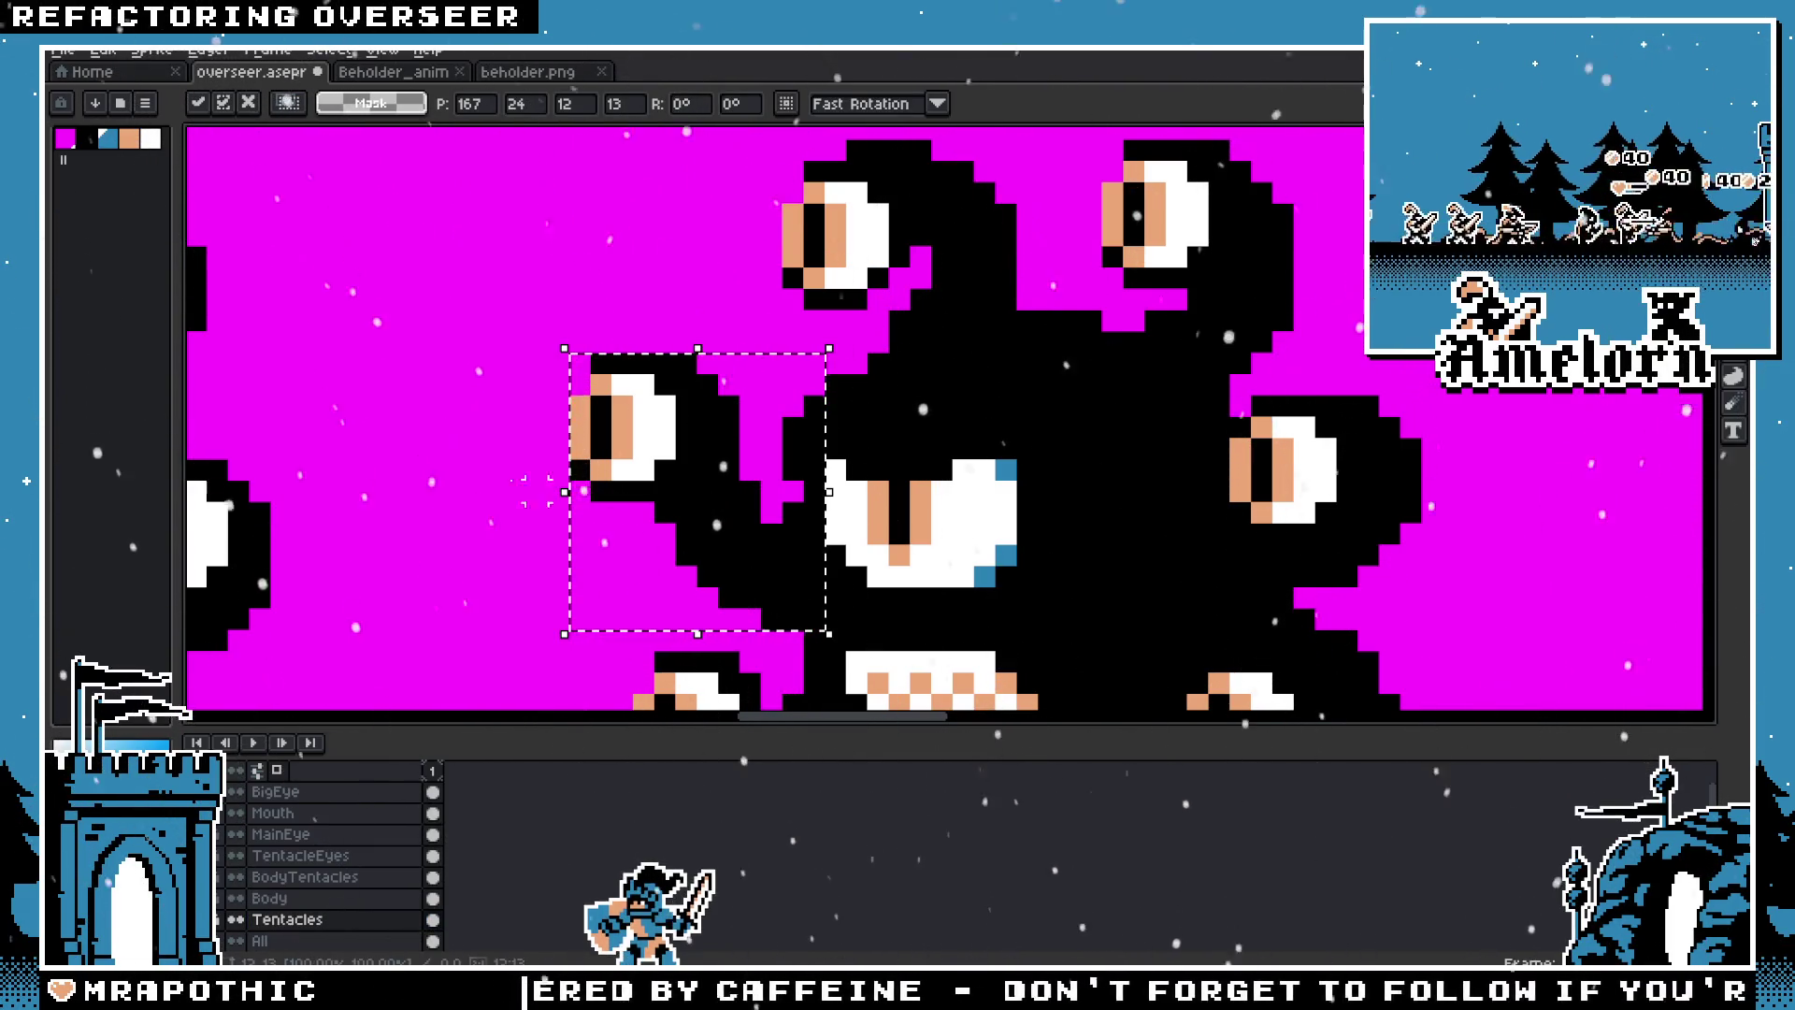
key(Return)
click(299, 855)
drag(505, 332, 767, 538)
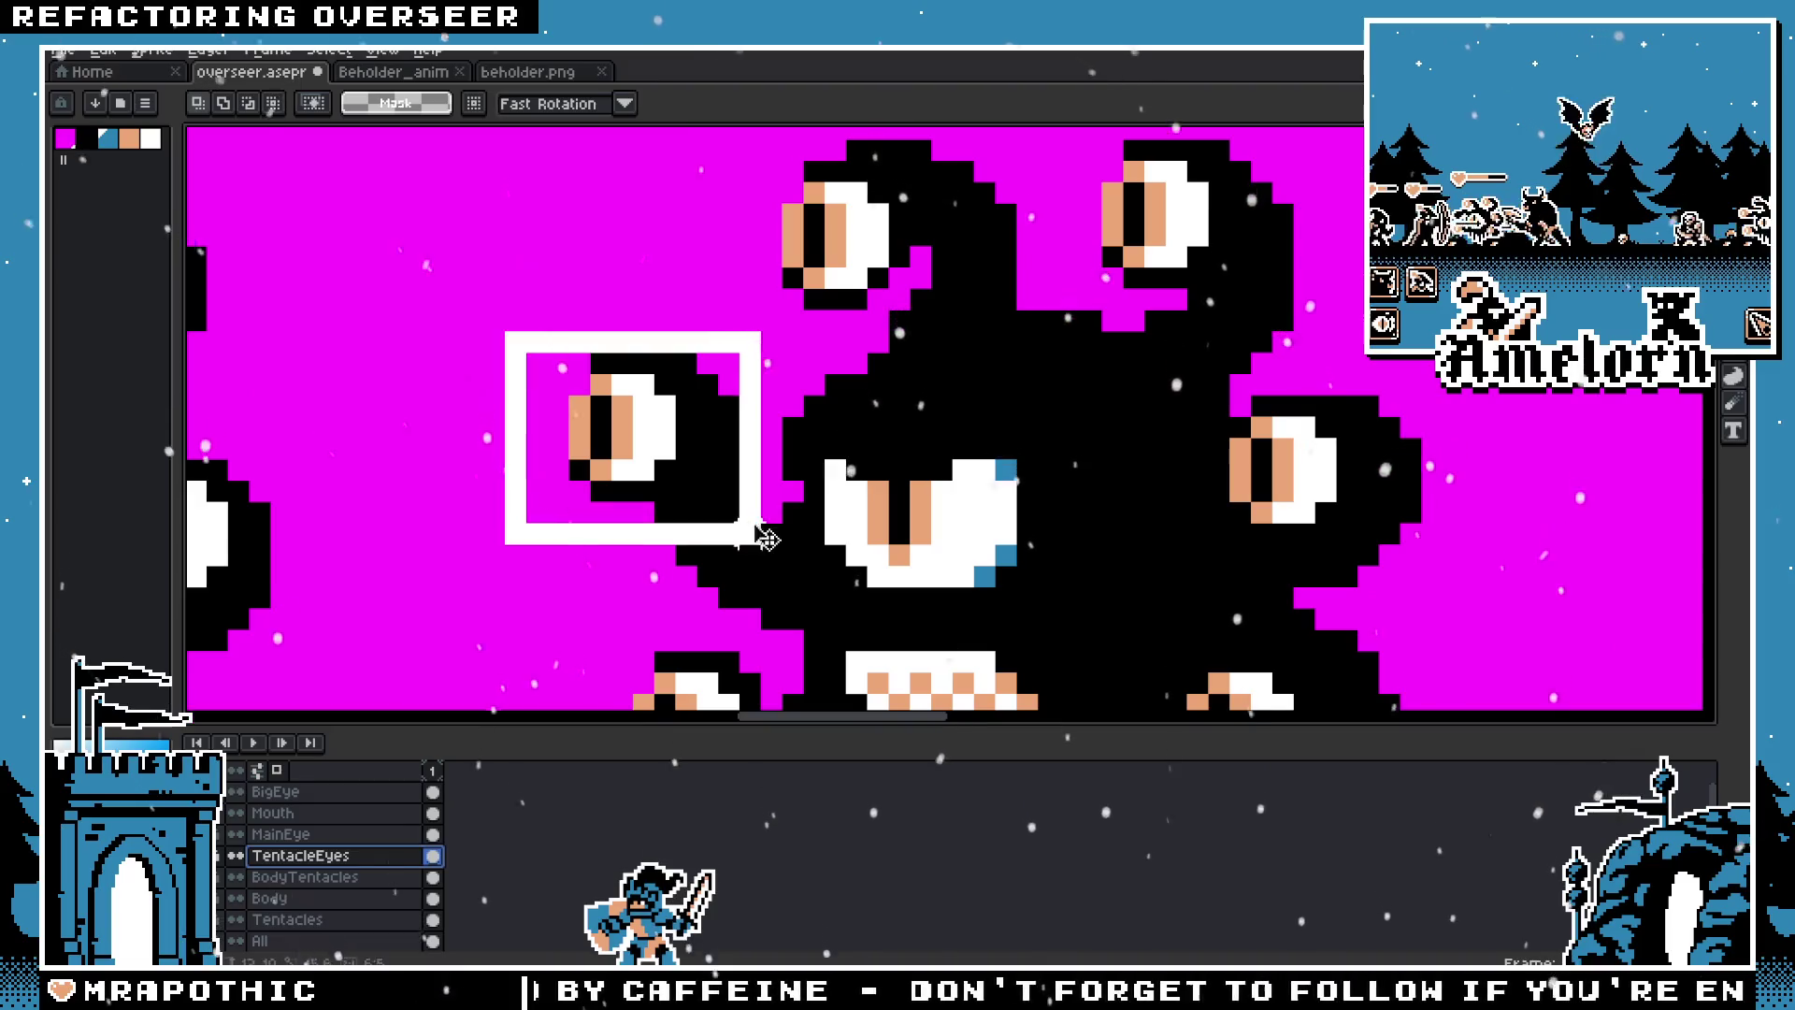
scroll(945, 605, down, 4)
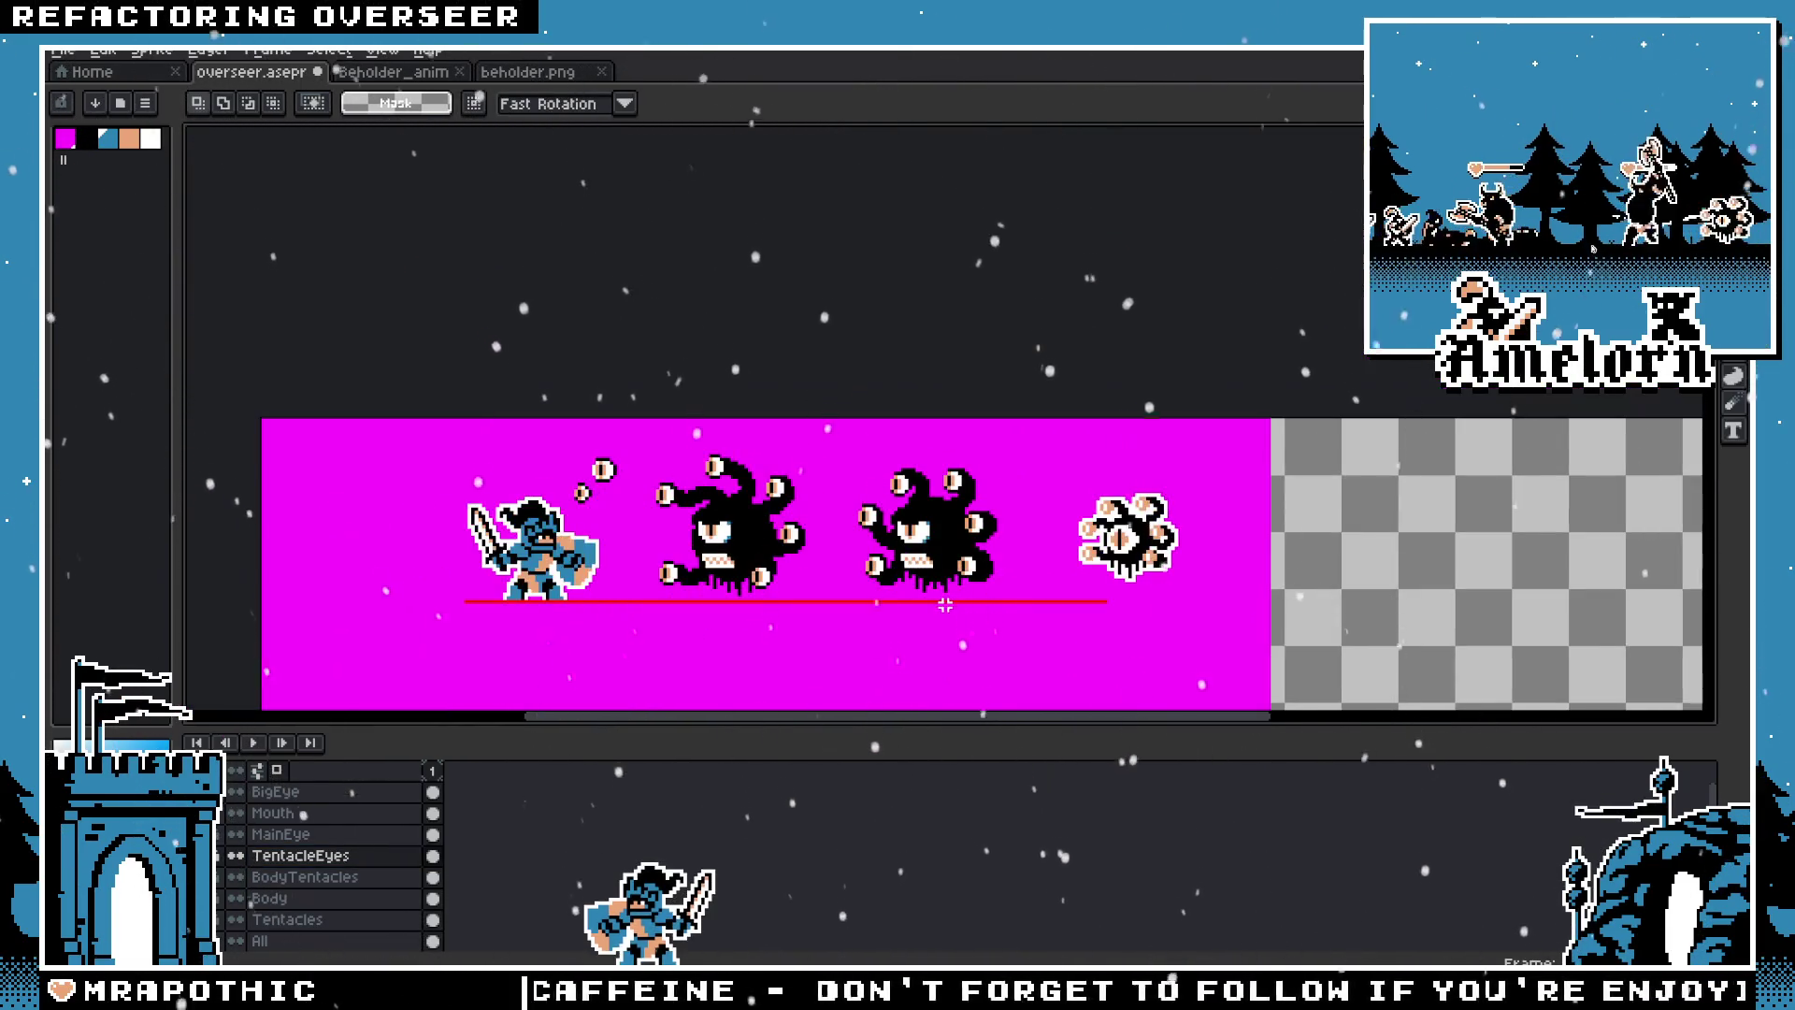
scroll(929, 568, up, 3)
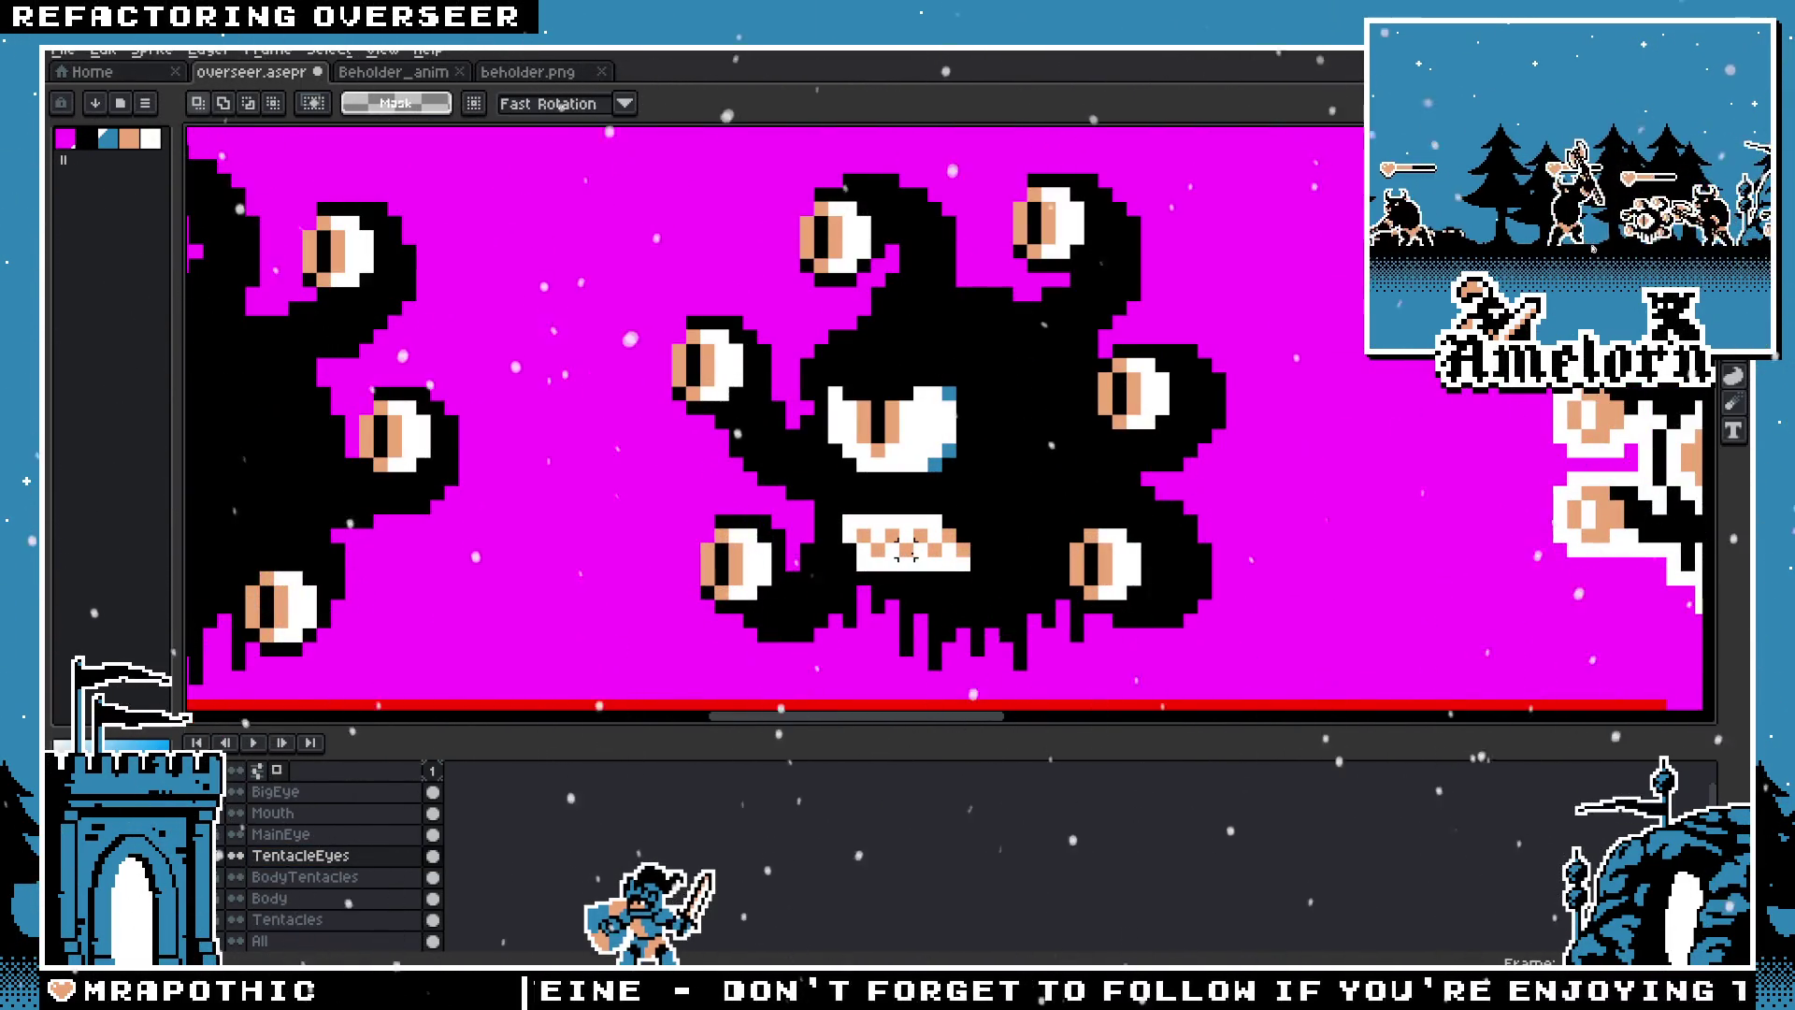
scroll(921, 505, down, 1)
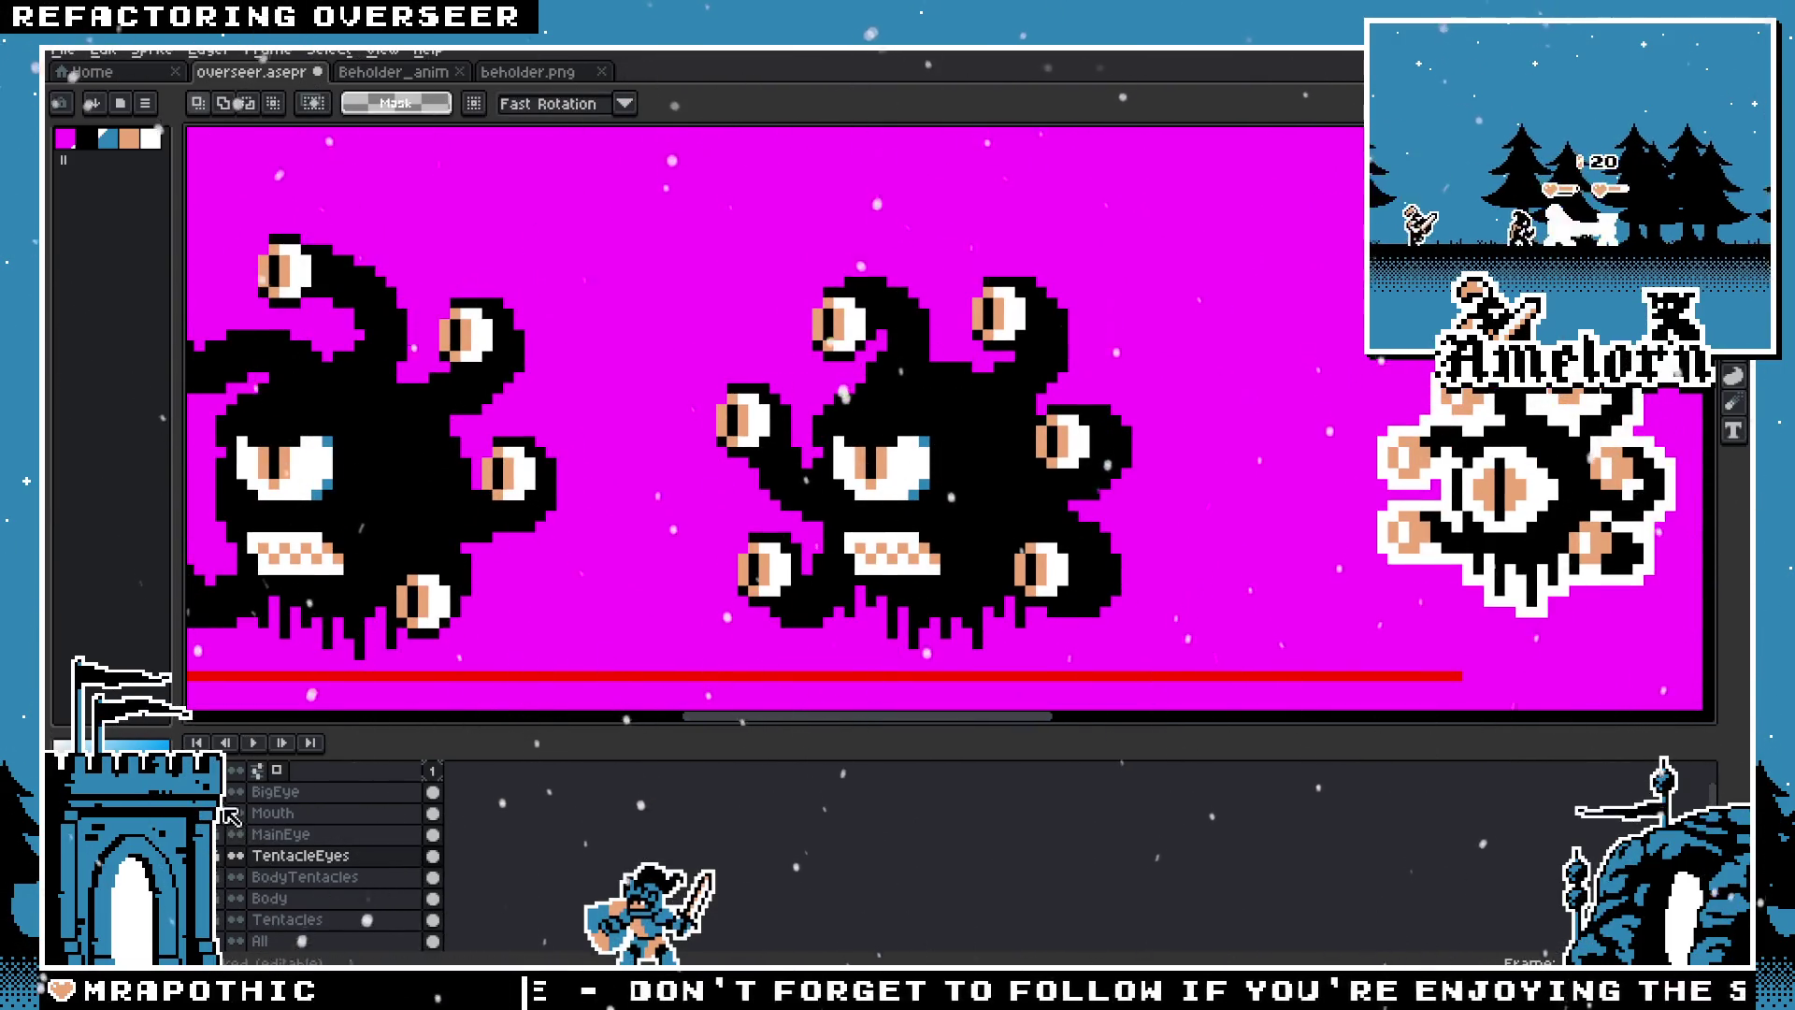
click(236, 791)
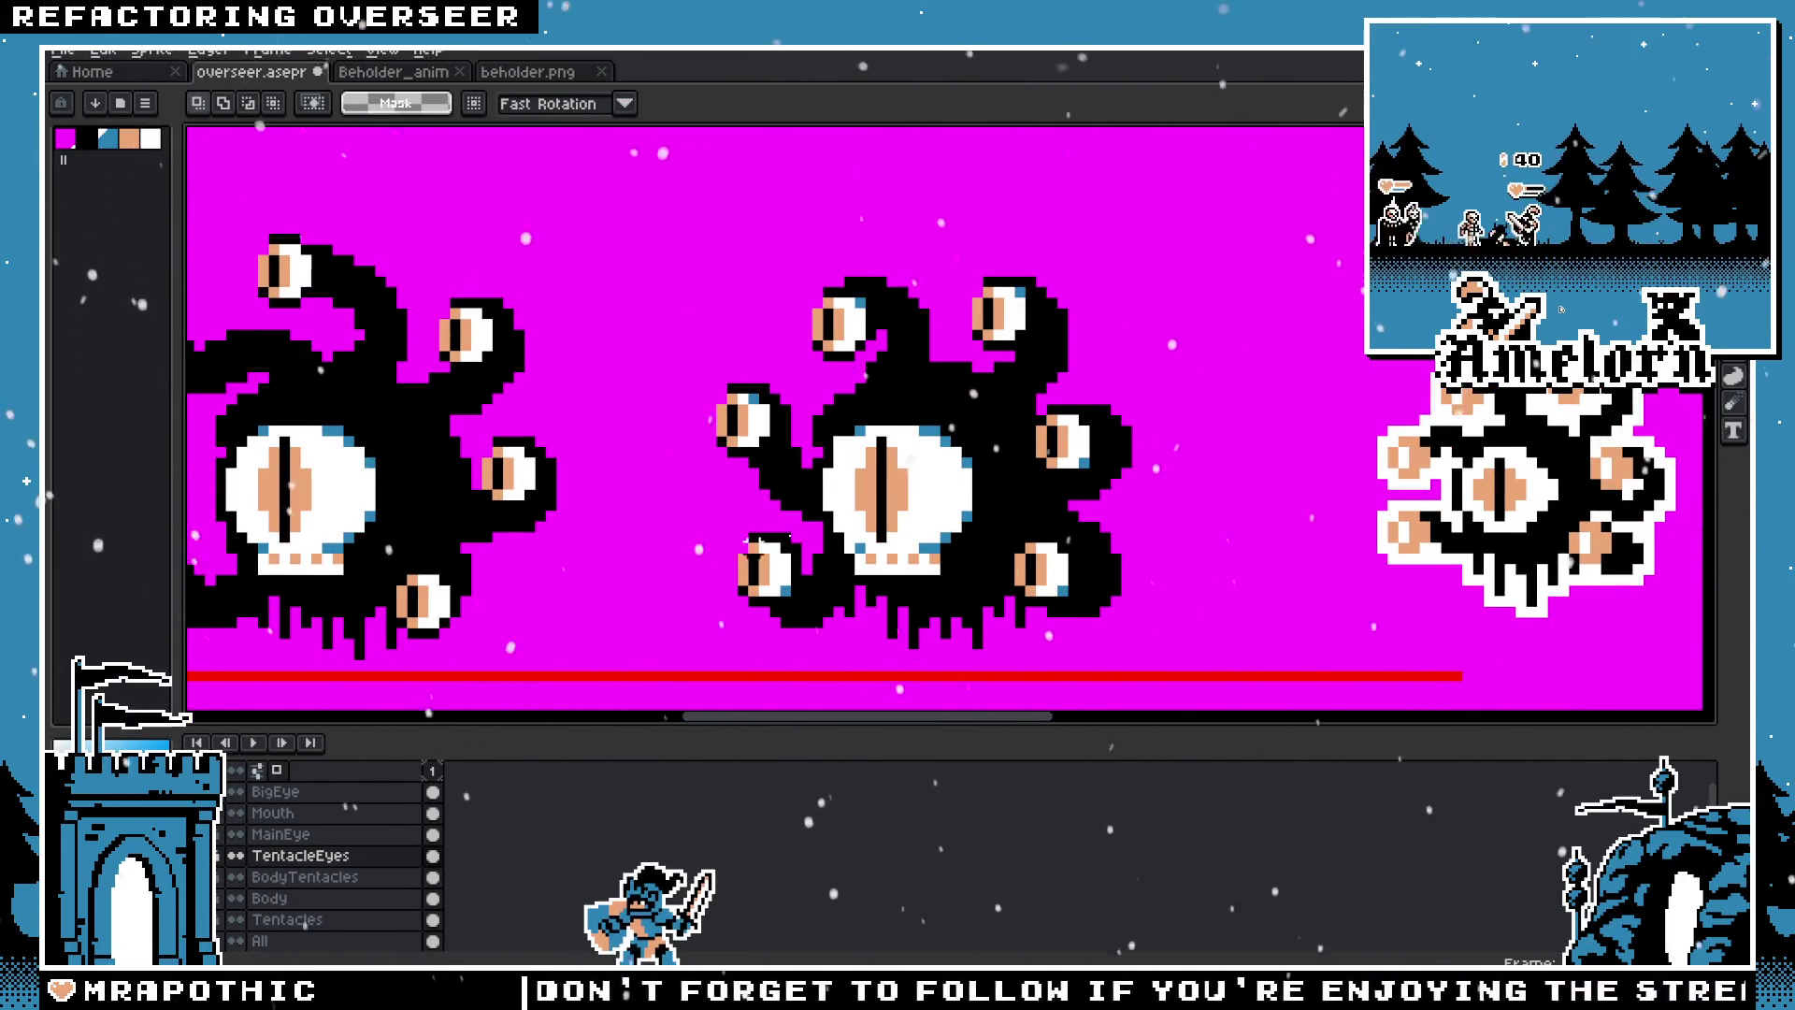
scroll(817, 409, up, 2)
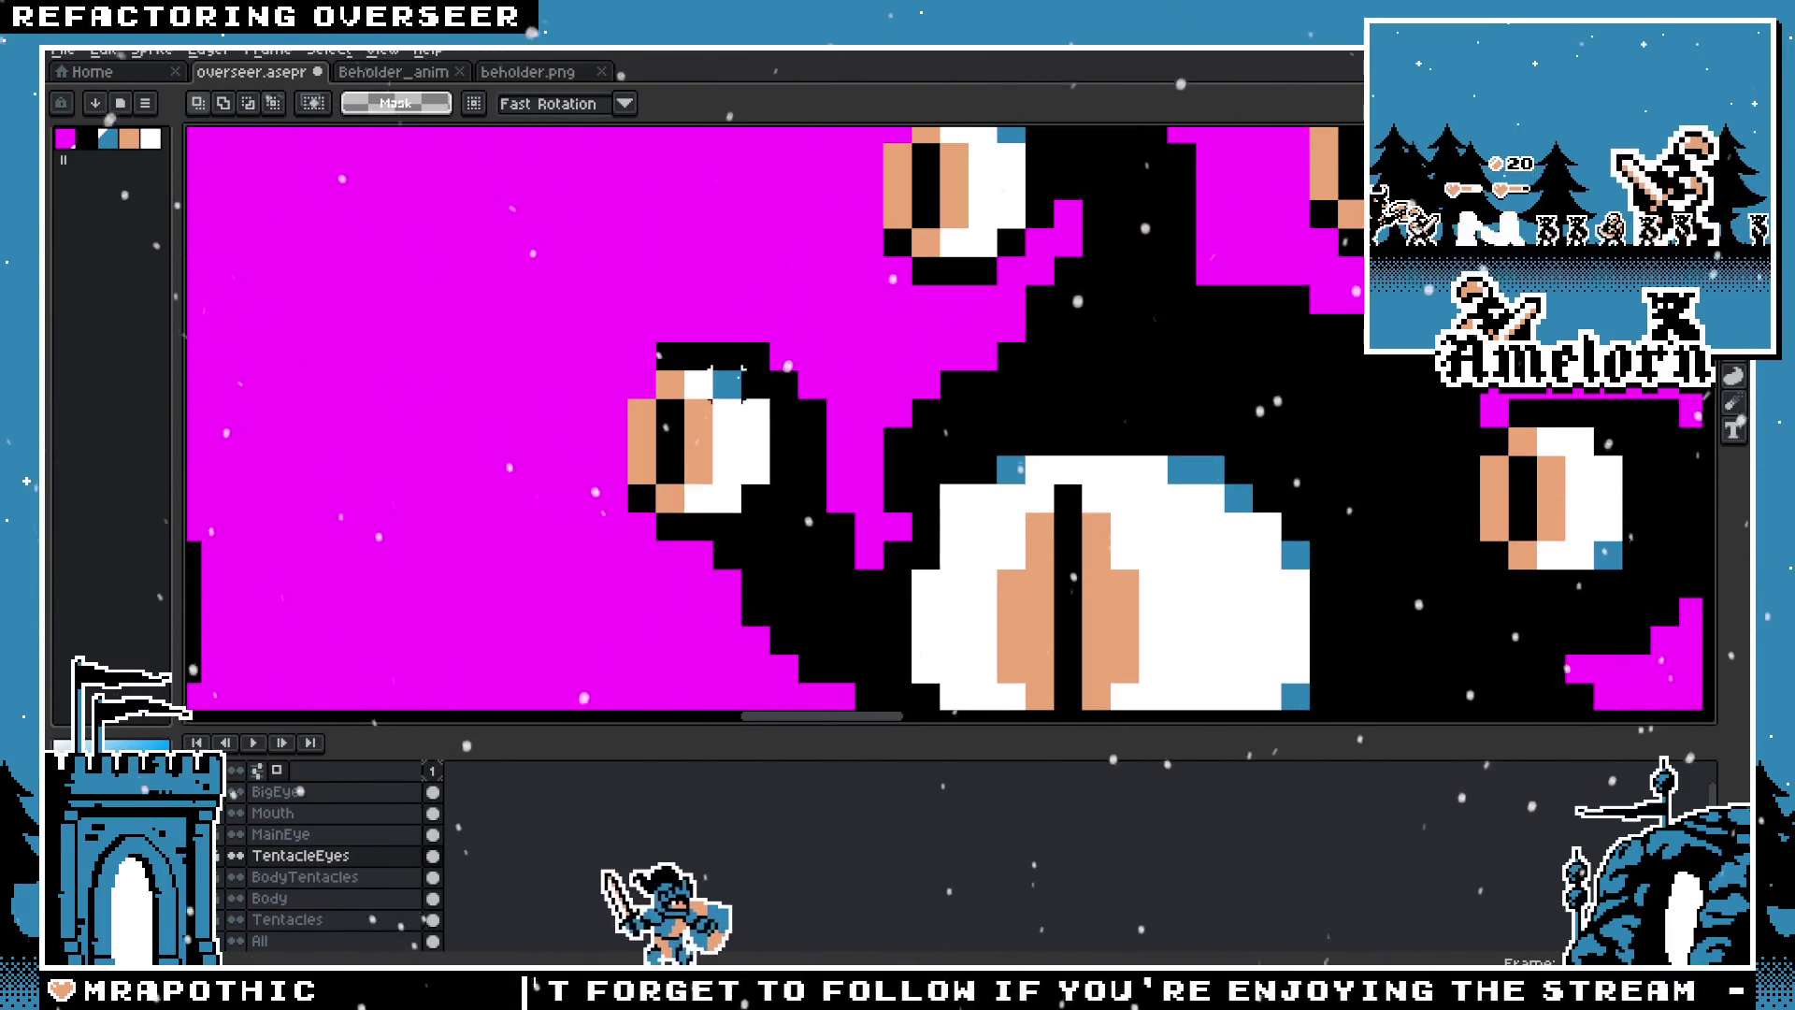
key(b)
scroll(841, 412, down, 2)
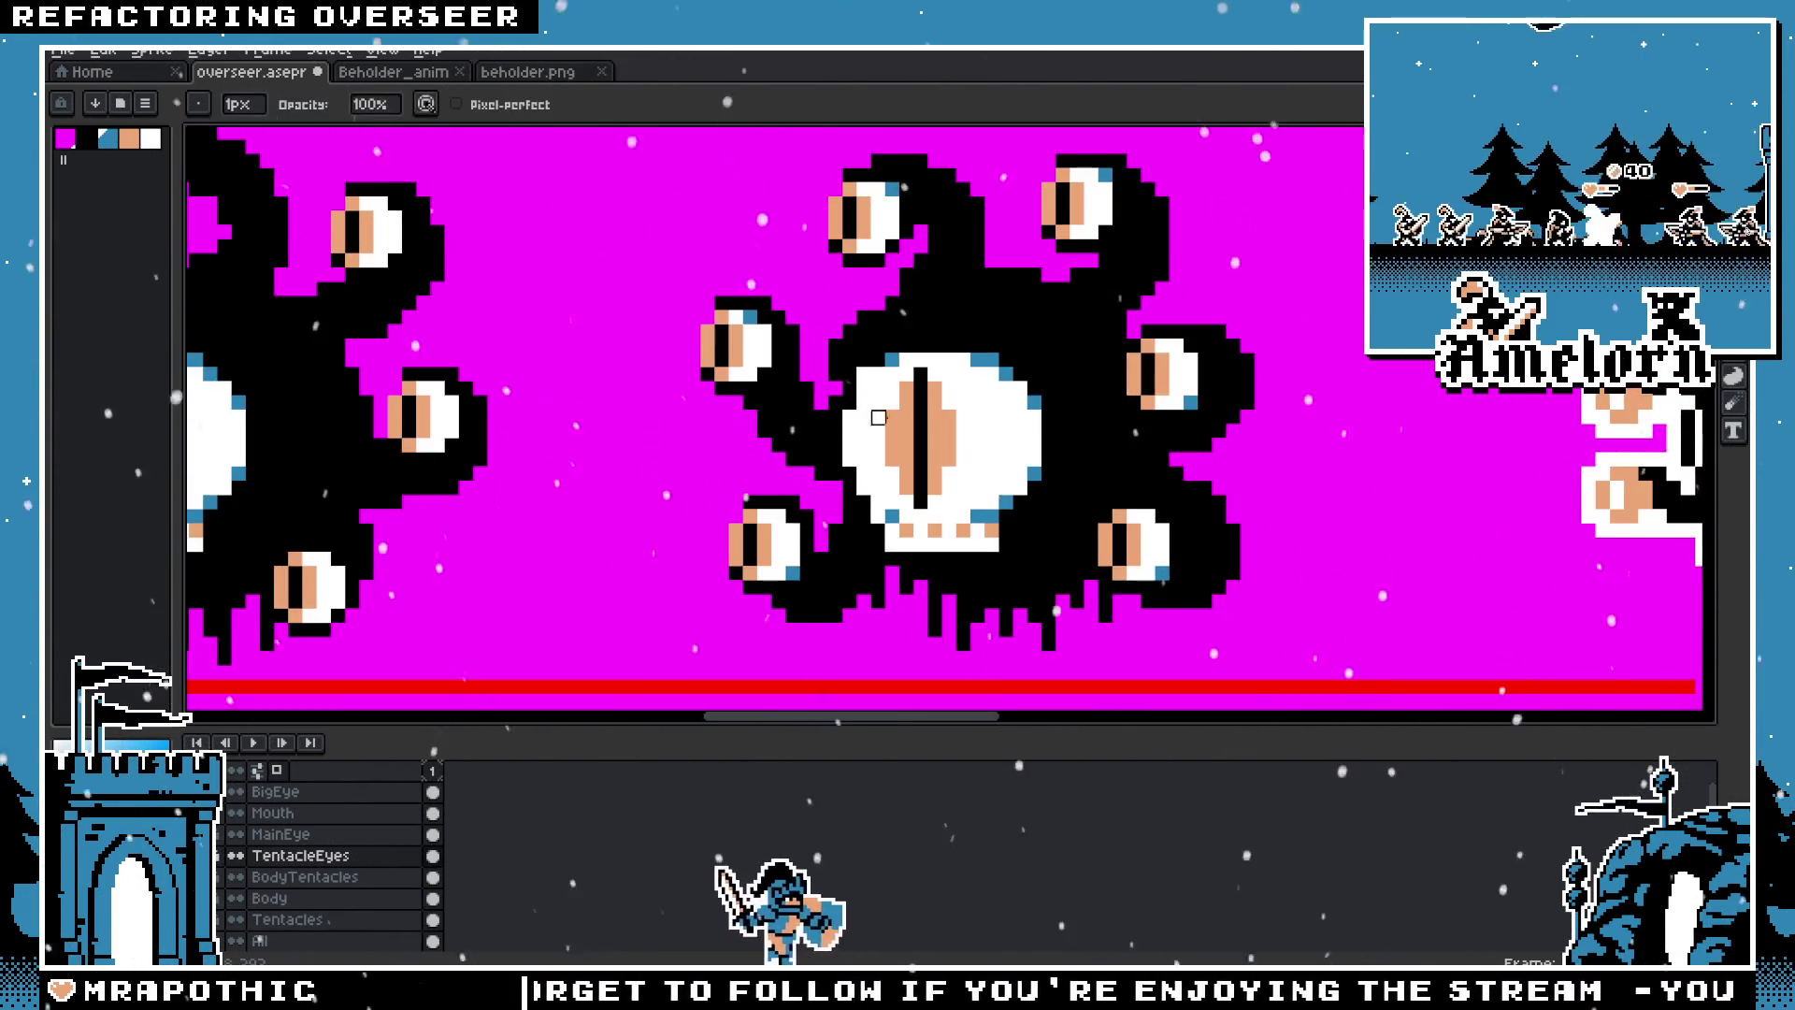
key(Up)
key(Up)
key(Up)
scroll(786, 360, up, 2)
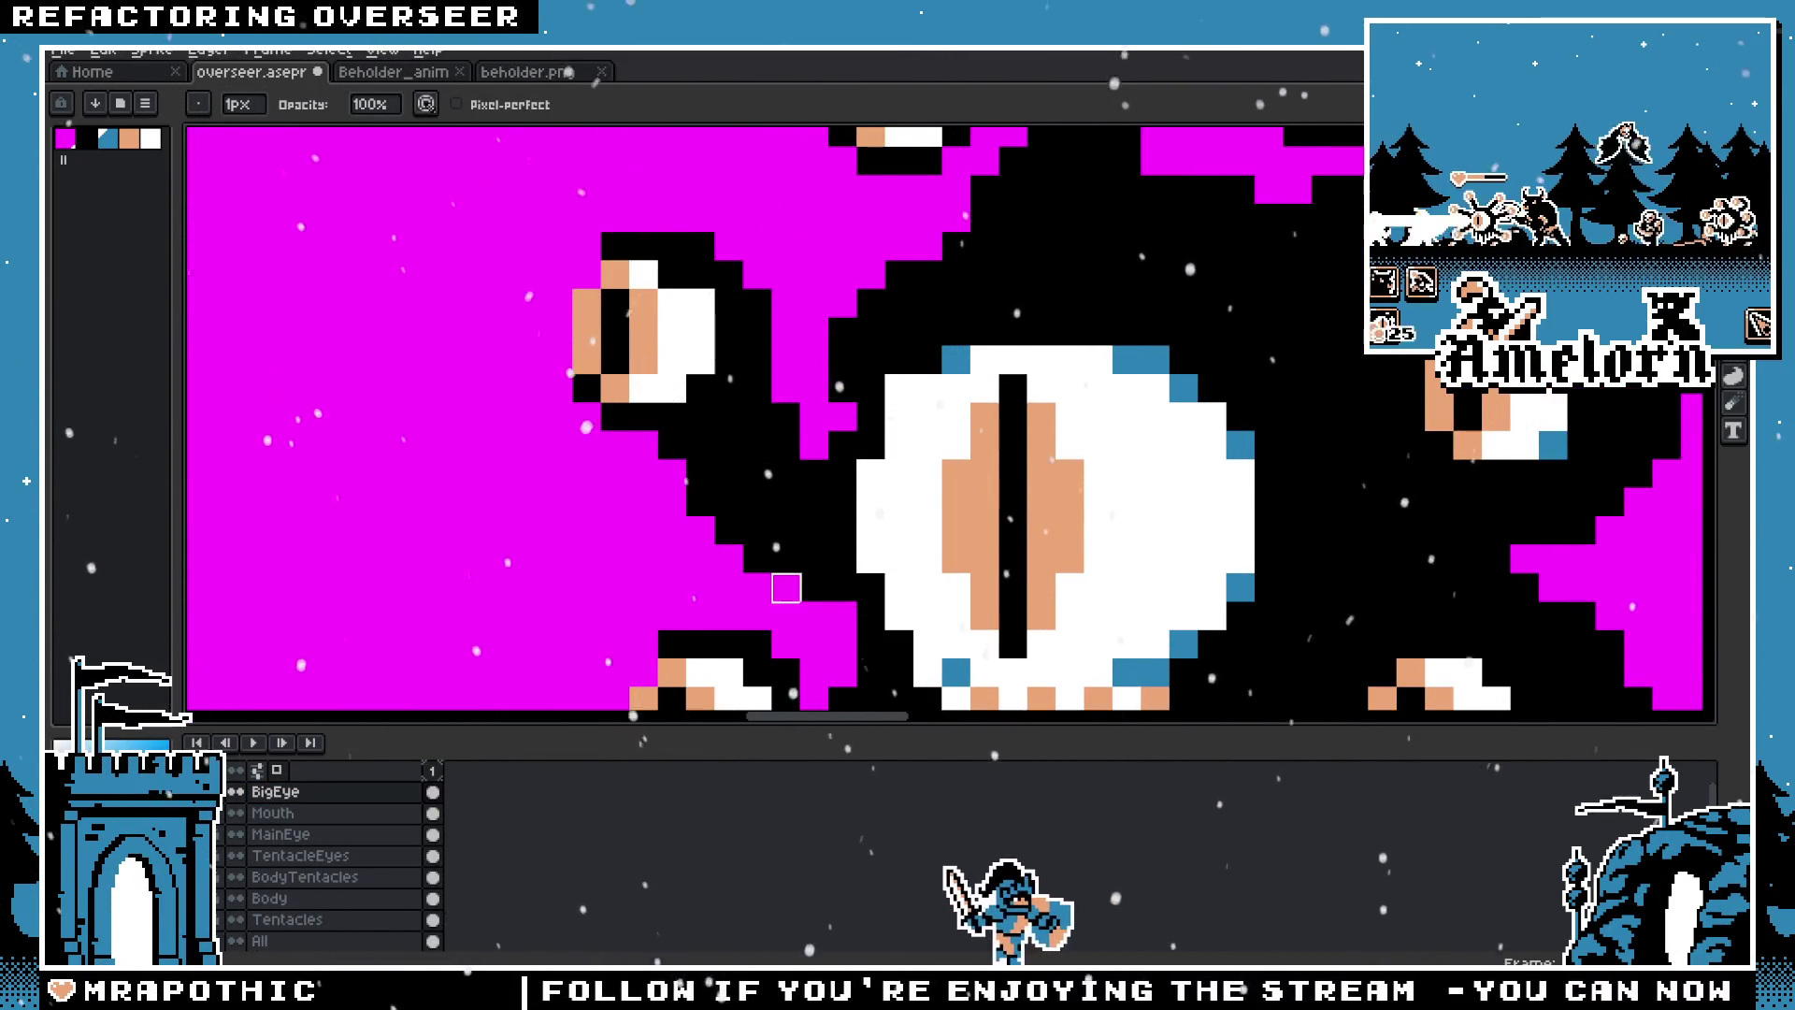
scroll(786, 587, down, 2)
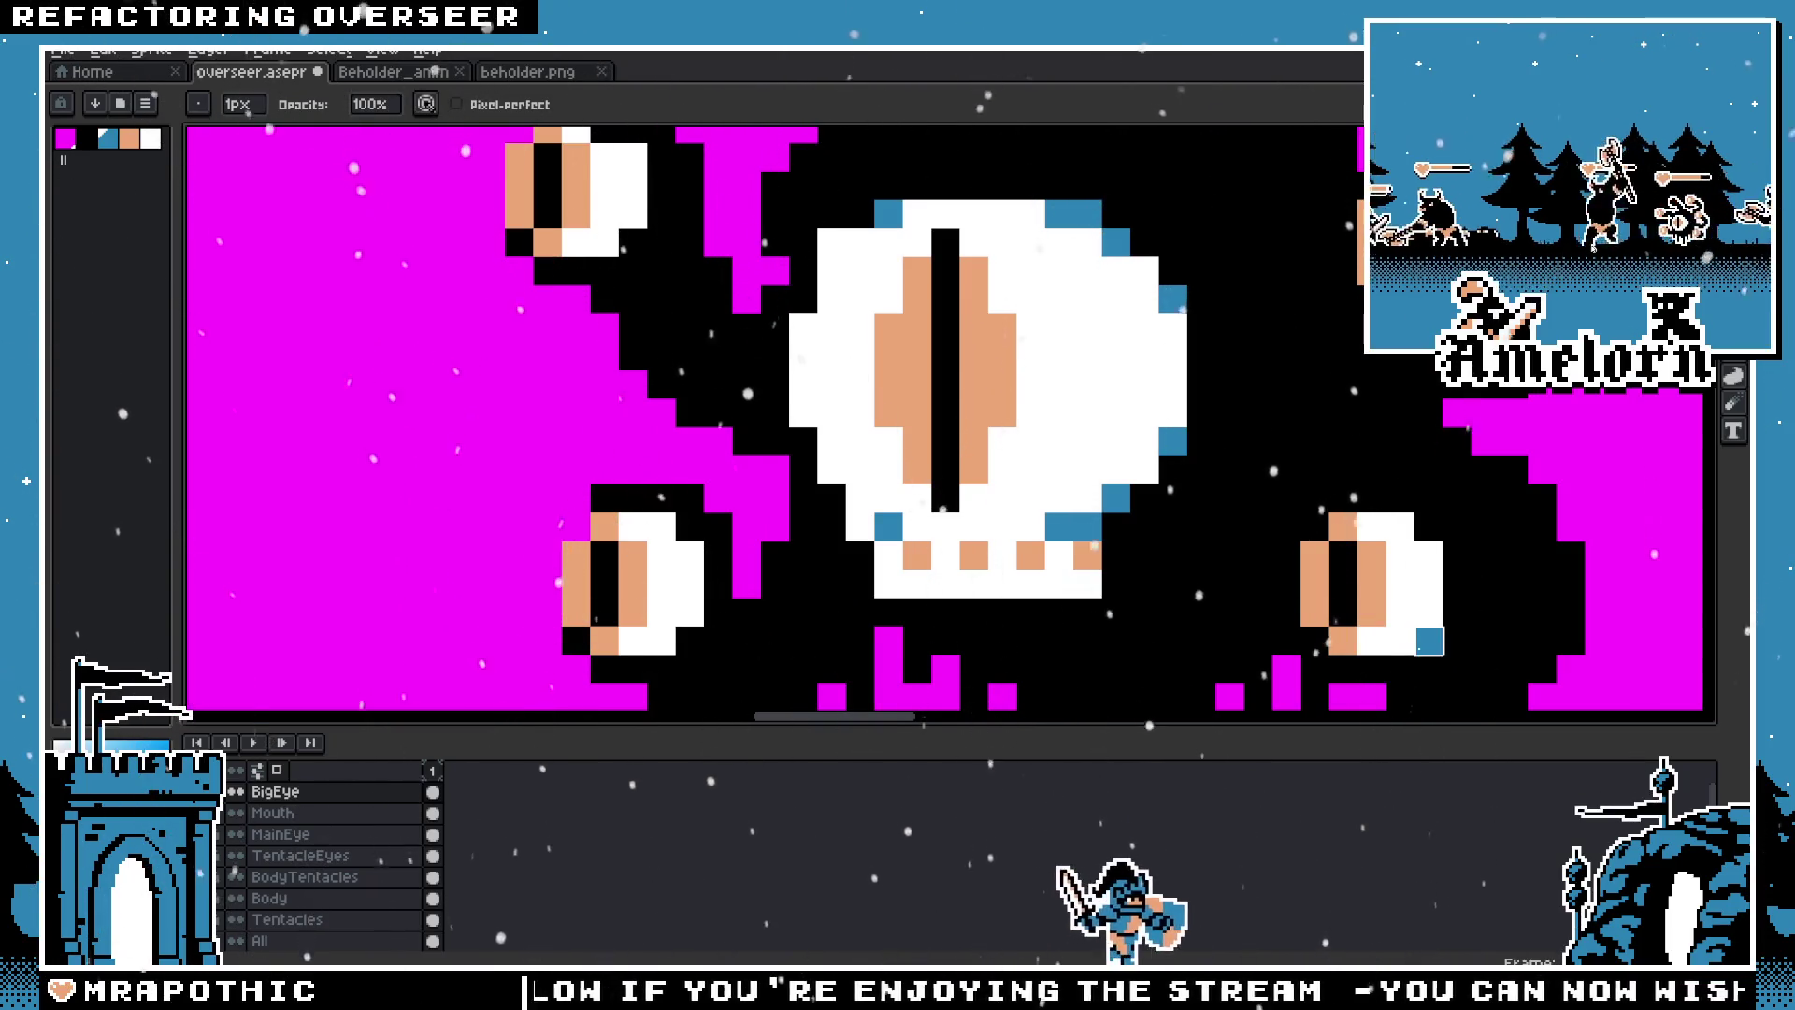
drag(1307, 265, 1321, 648)
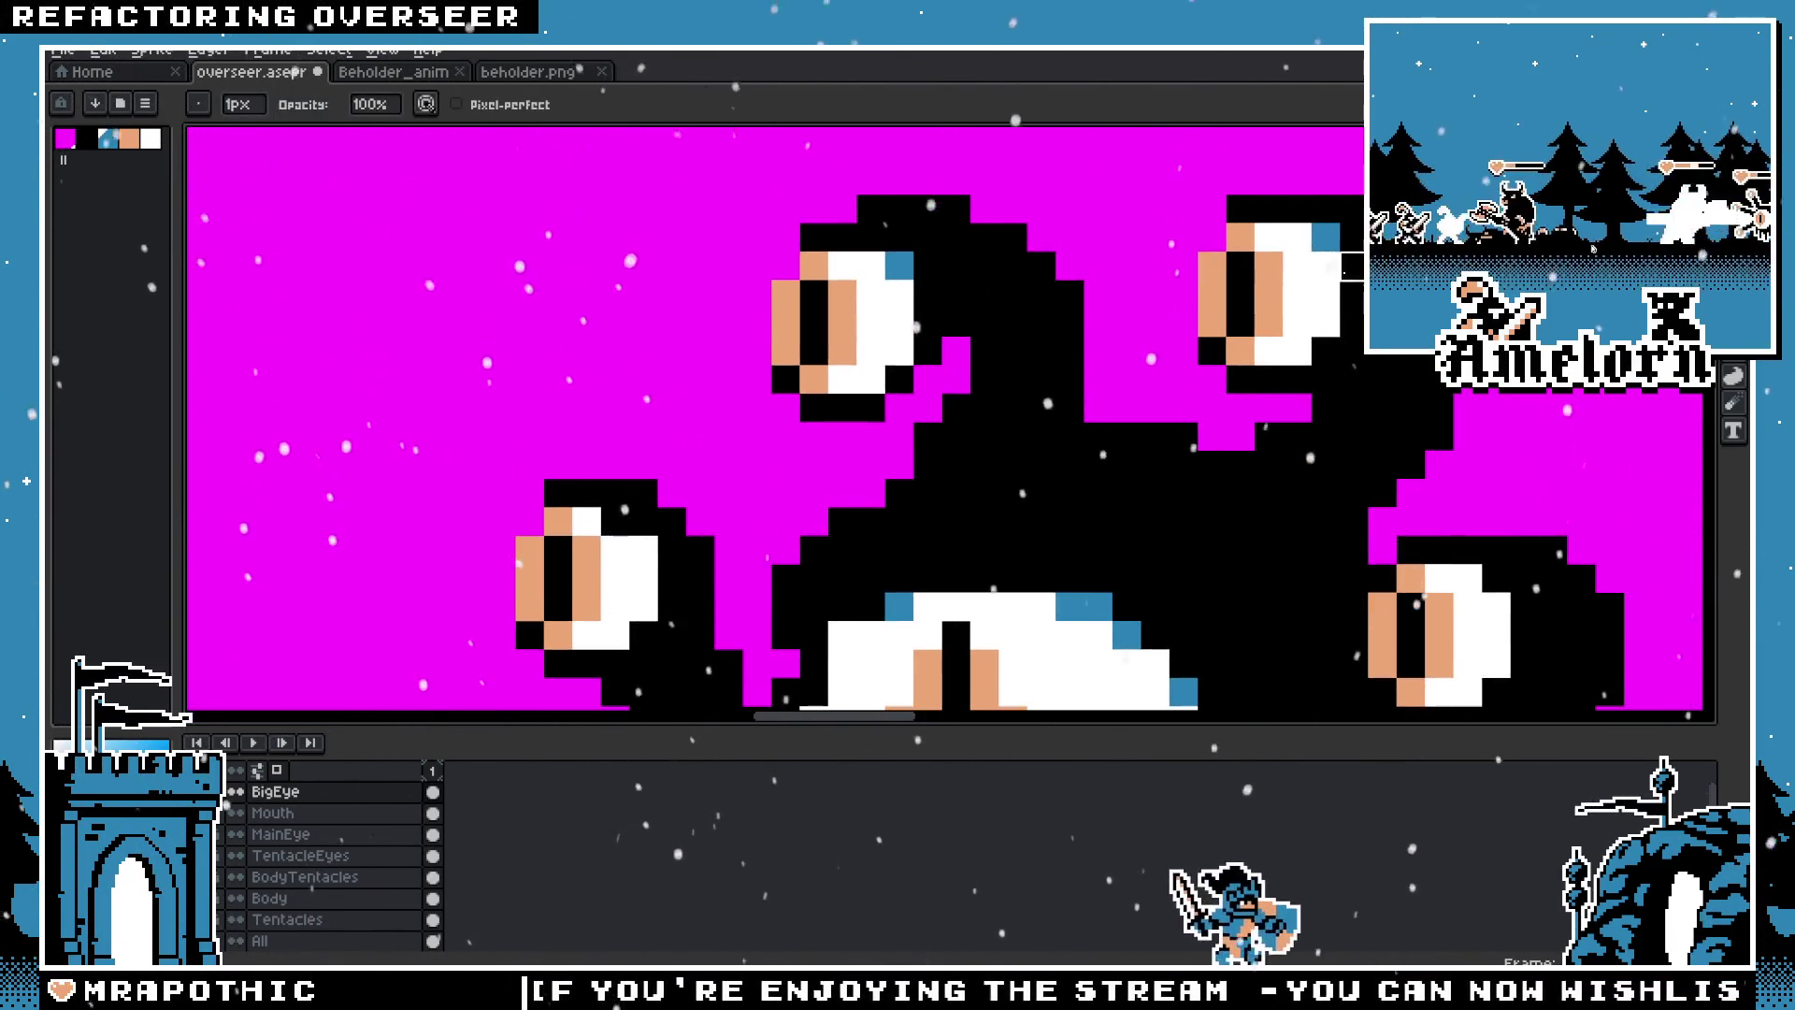
scroll(807, 360, down, 2)
scroll(808, 359, up, 4)
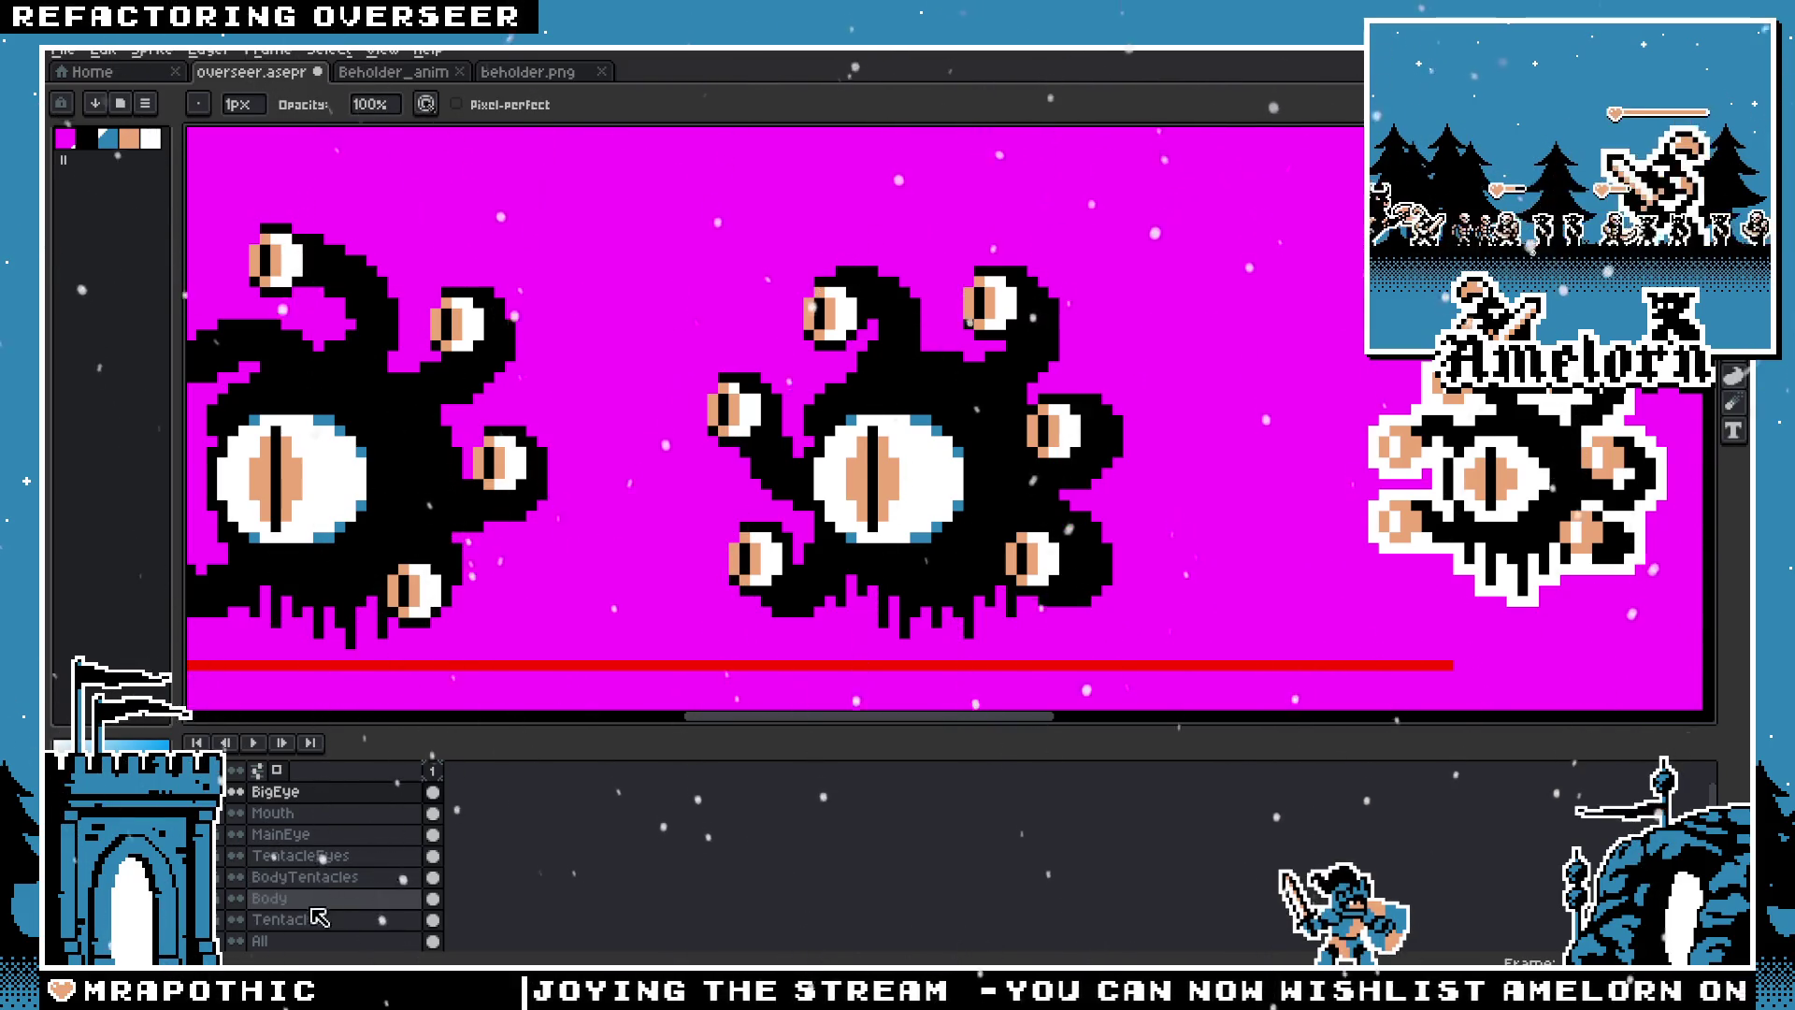
click(299, 854)
Step: Sample the rim blue and try two tentacle-eye pixels, undoing the misplaced ones
scroll(773, 449, up, 3)
key(i)
click(1175, 365)
key(b)
click(718, 394)
click(804, 310)
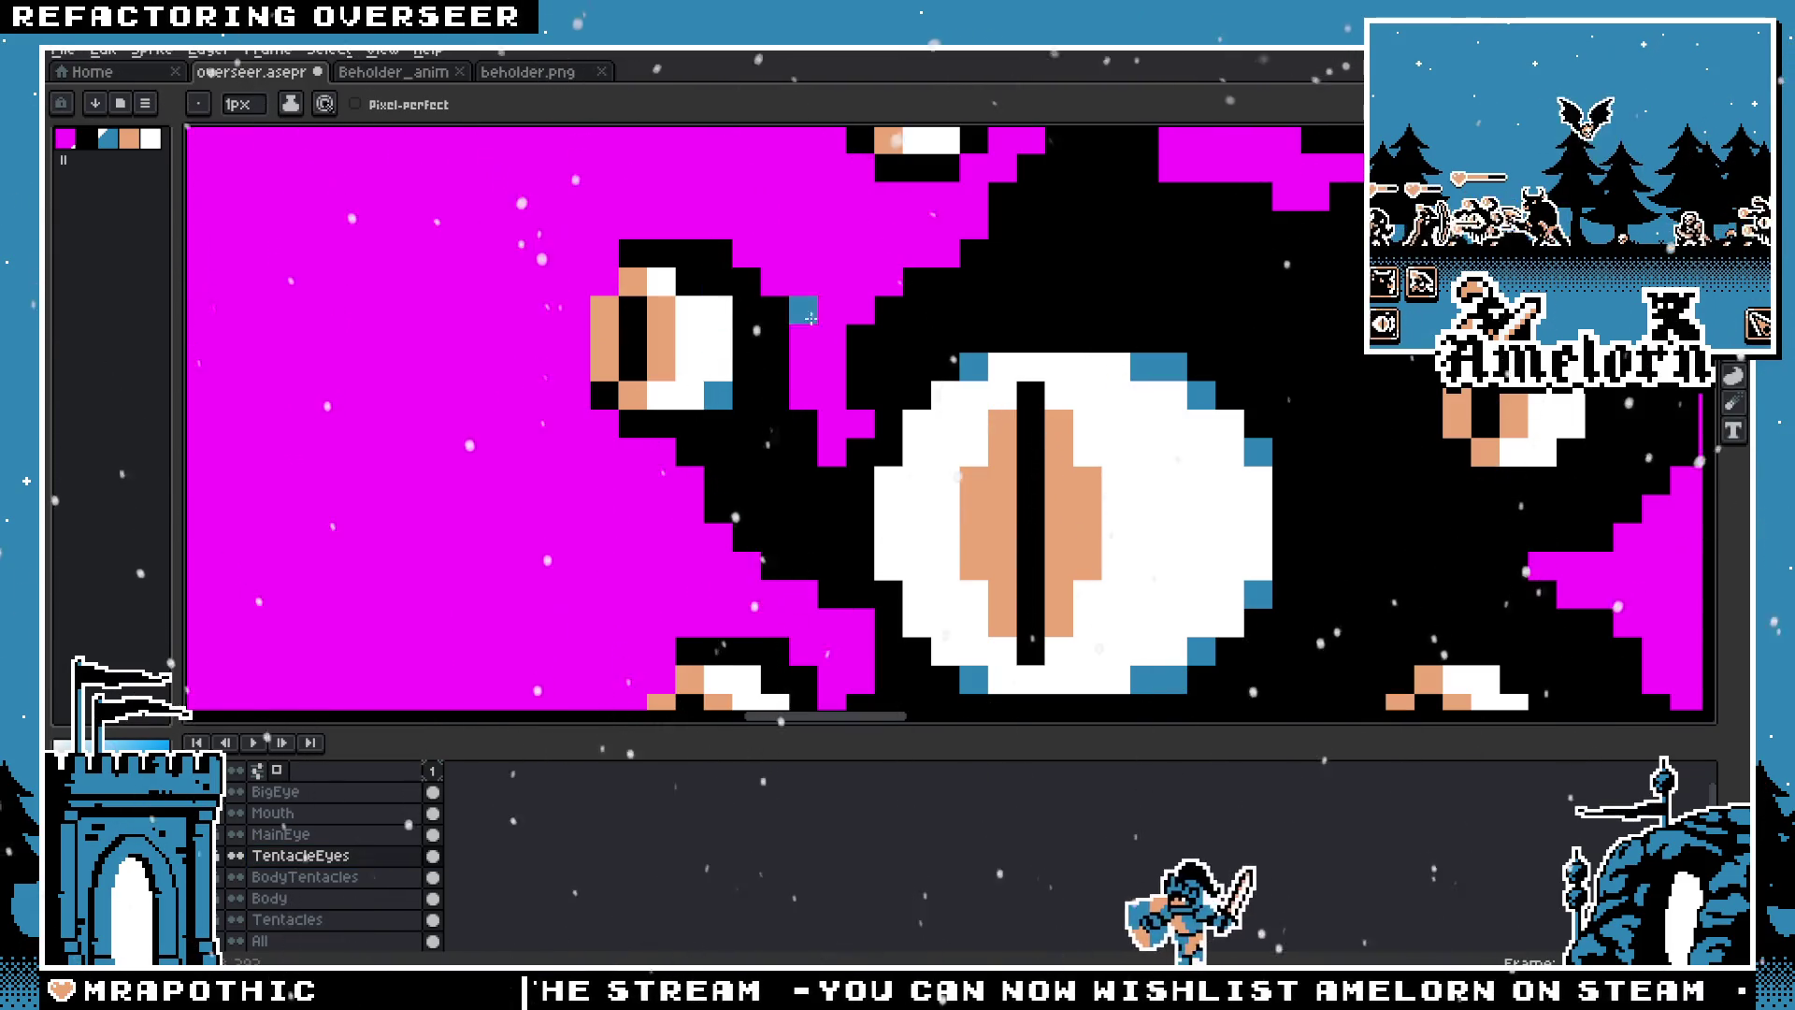
scroll(809, 318, up, 3)
key(ctrl+z)
key(ctrl+z)
scroll(690, 386, down, 2)
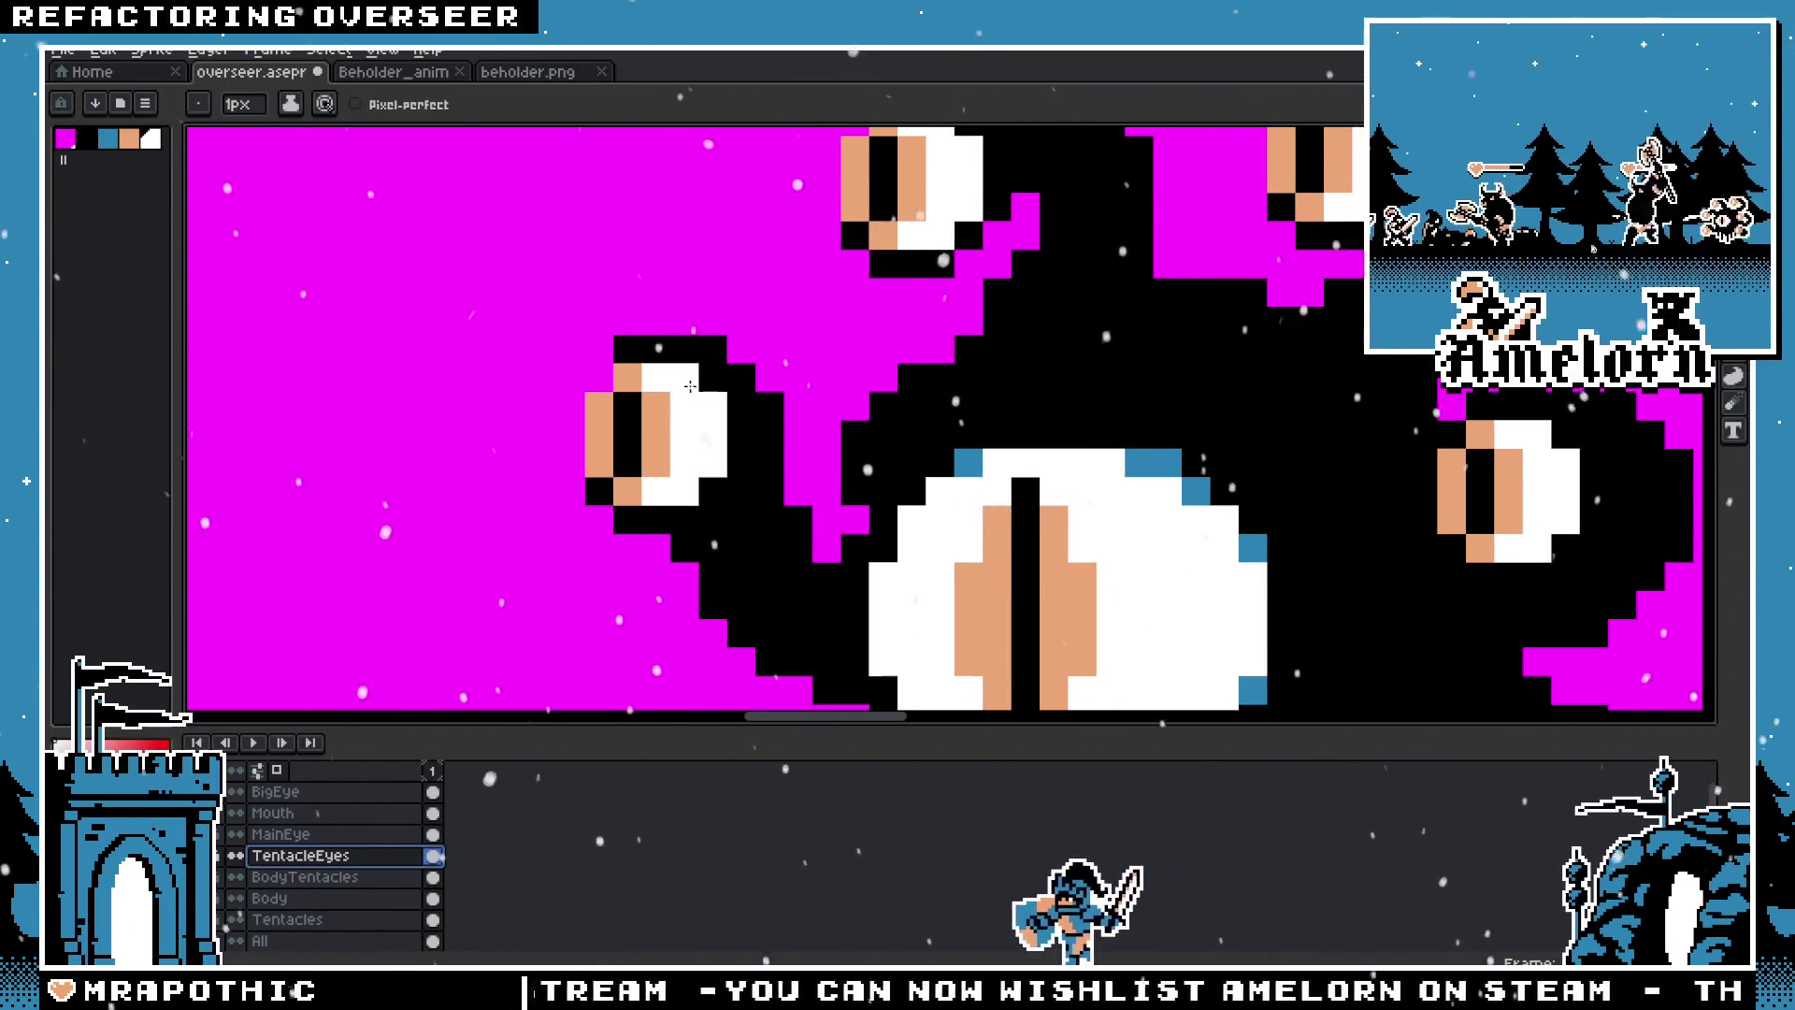
scroll(690, 386, down, 2)
scroll(690, 386, down, 2)
scroll(900, 467, up, 4)
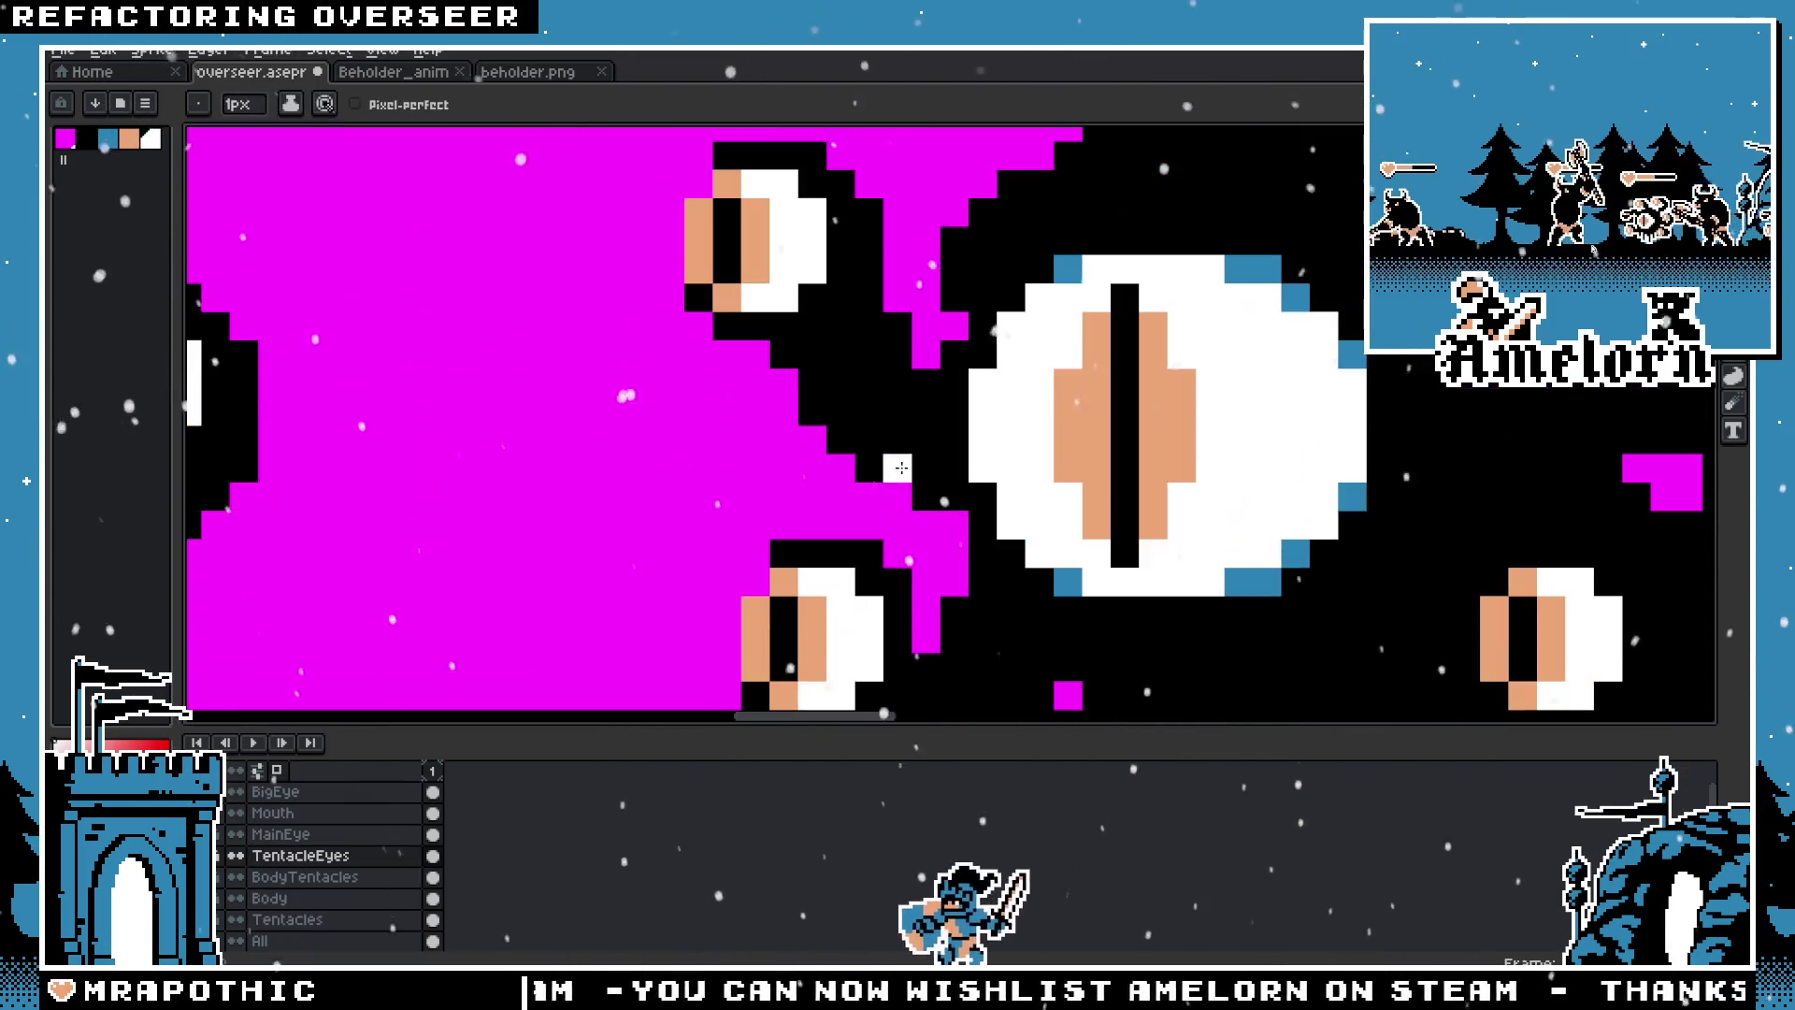
Step: Add blue highlight pixels to the left, right and upper small tentacle eyes
click(844, 371)
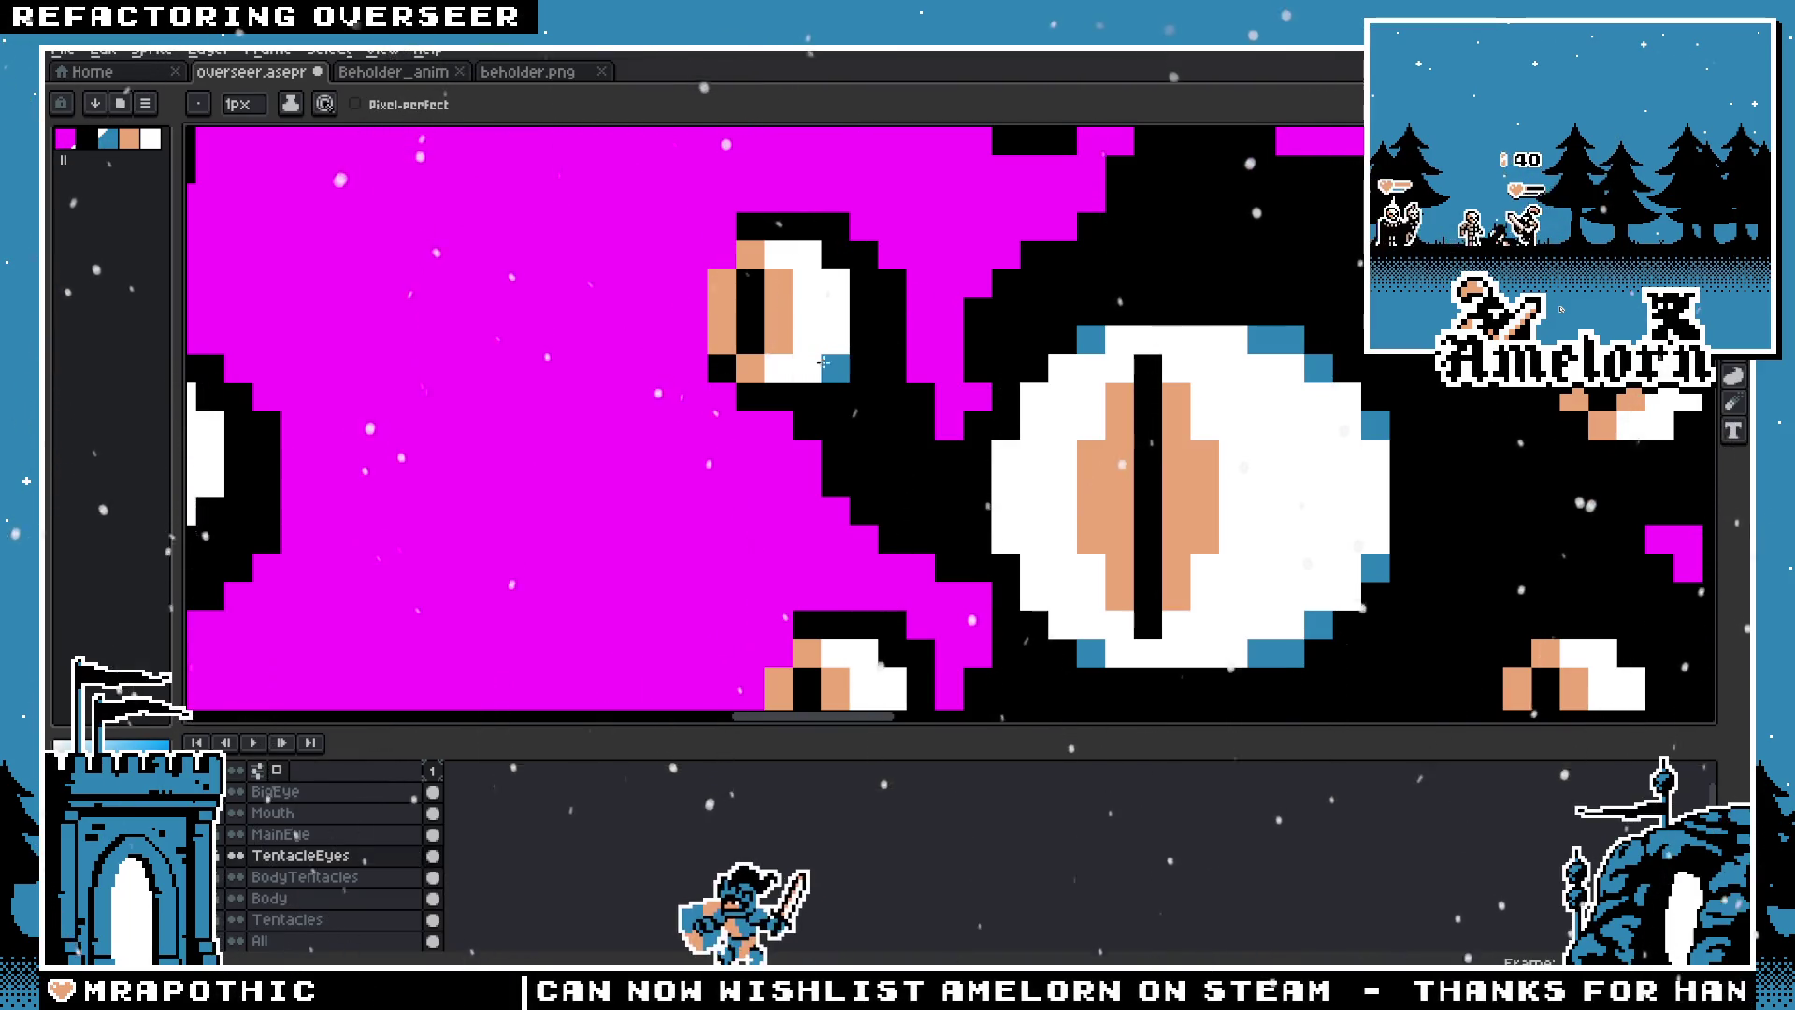
scroll(929, 460, down, 2)
click(804, 477)
scroll(732, 310, up, 1)
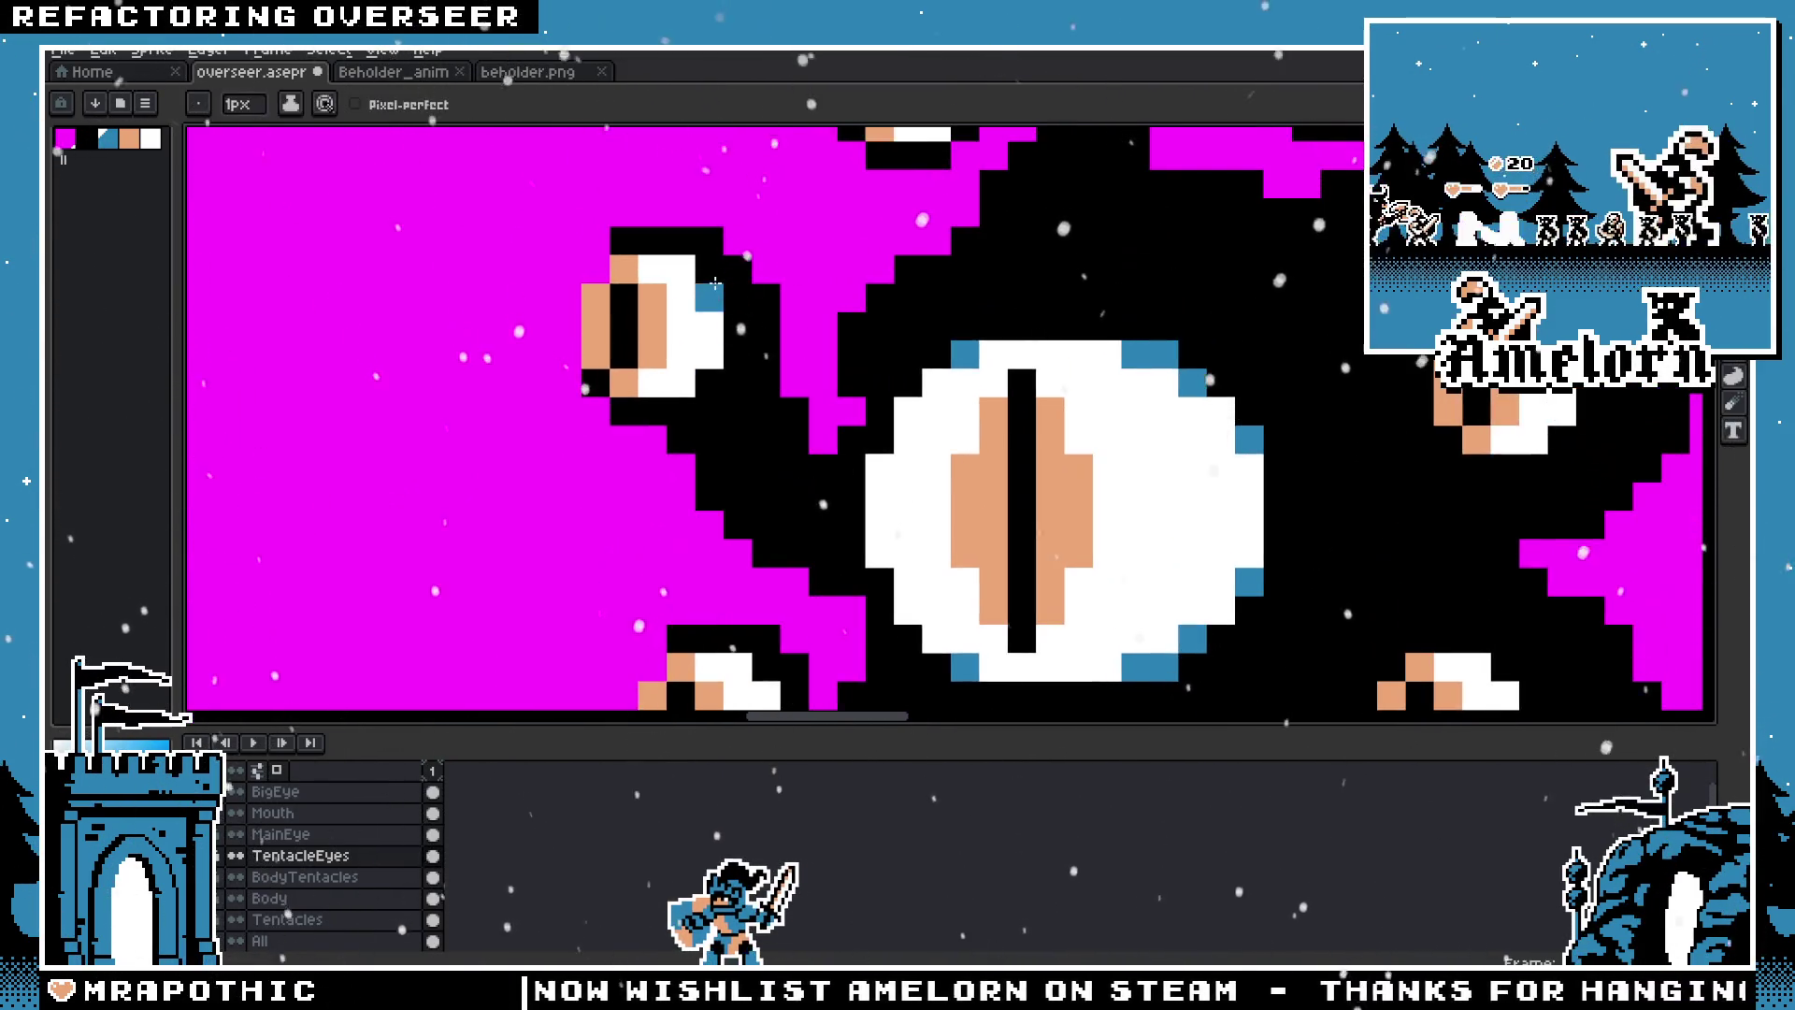
scroll(1497, 485, down, 2)
click(1497, 485)
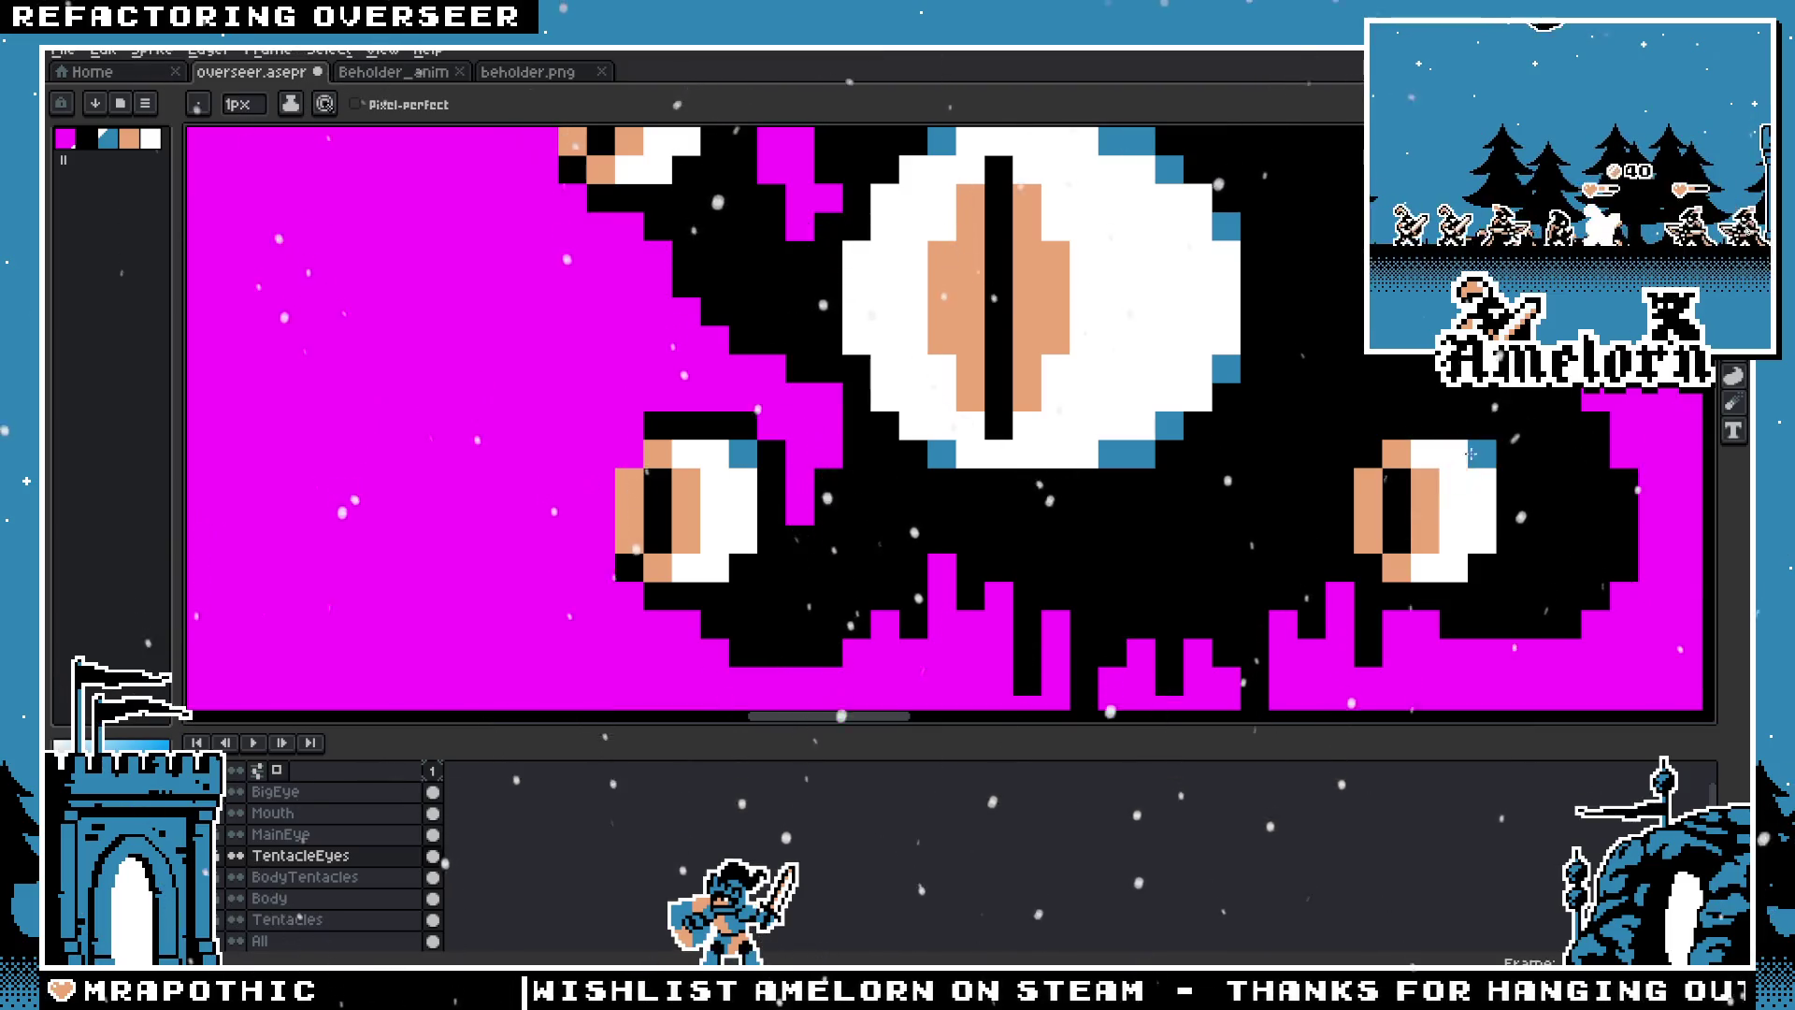
drag(1497, 485, 1199, 505)
scroll(1199, 505, up, 5)
click(1131, 285)
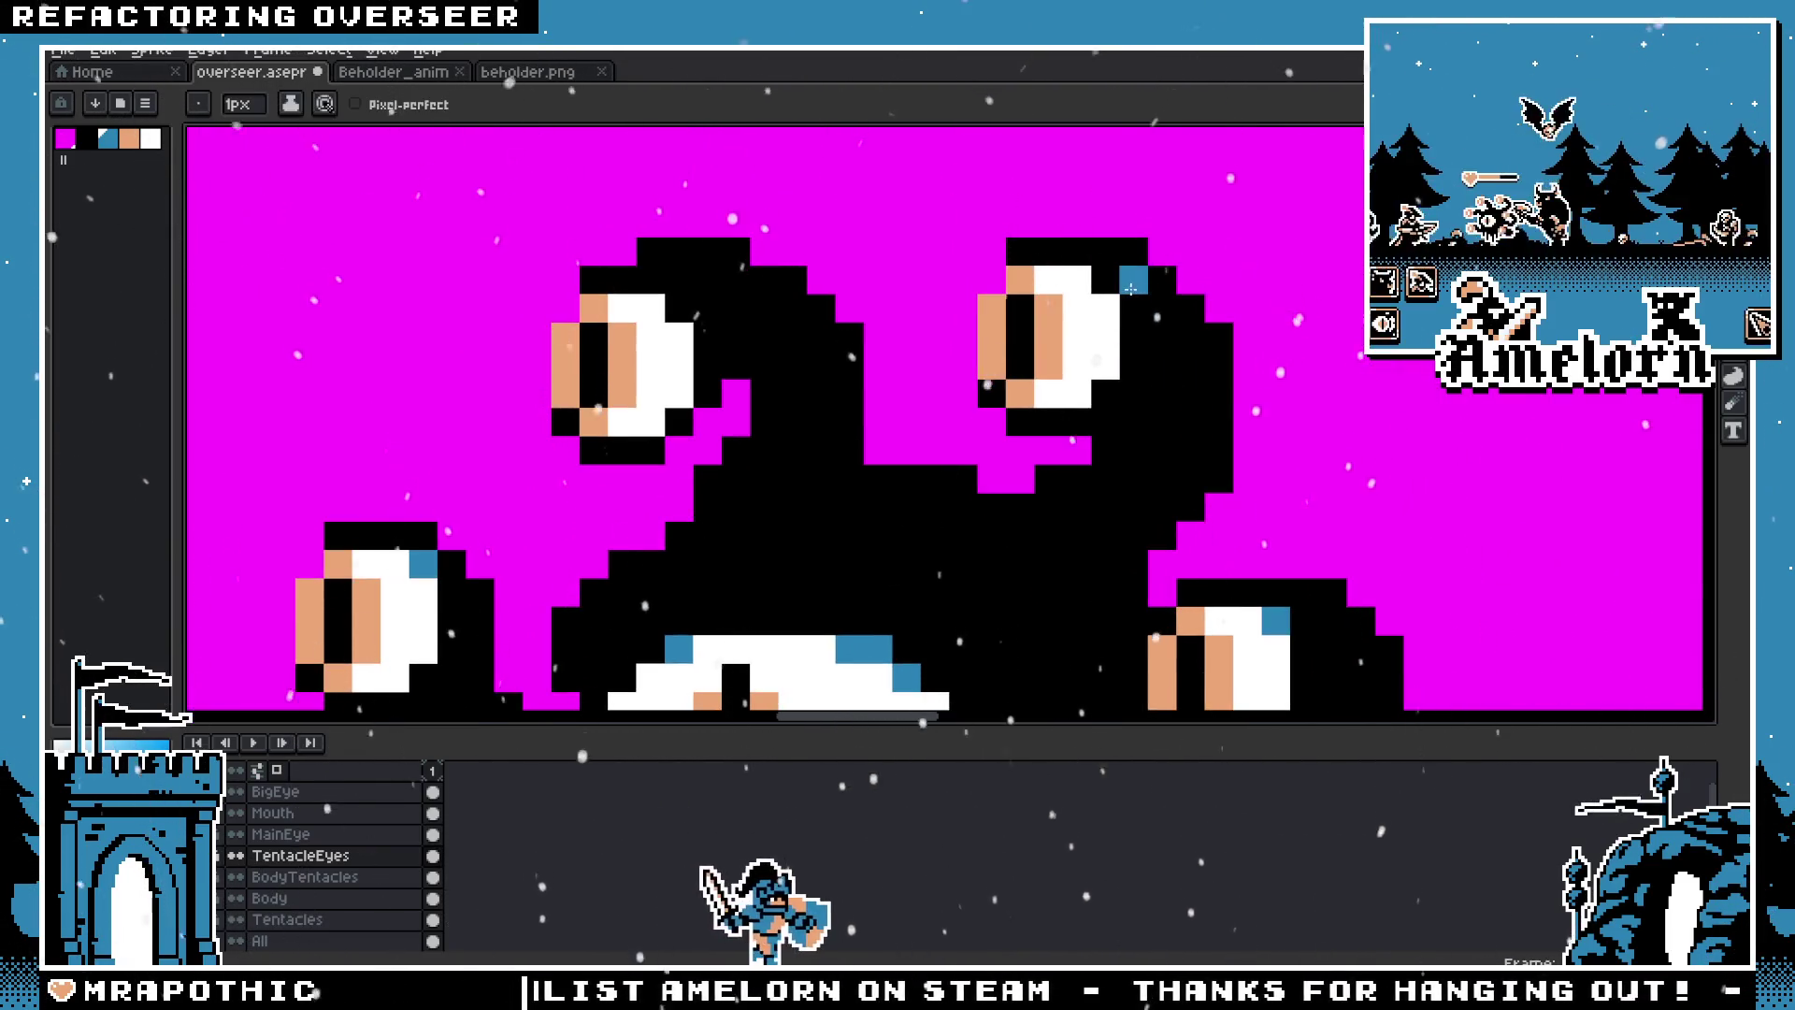
Step: Sample the peach iris colour and make BigEye the active layer
scroll(678, 309, down, 3)
scroll(785, 368, down, 4)
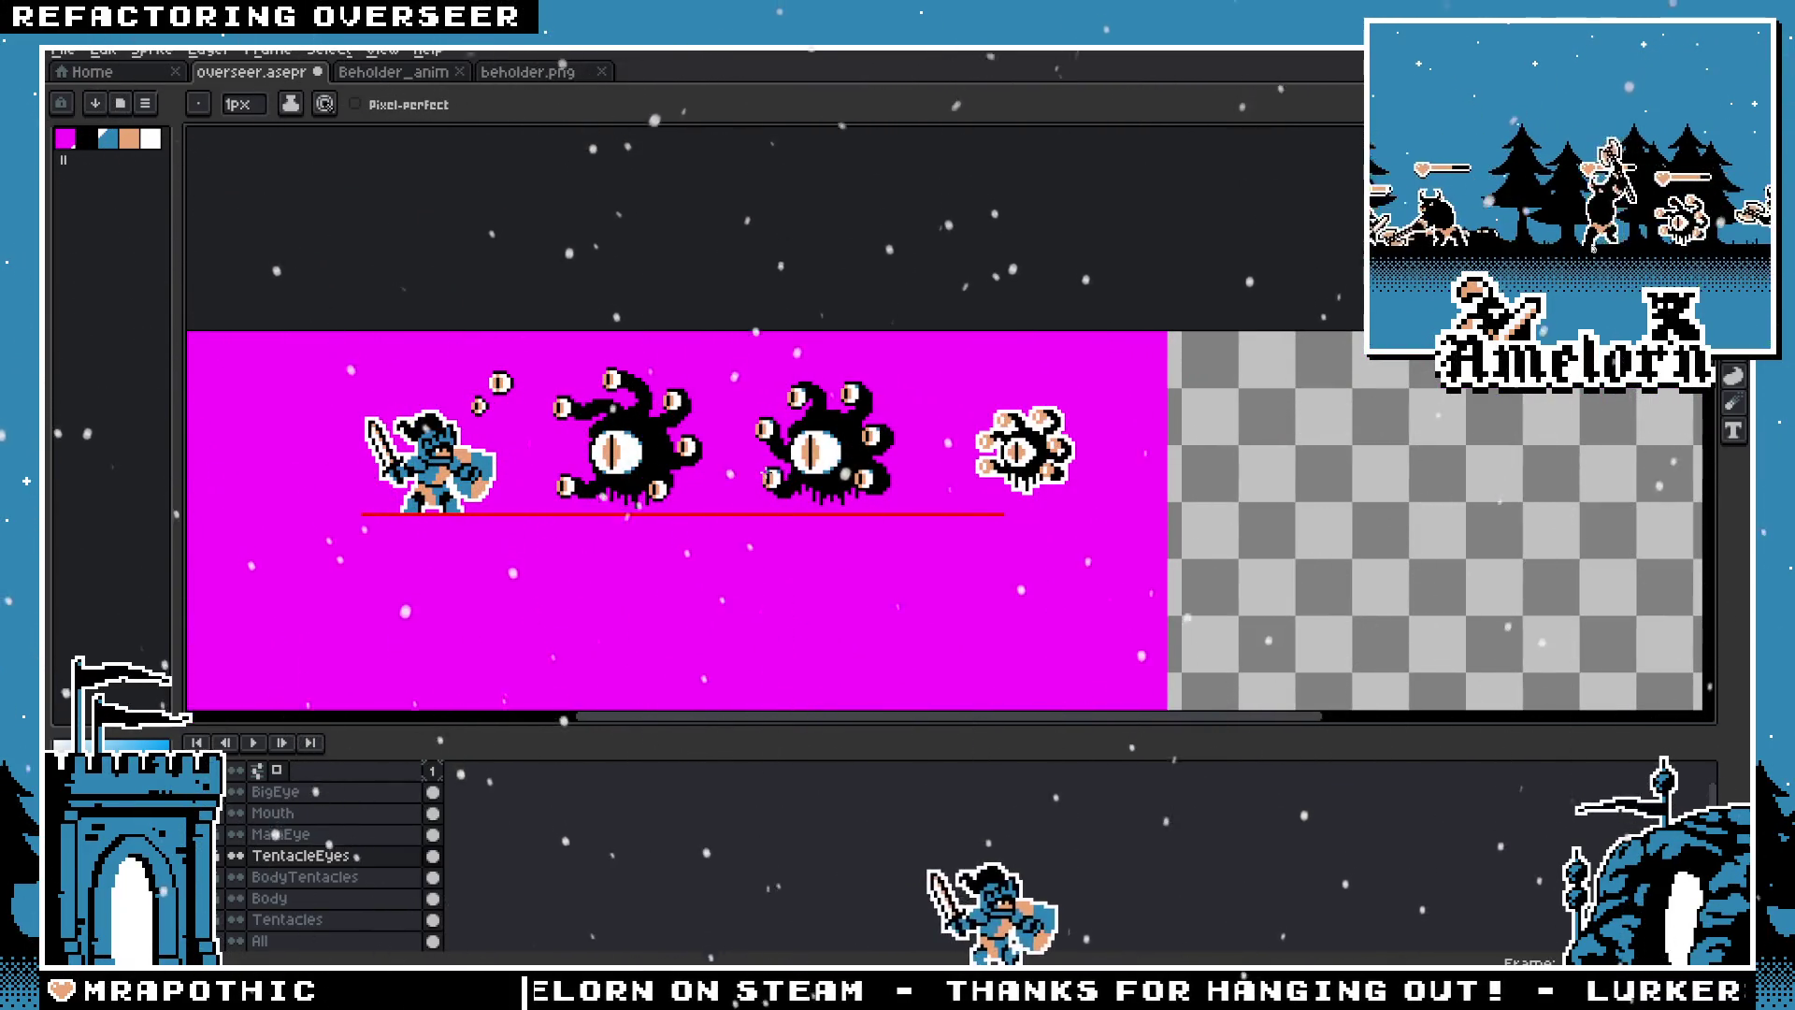
scroll(788, 462, up, 1)
scroll(787, 460, up, 1)
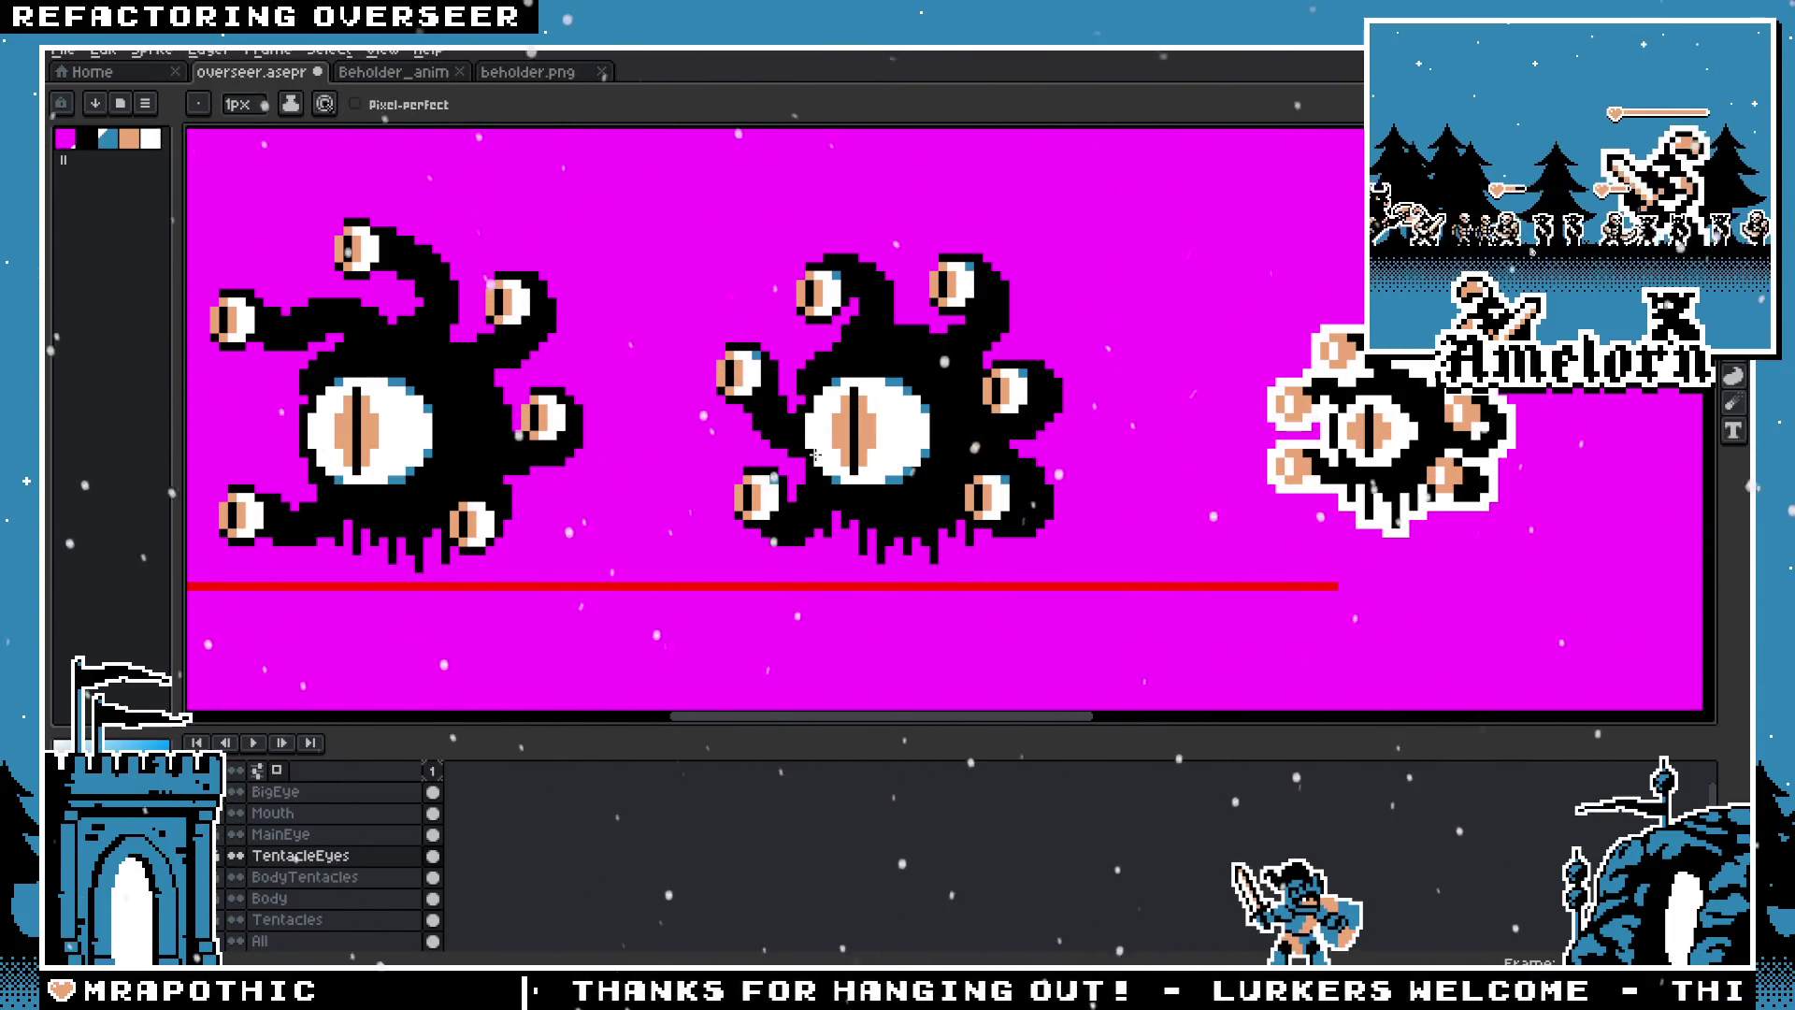
scroll(959, 455, up, 3)
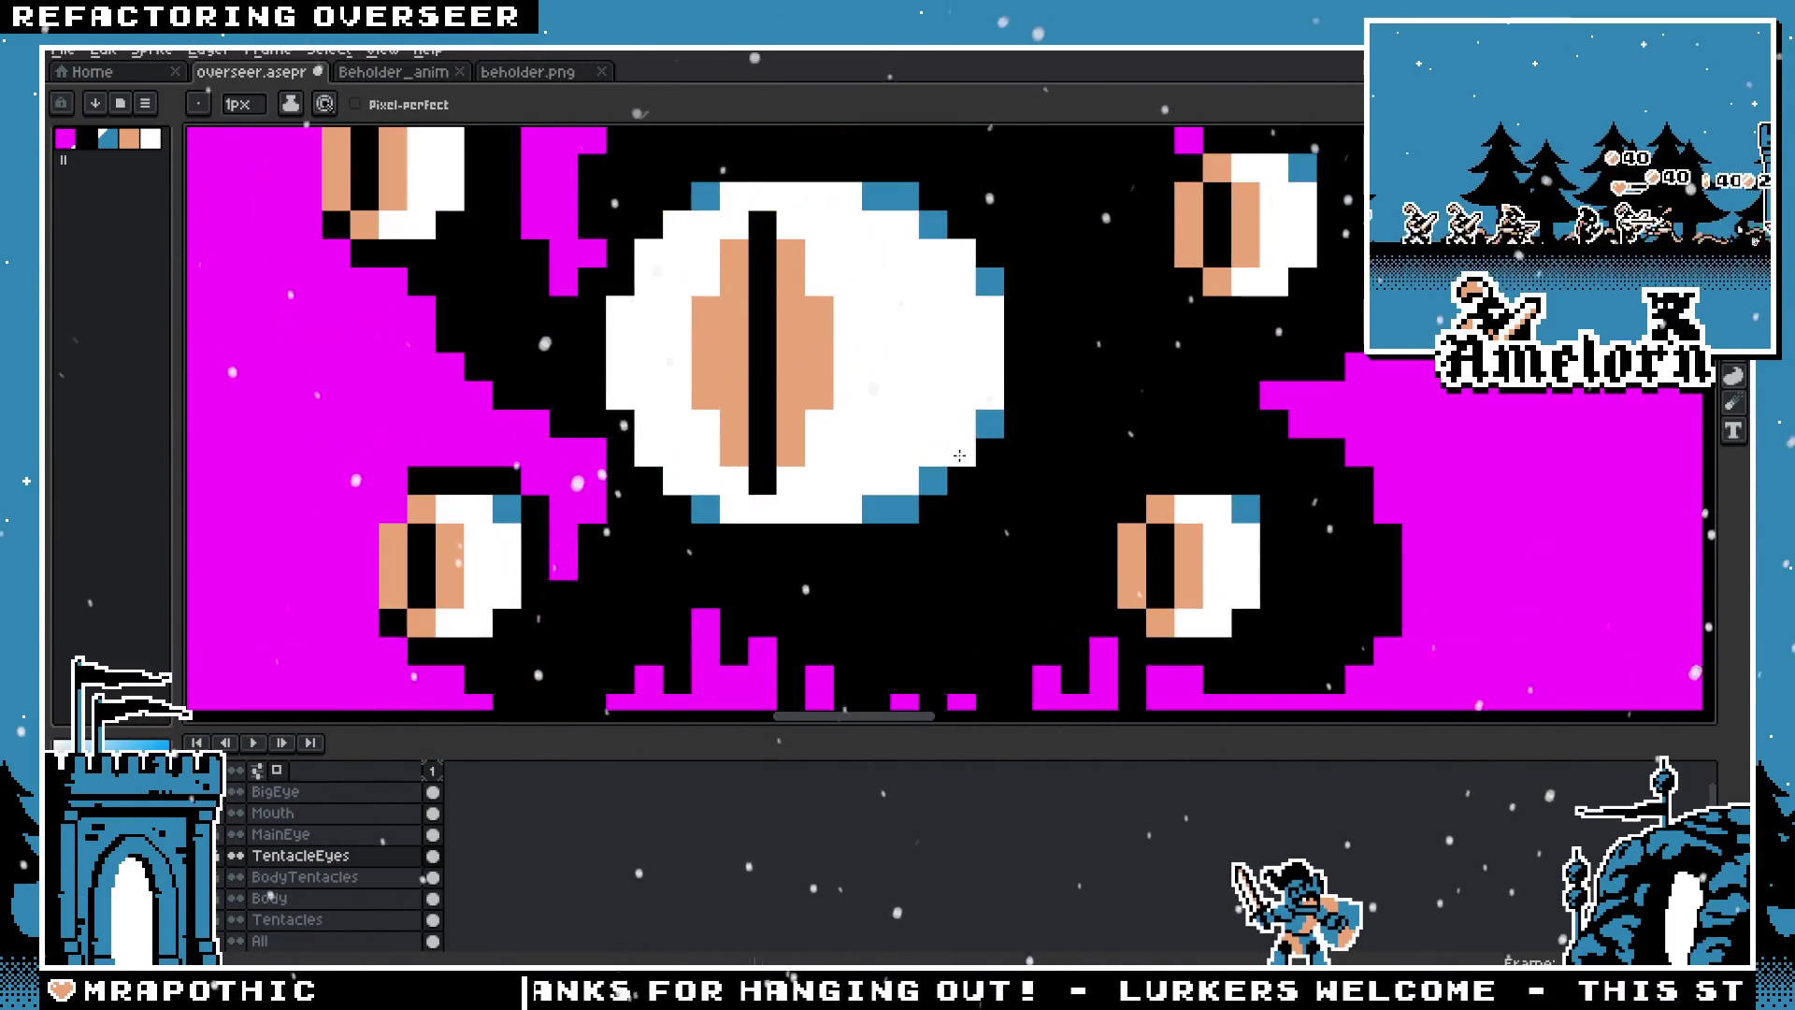
alt+click(818, 337)
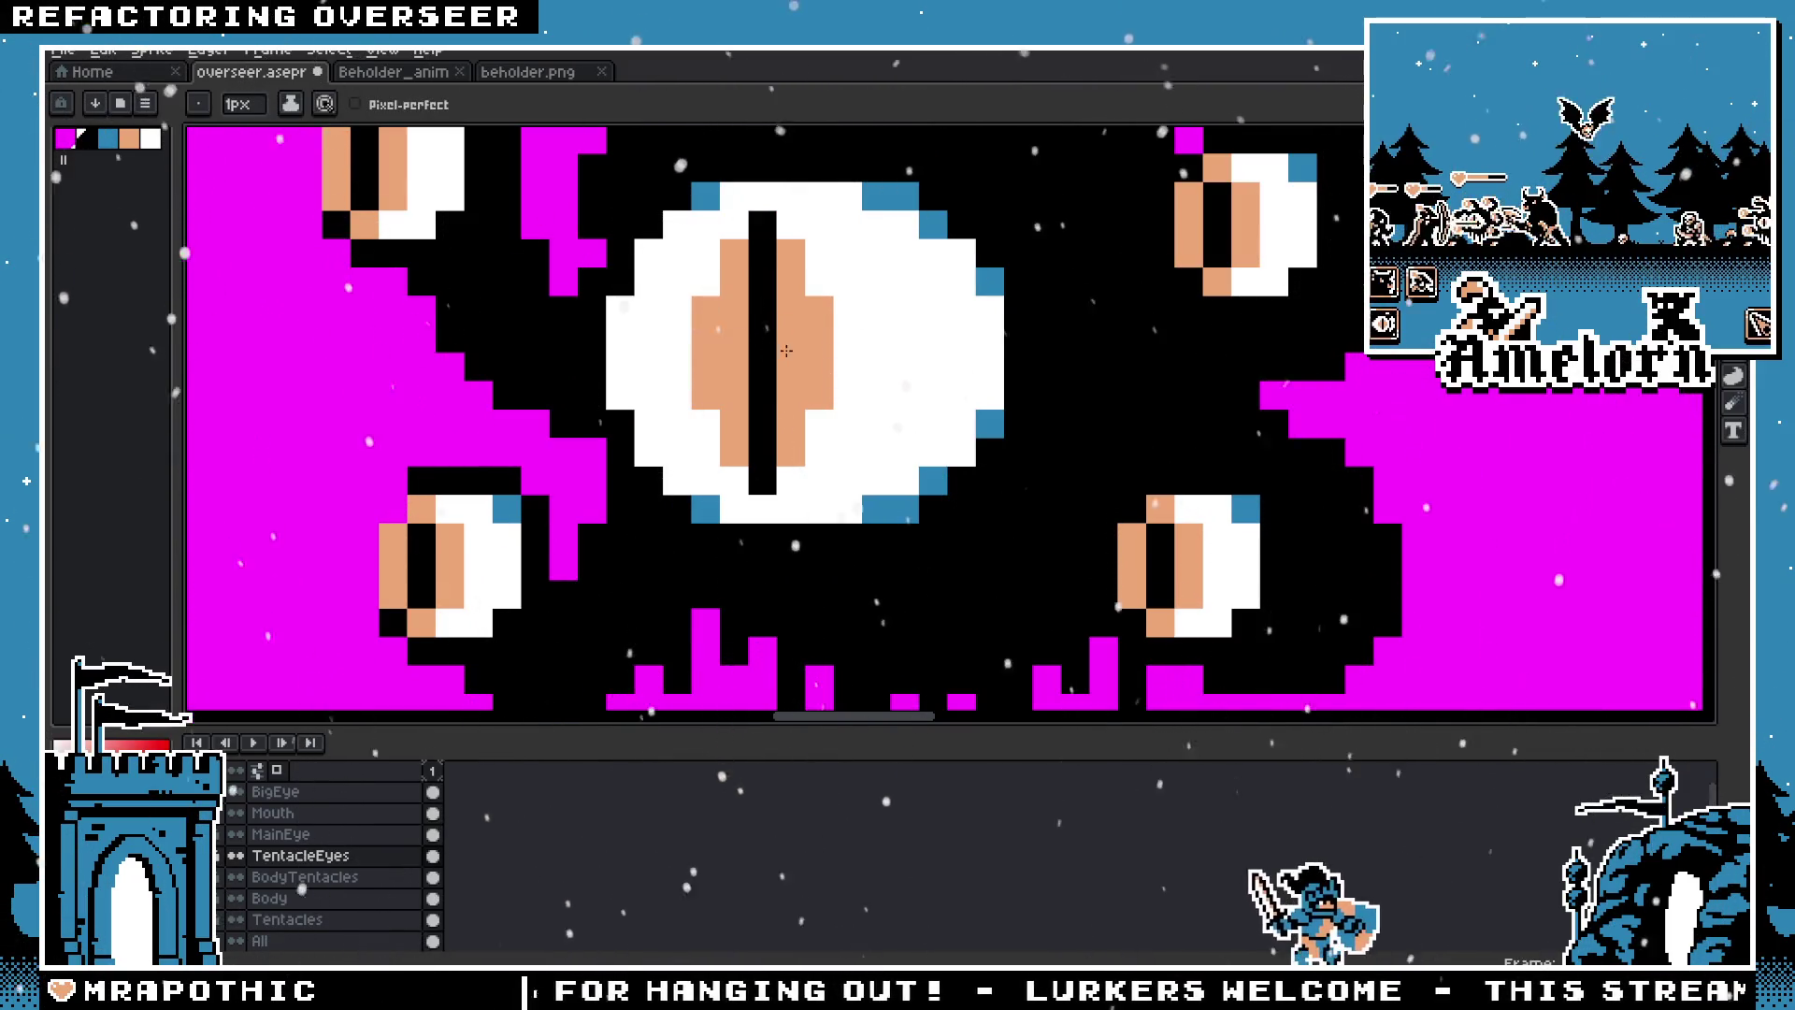
click(313, 791)
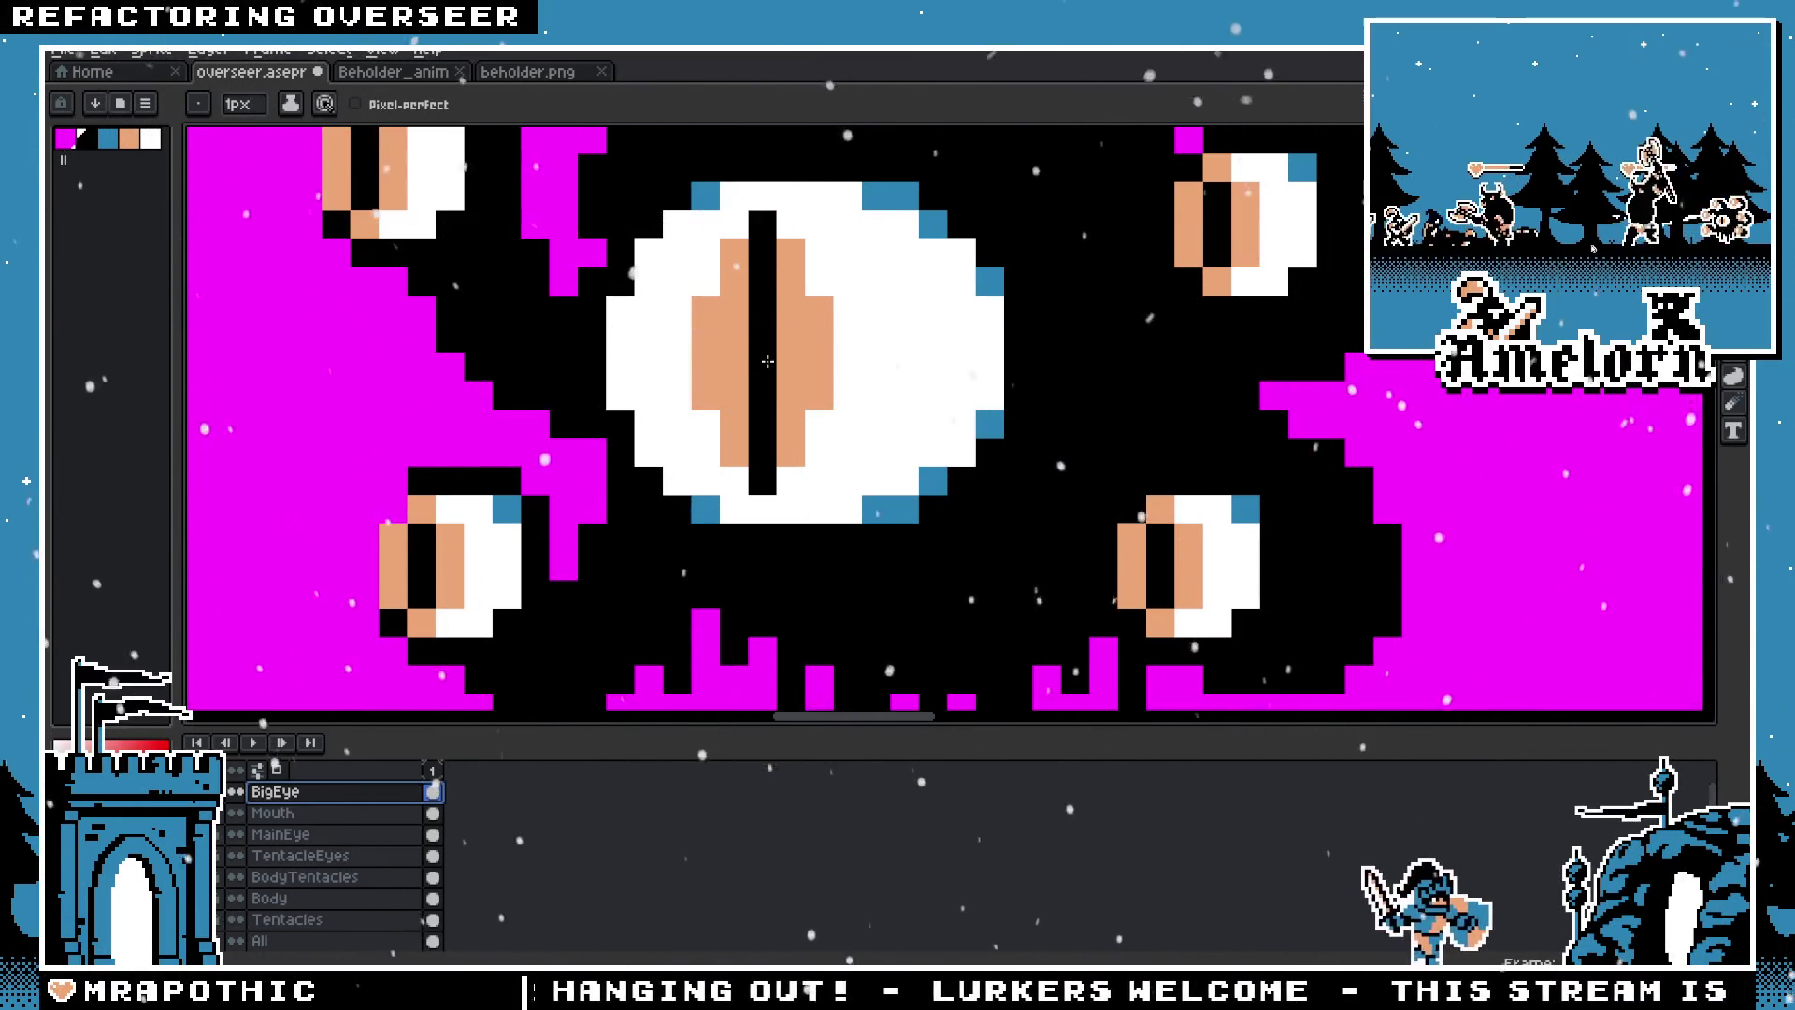
Step: Extend the big eye's black slit pupil leftward
drag(789, 347, 734, 354)
scroll(702, 369, down, 5)
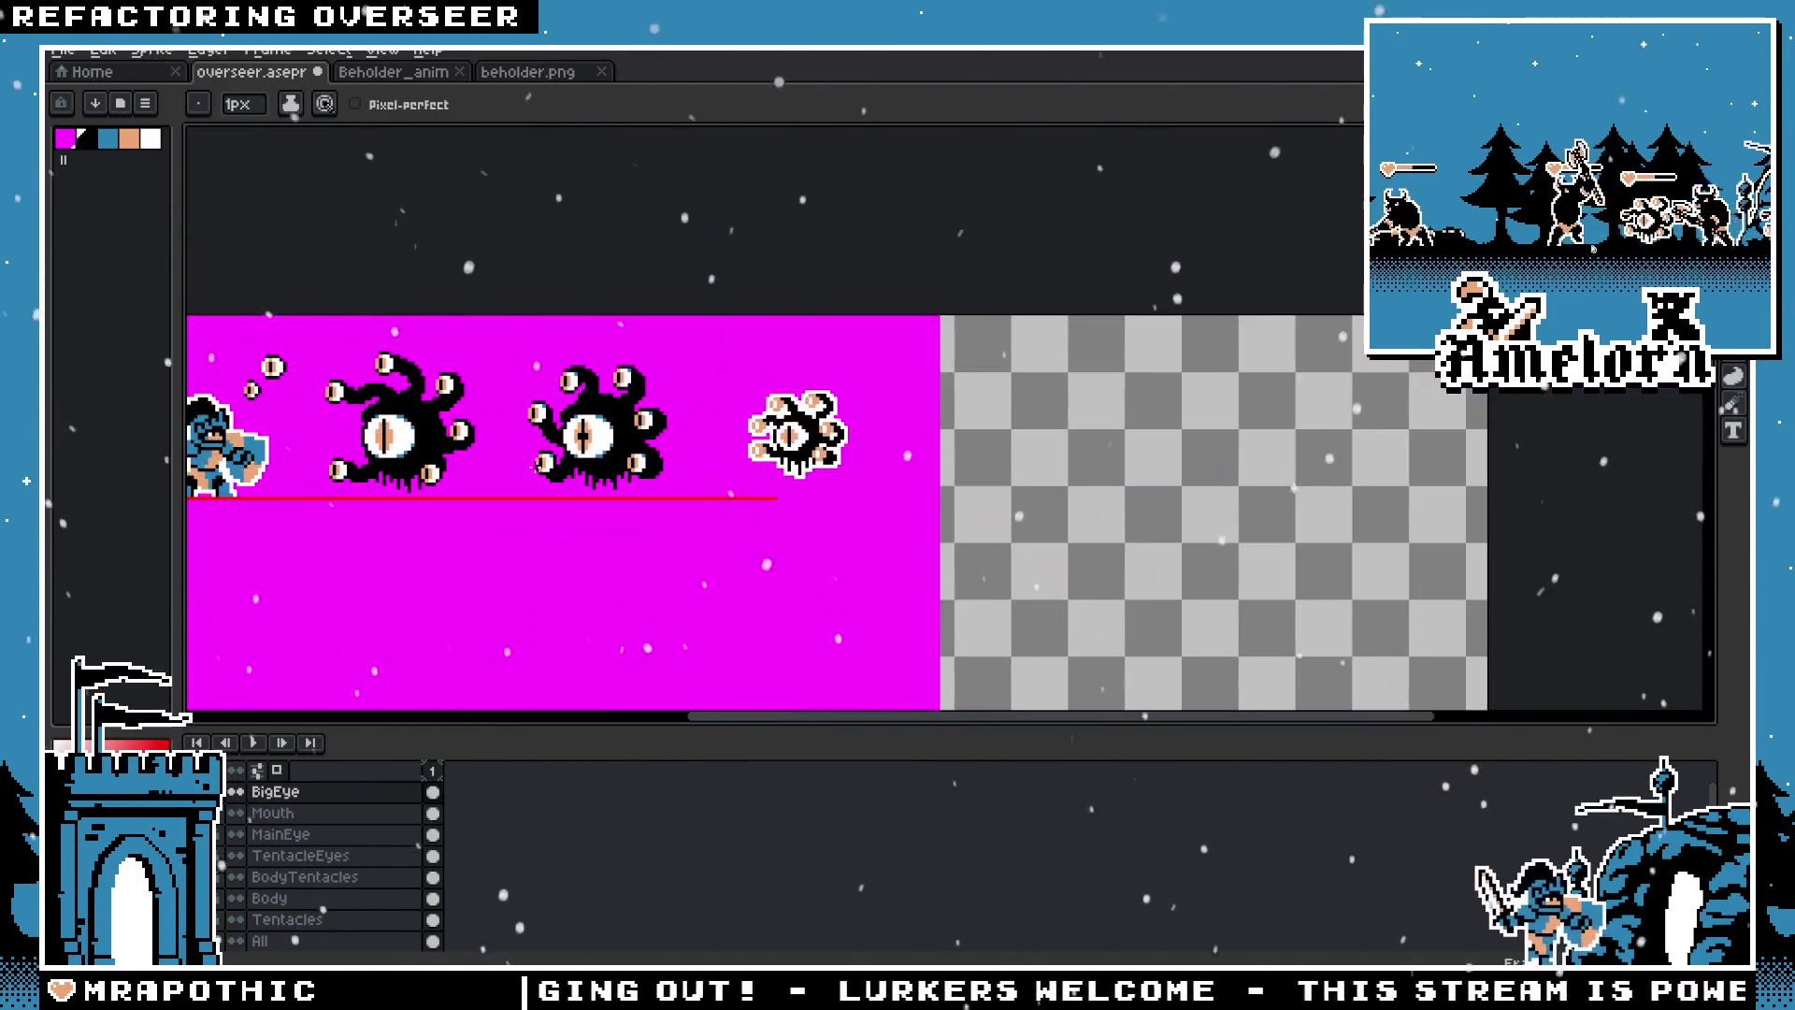
scroll(505, 473, up, 5)
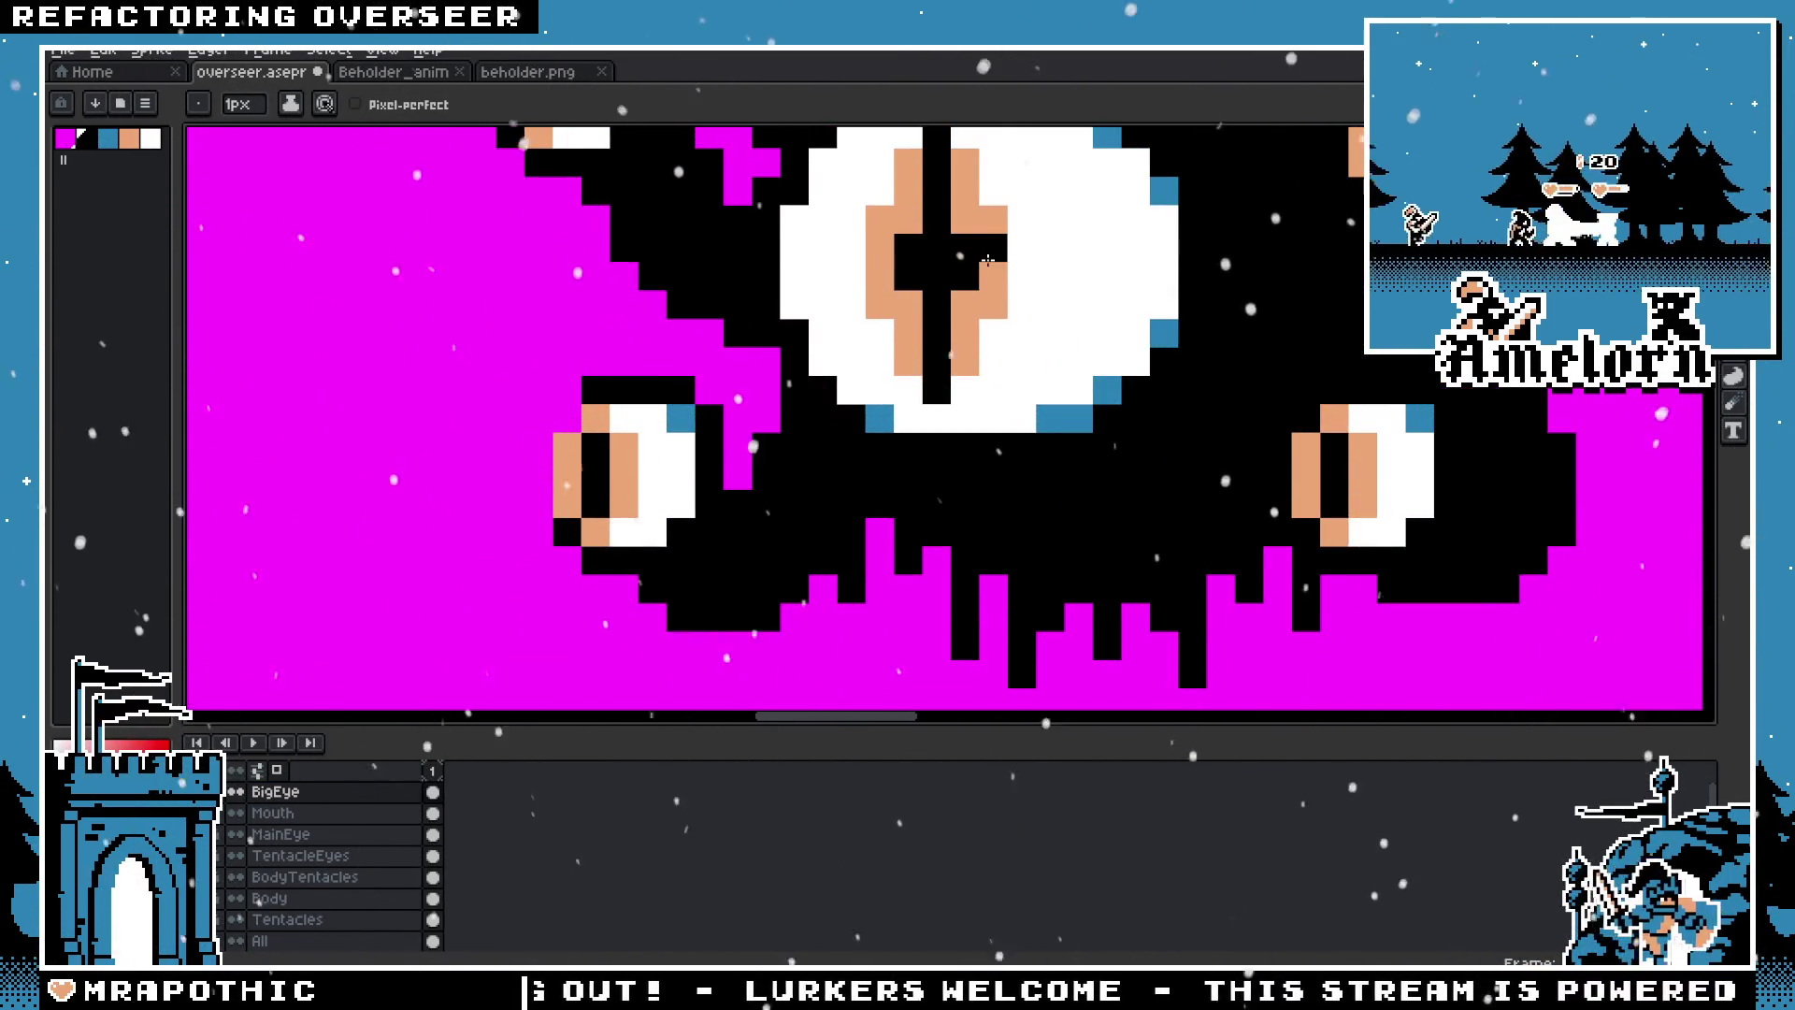
scroll(874, 259, down, 5)
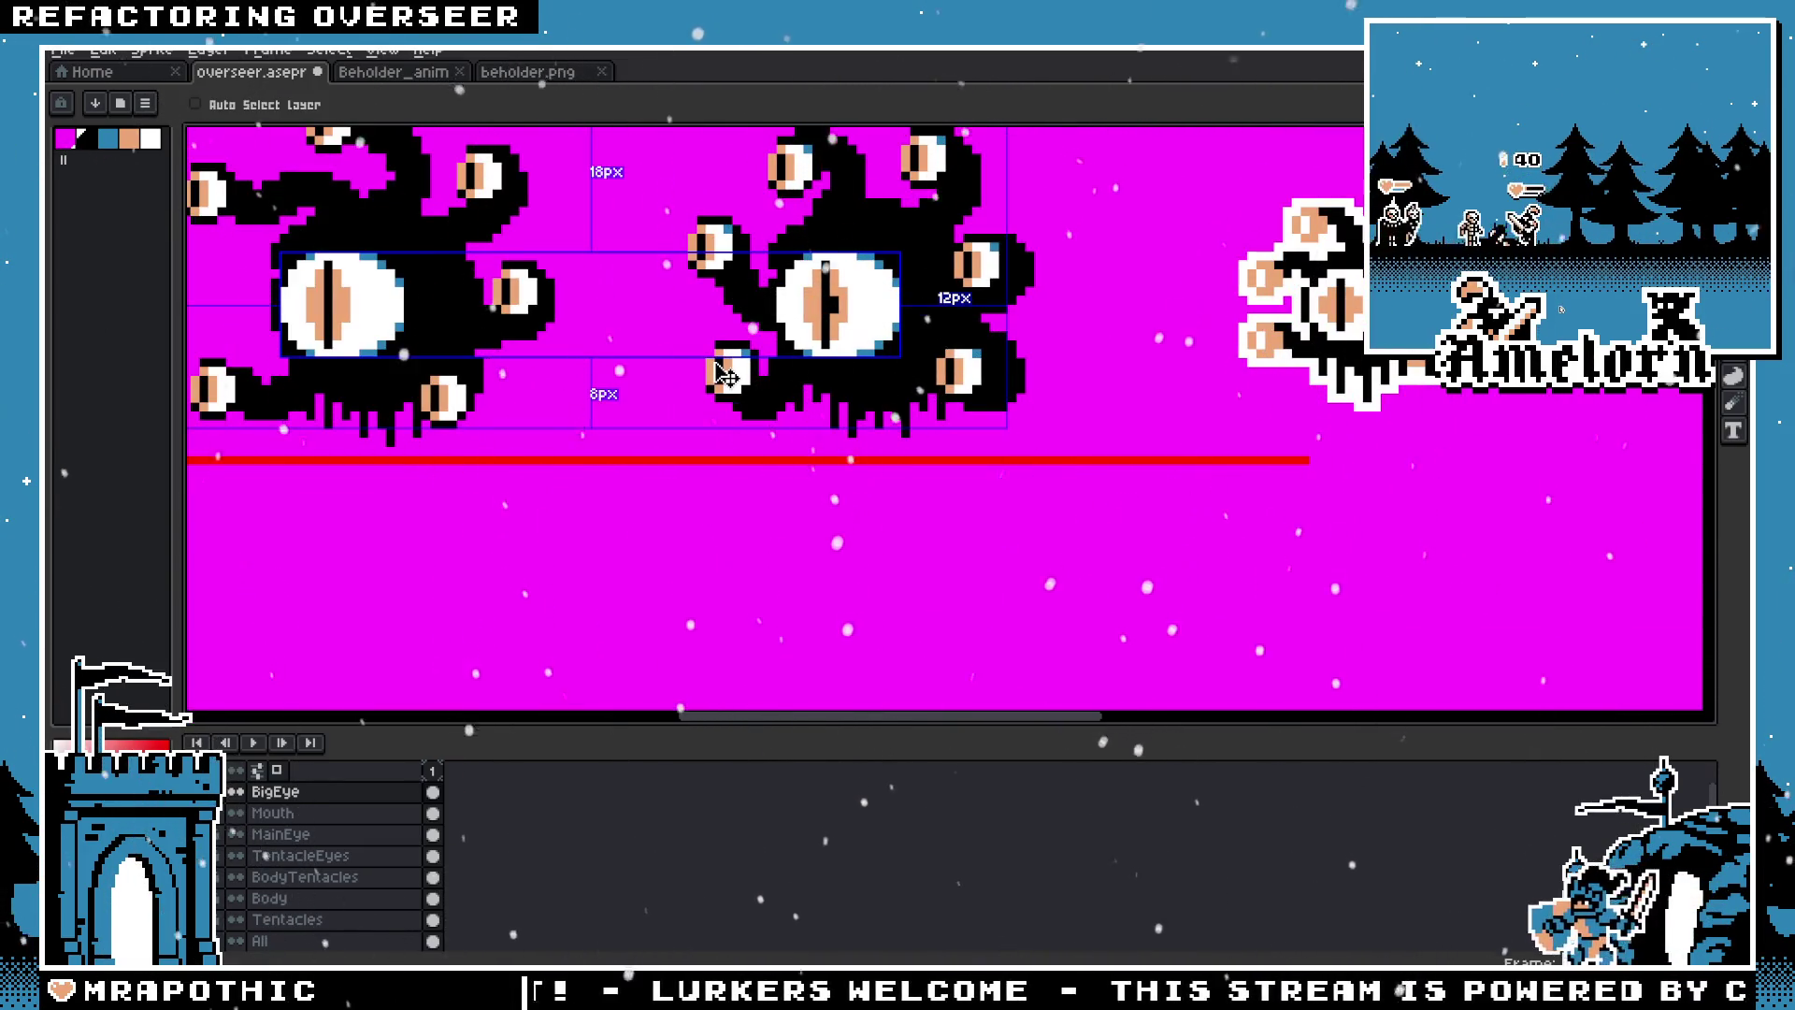
scroll(745, 348, up, 2)
scroll(745, 348, up, 2)
scroll(745, 348, up, 2)
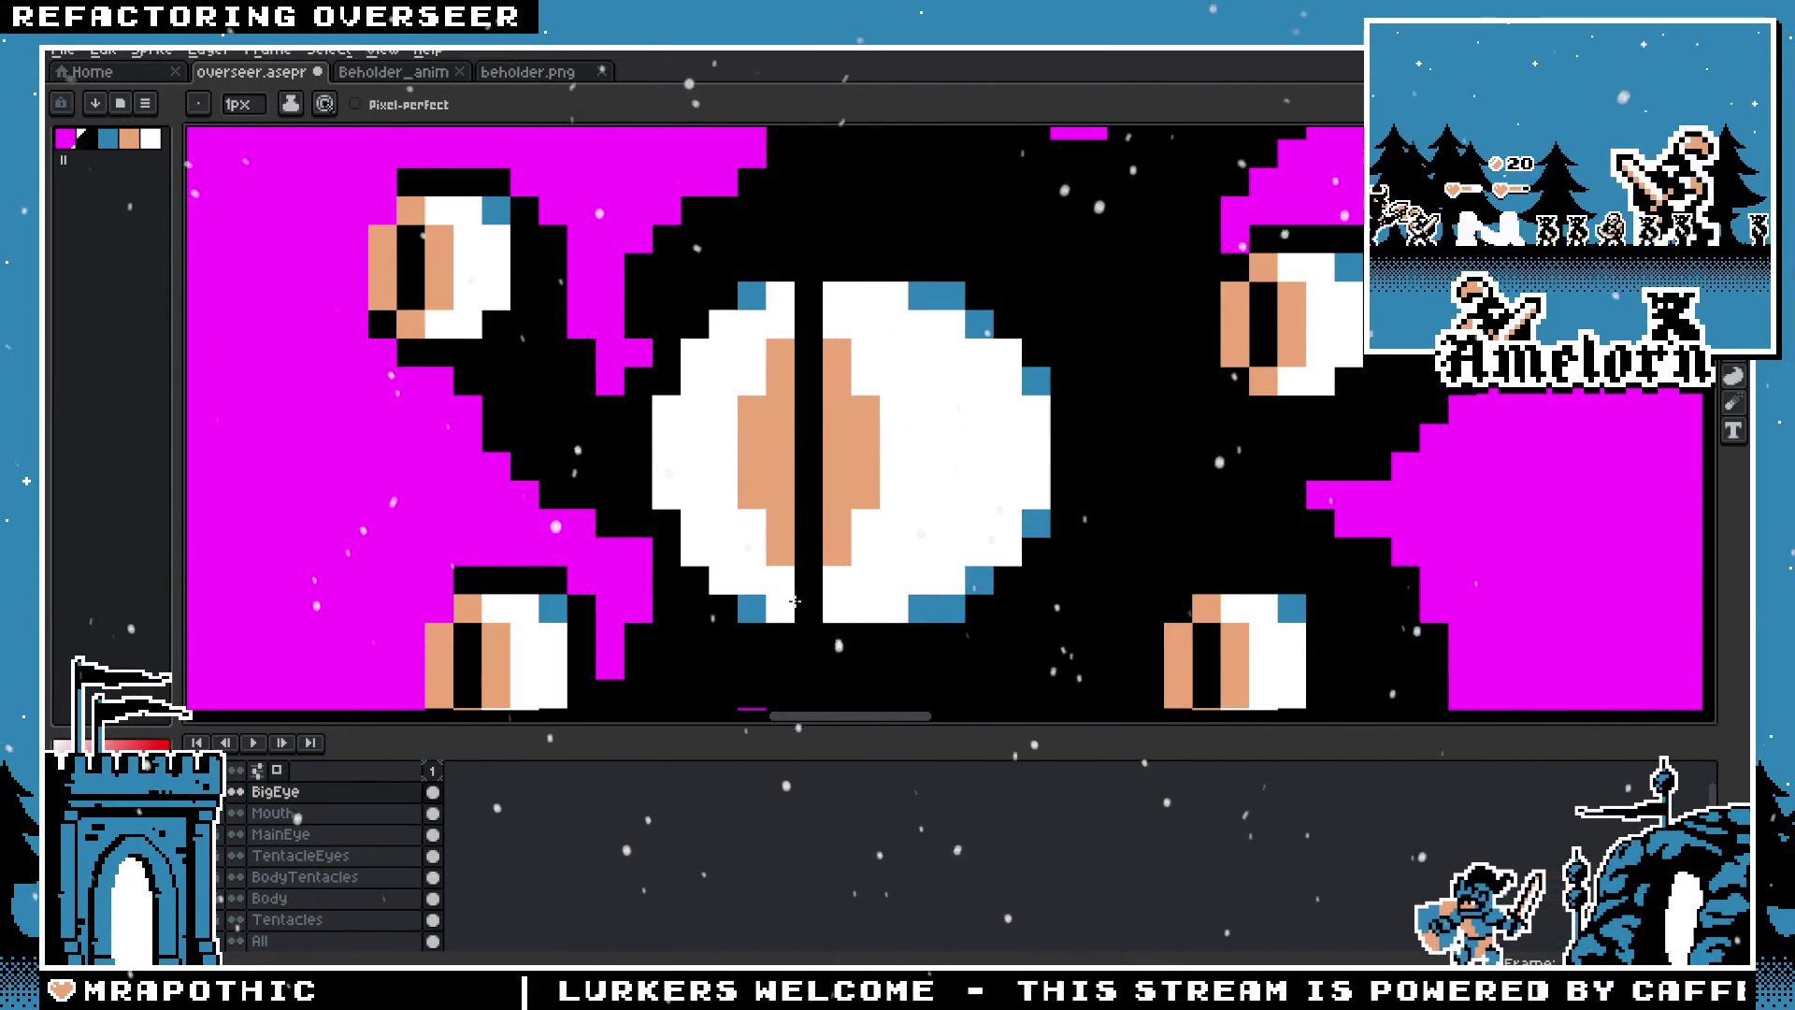
scroll(570, 552, down, 4)
scroll(569, 552, down, 2)
scroll(655, 402, up, 2)
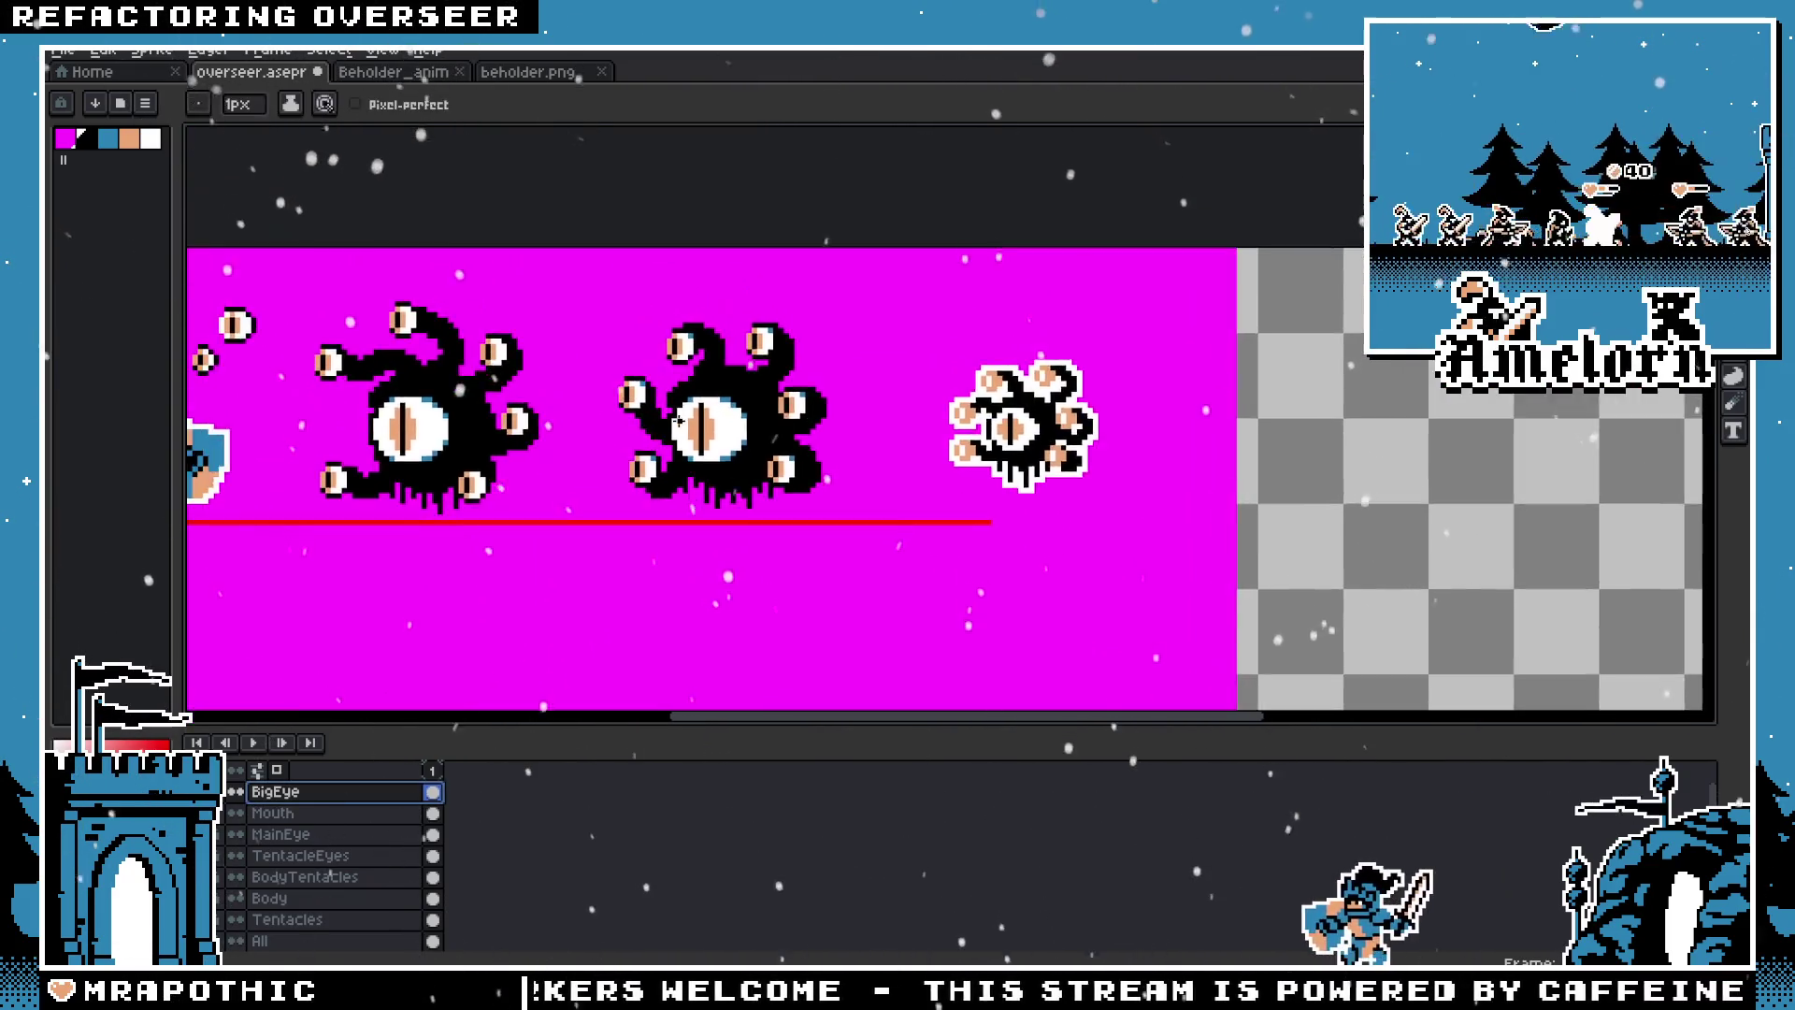
scroll(718, 423, up, 4)
Step: Repaint the peach pixels on either side of the pupil white to reshape the iris
alt+click(687, 411)
drag(718, 421, 718, 524)
click(804, 406)
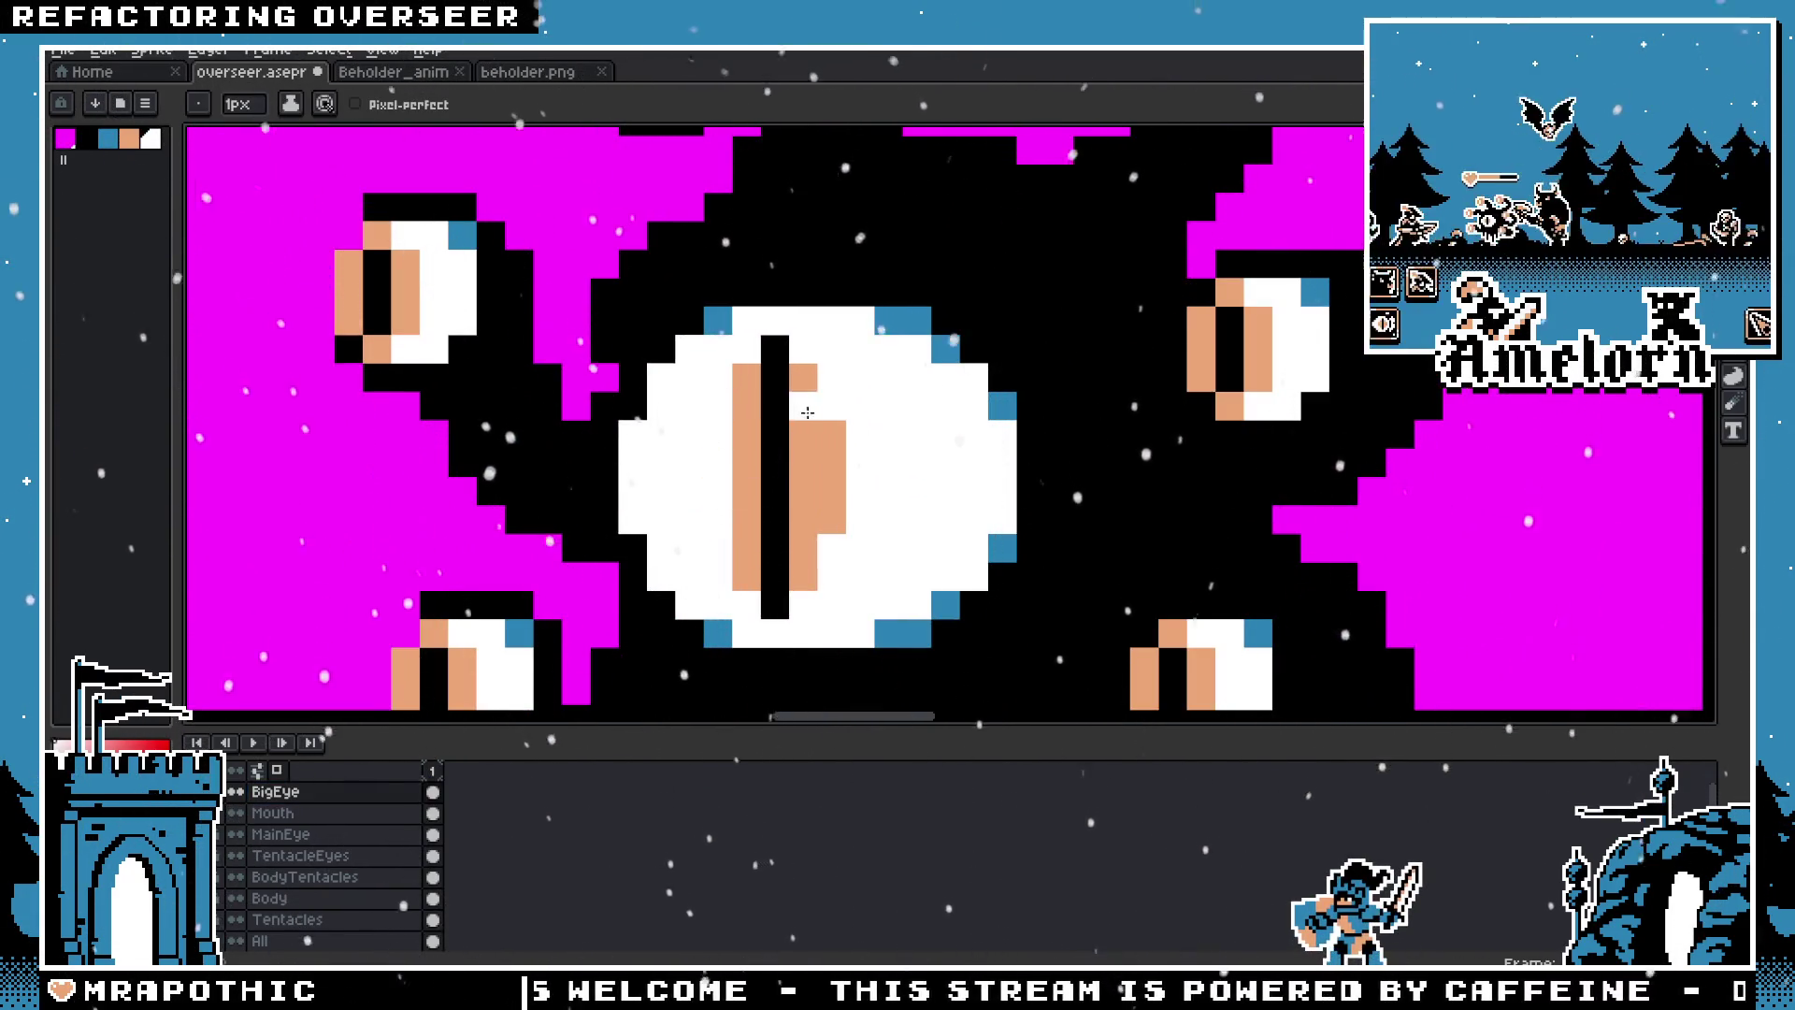
scroll(832, 536, down, 3)
scroll(832, 536, down, 1)
scroll(783, 402, up, 3)
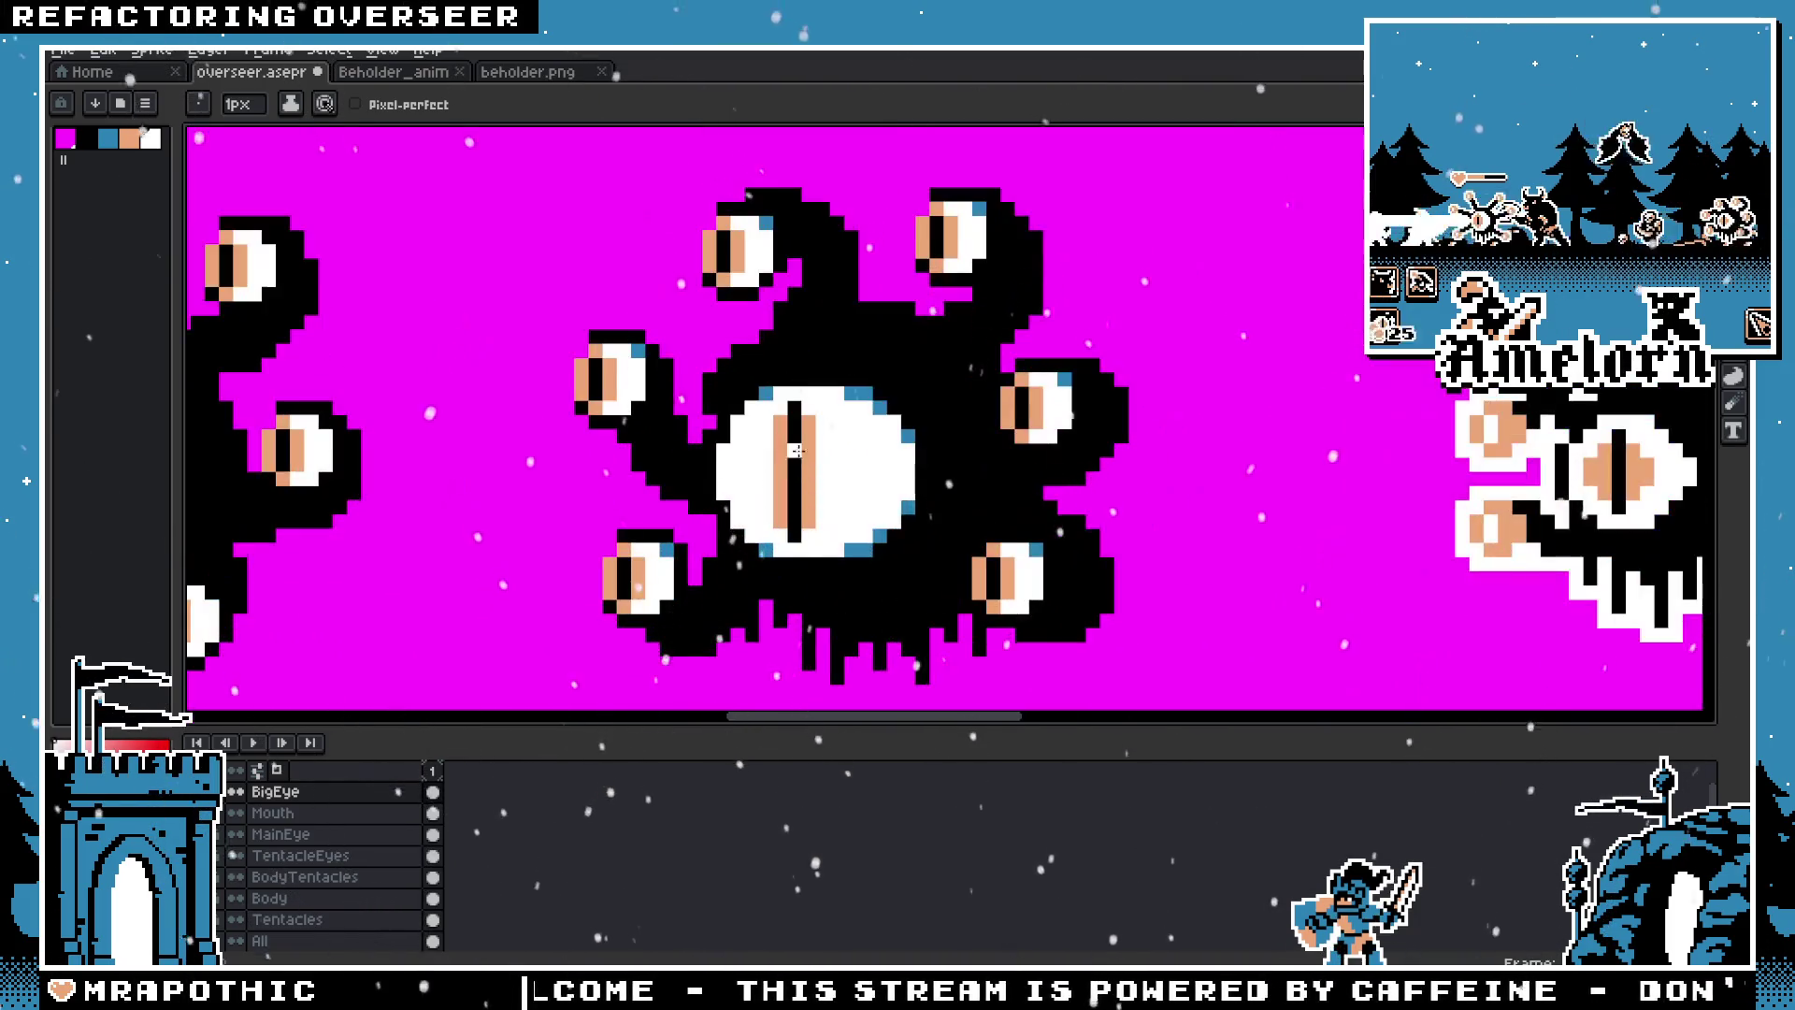
scroll(784, 402, up, 2)
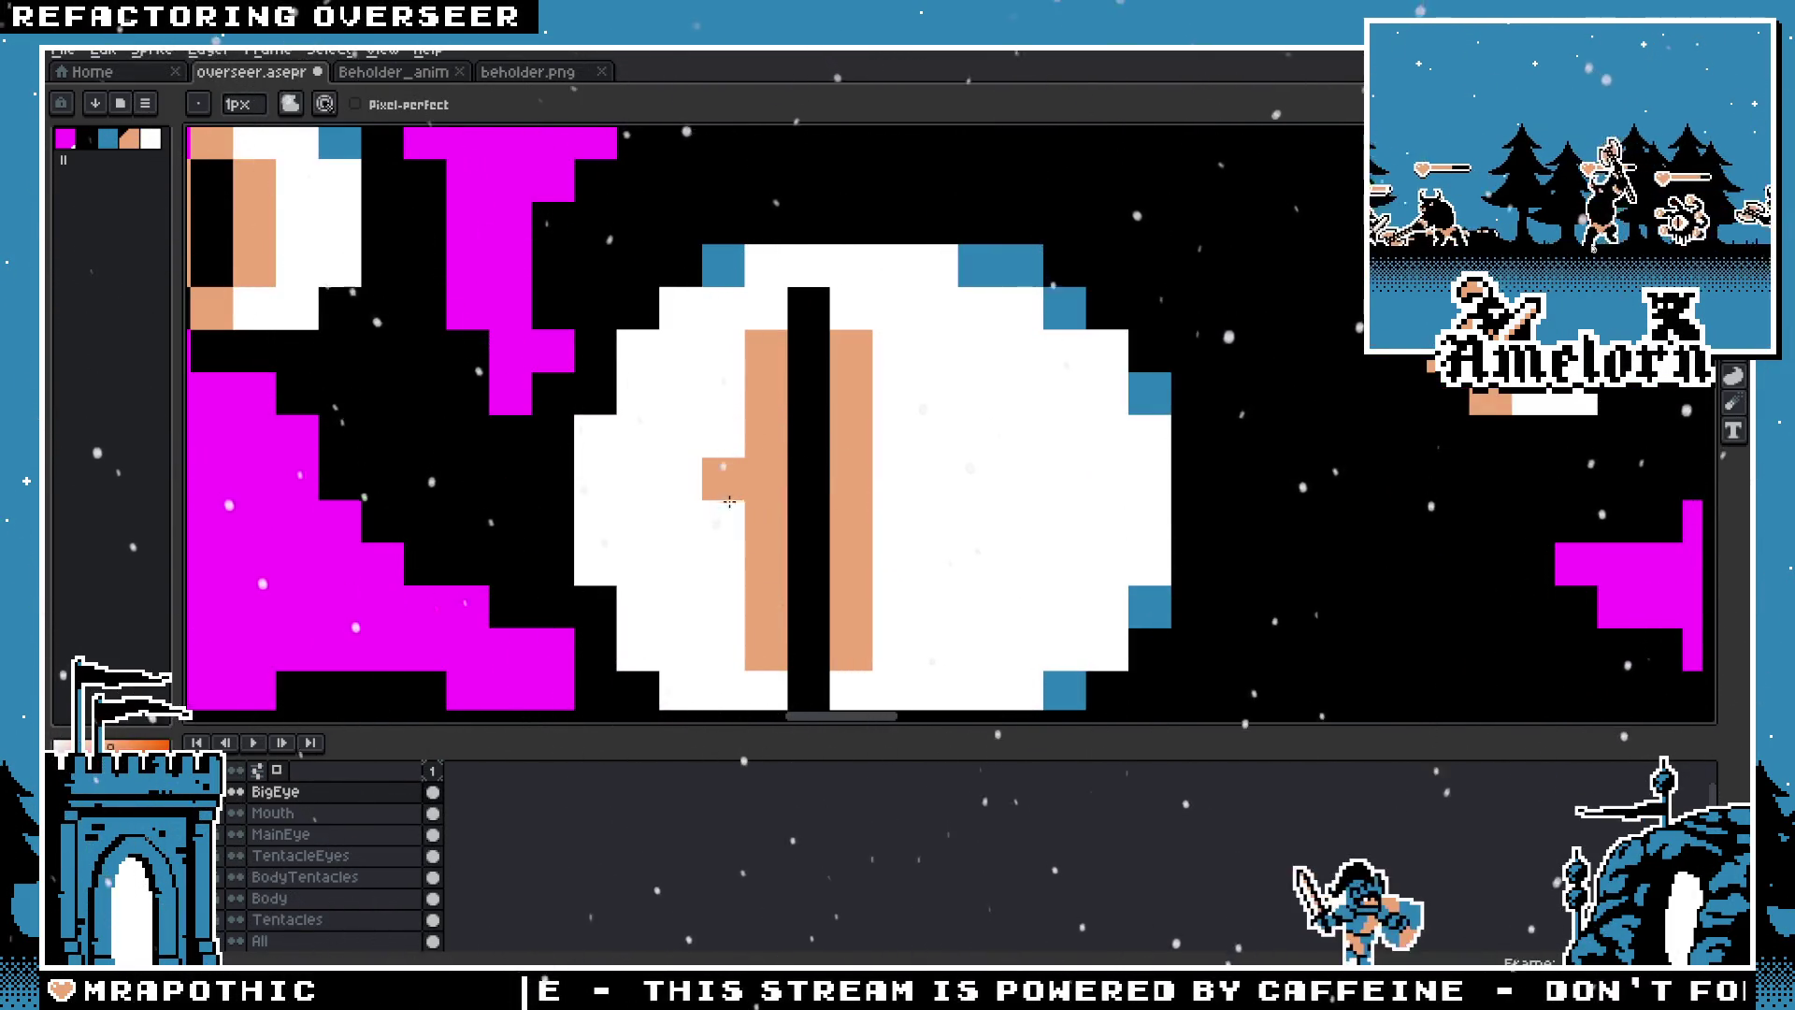
Step: Switch to the Move tool and make TentacleEyes the active layer
scroll(731, 497, down, 3)
scroll(644, 520, down, 1)
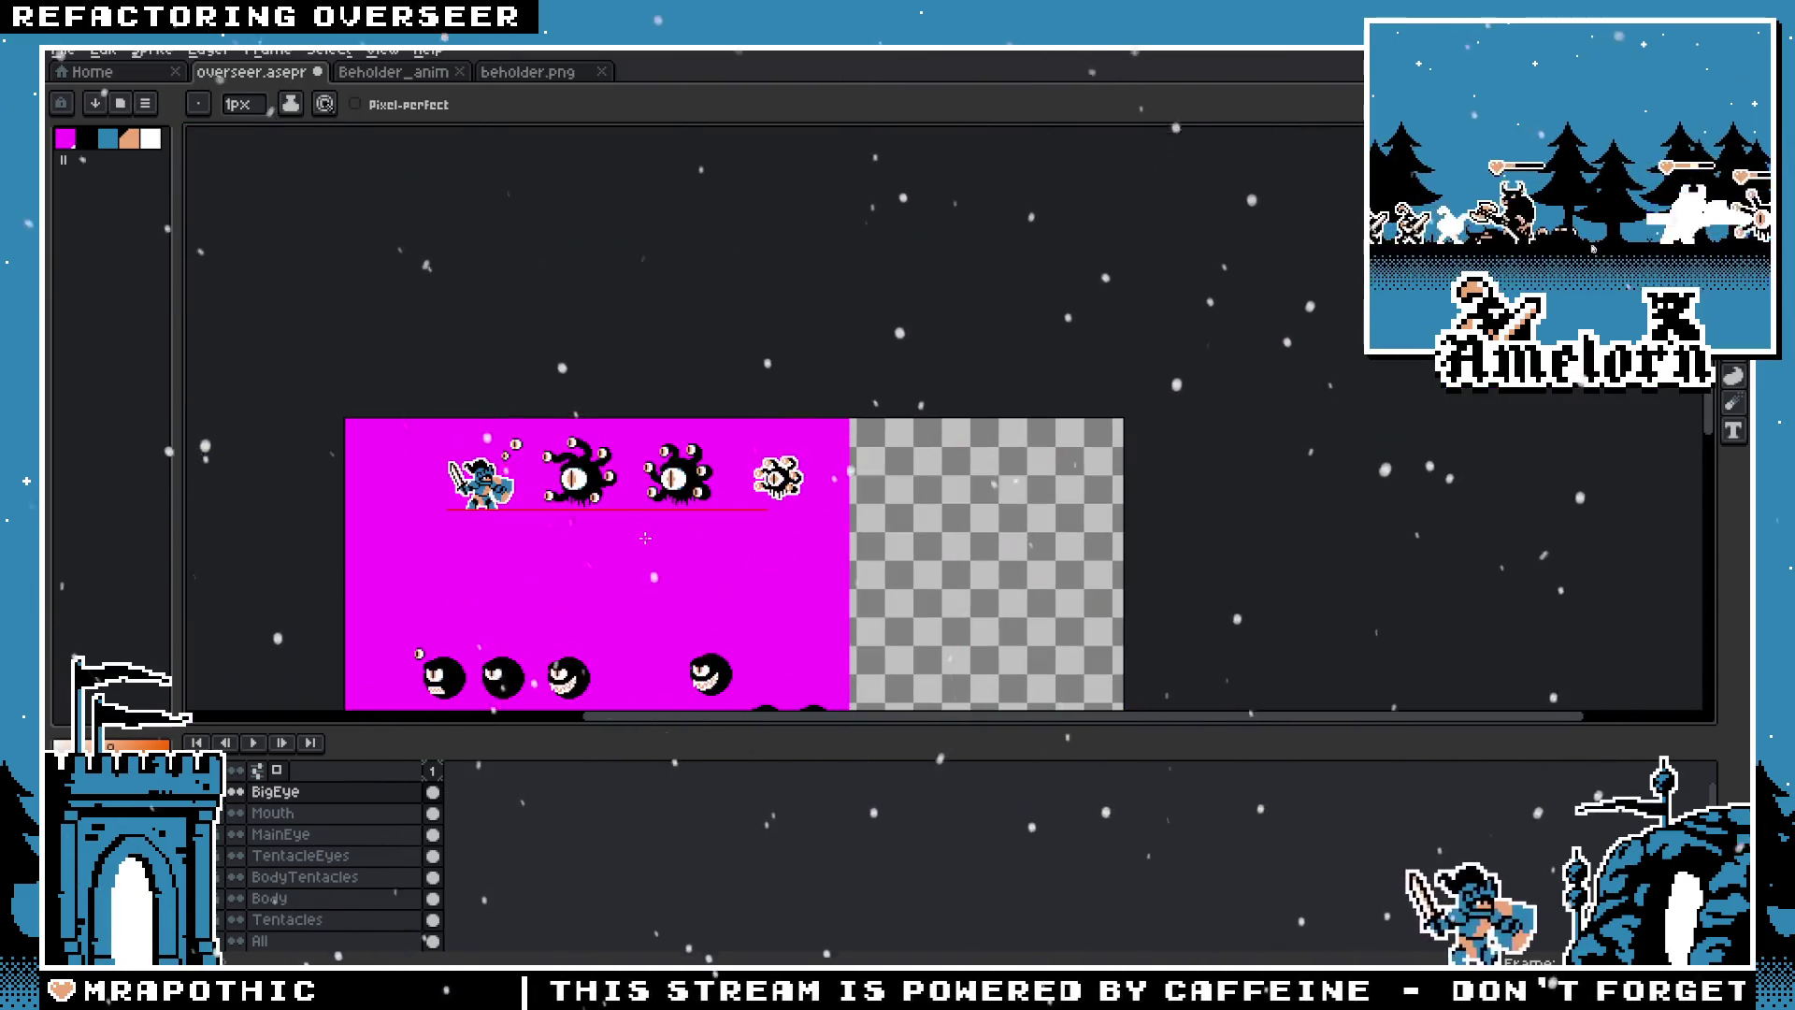
scroll(542, 510, up, 3)
scroll(745, 290, up, 2)
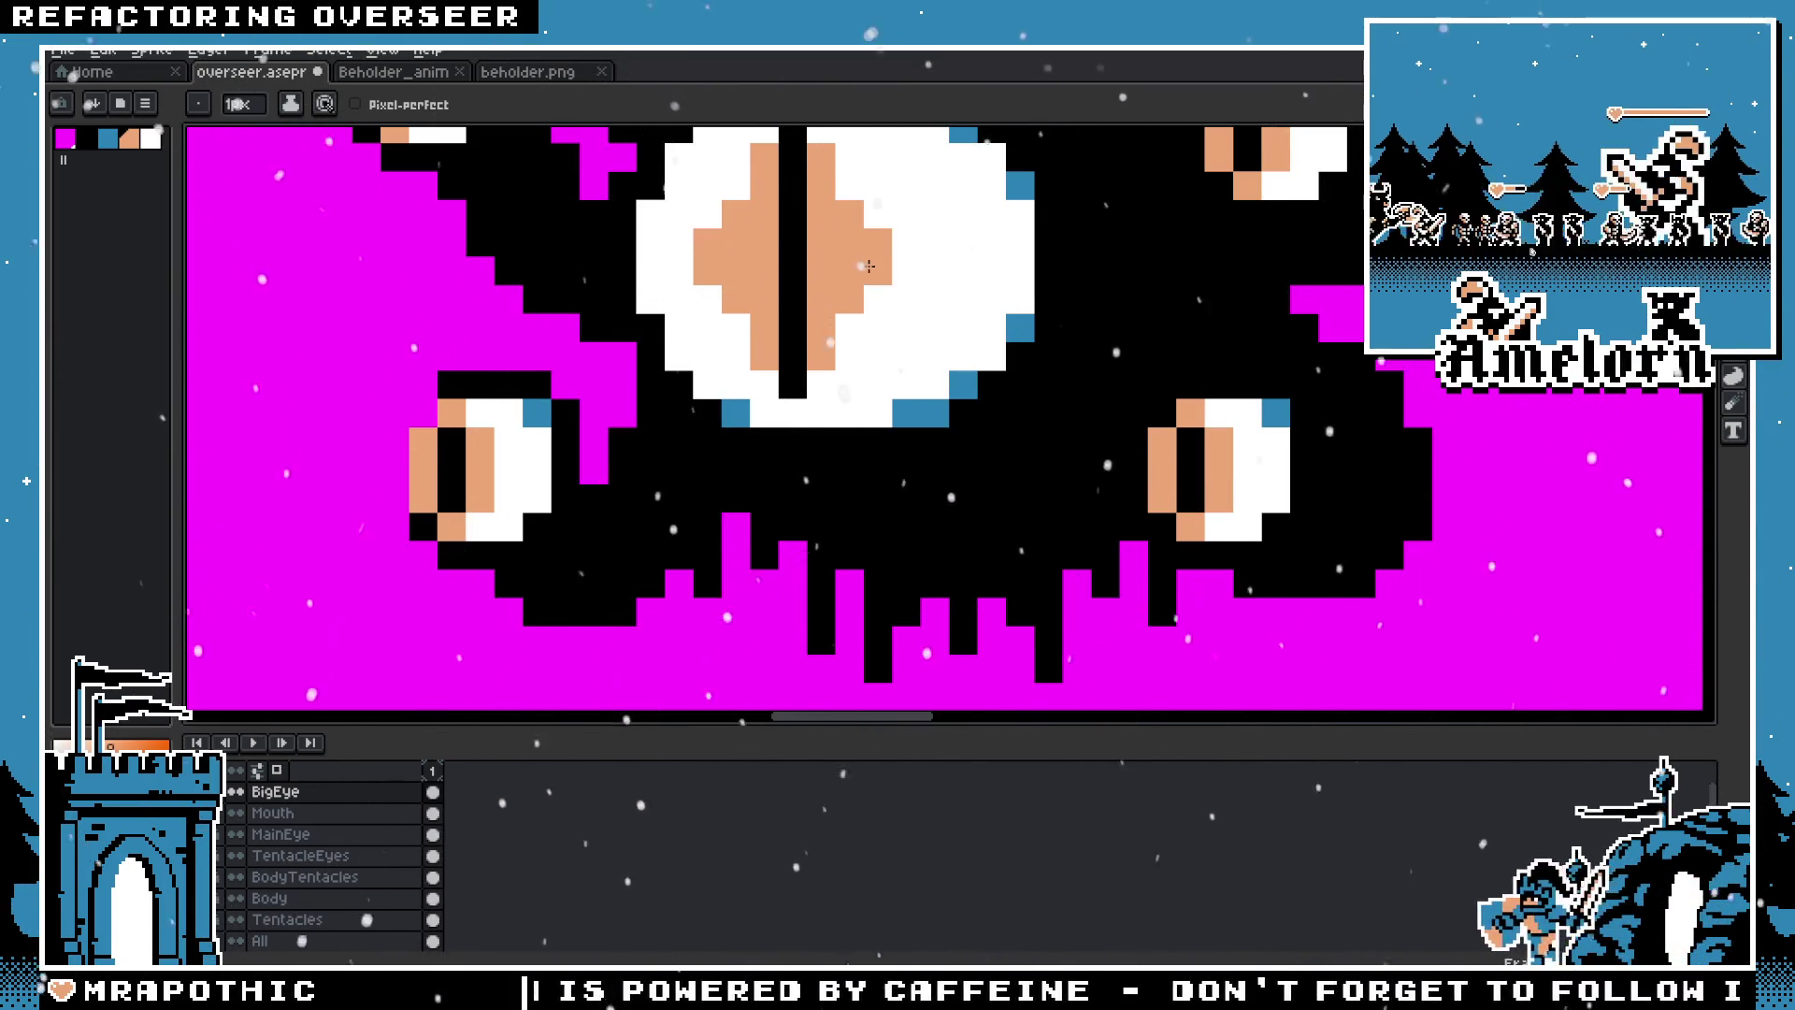
scroll(869, 266, down, 4)
scroll(655, 439, up, 1)
key(v)
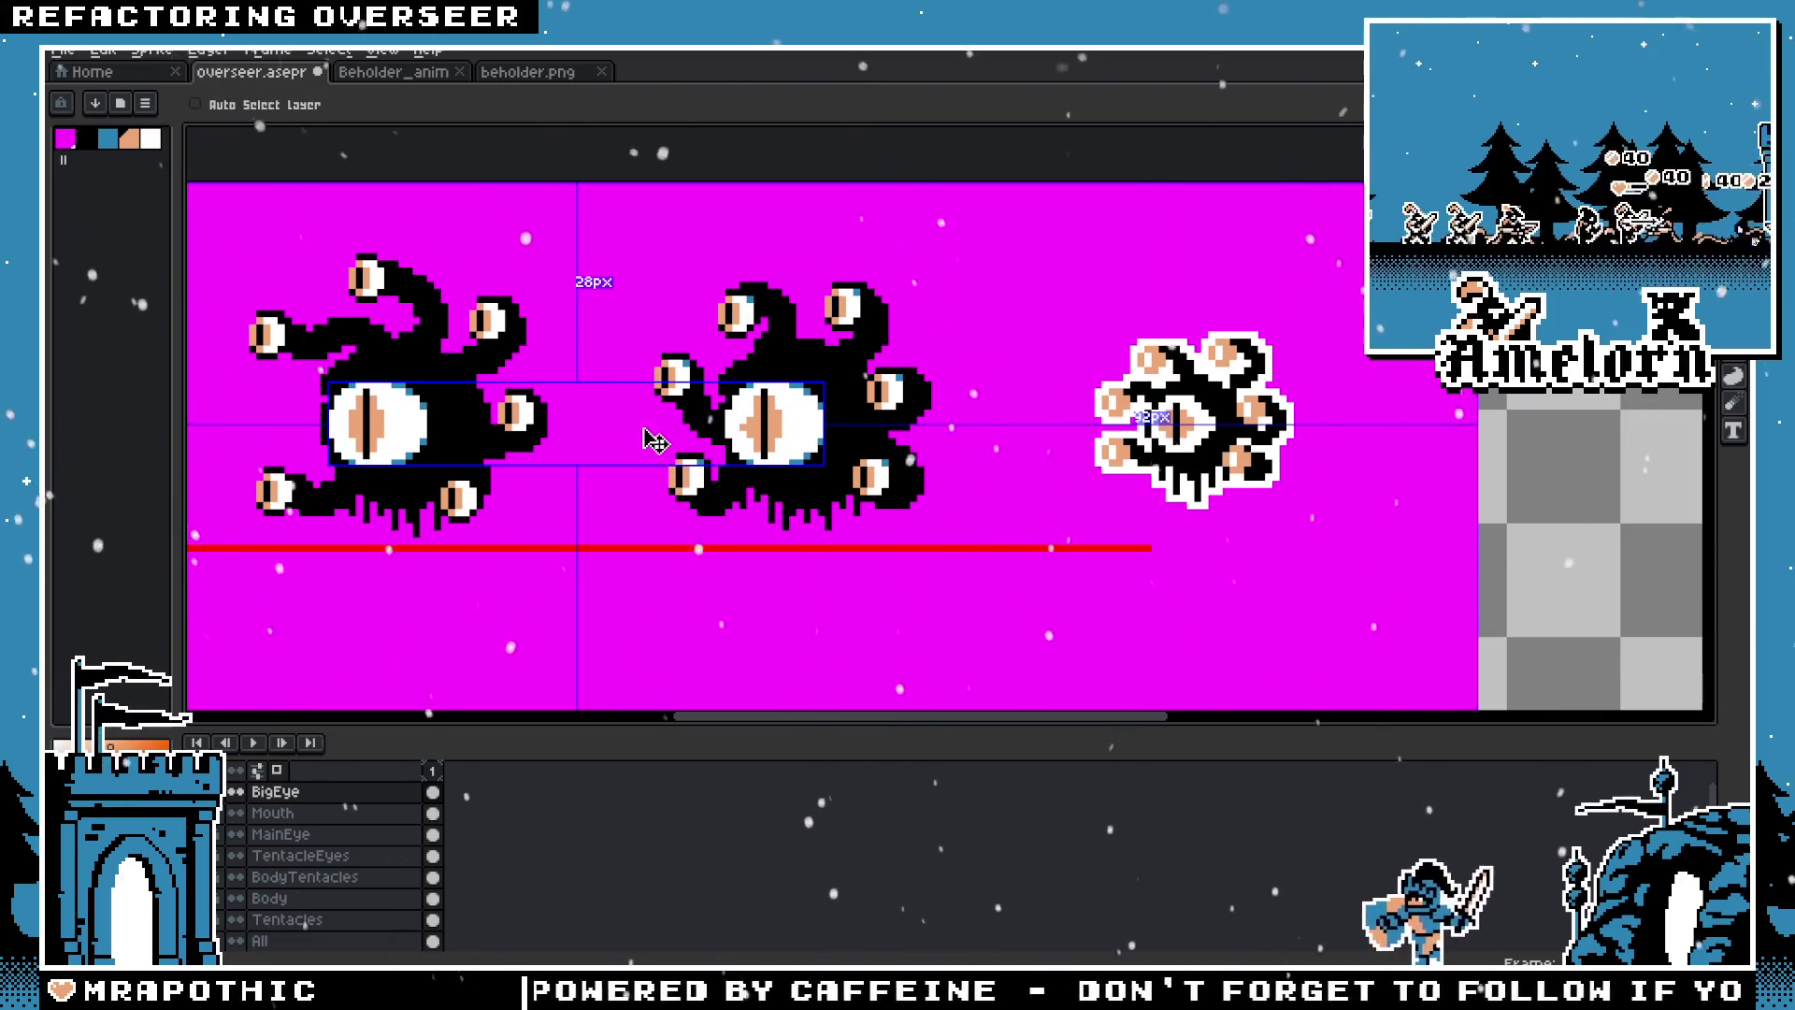
ctrl+click(654, 440)
Step: Switch to the Pencil and save the sprite with Ctrl+S
key(b)
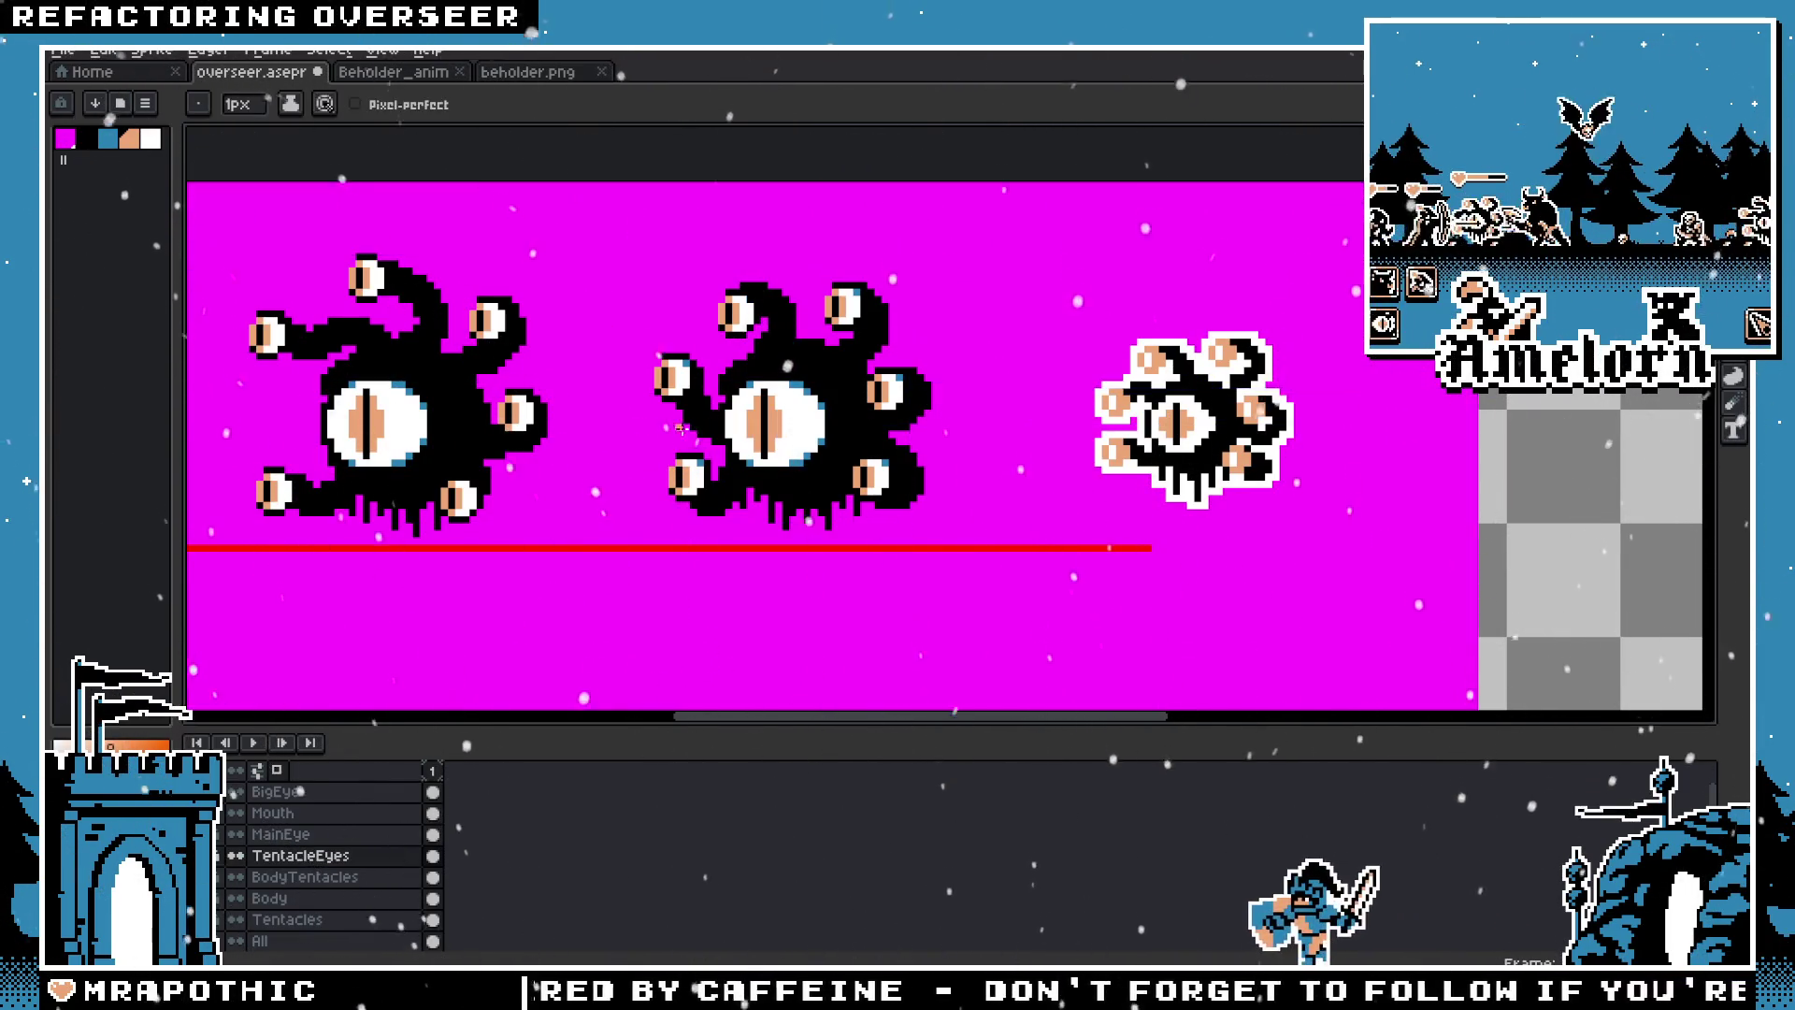
scroll(841, 430, up, 2)
scroll(870, 441, up, 1)
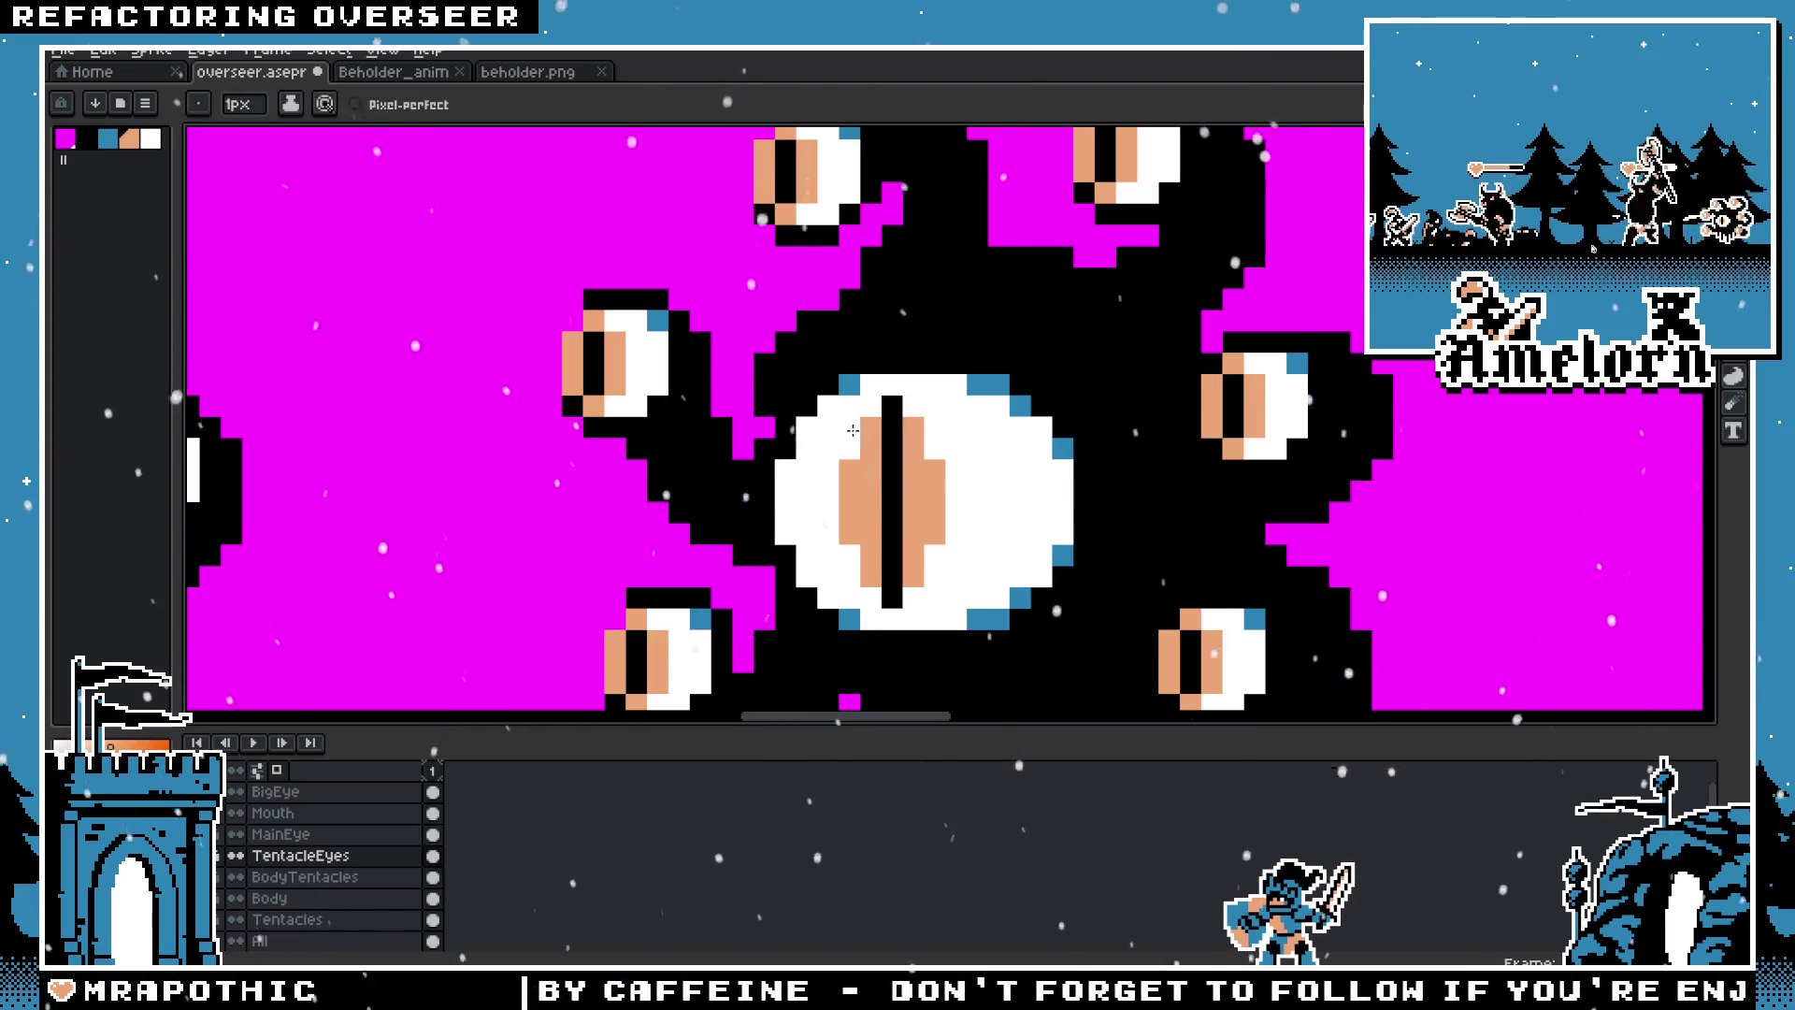
scroll(853, 430, down, 1)
scroll(842, 430, down, 1)
key(ctrl+s)
scroll(725, 416, up, 1)
scroll(728, 413, down, 1)
scroll(728, 413, up, 1)
scroll(710, 323, down, 1)
scroll(755, 338, up, 1)
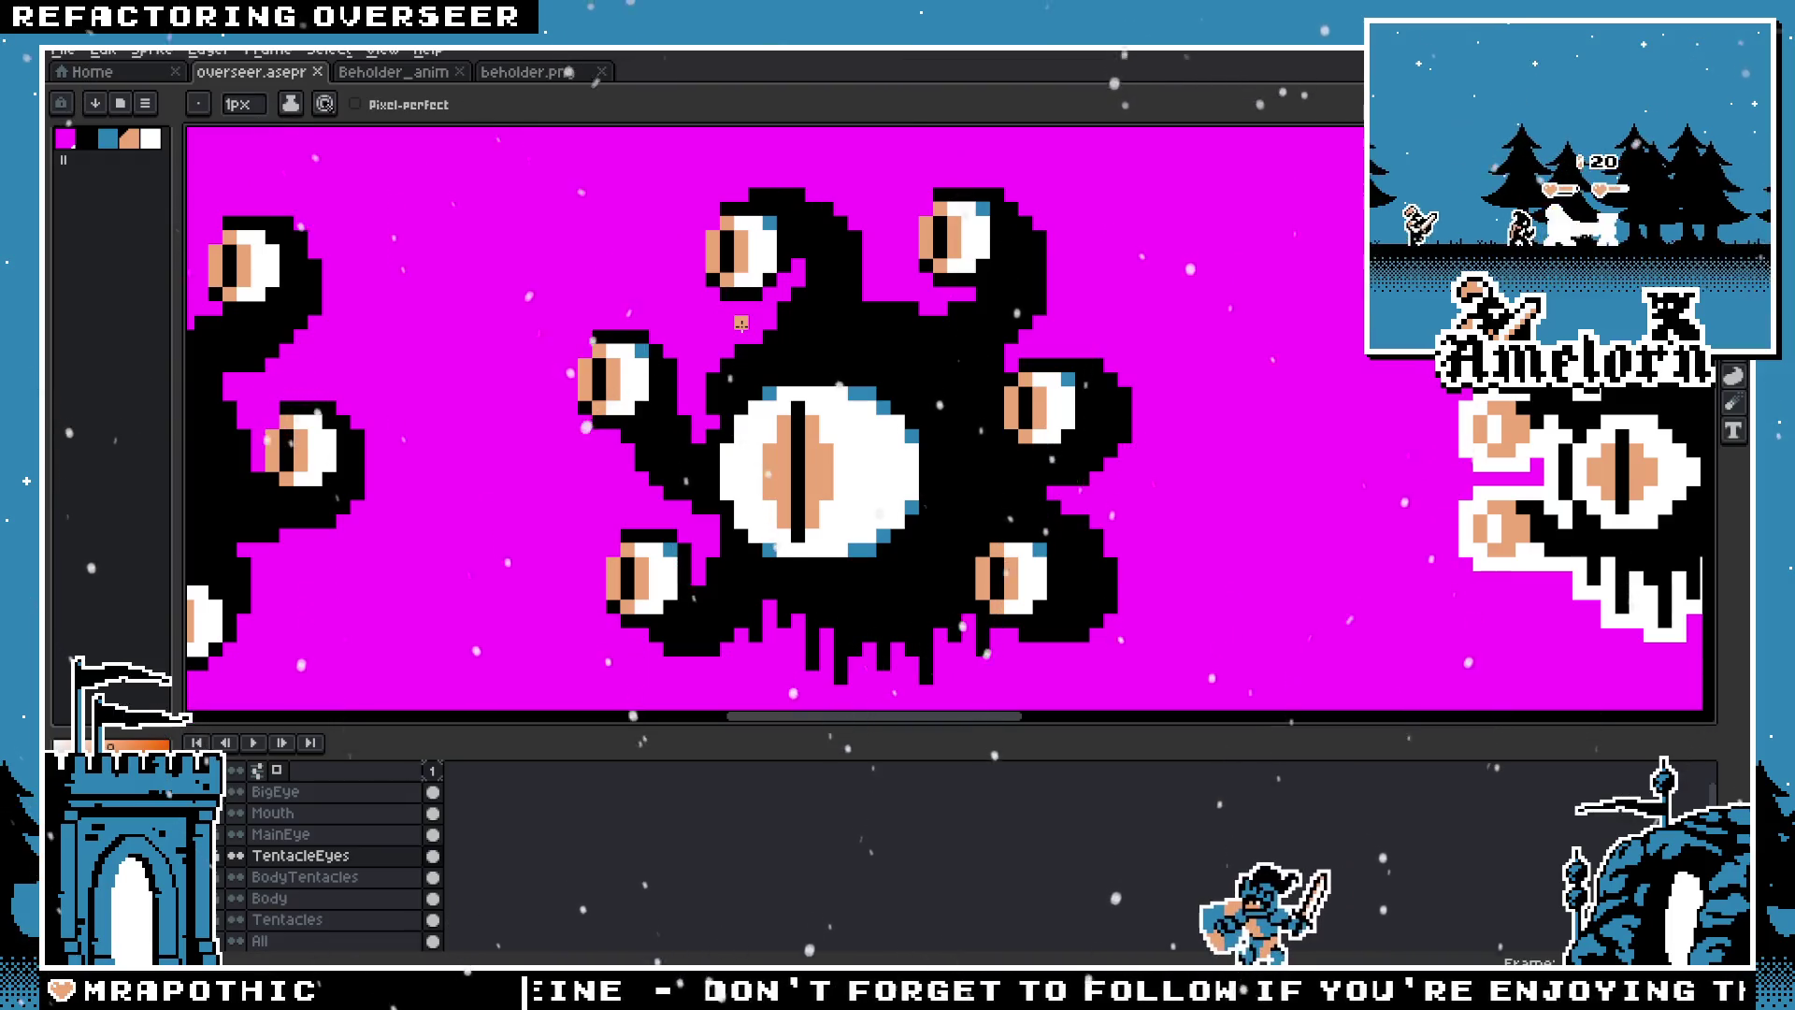
scroll(741, 324, down, 2)
scroll(696, 337, down, 2)
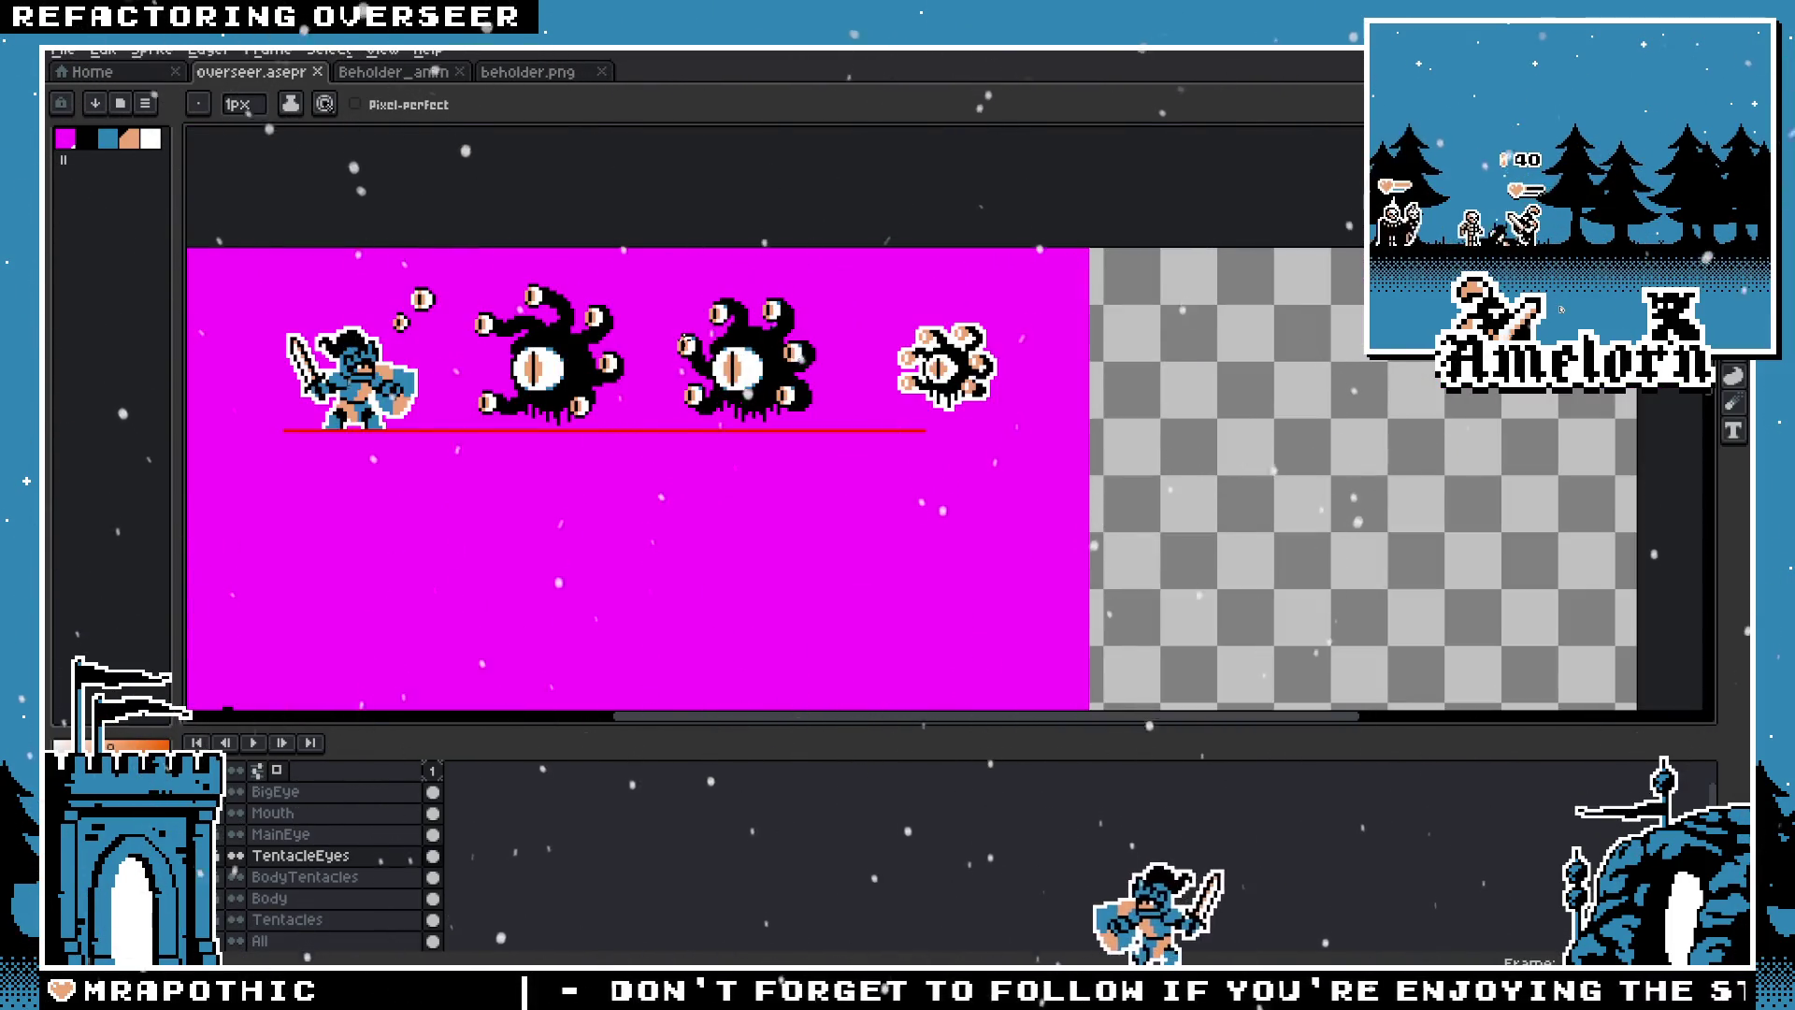
scroll(696, 348, up, 5)
Step: Pick the blue and add shading pixels at the lower-right of two tentacle eyes
key(i)
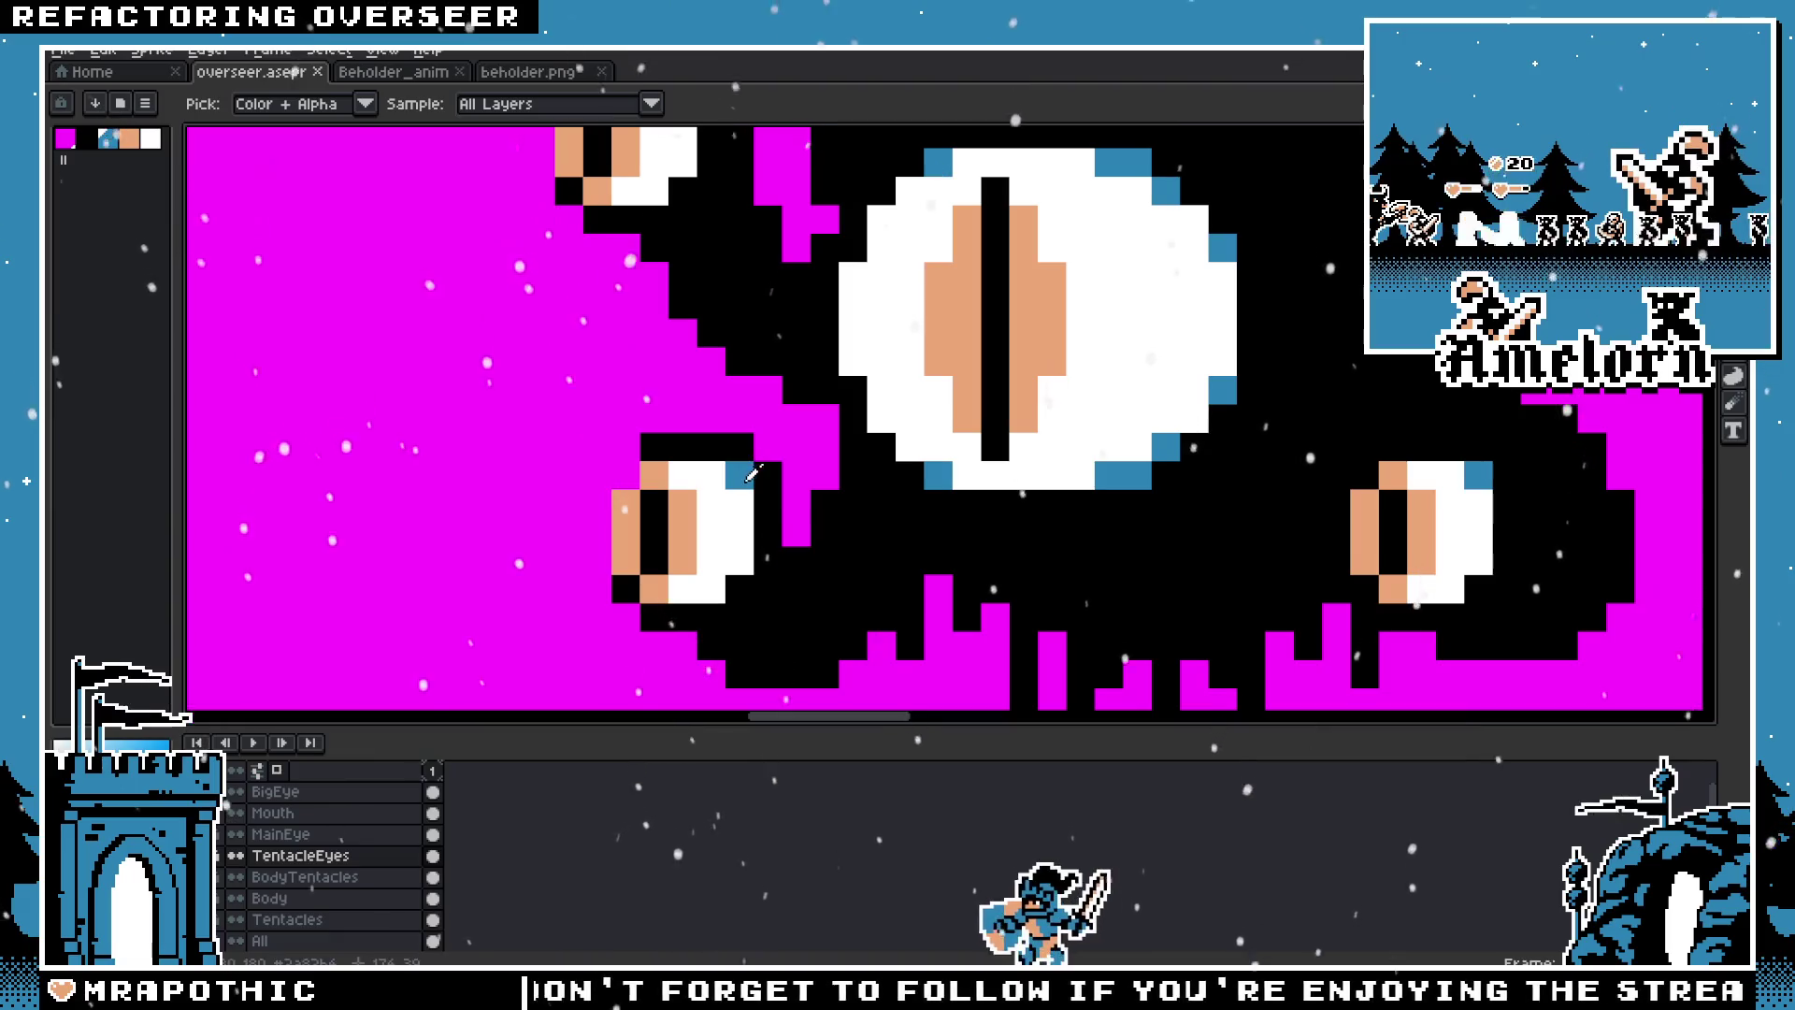
key(b)
click(740, 589)
click(1484, 579)
scroll(1483, 580, right, 3)
scroll(1483, 580, up, 2)
scroll(1064, 400, up, 3)
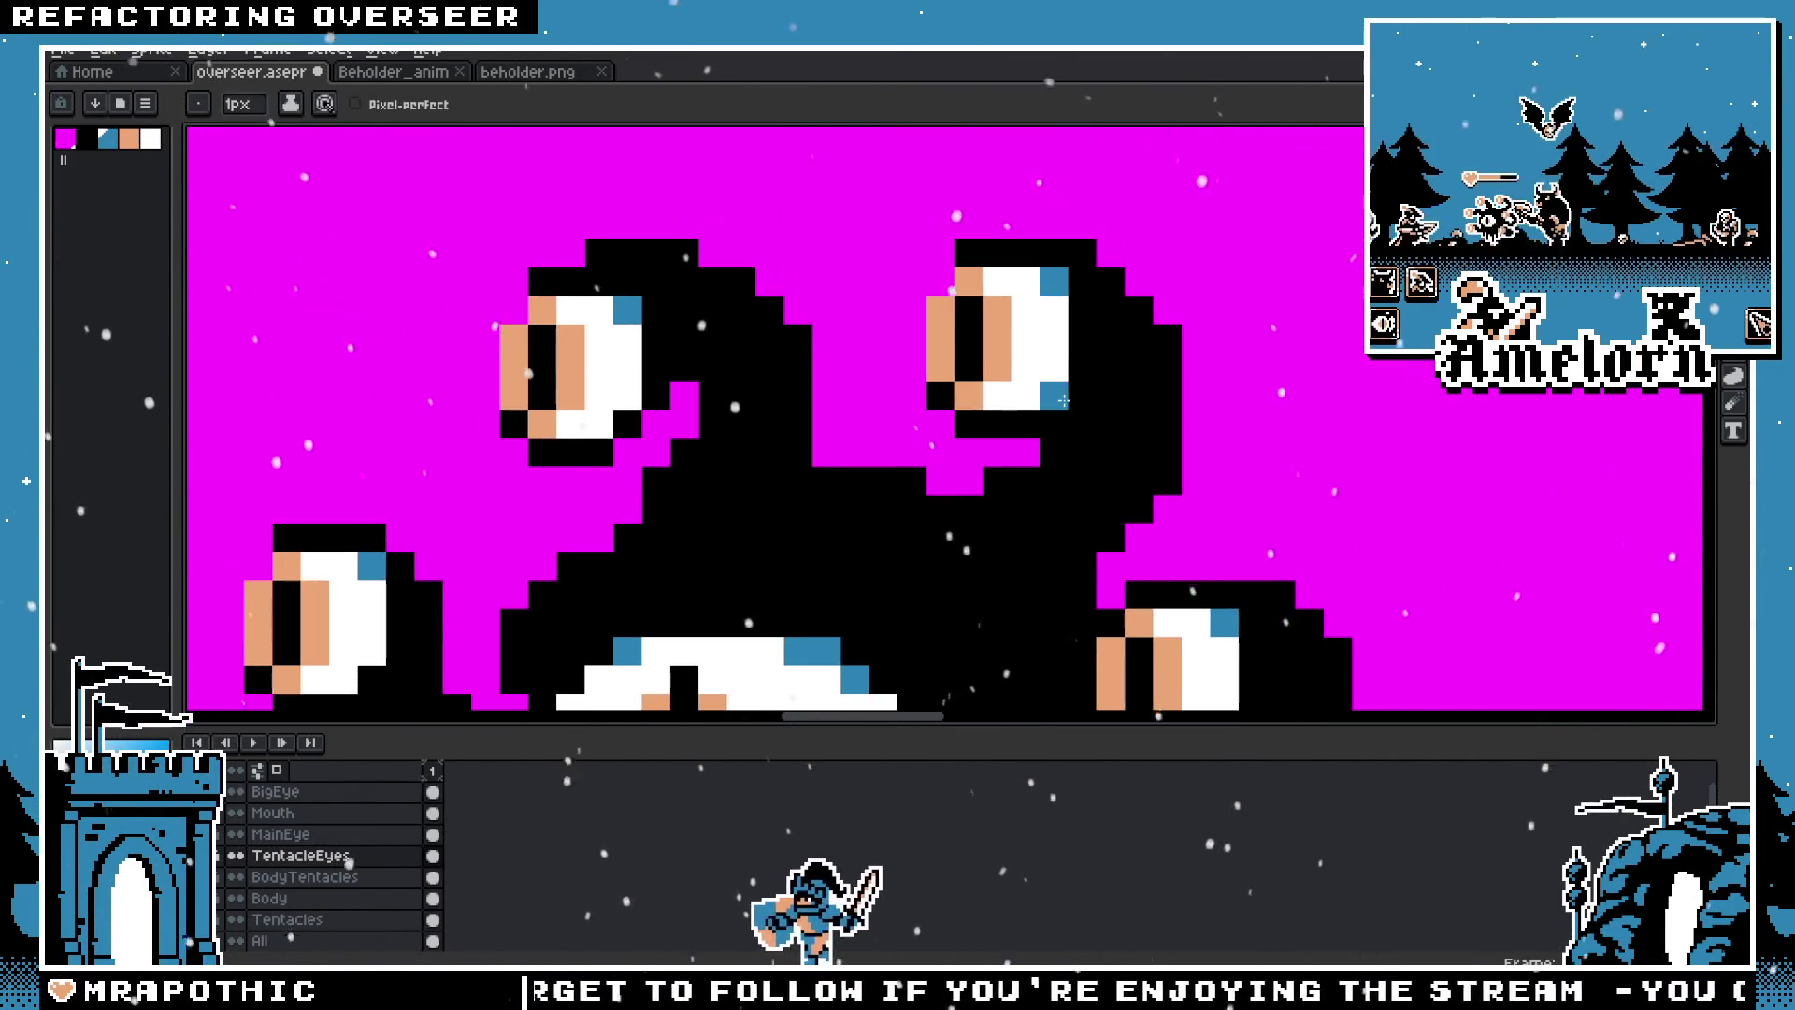
scroll(482, 451, down, 5)
scroll(738, 514, up, 6)
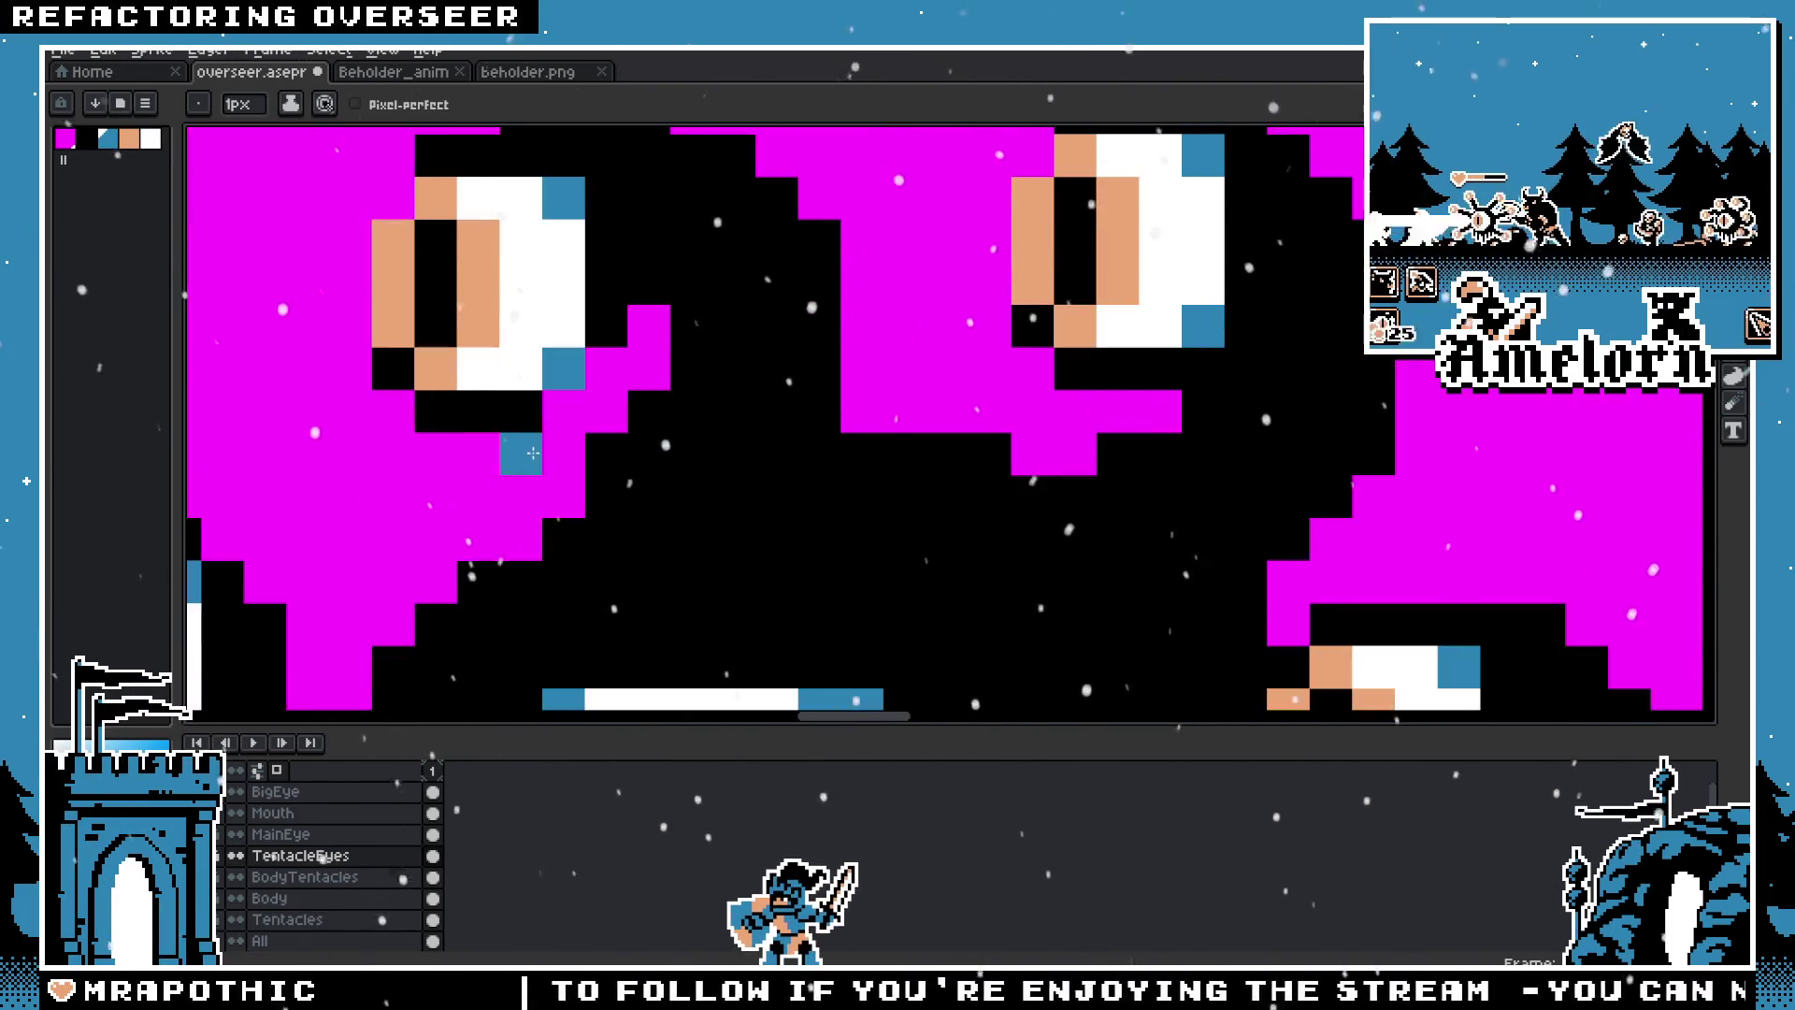
key(i)
key(b)
scroll(588, 392, down, 3)
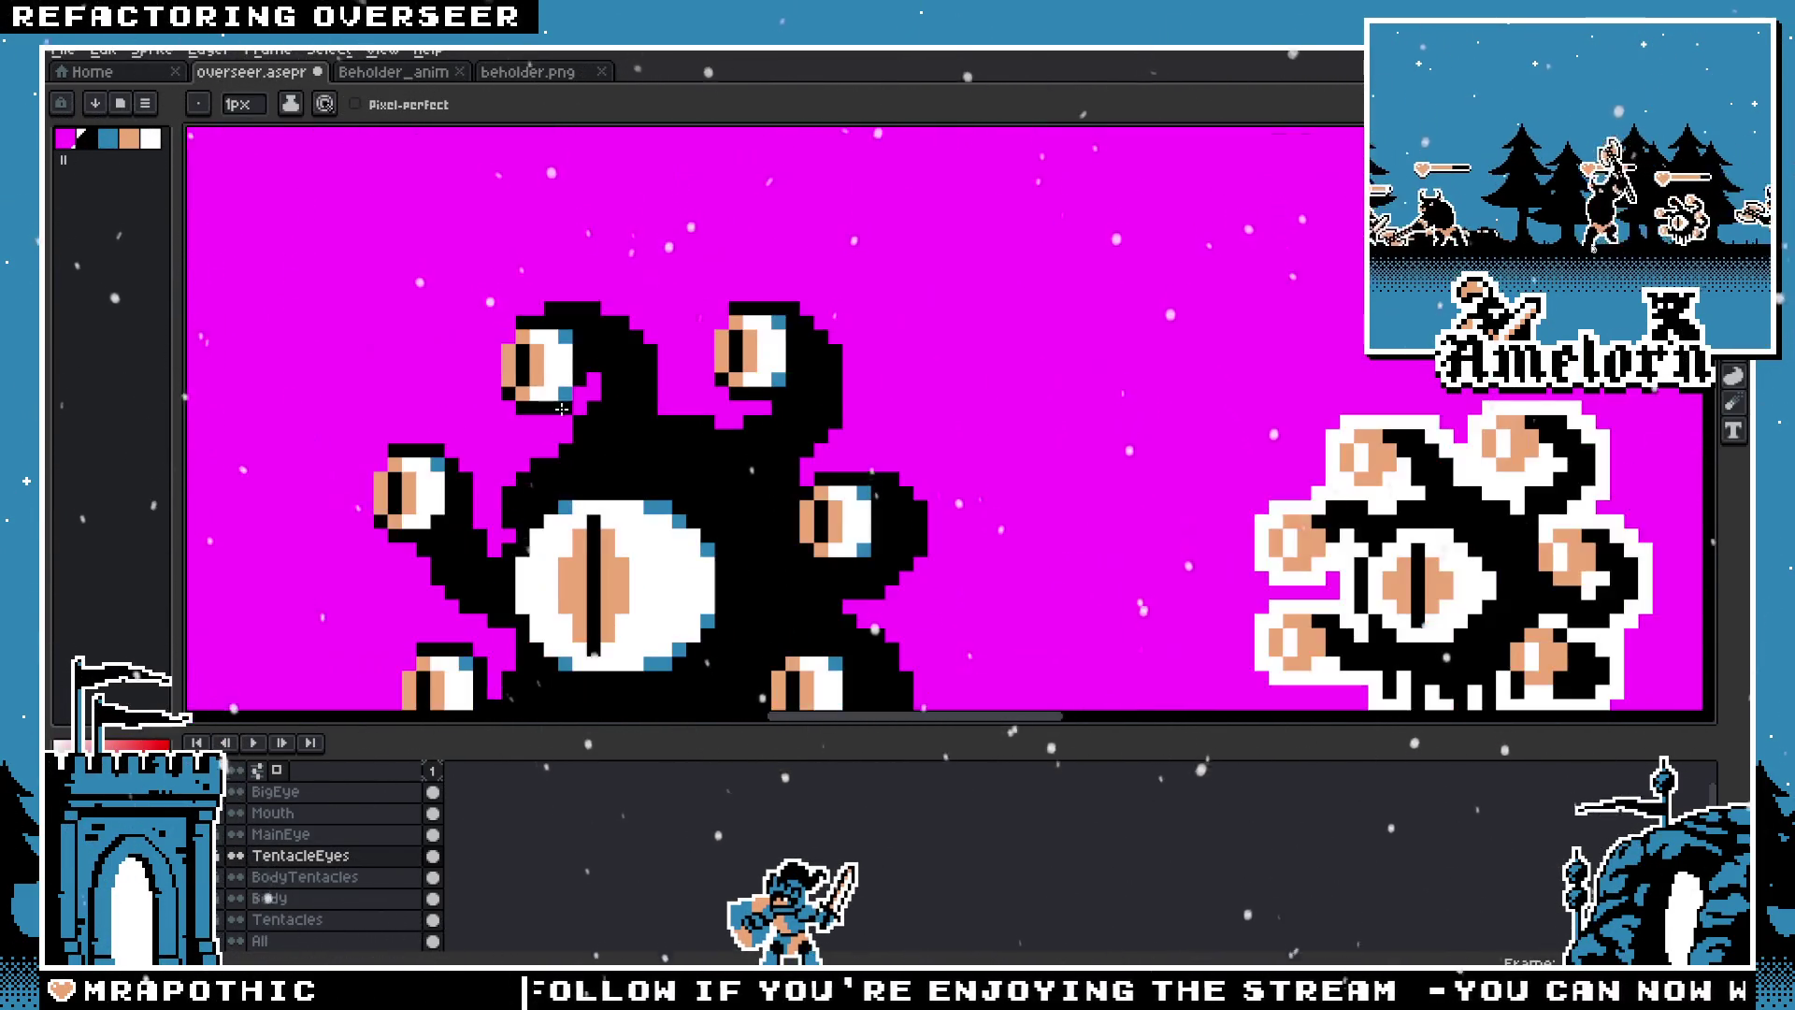
scroll(524, 524, up, 1)
scroll(519, 539, up, 1)
scroll(519, 539, up, 1)
Step: Make the Tentacles layer active and inspect the shaded tentacle eyes
key(alt+Down)
key(alt+Down)
key(alt+Down)
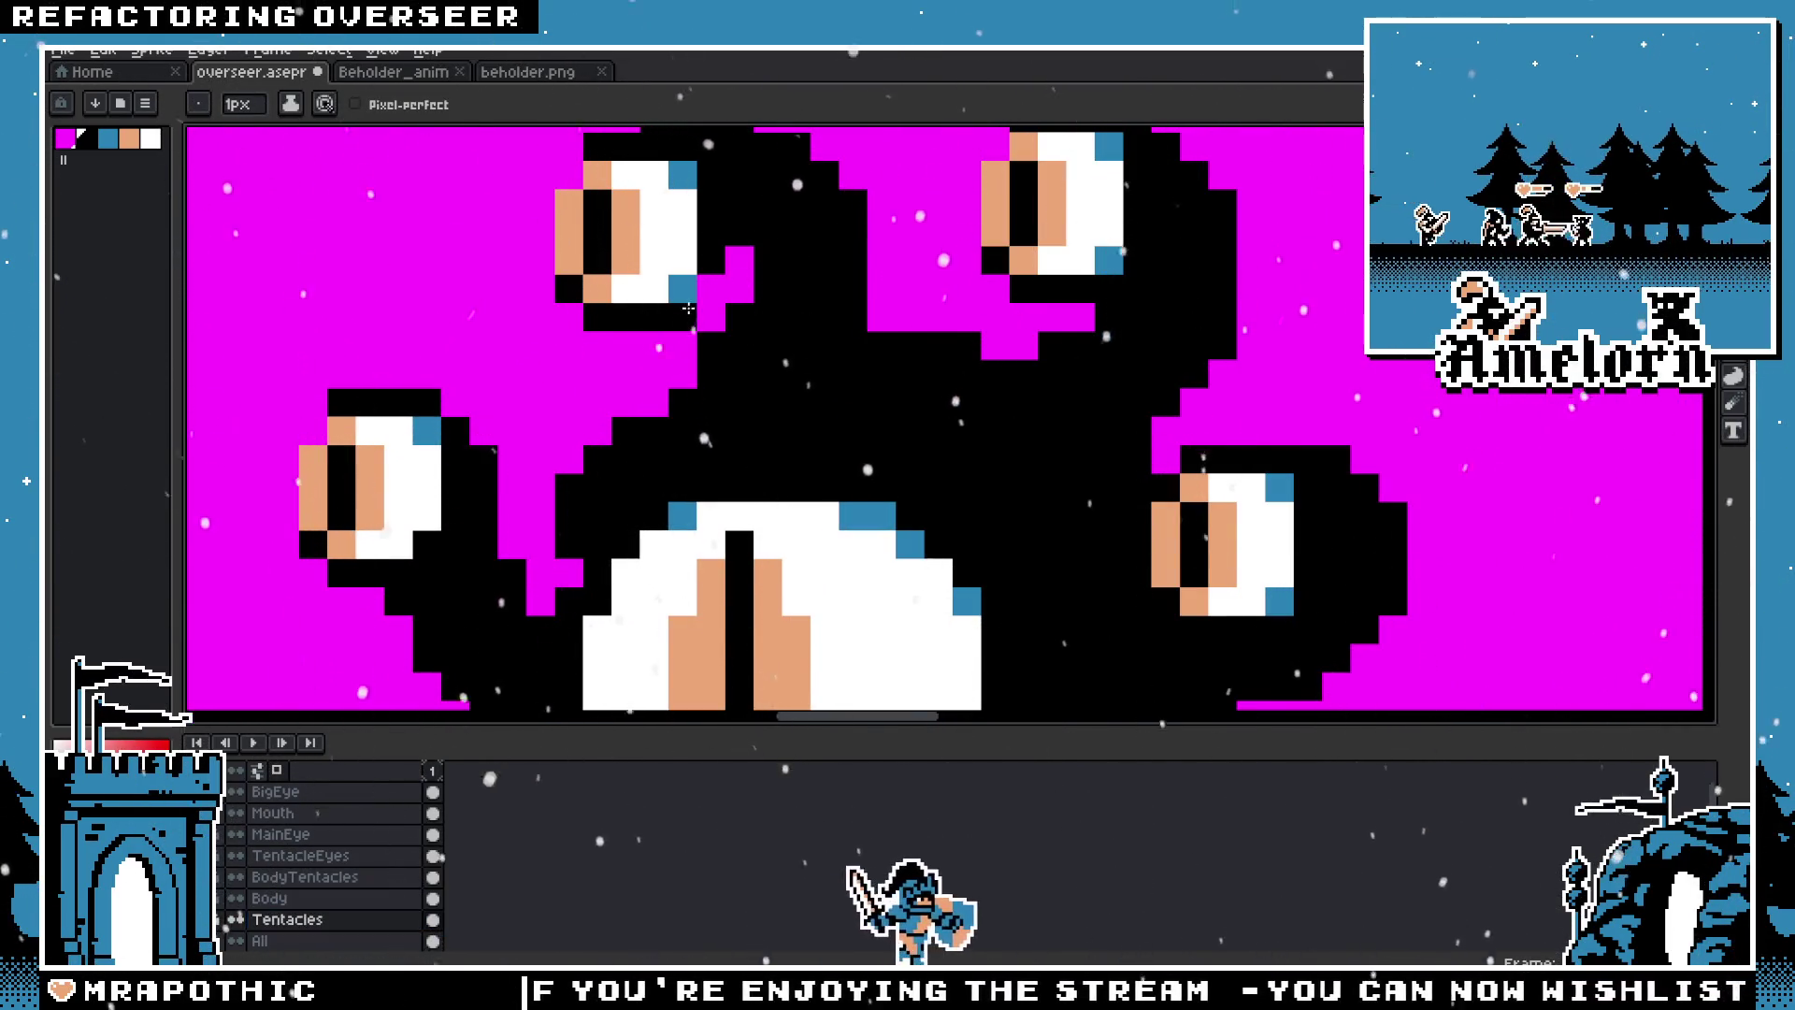
scroll(685, 317, down, 4)
scroll(646, 355, up, 5)
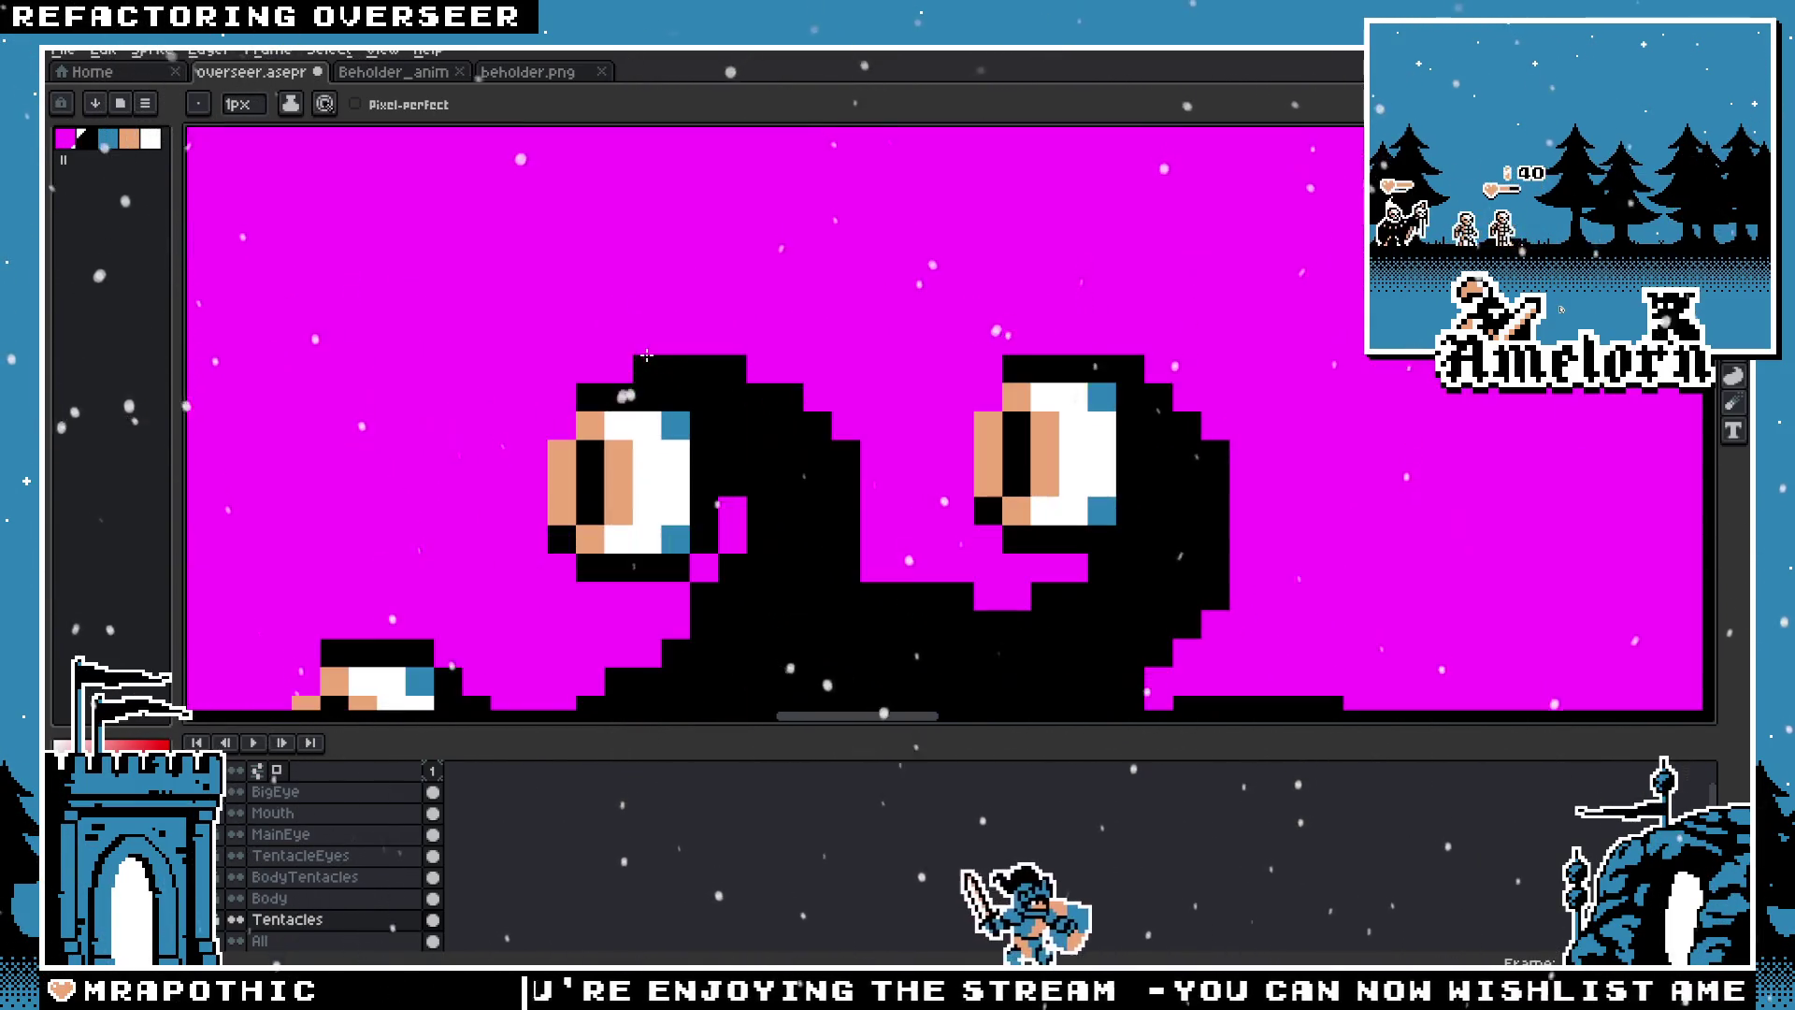
scroll(688, 584, down, 4)
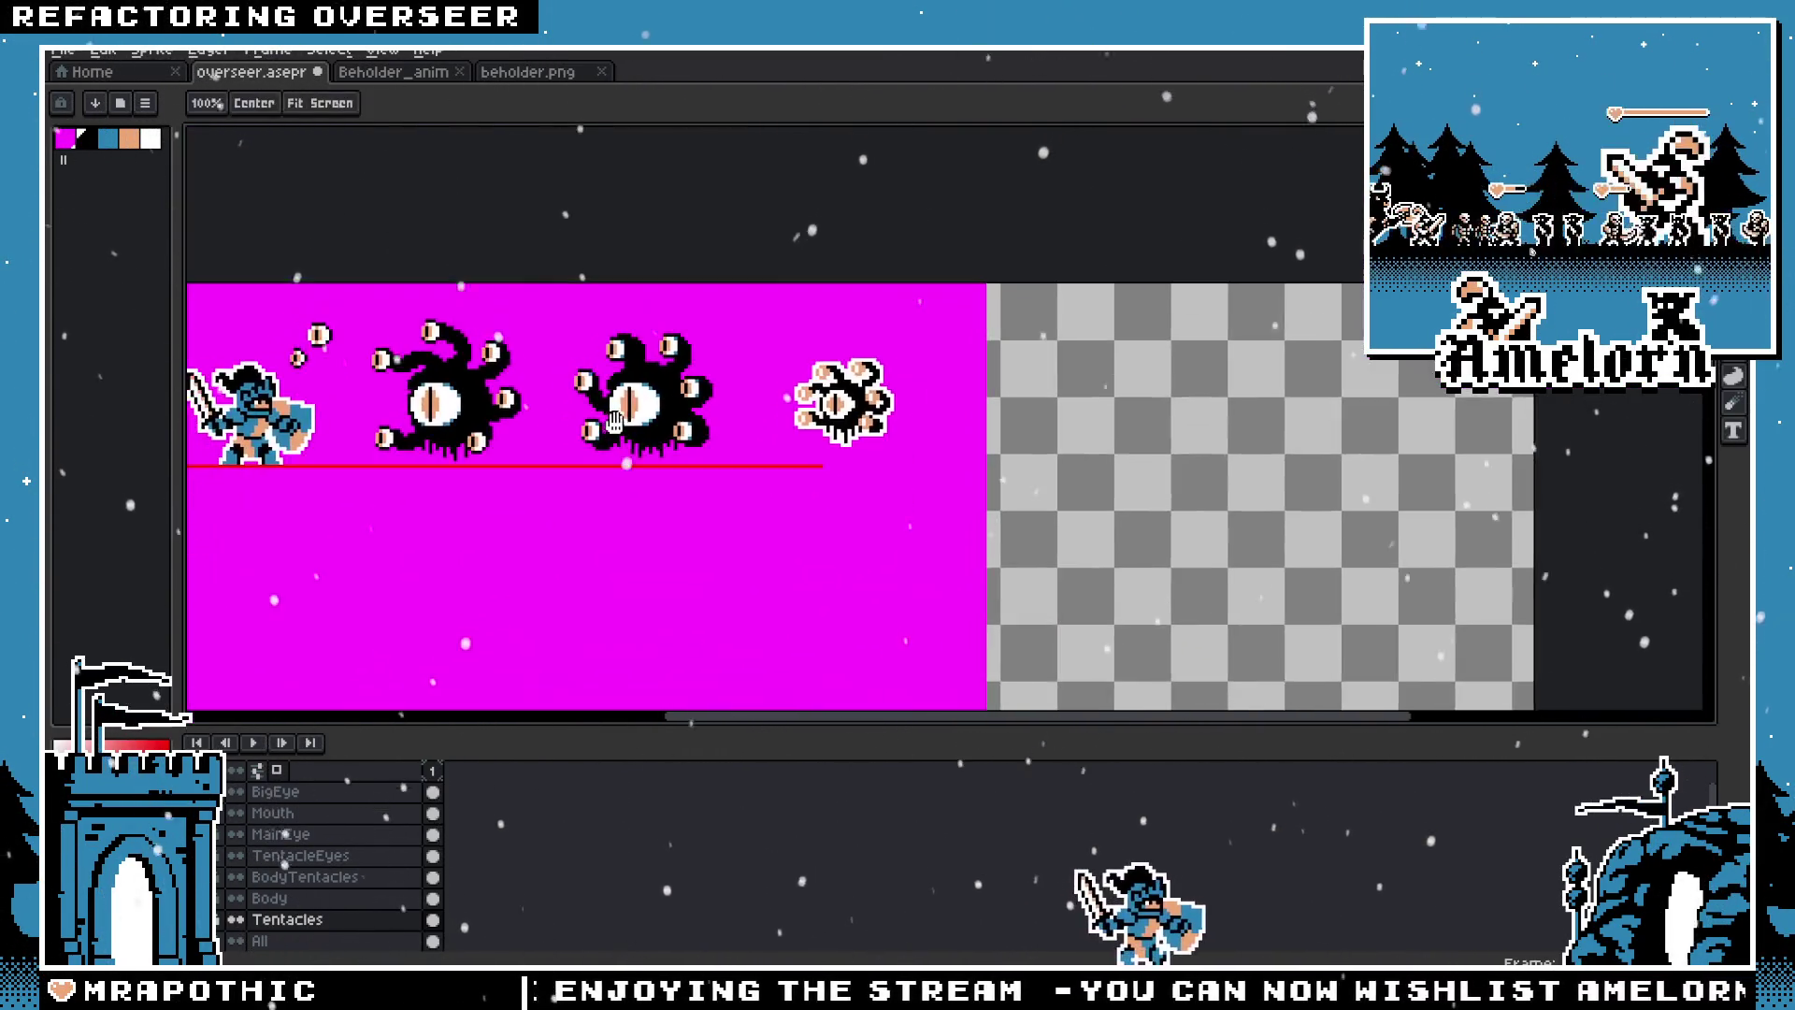
scroll(621, 402, up, 3)
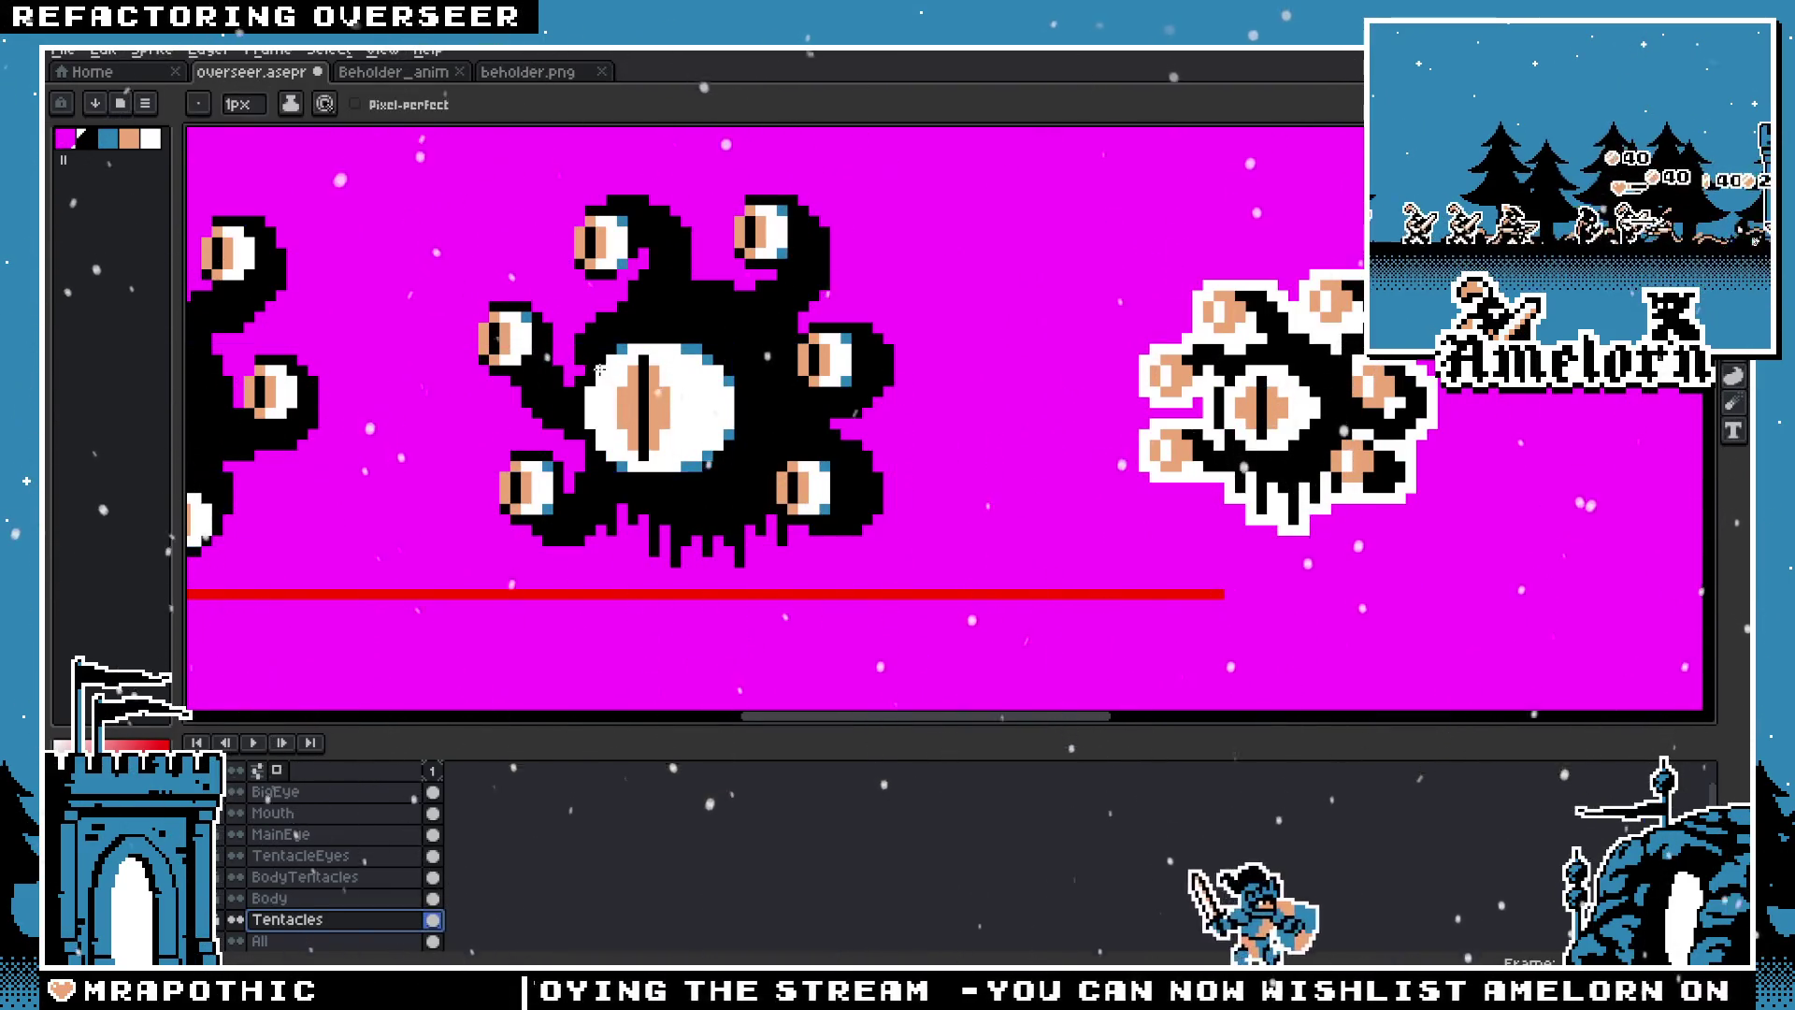
scroll(476, 345, down, 4)
scroll(476, 345, up, 3)
scroll(561, 348, up, 2)
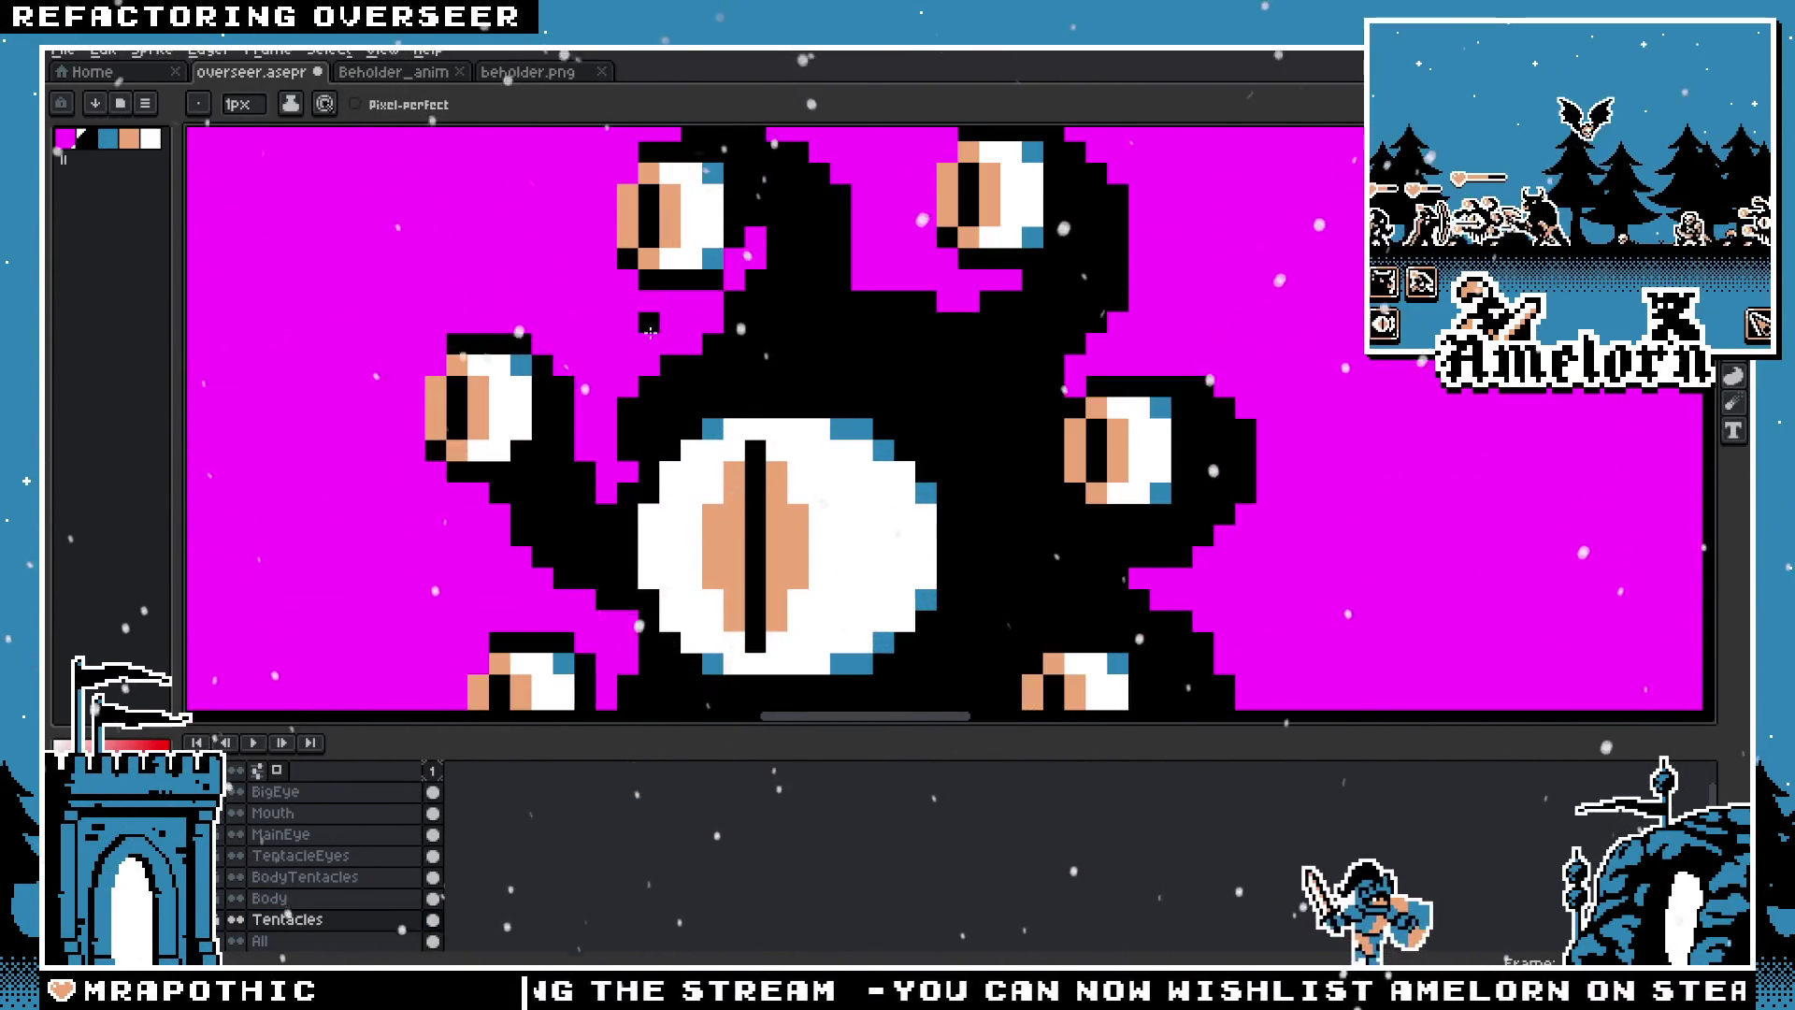
scroll(613, 350, down, 2)
scroll(613, 349, up, 3)
scroll(679, 270, down, 1)
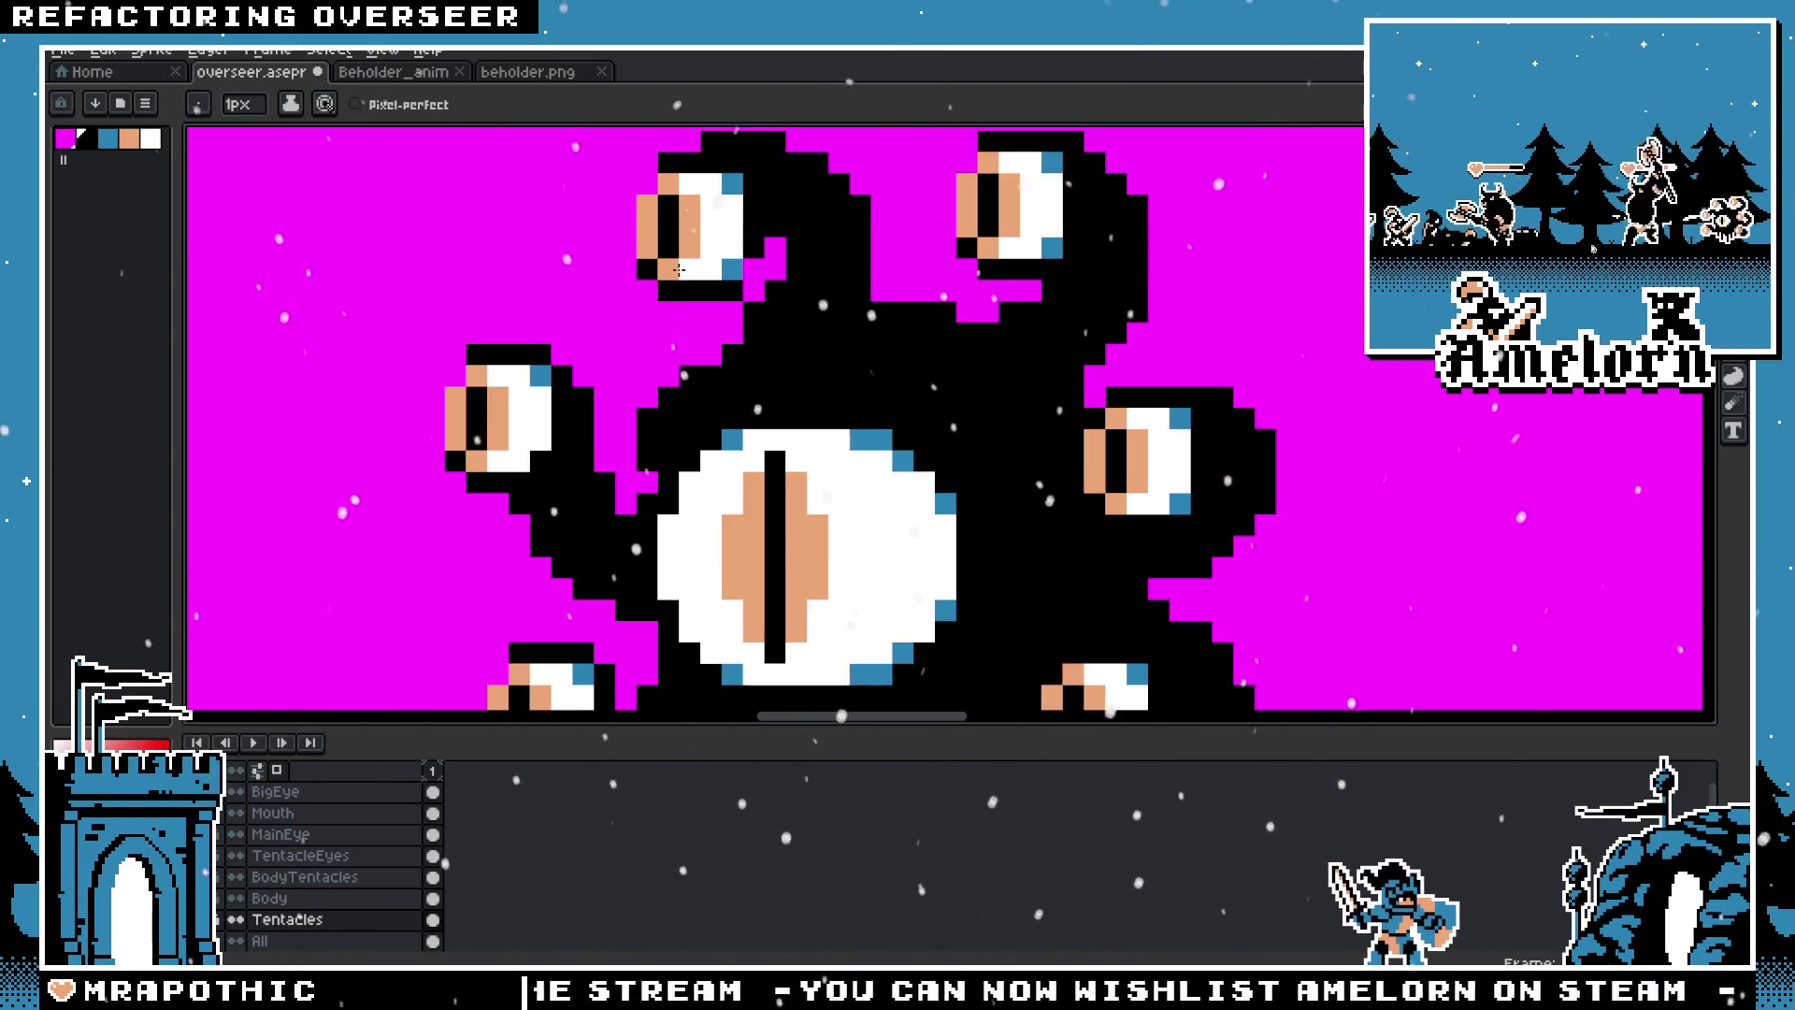
scroll(628, 282, down, 3)
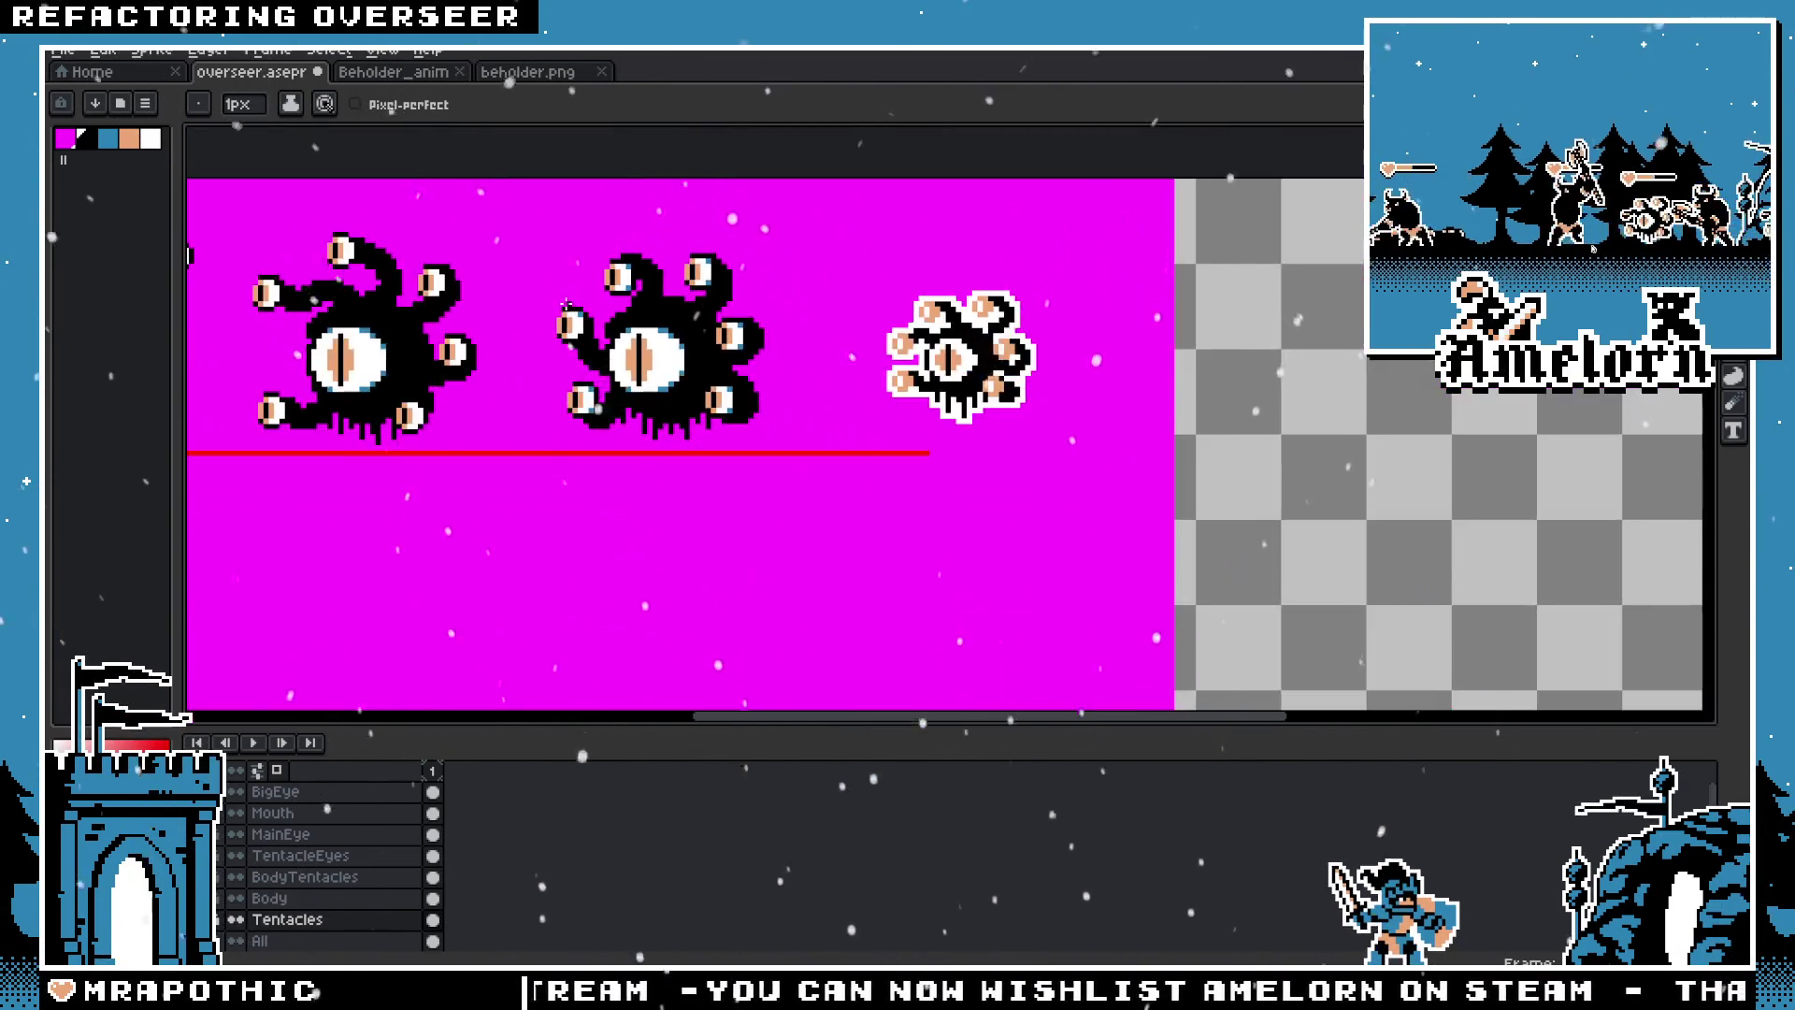
scroll(622, 287, down, 1)
scroll(611, 294, up, 2)
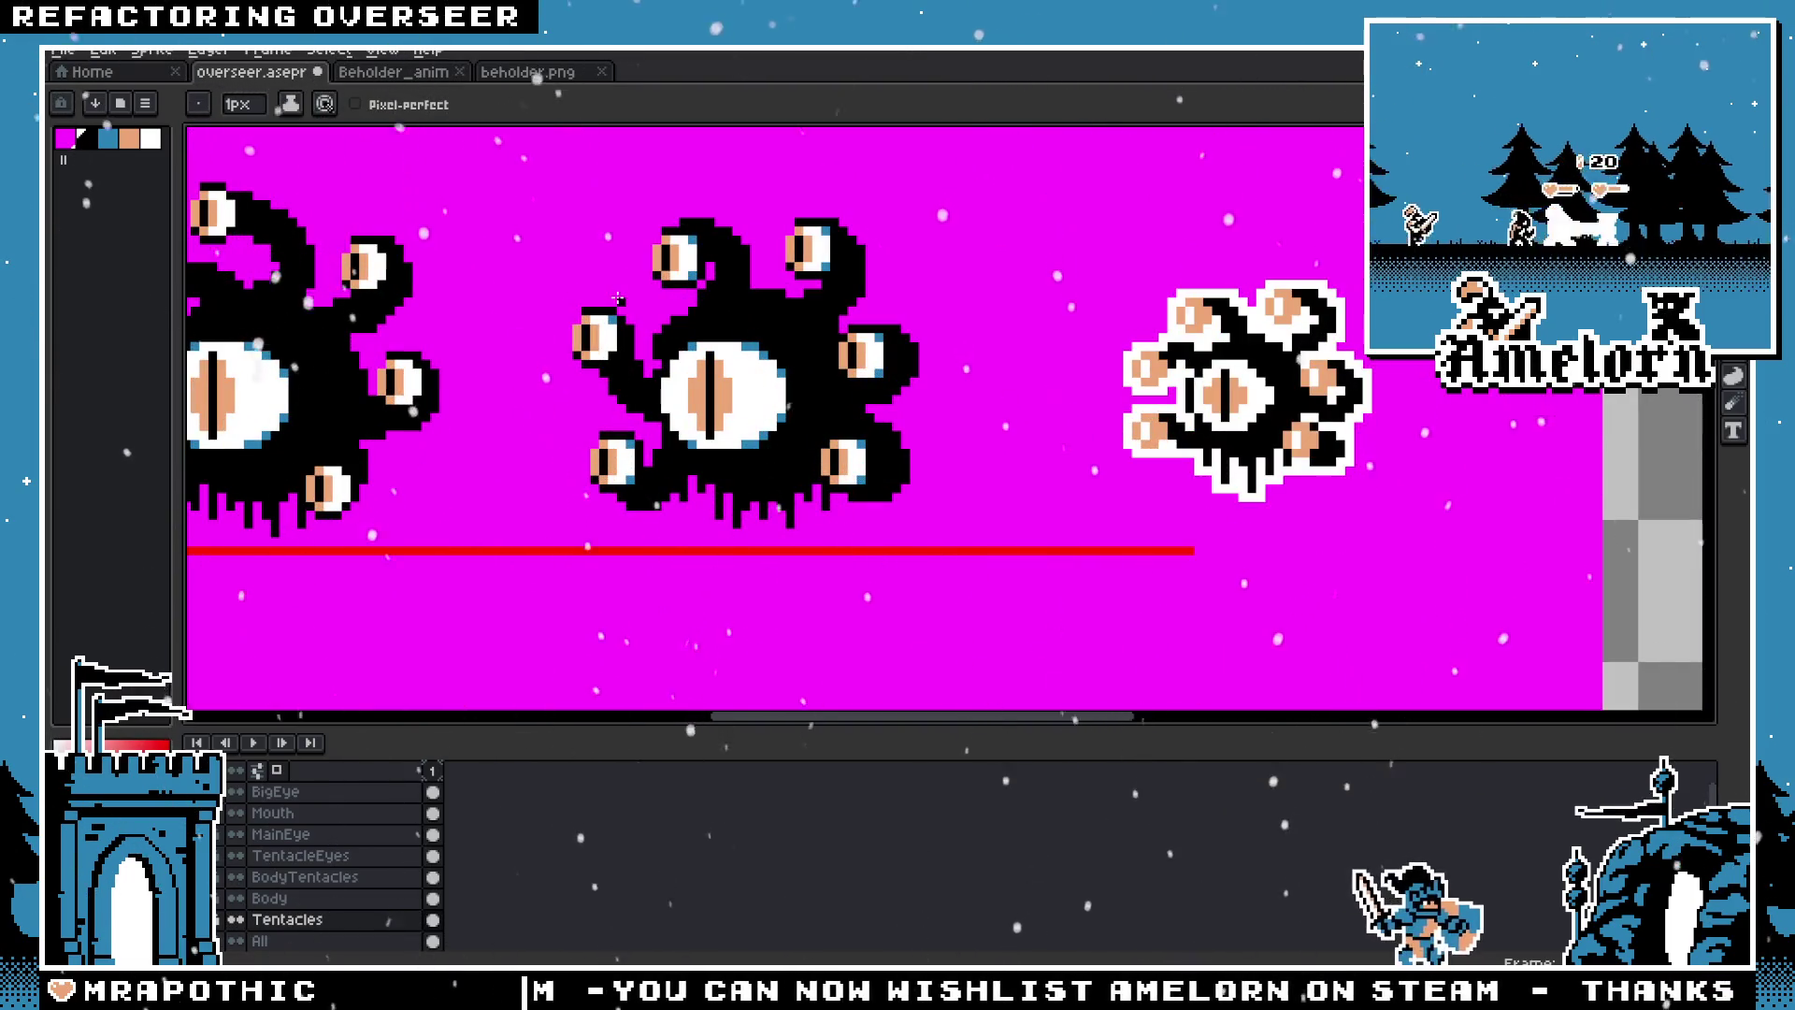
scroll(618, 298, up, 1)
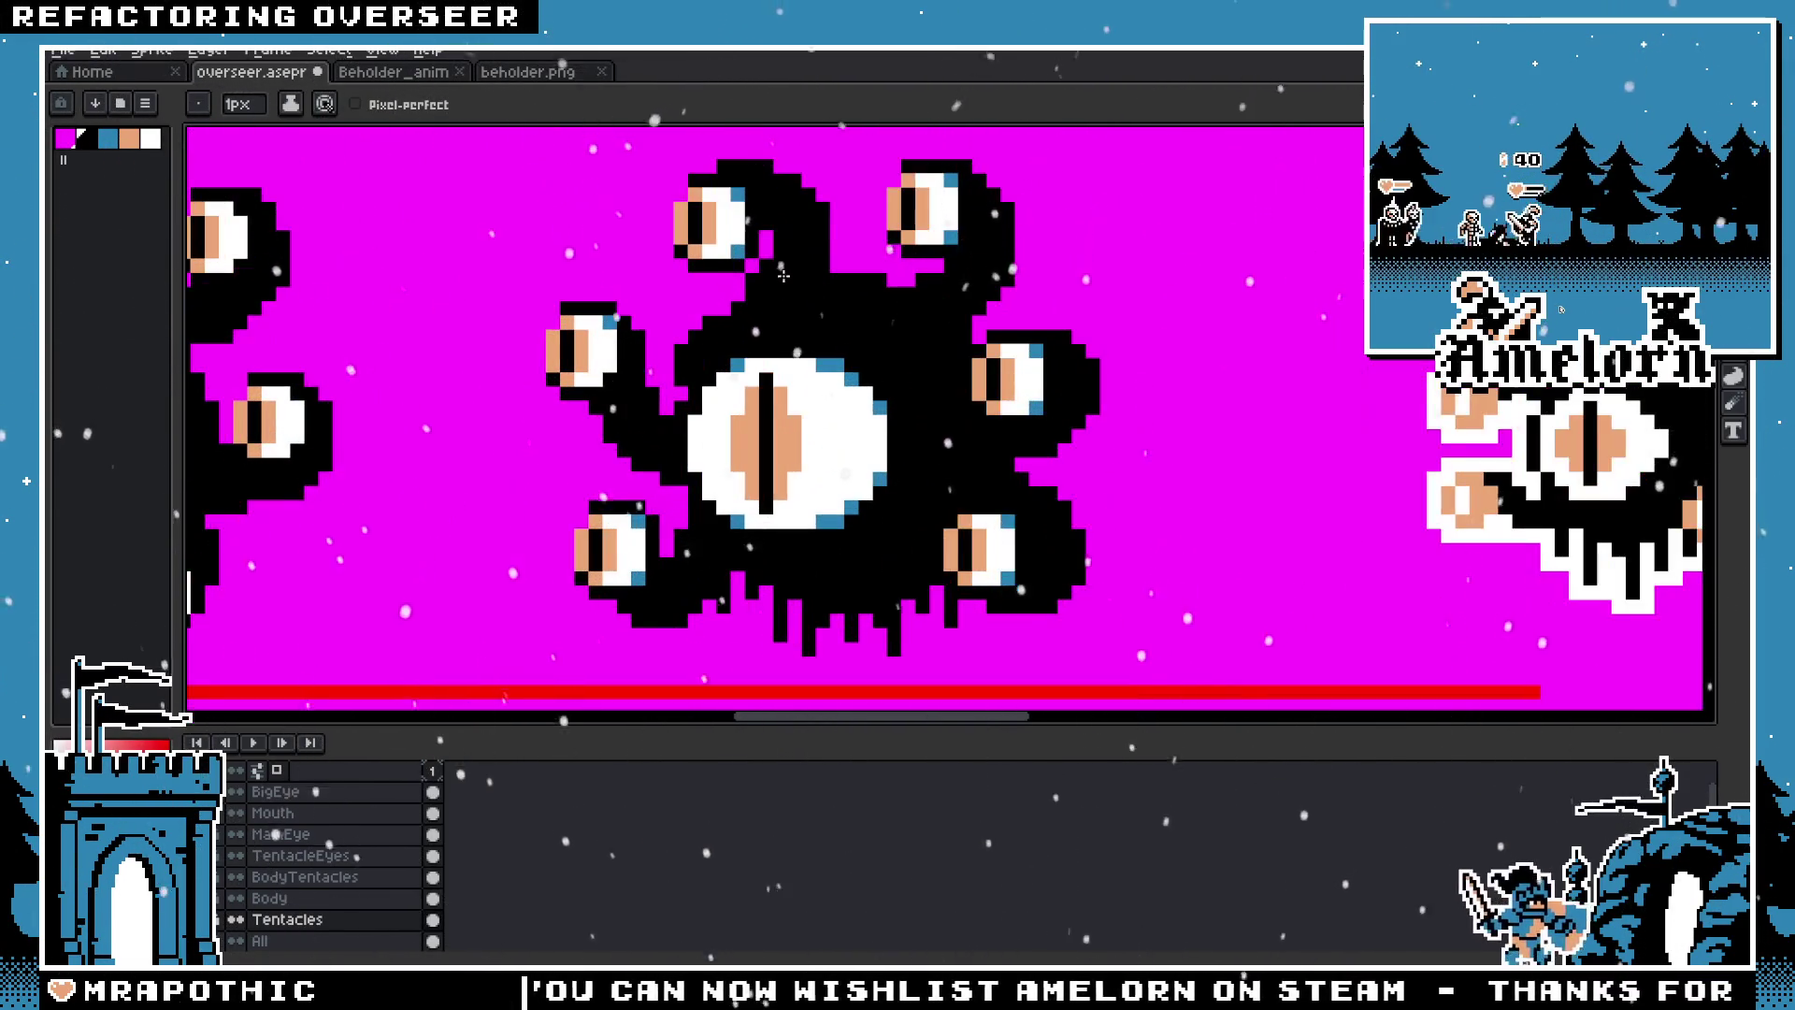
Step: Pick the blue shading colour and paint a pixel below the upper-left tentacle eye
ctrl+click(766, 281)
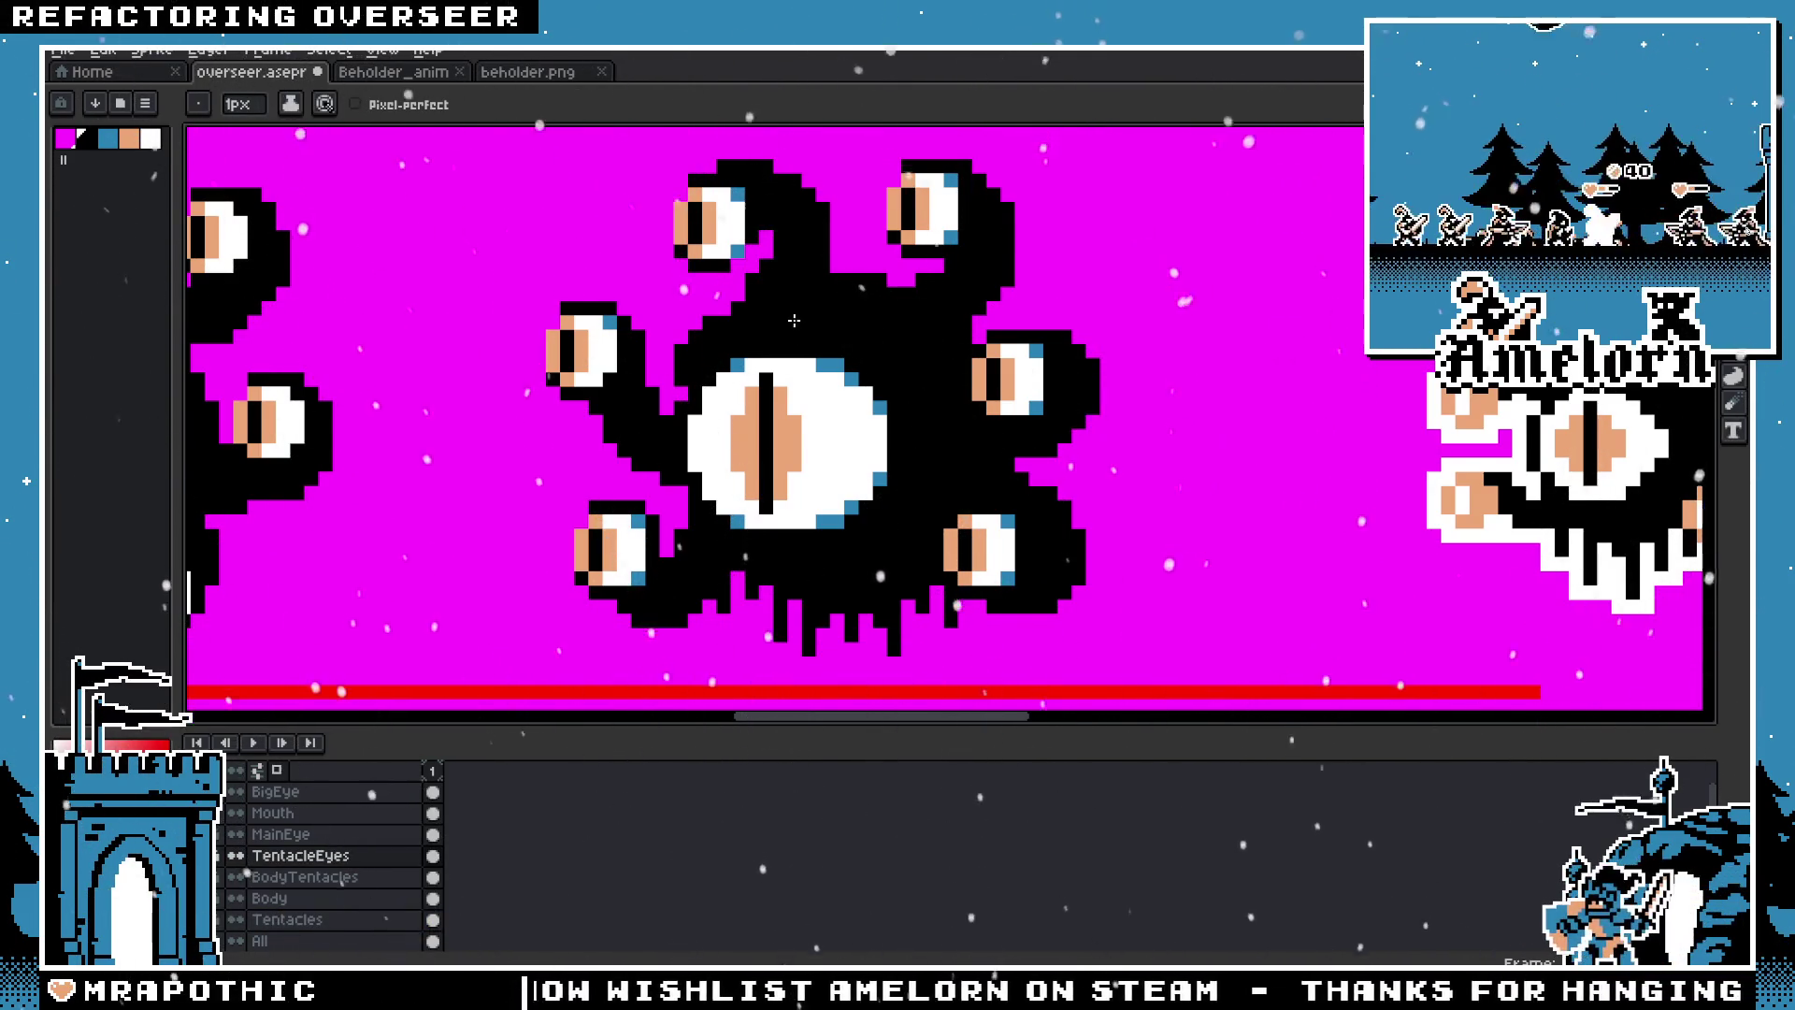
scroll(794, 321, down, 1)
ctrl+click(767, 261)
scroll(745, 211, up, 2)
alt+click(745, 211)
click(554, 407)
scroll(550, 374, up, 3)
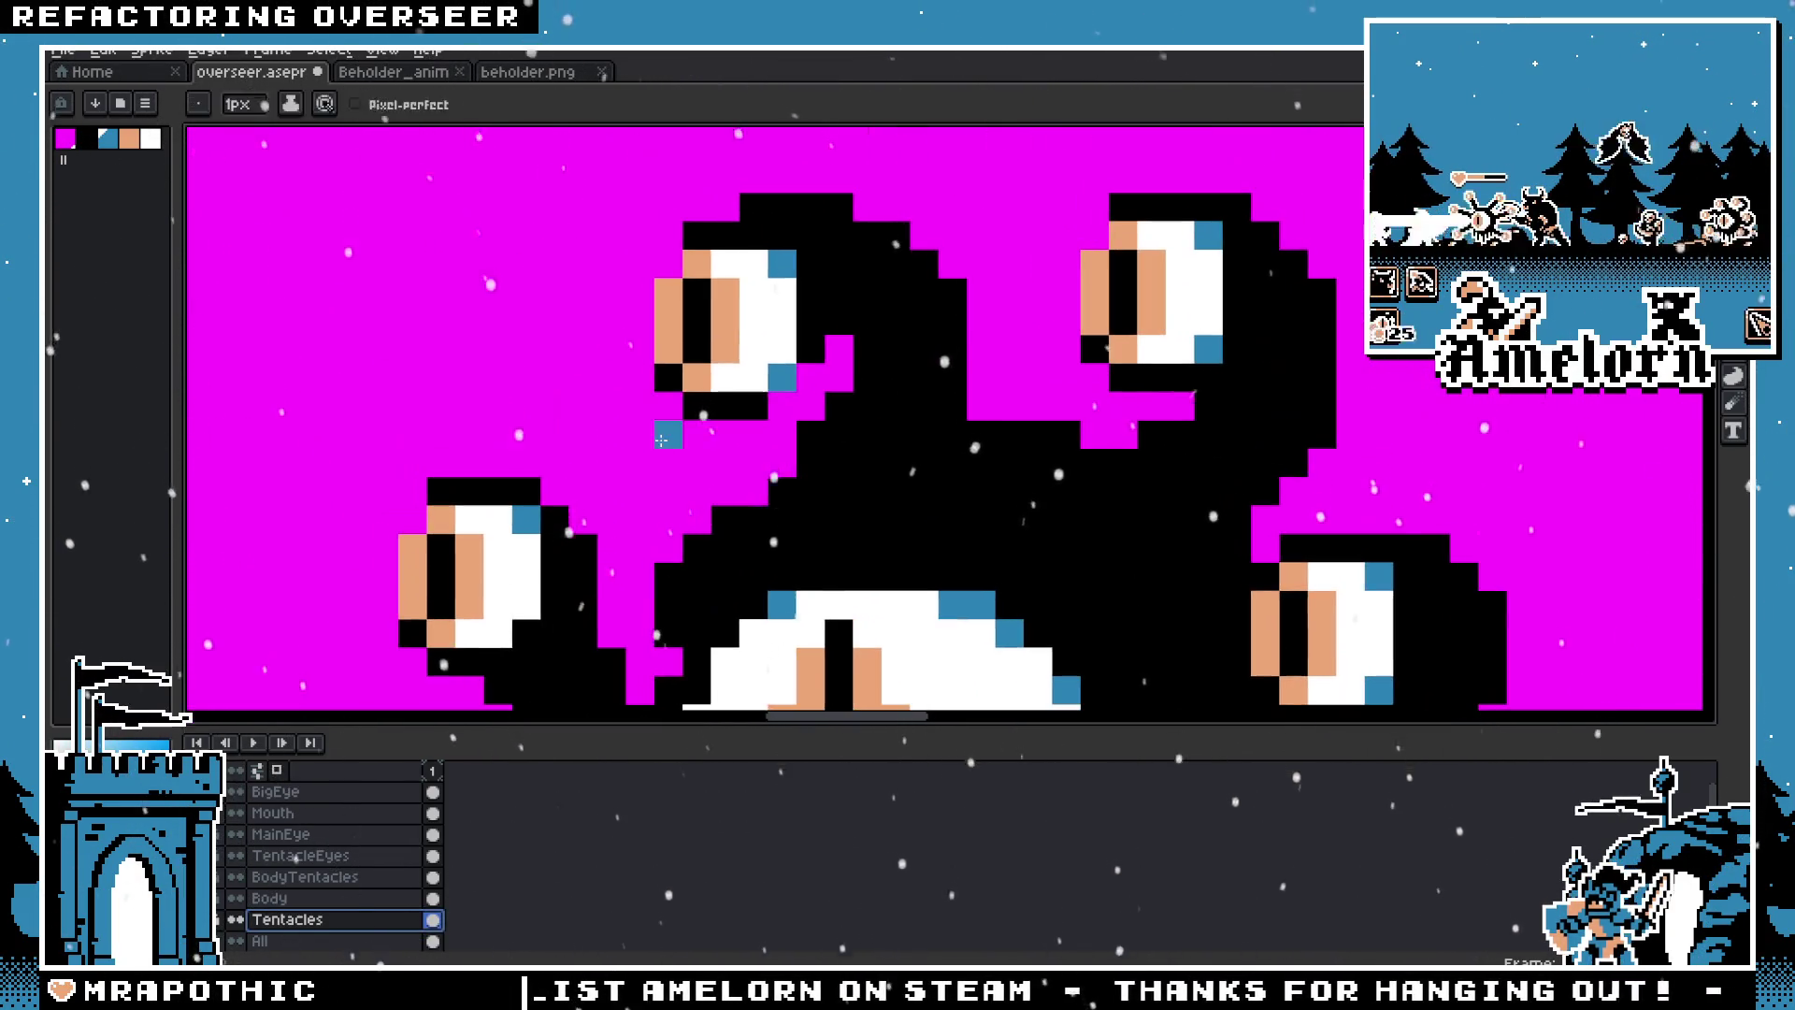
Step: Select the TentacleEyes cel, then hide the BigEye layer and show it again
ctrl+click(642, 421)
click(331, 857)
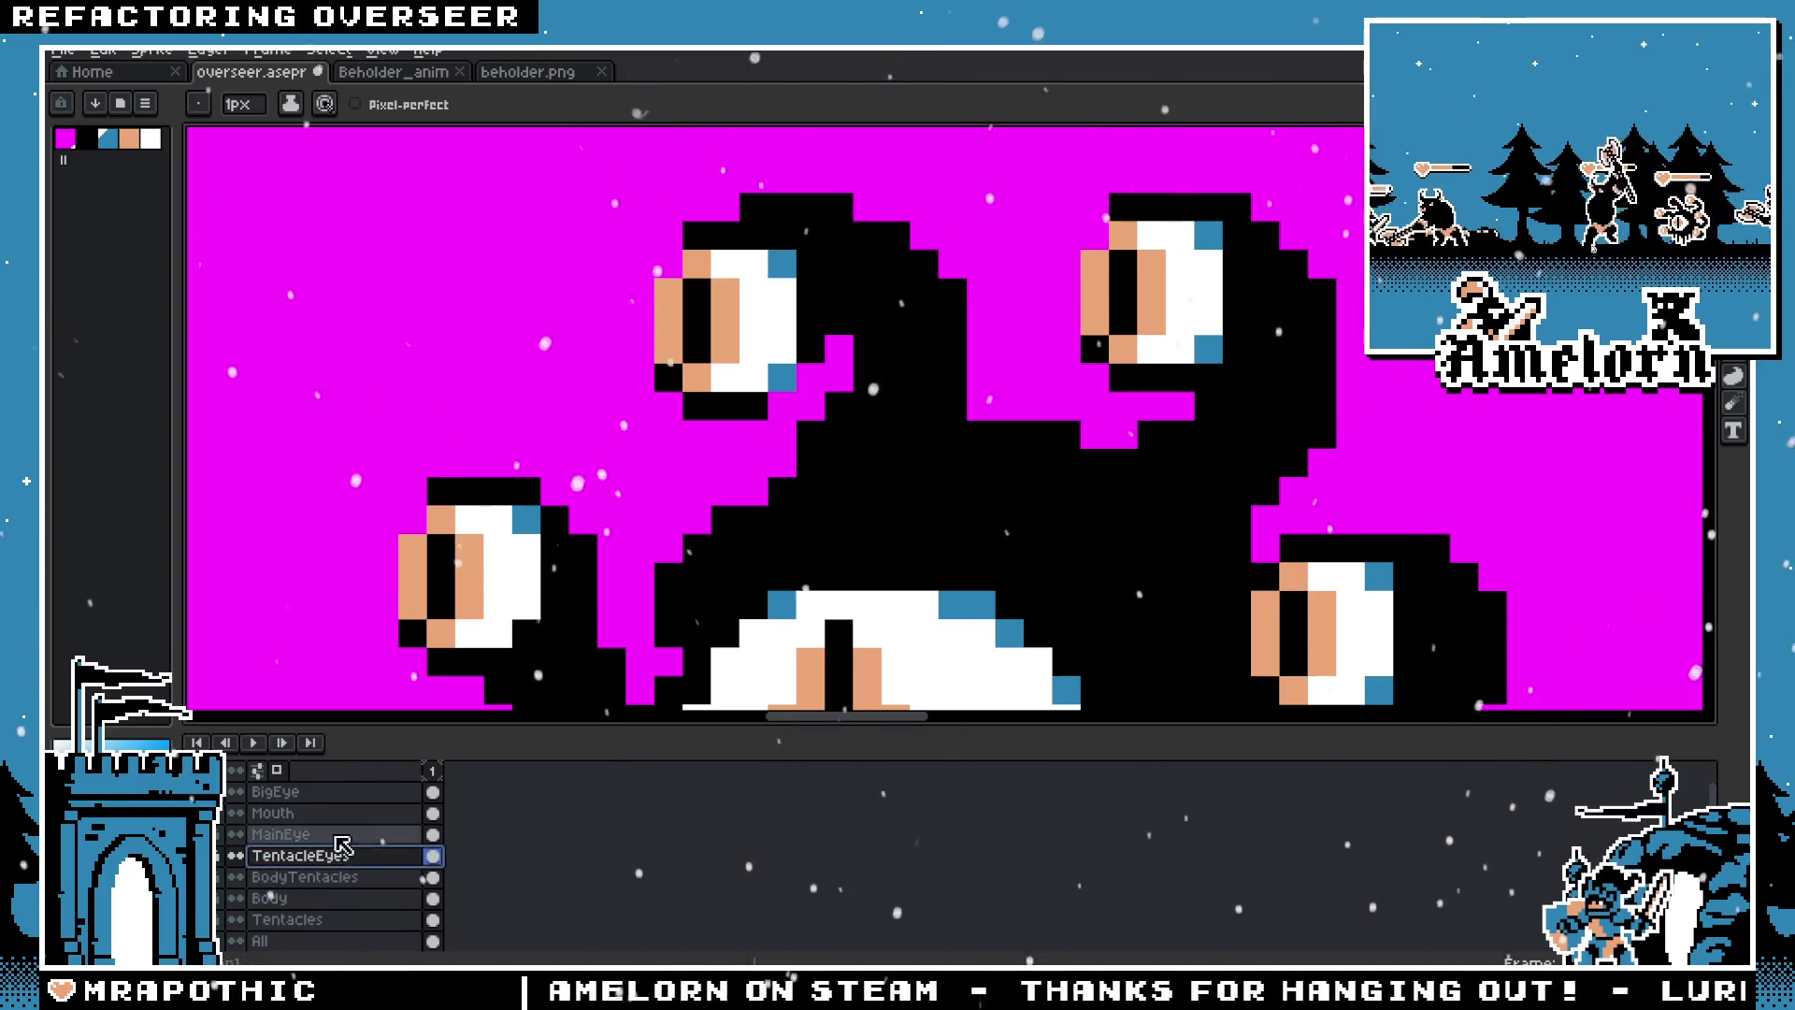
scroll(535, 628, down, 5)
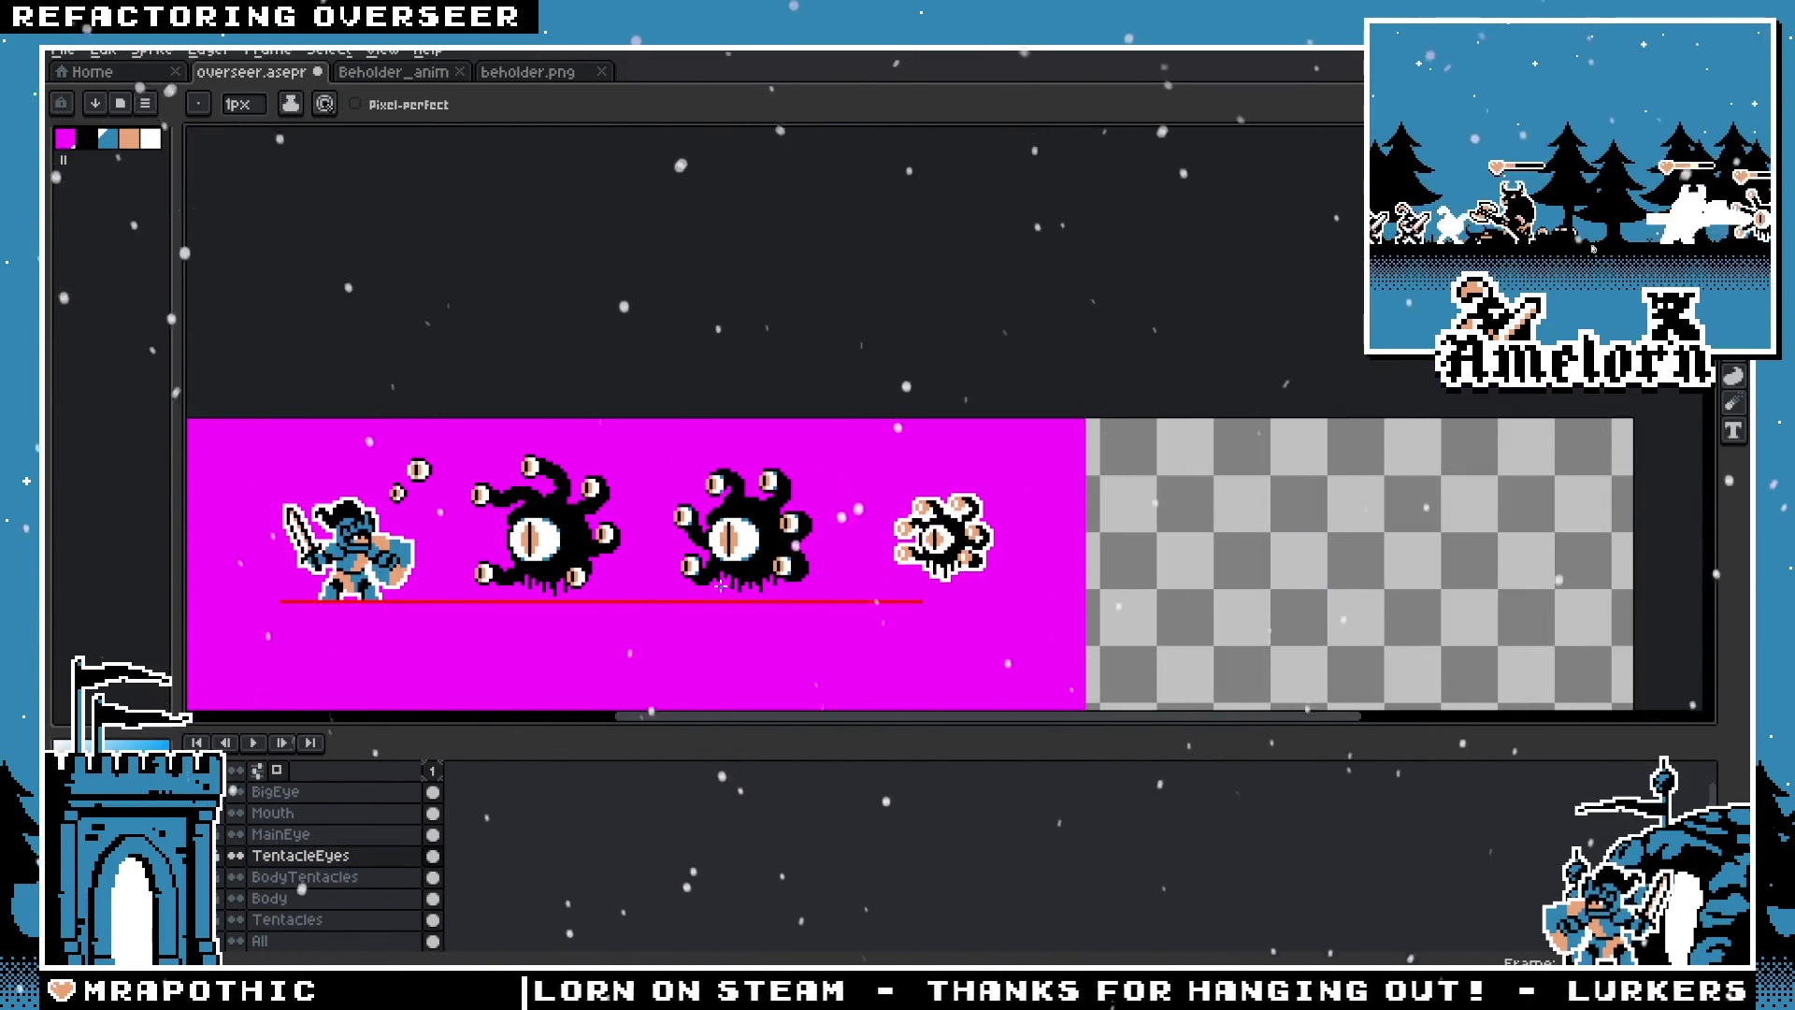
scroll(714, 489, up, 2)
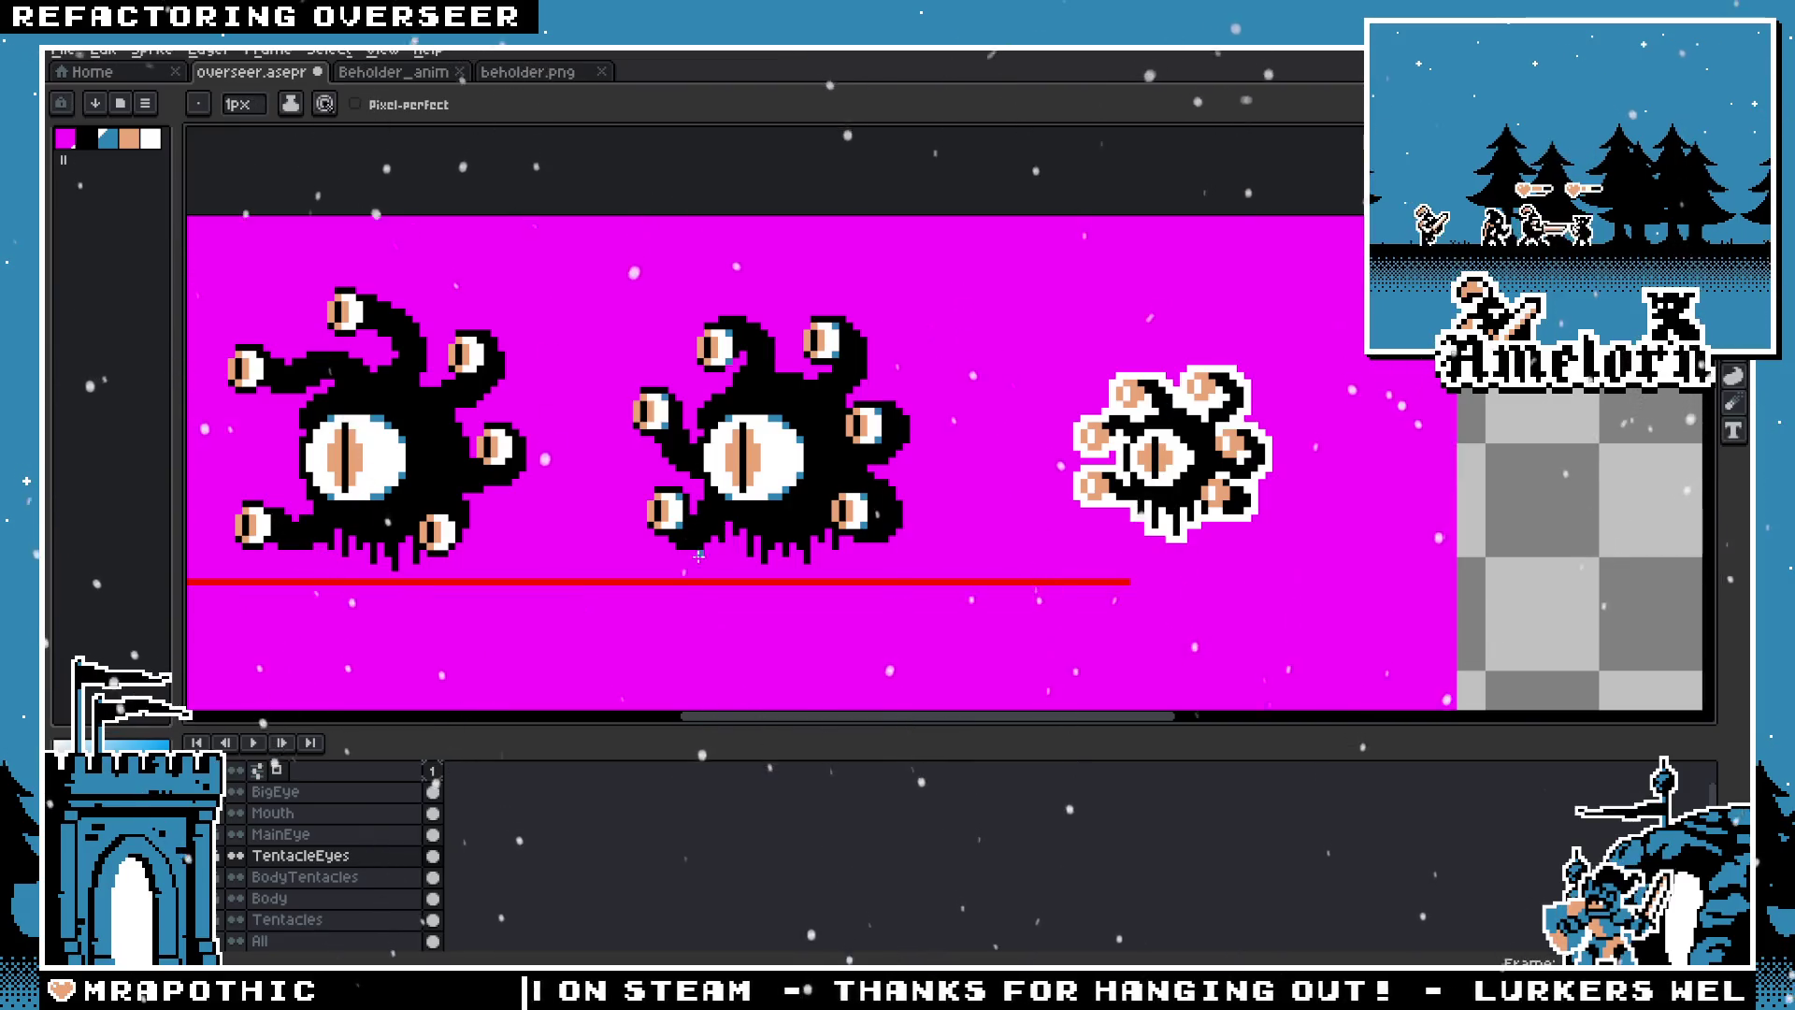
key(ctrl+z)
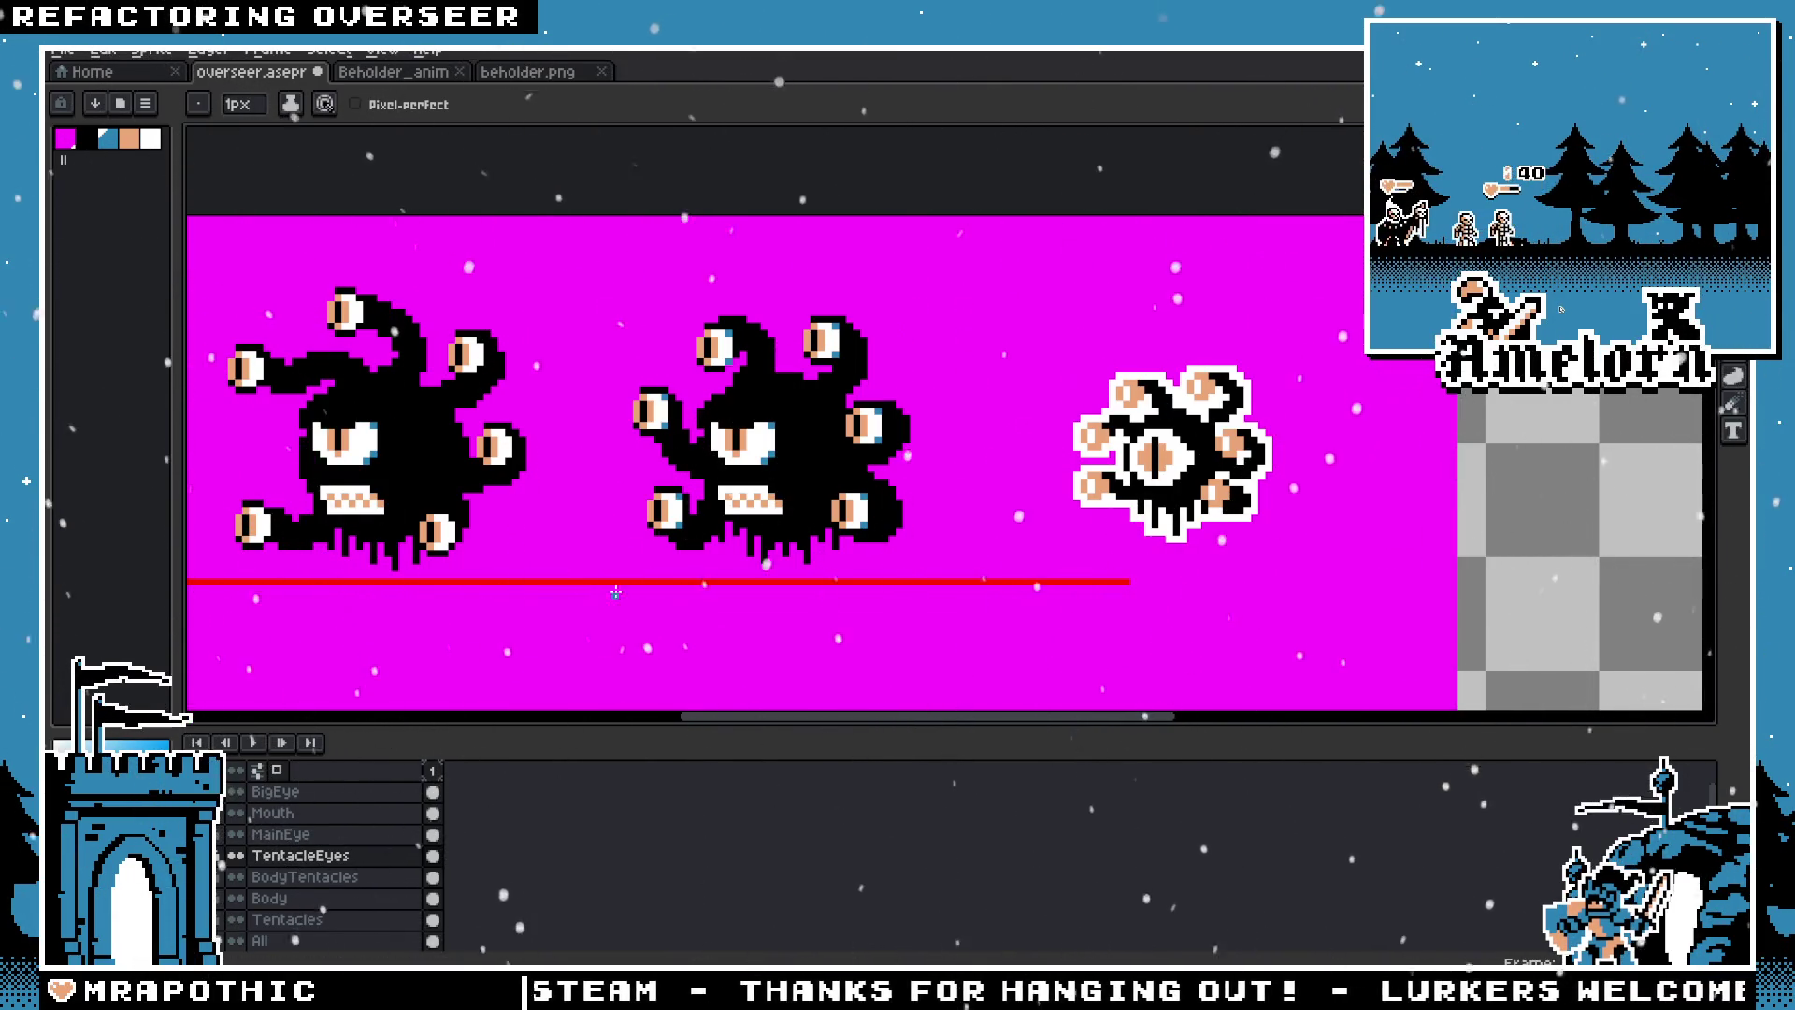
scroll(710, 505, up, 3)
key(v)
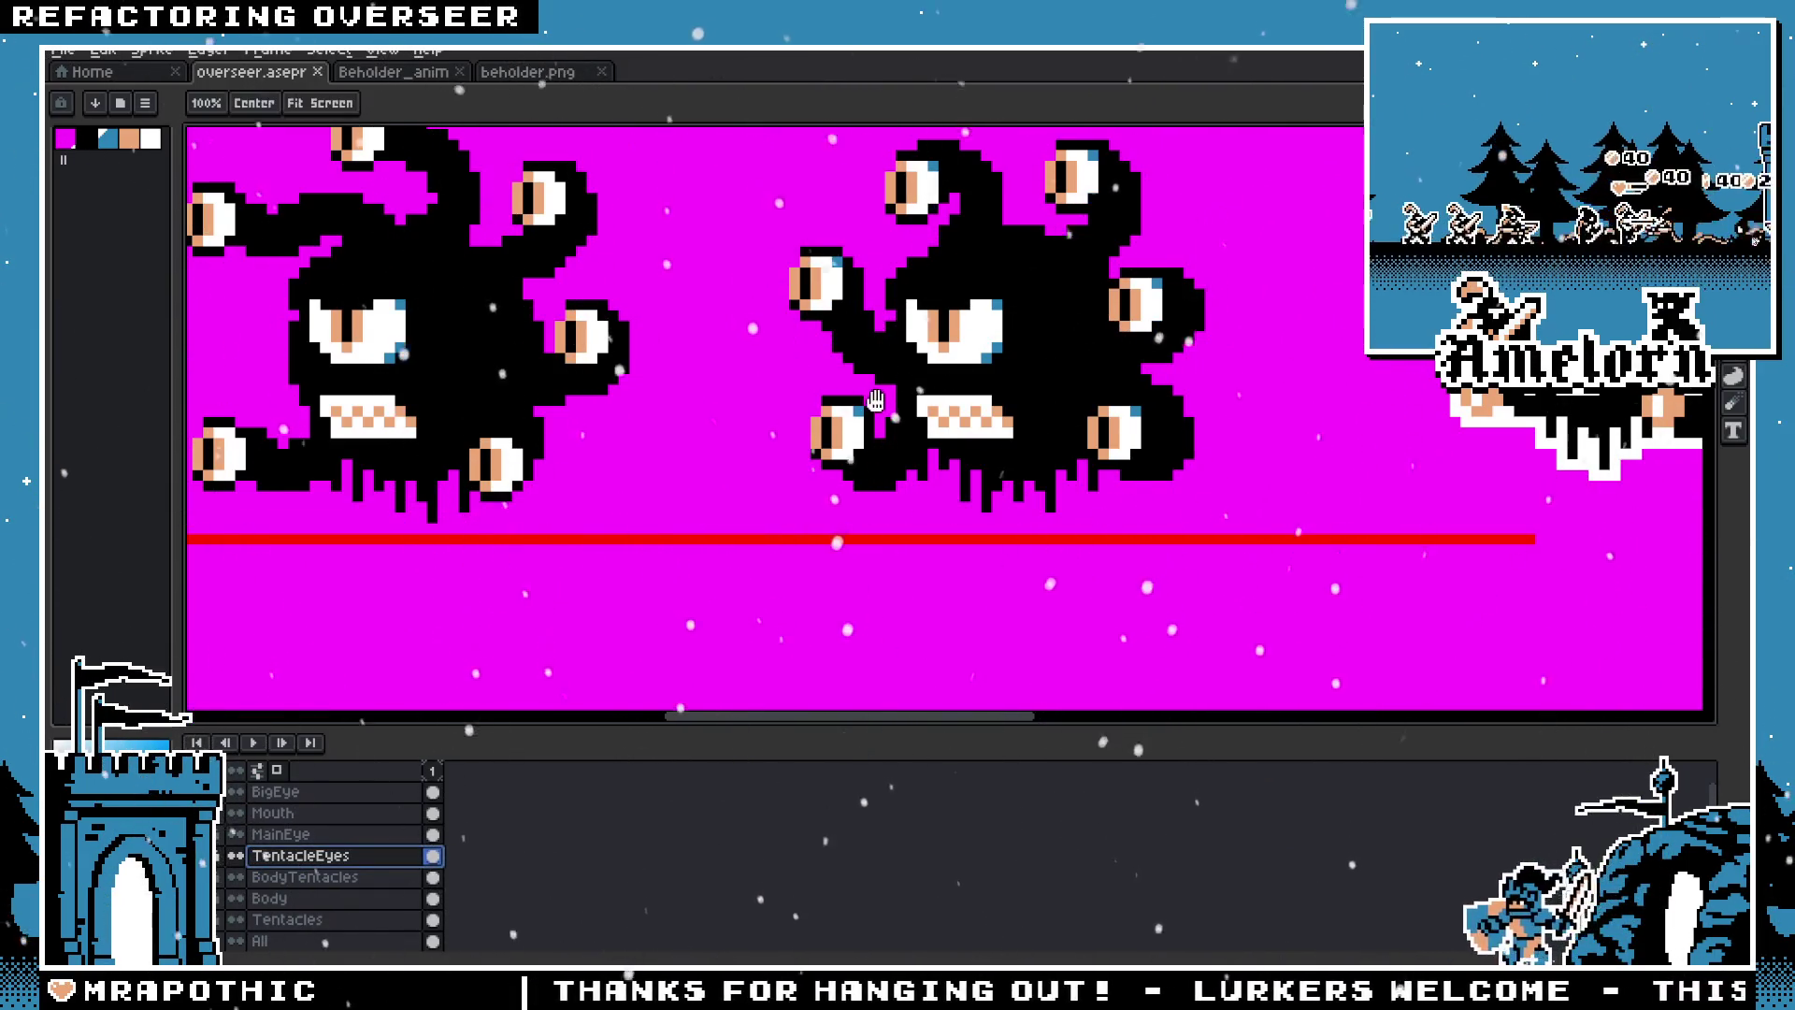
key(b)
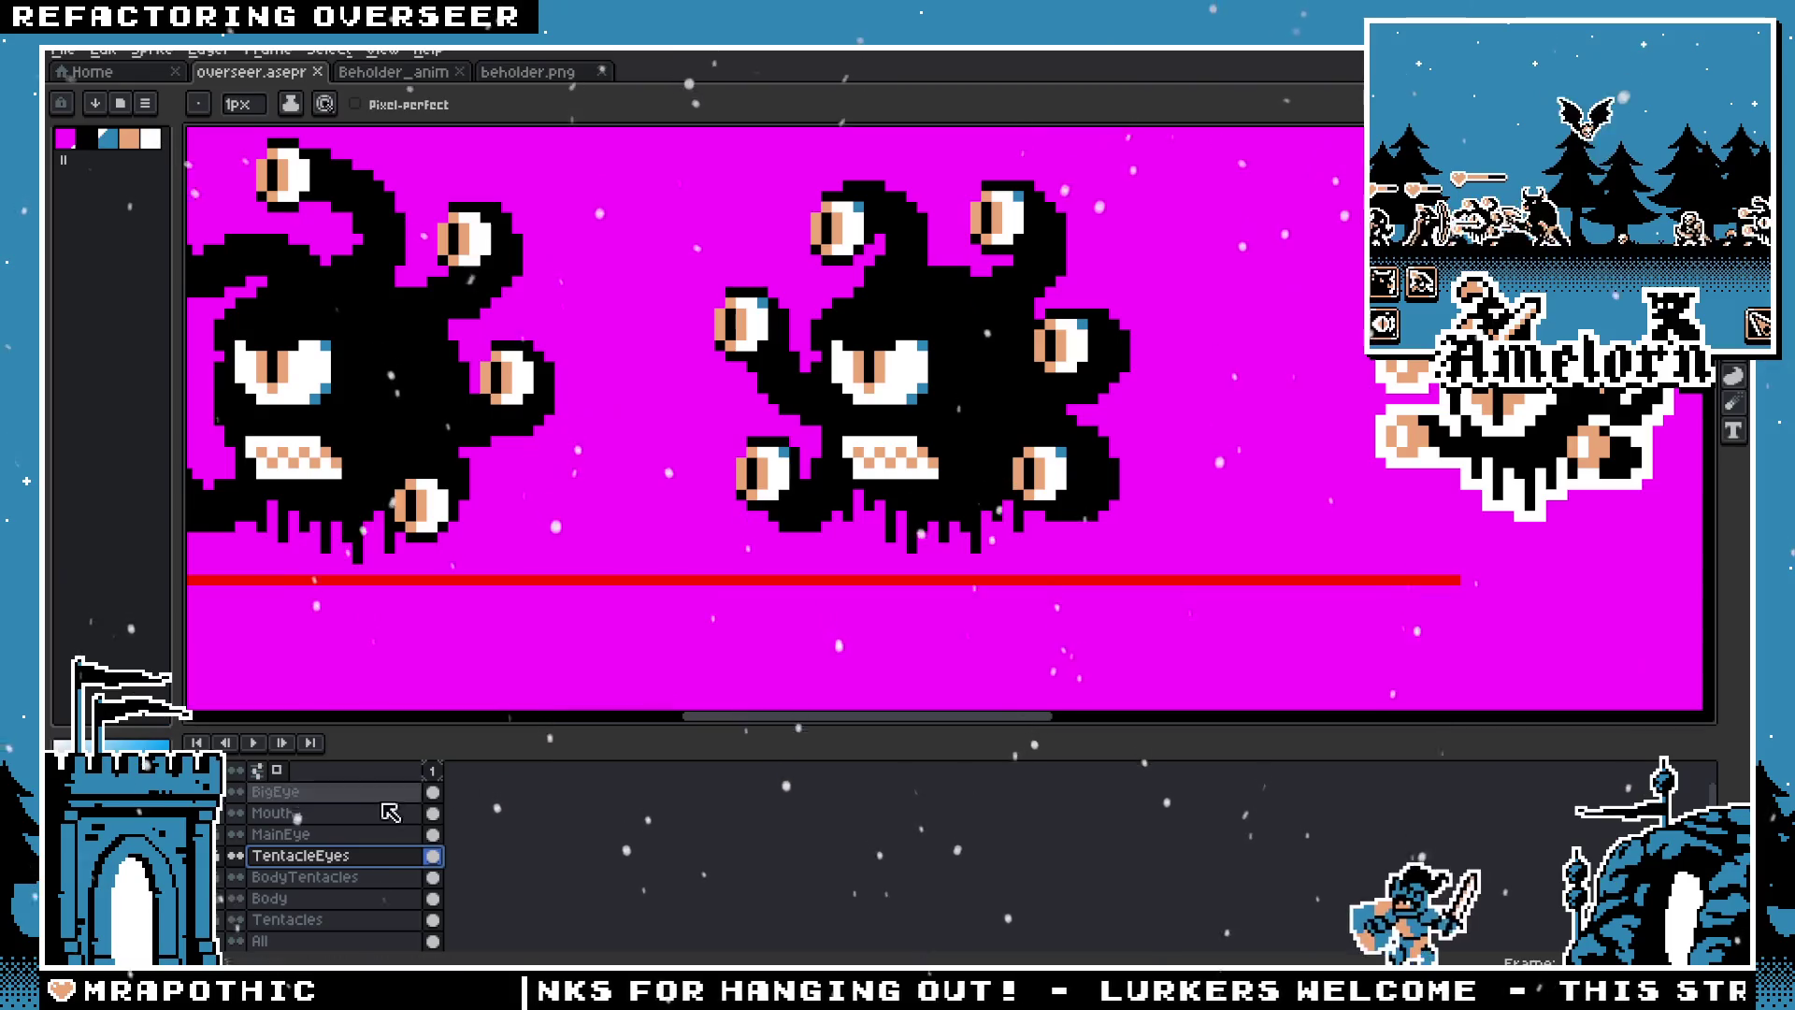
click(235, 791)
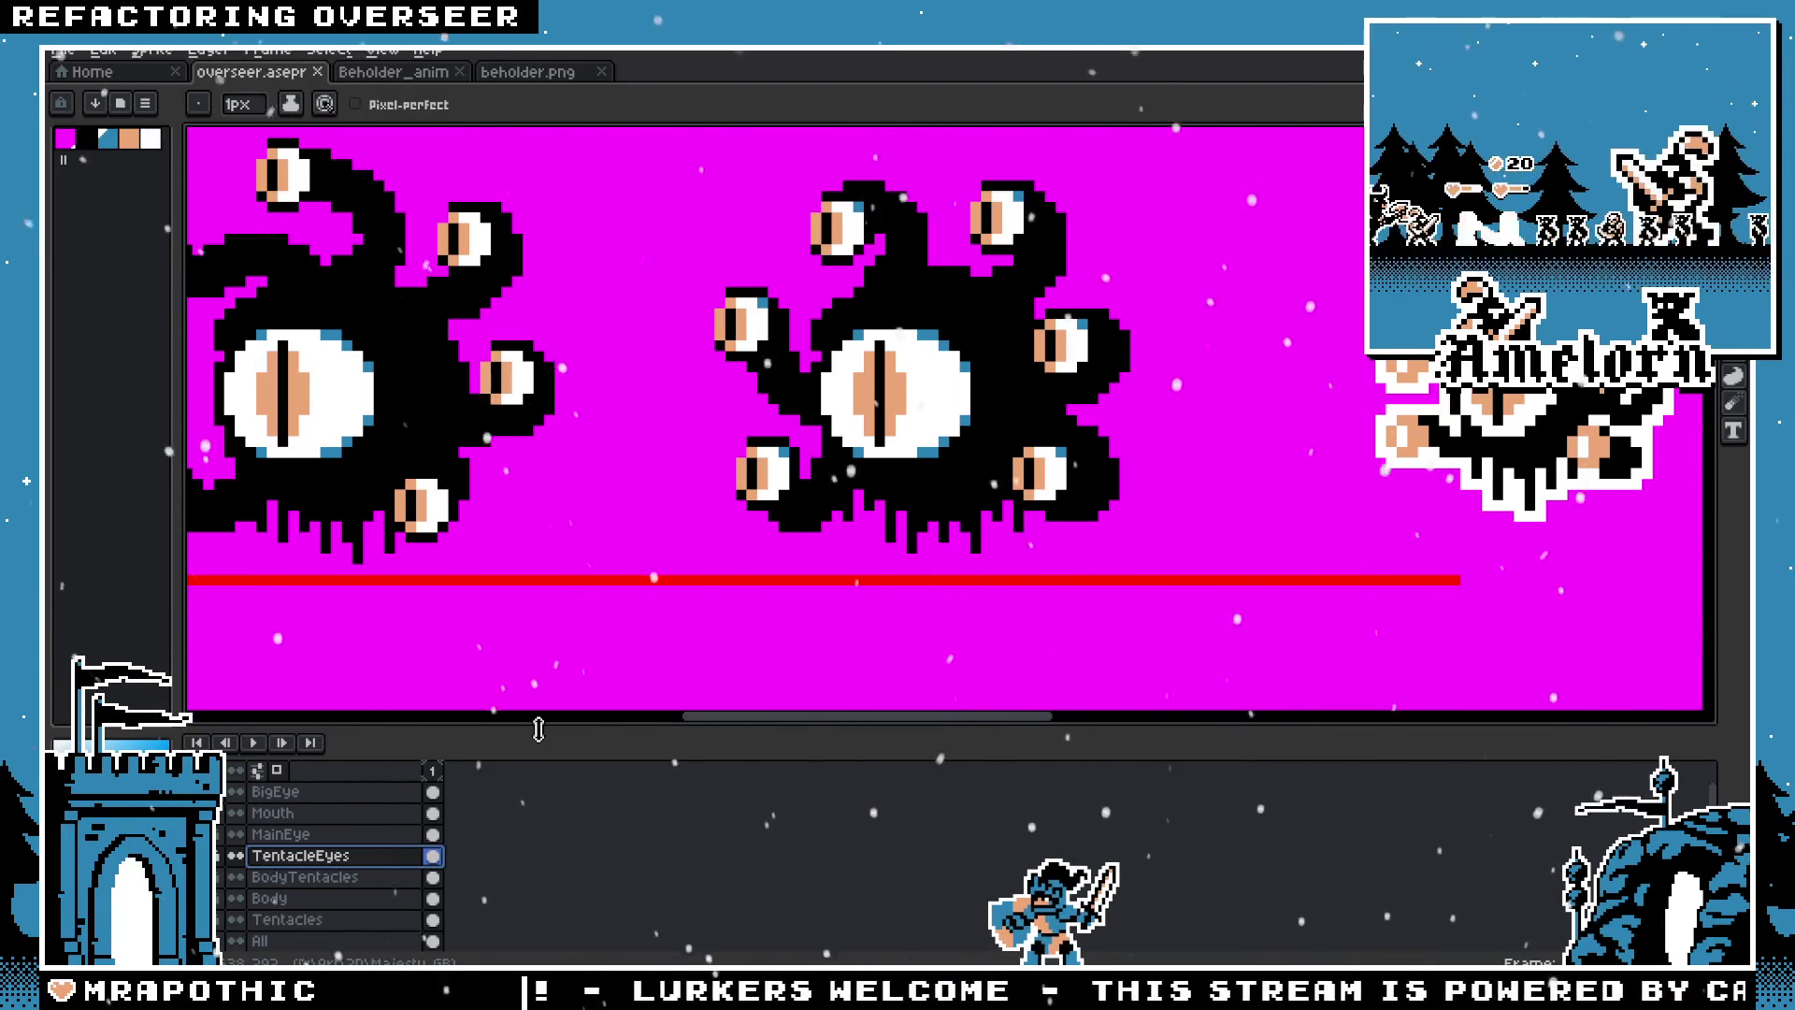
scroll(866, 375, up, 3)
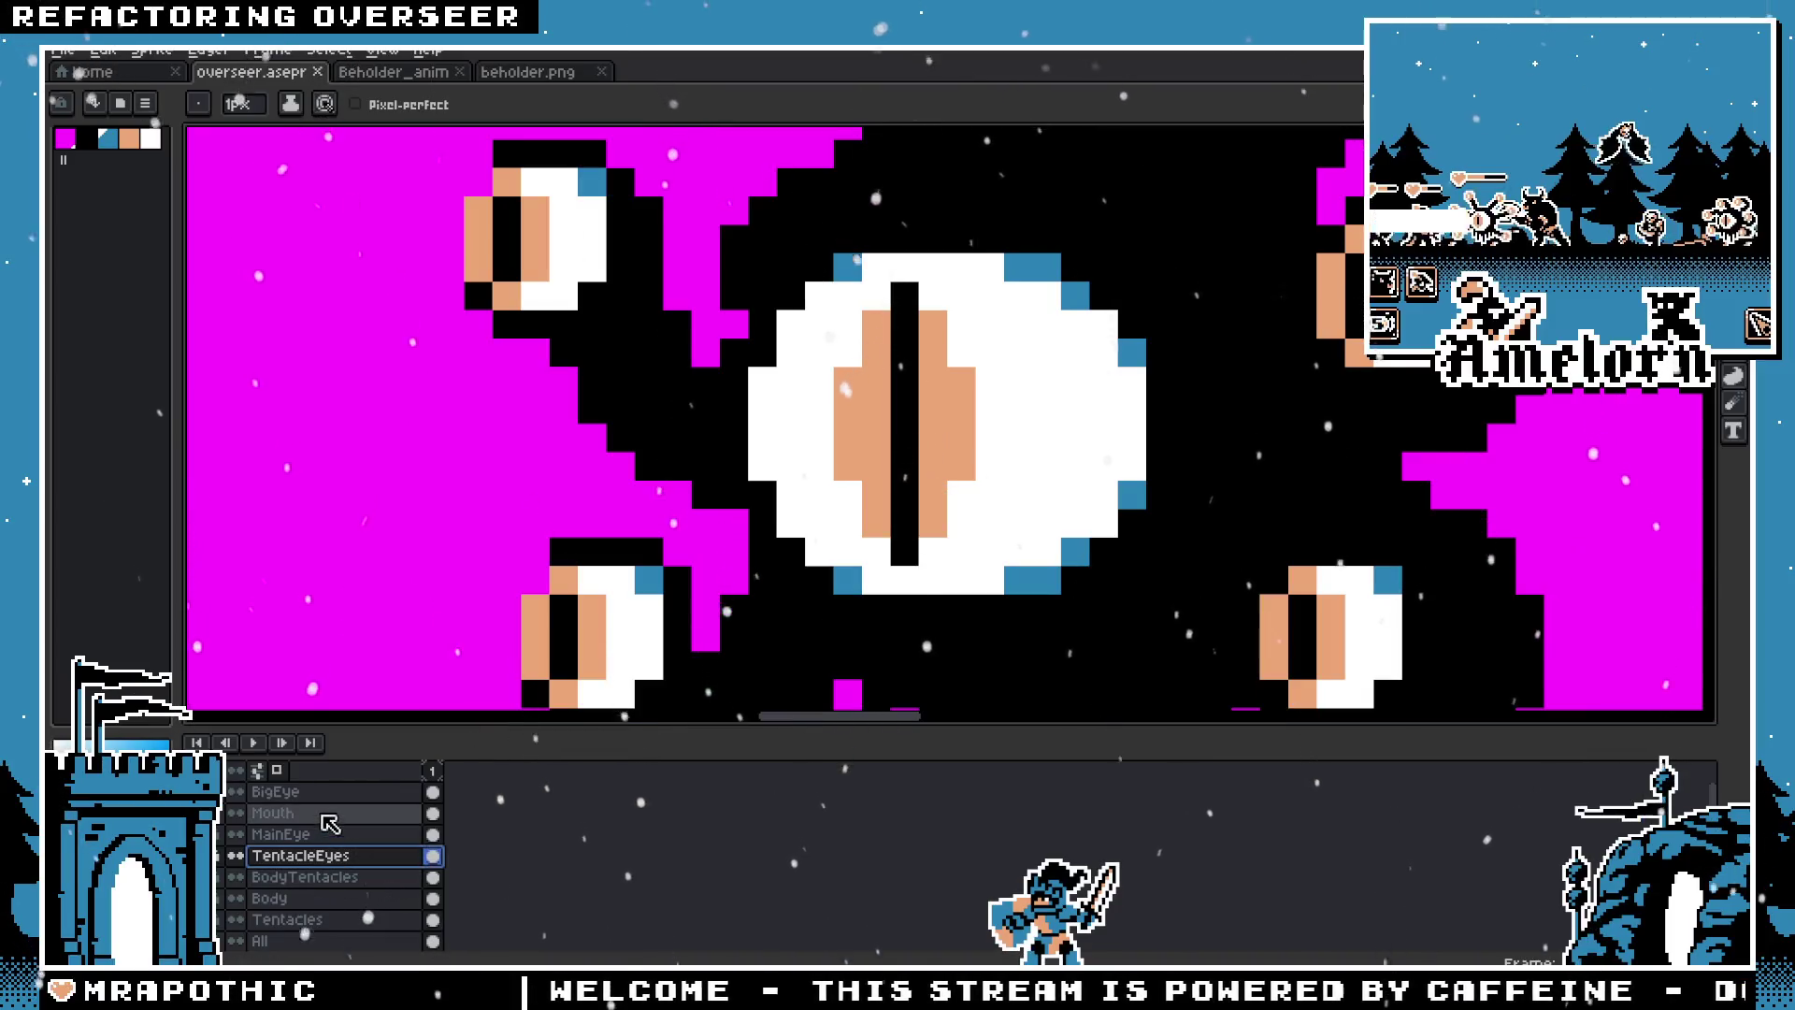
ctrl+click(902, 399)
click(961, 381)
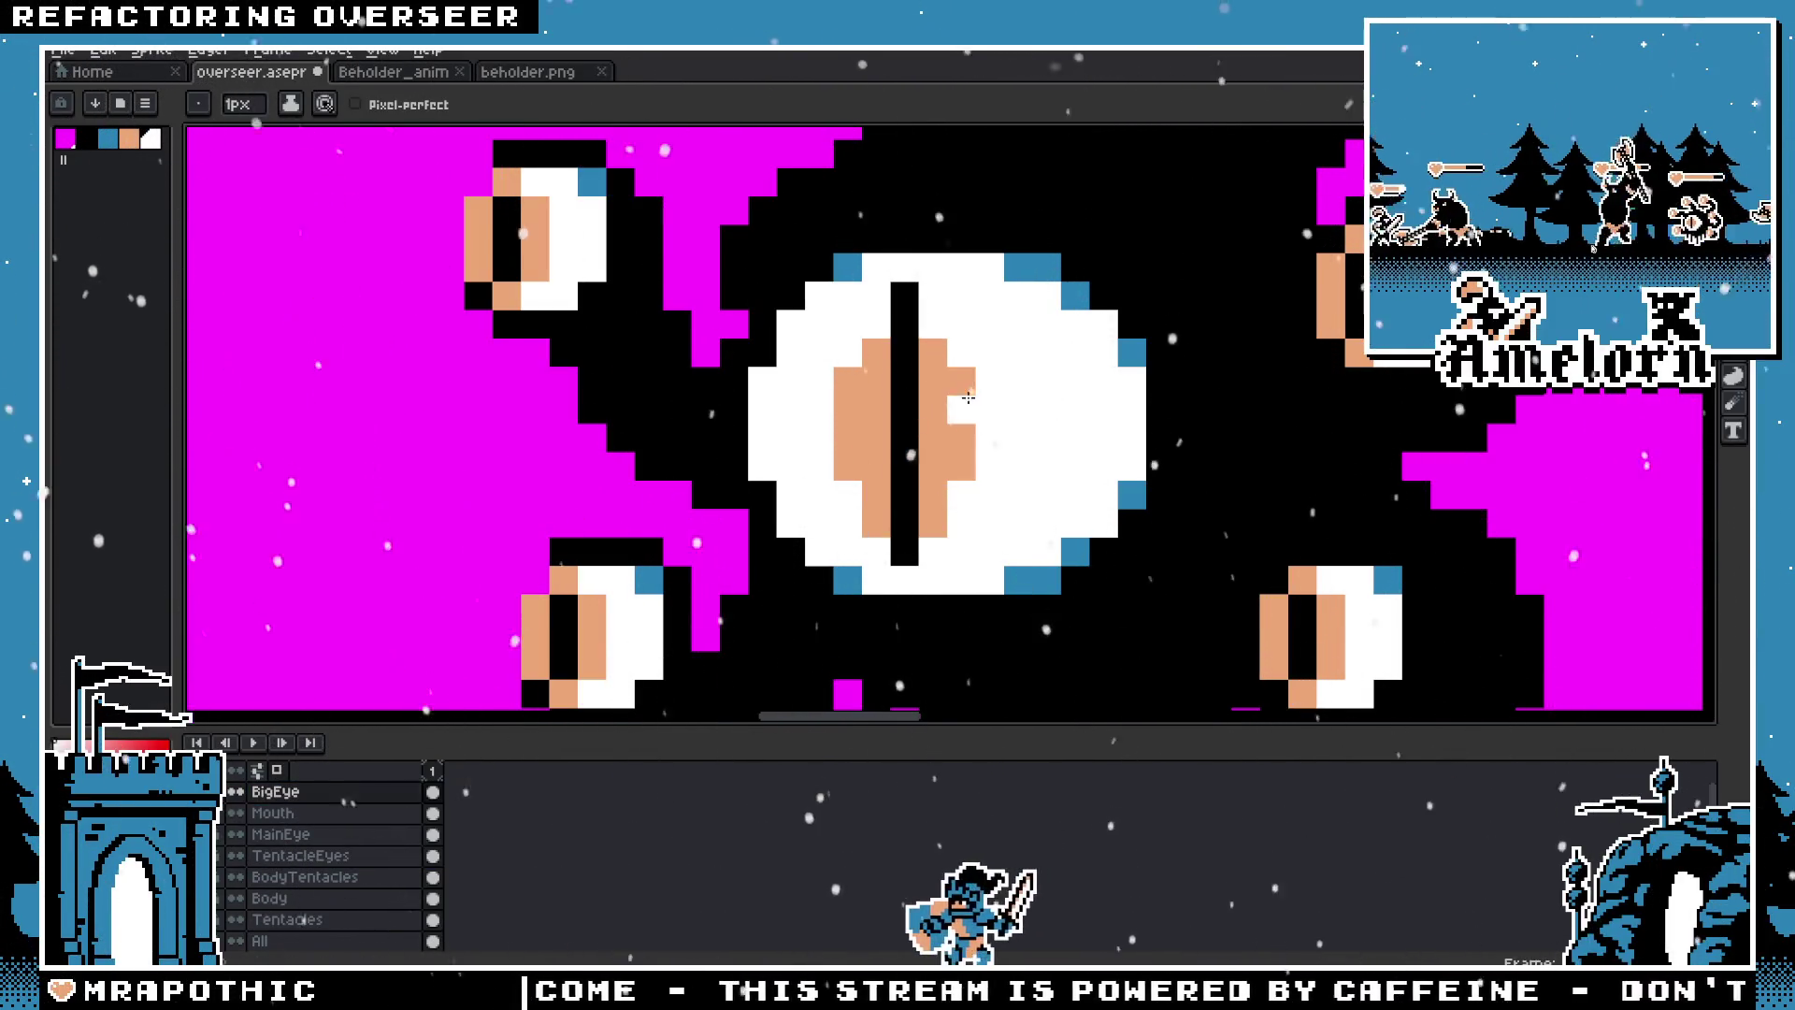
click(961, 465)
click(847, 466)
click(847, 381)
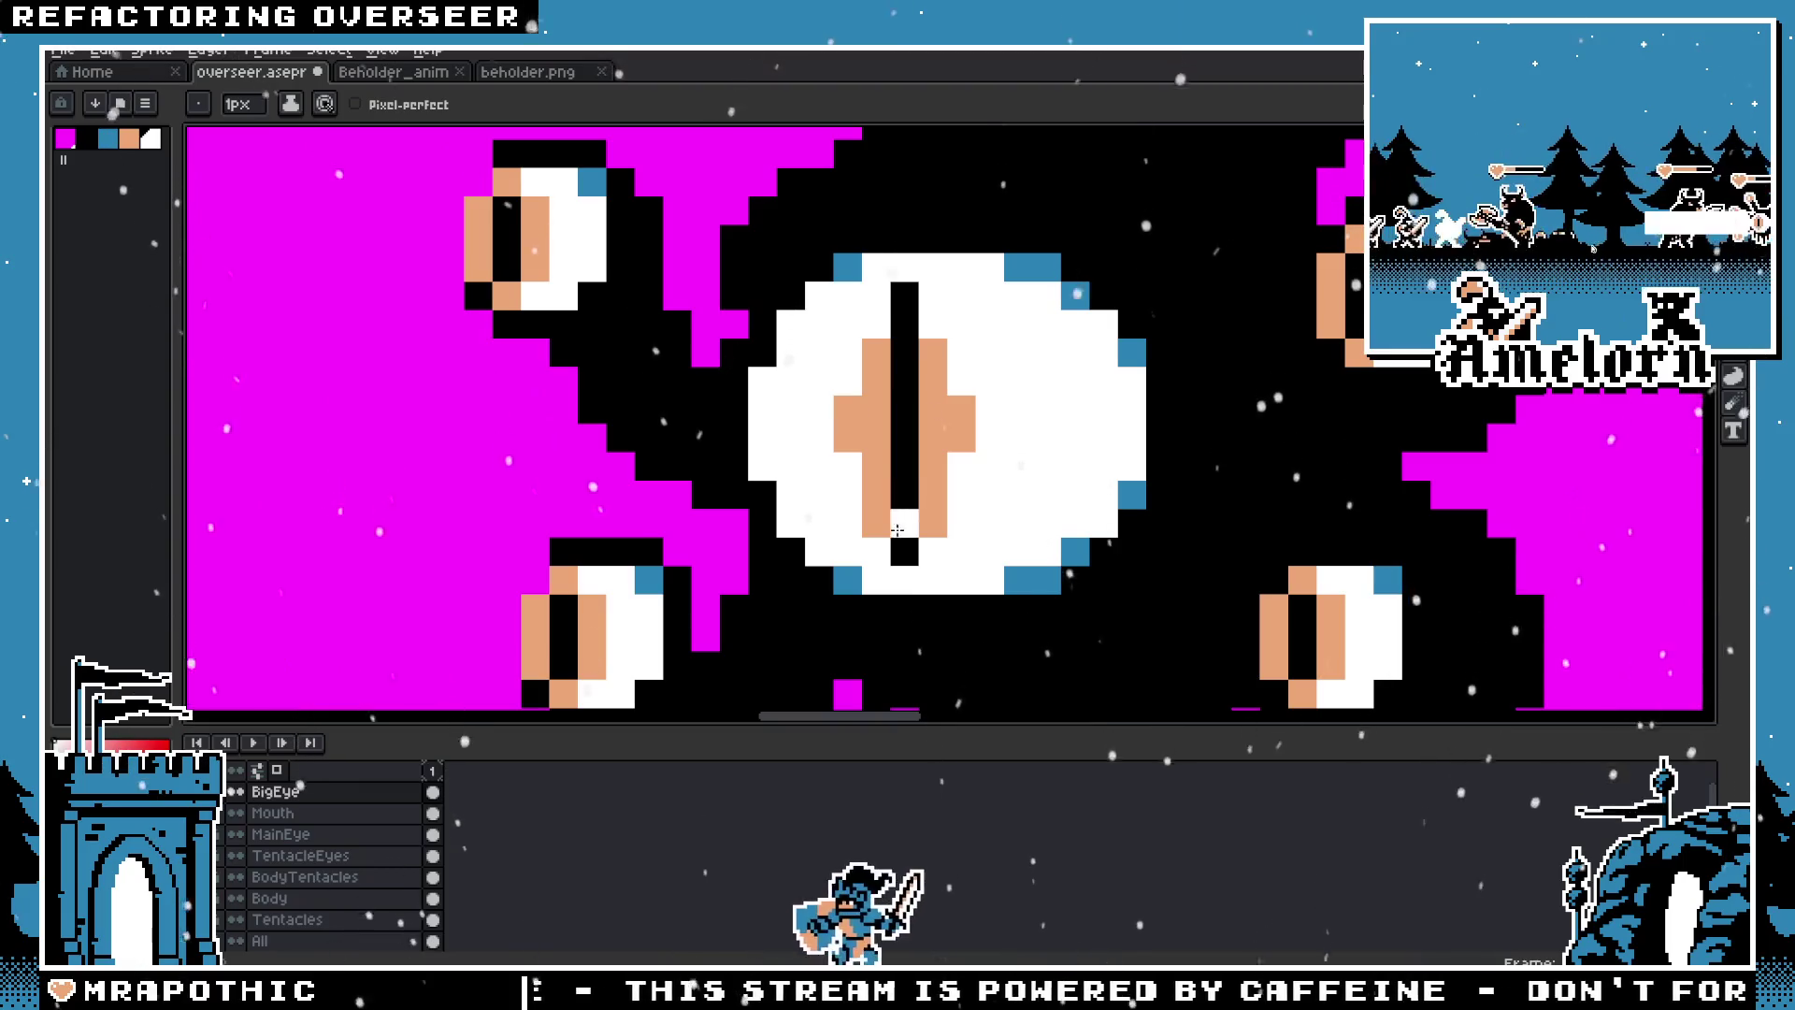
scroll(642, 465, down, 3)
scroll(642, 466, down, 3)
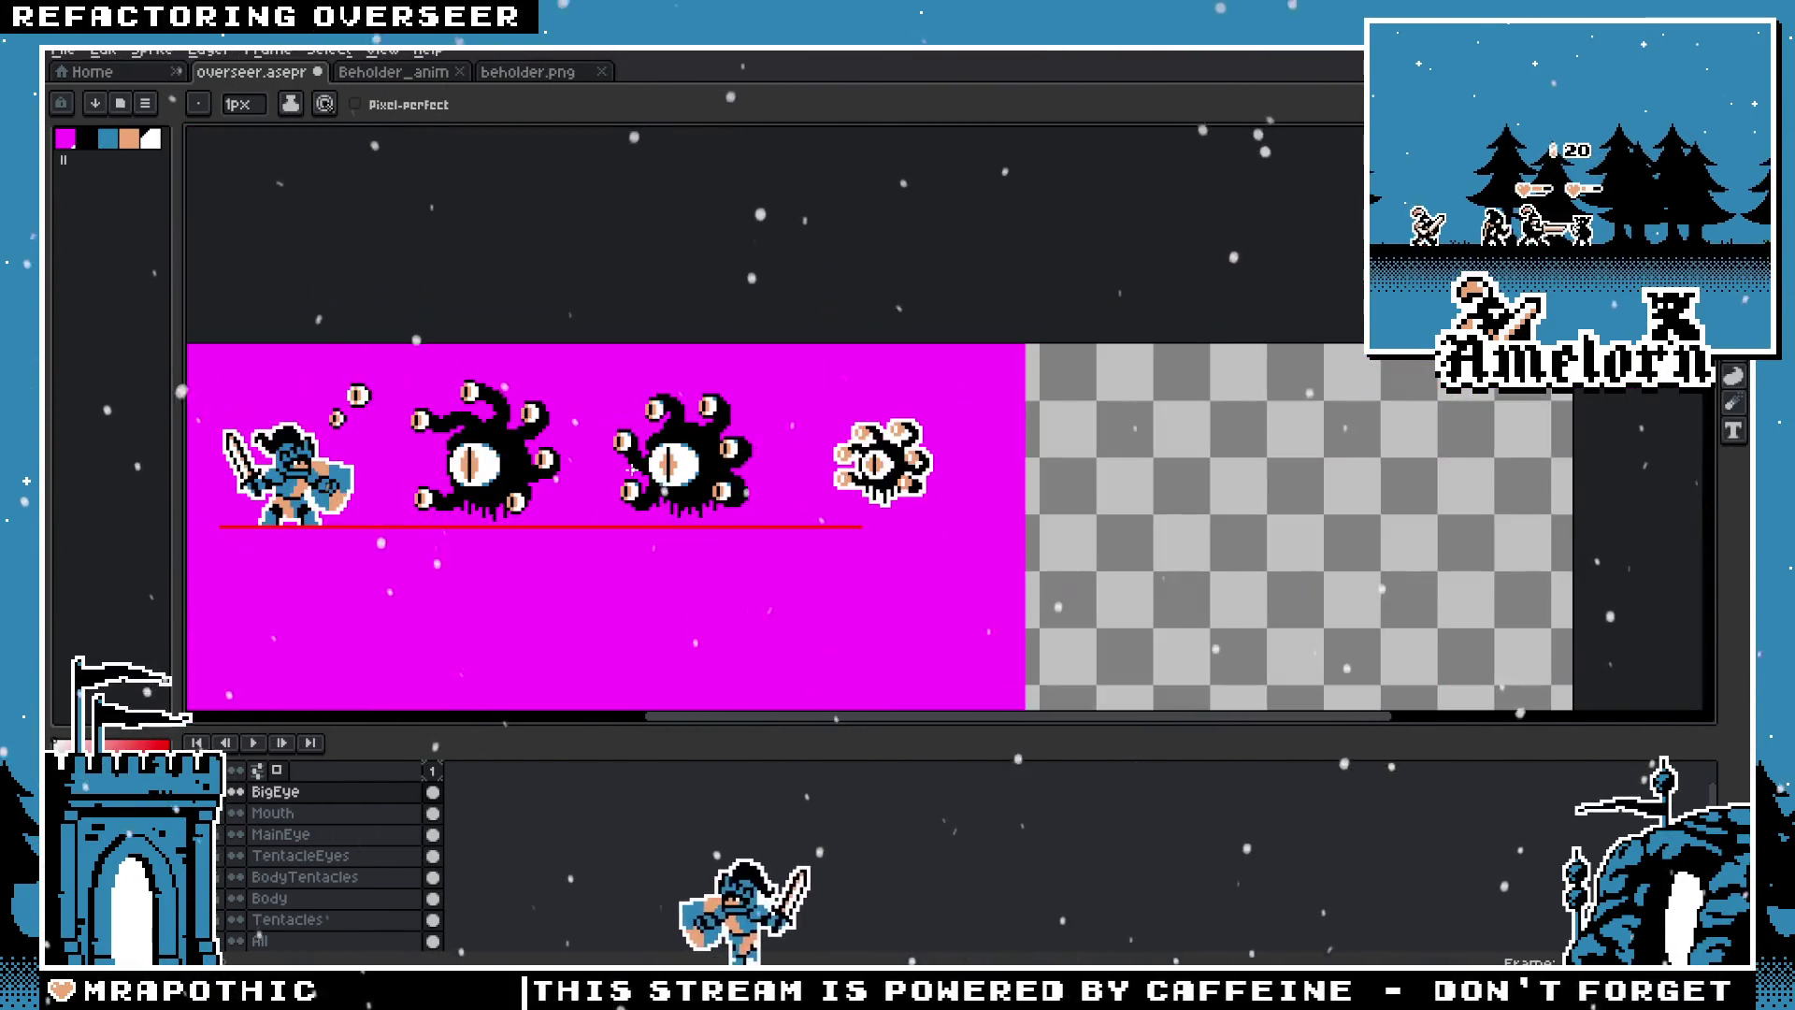
scroll(628, 472, up, 2)
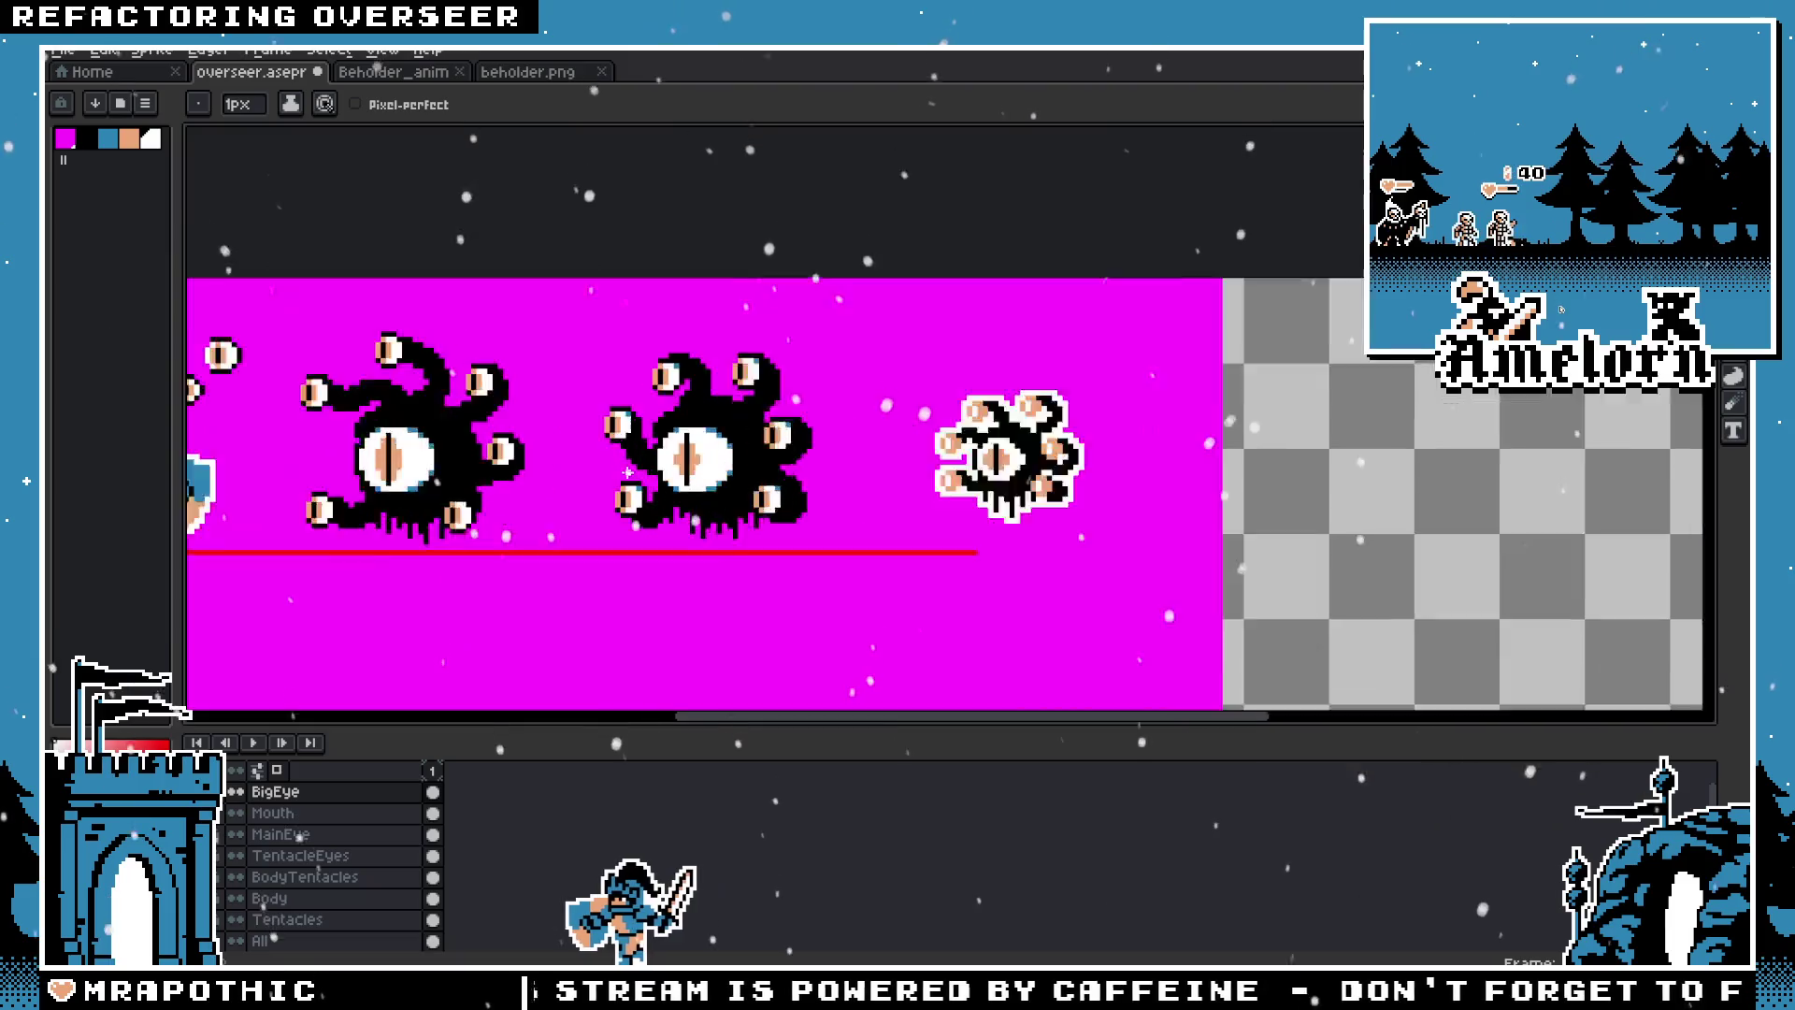
scroll(631, 477, up, 2)
key(v)
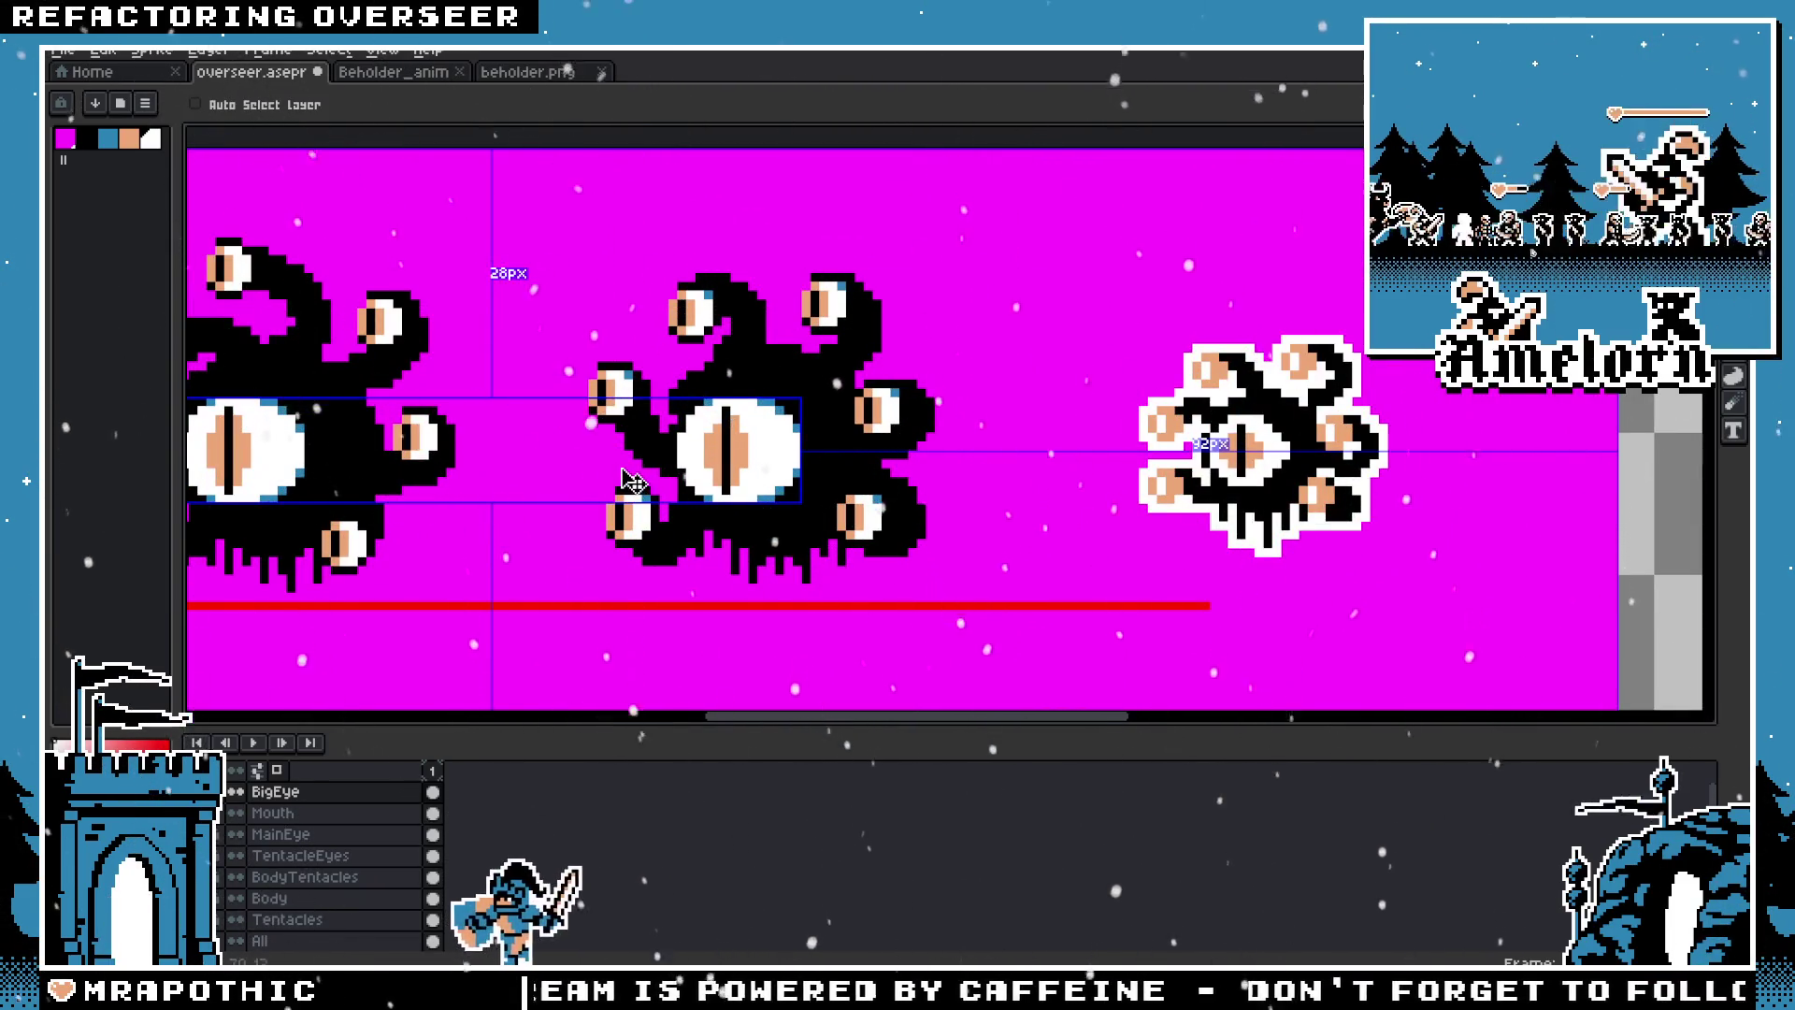
key(b)
scroll(632, 481, down, 2)
scroll(622, 472, down, 2)
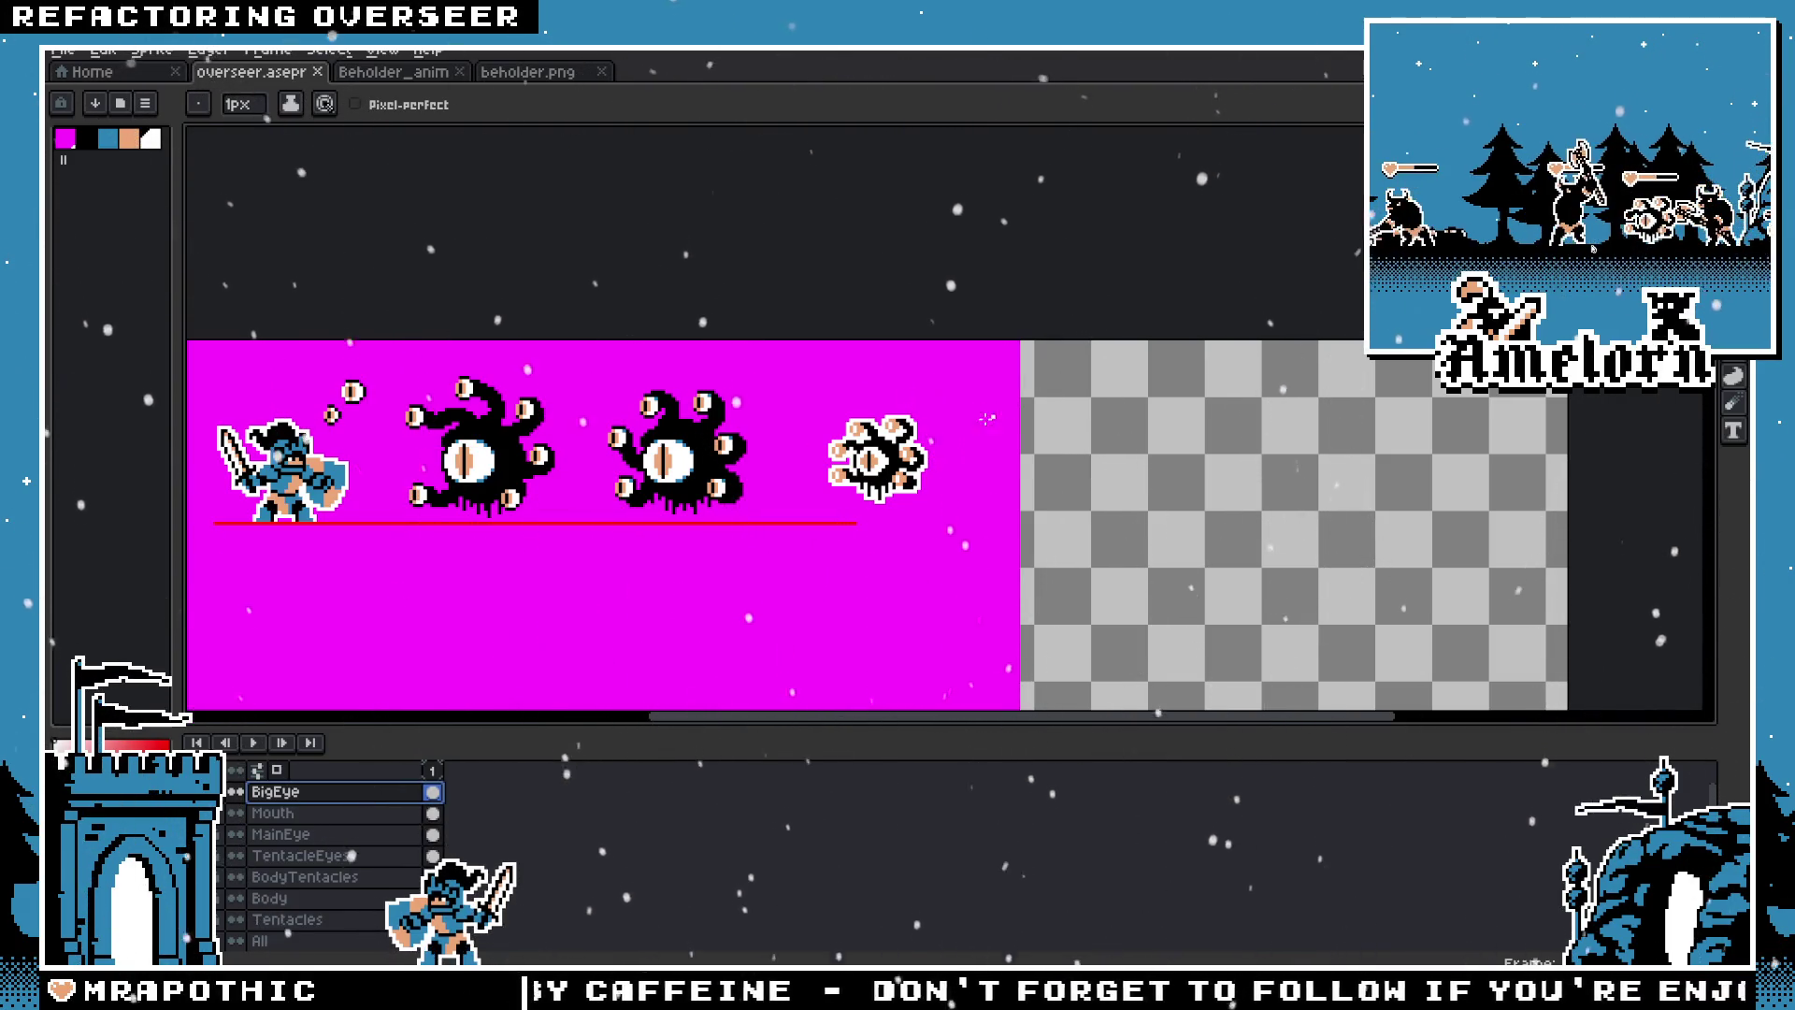
scroll(987, 418, up, 2)
scroll(987, 418, up, 3)
key(m)
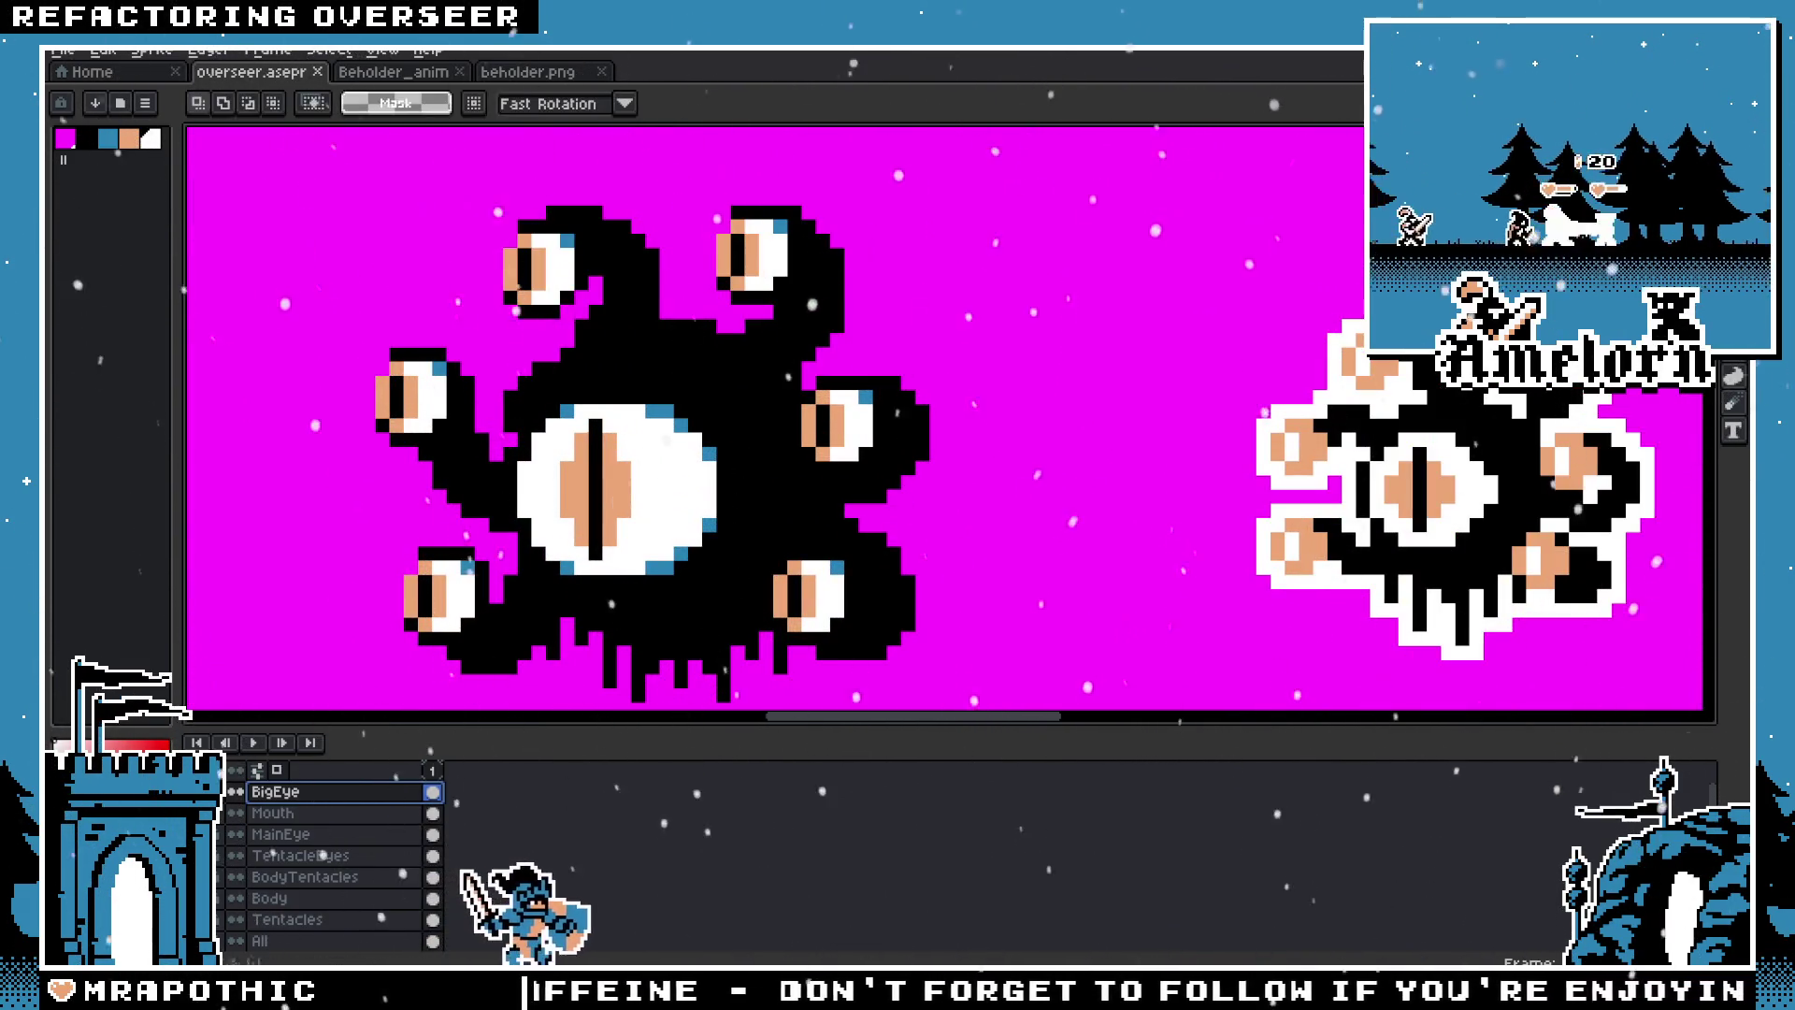
Step: Hide the magenta Background layer
scroll(942, 353, down, 2)
mouse_move(841, 308)
mouse_down()
mouse_move(942, 353)
mouse_move(844, 353)
mouse_up()
scroll(327, 860, down, 1)
click(236, 917)
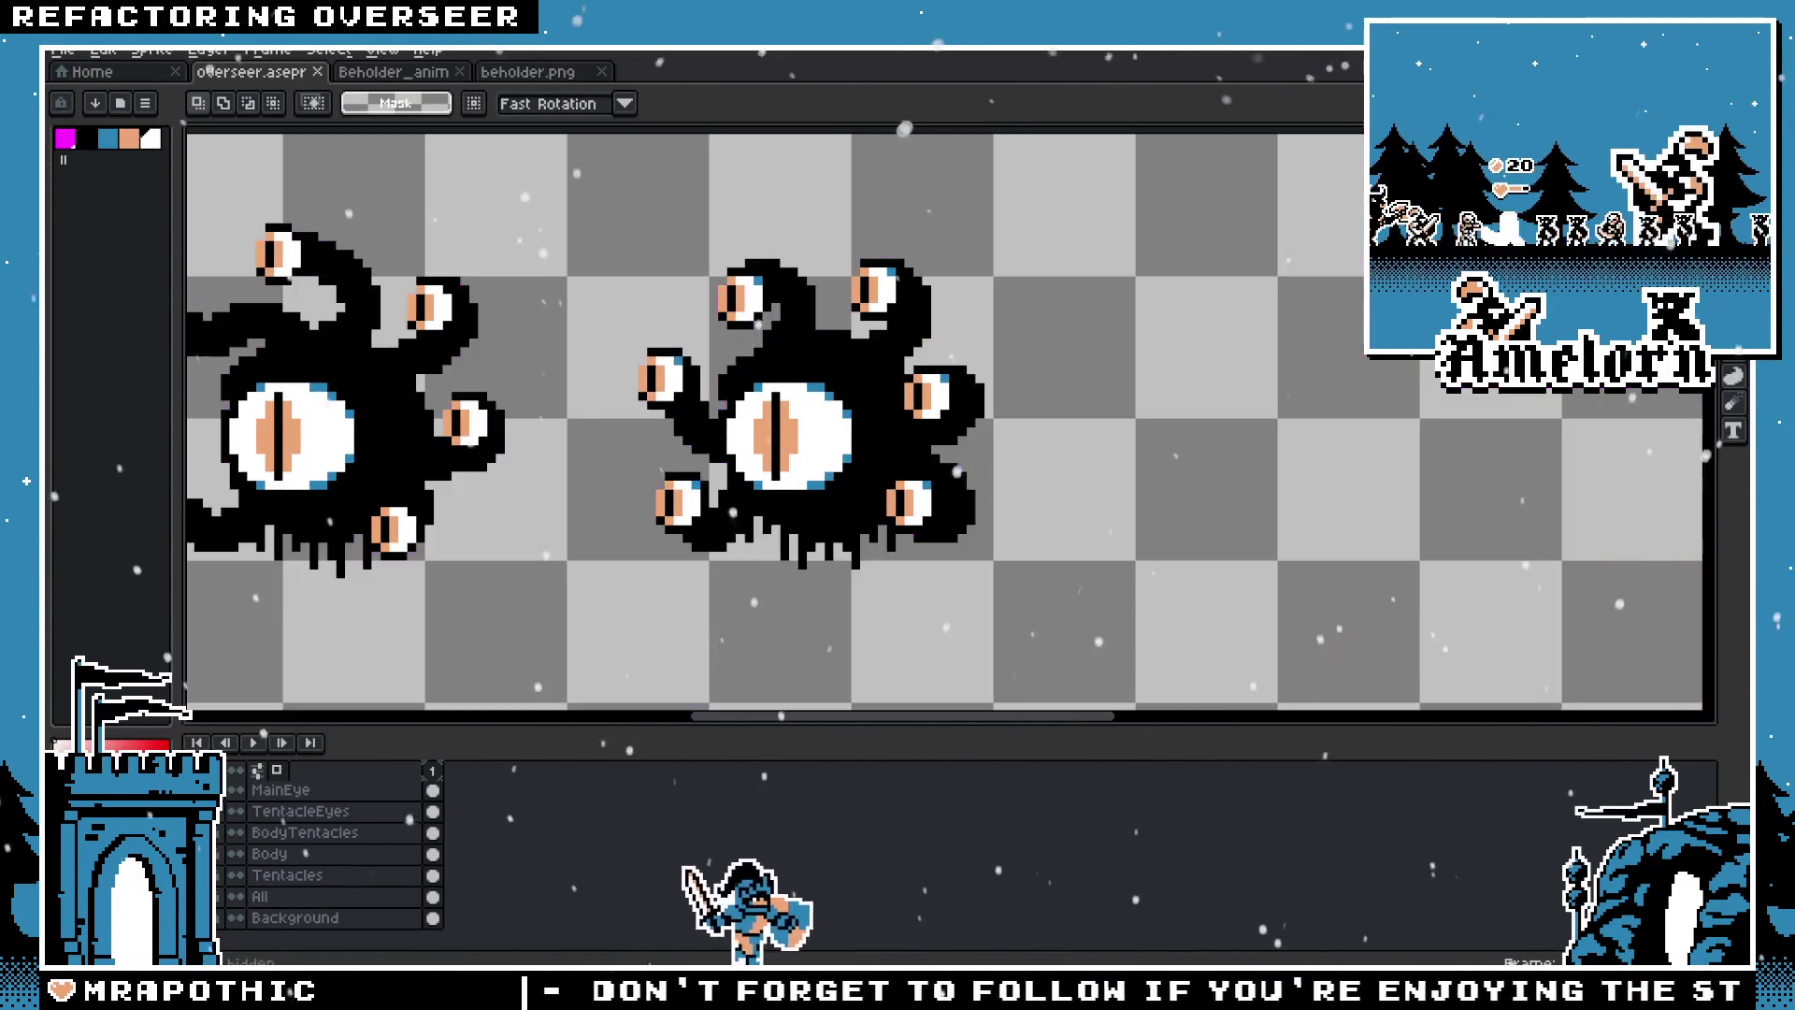
Step: Run the [OBS] Flatten to Layer script on visible layers only to generate the Flattened layer
click(62, 48)
mouse_move(88, 265)
click(355, 267)
click(935, 522)
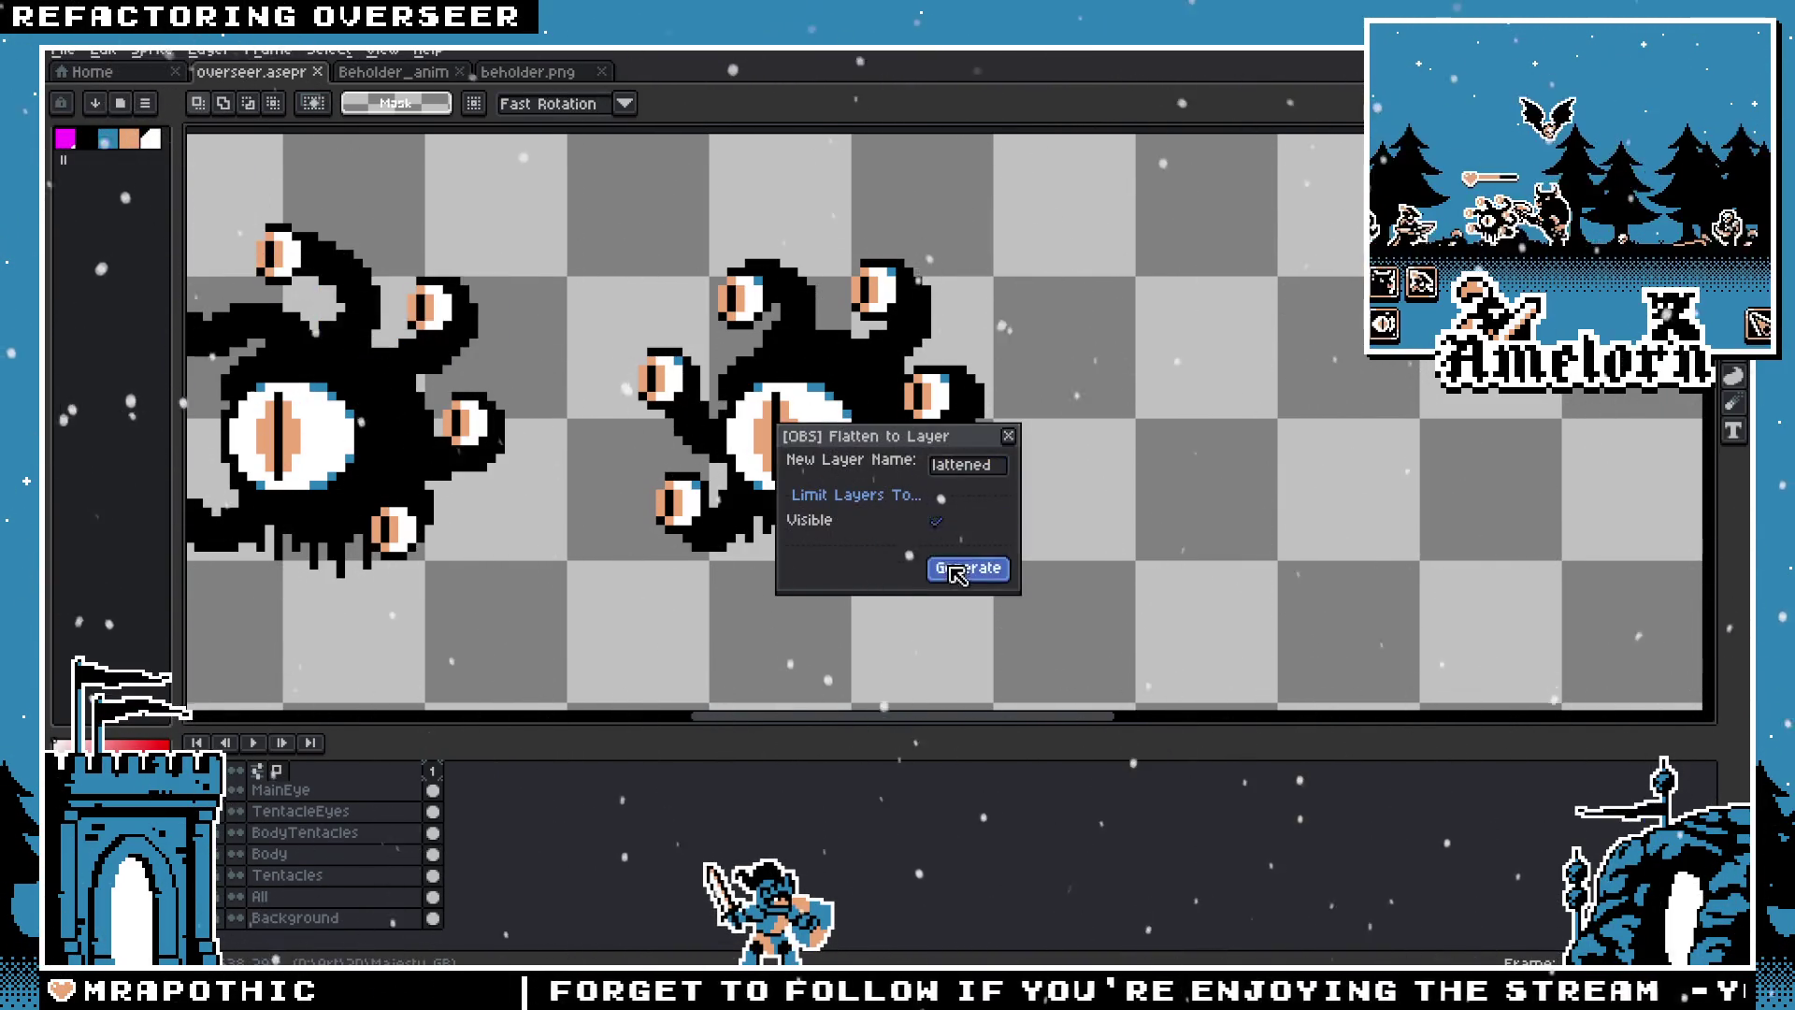
click(968, 568)
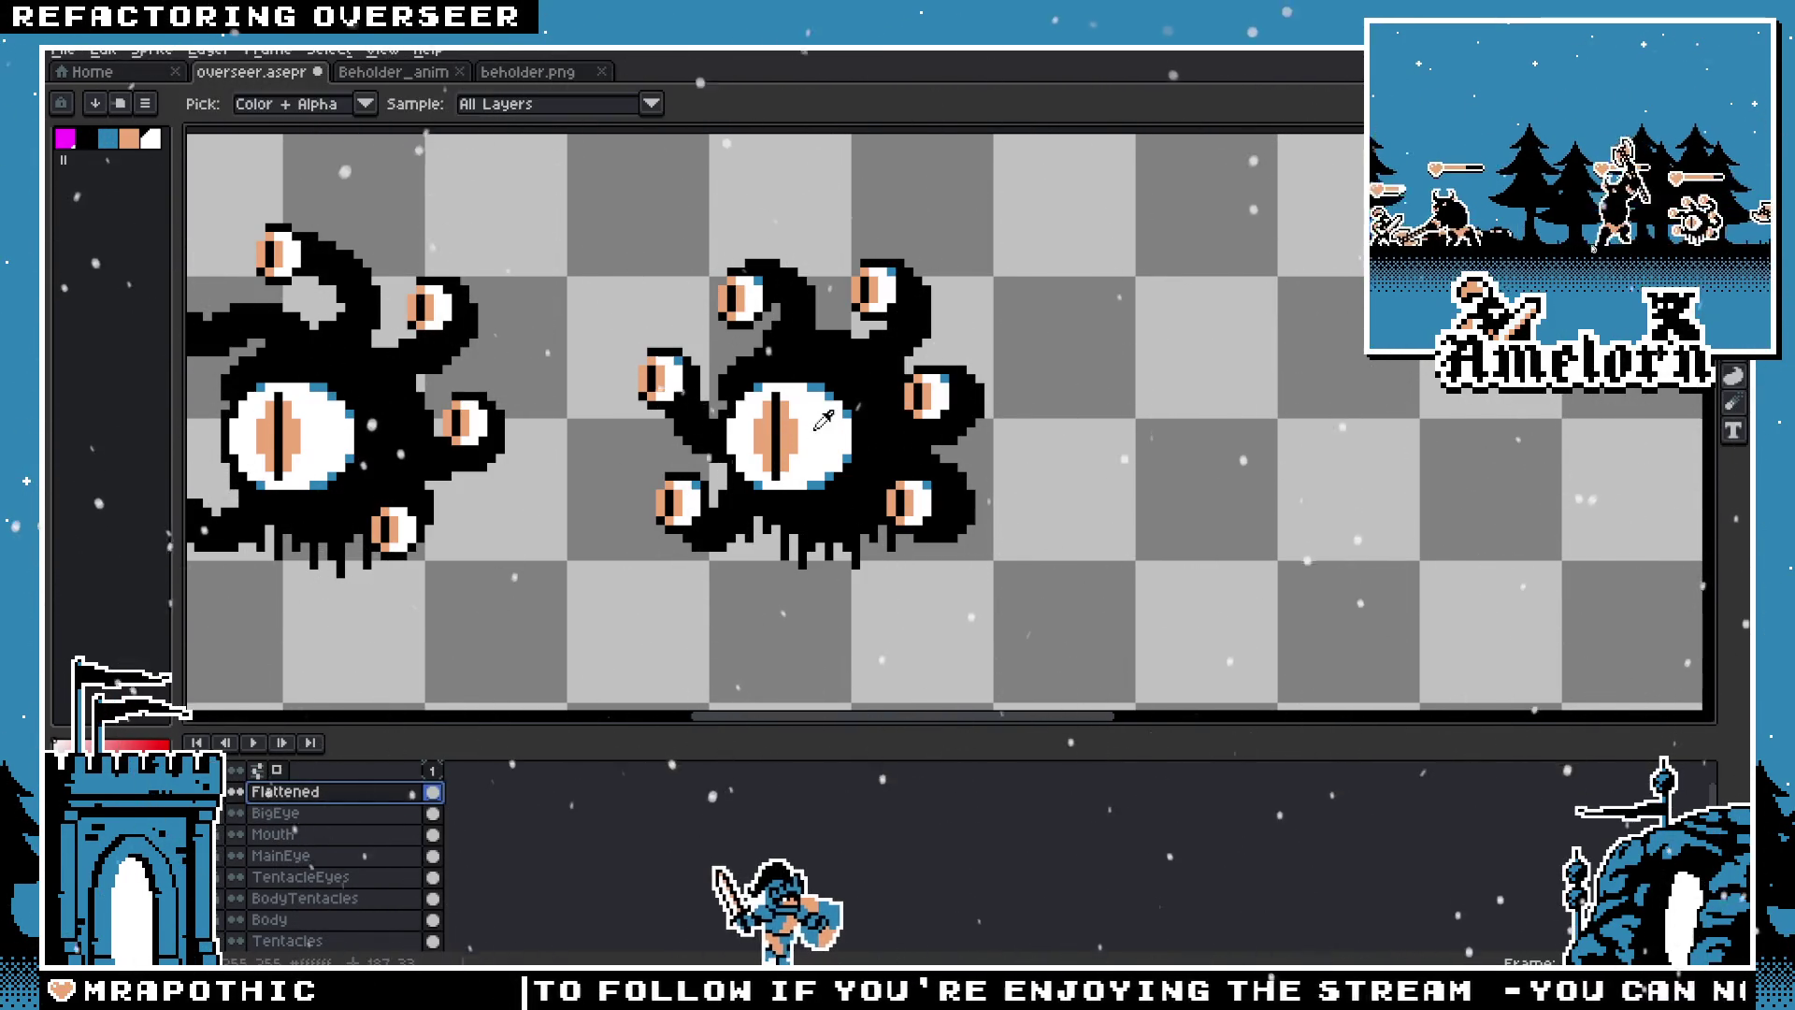
Step: Apply a white Outline effect to the flattened sprites and unhide the magenta Background layer
key(shift+o)
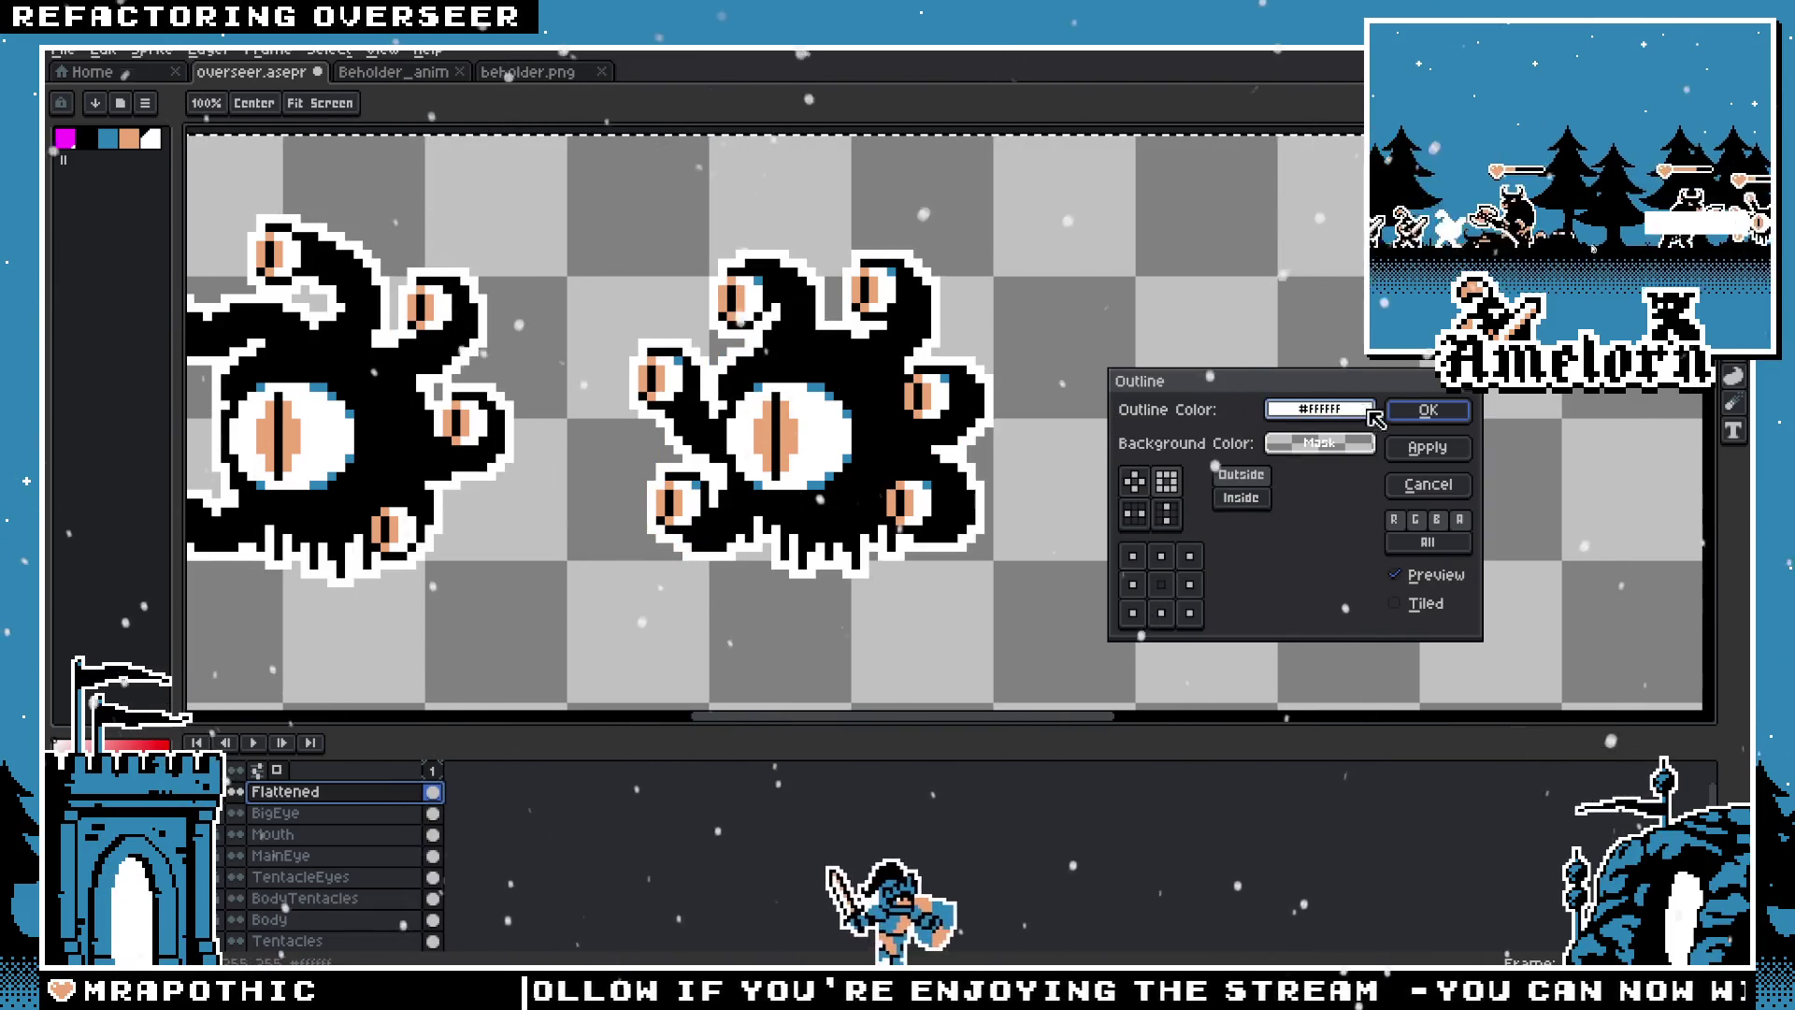
key(Return)
scroll(254, 914, down, 2)
click(255, 913)
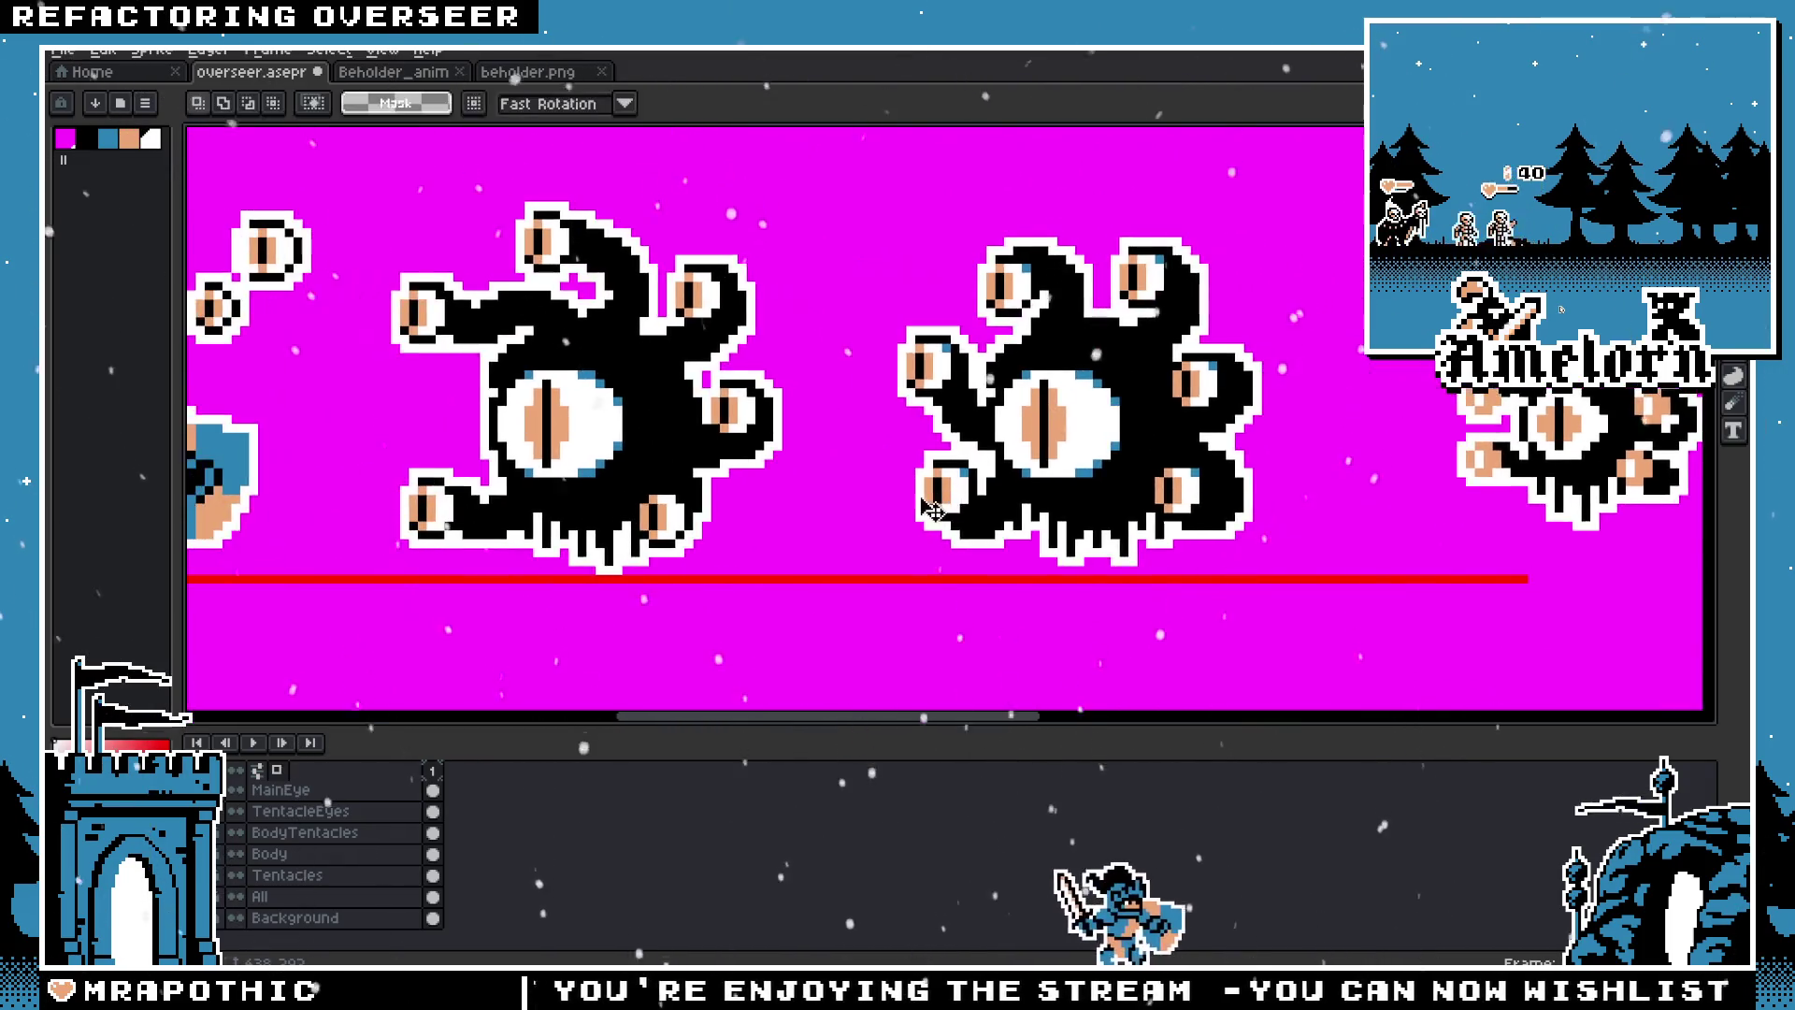
Step: Pan and zoom over the outlined beholders, then make the Flattened layer active again
scroll(914, 510, down, 4)
scroll(914, 509, up, 4)
scroll(1009, 451, up, 1)
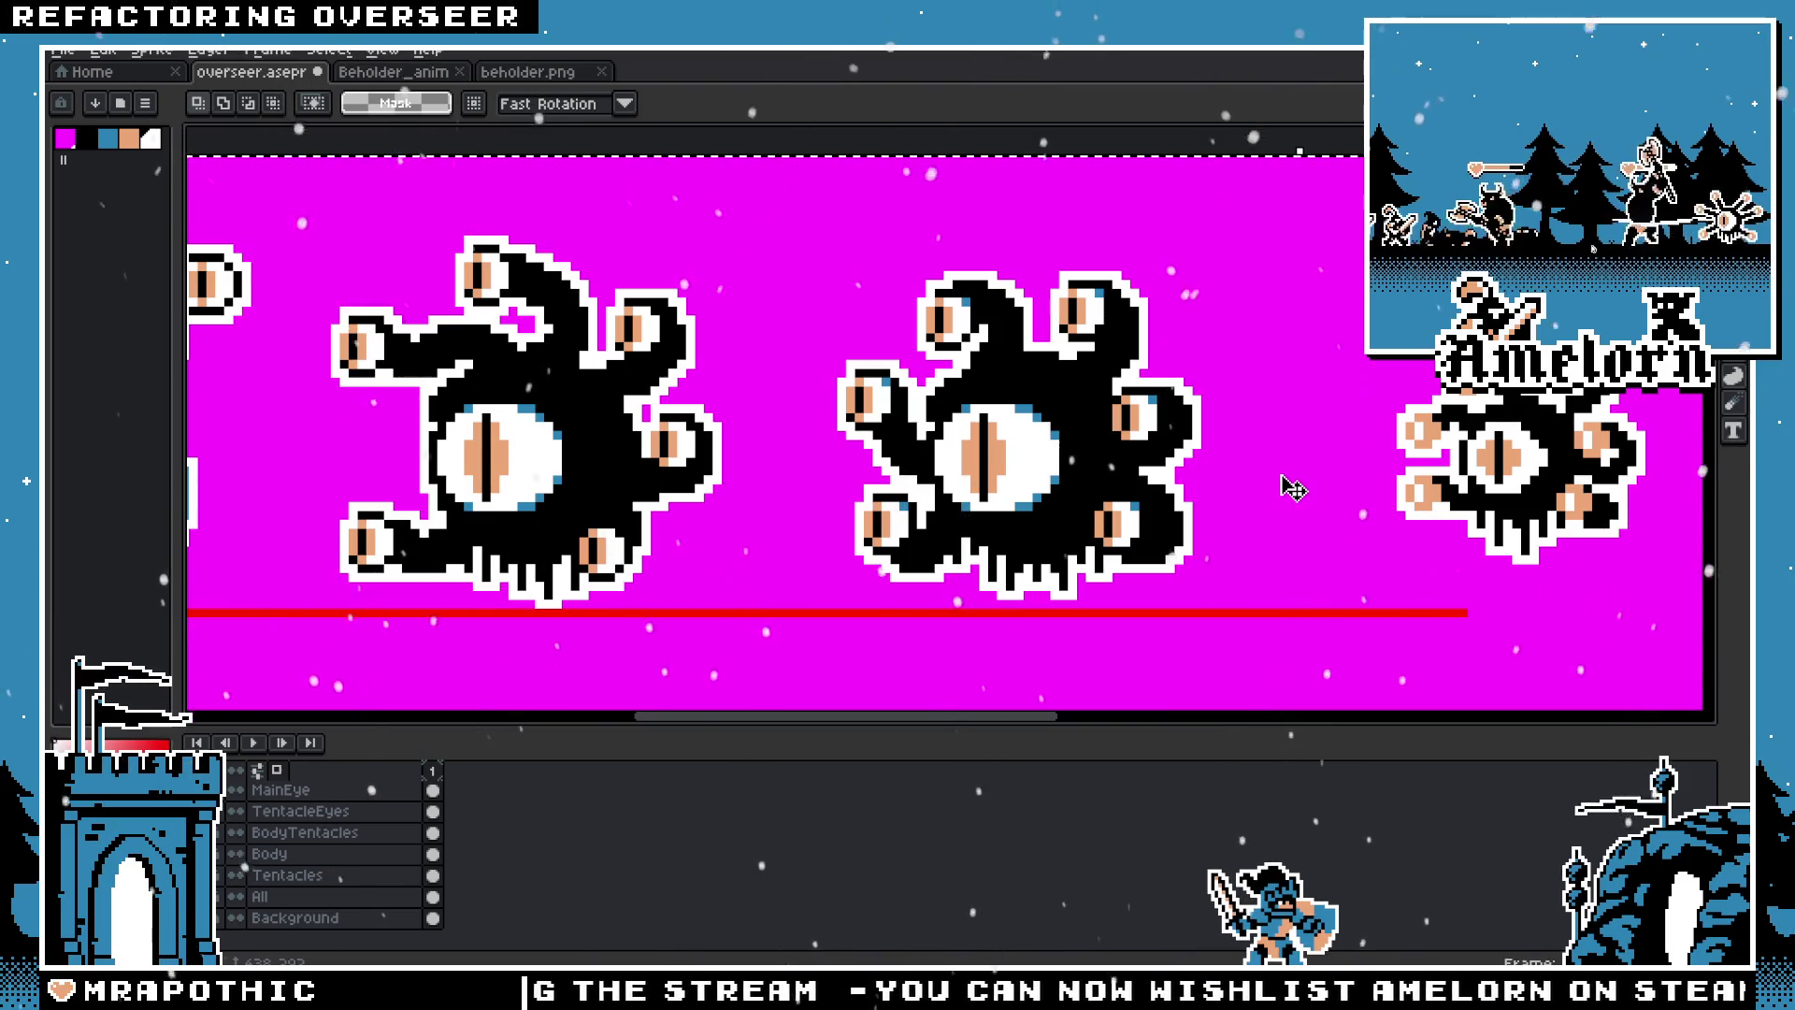
drag(1286, 491, 1106, 471)
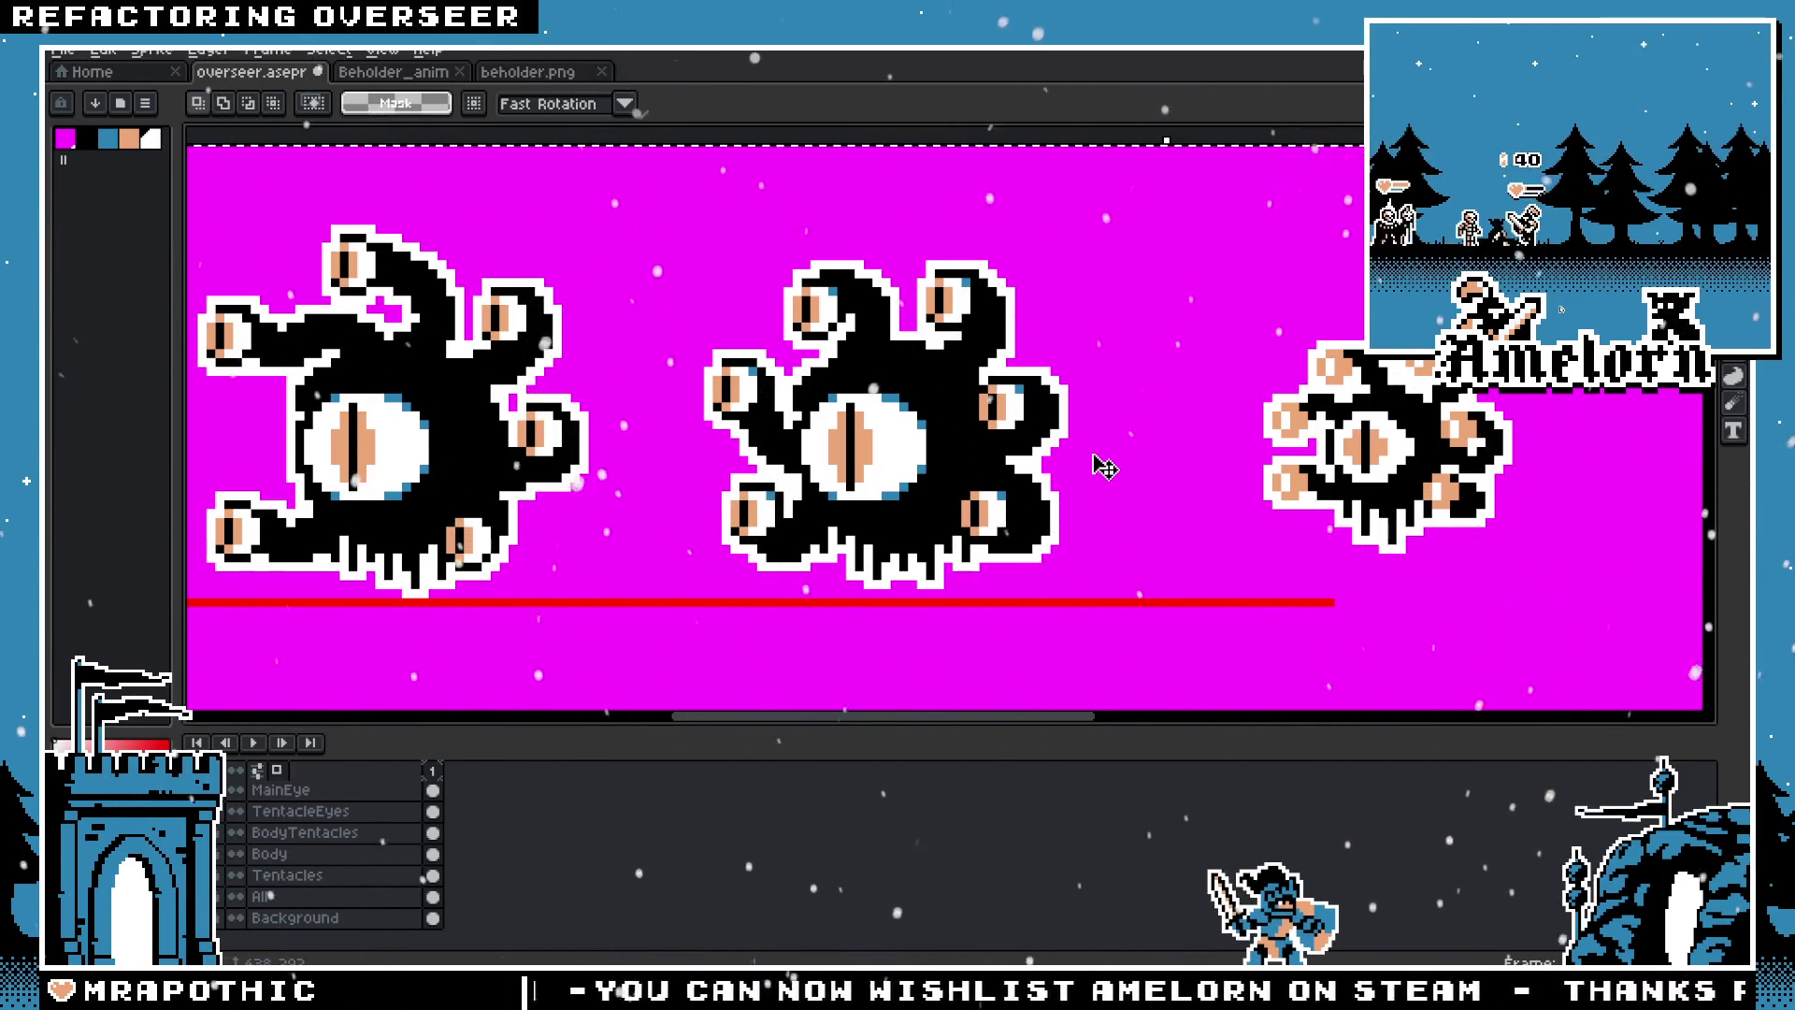
scroll(1371, 444, up, 1)
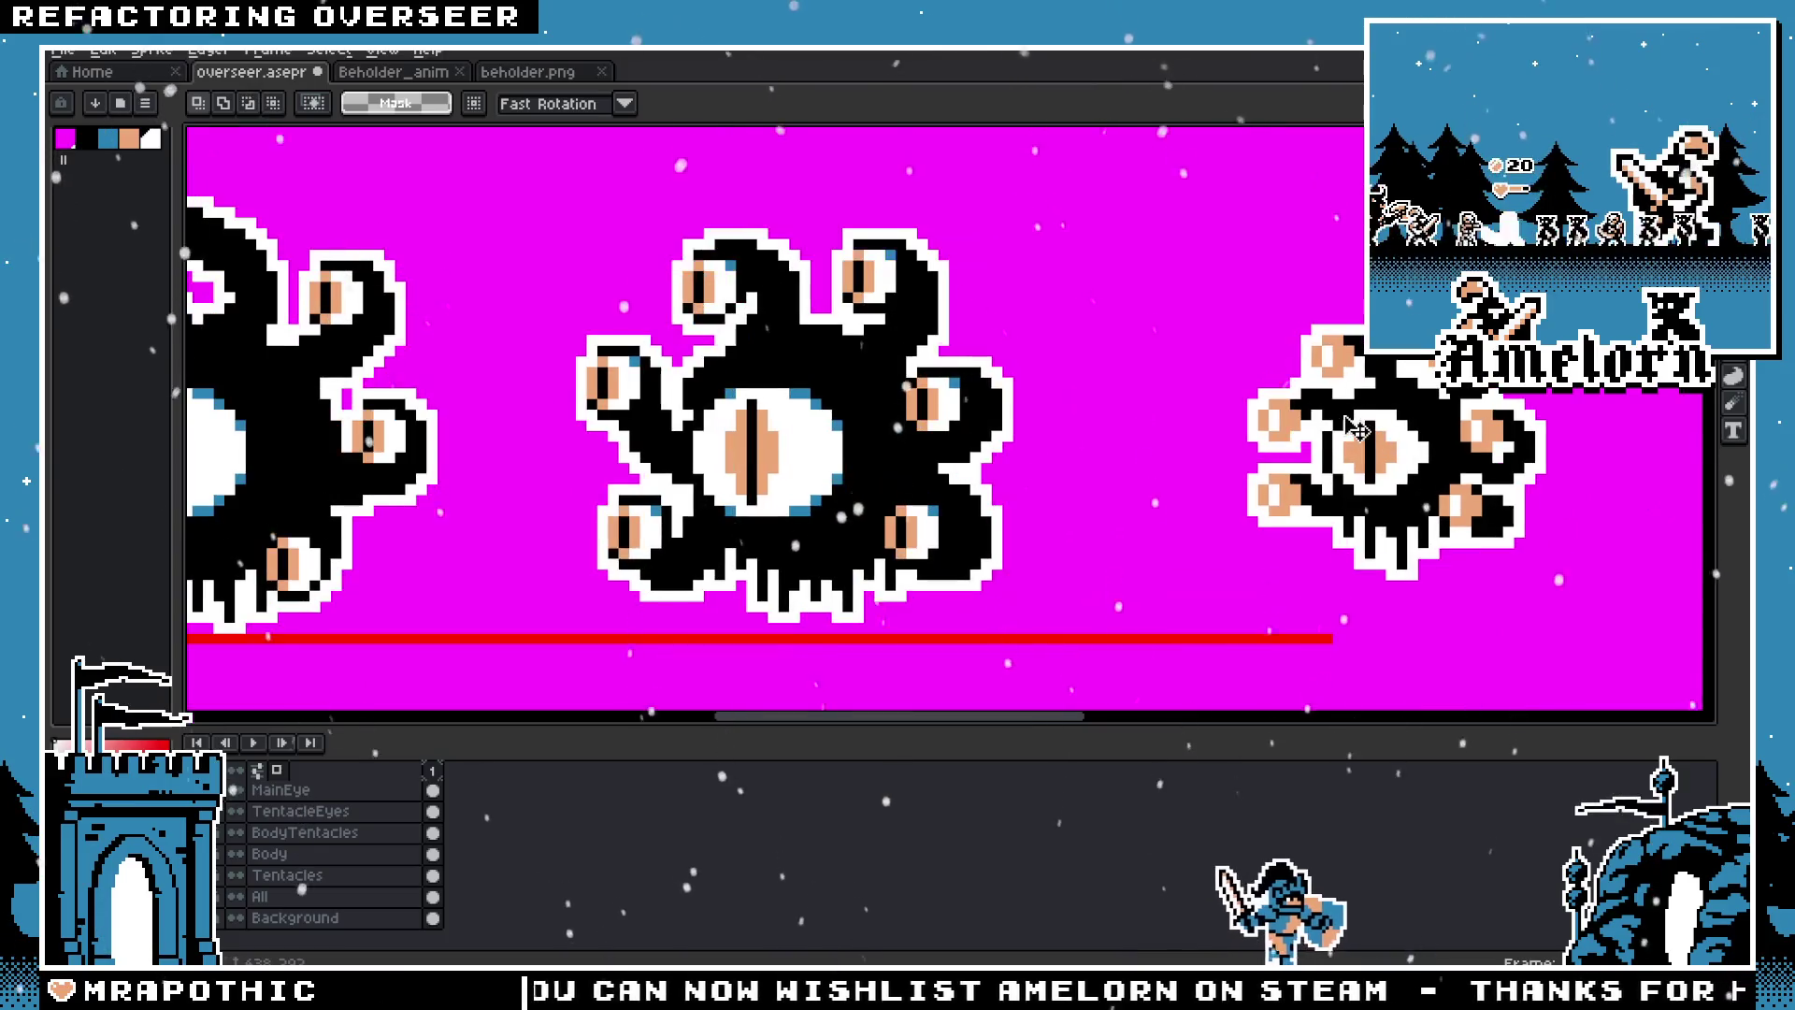
drag(1185, 446, 932, 442)
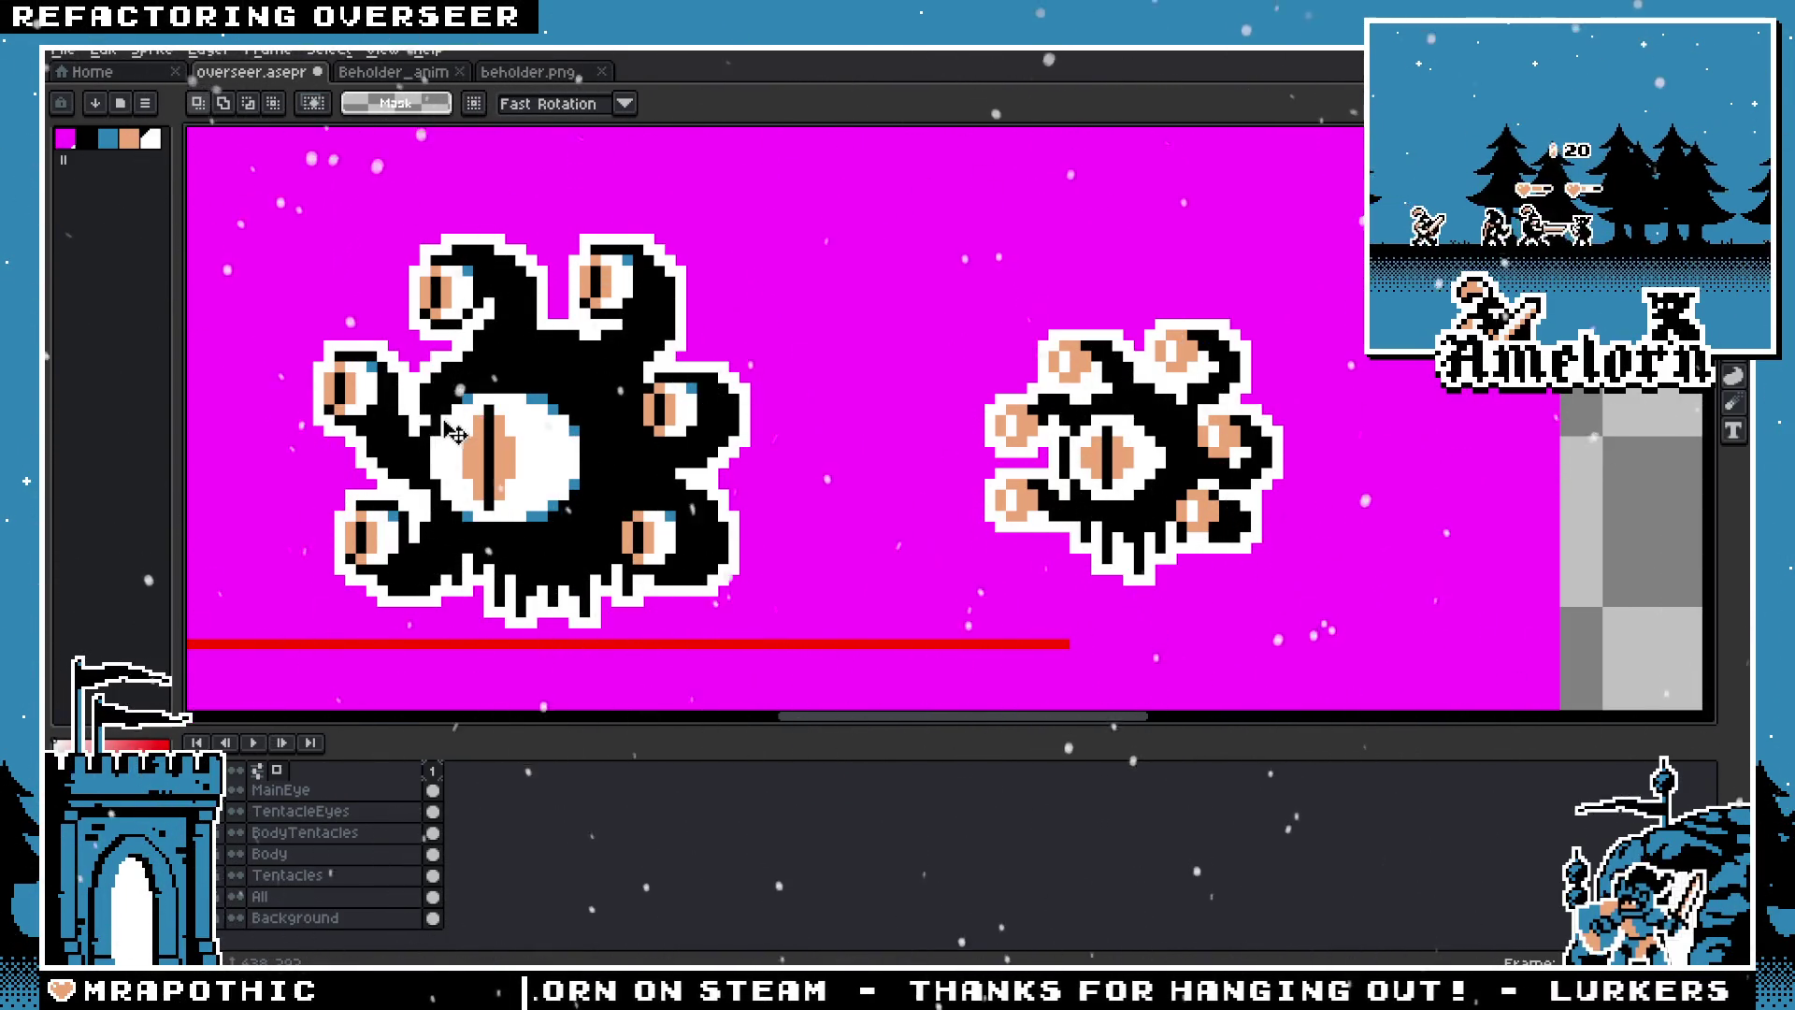
scroll(423, 484, left, 3)
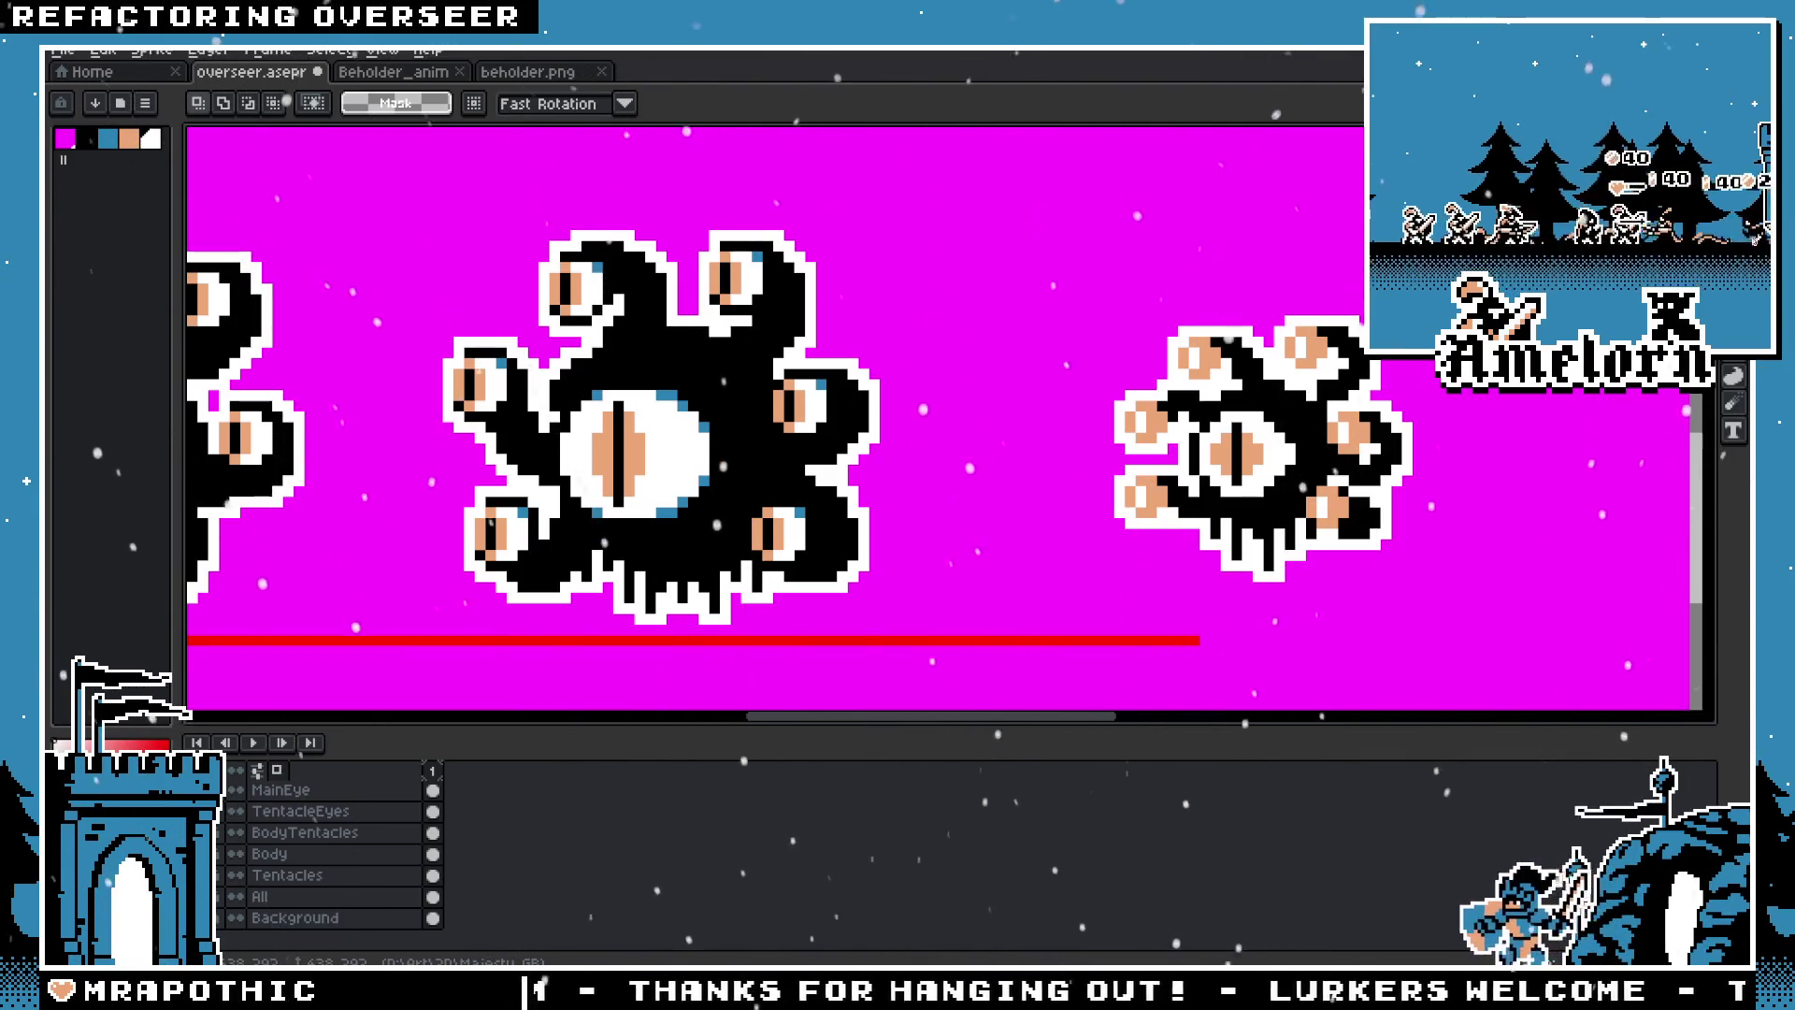
scroll(521, 449, down, 1)
scroll(538, 463, down, 1)
scroll(538, 462, down, 2)
scroll(542, 465, up, 3)
scroll(570, 458, up, 1)
scroll(587, 471, up, 2)
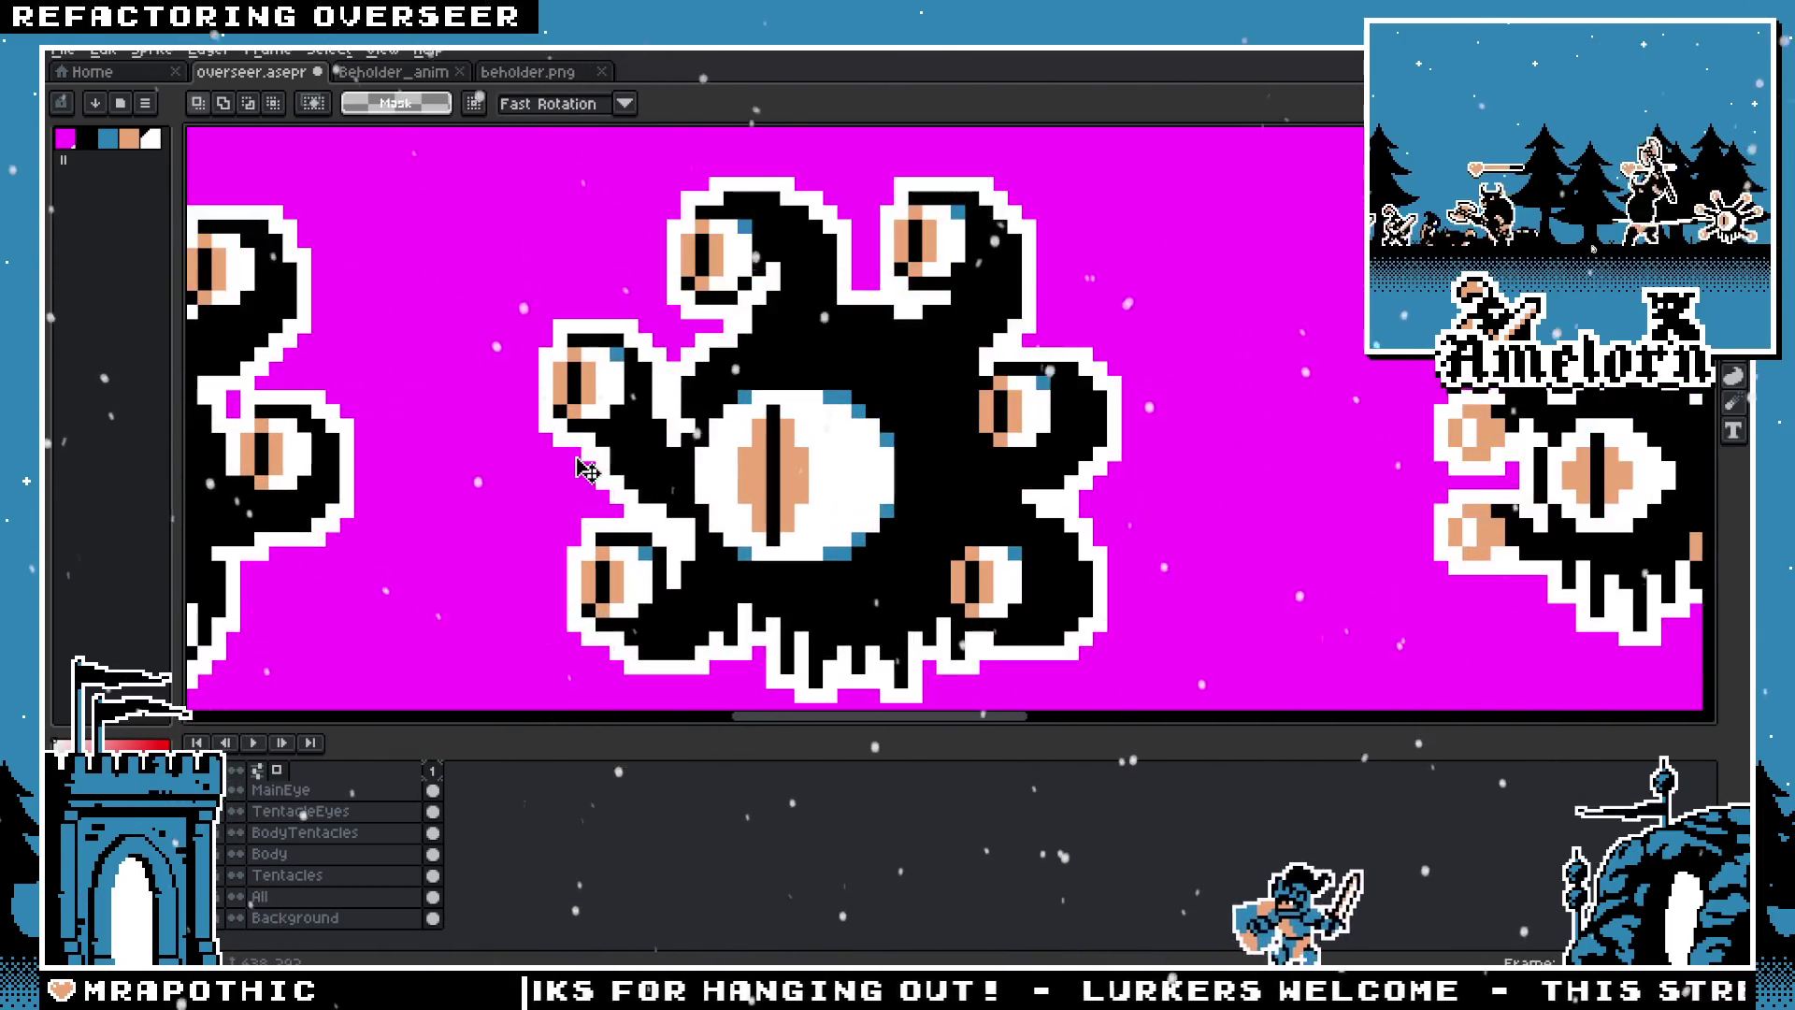
scroll(617, 463, down, 1)
scroll(645, 467, up, 1)
scroll(281, 818, up, 1)
click(285, 816)
scroll(630, 509, up, 2)
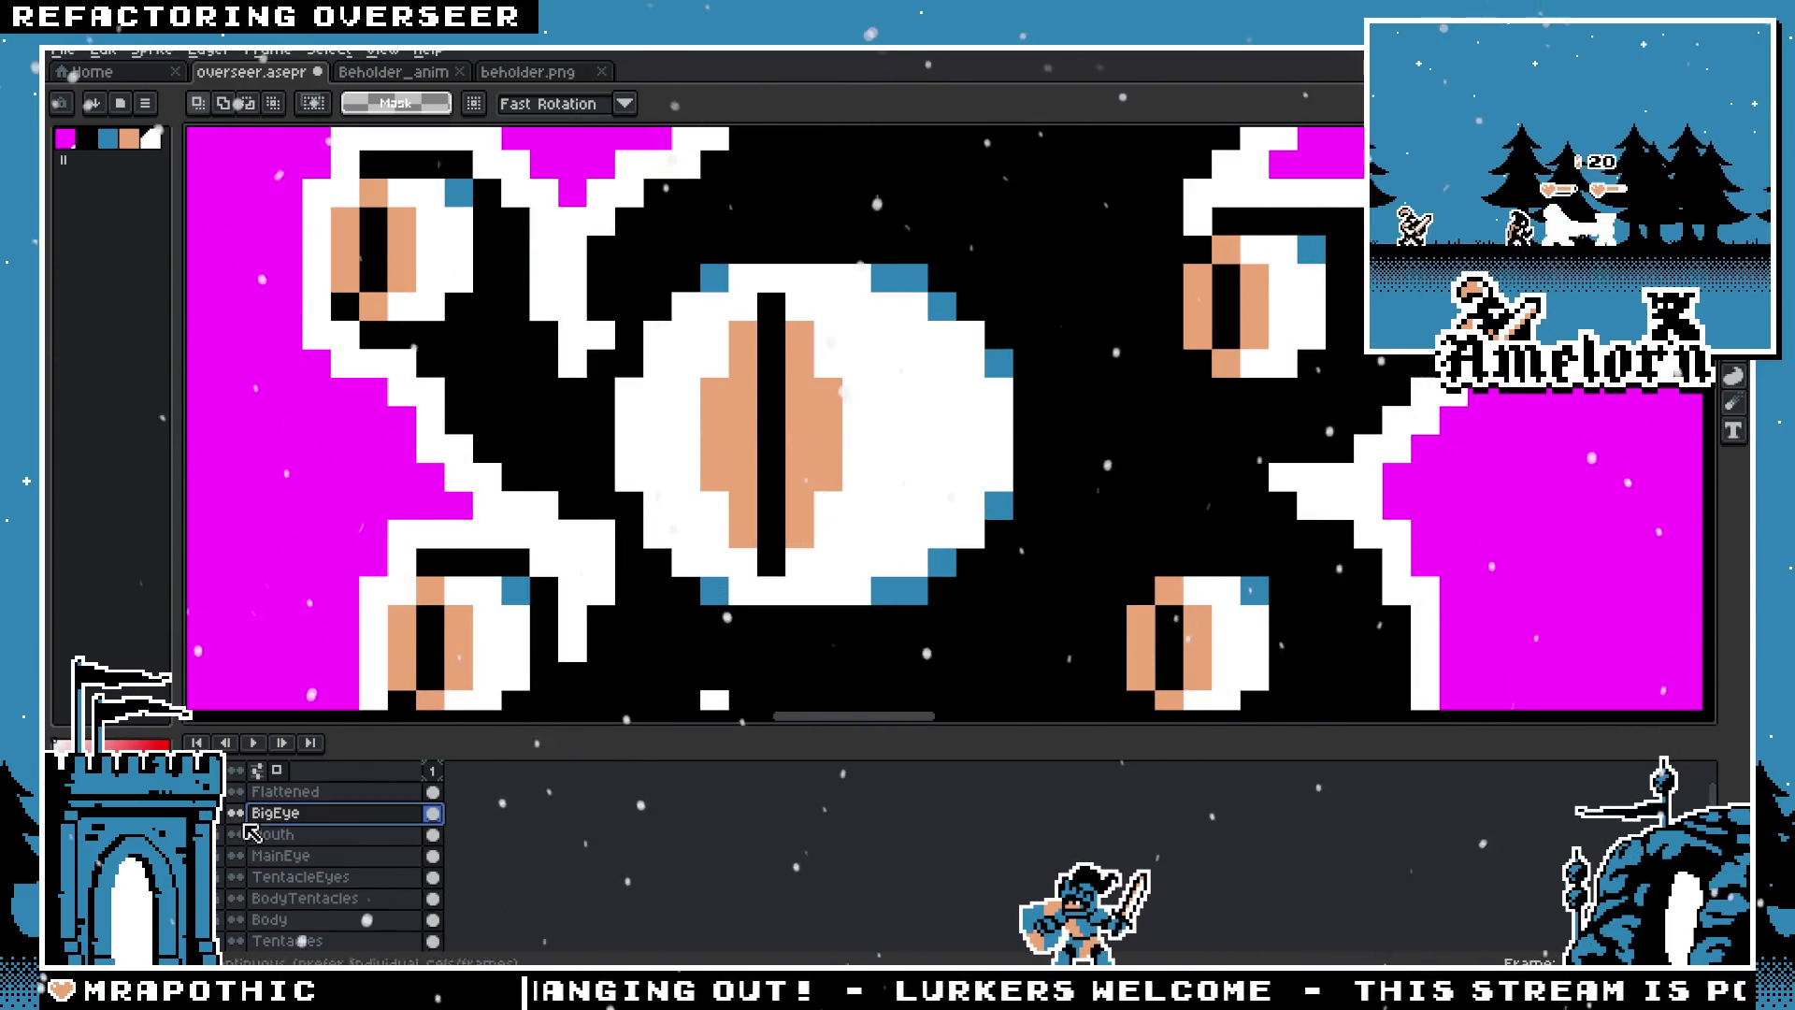
ctrl+click(810, 338)
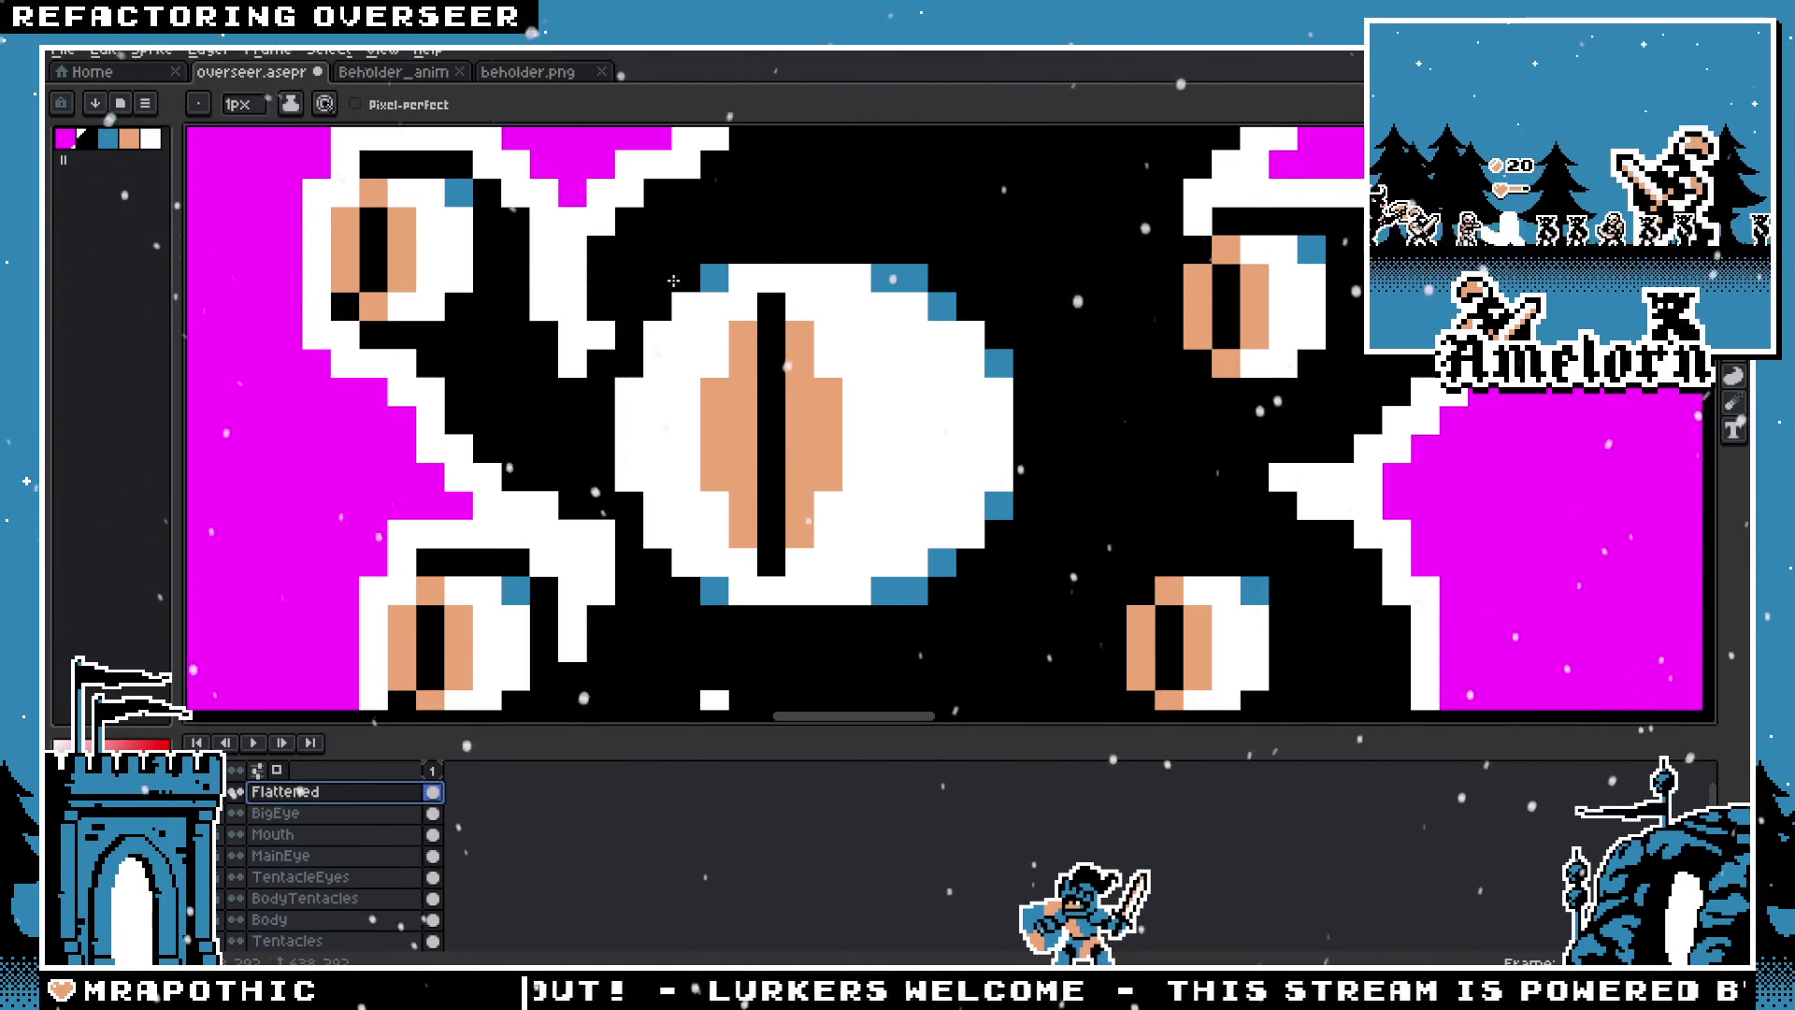
Step: Paint the stray white pixel beside the big central eye black on the Flattened layer
click(868, 307)
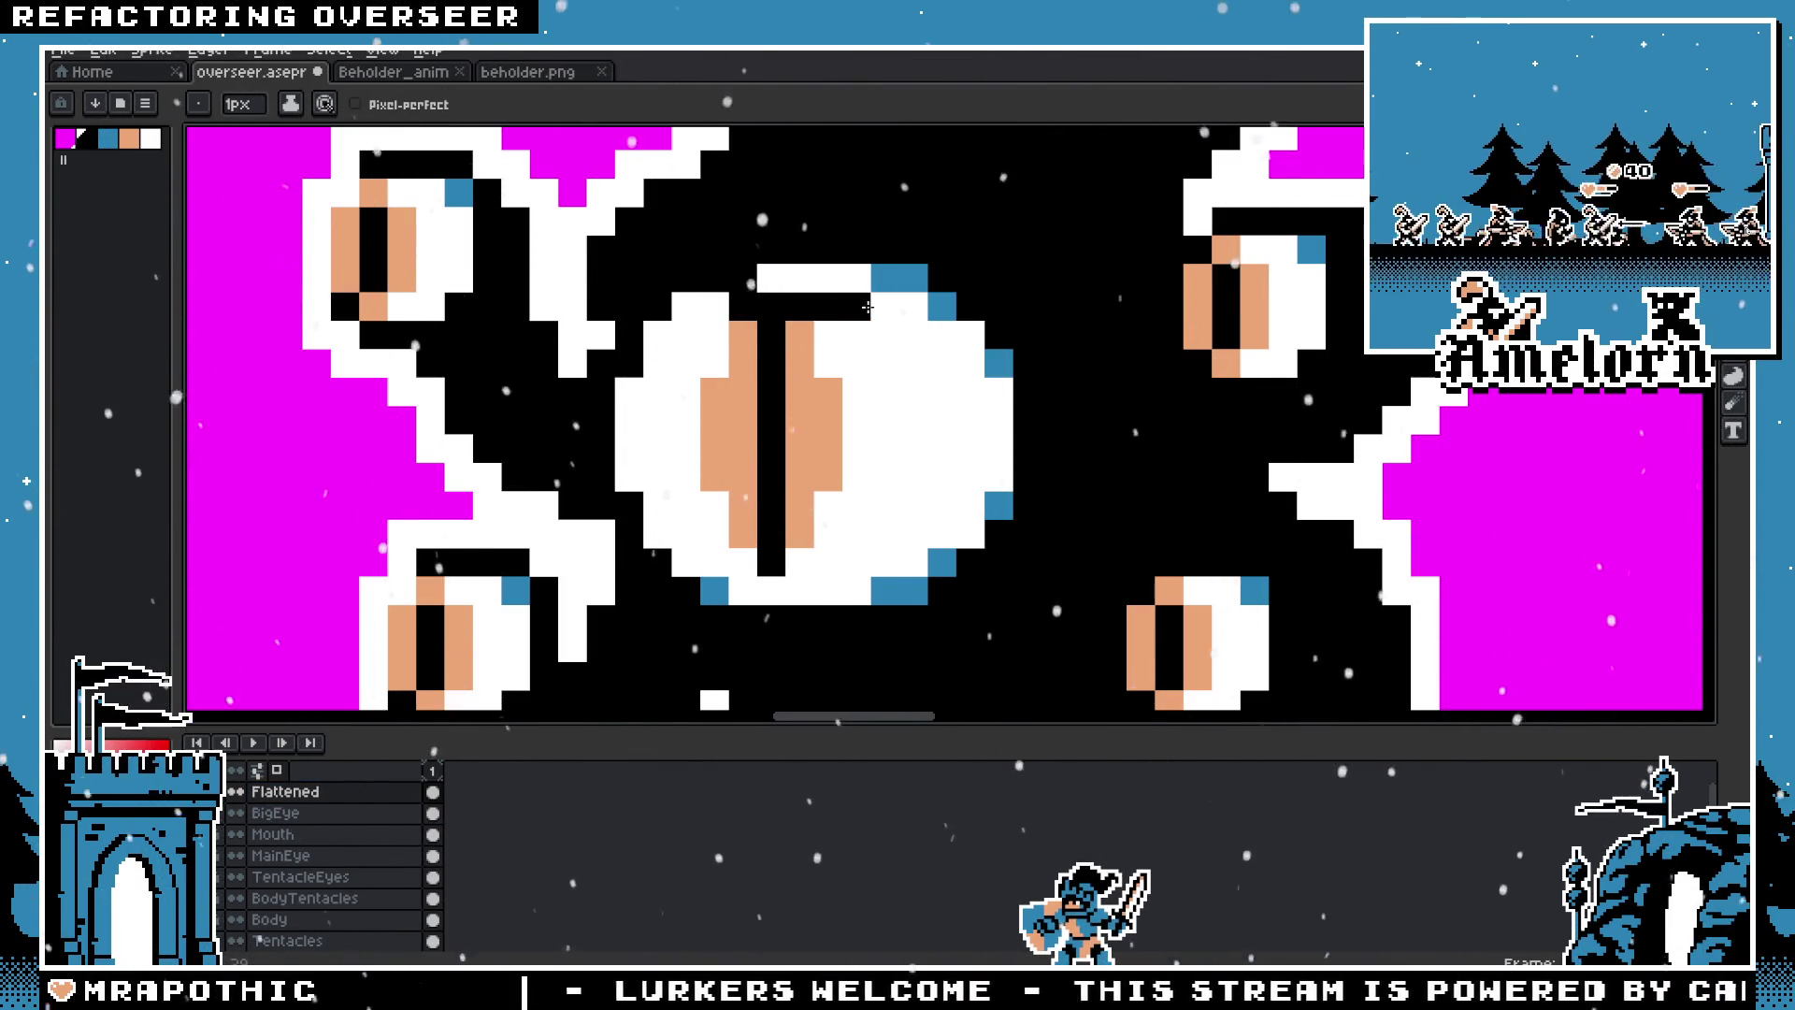
scroll(801, 277, down, 4)
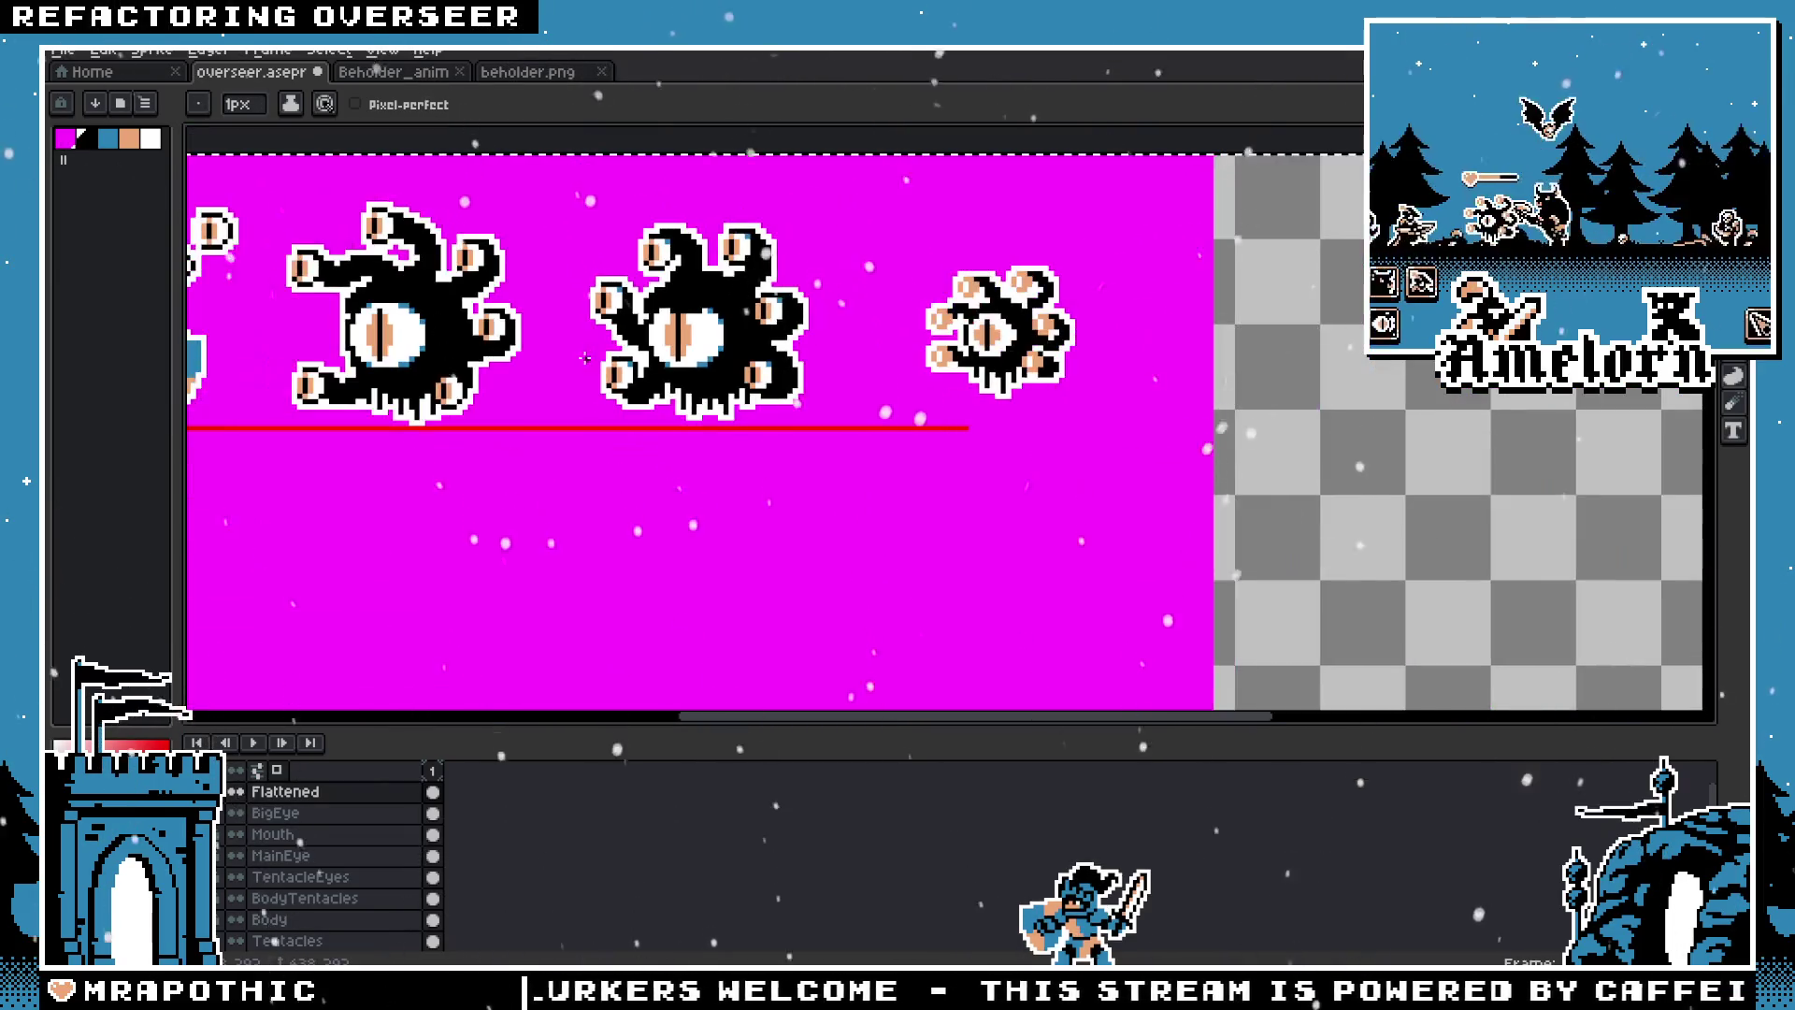
scroll(665, 323, up, 3)
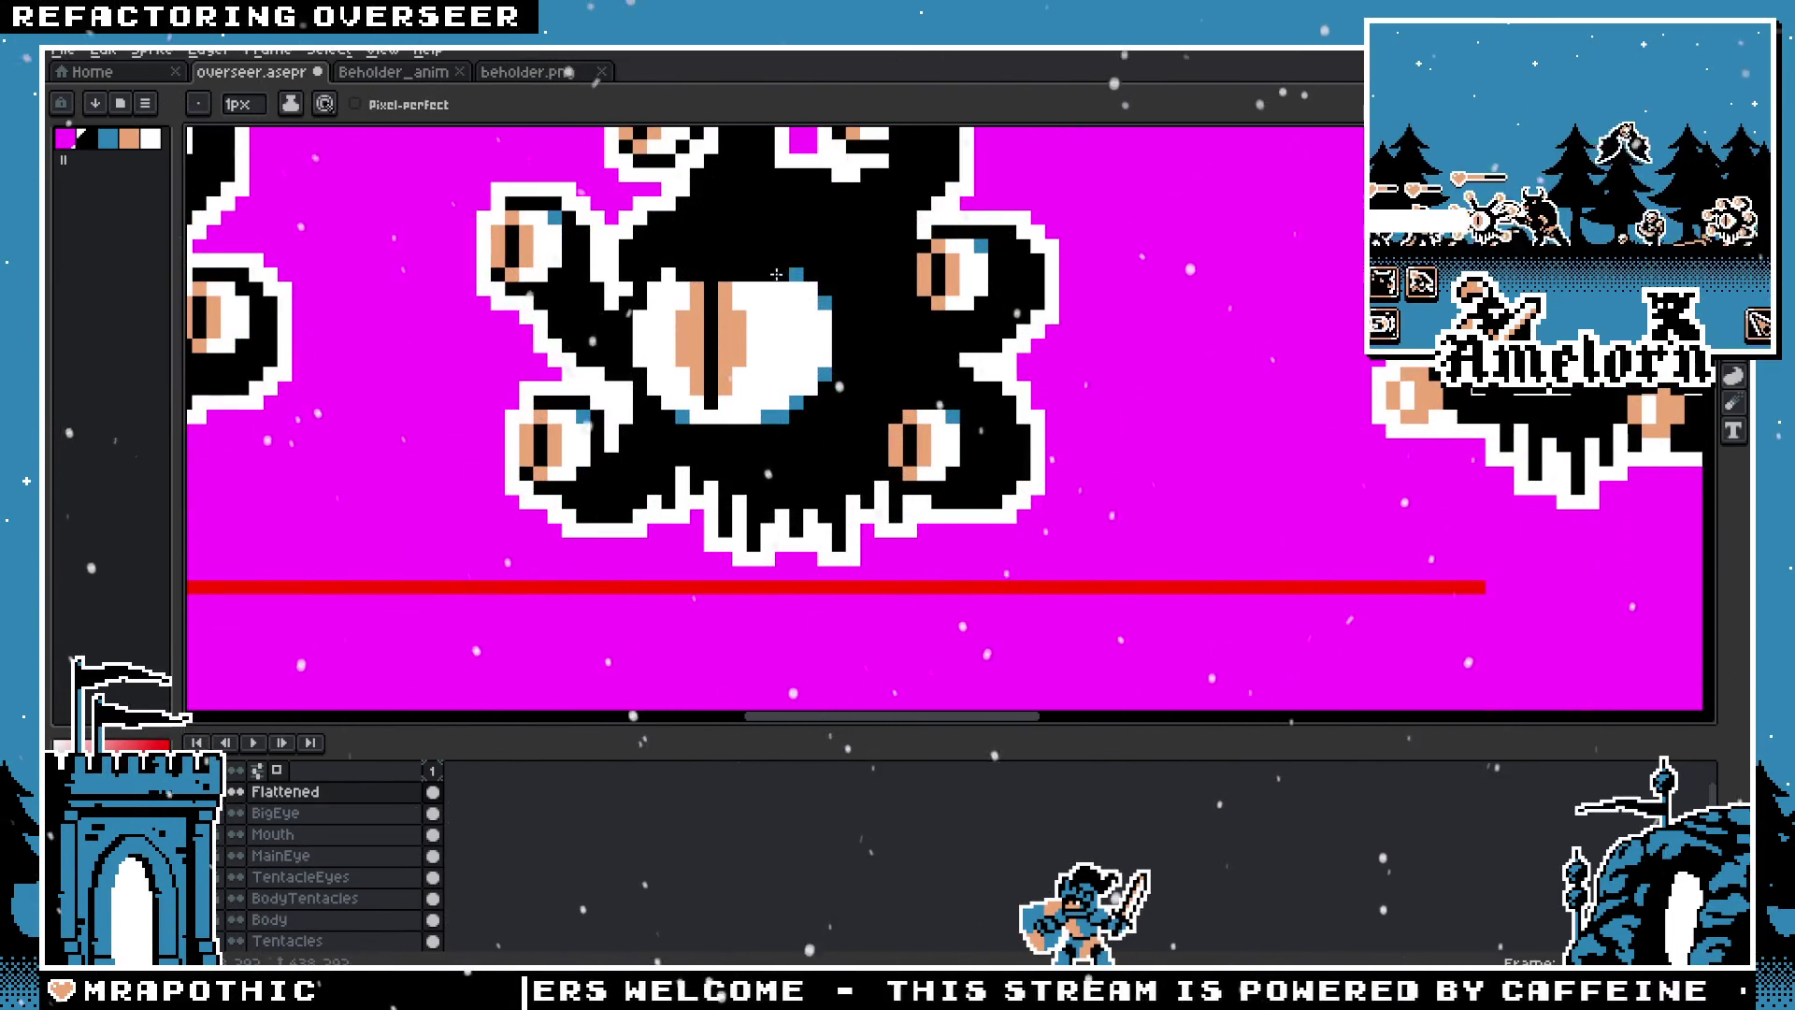
scroll(776, 274, up, 1)
scroll(550, 385, down, 3)
scroll(550, 385, down, 1)
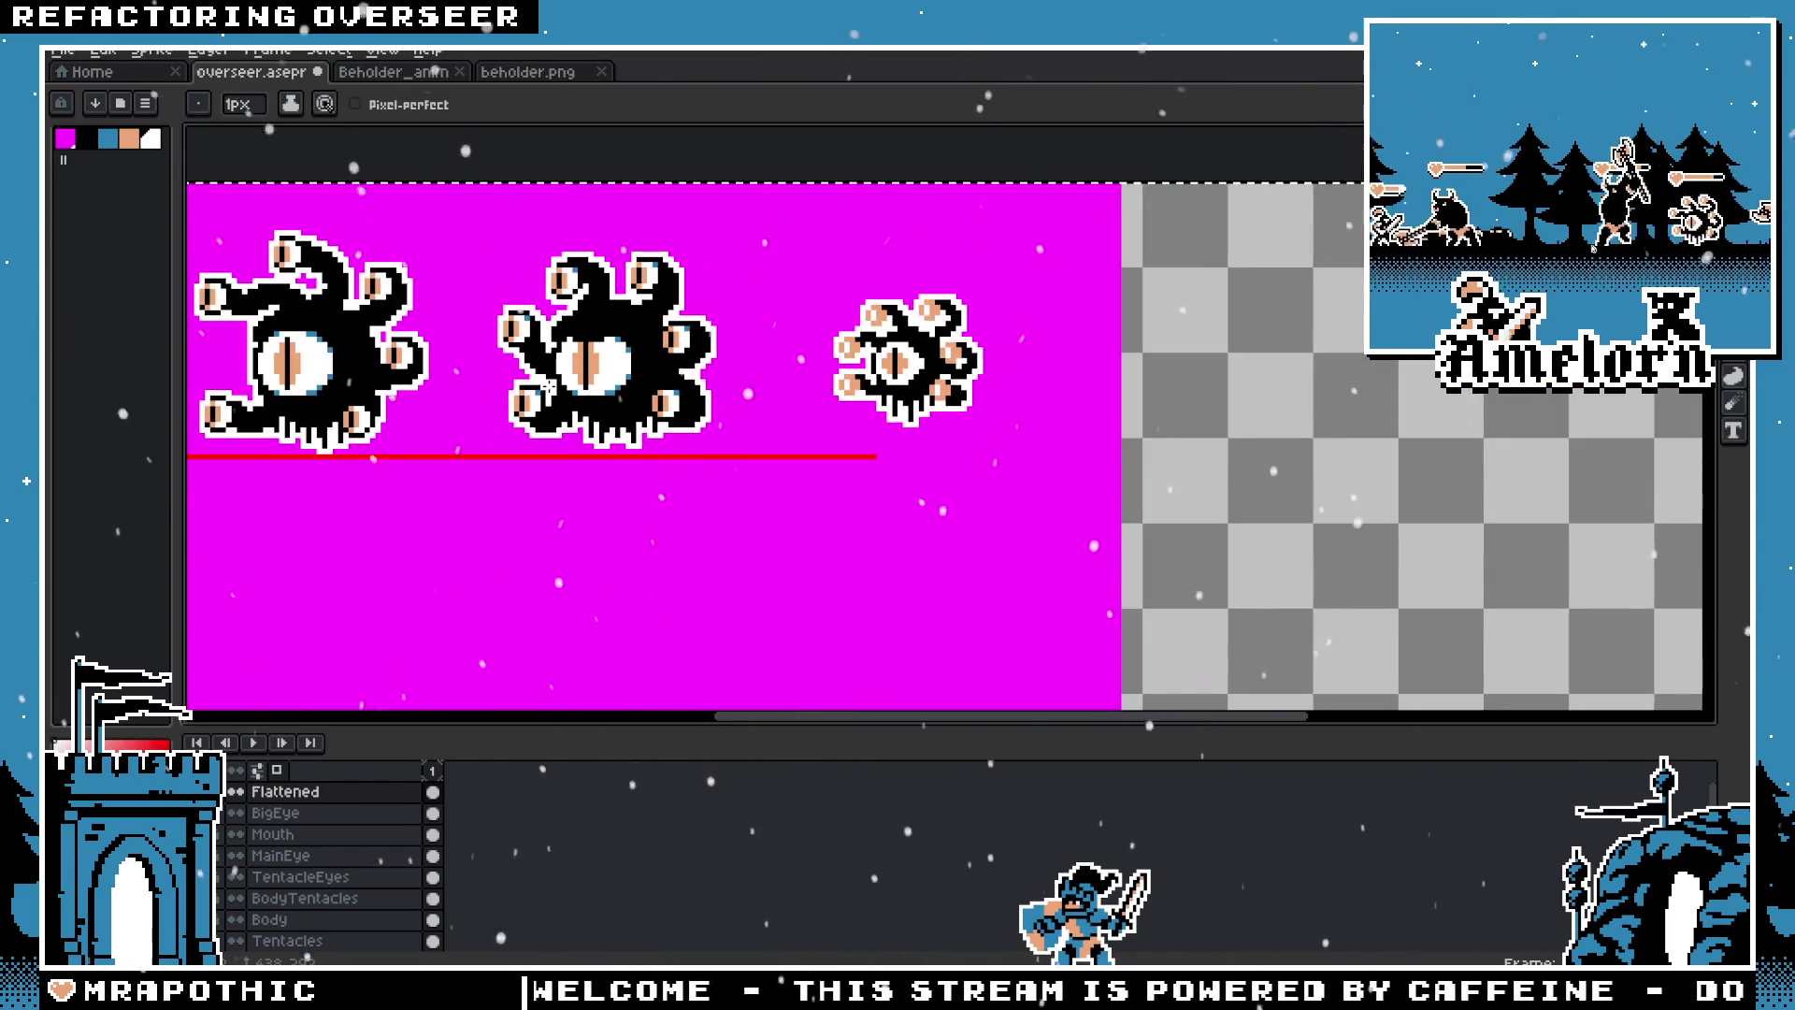
scroll(550, 385, left, 2)
scroll(1109, 335, up, 4)
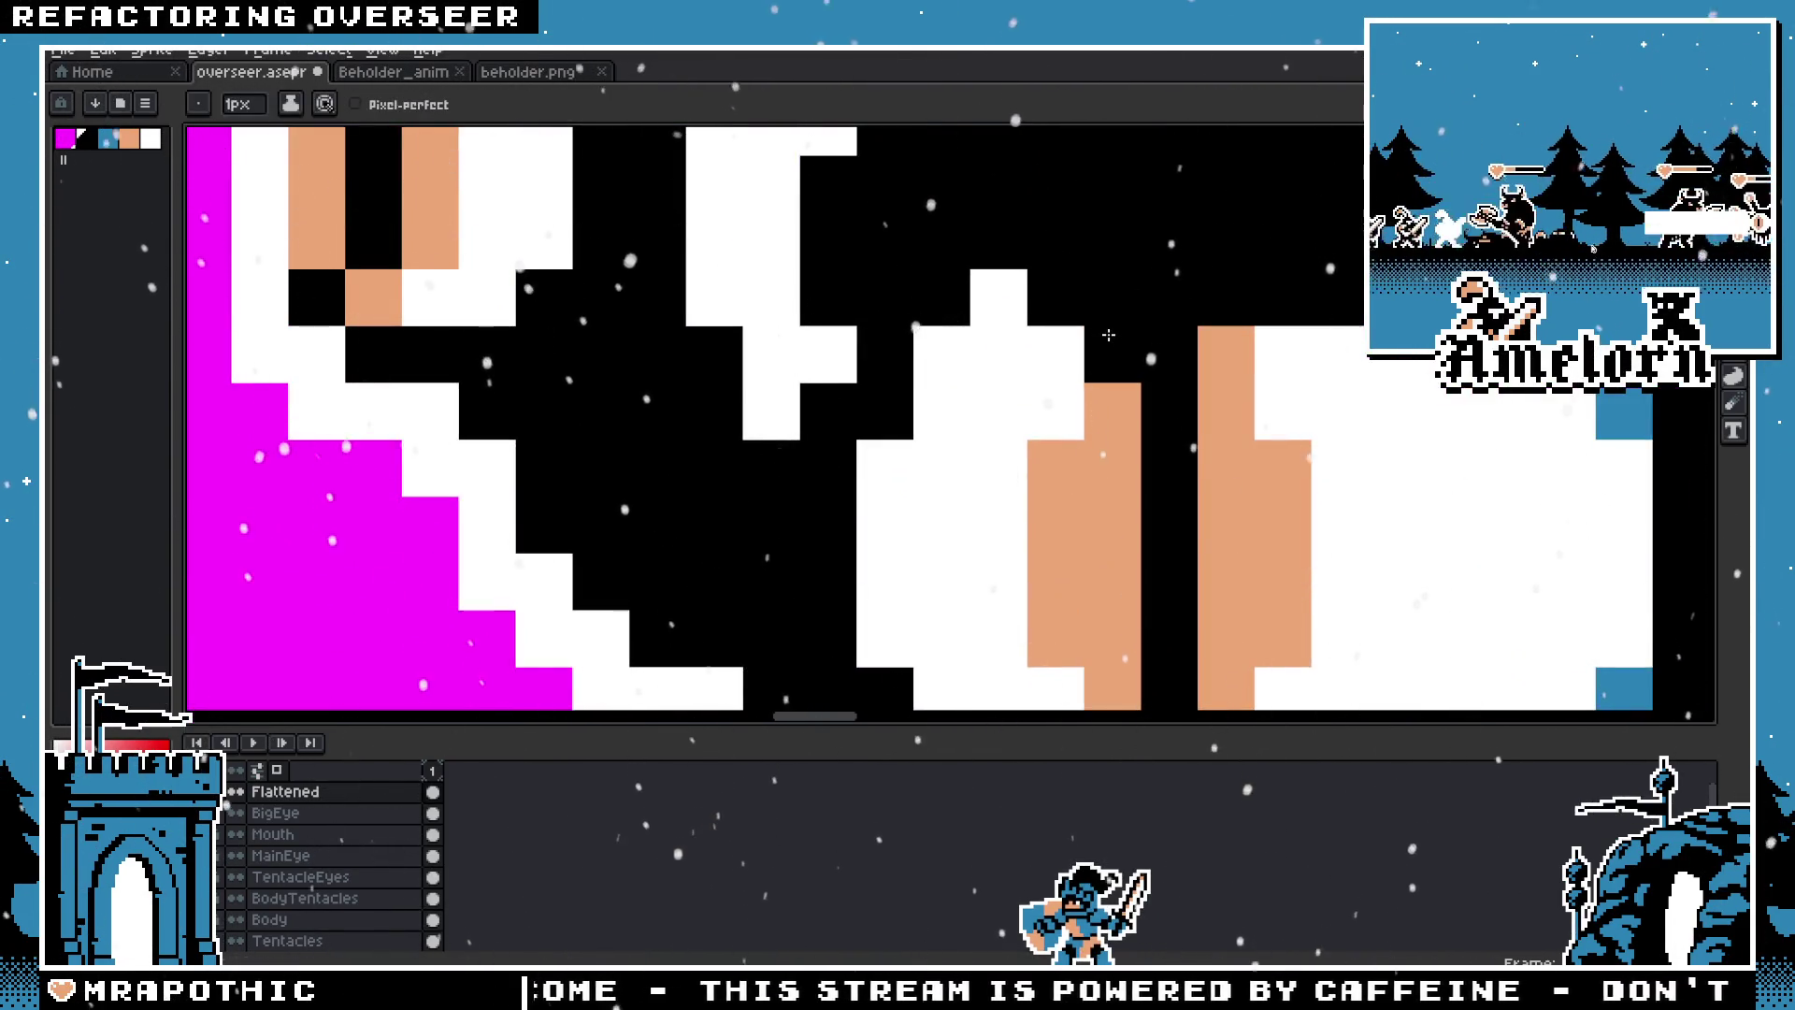
scroll(1109, 334, down, 4)
scroll(1075, 355, down, 1)
scroll(1048, 372, up, 1)
key(v)
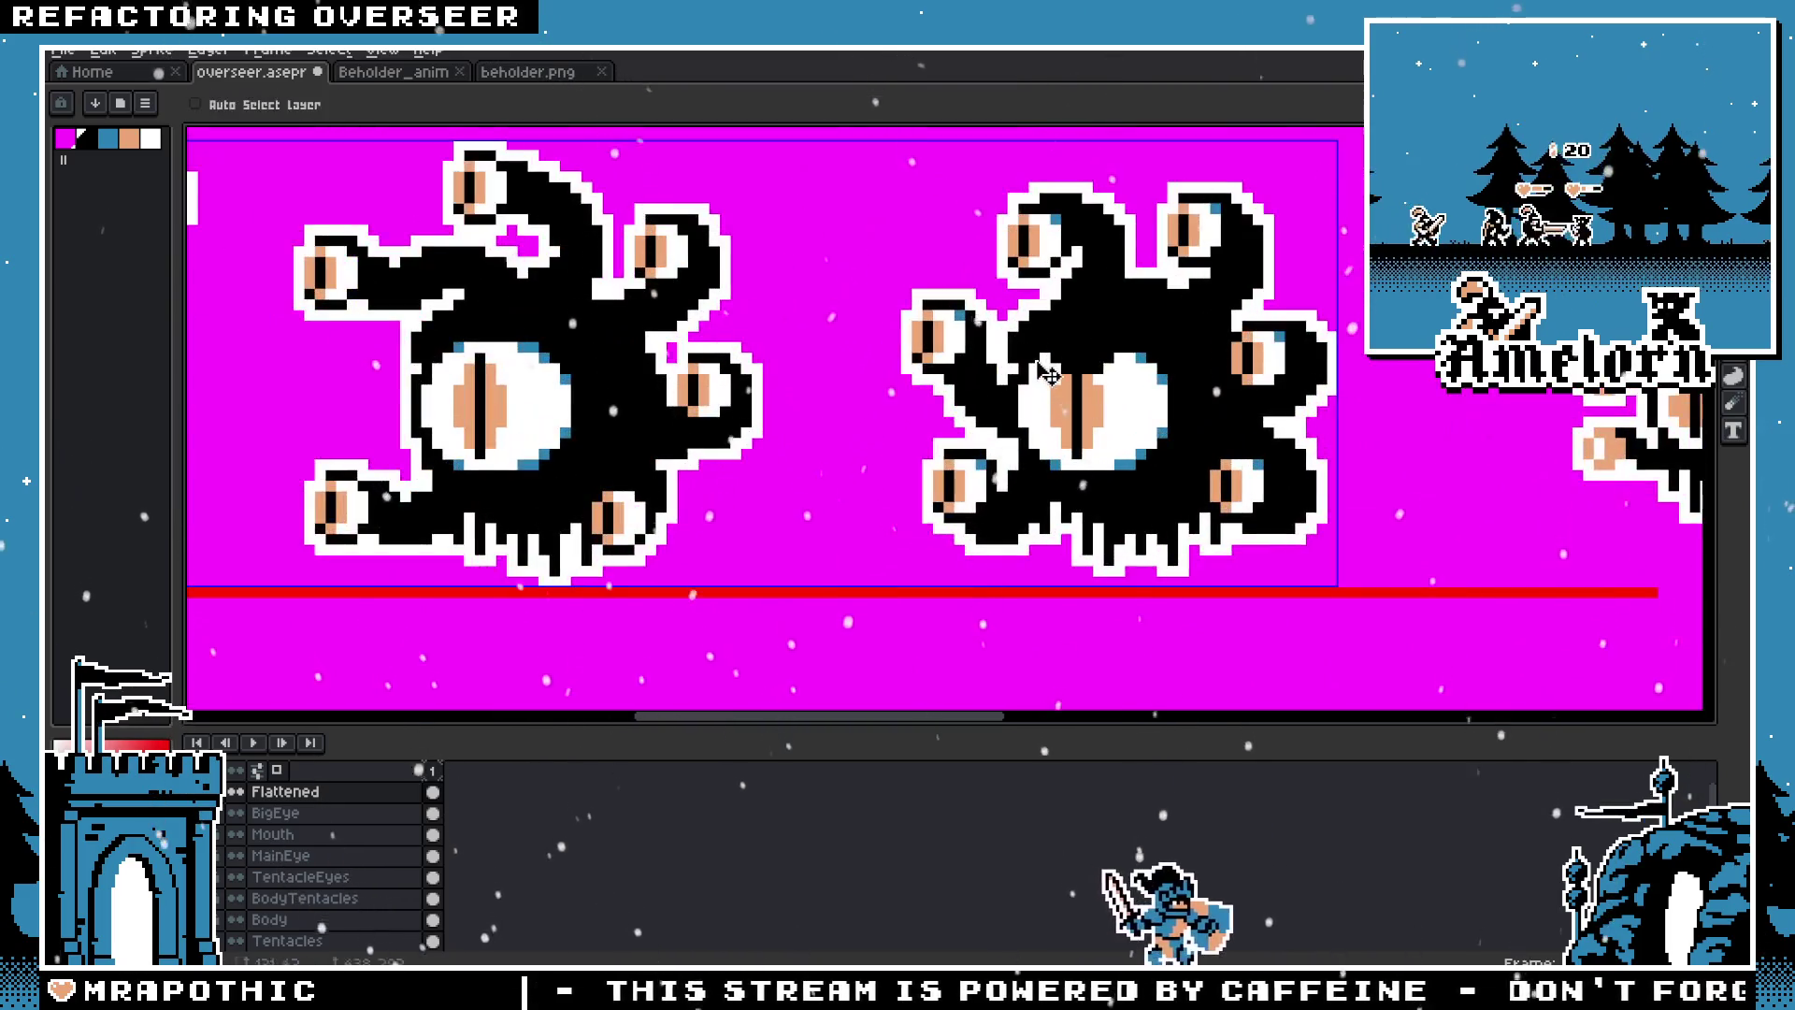
scroll(1047, 372, down, 2)
scroll(1047, 372, up, 1)
key(b)
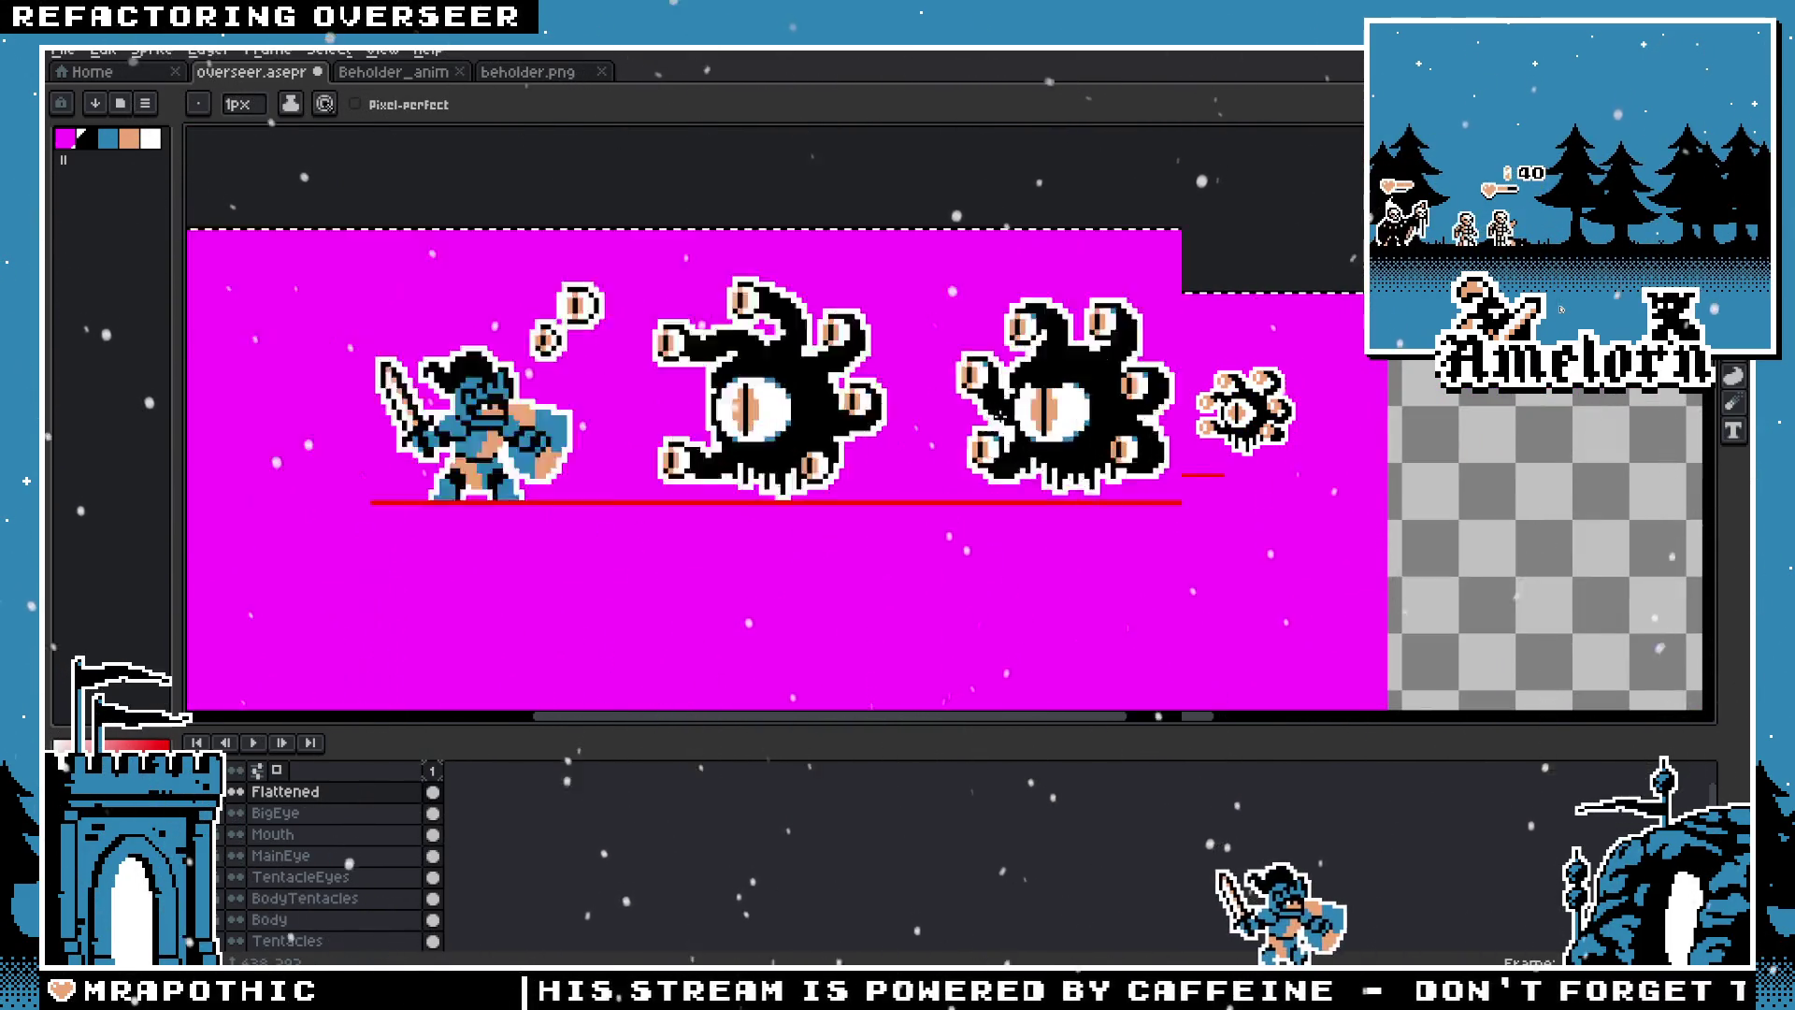
scroll(998, 418, up, 1)
scroll(936, 416, up, 2)
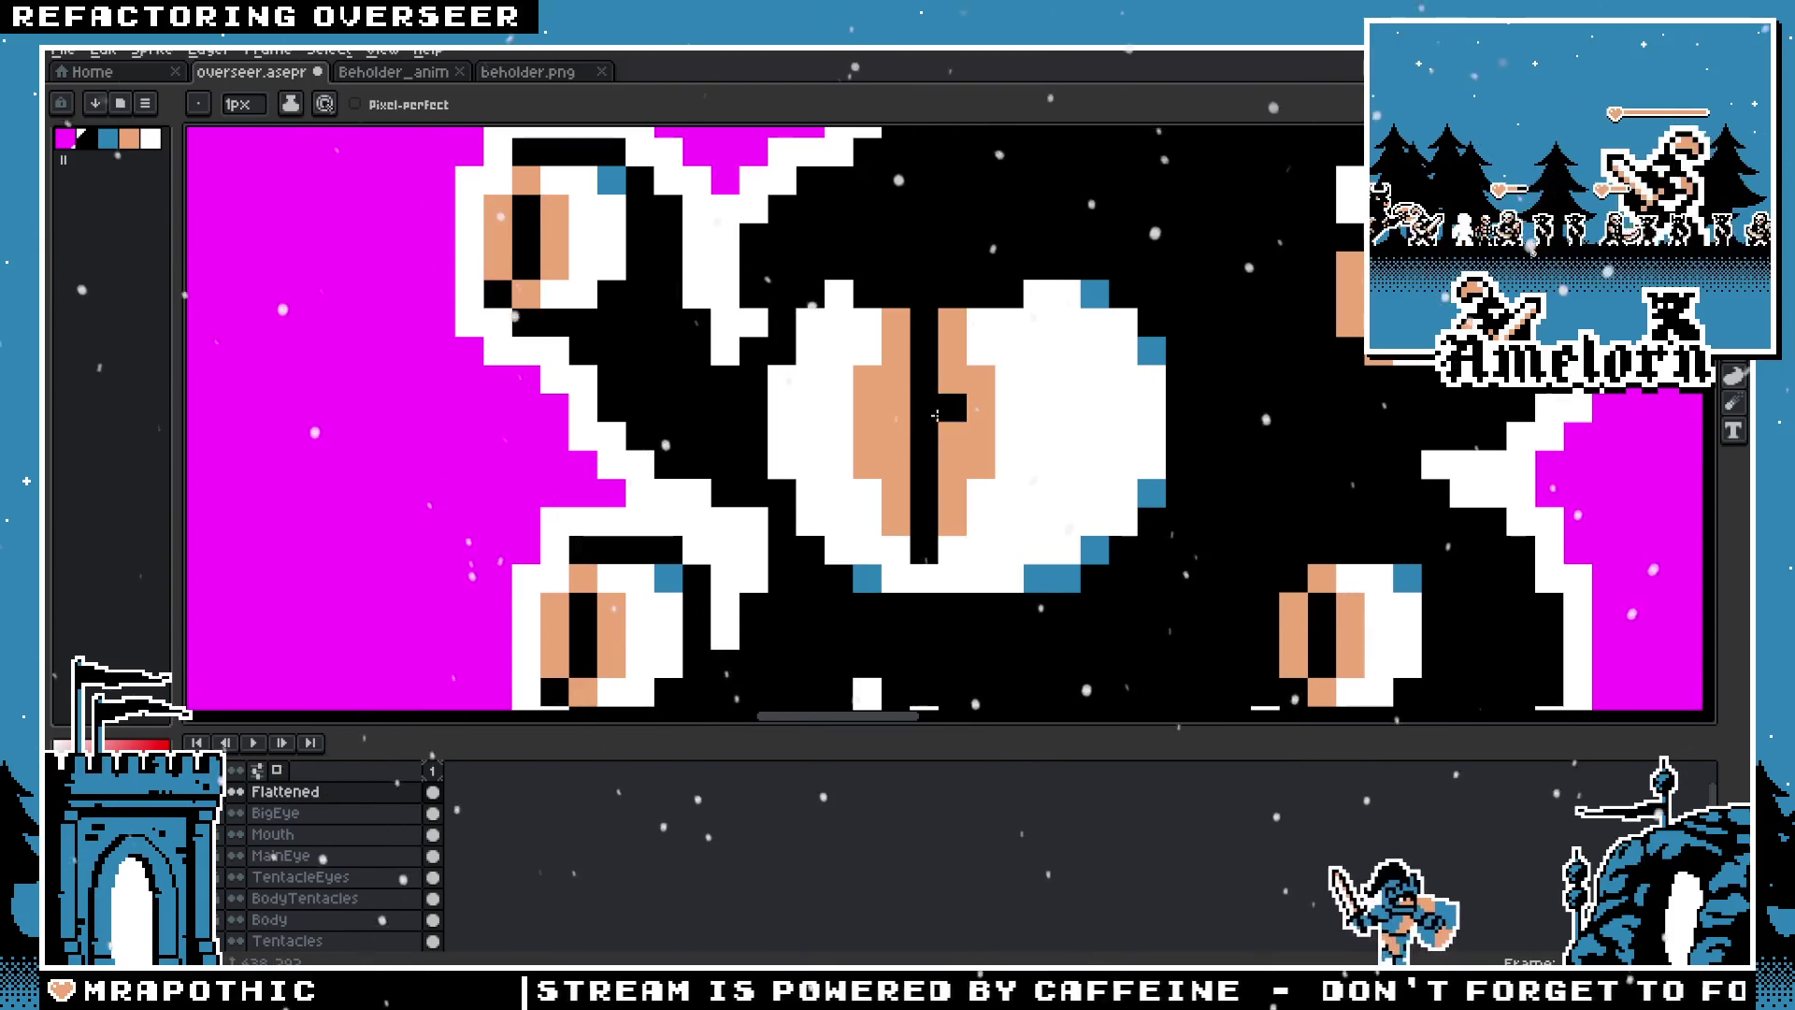
scroll(936, 415, down, 3)
Step: Pan across the sprite row to check the beholders and reselect the Flattened layer
key(h)
mouse_move(537, 426)
mouse_down()
mouse_move(890, 450)
mouse_move(702, 338)
mouse_up()
scroll(702, 337, down, 1)
scroll(729, 373, up, 1)
mouse_move(770, 390)
mouse_down()
mouse_move(769, 479)
mouse_move(698, 593)
mouse_up()
click(286, 794)
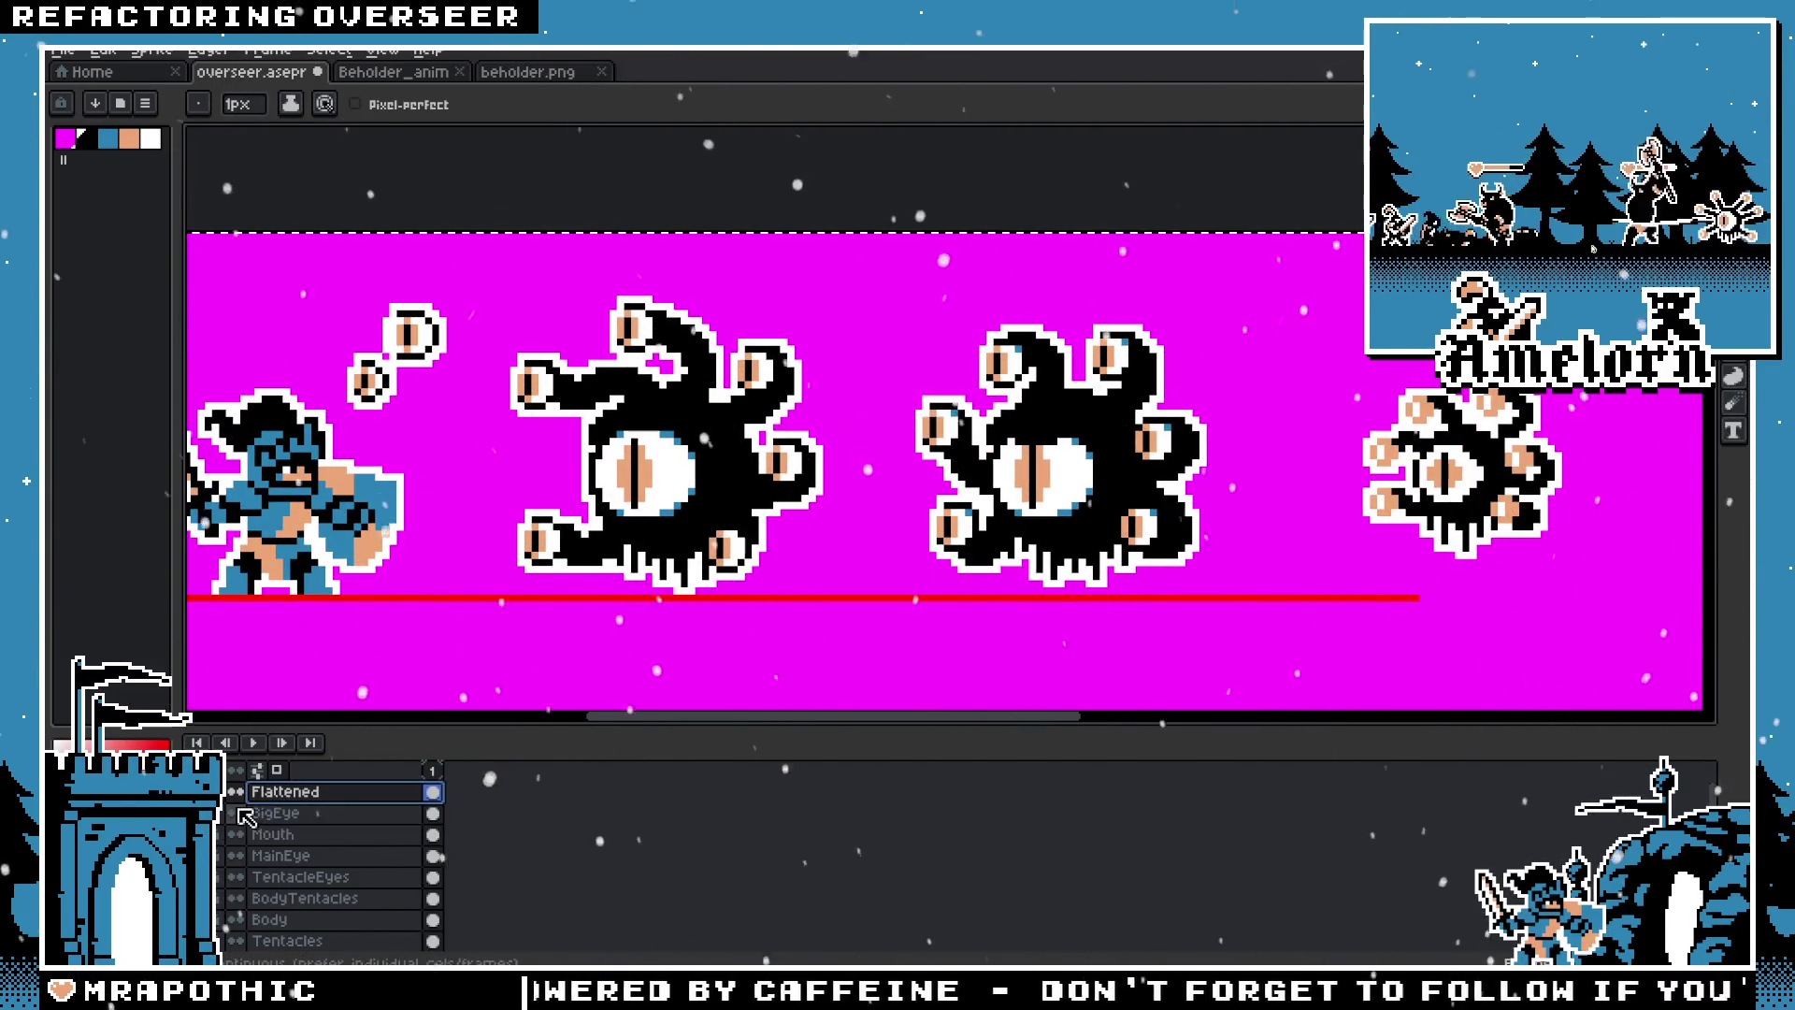
Step: Delete the outlined copies of the middle beholders and make the BigEye layer active
key(Delete)
key(Delete)
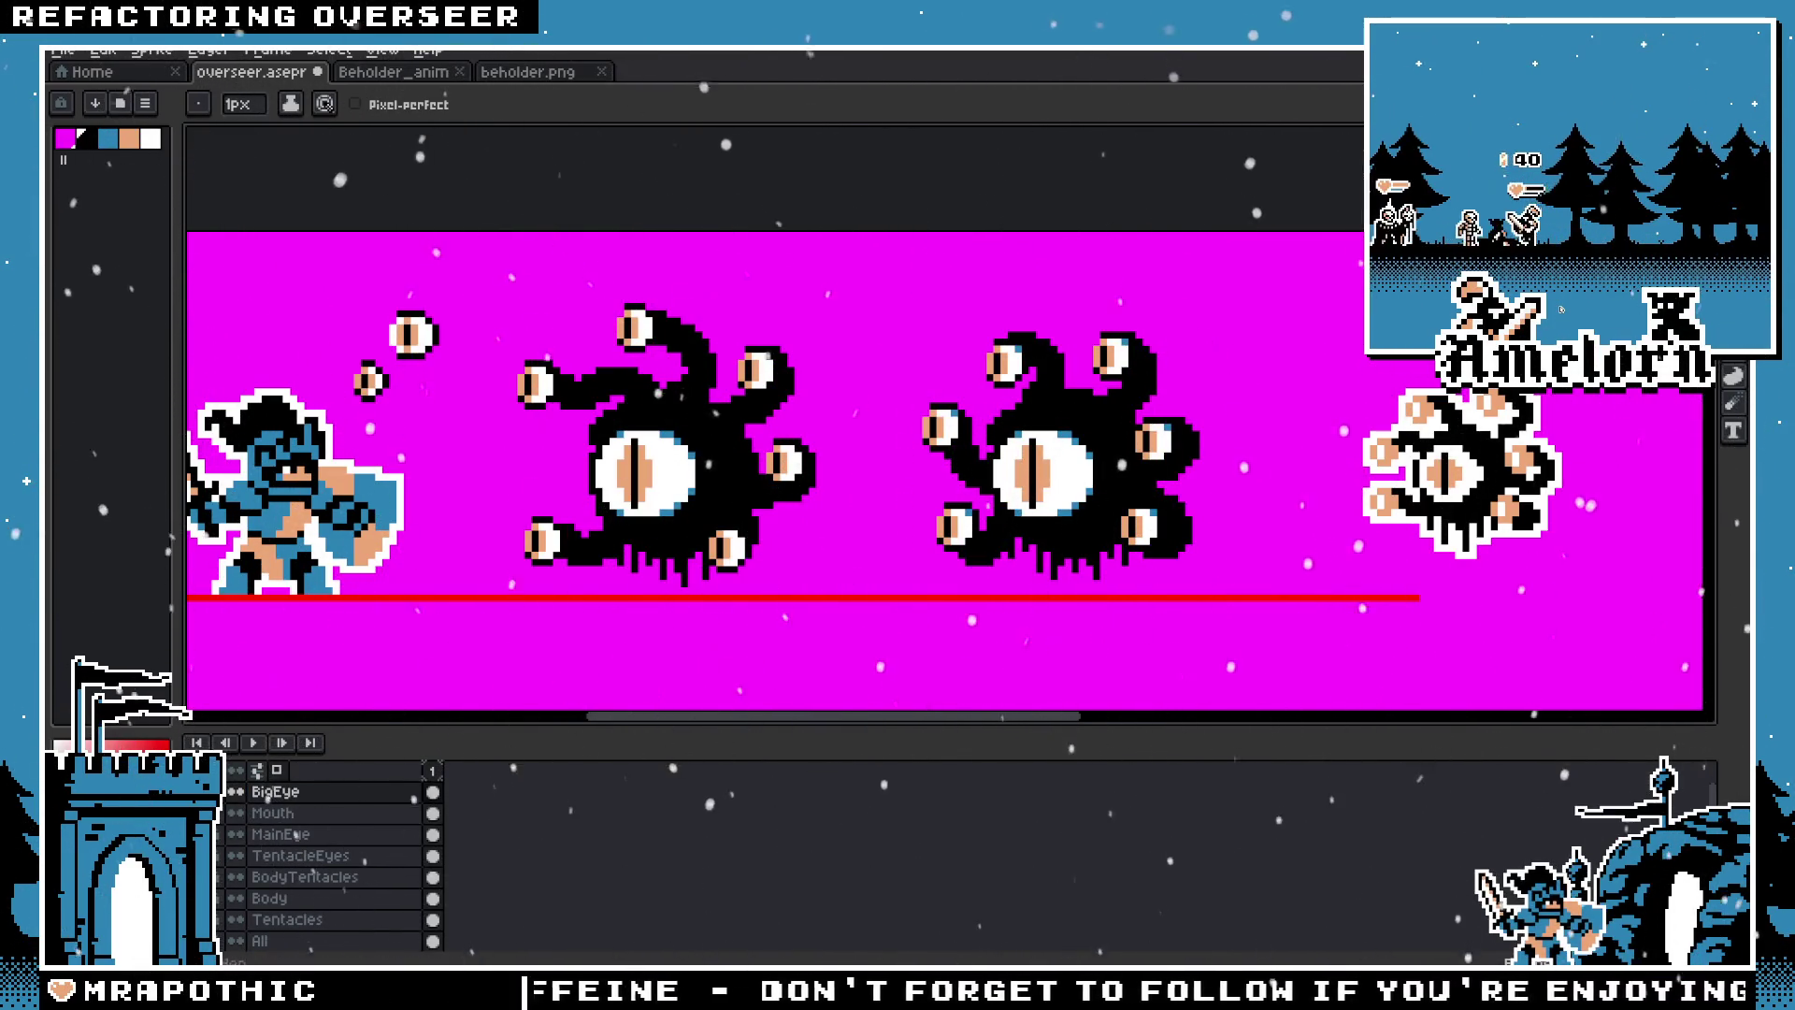
scroll(1073, 462, up, 2)
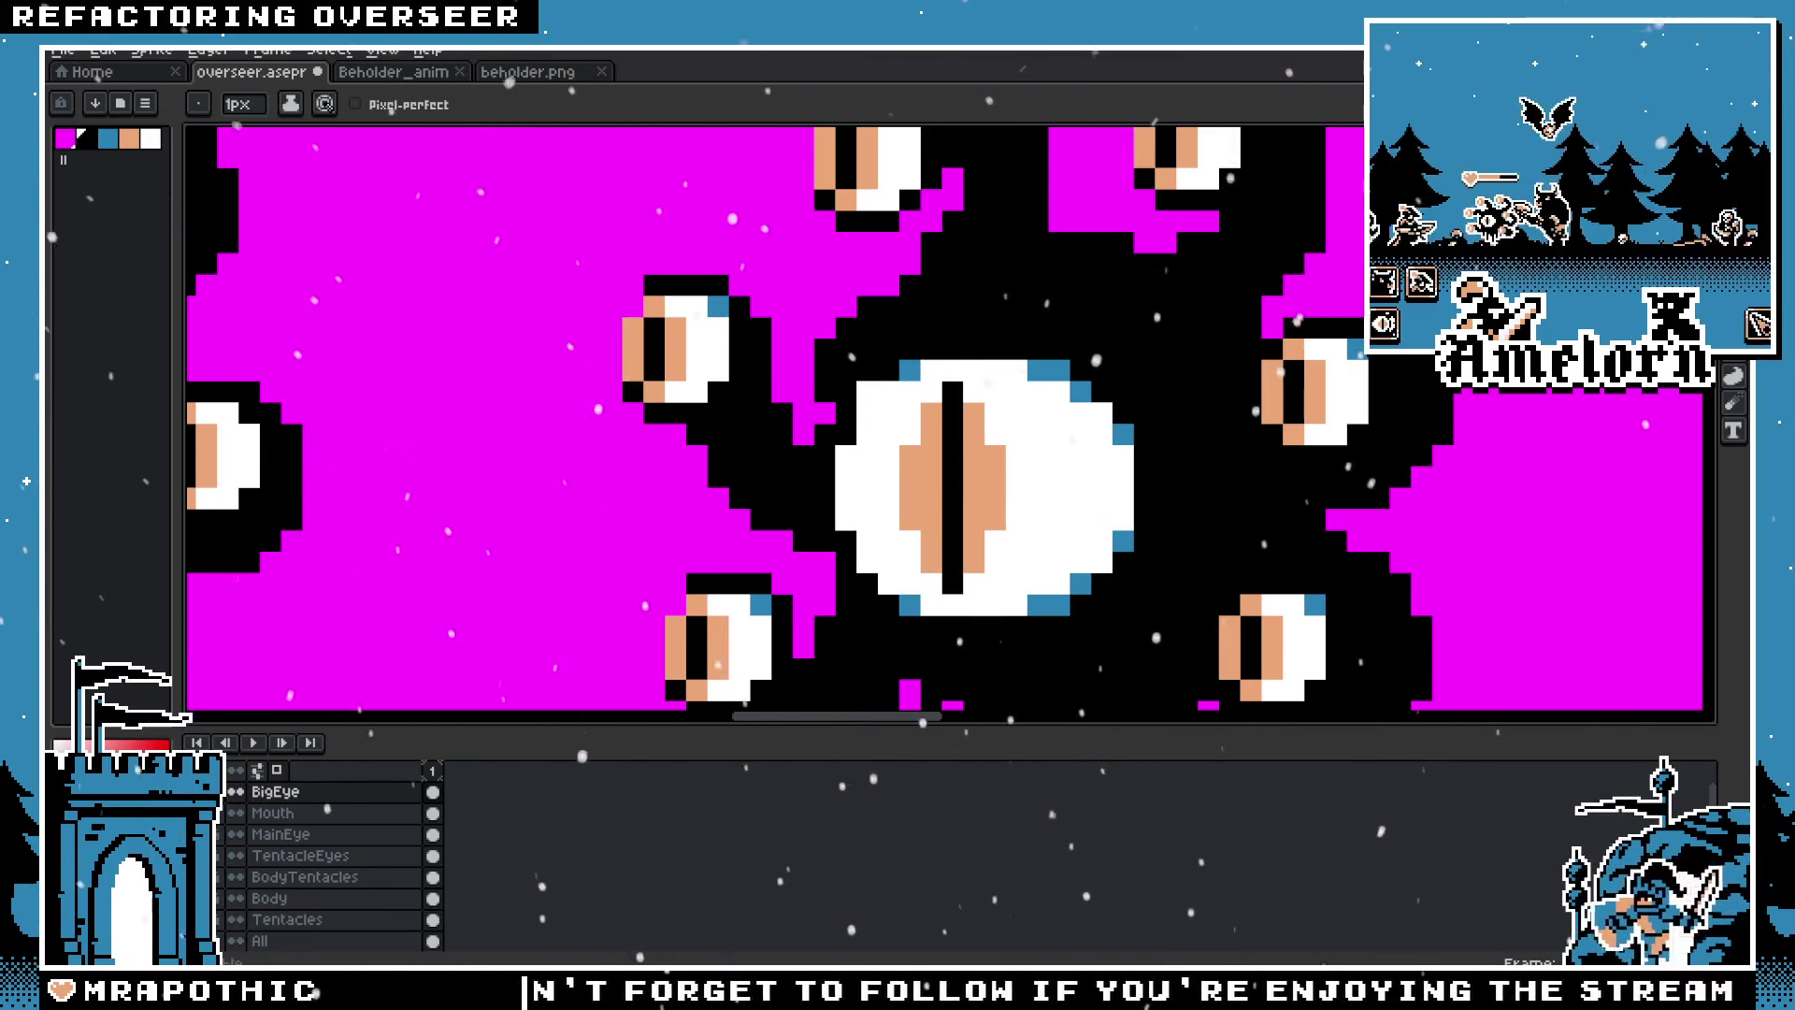
click(343, 793)
Step: Add a black pixel above the second beholder's upper-left tentacle eye with the Pencil
key(w)
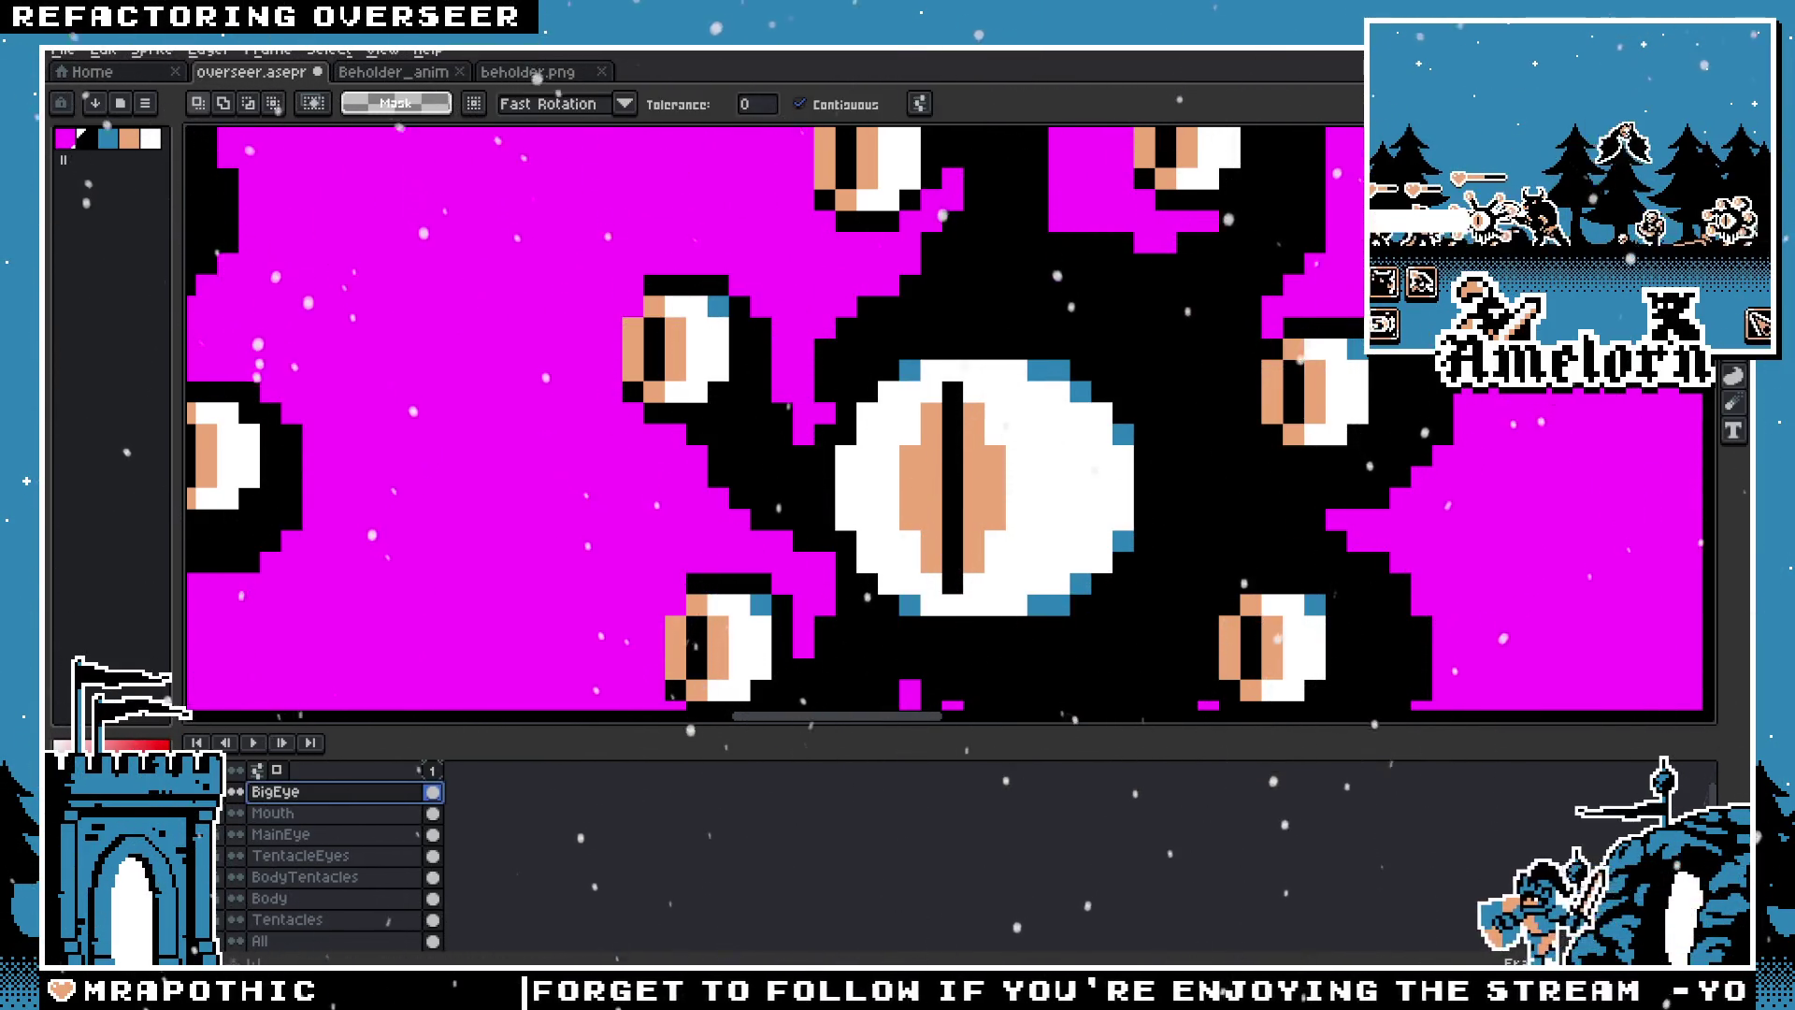
scroll(1038, 393, up, 1)
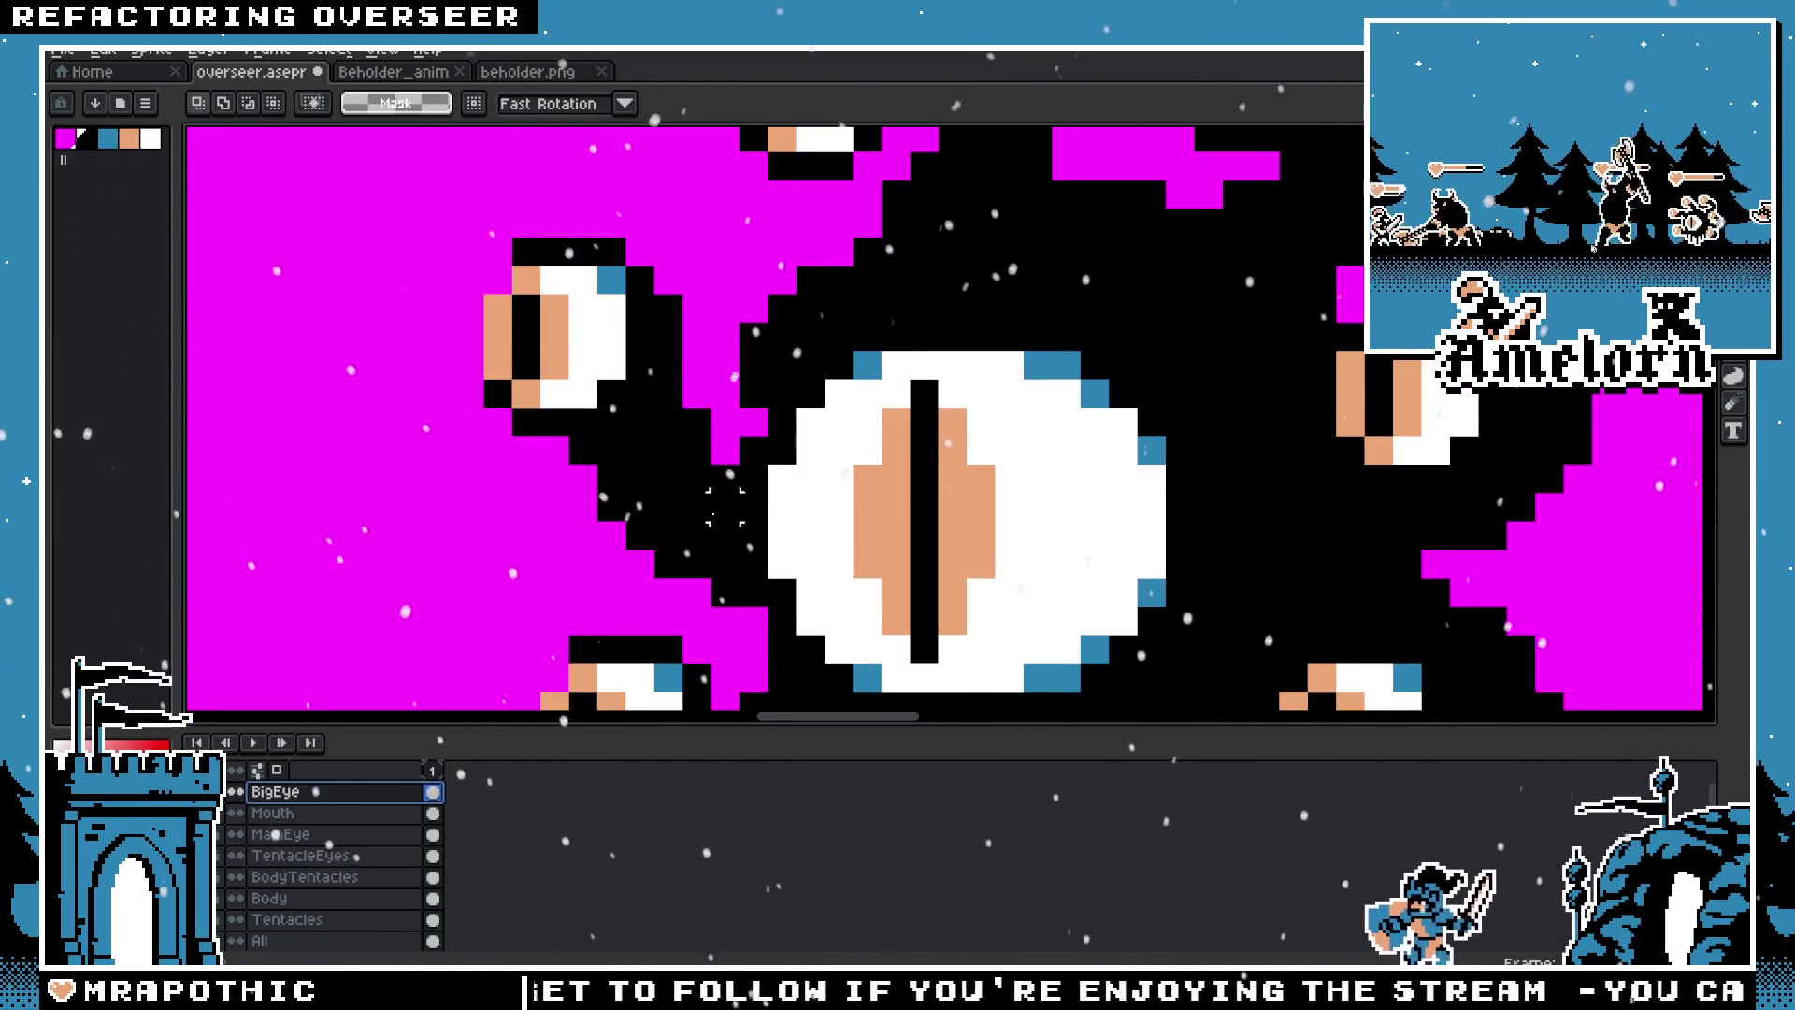
key(b)
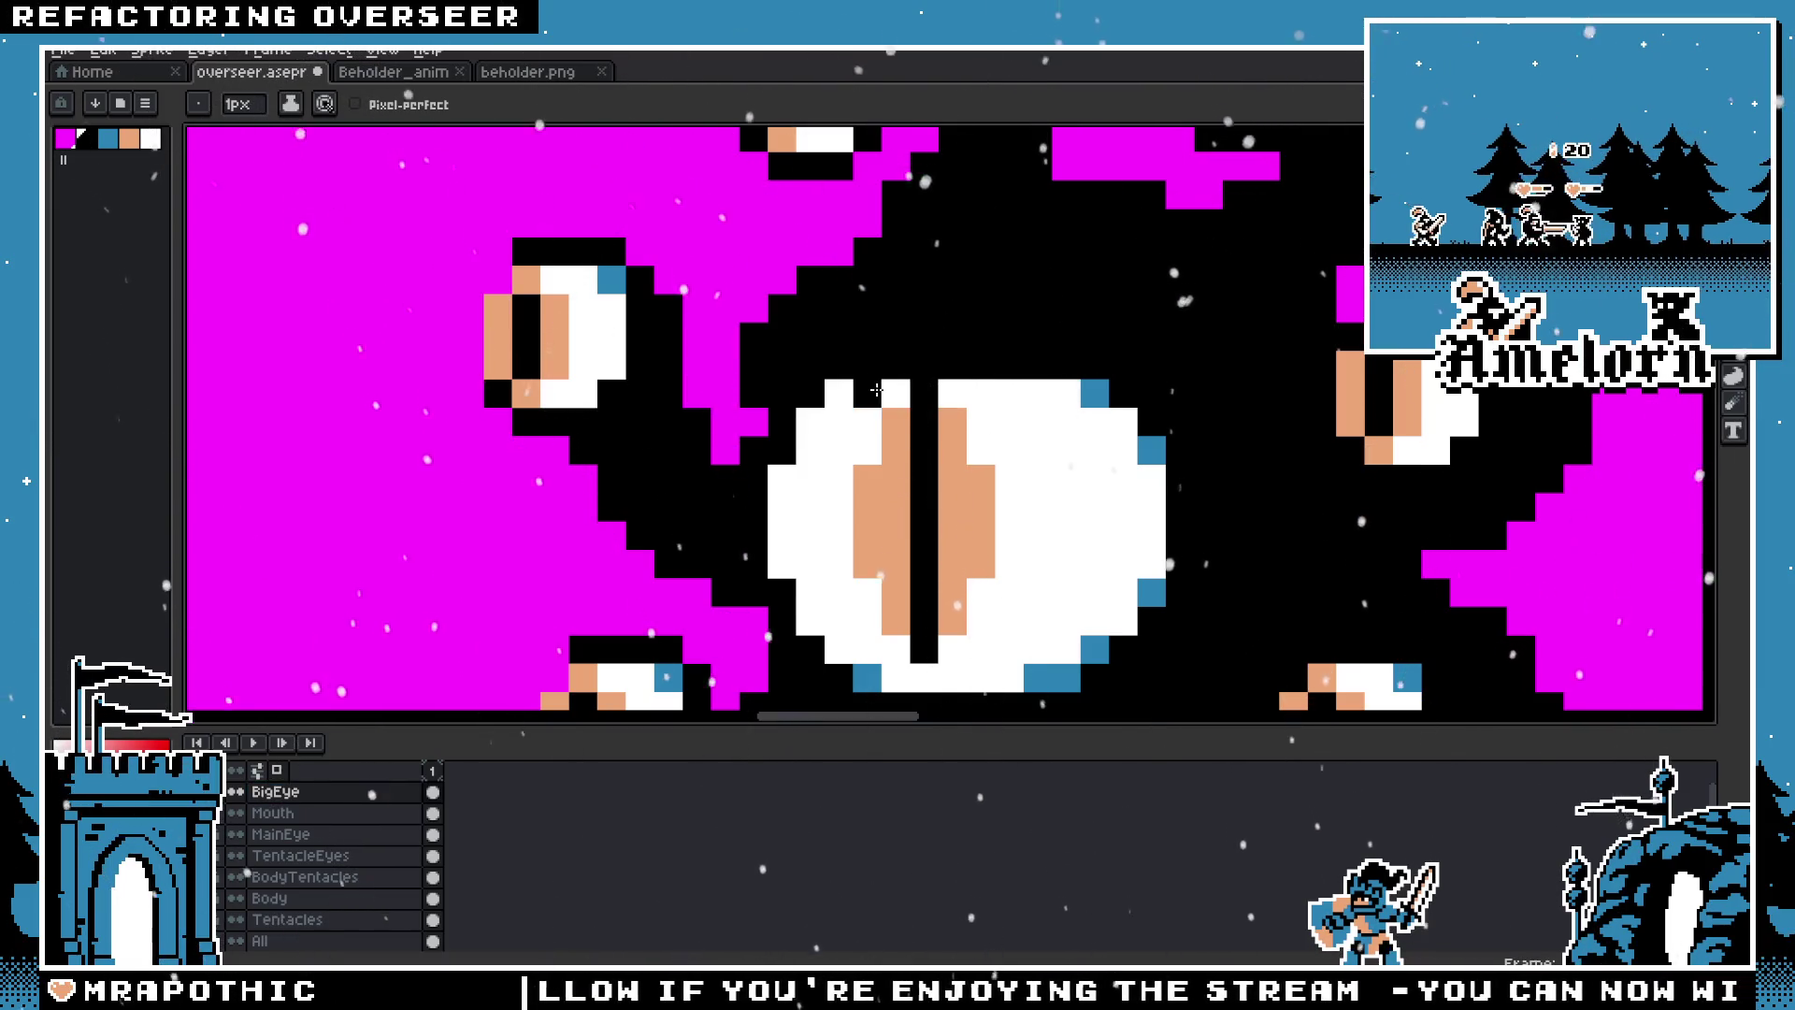
scroll(877, 388, down, 5)
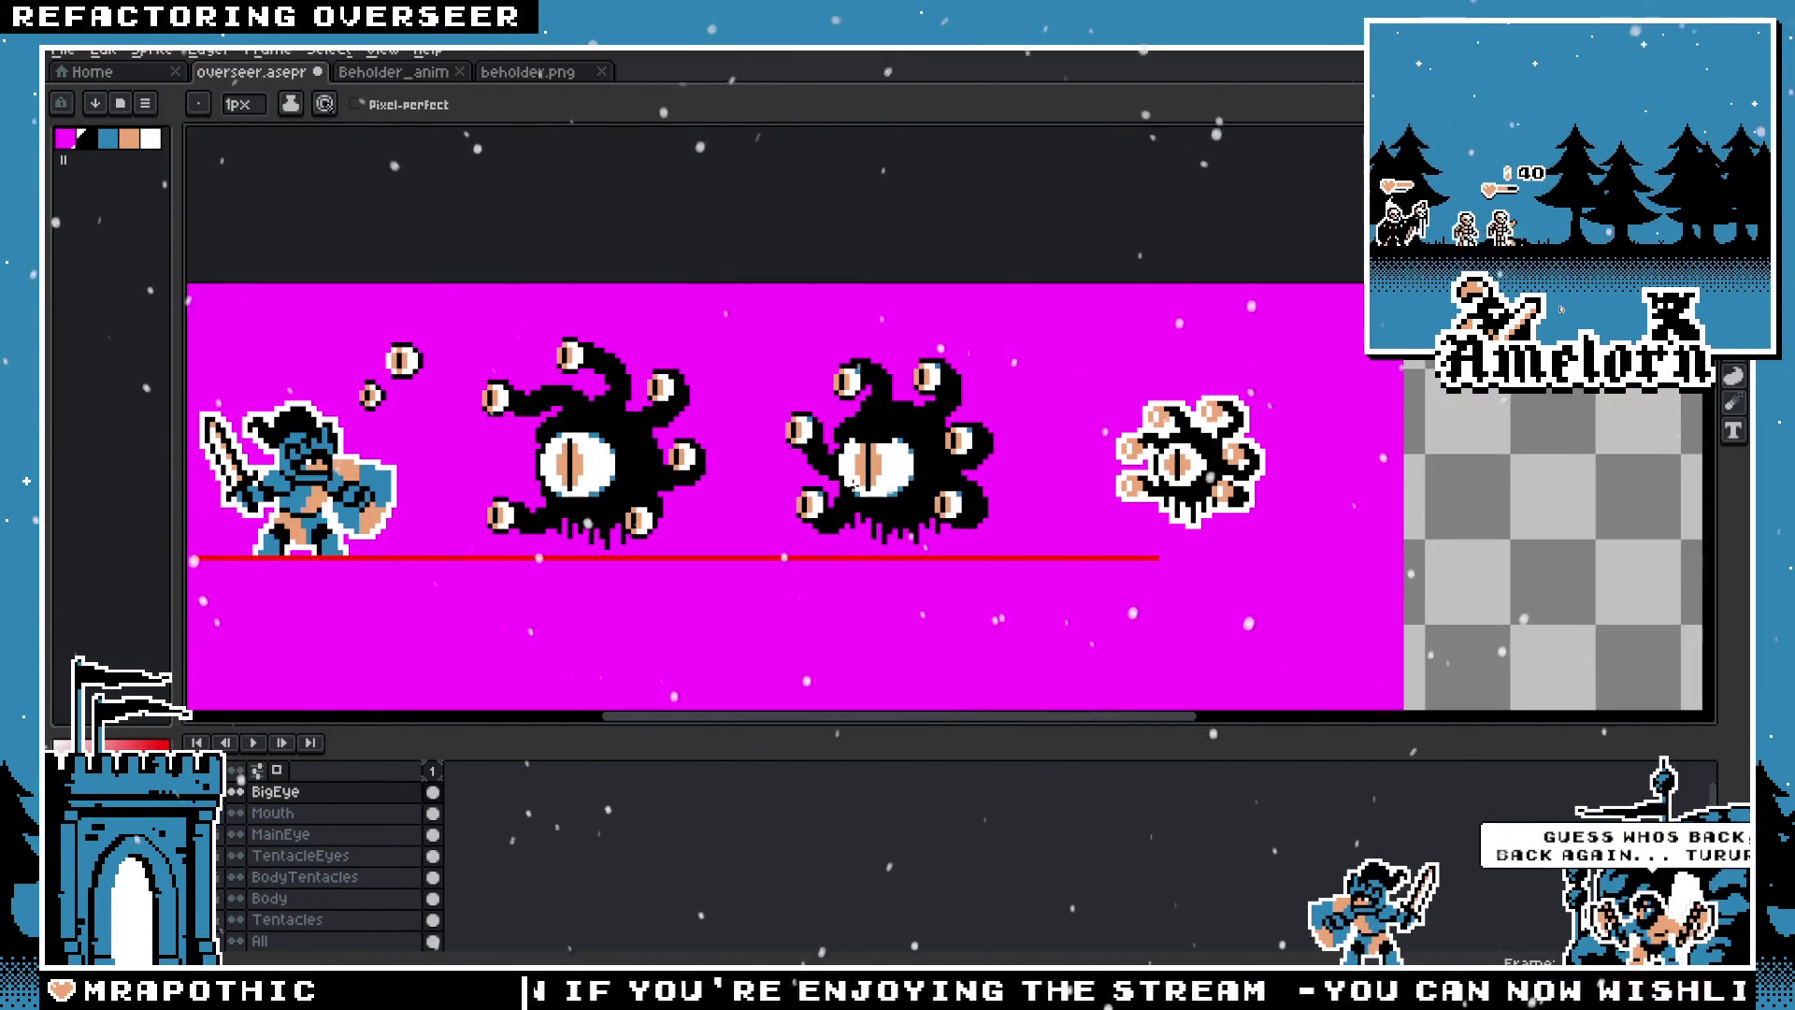
scroll(849, 475, up, 3)
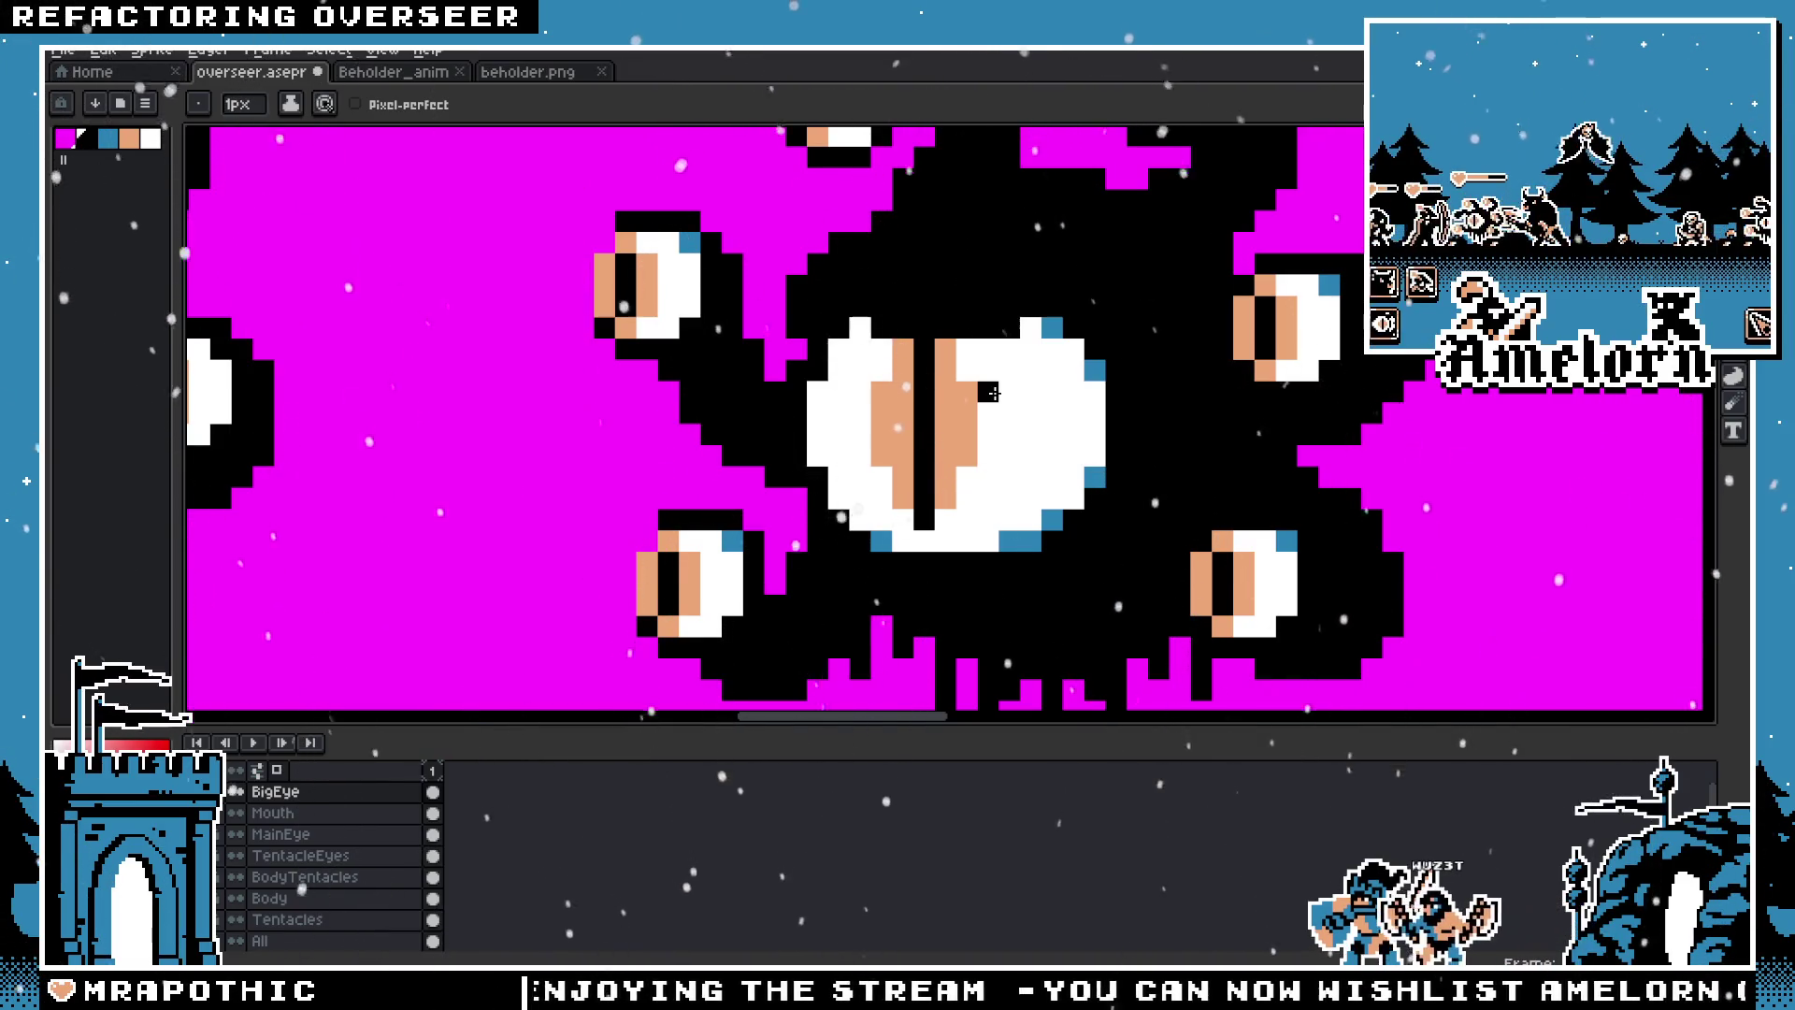
click(668, 201)
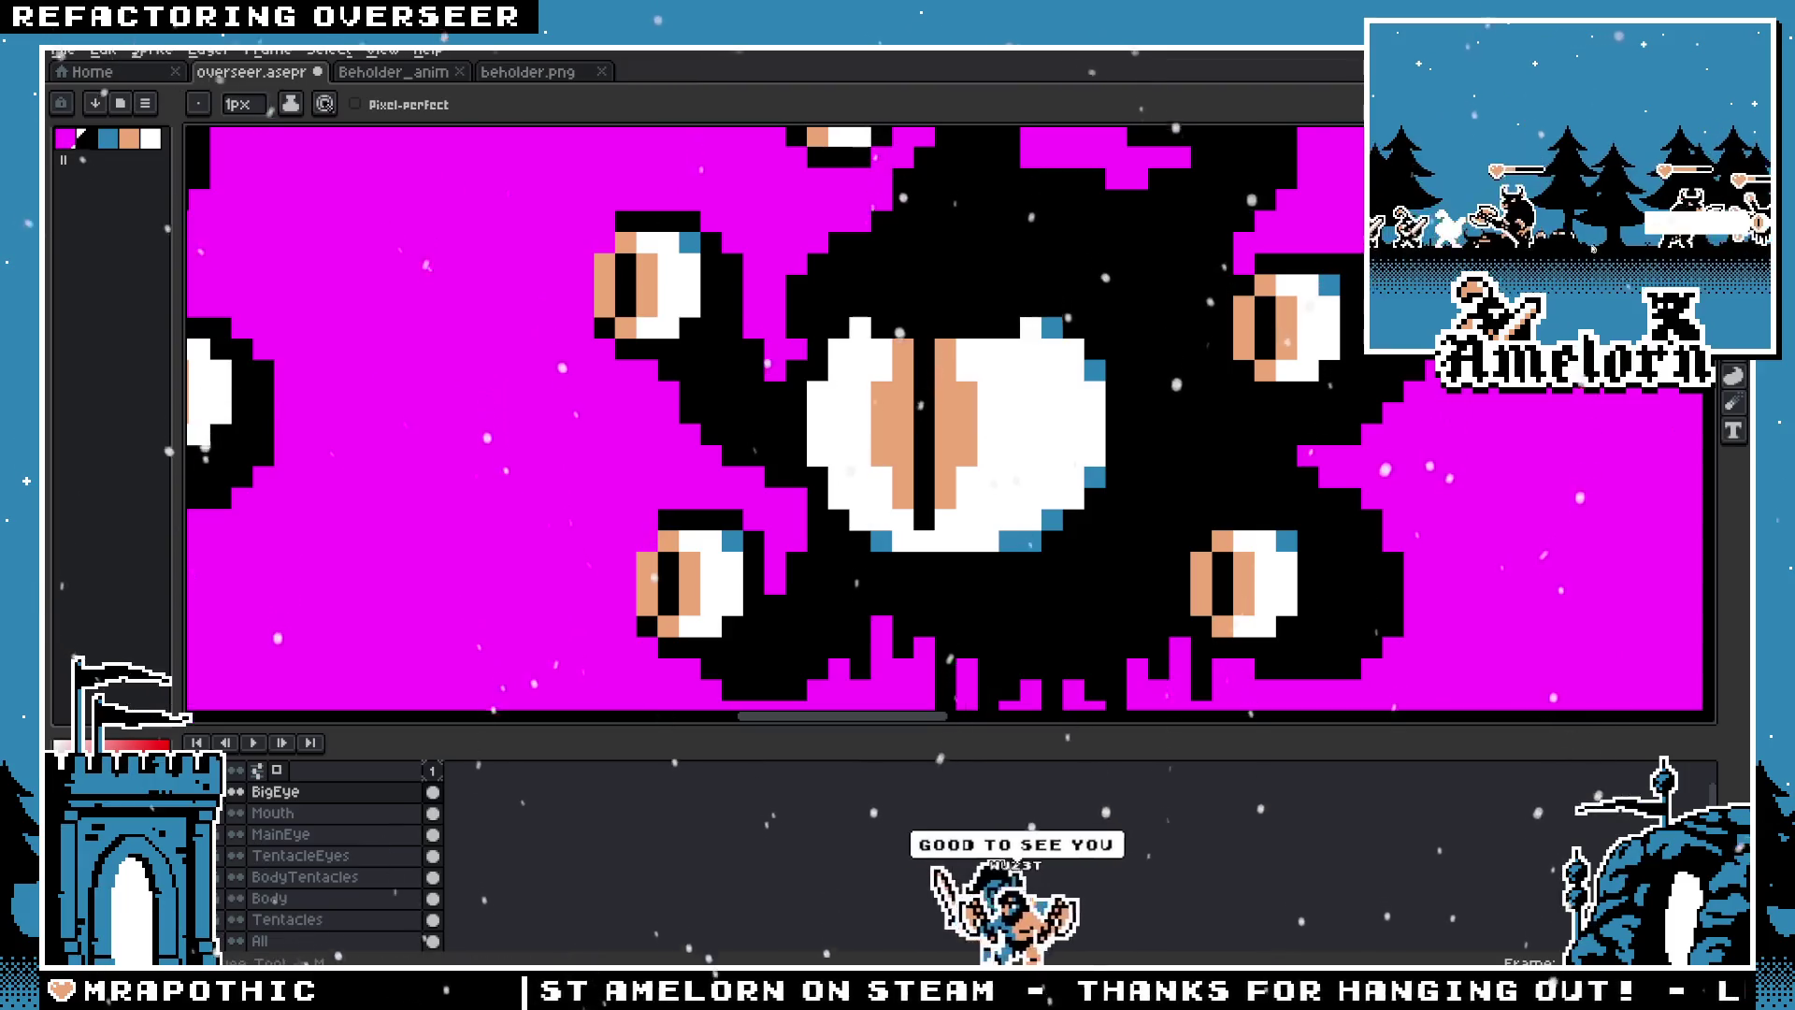
Step: Eyedrop black from the sprite and touch up pixels around the big eye with the Pencil
key(m)
scroll(1020, 353, down, 4)
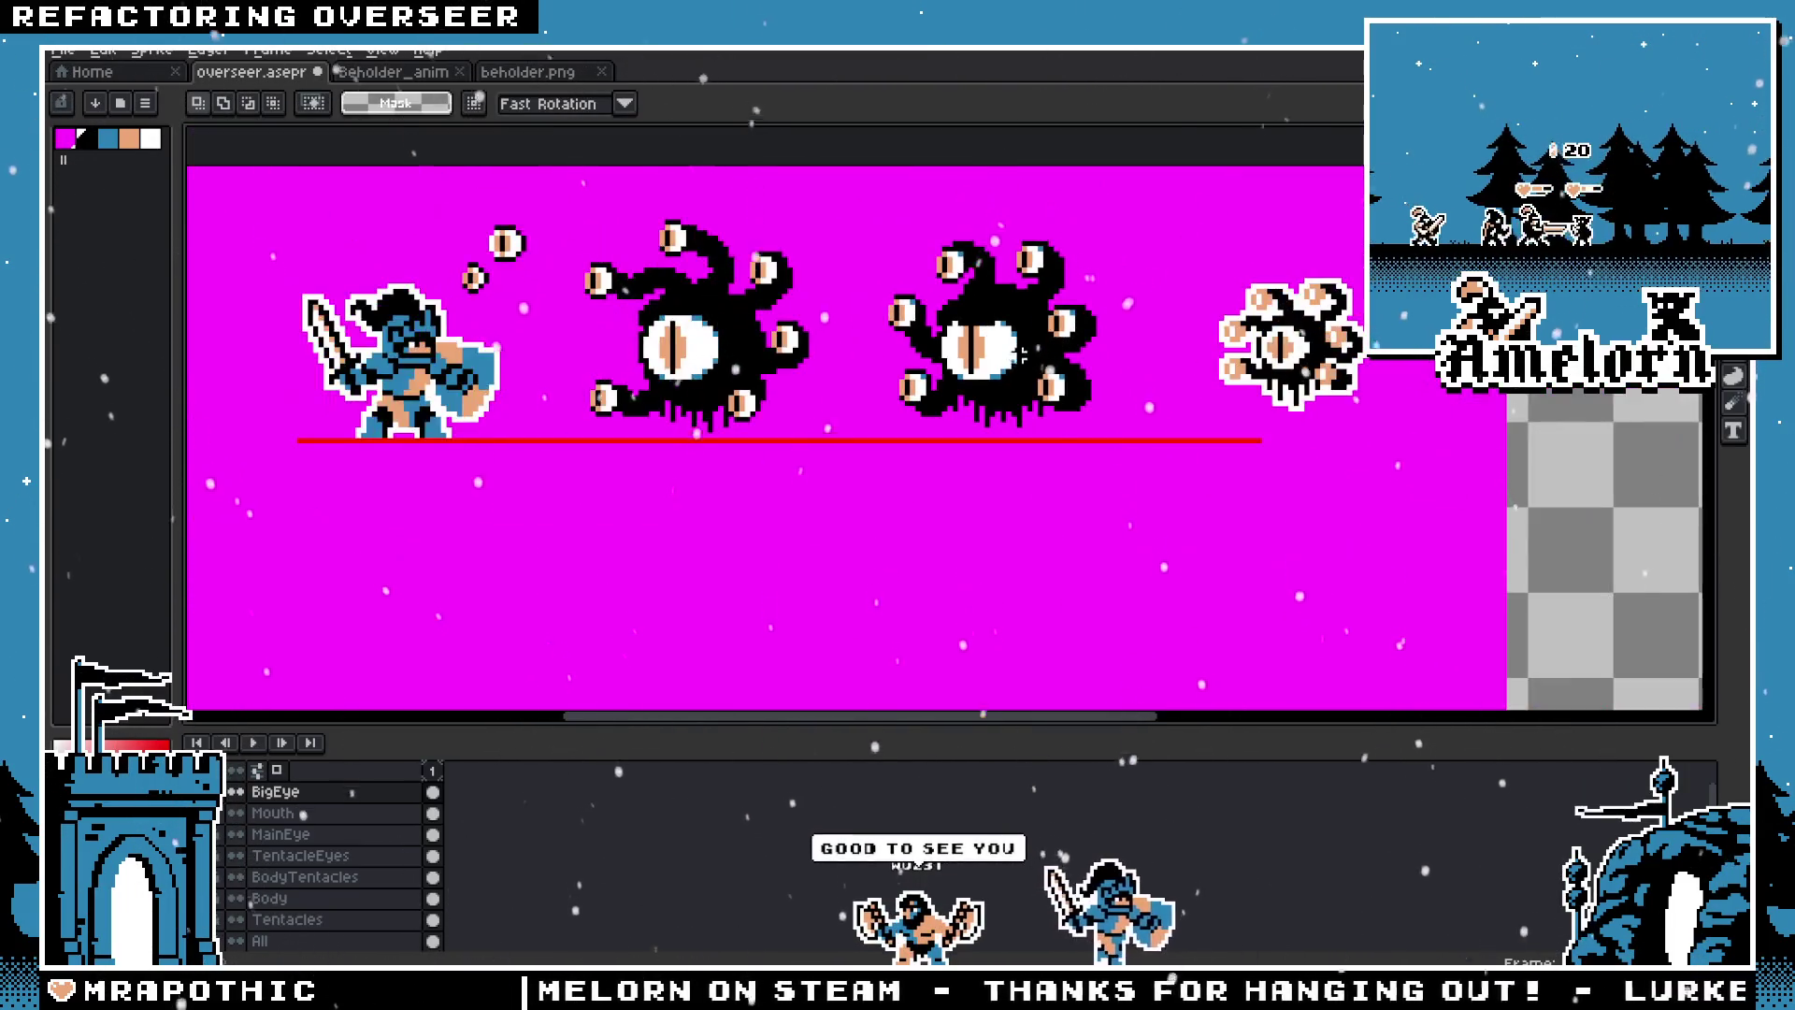
scroll(1022, 353, up, 4)
key(i)
scroll(806, 292, up, 1)
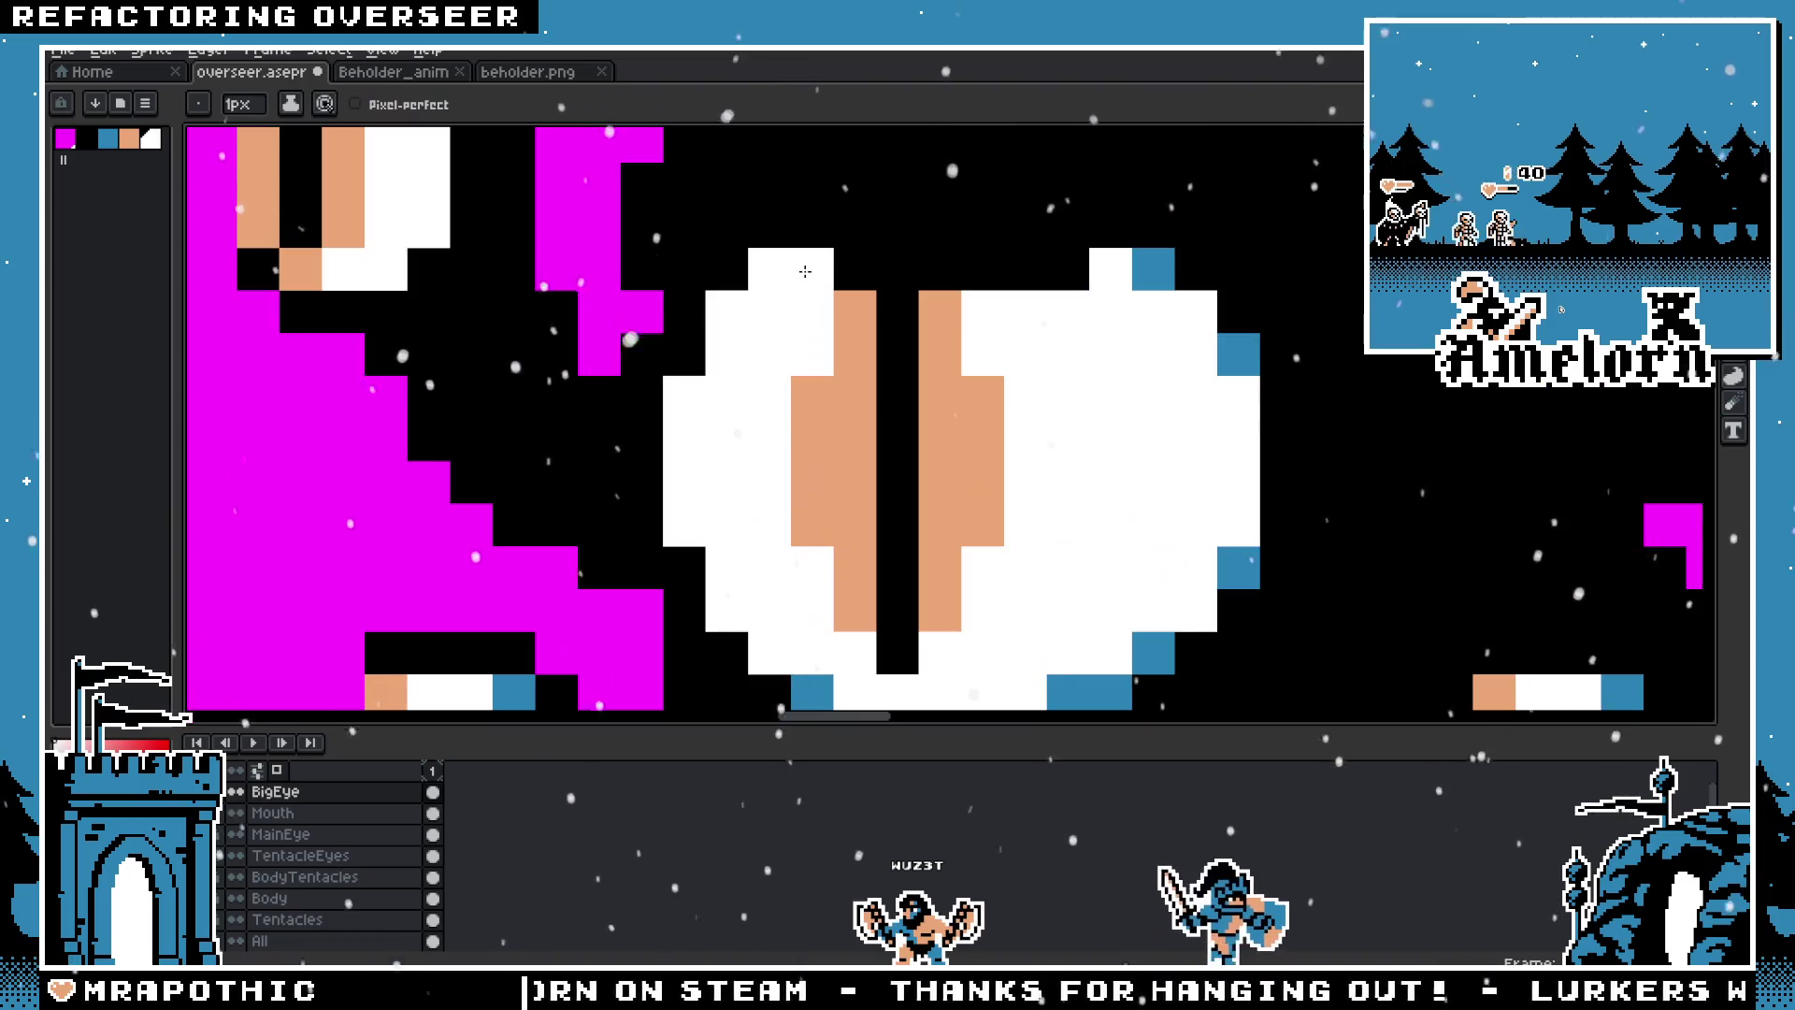
click(1122, 272)
key(b)
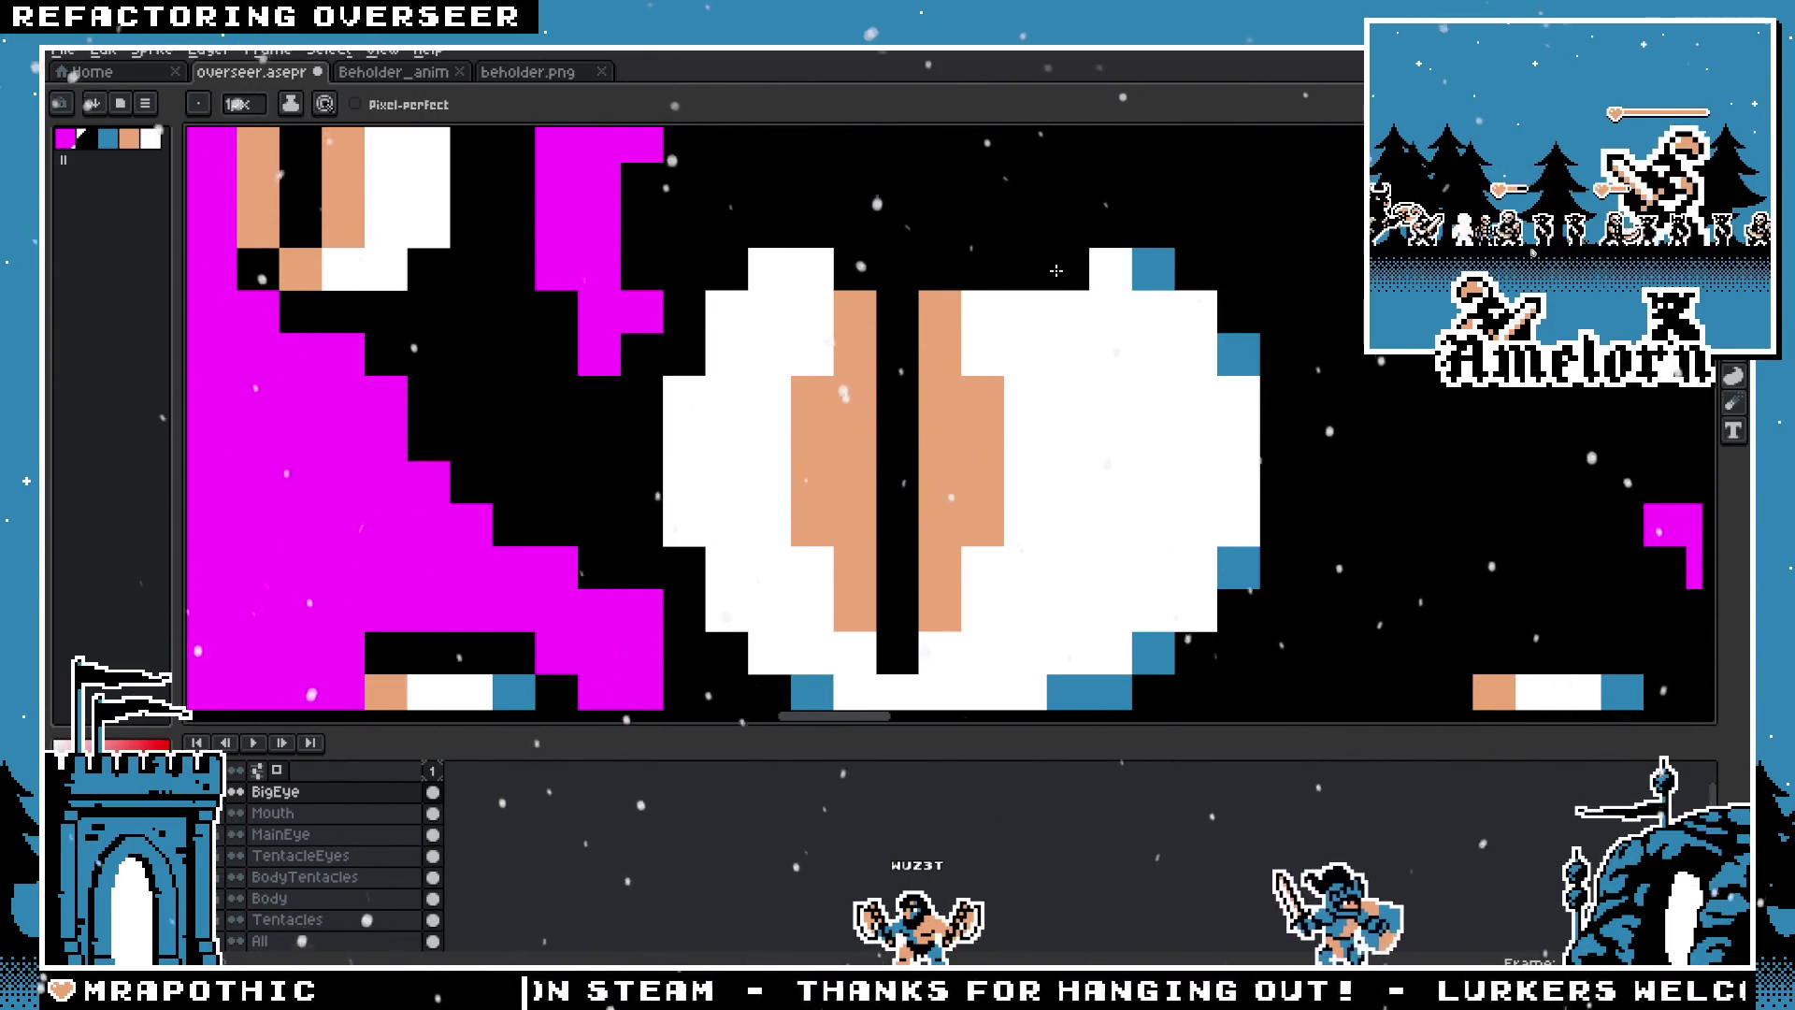
alt+click(1106, 265)
click(940, 311)
Step: Paint a black stroke over the stray white and blue pixels above the big eye
scroll(939, 311, down, 5)
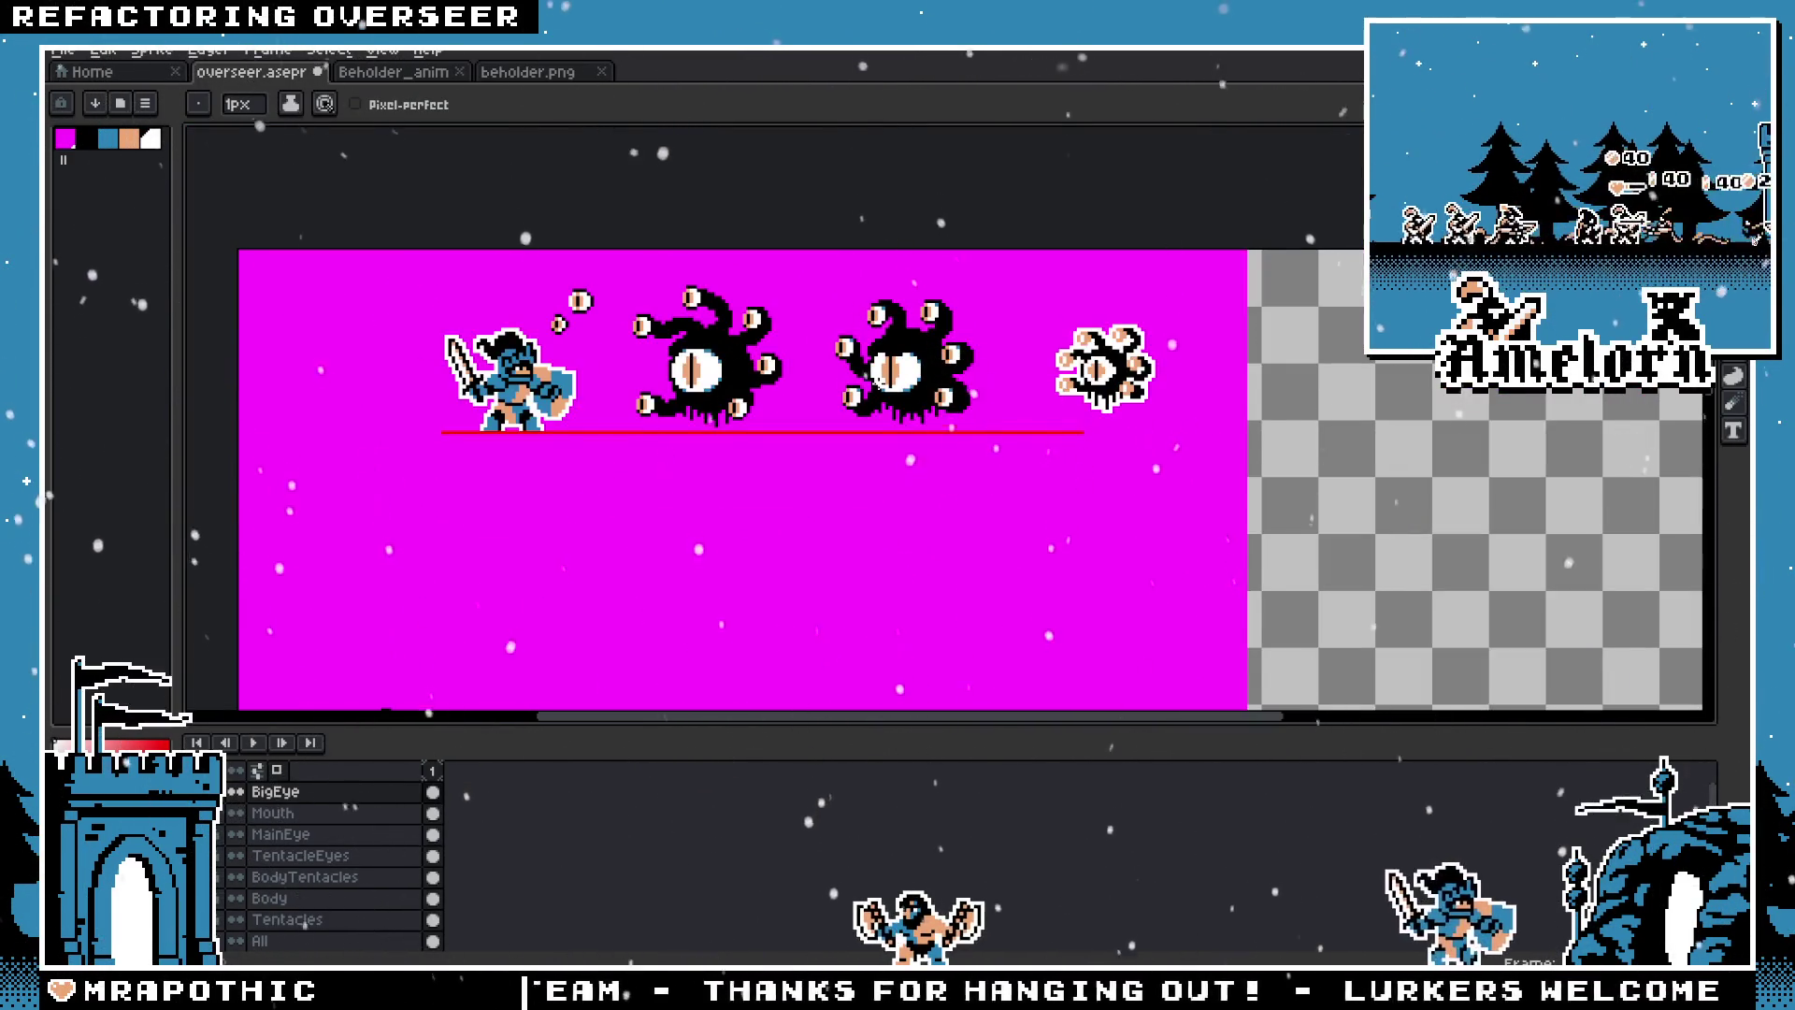
scroll(874, 365, down, 1)
scroll(874, 365, up, 2)
scroll(874, 365, up, 2)
scroll(946, 368, up, 1)
alt+click(946, 368)
drag(1180, 364, 1221, 364)
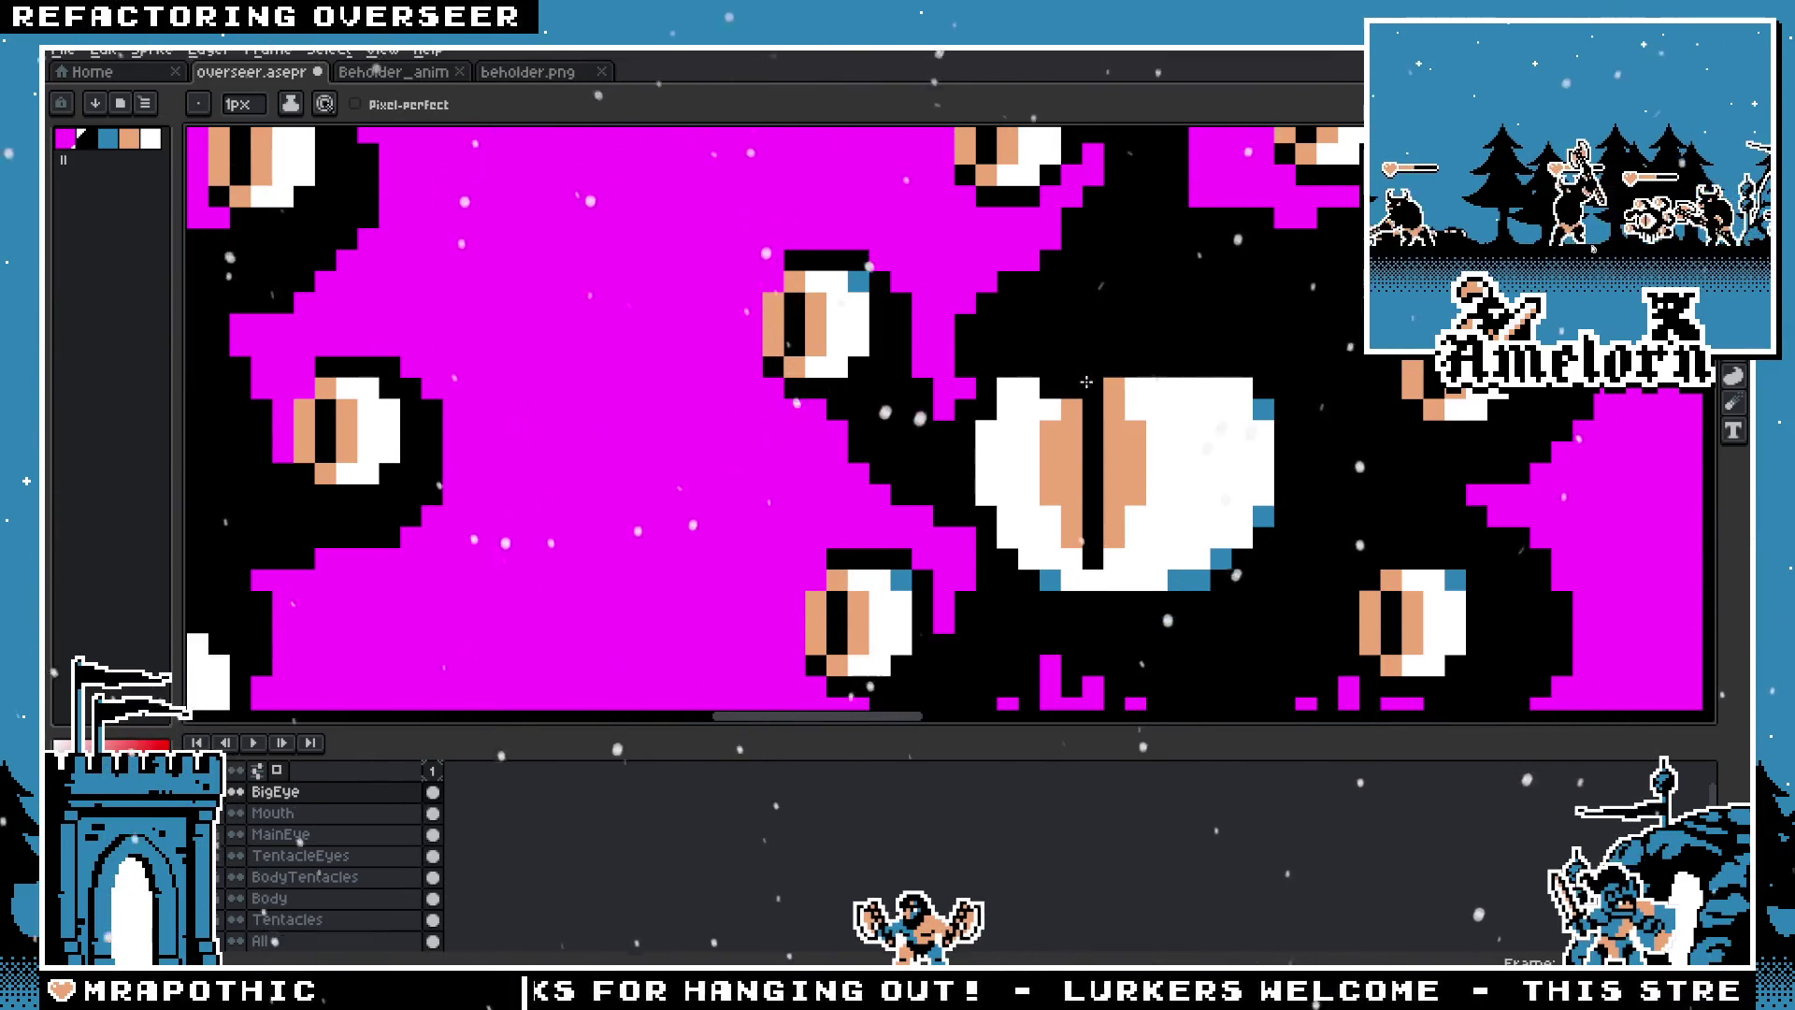
scroll(1086, 382, down, 3)
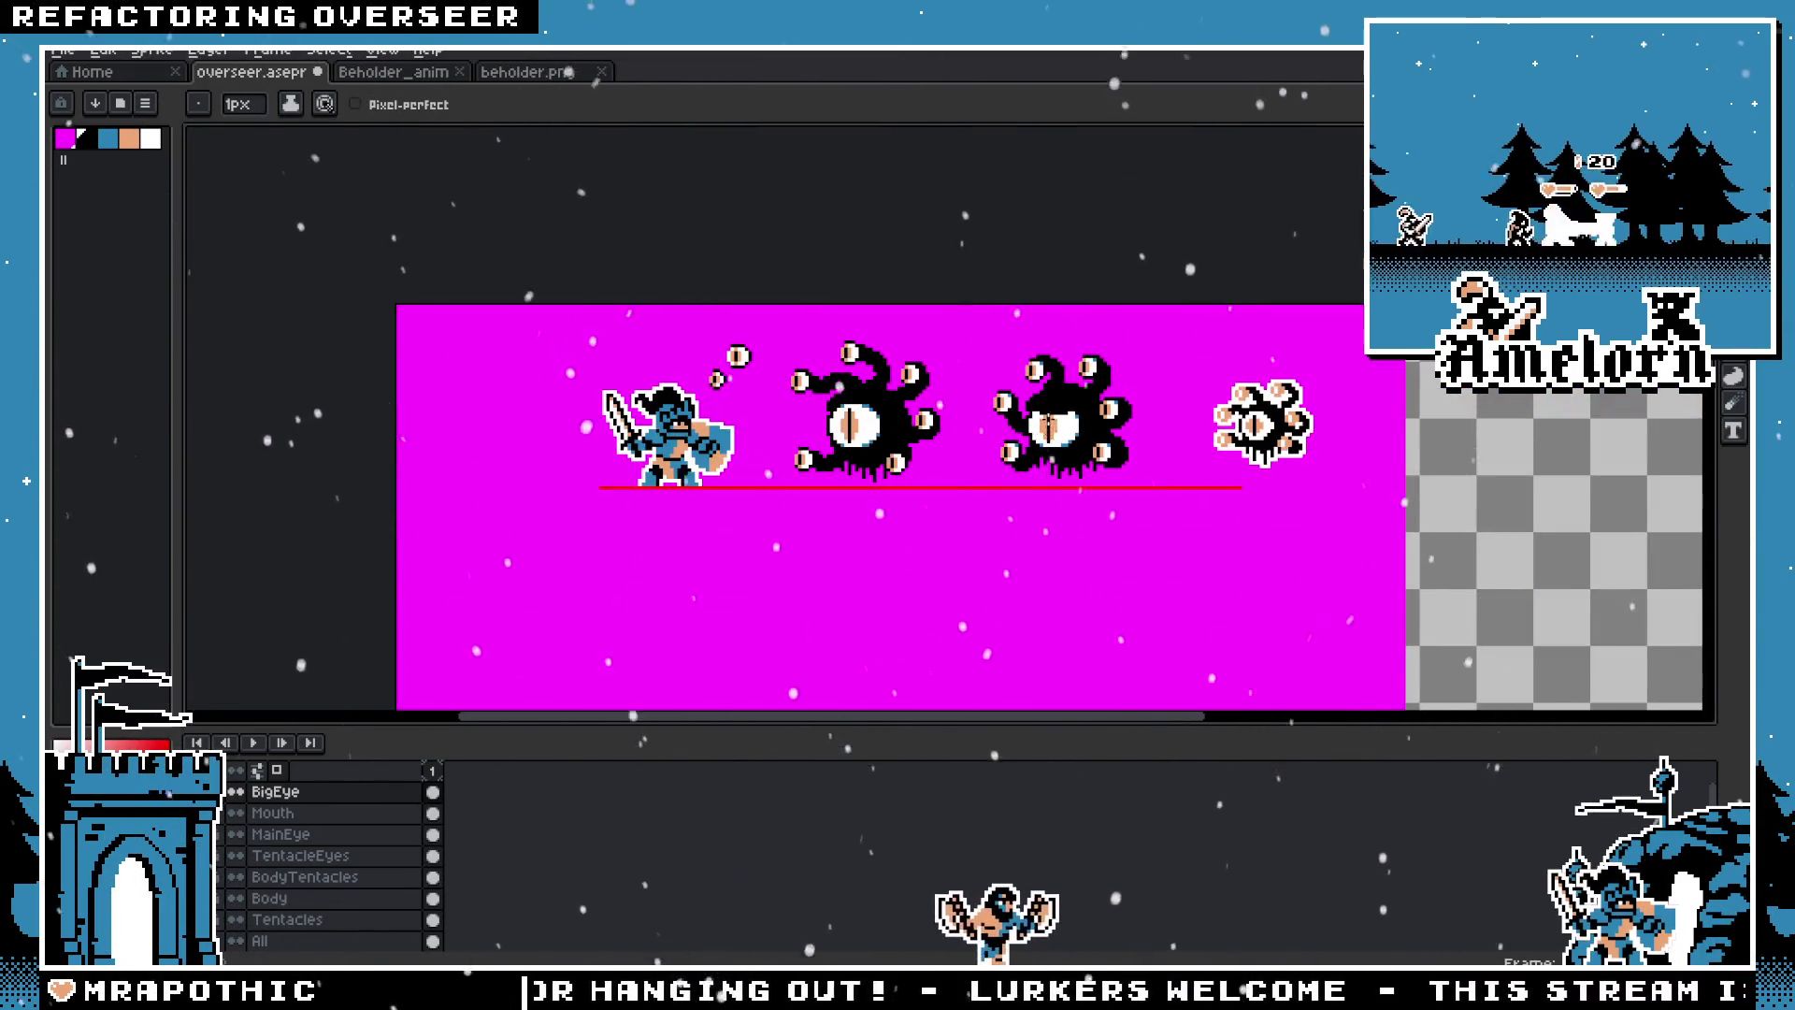
scroll(1052, 426, up, 3)
scroll(1258, 398, down, 3)
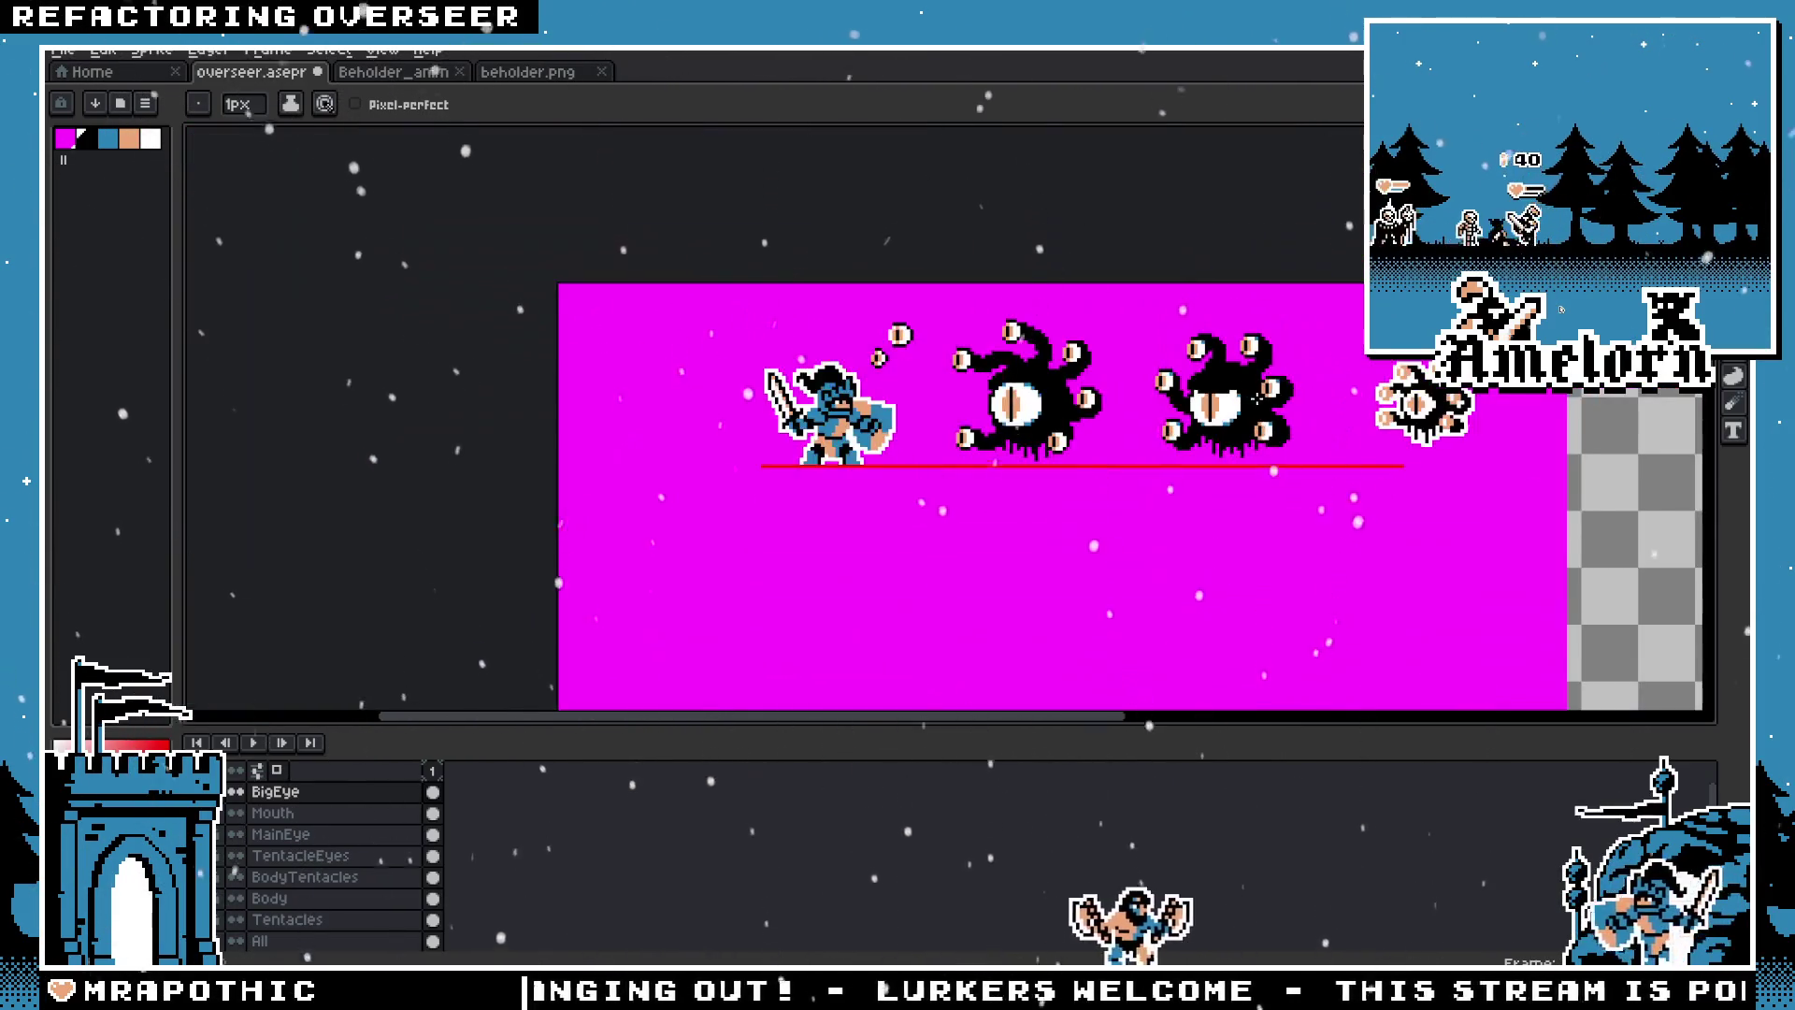
scroll(1257, 397, down, 1)
scroll(1257, 392, up, 3)
scroll(1257, 390, down, 1)
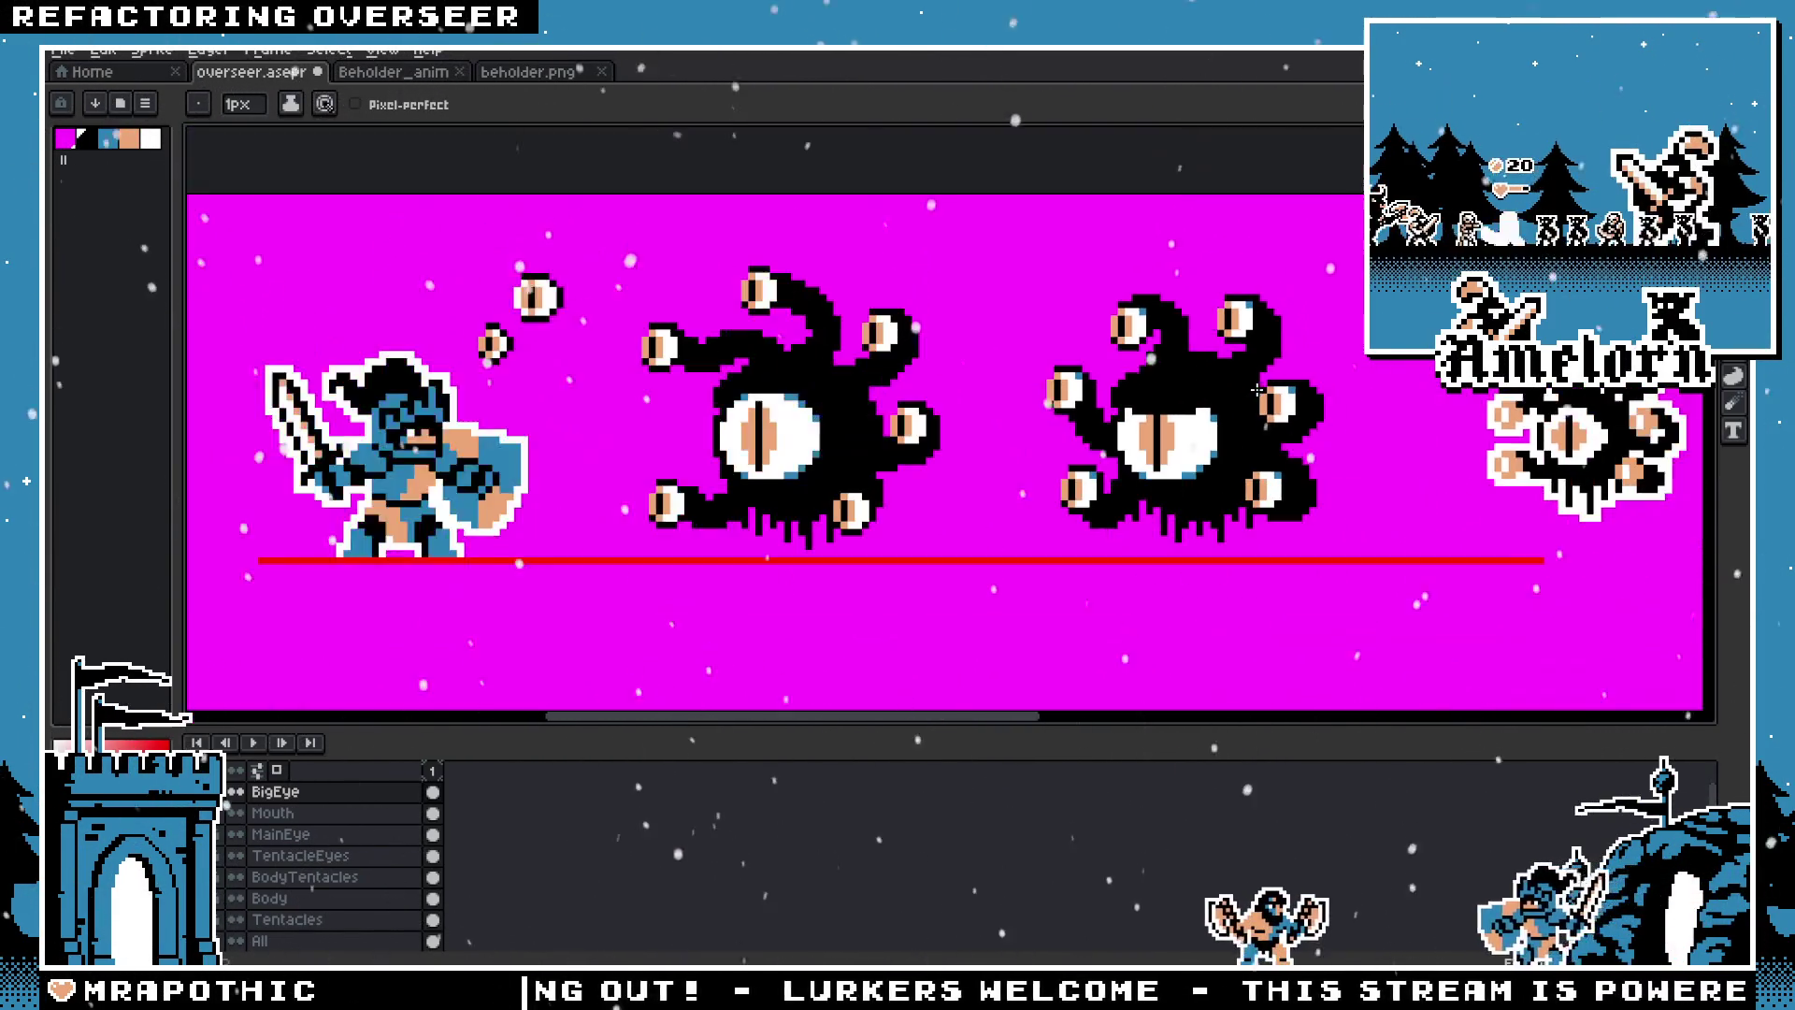
scroll(1258, 390, down, 1)
scroll(1252, 387, down, 1)
scroll(1234, 381, up, 1)
scroll(1205, 372, up, 2)
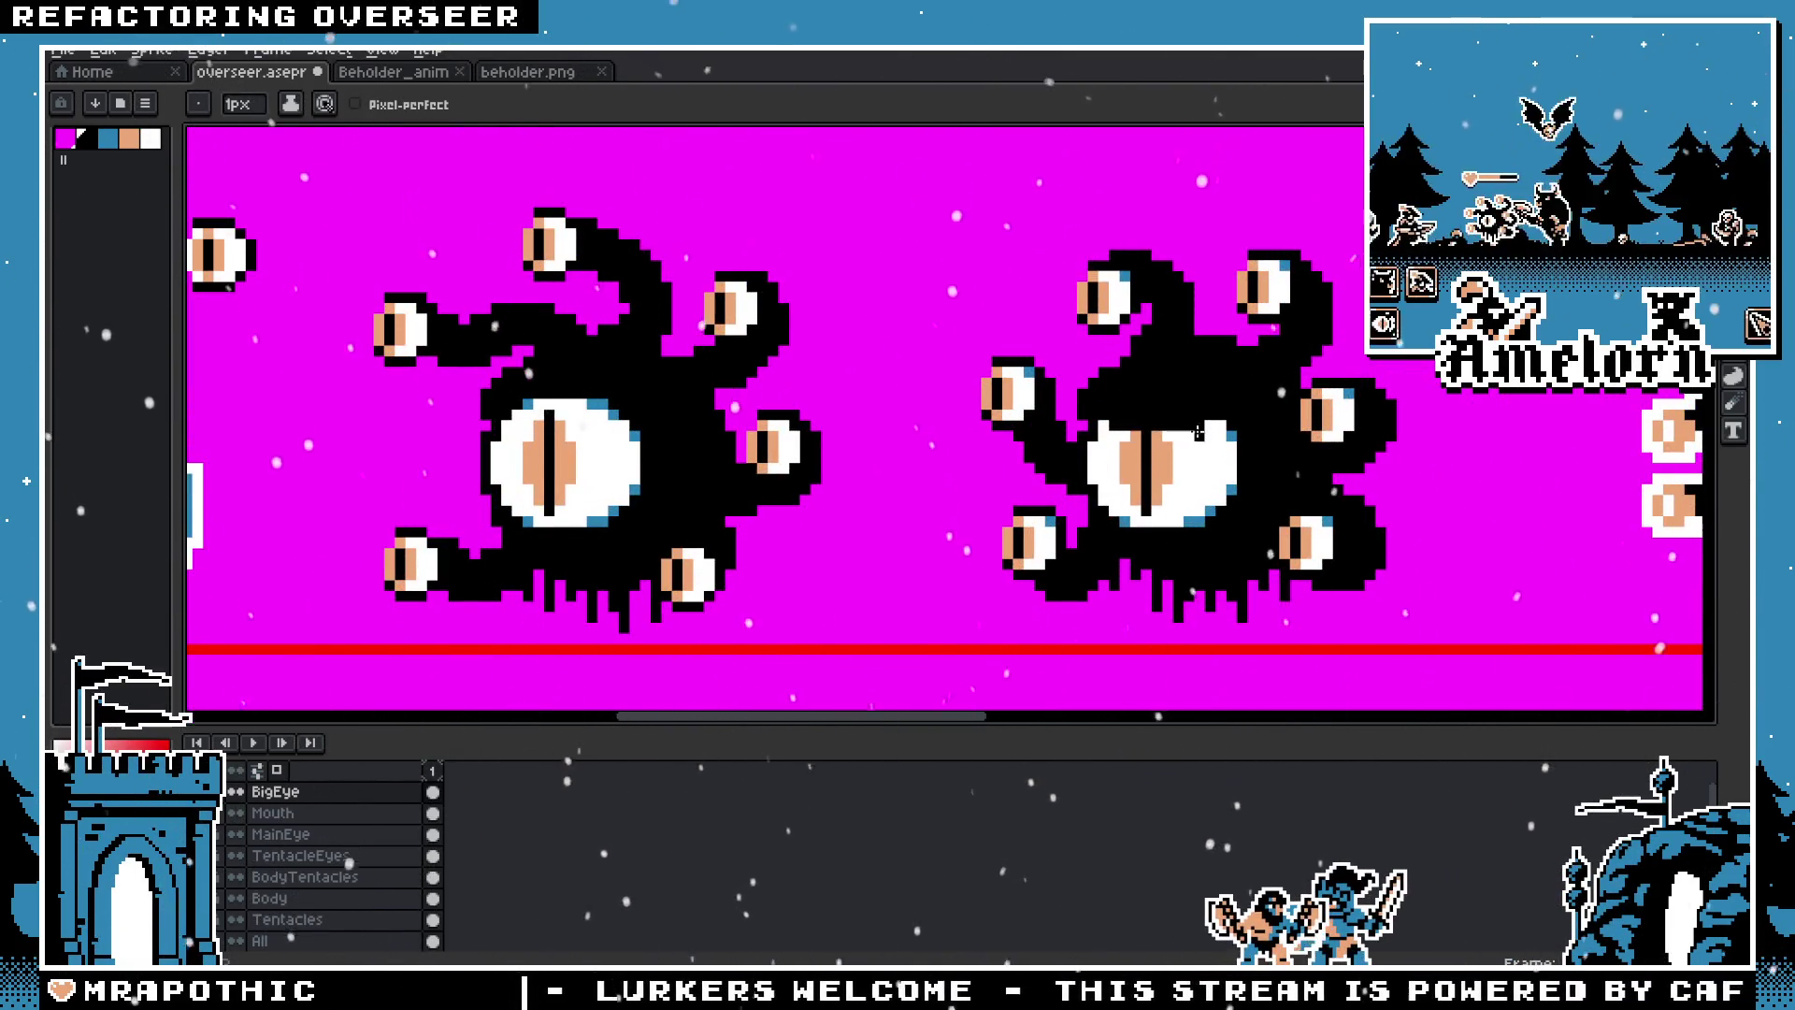
Step: Pan over the middle beholders and make the Body layer the one to edit
drag(1198, 432, 963, 430)
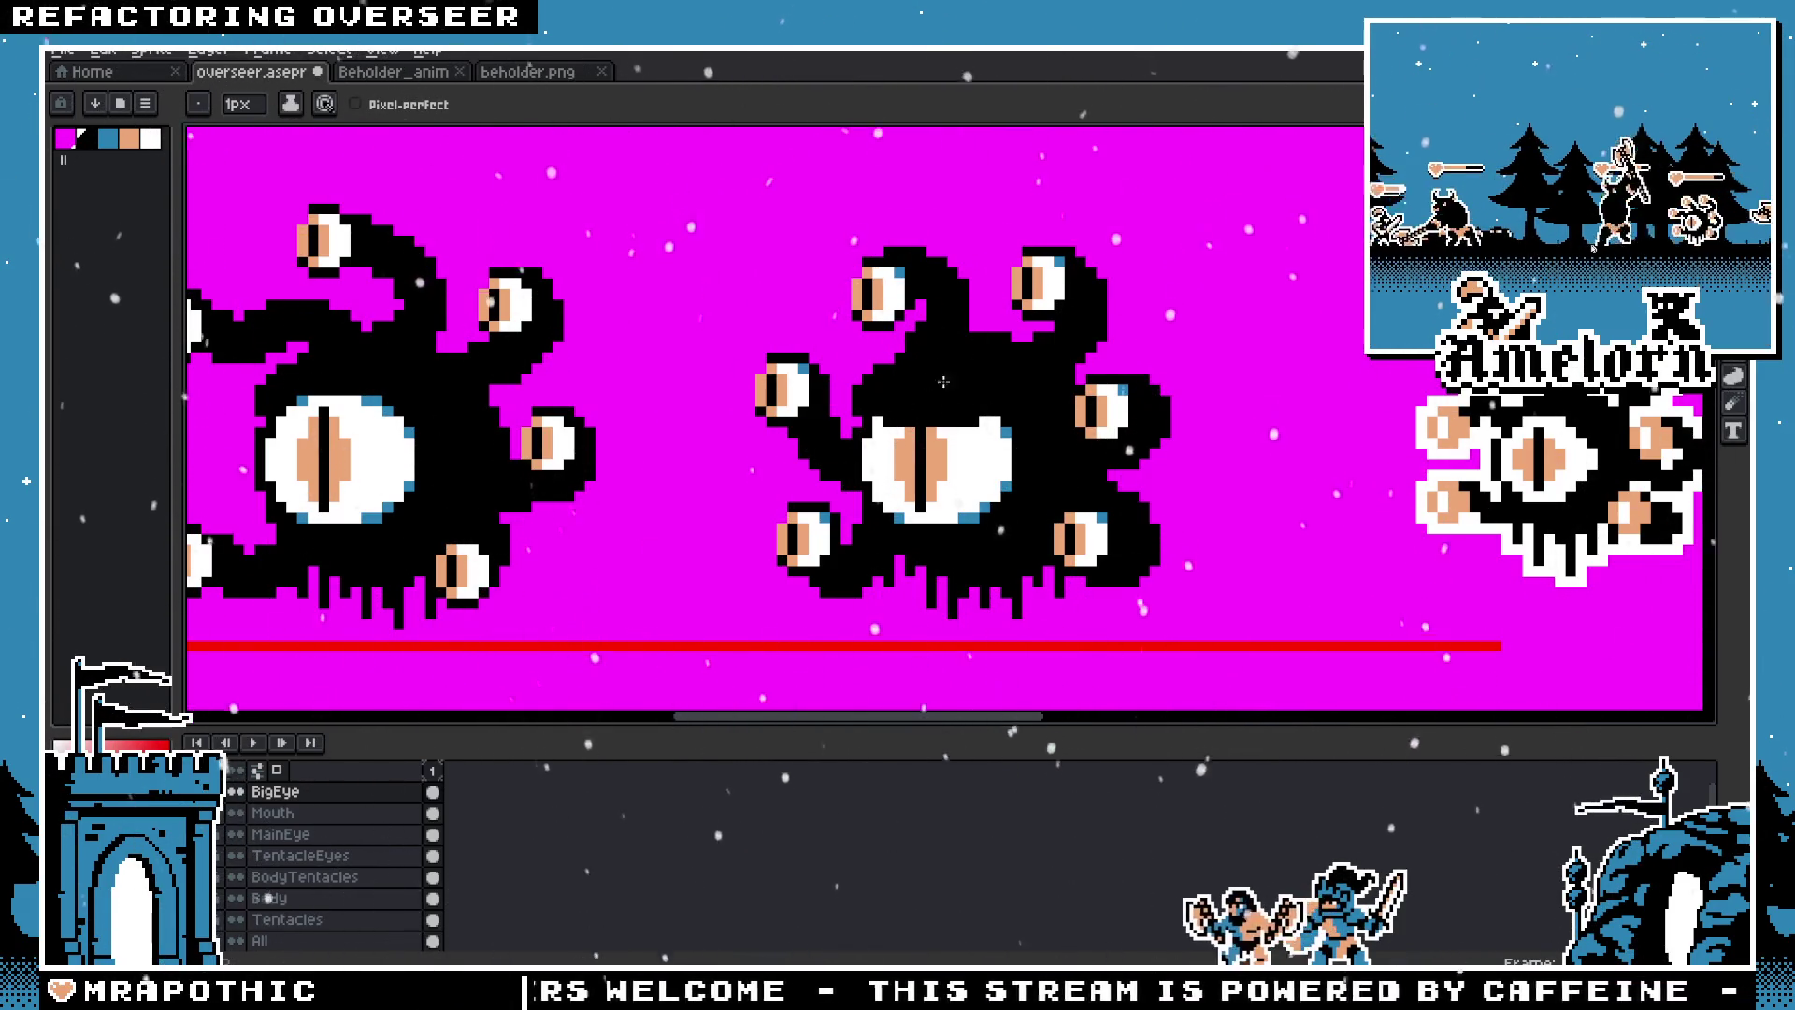
scroll(1186, 392, down, 4)
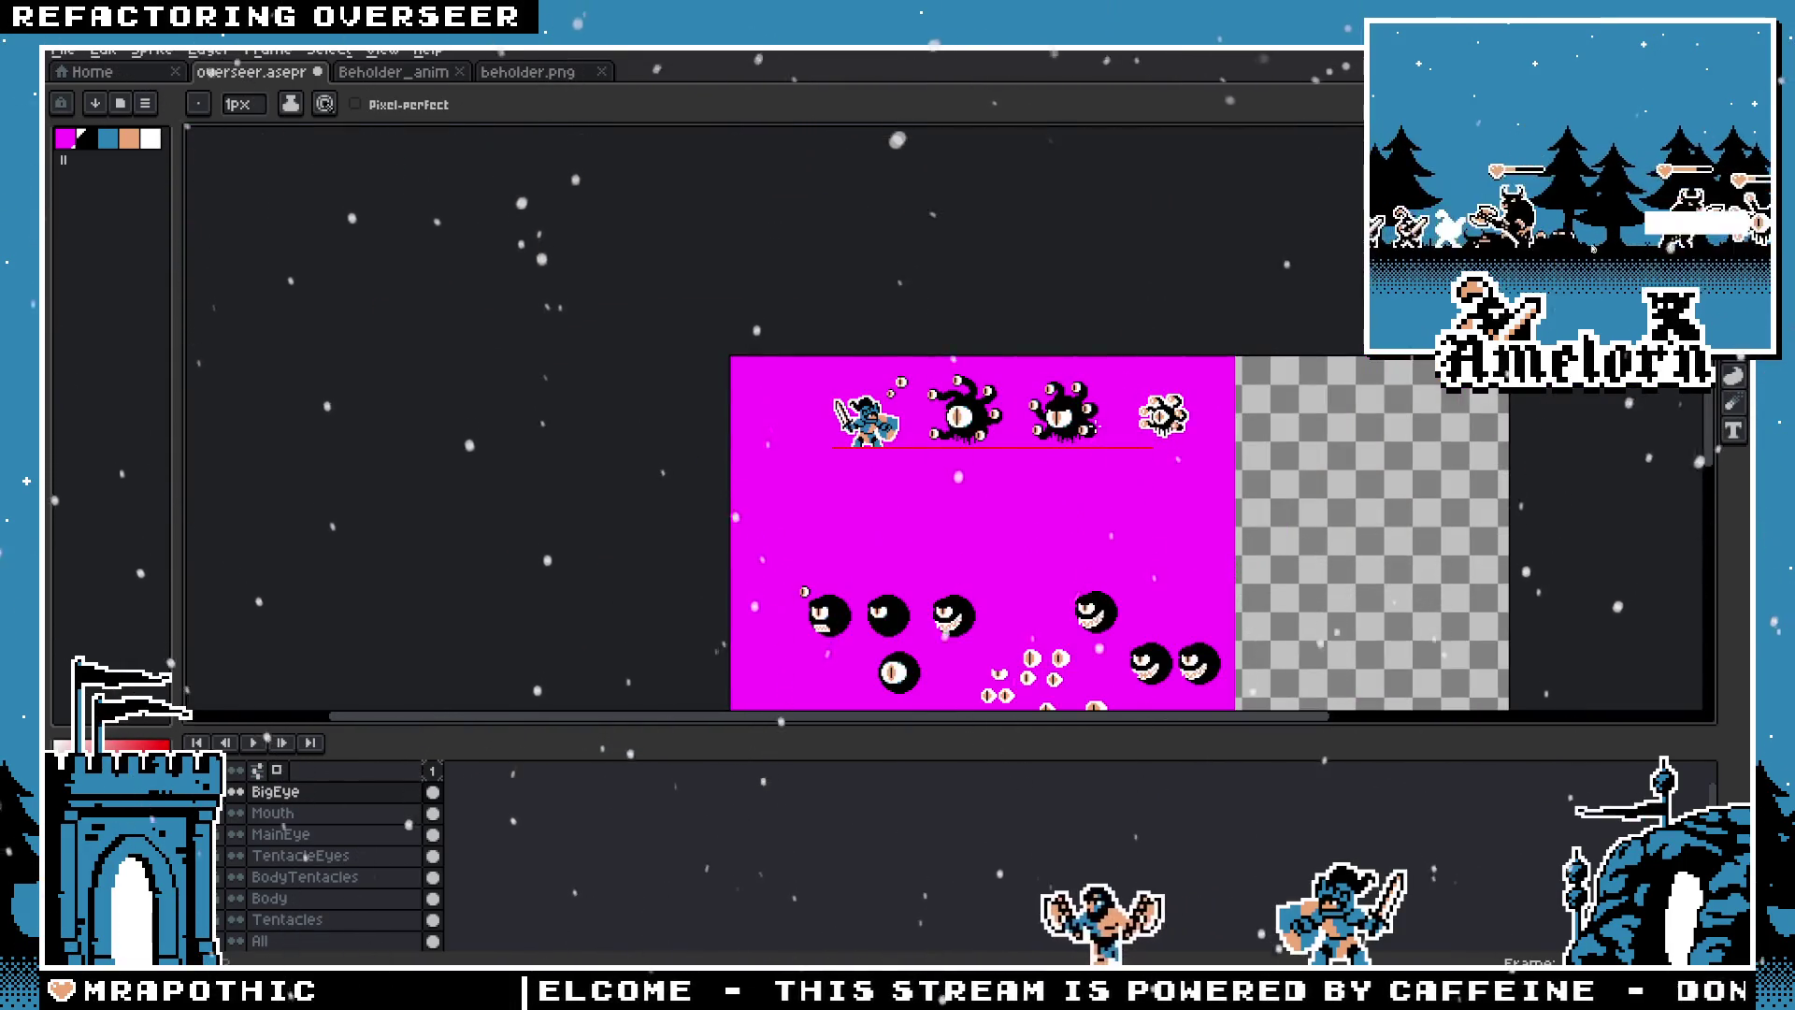
scroll(964, 370, up, 3)
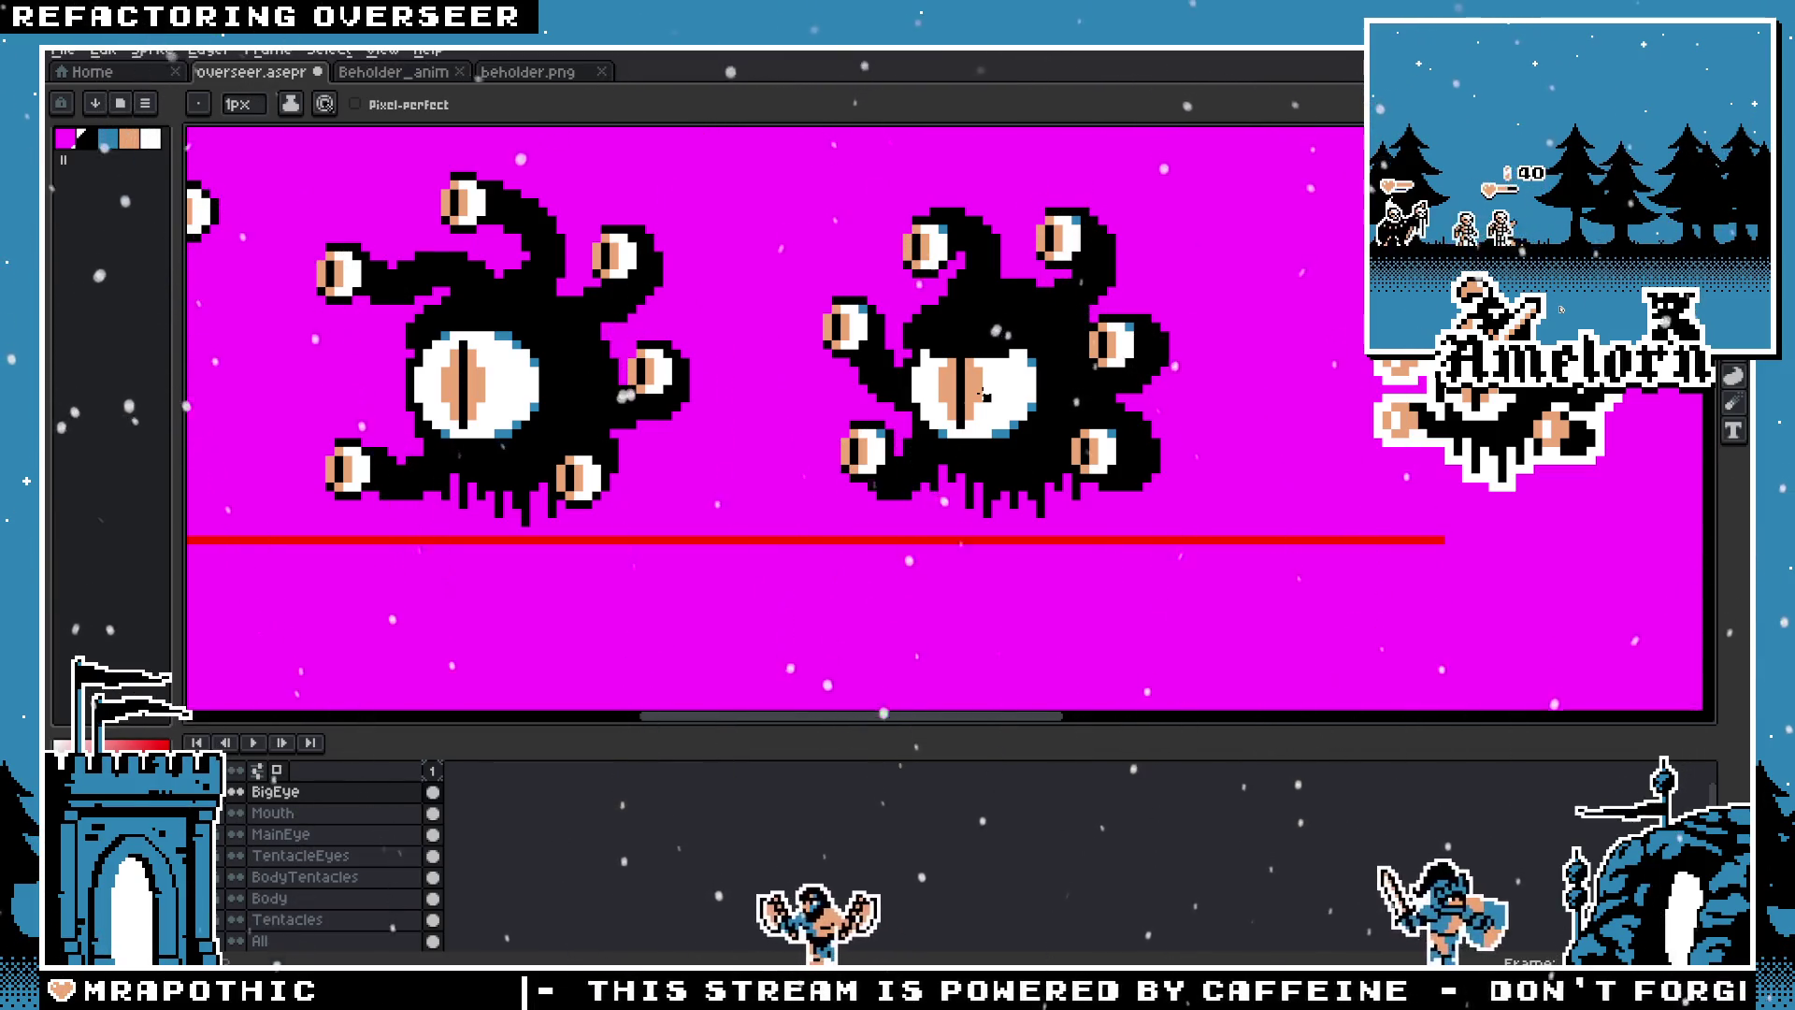
key(v)
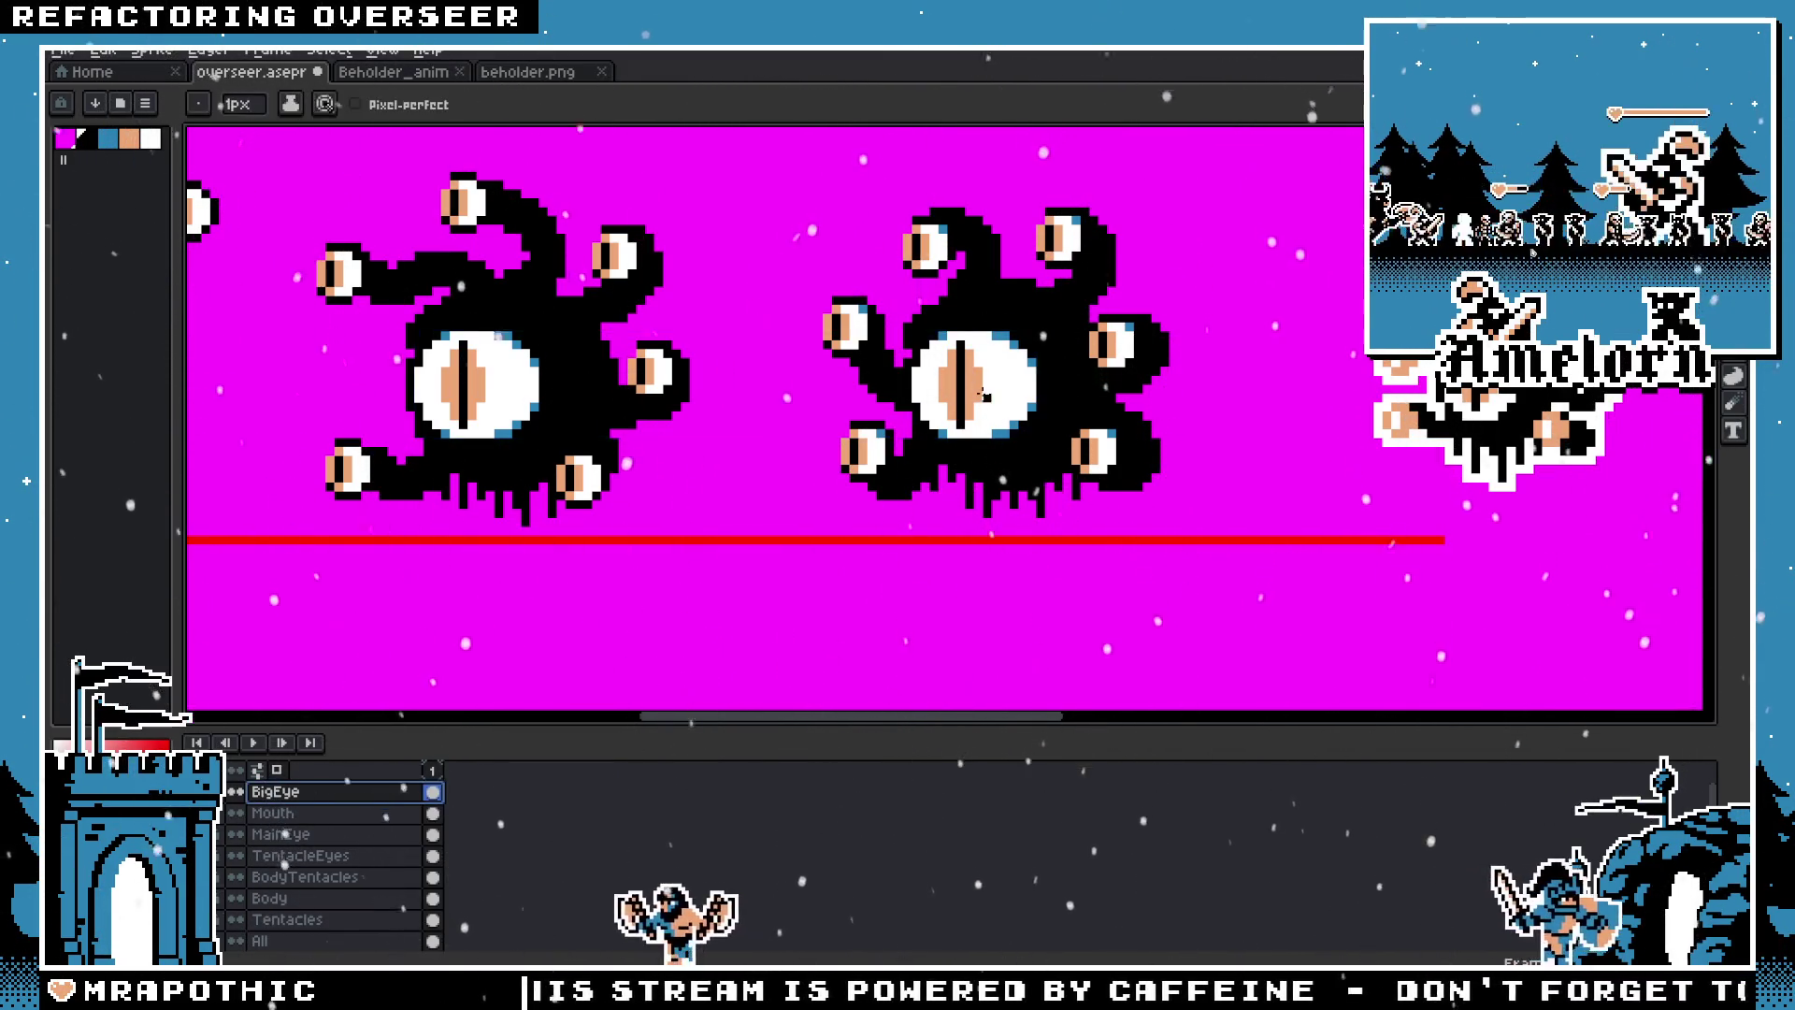
key(b)
scroll(993, 407, down, 2)
scroll(1035, 379, up, 1)
scroll(935, 389, up, 1)
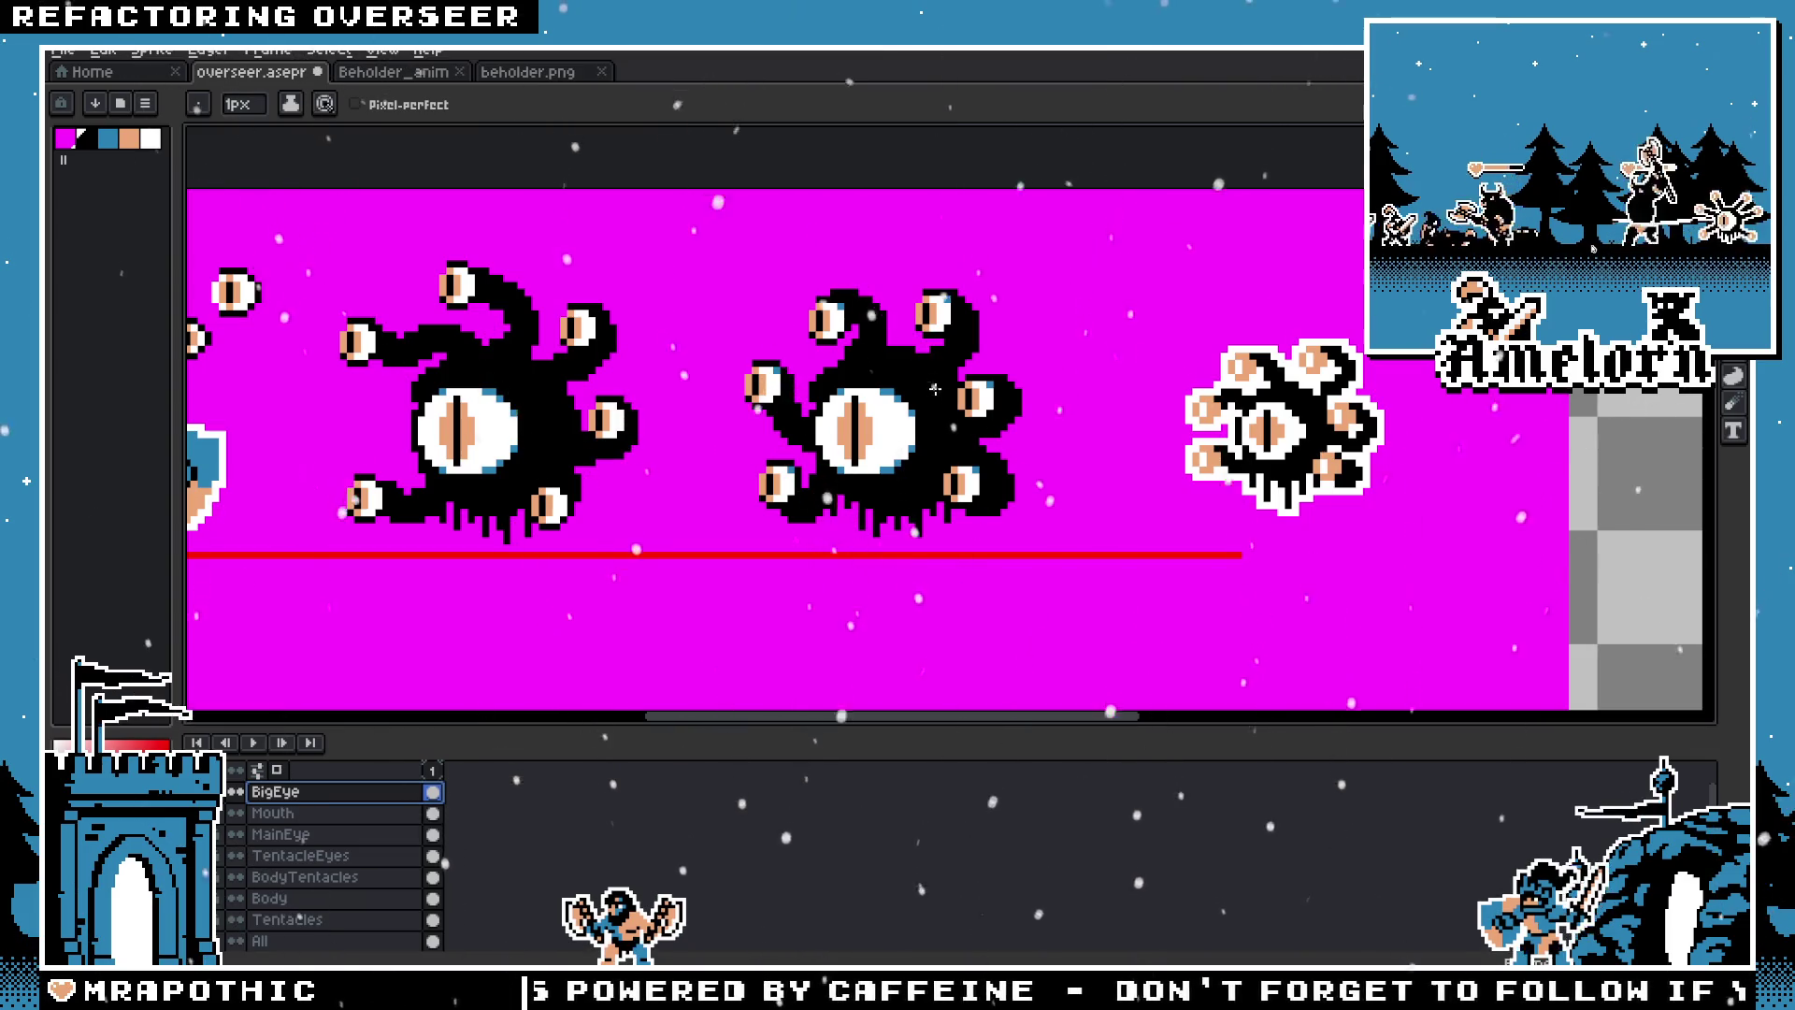
scroll(935, 389, up, 3)
click(374, 900)
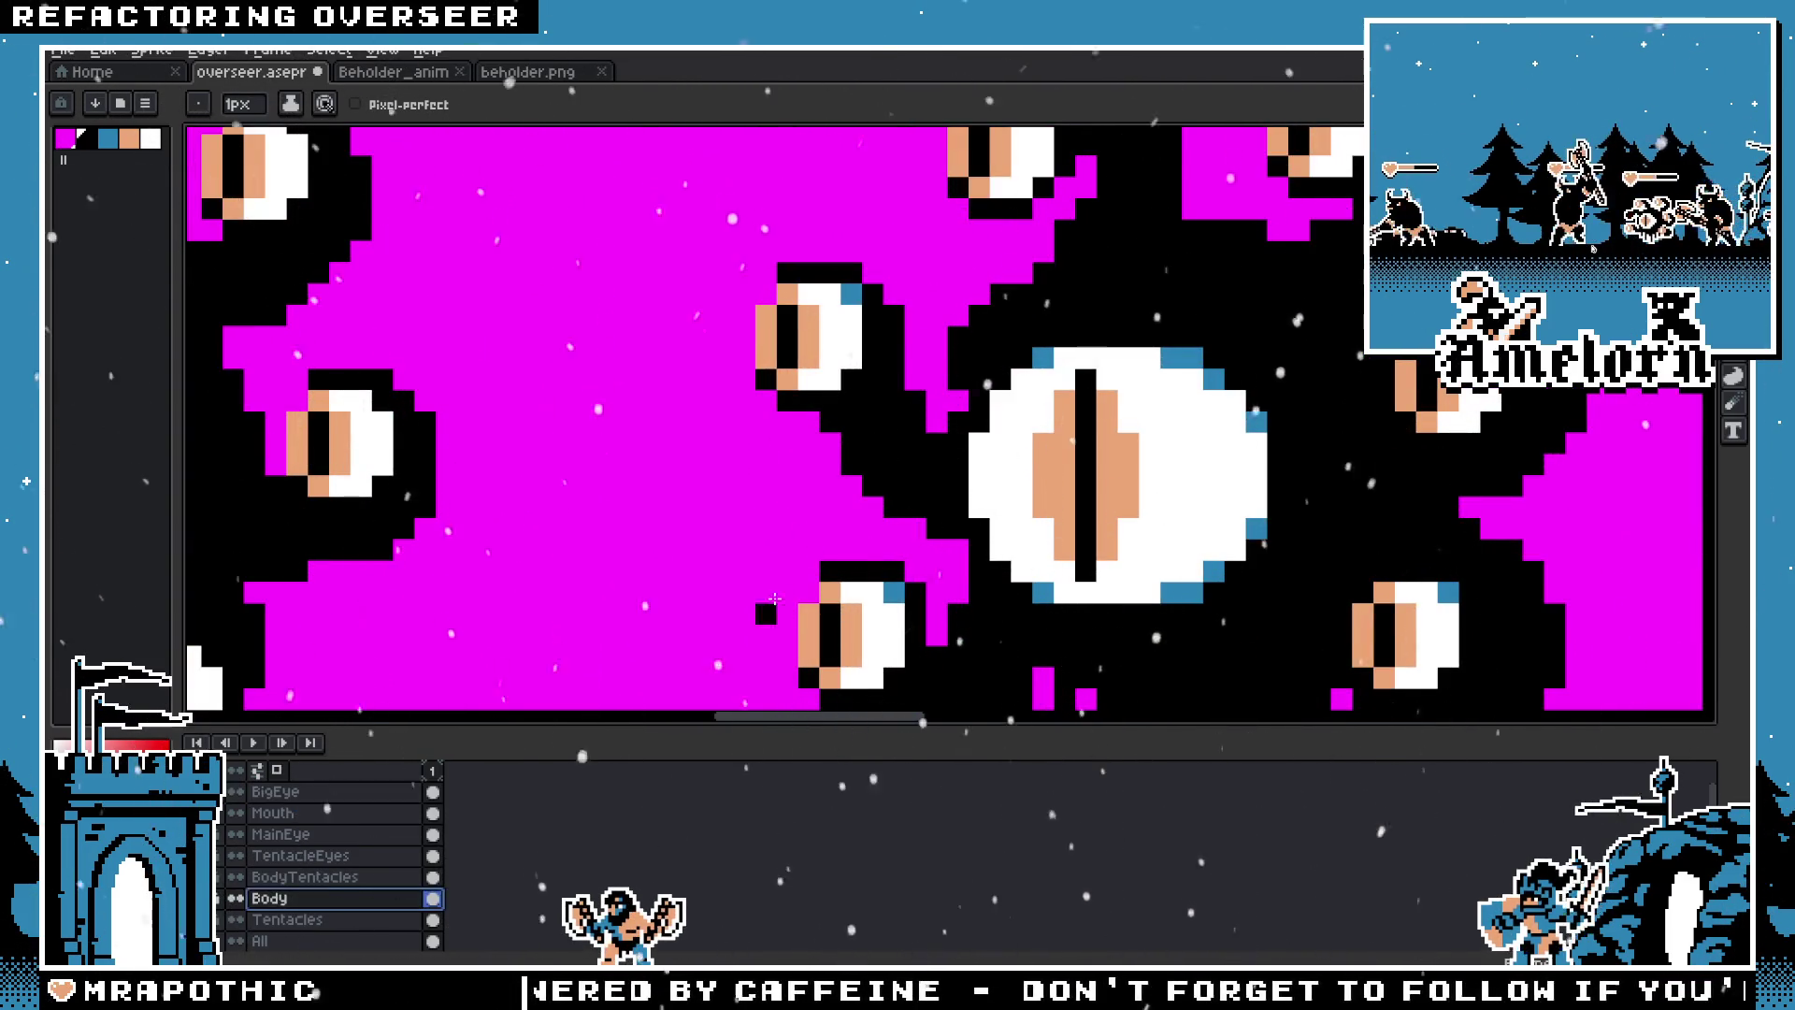
Step: Zoom around to inspect the second beholder's black body and six peach-irised tentacle eyes
scroll(1094, 344, down, 3)
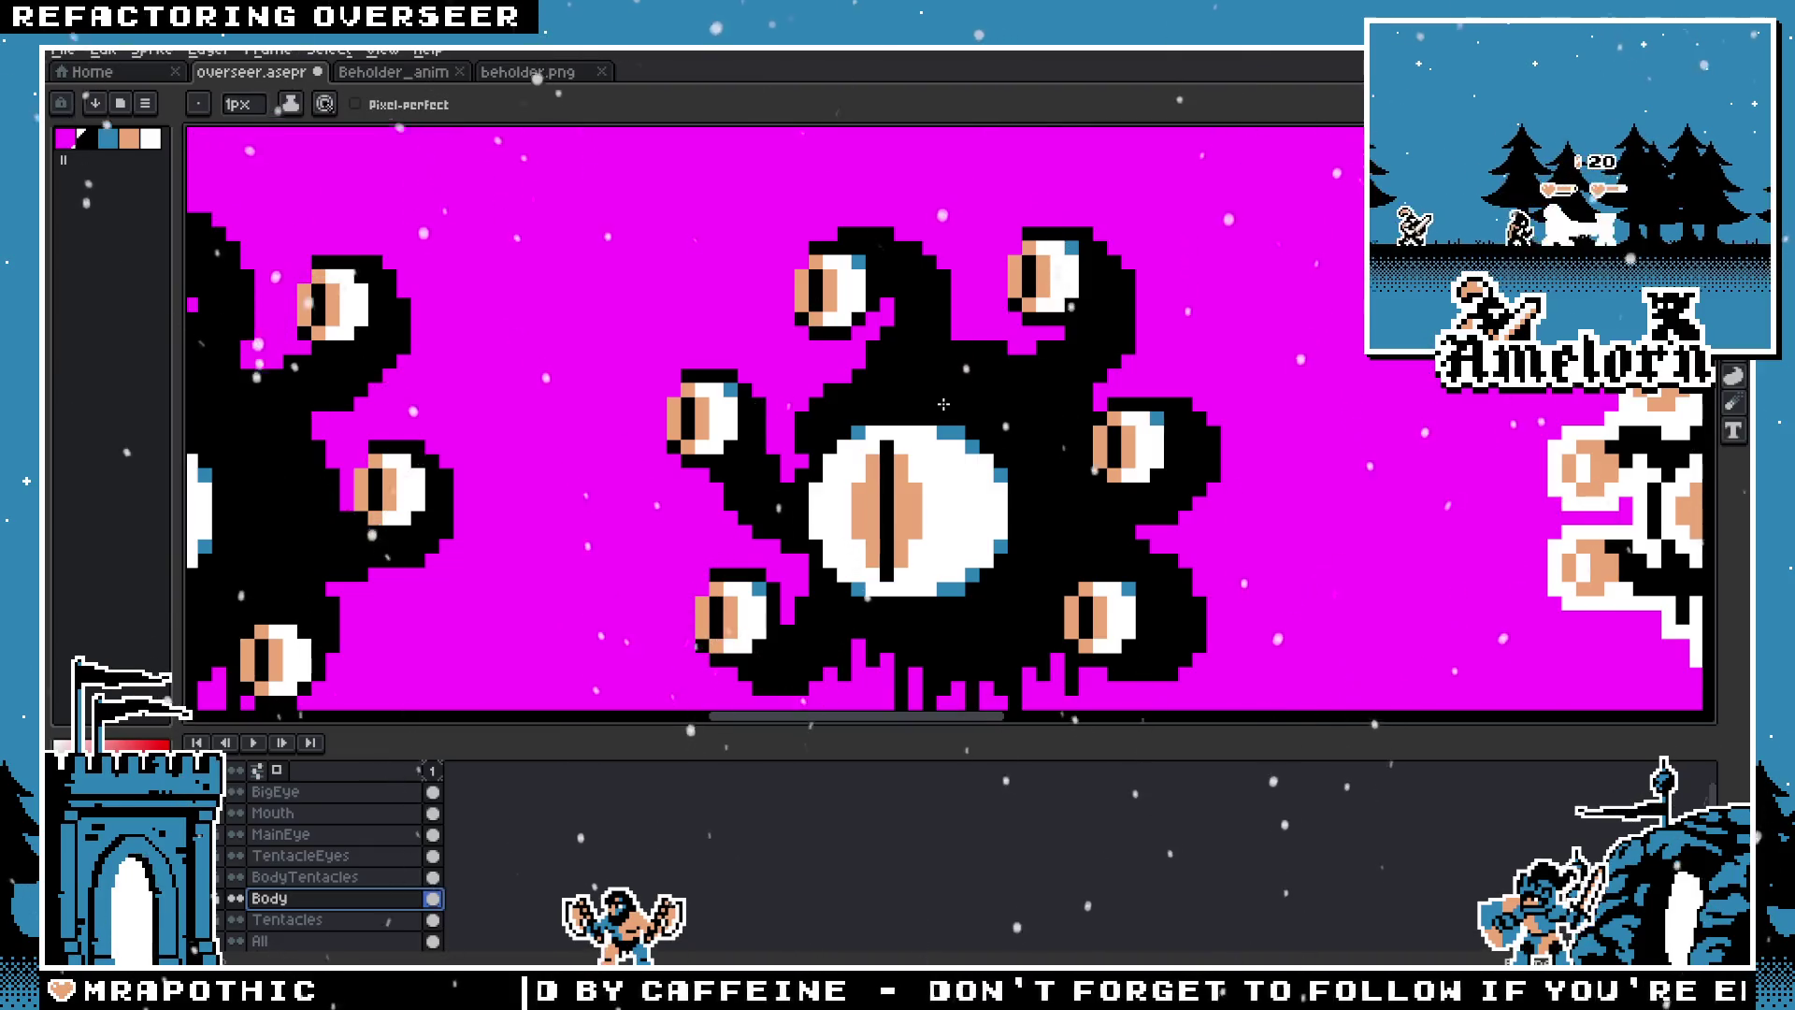
scroll(944, 404, up, 3)
scroll(979, 513, down, 2)
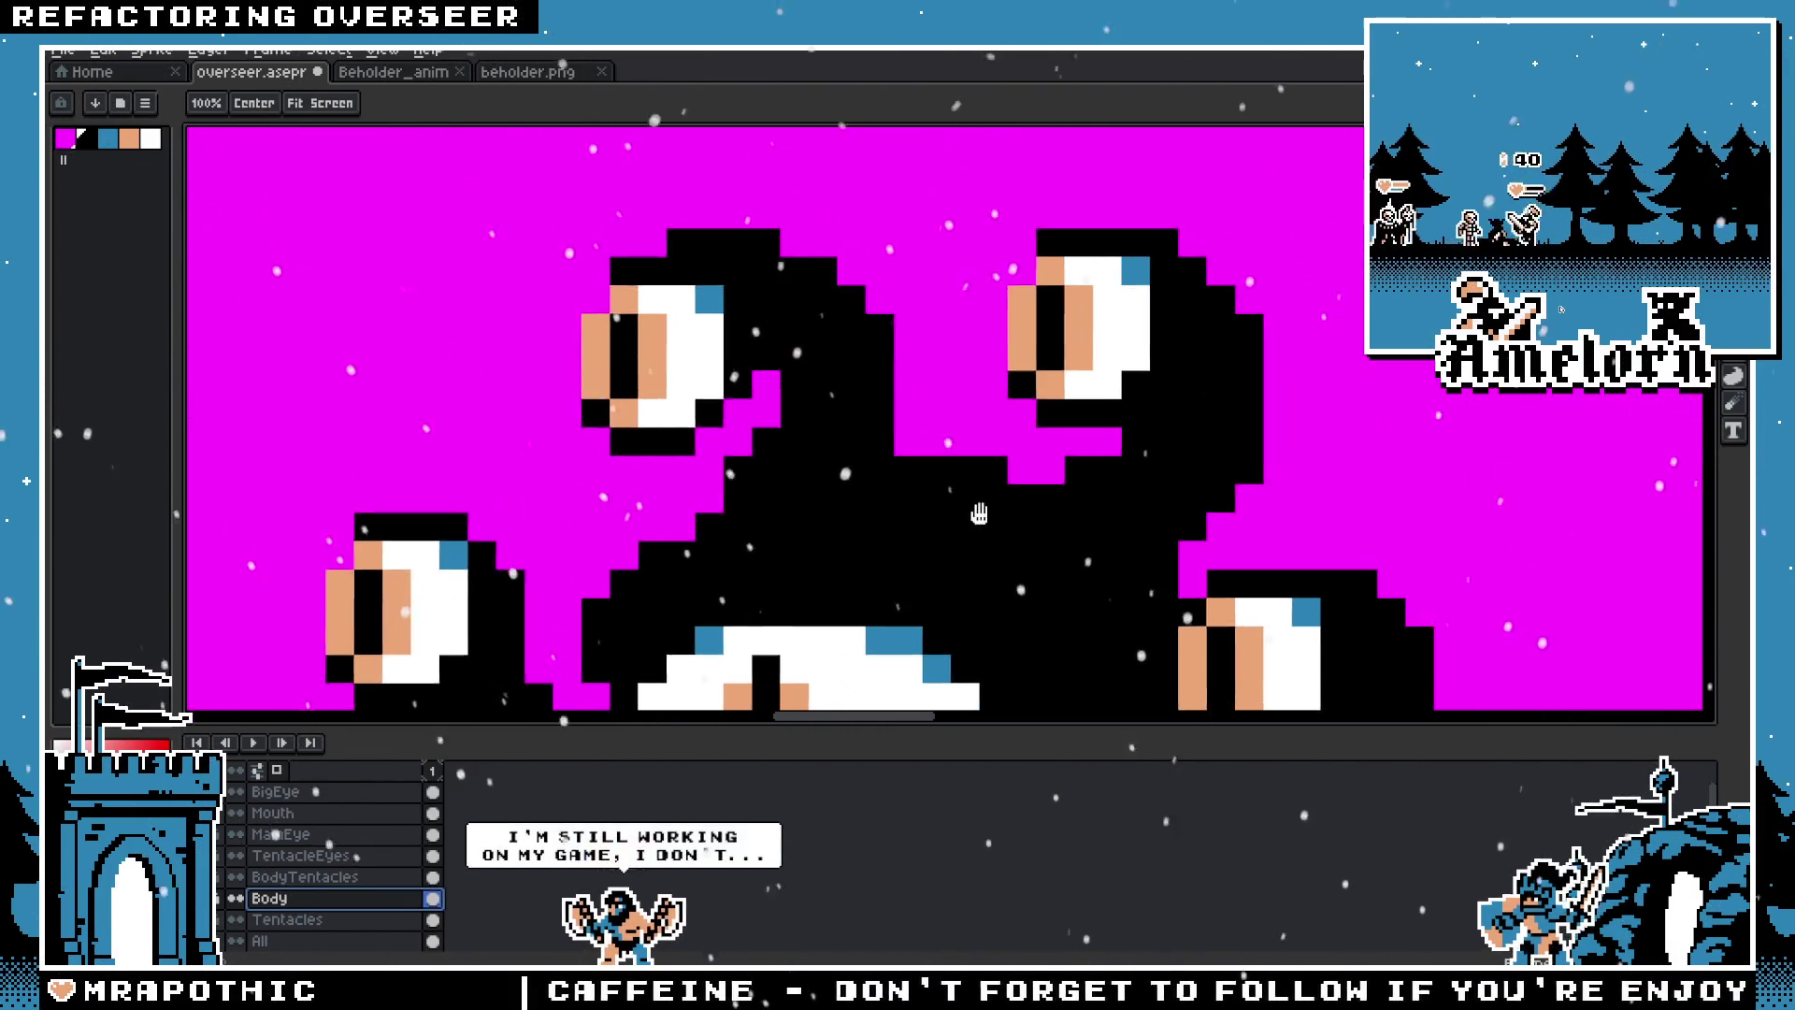
scroll(979, 513, down, 3)
scroll(1011, 432, down, 1)
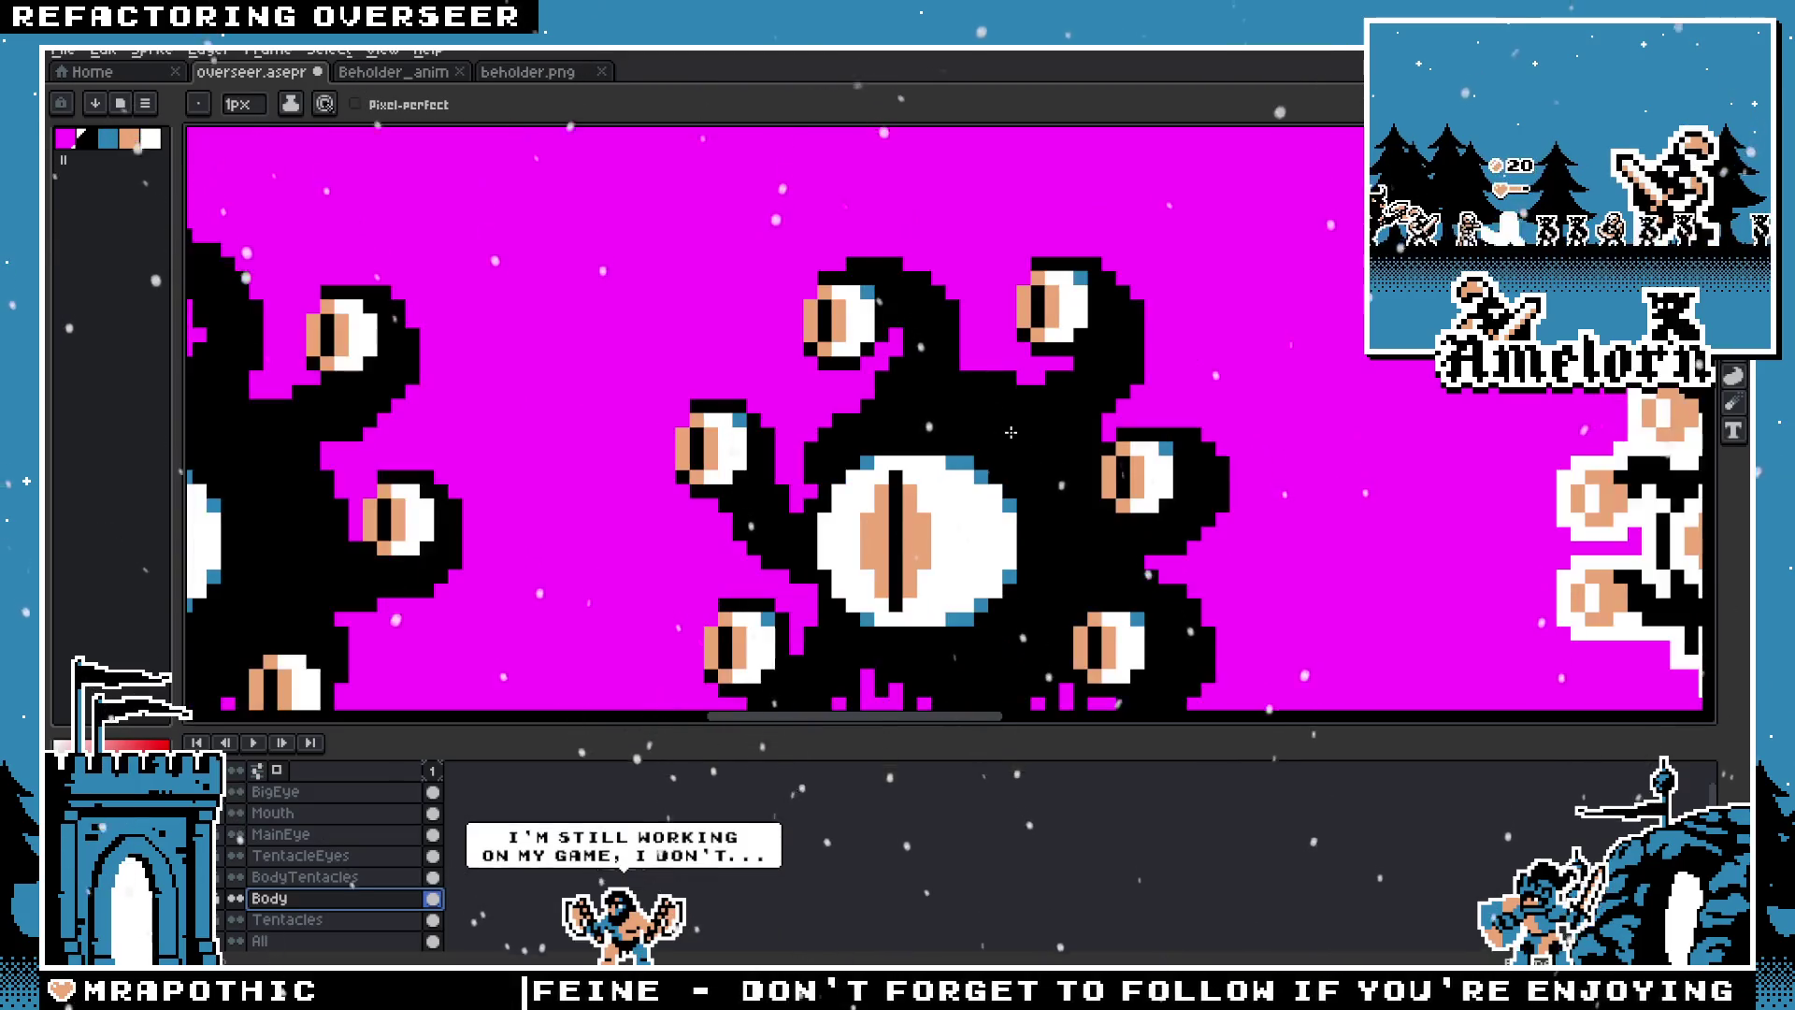
scroll(991, 429, down, 1)
scroll(956, 420, down, 1)
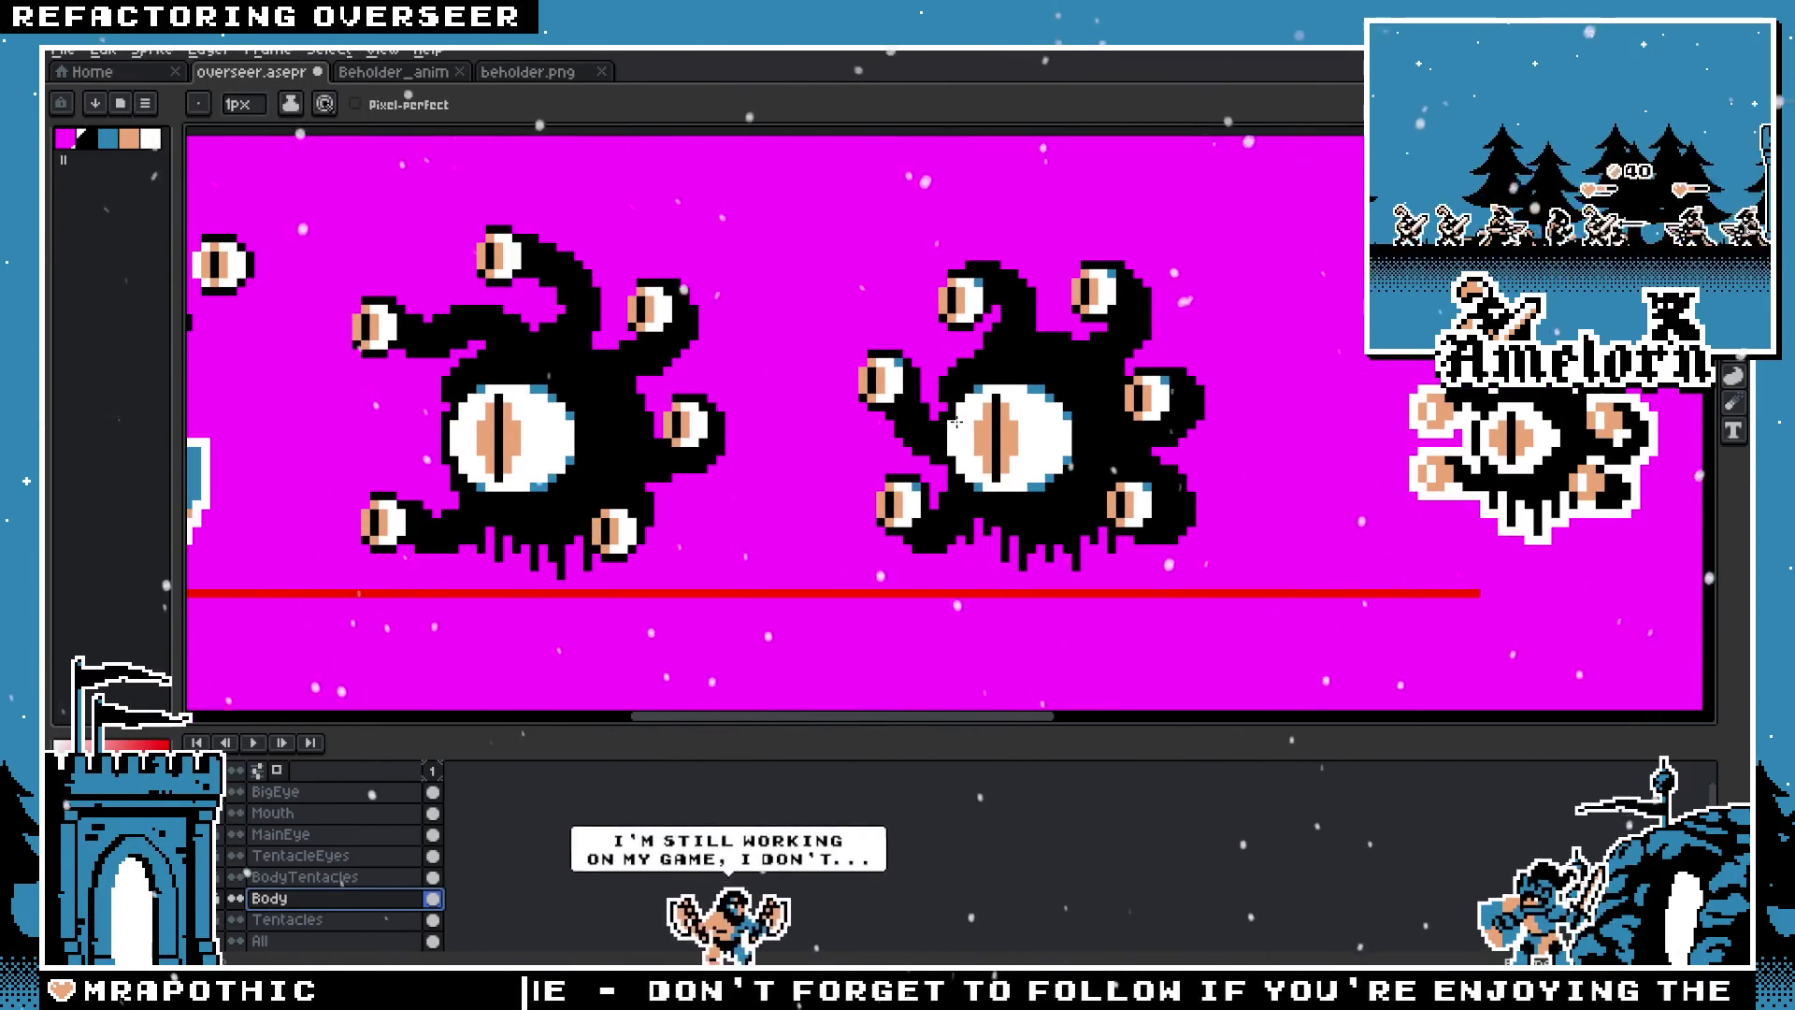
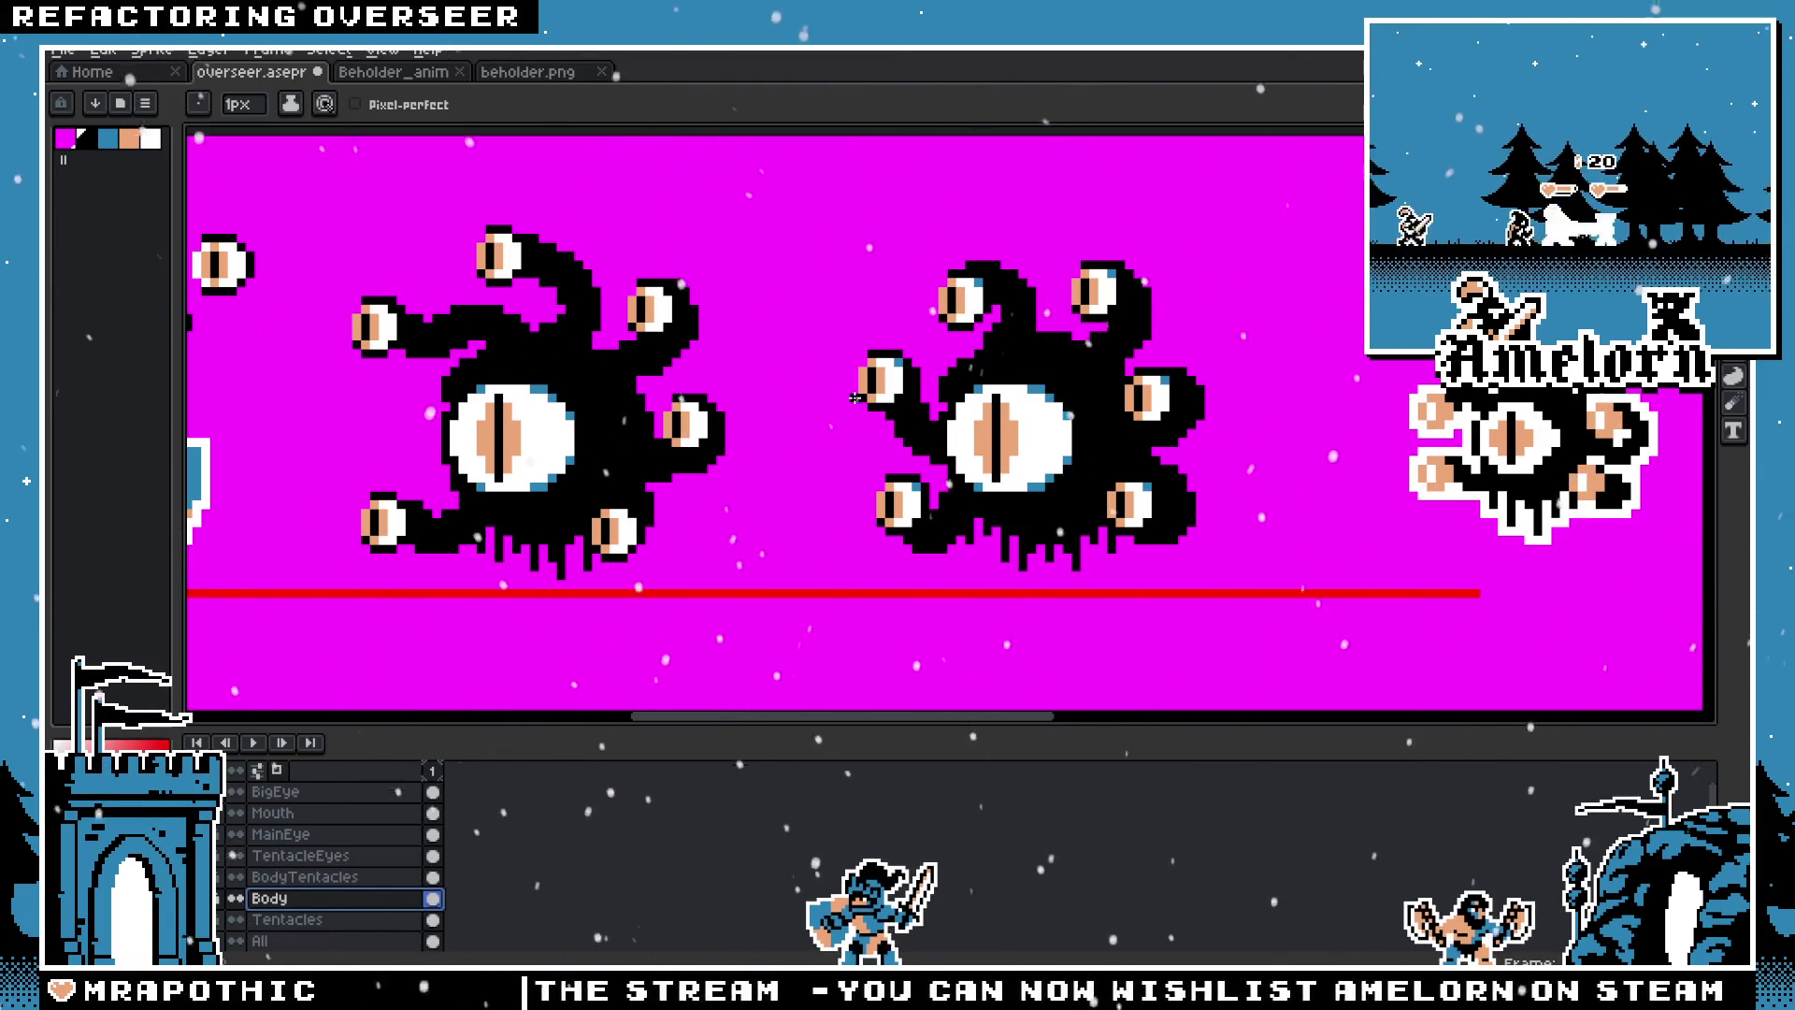
Step: Make the Tentacles layer active and ready the eyedropper and pencil tools
scroll(1046, 416, up, 1)
scroll(1028, 423, down, 1)
scroll(1010, 431, down, 3)
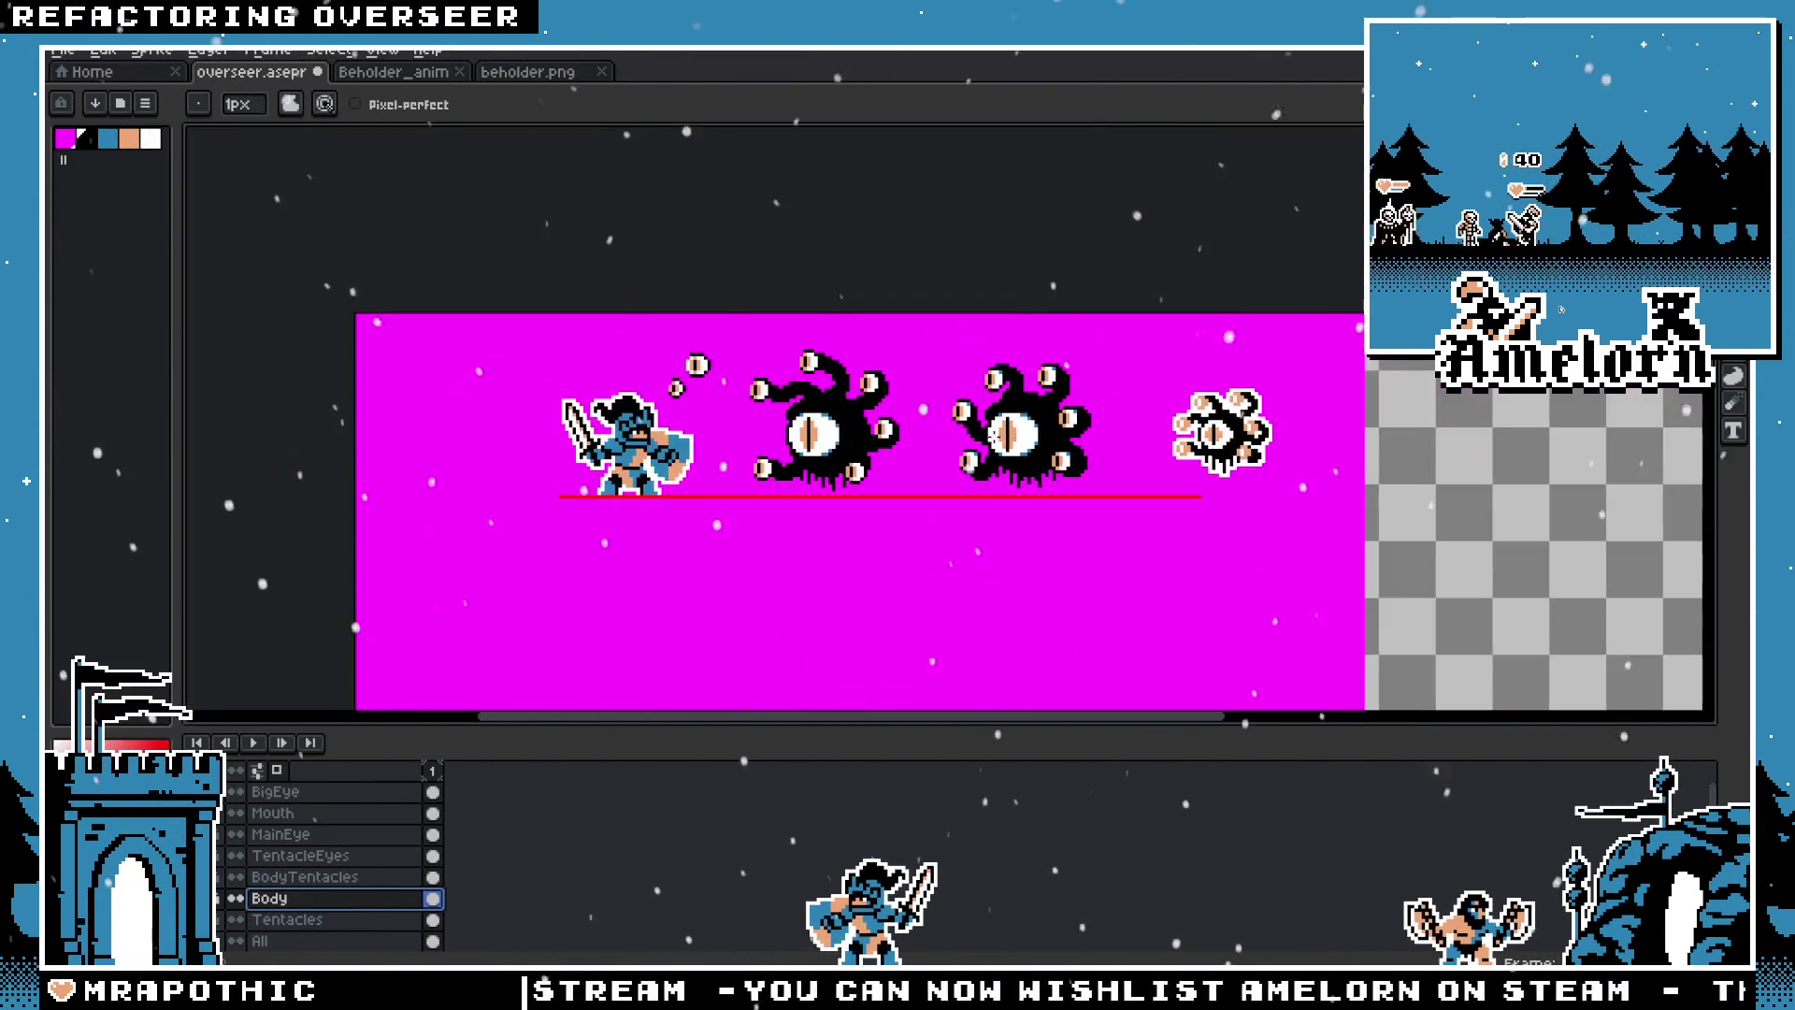
scroll(960, 437, up, 1)
scroll(1029, 425, up, 2)
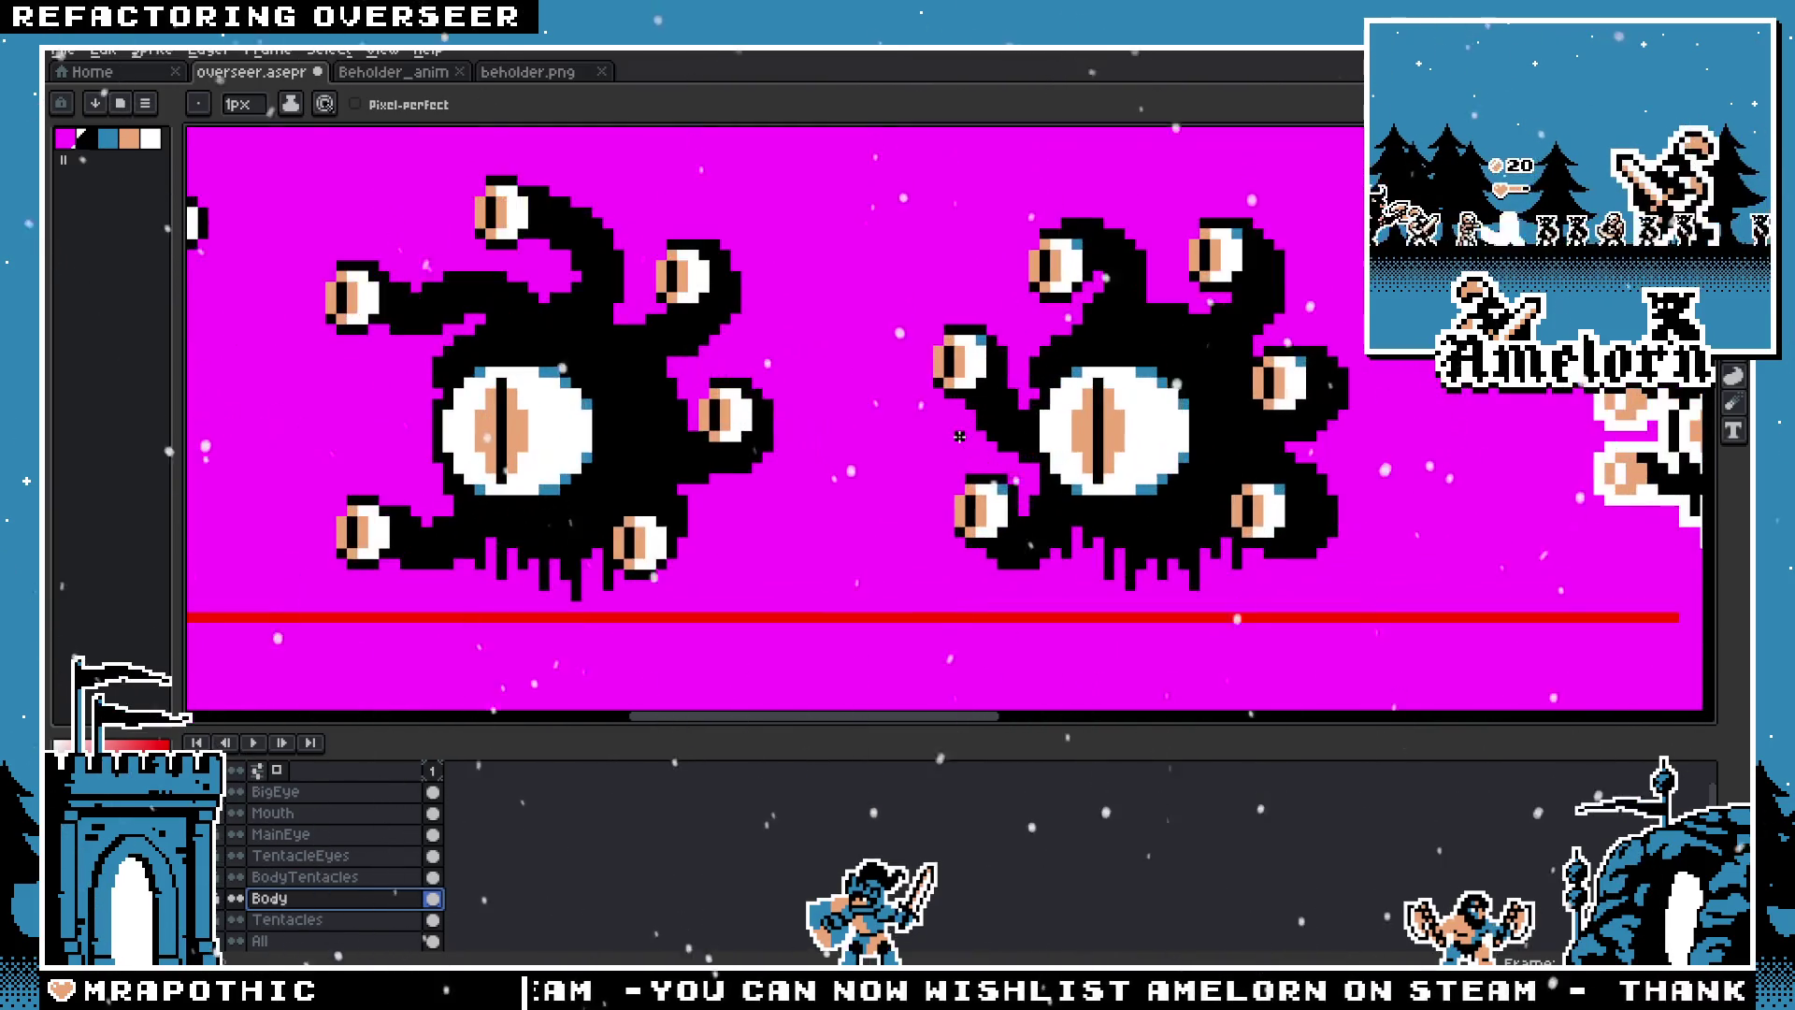
scroll(1140, 414, up, 1)
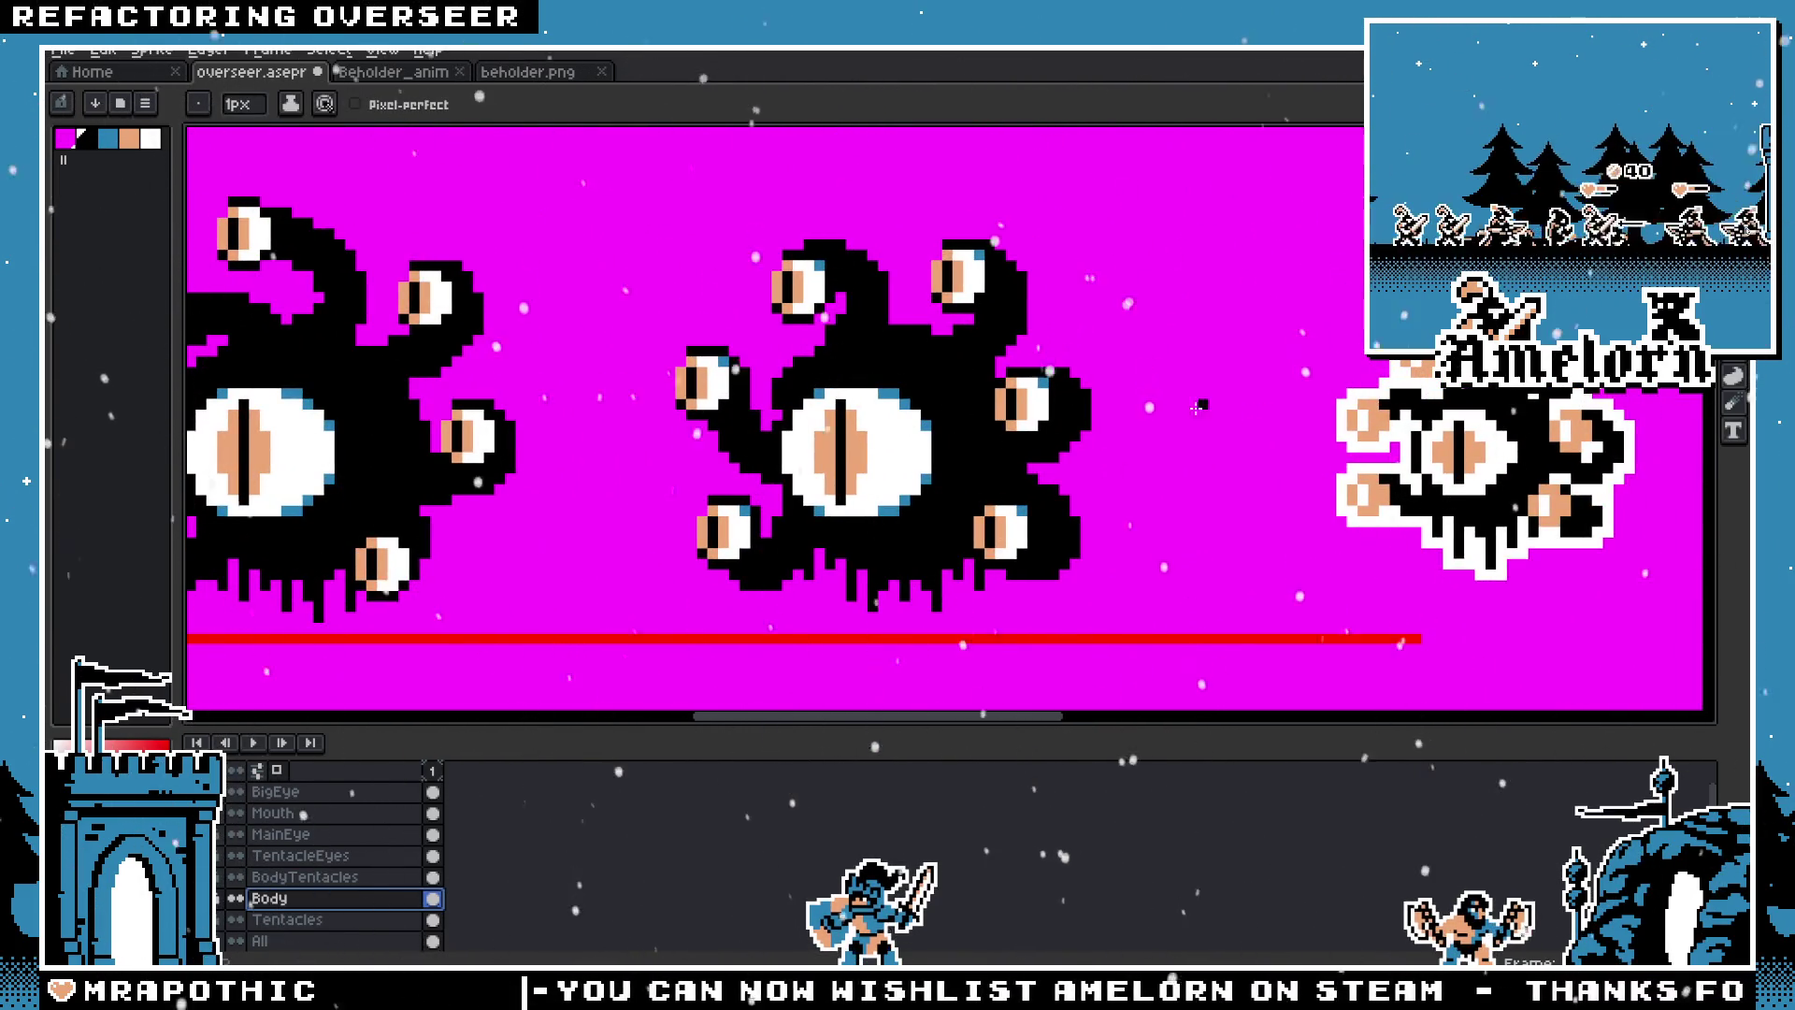
scroll(1085, 441, down, 1)
scroll(1003, 428, up, 1)
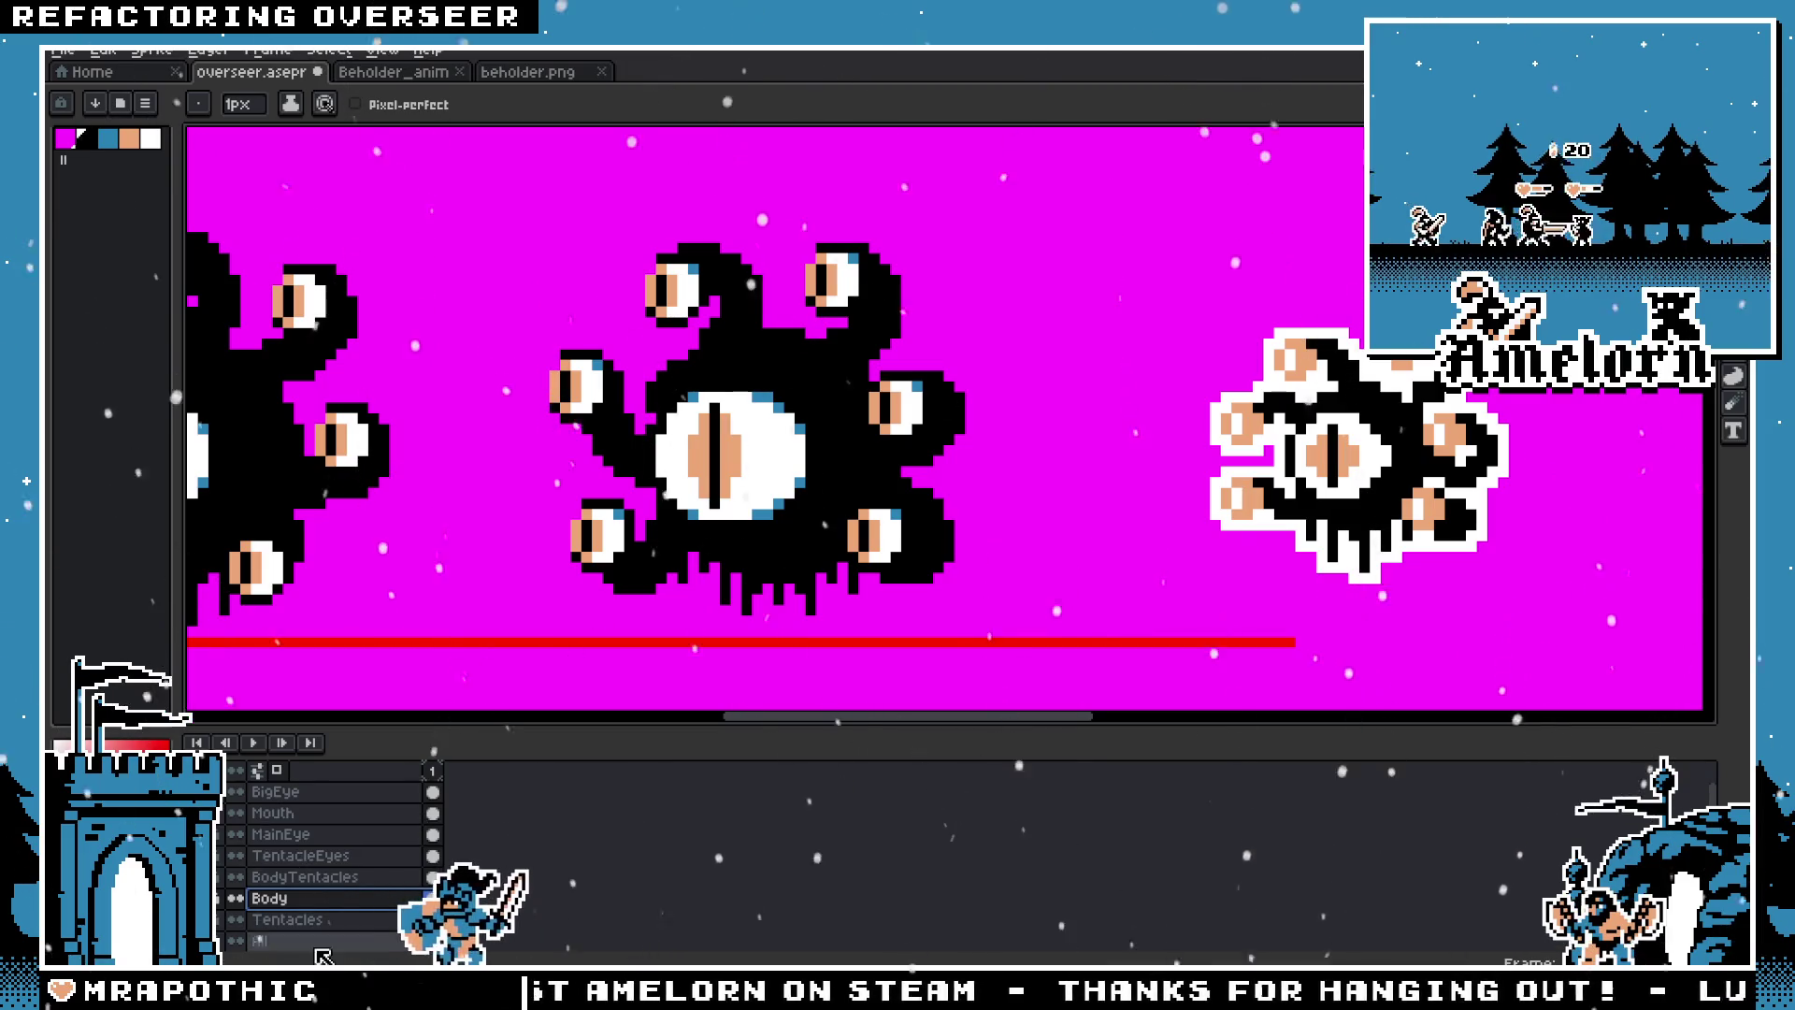
key(Down)
scroll(583, 439, up, 1)
key(i)
key(b)
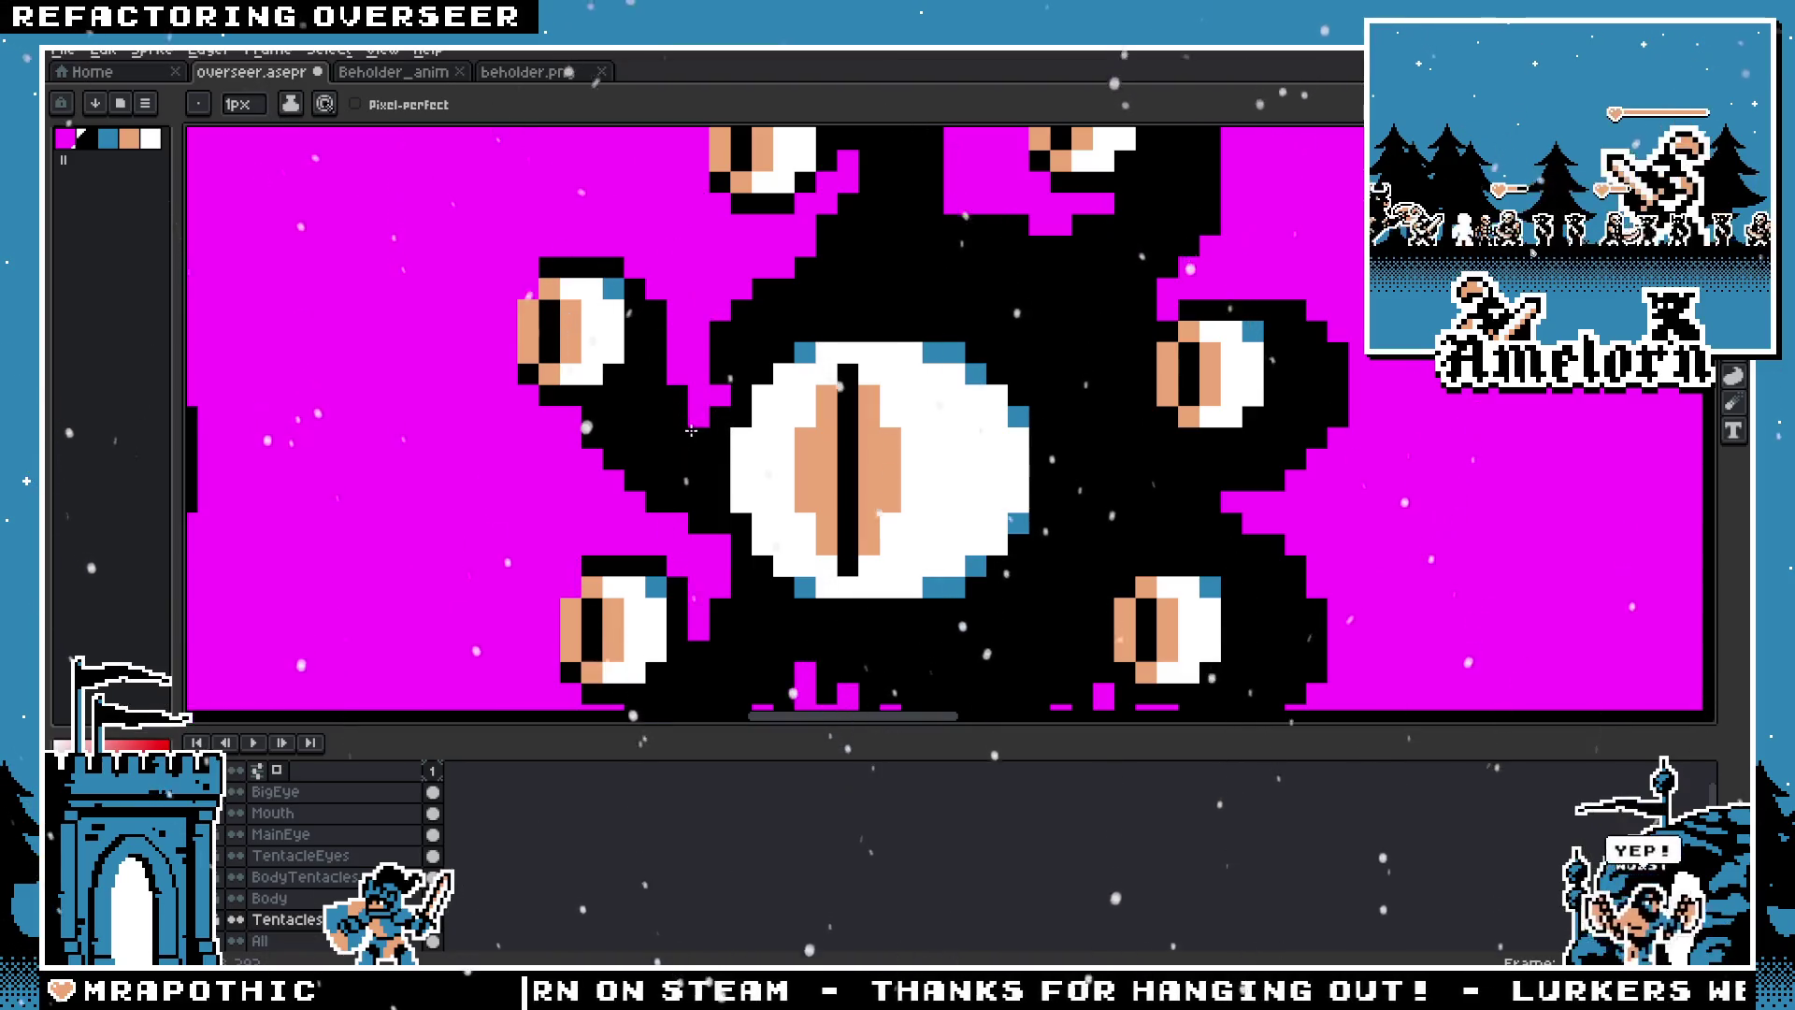
Step: Switch to the All layer with the rectangular marquee tool selected
scroll(692, 425, down, 3)
scroll(693, 411, up, 3)
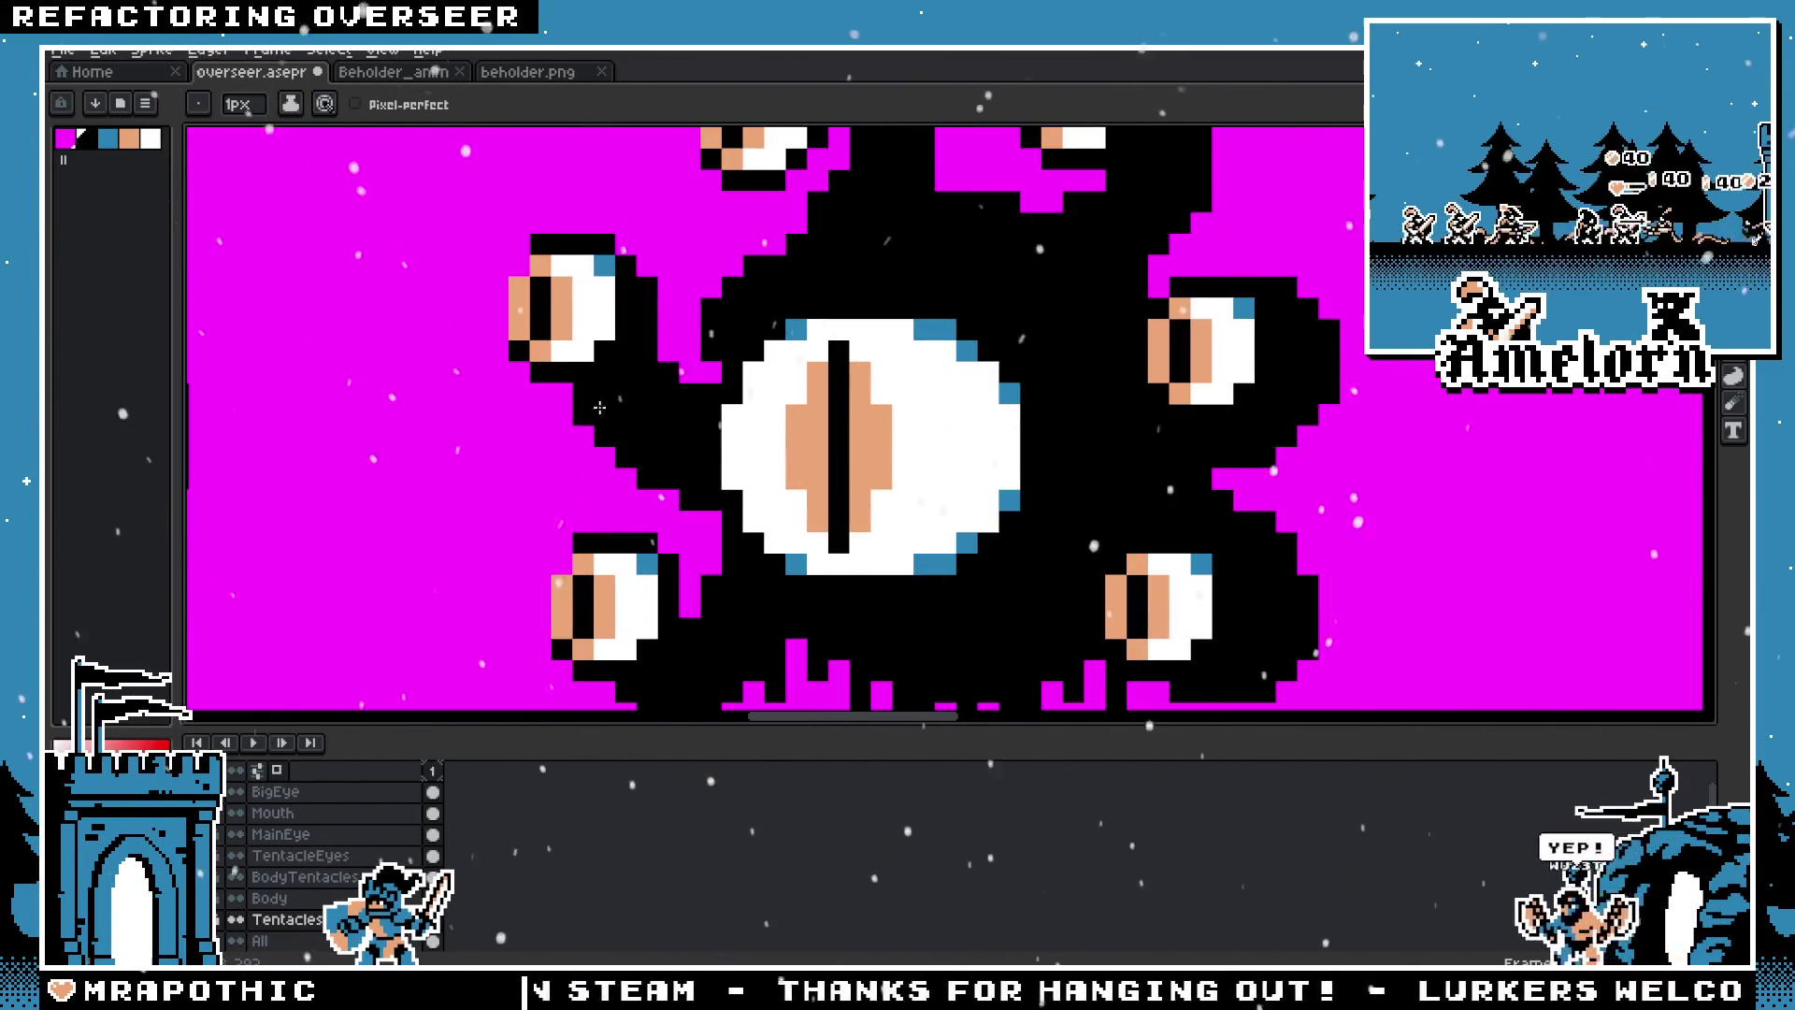
scroll(600, 408, down, 3)
scroll(569, 421, up, 3)
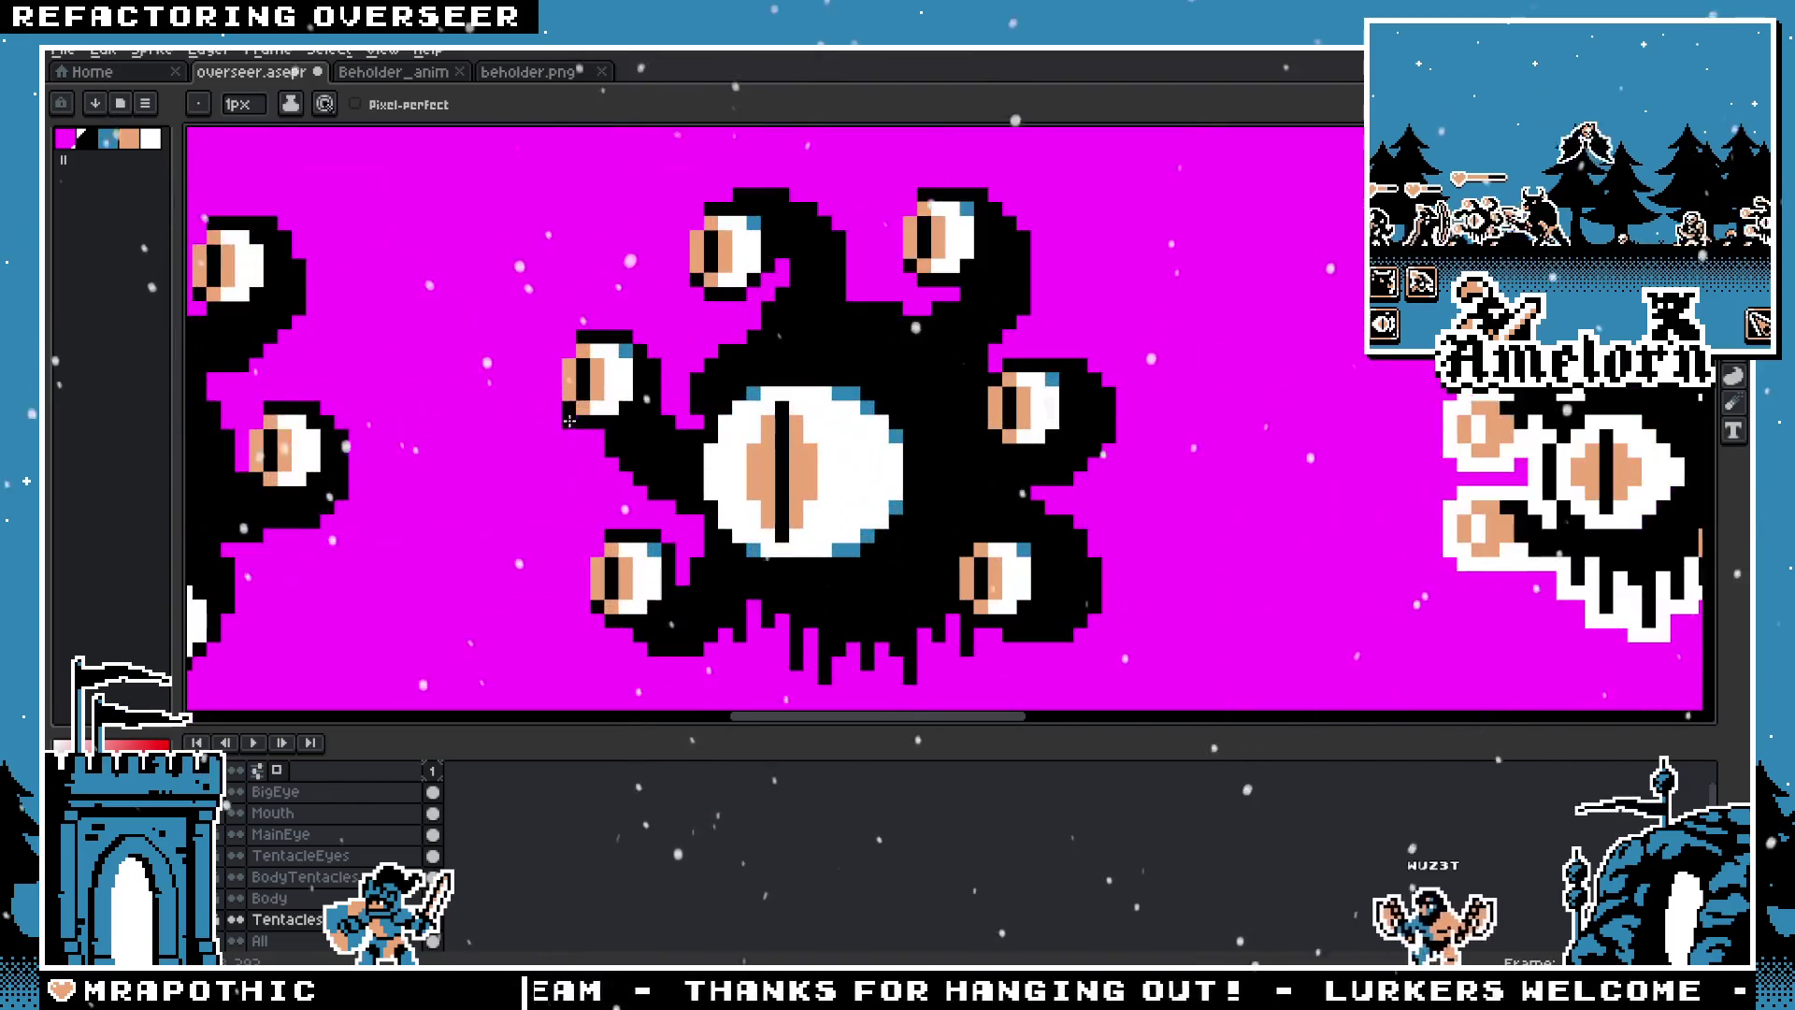
scroll(659, 491, up, 1)
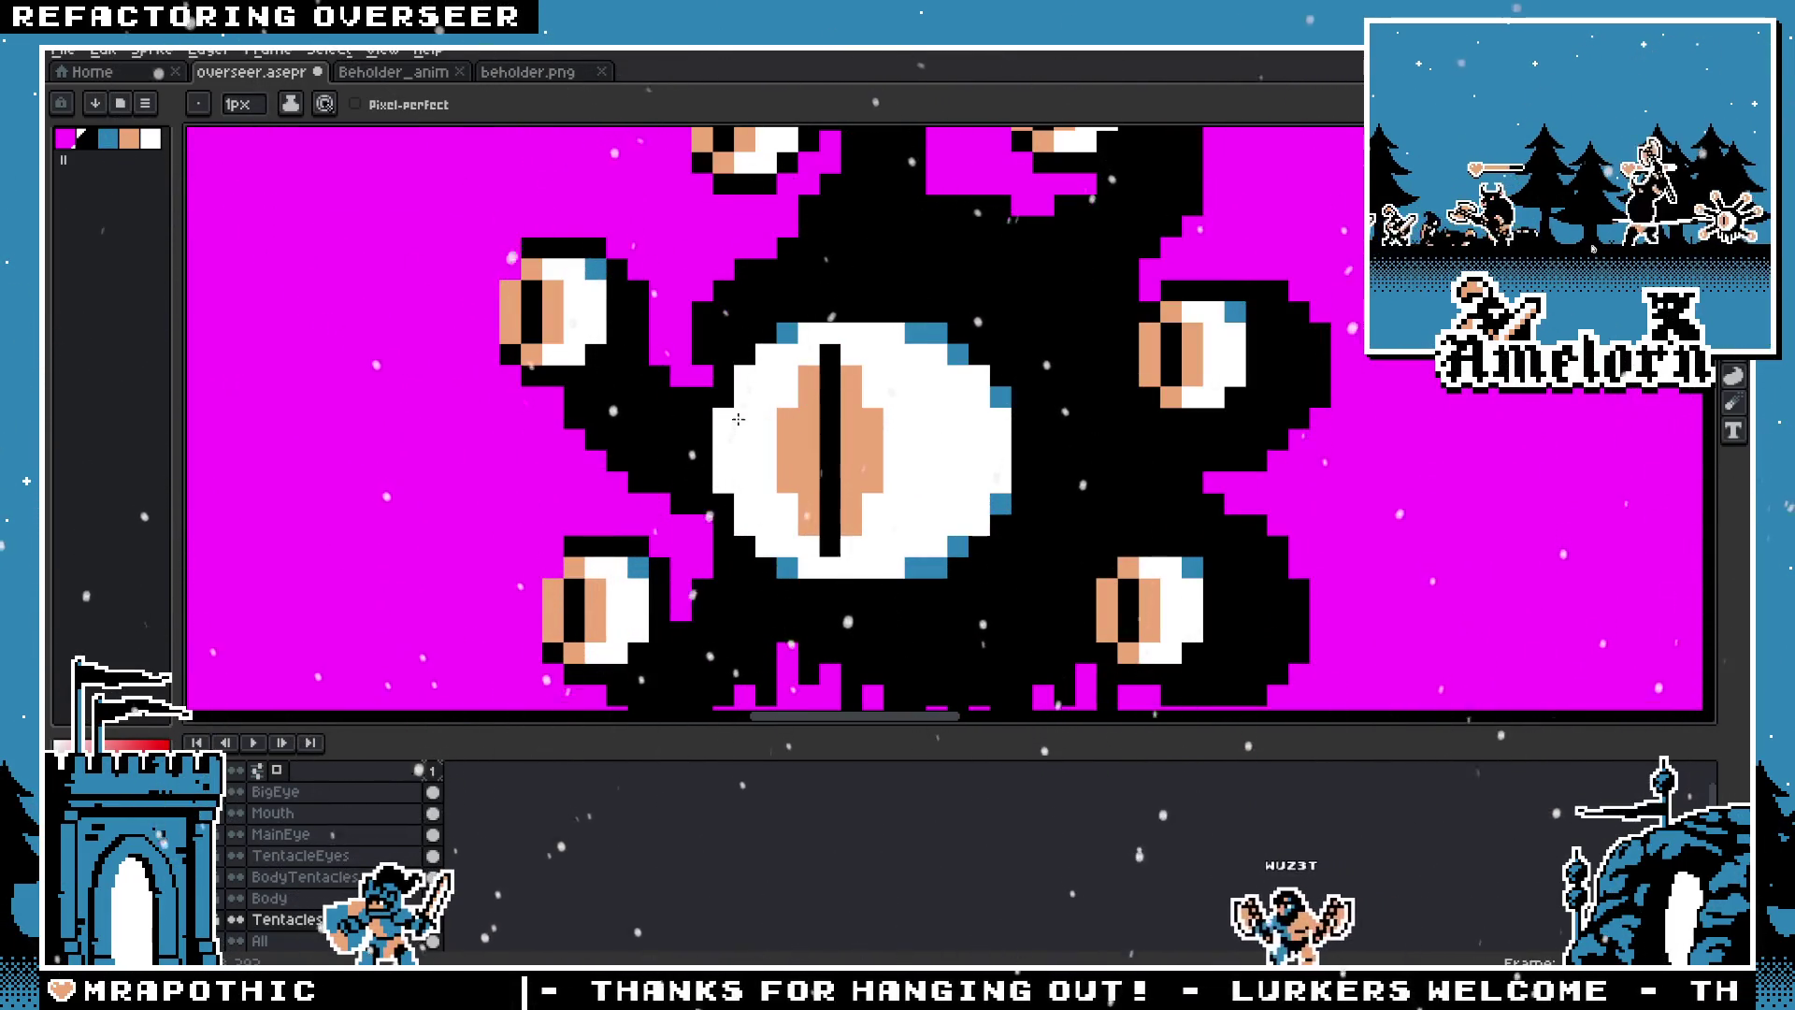
scroll(638, 461, down, 3)
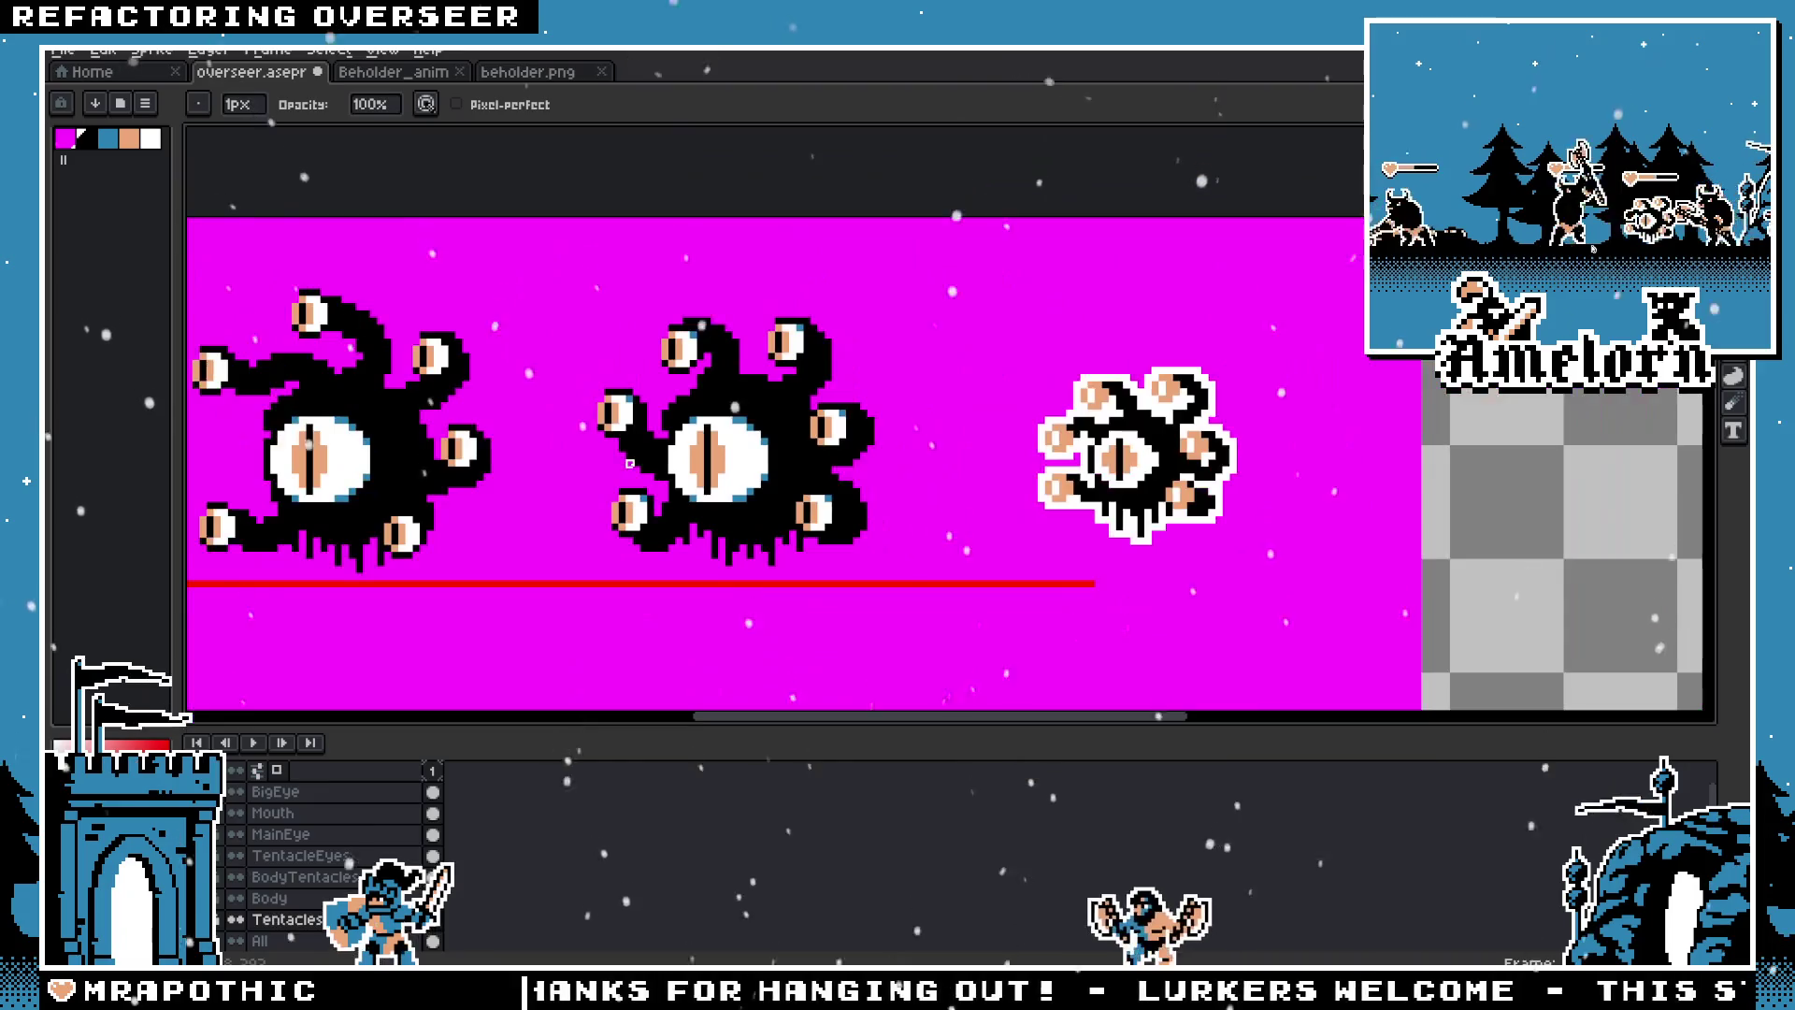
scroll(674, 402, up, 1)
scroll(713, 350, up, 1)
scroll(713, 350, up, 1)
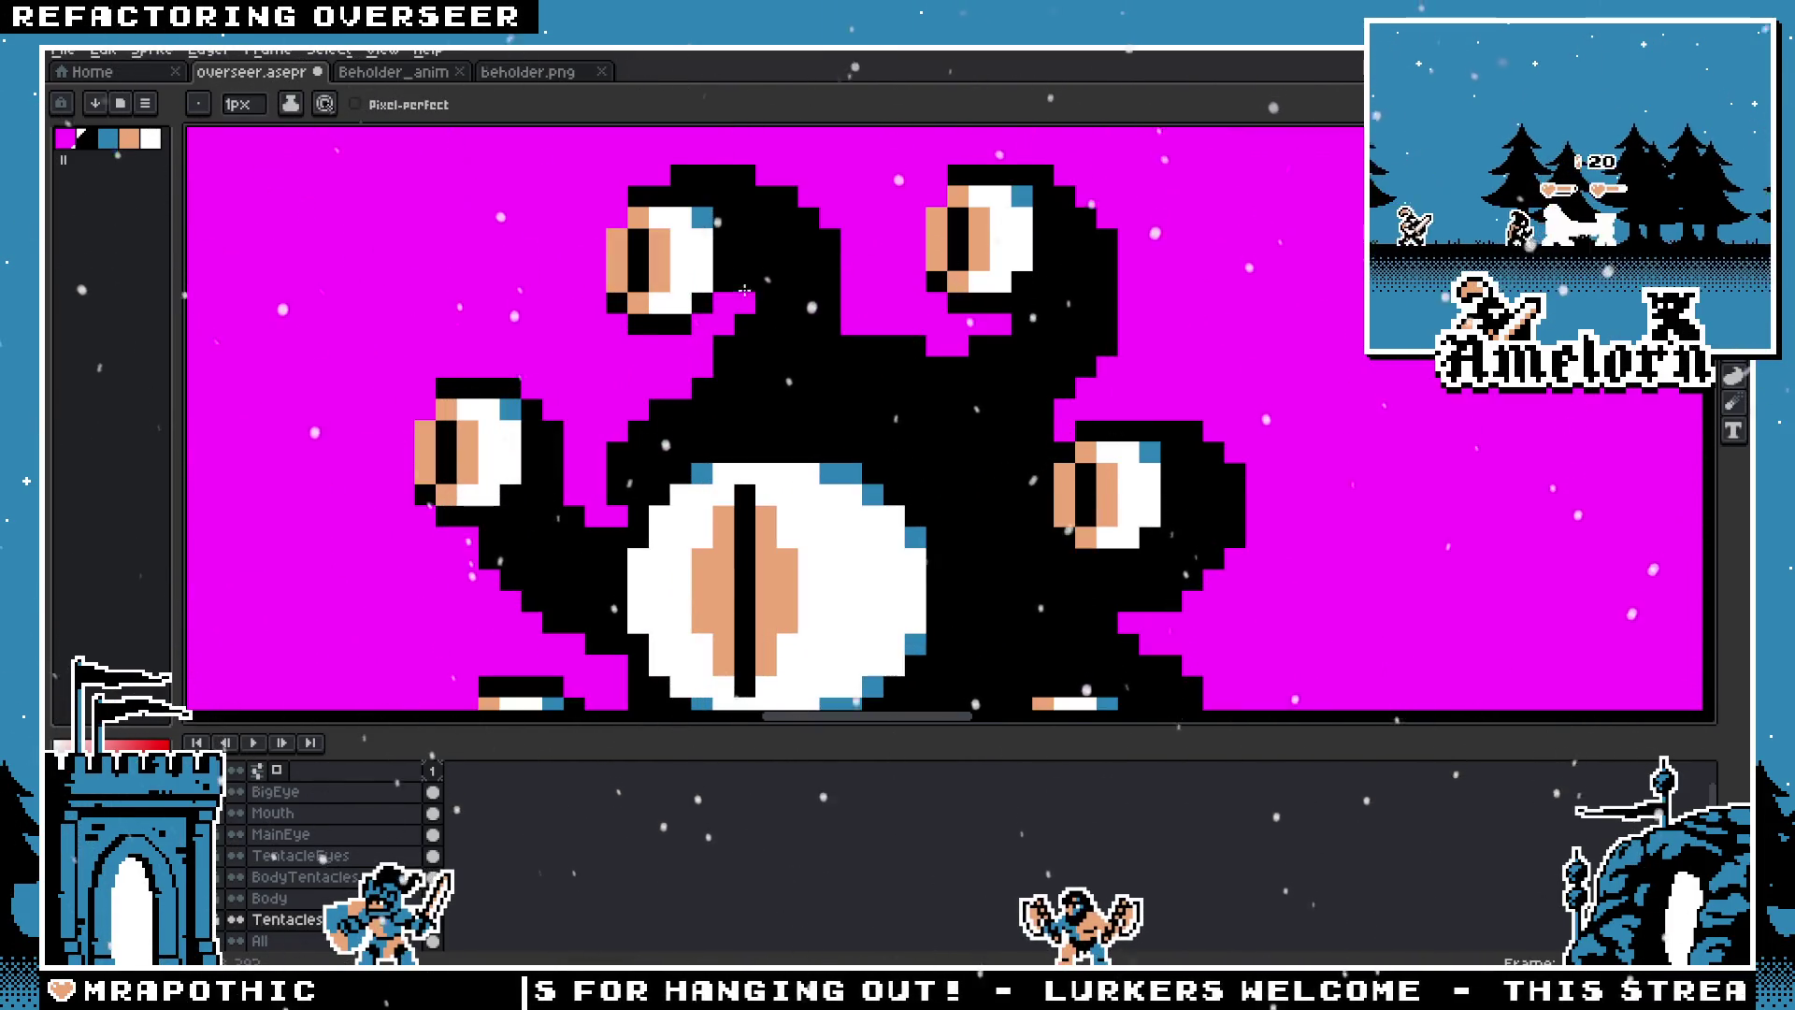
scroll(751, 304, down, 4)
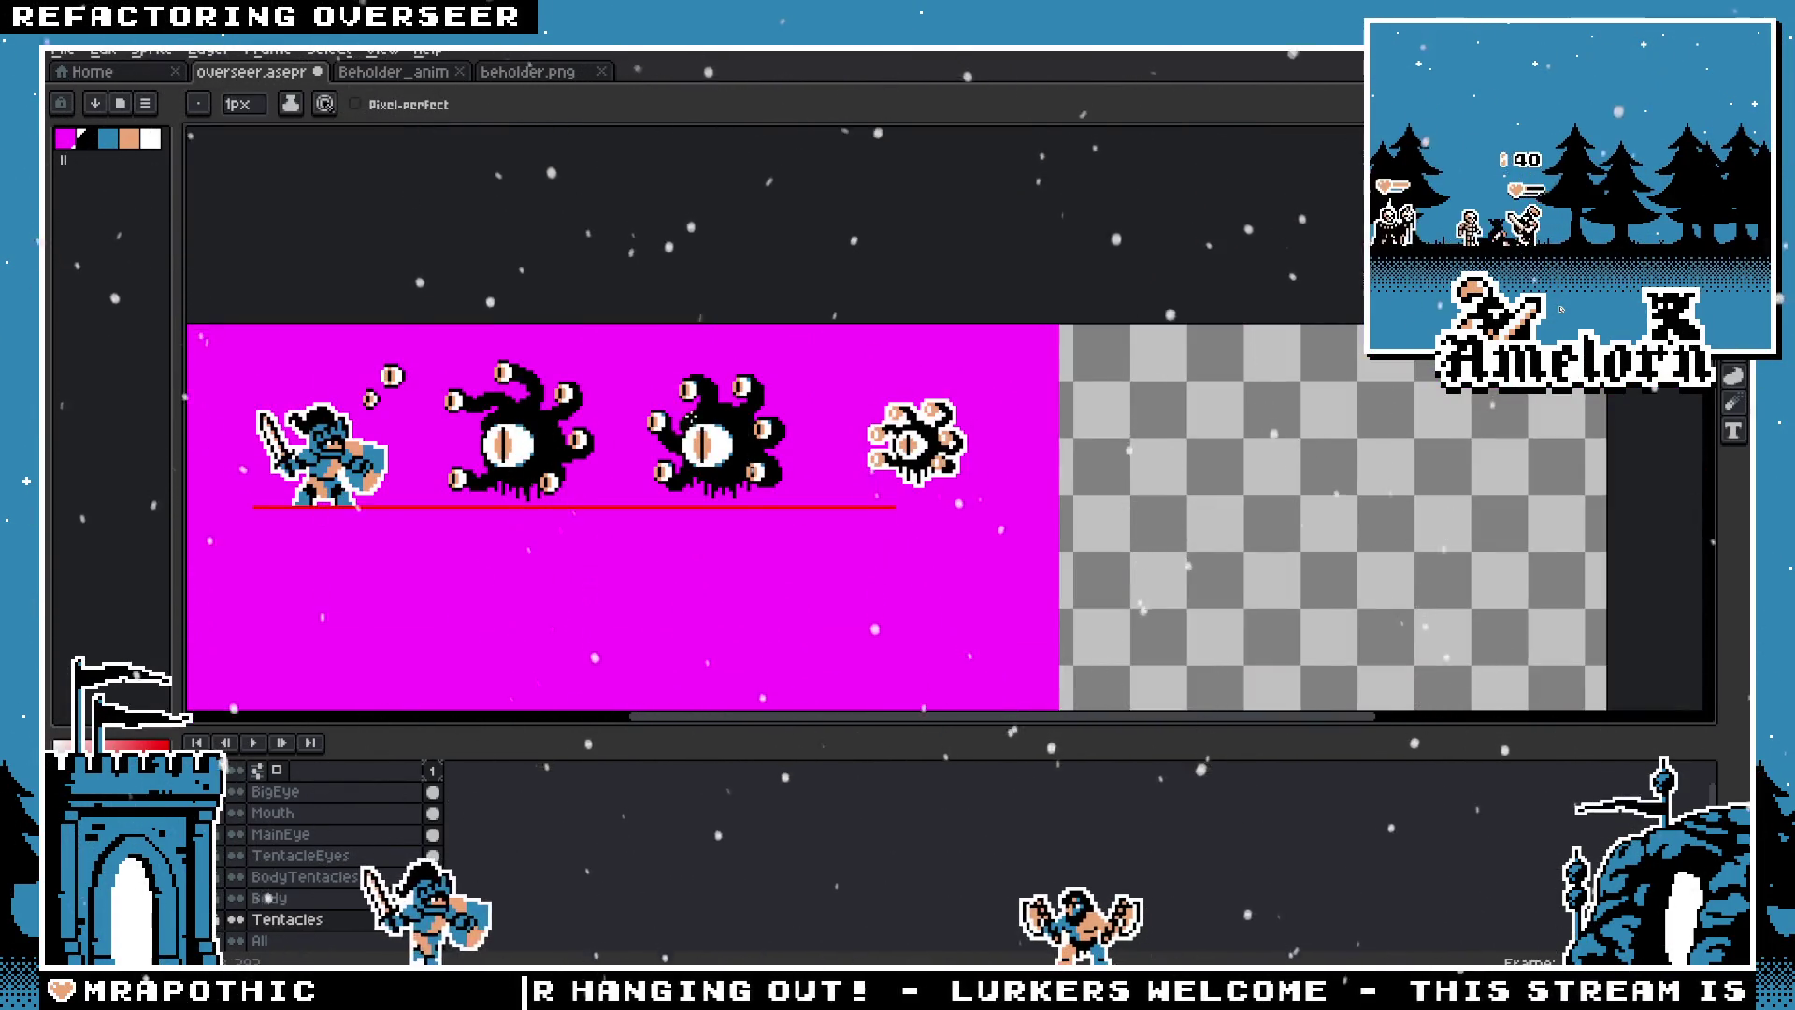
scroll(697, 416, up, 4)
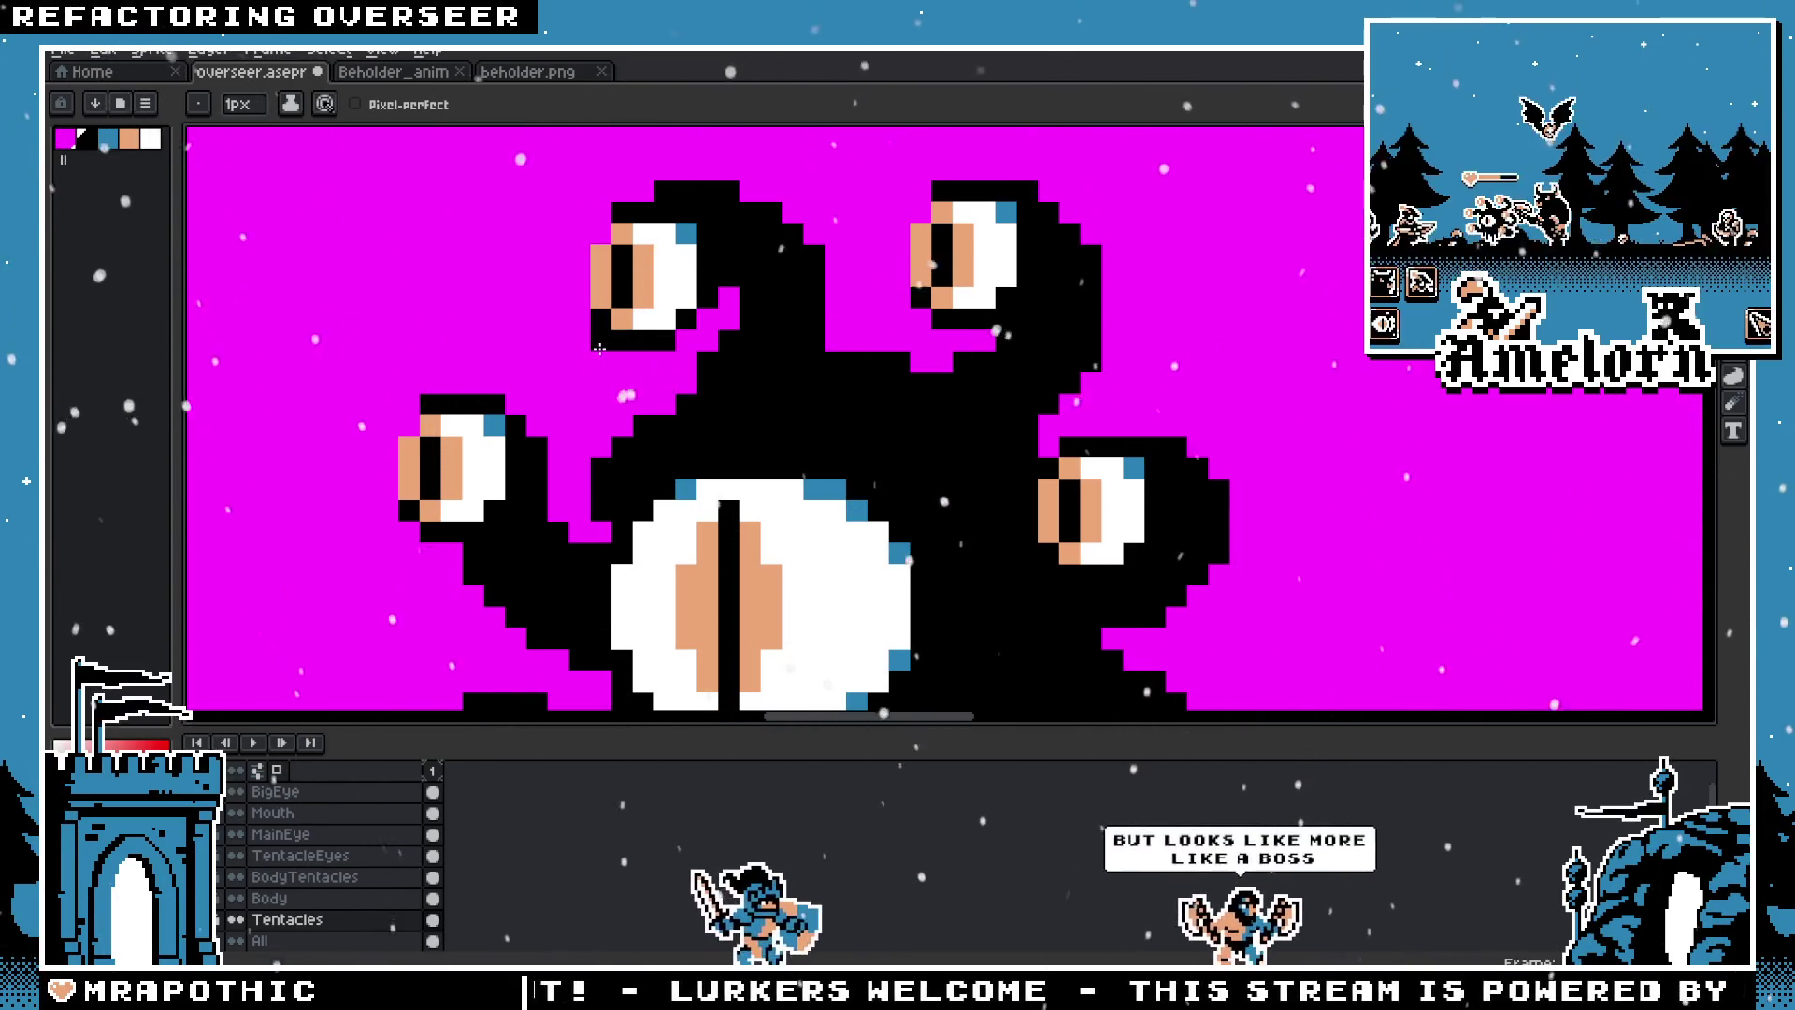
scroll(684, 385, down, 3)
scroll(699, 408, down, 2)
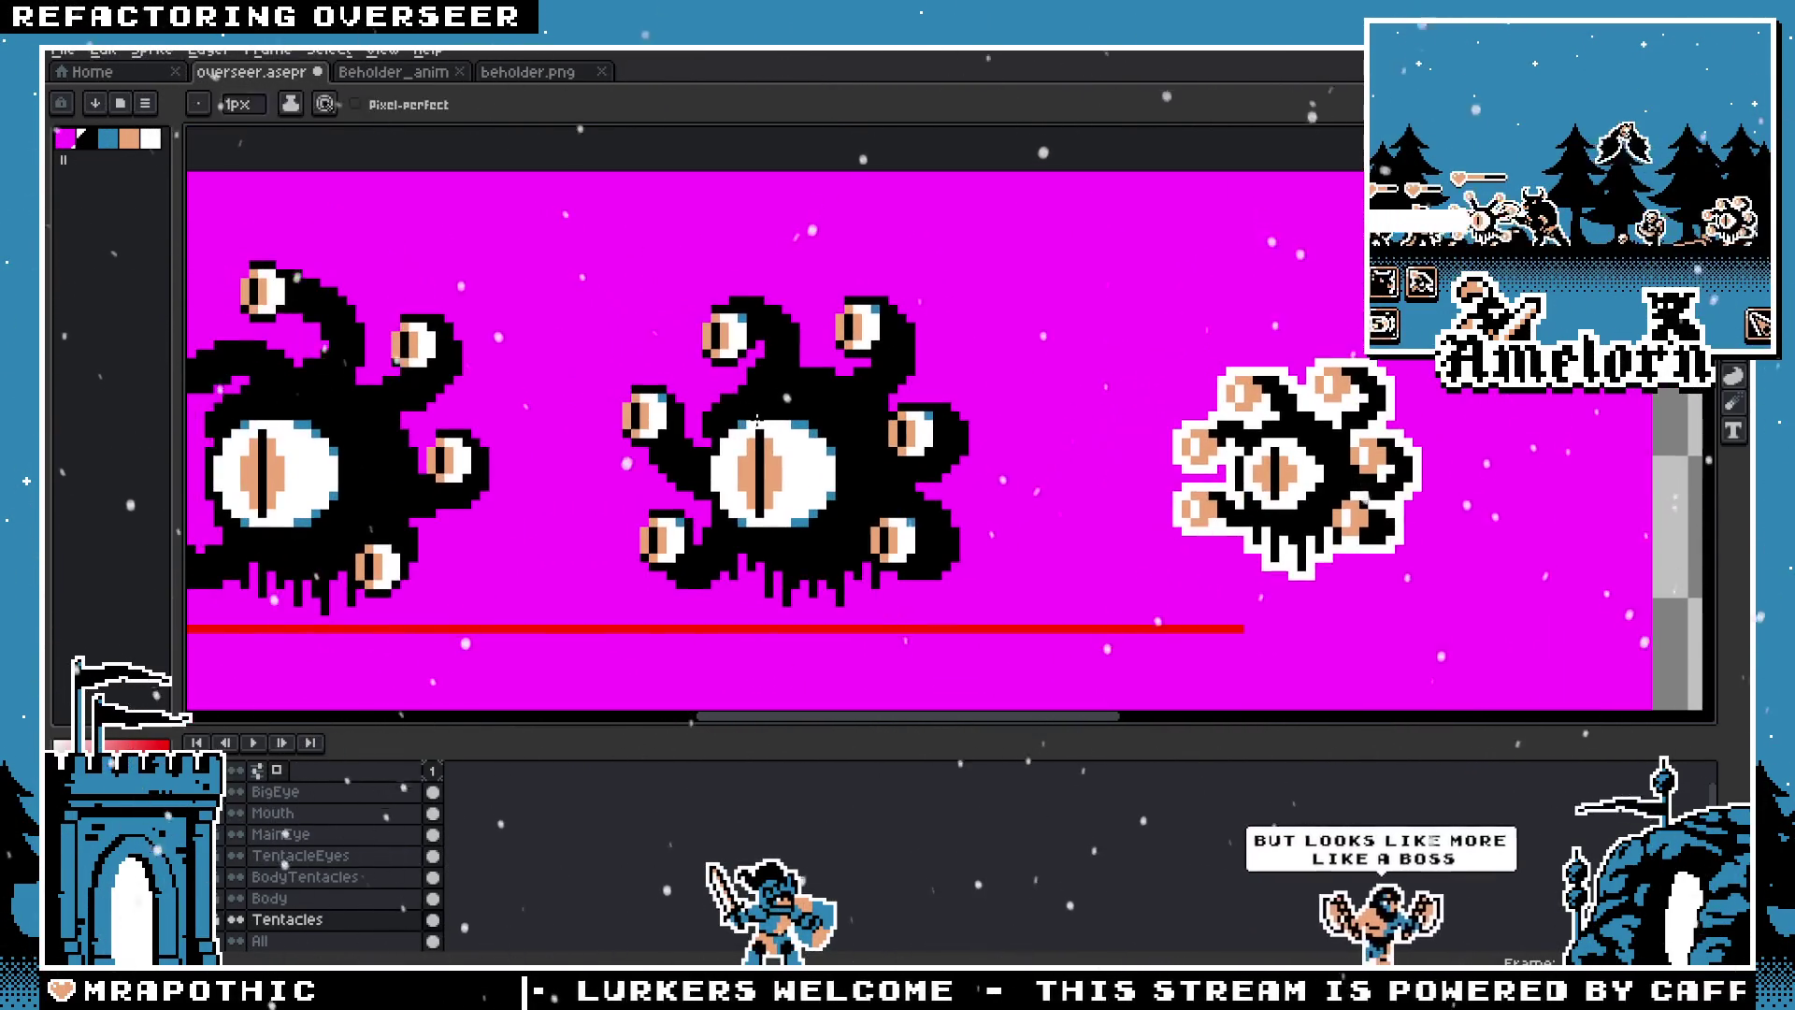
scroll(766, 412, left, 3)
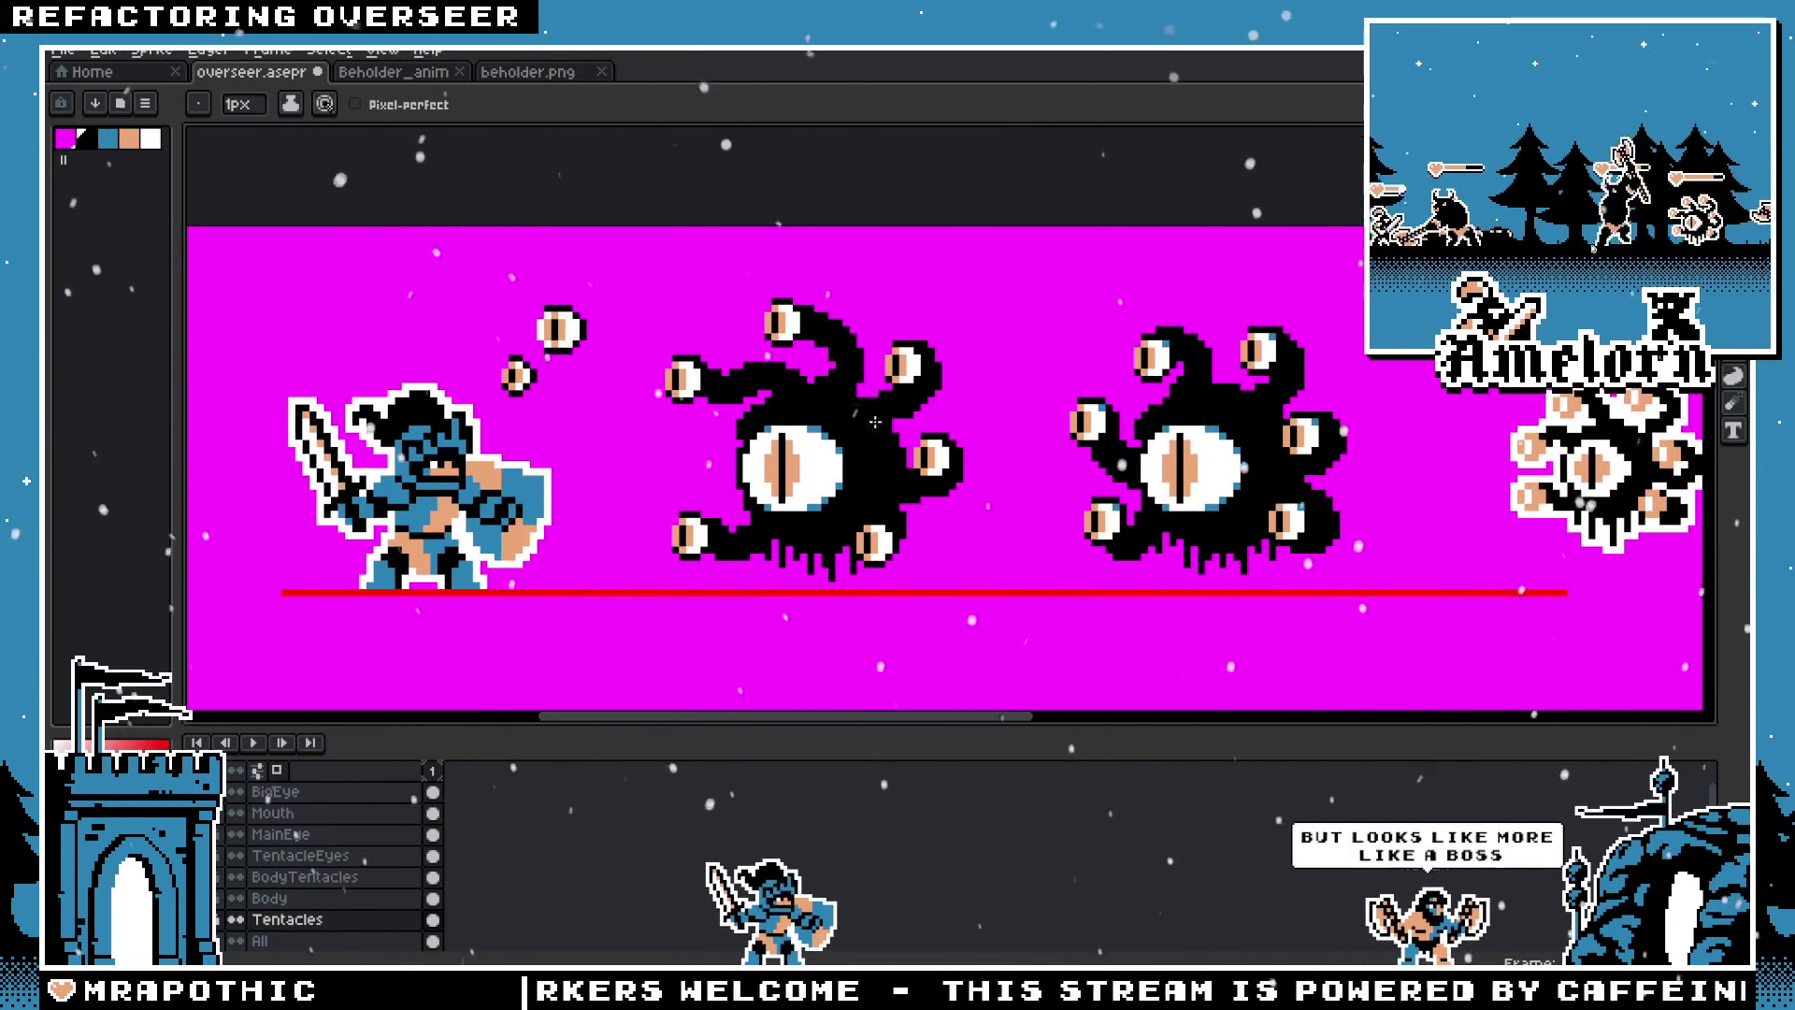
key(m)
key(Down)
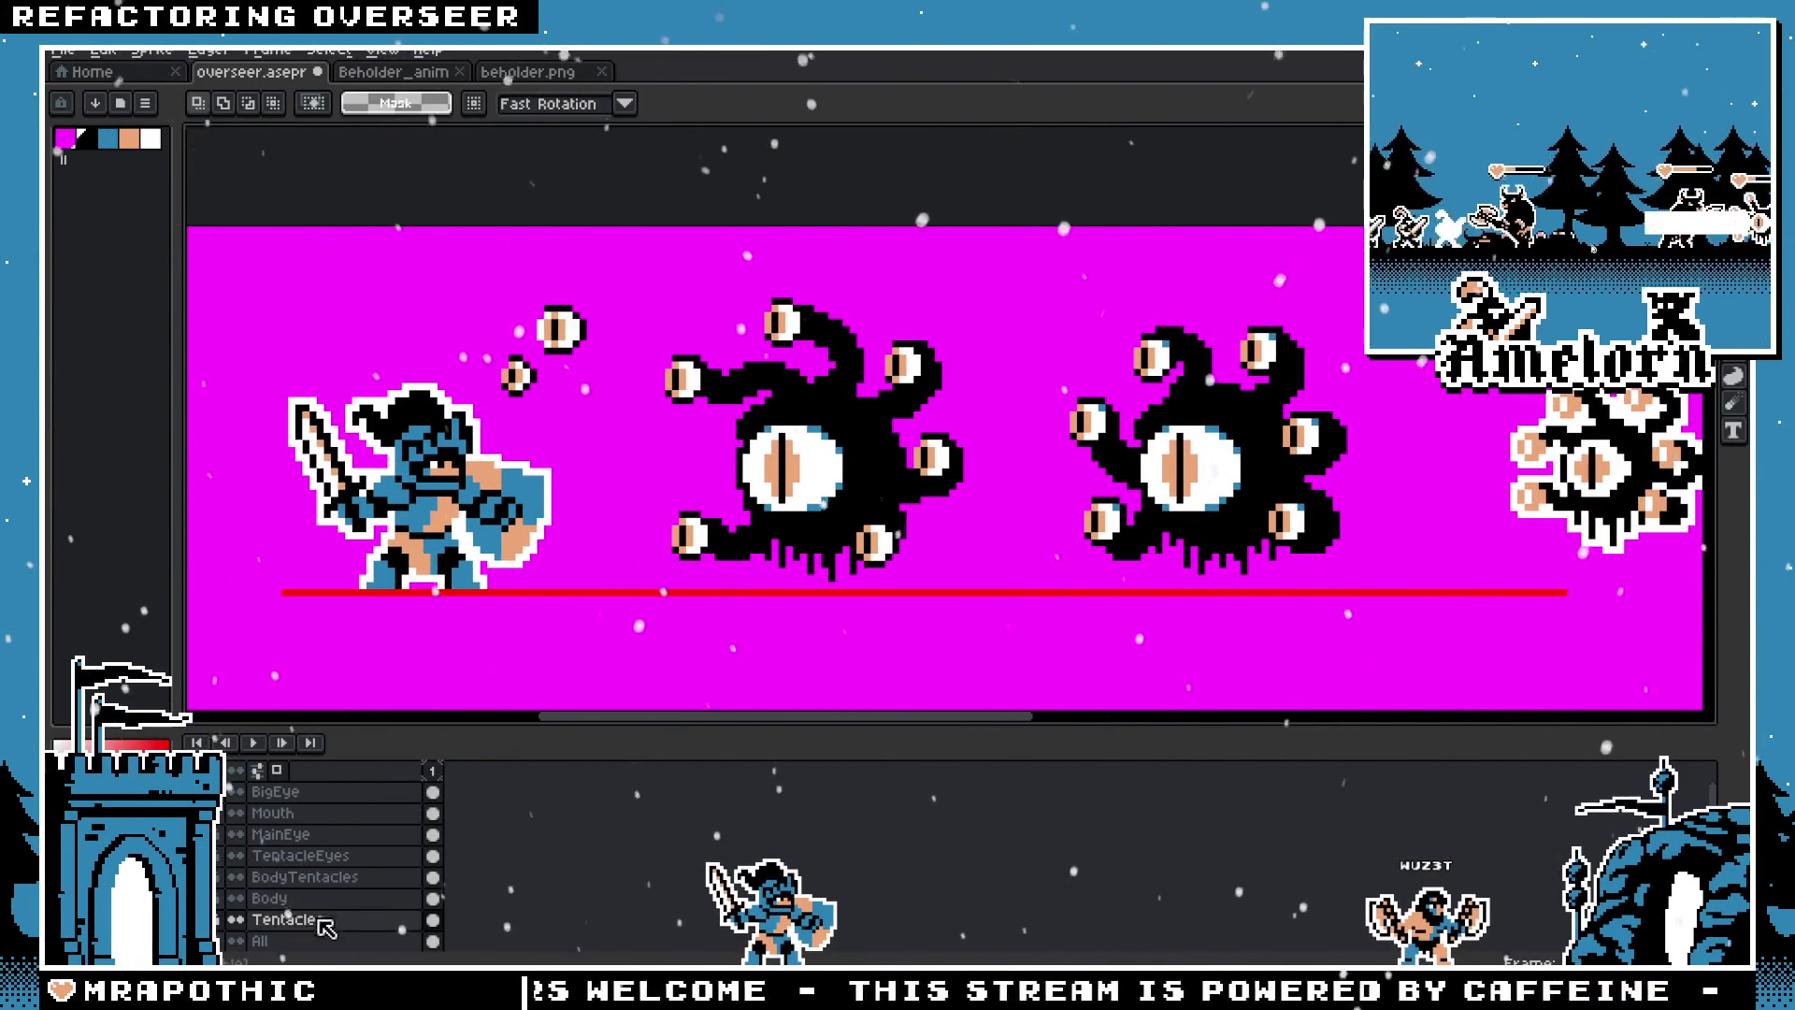
Step: Move the small outlined beholder from the far right to just left of the knight
mouse_move(1467, 343)
mouse_down()
mouse_move(1703, 559)
mouse_move(1582, 540)
mouse_up()
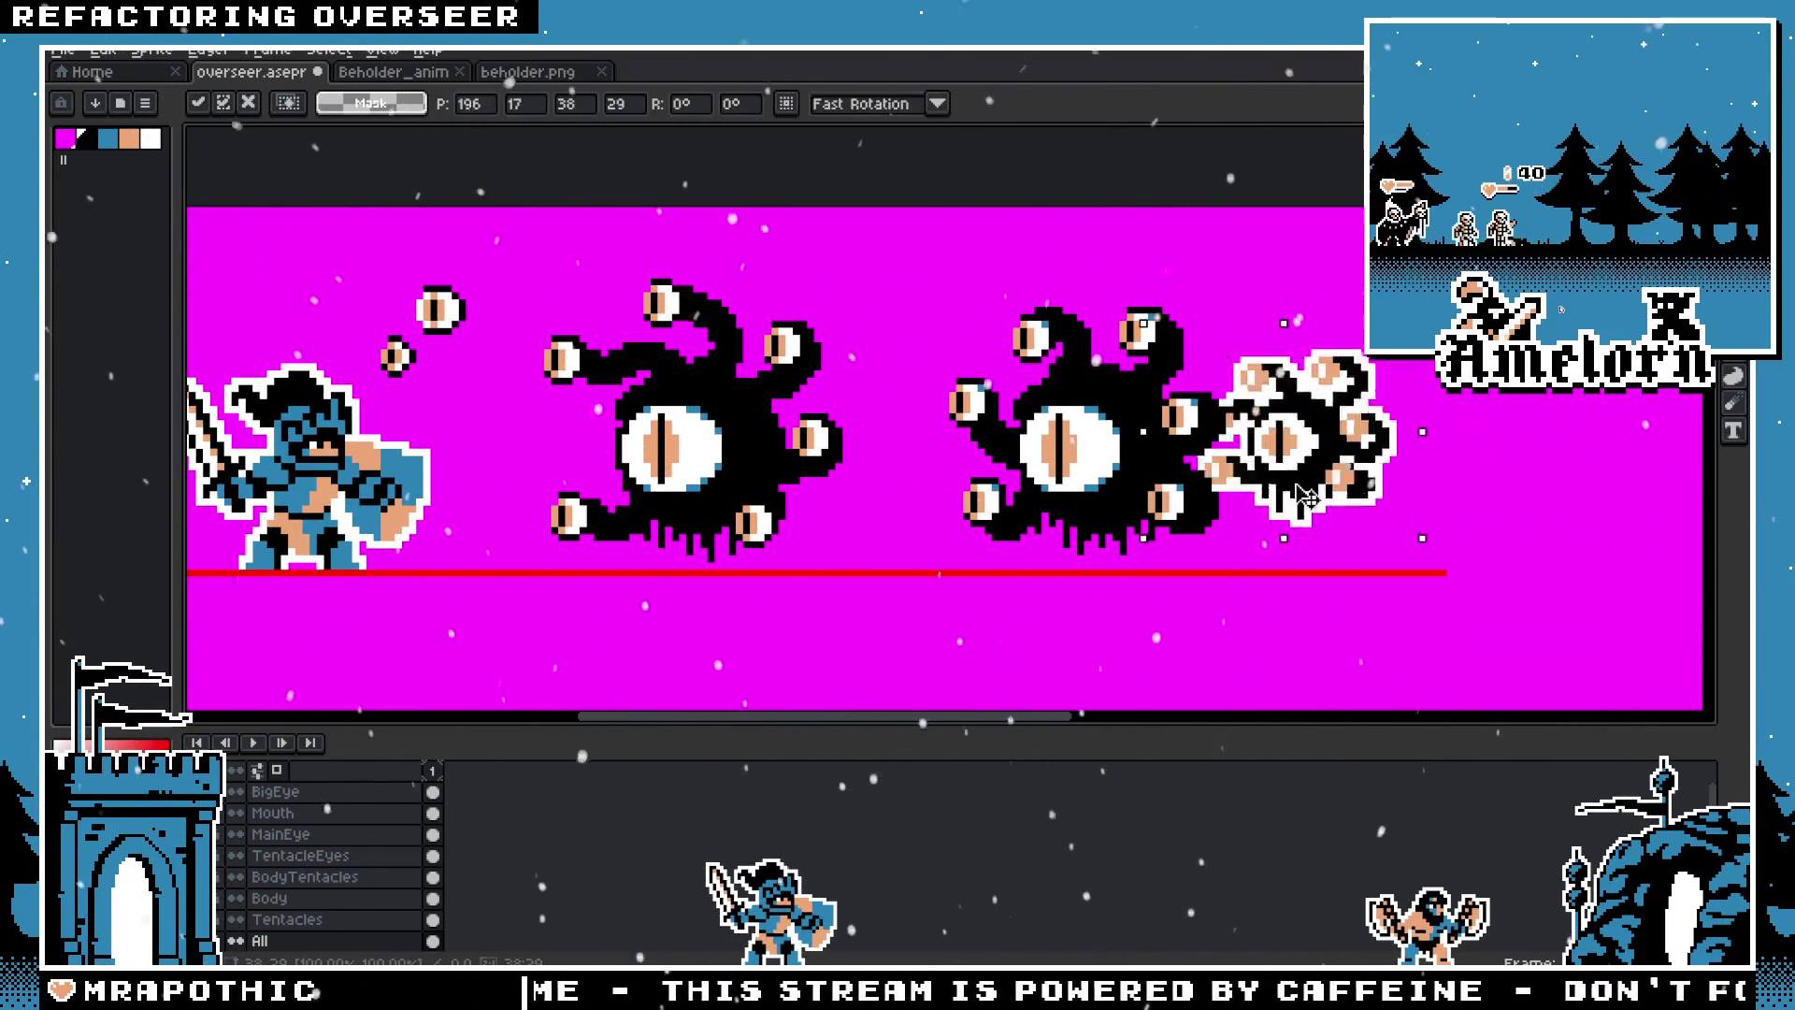
drag(1493, 482, 401, 518)
scroll(935, 547, up, 2)
drag(935, 547, 1005, 488)
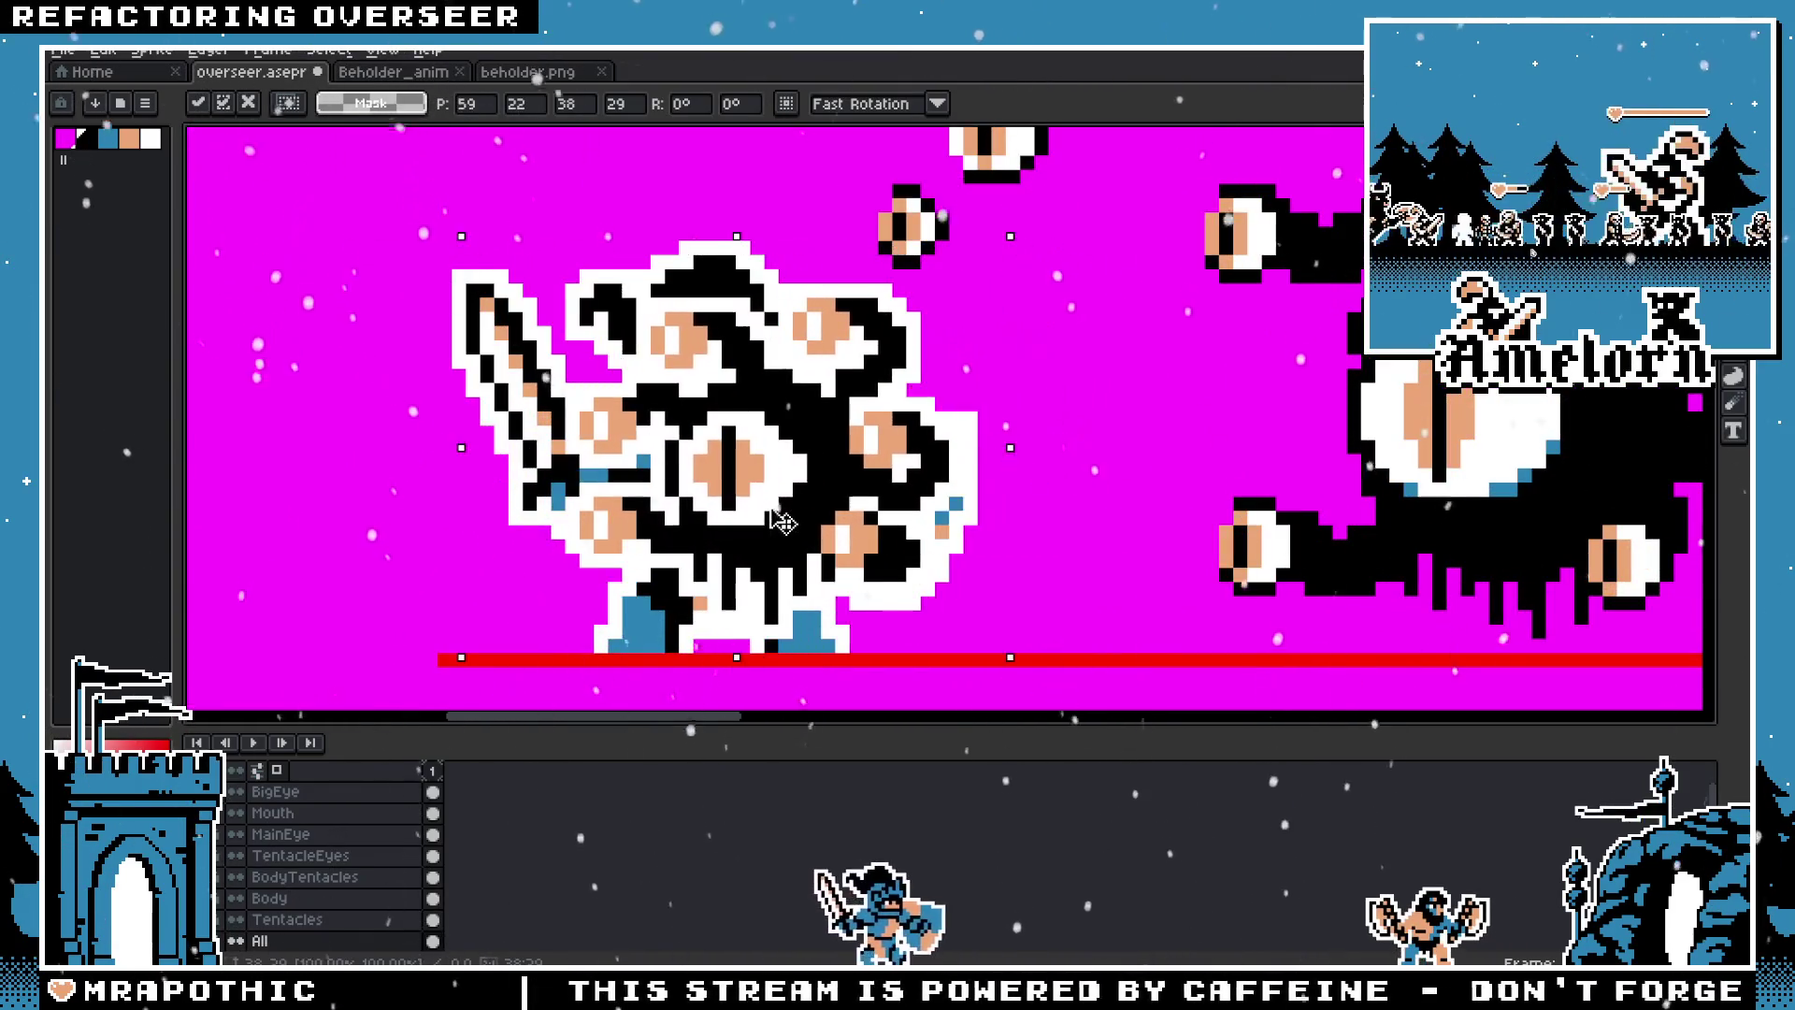
key(Left)
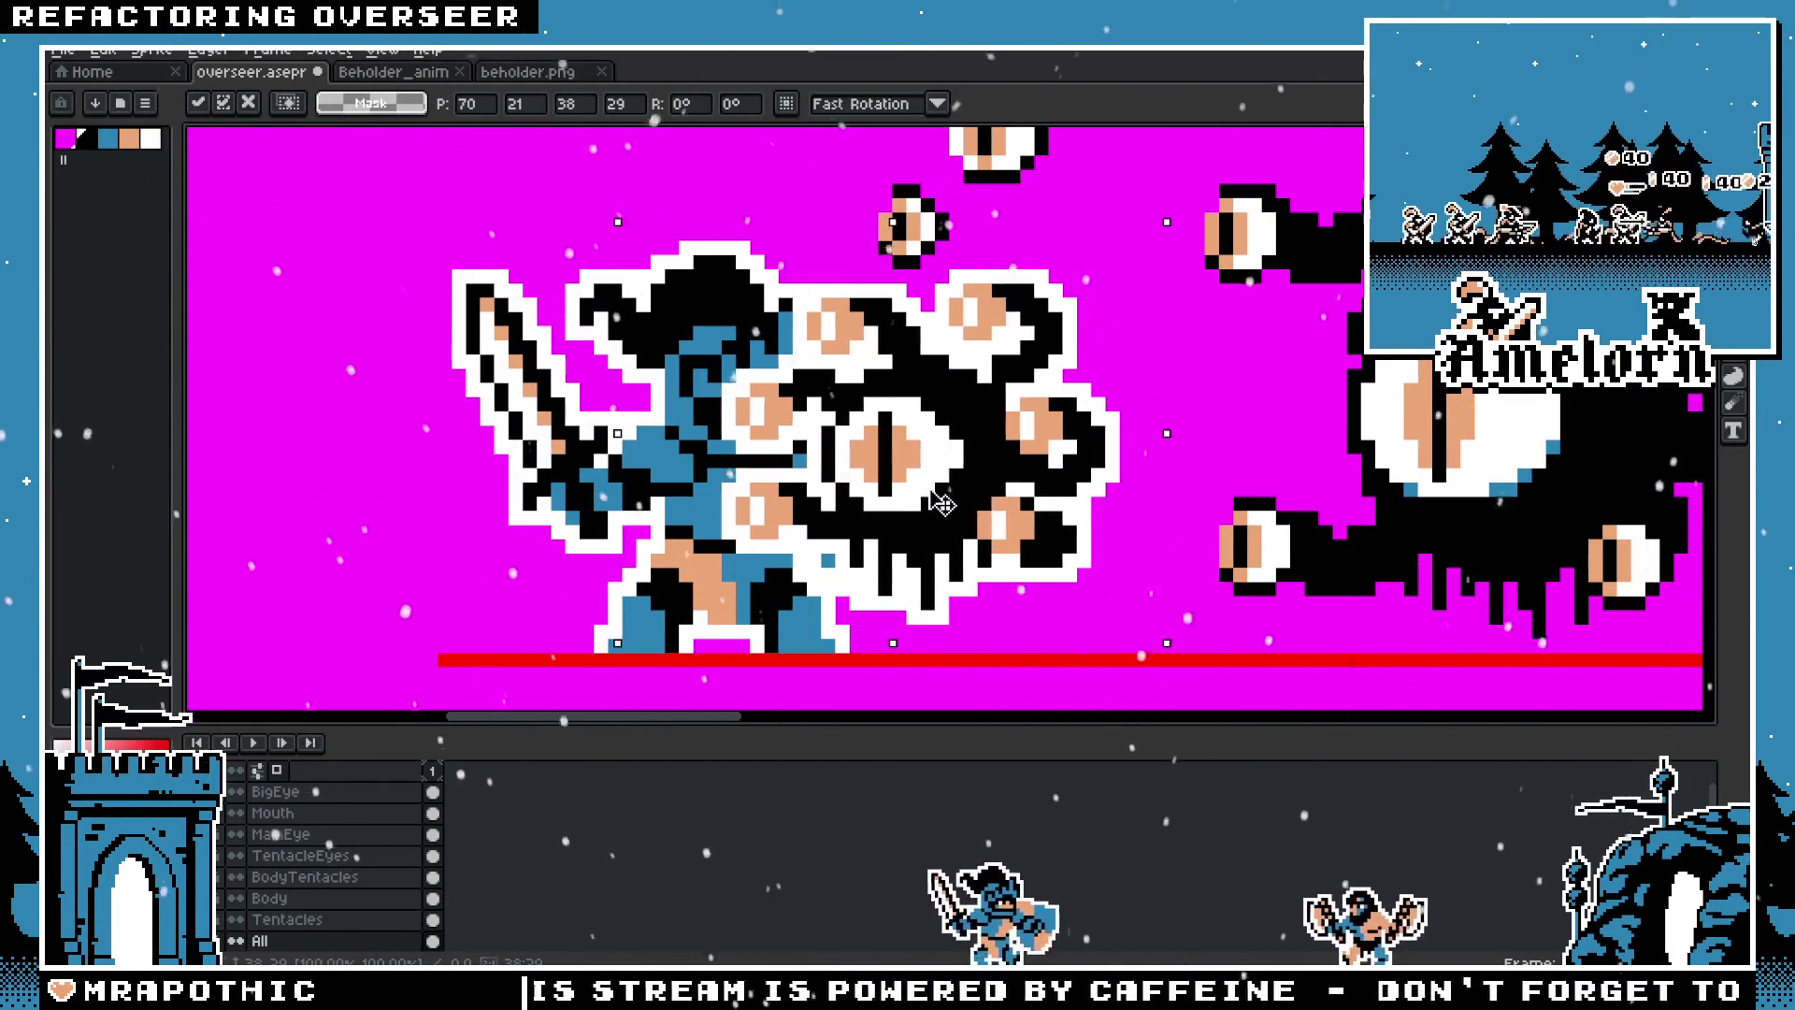
key(Down)
scroll(901, 507, down, 2)
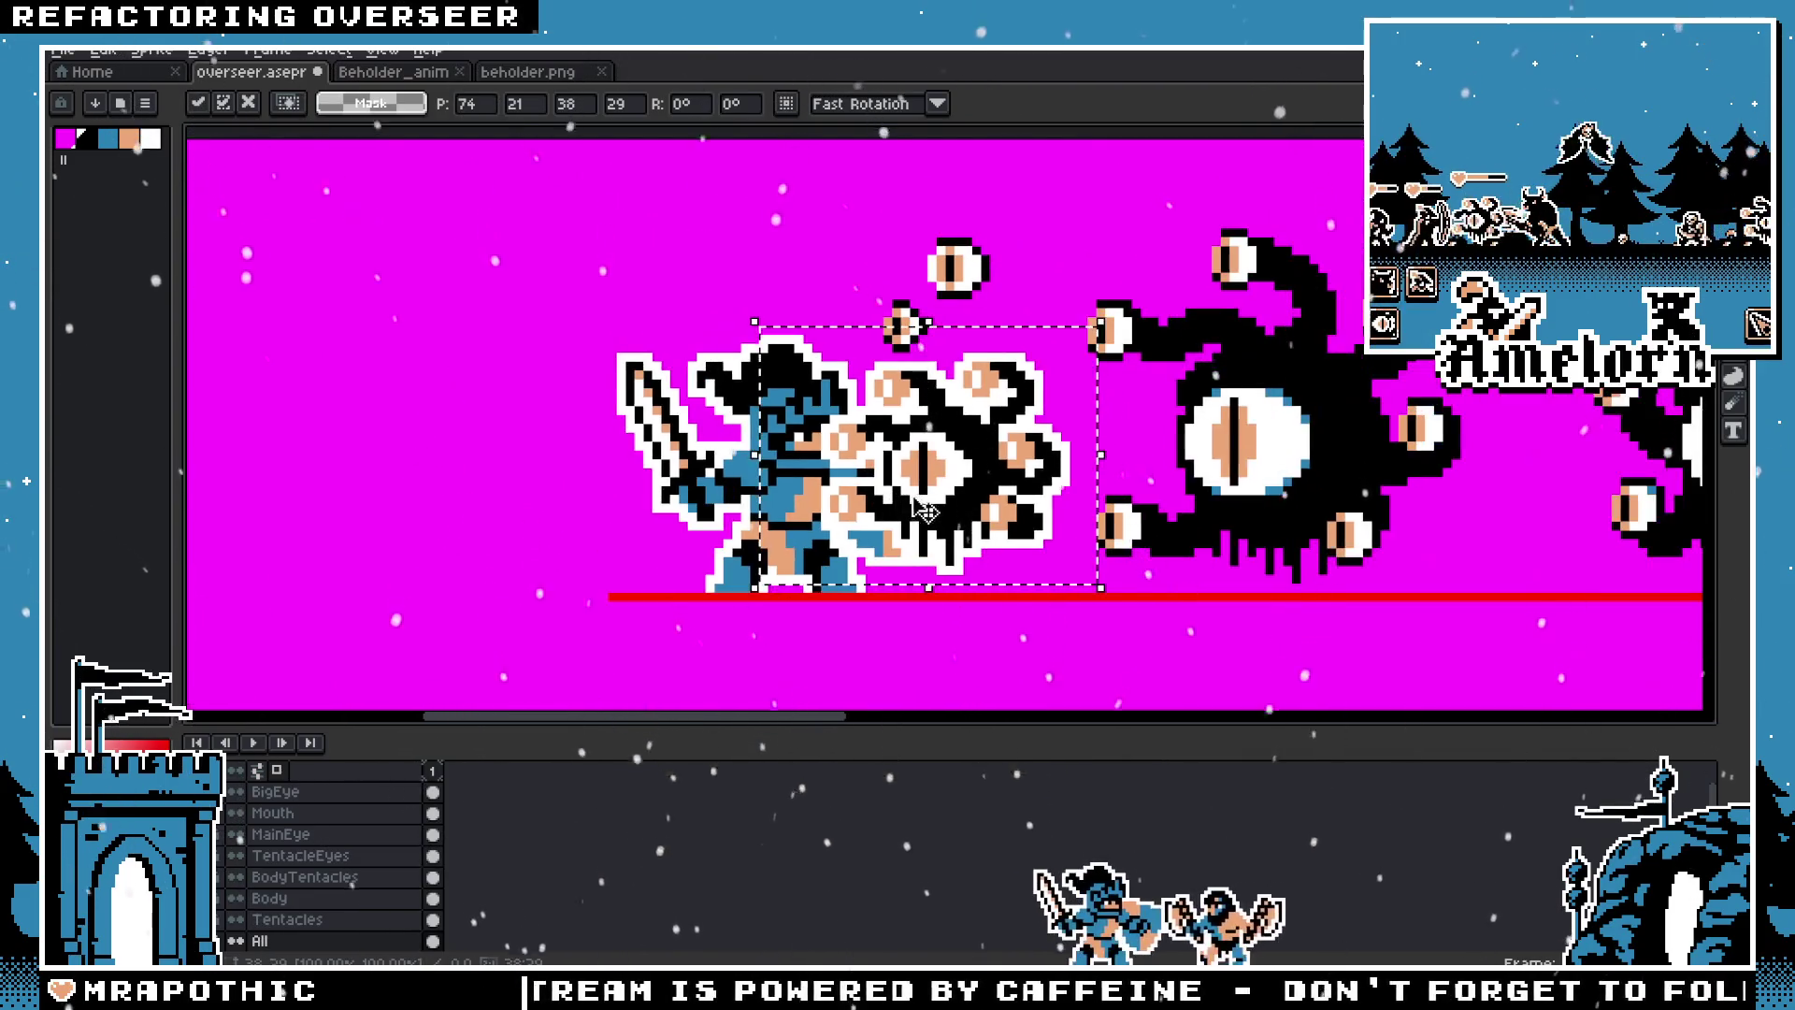
key(Left)
key(Left)
key(Left)
drag(871, 502, 477, 486)
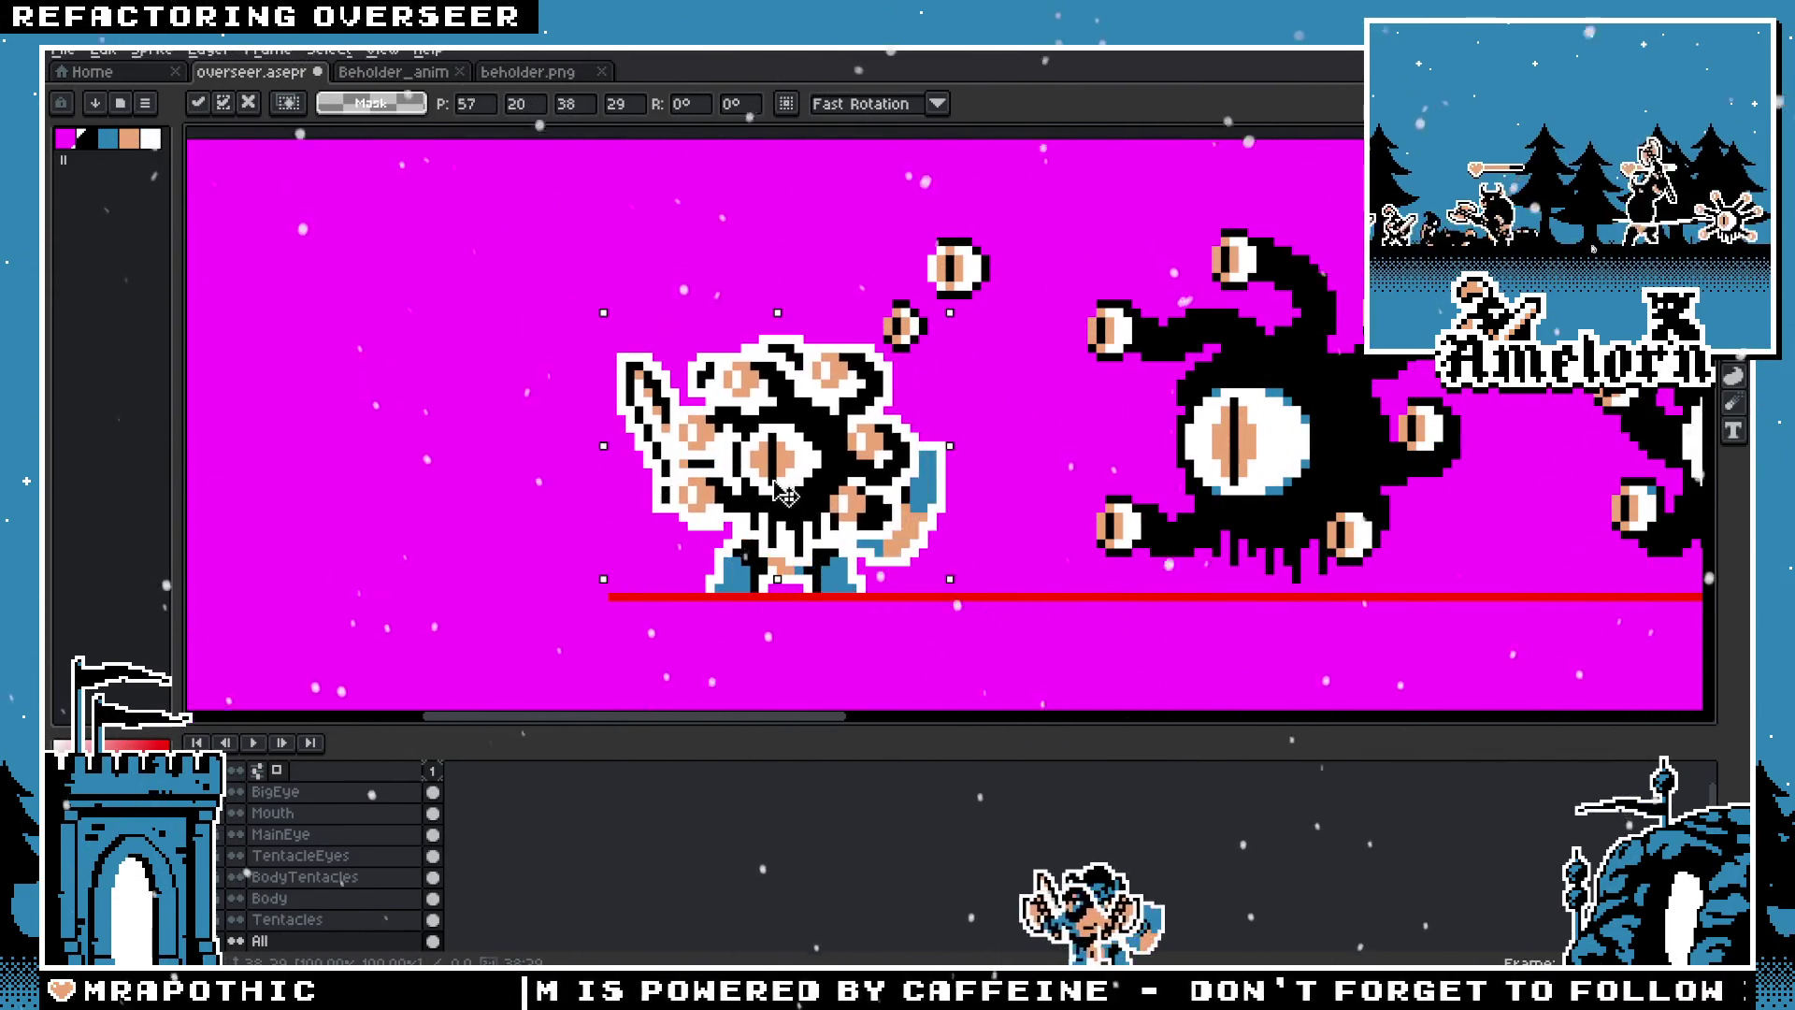
key(ctrl+d)
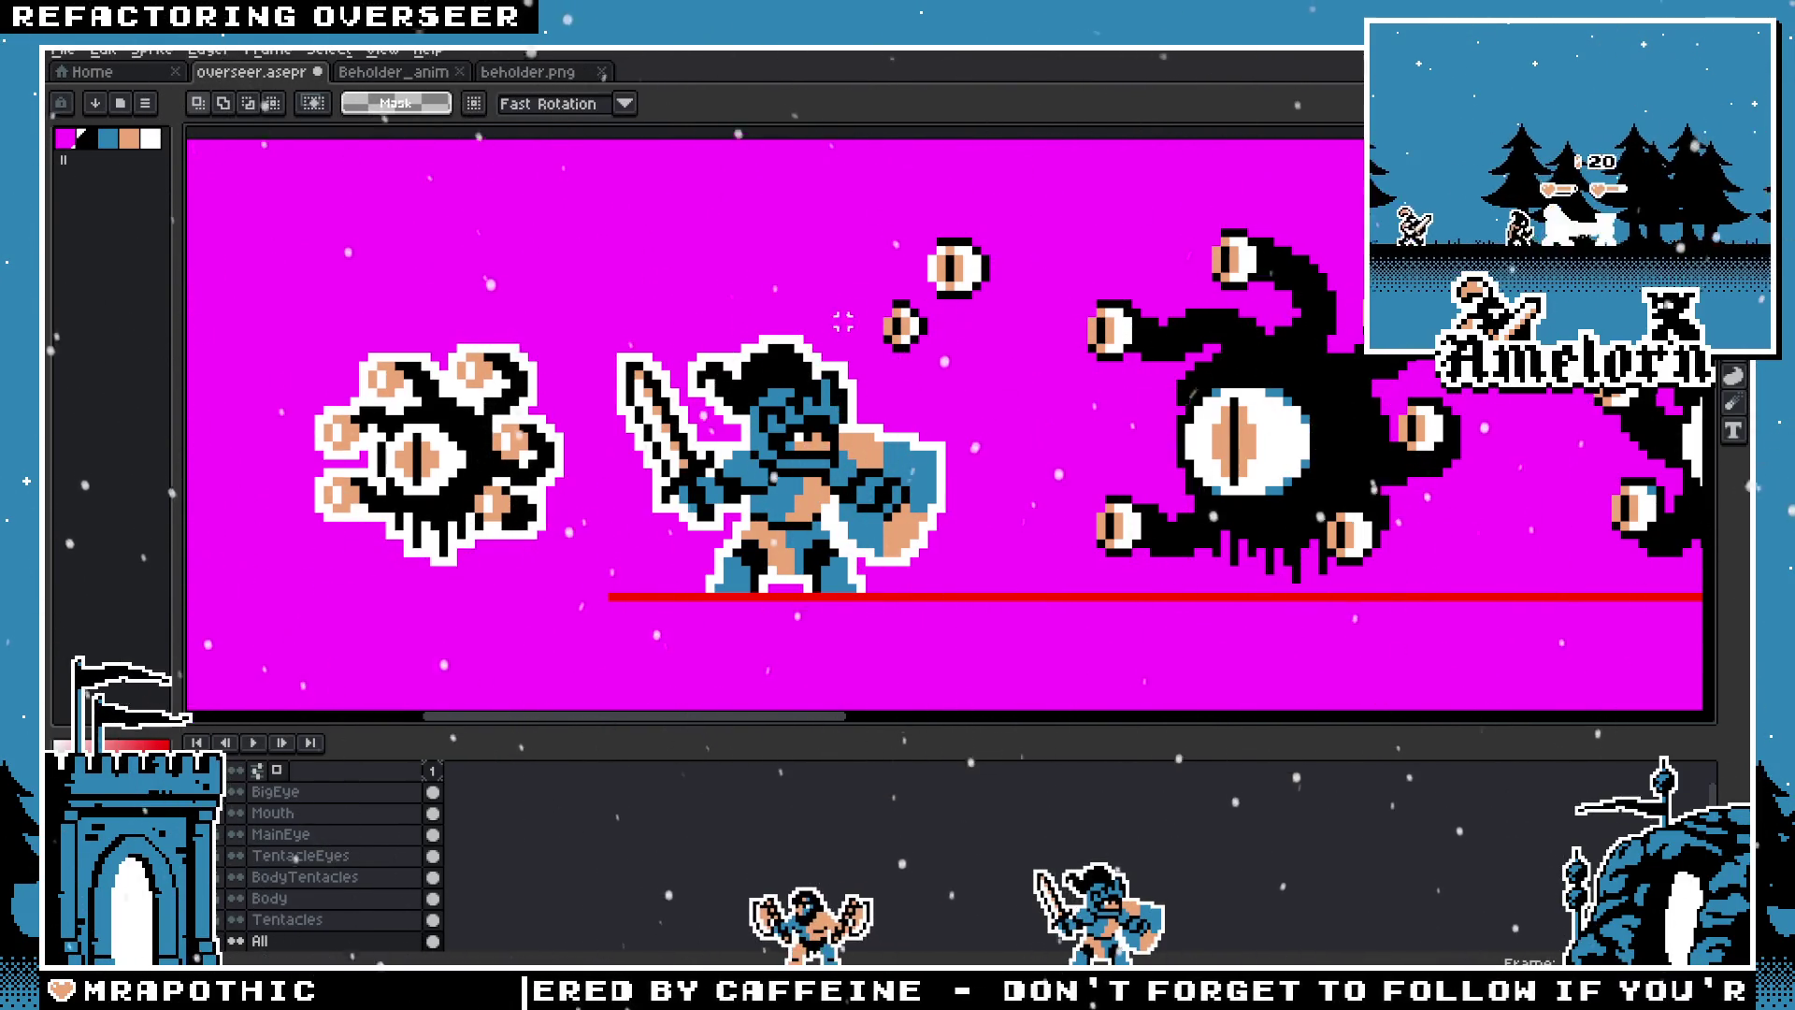
Step: Reselect the moved beholder and test placing it over the knight
scroll(842, 322, down, 2)
drag(842, 322, 524, 328)
scroll(748, 374, up, 2)
drag(1215, 365, 986, 355)
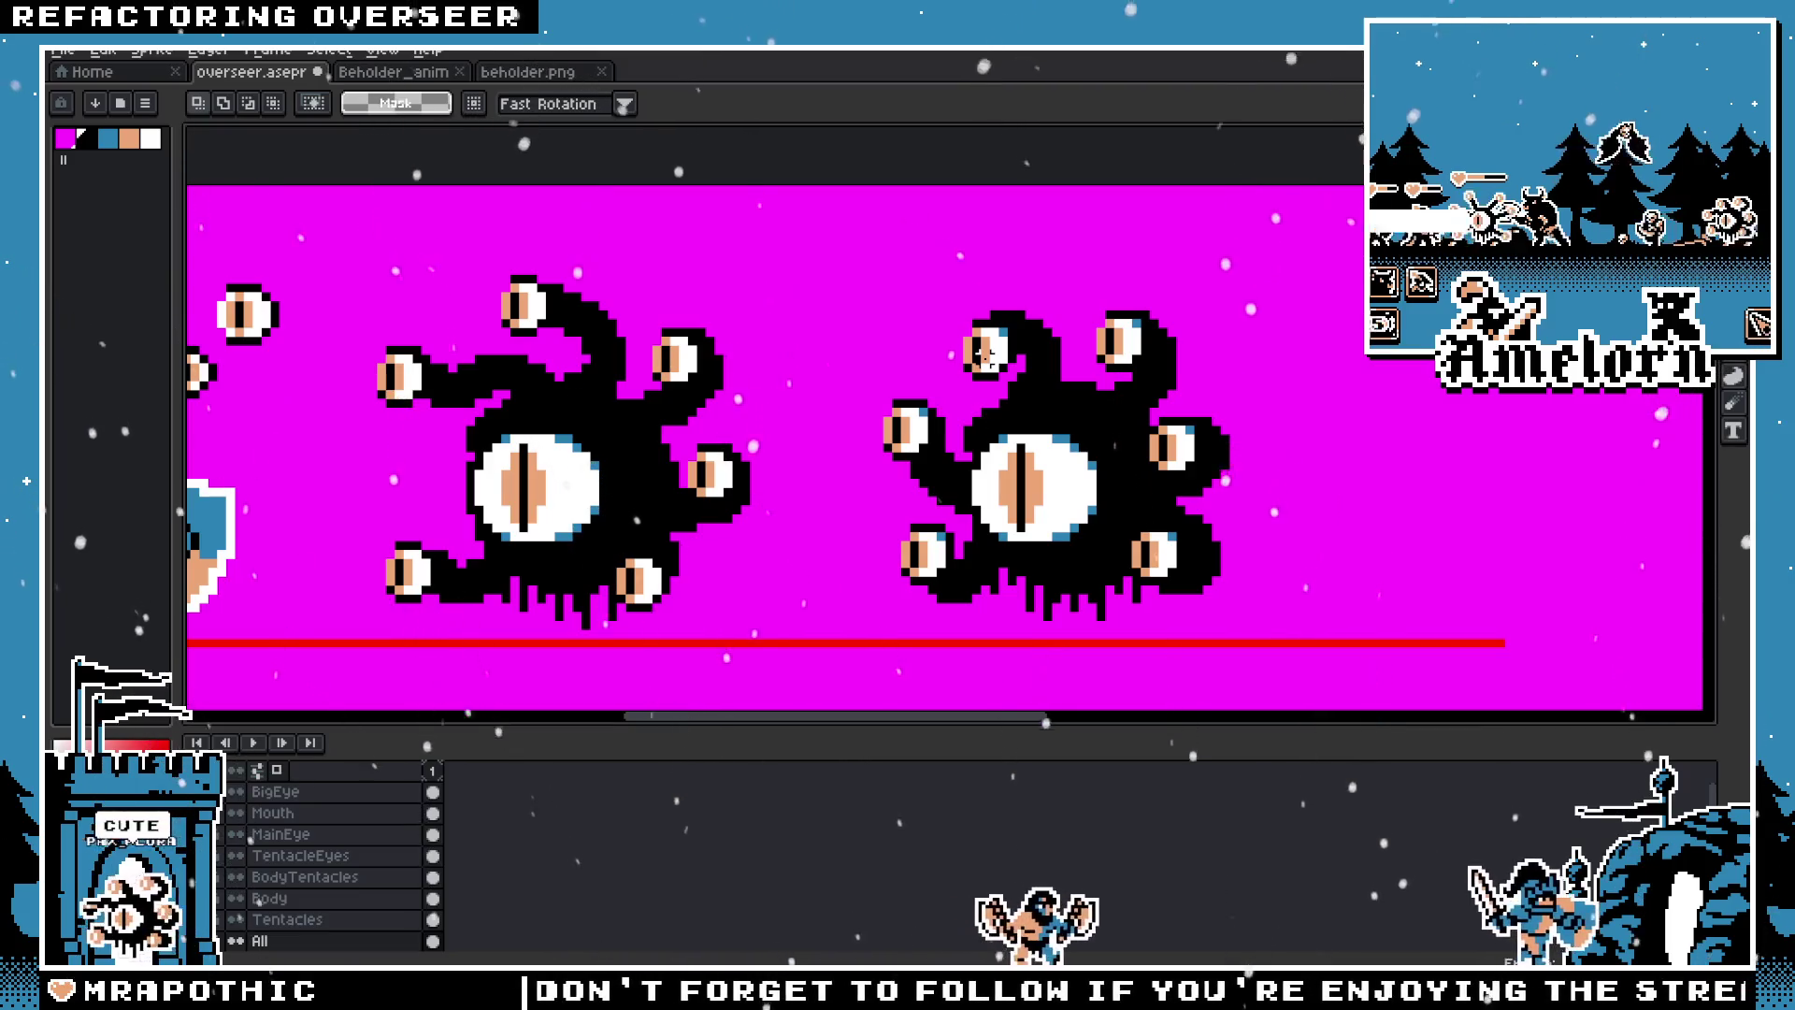
scroll(913, 385, down, 1)
scroll(914, 385, left, 5)
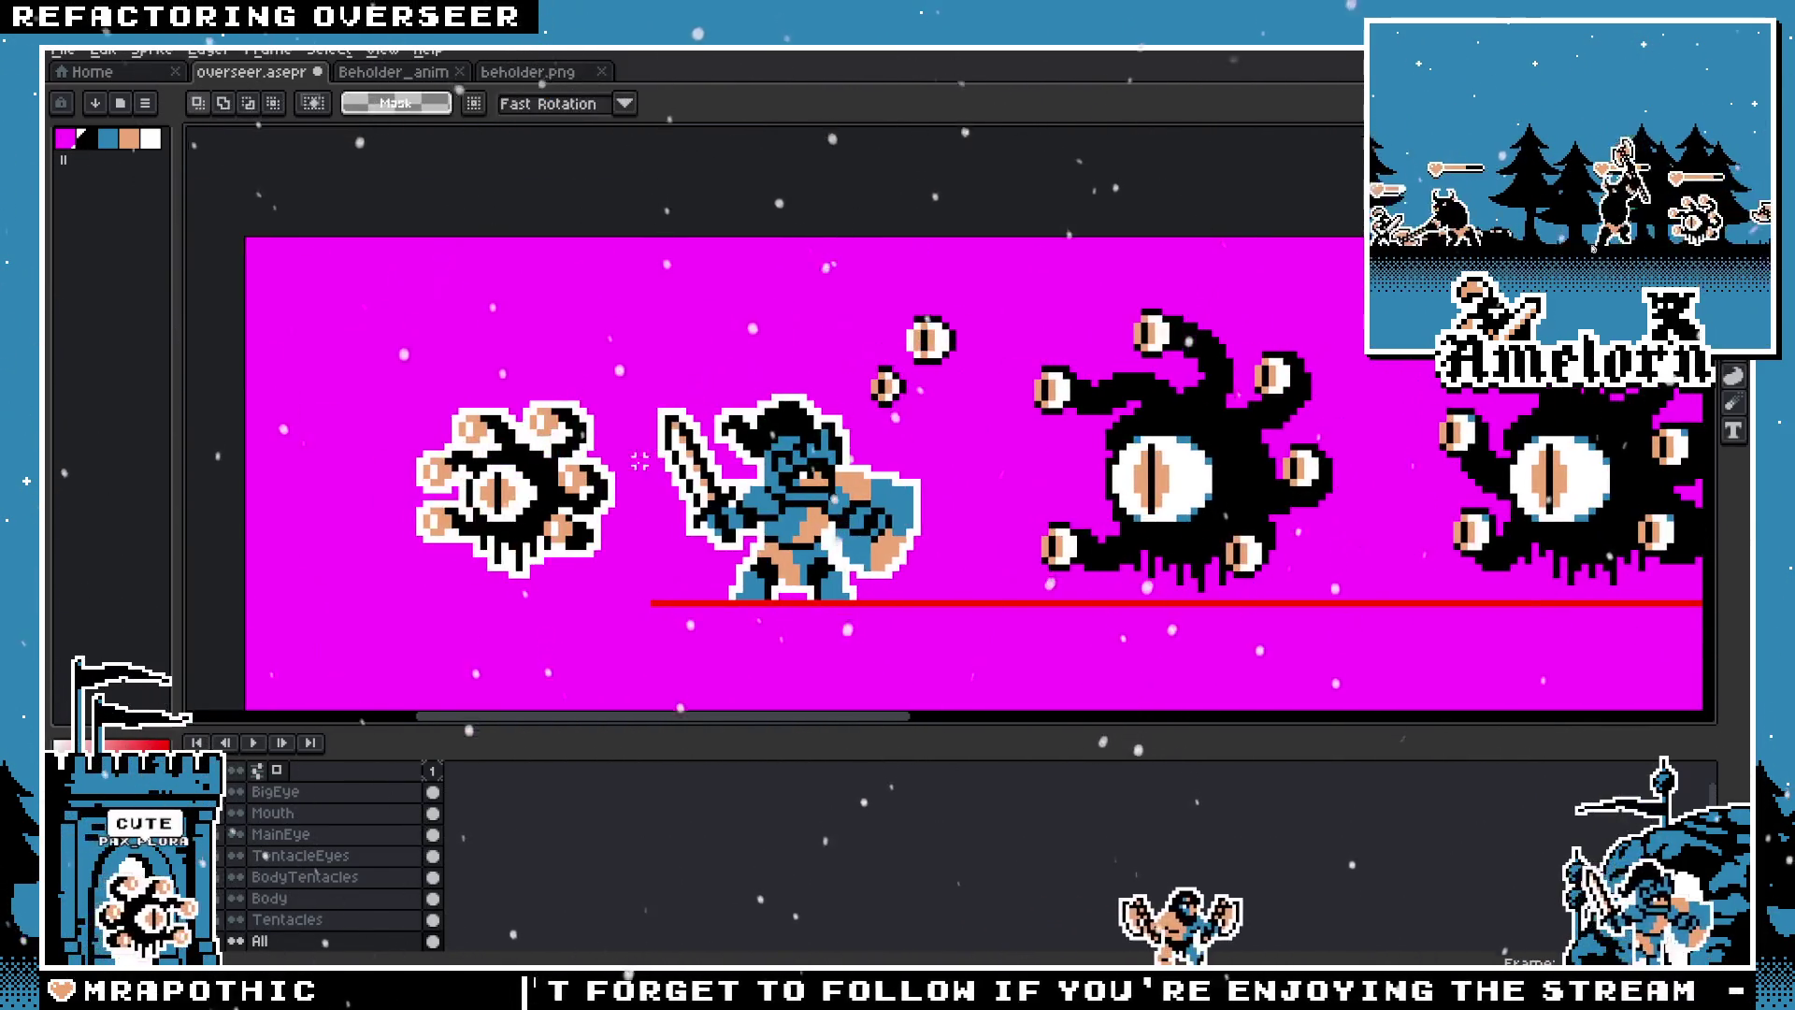
scroll(538, 376, down, 2)
scroll(538, 376, up, 1)
scroll(538, 376, up, 1)
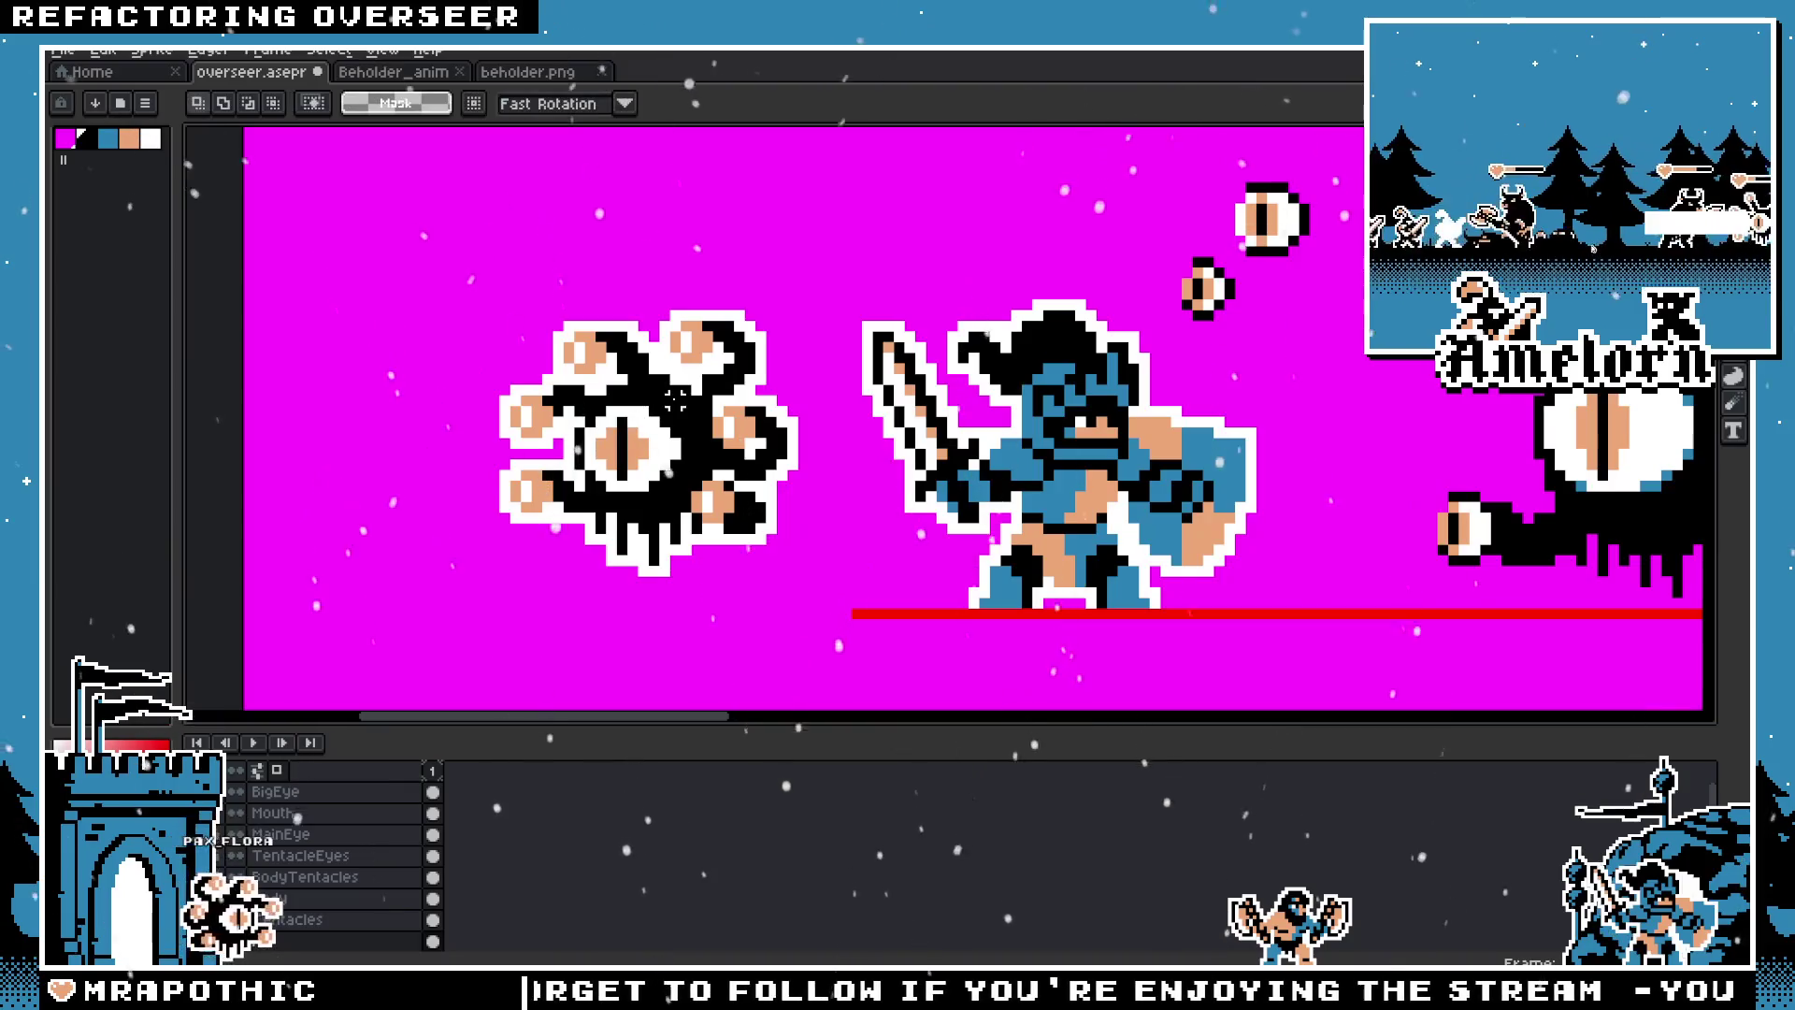
drag(805, 292, 454, 599)
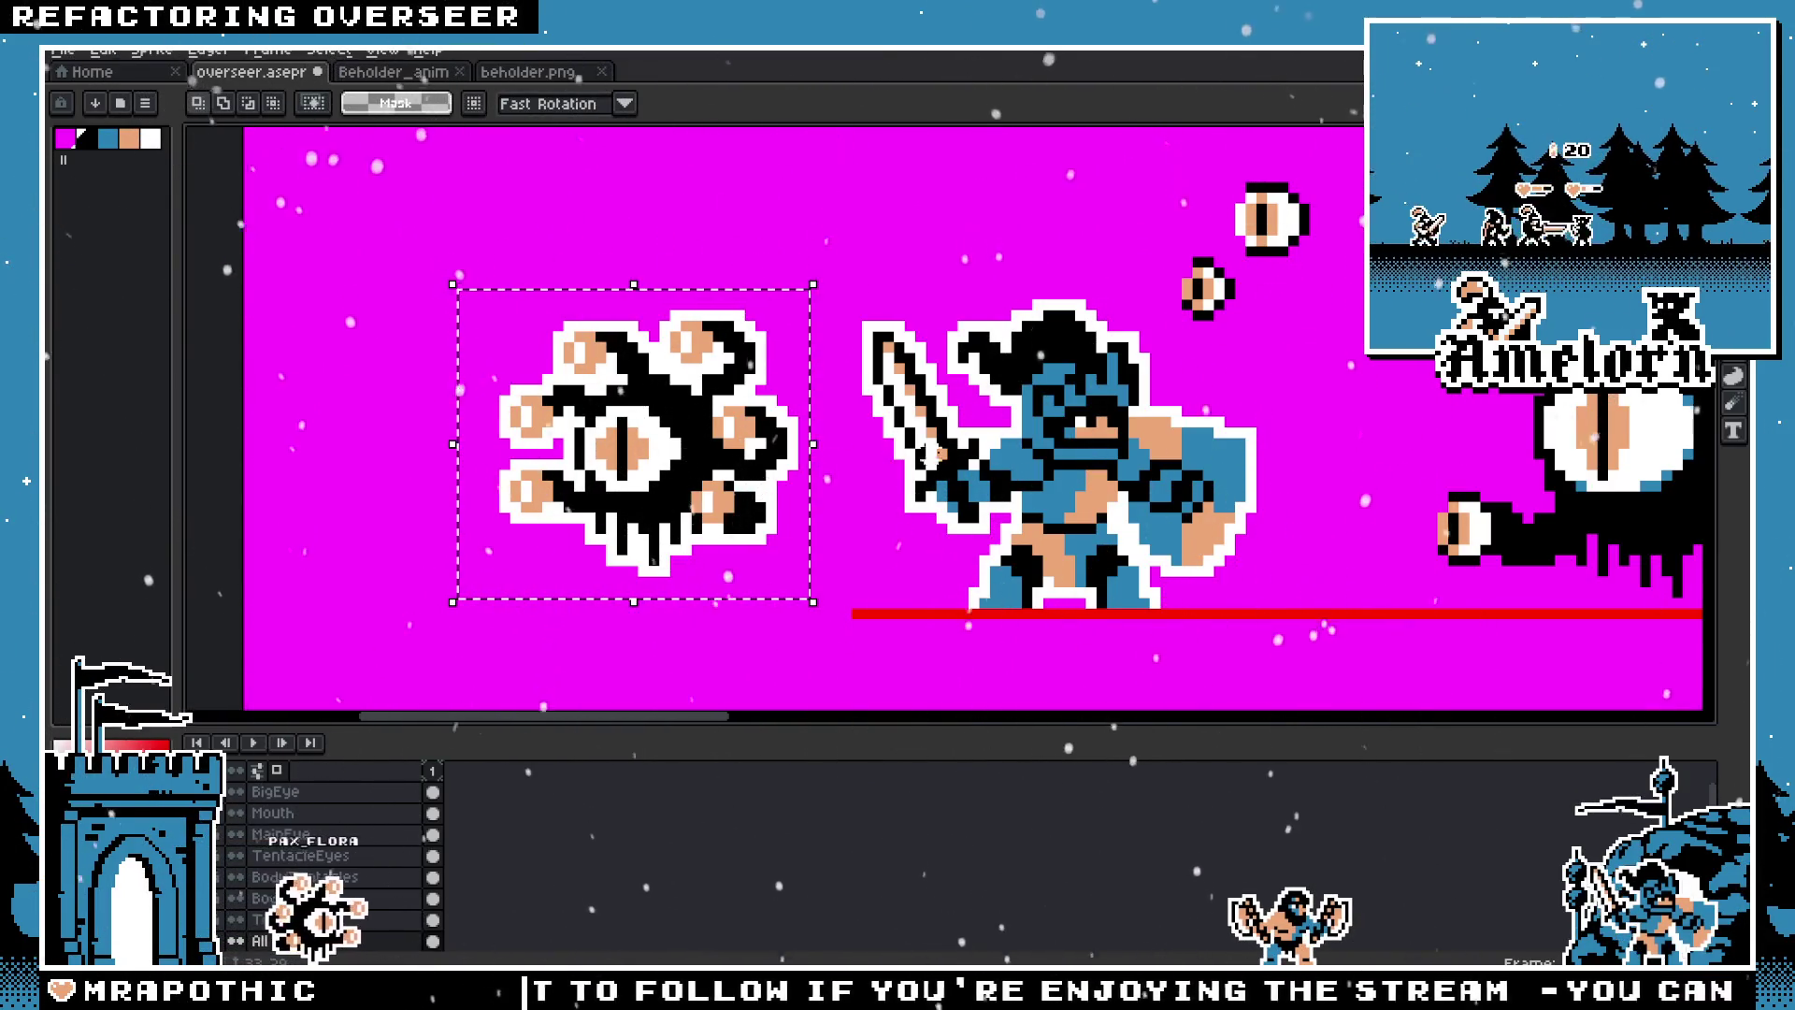
scroll(935, 421, right, 5)
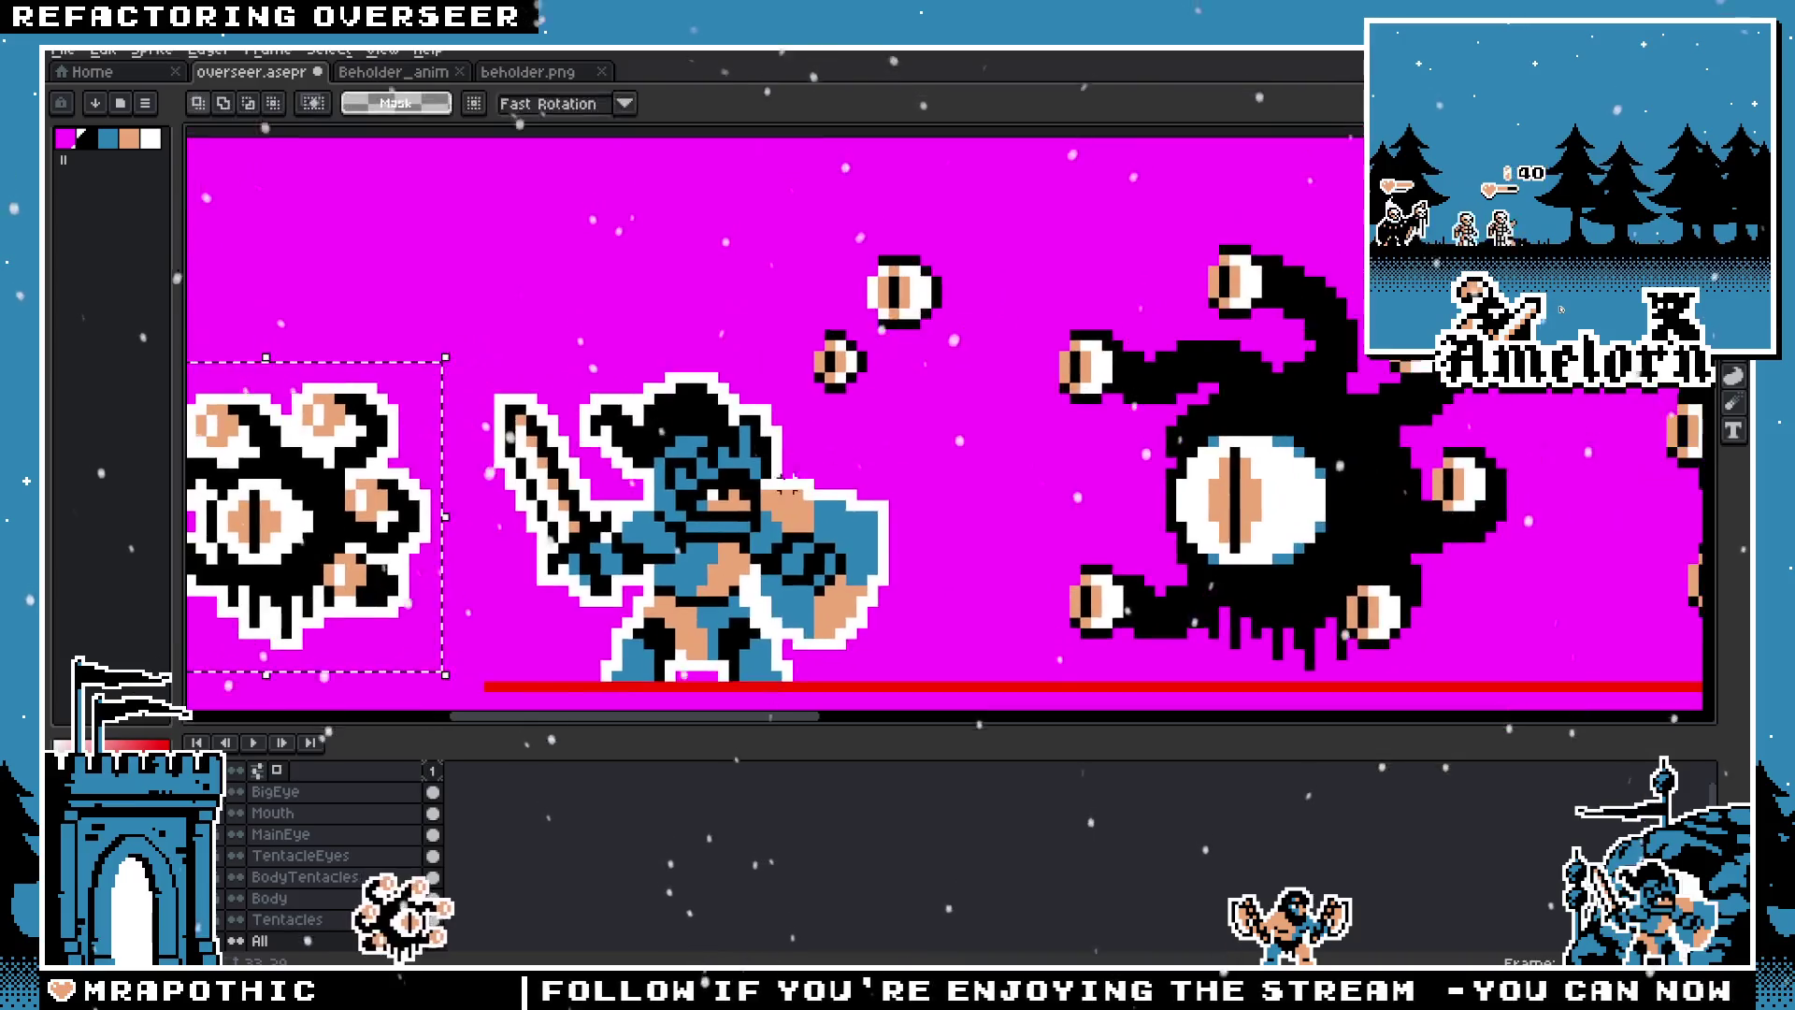
scroll(841, 514, down, 1)
mouse_move(464, 500)
mouse_down()
mouse_move(839, 552)
mouse_move(356, 505)
mouse_up()
key(Return)
Step: Select the small beholder again with a rectangular marquee
scroll(748, 458, up, 3)
scroll(747, 458, left, 2)
scroll(748, 458, up, 1)
key(w)
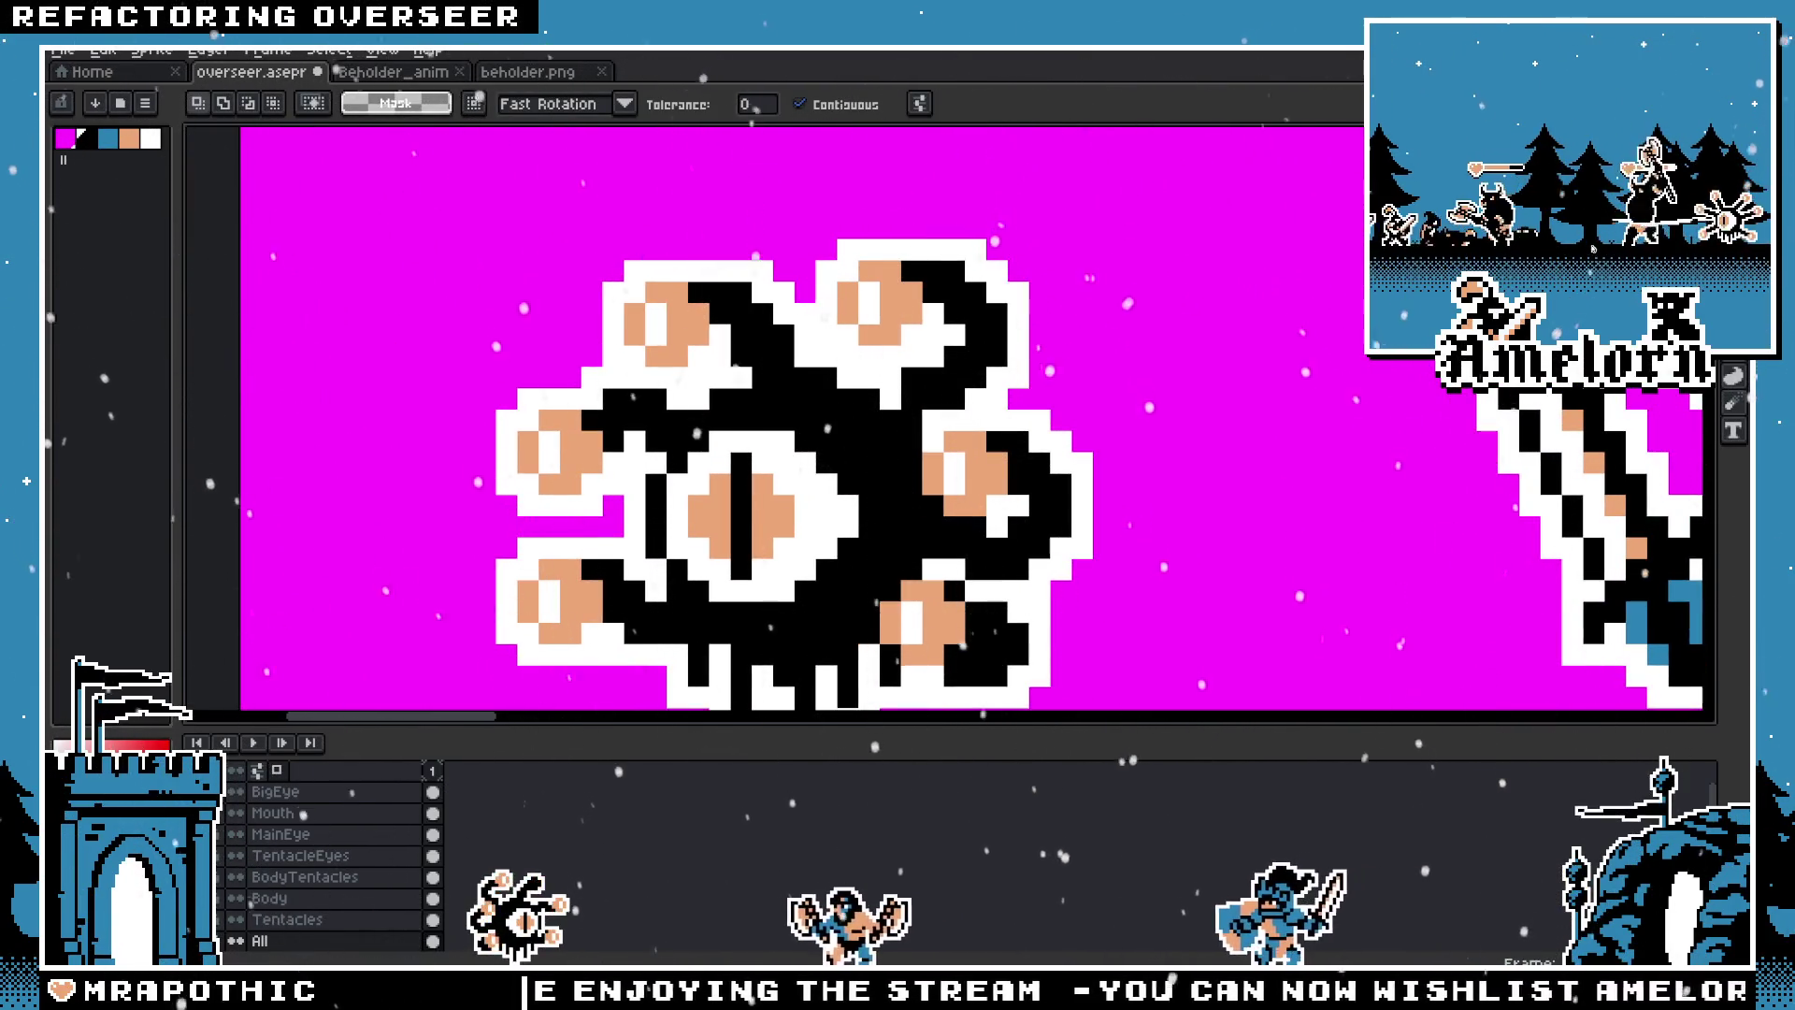
key(m)
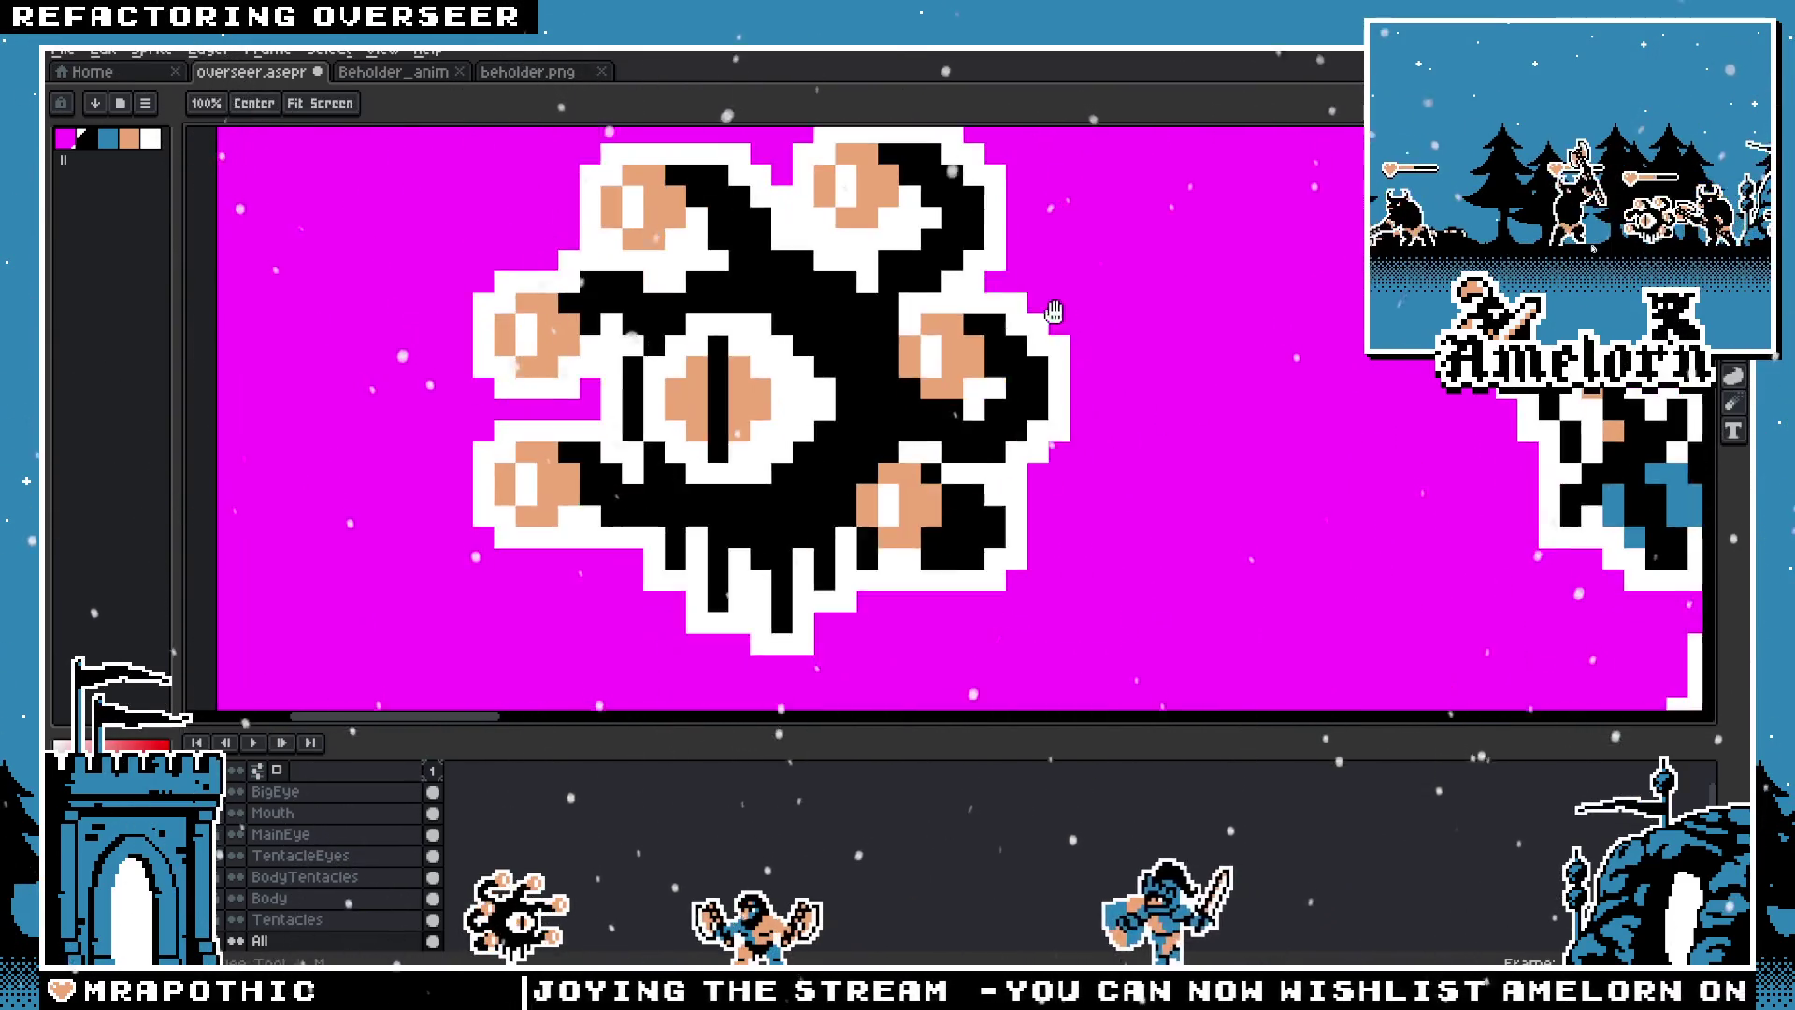
scroll(969, 278, down, 3)
drag(1043, 236, 829, 464)
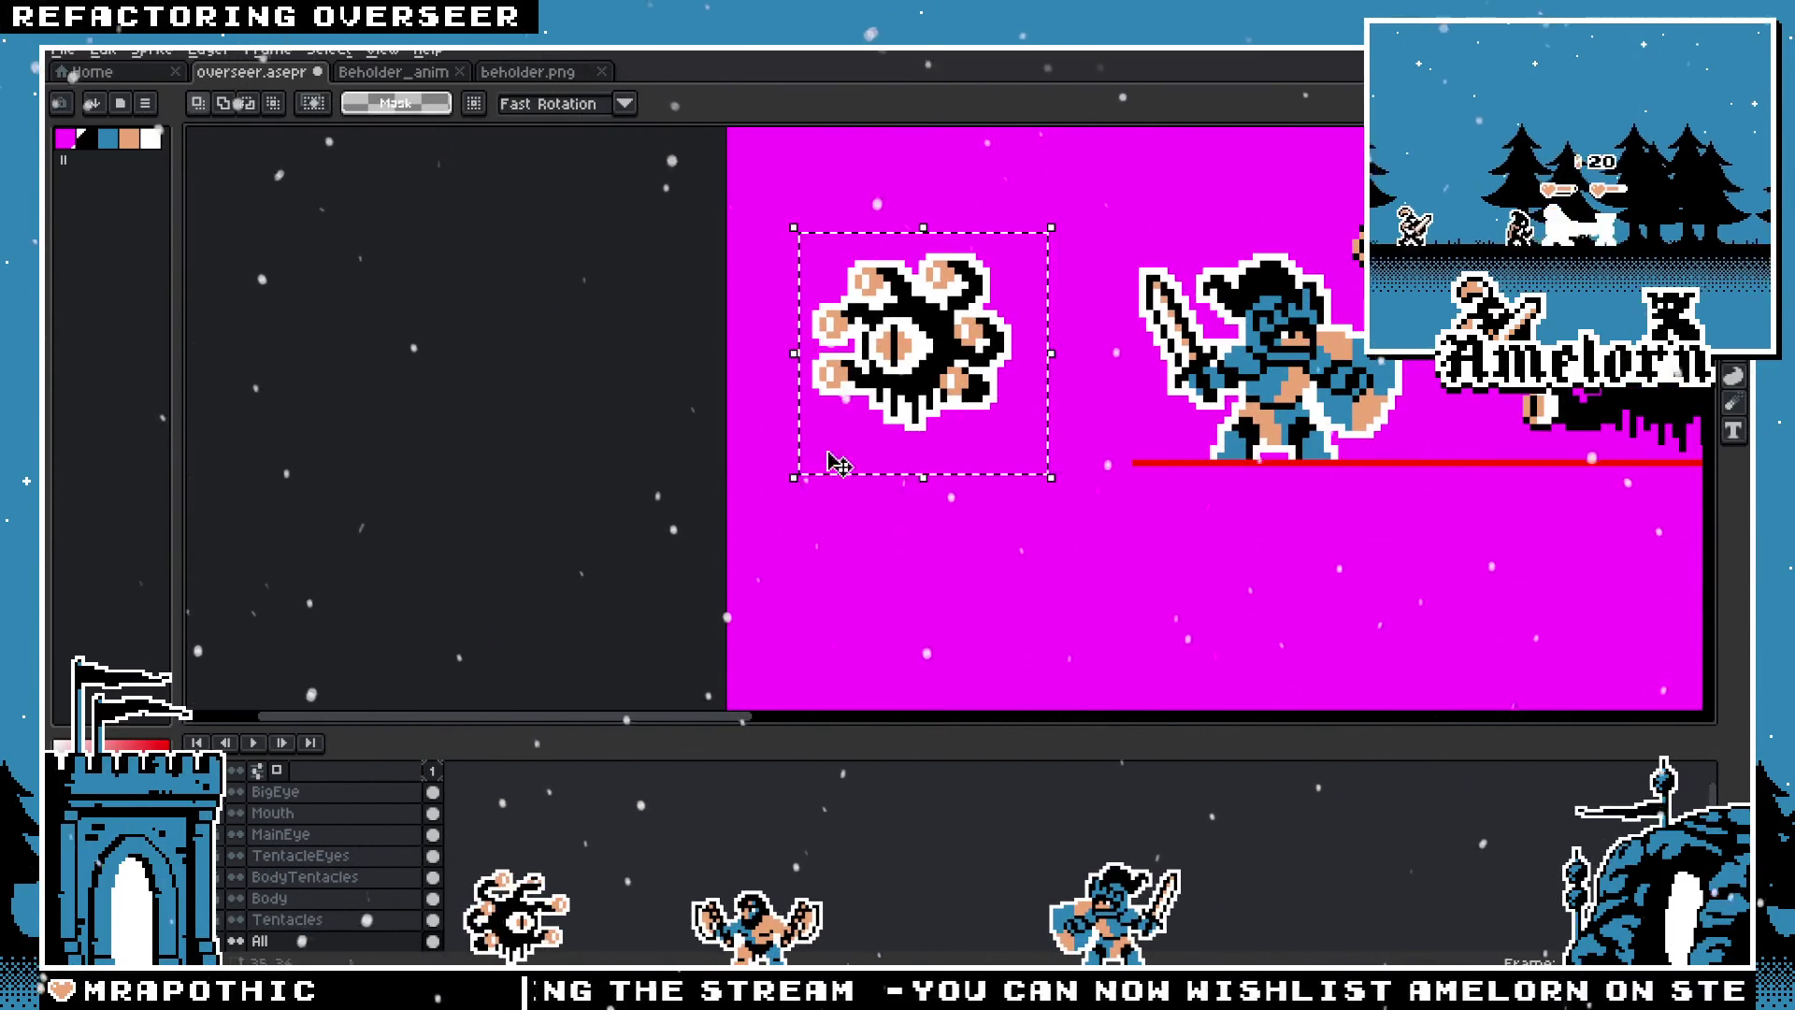
Step: Place a copy of the small beholder below it and zoom in on the copy
drag(842, 320, 841, 550)
drag(1037, 227, 759, 456)
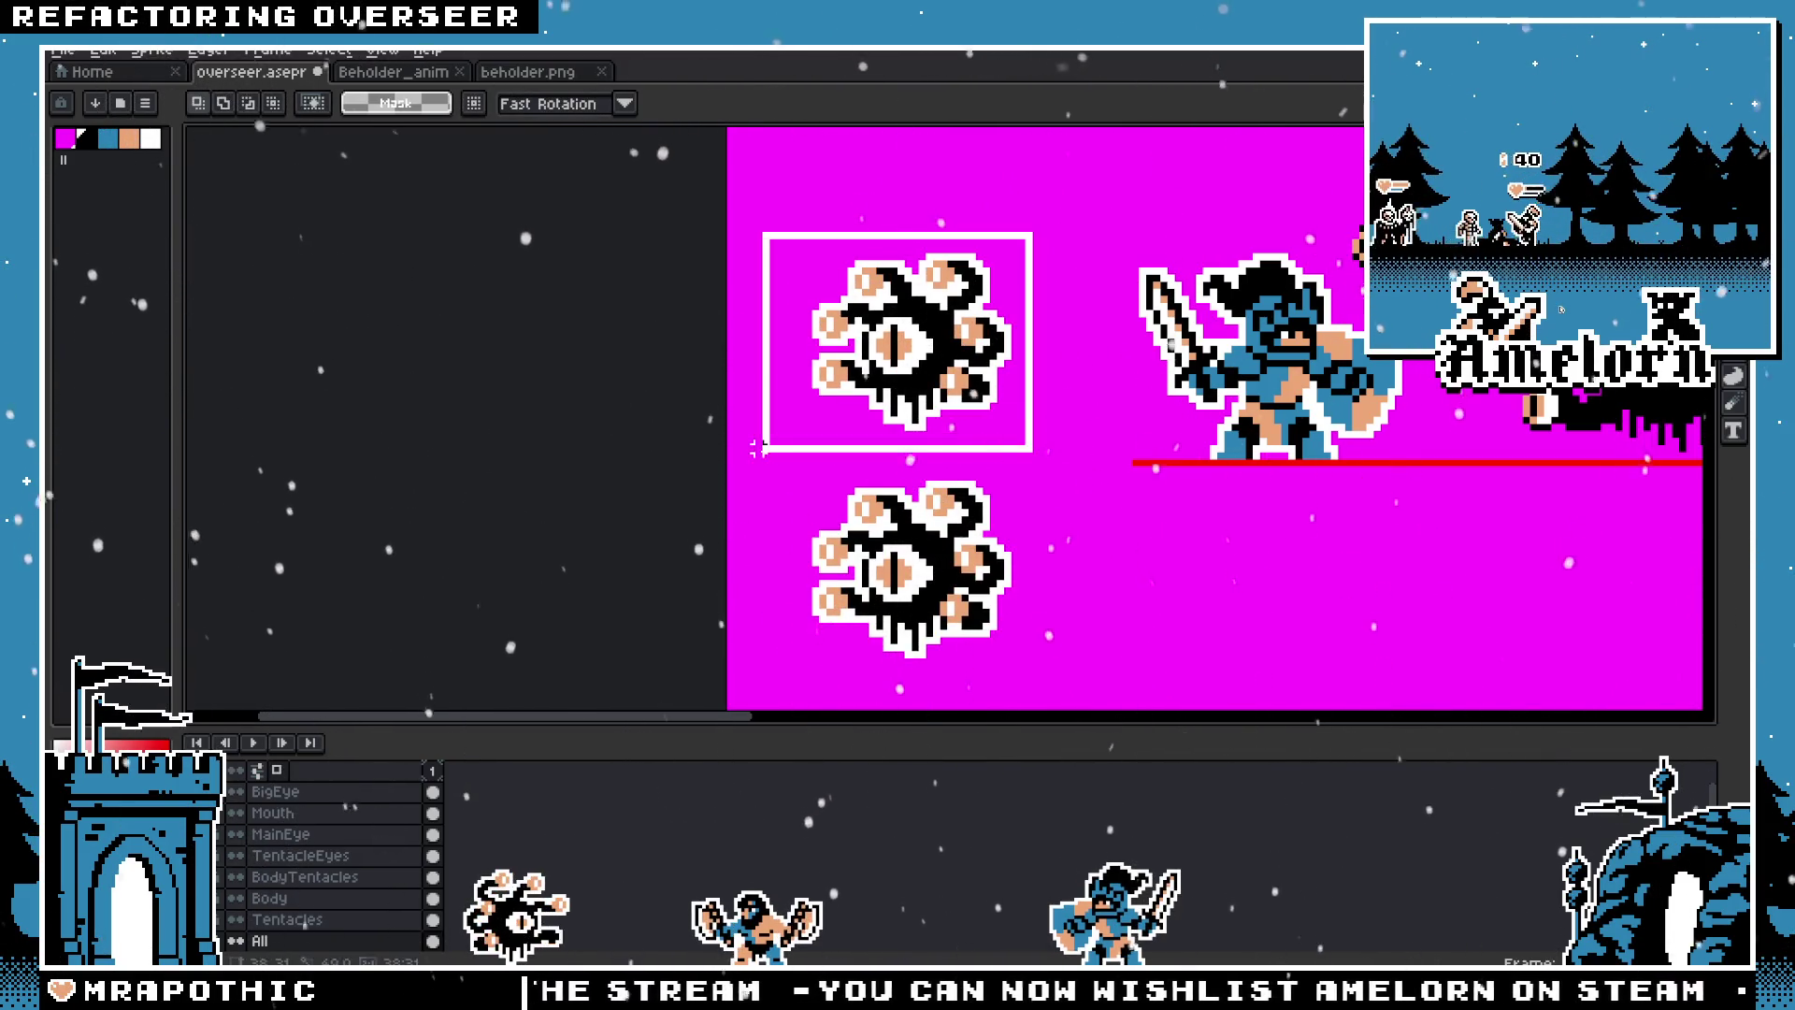
scroll(1021, 591, up, 3)
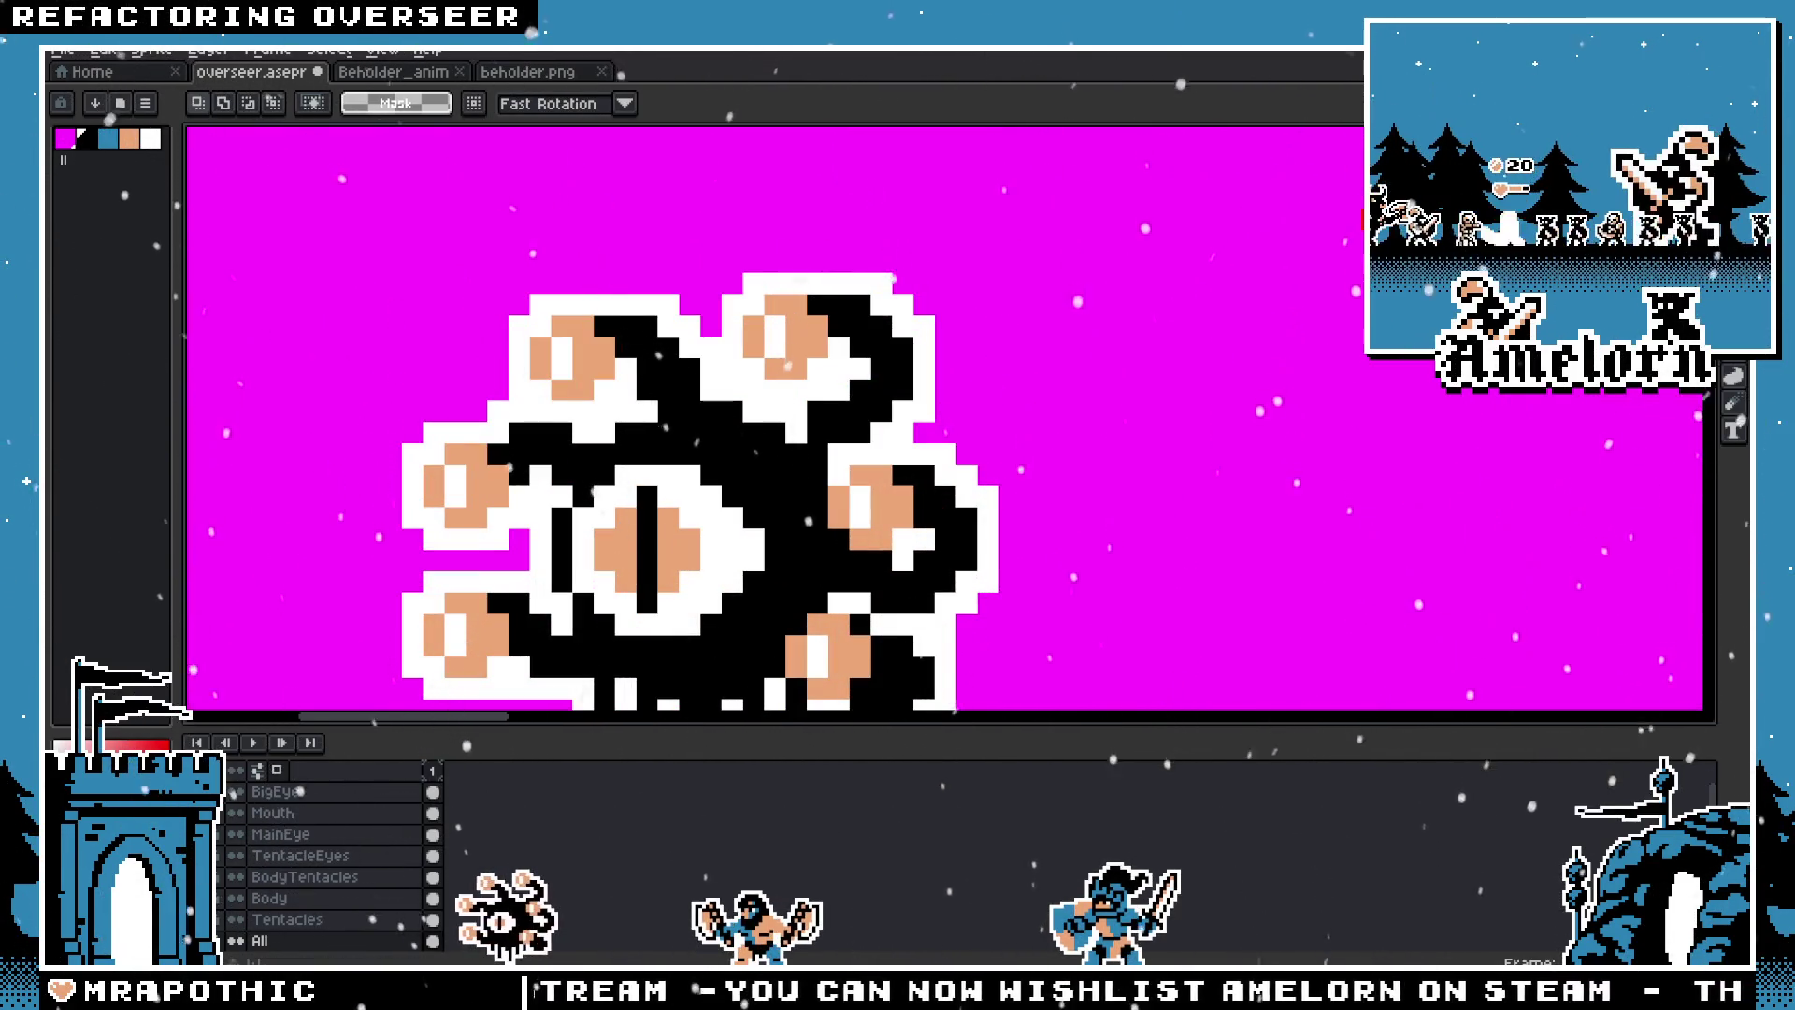
scroll(945, 348, down, 2)
key(w)
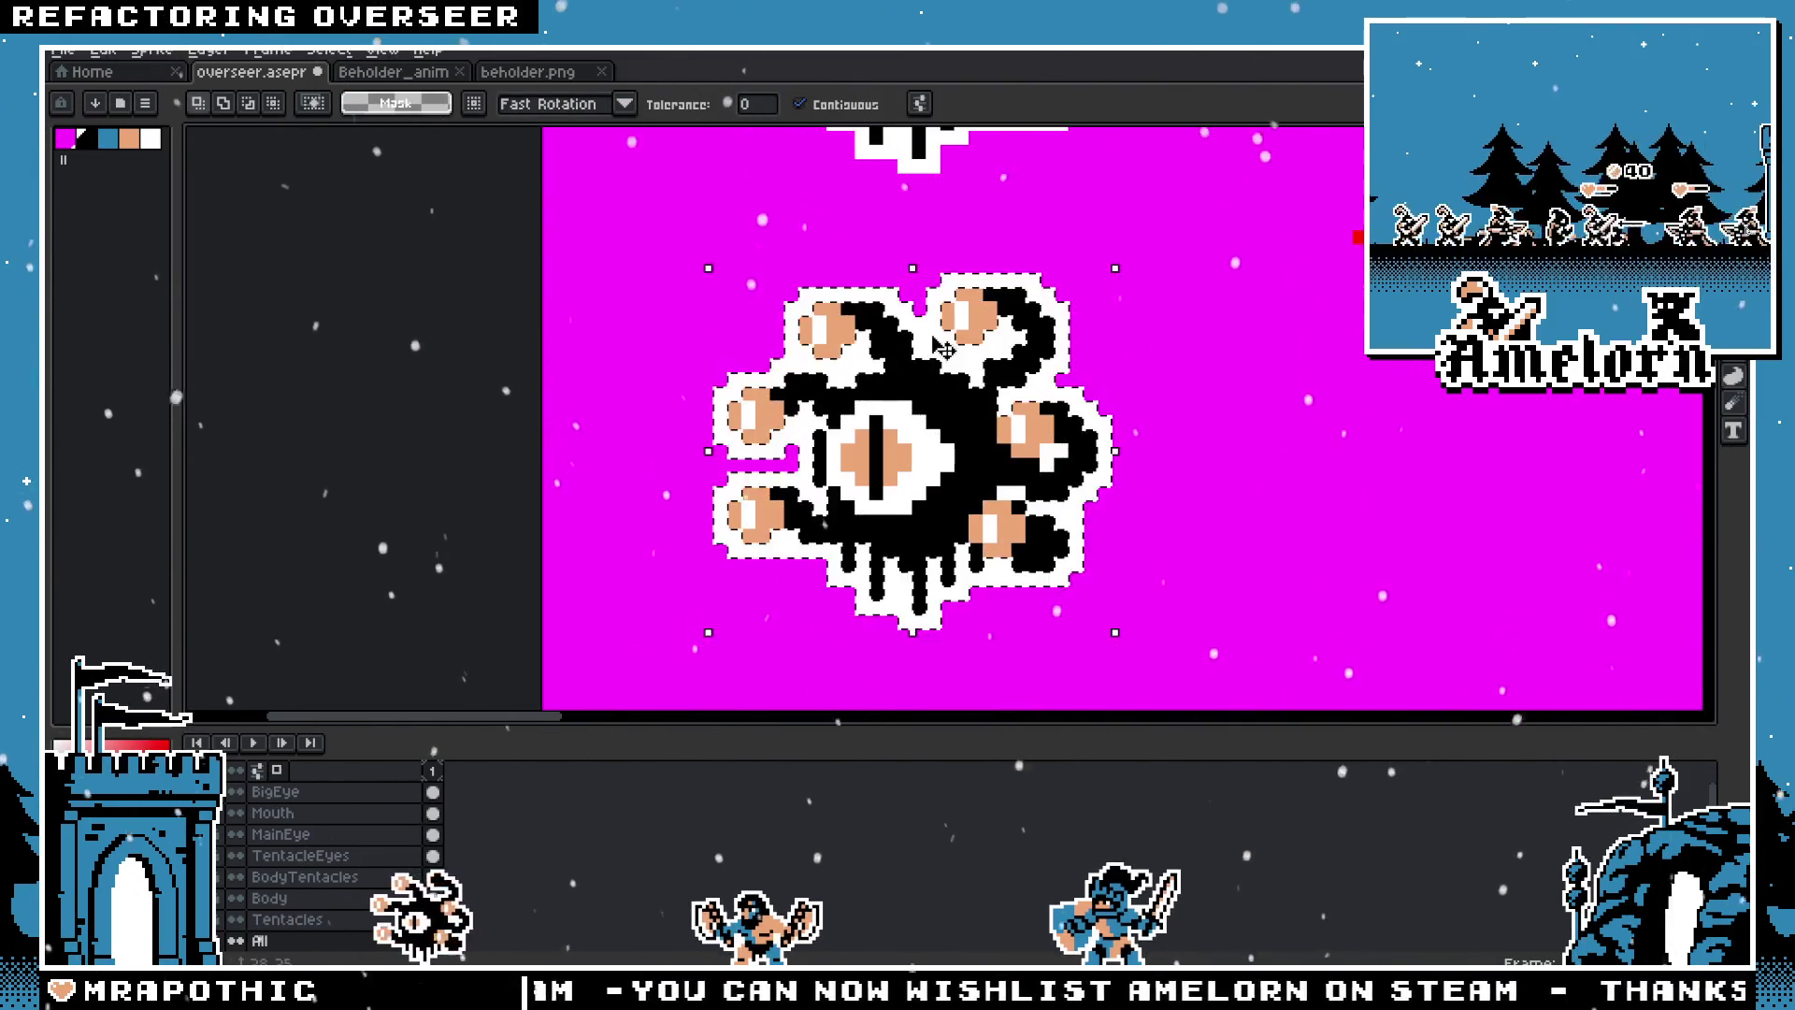
key(ctrl+d)
key(m)
scroll(842, 360, up, 1)
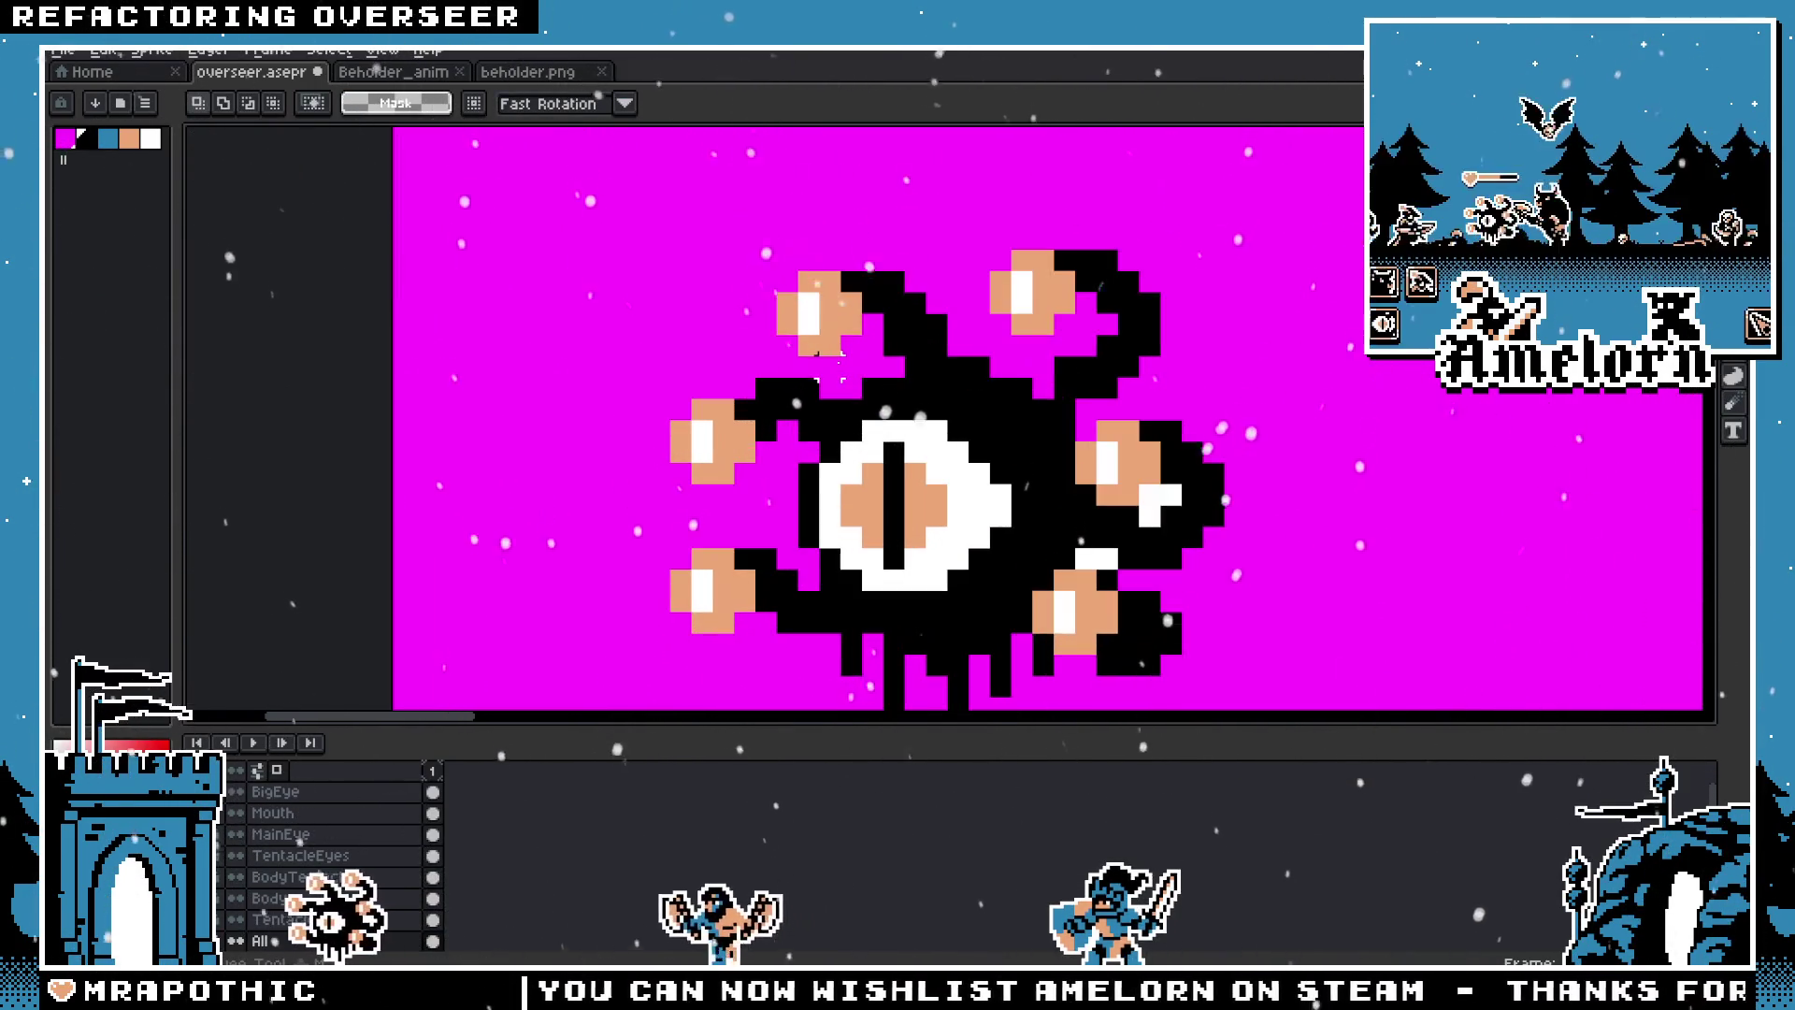
Step: Delete the upper-right, right and lower-left tentacles and their eyes, leaving one stalk
key(Delete)
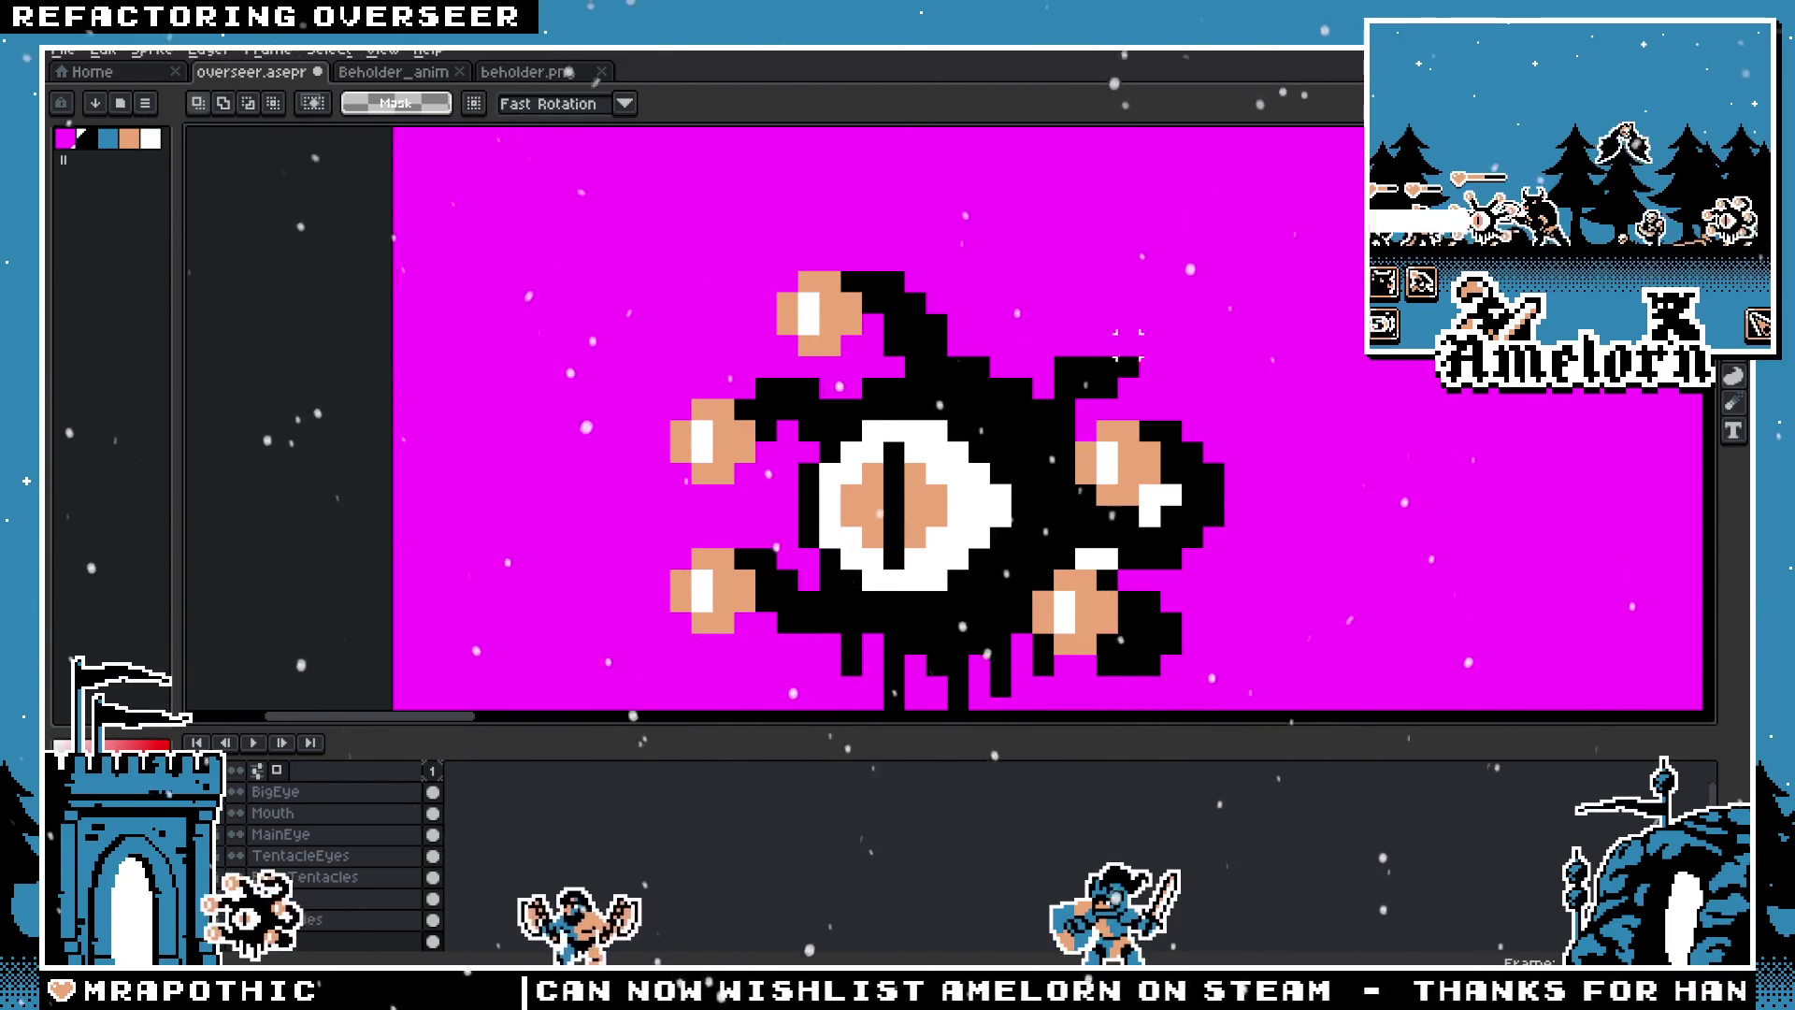
mouse_move(1302, 404)
mouse_down()
mouse_move(1077, 472)
mouse_move(1103, 689)
mouse_up()
key(Delete)
drag(1139, 568, 1077, 671)
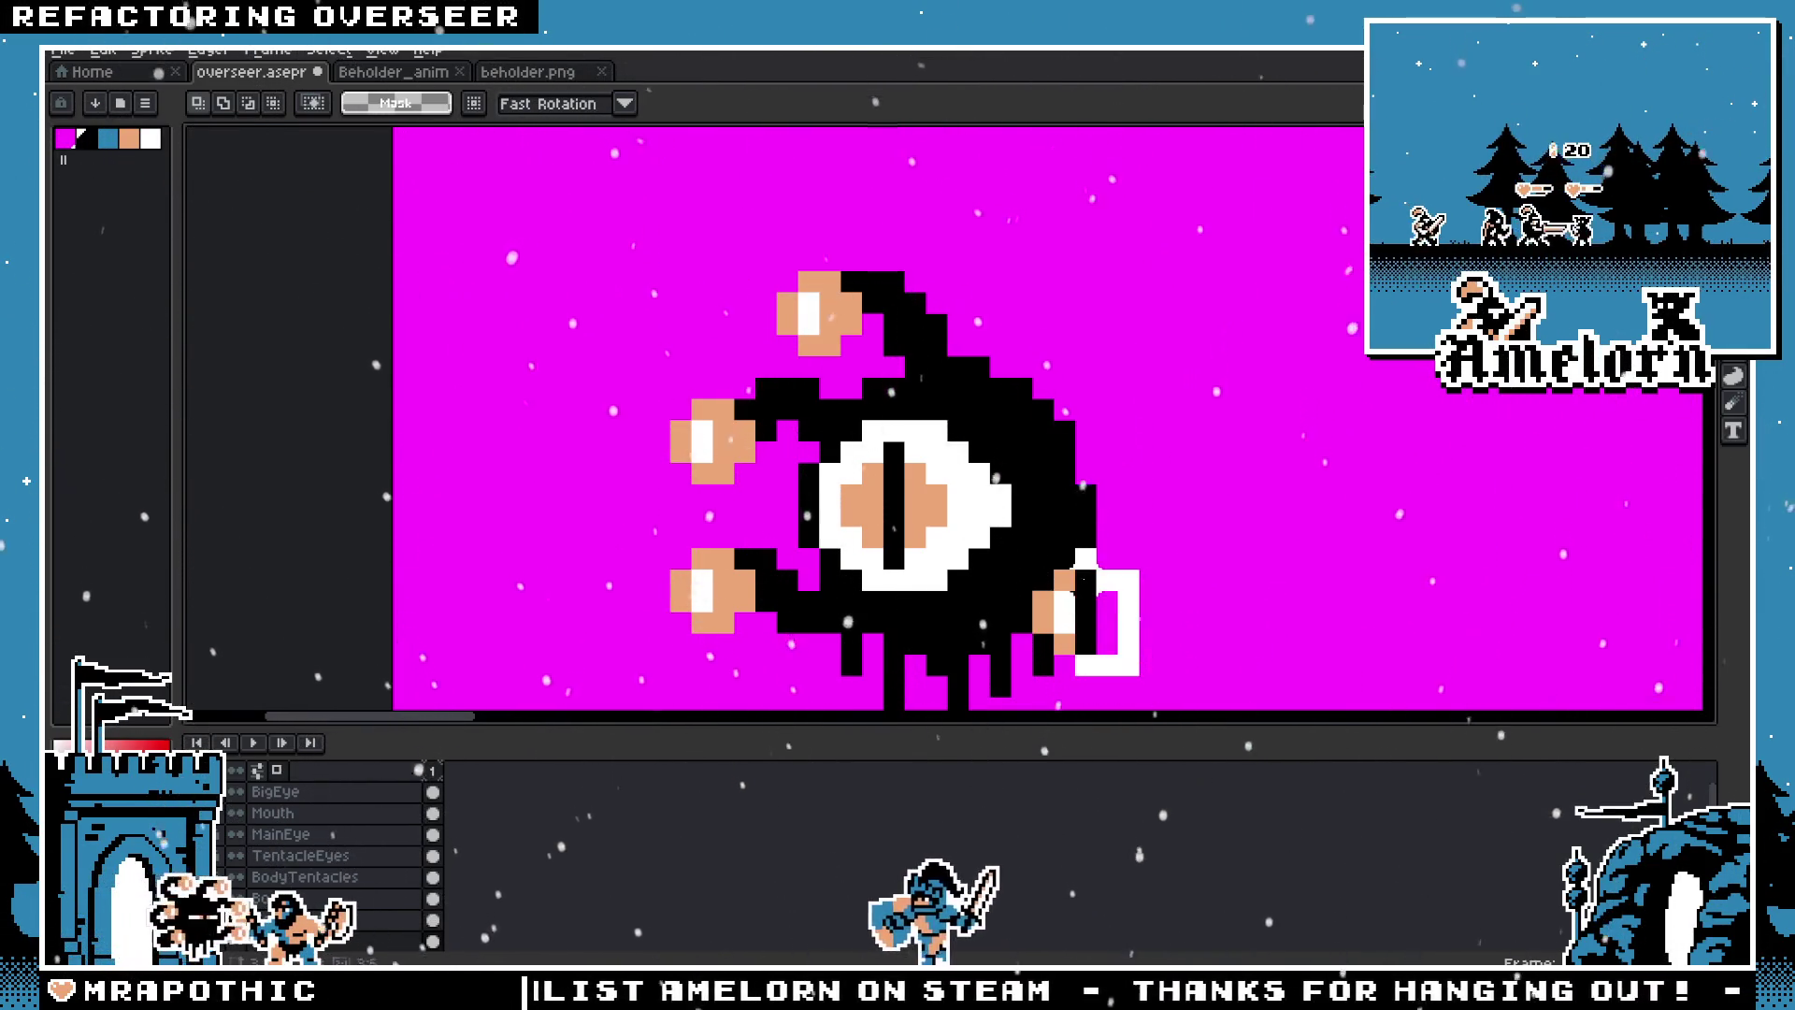
drag(1073, 546, 1064, 607)
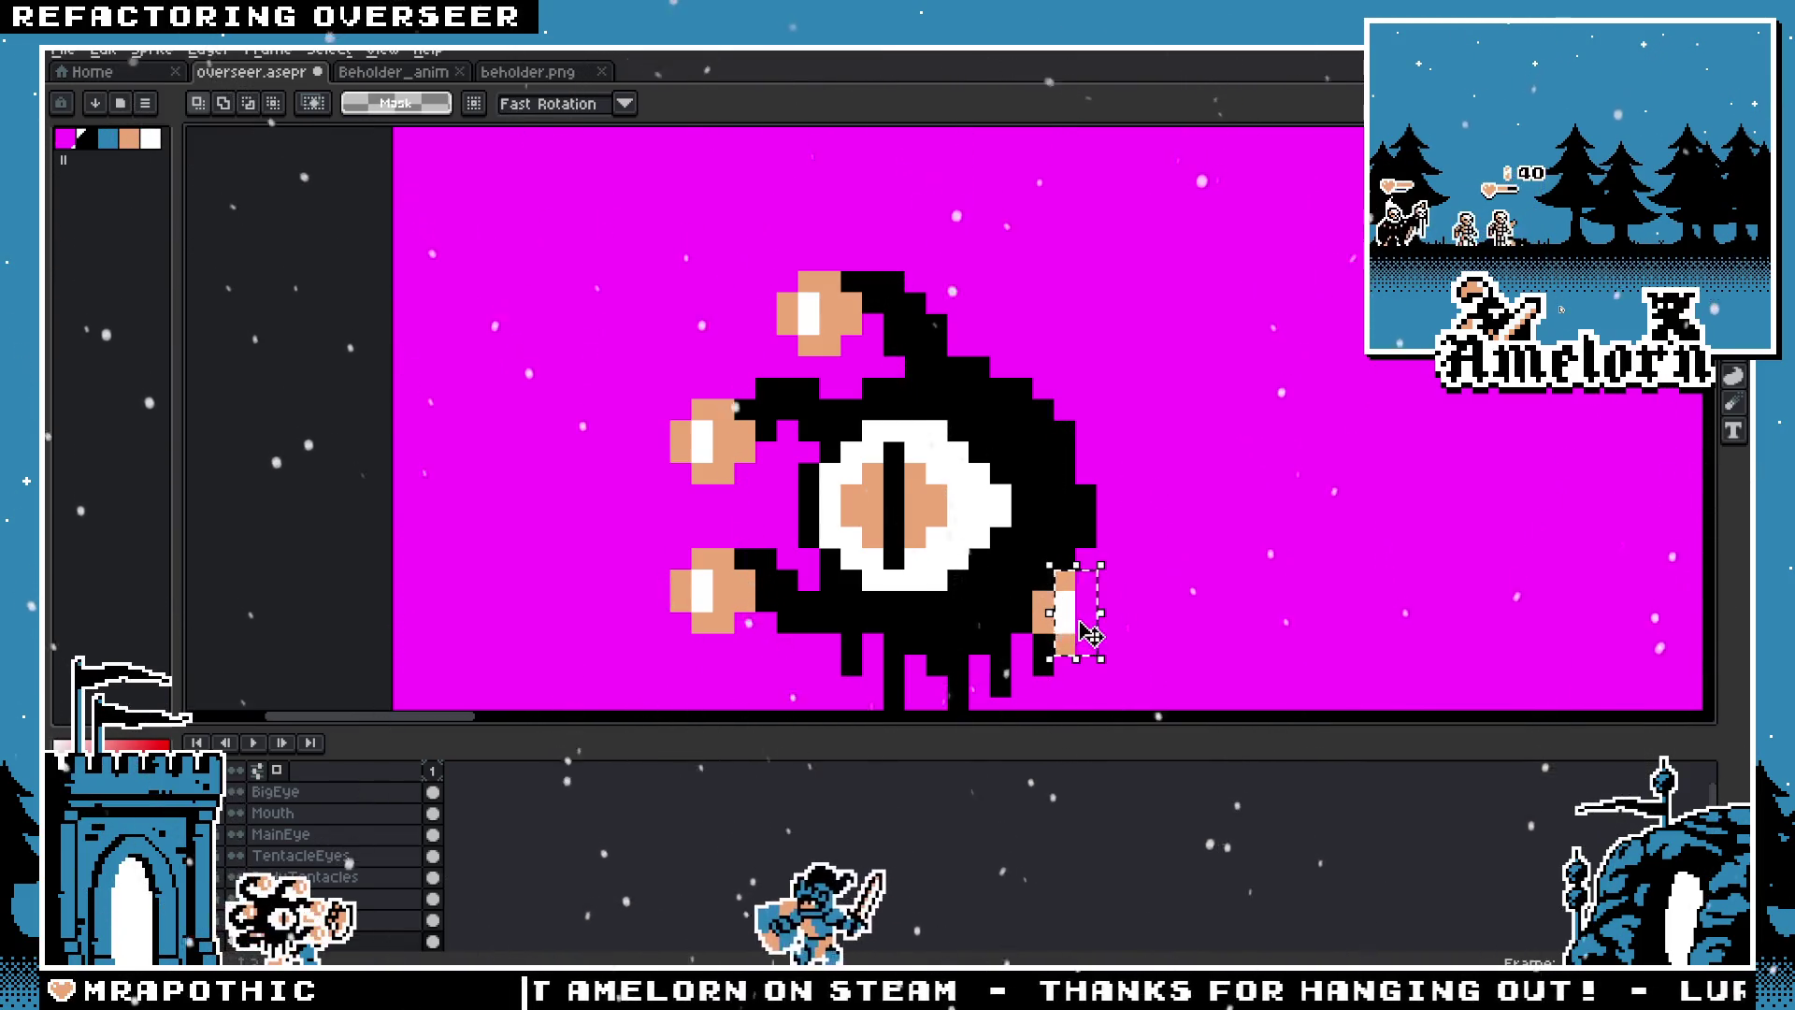
drag(628, 528, 797, 655)
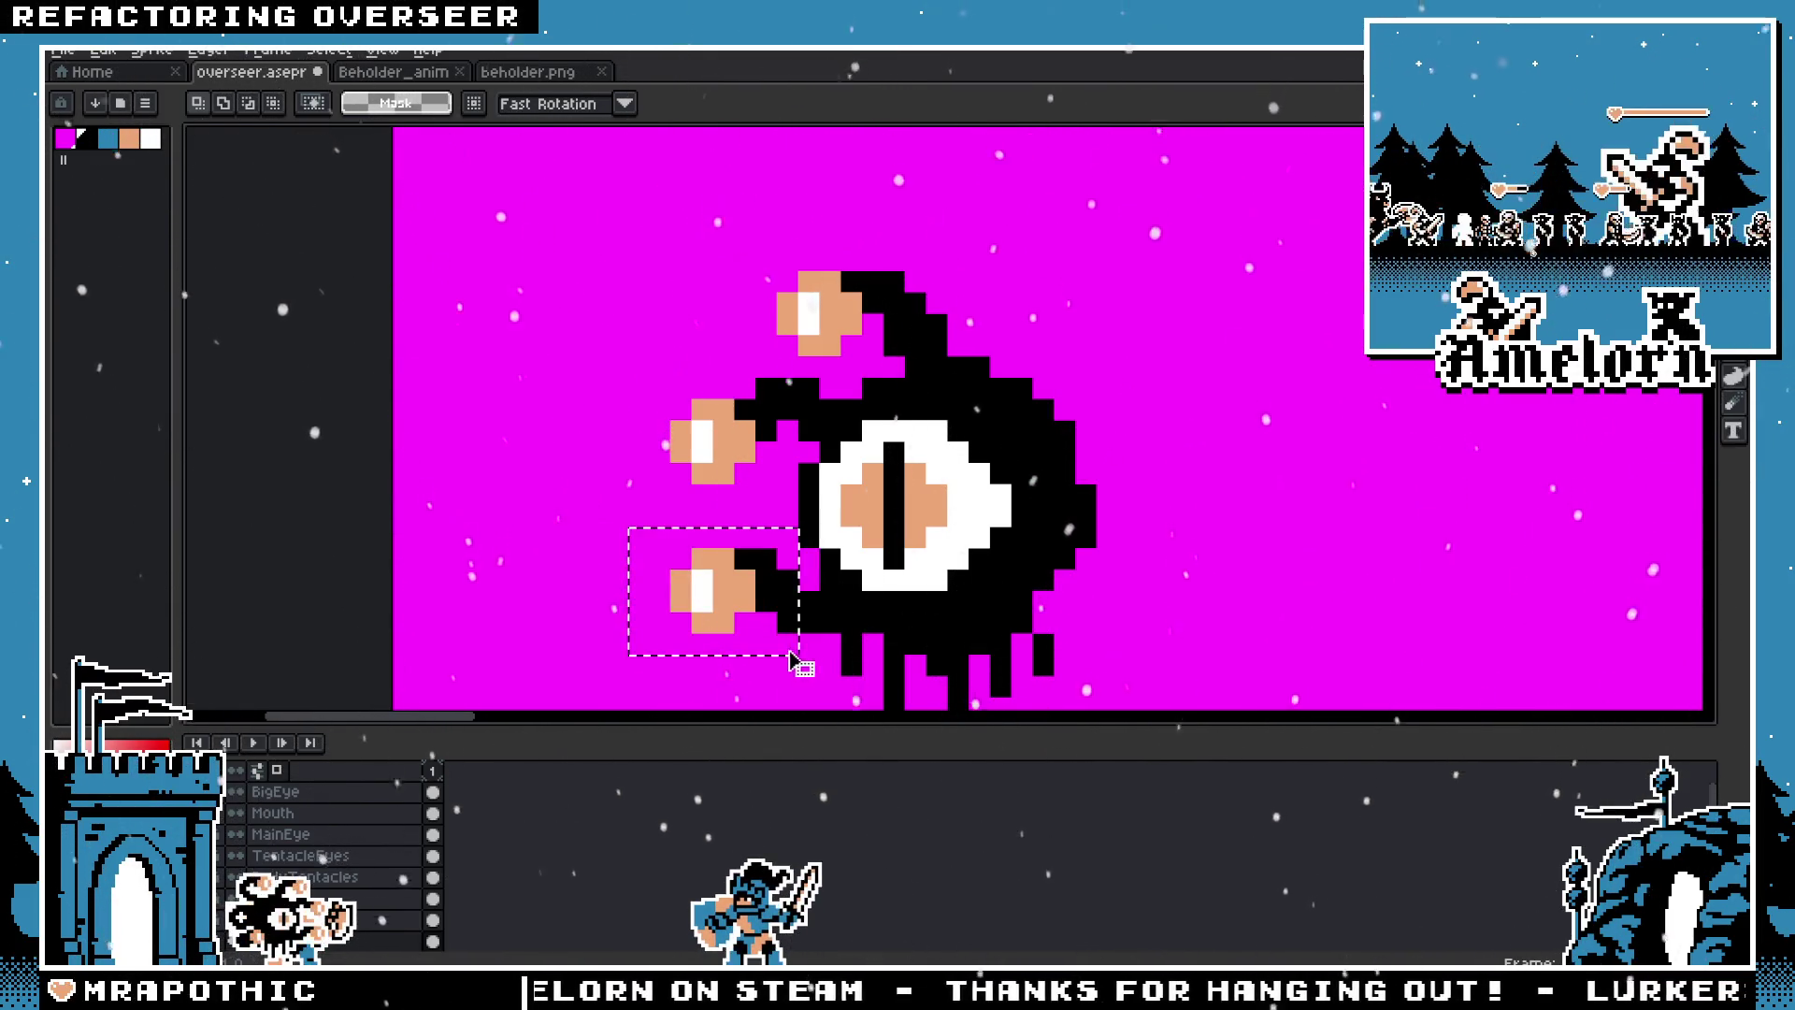
key(Delete)
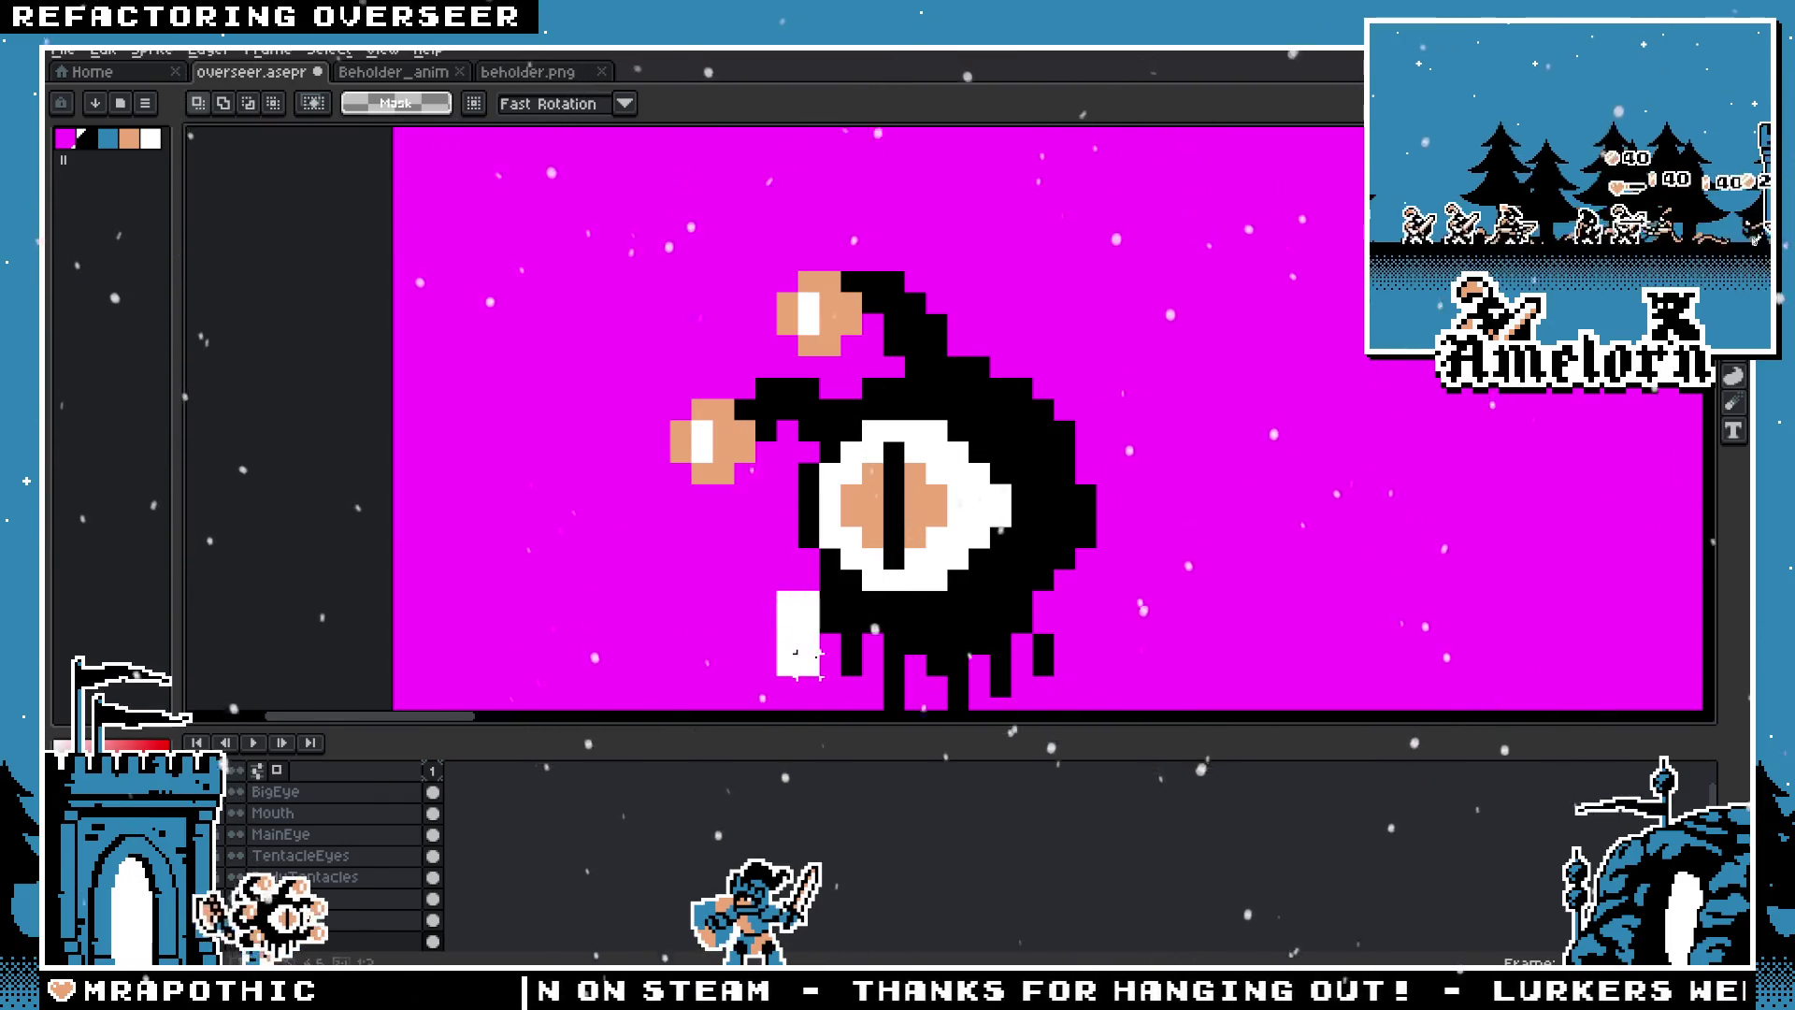
drag(756, 418, 757, 397)
drag(799, 455, 790, 411)
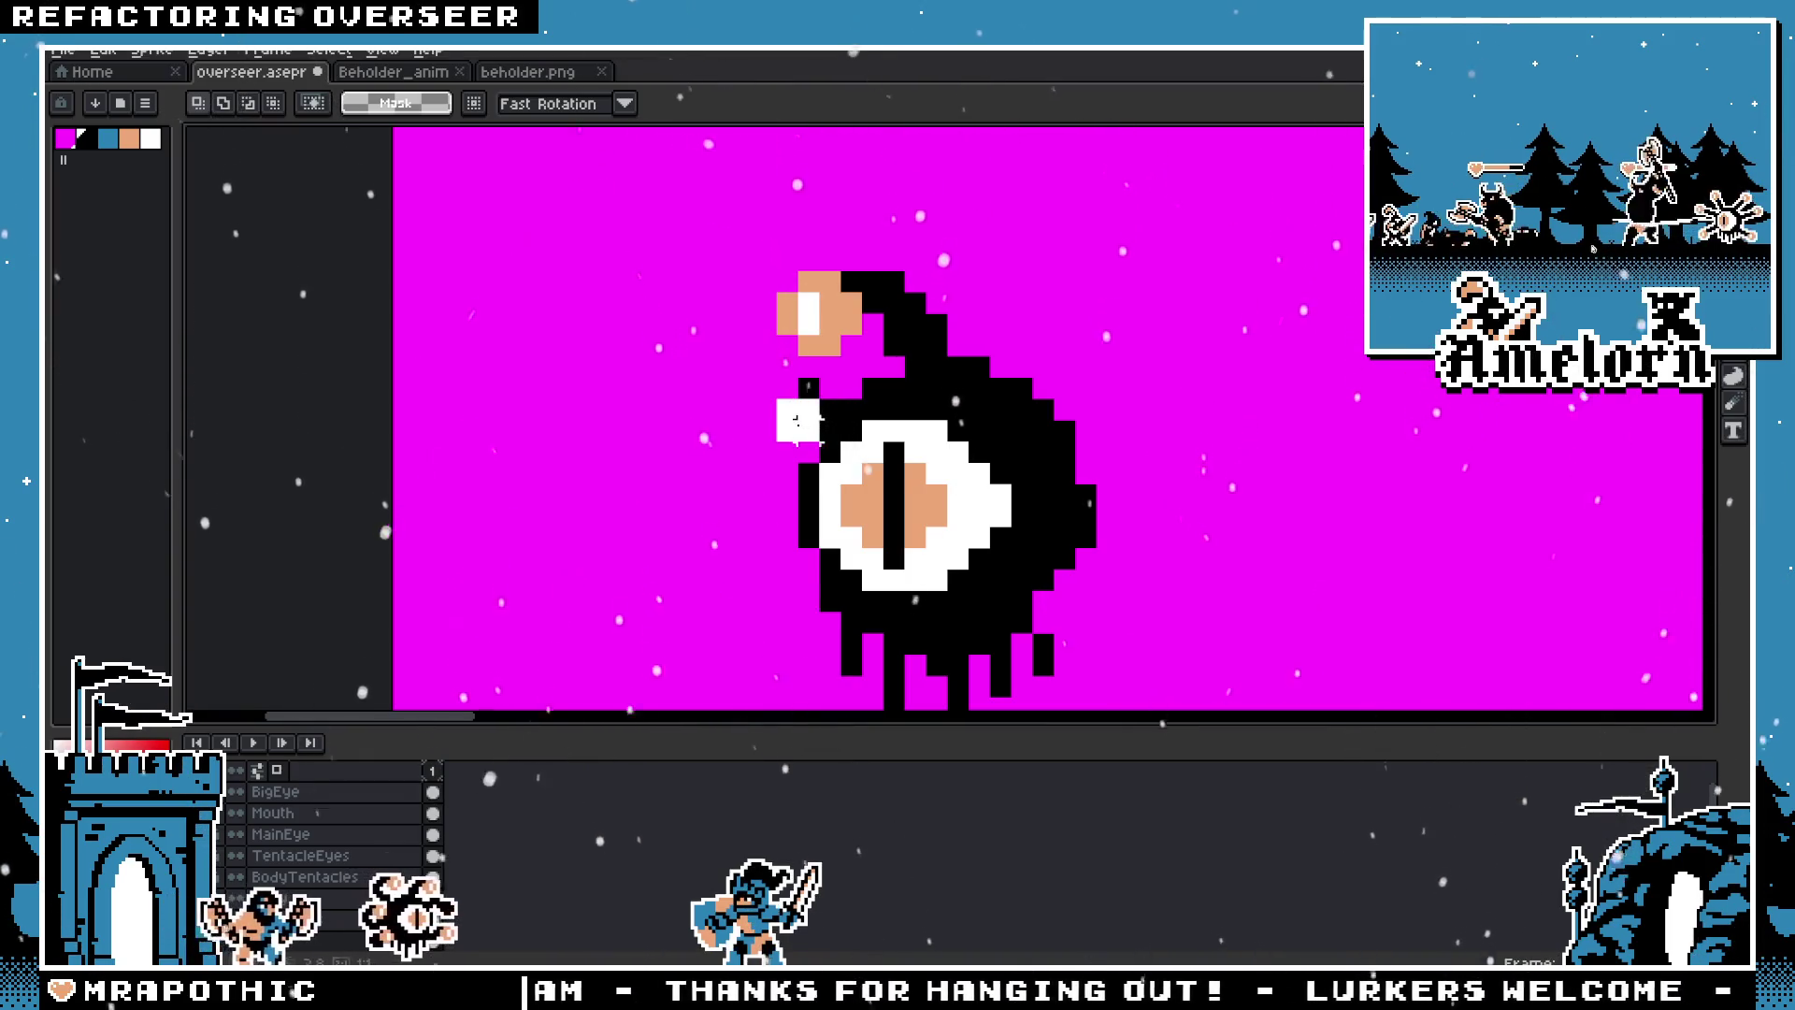
Step: Ready the pencil and eyedropper tools and zoom out over the sprite sheet
scroll(710, 430, down, 3)
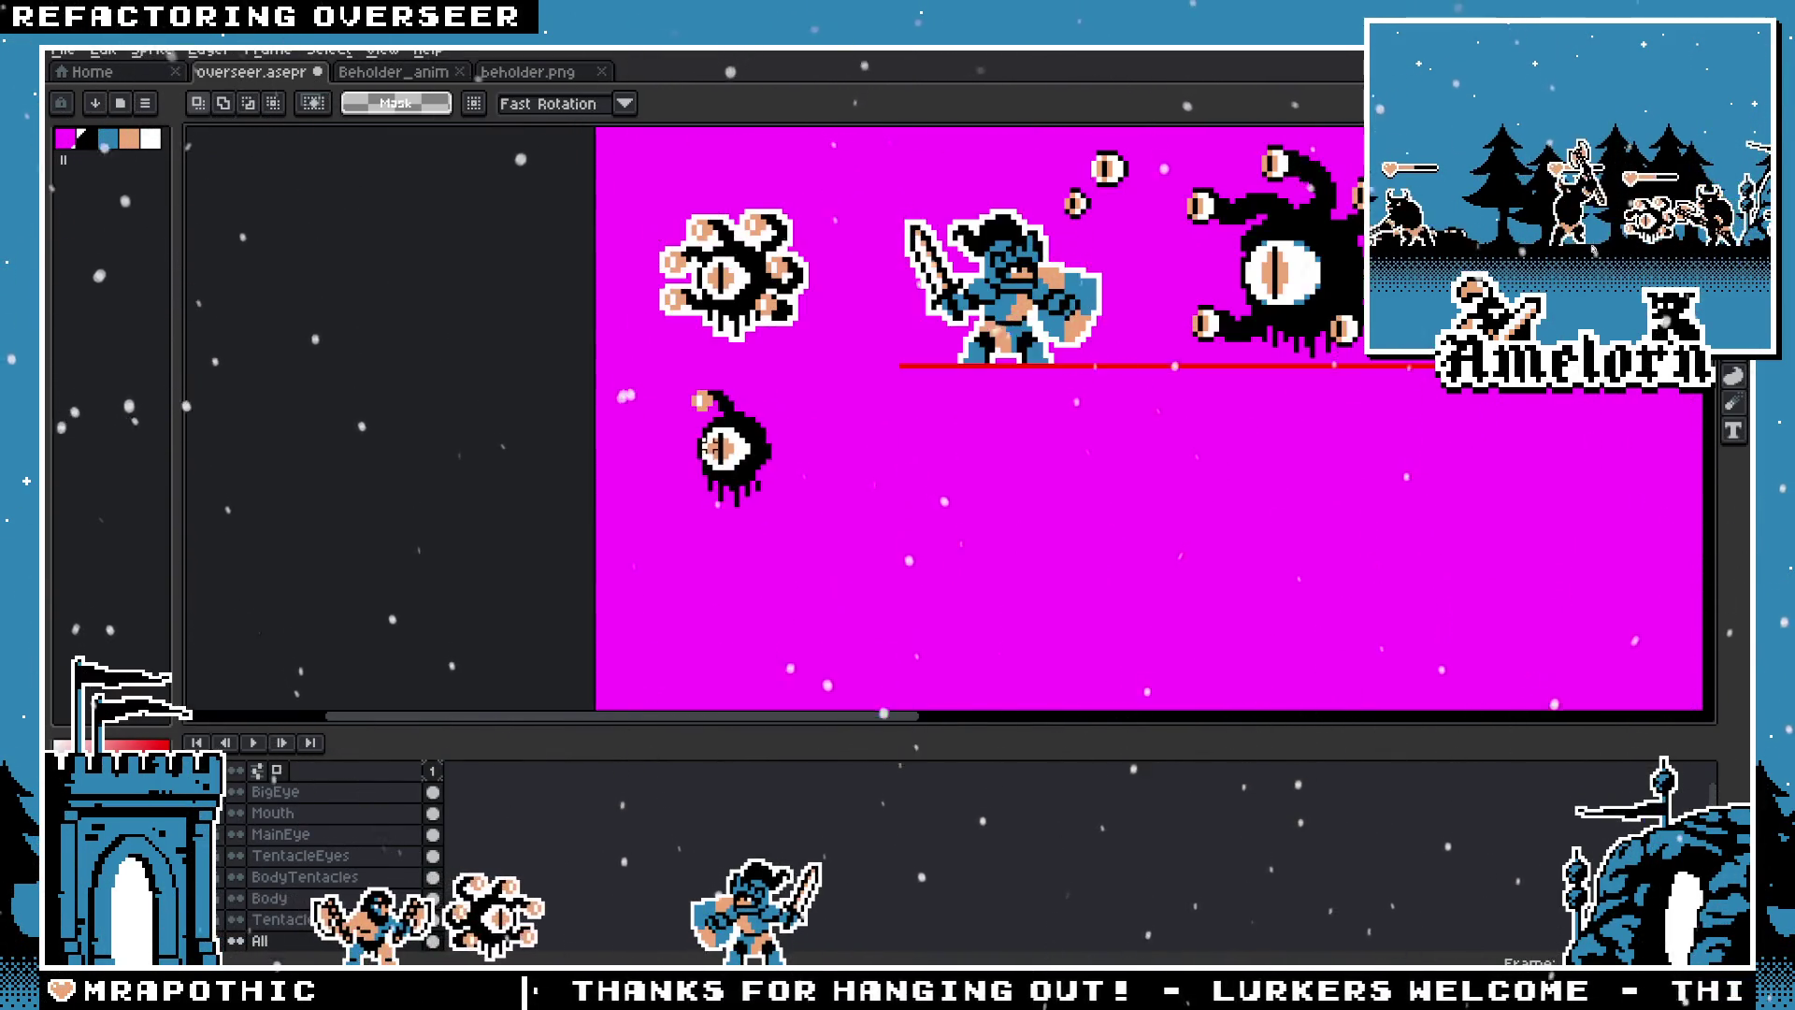
scroll(738, 448, up, 4)
key(b)
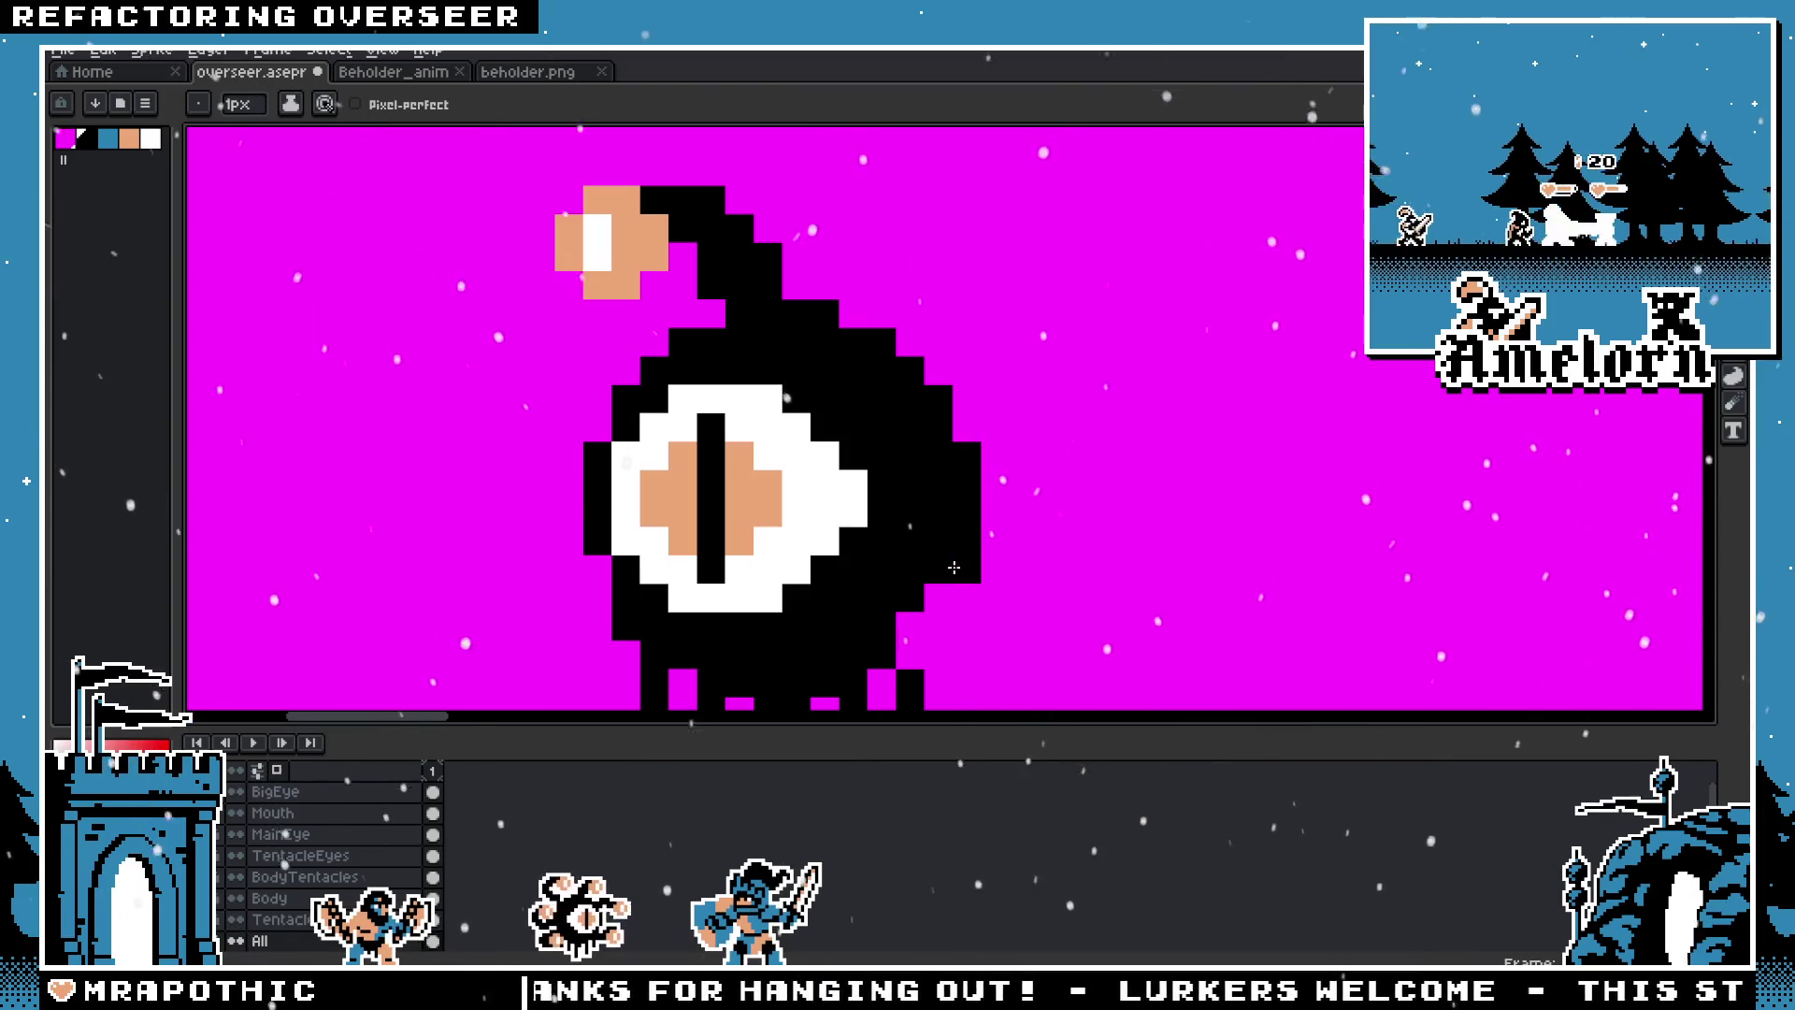
scroll(898, 622, down, 2)
scroll(897, 654, up, 2)
key(i)
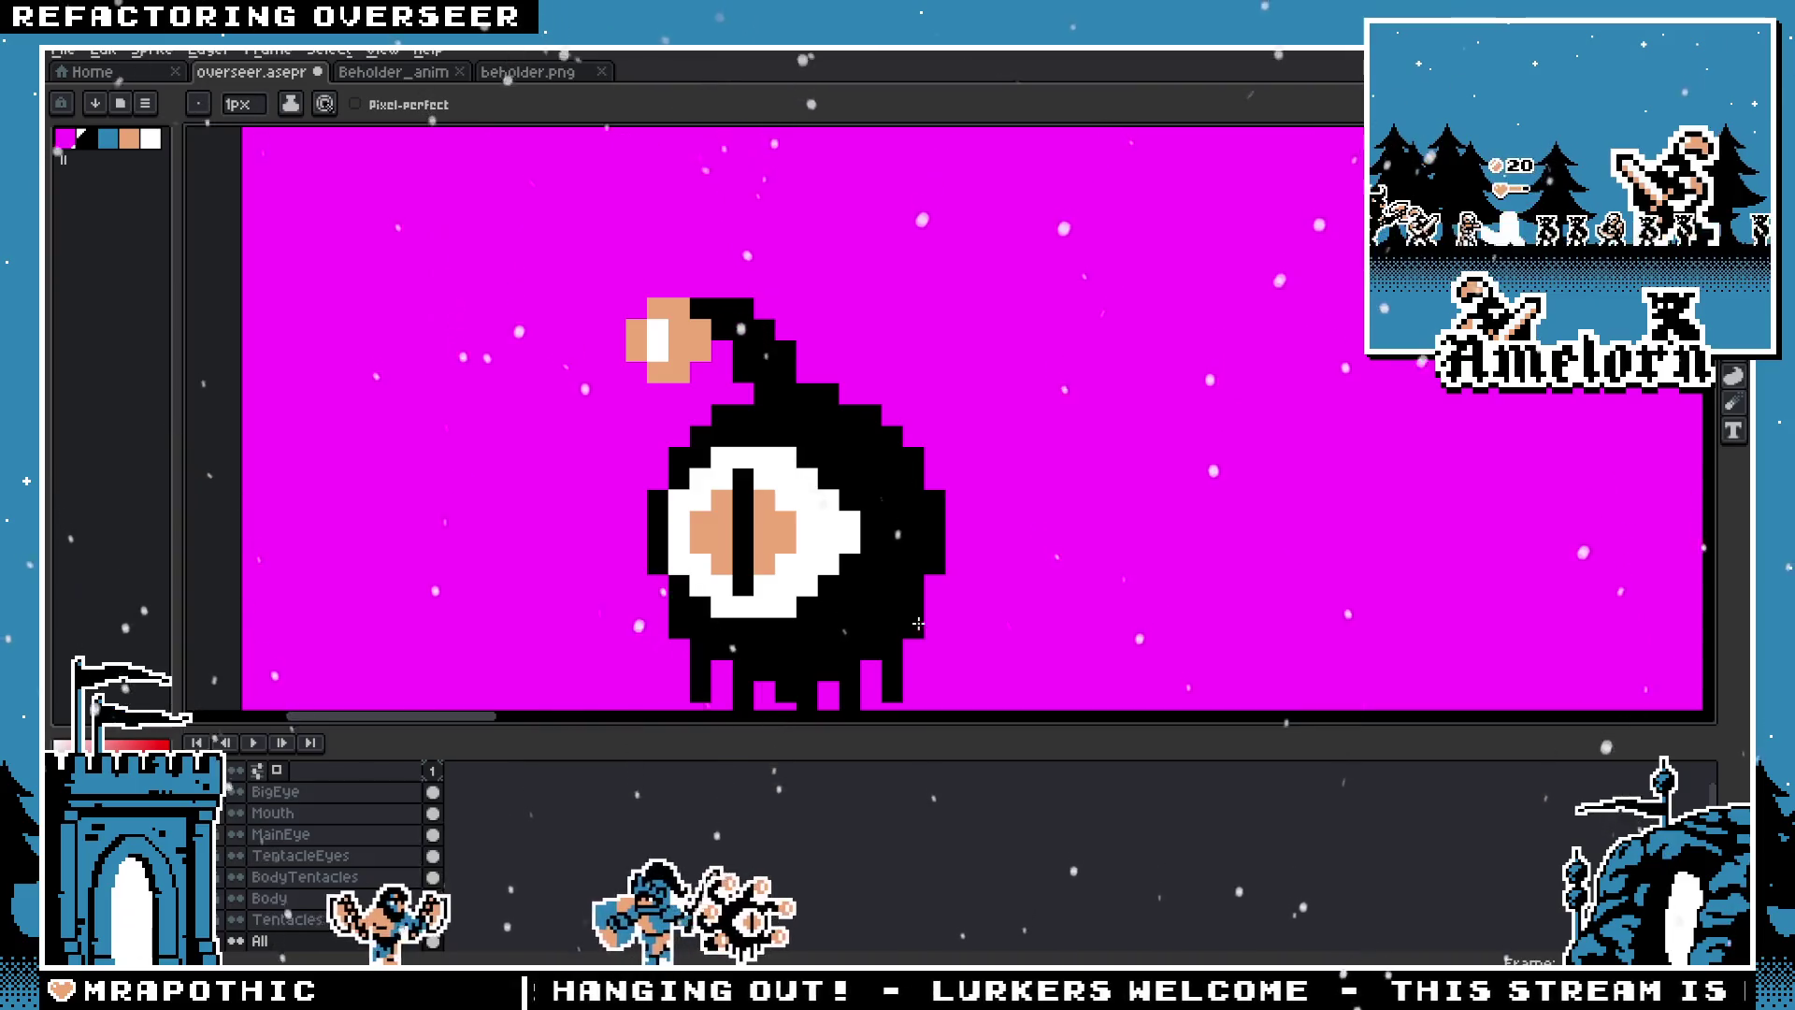
scroll(917, 630, down, 2)
scroll(917, 630, down, 1)
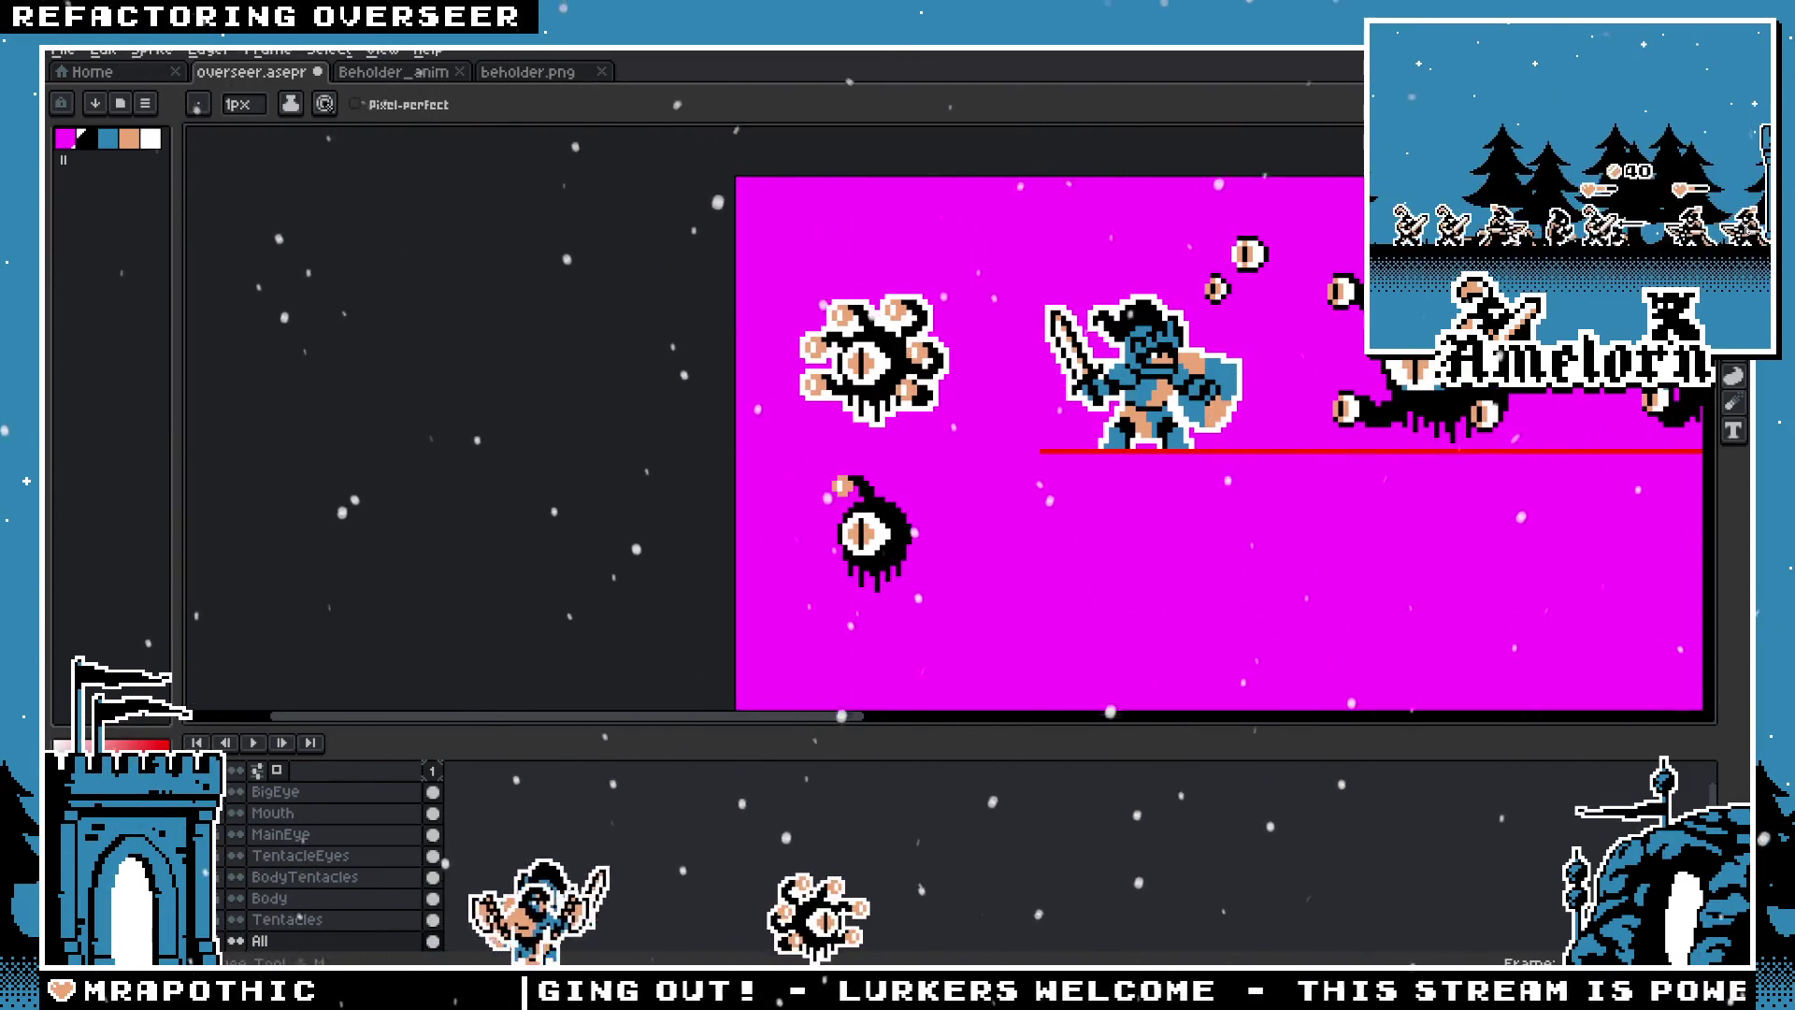
Step: Nudge the tentacle tip one pixel up and left into a tighter curl
key(m)
drag(946, 452, 766, 635)
scroll(877, 561, up, 2)
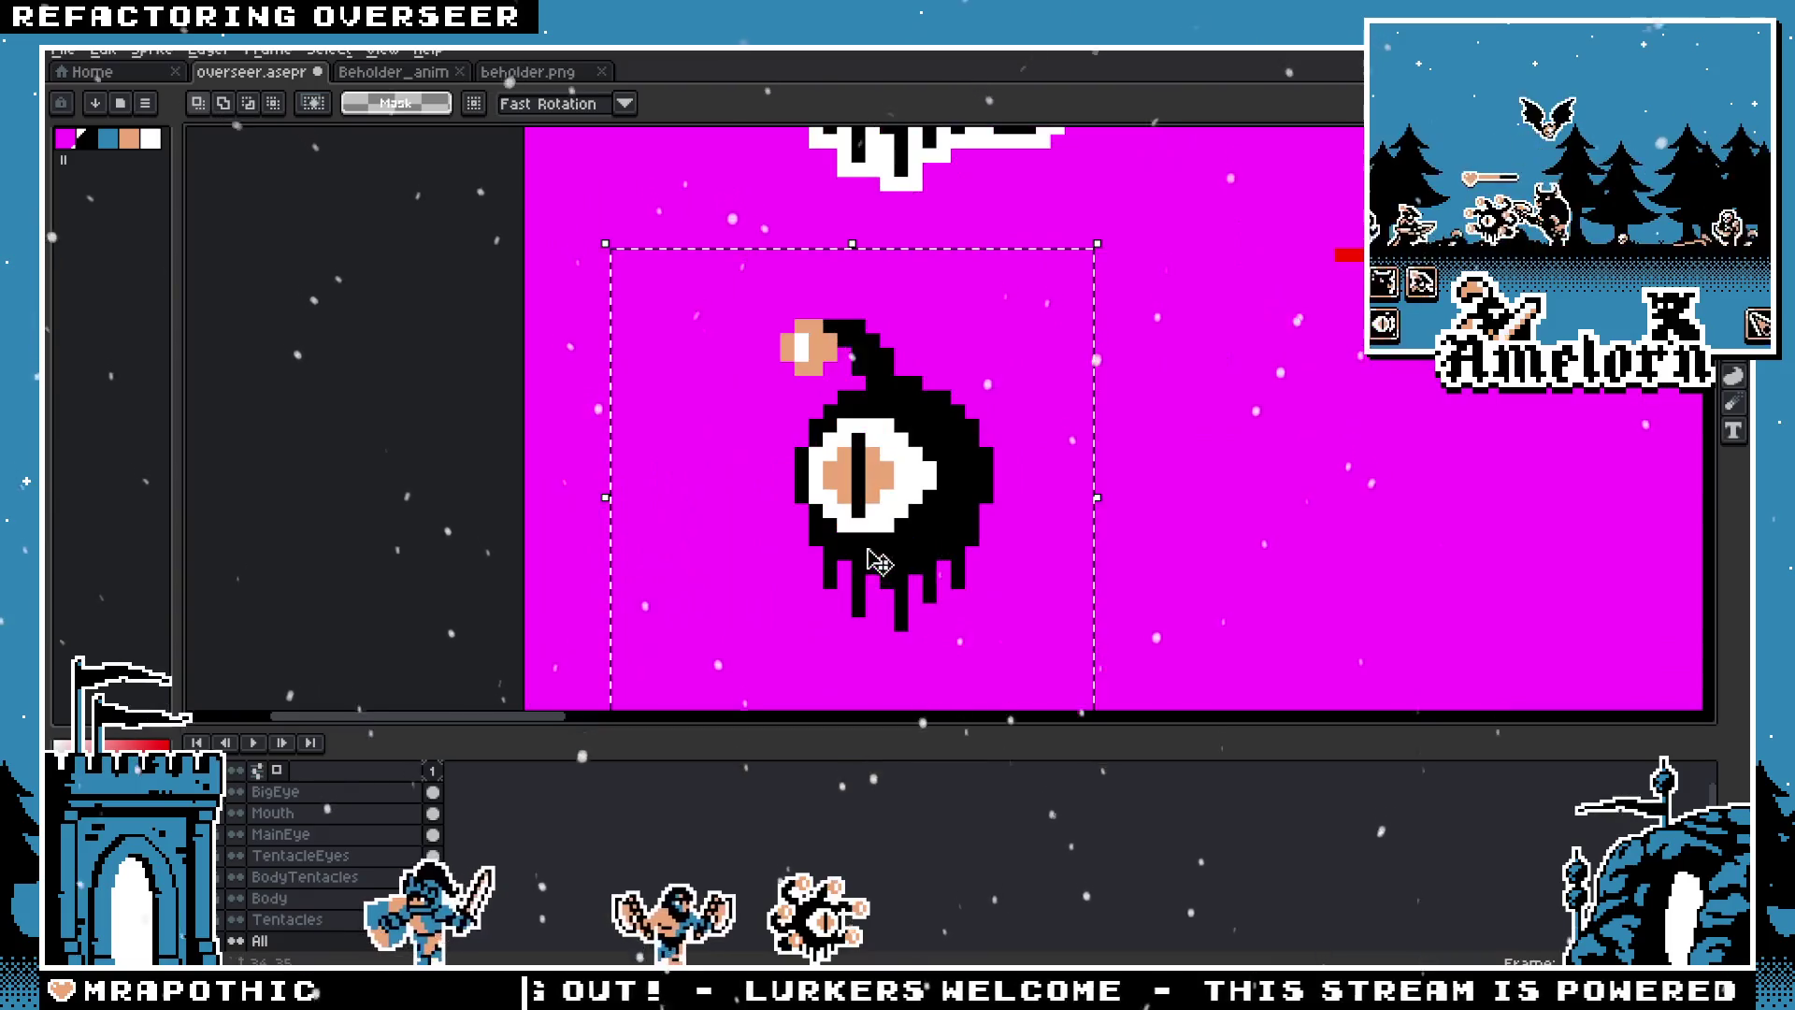
scroll(934, 449, up, 2)
drag(865, 329, 1239, 504)
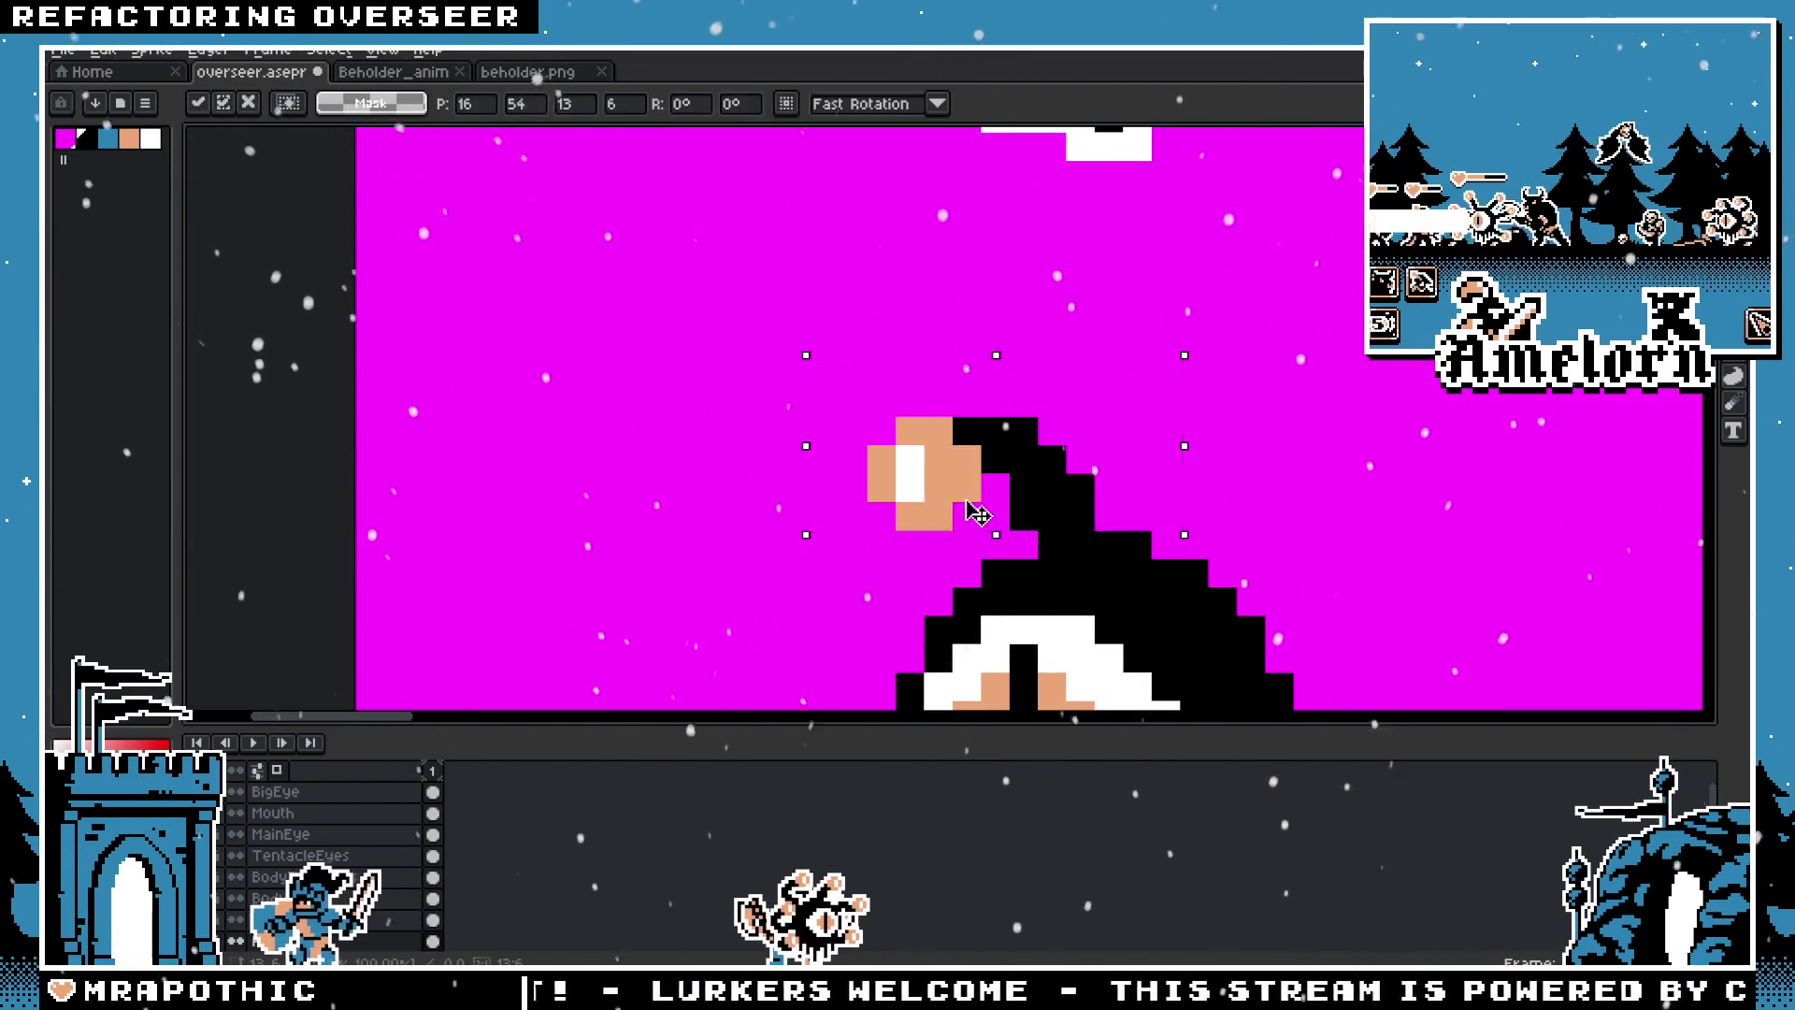
drag(1026, 462, 998, 433)
click(1421, 487)
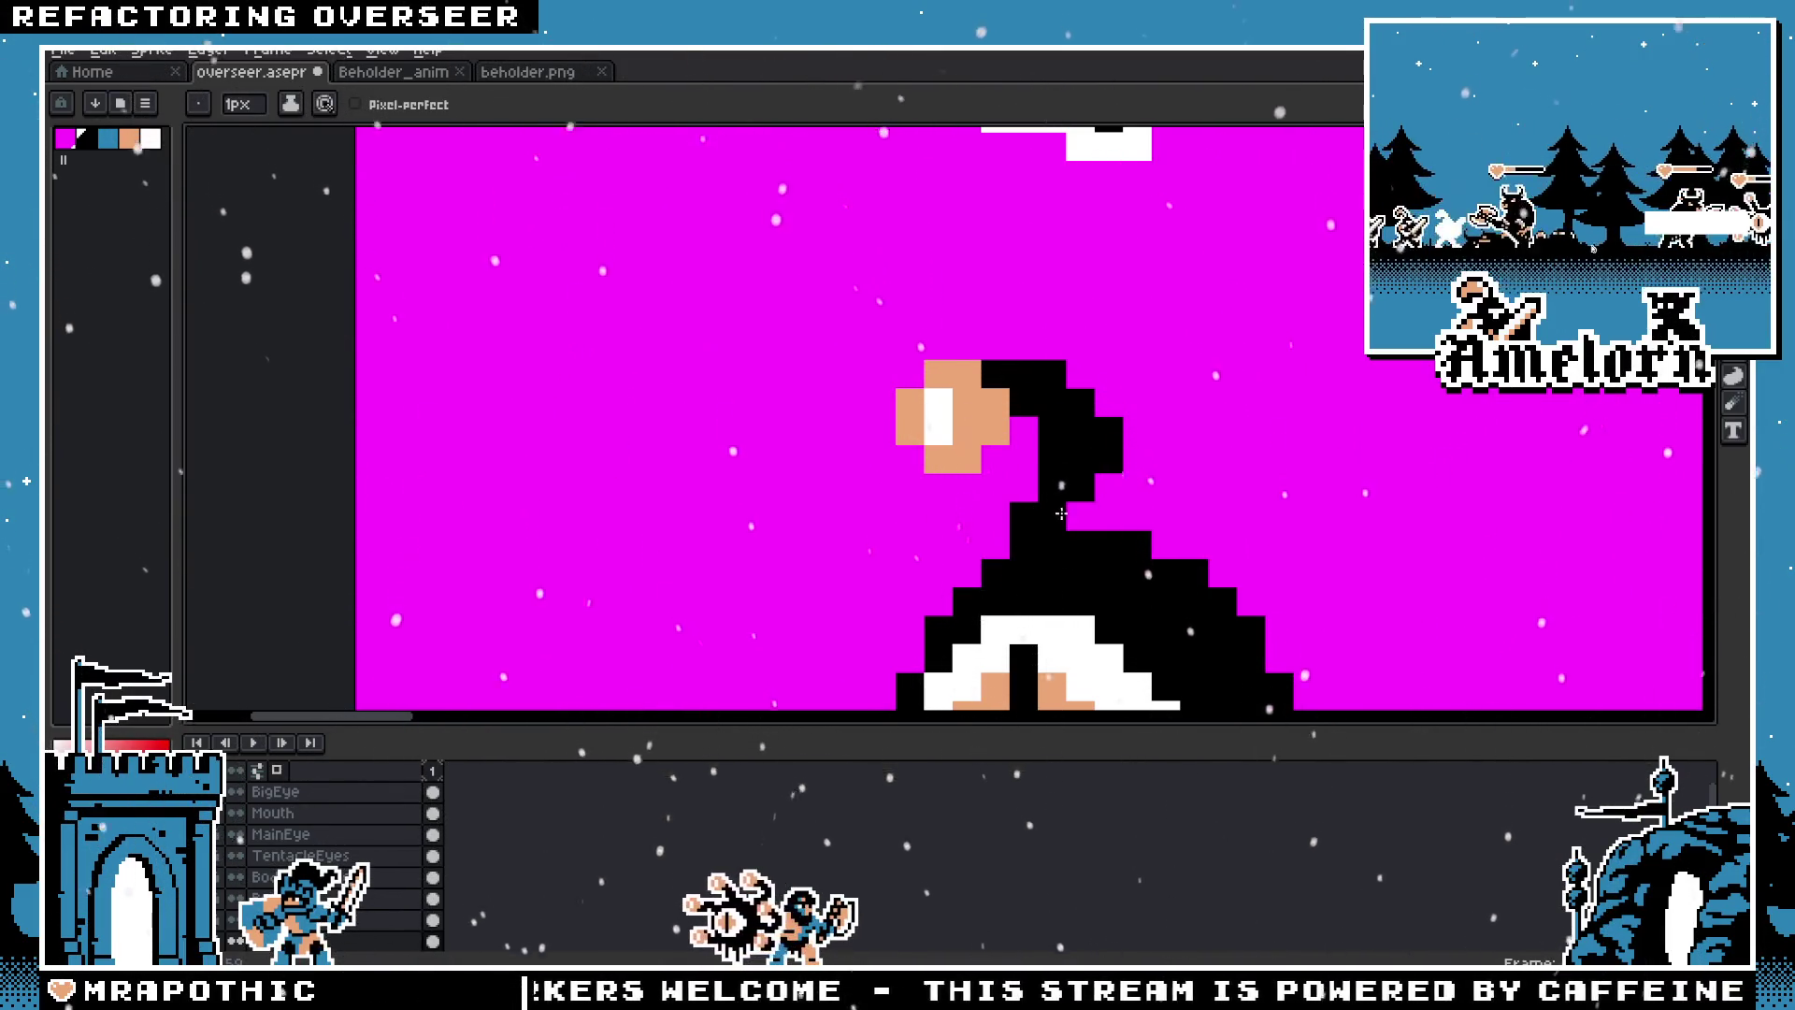
scroll(1031, 529, down, 3)
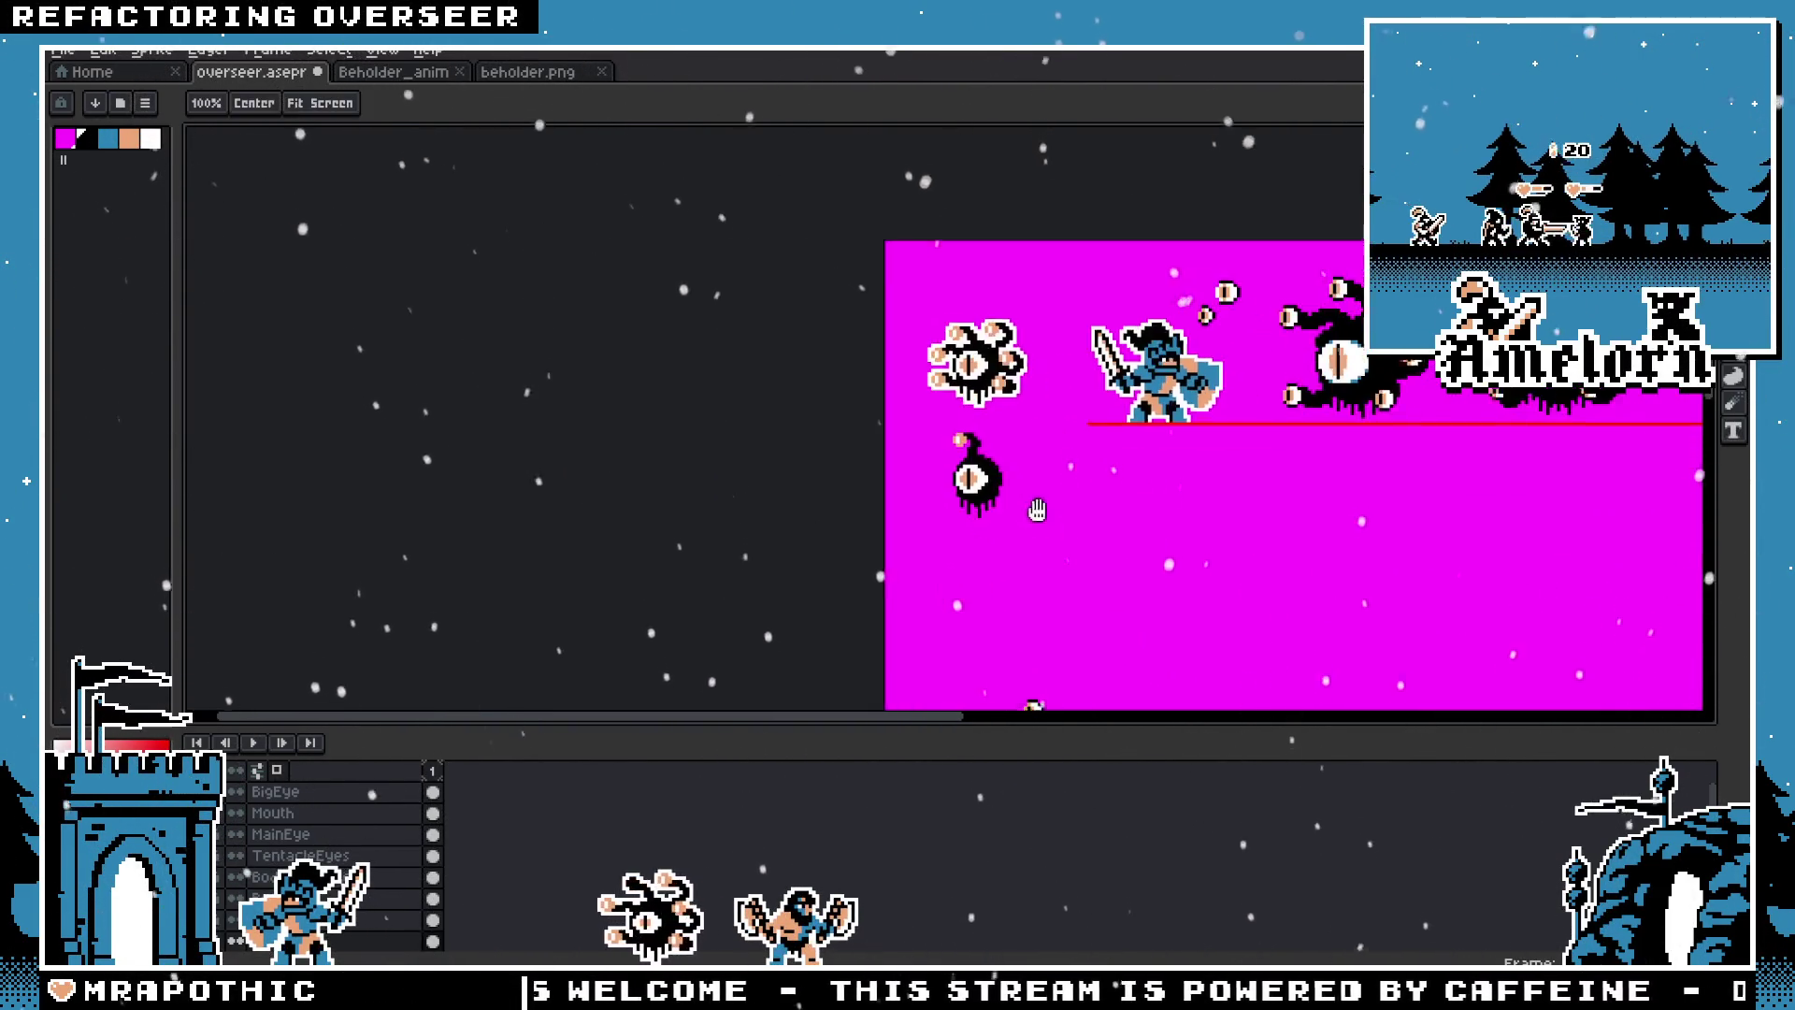
scroll(1031, 529, up, 4)
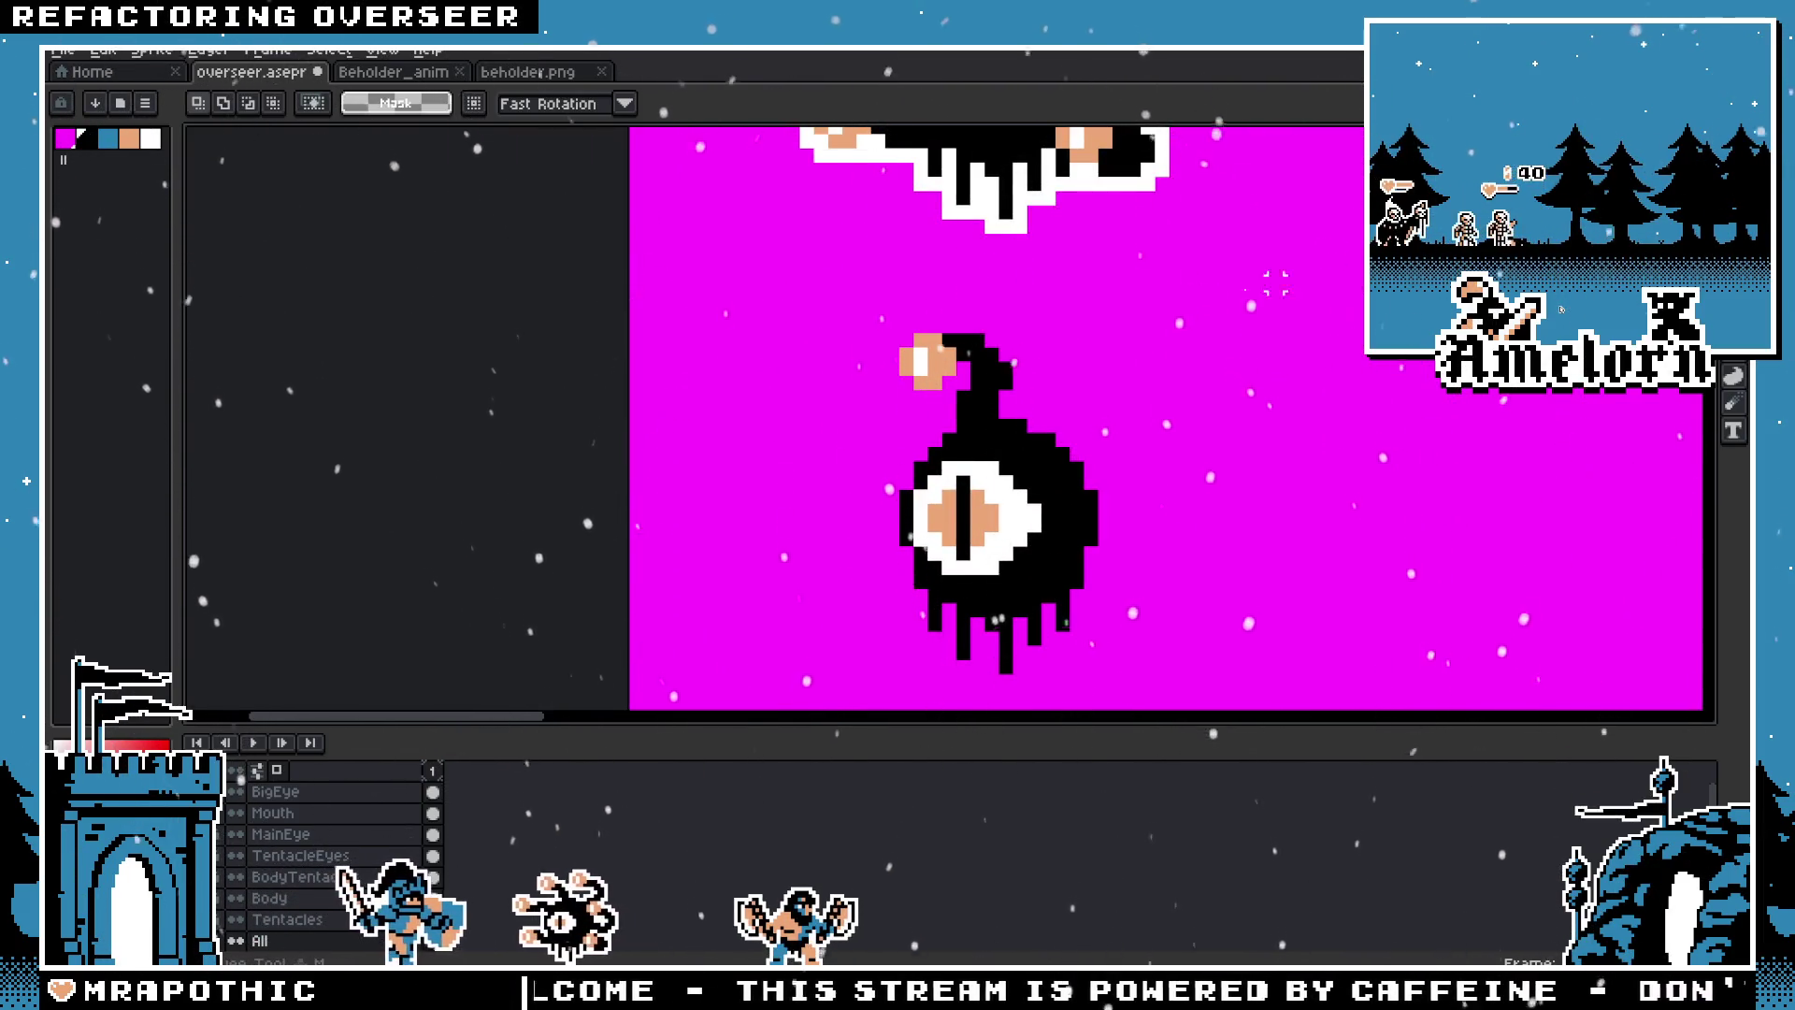
scroll(1099, 322, up, 1)
drag(696, 315, 987, 519)
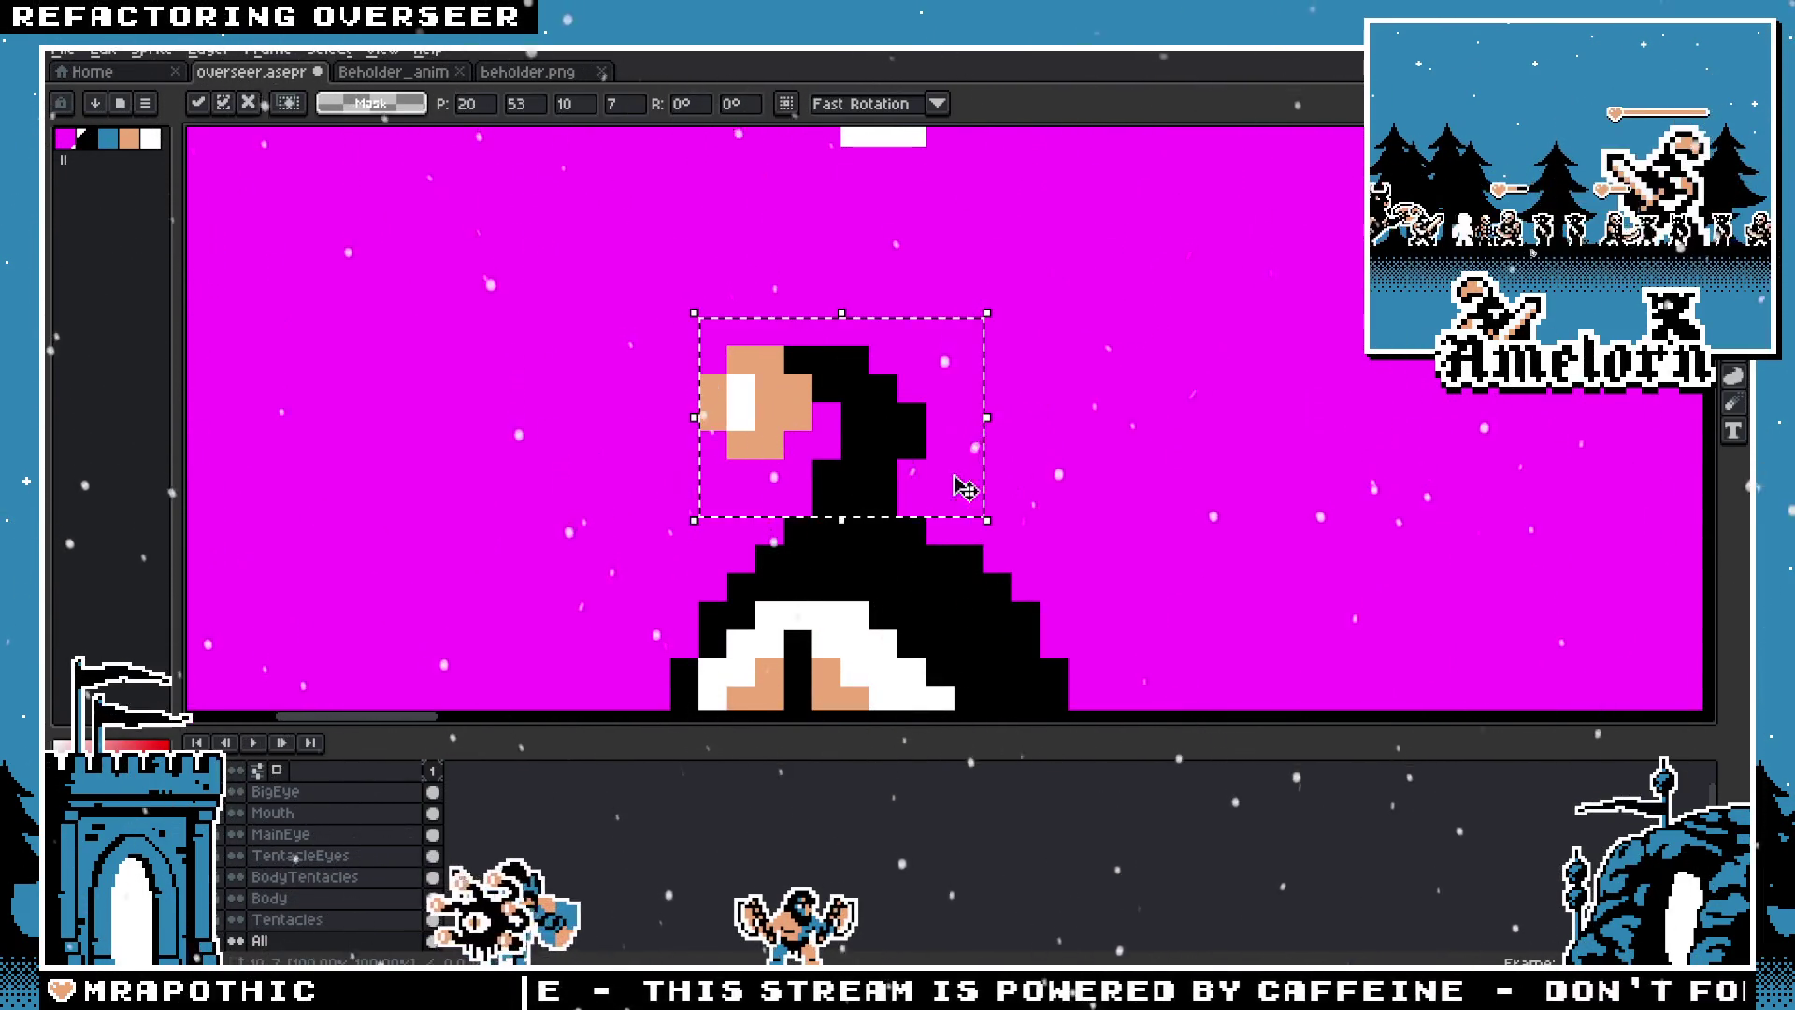
click(1162, 493)
Step: Pencil in a peach pixel under the tentacle's eye using the eyedropped peach colour
scroll(1162, 493, down, 2)
scroll(1062, 412, up, 1)
scroll(1028, 402, up, 1)
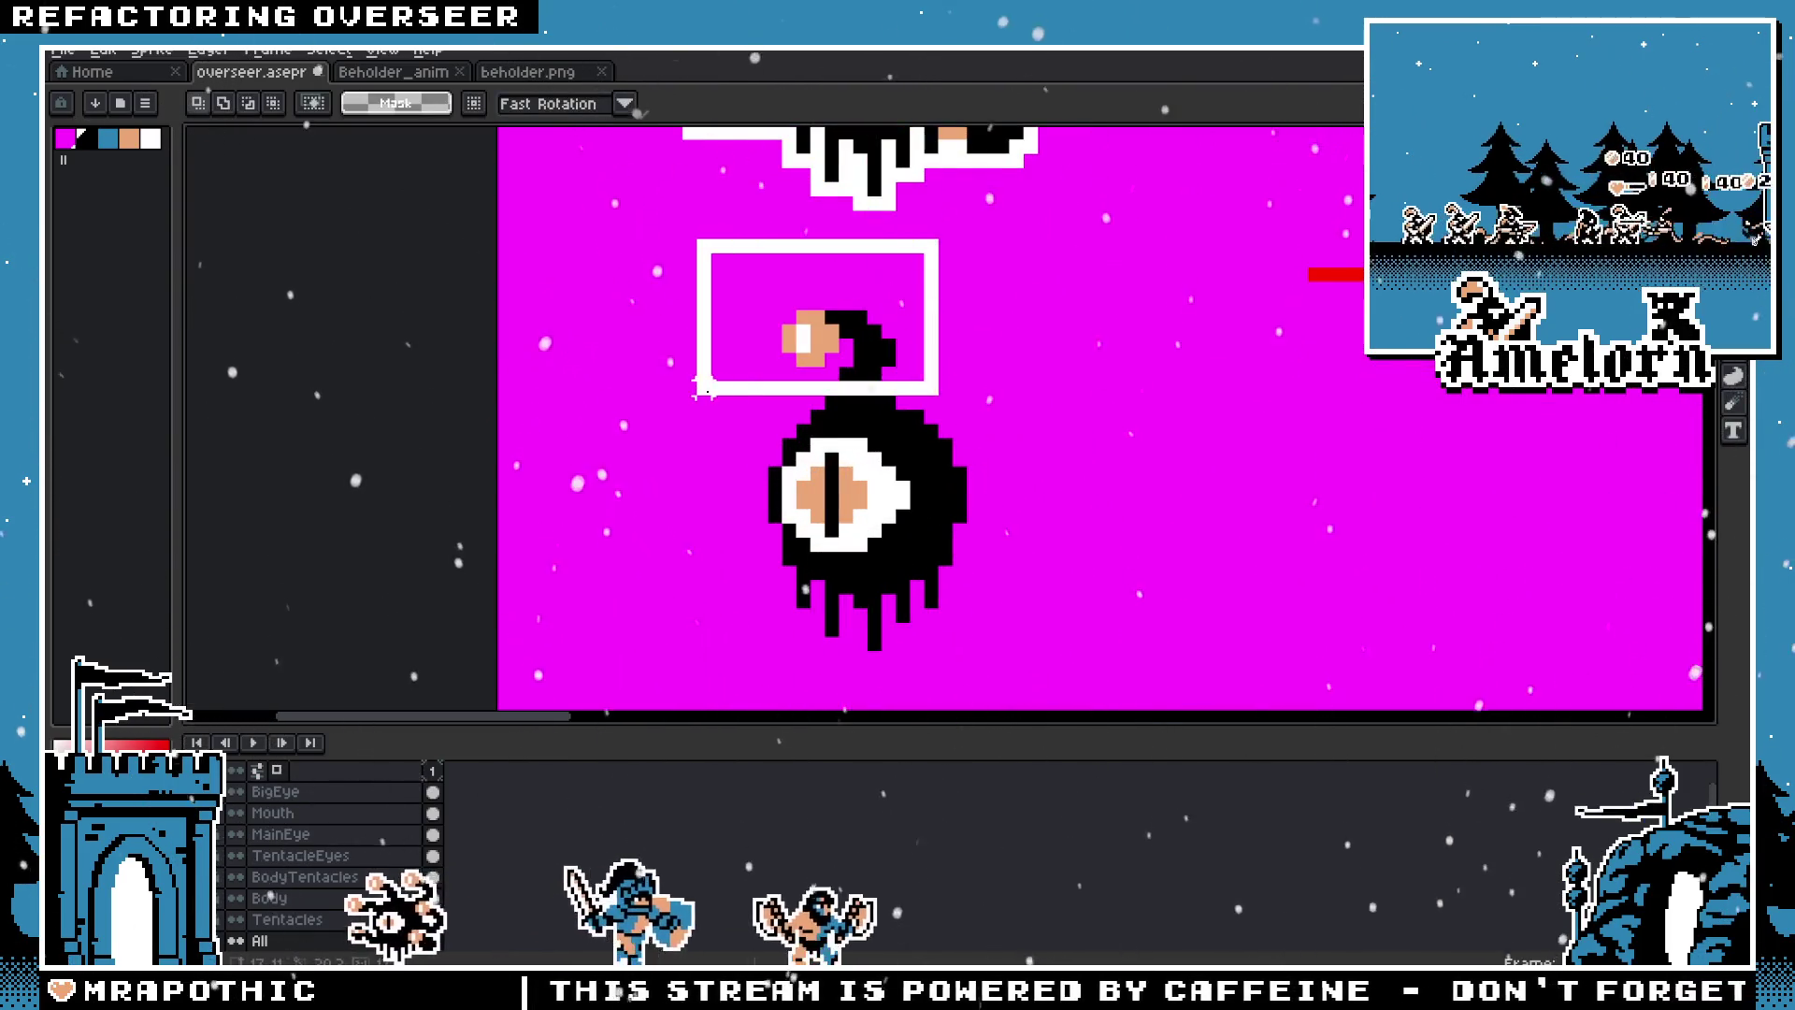
drag(703, 388, 713, 352)
scroll(835, 397, up, 3)
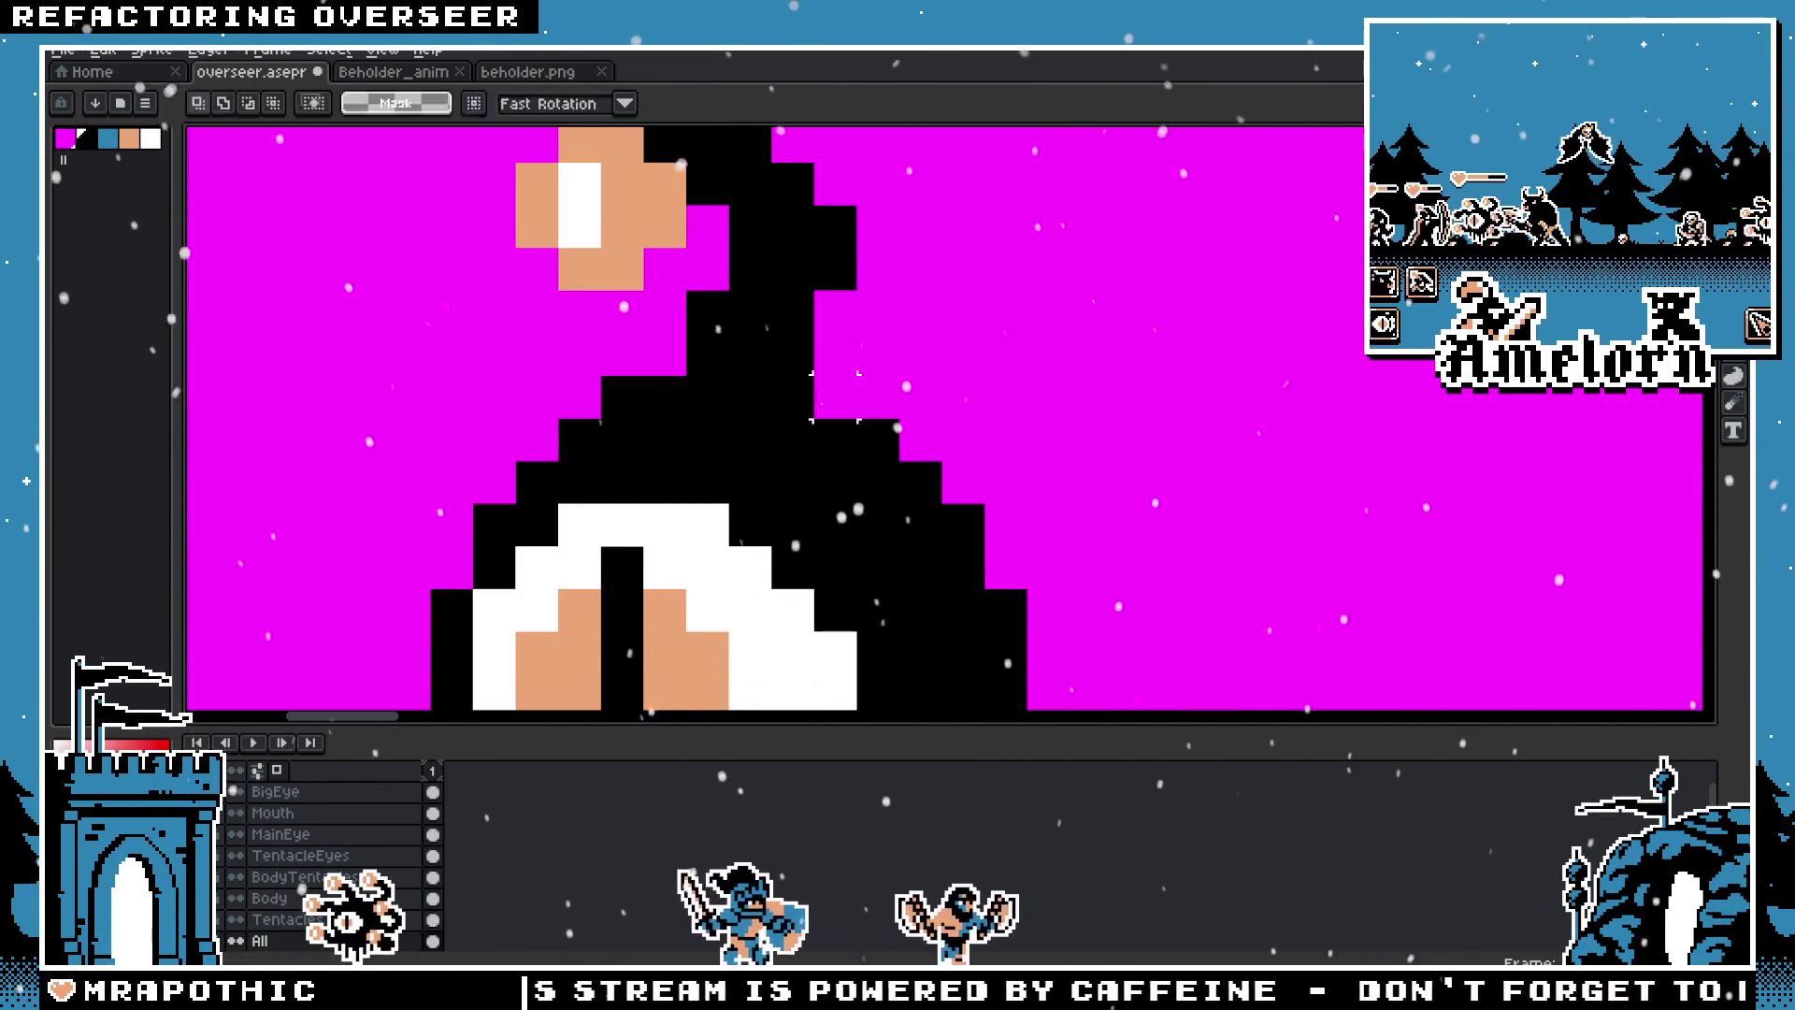
key(b)
scroll(835, 397, down, 4)
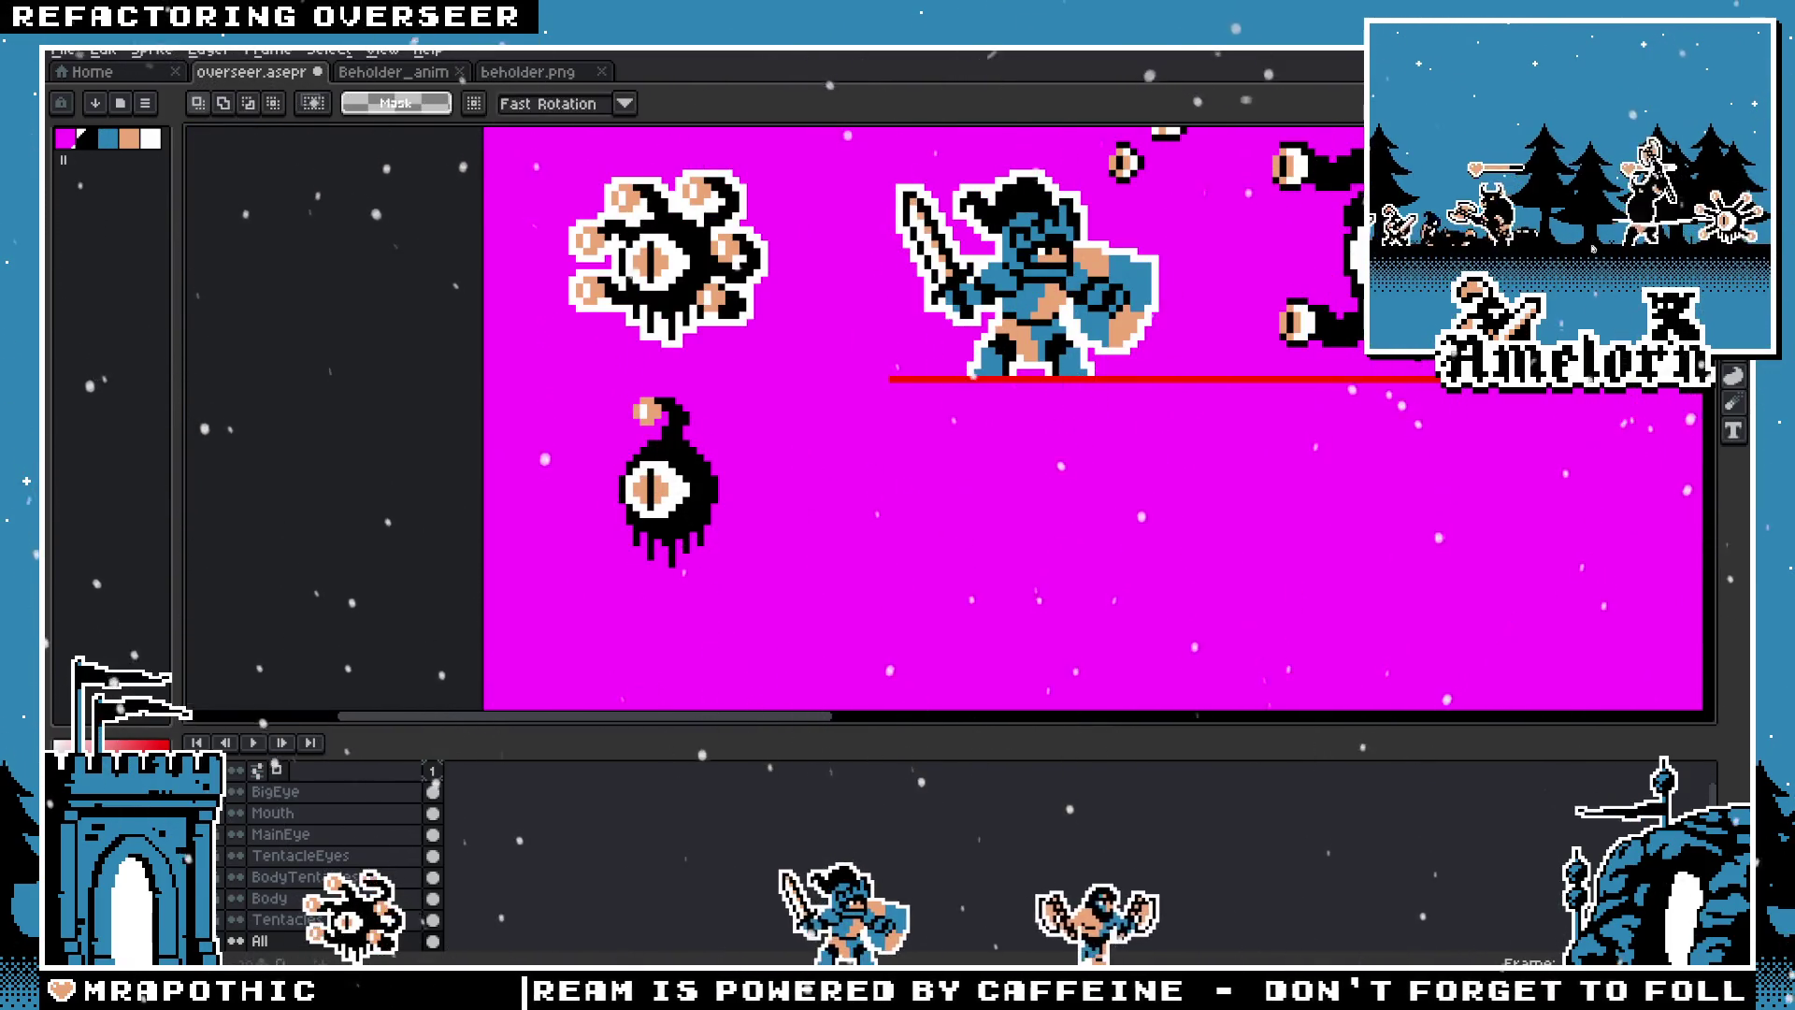
scroll(797, 535, up, 1)
scroll(797, 535, up, 1)
scroll(797, 535, up, 1)
scroll(798, 535, up, 1)
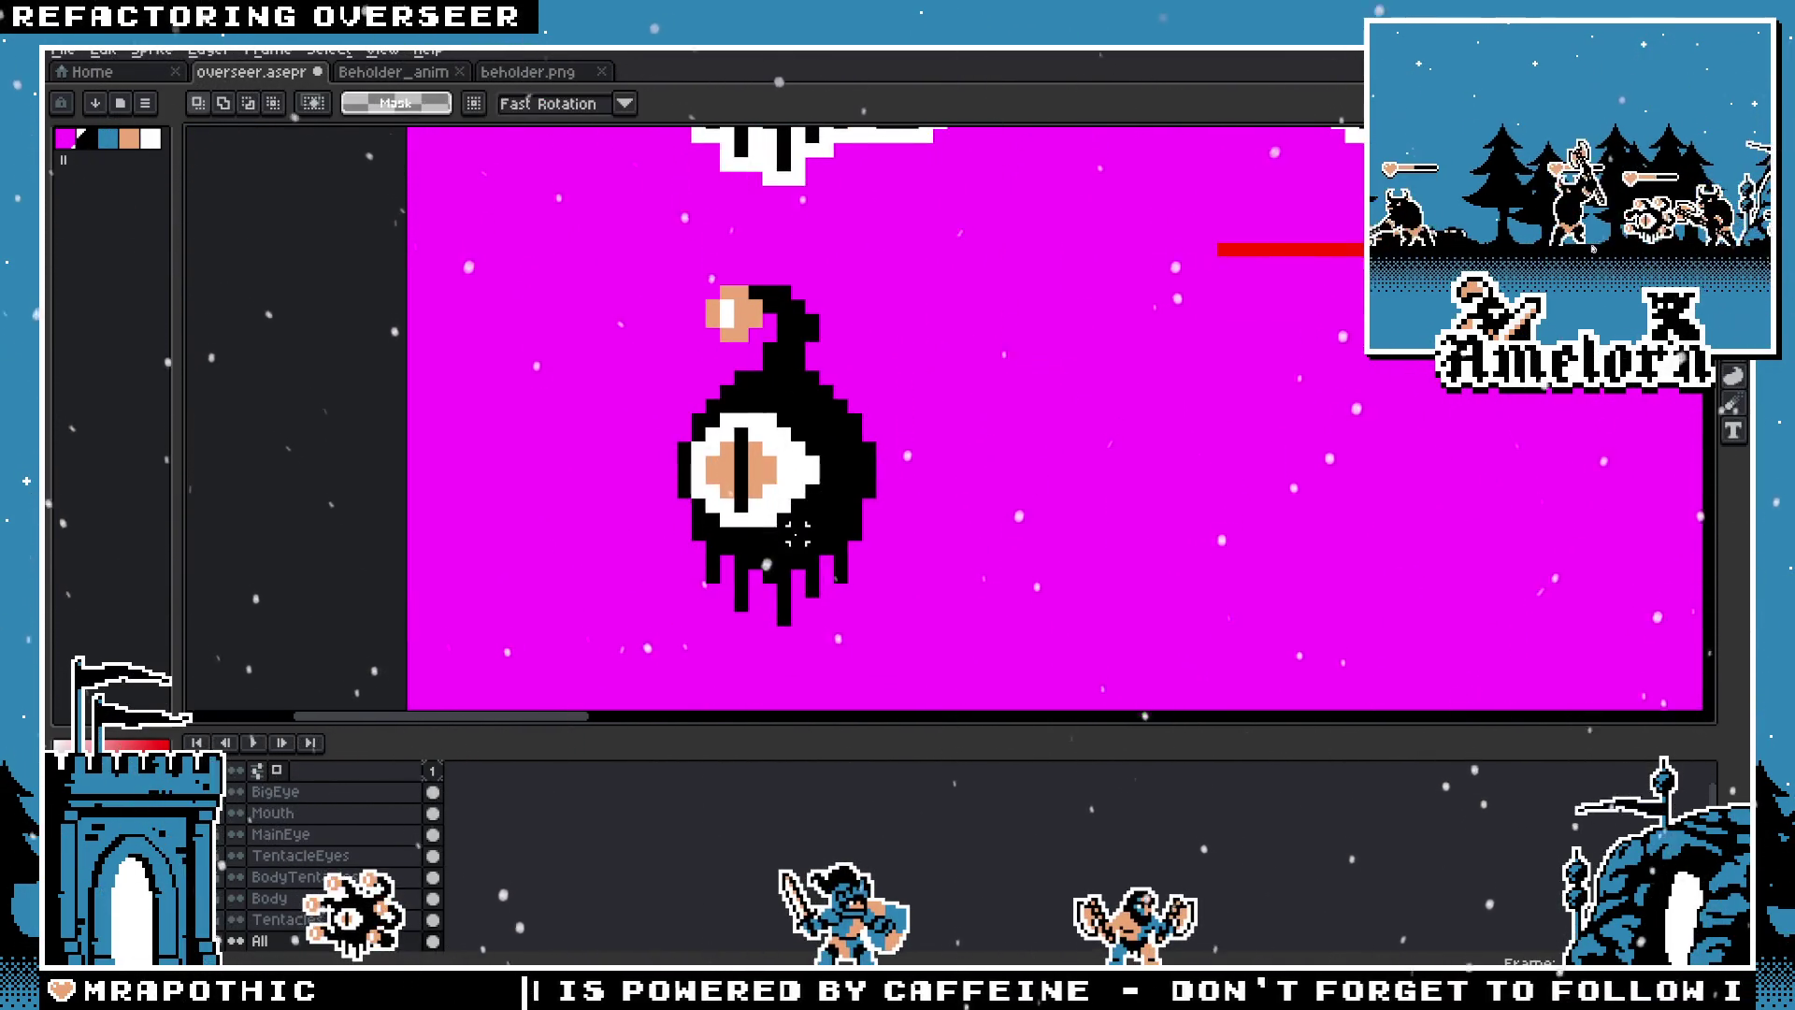
scroll(798, 535, up, 1)
alt+click(745, 458)
click(722, 540)
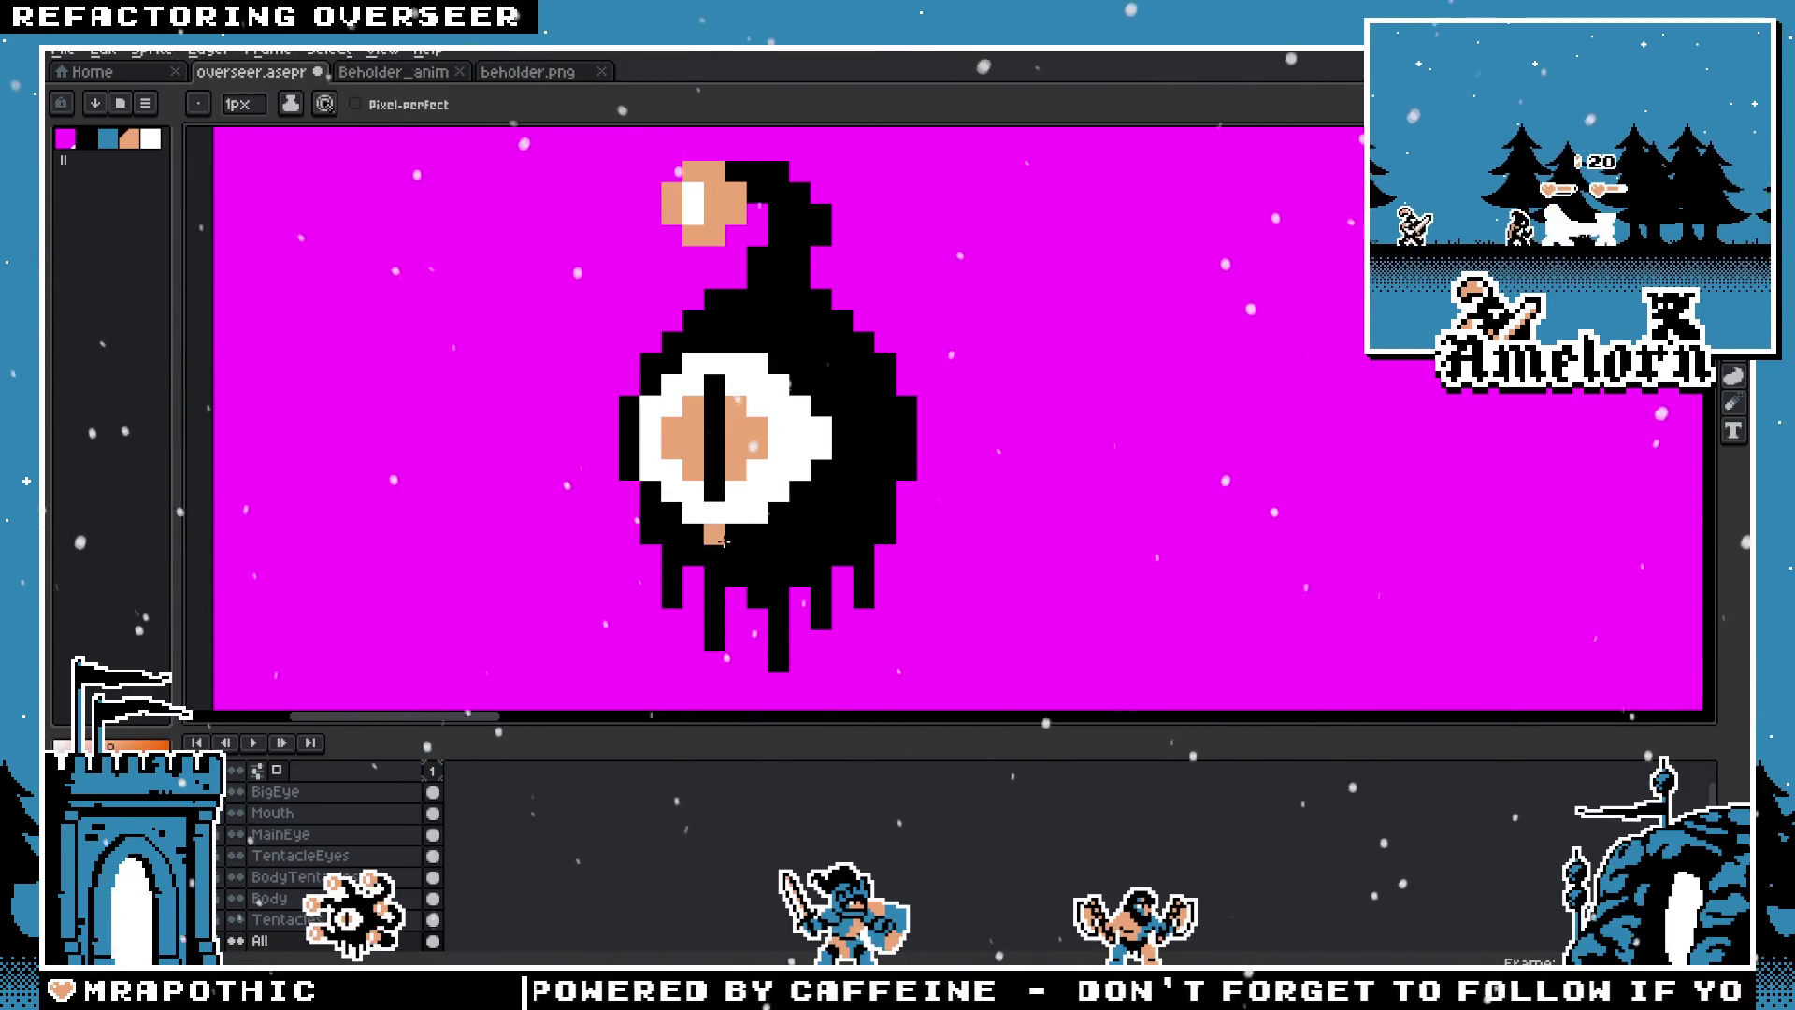
scroll(731, 556, down, 2)
scroll(731, 556, down, 2)
scroll(768, 573, up, 3)
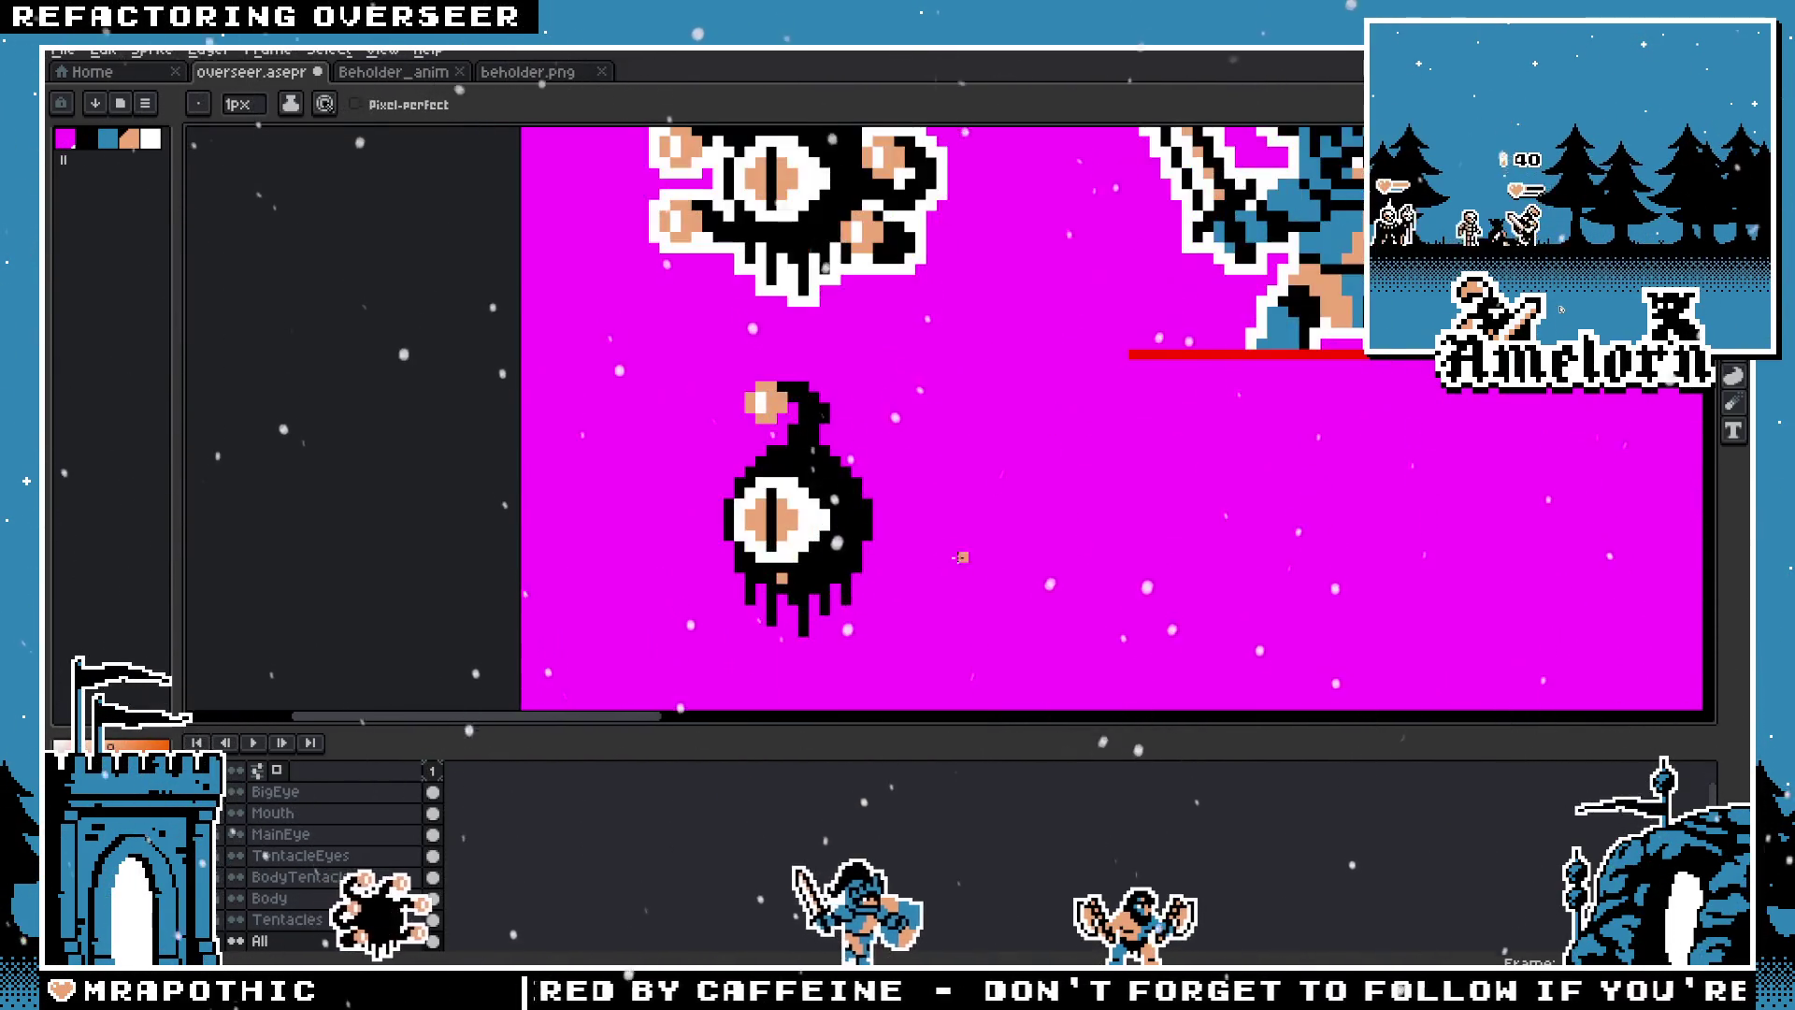
scroll(768, 573, up, 2)
scroll(943, 641, down, 4)
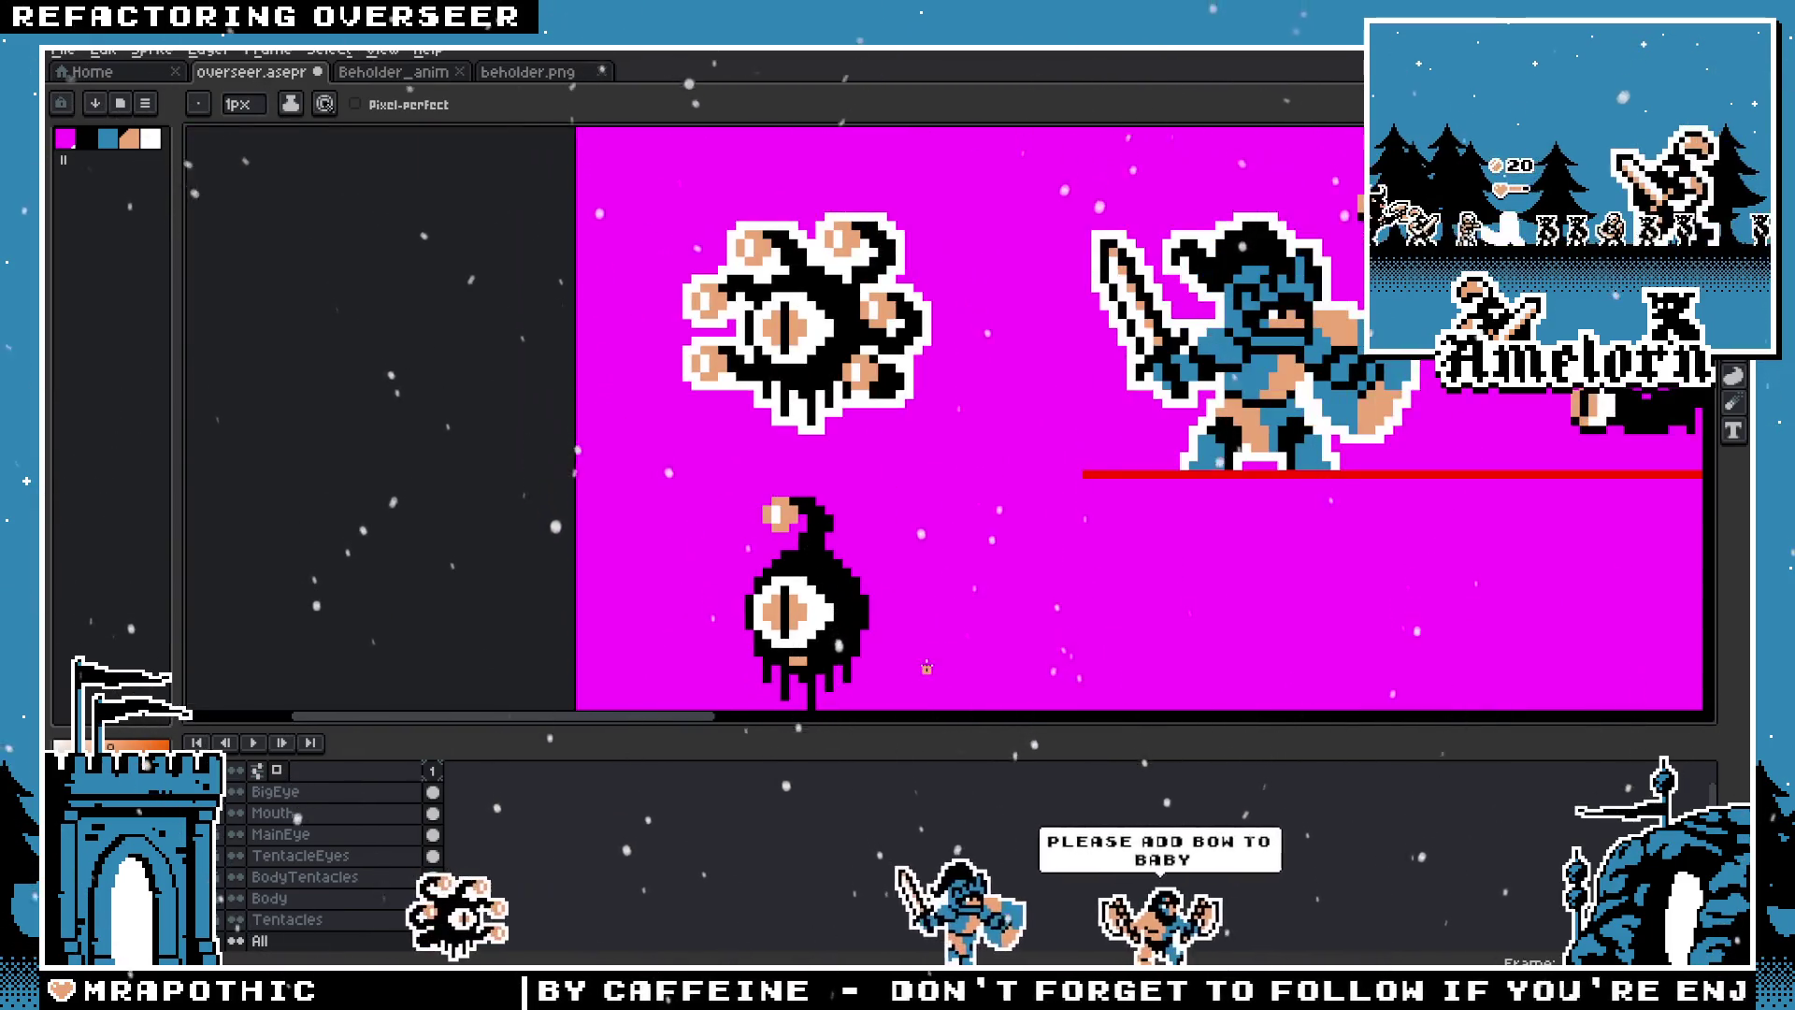
drag(942, 641, 943, 566)
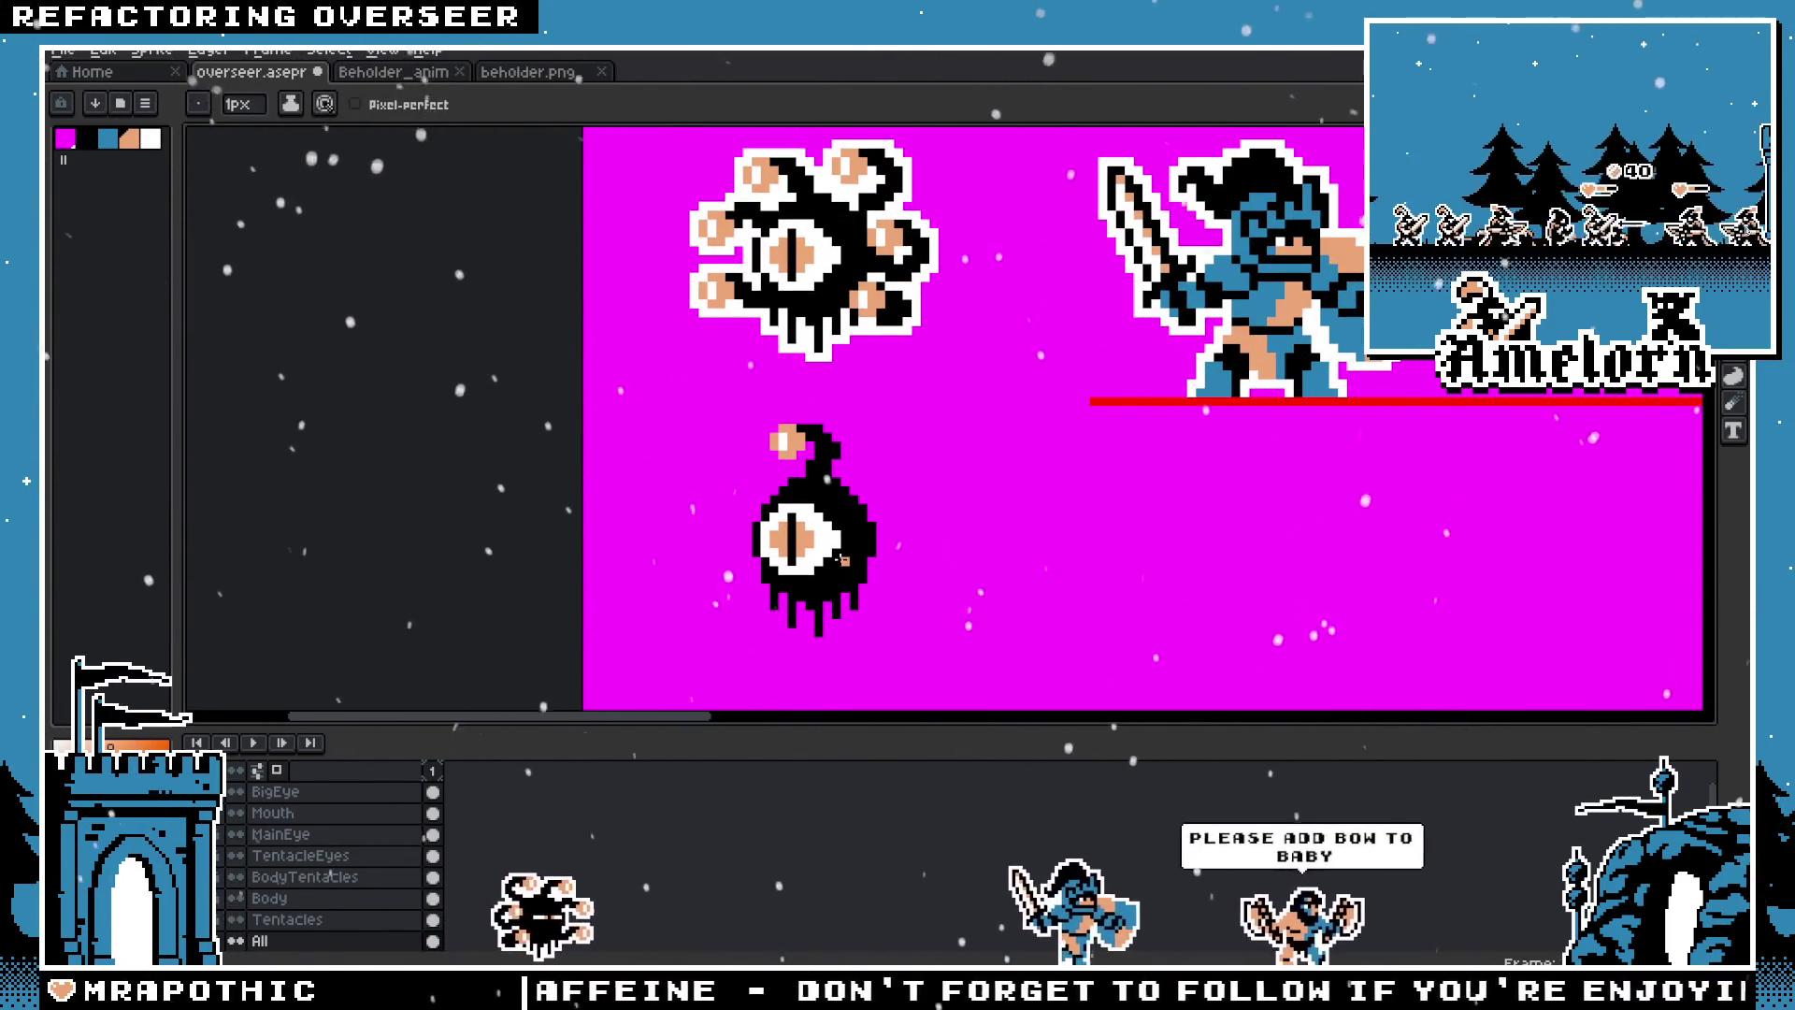
scroll(827, 567, up, 2)
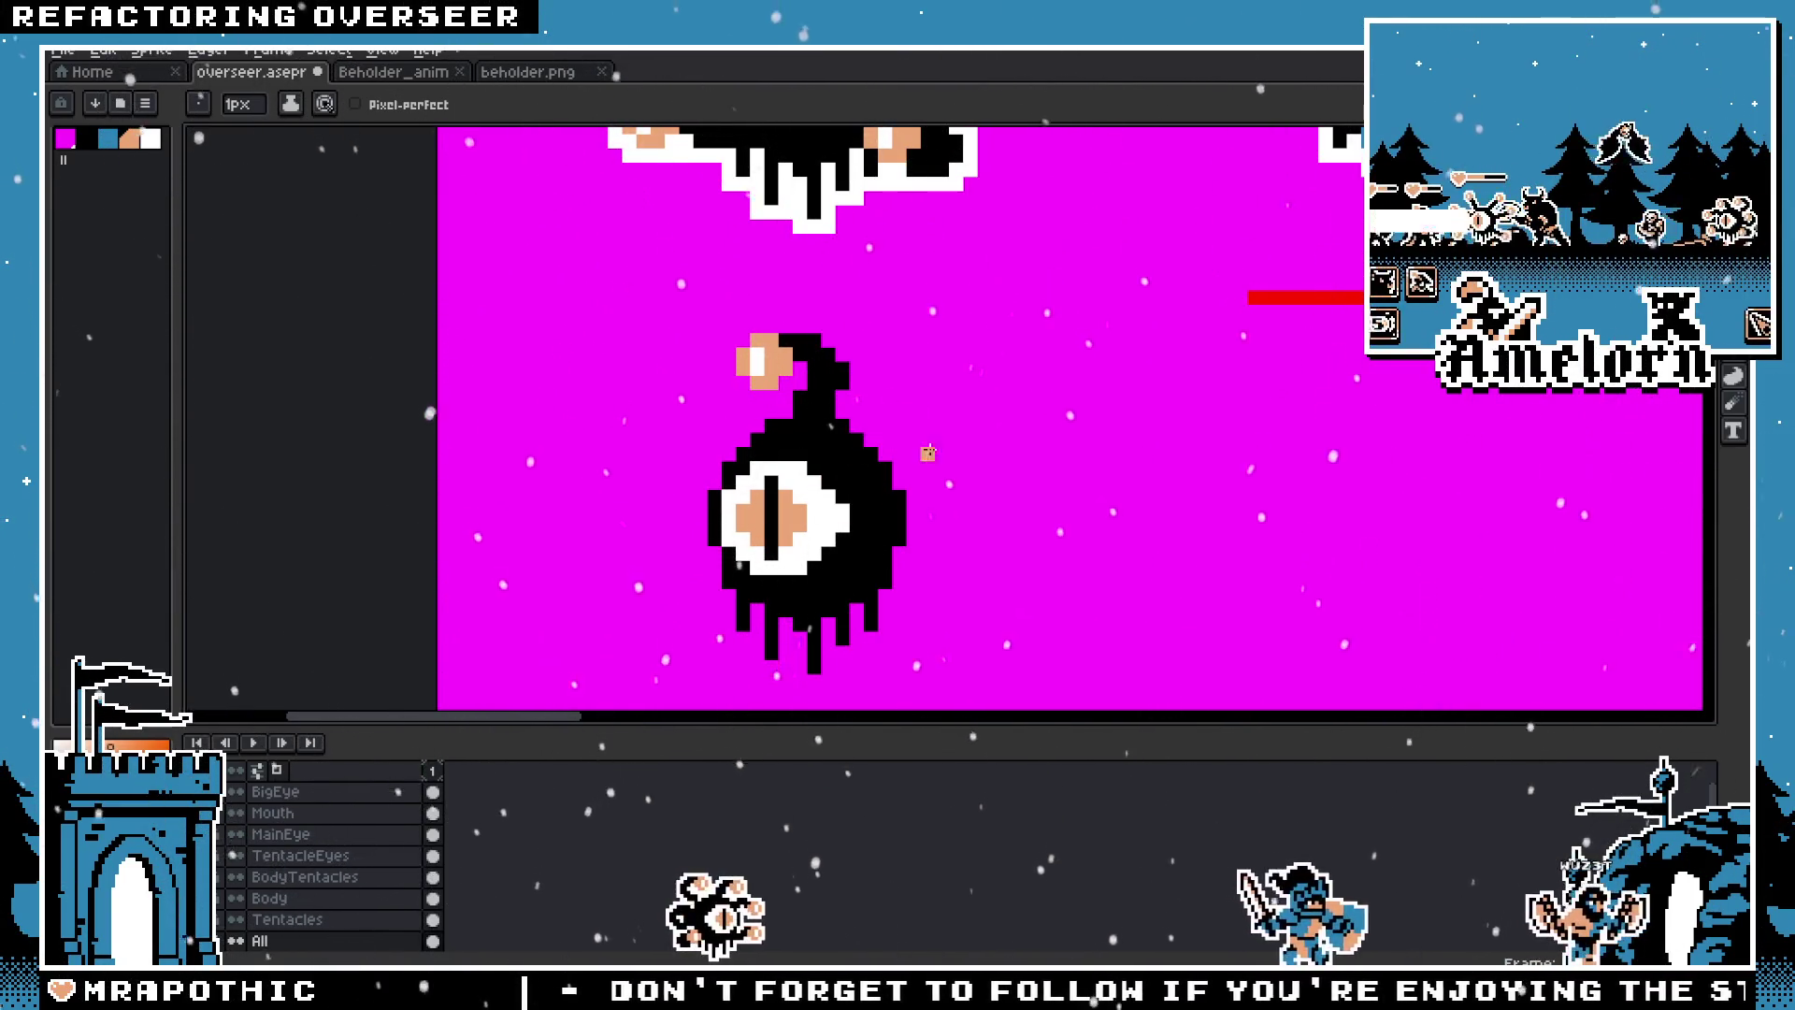
scroll(954, 441, up, 1)
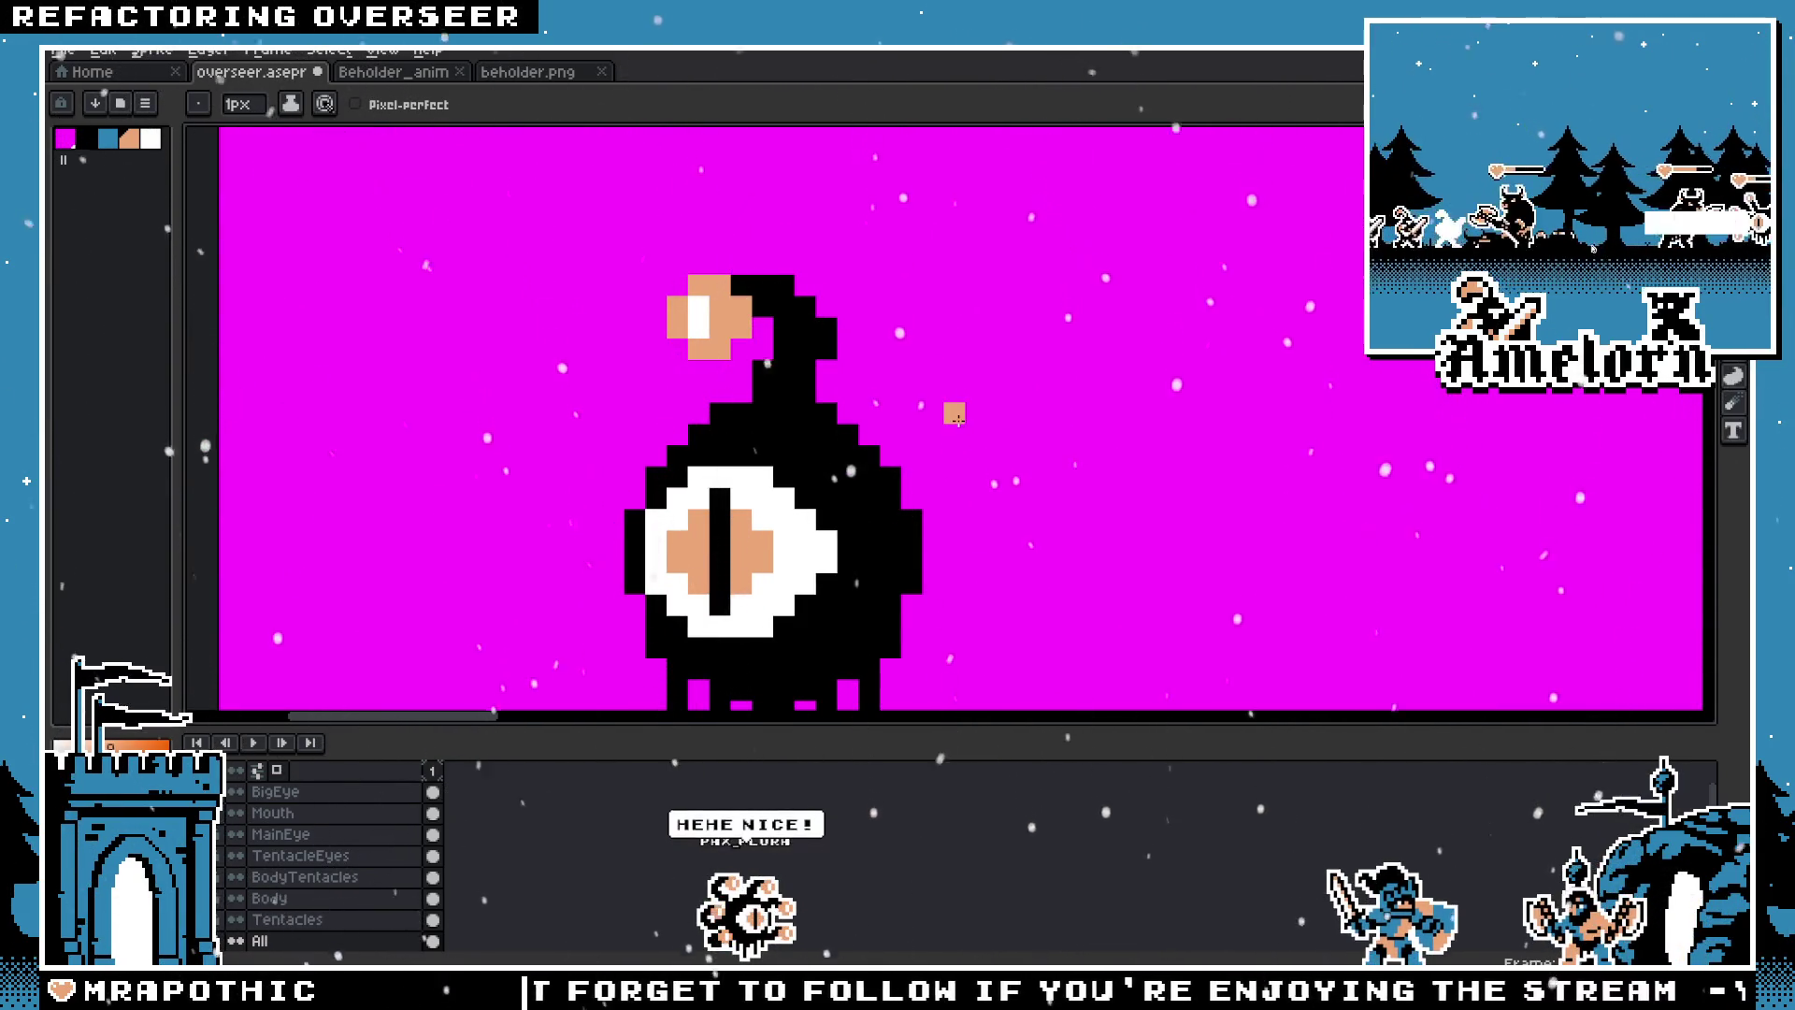
Step: Pick the peach colour from the sprite and try short peach strokes beside the creature
key(i)
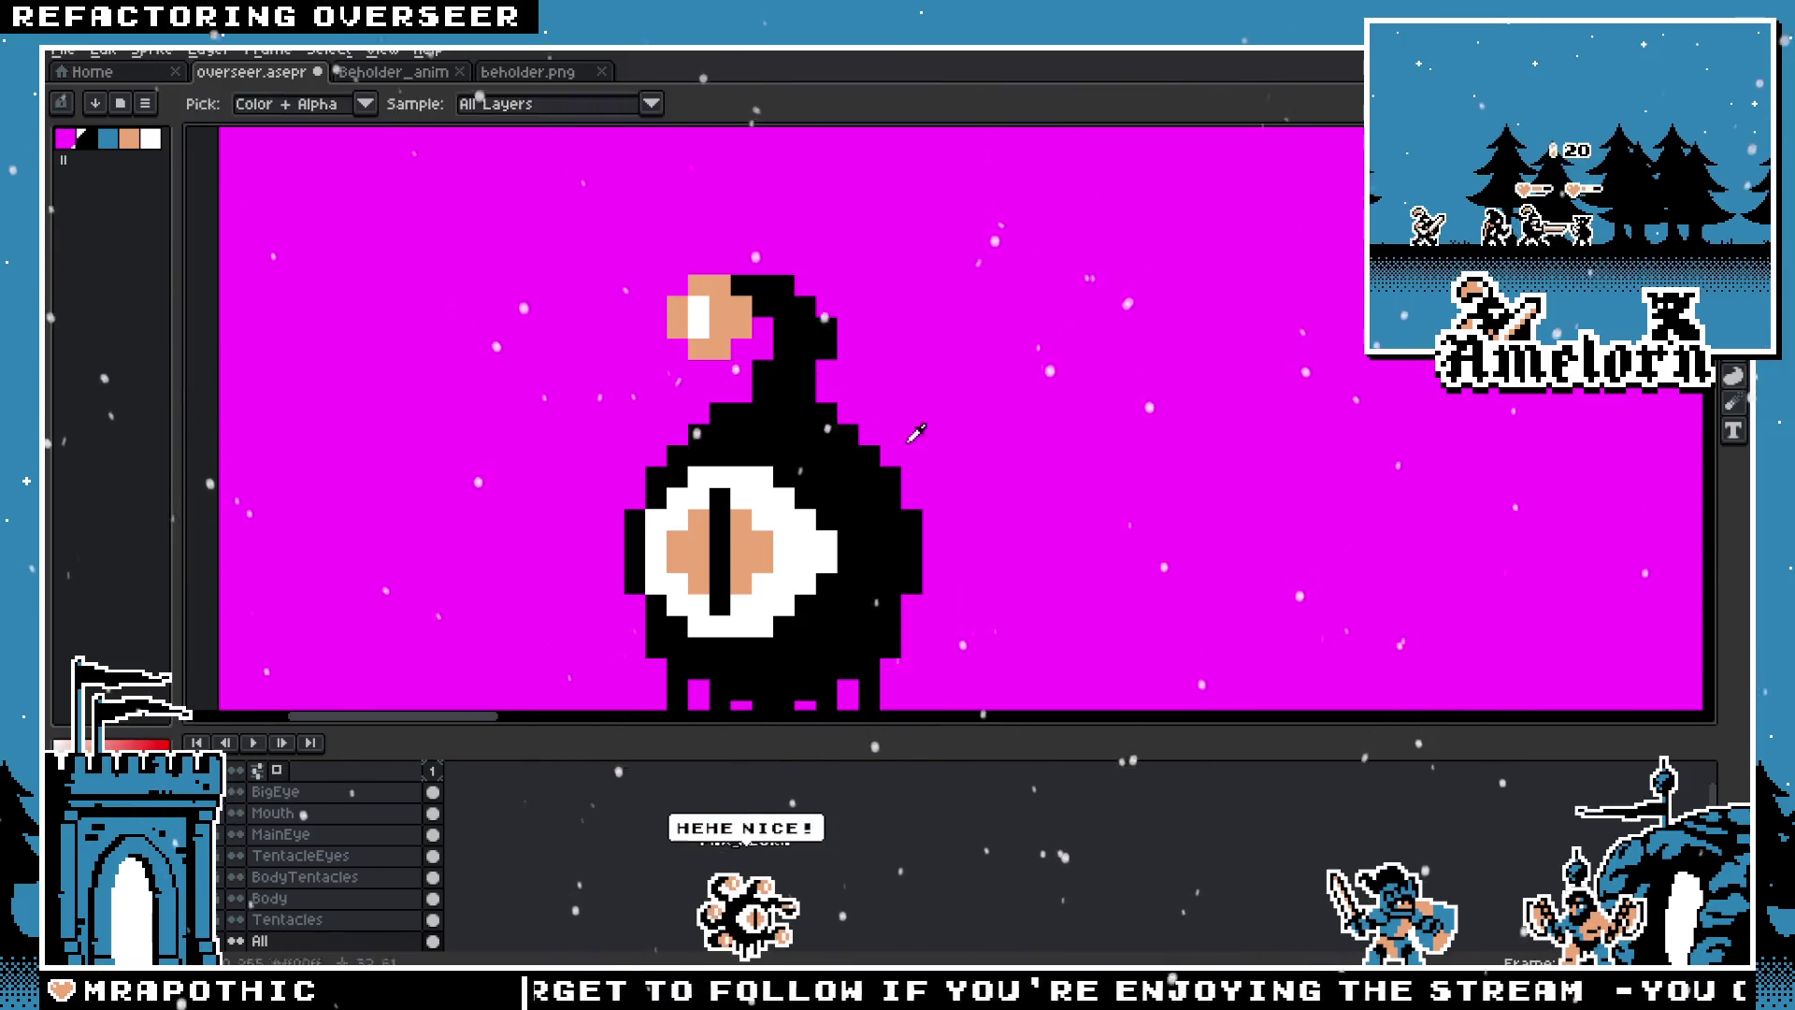
alt+click(753, 552)
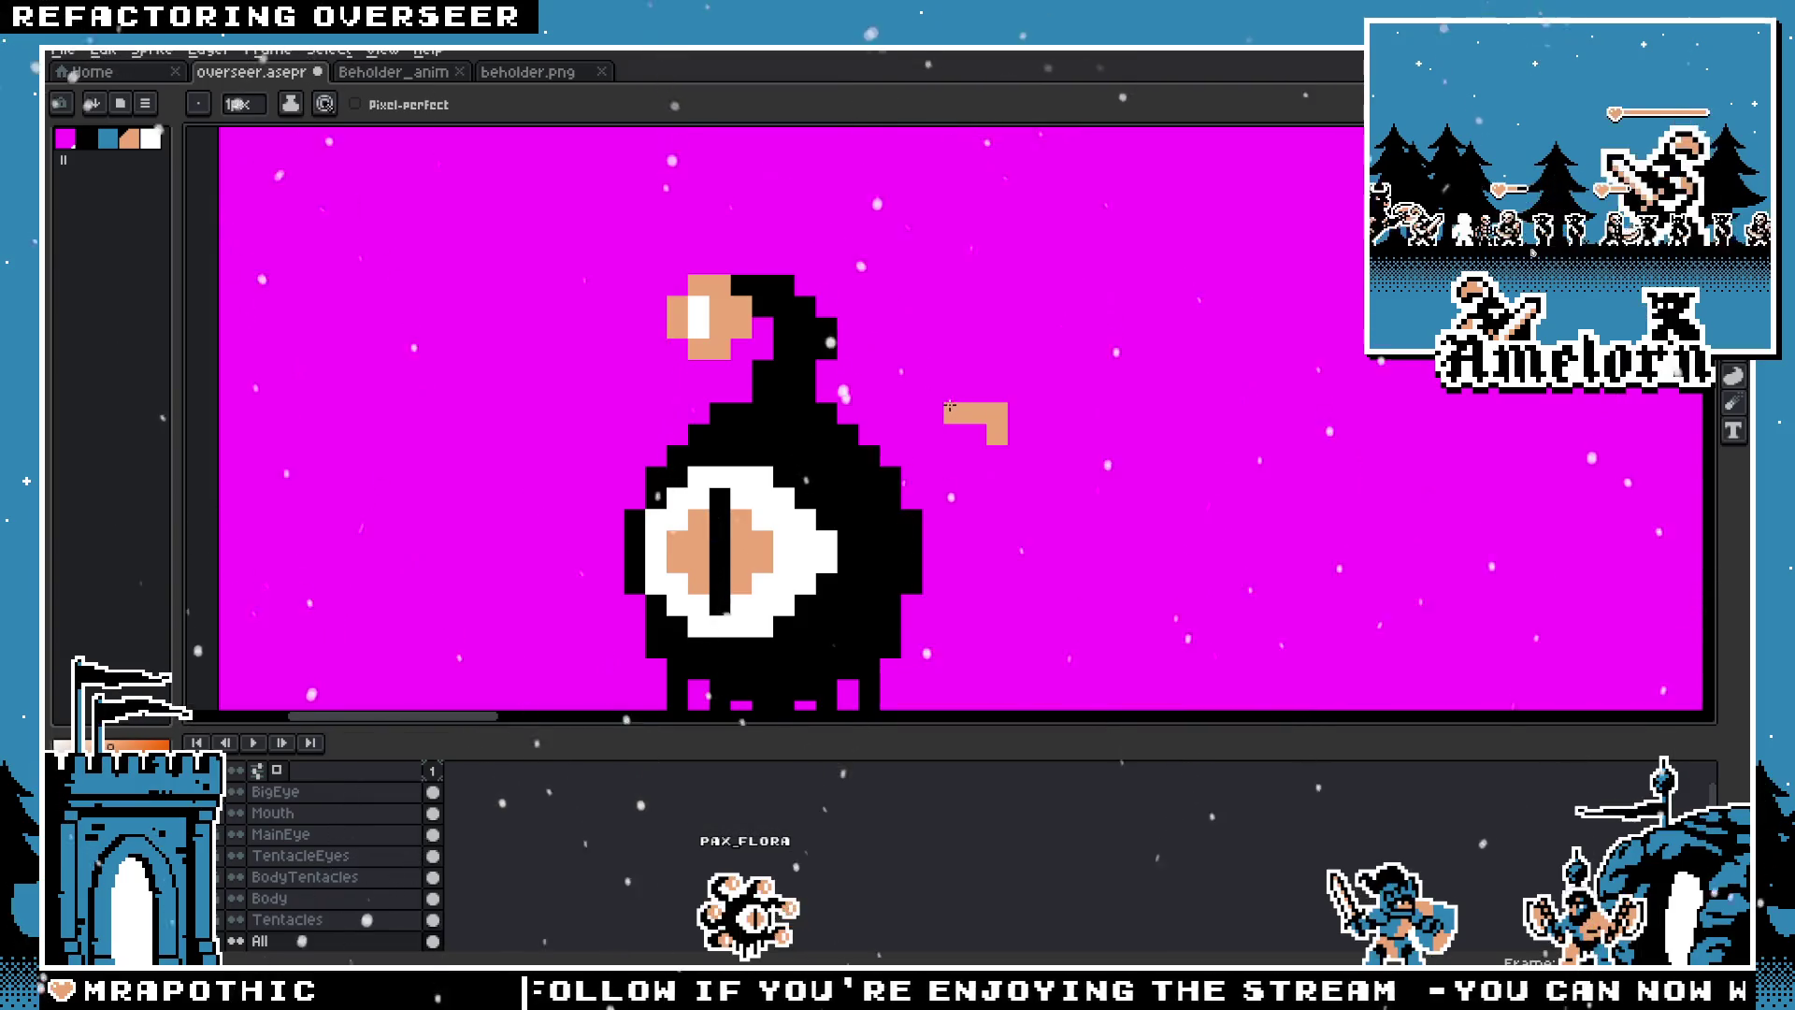
key(ctrl+z)
drag(1019, 432, 988, 414)
key(ctrl+z)
key(ctrl+z)
key(ctrl+z)
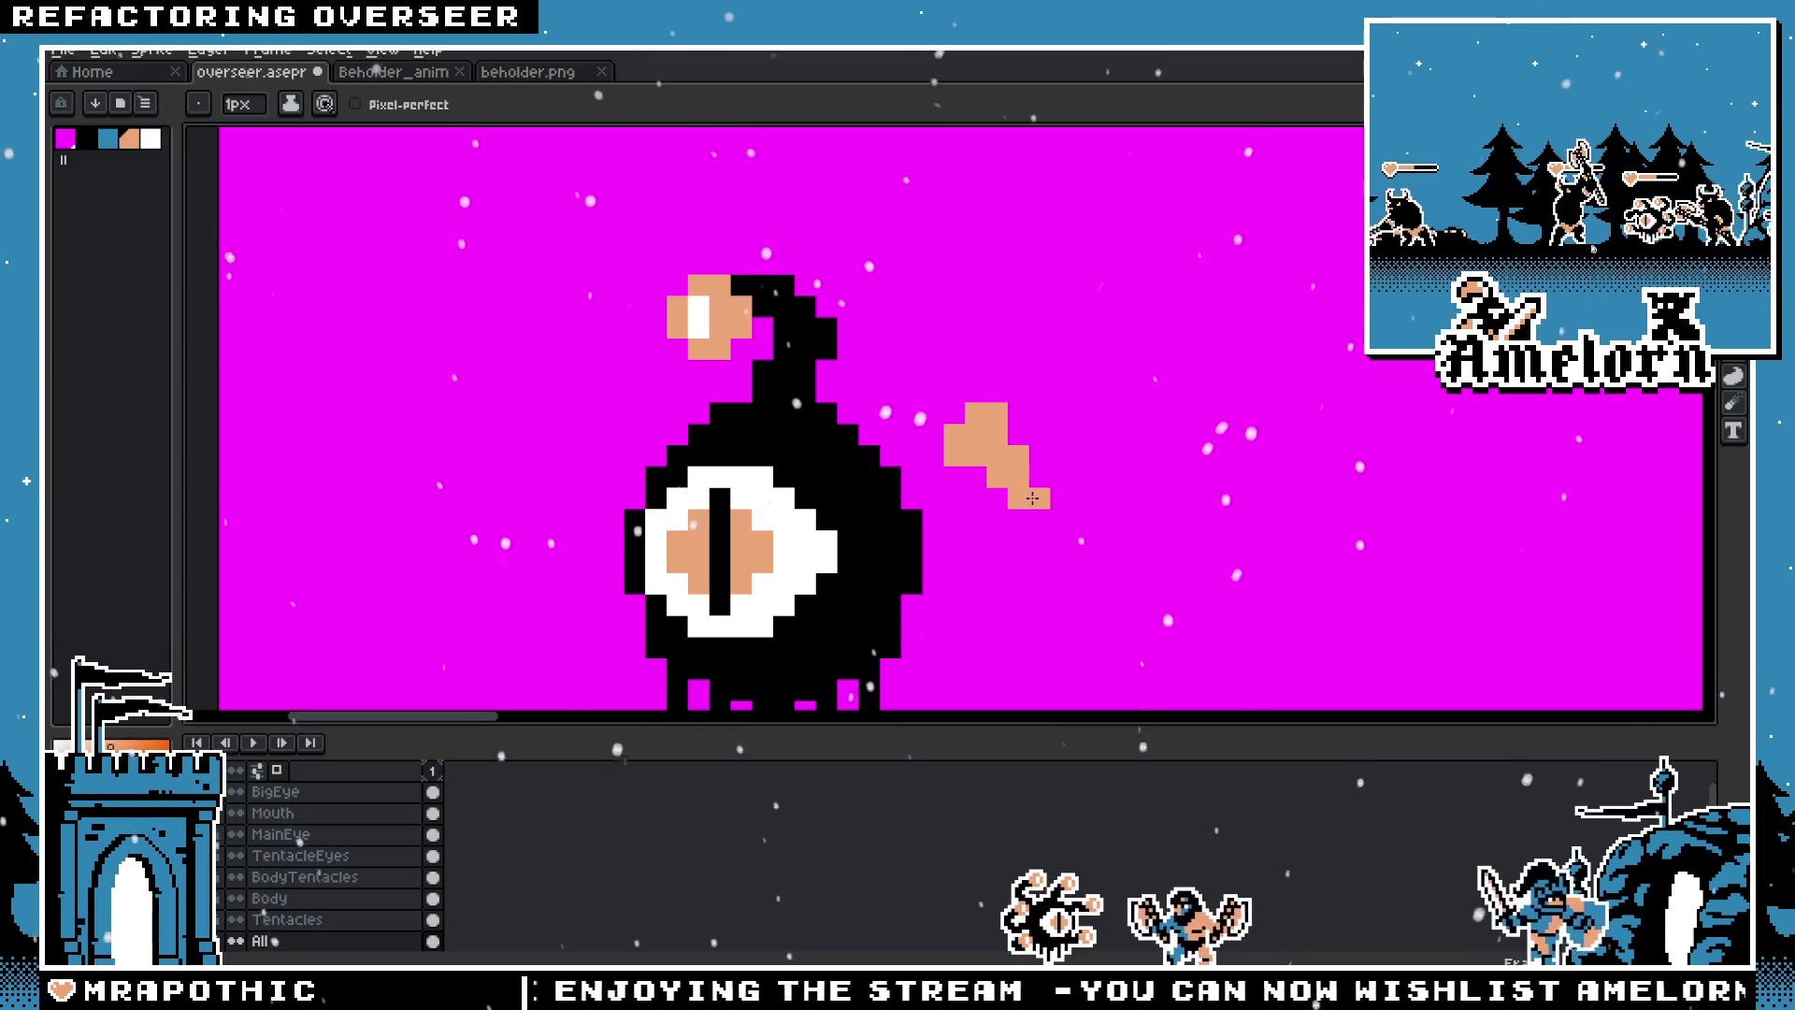
drag(1032, 498, 1066, 492)
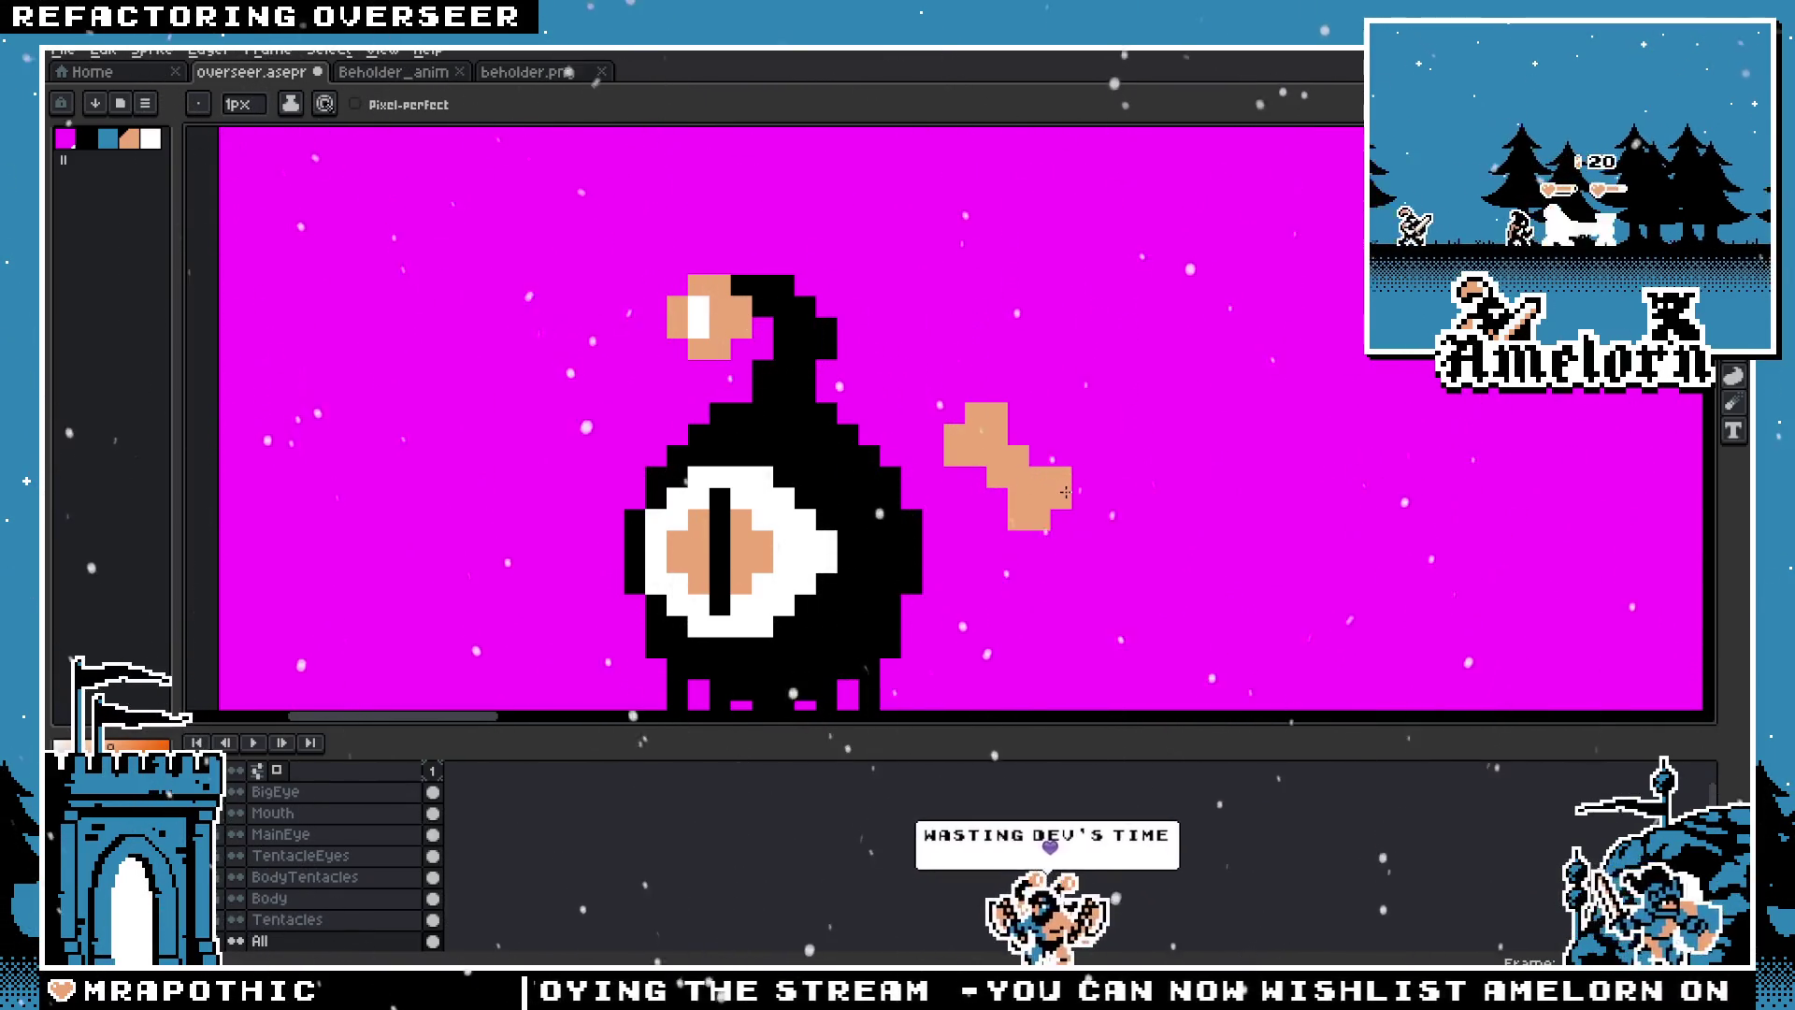
scroll(1066, 493, down, 5)
scroll(1066, 493, up, 3)
Step: Paint a black knot into the centre of the peach bow
key(m)
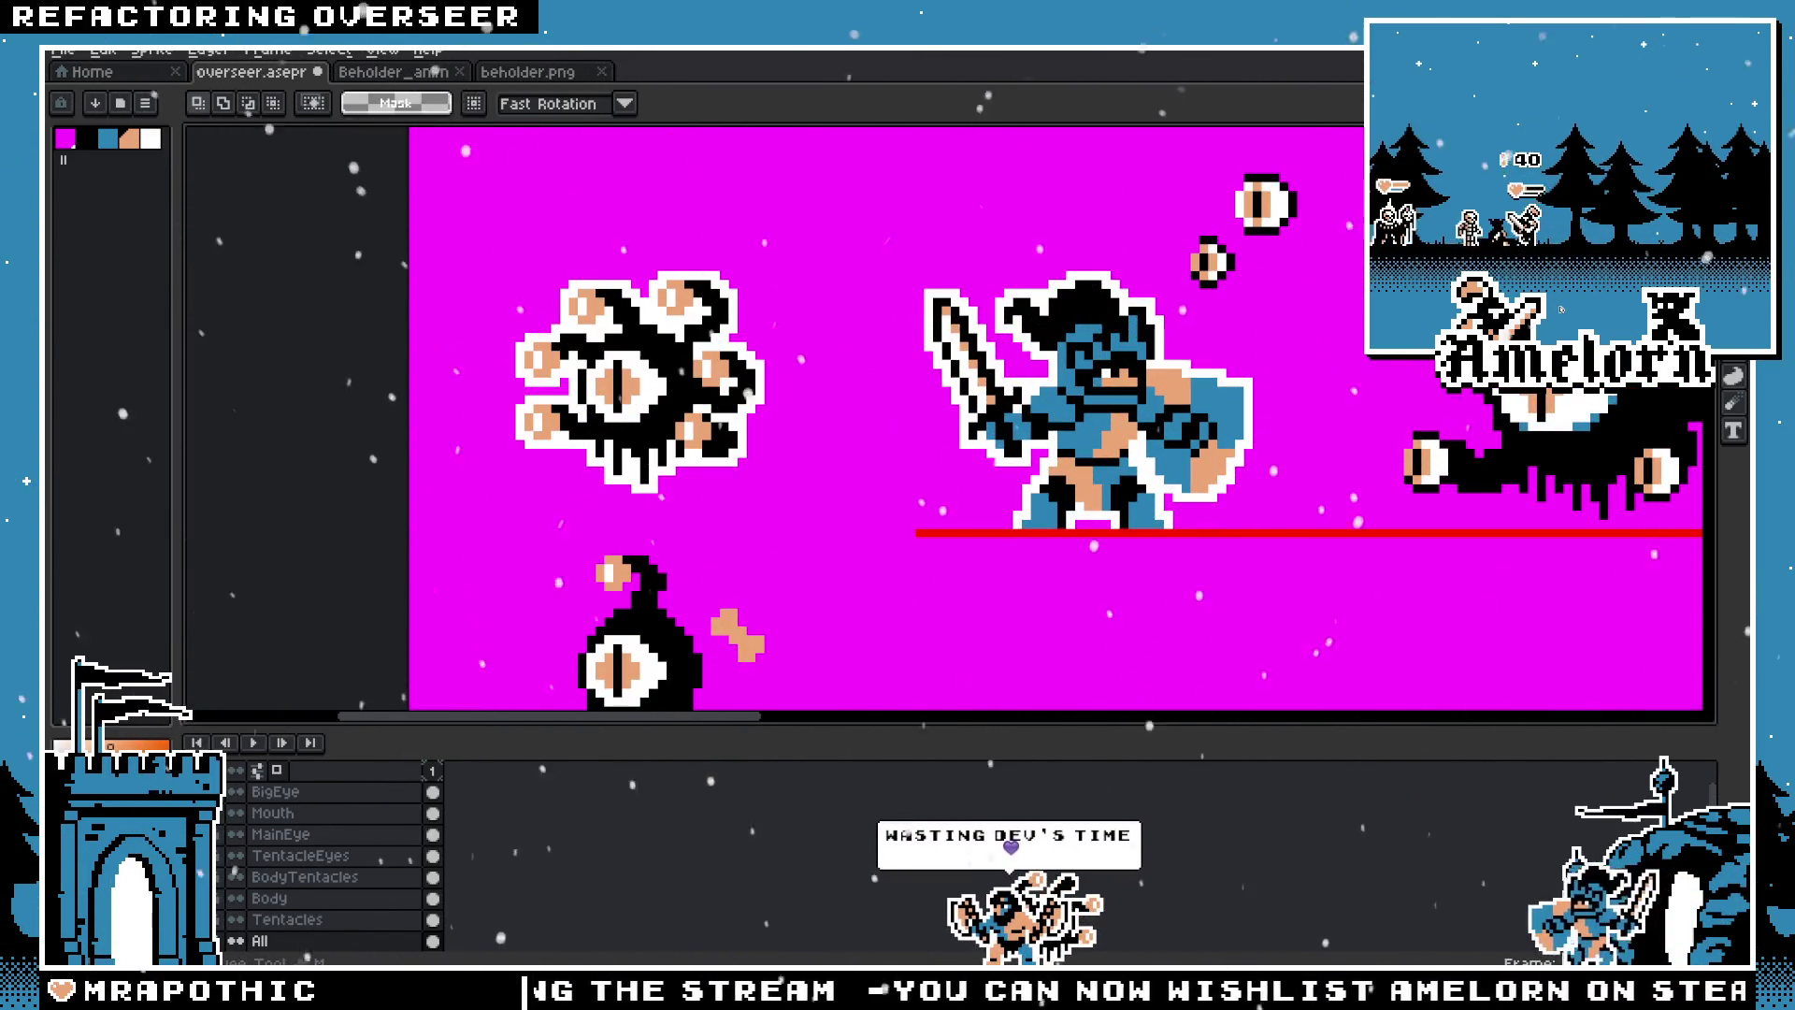
scroll(922, 502, up, 2)
scroll(922, 502, up, 2)
key(b)
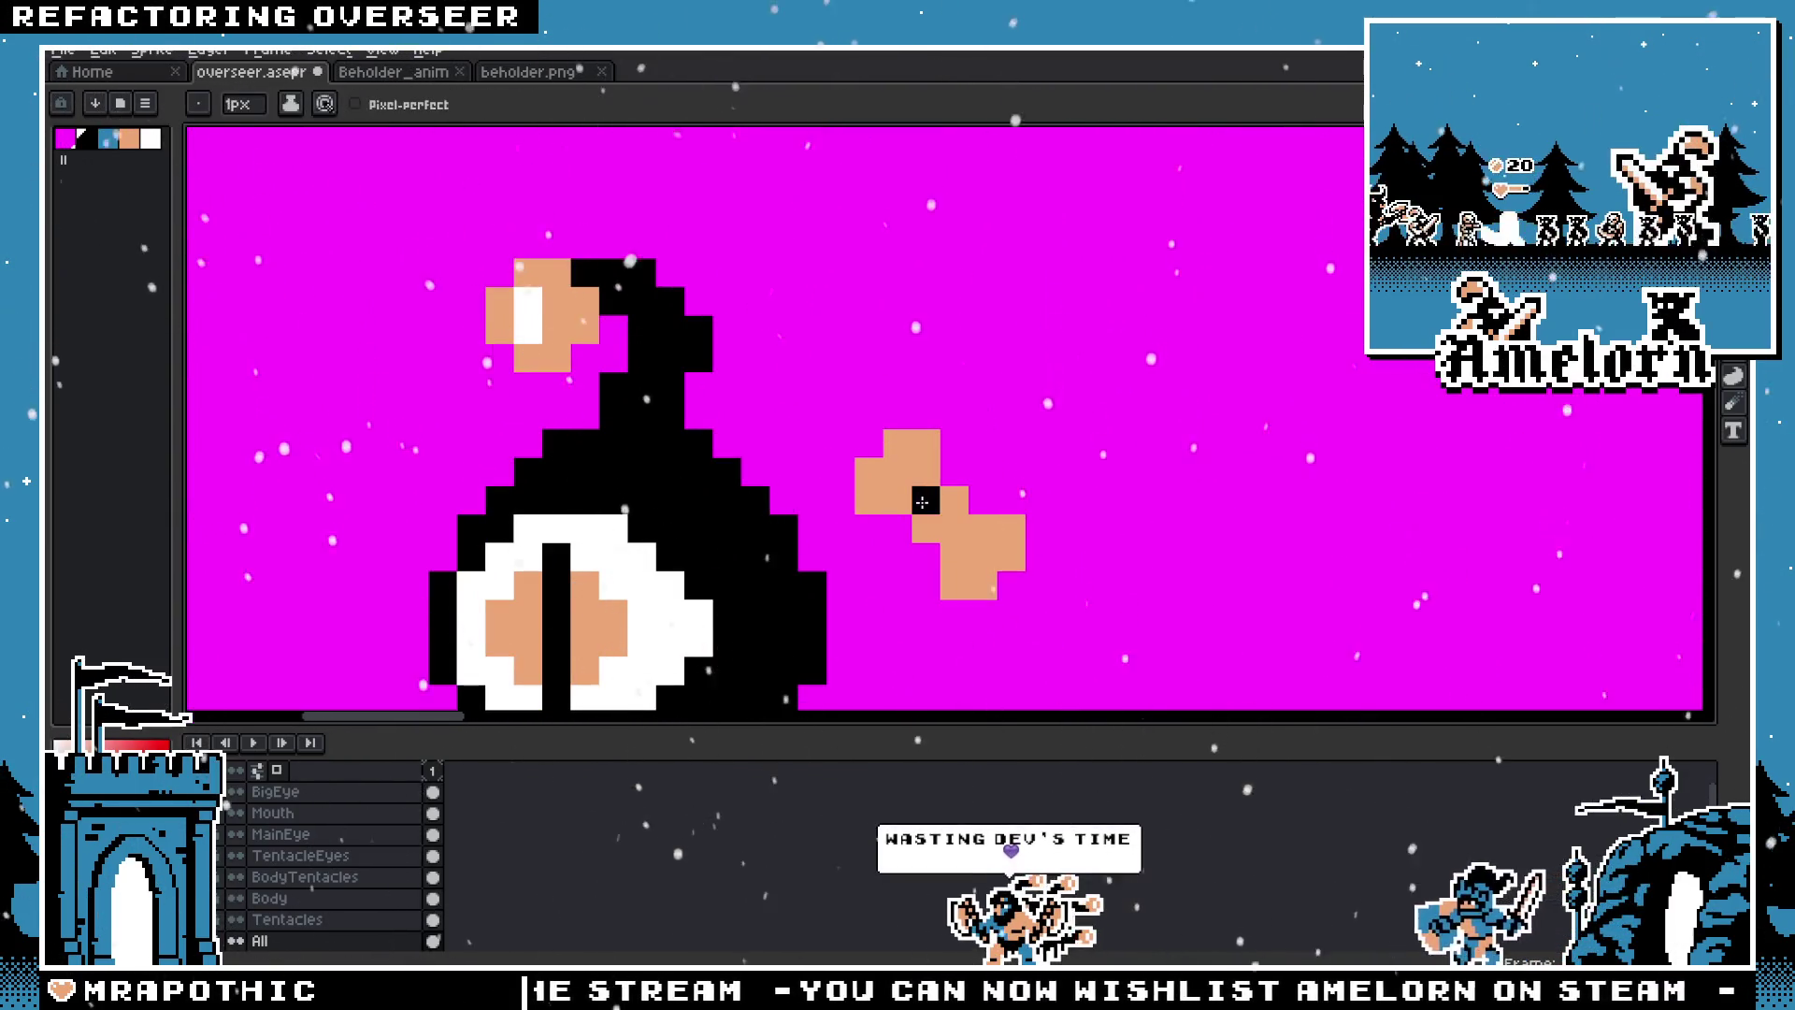
drag(926, 500, 952, 526)
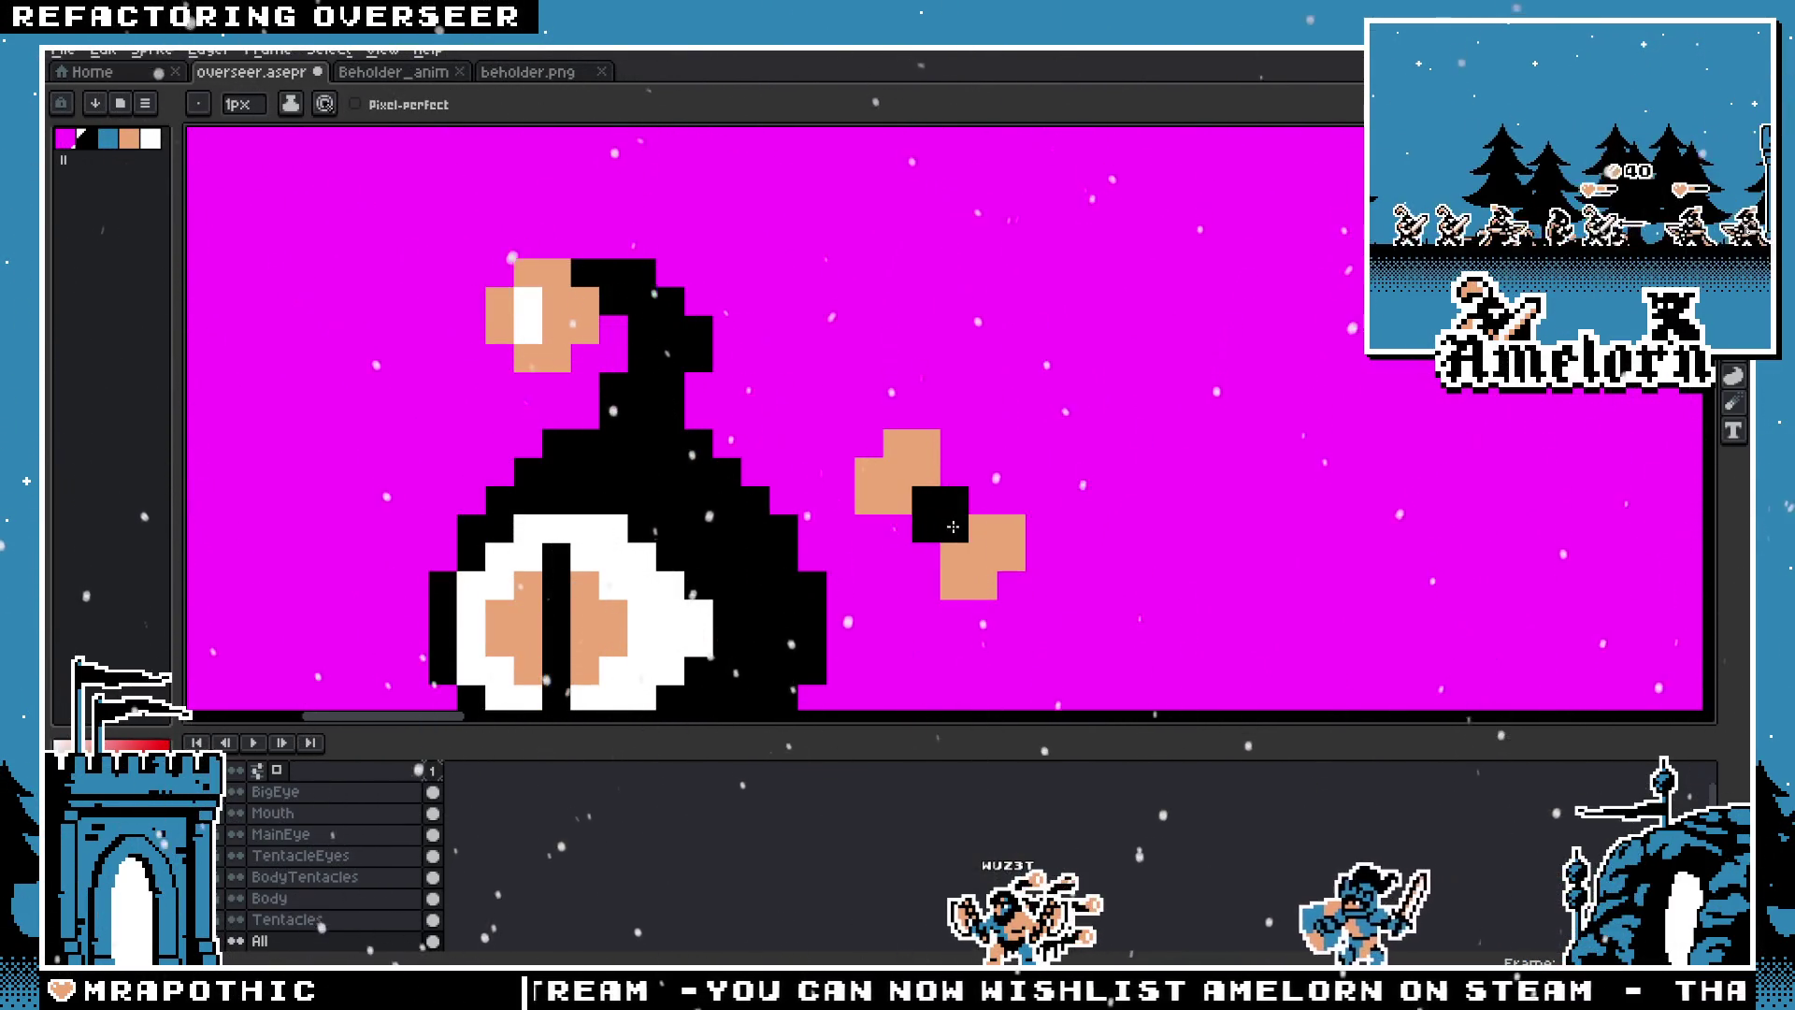
Step: Pick up blue from the artwork as the paint colour
key(v)
scroll(851, 539, down, 3)
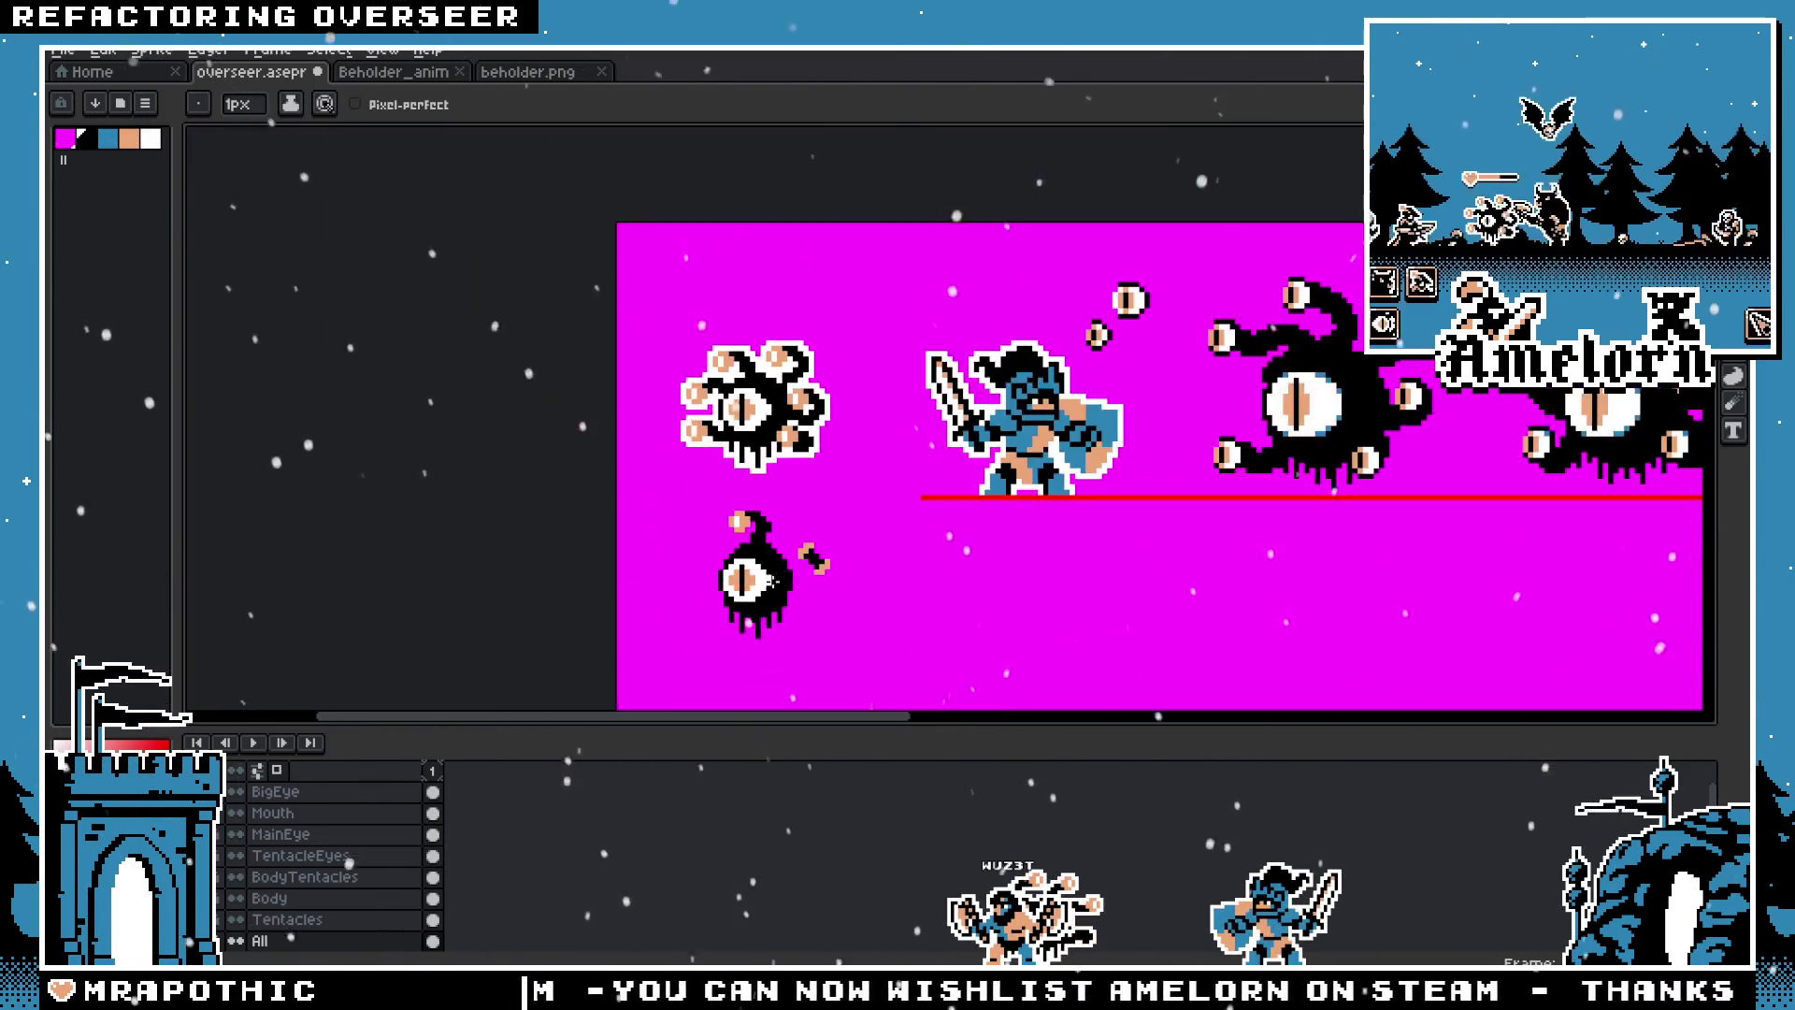
scroll(851, 540, up, 3)
key(b)
scroll(968, 481, down, 2)
scroll(699, 567, down, 1)
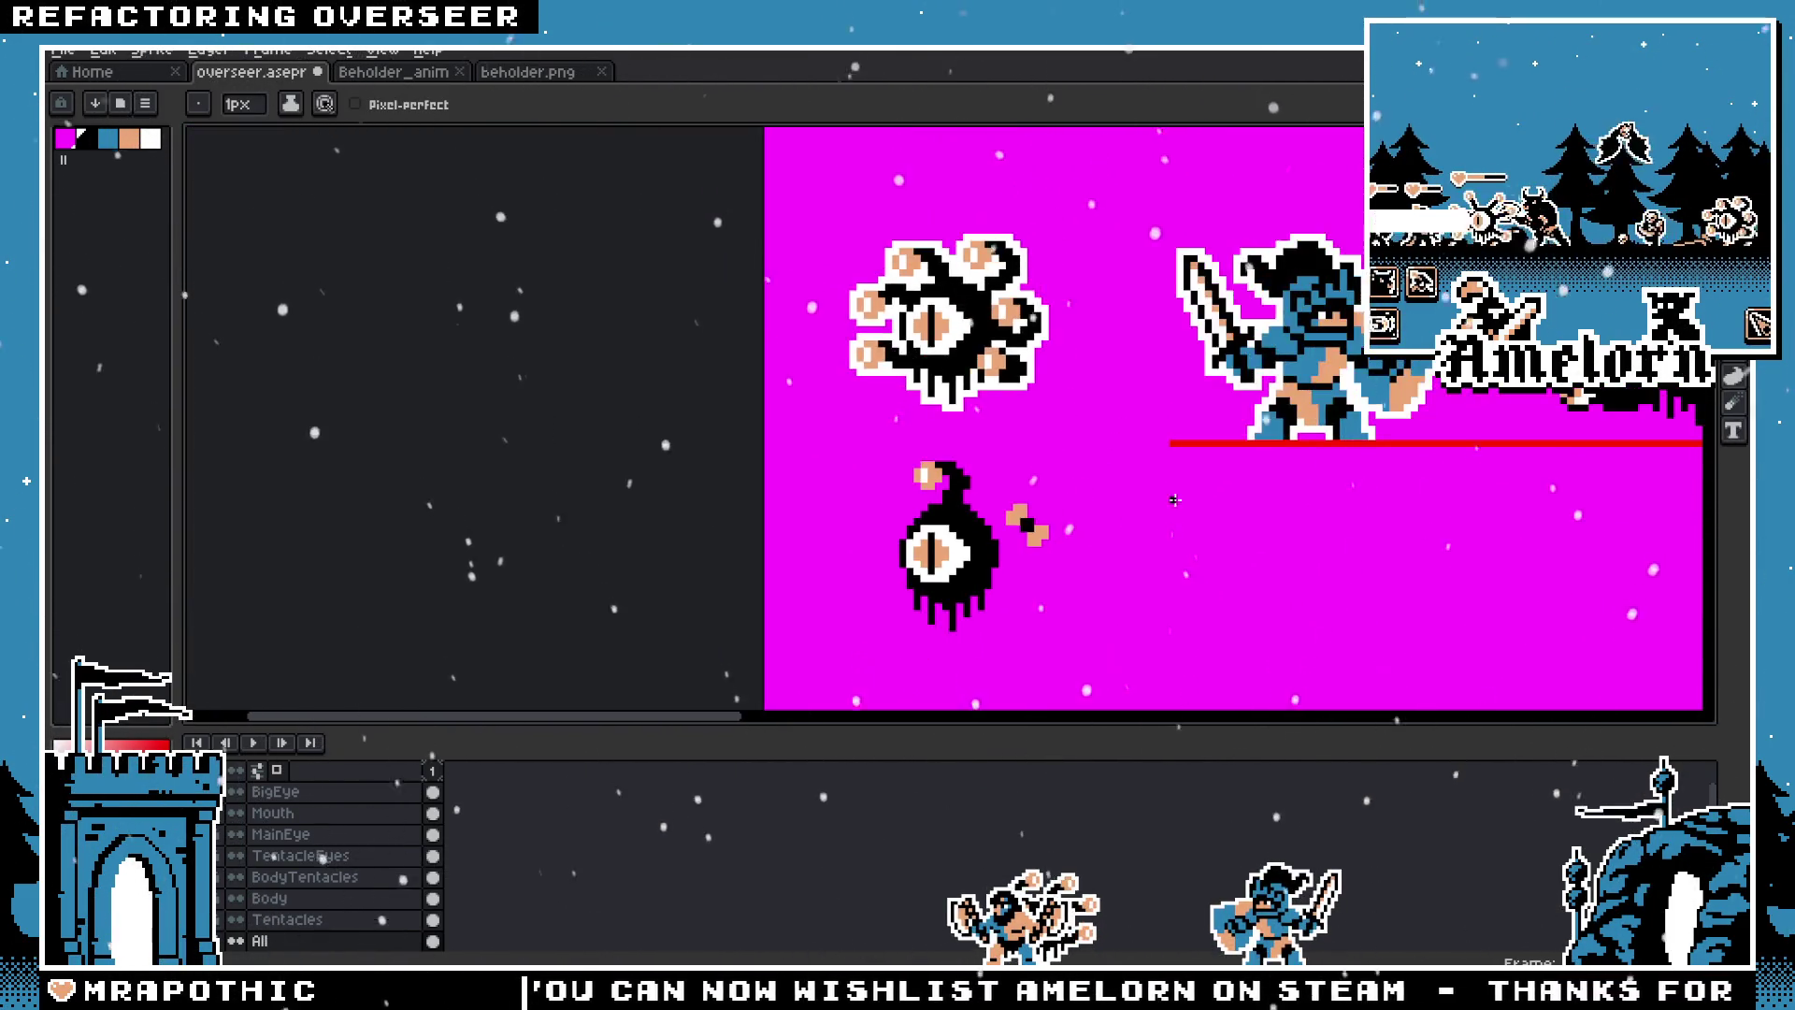
scroll(699, 568, up, 2)
scroll(699, 567, up, 1)
key(x)
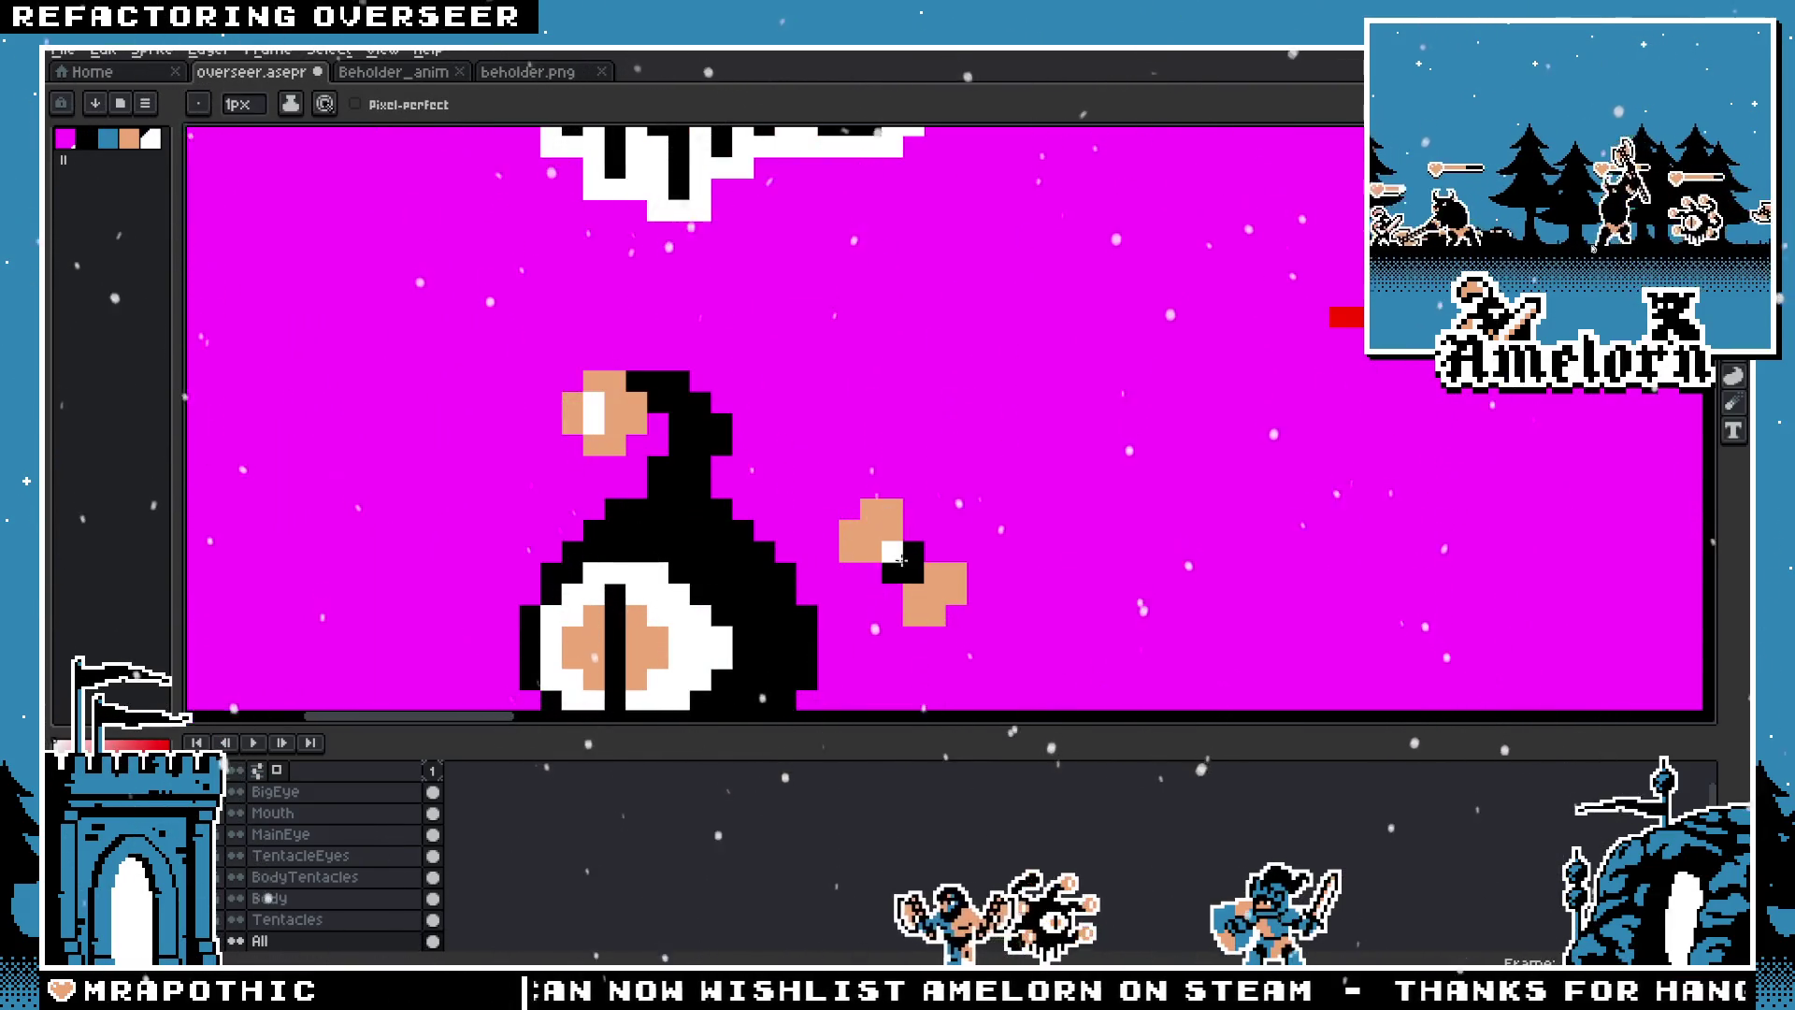
scroll(921, 559, down, 2)
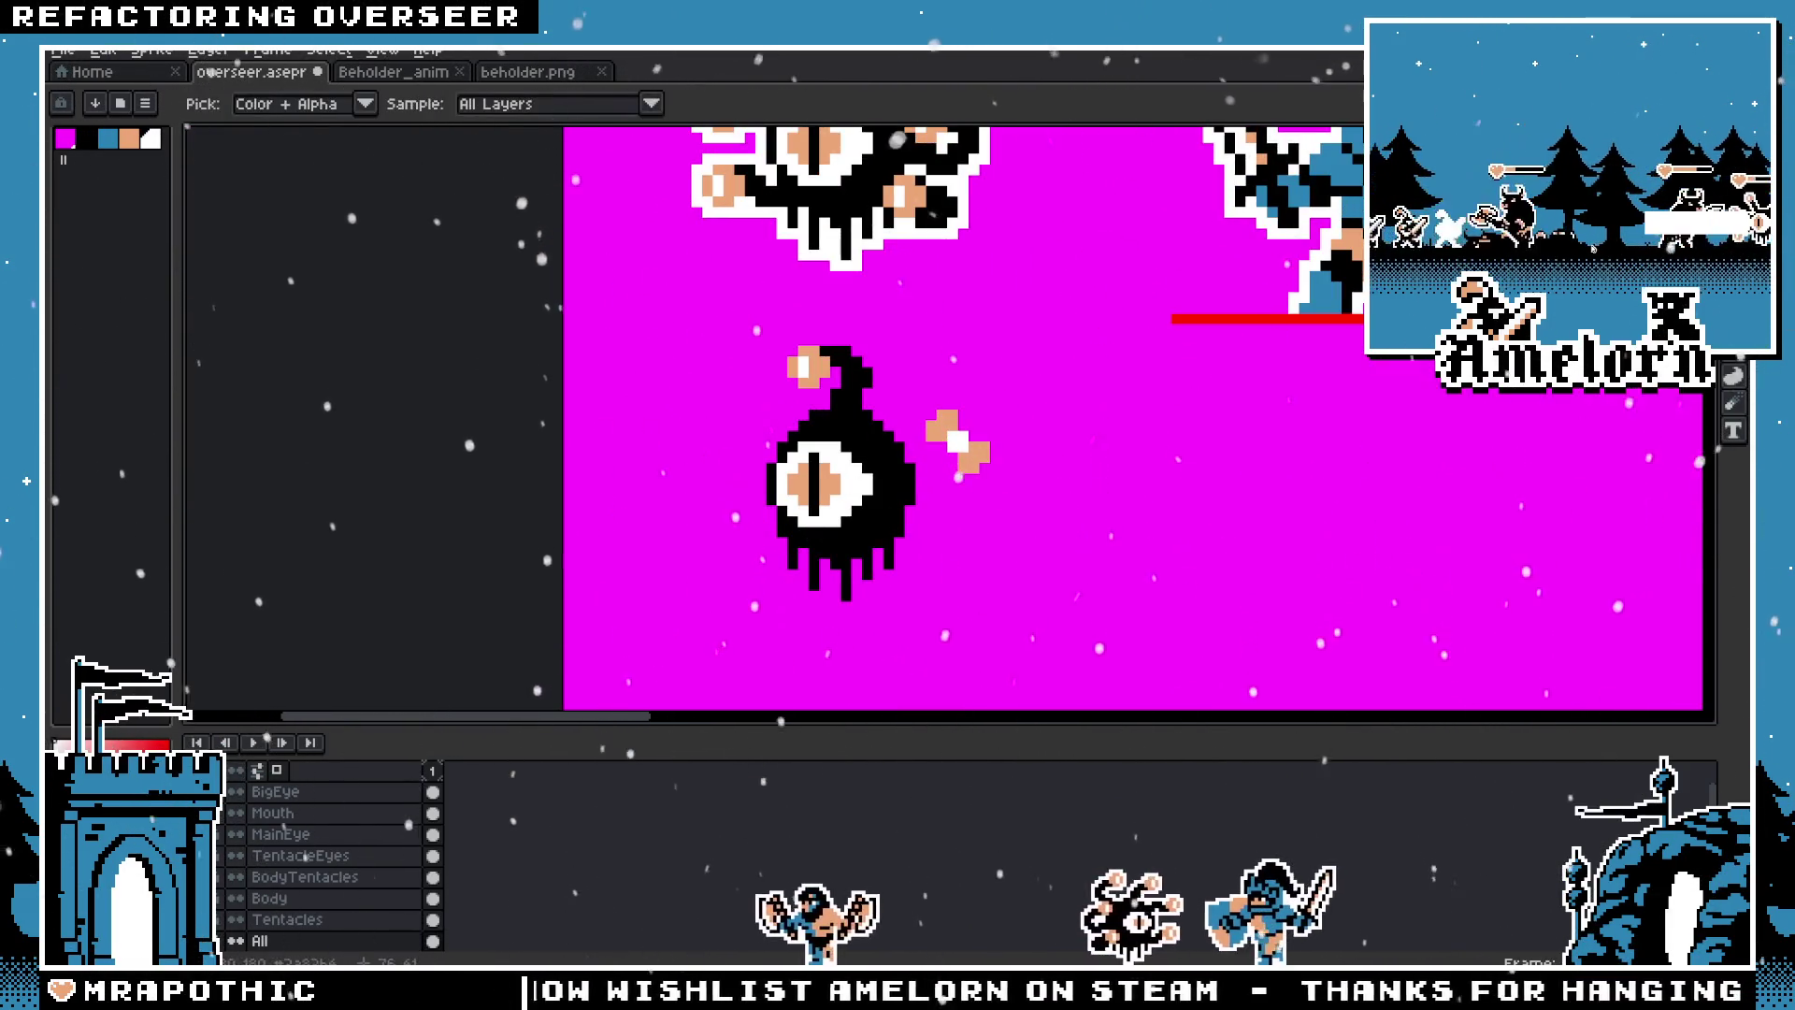
alt+click(1243, 159)
Step: Repaint the bow's wings blue with a peach centre pixel, then marquee-select the bow
scroll(925, 467, up, 2)
drag(925, 466, 953, 444)
scroll(841, 472, down, 3)
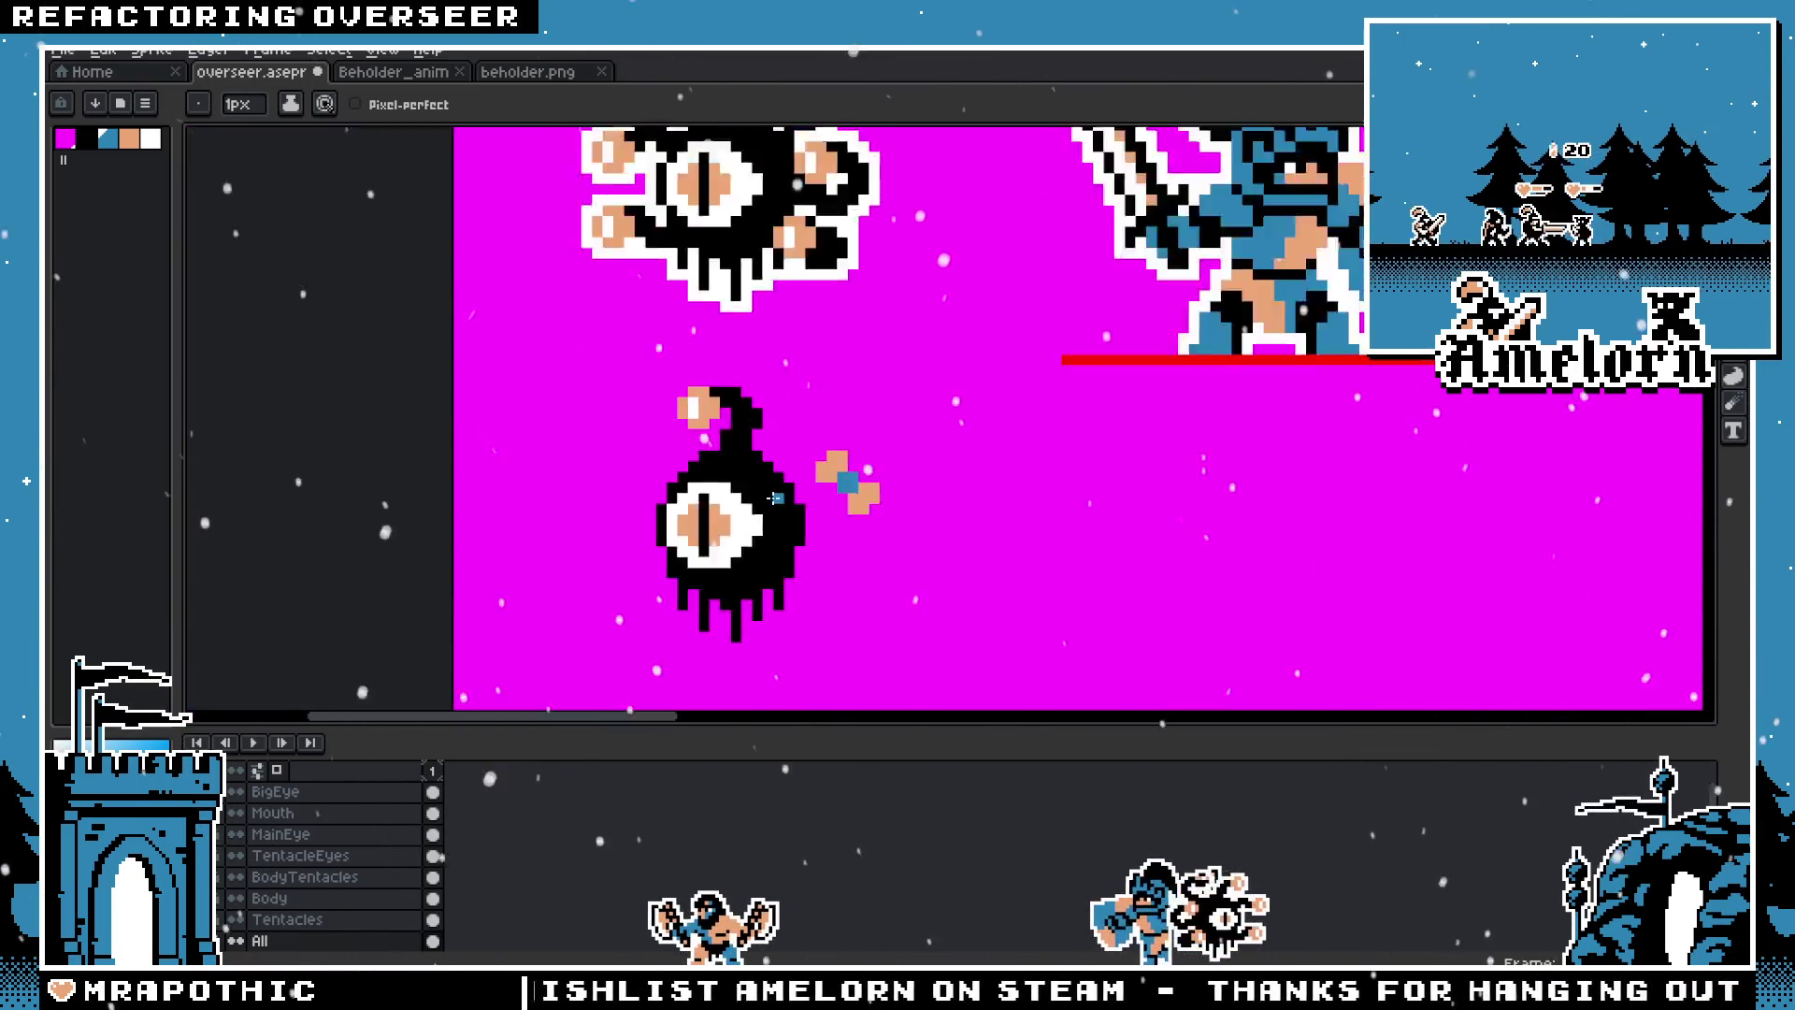
scroll(799, 483, up, 2)
key(ctrl+z)
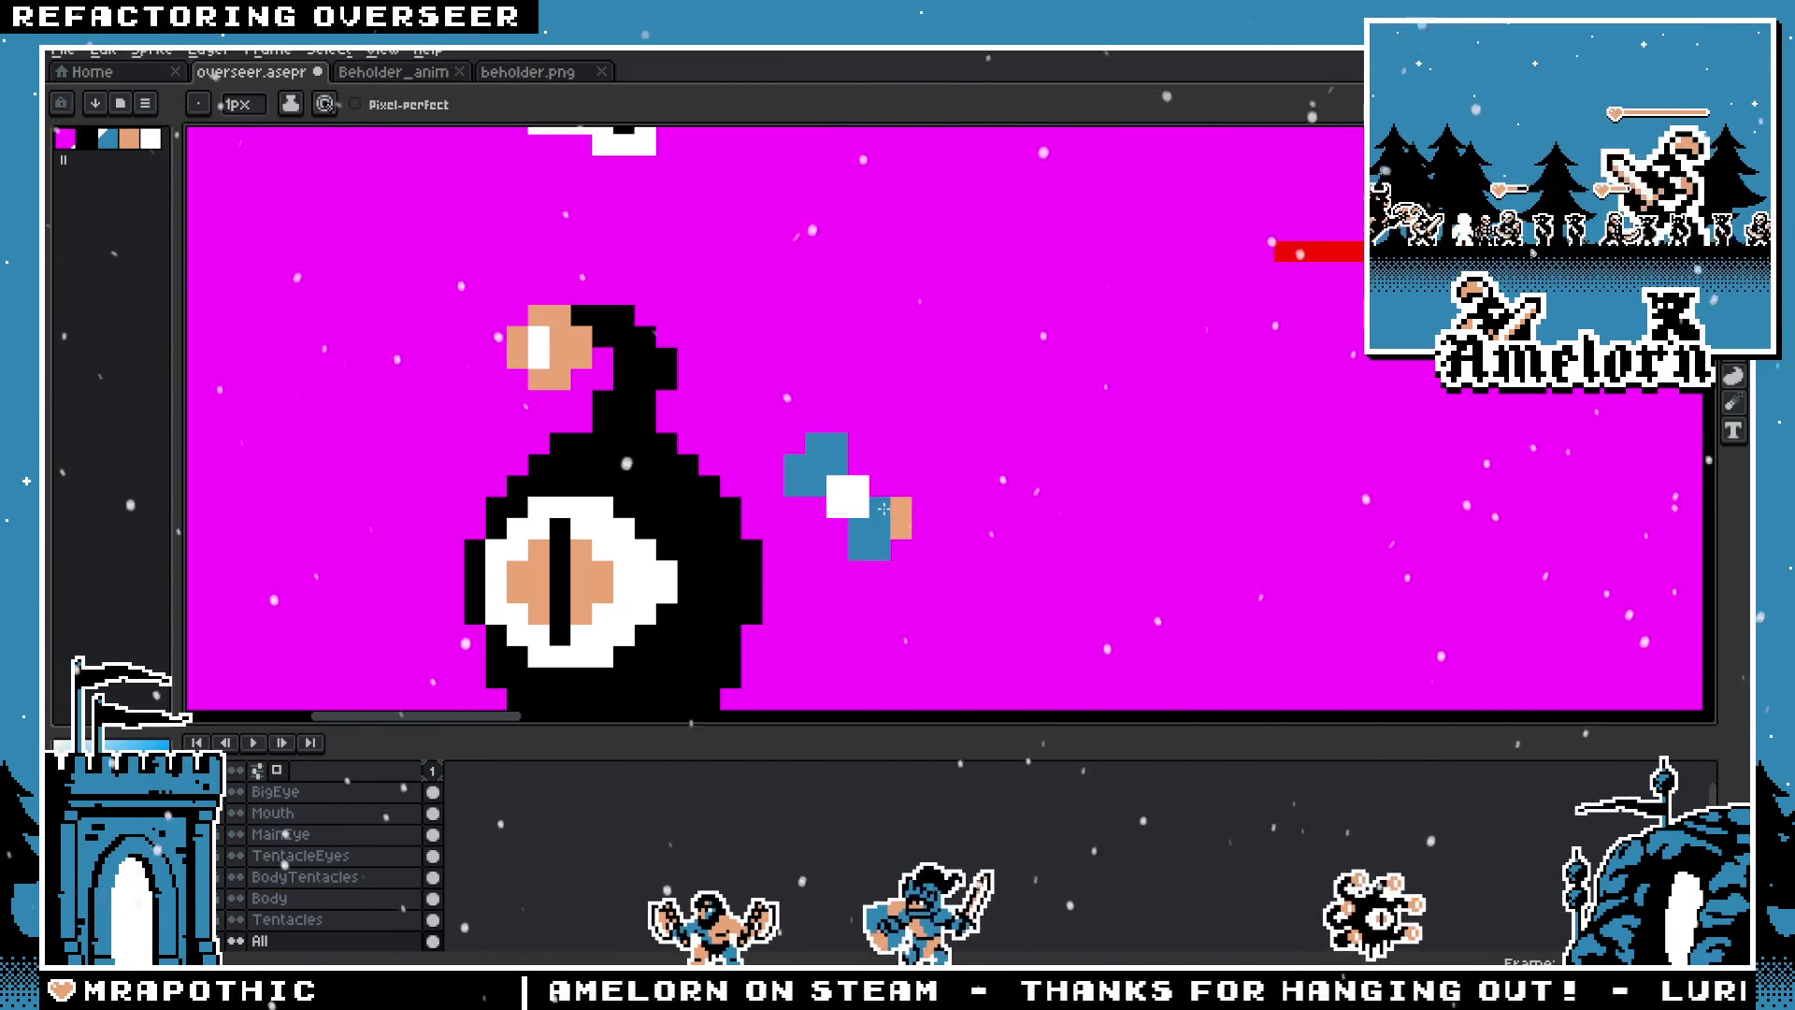
click(901, 517)
alt+click(561, 580)
click(851, 490)
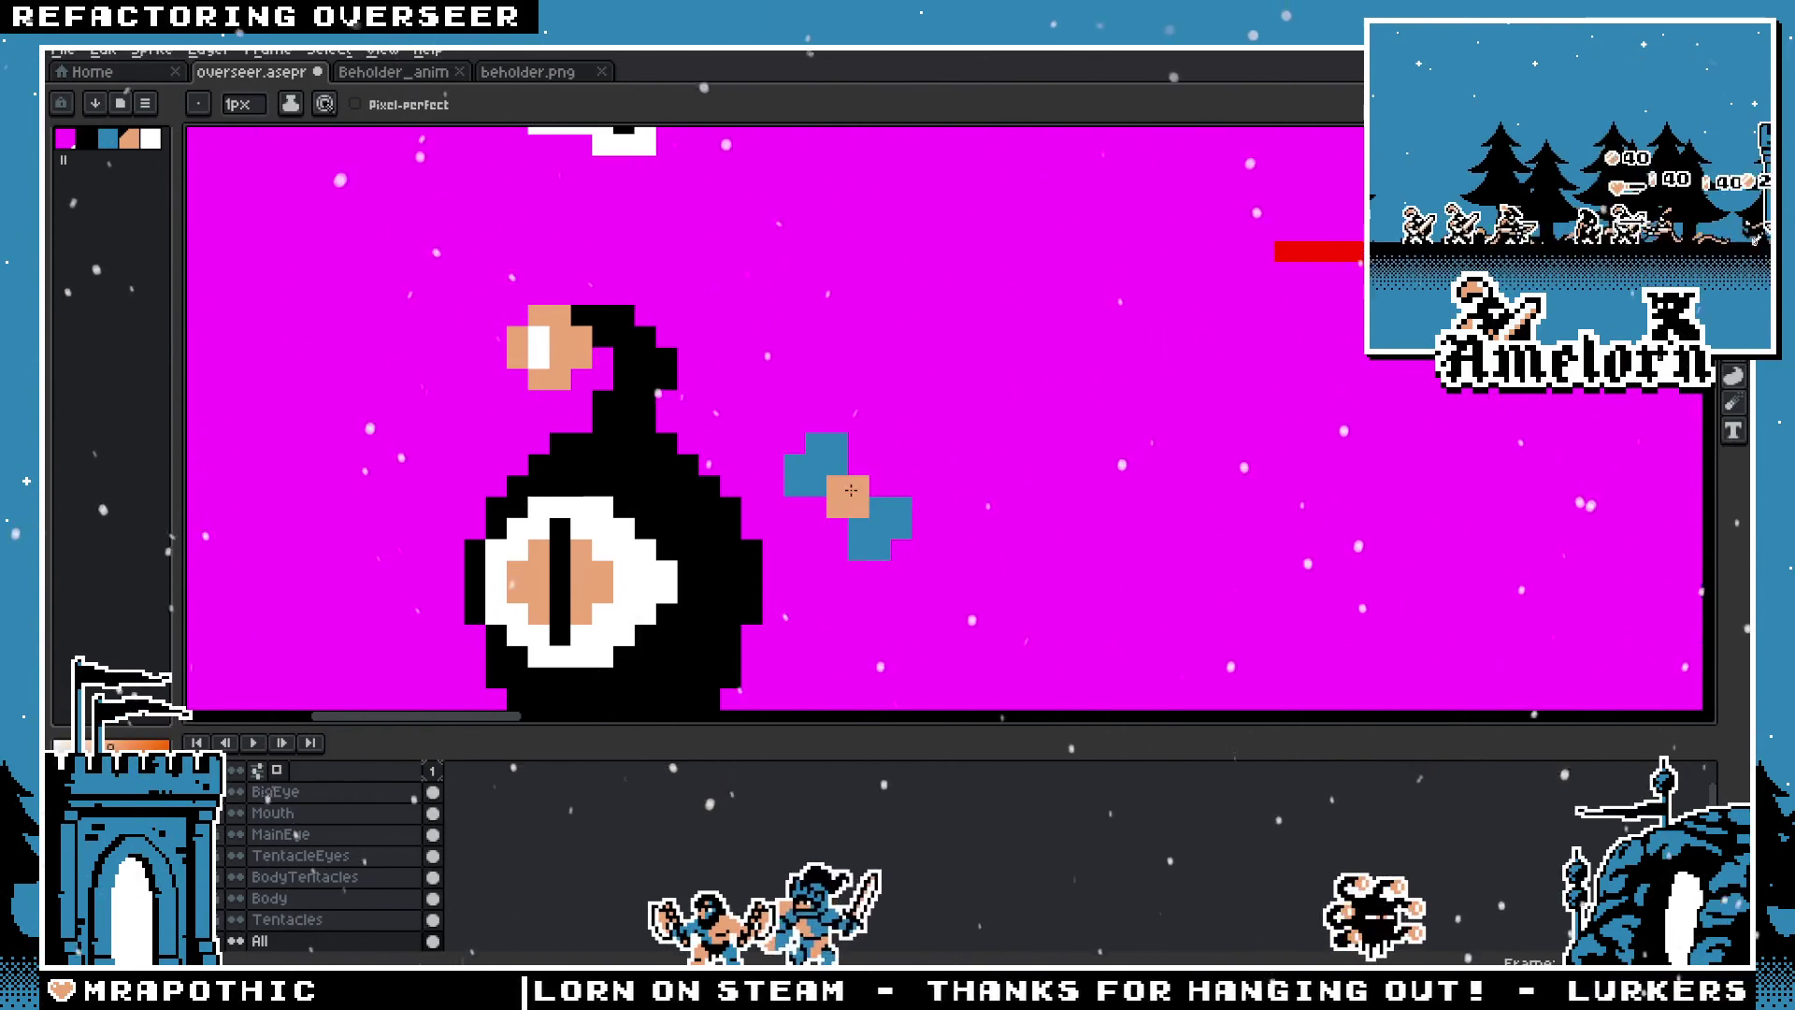
key(m)
drag(978, 386, 739, 584)
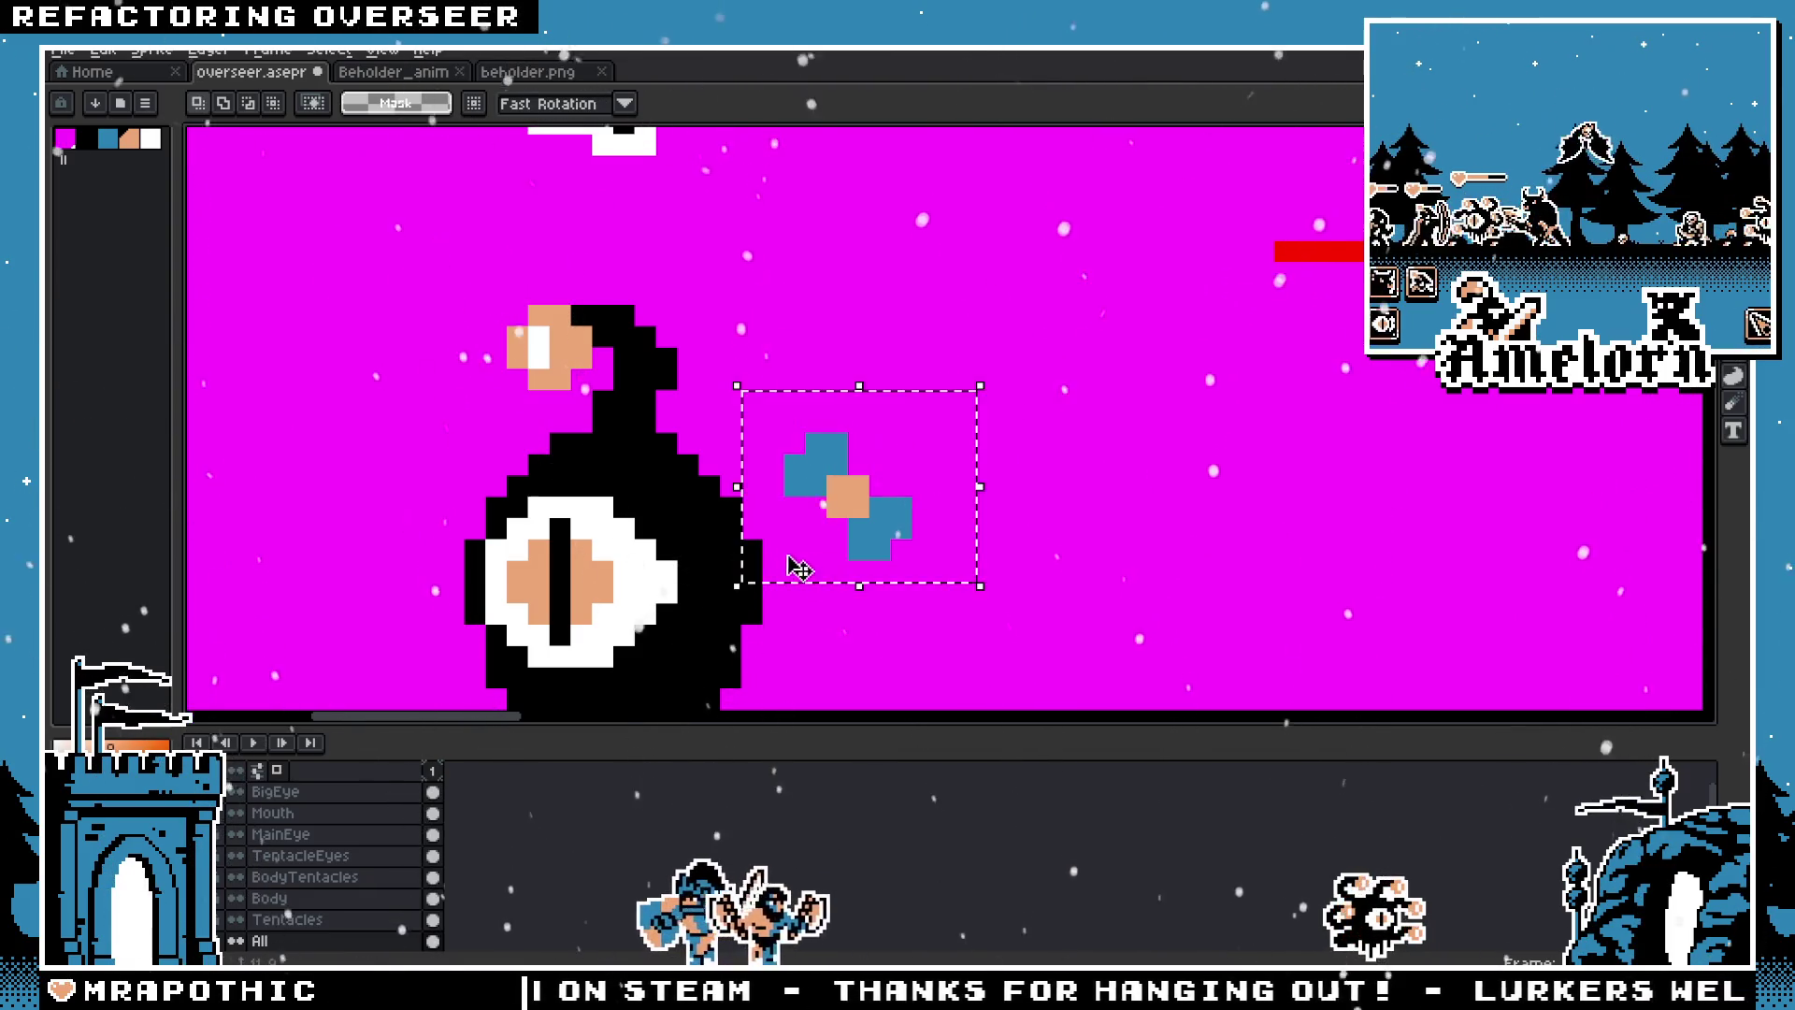
Step: Drag the selected bow onto the eye creature's head and pan to its bottom
drag(876, 527, 748, 526)
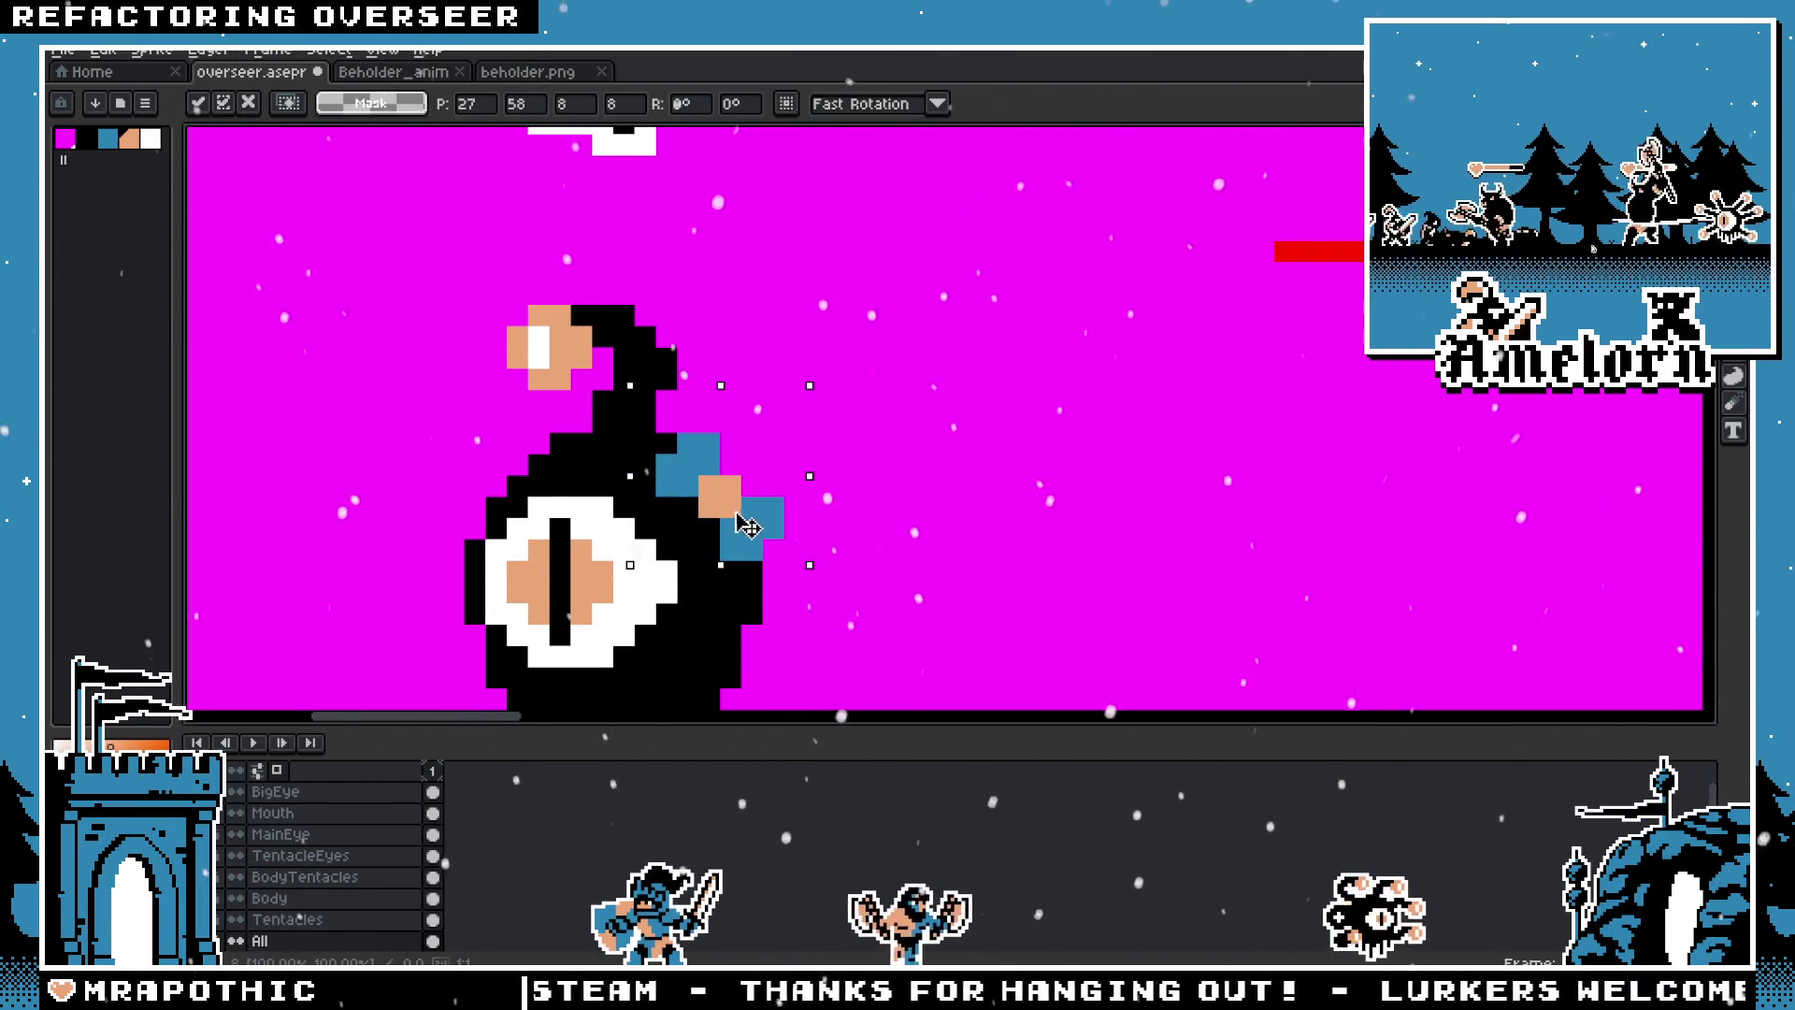
key(h)
mouse_move(985, 443)
mouse_down()
mouse_move(1017, 502)
mouse_move(1090, 504)
mouse_up()
key(m)
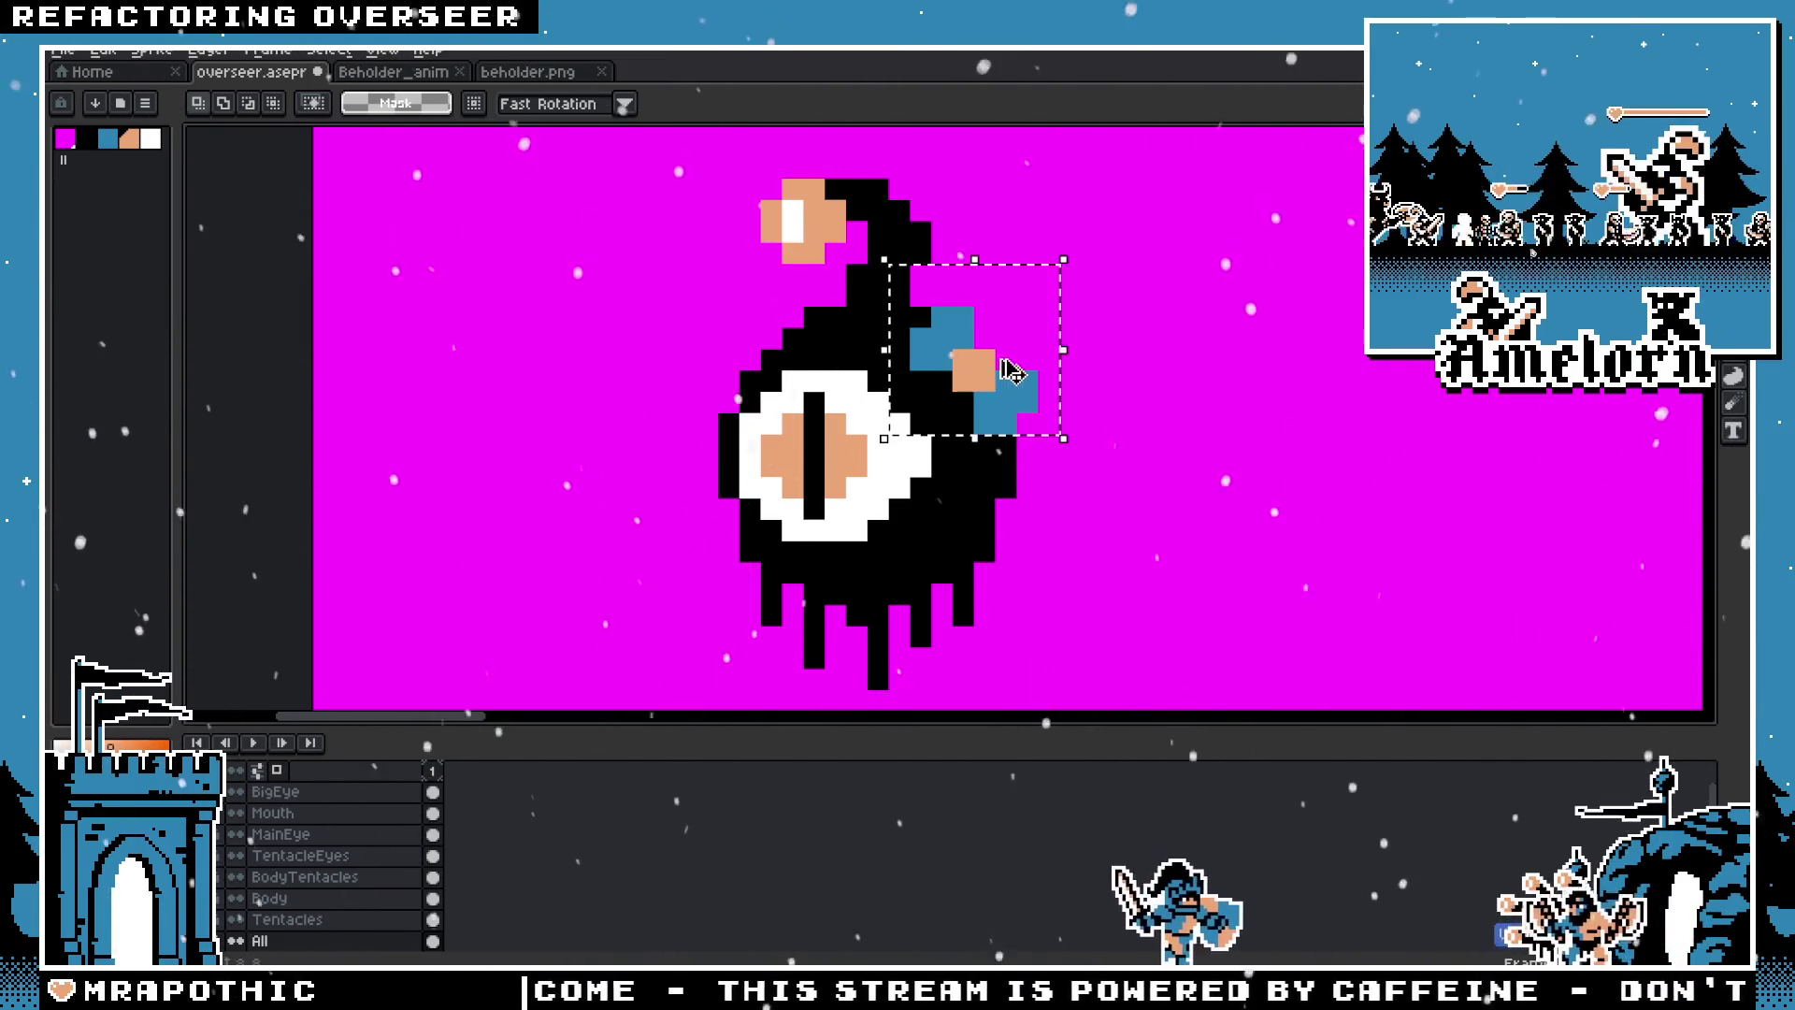
Step: Nudge the bow up one pixel, drop it, and select the whole creature
drag(1011, 371, 1011, 350)
click(1239, 318)
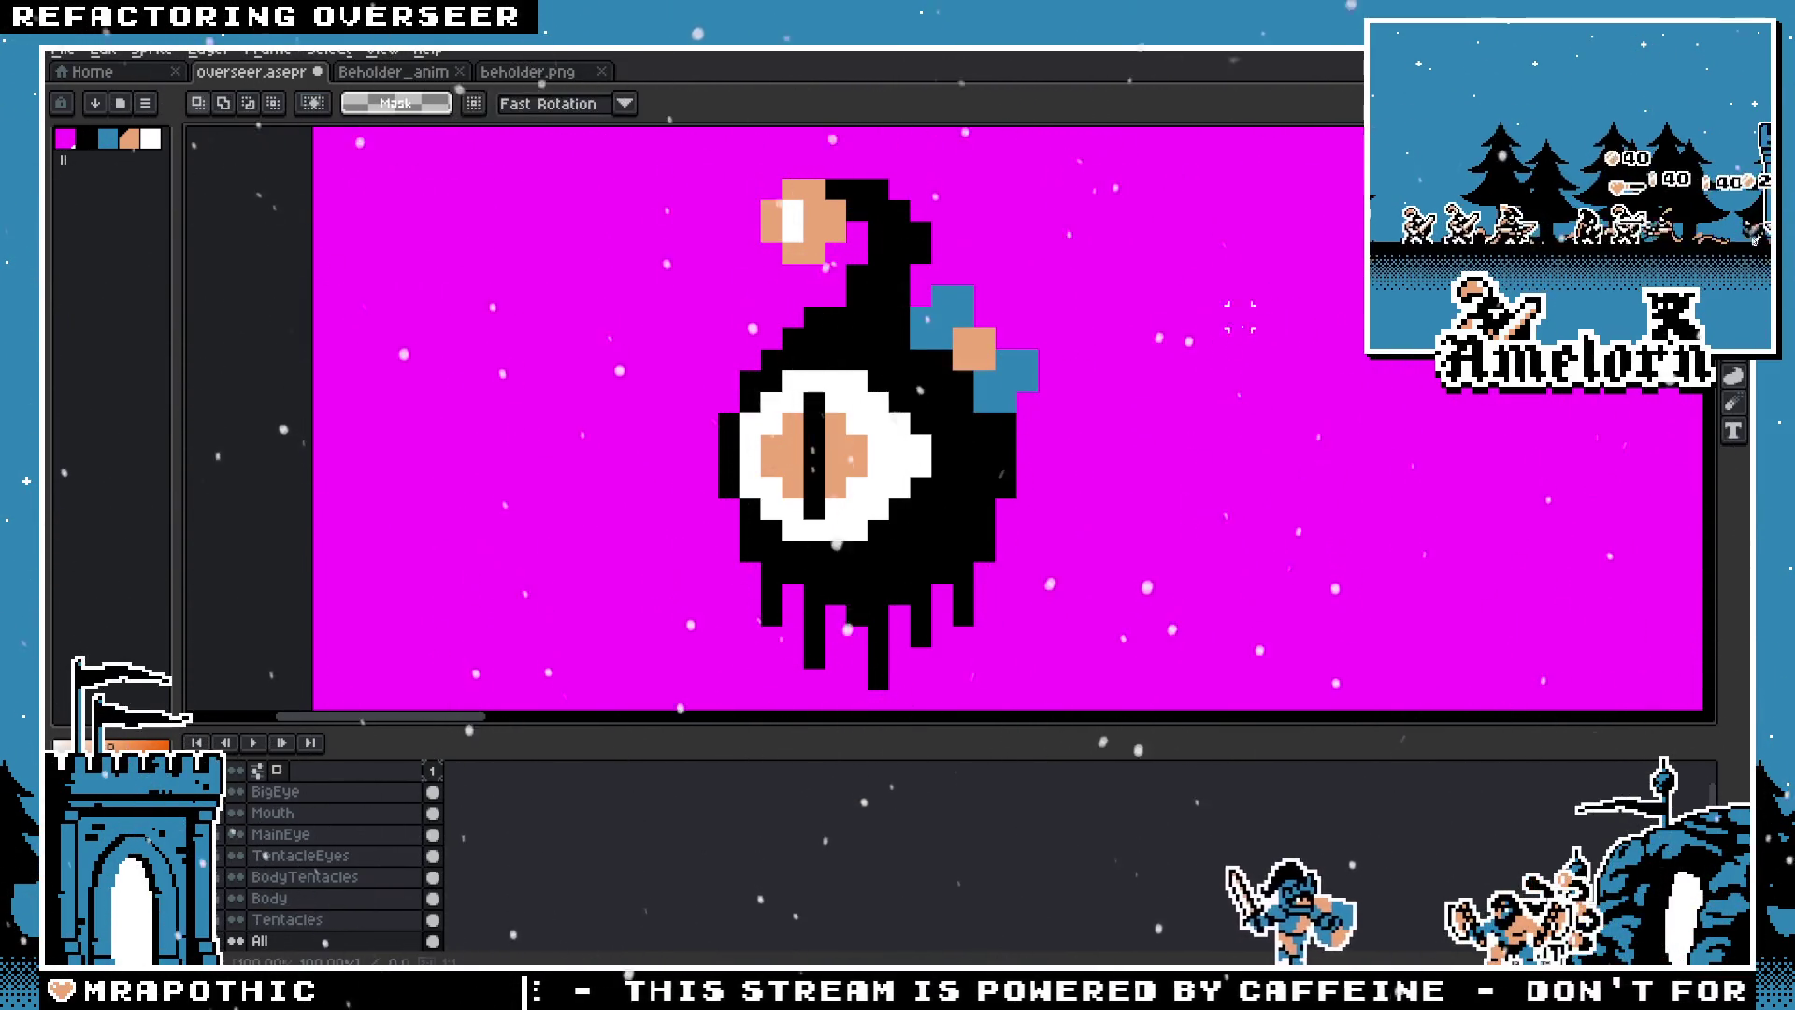
scroll(1239, 318, down, 3)
scroll(1029, 420, up, 2)
drag(1110, 254, 784, 608)
Step: Clear the selection around the bowed creature and switch to the pencil
key(ctrl+d)
scroll(968, 272, up, 3)
key(b)
scroll(980, 372, down, 4)
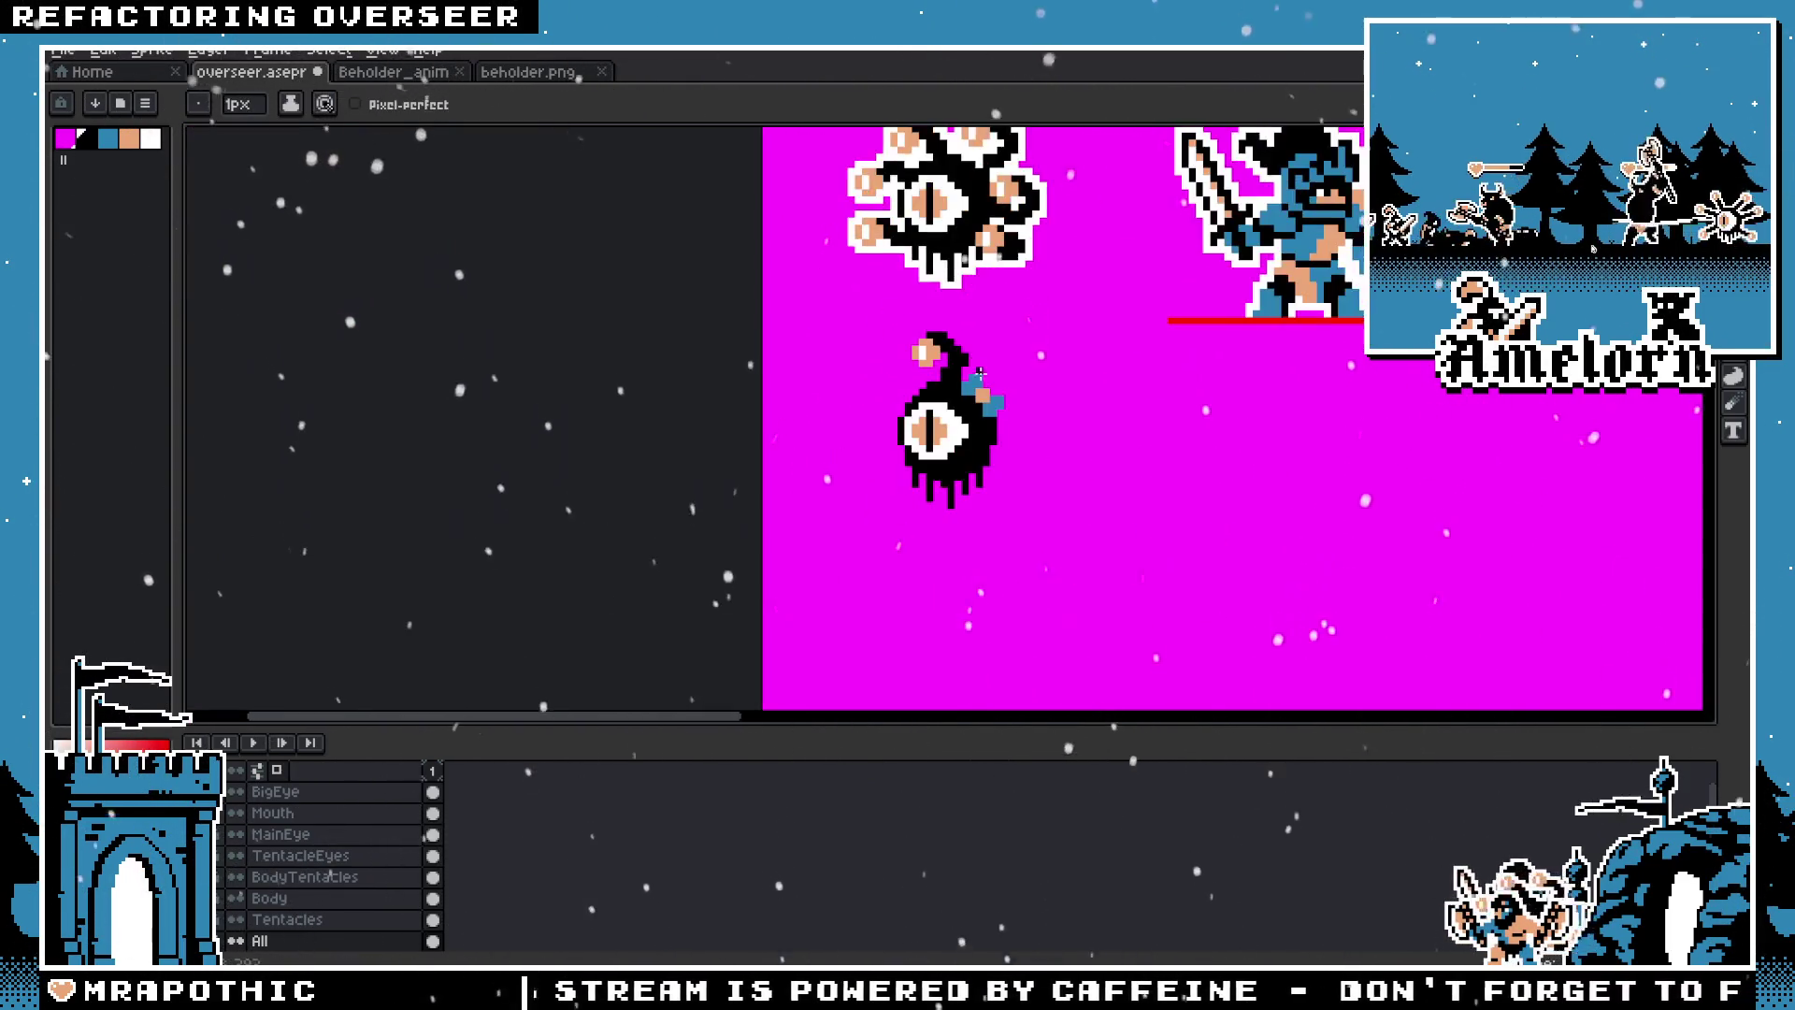
scroll(980, 373, up, 3)
scroll(824, 333, down, 3)
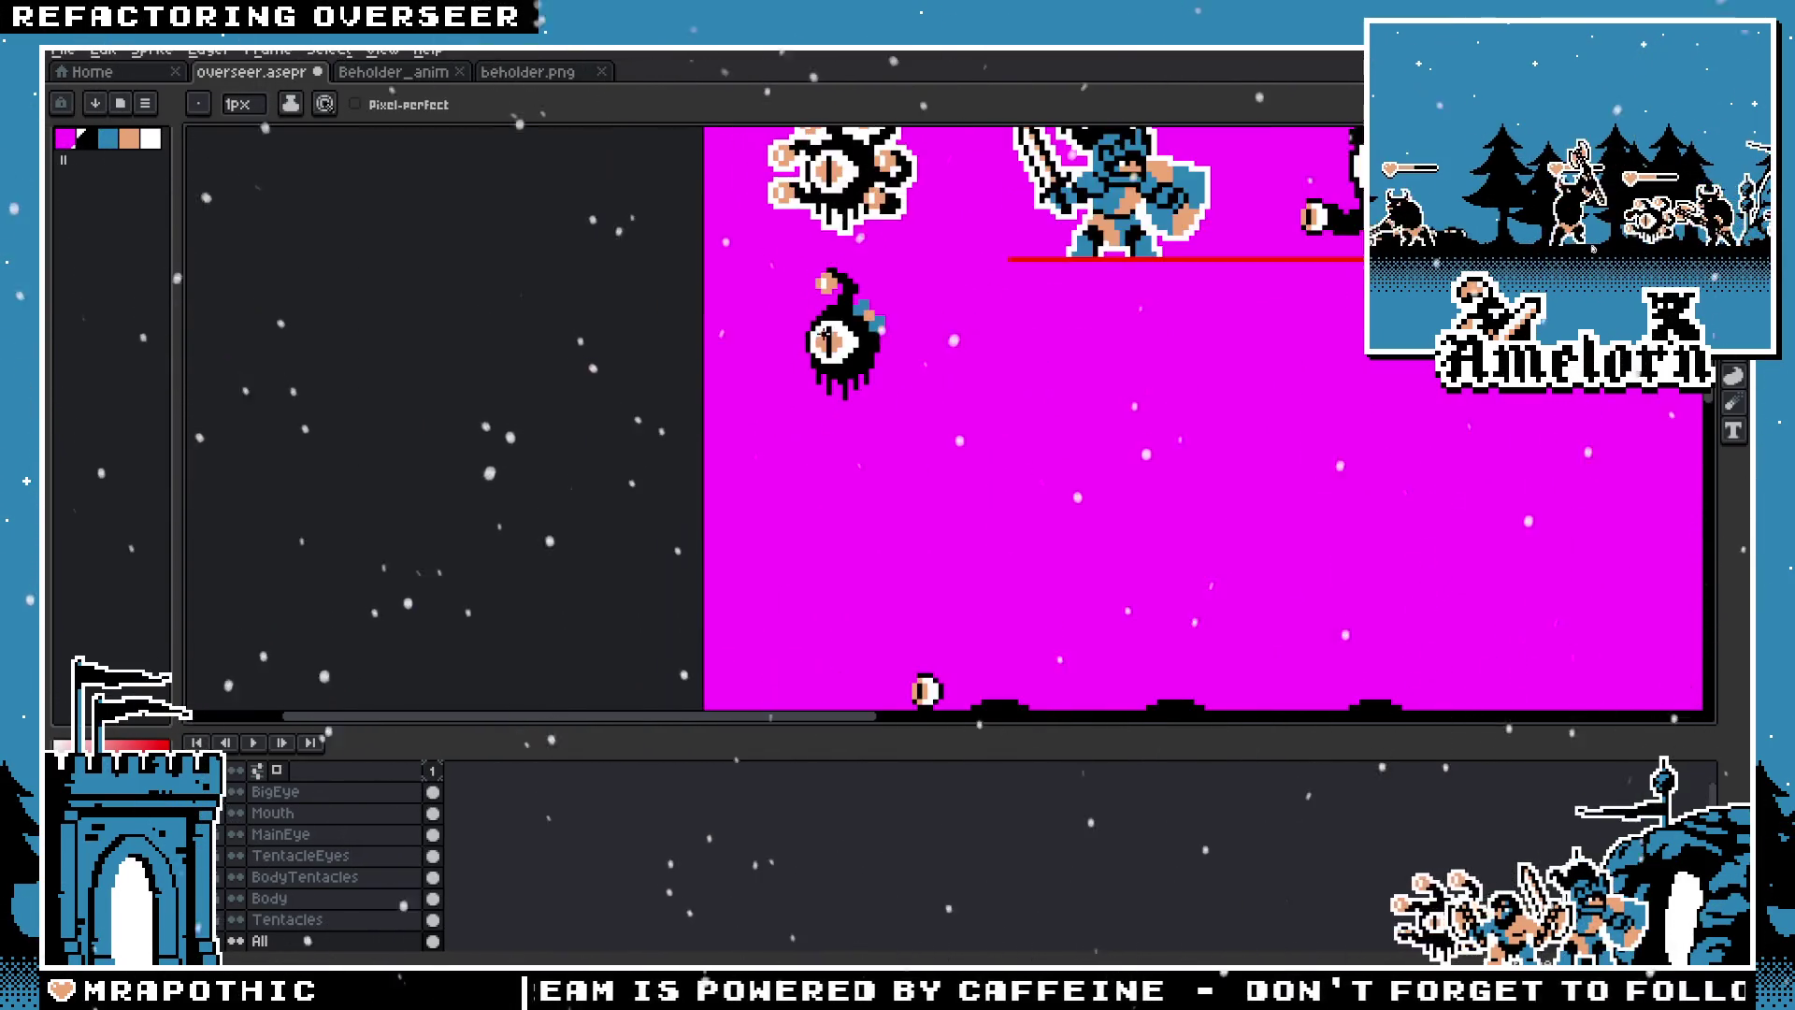
scroll(874, 309, up, 3)
scroll(874, 309, up, 1)
scroll(874, 308, down, 2)
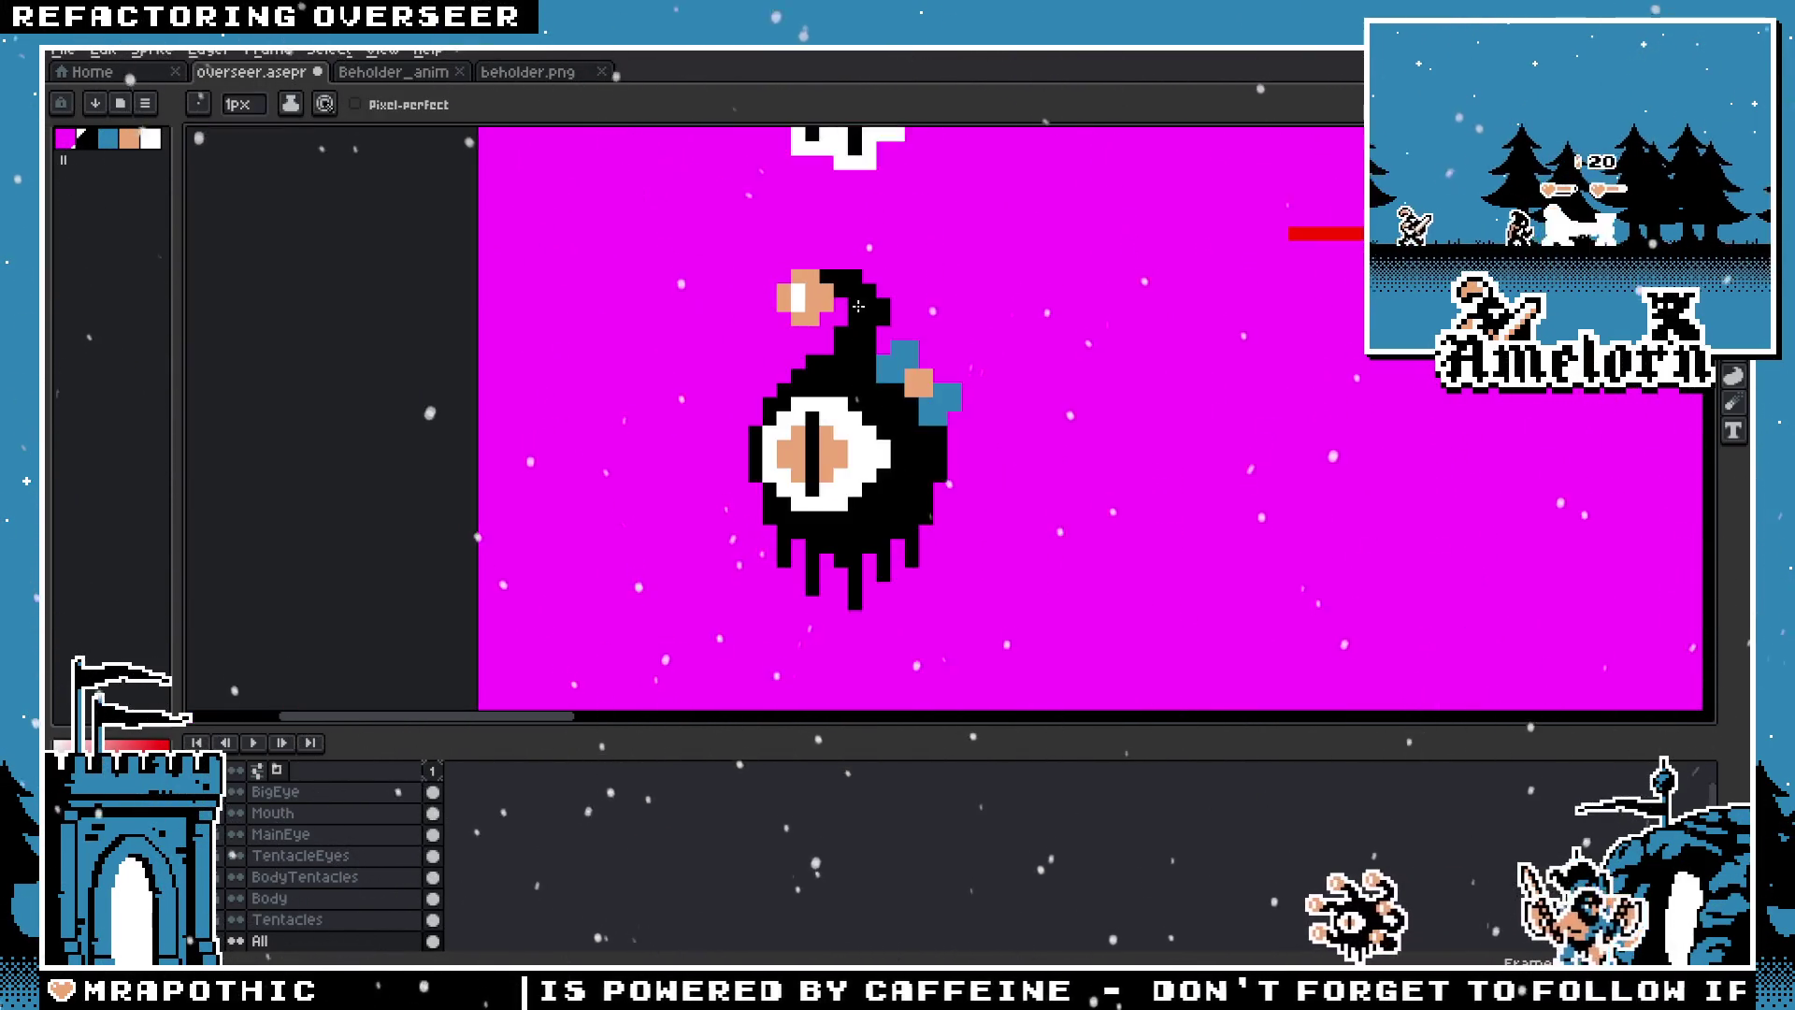
scroll(876, 306, up, 2)
Step: Select the eye creature and give it a white outline
click(1733, 140)
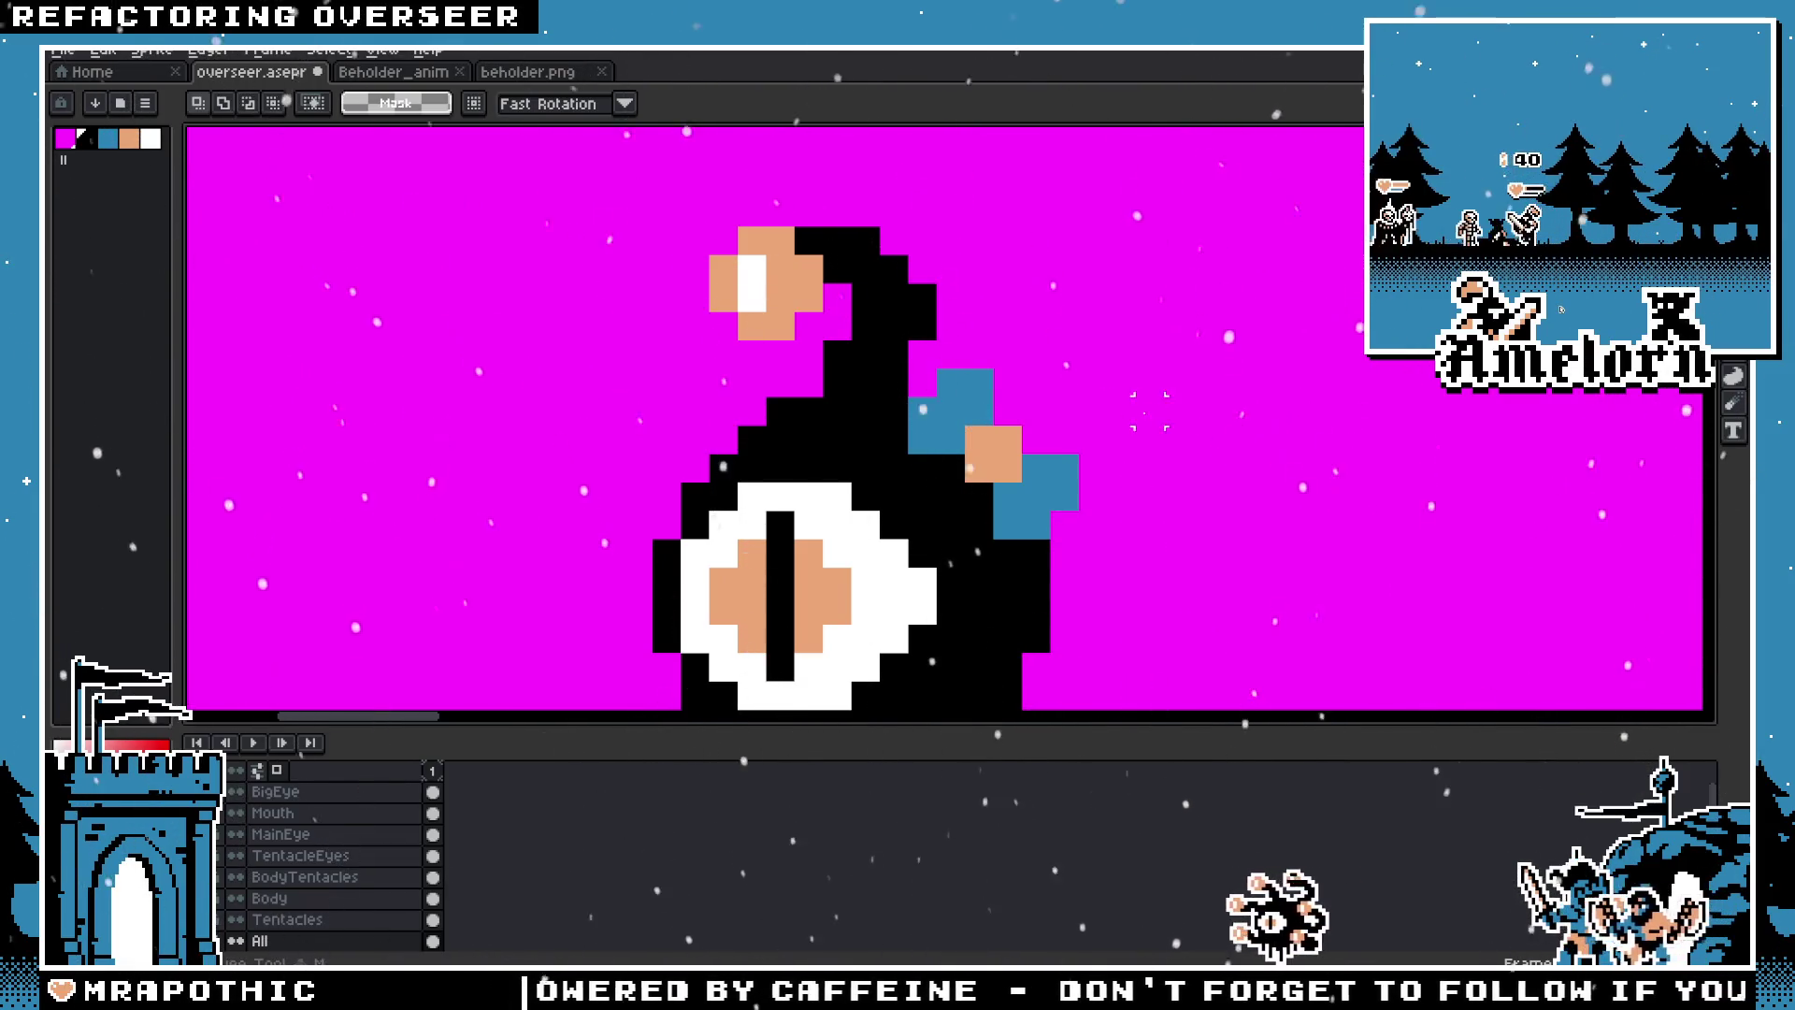
key(h)
scroll(1029, 397, down, 3)
drag(748, 577, 746, 584)
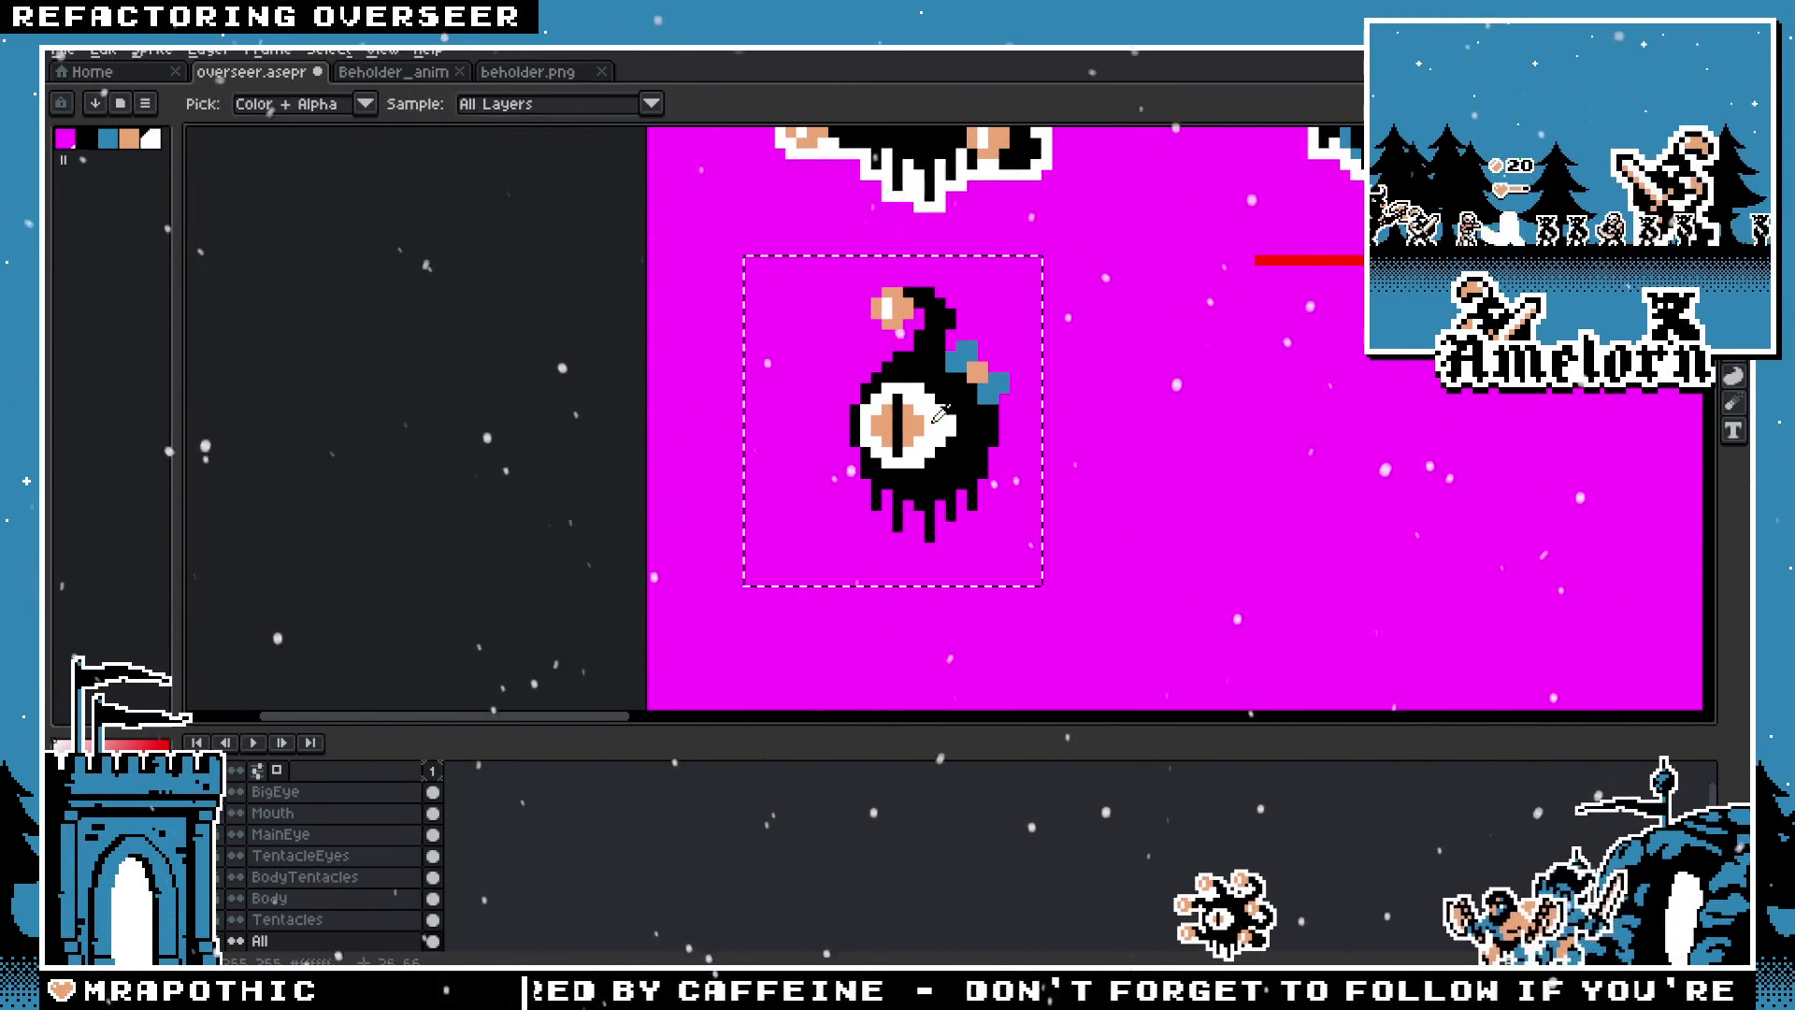
key(shift+o)
click(1427, 409)
Step: Move the outlined beholder down beside the eye creature and commit both positions
scroll(923, 480, down, 1)
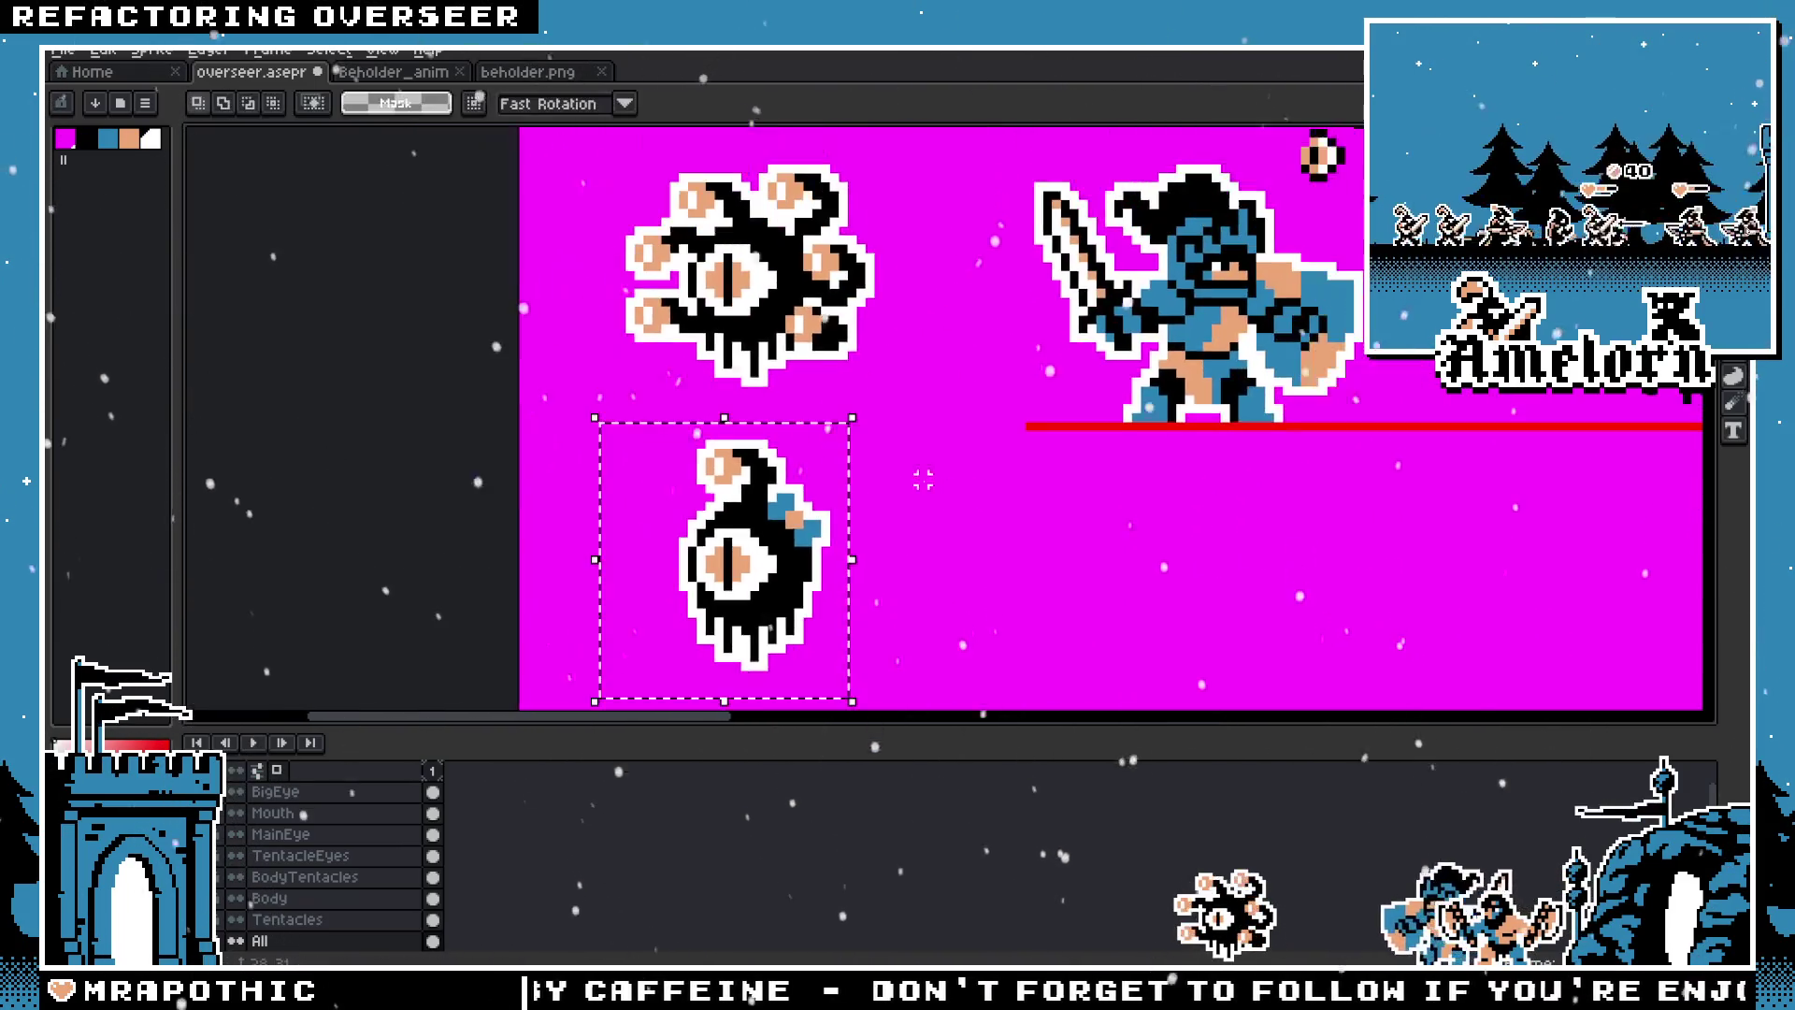
drag(924, 160, 568, 408)
drag(816, 305, 1039, 579)
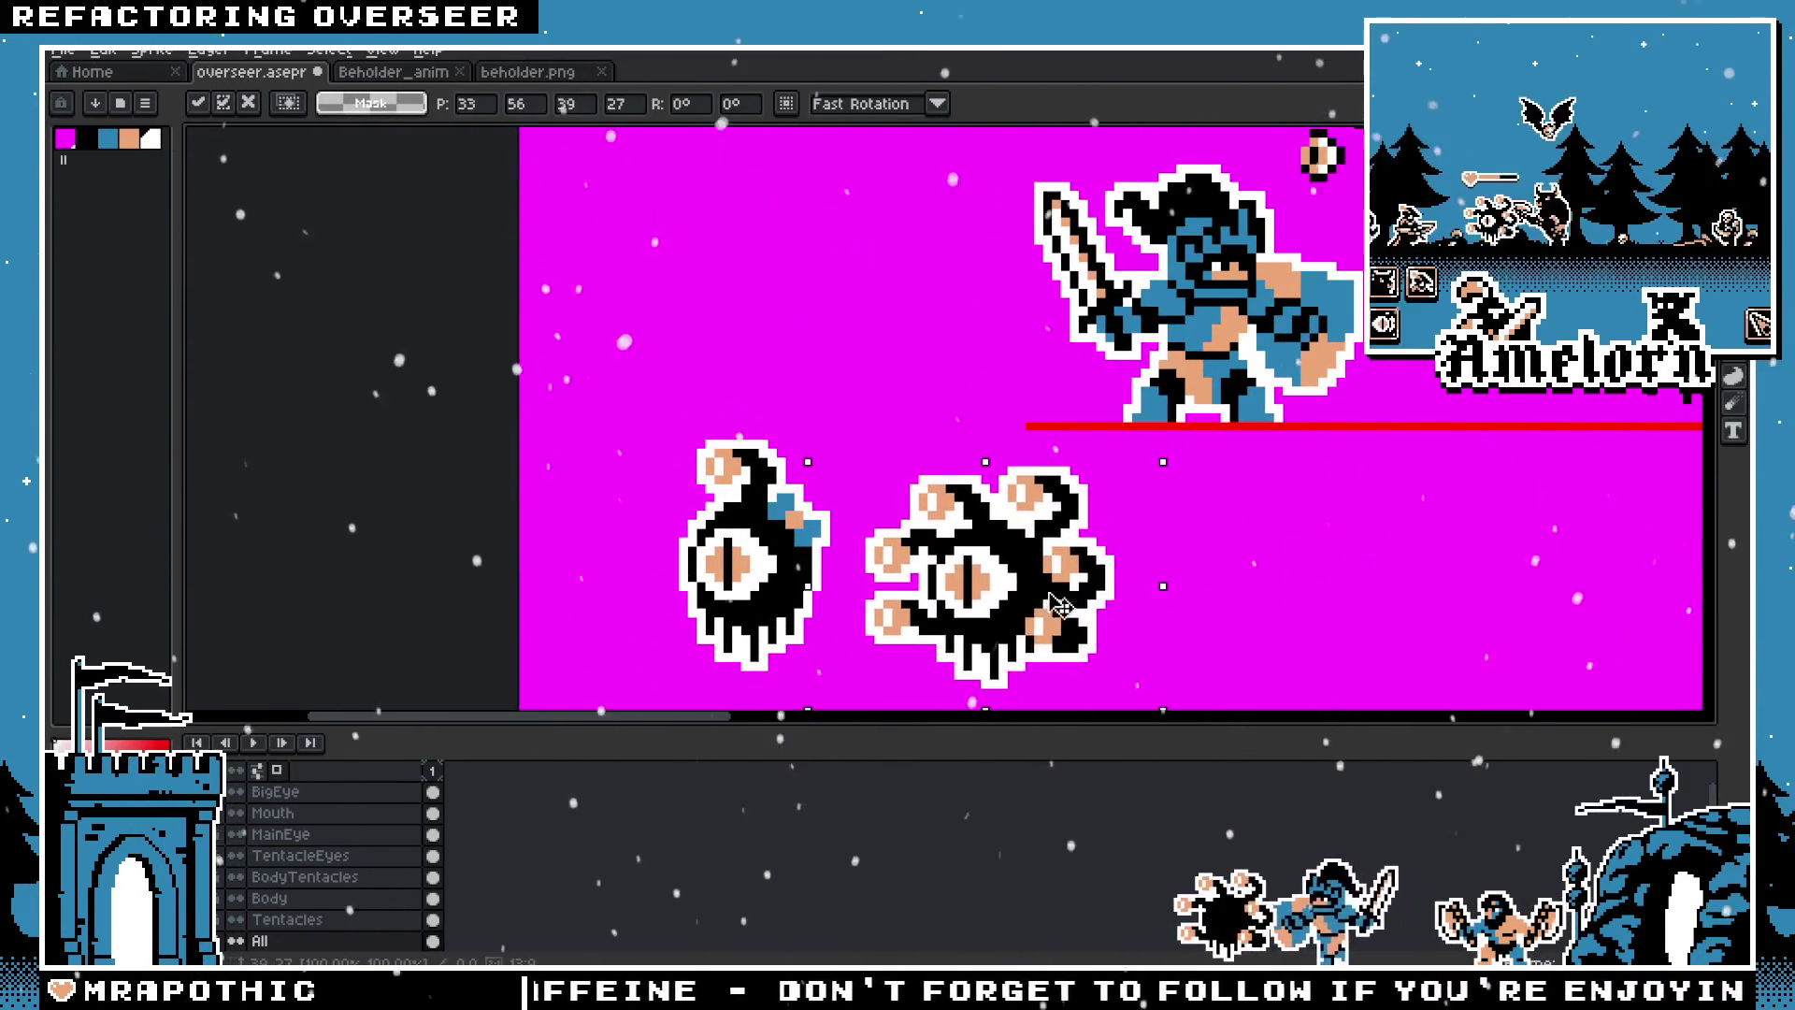
scroll(1039, 580, down, 3)
key(Return)
drag(683, 293, 876, 558)
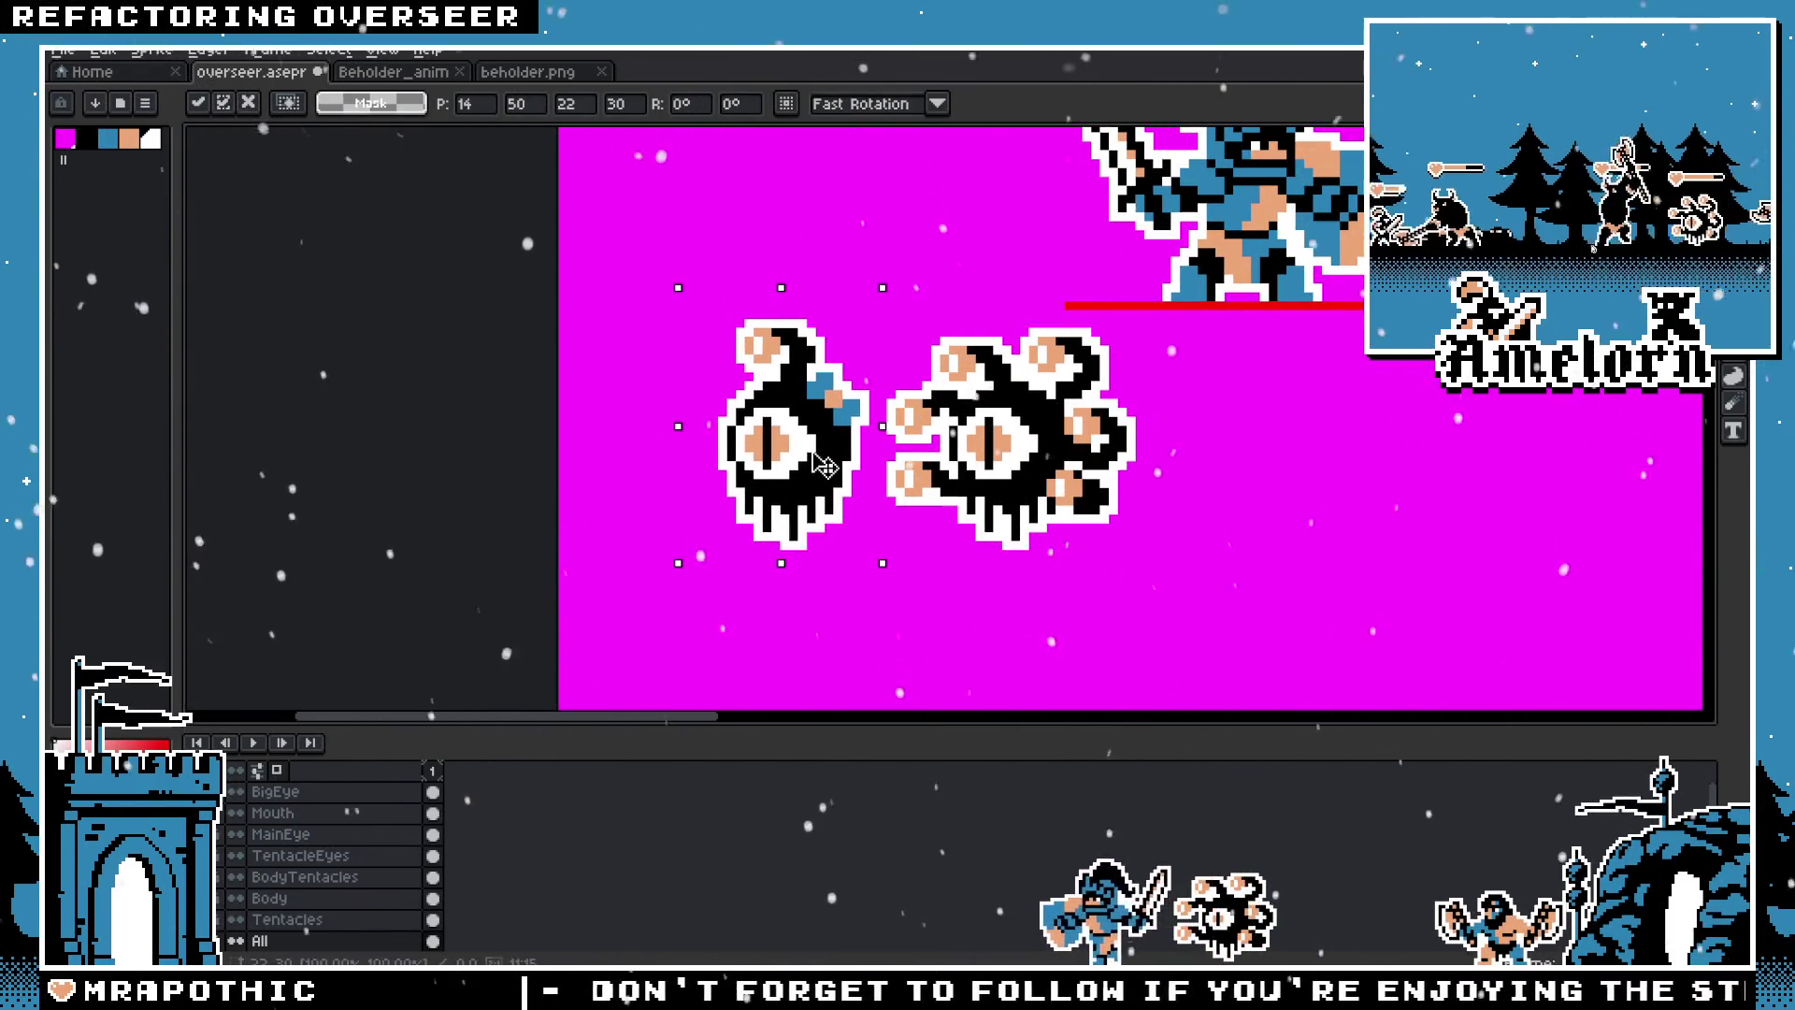
key(Return)
scroll(1047, 411, up, 2)
Step: Shift the beholder closer to the eye creature, then reselect the bowed creature
drag(1242, 245, 784, 639)
mouse_move(991, 514)
mouse_down()
mouse_move(907, 486)
mouse_move(963, 488)
mouse_up()
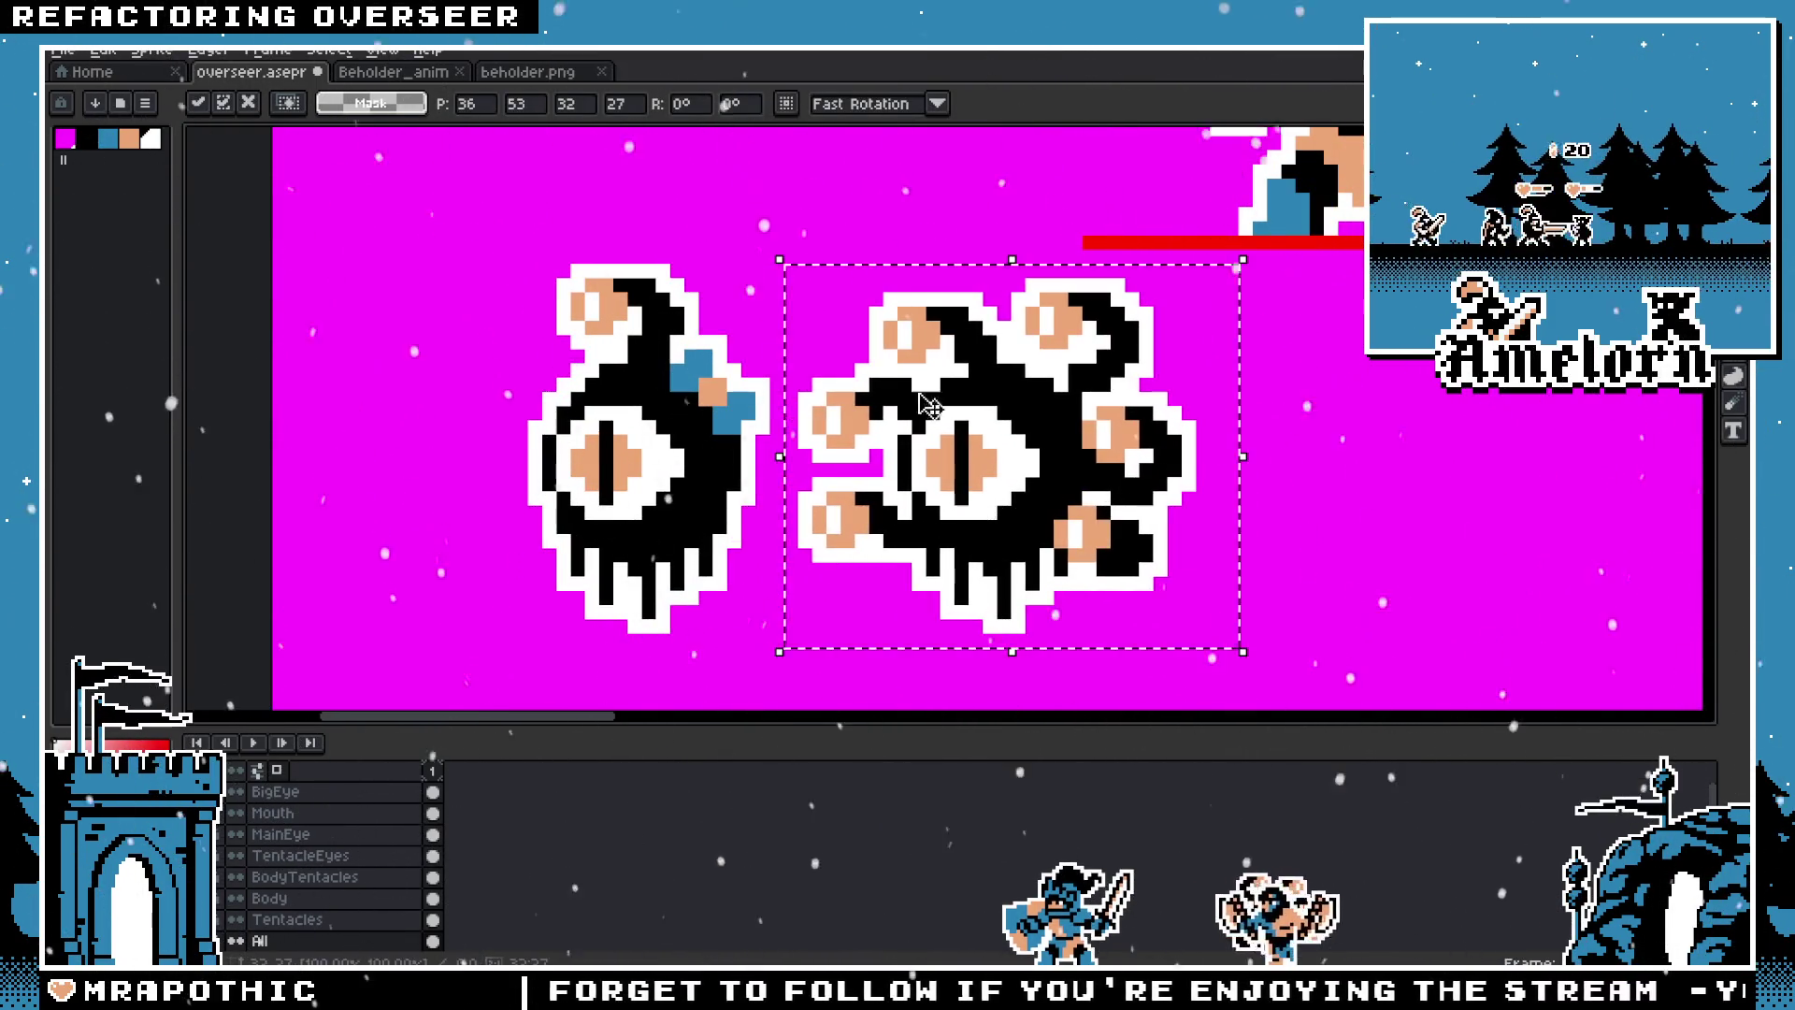
scroll(911, 398, down, 3)
scroll(907, 395, up, 3)
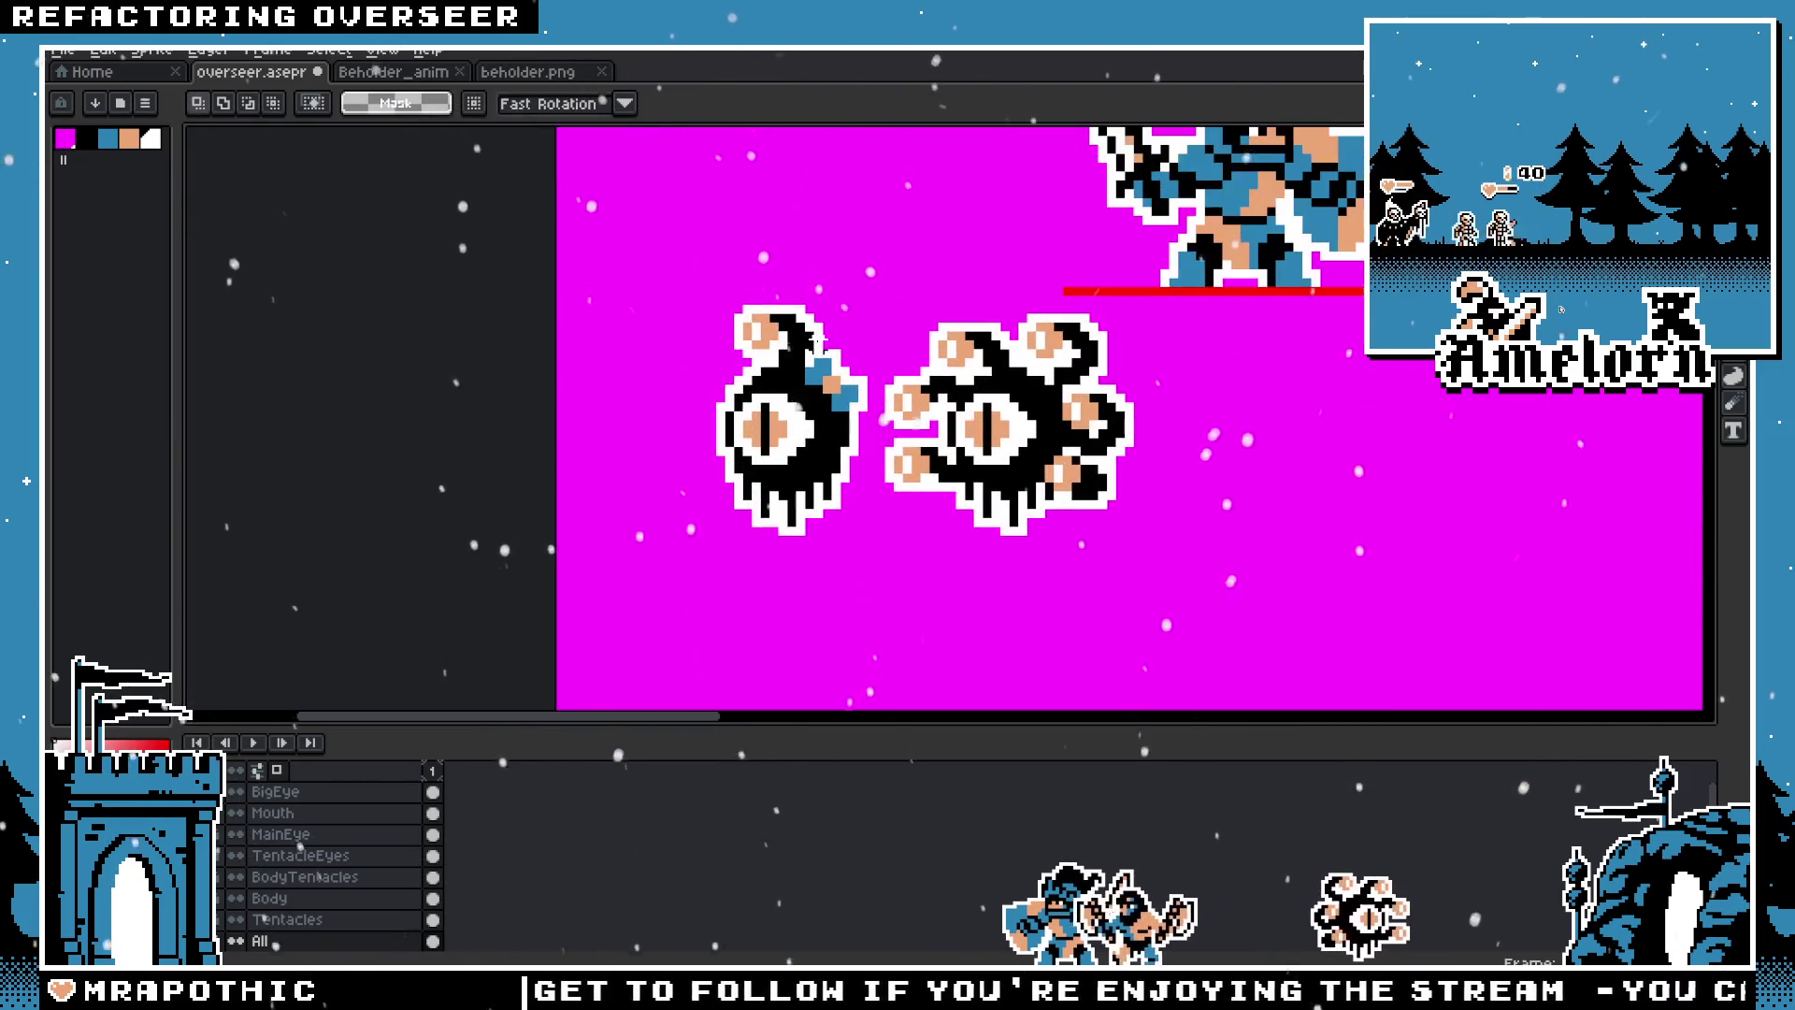
drag(862, 282, 659, 549)
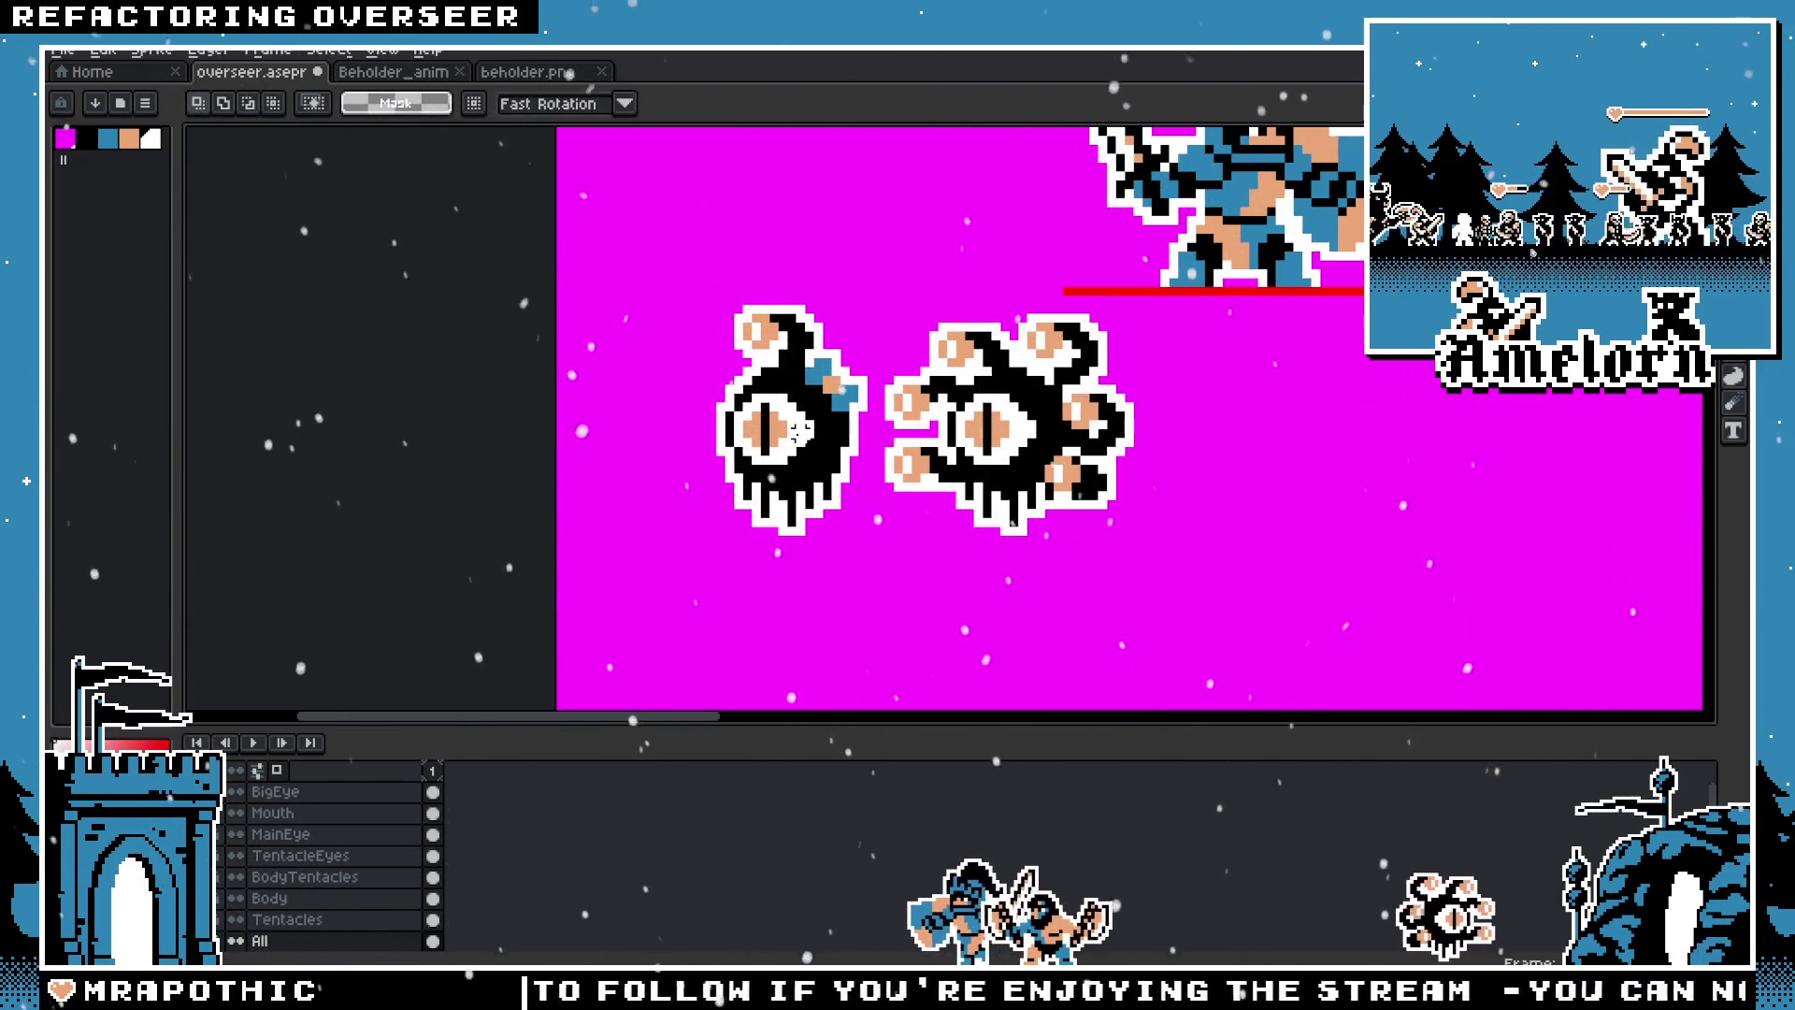
scroll(795, 437, up, 2)
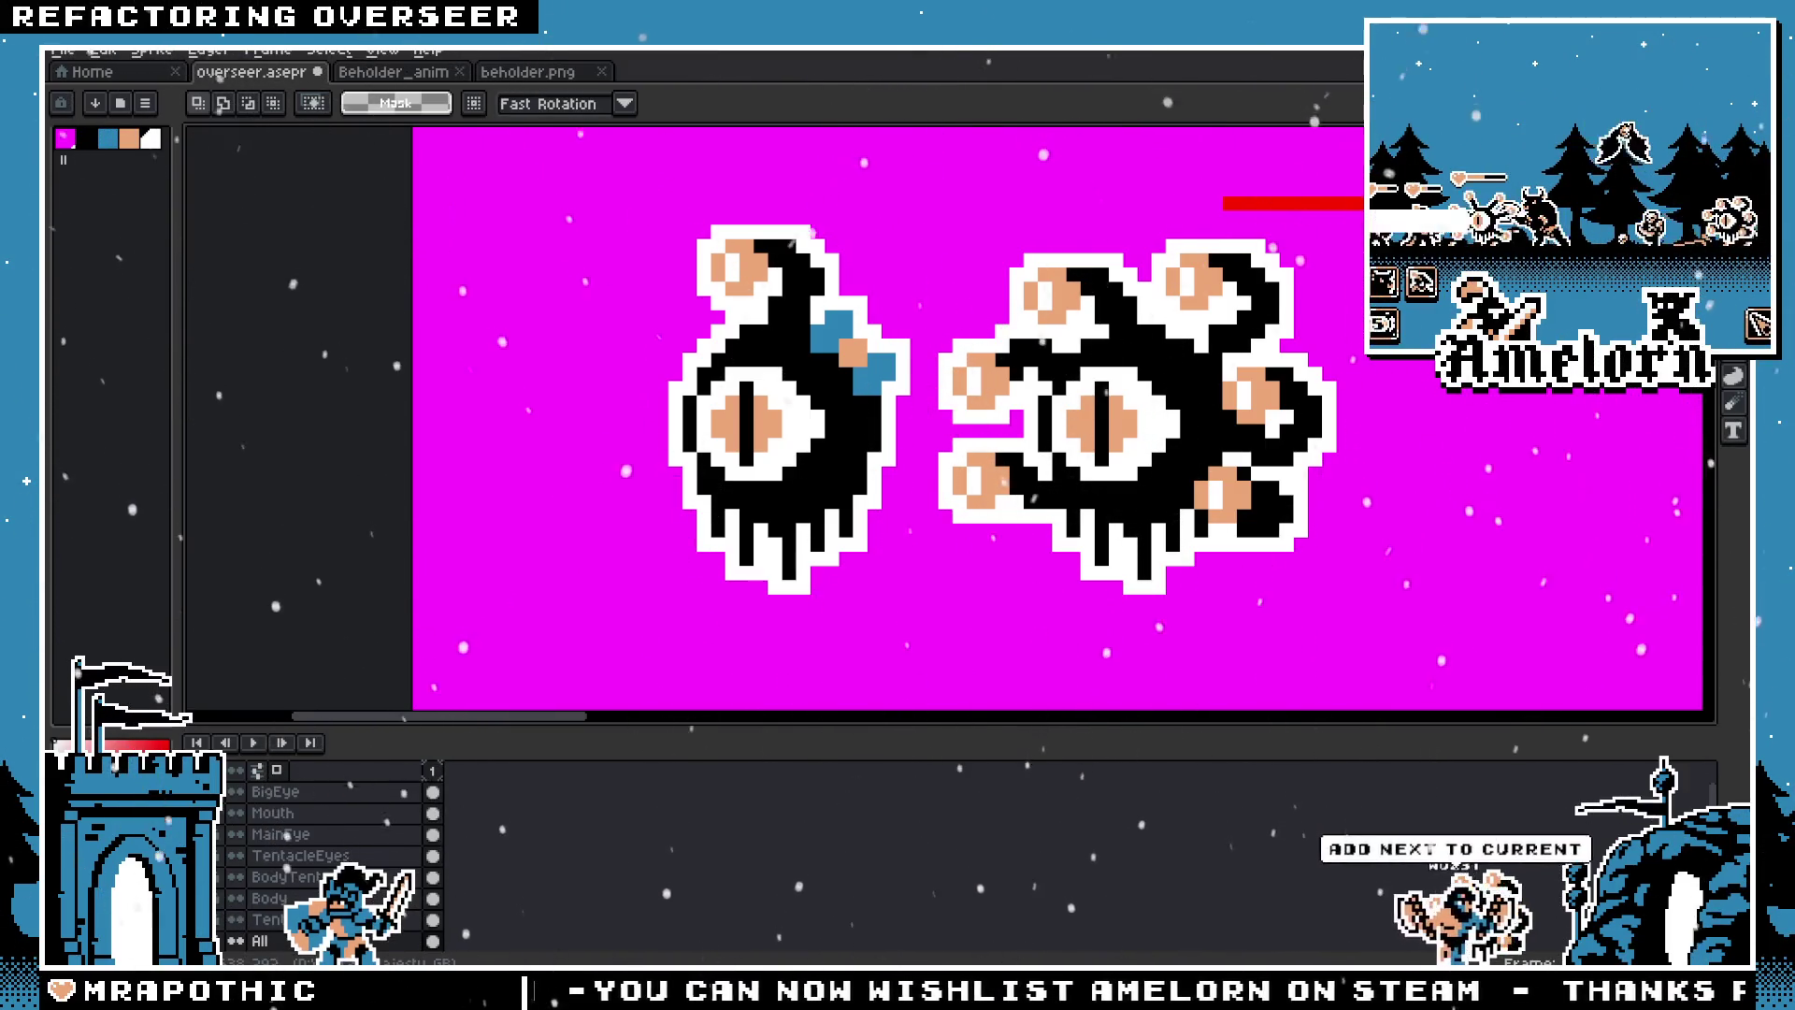
drag(579, 197, 915, 639)
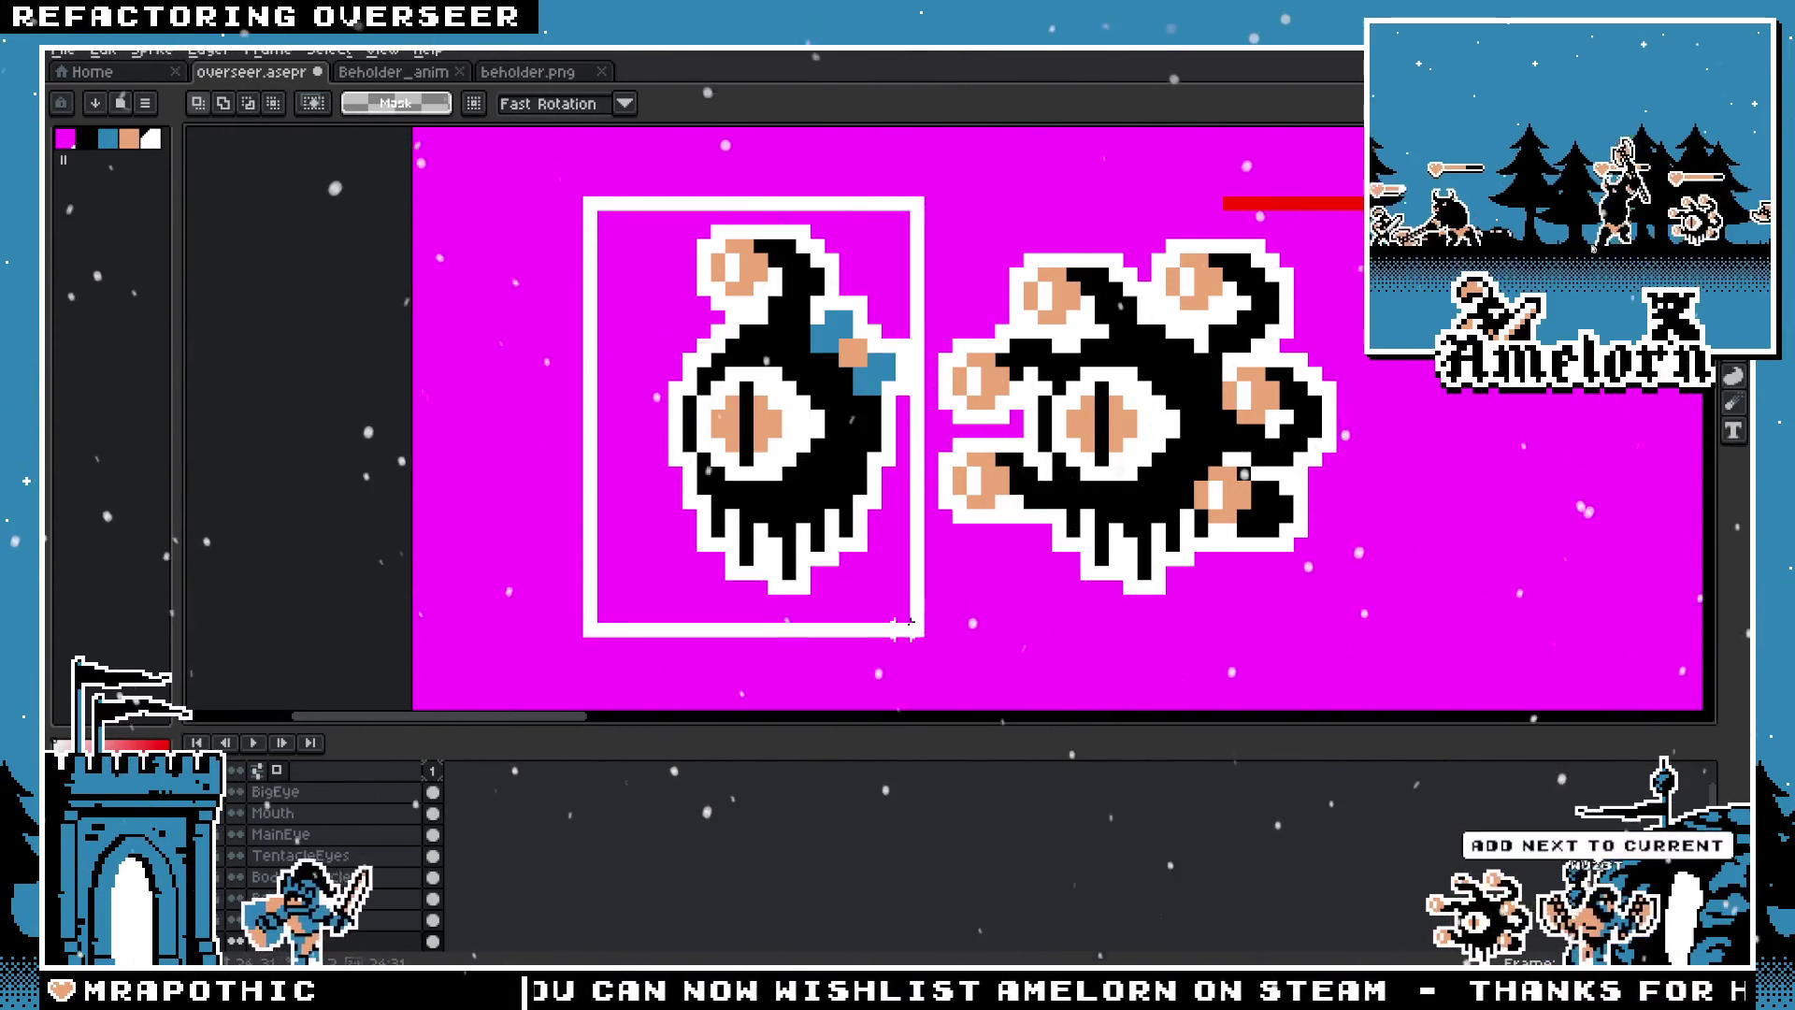
scroll(634, 507, down, 2)
scroll(634, 507, down, 2)
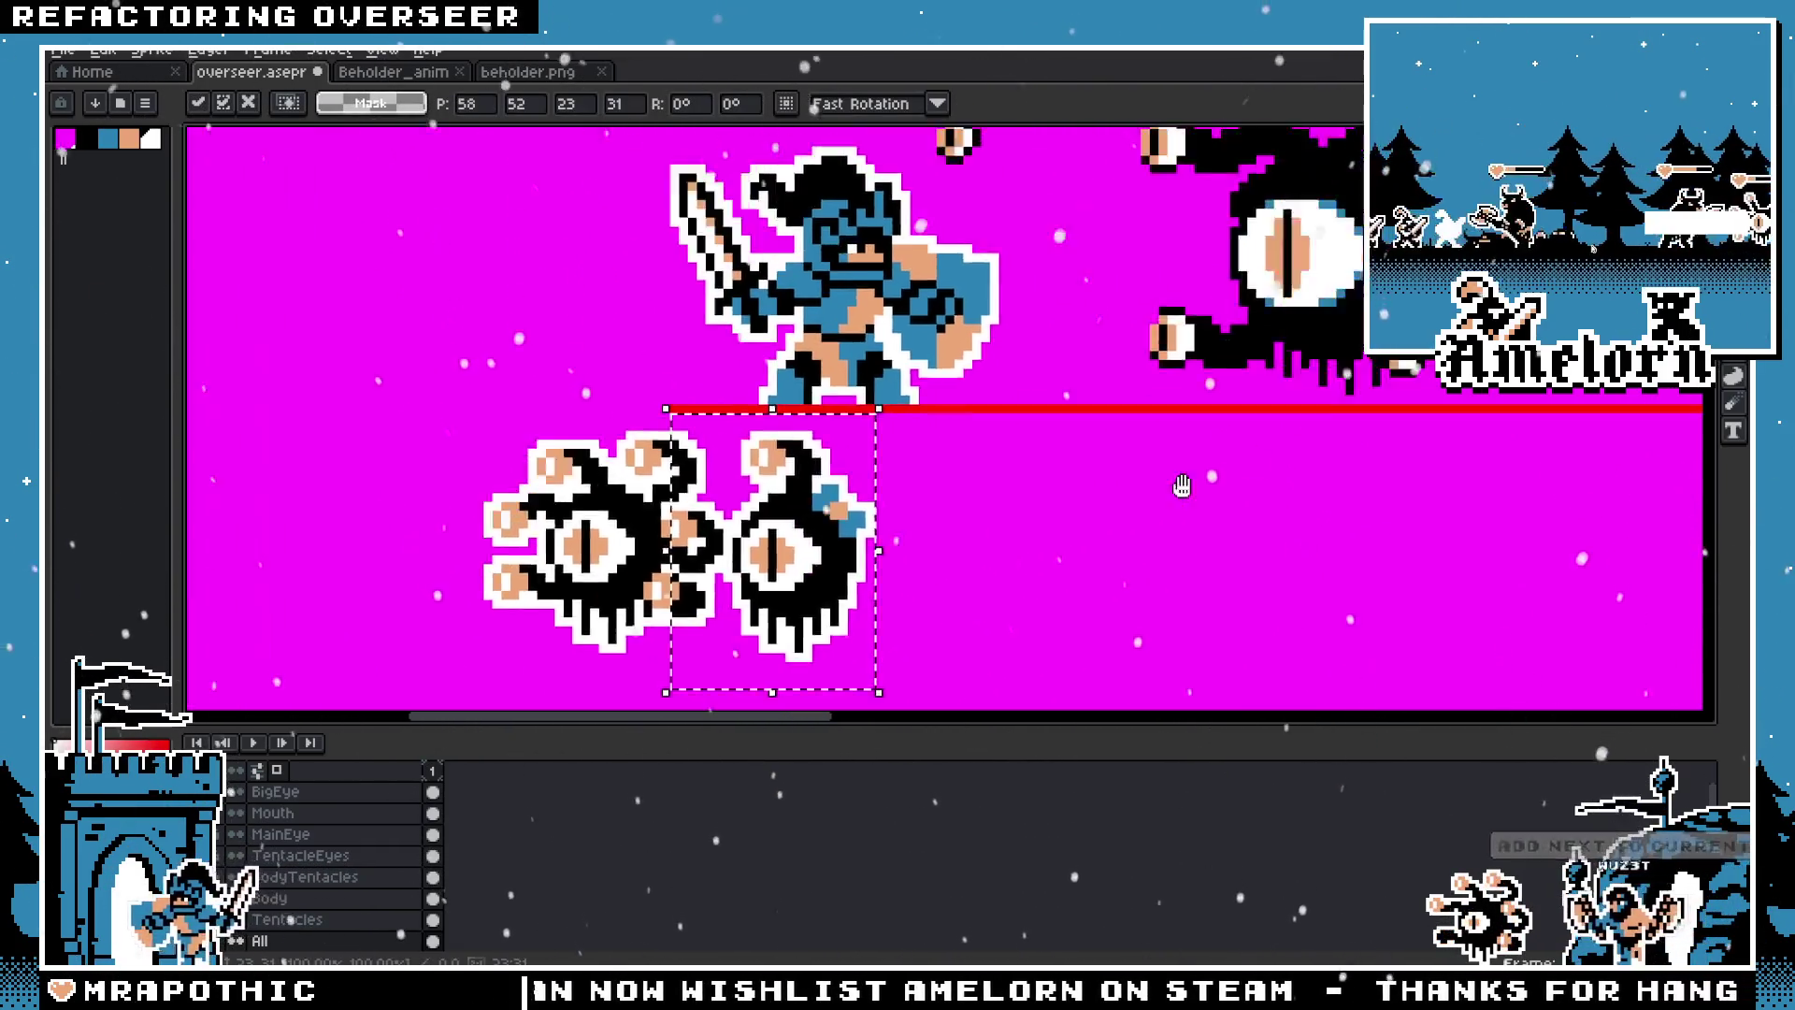
drag(501, 580, 1346, 356)
scroll(811, 440, up, 2)
drag(812, 439, 1206, 411)
key(ctrl+d)
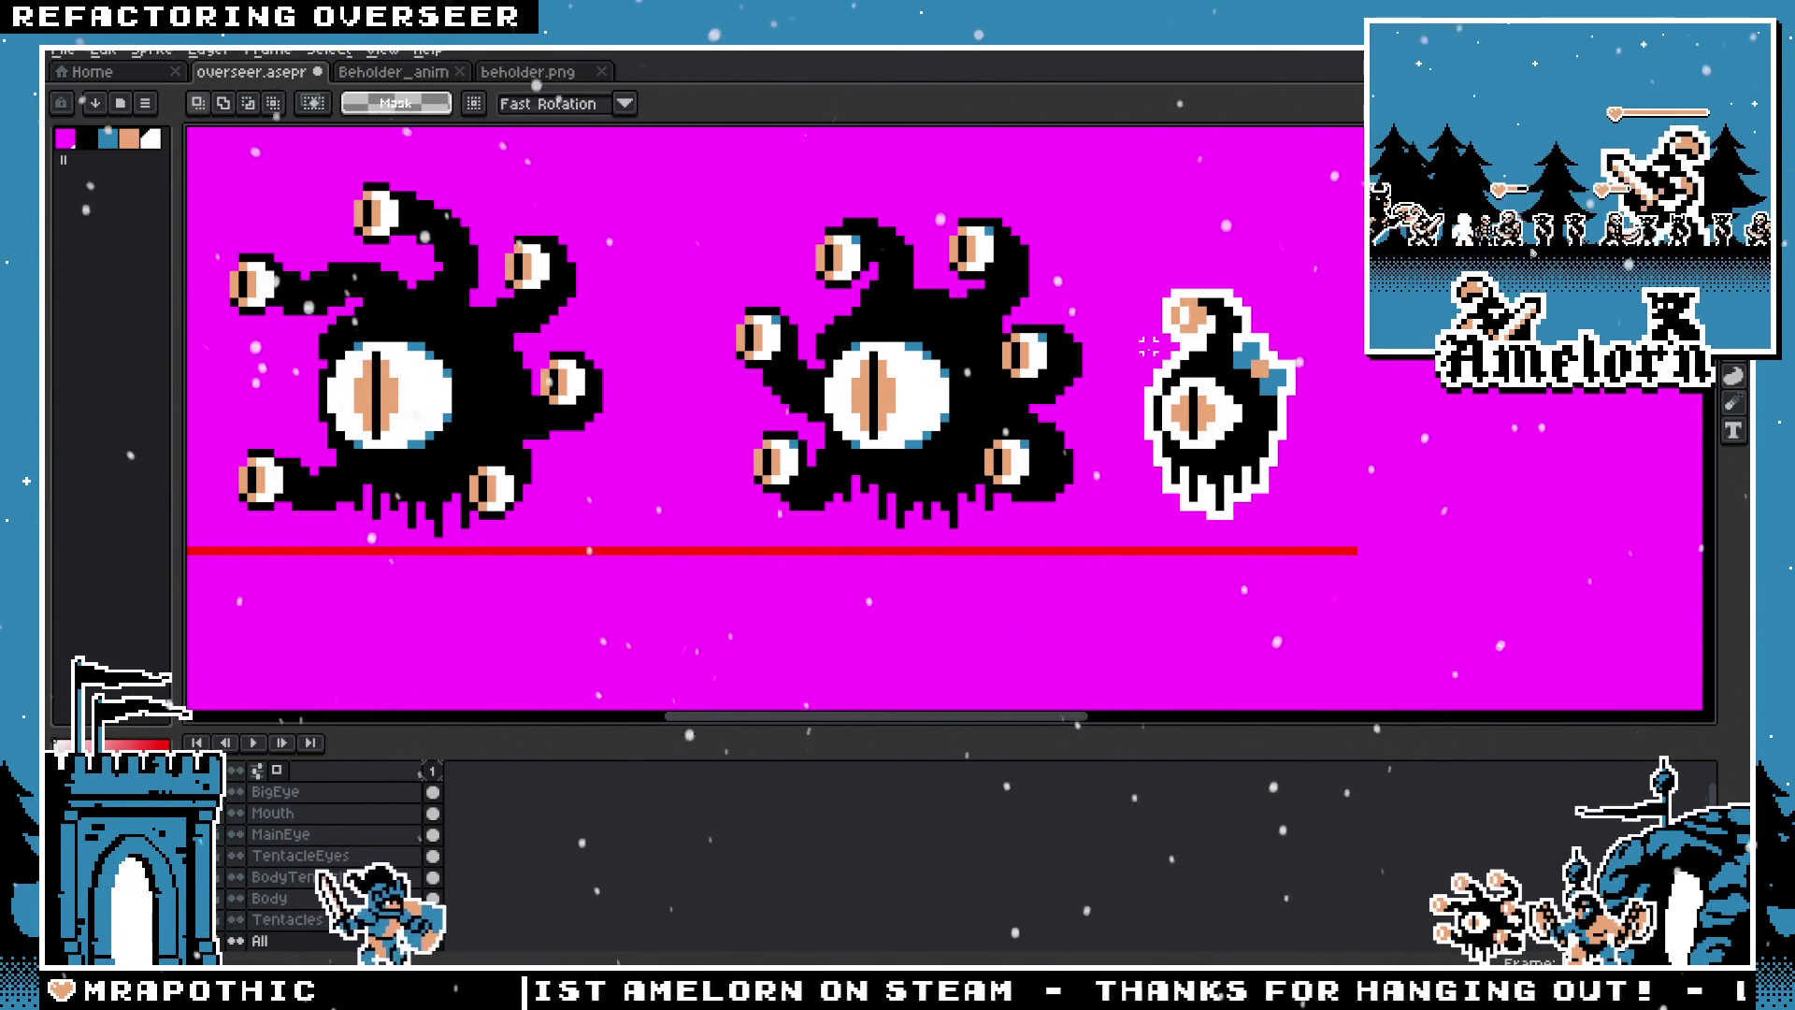
scroll(1149, 346, up, 2)
key(b)
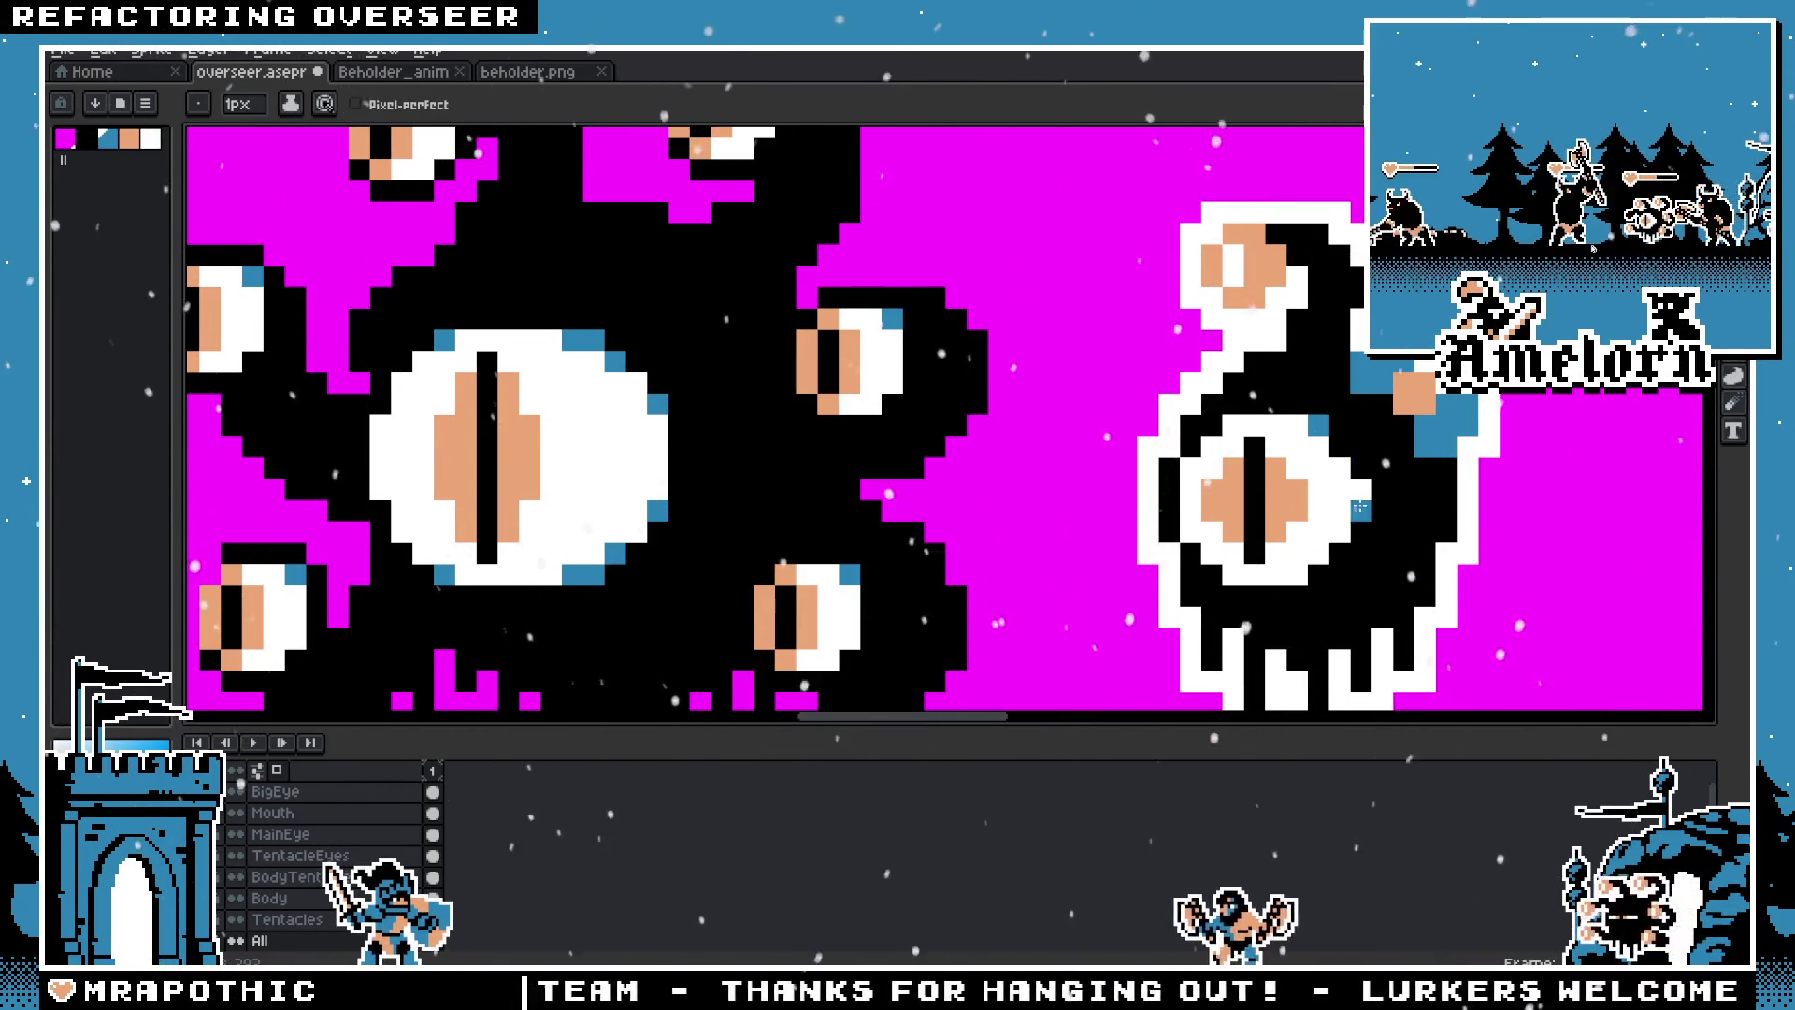
scroll(1348, 542, down, 5)
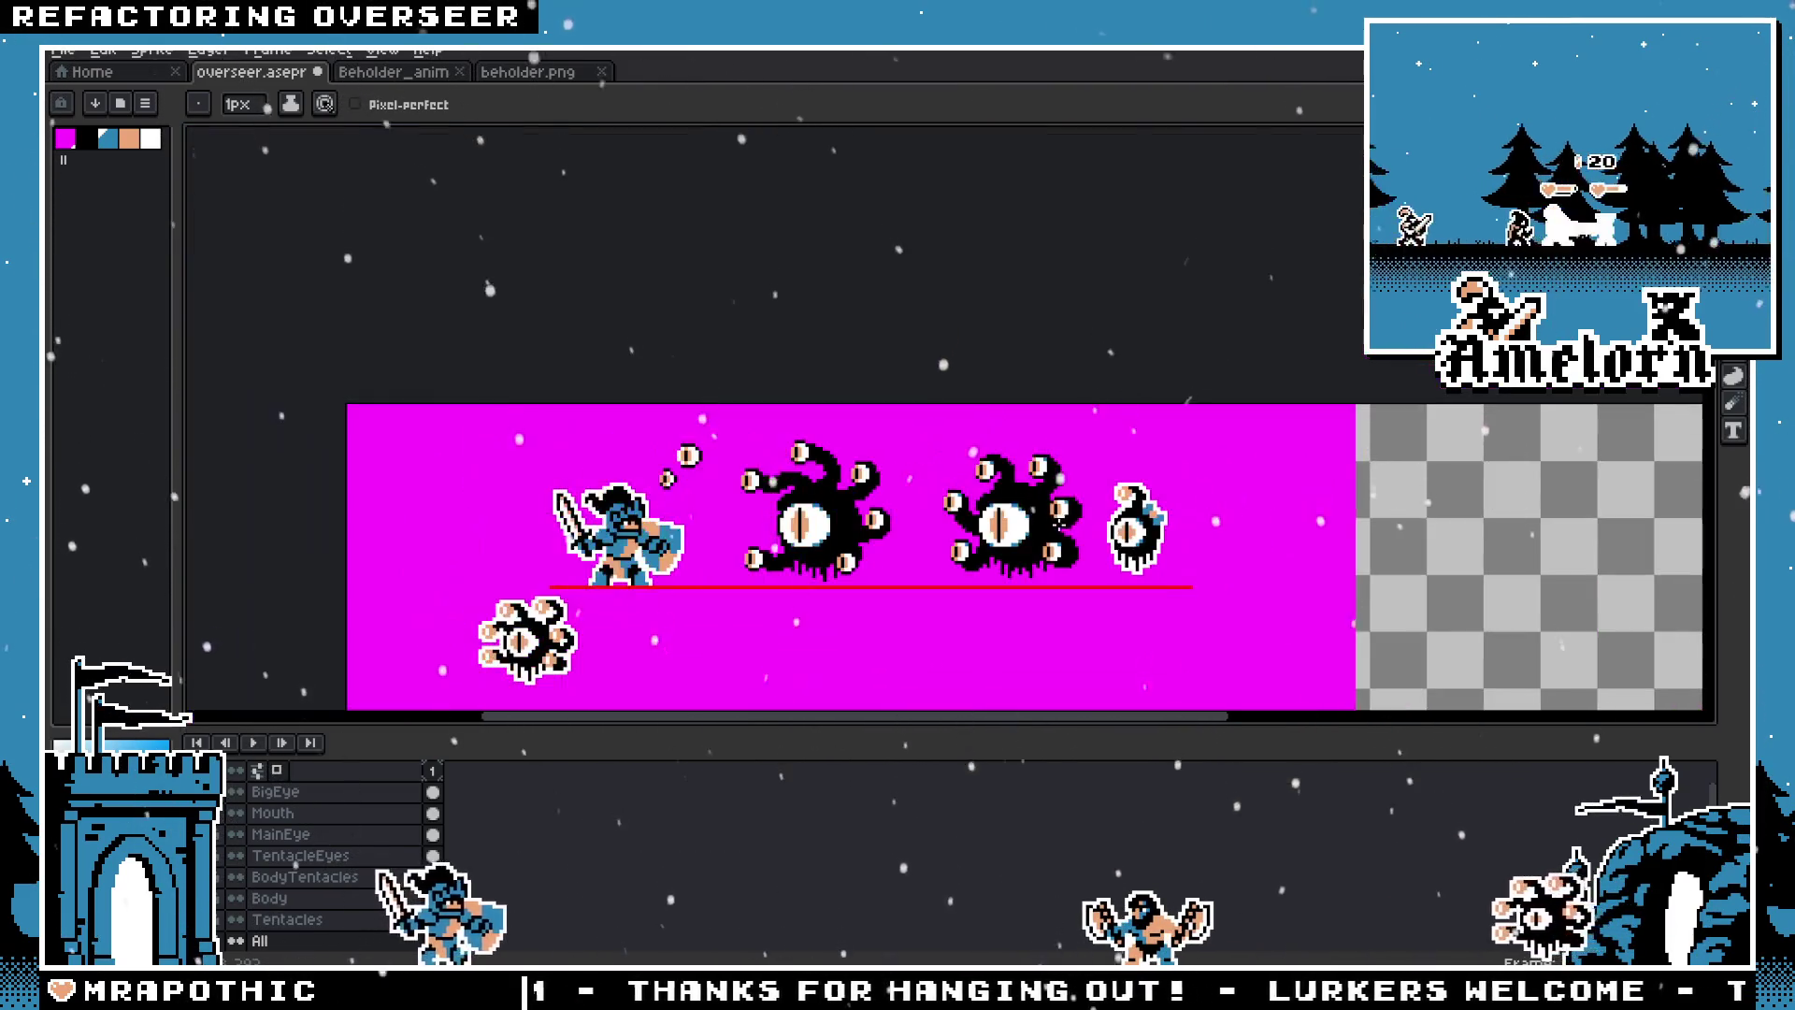
scroll(1112, 517, up, 5)
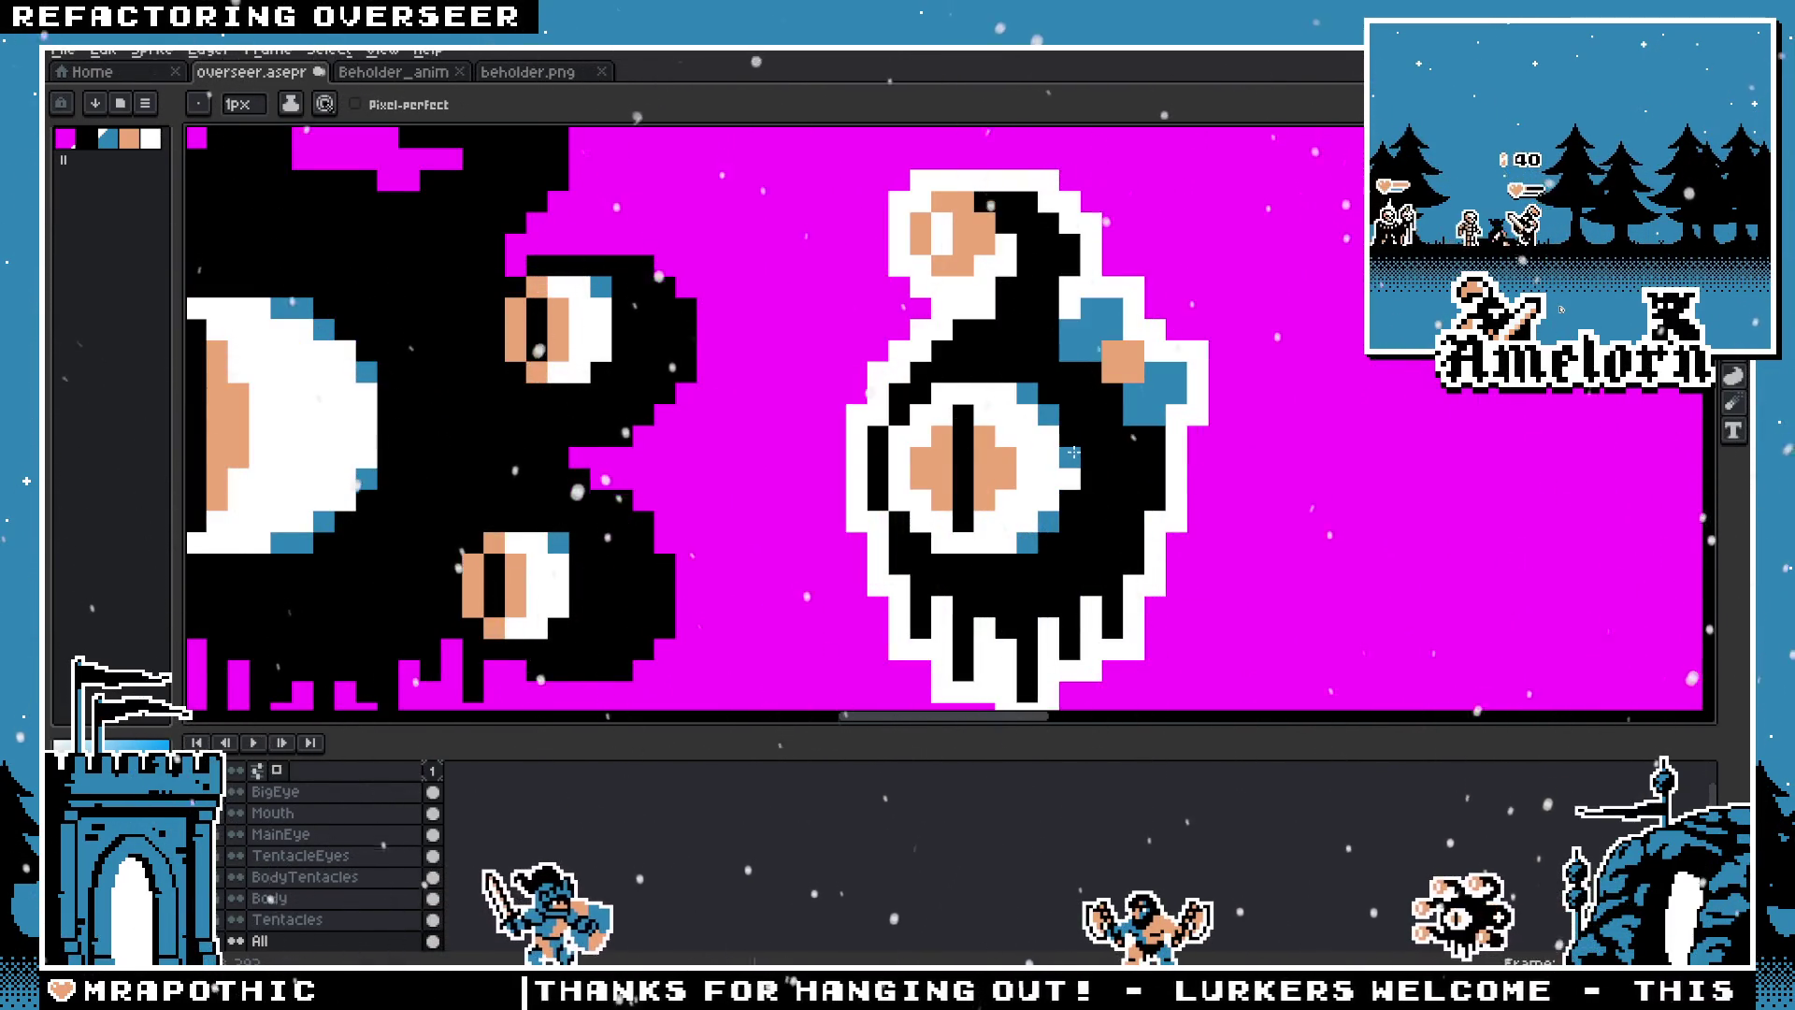
scroll(911, 496, down, 3)
scroll(911, 496, down, 1)
scroll(935, 448, up, 2)
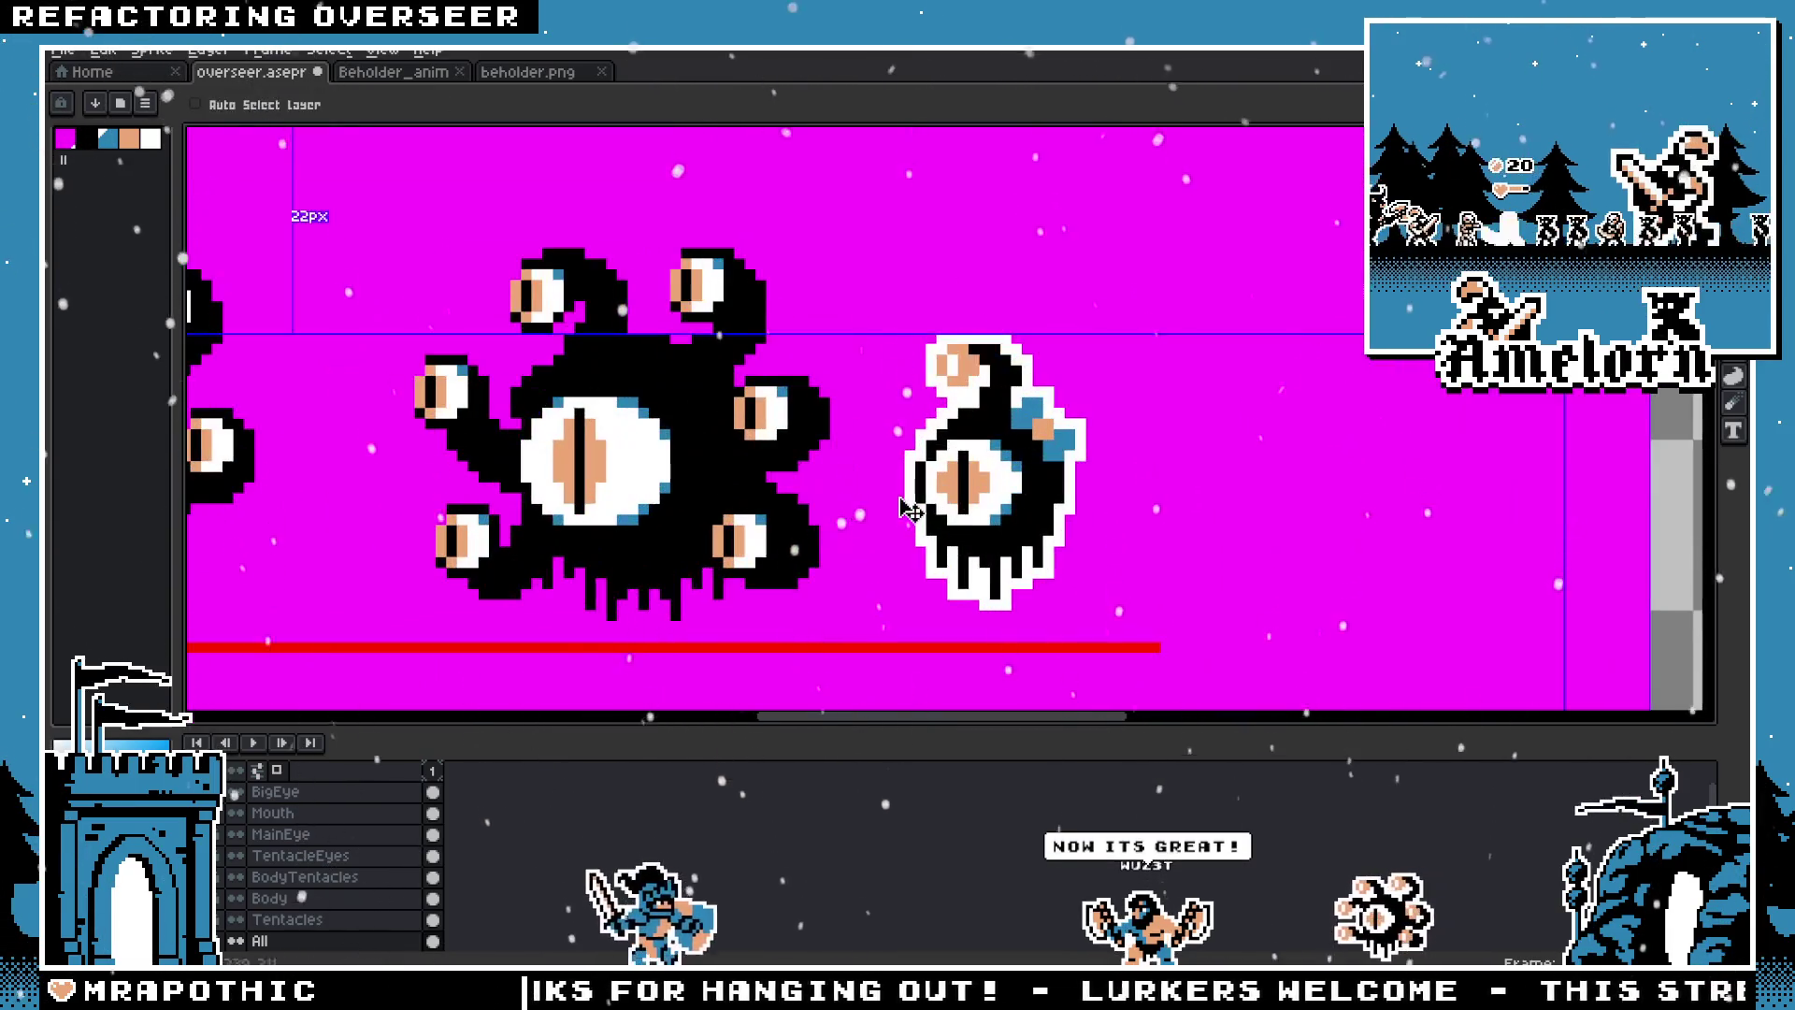
scroll(947, 423, up, 3)
scroll(948, 424, down, 4)
scroll(1035, 413, up, 1)
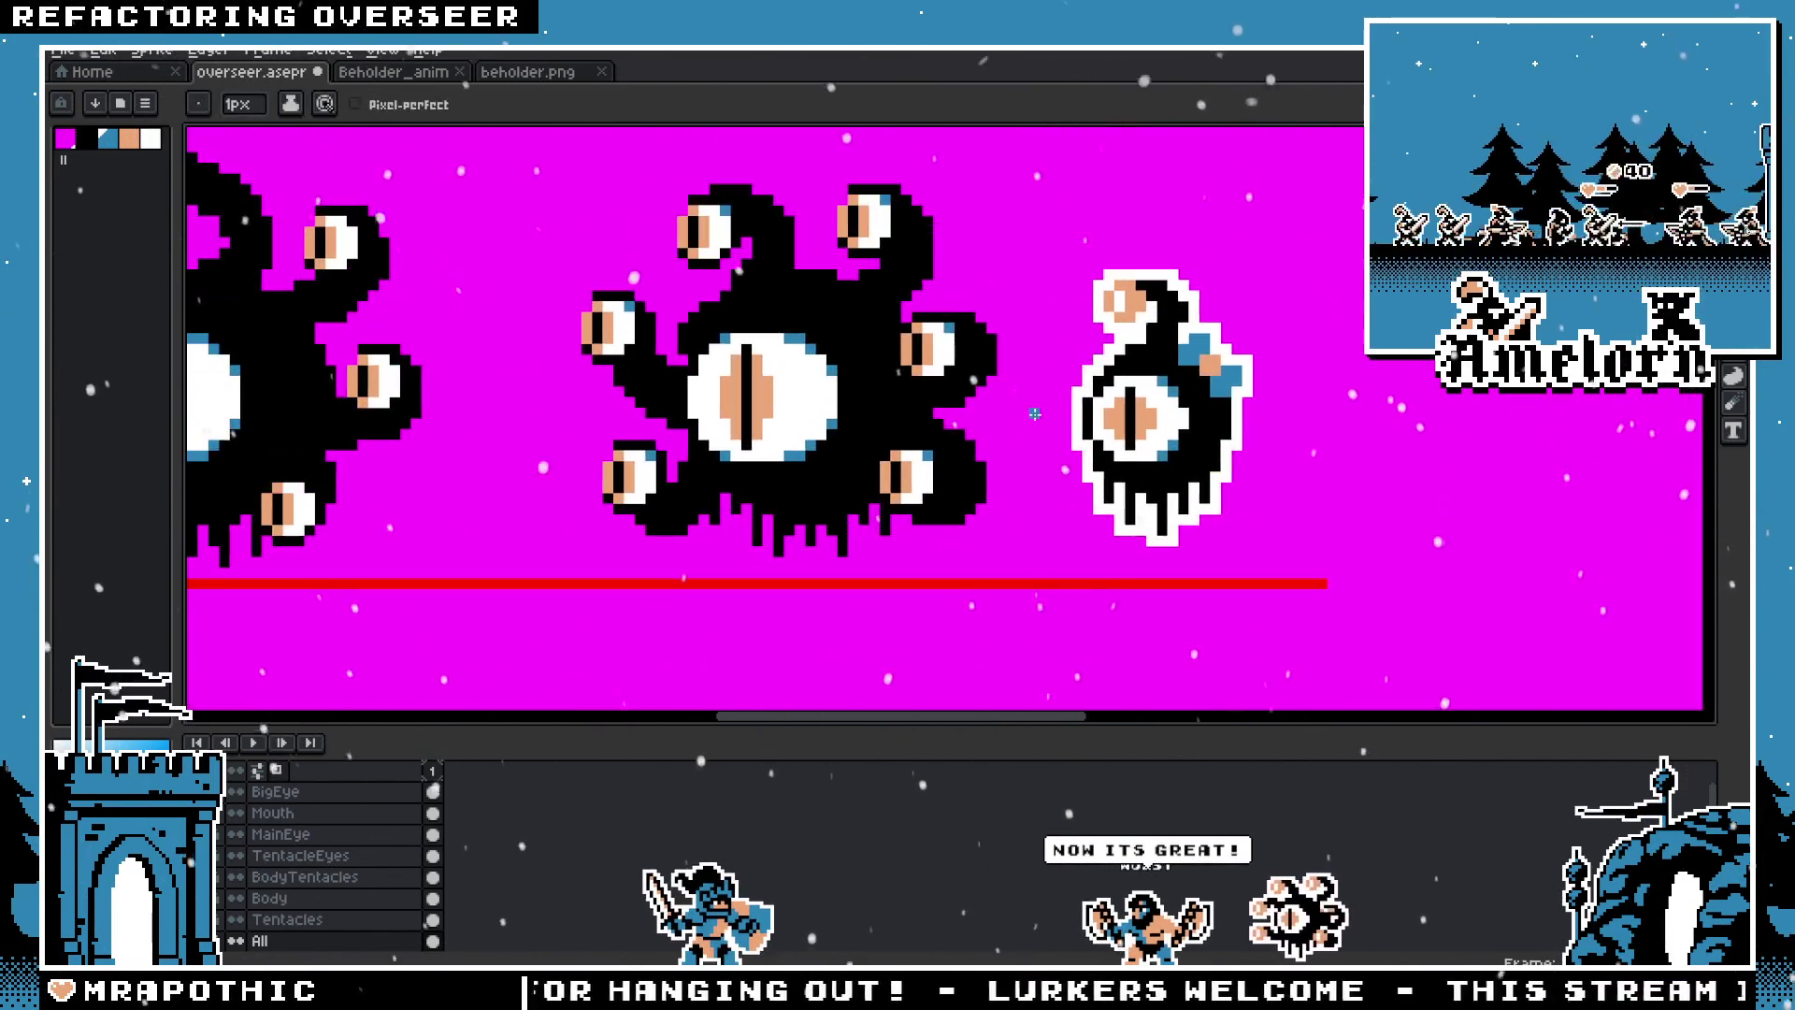
scroll(1175, 353, down, 1)
scroll(1175, 353, up, 1)
scroll(1160, 373, down, 2)
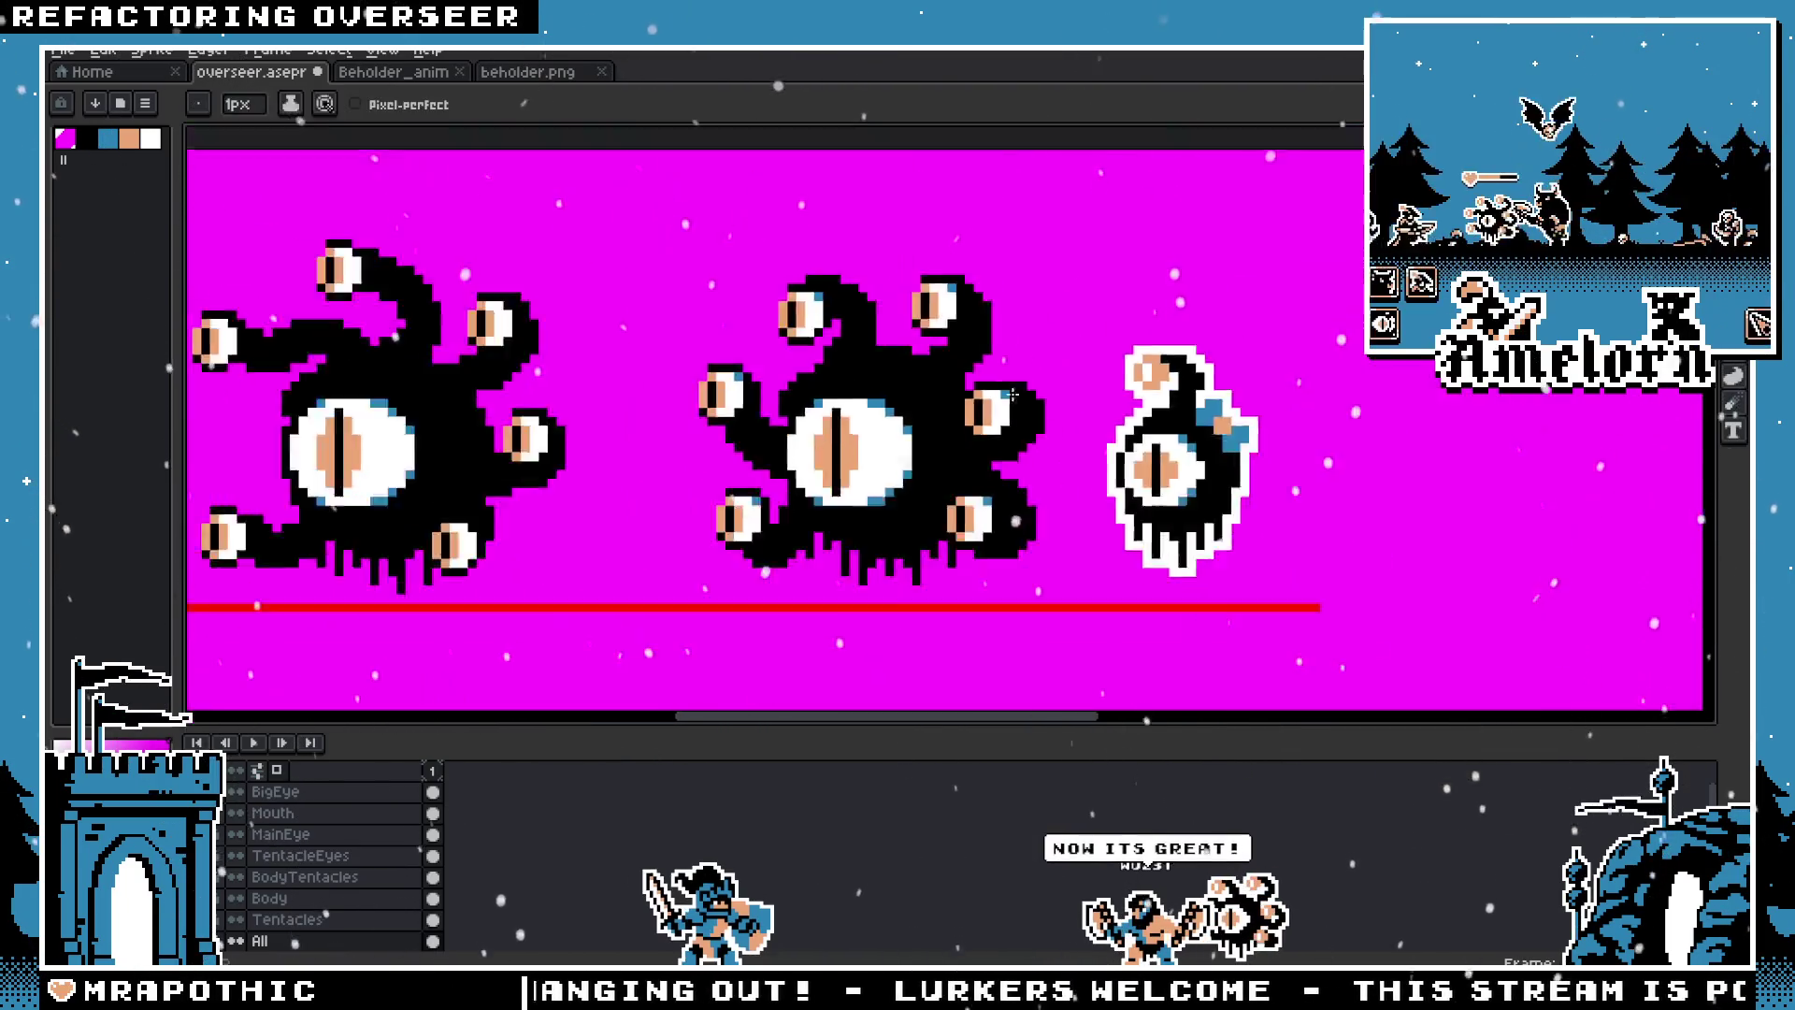
drag(866, 374, 1147, 387)
scroll(1147, 387, up, 2)
scroll(1148, 388, right, 5)
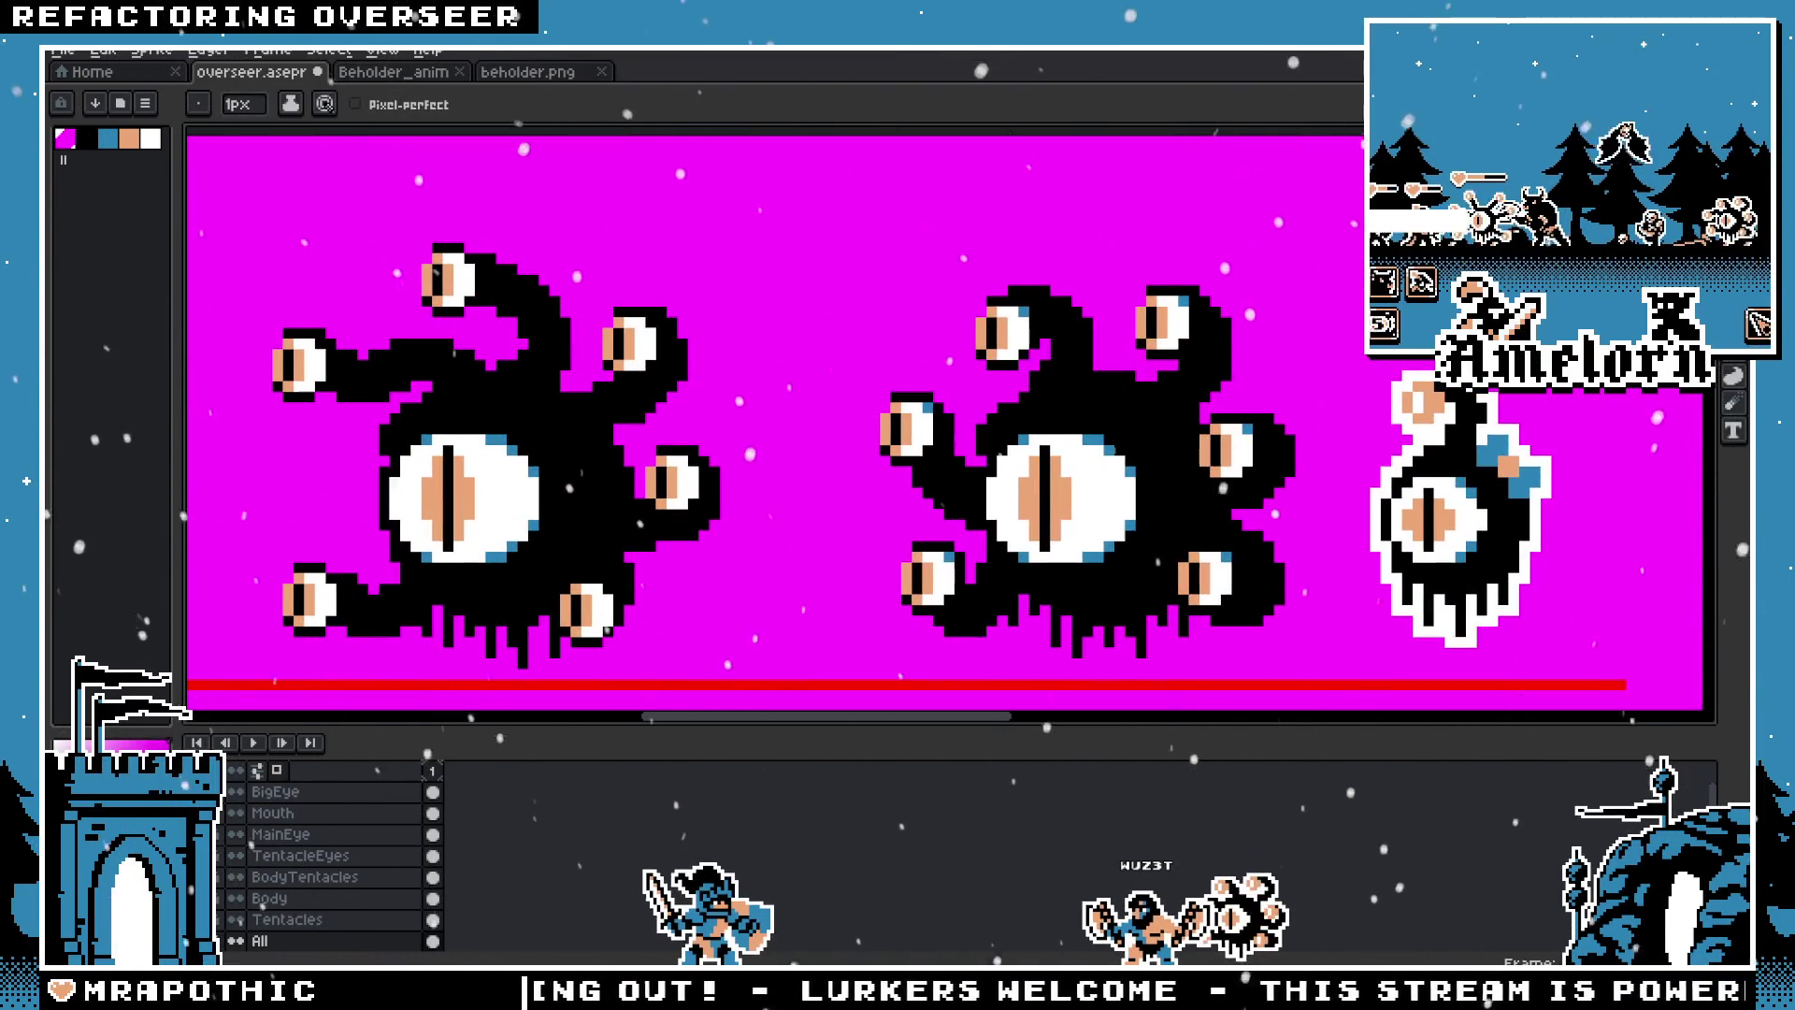
key(m)
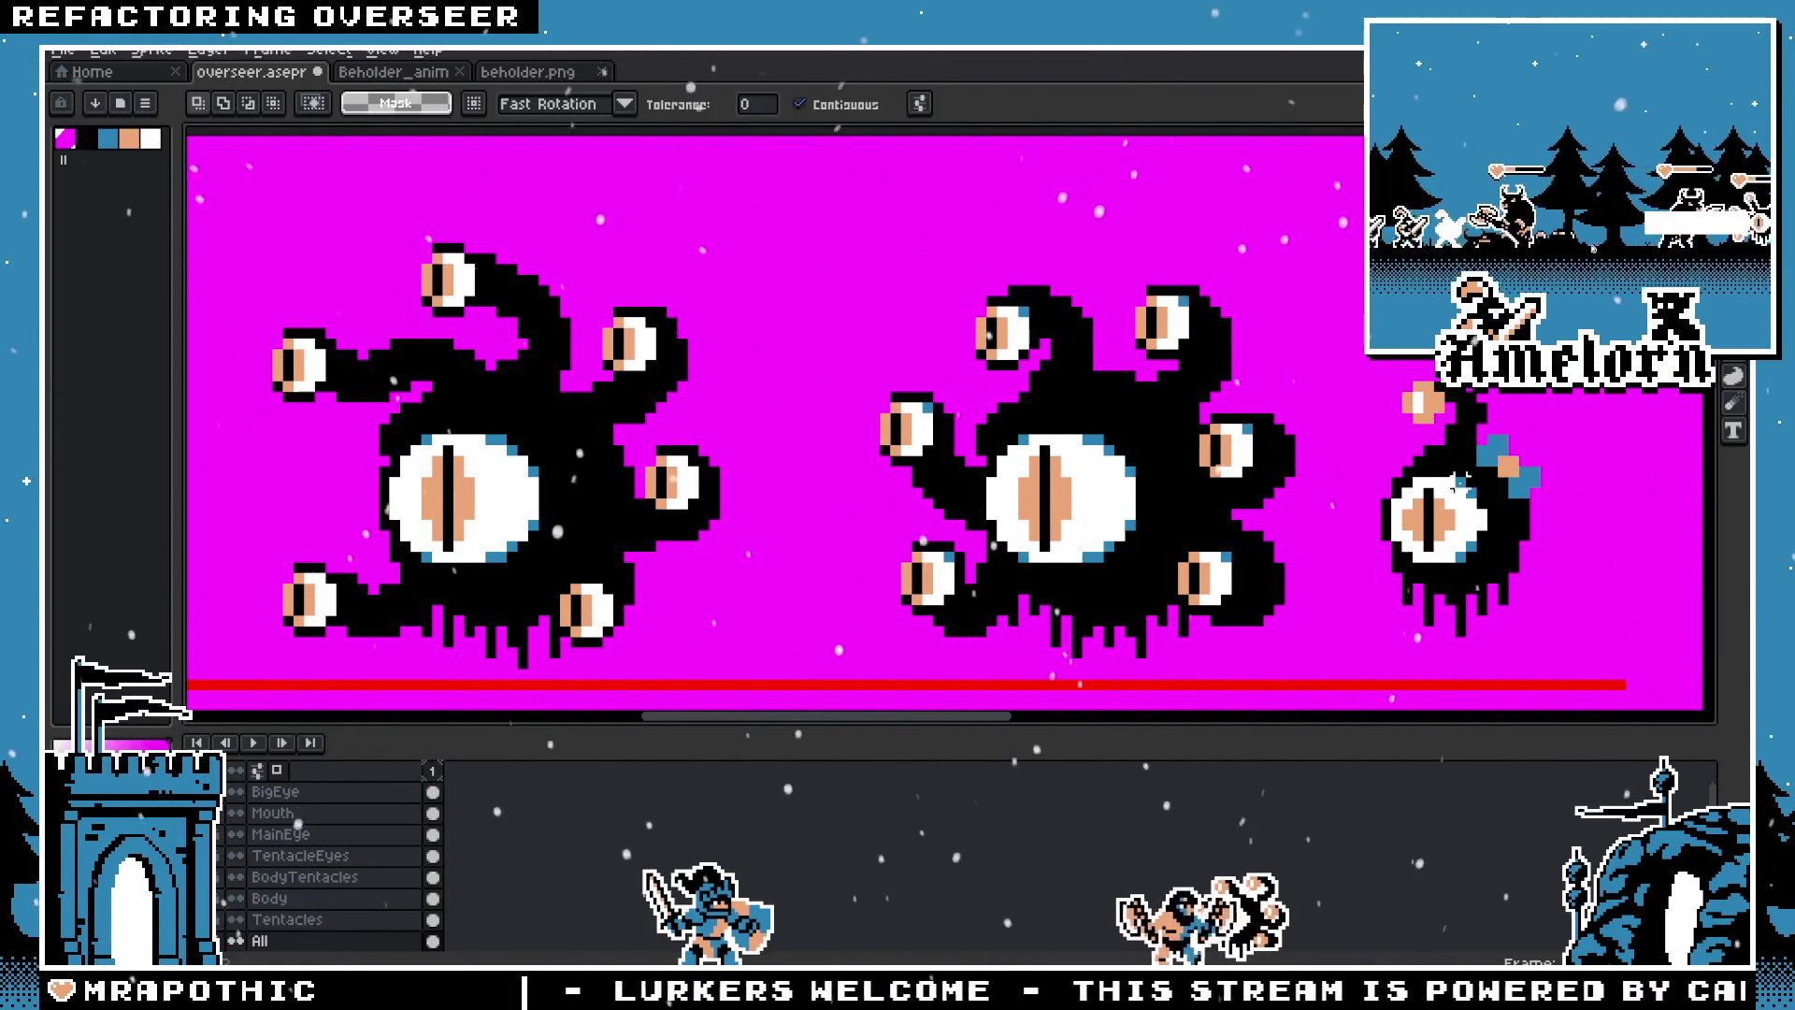
key(alt+Tab)
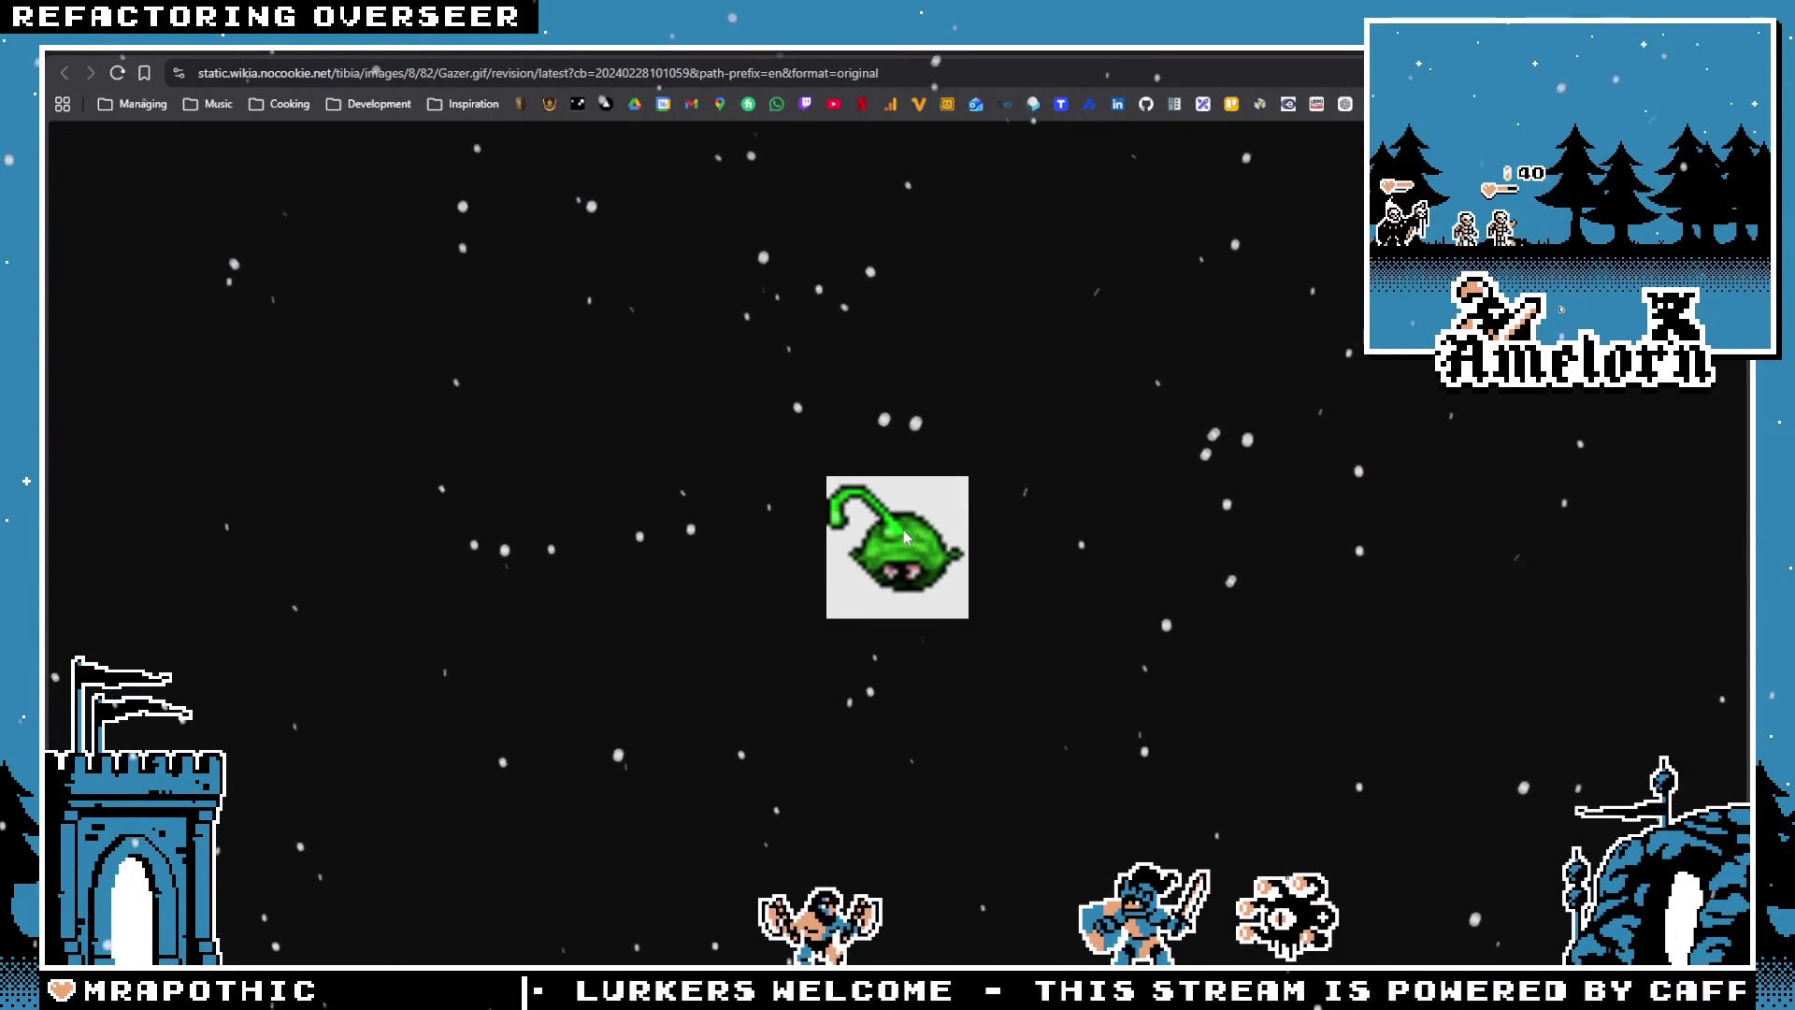
key(alt+Tab)
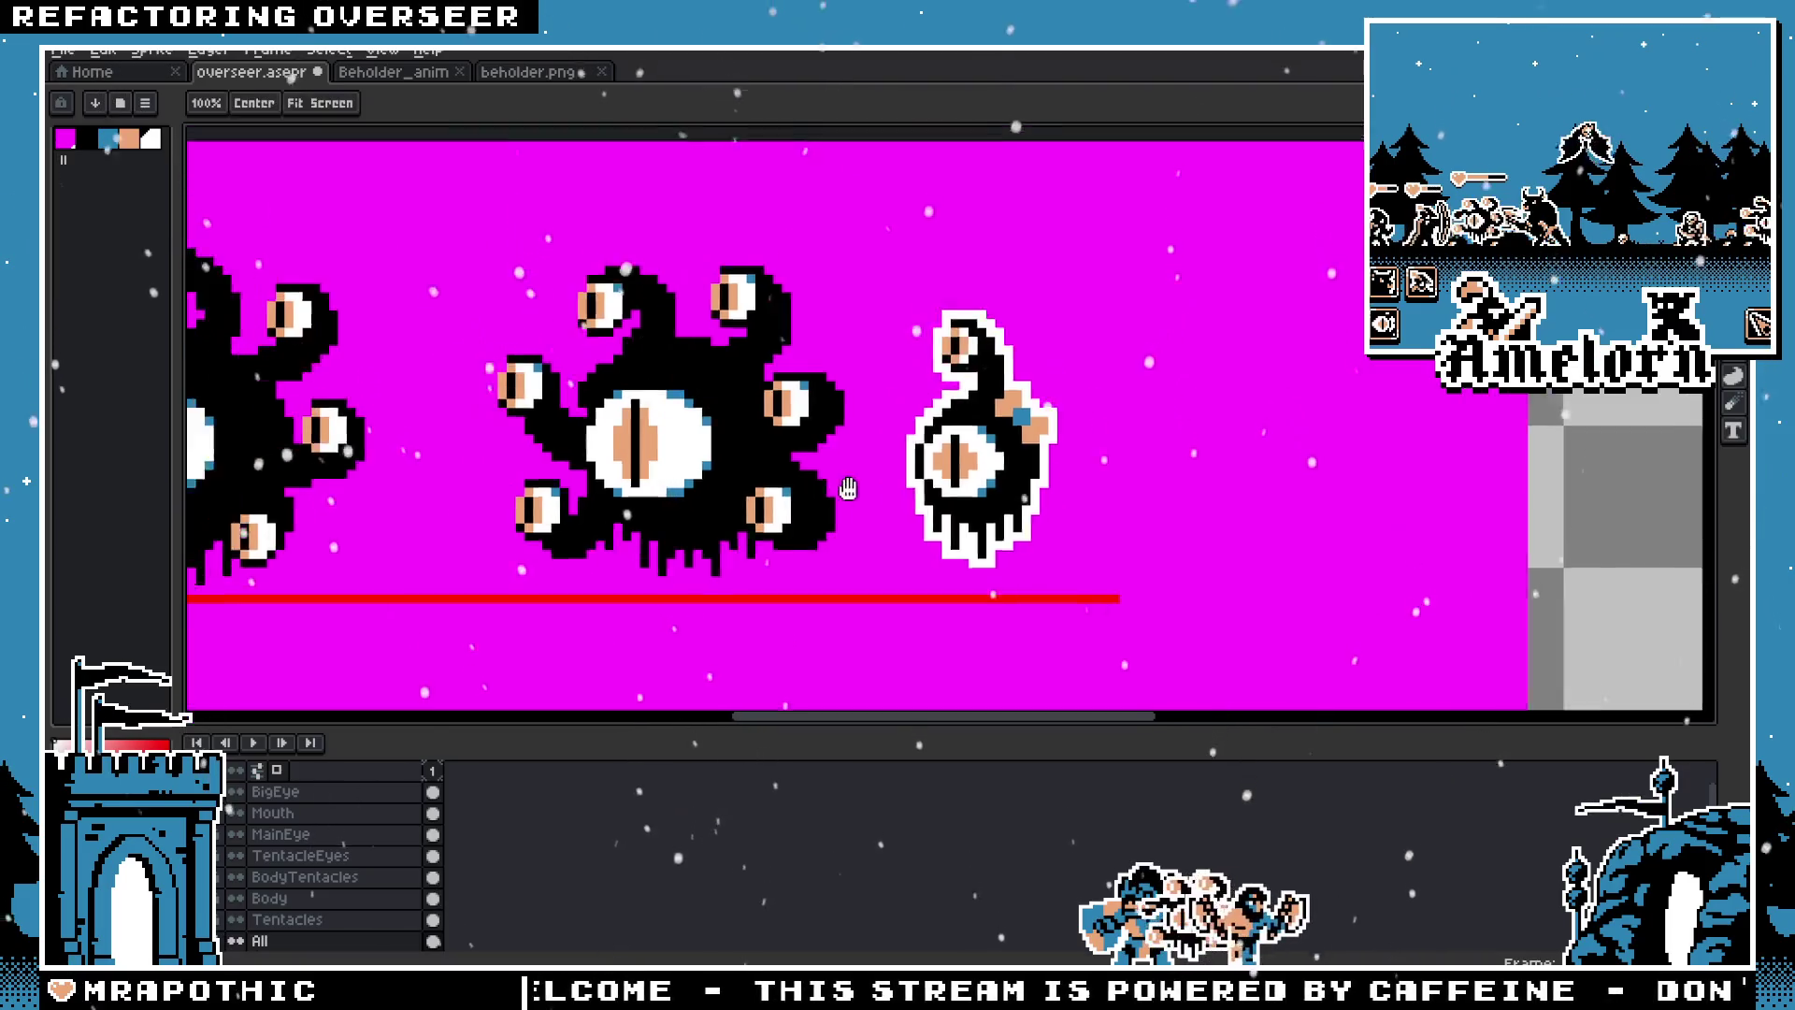
Step: Compare the beholders' faces with the big slit eye hidden, then show it again
scroll(1050, 463, down, 3)
scroll(1051, 464, down, 1)
scroll(1051, 464, up, 1)
scroll(1019, 456, right, 2)
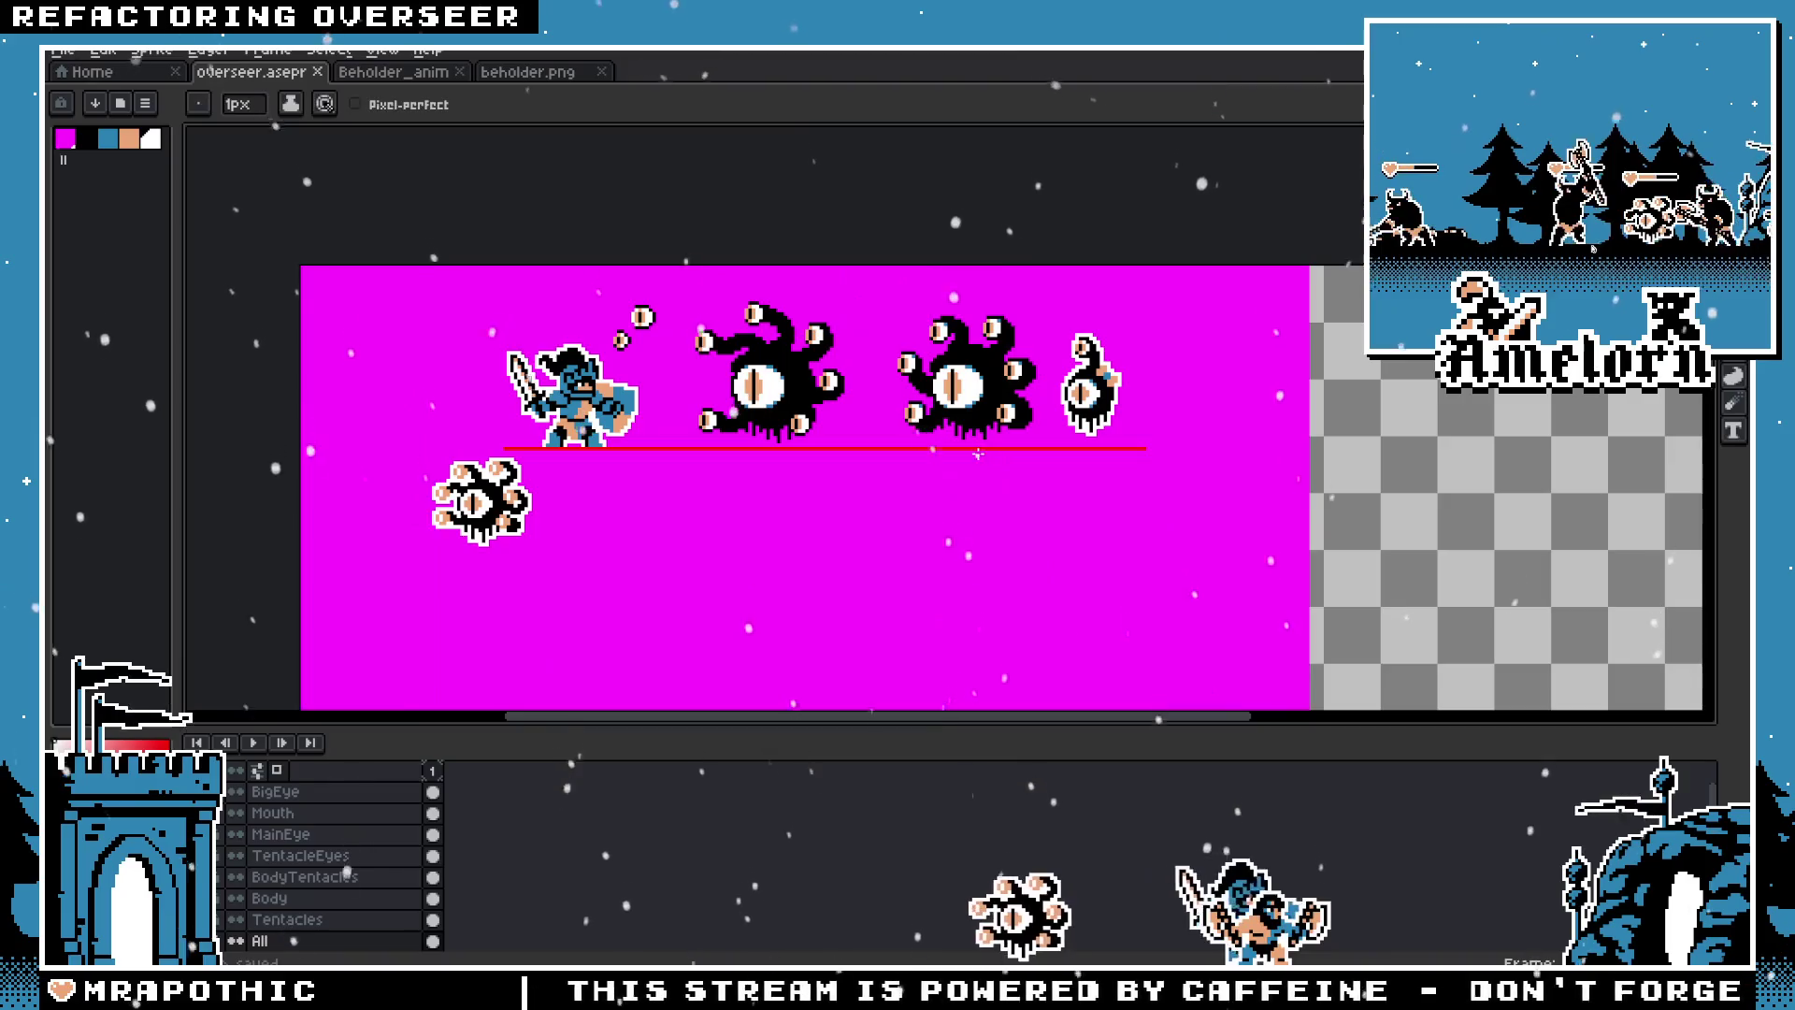
scroll(978, 454, up, 2)
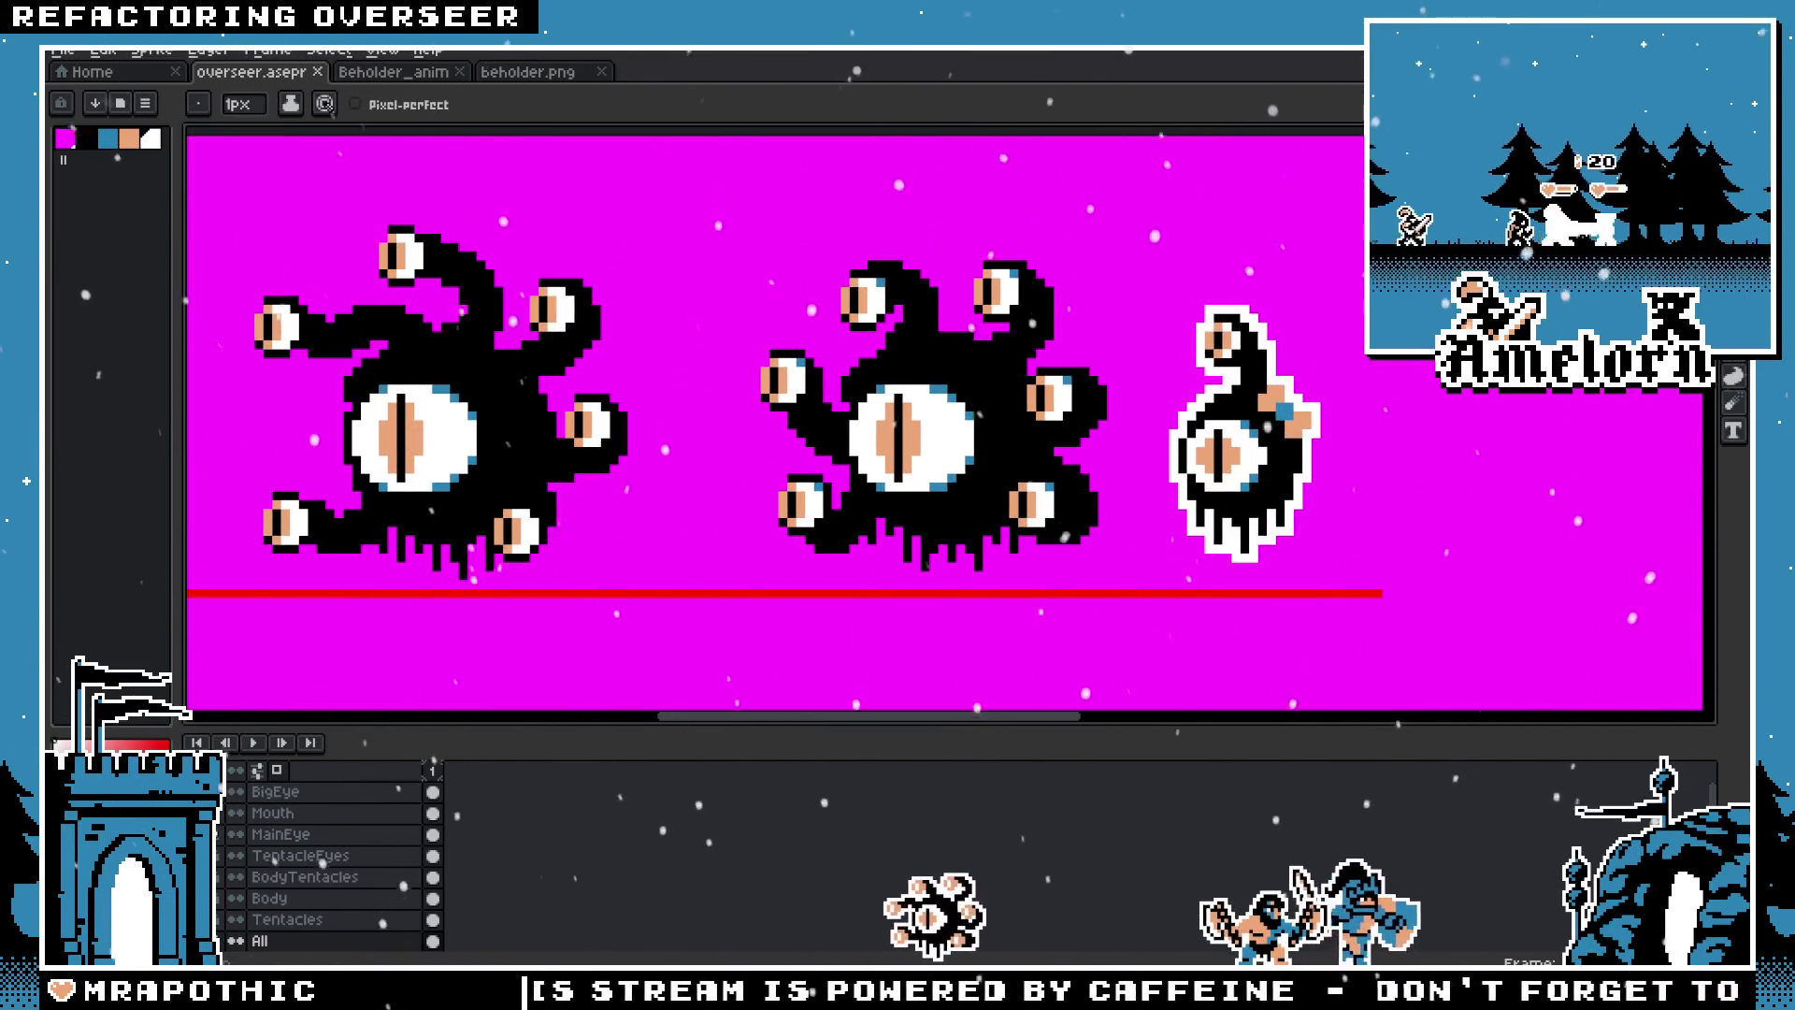
key(ctrl+z)
key(ctrl+z)
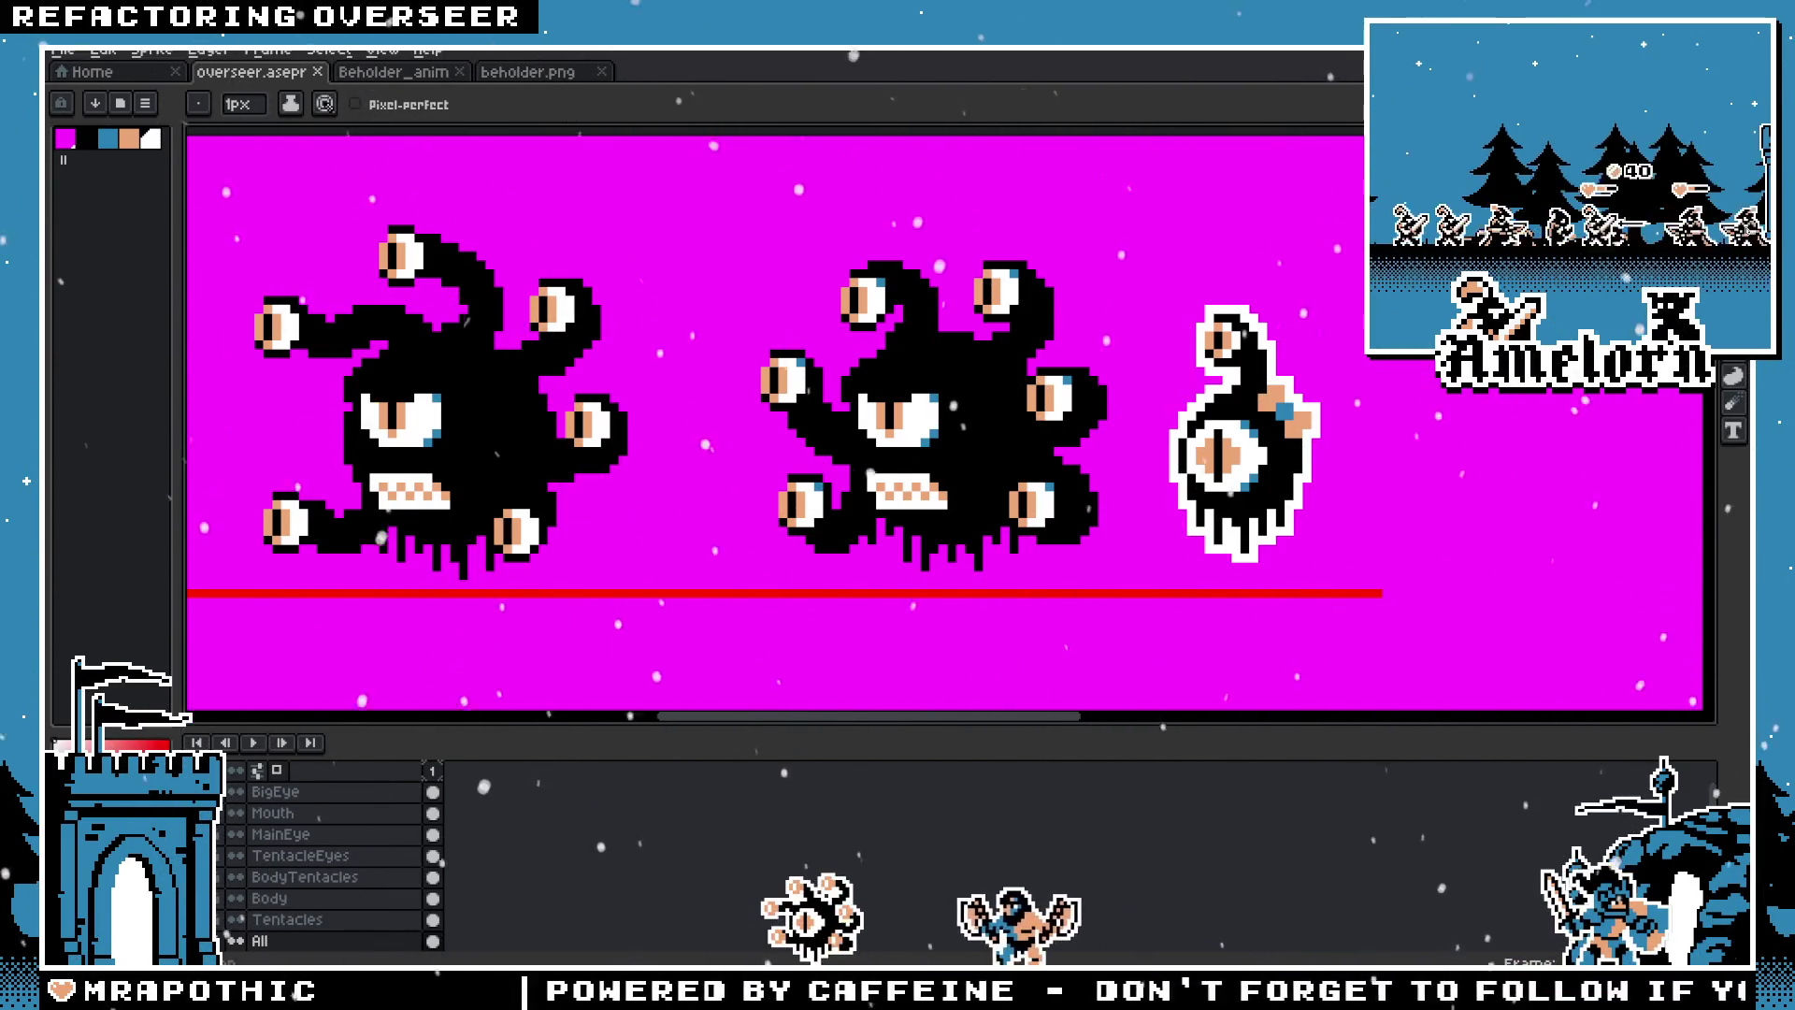
key(ctrl+y)
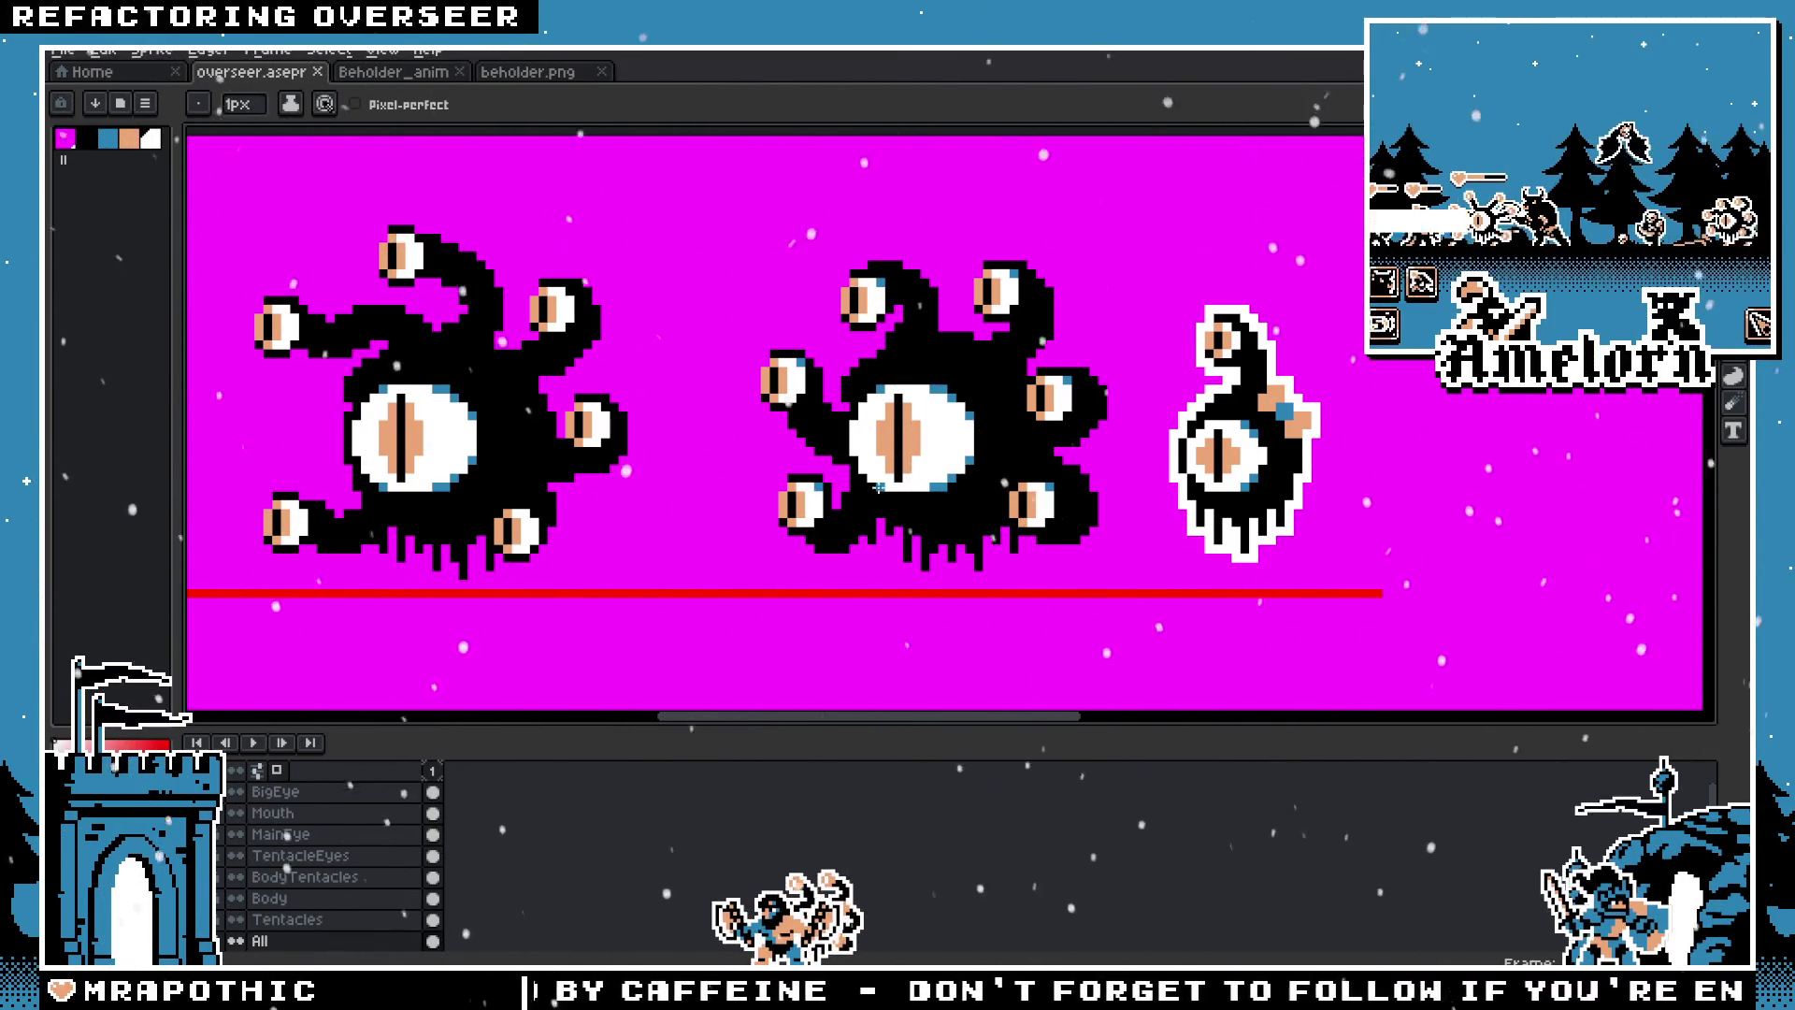
Step: Make BigEye the active layer, marquee the middle beholder's eye, then deselect
key(m)
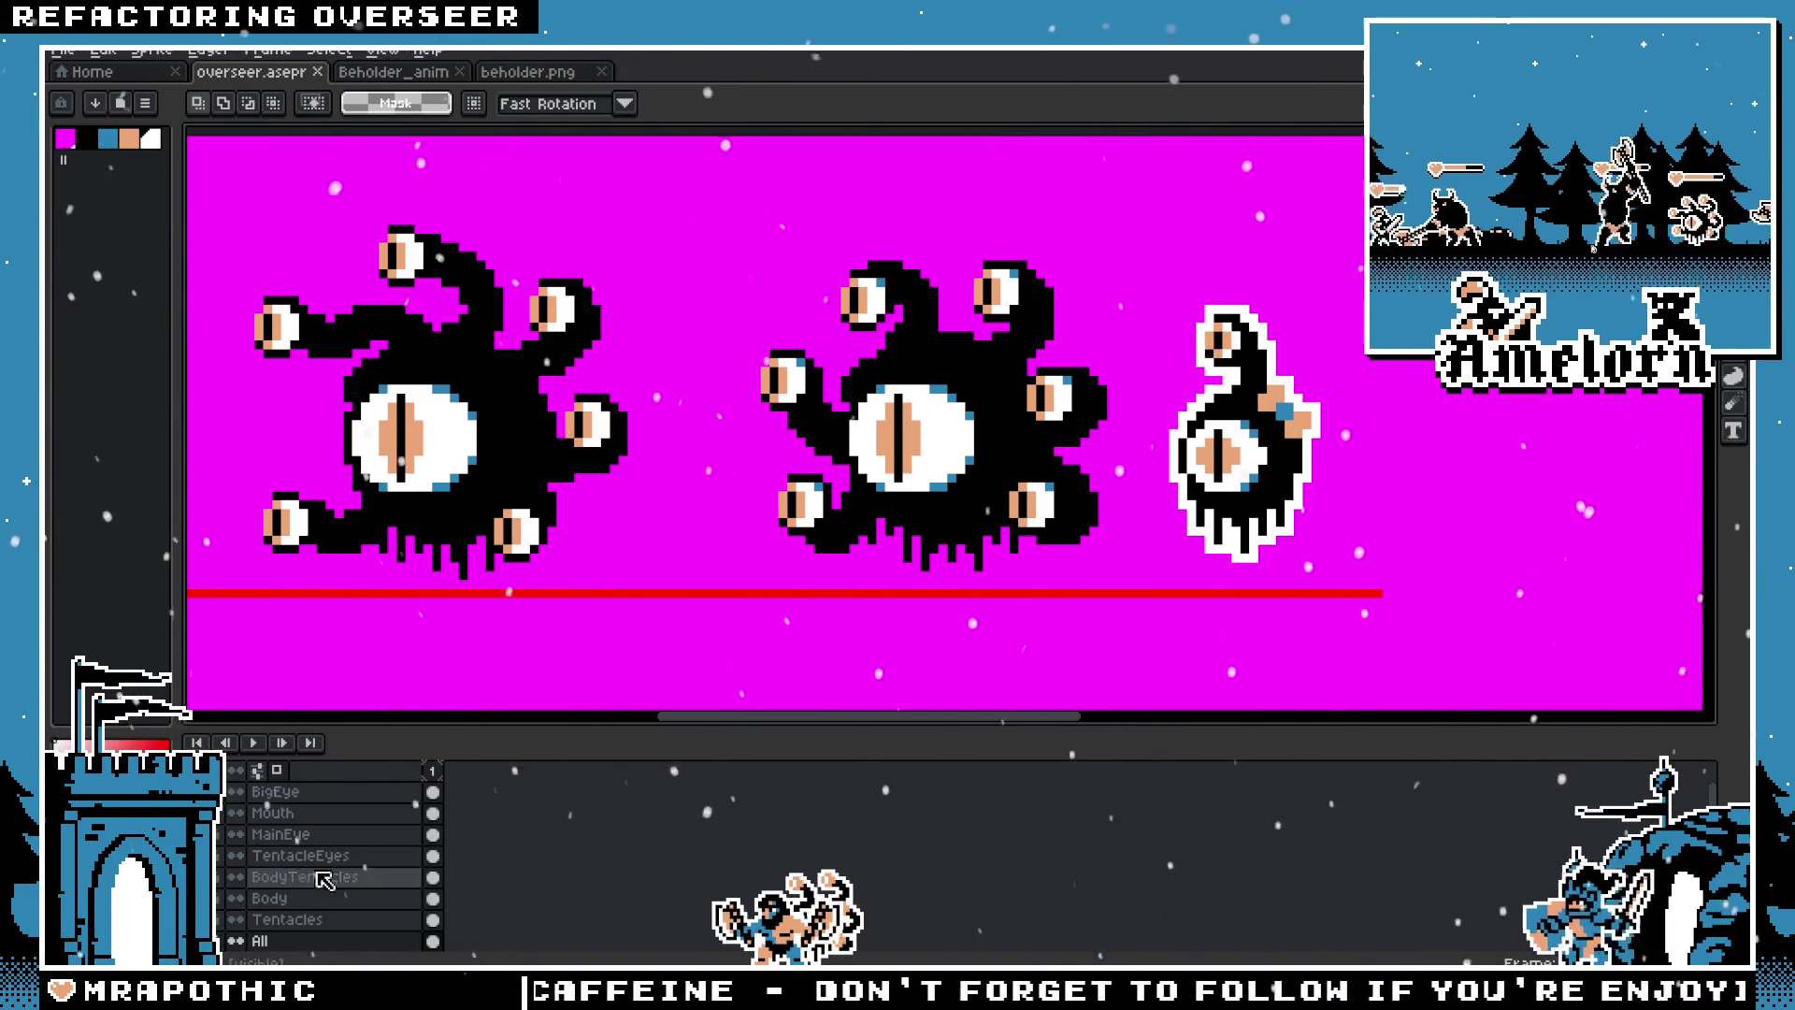
click(275, 791)
drag(820, 362, 1003, 519)
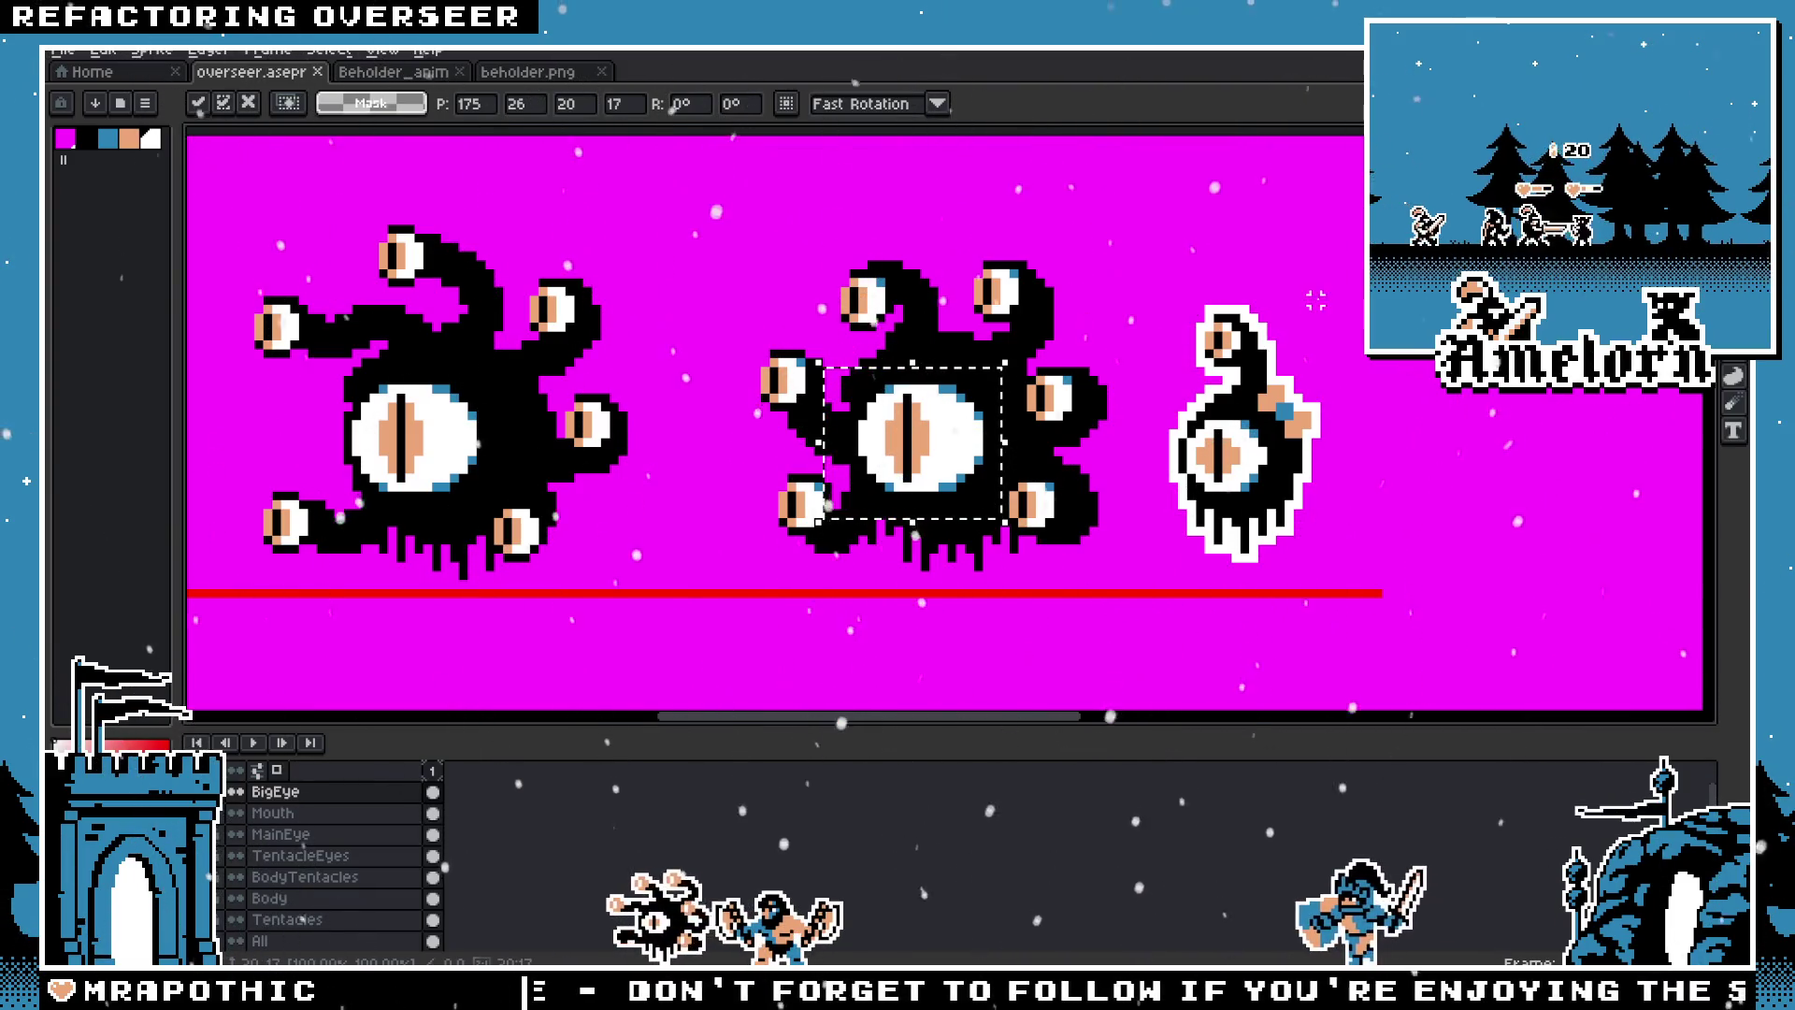
key(ctrl+d)
scroll(1159, 509, down, 3)
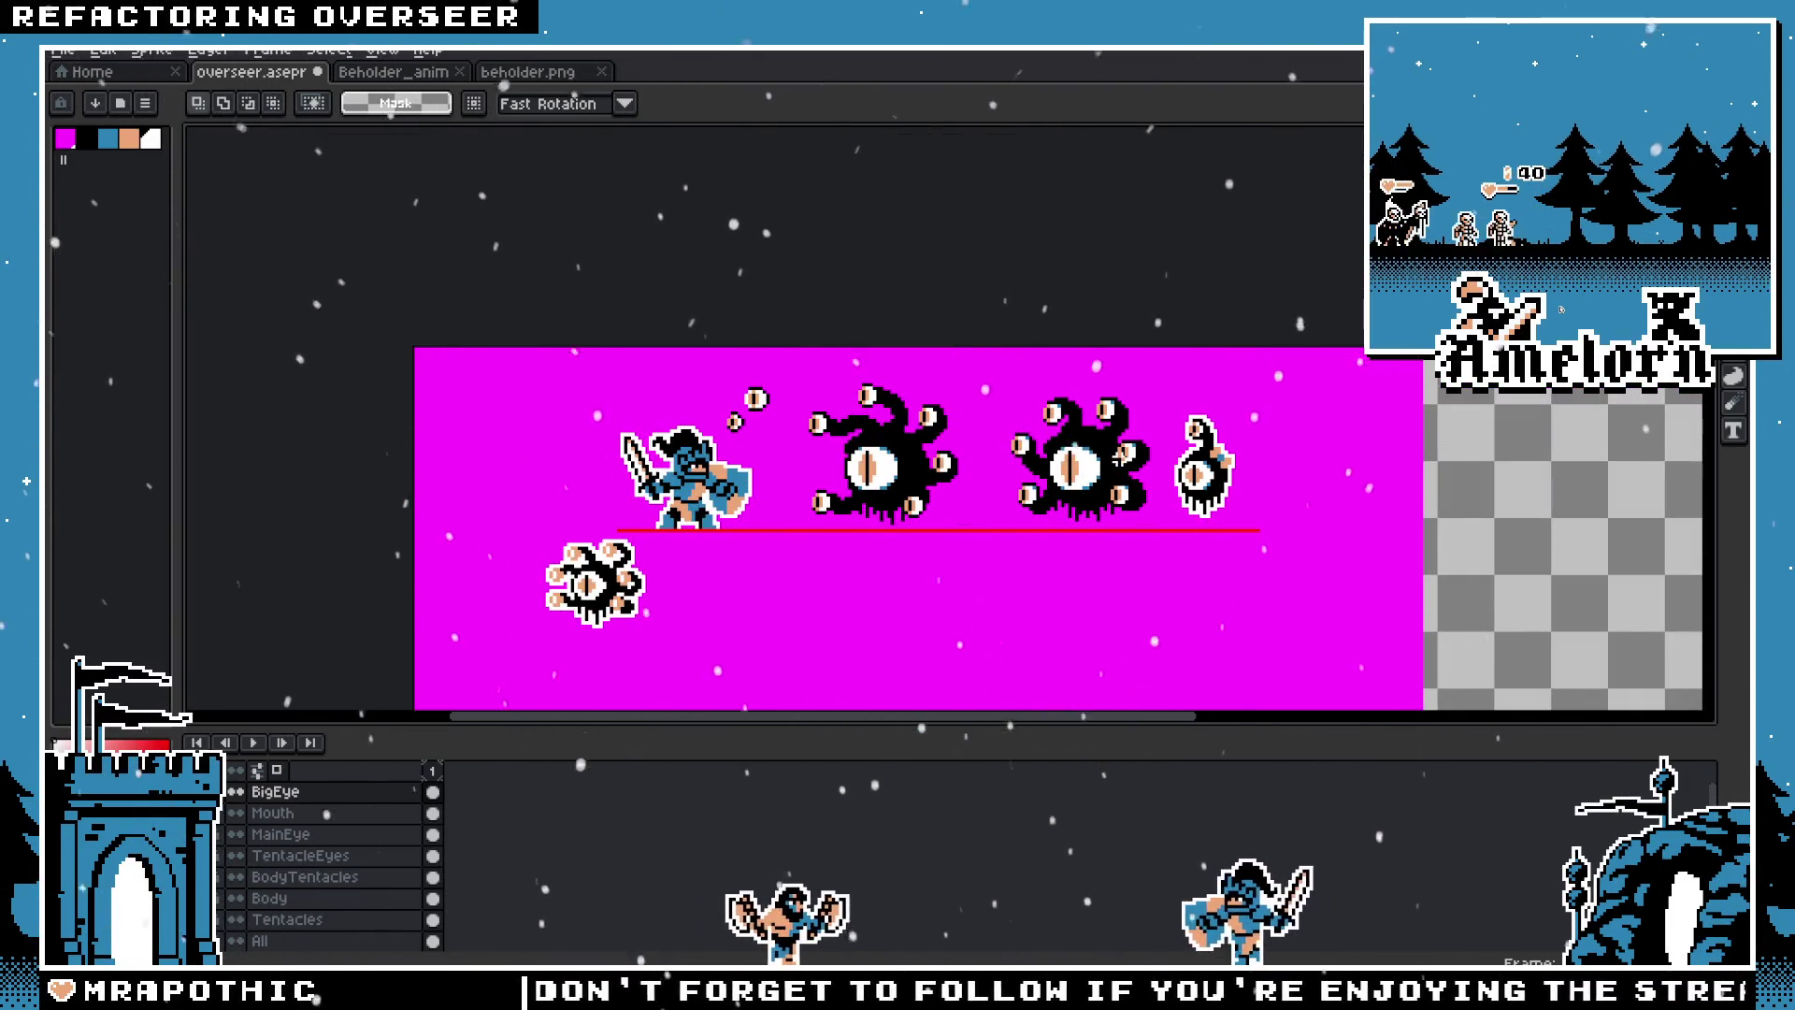
scroll(1120, 458, up, 3)
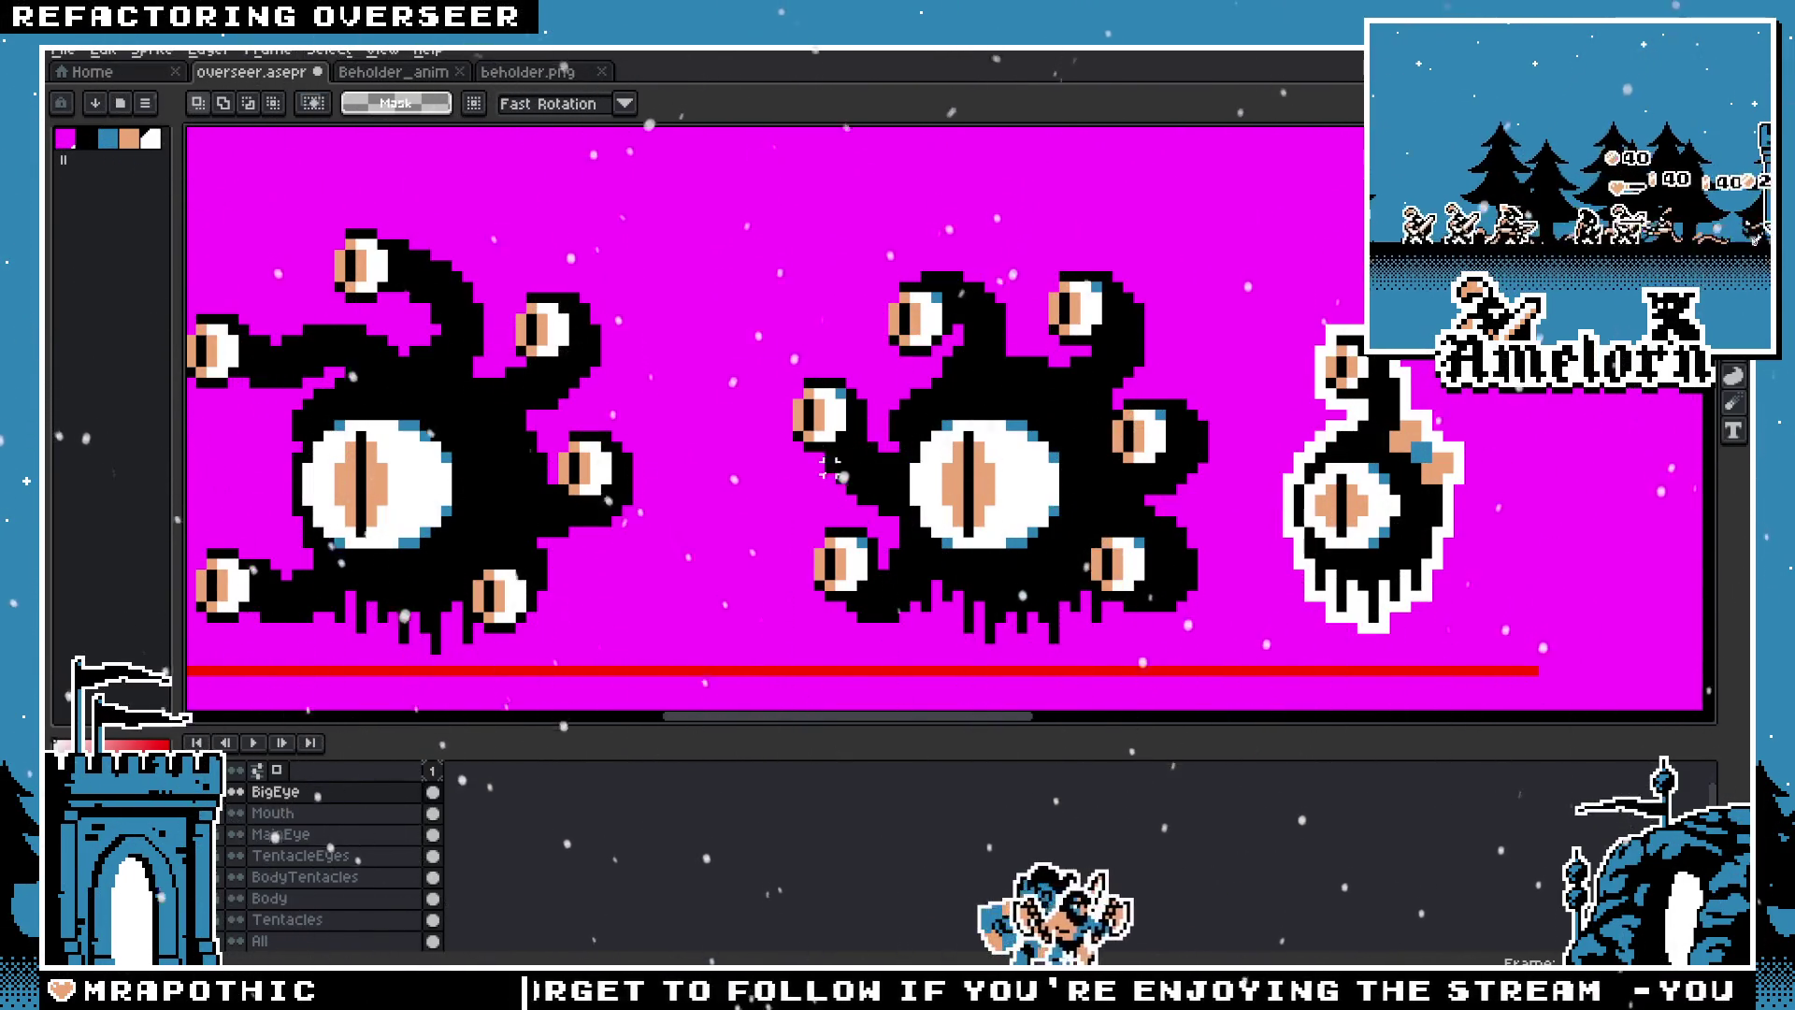
Step: Hide the big eye to show the angry face and mark a rectangle over the middle eye
key(ctrl+z)
key(ctrl+z)
key(ctrl+z)
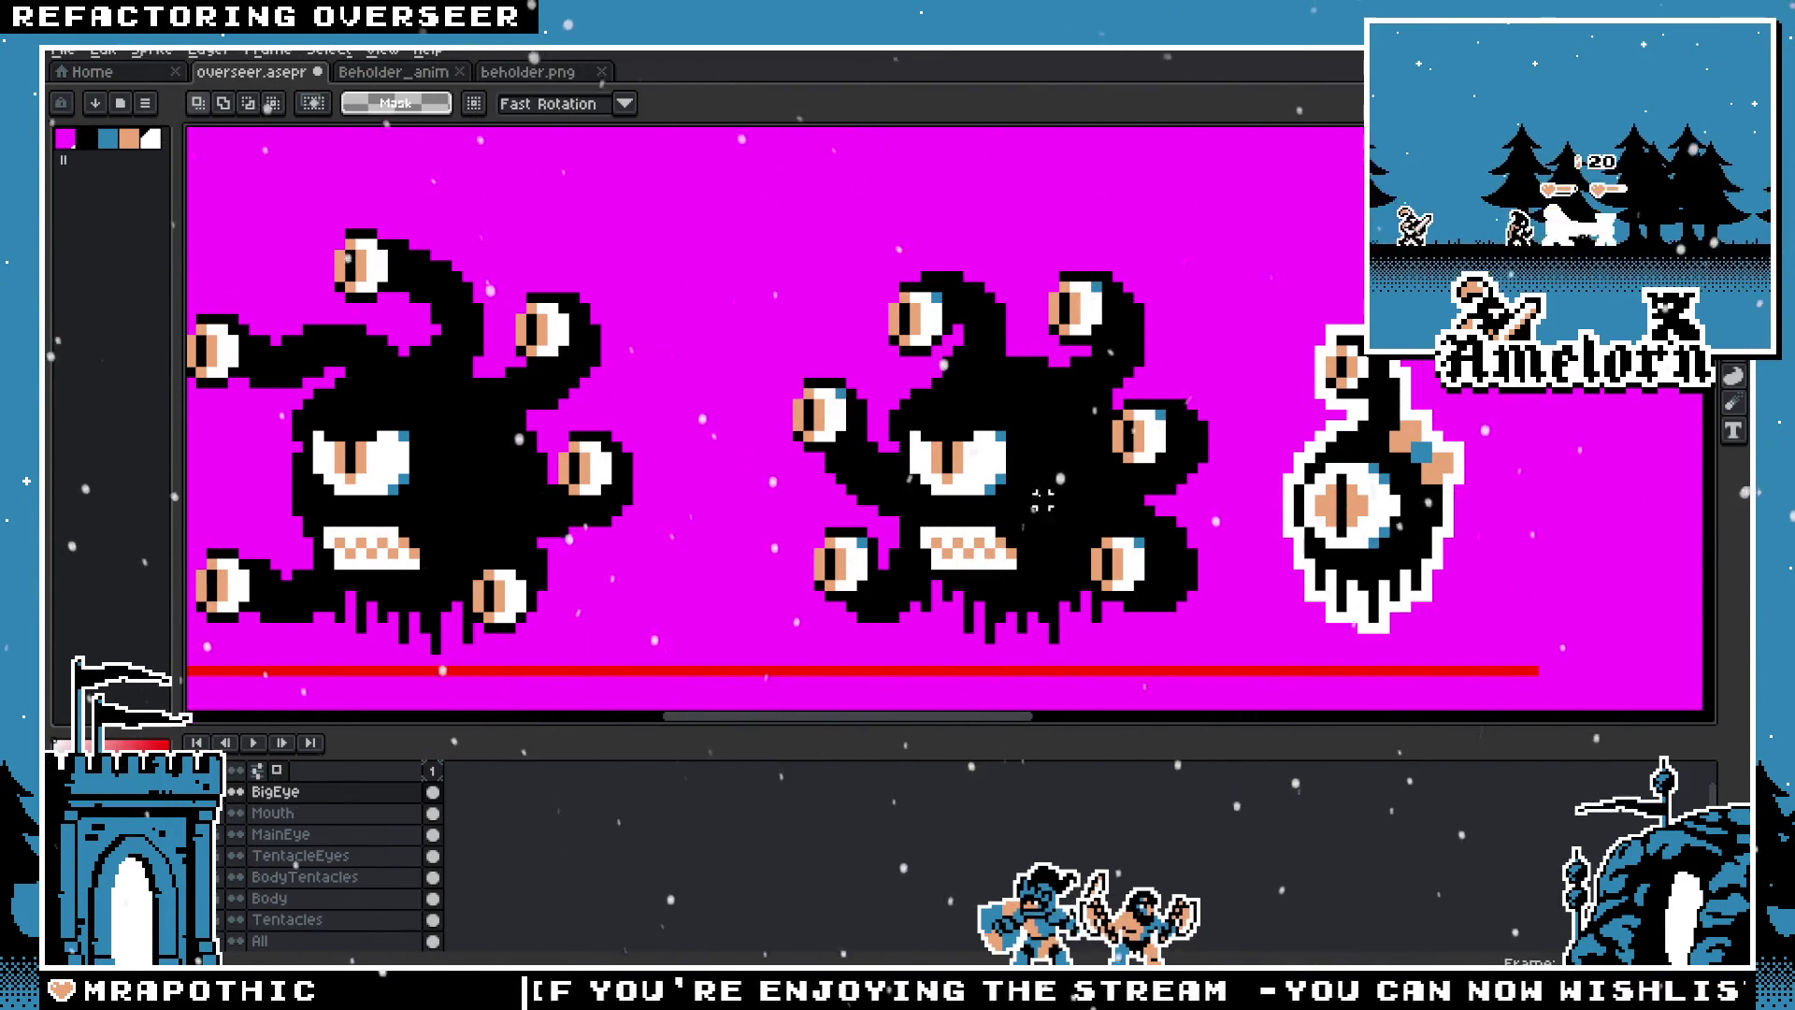
drag(1021, 448, 1105, 552)
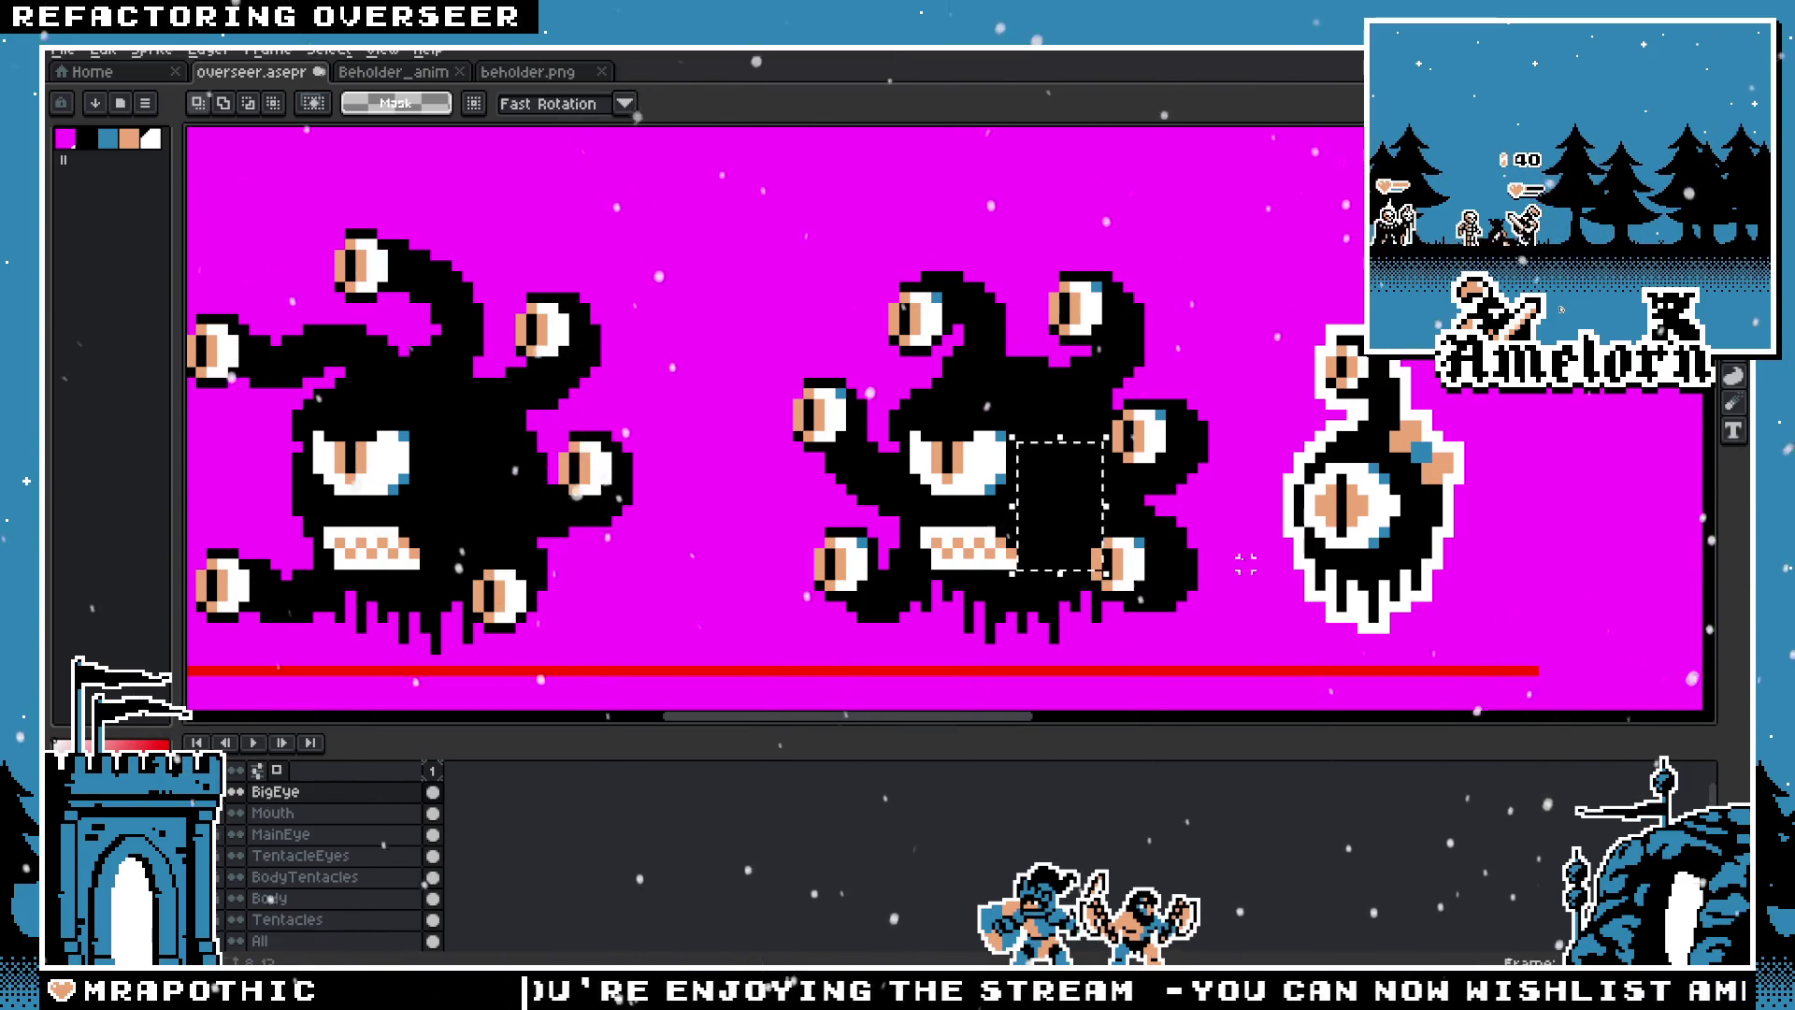
scroll(1043, 585, down, 3)
scroll(903, 279, up, 2)
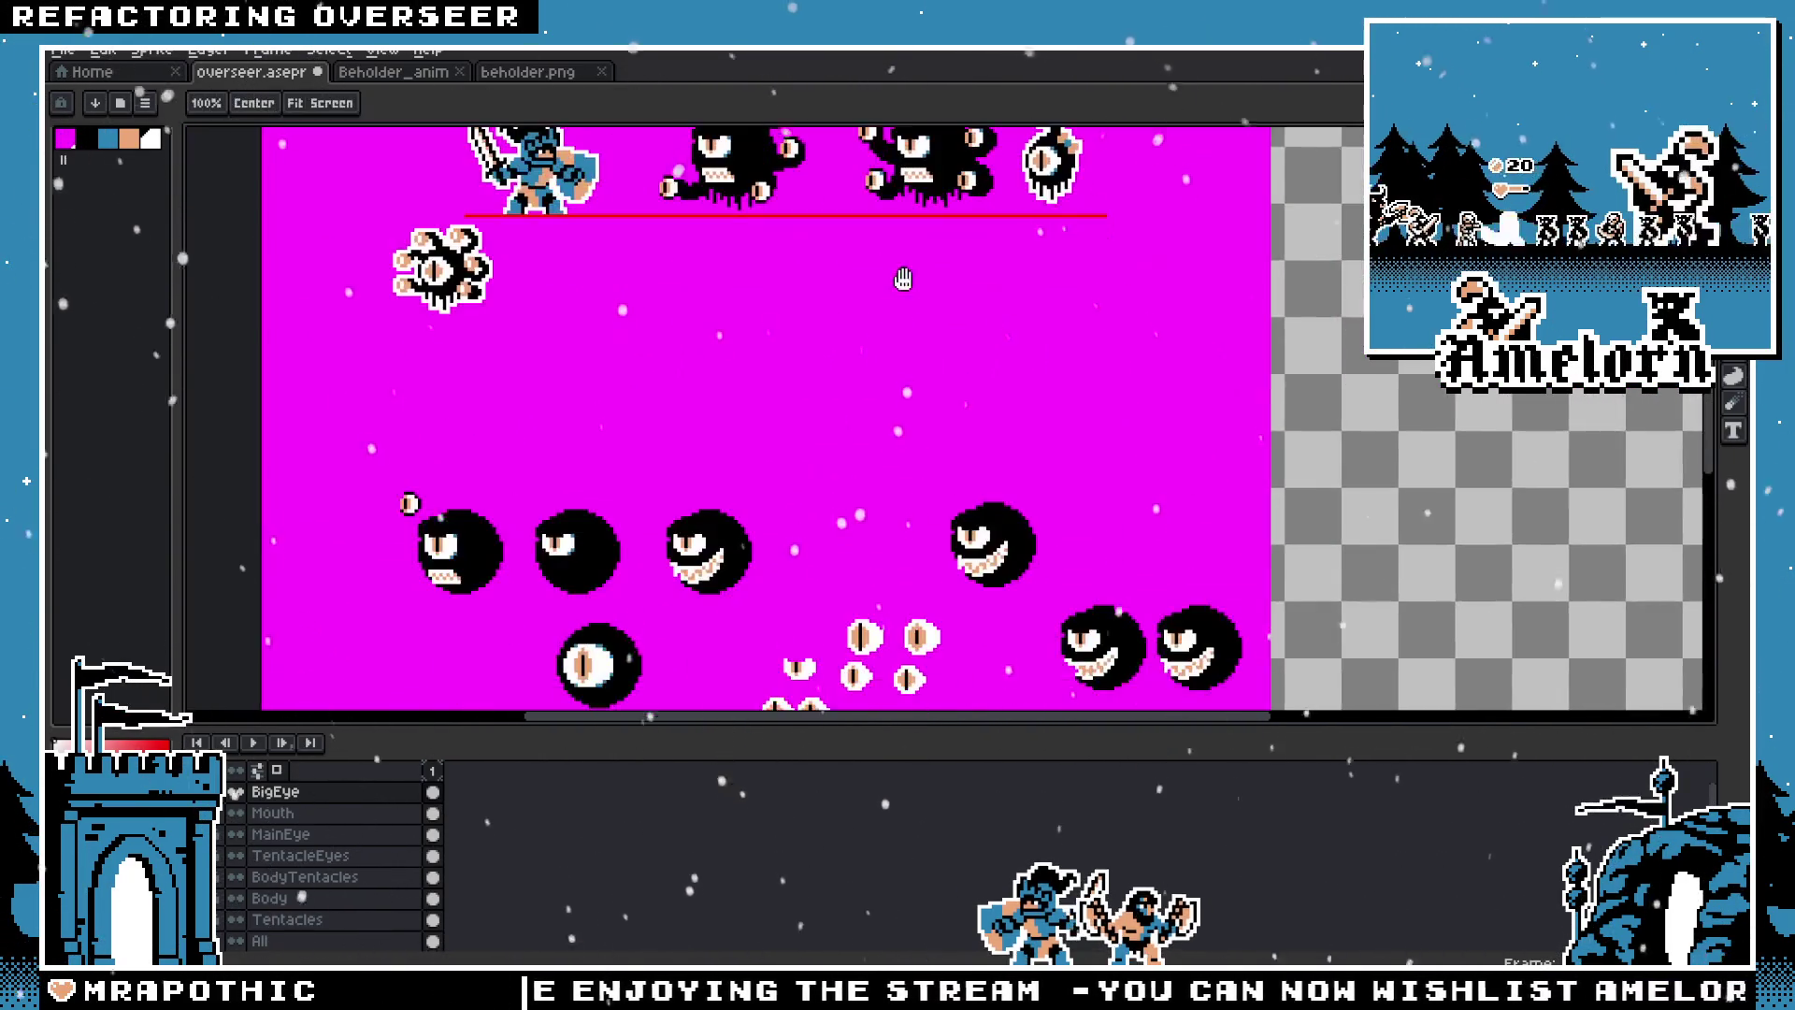
Step: Pan back to the beholder row and toggle the TentacleEyes layer off and on
scroll(927, 350, up, 2)
scroll(870, 524, down, 5)
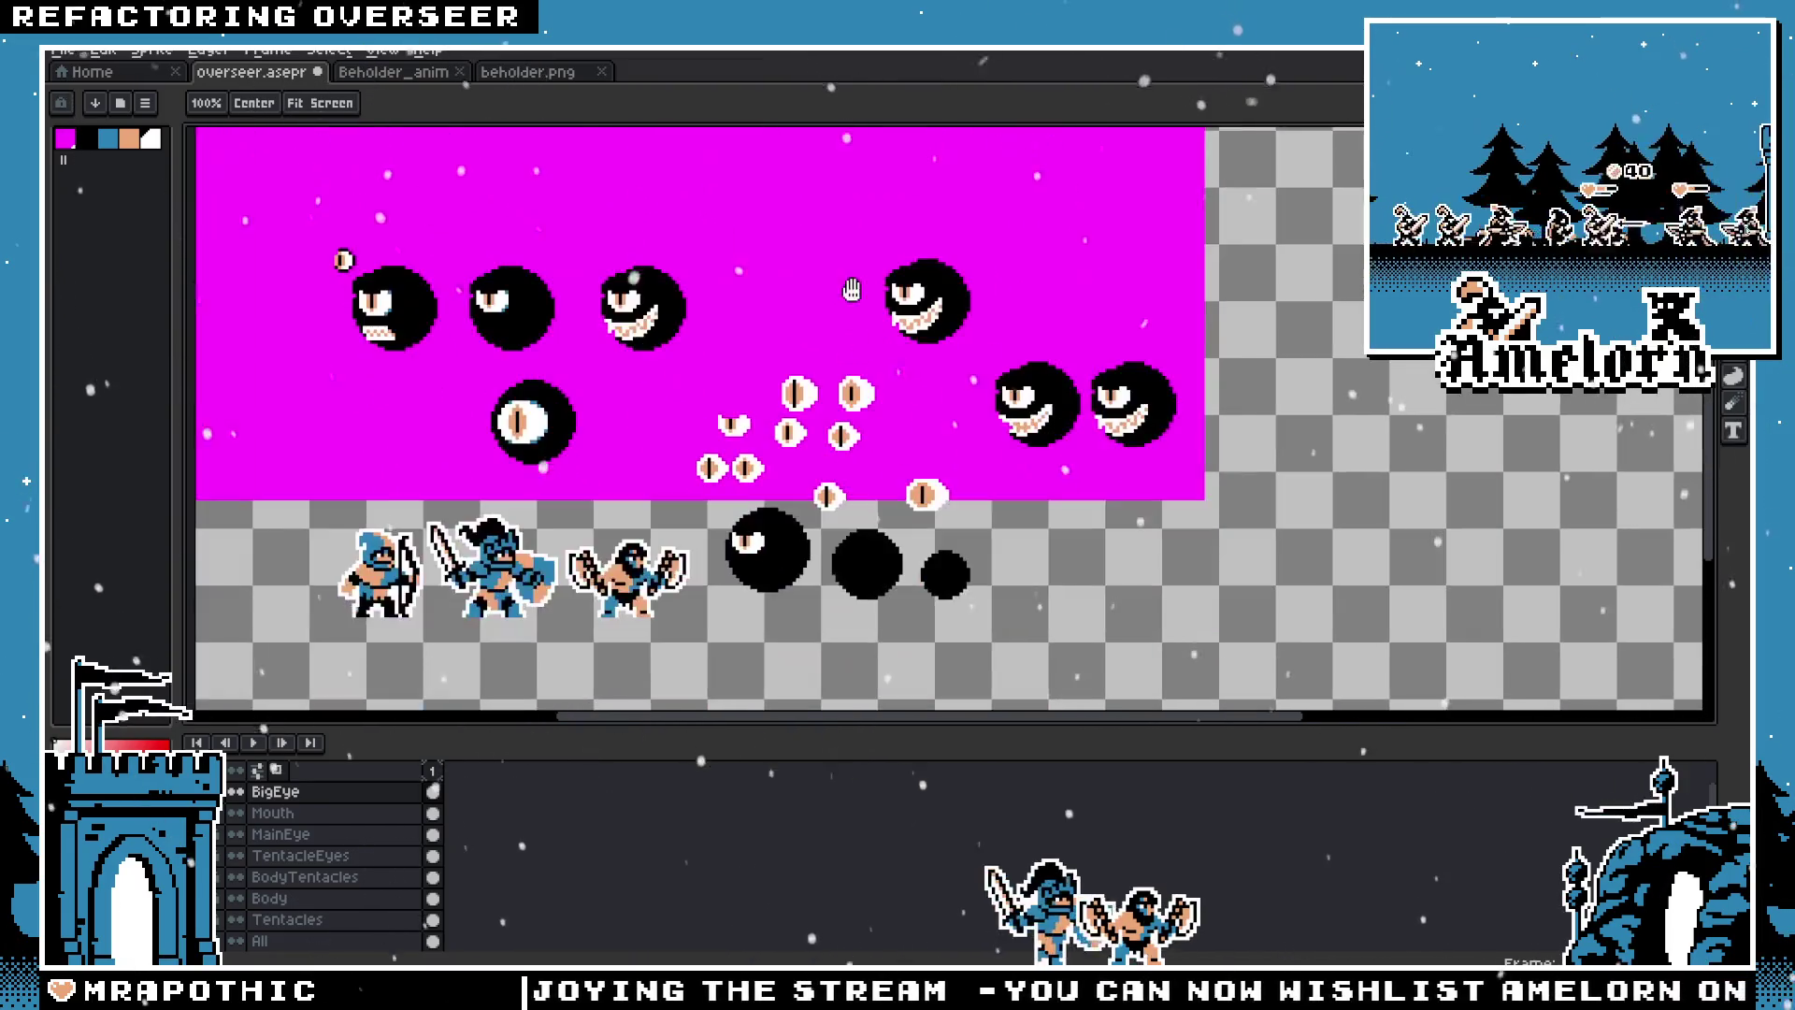
scroll(953, 368, up, 3)
scroll(743, 437, right, 2)
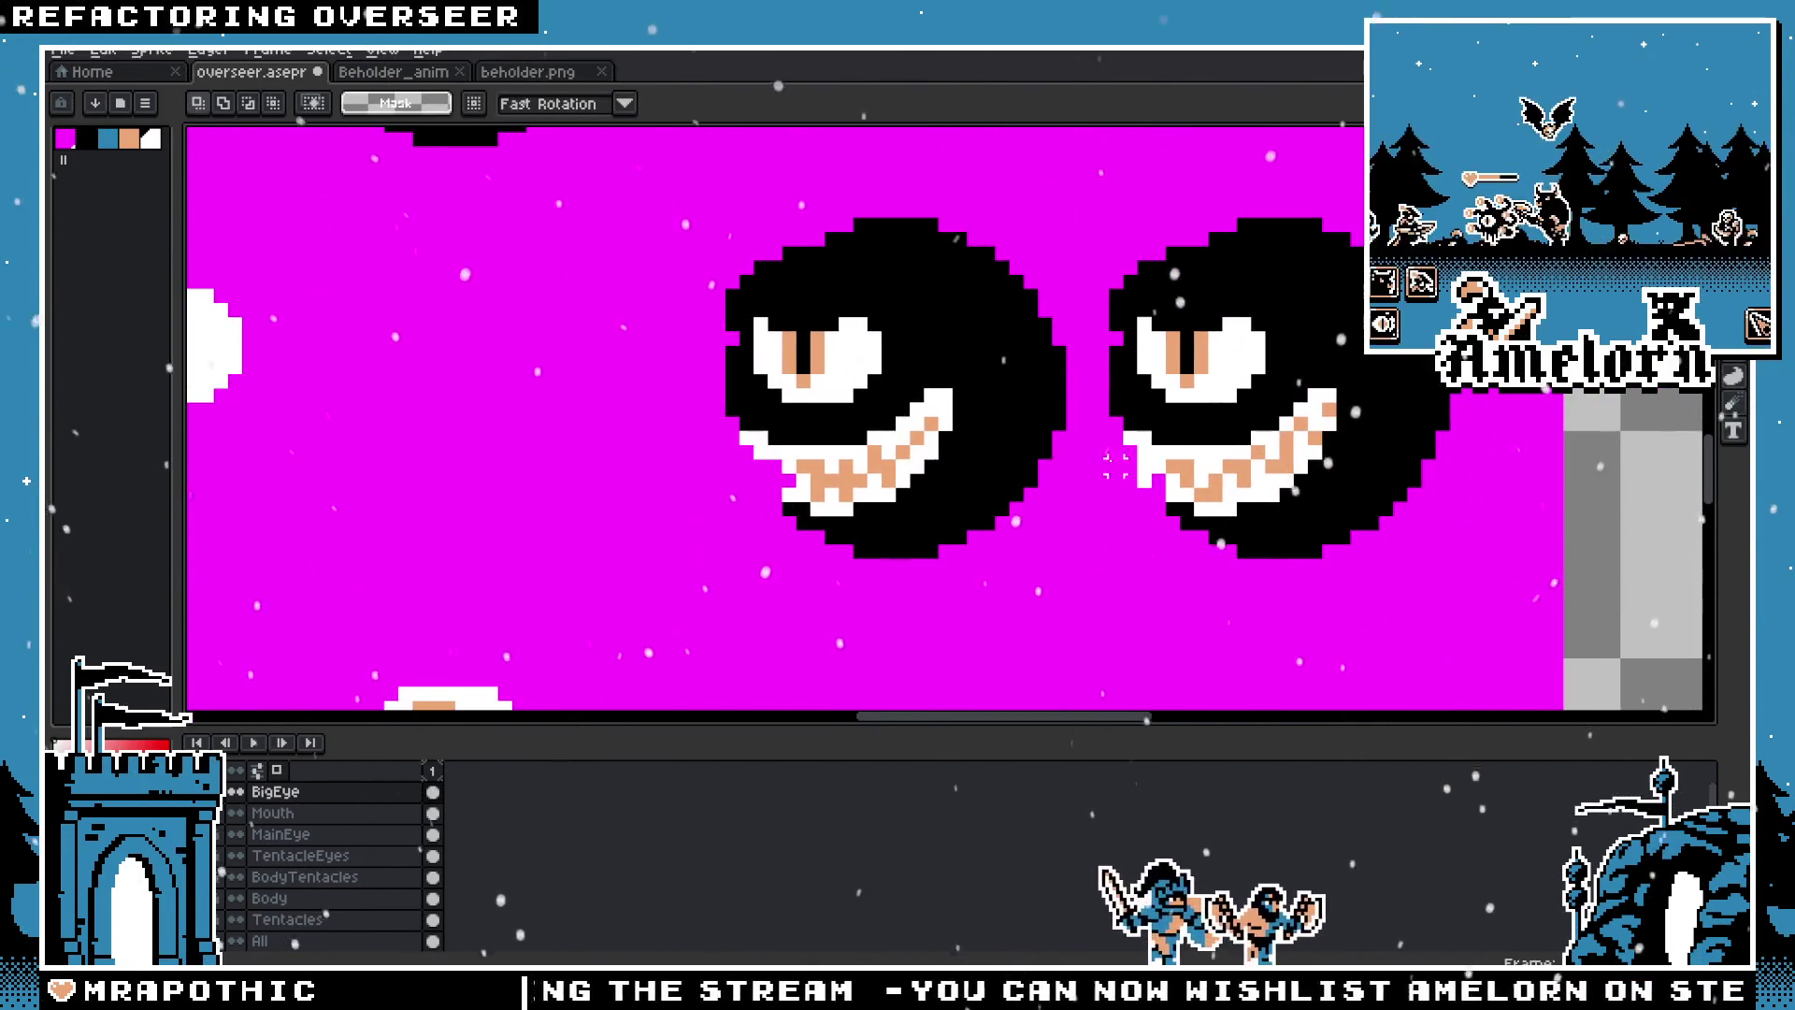
key(space)
scroll(814, 459, down, 5)
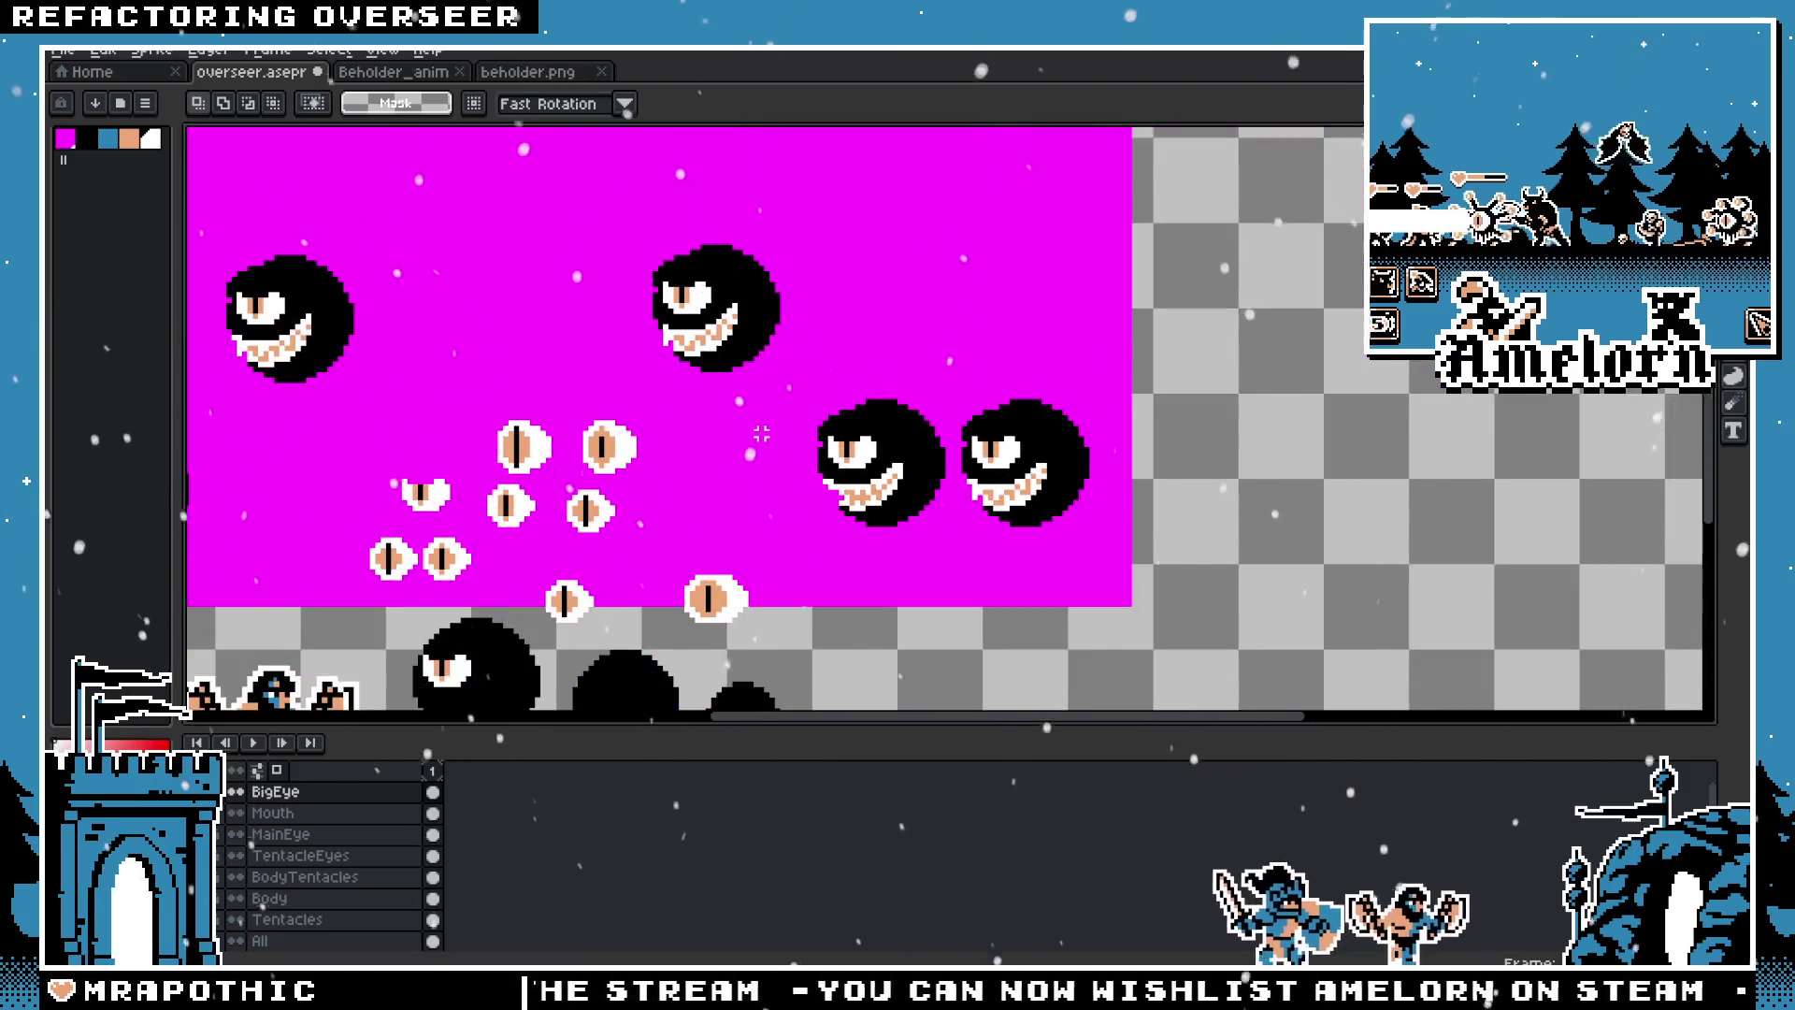
drag(814, 224, 906, 400)
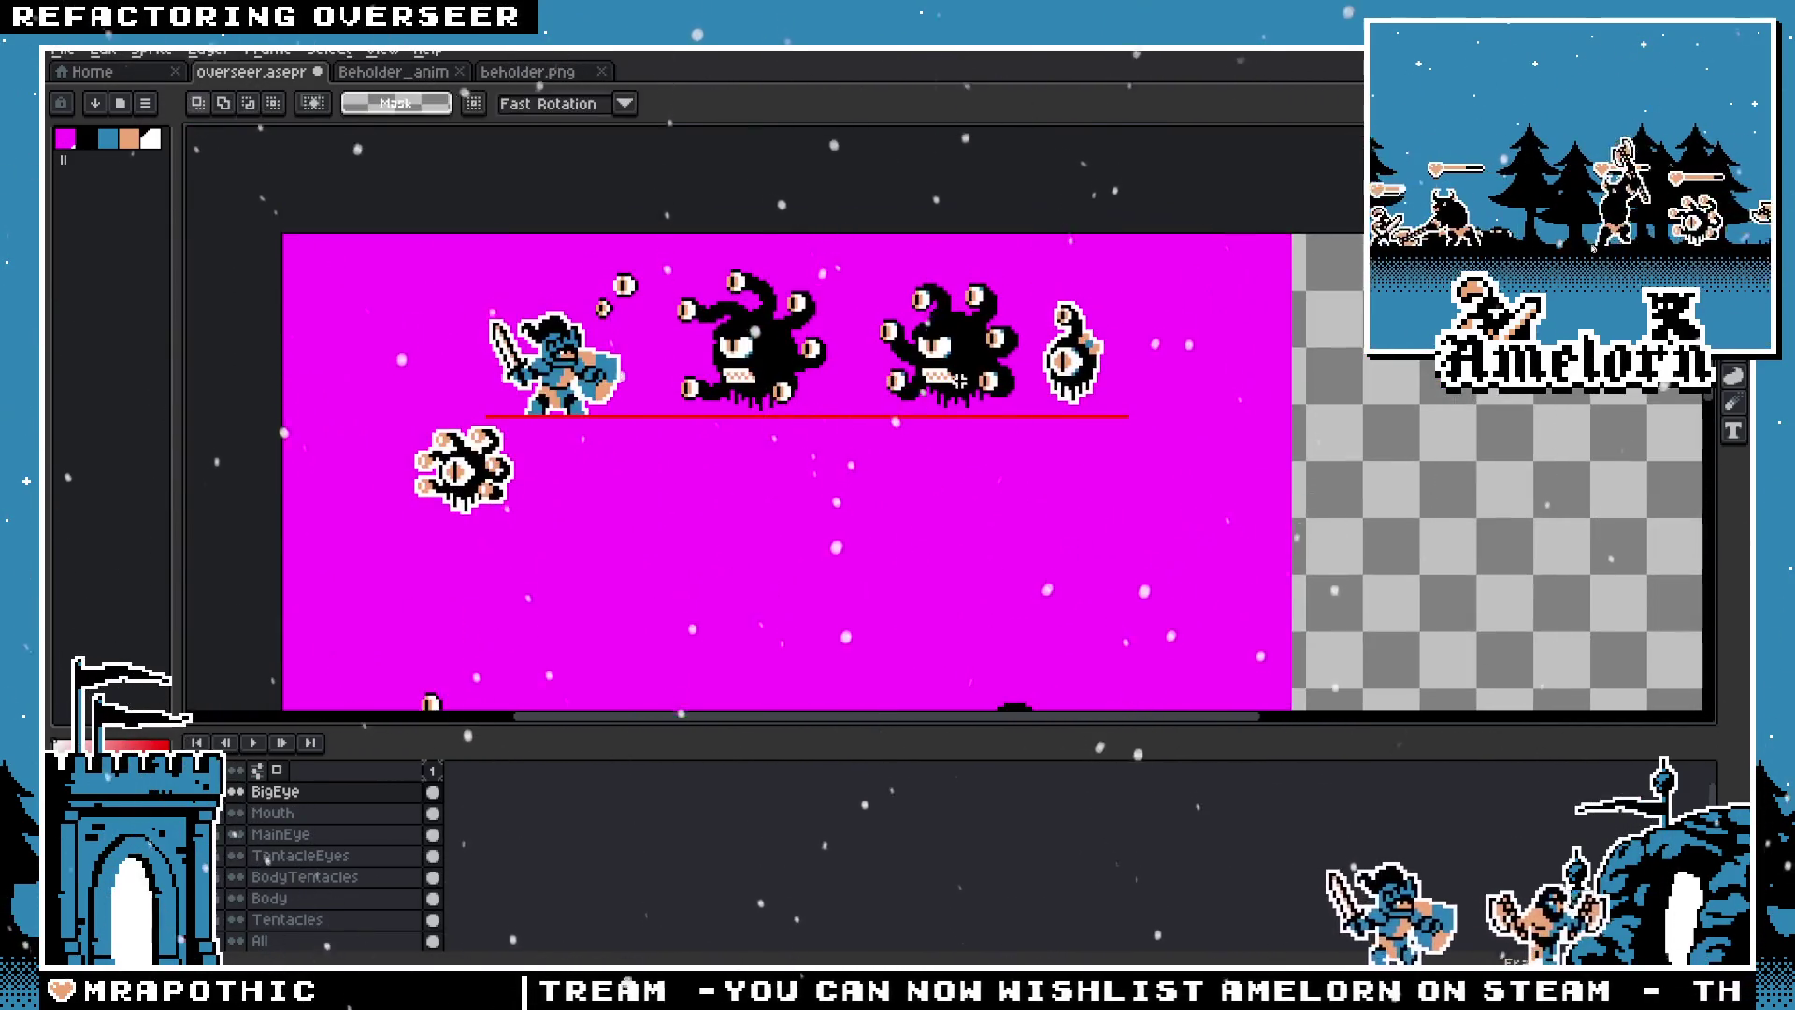
scroll(971, 303, up, 3)
click(236, 855)
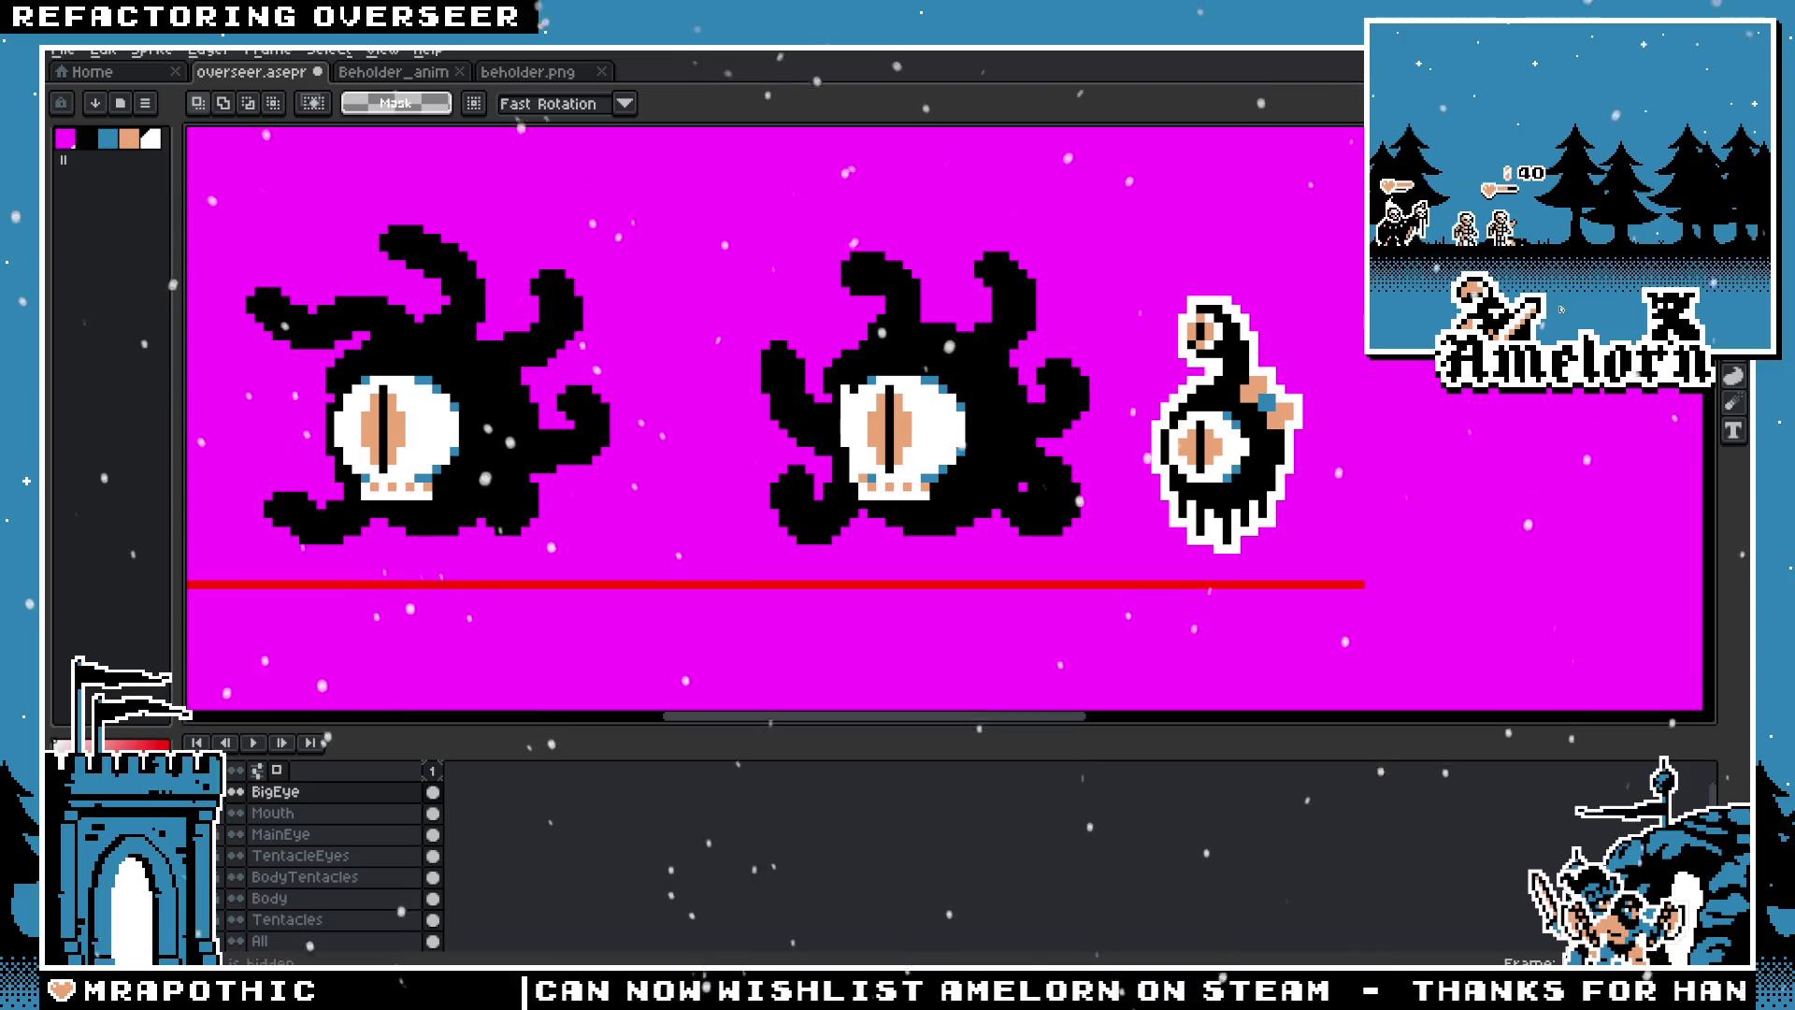
click(236, 855)
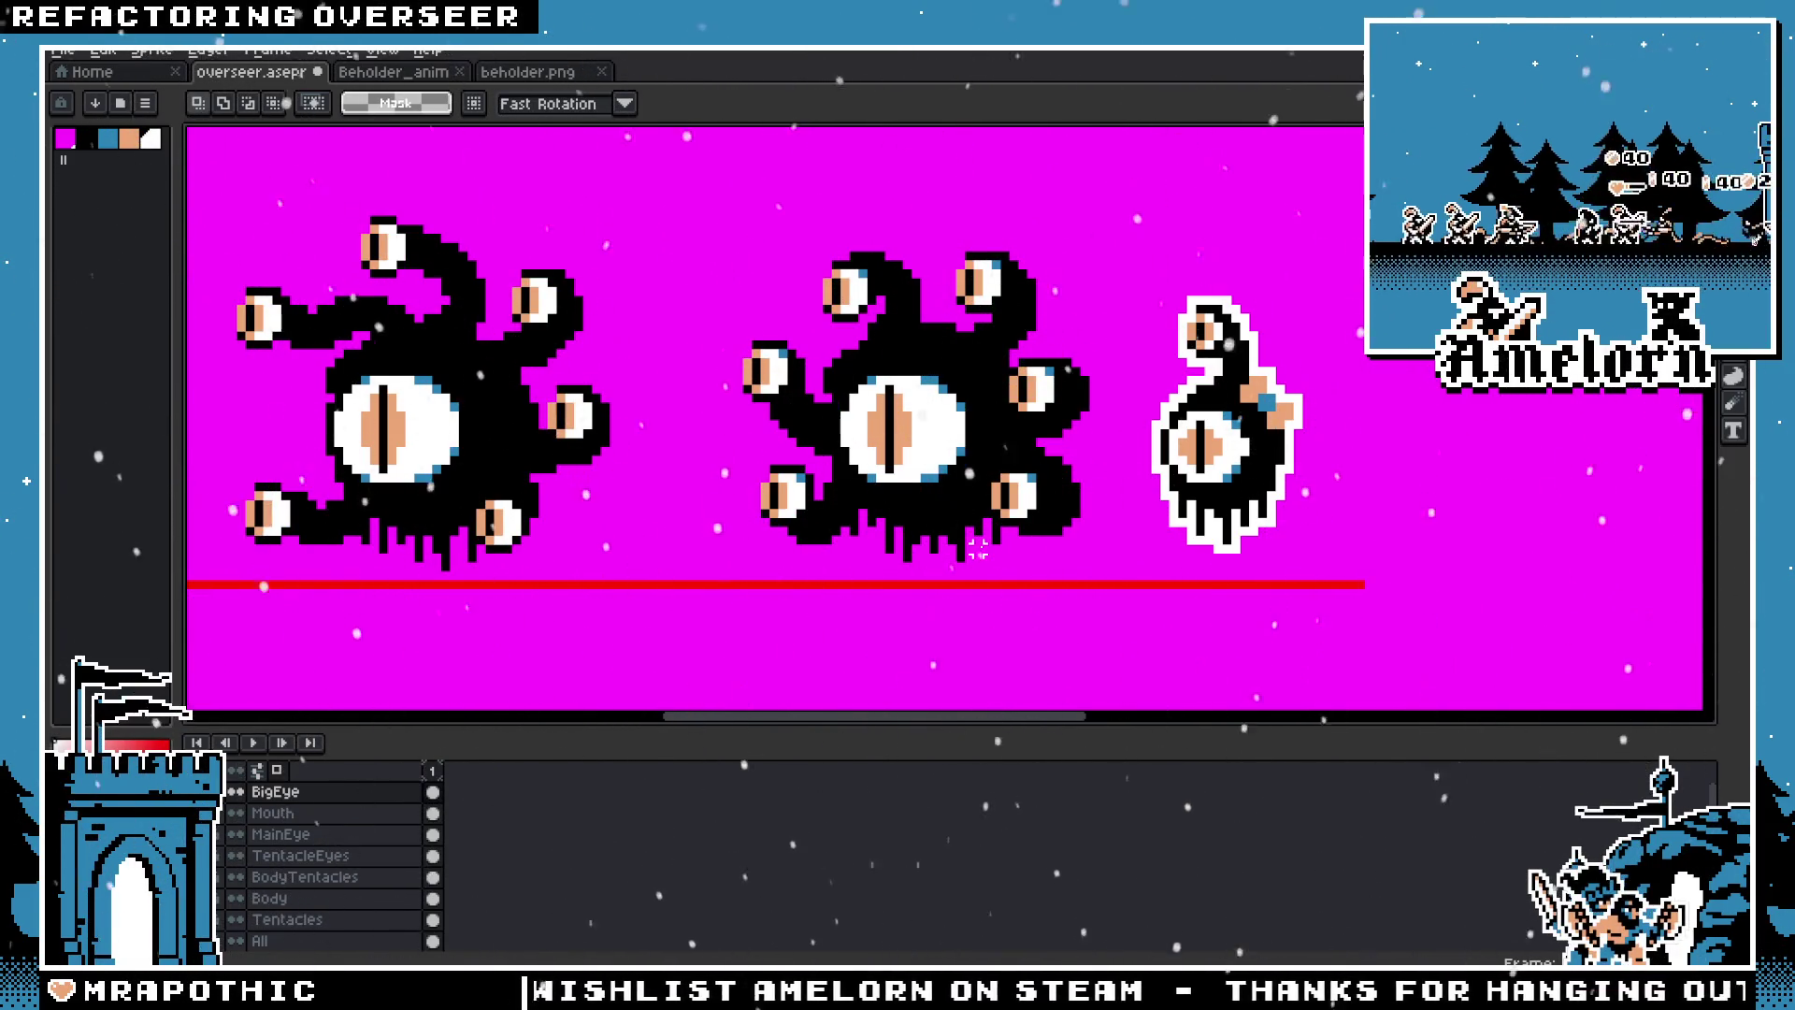
Step: Move the BigEye cel up one pixel with Ctrl+T and apply it
click(432, 792)
scroll(1018, 361, up, 1)
key(ctrl+t)
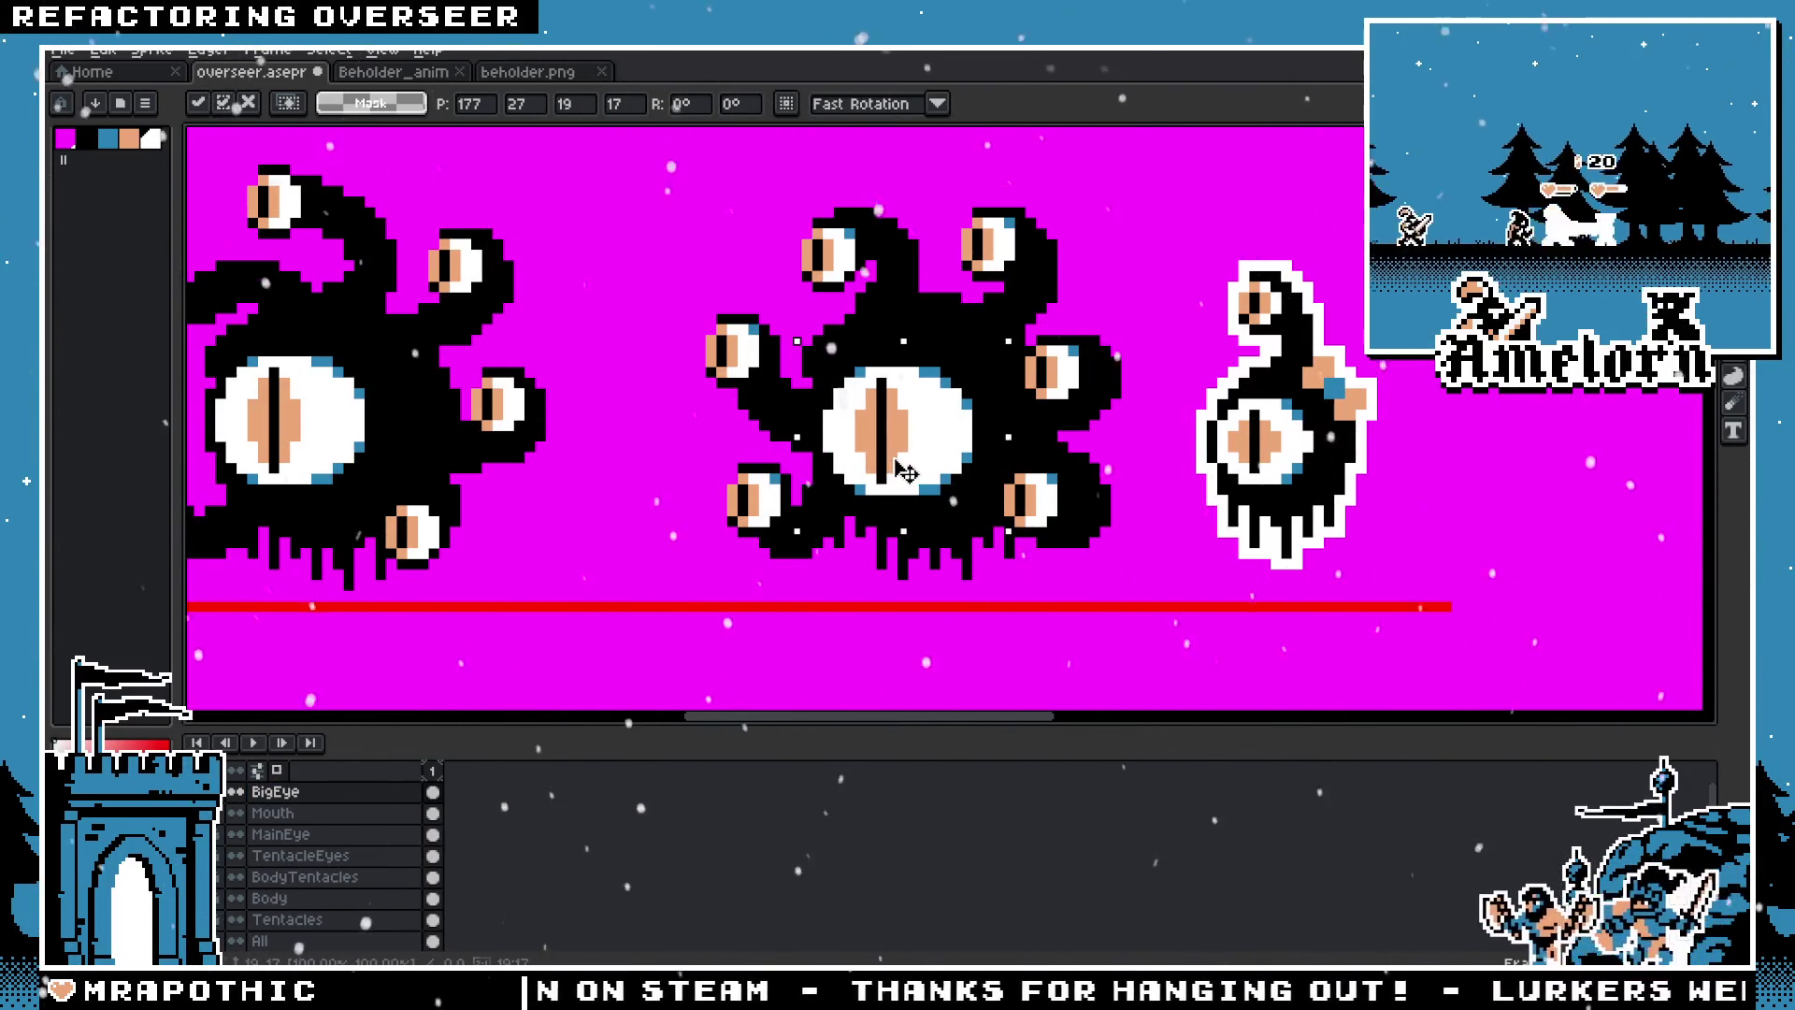
drag(905, 472, 903, 460)
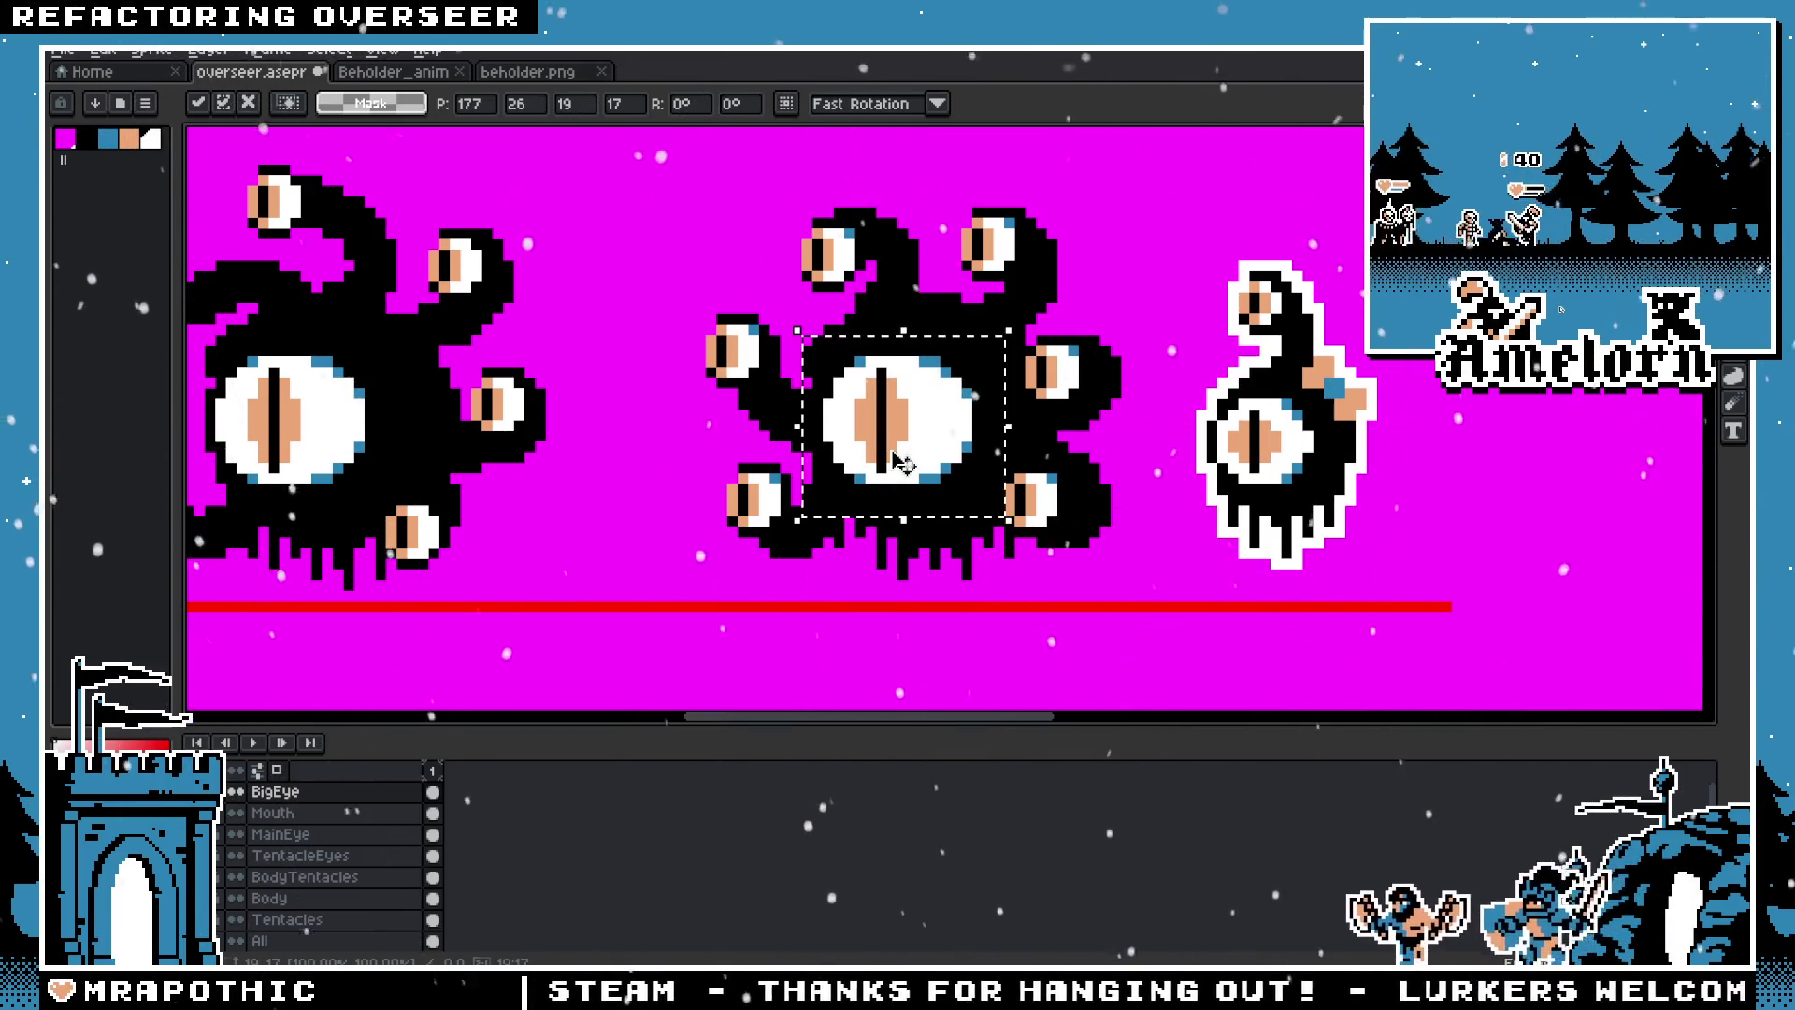
key(Return)
scroll(1051, 389, down, 3)
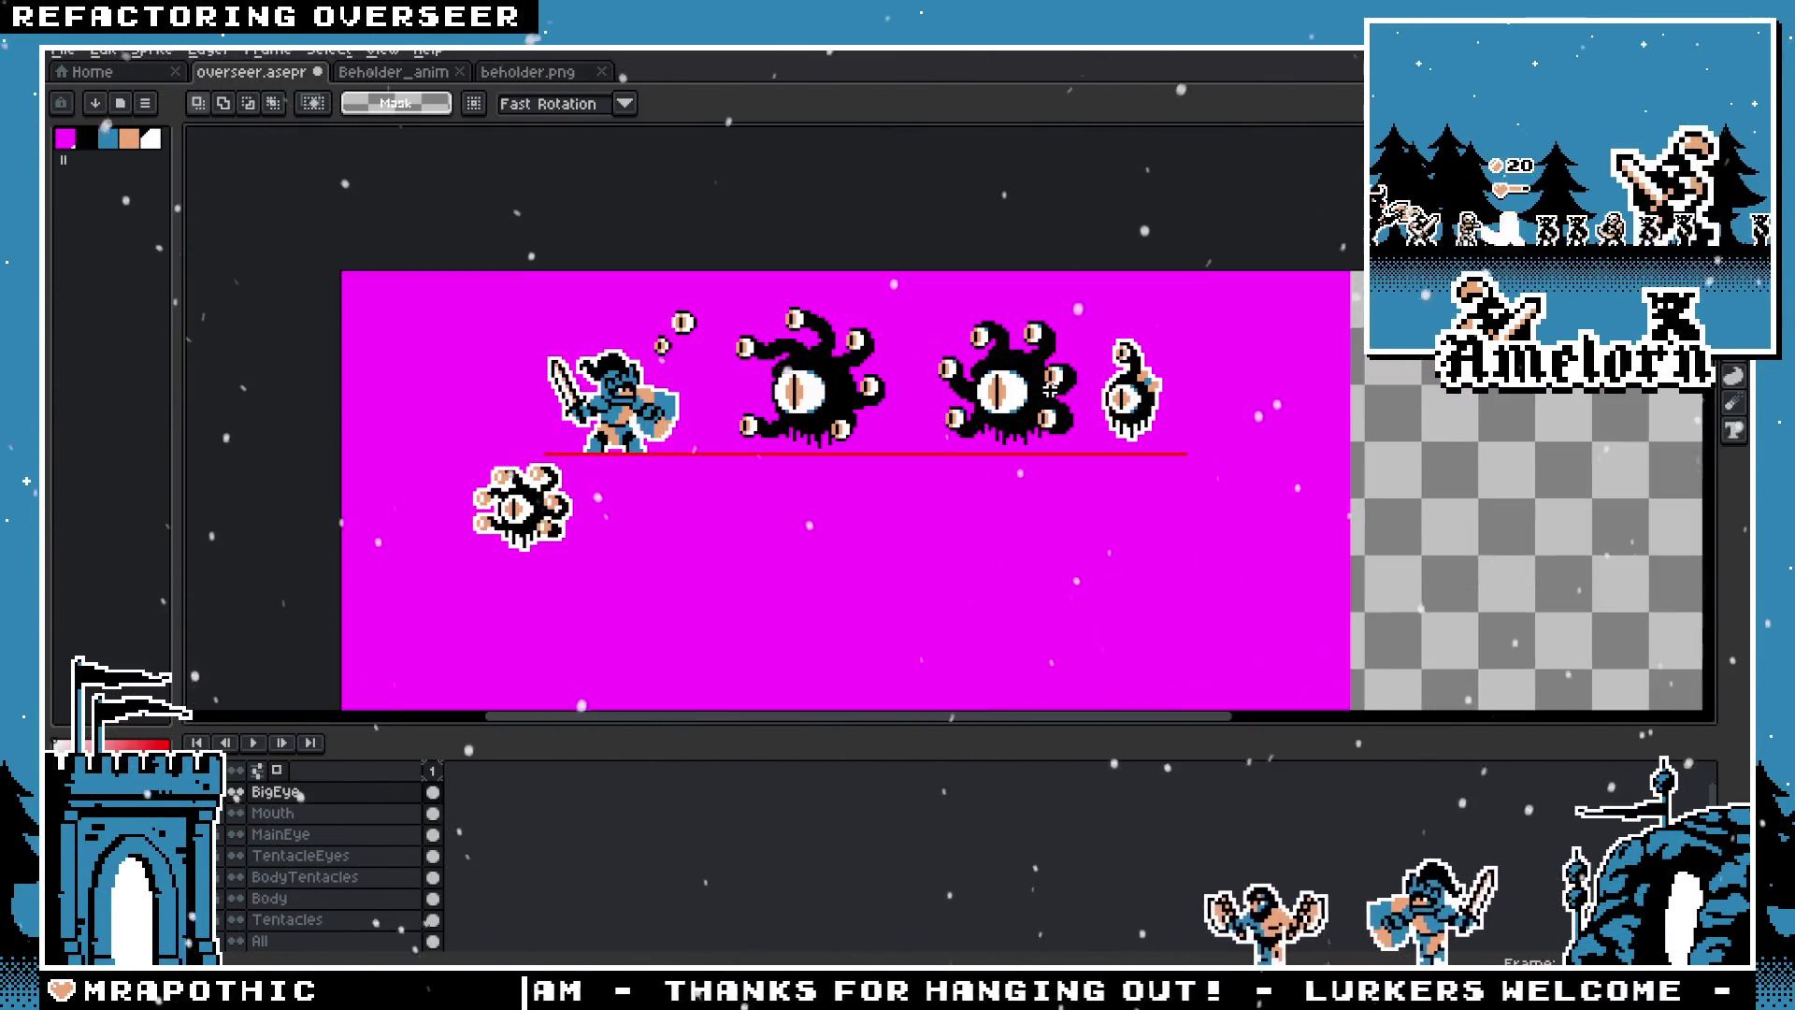
scroll(1051, 389, up, 2)
scroll(1049, 402, up, 1)
scroll(1047, 418, up, 1)
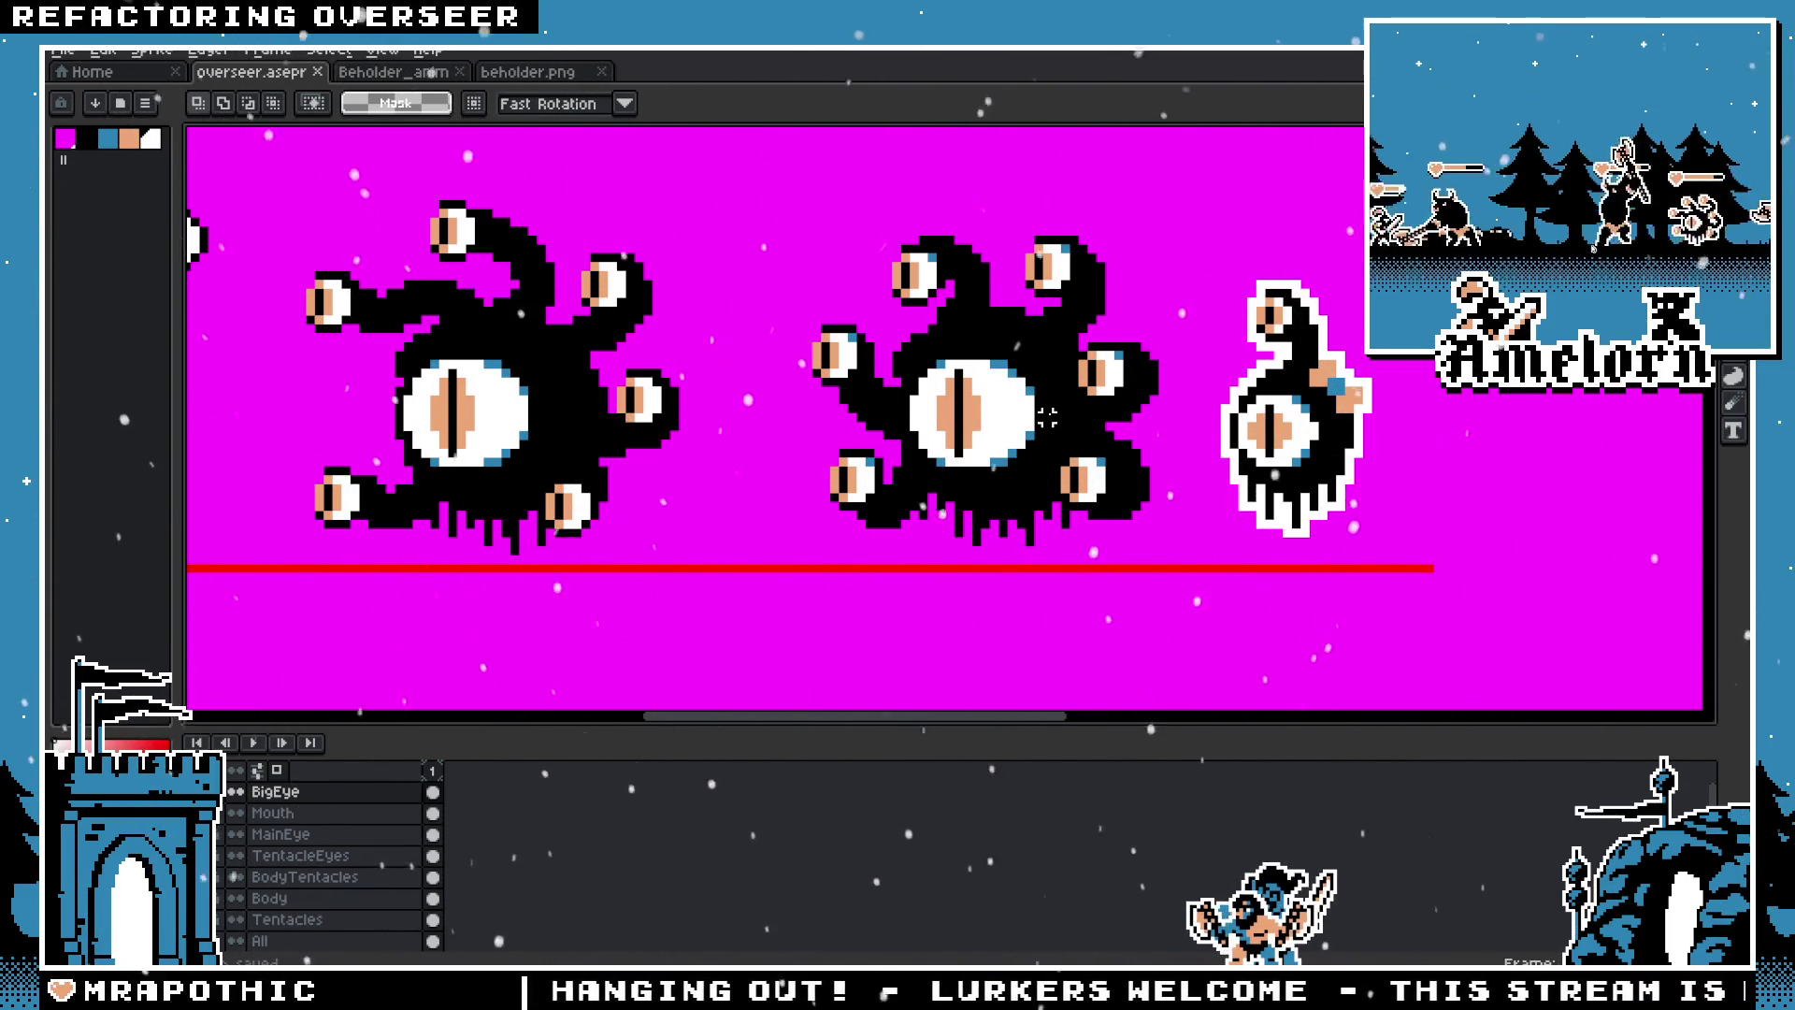
scroll(1047, 418, up, 3)
scroll(1047, 417, up, 2)
Step: Make the Tentacles layer active and switch to the pencil, then the eyedropper
click(316, 916)
scroll(318, 900, down, 1)
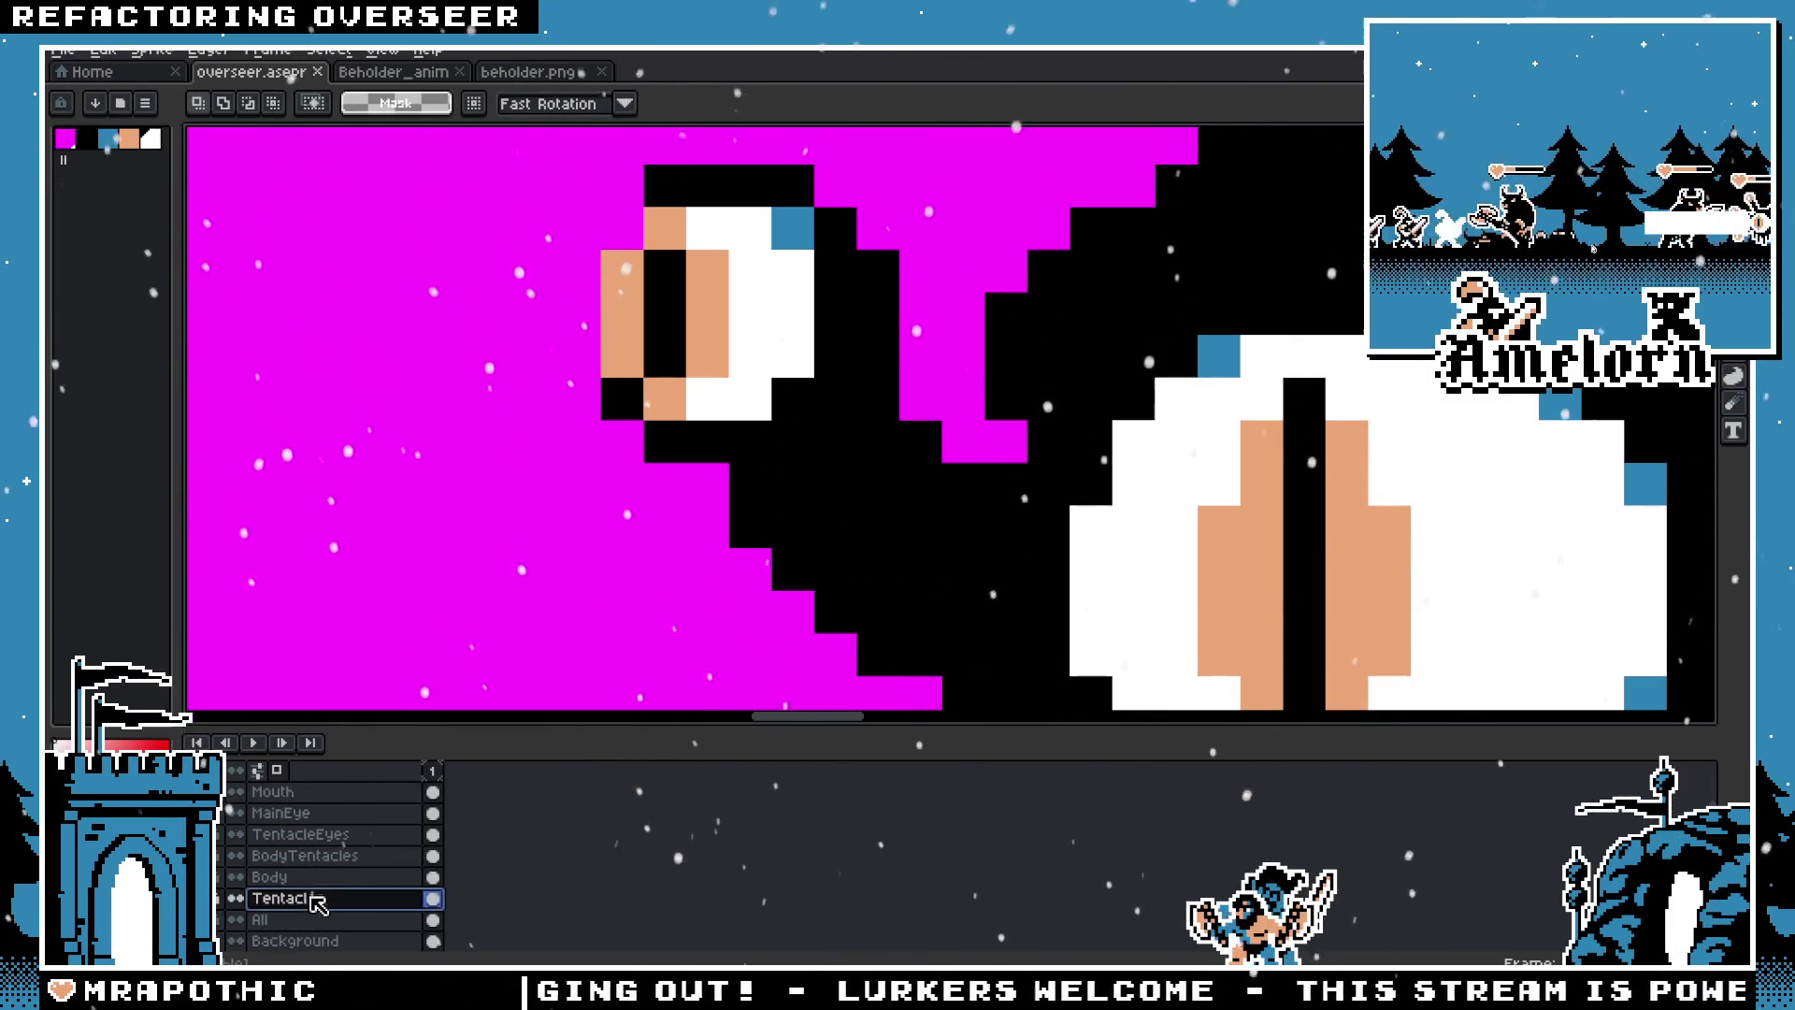
key(b)
scroll(1134, 524, down, 5)
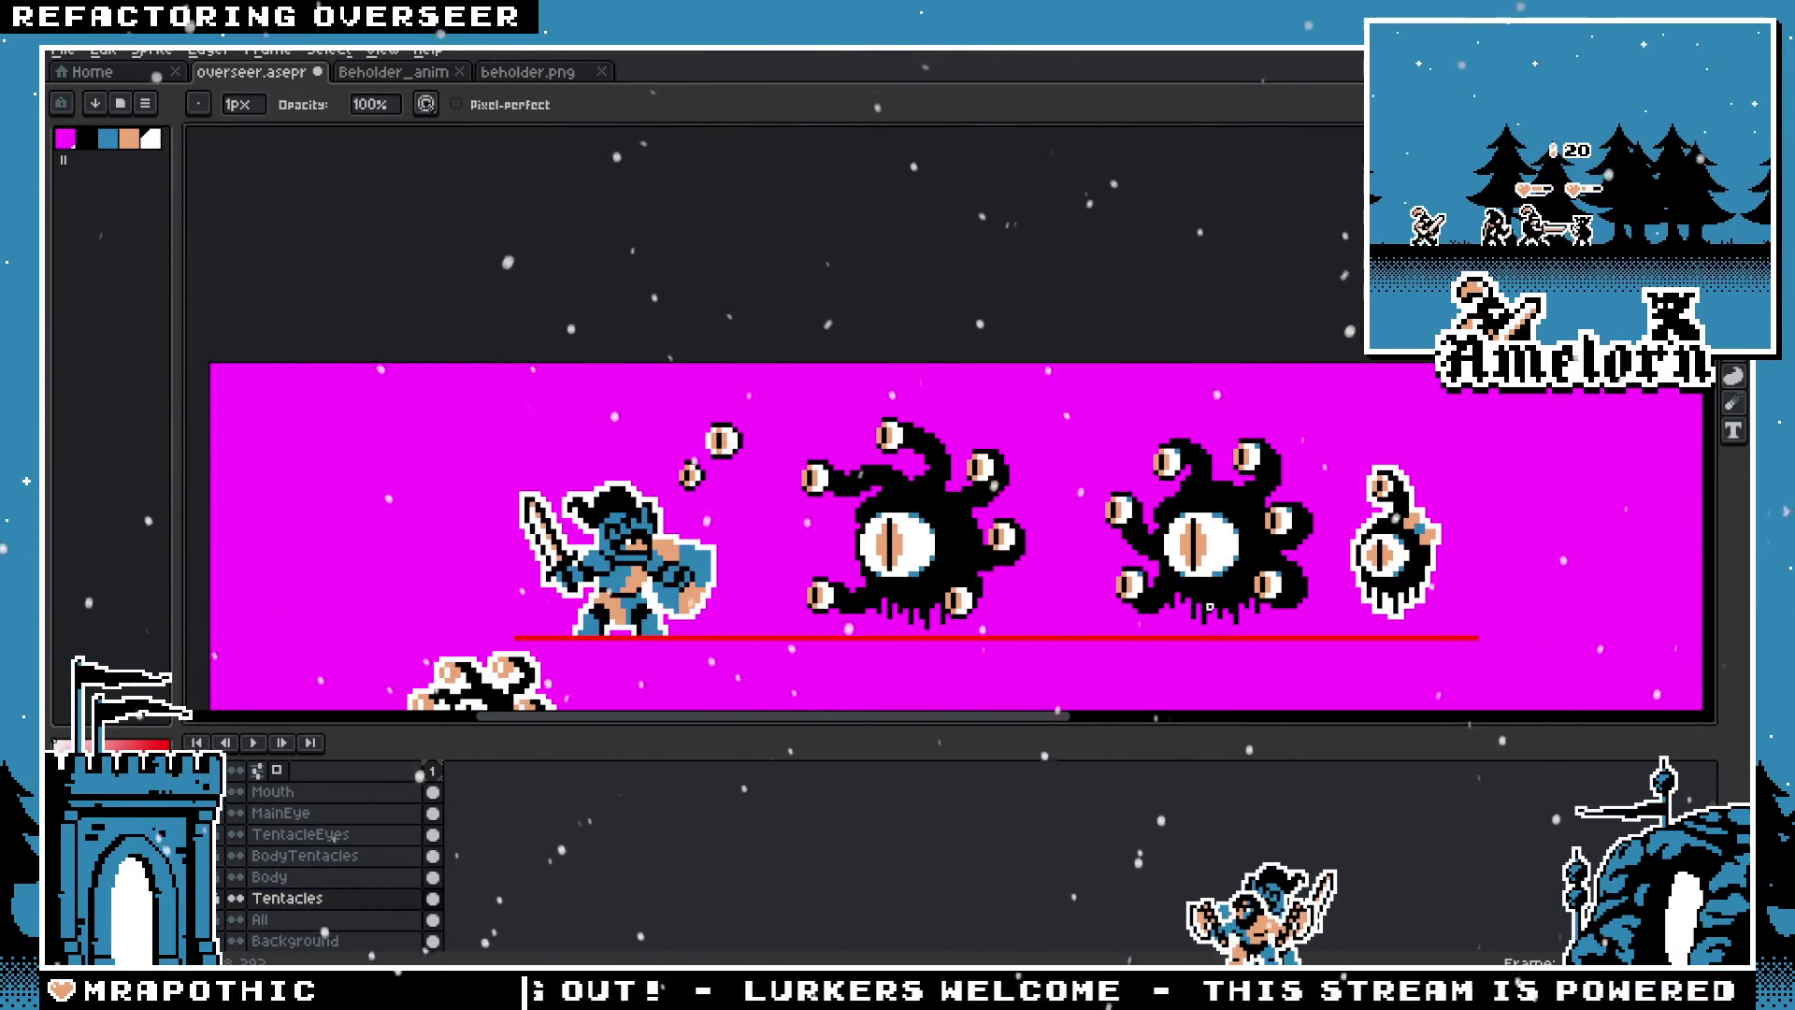
key(i)
scroll(1075, 341, up, 1)
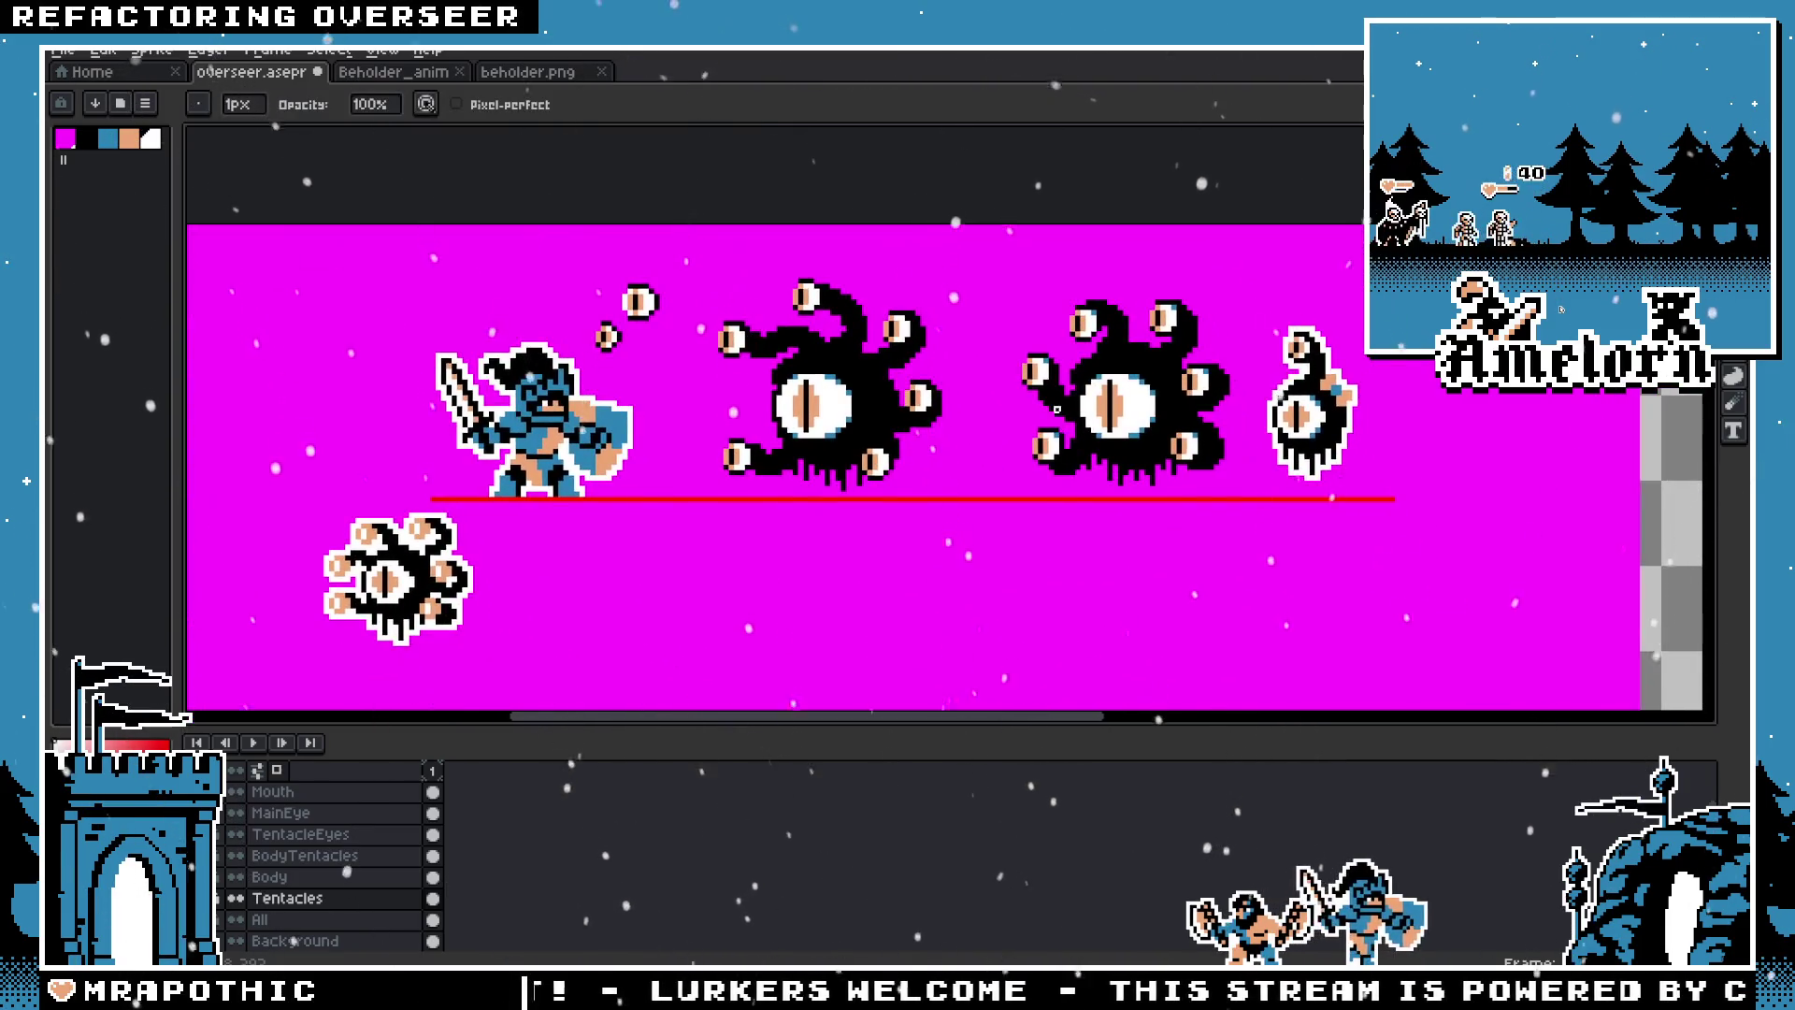